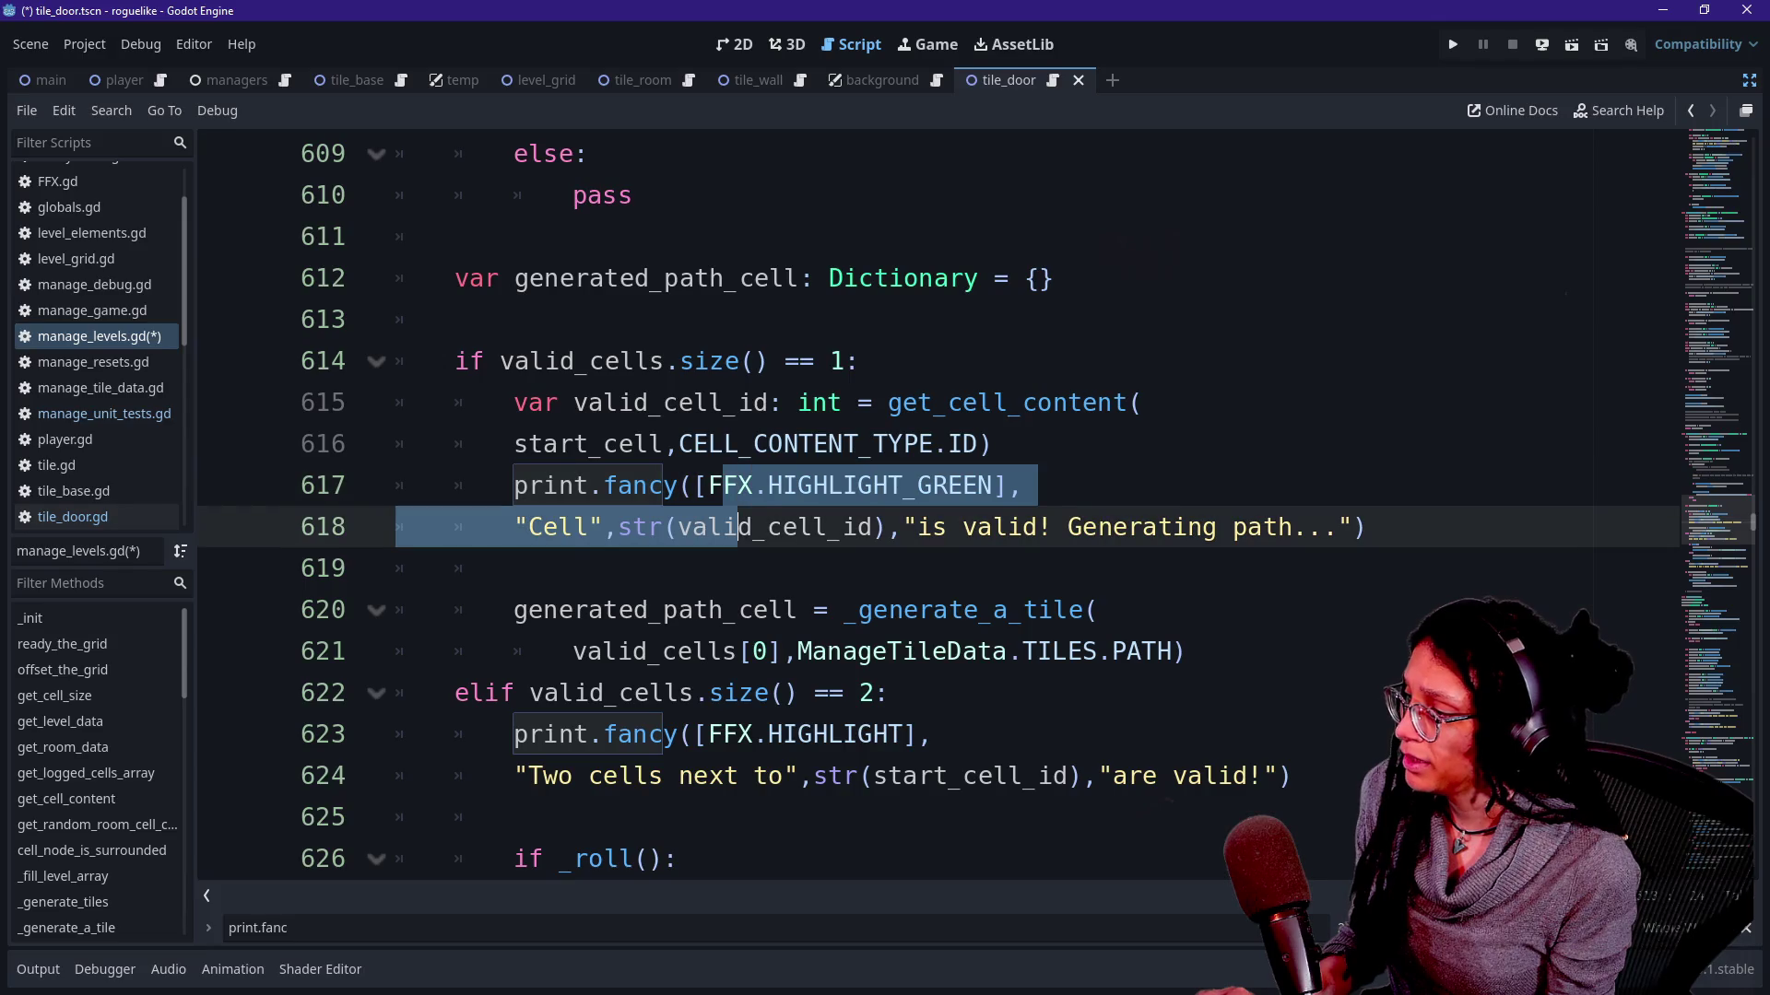
Step through the print.fancy matches and comment out the Room seed approval print.
{"action": "left_click", "coordinate": [518, 941]}
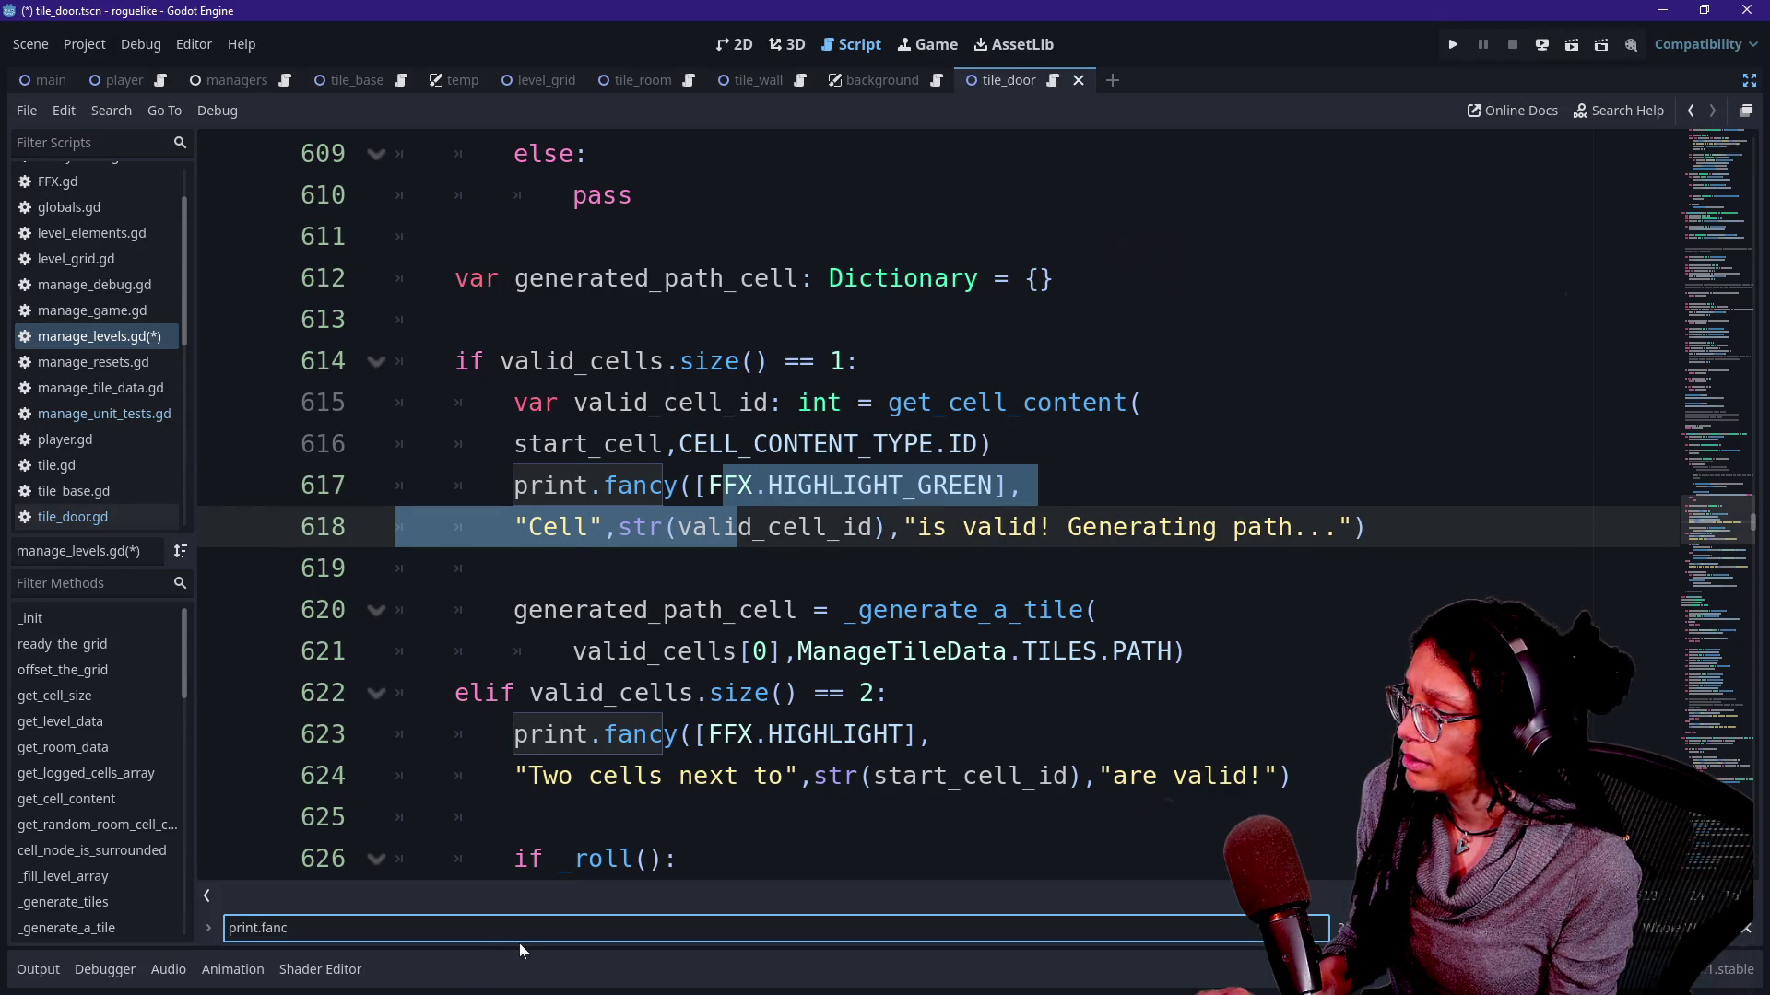
{"action": "key", "text": "Return"}
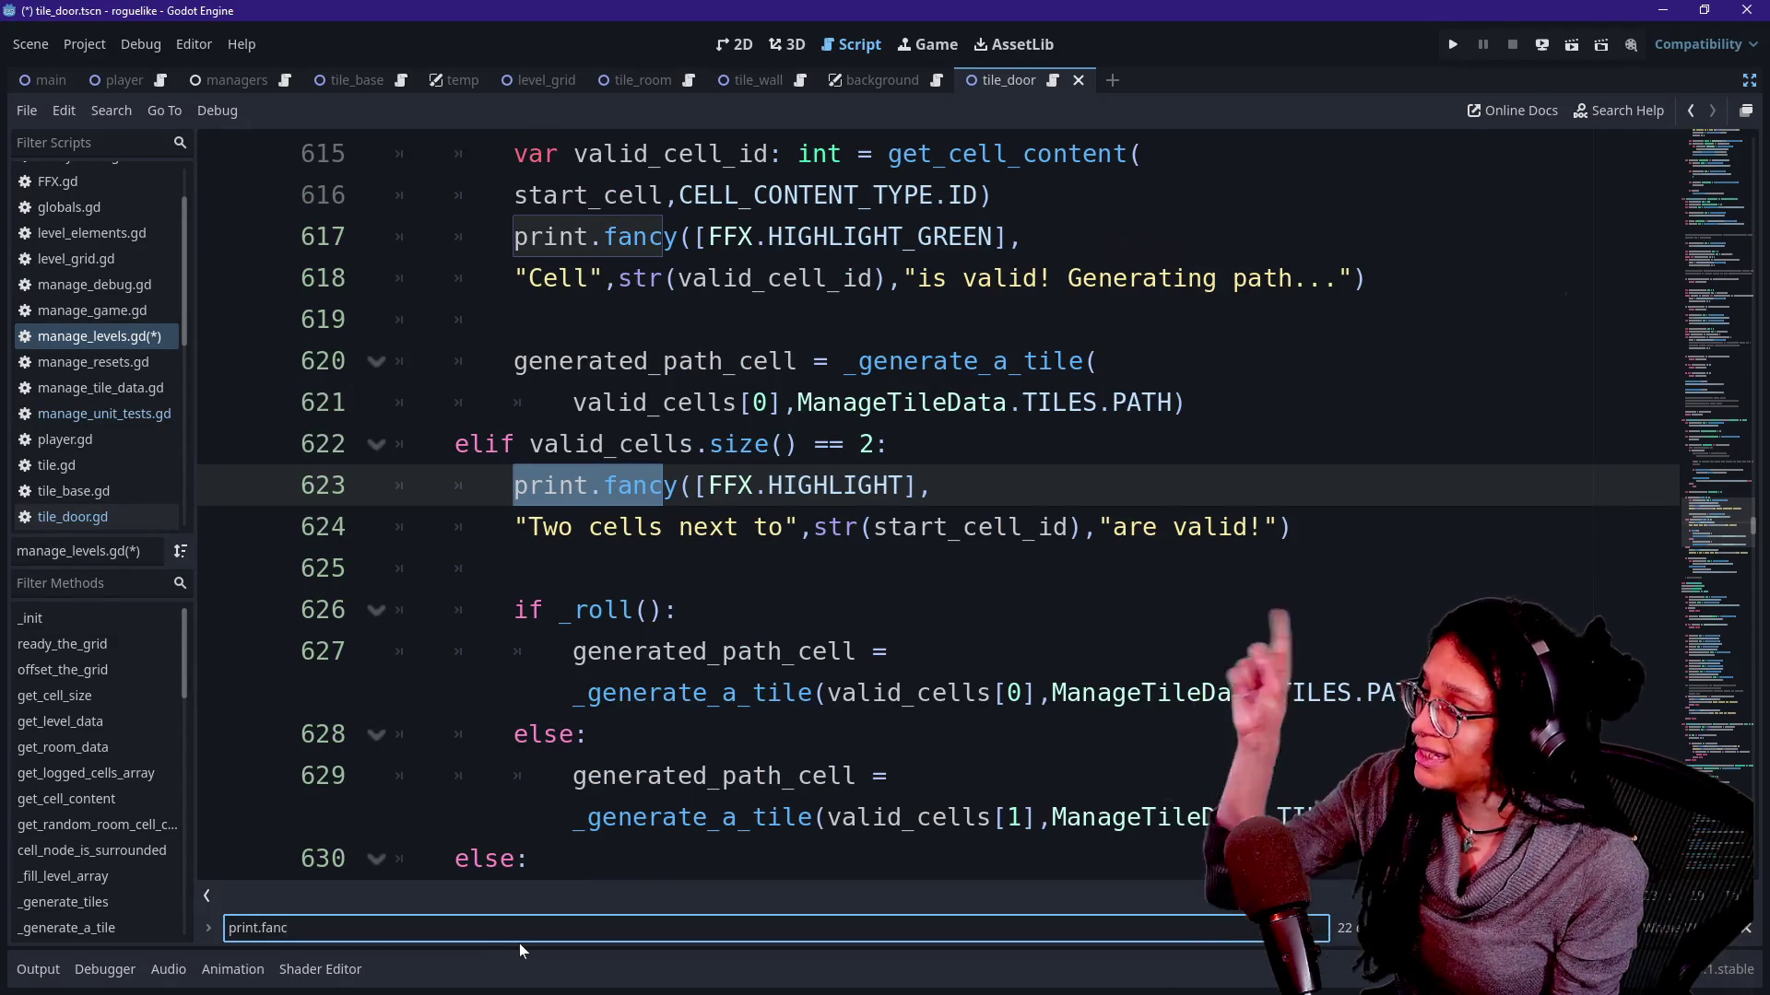
{"action": "key", "text": "Return"}
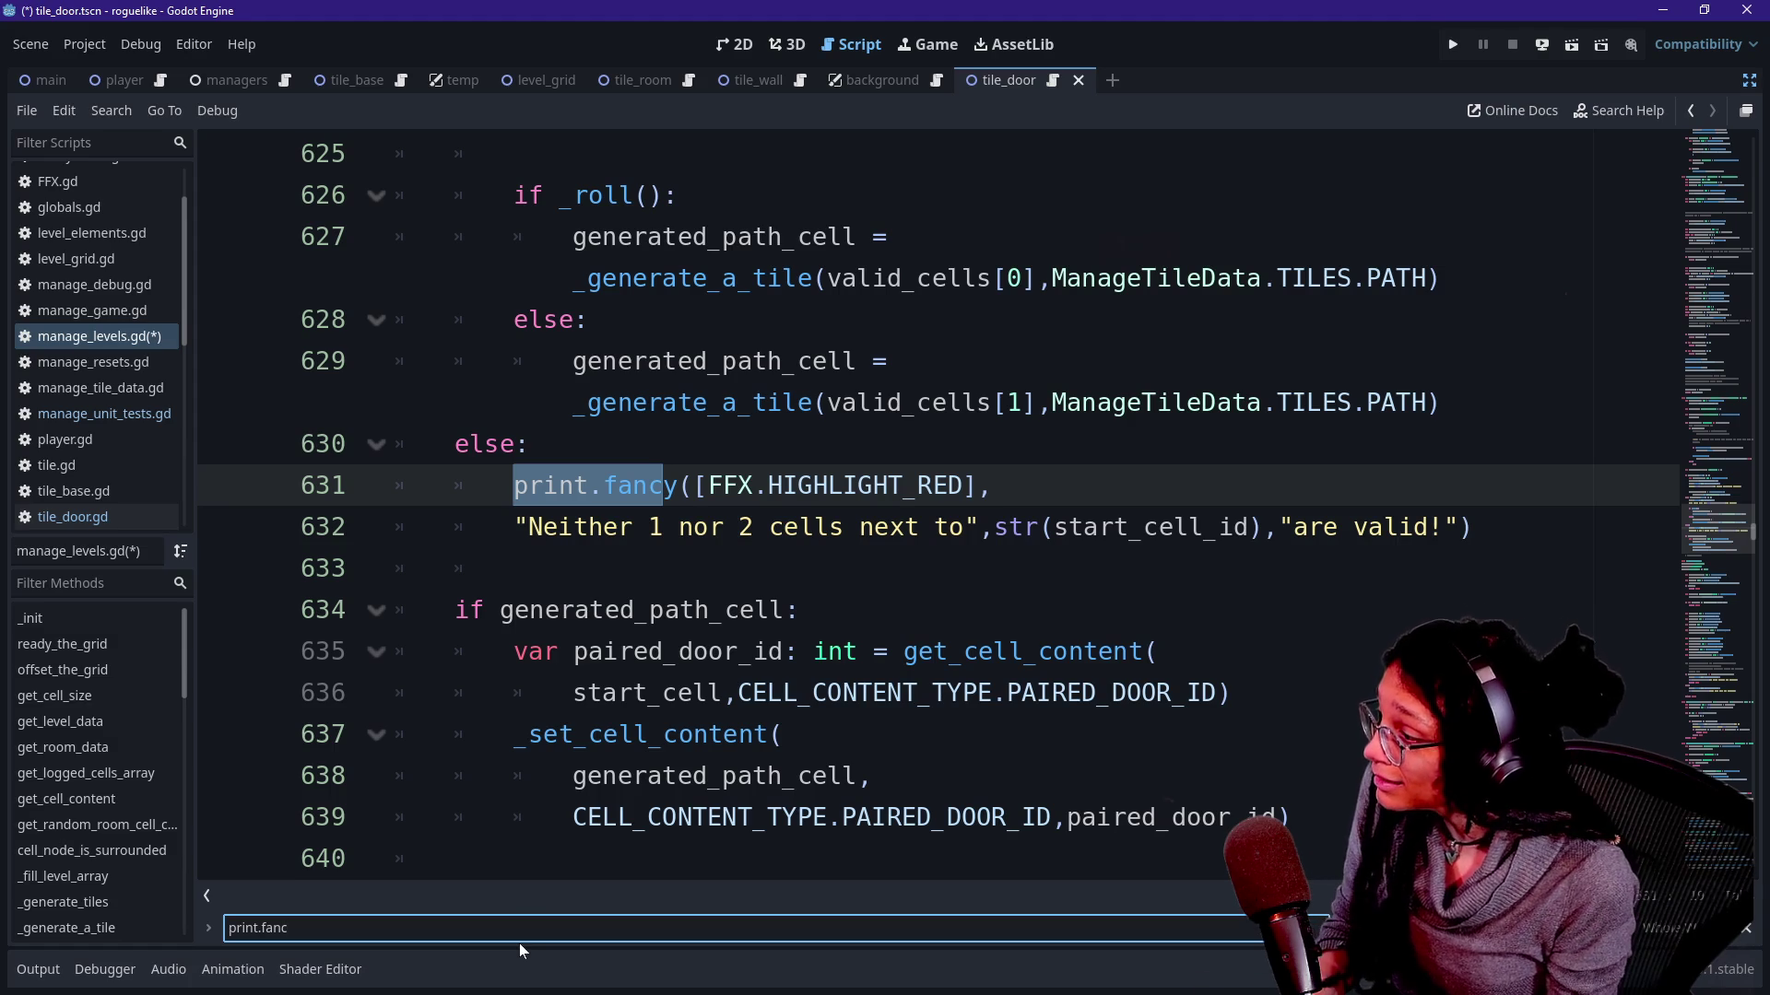
{"action": "key", "text": "Return"}
{"action": "key", "text": "Return"}
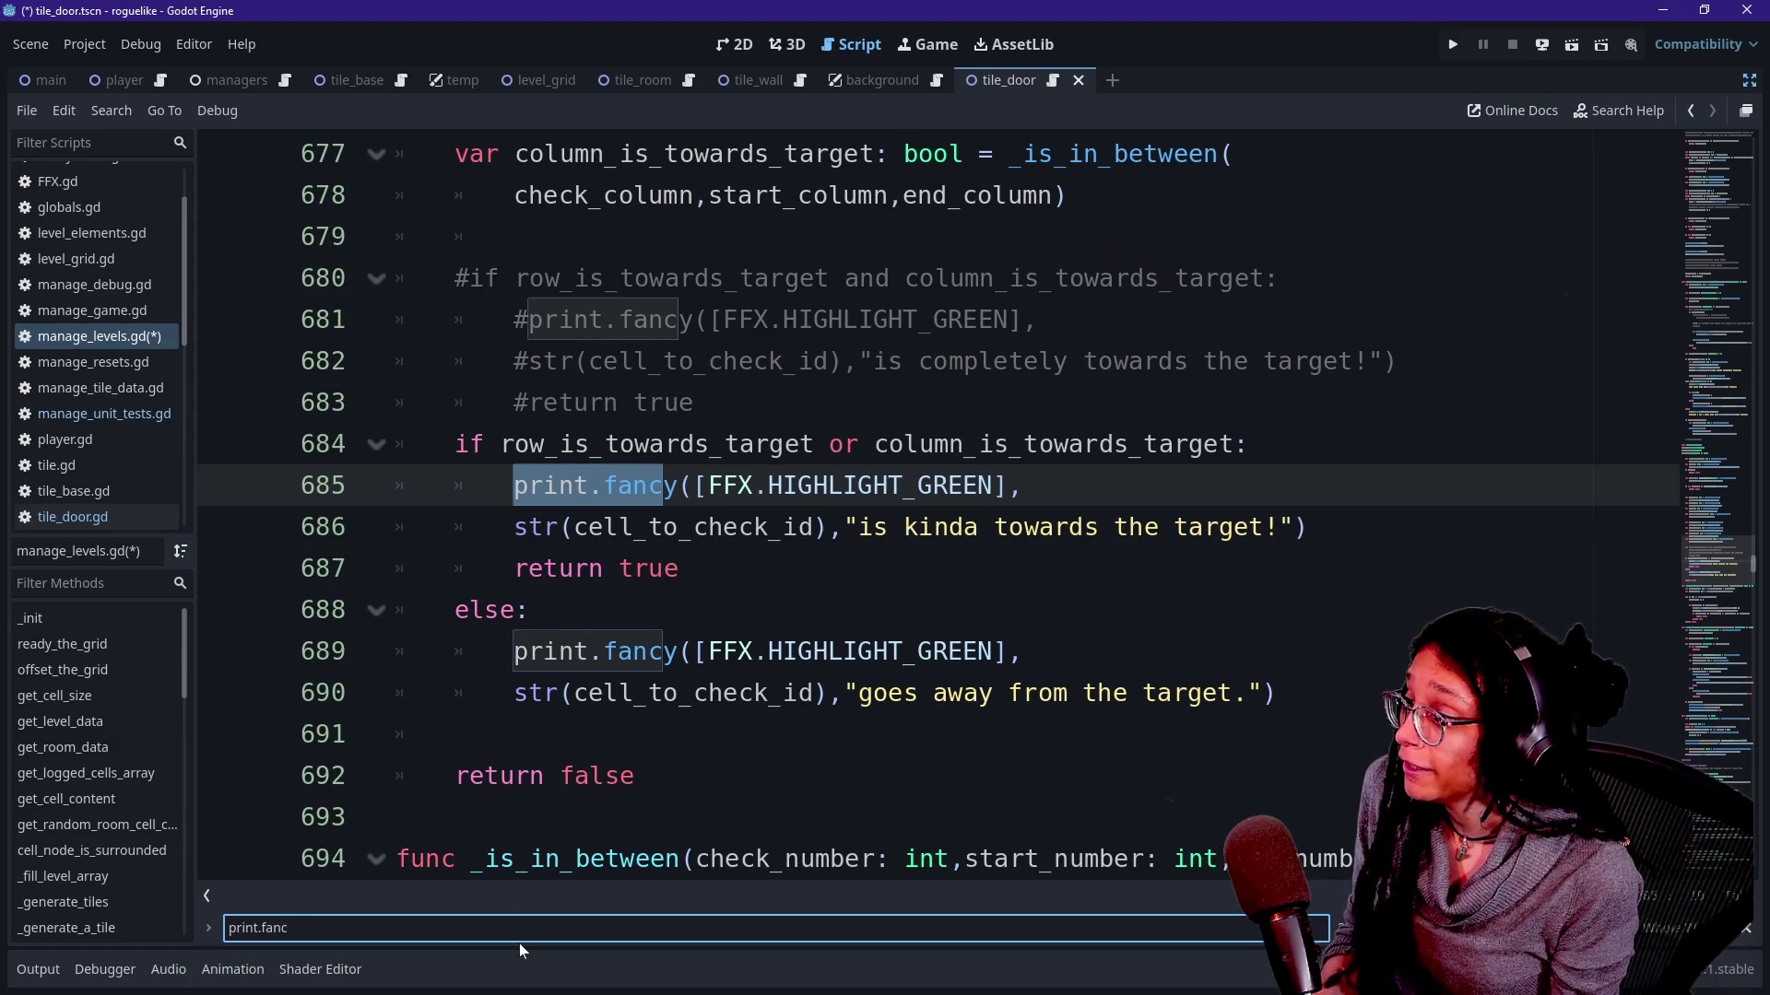
{"action": "key", "text": "Return"}
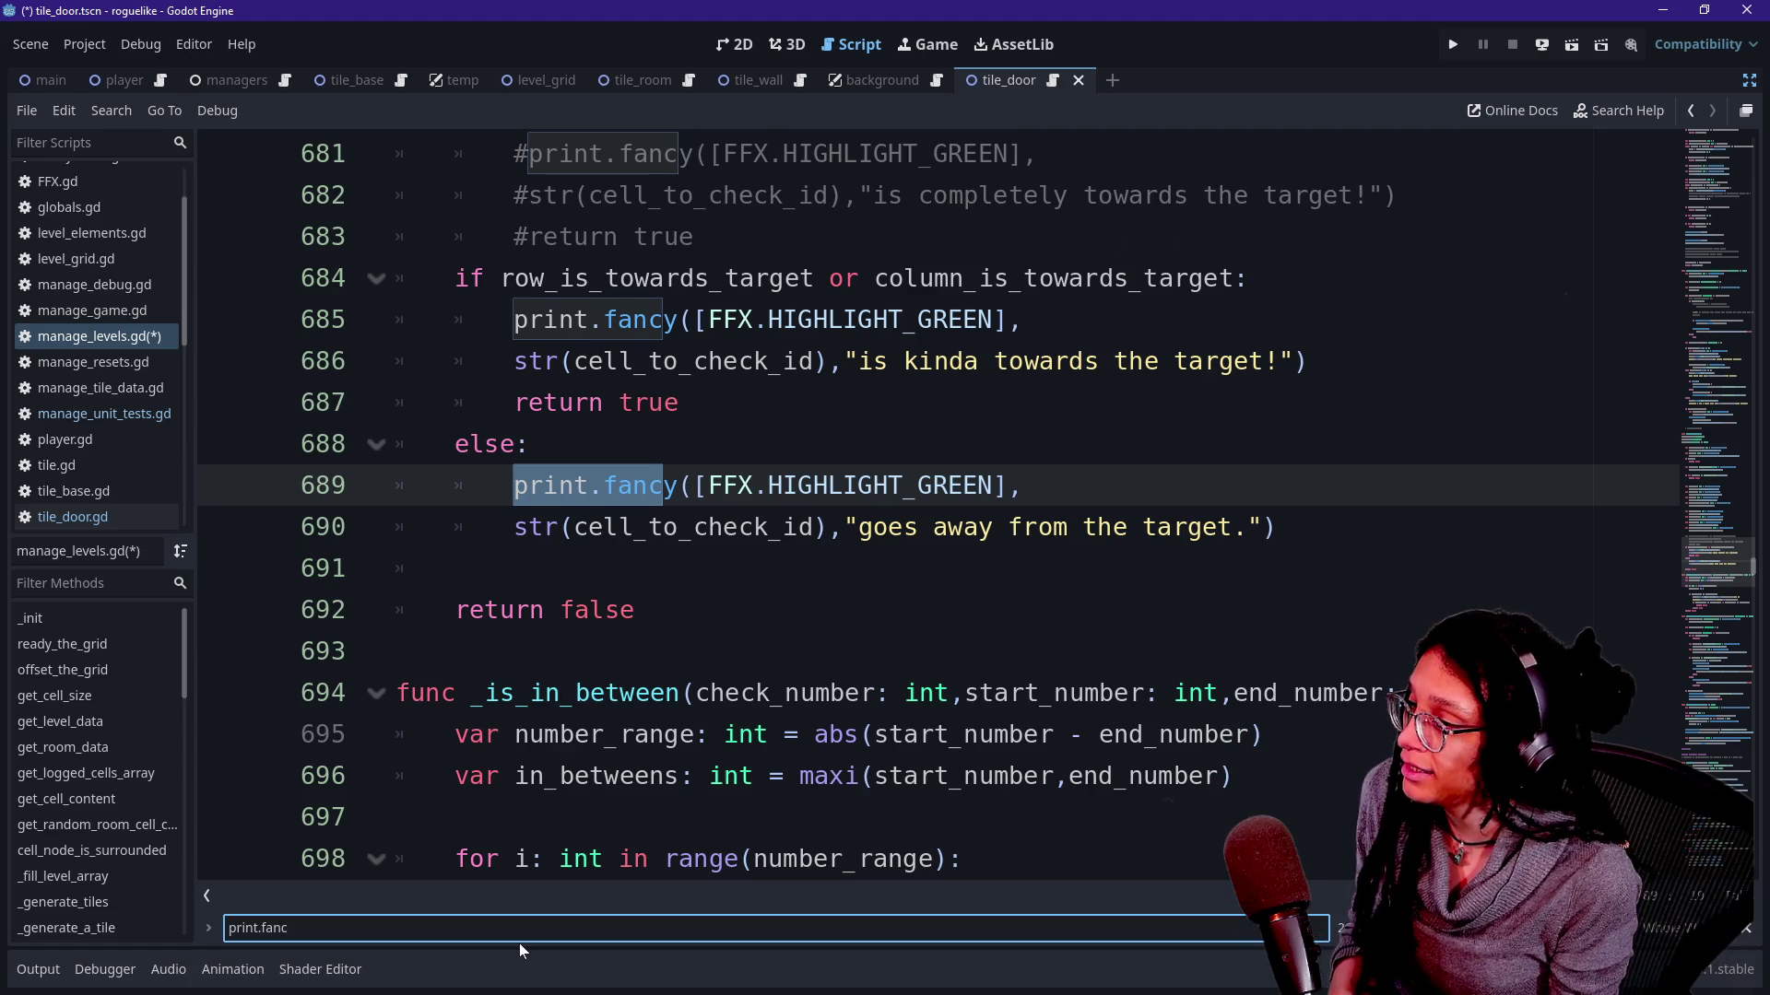
{"action": "key", "text": "Return"}
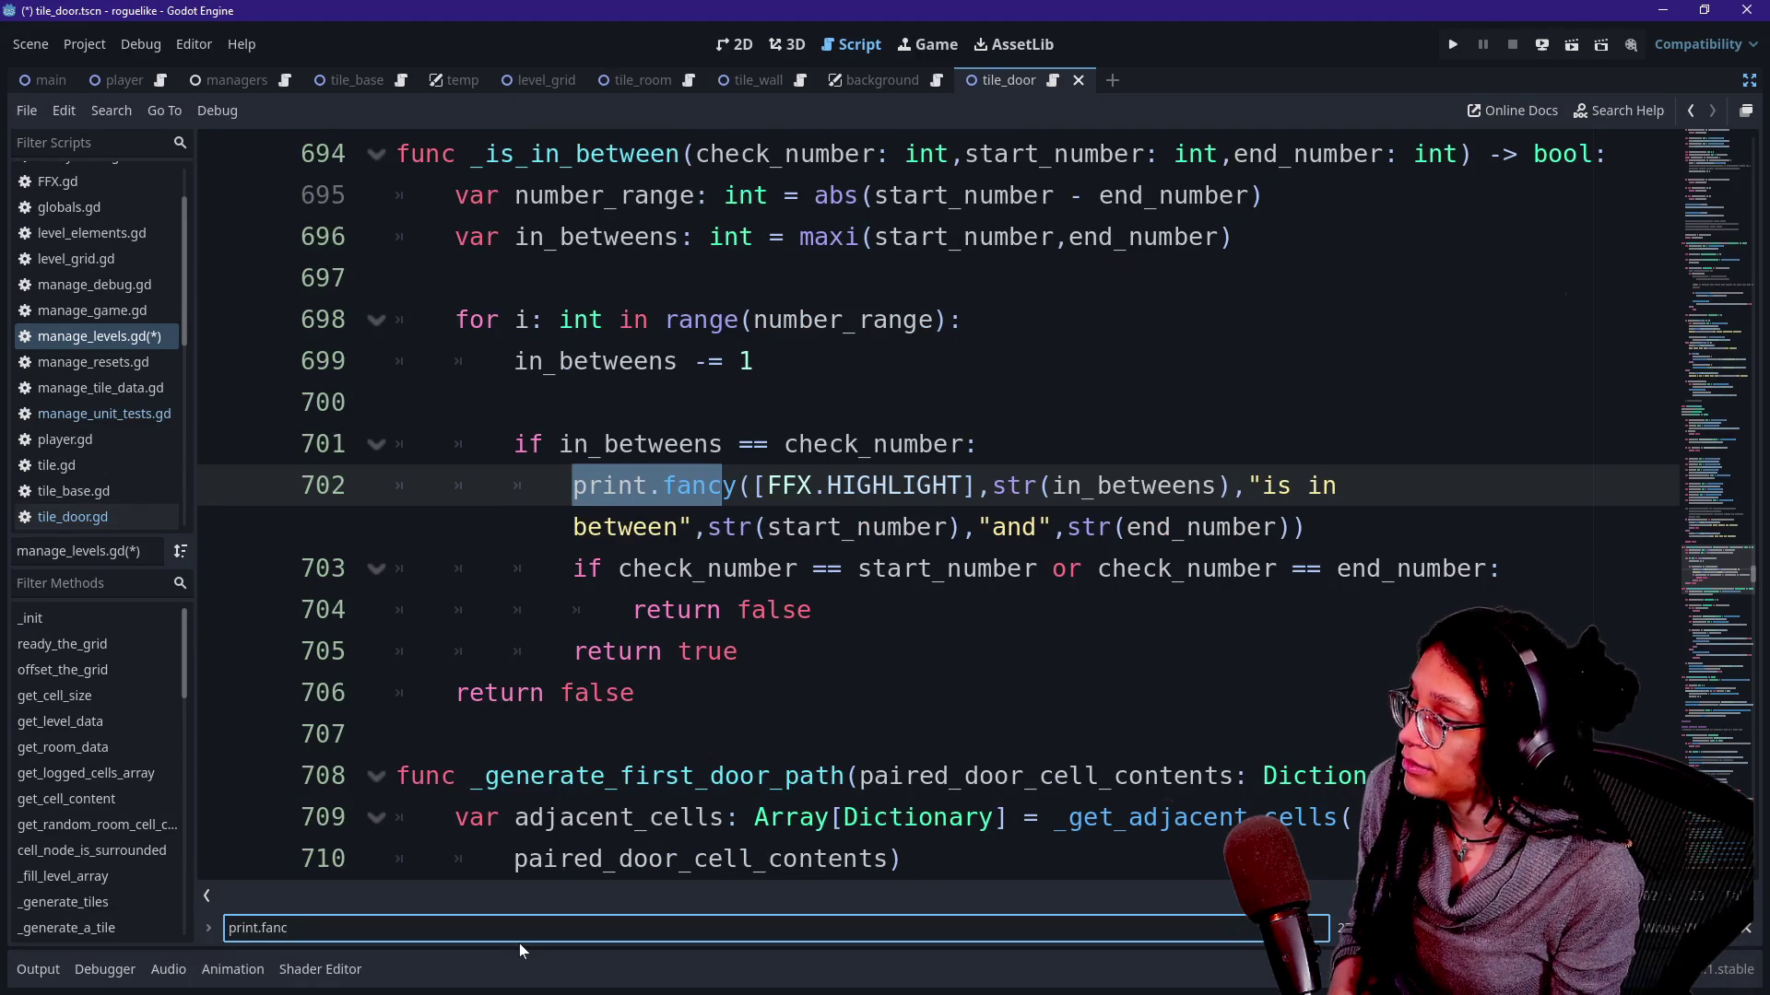
{"action": "key", "text": "Return"}
{"action": "key", "text": "Return"}
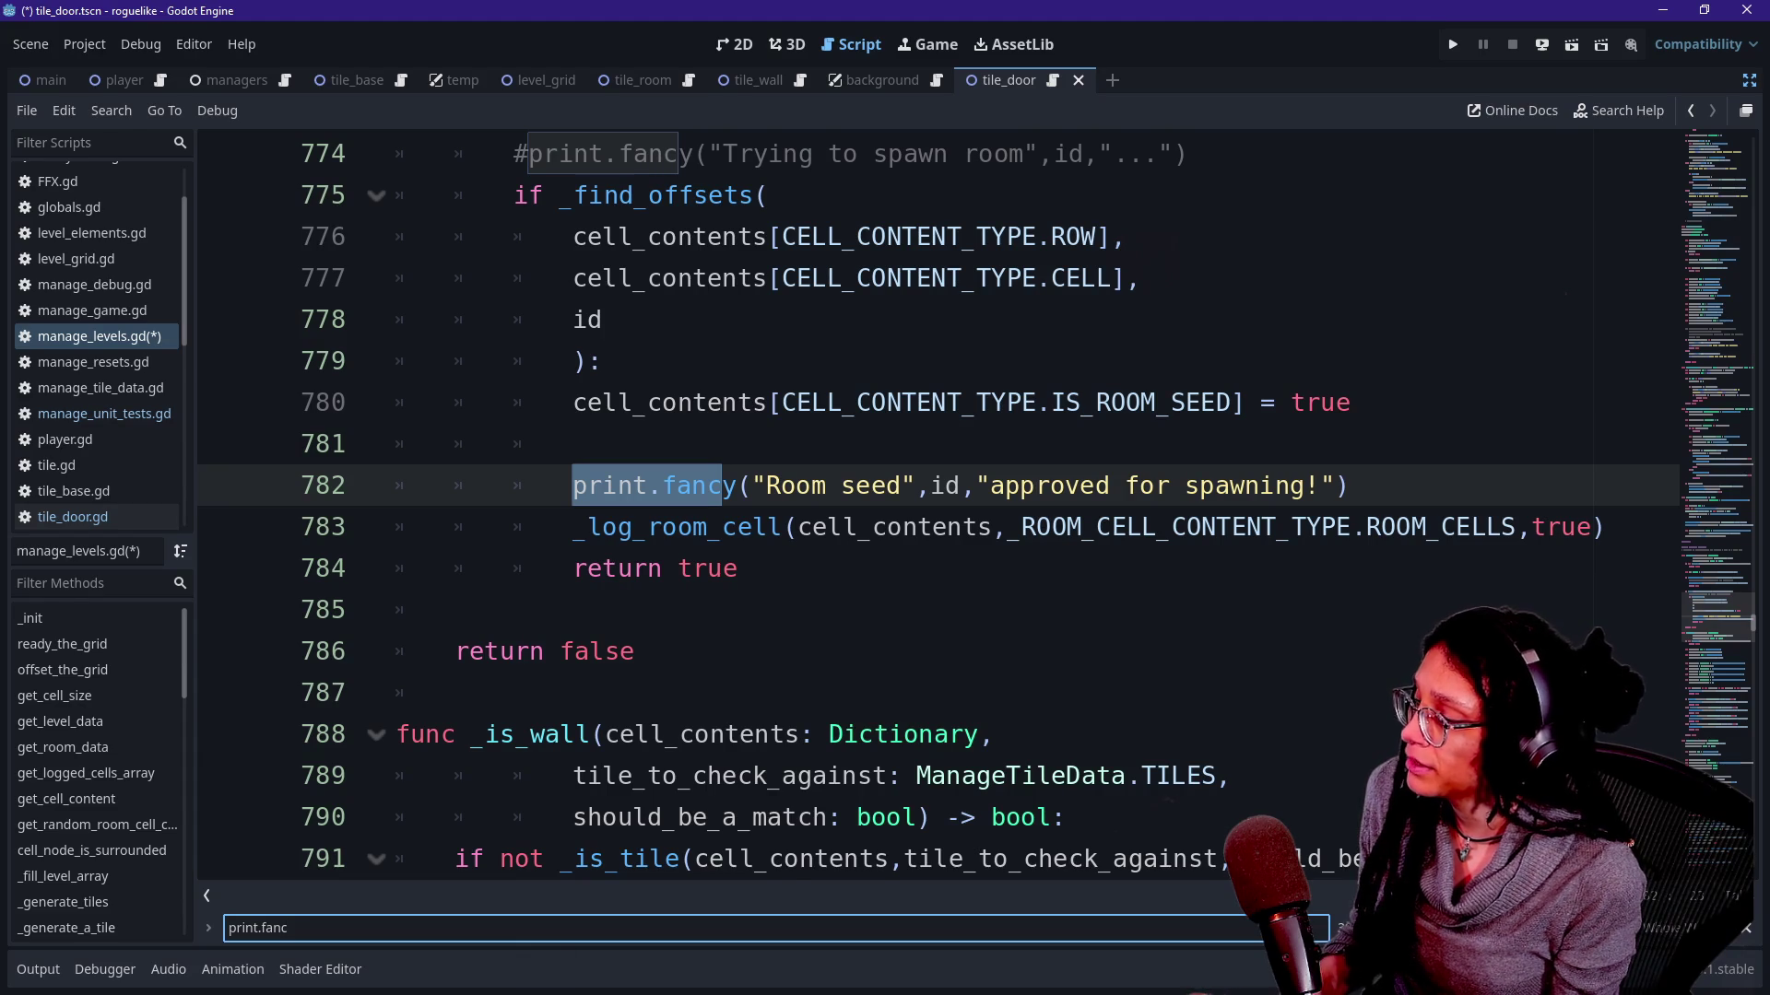
{"action": "key", "text": "ctrl+k"}
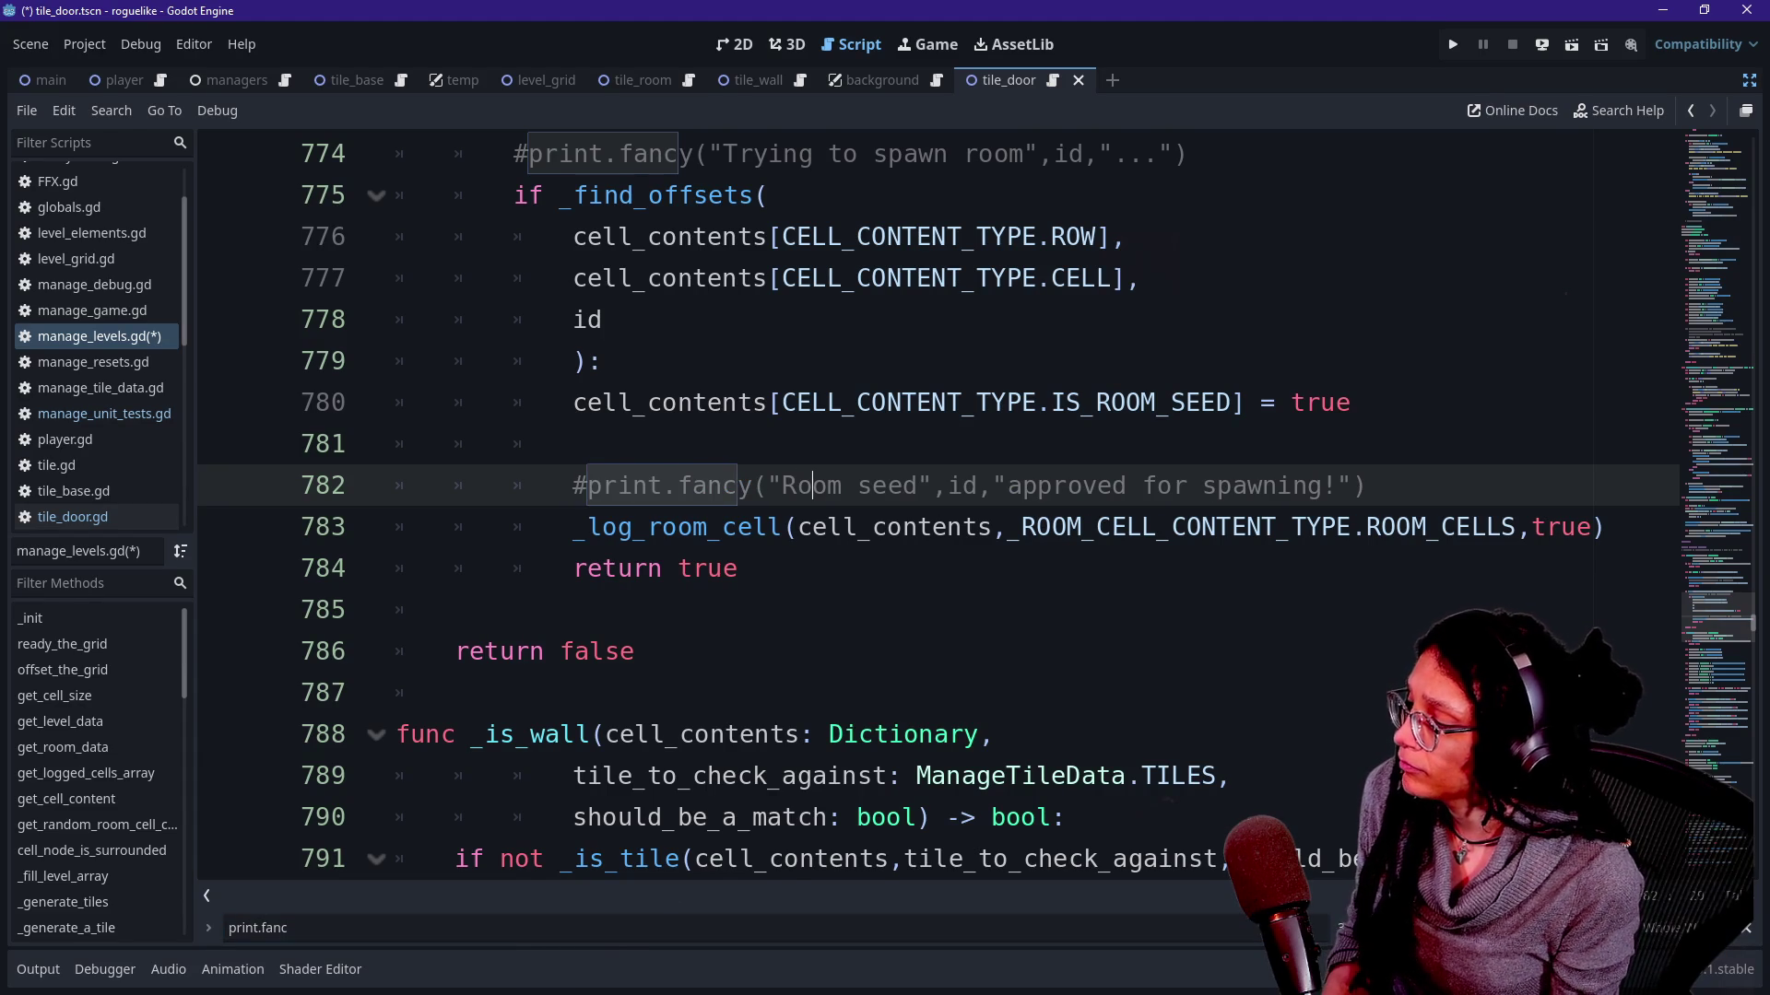
Comment out the wall-door failure print on line 914 and the door recursion print on line 922.
{"action": "key", "text": "ctrl+f"}
{"action": "key", "text": "Return"}
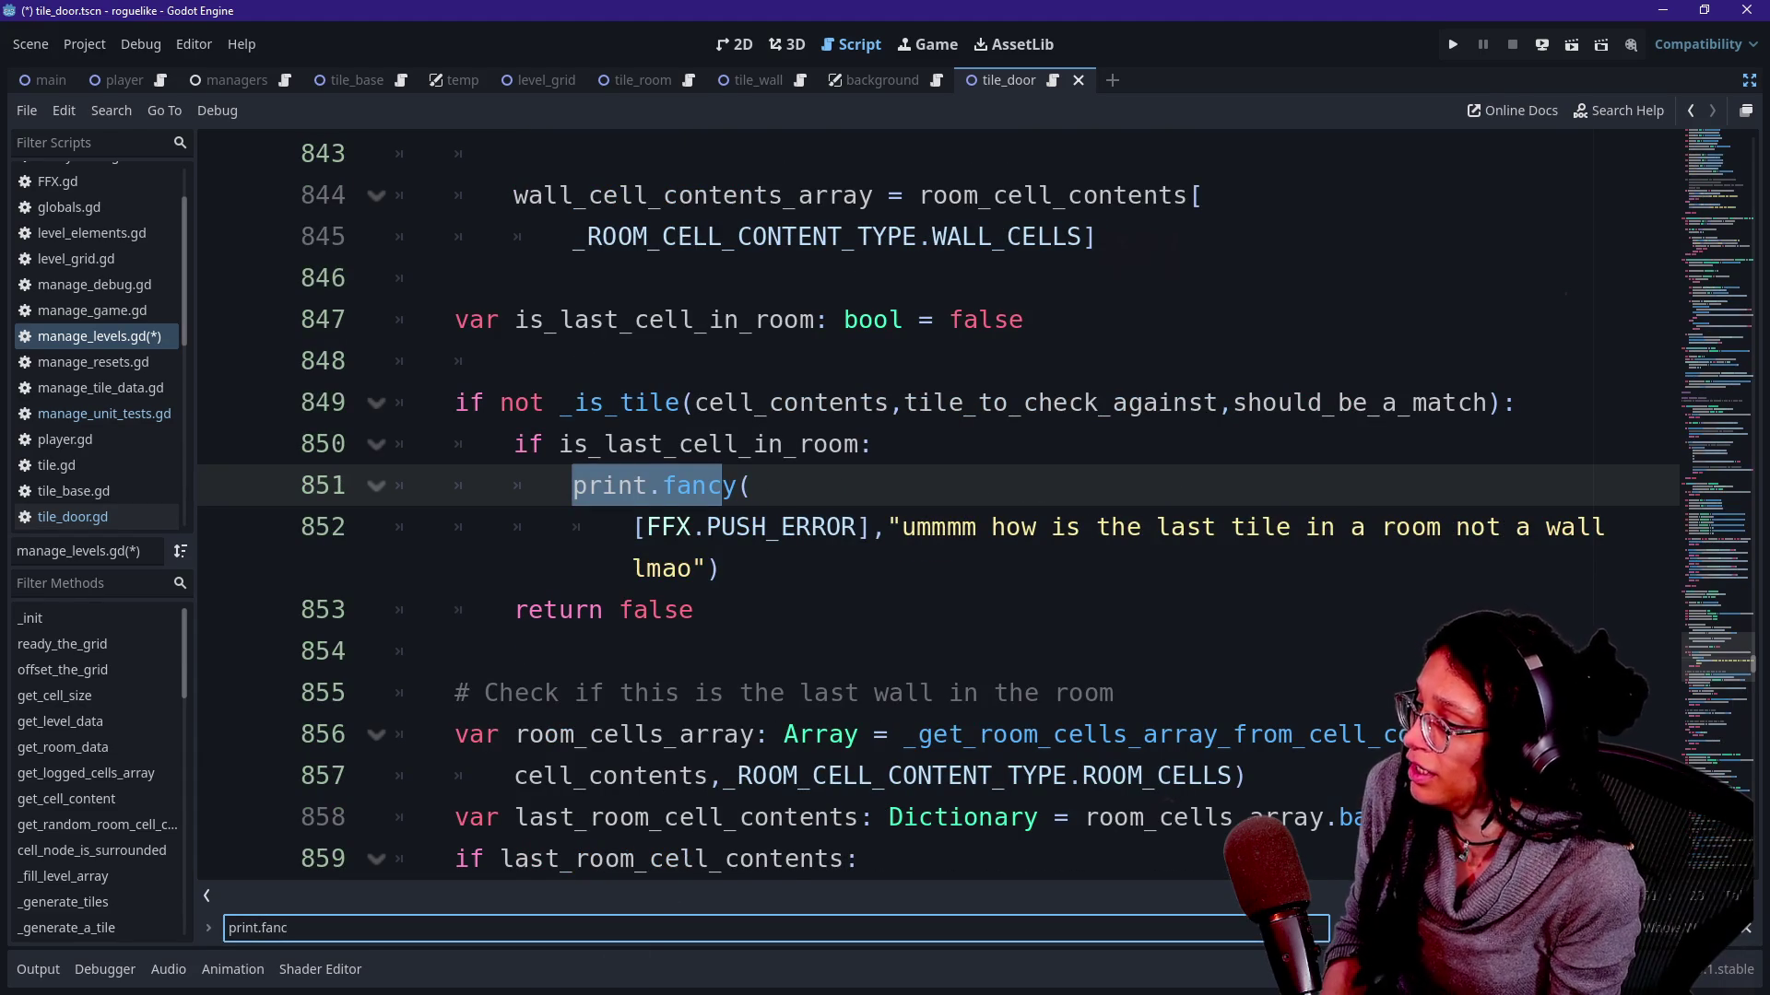
{"action": "left_click_drag", "start_coordinate": [782, 528], "coordinate": [721, 567]}
{"action": "key", "text": "ctrl+f"}
{"action": "key", "text": "Return"}
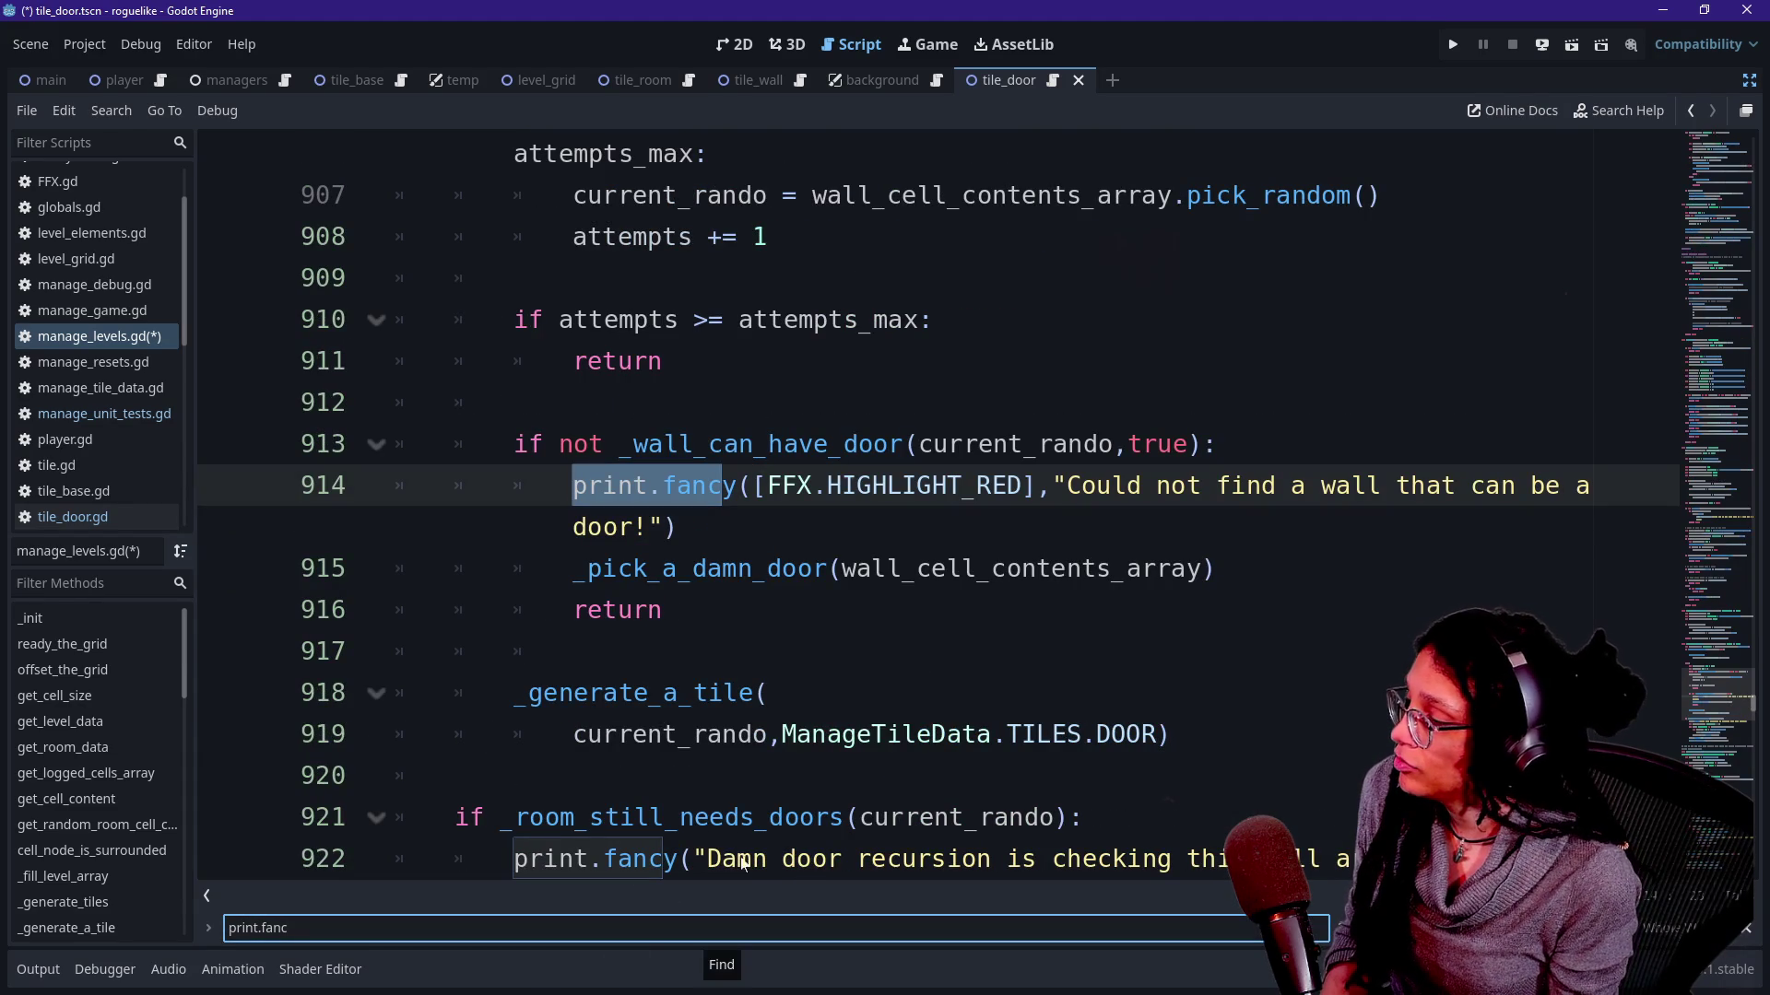
{"action": "left_click_drag", "start_coordinate": [783, 486], "coordinate": [678, 528]}
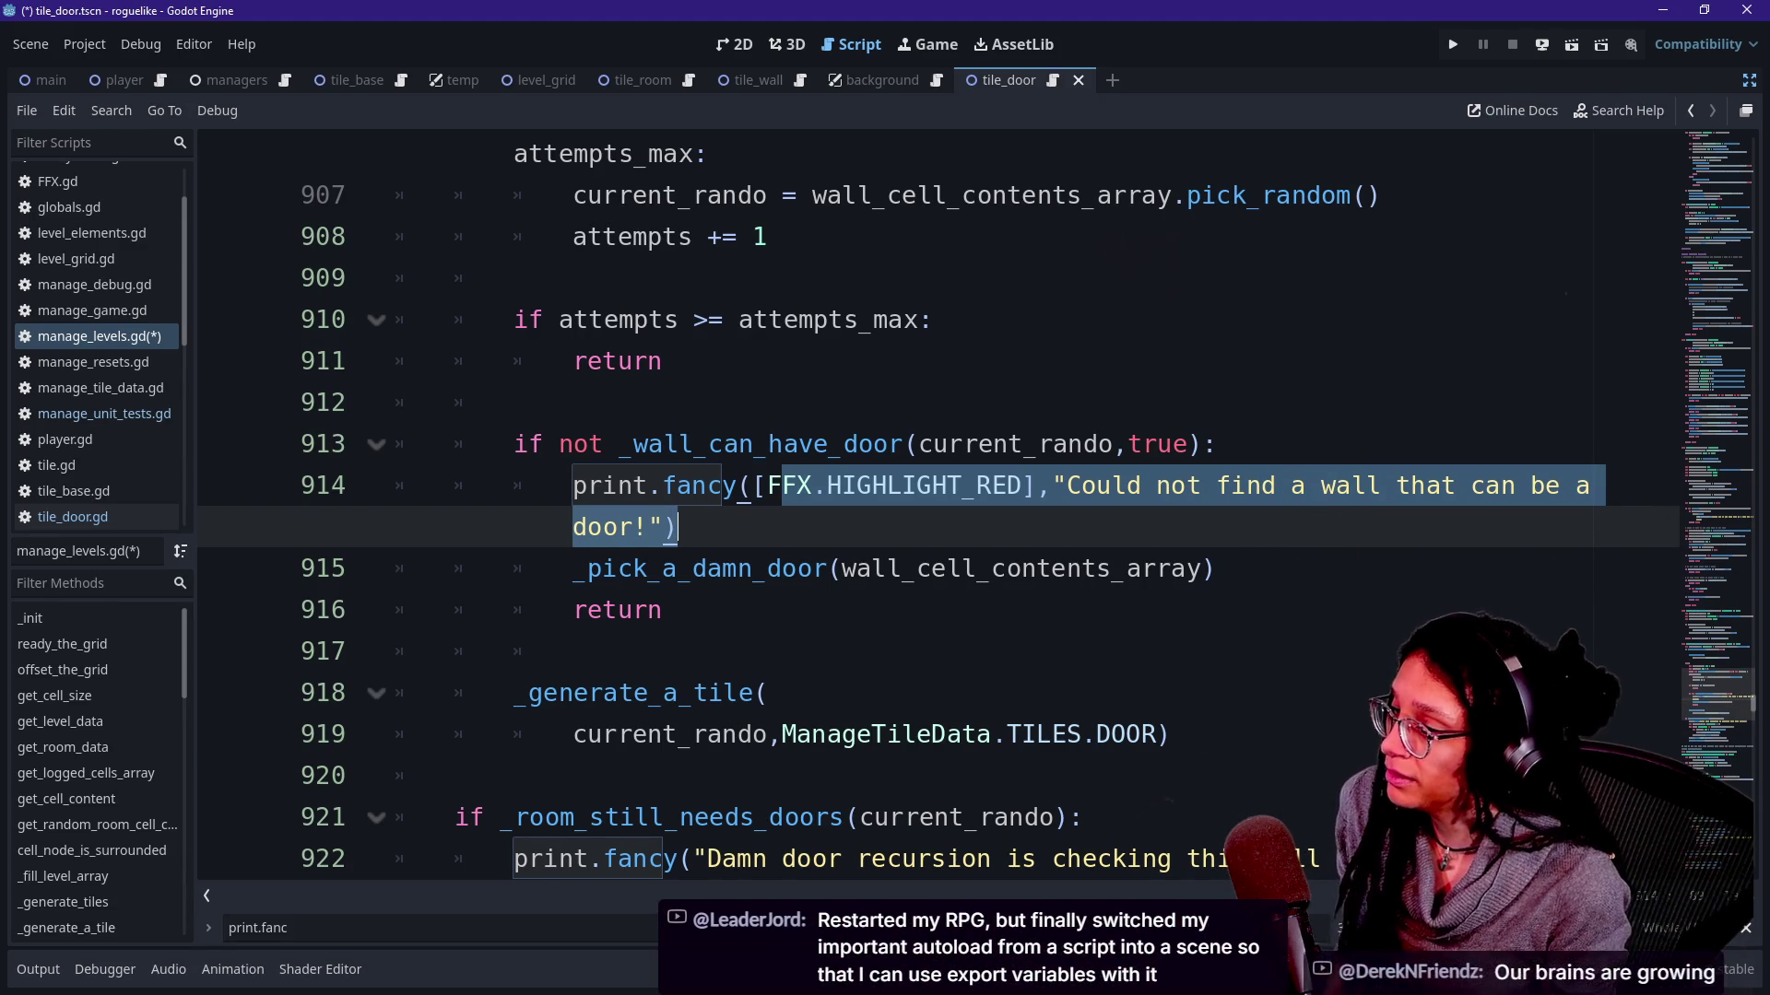
{"action": "key", "text": "ctrl+k"}
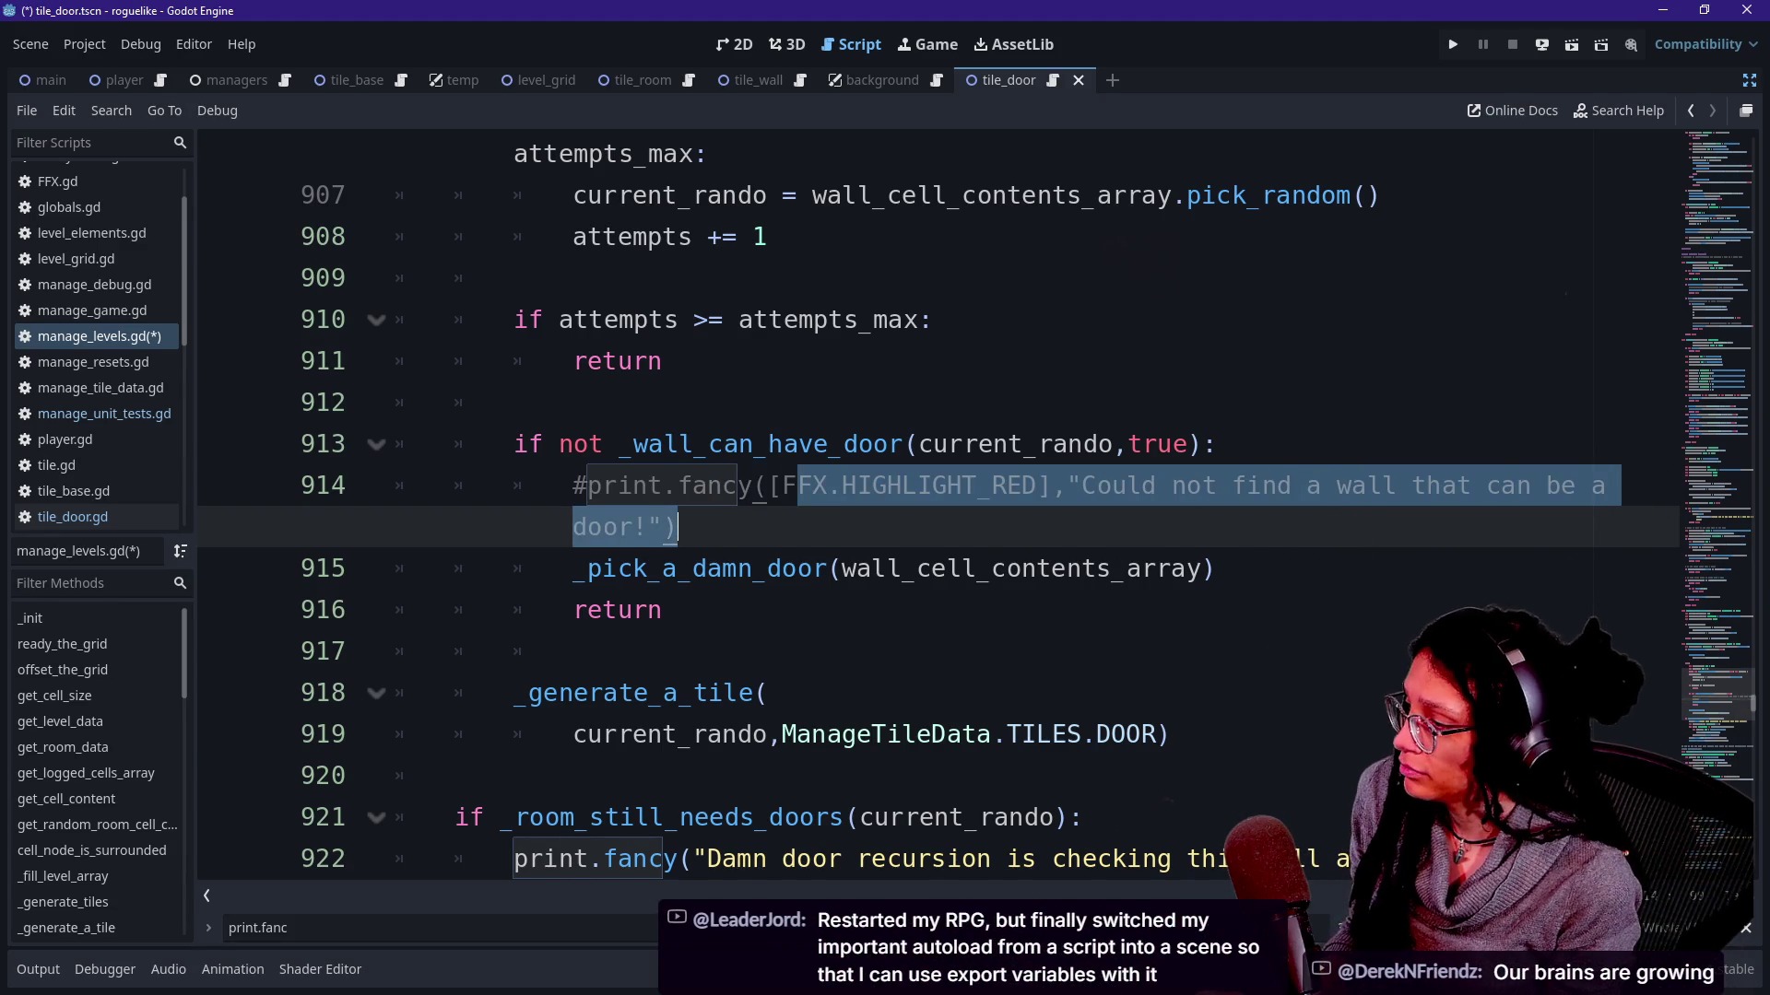
{"action": "scroll", "coordinate": [941, 512], "scroll_direction": "down", "scroll_amount": 2}
{"action": "left_click", "coordinate": [785, 609]}
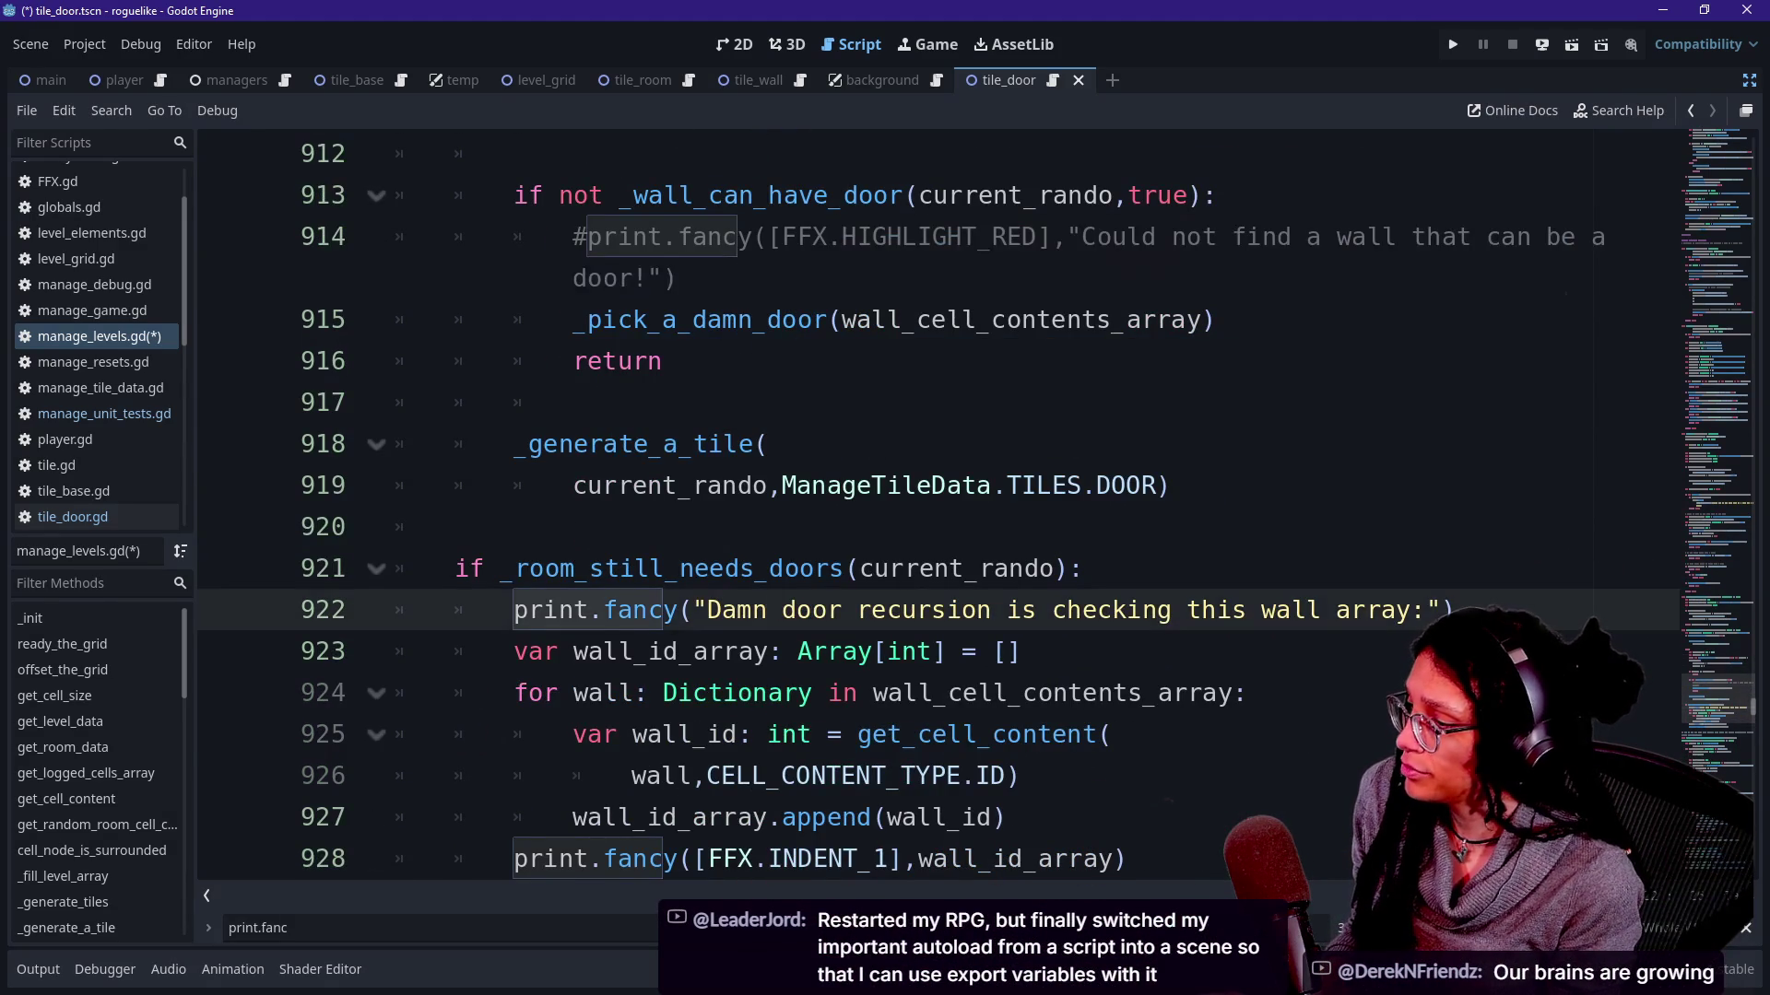
{"action": "key", "text": "ctrl+k"}
Comment out the found-doors print on line 960 and the debug print on line 1070, then save the script.
{"action": "key", "text": "ctrl+f"}
{"action": "key", "text": "Return"}
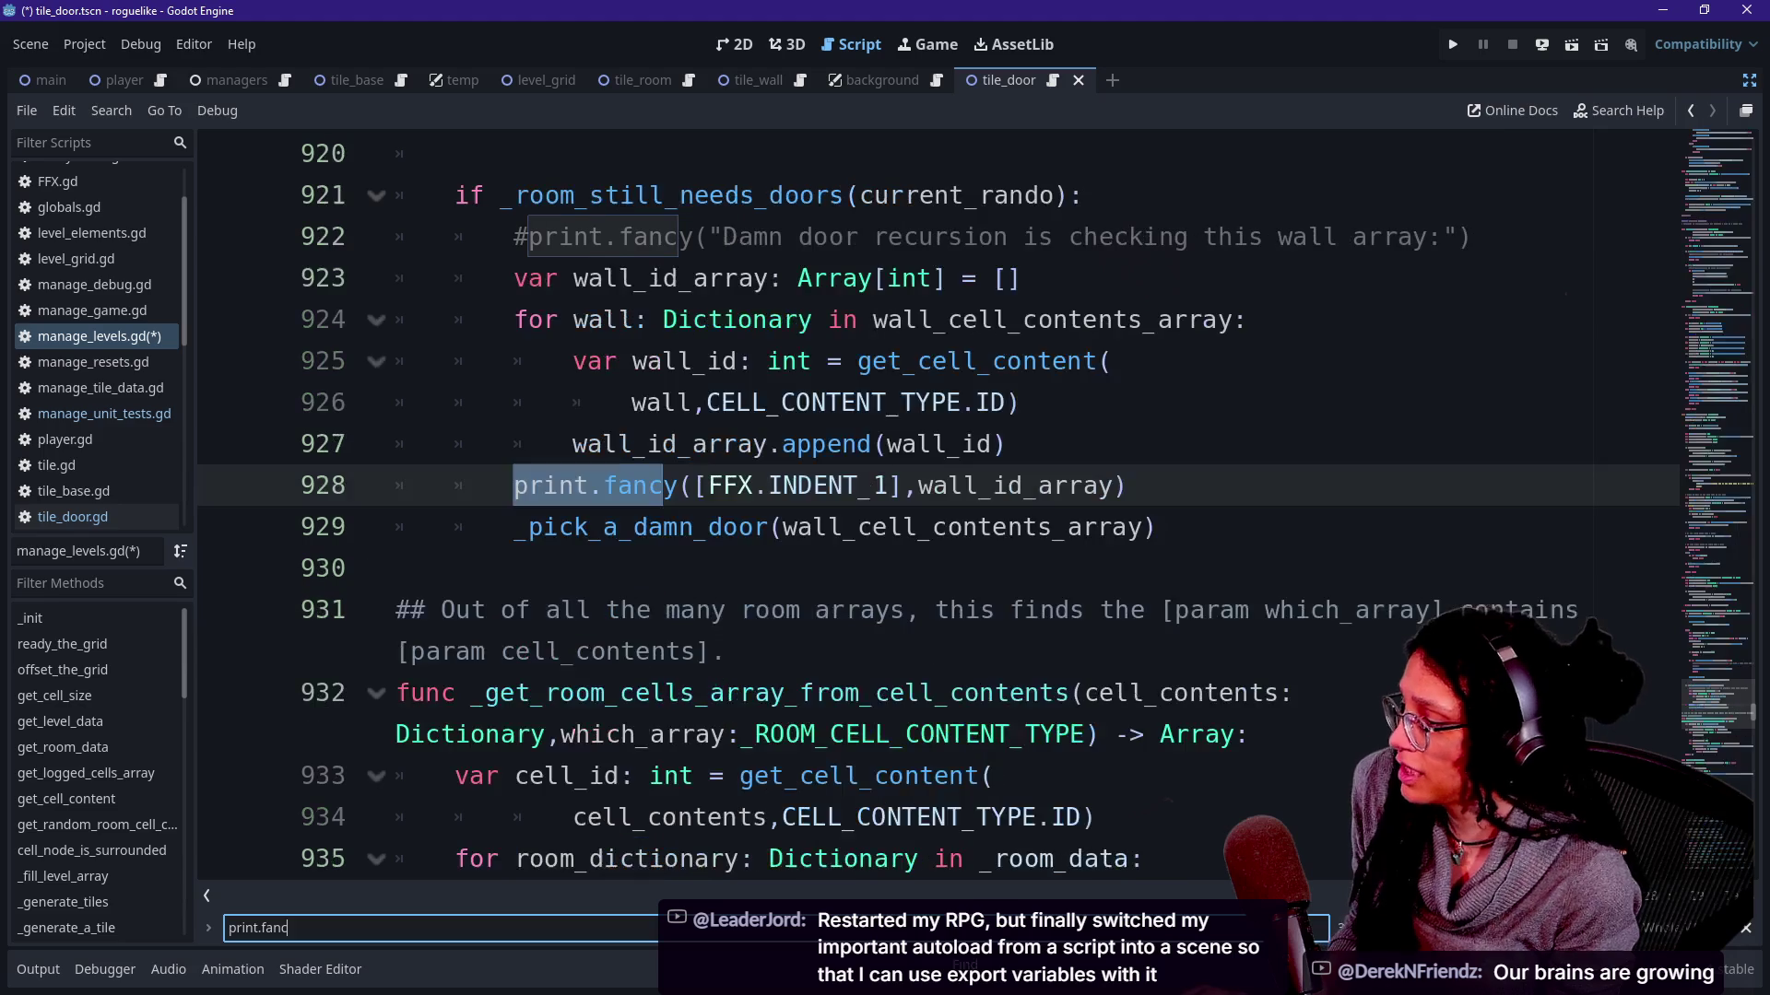
{"action": "key", "text": "Return"}
{"action": "left_click", "coordinate": [1025, 486]}
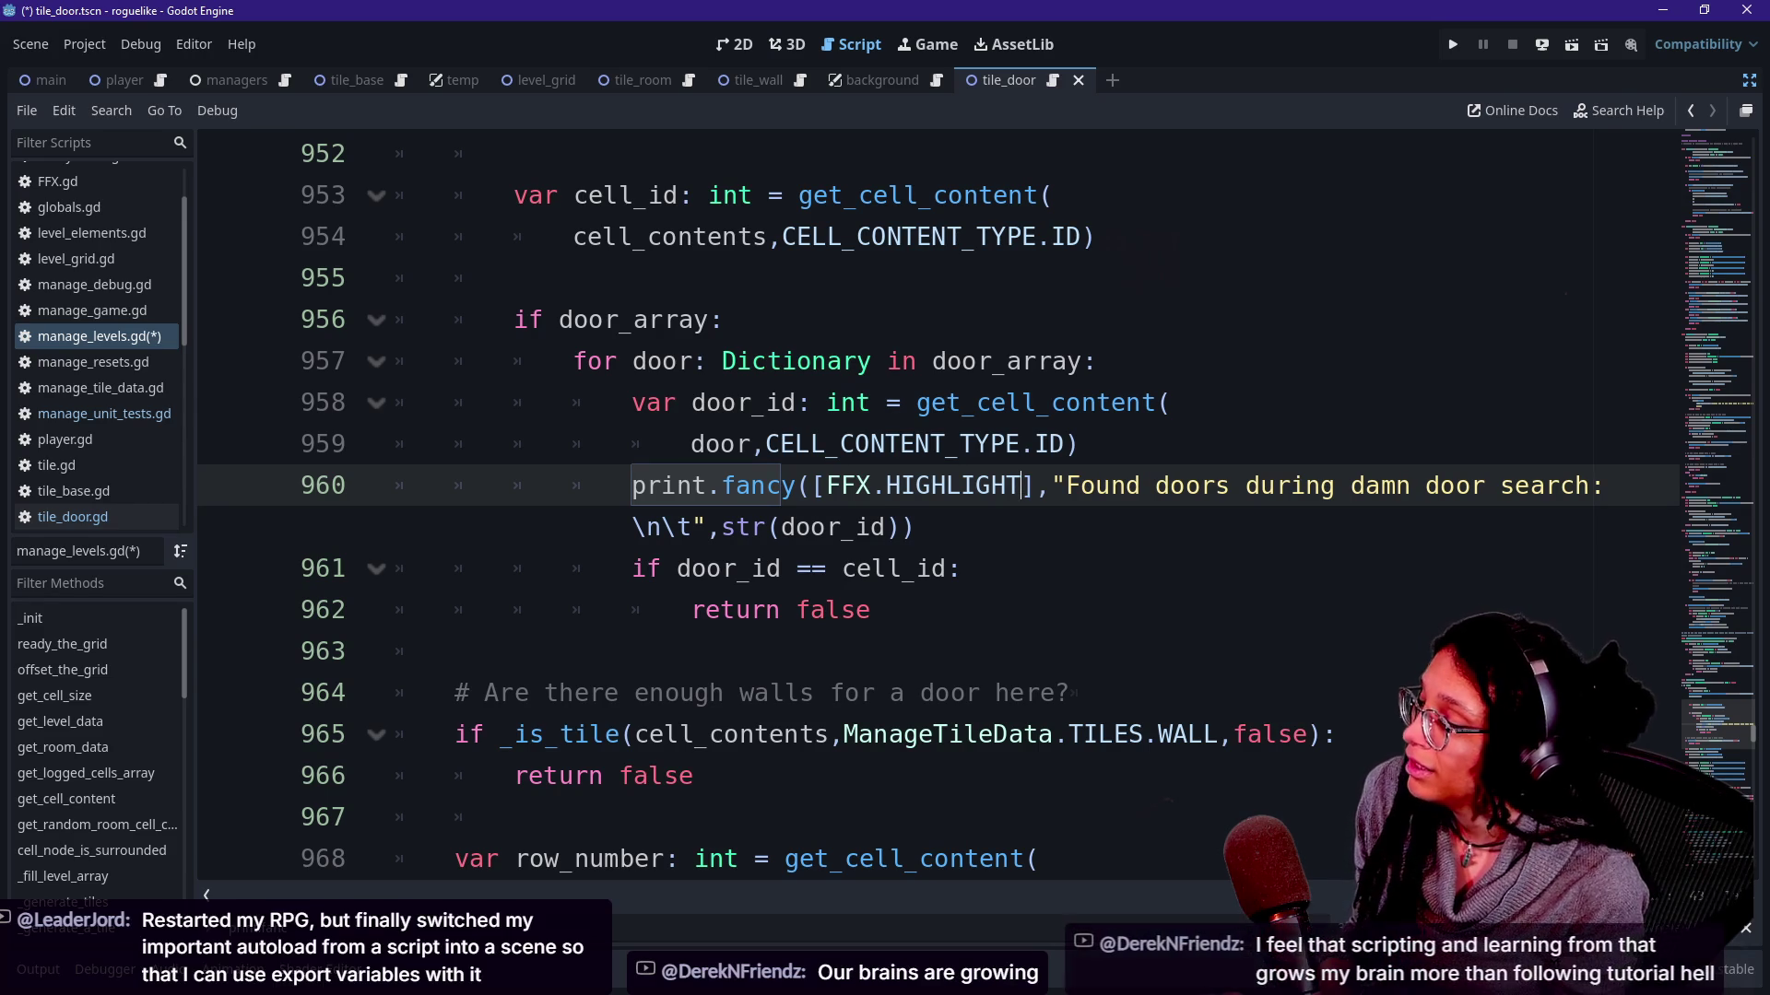
{"action": "key", "text": "ctrl+k"}
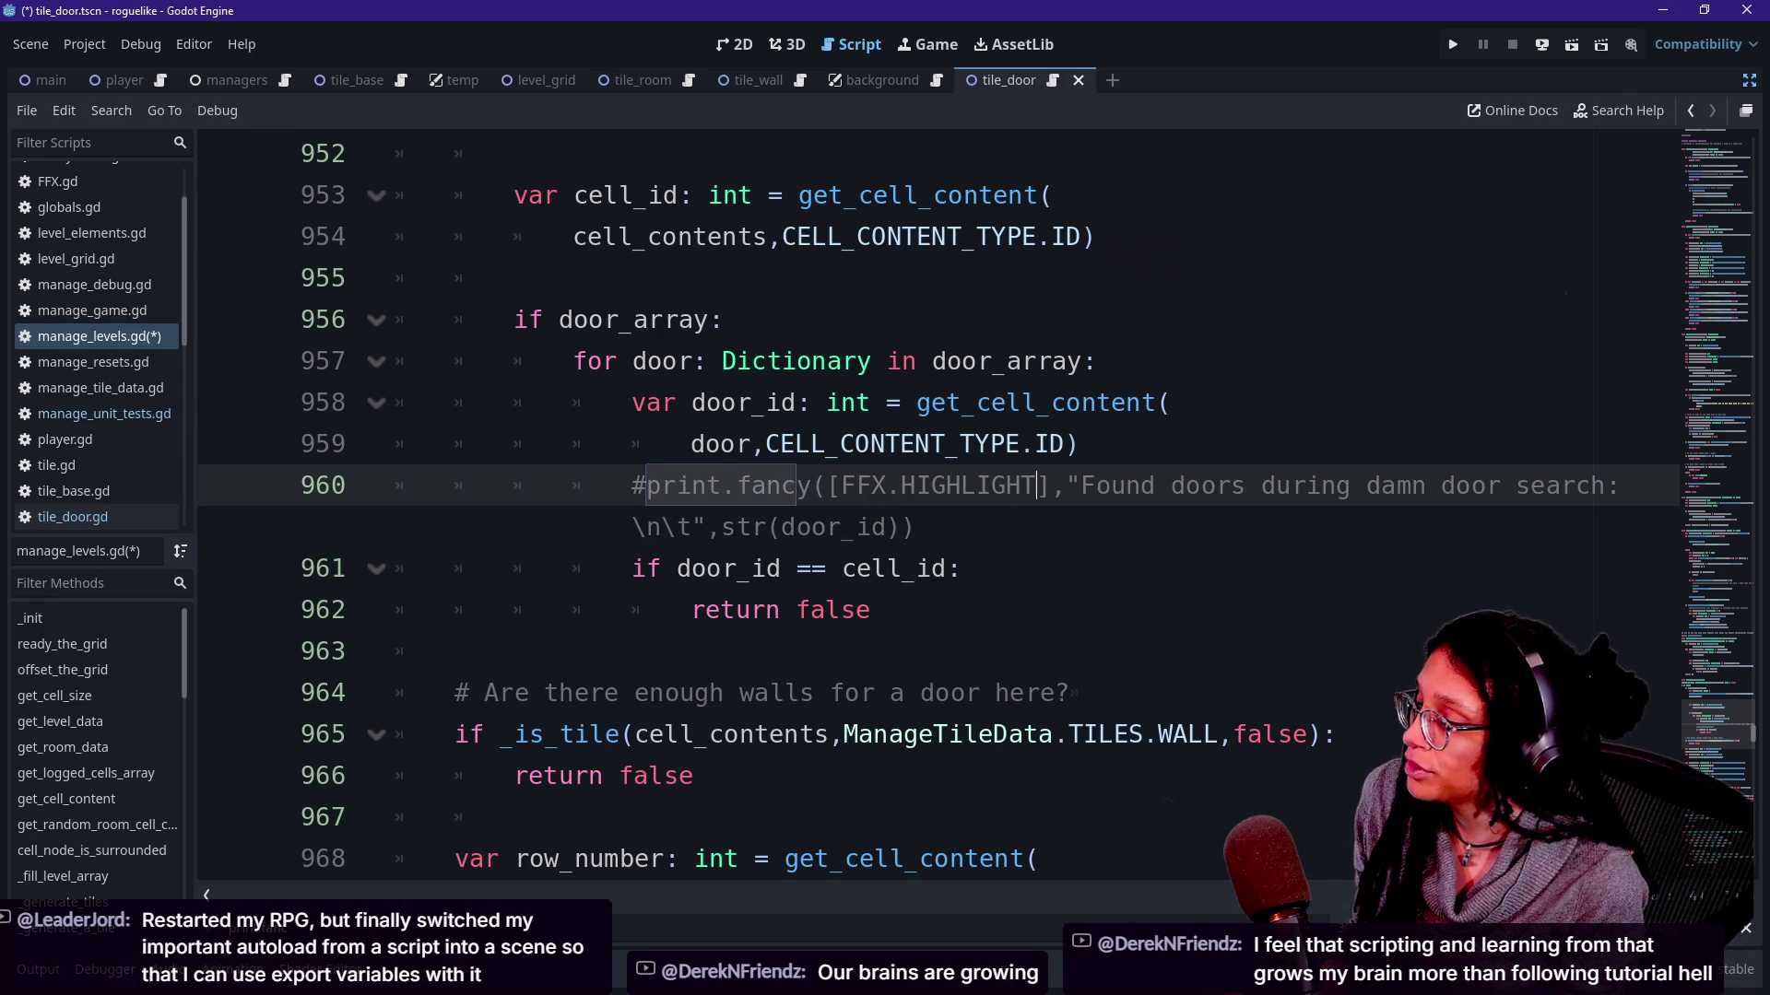
{"action": "key", "text": "ctrl+f"}
{"action": "type", "text": "print.fanc"}
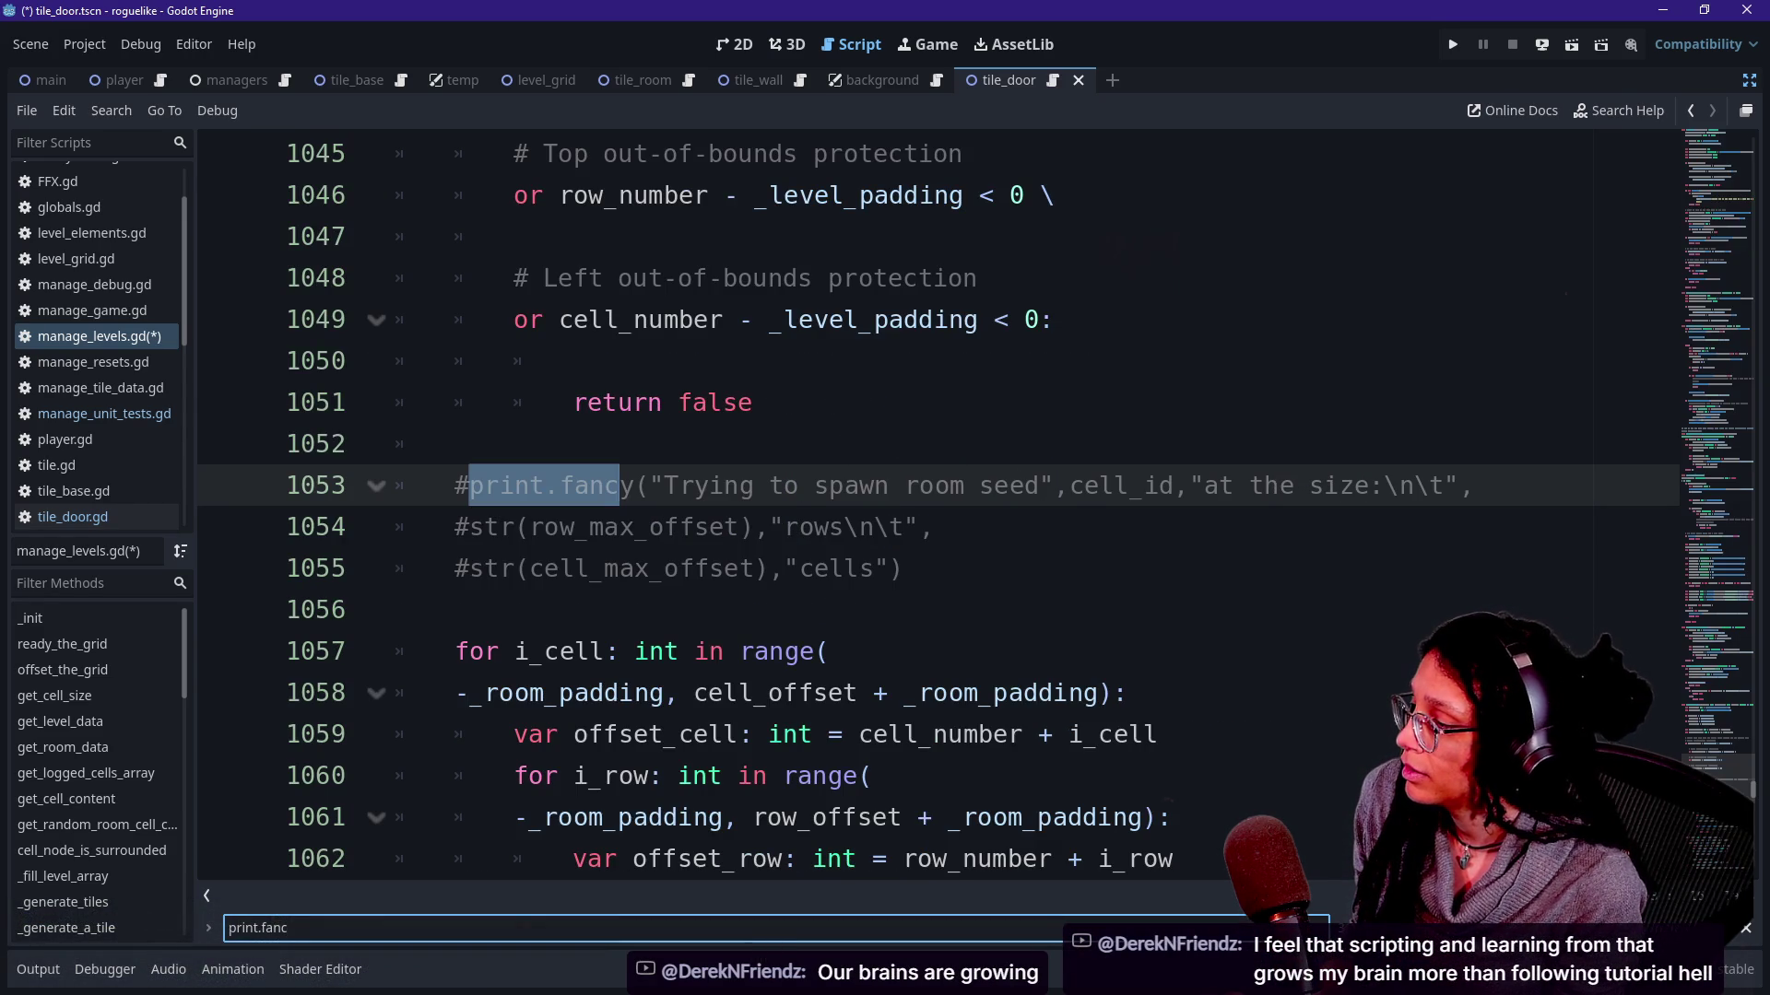
{"action": "key", "text": "Return"}
{"action": "key", "text": "ctrl+k"}
{"action": "key", "text": "ctrl+s"}
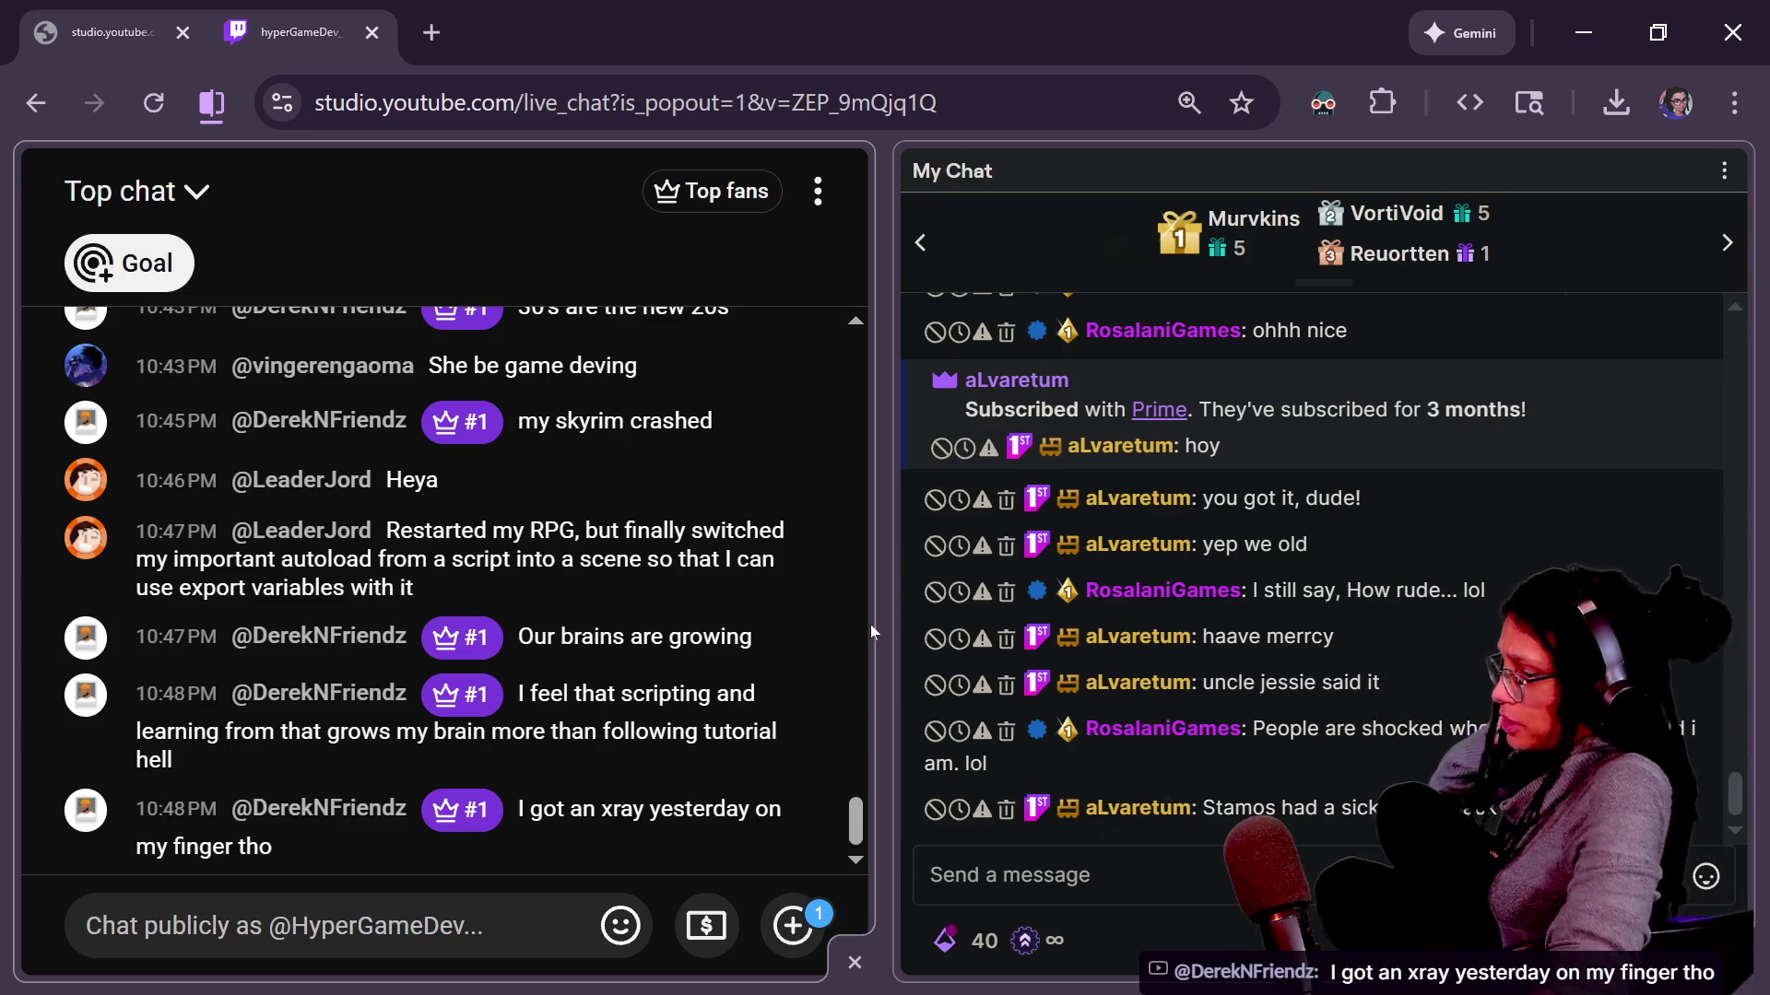
Switch from the chat windows back to the running roguelike game.
{"action": "key", "text": "alt+Tab"}
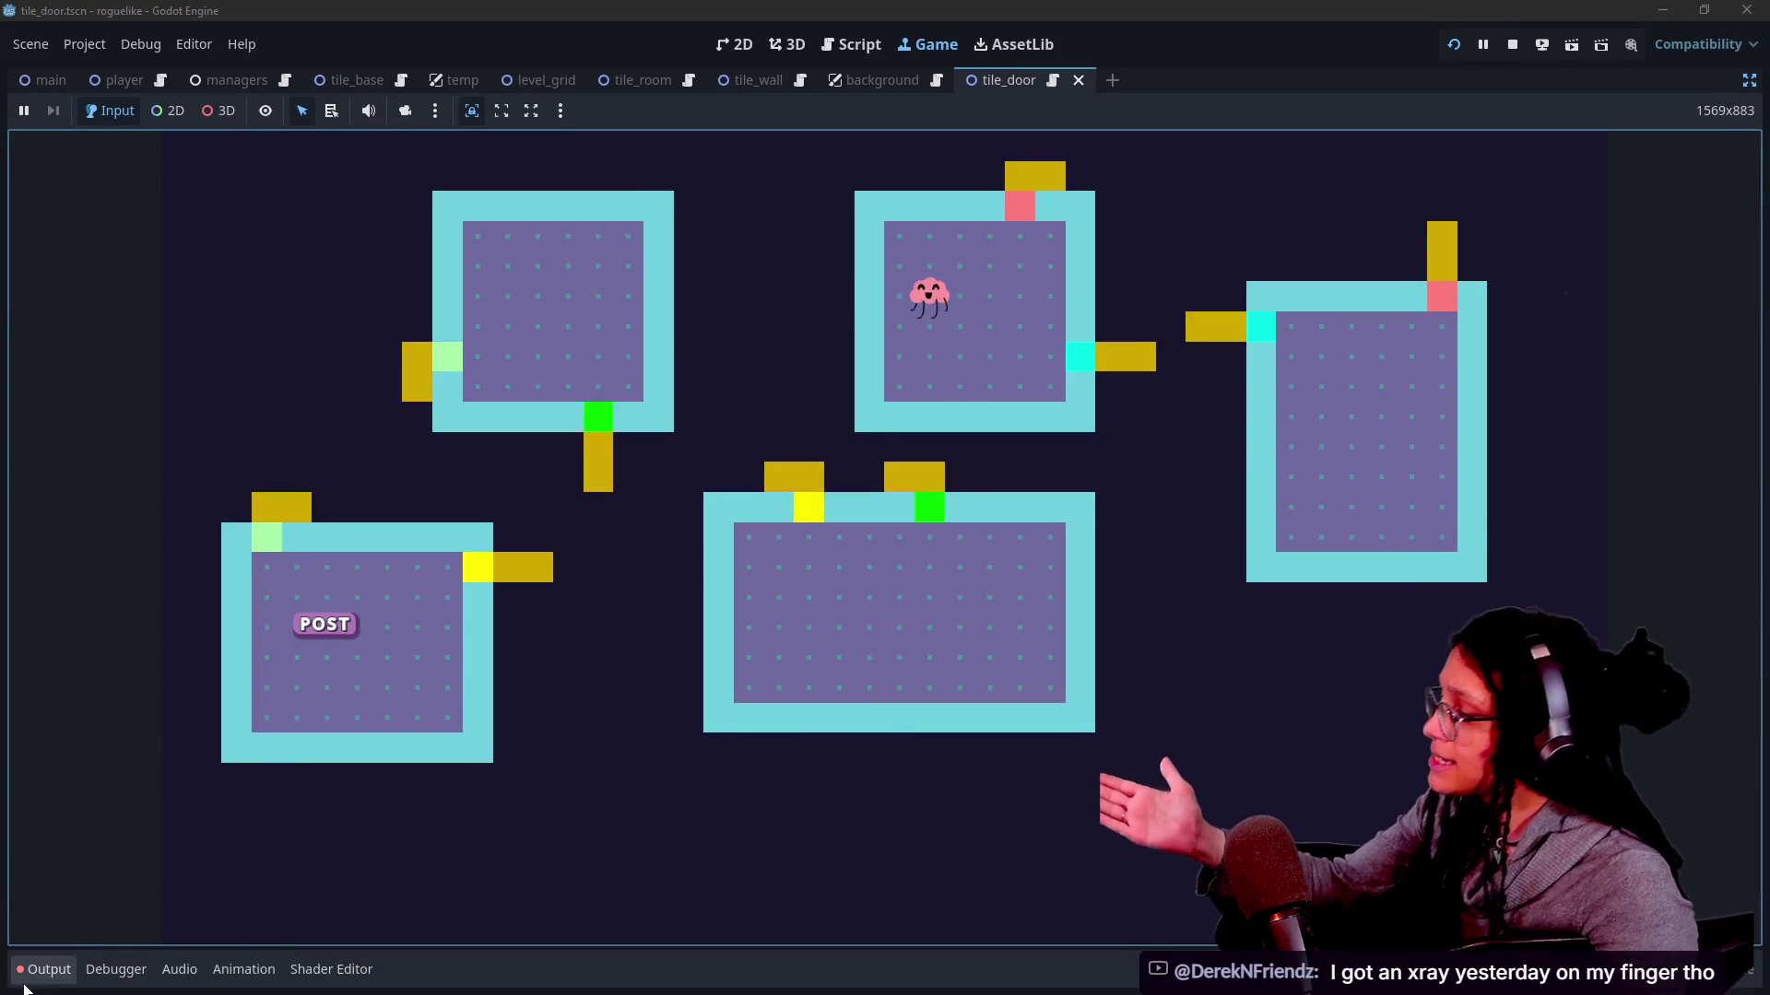
Inspect the "is deprived of a pair" door errors in the Output log, then return to the script editor.
{"action": "left_click", "coordinate": [49, 969]}
{"action": "left_click_drag", "start_coordinate": [221, 728], "coordinate": [221, 715]}
{"action": "left_click", "coordinate": [341, 750]}
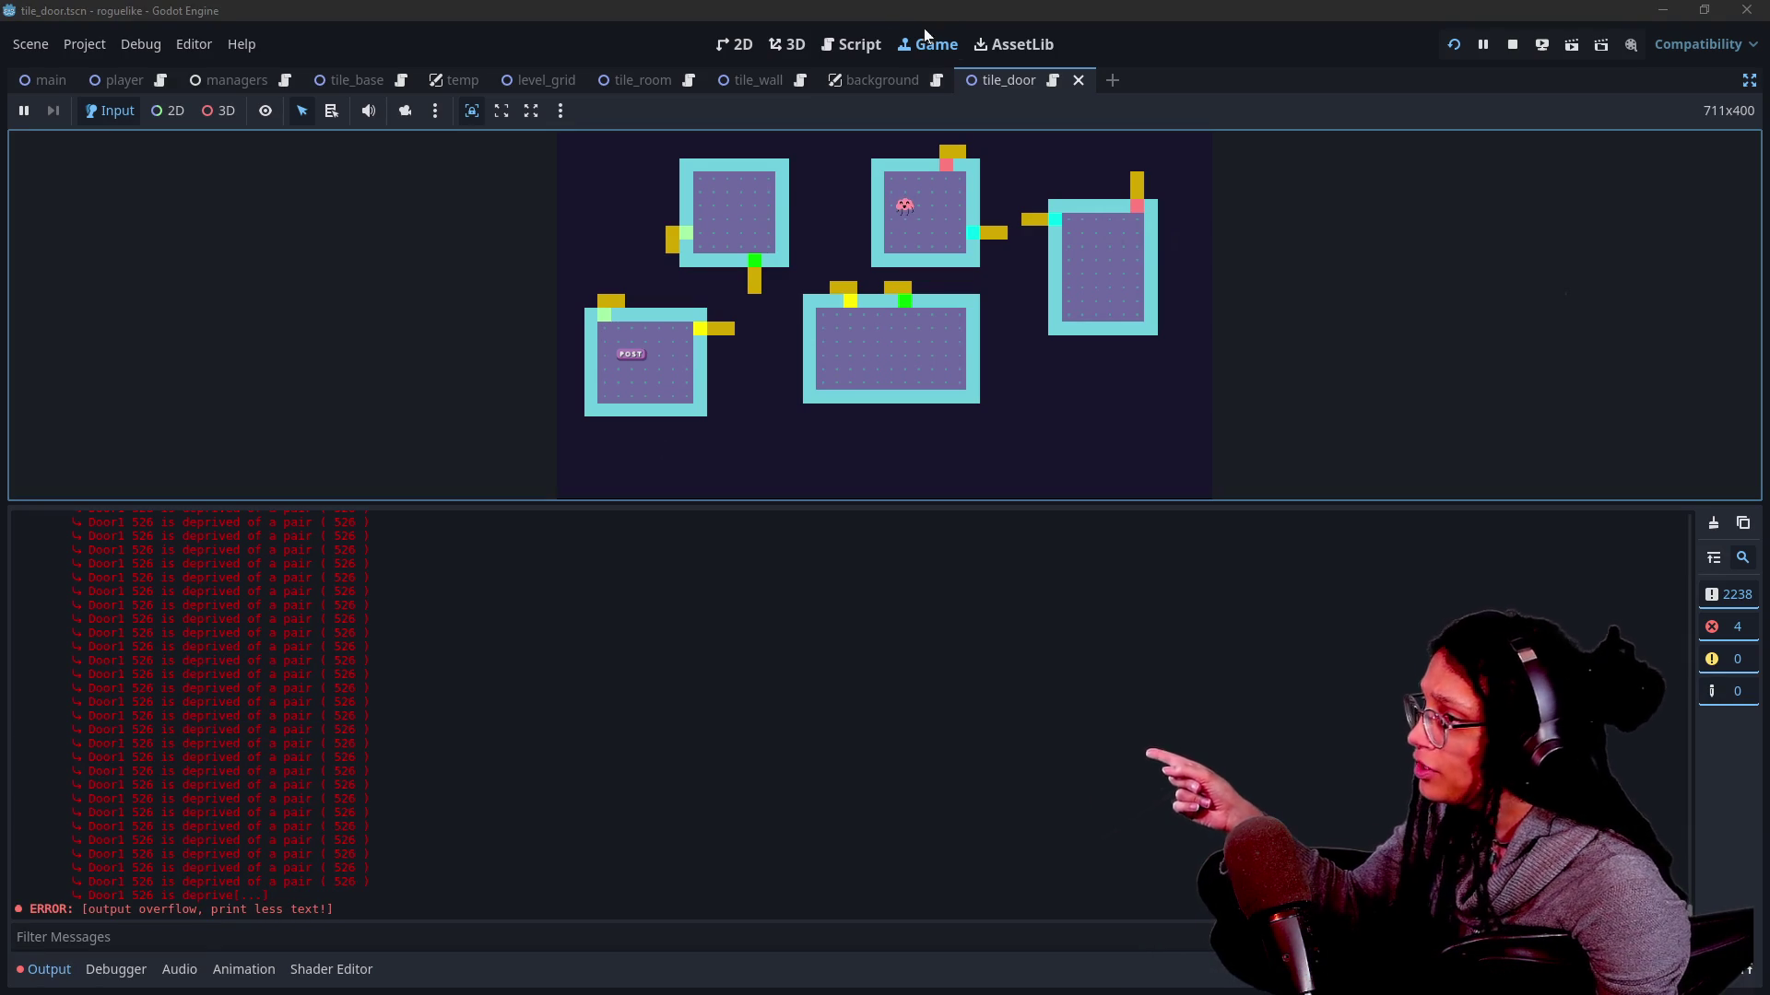
{"action": "left_click", "coordinate": [862, 51]}
{"action": "key", "text": "ctrl+f"}
{"action": "type", "text": "d"}
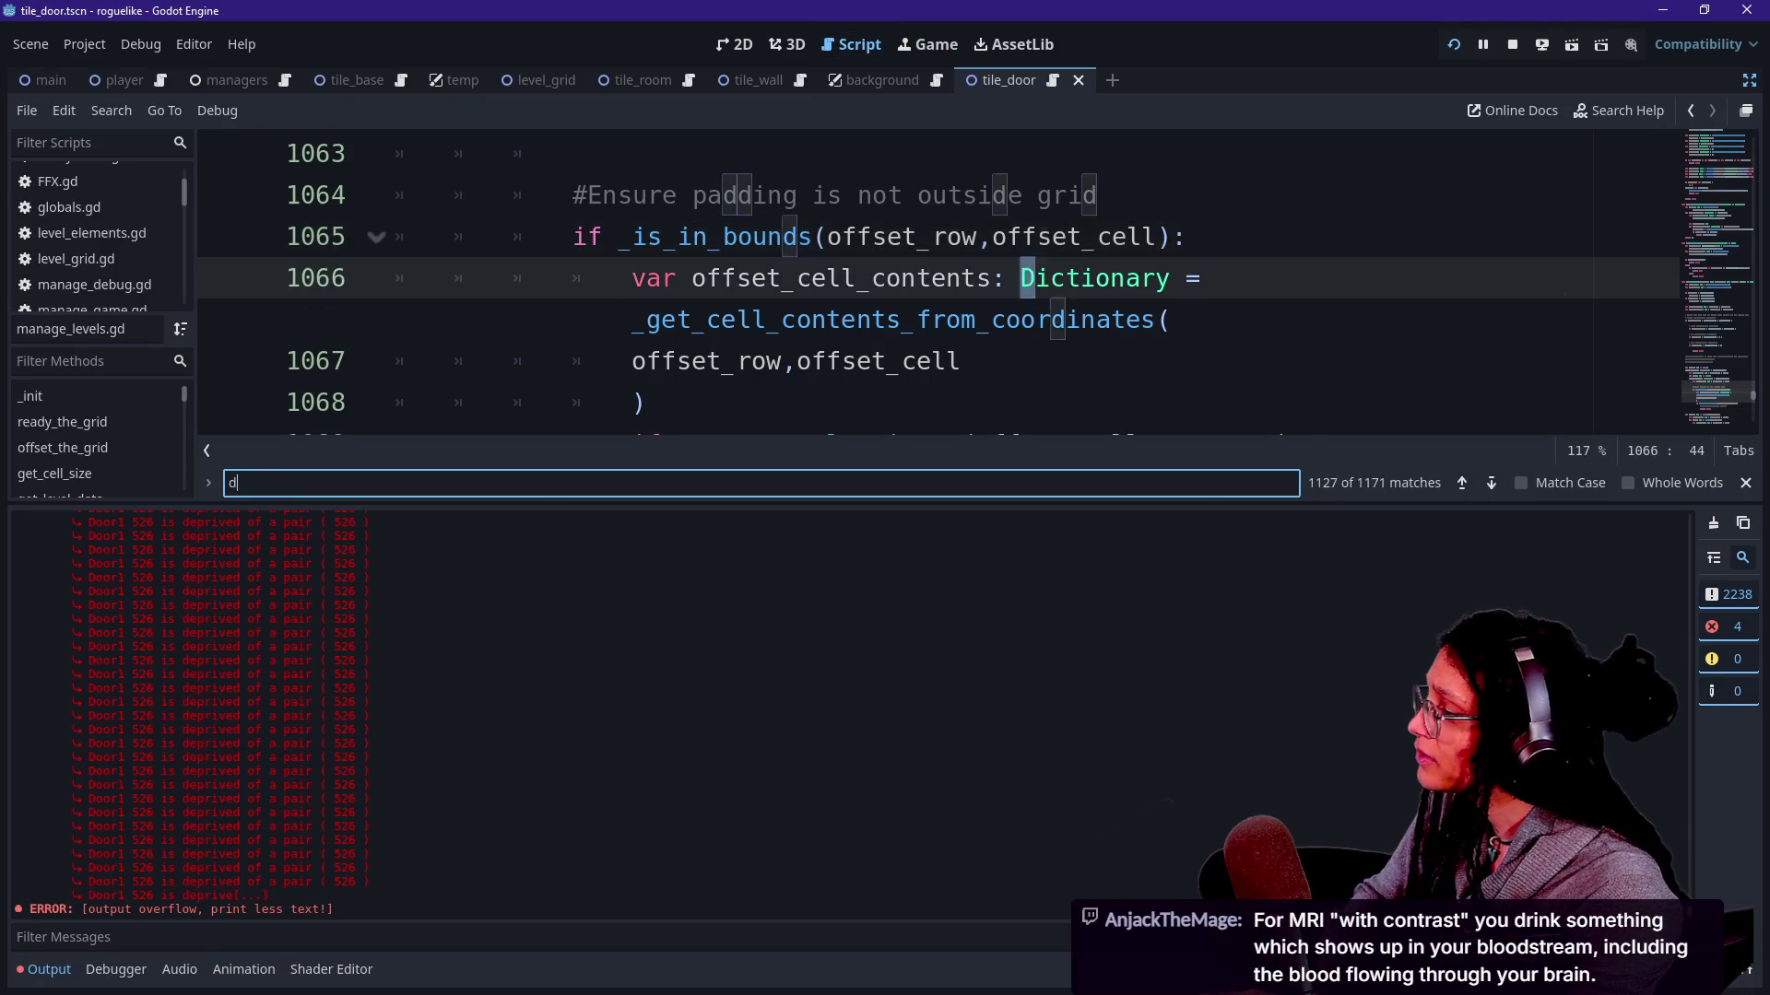
{"action": "type", "text": "e[rov"}
Comment out the deprived-of-a-pair message and the Door1 print around line 483.
{"action": "key", "text": "ctrl+a"}
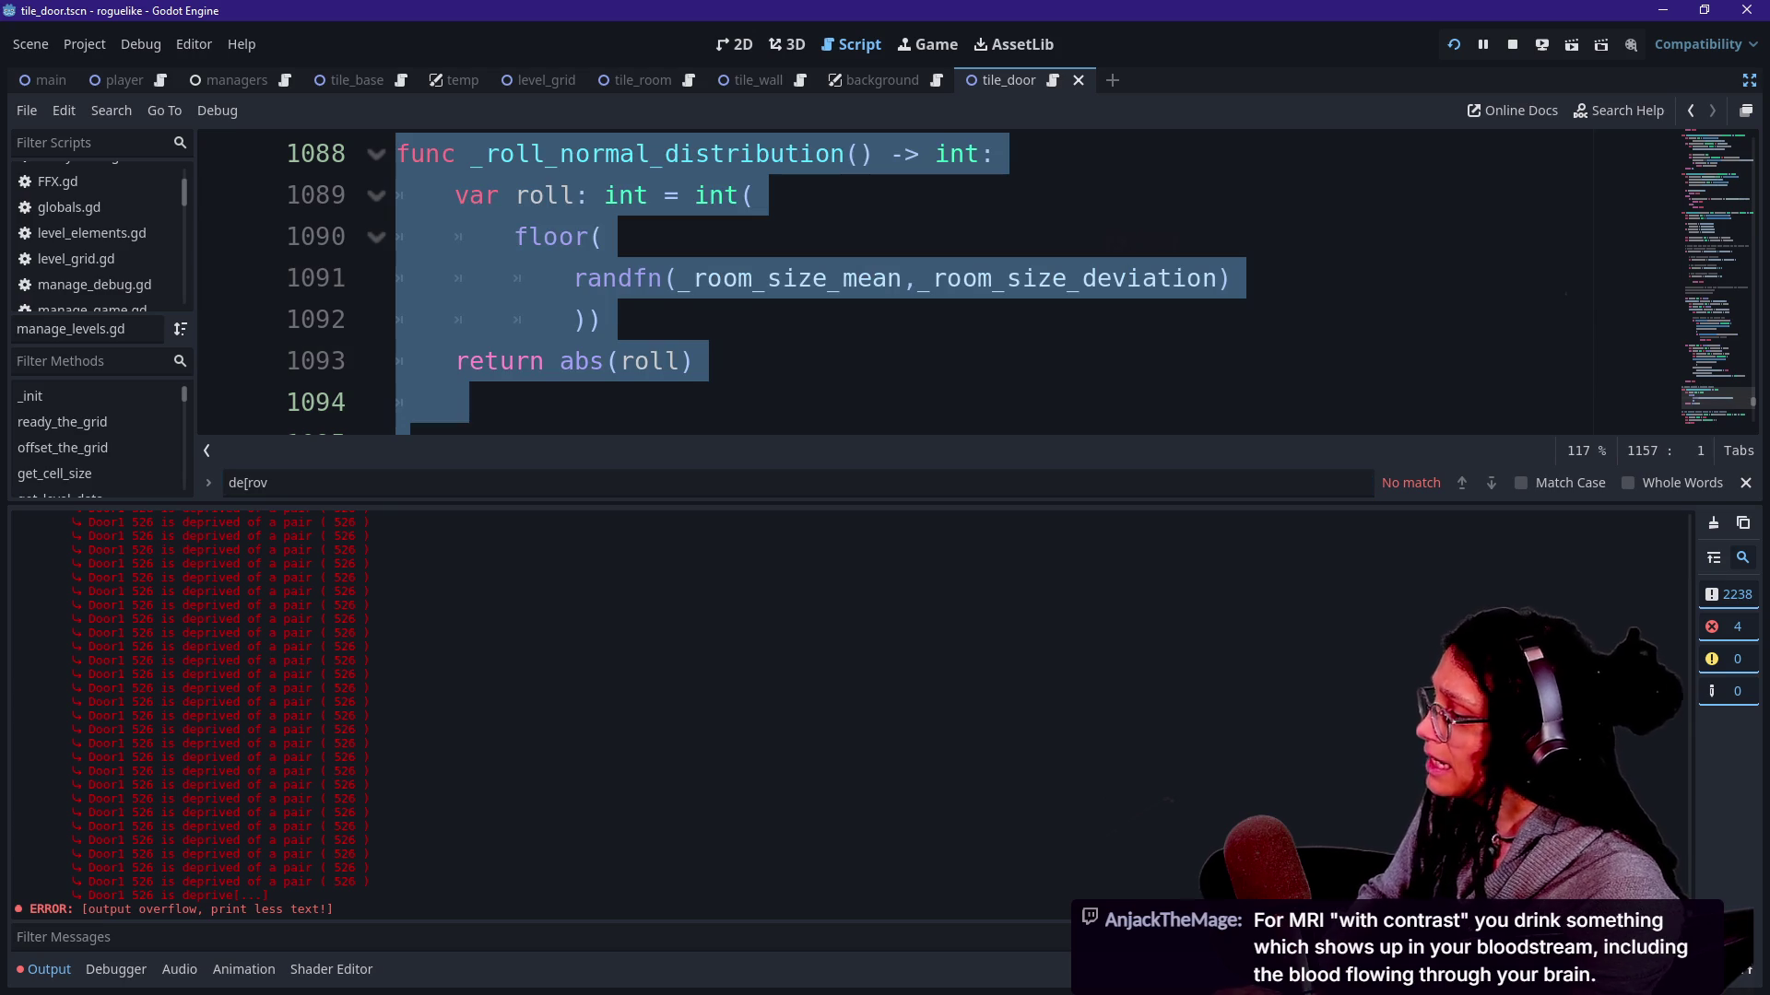
{"action": "left_click", "coordinate": [775, 483]}
{"action": "key", "text": "BackSpace"}
{"action": "key", "text": "BackSpace"}
{"action": "key", "text": "BackSpace"}
{"action": "type", "text": "pri"}
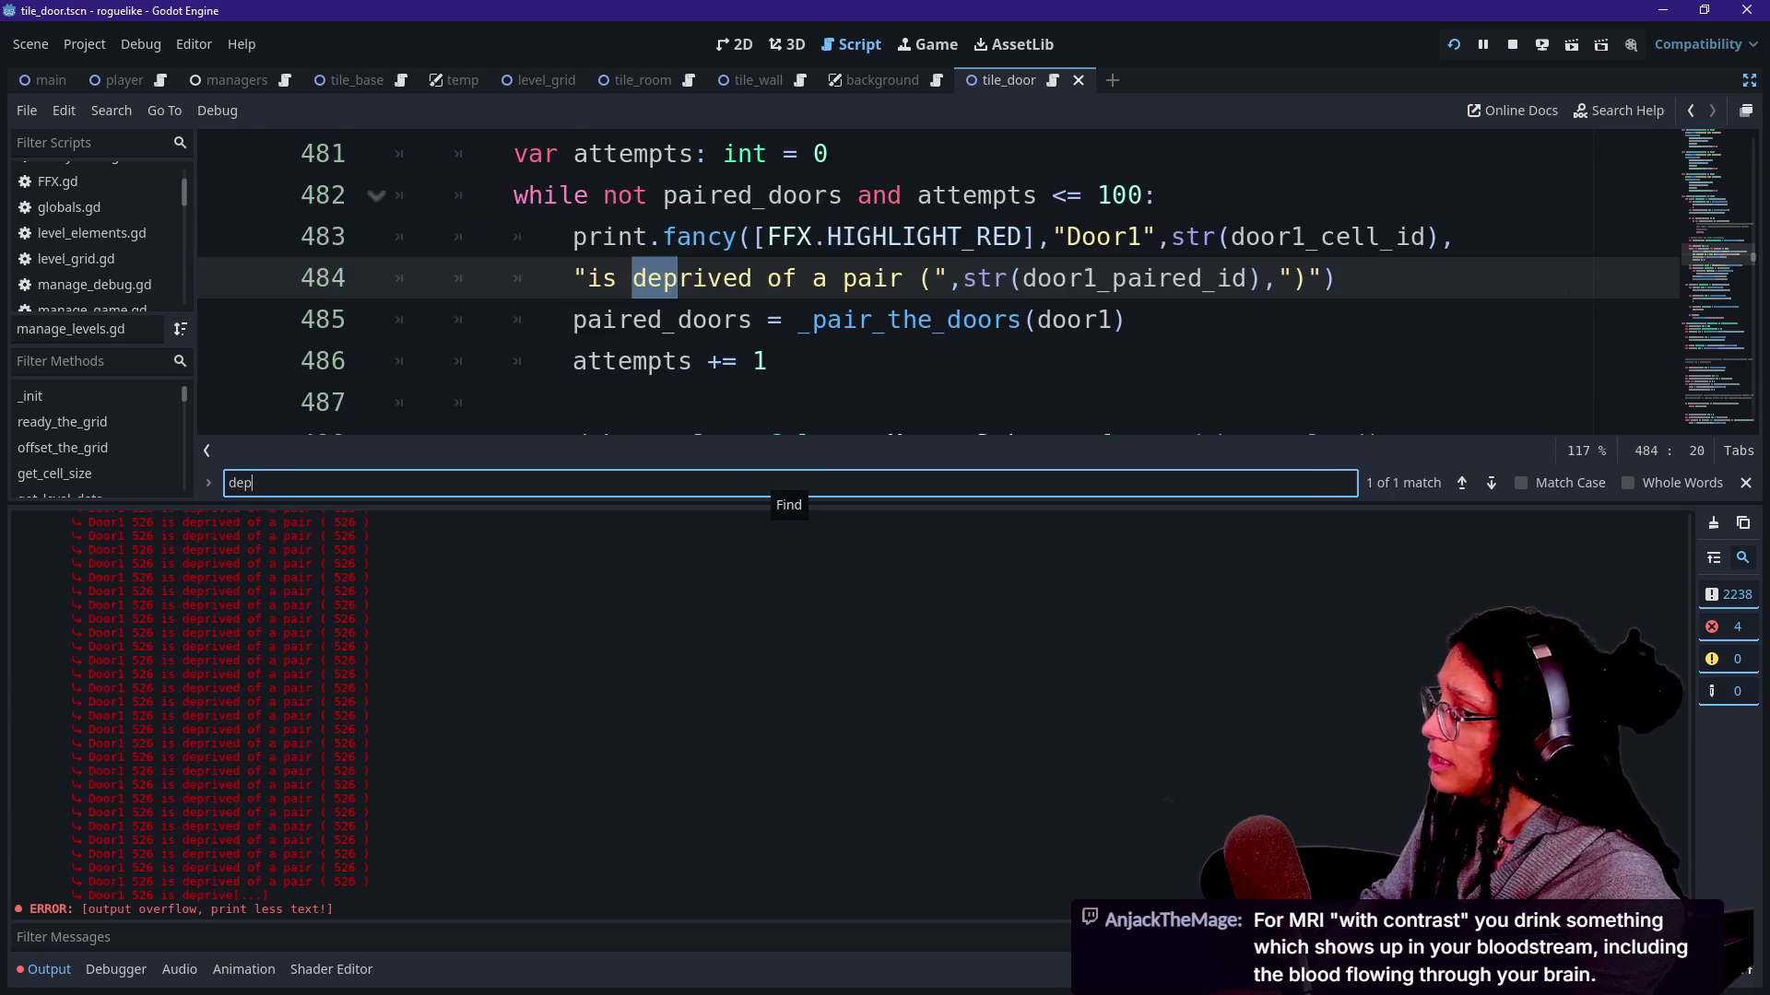
{"action": "type", "text": "ved"}
{"action": "left_click", "coordinate": [811, 278]}
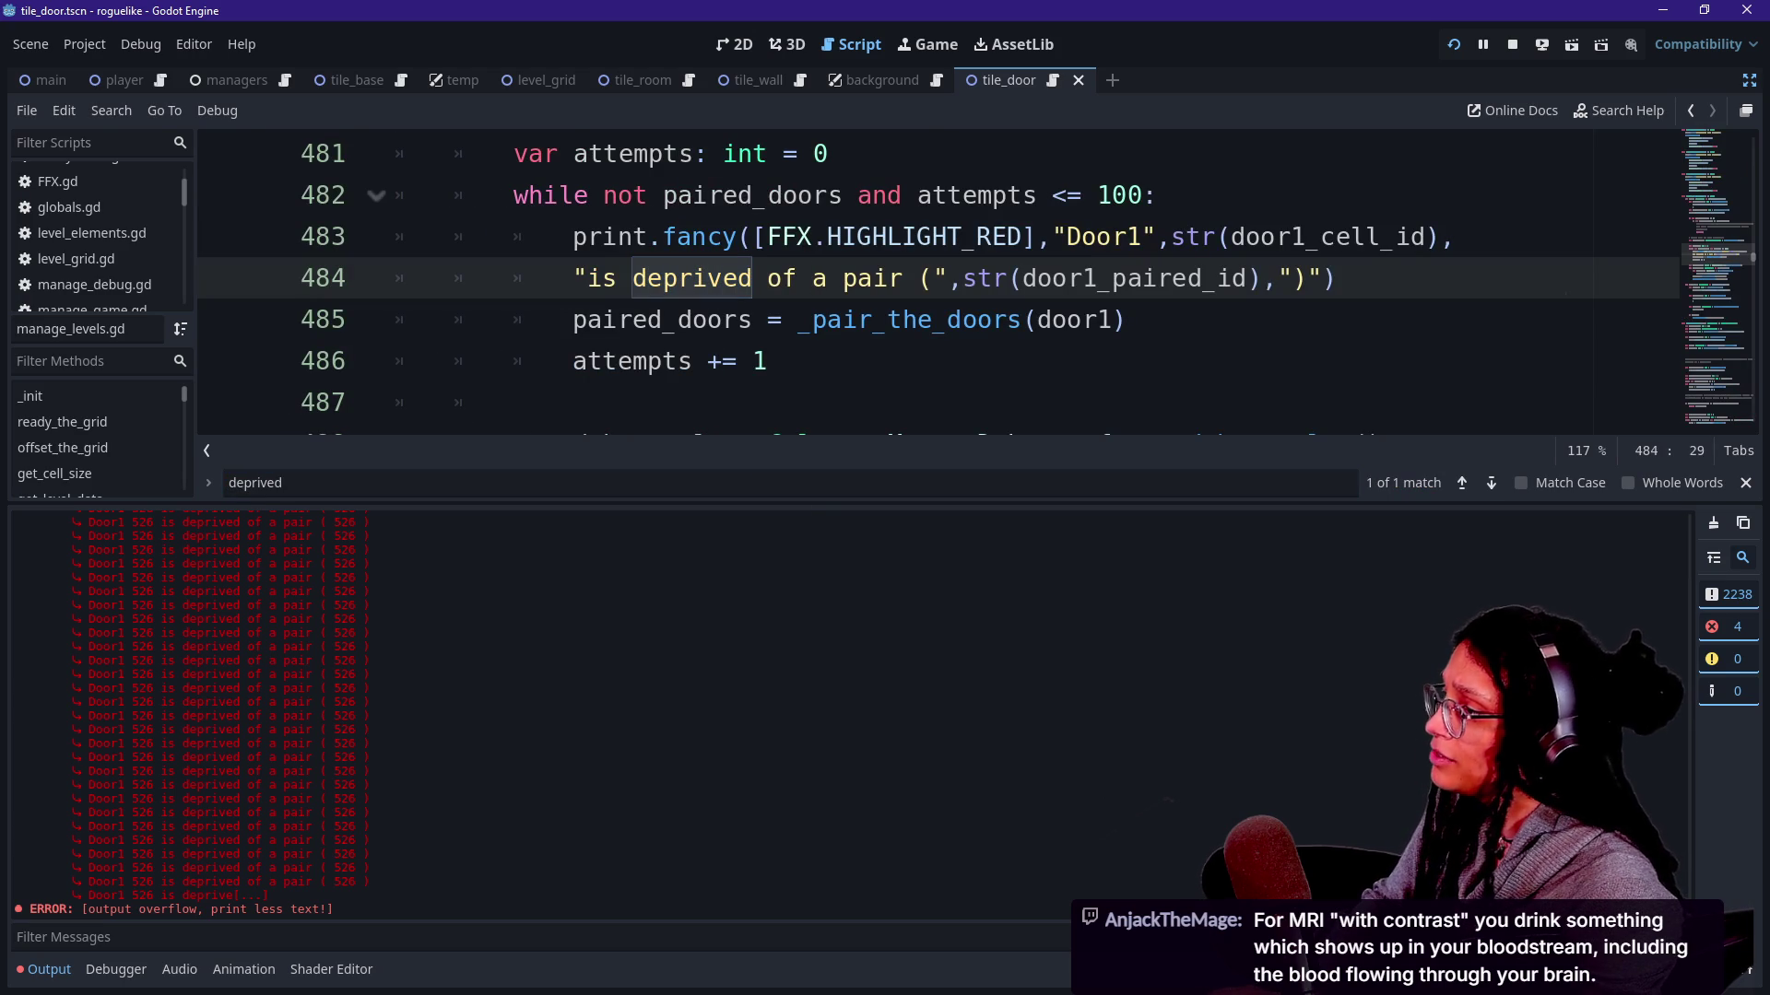
{"action": "key", "text": "ctrl+k"}
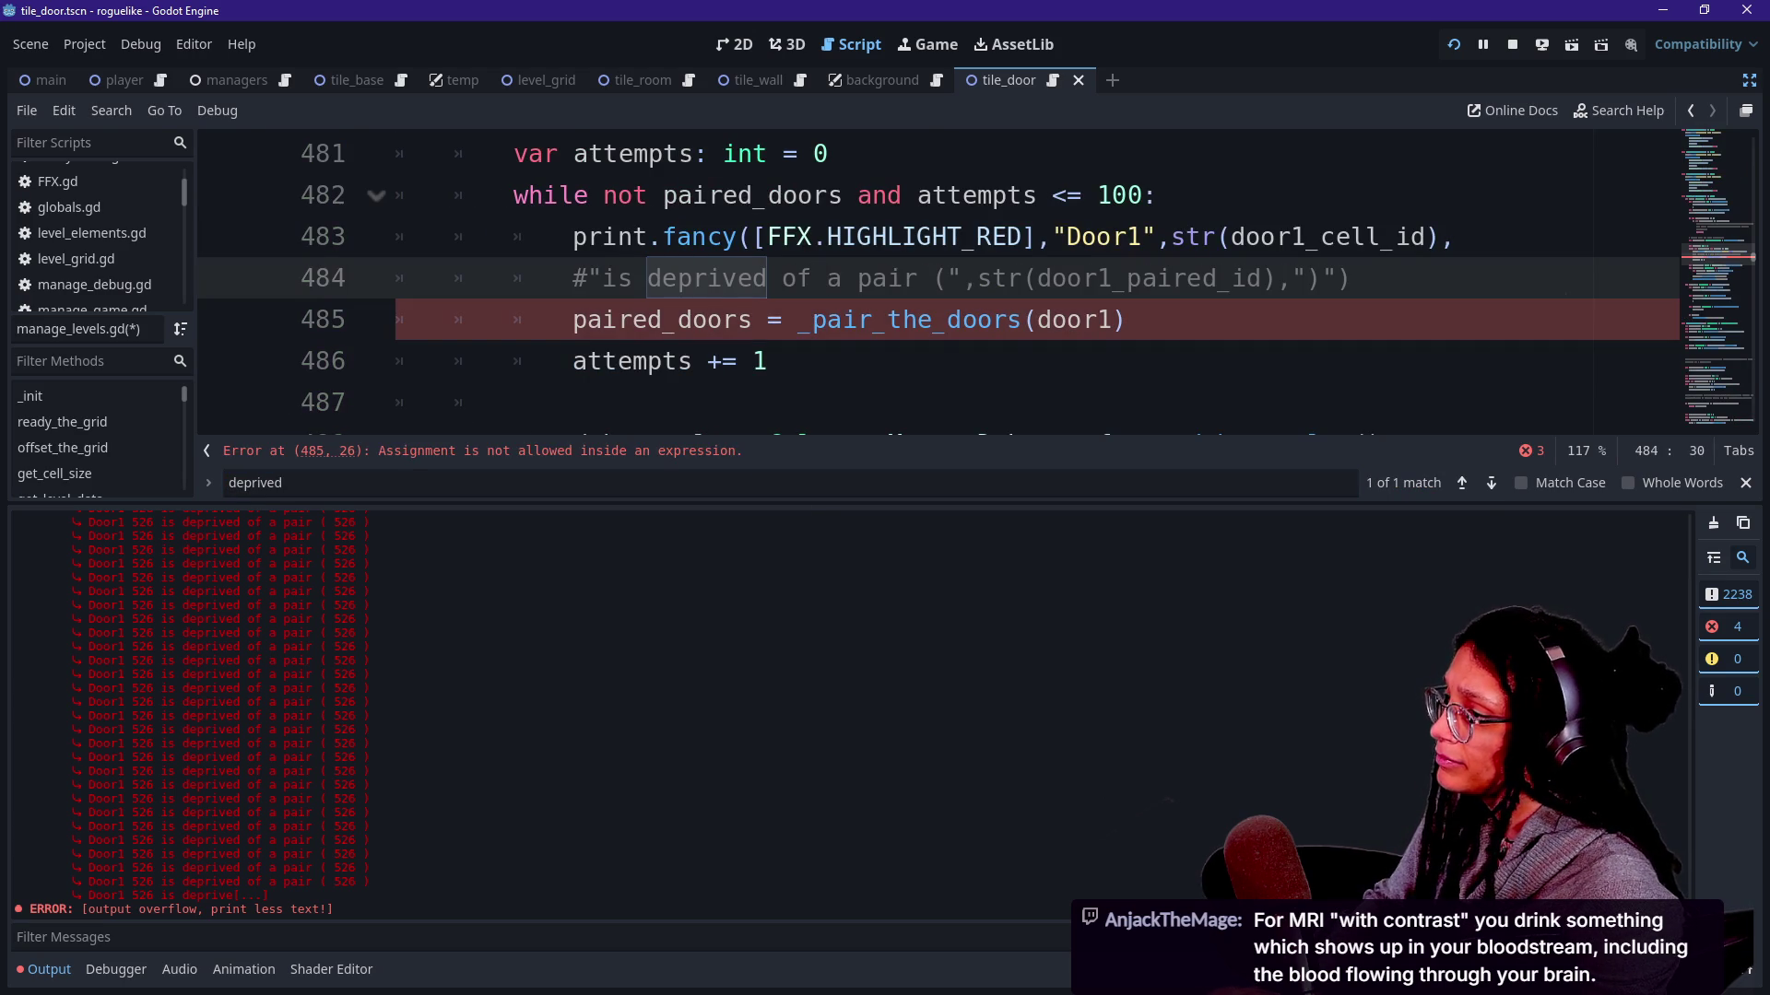
{"action": "left_click", "coordinate": [825, 235]}
{"action": "key", "text": "ctrl+k"}
{"action": "key", "text": "Down"}
{"action": "key", "text": "ctrl+j"}
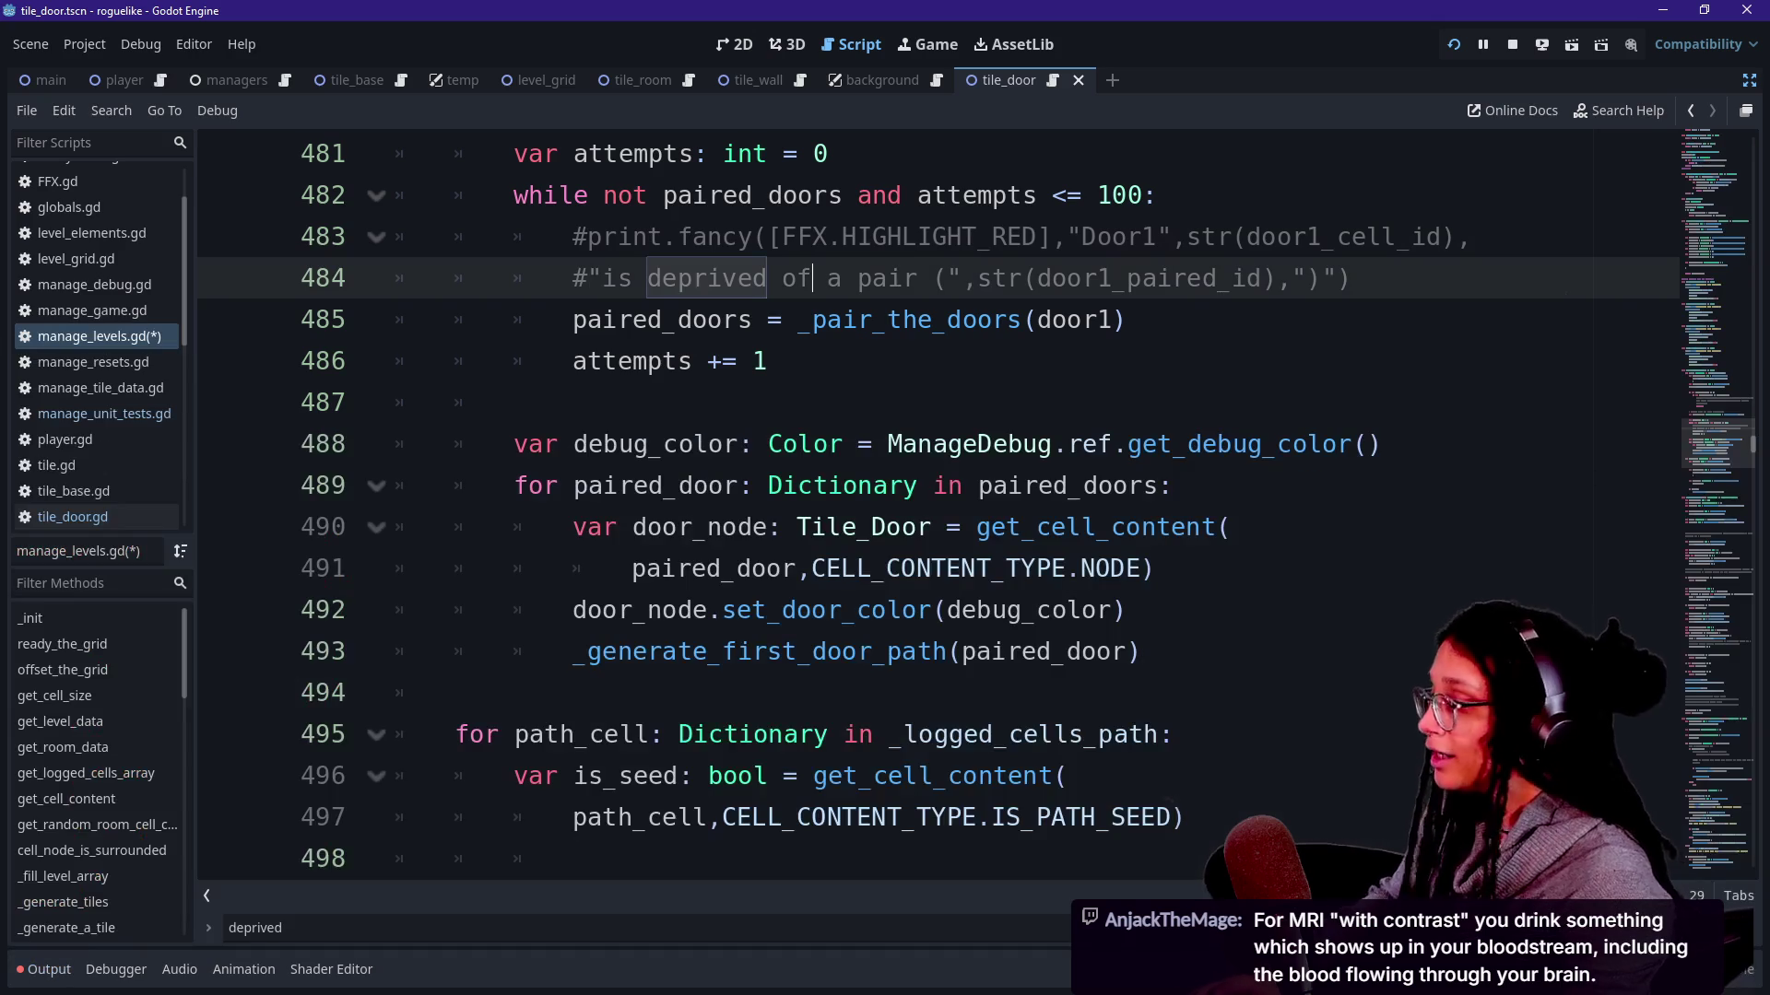
Step through the remaining .fancy debug prints, then save and launch the game.
{"action": "key", "text": "ctrl+f"}
{"action": "type", "text": ".fan"}
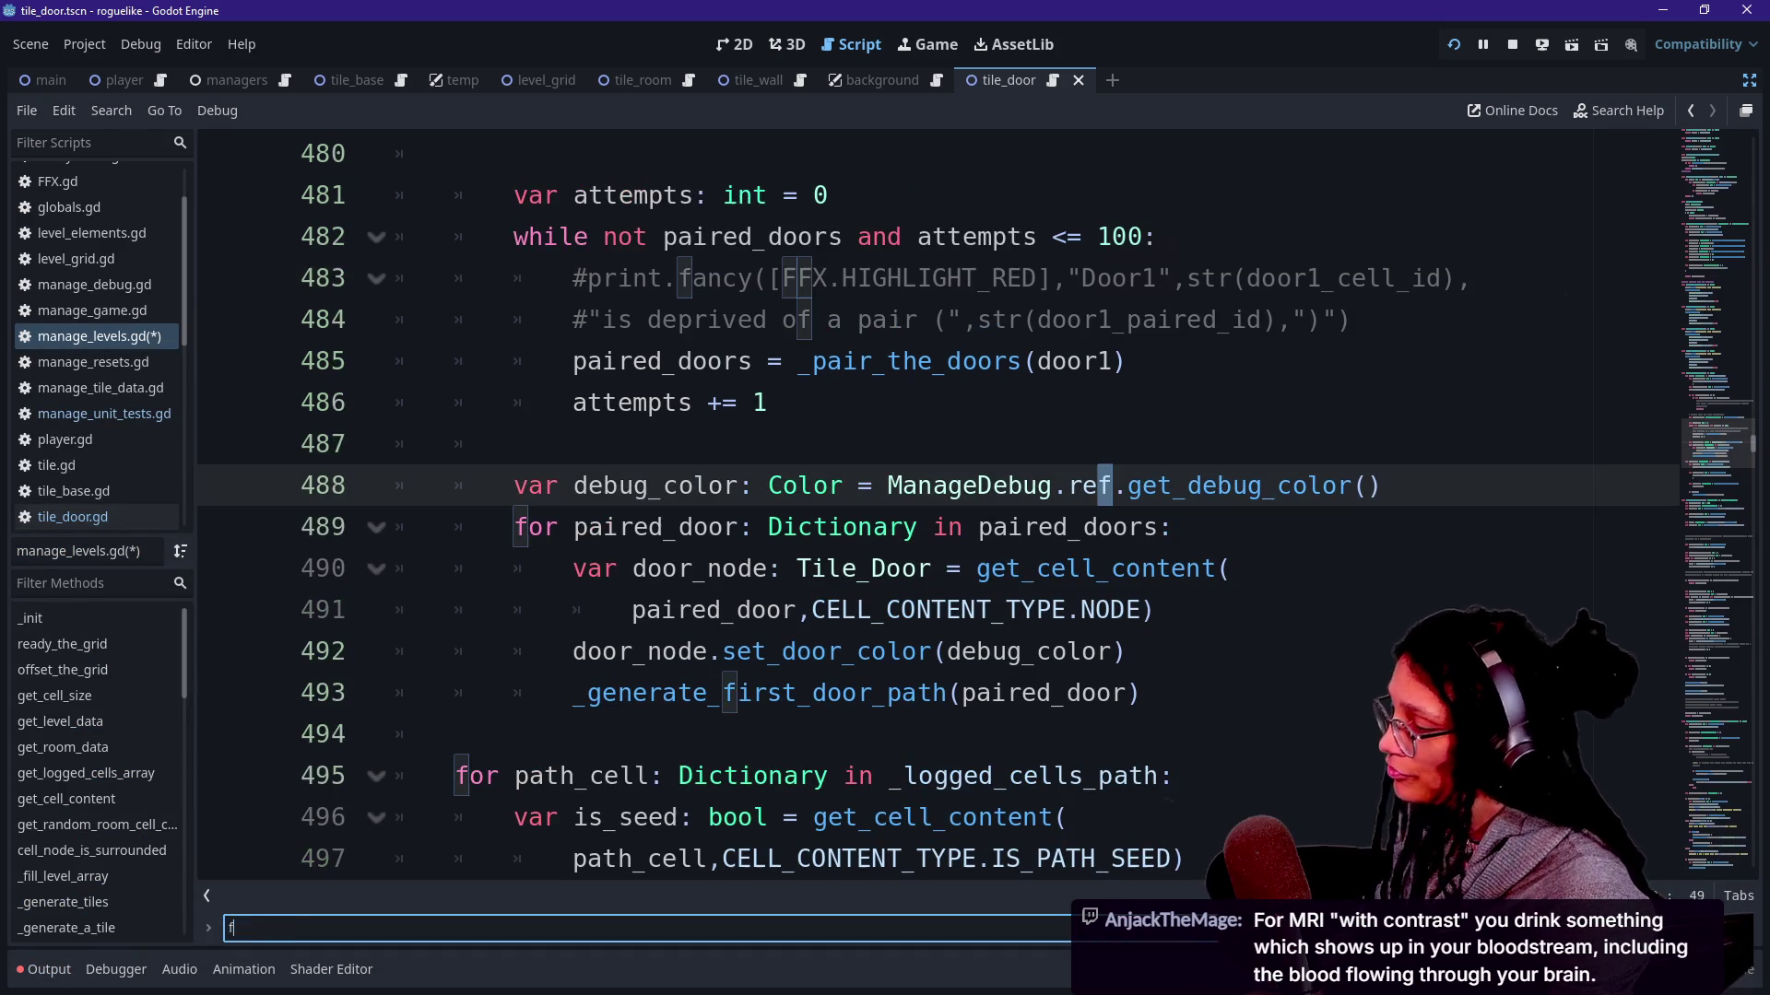
{"action": "type", "text": "cy"}
{"action": "key", "text": "Return"}
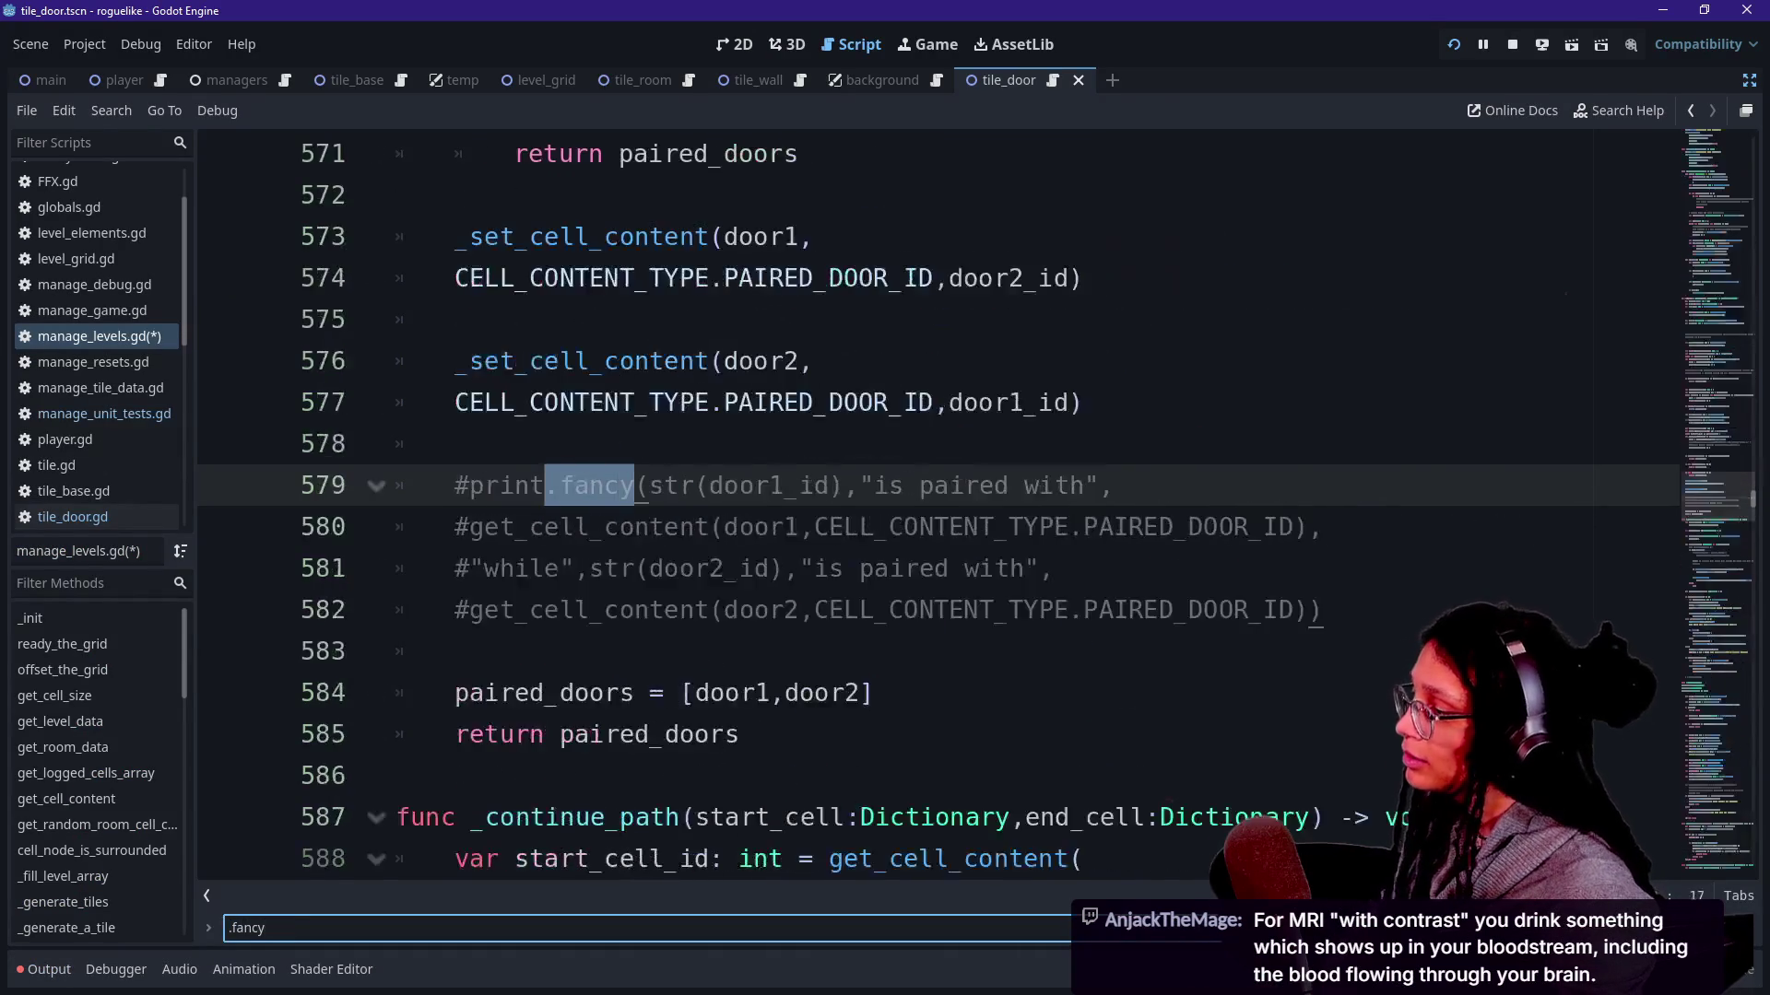
{"action": "key", "text": "Return"}
{"action": "key", "text": "Return"}
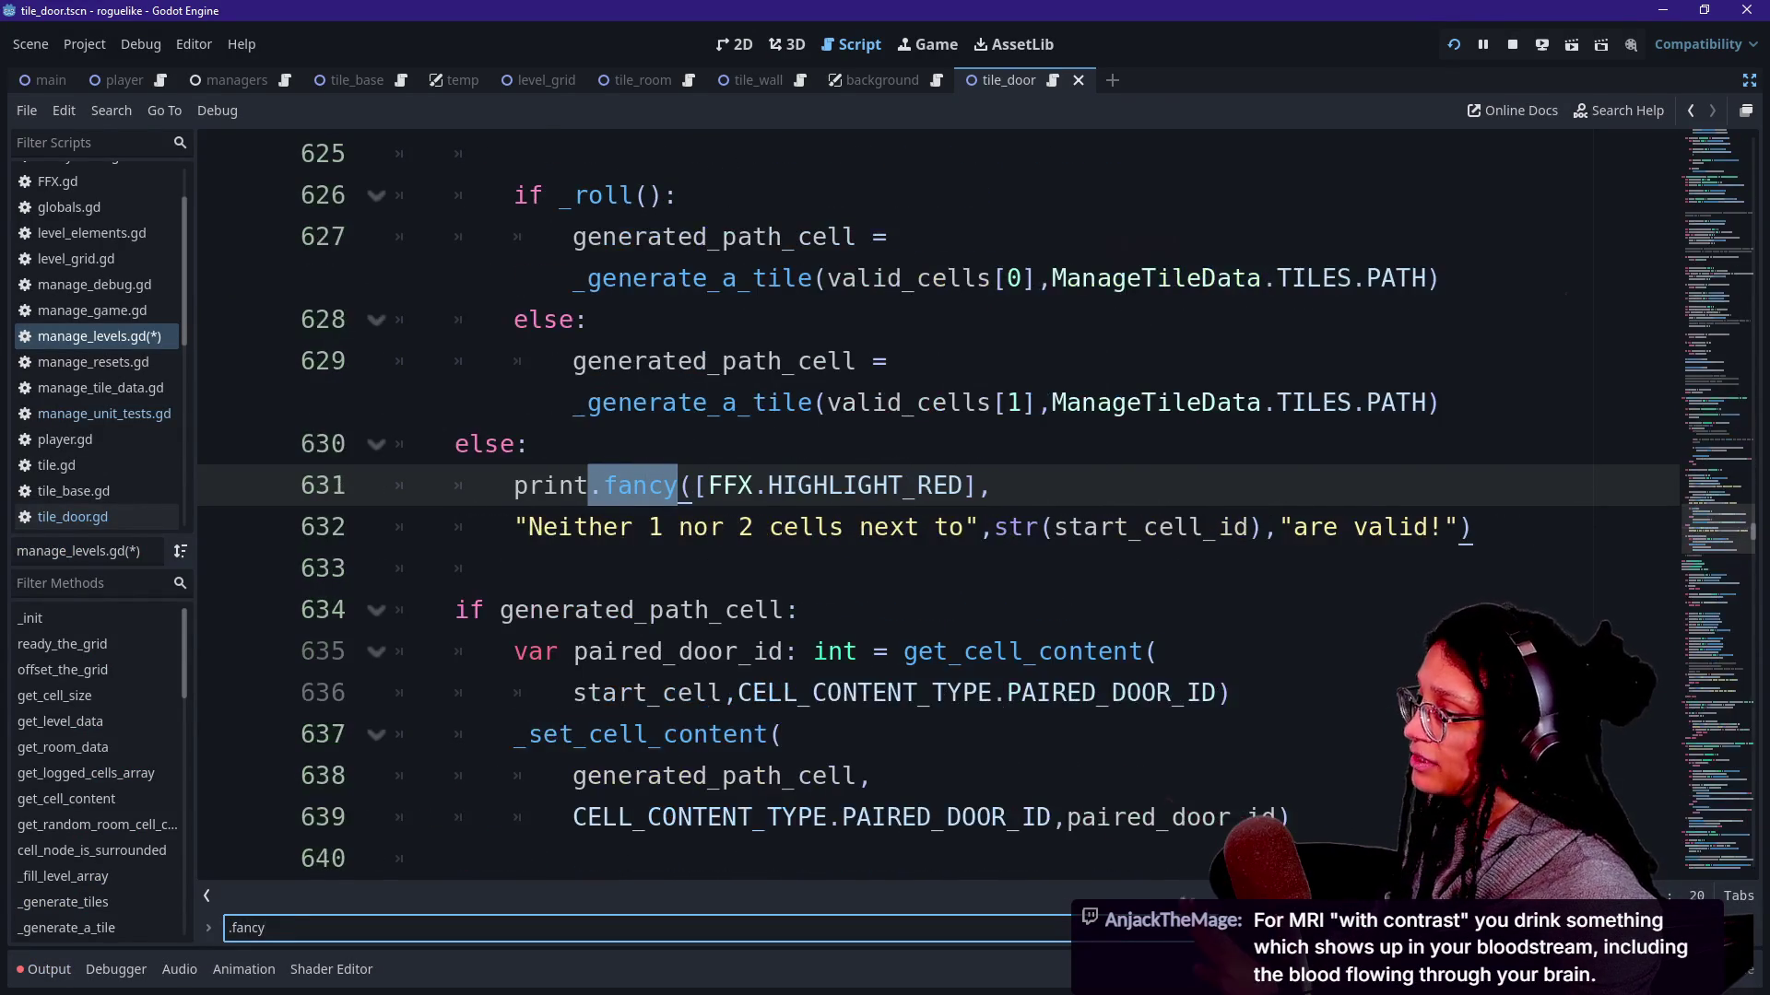
{"action": "key", "text": "Return"}
{"action": "key", "text": "shift+Return"}
{"action": "key", "text": "Return"}
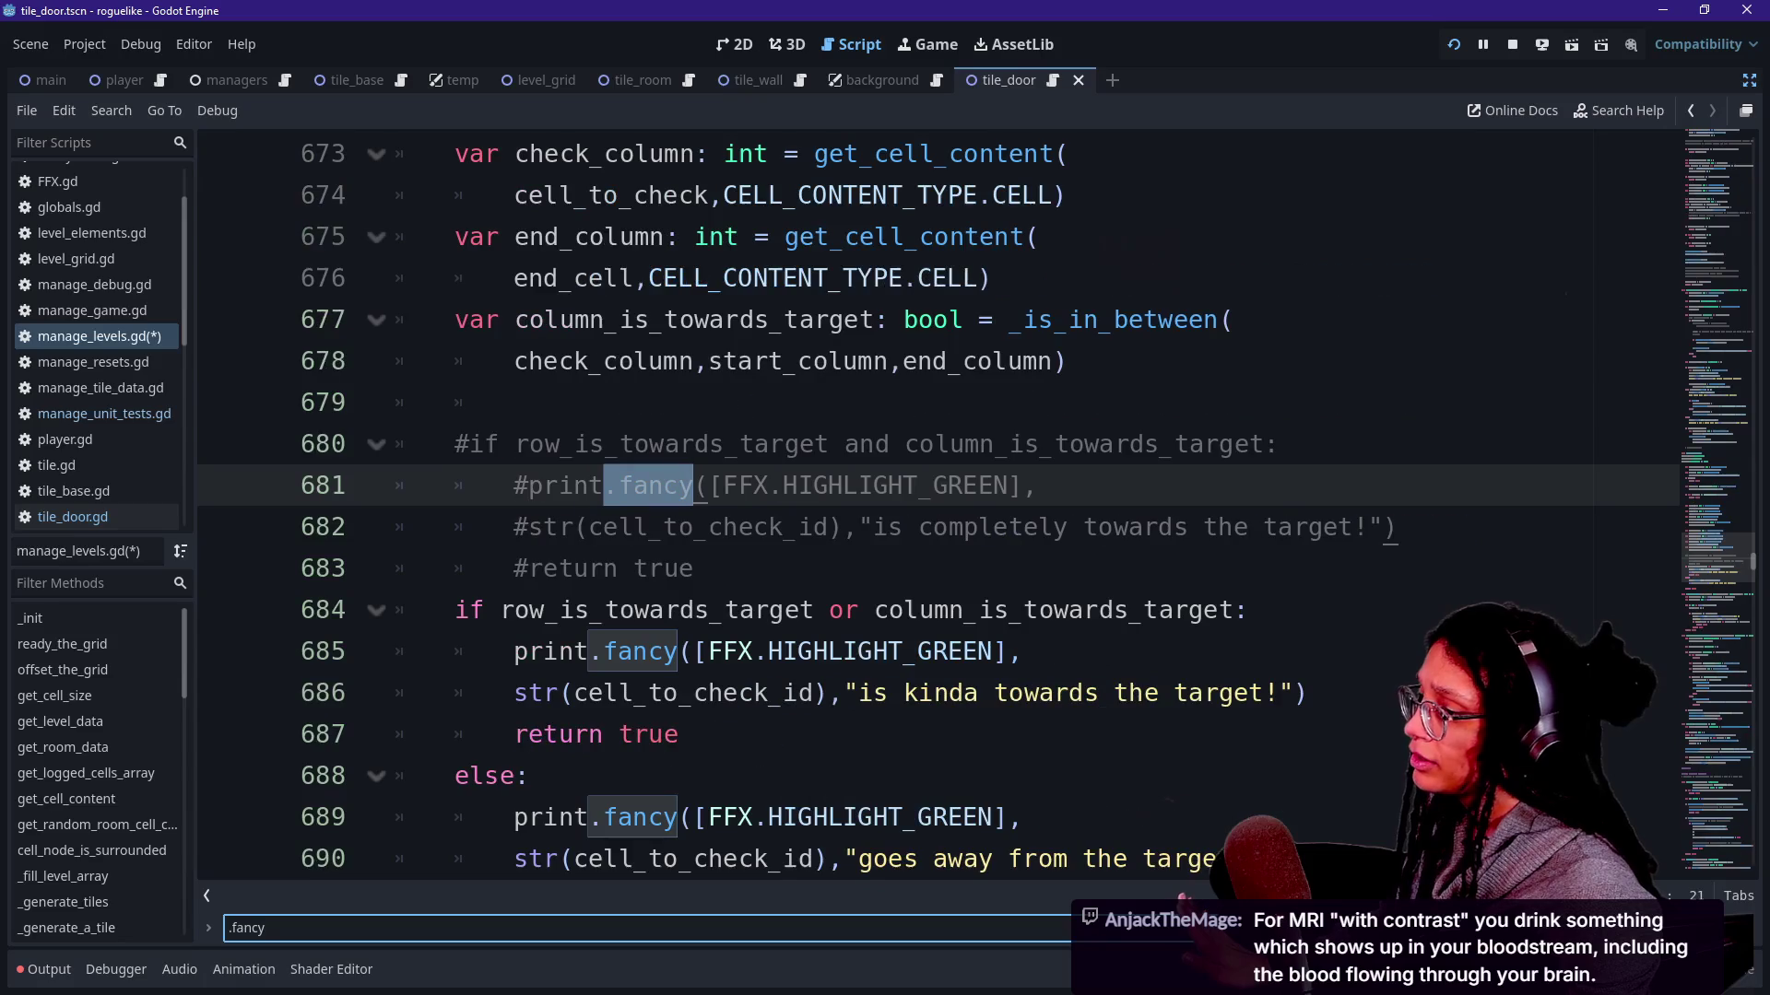
{"action": "key", "text": "Return"}
{"action": "key", "text": "Return"}
{"action": "key", "text": "Return"}
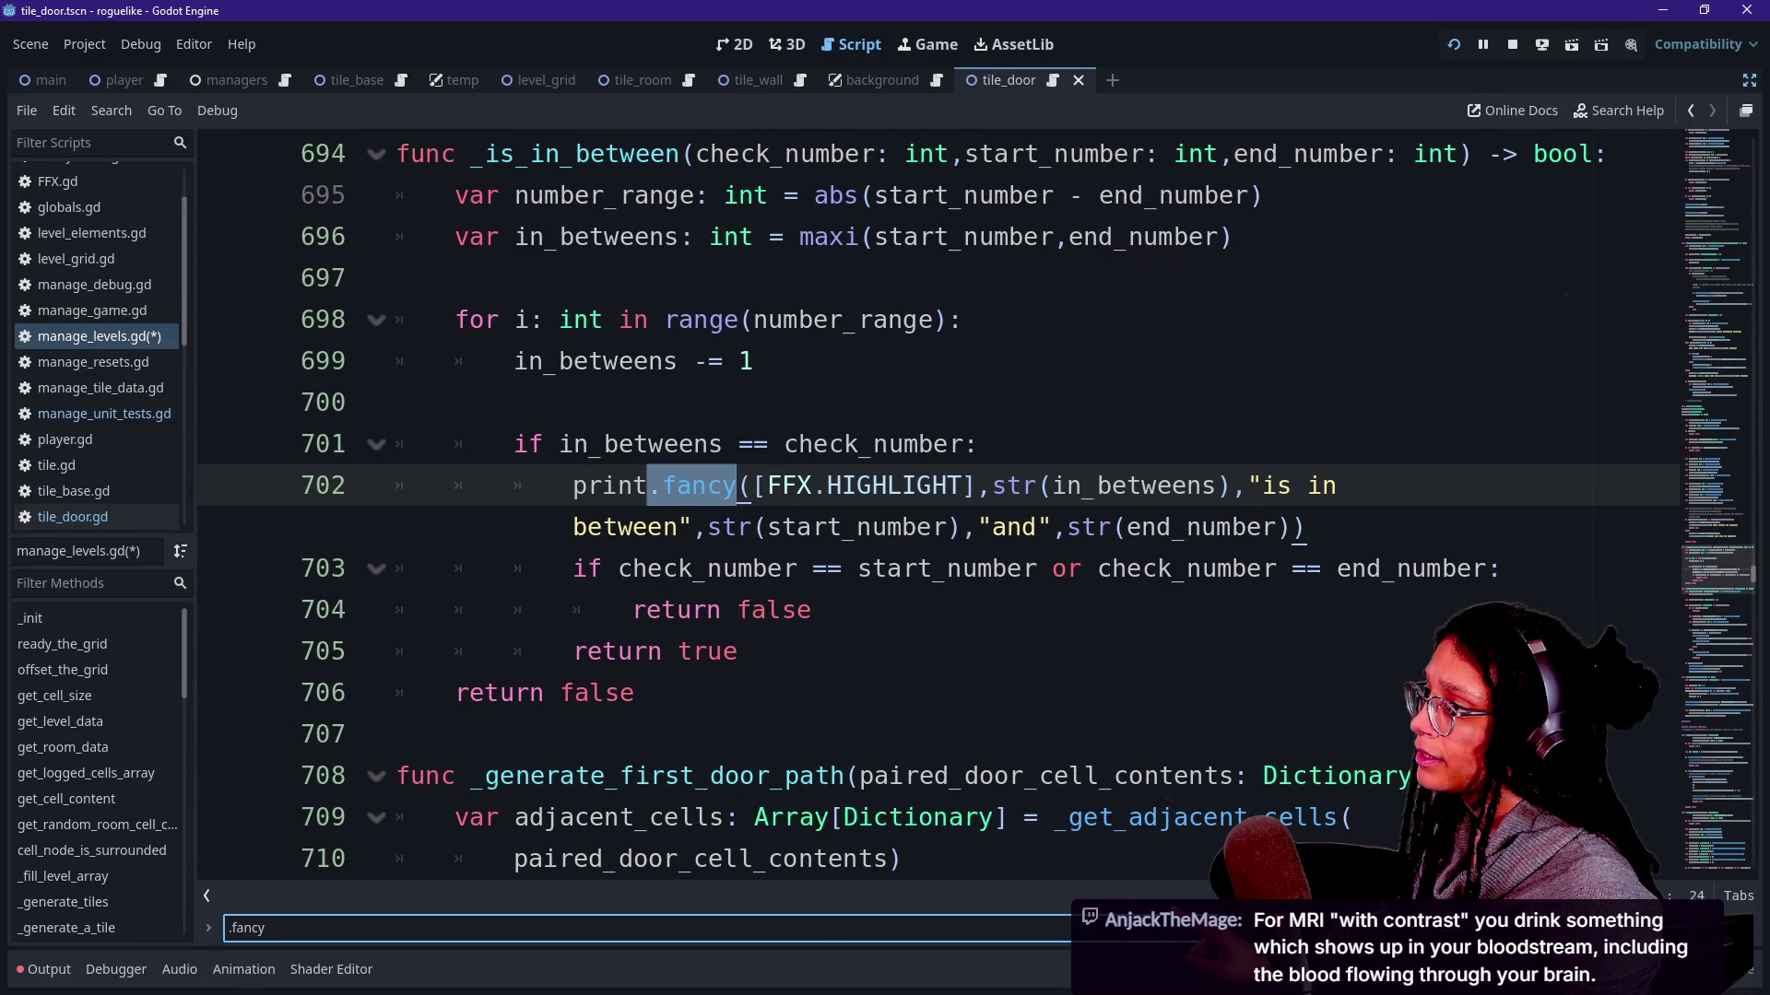
{"action": "key", "text": "Return"}
{"action": "key", "text": "Return"}
{"action": "key", "text": "Return"}
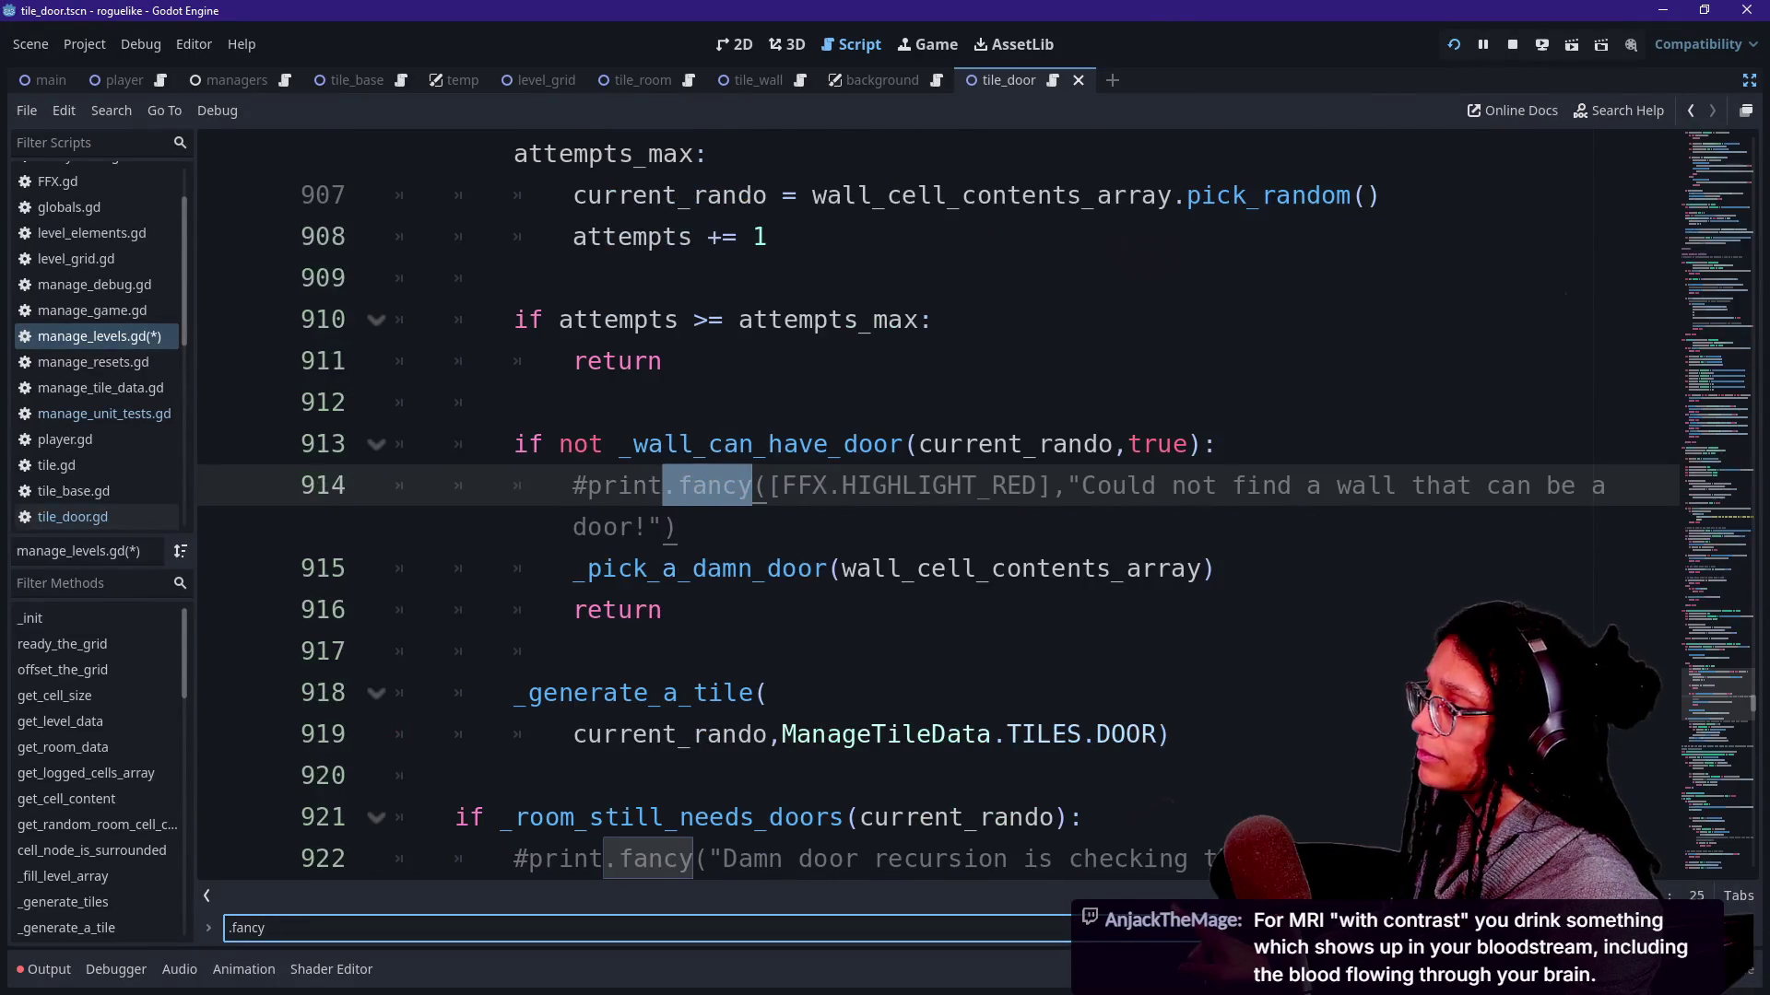
{"action": "key", "text": "Return"}
{"action": "key", "text": "Return"}
{"action": "key", "text": "Return"}
{"action": "key", "text": "ctrl+s"}
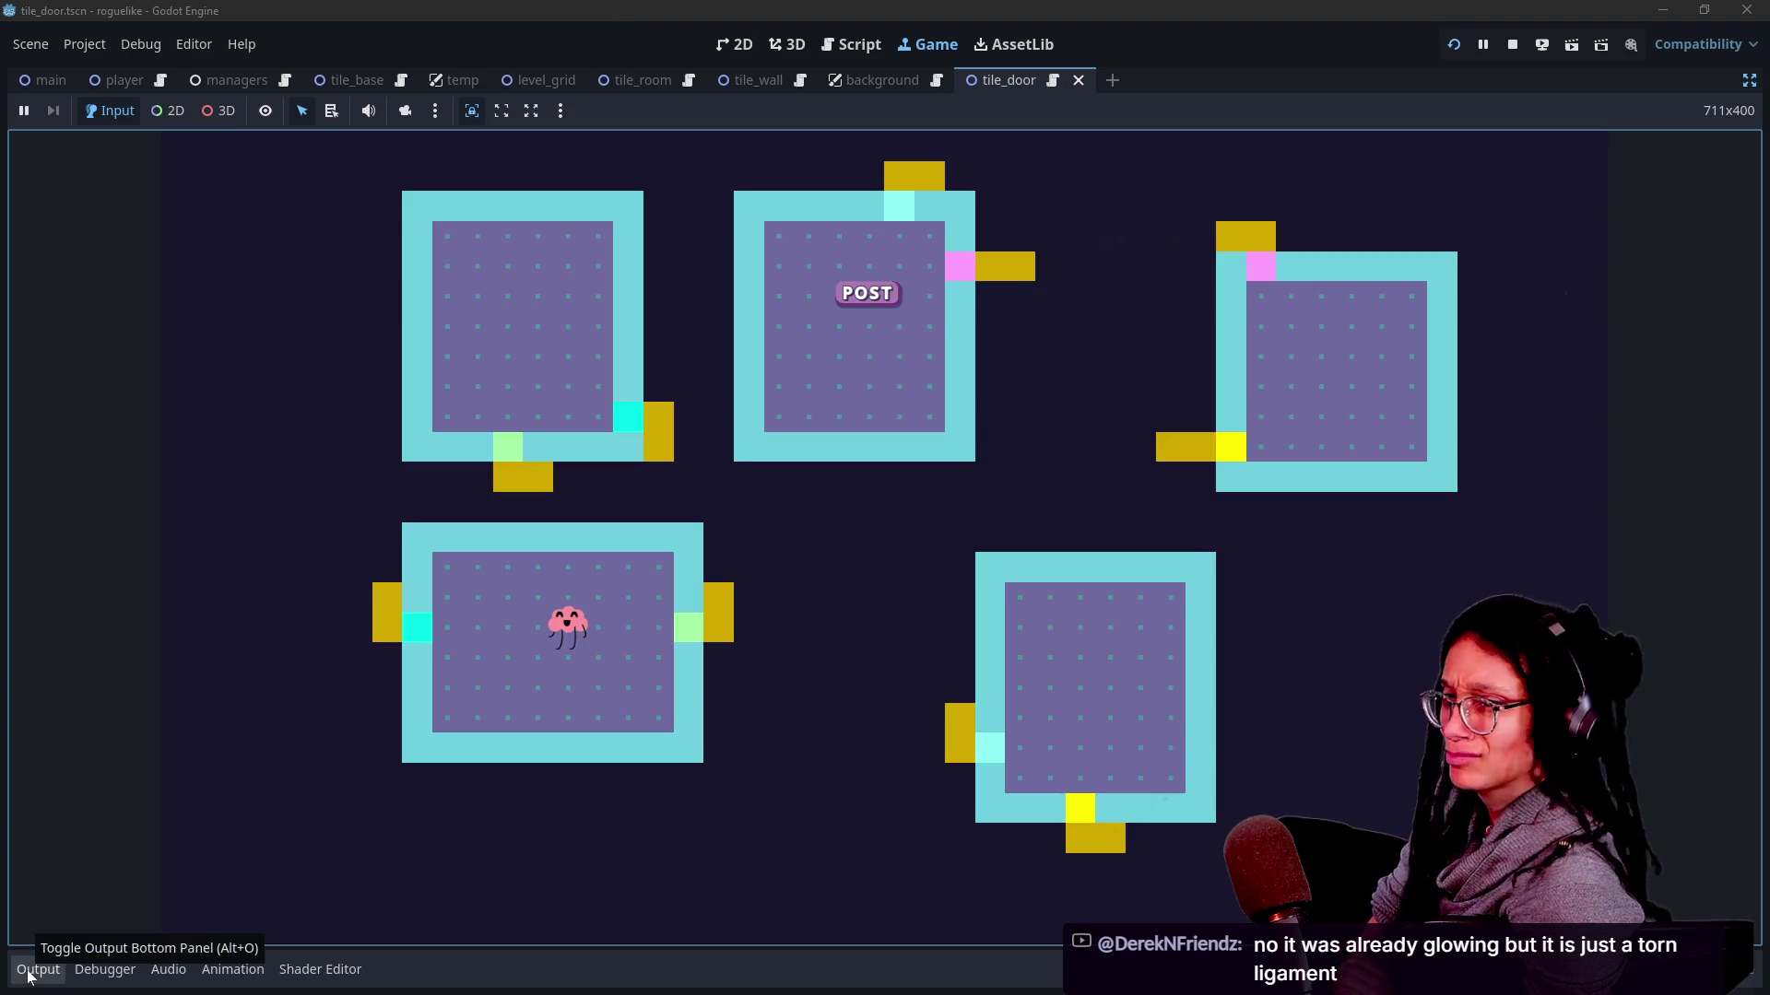
Show the Output log, regenerate the dungeon level with R, and check the first unit-test messages.
{"action": "left_click", "coordinate": [28, 975]}
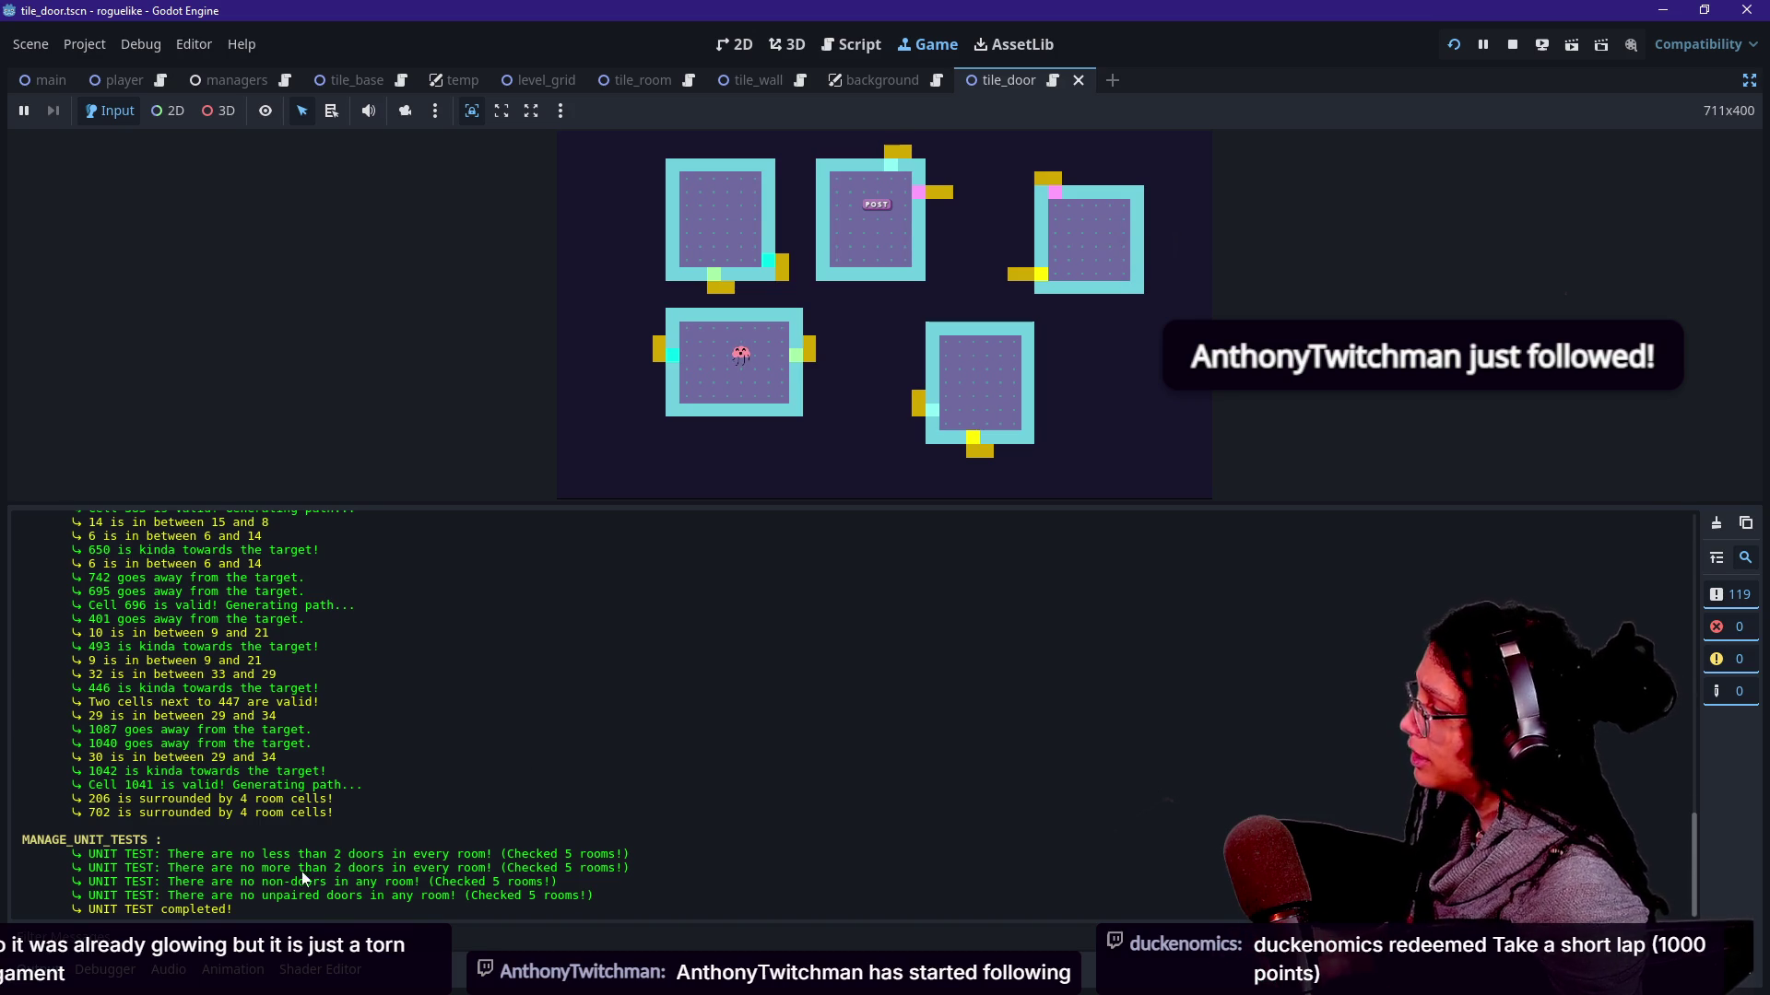
{"action": "scroll", "coordinate": [255, 839], "scroll_direction": "up", "scroll_amount": 10}
{"action": "scroll", "coordinate": [255, 840], "scroll_direction": "down", "scroll_amount": 2}
{"action": "scroll", "coordinate": [256, 838], "scroll_direction": "down", "scroll_amount": 5}
{"action": "scroll", "coordinate": [255, 840], "scroll_direction": "down", "scroll_amount": 5}
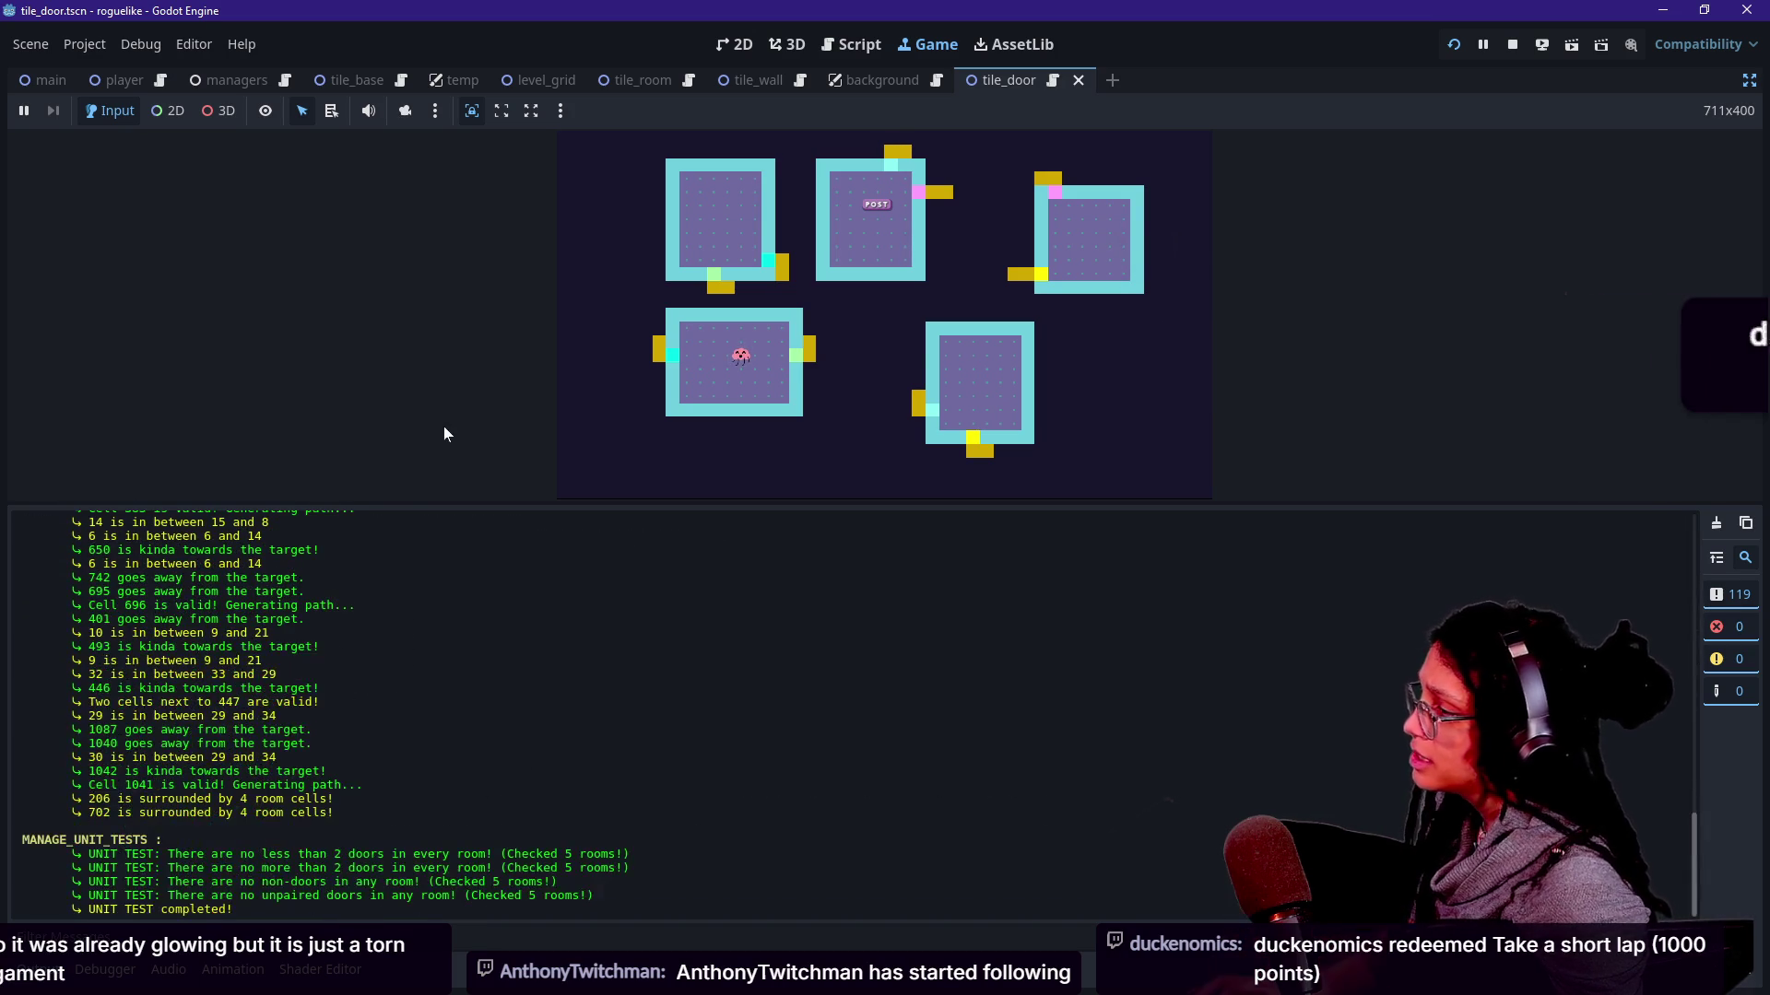
{"action": "left_click", "coordinate": [854, 434]}
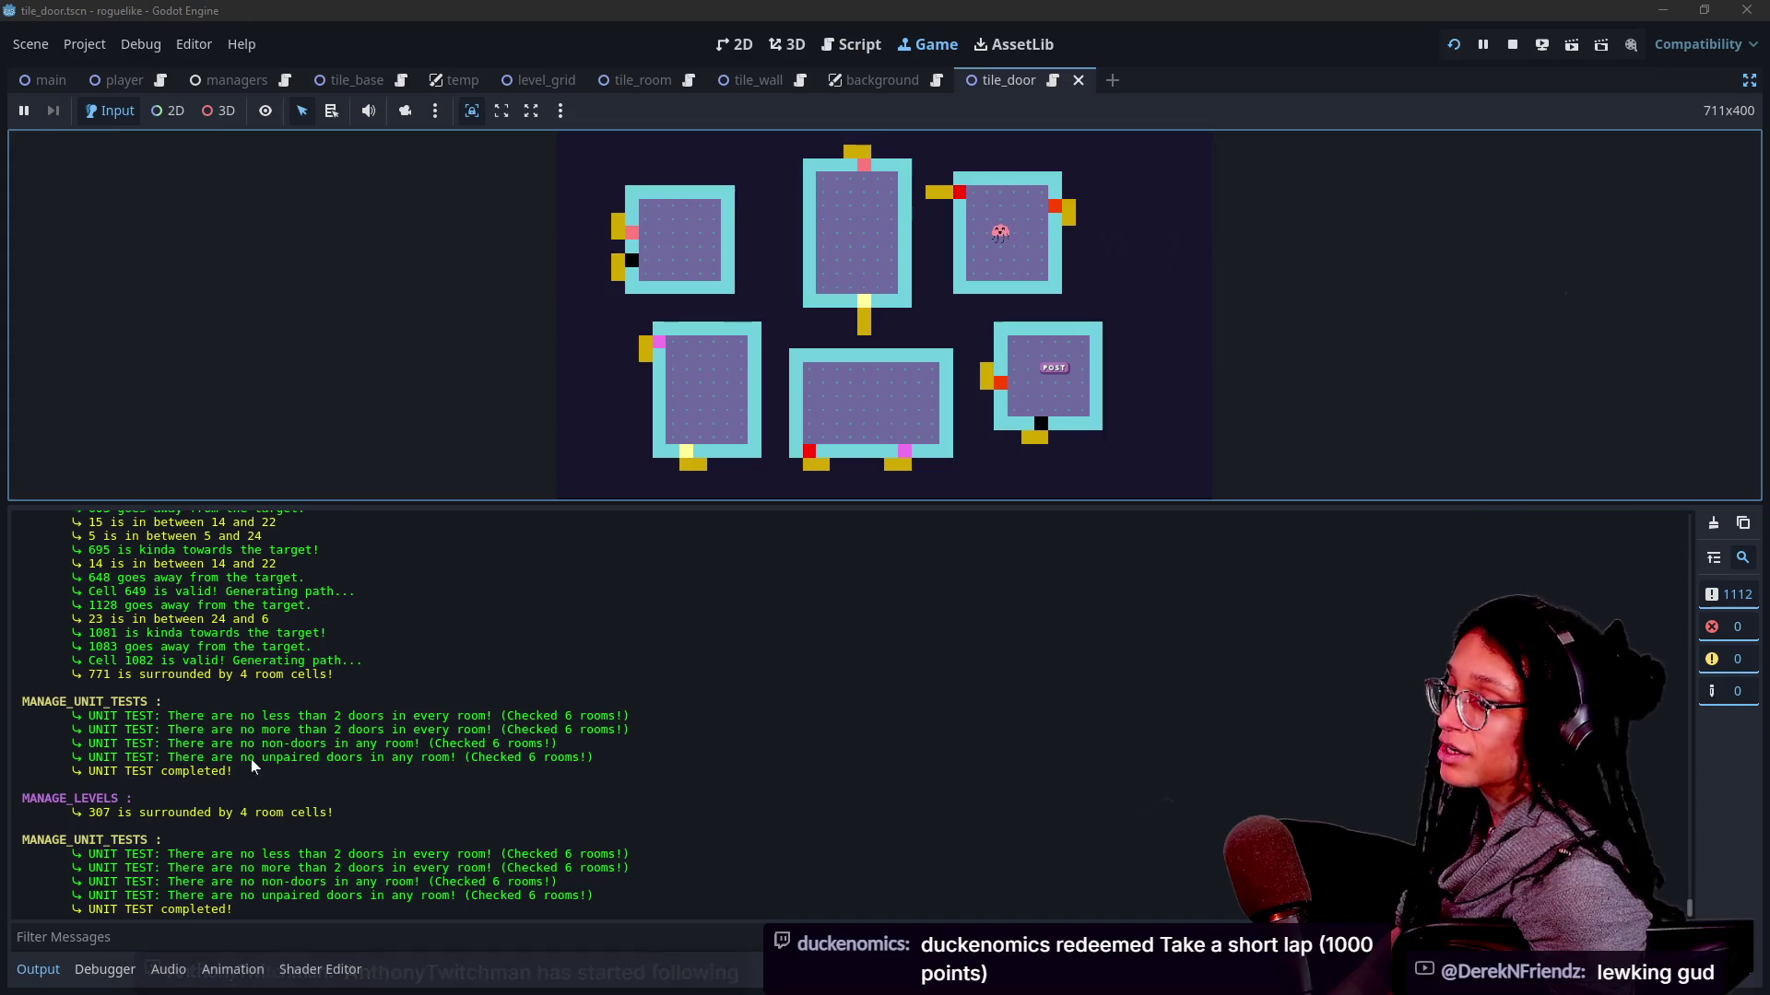
{"action": "left_click", "coordinate": [256, 738]}
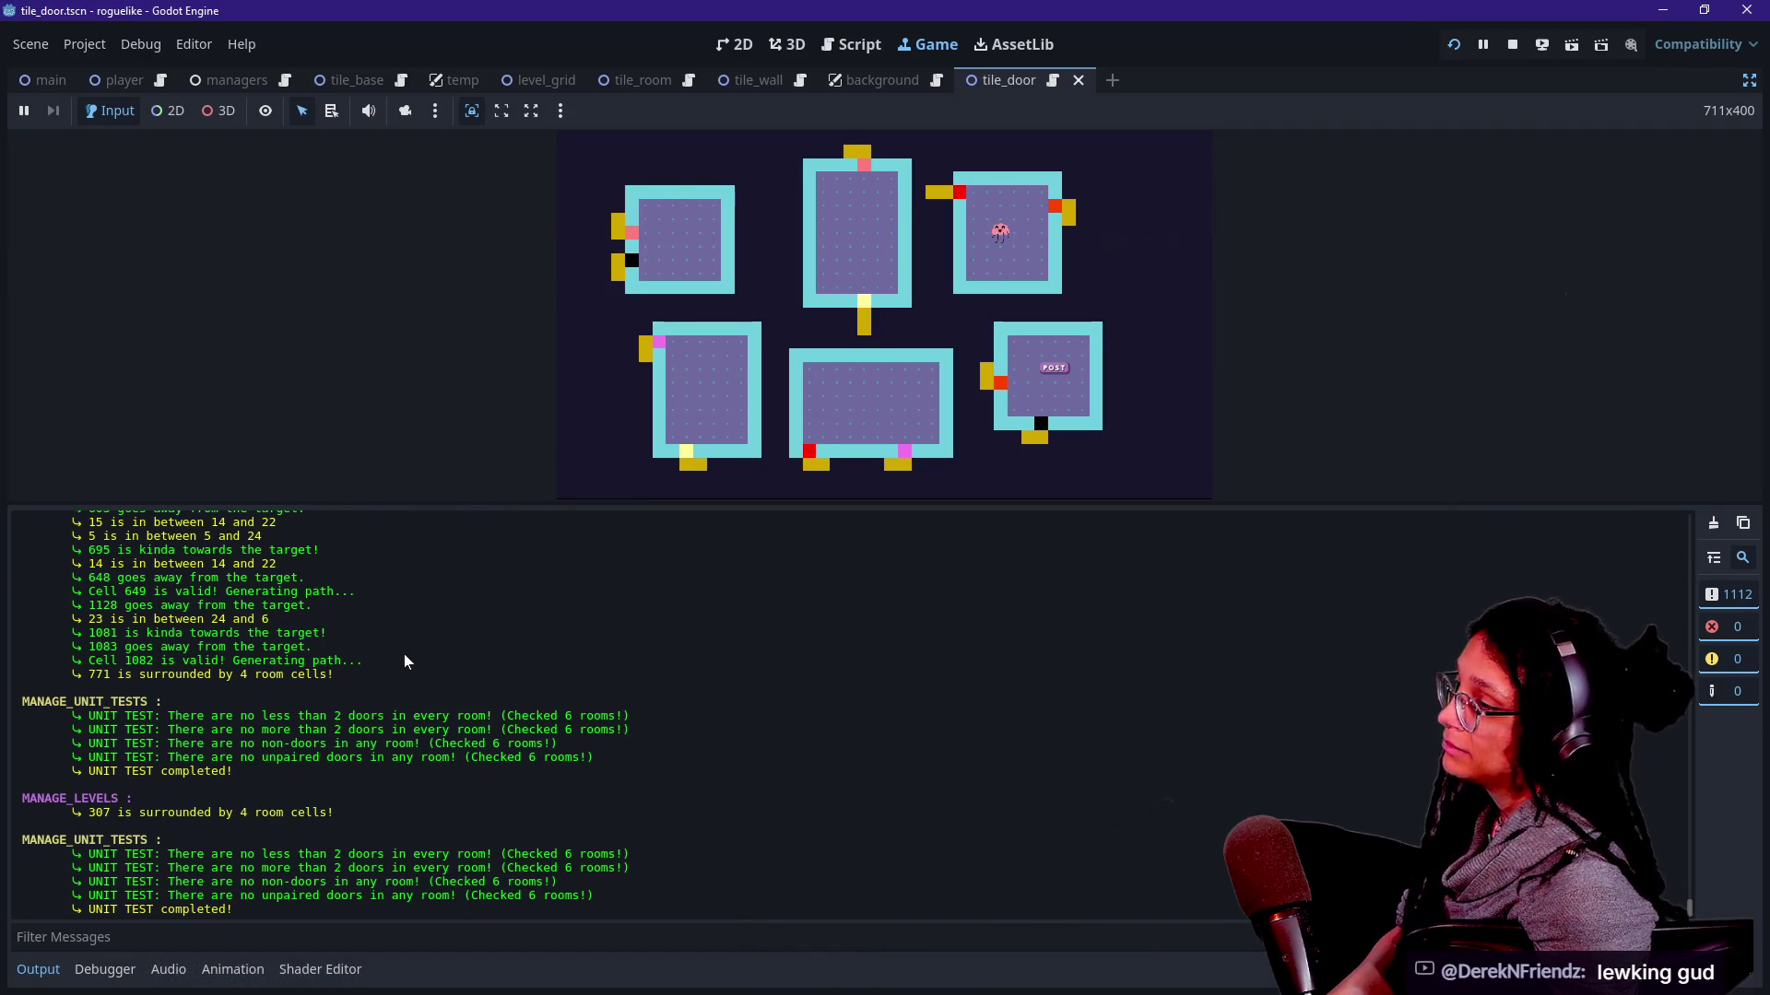
{"action": "left_click", "coordinate": [640, 442]}
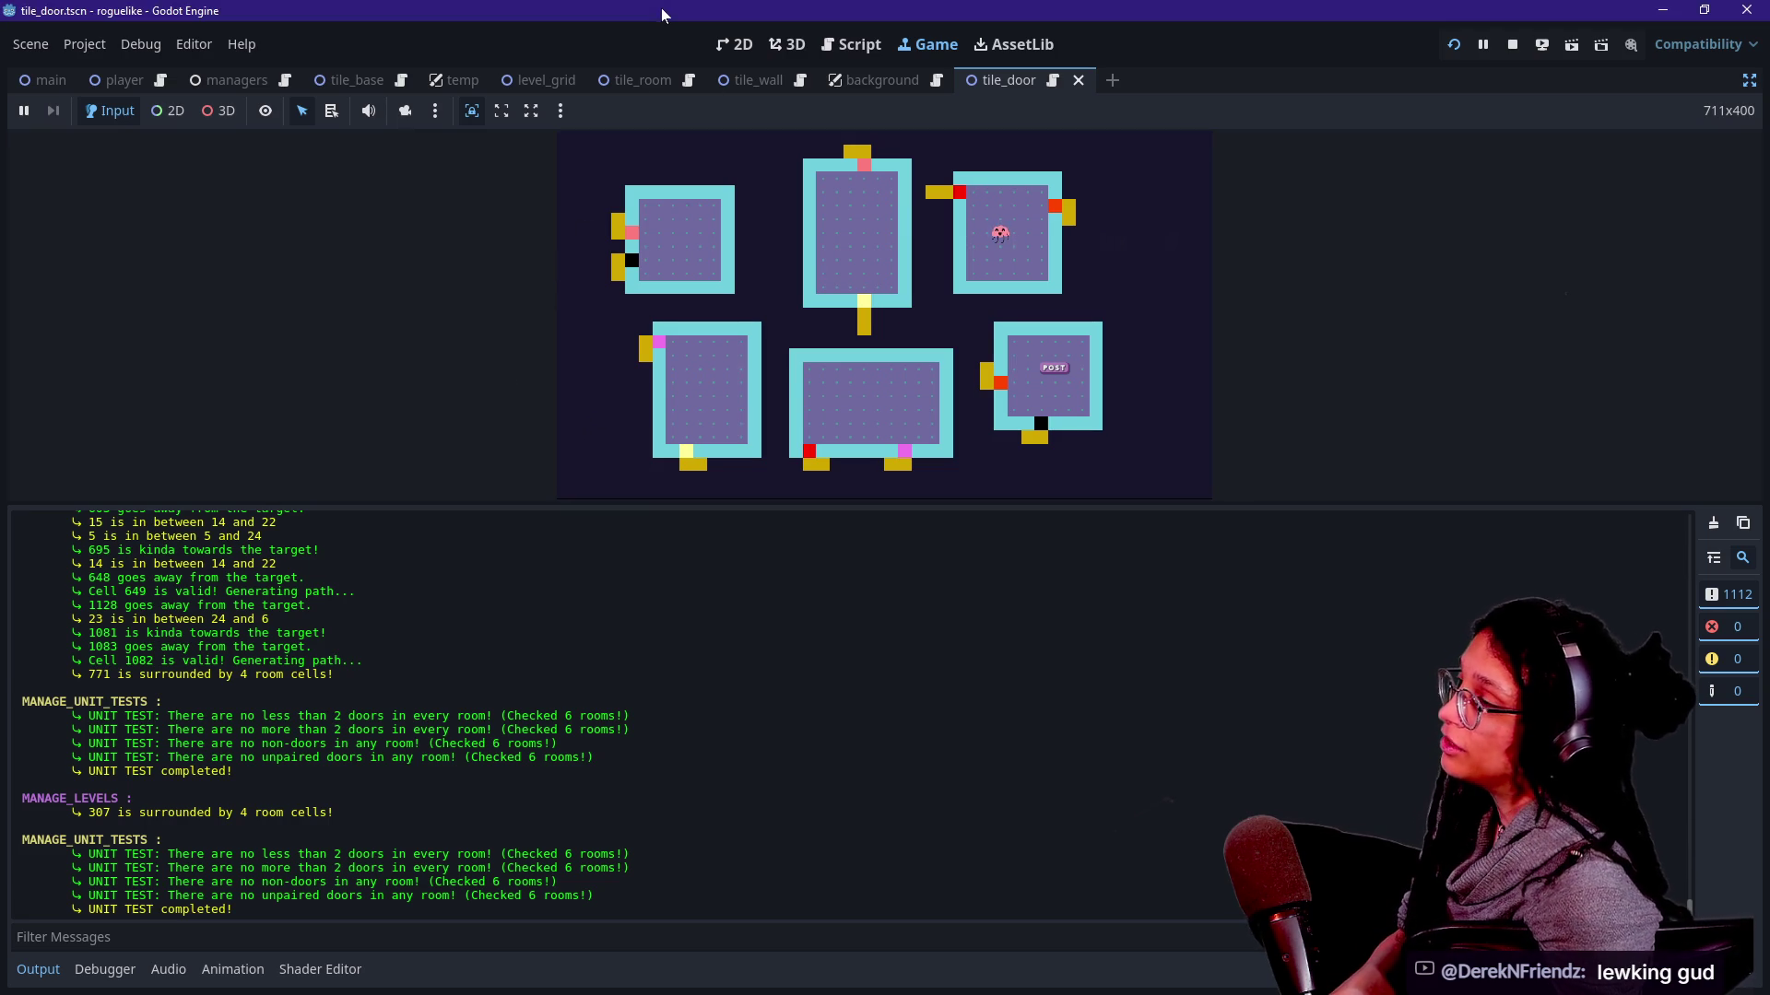
{"action": "key", "text": "r"}
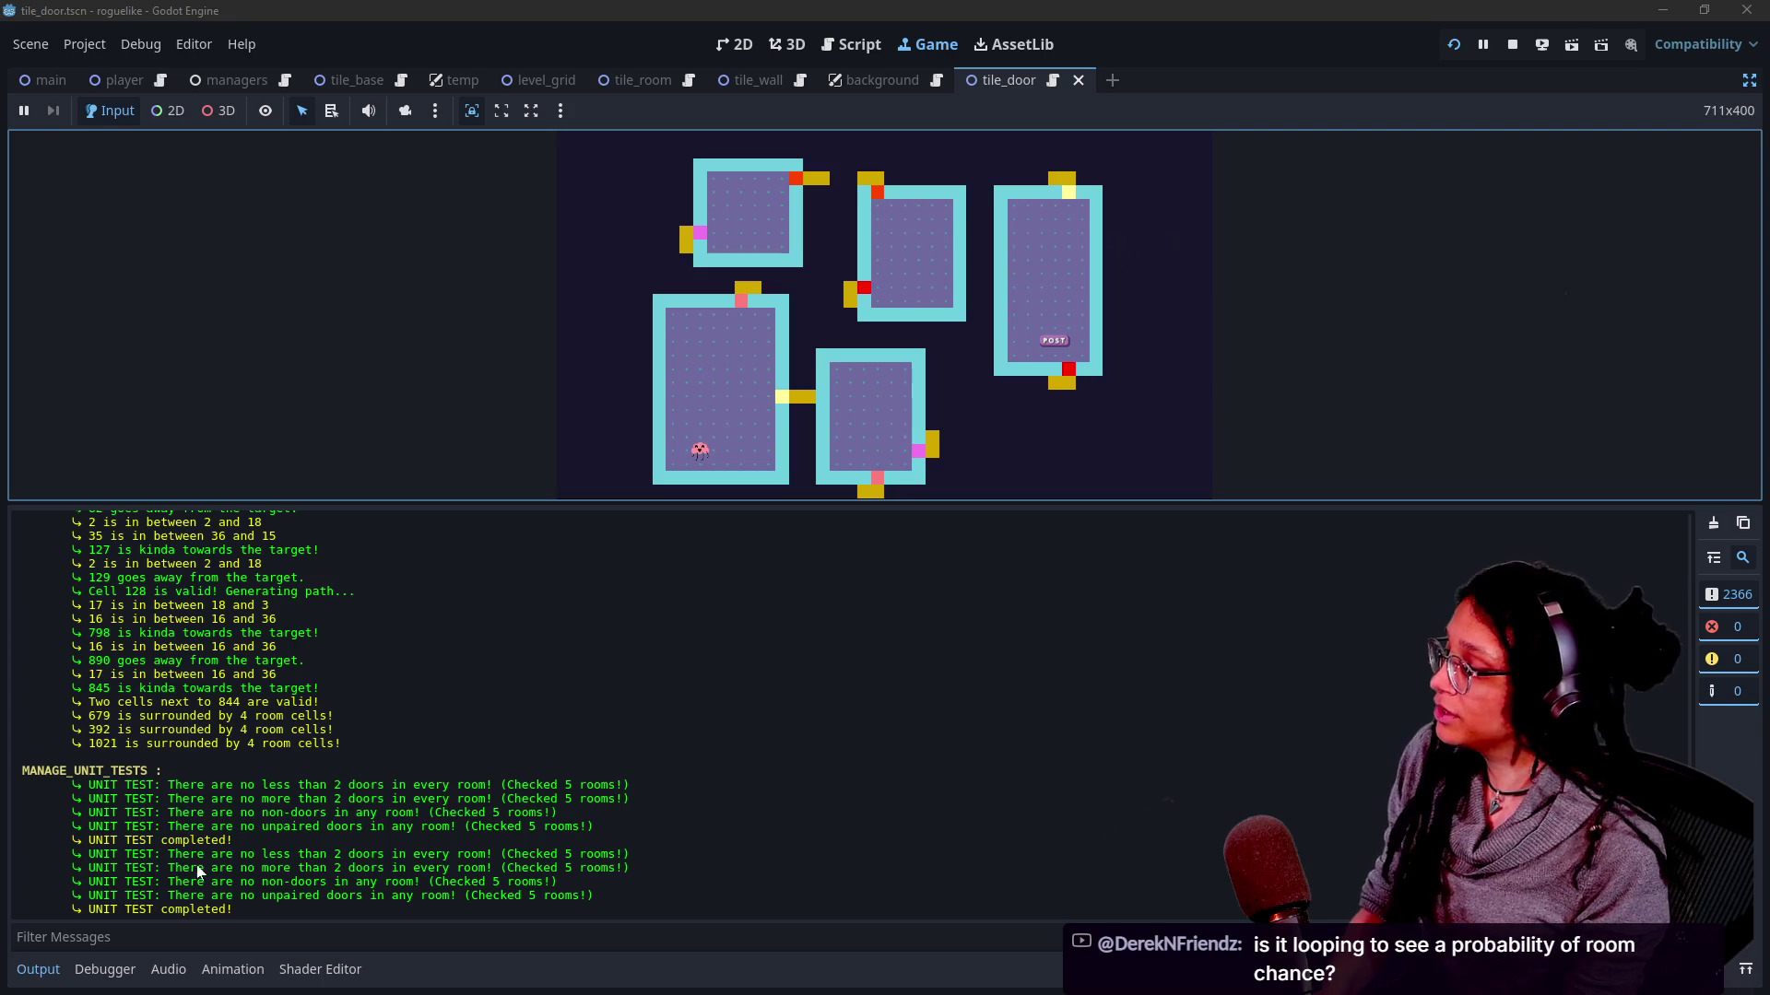
{"action": "left_click_drag", "start_coordinate": [133, 786], "coordinate": [250, 803]}
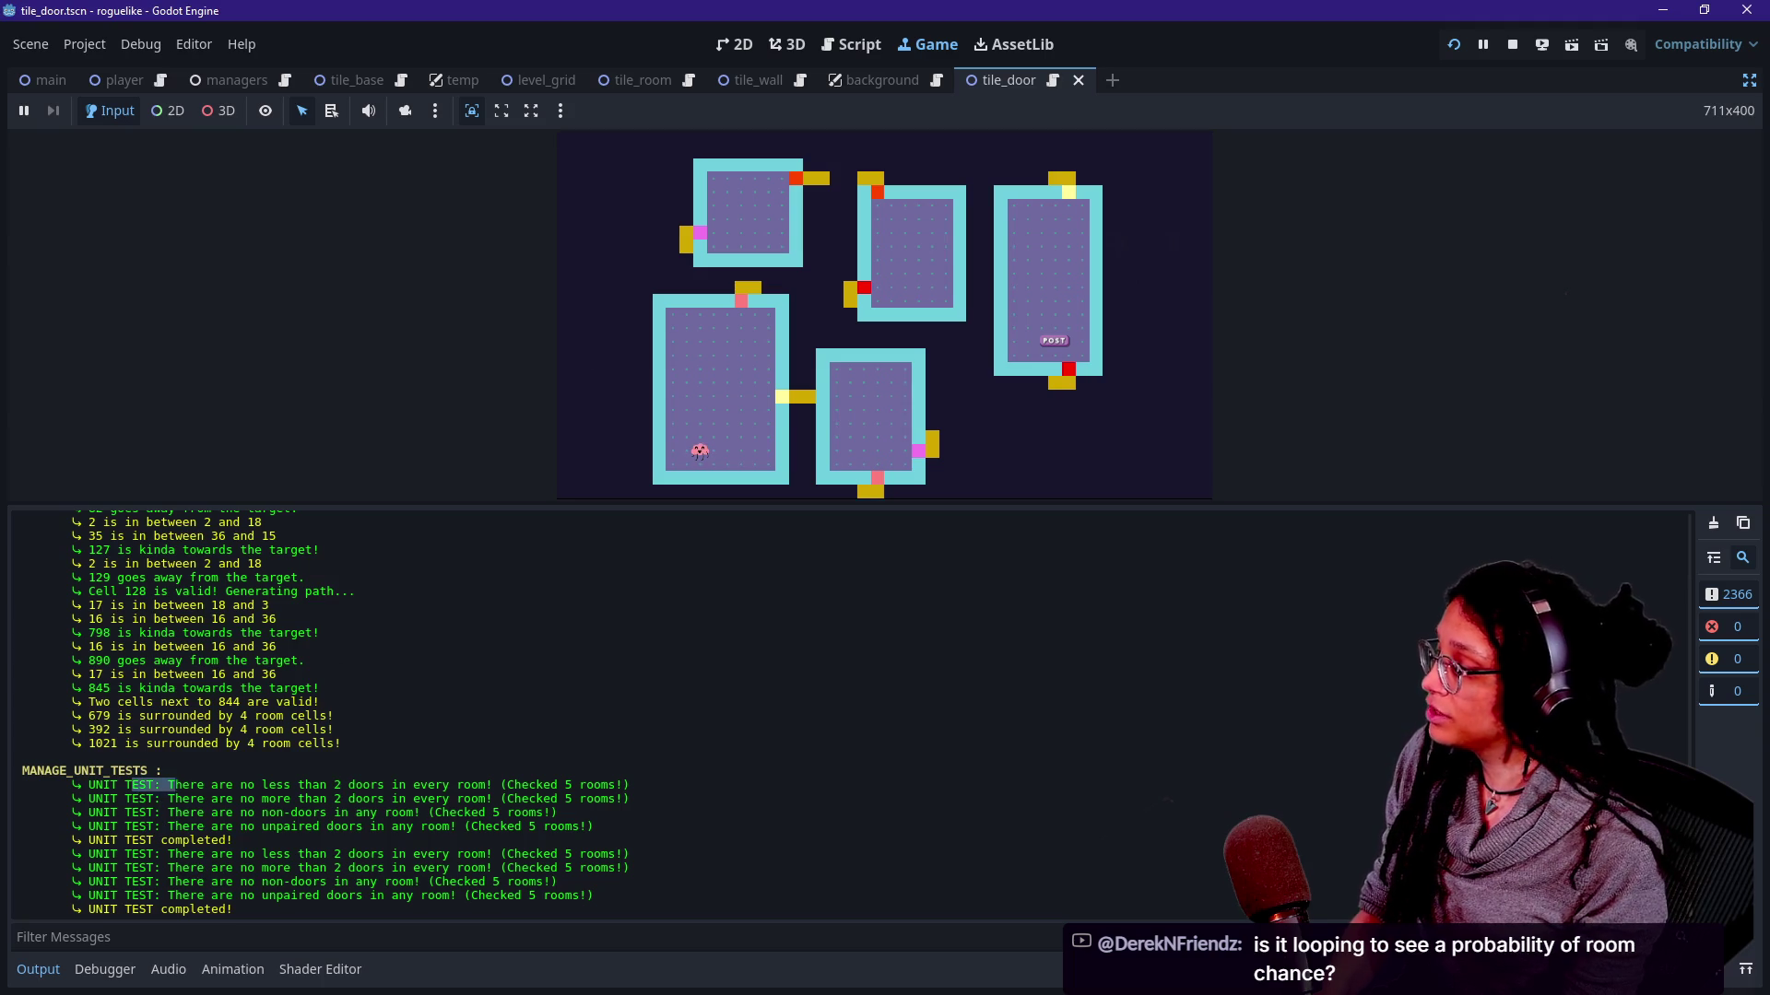
Read through the passing door unit-test messages, including the no-more-than-2-doors and non-doors checks.
{"action": "left_click", "coordinate": [250, 804]}
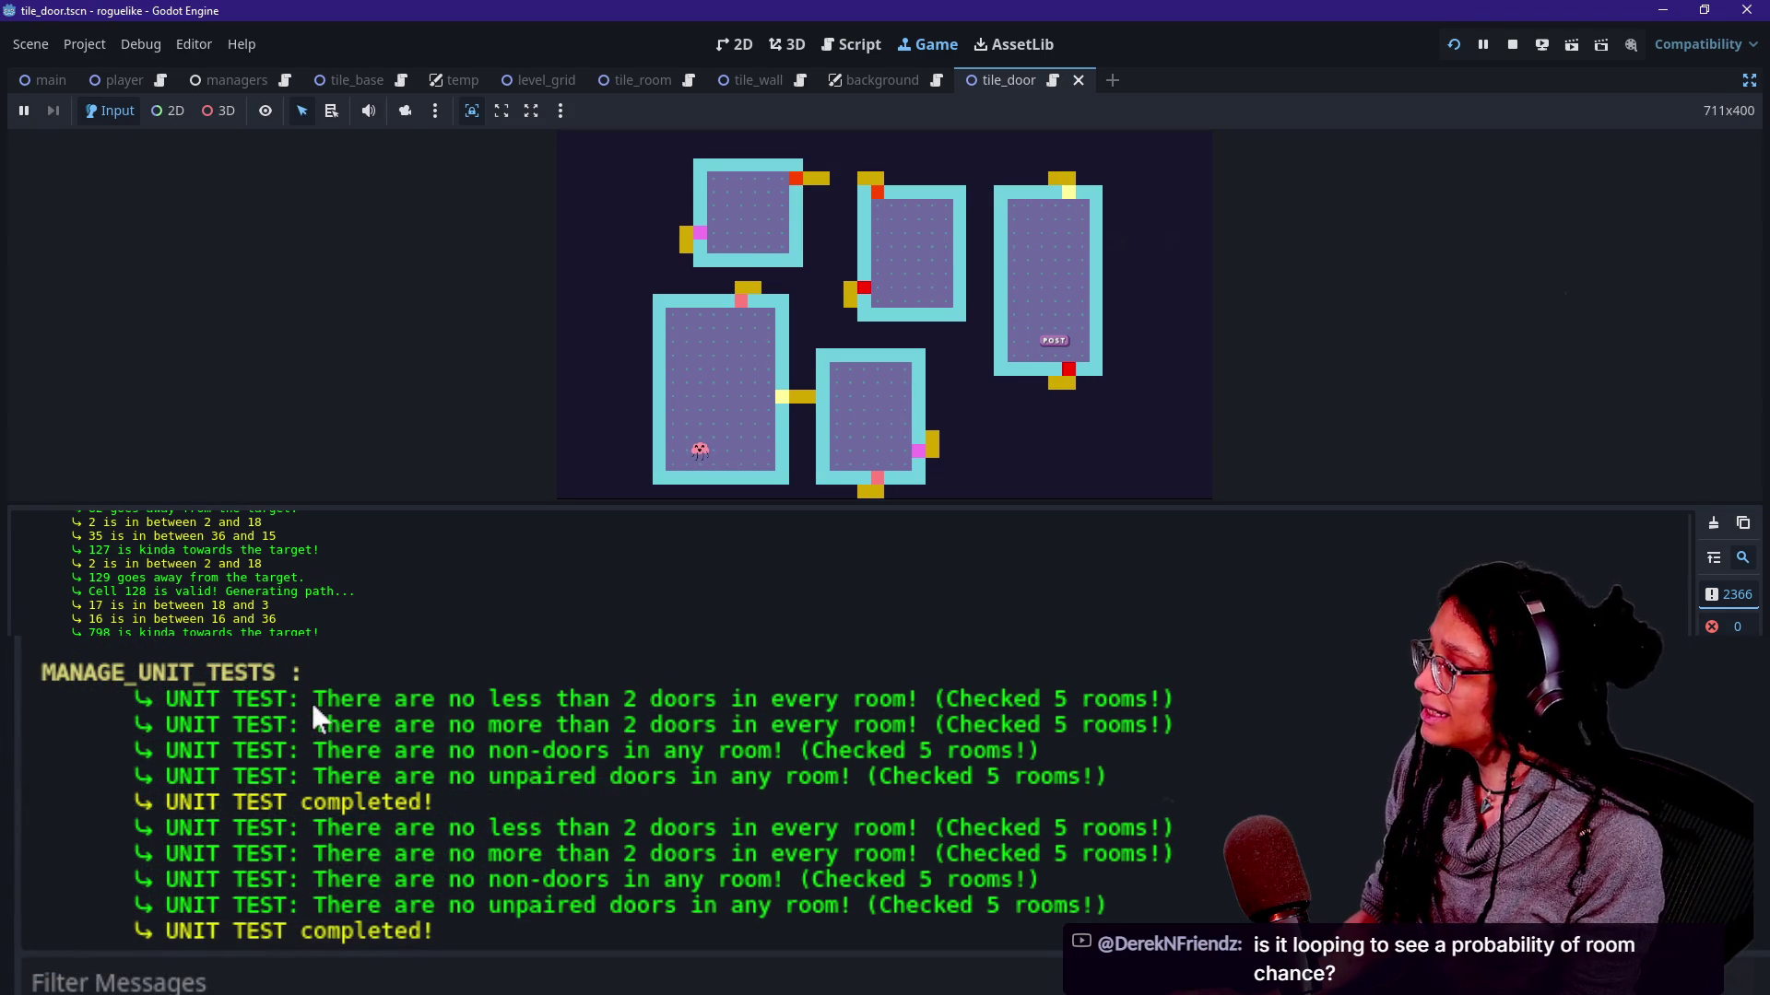
{"action": "left_click_drag", "start_coordinate": [313, 702], "coordinate": [866, 701]}
{"action": "left_click", "coordinate": [925, 714]}
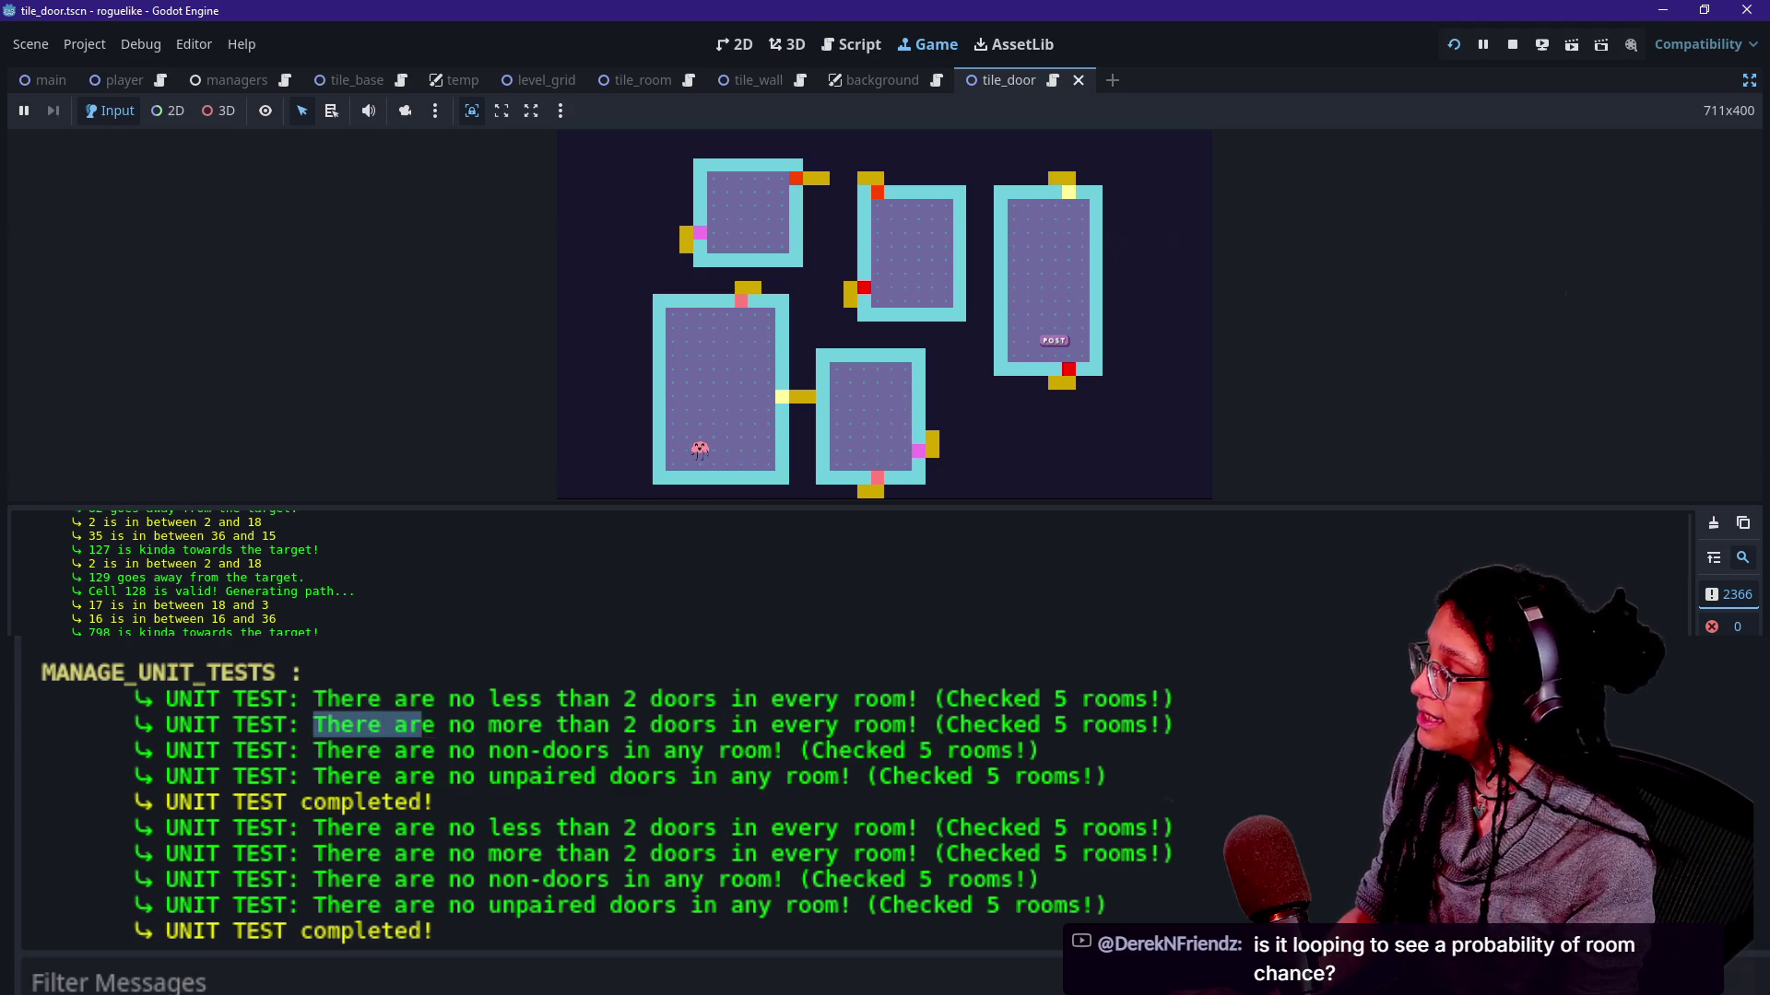
{"action": "left_click_drag", "start_coordinate": [328, 735], "coordinate": [918, 727]}
{"action": "left_click", "coordinate": [1009, 740]}
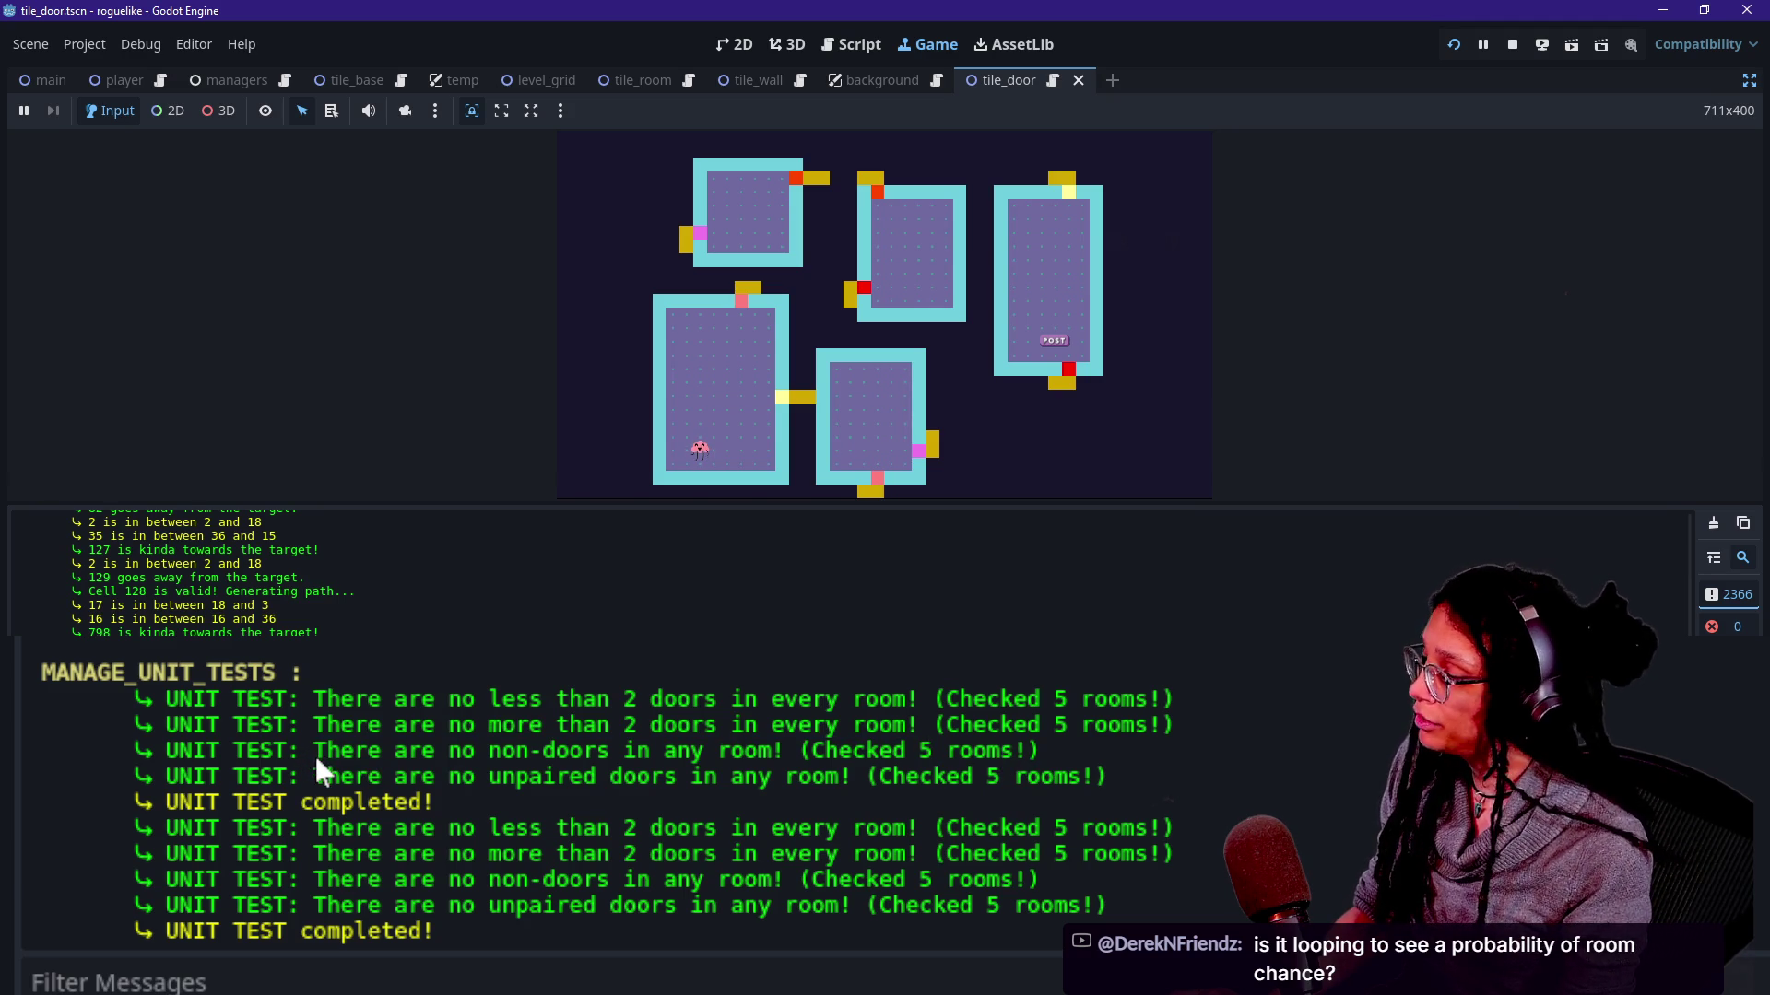
{"action": "left_click_drag", "start_coordinate": [322, 757], "coordinate": [886, 769]}
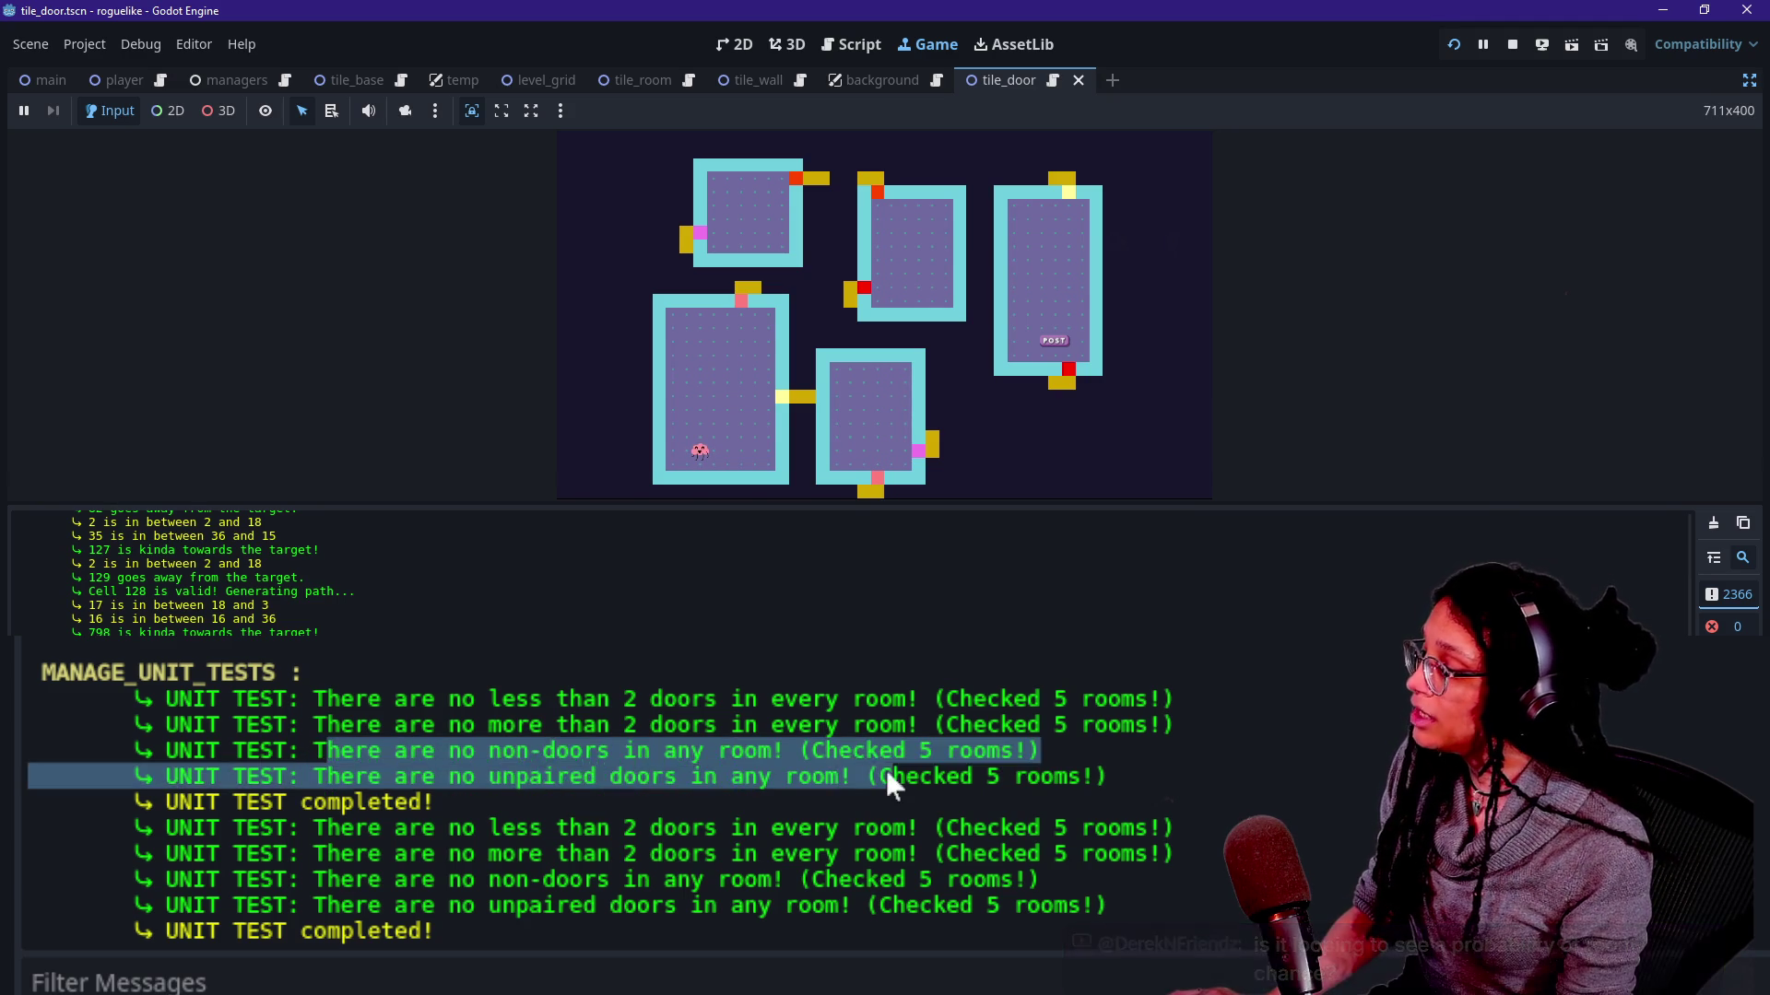
{"action": "left_click", "coordinate": [770, 739]}
{"action": "mouse_move", "coordinate": [671, 746]}
{"action": "left_mouse_down"}
{"action": "mouse_move", "coordinate": [572, 744]}
{"action": "mouse_move", "coordinate": [791, 758]}
{"action": "mouse_move", "coordinate": [568, 740]}
{"action": "left_mouse_up"}
Return from the output log to the code editor.
{"action": "left_click", "coordinate": [569, 746]}
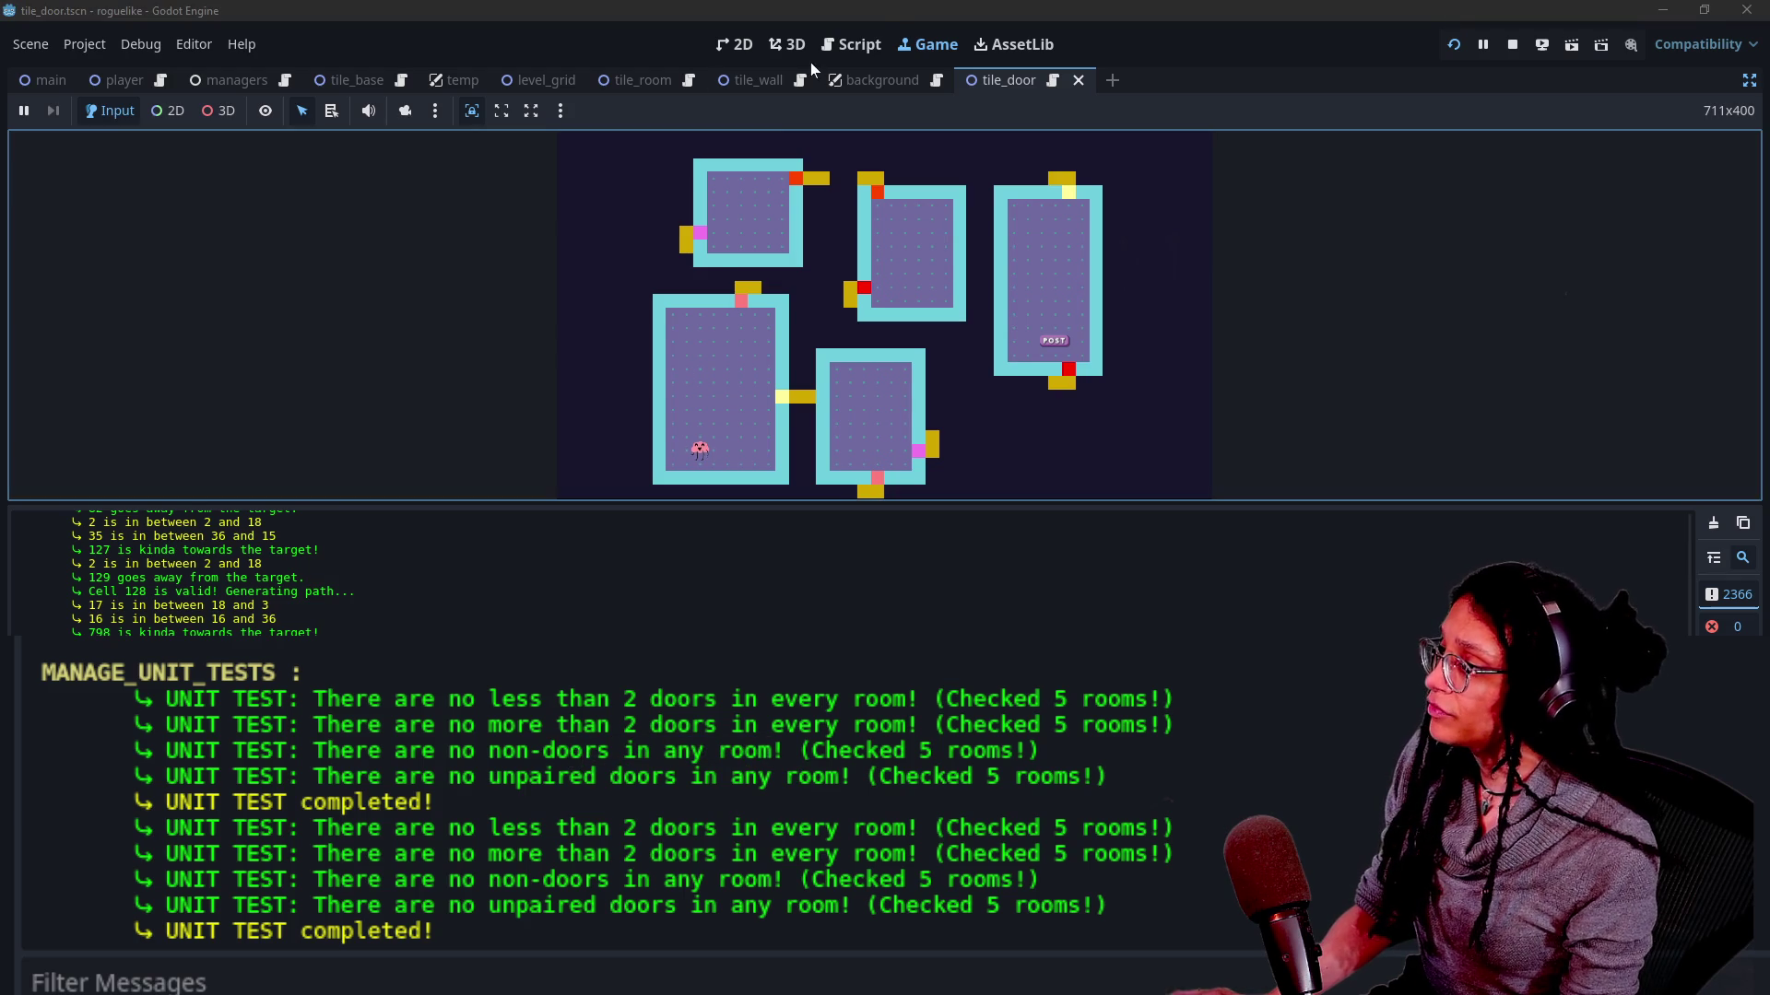
{"action": "left_click", "coordinate": [848, 43]}
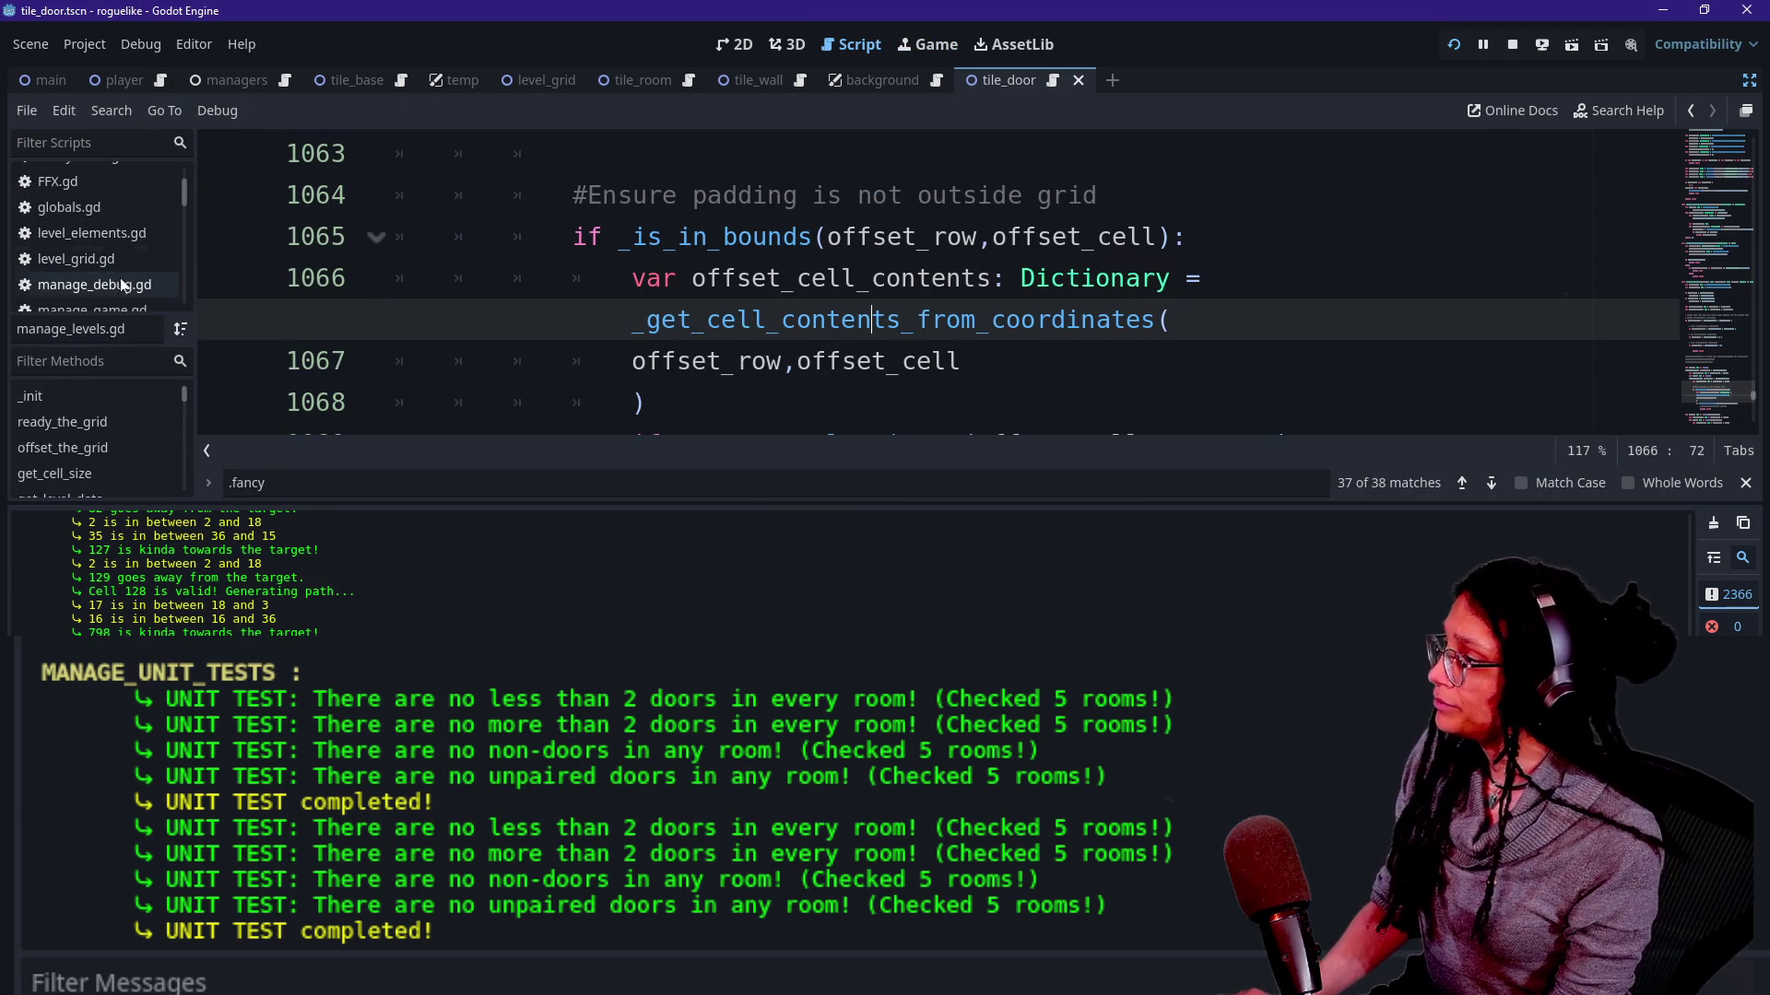
Open manage_resets.gd via the quick file search.
{"action": "key", "text": "Up"}
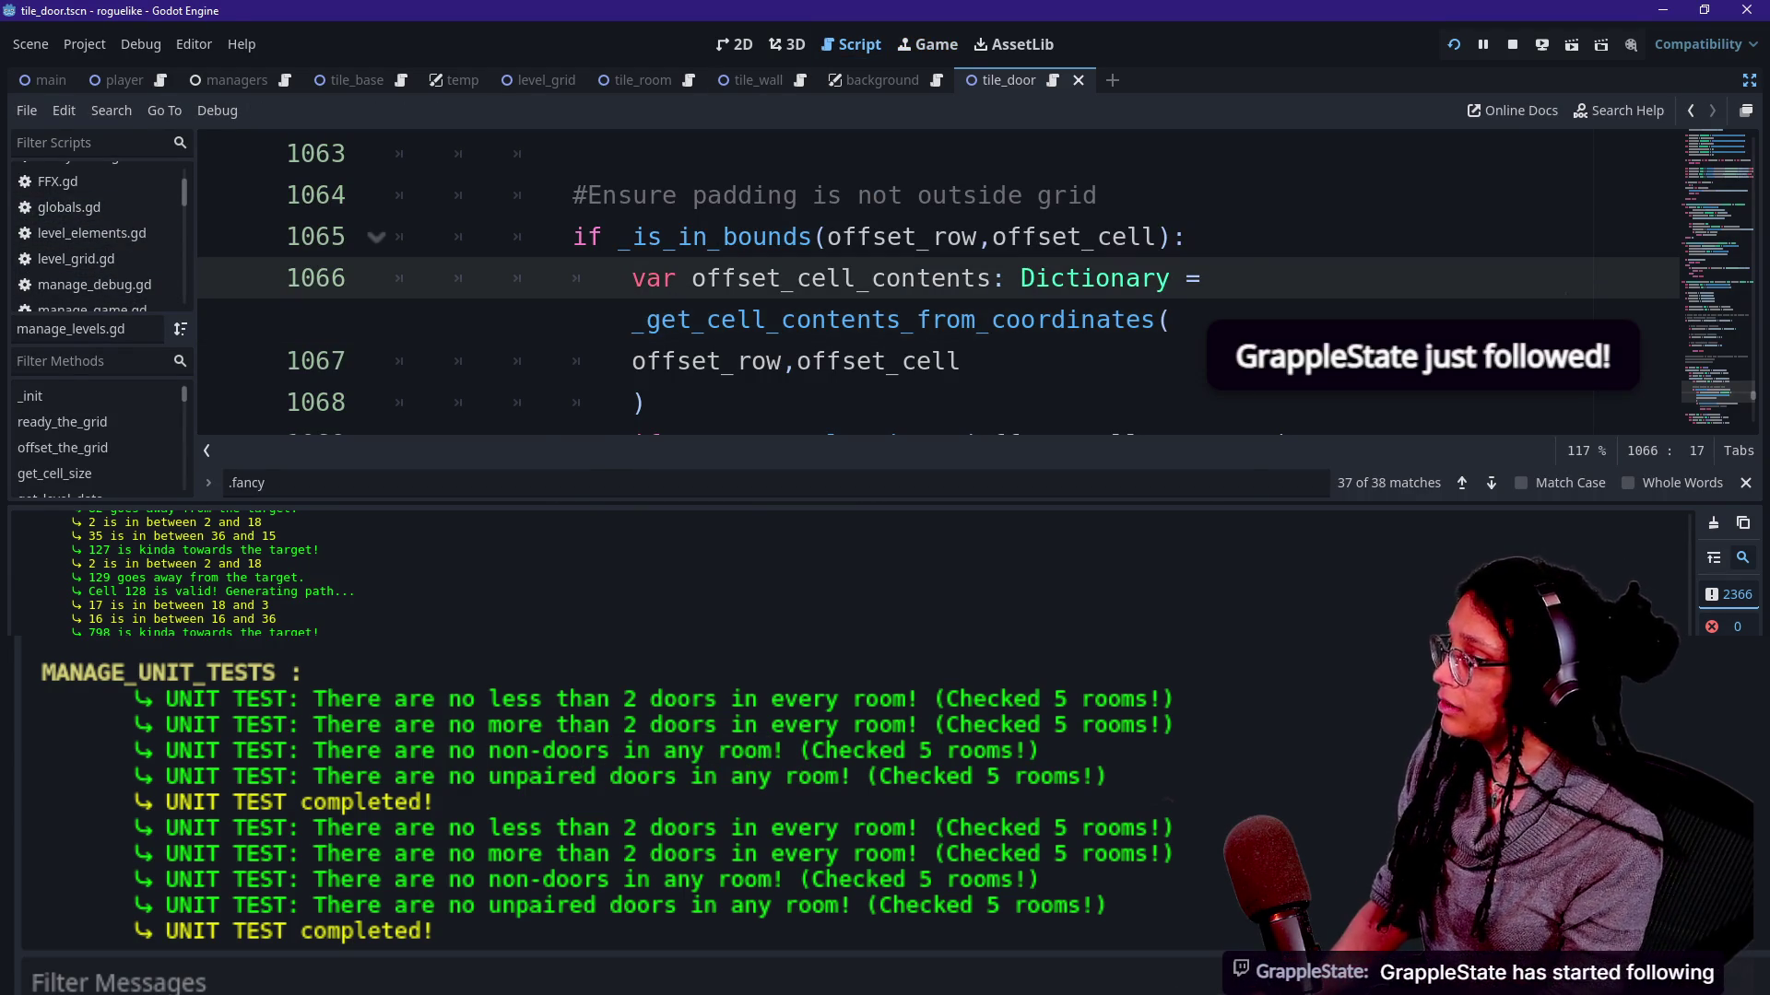
{"action": "key", "text": "shift+alt+o"}
{"action": "key", "text": "Down"}
{"action": "key", "text": "Down"}
{"action": "key", "text": "Up"}
{"action": "key", "text": "Up"}
{"action": "key", "text": "Down"}
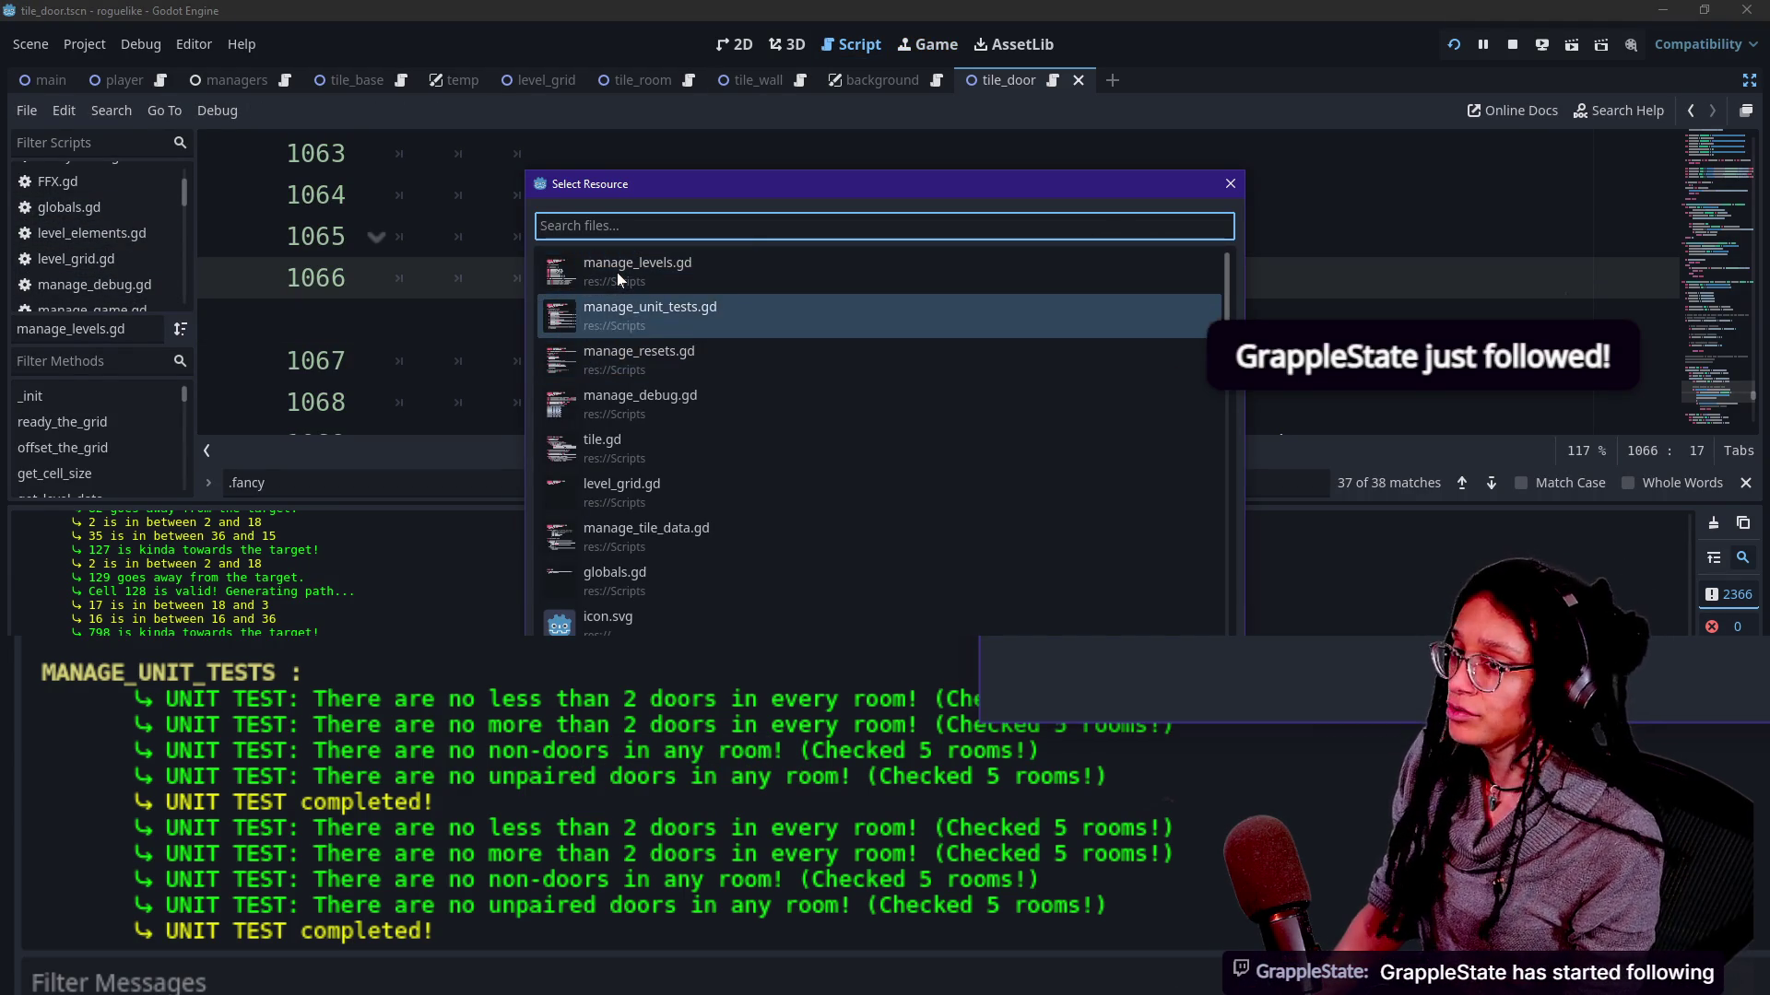
{"action": "key", "text": "Down"}
{"action": "key", "text": "Up"}
{"action": "key", "text": "Down"}
{"action": "key", "text": "Down"}
{"action": "key", "text": "Up"}
{"action": "key", "text": "Down"}
{"action": "key", "text": "Up"}
{"action": "key", "text": "Up"}
{"action": "key", "text": "Down"}
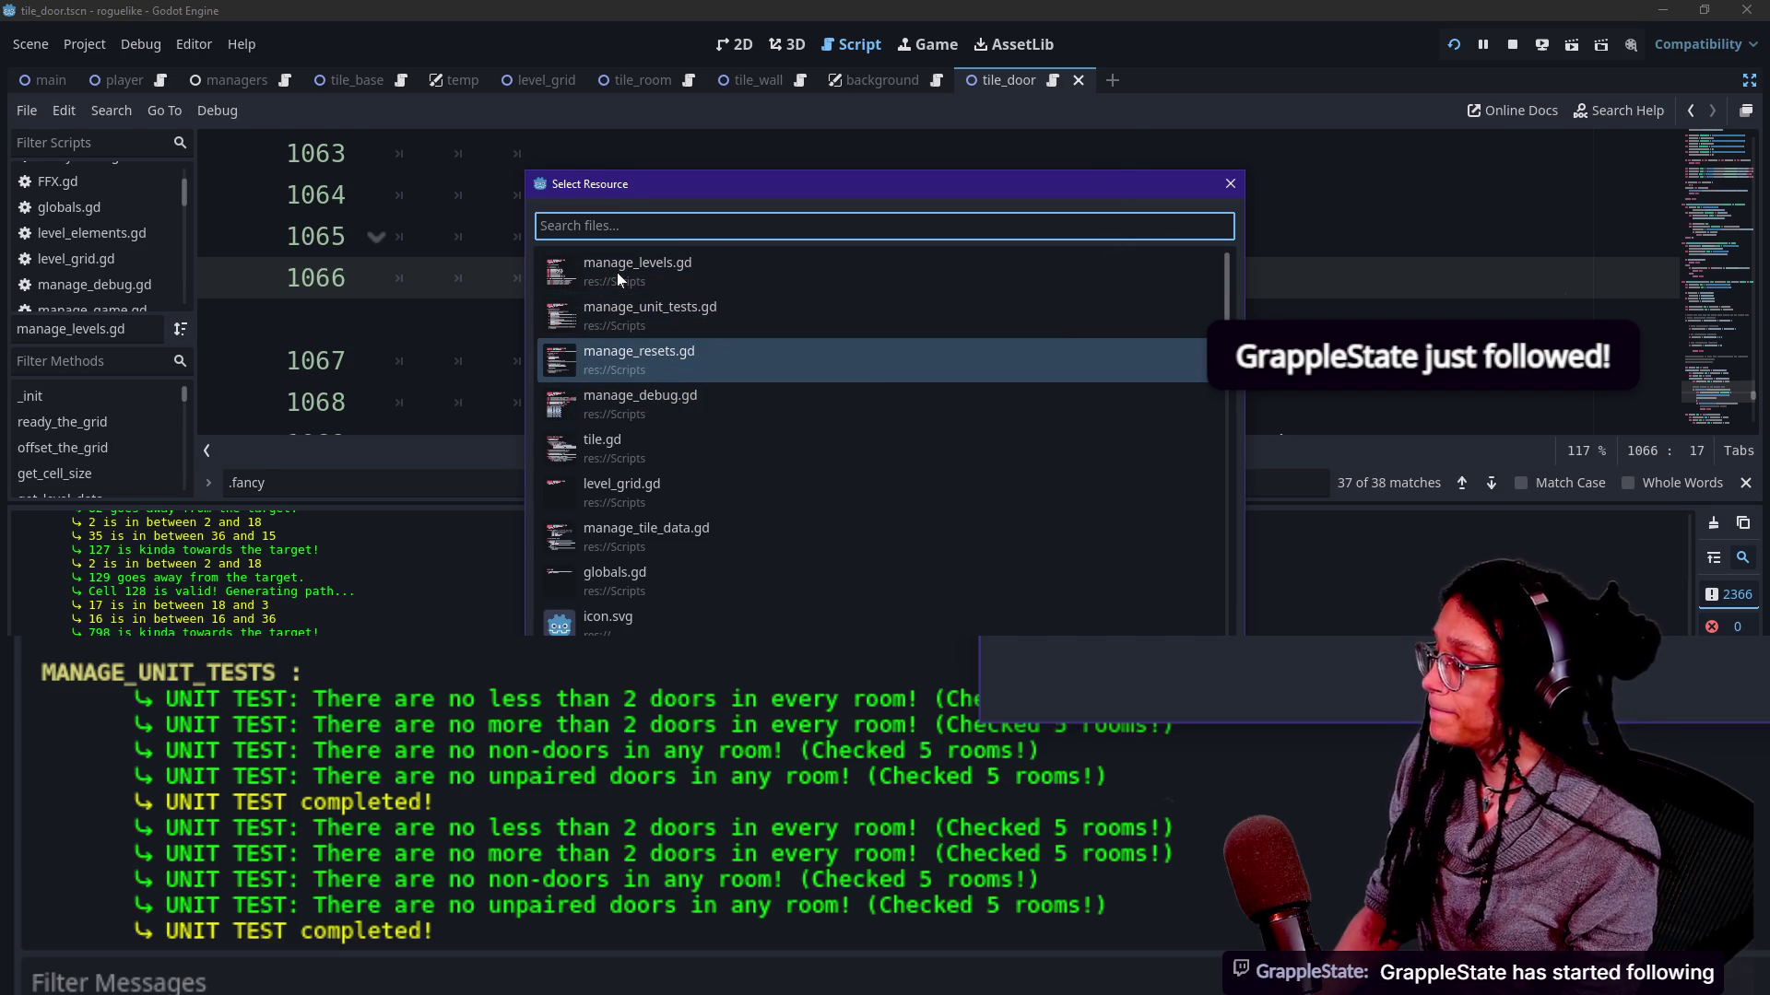
{"action": "key", "text": "Return"}
{"action": "key", "text": "Up"}
{"action": "key", "text": "End"}
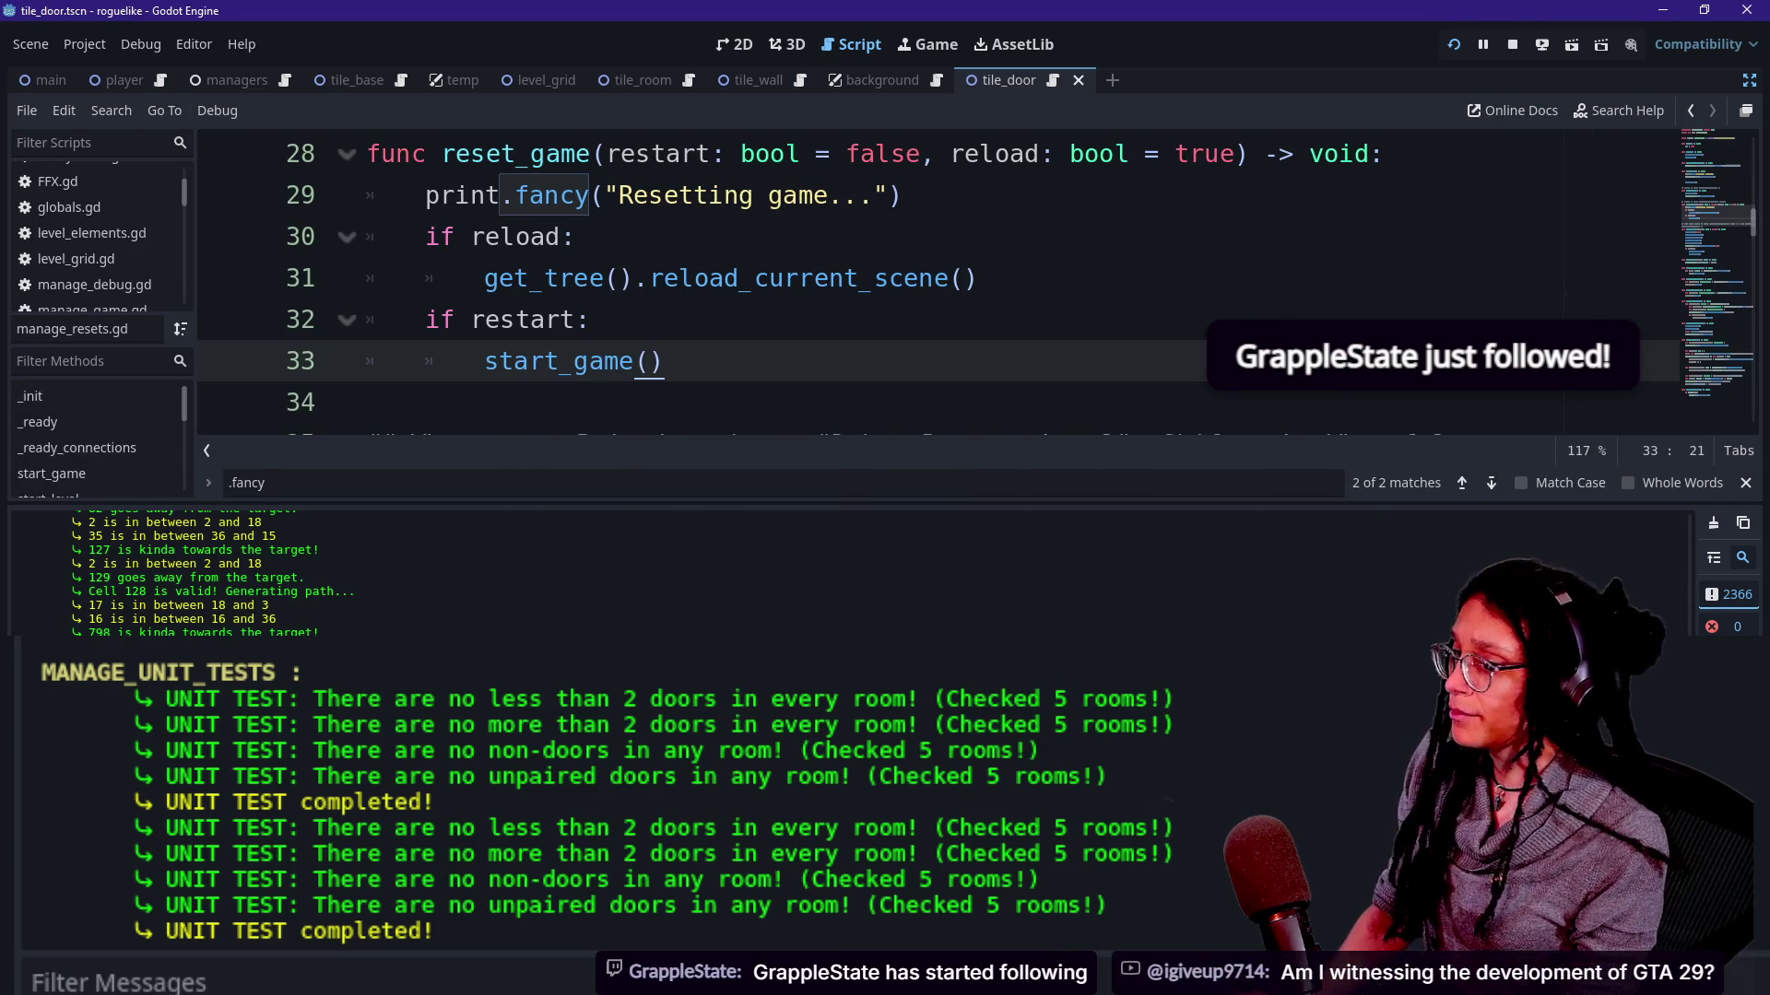
Open the manage_unit_tests.gd script via the quick file search.
{"action": "key", "text": "shift+alt+o"}
{"action": "key", "text": "Down"}
{"action": "key", "text": "Down"}
{"action": "key", "text": "Up"}
{"action": "key", "text": "Down"}
{"action": "key", "text": "Down"}
{"action": "key", "text": "Up"}
{"action": "key", "text": "Up"}
{"action": "key", "text": "Up"}
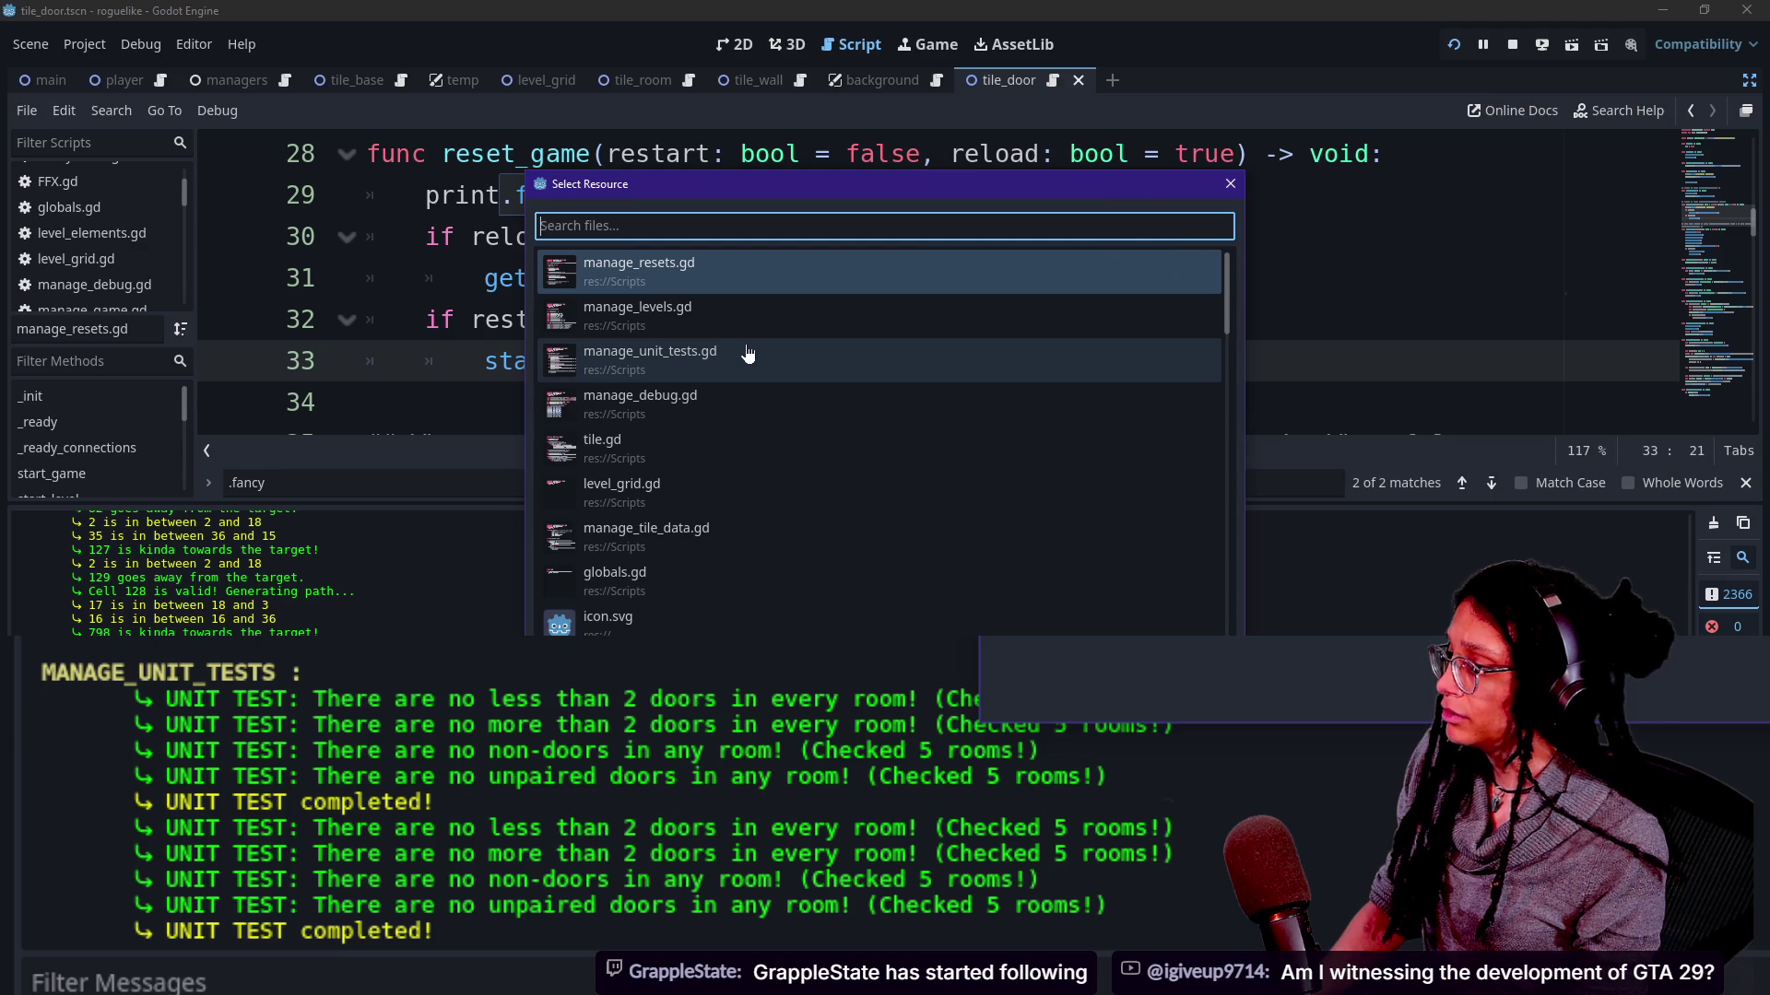
{"action": "type", "text": "unit"}
{"action": "key", "text": "Return"}
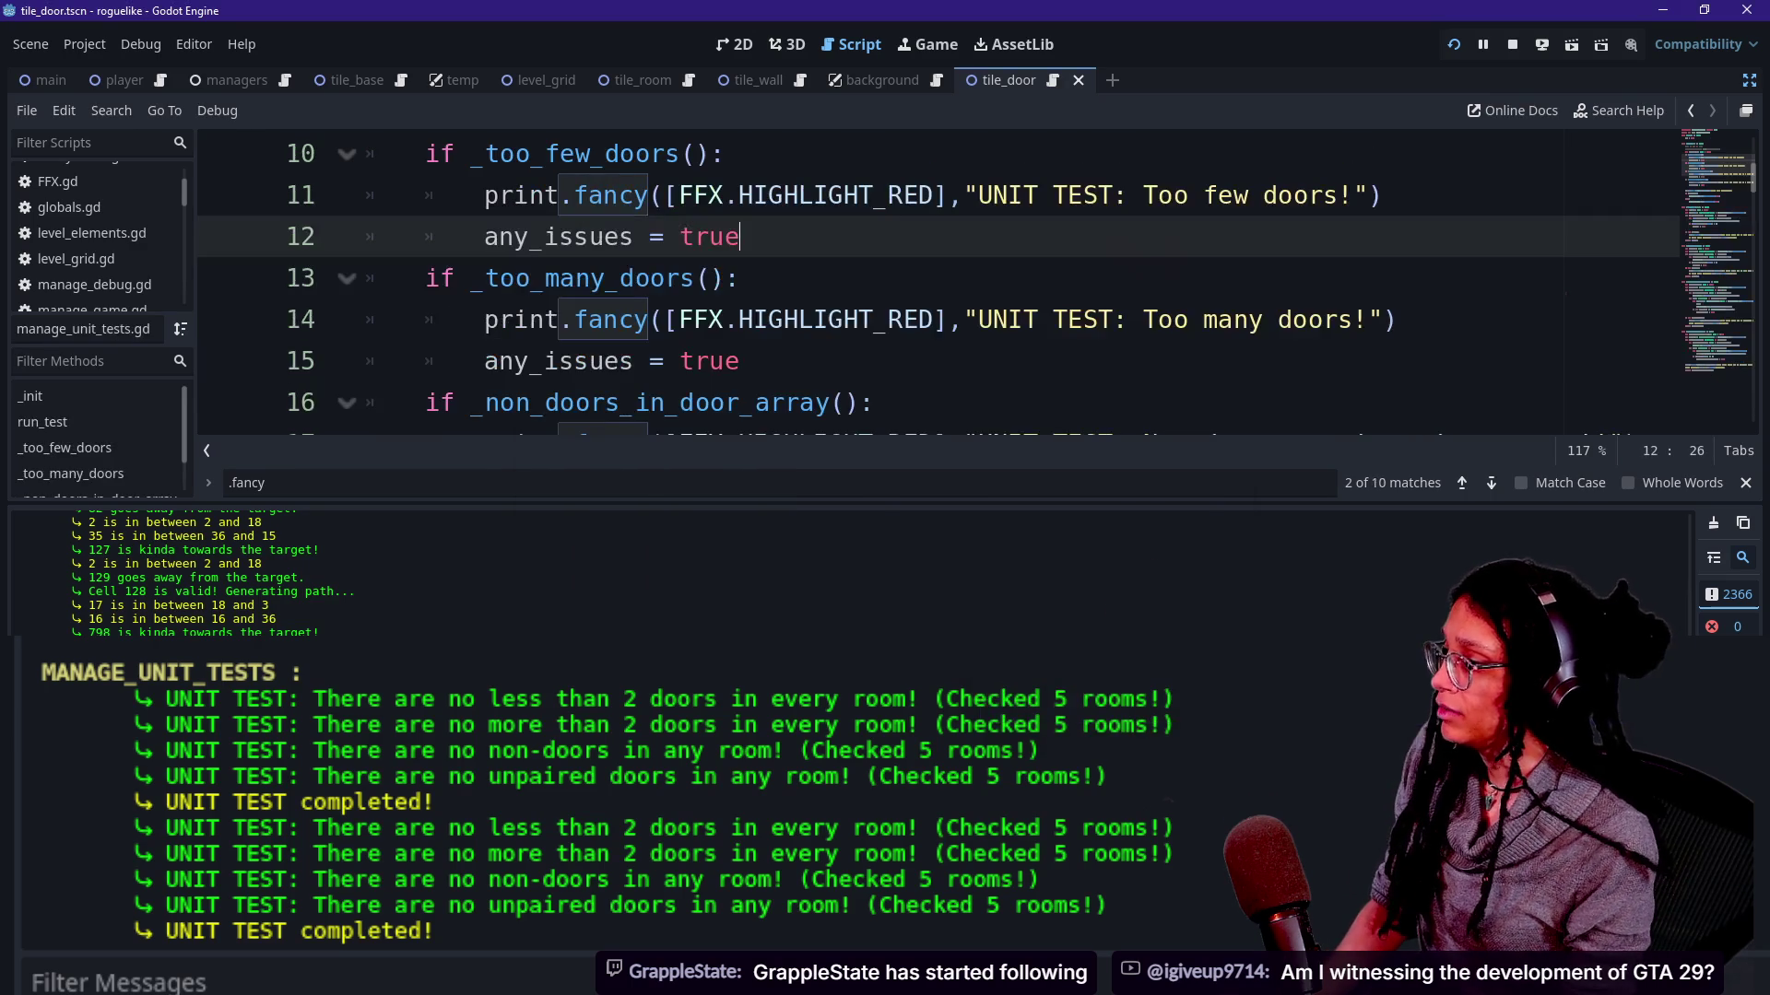
{"action": "scroll", "coordinate": [941, 277], "scroll_direction": "up", "scroll_amount": 2}
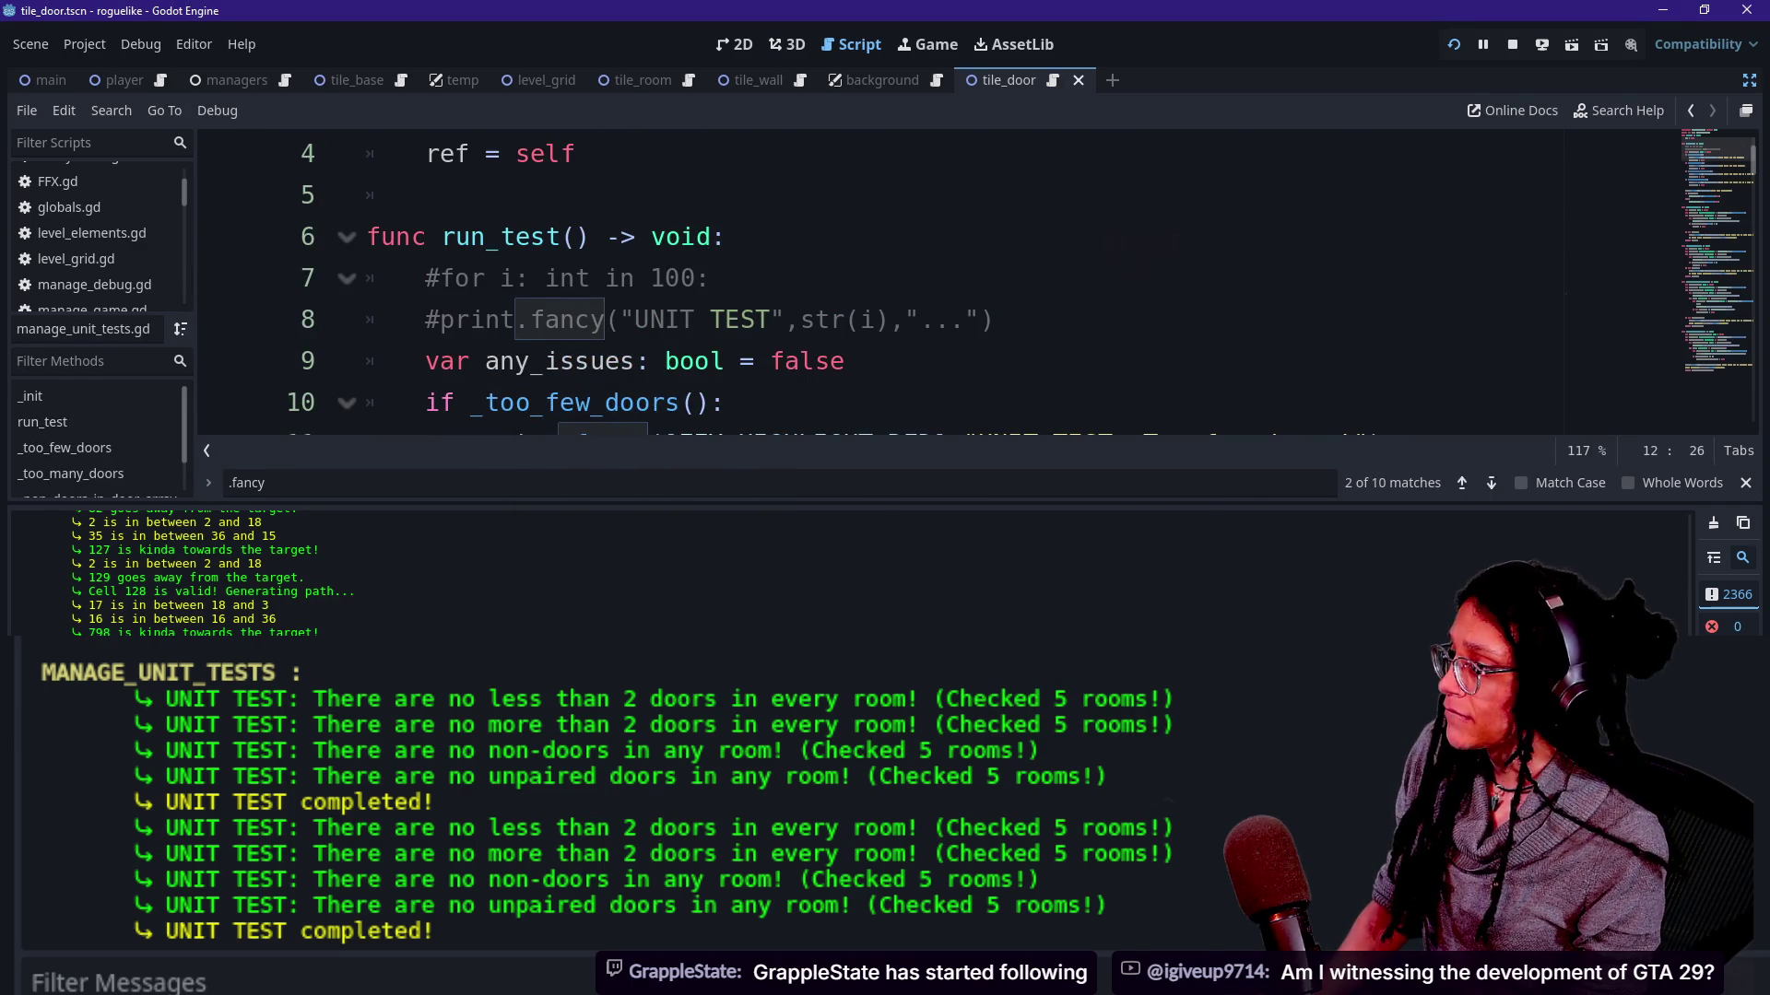
{"action": "scroll", "coordinate": [940, 277], "scroll_direction": "down", "scroll_amount": 1}
Reword the non-doors pass message on line 68 to say "in any door array" instead of "room".
{"action": "key", "text": "ctrl+f"}
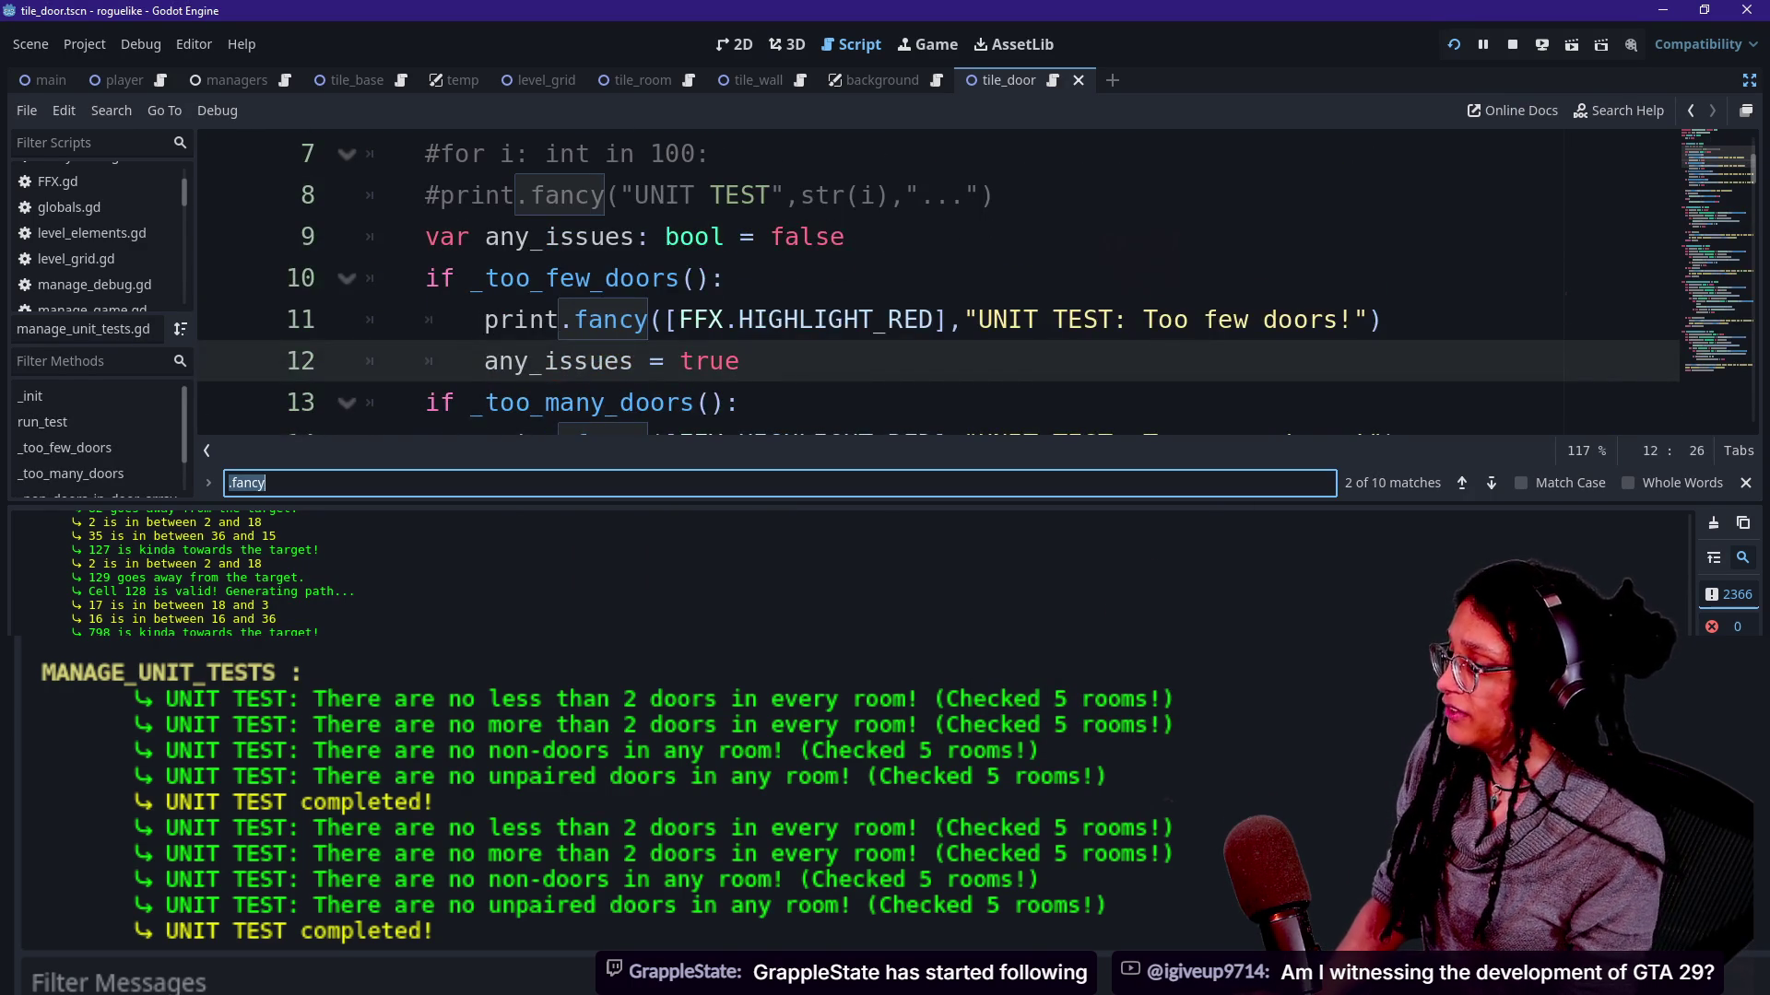
{"action": "type", "text": "awn"}
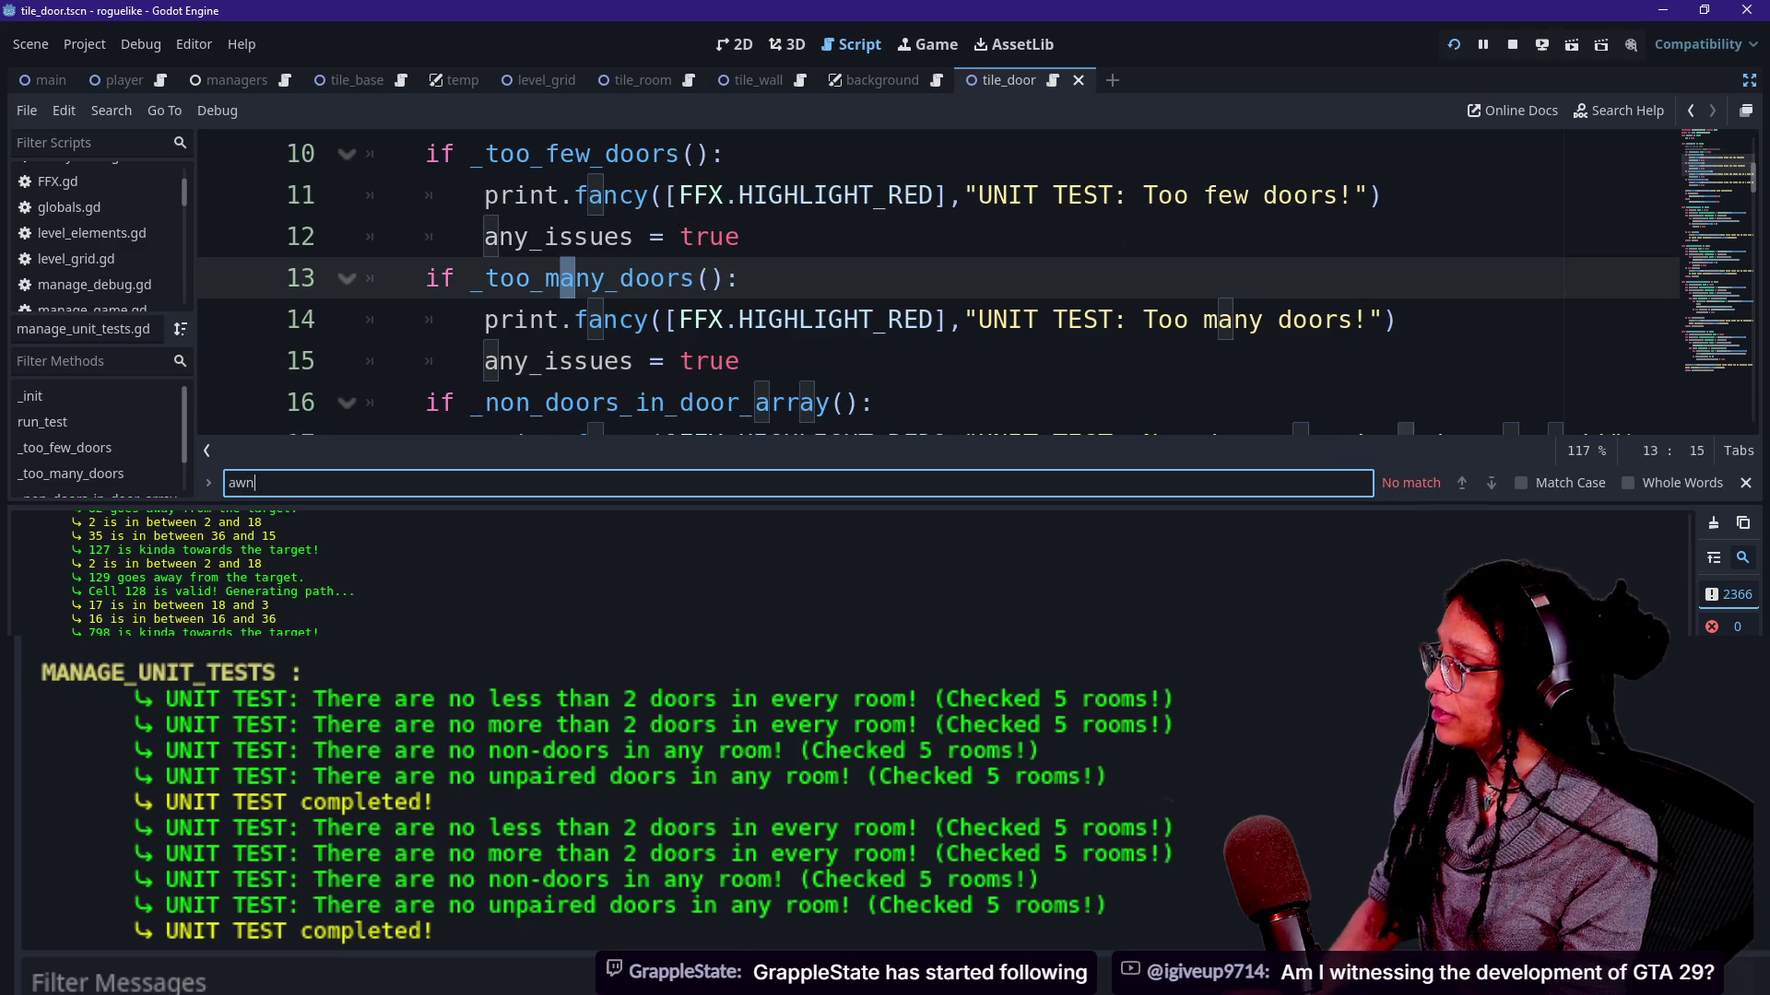
{"action": "key", "text": "BackSpace"}
{"action": "key", "text": "BackSpace"}
{"action": "type", "text": "n"}
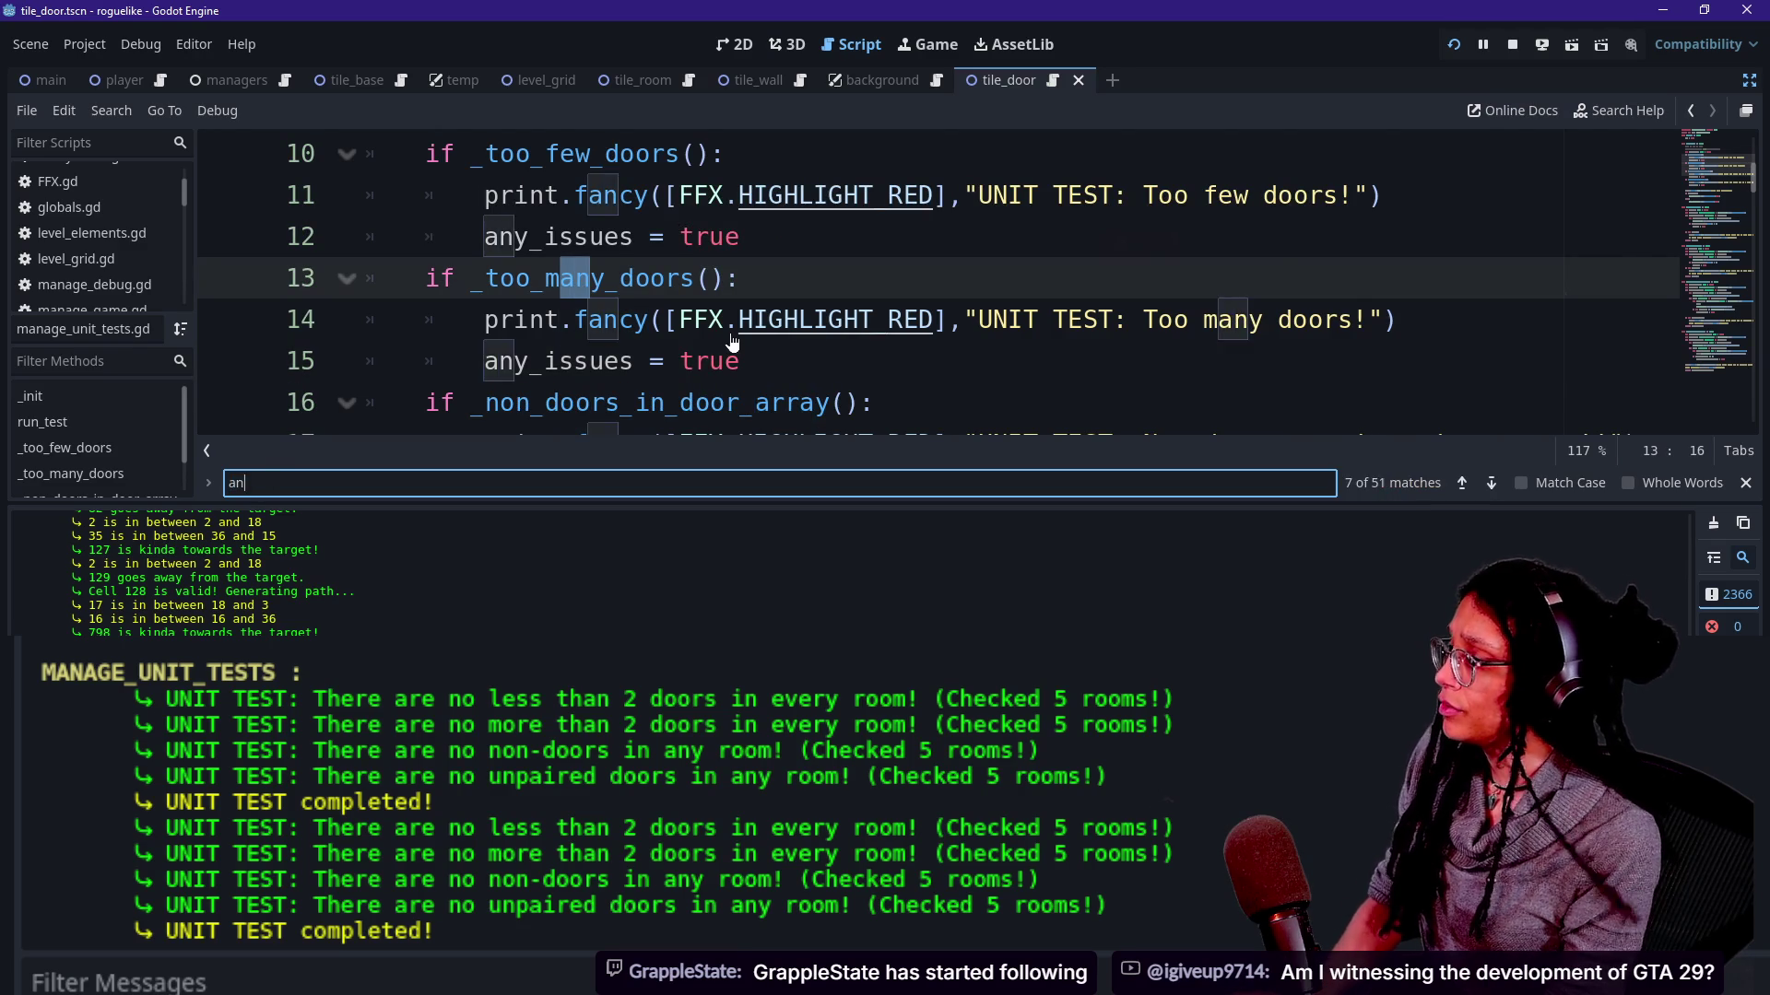
{"action": "type", "text": "y roo"}
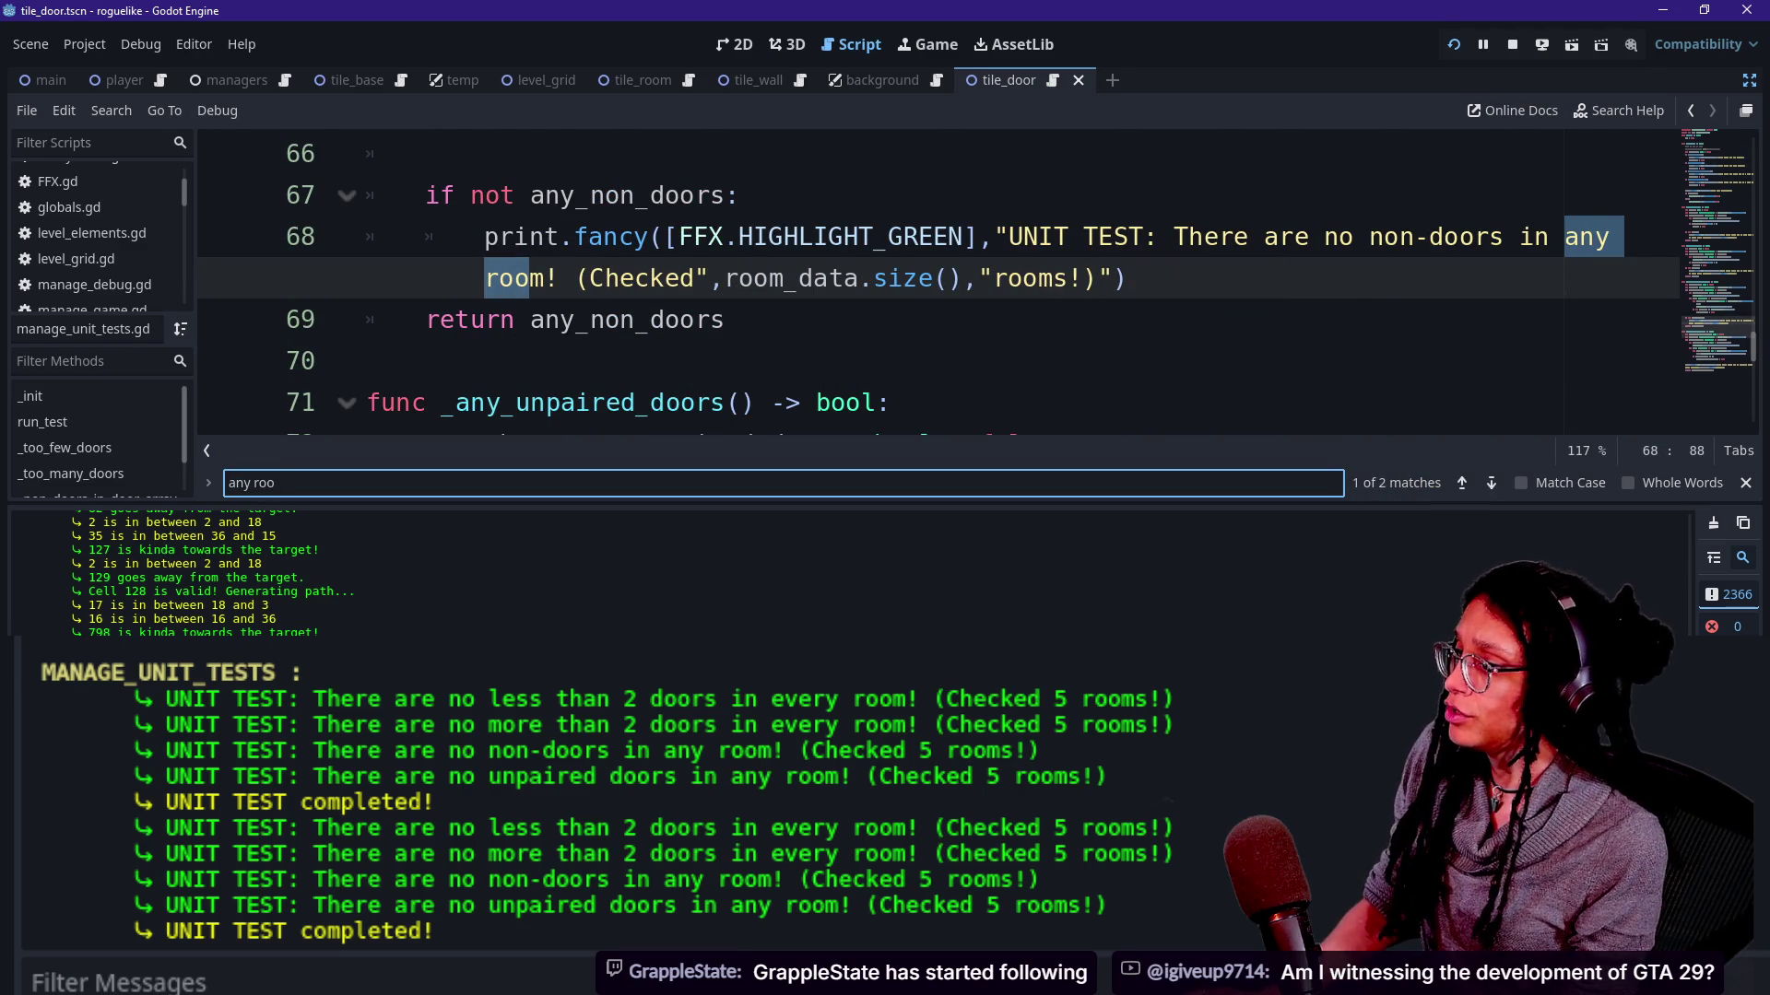
{"action": "left_click", "coordinate": [559, 277]}
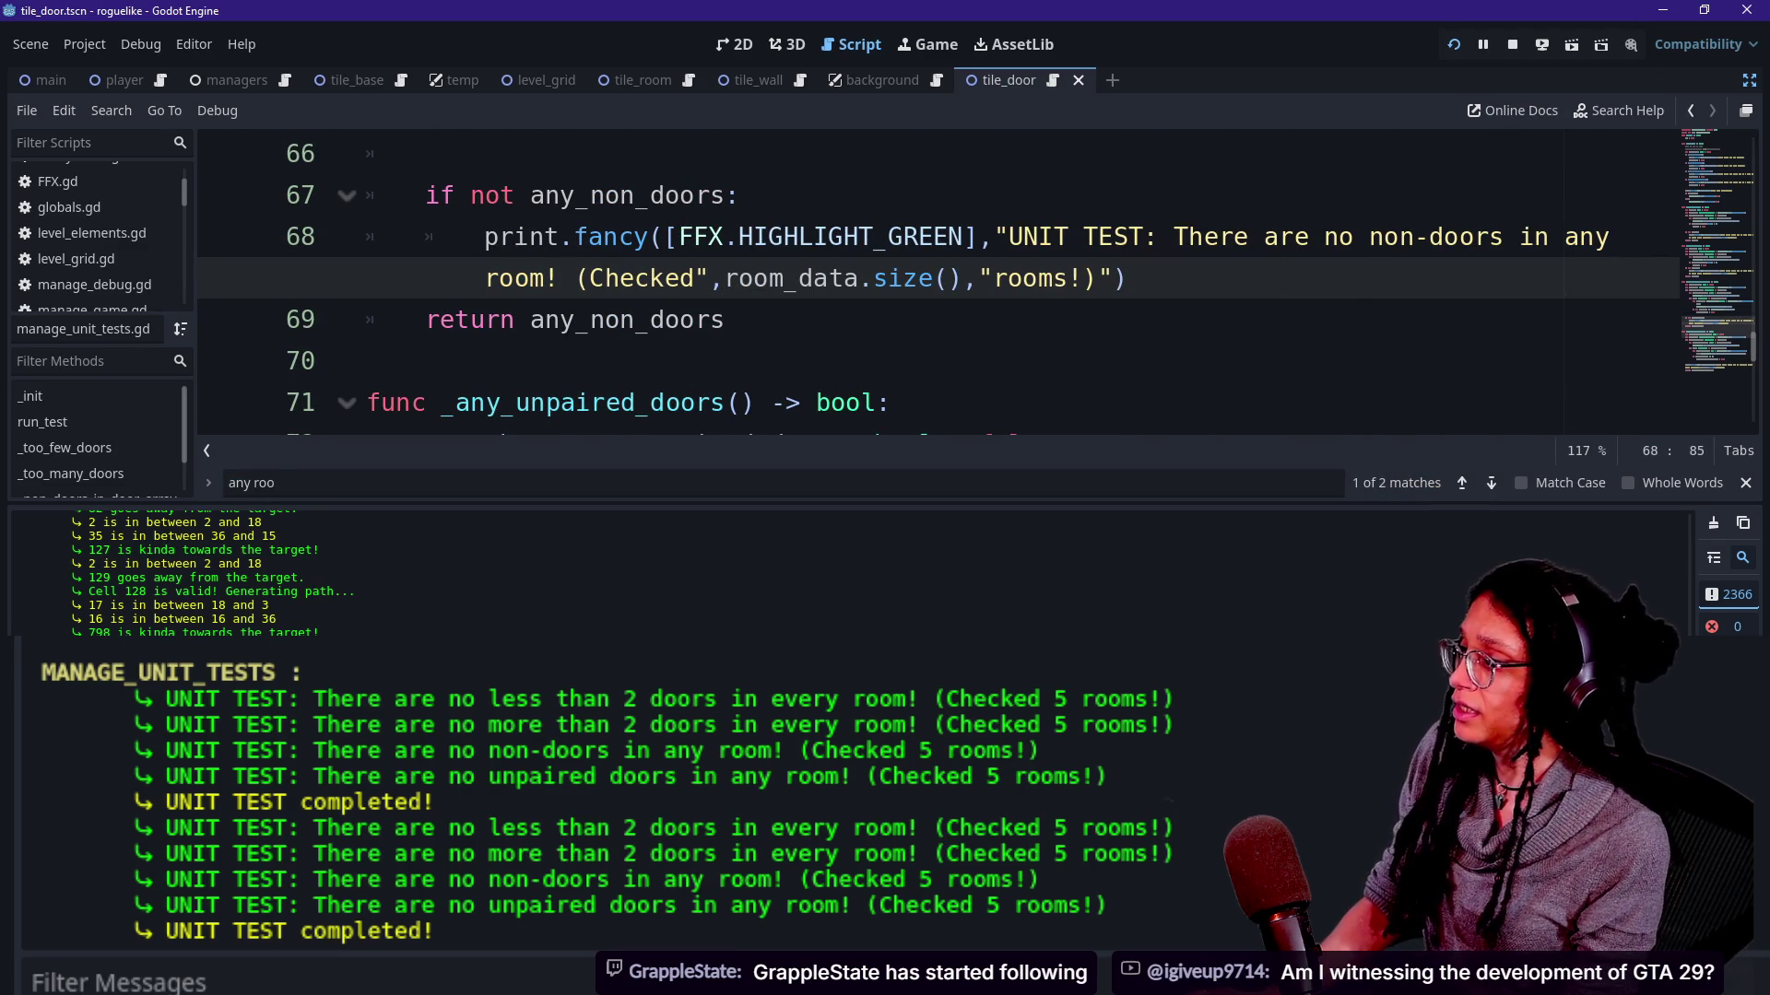
{"action": "key", "text": "BackSpace"}
{"action": "key", "text": "BackSpace"}
{"action": "key", "text": "BackSpace"}
{"action": "key", "text": "BackSpace"}
{"action": "type", "text": "door array"}
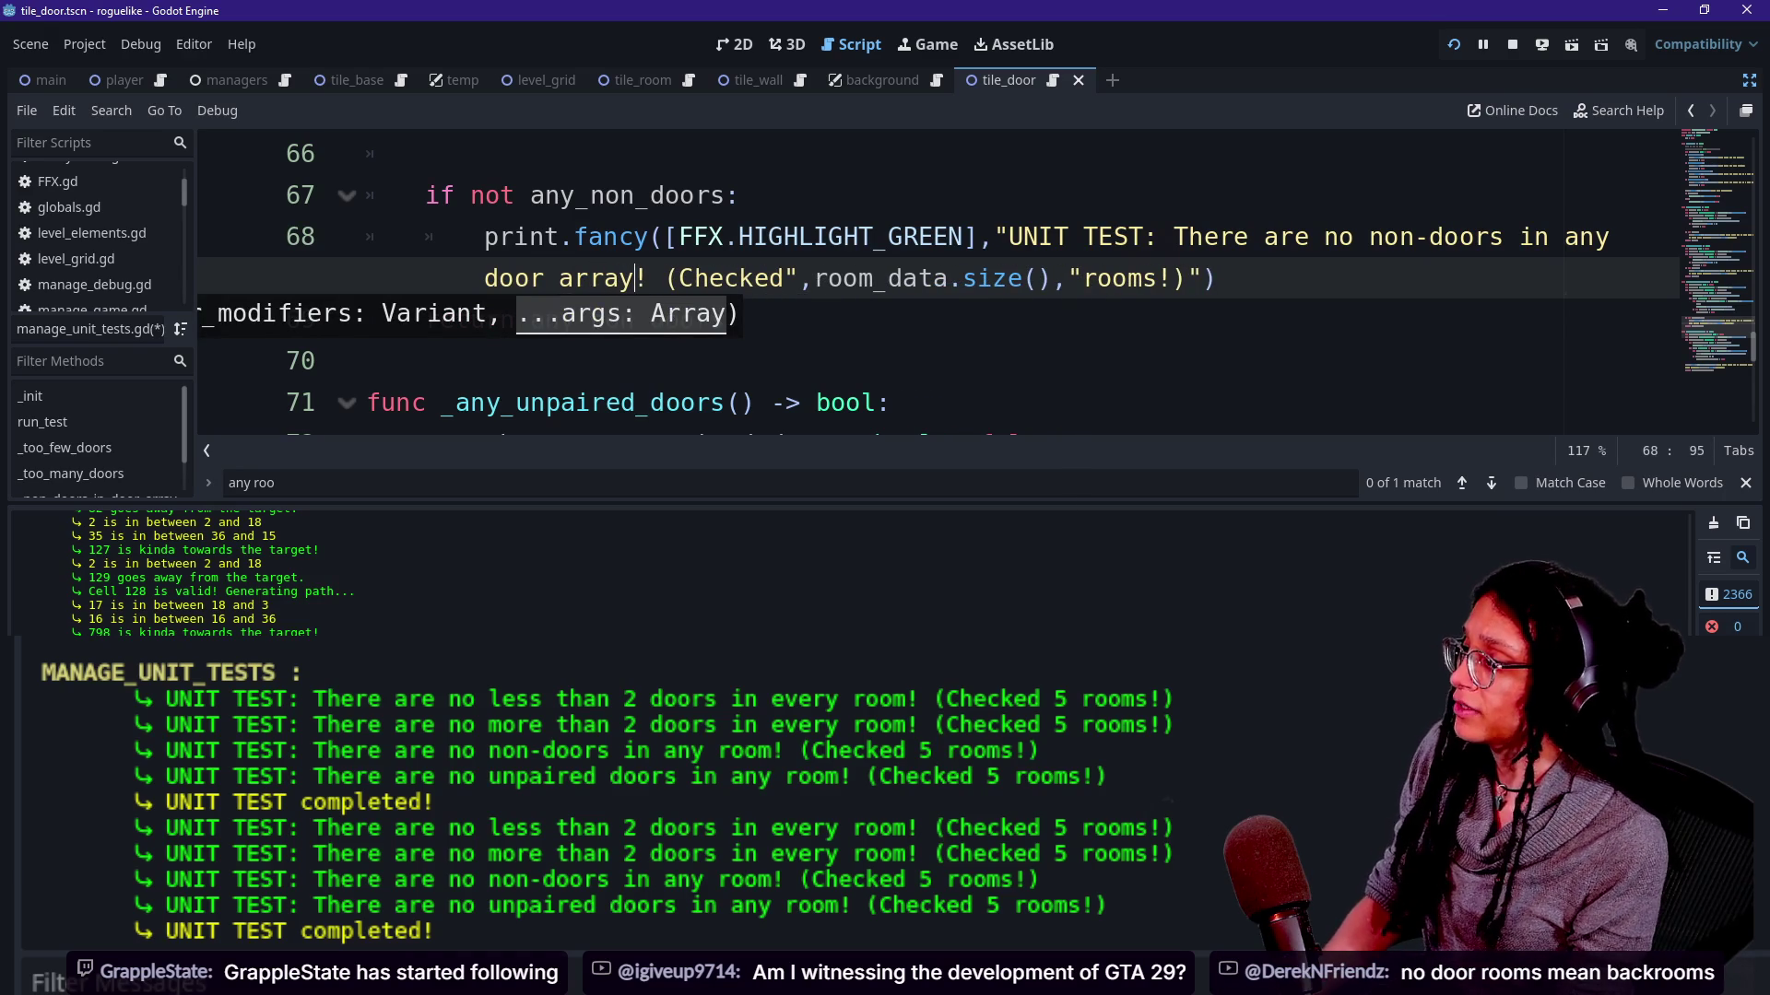
{"action": "left_click", "coordinate": [724, 236]}
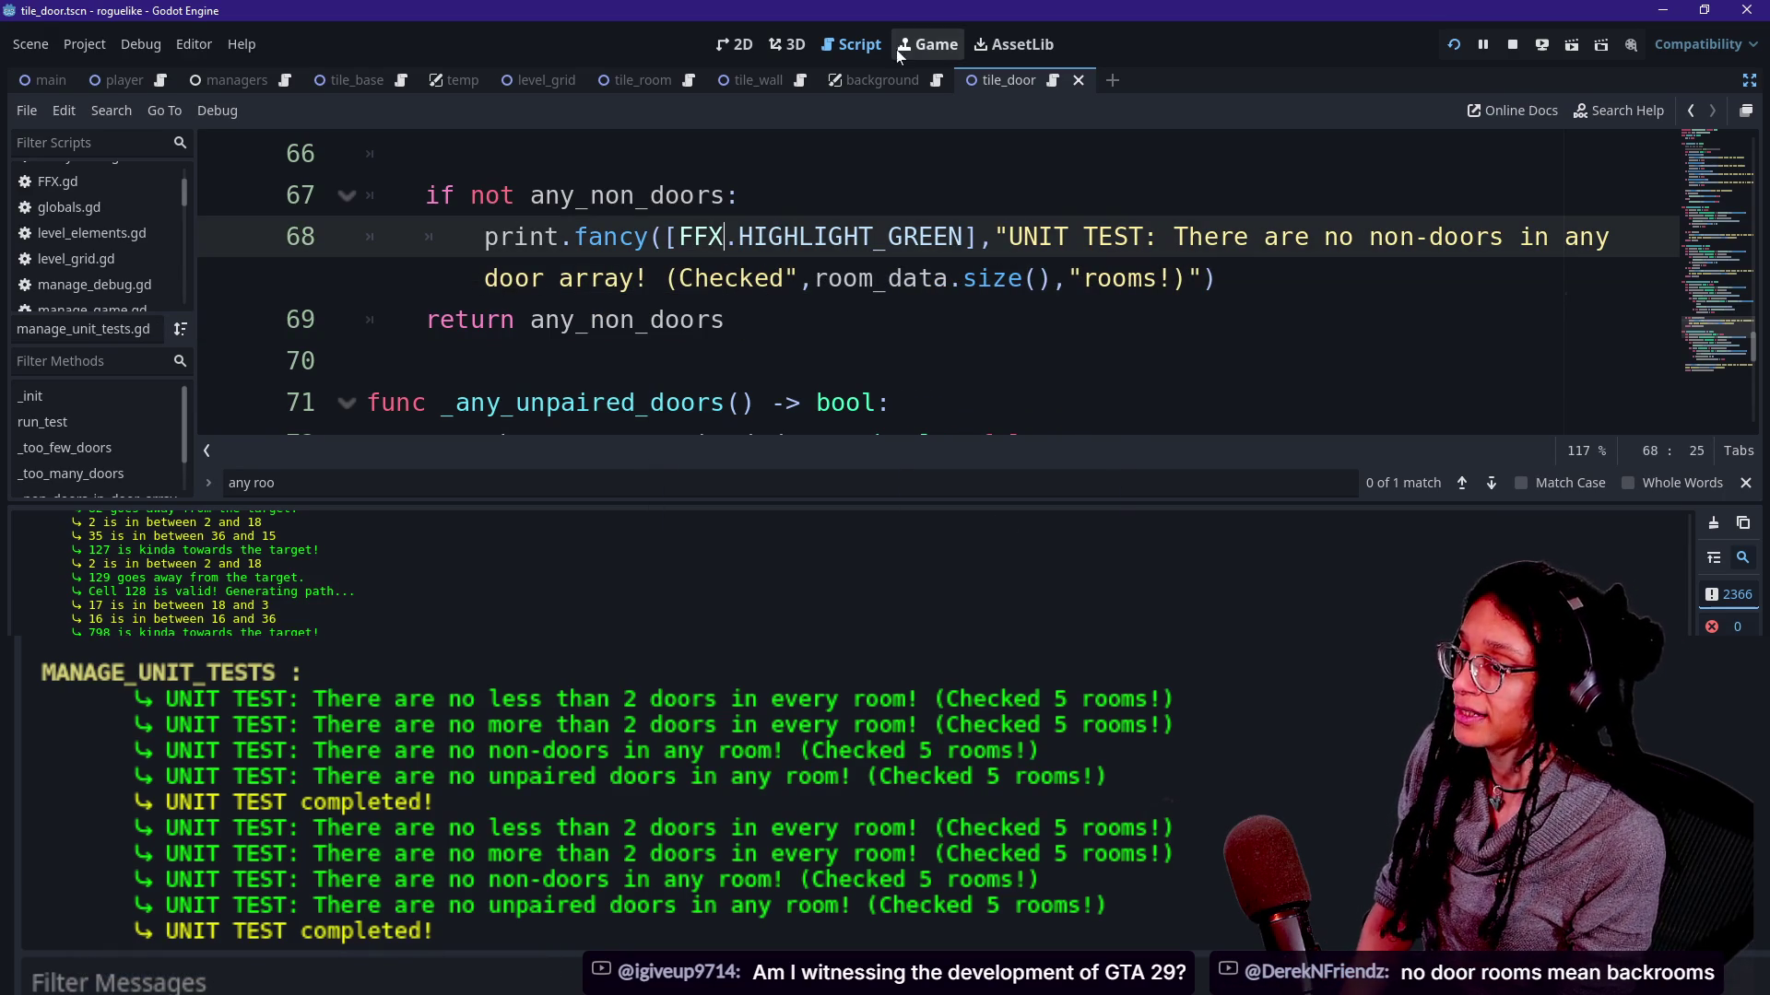
{"action": "left_click", "coordinate": [924, 43]}
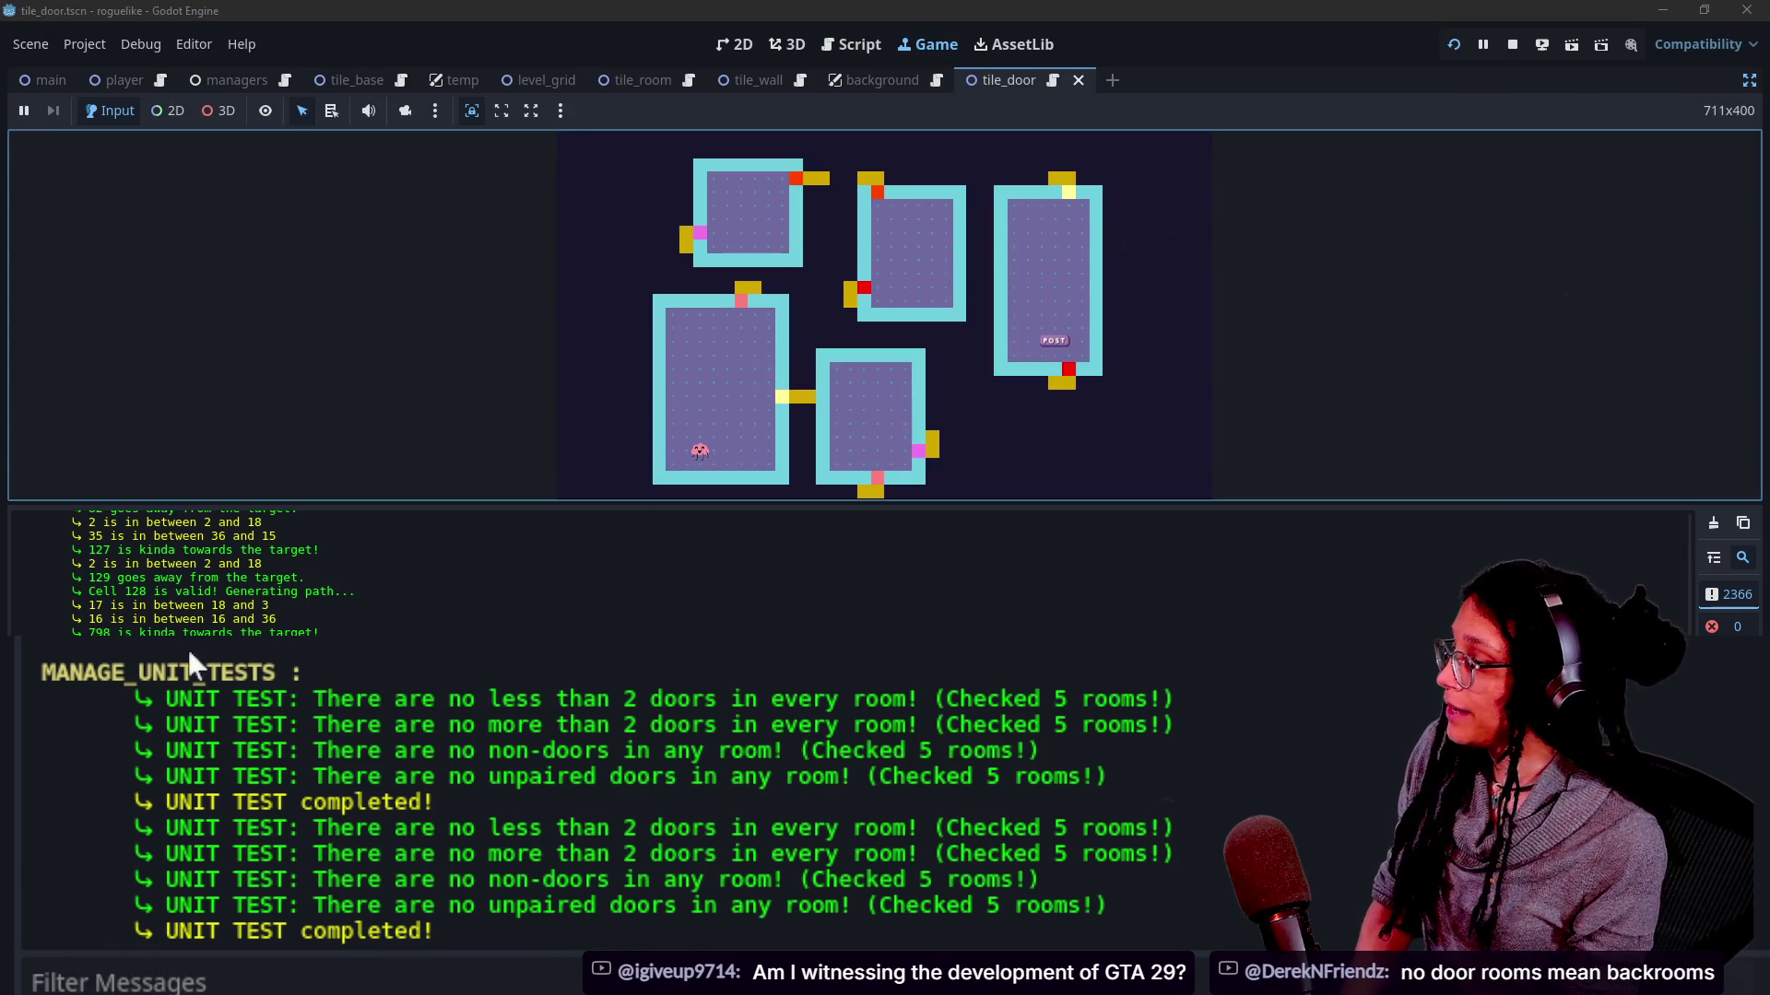
Review the non-doors and unpaired-doors test results in the output, then focus the running game to rerun it.
{"action": "left_click_drag", "start_coordinate": [705, 751], "coordinate": [581, 754]}
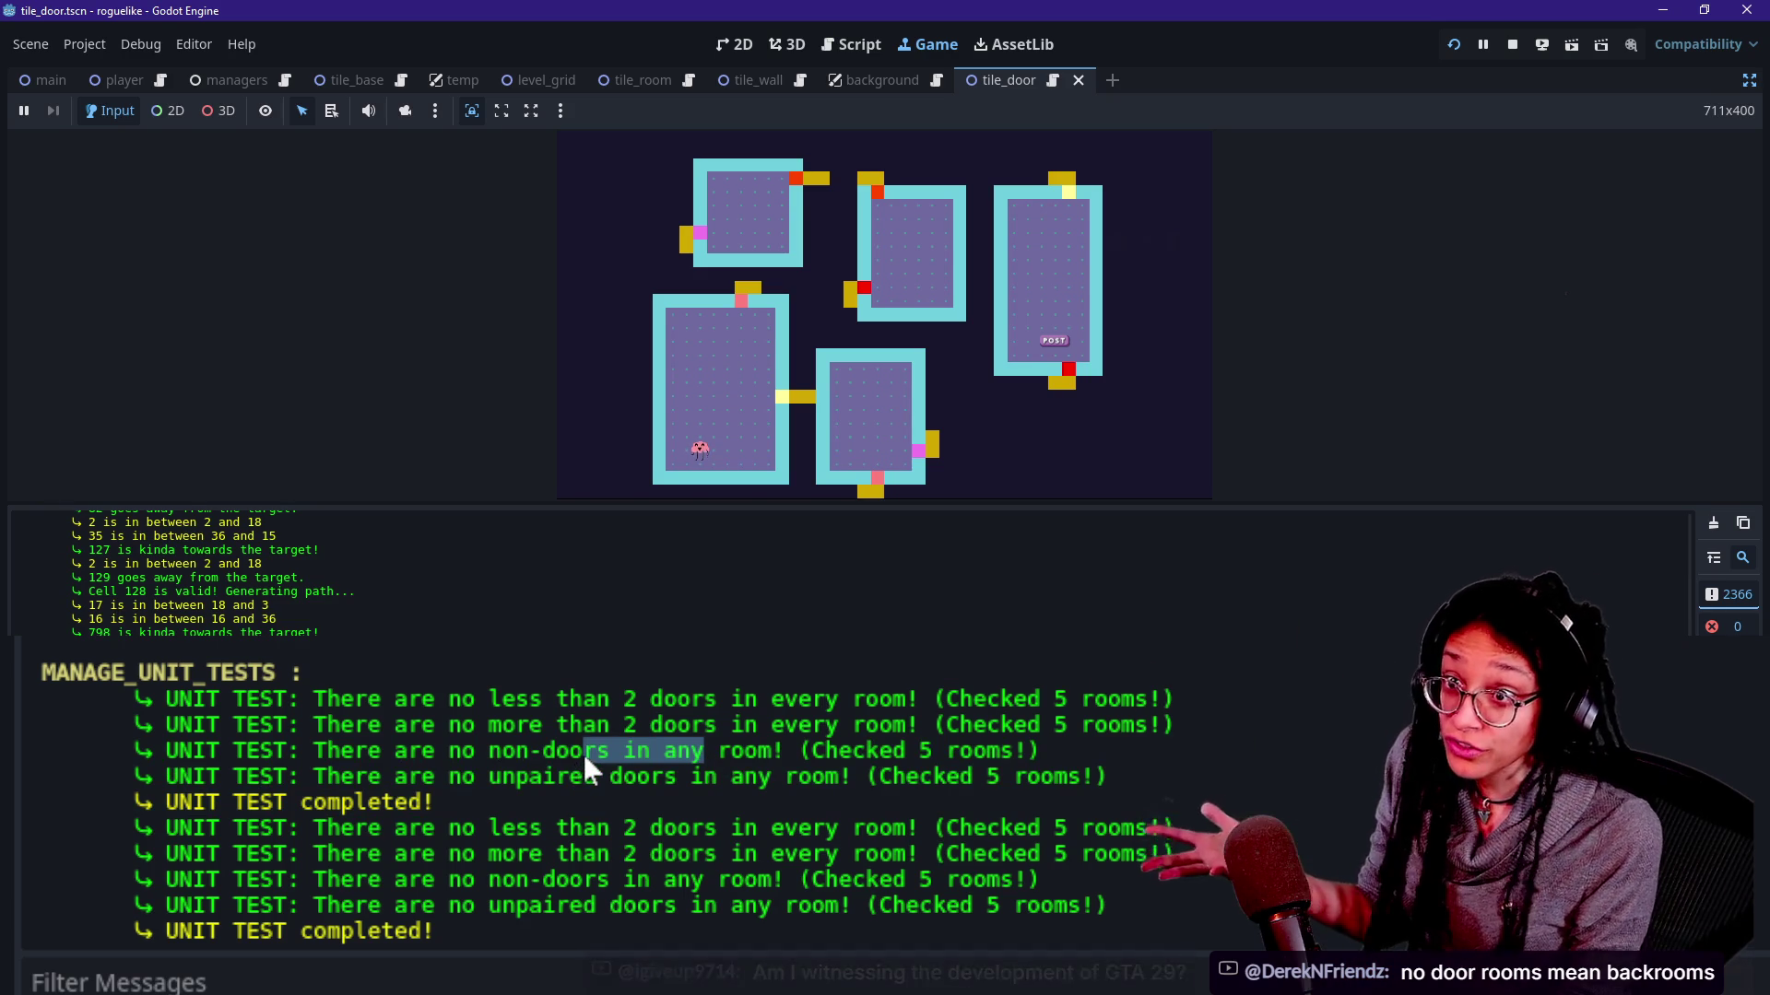
{"action": "left_click", "coordinate": [533, 773]}
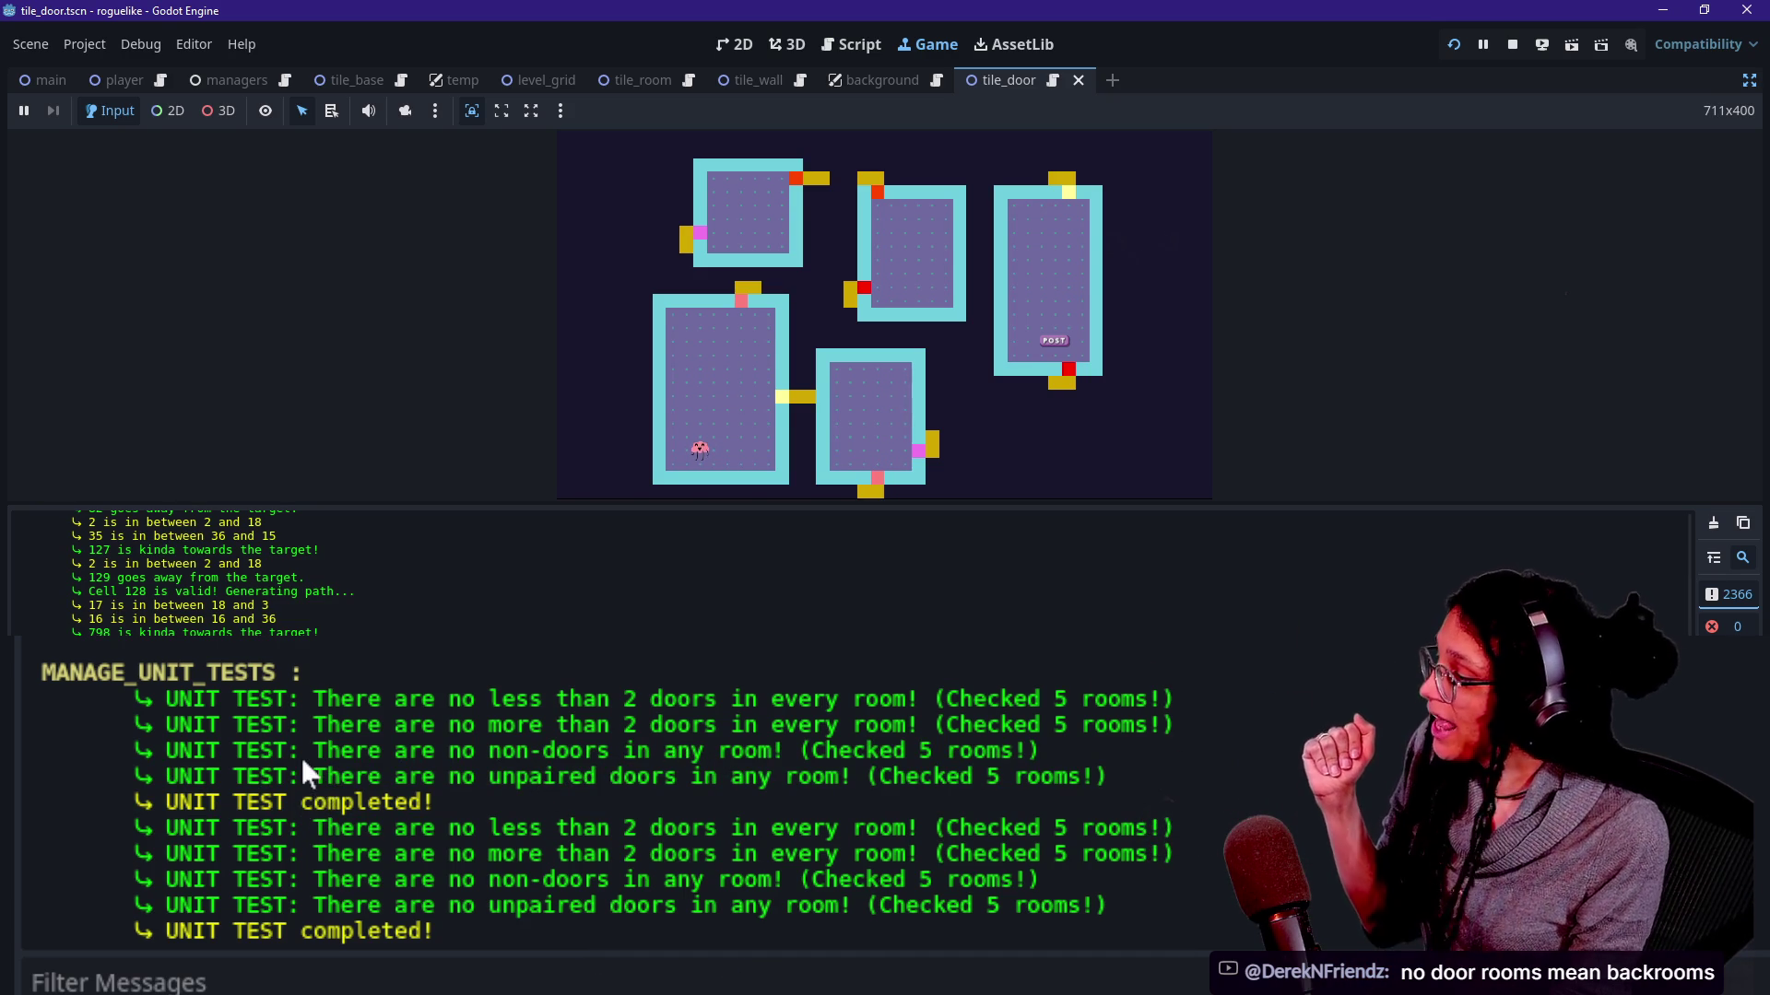
{"action": "left_click_drag", "start_coordinate": [312, 773], "coordinate": [699, 768]}
{"action": "left_click", "coordinate": [497, 767]}
{"action": "left_click_drag", "start_coordinate": [551, 774], "coordinate": [622, 773]}
{"action": "left_click", "coordinate": [679, 773]}
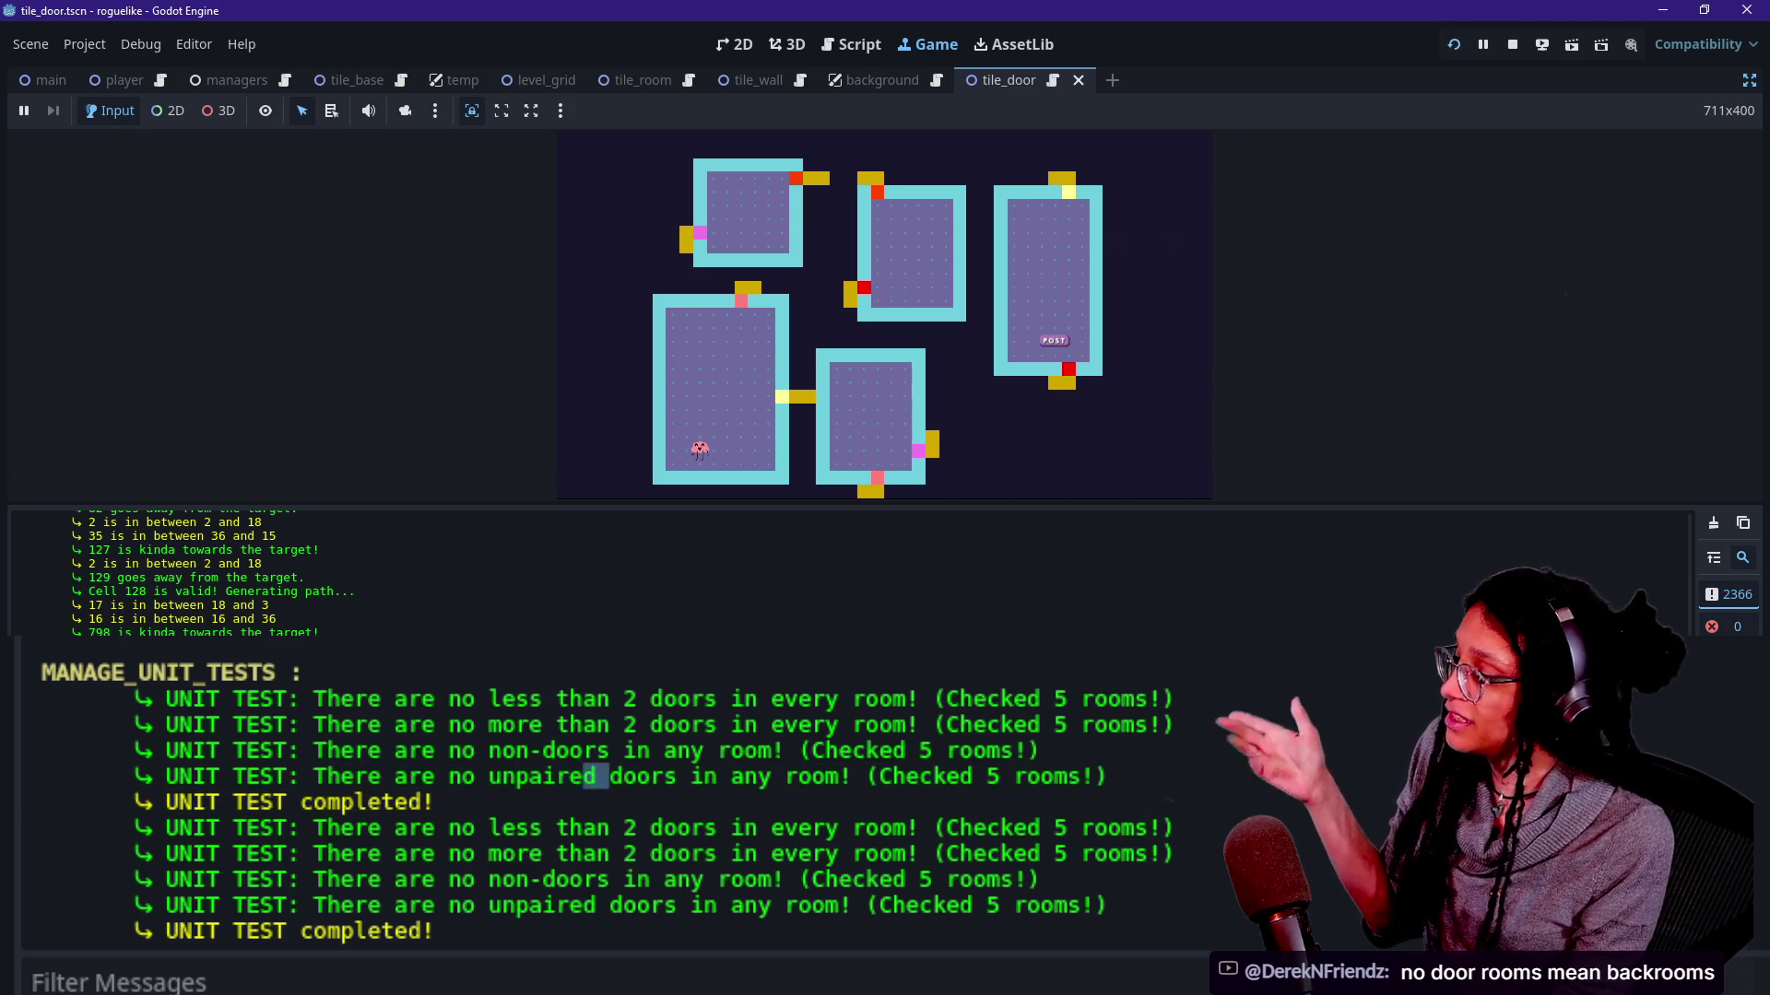
{"action": "left_click_drag", "start_coordinate": [414, 772], "coordinate": [768, 785]}
{"action": "left_click", "coordinate": [767, 784]}
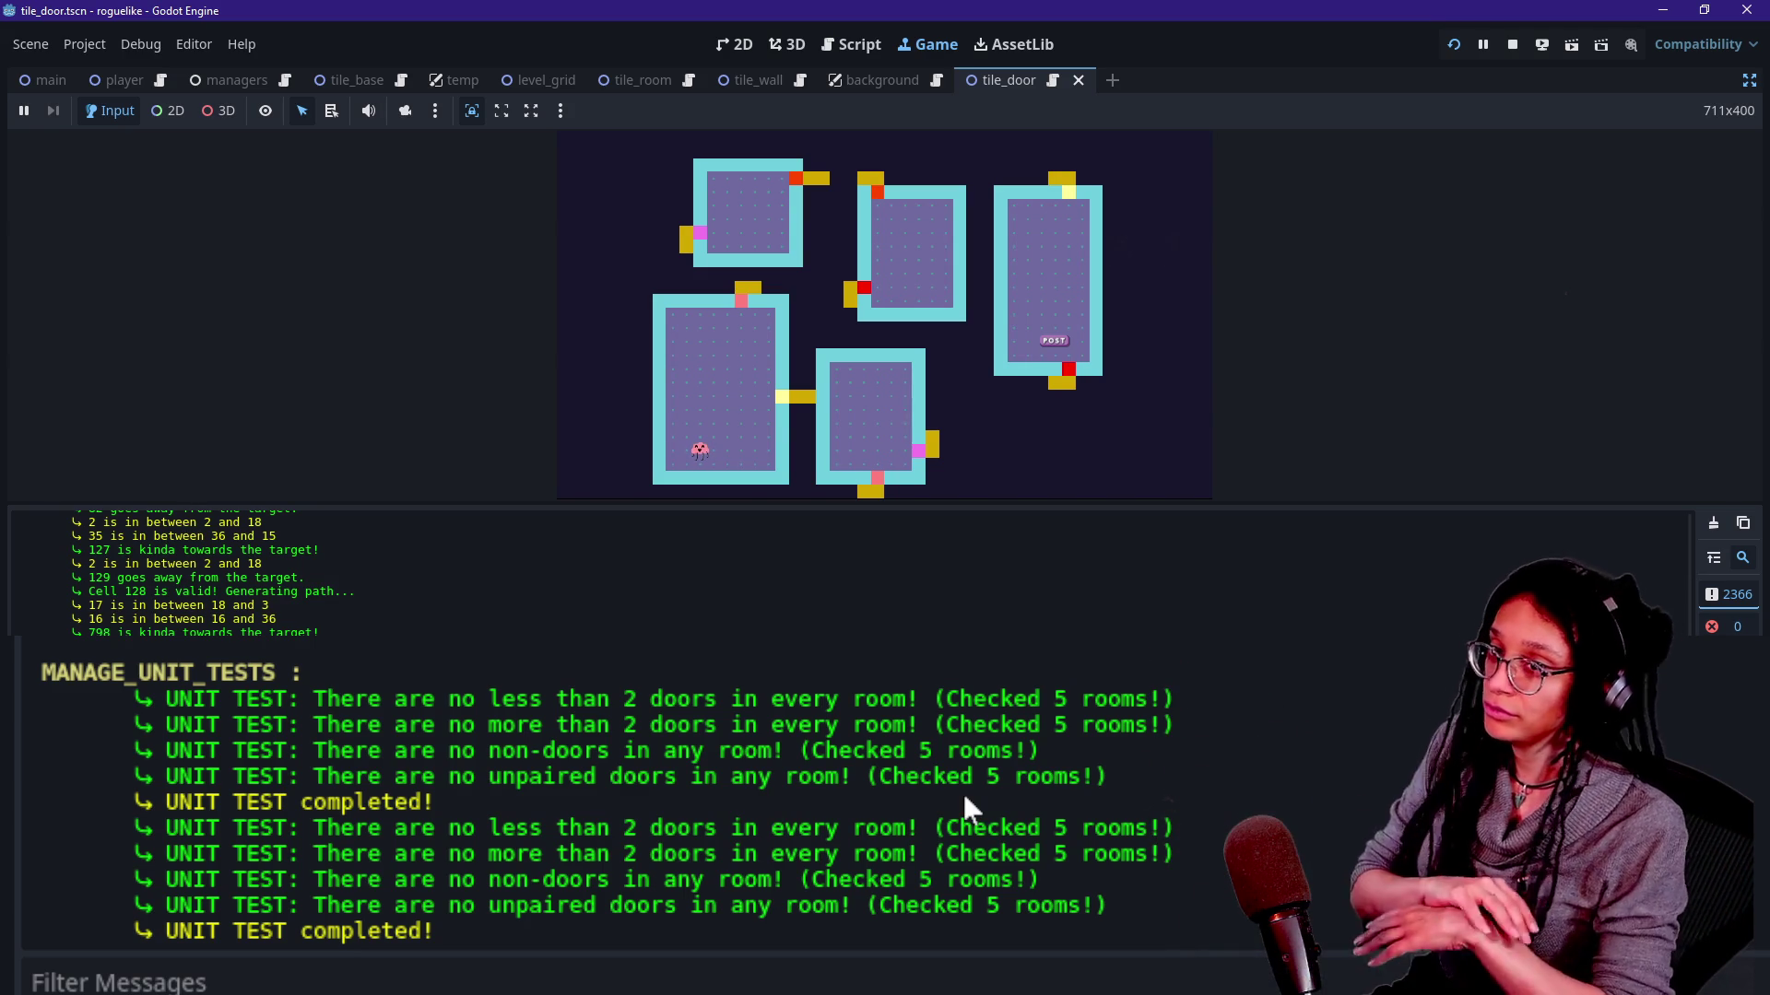
{"action": "left_click", "coordinate": [1002, 362]}
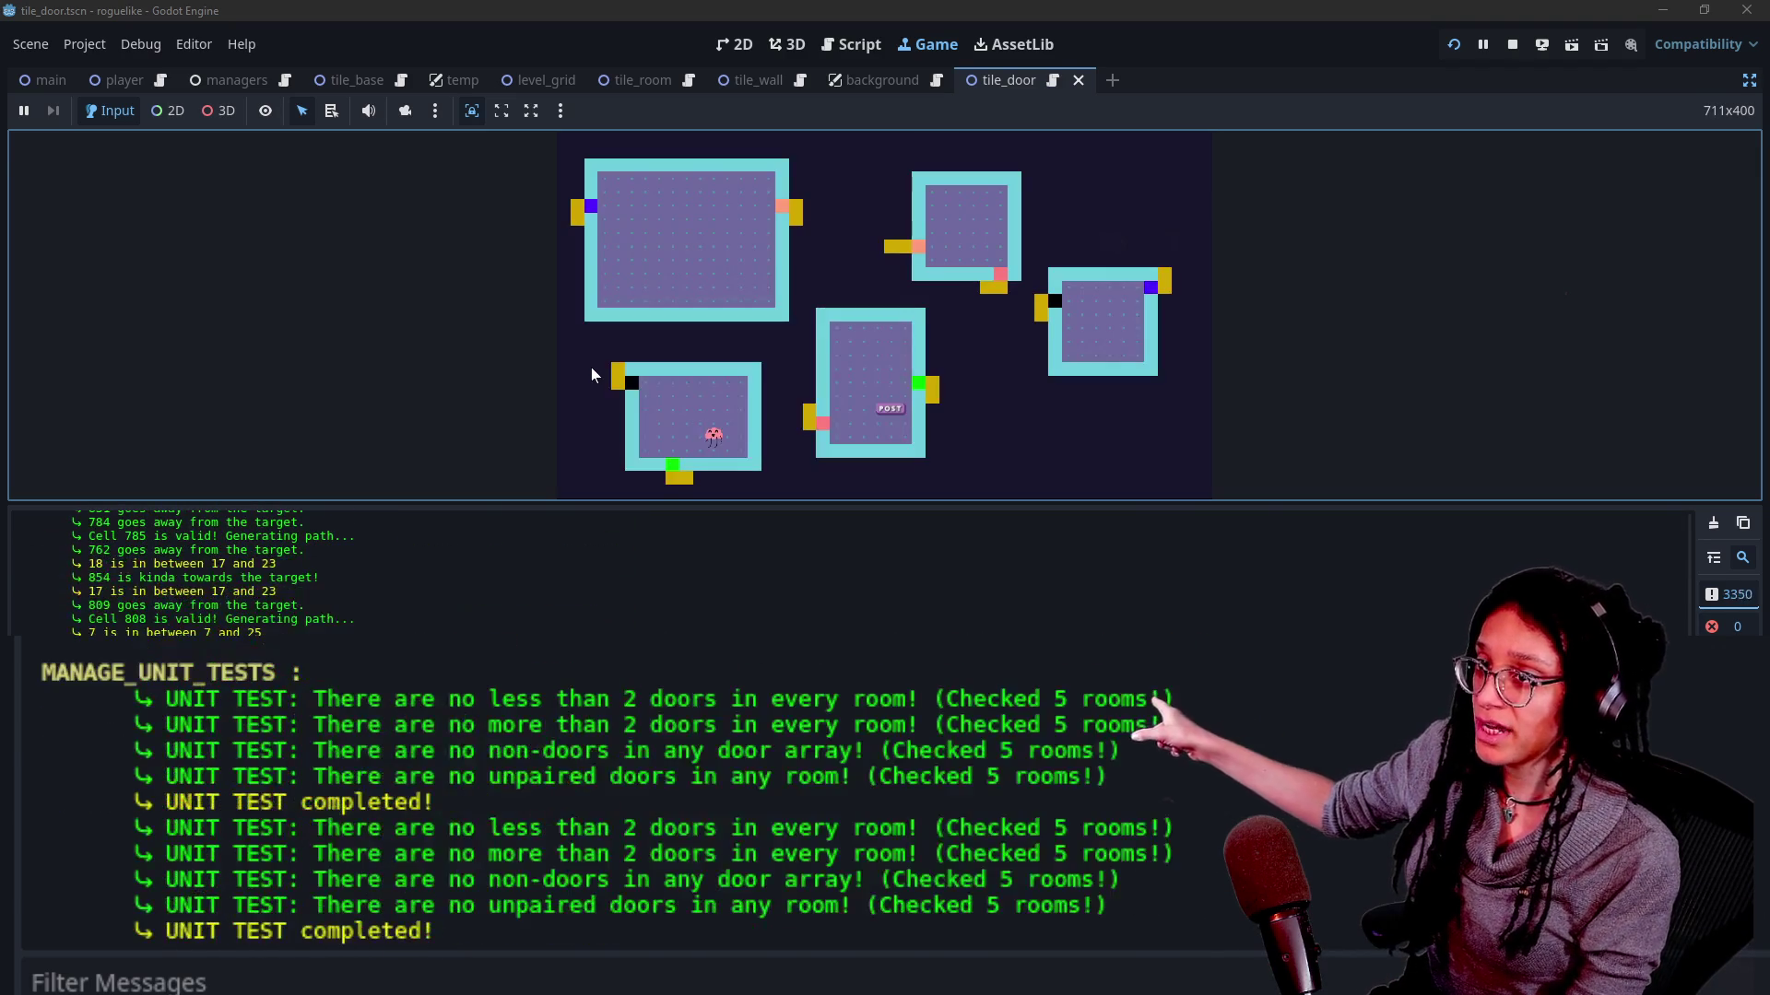
Clear the output log and focus the game viewport to generate a fresh dungeon.
{"action": "left_click", "coordinate": [1713, 523]}
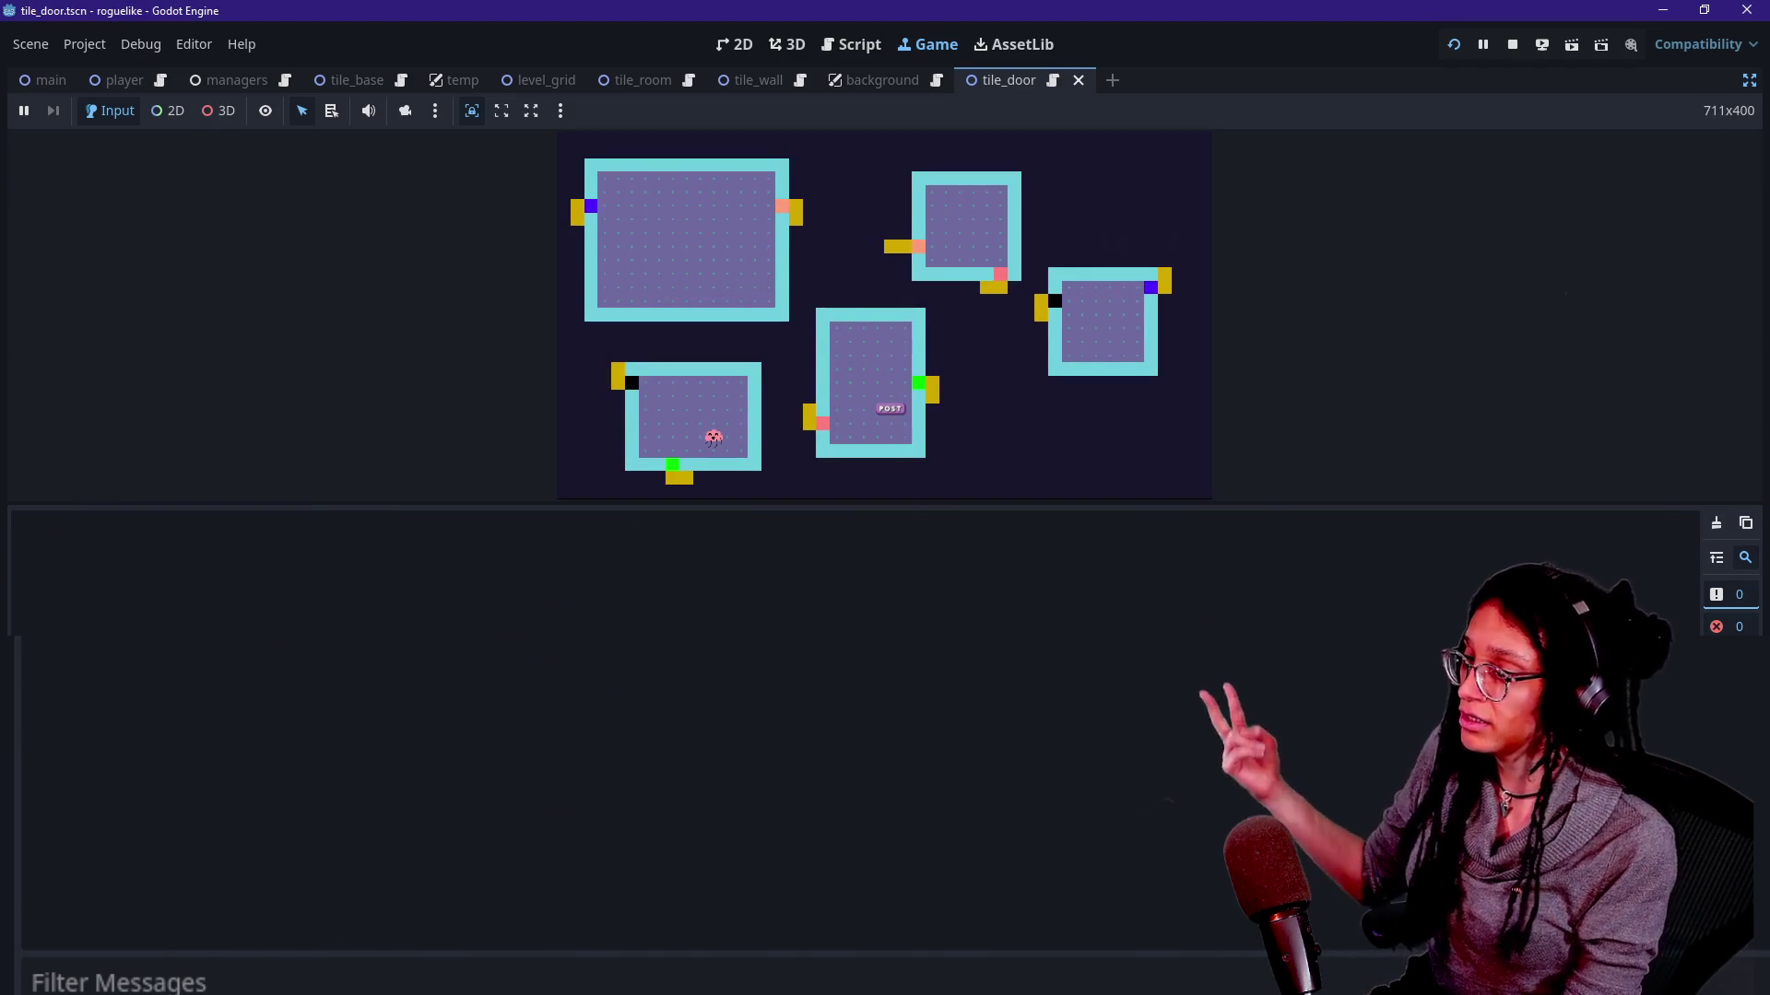
{"action": "left_click", "coordinate": [1030, 319]}
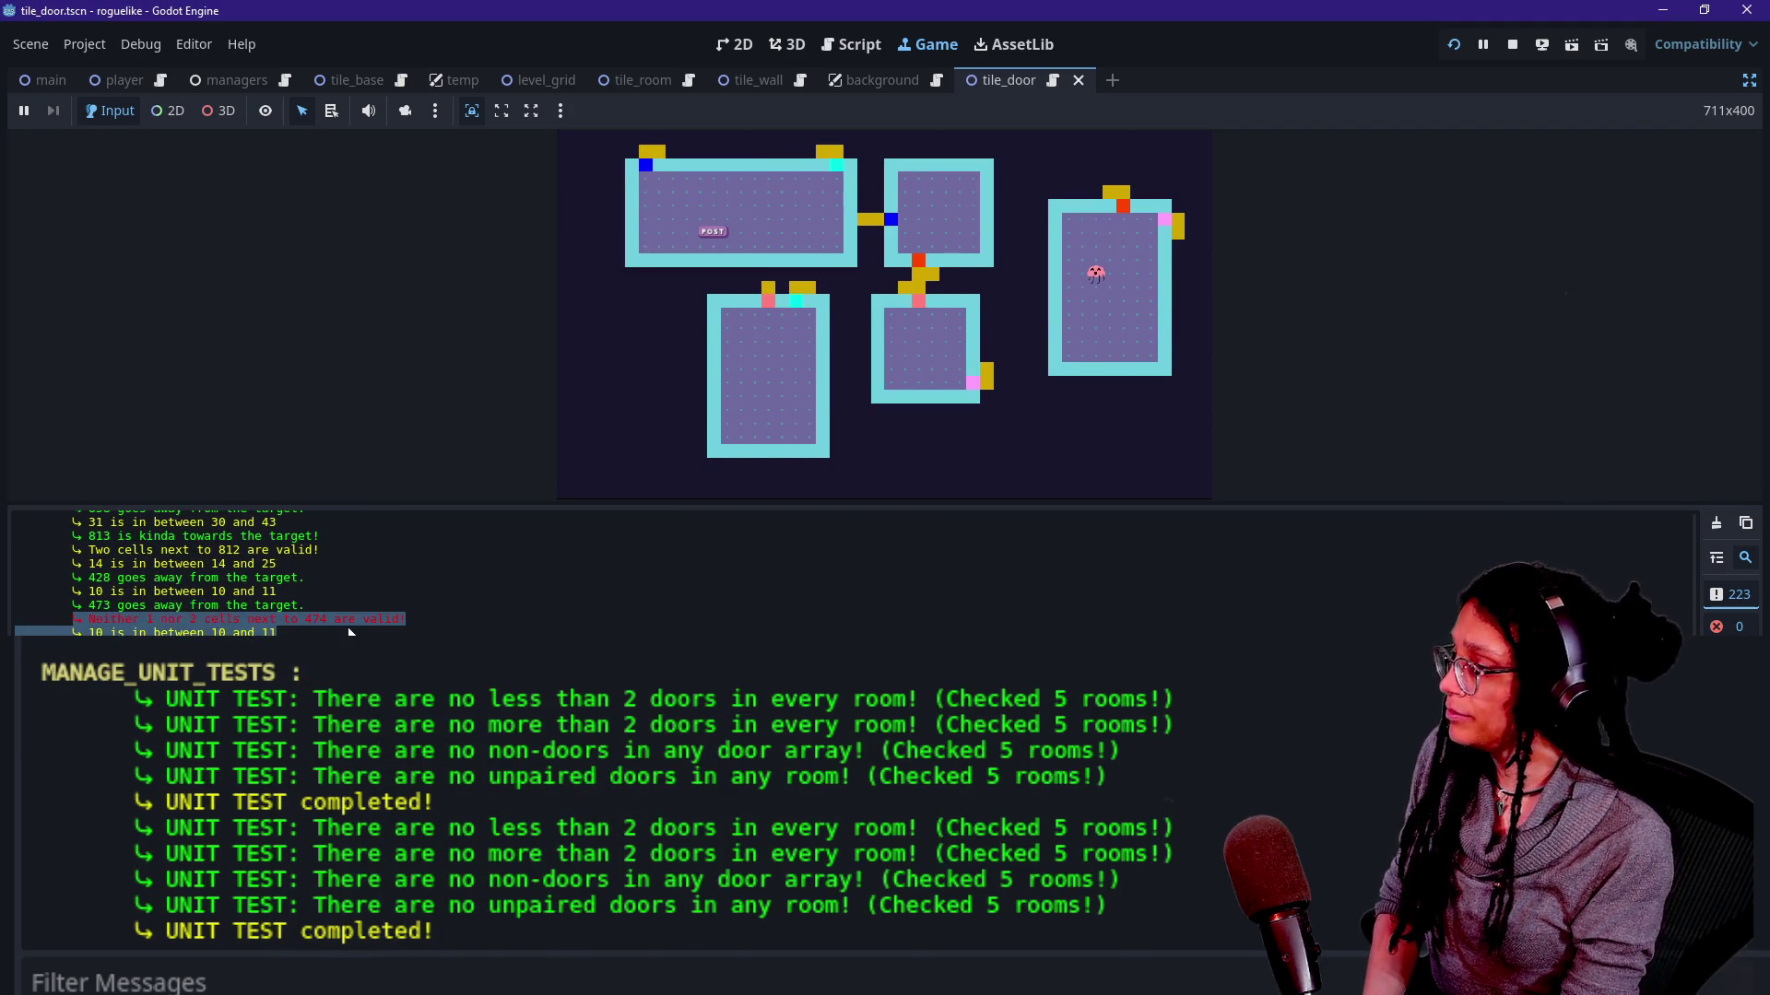
{"action": "scroll", "coordinate": [347, 630], "scroll_direction": "up", "scroll_amount": 2}
{"action": "scroll", "coordinate": [347, 630], "scroll_direction": "down", "scroll_amount": 2}
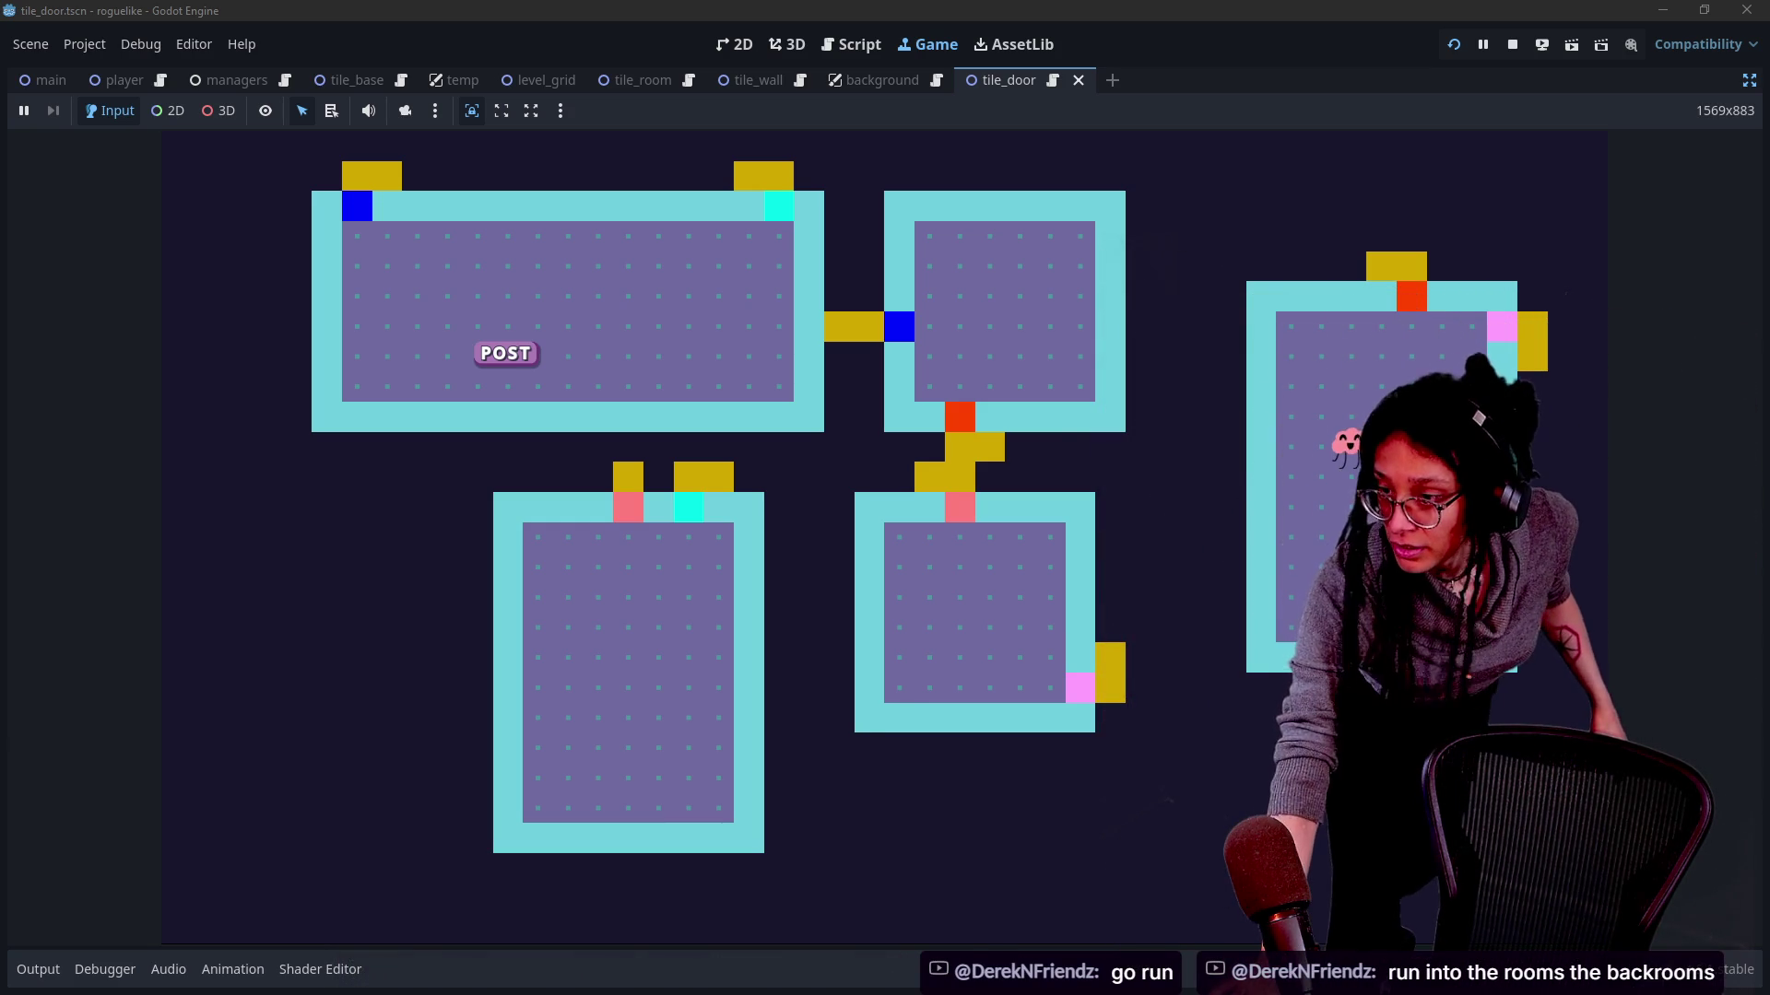
Toggle the debug markers around the door cells in the running dungeon with Space.
{"action": "left_click", "coordinate": [1226, 684]}
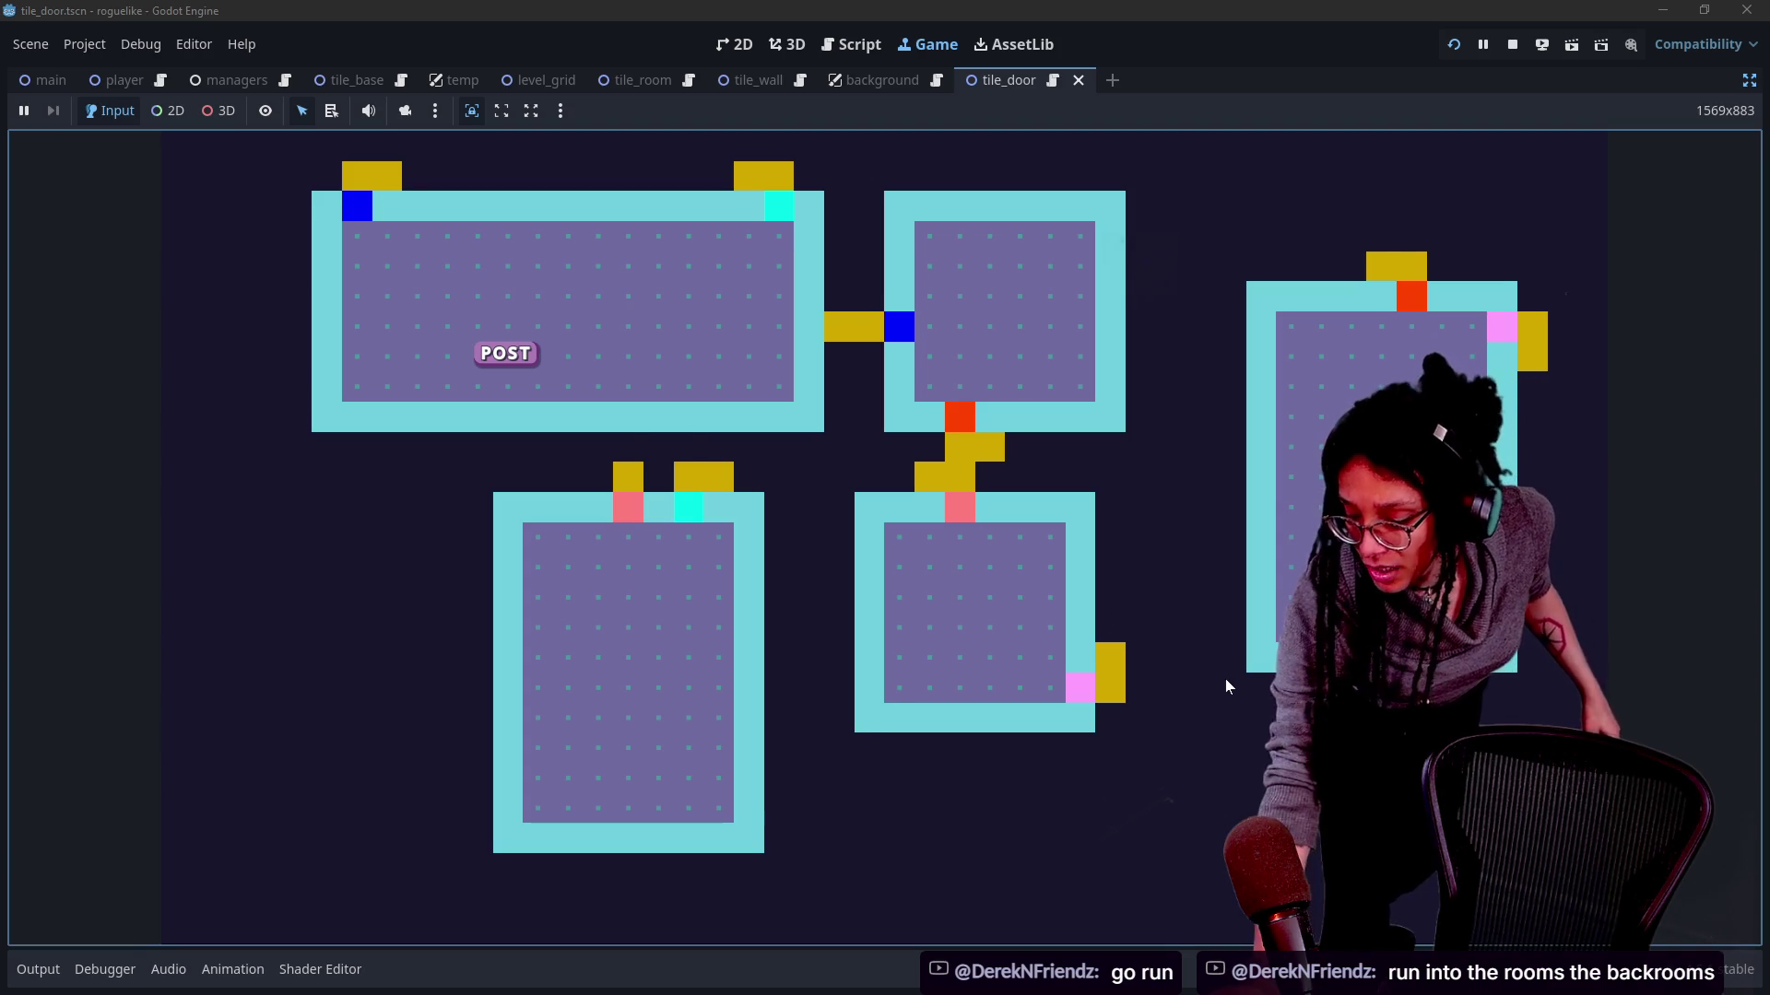
{"action": "key", "text": "space"}
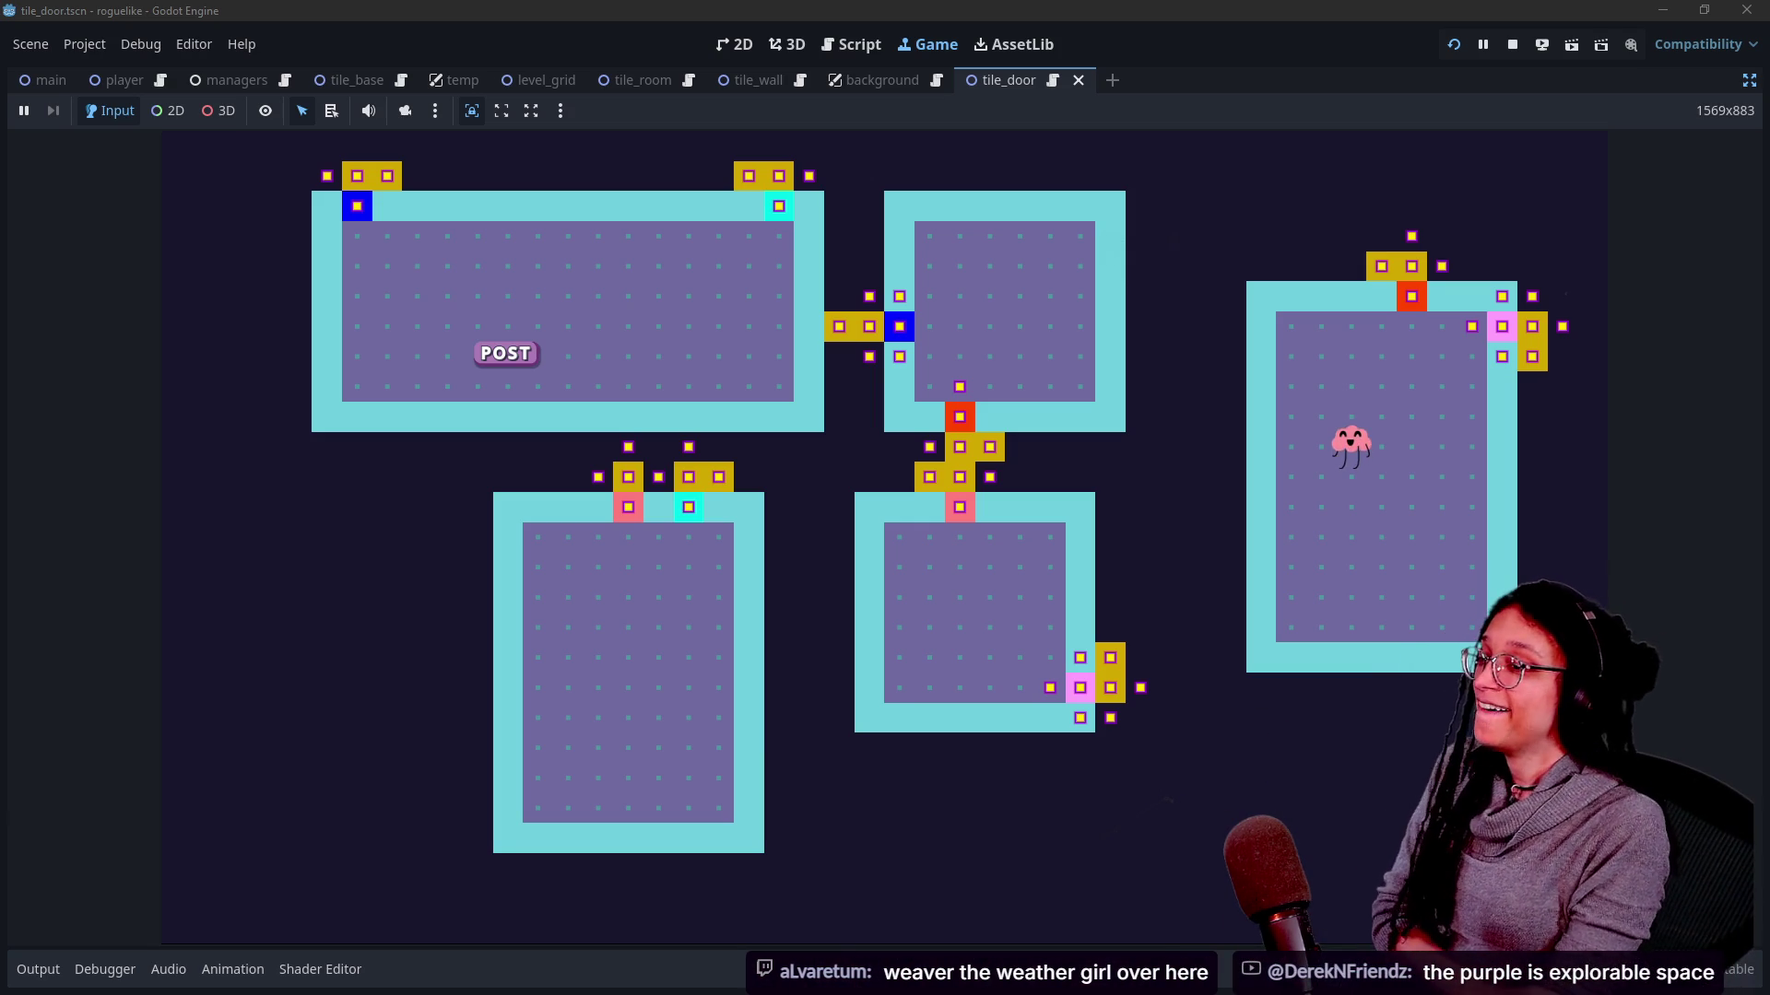
Leave the running game and return to the tile_door scene in the 2D editor.
{"action": "left_click", "coordinate": [1030, 577]}
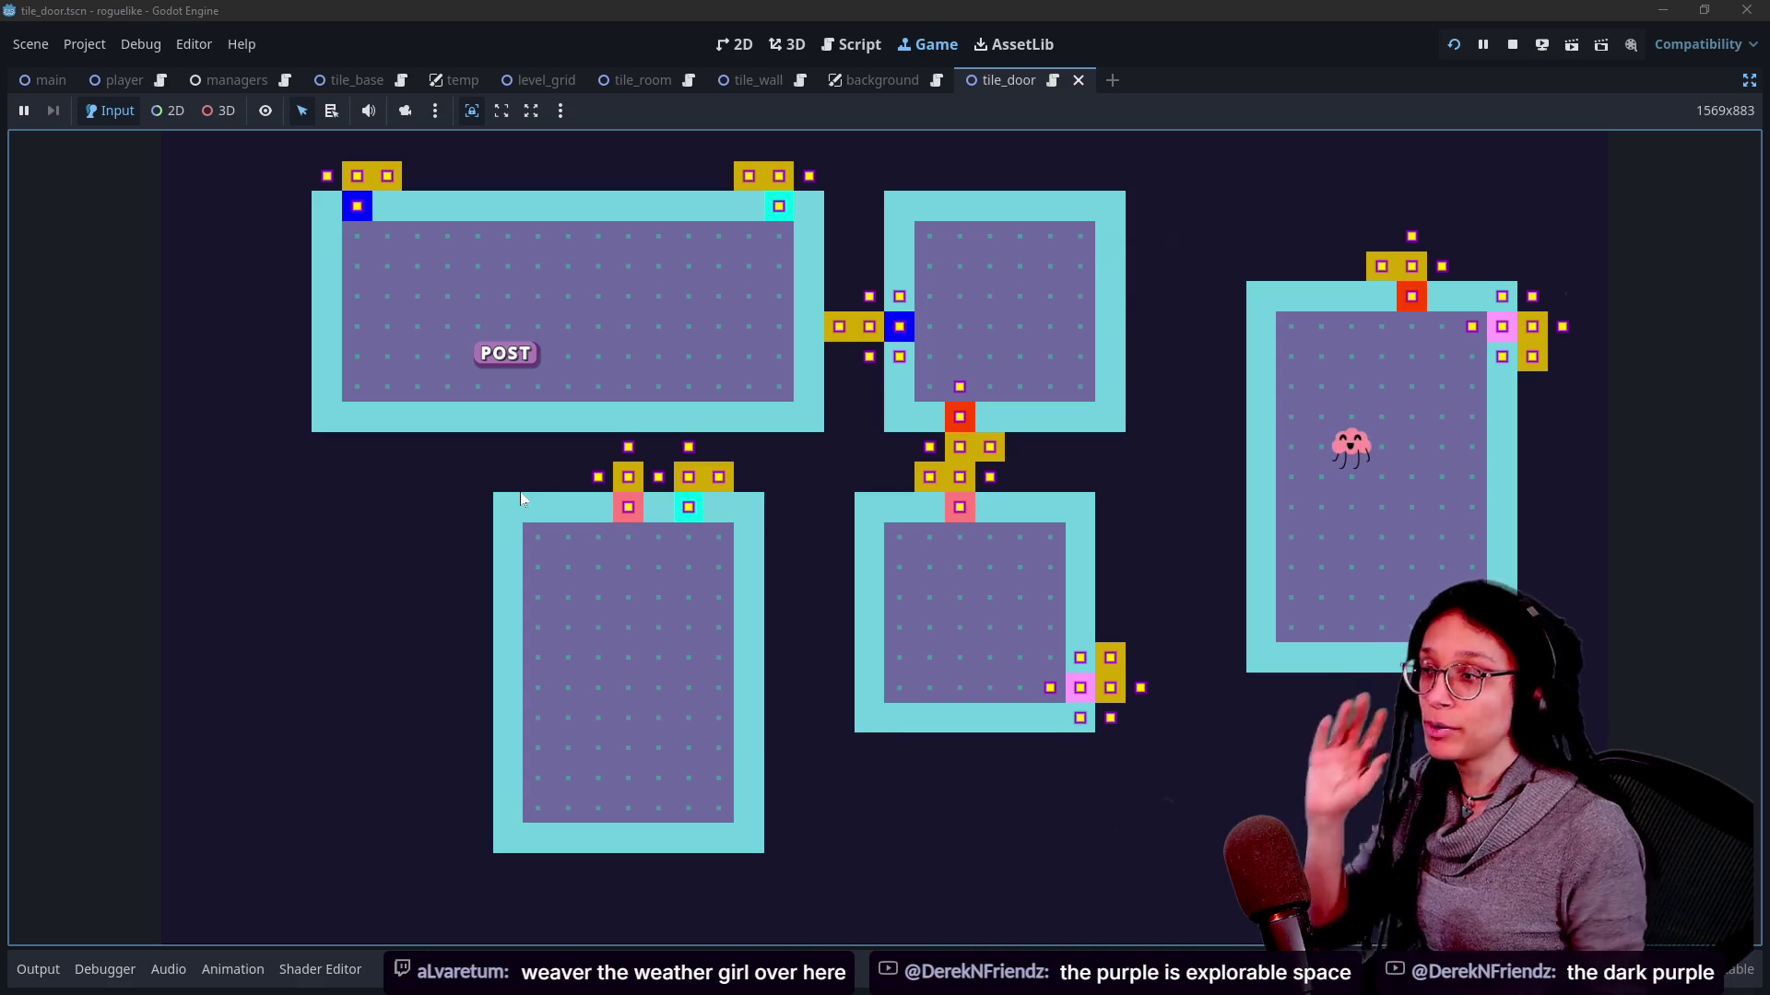
{"action": "left_click", "coordinate": [733, 45]}
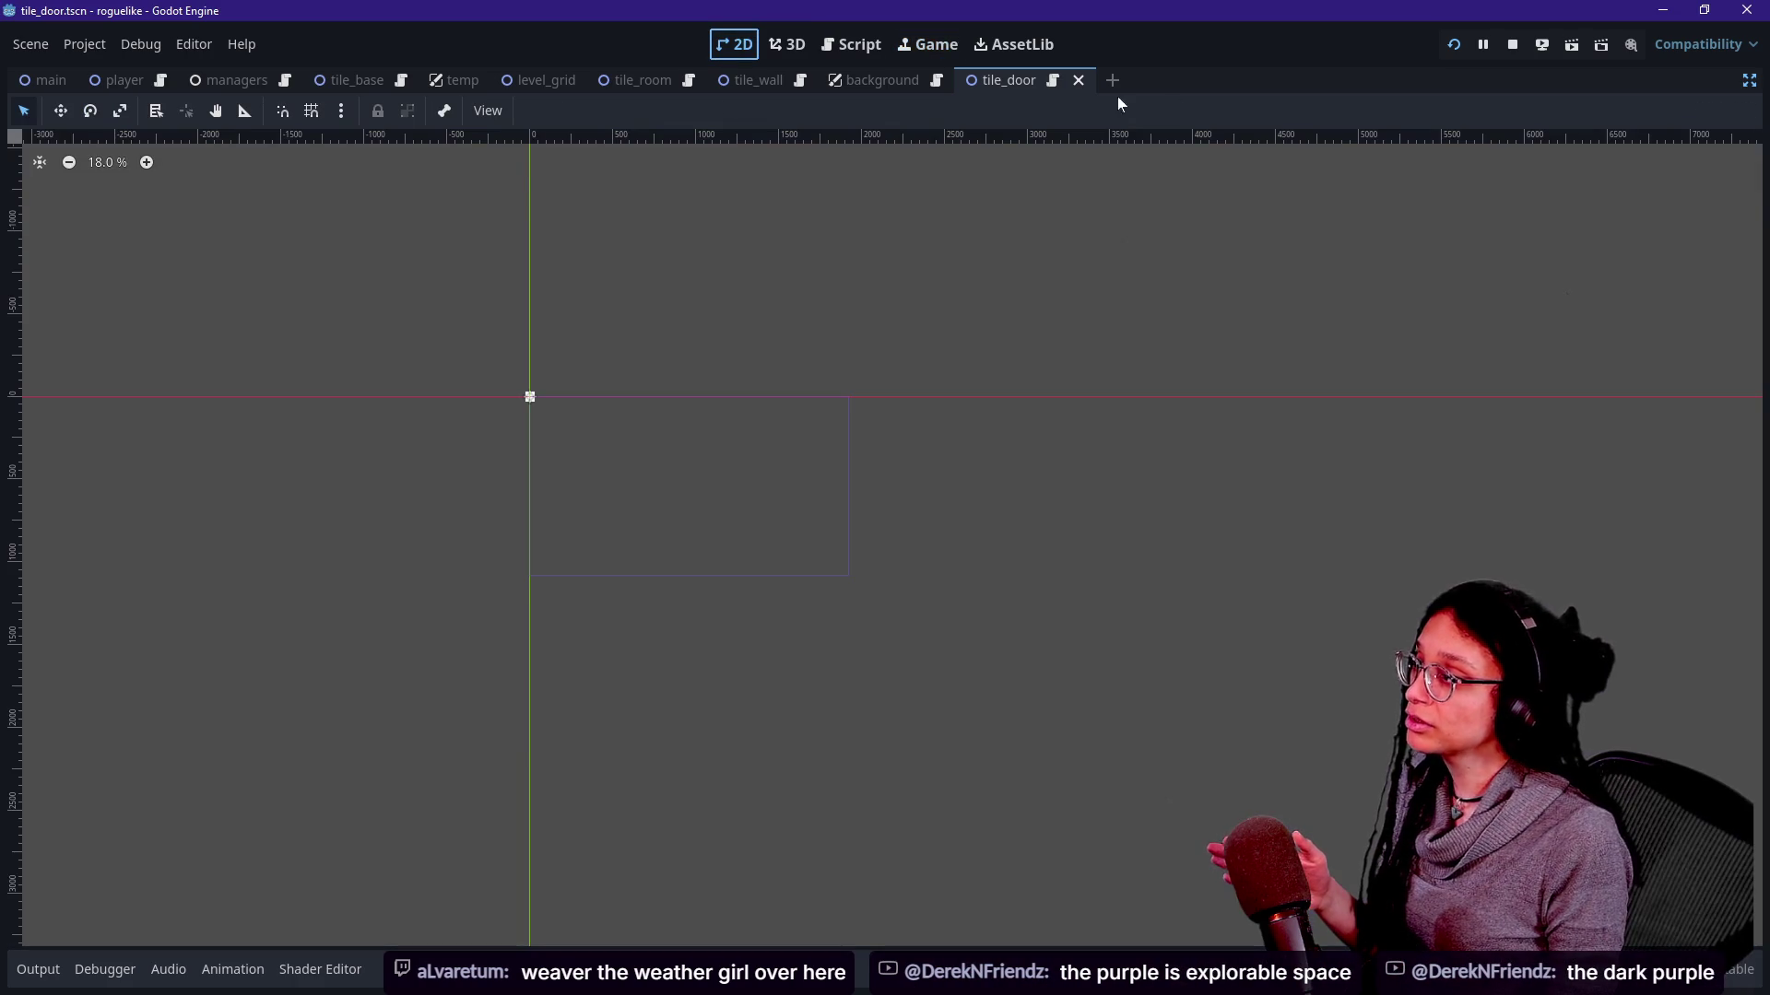
View the main scene's Loading... label, then return to the running game view.
{"action": "left_click", "coordinate": [41, 80]}
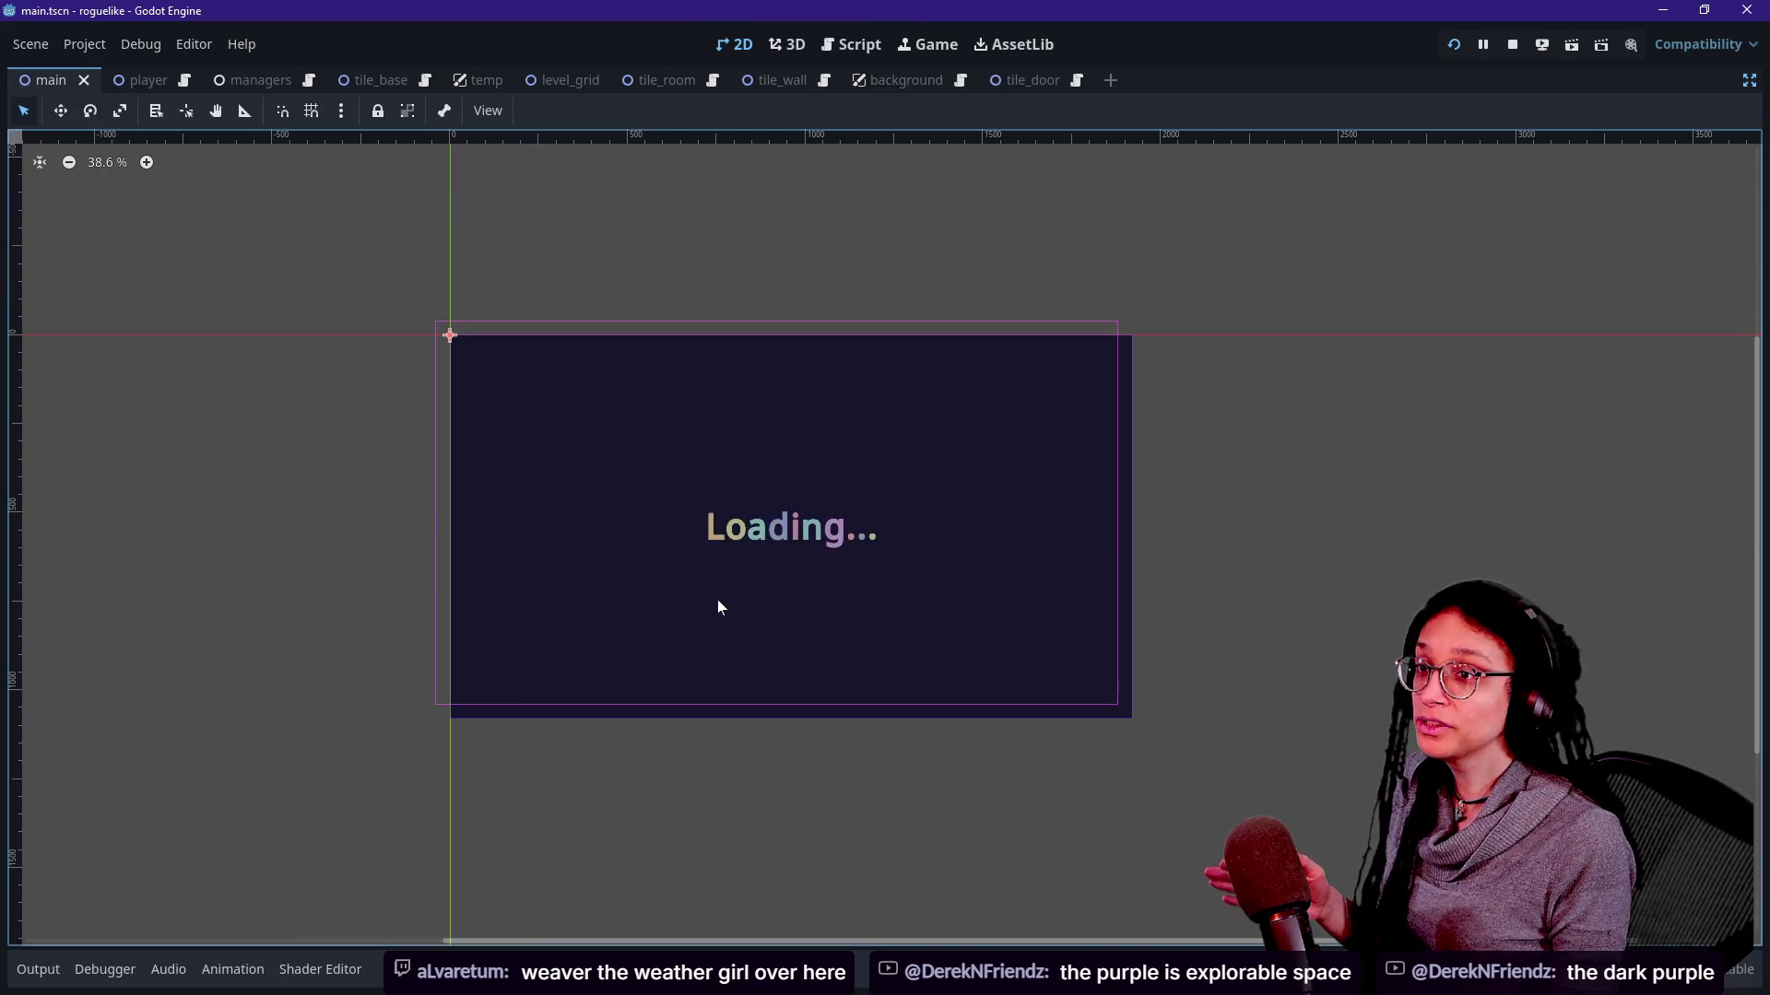
{"action": "scroll", "coordinate": [717, 606], "scroll_direction": "up", "scroll_amount": 1}
{"action": "scroll", "coordinate": [717, 606], "scroll_direction": "up", "scroll_amount": 3}
{"action": "scroll", "coordinate": [717, 607], "scroll_direction": "up", "scroll_amount": 2}
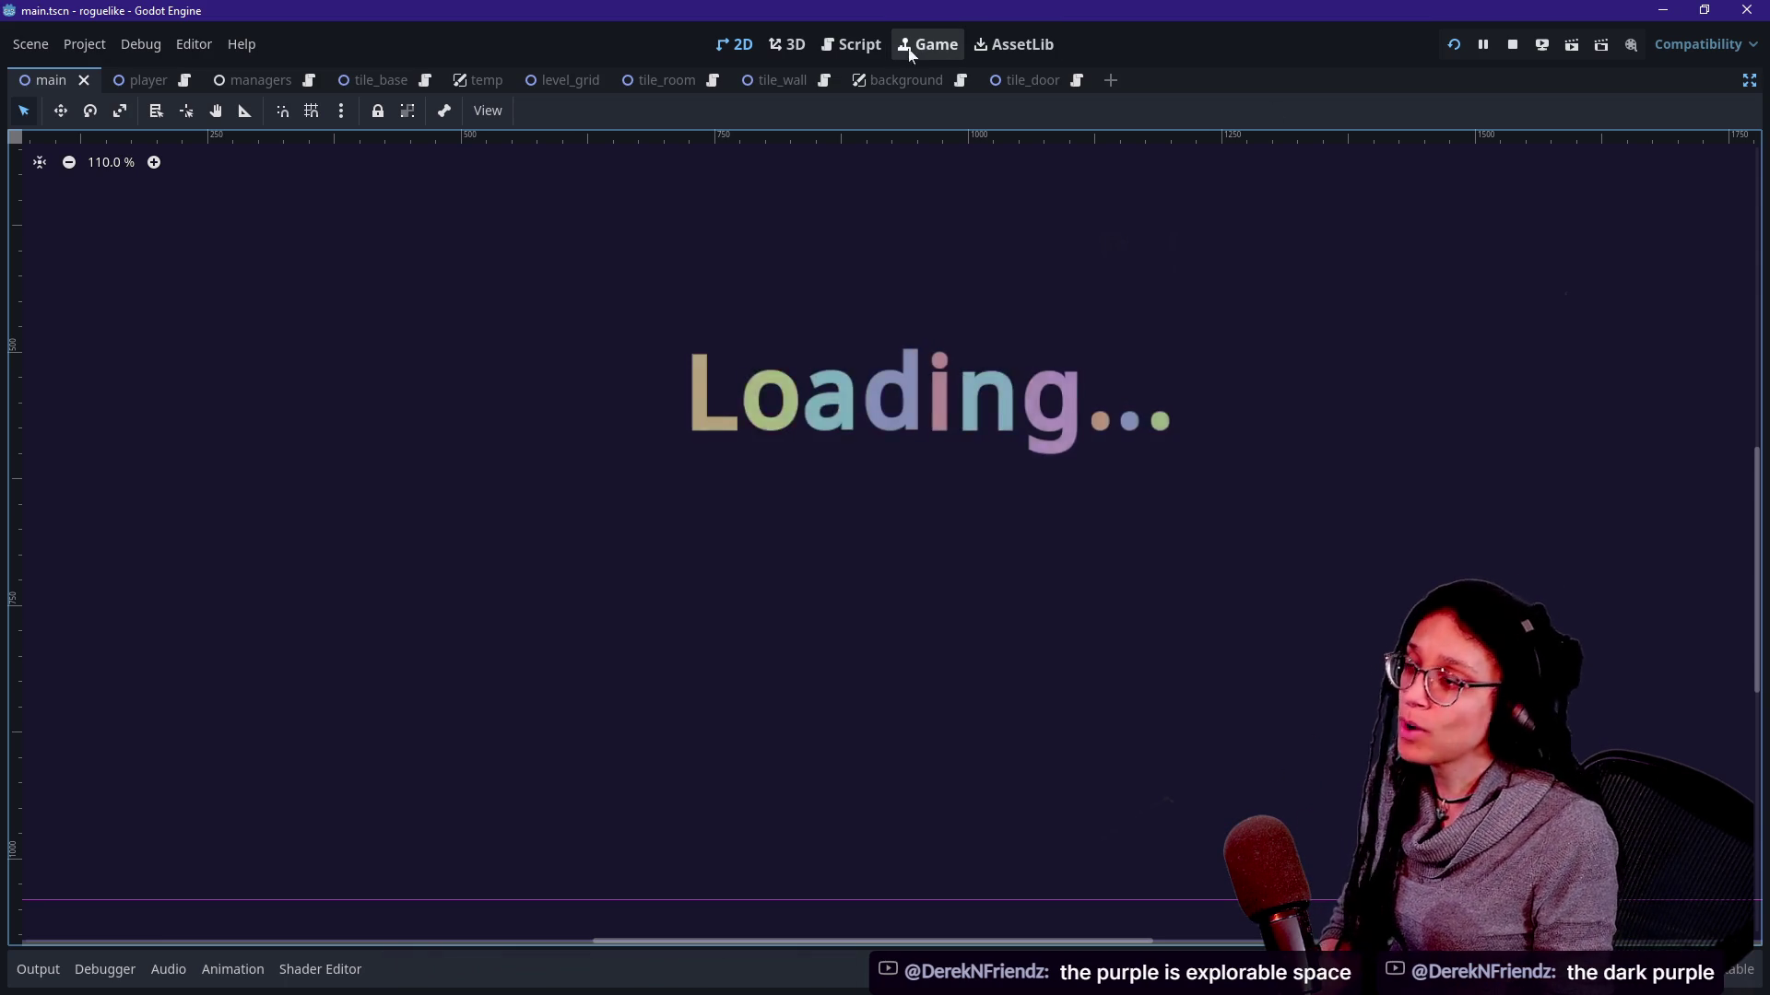
{"action": "left_click", "coordinate": [1146, 232]}
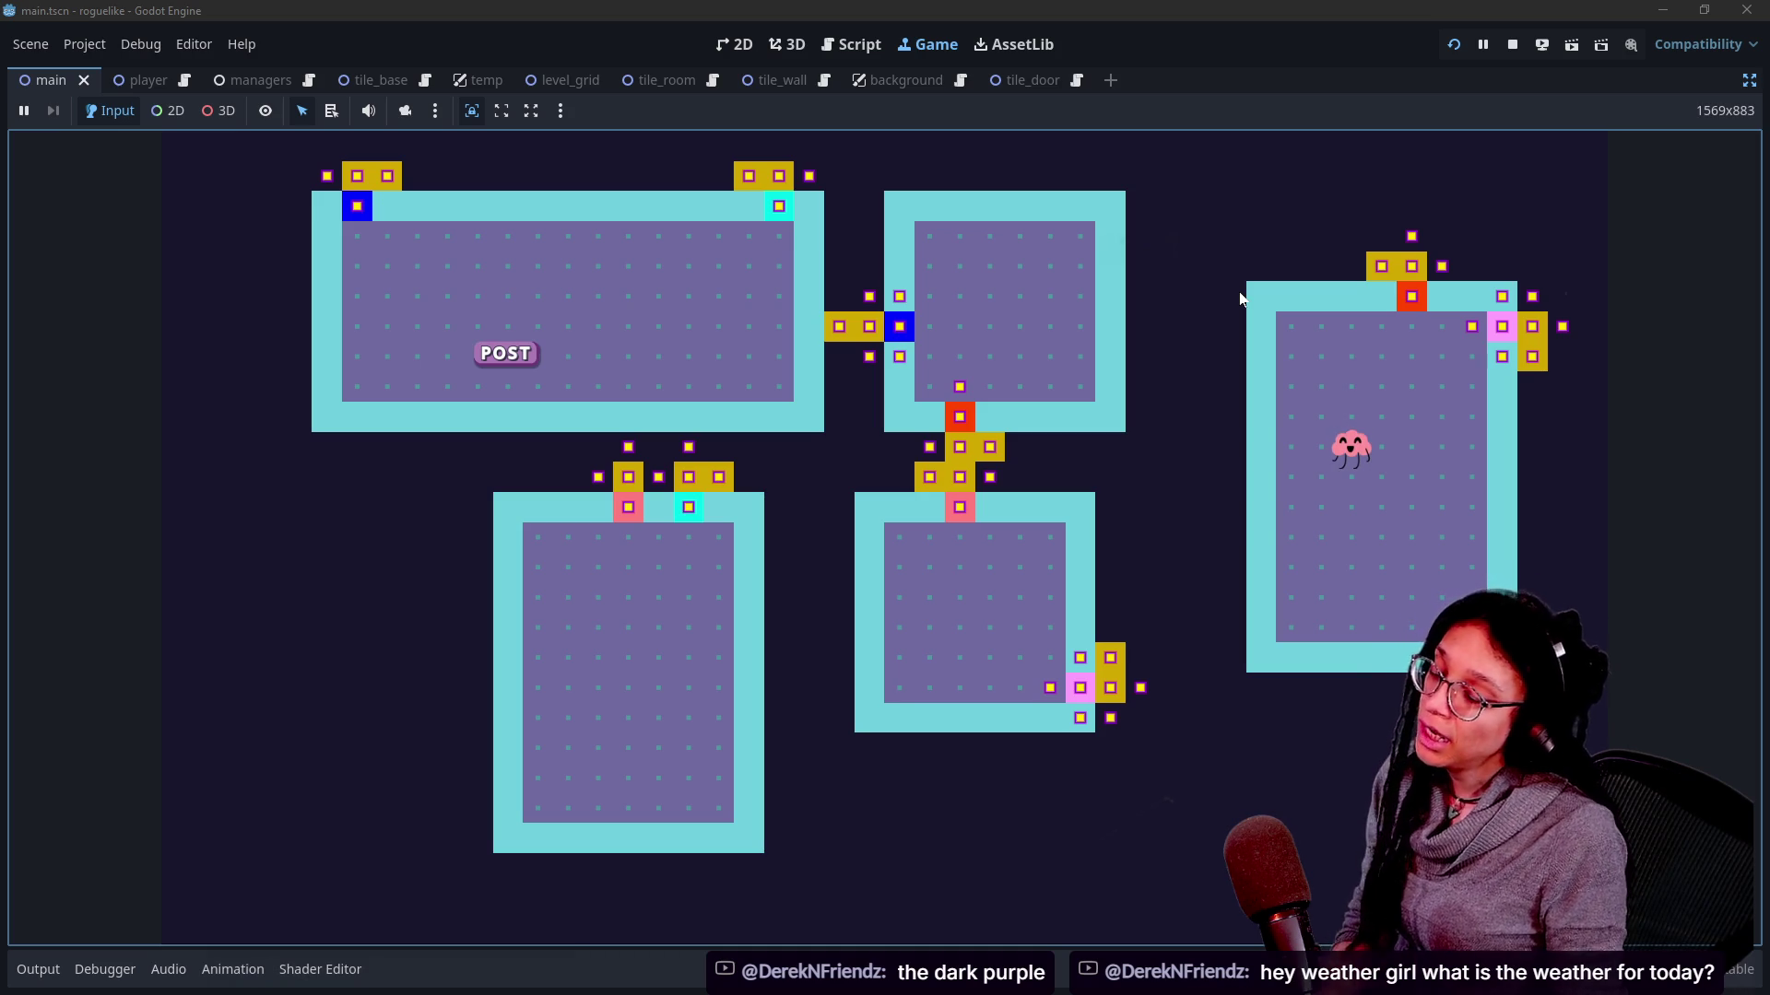
Regenerate the dungeon twice with R, passing the Loading screen into new layouts.
{"action": "key", "text": "r"}
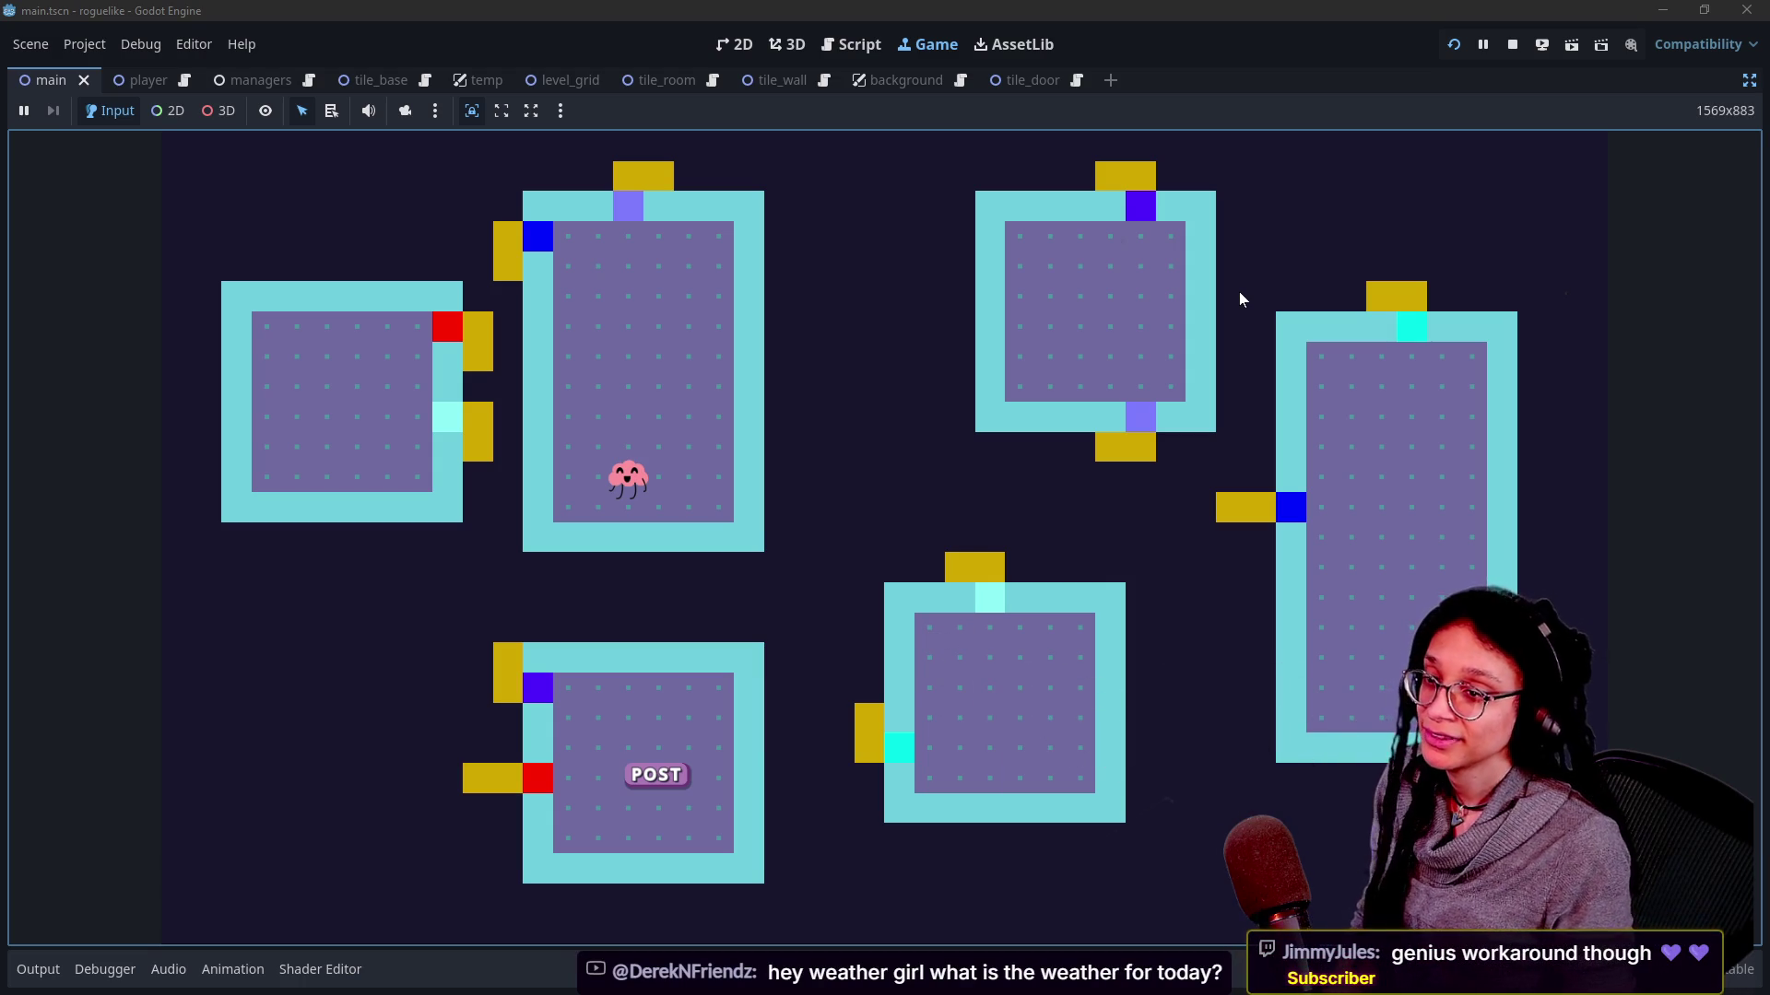
{"action": "key", "text": "r"}
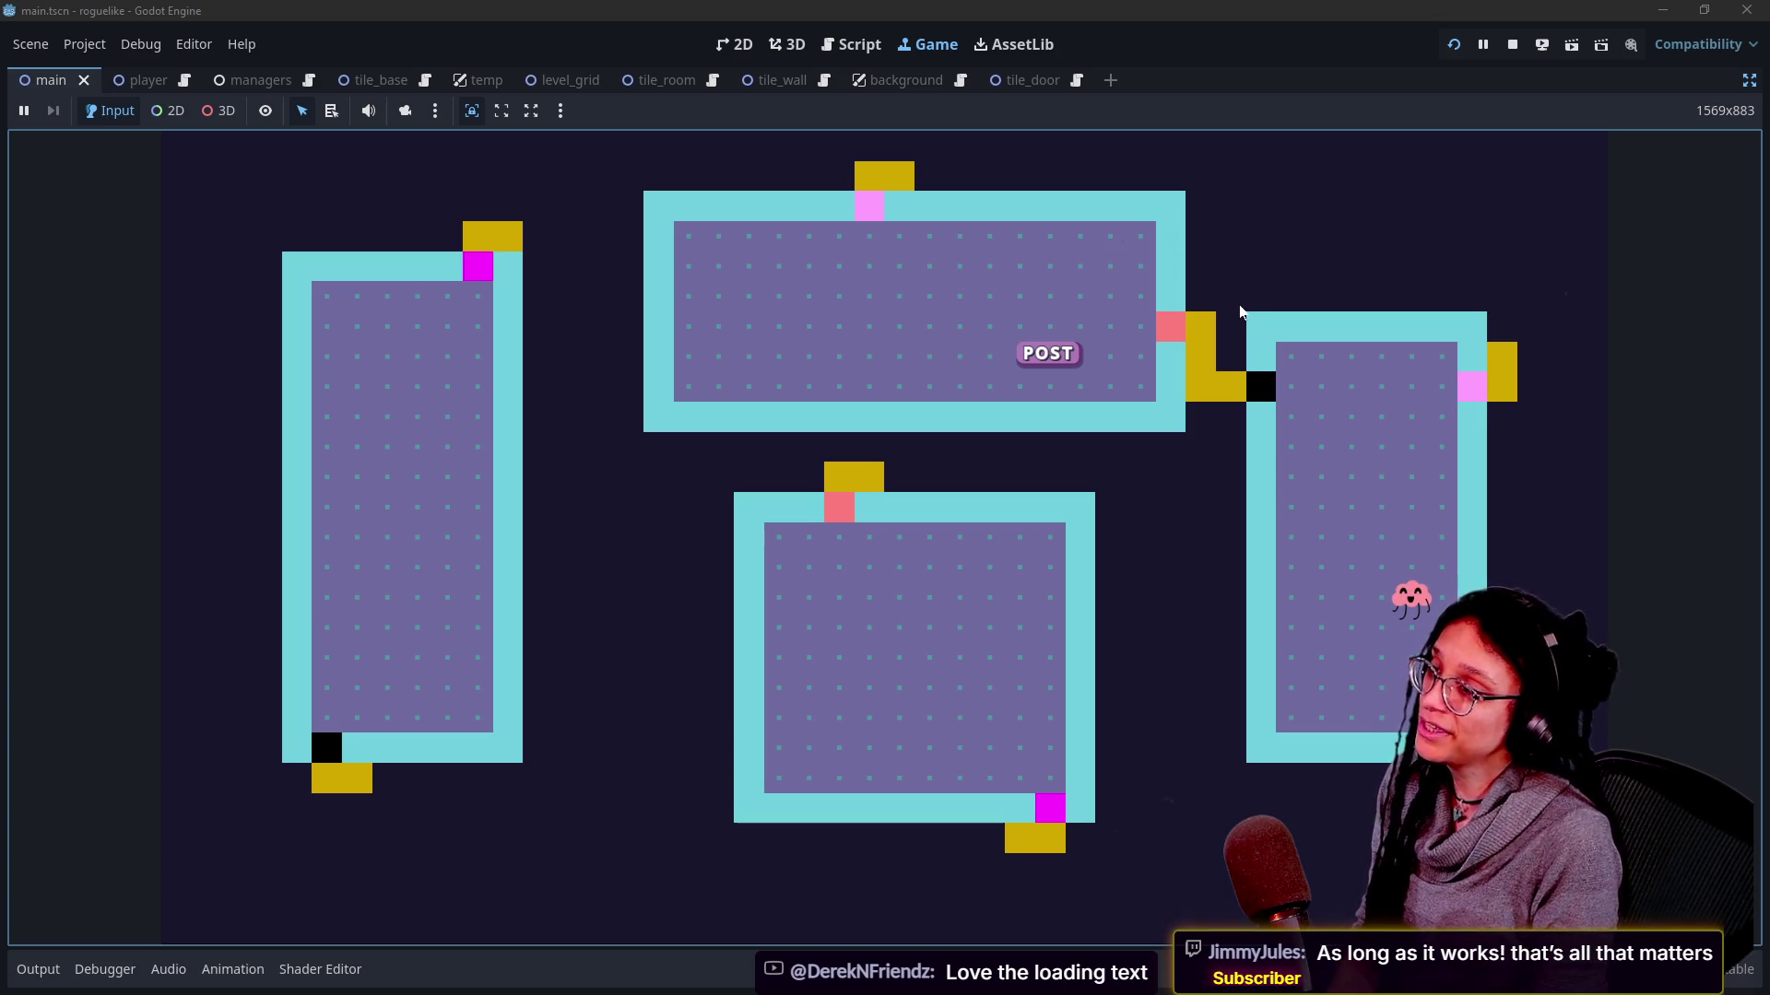
Regenerate the dungeon several times to compare new six-room layouts with coloured doors.
{"action": "left_click", "coordinate": [1248, 301]}
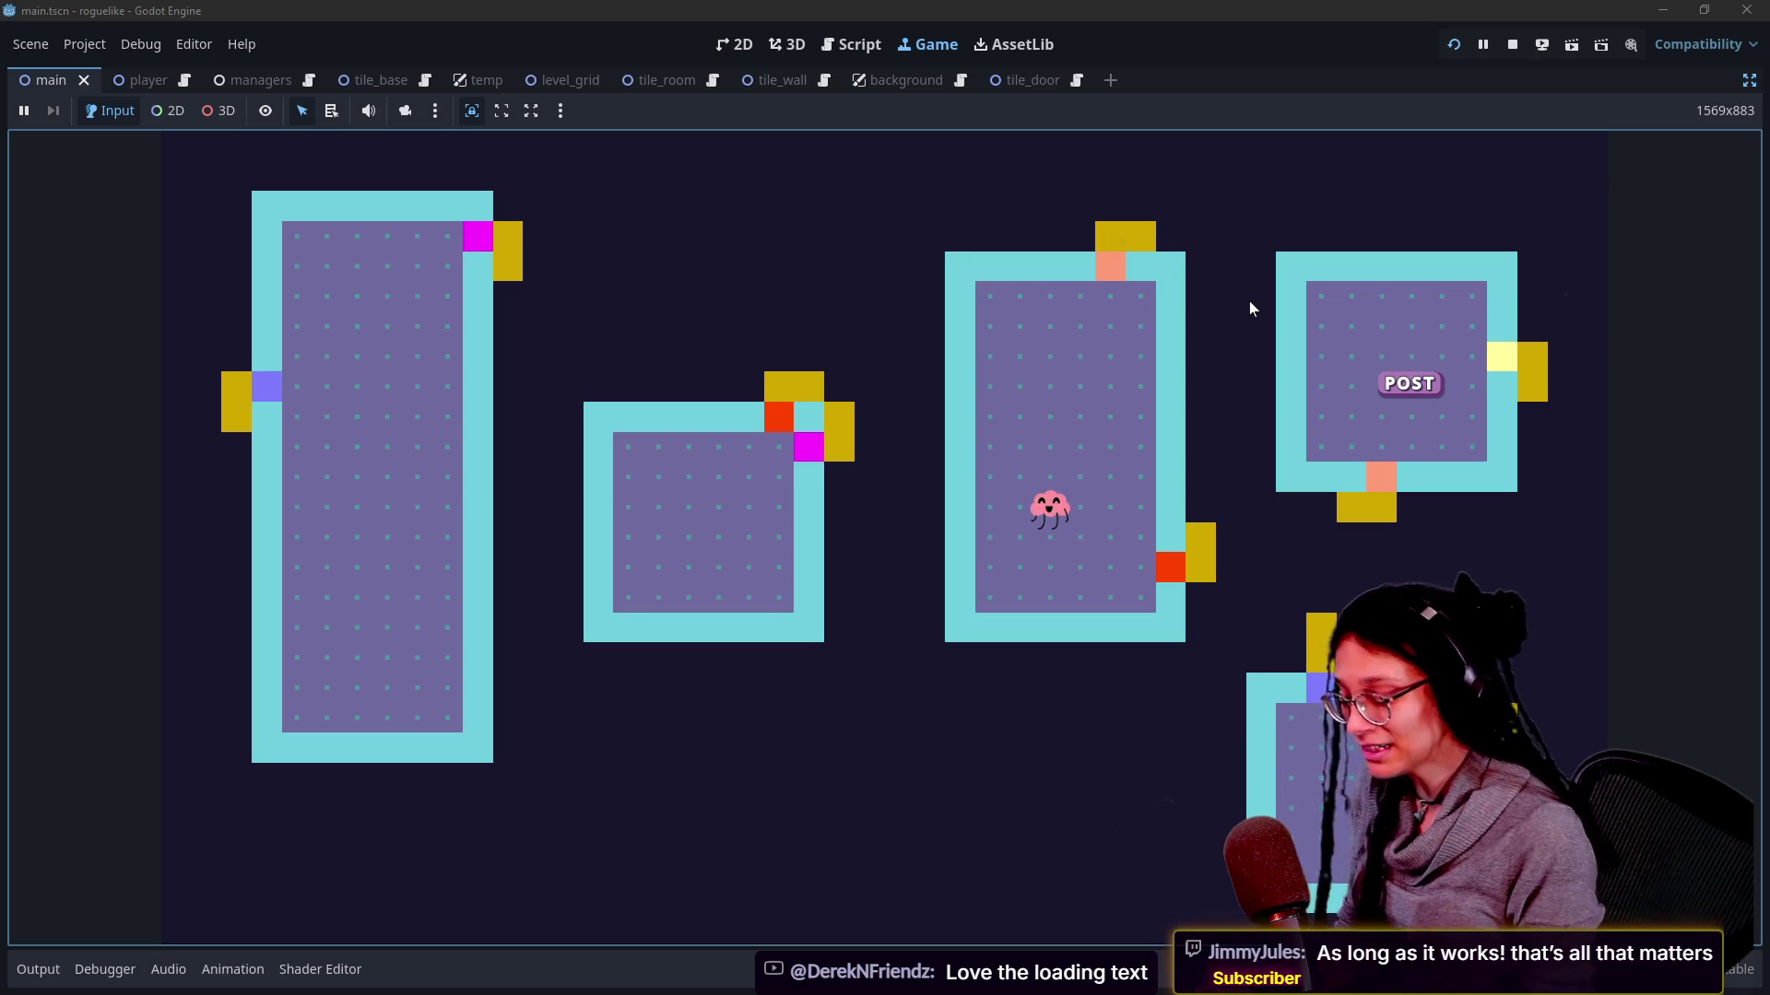
{"action": "left_click", "coordinate": [1055, 320]}
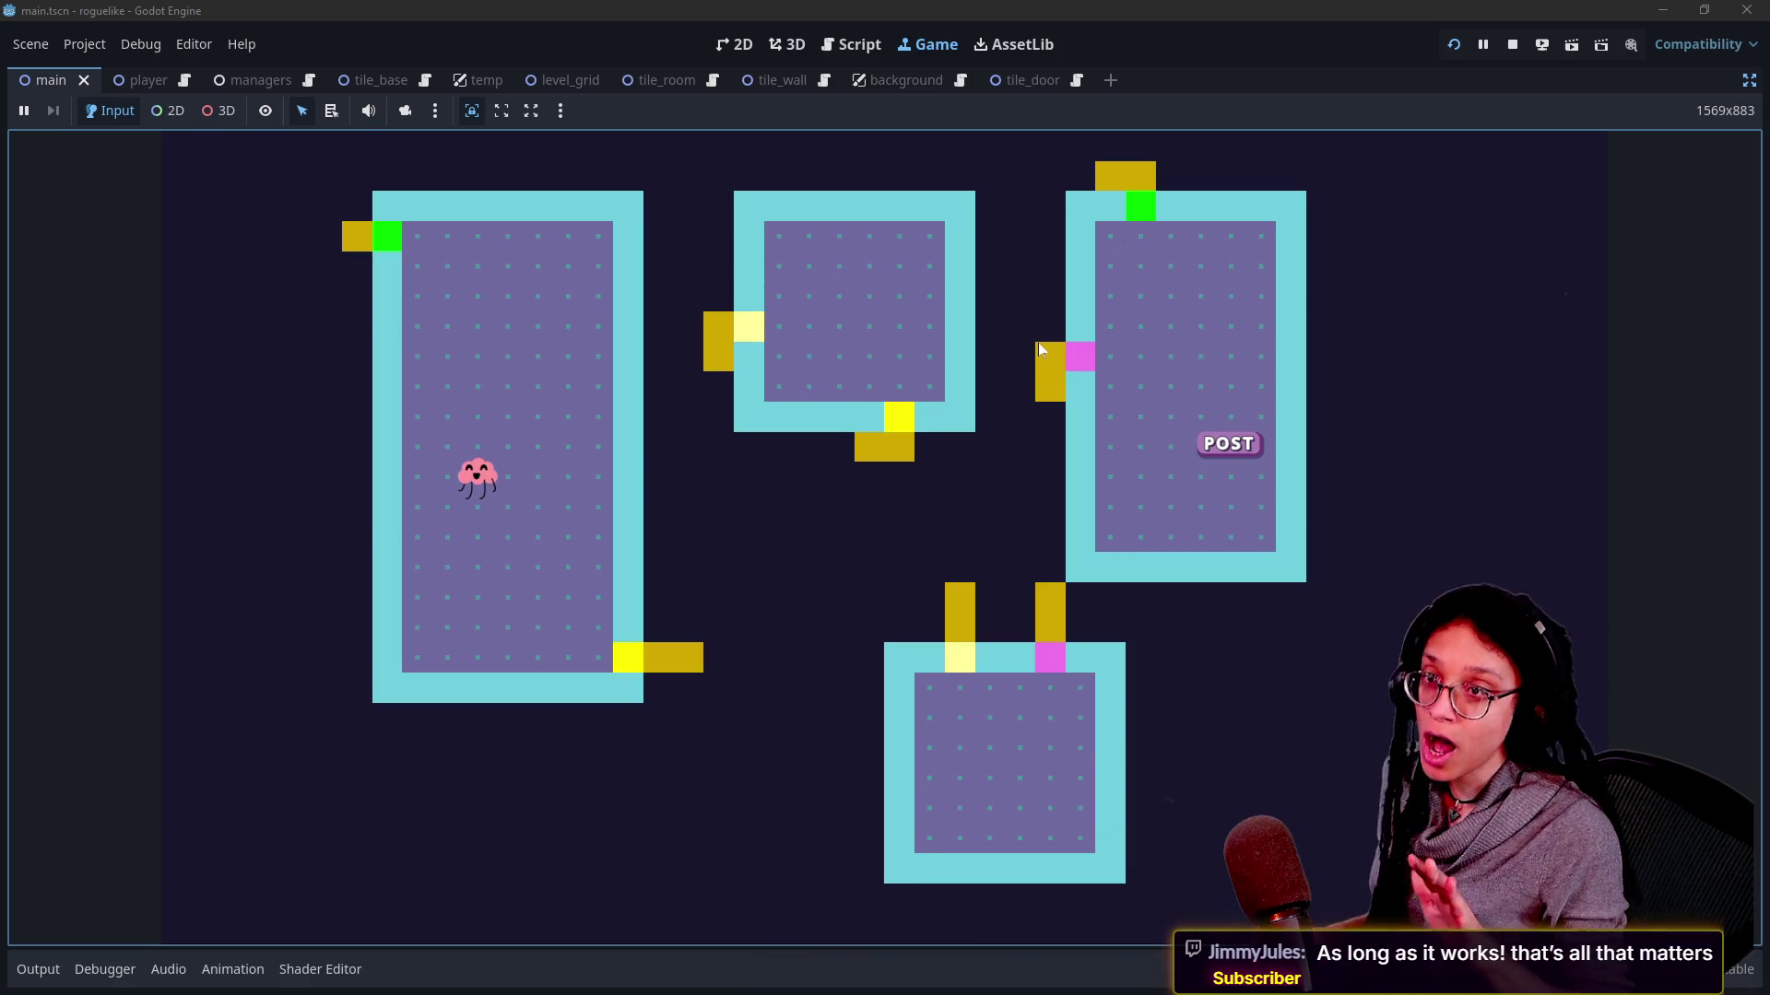
{"action": "left_click", "coordinate": [1039, 343]}
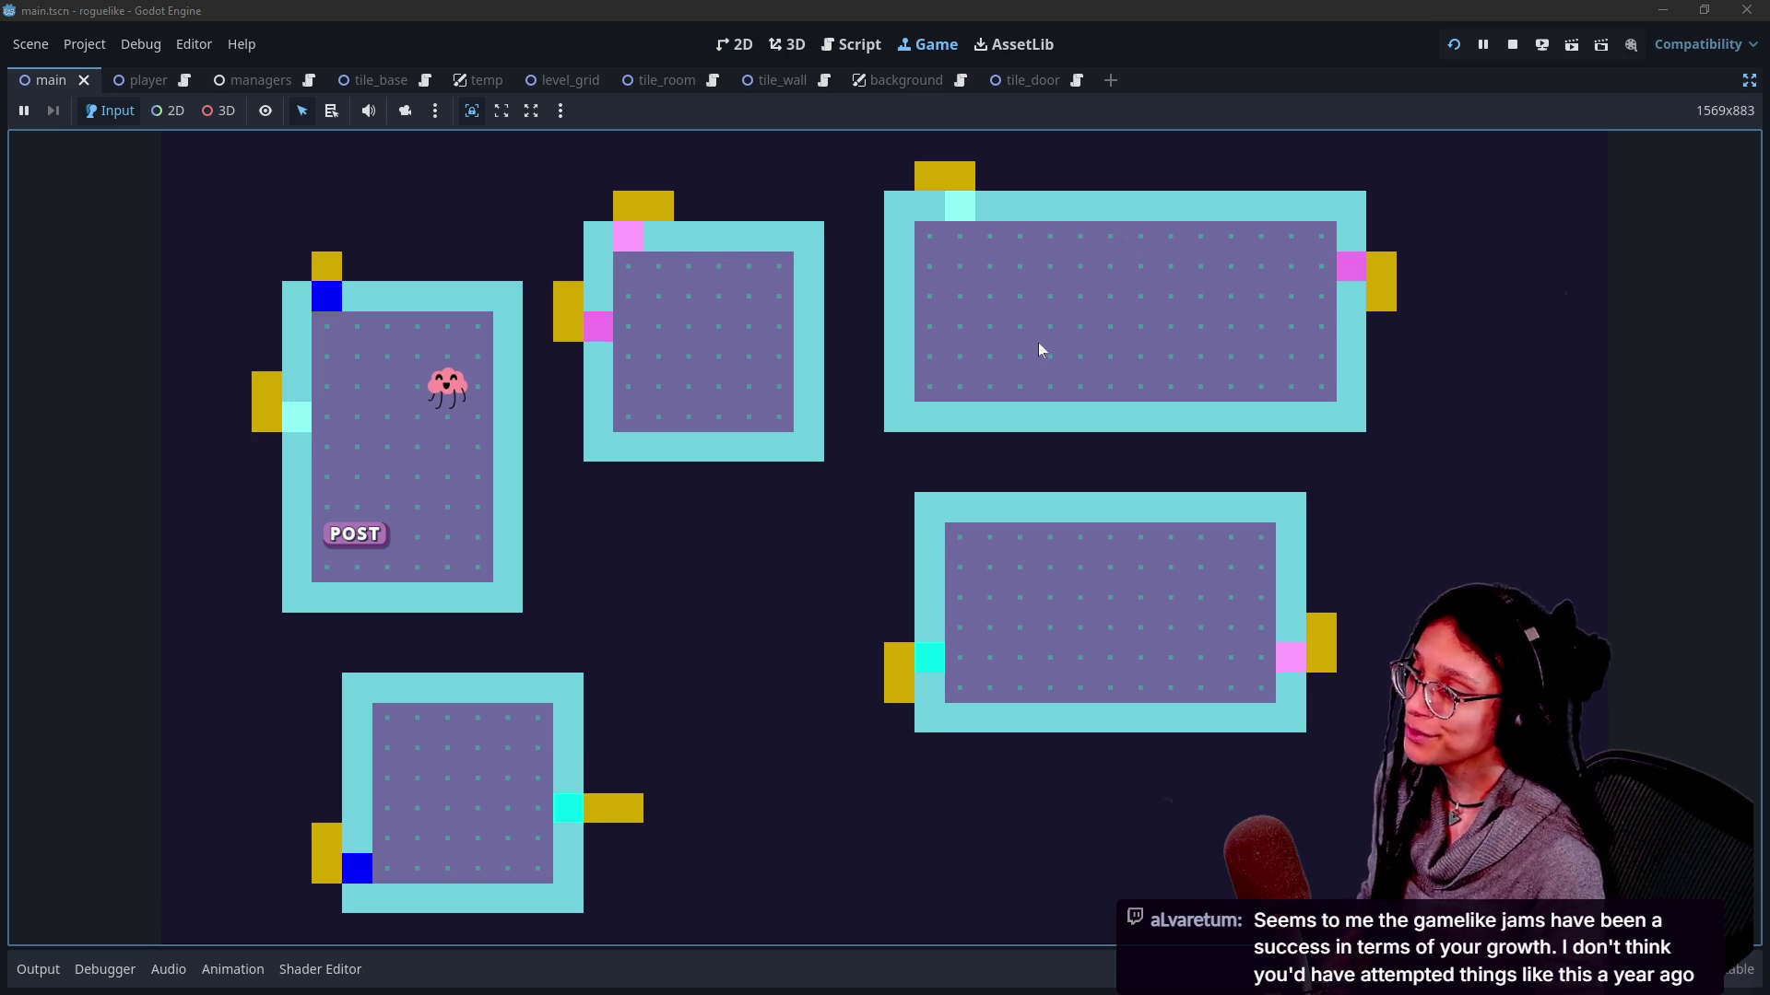
{"action": "key", "text": "space"}
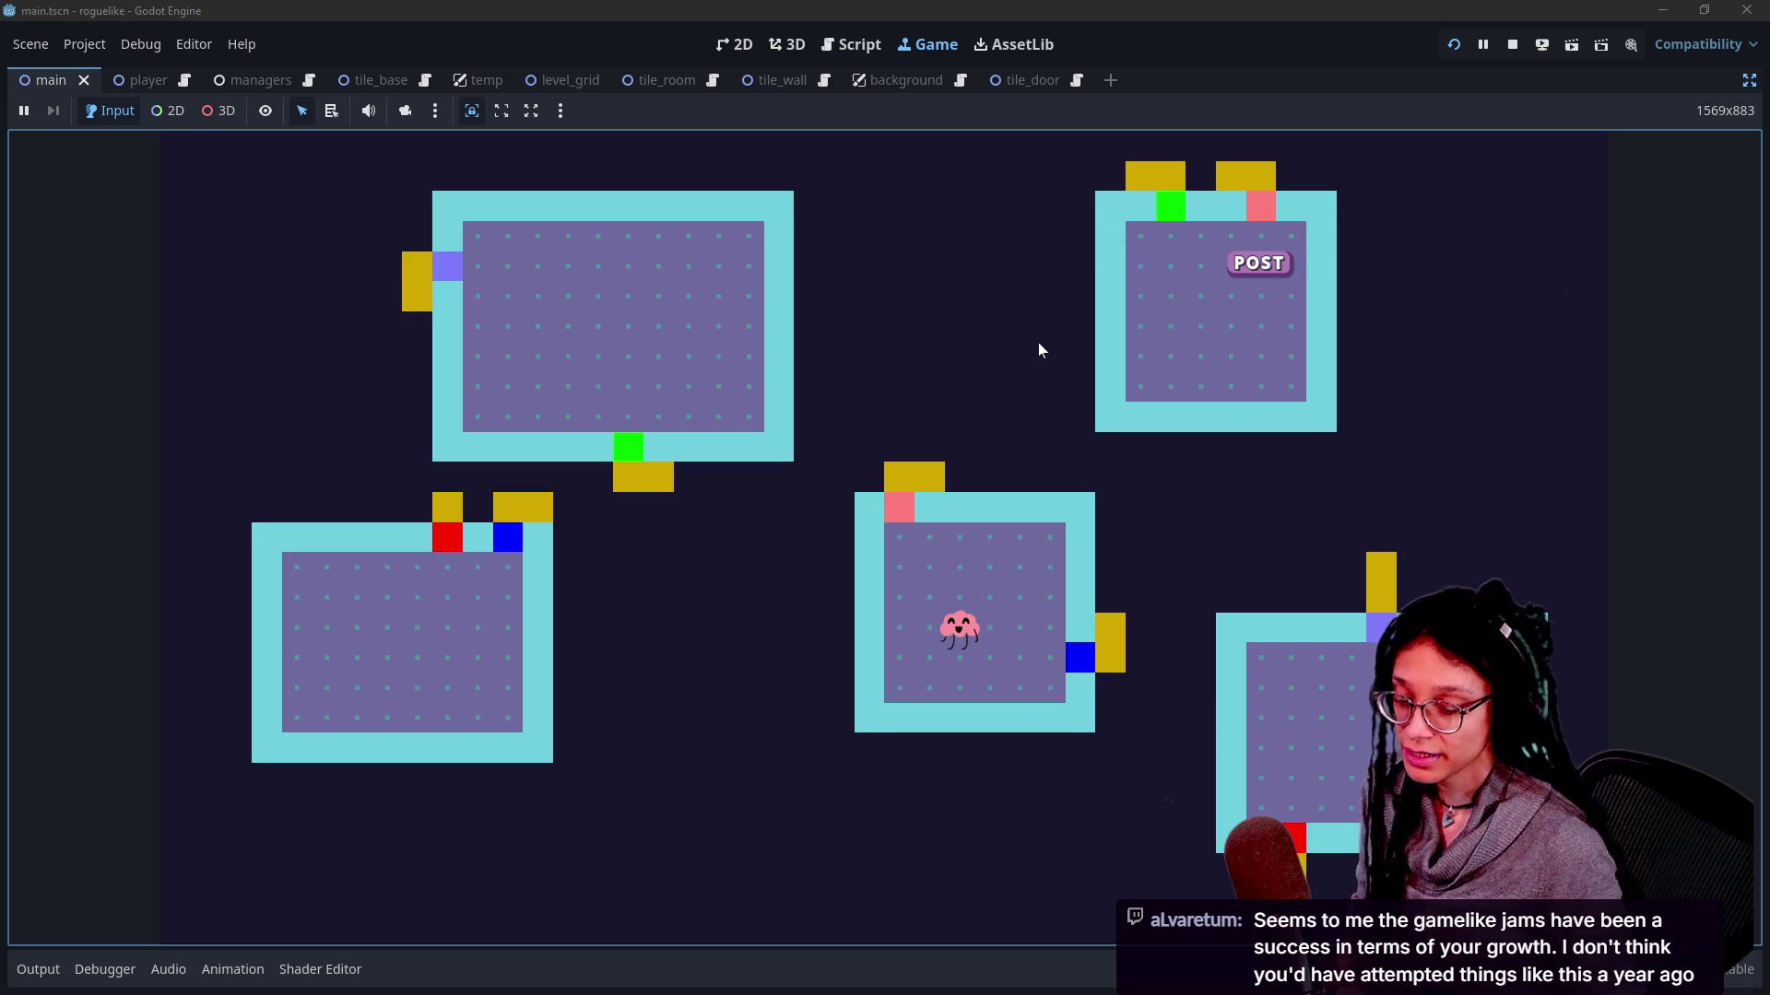
Regenerate the whole layout repeatedly to check rooms get colour-paired doors.
{"action": "key", "text": "space"}
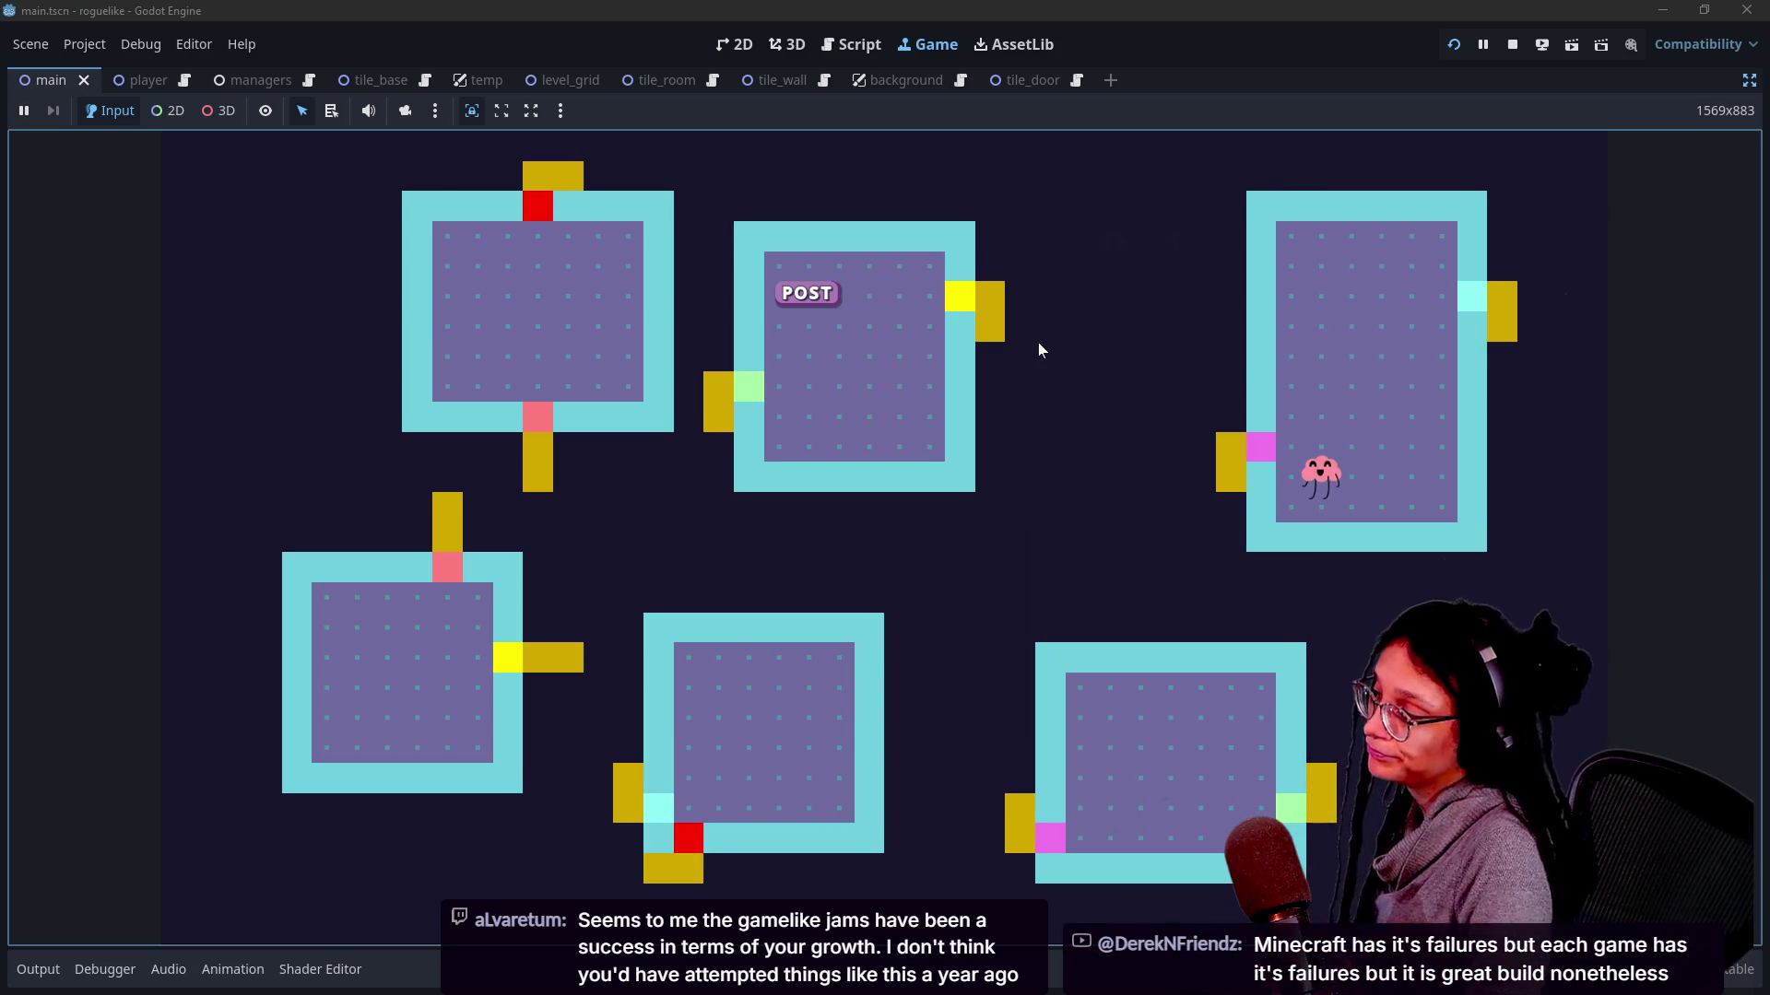
{"action": "key", "text": "space"}
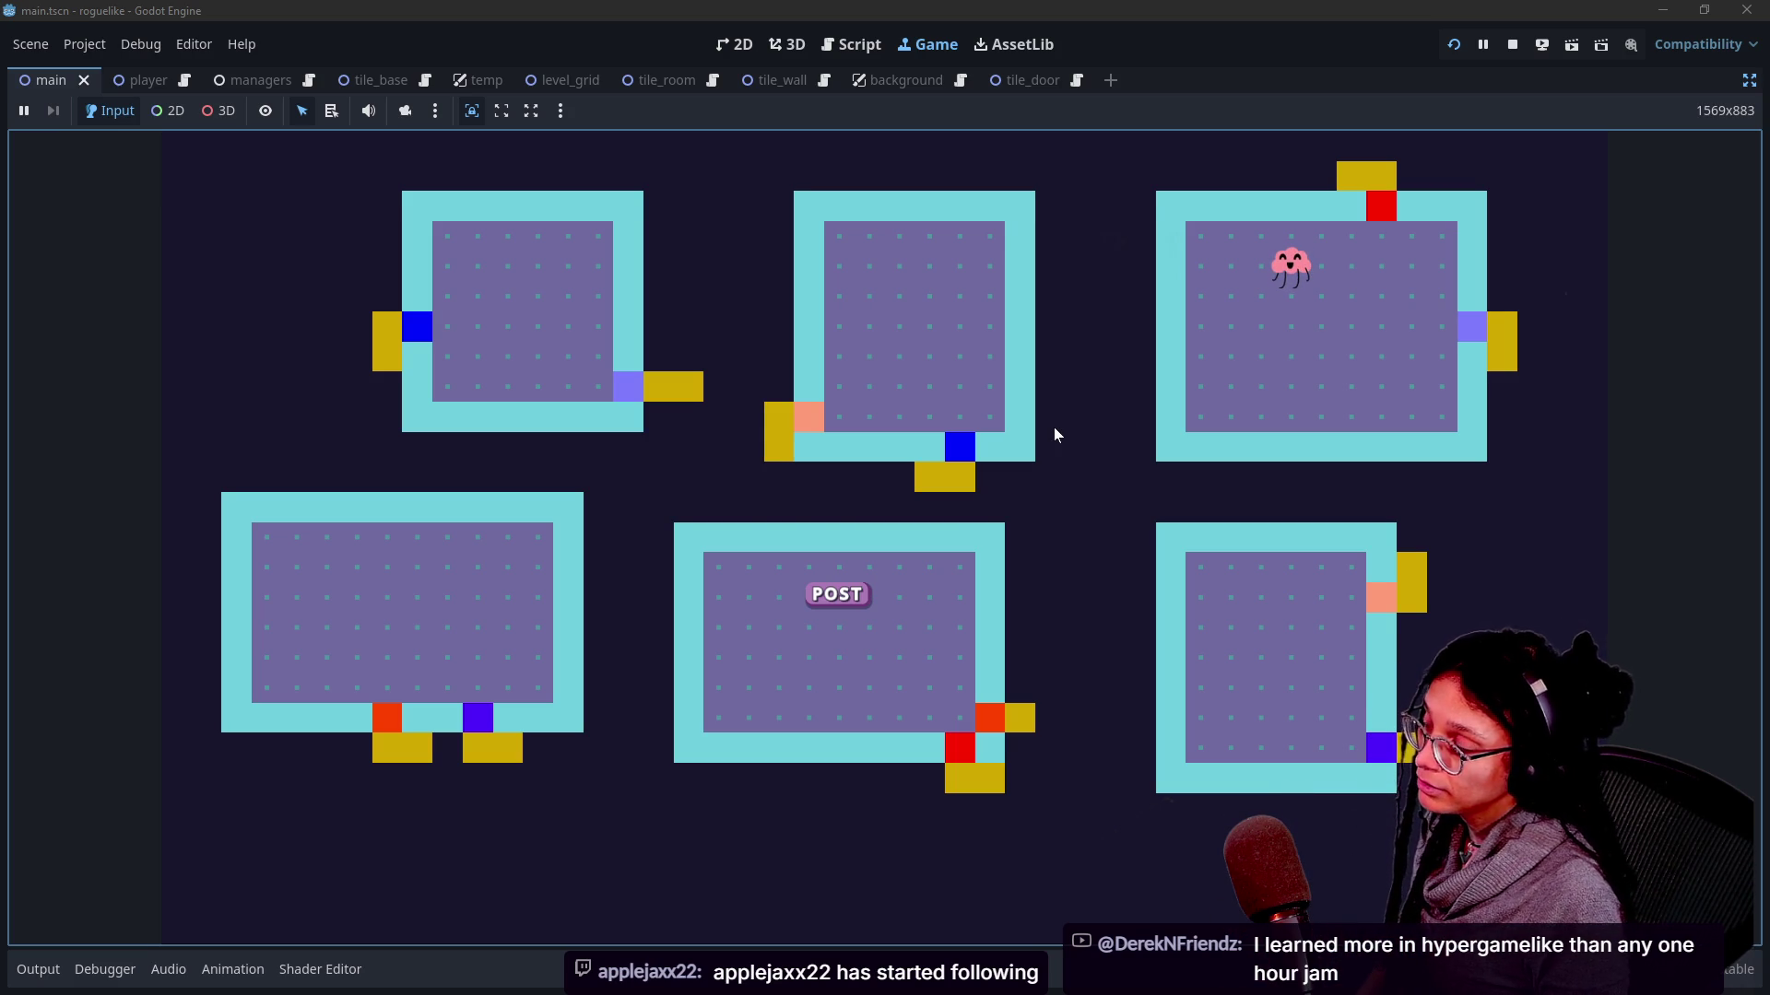
{"action": "key", "text": "r"}
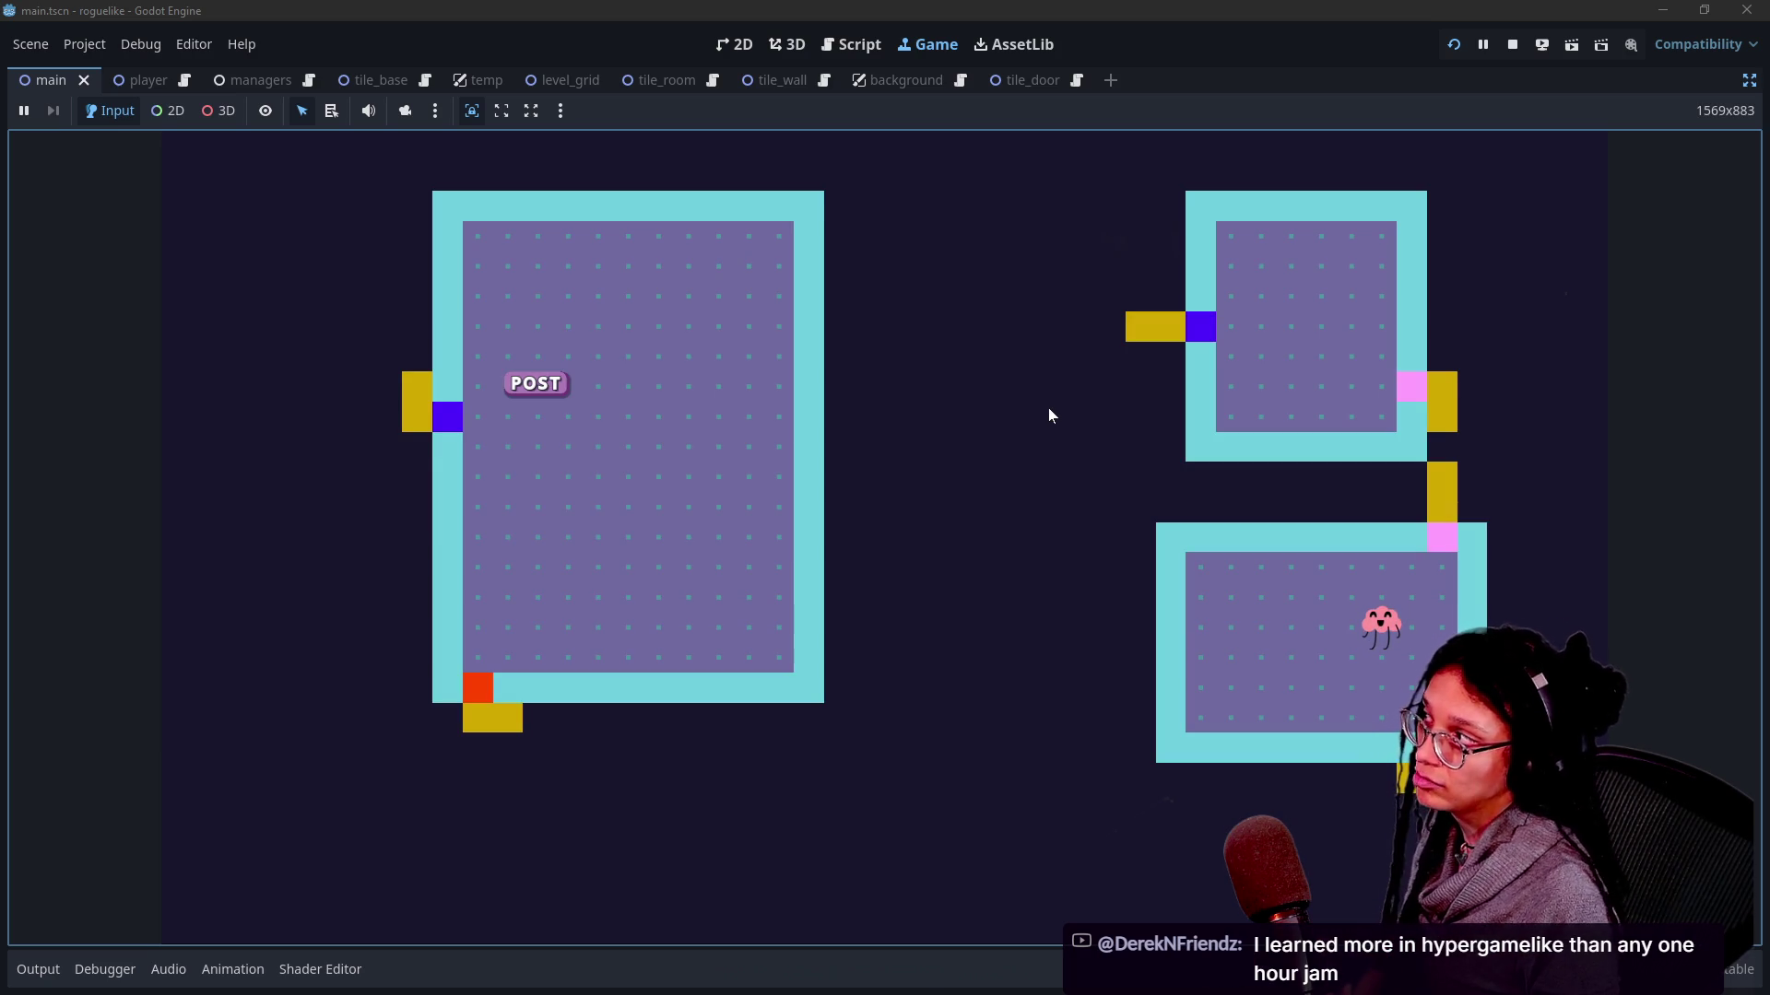
Generate two more random dungeon layouts, then switch over to the live chat window.
{"action": "key", "text": "r"}
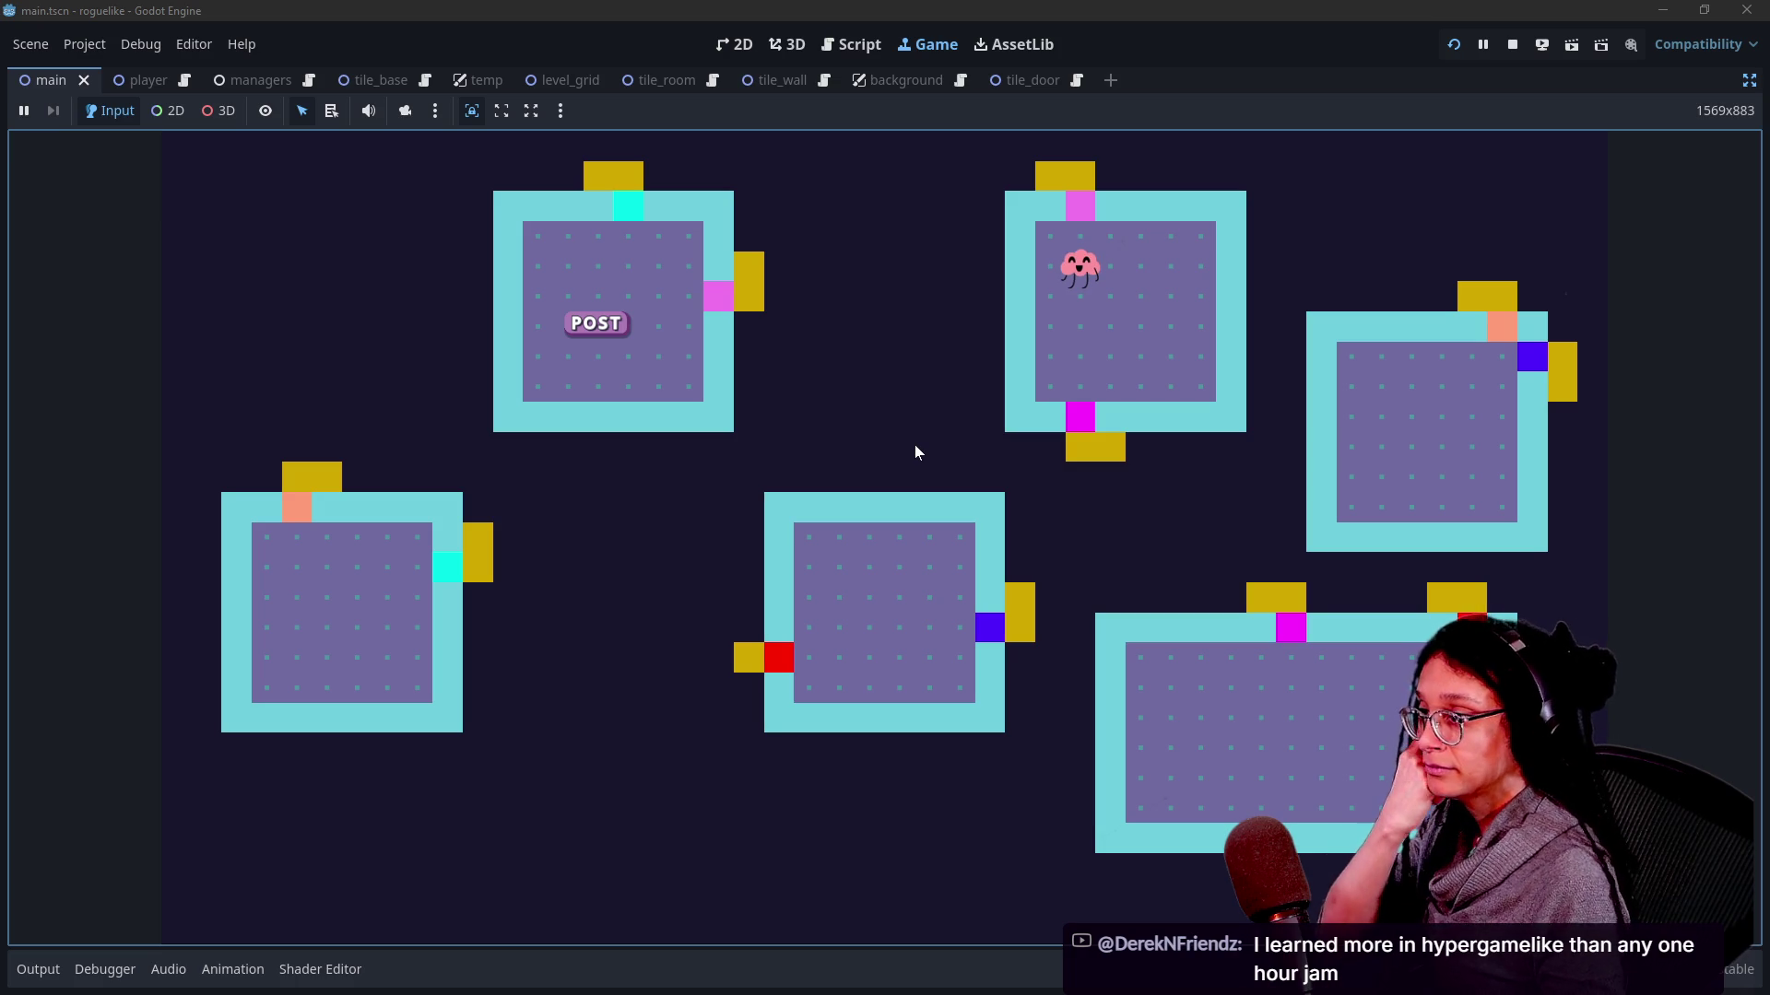
{"action": "key", "text": "r"}
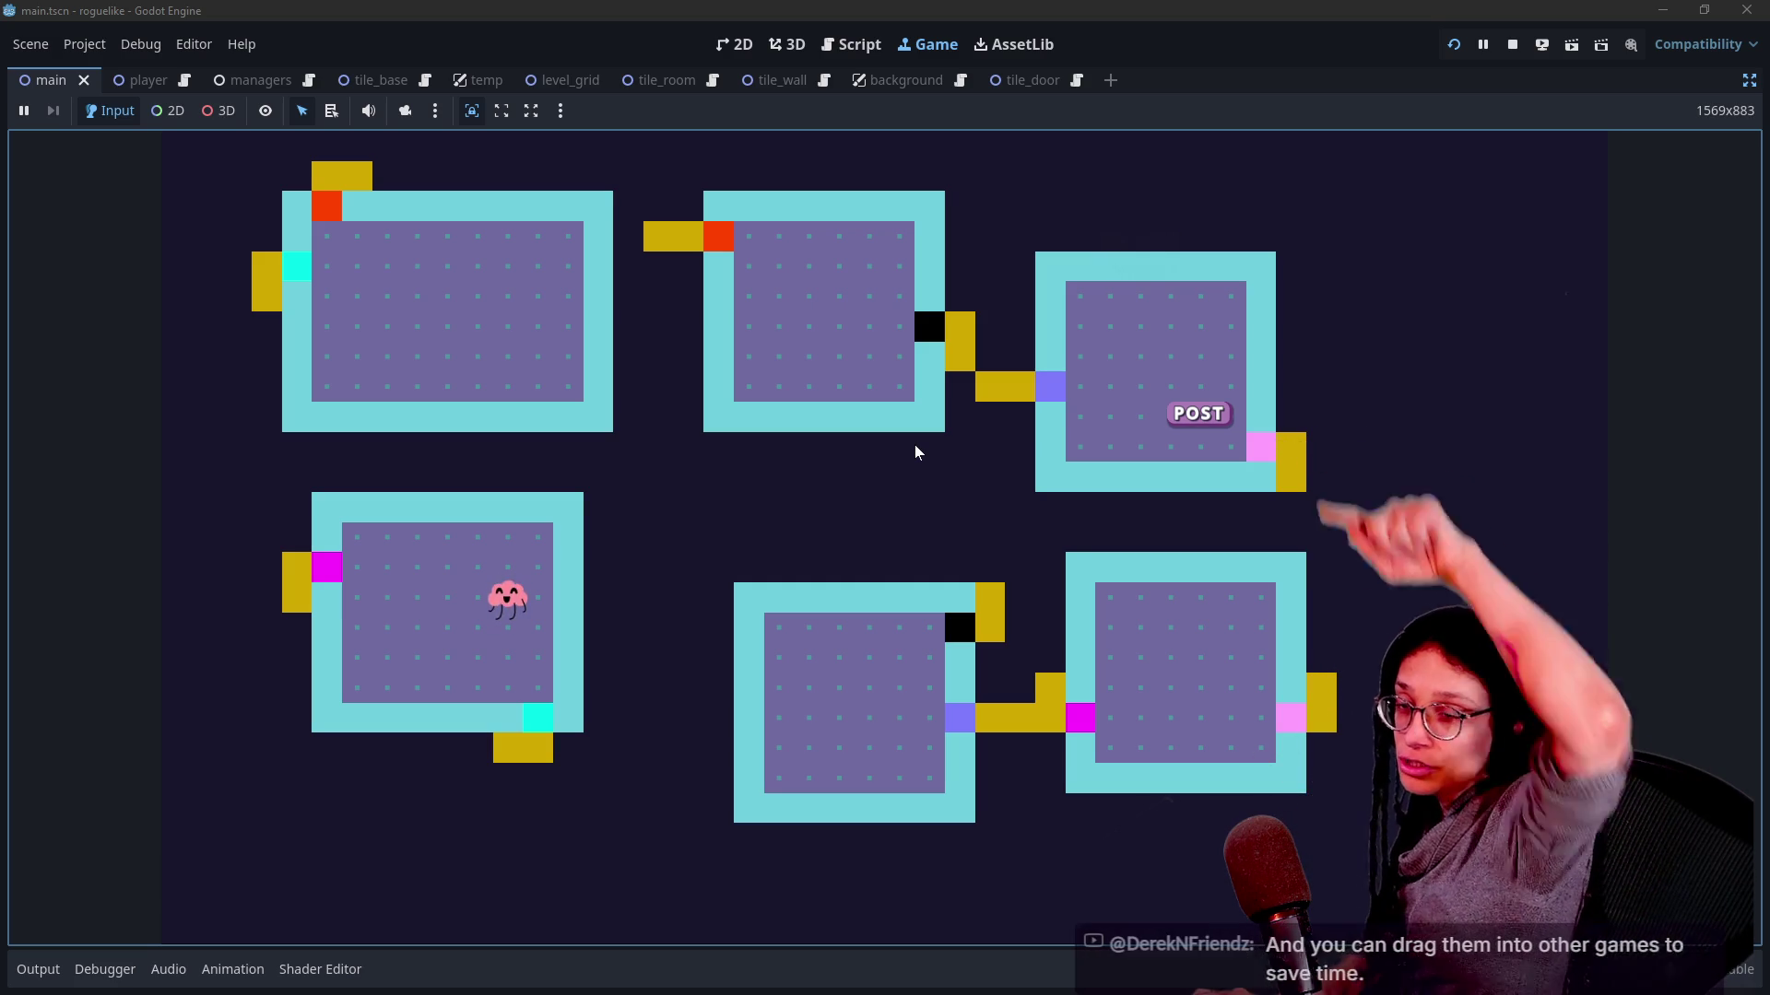
{"action": "key", "text": "alt+Tab"}
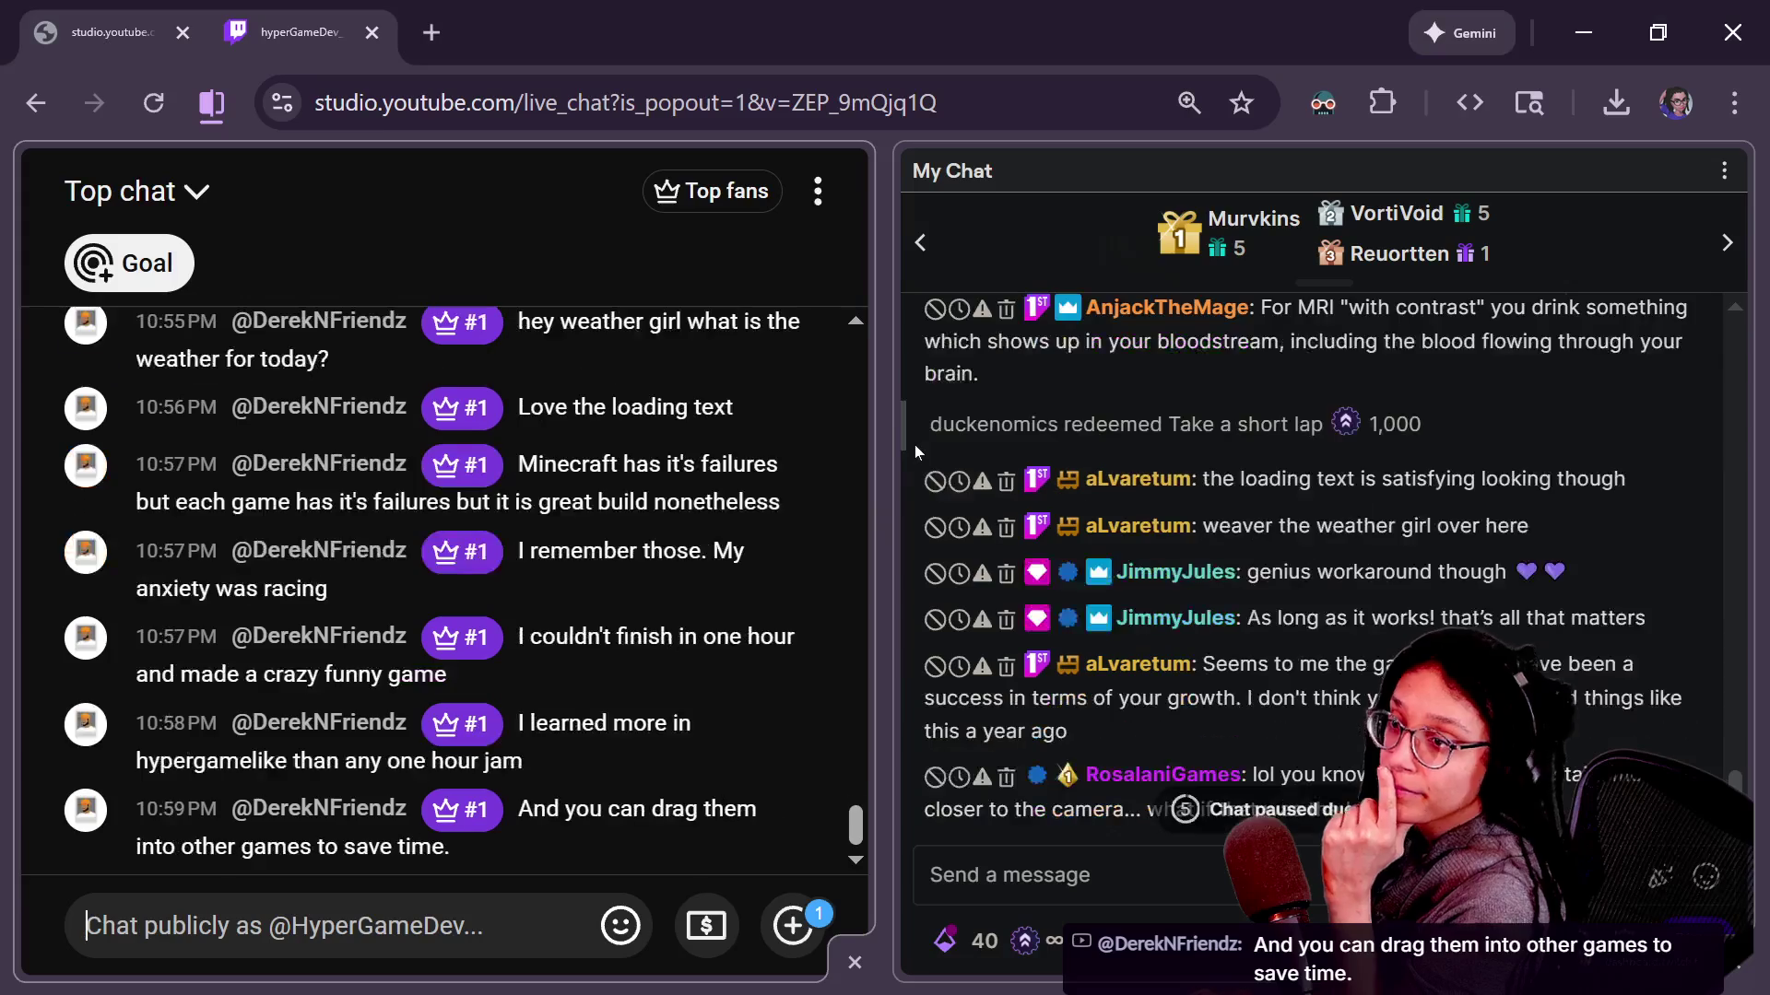
{"action": "scroll", "coordinate": [632, 625], "scroll_direction": "up", "scroll_amount": 2}
{"action": "scroll", "coordinate": [632, 625], "scroll_direction": "down", "scroll_amount": 2}
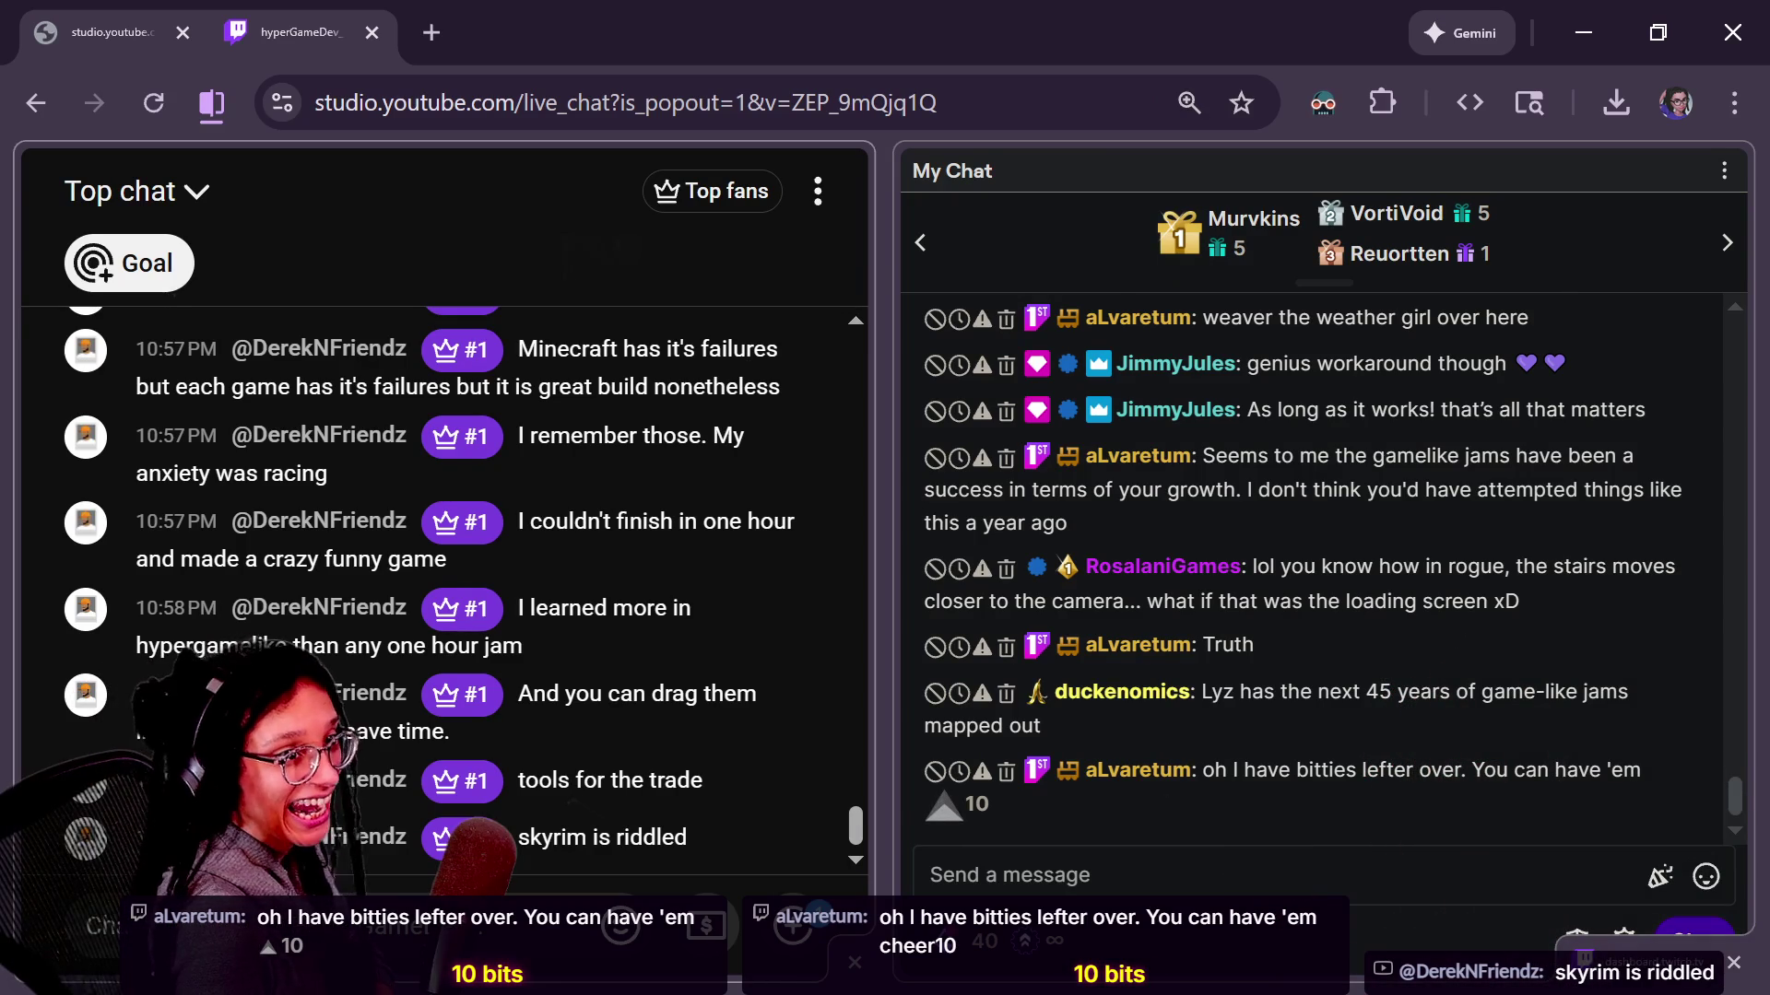
{"action": "scroll", "coordinate": [1404, 733], "scroll_direction": "up", "scroll_amount": 1}
{"action": "scroll", "coordinate": [1403, 733], "scroll_direction": "up", "scroll_amount": 5}
{"action": "scroll", "coordinate": [1403, 733], "scroll_direction": "up", "scroll_amount": 3}
{"action": "scroll", "coordinate": [1404, 734], "scroll_direction": "up", "scroll_amount": 5}
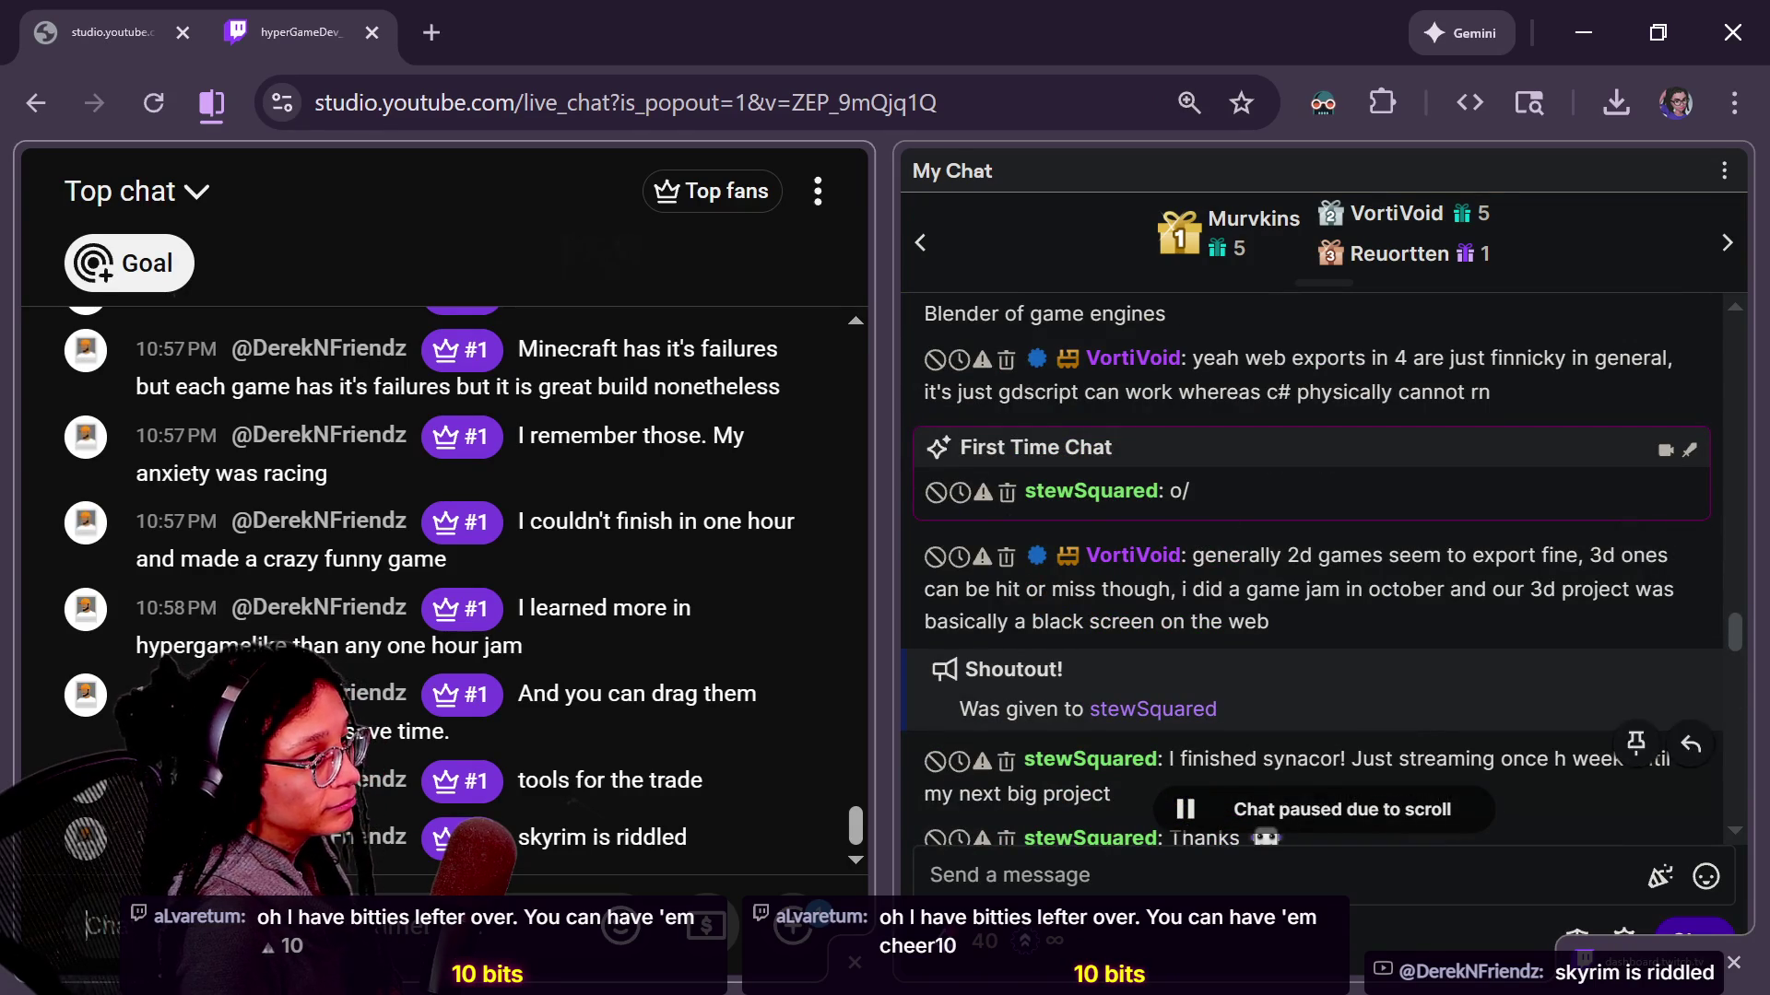
{"action": "left_click_drag", "start_coordinate": [1734, 631], "coordinate": [1714, 697]}
{"action": "scroll", "coordinate": [1716, 692], "scroll_direction": "down", "scroll_amount": 1}
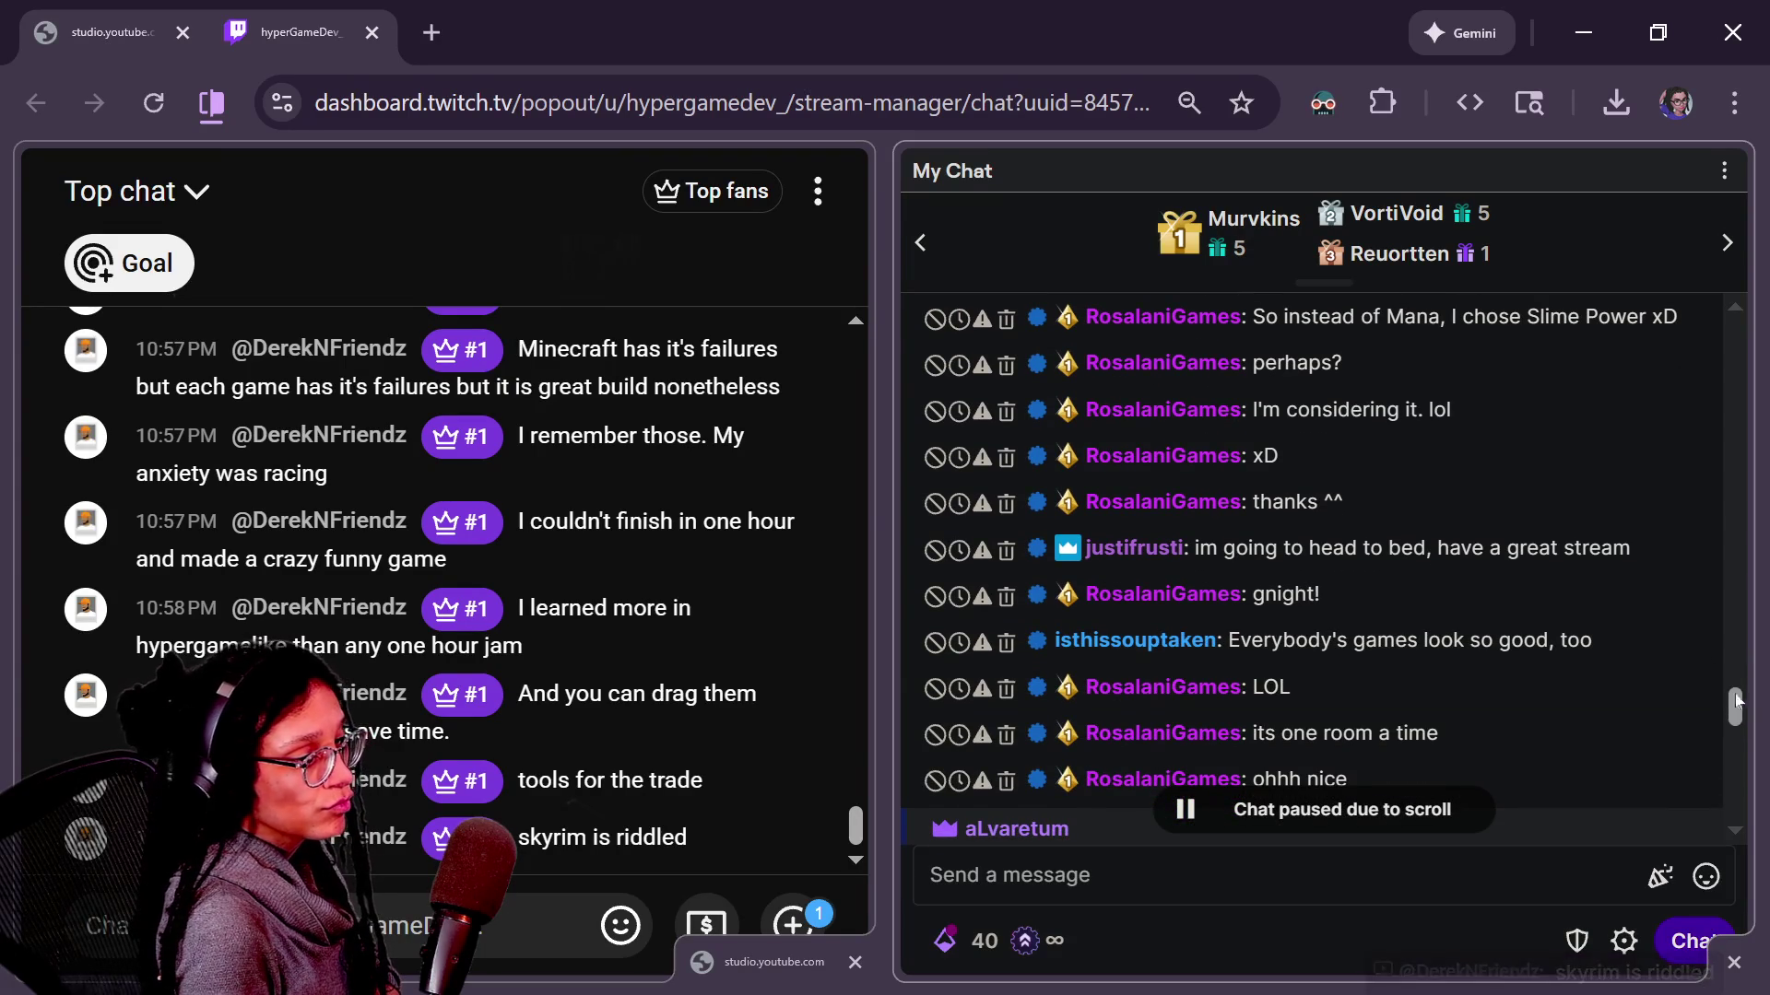
{"action": "left_click_drag", "start_coordinate": [1736, 702], "coordinate": [1743, 754]}
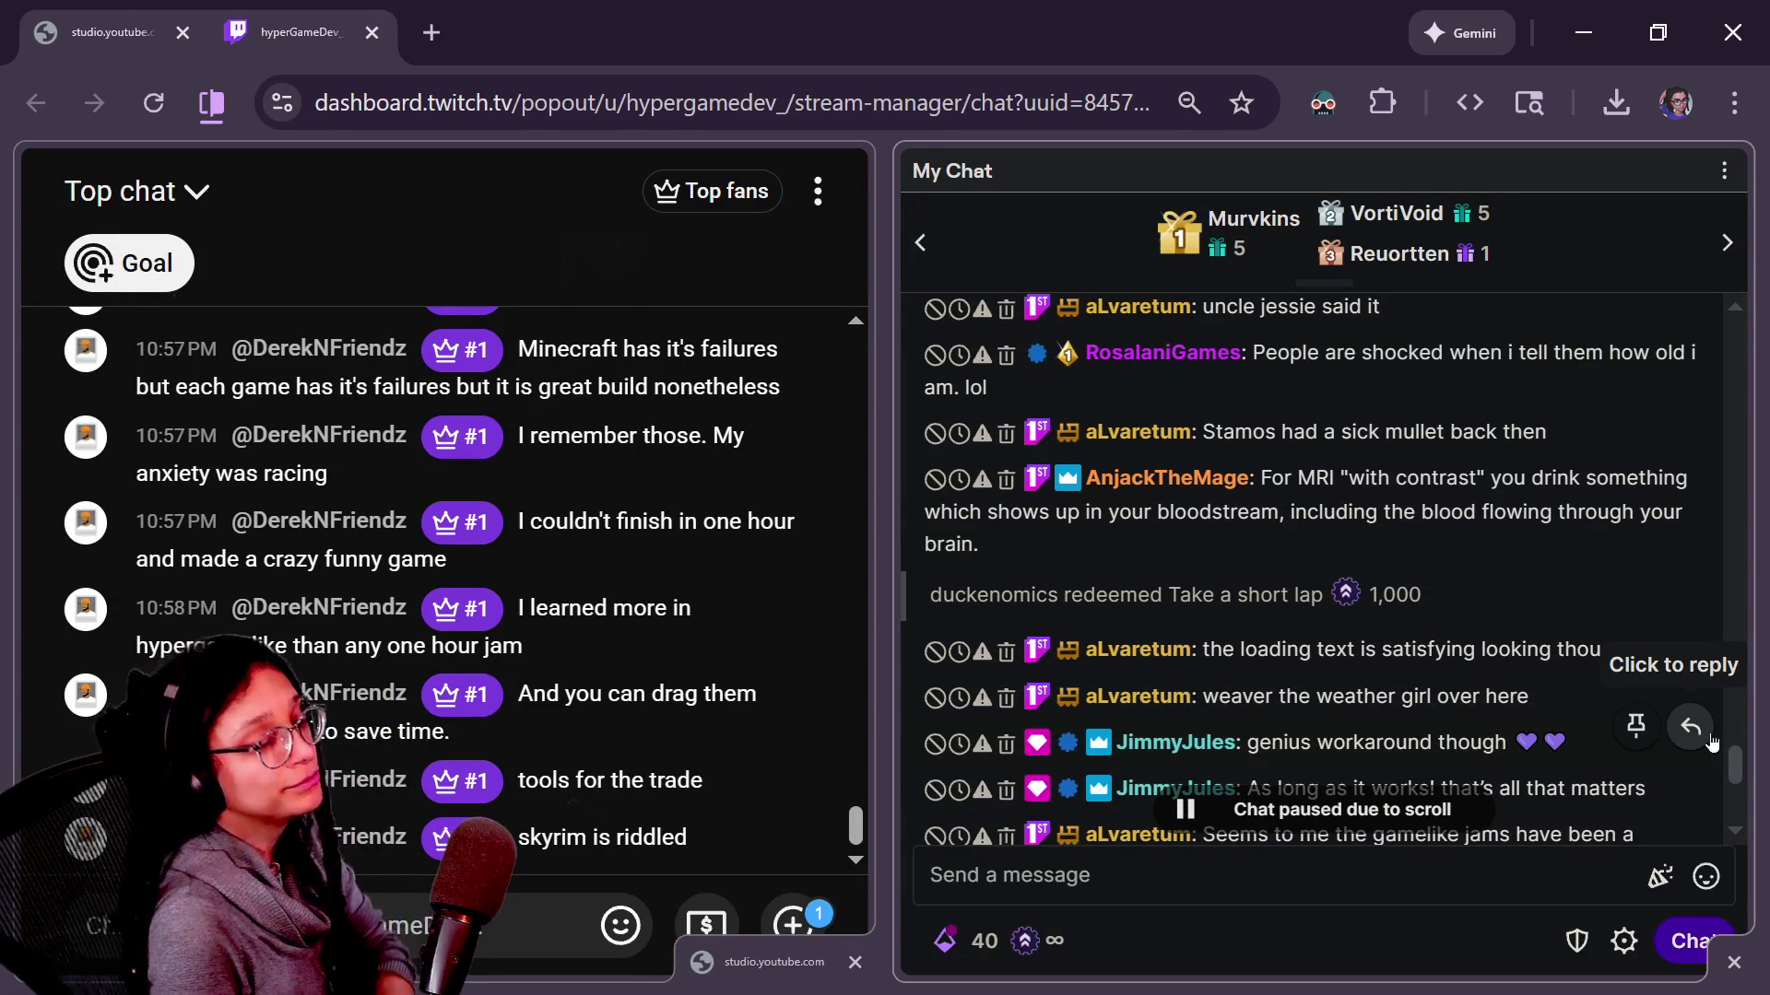
{"action": "scroll", "coordinate": [1738, 764], "scroll_direction": "down", "scroll_amount": 2}
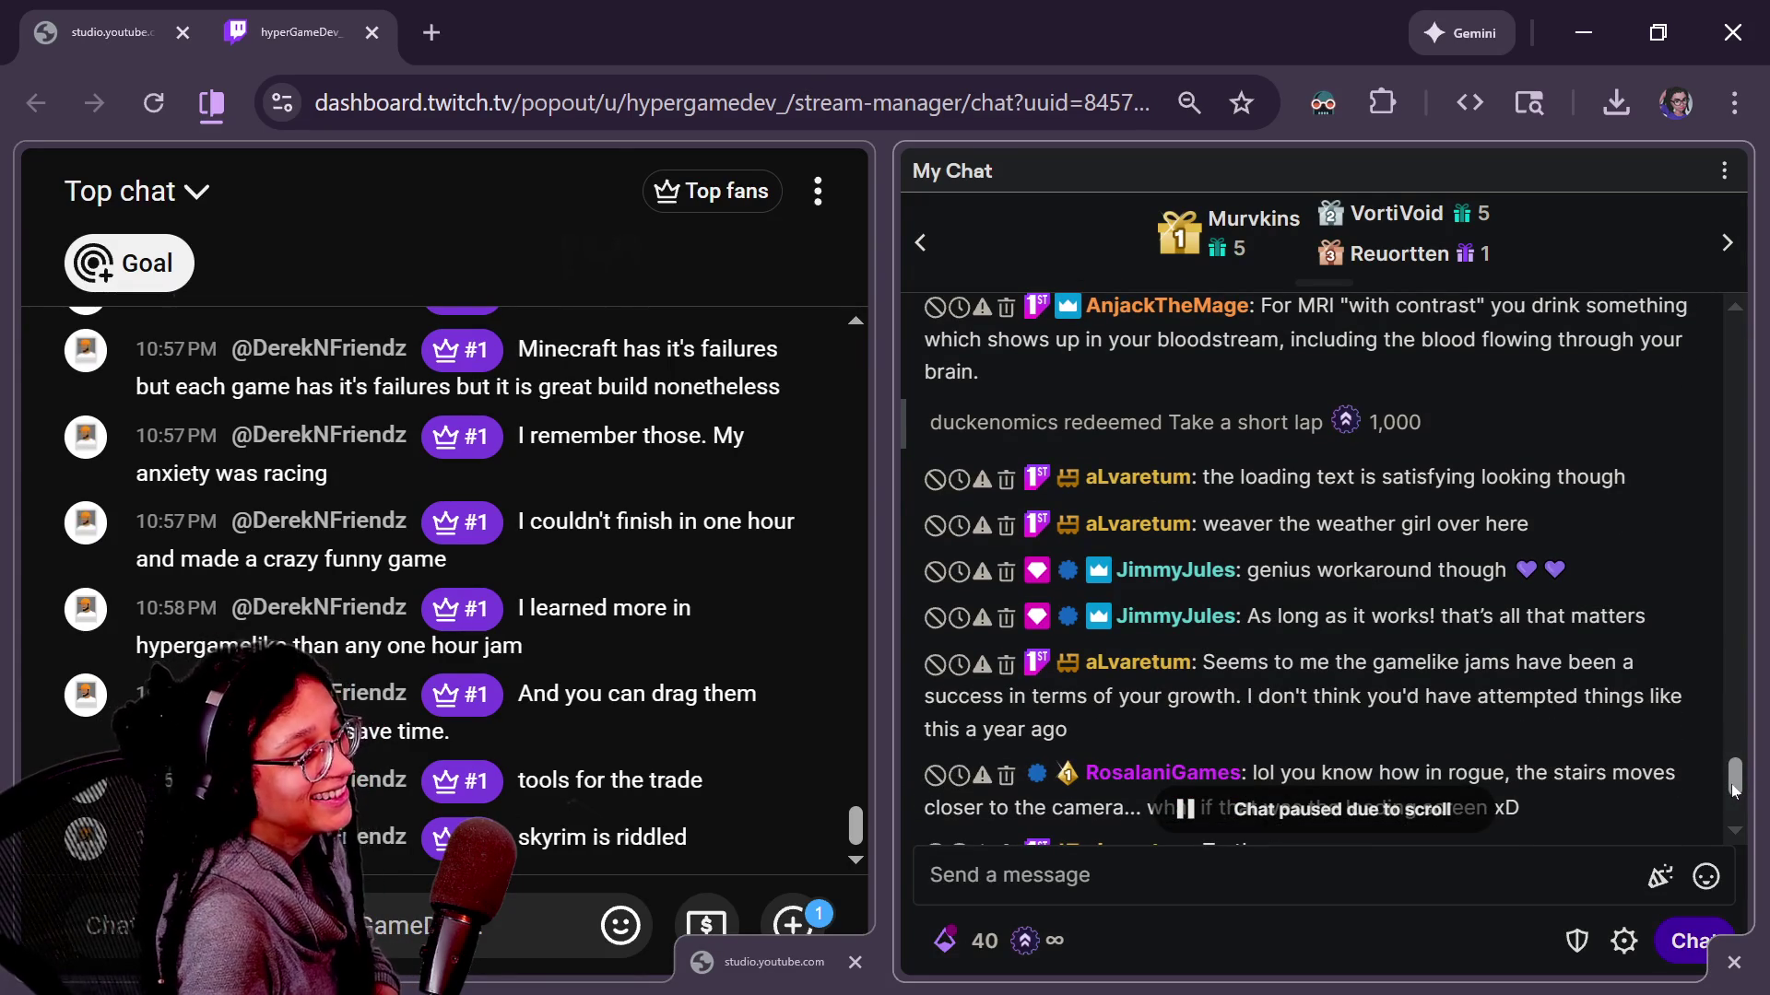
{"action": "left_click_drag", "start_coordinate": [1733, 790], "coordinate": [1733, 798]}
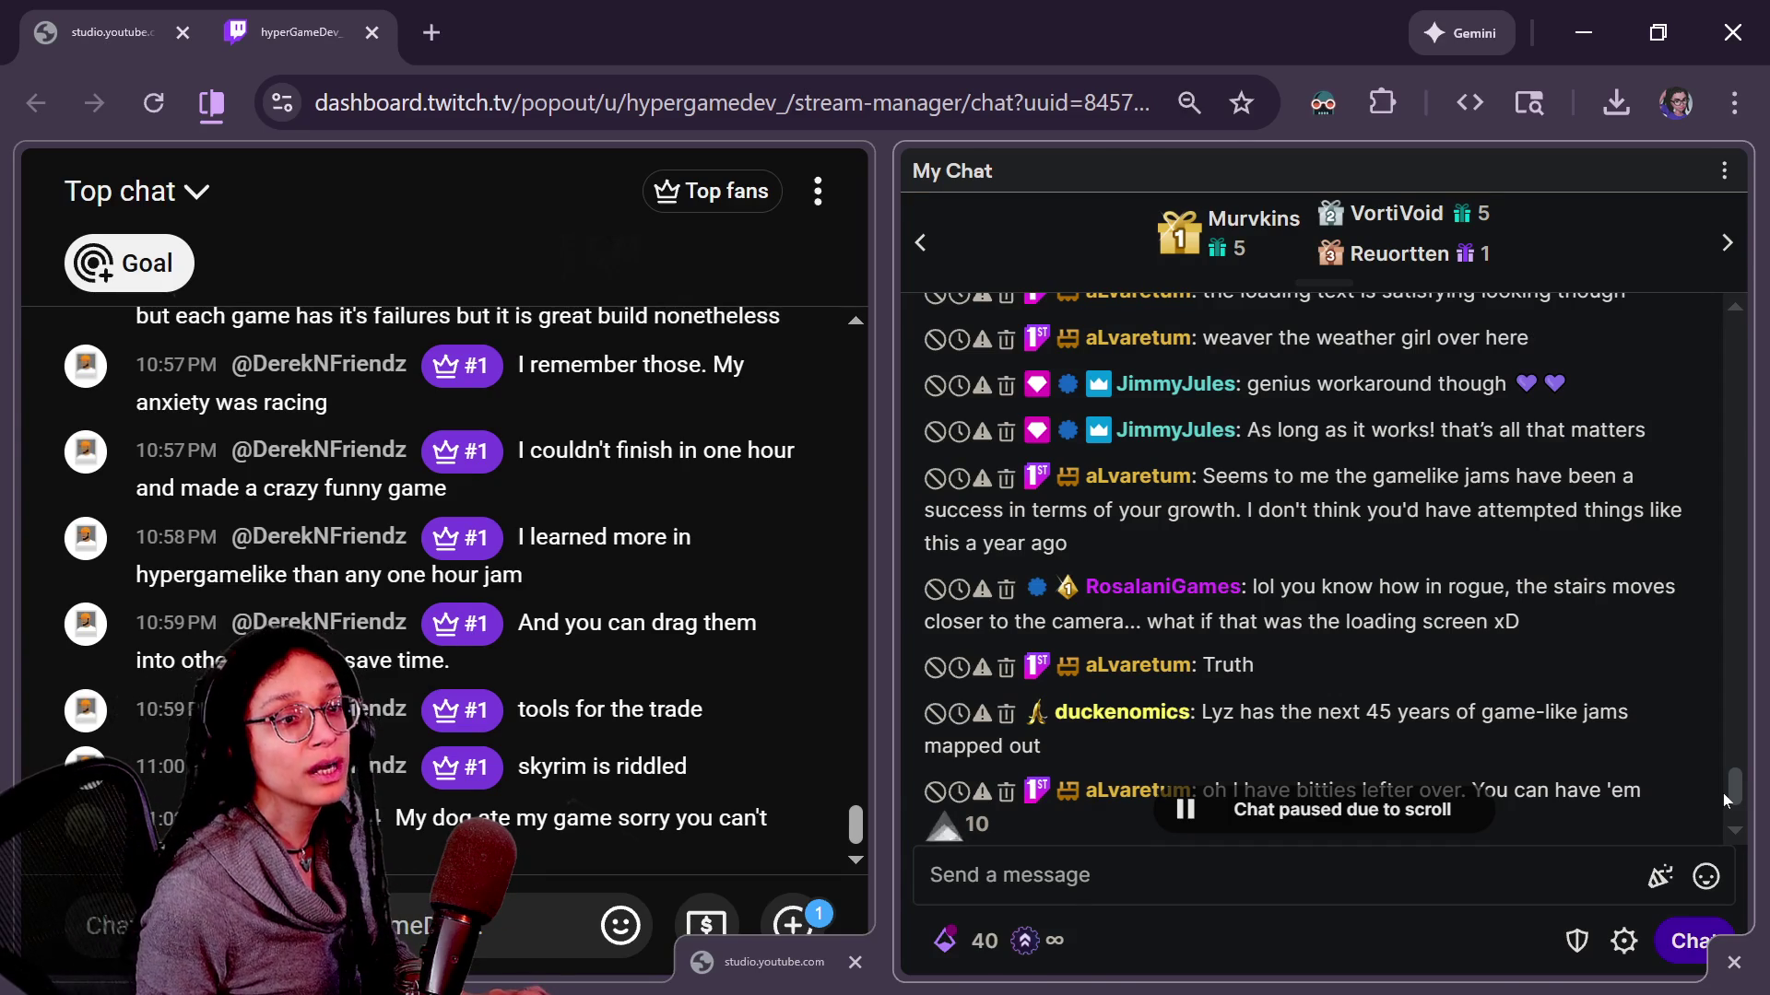
Switch from the Twitch chat to the Game-like Jam browser window.
{"action": "key", "text": "alt+Tab"}
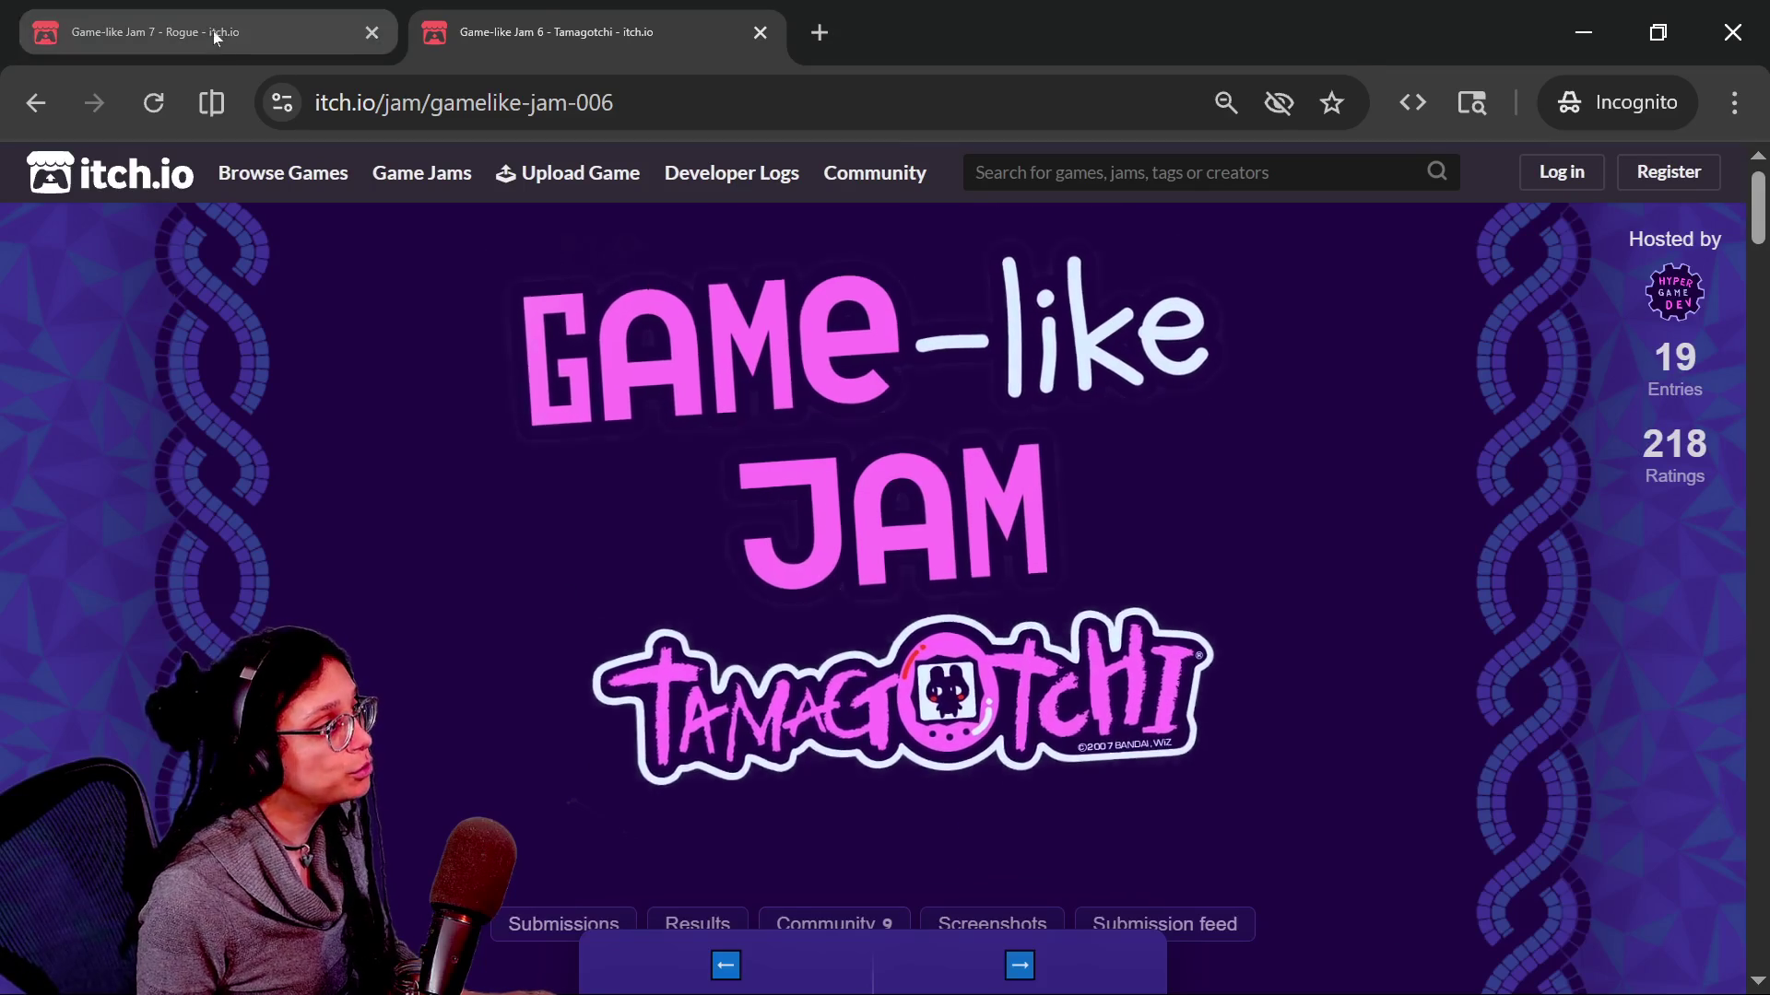
Start a new fullscreen game of Rogue from the Game-like Jam 7 page.
{"action": "left_click", "coordinate": [214, 34]}
{"action": "scroll", "coordinate": [820, 415], "scroll_direction": "down", "scroll_amount": 4}
{"action": "scroll", "coordinate": [821, 423], "scroll_direction": "down", "scroll_amount": 5}
{"action": "left_click", "coordinate": [1020, 434]}
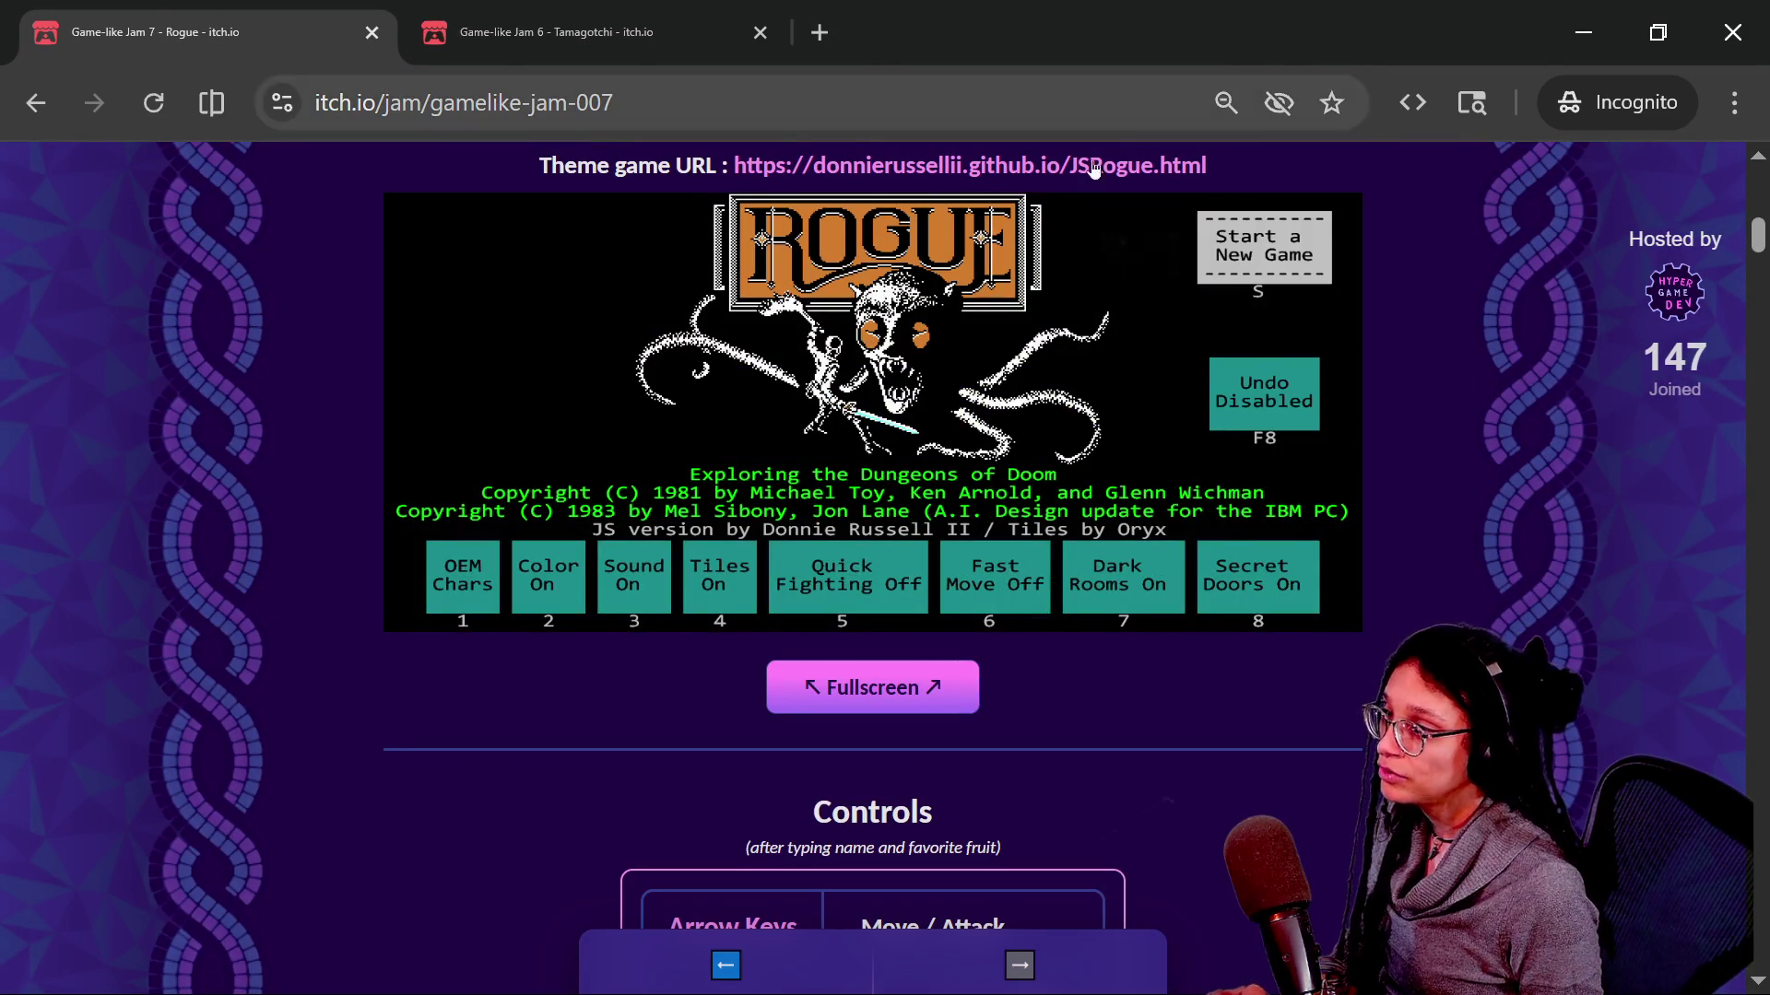
{"action": "left_click", "coordinate": [1225, 316]}
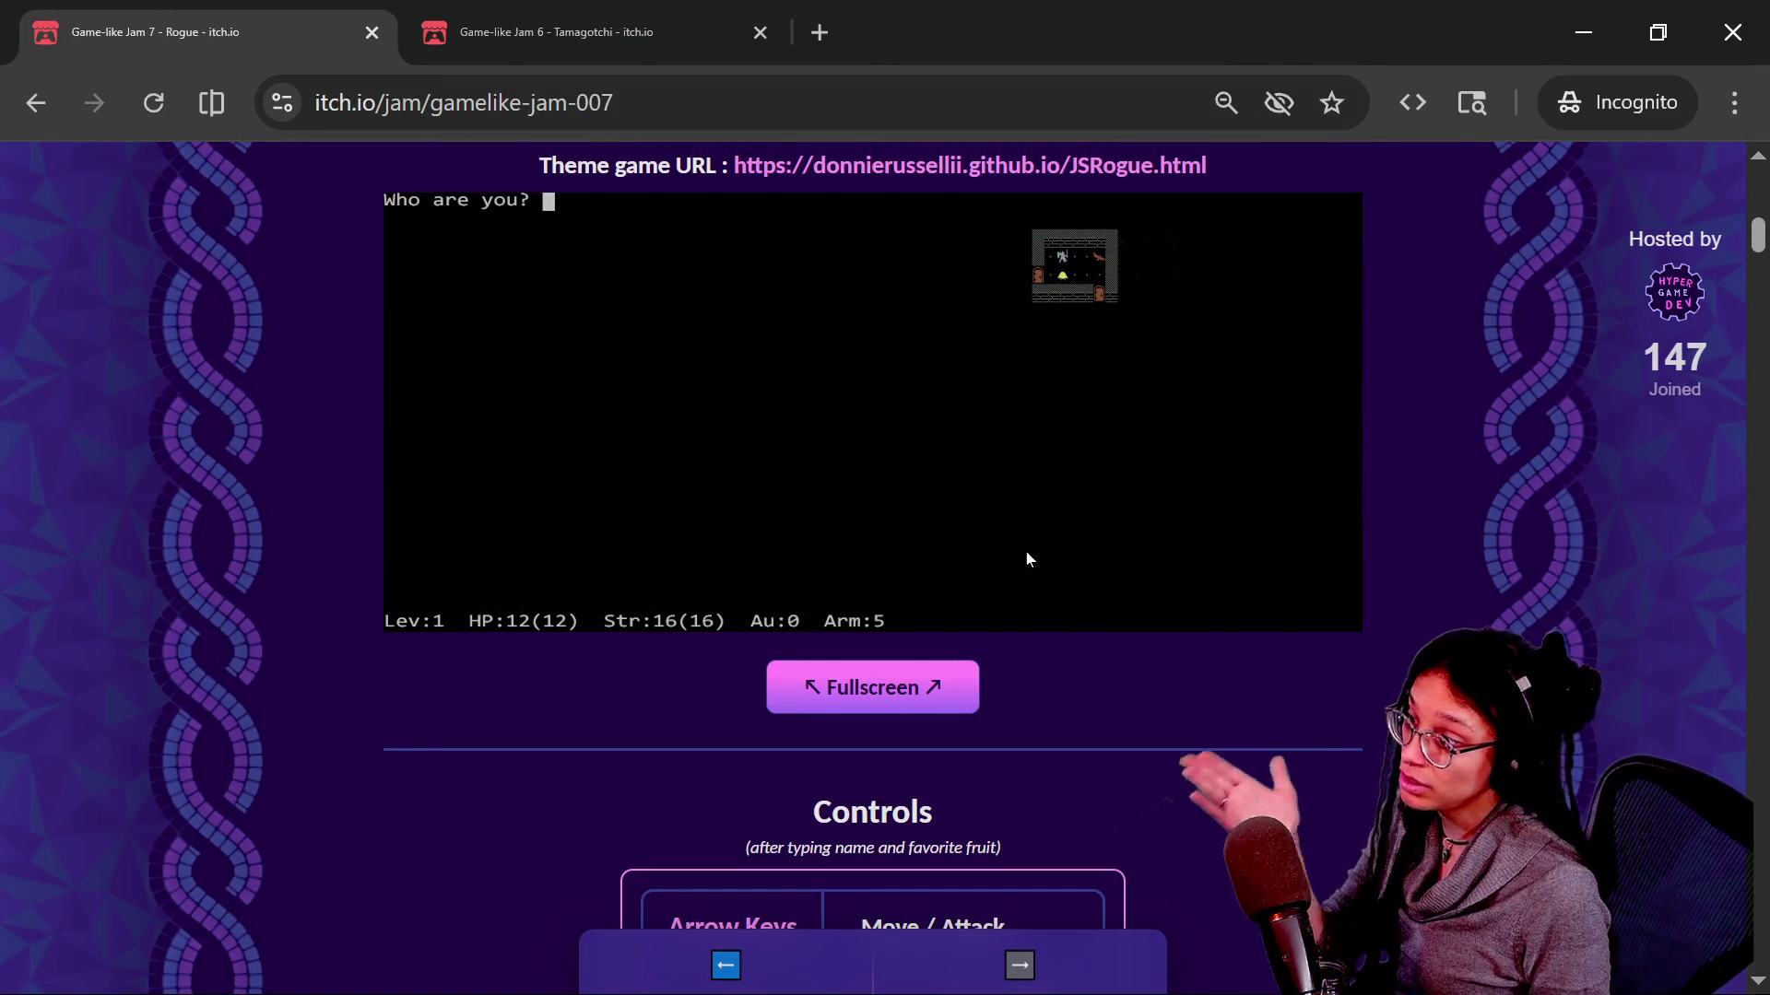
{"action": "left_click", "coordinate": [807, 689]}
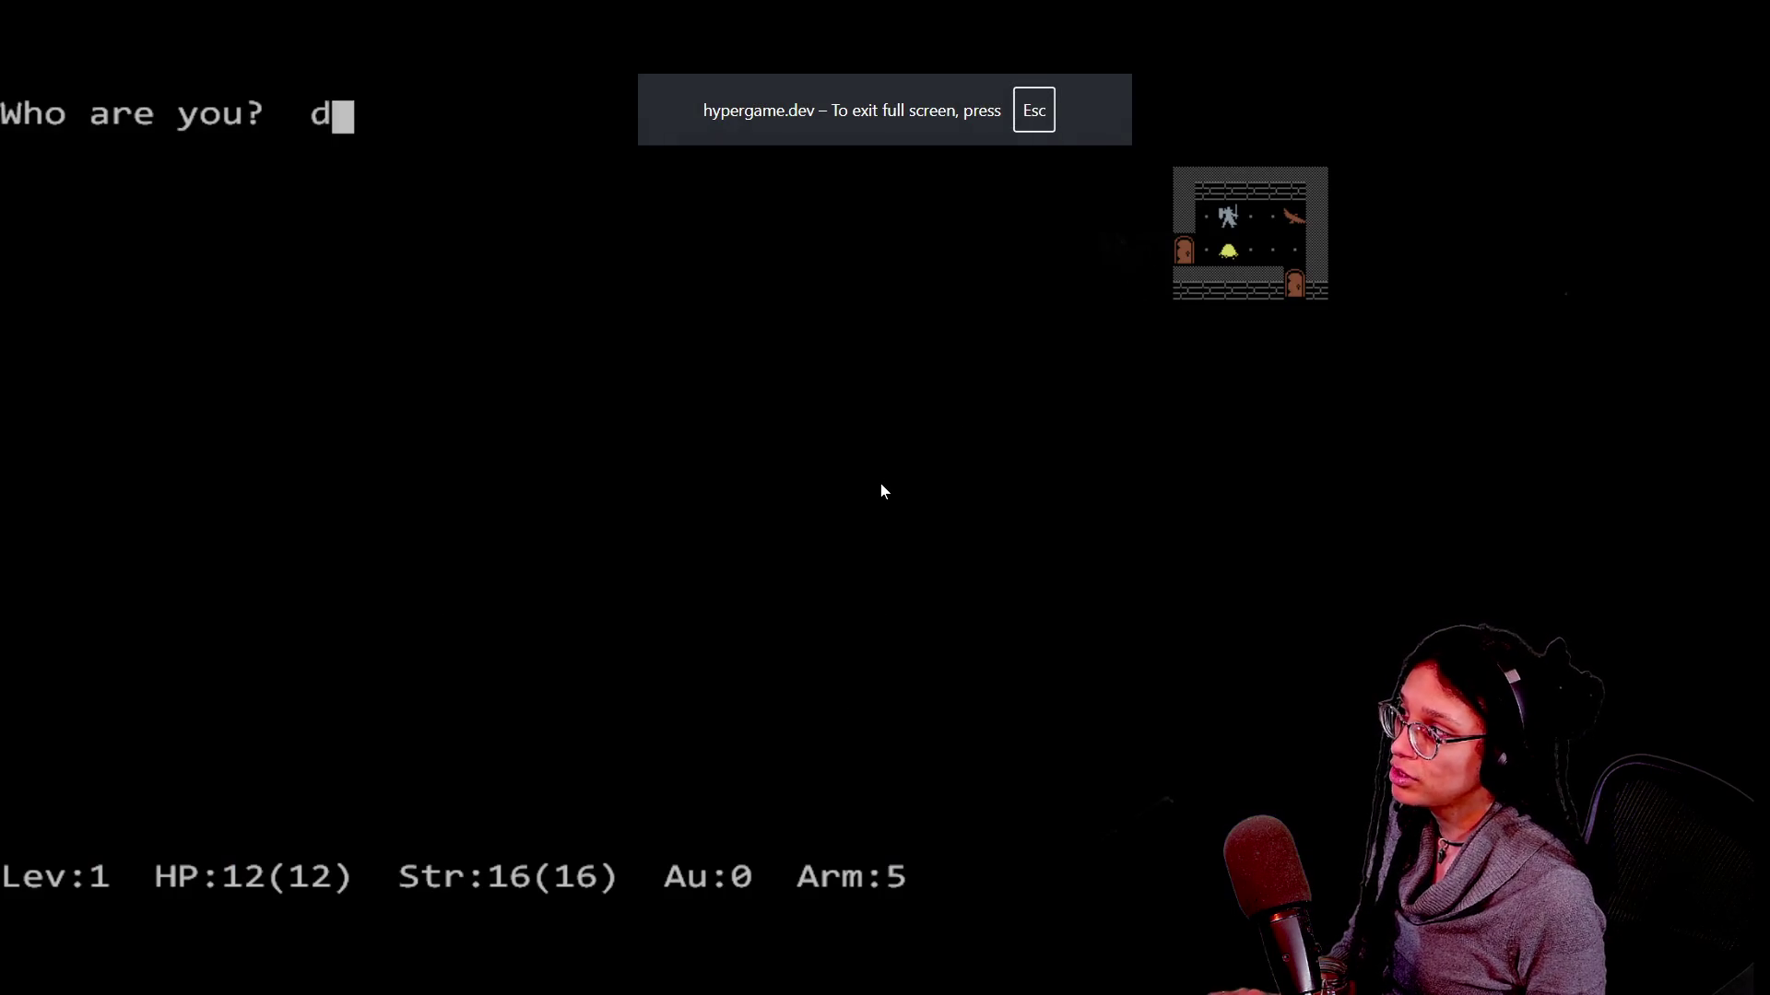
{"action": "key", "text": "Return"}
Explore the first rooms and corridors, grab gold, and descend the stairs to dungeon level 2.
{"action": "key", "text": "Left"}
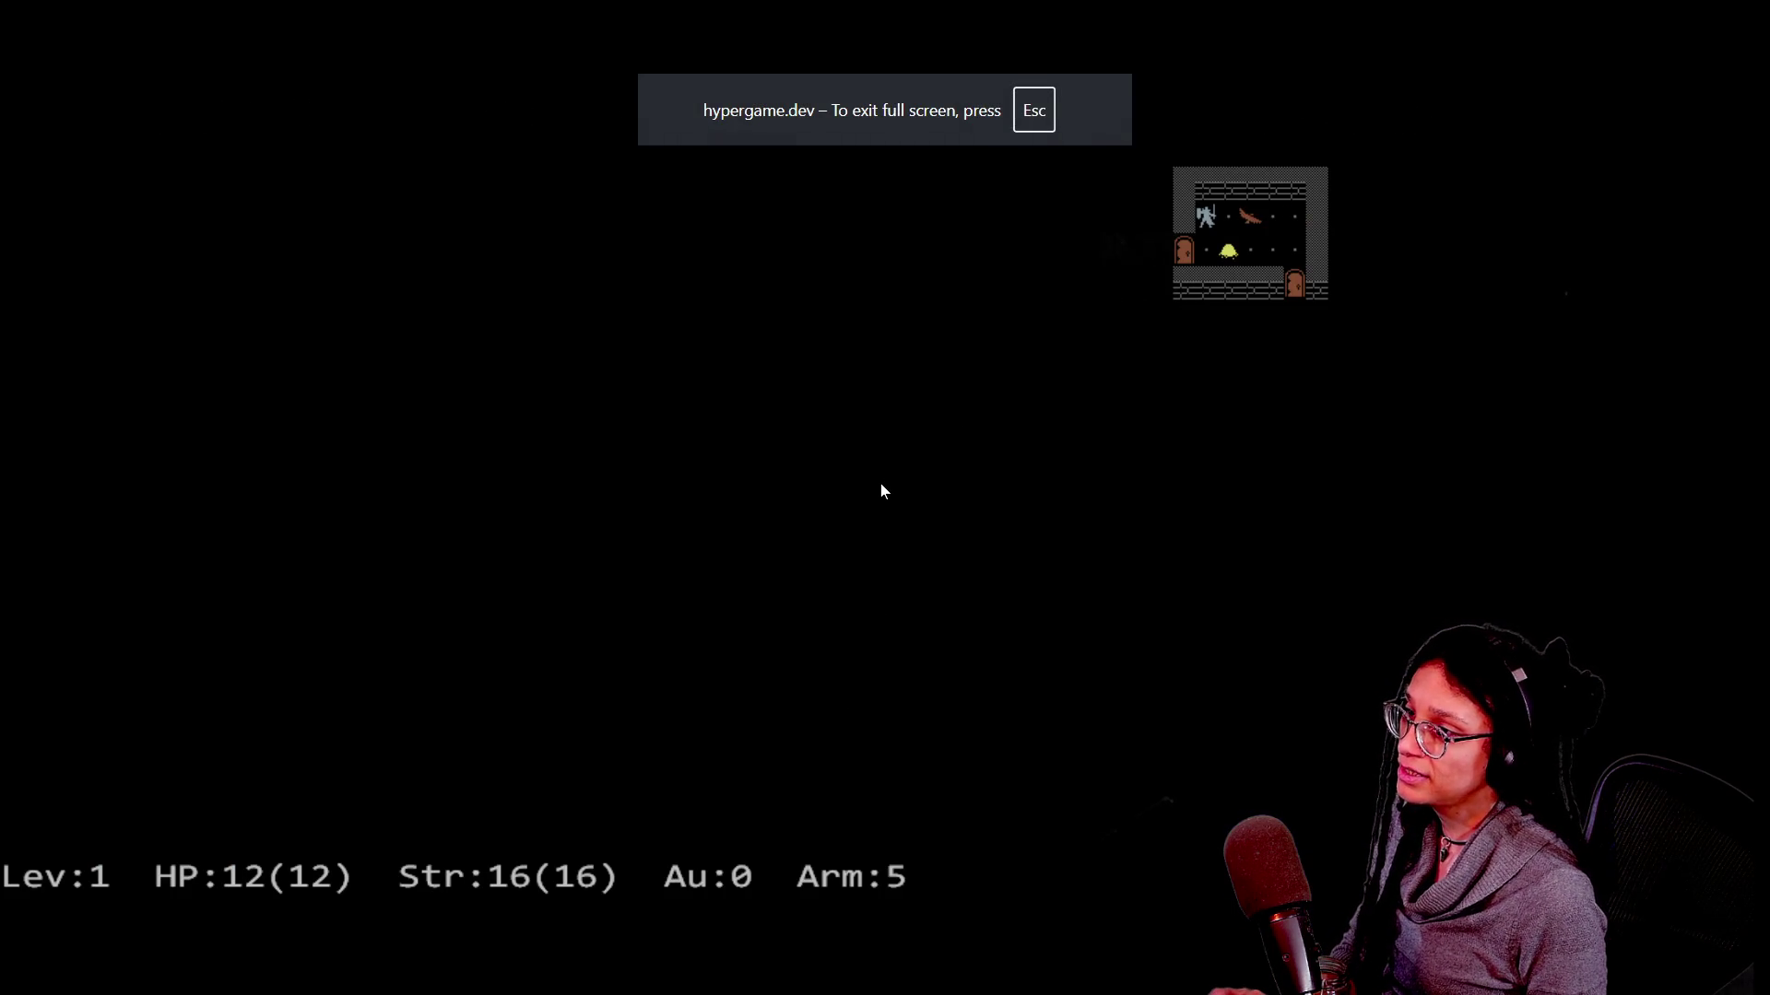
{"action": "key", "text": "Left"}
{"action": "key", "text": "Right"}
{"action": "key", "text": "Right"}
{"action": "key", "text": "Right"}
{"action": "key", "text": "Right"}
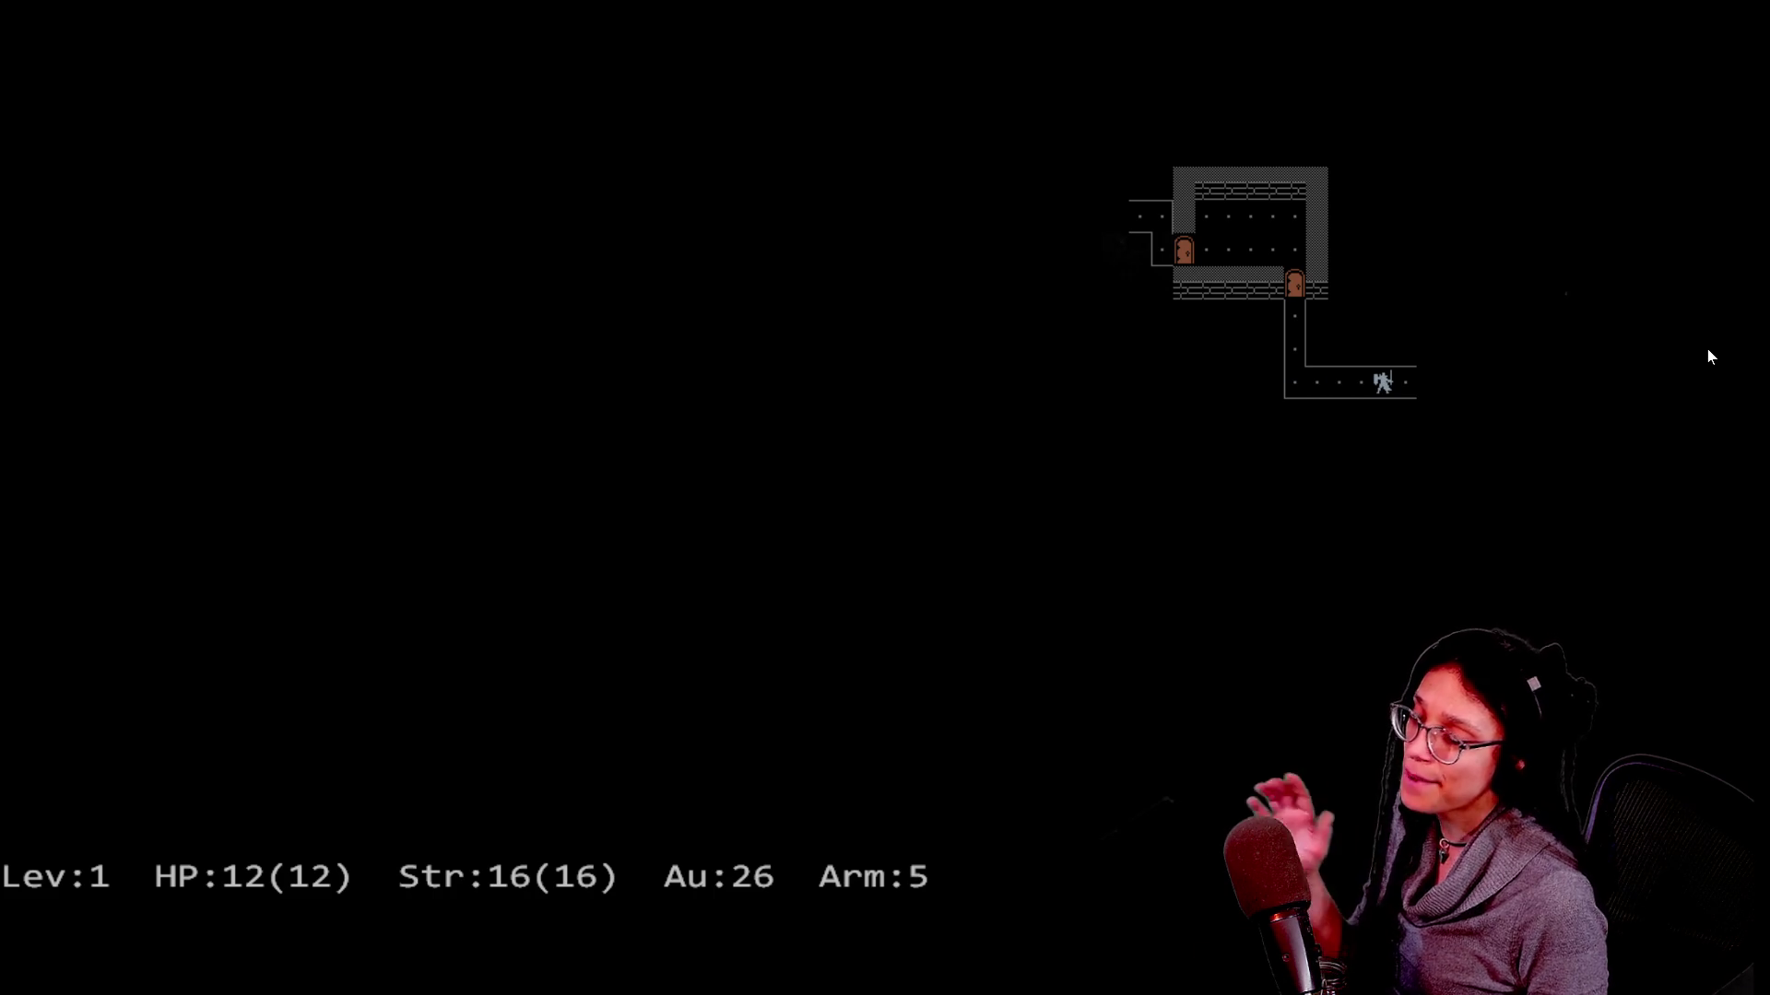
{"action": "key", "text": "Right"}
{"action": "key", "text": "Right"}
{"action": "key", "text": "Right"}
{"action": "key", "text": "Right"}
{"action": "key", "text": "Right"}
{"action": "key", "text": "Right"}
{"action": "key", "text": "Right"}
{"action": "key", "text": "Right"}
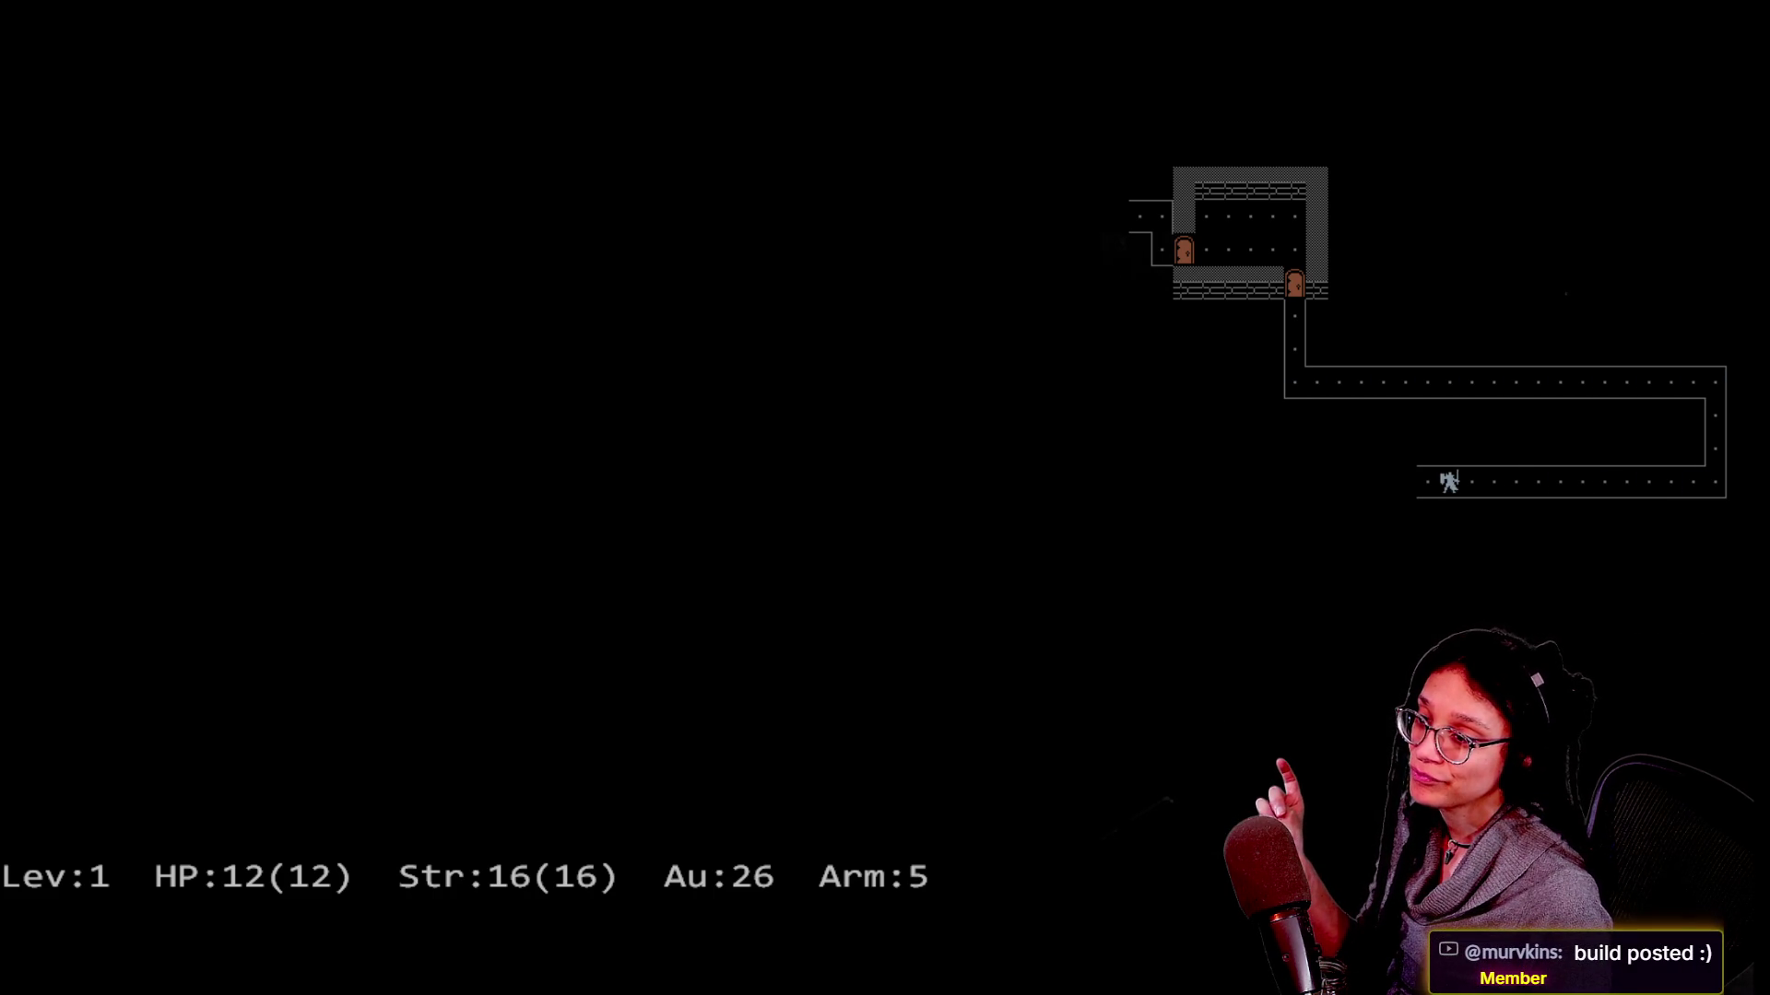
{"action": "key", "text": "Down"}
{"action": "key", "text": "Down"}
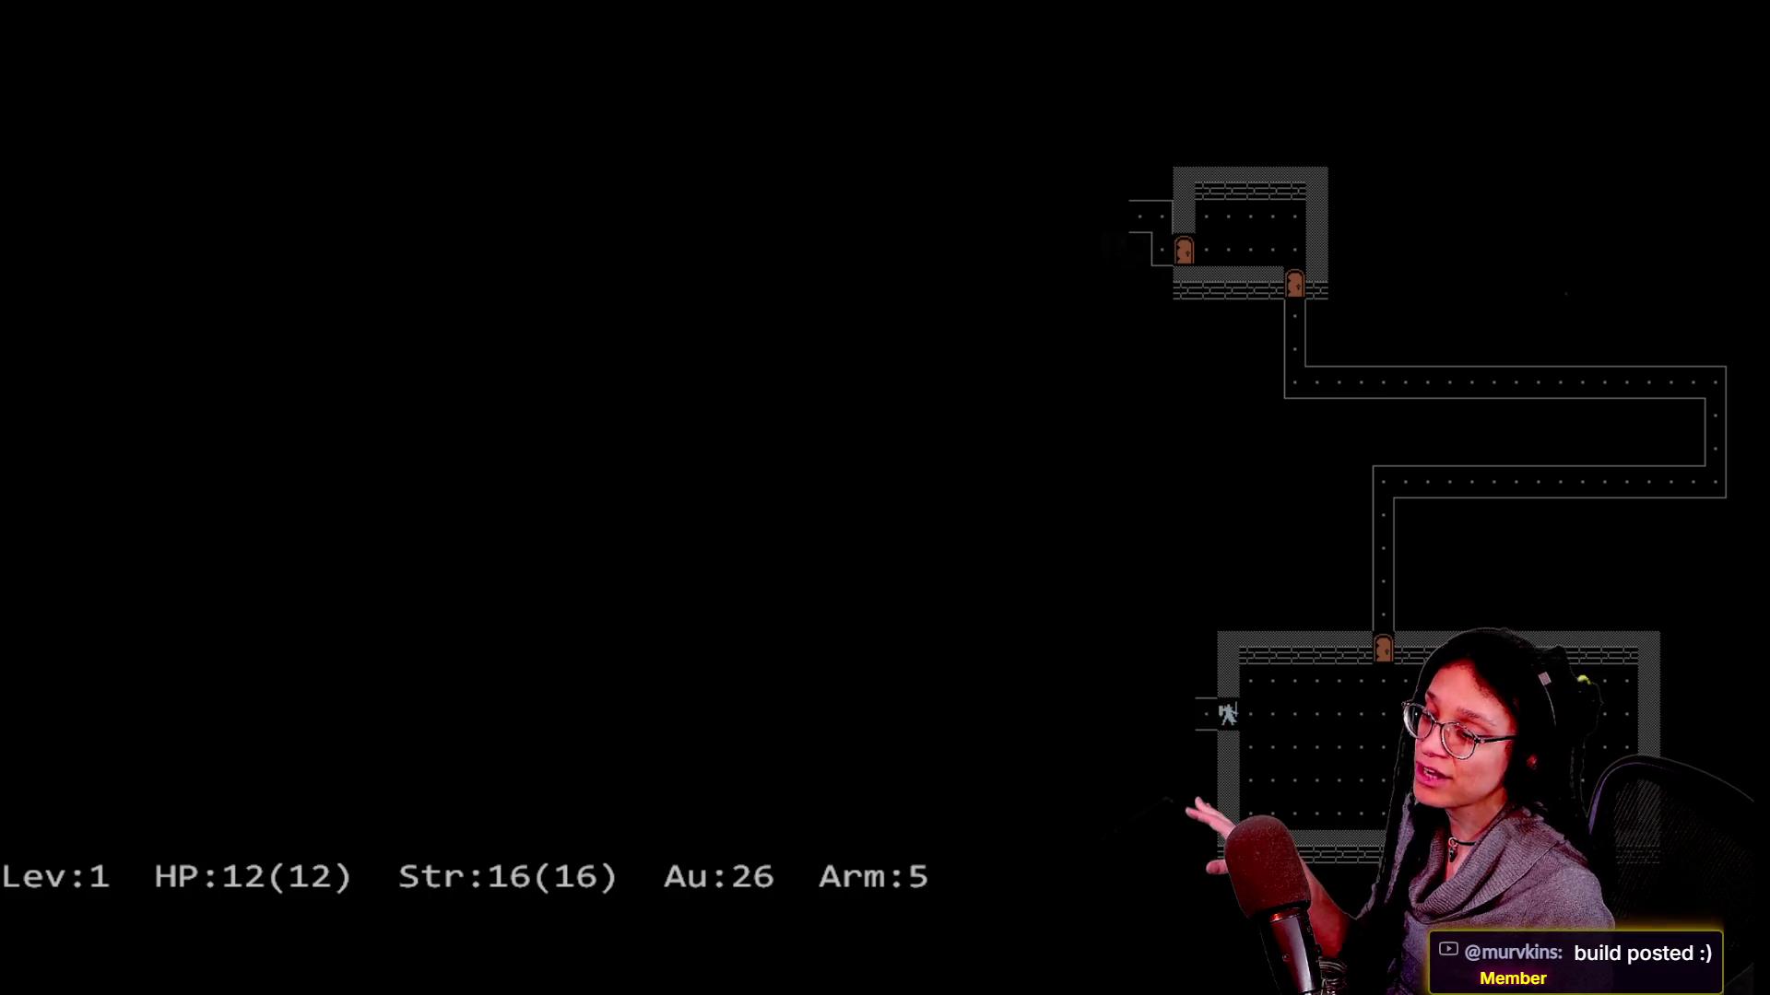
{"action": "key", "text": "Left"}
{"action": "key", "text": "Left"}
{"action": "key", "text": "Left"}
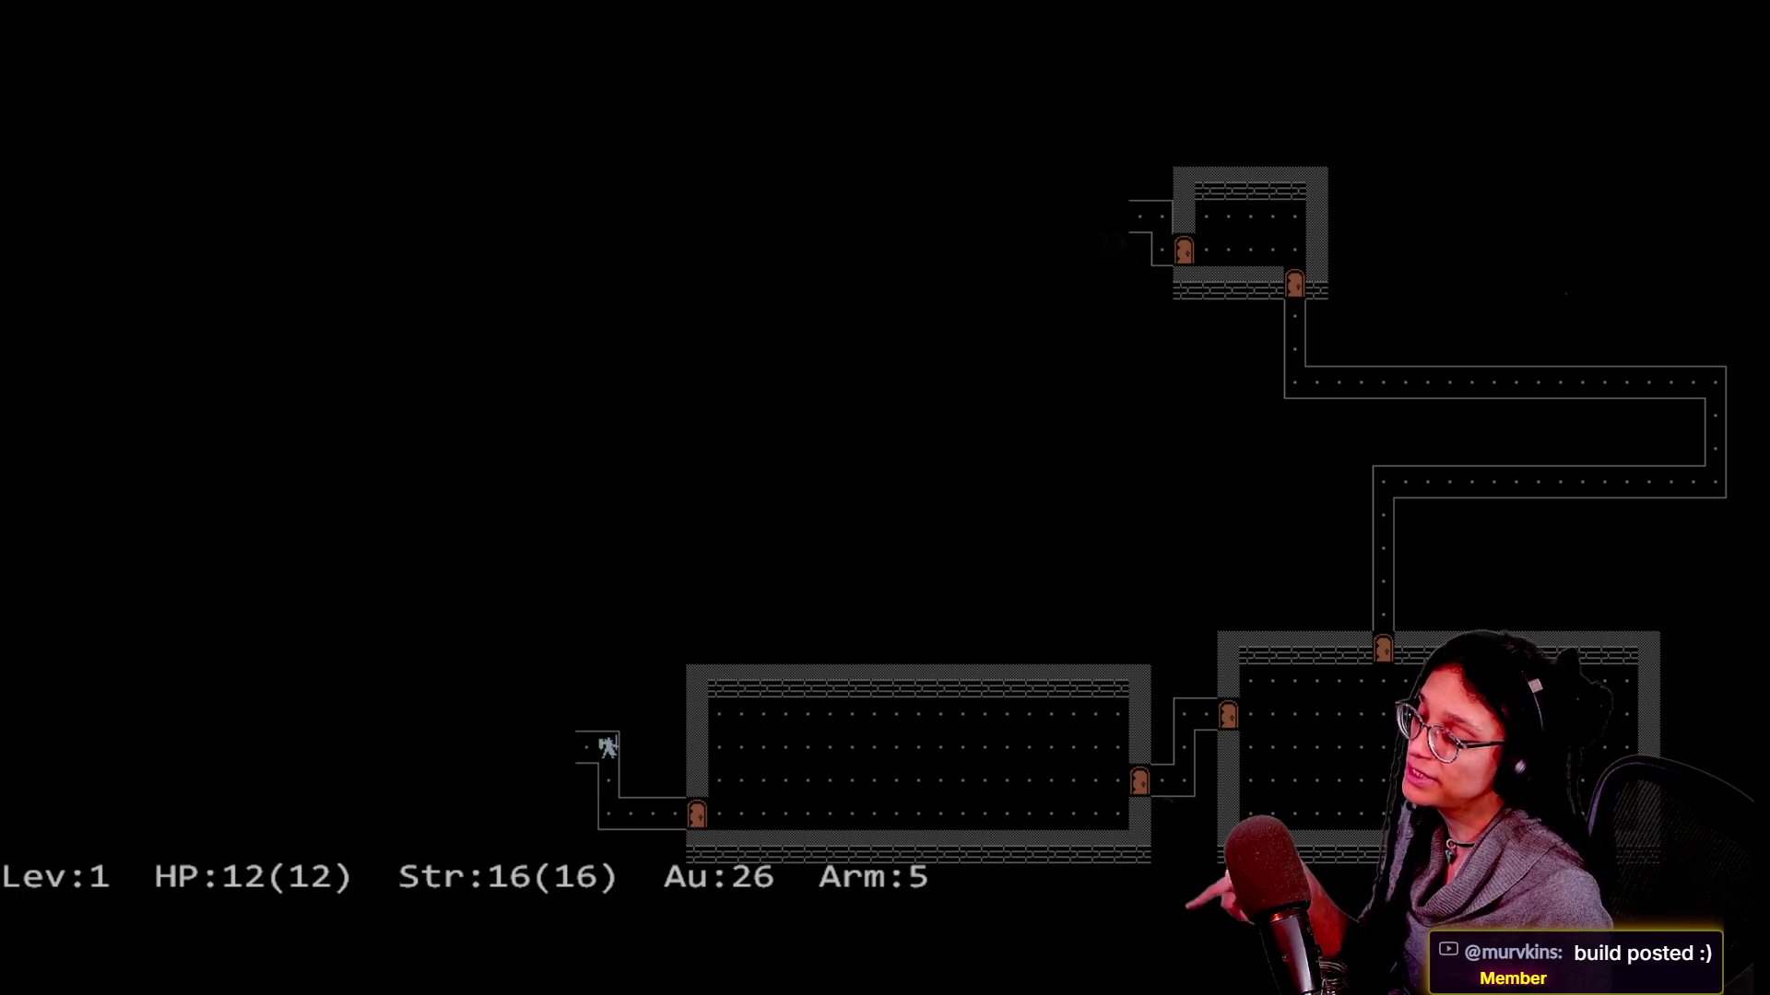
{"action": "key", "text": "Left"}
{"action": "key", "text": "Left"}
{"action": "key", "text": "Left"}
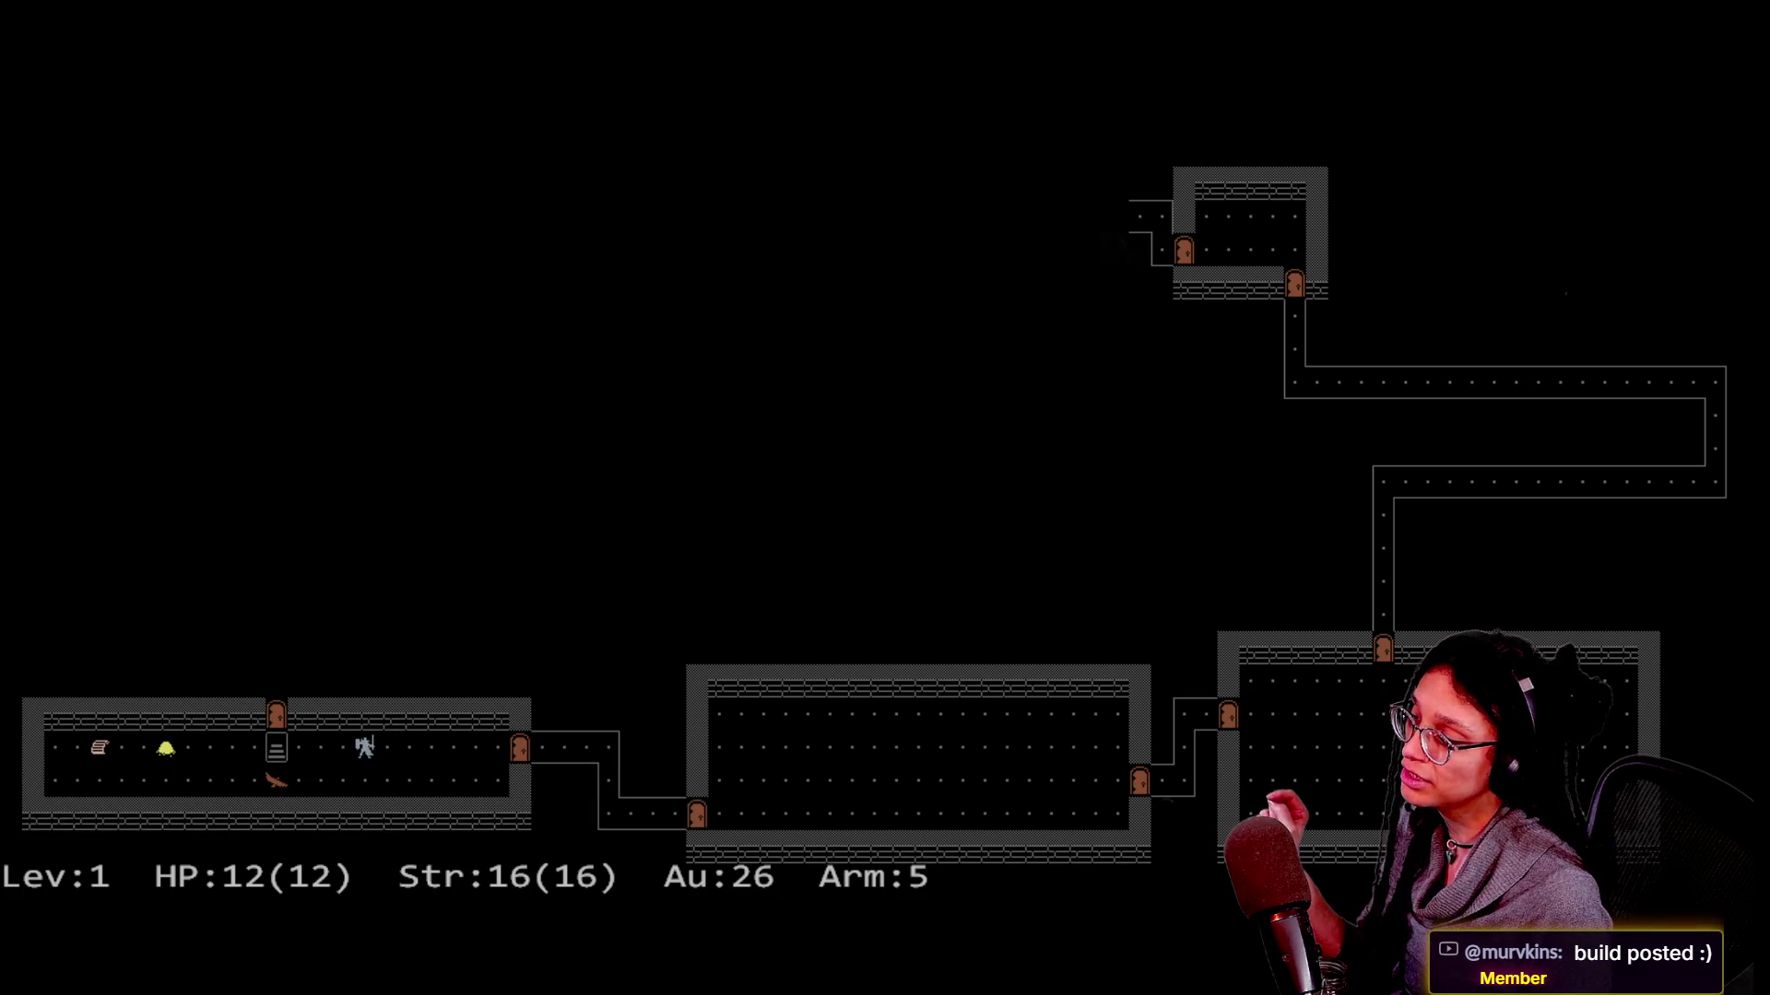
{"action": "key", "text": "Left"}
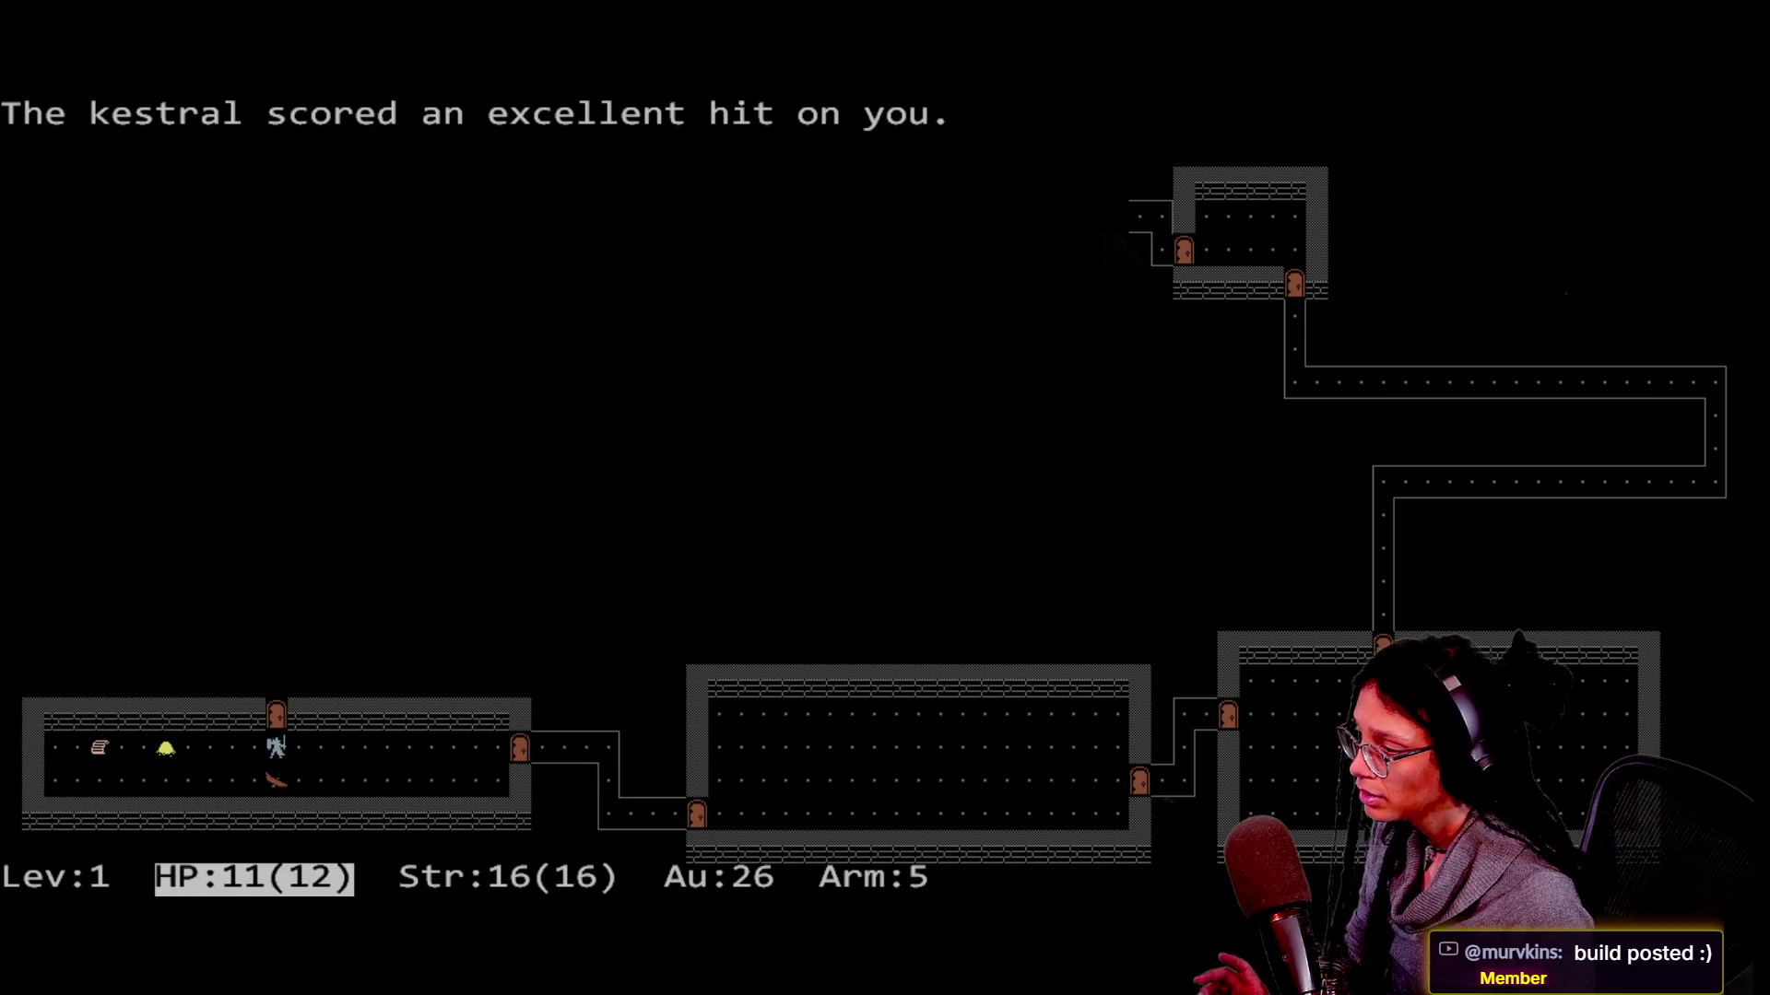
{"action": "key", "text": "greater"}
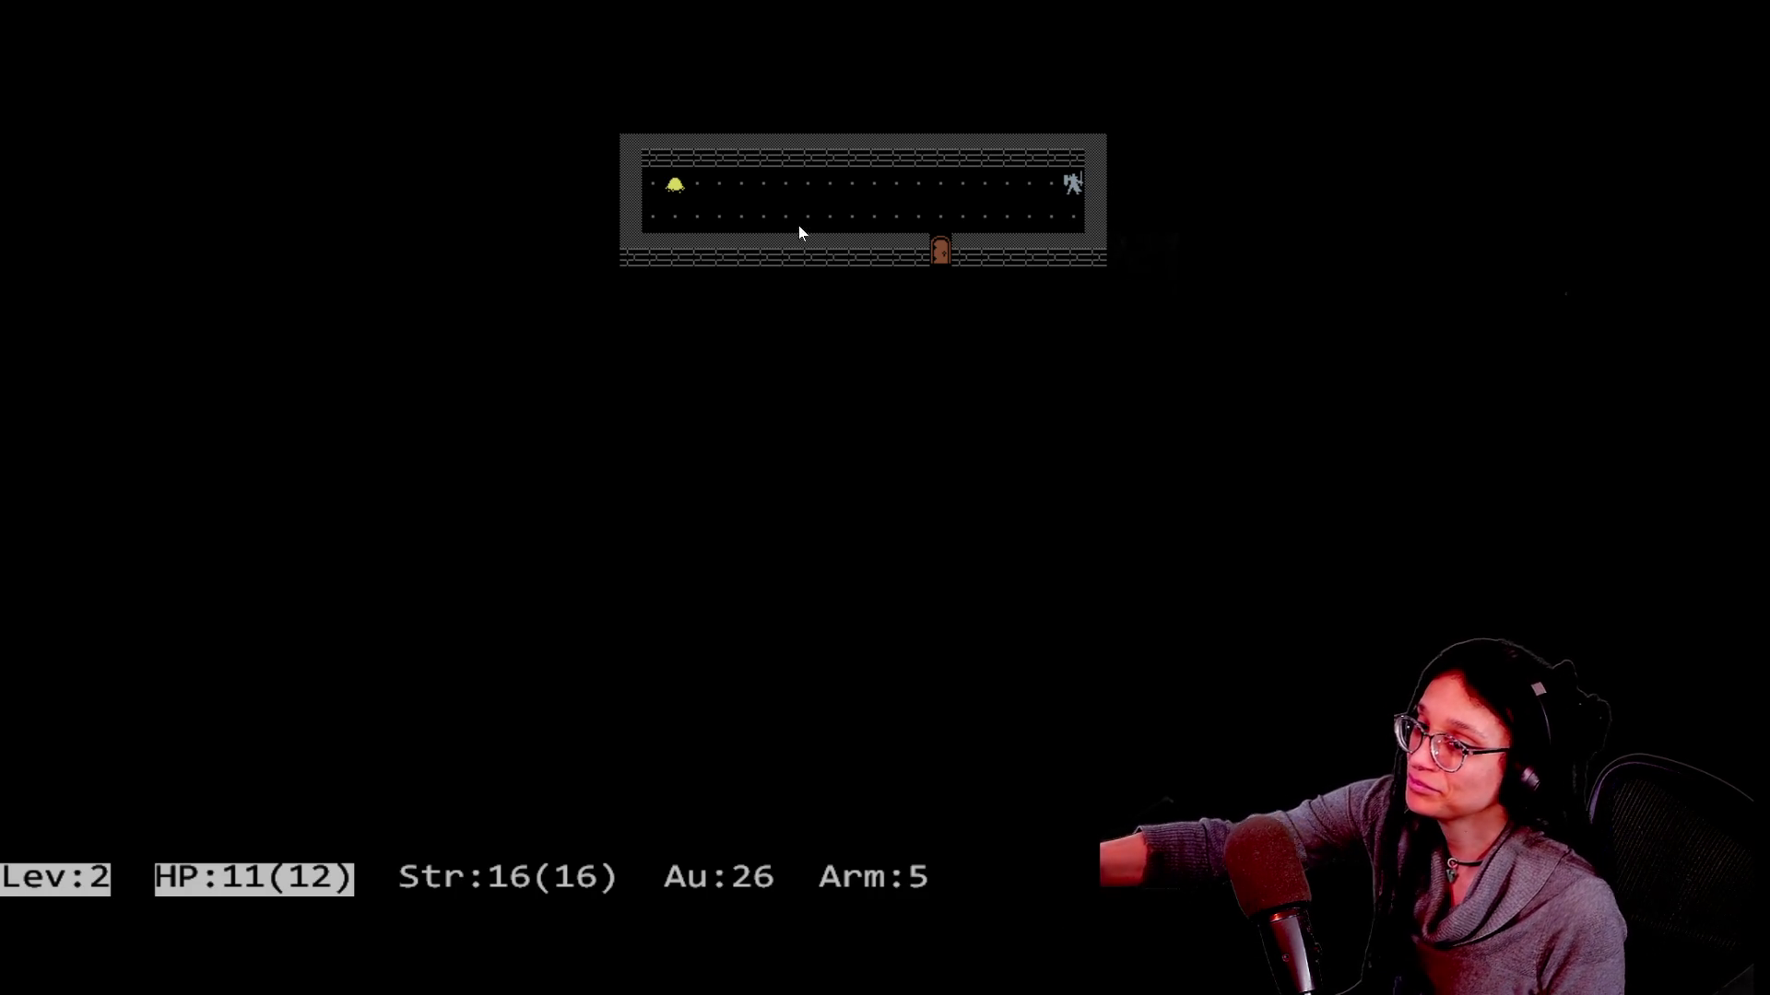
Leave fullscreen Rogue and switch over to the Discord window.
{"action": "left_click", "coordinate": [880, 103]}
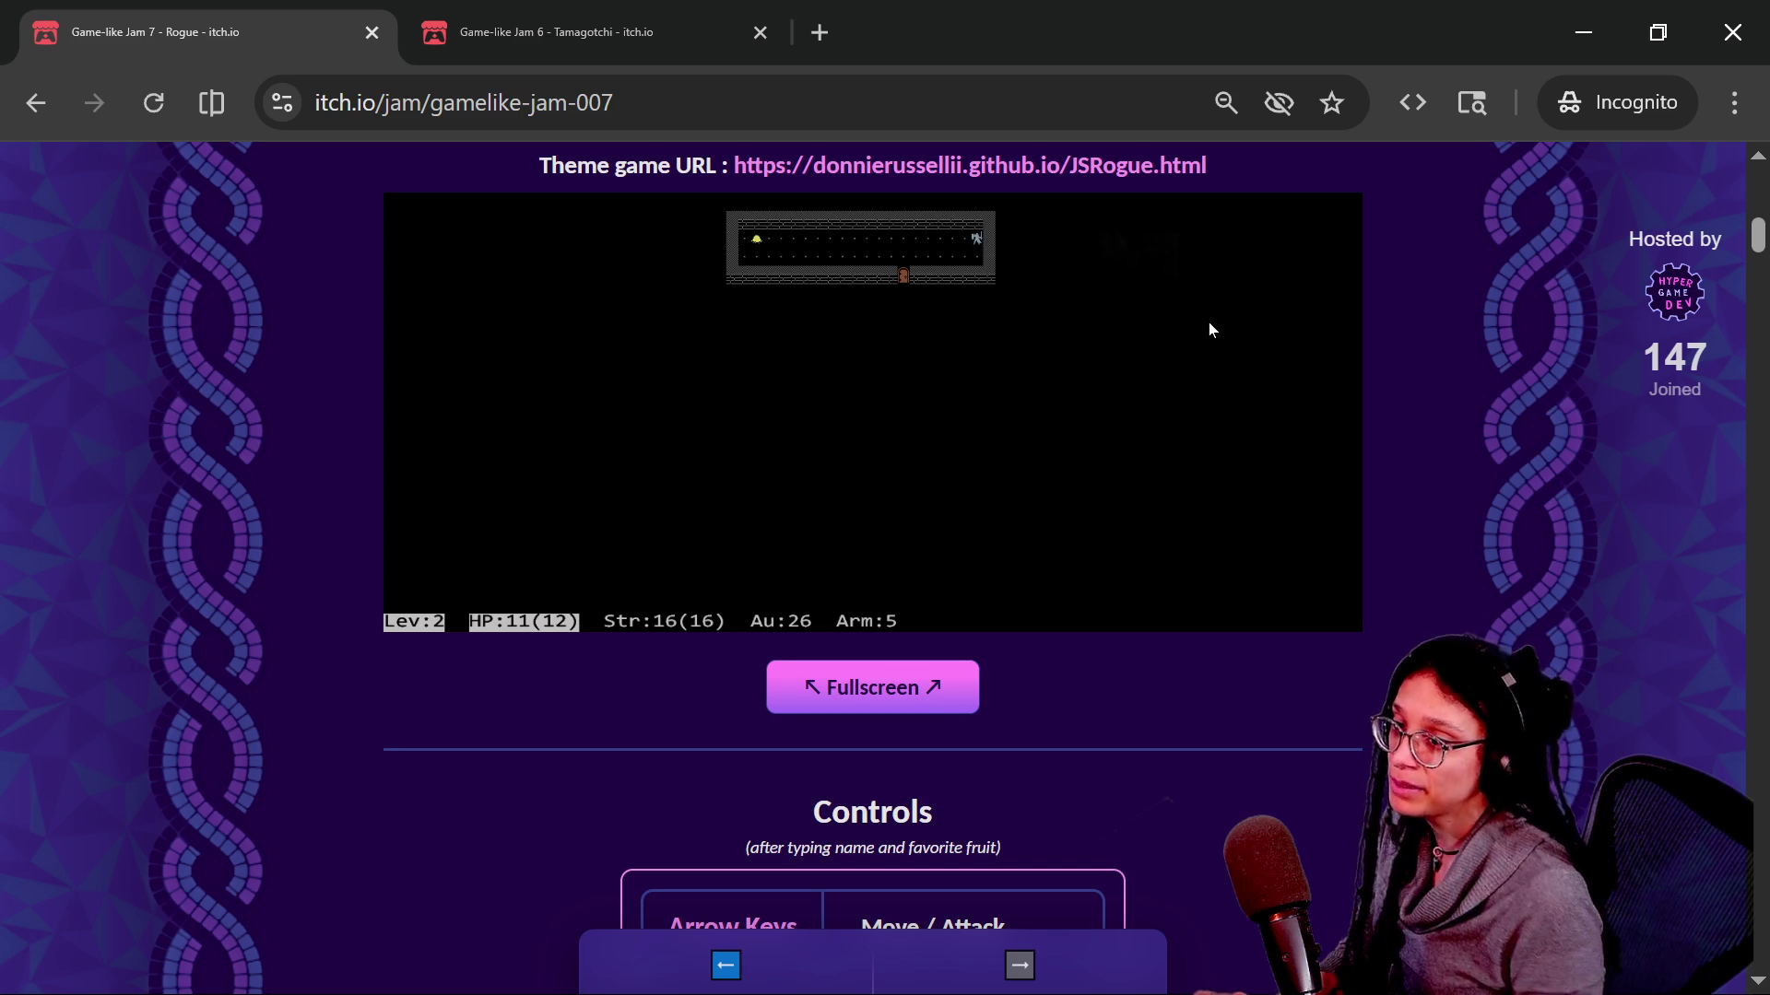
{"action": "key", "text": "alt+Tab"}
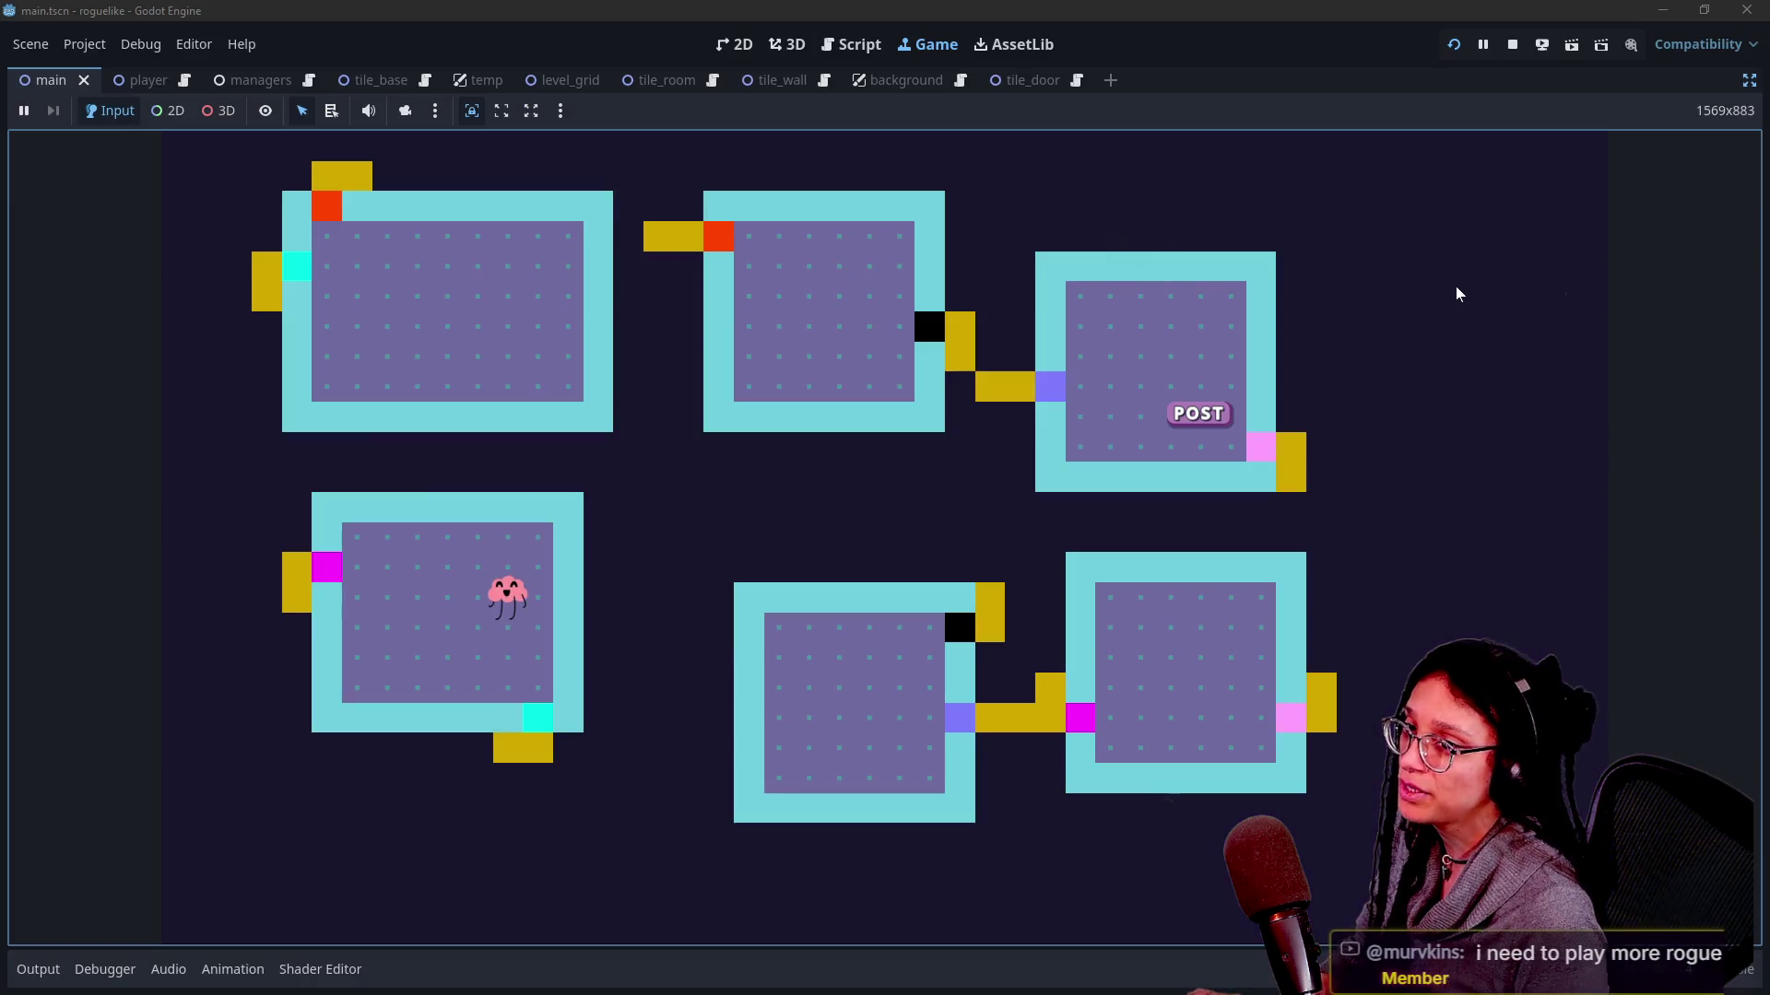
{"action": "key", "text": "alt+Tab"}
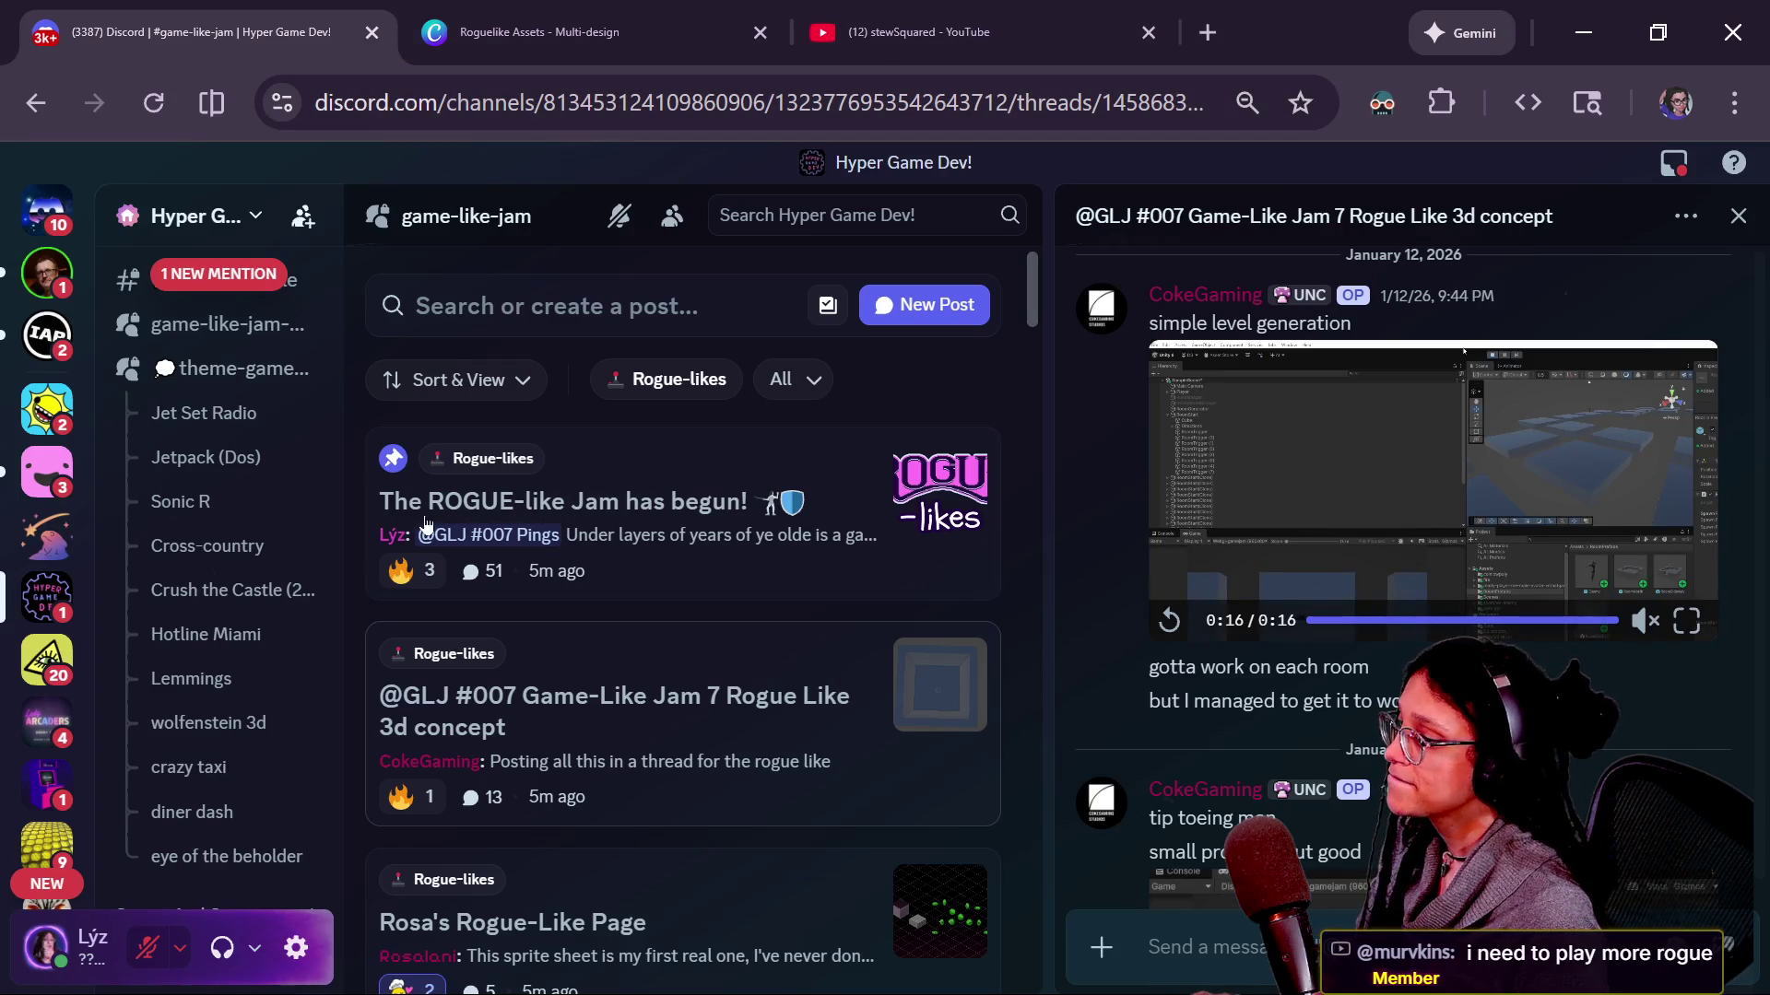
{"action": "scroll", "coordinate": [546, 611], "scroll_direction": "down", "scroll_amount": 2}
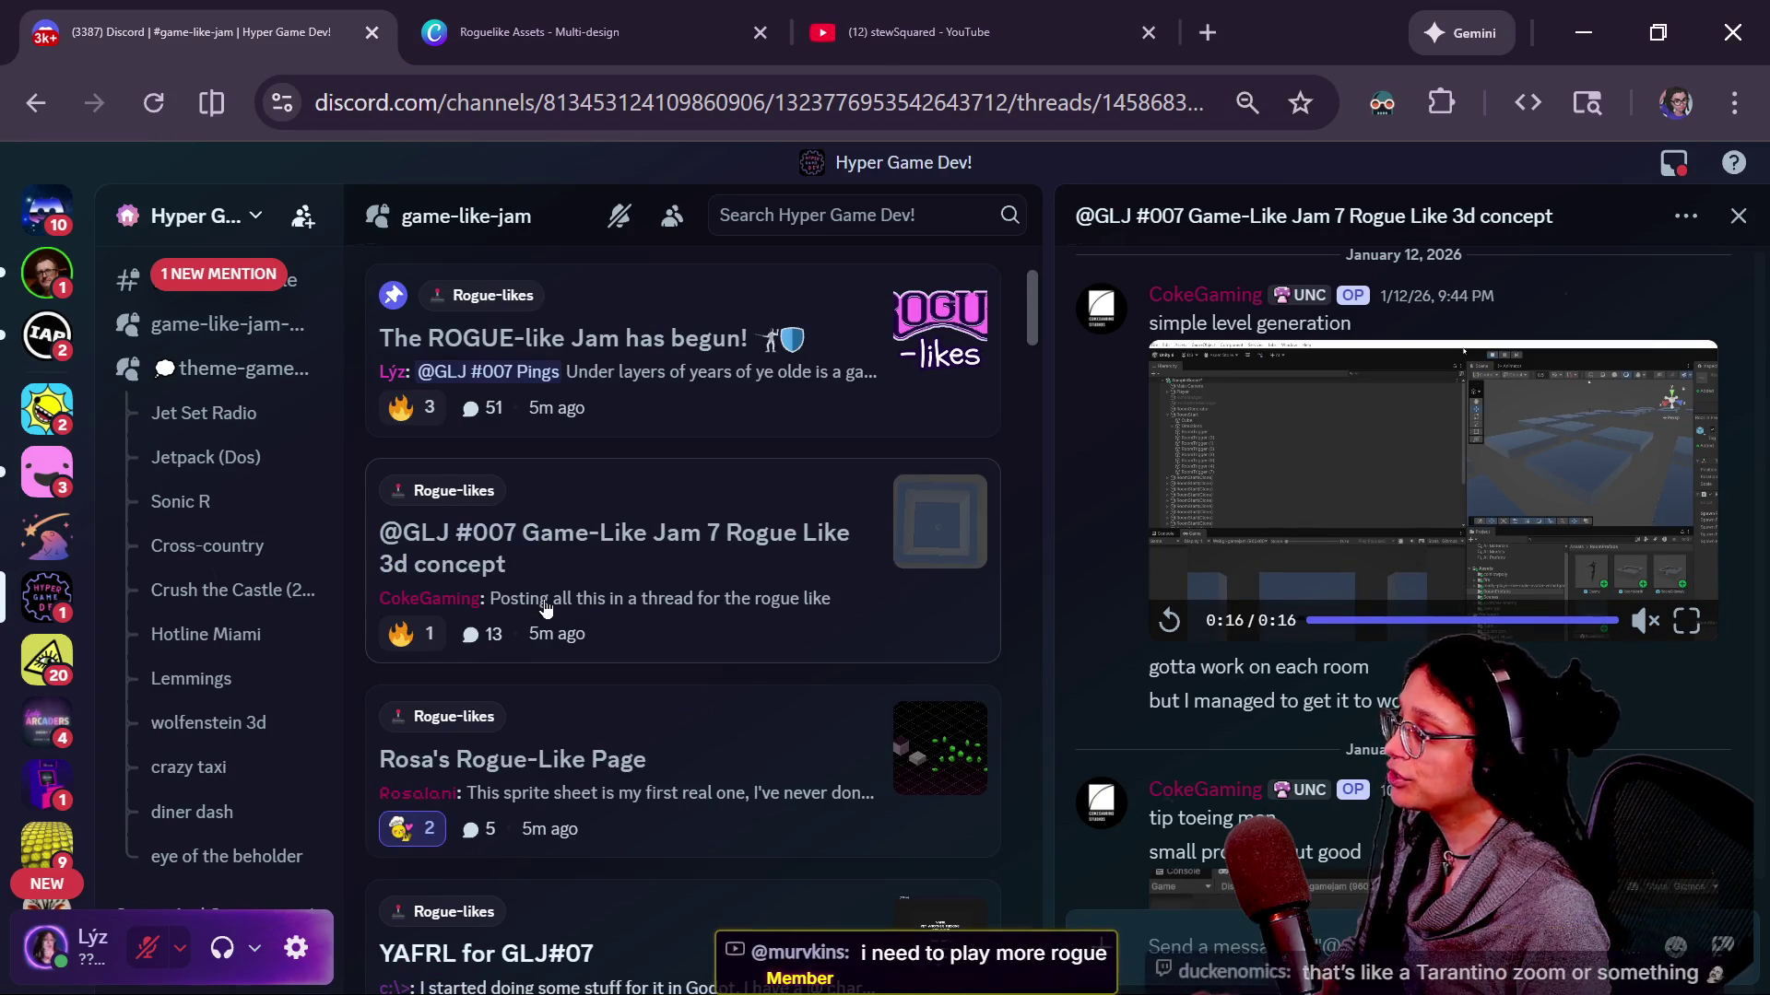
{"action": "scroll", "coordinate": [552, 610], "scroll_direction": "down", "scroll_amount": 2}
{"action": "scroll", "coordinate": [552, 609], "scroll_direction": "down", "scroll_amount": 2}
{"action": "scroll", "coordinate": [552, 610], "scroll_direction": "down", "scroll_amount": 2}
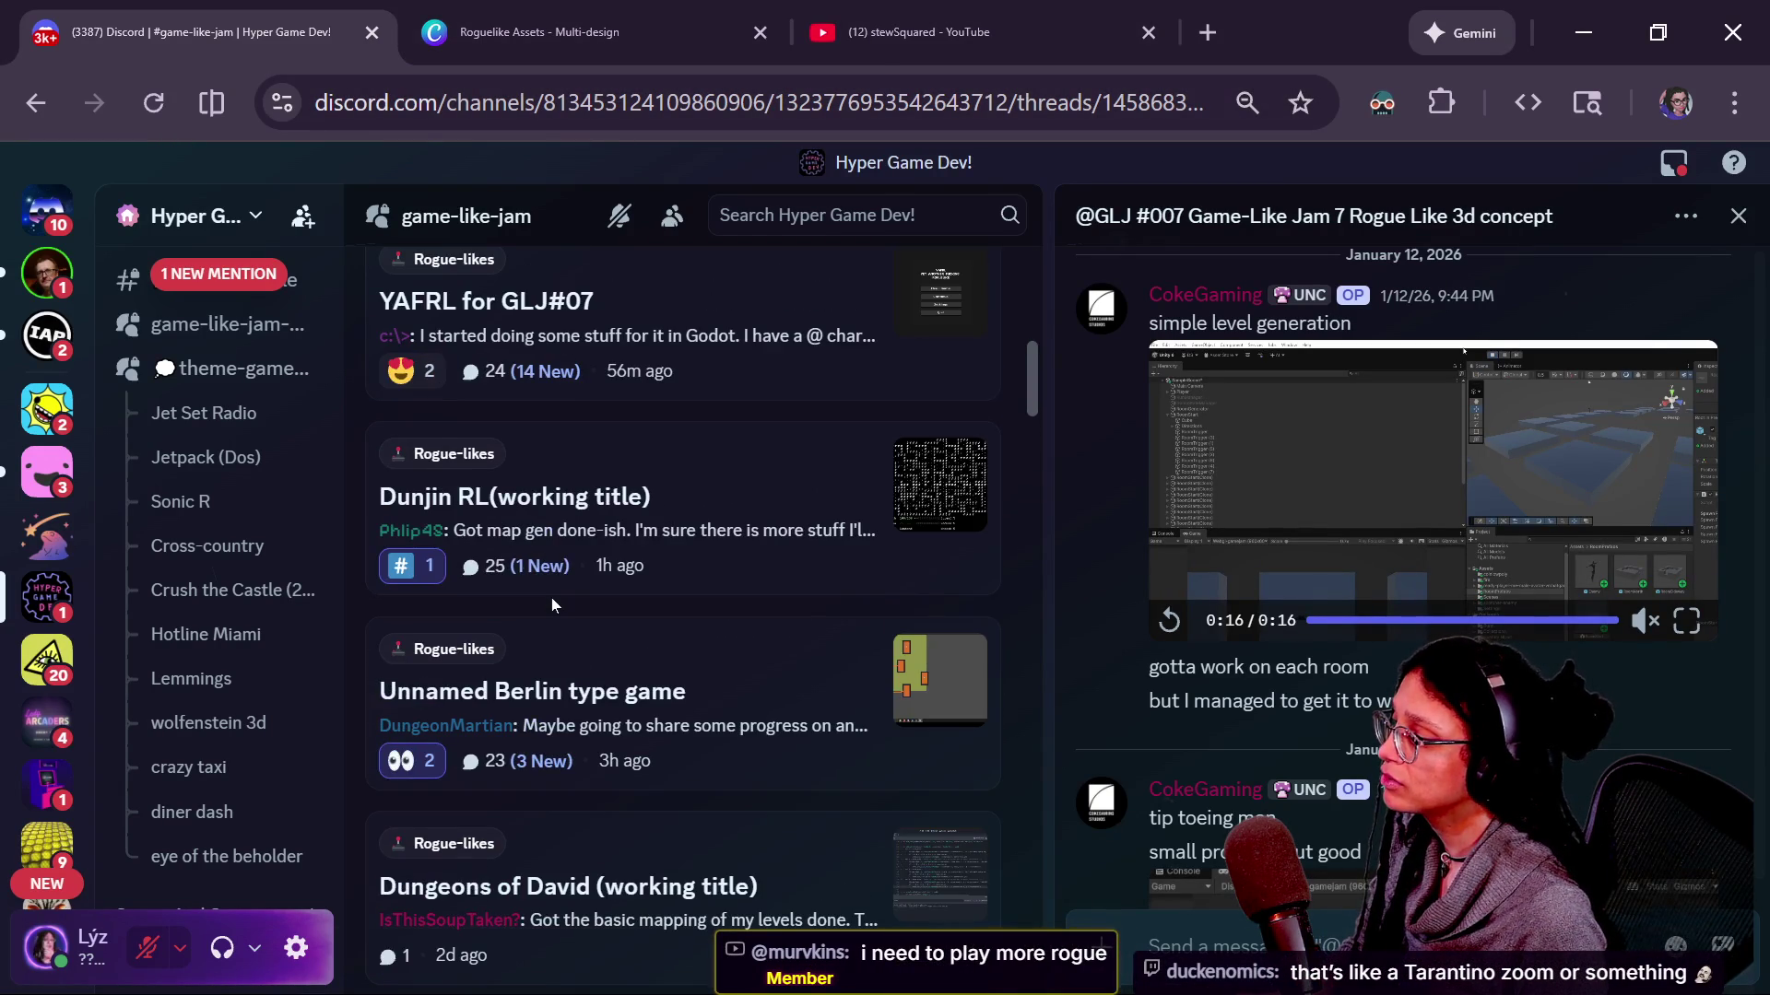
{"action": "scroll", "coordinate": [552, 610], "scroll_direction": "down", "scroll_amount": 2}
{"action": "scroll", "coordinate": [553, 608], "scroll_direction": "down", "scroll_amount": 1}
{"action": "scroll", "coordinate": [551, 611], "scroll_direction": "down", "scroll_amount": 4}
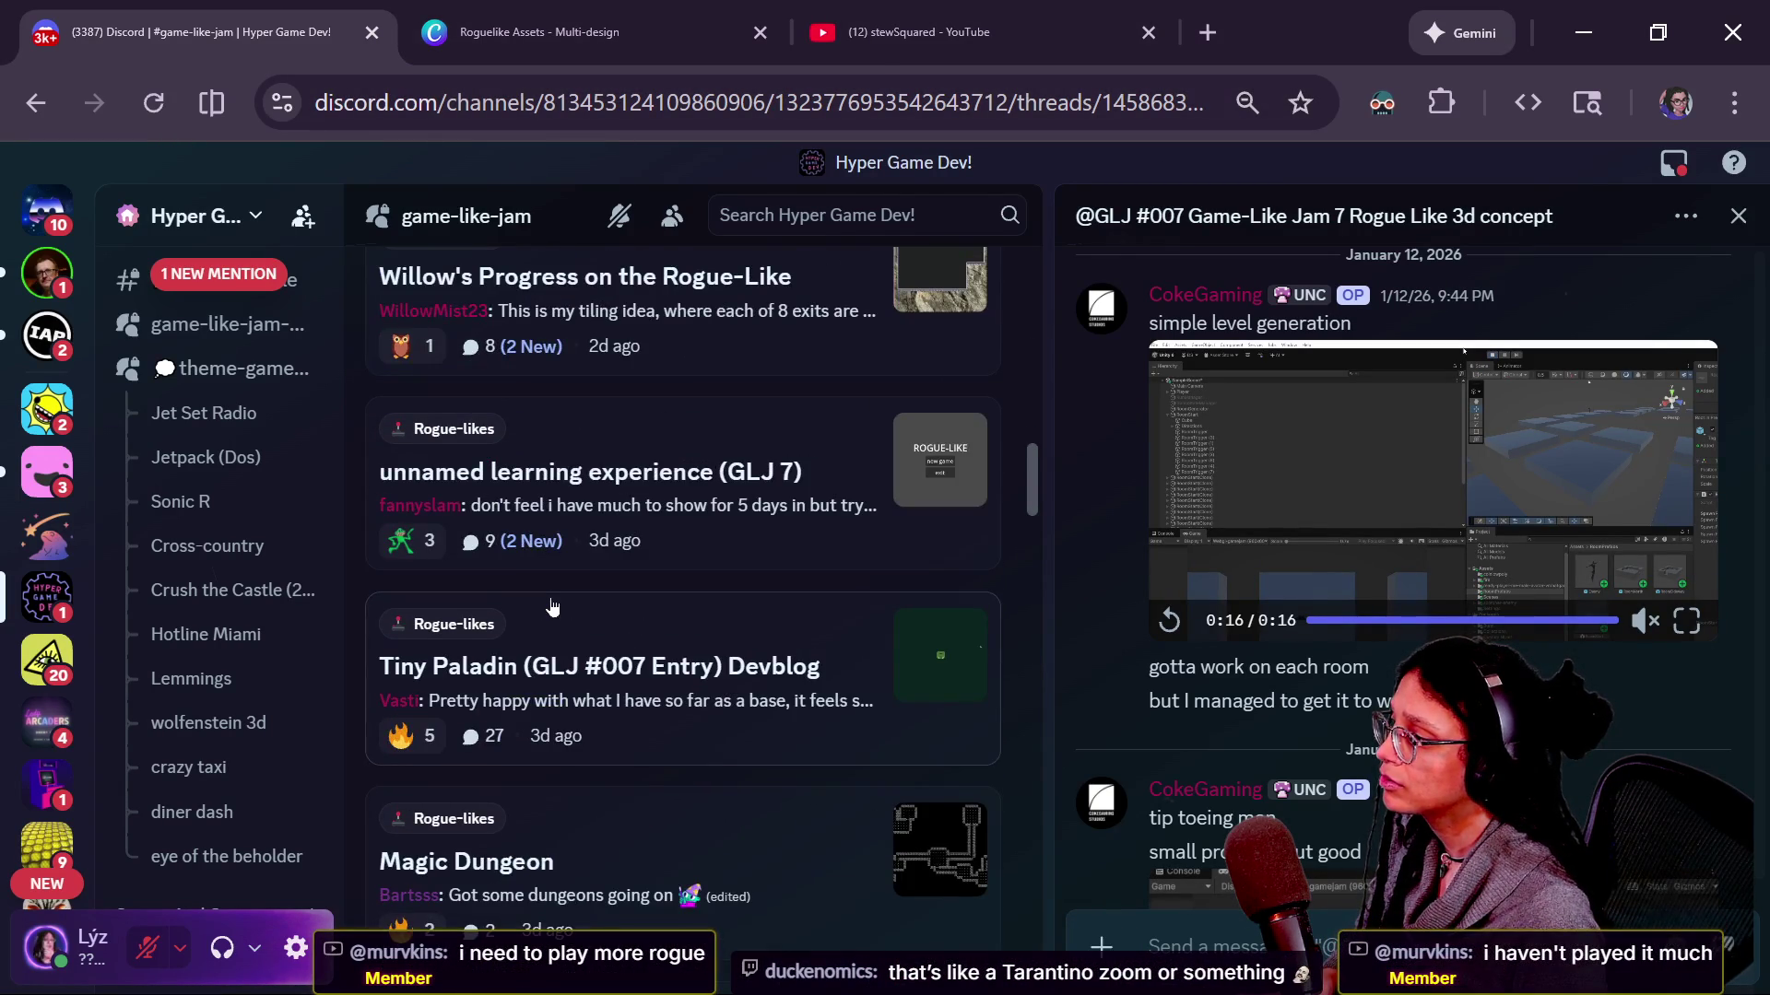
{"action": "scroll", "coordinate": [552, 610], "scroll_direction": "down", "scroll_amount": 3}
{"action": "scroll", "coordinate": [551, 610], "scroll_direction": "down", "scroll_amount": 2}
{"action": "scroll", "coordinate": [552, 609], "scroll_direction": "down", "scroll_amount": 3}
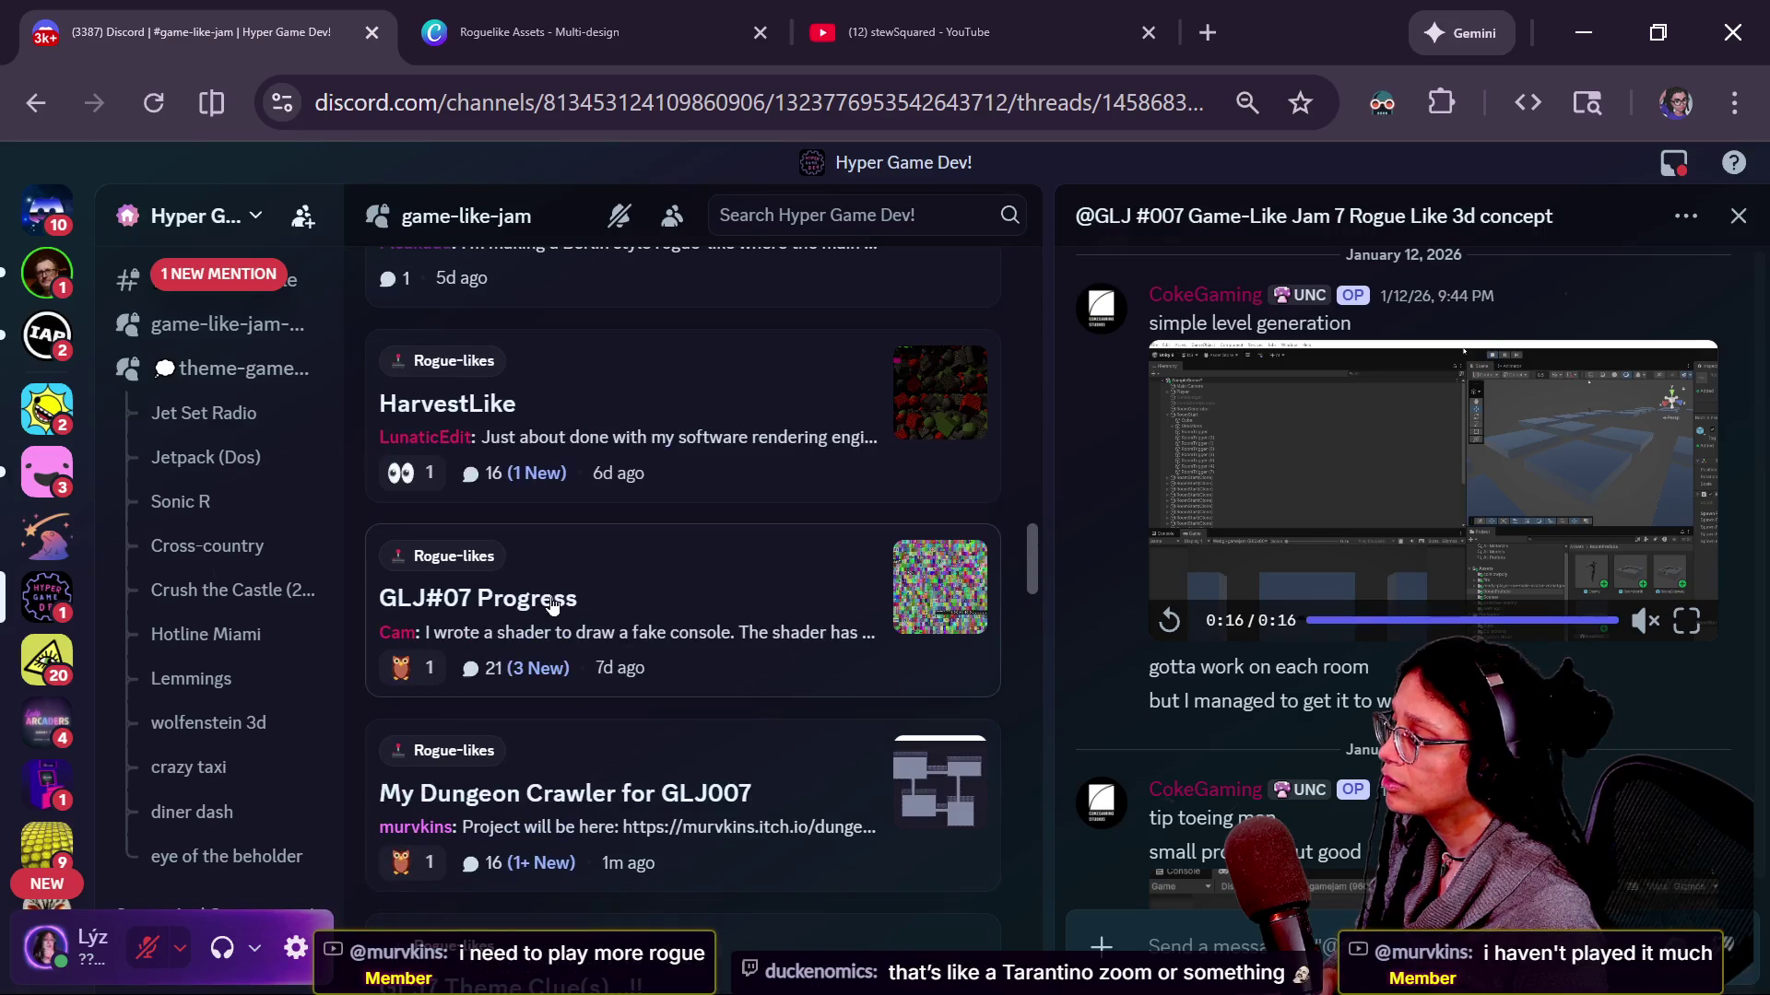
{"action": "scroll", "coordinate": [552, 610], "scroll_direction": "down", "scroll_amount": 1}
Follow the My Dungeon Crawler for GLJ007 thread's link out to the Dungeon-Crawl itch.io page.
{"action": "left_click", "coordinate": [659, 665]}
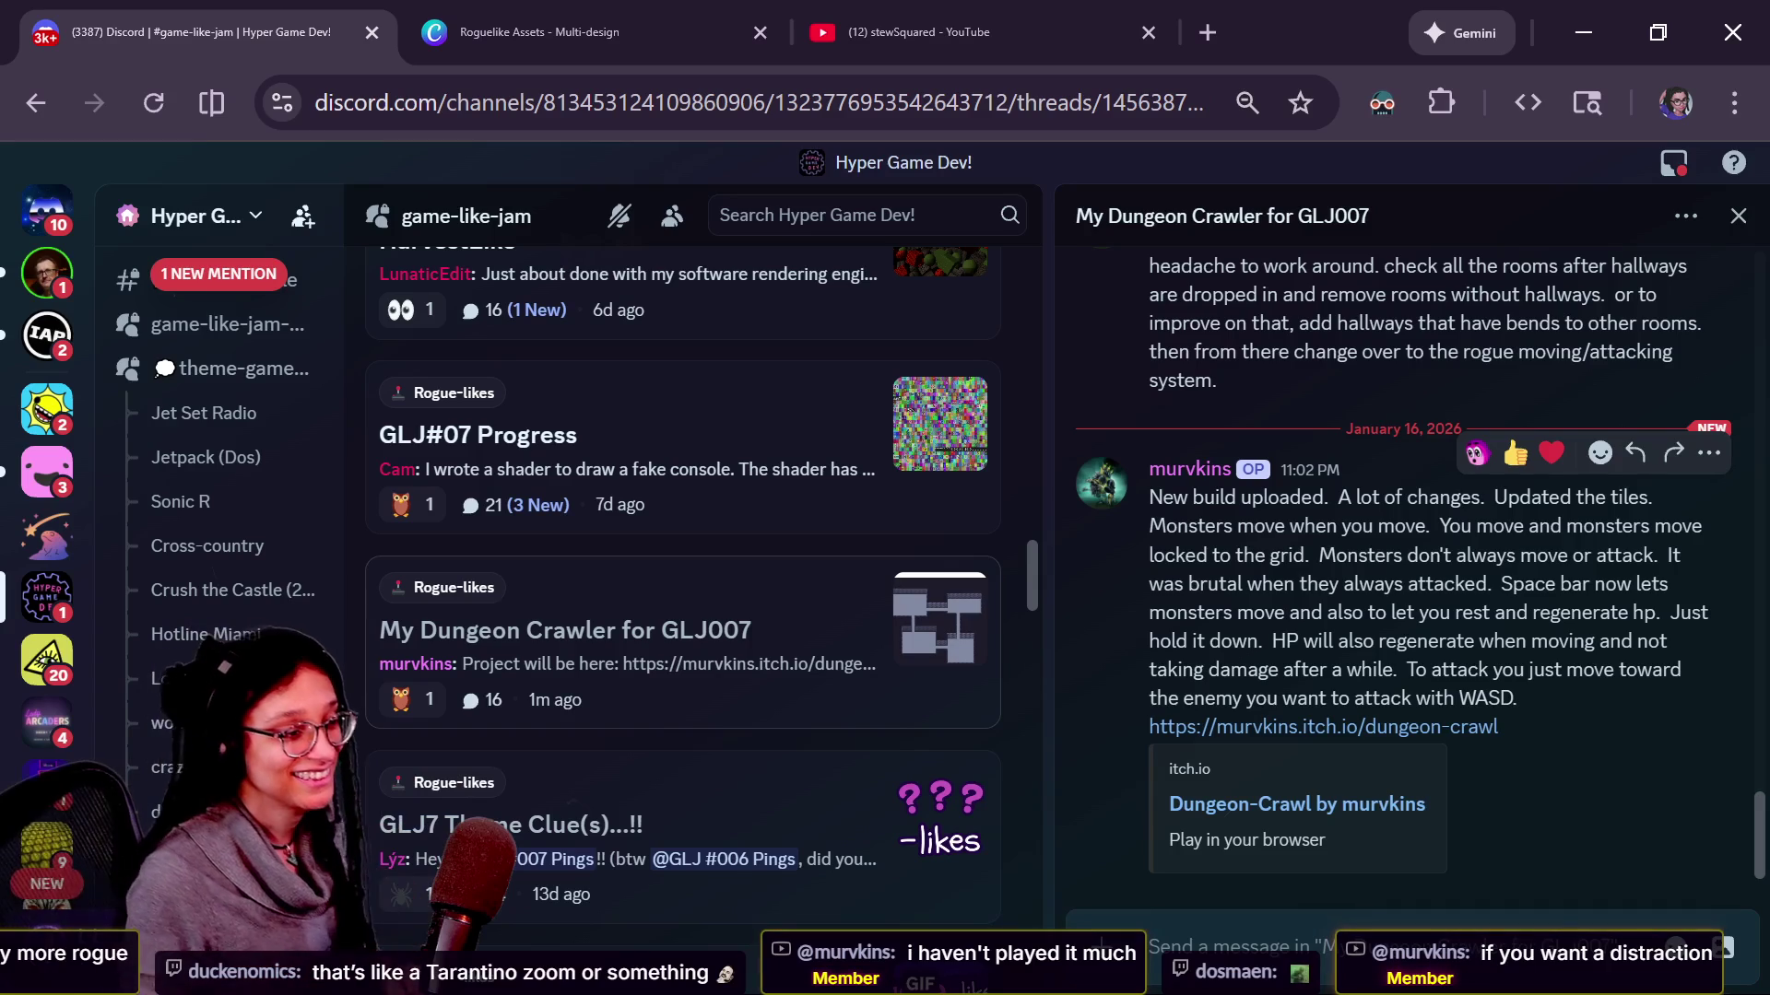
{"action": "left_click", "coordinate": [1244, 804]}
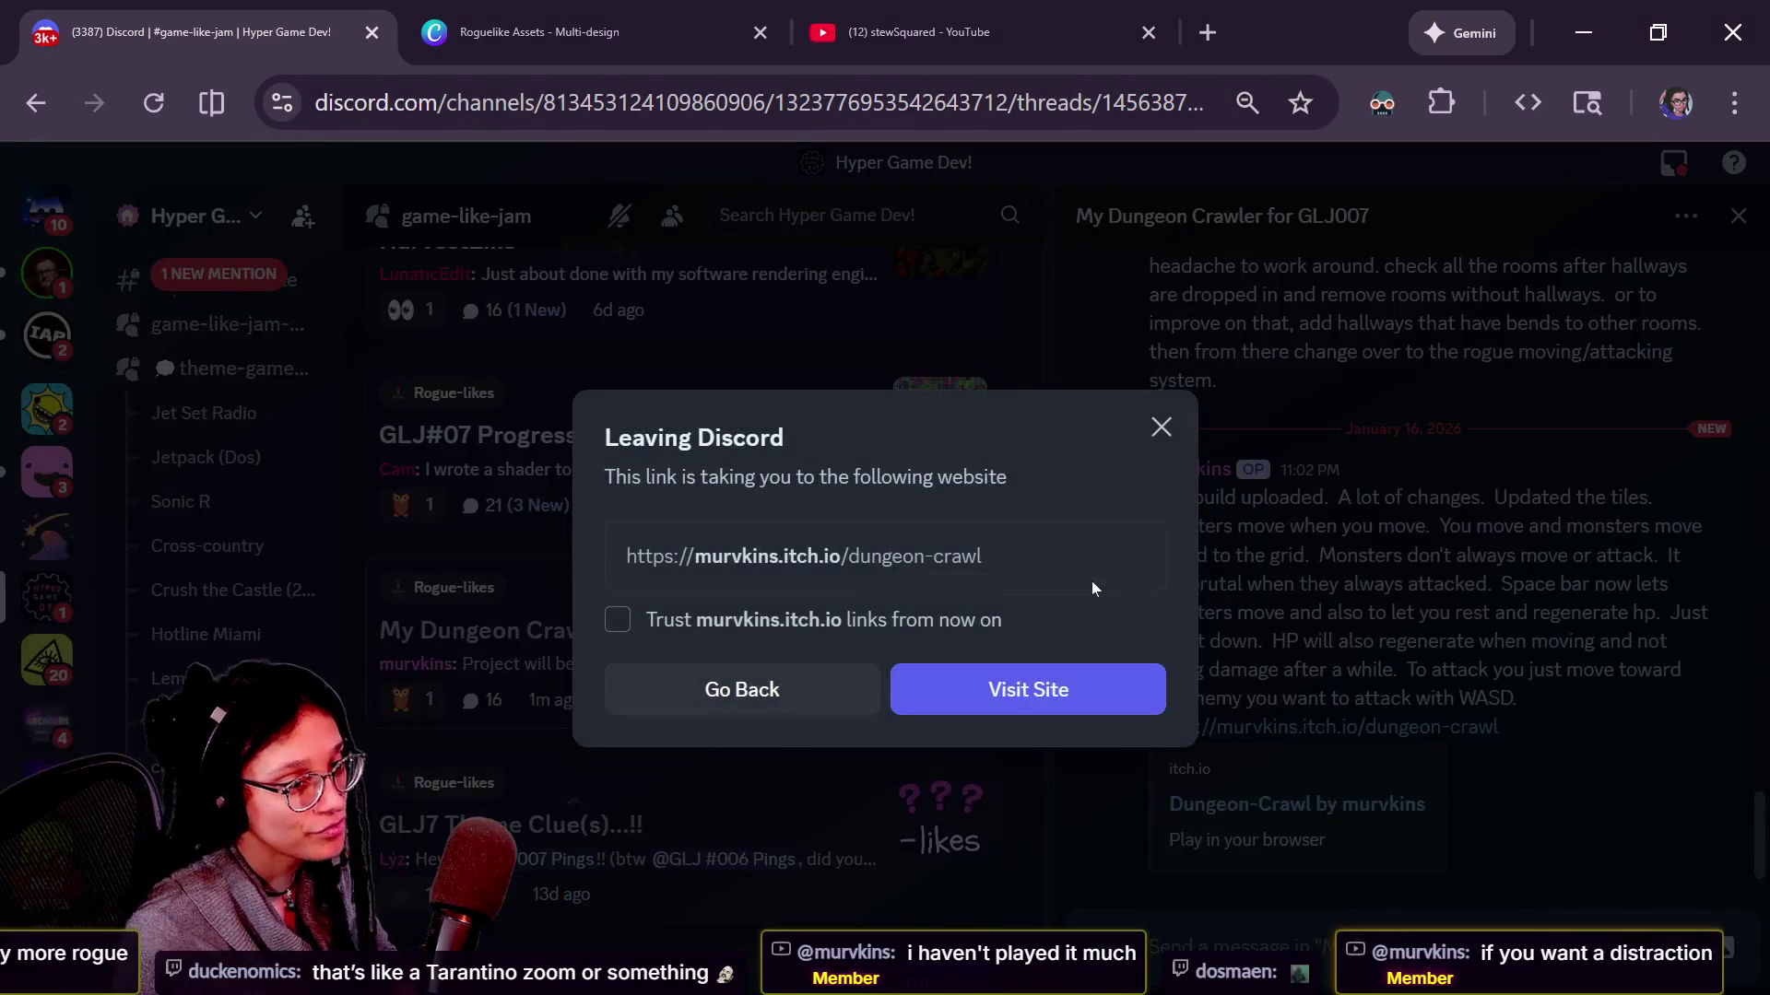
{"action": "left_click", "coordinate": [1110, 675]}
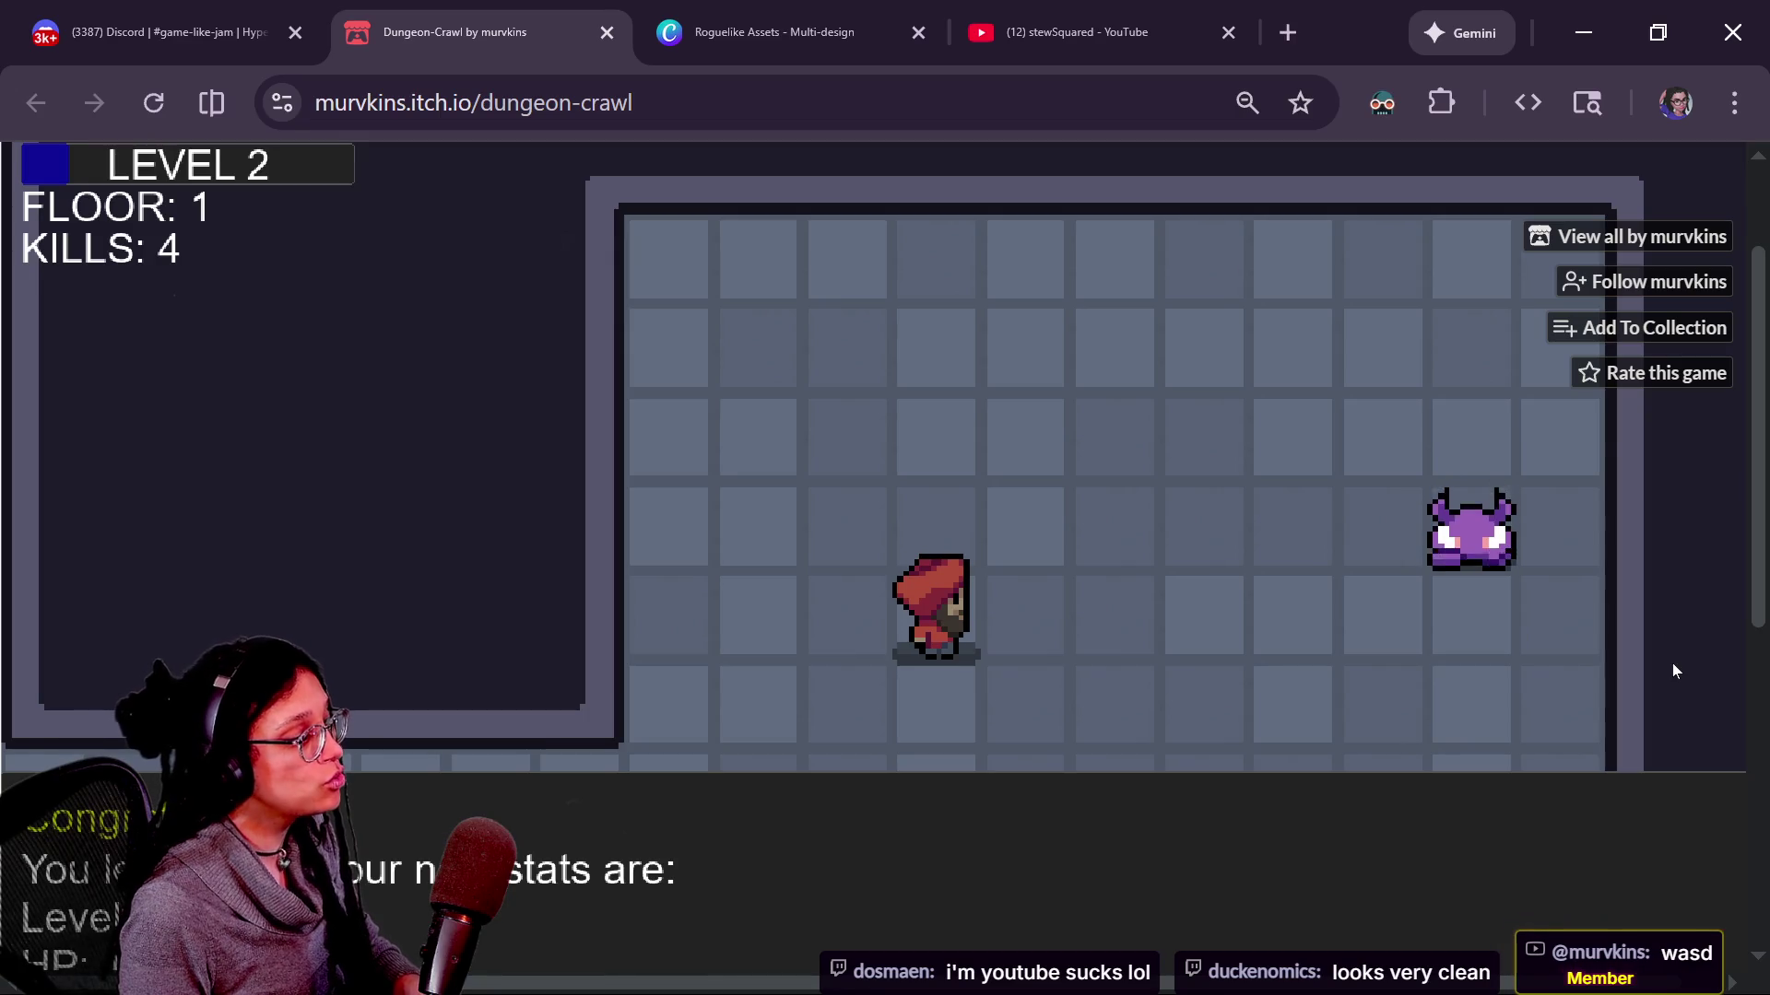
Clear the first enemy and explore the floor 1 rooms and corridors with WASD.
{"action": "key", "text": "d"}
{"action": "key", "text": "d"}
{"action": "key", "text": "d"}
{"action": "key", "text": "d"}
{"action": "key", "text": "d"}
{"action": "key", "text": "d"}
{"action": "key", "text": "d"}
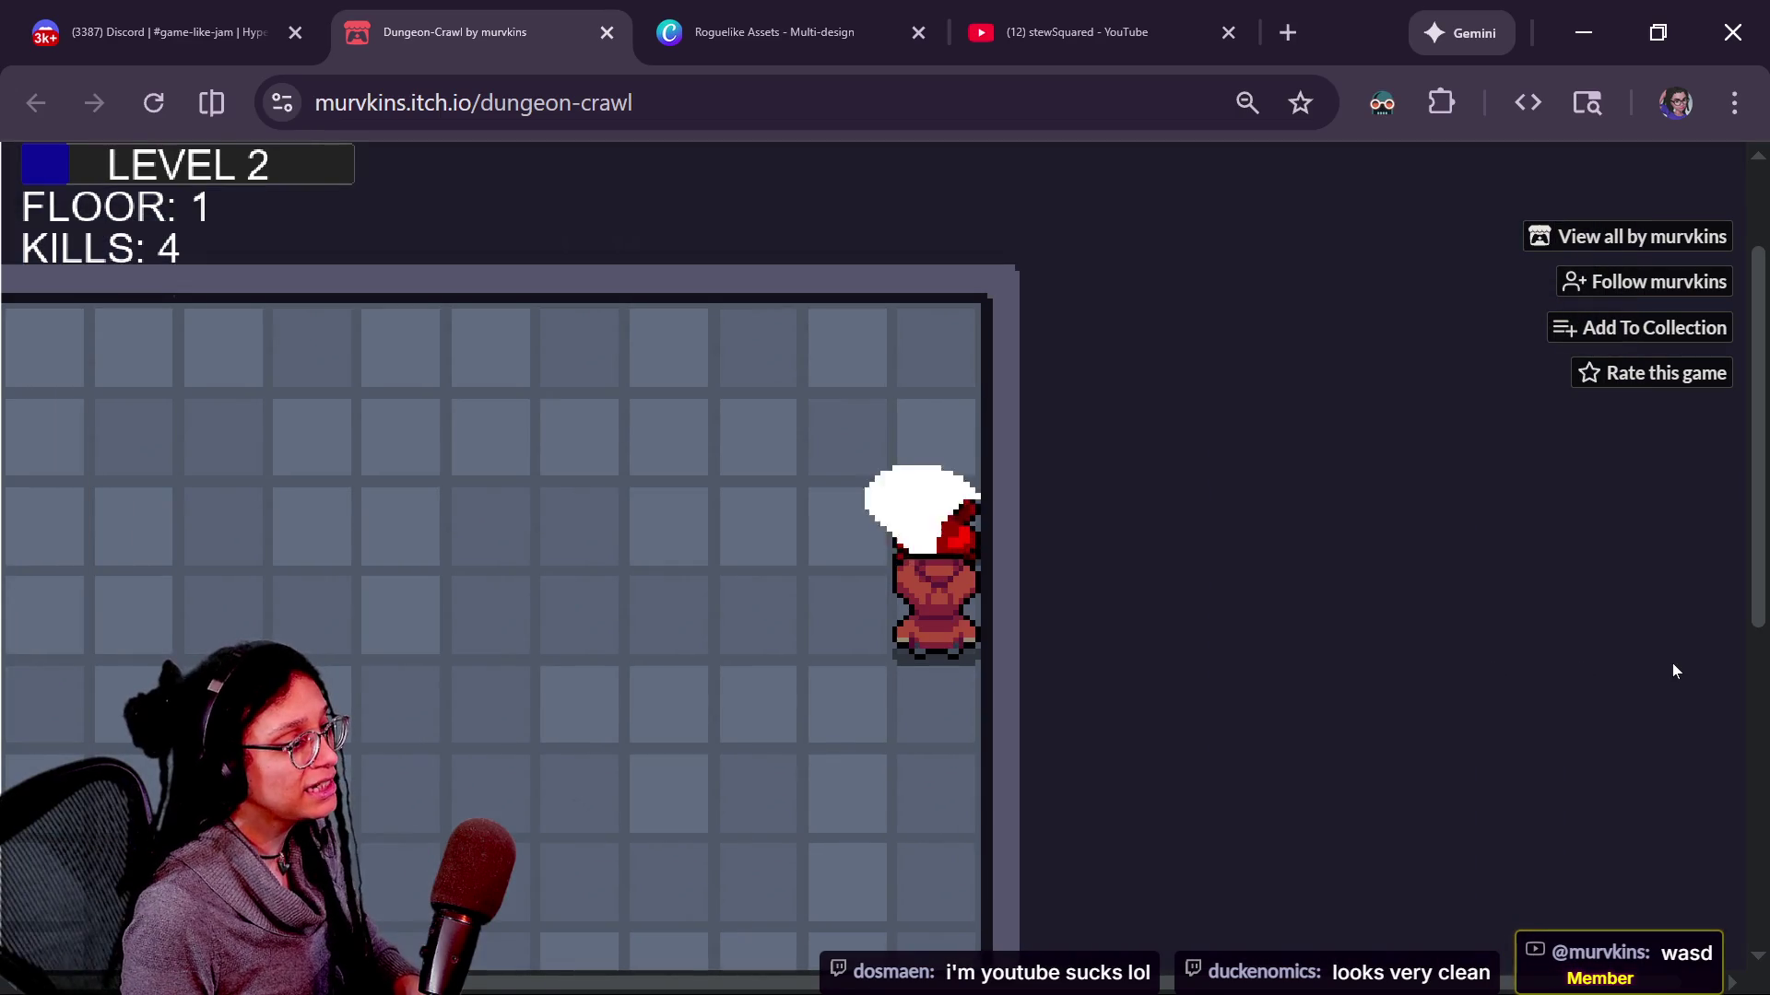
{"action": "key", "text": "w"}
{"action": "key", "text": "a"}
{"action": "key", "text": "a"}
{"action": "key", "text": "a"}
{"action": "key", "text": "a"}
{"action": "key", "text": "a"}
{"action": "key", "text": "a"}
{"action": "key", "text": "a"}
{"action": "key", "text": "s"}
{"action": "key", "text": "s"}
{"action": "key", "text": "s"}
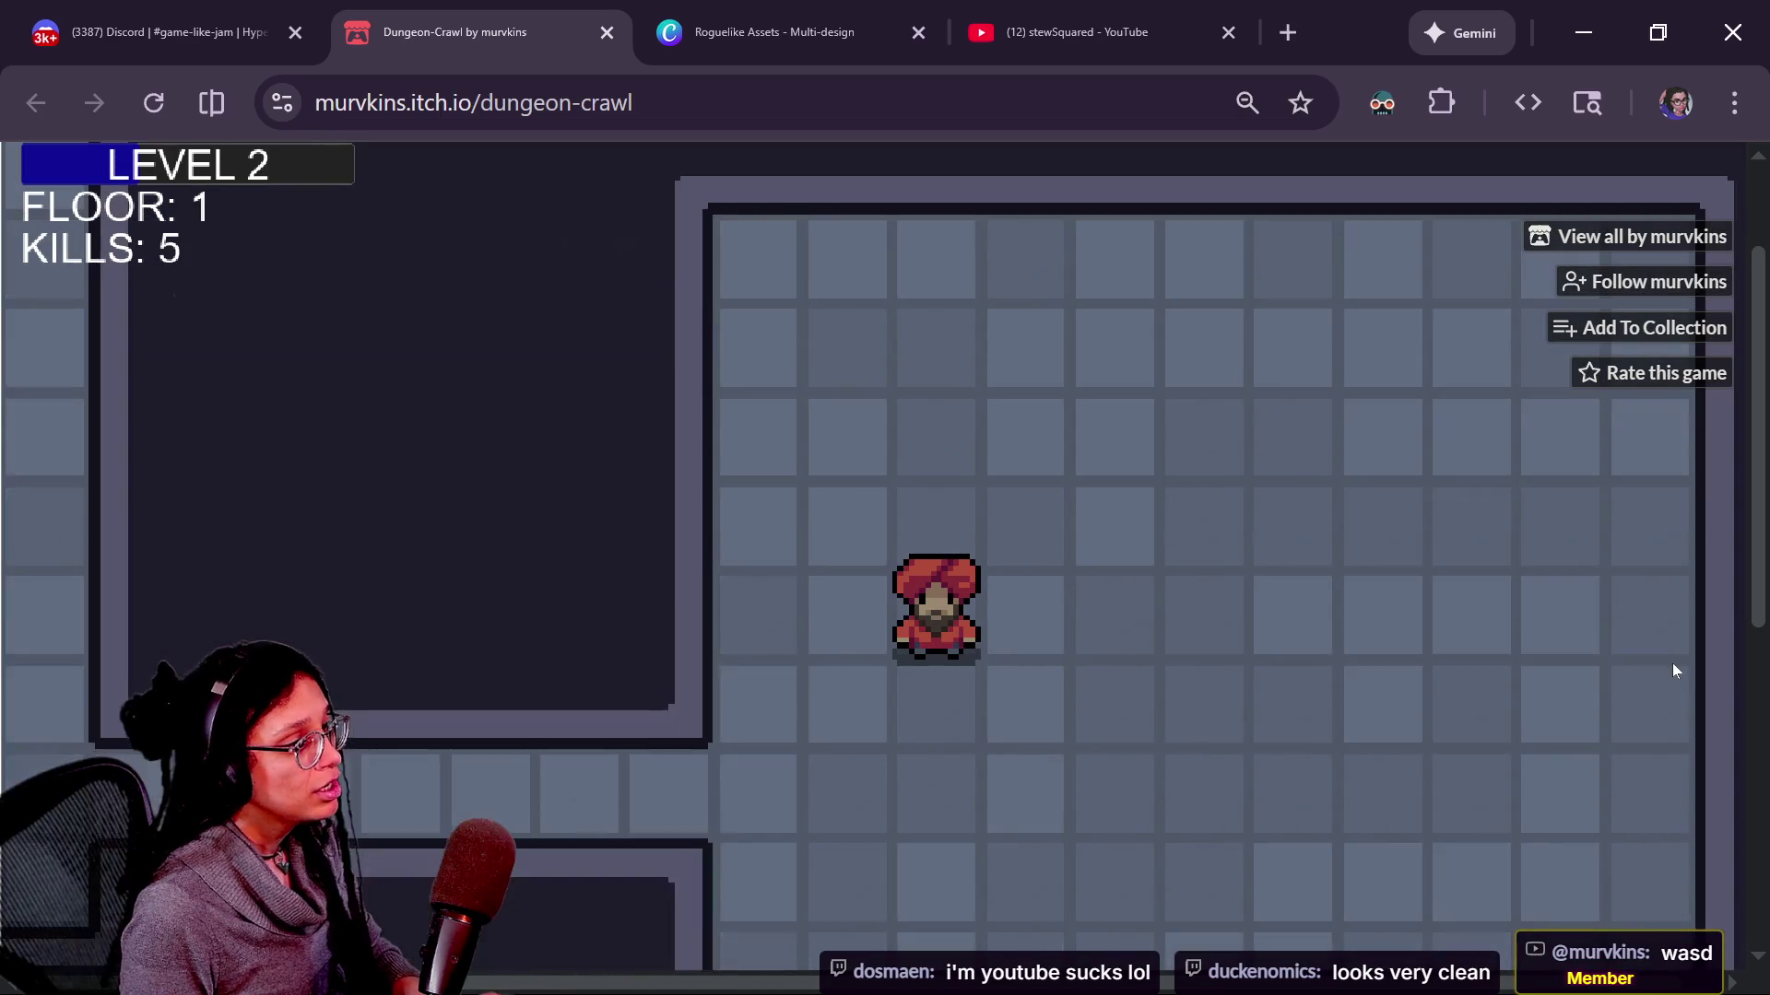
{"action": "key", "text": "s"}
{"action": "key", "text": "s"}
{"action": "key", "text": "a"}
{"action": "key", "text": "a"}
{"action": "key", "text": "a"}
{"action": "key", "text": "a"}
{"action": "key", "text": "a"}
{"action": "key", "text": "a"}
{"action": "key", "text": "a"}
{"action": "key", "text": "a"}
{"action": "key", "text": "a"}
{"action": "key", "text": "a"}
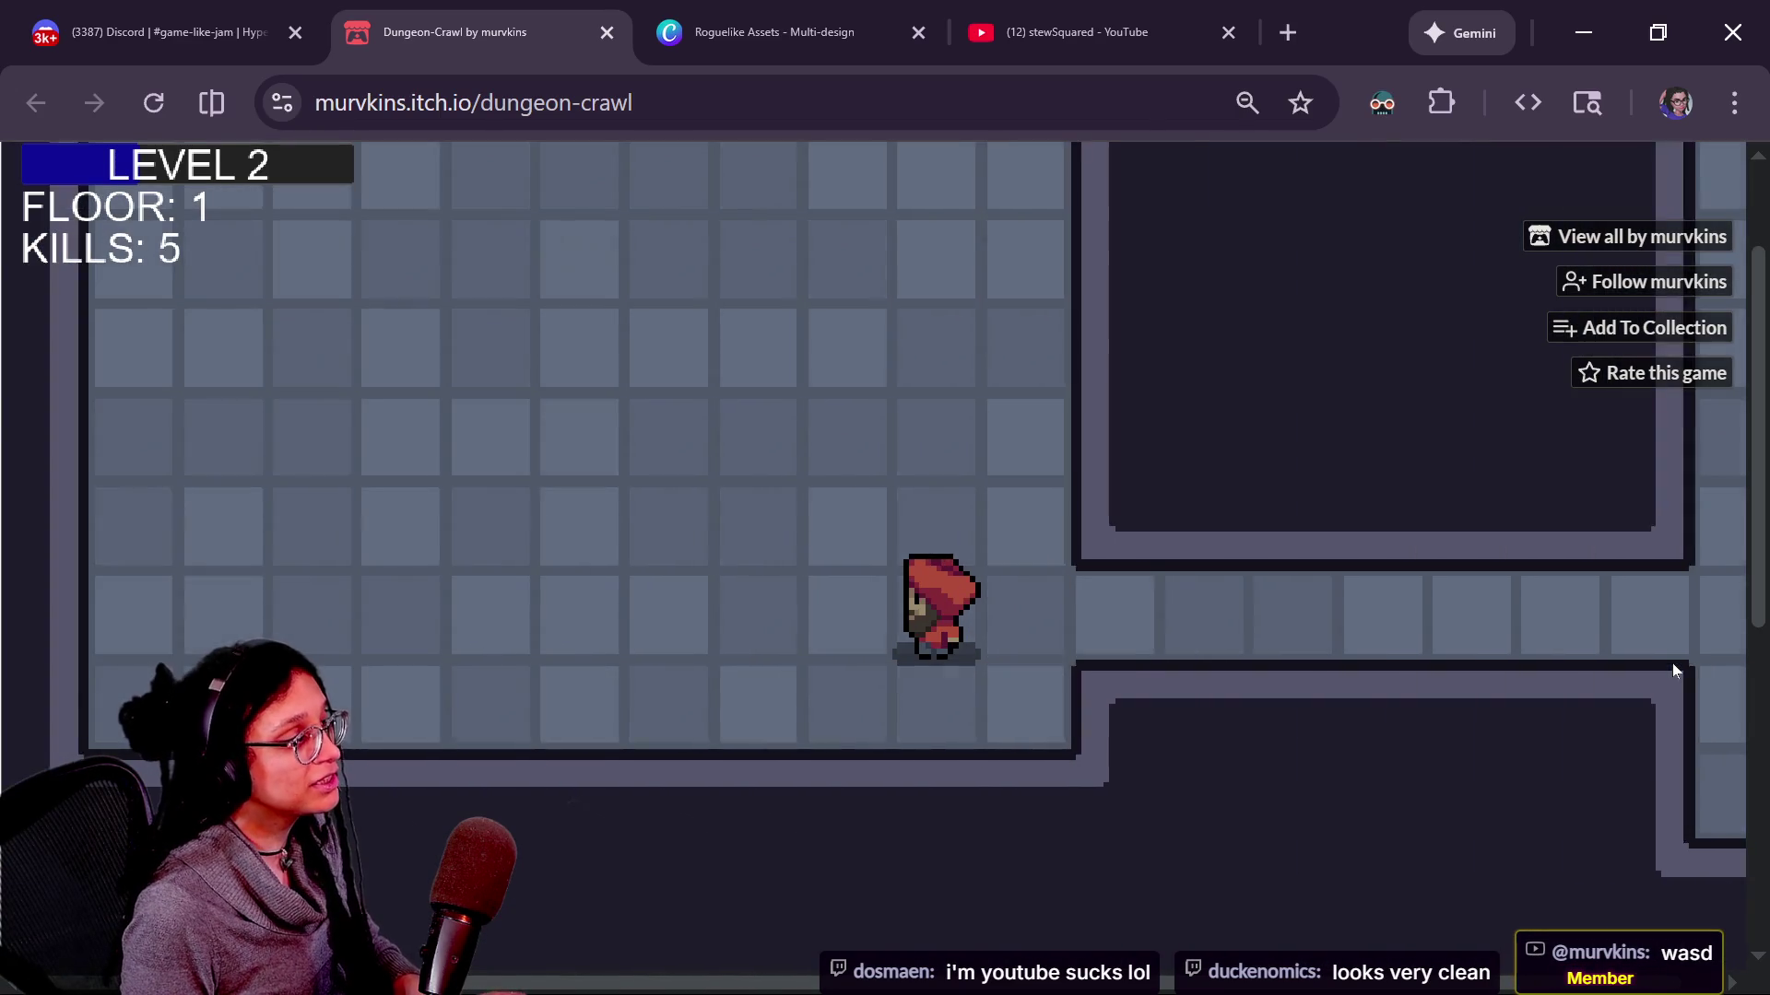
{"action": "key", "text": "w"}
{"action": "key", "text": "w"}
{"action": "key", "text": "w"}
{"action": "key", "text": "w"}
{"action": "key", "text": "w"}
{"action": "key", "text": "s"}
{"action": "key", "text": "s"}
{"action": "key", "text": "s"}
{"action": "key", "text": "s"}
{"action": "key", "text": "s"}
{"action": "key", "text": "d"}
{"action": "key", "text": "d"}
{"action": "key", "text": "d"}
{"action": "key", "text": "d"}
{"action": "key", "text": "d"}
{"action": "key", "text": "d"}
{"action": "key", "text": "d"}
{"action": "key", "text": "d"}
{"action": "key", "text": "d"}
{"action": "key", "text": "d"}
{"action": "key", "text": "d"}
{"action": "key", "text": "s"}
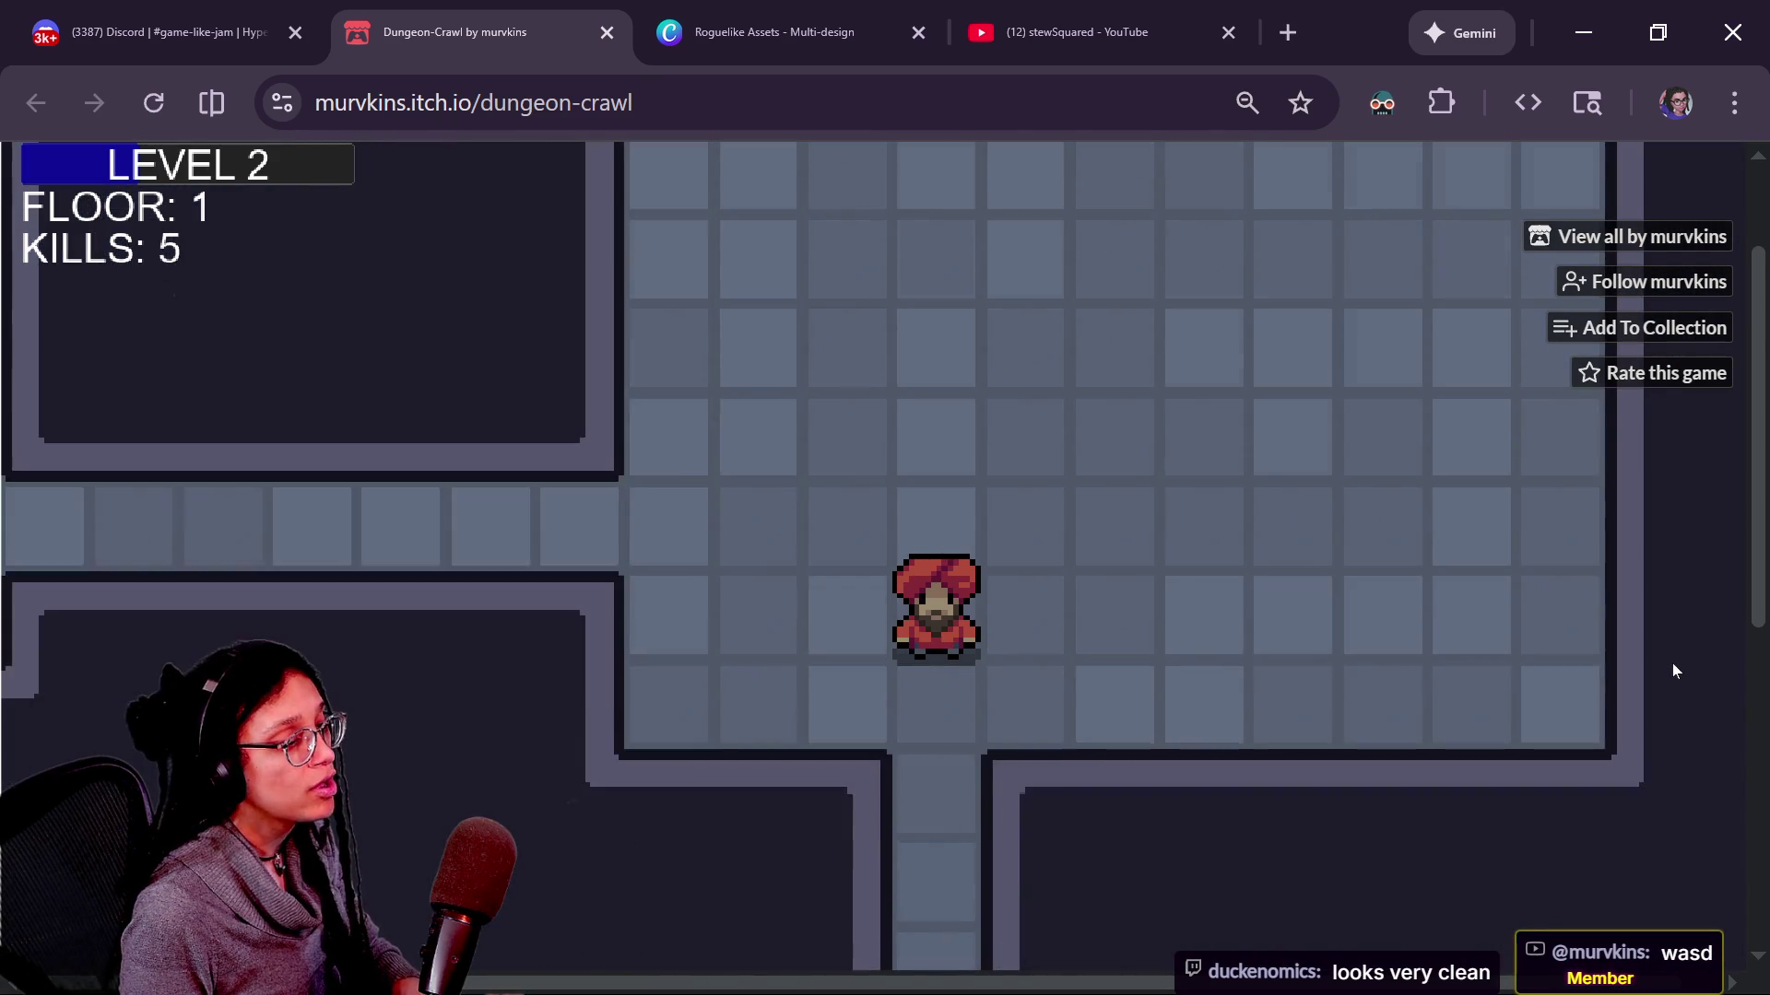
{"action": "key", "text": "s"}
{"action": "key", "text": "s"}
{"action": "key", "text": "s"}
{"action": "key", "text": "s"}
{"action": "key", "text": "s"}
{"action": "key", "text": "s"}
{"action": "key", "text": "s"}
{"action": "key", "text": "s"}
{"action": "key", "text": "a"}
{"action": "key", "text": "a"}
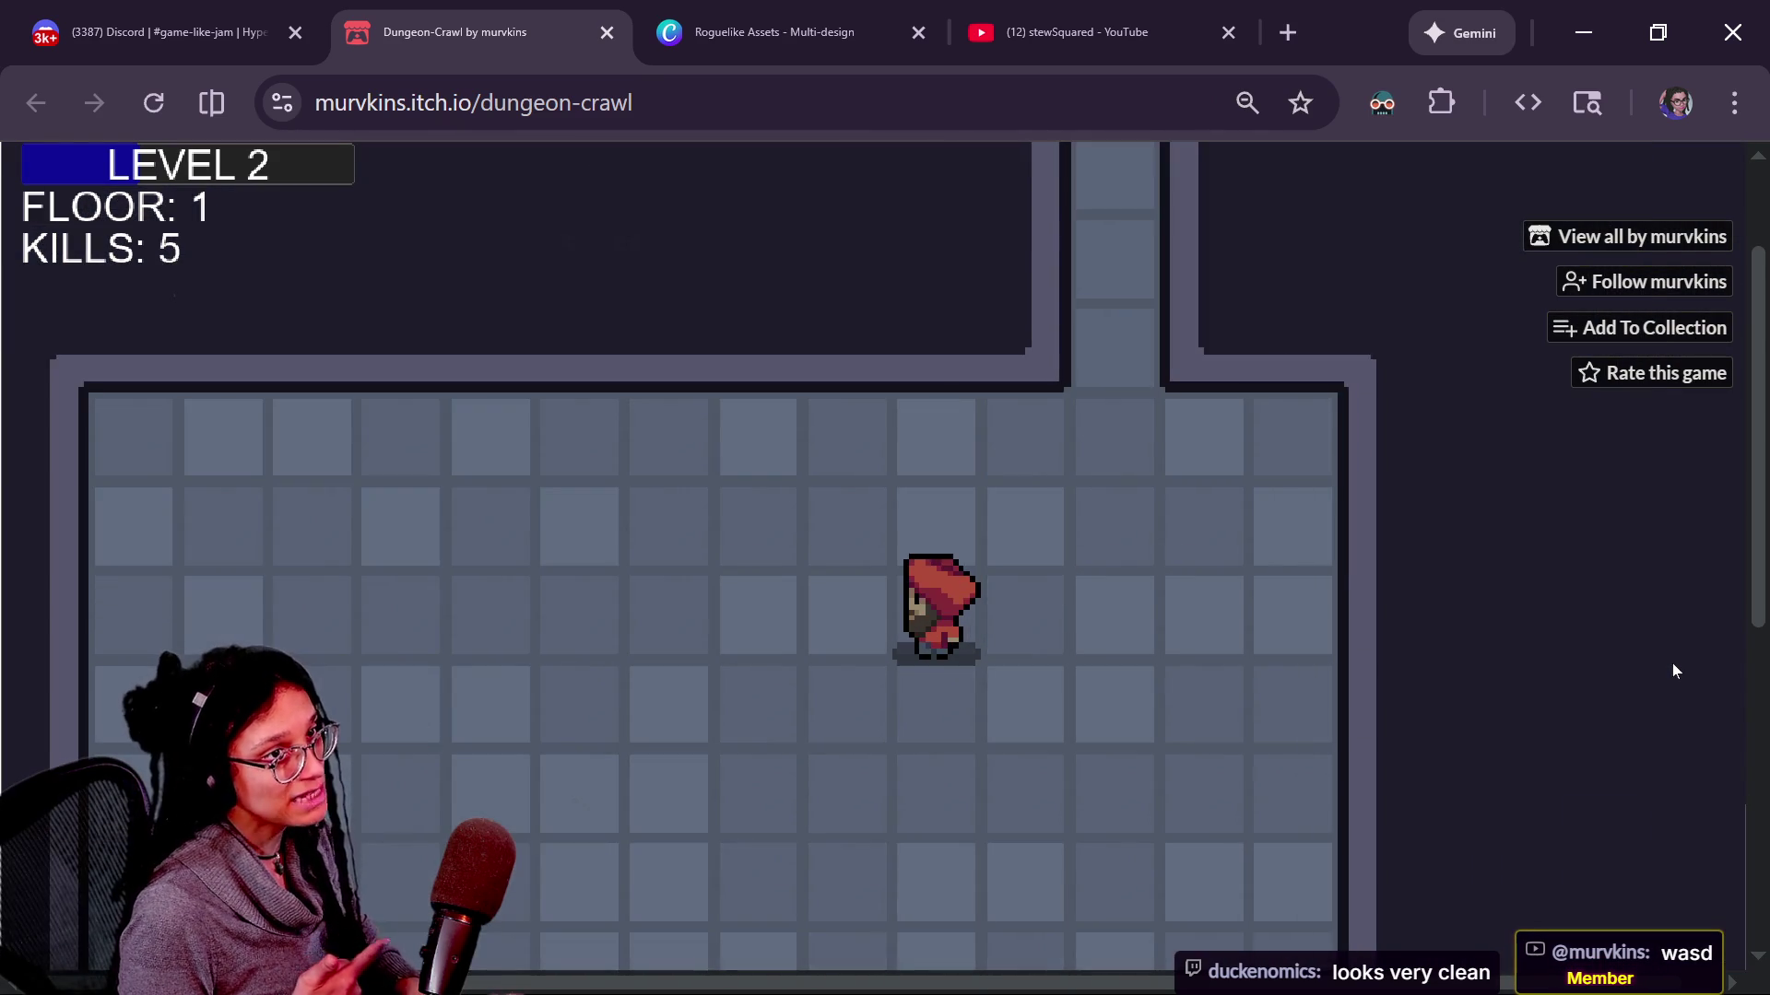
{"action": "key", "text": "s"}
{"action": "key", "text": "s"}
{"action": "key", "text": "s"}
{"action": "key", "text": "s"}
{"action": "key", "text": "s"}
{"action": "key", "text": "s"}
{"action": "key", "text": "s"}
{"action": "key", "text": "s"}
{"action": "key", "text": "s"}
Kill the monster-room enemy to reach level 3, then take the stairs down to floor 2.
{"action": "key", "text": "d"}
{"action": "key", "text": "d"}
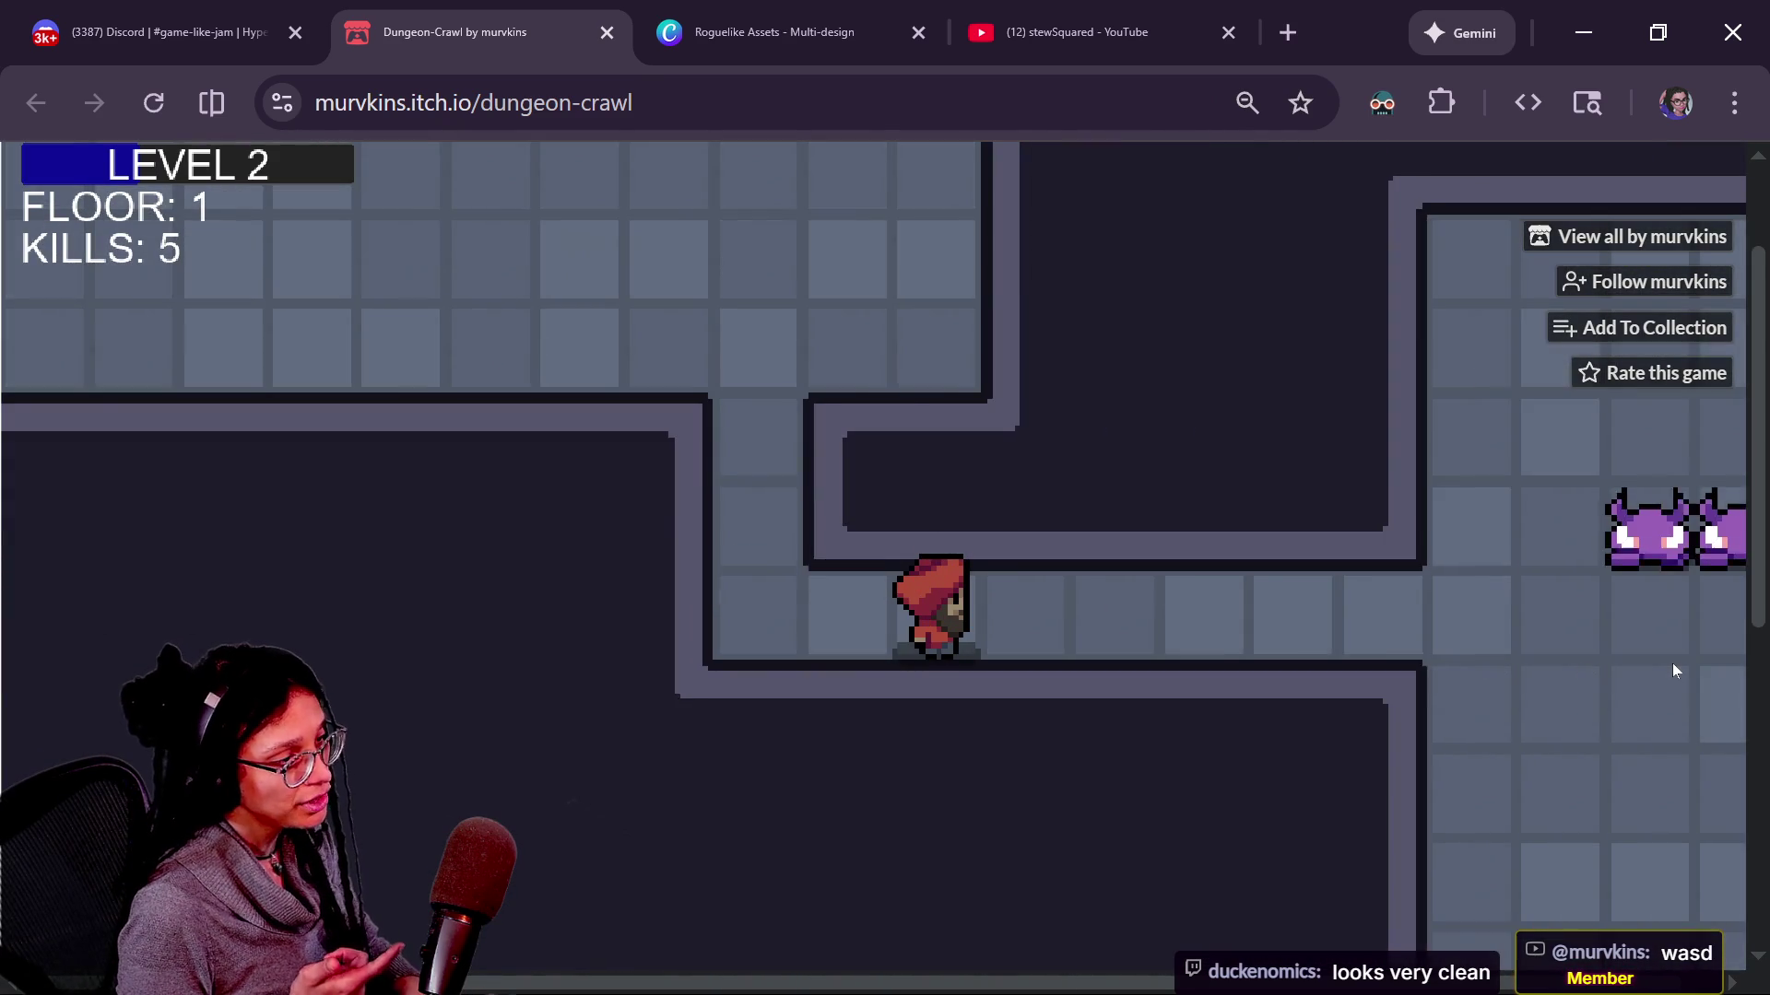
{"action": "key", "text": "d"}
{"action": "key", "text": "d"}
{"action": "key", "text": "d"}
{"action": "key", "text": "d"}
{"action": "key", "text": "d"}
{"action": "key", "text": "d"}
{"action": "key", "text": "d"}
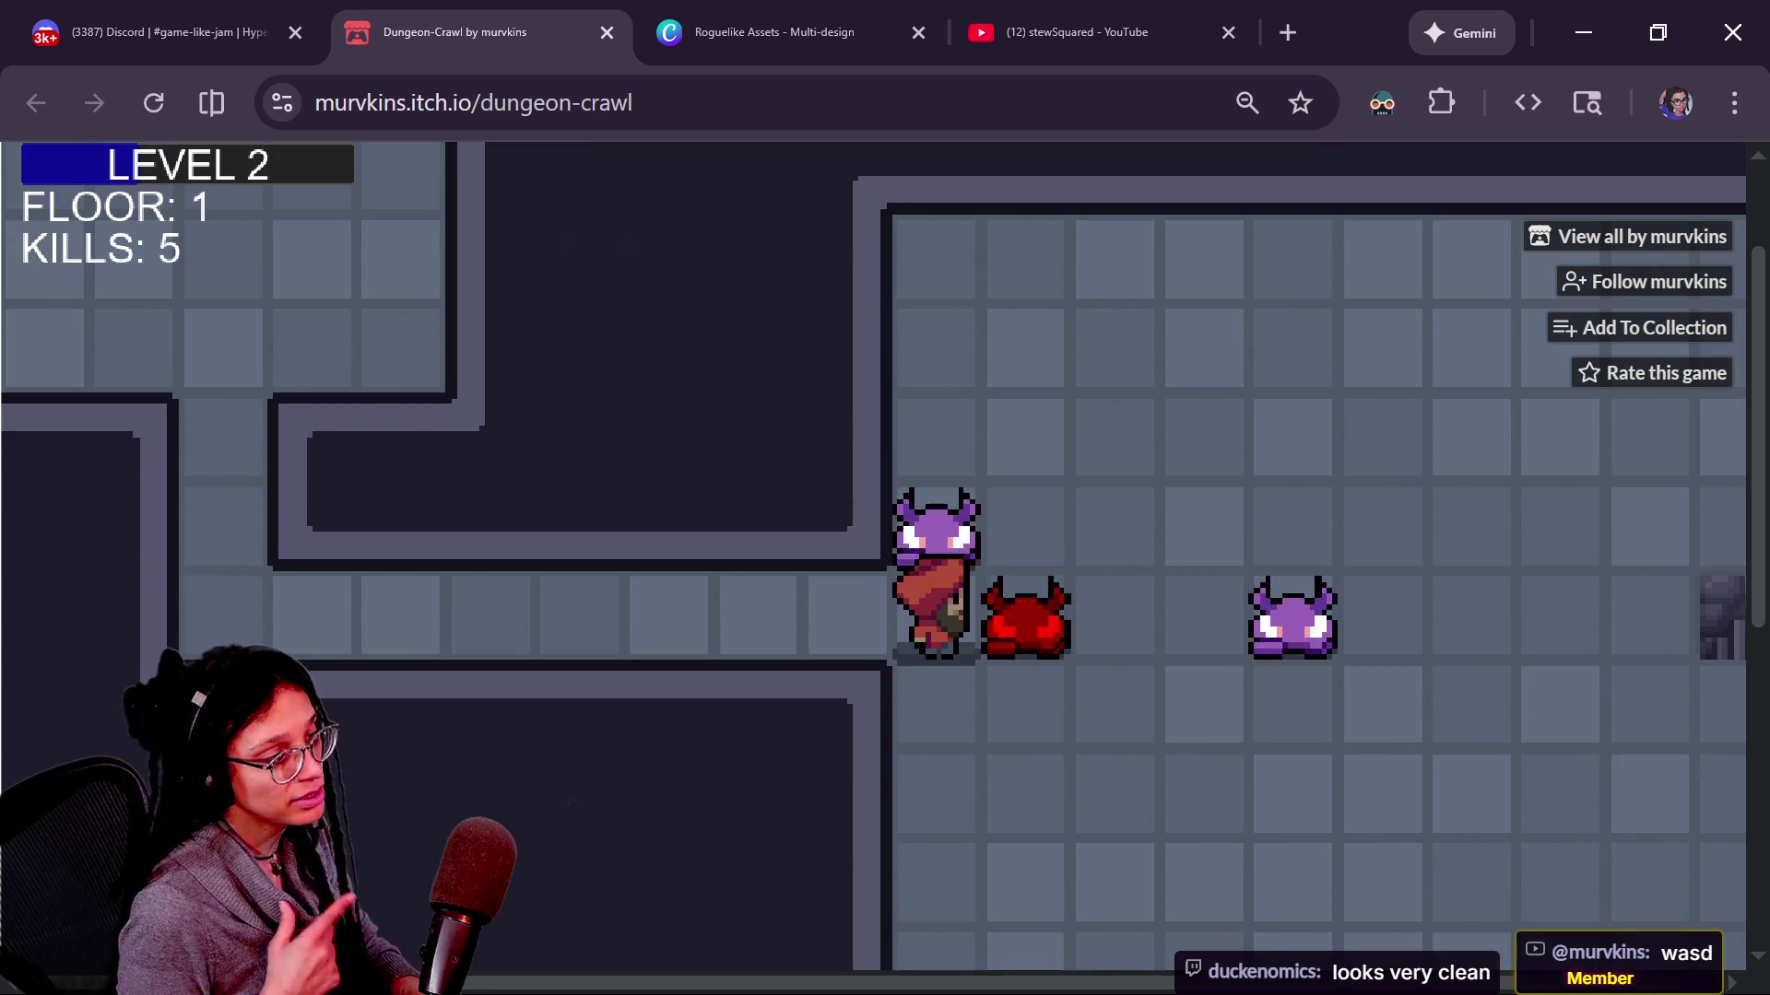
{"action": "key", "text": "d"}
{"action": "key", "text": "d"}
{"action": "key", "text": "d"}
{"action": "key", "text": "d"}
{"action": "key", "text": "d"}
{"action": "key", "text": "d"}
{"action": "key", "text": "d"}
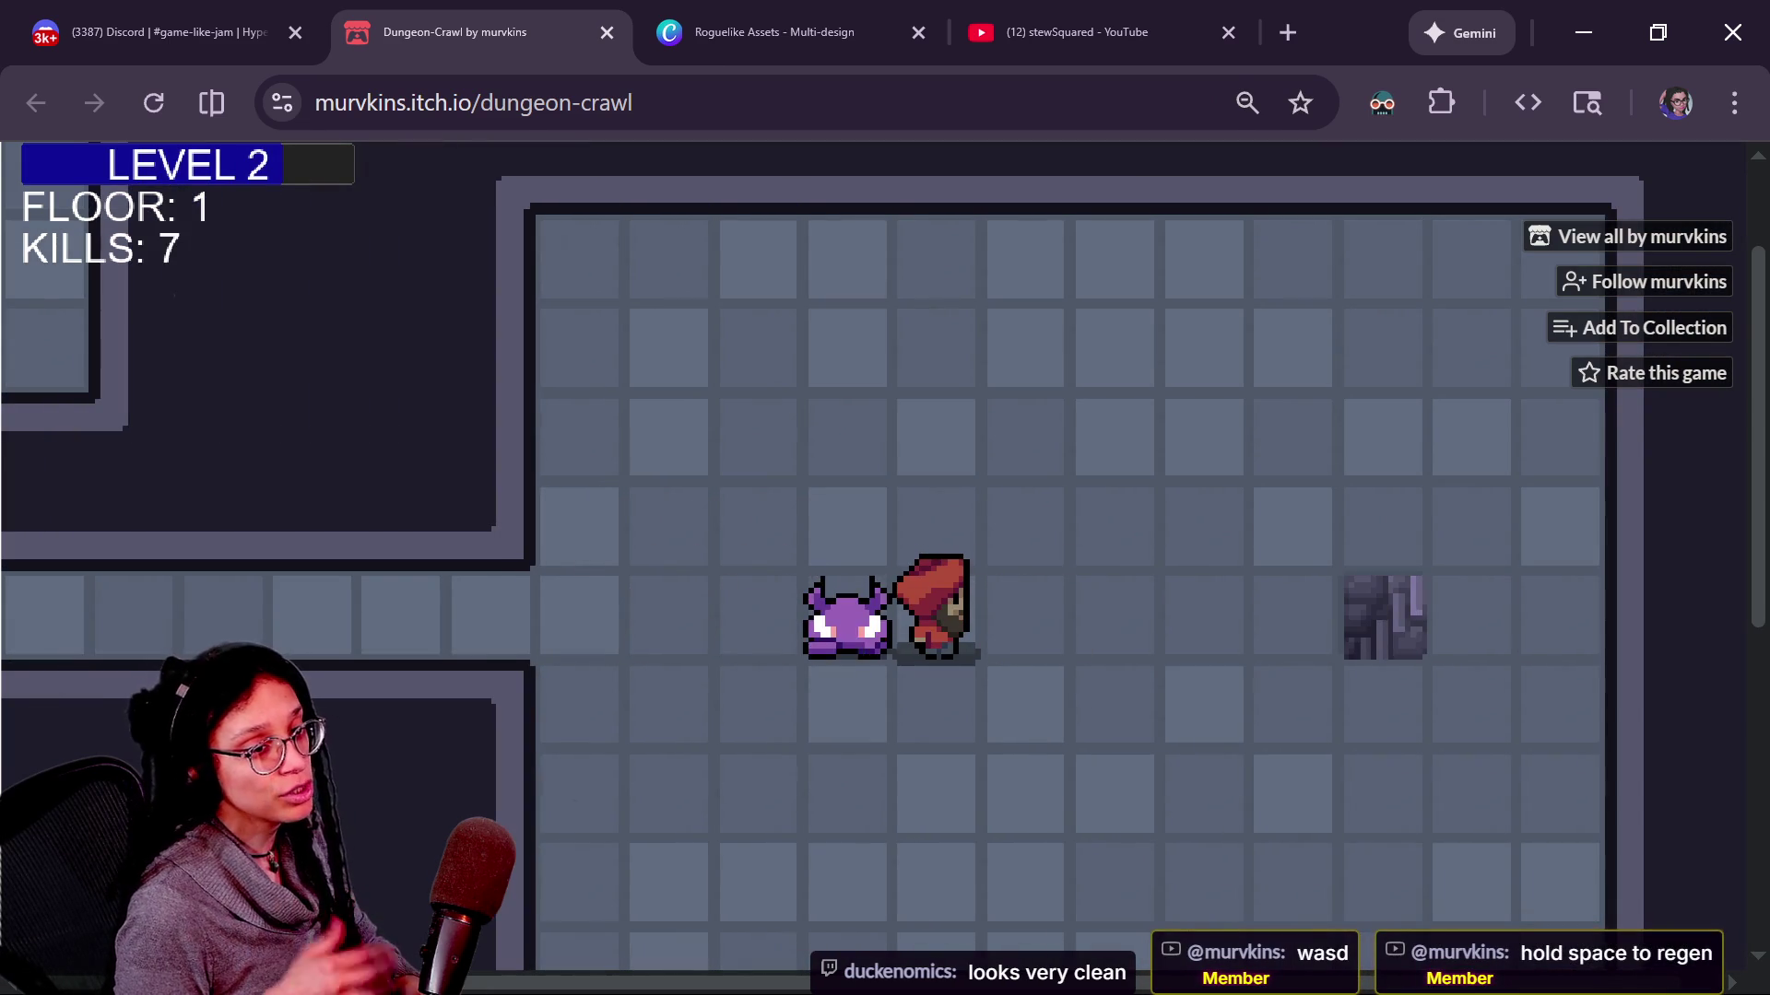
{"action": "key", "text": "a"}
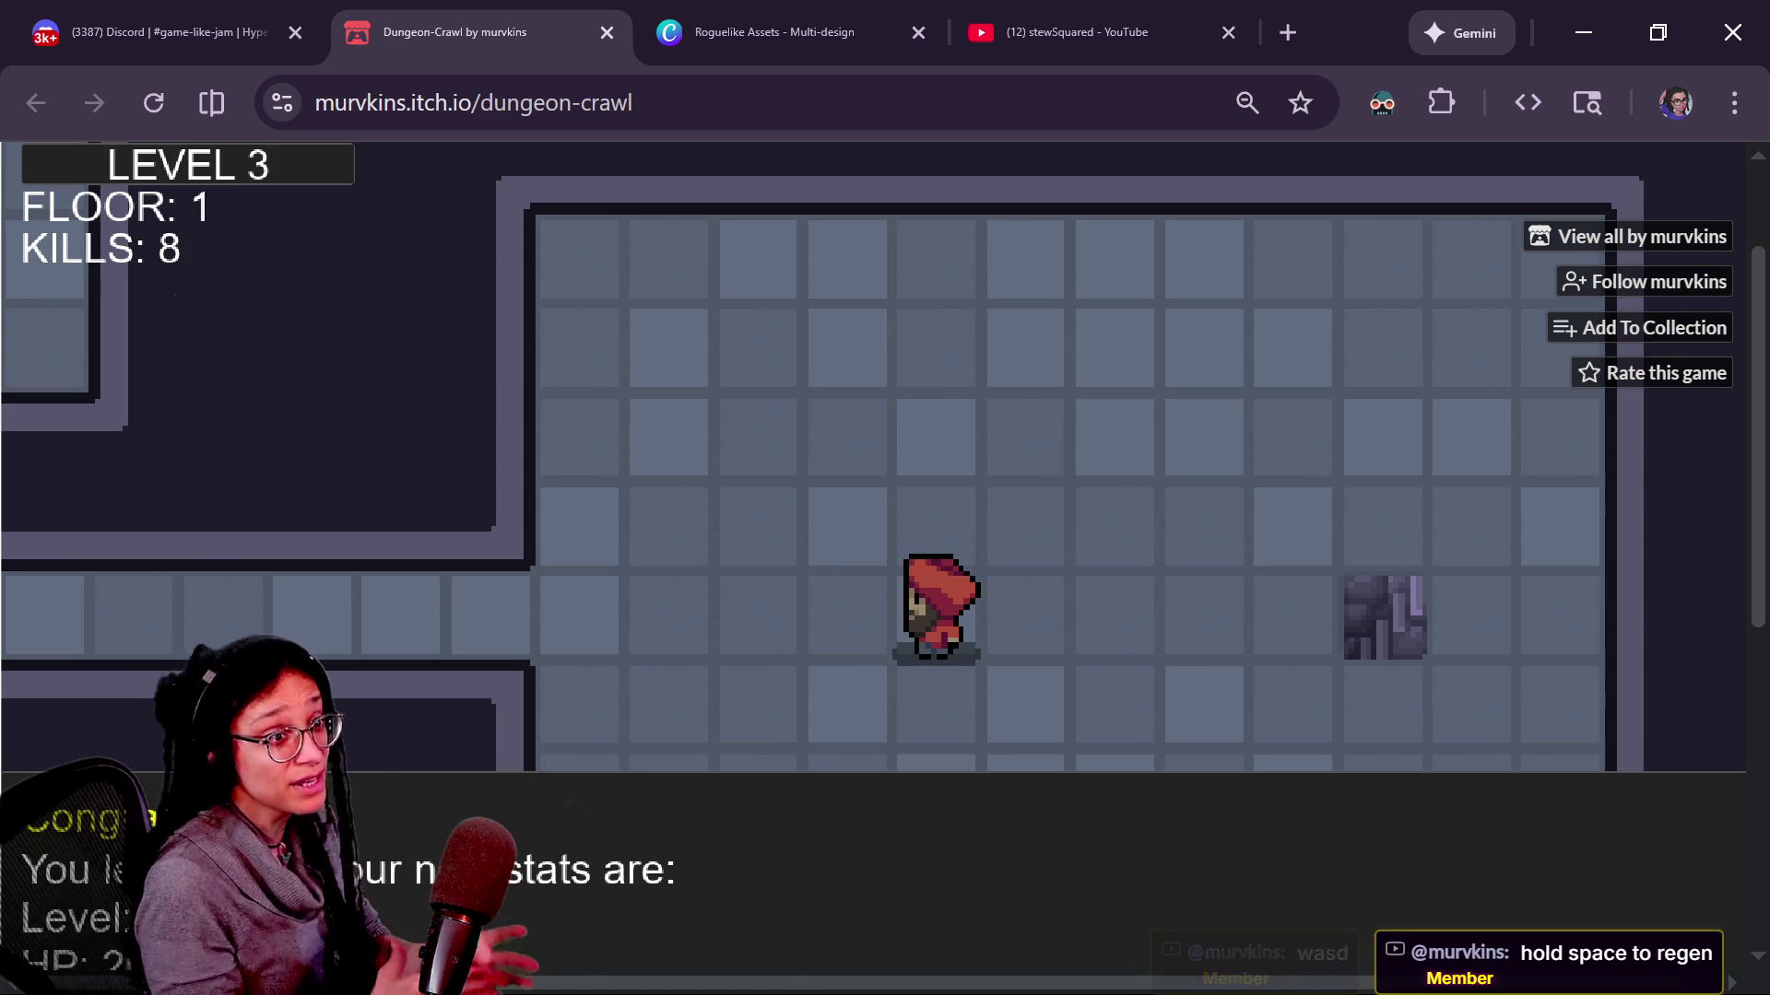
{"action": "key", "text": "d"}
{"action": "key", "text": "d"}
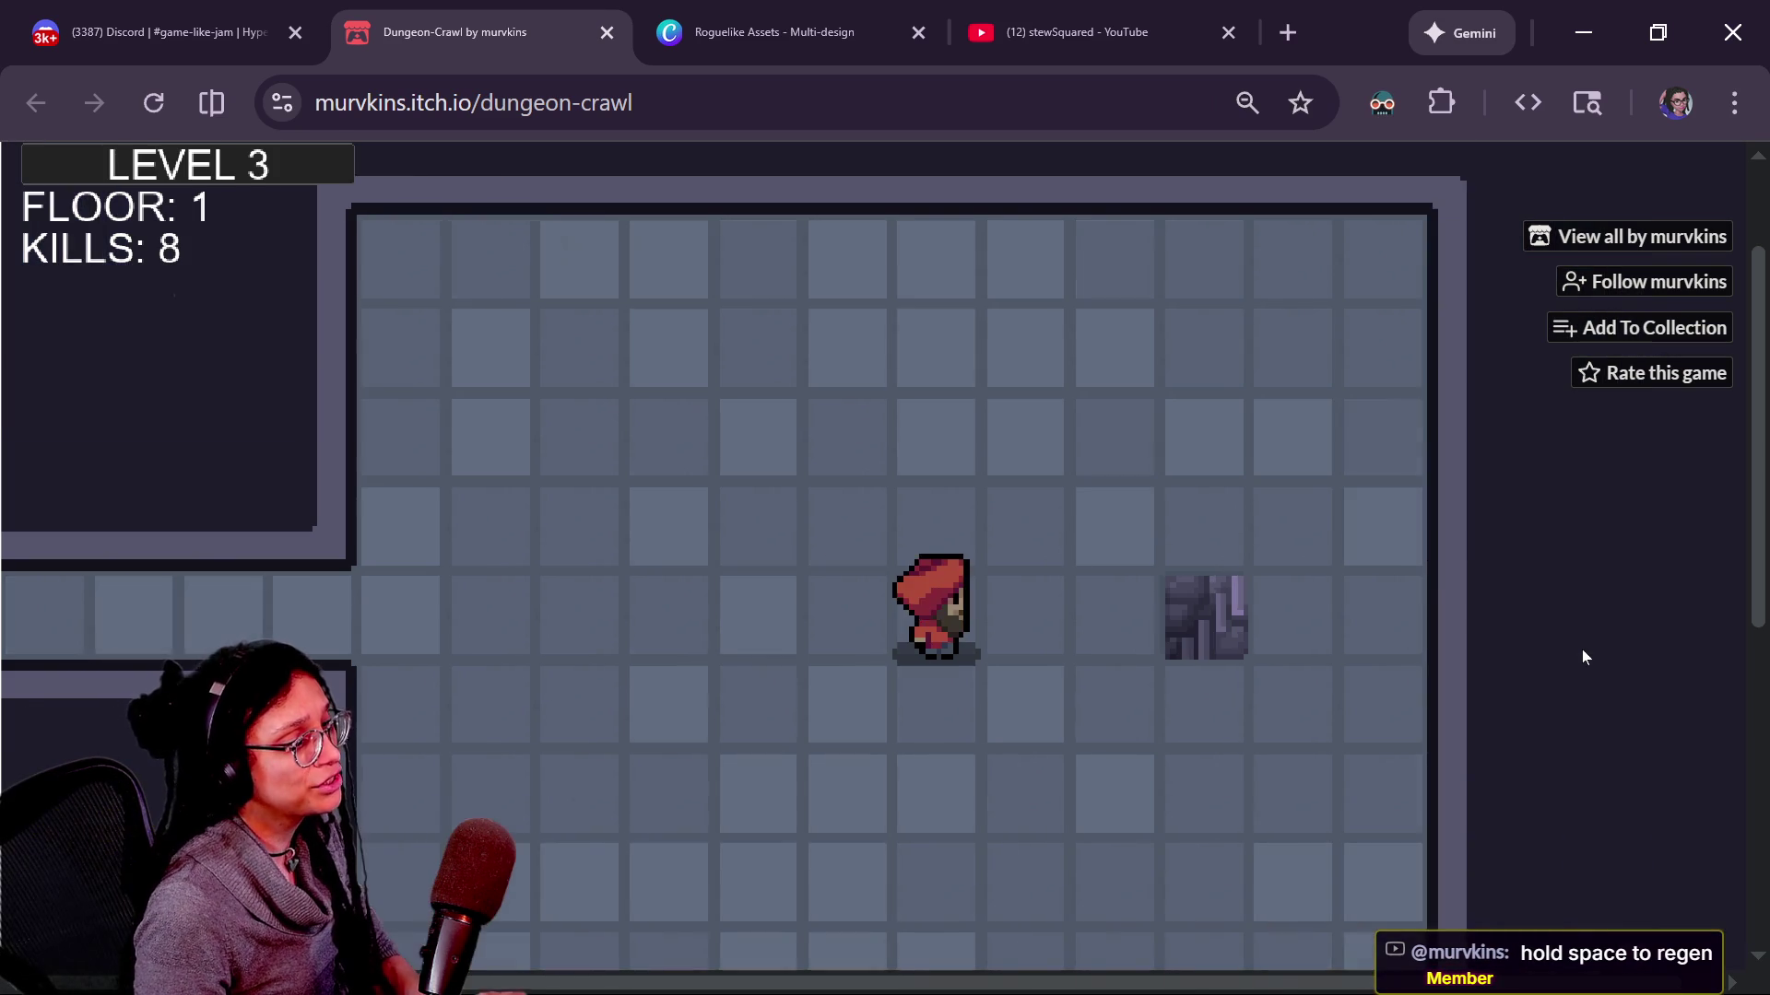
{"action": "key", "text": "s"}
{"action": "key", "text": "s"}
{"action": "key", "text": "d"}
{"action": "key", "text": "d"}
{"action": "key", "text": "d"}
{"action": "key", "text": "w"}
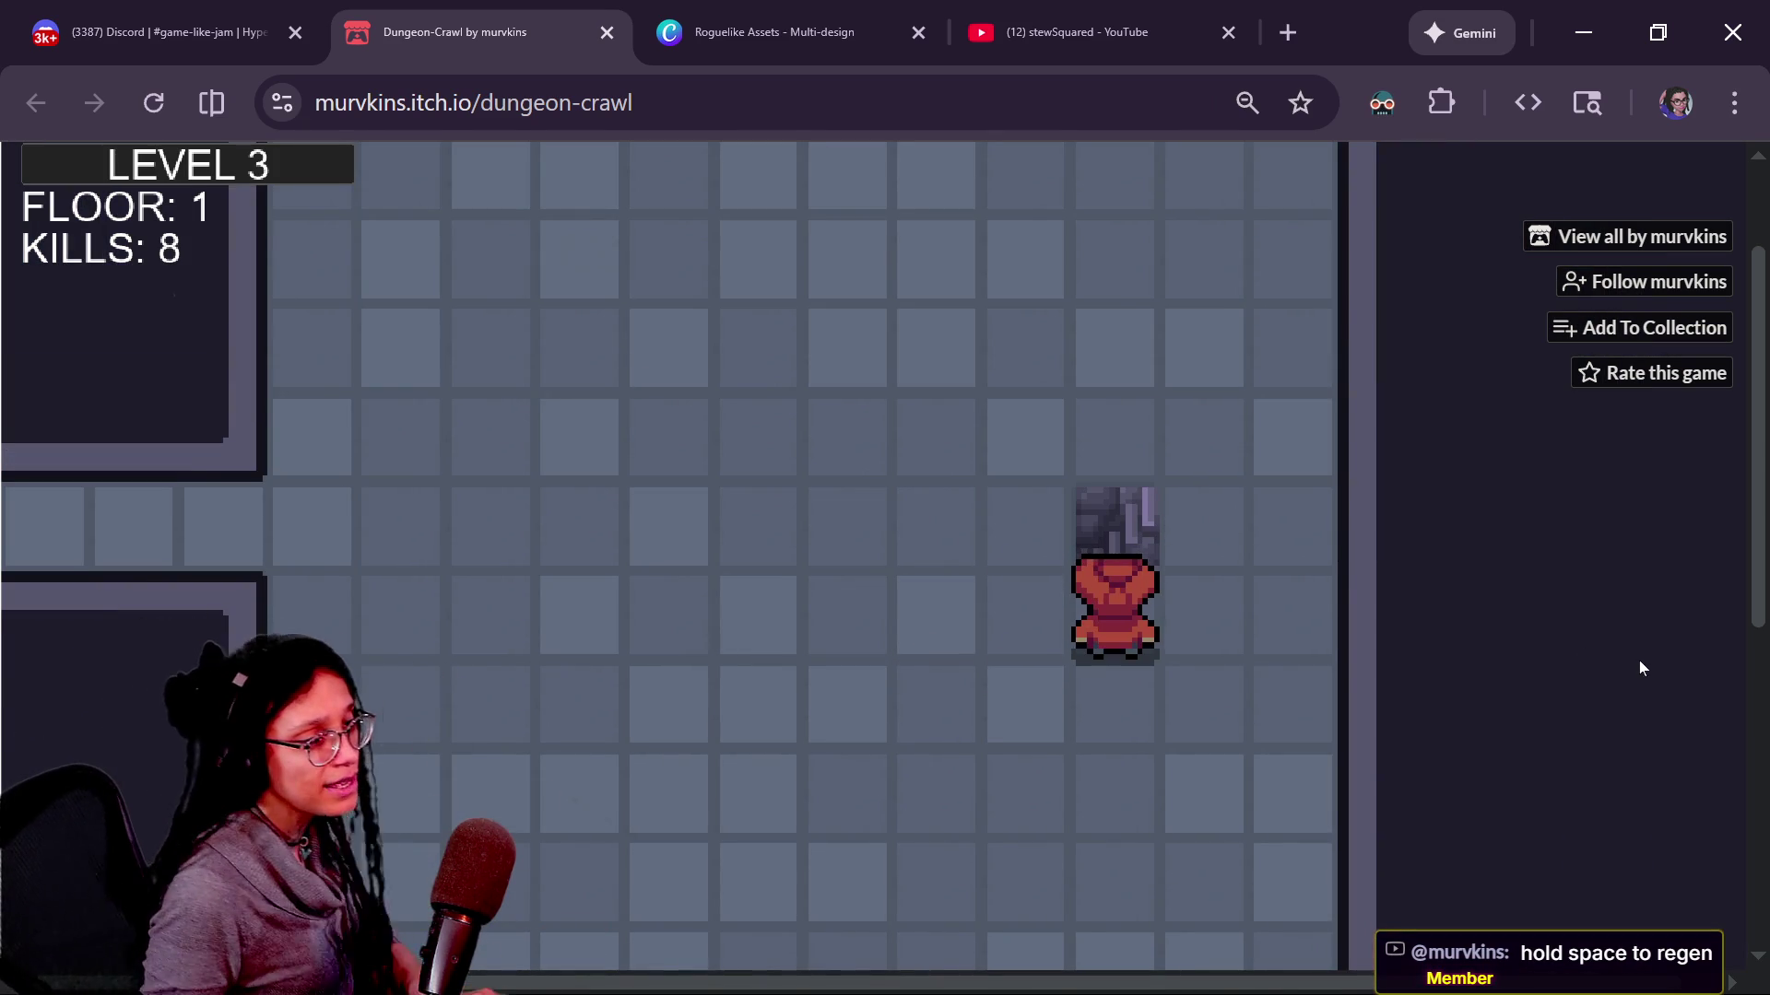
{"action": "key", "text": "w"}
Cross floor 2, kill its monster for nine kills, and take the stairs to floor 3.
{"action": "key", "text": "s"}
{"action": "key", "text": "s"}
{"action": "key", "text": "s"}
{"action": "key", "text": "s"}
{"action": "key", "text": "d"}
{"action": "key", "text": "s"}
{"action": "key", "text": "s"}
{"action": "key", "text": "d"}
{"action": "key", "text": "d"}
{"action": "key", "text": "d"}
{"action": "key", "text": "d"}
{"action": "key", "text": "d"}
{"action": "key", "text": "d"}
{"action": "key", "text": "d"}
{"action": "key", "text": "d"}
{"action": "key", "text": "d"}
{"action": "key", "text": "d"}
{"action": "key", "text": "d"}
{"action": "key", "text": "d"}
{"action": "key", "text": "d"}
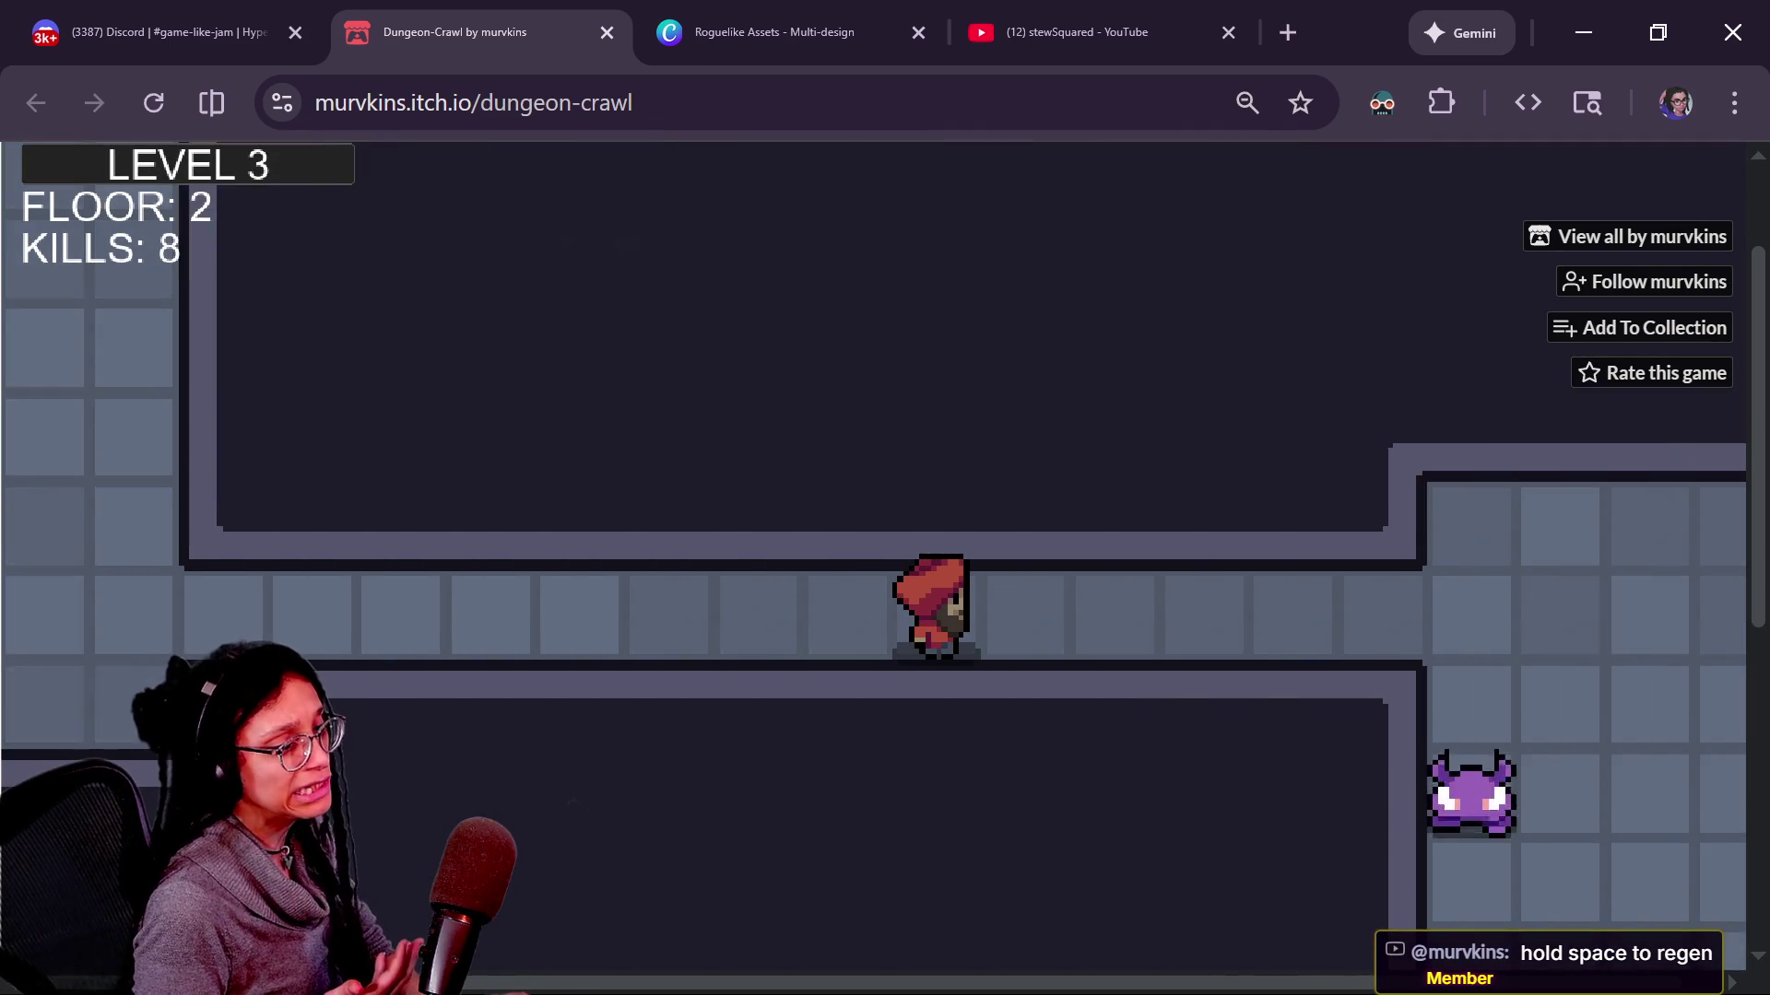
{"action": "key", "text": "d"}
{"action": "key", "text": "d"}
{"action": "key", "text": "d"}
{"action": "key", "text": "d"}
{"action": "key", "text": "d"}
{"action": "key", "text": "d"}
{"action": "key", "text": "s"}
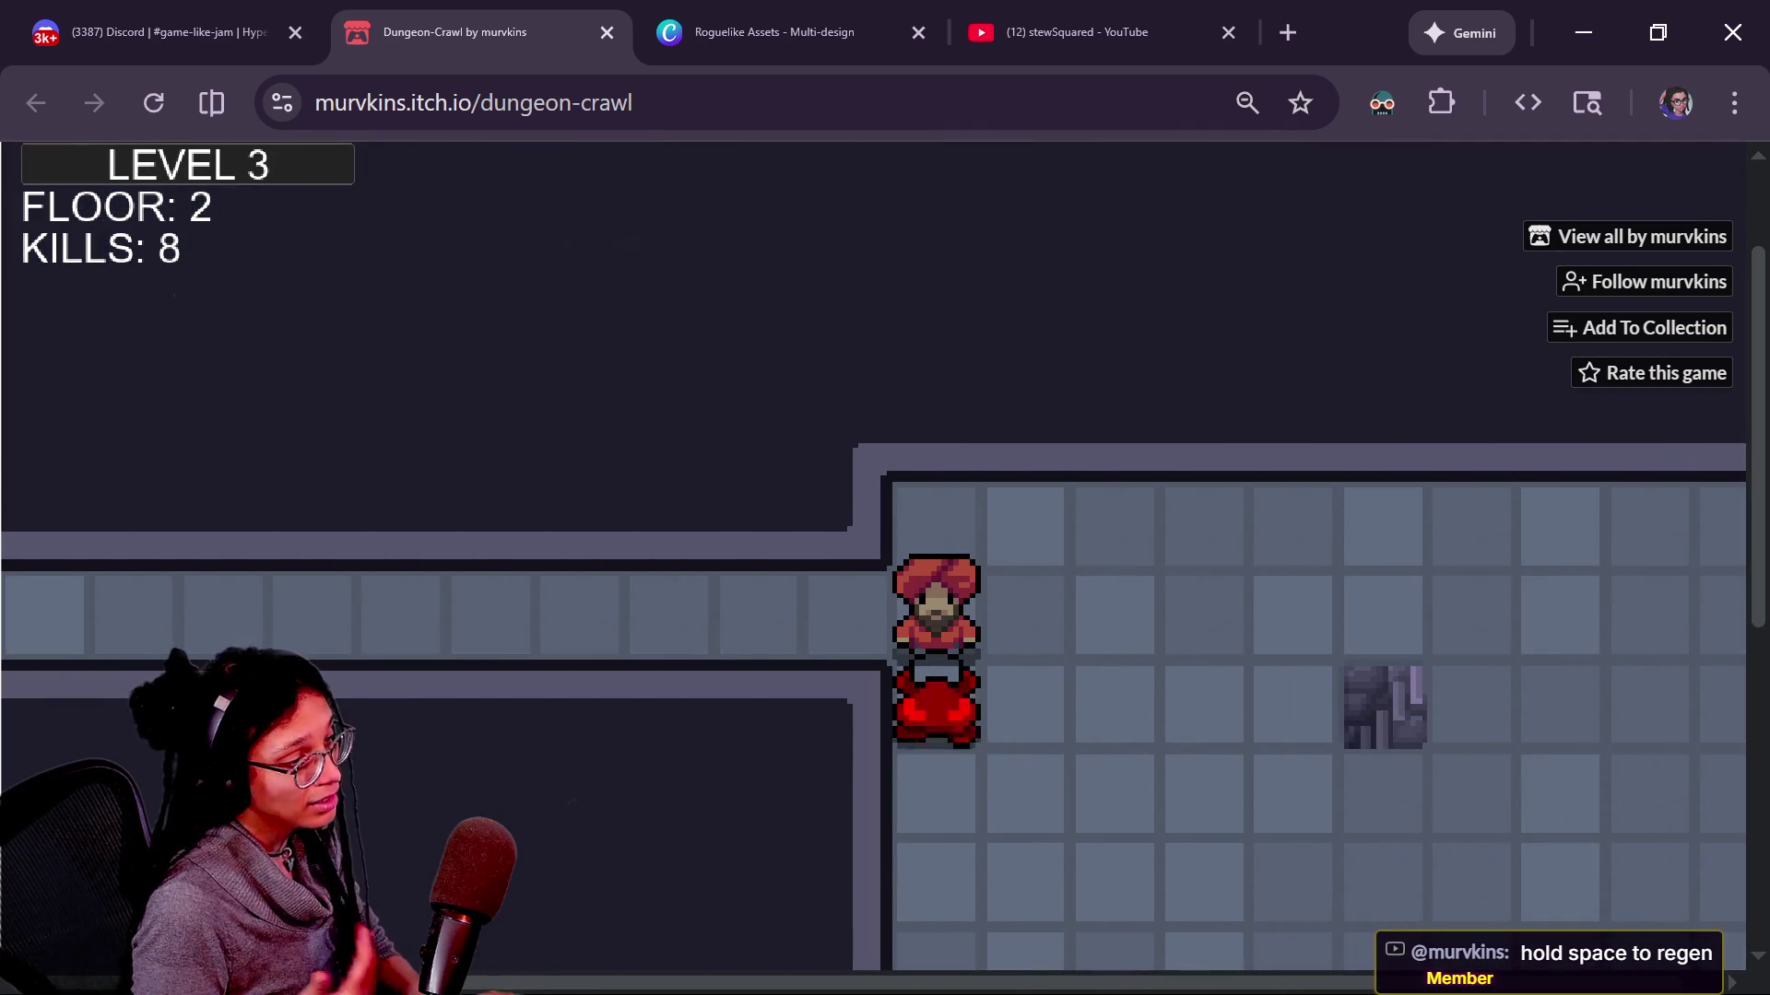
{"action": "key", "text": "s"}
{"action": "key", "text": "s"}
{"action": "key", "text": "d"}
{"action": "key", "text": "d"}
{"action": "key", "text": "d"}
{"action": "key", "text": "d"}
{"action": "key", "text": "s"}
{"action": "key", "text": "d"}
{"action": "key", "text": "s"}
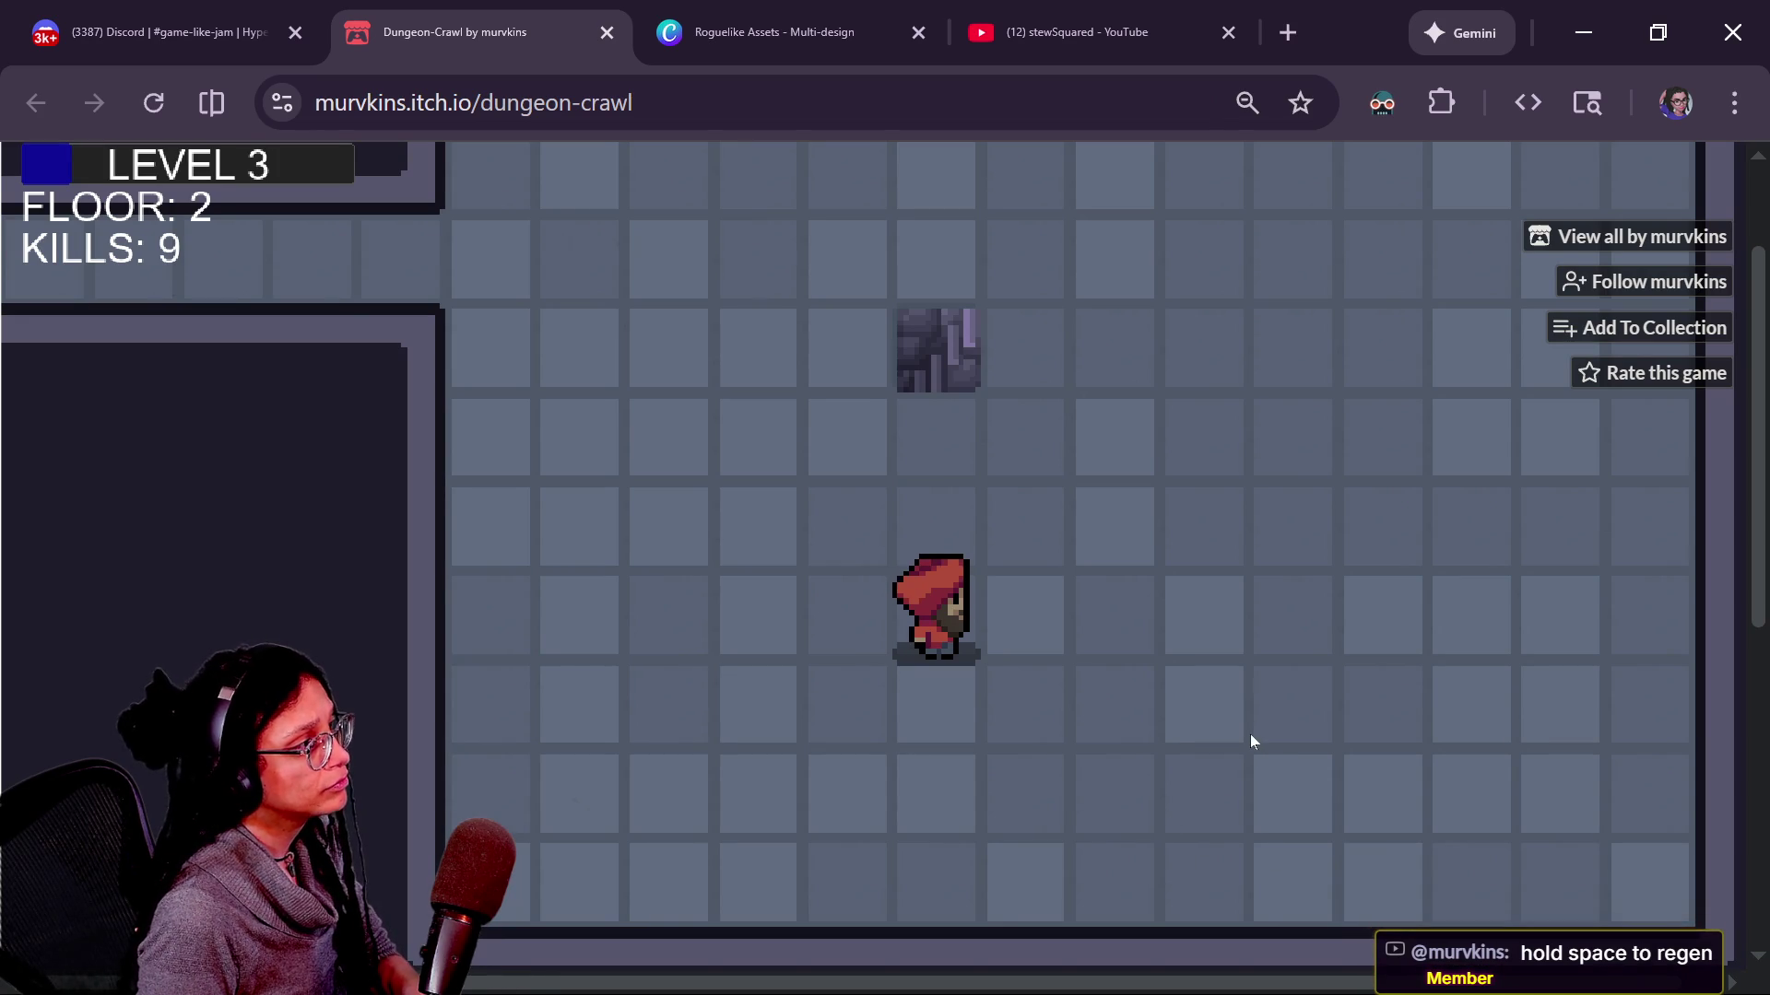
{"action": "key", "text": "d"}
{"action": "key", "text": "d"}
{"action": "key", "text": "d"}
{"action": "key", "text": "w"}
{"action": "key", "text": "d"}
{"action": "key", "text": "d"}
{"action": "key", "text": "w"}
{"action": "key", "text": "w"}
{"action": "key", "text": "a"}
{"action": "key", "text": "a"}
{"action": "key", "text": "a"}
{"action": "key", "text": "a"}
{"action": "key", "text": "a"}
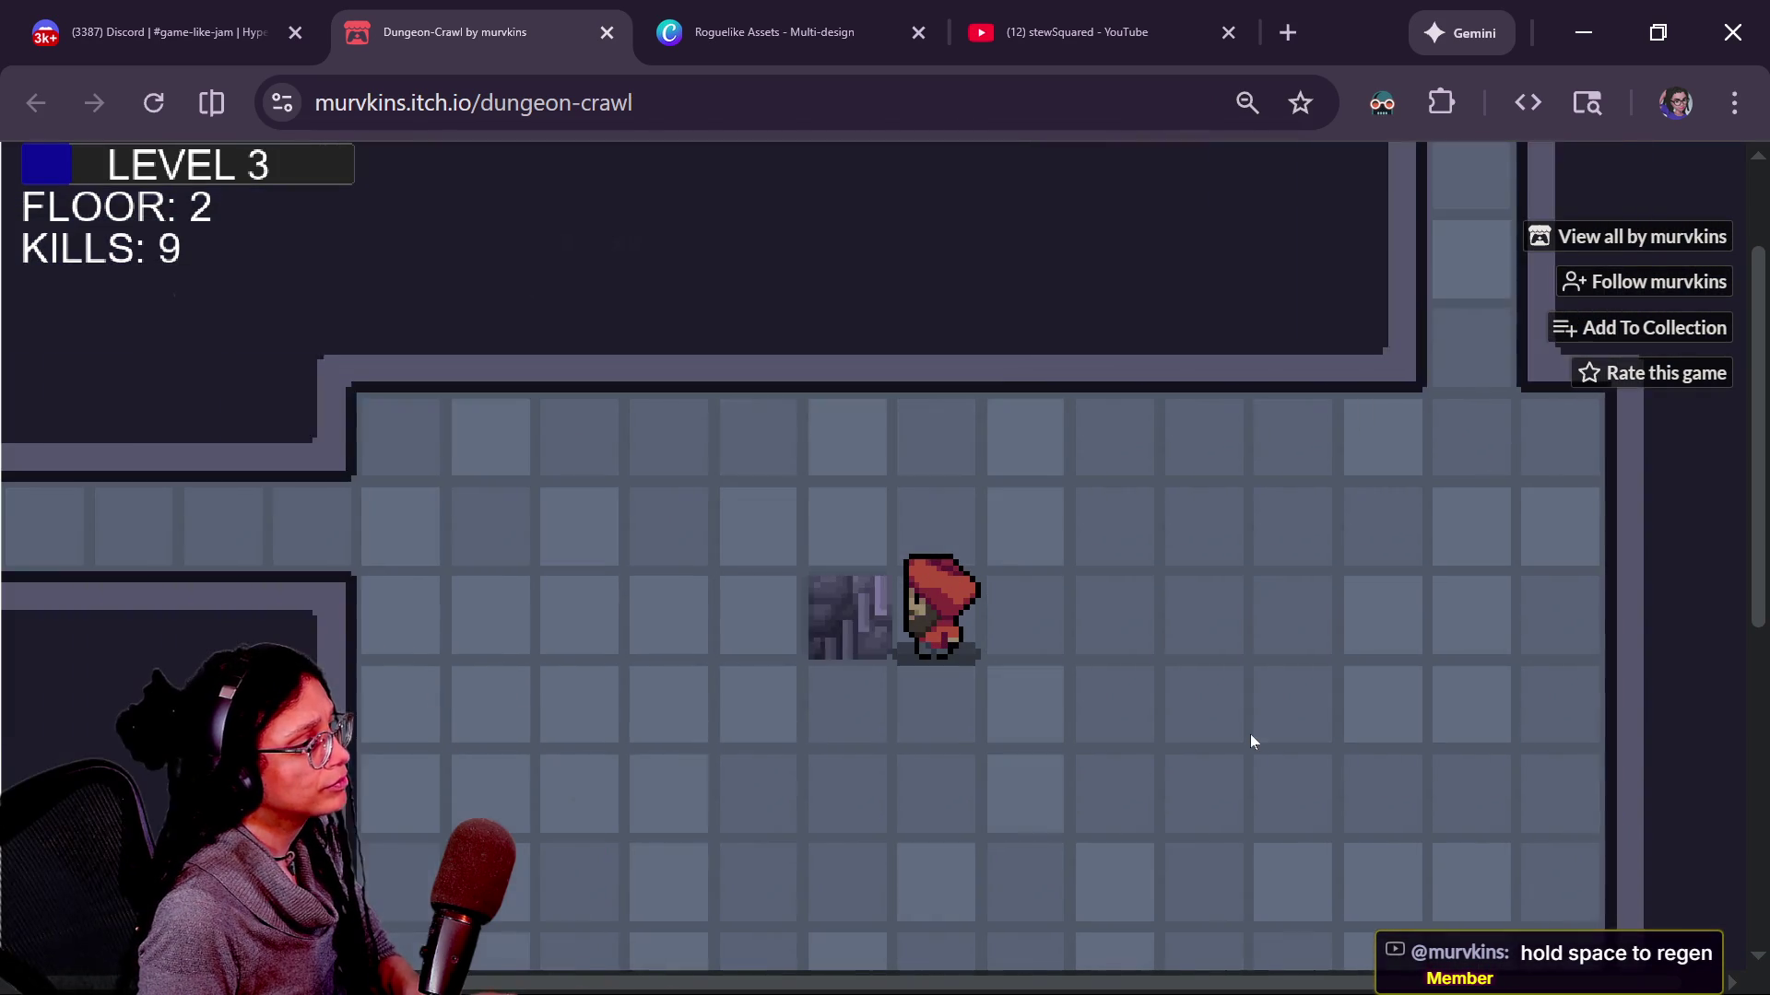
{"action": "key", "text": "a"}
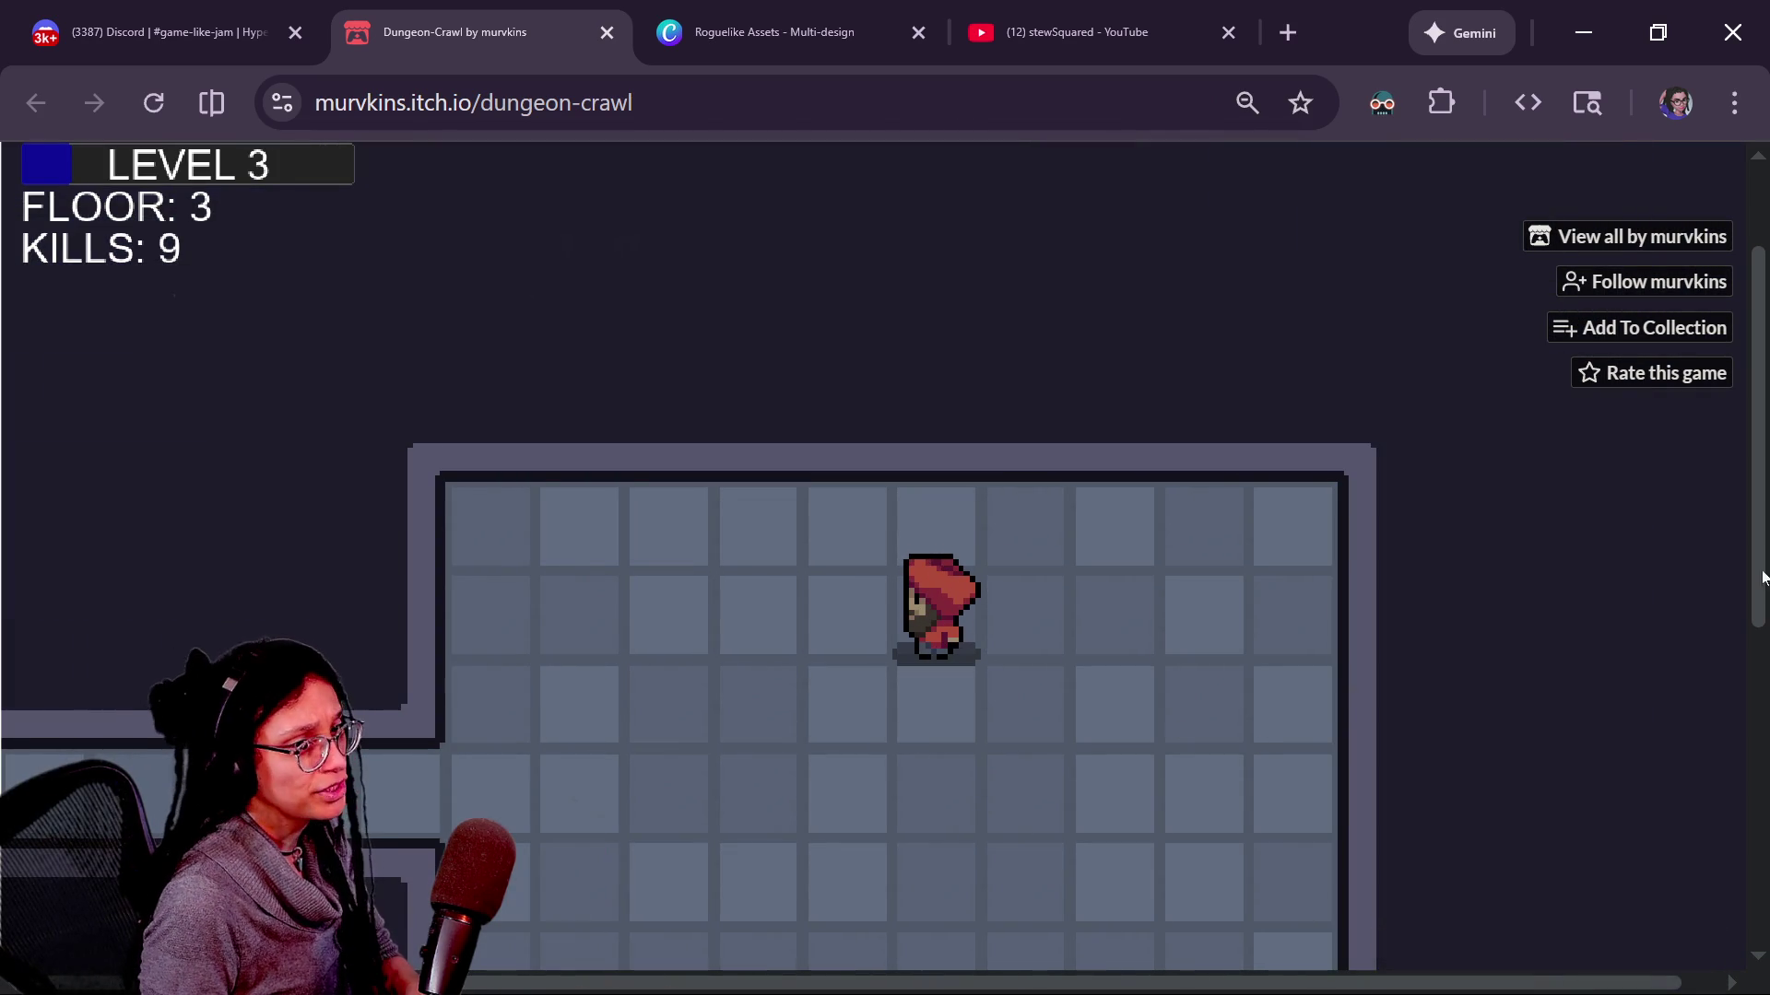
{"action": "left_click_drag", "start_coordinate": [1754, 412], "coordinate": [1741, 611]}
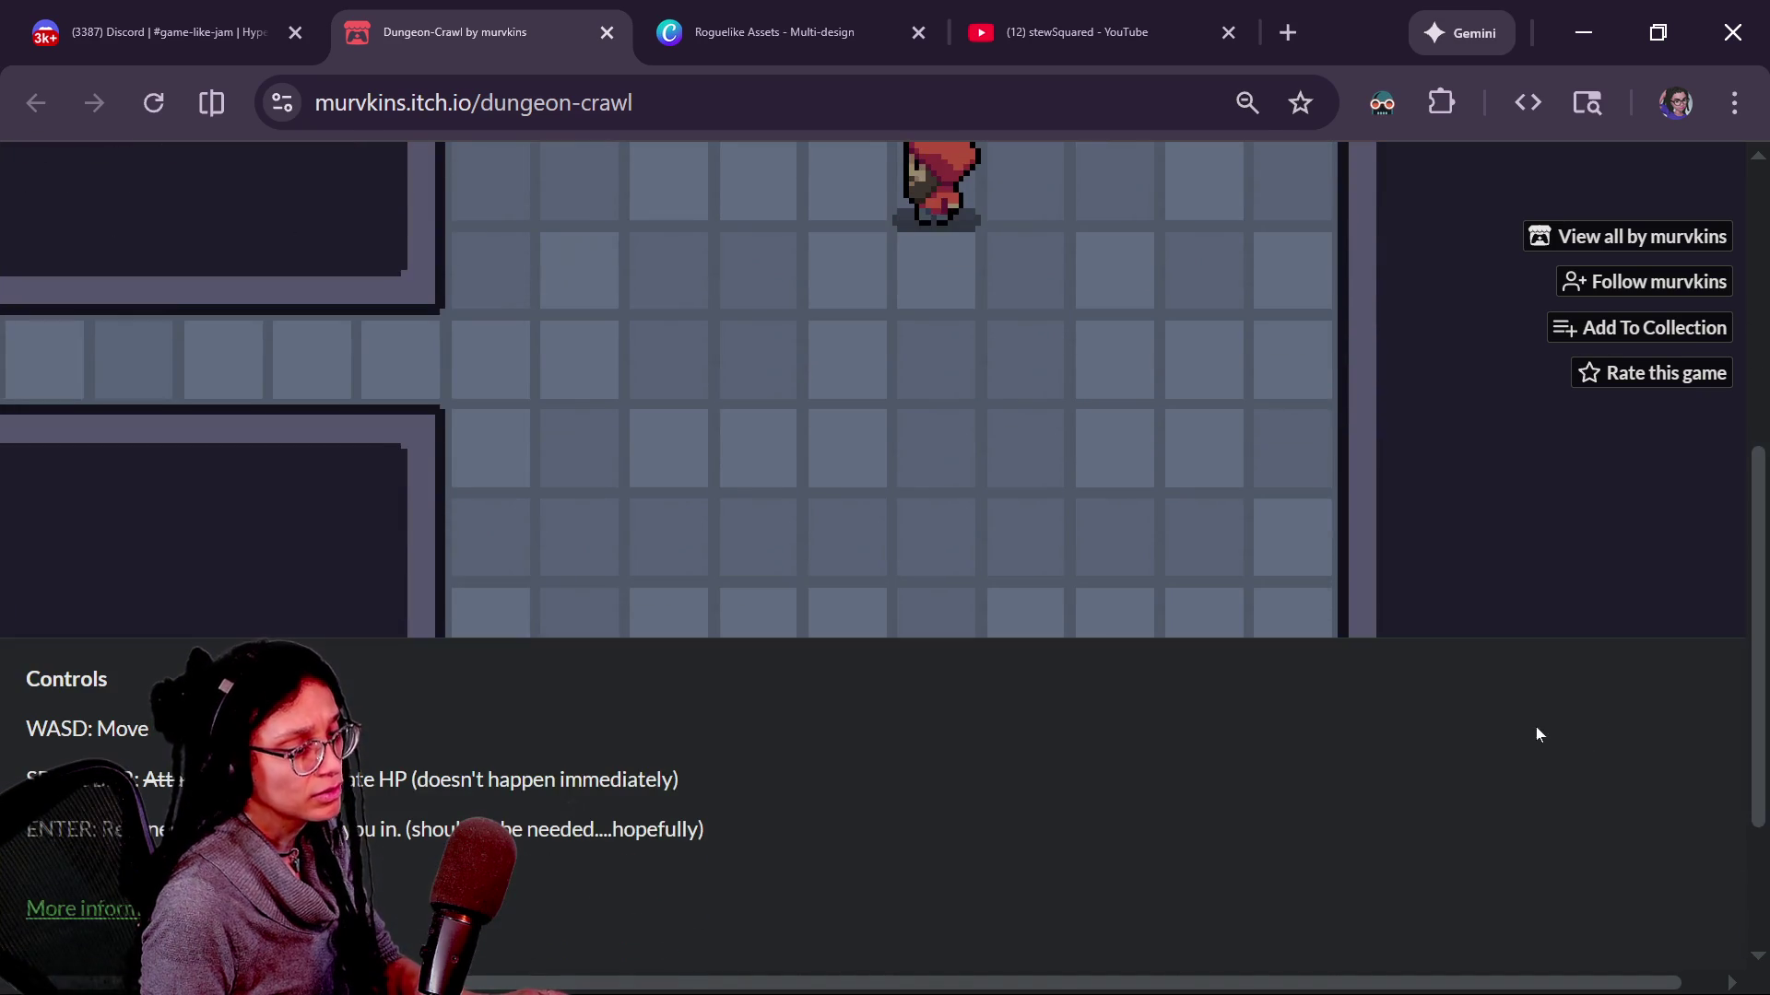
Zoom the page out so the game fits, then start down the floor 3 corridor.
{"action": "key", "text": "ctrl+minus"}
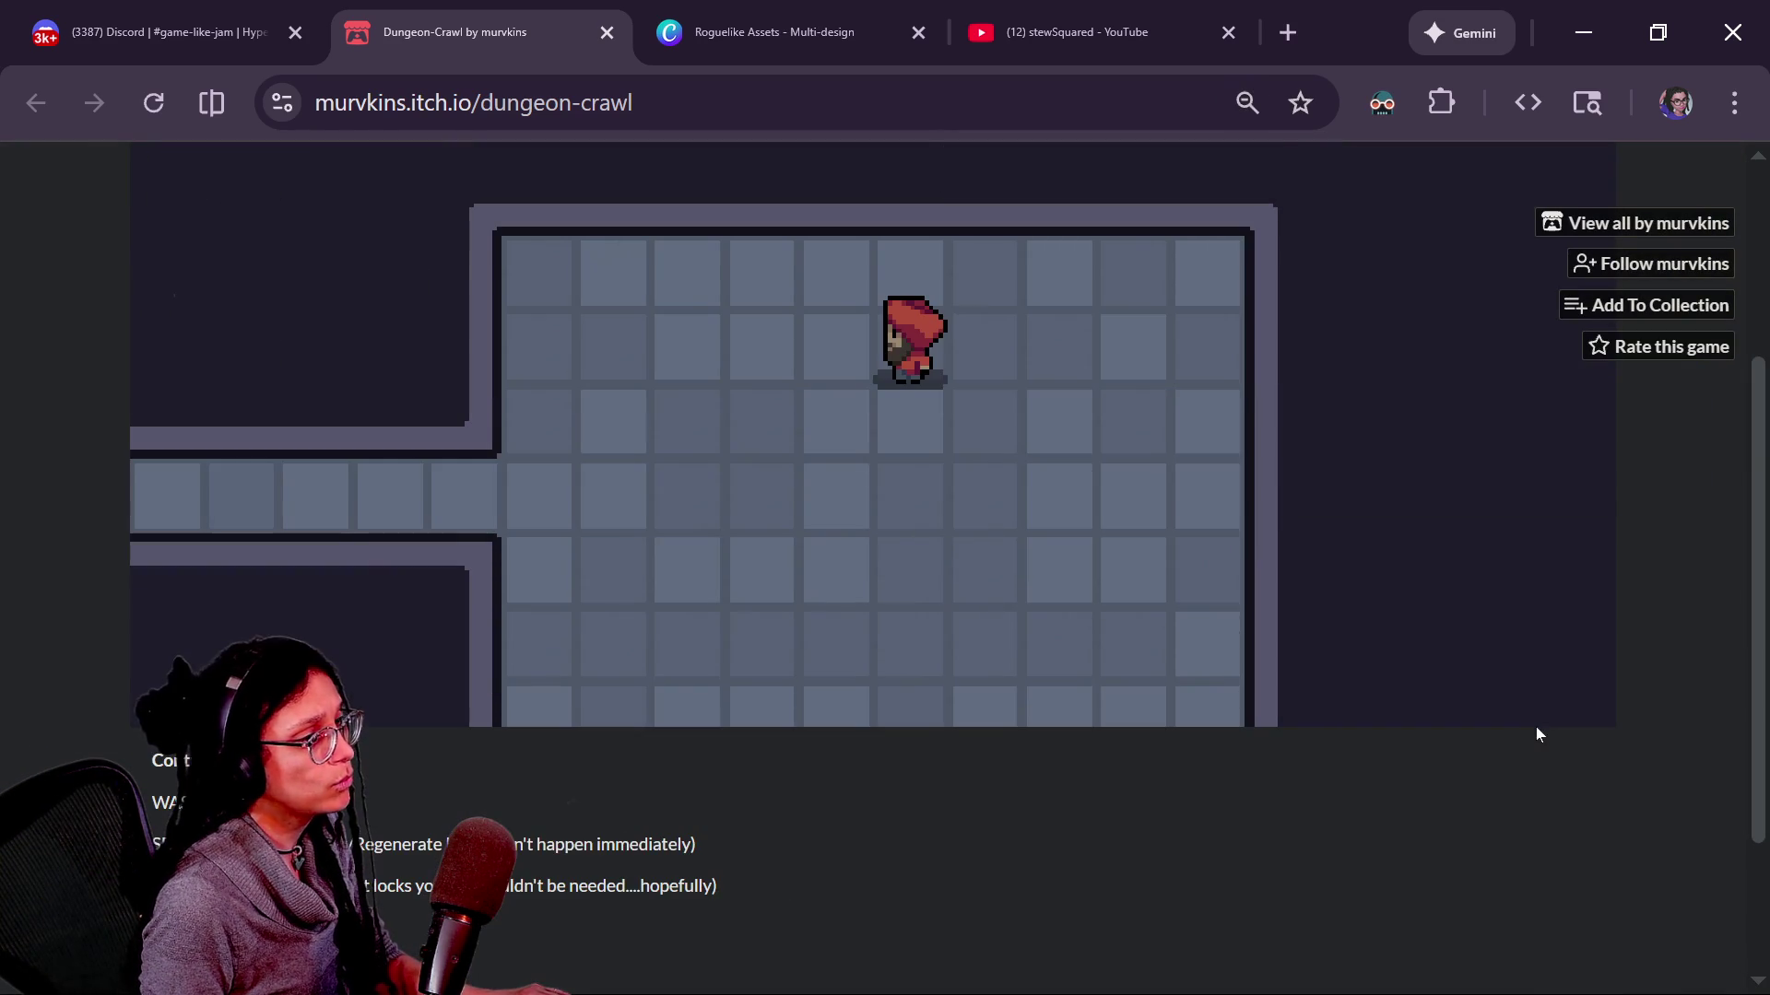
{"action": "scroll", "coordinate": [1711, 684], "scroll_direction": "up", "scroll_amount": 2}
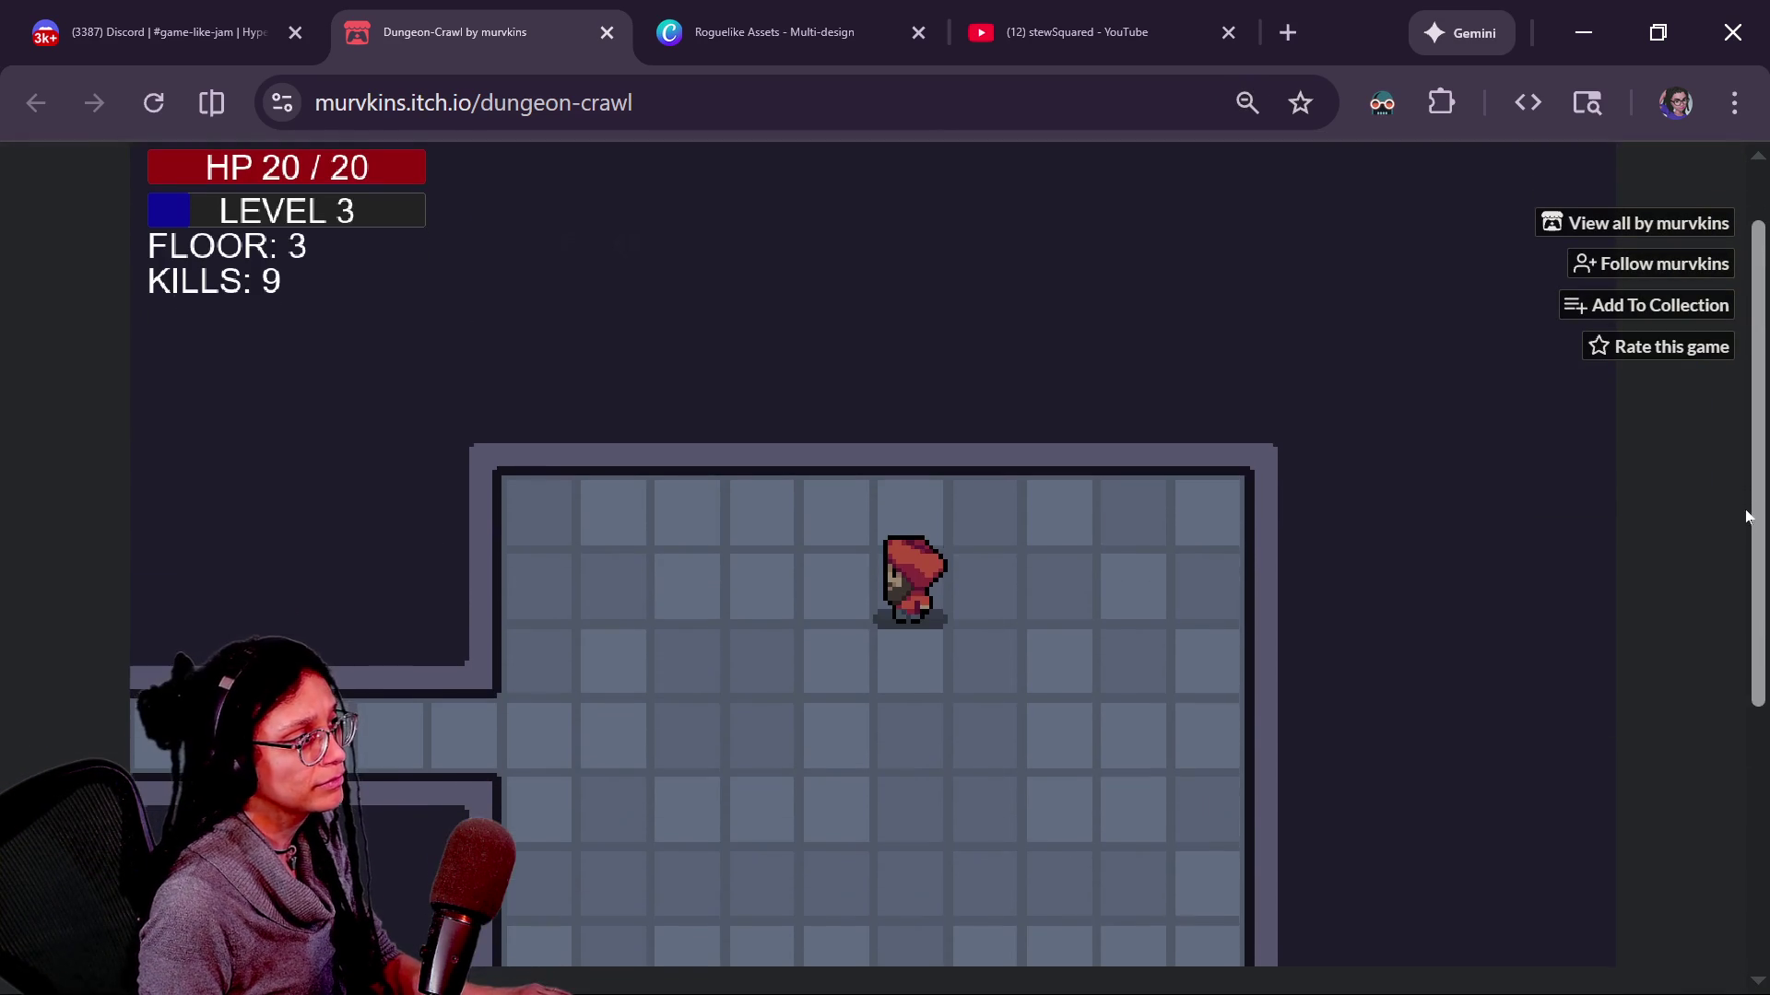
{"action": "key", "text": "Down"}
{"action": "key", "text": "Down"}
{"action": "key", "text": "Left"}
Kill the imps in the floor 3 room and take the stairs down to floor 4.
{"action": "key", "text": "Left"}
{"action": "key", "text": "Left"}
{"action": "key", "text": "Left"}
{"action": "key", "text": "Left"}
{"action": "key", "text": "Left"}
{"action": "key", "text": "Left"}
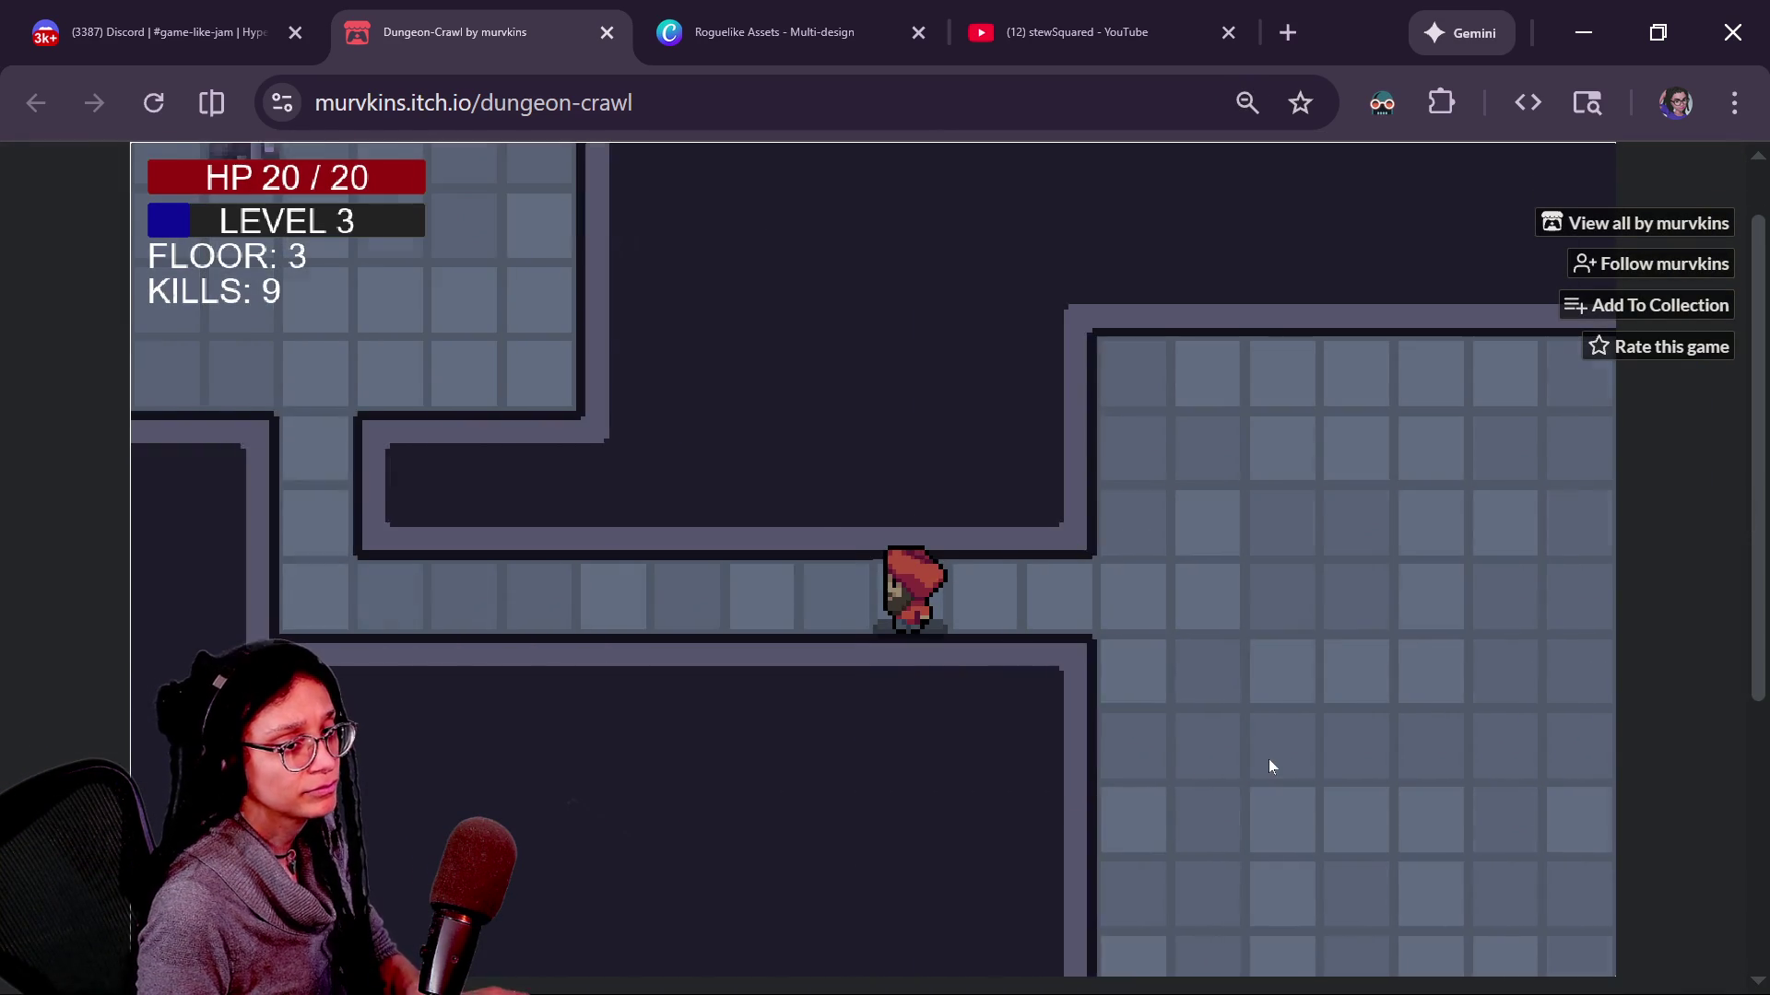
{"action": "key", "text": "Left"}
{"action": "key", "text": "Left"}
{"action": "key", "text": "Left"}
{"action": "key", "text": "Left"}
{"action": "key", "text": "Left"}
{"action": "key", "text": "Left"}
{"action": "key", "text": "Up"}
{"action": "key", "text": "Up"}
{"action": "key", "text": "Up"}
{"action": "key", "text": "Up"}
{"action": "key", "text": "Up"}
{"action": "key", "text": "Up"}
{"action": "key", "text": "Up"}
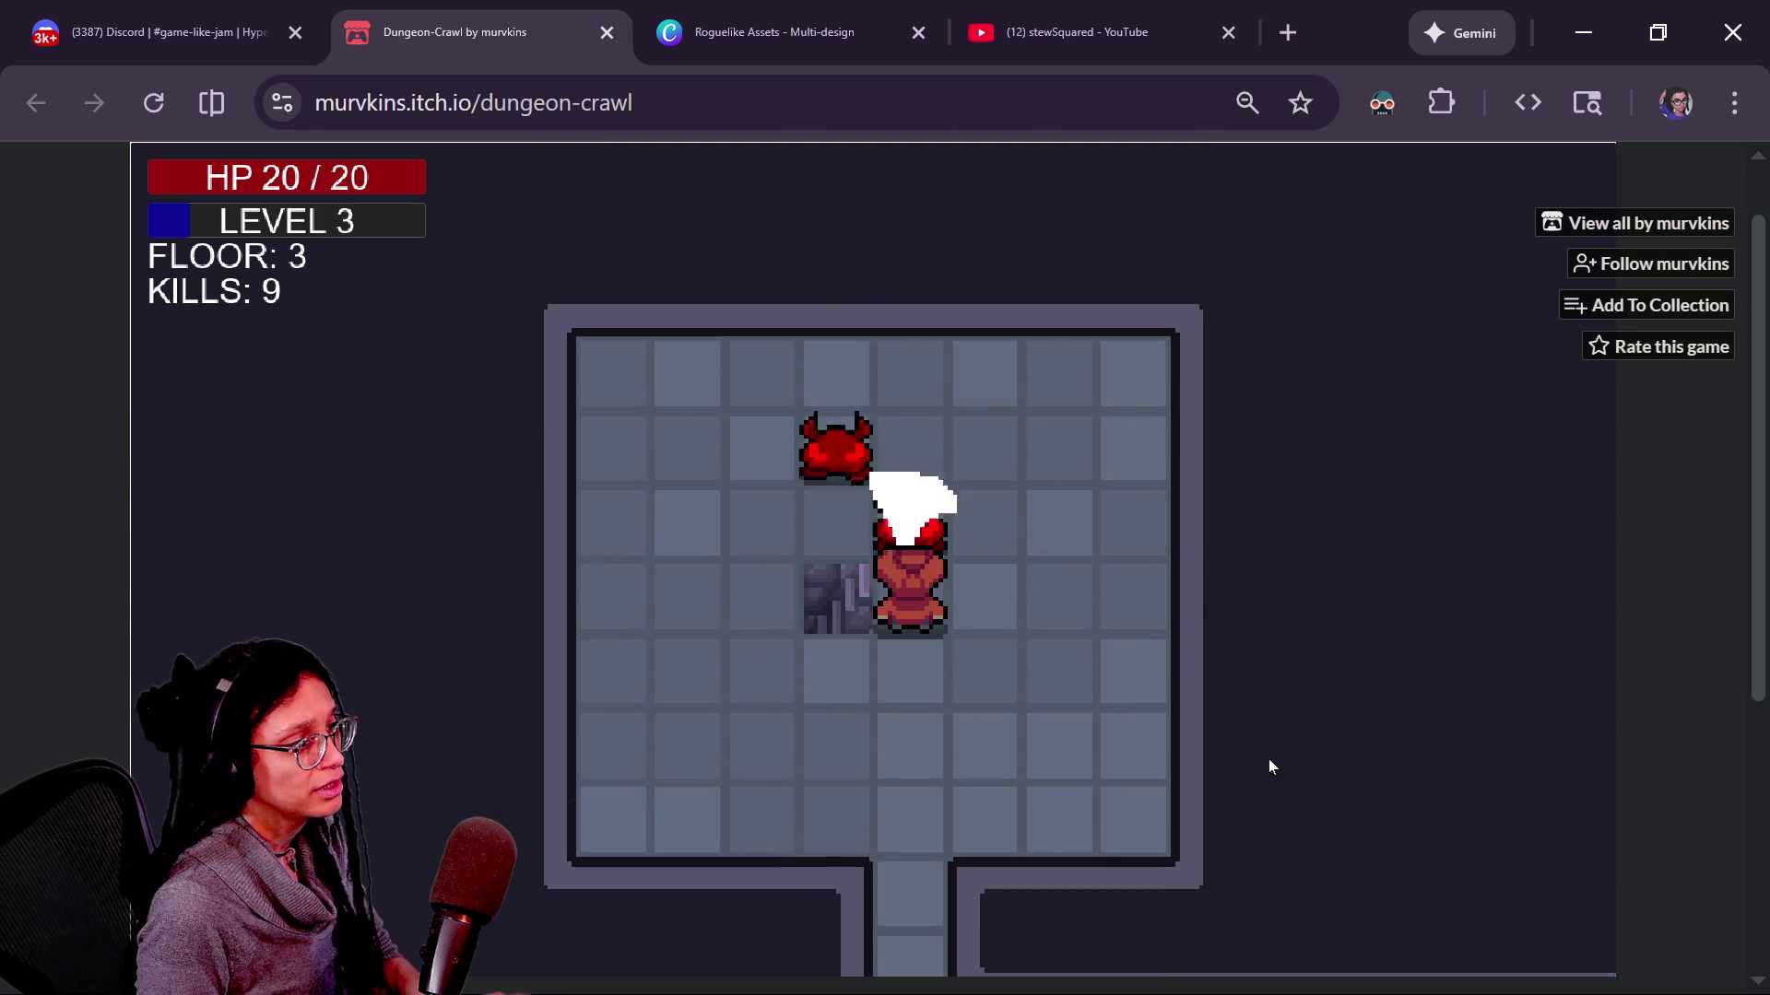
{"action": "key", "text": "Up"}
{"action": "key", "text": "Up"}
{"action": "key", "text": "Up"}
{"action": "key", "text": "Up"}
{"action": "key", "text": "Up"}
{"action": "key", "text": "Up"}
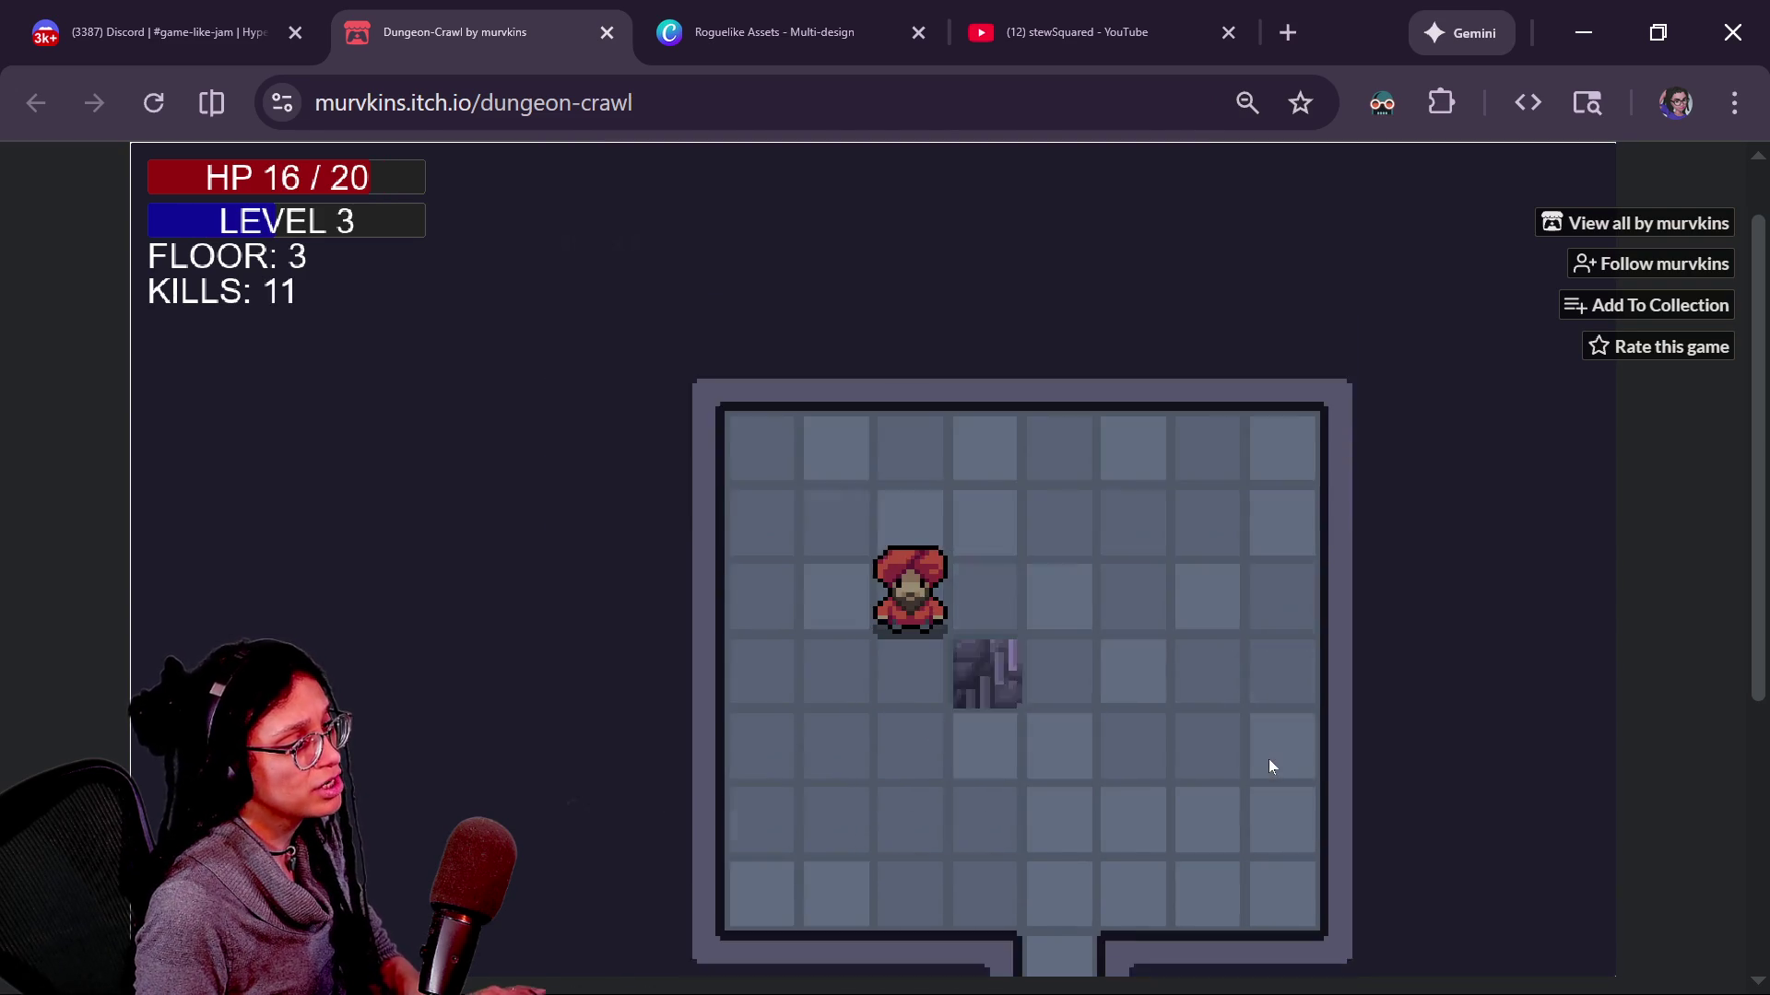
{"action": "key", "text": "Right"}
{"action": "key", "text": "Right"}
{"action": "key", "text": "Down"}
{"action": "key", "text": "Up"}
Kill the first imp on floor 4 and walk the corridor to the next room.
{"action": "key", "text": "Left"}
{"action": "key", "text": "Left"}
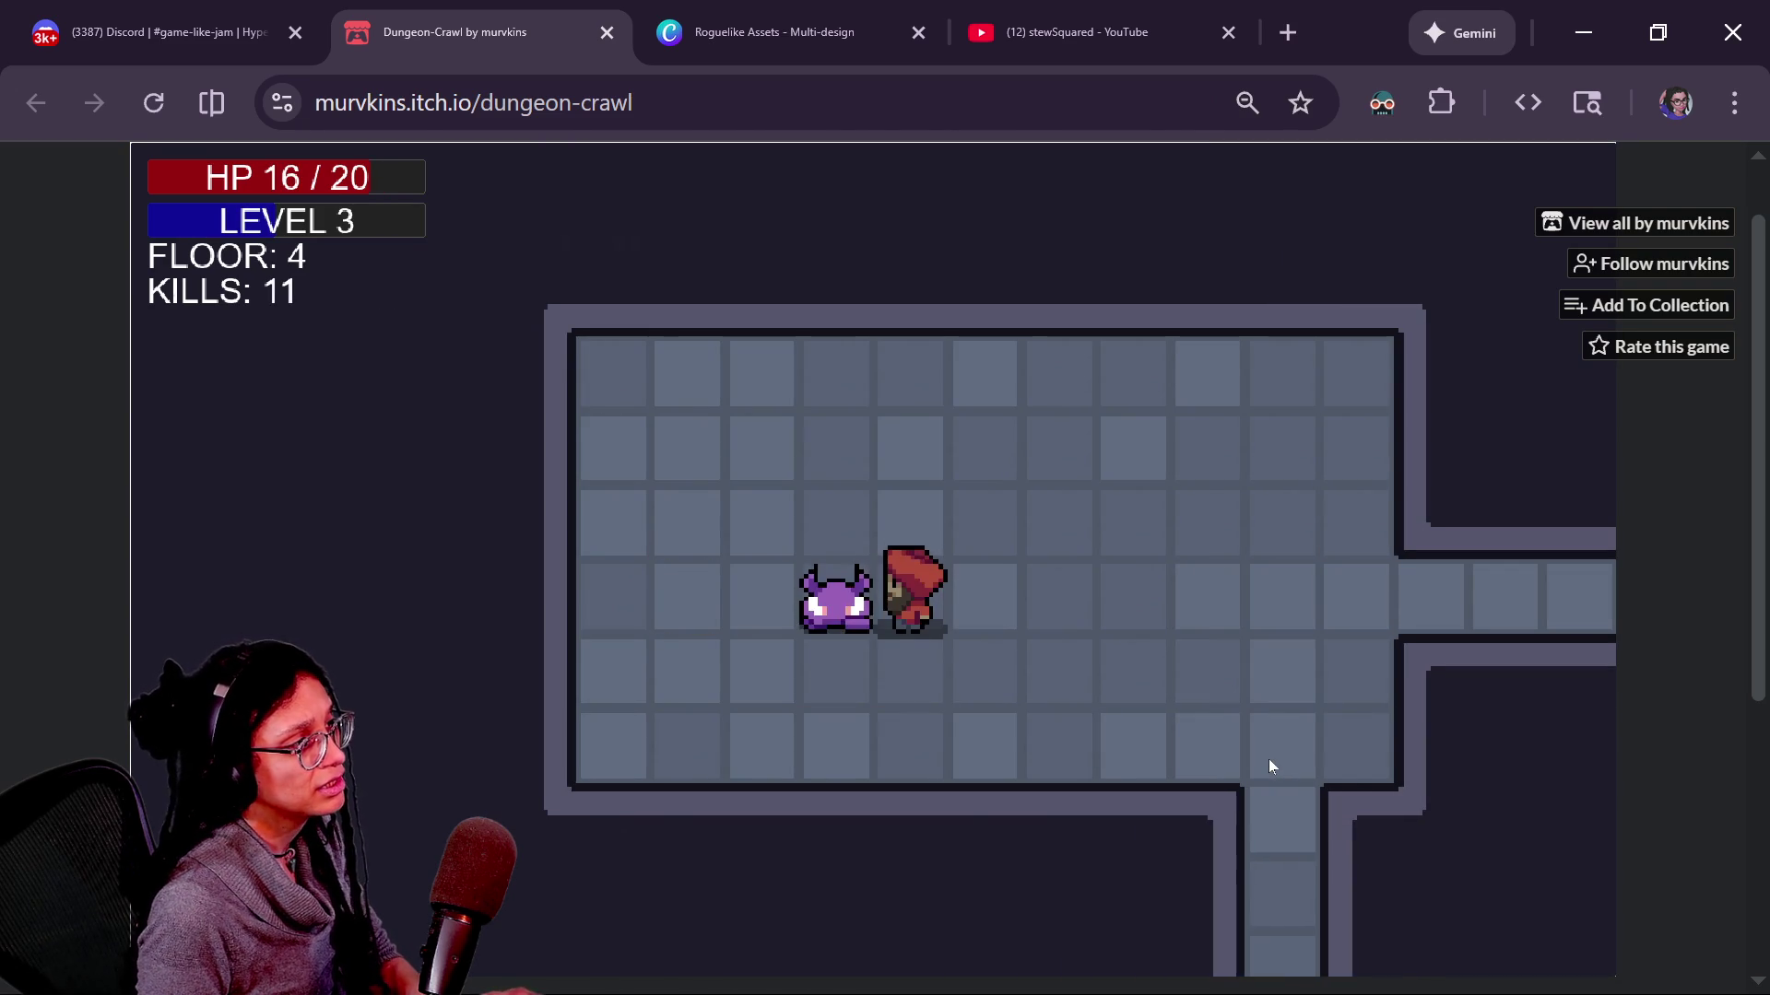
{"action": "key", "text": "Left"}
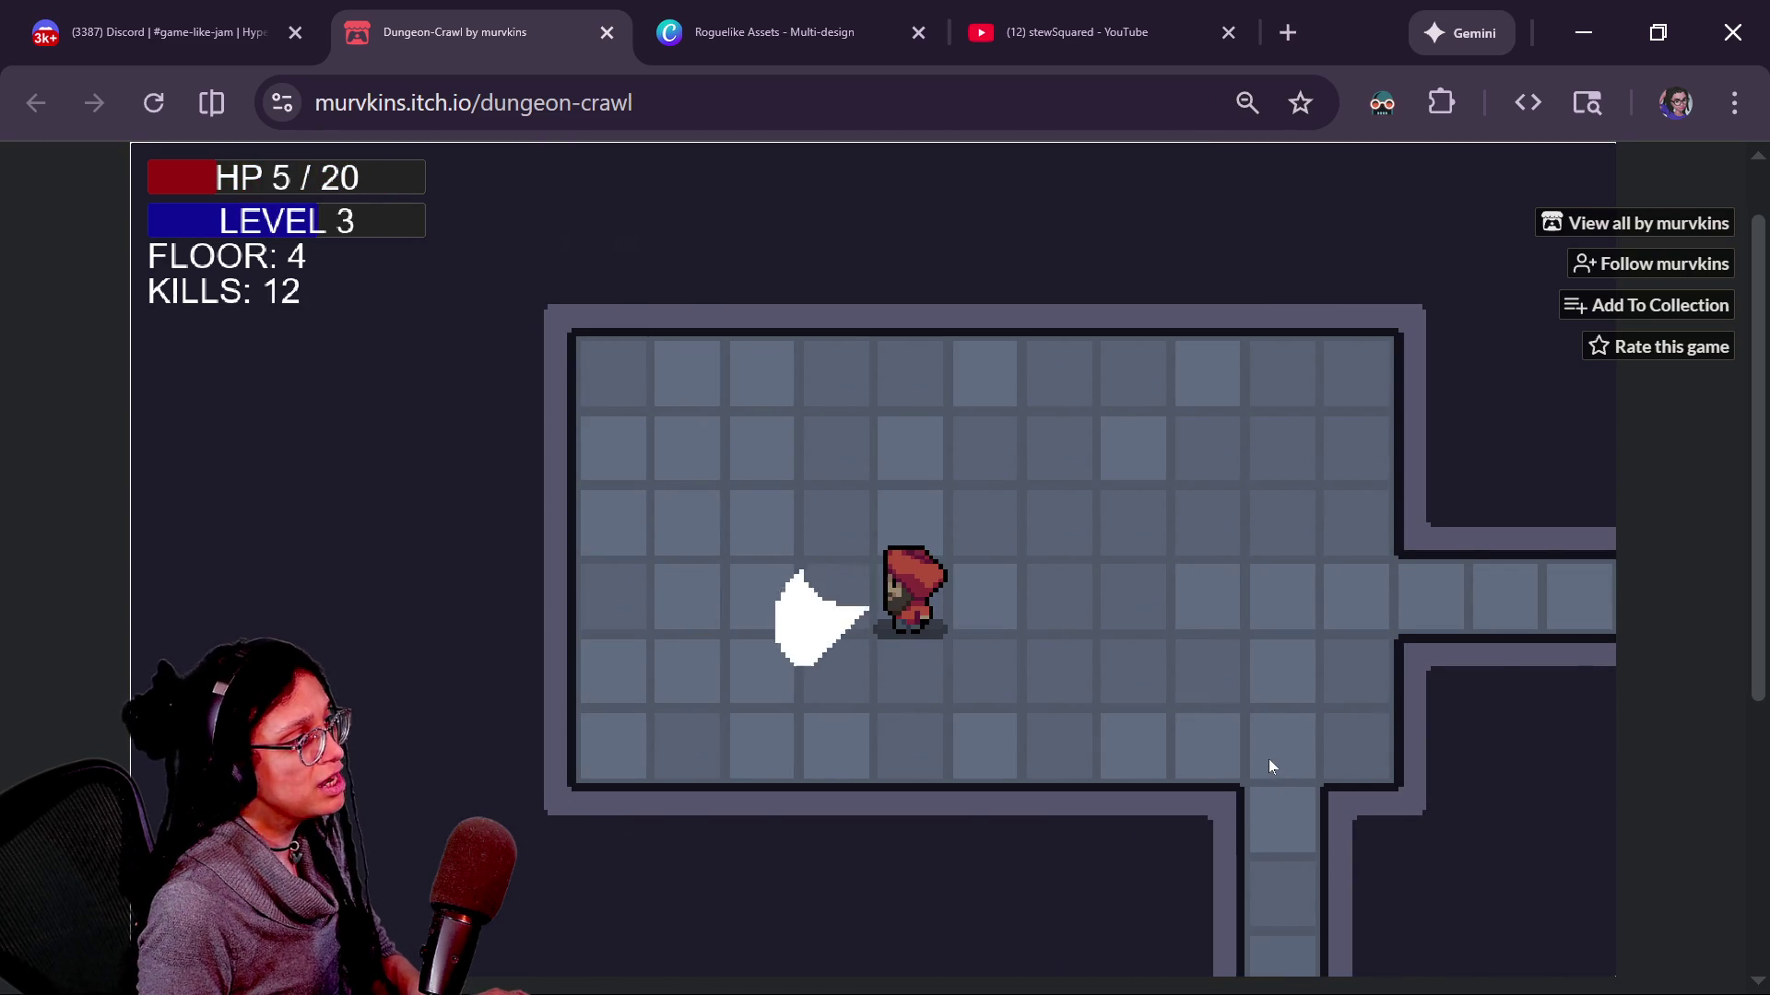
{"action": "key", "text": "Left"}
{"action": "key", "text": "Left"}
{"action": "key", "text": "Left"}
{"action": "key", "text": "Right"}
{"action": "key", "text": "Right"}
{"action": "key", "text": "Right"}
{"action": "key", "text": "Right"}
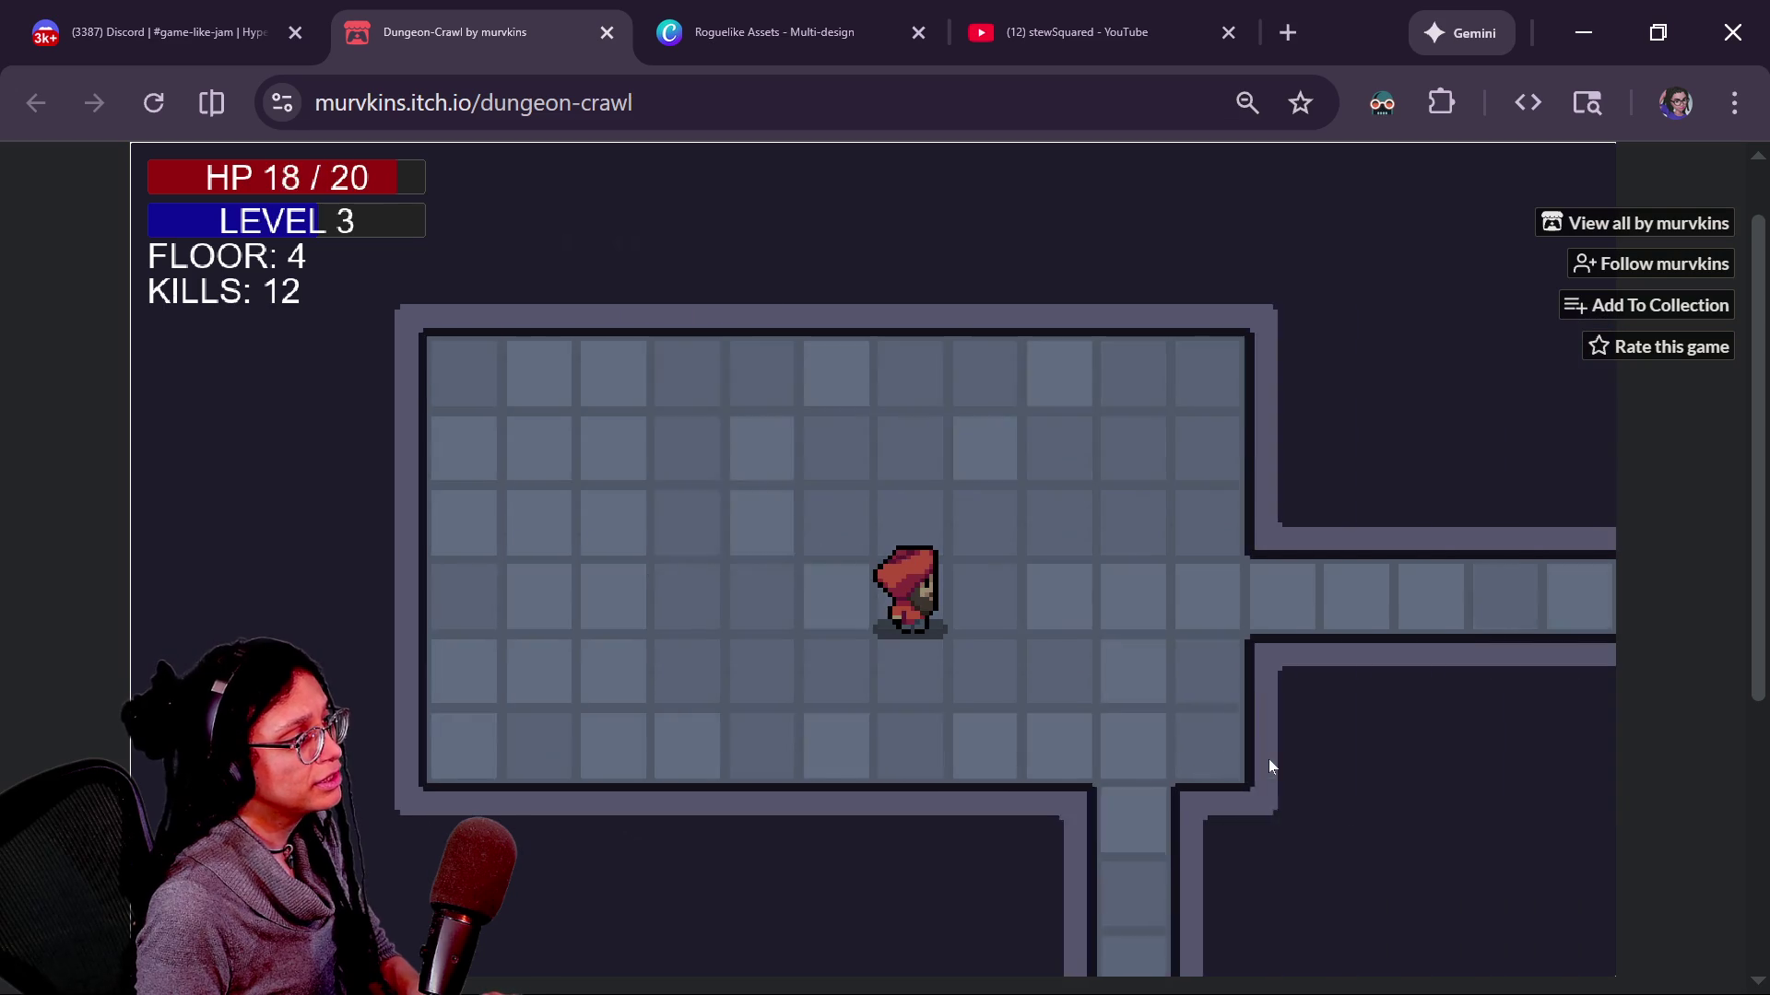
{"action": "key", "text": "Right"}
{"action": "key", "text": "Right"}
{"action": "key", "text": "Right"}
{"action": "key", "text": "Right"}
{"action": "key", "text": "Right"}
{"action": "key", "text": "Right"}
Fight and finish off the imp in the second floor 4 room.
{"action": "key", "text": "Right"}
{"action": "key", "text": "Right"}
{"action": "key", "text": "Right"}
{"action": "key", "text": "Right"}
{"action": "key", "text": "Right"}
{"action": "key", "text": "Up"}
{"action": "key", "text": "Up"}
{"action": "key", "text": "Up"}
{"action": "key", "text": "Right"}
{"action": "key", "text": "Right"}
{"action": "key", "text": "Right"}
{"action": "key", "text": "Right"}
{"action": "key", "text": "Down"}
{"action": "key", "text": "Right"}
{"action": "key", "text": "Down"}
{"action": "key", "text": "Right"}
{"action": "key", "text": "Down"}
{"action": "key", "text": "Right"}
{"action": "key", "text": "Down"}
{"action": "key", "text": "Right"}
{"action": "key", "text": "Right"}
{"action": "key", "text": "Right"}
{"action": "key", "text": "Left"}
{"action": "key", "text": "Left"}
{"action": "key", "text": "Right"}
{"action": "key", "text": "Right"}
{"action": "key", "text": "Up"}
{"action": "key", "text": "Up"}
{"action": "key", "text": "Down"}
{"action": "key", "text": "Down"}
{"action": "key", "text": "Left"}
{"action": "key", "text": "Left"}
{"action": "key", "text": "Left"}
{"action": "key", "text": "Up"}
{"action": "key", "text": "Up"}
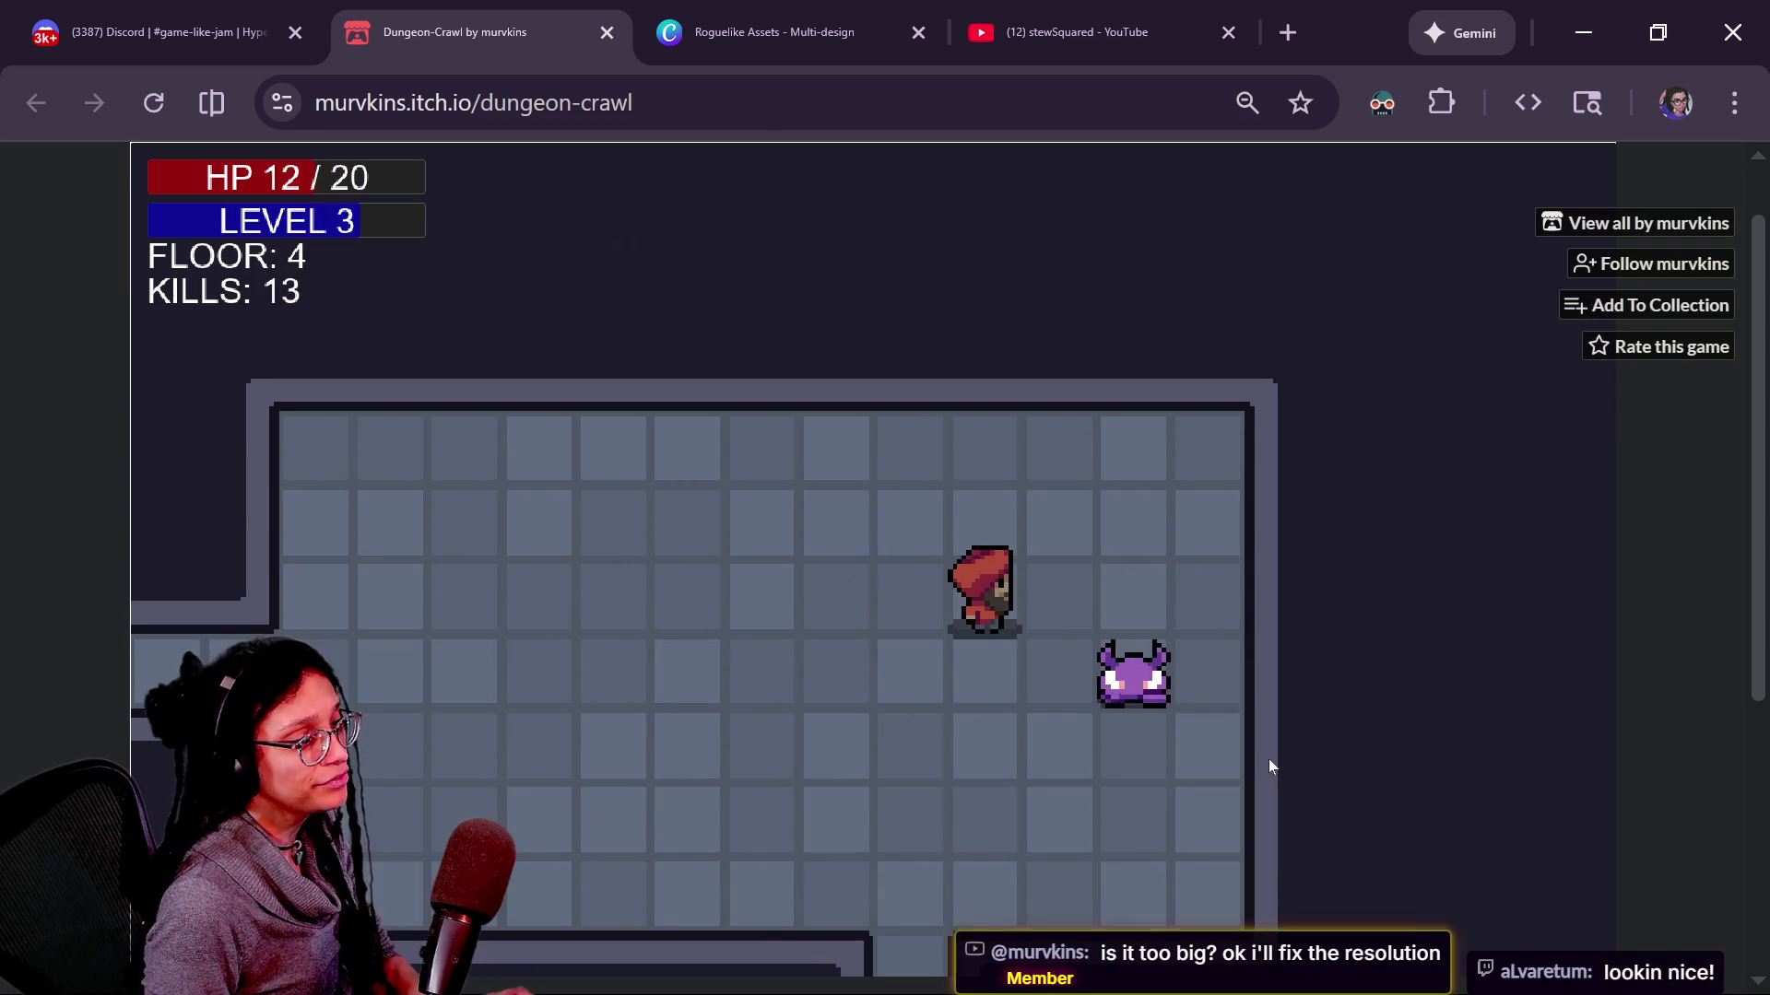
{"action": "key", "text": "Right"}
{"action": "key", "text": "Right"}
{"action": "key", "text": "Down"}
{"action": "key", "text": "Down"}
{"action": "key", "text": "Down"}
Descend to floor 5 and kill the nearby imp to reach level 4.
{"action": "key", "text": "Left"}
{"action": "key", "text": "Left"}
{"action": "key", "text": "Down"}
{"action": "key", "text": "Left"}
{"action": "key", "text": "Down"}
{"action": "key", "text": "Down"}
{"action": "key", "text": "Down"}
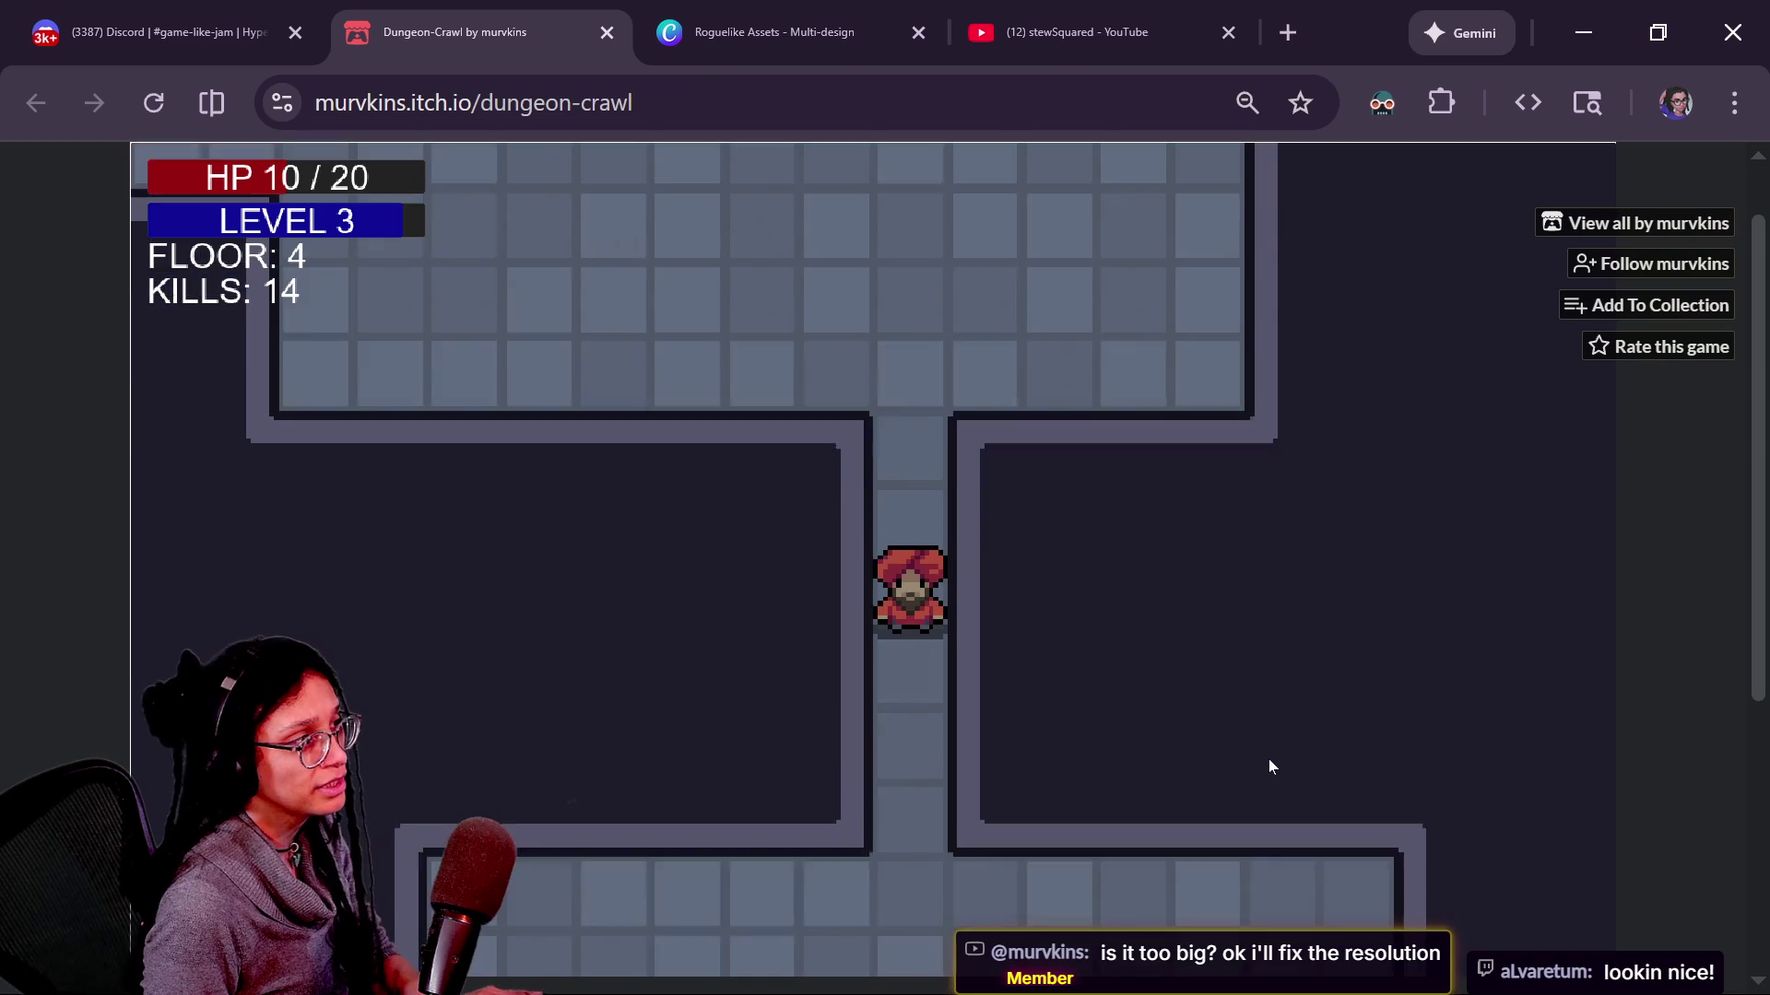
{"action": "key", "text": "Down"}
{"action": "key", "text": "Down"}
{"action": "key", "text": "Down"}
{"action": "key", "text": "Right"}
{"action": "key", "text": "Down"}
{"action": "key", "text": "Left"}
{"action": "key", "text": "Left"}
{"action": "key", "text": "Up"}
{"action": "key", "text": "Up"}
{"action": "key", "text": "Up"}
{"action": "key", "text": "Left"}
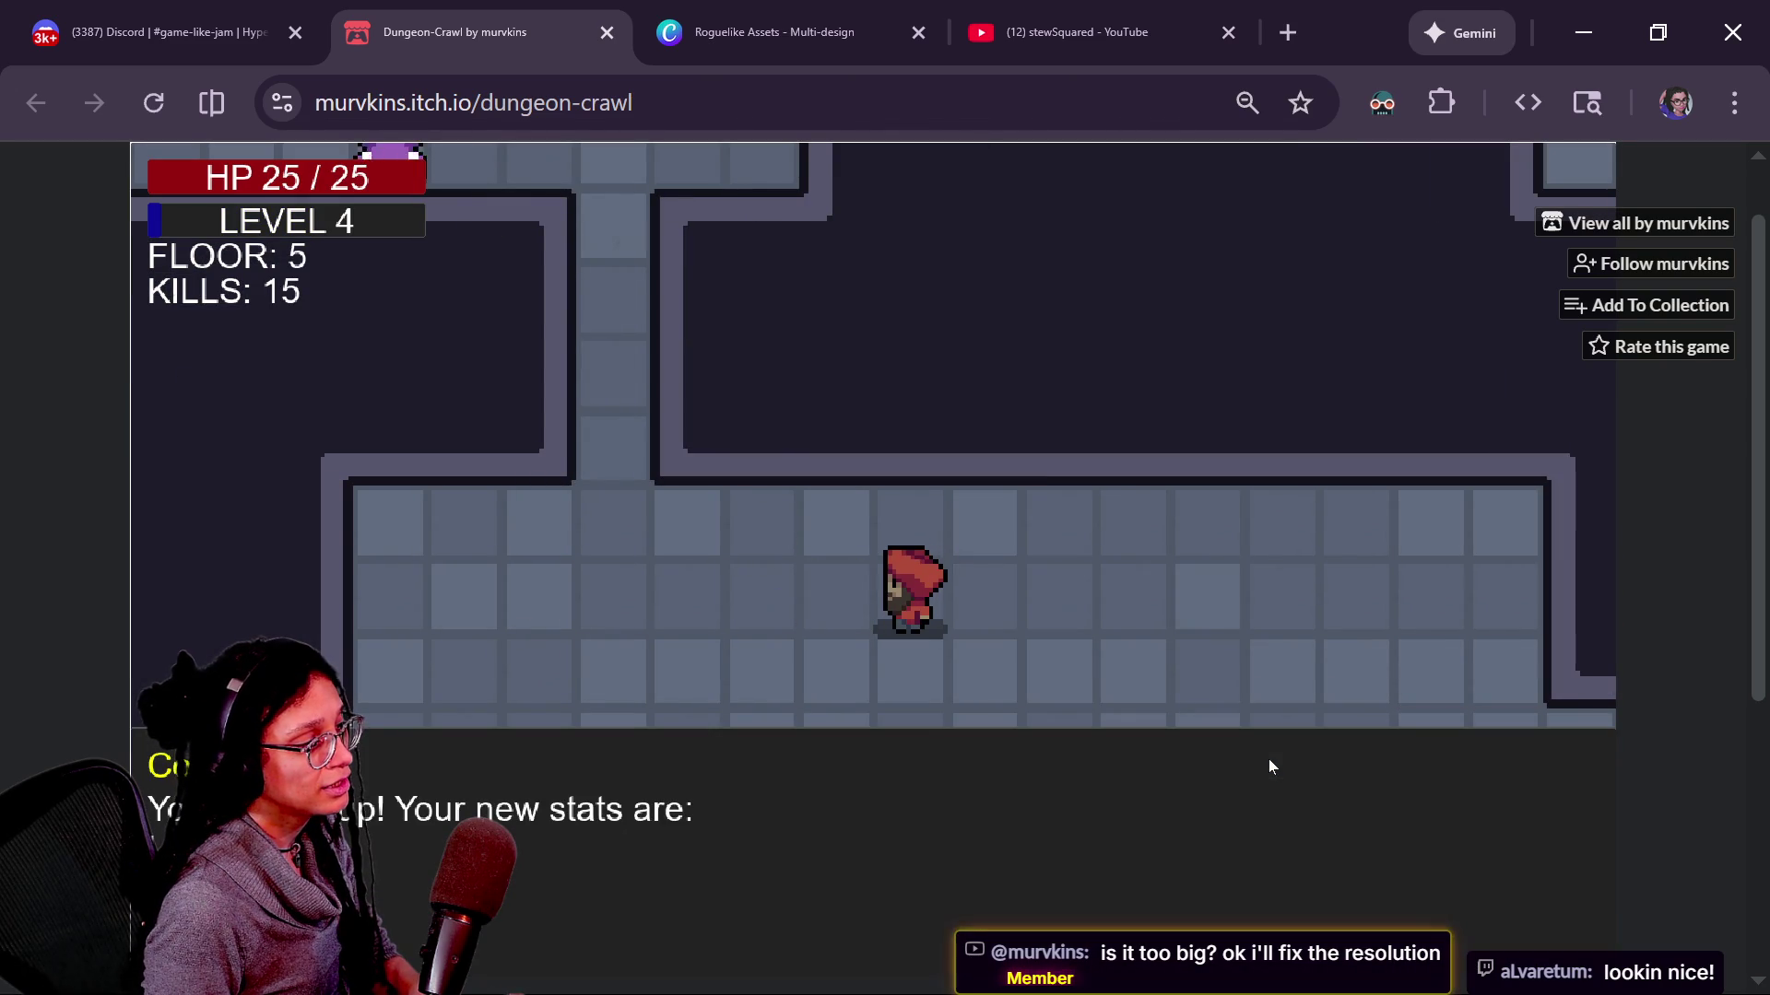
{"action": "key", "text": "Up"}
Clear the imp room on floor 5 and reach level 5.
{"action": "key", "text": "Up"}
{"action": "key", "text": "Up"}
{"action": "key", "text": "Up"}
{"action": "key", "text": "Up"}
{"action": "key", "text": "Up"}
{"action": "key", "text": "Up"}
{"action": "key", "text": "Left"}
{"action": "key", "text": "Left"}
{"action": "key", "text": "Left"}
{"action": "key", "text": "Down"}
{"action": "key", "text": "Down"}
{"action": "key", "text": "Right"}
{"action": "key", "text": "Right"}
{"action": "key", "text": "Right"}
{"action": "key", "text": "Right"}
{"action": "key", "text": "Up"}
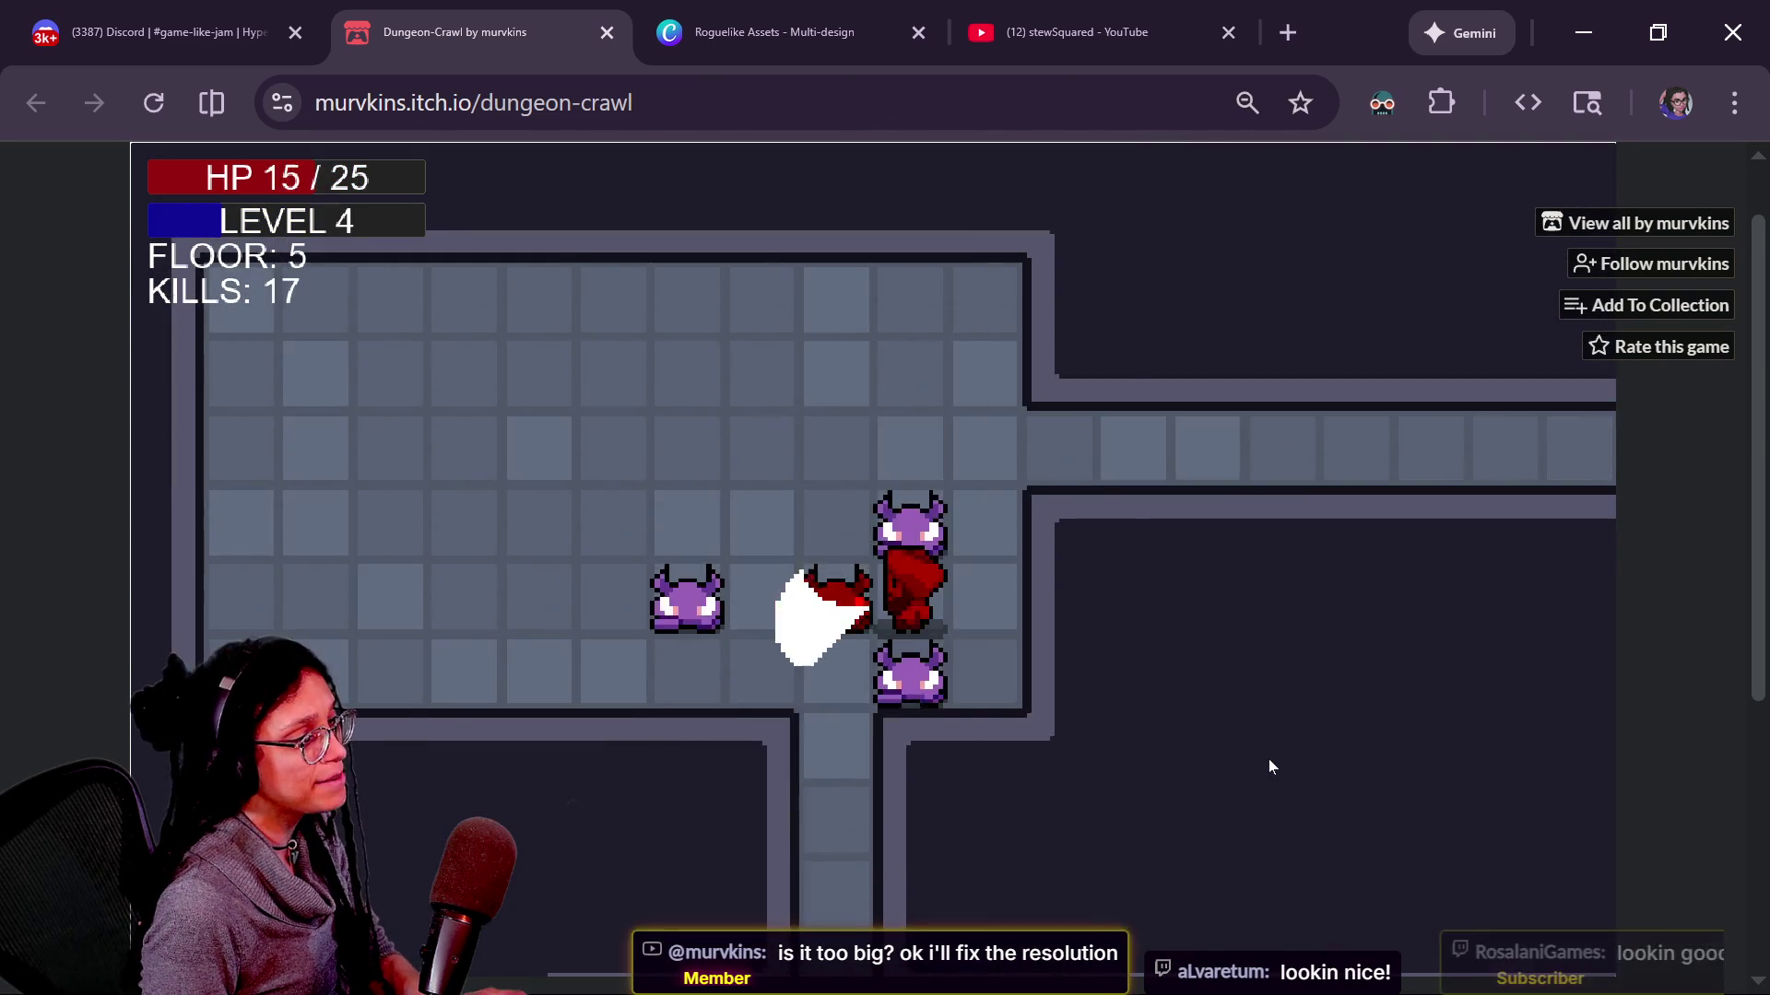
{"action": "key", "text": "Right"}
{"action": "key", "text": "Right"}
{"action": "key", "text": "Right"}
{"action": "key", "text": "Right"}
{"action": "key", "text": "Up"}
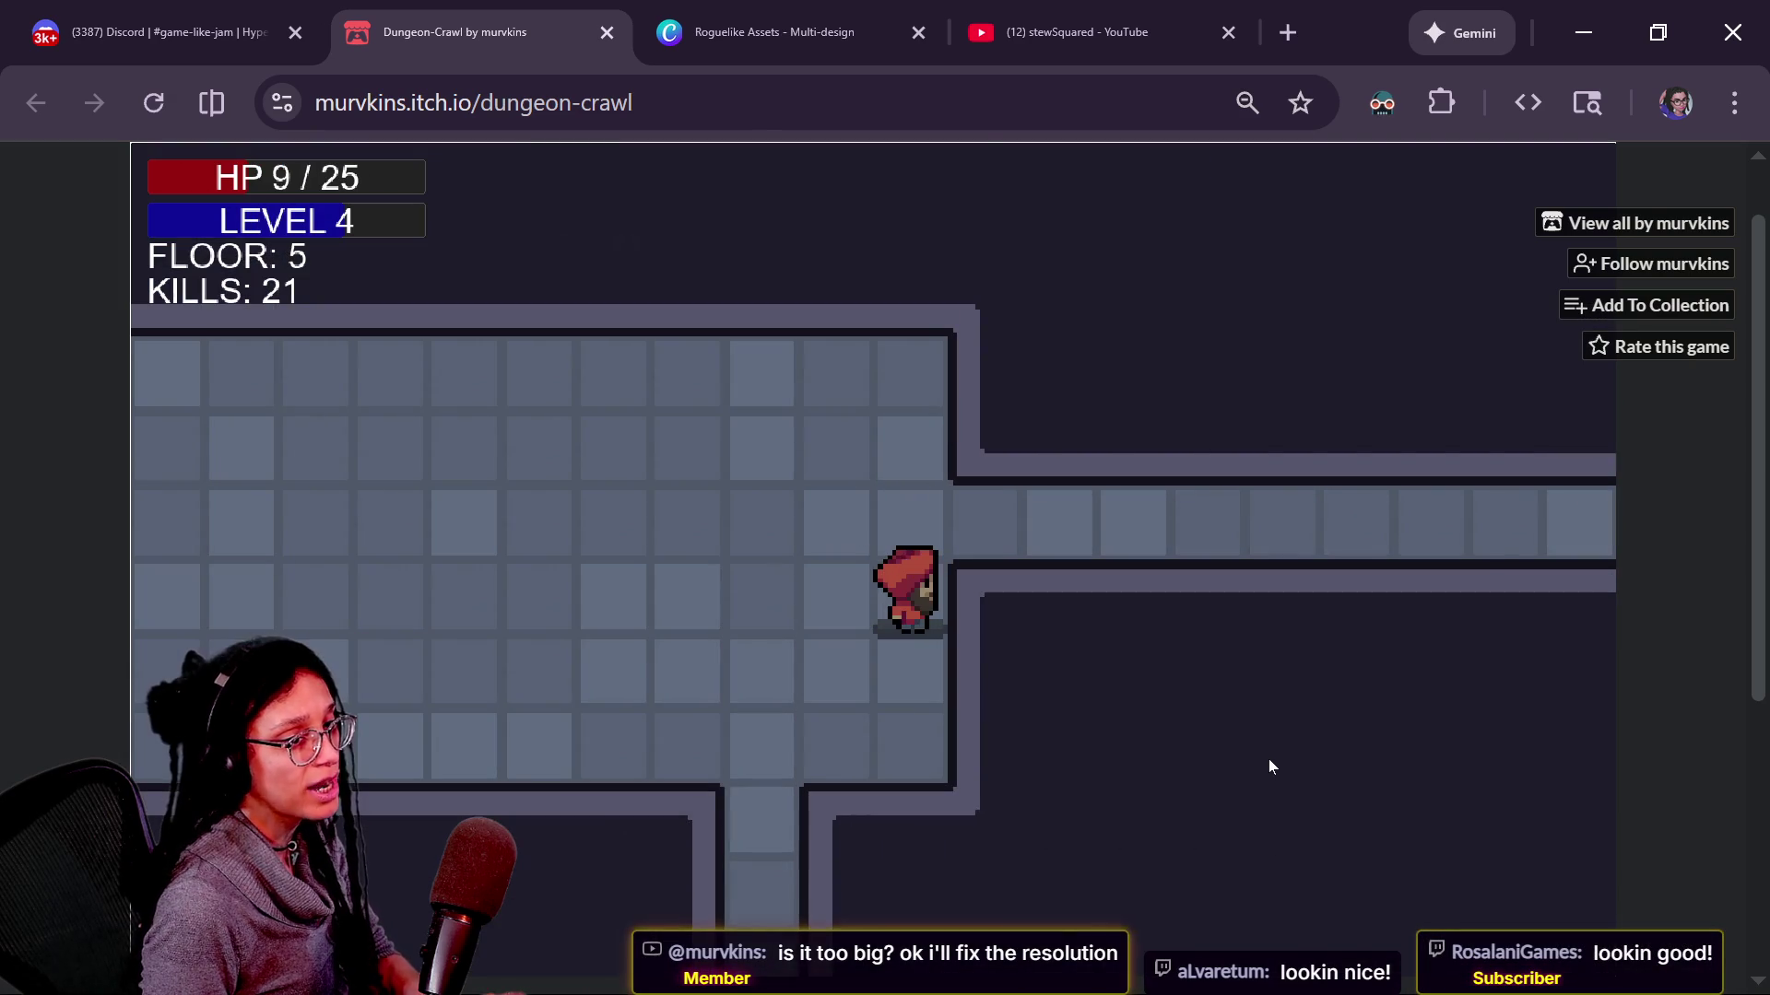
{"action": "key", "text": "Up"}
{"action": "key", "text": "Right"}
{"action": "key", "text": "Right"}
{"action": "key", "text": "Right"}
{"action": "key", "text": "Right"}
{"action": "key", "text": "Right"}
{"action": "key", "text": "Right"}
{"action": "key", "text": "Right"}
{"action": "key", "text": "Right"}
{"action": "key", "text": "Right"}
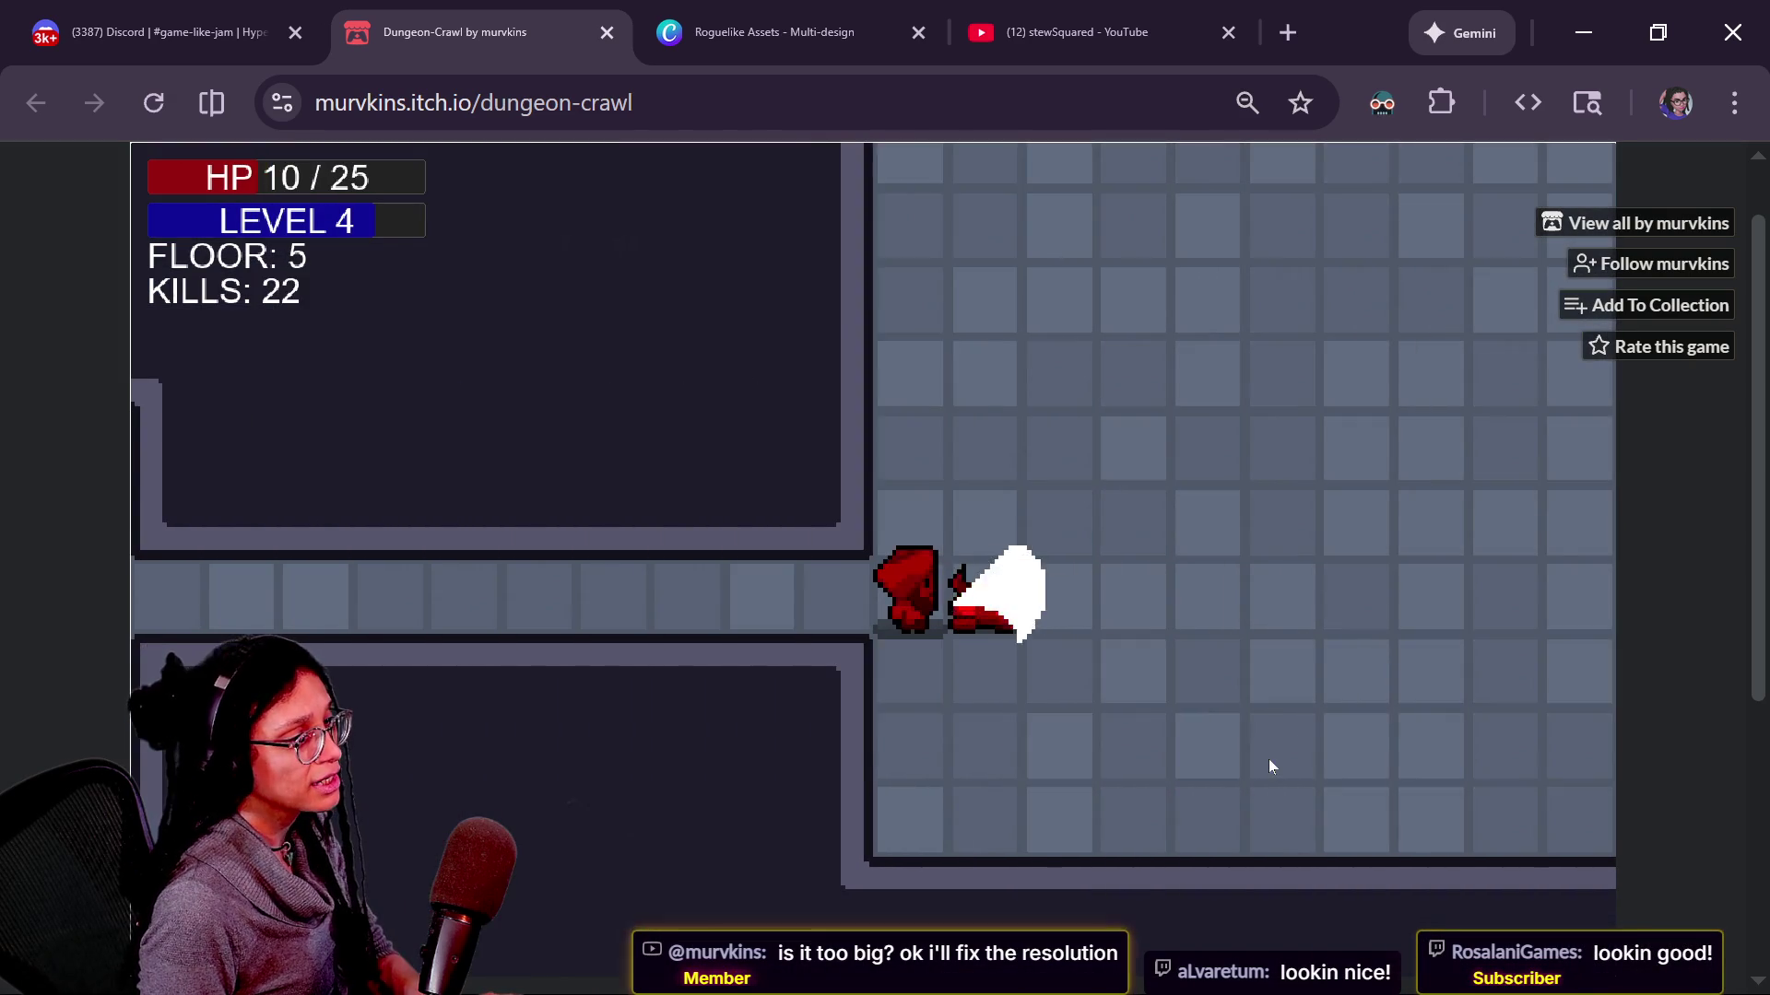
{"action": "key", "text": "Right"}
{"action": "key", "text": "Right"}
{"action": "key", "text": "Right"}
{"action": "key", "text": "Right"}
{"action": "key", "text": "Right"}
{"action": "key", "text": "Right"}
{"action": "key", "text": "Right"}
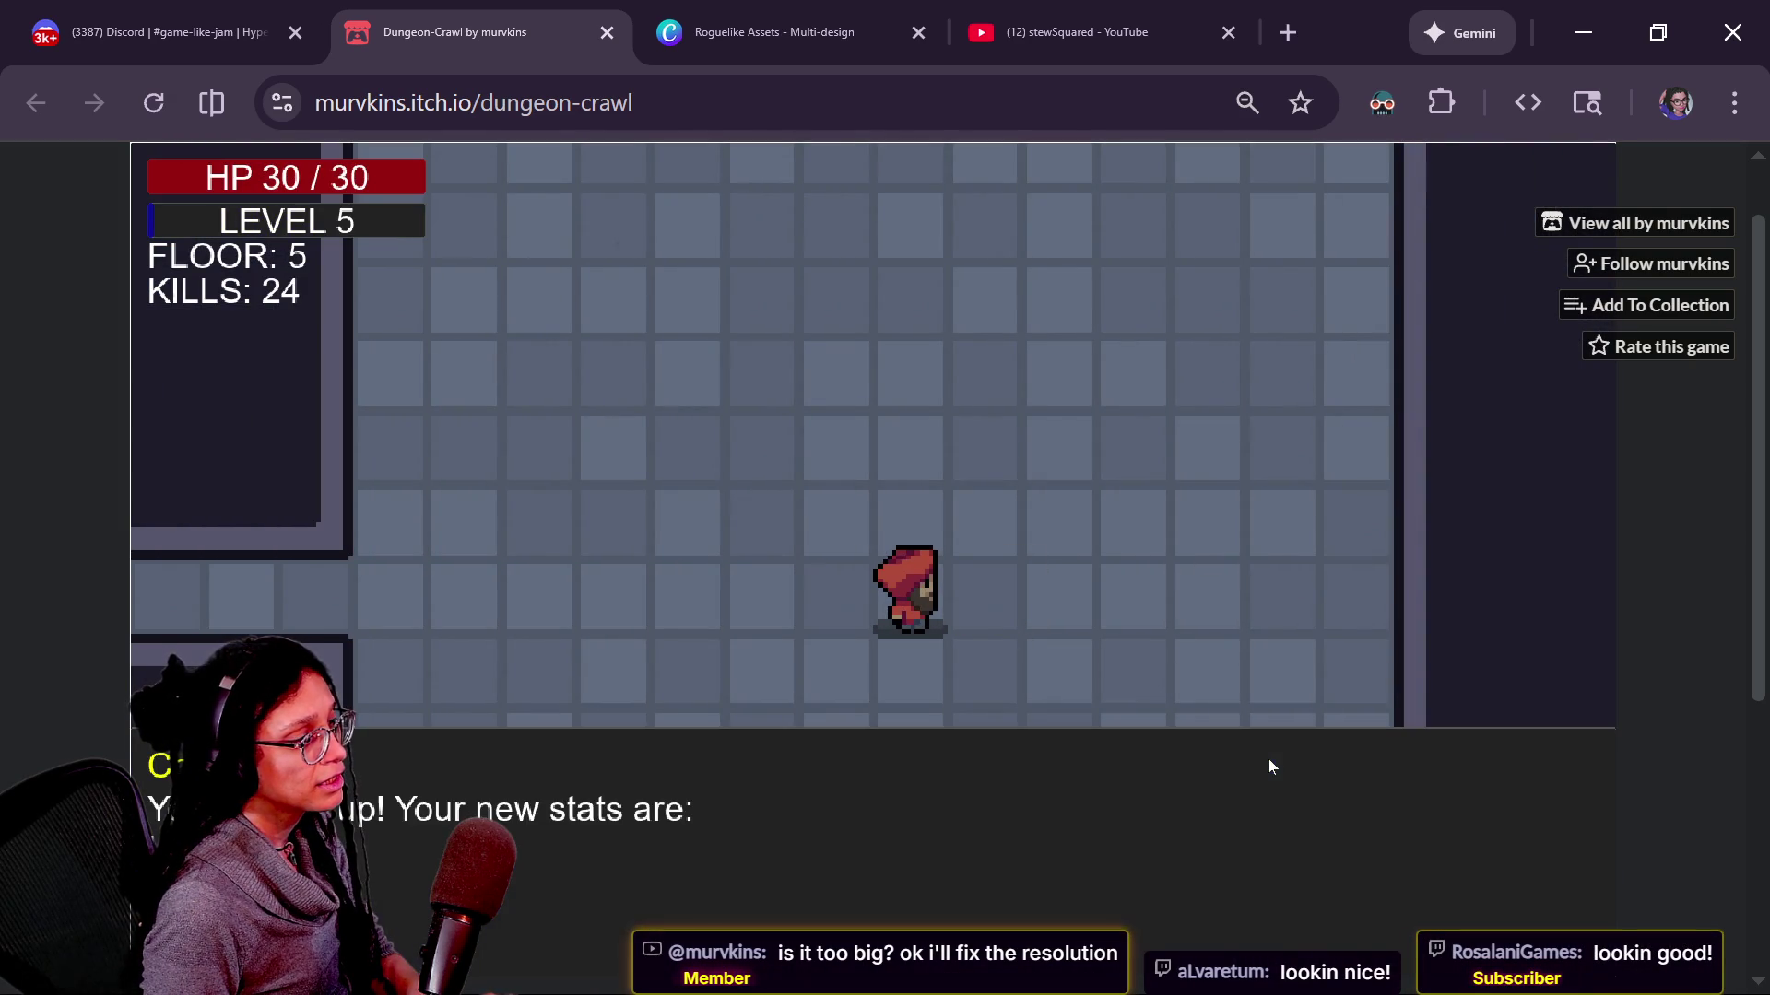
{"action": "key", "text": "Right"}
{"action": "key", "text": "Right"}
{"action": "key", "text": "Up"}
{"action": "key", "text": "Right"}
{"action": "key", "text": "Up"}
Take the stairs down to floor 6 and head through its corridors.
{"action": "key", "text": "Down"}
{"action": "key", "text": "Down"}
{"action": "key", "text": "Down"}
{"action": "key", "text": "Down"}
{"action": "key", "text": "Down"}
{"action": "key", "text": "Down"}
{"action": "key", "text": "Down"}
{"action": "key", "text": "Down"}
{"action": "key", "text": "Down"}
{"action": "key", "text": "Down"}
{"action": "key", "text": "Down"}
{"action": "key", "text": "Down"}
{"action": "key", "text": "Right"}
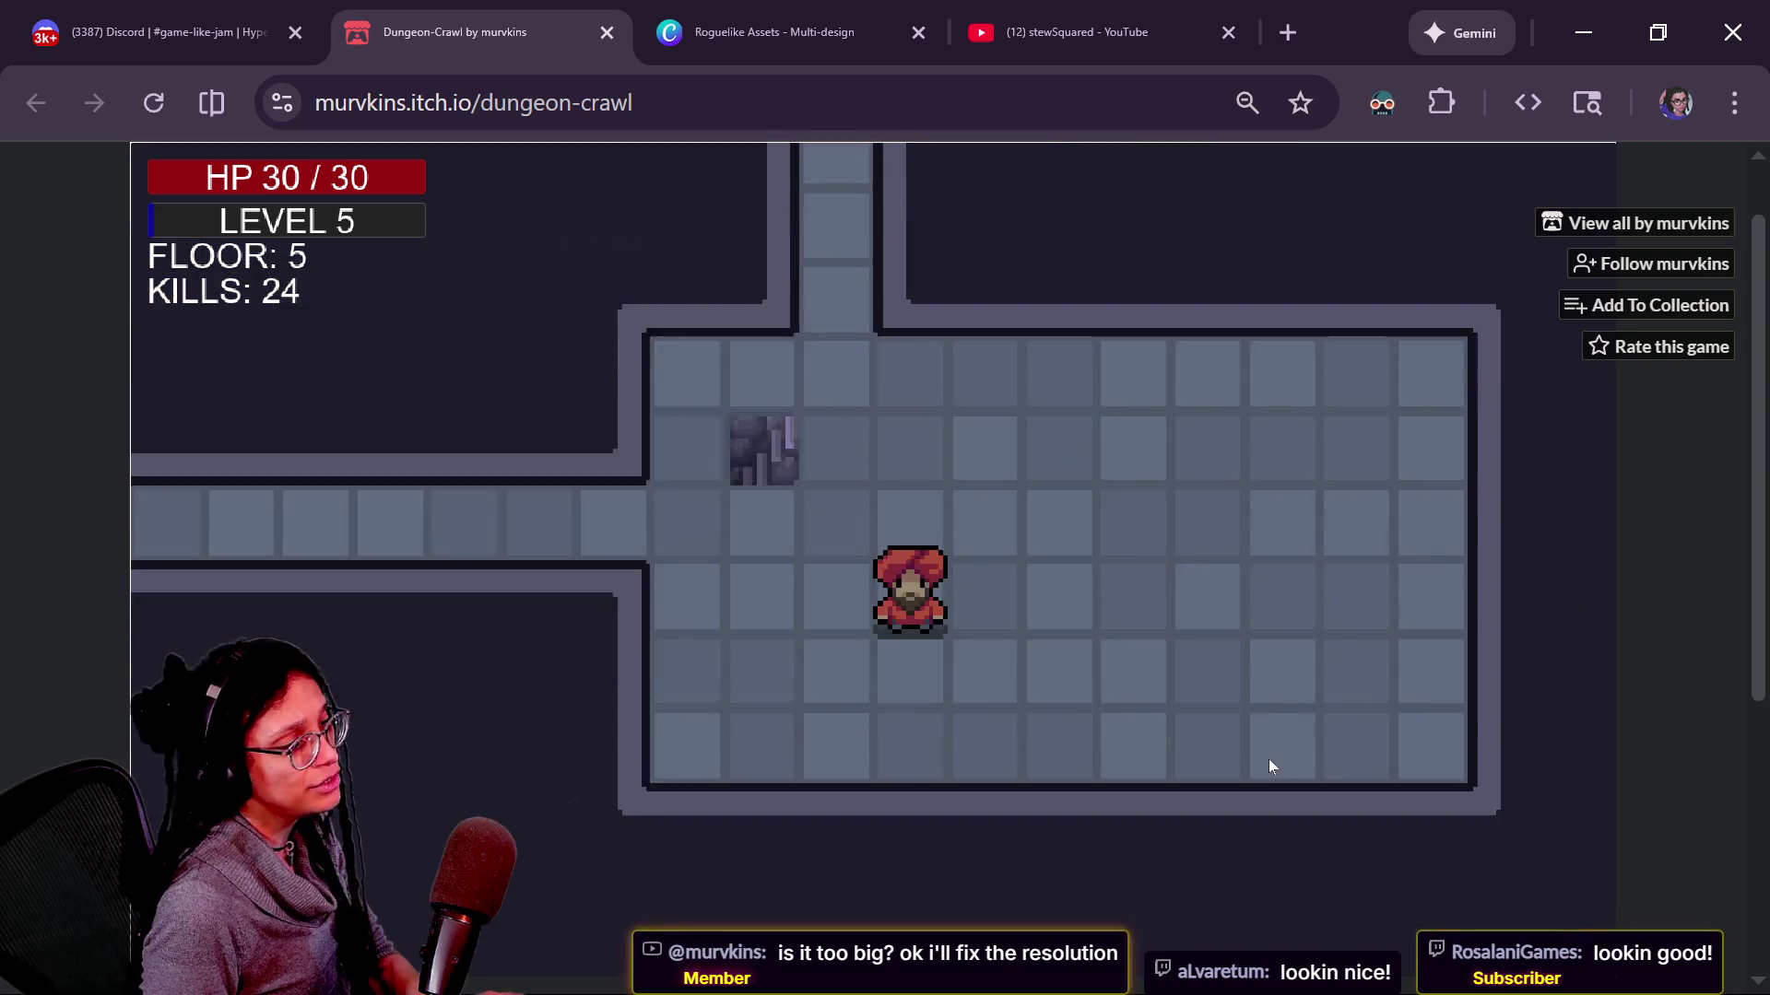
{"action": "key", "text": "Up"}
{"action": "key", "text": "Up"}
{"action": "key", "text": "Left"}
{"action": "key", "text": "Left"}
{"action": "key", "text": "Down"}
{"action": "key", "text": "Right"}
{"action": "key", "text": "Right"}
{"action": "key", "text": "Right"}
{"action": "key", "text": "Down"}
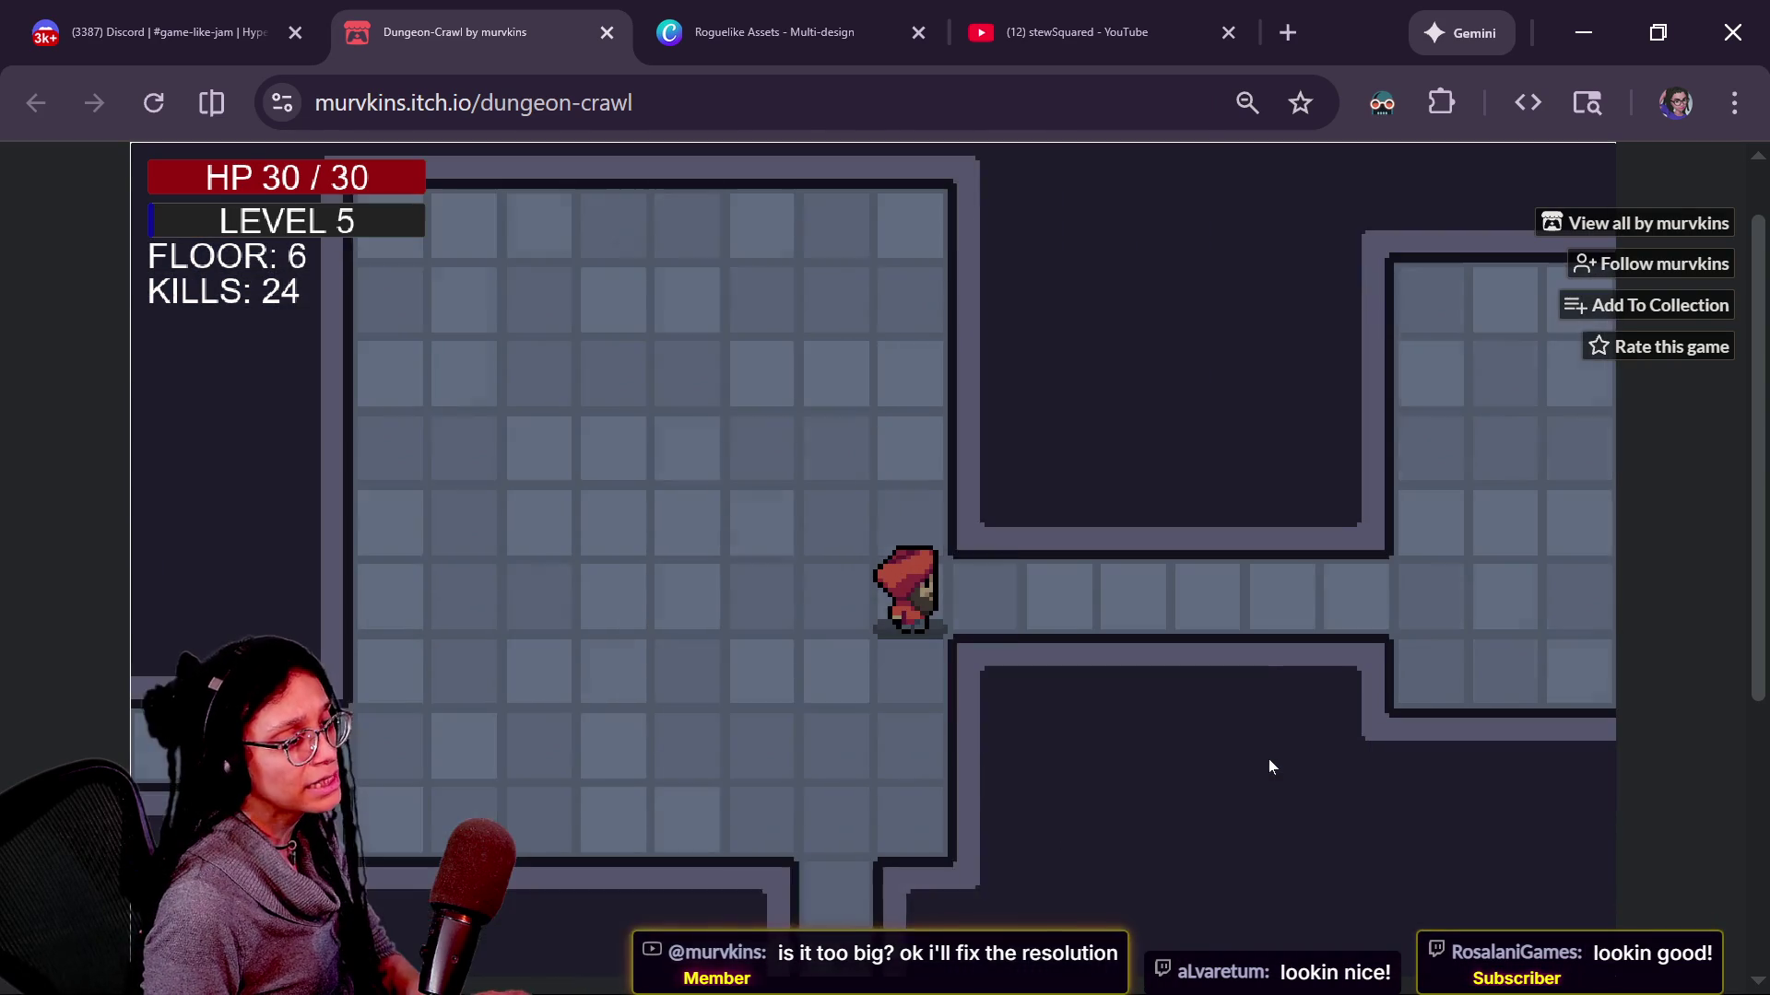
{"action": "key", "text": "Right"}
{"action": "key", "text": "Right"}
{"action": "key", "text": "Right"}
{"action": "key", "text": "Right"}
{"action": "key", "text": "Right"}
{"action": "key", "text": "Right"}
{"action": "key", "text": "Right"}
{"action": "key", "text": "Right"}
{"action": "key", "text": "Right"}
{"action": "key", "text": "Right"}
Kill the purple enemies in the lower rooms of floor 6.
{"action": "key", "text": "Down"}
{"action": "key", "text": "Down"}
{"action": "key", "text": "Down"}
{"action": "key", "text": "Down"}
{"action": "key", "text": "Down"}
{"action": "key", "text": "Down"}
{"action": "key", "text": "Left"}
{"action": "key", "text": "Down"}
{"action": "key", "text": "Left"}
{"action": "key", "text": "Up"}
{"action": "key", "text": "Right"}
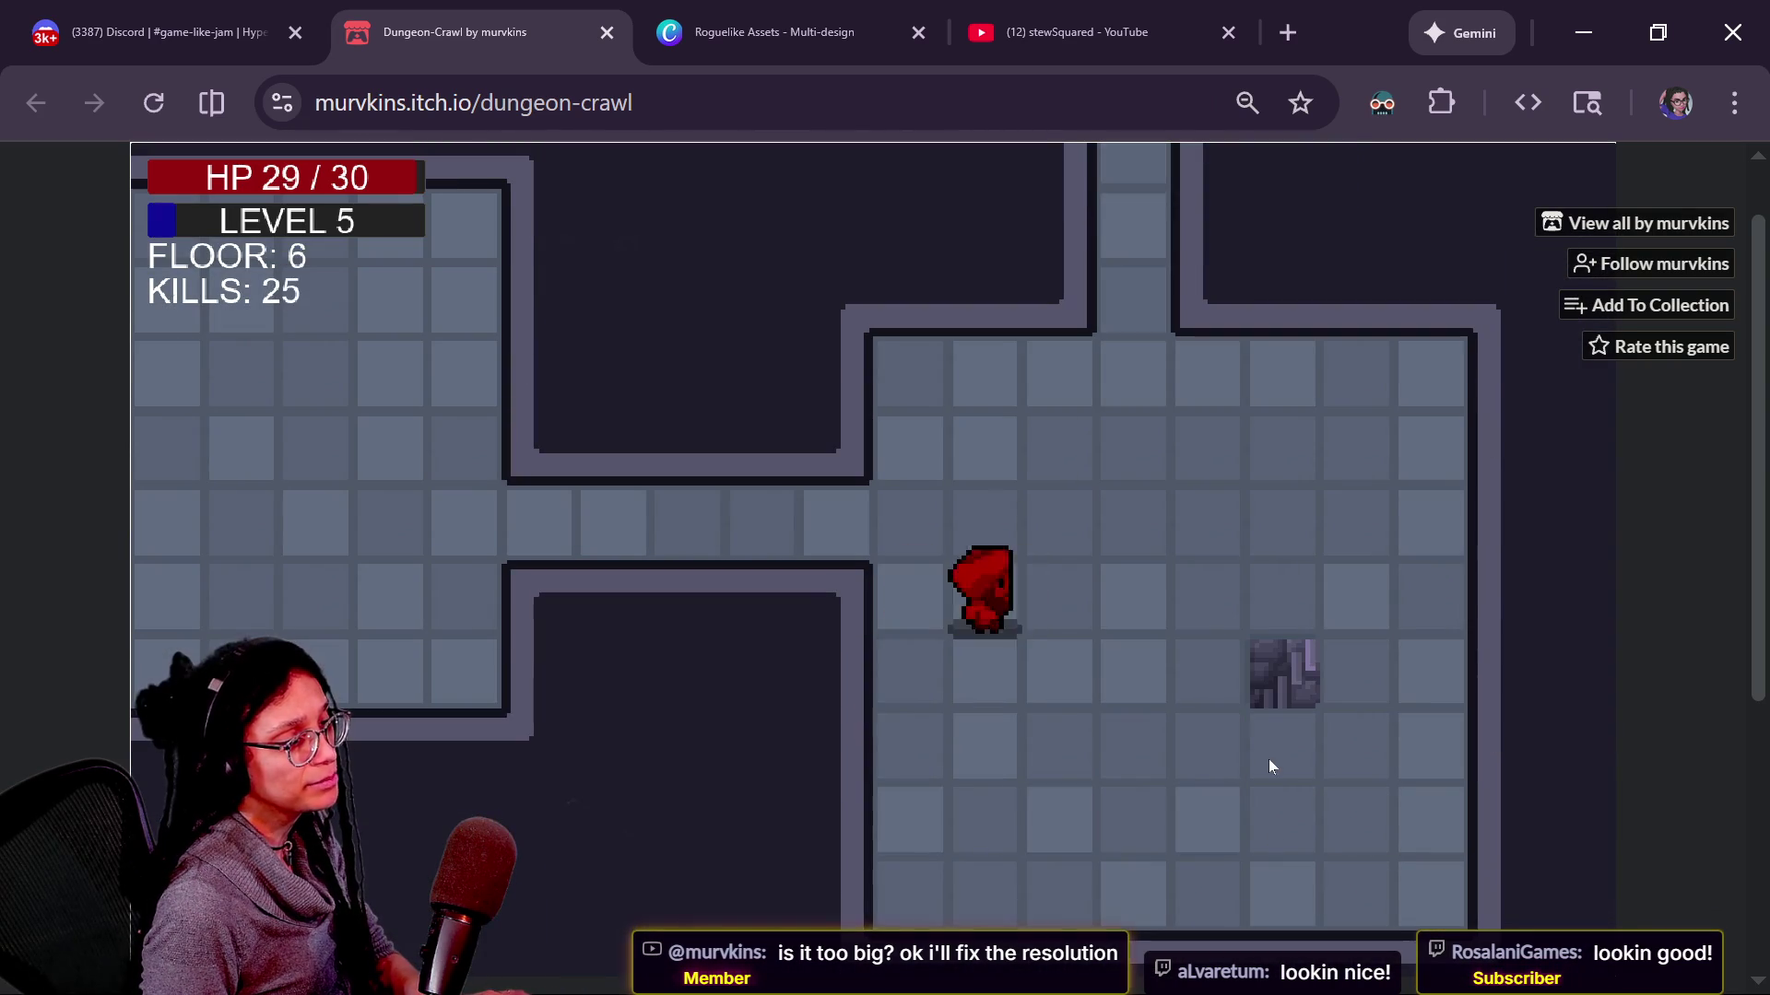
{"action": "key", "text": "Right"}
{"action": "key", "text": "Right"}
{"action": "key", "text": "Right"}
{"action": "key", "text": "Up"}
{"action": "key", "text": "Left"}
{"action": "key", "text": "Left"}
{"action": "key", "text": "Left"}
{"action": "key", "text": "Left"}
{"action": "key", "text": "Left"}
{"action": "key", "text": "Left"}
{"action": "key", "text": "Left"}
{"action": "key", "text": "Left"}
{"action": "key", "text": "Left"}
{"action": "key", "text": "Down"}
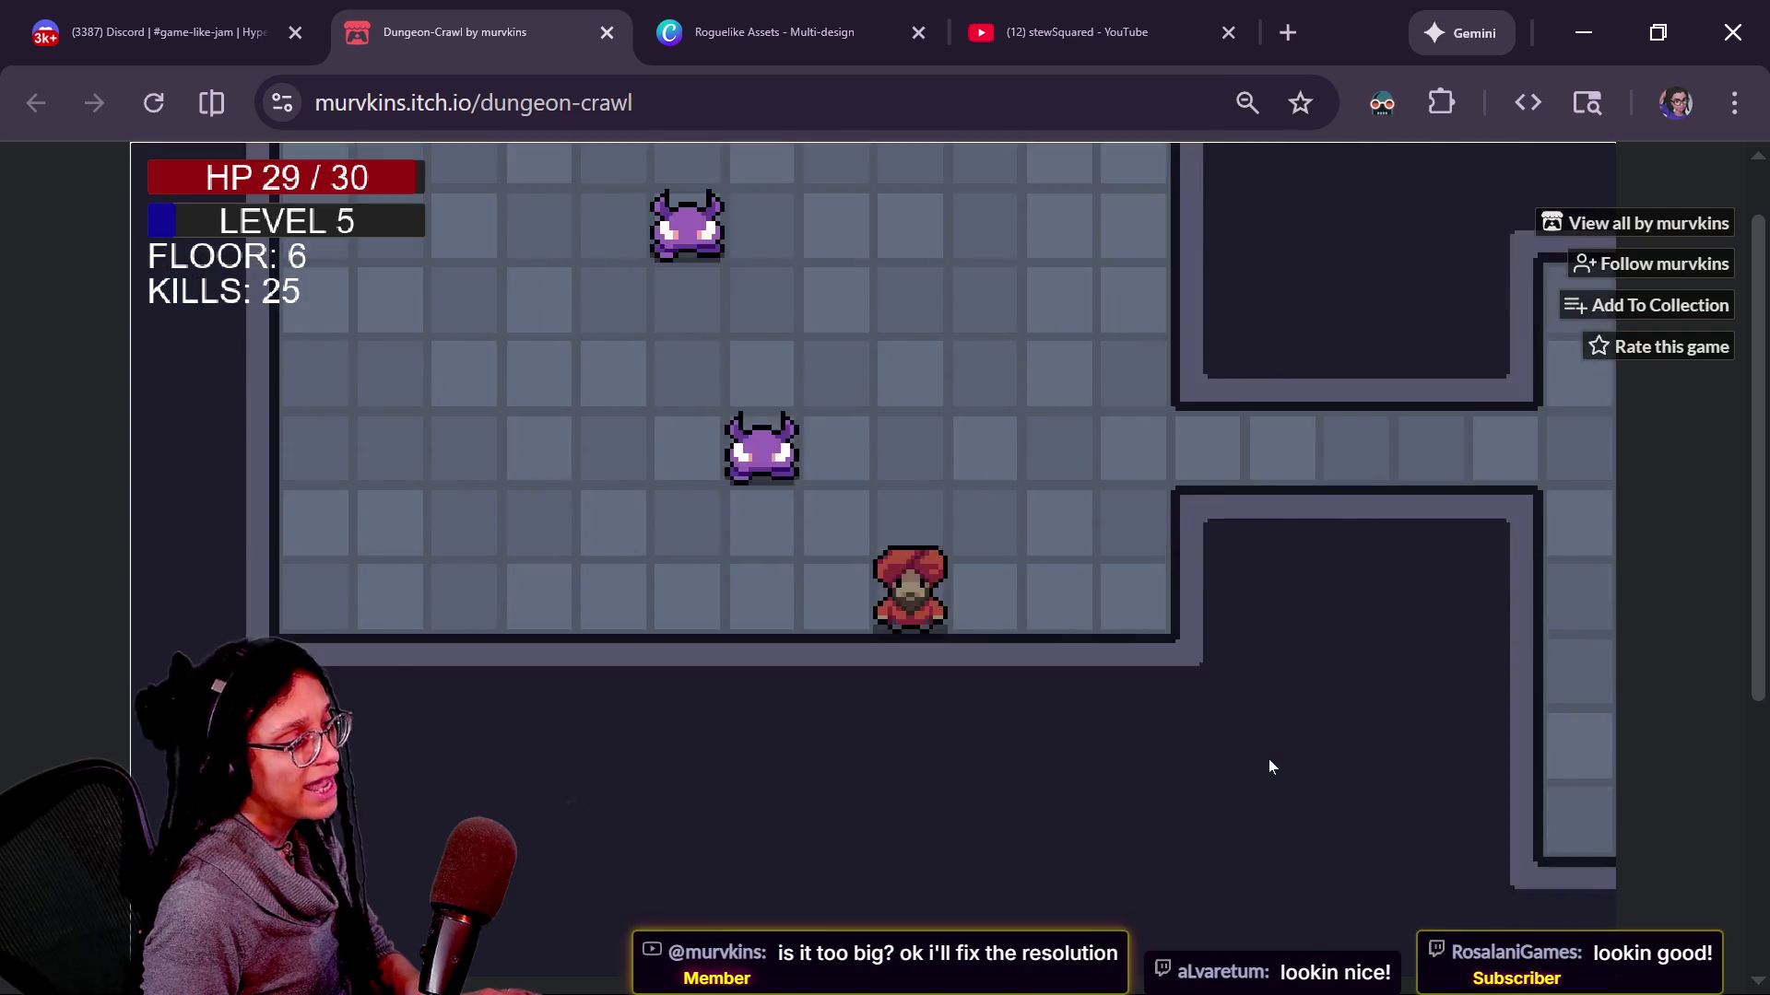
{"action": "key", "text": "Right"}
{"action": "key", "text": "Left"}
{"action": "key", "text": "Up"}
{"action": "key", "text": "Down"}
{"action": "key", "text": "Down"}
{"action": "key", "text": "Down"}
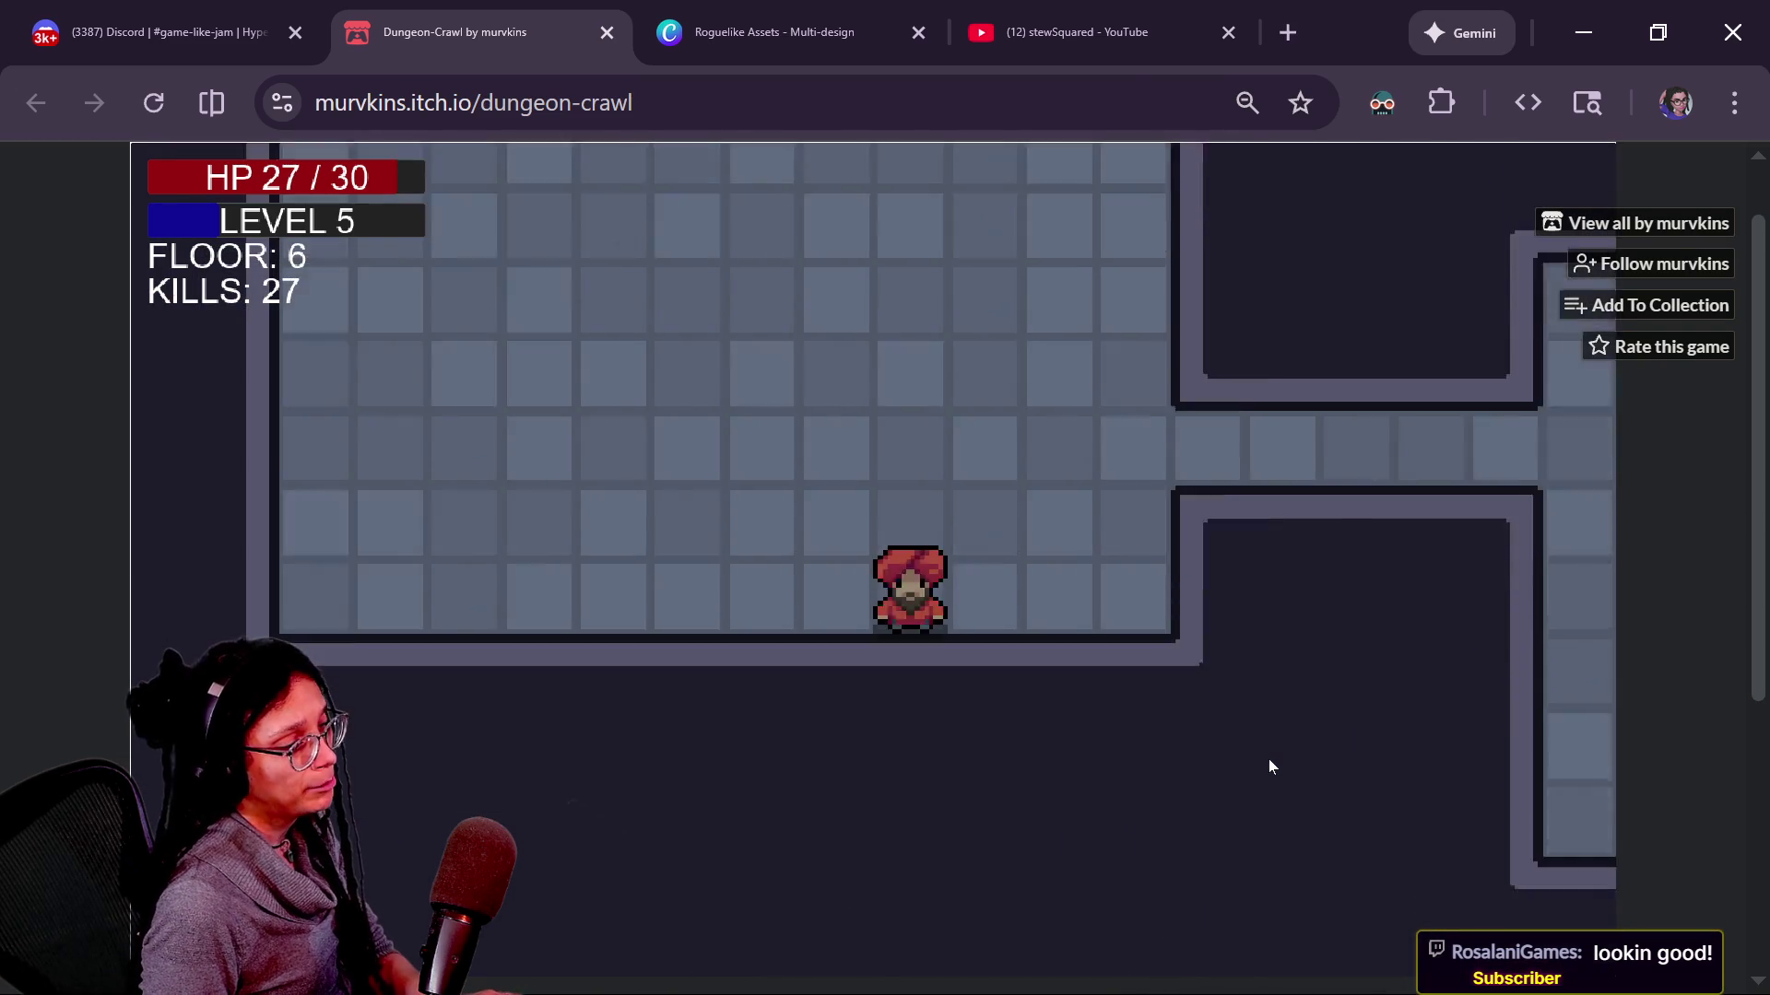
{"action": "key", "text": "Up"}
{"action": "key", "text": "Up"}
Find the stairs on floor 6 and descend to floor 7 with 27 kills.
{"action": "key", "text": "Left"}
{"action": "key", "text": "Left"}
{"action": "key", "text": "Left"}
{"action": "key", "text": "Up"}
{"action": "key", "text": "Up"}
{"action": "key", "text": "Up"}
{"action": "key", "text": "Up"}
{"action": "key", "text": "Up"}
{"action": "key", "text": "Up"}
{"action": "key", "text": "Up"}
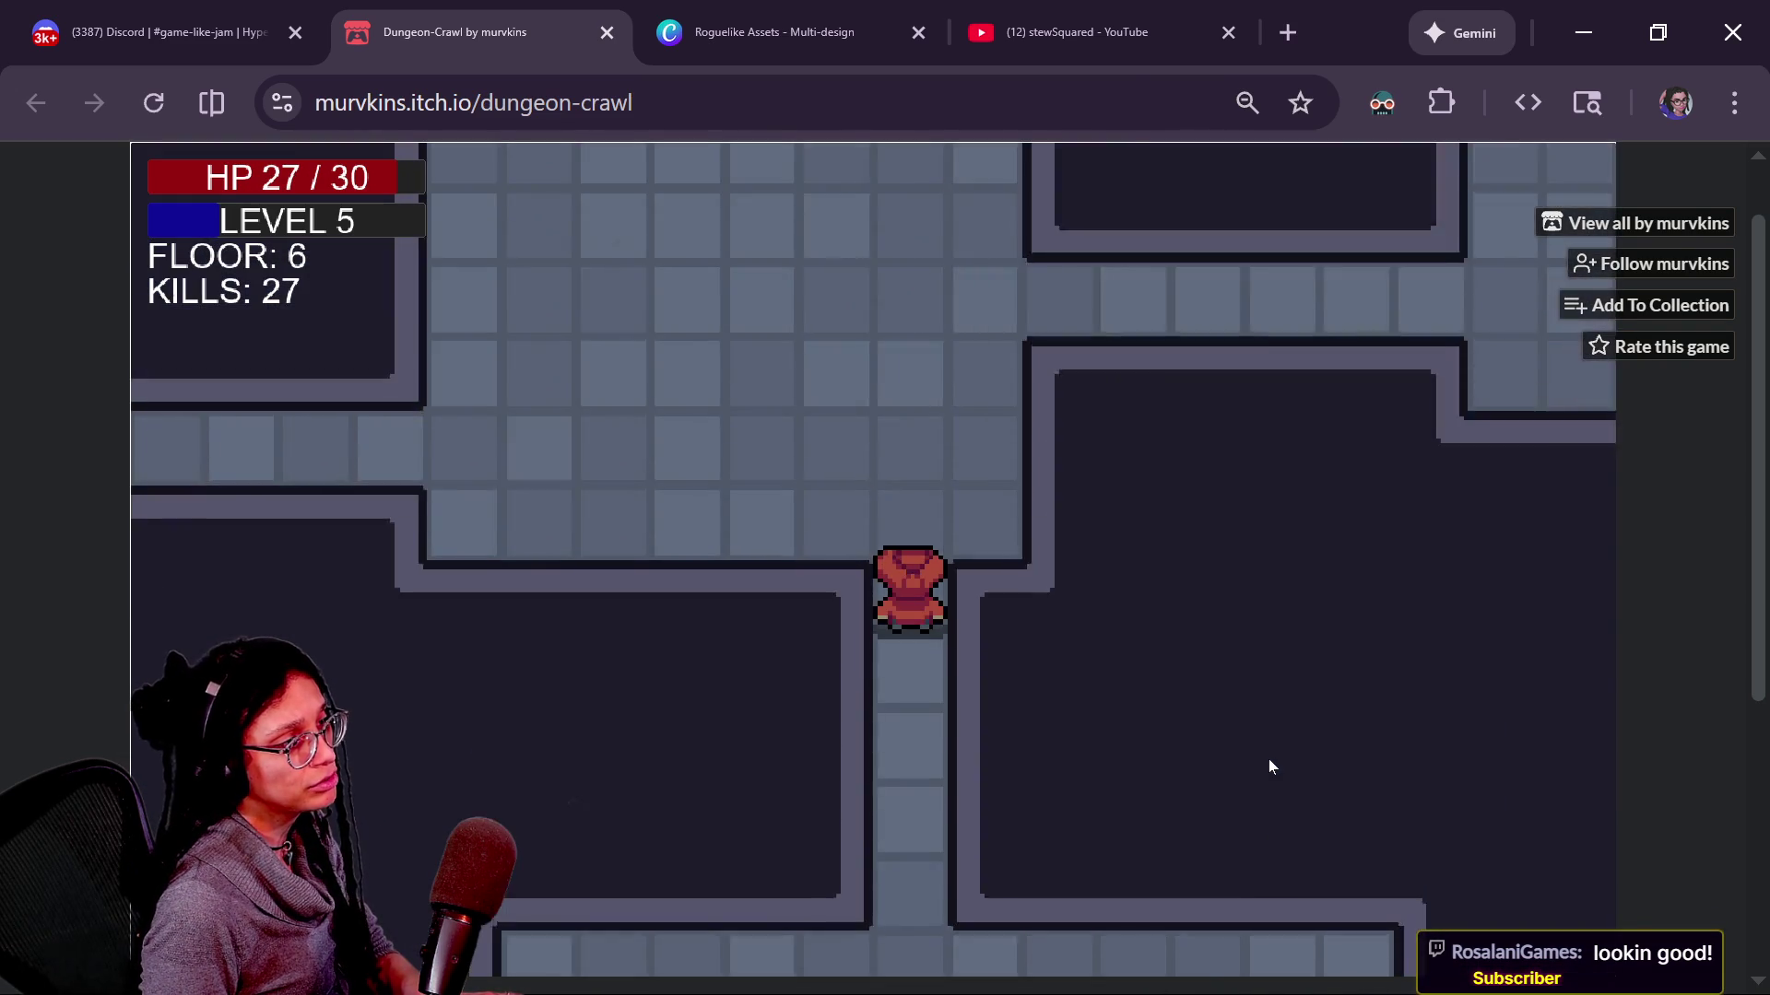
{"action": "key", "text": "Up"}
{"action": "key", "text": "Up"}
{"action": "key", "text": "Down"}
{"action": "key", "text": "Down"}
{"action": "key", "text": "Down"}
{"action": "key", "text": "Down"}
{"action": "key", "text": "Down"}
{"action": "key", "text": "Down"}
{"action": "key", "text": "Down"}
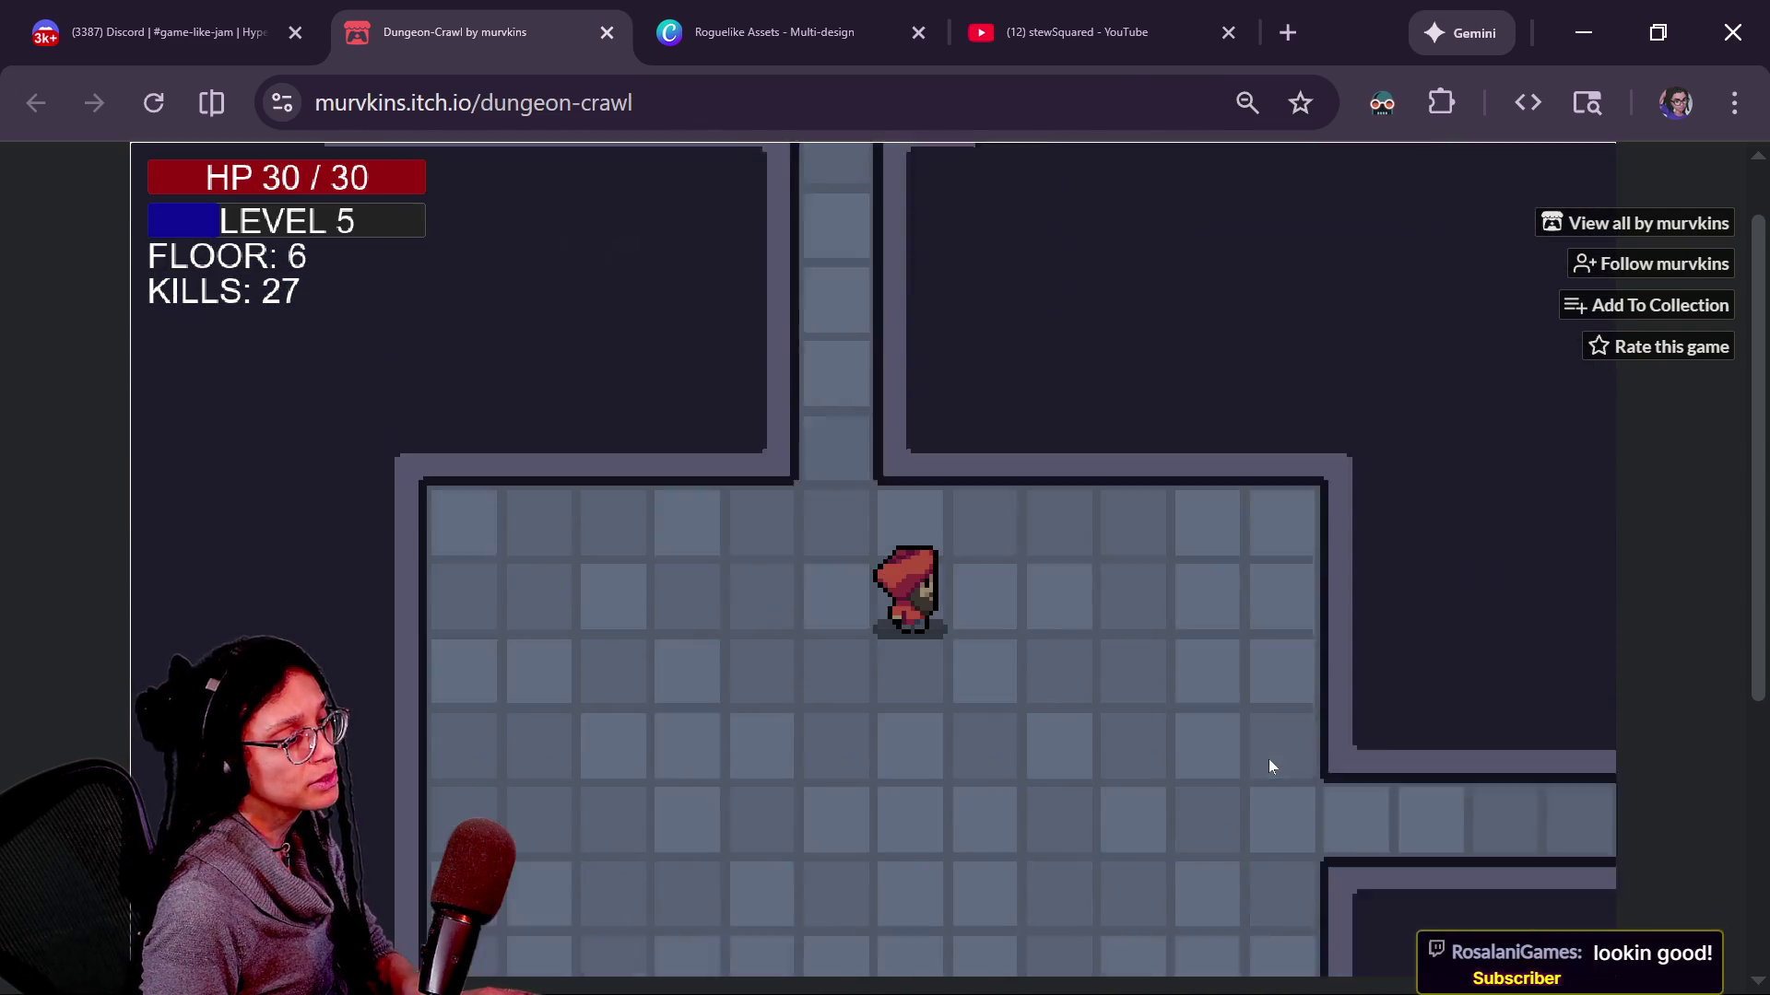
{"action": "key", "text": "Right"}
{"action": "key", "text": "Right"}
{"action": "key", "text": "Right"}
{"action": "key", "text": "Down"}
{"action": "key", "text": "Right"}
{"action": "key", "text": "Right"}
{"action": "key", "text": "Right"}
{"action": "key", "text": "Right"}
{"action": "key", "text": "Right"}
{"action": "key", "text": "Right"}
{"action": "key", "text": "Right"}
{"action": "key", "text": "Right"}
{"action": "key", "text": "Right"}
{"action": "key", "text": "Right"}
{"action": "key", "text": "Right"}
{"action": "key", "text": "Down"}
{"action": "key", "text": "Down"}
{"action": "key", "text": "Down"}
{"action": "key", "text": "Left"}
{"action": "key", "text": "Left"}
{"action": "key", "text": "Left"}
{"action": "key", "text": "Up"}
{"action": "key", "text": "Up"}
{"action": "key", "text": "Right"}
{"action": "key", "text": "Right"}
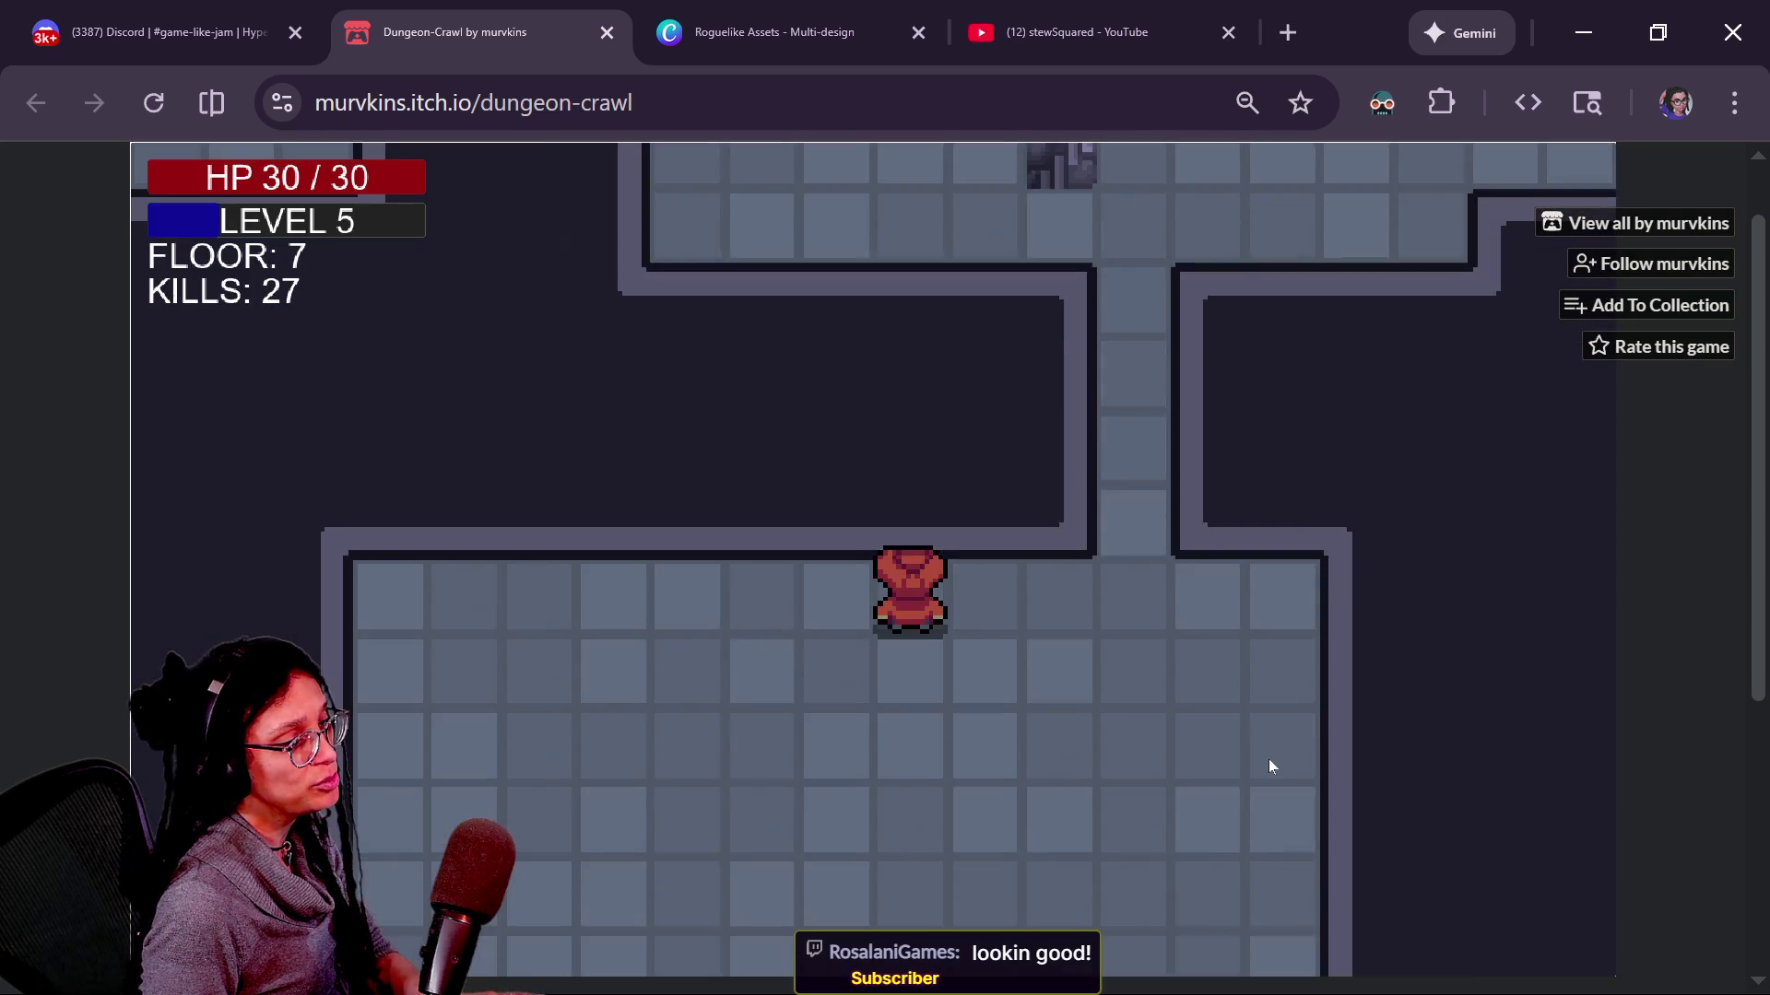
{"action": "key", "text": "Down"}
{"action": "key", "text": "Down"}
{"action": "key", "text": "Down"}
{"action": "key", "text": "Left"}
{"action": "key", "text": "Left"}
{"action": "key", "text": "Left"}
{"action": "key", "text": "Right"}
{"action": "key", "text": "Right"}
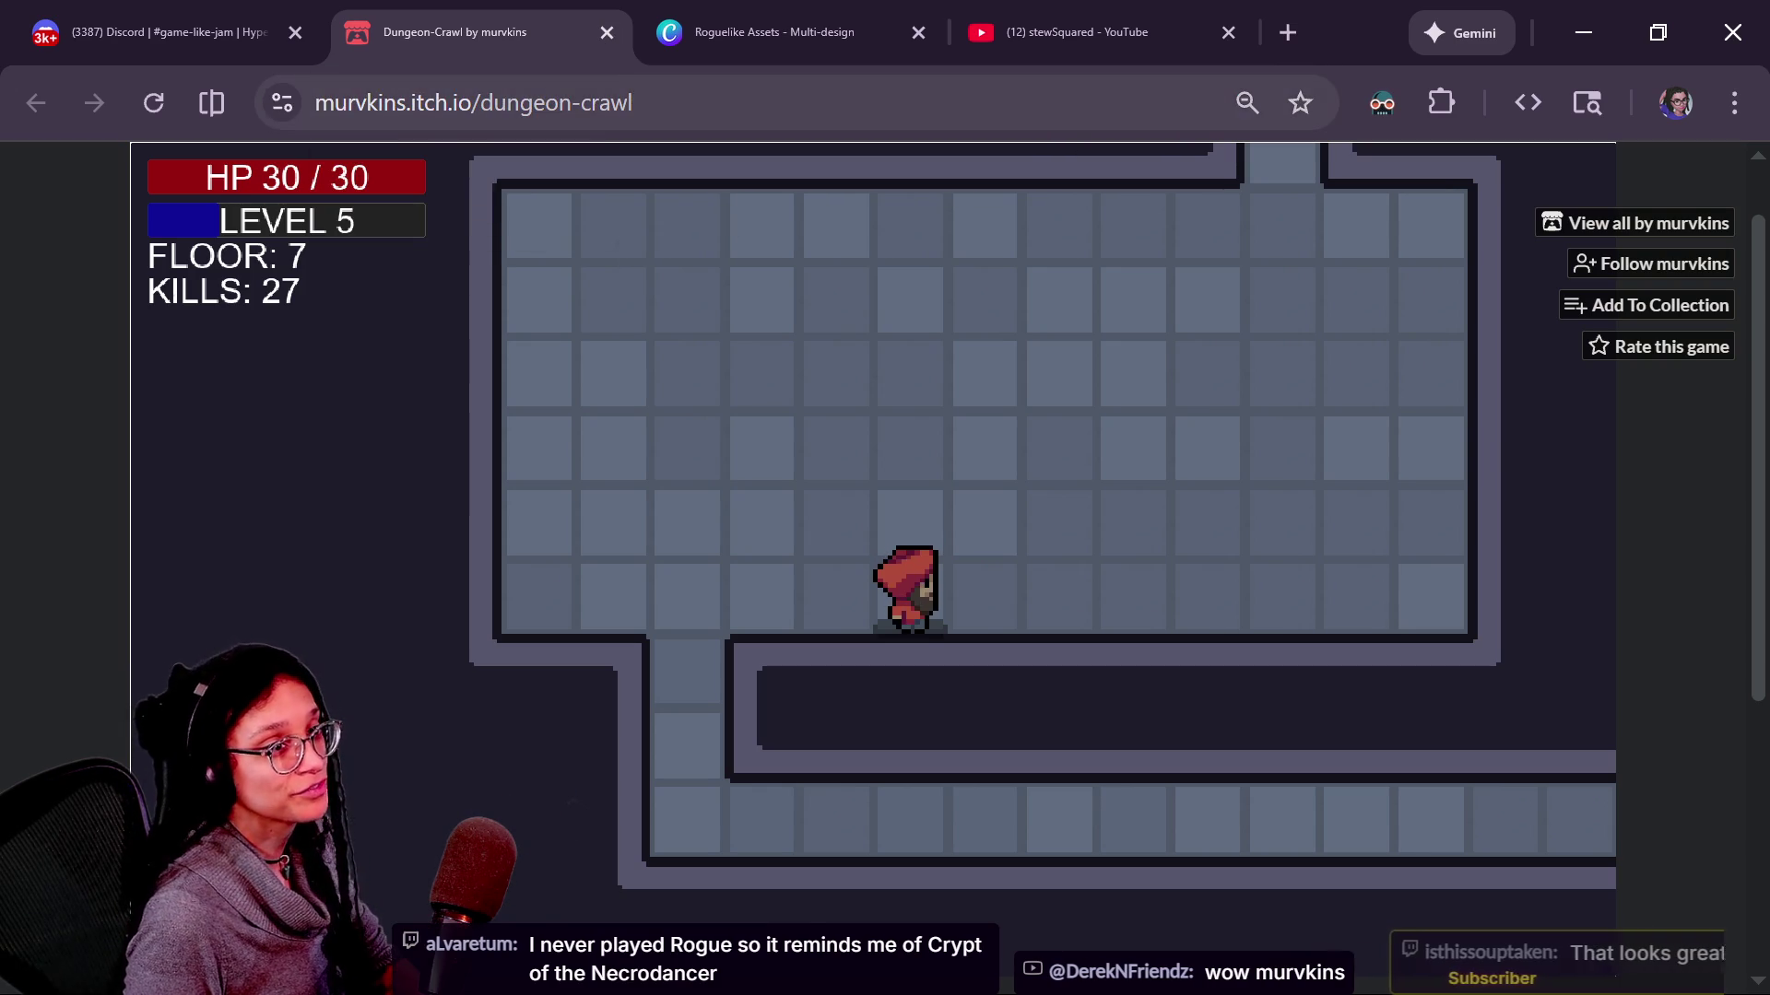
{"action": "key", "text": "ctrl+l"}
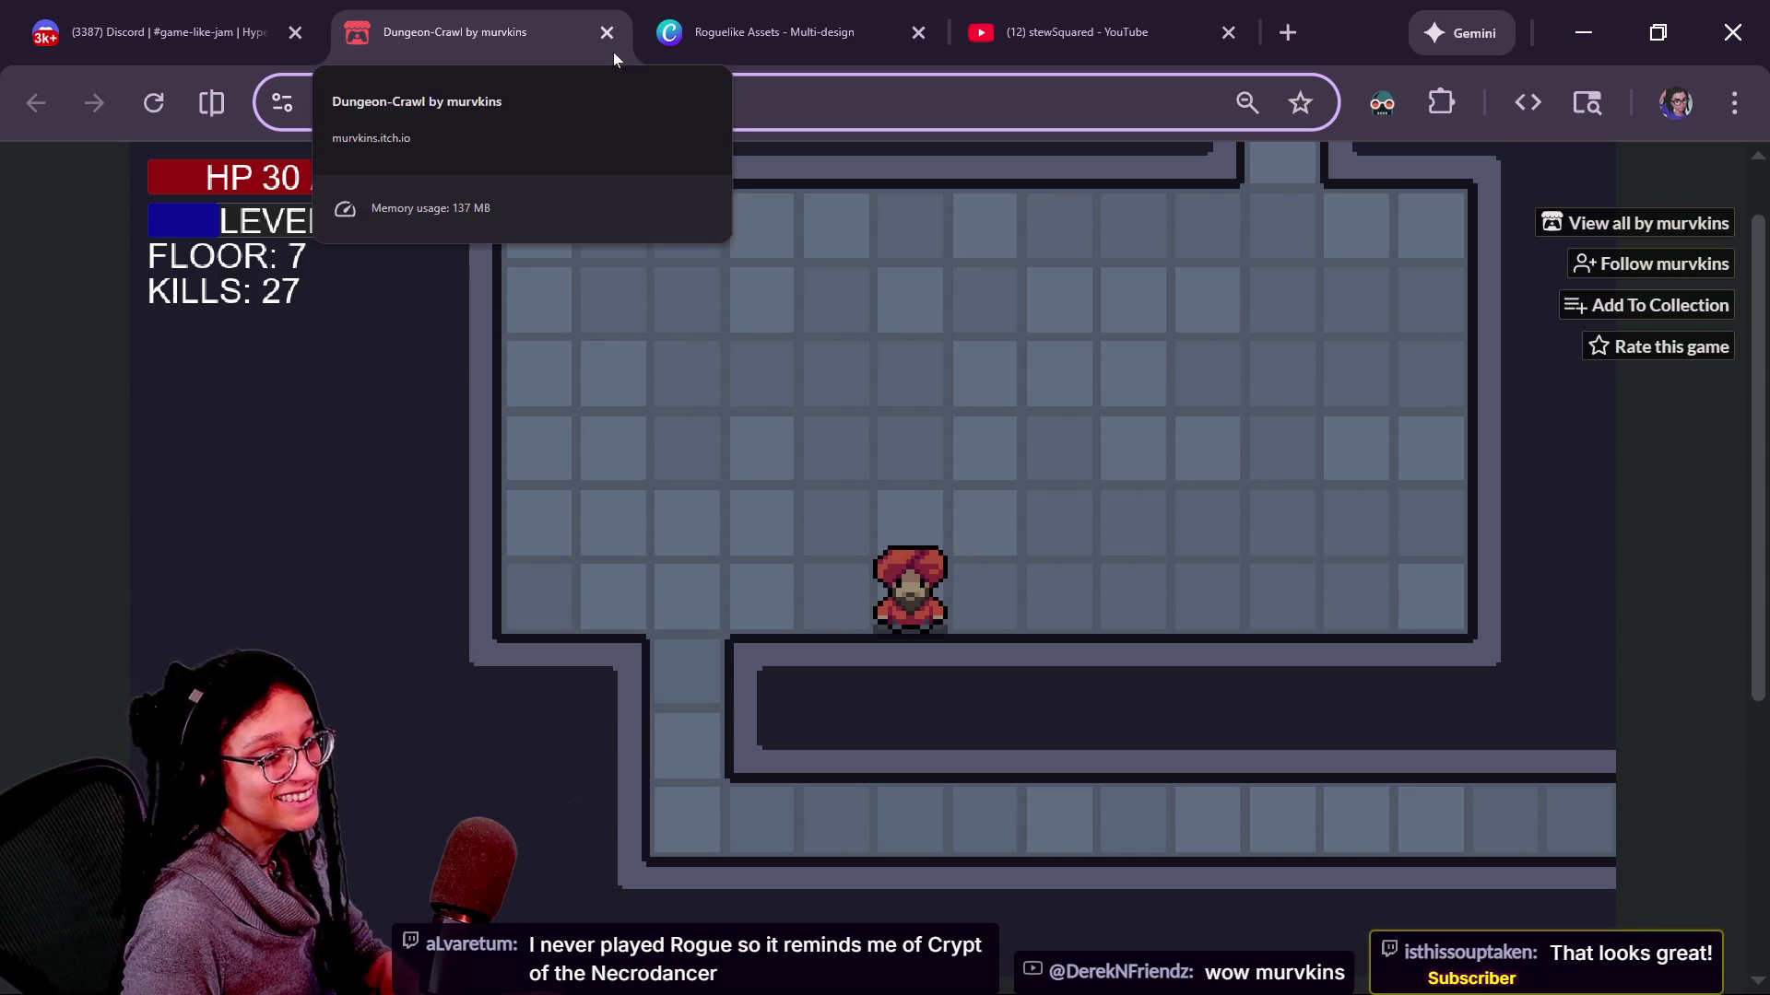
Close the Dungeon-Crawl tab and read the thread notes on monster movement and attacks.
{"action": "left_click", "coordinate": [606, 32]}
{"action": "mouse_move", "coordinate": [1425, 594]}
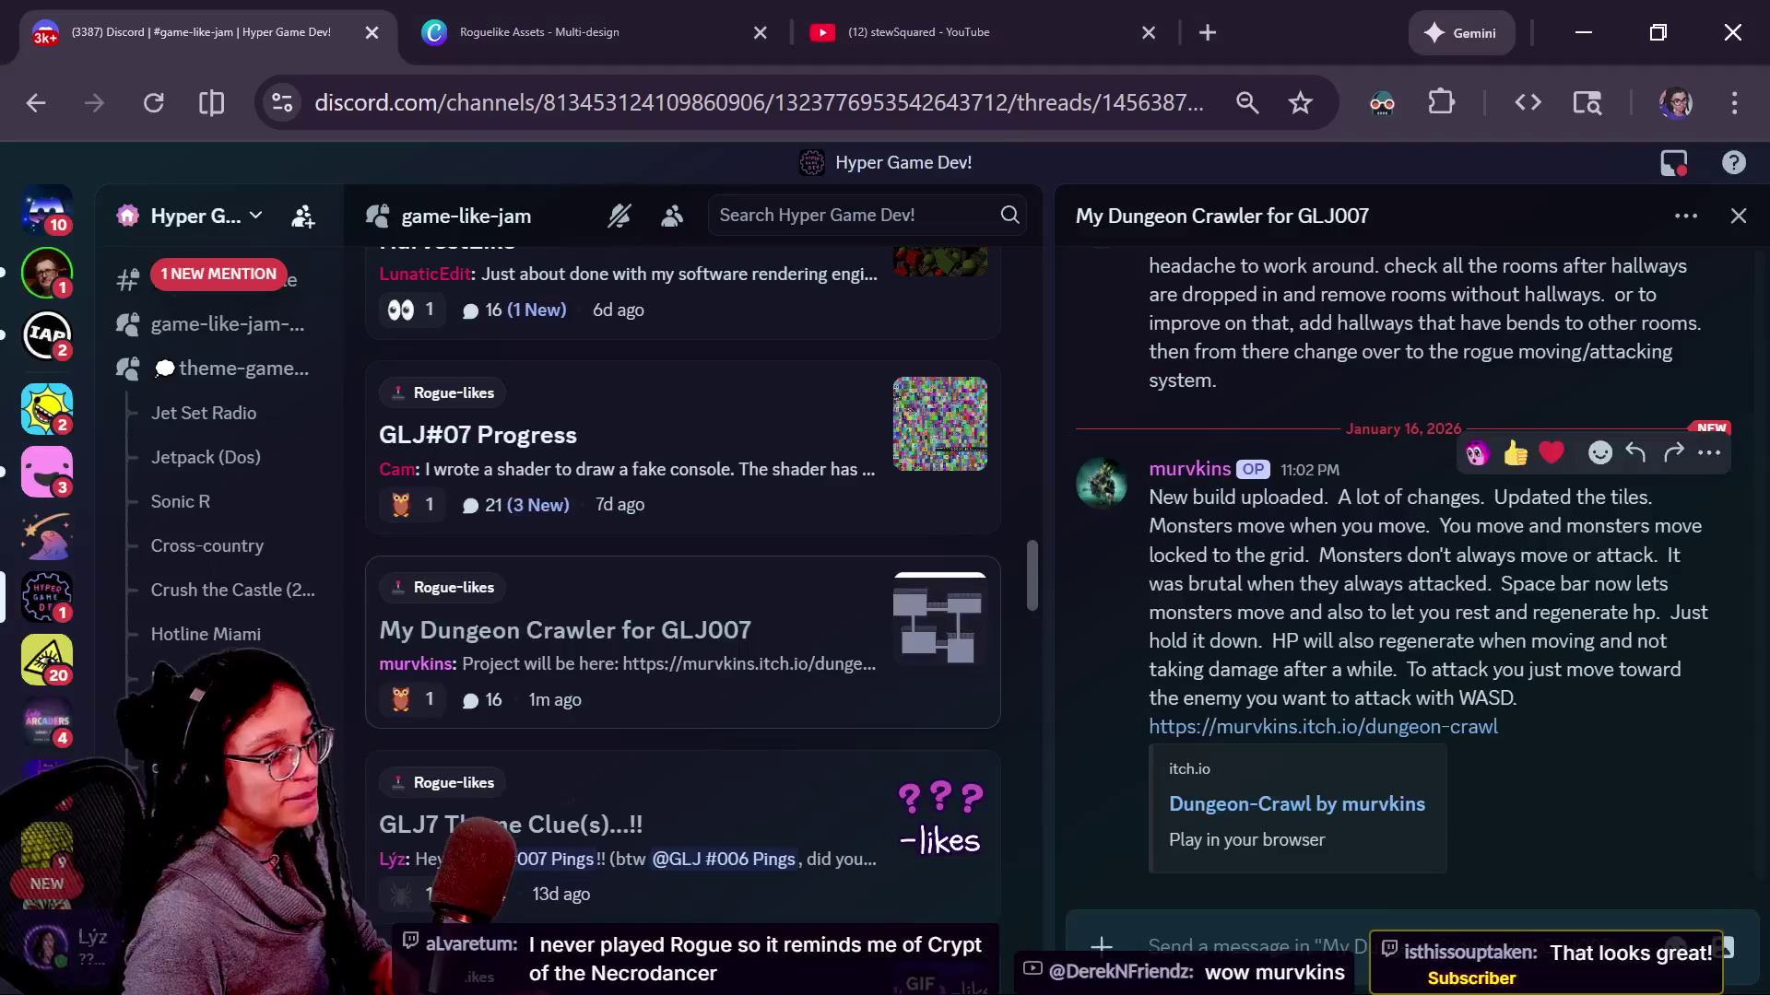
{"action": "mouse_move", "coordinate": [1240, 496]}
{"action": "left_mouse_down"}
{"action": "mouse_move", "coordinate": [1374, 555]}
{"action": "mouse_move", "coordinate": [1538, 554]}
{"action": "left_mouse_up"}
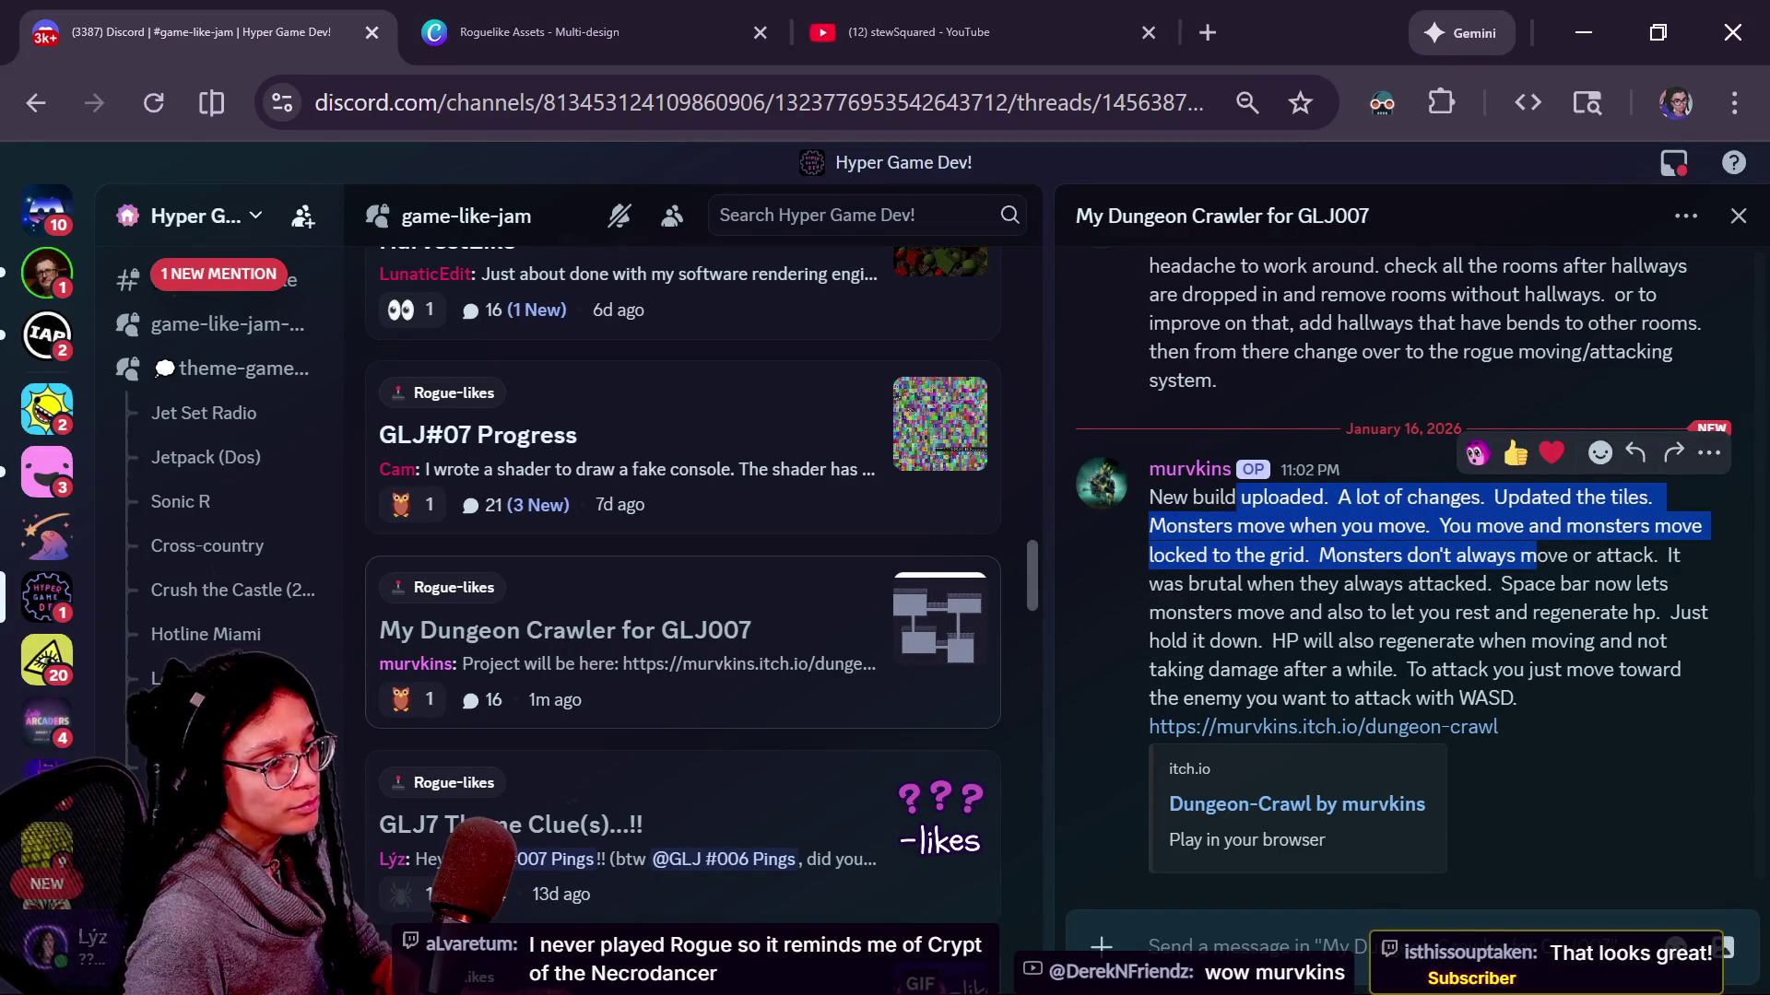
{"action": "mouse_move", "coordinate": [1270, 585]}
{"action": "left_mouse_down"}
{"action": "mouse_move", "coordinate": [1457, 640]}
{"action": "mouse_move", "coordinate": [1272, 585]}
{"action": "mouse_move", "coordinate": [1513, 584]}
{"action": "mouse_move", "coordinate": [1272, 584]}
{"action": "left_mouse_up"}
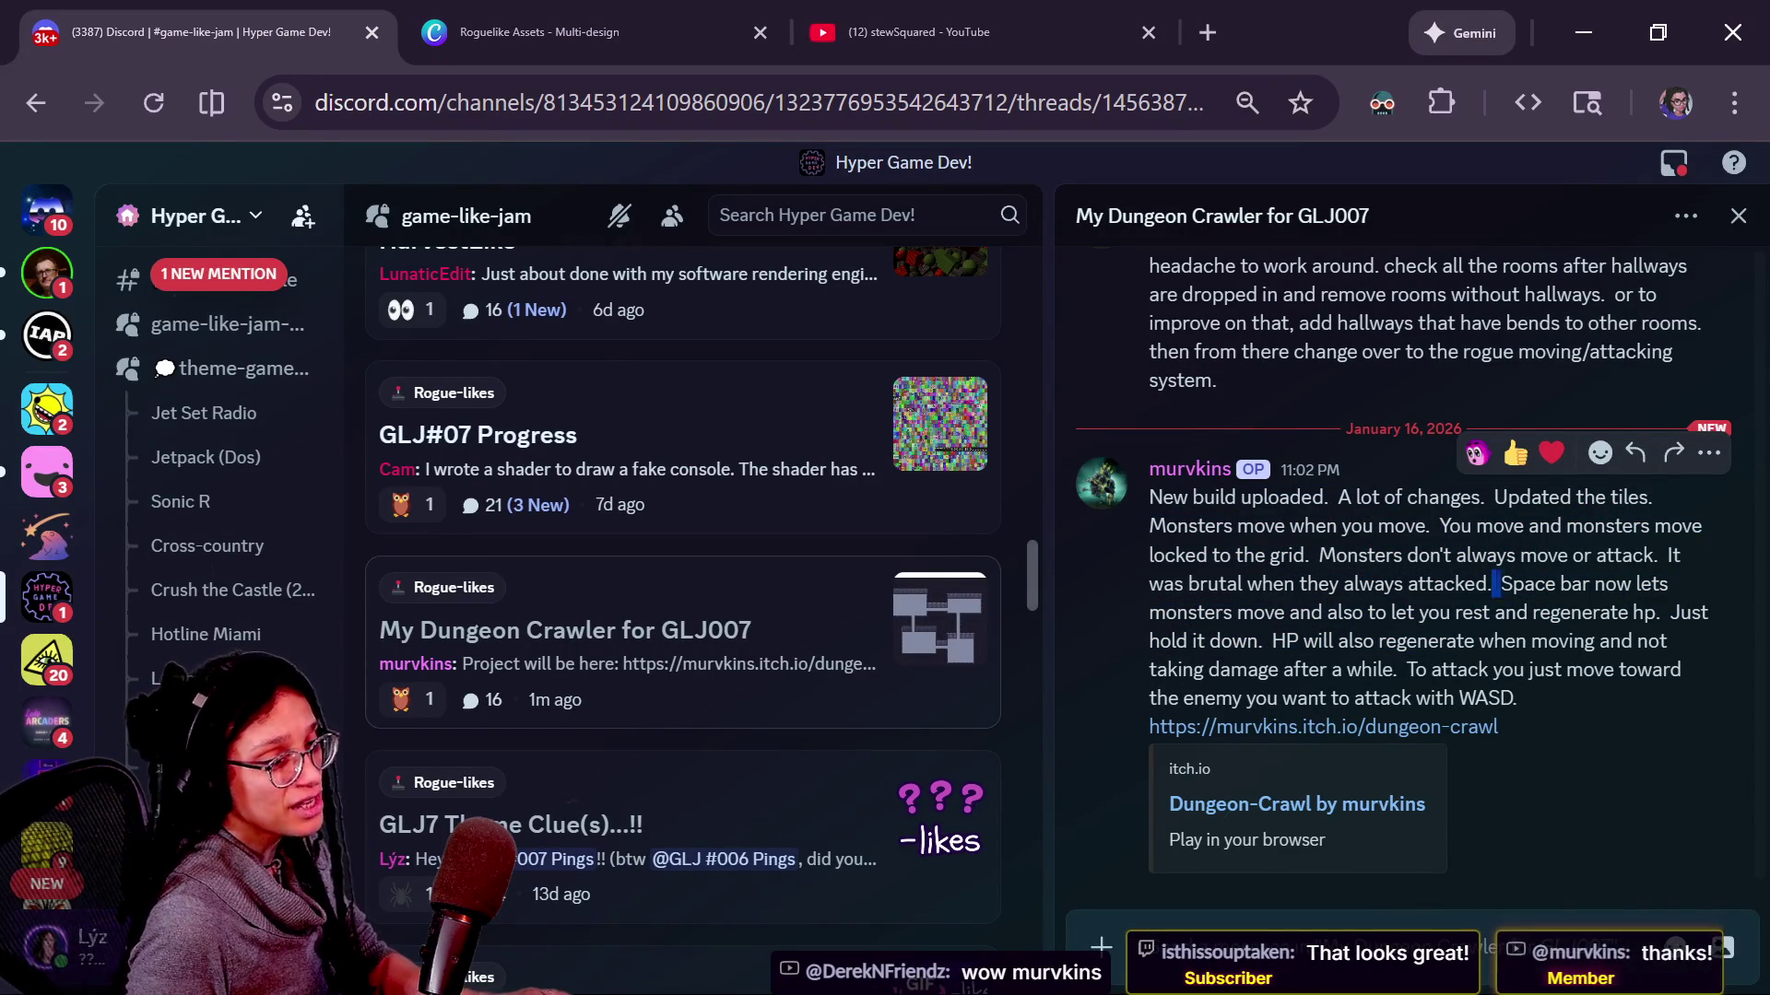
{"action": "left_click_drag", "start_coordinate": [1494, 584], "coordinate": [1604, 555]}
{"action": "left_click", "coordinate": [1604, 554]}
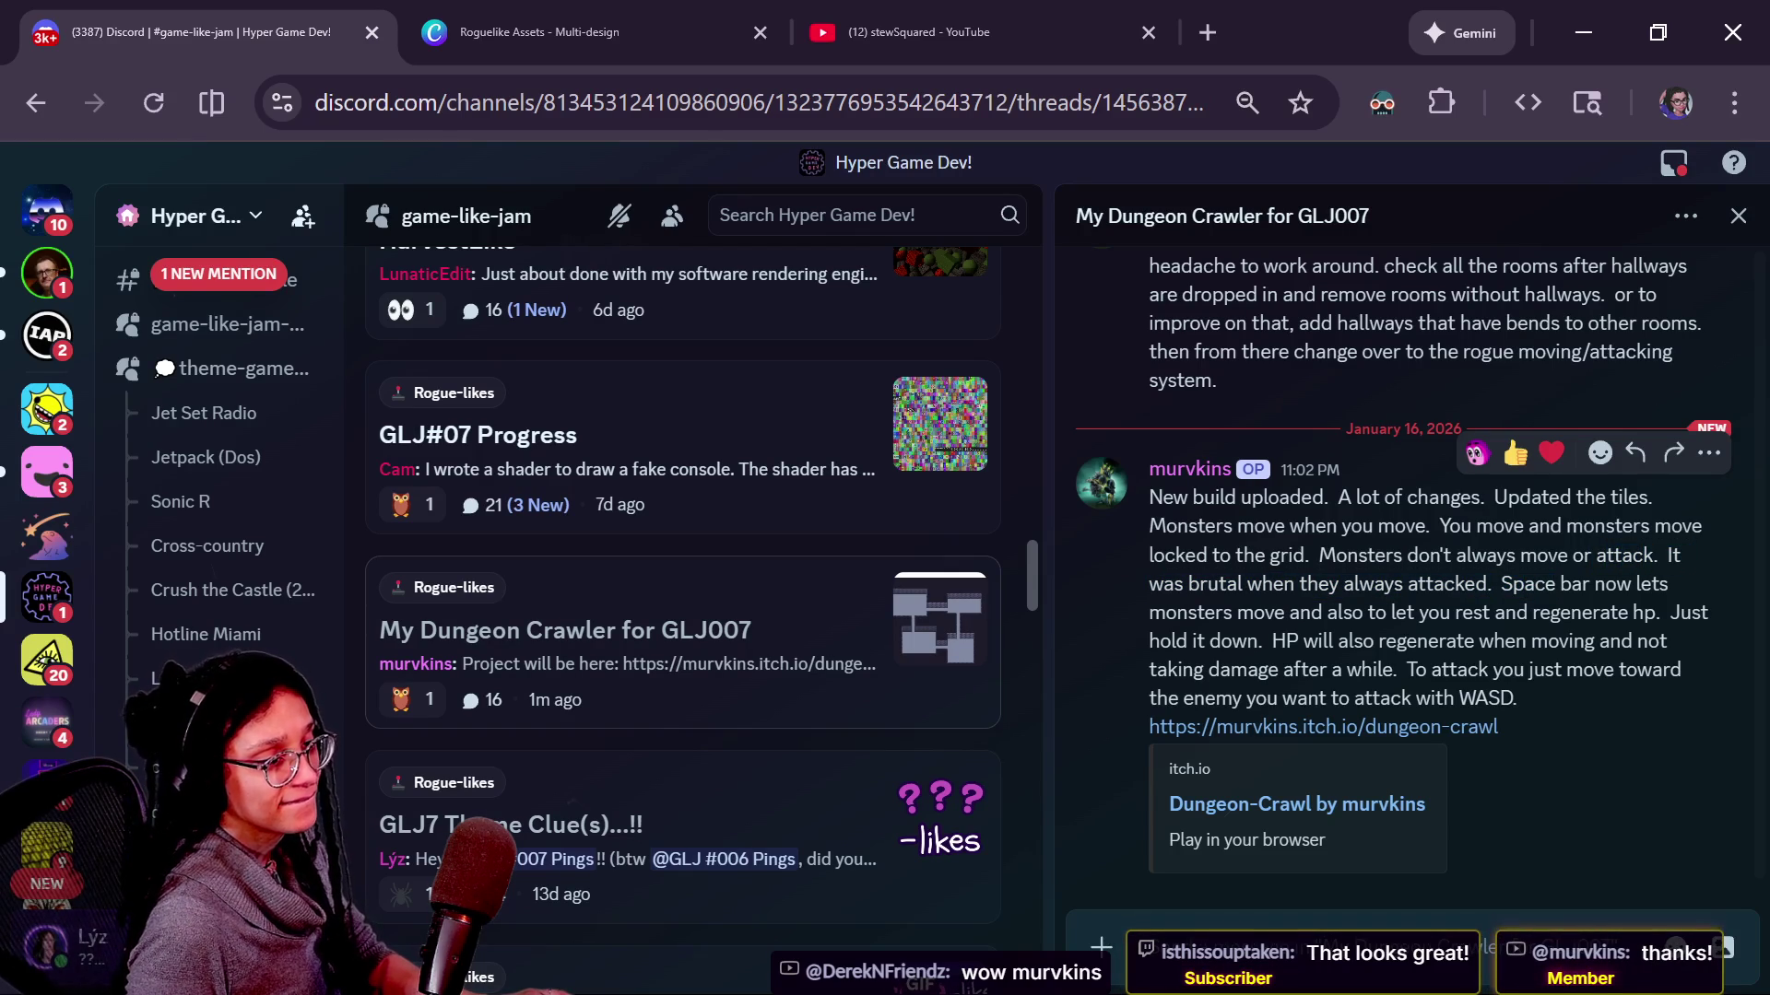
Read the notes on HP regeneration and space-bar resting, then return to Godot.
{"action": "mouse_move", "coordinate": [1273, 641]}
{"action": "left_mouse_down"}
{"action": "mouse_move", "coordinate": [1408, 641]}
{"action": "mouse_move", "coordinate": [1273, 641]}
{"action": "left_mouse_up"}
{"action": "mouse_move", "coordinate": [1529, 641]}
{"action": "left_mouse_down"}
{"action": "mouse_move", "coordinate": [1270, 669]}
{"action": "mouse_move", "coordinate": [1392, 669]}
{"action": "mouse_move", "coordinate": [1456, 699]}
{"action": "left_mouse_up"}
{"action": "left_click", "coordinate": [1392, 670]}
{"action": "left_click", "coordinate": [1455, 698]}
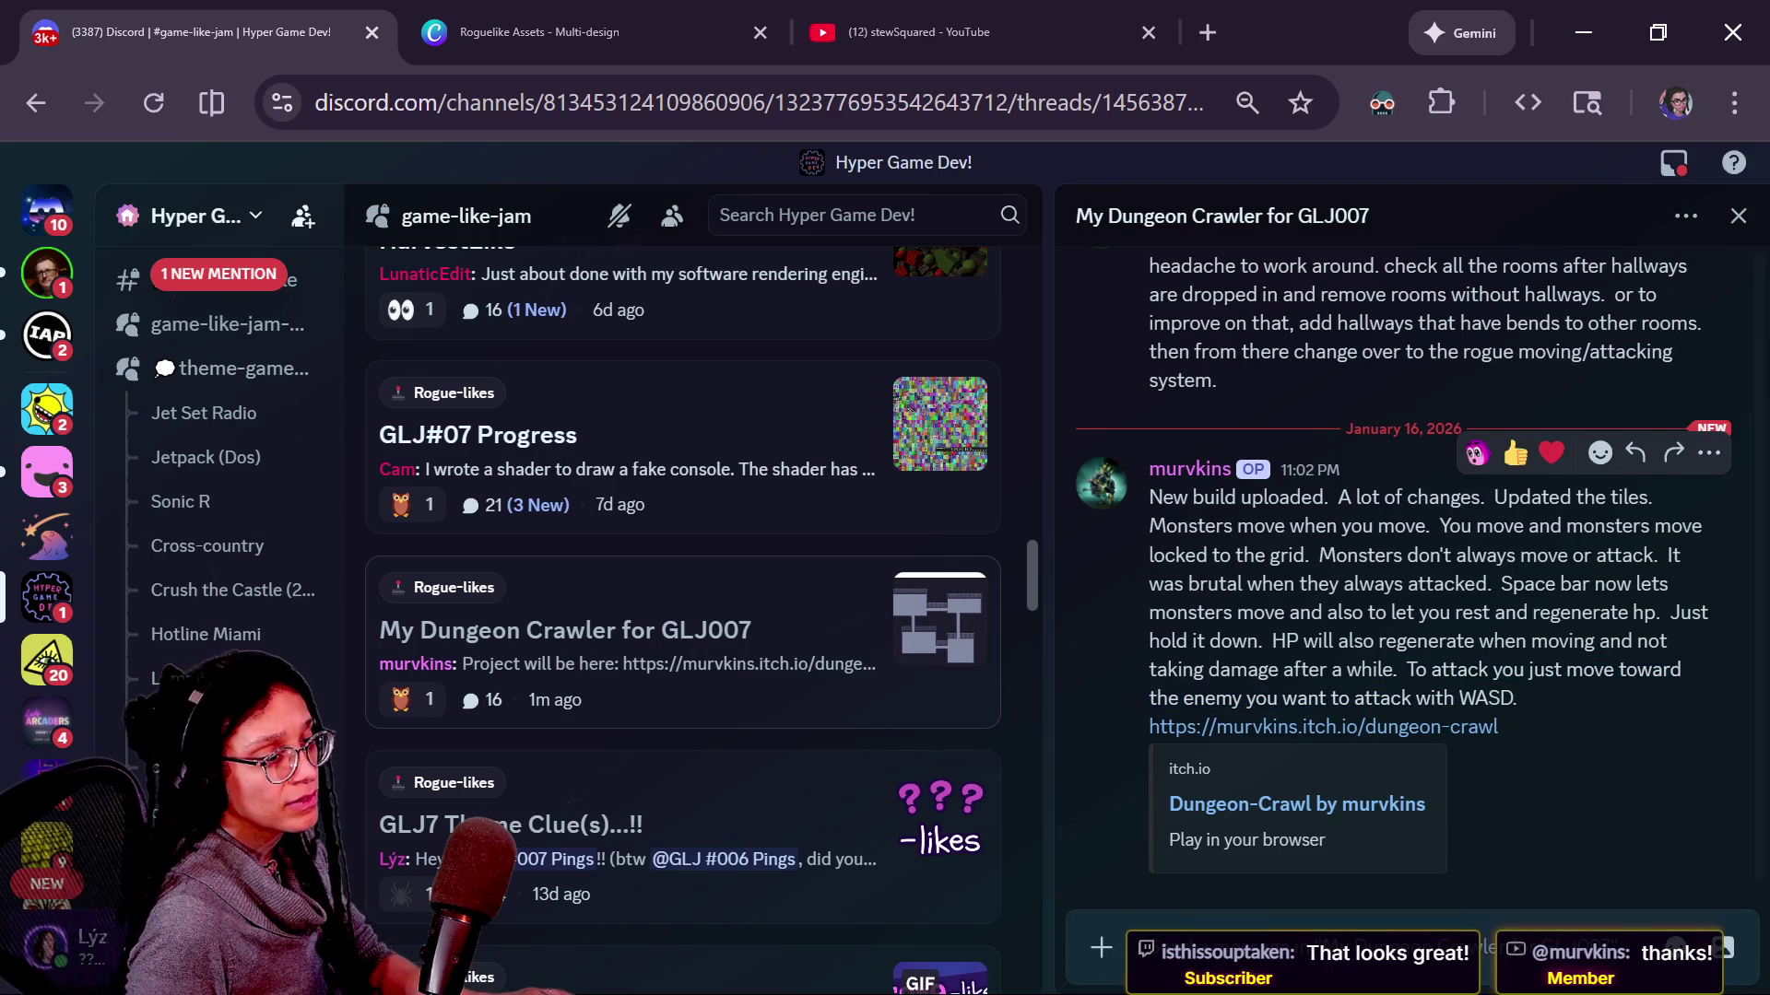
{"action": "left_click_drag", "start_coordinate": [1228, 612], "coordinate": [1515, 613]}
{"action": "left_click", "coordinate": [1513, 612]}
{"action": "left_click_drag", "start_coordinate": [1265, 612], "coordinate": [1663, 613]}
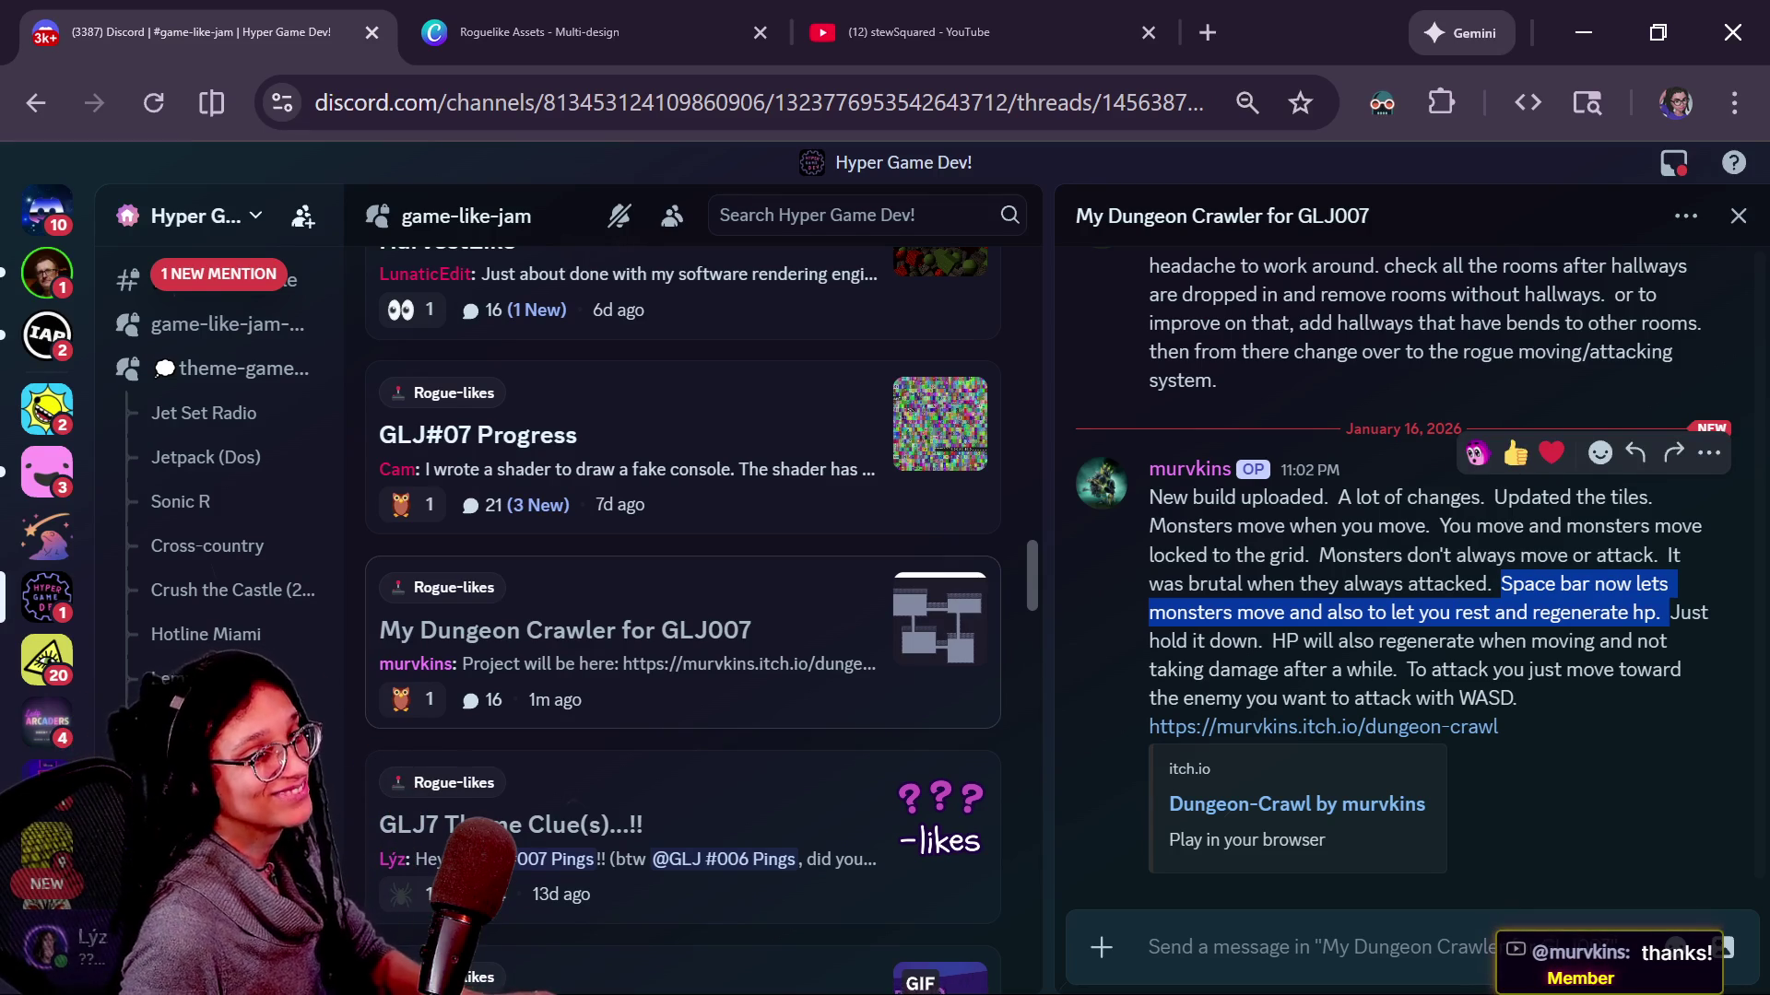
{"action": "key", "text": "shift"}
{"action": "key", "text": "alt+Tab"}
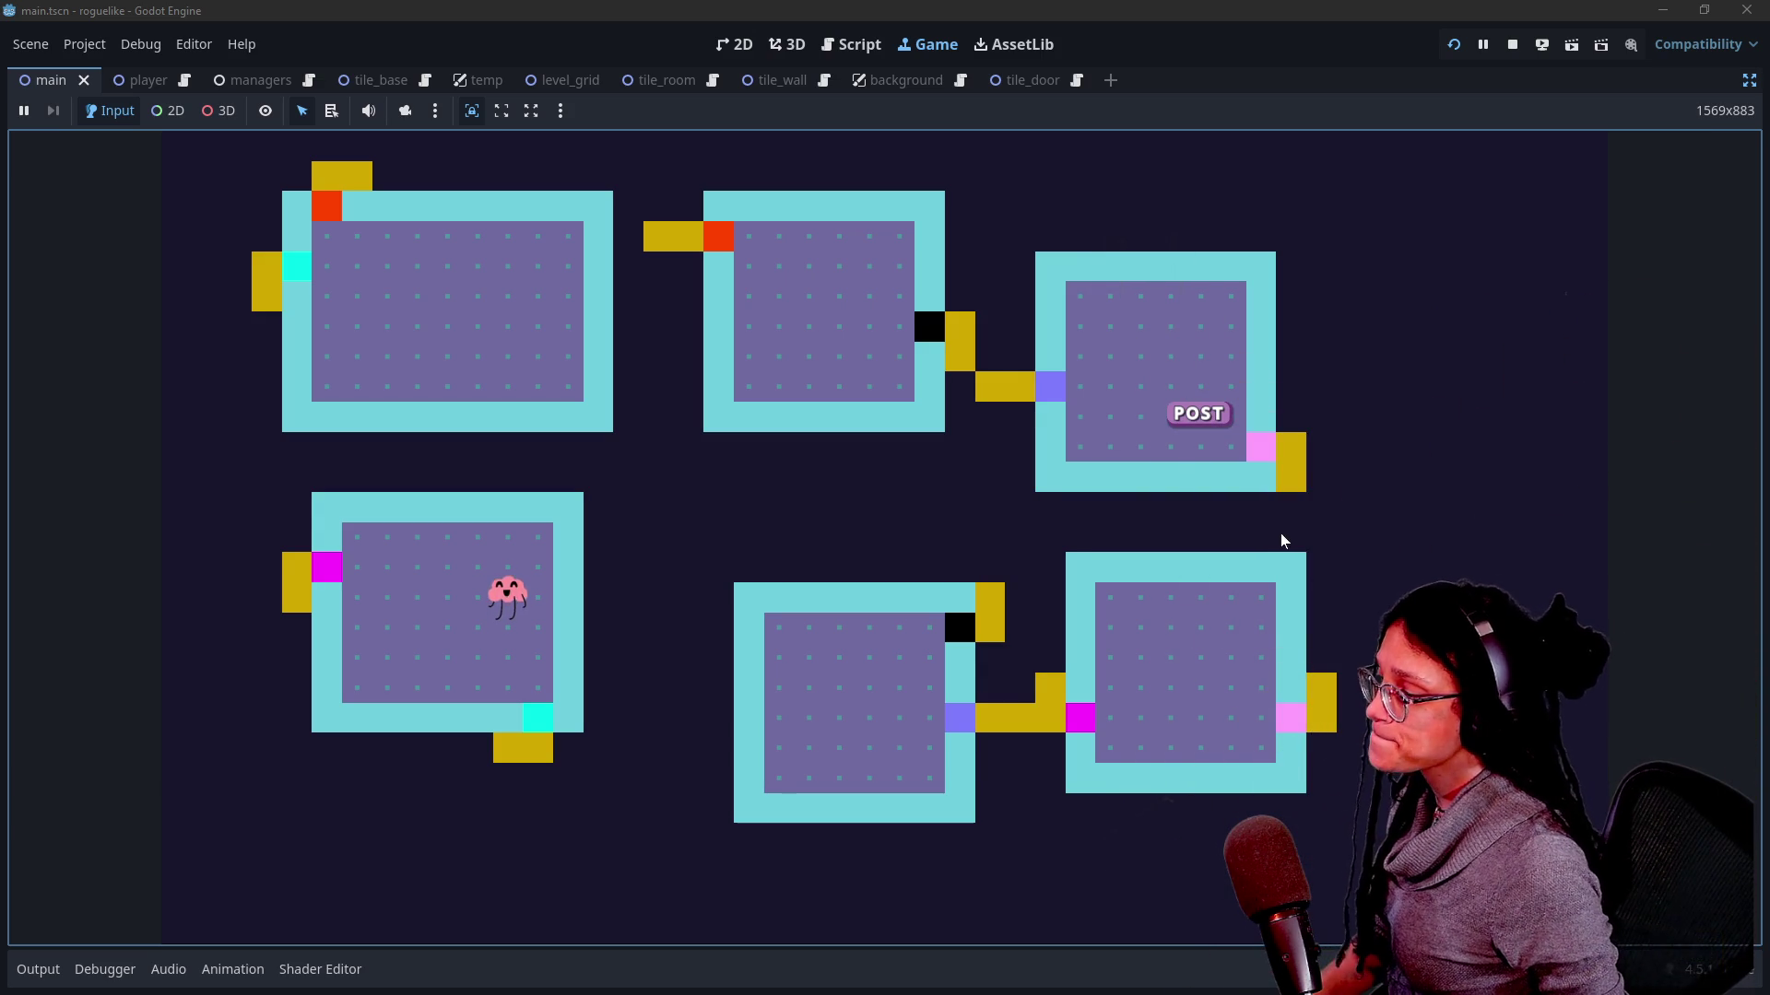
Stop the running game and review the door ID list in the Output panel.
{"action": "left_click", "coordinate": [1512, 43]}
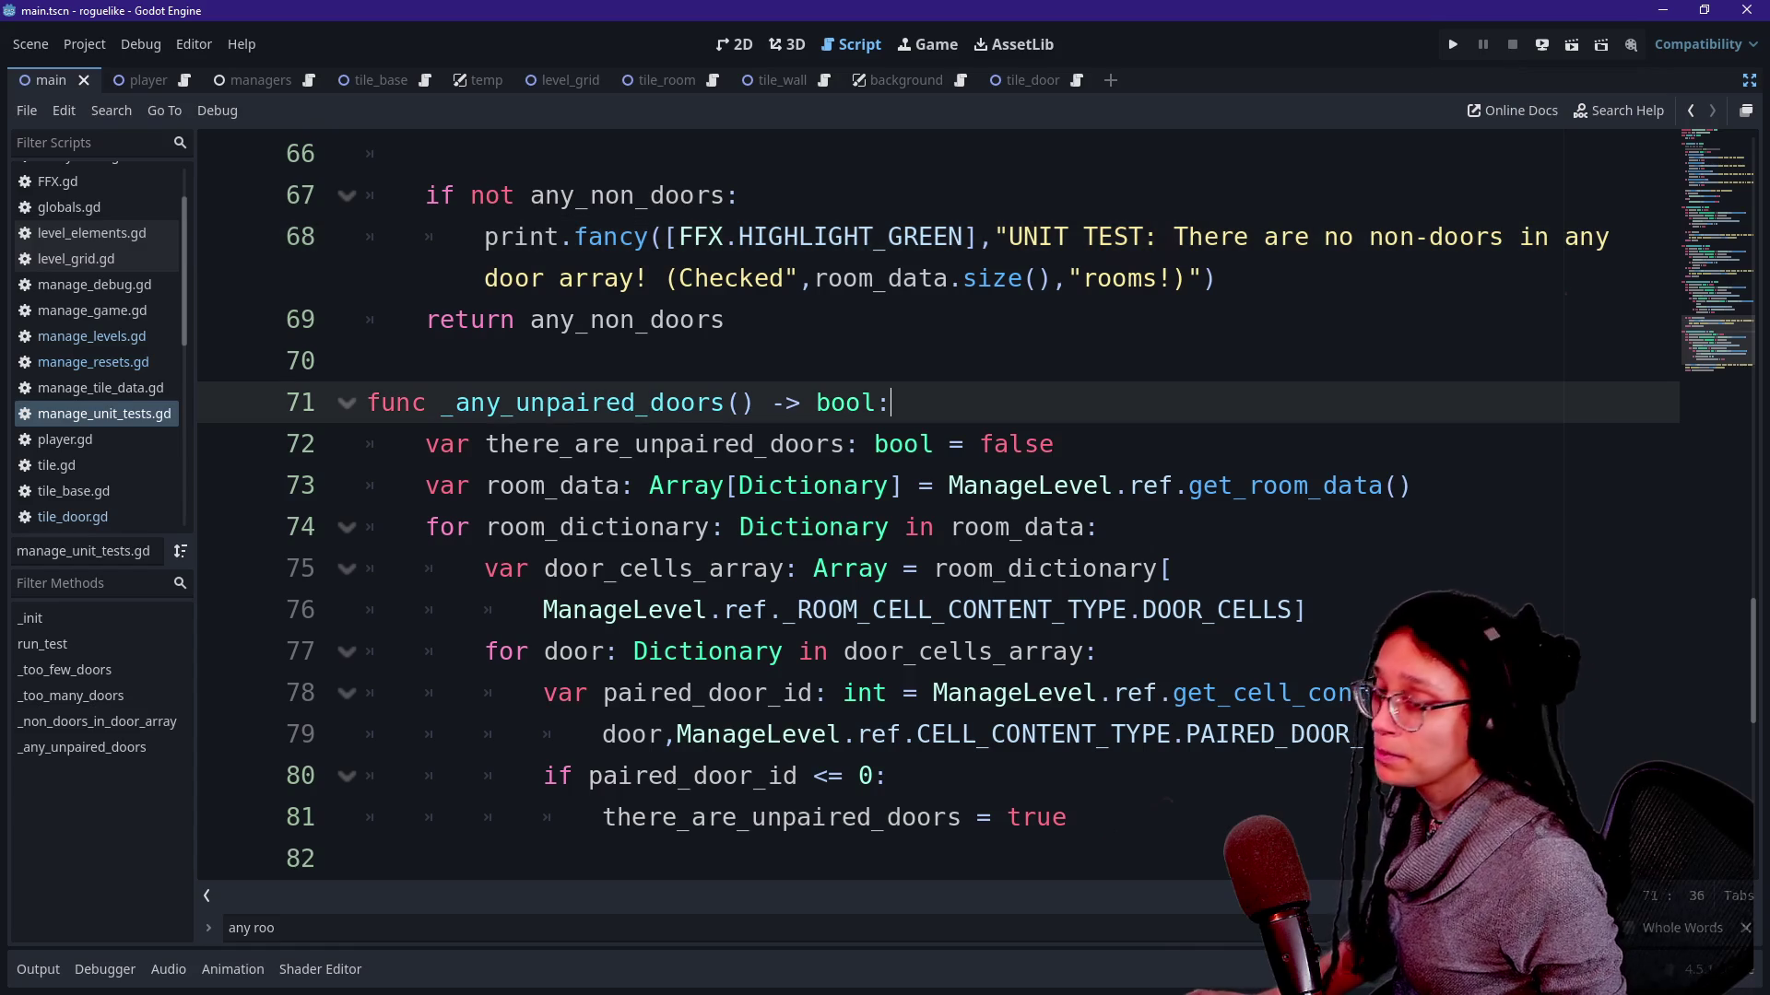
{"action": "key", "text": "alt+Tab"}
{"action": "key", "text": "alt+Tab"}
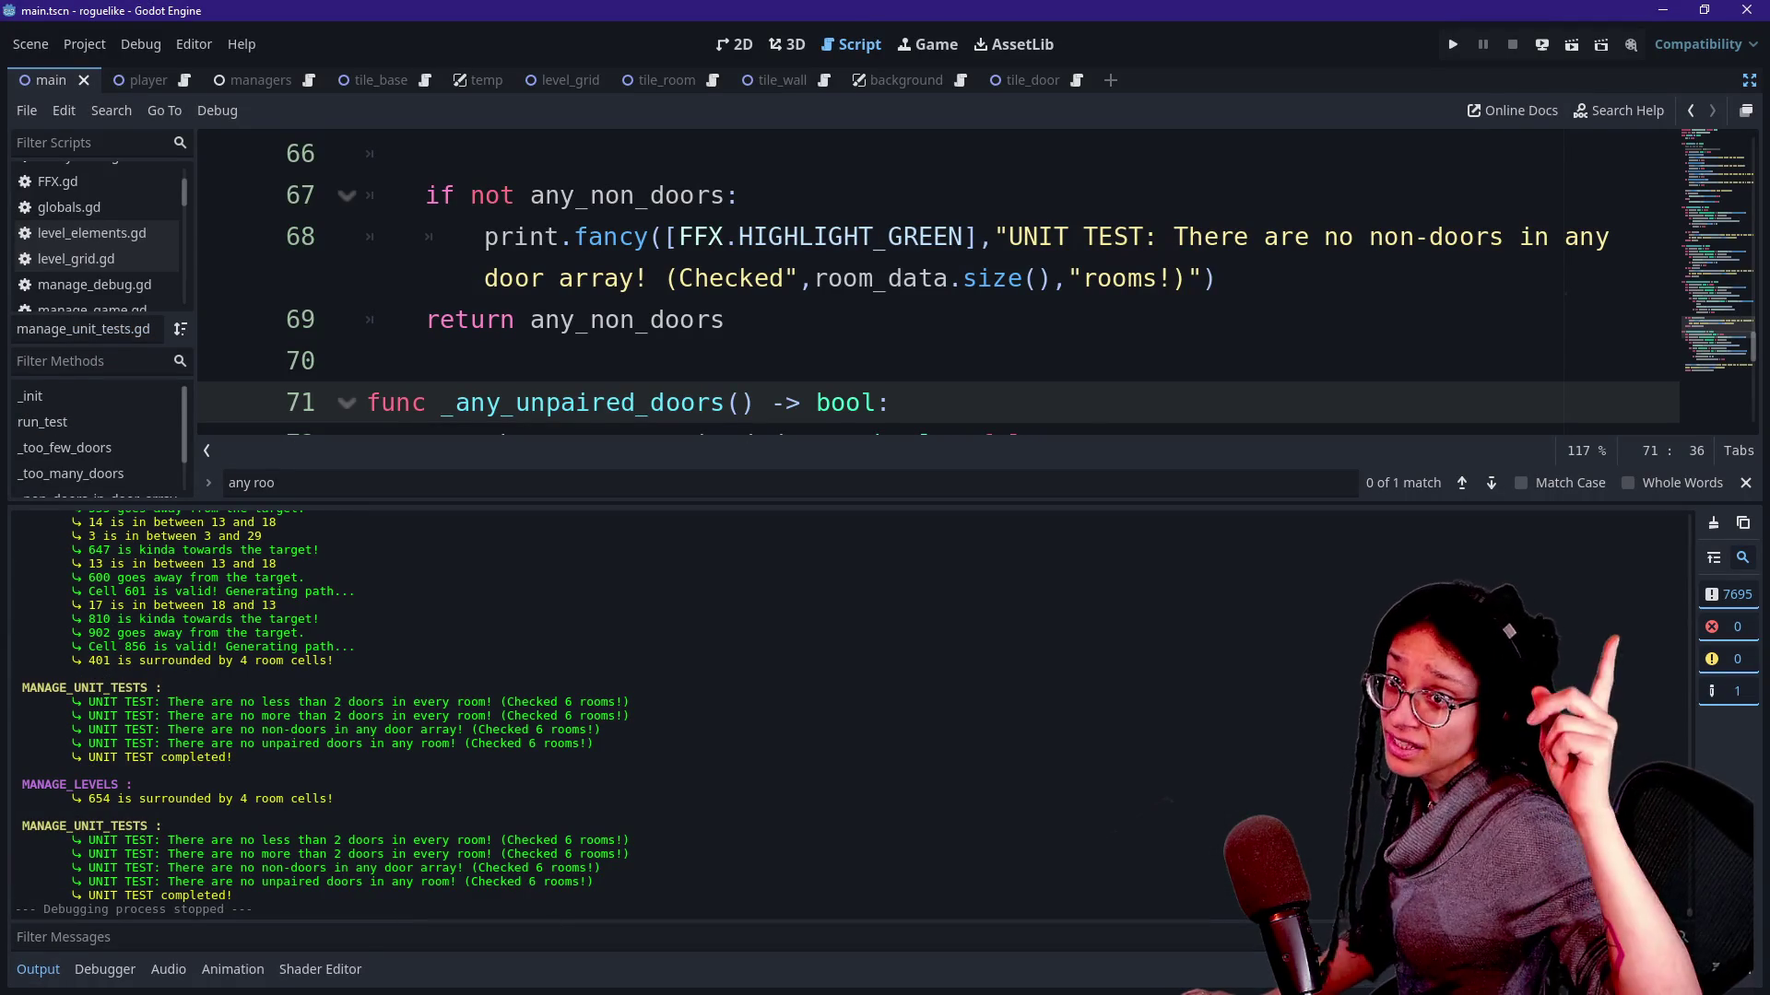
{"action": "scroll", "coordinate": [633, 796], "scroll_direction": "up", "scroll_amount": 5}
{"action": "scroll", "coordinate": [634, 797], "scroll_direction": "up", "scroll_amount": 5}
{"action": "scroll", "coordinate": [633, 797], "scroll_direction": "up", "scroll_amount": 5}
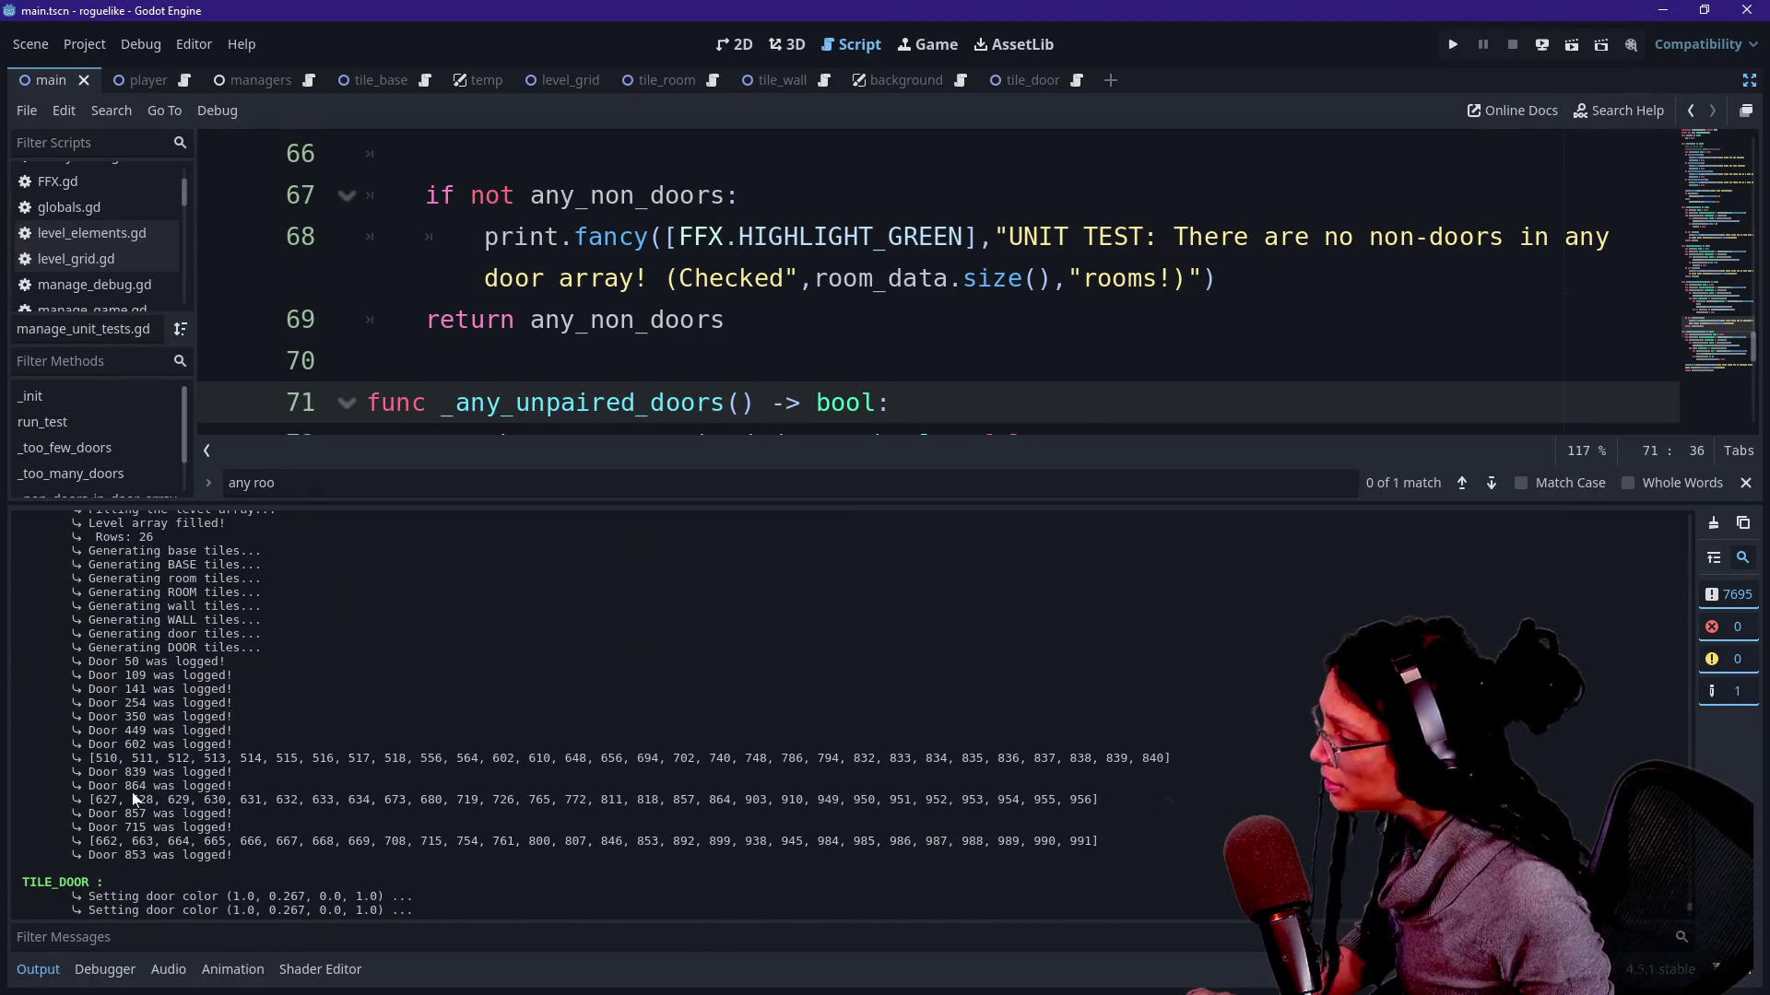
{"action": "left_click_drag", "start_coordinate": [102, 758], "coordinate": [423, 759]}
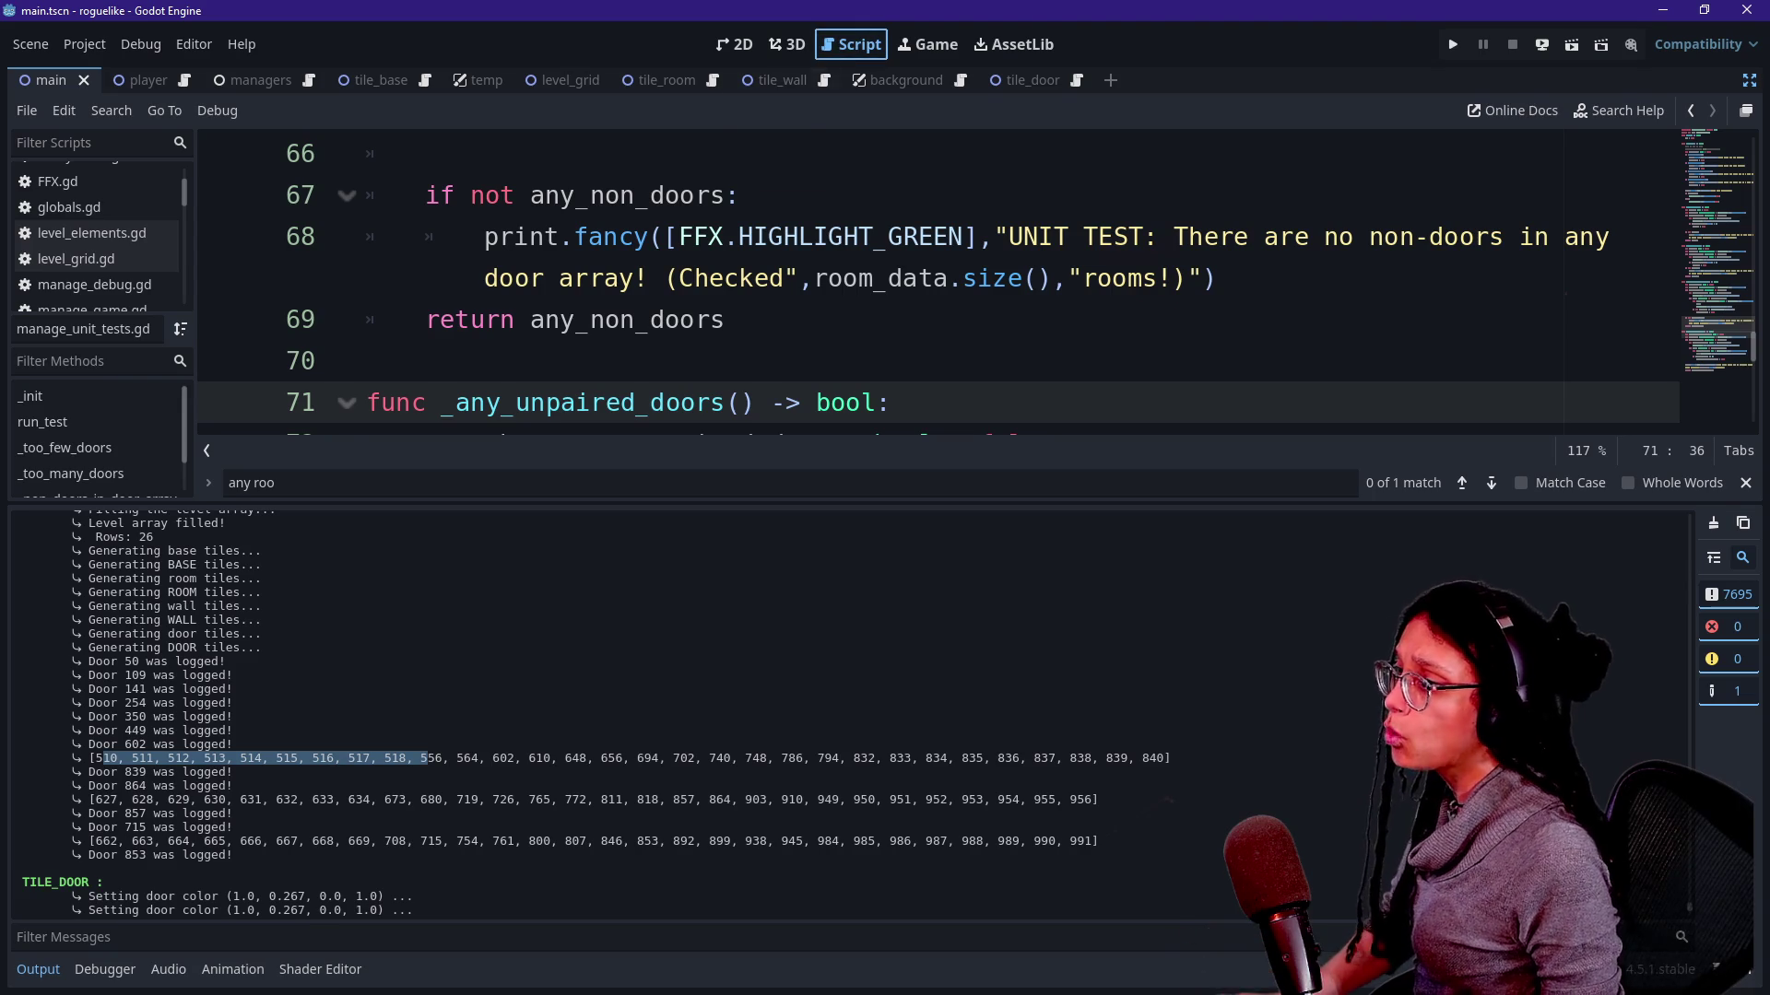
{"action": "left_click", "coordinate": [958, 281]}
Clear the script search term and bring up the Quick Open file picker.
{"action": "key", "text": "ctrl+f"}
{"action": "type", "text": "do"}
{"action": "key", "text": "BackSpace"}
{"action": "key", "text": "BackSpace"}
{"action": "type", "text": "\"door"}
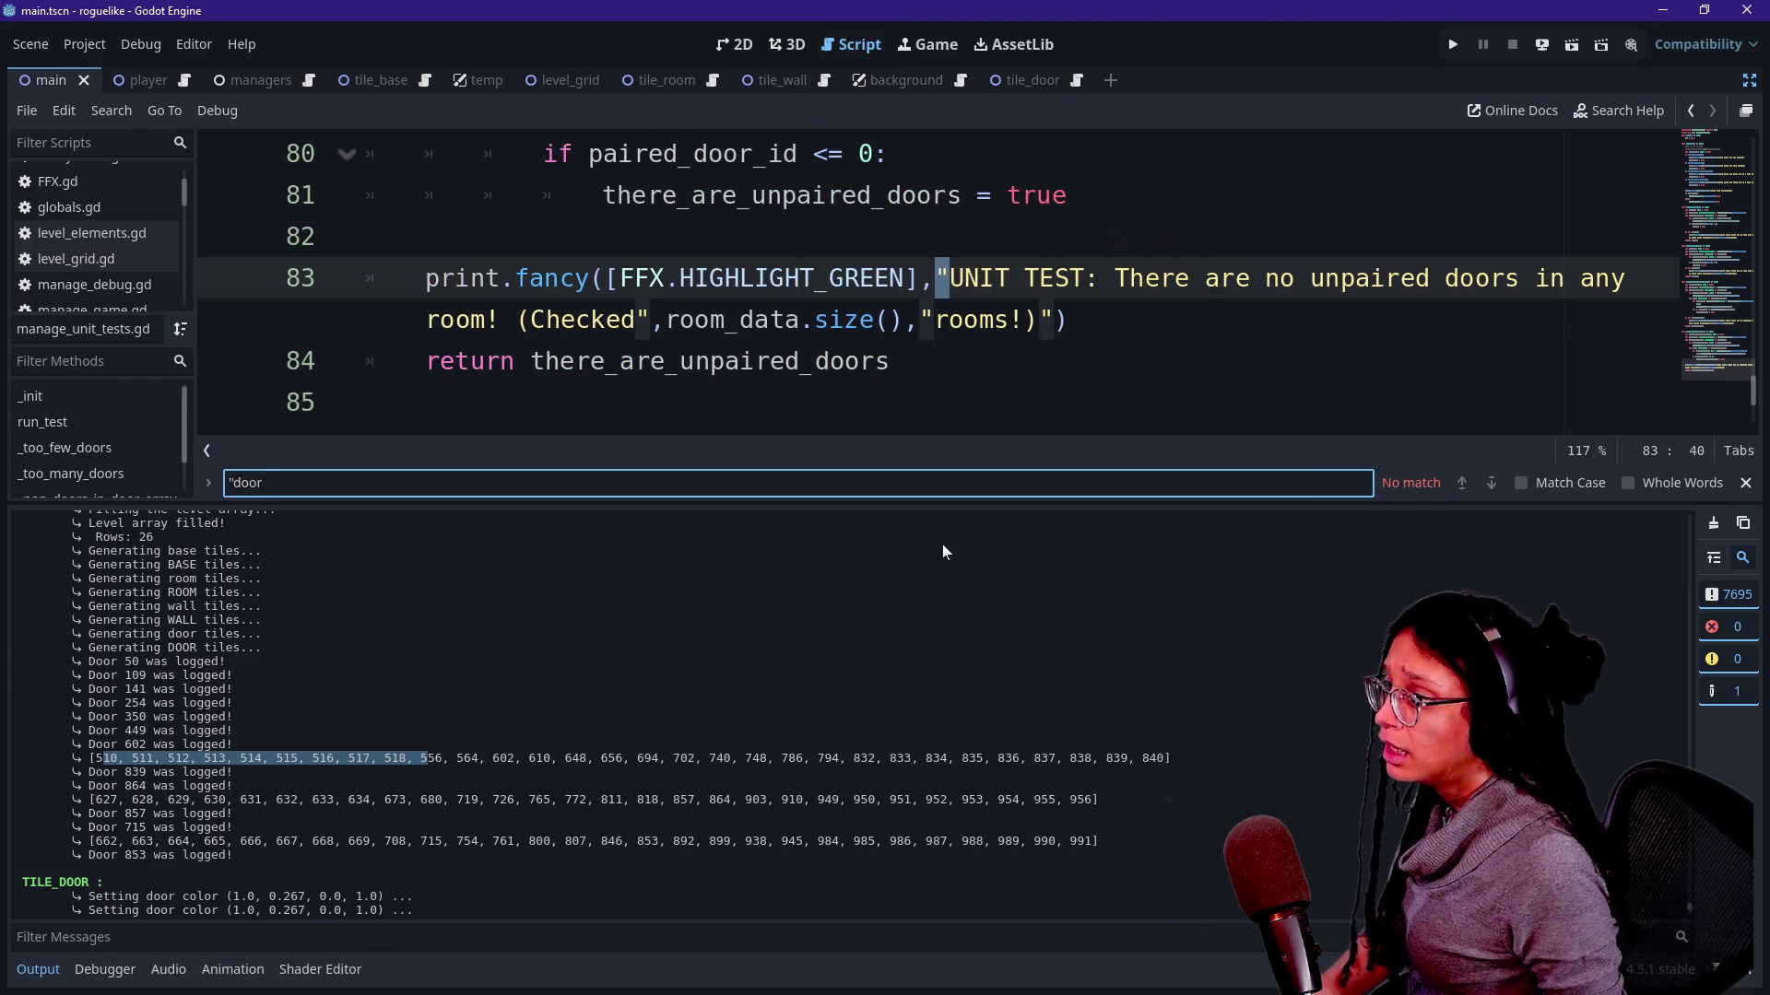
{"action": "left_click", "coordinate": [678, 404]}
{"action": "key", "text": "shift+alt+o"}
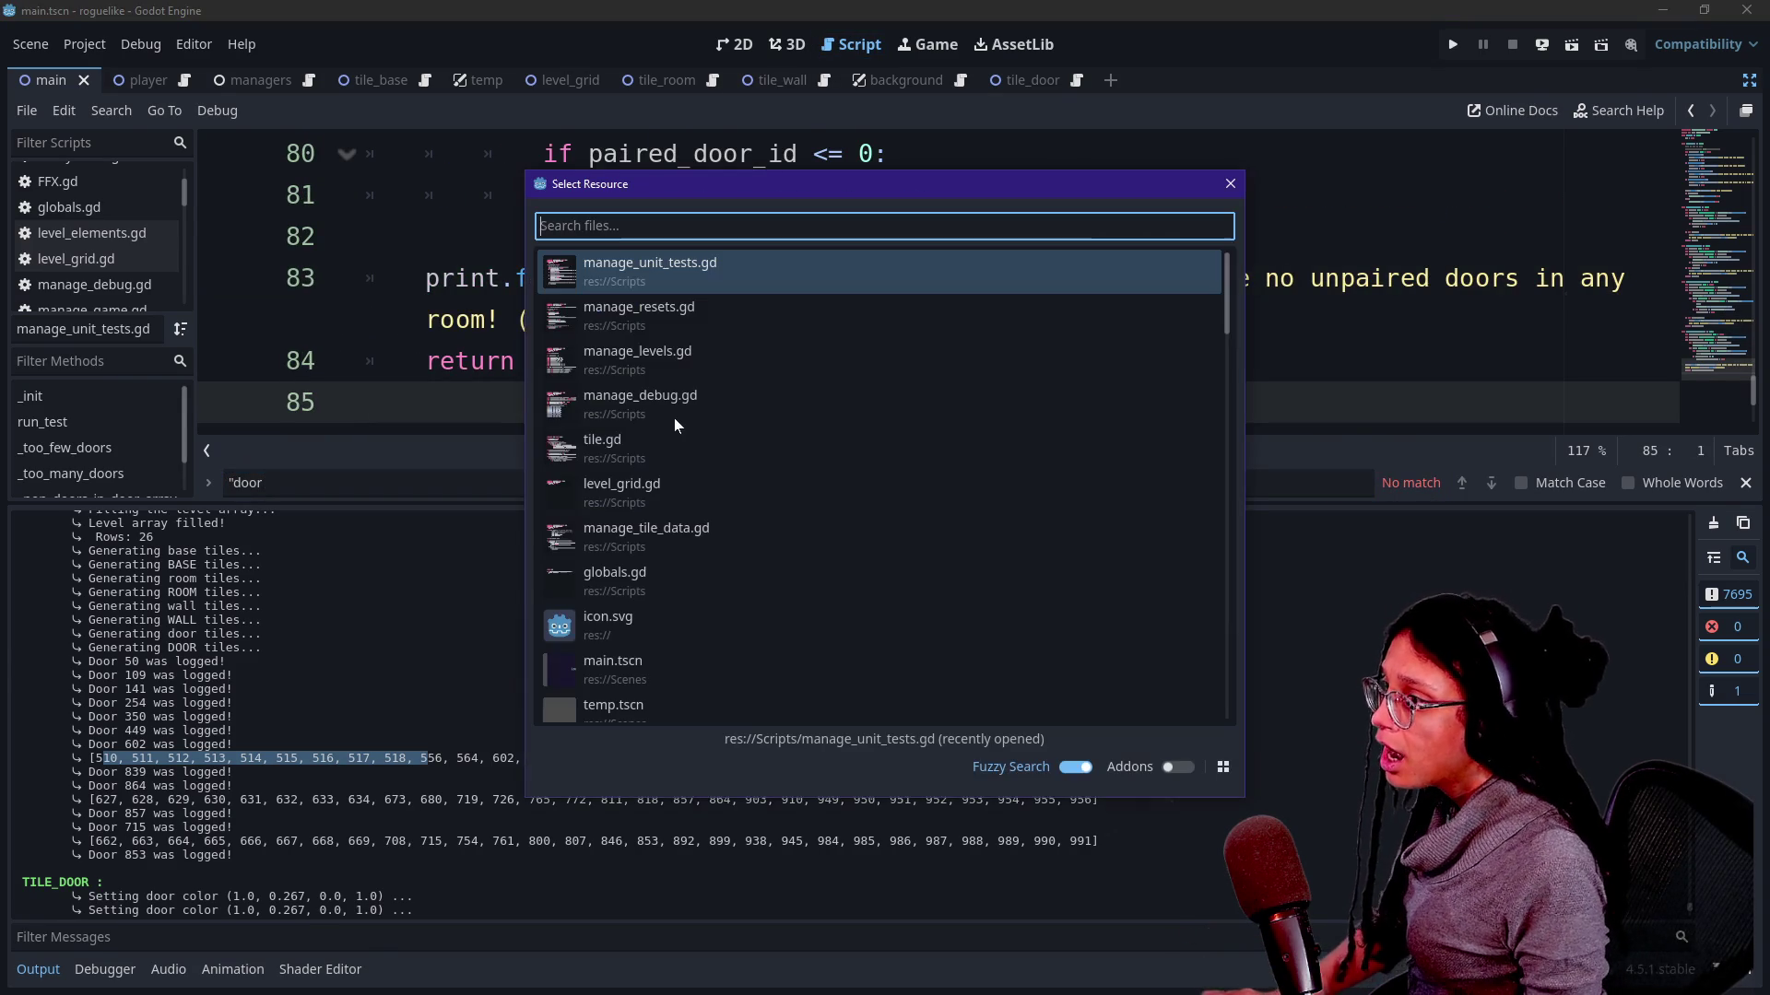
Comment out the whole door-cell logging block in manage_levels.gd and save the script.
{"action": "key", "text": "Down"}
{"action": "key", "text": "Down"}
{"action": "key", "text": "Return"}
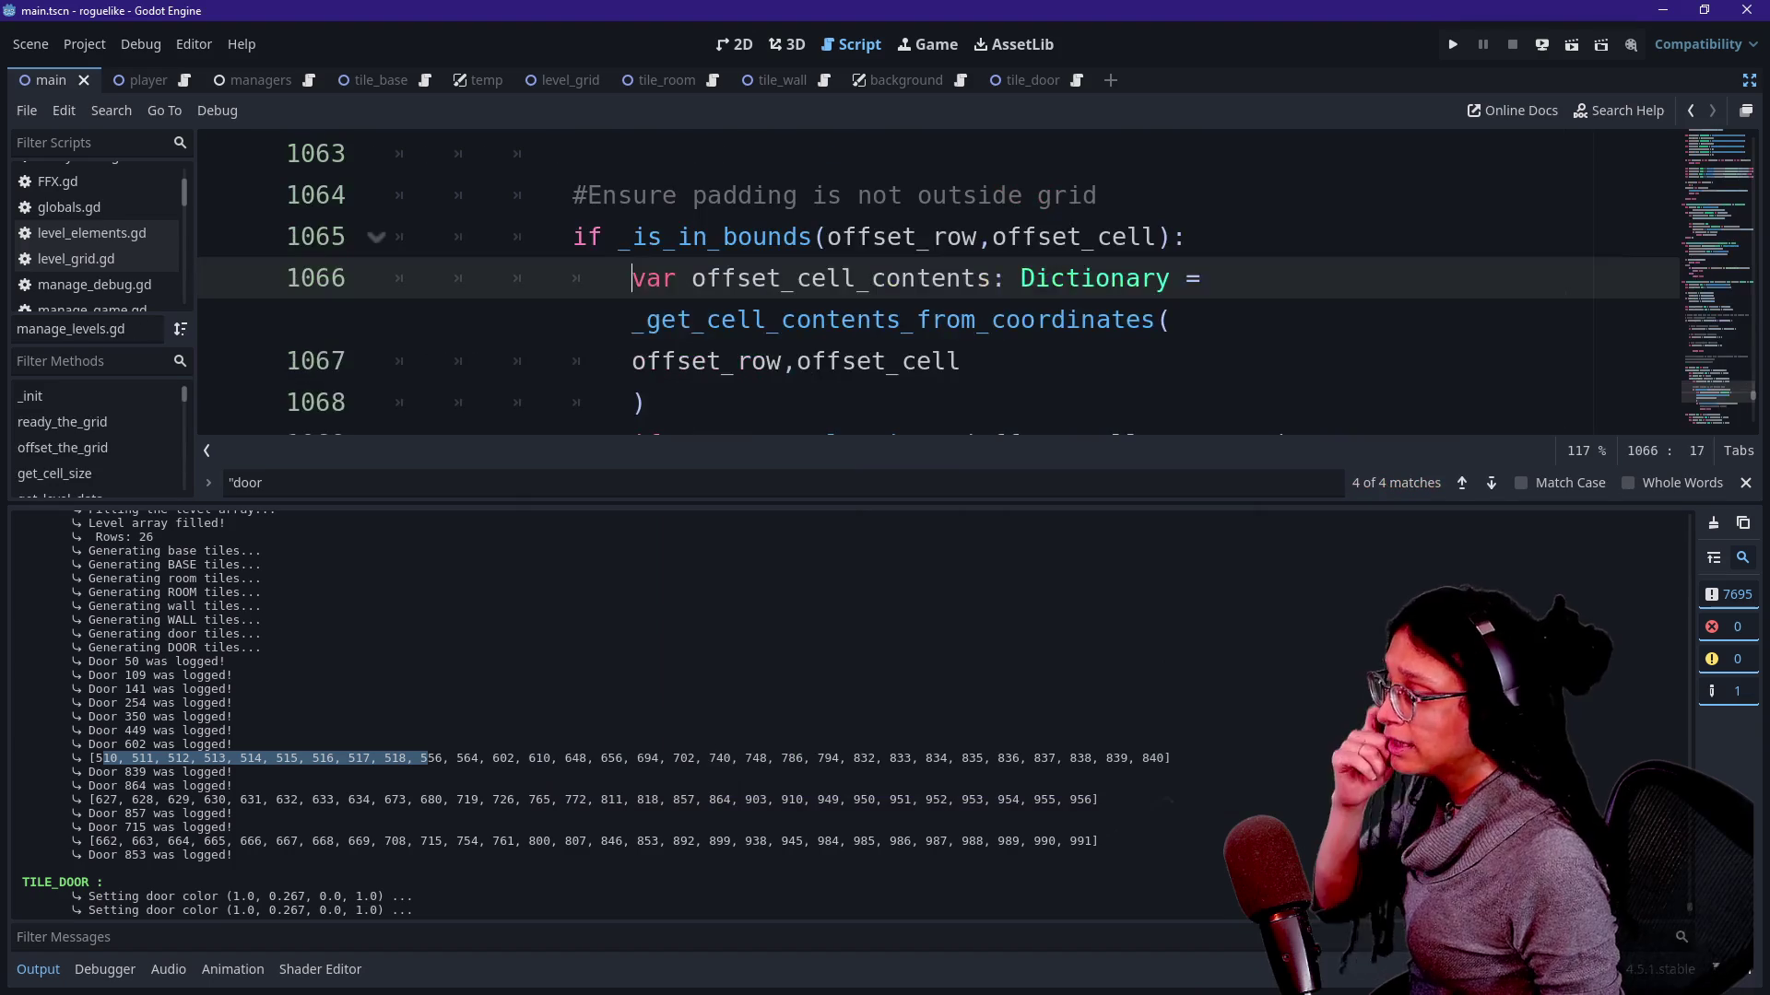
{"action": "key", "text": "ctrl+f"}
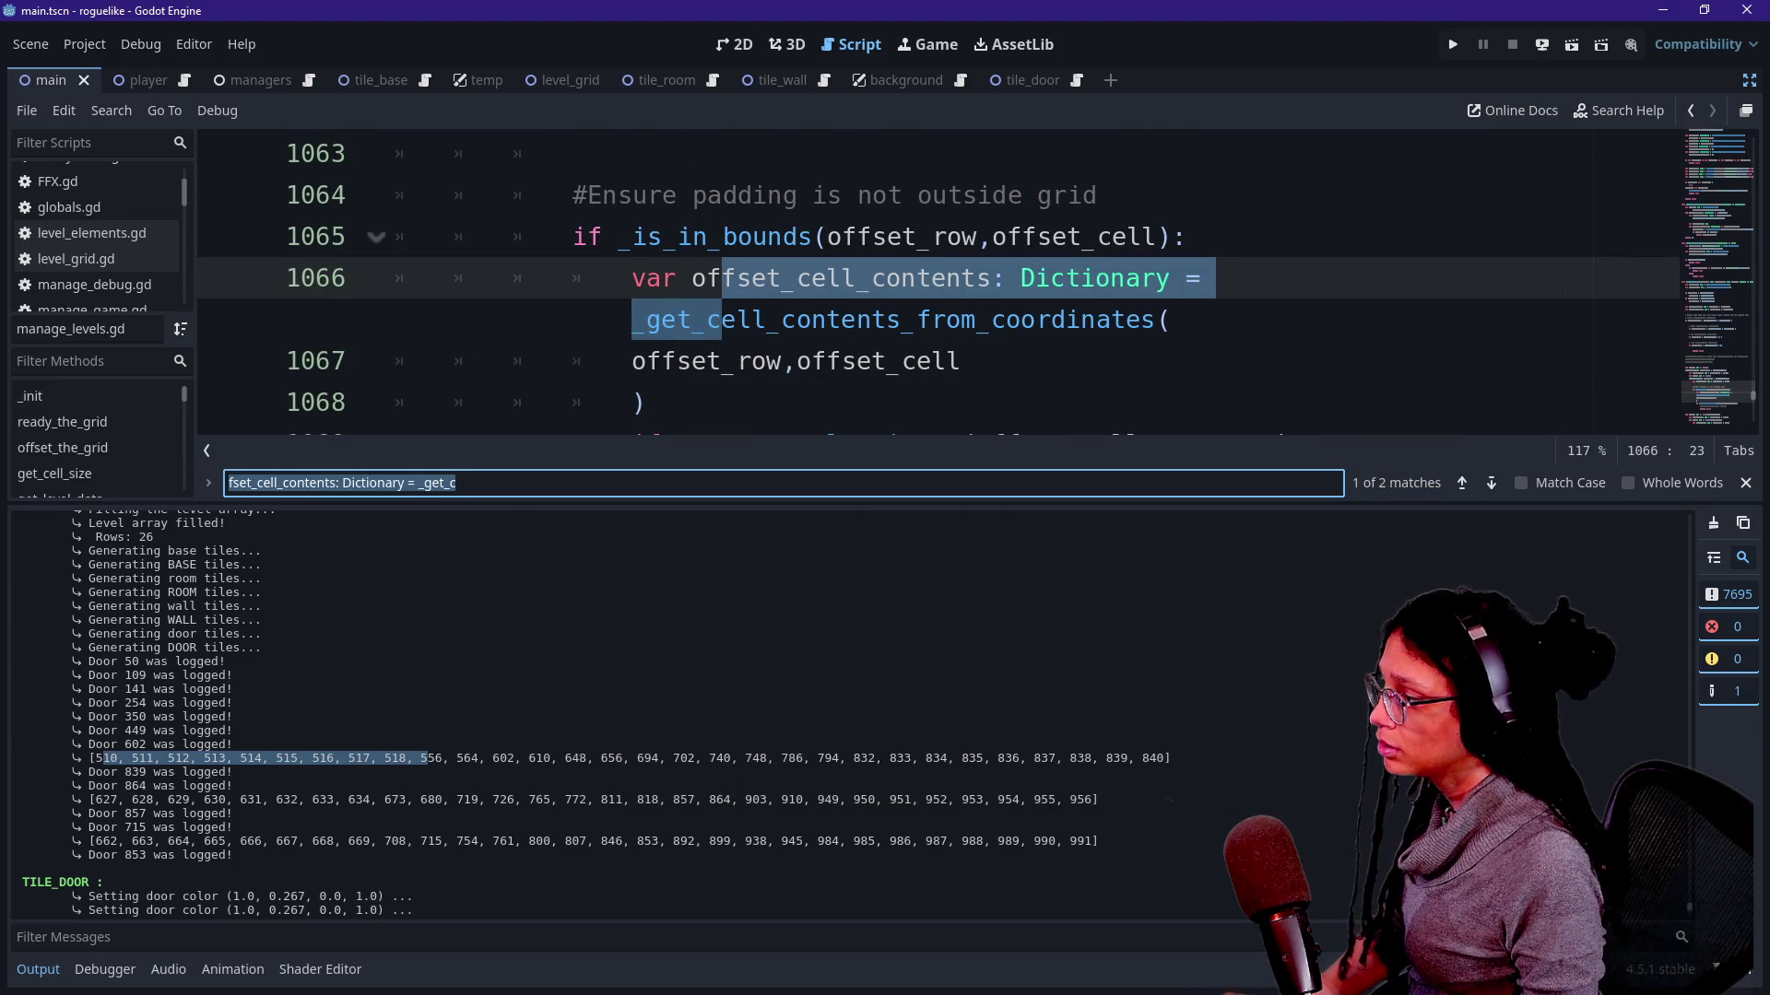
{"action": "type", "text": "\"D"}
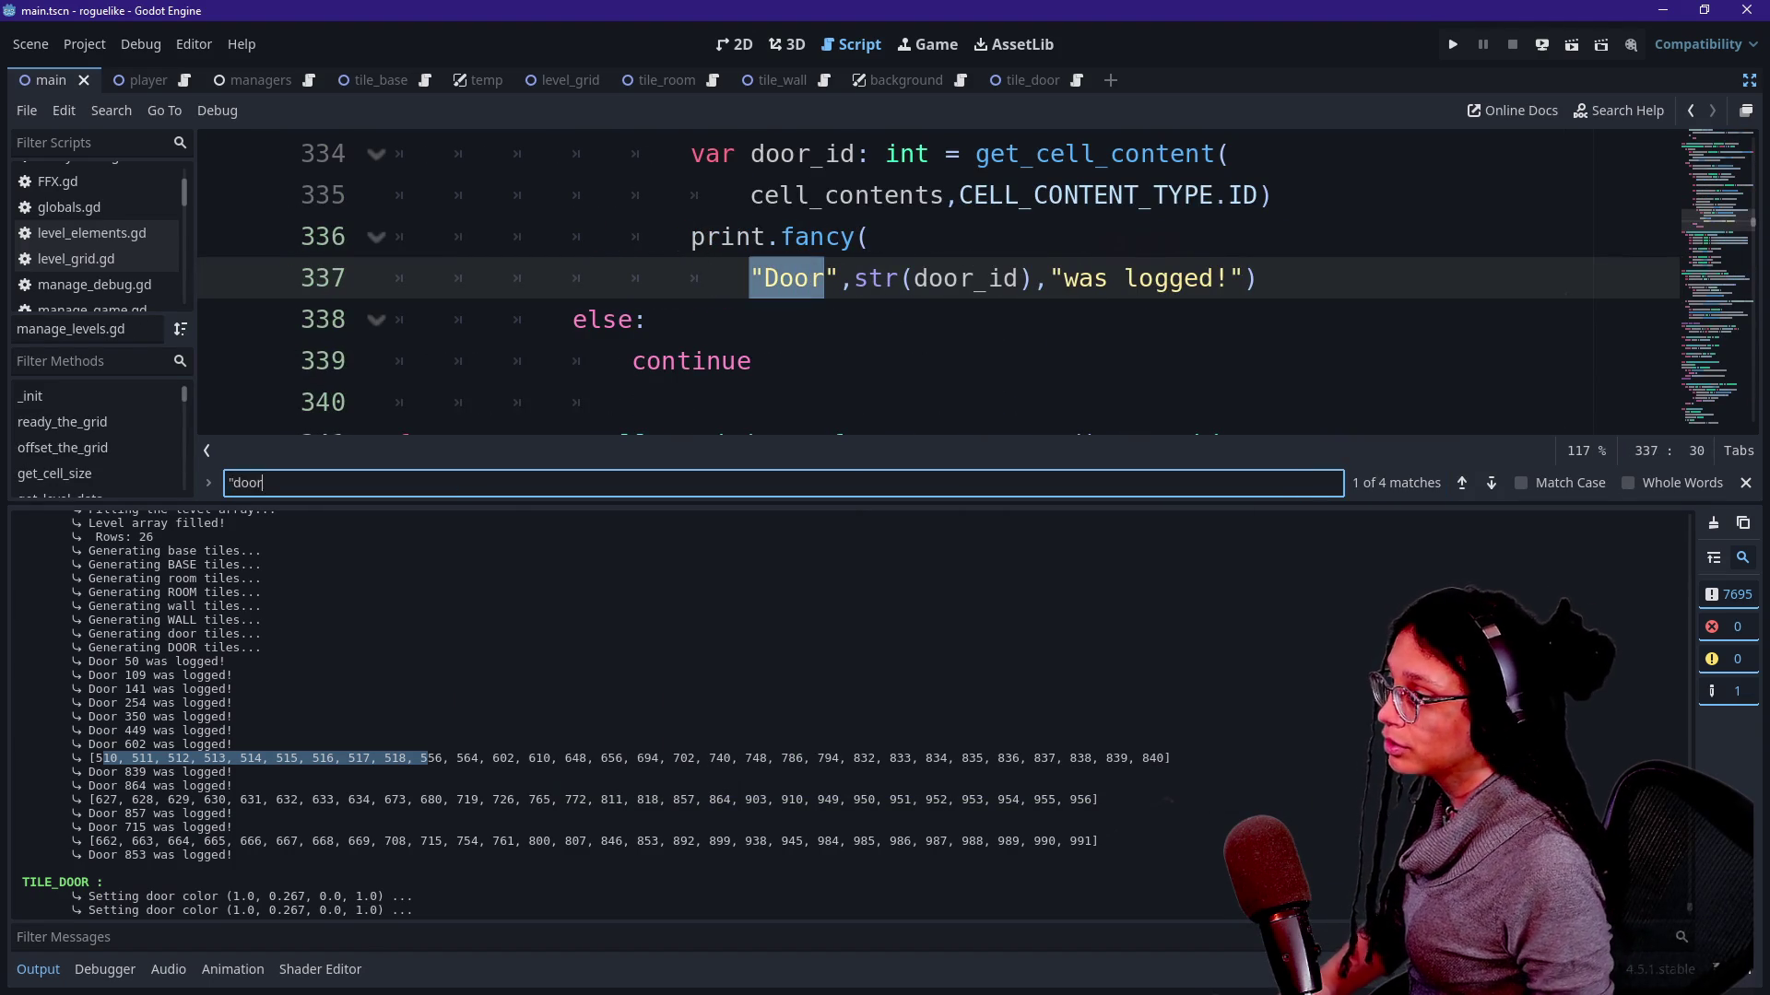
{"action": "left_click", "coordinate": [887, 279]}
{"action": "key", "text": "ctrl+j"}
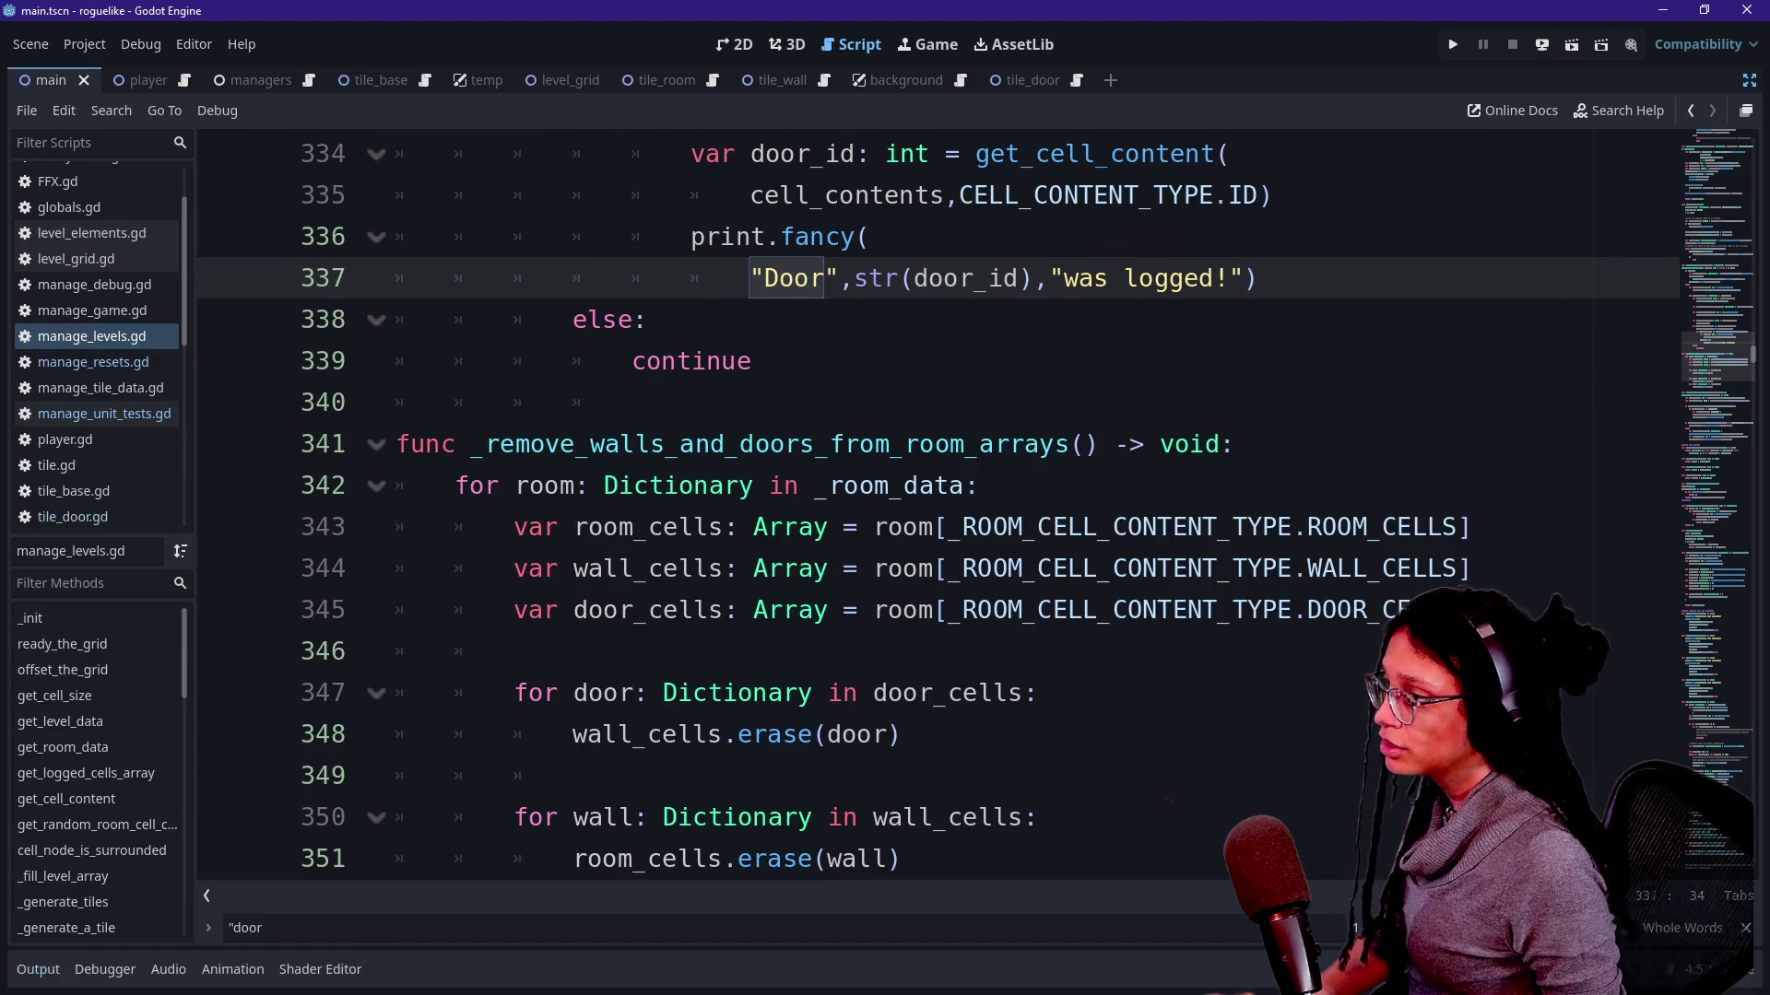
{"action": "scroll", "coordinate": [967, 553], "scroll_direction": "up", "scroll_amount": 1}
{"action": "scroll", "coordinate": [969, 553], "scroll_direction": "up", "scroll_amount": 1}
{"action": "key", "text": "shift+Up"}
{"action": "key", "text": "ctrl+k"}
{"action": "key", "text": "Up"}
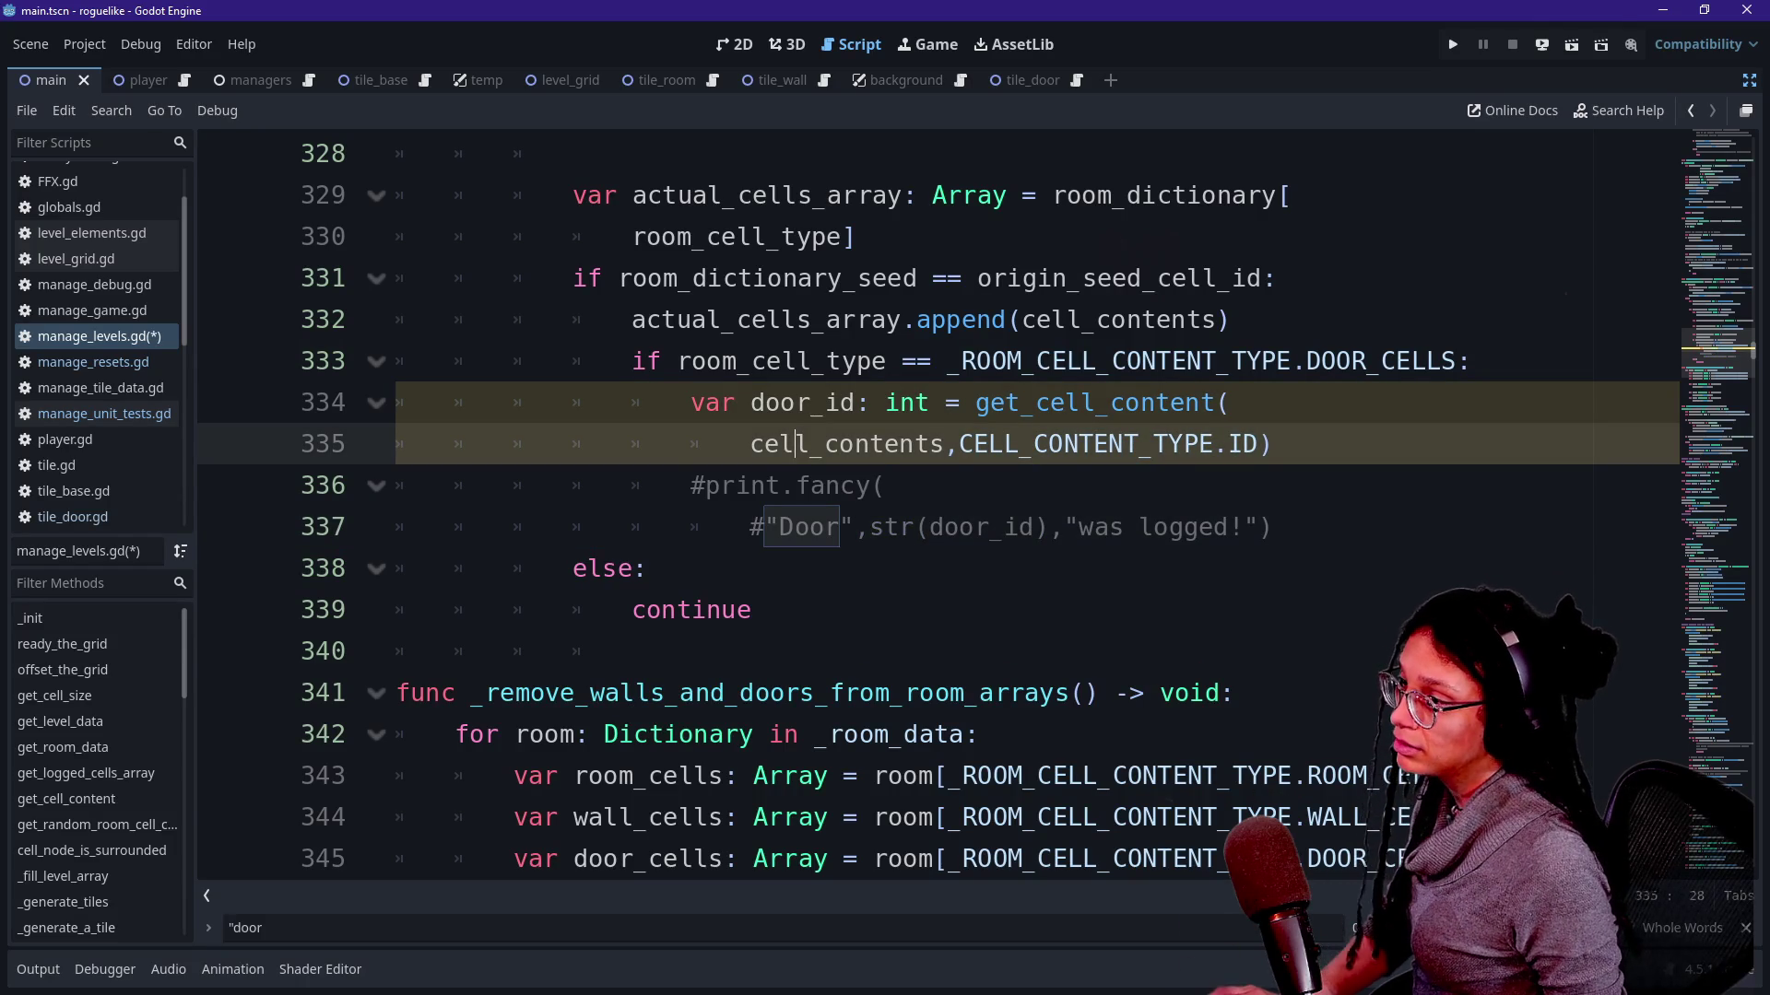
{"action": "key", "text": "ctrl+z"}
{"action": "key", "text": "shift+Up"}
{"action": "key", "text": "shift+Up"}
{"action": "key", "text": "ctrl+k"}
{"action": "key", "text": "Up"}
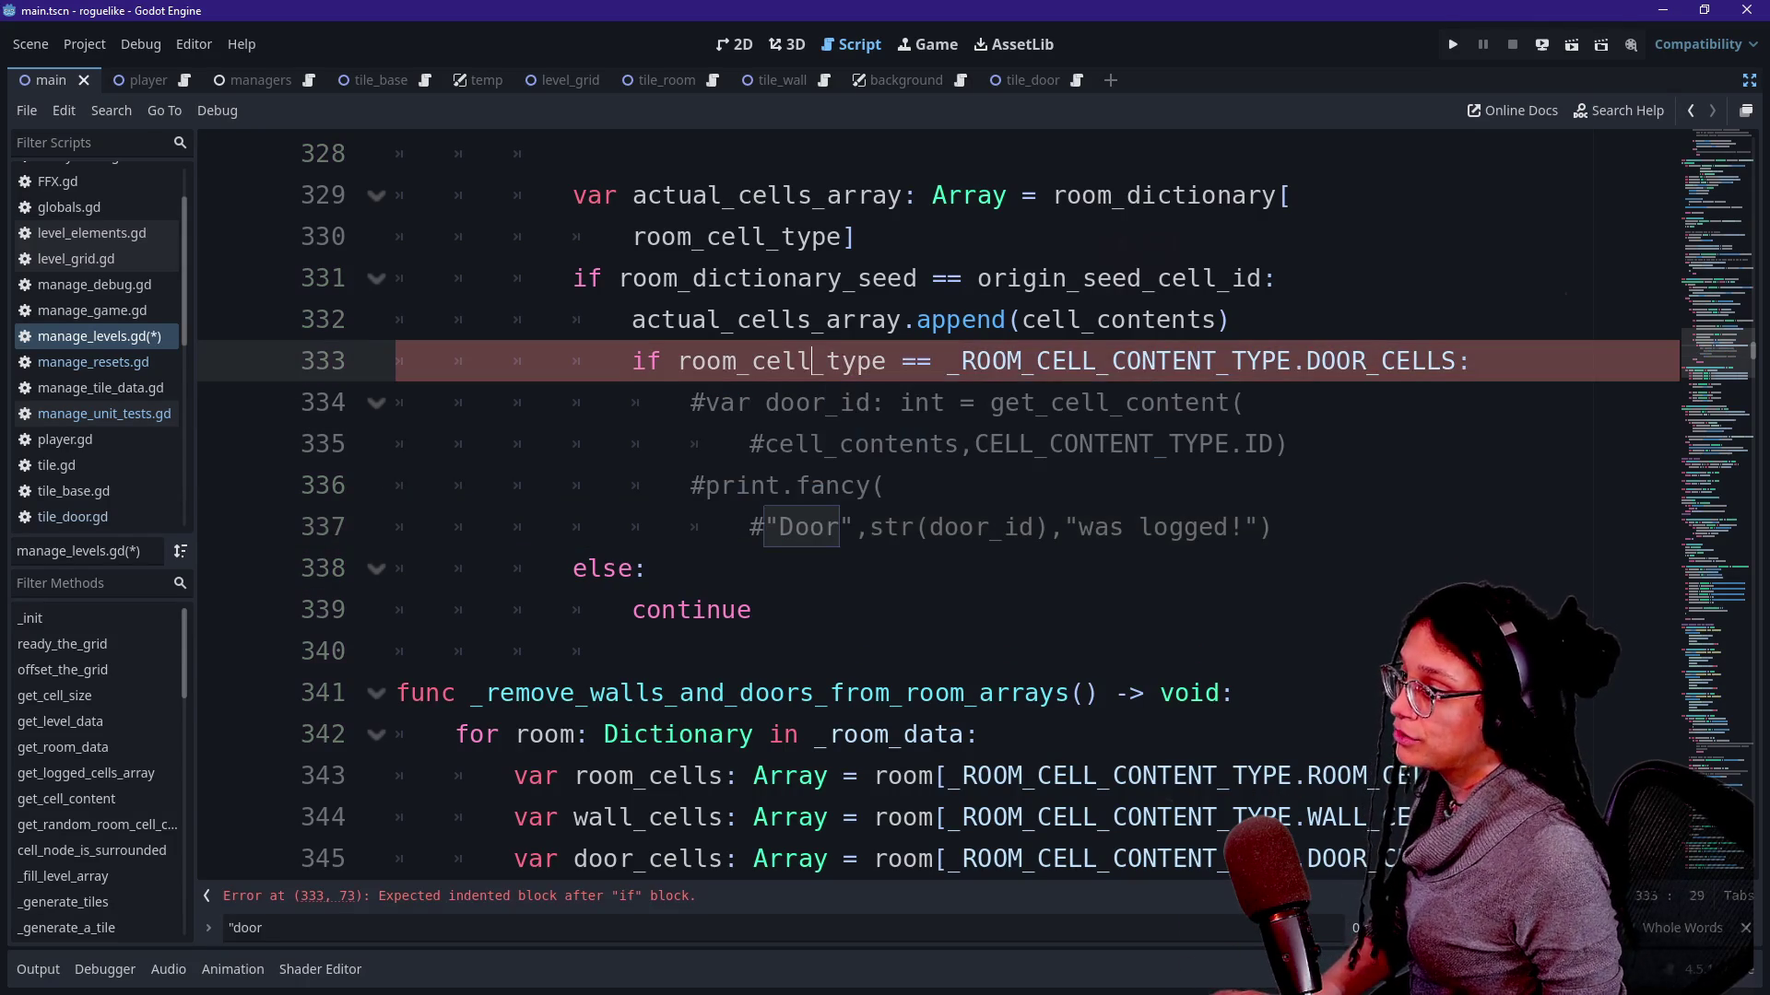
{"action": "key", "text": "ctrl+z"}
{"action": "key", "text": "ctrl+z"}
{"action": "key", "text": "ctrl+z"}
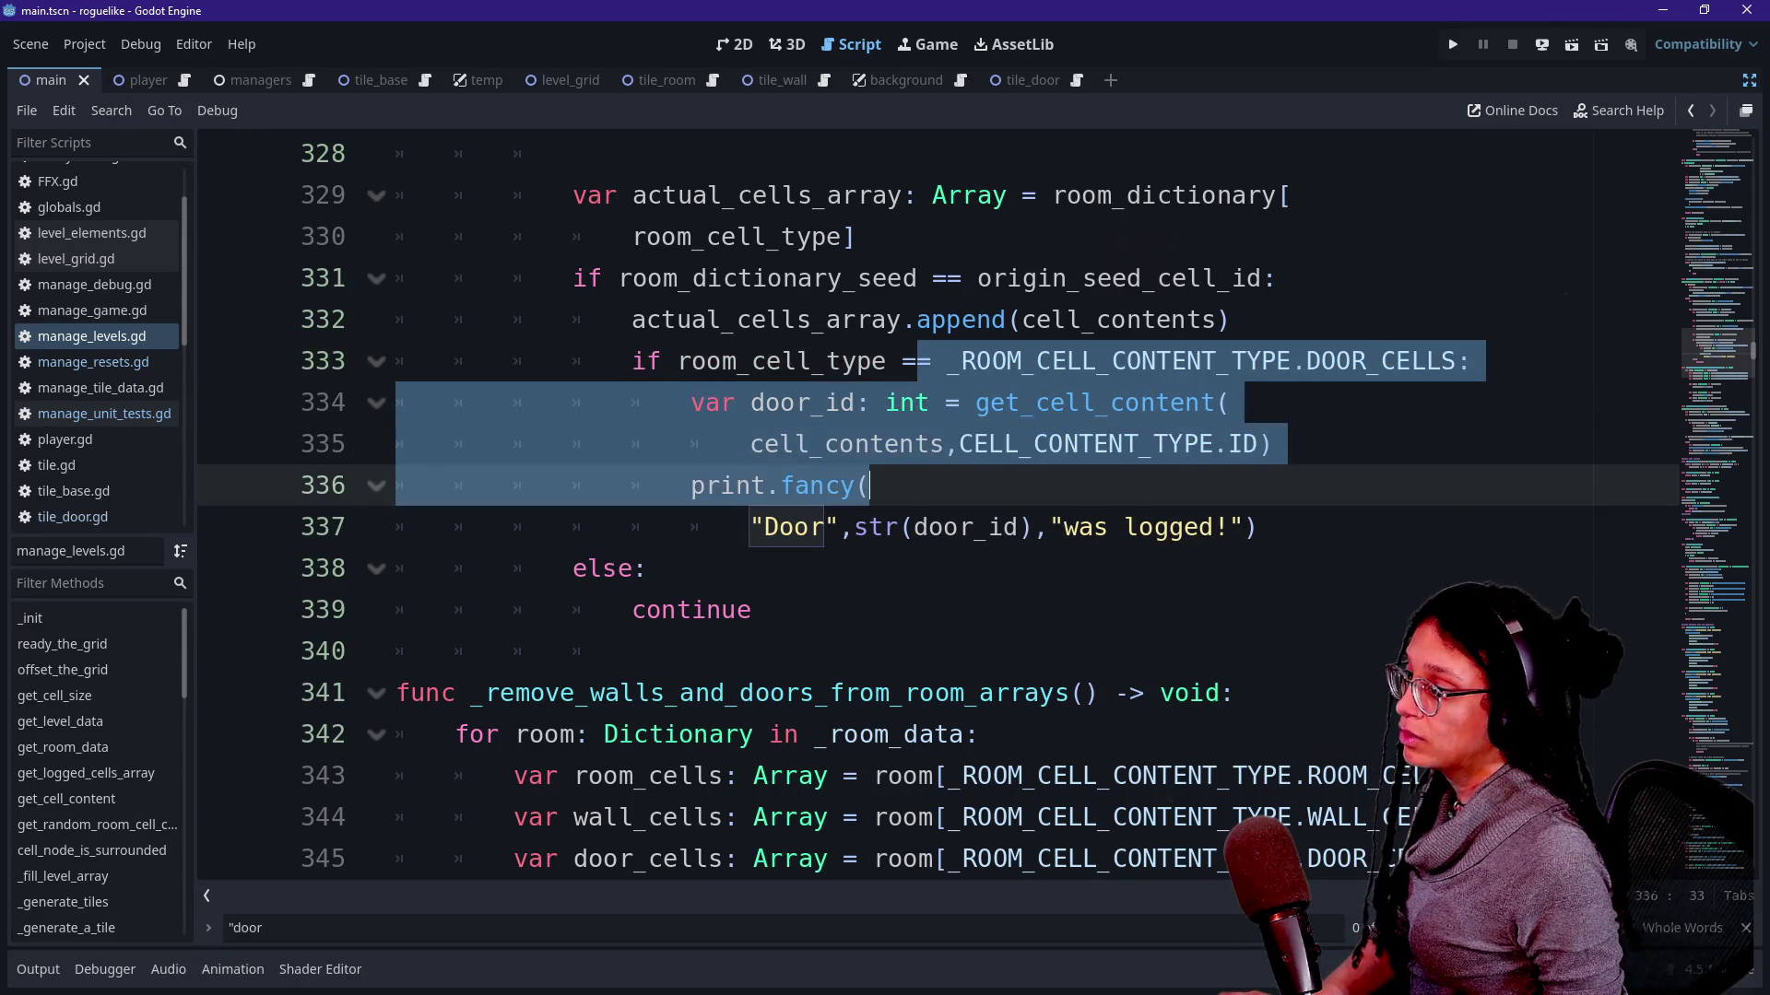
{"action": "key", "text": "shift+Down"}
{"action": "key", "text": "ctrl+k"}
{"action": "key", "text": "Up"}
{"action": "key", "text": "Up"}
{"action": "key", "text": "Up"}
{"action": "key", "text": "ctrl+s"}
Step through the remaining 'door' matches and glance at the output log.
{"action": "key", "text": "ctrl+f"}
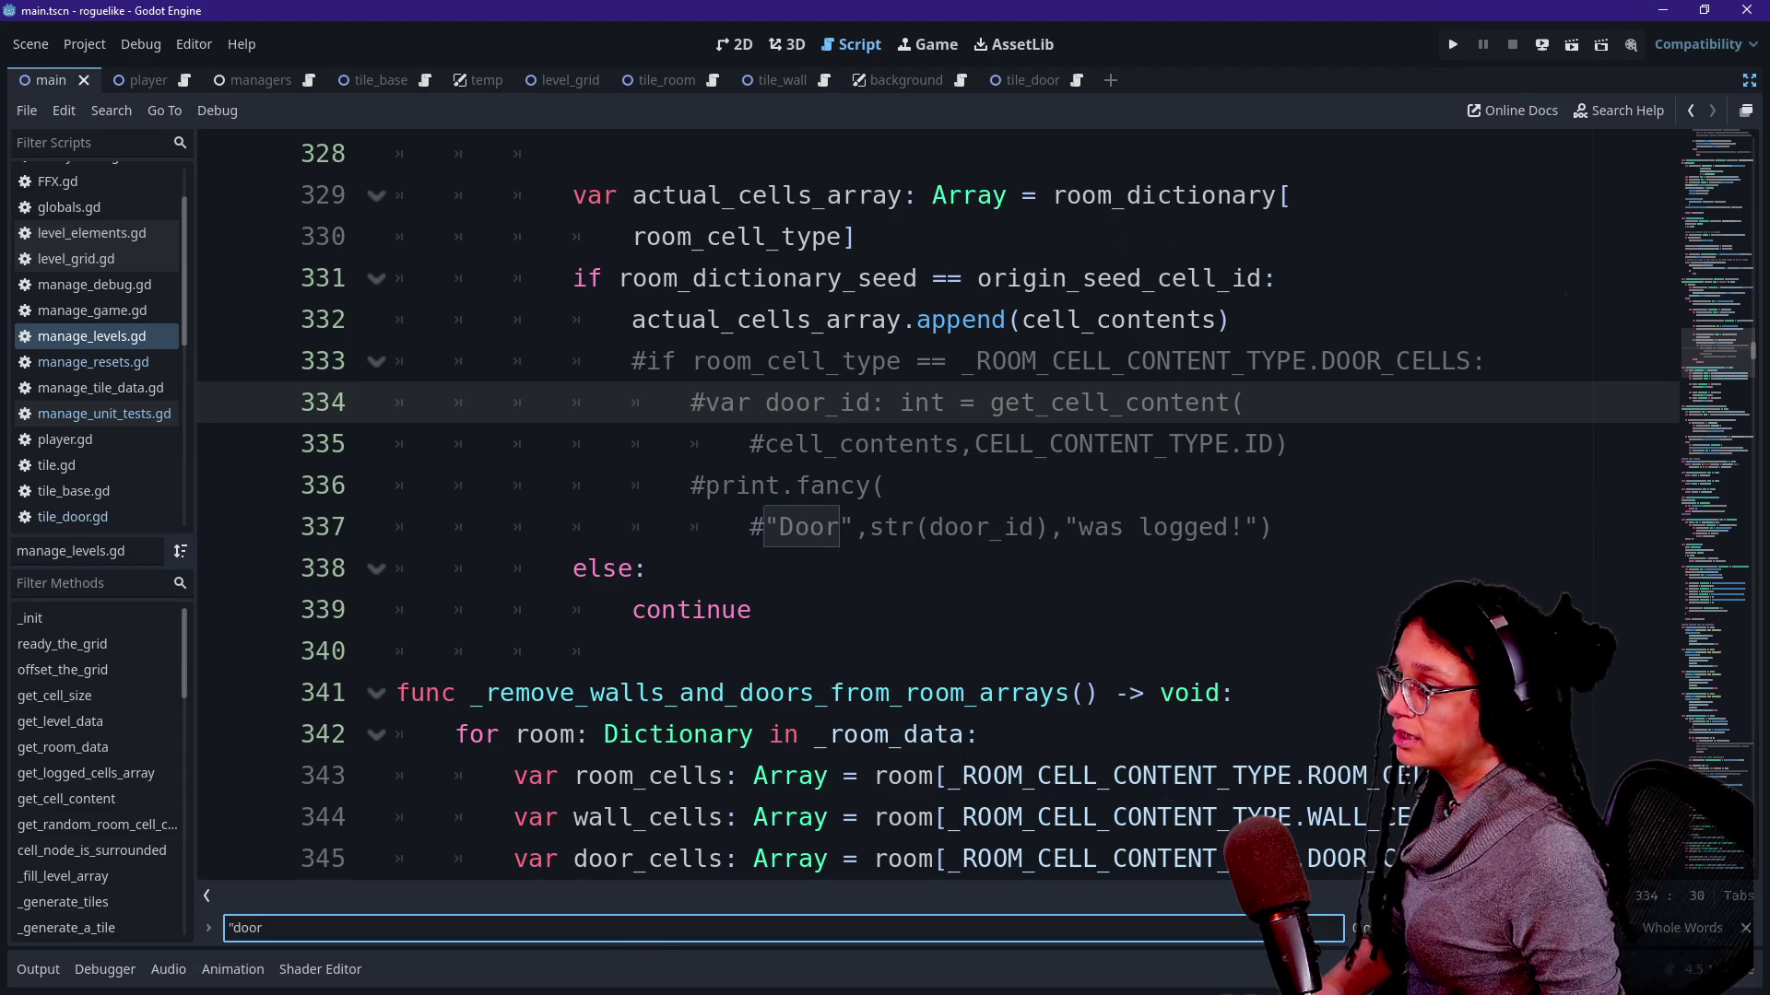
{"action": "key", "text": "Return"}
{"action": "key", "text": "Return"}
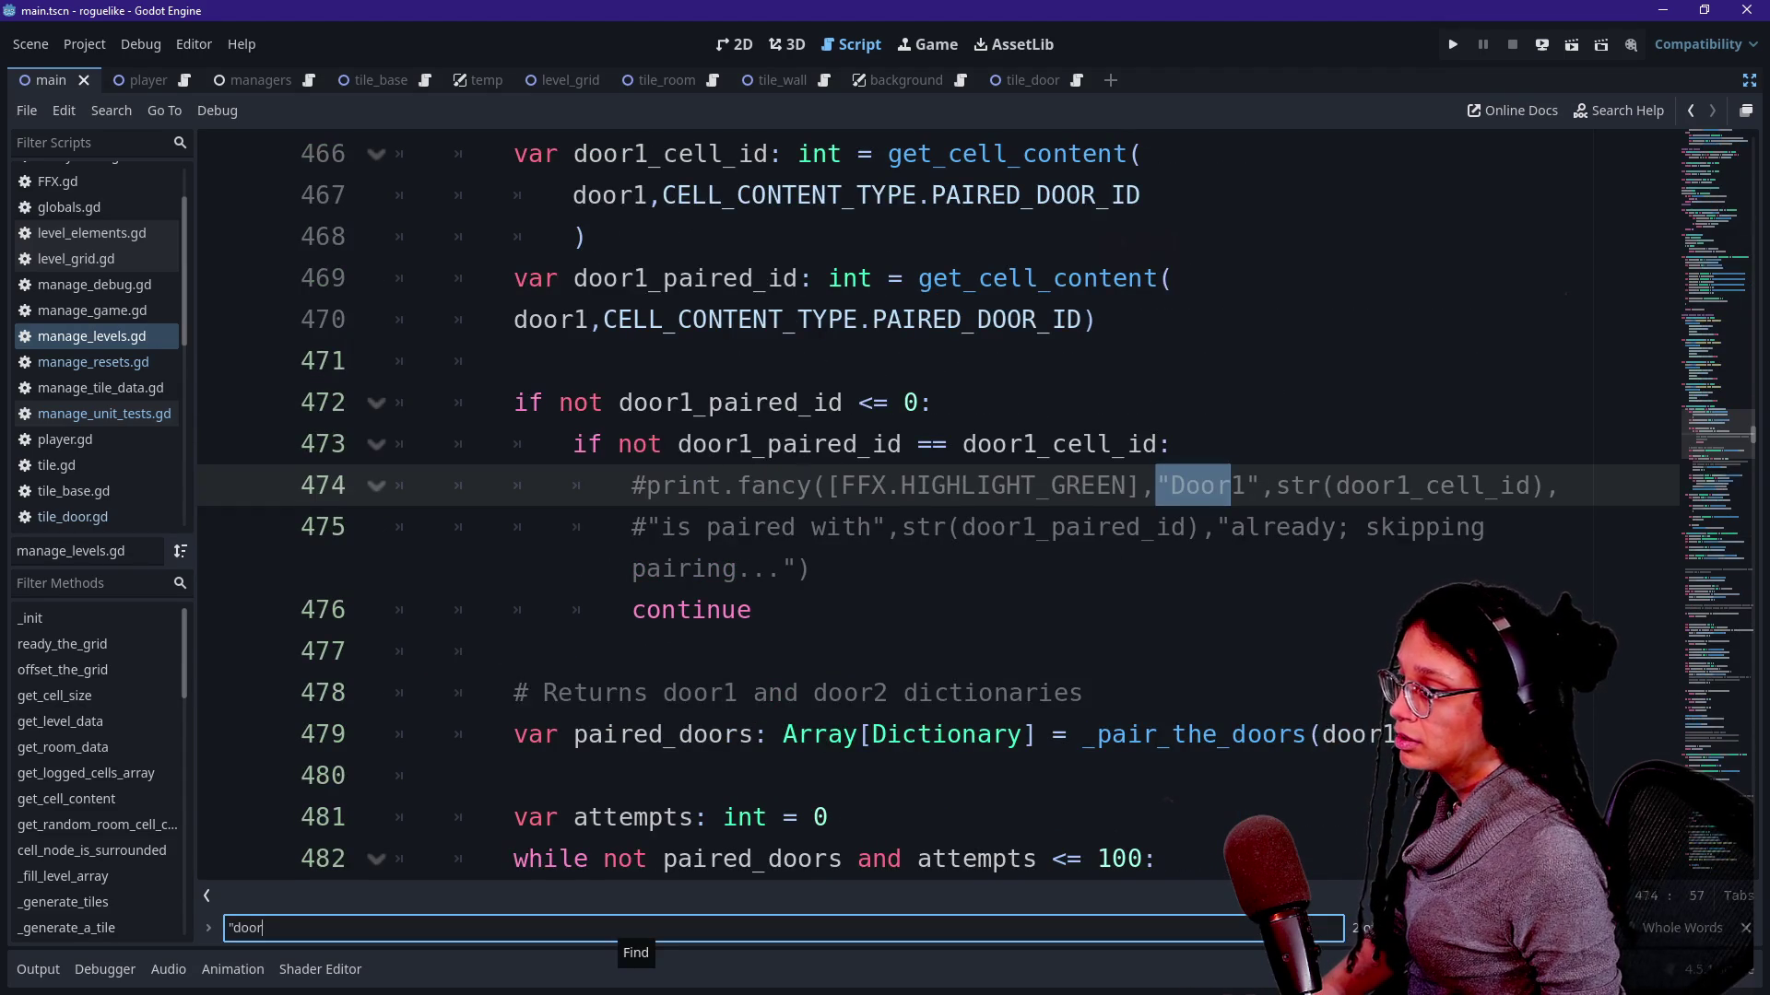
{"action": "key", "text": "Return"}
{"action": "key", "text": "Return"}
{"action": "key", "text": "shift+Return"}
{"action": "key", "text": "shift+Return"}
{"action": "key", "text": "Return"}
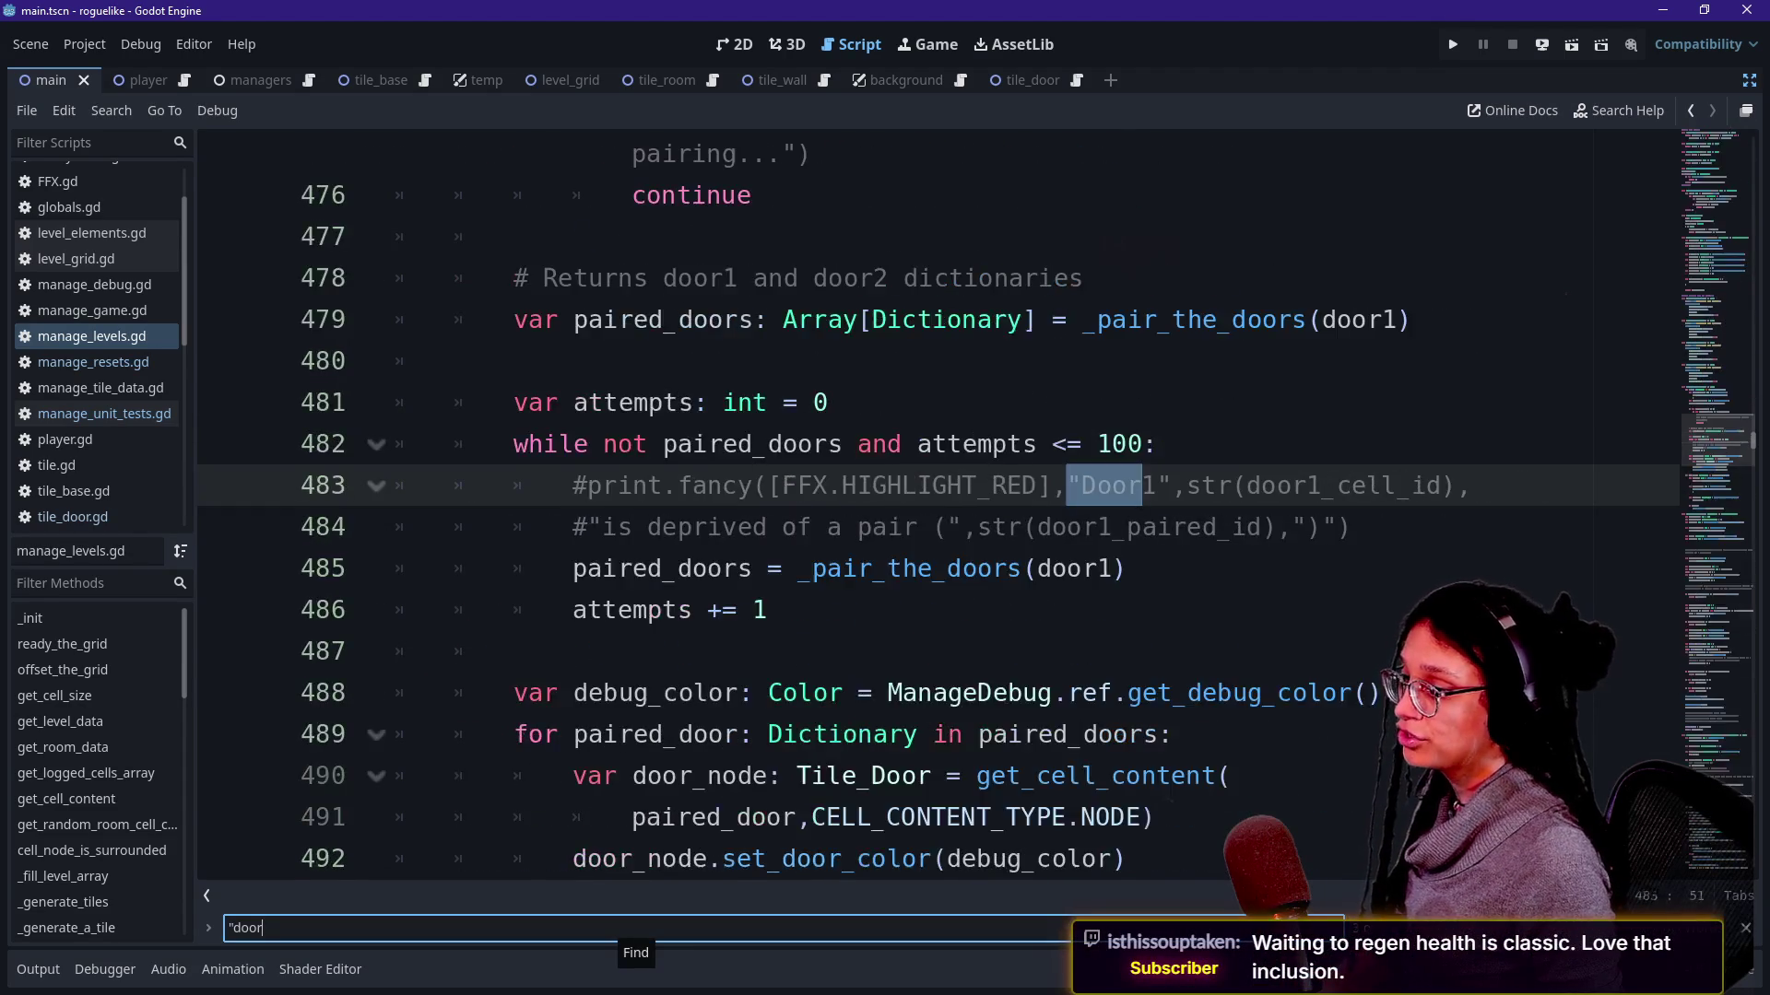
{"action": "key", "text": "Return"}
{"action": "key", "text": "Return"}
{"action": "key", "text": "Return"}
{"action": "key", "text": "Return"}
{"action": "key", "text": "Return"}
{"action": "key", "text": "Return"}
{"action": "key", "text": "Return"}
{"action": "key", "text": "Return"}
{"action": "key", "text": "Return"}
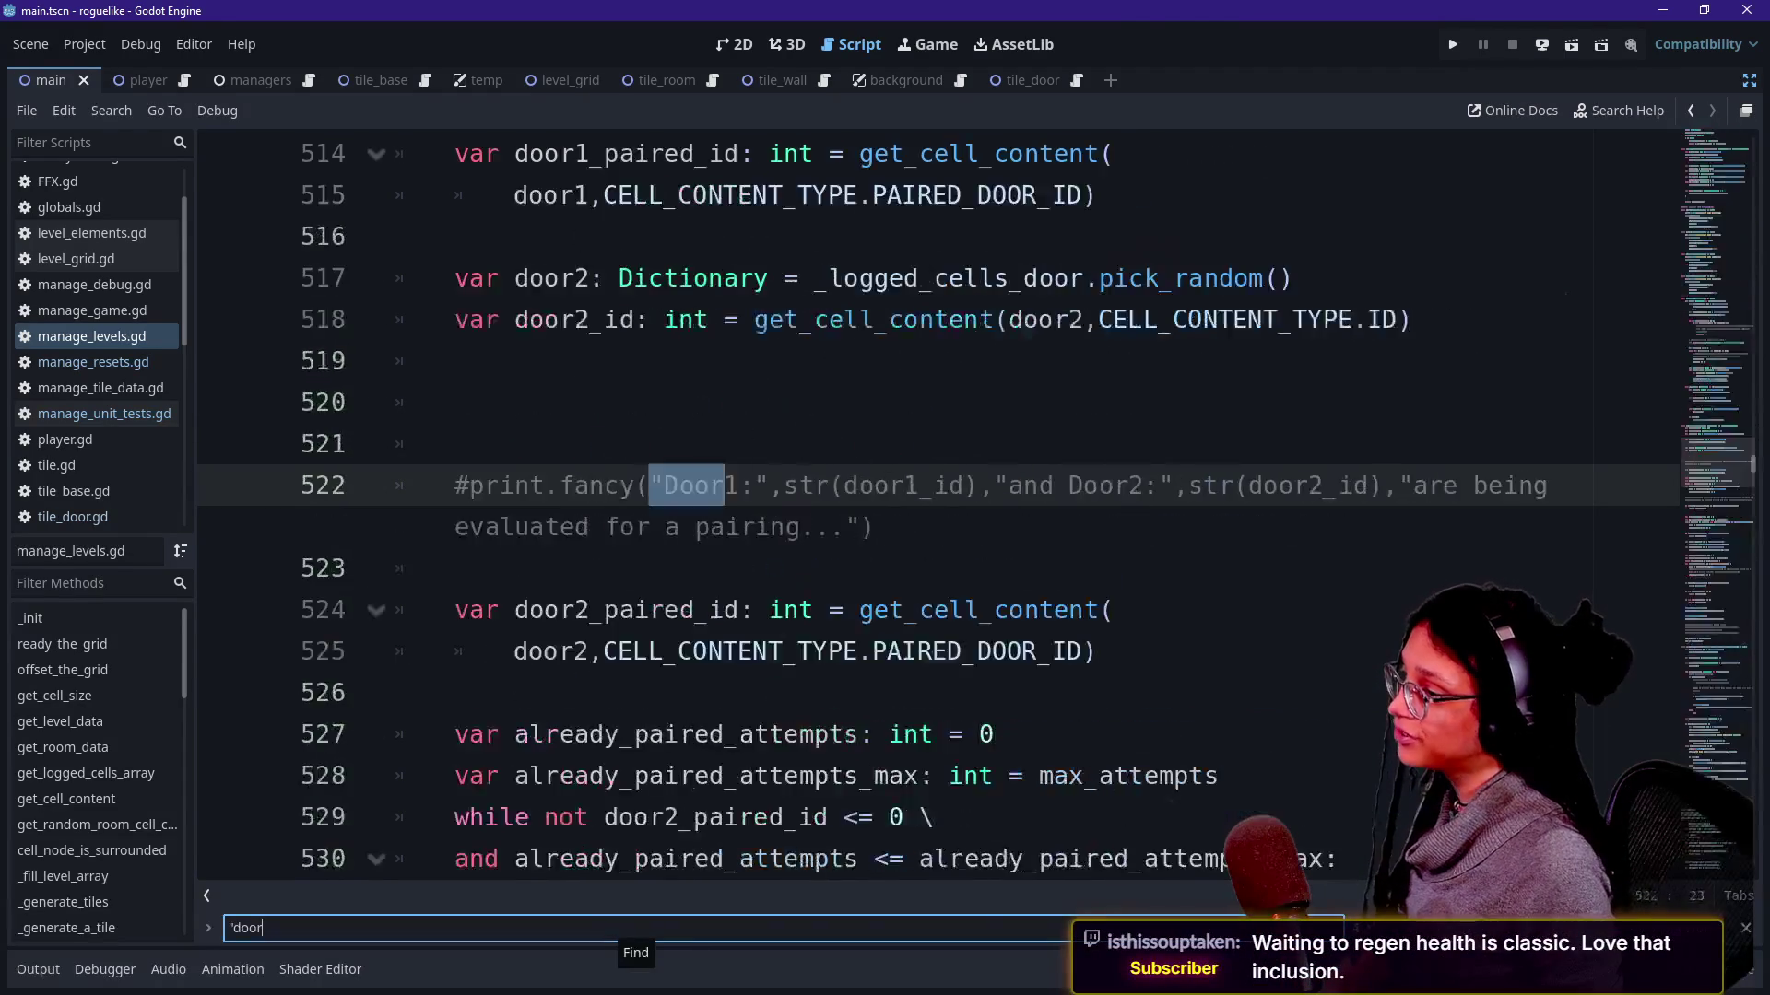
{"action": "key", "text": "Return"}
{"action": "key", "text": "Return"}
{"action": "left_click", "coordinate": [48, 970]}
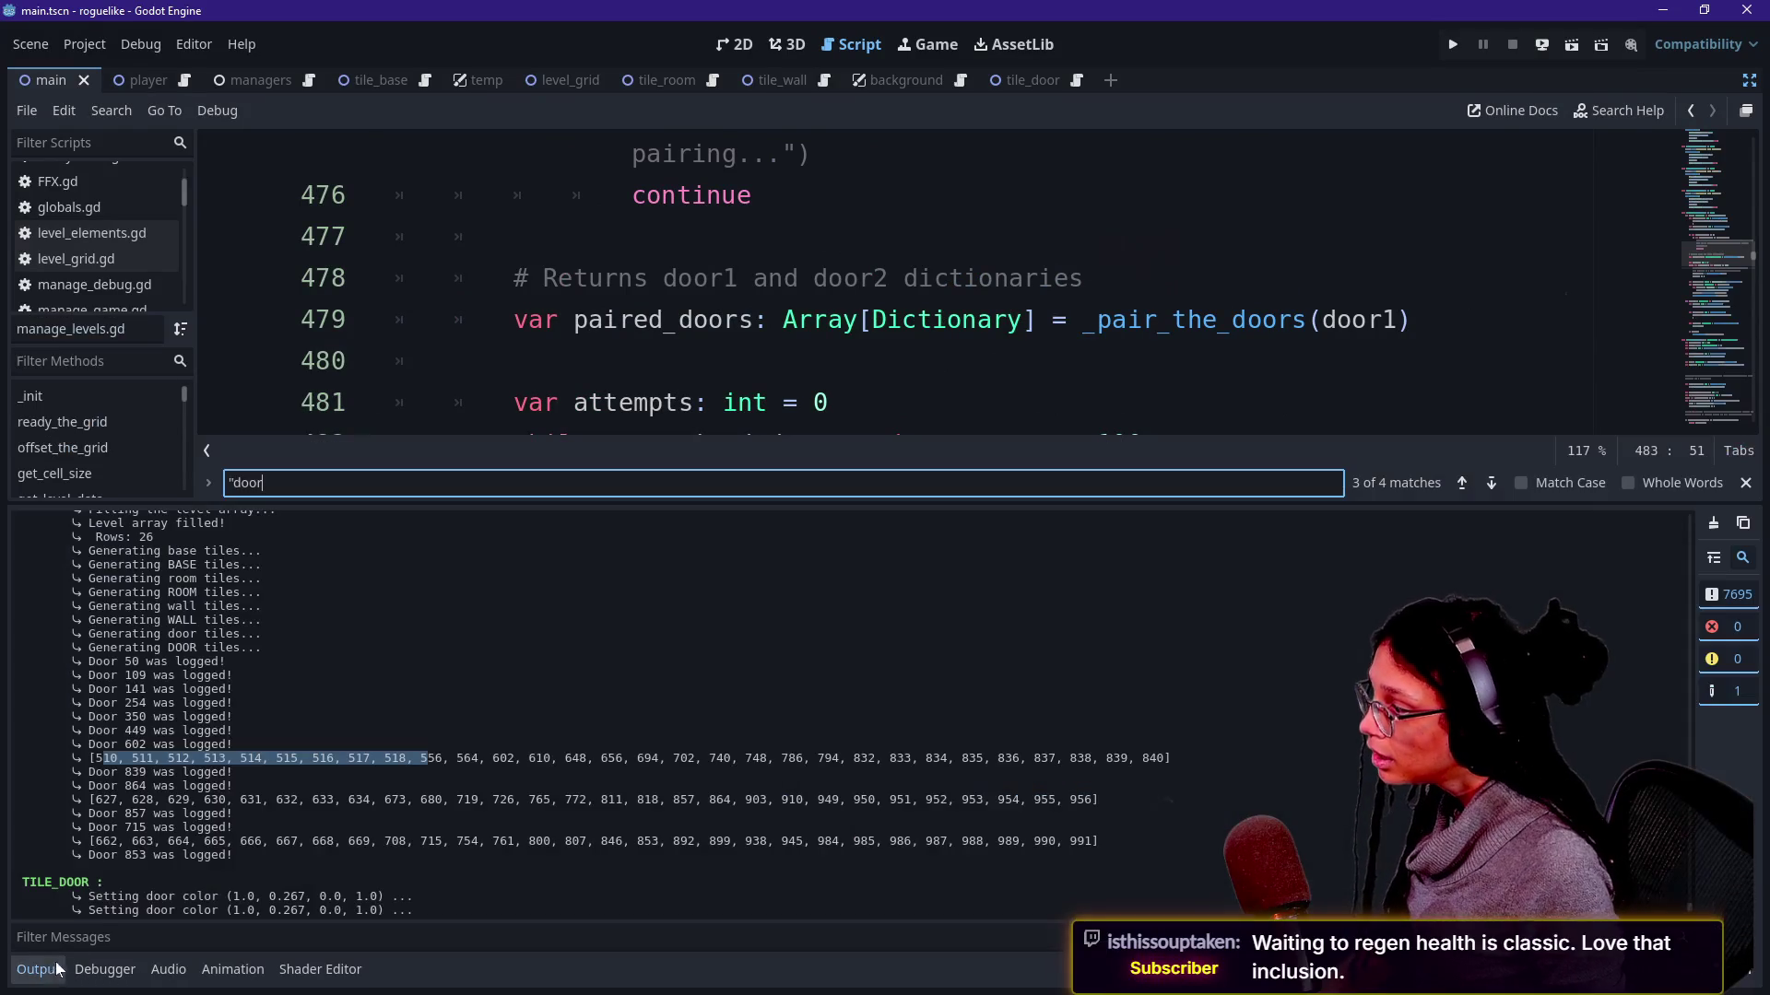
{"action": "left_click", "coordinate": [82, 767]}
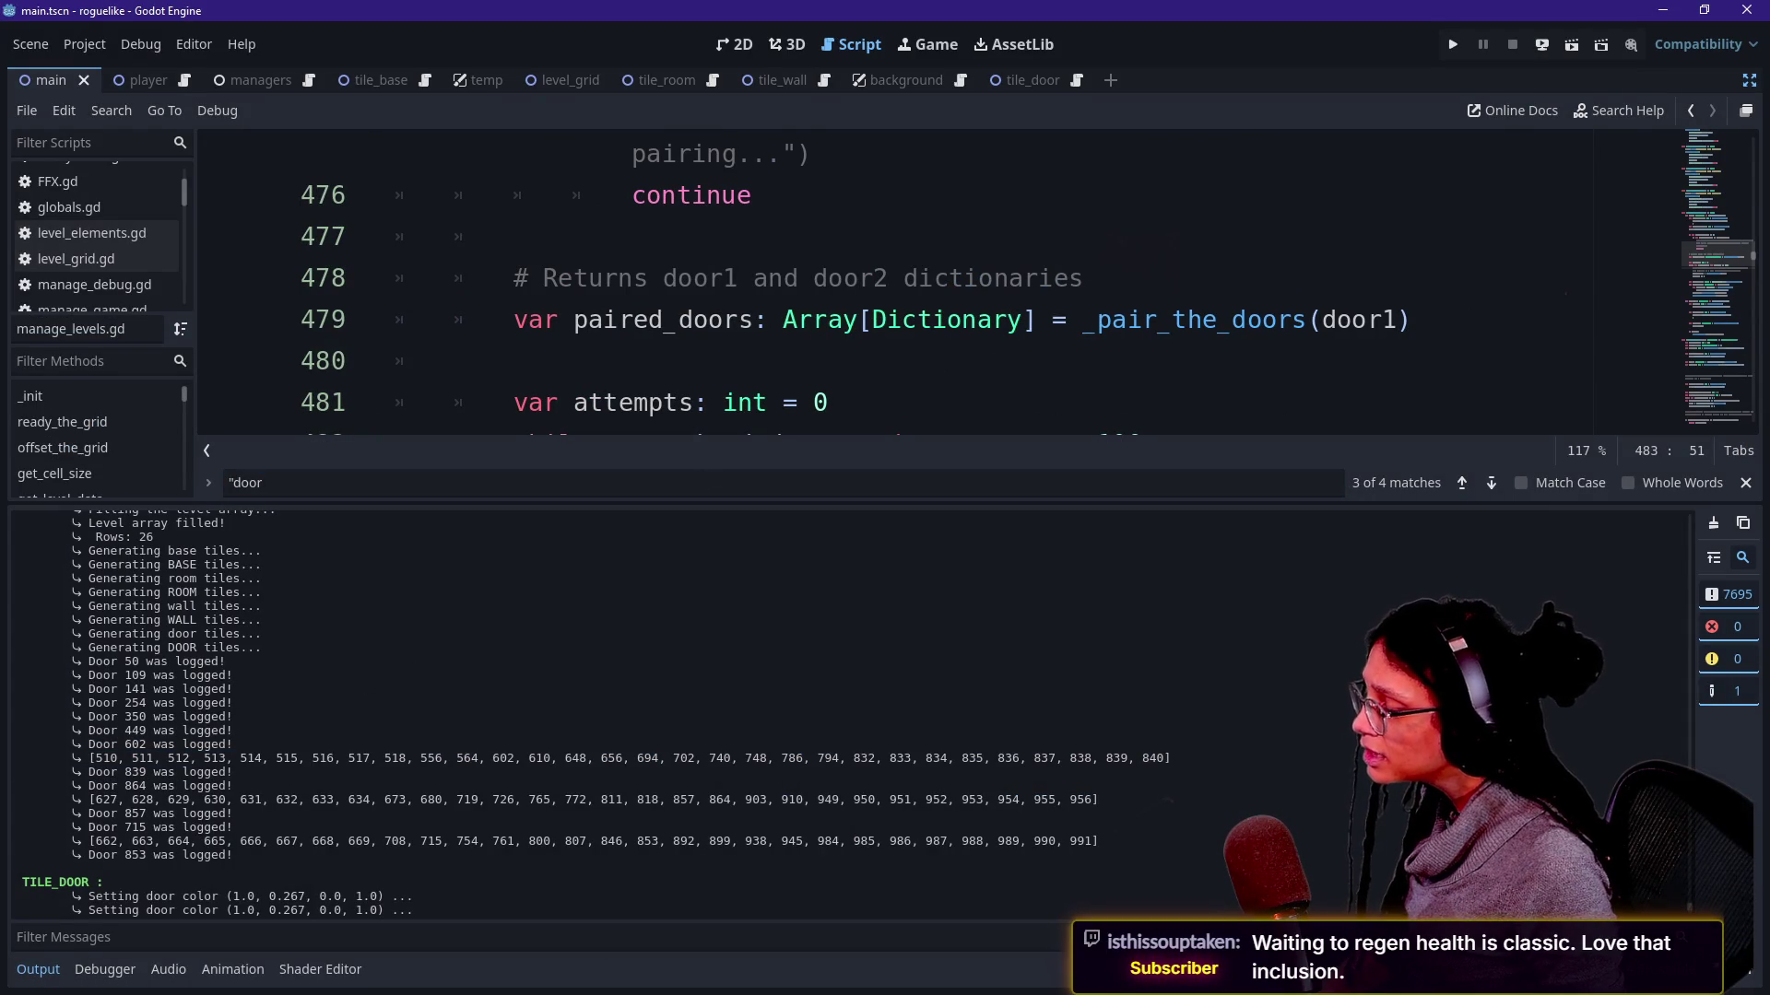
{"action": "scroll", "coordinate": [194, 684], "scroll_direction": "down", "scroll_amount": 3}
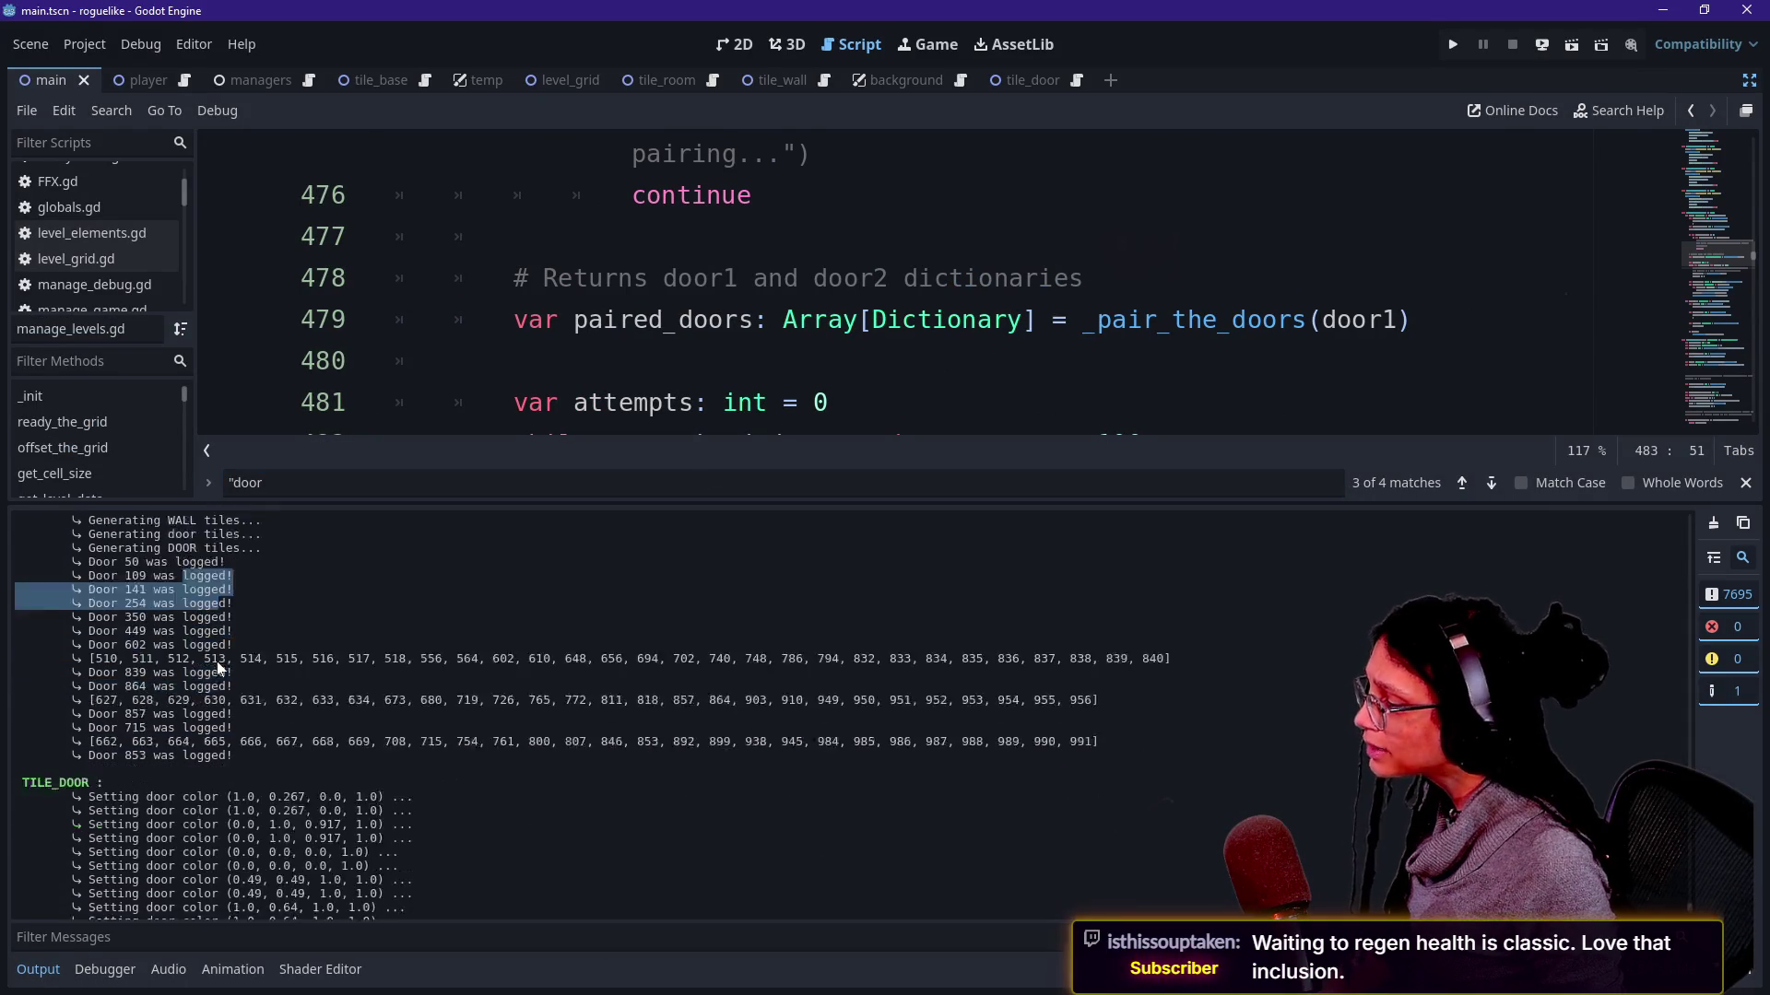
{"action": "scroll", "coordinate": [207, 687], "scroll_direction": "down", "scroll_amount": 2}
{"action": "scroll", "coordinate": [210, 688], "scroll_direction": "down", "scroll_amount": 3}
{"action": "scroll", "coordinate": [211, 687], "scroll_direction": "down", "scroll_amount": 3}
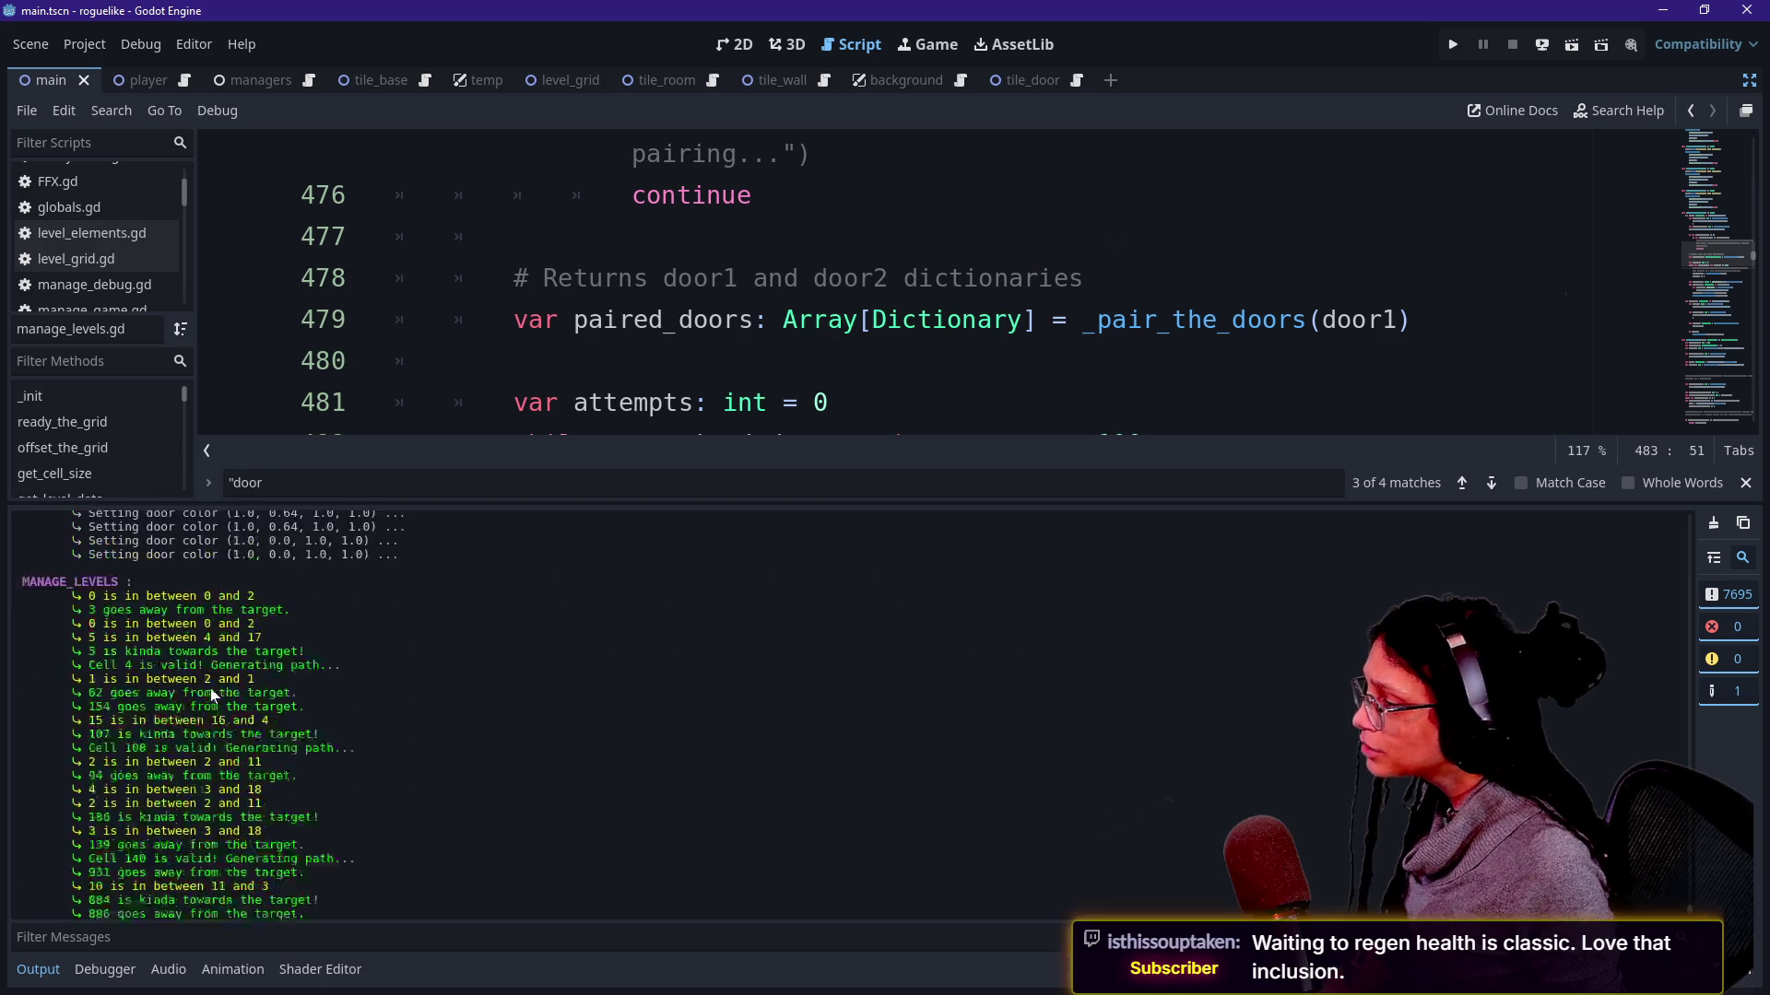
{"action": "scroll", "coordinate": [210, 686], "scroll_direction": "up", "scroll_amount": 7}
{"action": "left_click_drag", "start_coordinate": [183, 530], "coordinate": [219, 557]}
{"action": "left_click", "coordinate": [605, 320]}
Comment out the set_door_color print.fancy calls in tile_door.gd and save it.
{"action": "key", "text": "shift+alt+o"}
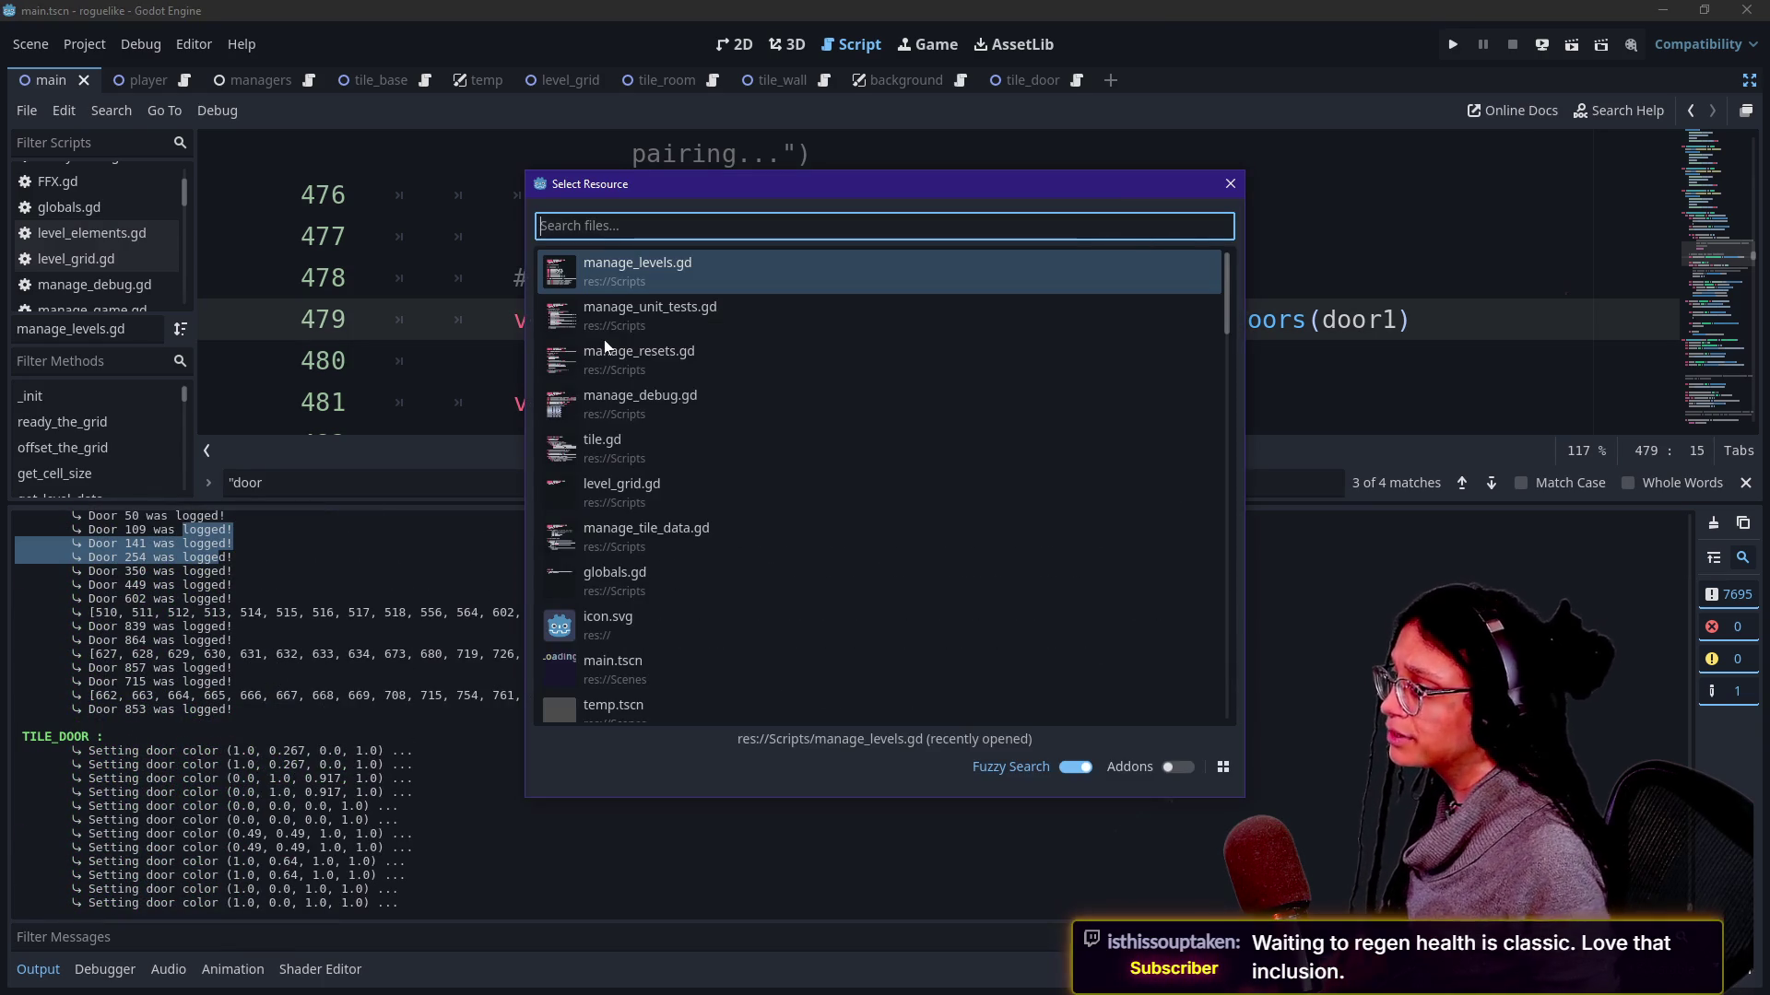
{"action": "type", "text": "tile"}
{"action": "key", "text": "Down"}
{"action": "left_click", "coordinate": [603, 342]}
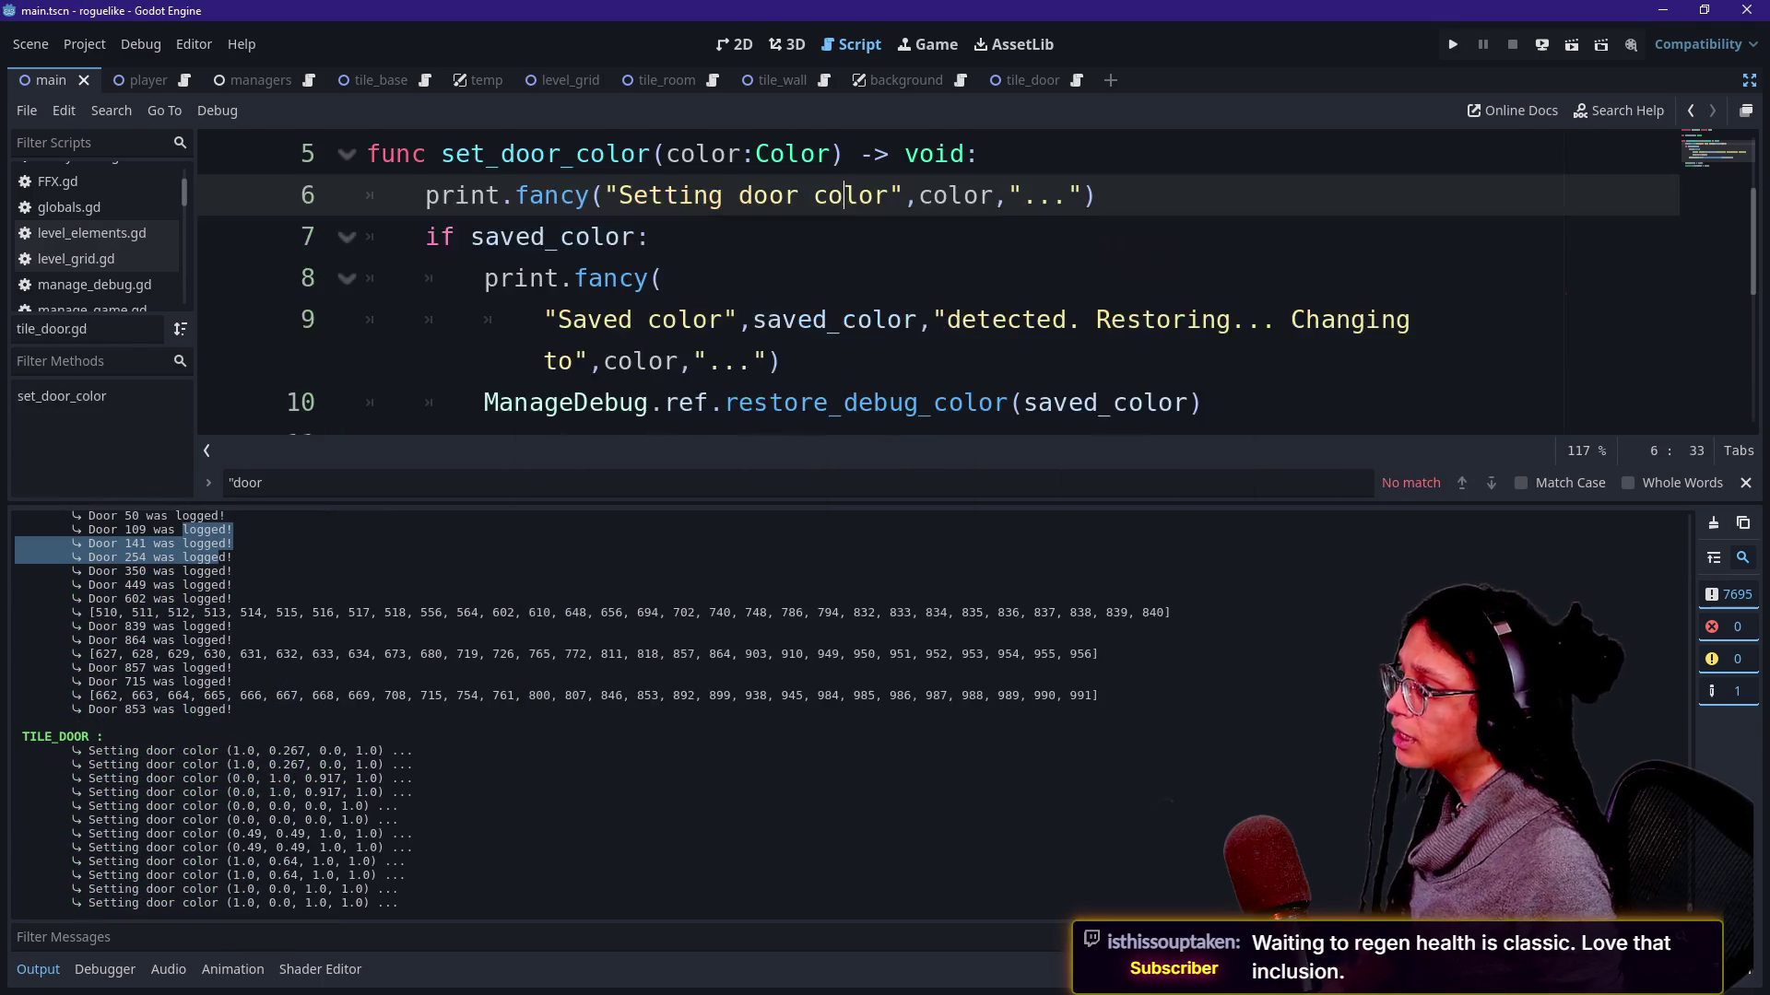
{"action": "left_click", "coordinate": [918, 194]}
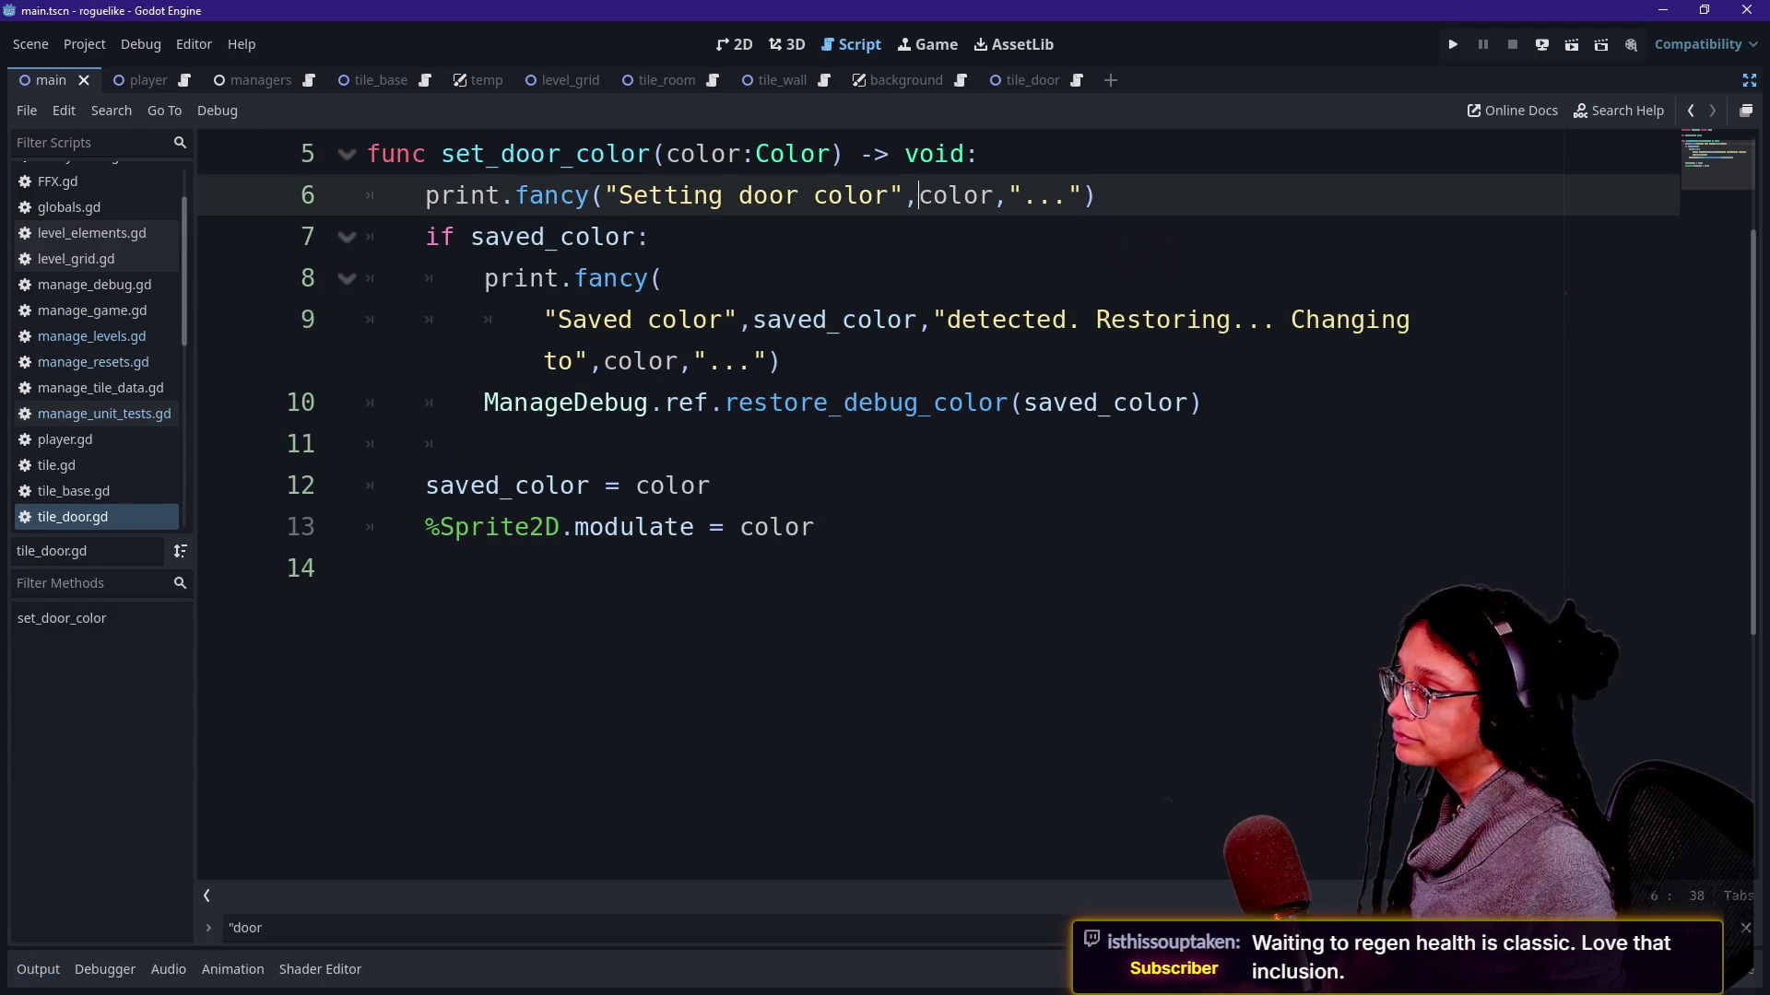
{"action": "left_click_drag", "start_coordinate": [789, 361], "coordinate": [873, 318]}
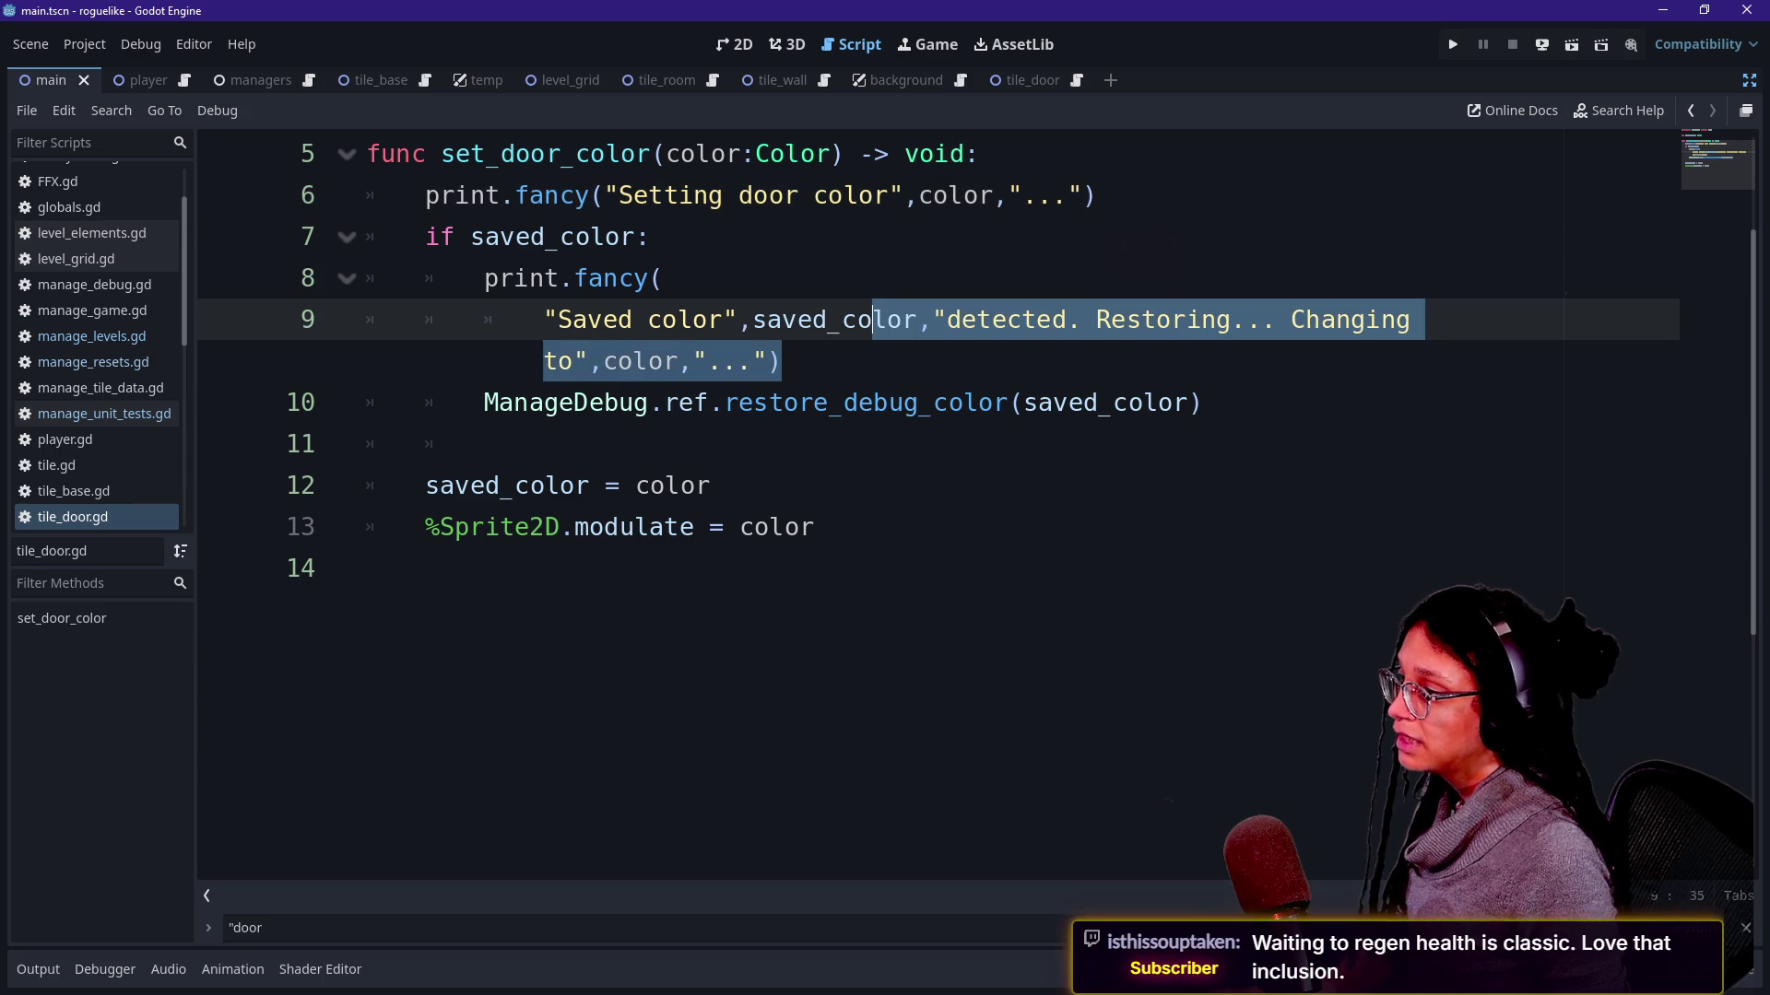
{"action": "key", "text": "shift+Up"}
{"action": "key", "text": "shift+Up"}
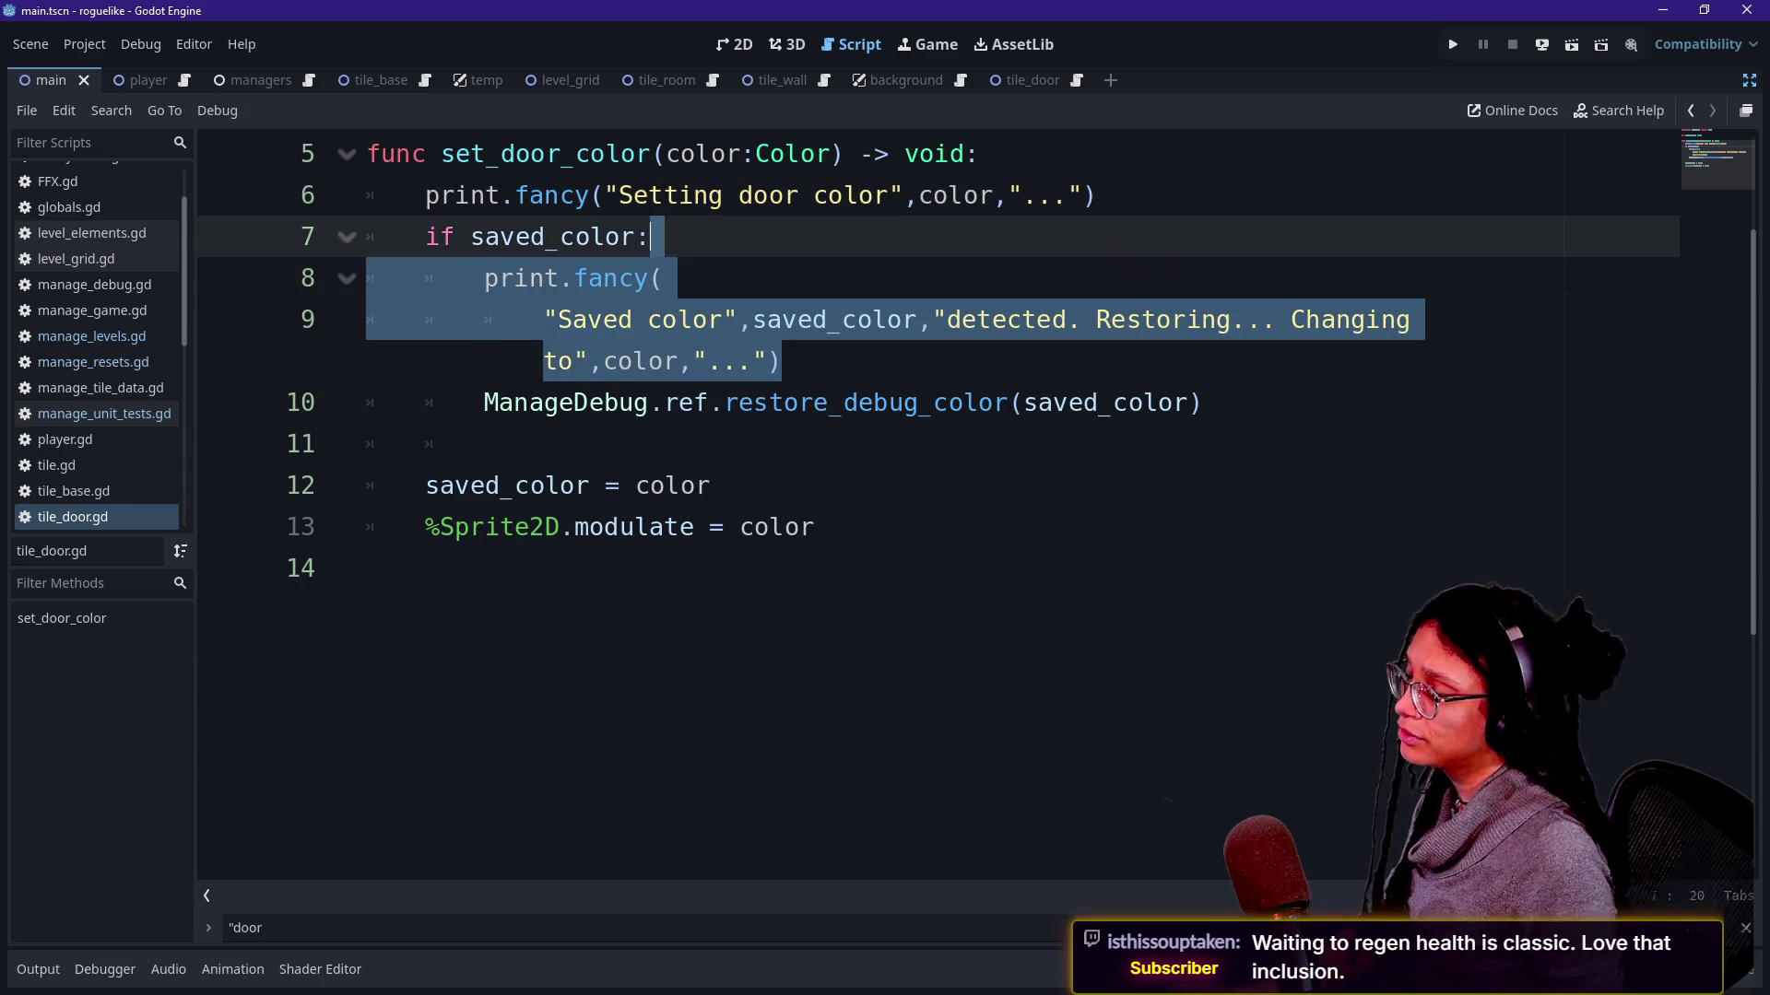
{"action": "key", "text": "BackSpace"}
{"action": "key", "text": "Up"}
{"action": "key", "text": "End"}
{"action": "key", "text": "shift+Up"}
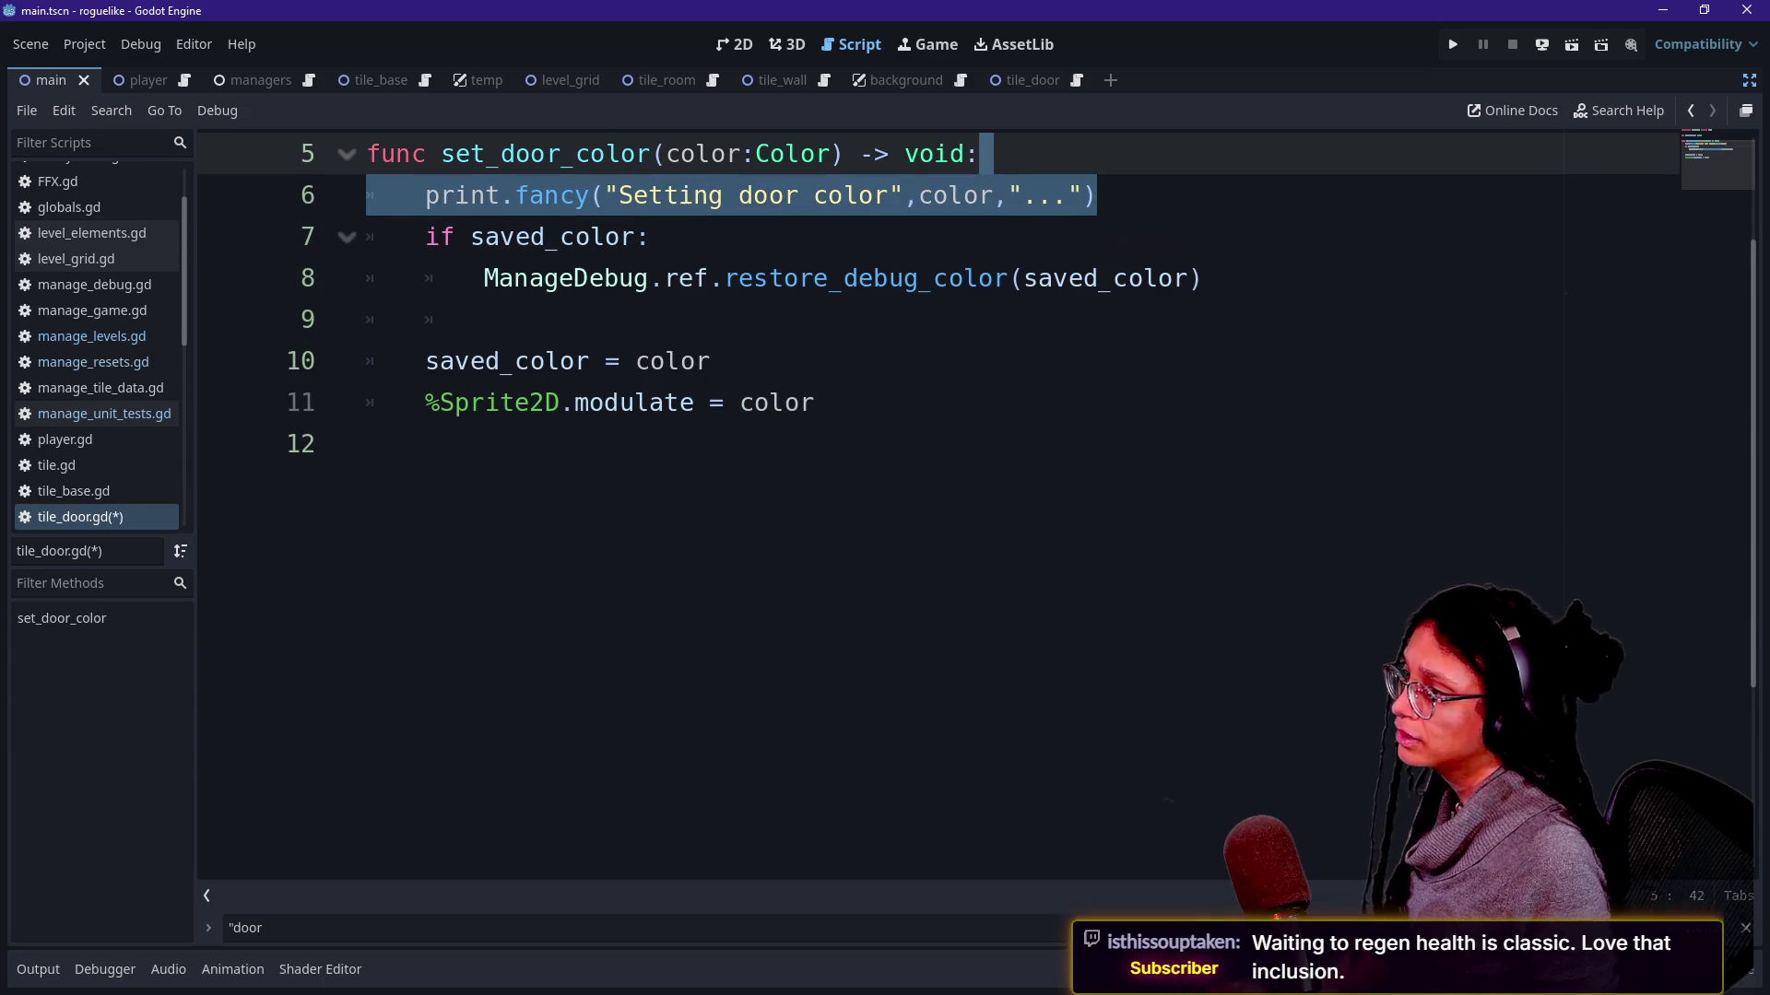
{"action": "key", "text": "ctrl+z"}
{"action": "key", "text": "shift+Home"}
{"action": "left_click", "coordinate": [799, 319], "text": "shift"}
{"action": "key", "text": "ctrl+k"}
{"action": "key", "text": "Escape"}
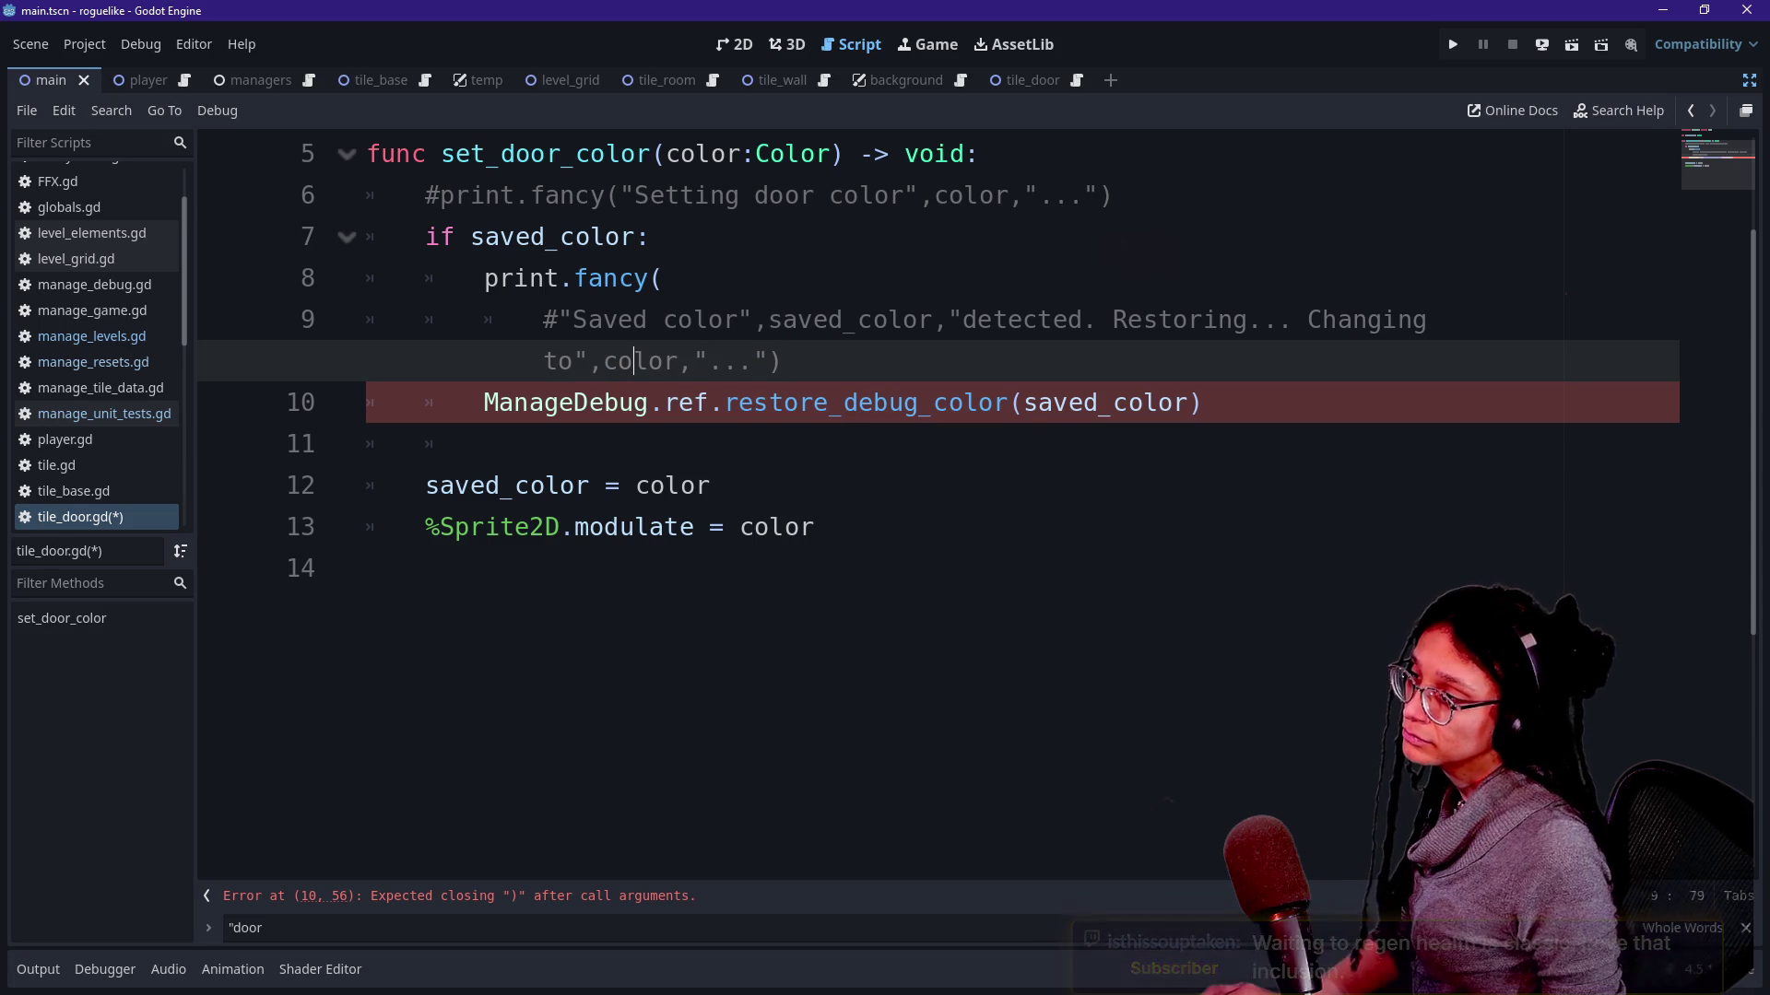
{"action": "left_click", "coordinate": [578, 279]}
{"action": "key", "text": "Up"}
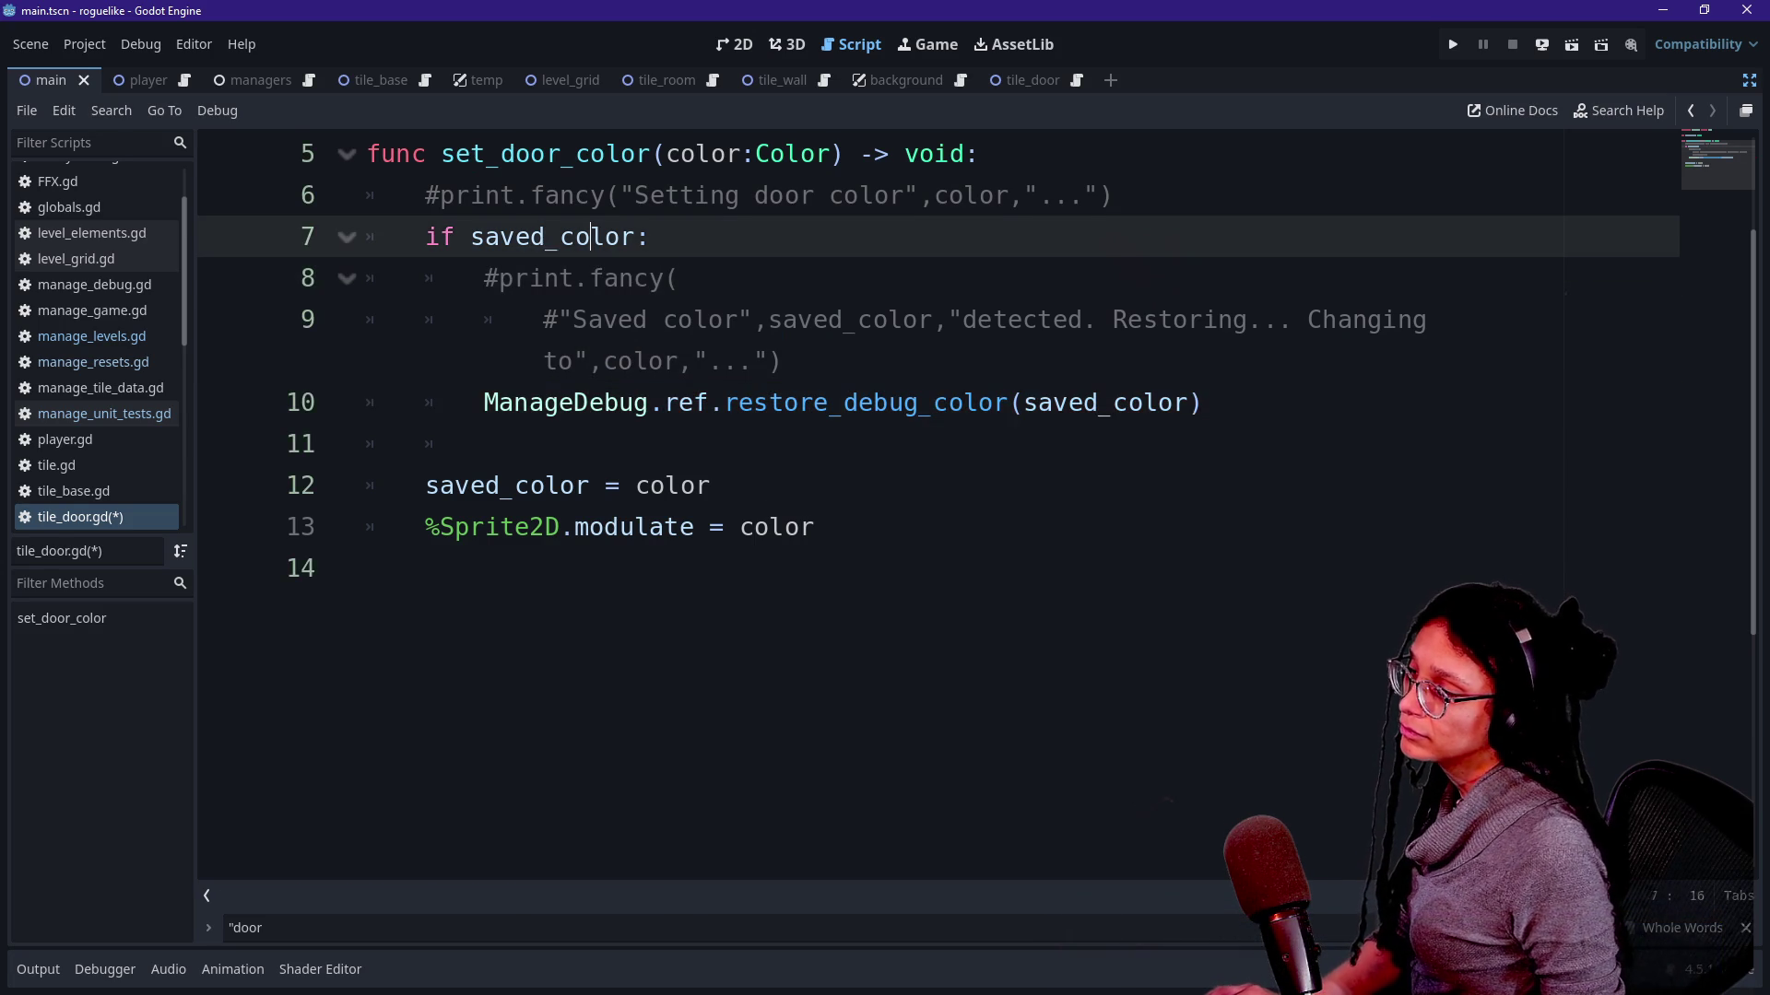
{"action": "scroll", "coordinate": [941, 484], "scroll_direction": "up", "scroll_amount": 3}
{"action": "key", "text": "ctrl+s"}
Quick-open manage_resets.gd from the file search.
{"action": "key", "text": "shift+alt+o"}
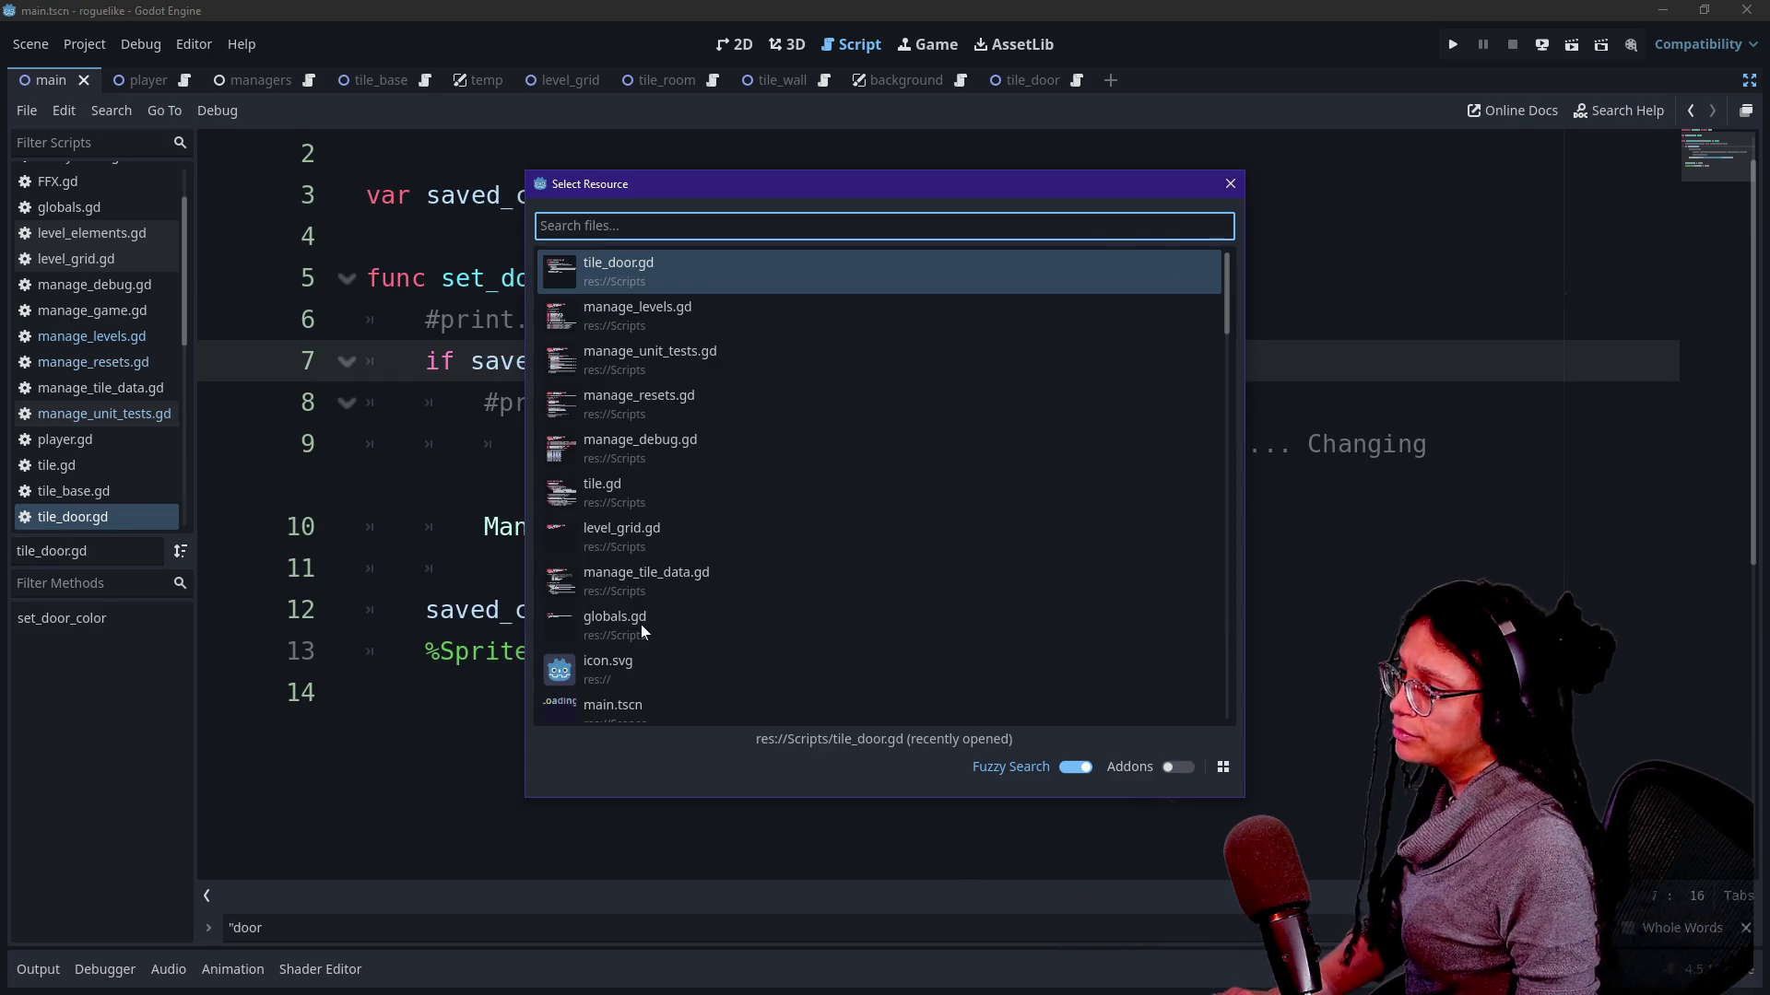
{"action": "key", "text": "Down"}
{"action": "key", "text": "Down"}
{"action": "key", "text": "Down"}
{"action": "key", "text": "Return"}
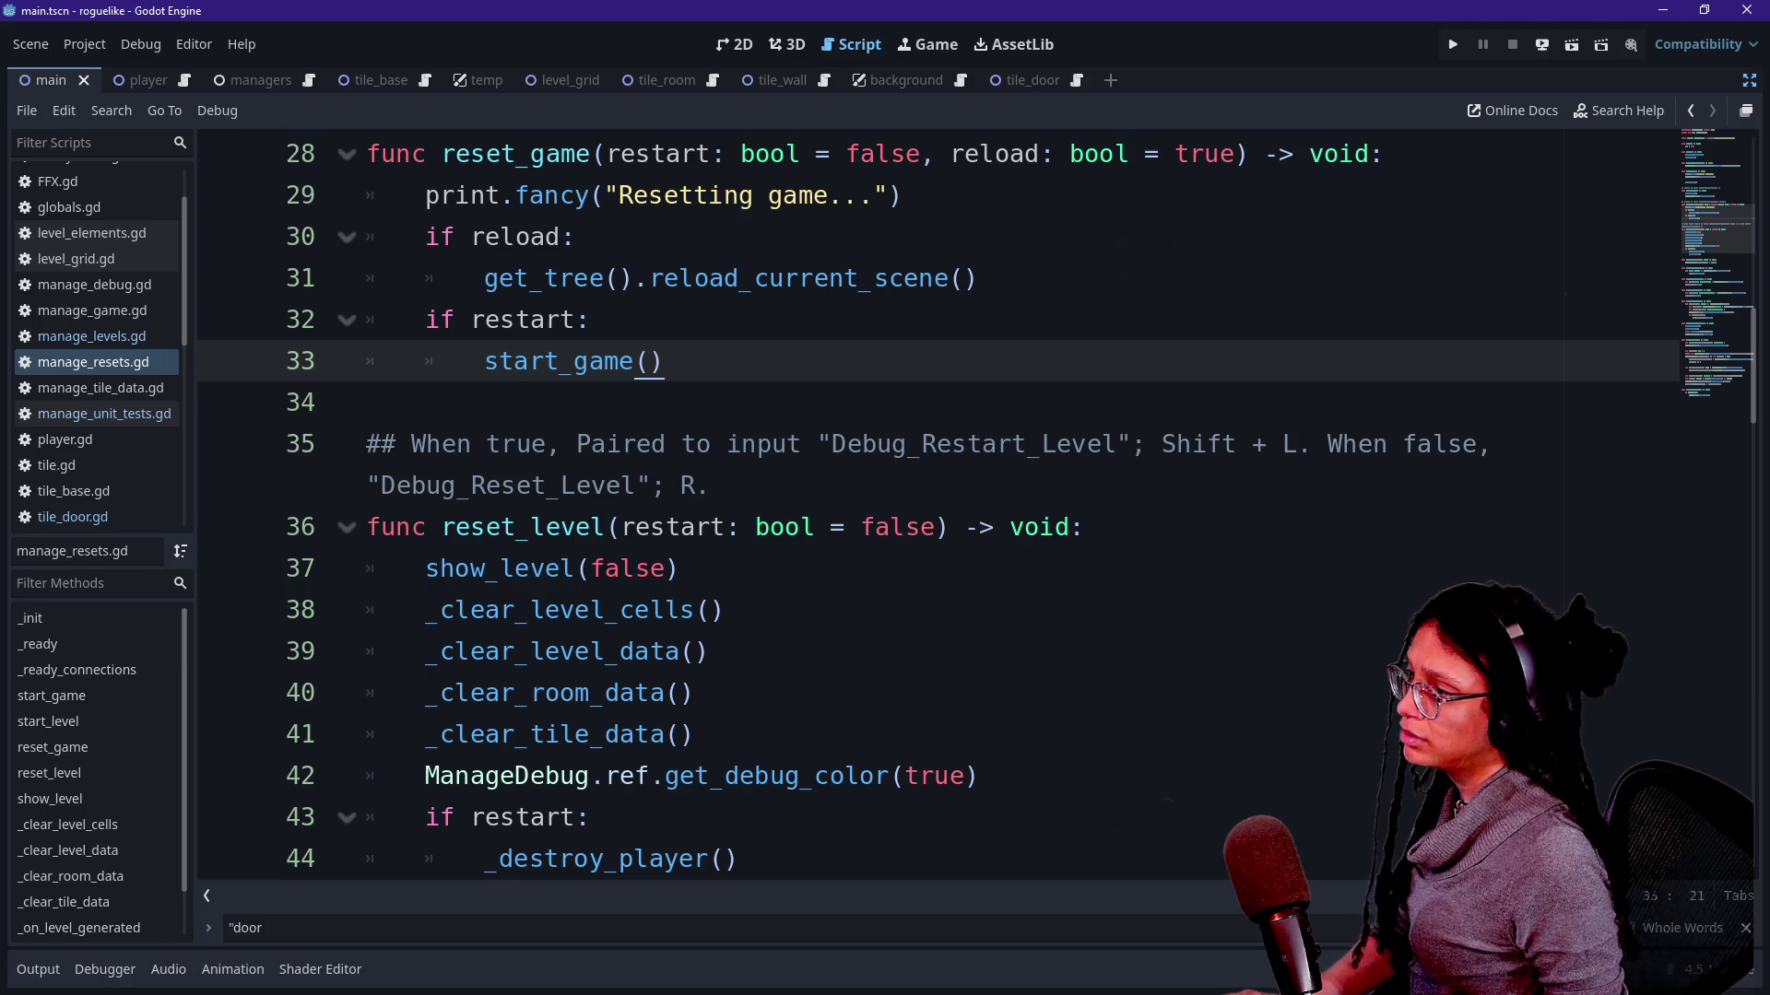
{"action": "scroll", "coordinate": [679, 572], "scroll_direction": "up", "scroll_amount": 1}
{"action": "scroll", "coordinate": [679, 572], "scroll_direction": "up", "scroll_amount": 1}
Comment out the 'Restoring debug color' print in manage_debug.gd, save, and run the project.
{"action": "key", "text": "shift+alt+o"}
{"action": "type", "text": "debug"}
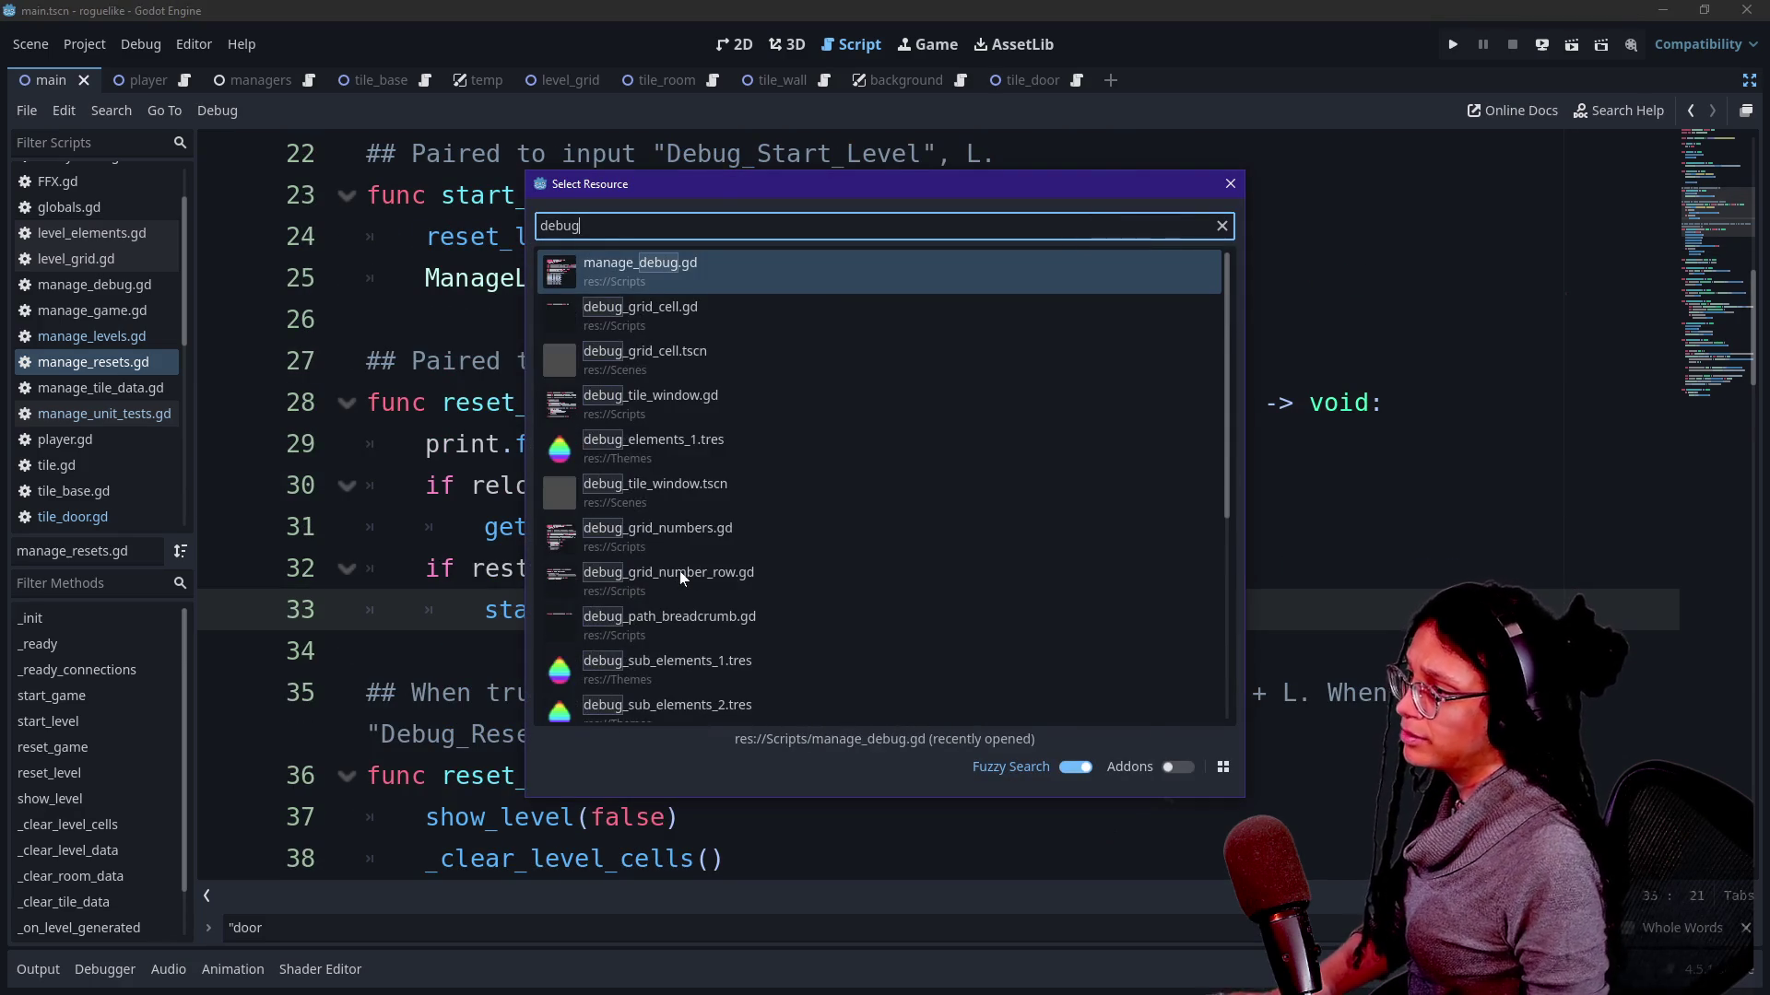
{"action": "key", "text": "Return"}
{"action": "scroll", "coordinate": [885, 512], "scroll_direction": "down", "scroll_amount": 4}
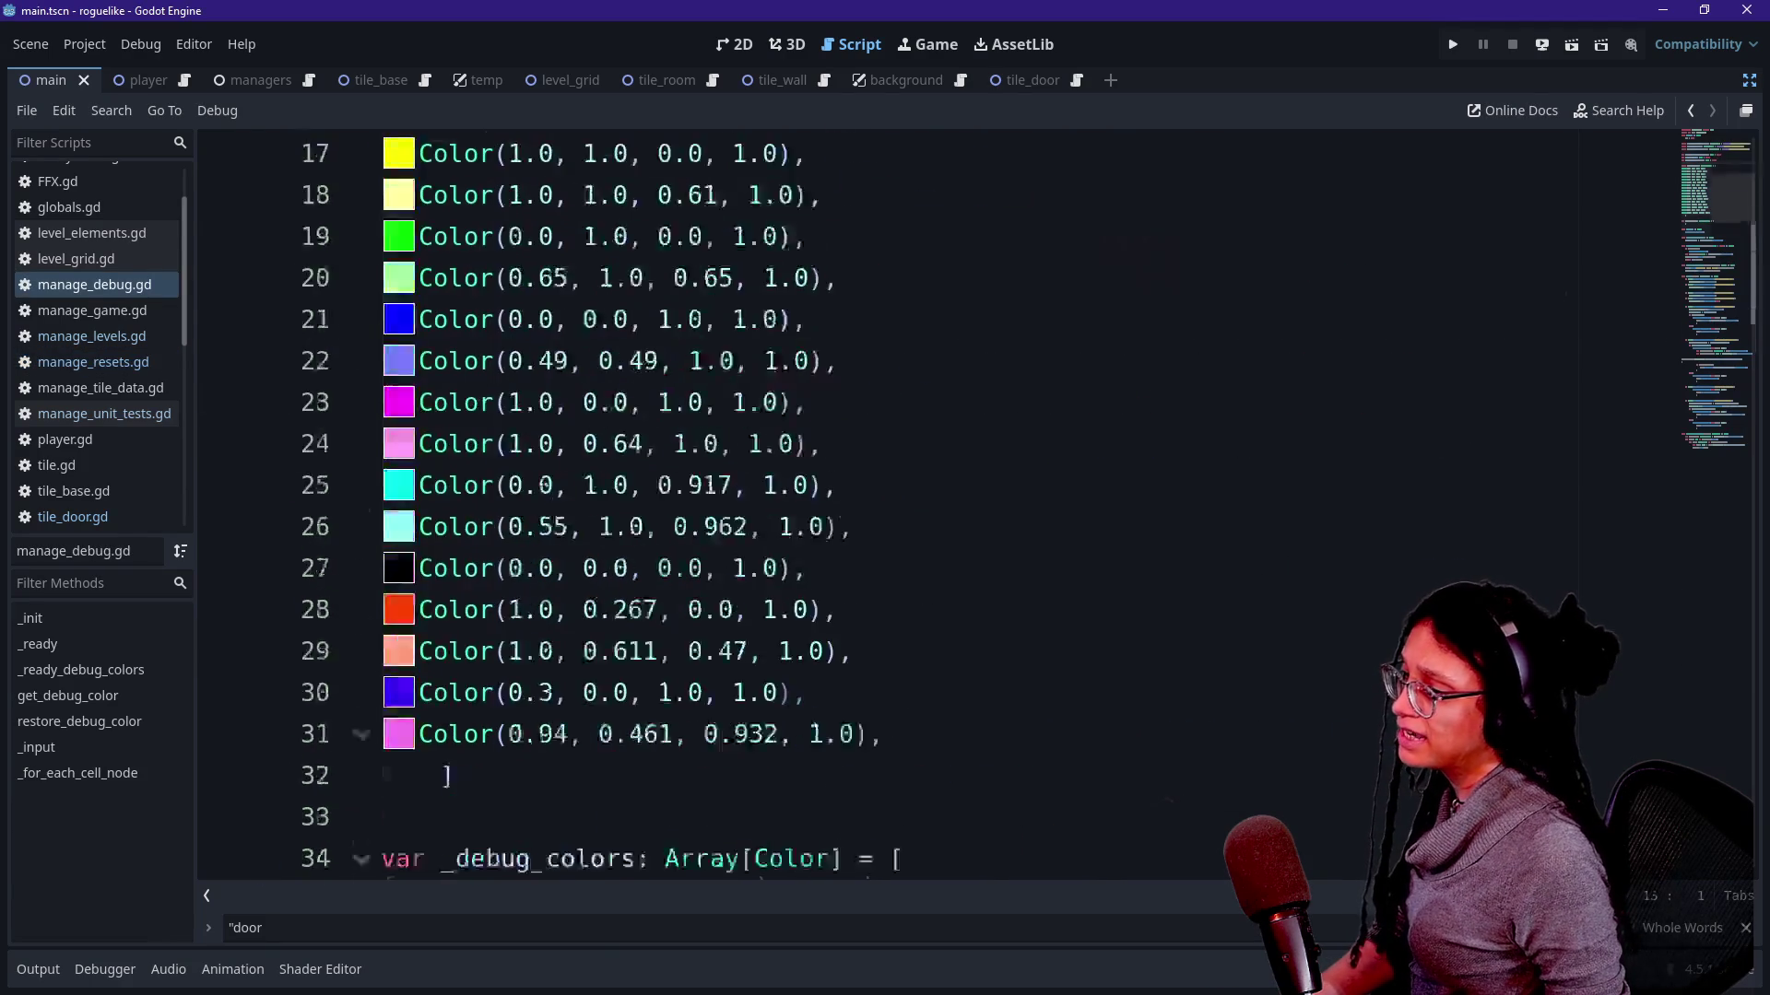
{"action": "scroll", "coordinate": [885, 511], "scroll_direction": "down", "scroll_amount": 6}
{"action": "scroll", "coordinate": [886, 512], "scroll_direction": "down", "scroll_amount": 2}
{"action": "scroll", "coordinate": [885, 512], "scroll_direction": "down", "scroll_amount": 2}
{"action": "left_click", "coordinate": [710, 486]}
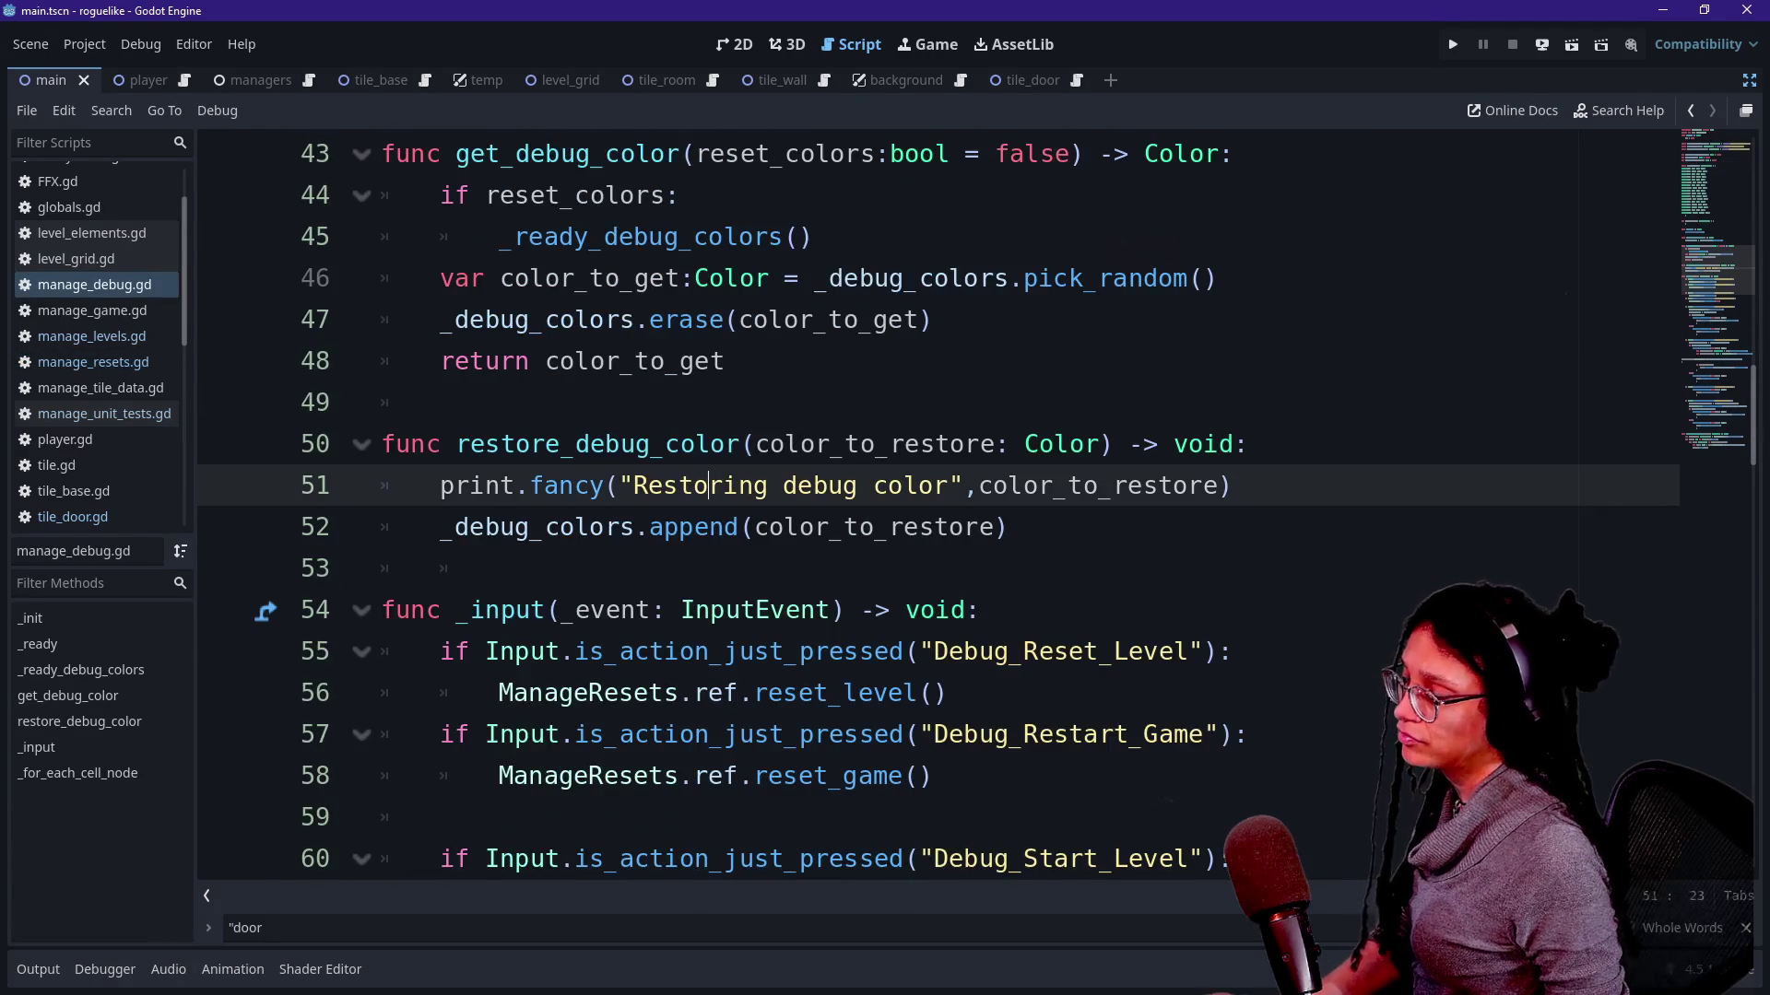
{"action": "key", "text": "ctrl+k"}
{"action": "key", "text": "ctrl+s"}
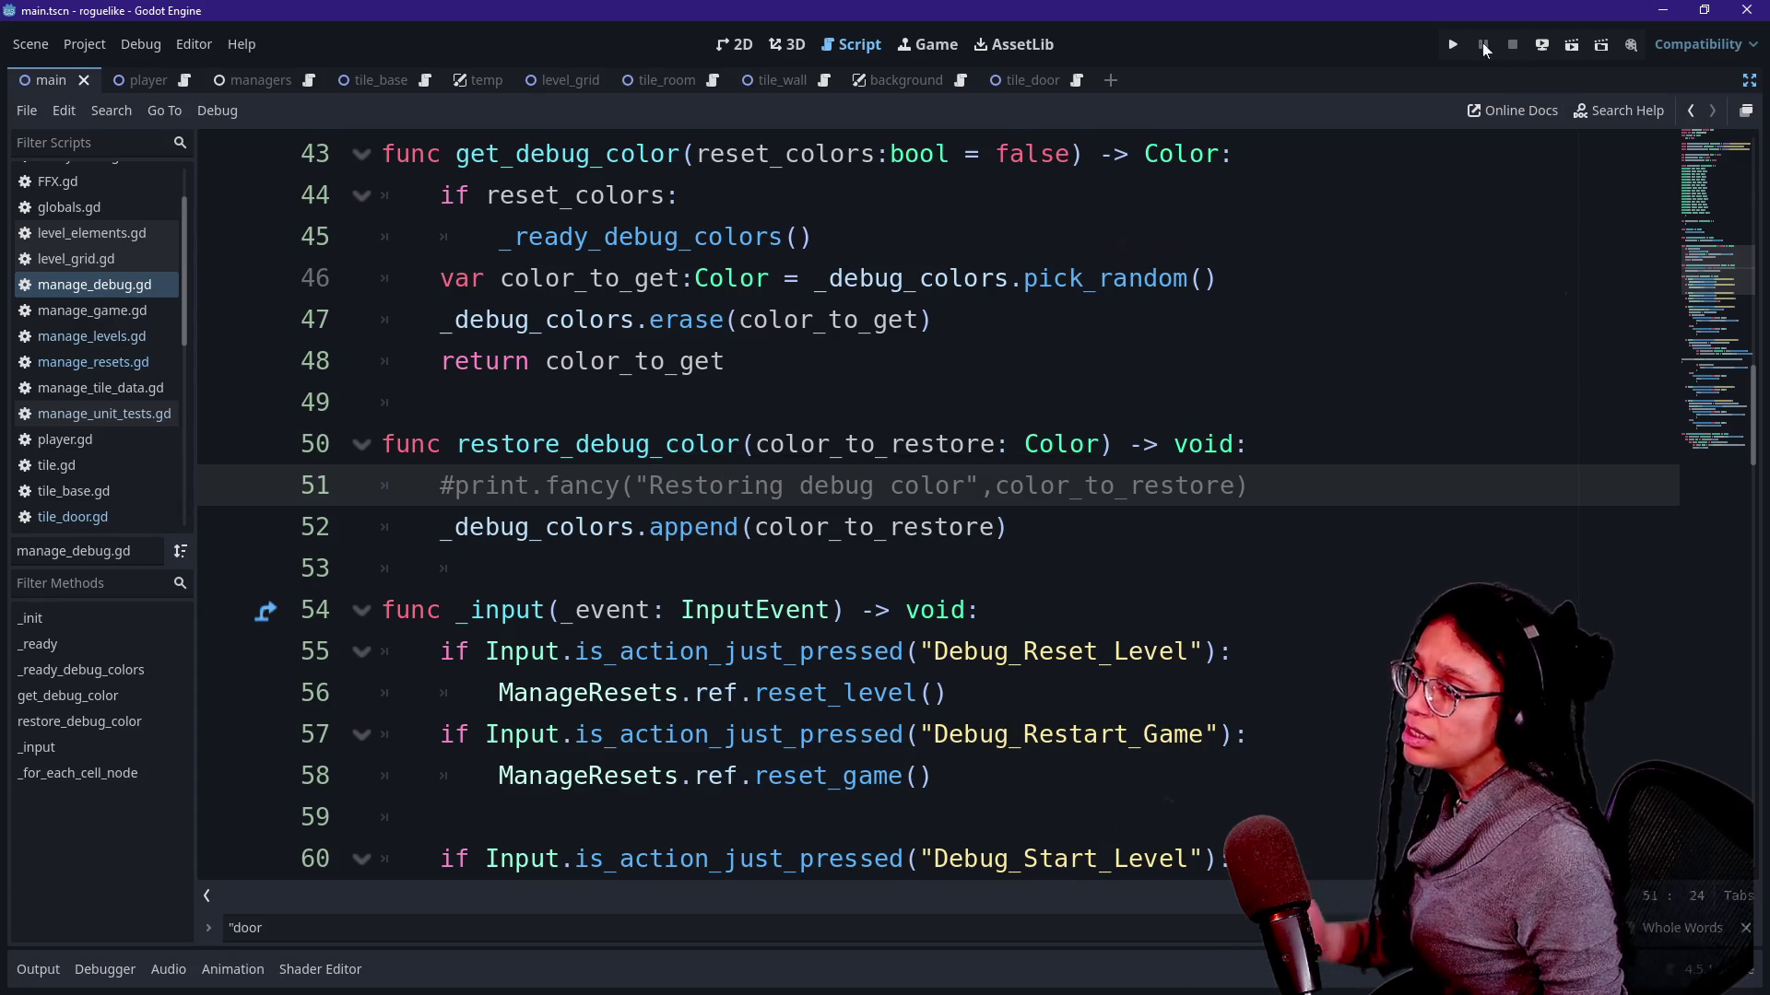
{"action": "left_click", "coordinate": [1452, 45]}
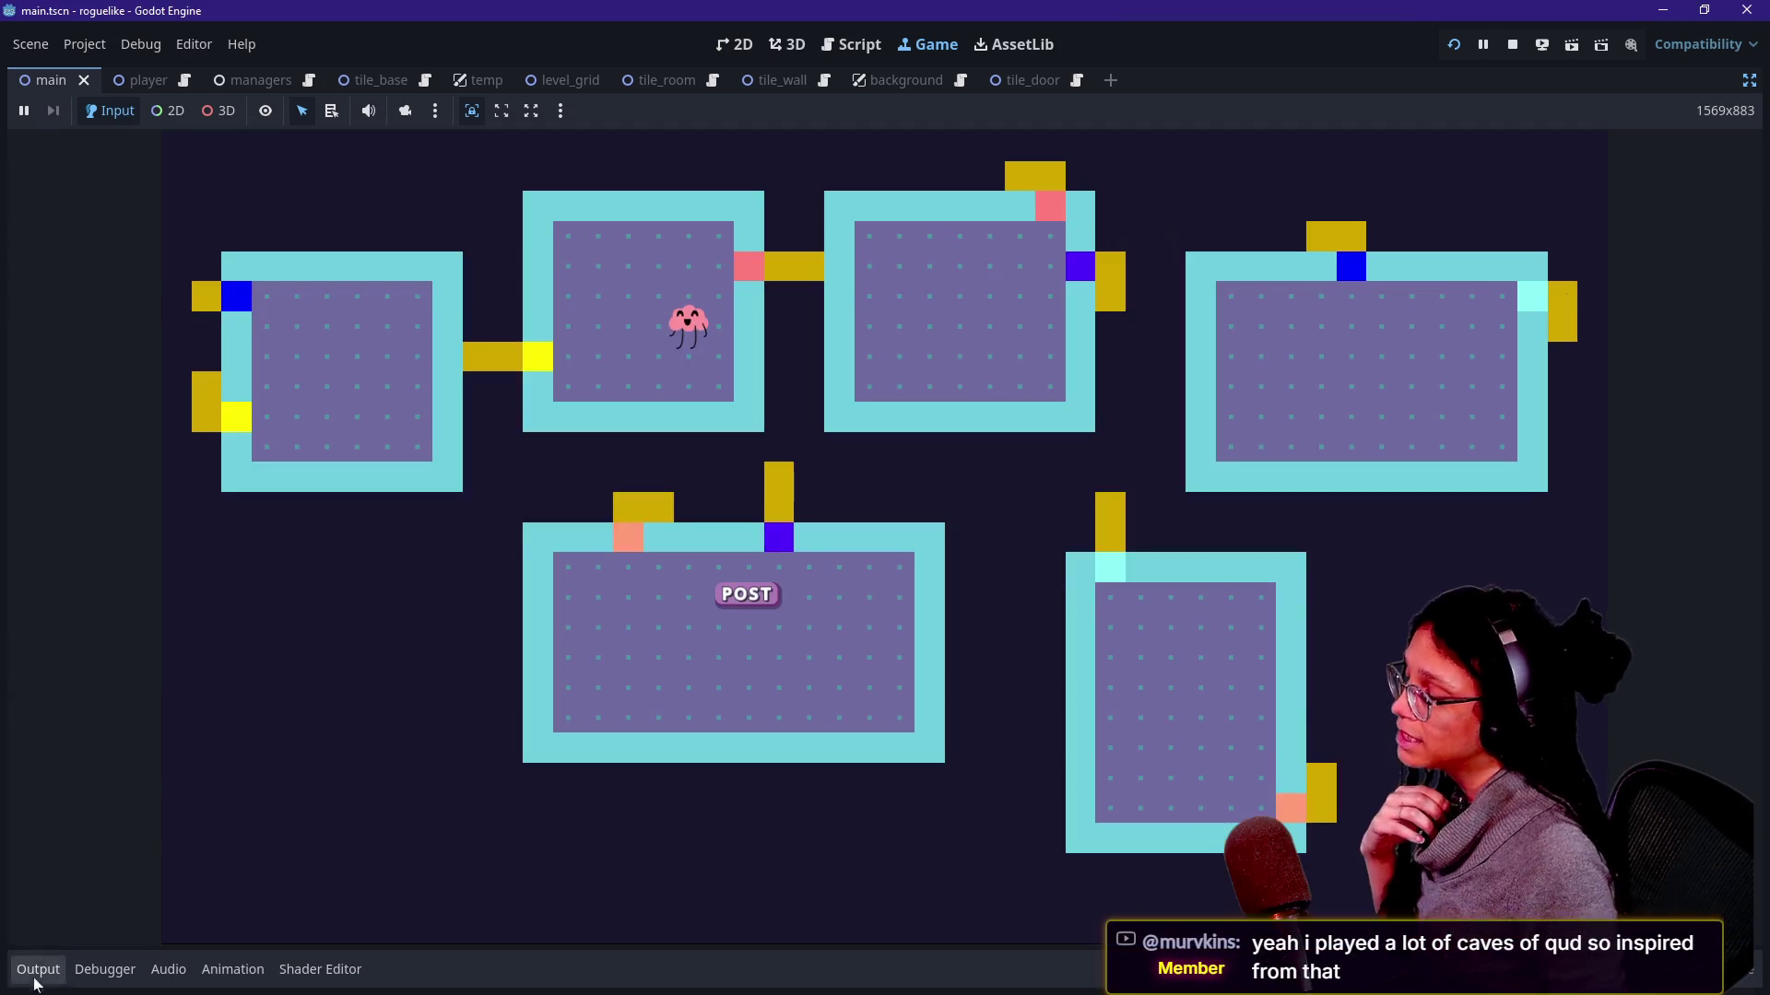
Review the unit-test results in the Output panel.
{"action": "left_click", "coordinate": [37, 973]}
{"action": "scroll", "coordinate": [554, 838], "scroll_direction": "up", "scroll_amount": 15}
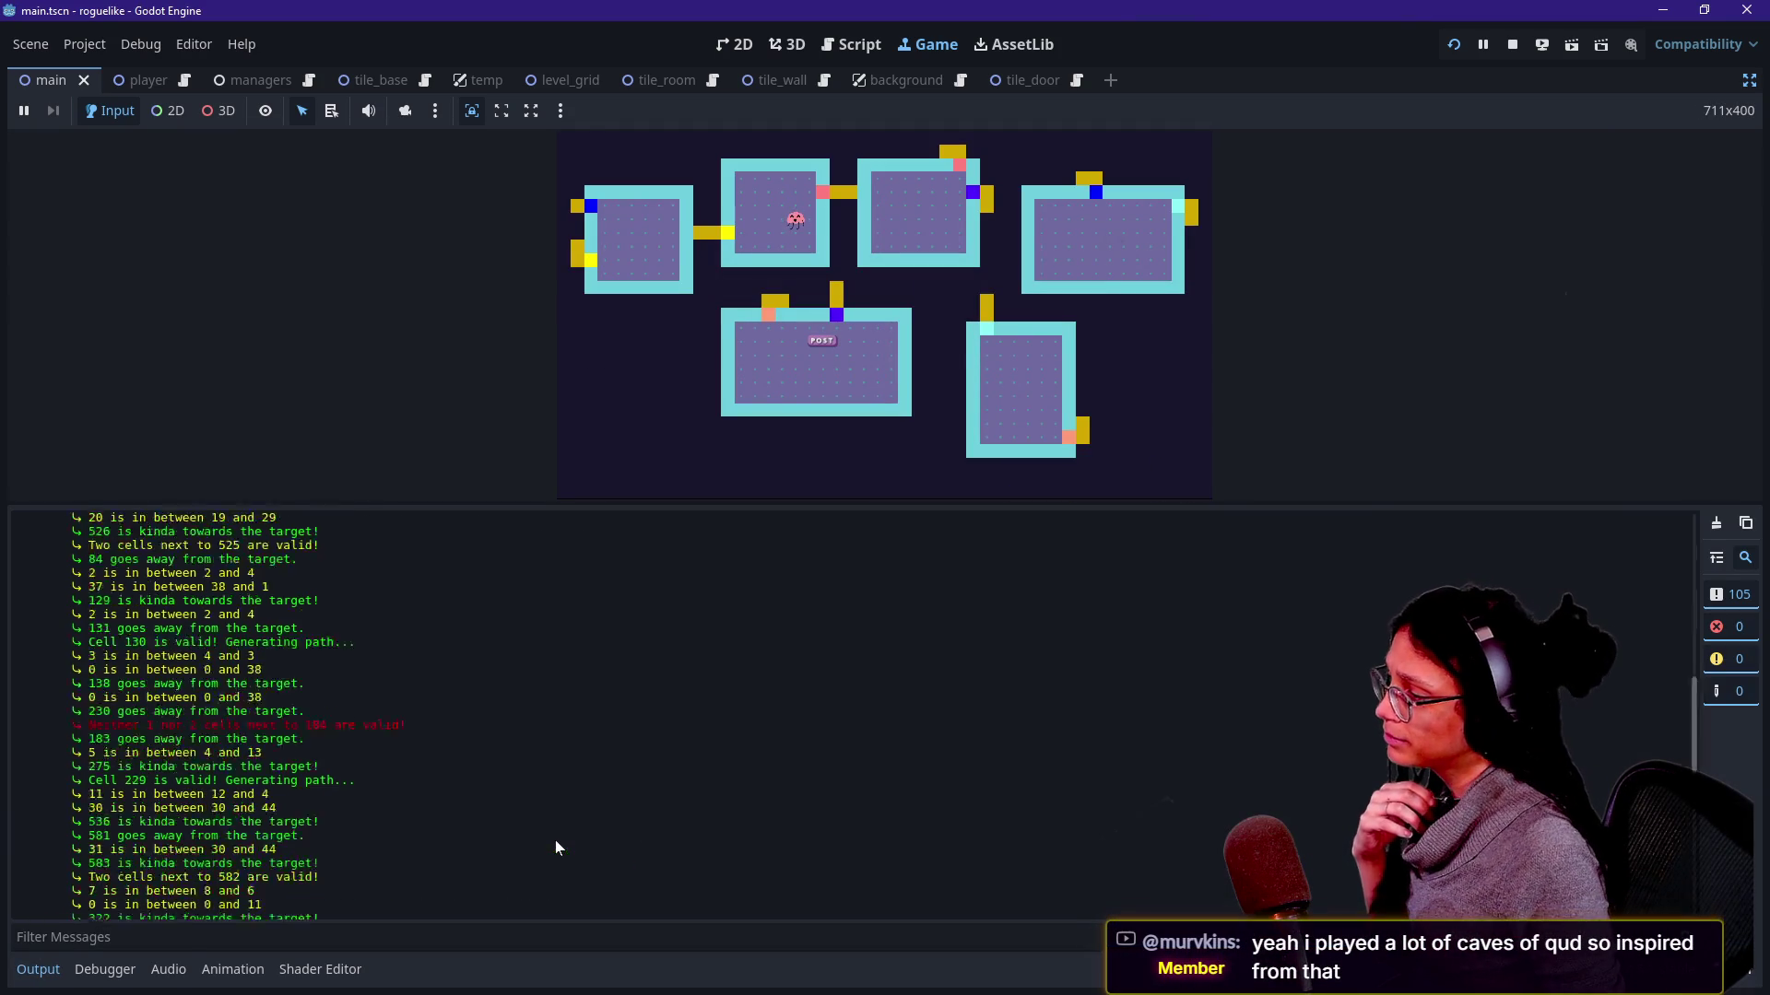
{"action": "scroll", "coordinate": [554, 839], "scroll_direction": "down", "scroll_amount": 5}
{"action": "left_click_drag", "start_coordinate": [84, 545], "coordinate": [236, 846]}
{"action": "left_click_drag", "start_coordinate": [83, 678], "coordinate": [276, 913]}
{"action": "left_click", "coordinate": [326, 969]}
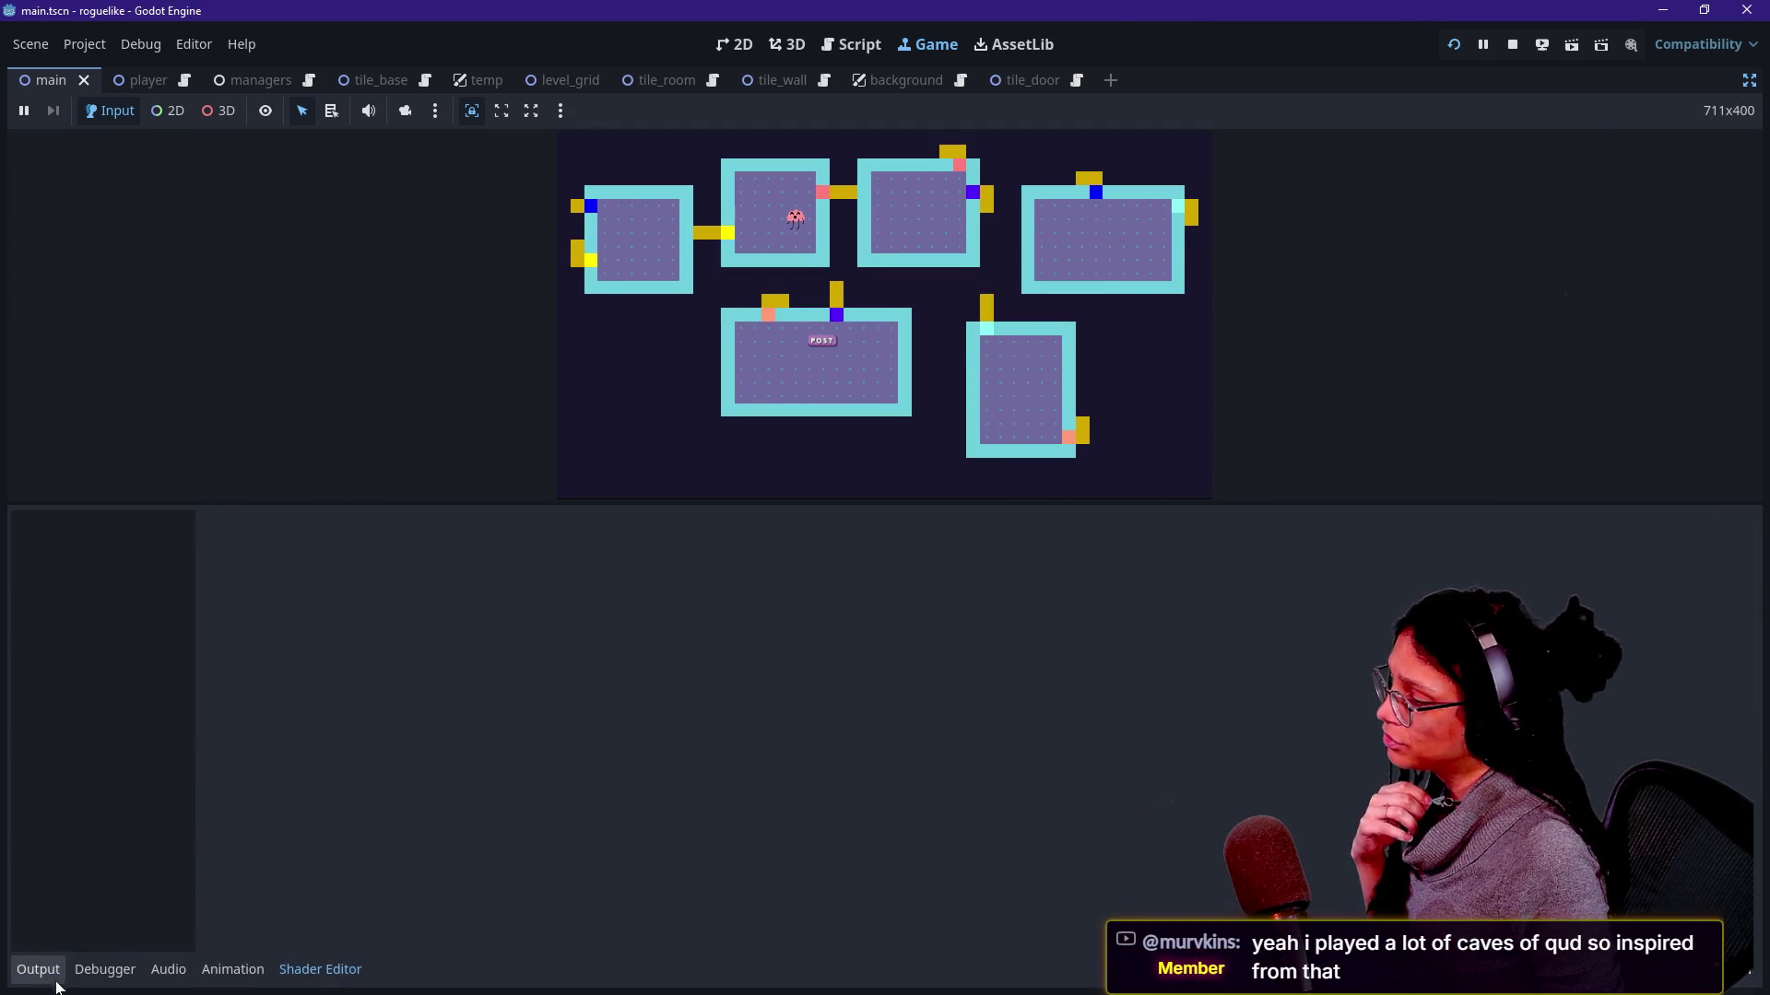
{"action": "left_click", "coordinate": [42, 969]}
{"action": "scroll", "coordinate": [227, 779], "scroll_direction": "up", "scroll_amount": 5}
{"action": "scroll", "coordinate": [227, 778], "scroll_direction": "down", "scroll_amount": 10}
{"action": "scroll", "coordinate": [227, 777], "scroll_direction": "down", "scroll_amount": 2}
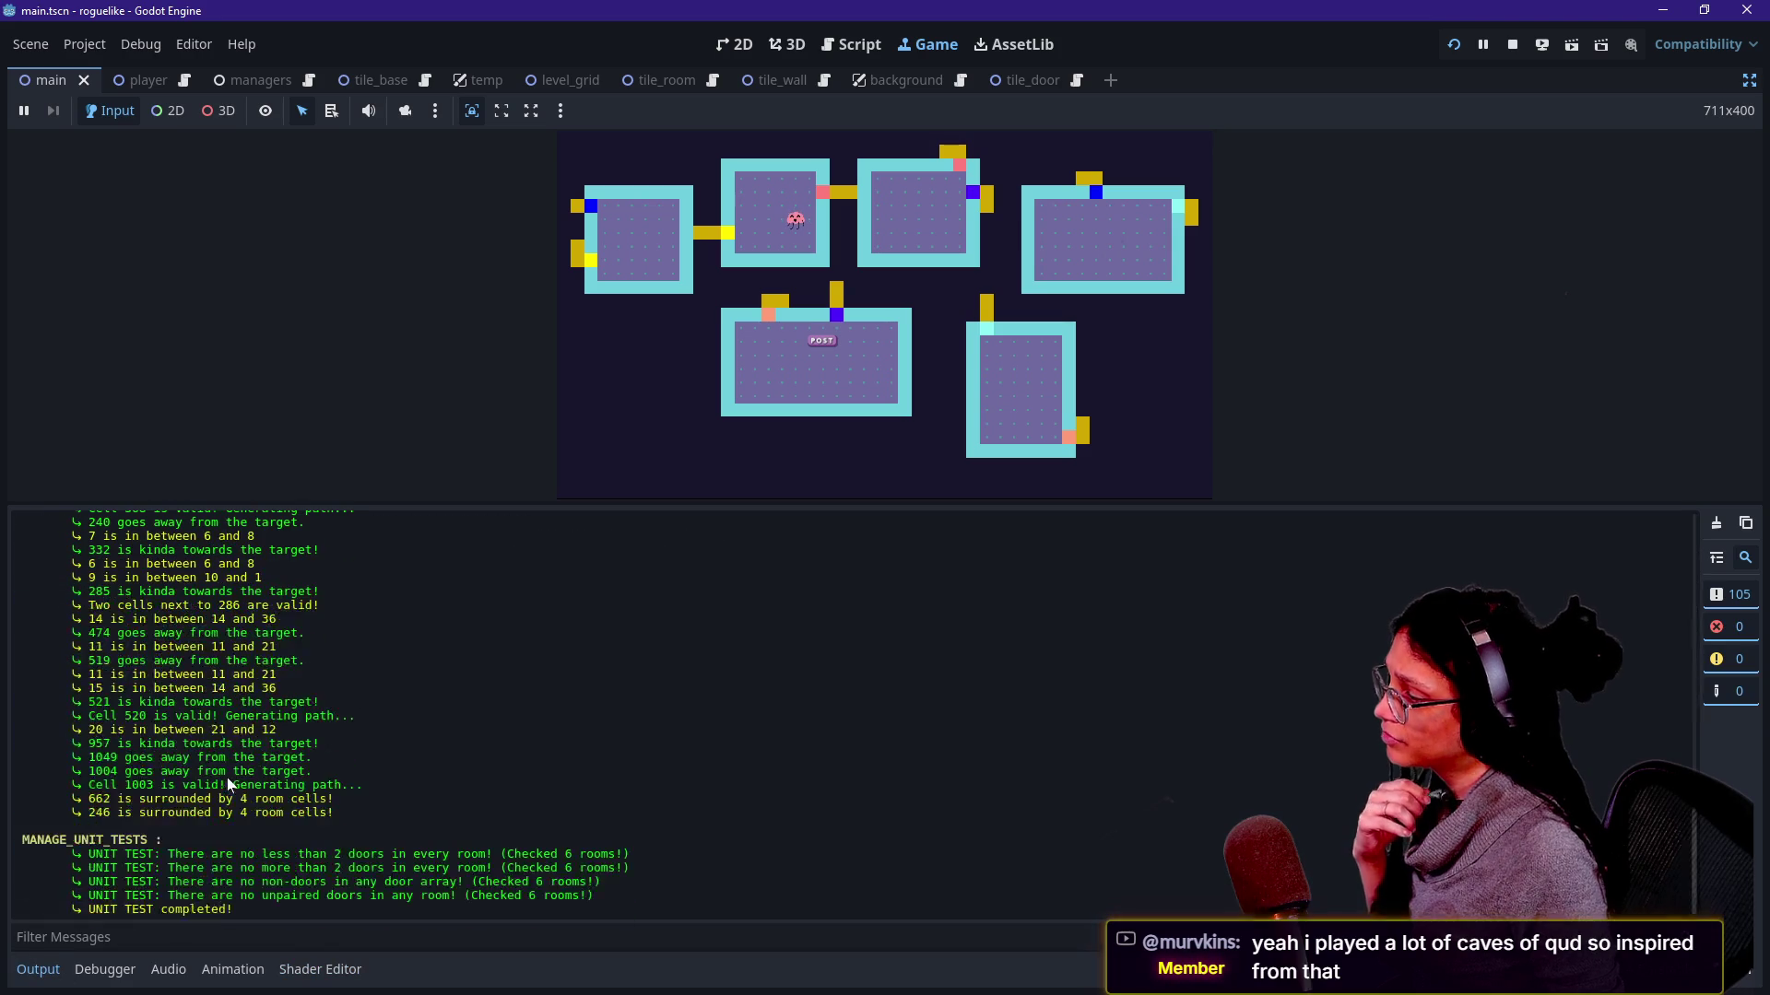
{"action": "left_click_drag", "start_coordinate": [227, 778], "coordinate": [168, 585]}
{"action": "left_click", "coordinate": [169, 598]}
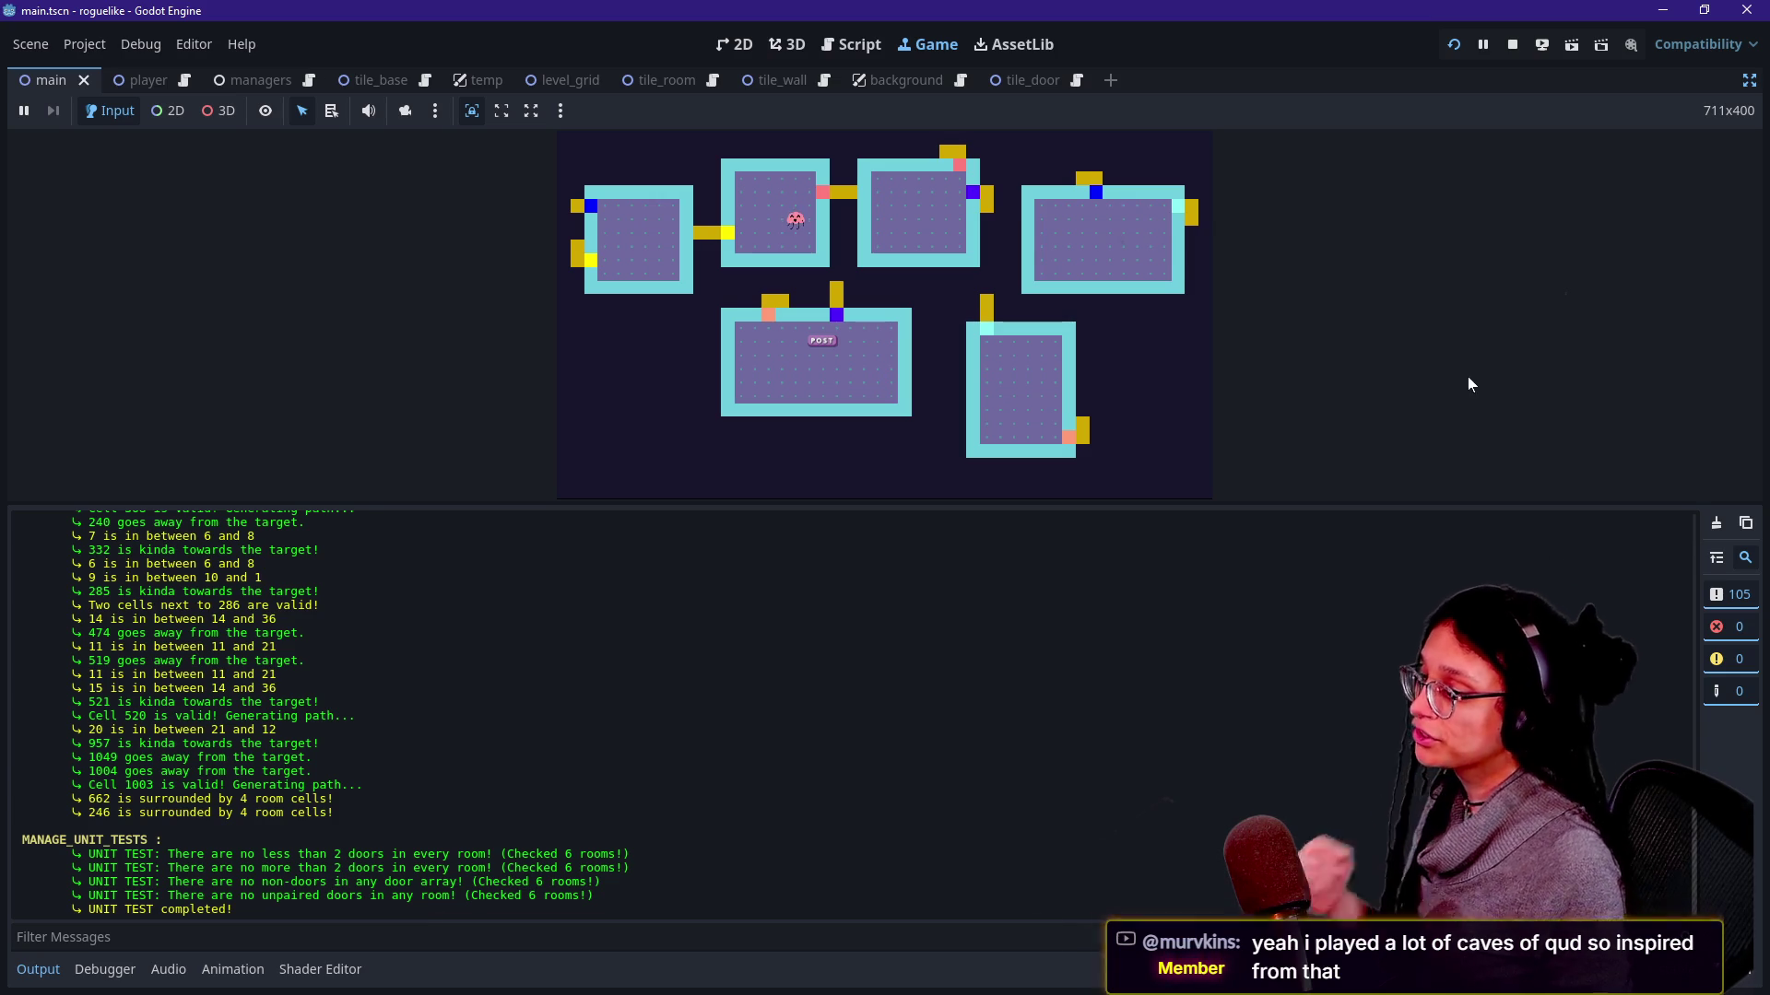
Expand the game view, then stop the running game.
{"action": "key", "text": "ctrl+j"}
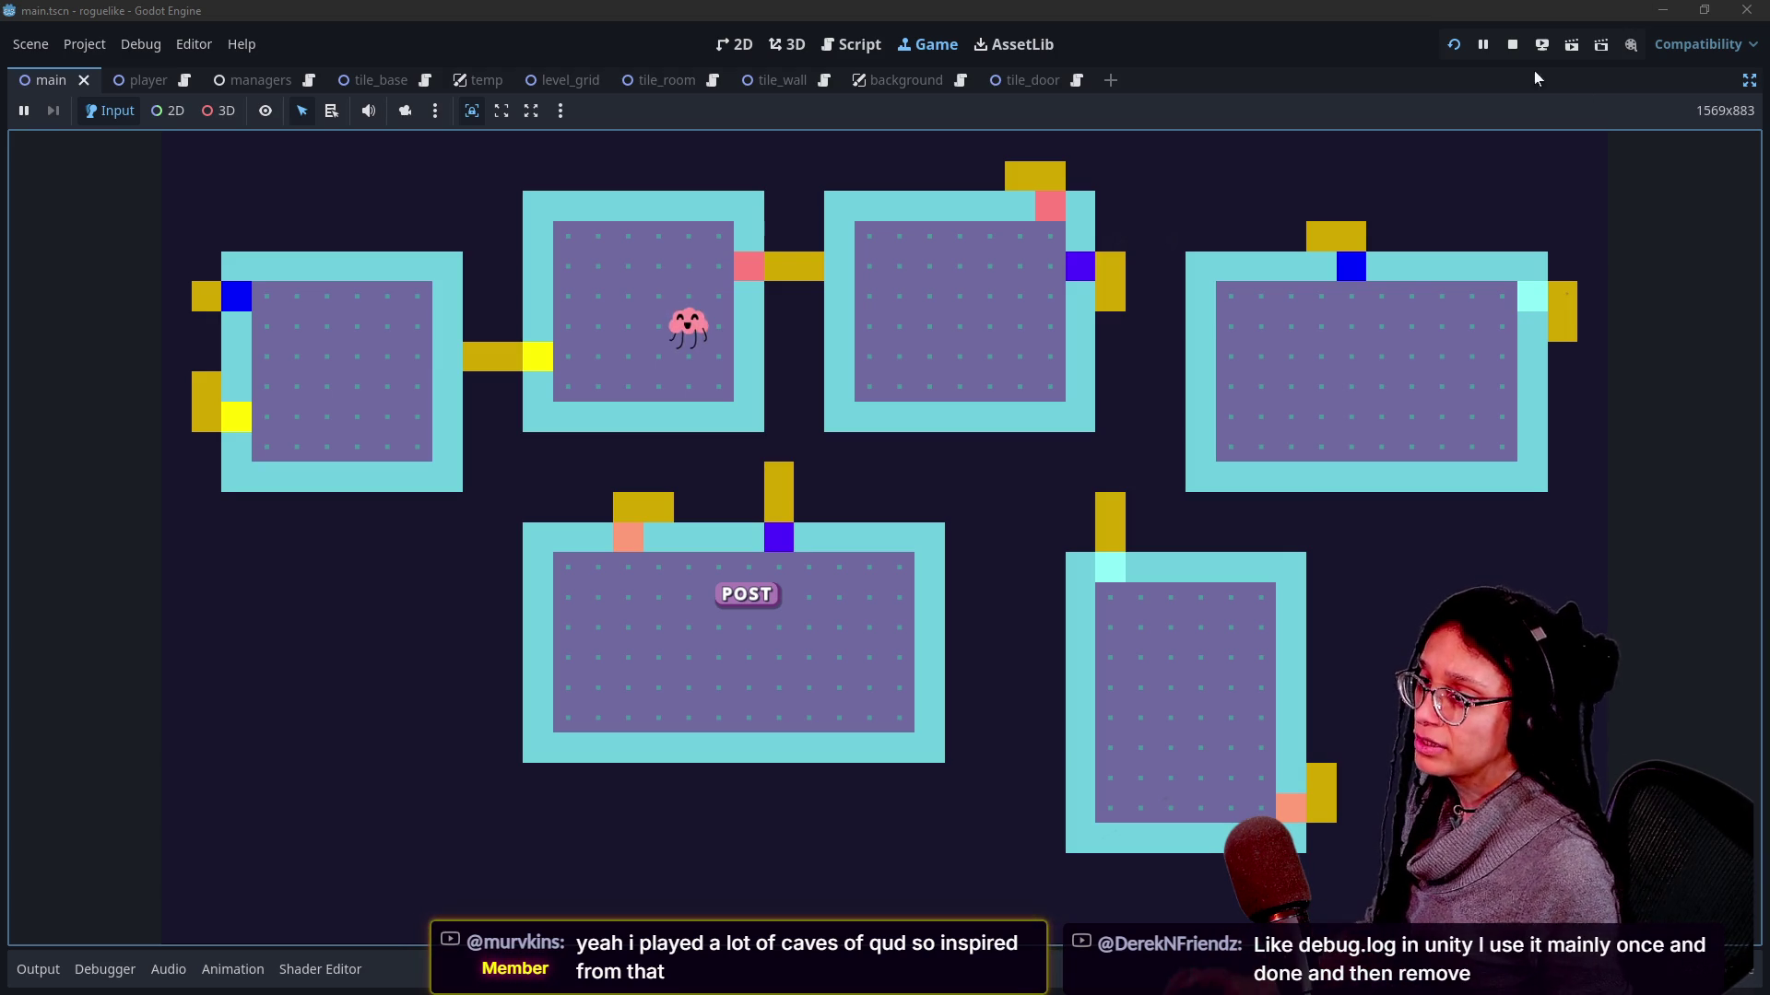
{"action": "left_click", "coordinate": [1513, 45]}
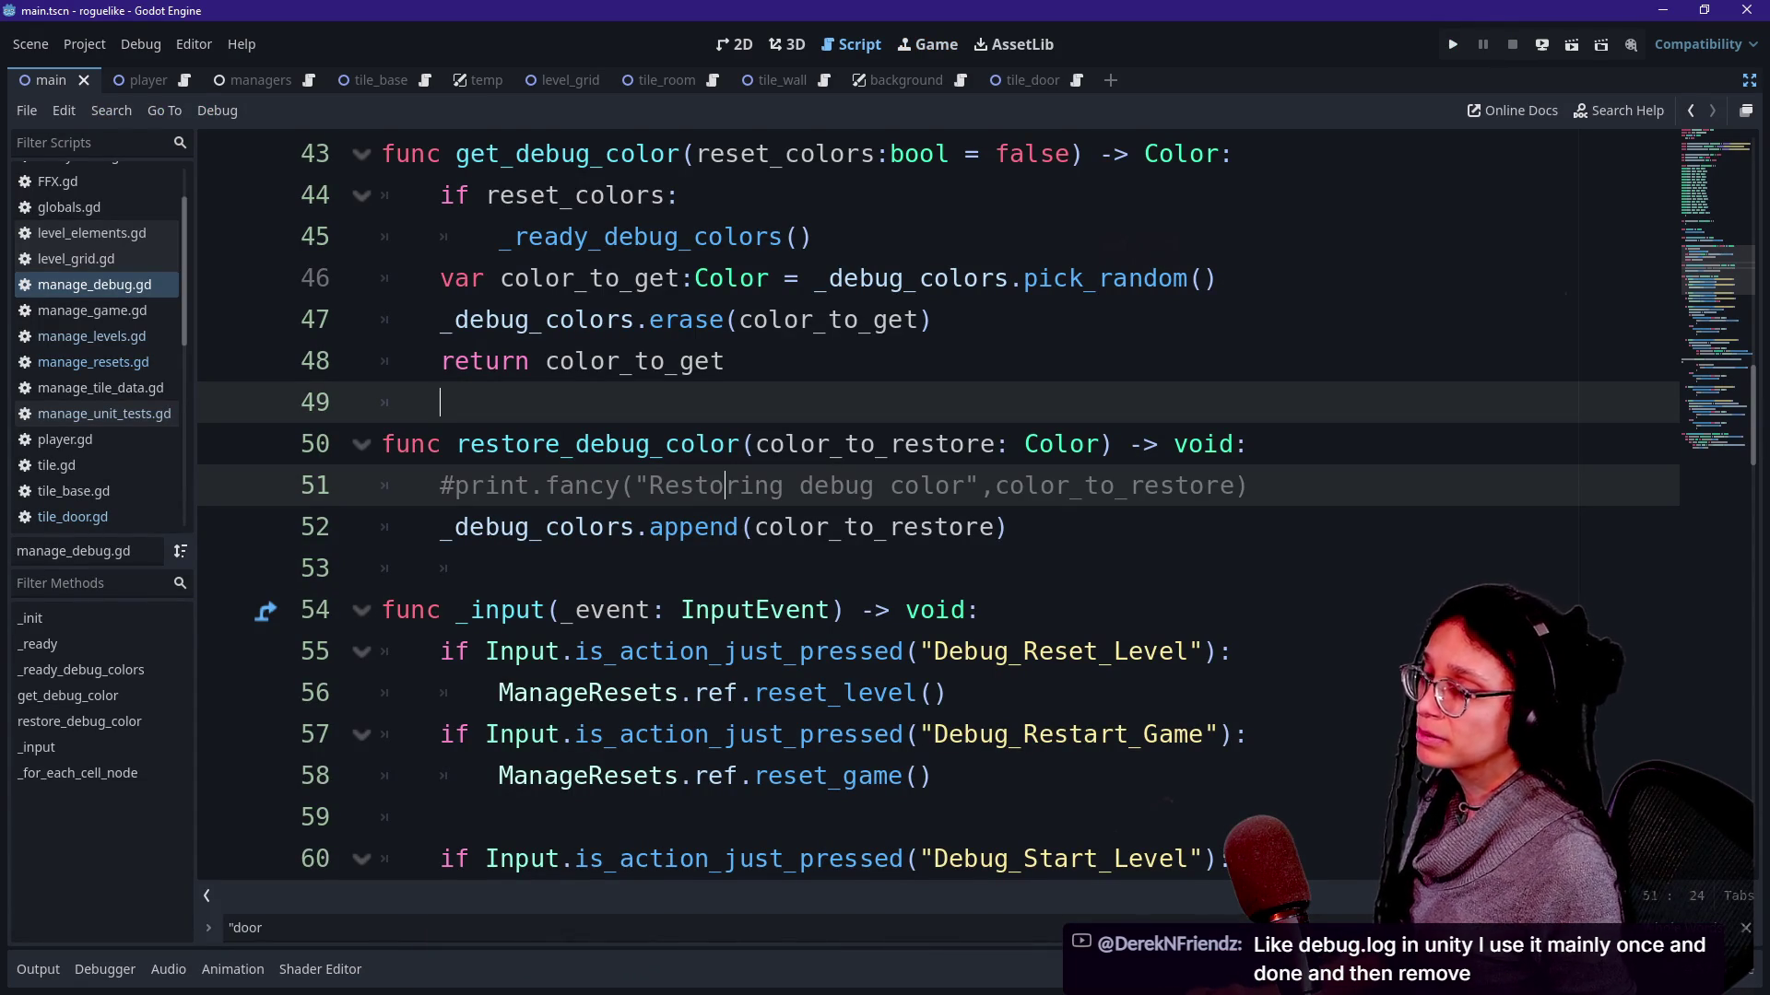
Commit the seven changed files to main with the unpaired-door summary and push to origin.
{"action": "key", "text": "alt+Tab"}
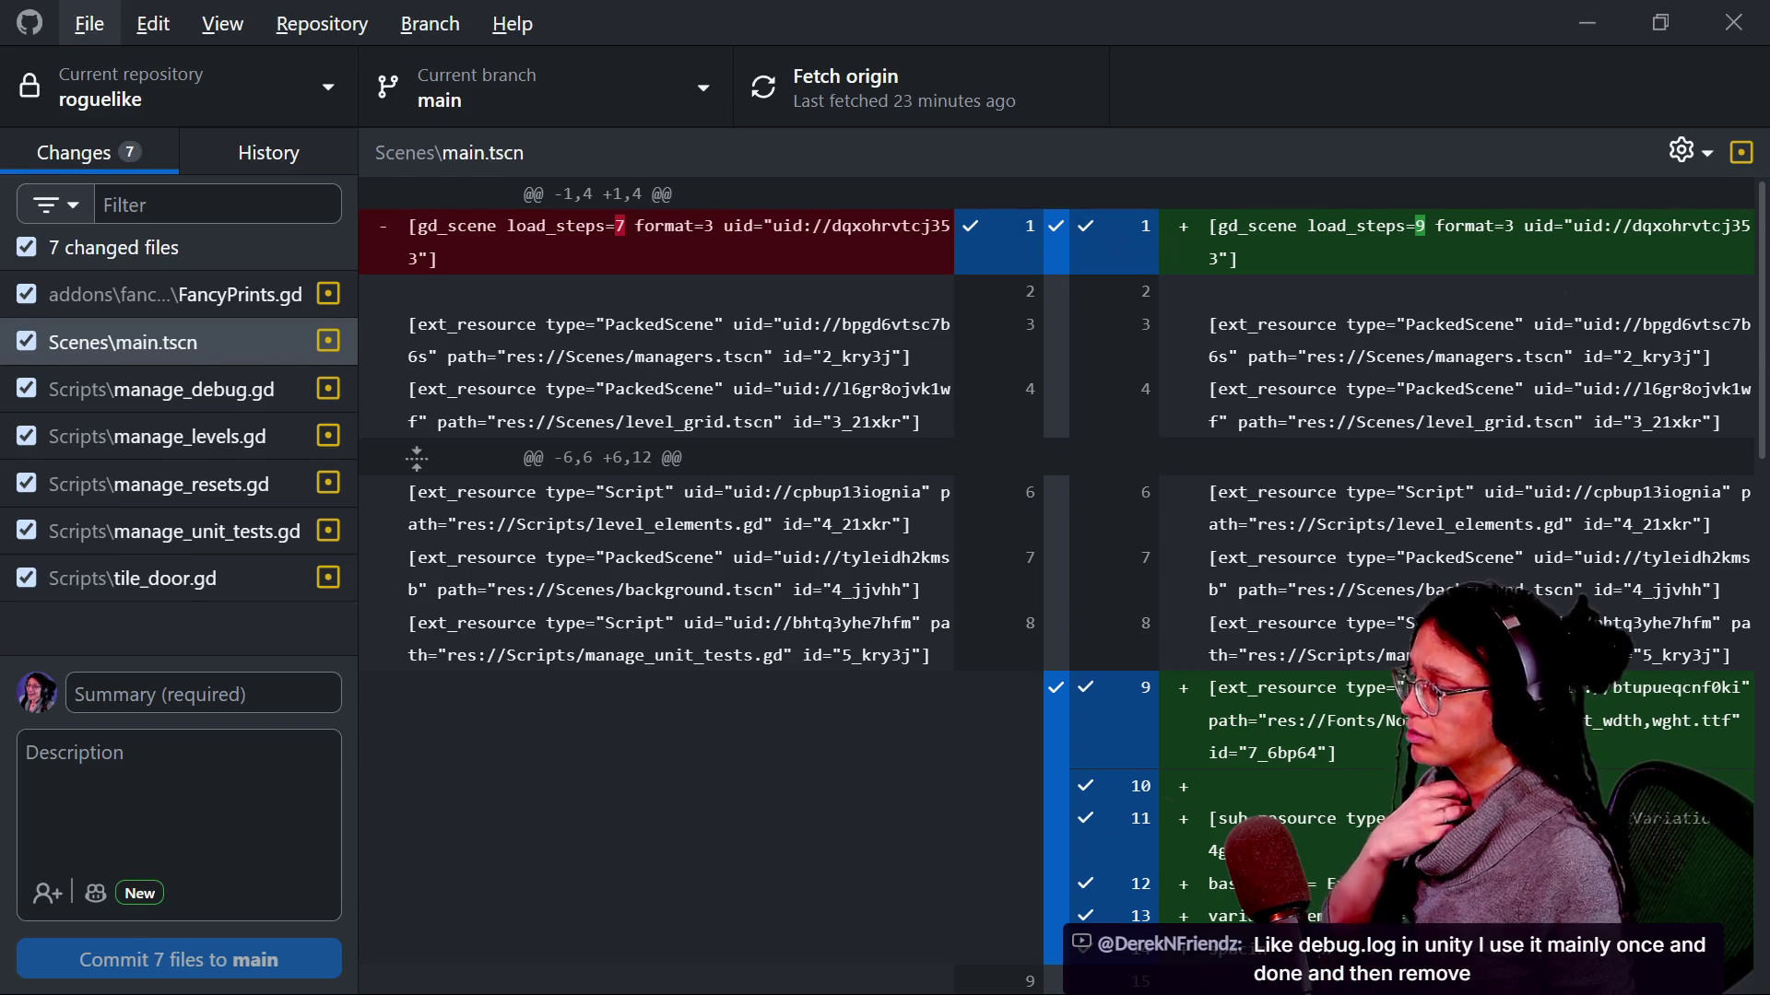
{"action": "key", "text": "Escape"}
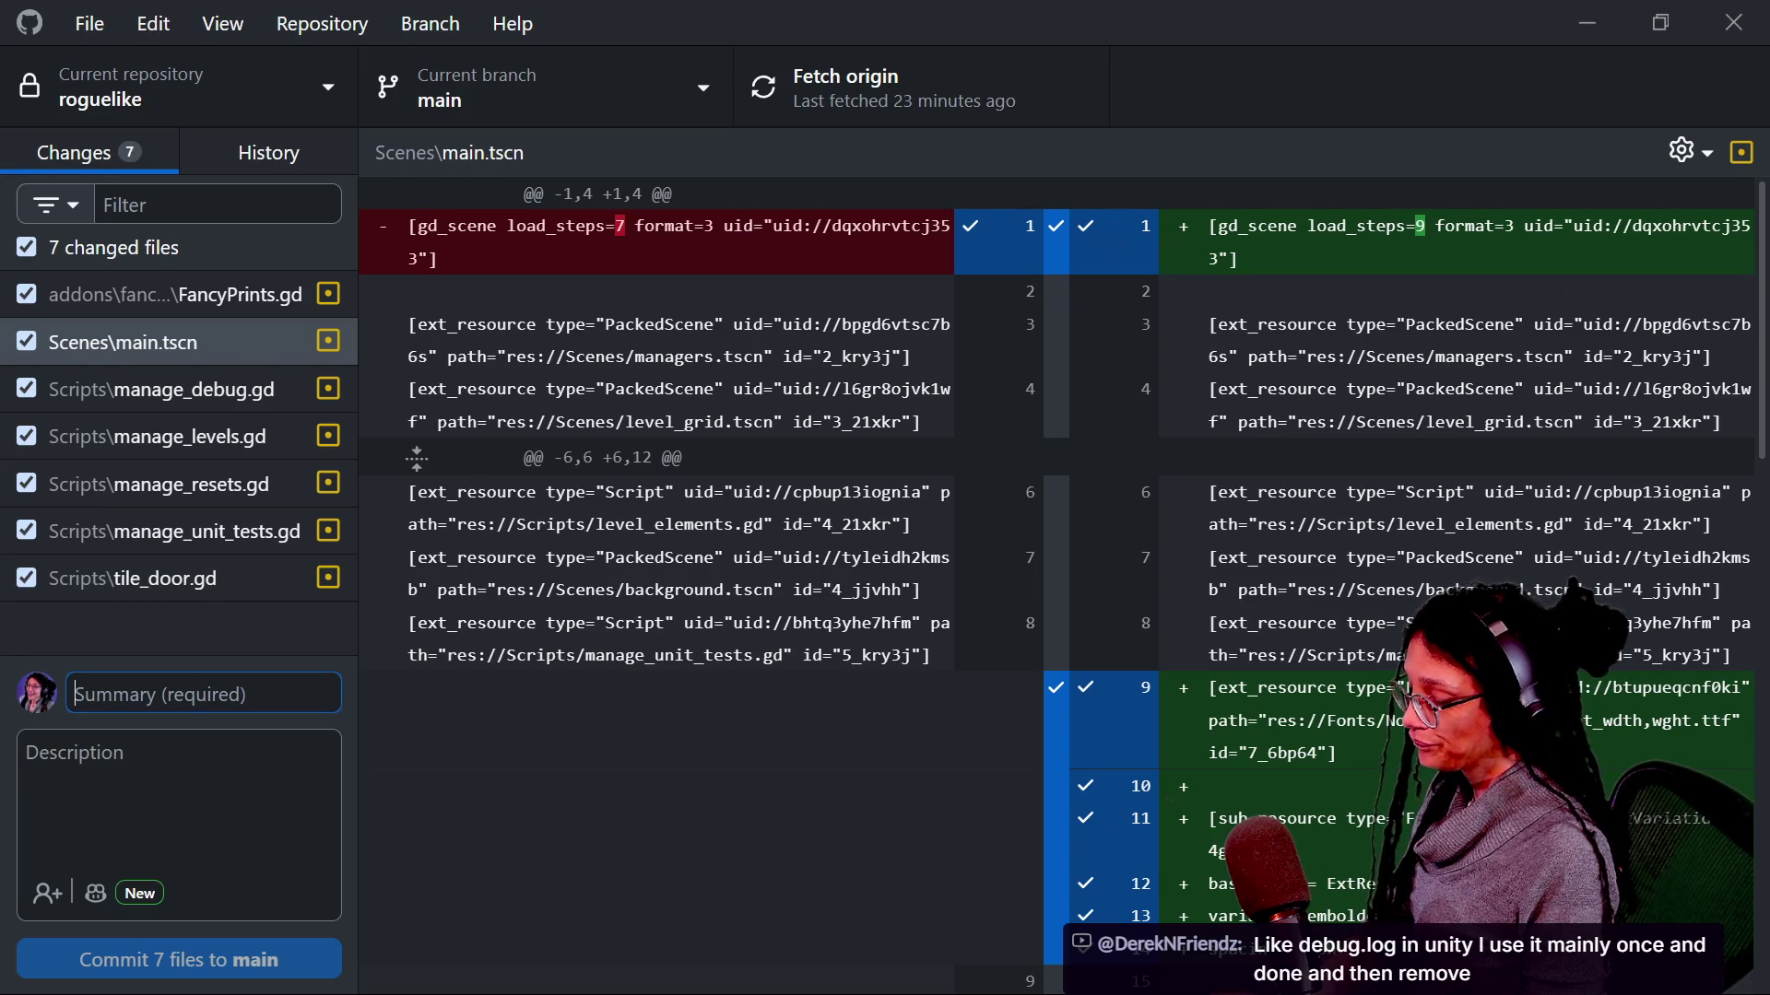
{"action": "type", "text": "\"Unit "}
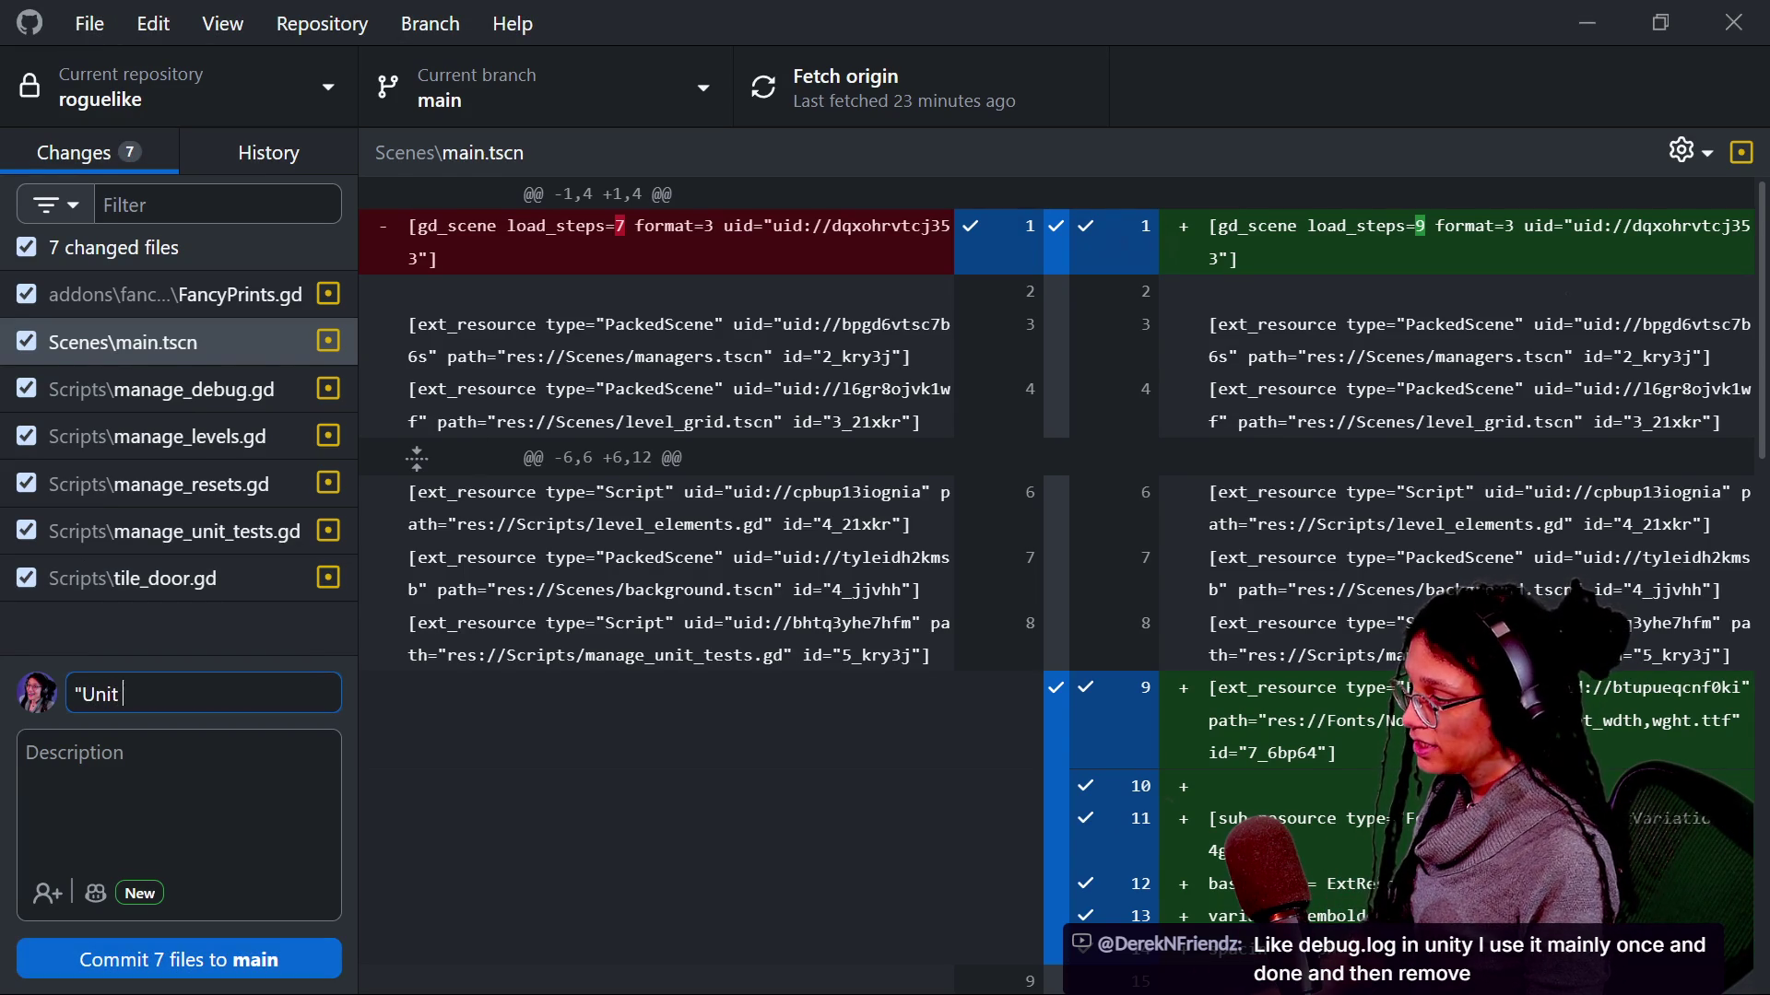
{"action": "type", "text": "test\" disallows unpa"}
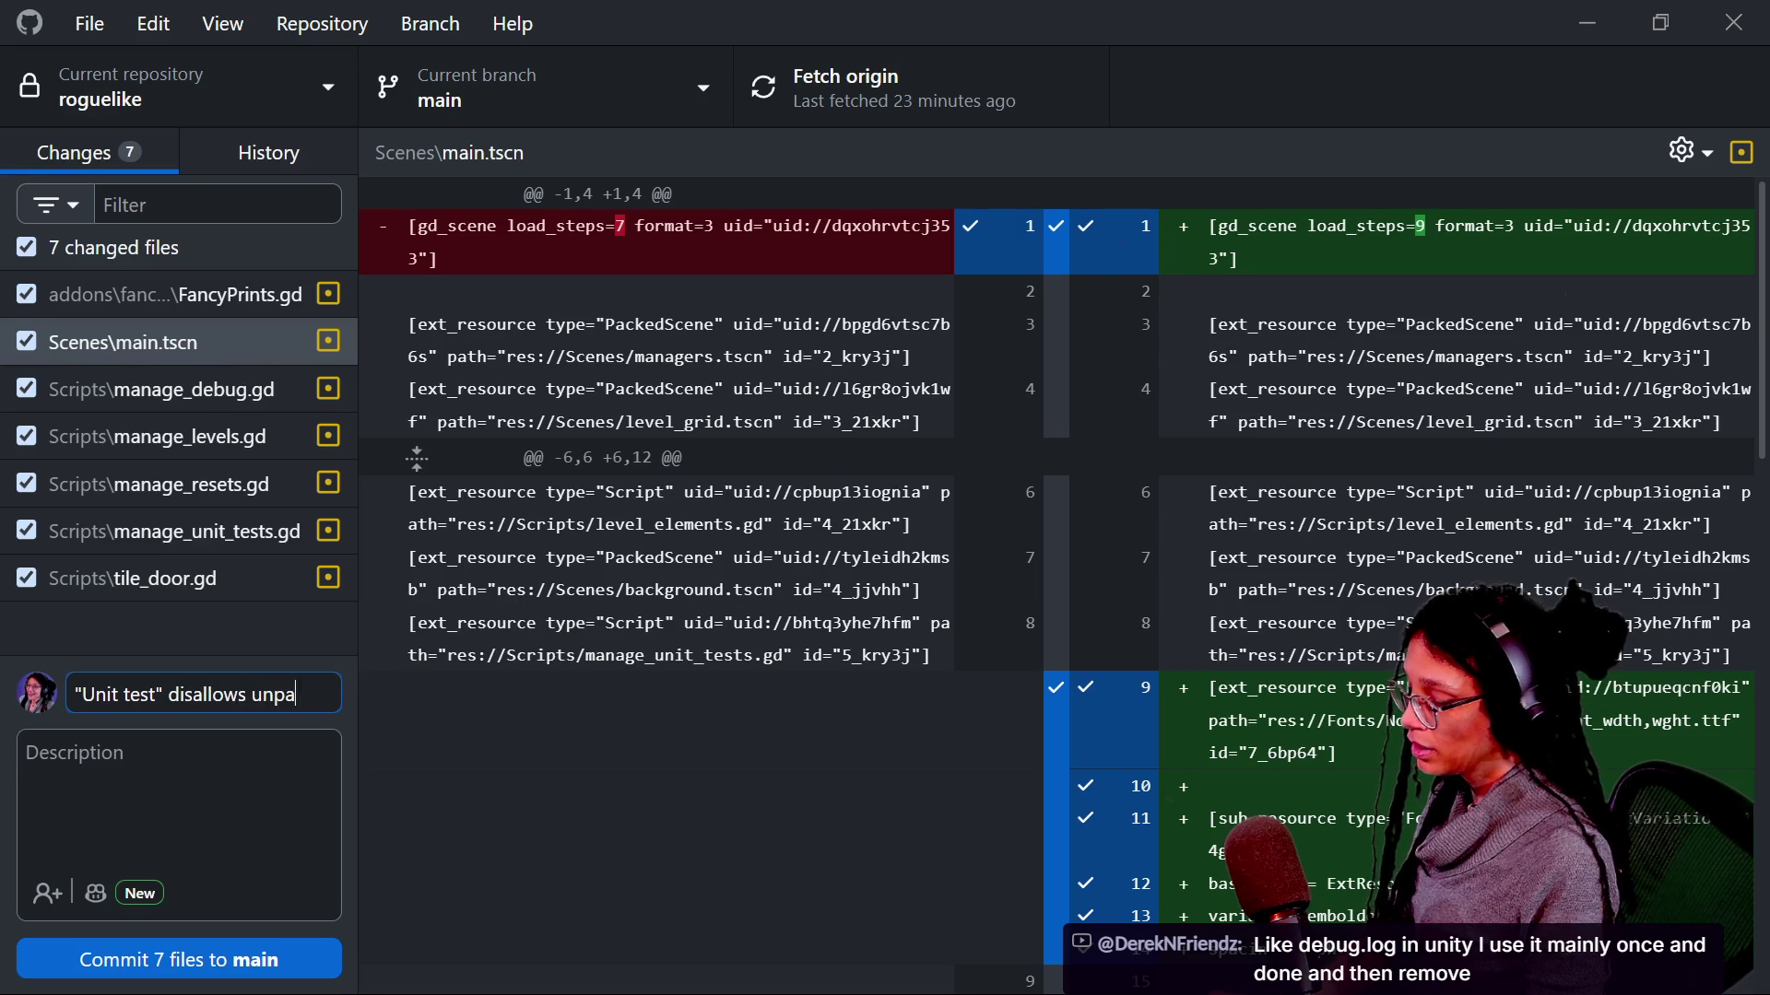
{"action": "type", "text": " door loads."}
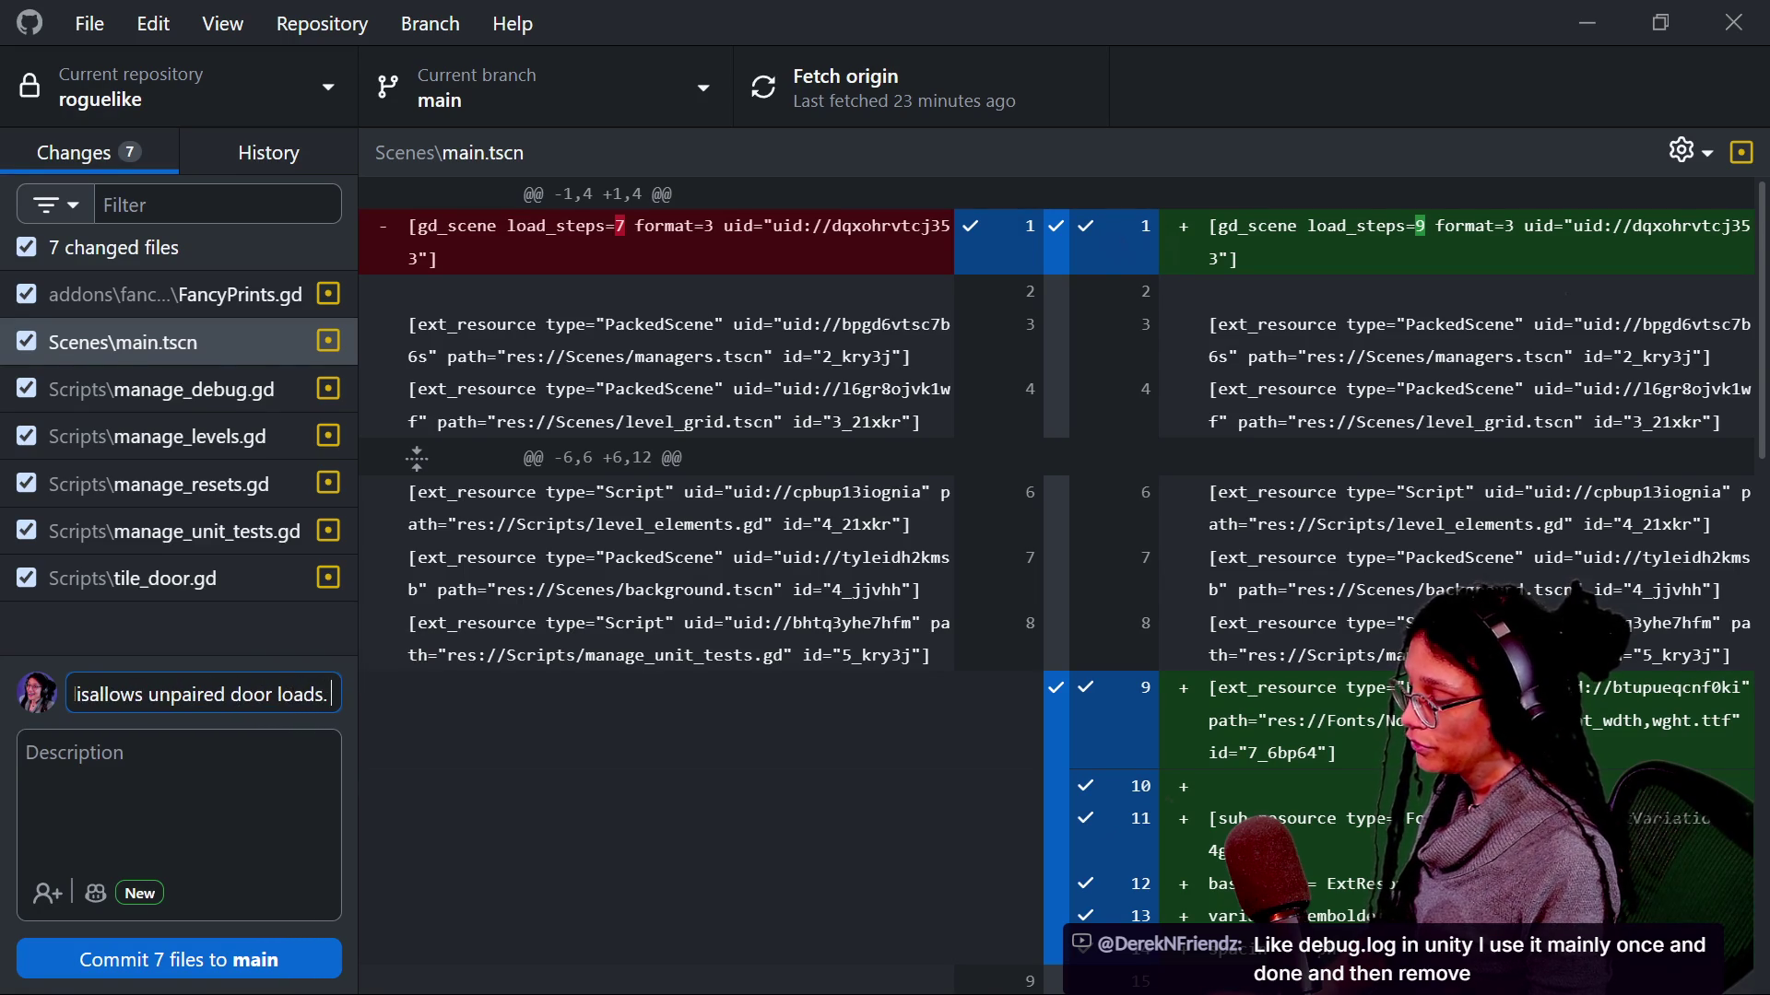
{"action": "type", "text": " Cu"}
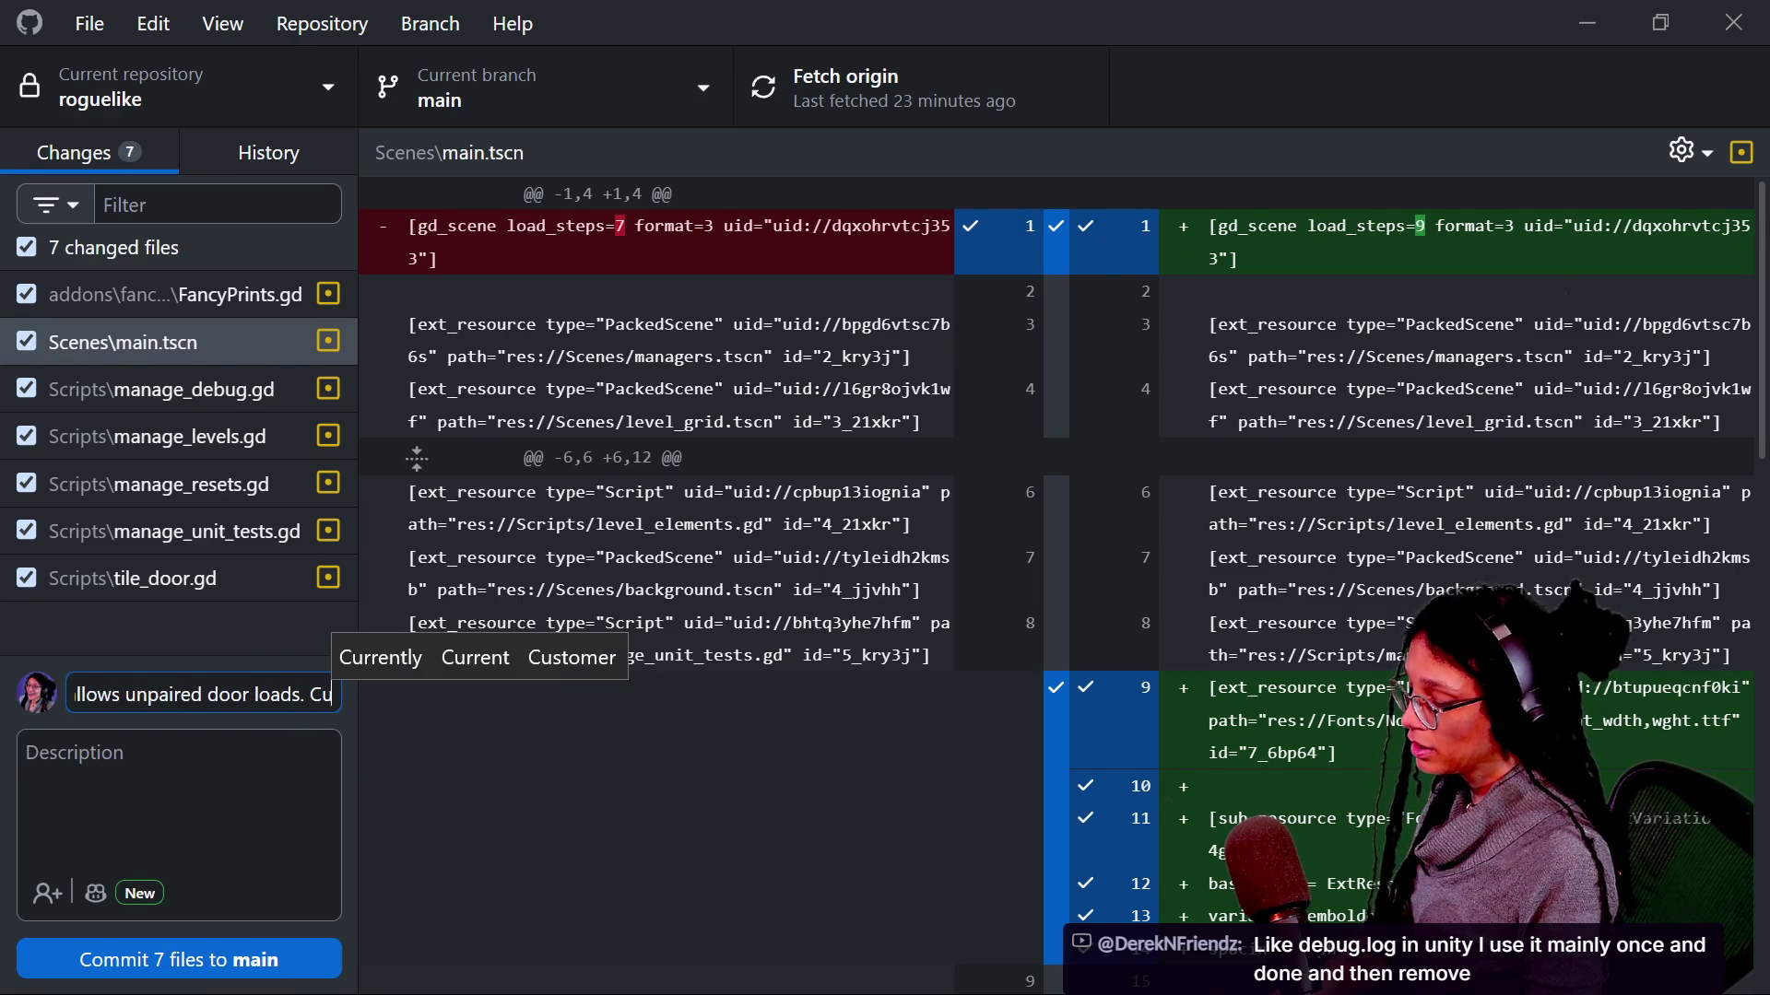
{"action": "type", "text": "tdown on "}
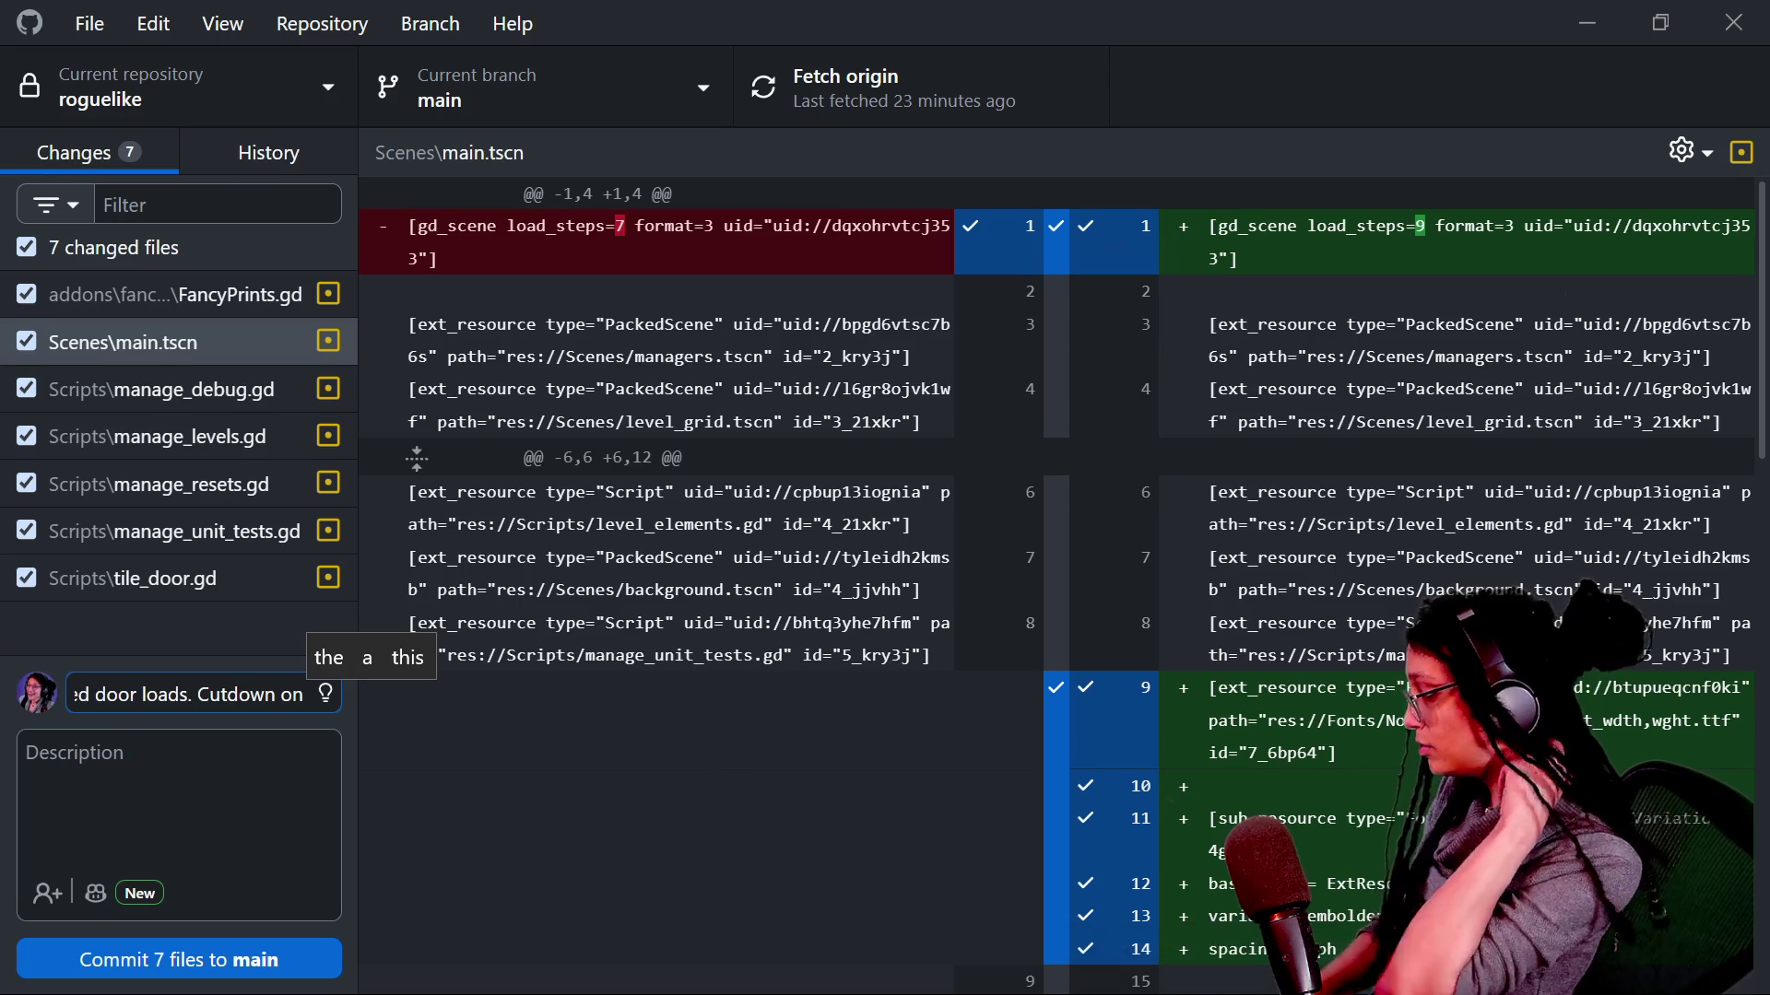
{"action": "type", "text": "output prints"}
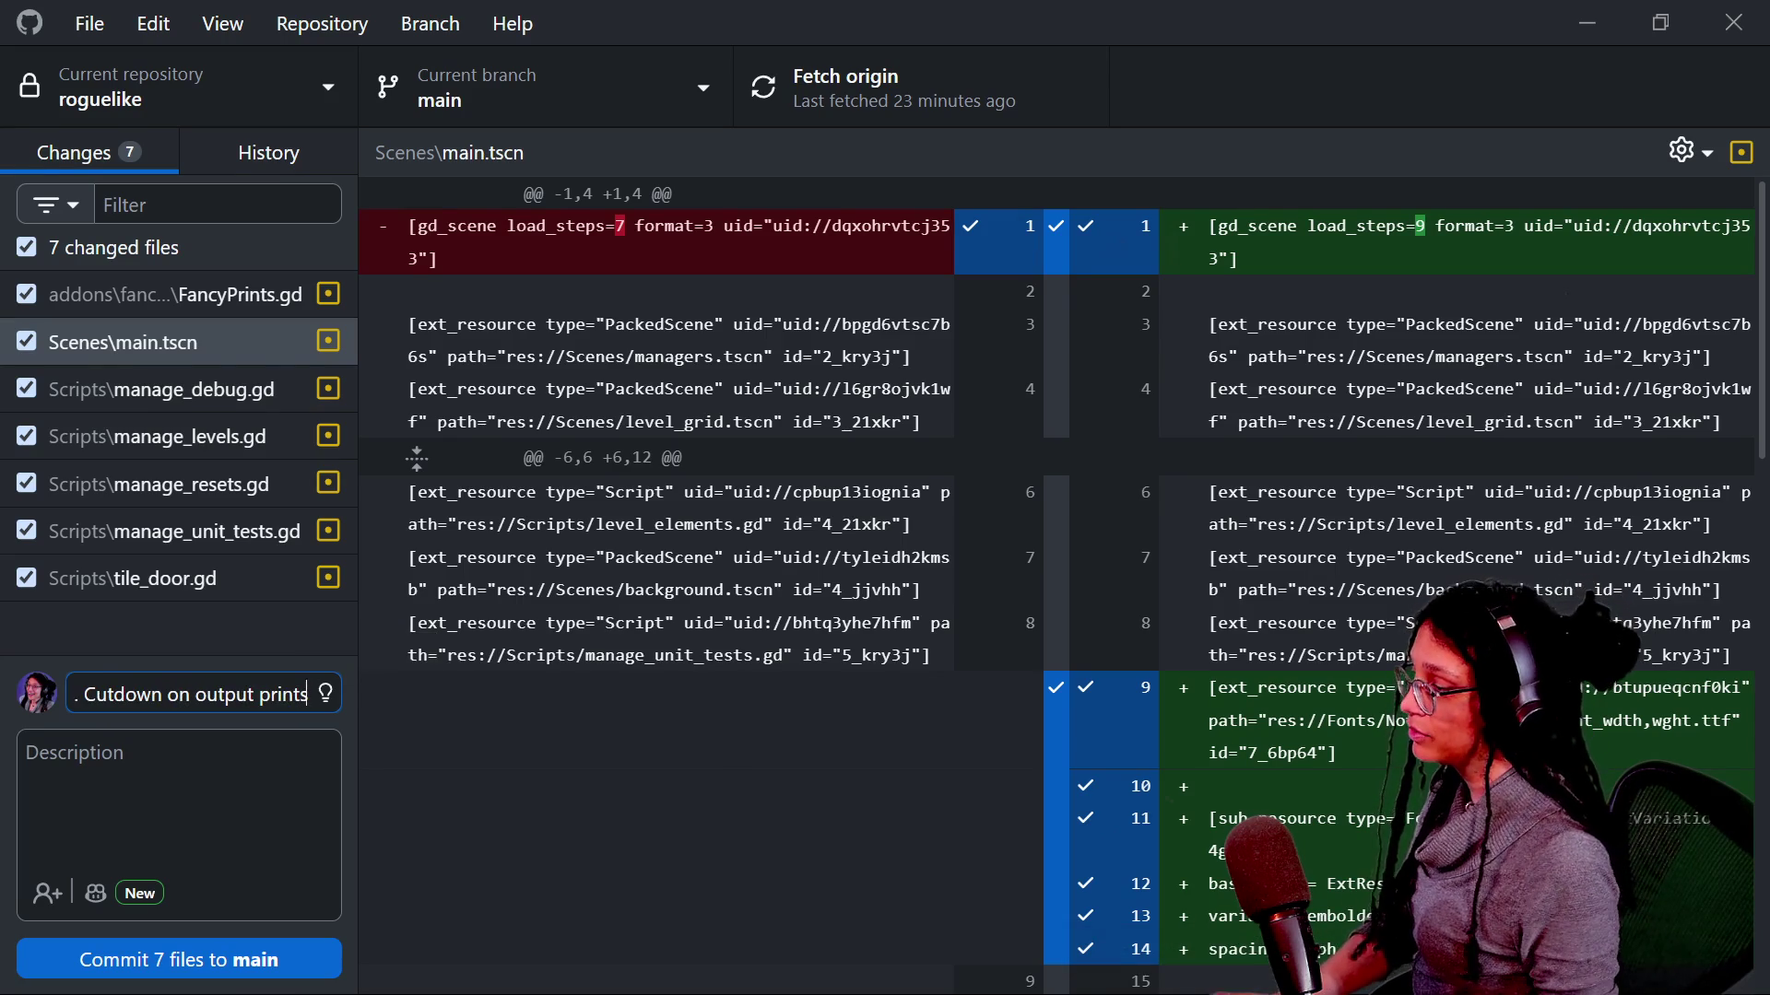
{"action": "key", "text": "ctrl+Return"}
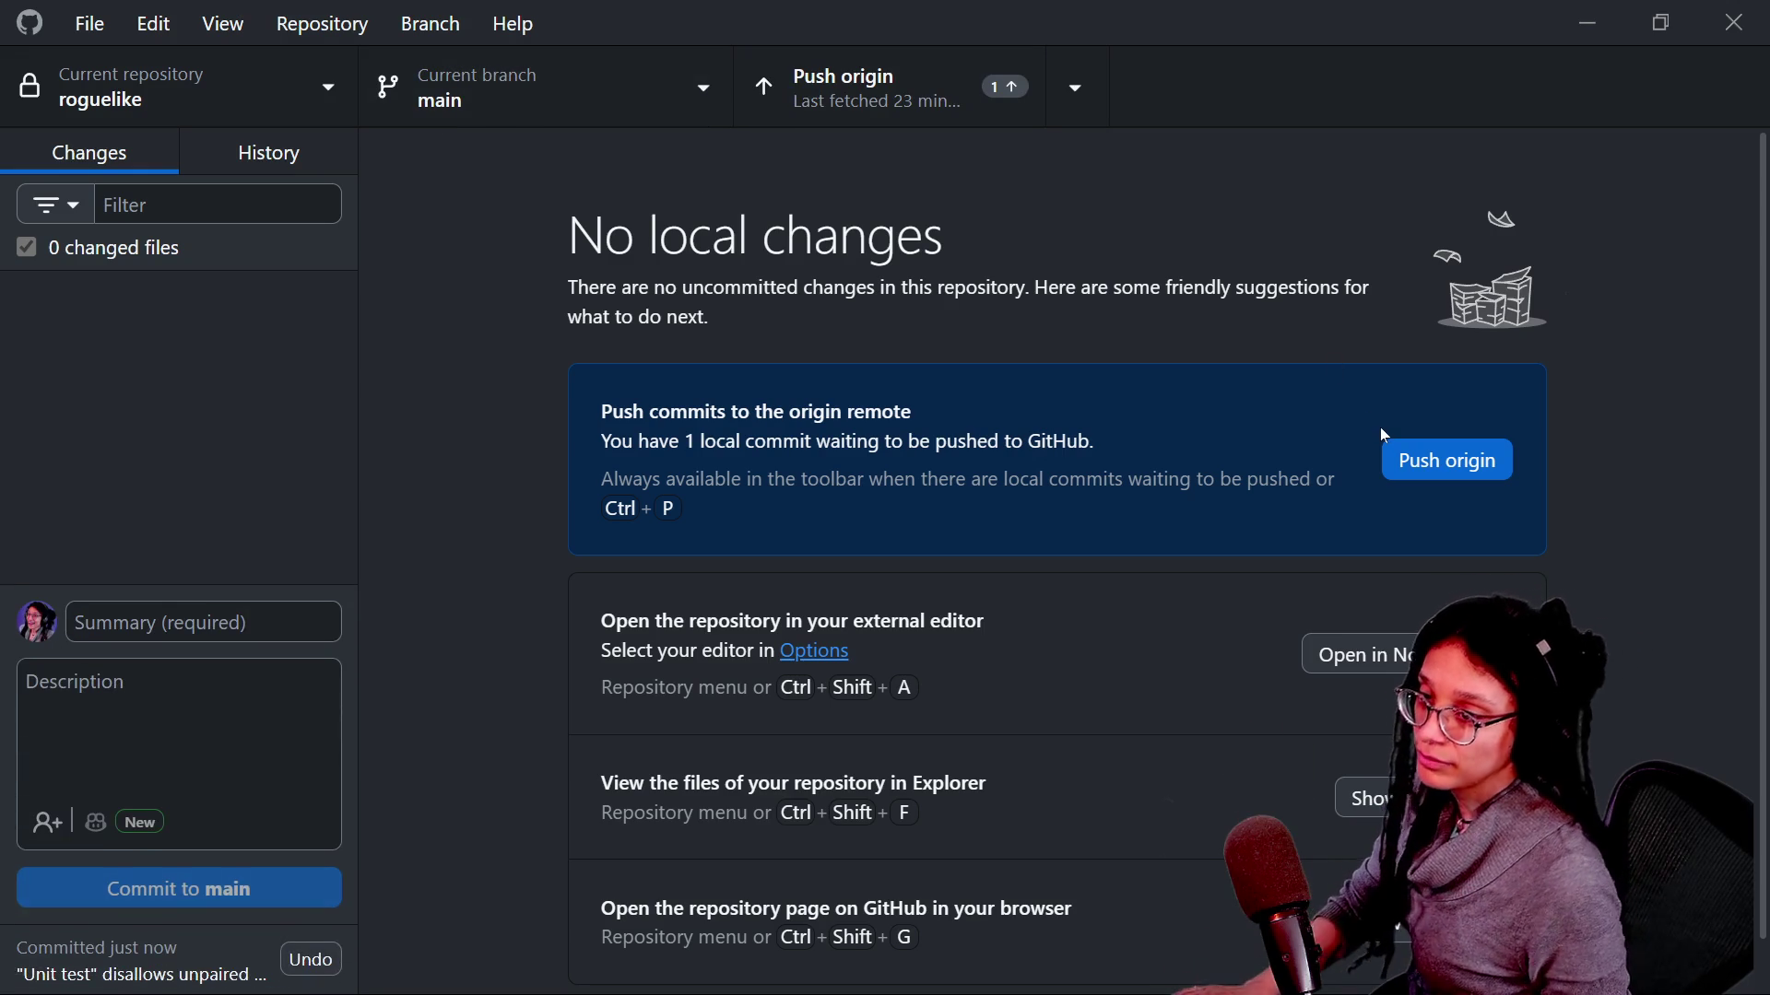
{"action": "left_click", "coordinate": [1417, 461]}
Switch to Chrome and load excalidraw.com in a new tab.
{"action": "key", "text": "alt+Tab"}
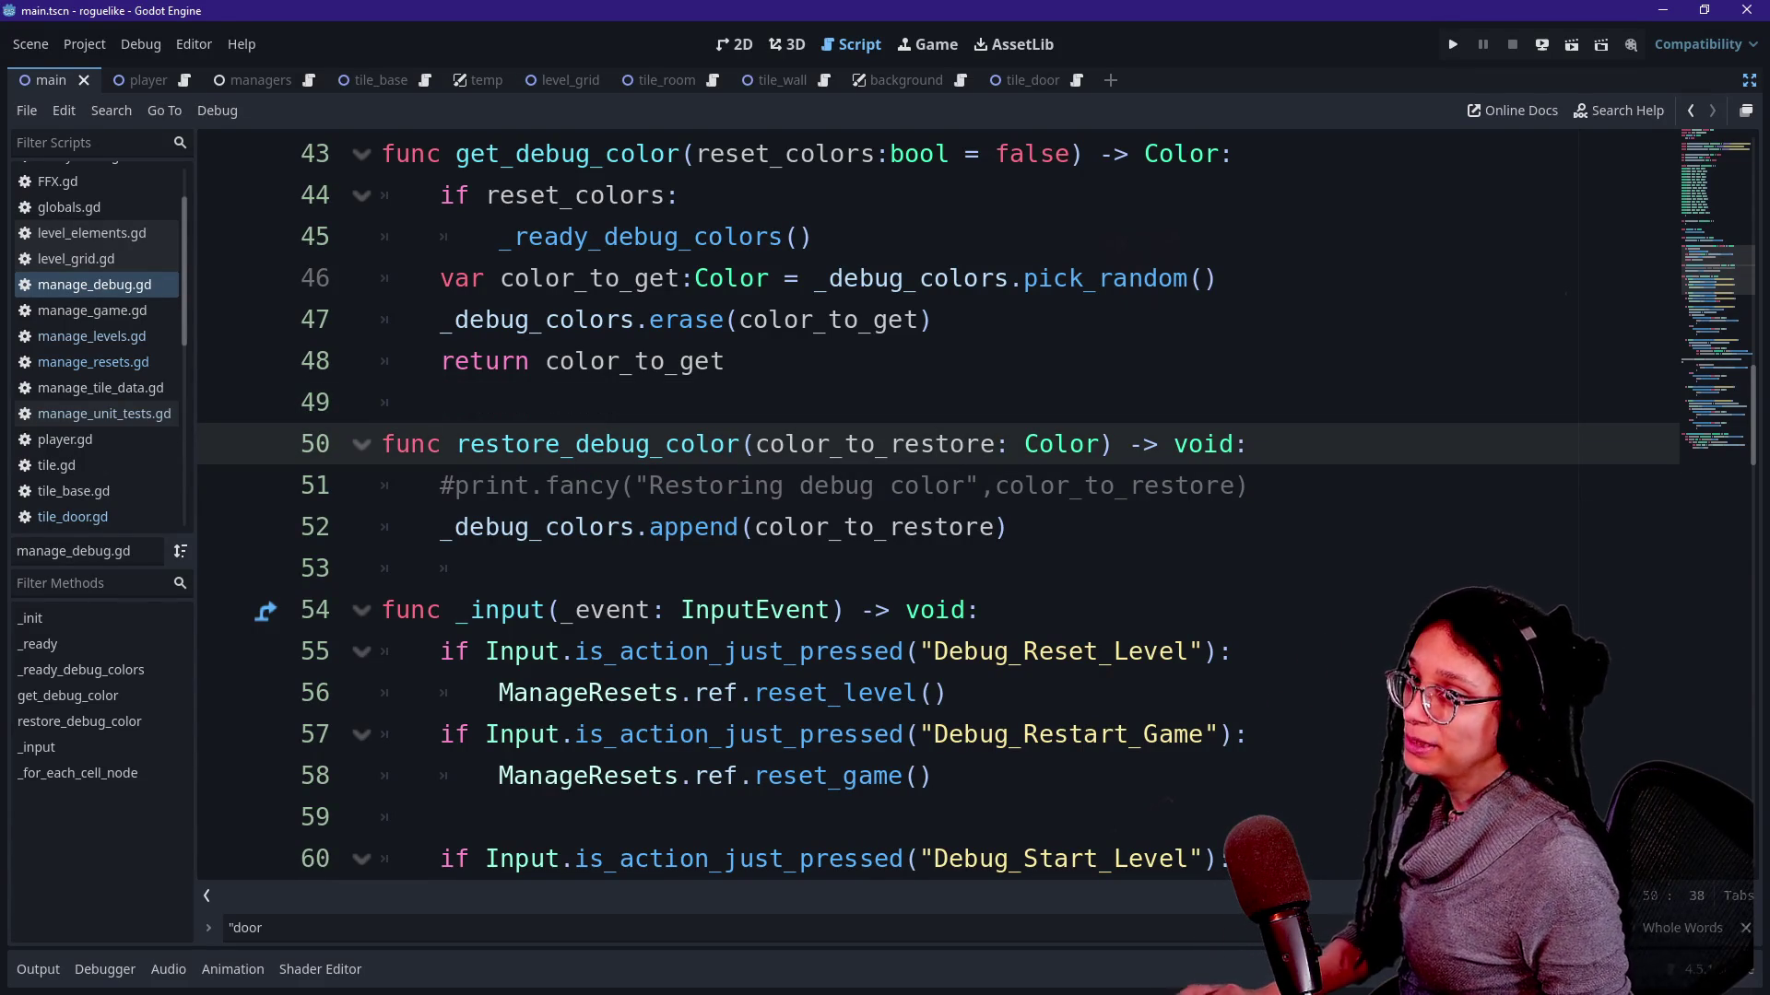
{"action": "key", "text": "alt+Tab"}
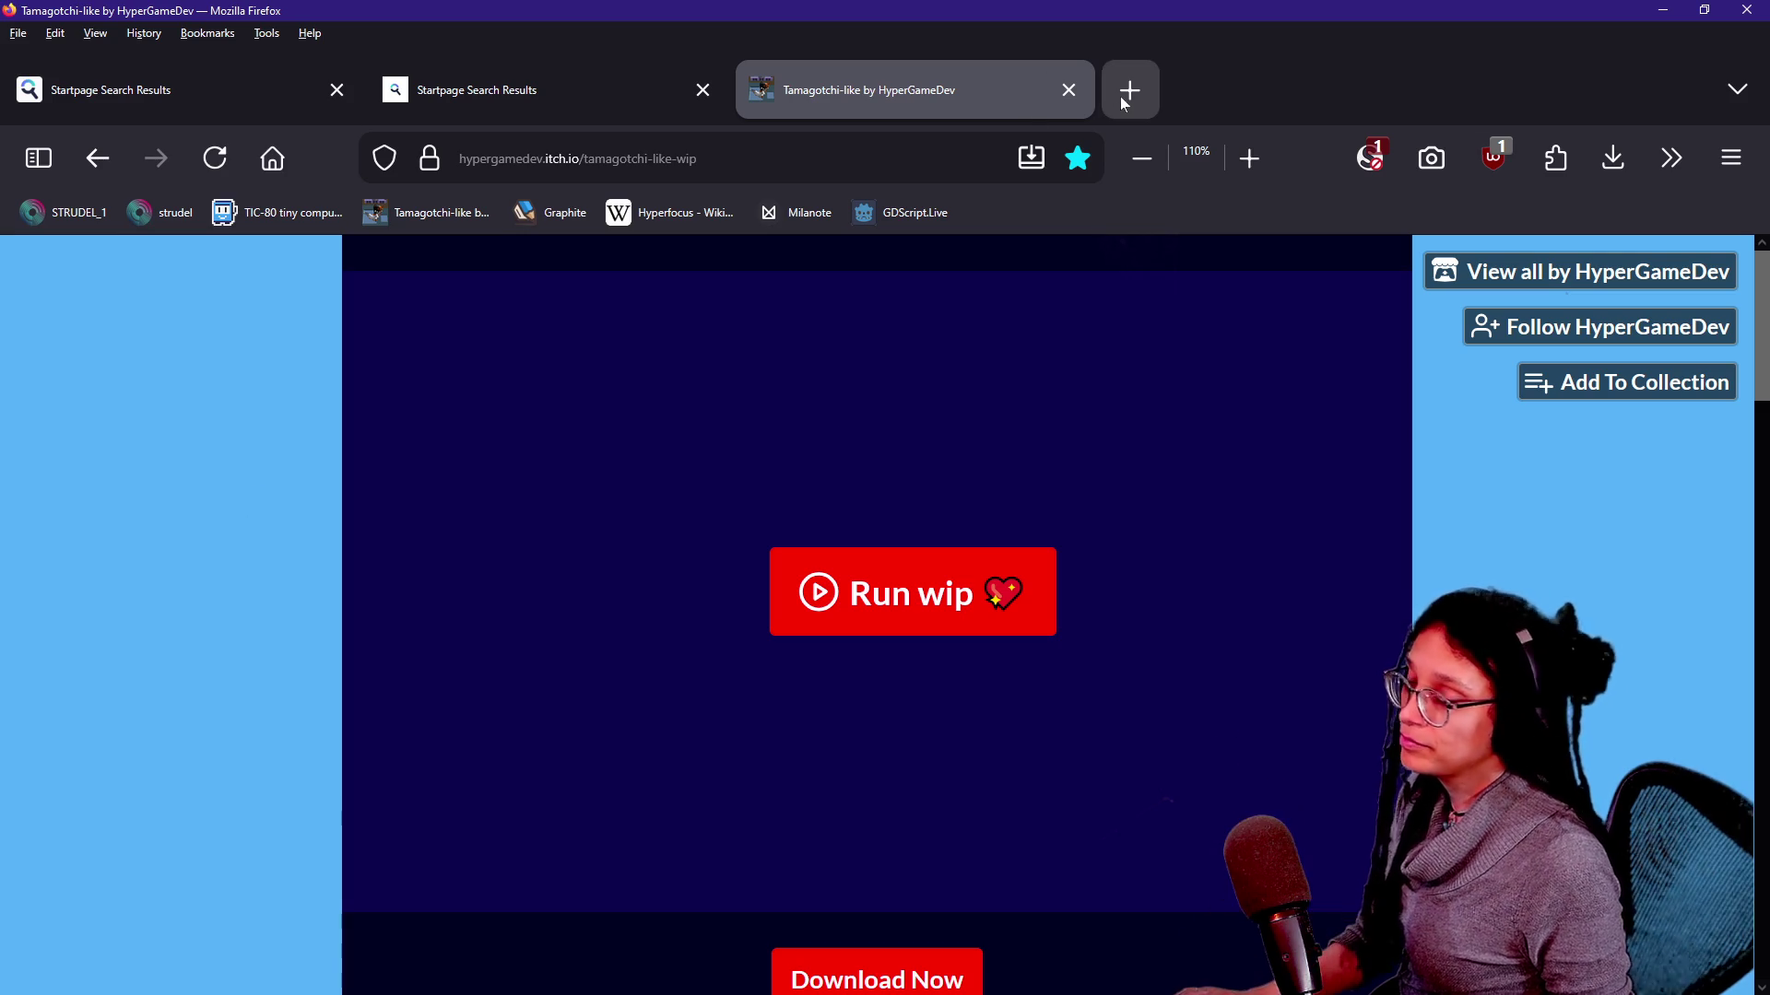
{"action": "key", "text": "alt+Tab"}
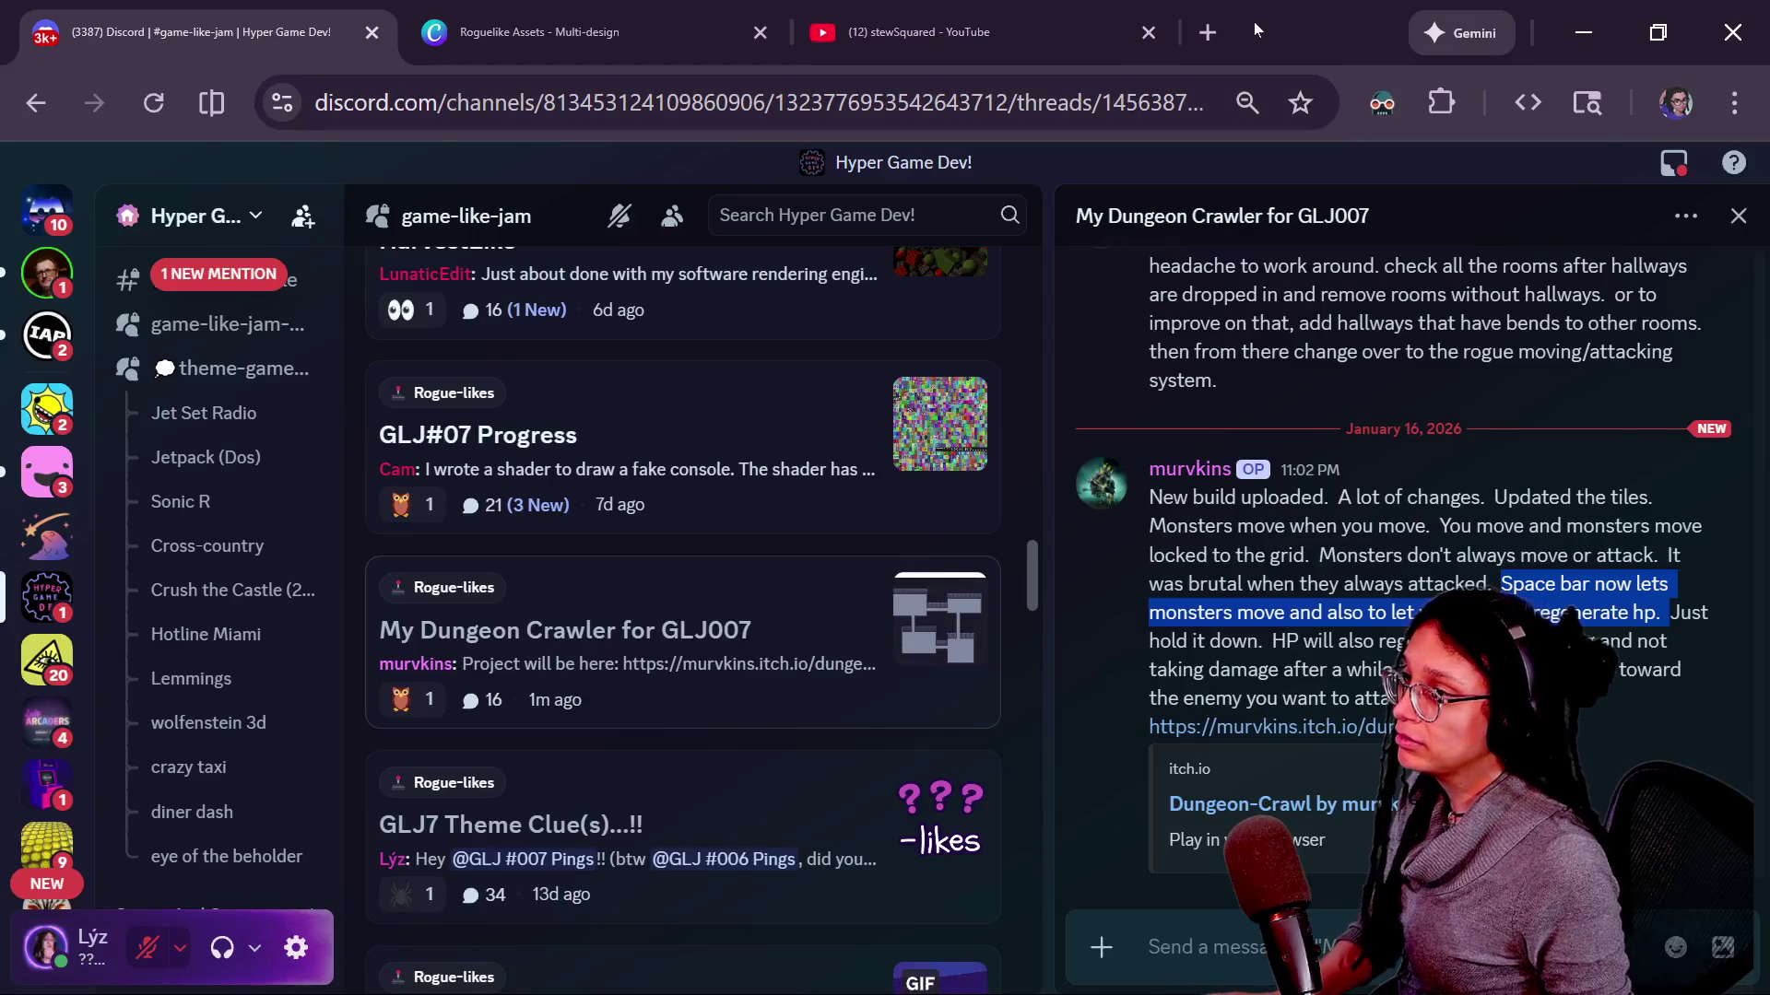
{"action": "left_click", "coordinate": [1229, 30]}
{"action": "type", "text": "excalidraw.com"}
{"action": "key", "text": "Return"}
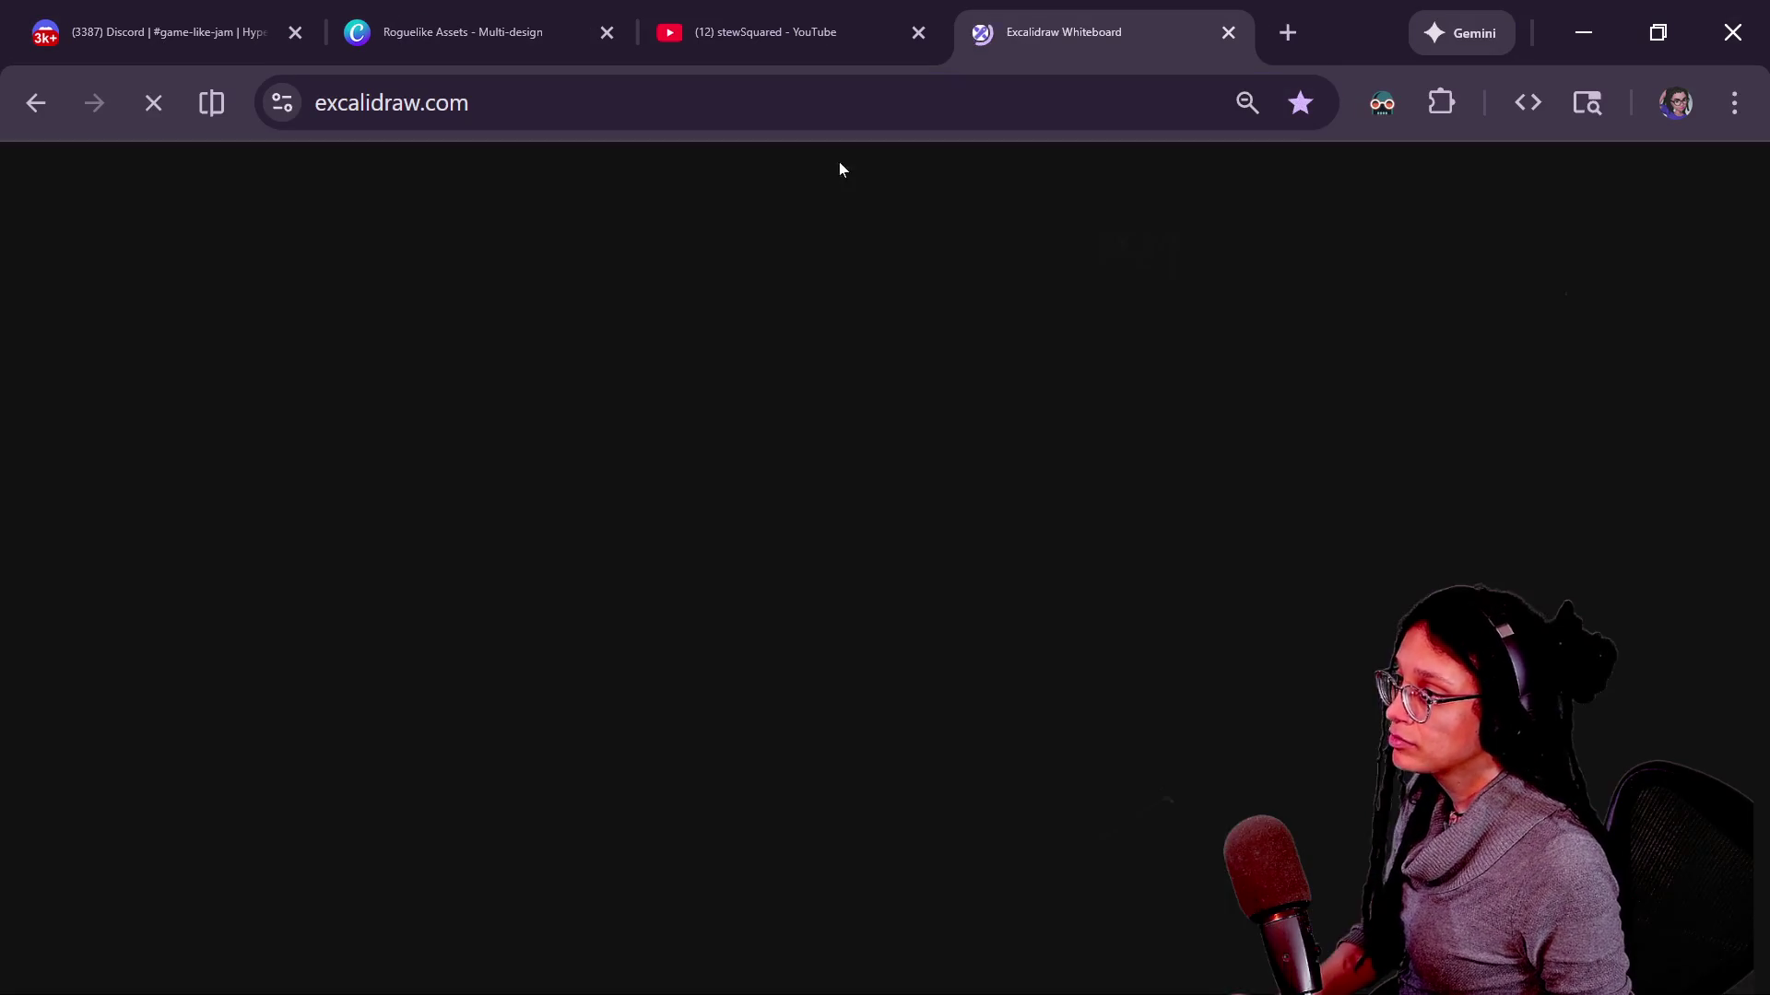
{"action": "scroll", "coordinate": [1158, 518], "scroll_direction": "down", "scroll_amount": 2}
{"action": "scroll", "coordinate": [1159, 519], "scroll_direction": "down", "scroll_amount": 5, "text": "ctrl"}
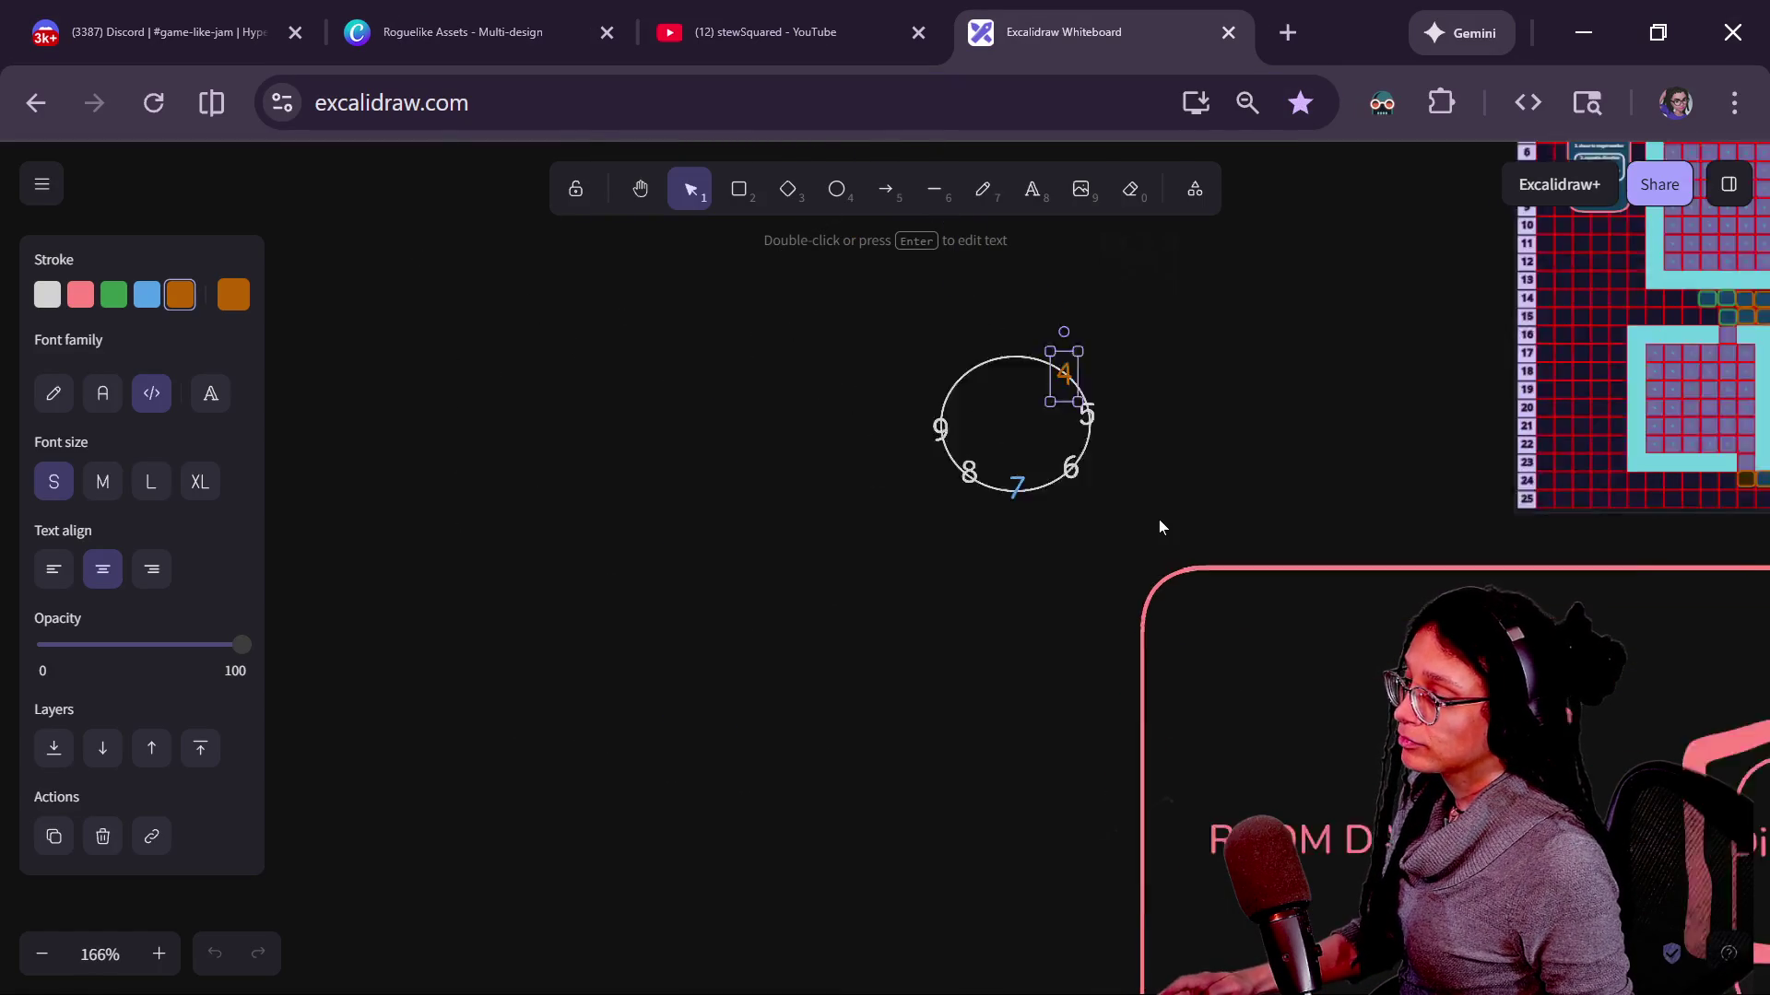
{"action": "scroll", "coordinate": [772, 651], "scroll_direction": "down", "scroll_amount": 3, "text": "ctrl"}
Move the 29 31 text away from the coordinate box, undoing a misplaced 28,14 move.
{"action": "left_click_drag", "start_coordinate": [772, 651], "coordinate": [364, 862]}
{"action": "scroll", "coordinate": [807, 614], "scroll_direction": "up", "scroll_amount": 5, "text": "ctrl"}
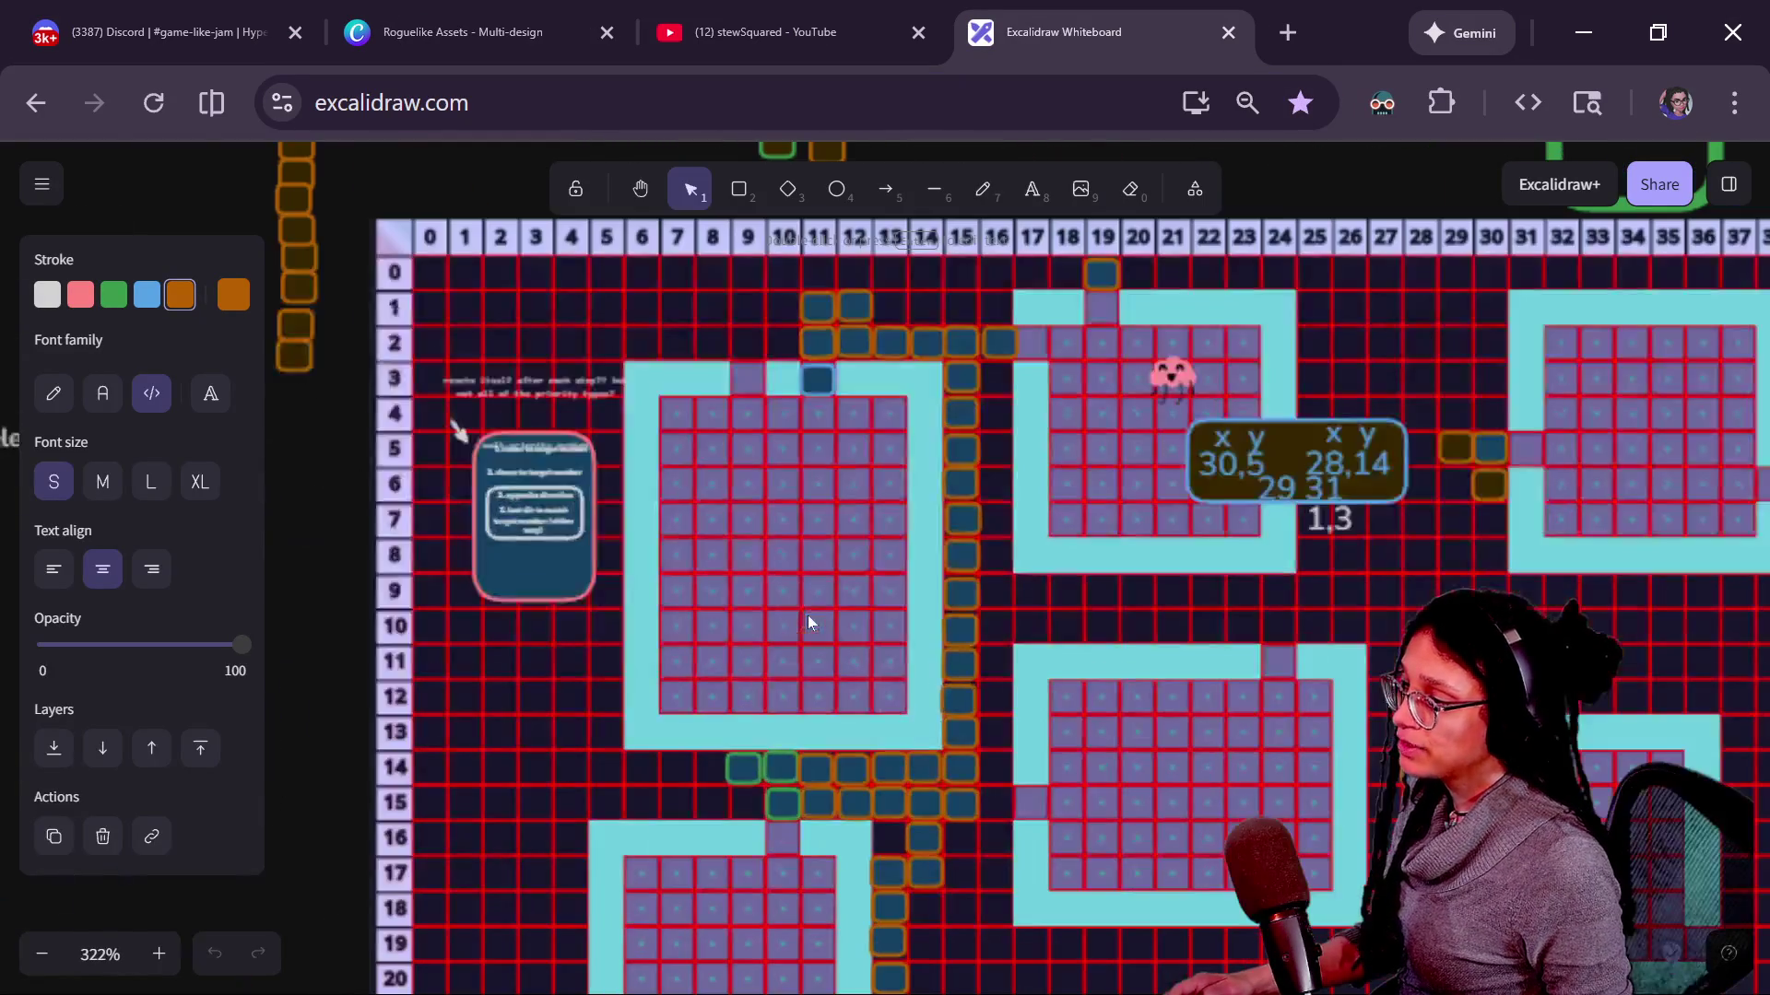
{"action": "scroll", "coordinate": [894, 622], "scroll_direction": "up", "scroll_amount": 2}
{"action": "scroll", "coordinate": [895, 623], "scroll_direction": "right", "scroll_amount": 2}
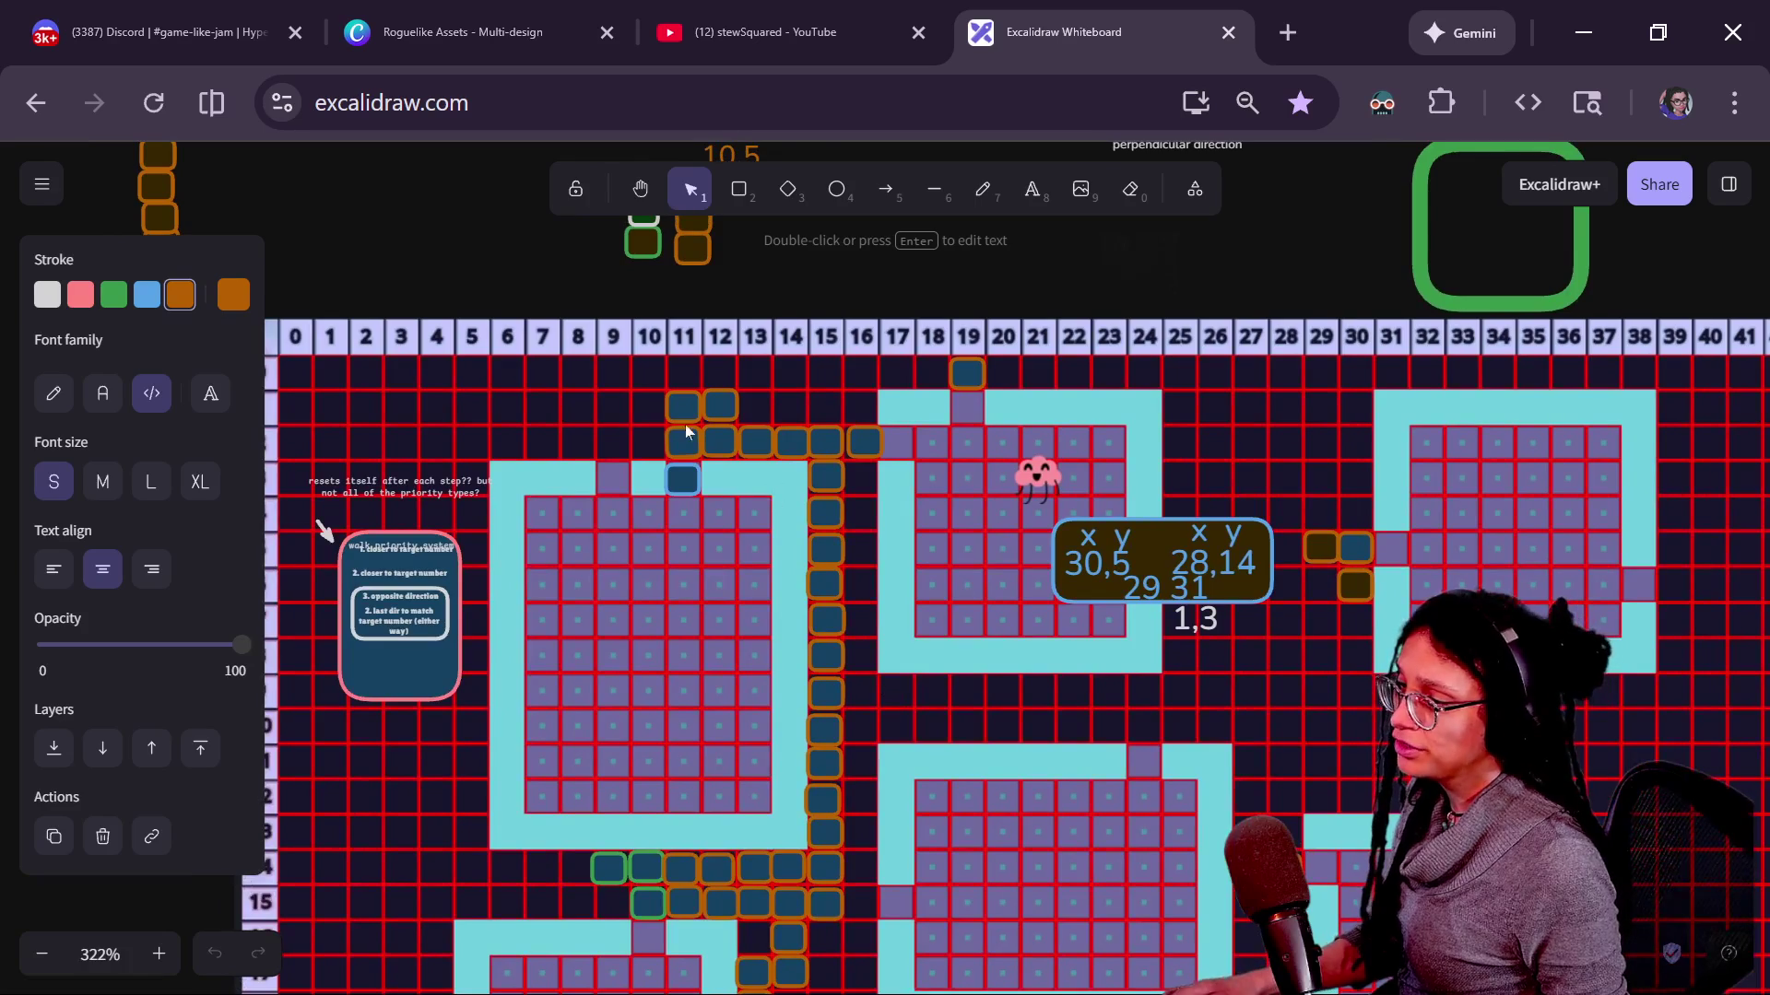
{"action": "scroll", "coordinate": [684, 425], "scroll_direction": "up", "scroll_amount": 2, "text": "ctrl"}
{"action": "scroll", "coordinate": [811, 625], "scroll_direction": "right", "scroll_amount": 3}
{"action": "scroll", "coordinate": [812, 626], "scroll_direction": "down", "scroll_amount": 1}
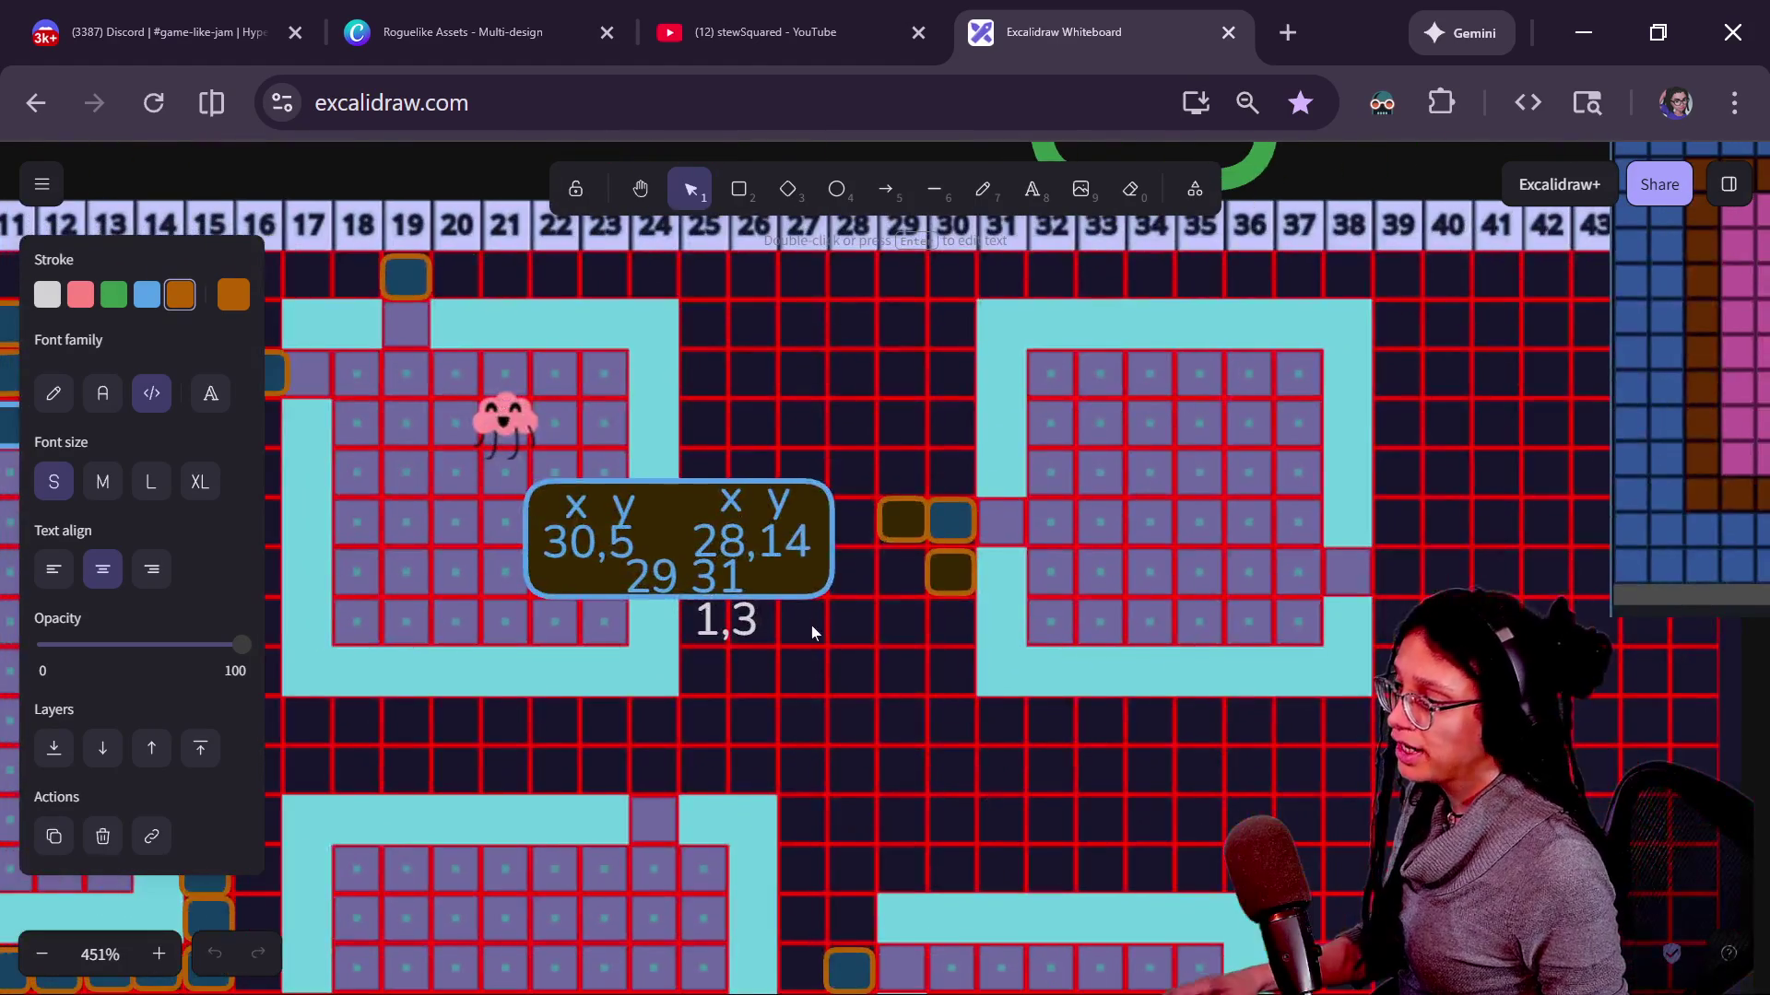
{"action": "scroll", "coordinate": [812, 625], "scroll_direction": "up", "scroll_amount": 2, "text": "ctrl"}
{"action": "mouse_move", "coordinate": [619, 555]}
{"action": "left_mouse_down"}
{"action": "mouse_move", "coordinate": [650, 593]}
{"action": "mouse_move", "coordinate": [658, 759]}
{"action": "mouse_move", "coordinate": [1473, 375]}
{"action": "mouse_move", "coordinate": [1657, 310]}
{"action": "left_mouse_up"}
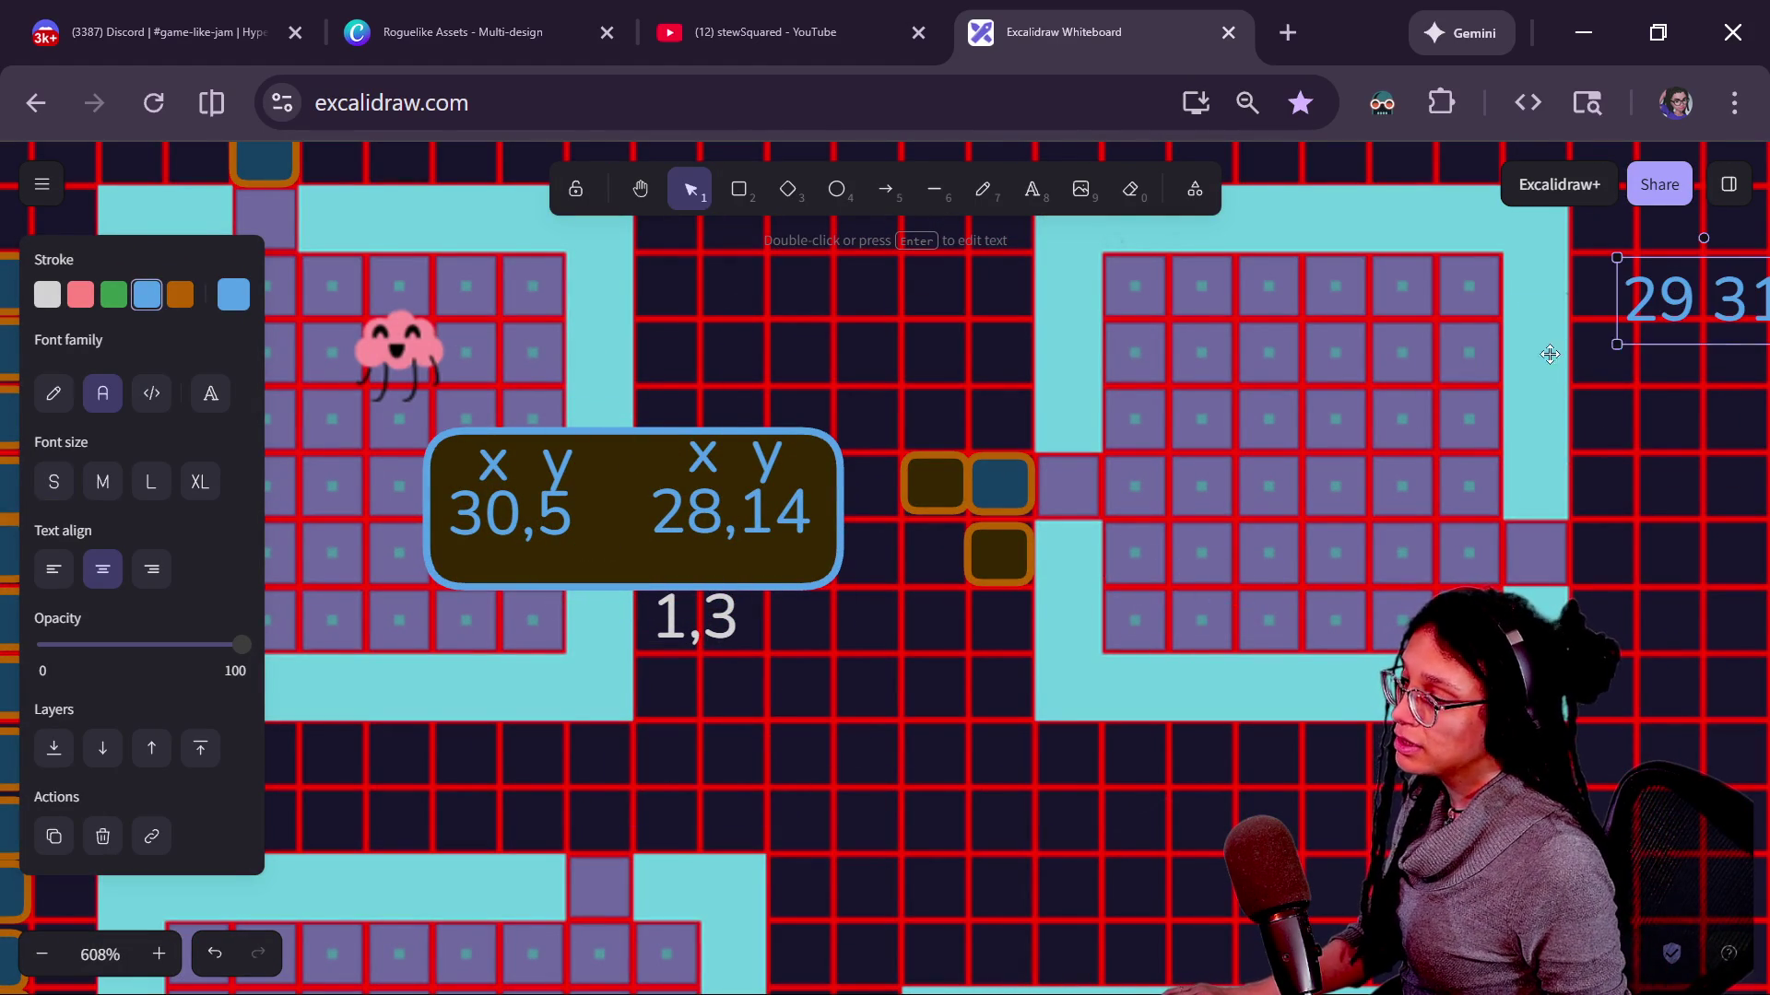
{"action": "left_click_drag", "start_coordinate": [659, 479], "coordinate": [557, 419]}
{"action": "key", "text": "ctrl+z"}
Lower the 30,5 and 28,14 texts beneath their x y labels.
{"action": "left_click", "coordinate": [698, 457]}
{"action": "left_click", "coordinate": [553, 506]}
{"action": "left_click", "coordinate": [648, 509]}
{"action": "left_click", "coordinate": [543, 467]}
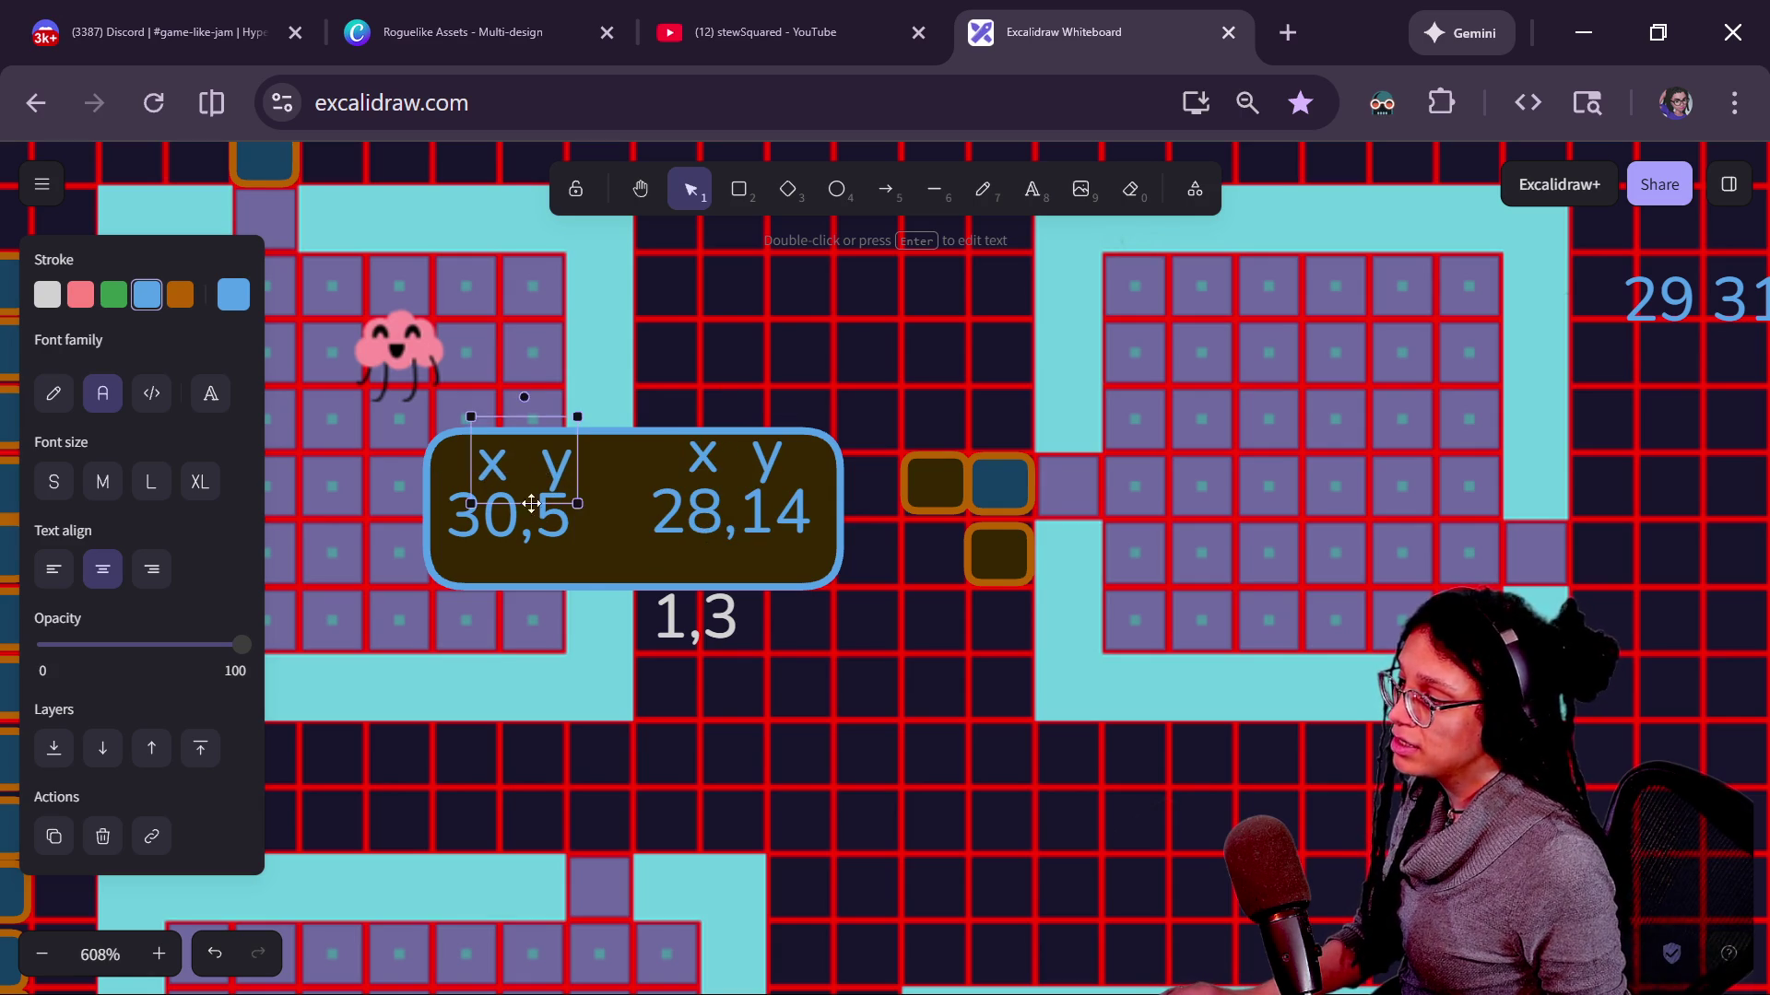
{"action": "left_click_drag", "start_coordinate": [546, 509], "coordinate": [566, 526]}
{"action": "left_click", "coordinate": [691, 525]}
{"action": "left_click_drag", "start_coordinate": [691, 527], "coordinate": [697, 558]}
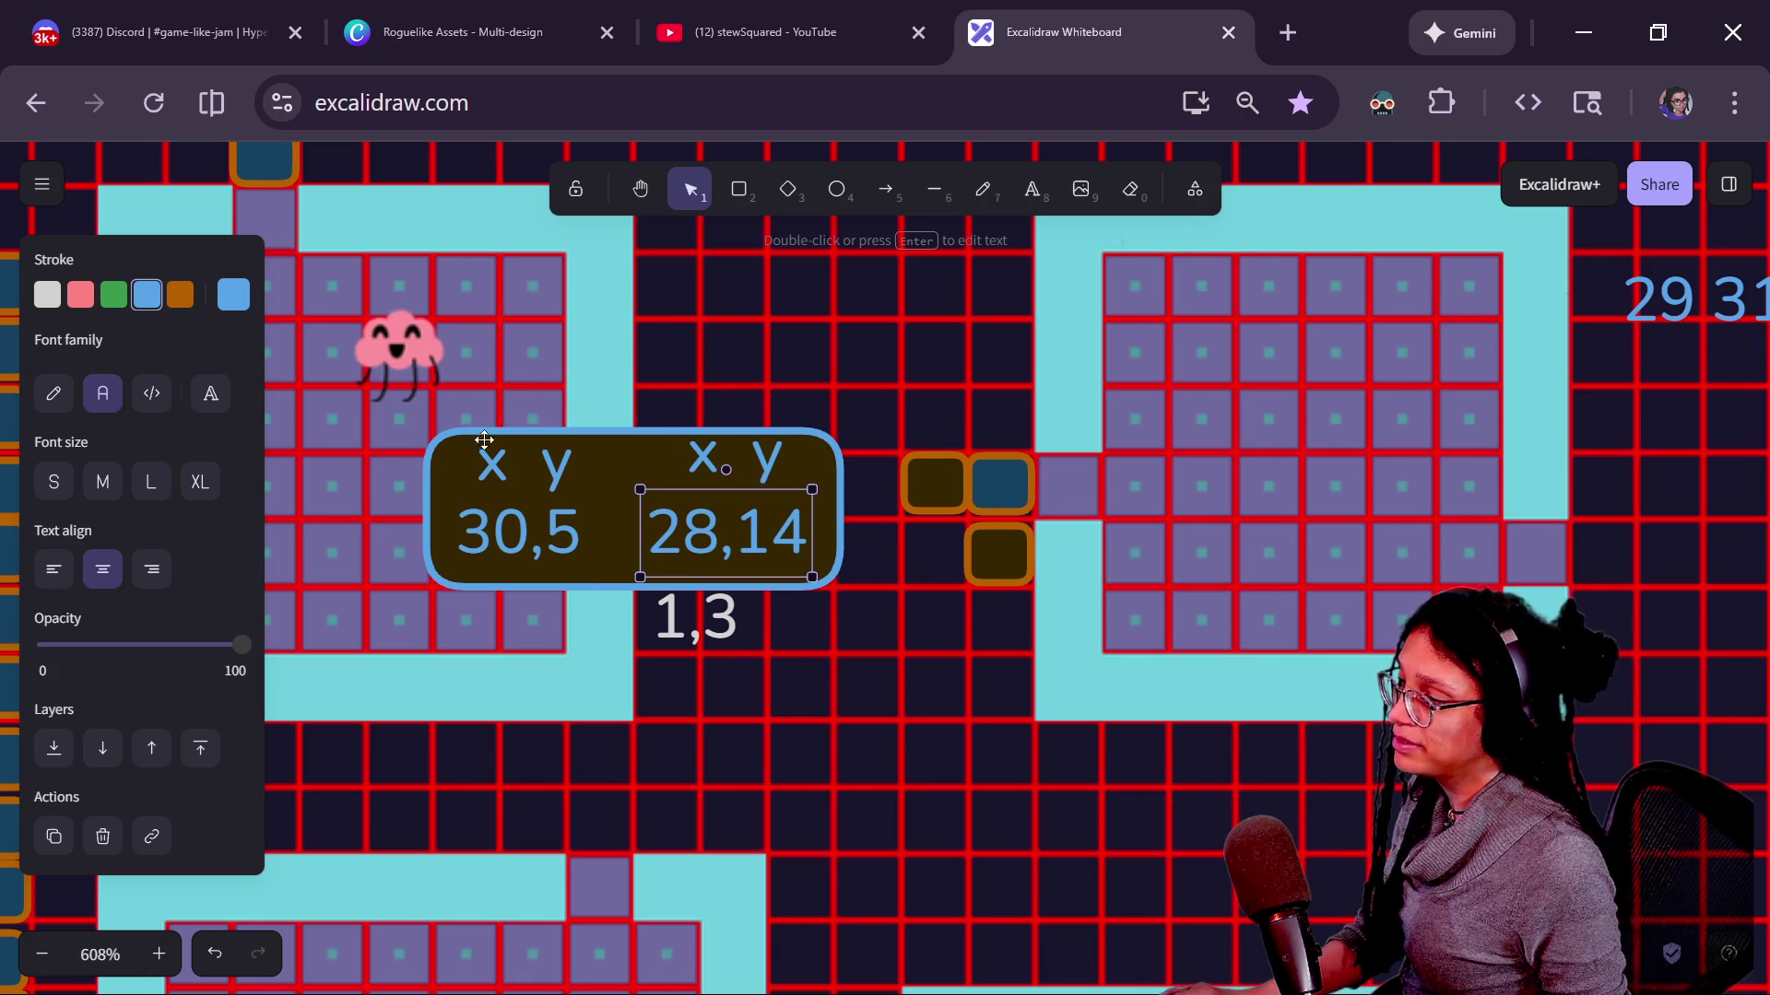
Move the blue door square to the right beside the room.
{"action": "mouse_move", "coordinate": [1021, 477]}
{"action": "left_mouse_down"}
{"action": "mouse_move", "coordinate": [1012, 503]}
{"action": "mouse_move", "coordinate": [1023, 493]}
{"action": "left_mouse_up"}
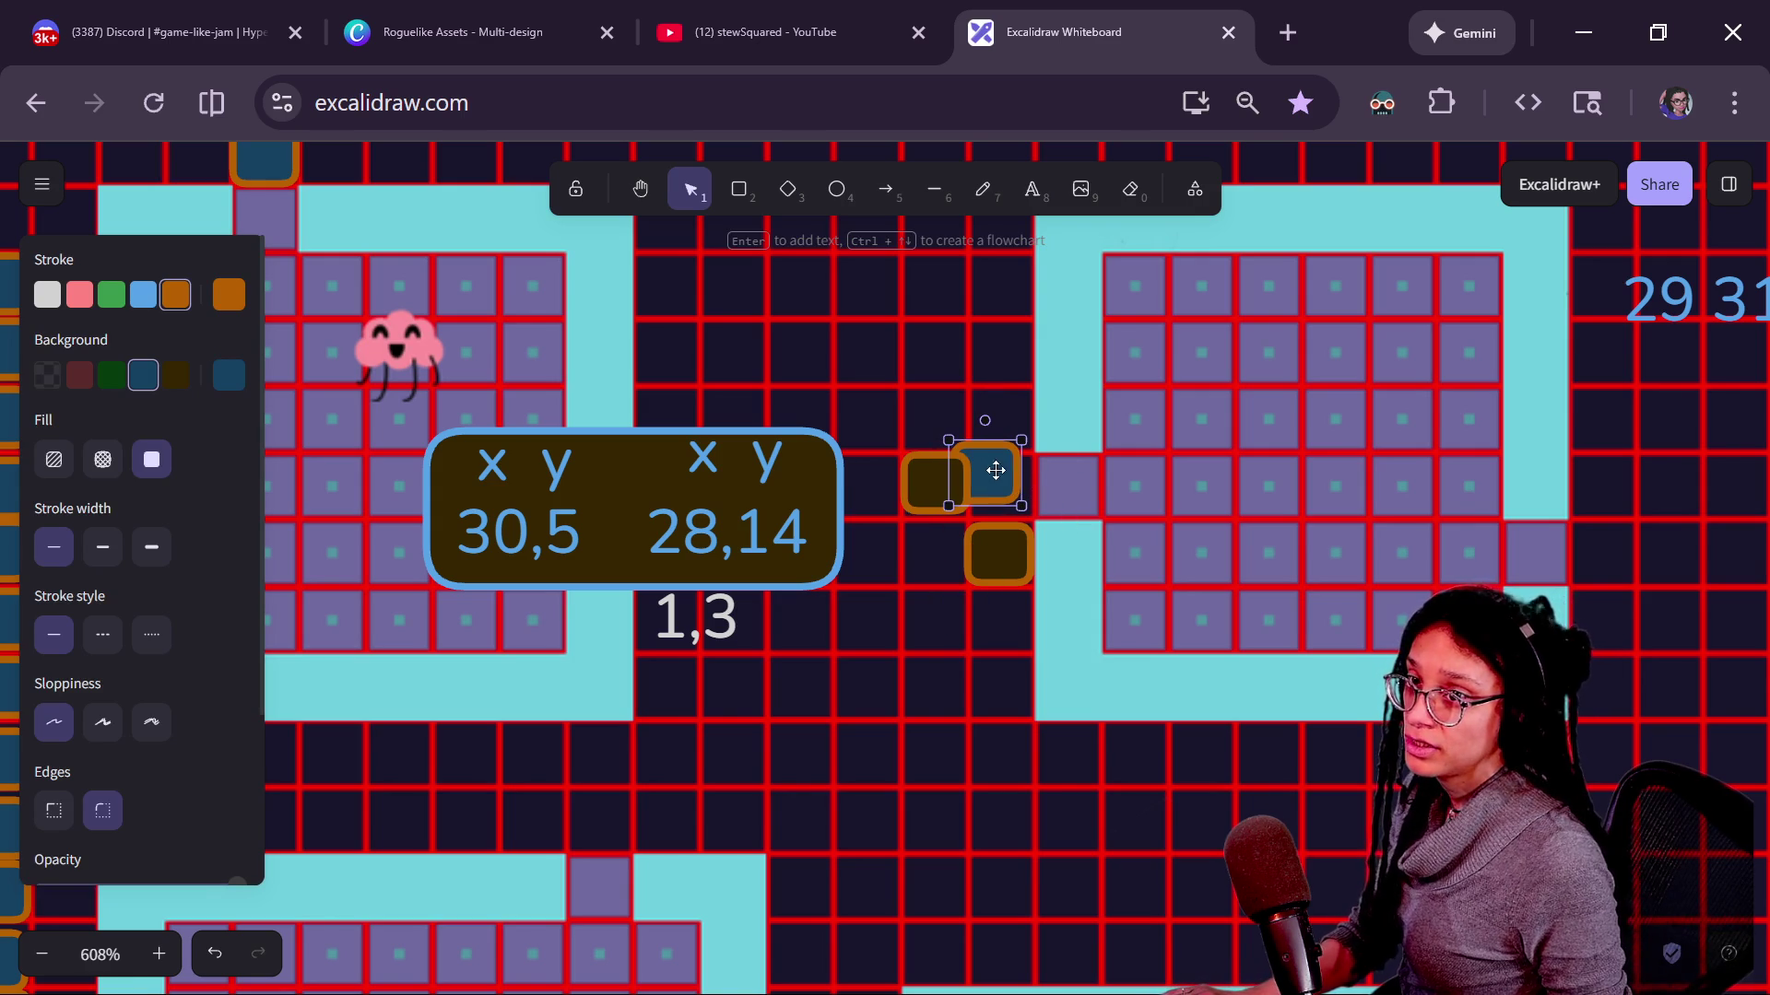
{"action": "mouse_move", "coordinate": [968, 466]}
{"action": "left_mouse_down"}
{"action": "mouse_move", "coordinate": [1059, 470]}
{"action": "mouse_move", "coordinate": [987, 479]}
{"action": "mouse_move", "coordinate": [1044, 466]}
{"action": "mouse_move", "coordinate": [1008, 479]}
{"action": "mouse_move", "coordinate": [1045, 488]}
{"action": "mouse_move", "coordinate": [1021, 498]}
{"action": "left_mouse_up"}
Delete the brown door squares and place a duplicate blue door at the right room's edge.
{"action": "left_click", "coordinate": [935, 481]}
{"action": "key", "text": "Delete"}
{"action": "left_click", "coordinate": [999, 555]}
{"action": "key", "text": "Delete"}
{"action": "left_click", "coordinate": [1004, 485]}
{"action": "key", "text": "ctrl+d"}
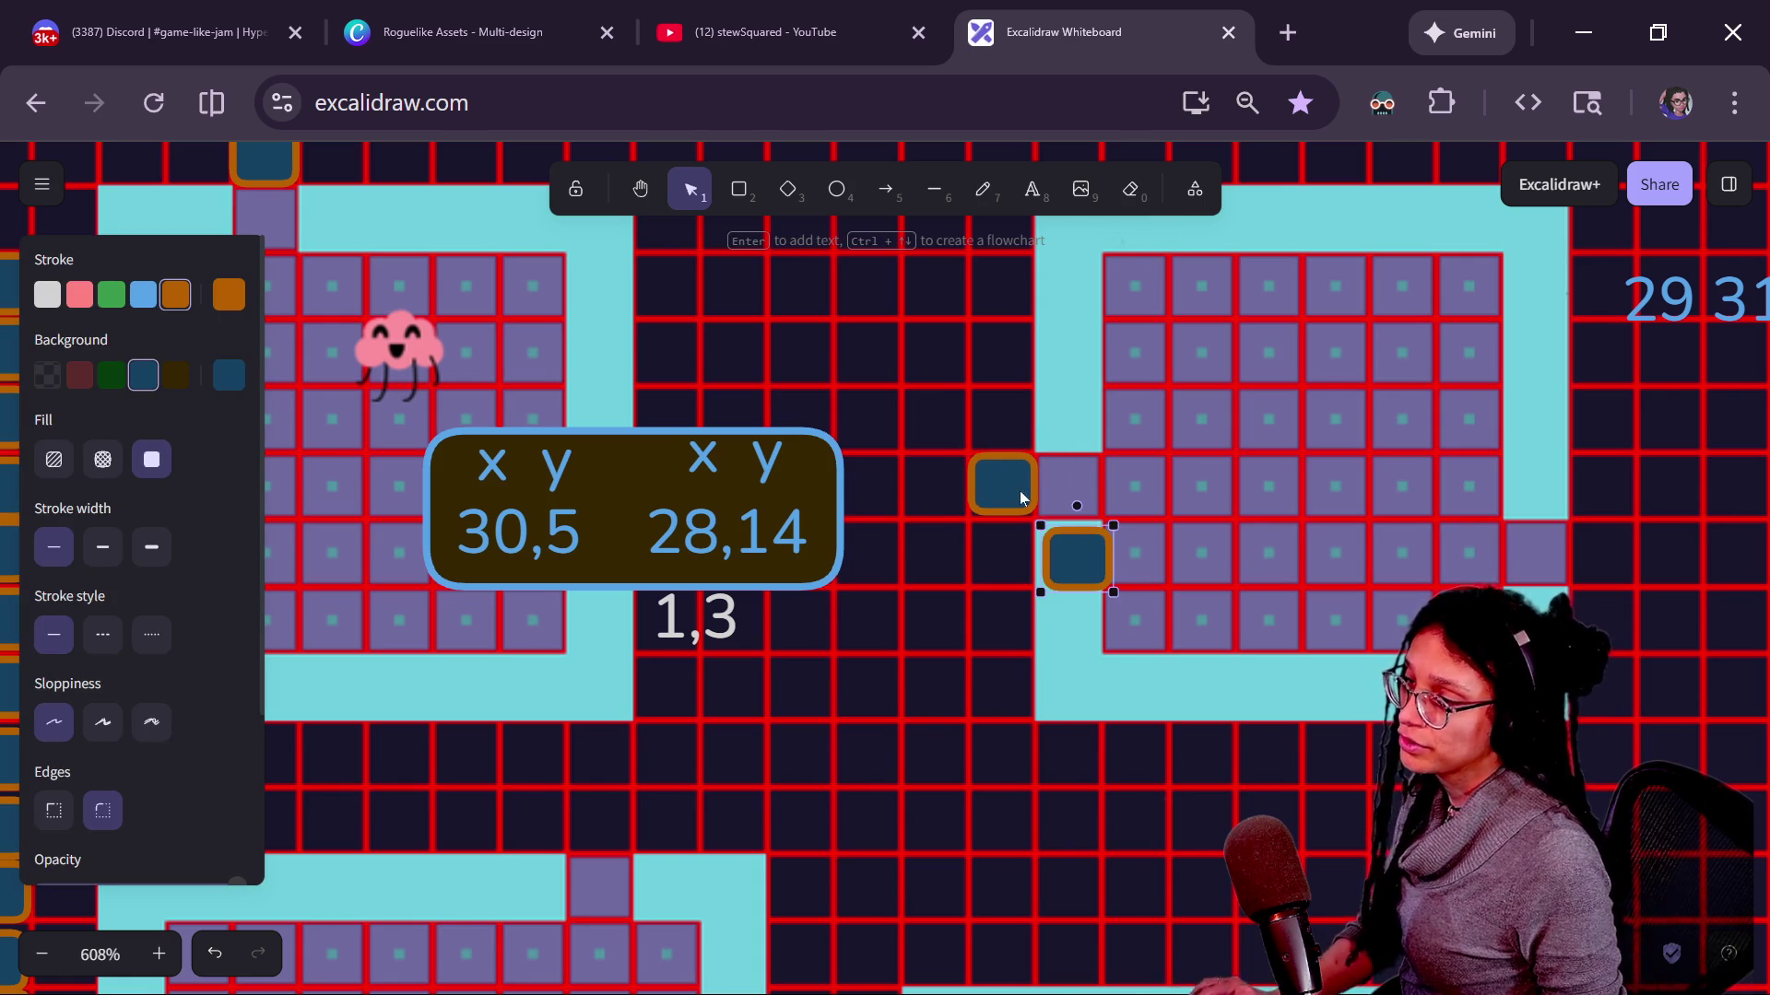
{"action": "left_click_drag", "start_coordinate": [1104, 555], "coordinate": [1631, 547]}
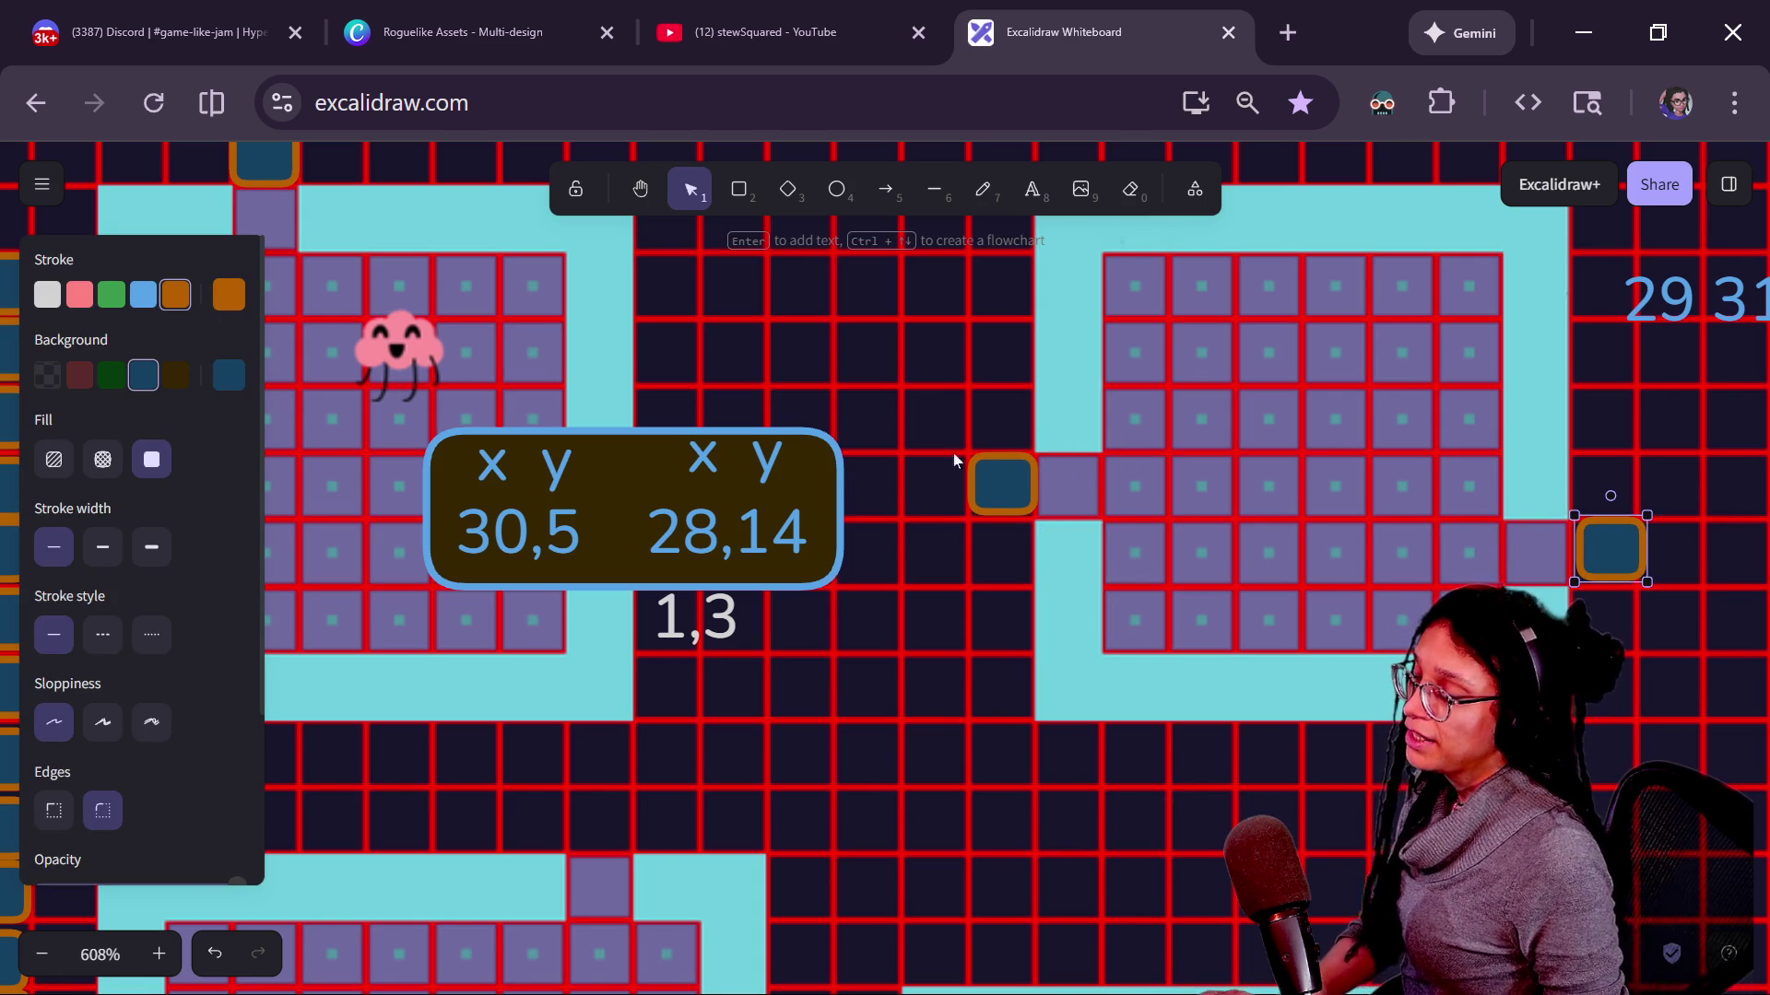
{"action": "scroll", "coordinate": [1047, 651], "scroll_direction": "down", "scroll_amount": 5}
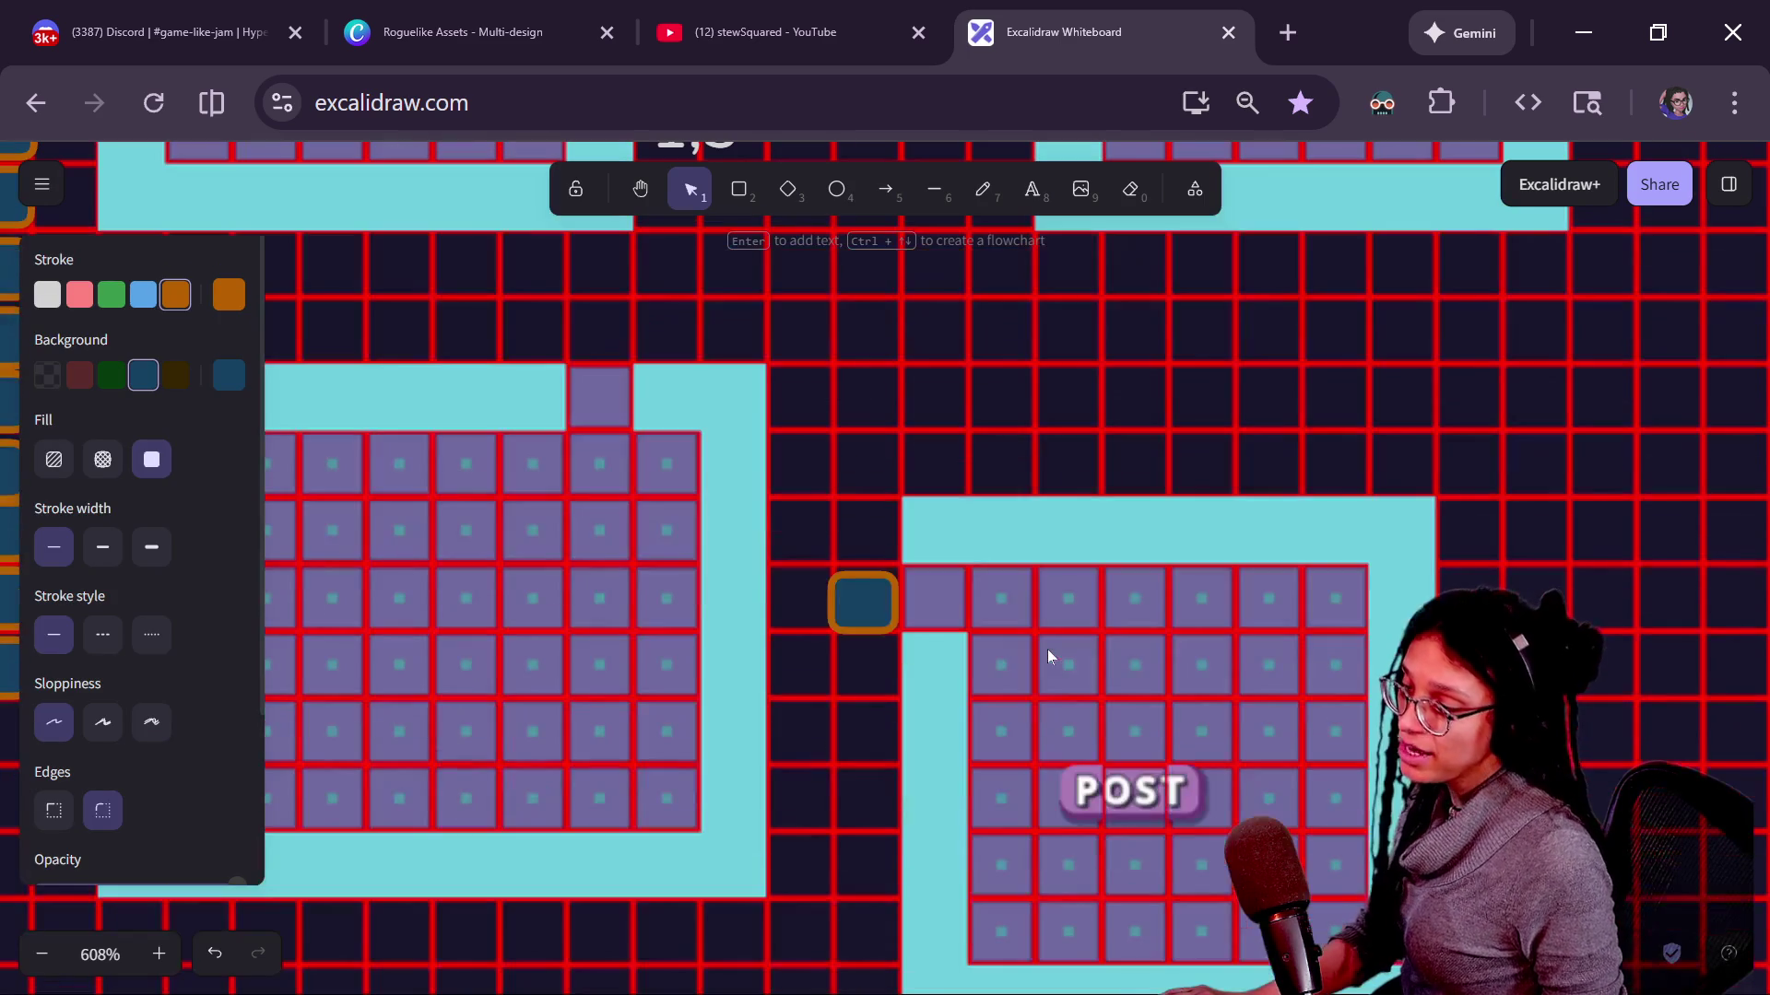
Nudge the orange door tiles and the x y label slightly into place.
{"action": "left_click_drag", "start_coordinate": [859, 605], "coordinate": [864, 609]}
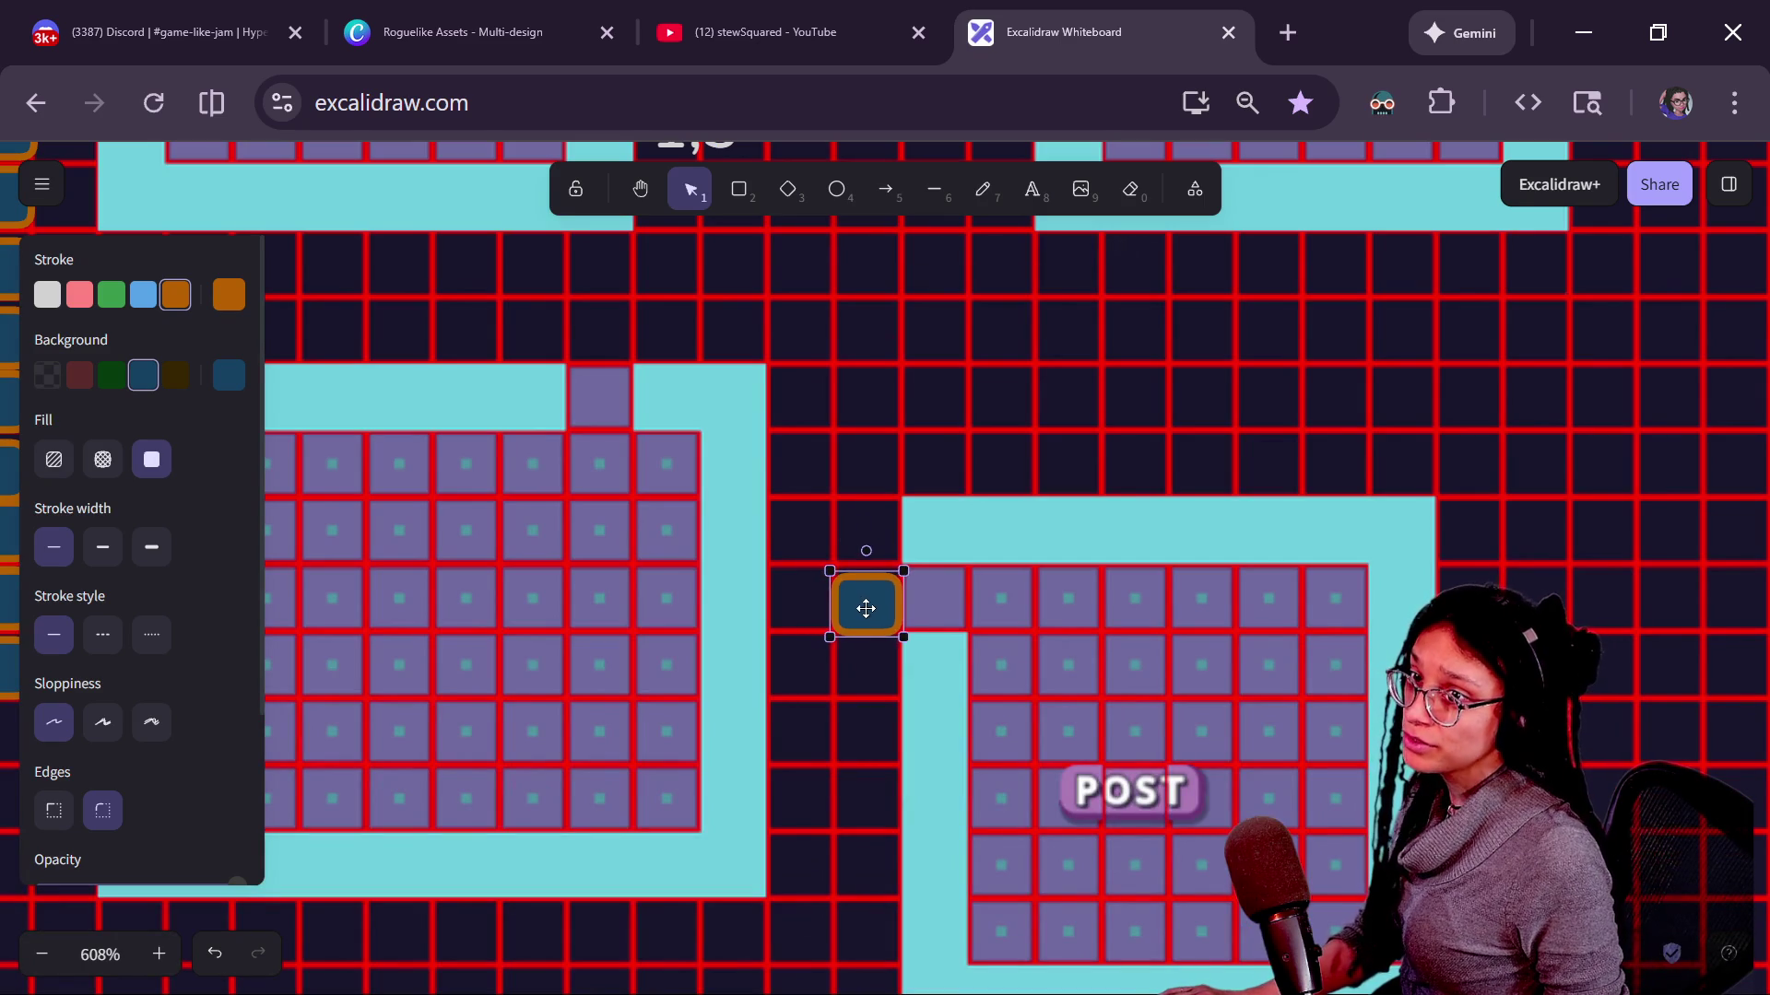
{"action": "scroll", "coordinate": [953, 460], "scroll_direction": "up", "scroll_amount": 3}
{"action": "scroll", "coordinate": [909, 751], "scroll_direction": "up", "scroll_amount": 1}
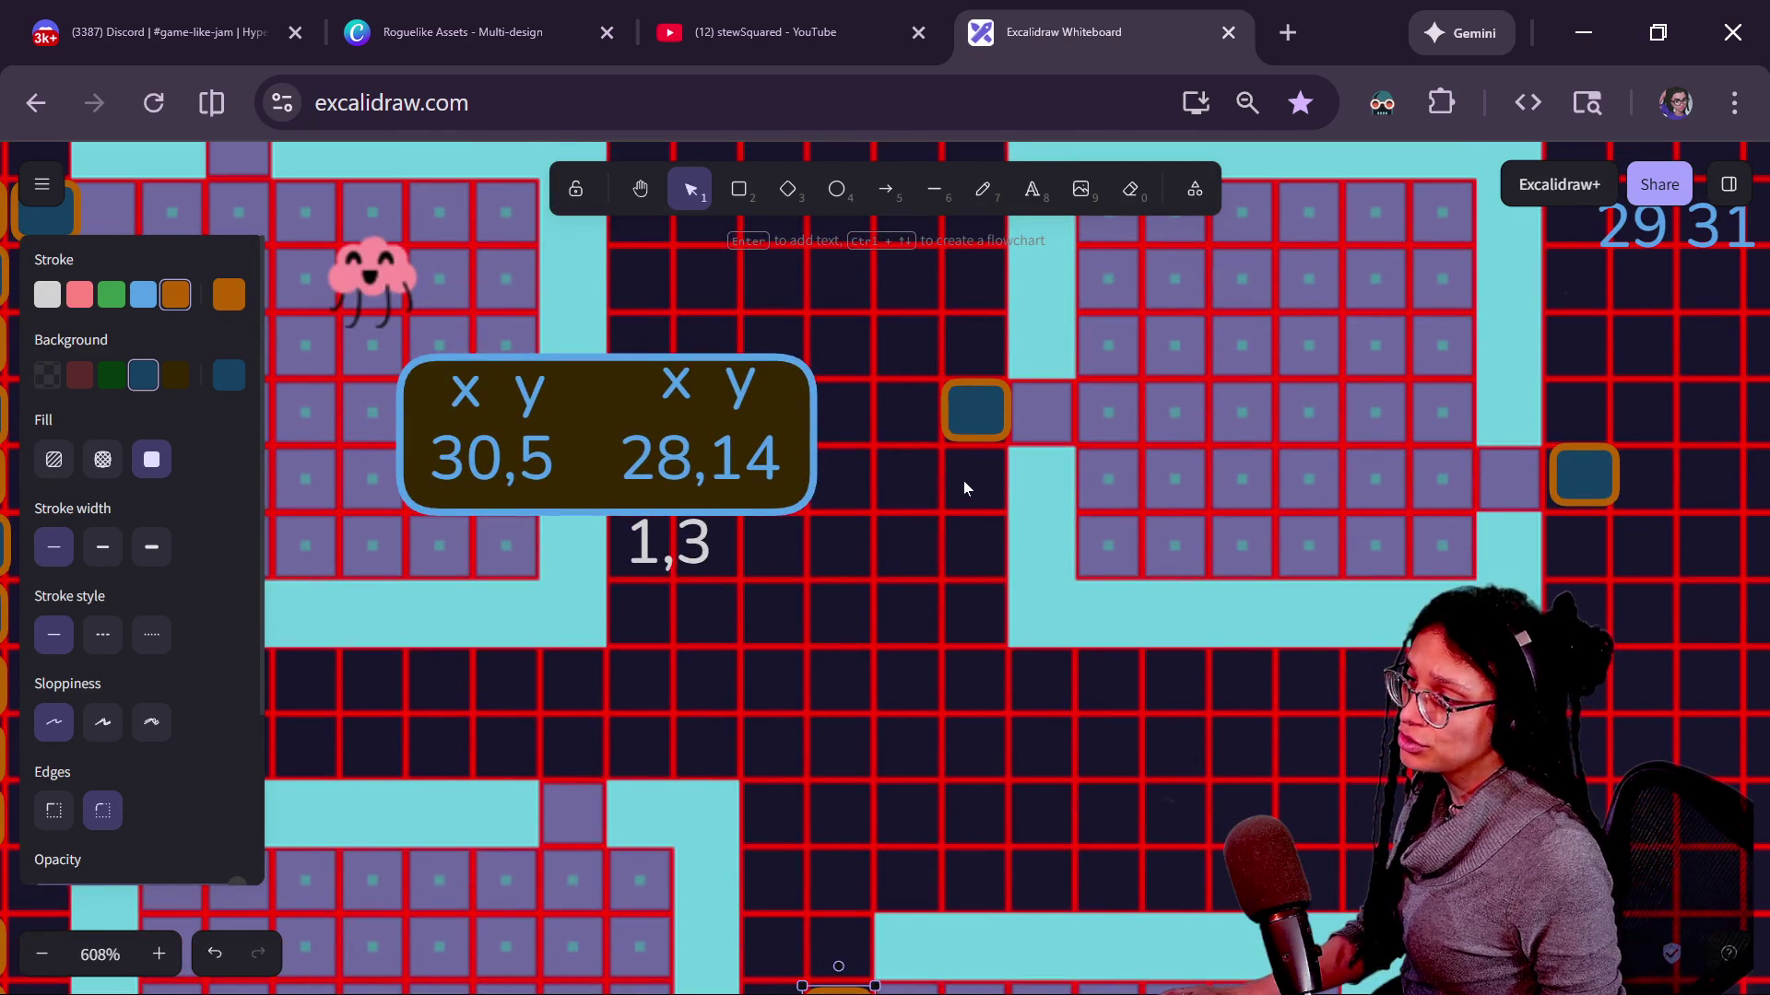
{"action": "left_click", "coordinate": [963, 480]}
{"action": "left_click_drag", "start_coordinate": [968, 419], "coordinate": [967, 420]}
{"action": "scroll", "coordinate": [881, 529], "scroll_direction": "left", "scroll_amount": 3}
{"action": "scroll", "coordinate": [830, 533], "scroll_direction": "up", "scroll_amount": 1}
{"action": "left_click_drag", "start_coordinate": [706, 469], "coordinate": [693, 465]}
{"action": "left_click", "coordinate": [792, 529]}
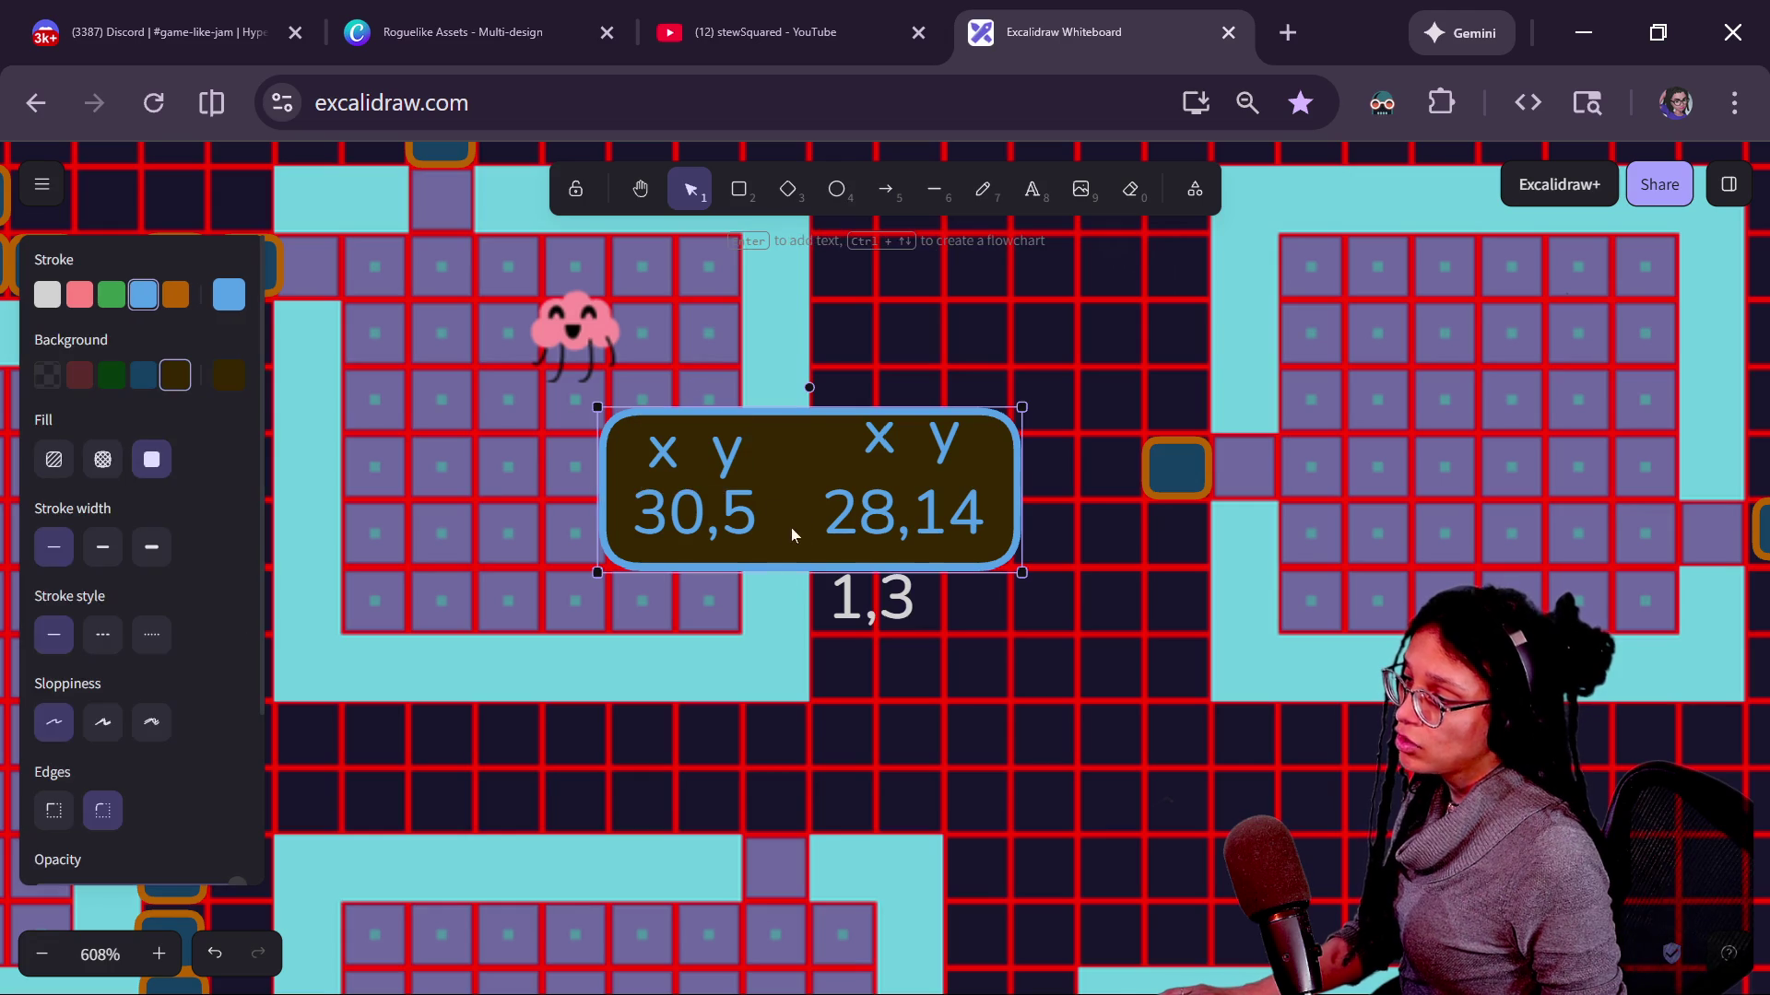
Stretch the coordinate box taller and reposition the left x y label.
{"action": "left_click_drag", "start_coordinate": [796, 576], "coordinate": [795, 843]}
{"action": "left_click_drag", "start_coordinate": [703, 506], "coordinate": [705, 588]}
{"action": "key", "text": "ctrl+z"}
{"action": "left_click", "coordinate": [702, 514]}
{"action": "left_click", "coordinate": [709, 461]}
{"action": "mouse_move", "coordinate": [710, 461]}
{"action": "left_mouse_down"}
{"action": "mouse_move", "coordinate": [714, 535]}
{"action": "mouse_move", "coordinate": [691, 458]}
{"action": "left_mouse_up"}
Duplicate the x y label into a 'start' label and move 1,3, 28,14 and the right label down.
{"action": "key", "text": "ctrl+d"}
{"action": "double_click", "coordinate": [692, 458]}
{"action": "type", "text": "start"}
{"action": "left_click", "coordinate": [747, 547]}
{"action": "left_click_drag", "start_coordinate": [702, 457], "coordinate": [716, 479]}
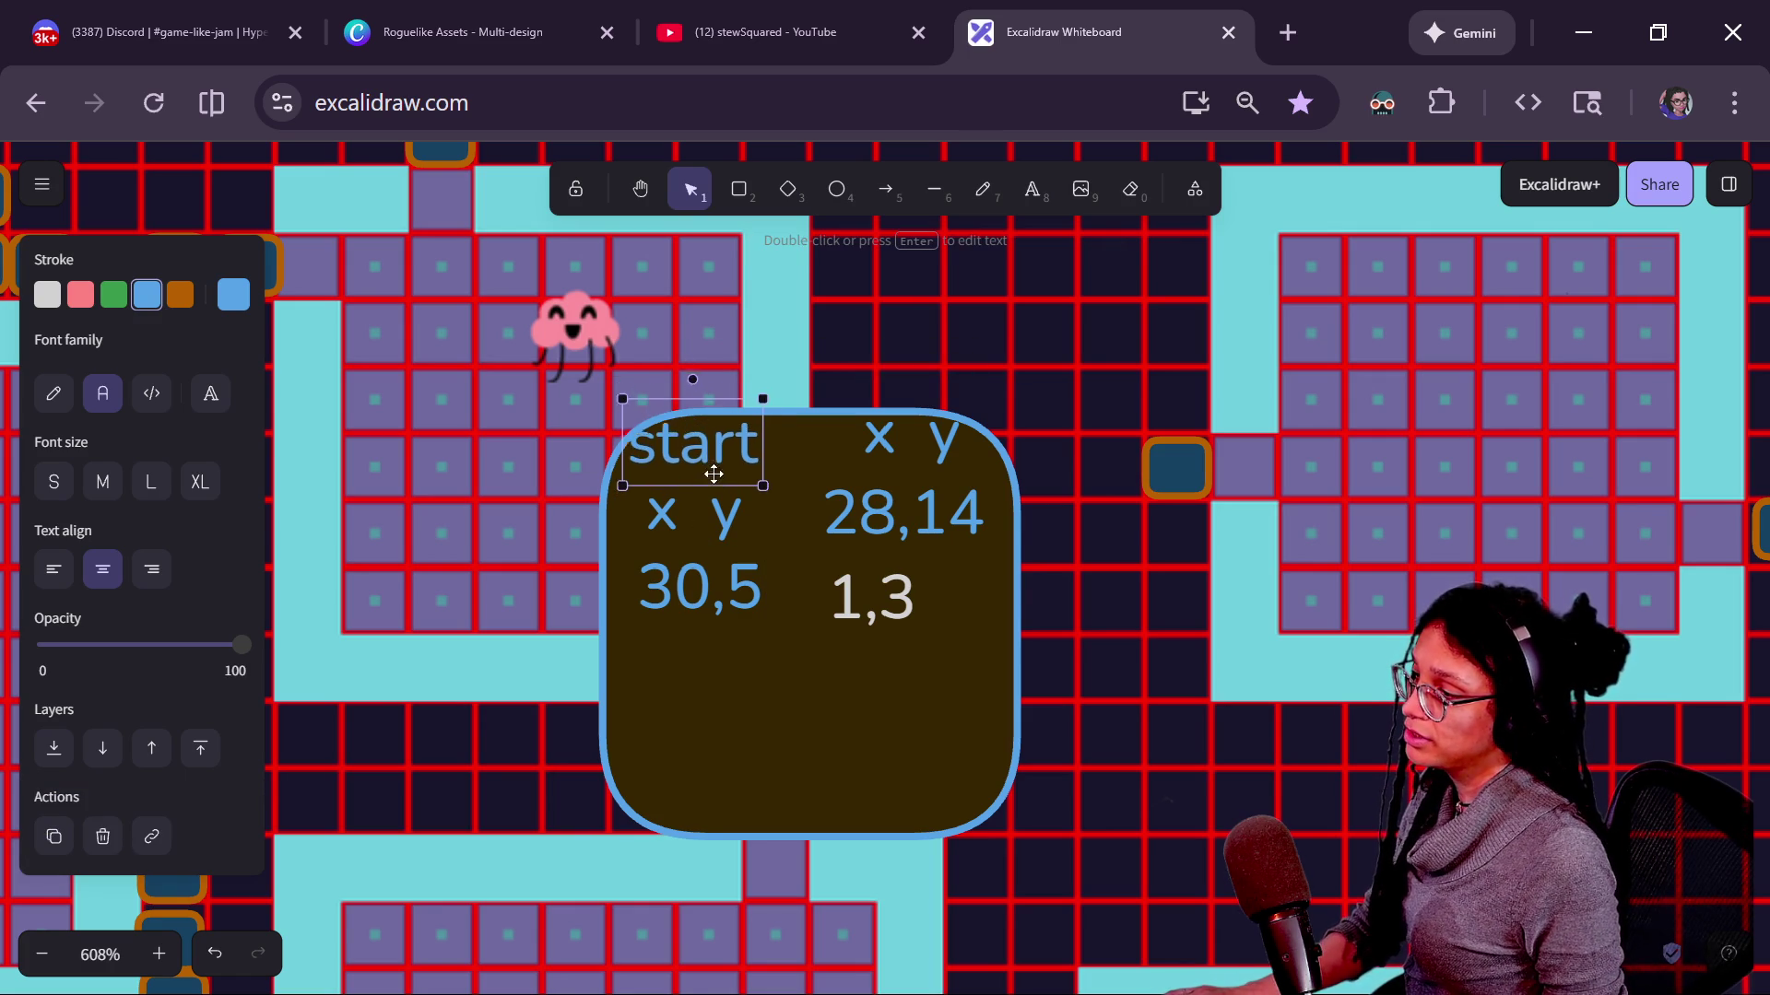
{"action": "left_click_drag", "start_coordinate": [895, 598], "coordinate": [775, 735]}
{"action": "left_click", "coordinate": [903, 512]}
{"action": "left_click_drag", "start_coordinate": [902, 512], "coordinate": [903, 570]}
{"action": "left_click_drag", "start_coordinate": [890, 446], "coordinate": [883, 501]}
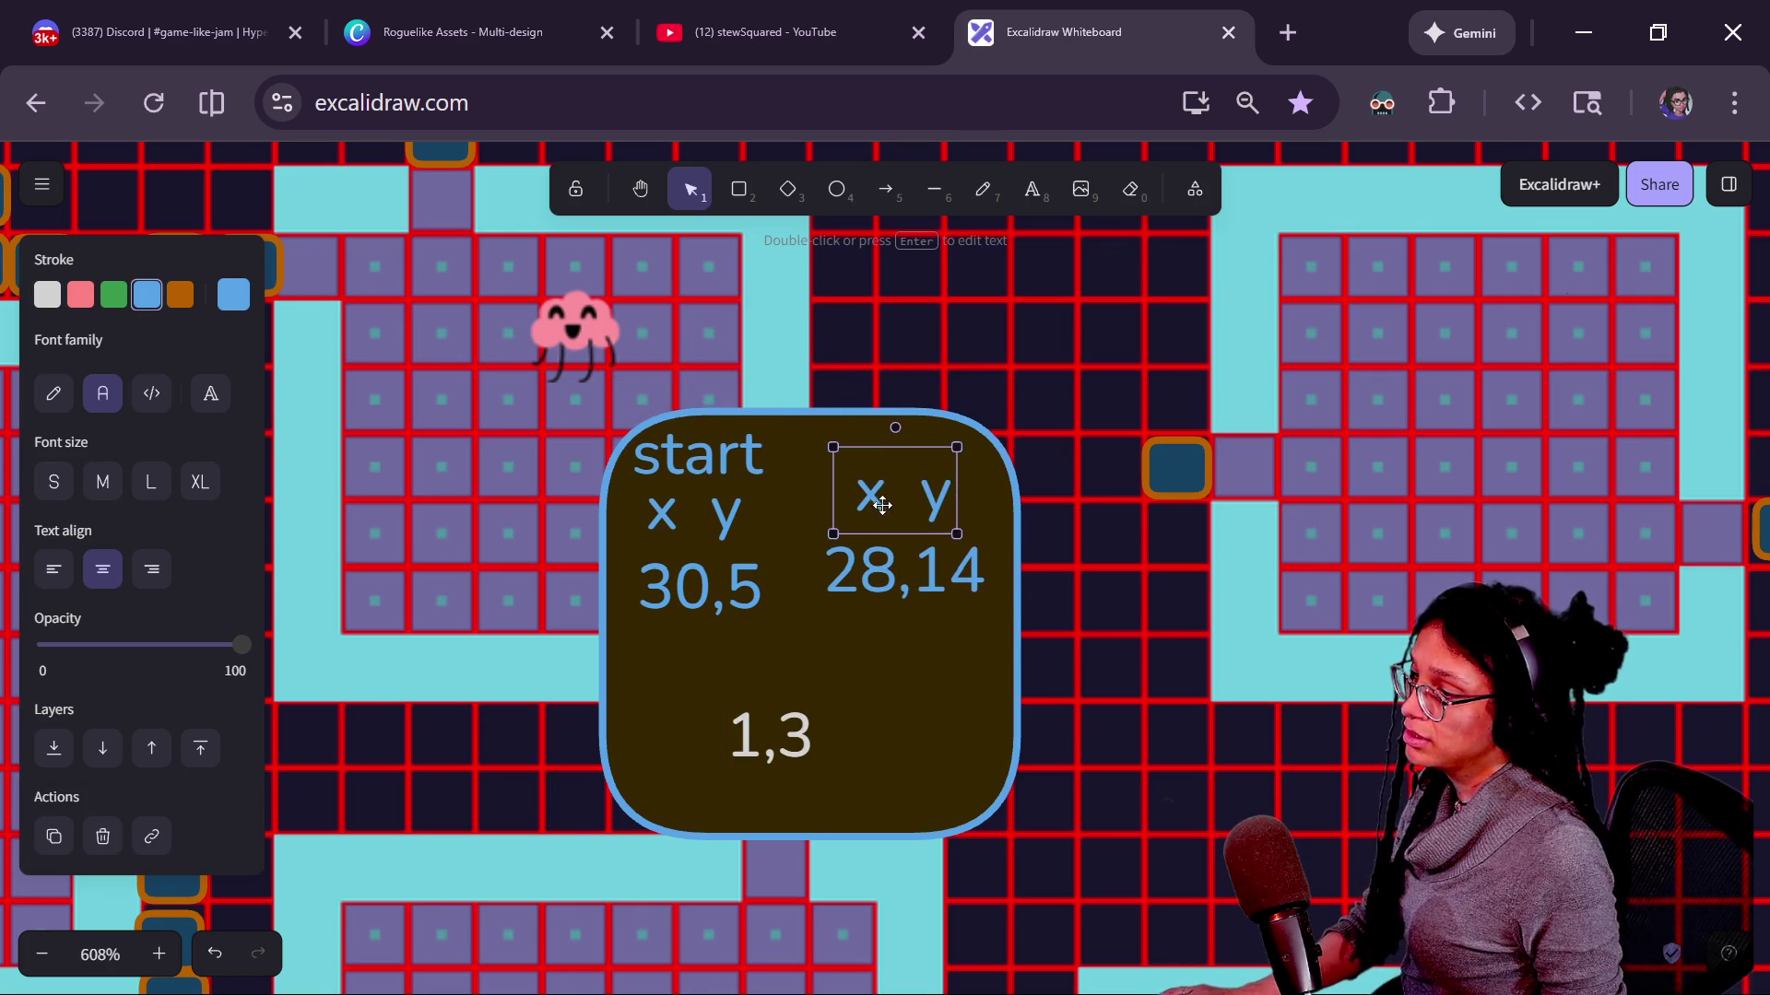
Copy the start label above the right pair and rewrite it to 'end'.
{"action": "mouse_move", "coordinate": [715, 456]}
{"action": "left_mouse_down"}
{"action": "mouse_move", "coordinate": [894, 451]}
{"action": "mouse_move", "coordinate": [874, 451]}
{"action": "left_mouse_up"}
{"action": "key", "text": "e"}
{"action": "key", "text": "alt"}
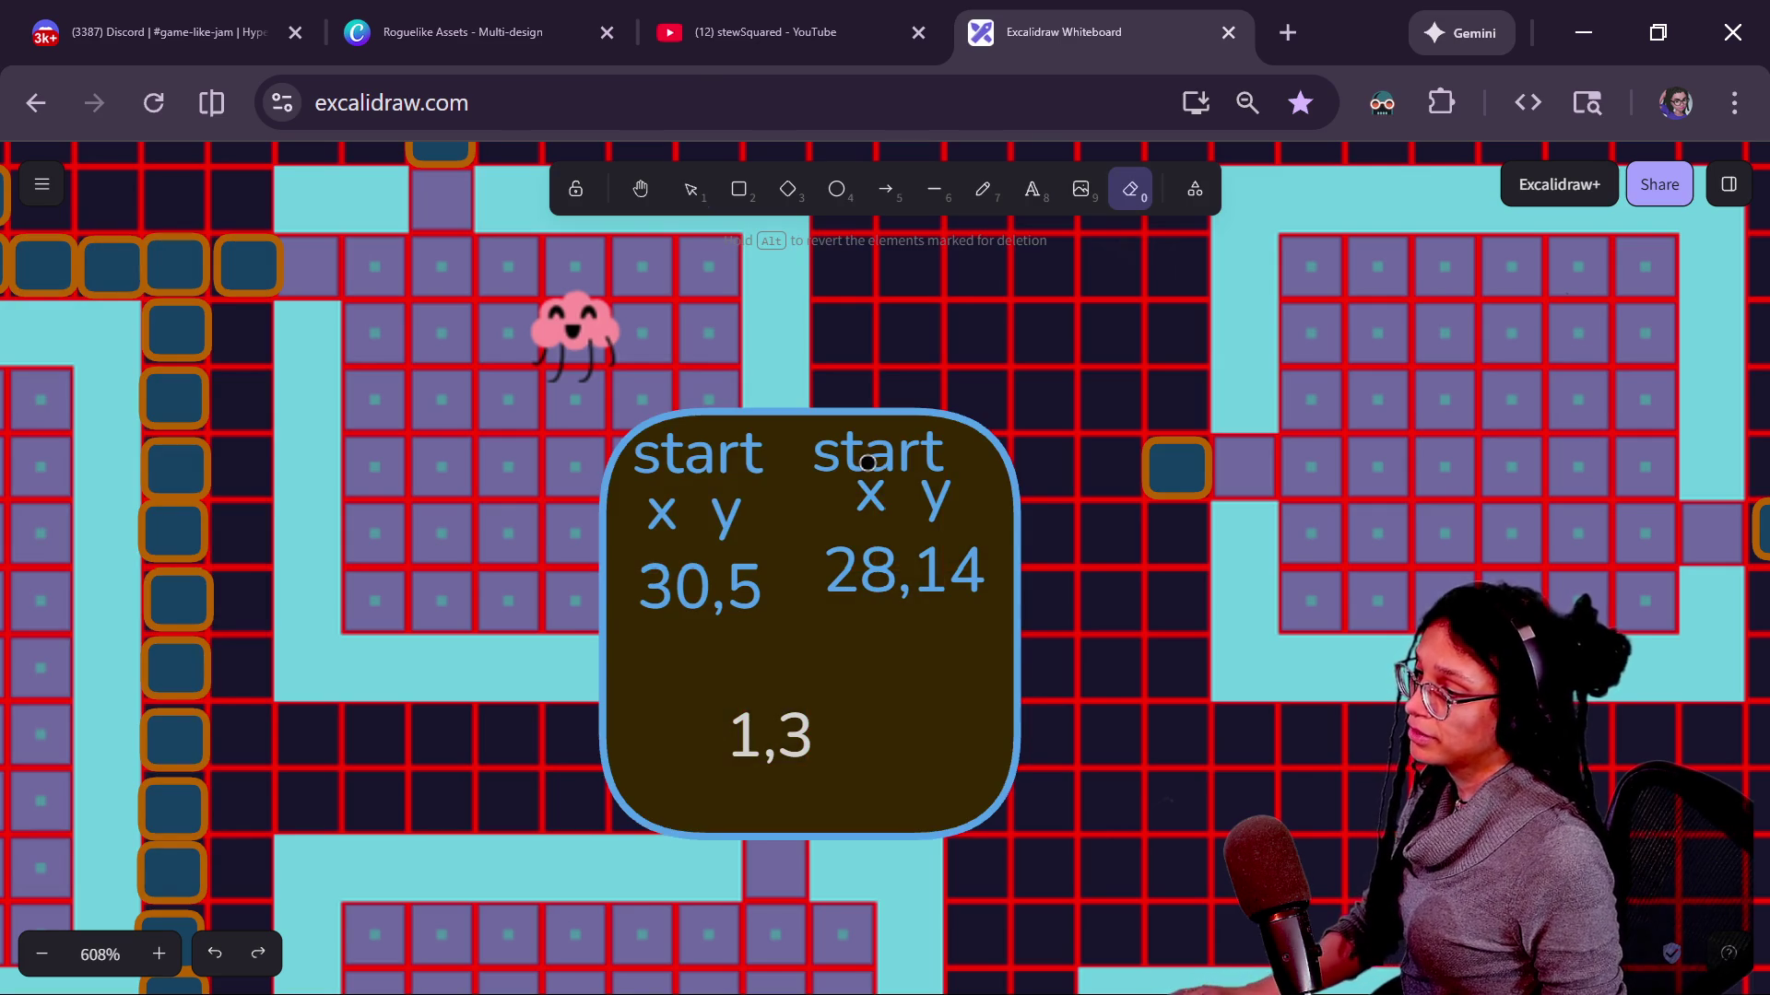
{"action": "key", "text": "v"}
{"action": "double_click", "coordinate": [823, 470]}
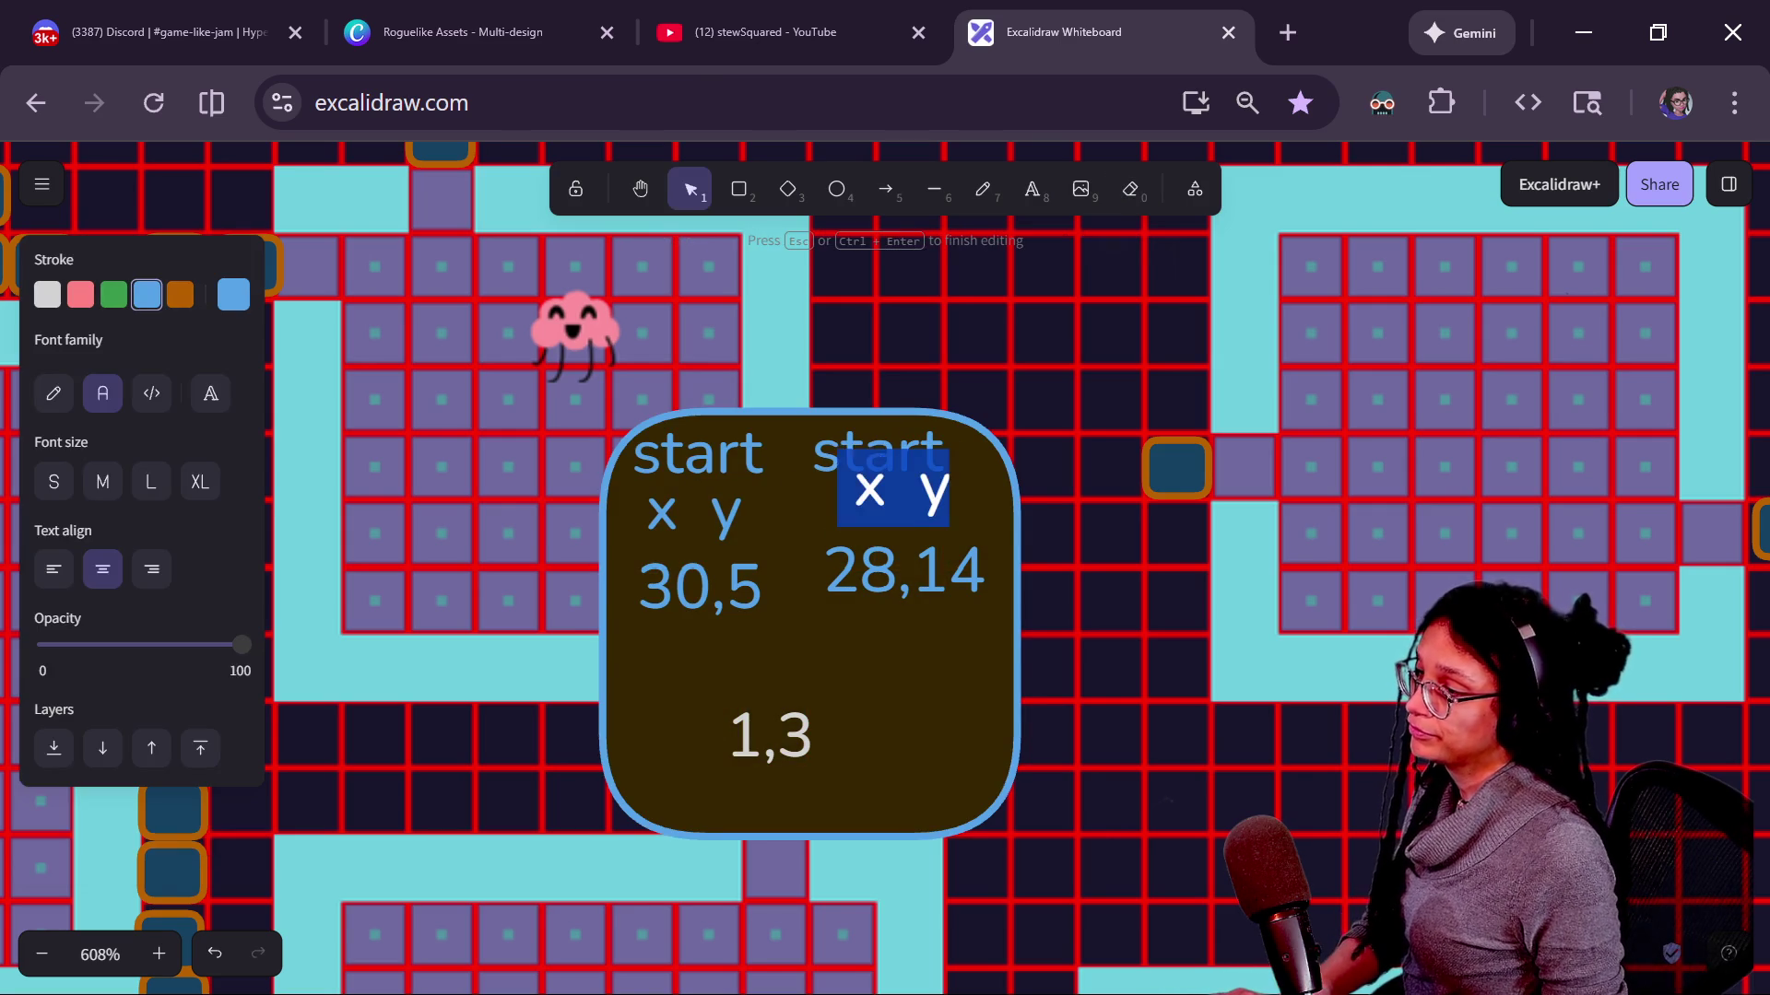
{"action": "double_click", "coordinate": [831, 448]}
{"action": "type", "text": "end"}
{"action": "key", "text": "Escape"}
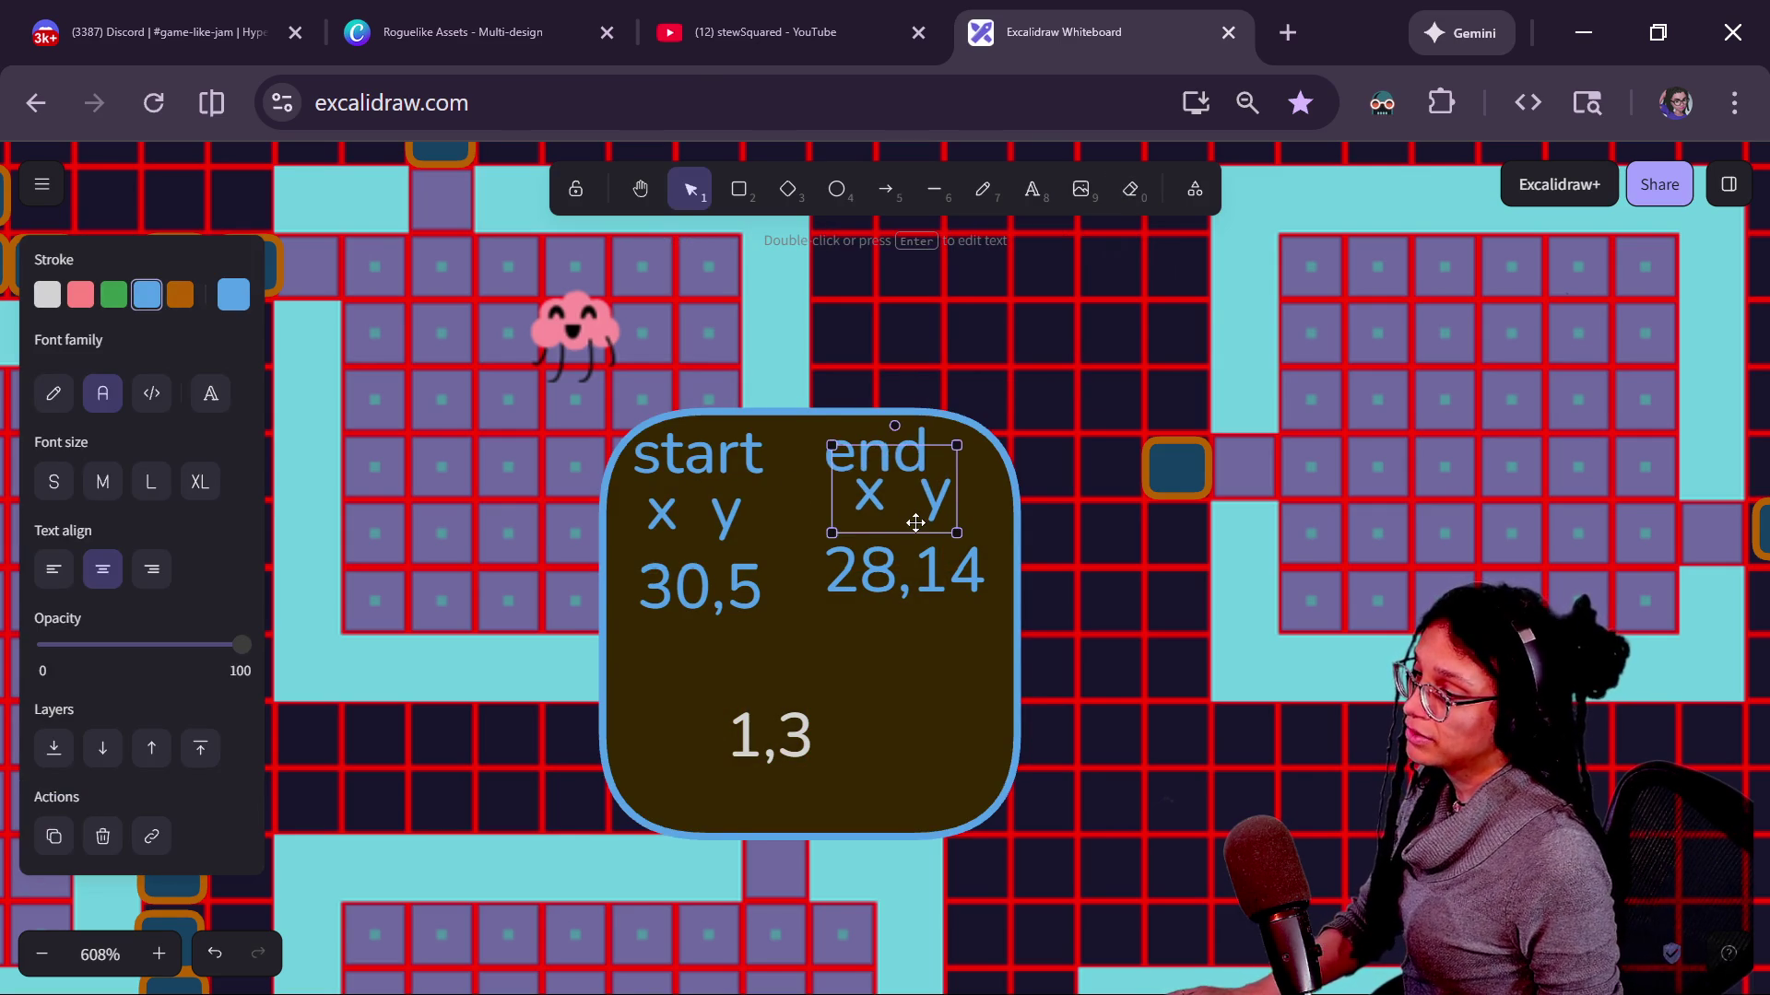
{"action": "left_click", "coordinate": [900, 633]}
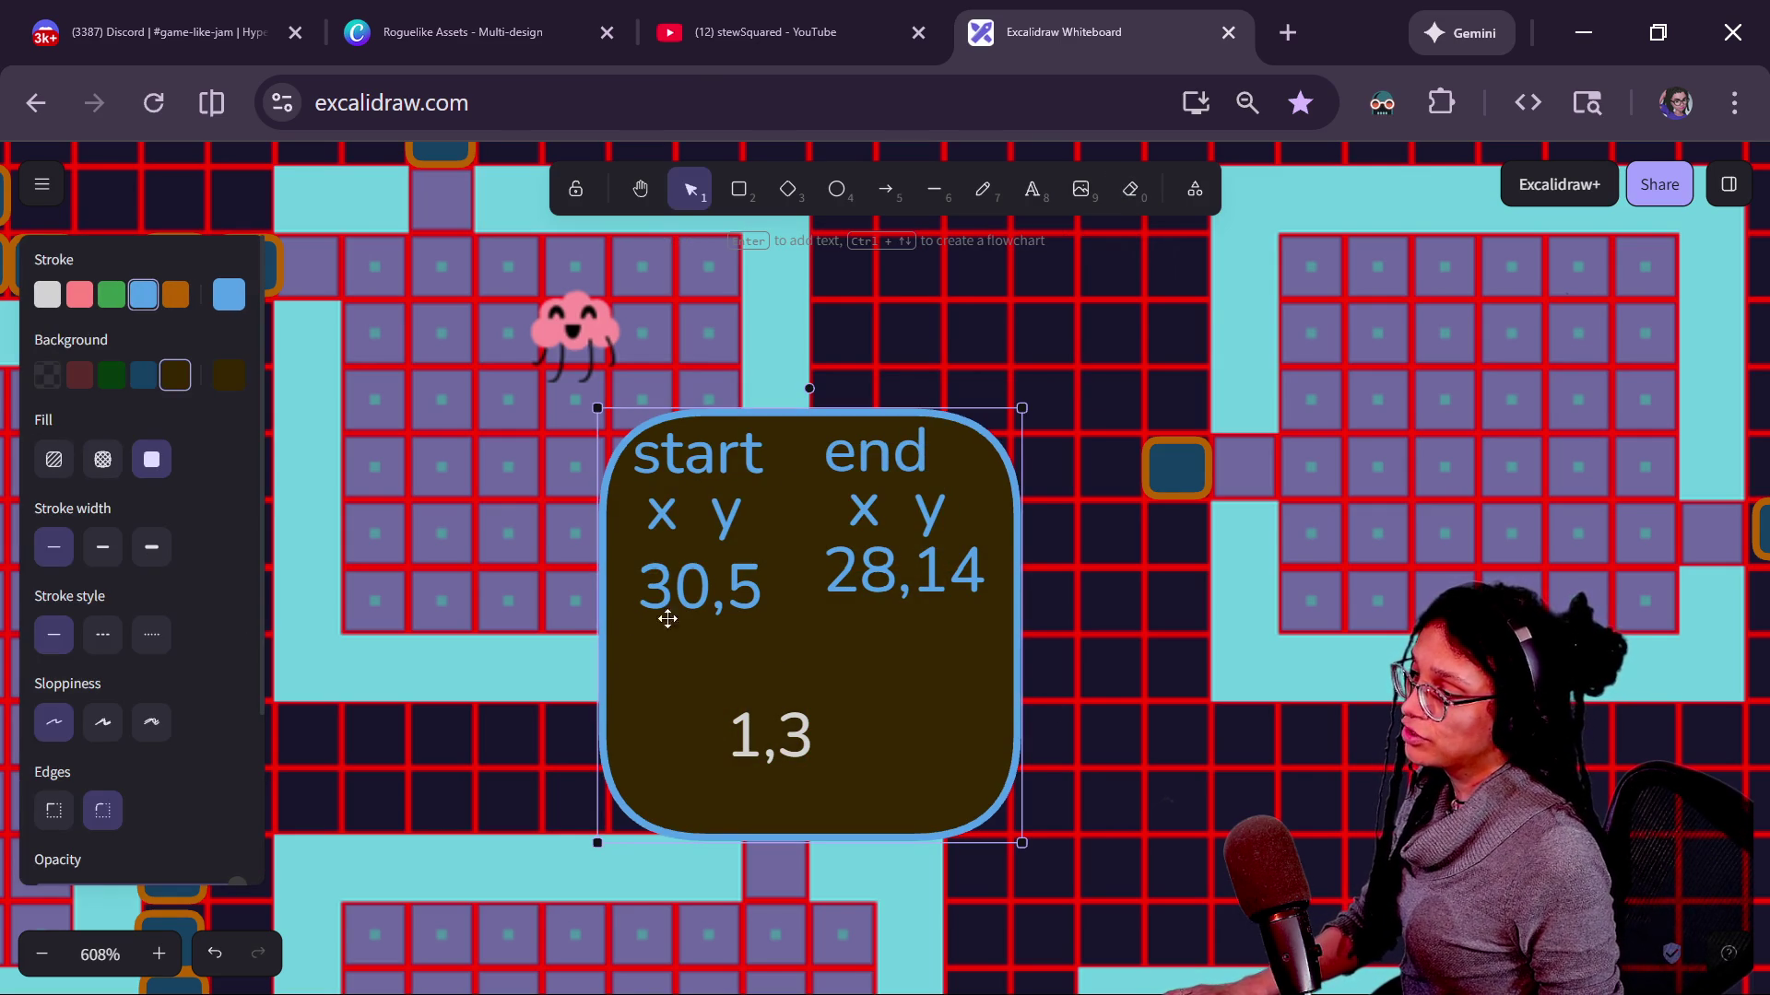
{"action": "scroll", "coordinate": [1164, 479], "scroll_direction": "up", "scroll_amount": 5}
{"action": "scroll", "coordinate": [1164, 479], "scroll_direction": "down", "scroll_amount": 4}
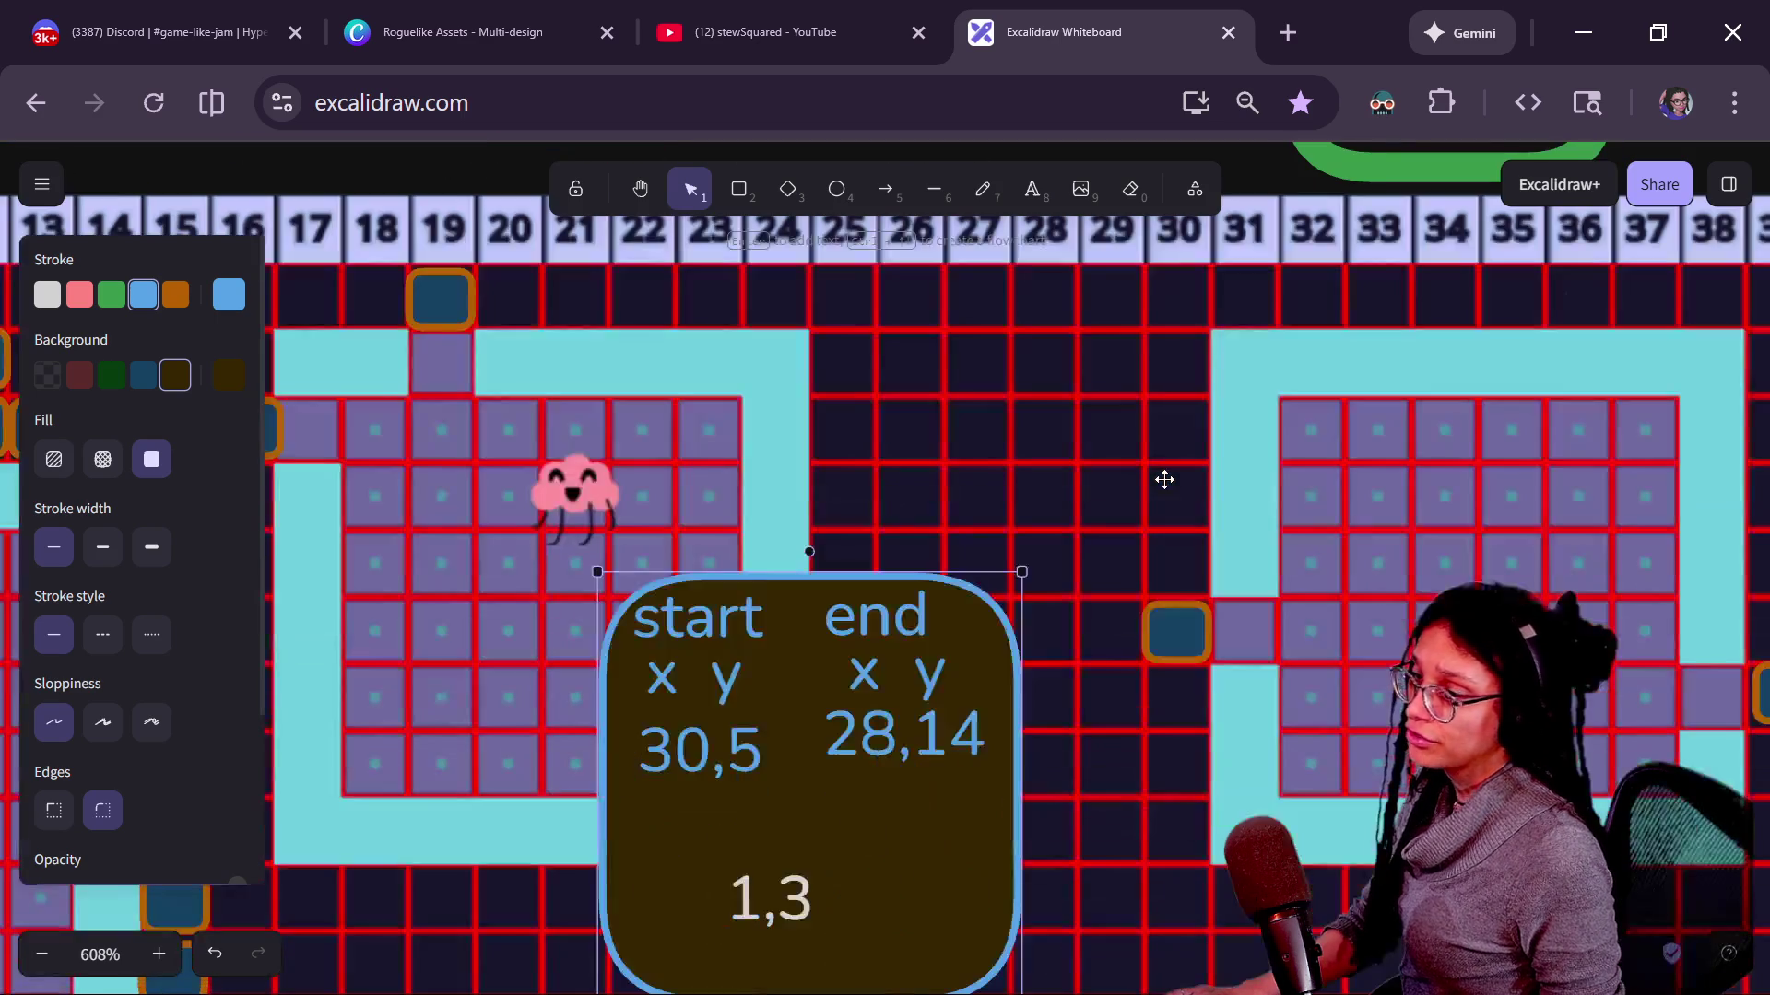
{"action": "scroll", "coordinate": [744, 591], "scroll_direction": "left", "scroll_amount": 10}
{"action": "scroll", "coordinate": [745, 592], "scroll_direction": "up", "scroll_amount": 5}
{"action": "scroll", "coordinate": [744, 592], "scroll_direction": "down", "scroll_amount": 5}
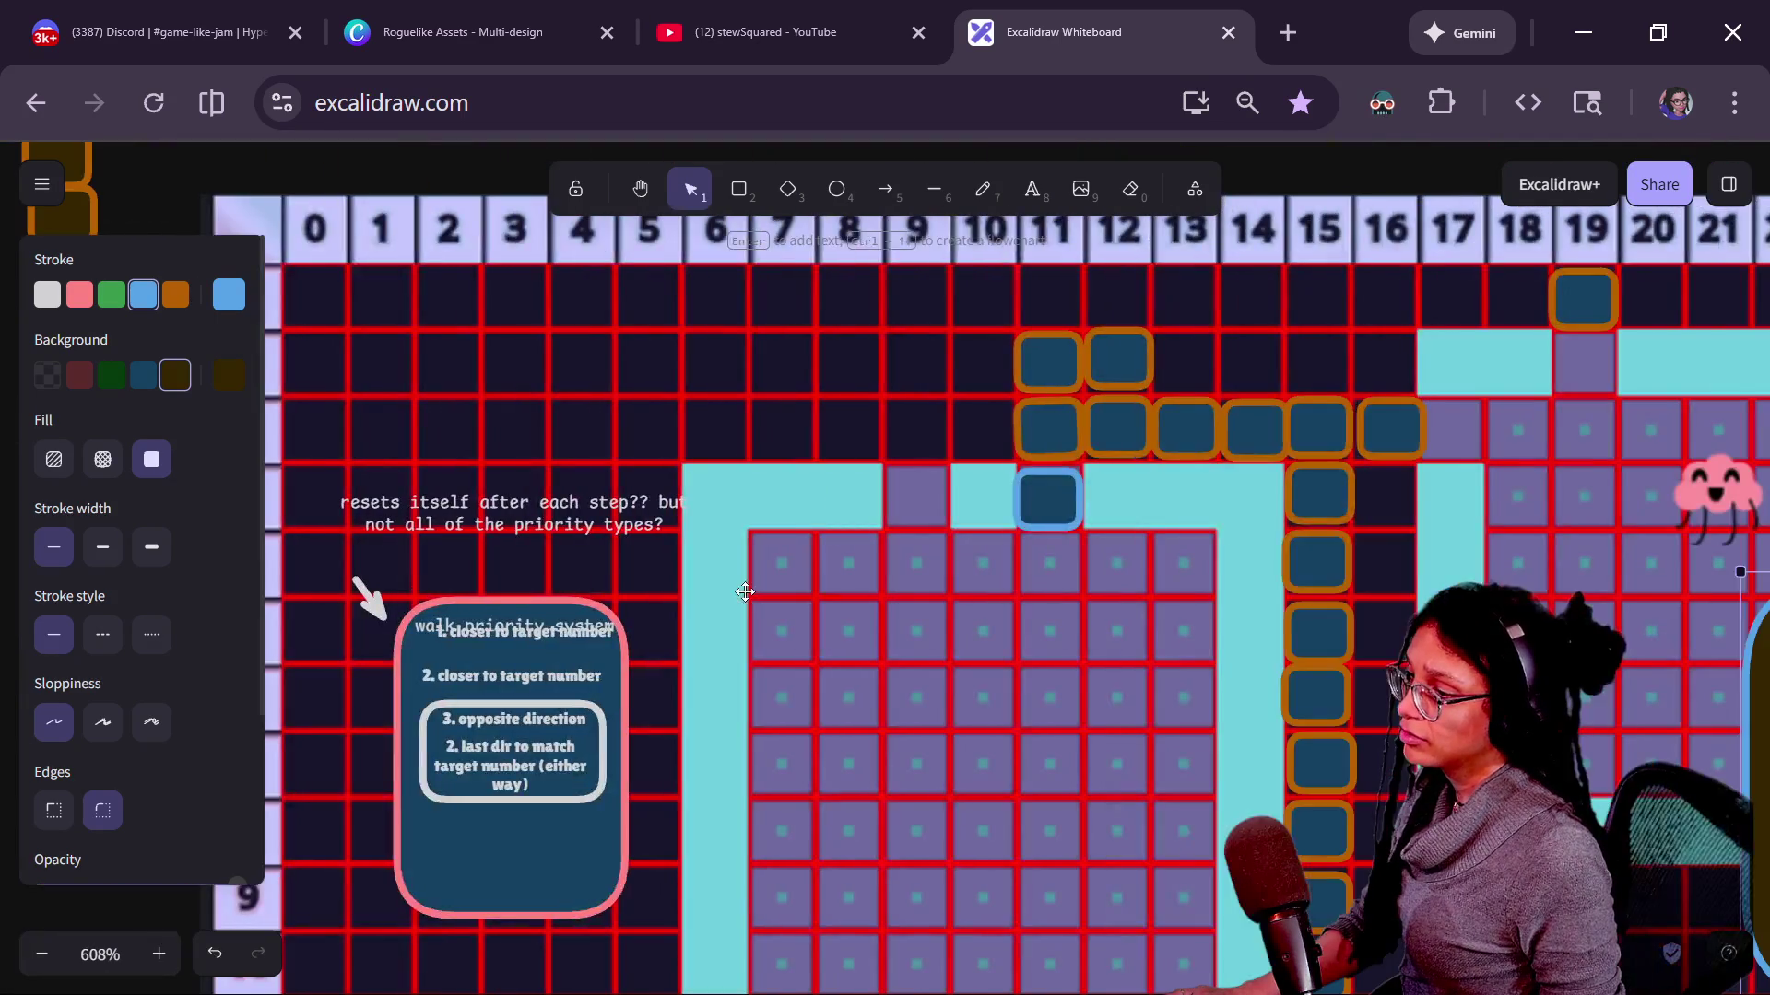
{"action": "scroll", "coordinate": [744, 592], "scroll_direction": "left", "scroll_amount": 3}
{"action": "scroll", "coordinate": [744, 592], "scroll_direction": "right", "scroll_amount": 5}
{"action": "scroll", "coordinate": [744, 593], "scroll_direction": "right", "scroll_amount": 3}
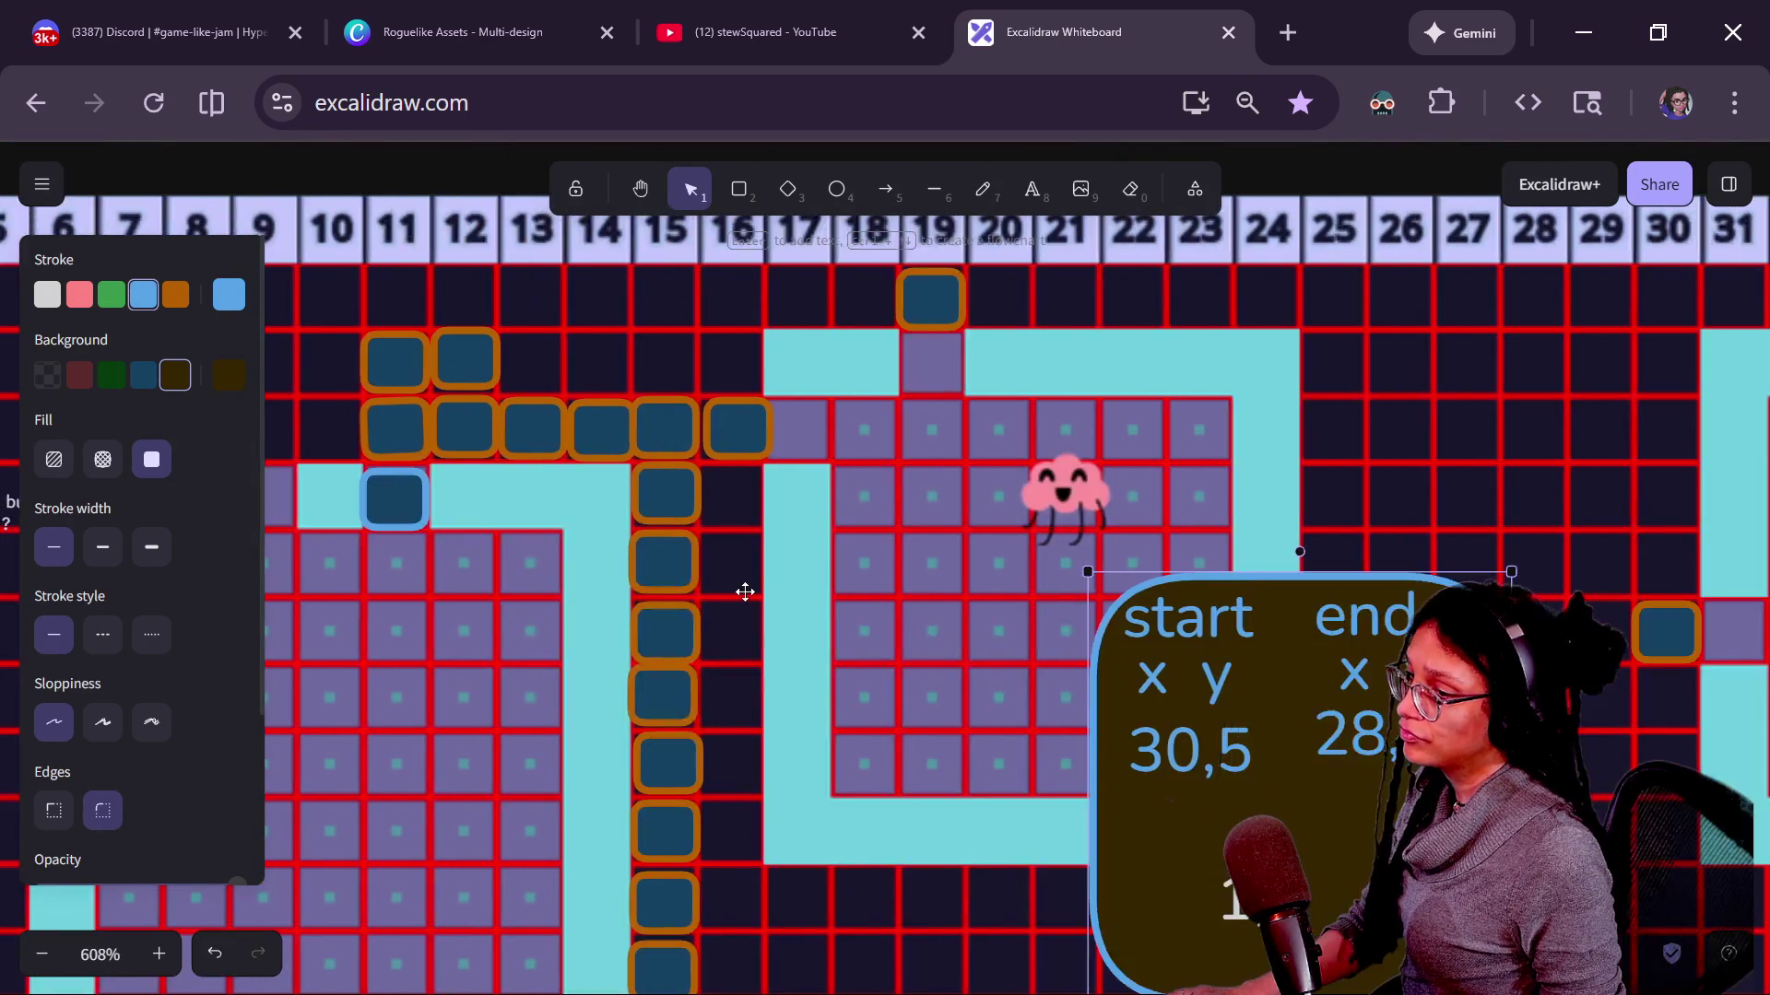
{"action": "scroll", "coordinate": [744, 591], "scroll_direction": "right", "scroll_amount": 2}
Shorten the coordinate box so the 1,3 note sits just below it.
{"action": "left_click_drag", "start_coordinate": [1325, 660], "coordinate": [1311, 650]}
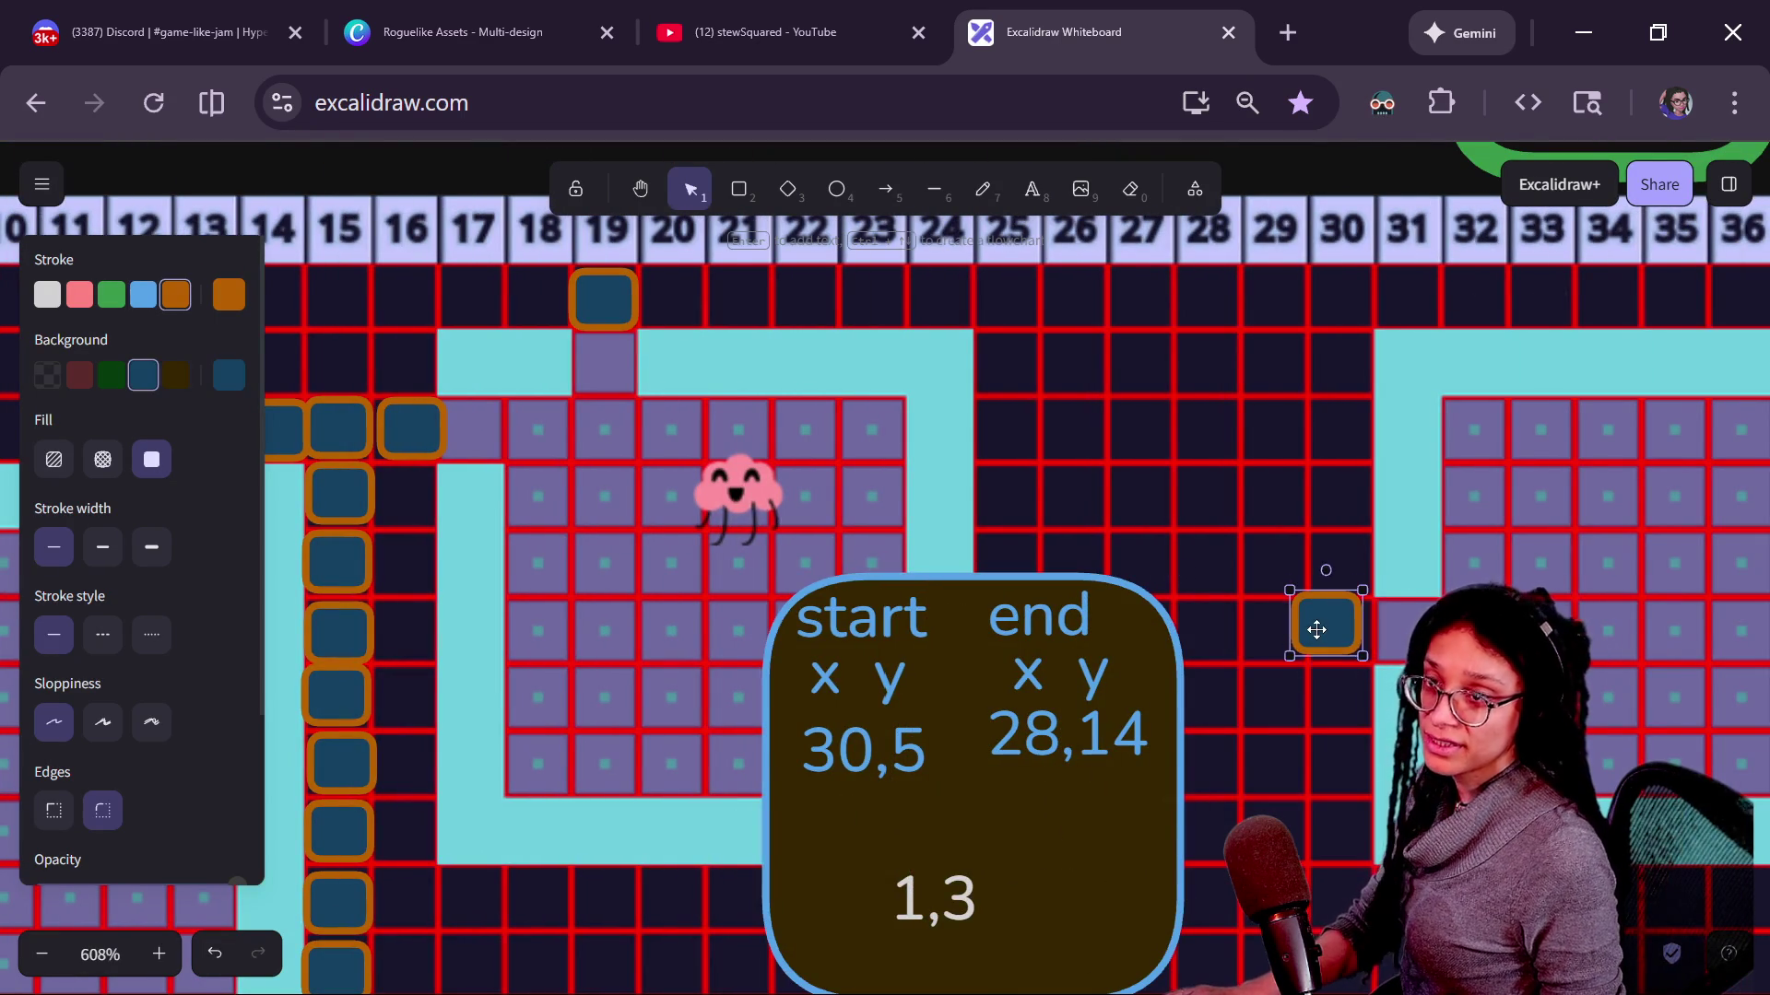
{"action": "key", "text": "ctrl+z"}
{"action": "scroll", "coordinate": [1127, 503], "scroll_direction": "down", "scroll_amount": 2}
{"action": "scroll", "coordinate": [1127, 501], "scroll_direction": "right", "scroll_amount": 2}
{"action": "scroll", "coordinate": [772, 478], "scroll_direction": "down", "scroll_amount": 2}
{"action": "scroll", "coordinate": [773, 476], "scroll_direction": "right", "scroll_amount": 1}
{"action": "scroll", "coordinate": [876, 507], "scroll_direction": "down", "scroll_amount": 3}
{"action": "scroll", "coordinate": [877, 507], "scroll_direction": "up", "scroll_amount": 3}
{"action": "scroll", "coordinate": [889, 848], "scroll_direction": "up", "scroll_amount": 4}
{"action": "scroll", "coordinate": [892, 837], "scroll_direction": "up", "scroll_amount": 1}
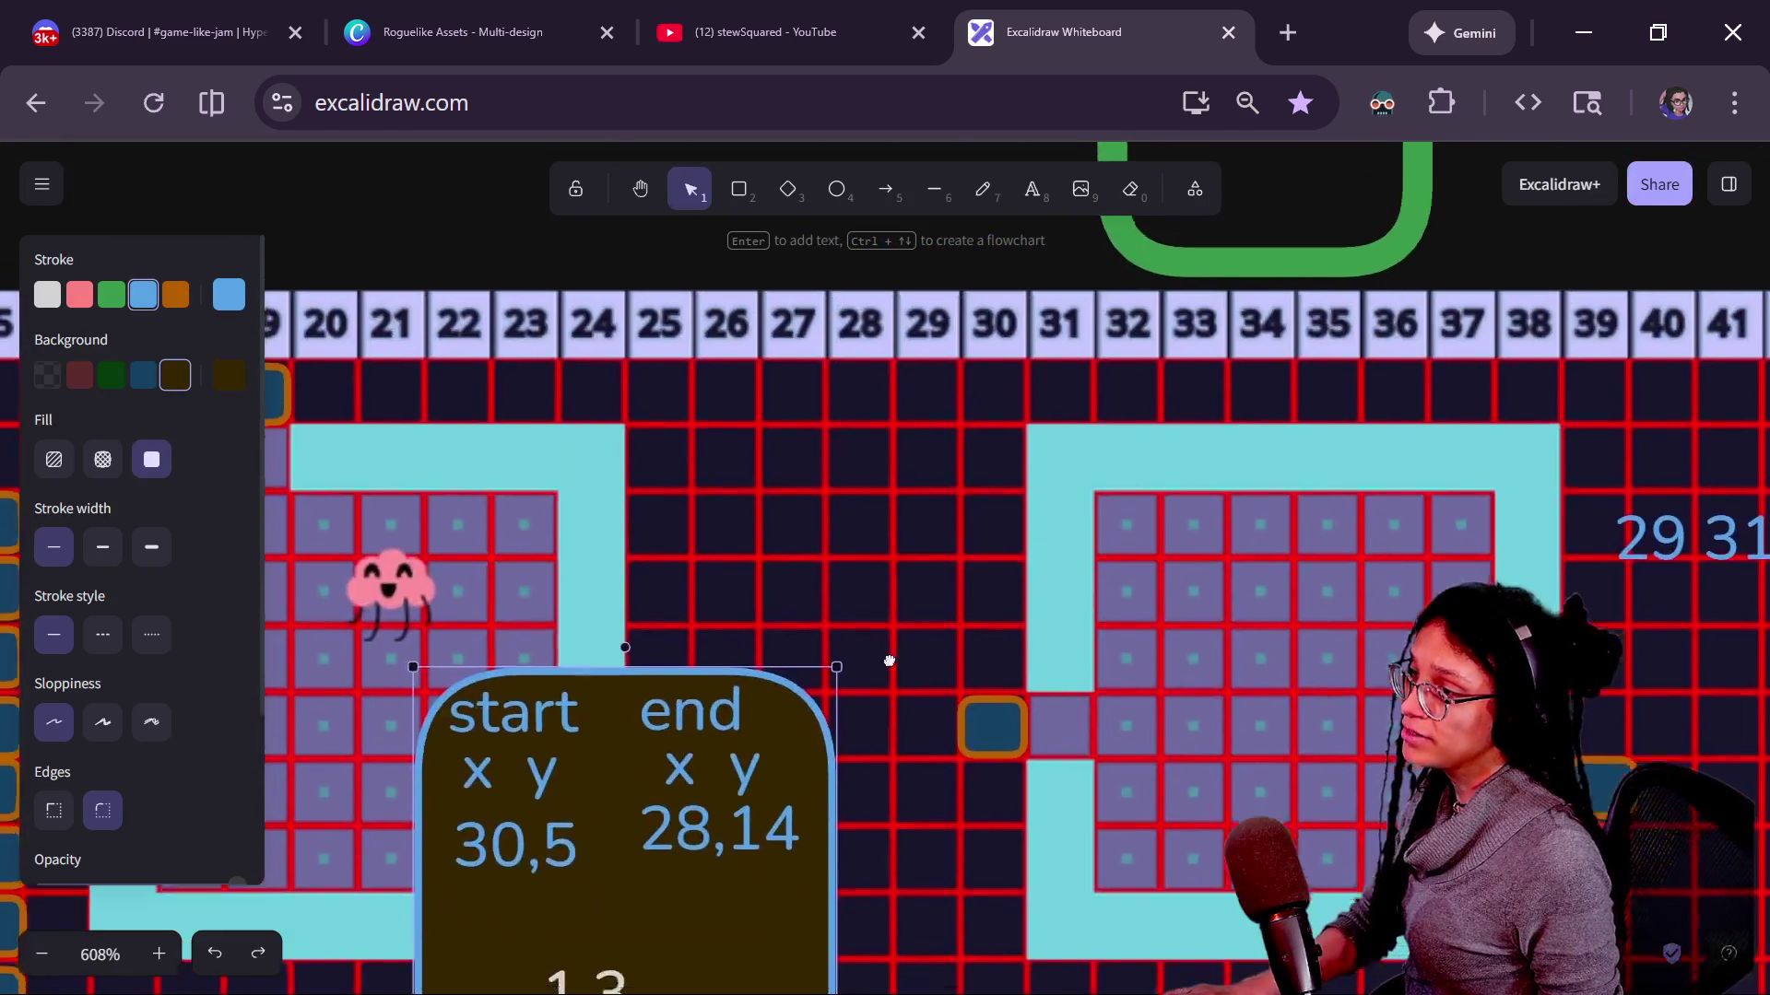
{"action": "scroll", "coordinate": [901, 831], "scroll_direction": "down", "scroll_amount": 3}
{"action": "scroll", "coordinate": [844, 849], "scroll_direction": "down", "scroll_amount": 1}
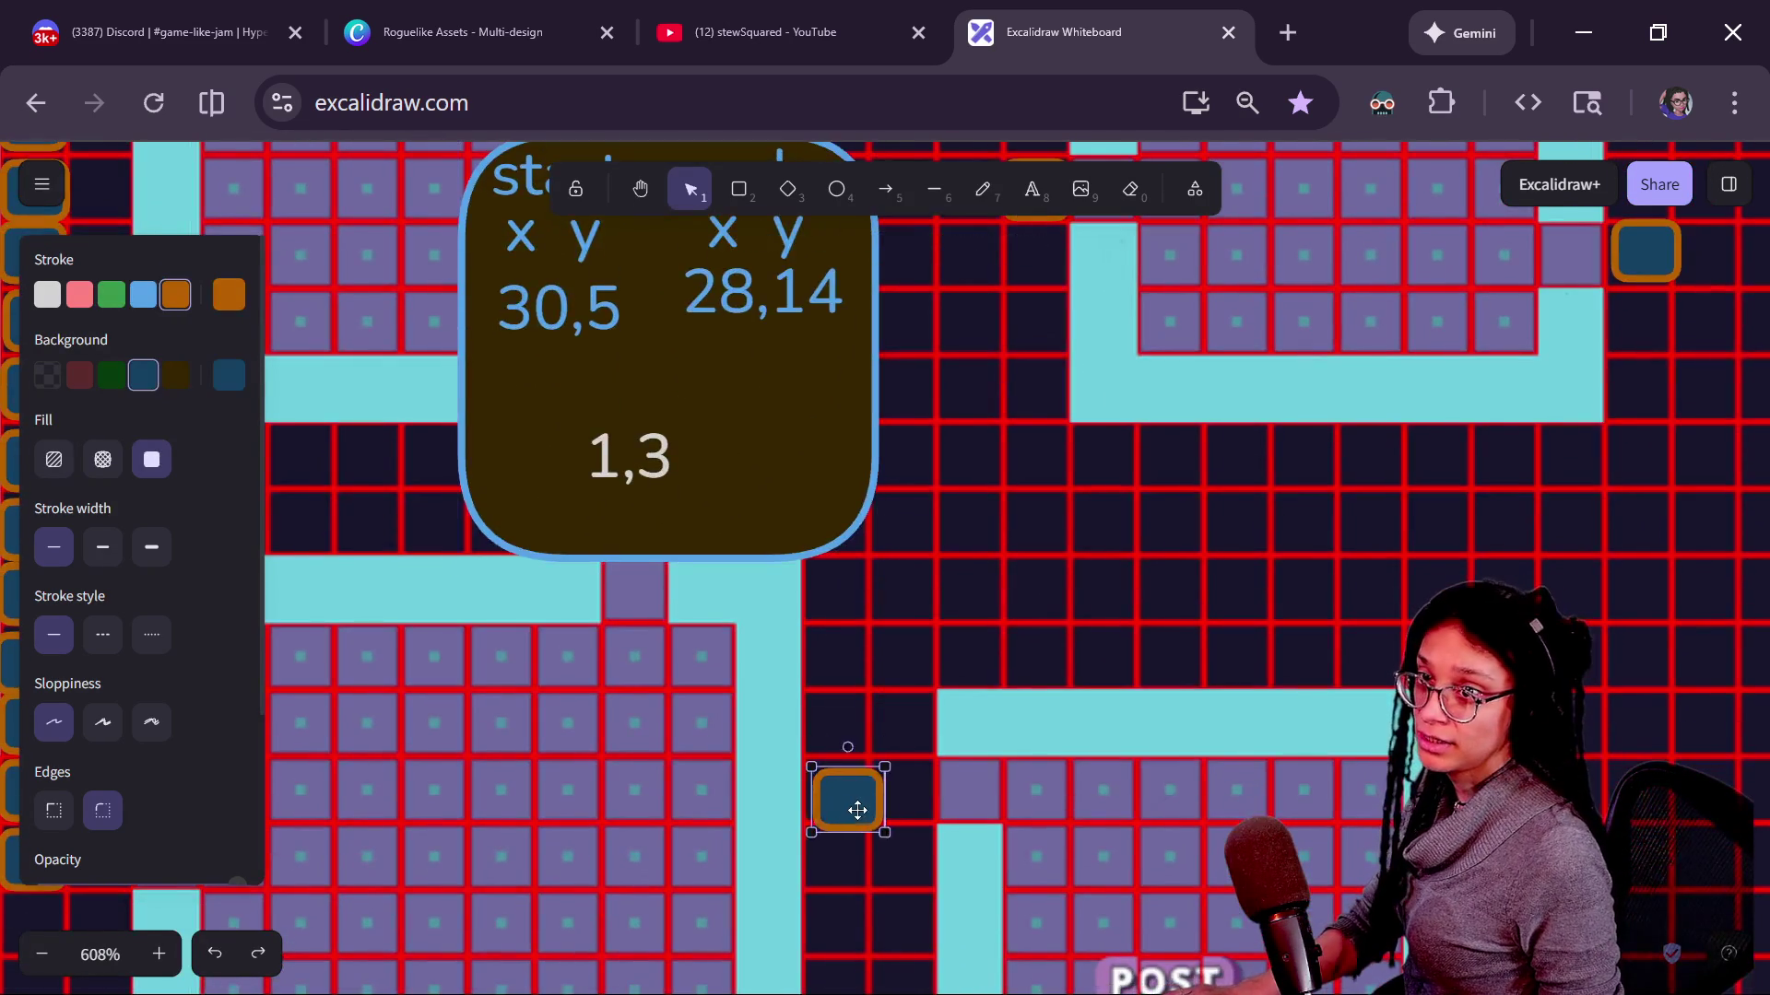
{"action": "left_click_drag", "start_coordinate": [899, 799], "coordinate": [896, 786]}
{"action": "scroll", "coordinate": [913, 692], "scroll_direction": "up", "scroll_amount": 2}
{"action": "scroll", "coordinate": [929, 753], "scroll_direction": "up", "scroll_amount": 1}
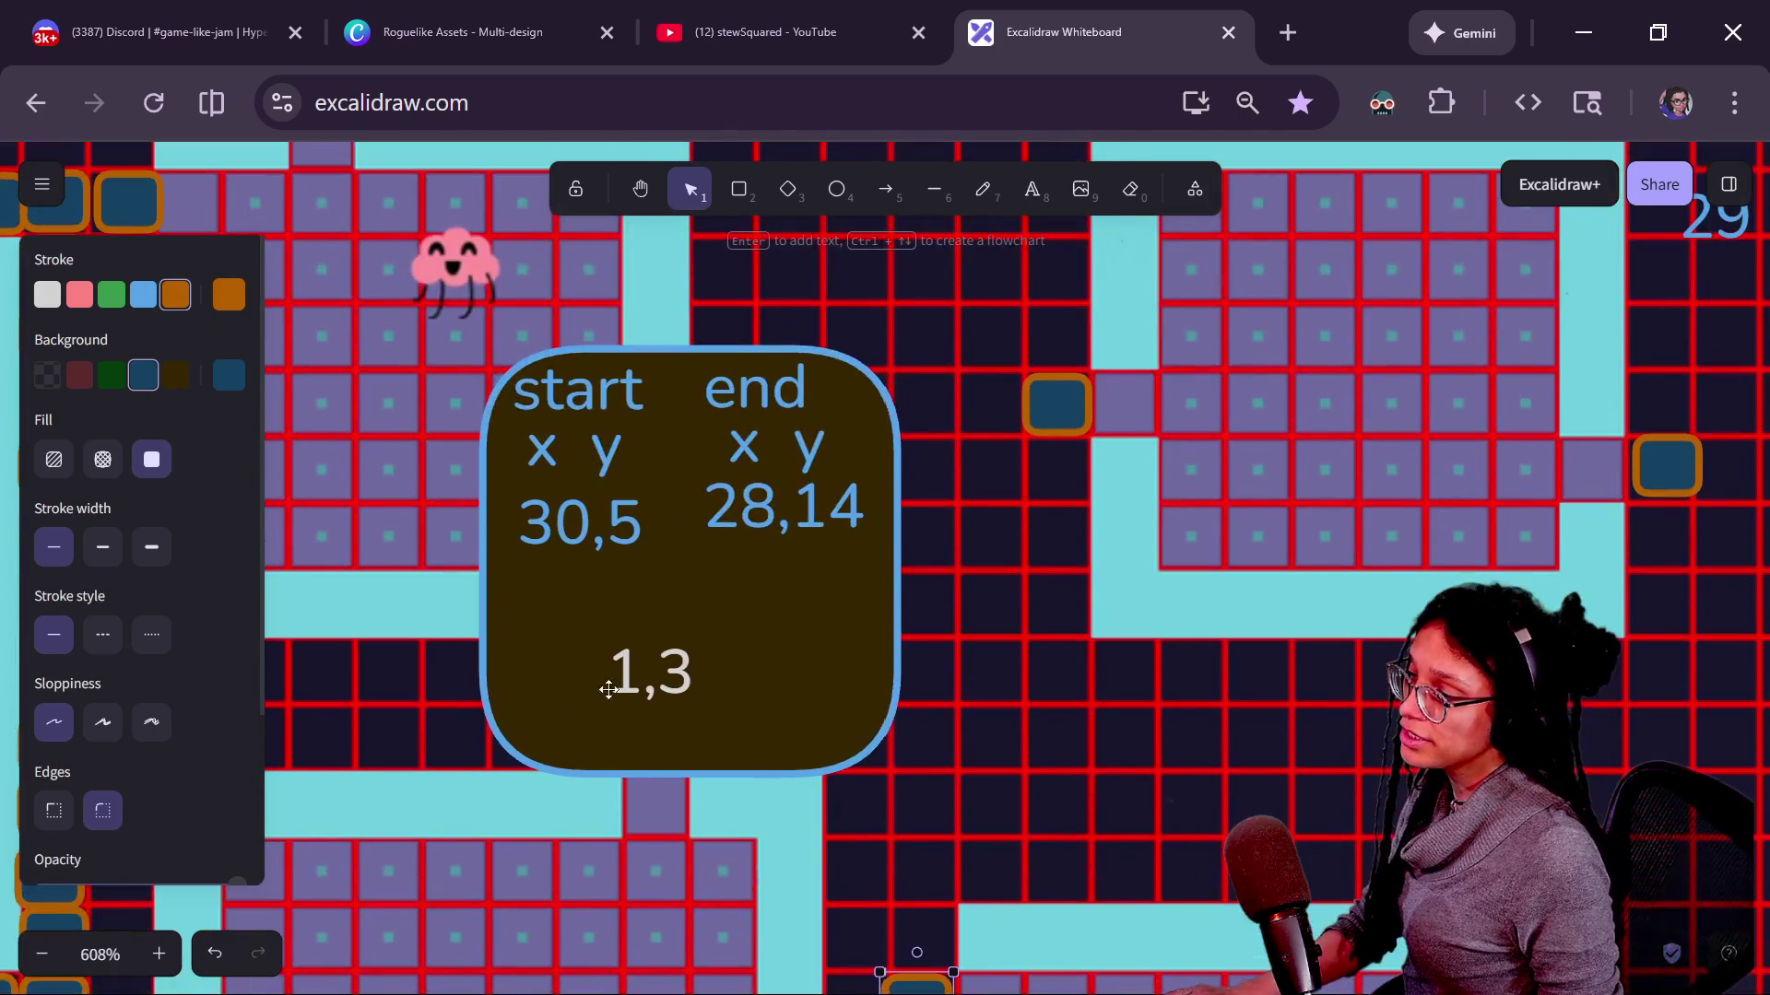
{"action": "left_click", "coordinate": [698, 674]}
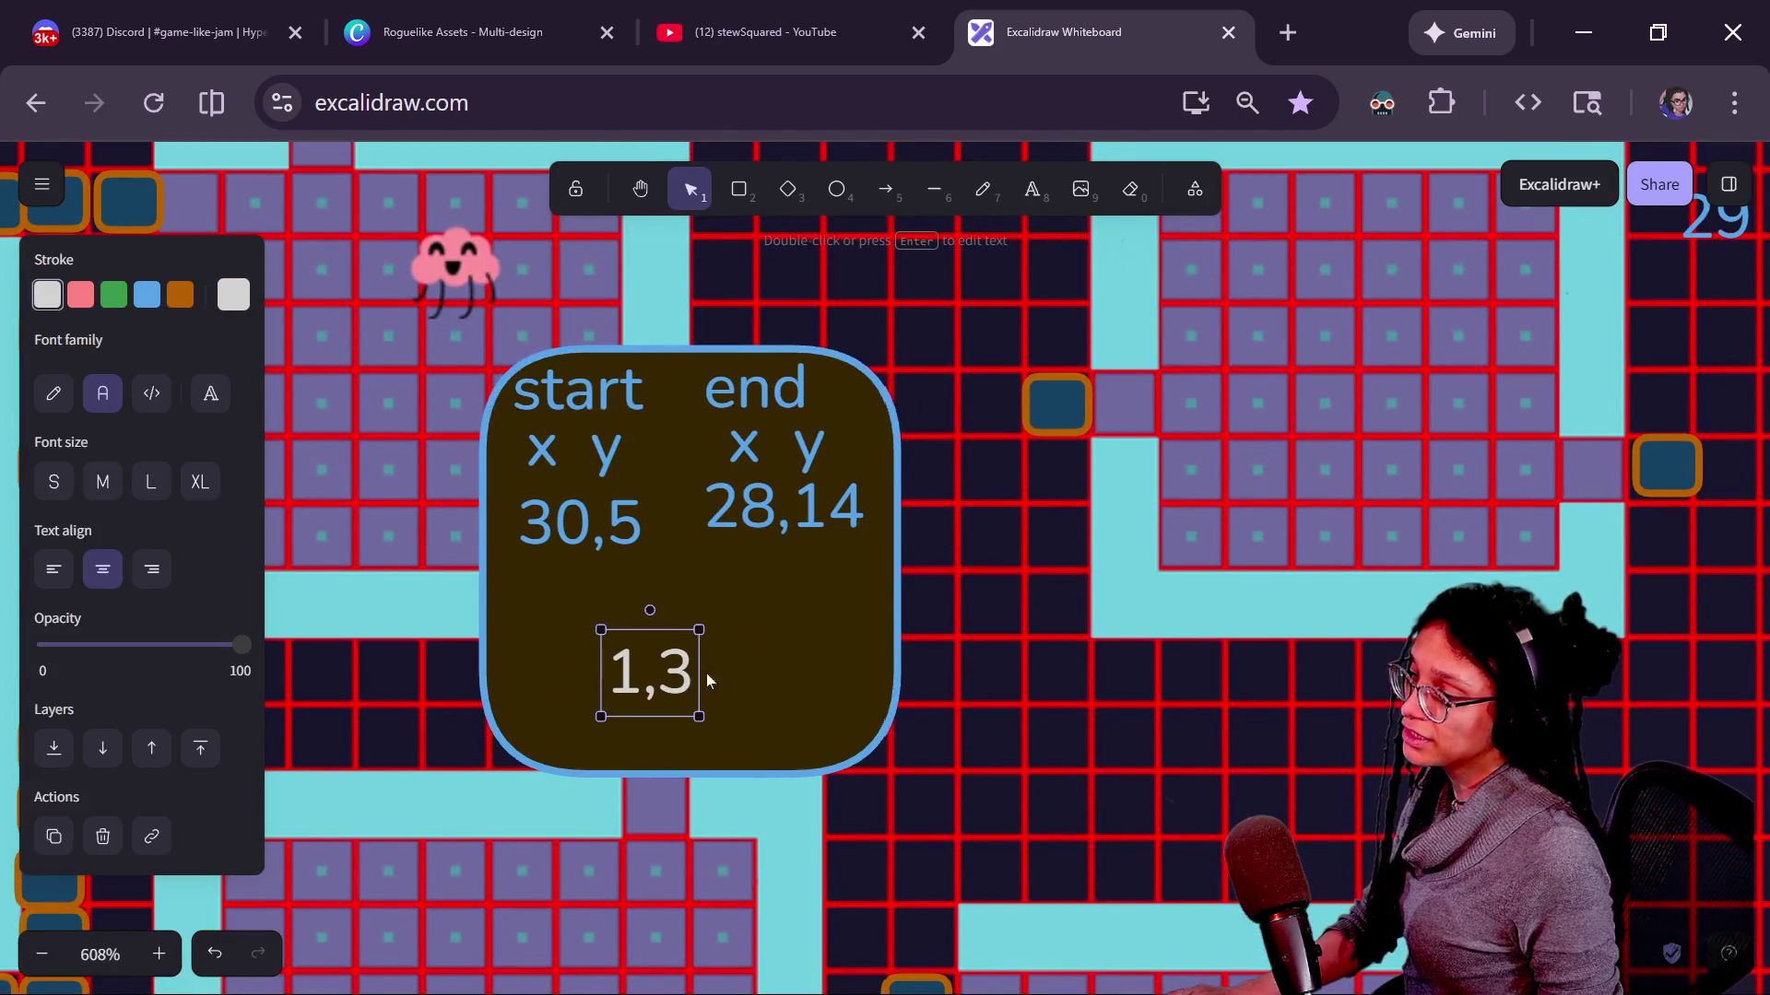
{"action": "left_click", "coordinate": [858, 763]}
{"action": "left_click_drag", "start_coordinate": [859, 776], "coordinate": [844, 622]}
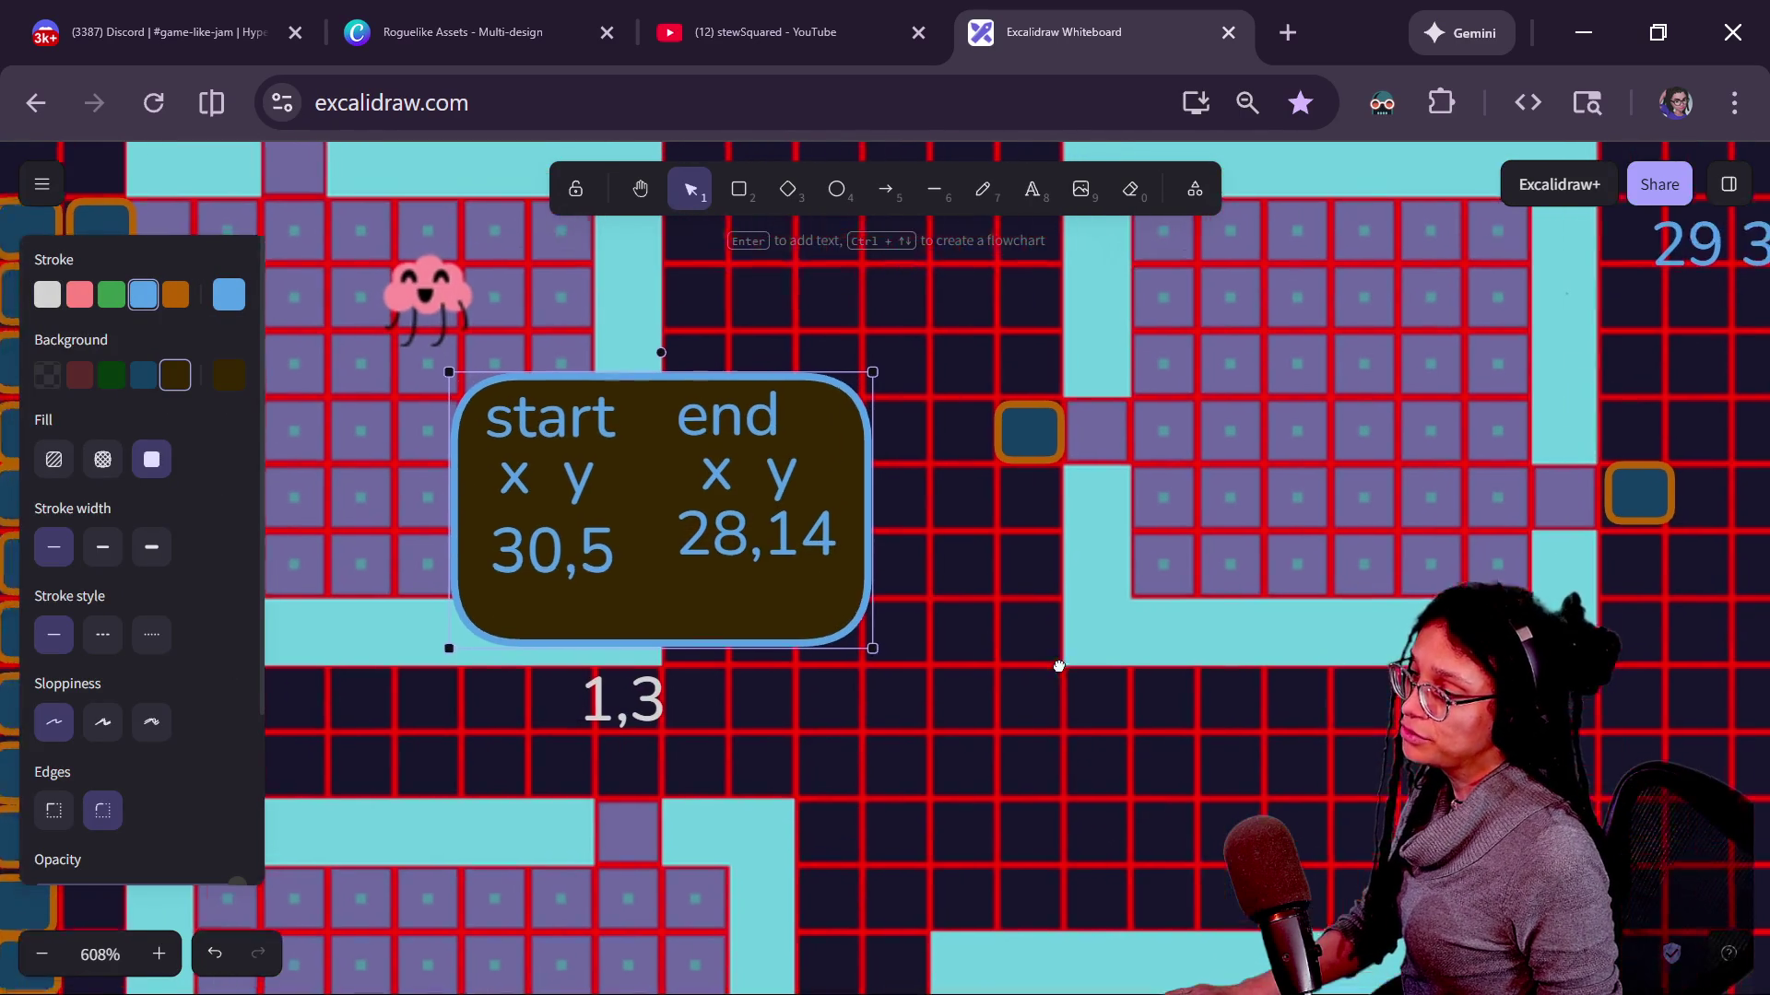
{"action": "mouse_move", "coordinate": [1045, 640]}
{"action": "left_mouse_down"}
{"action": "mouse_move", "coordinate": [832, 766]}
{"action": "mouse_move", "coordinate": [1012, 743]}
{"action": "left_mouse_up"}
Duplicate the top orange door tile for use beside the right room.
{"action": "left_click", "coordinate": [991, 486]}
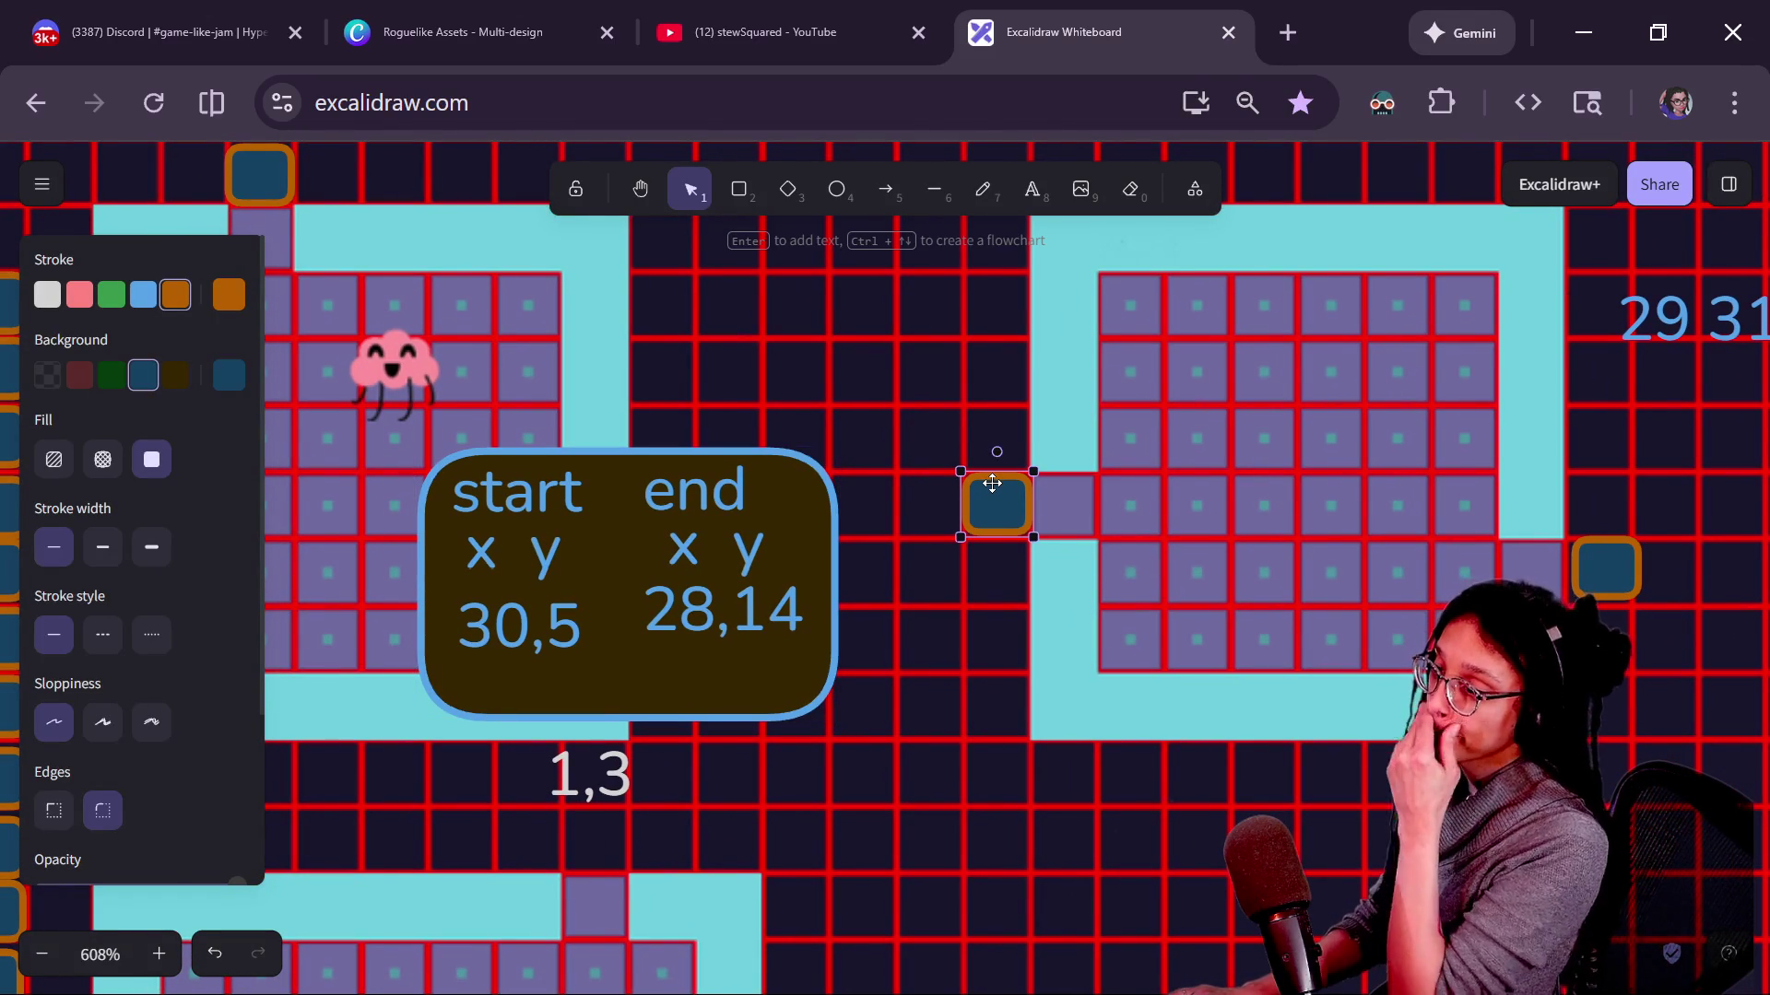
{"action": "left_click", "coordinate": [934, 435]}
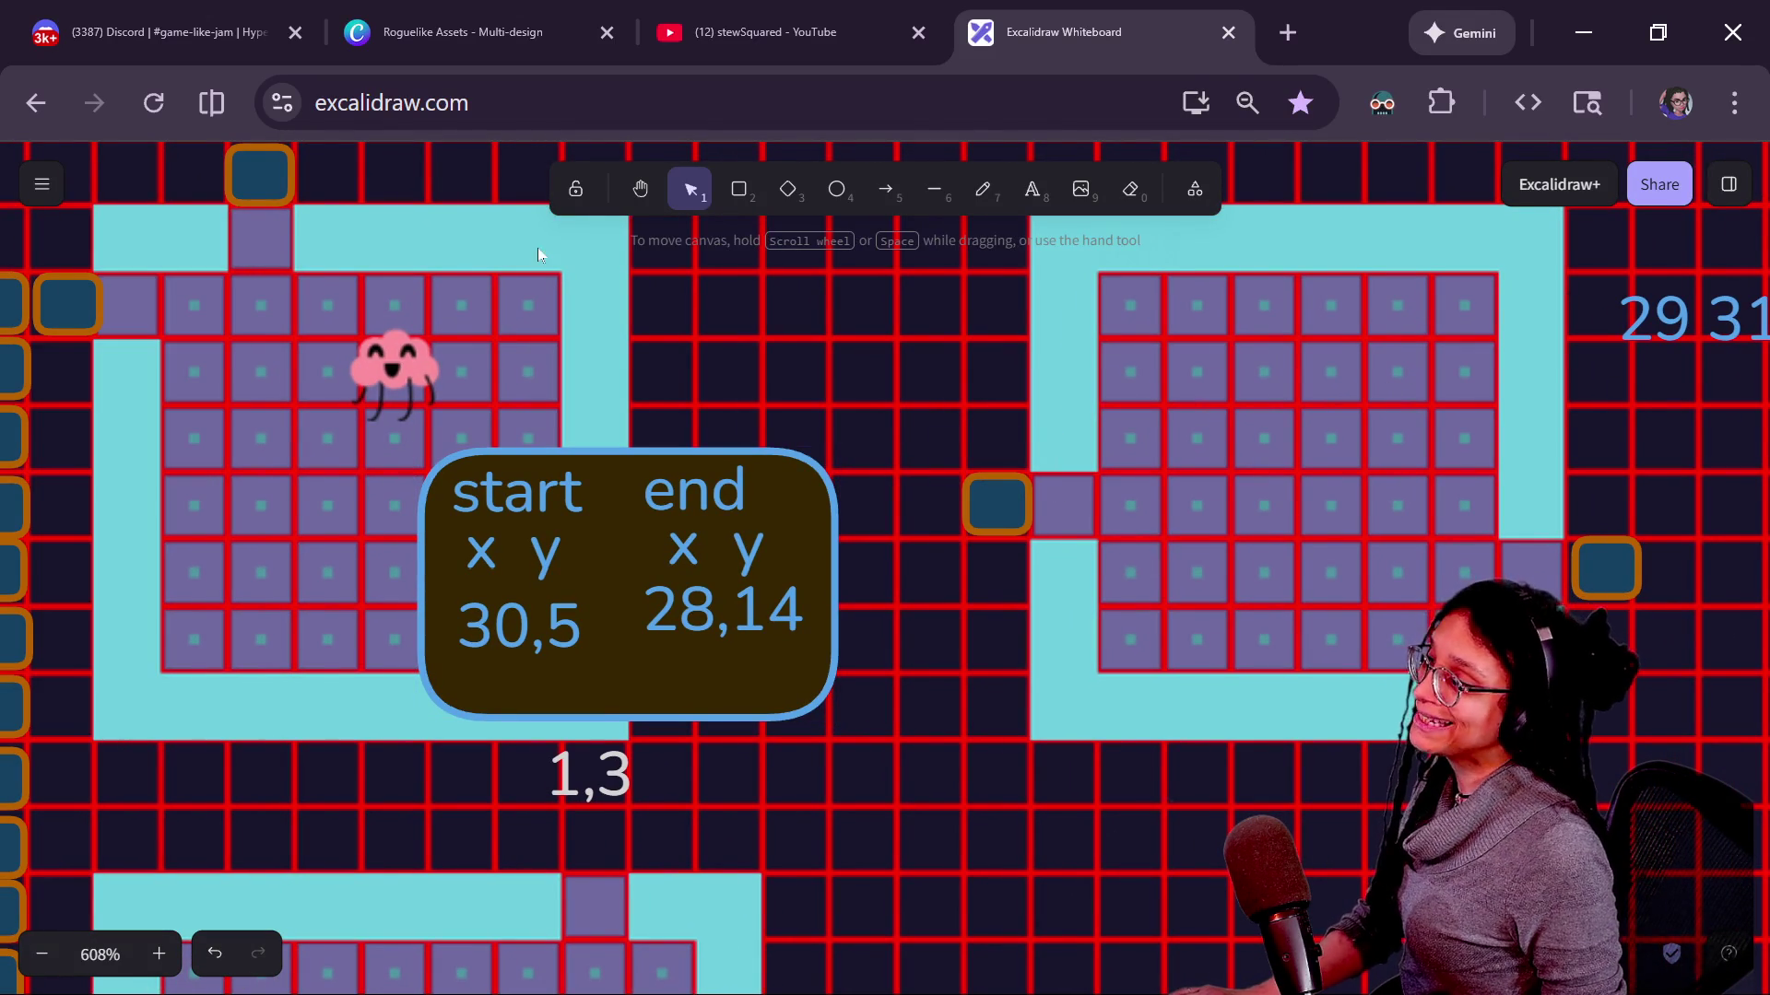
{"action": "left_click", "coordinate": [278, 166]}
{"action": "key", "text": "ctrl+d"}
Shrink the orange copy and place small markers around the blue door tile, duplicating one to its right.
{"action": "left_click_drag", "start_coordinate": [362, 263], "coordinate": [851, 450]}
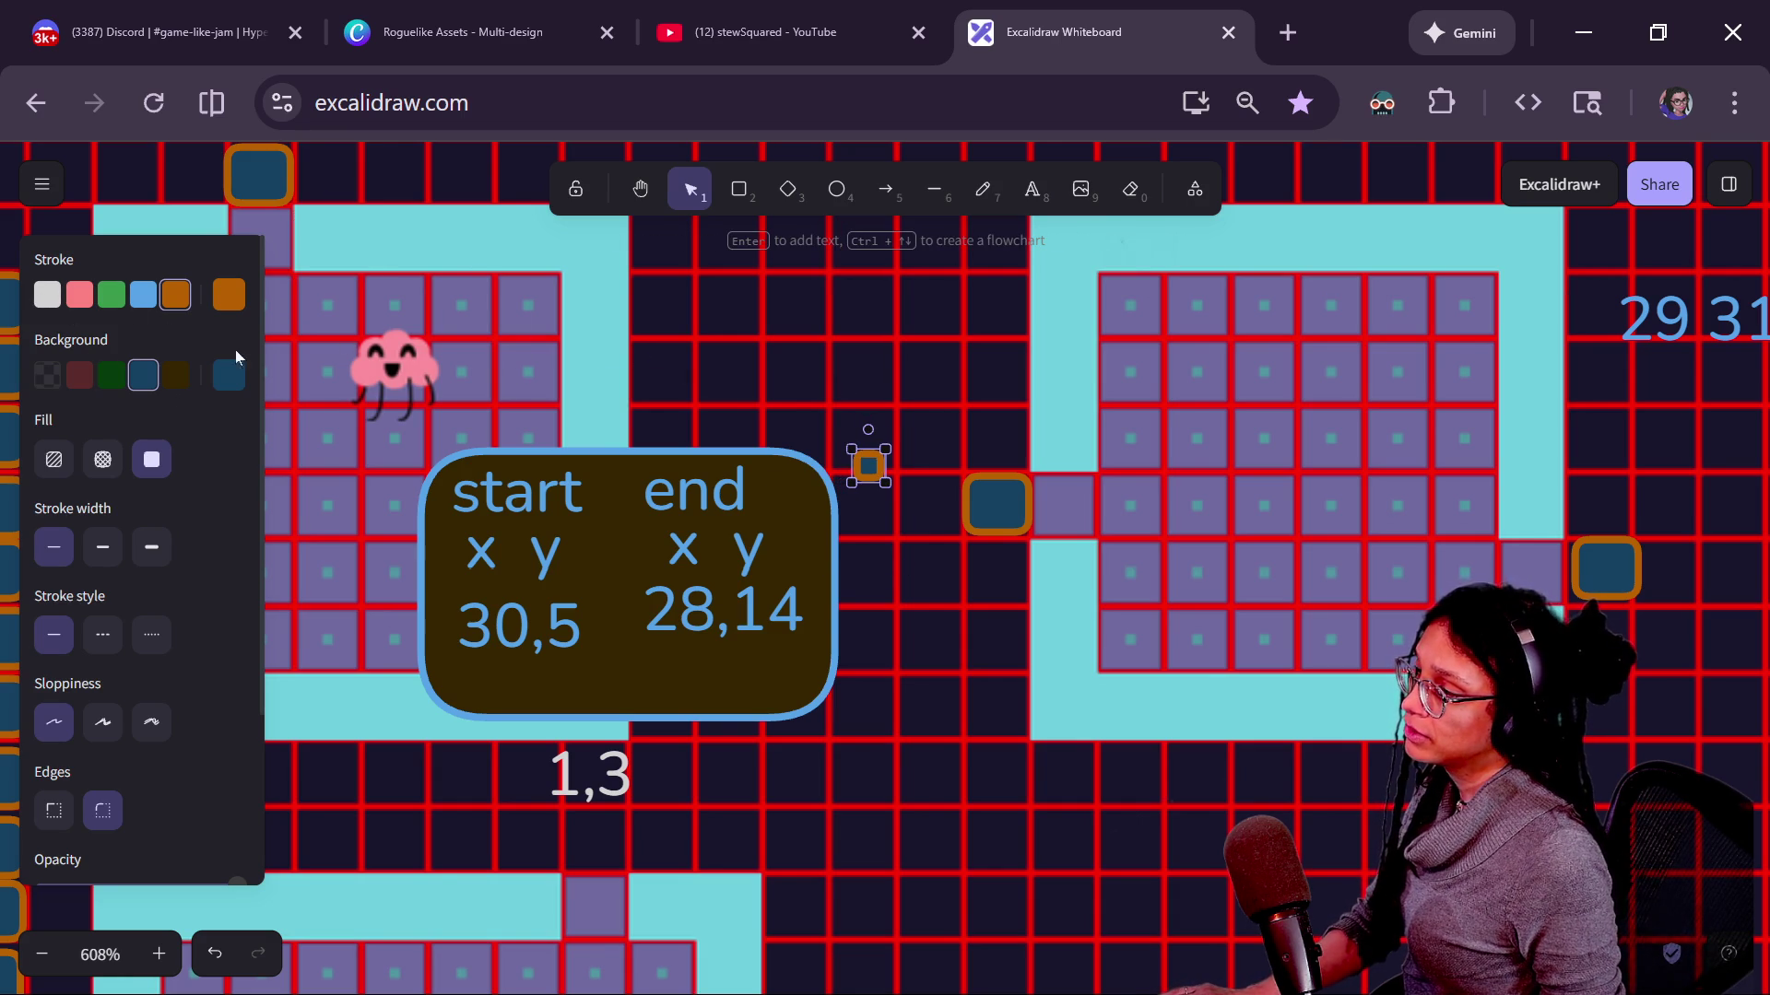
{"action": "left_click_drag", "start_coordinate": [869, 466], "coordinate": [997, 439]}
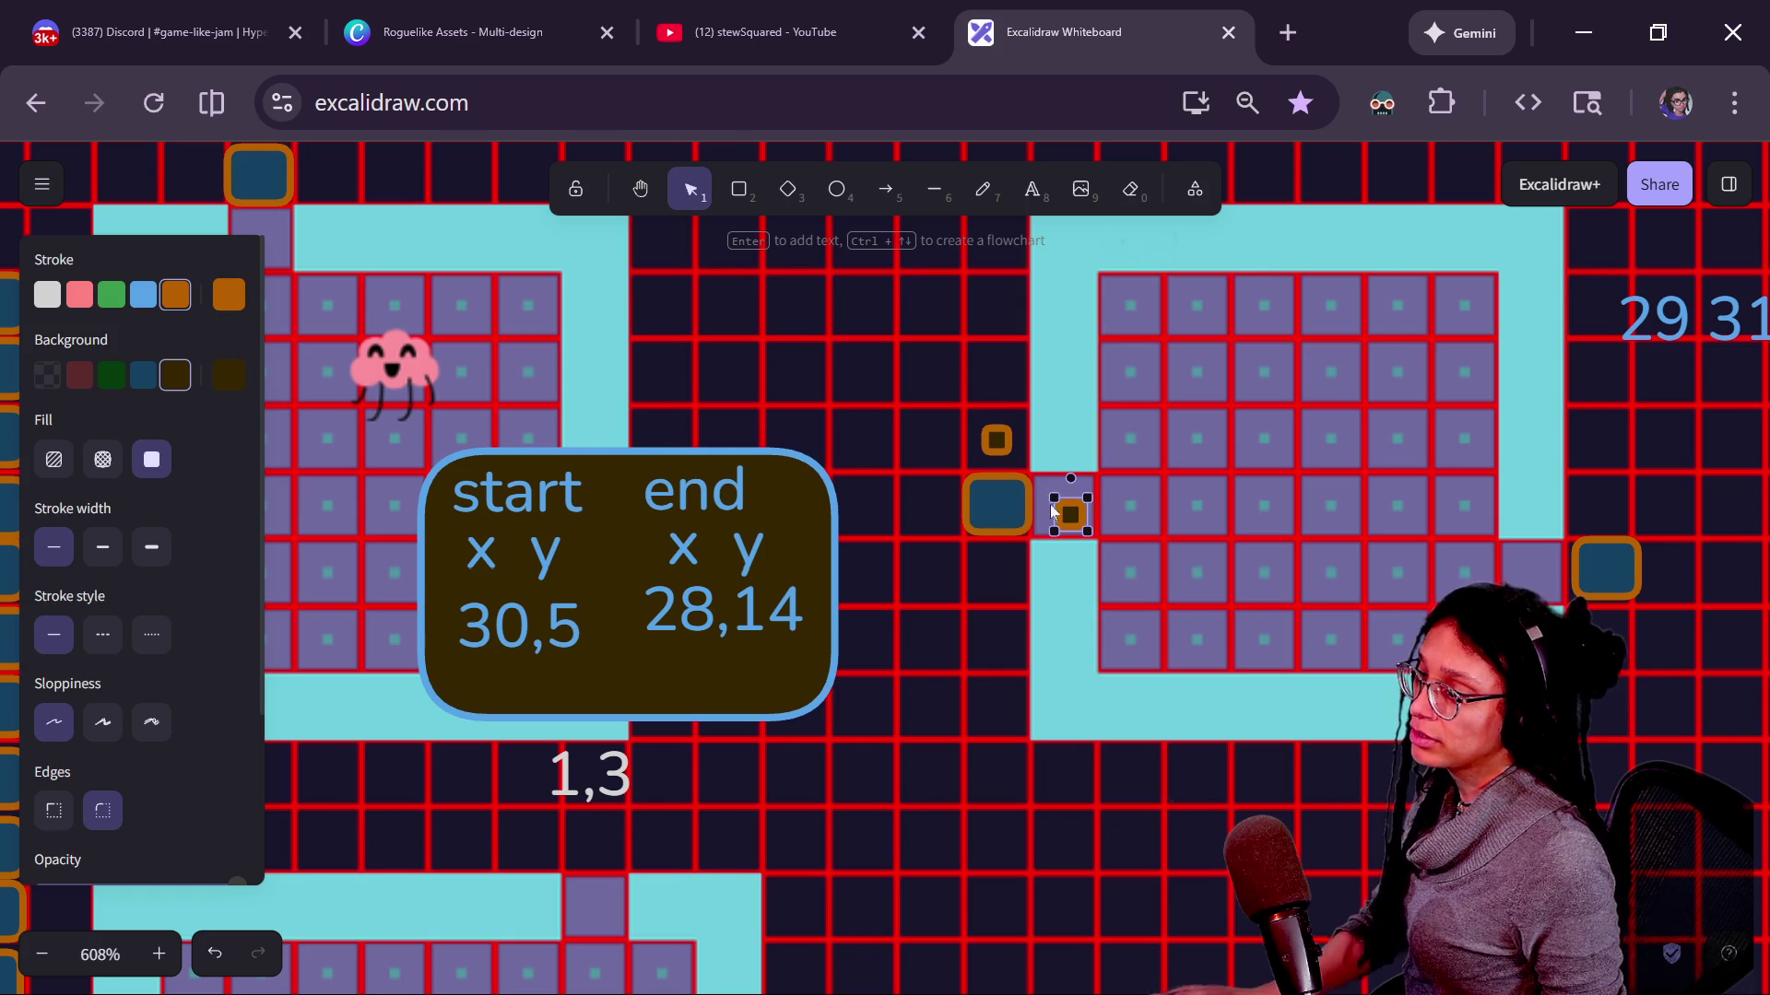
{"action": "left_click_drag", "start_coordinate": [1050, 512], "coordinate": [928, 502]}
{"action": "key", "text": "ctrl+d"}
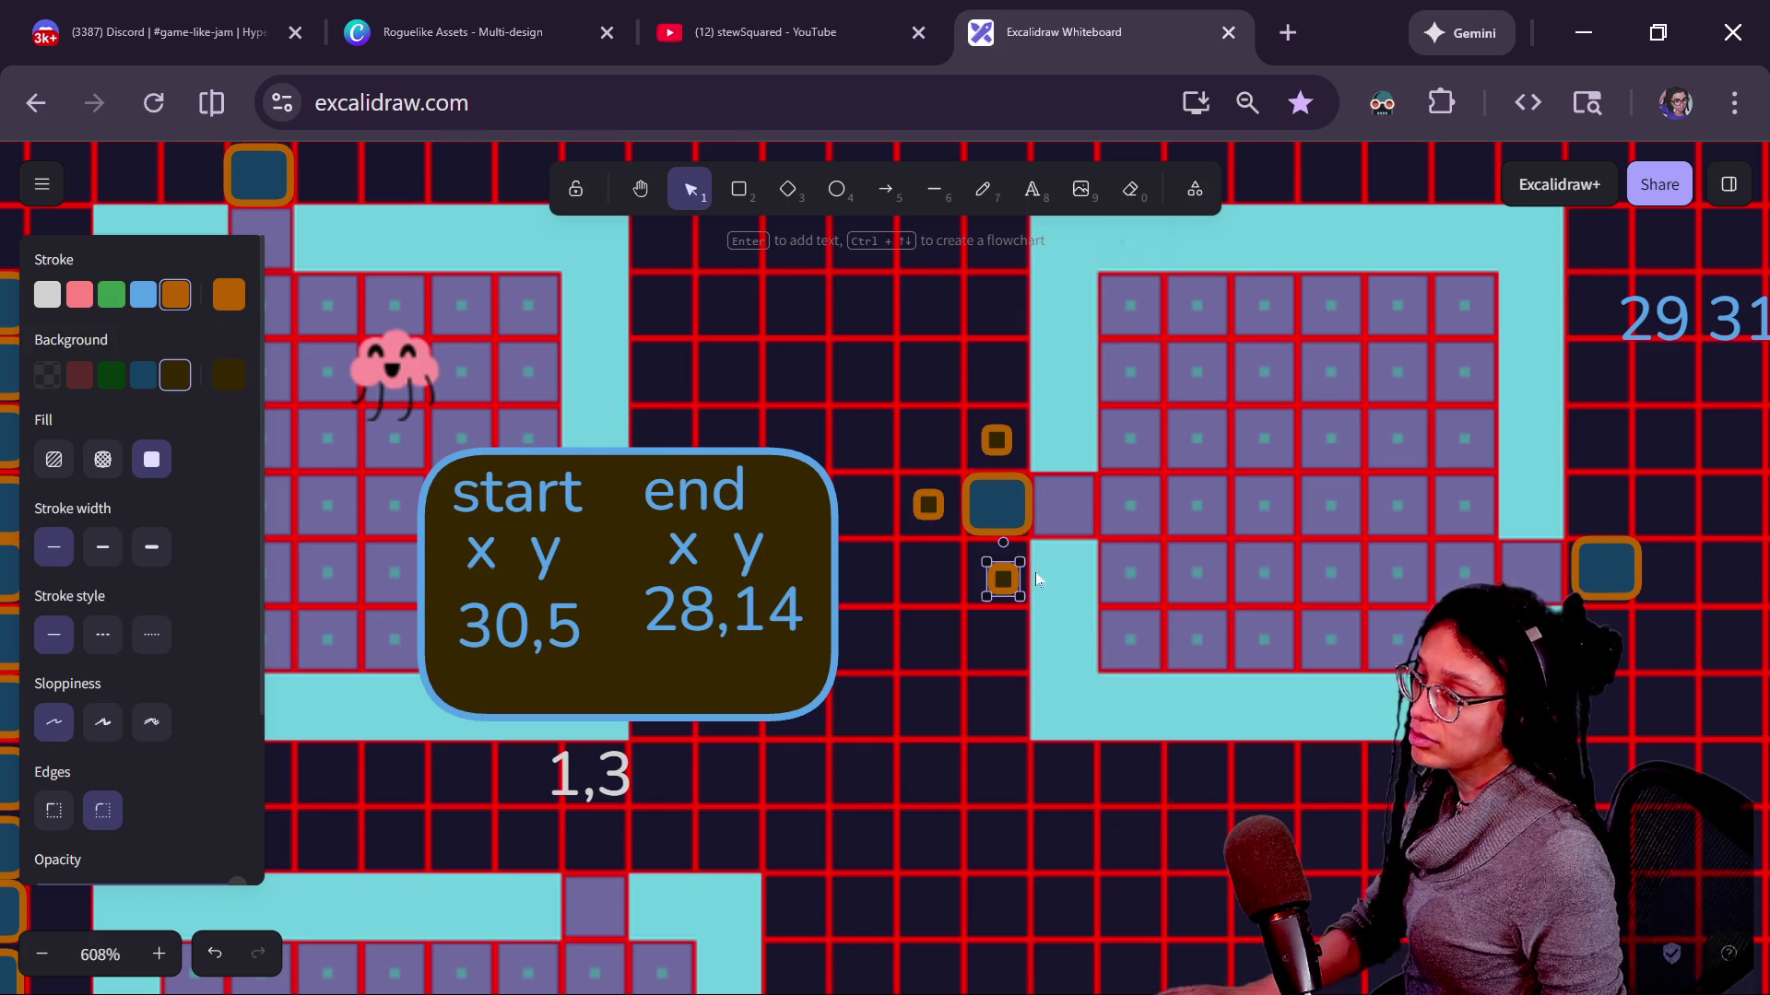
{"action": "left_click_drag", "start_coordinate": [1020, 601], "coordinate": [1082, 534]}
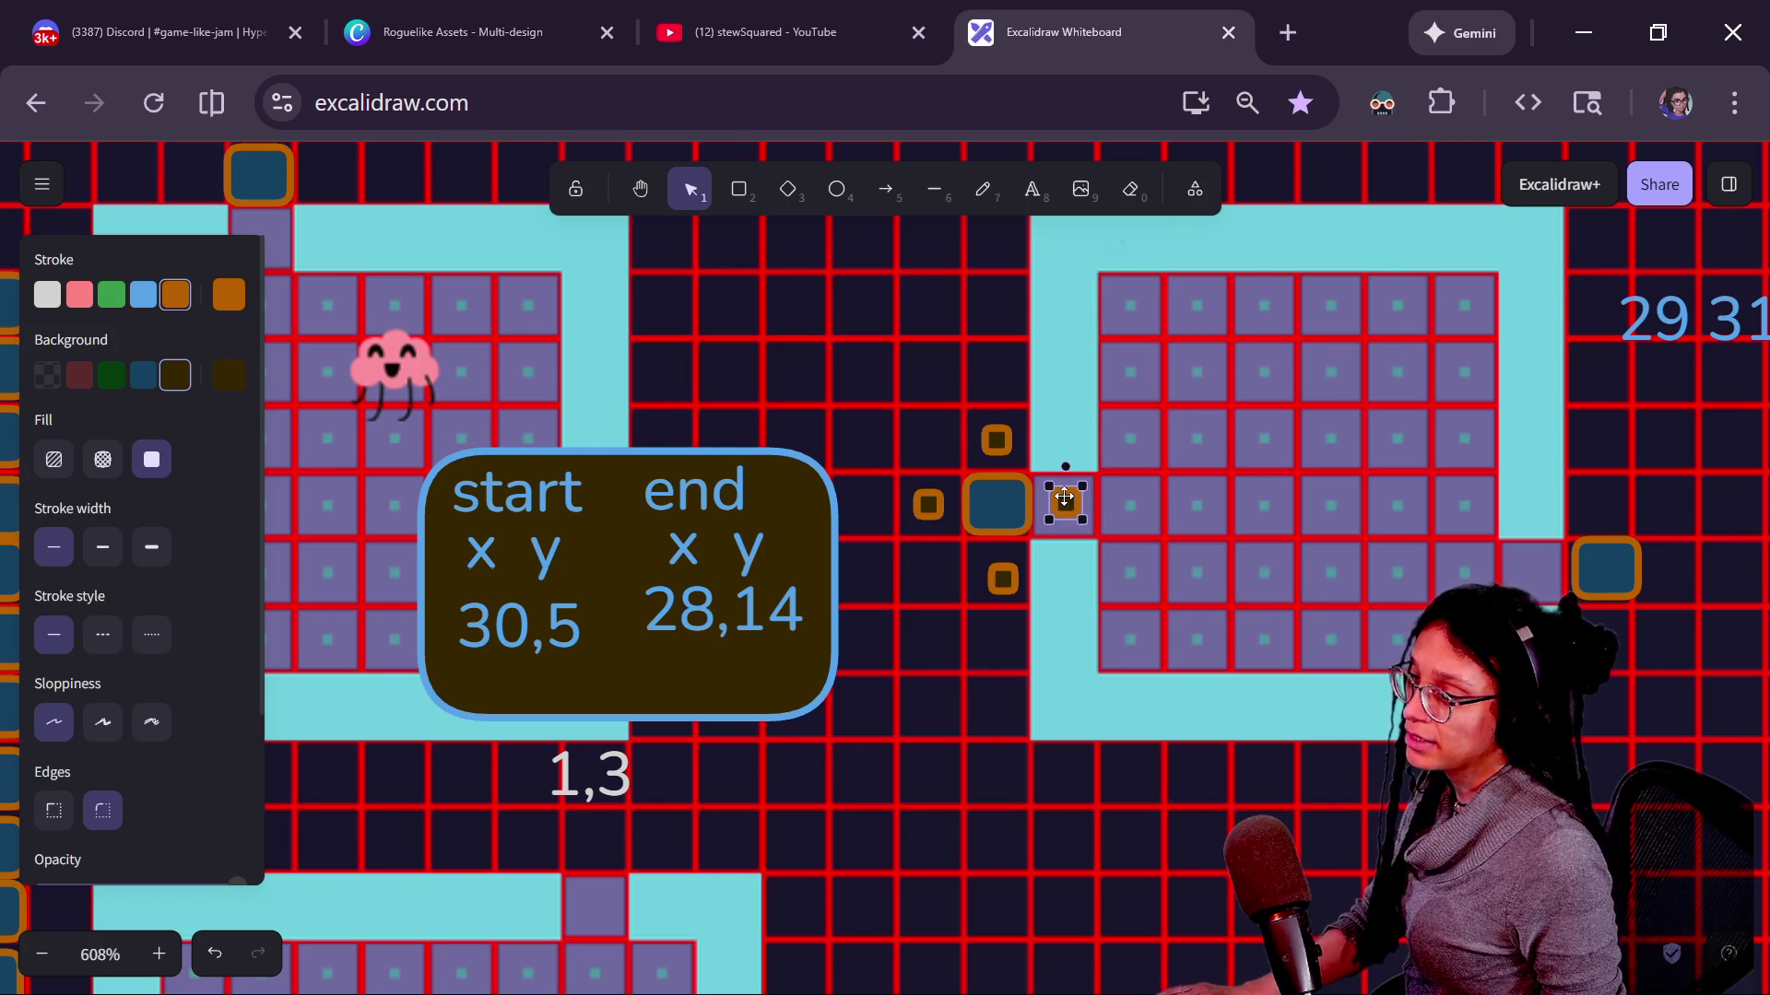
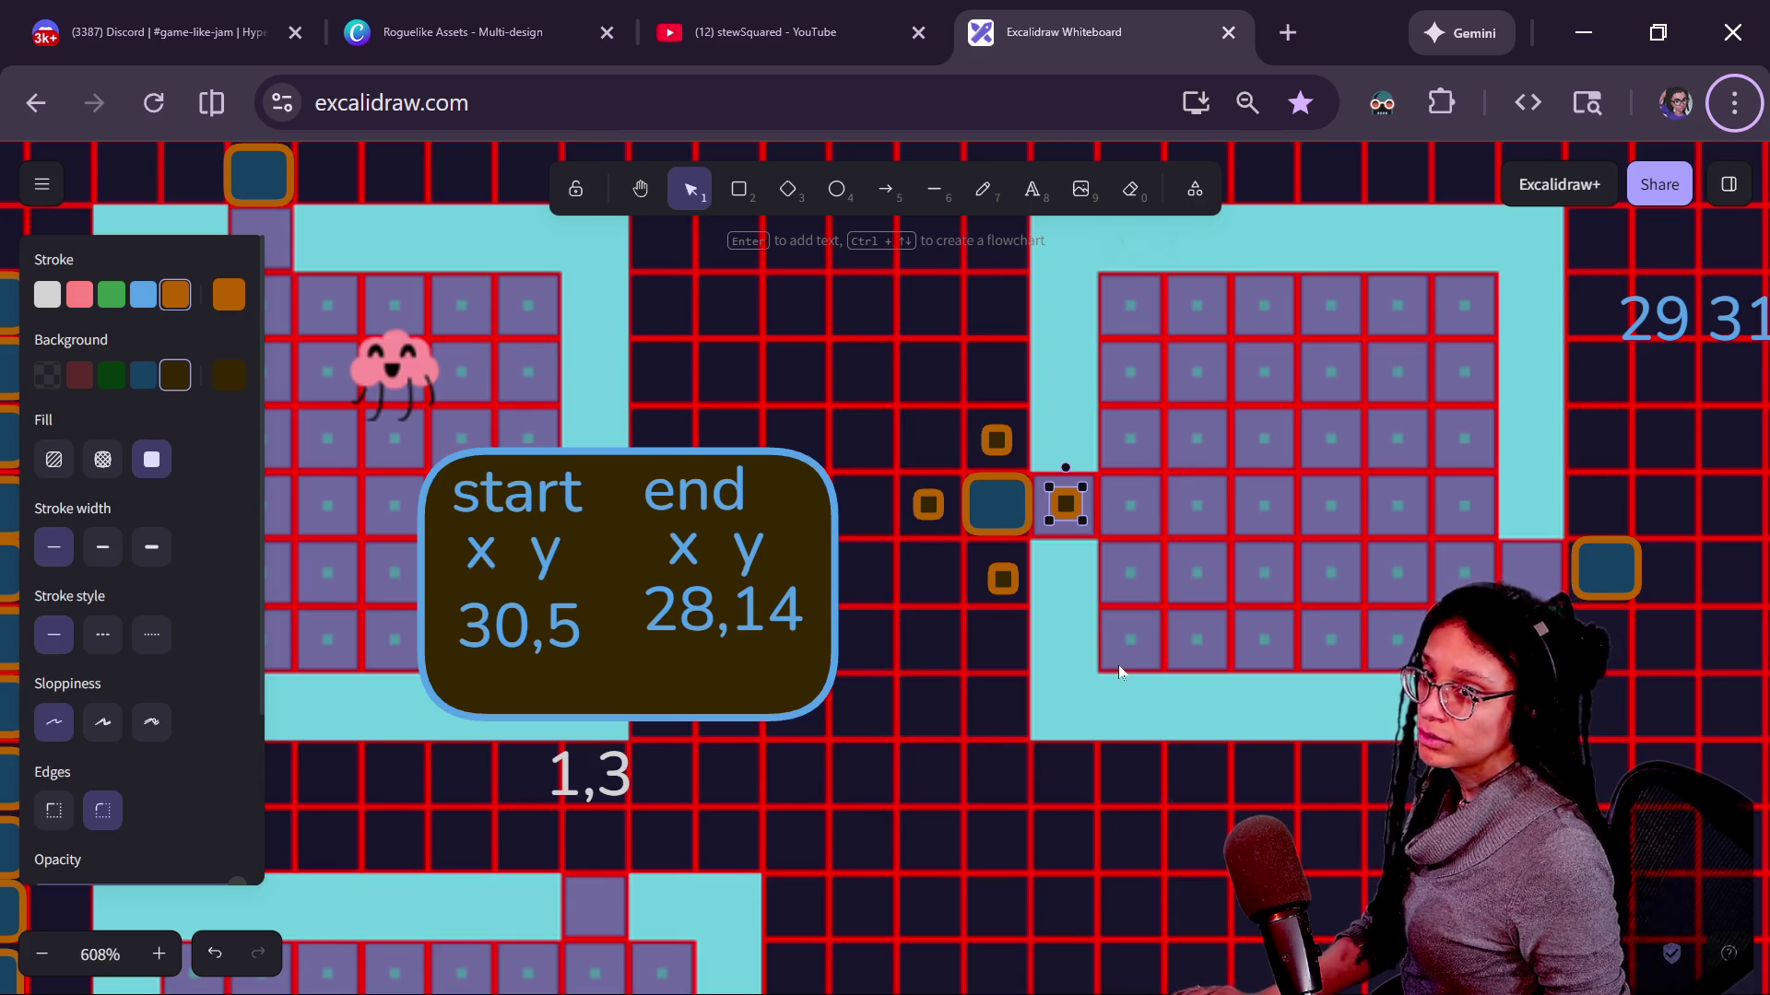
Switch to Godot and open manage_levels.gd through Quick Open, then start a search in it.
{"action": "key", "text": "alt+Tab"}
{"action": "key", "text": "Down"}
{"action": "key", "text": "Down"}
{"action": "key", "text": "Down"}
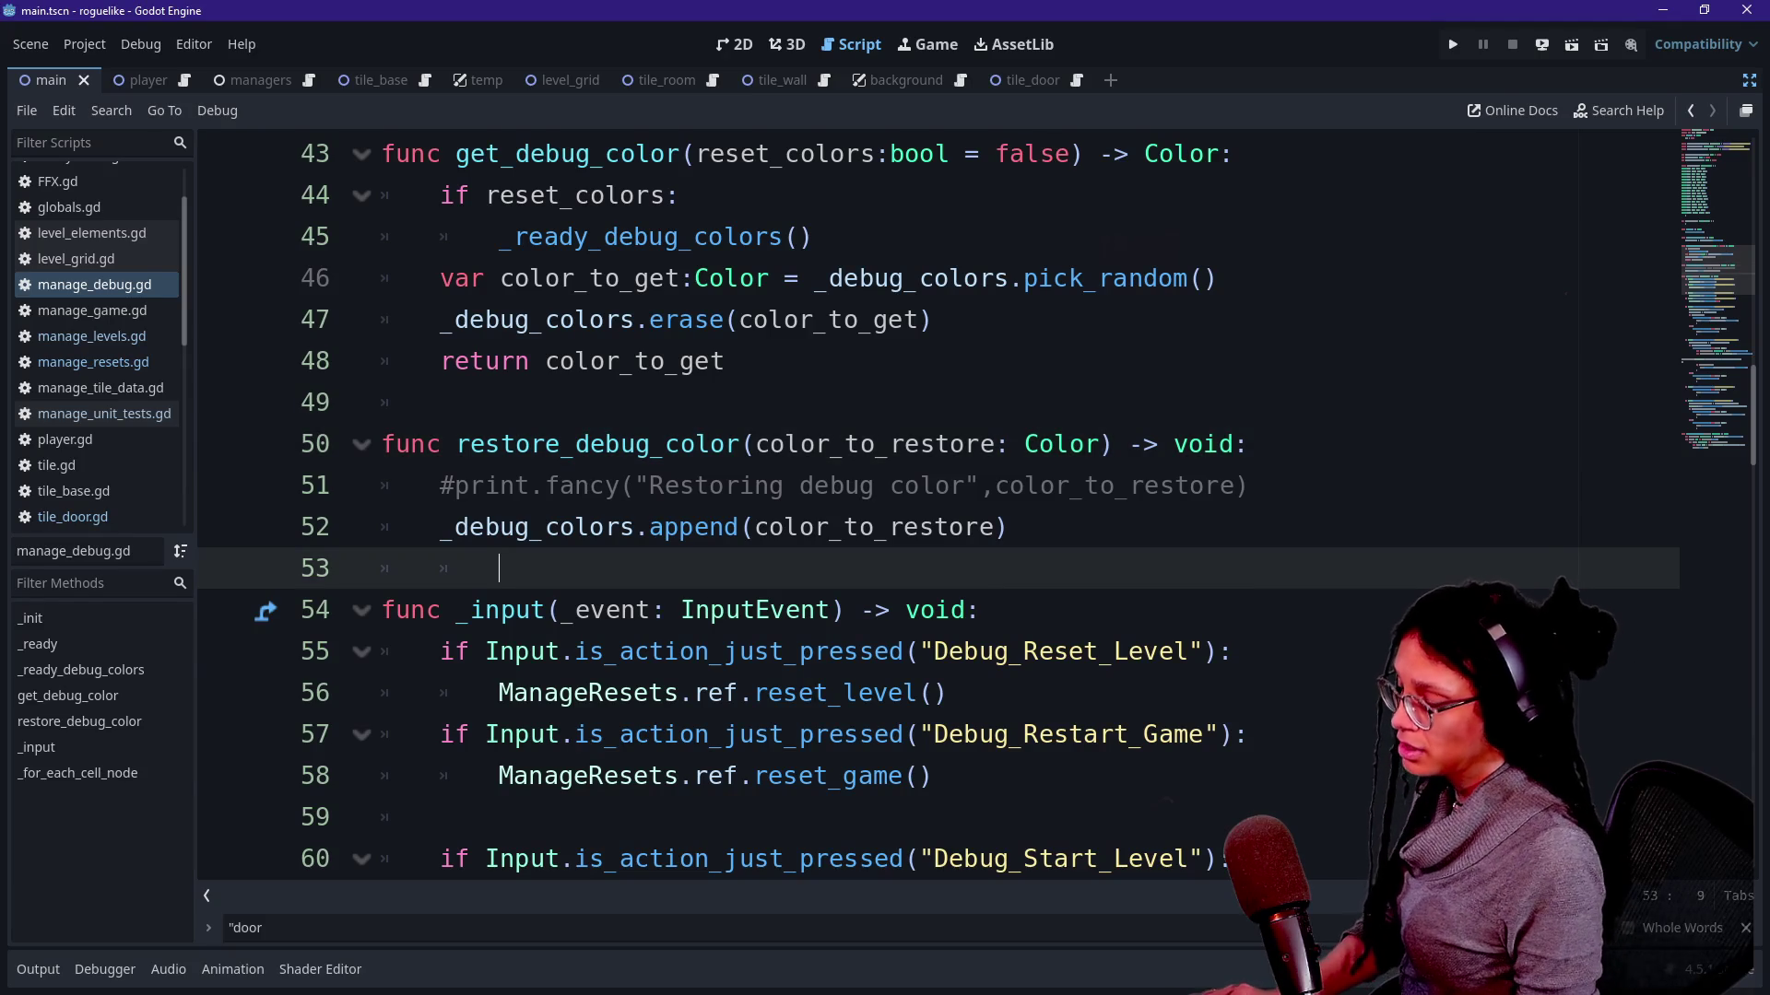
{"action": "key", "text": "shift+alt+o"}
{"action": "type", "text": "level"}
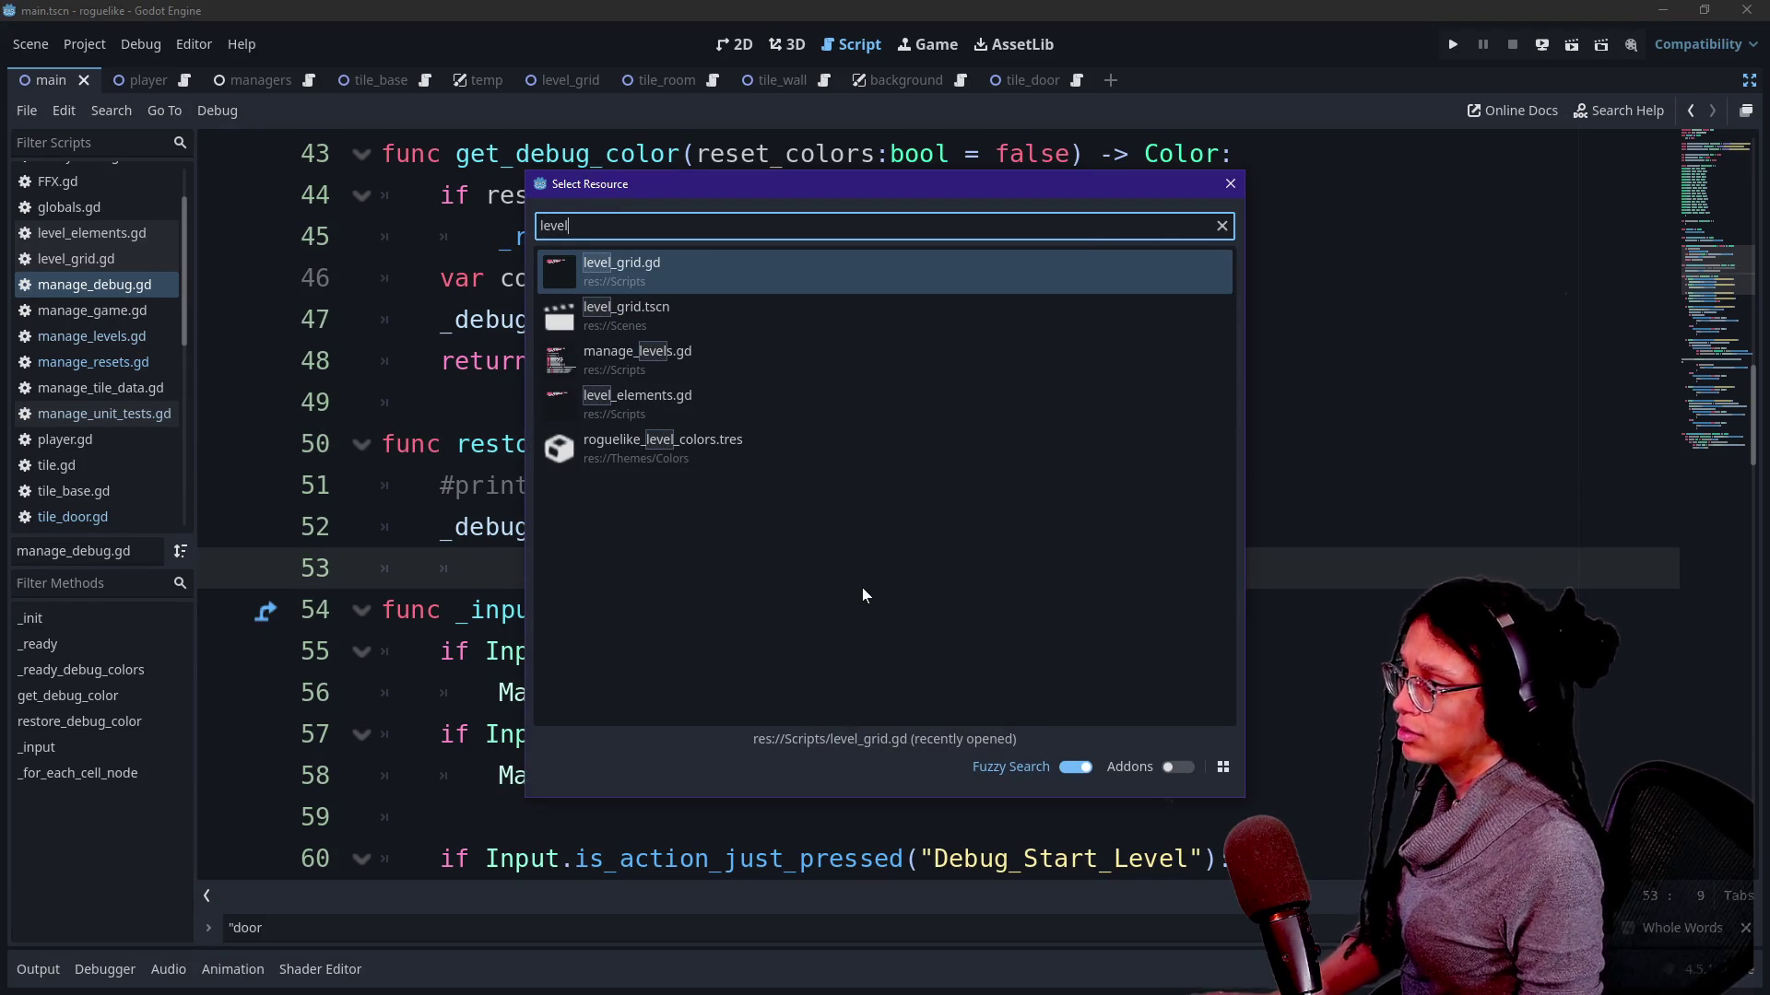
{"action": "key", "text": "Down"}
{"action": "key", "text": "Down"}
{"action": "key", "text": "Return"}
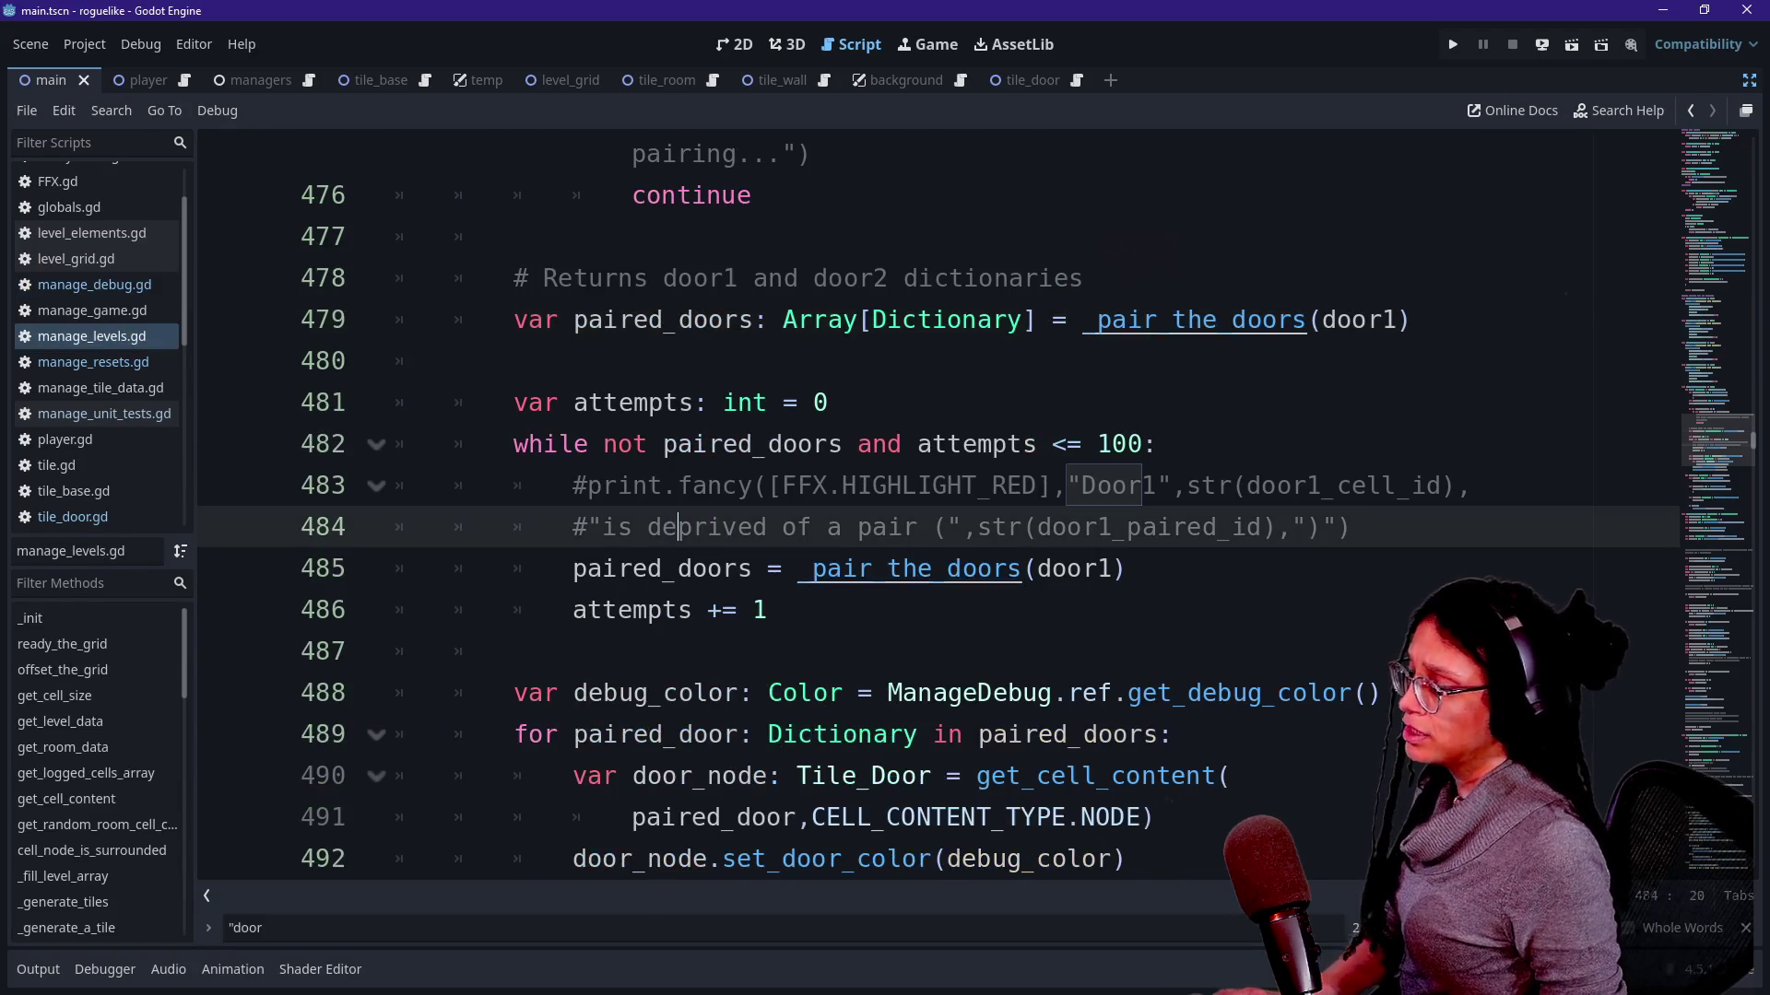
{"action": "key", "text": "ctrl+f"}
{"action": "type", "text": "valid"}
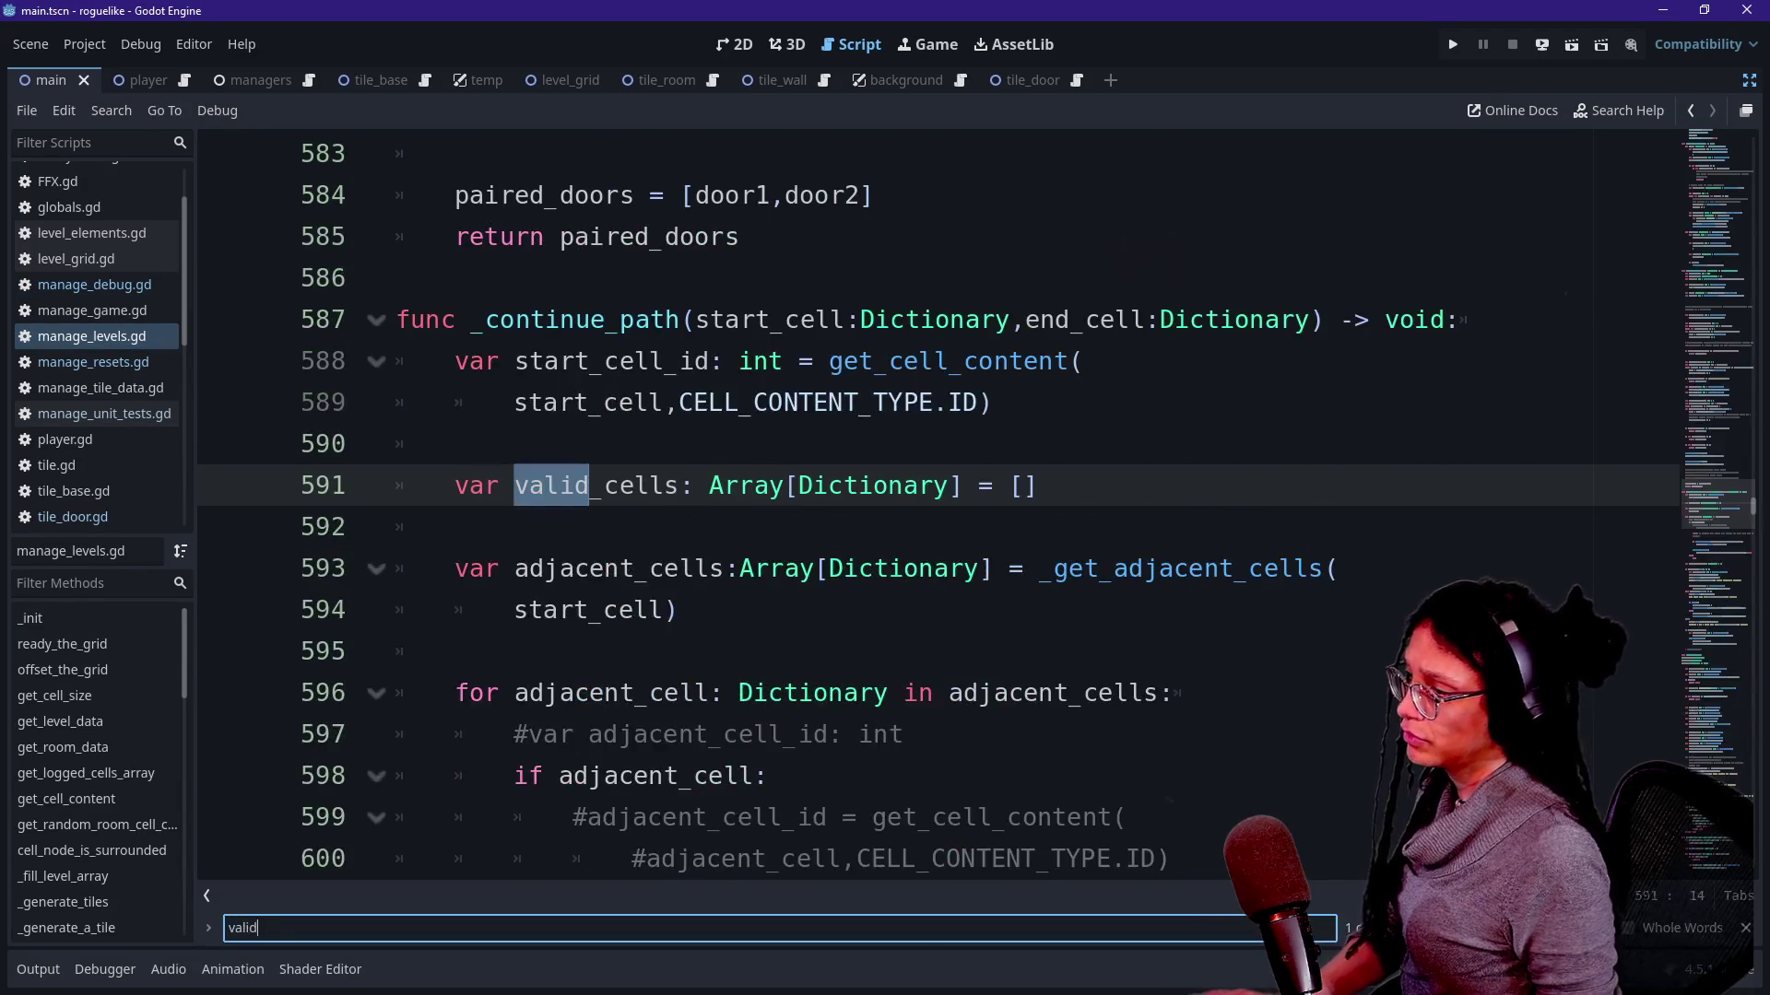
{"action": "scroll", "coordinate": [967, 505], "scroll_direction": "down", "scroll_amount": 2}
Jump to the _is_a_valid_path definition and highlight its 'if visited' check, then return to the whiteboard.
{"action": "left_click", "coordinate": [691, 521]}
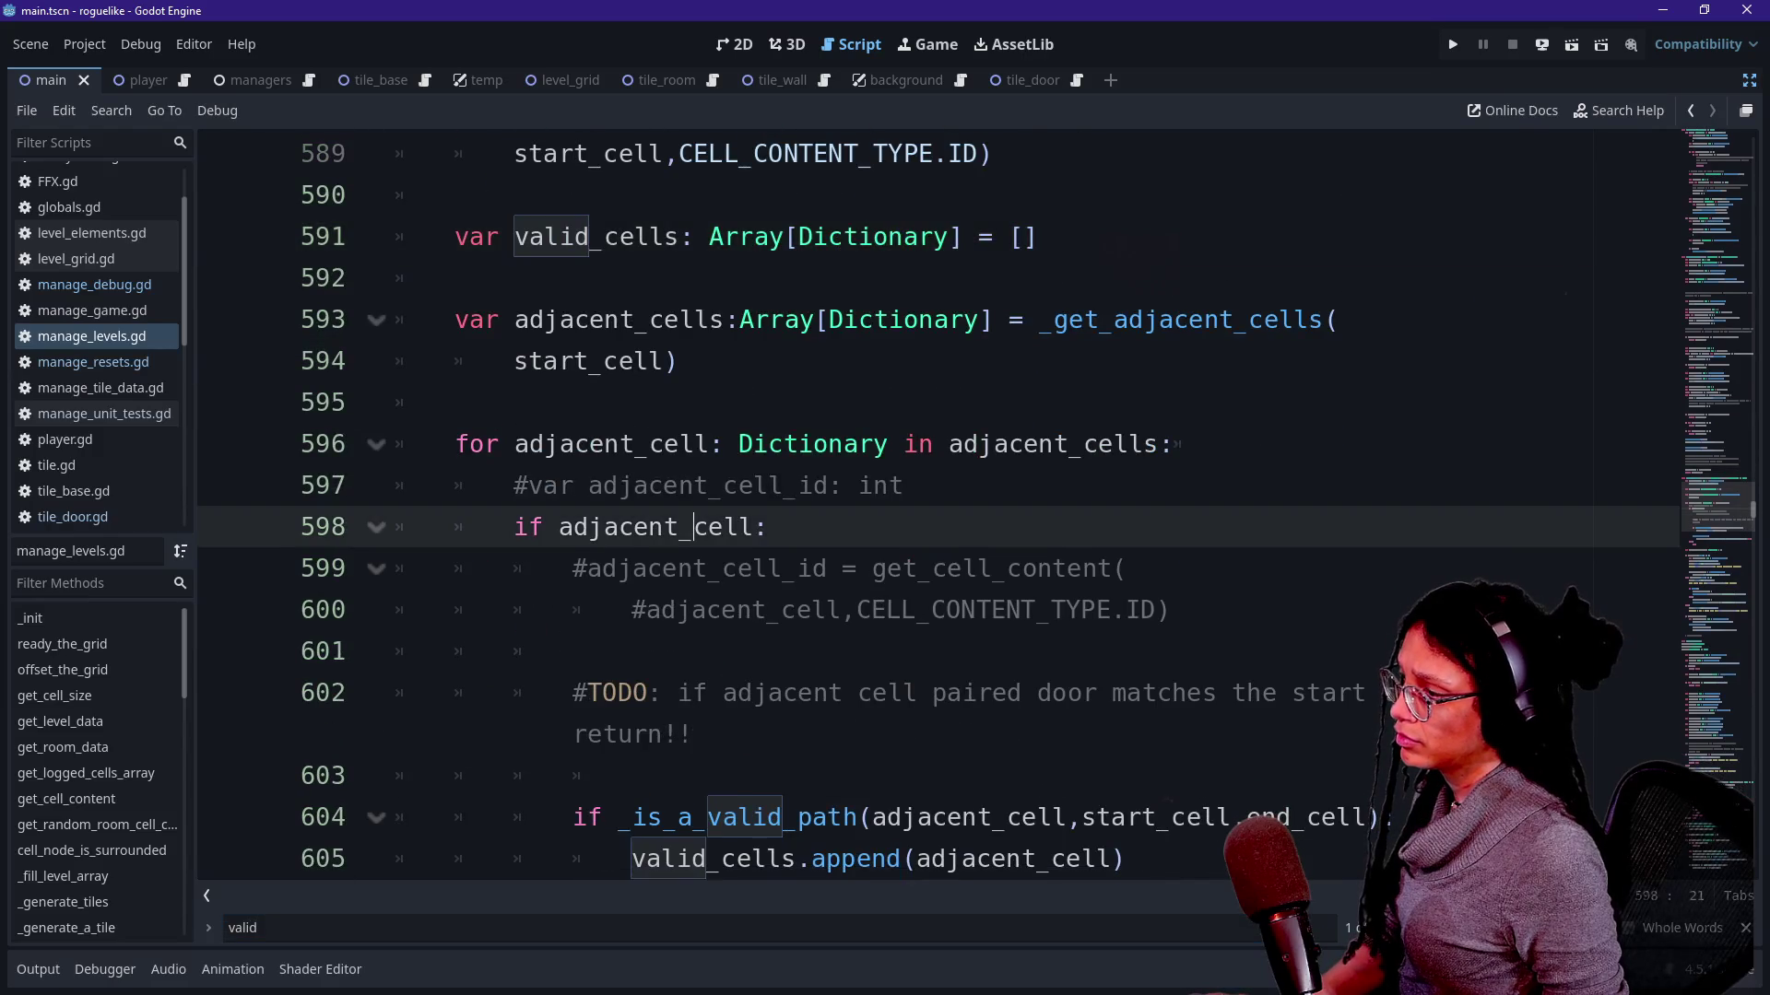
{"action": "scroll", "coordinate": [692, 521], "scroll_direction": "down", "scroll_amount": 2}
{"action": "scroll", "coordinate": [733, 373], "scroll_direction": "down", "scroll_amount": 1}
{"action": "scroll", "coordinate": [733, 373], "scroll_direction": "down", "scroll_amount": 2}
{"action": "scroll", "coordinate": [733, 374], "scroll_direction": "up", "scroll_amount": 1}
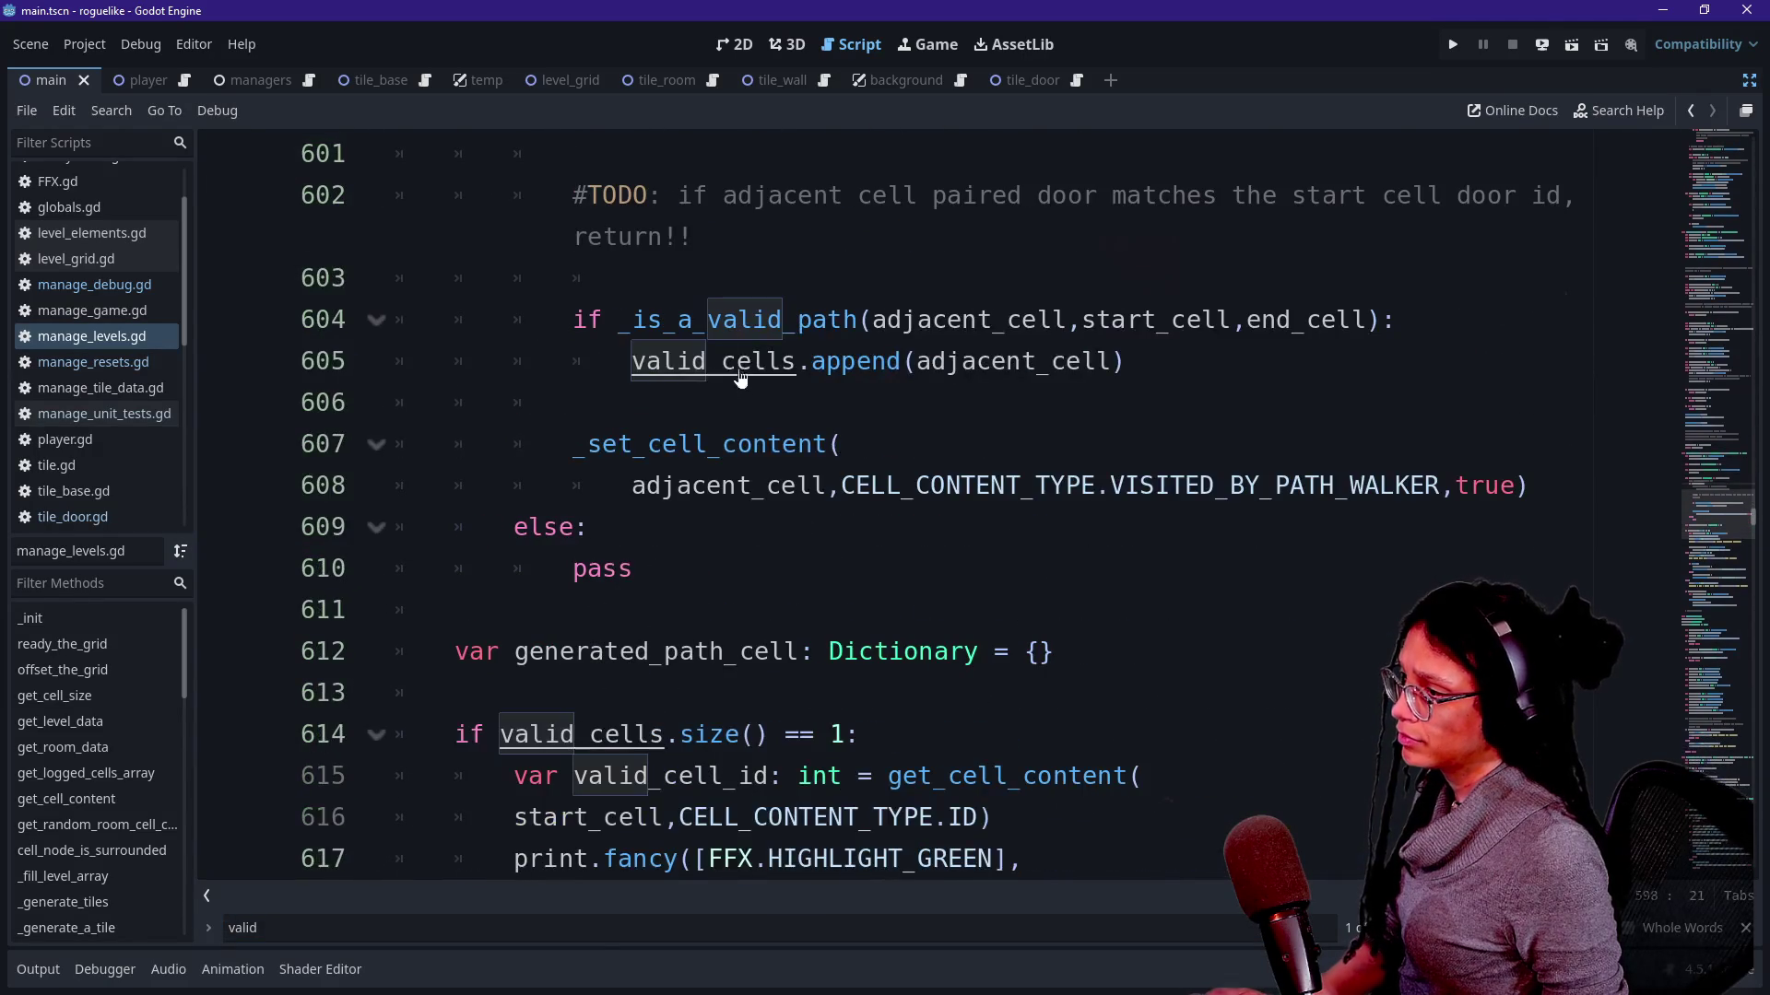
{"action": "left_click", "coordinate": [756, 343], "text": "ctrl"}
{"action": "scroll", "coordinate": [755, 351], "scroll_direction": "down", "scroll_amount": 2}
{"action": "scroll", "coordinate": [755, 351], "scroll_direction": "down", "scroll_amount": 1}
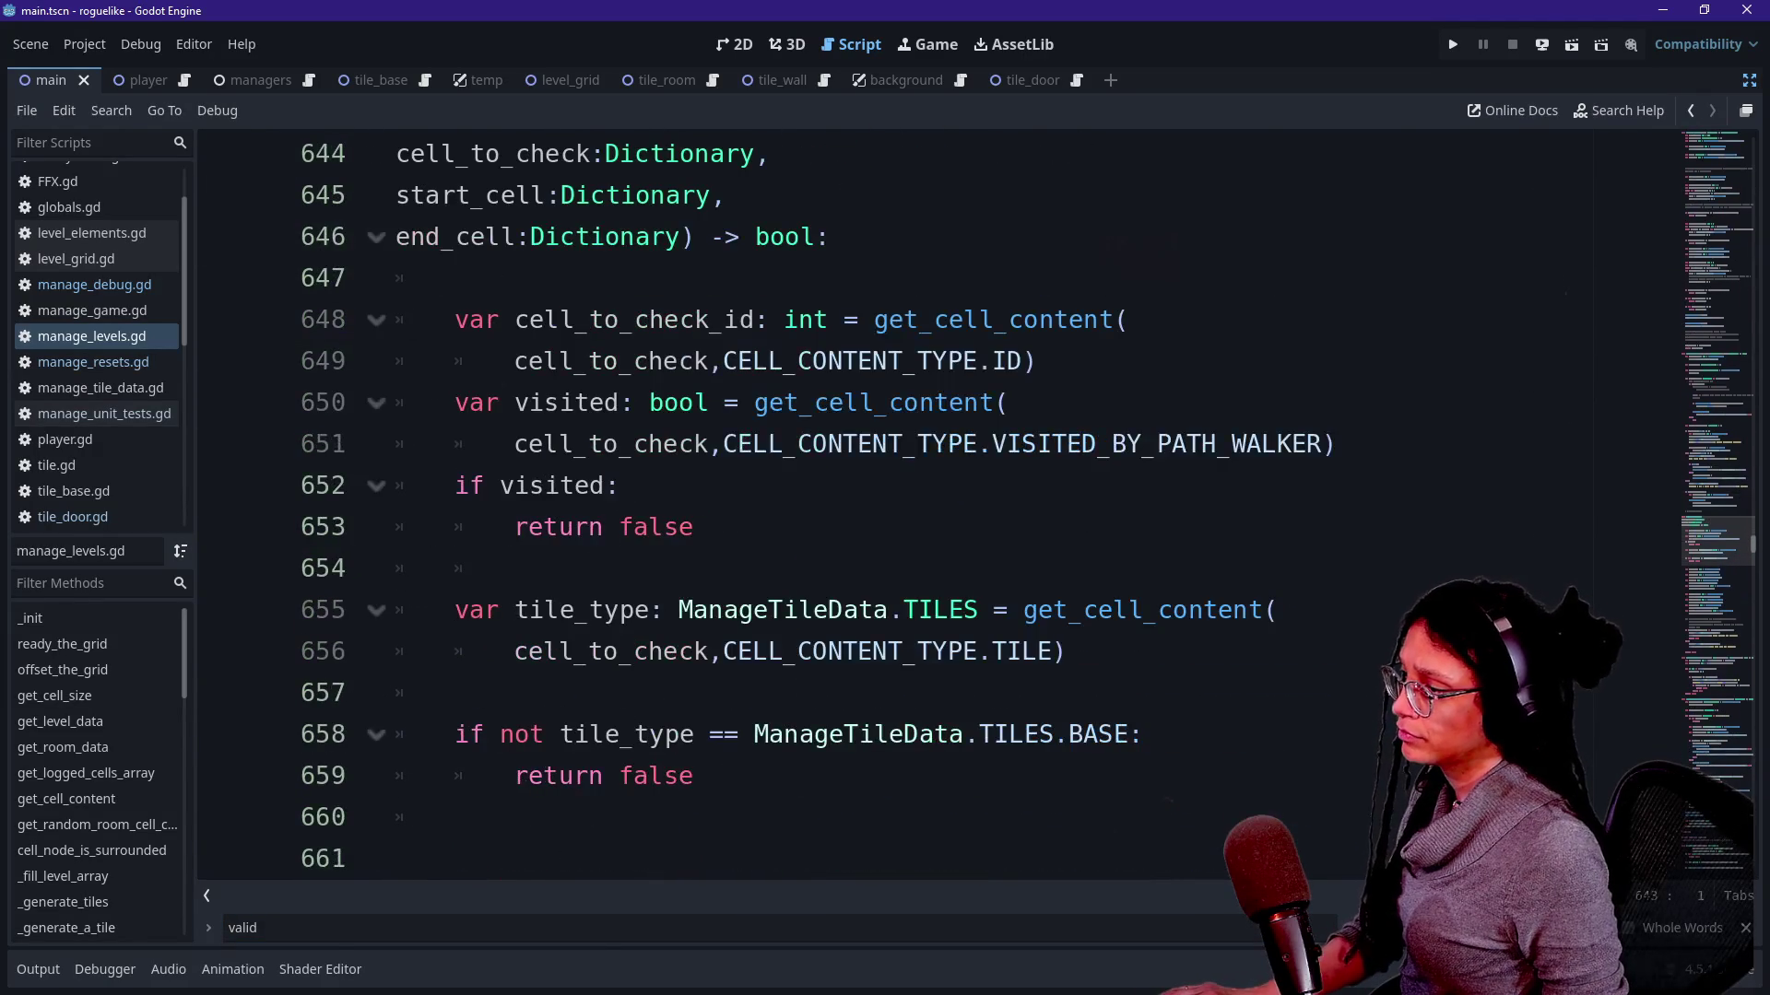
{"action": "scroll", "coordinate": [754, 351], "scroll_direction": "down", "scroll_amount": 1}
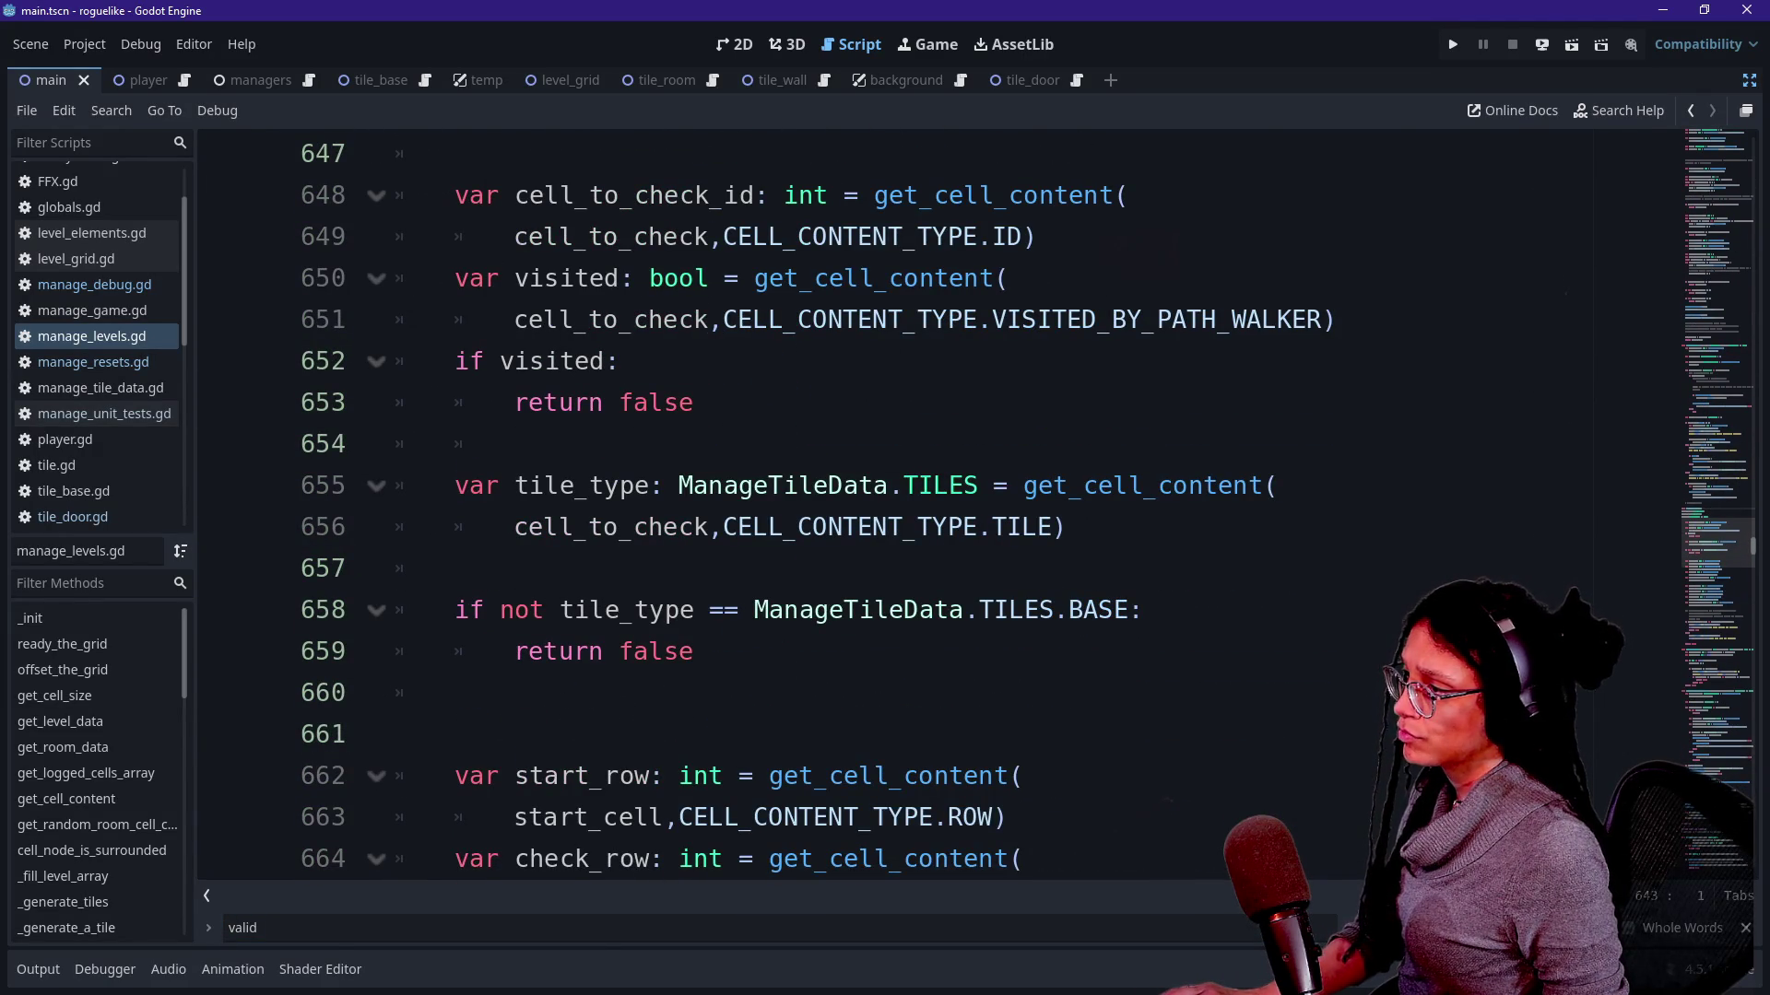
{"action": "left_click_drag", "start_coordinate": [457, 362], "coordinate": [619, 361]}
{"action": "key", "text": "alt+Tab"}
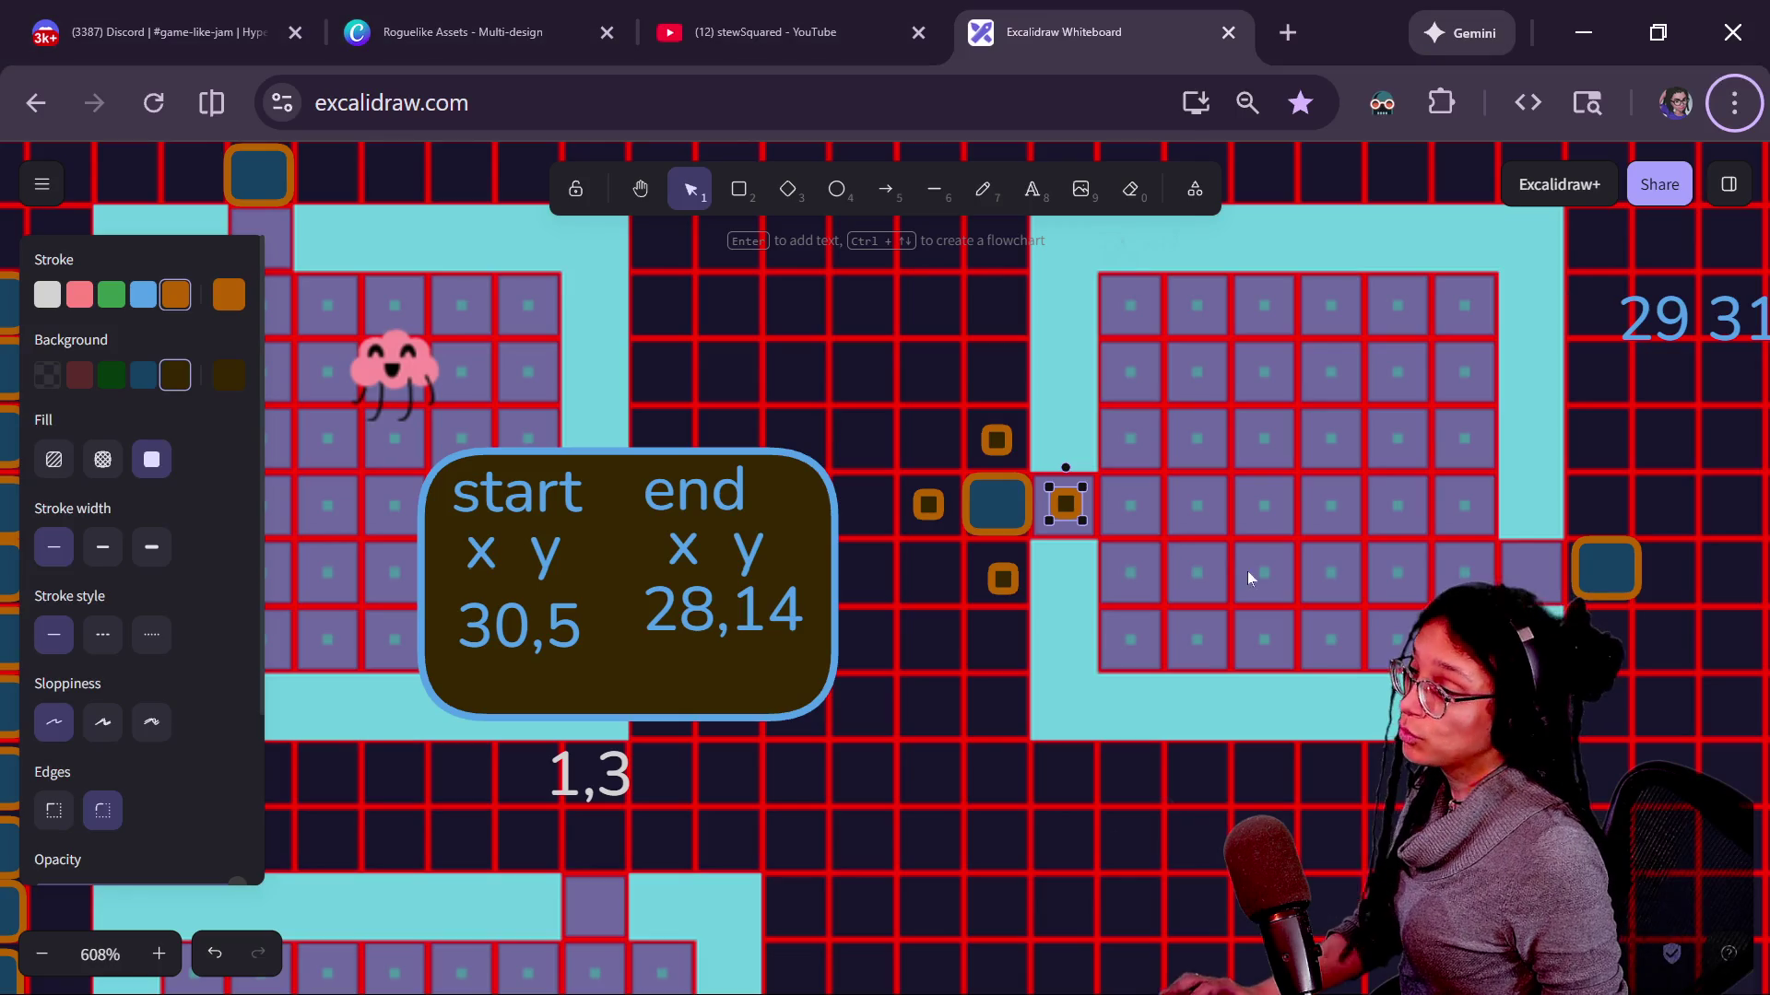
{"action": "left_click_drag", "start_coordinate": [1005, 450], "coordinate": [1001, 425]}
{"action": "key", "text": "ctrl+z"}
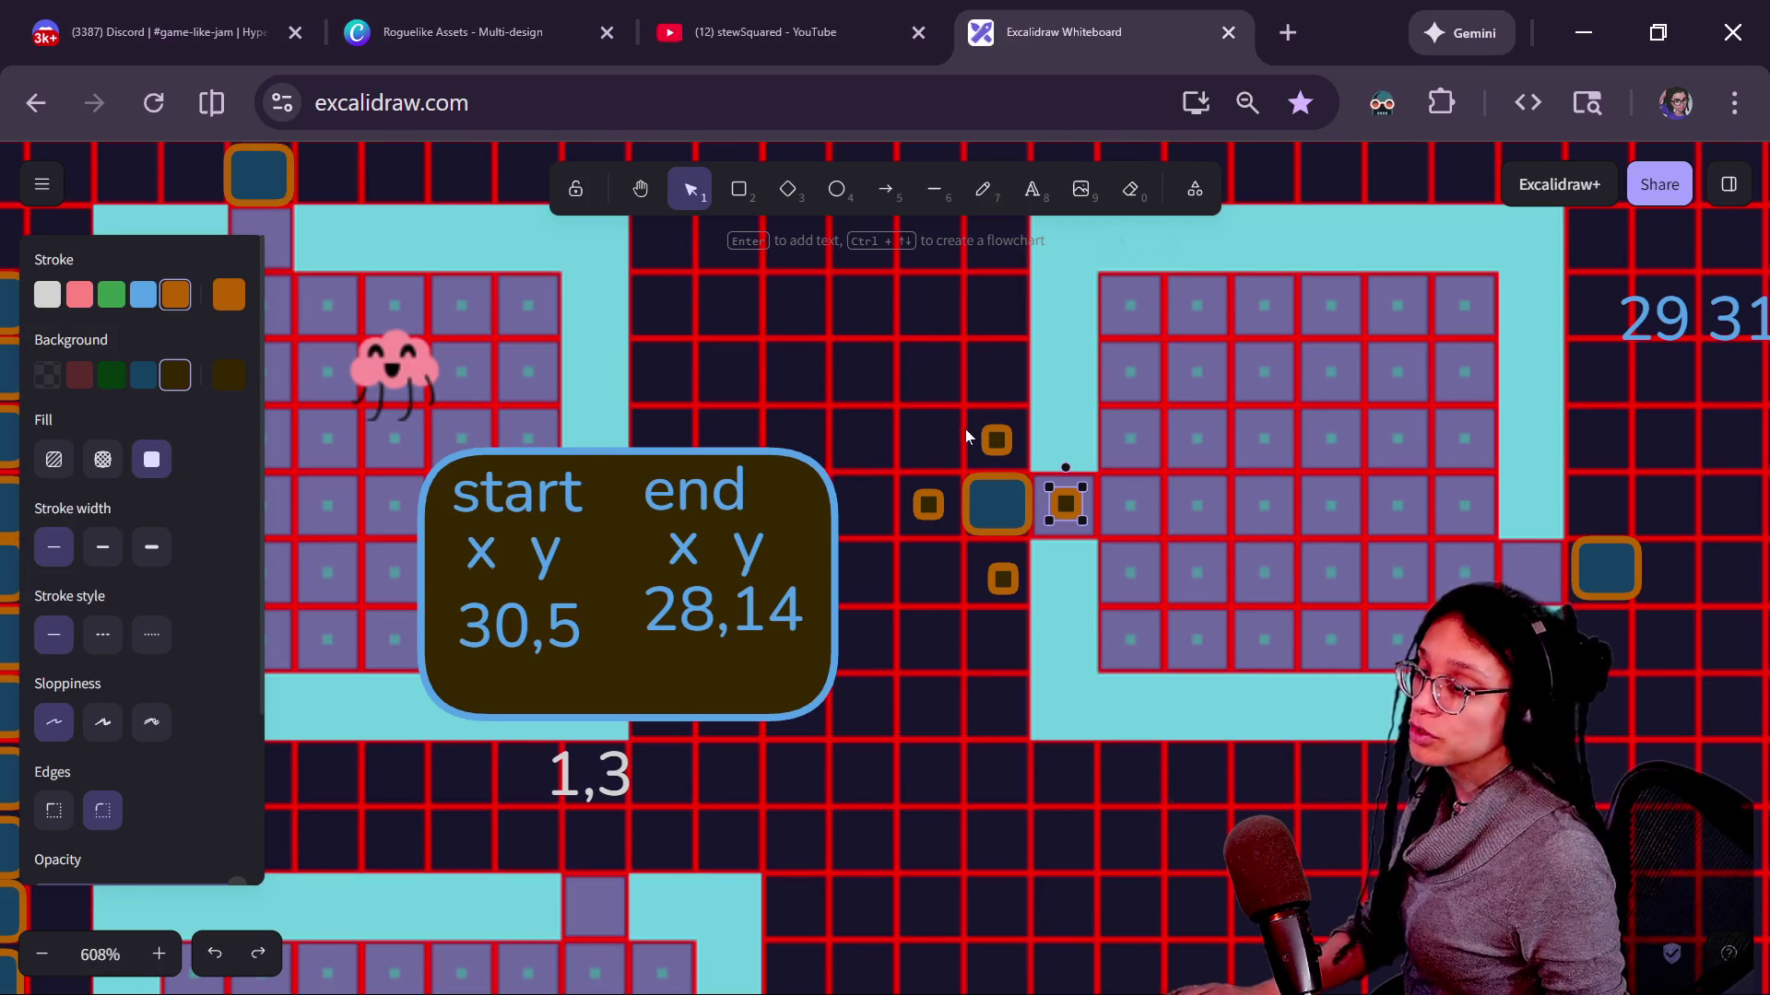
{"action": "key", "text": "alt+Tab"}
{"action": "mouse_move", "coordinate": [595, 319]}
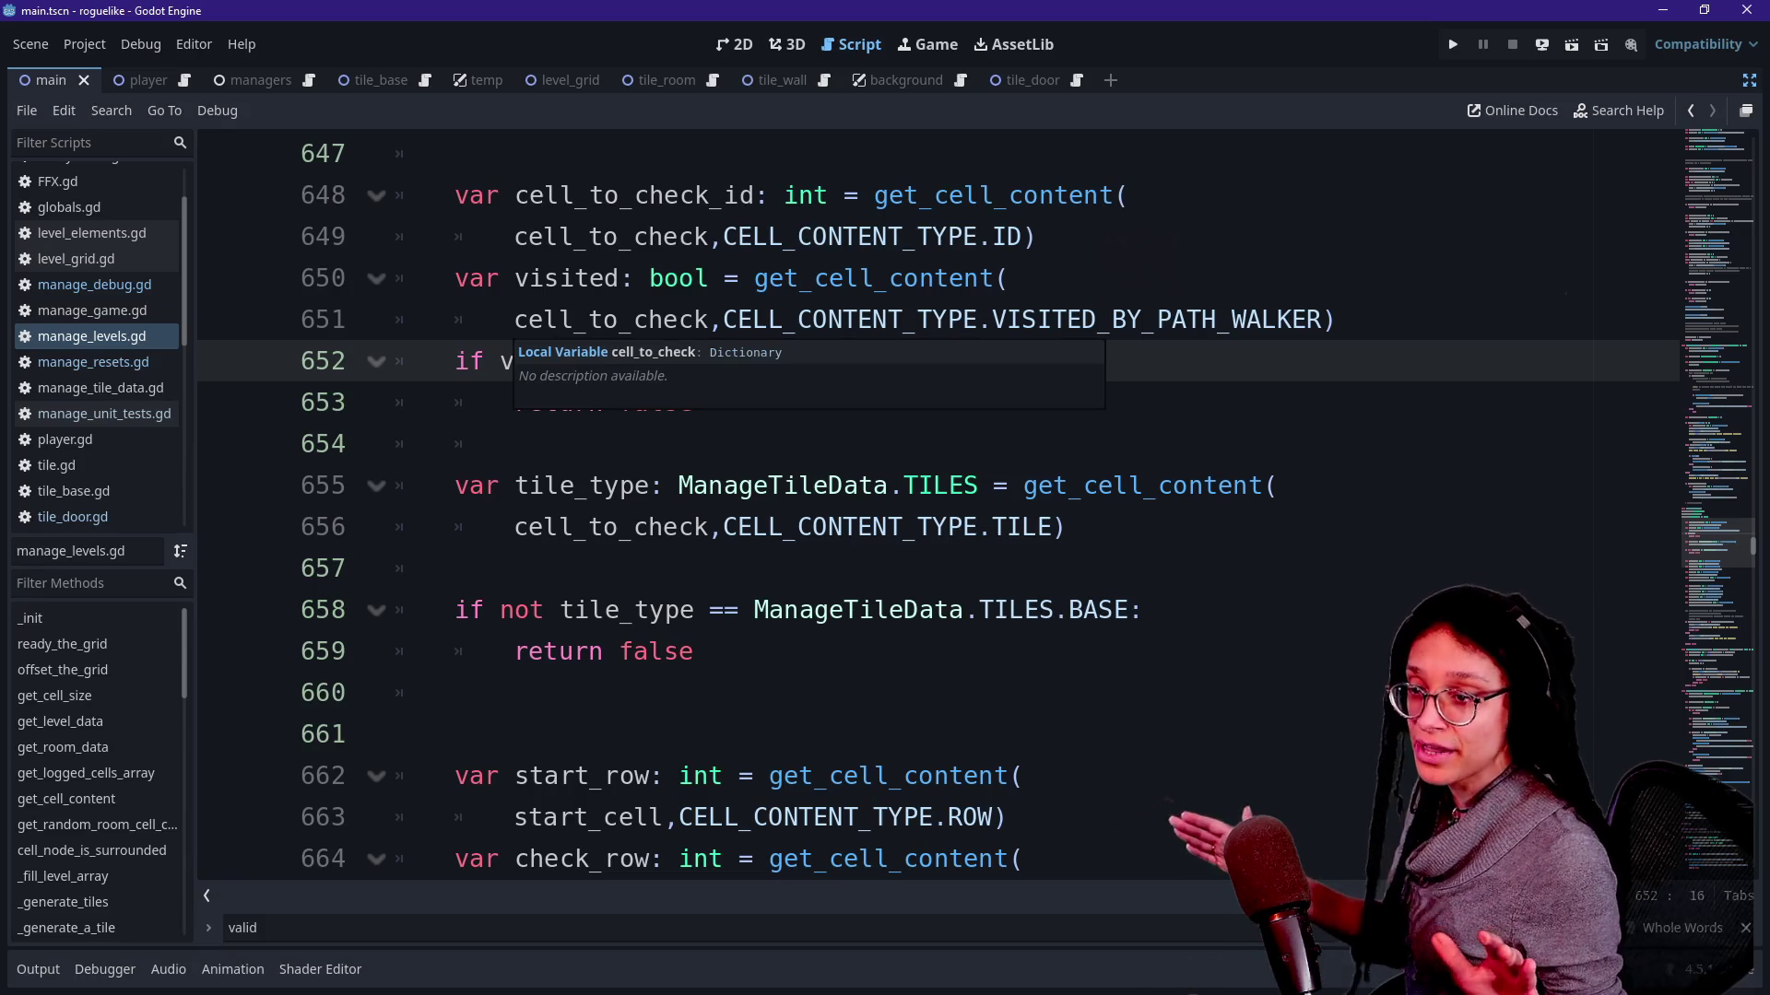
{"action": "left_click_drag", "start_coordinate": [401, 611], "coordinate": [594, 610]}
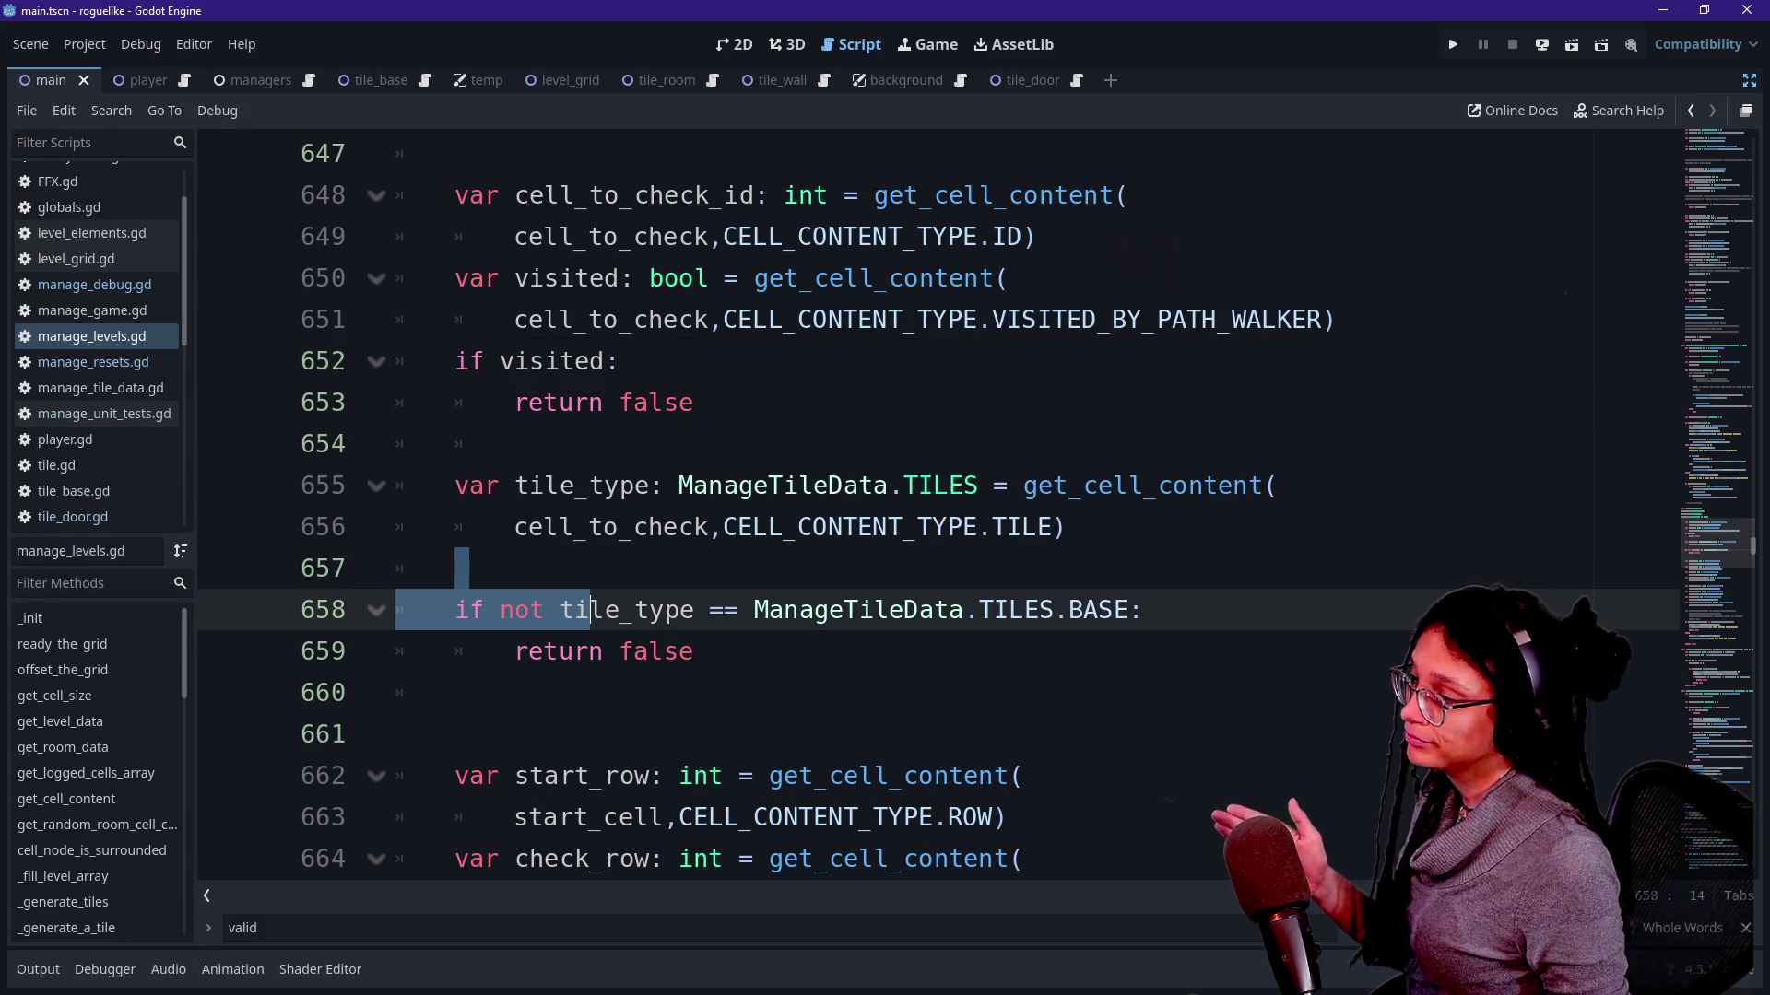
{"action": "left_click", "coordinate": [546, 485]}
{"action": "key", "text": "Up"}
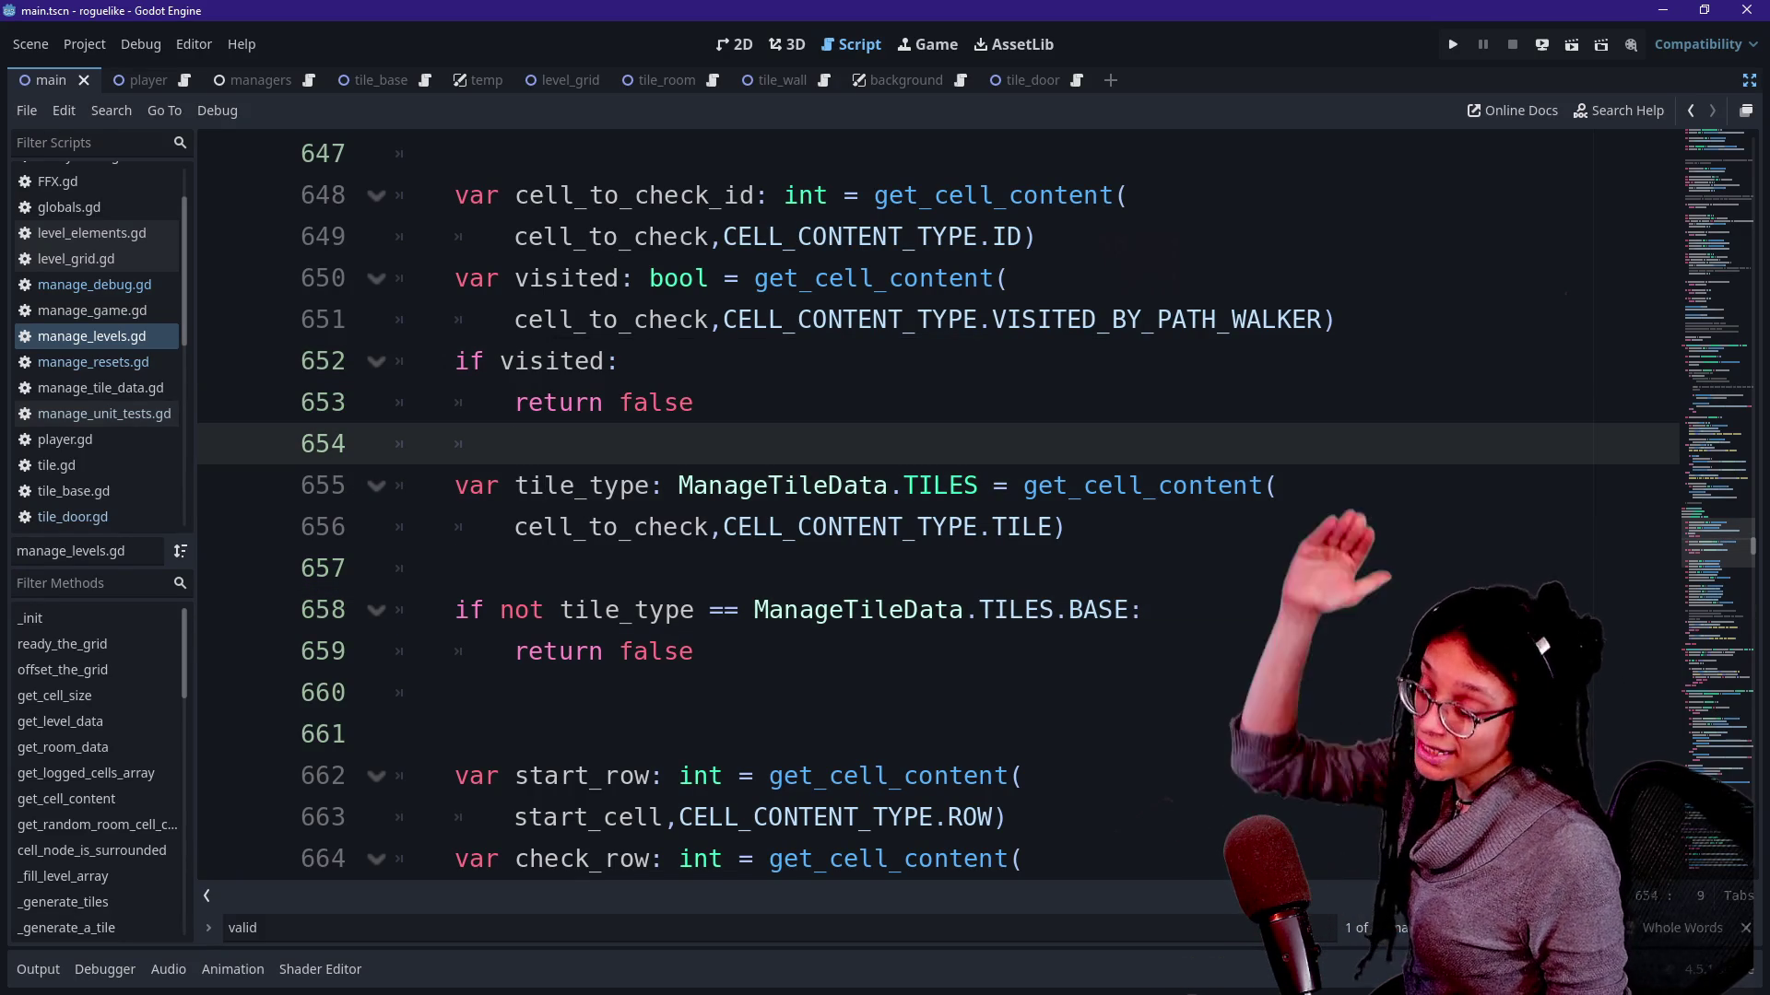
{"action": "key", "text": "Up"}
{"action": "key", "text": "Up"}
{"action": "key", "text": "shift+Down"}
{"action": "key", "text": "shift+Down"}
{"action": "key", "text": "shift+Down"}
{"action": "key", "text": "Left"}
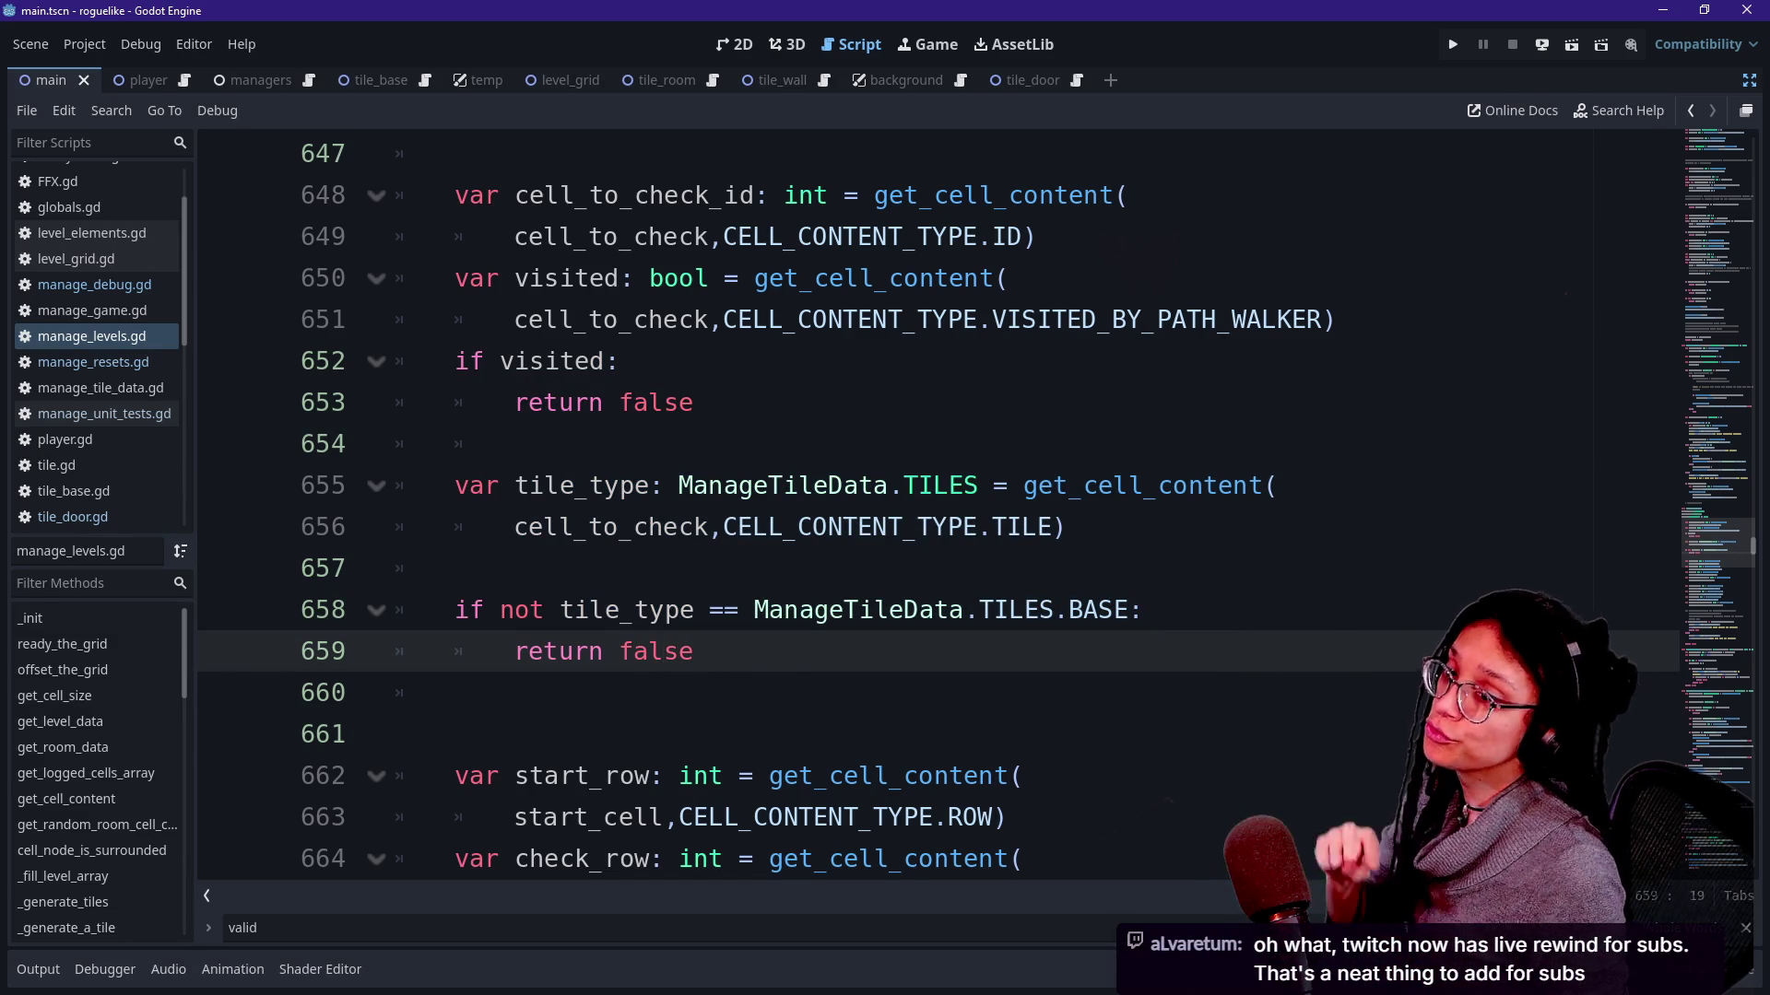
{"action": "key", "text": "Up"}
{"action": "key", "text": "Up"}
{"action": "key", "text": "Up"}
{"action": "key", "text": "Home"}
{"action": "key", "text": "shift+End"}
{"action": "key", "text": "Down"}
{"action": "key", "text": "Down"}
{"action": "key", "text": "Down"}
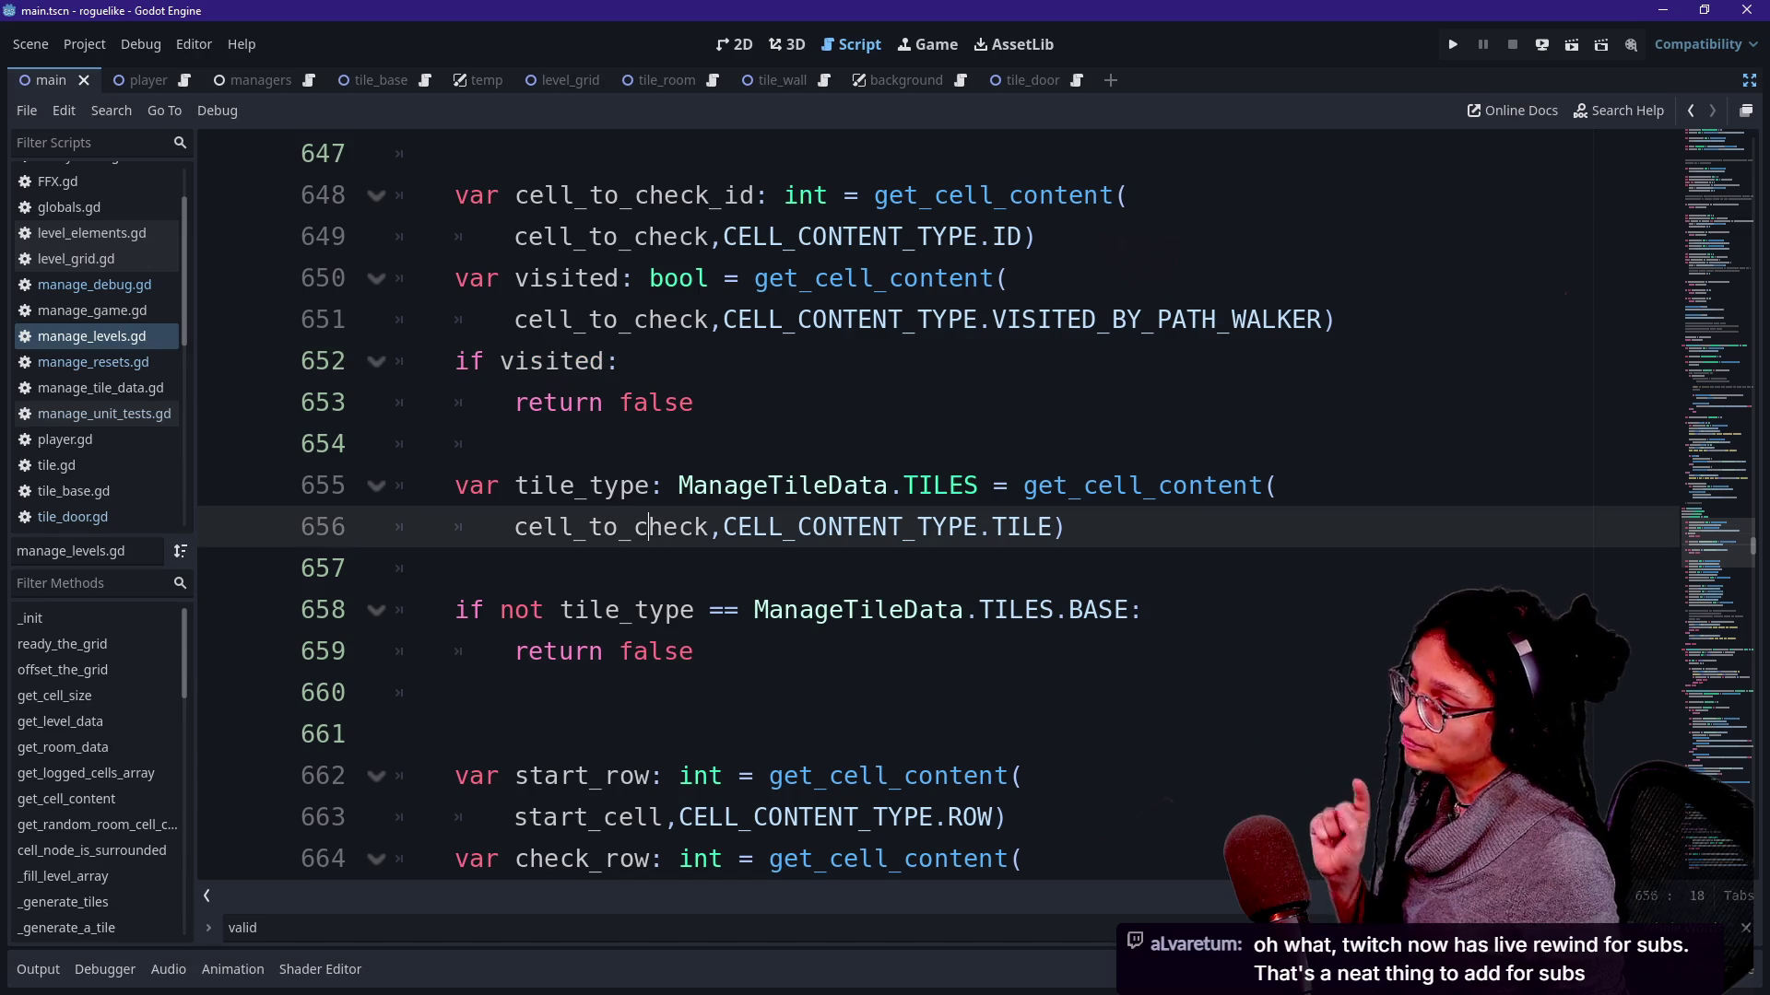
{"action": "key", "text": "Up"}
{"action": "key", "text": "Up"}
{"action": "key", "text": "shift+Up"}
{"action": "key", "text": "shift+Up"}
{"action": "key", "text": "shift+Down"}
{"action": "key", "text": "shift+Down"}
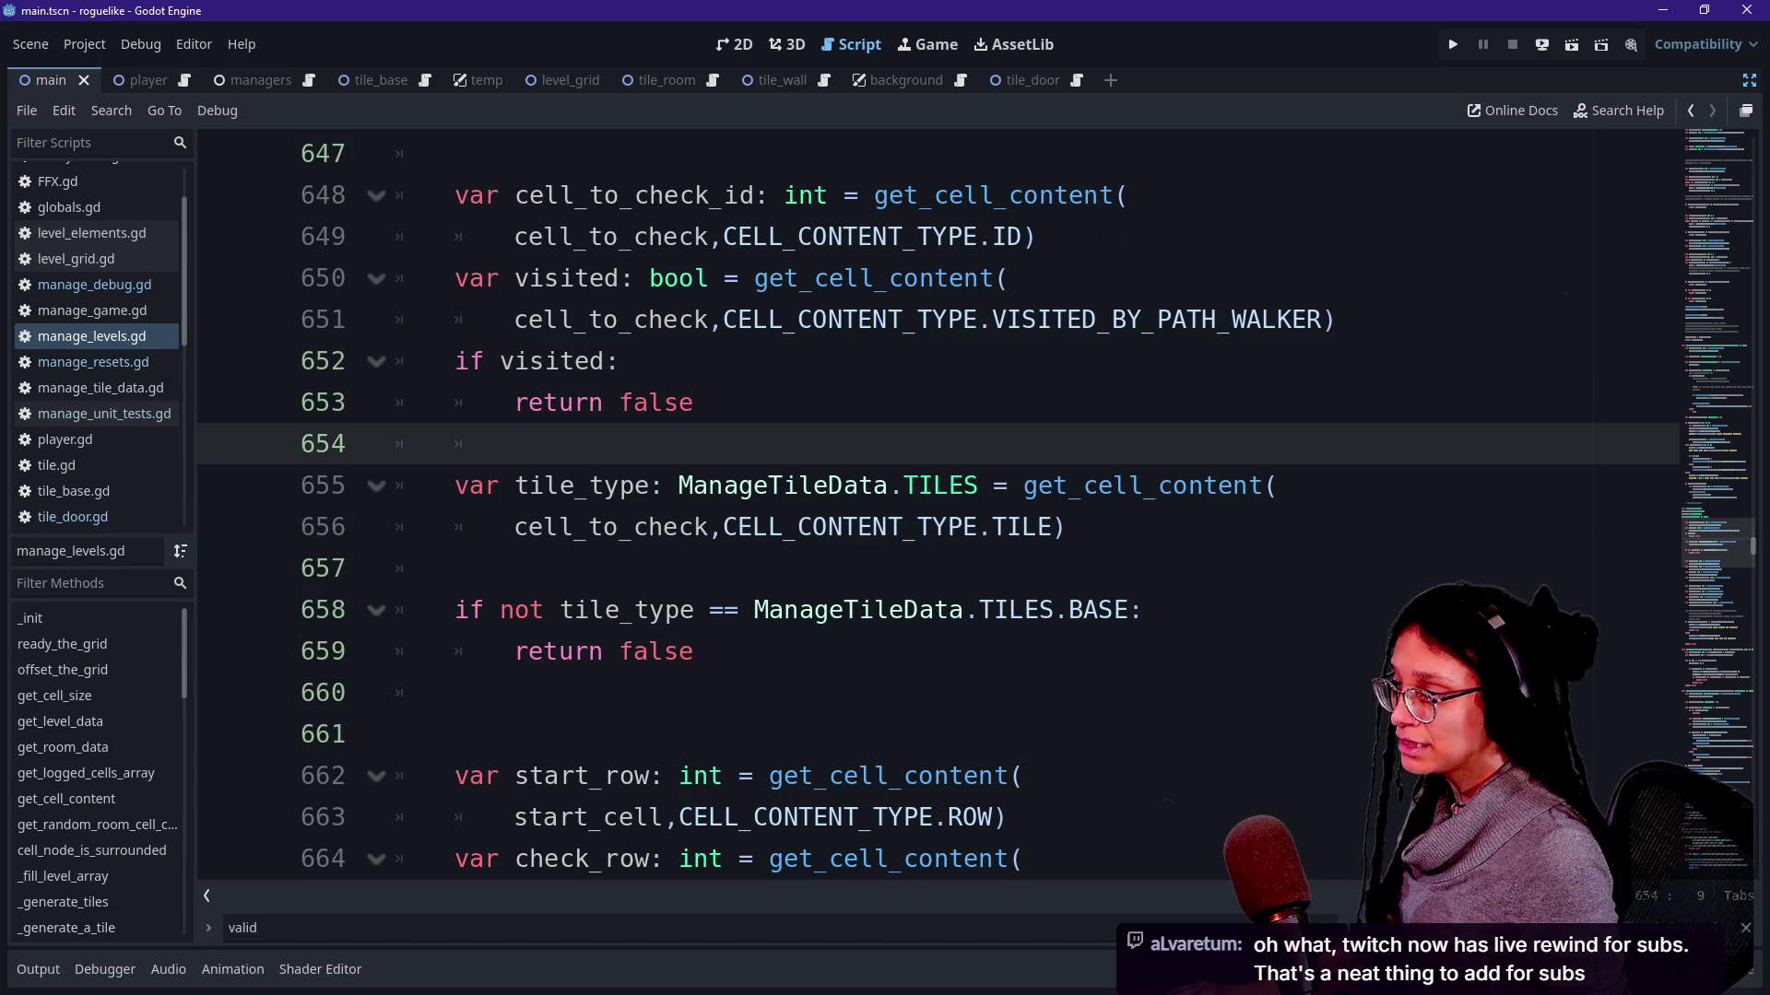
{"action": "left_click_drag", "start_coordinate": [456, 611], "coordinate": [1010, 609]}
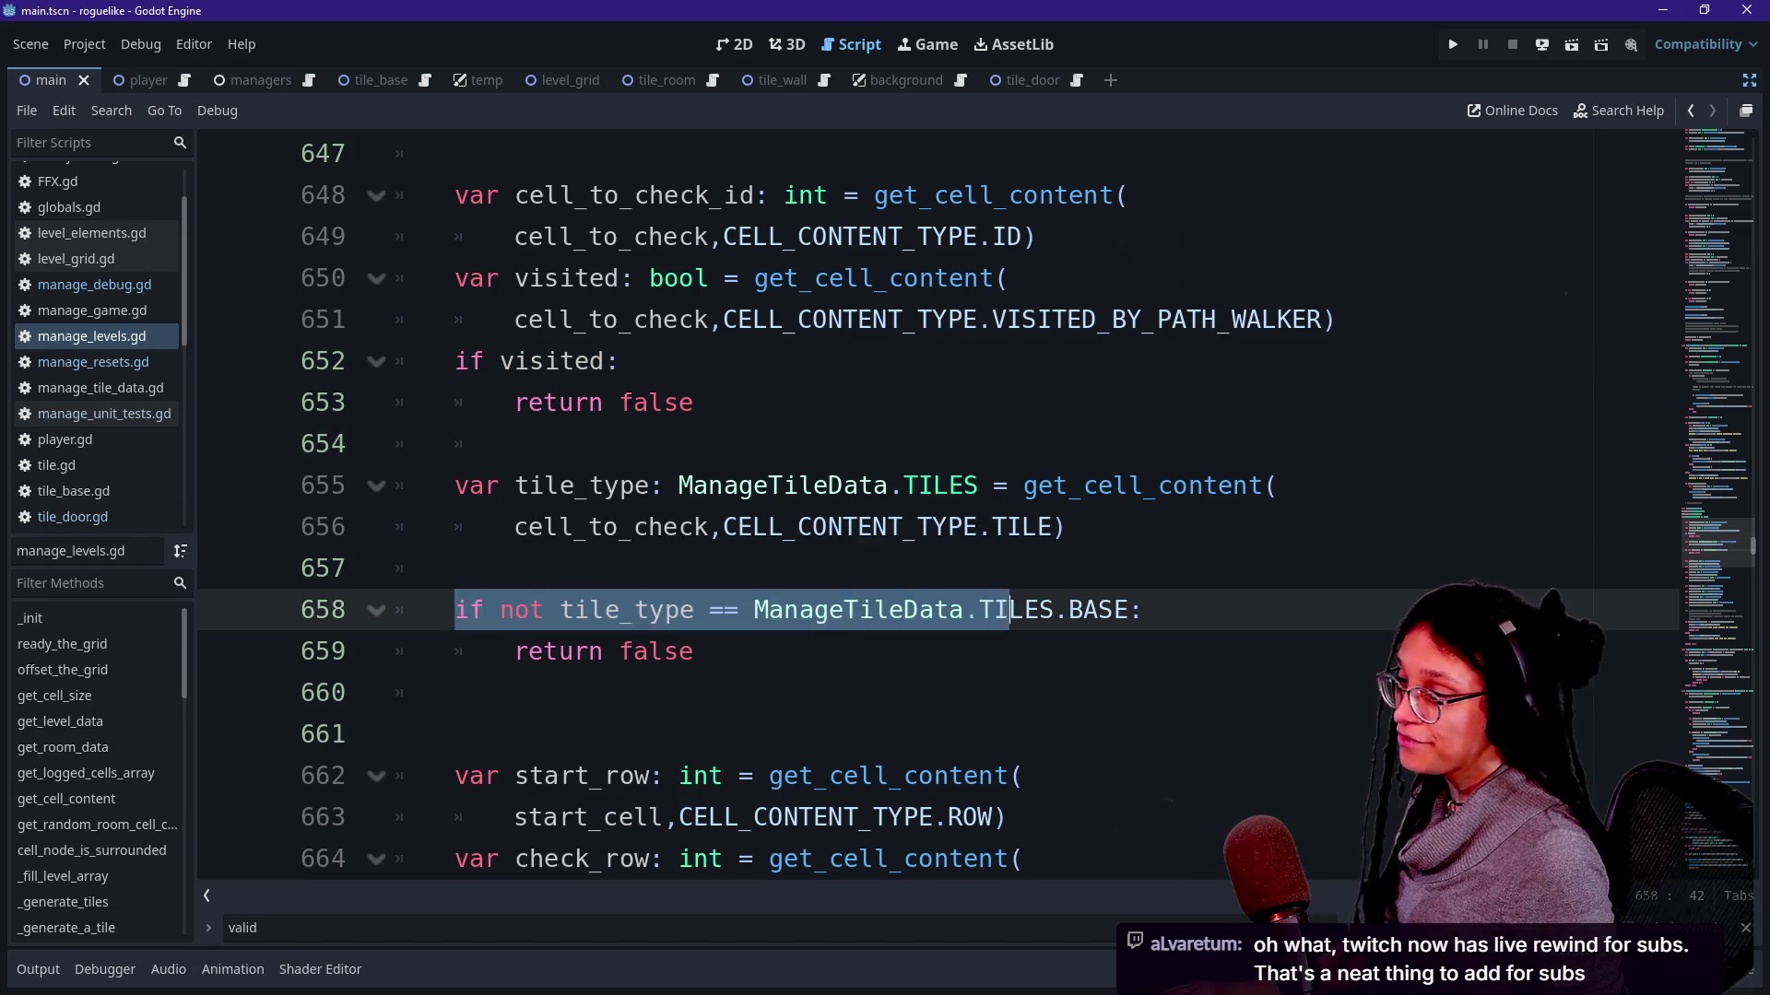
{"action": "left_click_drag", "start_coordinate": [1142, 610], "coordinate": [934, 610]}
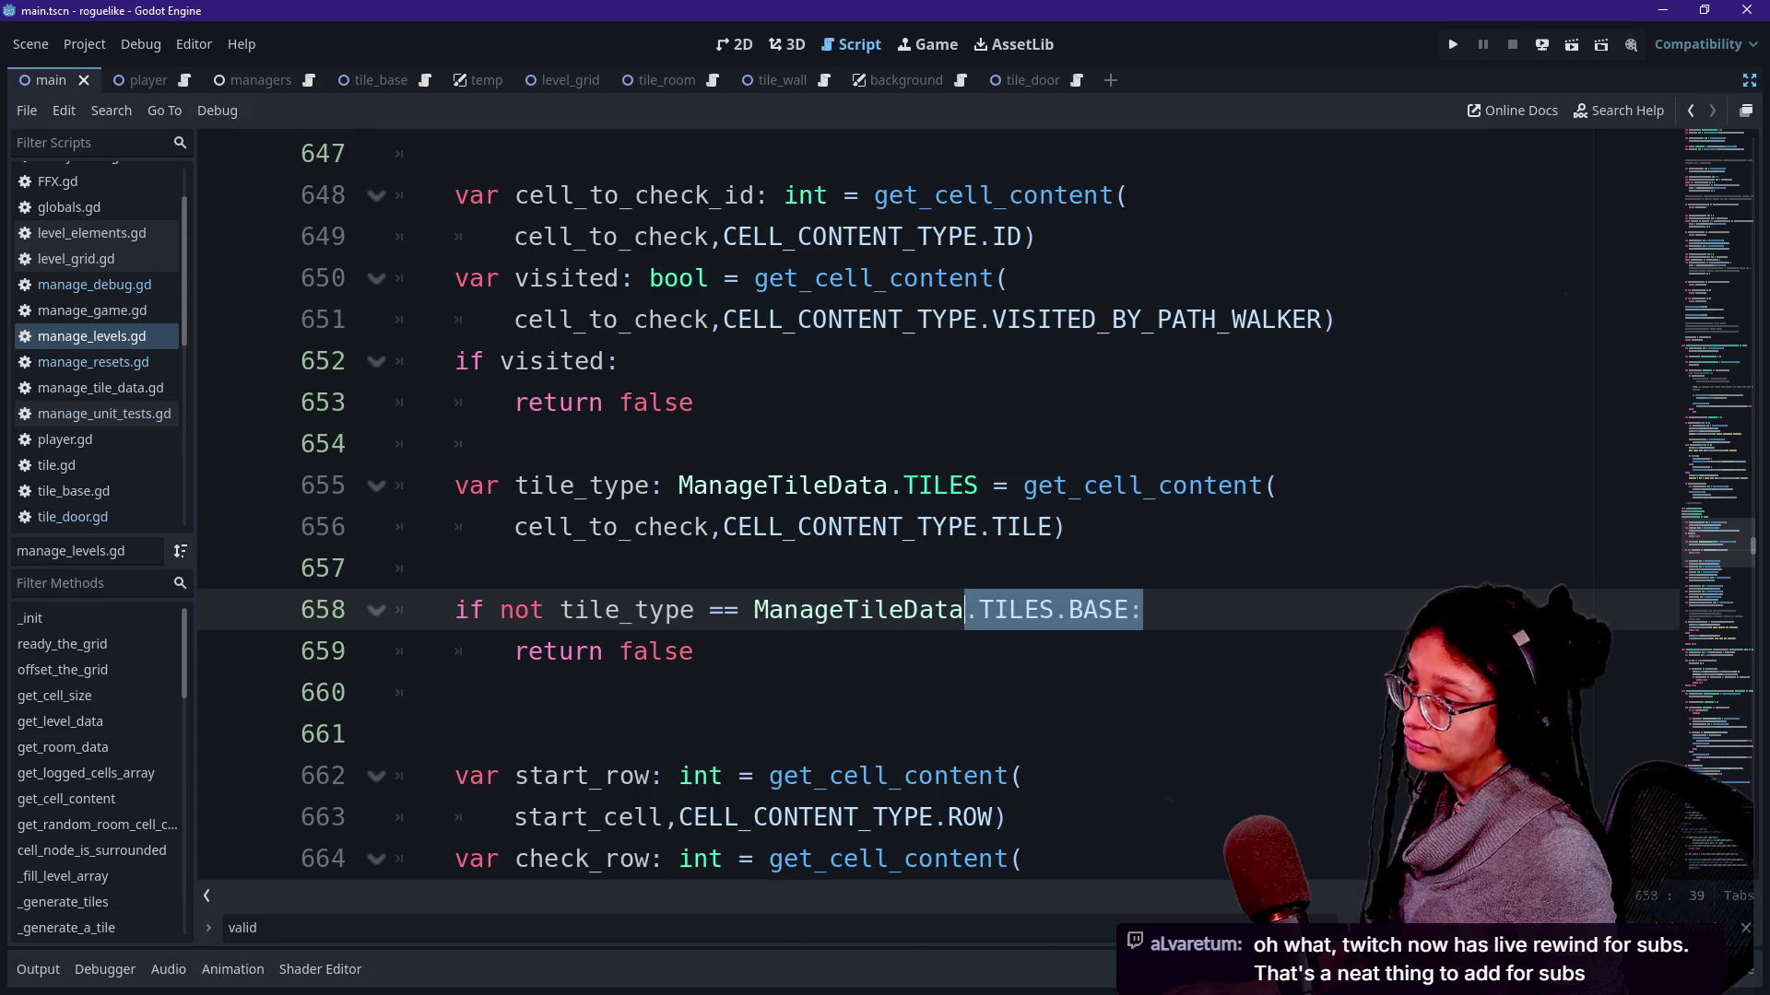
{"action": "key", "text": "alt+Tab"}
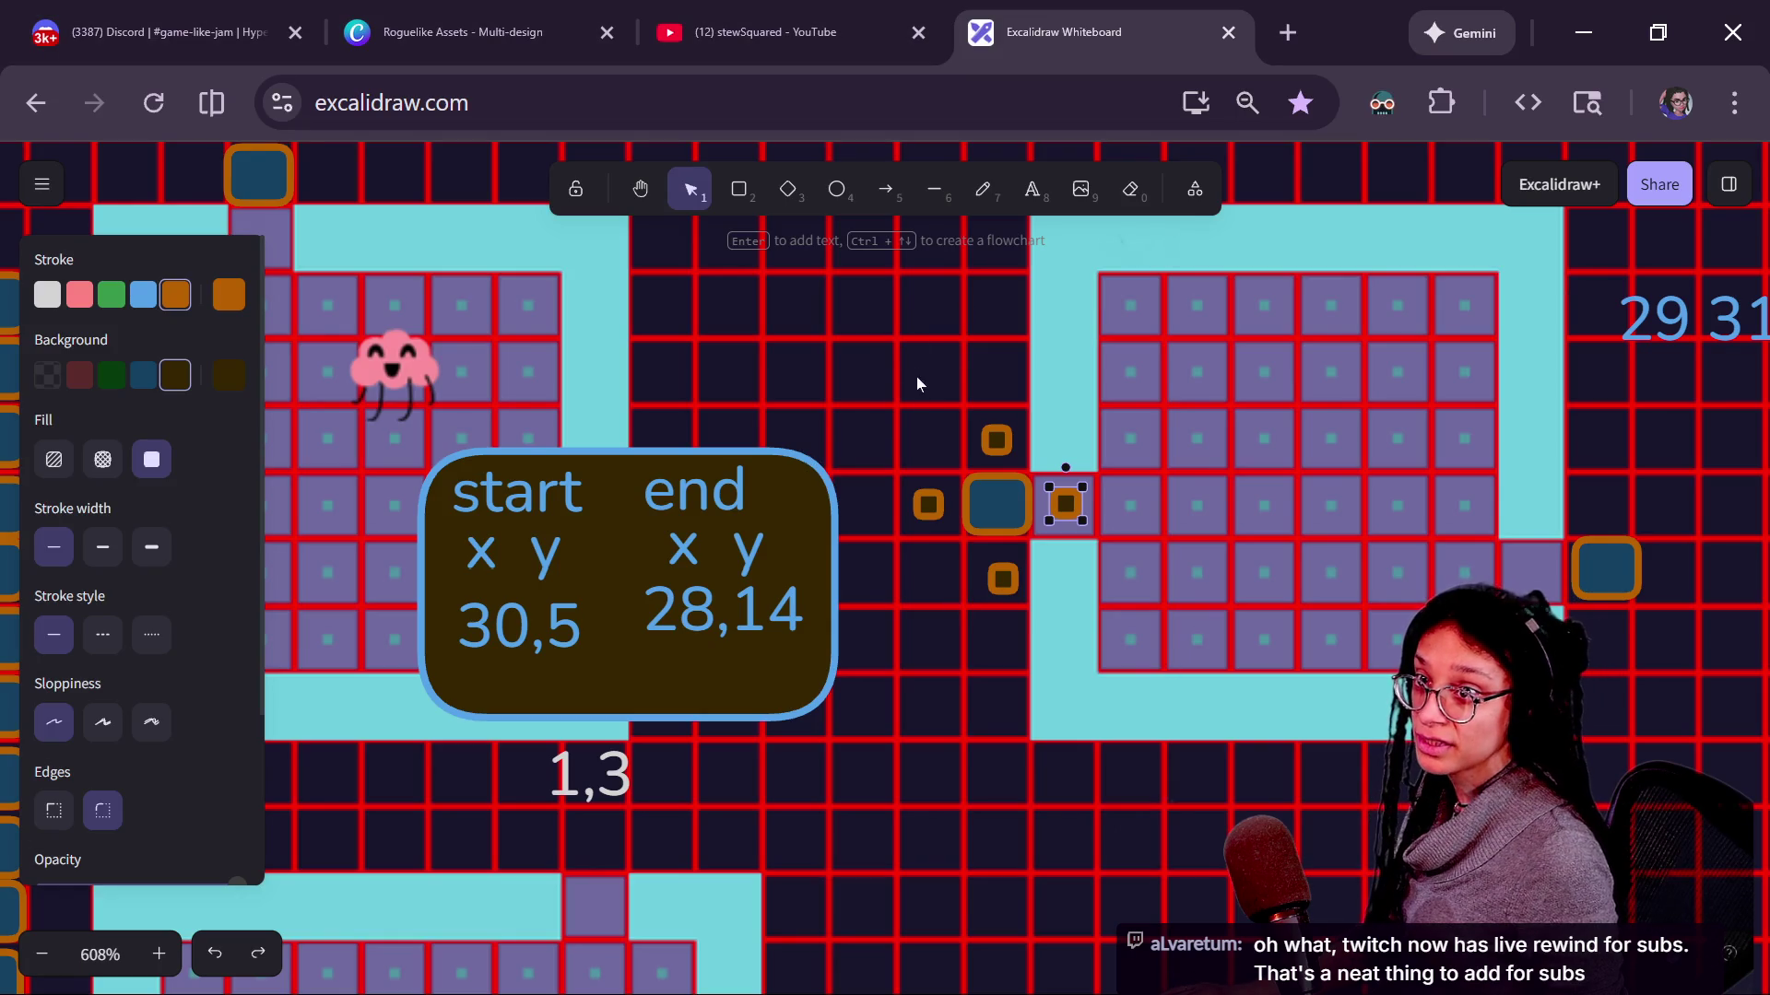
Give the small square right of the door a pink outline and dark red fill, then return to the script.
{"action": "left_click", "coordinate": [997, 441]}
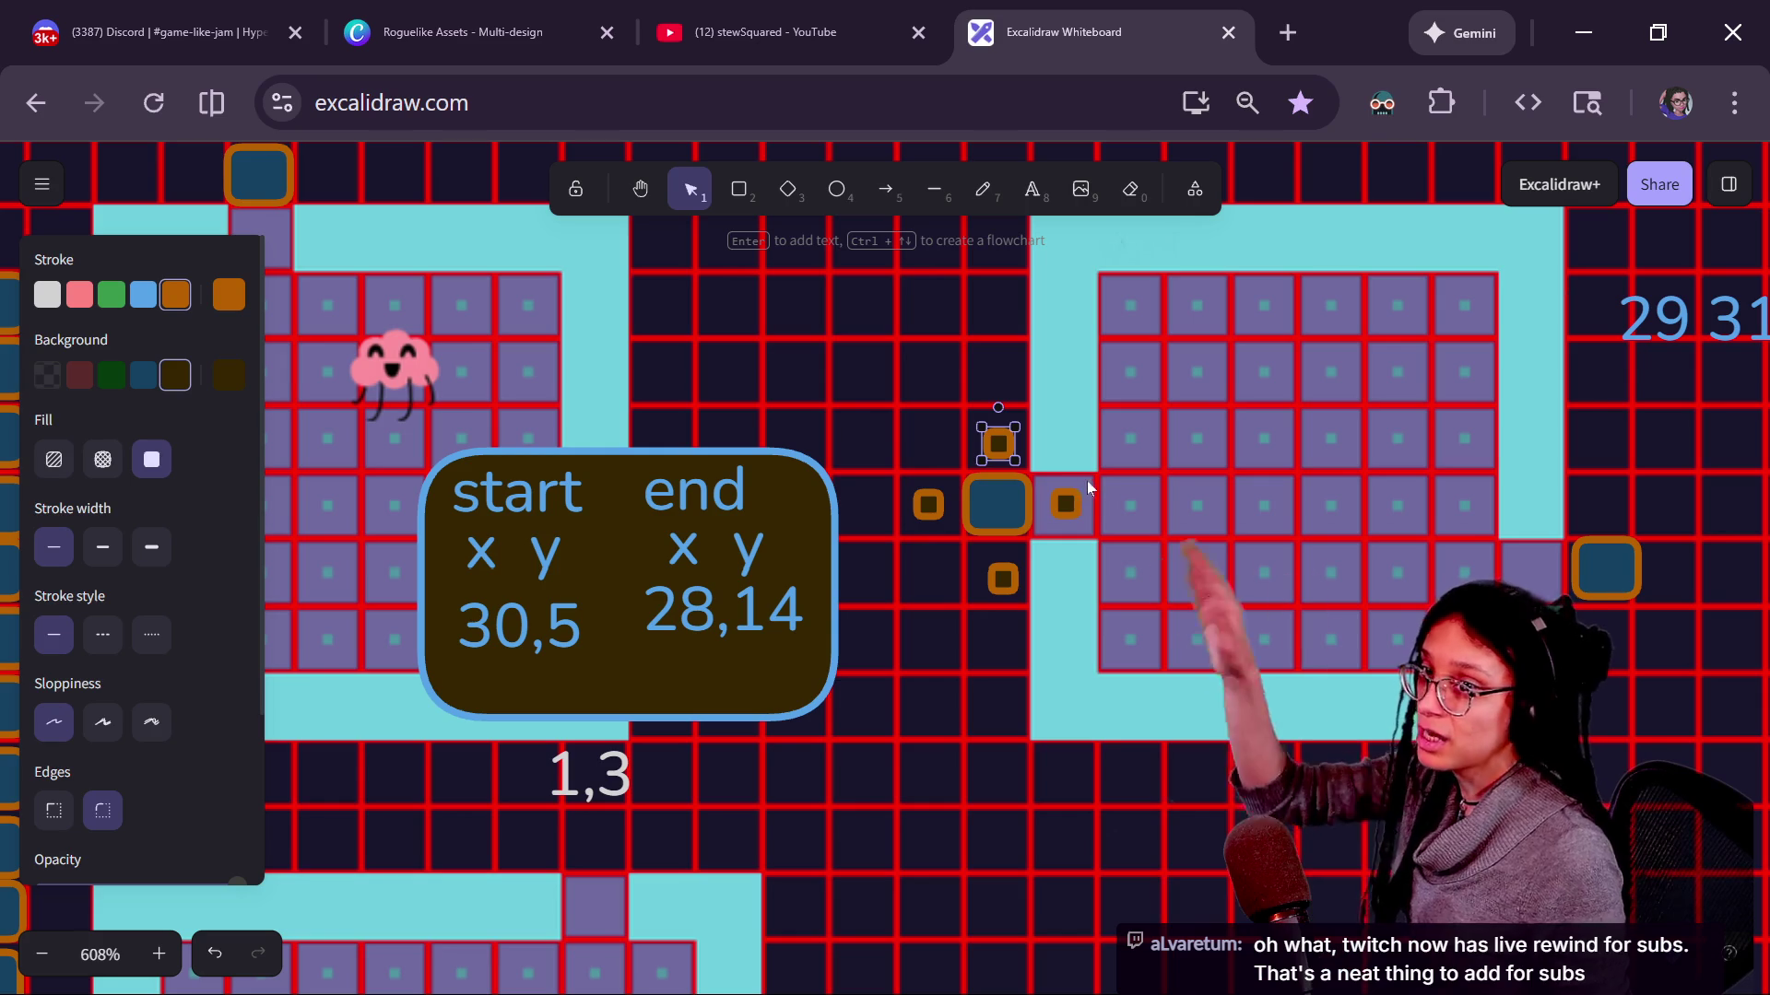
{"action": "left_click", "coordinate": [1060, 505]}
{"action": "left_click_drag", "start_coordinate": [1057, 507], "coordinate": [1065, 508]}
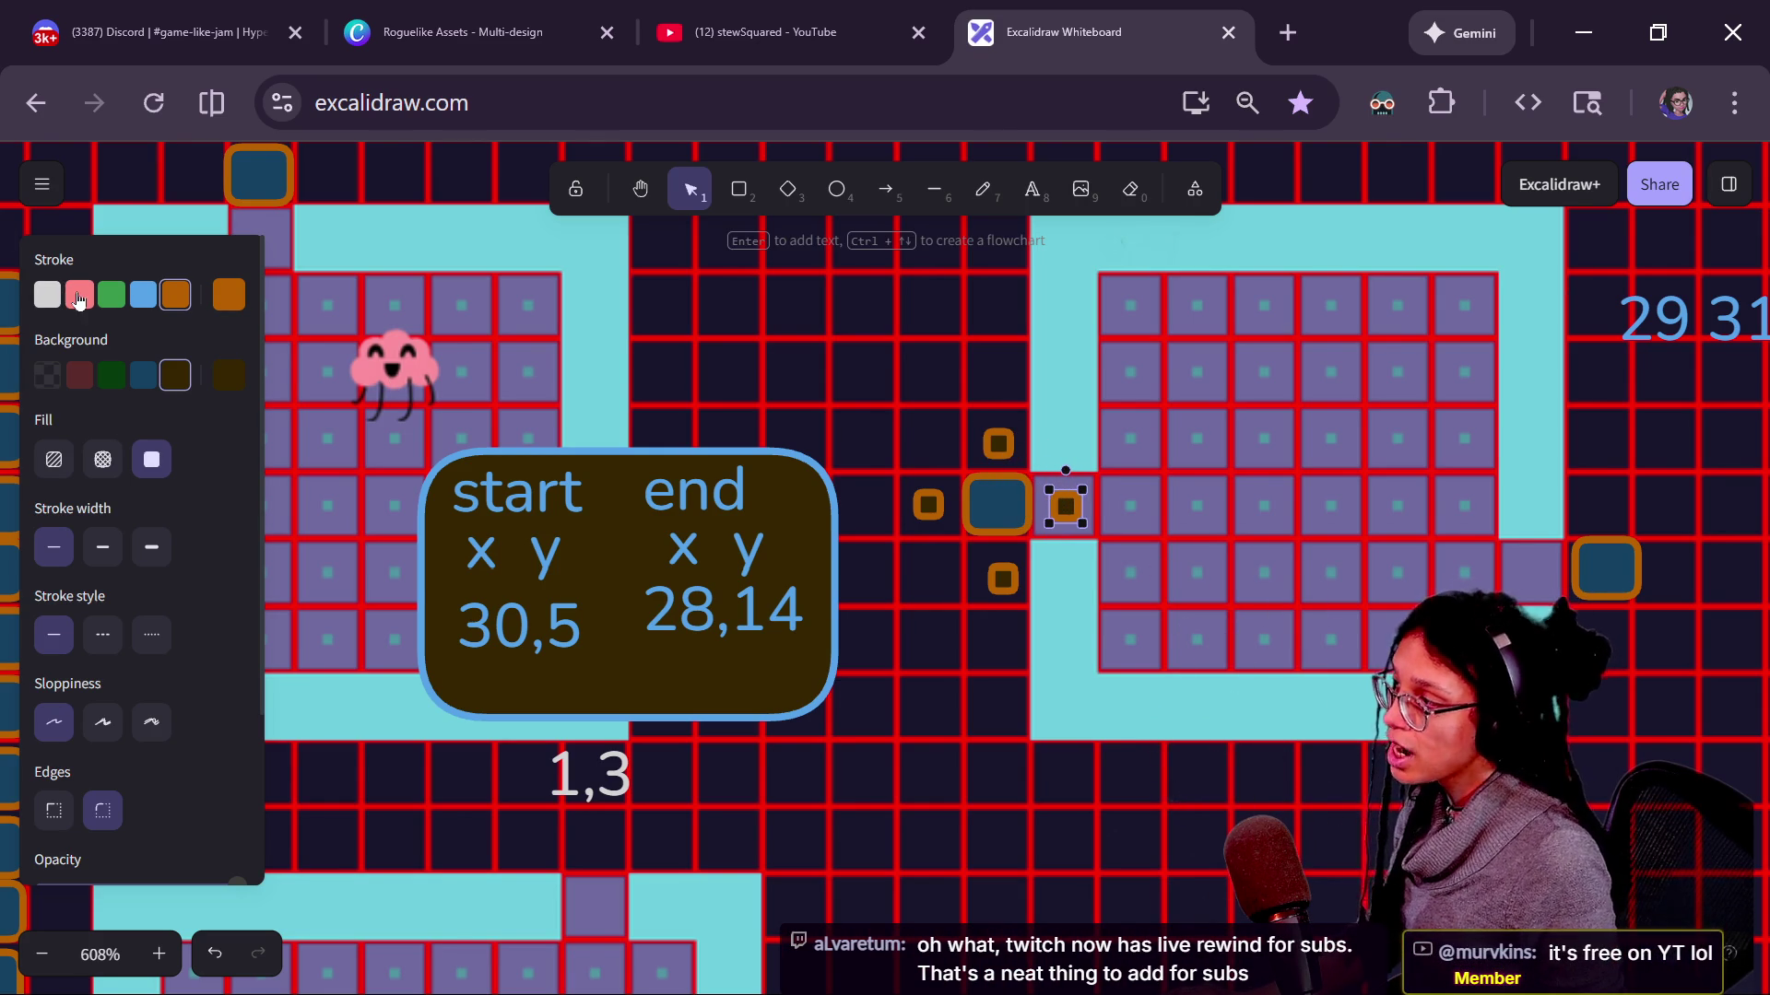
{"action": "left_click", "coordinate": [79, 296]}
{"action": "left_click", "coordinate": [79, 375]}
{"action": "left_click_drag", "start_coordinate": [1063, 503], "coordinate": [1059, 505]}
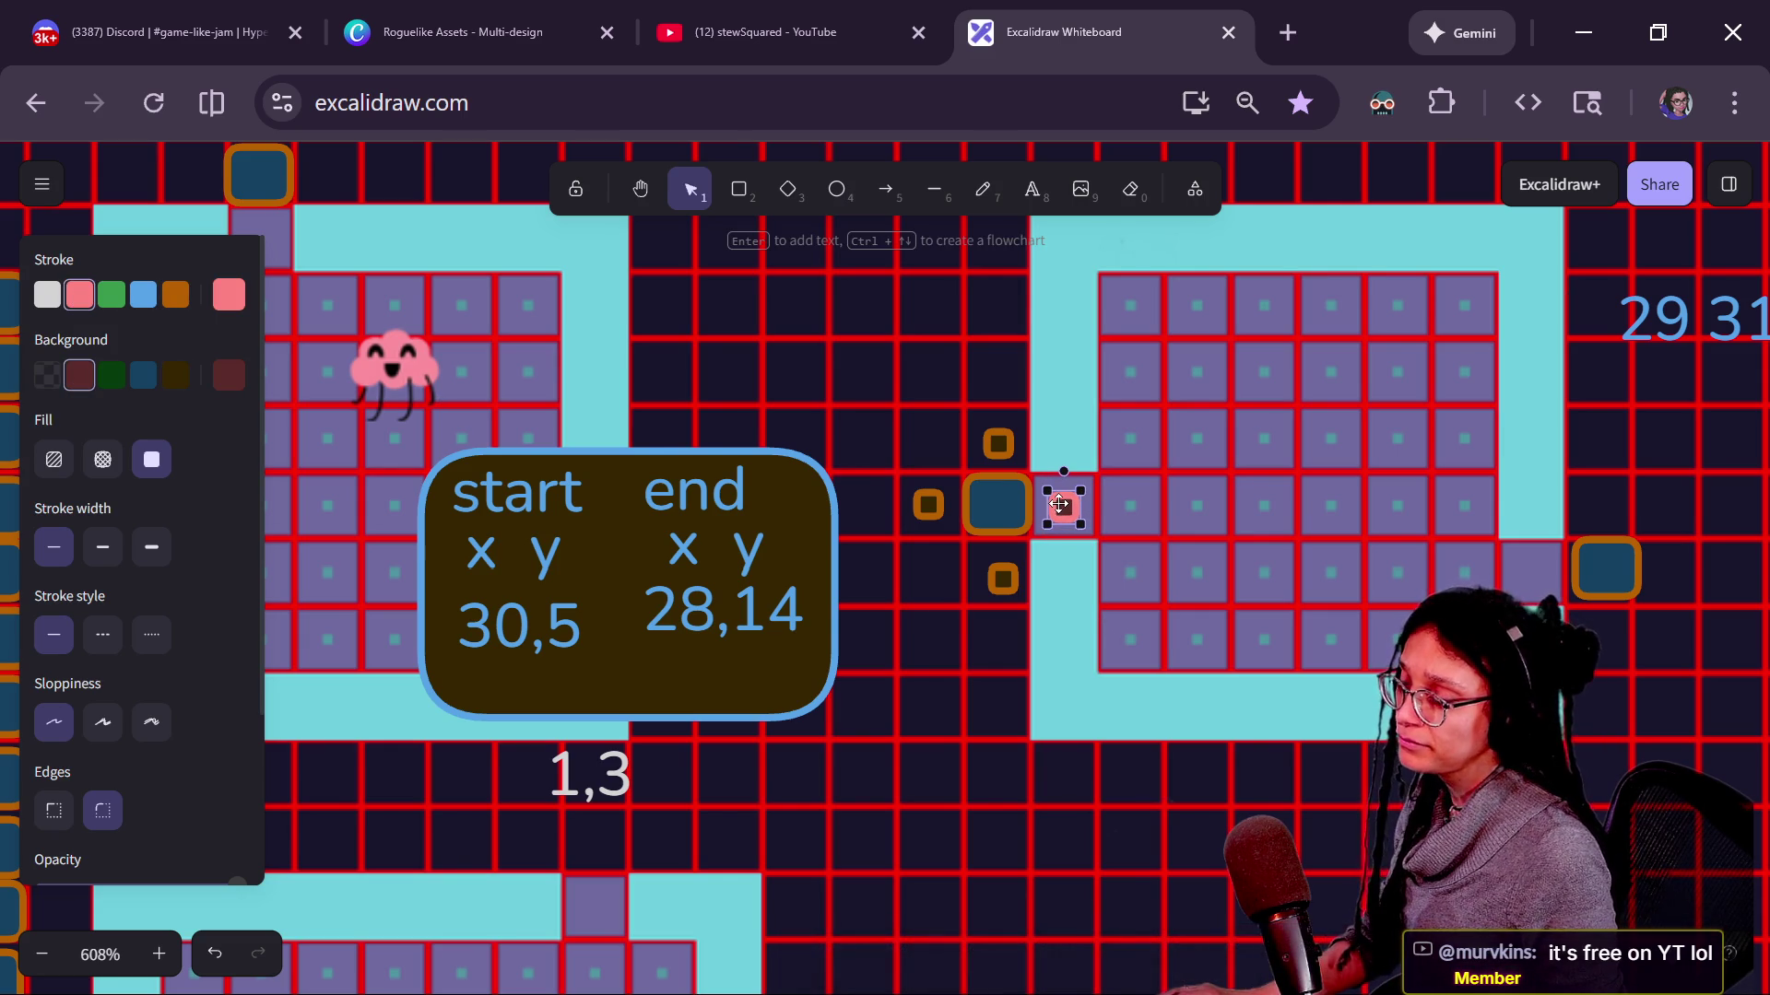
{"action": "key", "text": "alt+Tab"}
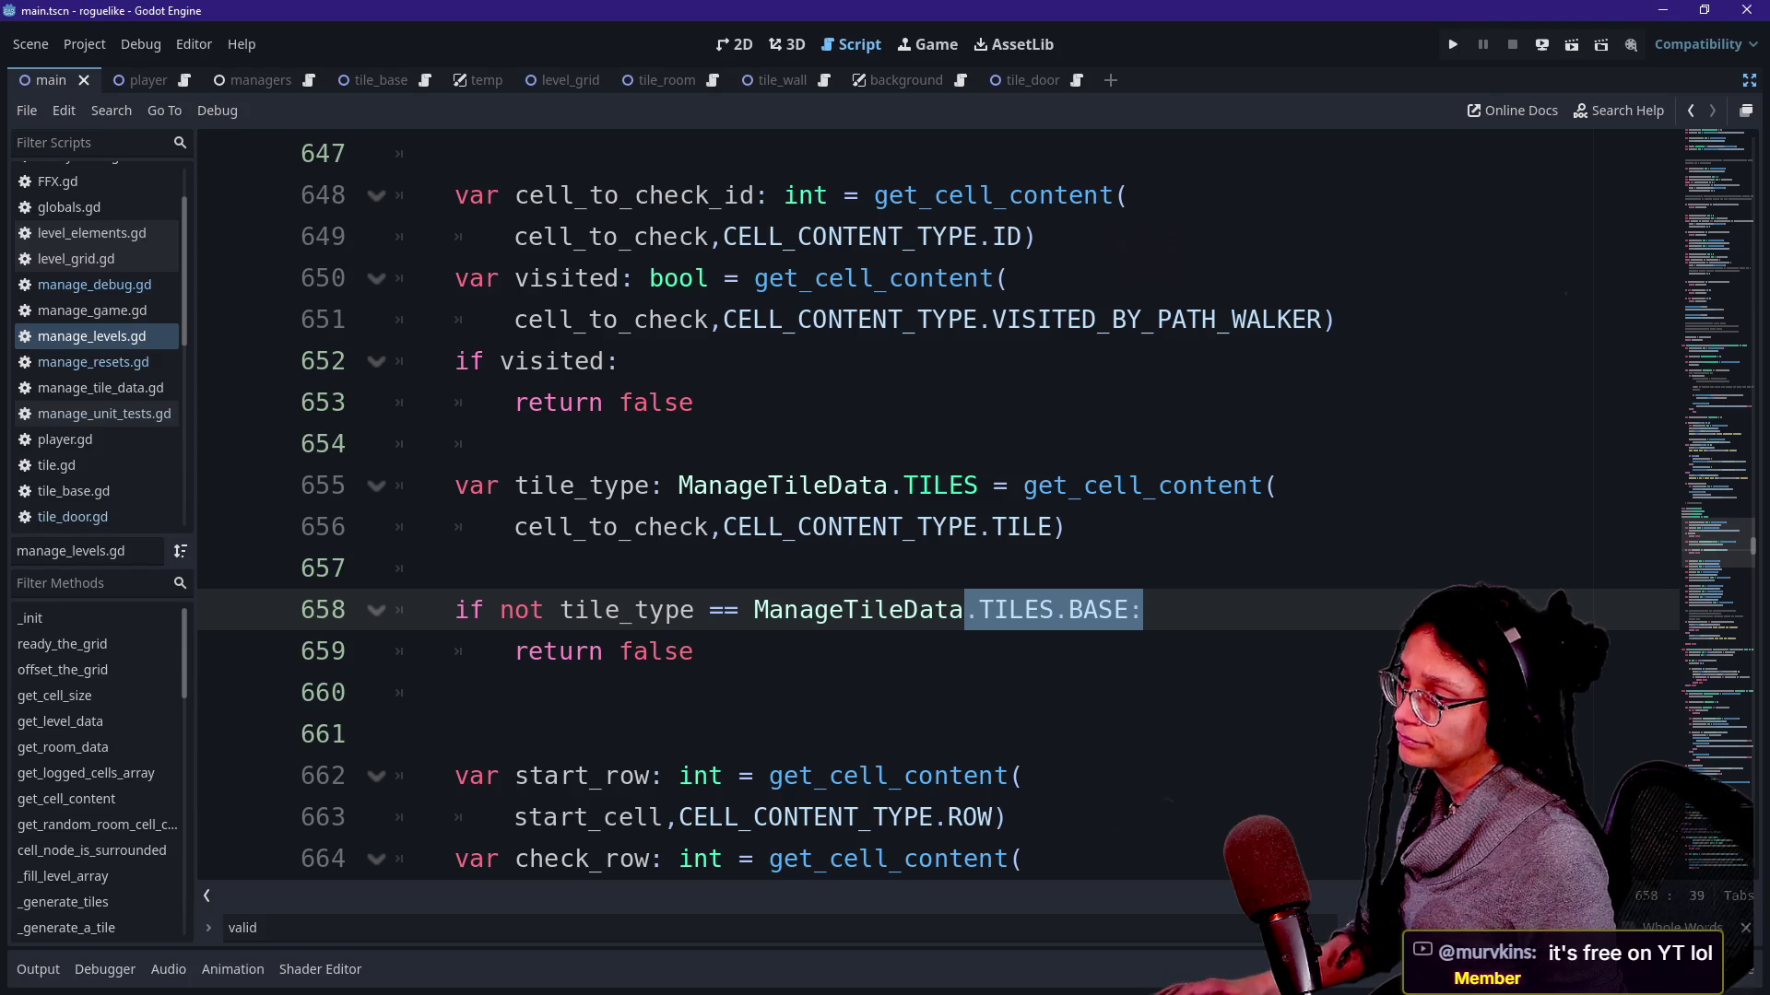
{"action": "scroll", "coordinate": [940, 527], "scroll_direction": "down", "scroll_amount": 1}
{"action": "scroll", "coordinate": [940, 526], "scroll_direction": "down", "scroll_amount": 1}
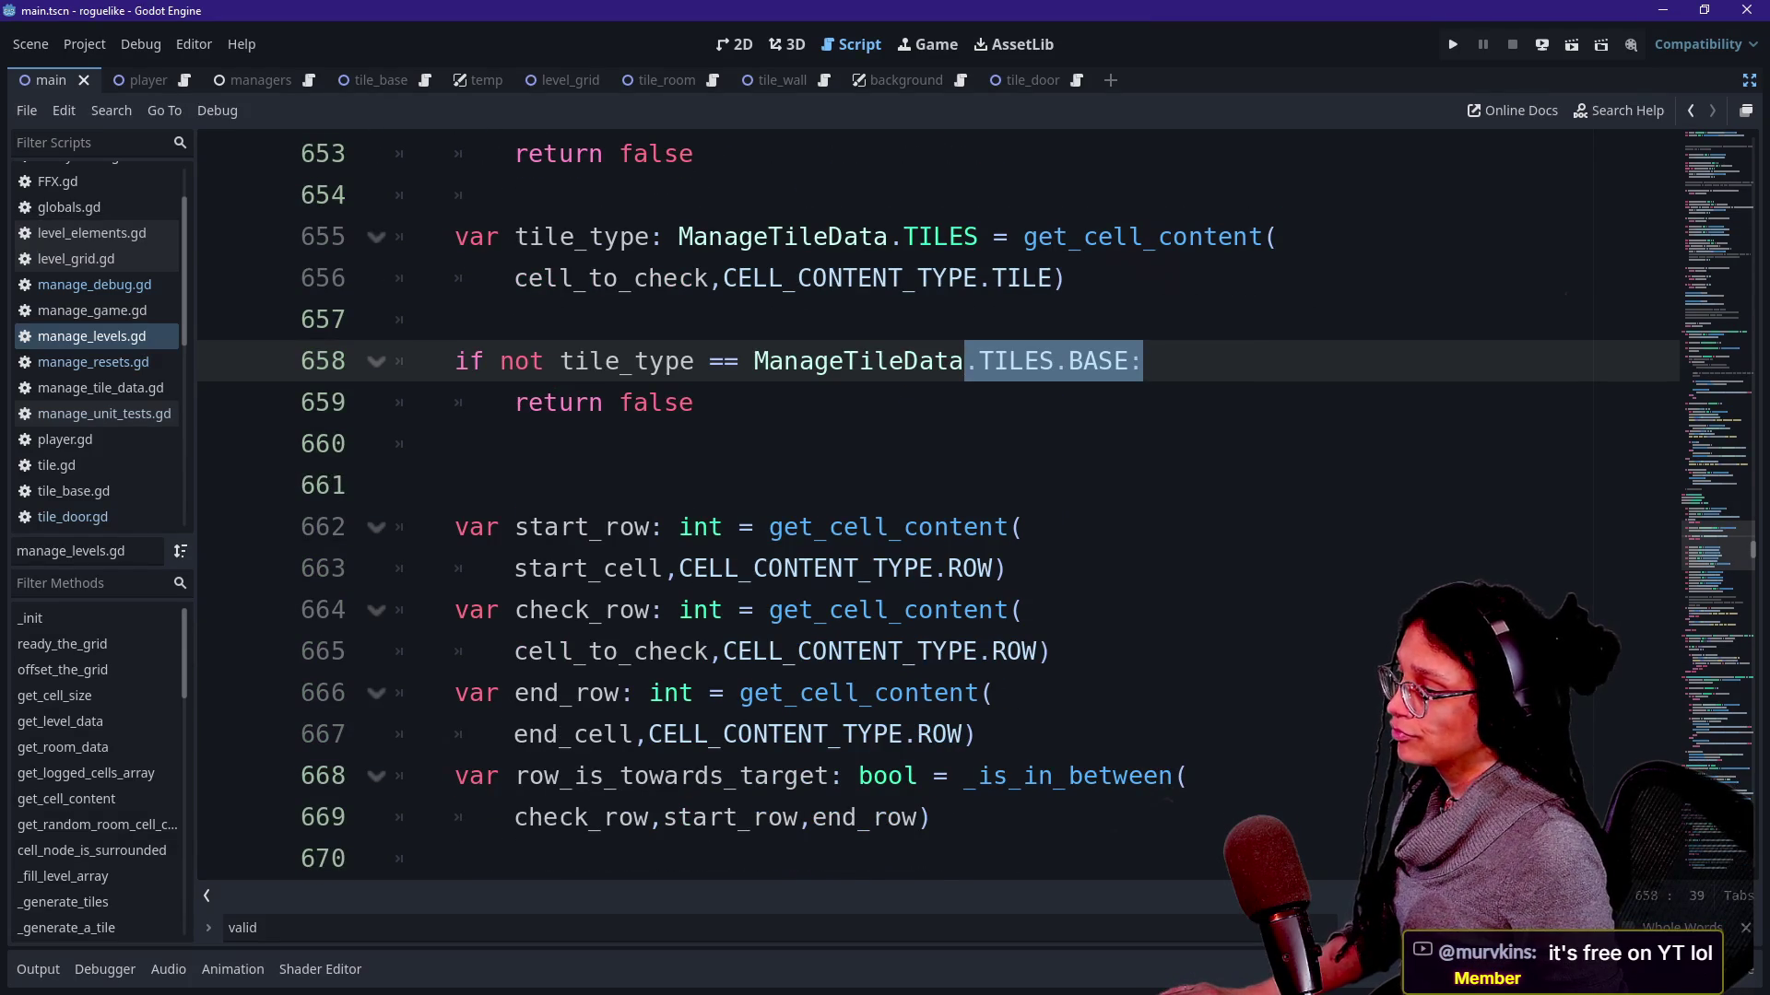
{"action": "scroll", "coordinate": [941, 525], "scroll_direction": "down", "scroll_amount": 1}
Highlight the start_row lines 662–663 and compare them with the 30,5 and 28,14 coordinates in the diagram.
{"action": "left_click_drag", "start_coordinate": [514, 403], "coordinate": [1005, 443]}
{"action": "key", "text": "alt+Tab"}
{"action": "left_click", "coordinate": [509, 609]}
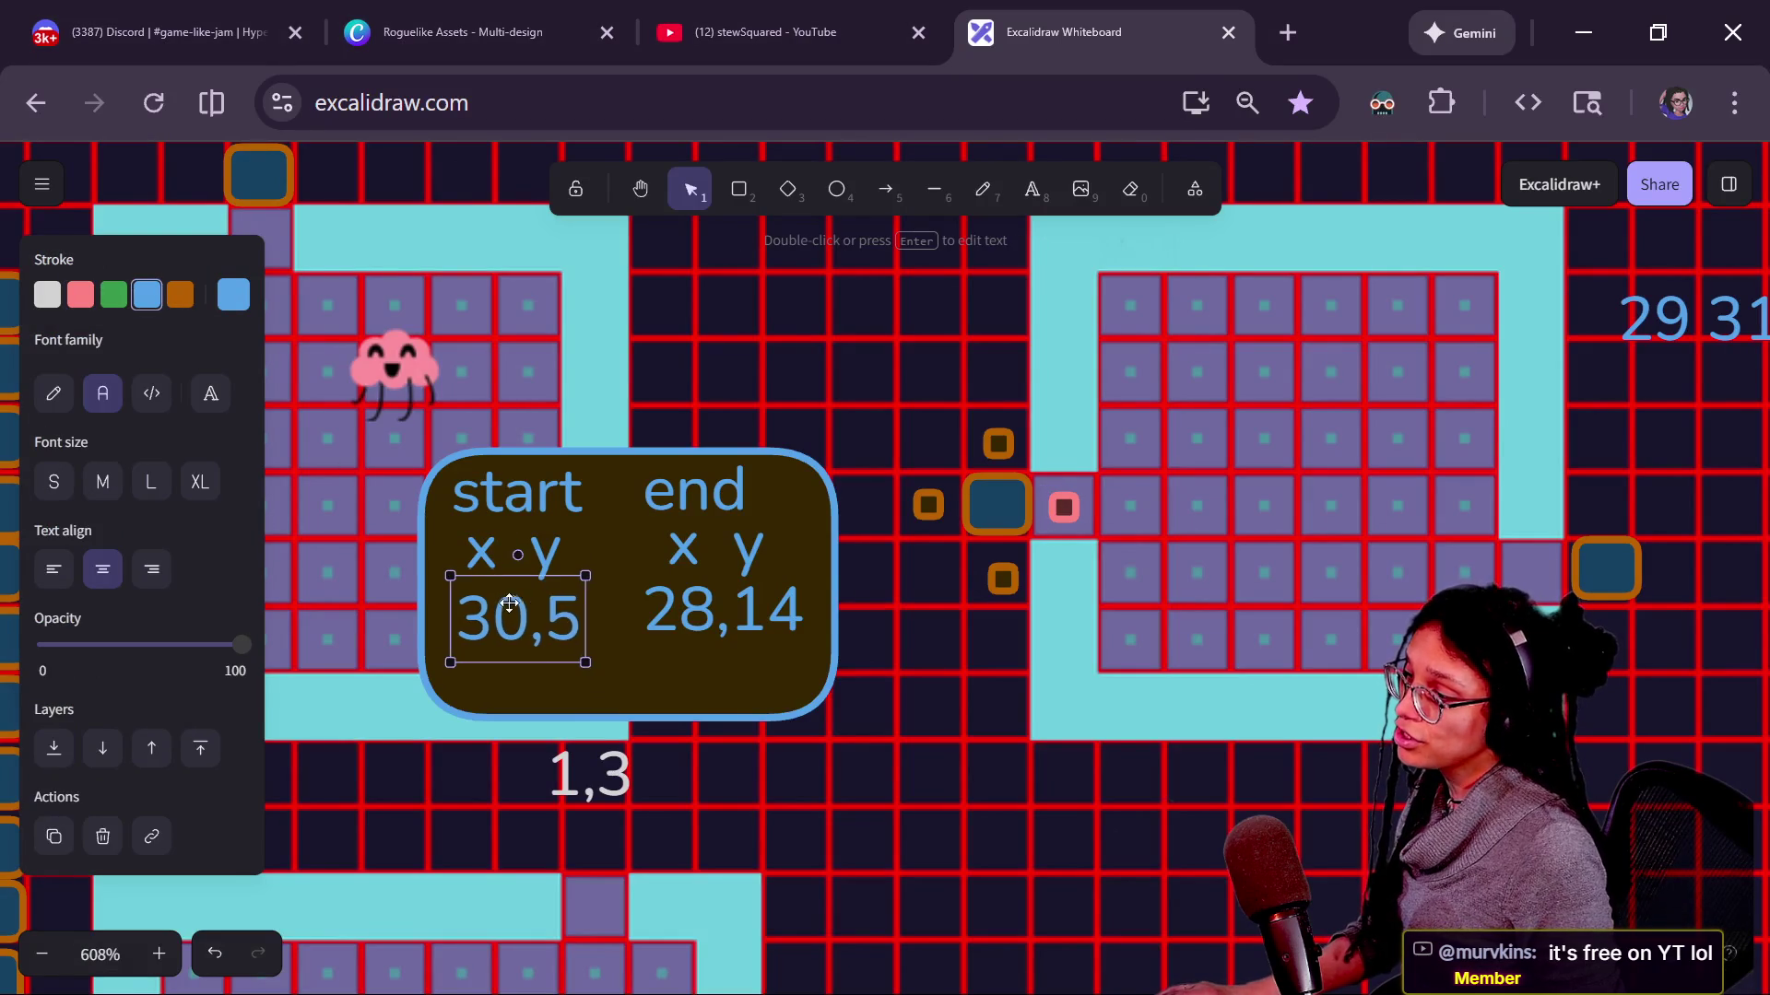
{"action": "left_click", "coordinate": [777, 606]}
{"action": "key", "text": "alt+Tab"}
Review the start_row and end_cell lines 662–669, then realign the door square and the marker above it.
{"action": "left_click", "coordinate": [514, 444]}
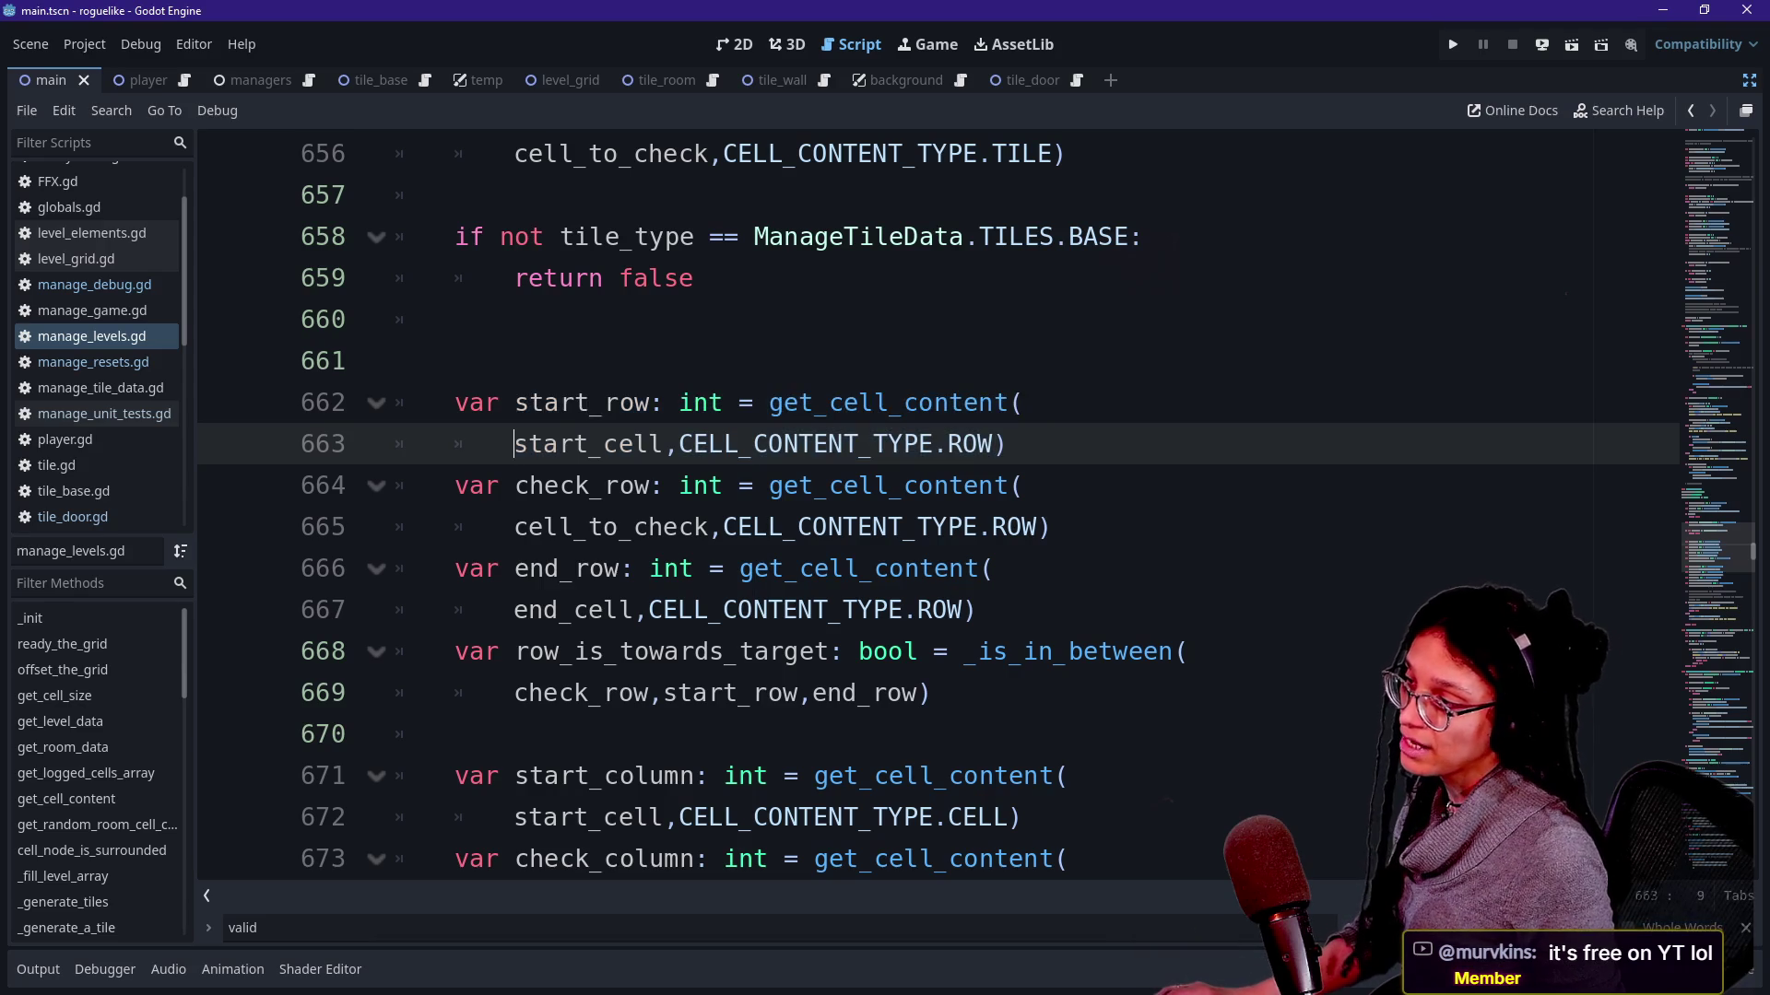
{"action": "left_click_drag", "start_coordinate": [514, 403], "coordinate": [1007, 444]}
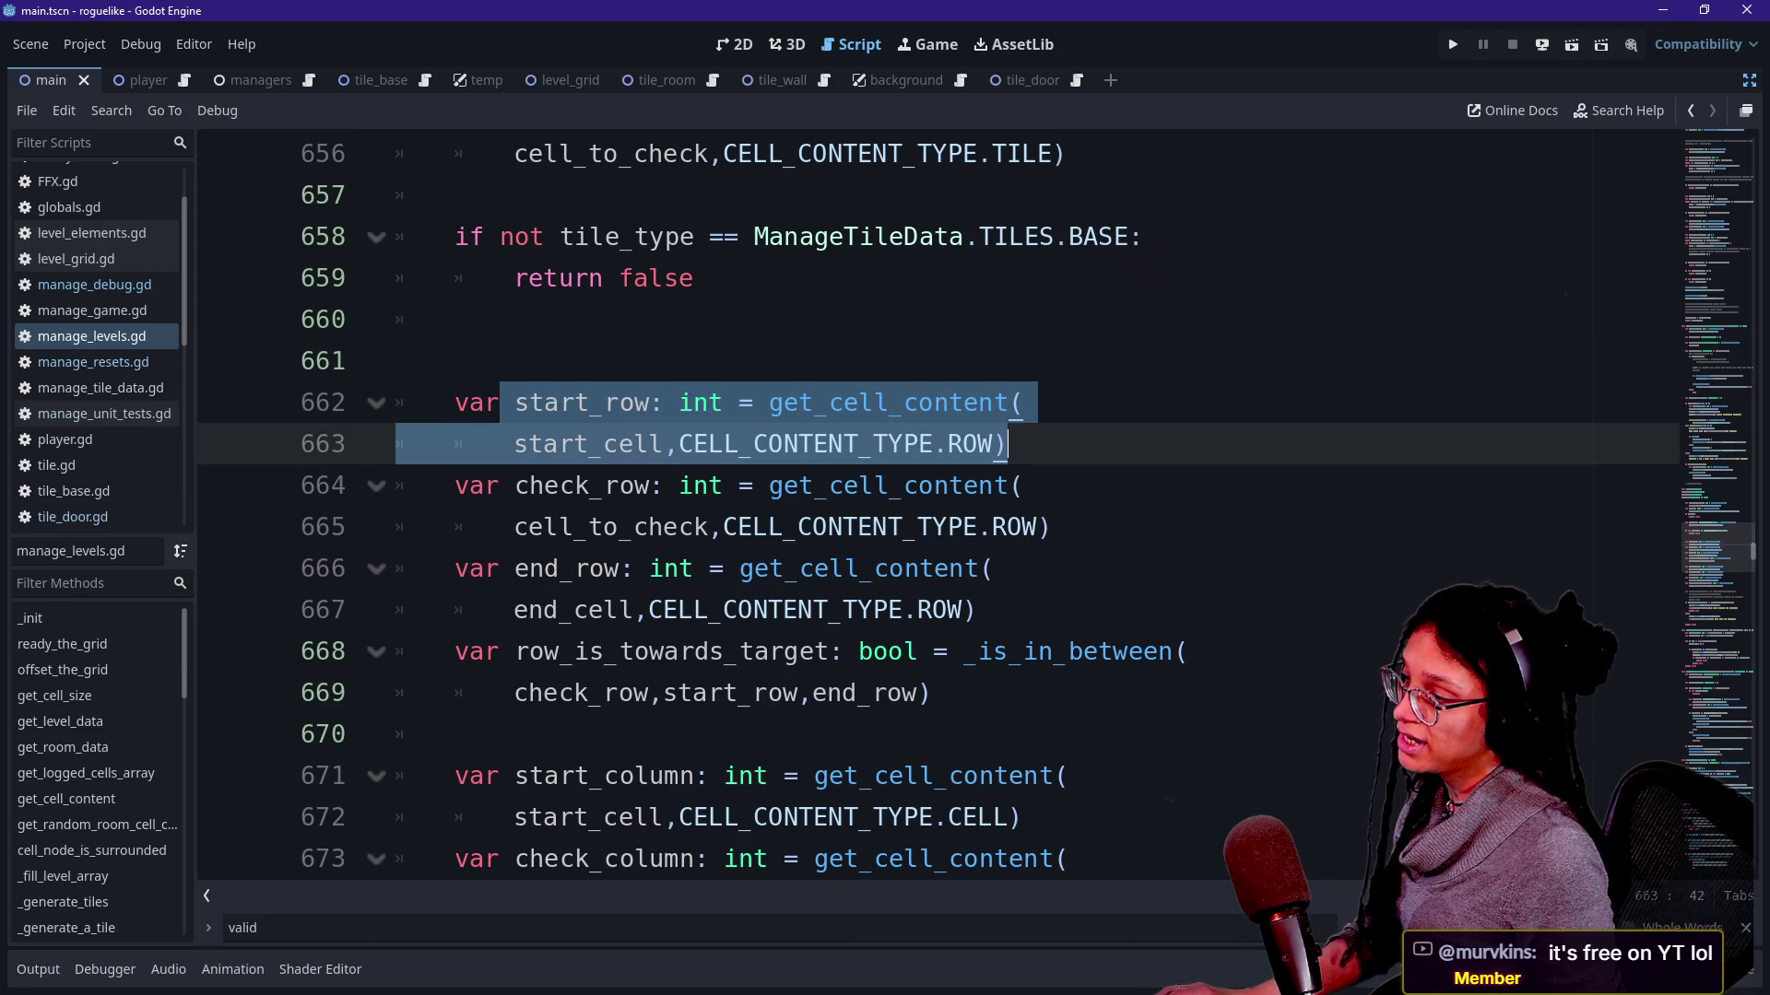
{"action": "left_click_drag", "start_coordinate": [456, 610], "coordinate": [784, 694]}
{"action": "left_click_drag", "start_coordinate": [457, 485], "coordinate": [755, 527]}
{"action": "left_click", "coordinate": [662, 610]}
{"action": "scroll", "coordinate": [663, 610], "scroll_direction": "down", "scroll_amount": 1}
{"action": "key", "text": "alt+Tab"}
{"action": "left_click_drag", "start_coordinate": [987, 503], "coordinate": [992, 507]}
{"action": "left_click_drag", "start_coordinate": [991, 441], "coordinate": [990, 433]}
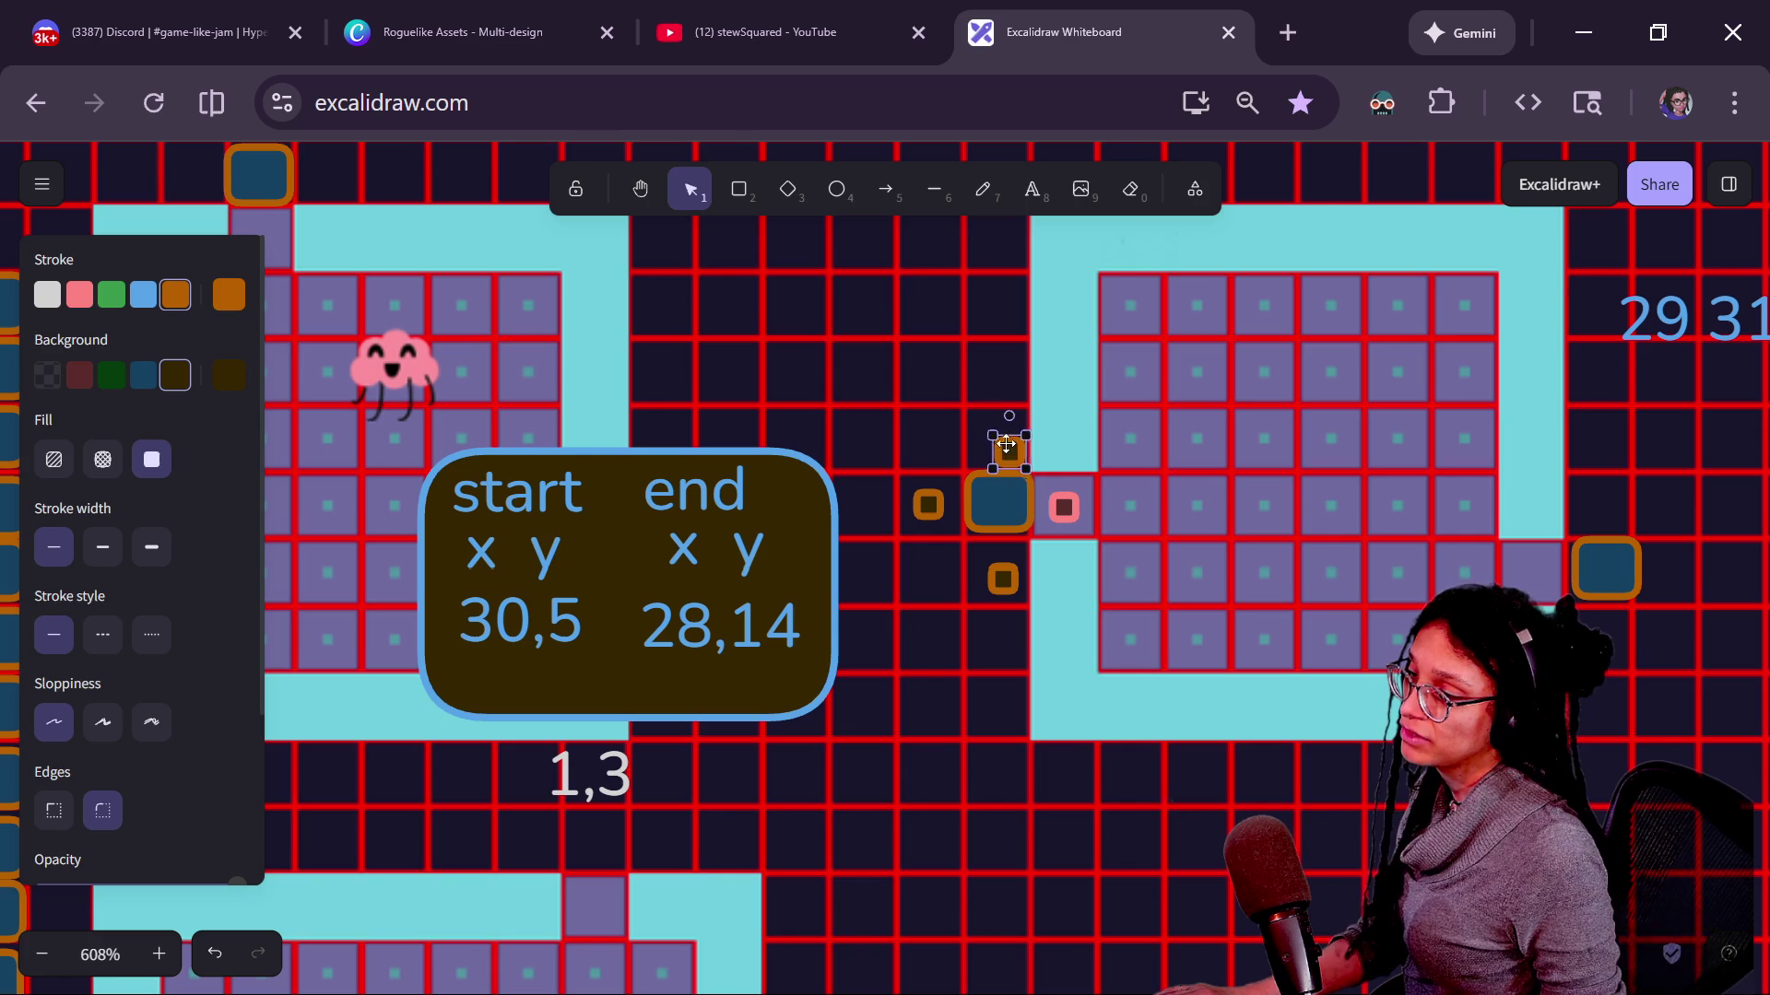
Duplicate the 30,5 coordinate label in the start/end note and edit the copy.
{"action": "left_click_drag", "start_coordinate": [991, 433], "coordinate": [989, 435]}
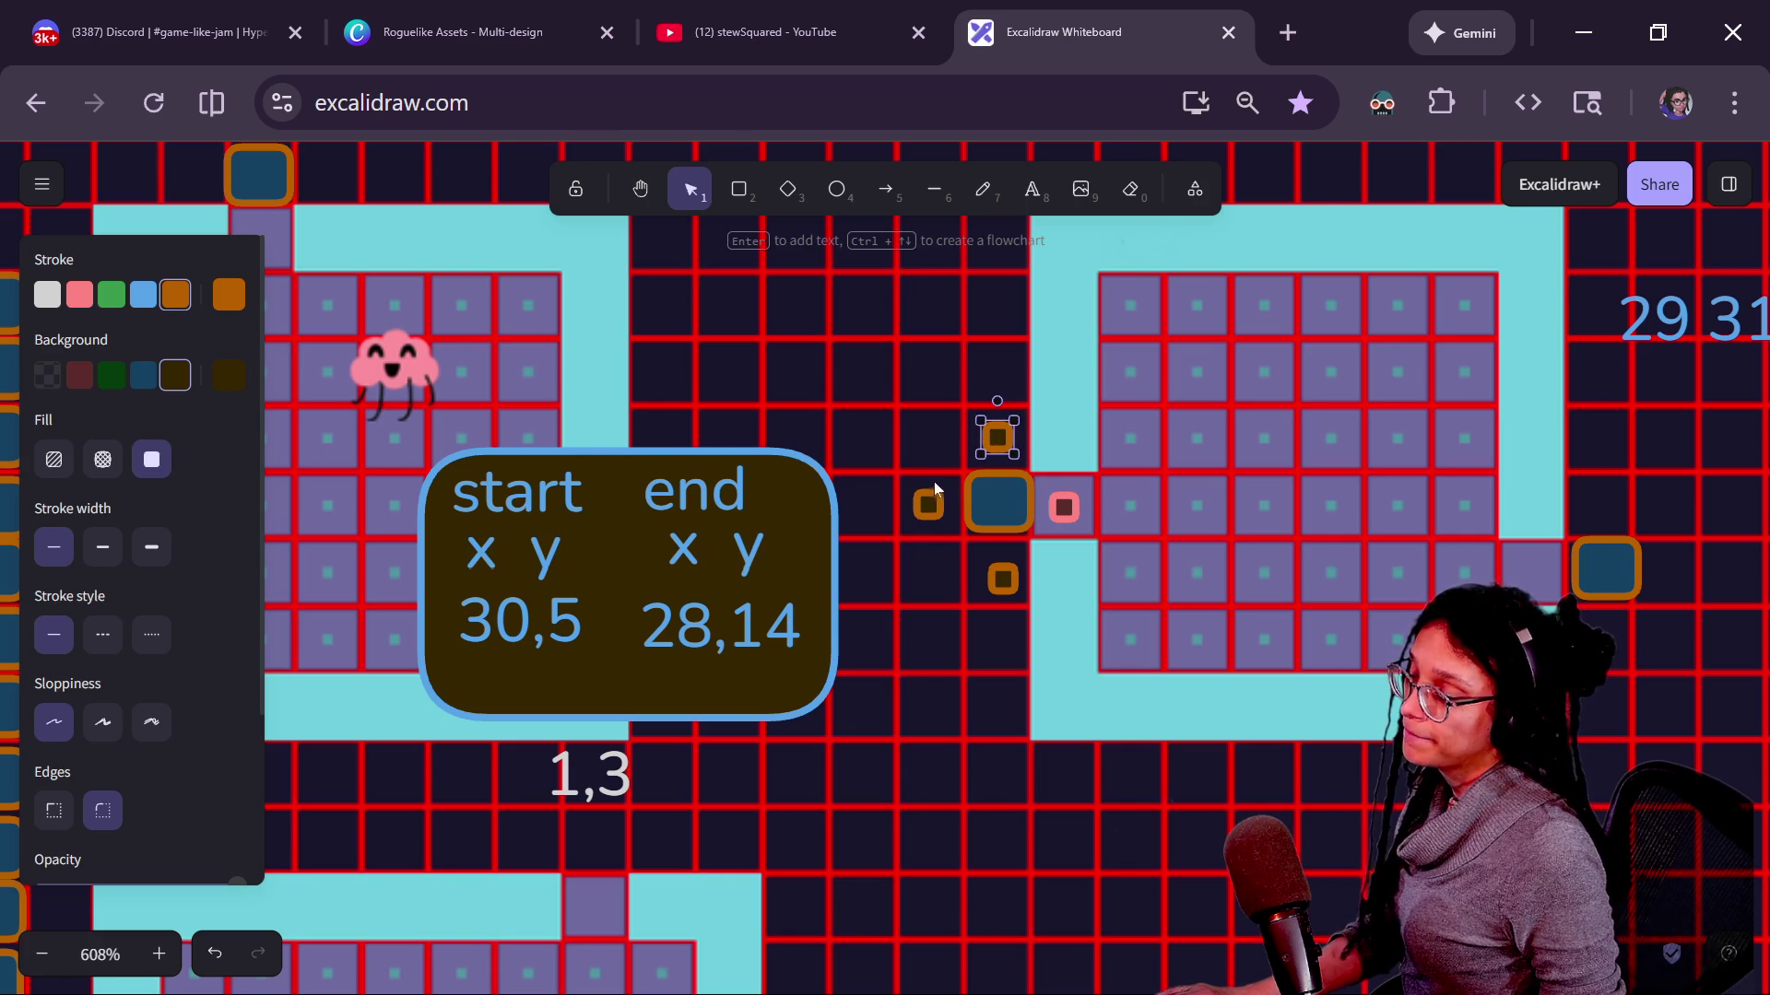
{"action": "scroll", "coordinate": [917, 415], "scroll_direction": "up", "scroll_amount": 3}
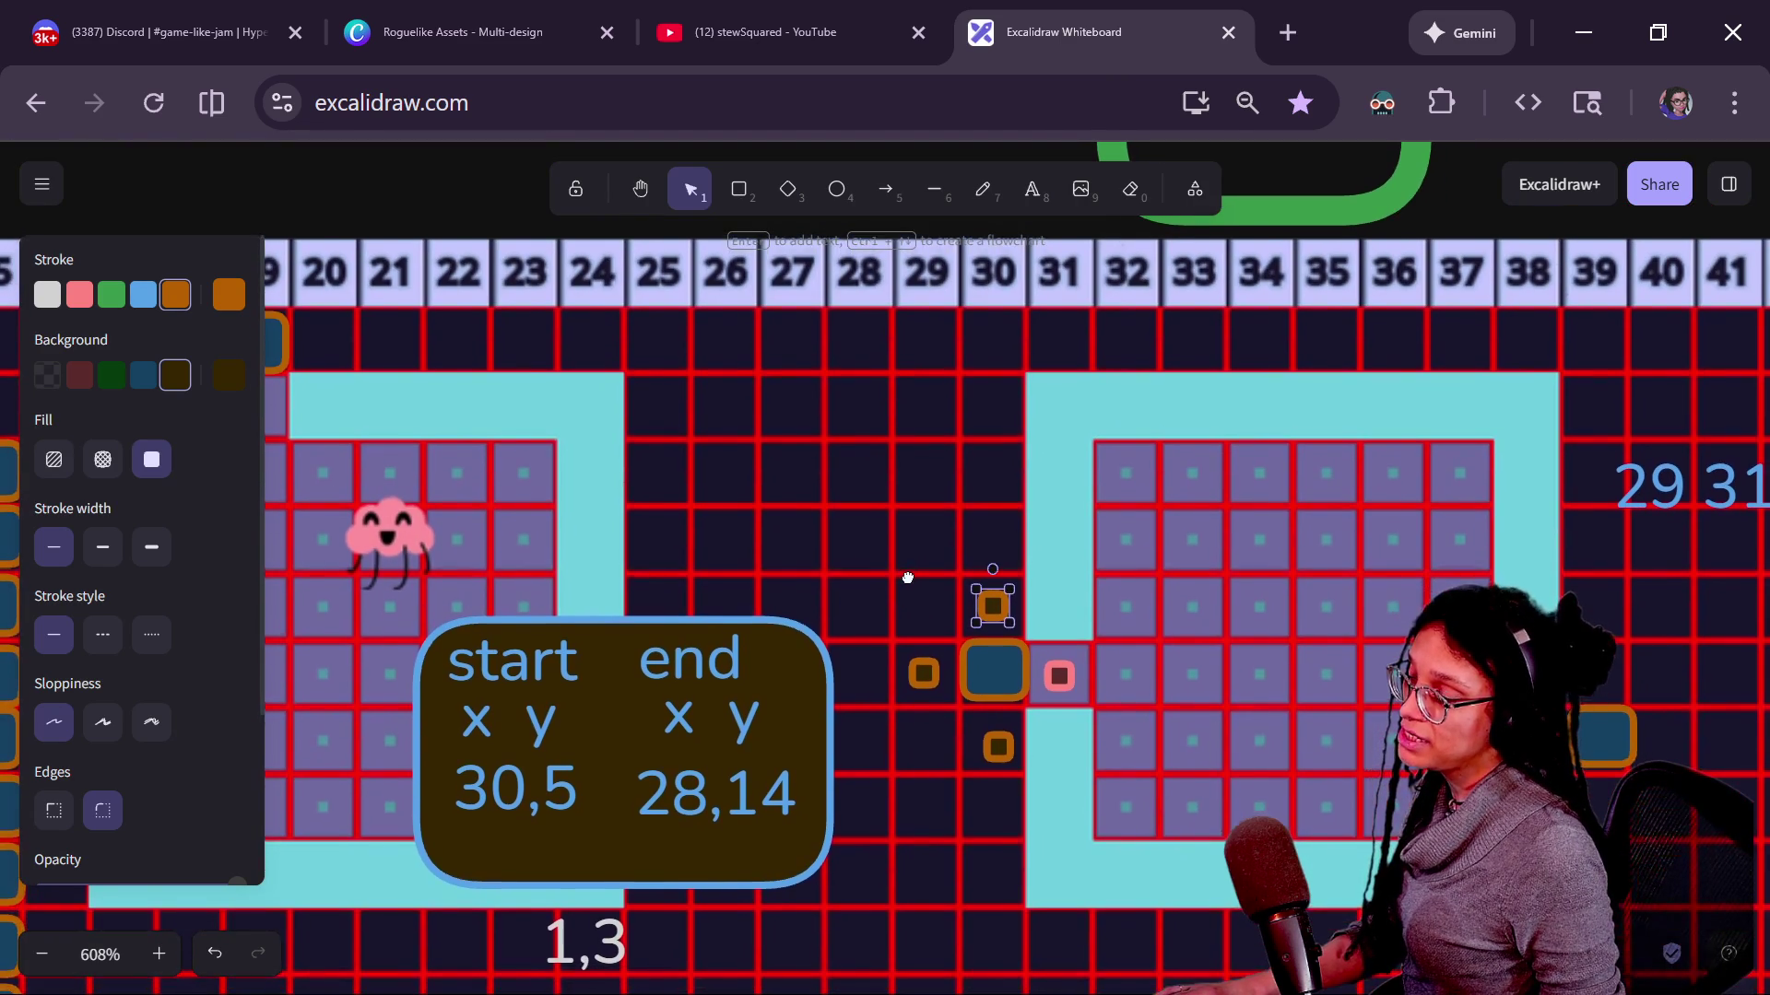
{"action": "scroll", "coordinate": [913, 553], "scroll_direction": "down", "scroll_amount": 2}
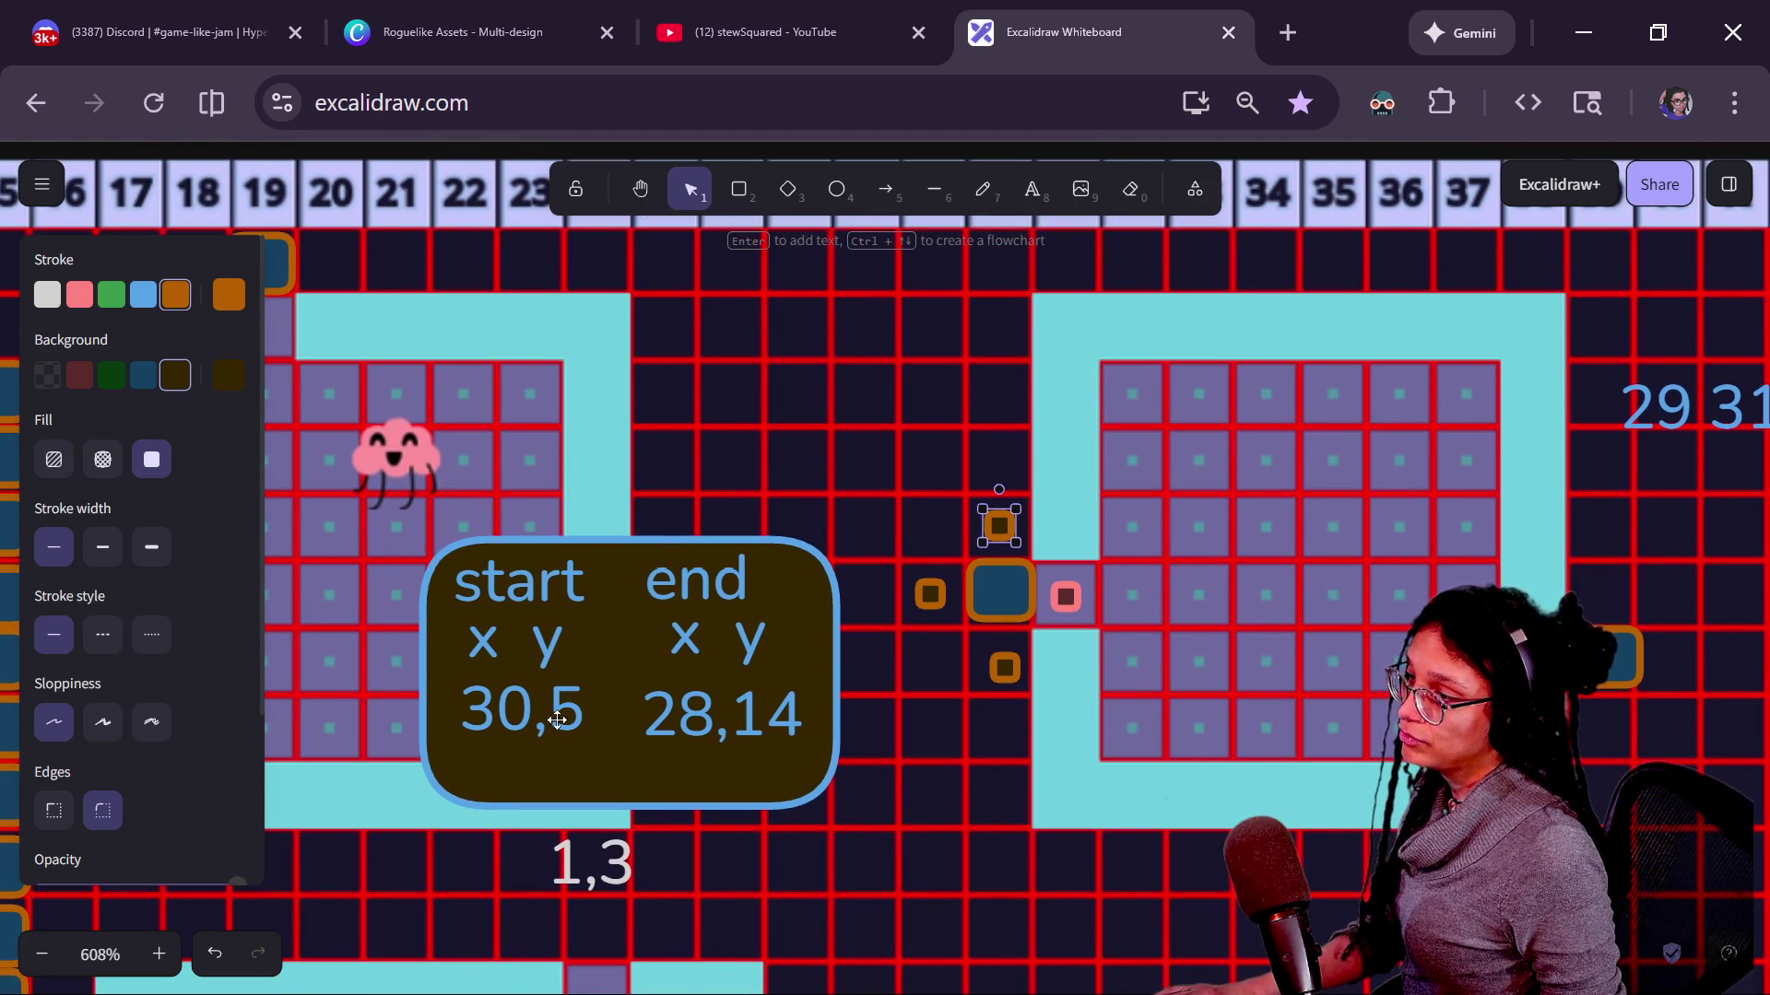
{"action": "left_click", "coordinate": [522, 709]}
{"action": "key", "text": "ctrl+d"}
{"action": "key", "text": "Return"}
{"action": "left_click", "coordinate": [746, 789]}
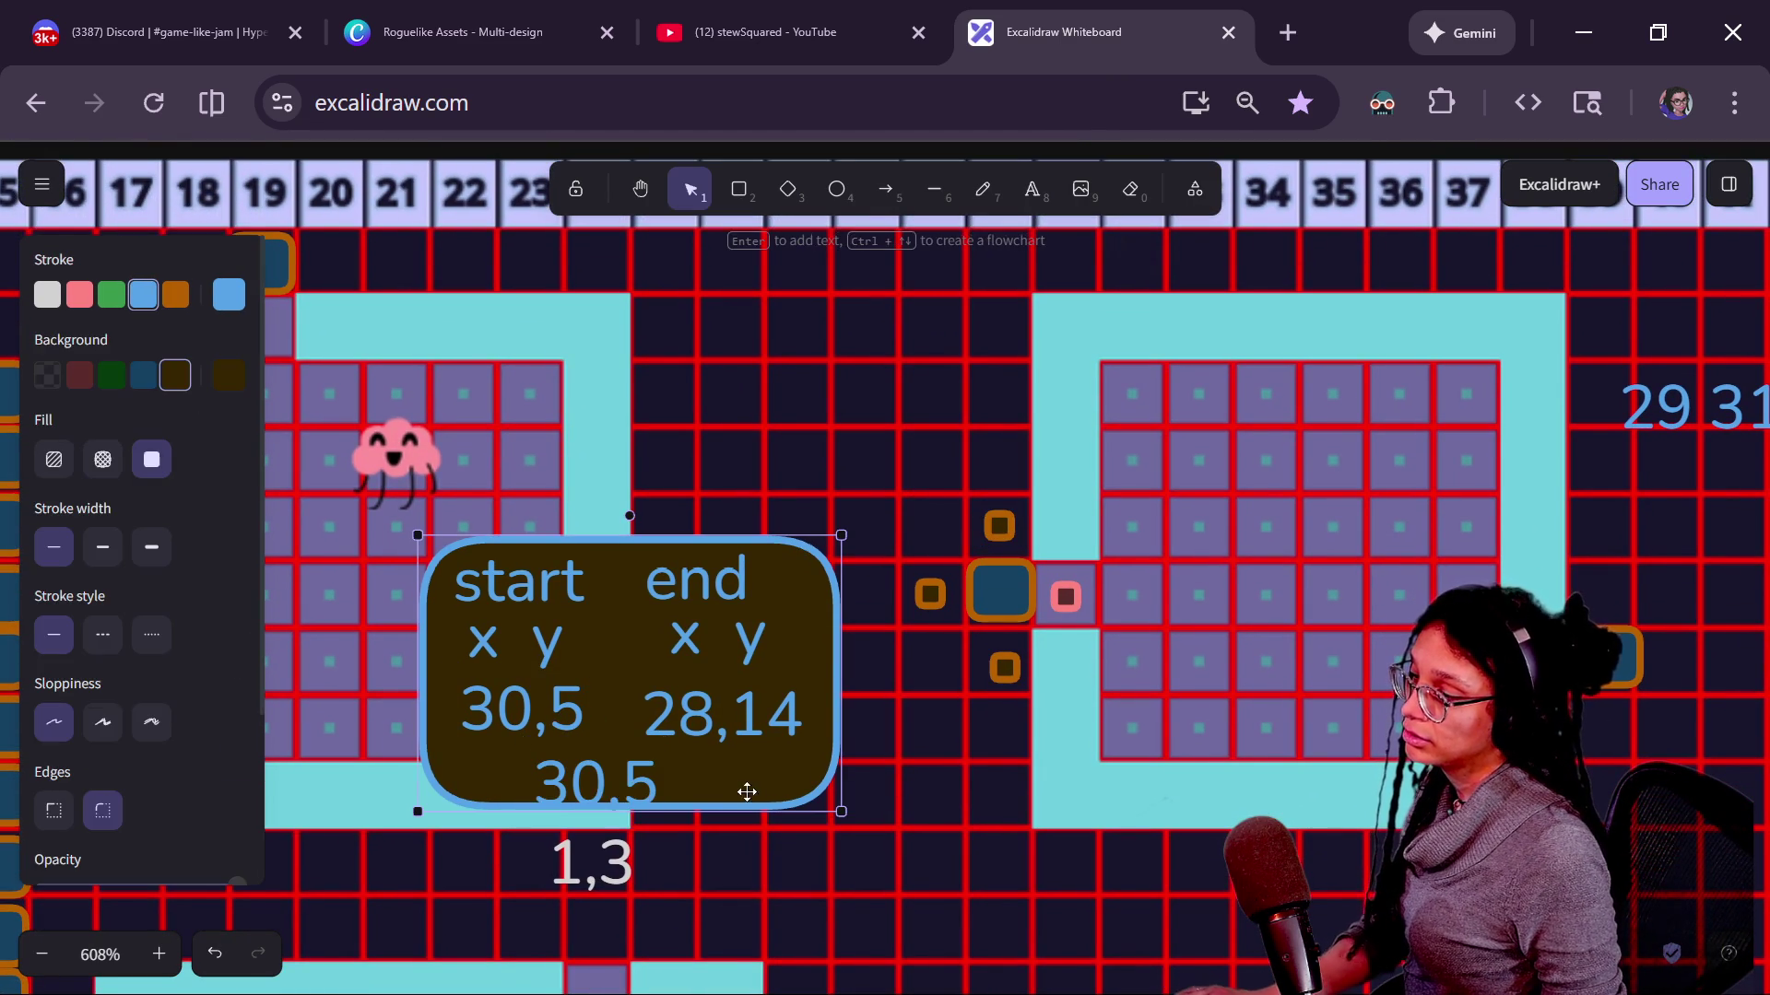
{"action": "double_click", "coordinate": [595, 781]}
{"action": "left_click", "coordinate": [636, 813]}
Move the copy beneath 30,5 and rewrite it as 30,4, then return to the Godot script.
{"action": "mouse_move", "coordinate": [588, 858]}
{"action": "left_mouse_down"}
{"action": "mouse_move", "coordinate": [610, 855]}
{"action": "mouse_move", "coordinate": [610, 756]}
{"action": "left_mouse_up"}
{"action": "double_click", "coordinate": [605, 762]}
{"action": "type", "text": "30,4"}
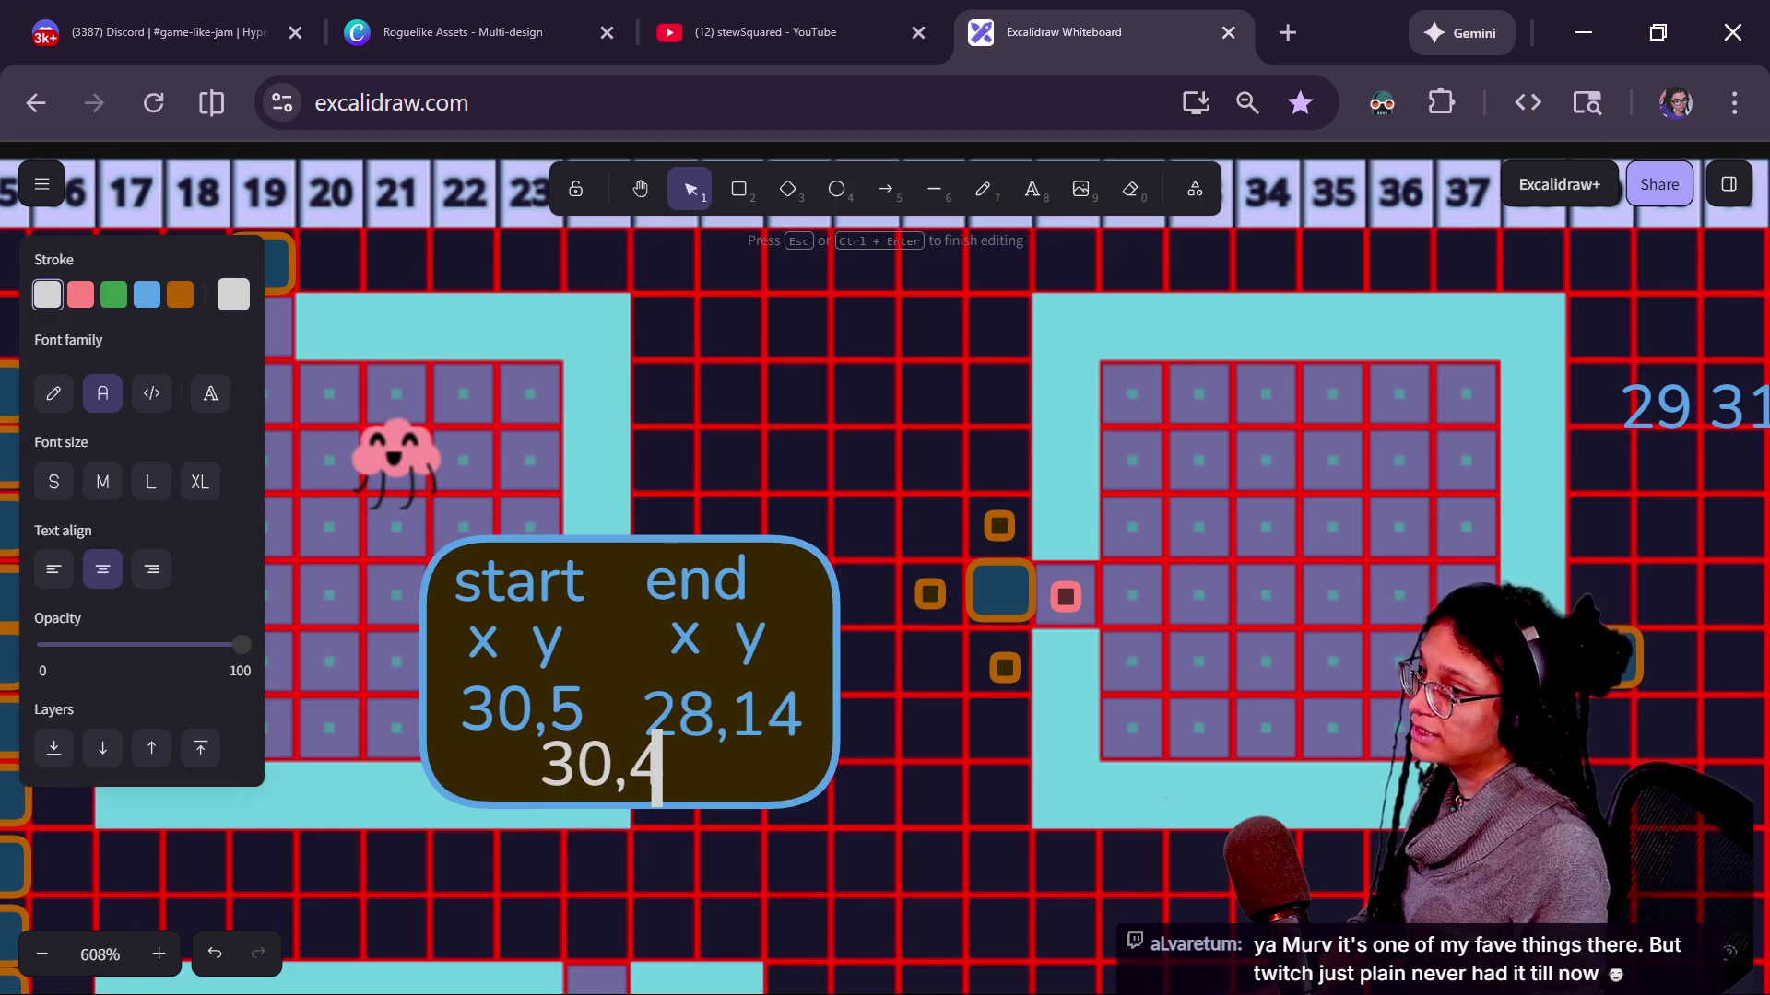
{"action": "left_click", "coordinate": [590, 830]}
{"action": "left_click_drag", "start_coordinate": [597, 767], "coordinate": [602, 775]}
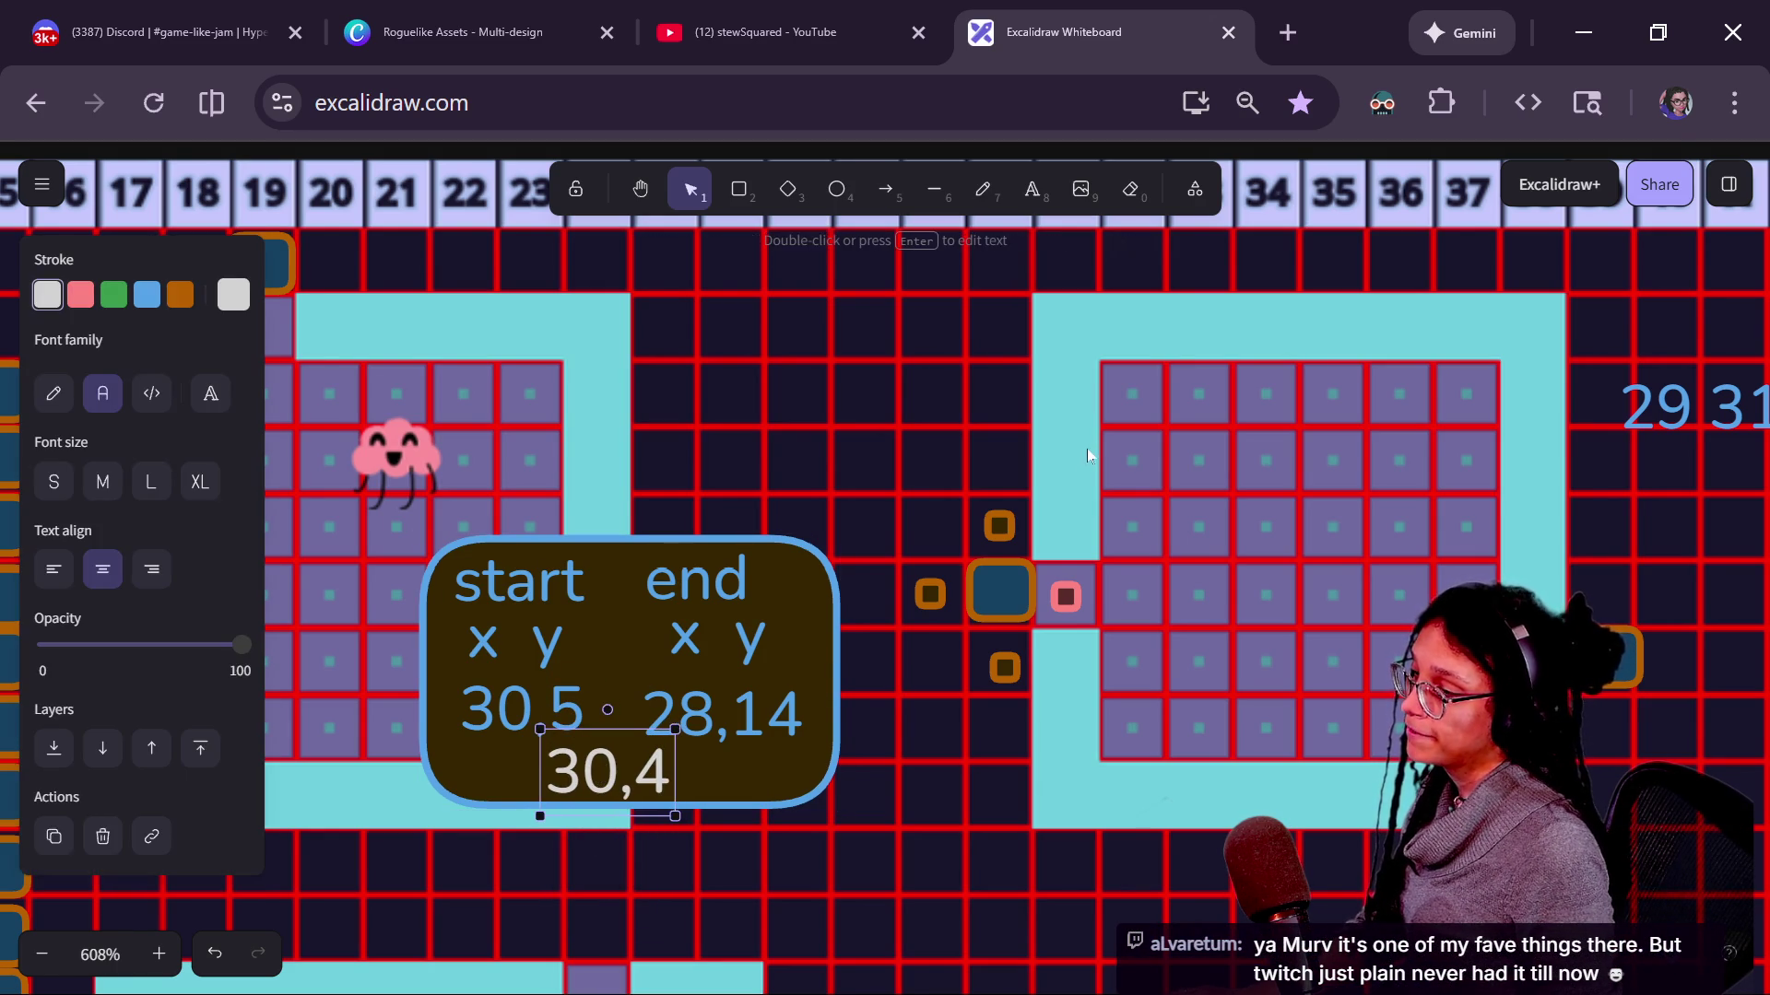
{"action": "key", "text": "alt+Tab"}
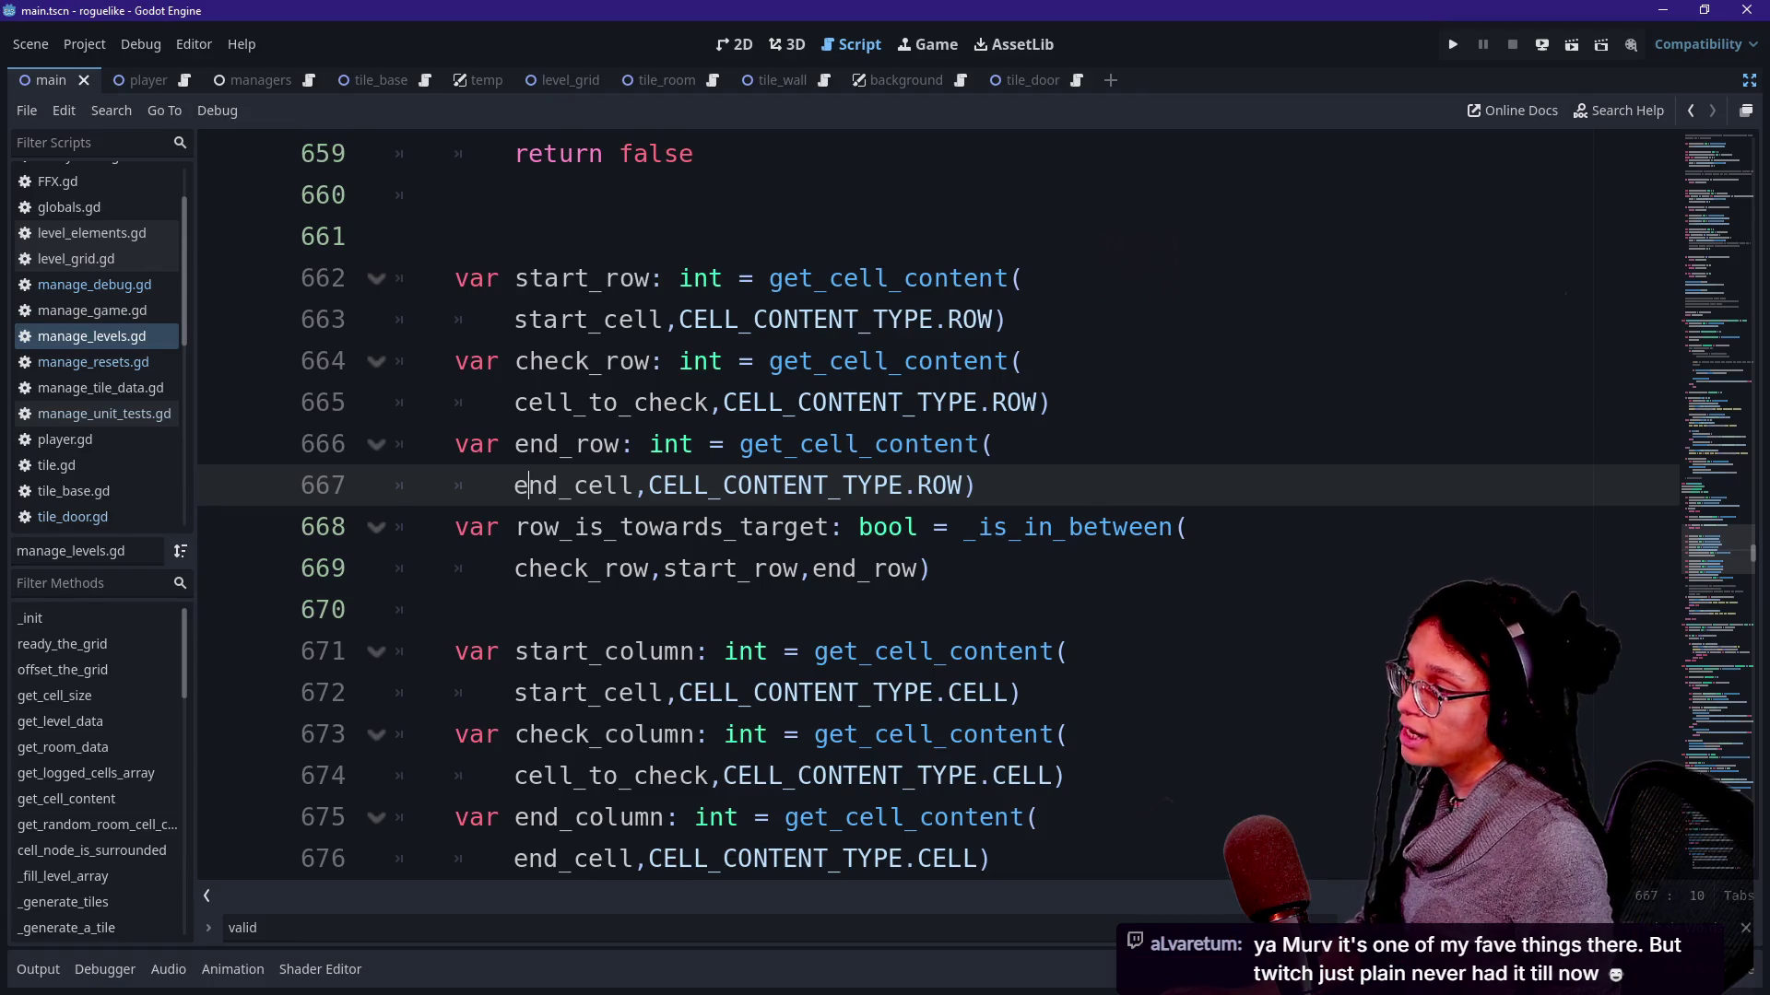
Review the check_row and check_column declarations, then turn the square above the door white in the sketch.
{"action": "left_click_drag", "start_coordinate": [515, 362], "coordinate": [786, 361]}
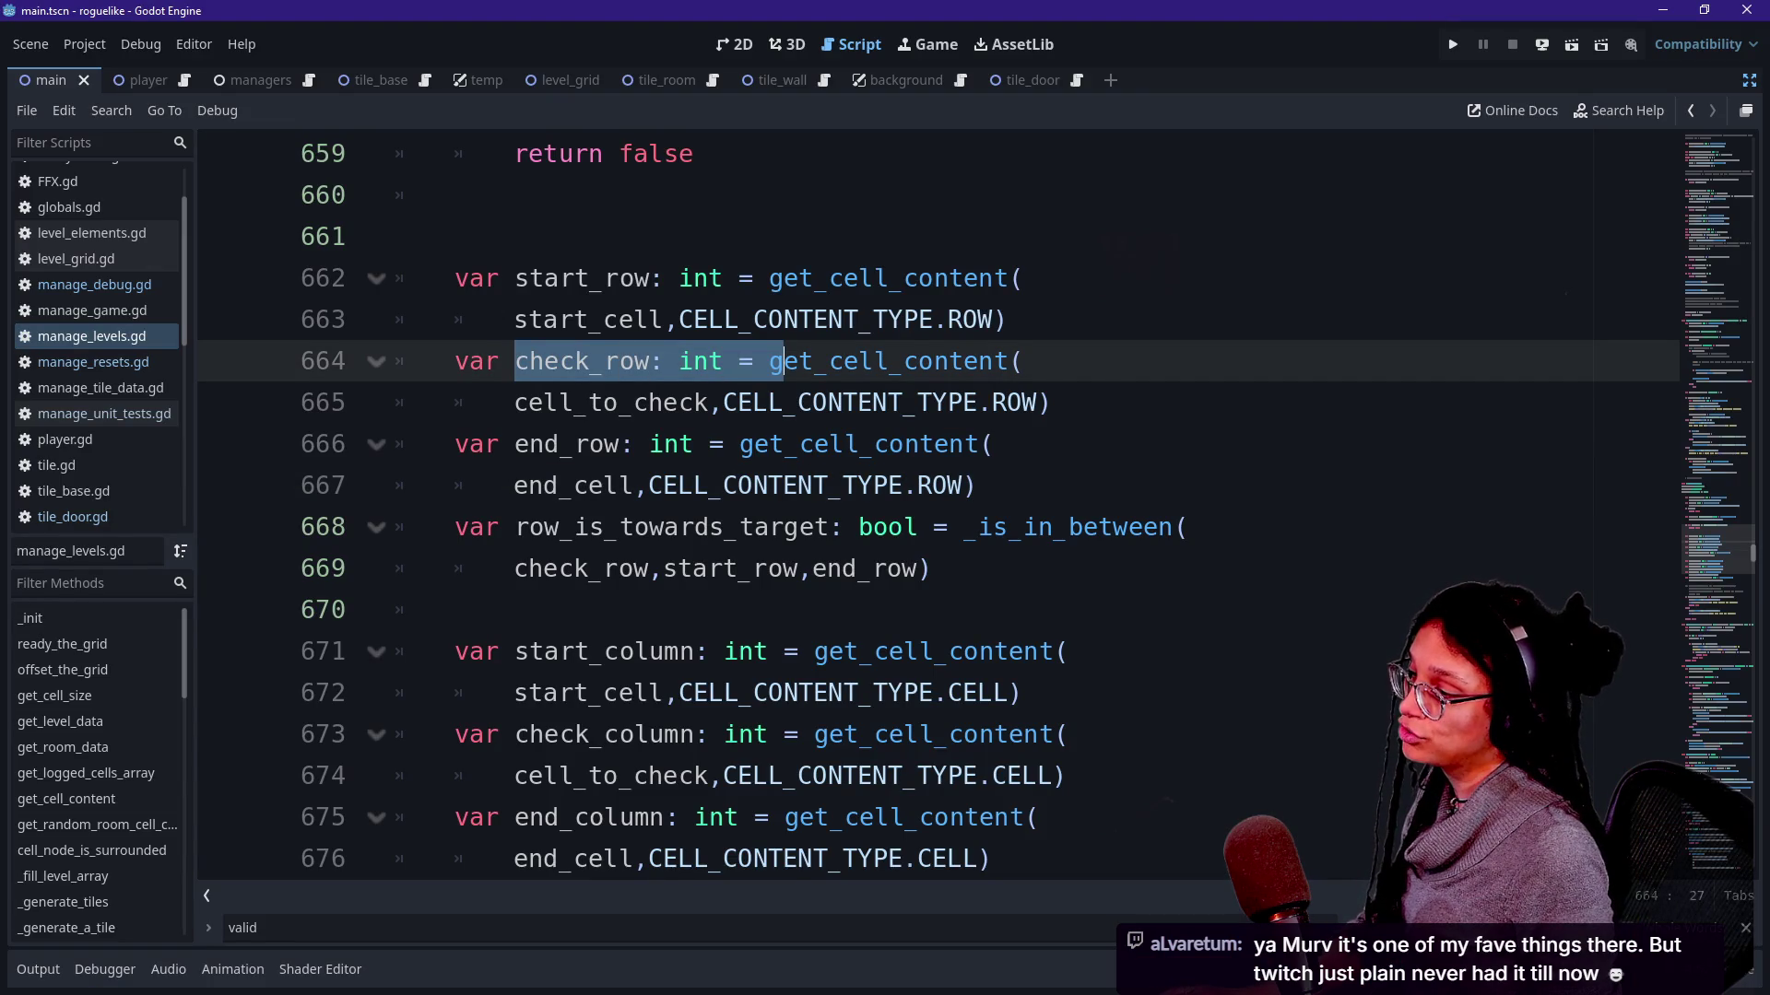
{"action": "left_click_drag", "start_coordinate": [514, 734], "coordinate": [791, 734]}
{"action": "key", "text": "alt+Tab"}
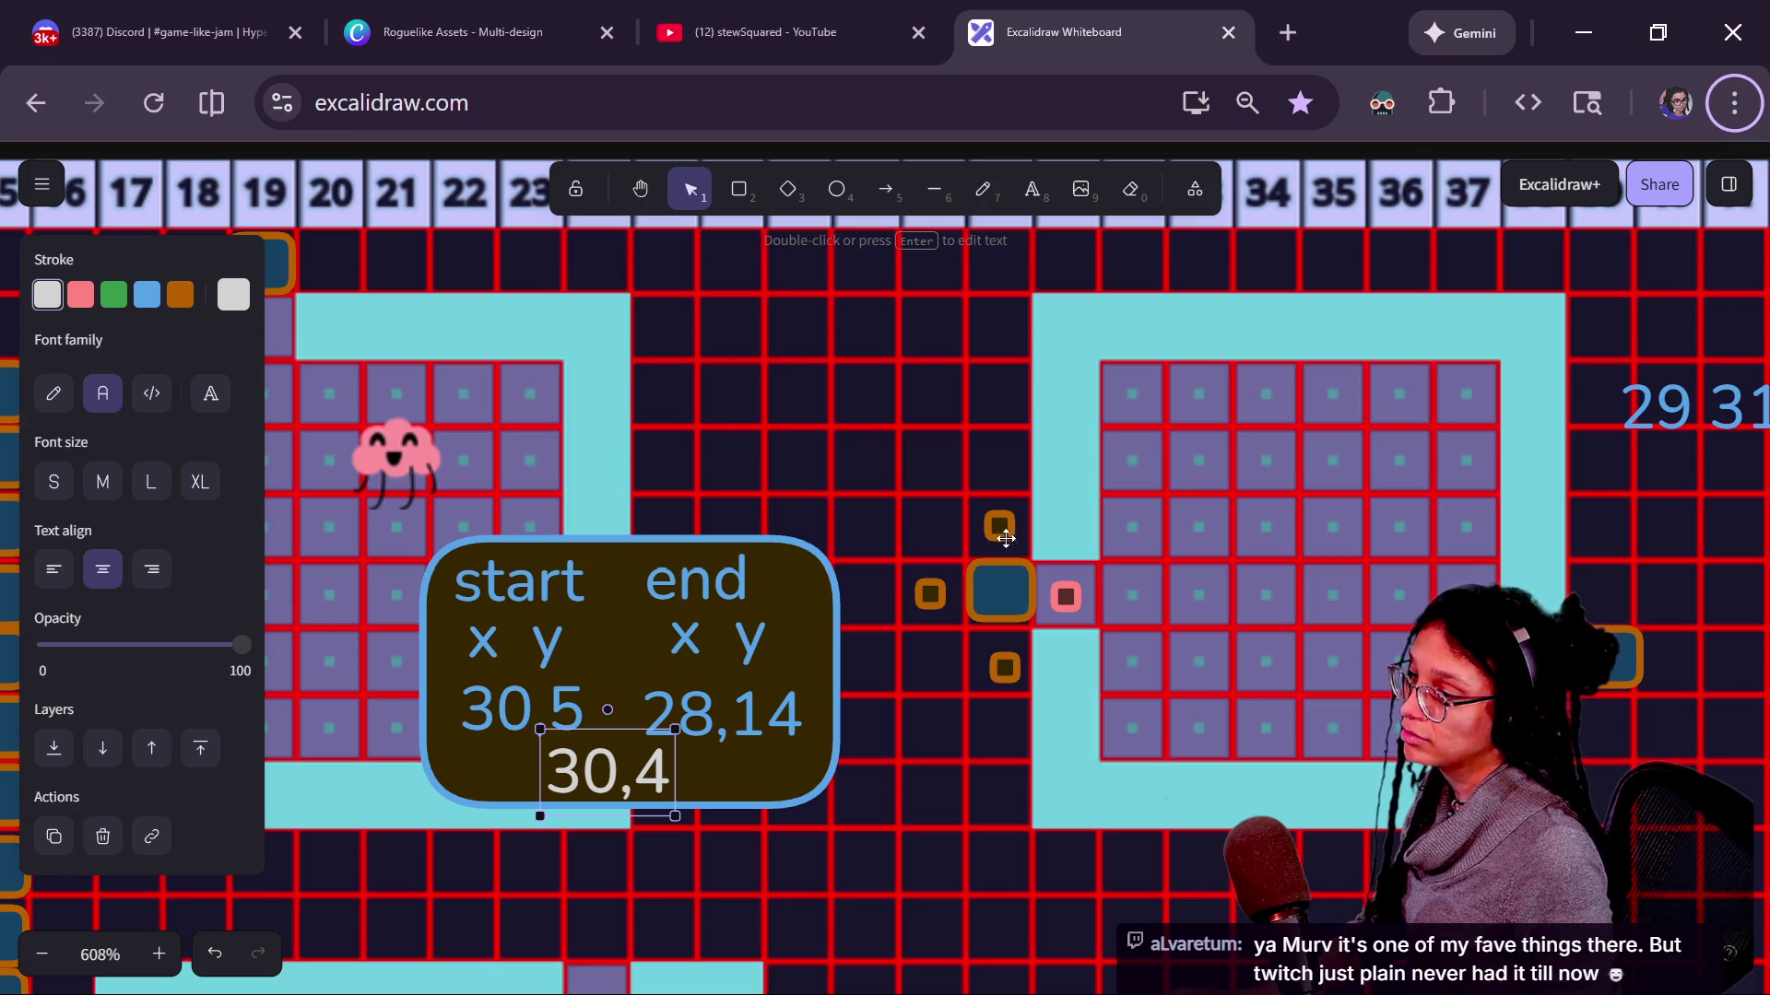
{"action": "left_click", "coordinate": [1000, 529]}
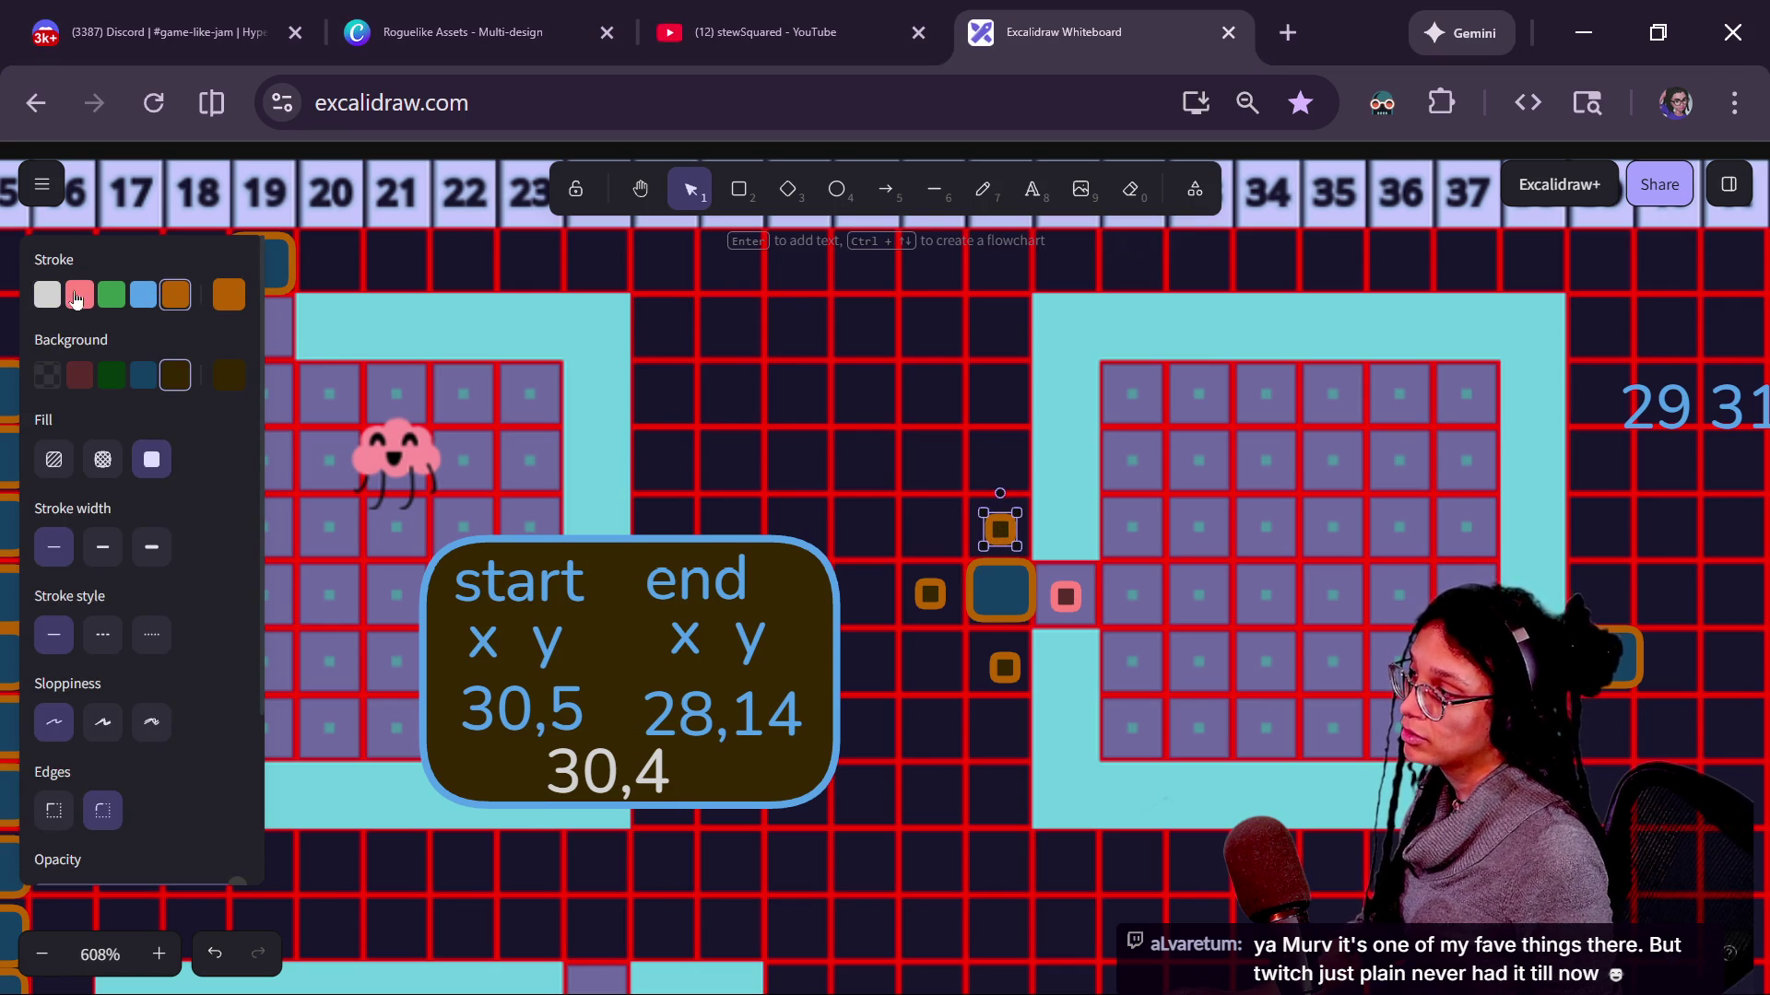
{"action": "left_click", "coordinate": [48, 295]}
{"action": "key", "text": "alt+Tab"}
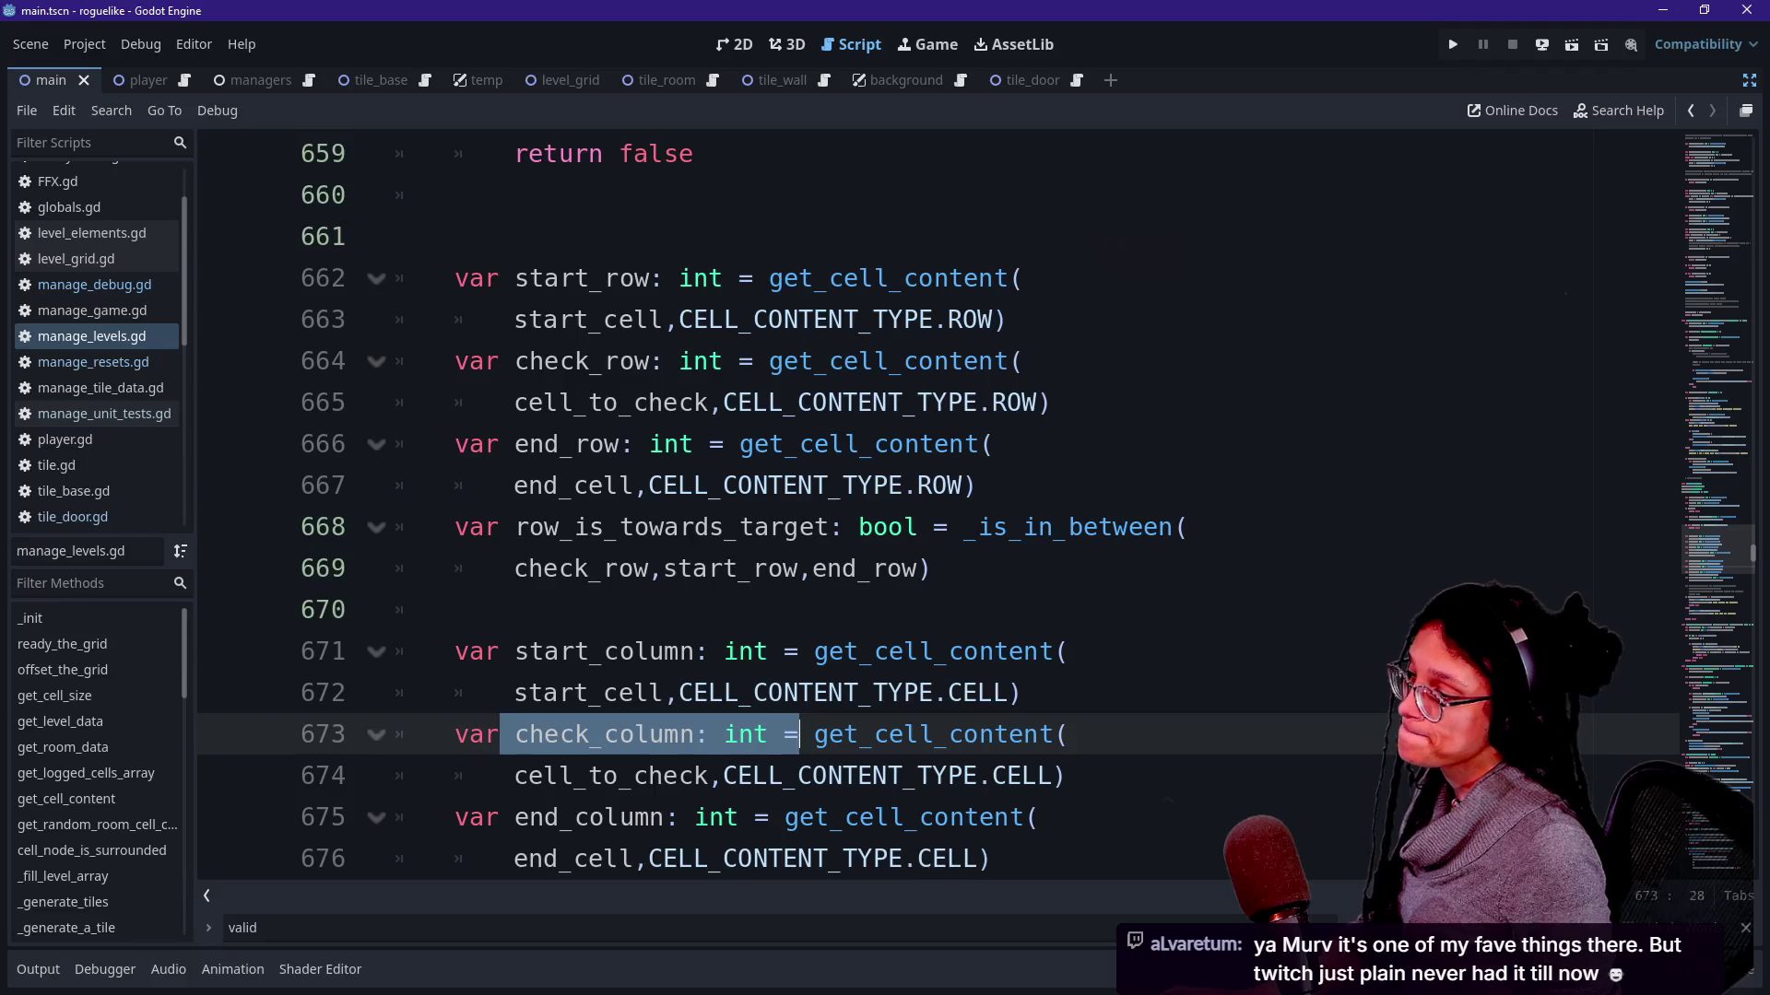
{"action": "scroll", "coordinate": [799, 647], "scroll_direction": "down", "scroll_amount": 1}
{"action": "left_click_drag", "start_coordinate": [401, 361], "coordinate": [784, 692]}
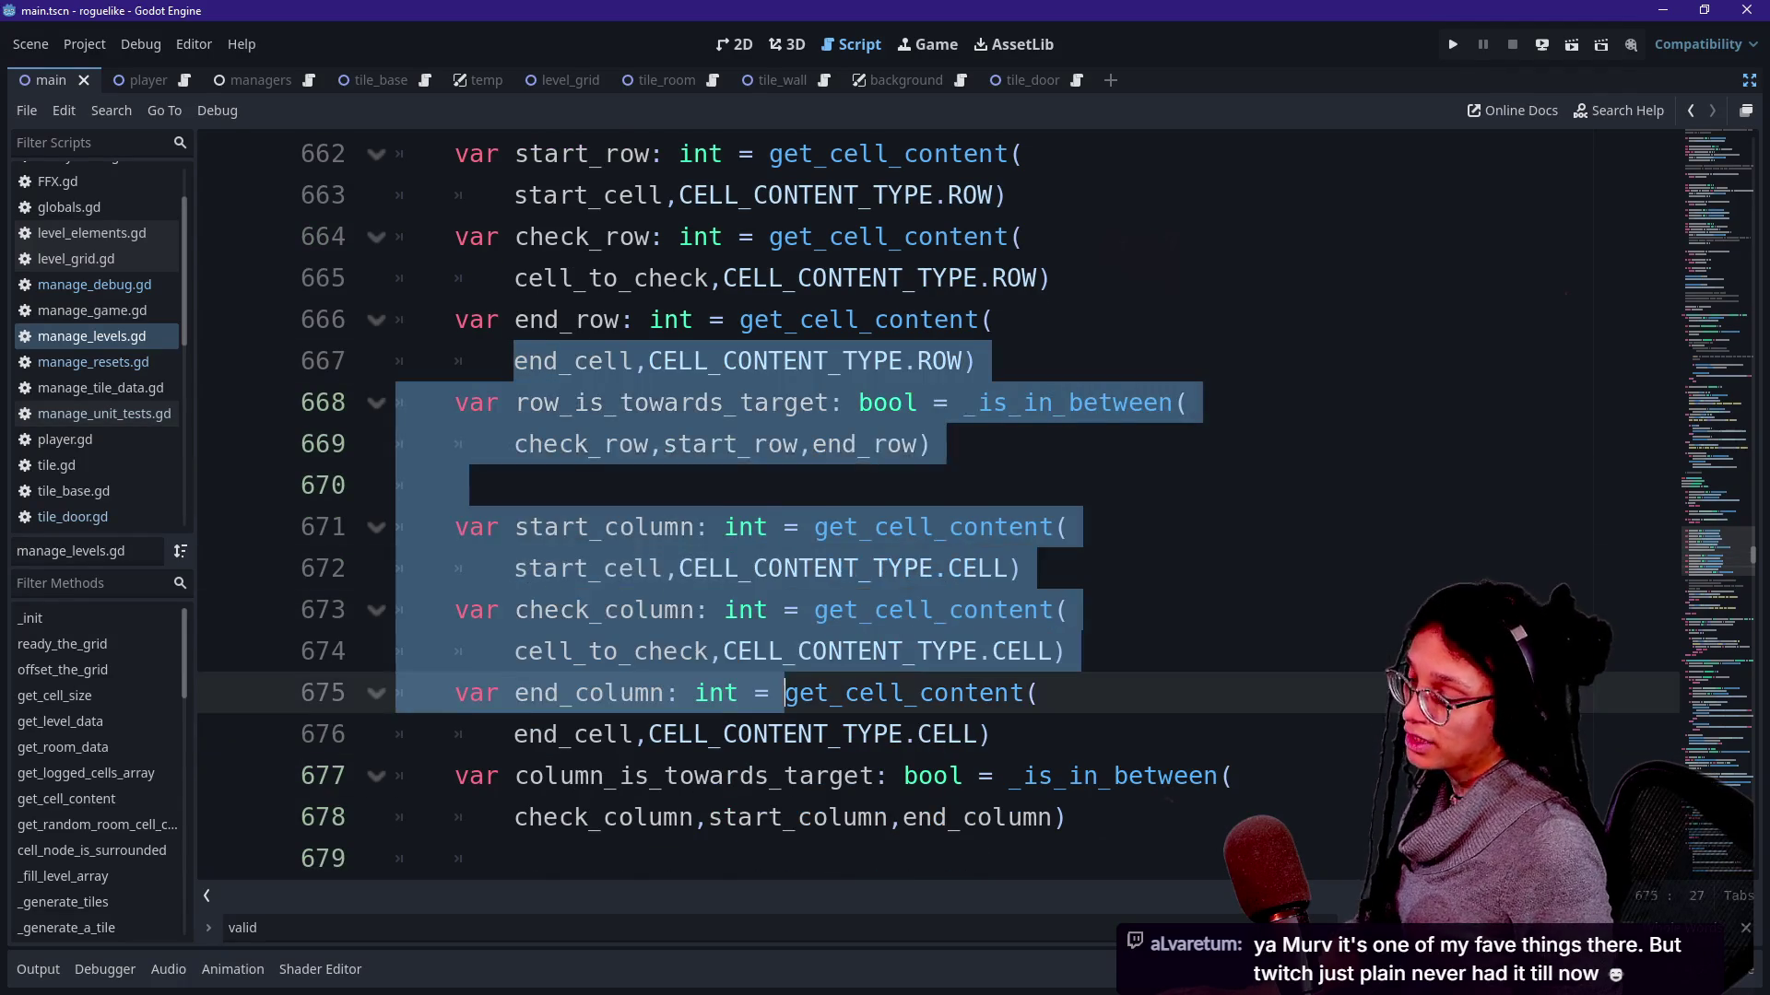
{"action": "scroll", "coordinate": [783, 694], "scroll_direction": "down", "scroll_amount": 1}
{"action": "scroll", "coordinate": [785, 694], "scroll_direction": "down", "scroll_amount": 2}
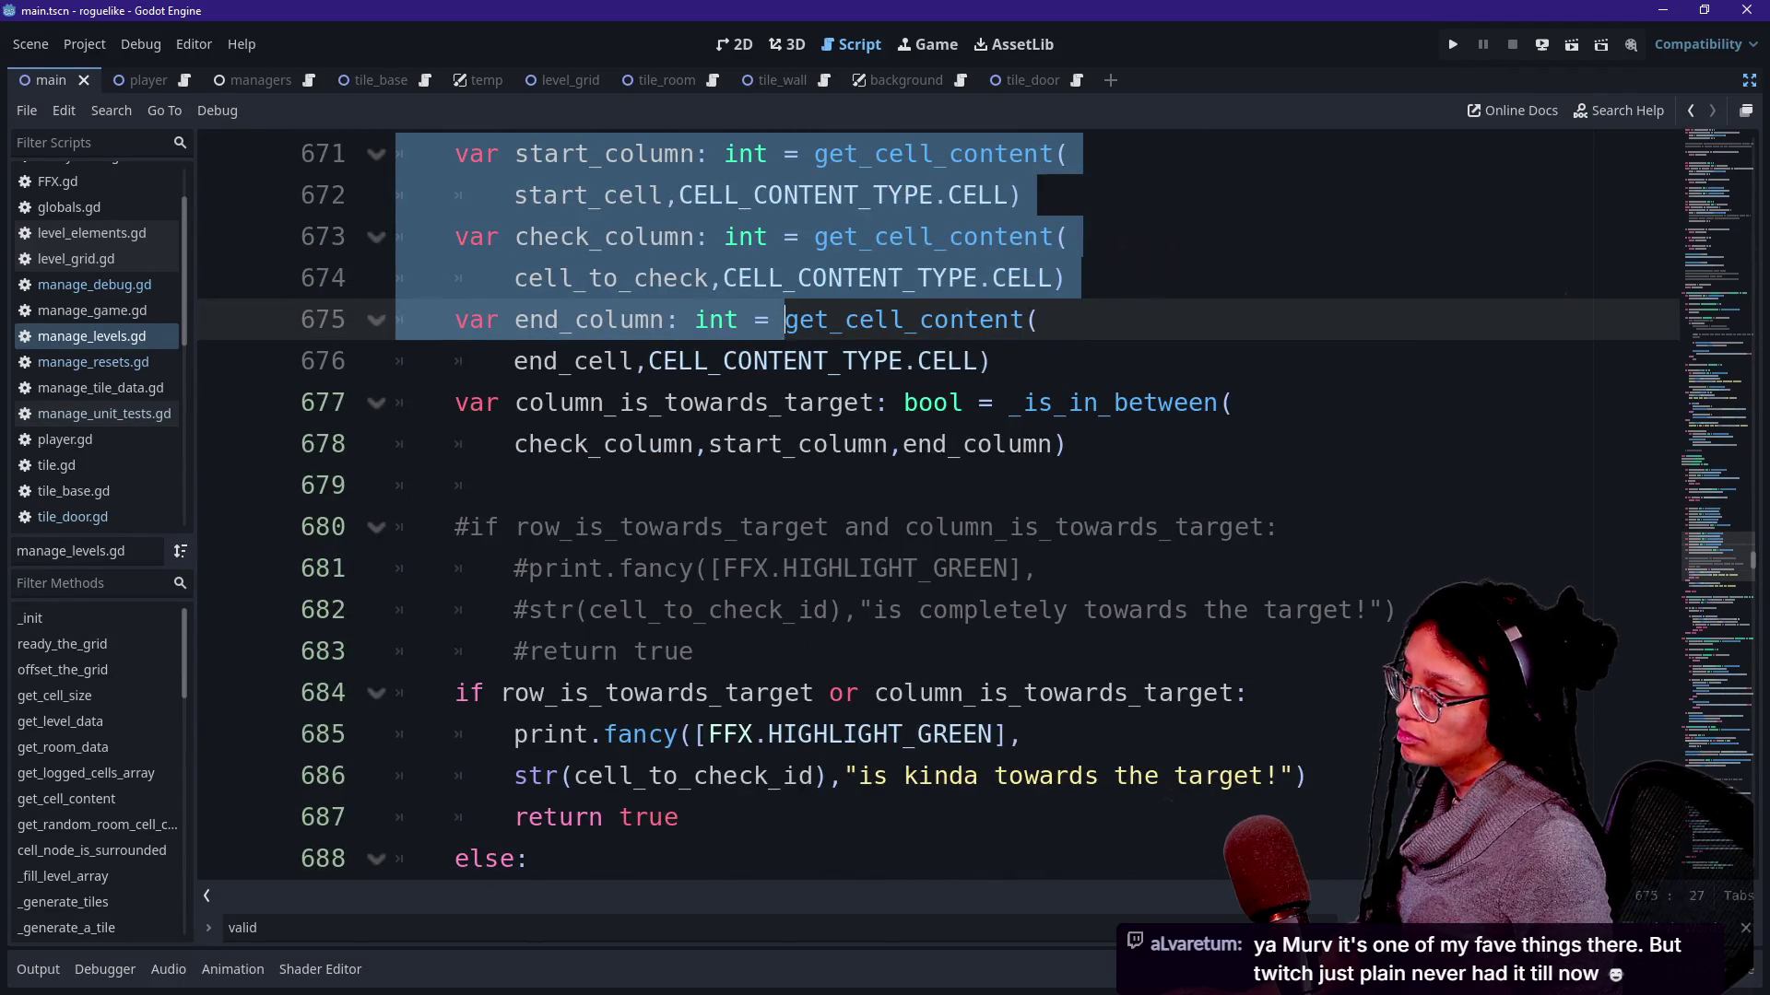
{"action": "scroll", "coordinate": [937, 512], "scroll_direction": "down", "scroll_amount": 1}
Select the commented-out 'completely towards the target' block on lines 680–683 for removal.
{"action": "left_click", "coordinate": [860, 569]}
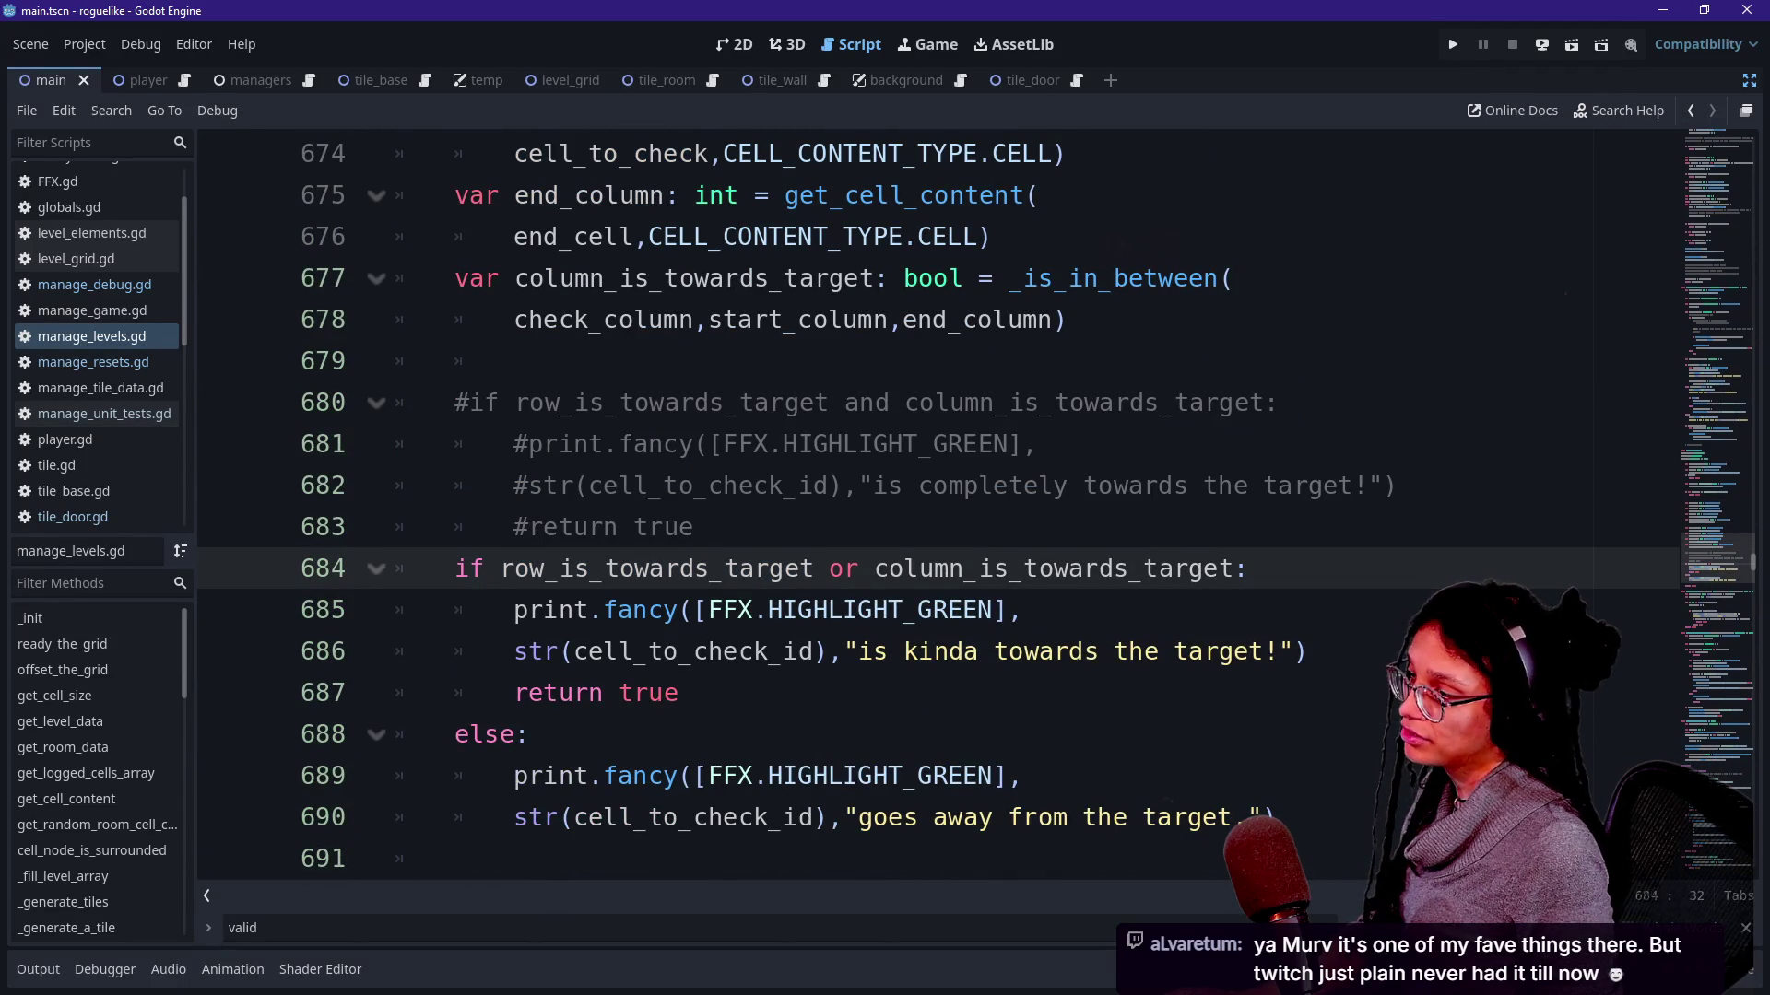
{"action": "mouse_move", "coordinate": [455, 403]}
{"action": "left_mouse_down"}
{"action": "mouse_move", "coordinate": [1396, 486]}
{"action": "mouse_move", "coordinate": [695, 527]}
{"action": "left_mouse_up"}
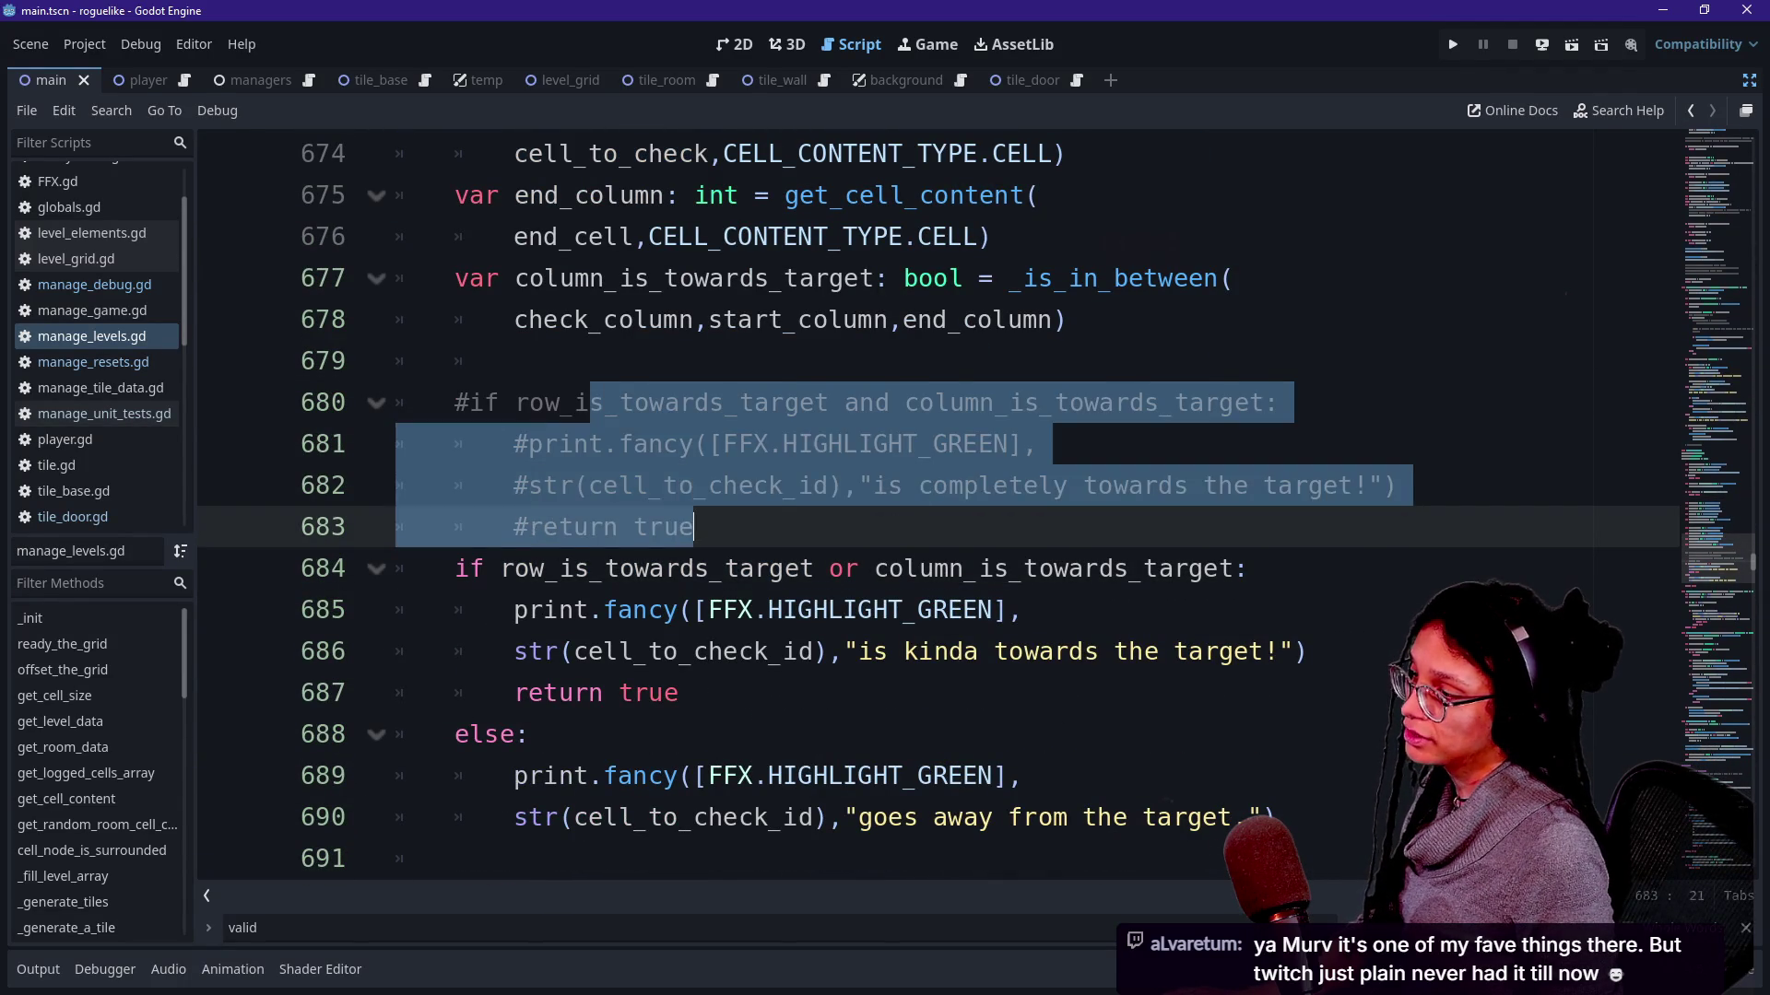
{"action": "left_click", "coordinate": [694, 527]}
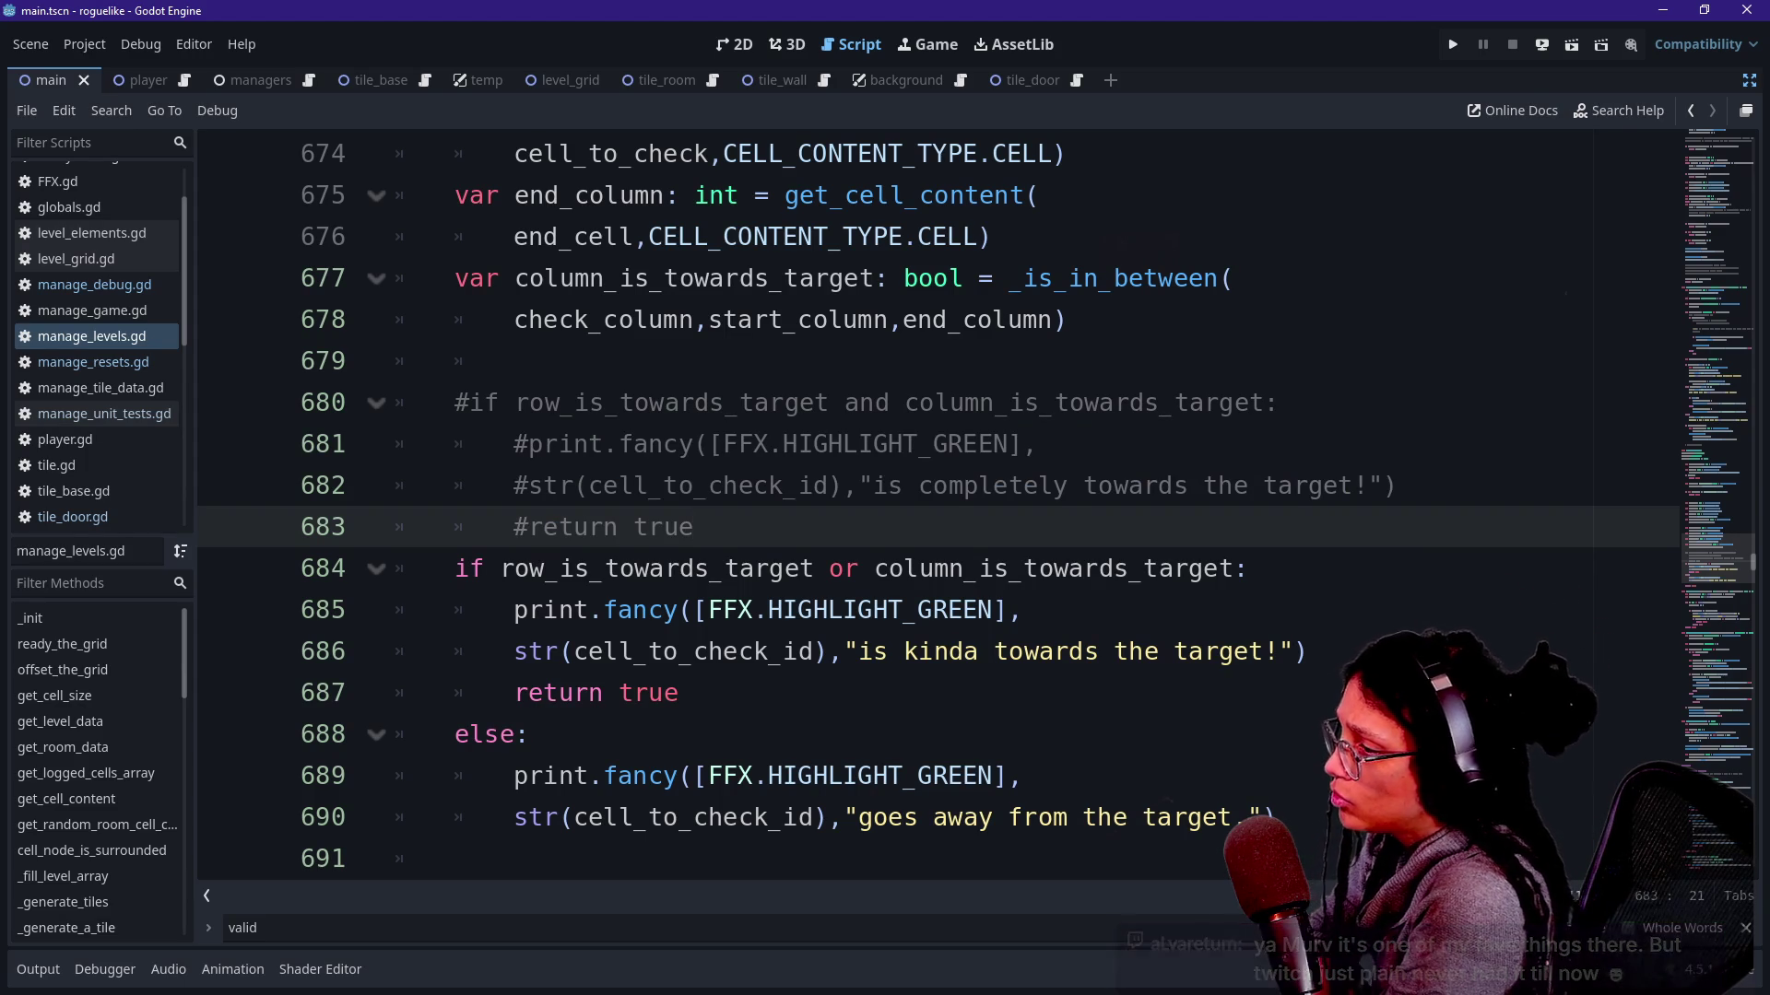
{"action": "mouse_move", "coordinate": [694, 528]}
{"action": "left_mouse_down"}
{"action": "mouse_move", "coordinate": [784, 402]}
{"action": "mouse_move", "coordinate": [415, 362]}
{"action": "left_mouse_up"}
{"action": "left_click", "coordinate": [416, 361]}
{"action": "left_click_drag", "start_coordinate": [784, 402], "coordinate": [830, 486]}
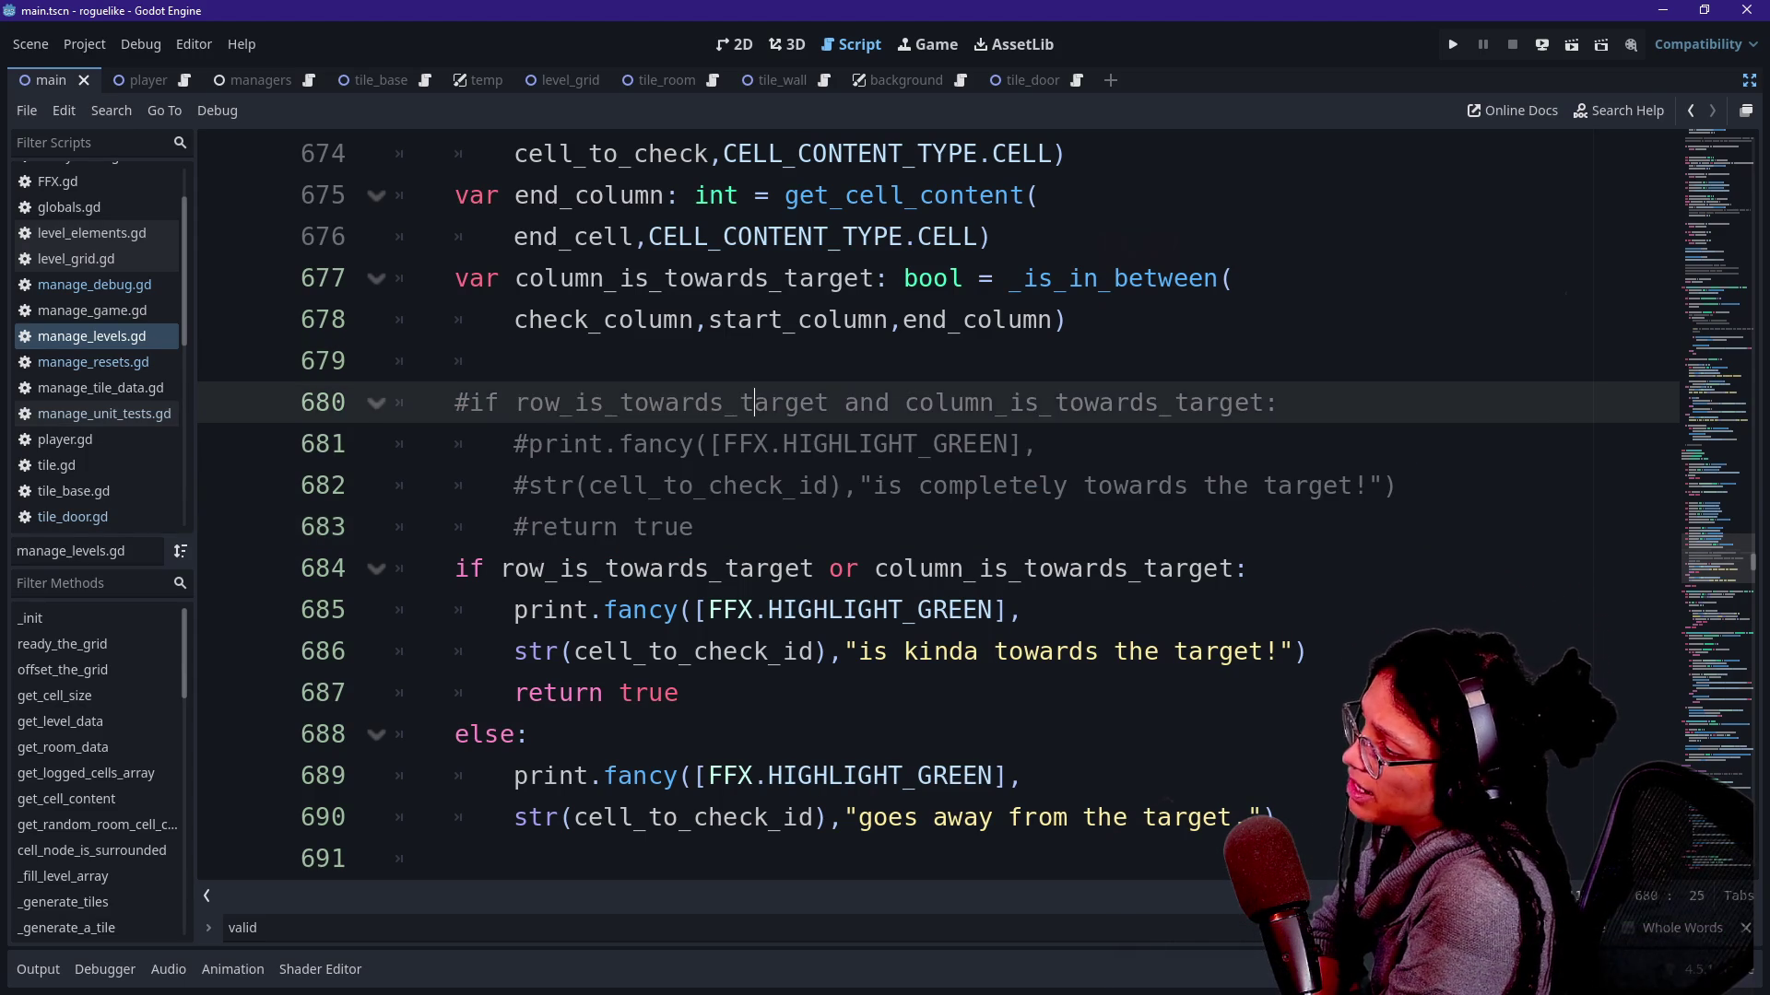
{"action": "left_click", "coordinate": [695, 527]}
{"action": "mouse_move", "coordinate": [694, 527]}
{"action": "left_mouse_down"}
{"action": "mouse_move", "coordinate": [623, 485]}
{"action": "mouse_move", "coordinate": [768, 402]}
{"action": "left_mouse_up"}
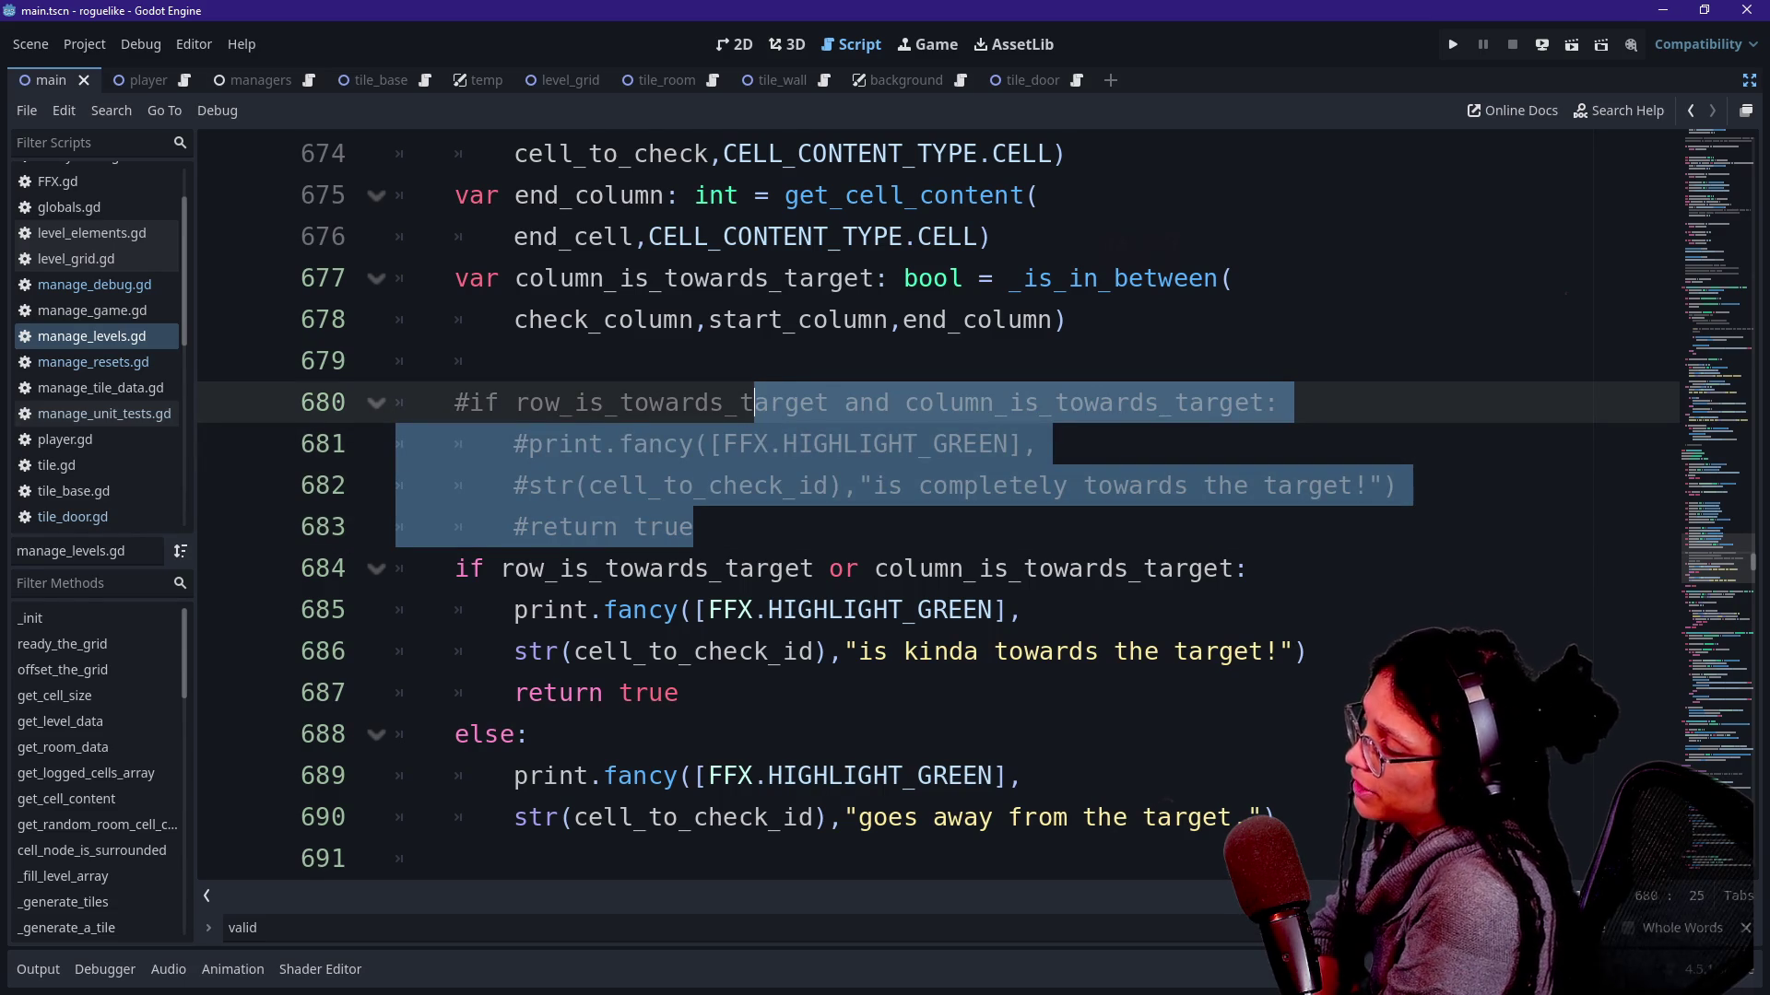
{"action": "key", "text": "shift+Up"}
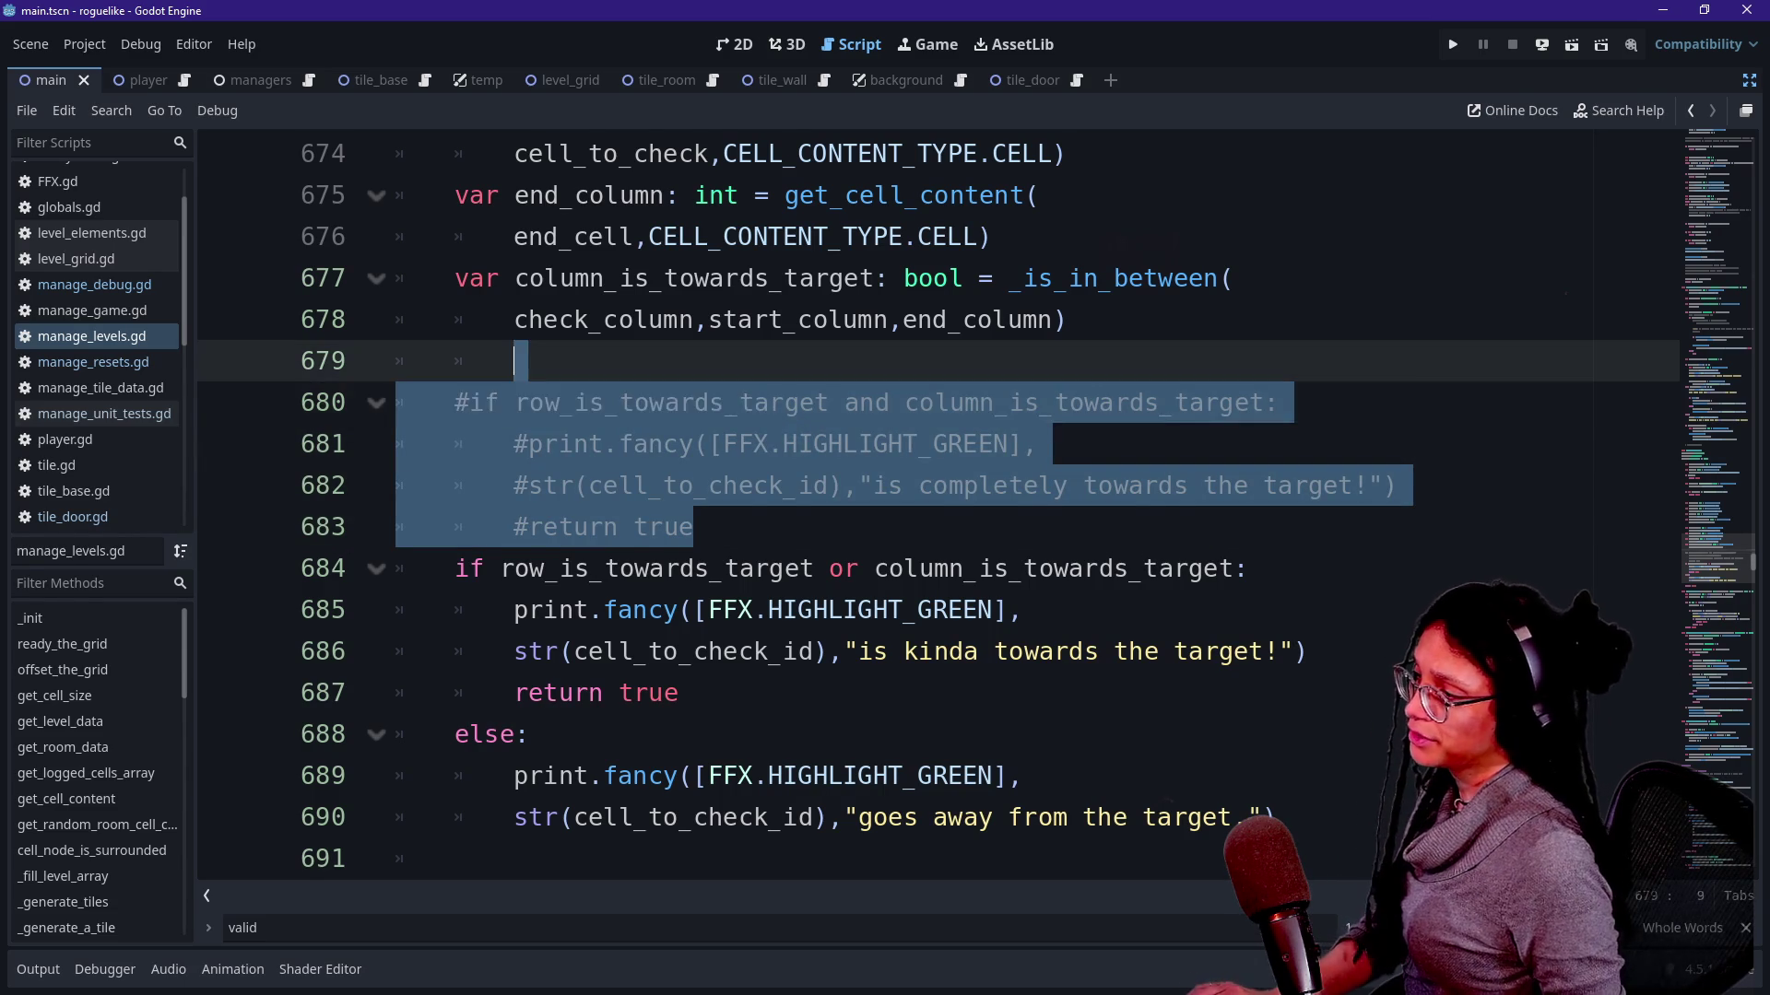
Delete the commented-out block and re-read the row and column lookups, then bring the sketch back up.
{"action": "key", "text": "BackSpace"}
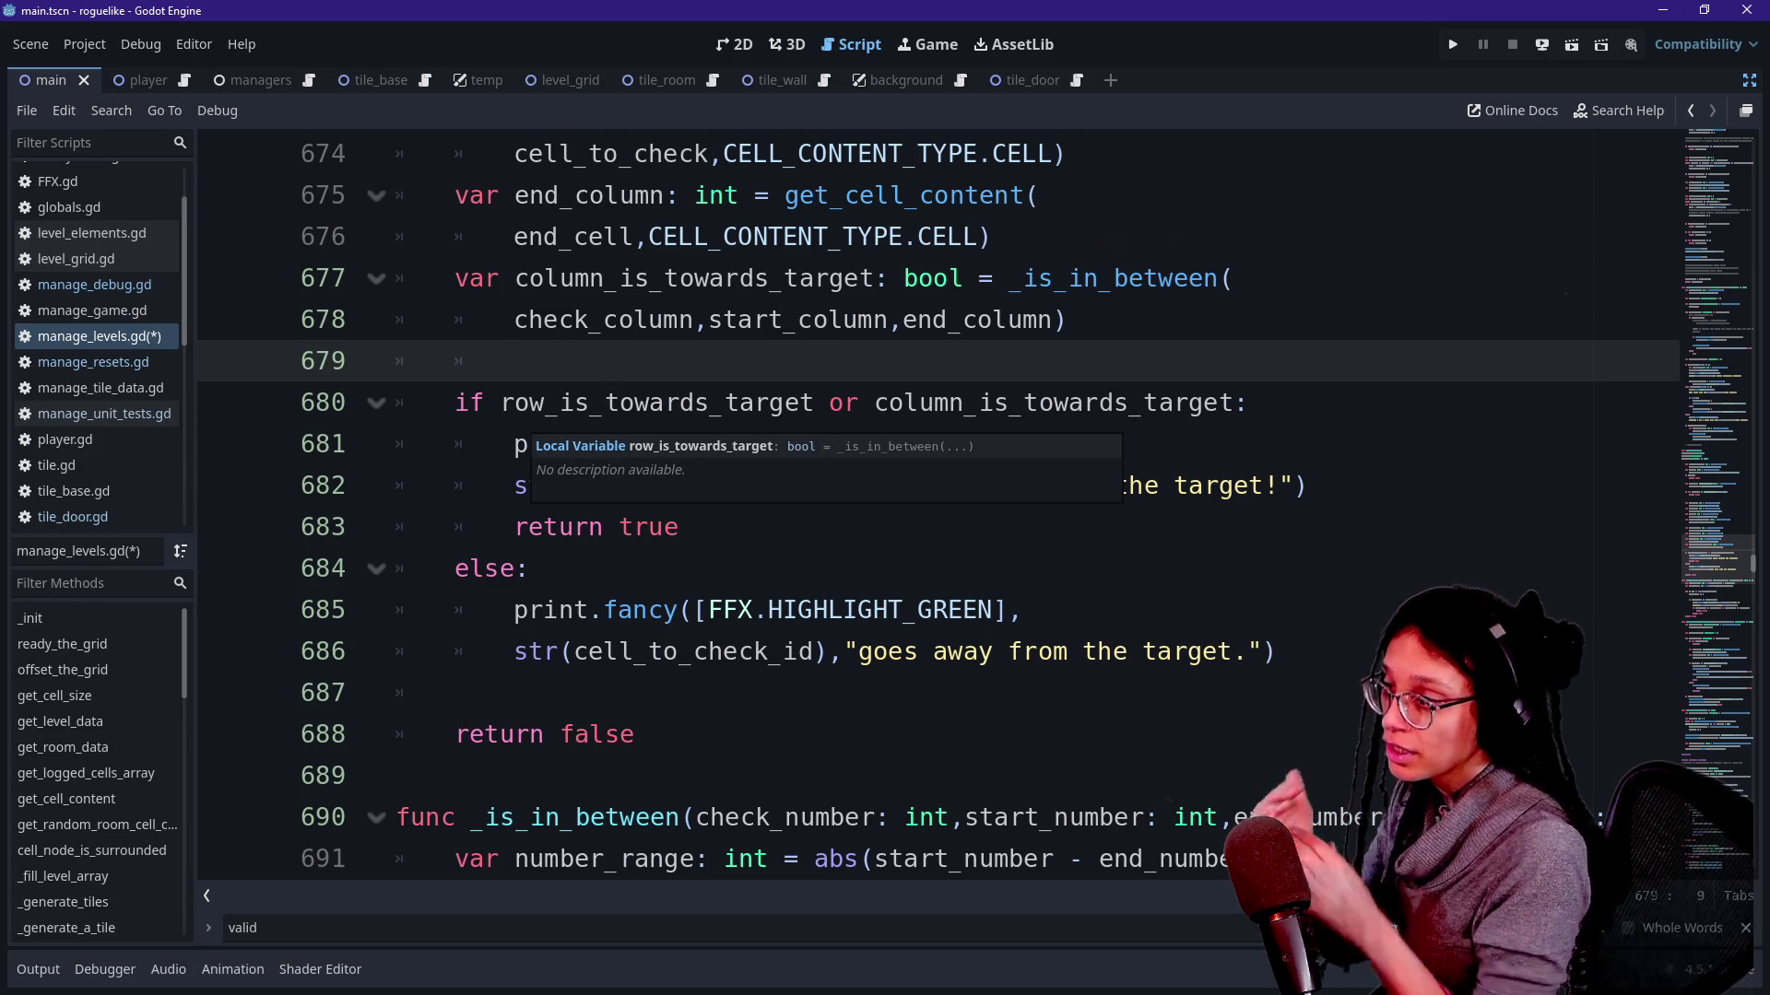
{"action": "left_click", "coordinate": [693, 320]}
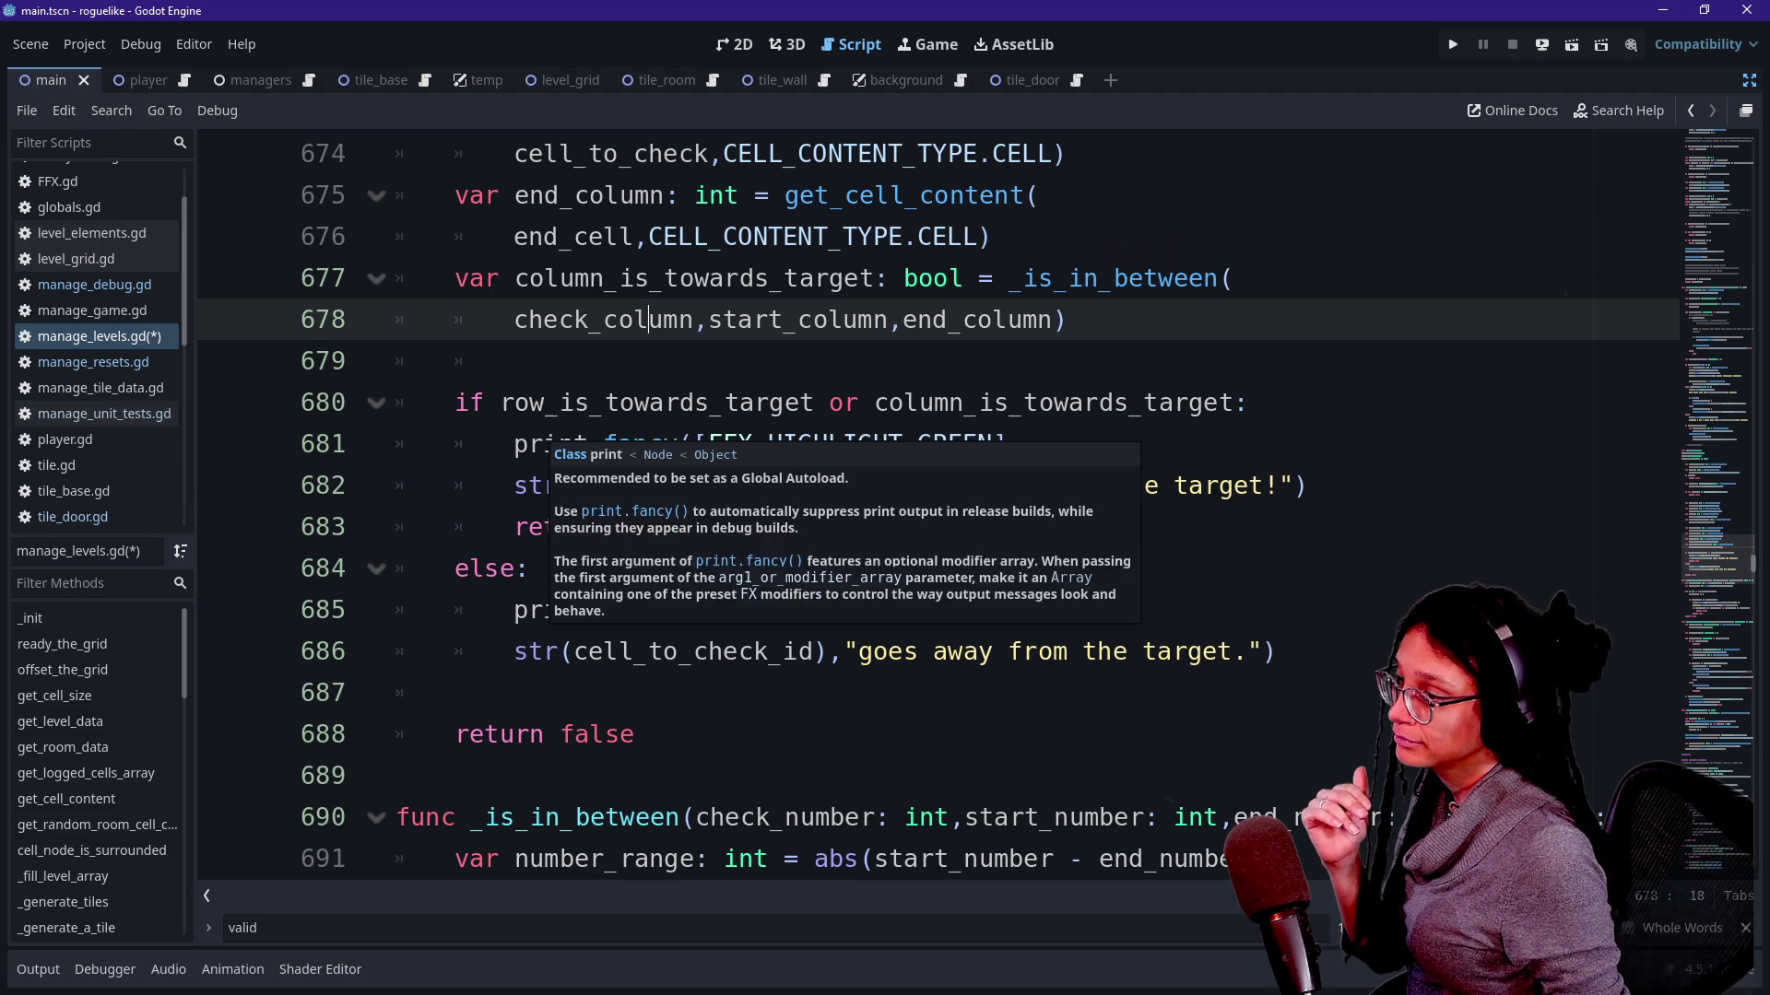
{"action": "scroll", "coordinate": [691, 458], "scroll_direction": "up", "scroll_amount": 1}
{"action": "scroll", "coordinate": [692, 456], "scroll_direction": "up", "scroll_amount": 1}
{"action": "scroll", "coordinate": [691, 456], "scroll_direction": "up", "scroll_amount": 1}
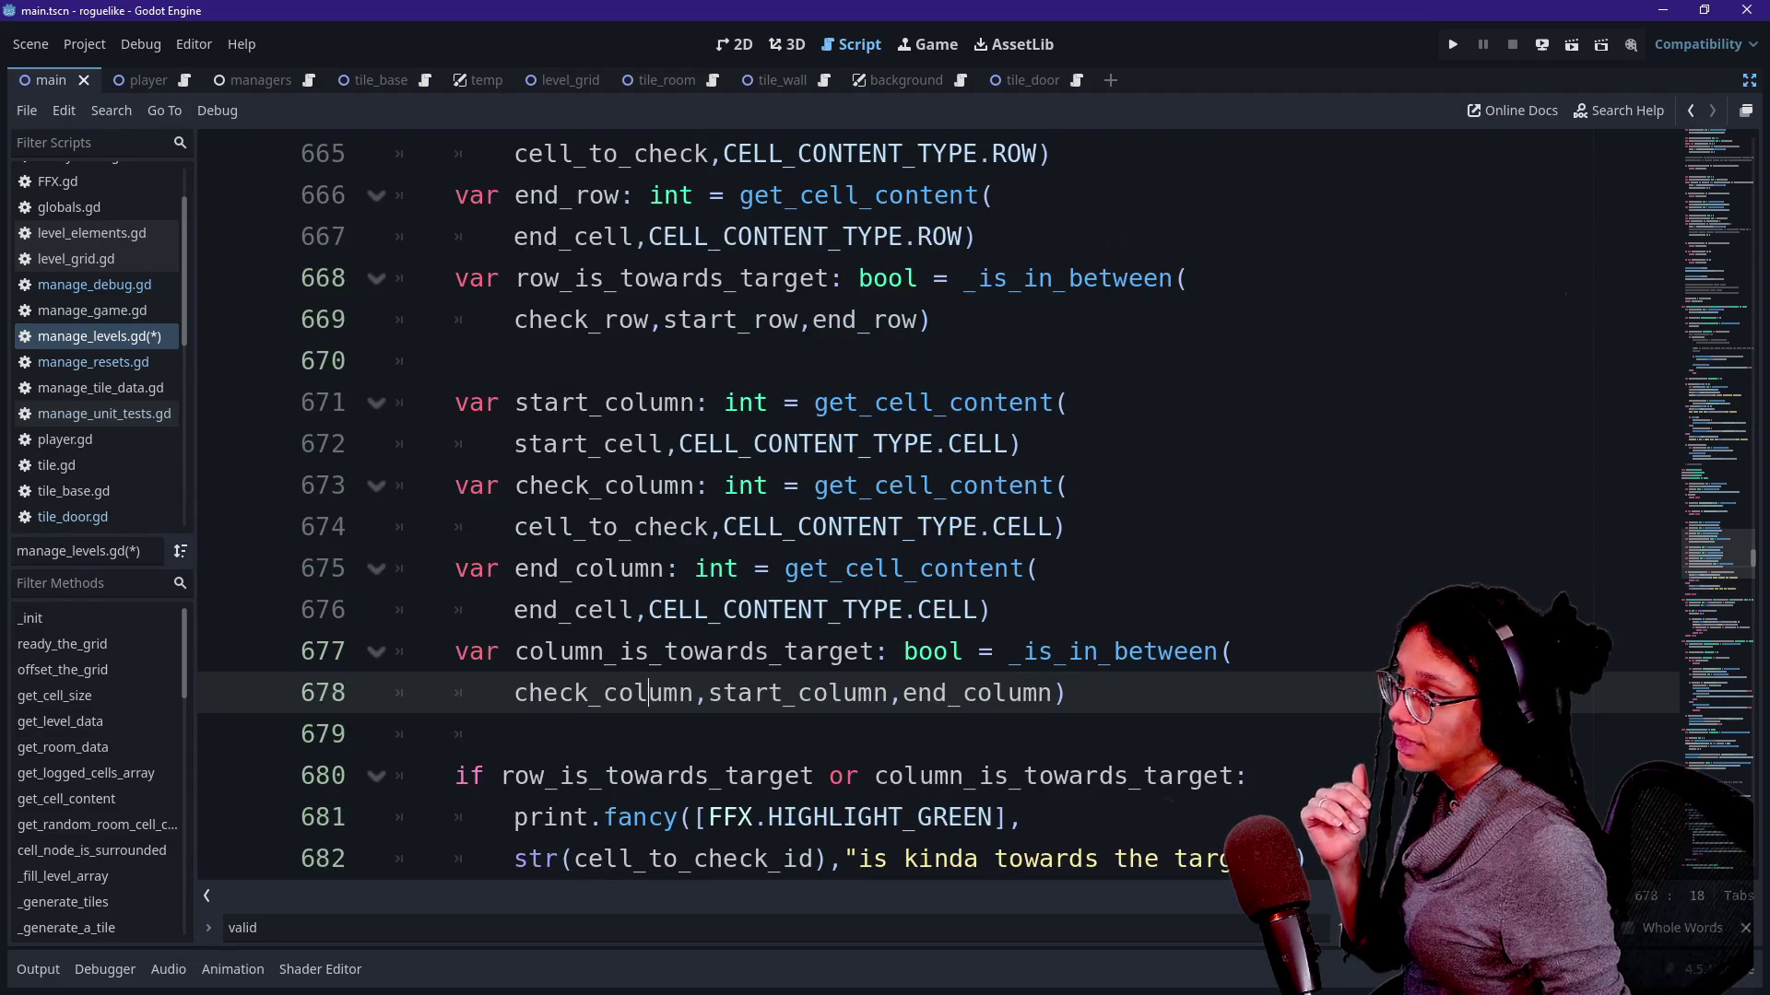
{"action": "scroll", "coordinate": [692, 456], "scroll_direction": "up", "scroll_amount": 1}
{"action": "left_click_drag", "start_coordinate": [504, 402], "coordinate": [904, 403]}
{"action": "left_click_drag", "start_coordinate": [546, 775], "coordinate": [965, 776]}
{"action": "double_click", "coordinate": [934, 775]}
{"action": "left_click", "coordinate": [873, 610]}
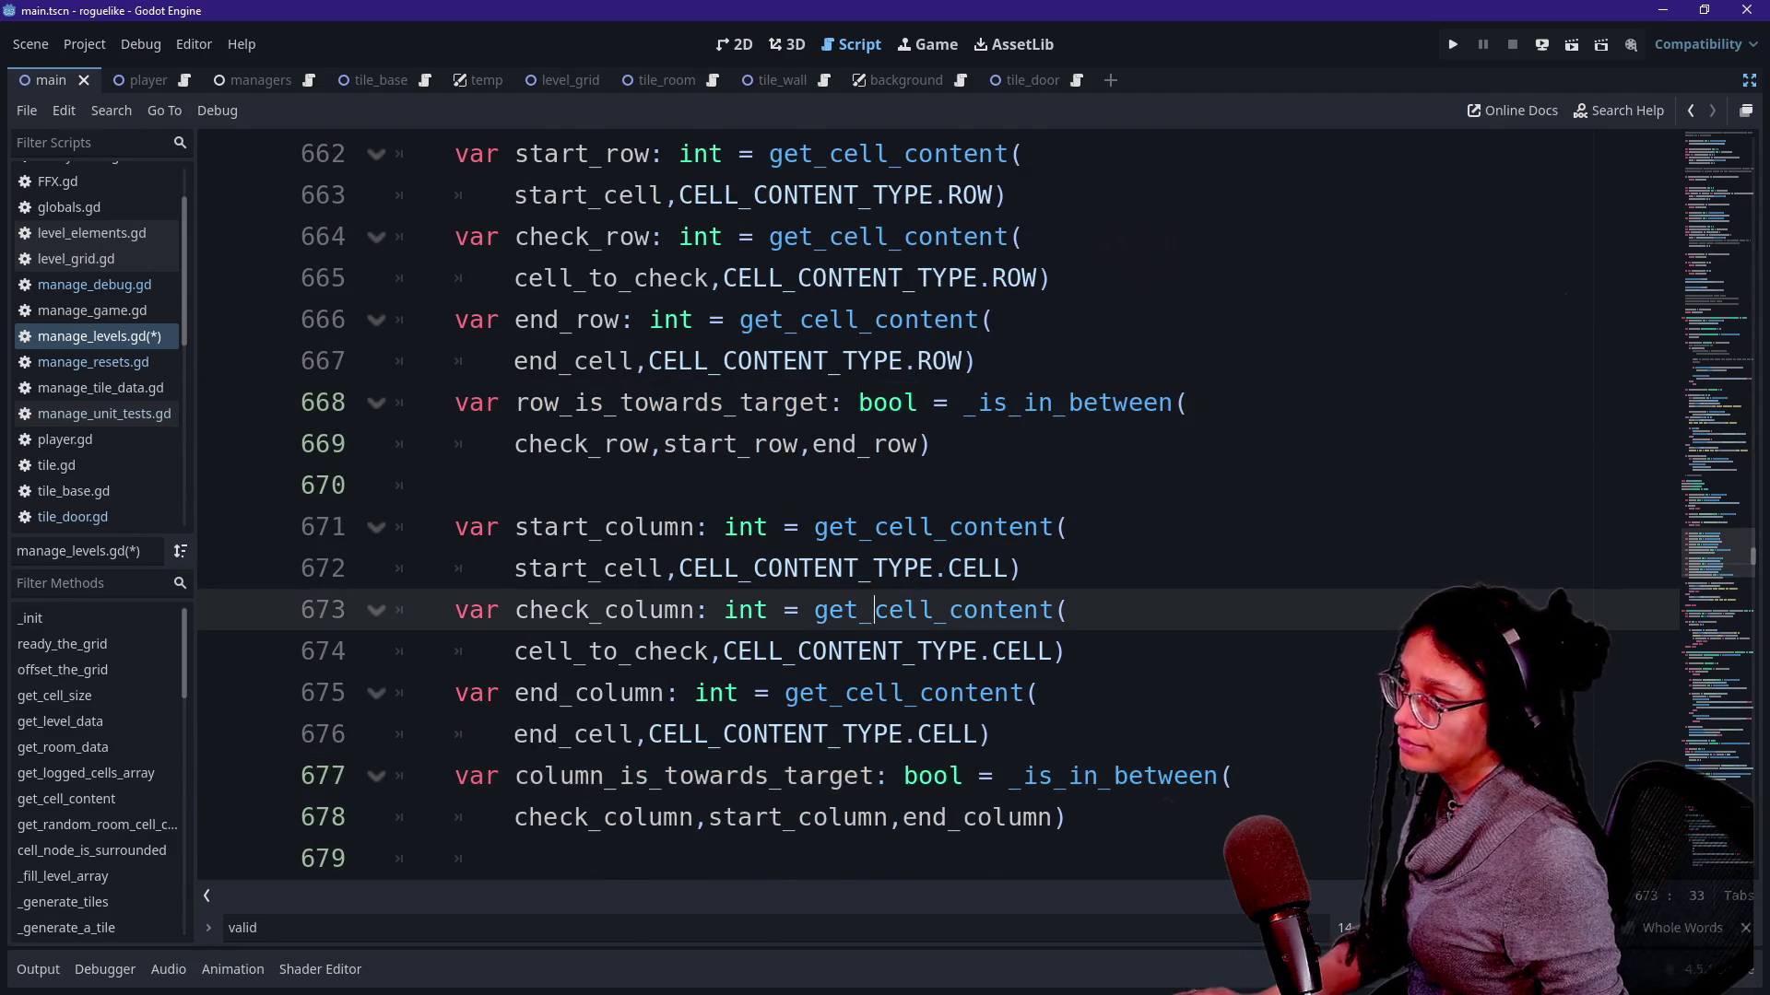
{"action": "key", "text": "alt+Tab"}
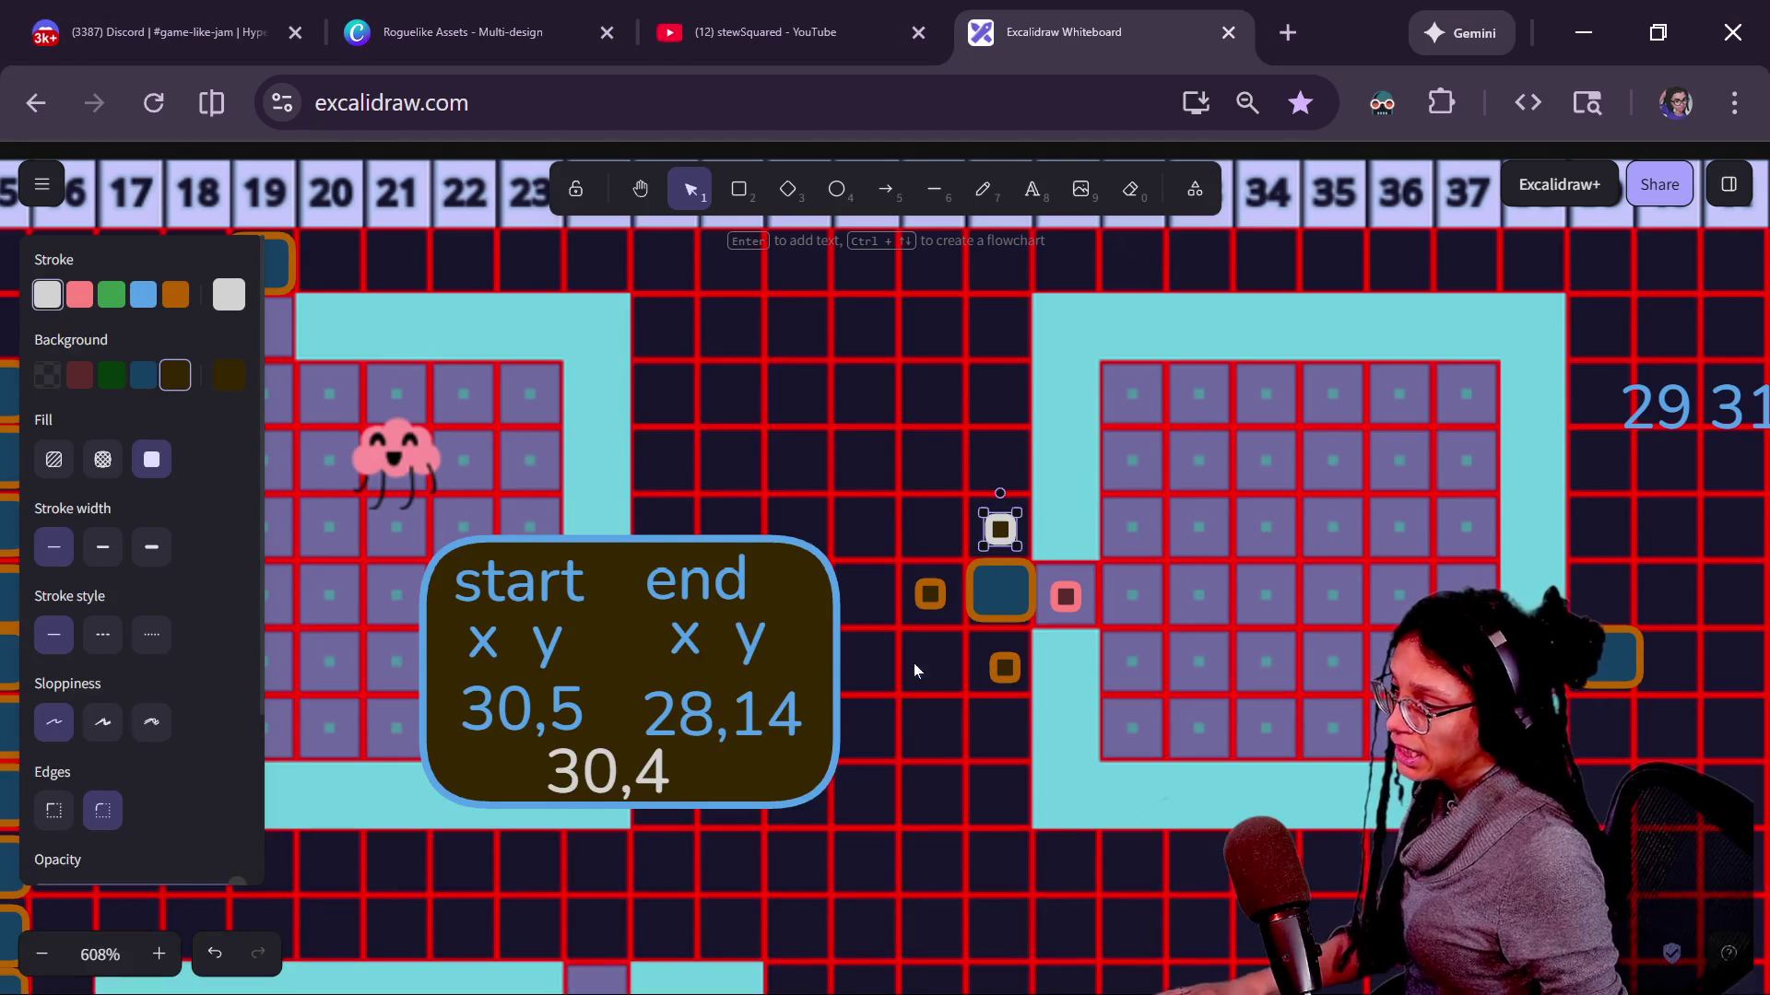
{"action": "scroll", "coordinate": [955, 631], "scroll_direction": "down", "scroll_amount": 2}
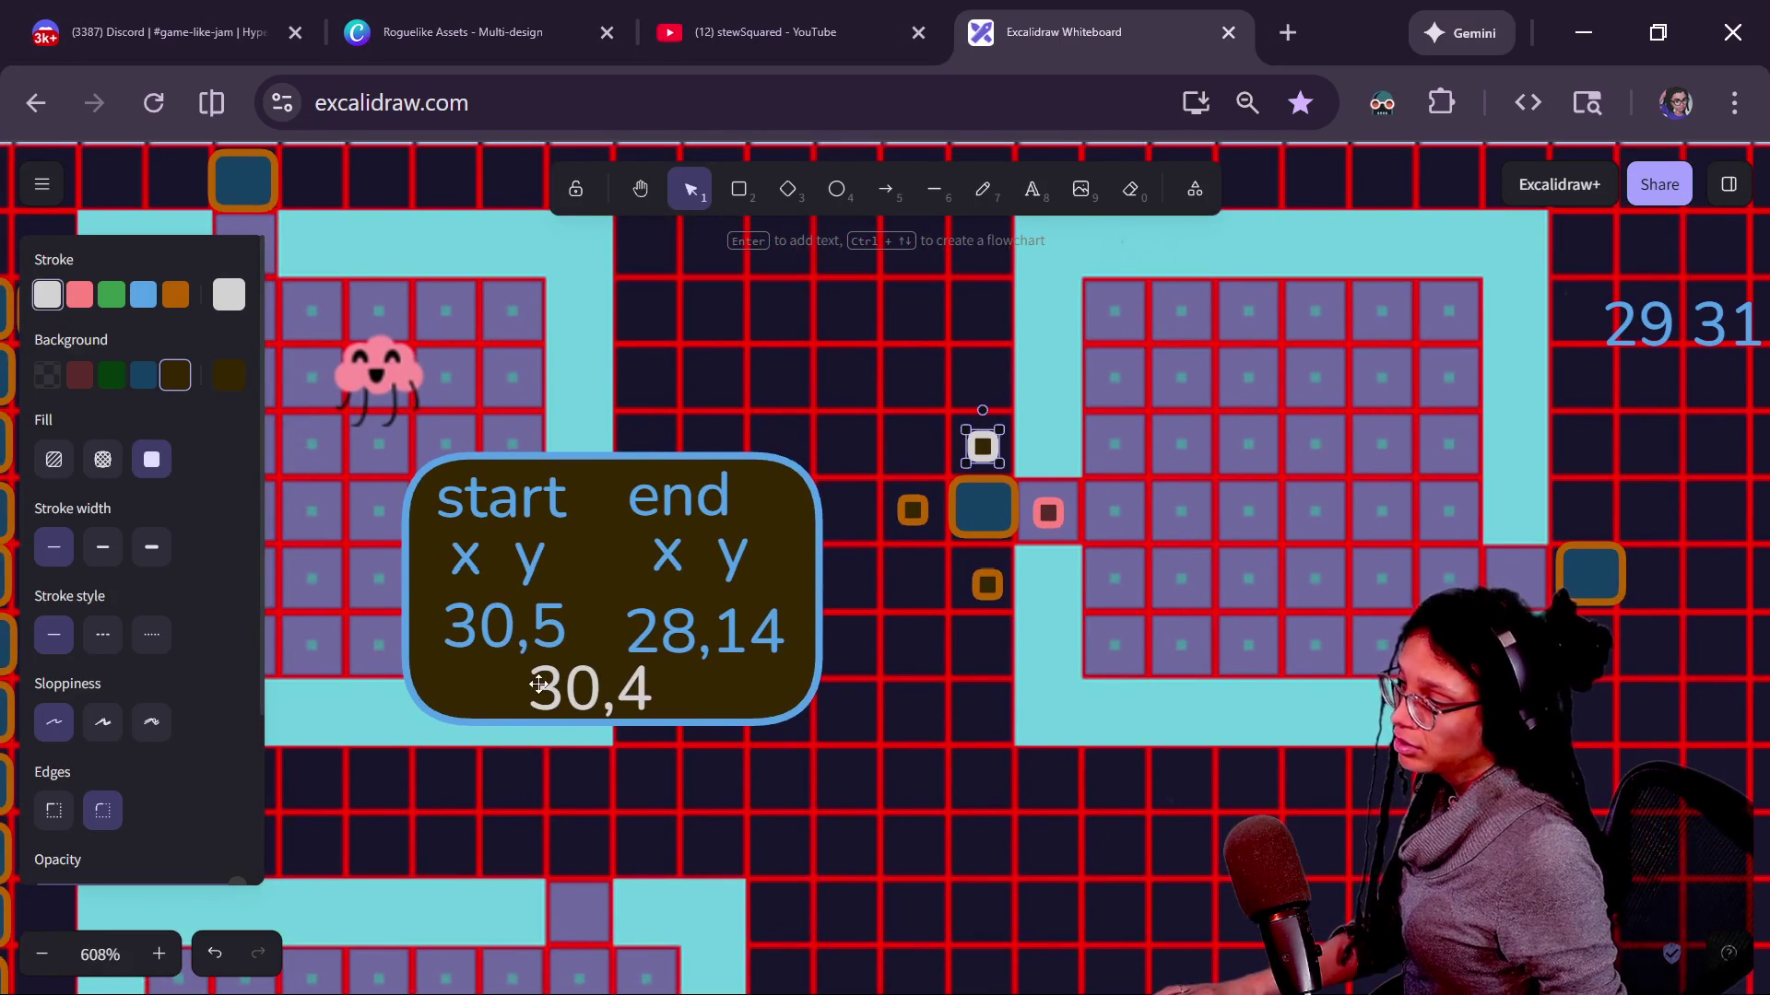
Settle the 30,4 label beneath 30,5 and tidy the 28,14 label and door marker positions.
{"action": "left_click_drag", "start_coordinate": [579, 698], "coordinate": [539, 706]}
{"action": "mouse_move", "coordinate": [989, 440]}
{"action": "left_mouse_down"}
{"action": "mouse_move", "coordinate": [955, 410]}
{"action": "mouse_move", "coordinate": [980, 449]}
{"action": "left_mouse_up"}
{"action": "mouse_move", "coordinate": [511, 701]}
{"action": "left_mouse_down"}
{"action": "mouse_move", "coordinate": [471, 682]}
{"action": "mouse_move", "coordinate": [567, 681]}
{"action": "left_mouse_up"}
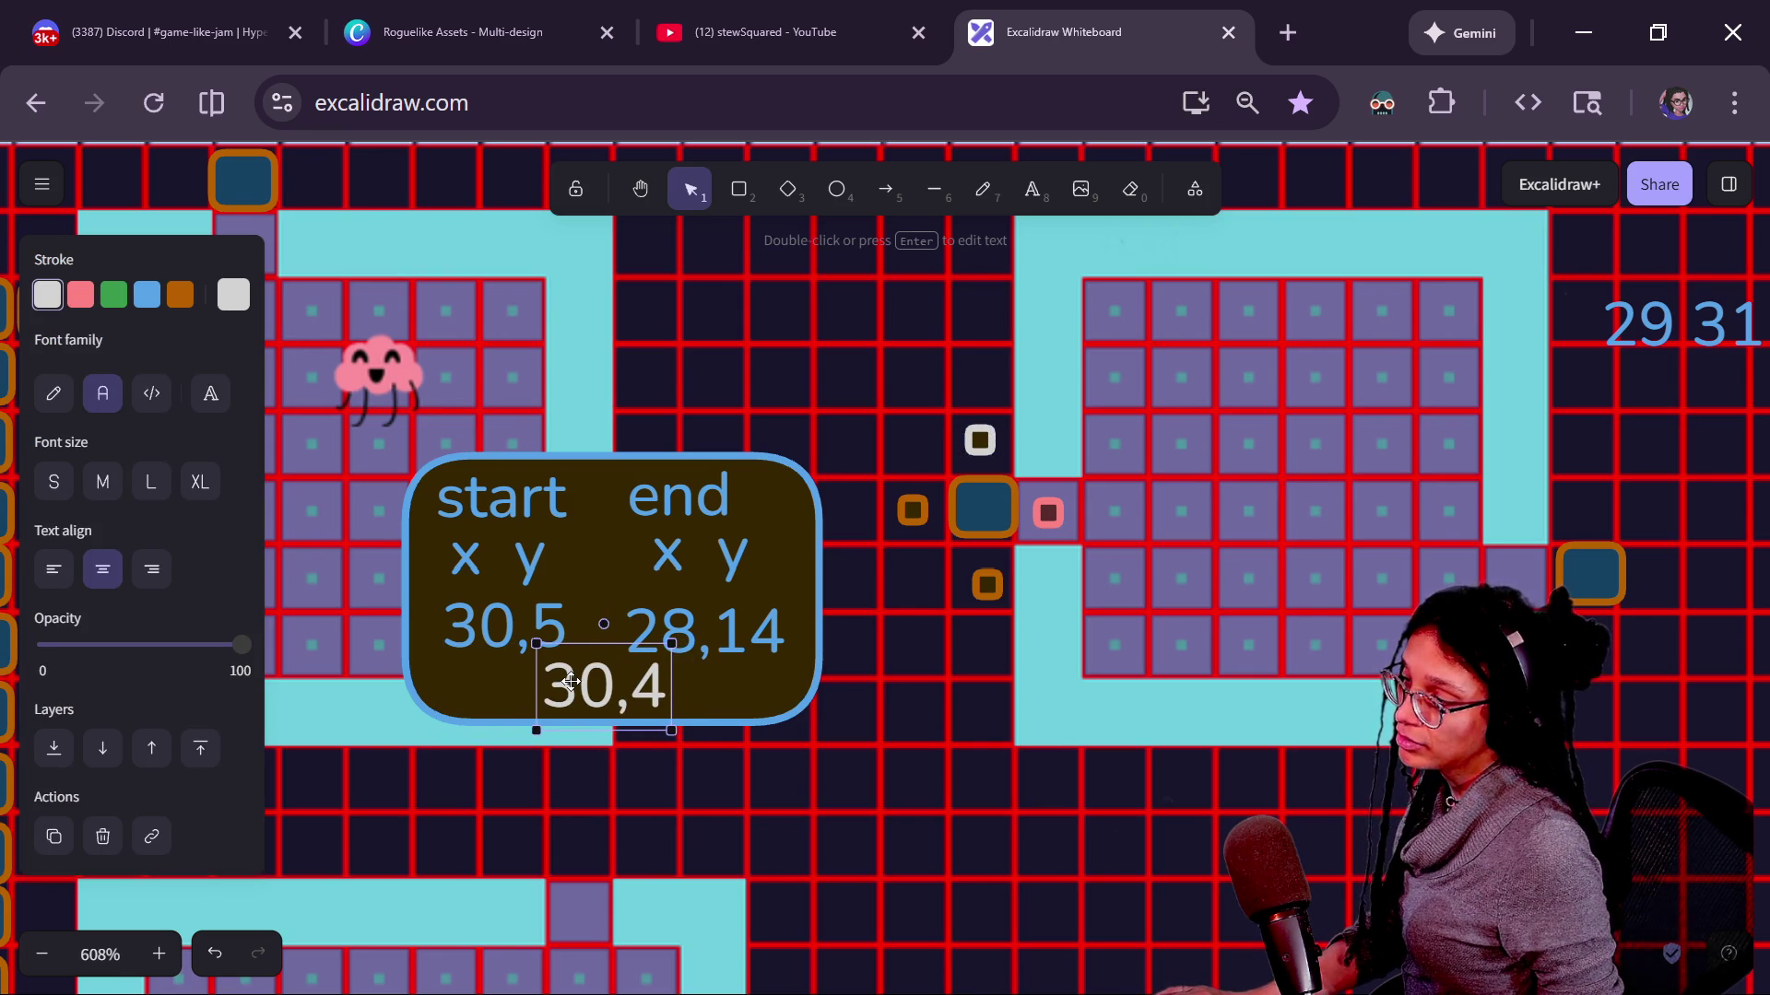
{"action": "left_click_drag", "start_coordinate": [563, 695], "coordinate": [556, 694]}
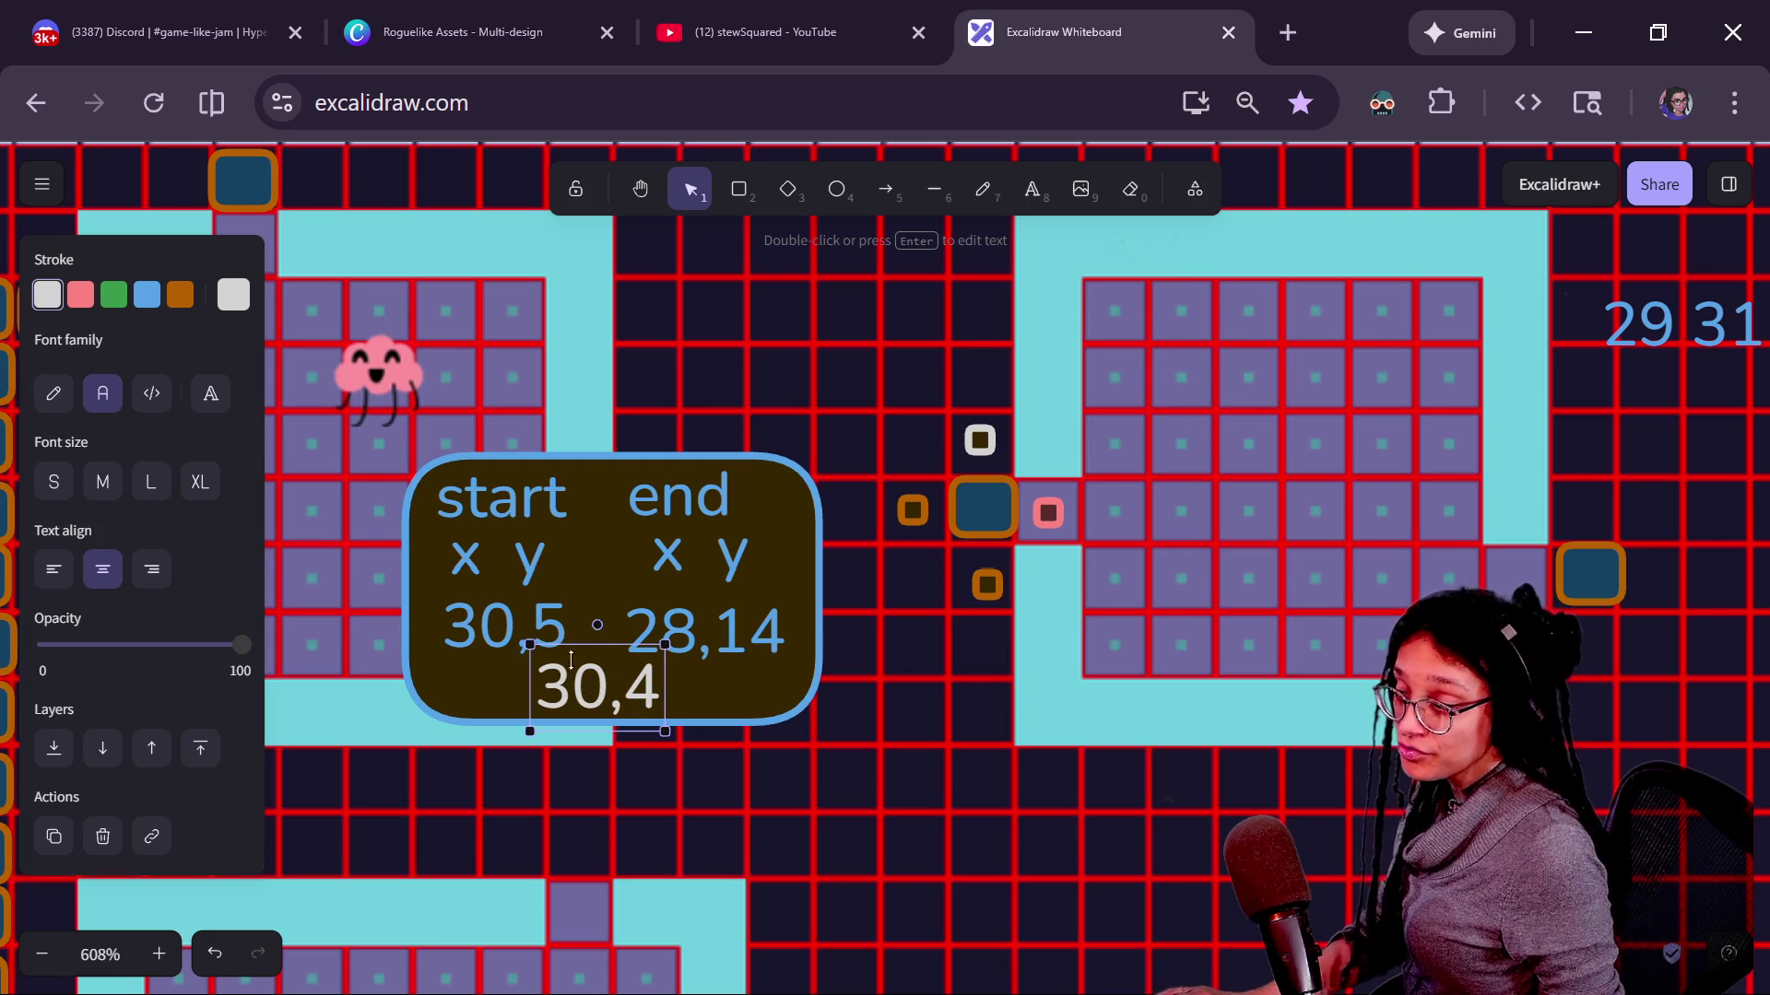
{"action": "left_click", "coordinate": [732, 633]}
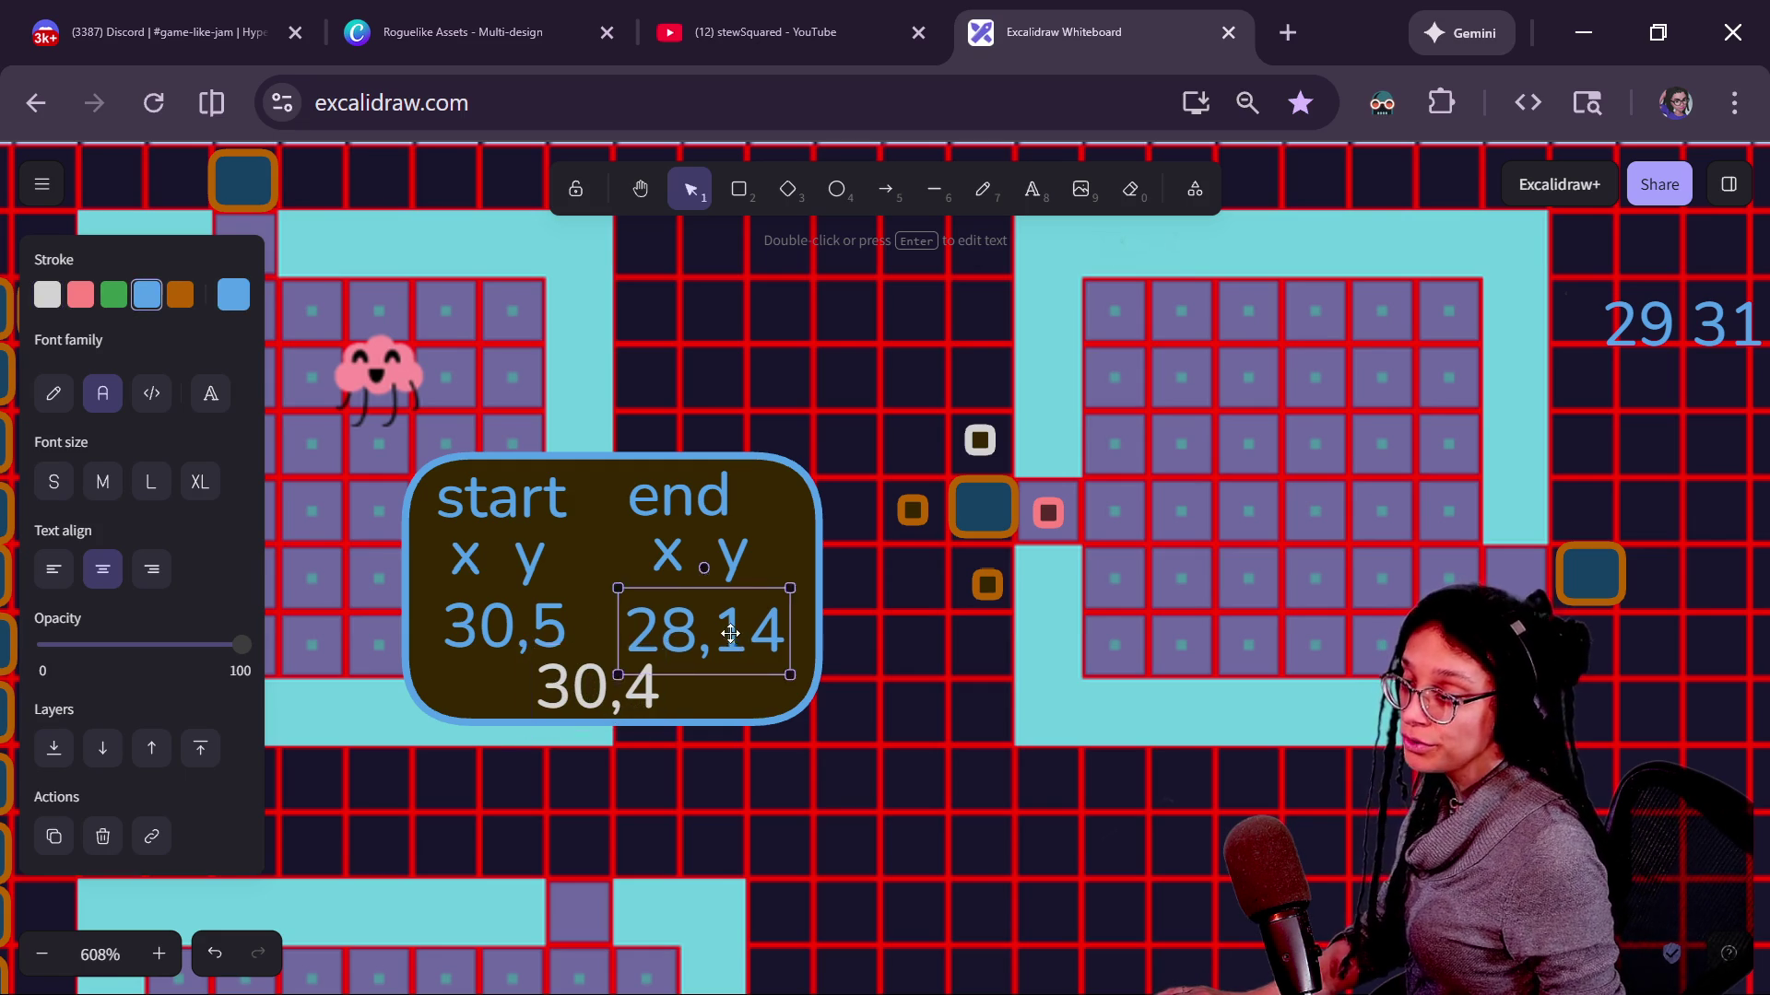
{"action": "left_click_drag", "start_coordinate": [720, 634], "coordinate": [719, 623]}
{"action": "left_click", "coordinate": [598, 698]}
{"action": "left_click_drag", "start_coordinate": [572, 687], "coordinate": [579, 684]}
Briefly edit the 30,4 label, then review the 28,14, 30,5 and 30,4 labels in turn.
{"action": "double_click", "coordinate": [640, 688]}
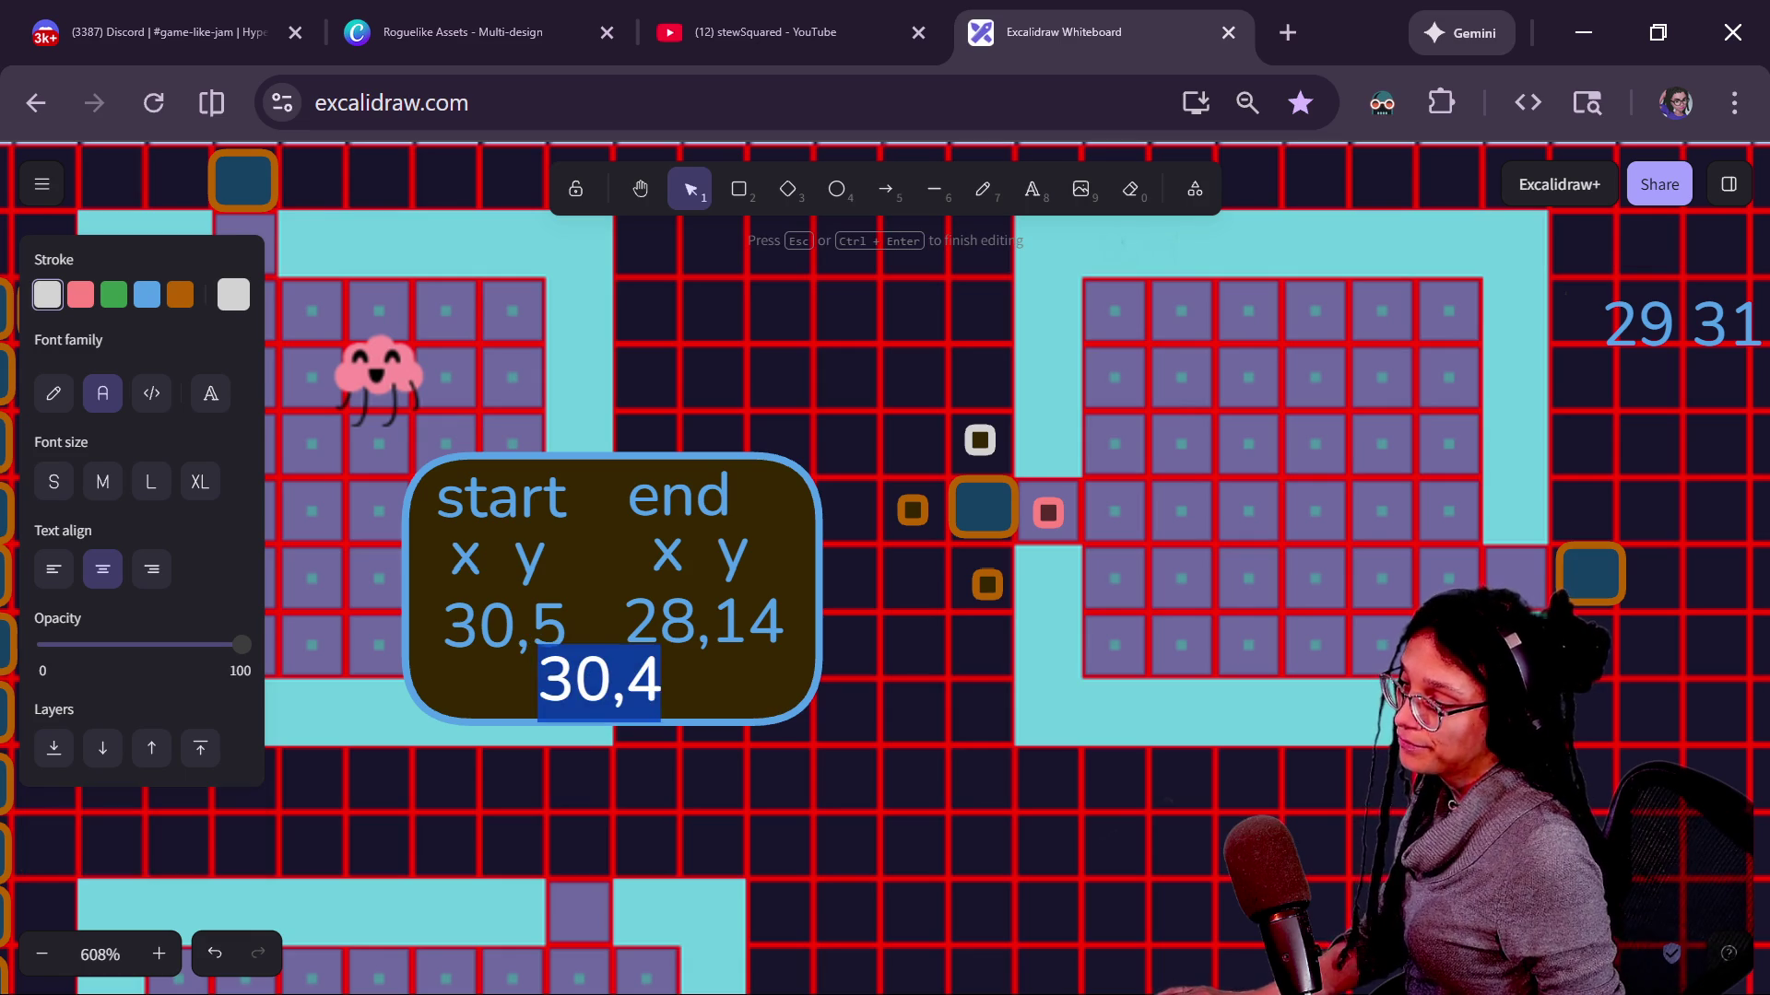
{"action": "left_click", "coordinate": [625, 680]}
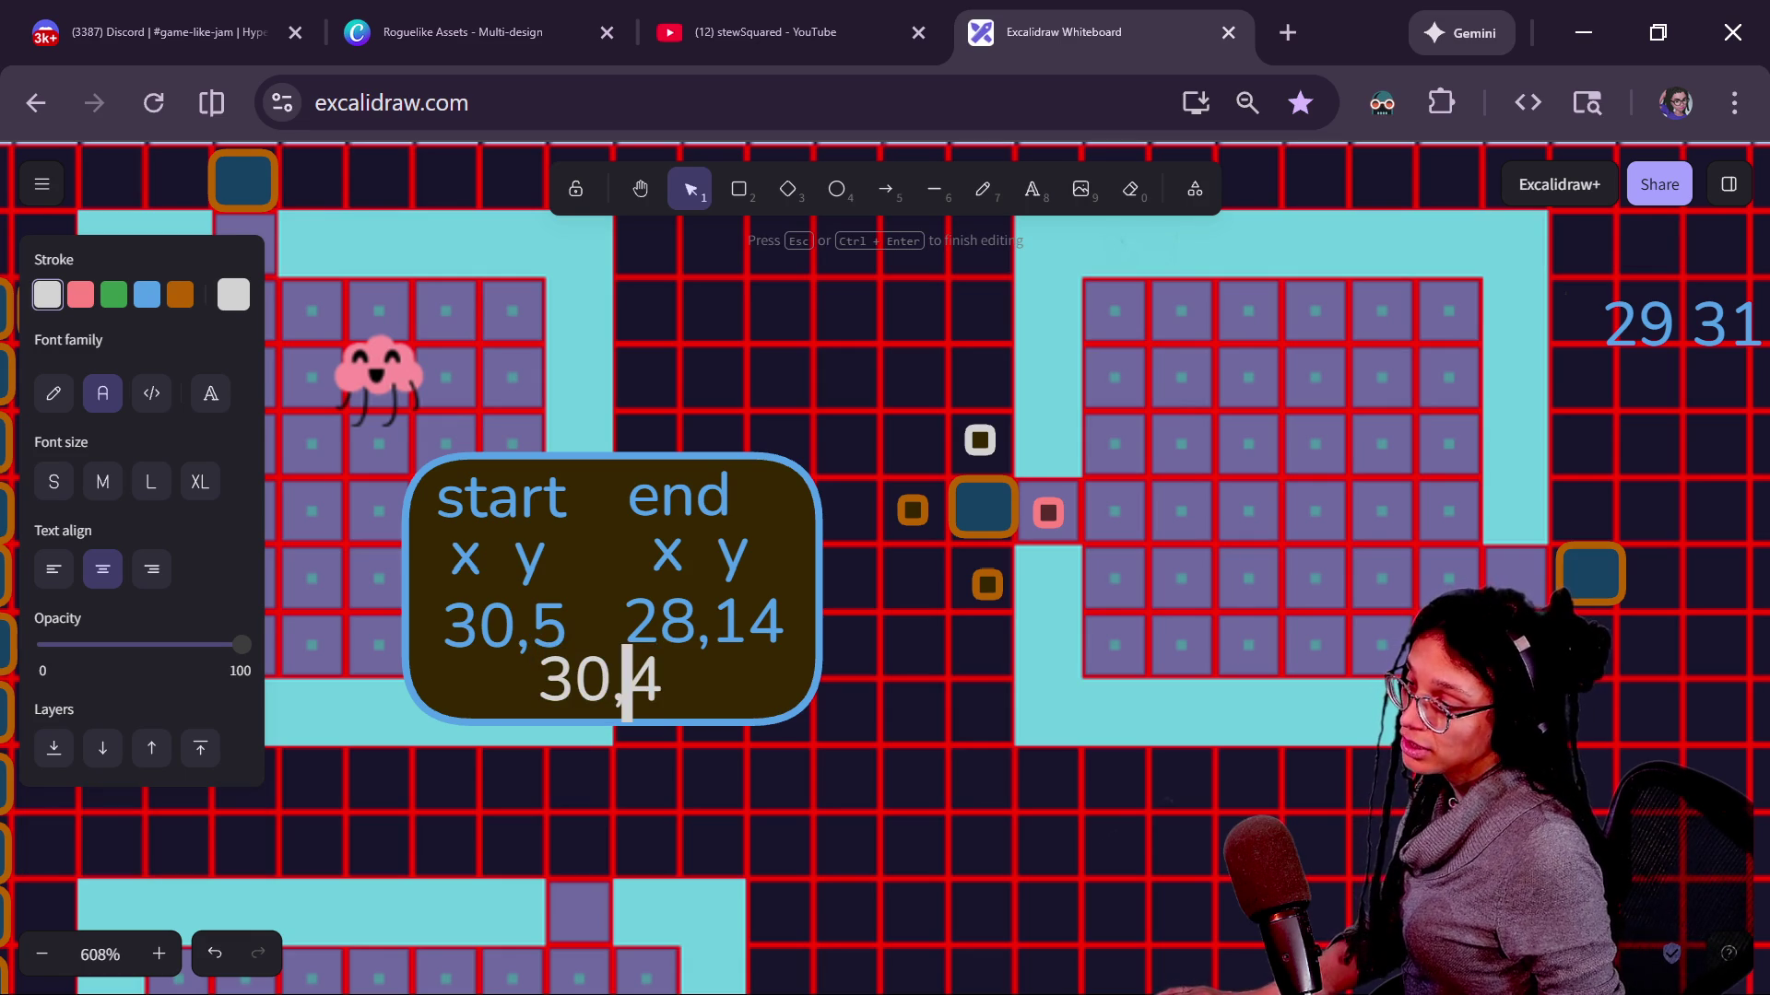
{"action": "key", "text": "Escape"}
{"action": "left_click", "coordinate": [767, 622]}
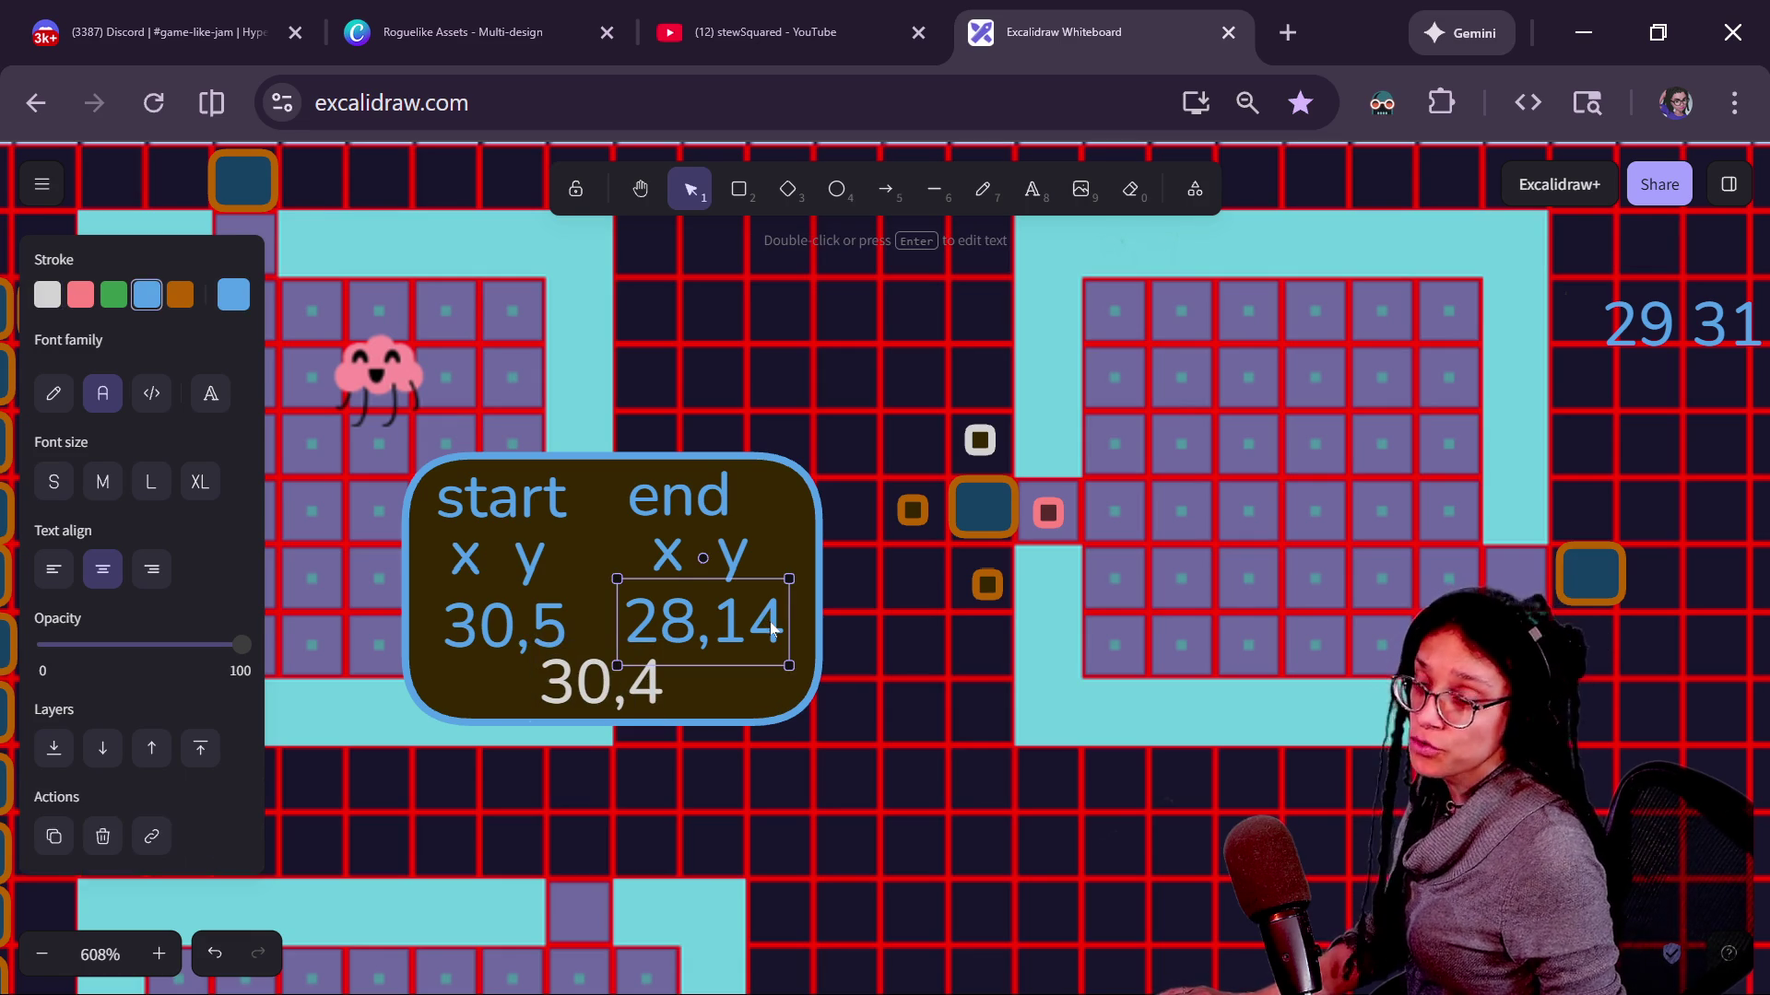
{"action": "left_click", "coordinate": [561, 636]}
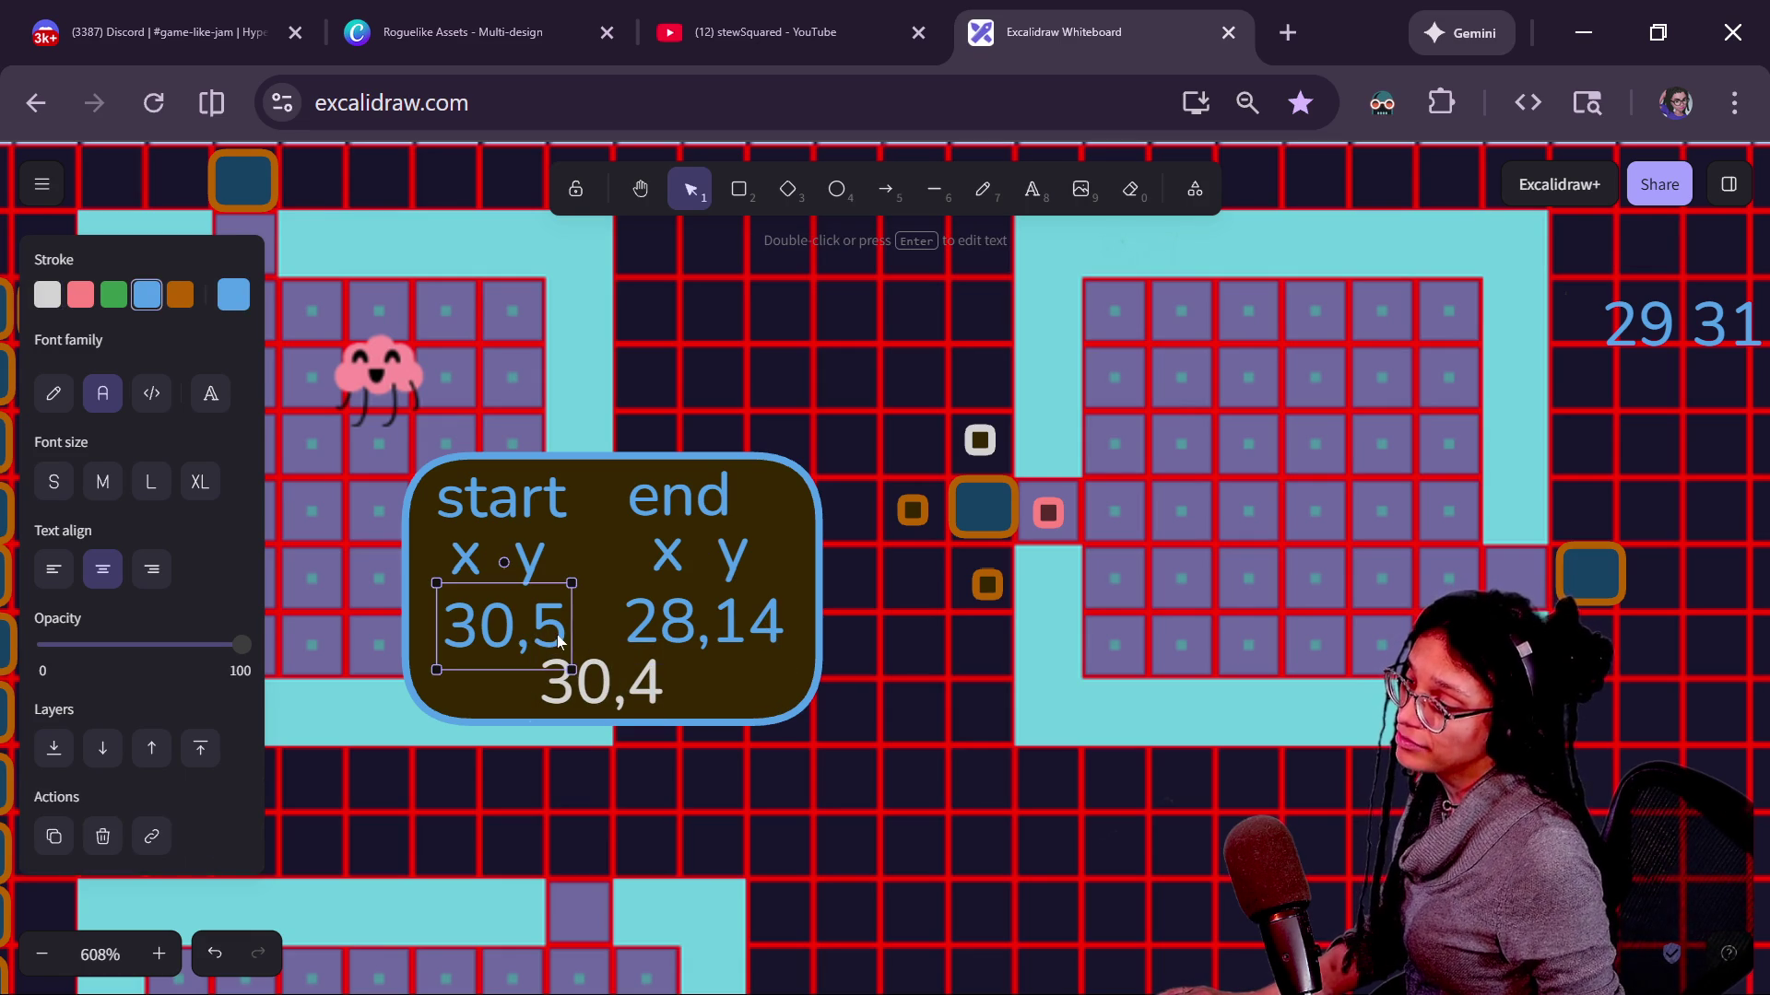
{"action": "left_click", "coordinate": [626, 691]}
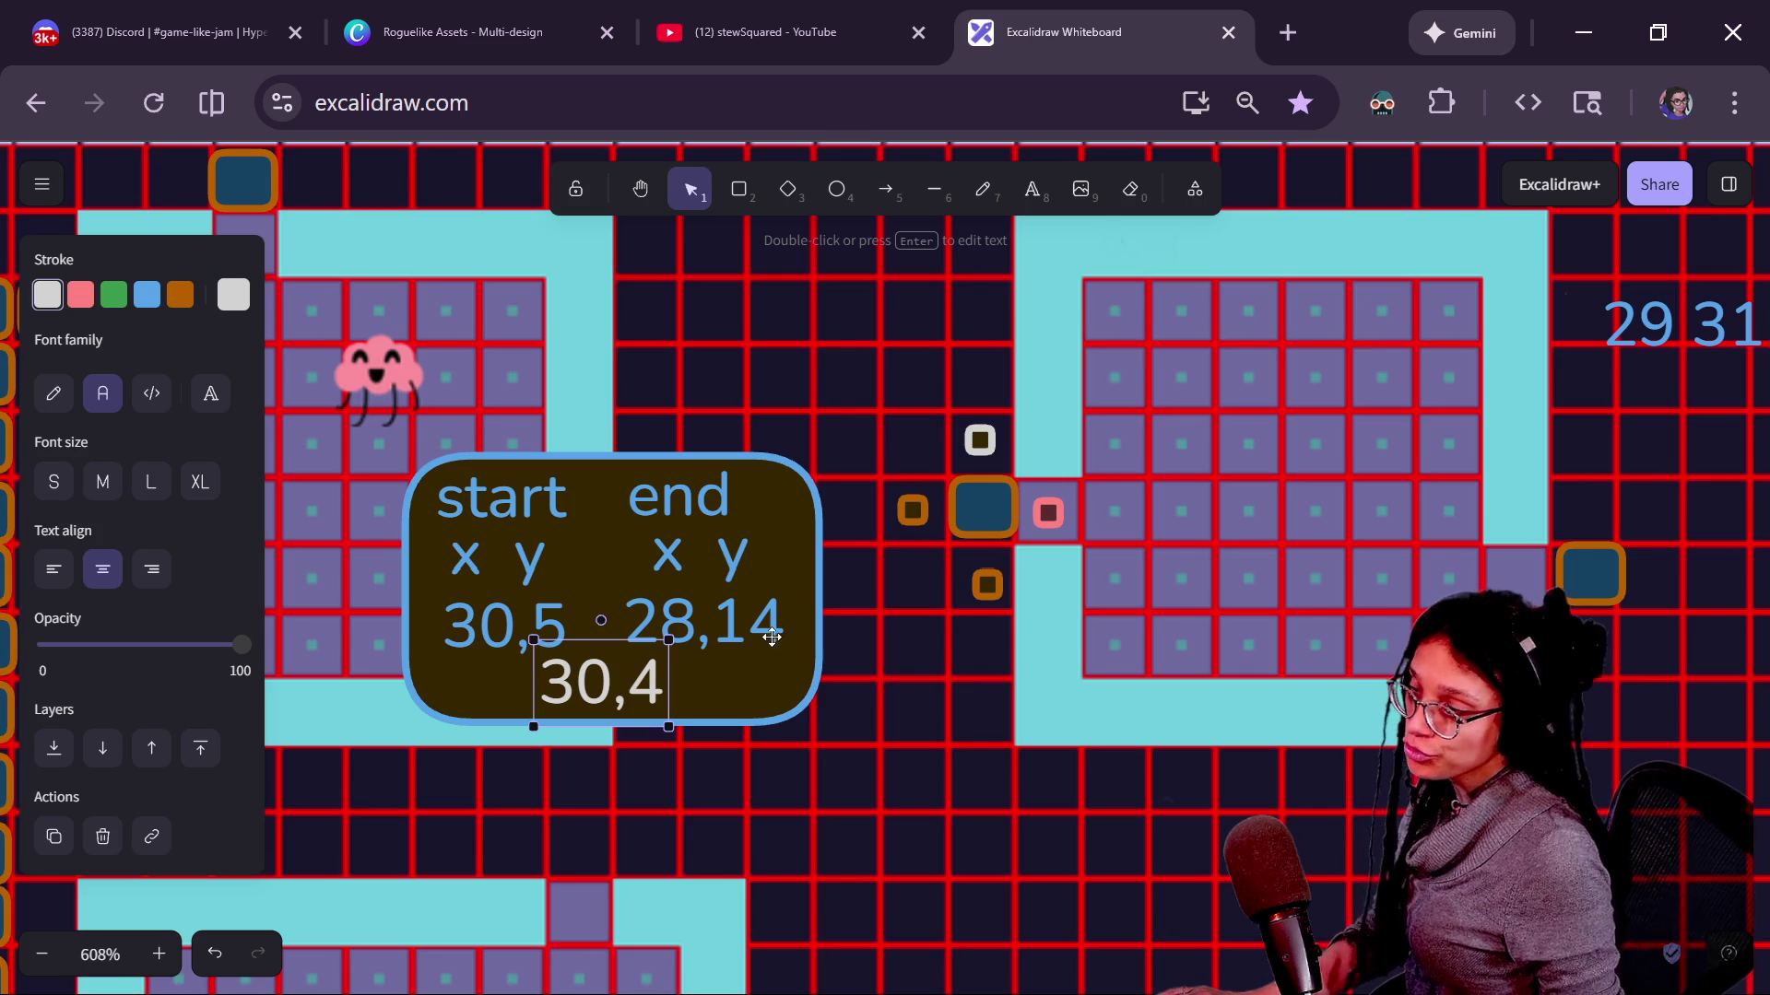
Highlight every use of _is_in_between in the script, then return to the diagram's 28,14 end label.
{"action": "key", "text": "alt+Tab"}
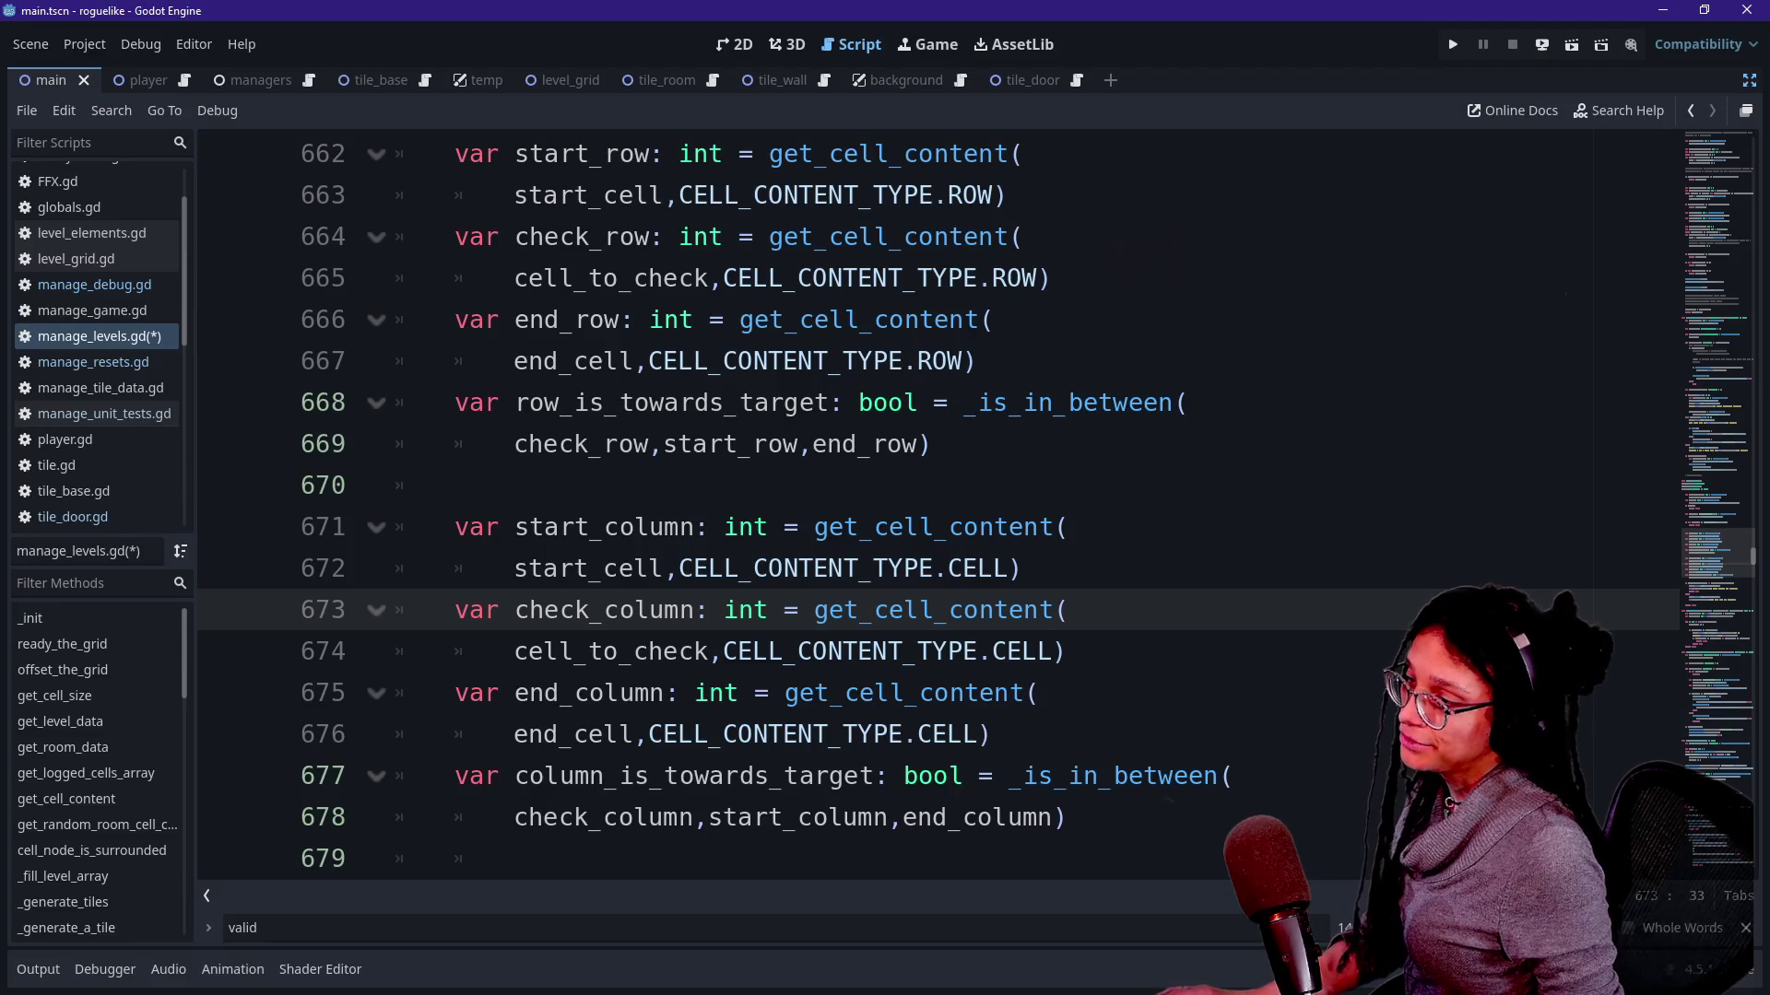
{"action": "double_click", "coordinate": [1076, 401]}
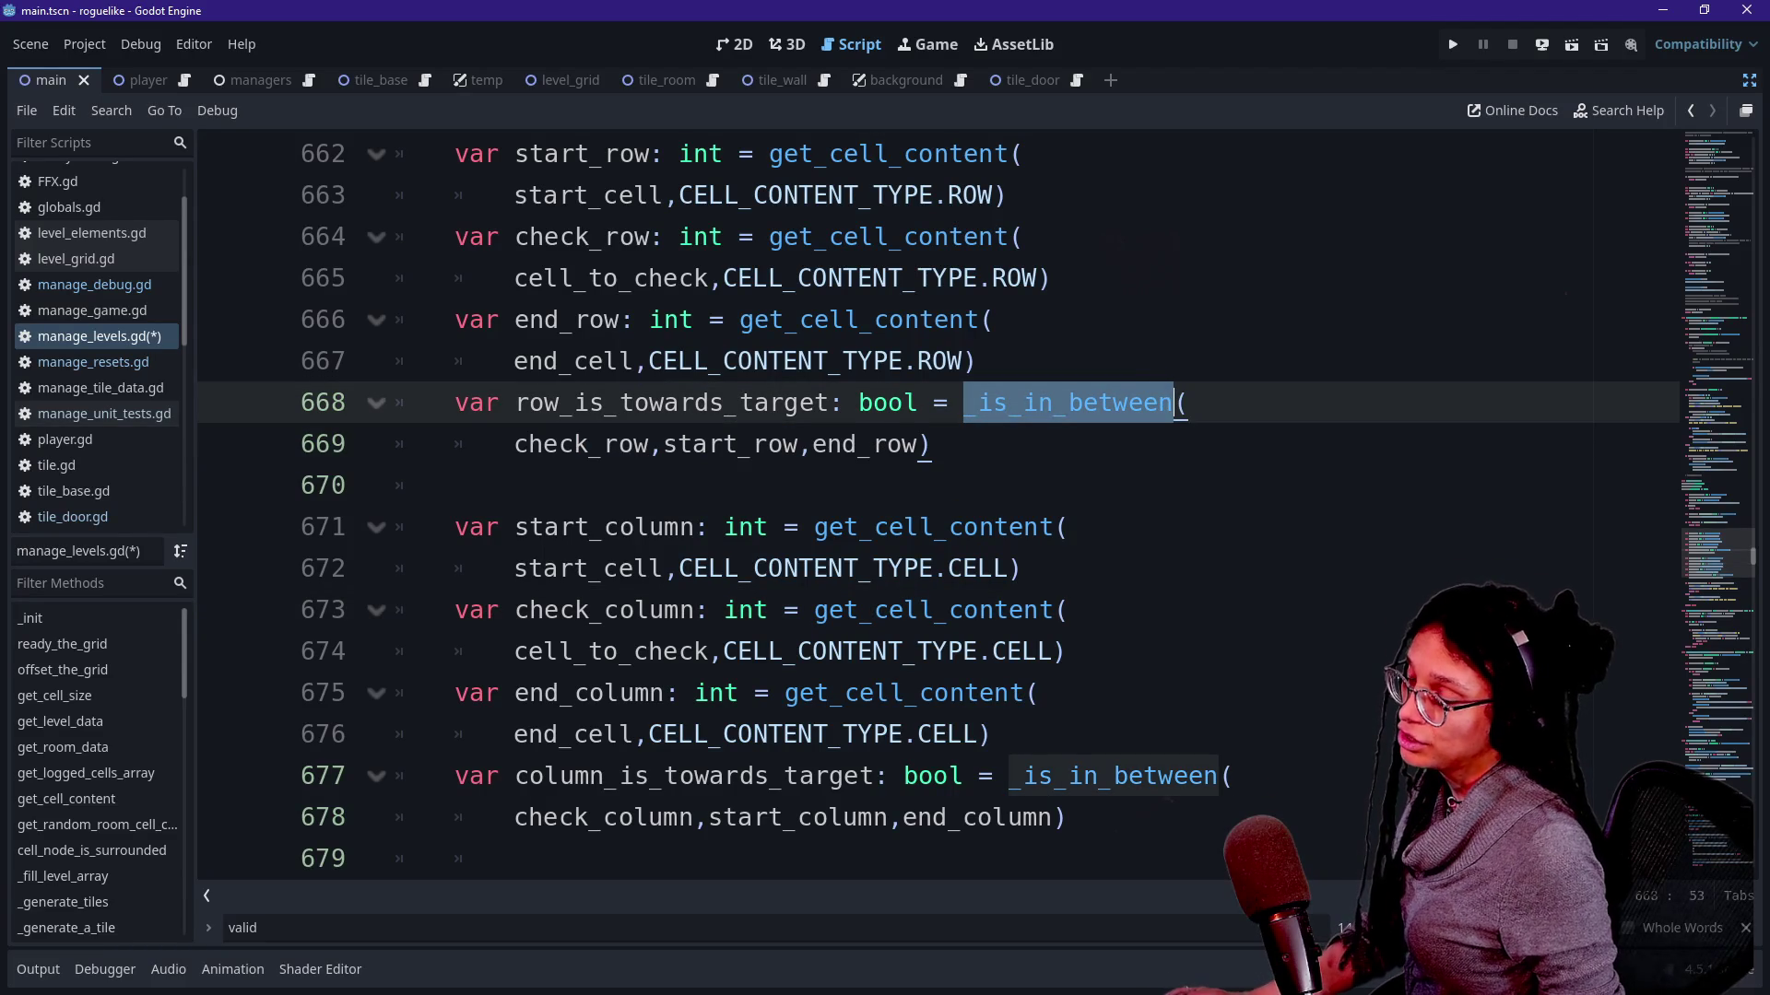
{"action": "key", "text": "alt+Tab"}
{"action": "left_click", "coordinate": [782, 608]}
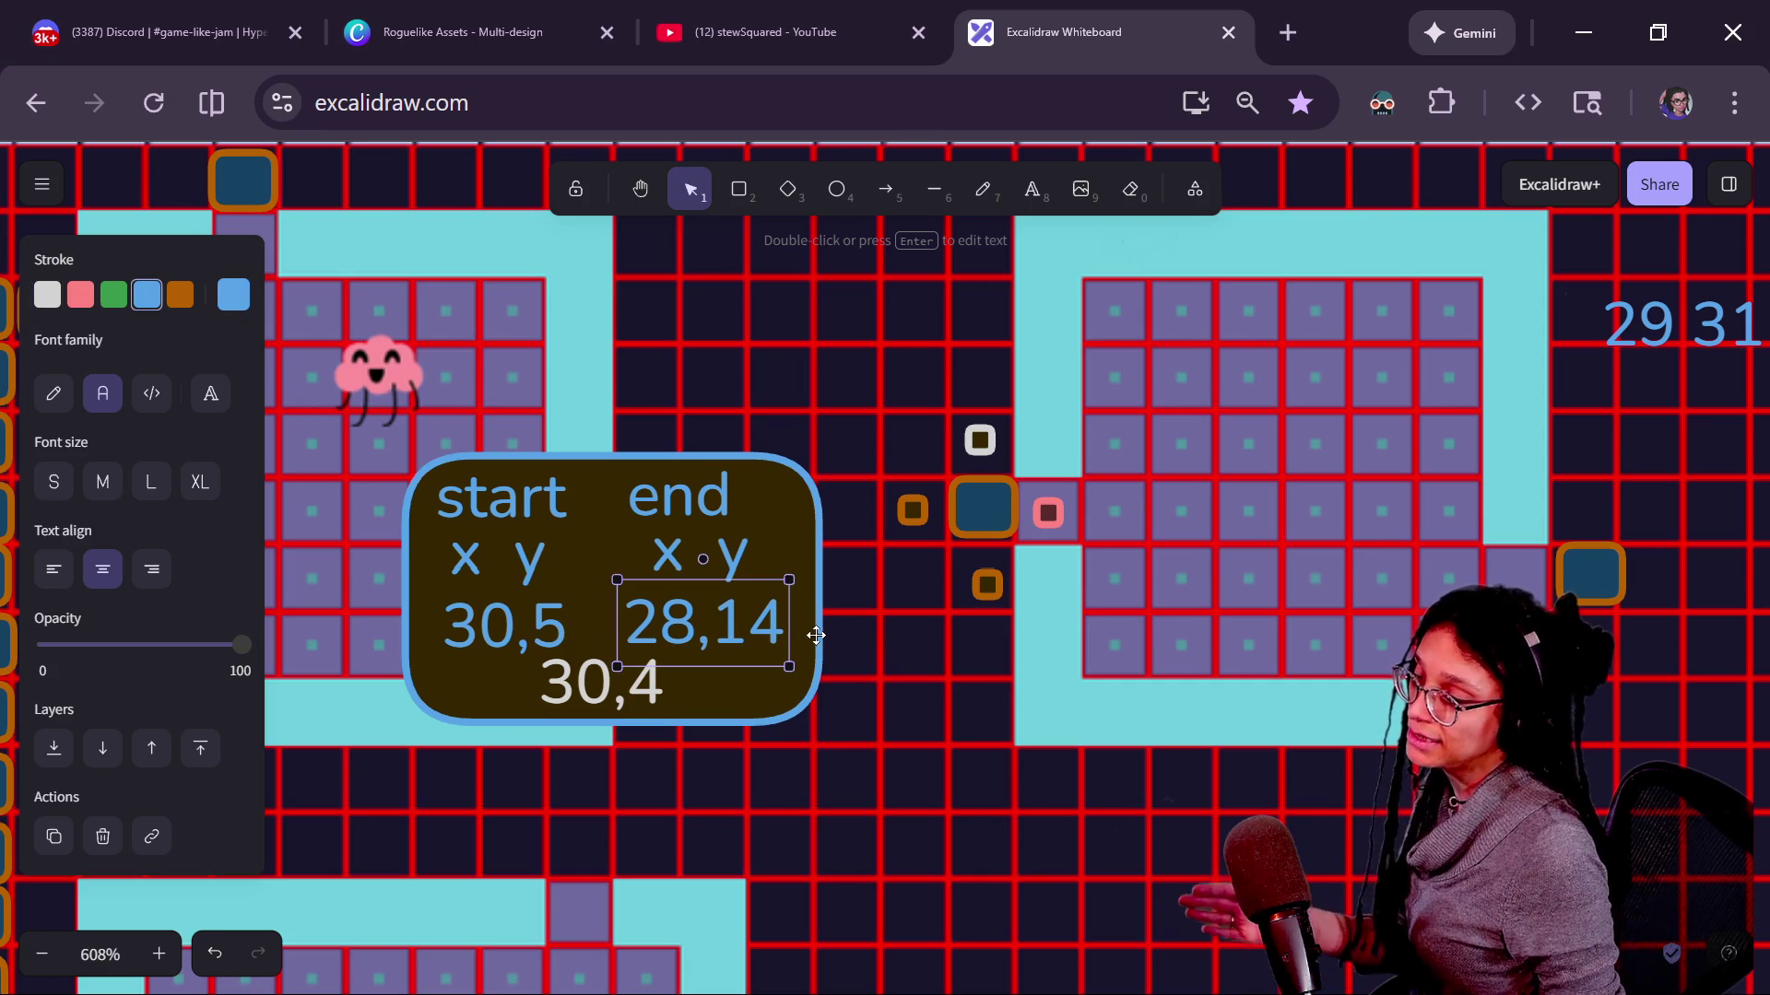
Review the three coordinate labels, delete 30,4 and the marker above the door, then undo the deletion.
{"action": "left_click", "coordinate": [618, 677]}
{"action": "left_click", "coordinate": [521, 625]}
{"action": "left_click", "coordinate": [759, 613]}
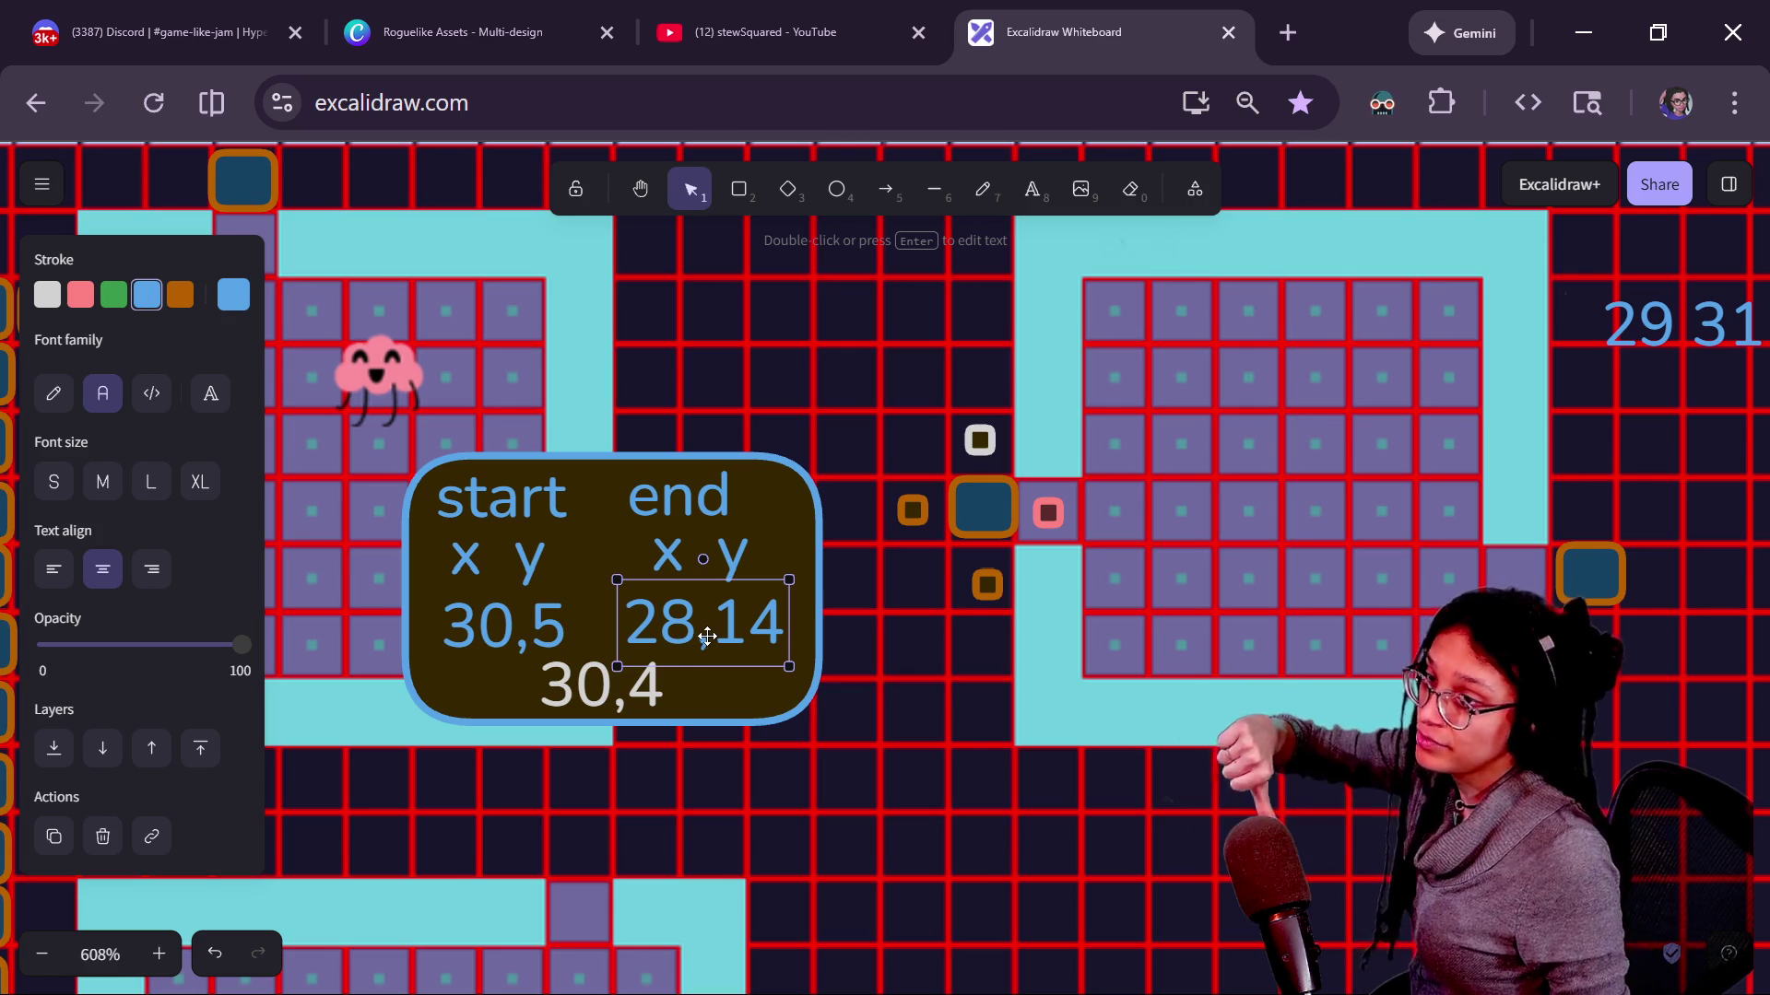
{"action": "left_click", "coordinate": [626, 679]}
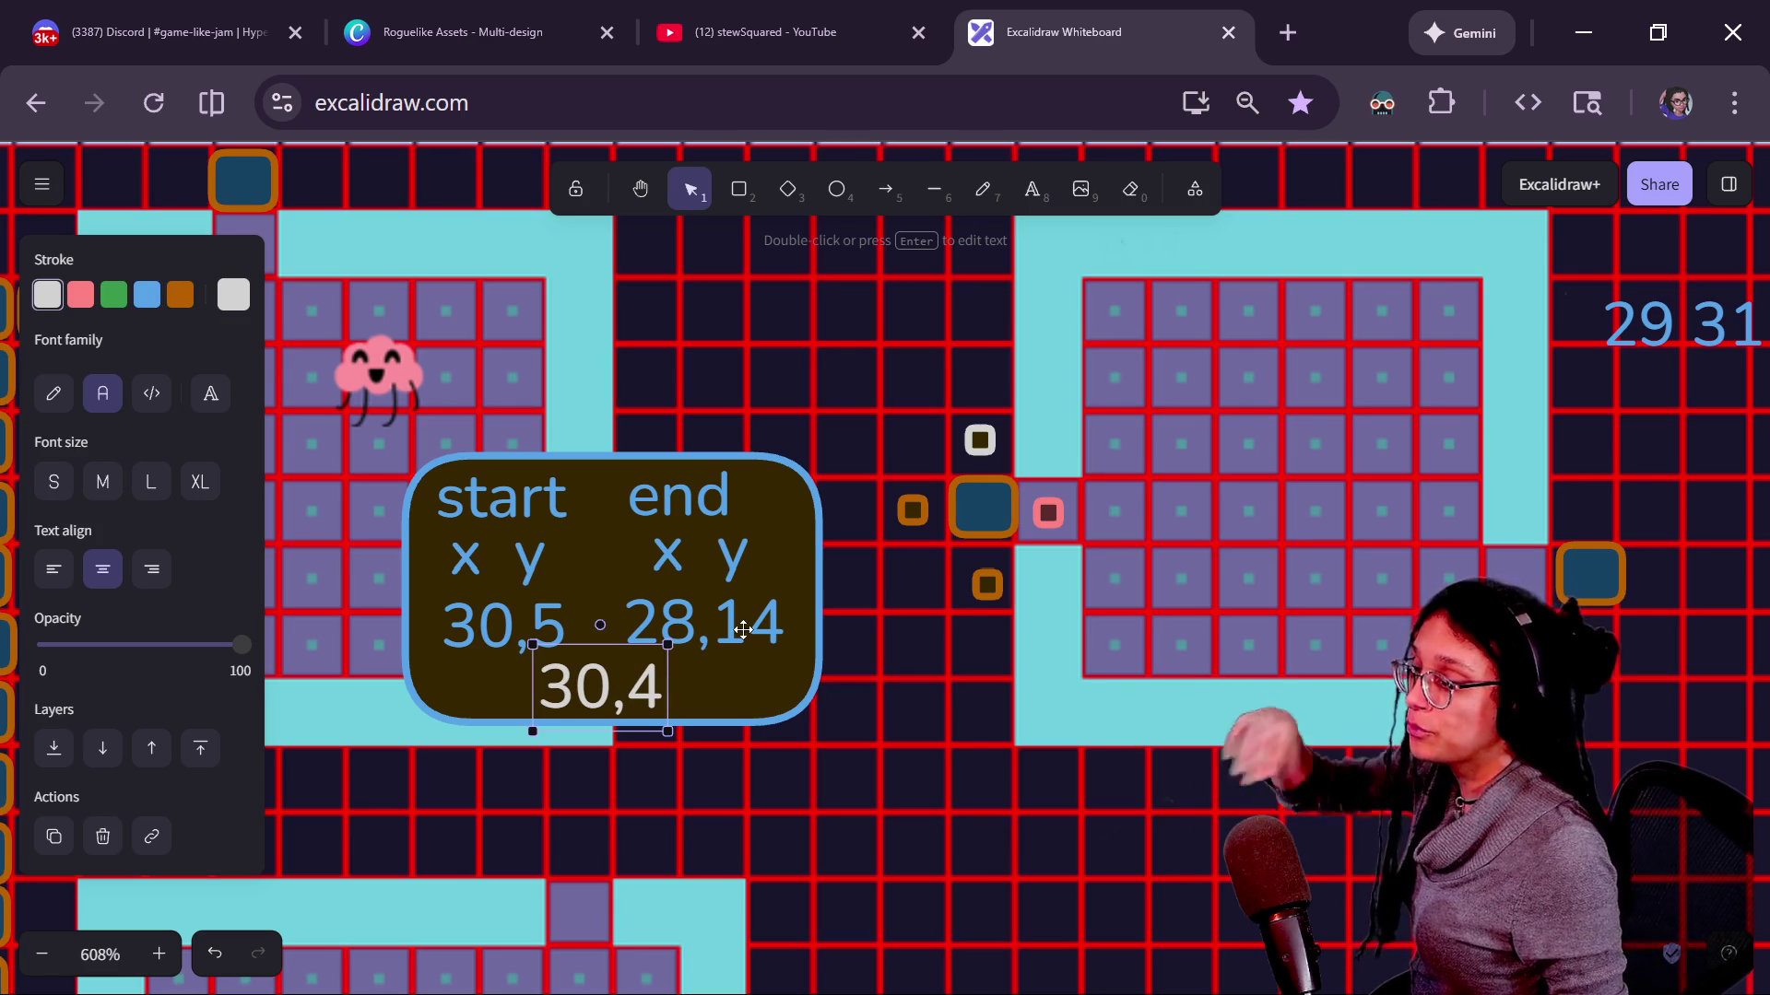
{"action": "key", "text": "Delete"}
{"action": "left_click", "coordinate": [979, 440]}
{"action": "key", "text": "Delete"}
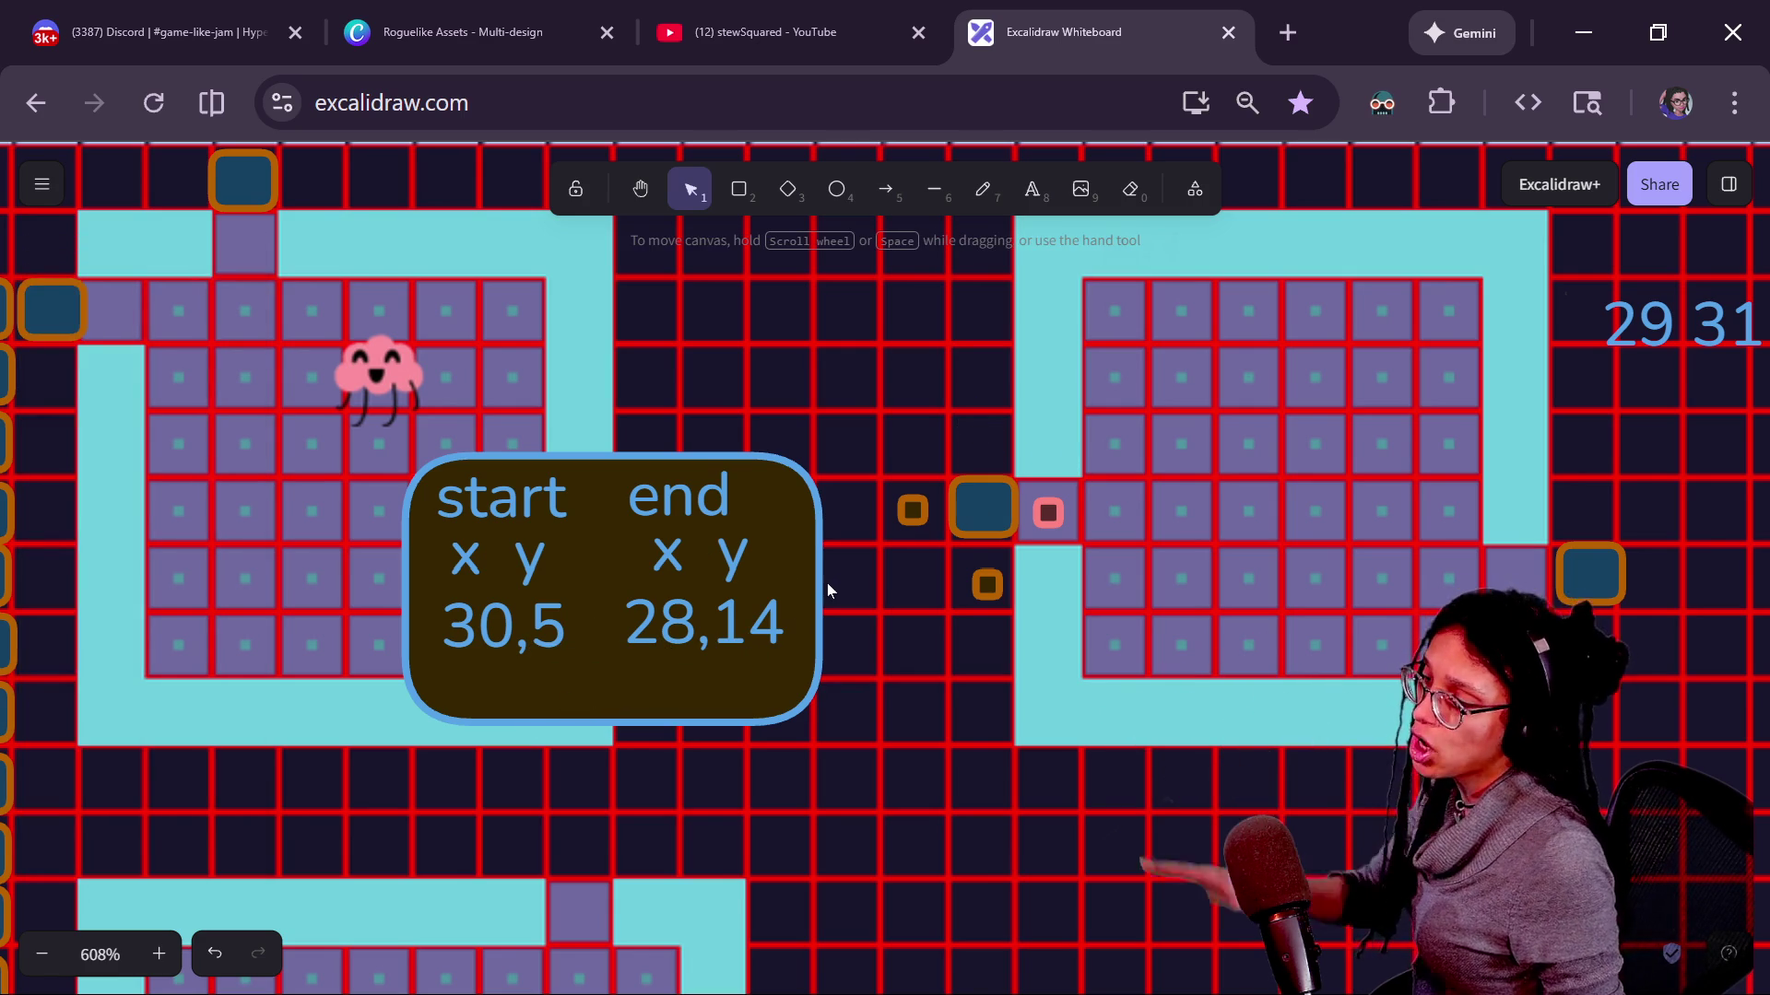
{"action": "key", "text": "ctrl+z"}
{"action": "key", "text": "ctrl+z"}
Delete the white marker above the door and whiten the marker left of it.
{"action": "left_click", "coordinate": [980, 440]}
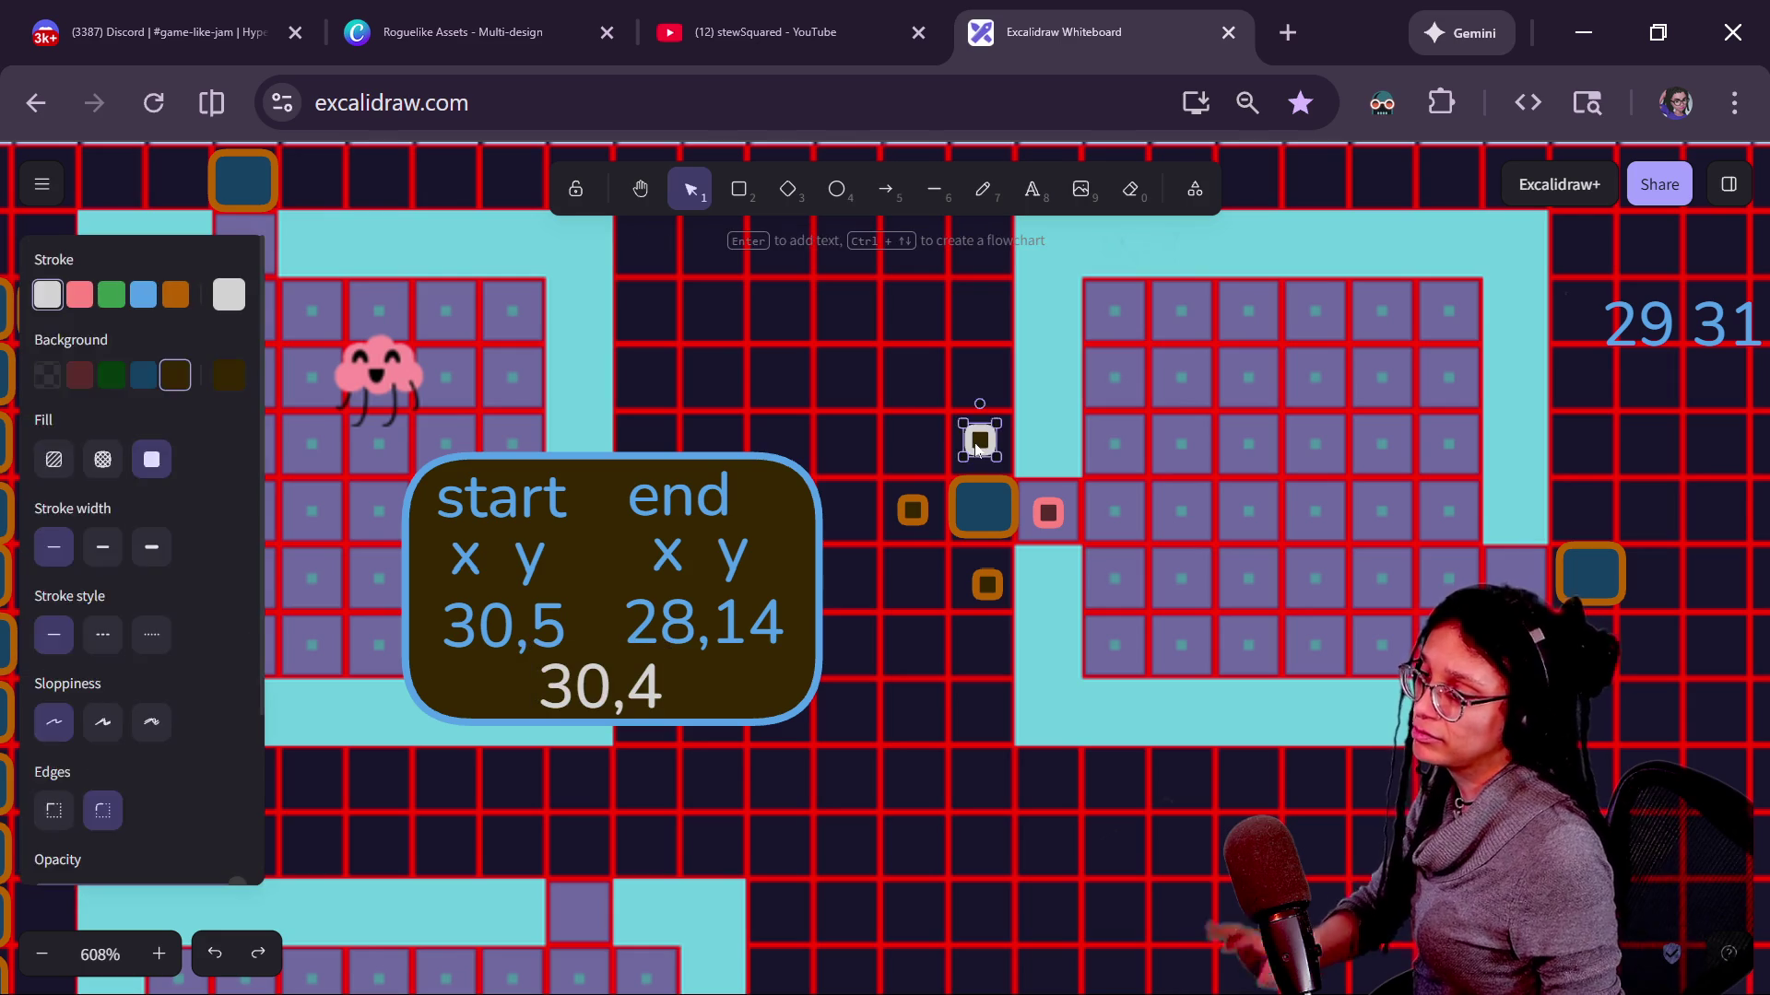
{"action": "key", "text": "Delete"}
{"action": "left_click", "coordinate": [910, 510]}
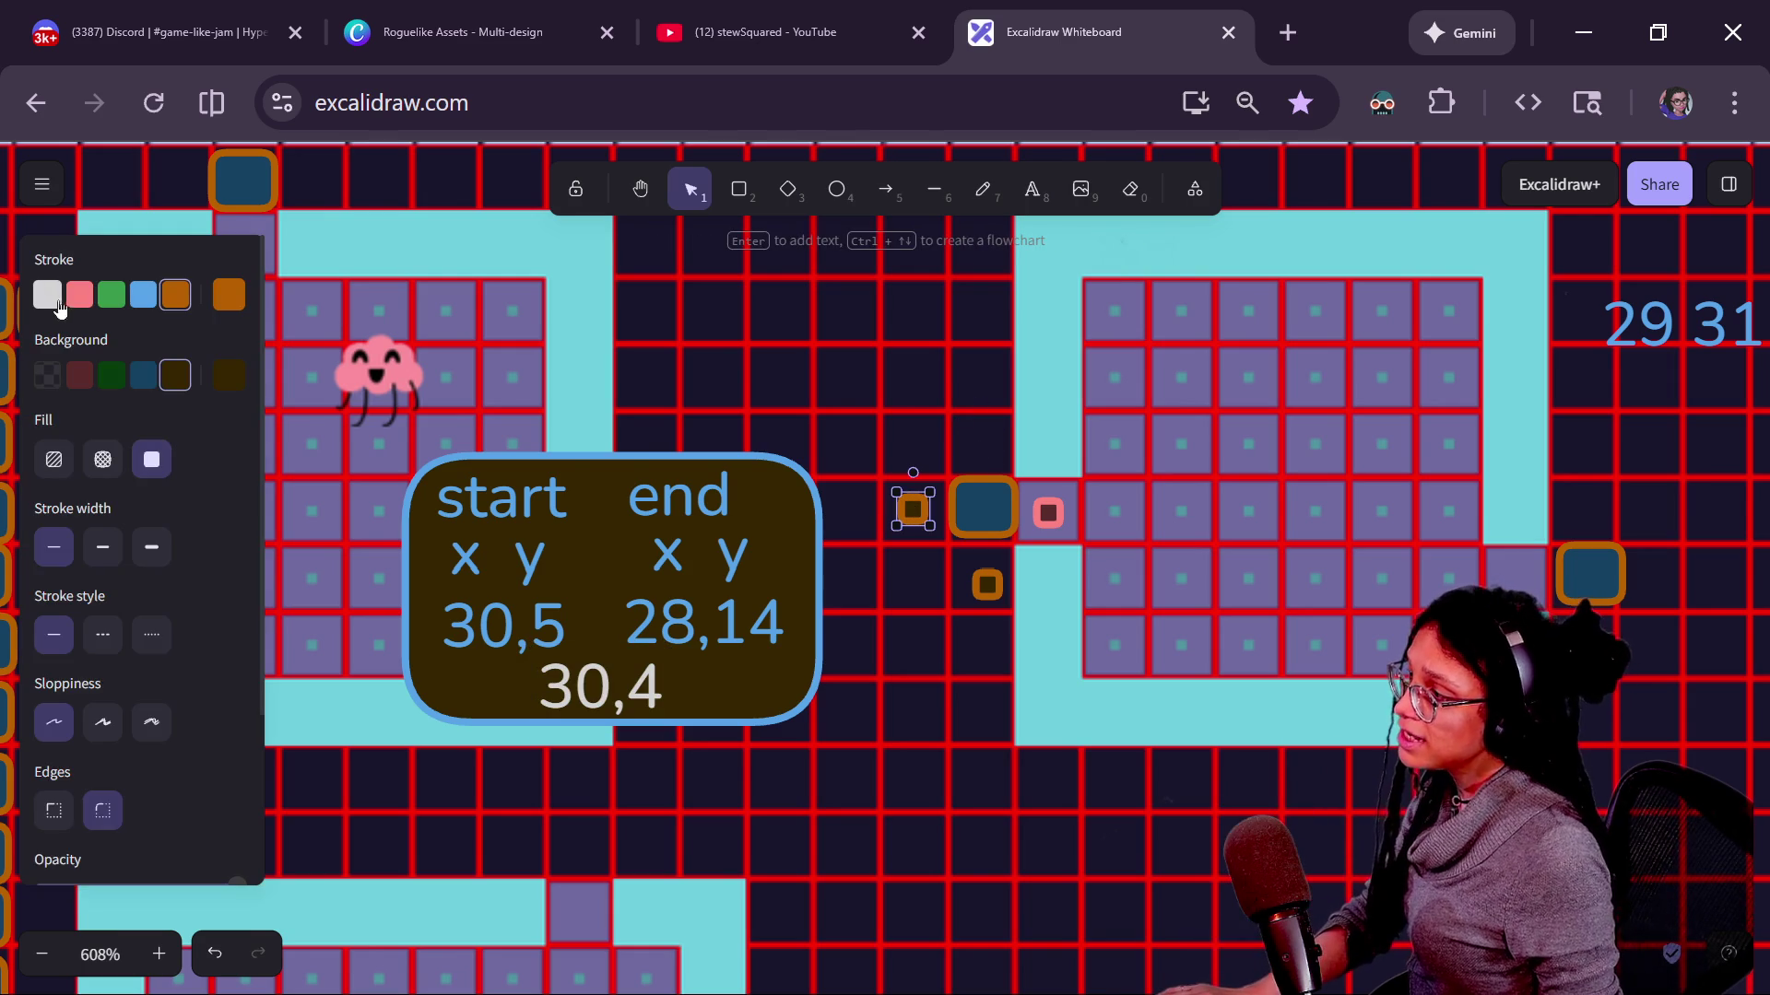
{"action": "left_click", "coordinate": [49, 297]}
Rewrite the 30,4 label as 29,5.
{"action": "double_click", "coordinate": [494, 679]}
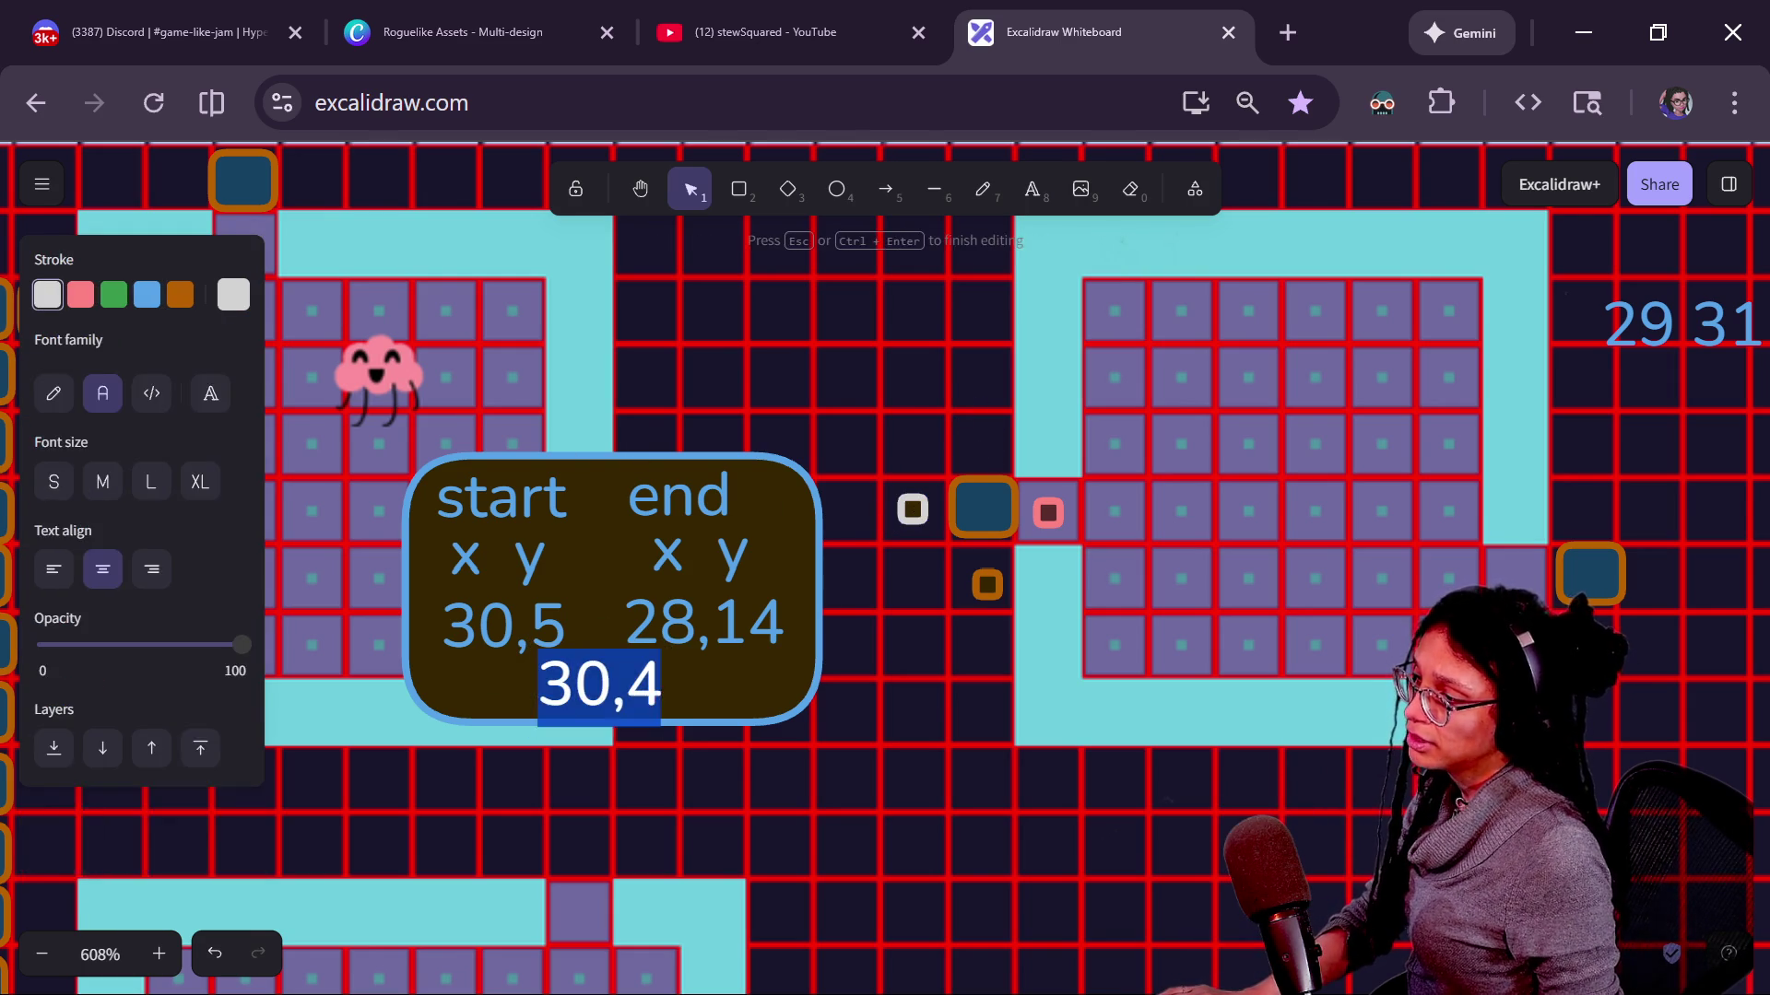
{"action": "key", "text": "Escape"}
{"action": "key", "text": "Return"}
{"action": "key", "text": "Right"}
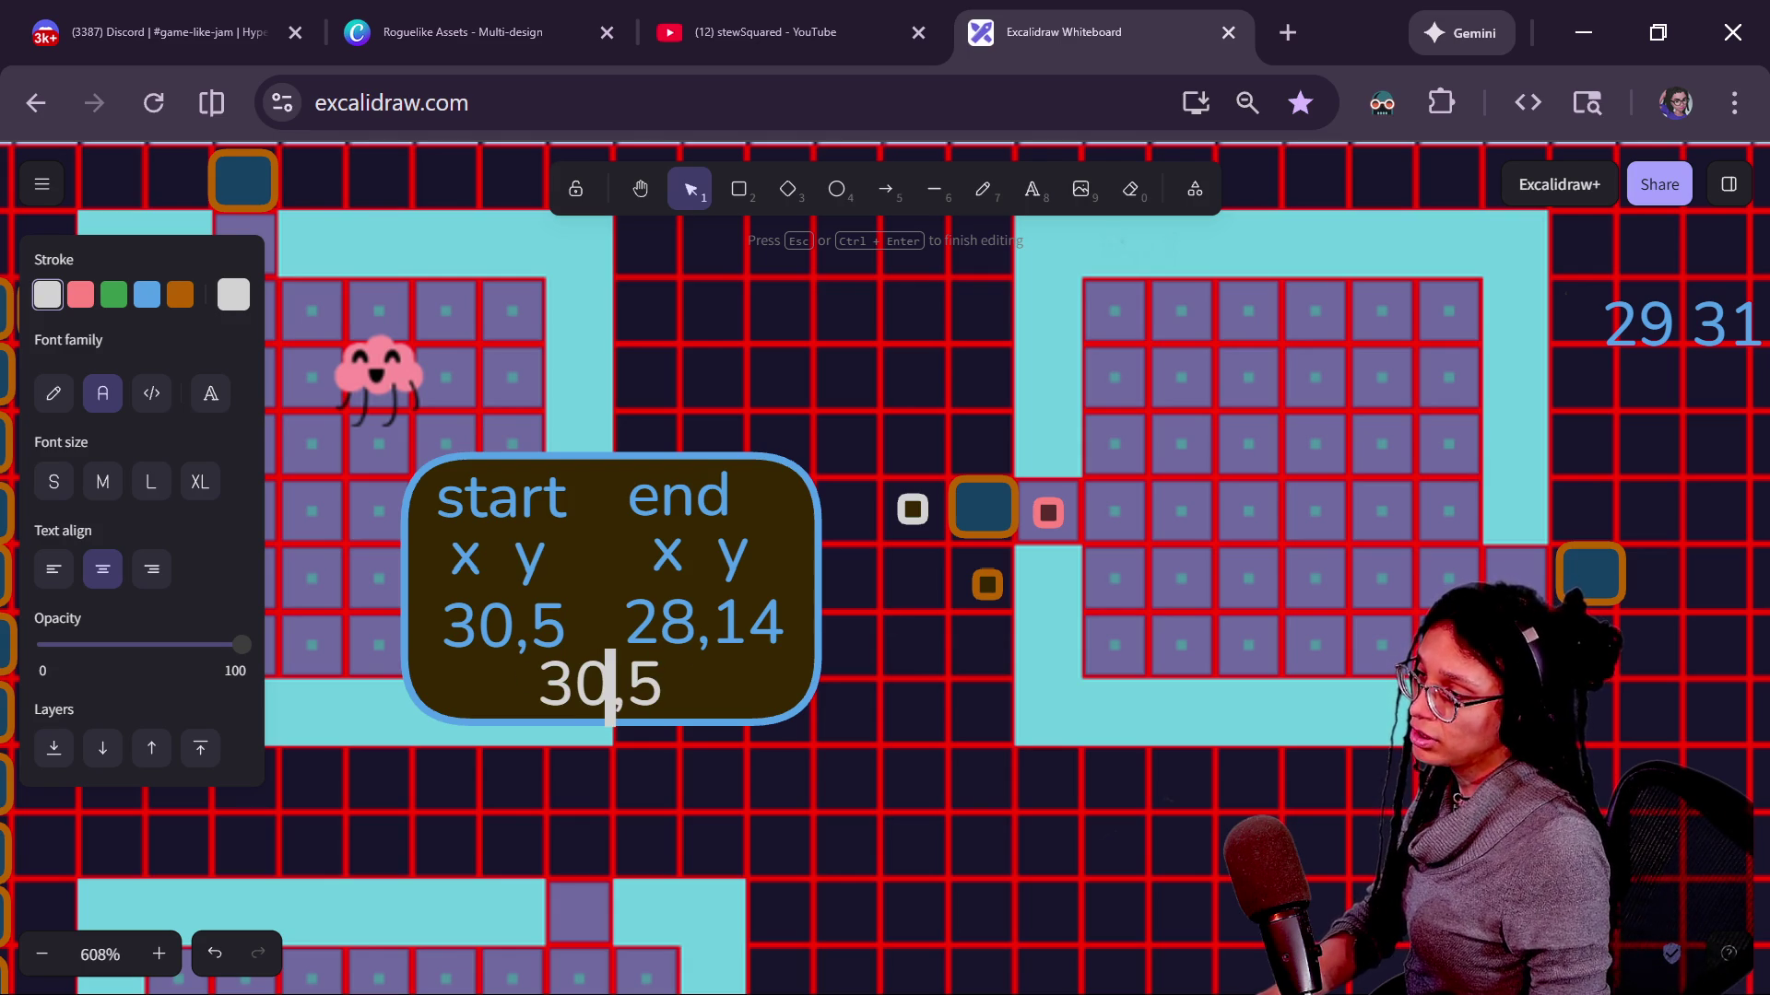
{"action": "key", "text": "BackSpace"}
{"action": "key", "text": "BackSpace"}
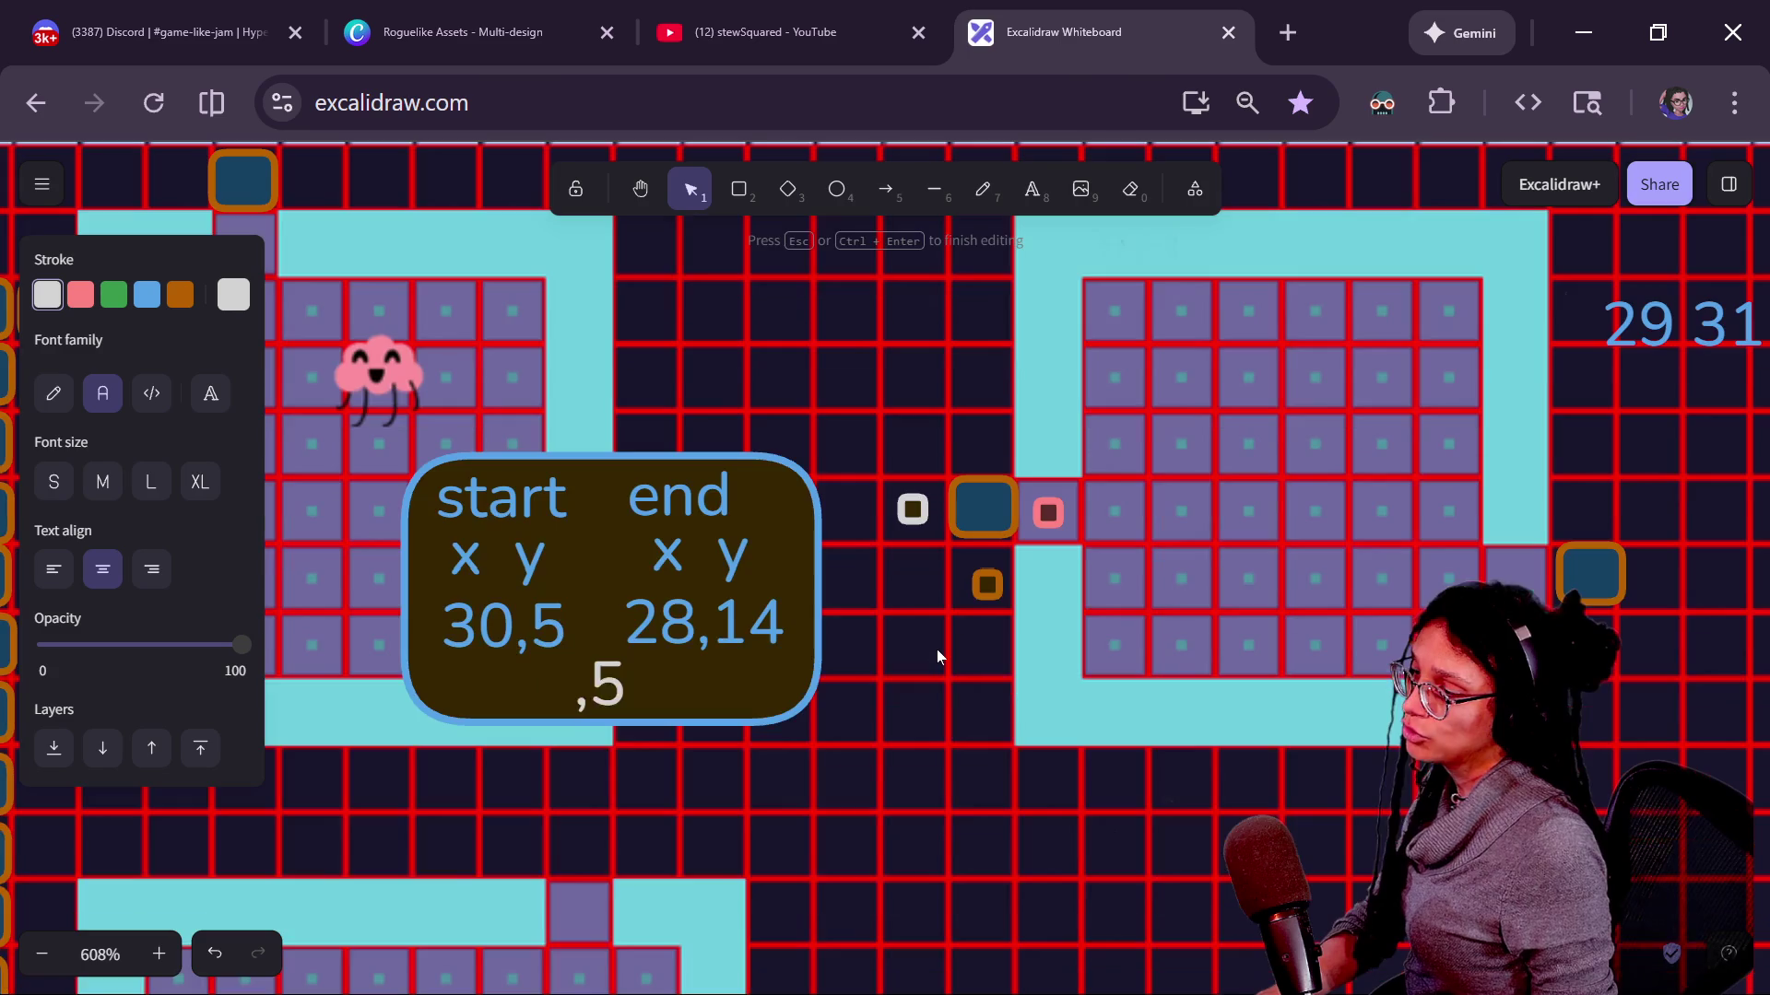
{"action": "type", "text": "29"}
{"action": "key", "text": "Escape"}
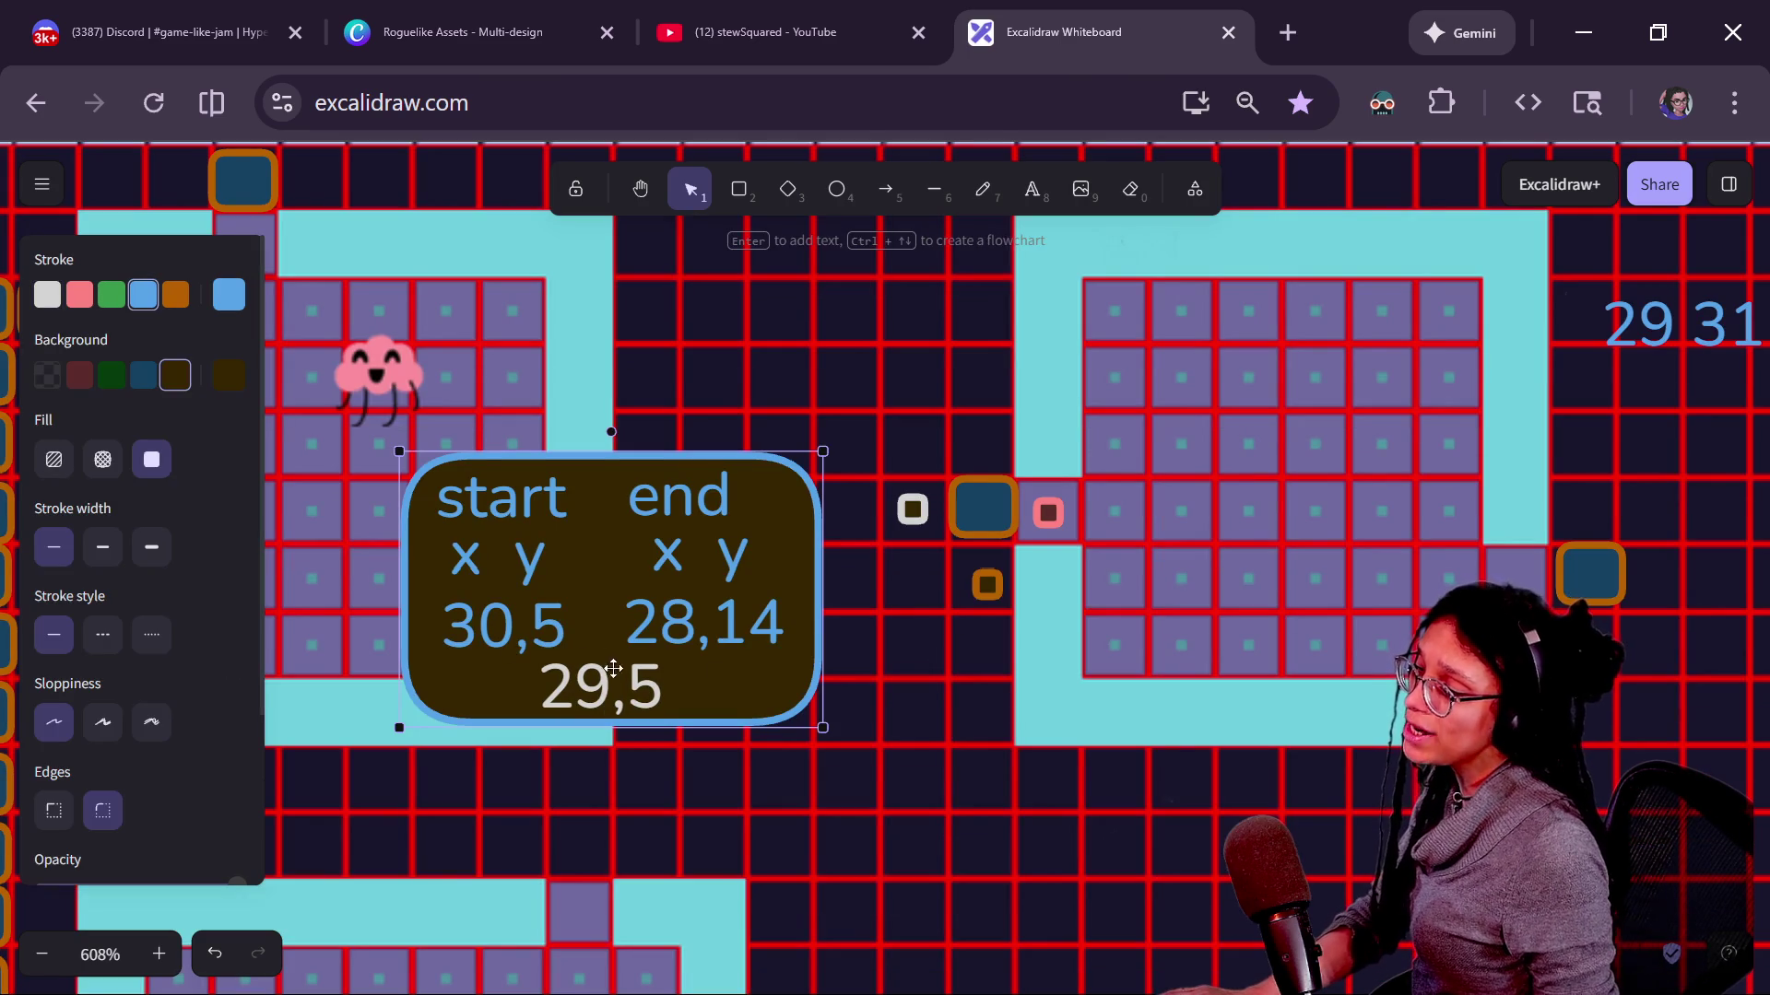
Adjust the position of the 29,5 label in the start/end note.
{"action": "mouse_move", "coordinate": [619, 695]}
{"action": "left_mouse_down"}
{"action": "mouse_move", "coordinate": [613, 678]}
{"action": "mouse_move", "coordinate": [612, 709]}
{"action": "left_mouse_up"}
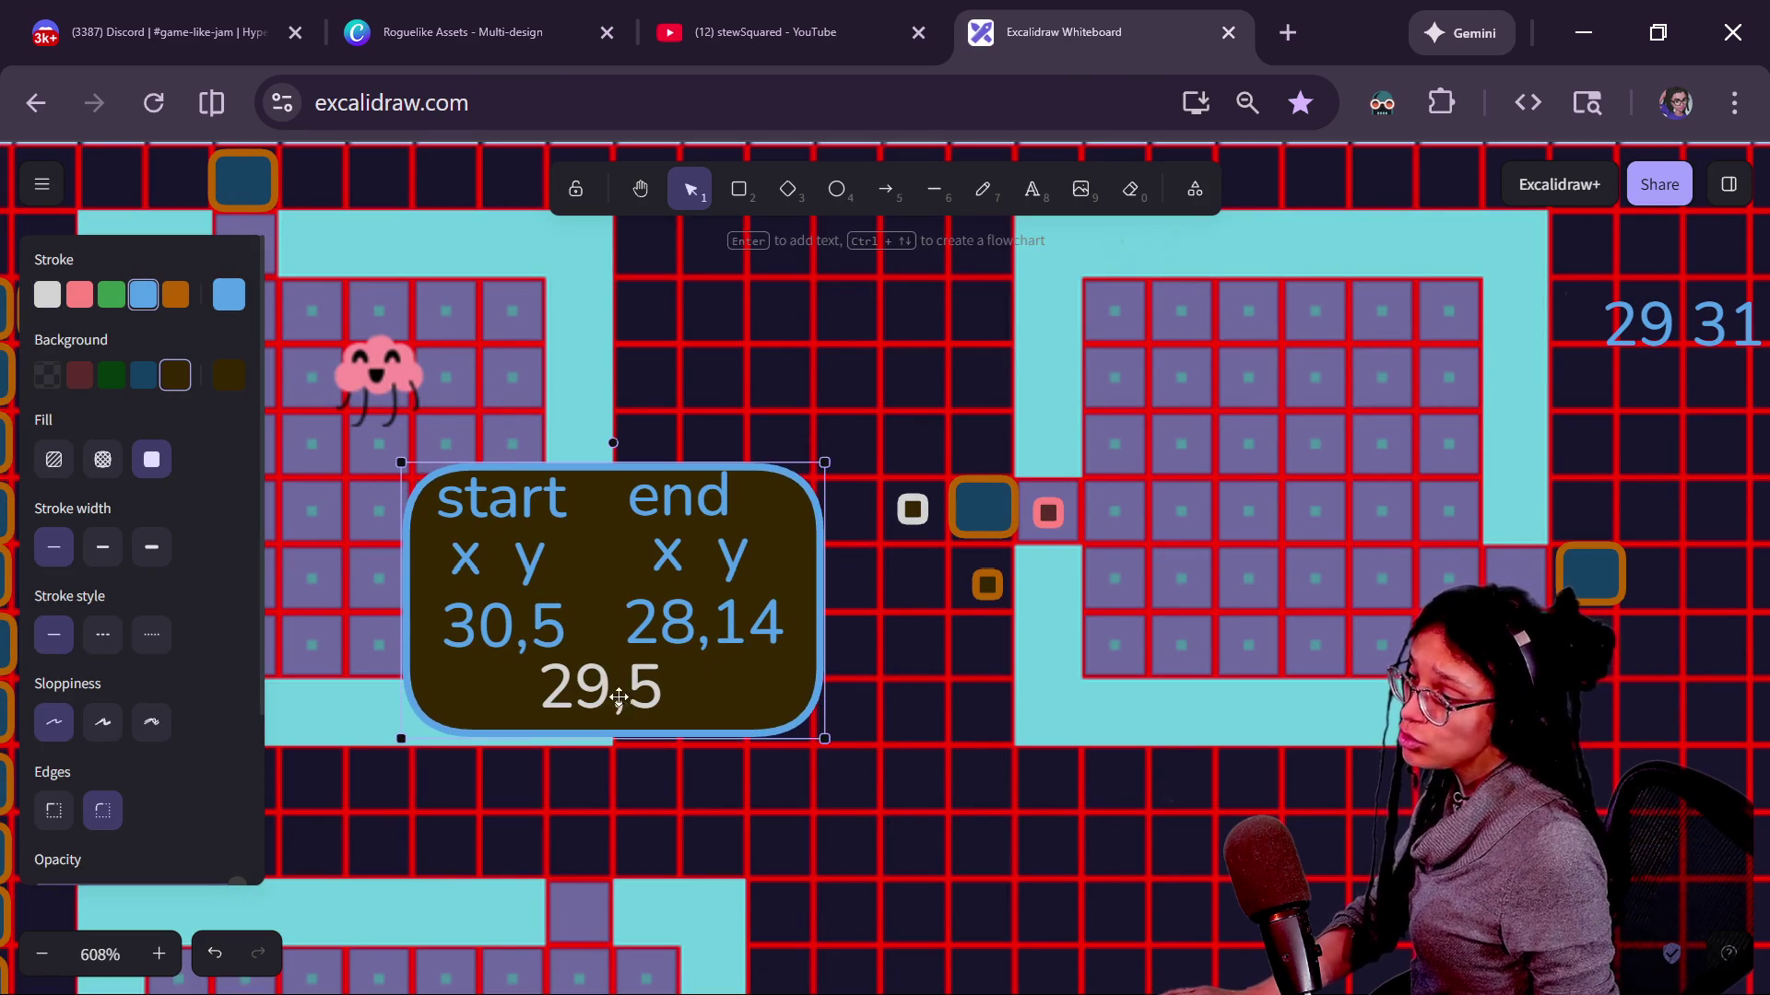
{"action": "double_click", "coordinate": [613, 698]}
{"action": "key", "text": "Escape"}
{"action": "left_click", "coordinate": [651, 692]}
{"action": "mouse_move", "coordinate": [650, 692]}
{"action": "left_mouse_down"}
{"action": "mouse_move", "coordinate": [700, 687]}
{"action": "mouse_move", "coordinate": [659, 694]}
{"action": "left_mouse_up"}
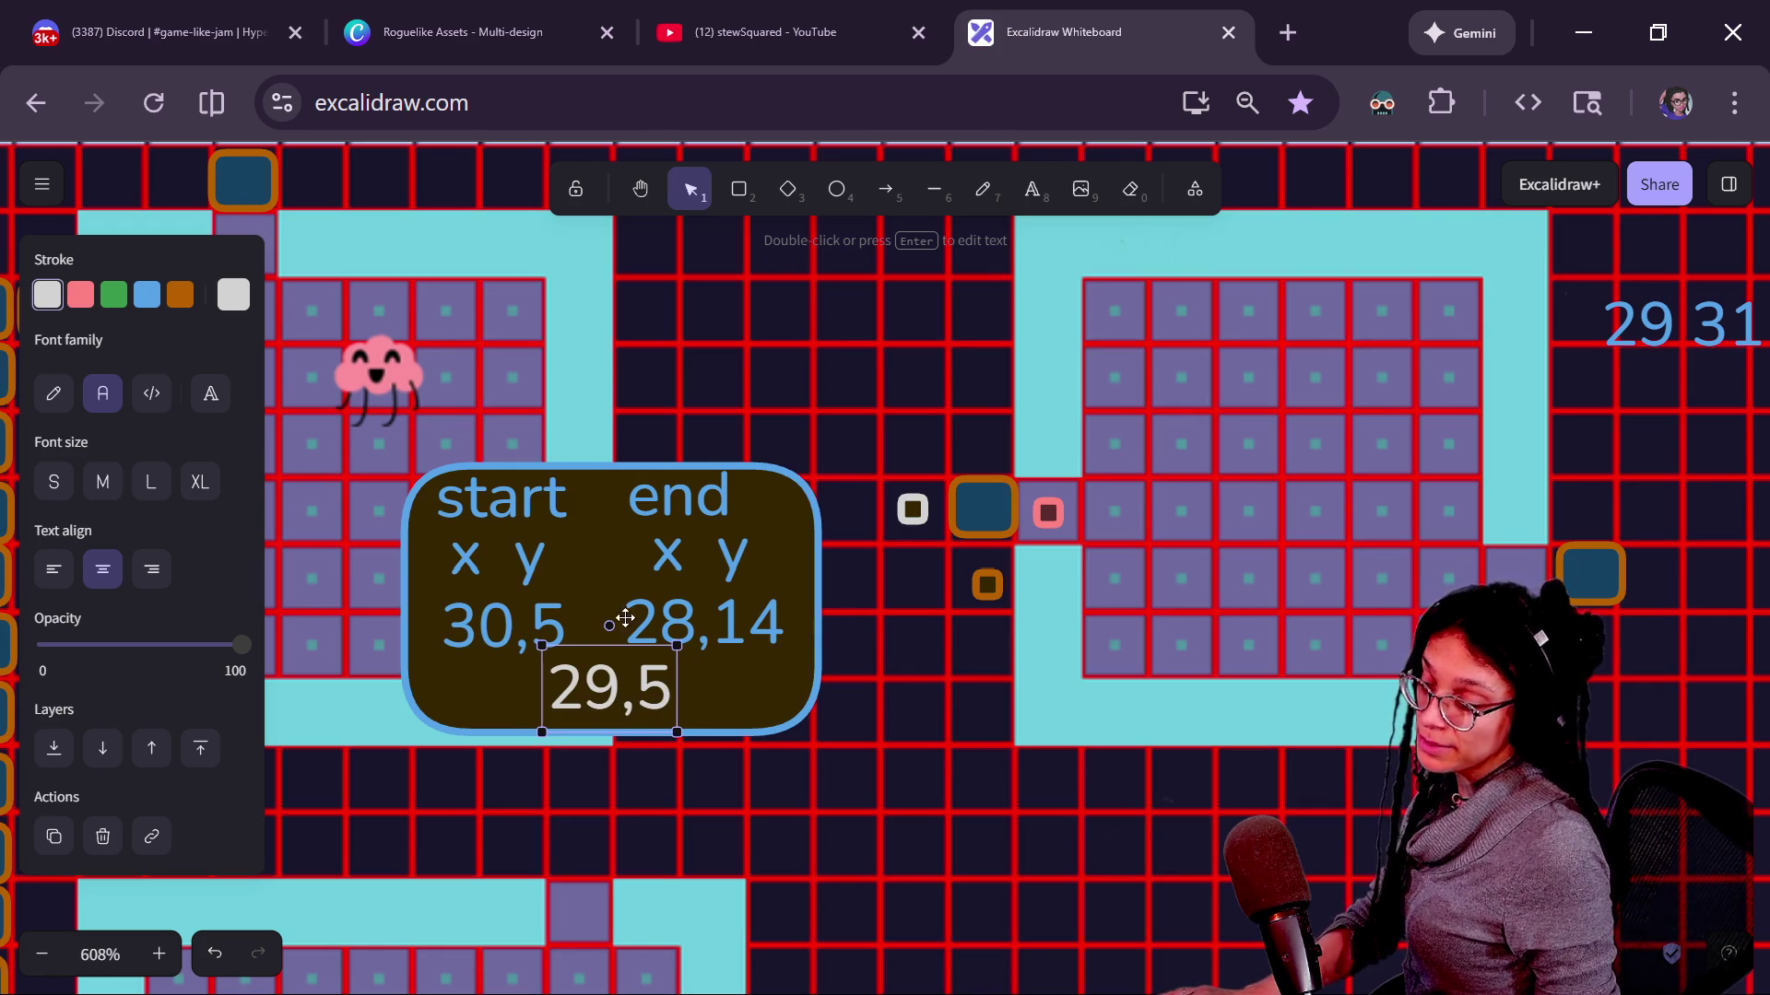
Turn the marker left of the door green and the one below it white, then select the 29,5 text for rewriting.
{"action": "left_click", "coordinate": [916, 511]}
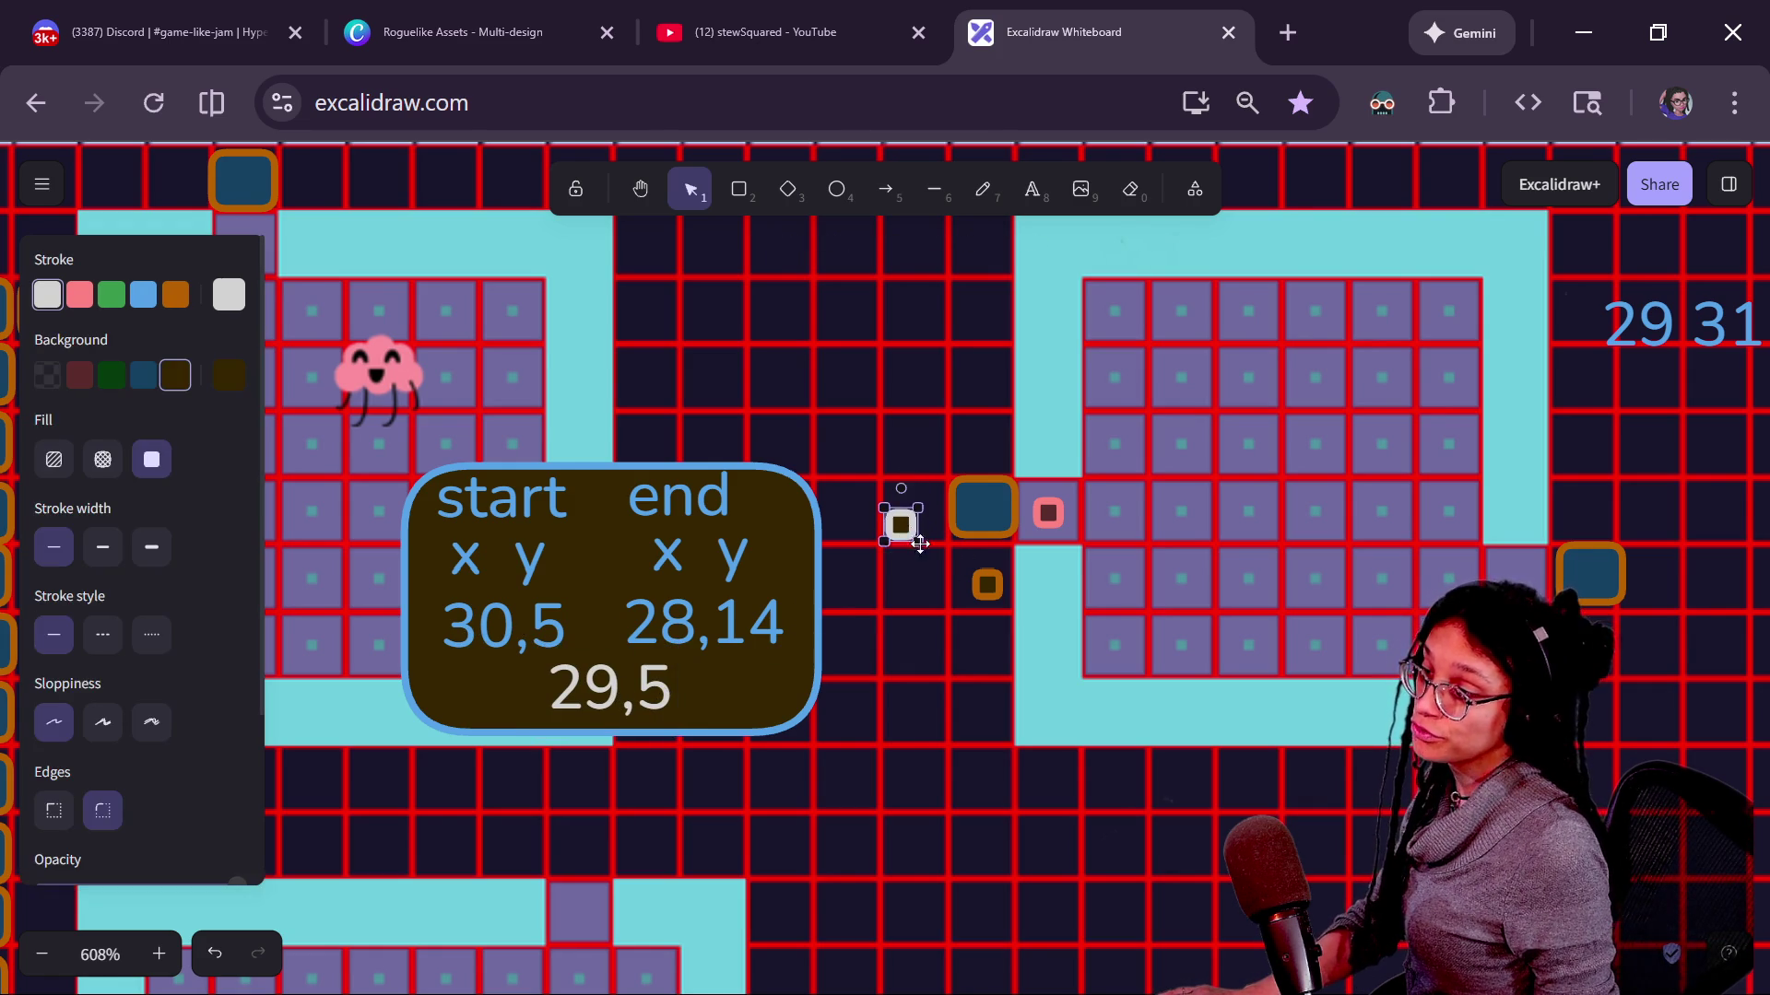
{"action": "left_click_drag", "start_coordinate": [915, 515], "coordinate": [920, 514]}
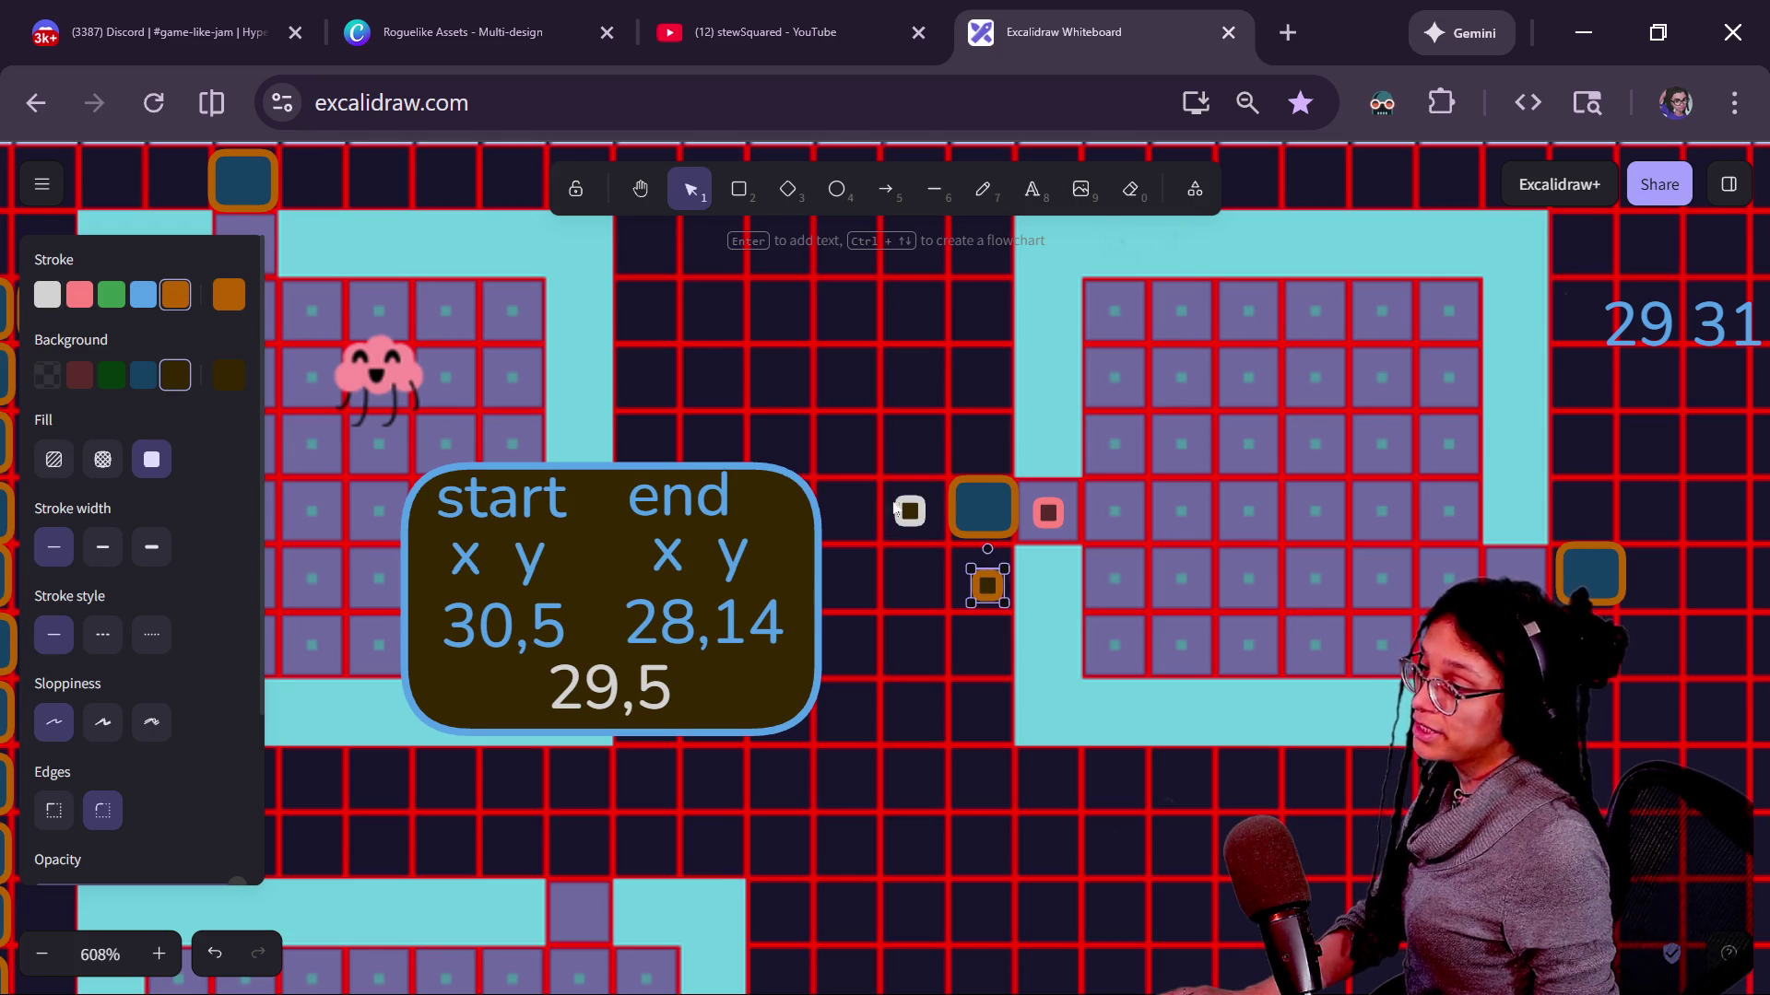
{"action": "left_click", "coordinate": [110, 296]}
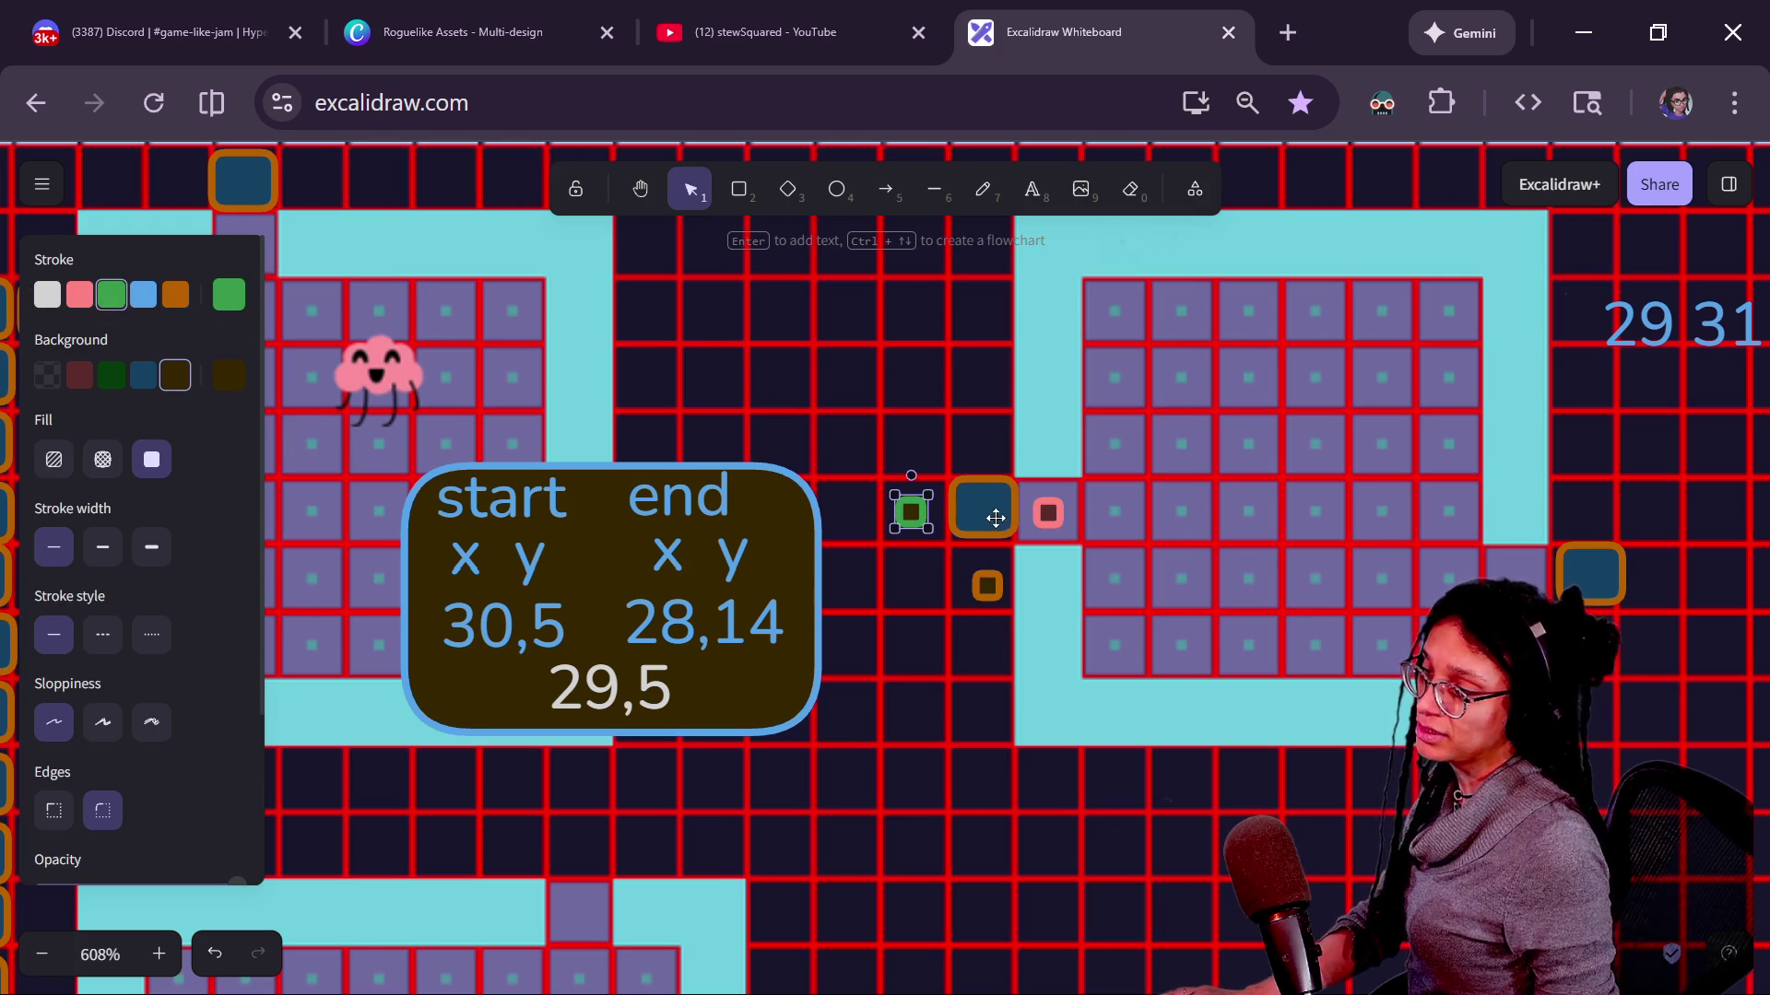
{"action": "left_click_drag", "start_coordinate": [911, 514], "coordinate": [914, 513]}
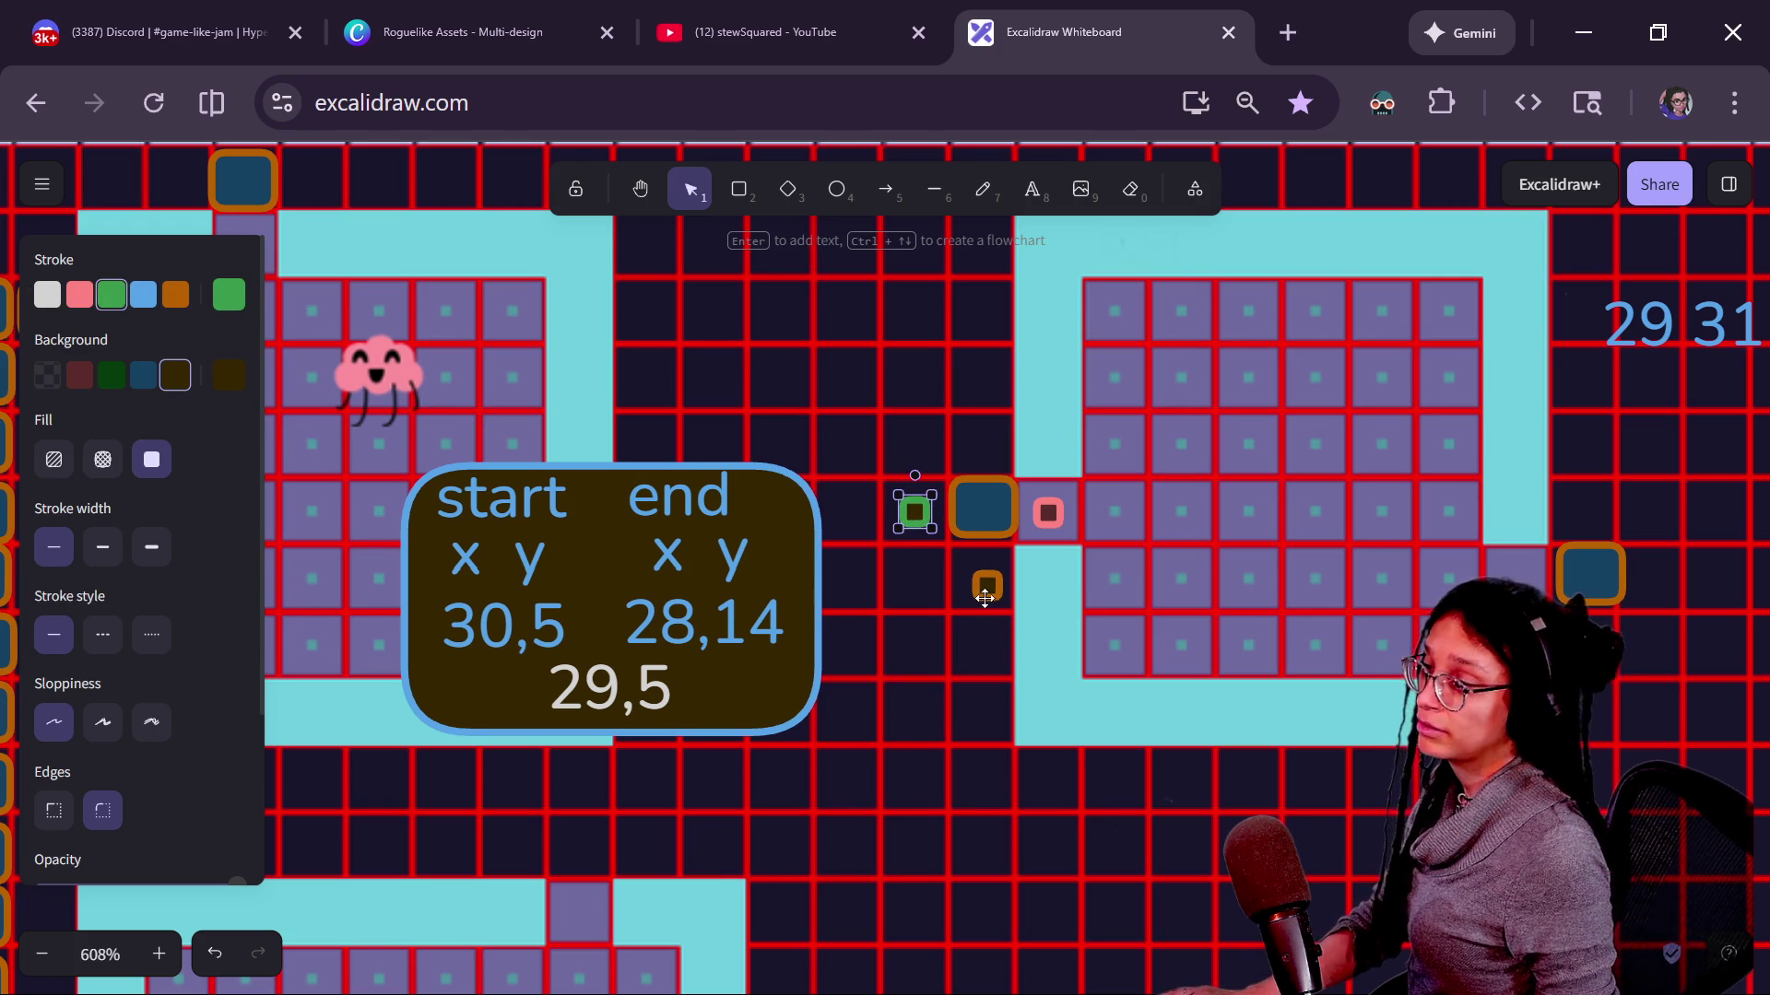
{"action": "left_click_drag", "start_coordinate": [986, 591], "coordinate": [982, 585]}
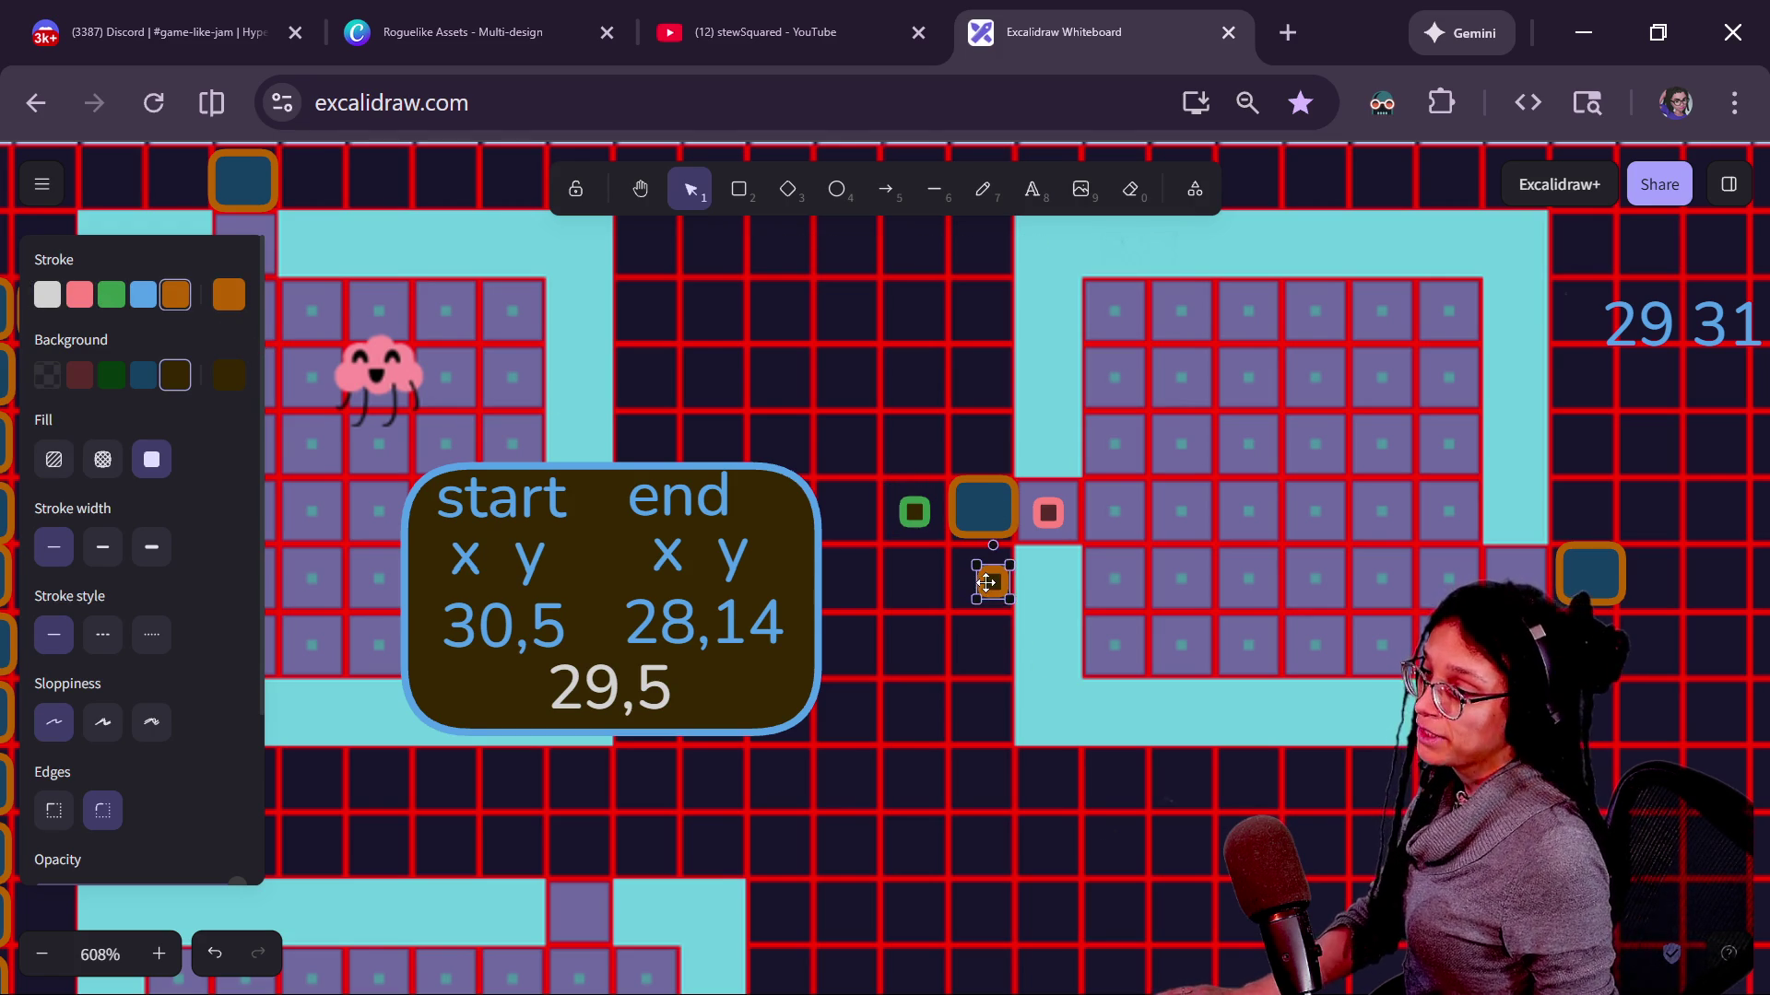
{"action": "left_click", "coordinate": [48, 295]}
{"action": "double_click", "coordinate": [610, 673]}
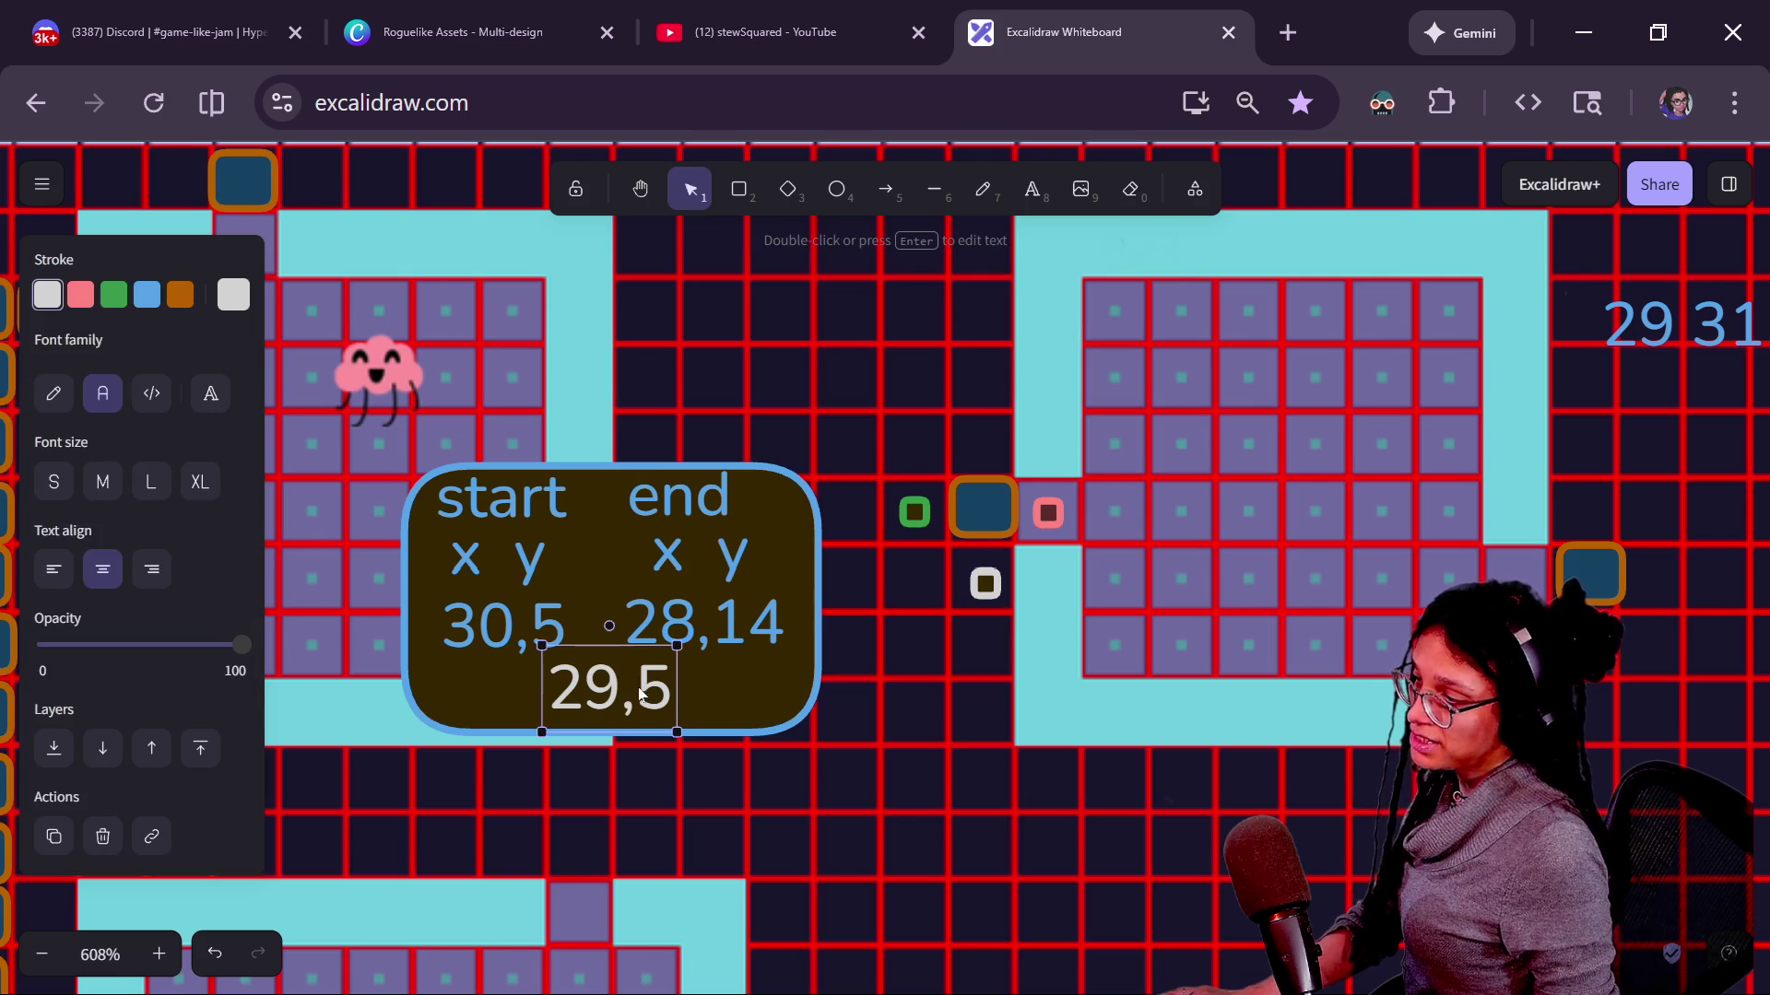
{"action": "key", "text": "ctrl+a"}
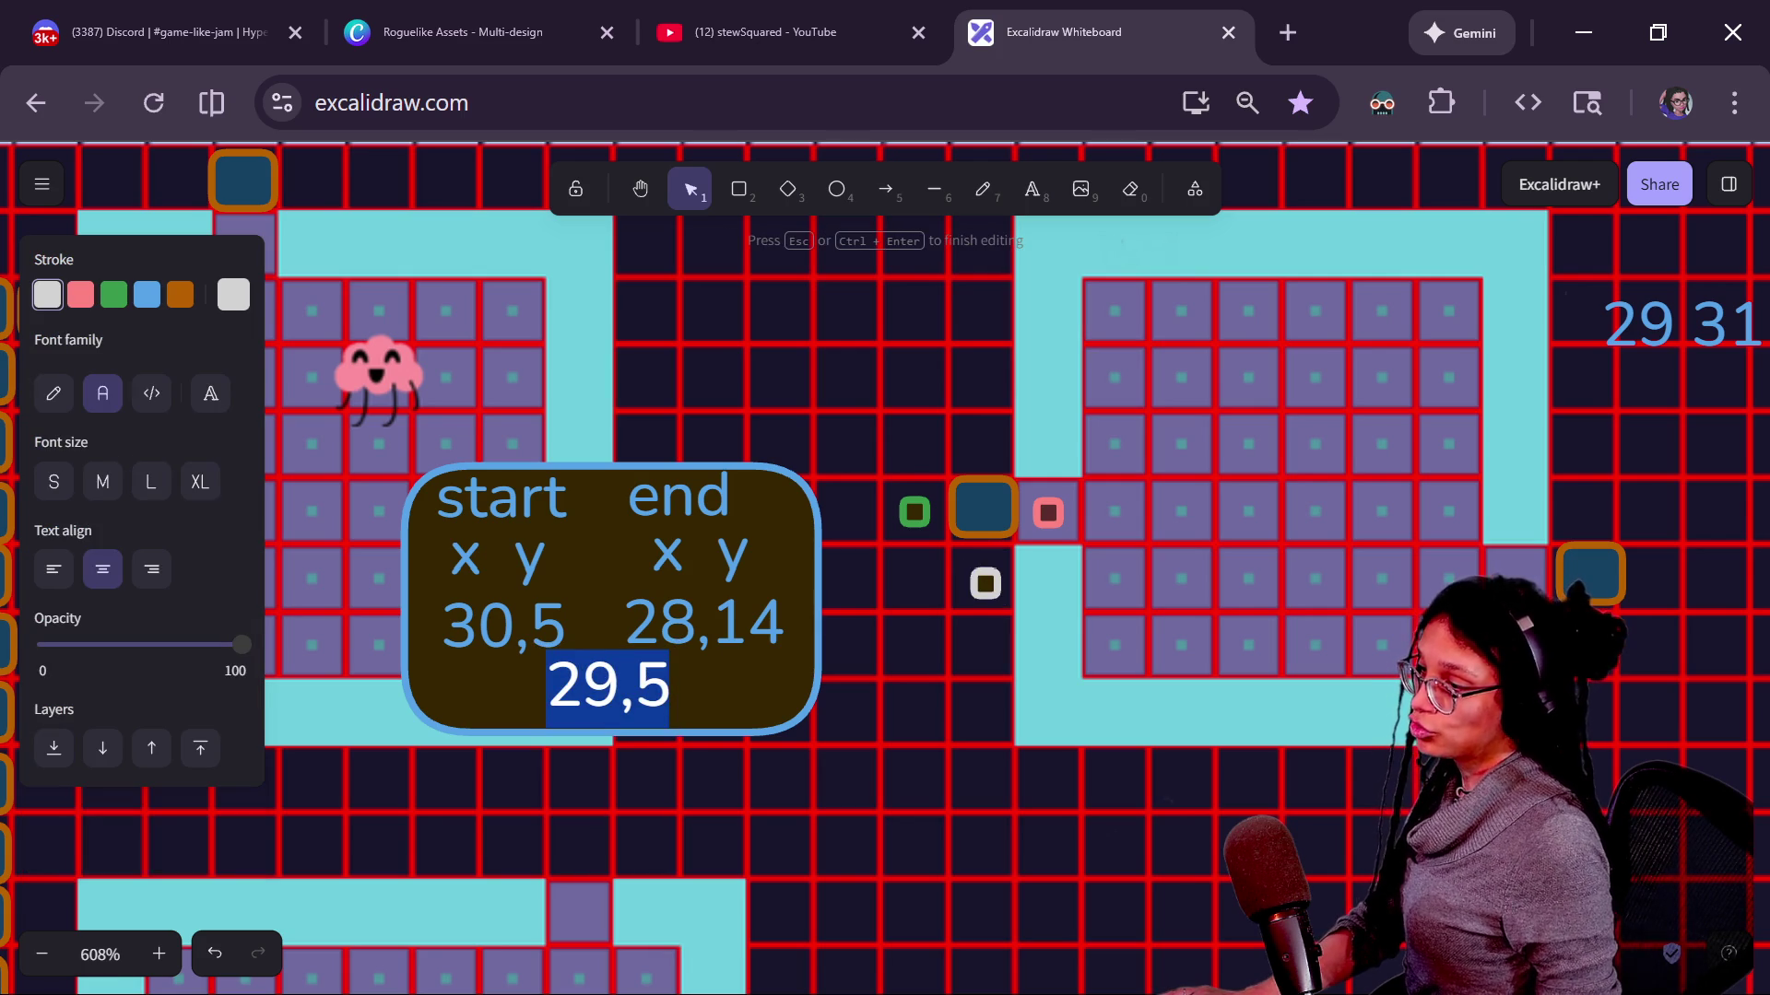
Rewrite the third coordinate label as 30,6.
{"action": "key", "text": "Left"}
{"action": "key", "text": "Right"}
{"action": "key", "text": "Right"}
{"action": "key", "text": "BackSpace"}
{"action": "key", "text": "BackSpace"}
{"action": "type", "text": "30"}
{"action": "key", "text": "Right"}
{"action": "key", "text": "Right"}
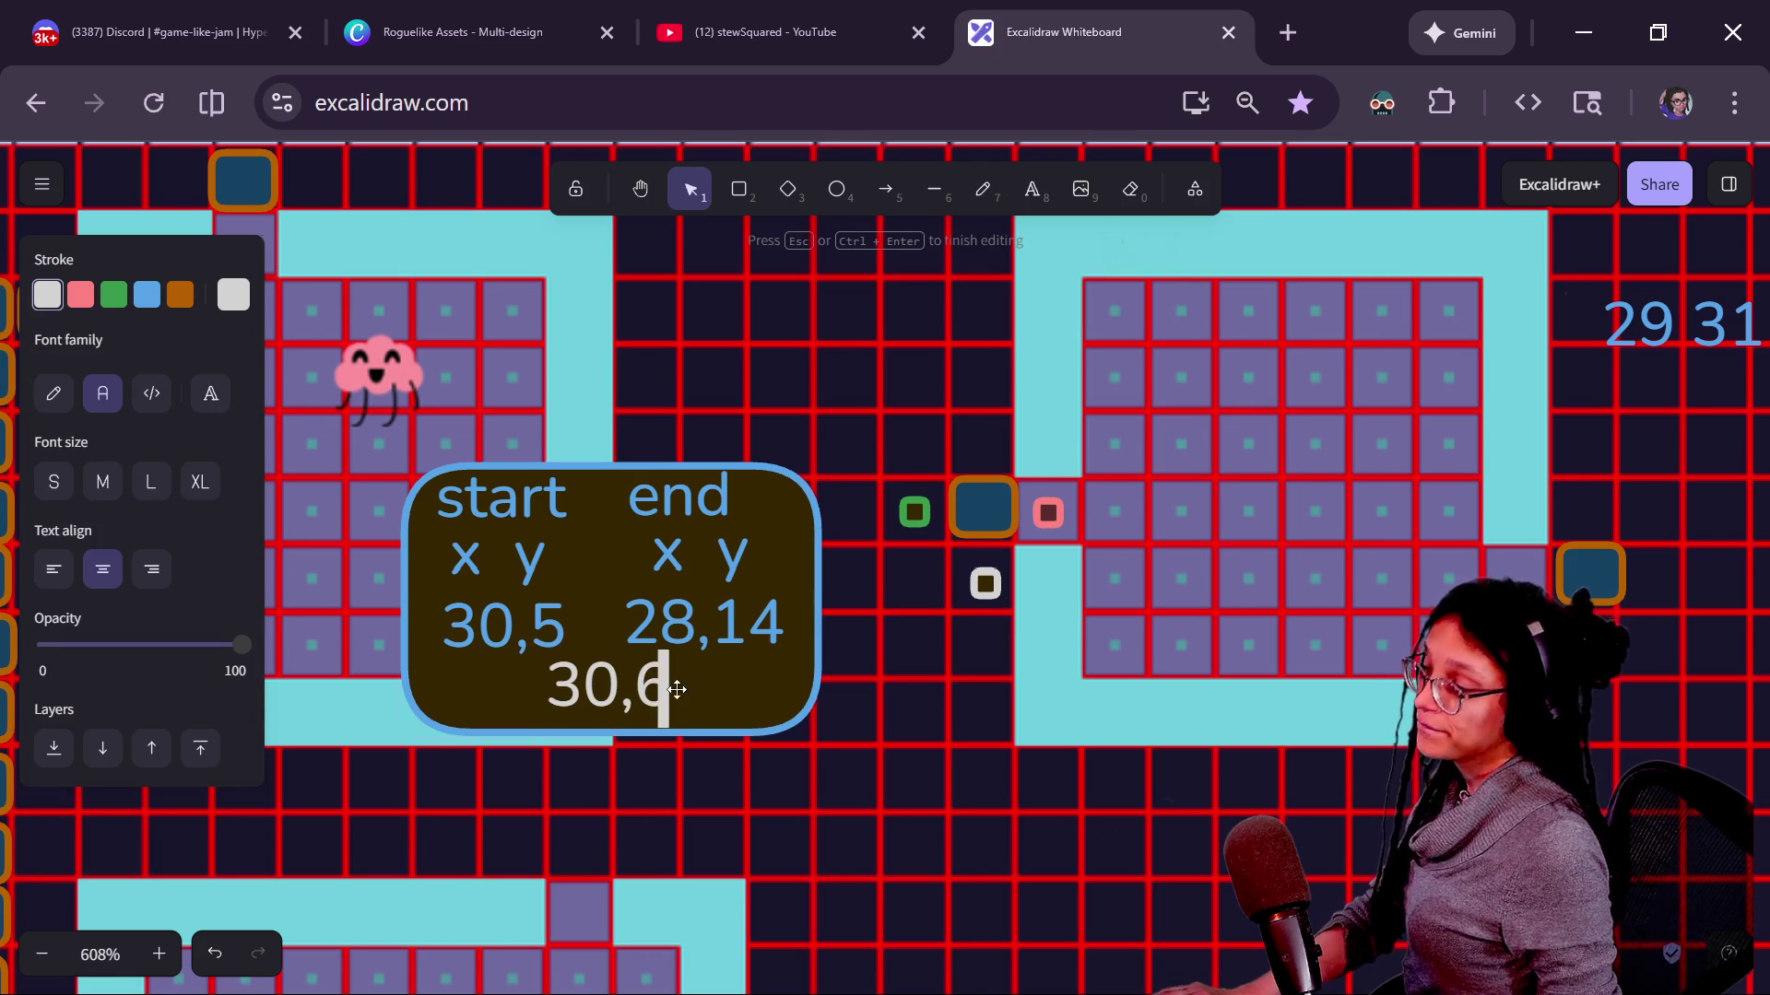
{"action": "key", "text": "Escape"}
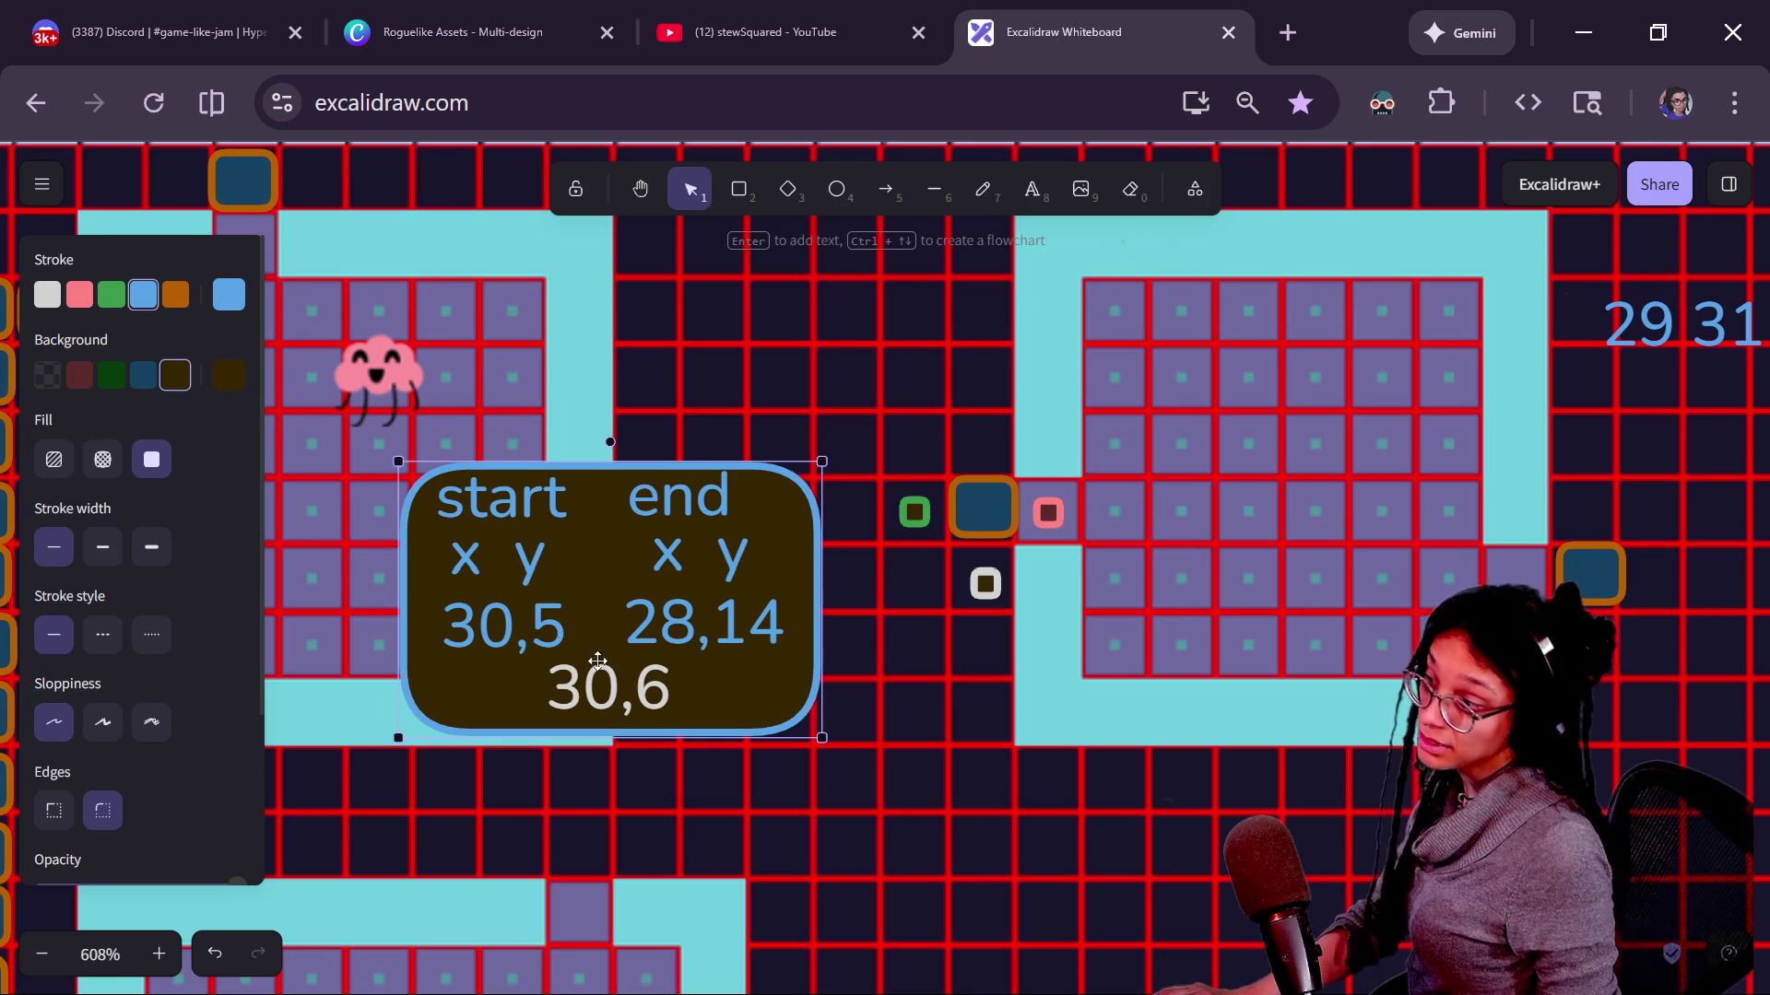
{"action": "left_click", "coordinate": [543, 651]}
{"action": "left_click", "coordinate": [792, 633]}
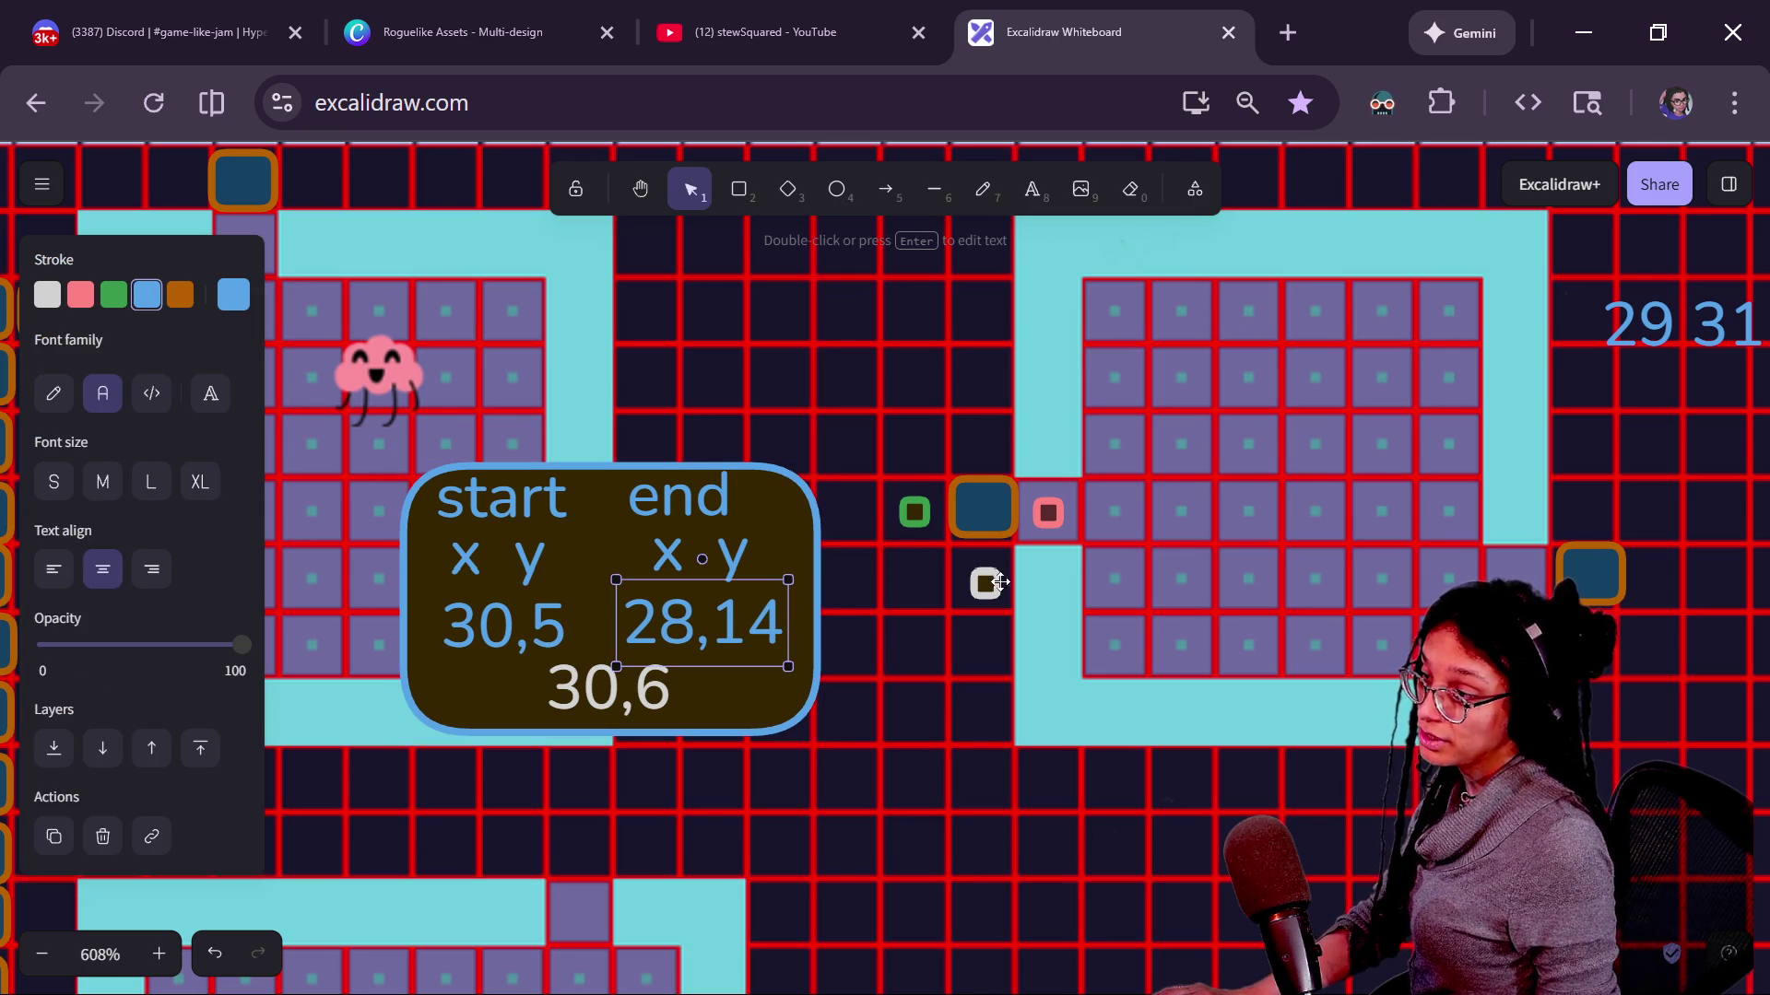
Turn the marker below the door green, then return to line 672 of the Godot script.
{"action": "left_click", "coordinate": [986, 581]}
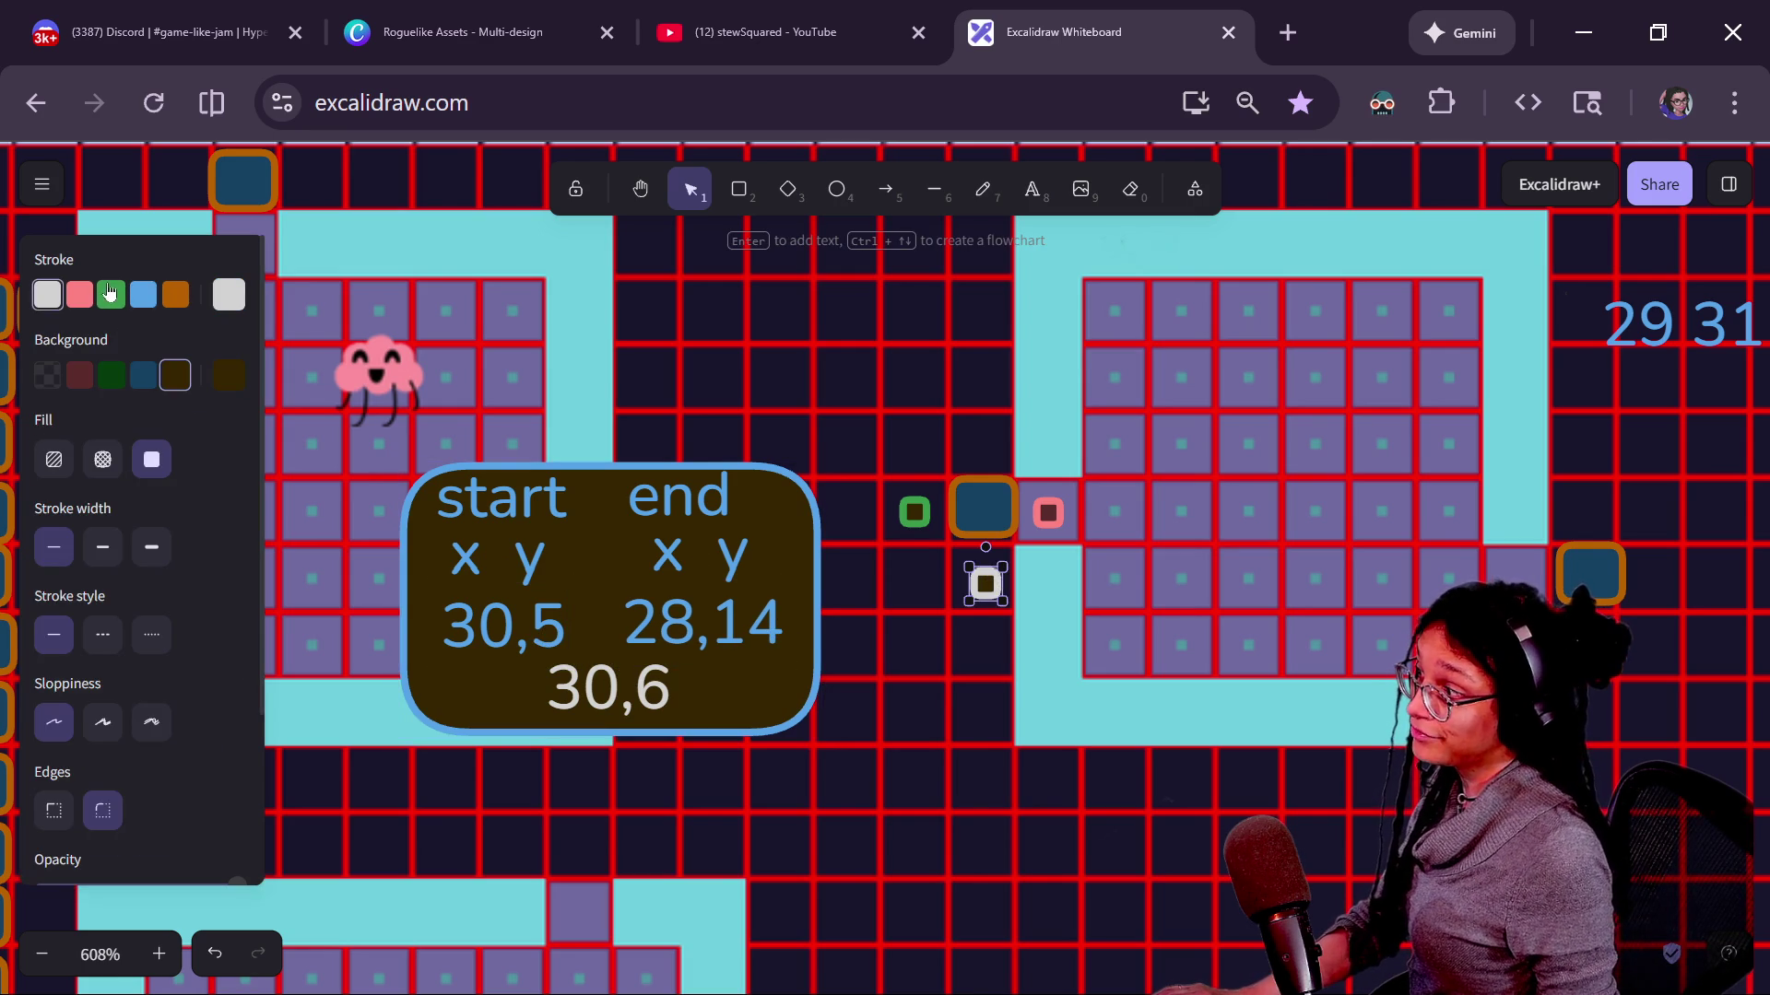
{"action": "left_click", "coordinate": [110, 293]}
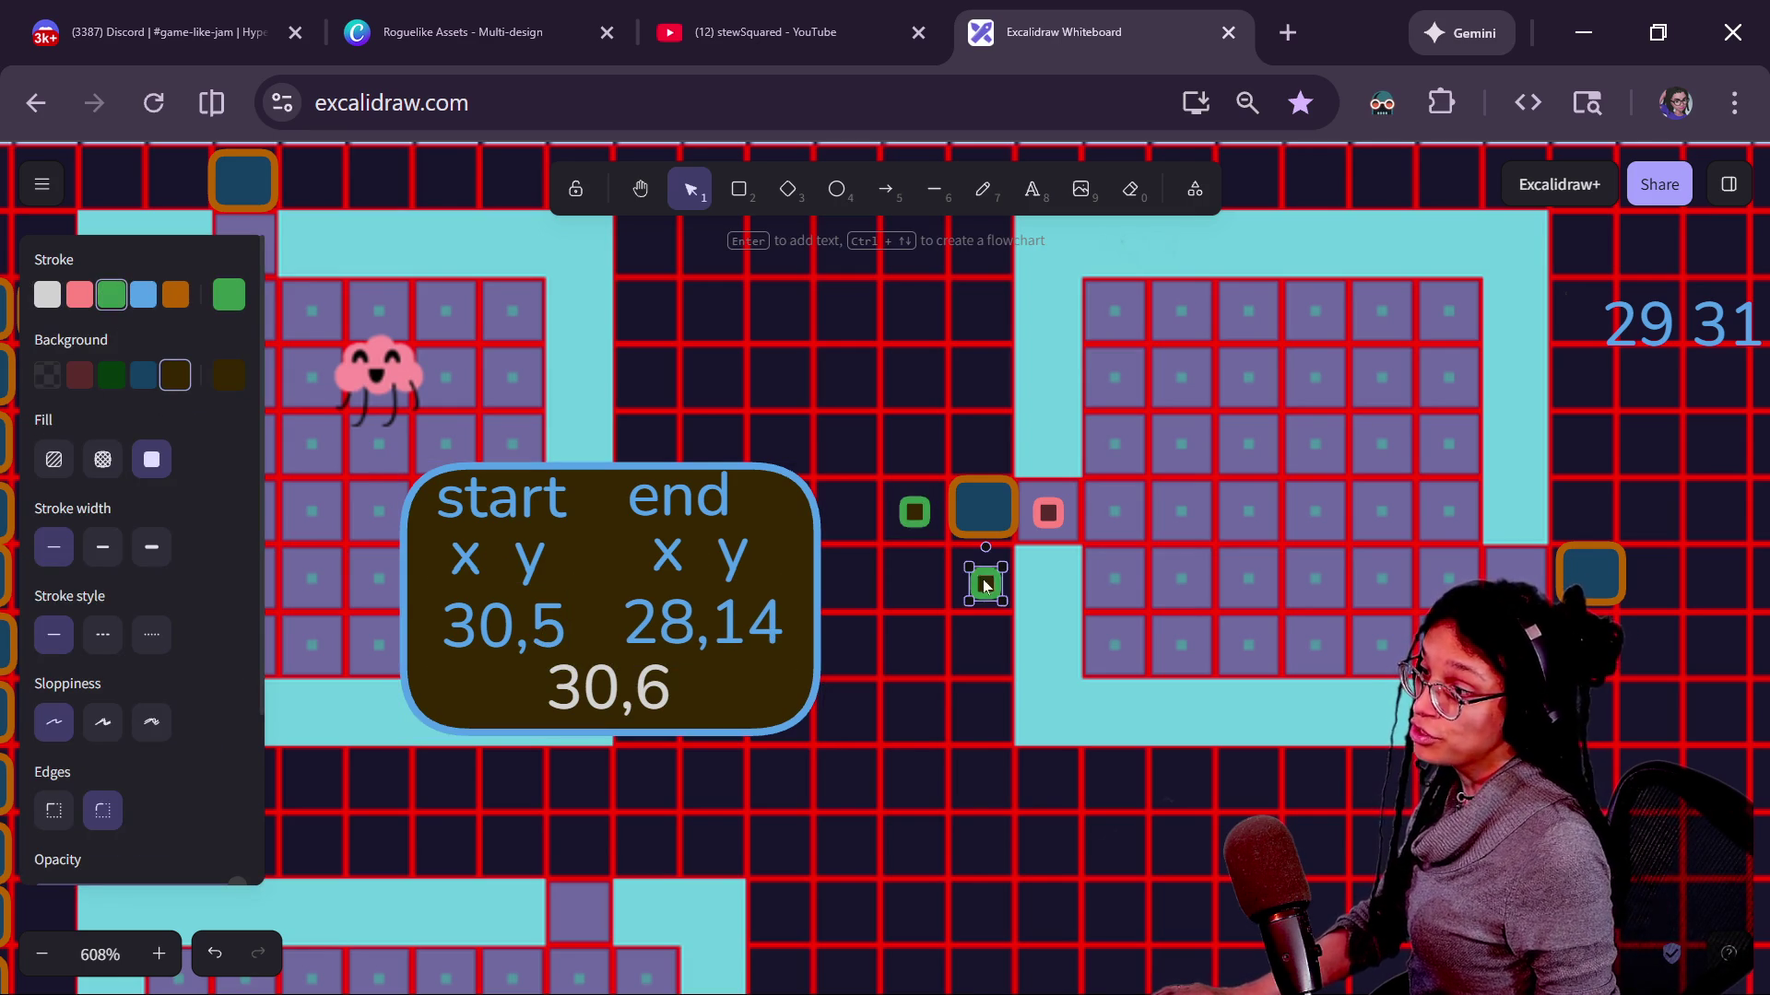
{"action": "left_click", "coordinate": [903, 509]}
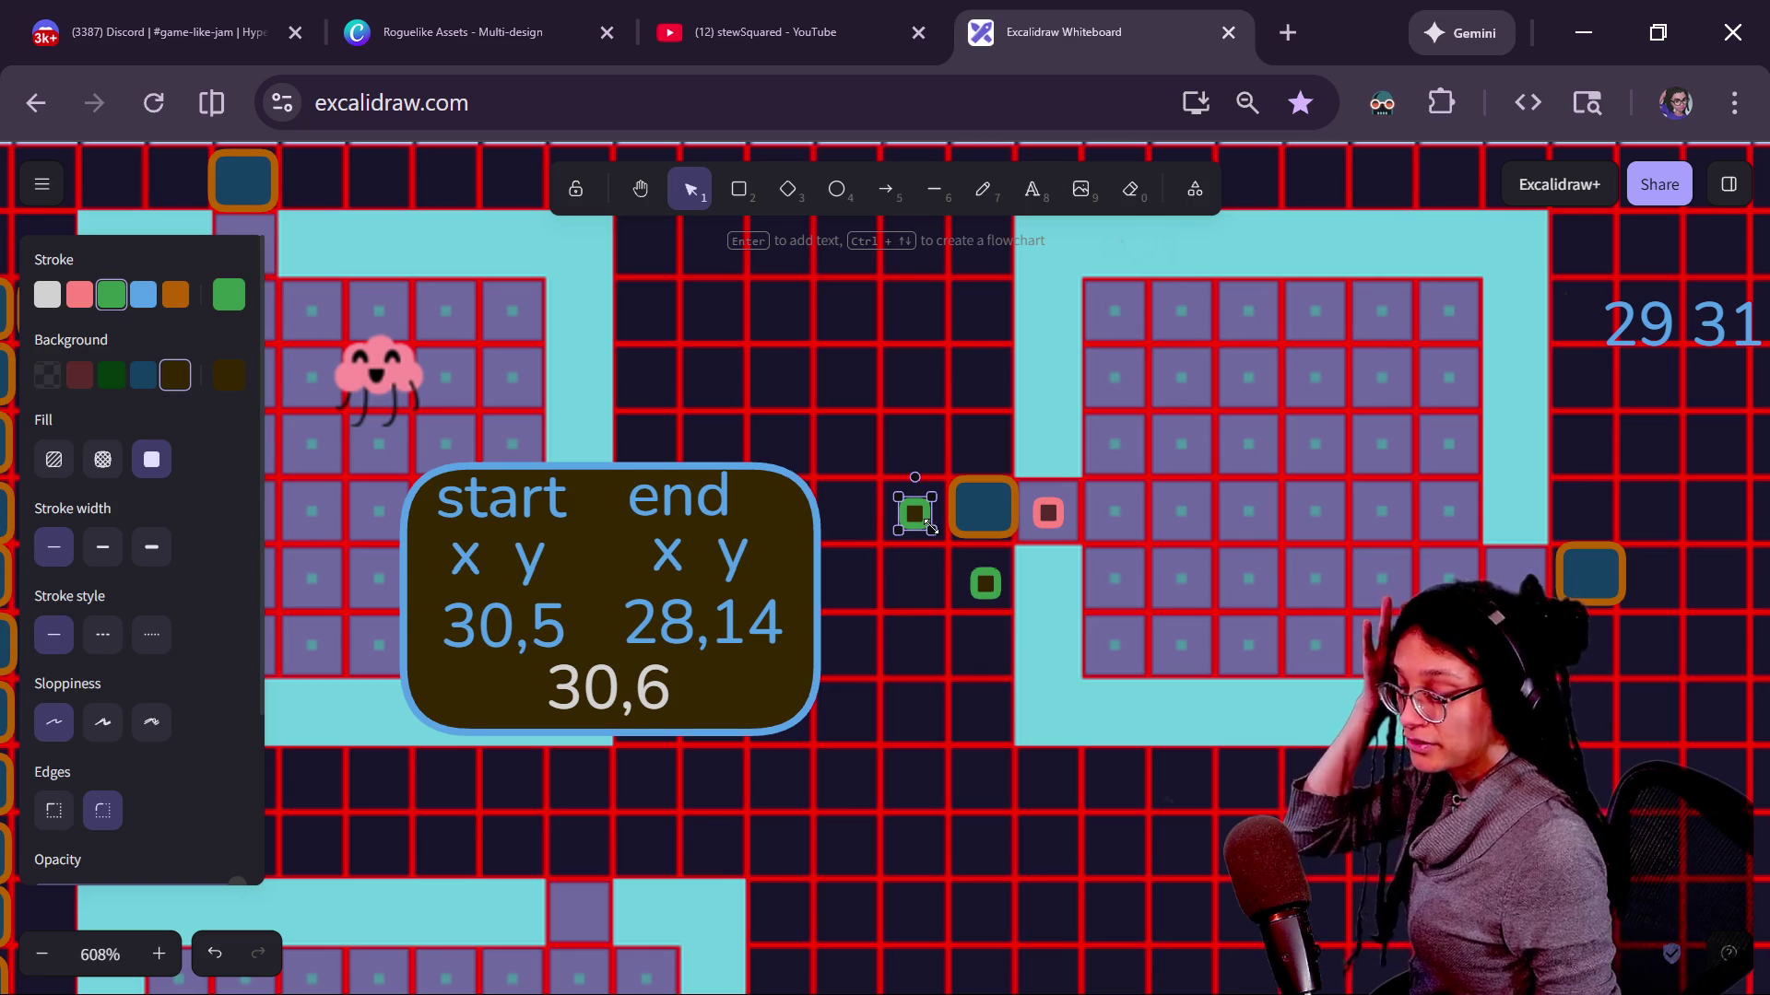
{"action": "key", "text": "alt+Tab"}
{"action": "left_click", "coordinate": [929, 567]}
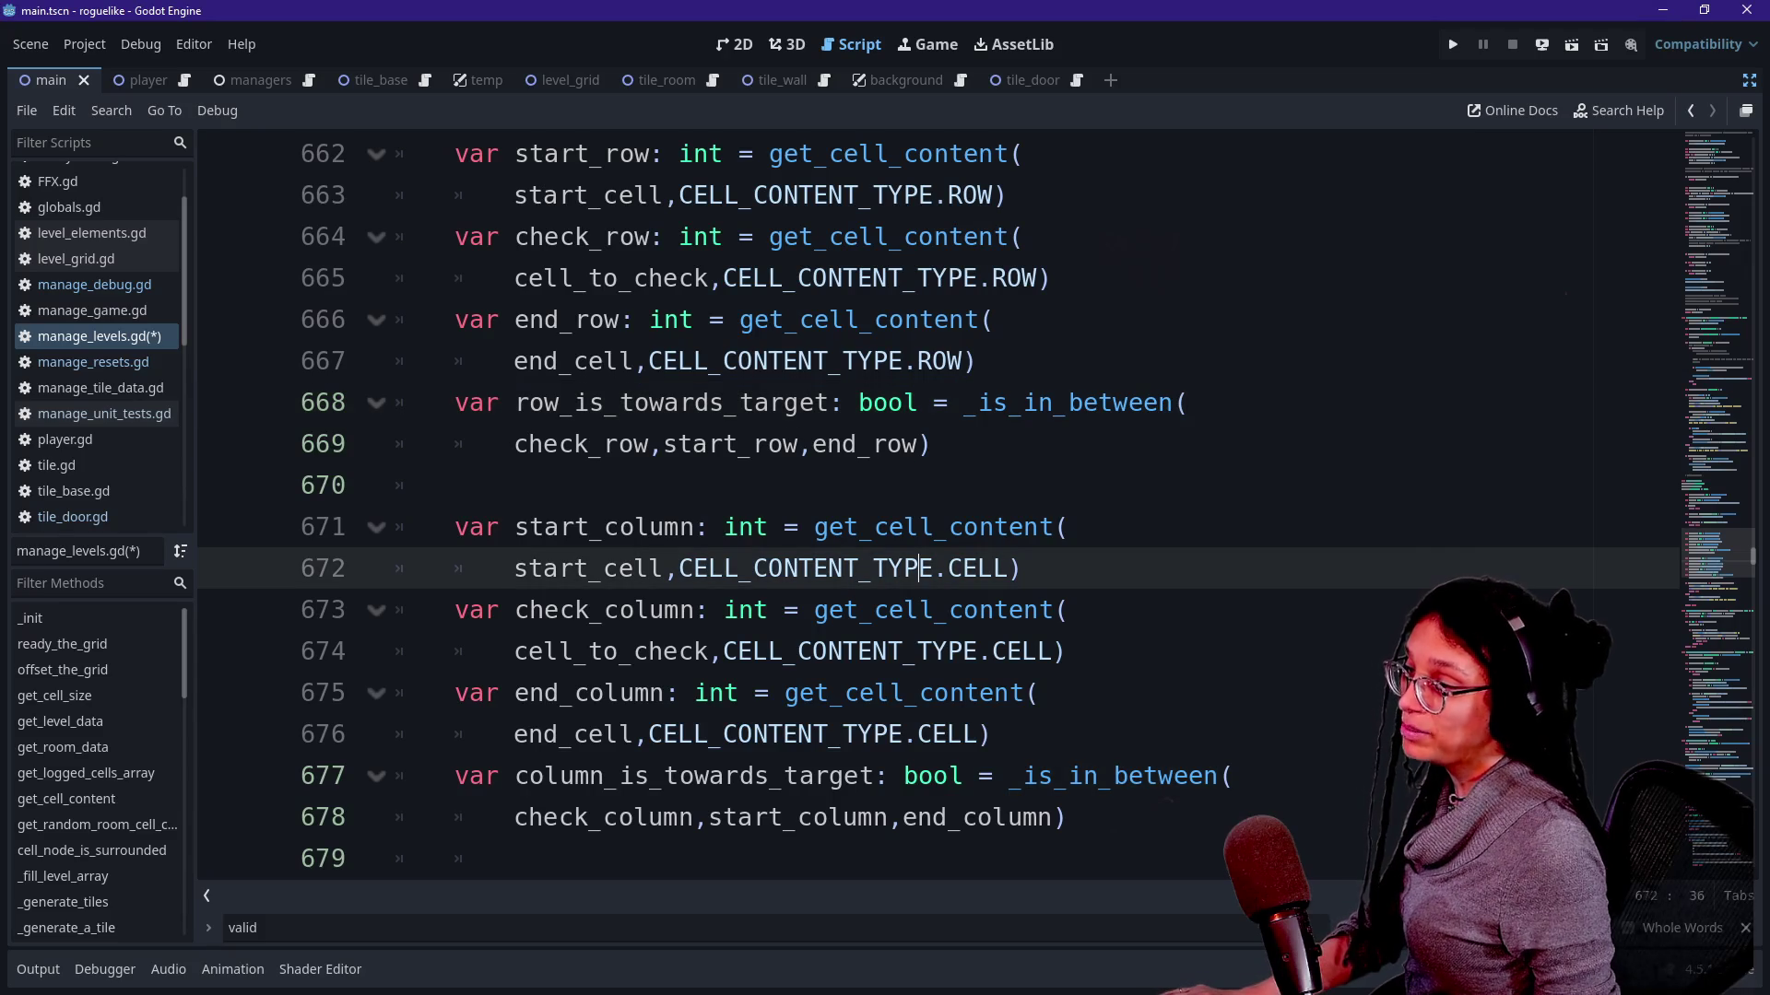
{"action": "scroll", "coordinate": [940, 512], "scroll_direction": "down", "scroll_amount": 2}
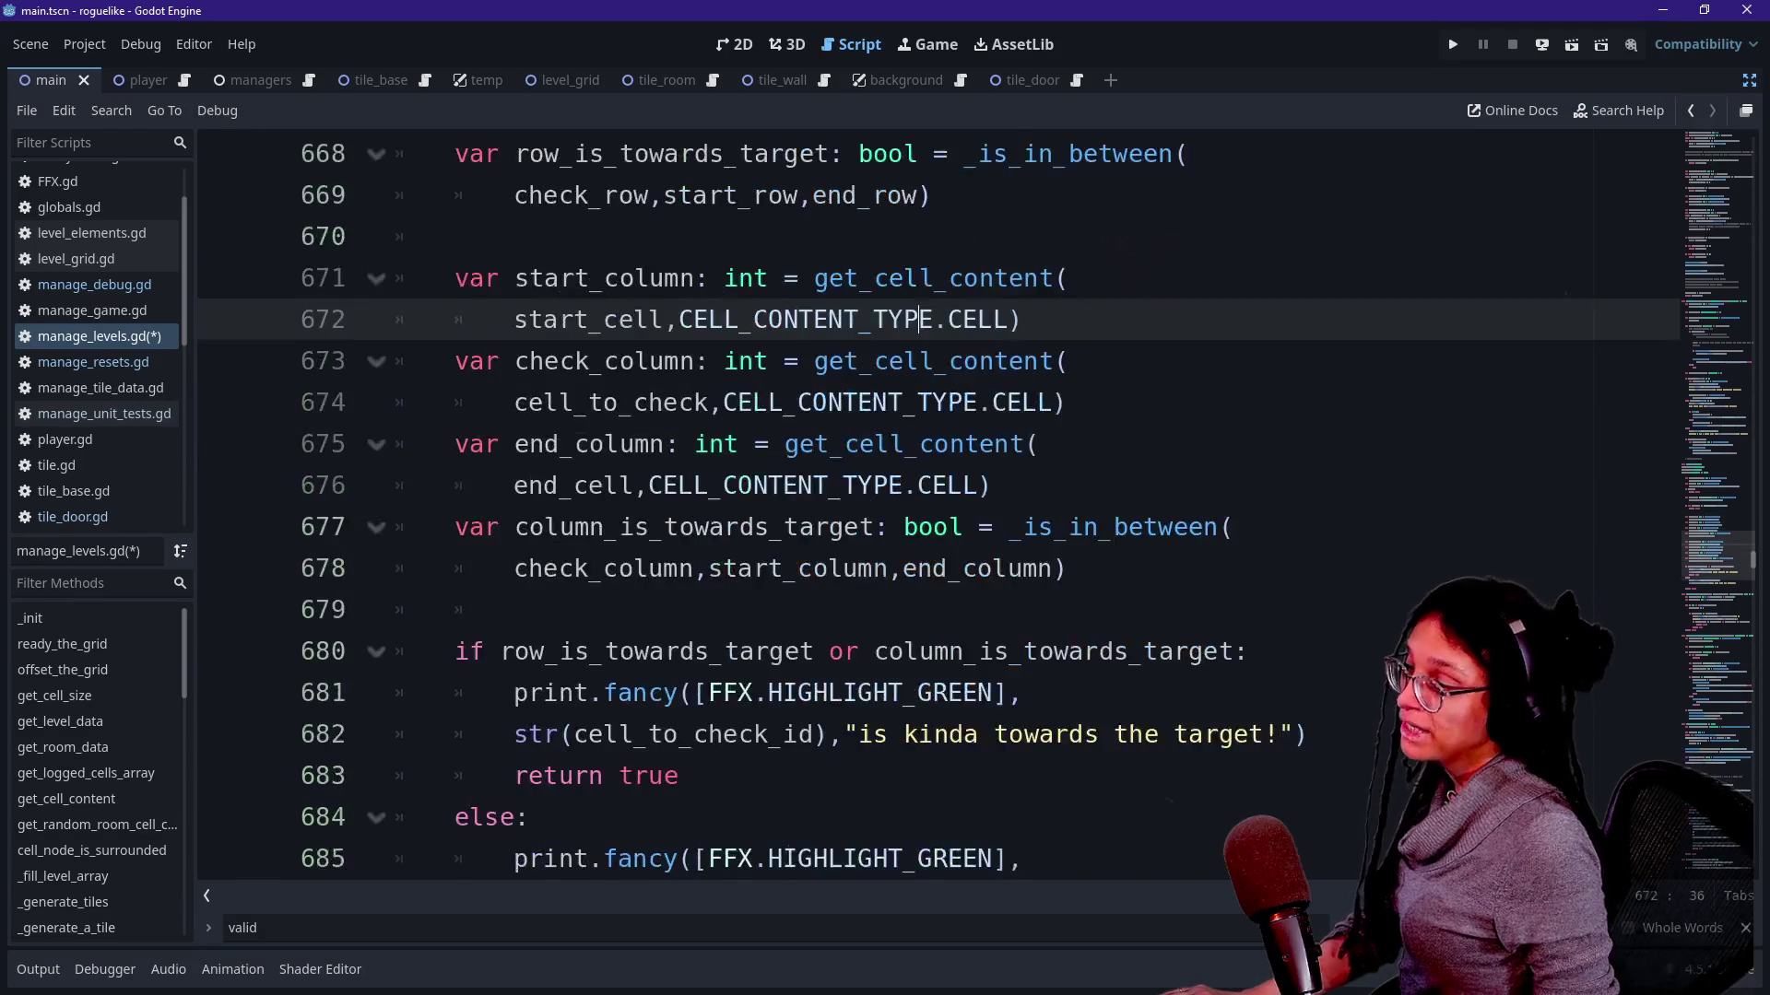
{"action": "scroll", "coordinate": [941, 511], "scroll_direction": "down", "scroll_amount": 2}
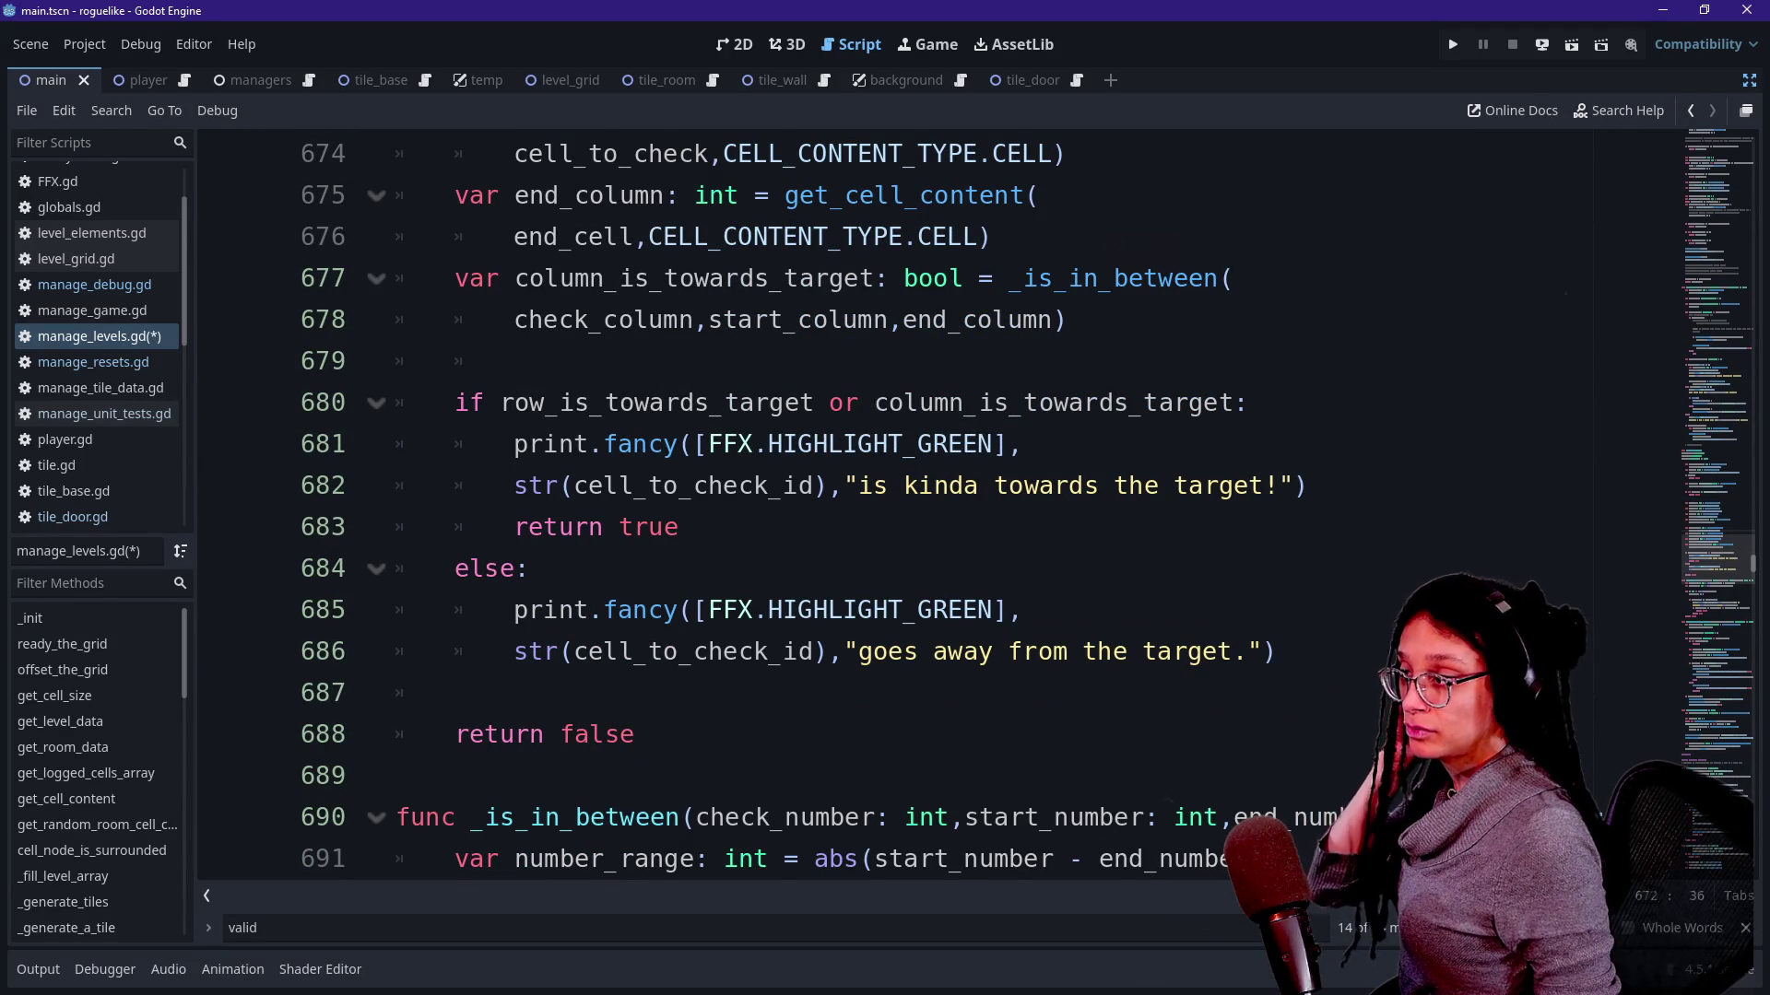
{"action": "scroll", "coordinate": [575, 477], "scroll_direction": "down", "scroll_amount": 1}
{"action": "left_click", "coordinate": [605, 360]}
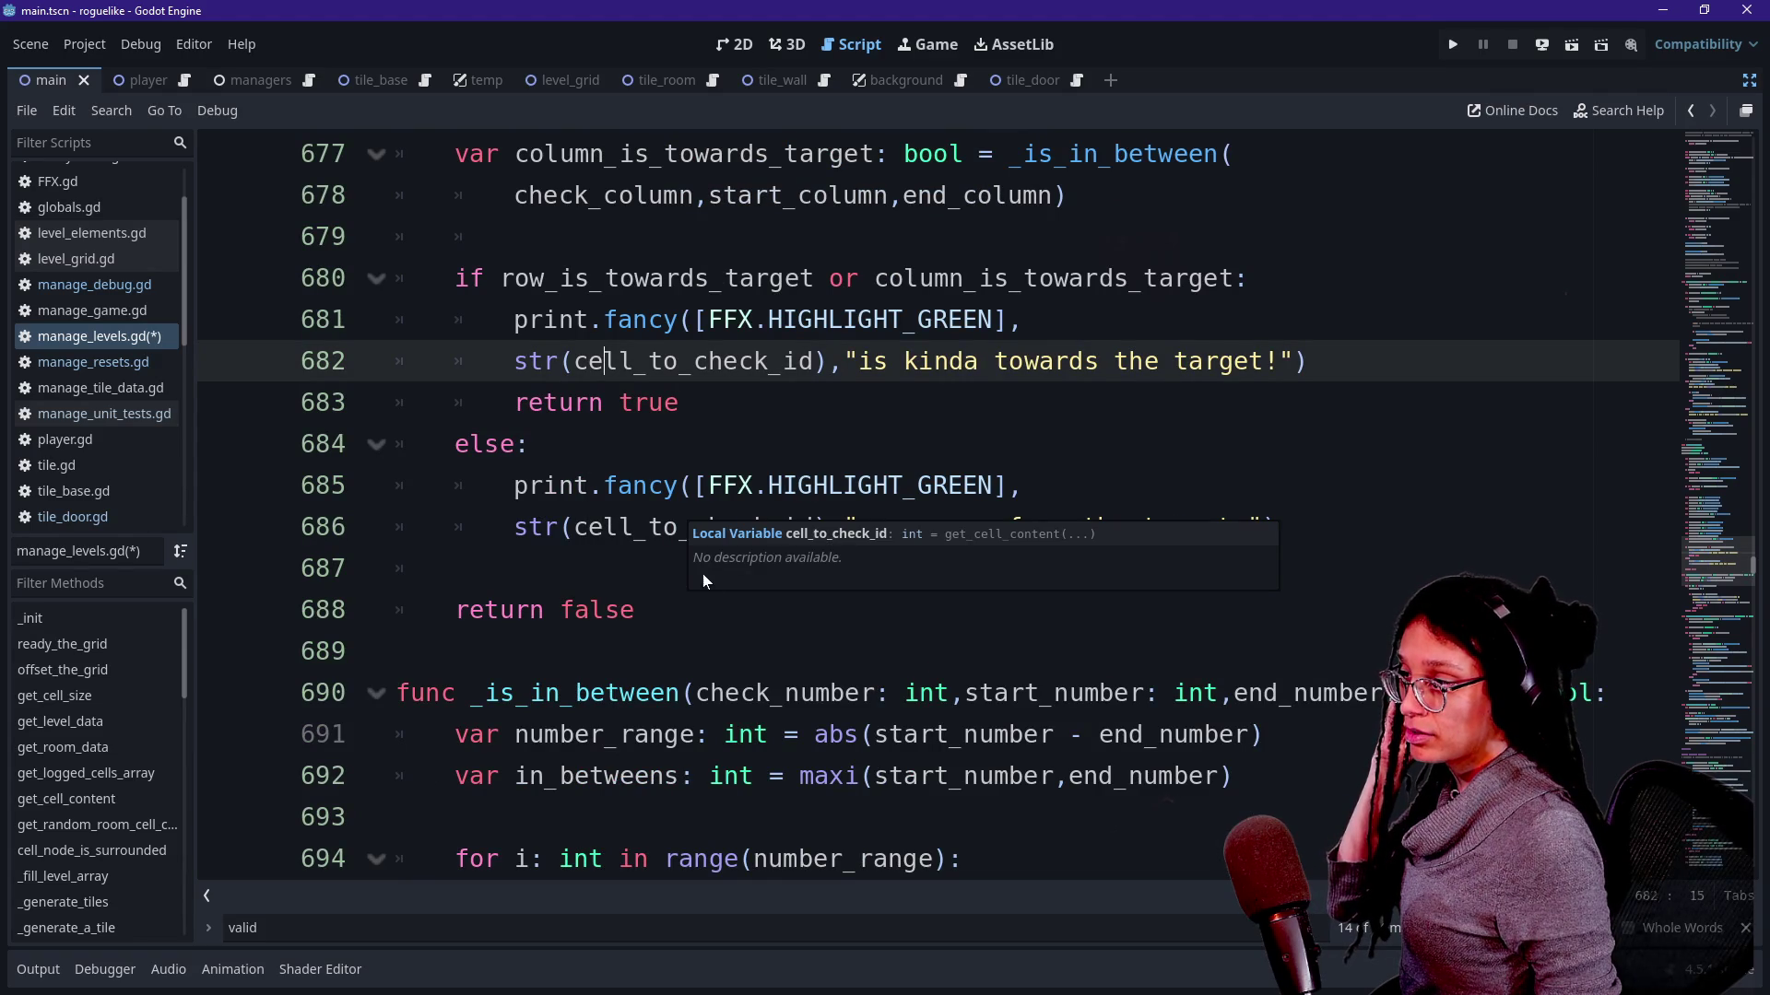
{"action": "left_click", "coordinate": [692, 583]}
{"action": "scroll", "coordinate": [692, 582], "scroll_direction": "down", "scroll_amount": 1}
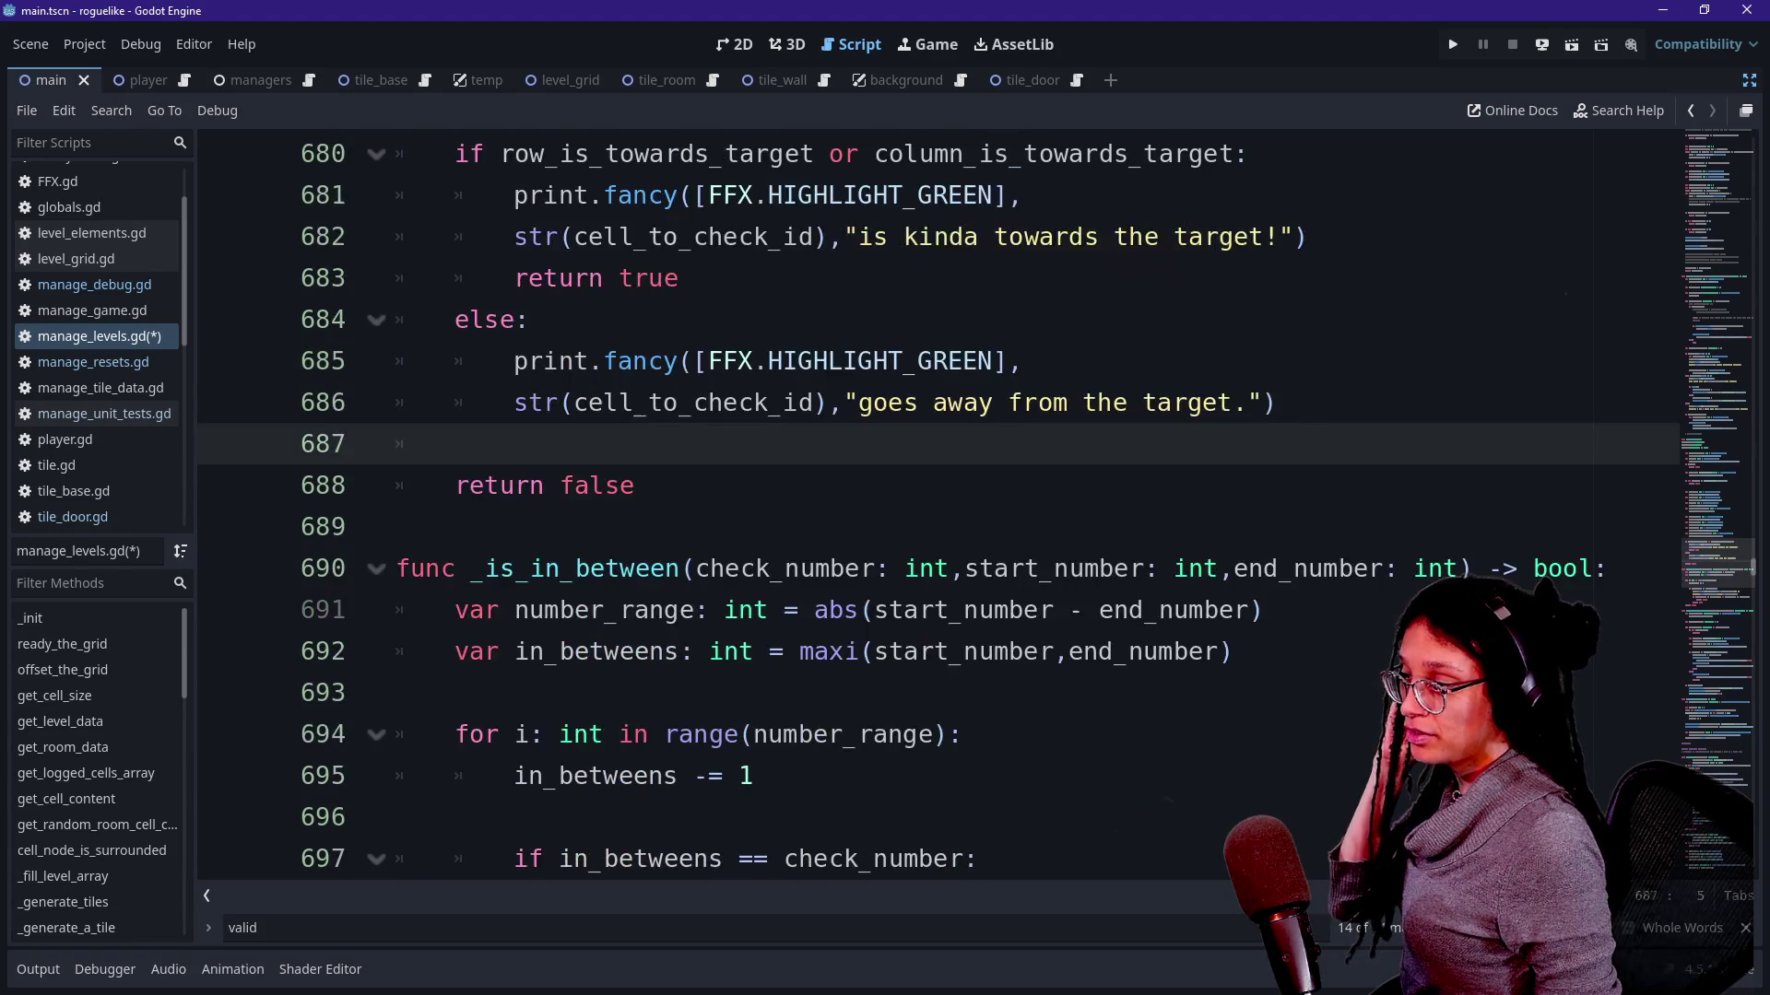
{"action": "scroll", "coordinate": [941, 512], "scroll_direction": "up", "scroll_amount": 2}
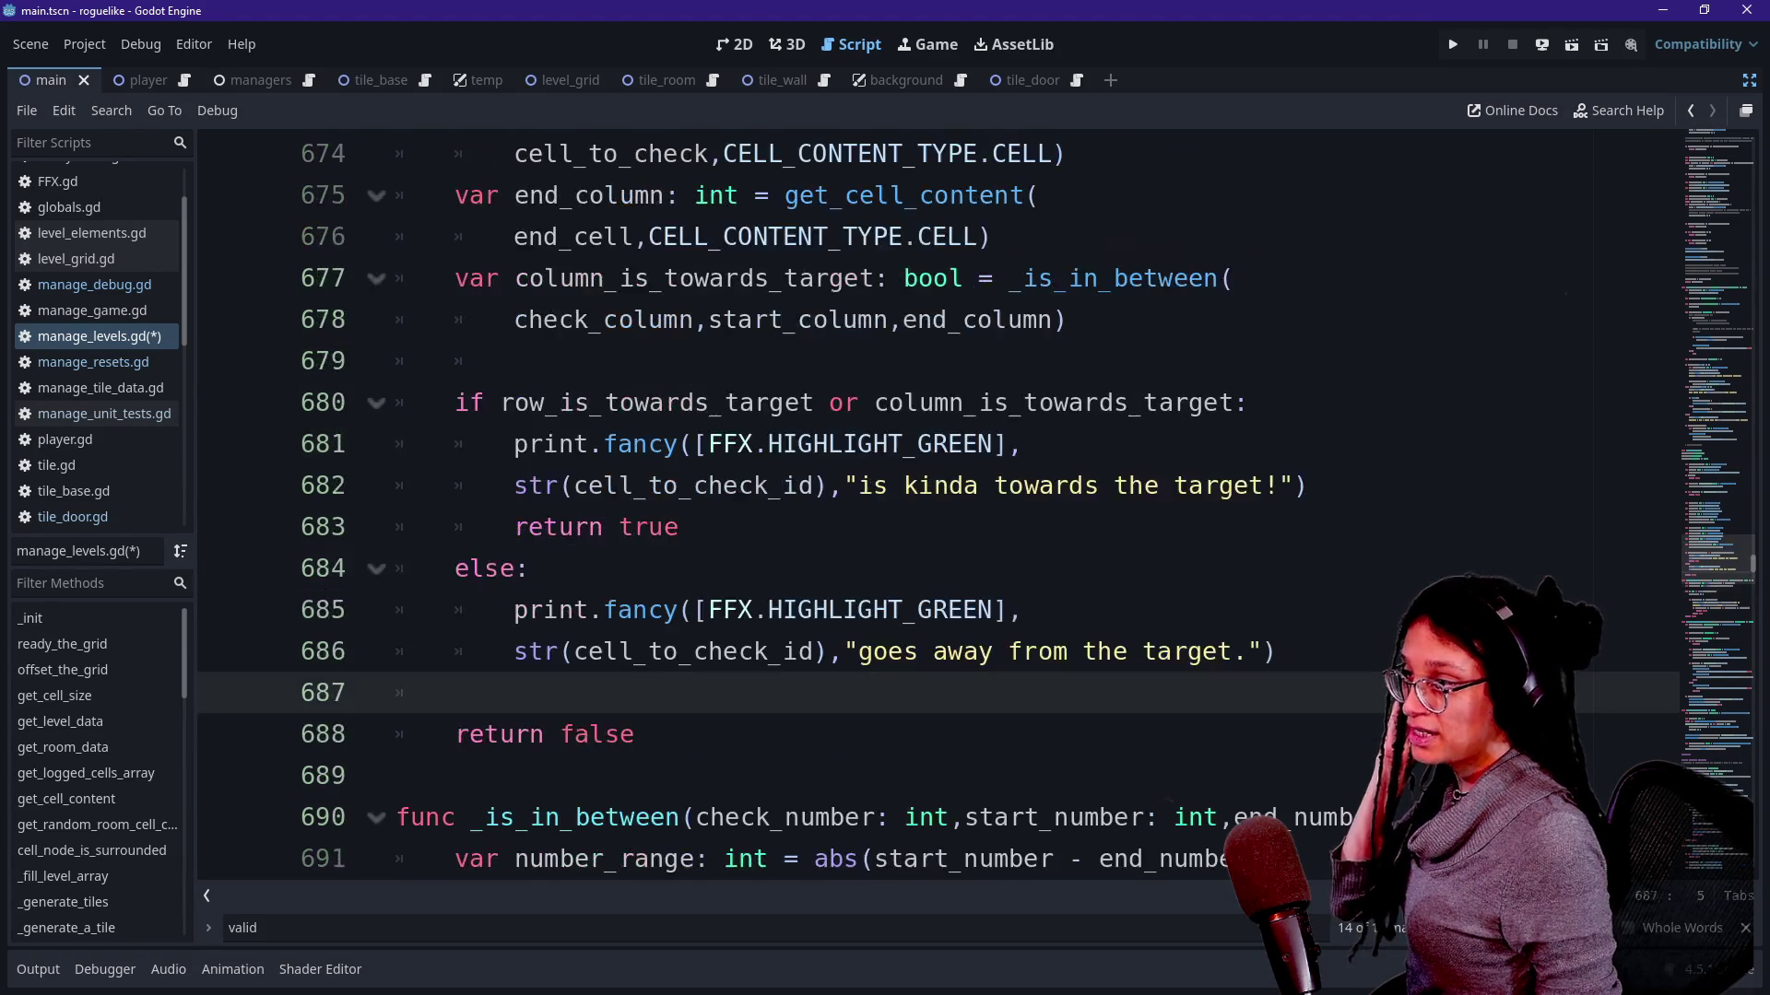
{"action": "left_click_drag", "start_coordinate": [785, 486], "coordinate": [888, 484]}
{"action": "left_click", "coordinate": [555, 609]}
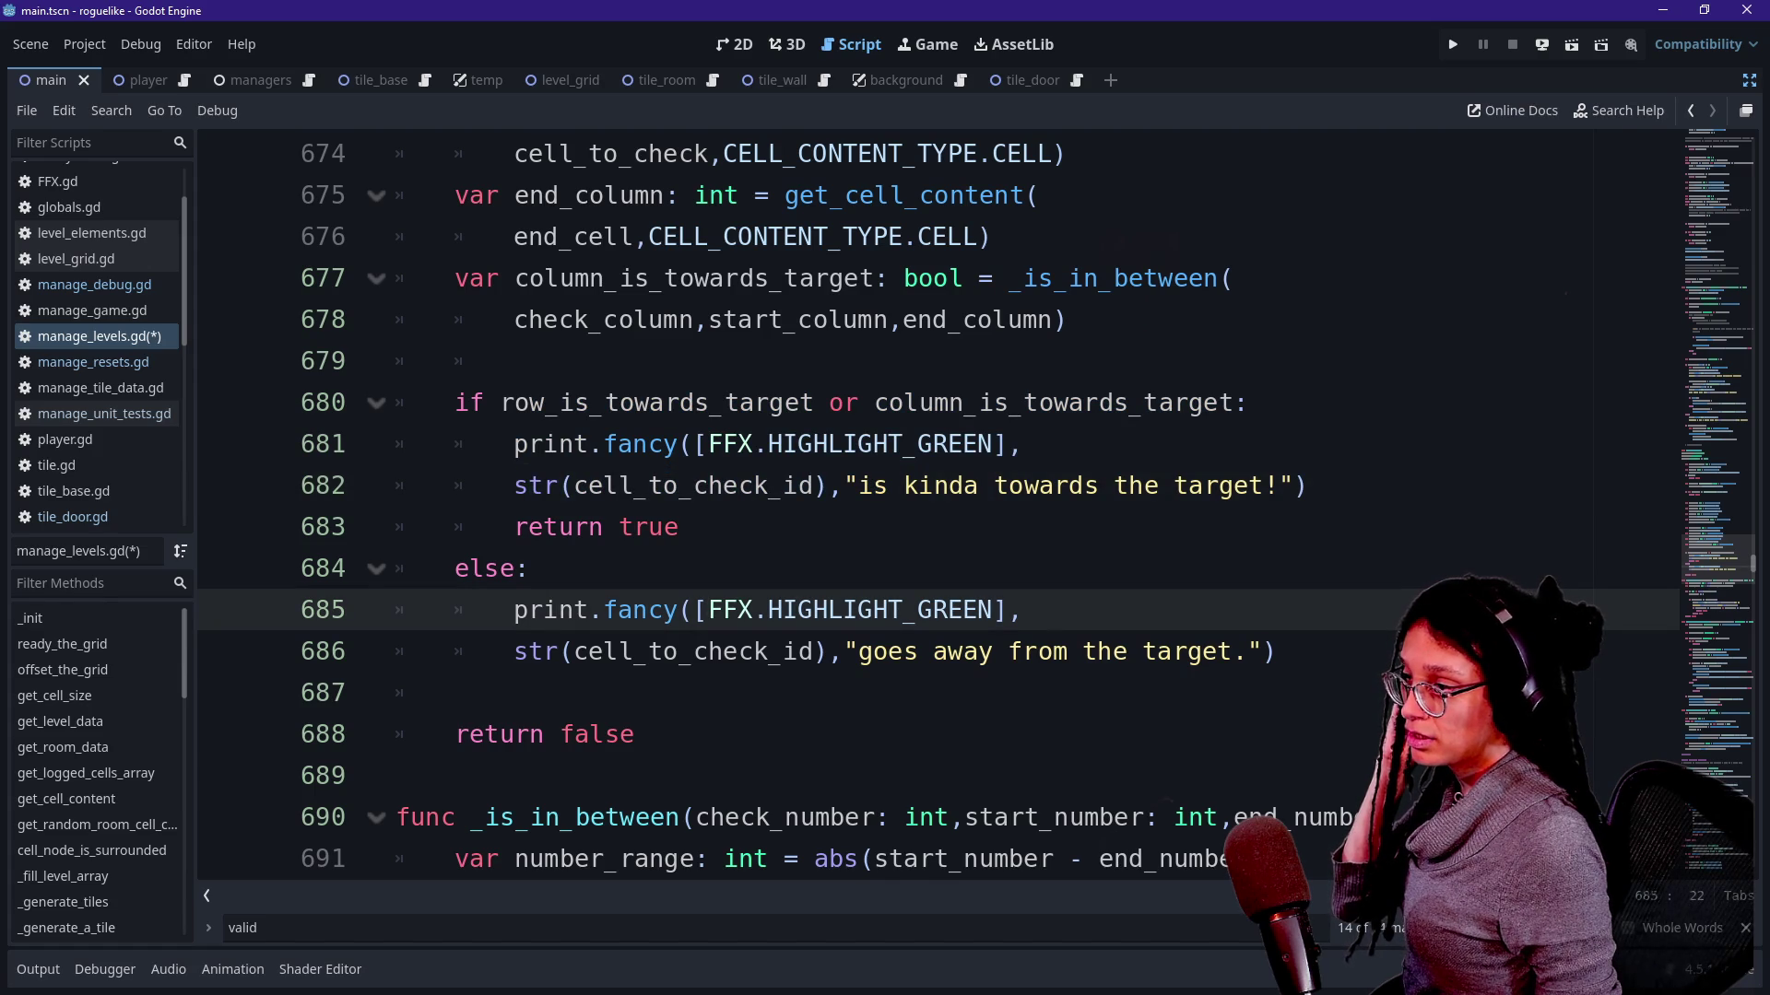
{"action": "scroll", "coordinate": [940, 512], "scroll_direction": "down", "scroll_amount": 1}
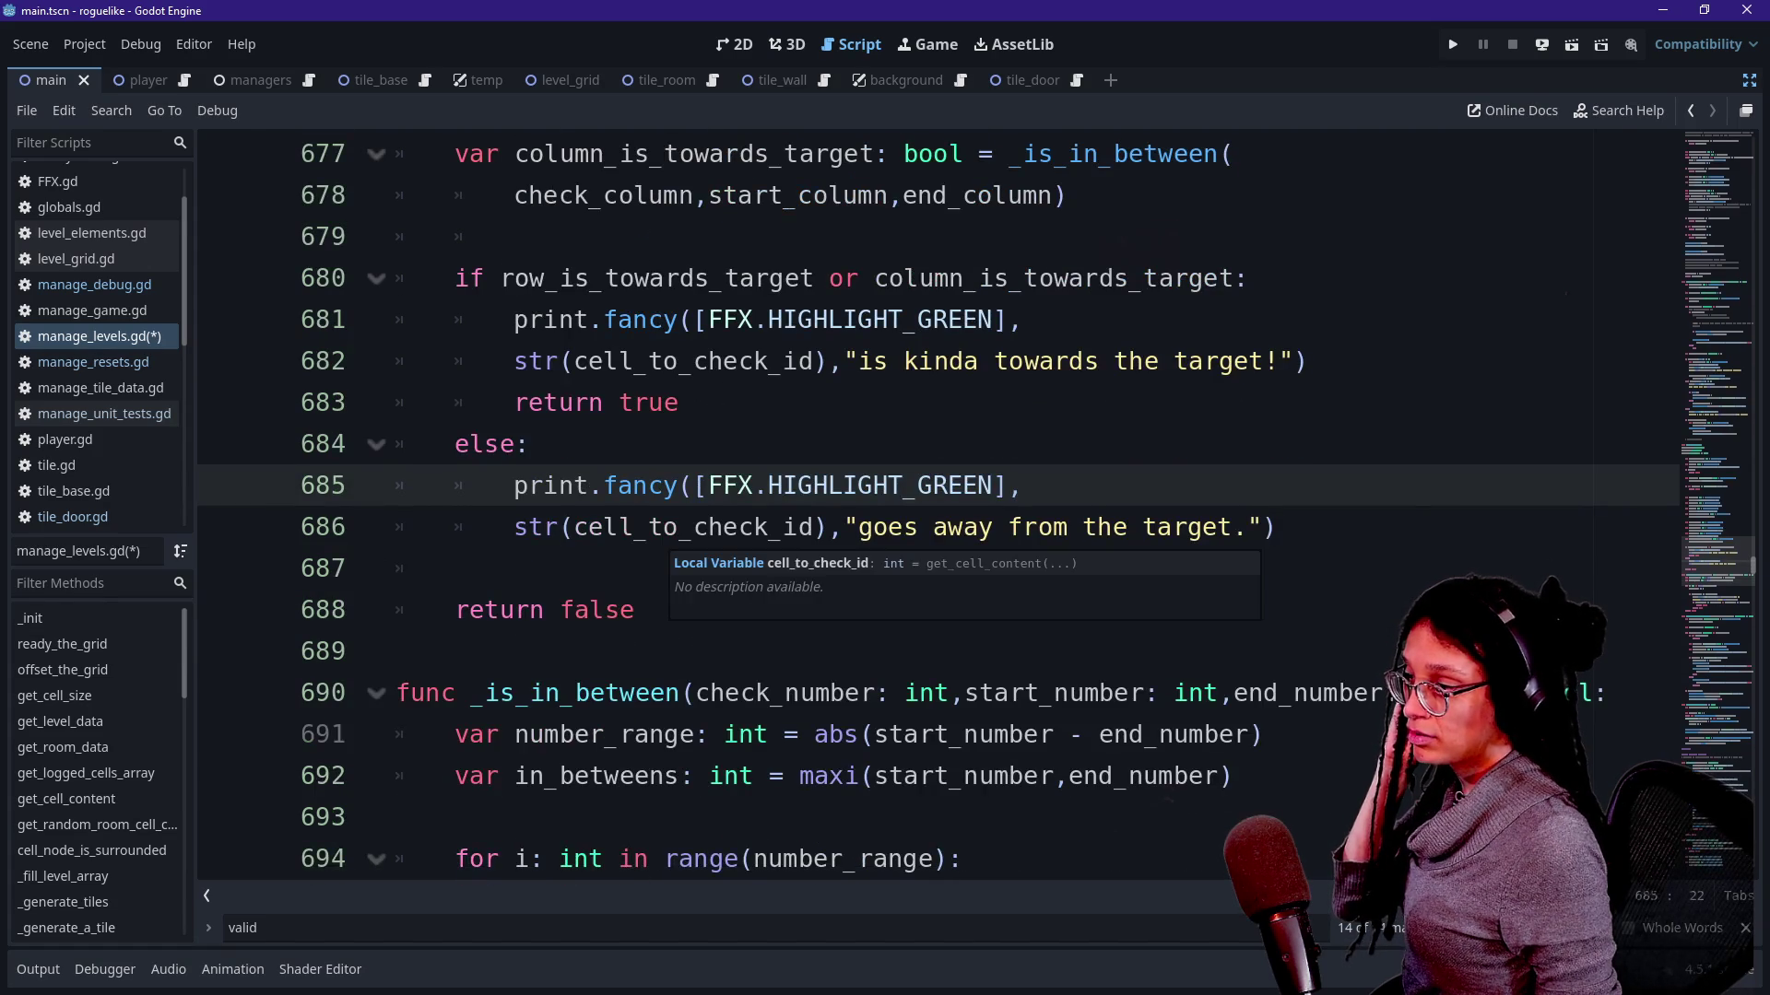
{"action": "scroll", "coordinate": [940, 511], "scroll_direction": "up", "scroll_amount": 1}
{"action": "scroll", "coordinate": [940, 512], "scroll_direction": "up", "scroll_amount": 4}
{"action": "scroll", "coordinate": [941, 513], "scroll_direction": "up", "scroll_amount": 4}
{"action": "scroll", "coordinate": [940, 512], "scroll_direction": "up", "scroll_amount": 3}
{"action": "scroll", "coordinate": [941, 512], "scroll_direction": "up", "scroll_amount": 1}
{"action": "scroll", "coordinate": [940, 512], "scroll_direction": "up", "scroll_amount": 1}
{"action": "scroll", "coordinate": [940, 512], "scroll_direction": "up", "scroll_amount": 2}
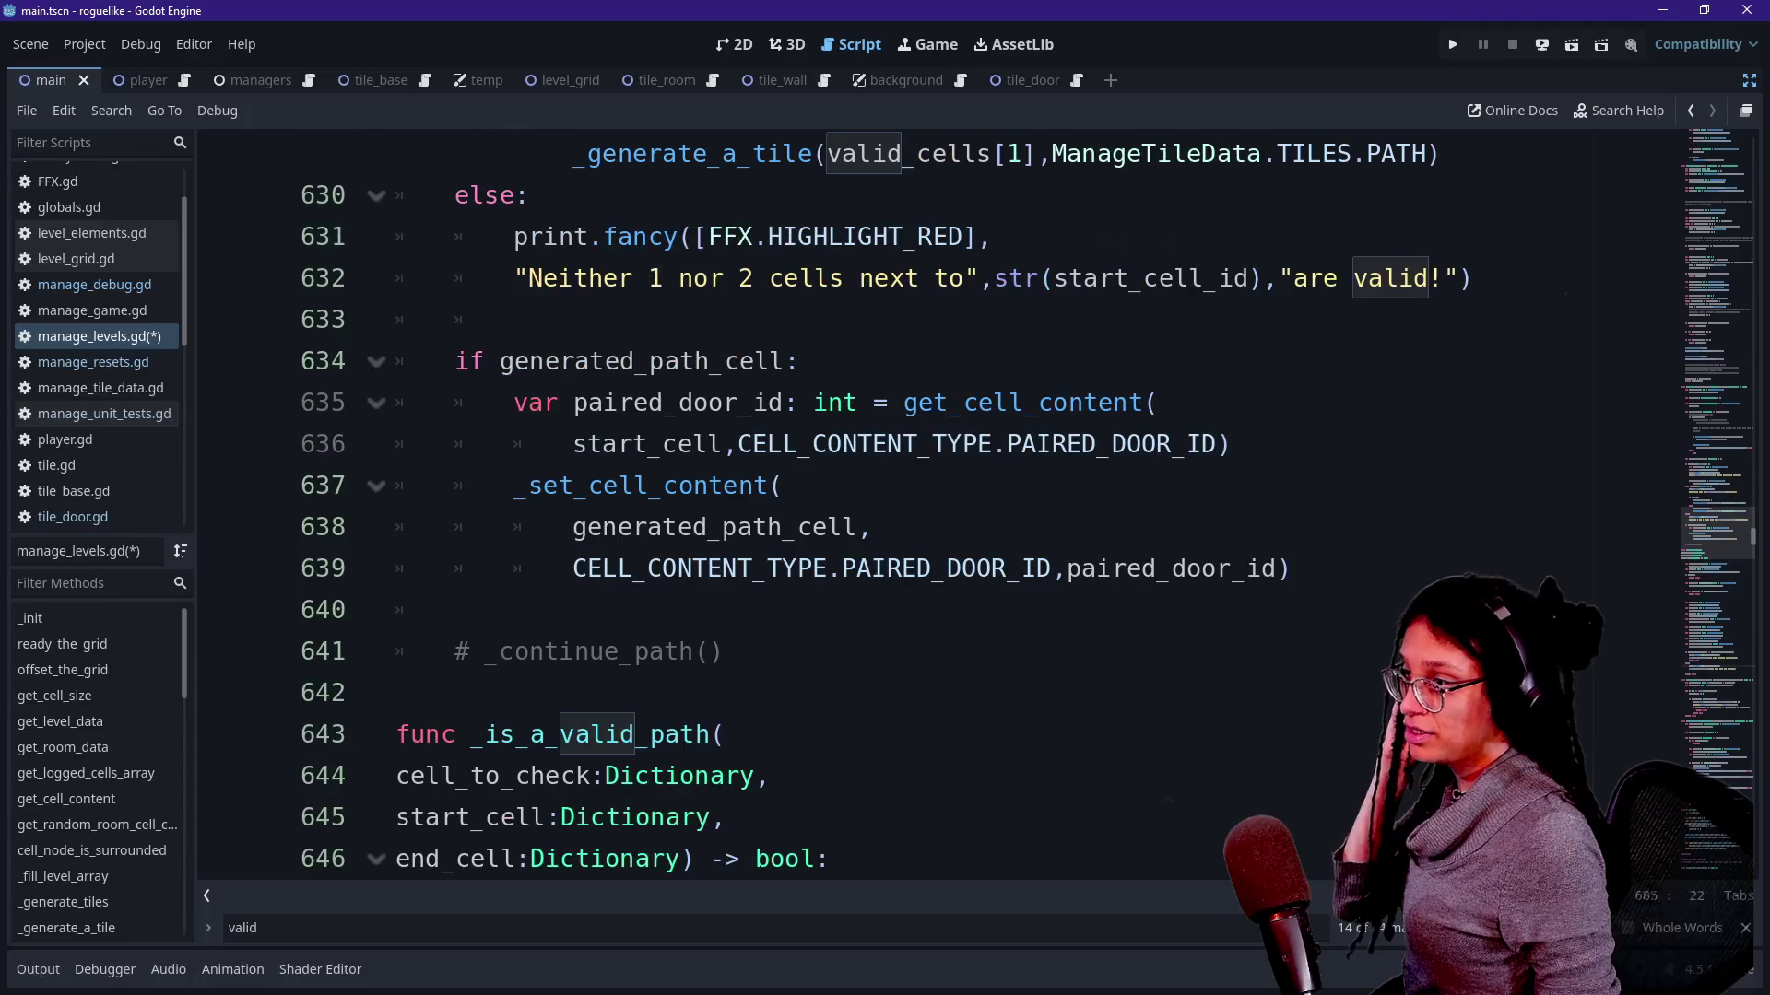
{"action": "left_click", "coordinate": [940, 610]}
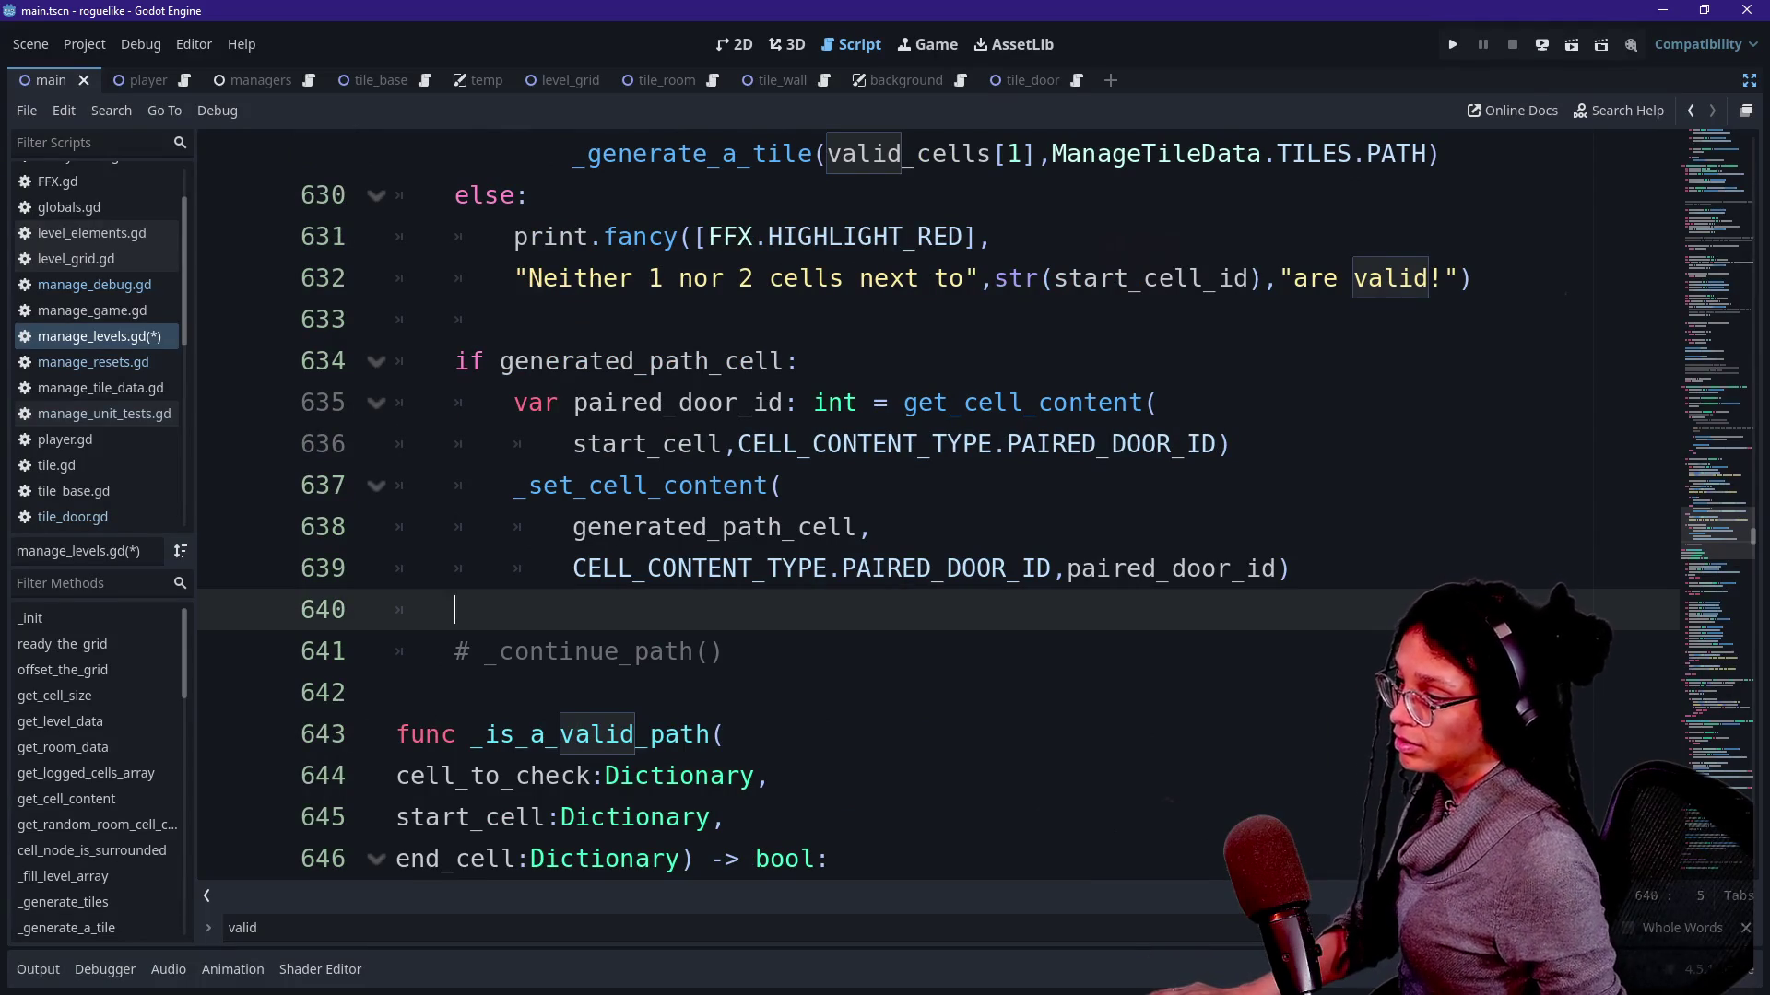
{"action": "left_click_drag", "start_coordinate": [471, 734], "coordinate": [710, 734]}
{"action": "key", "text": "shift+F3"}
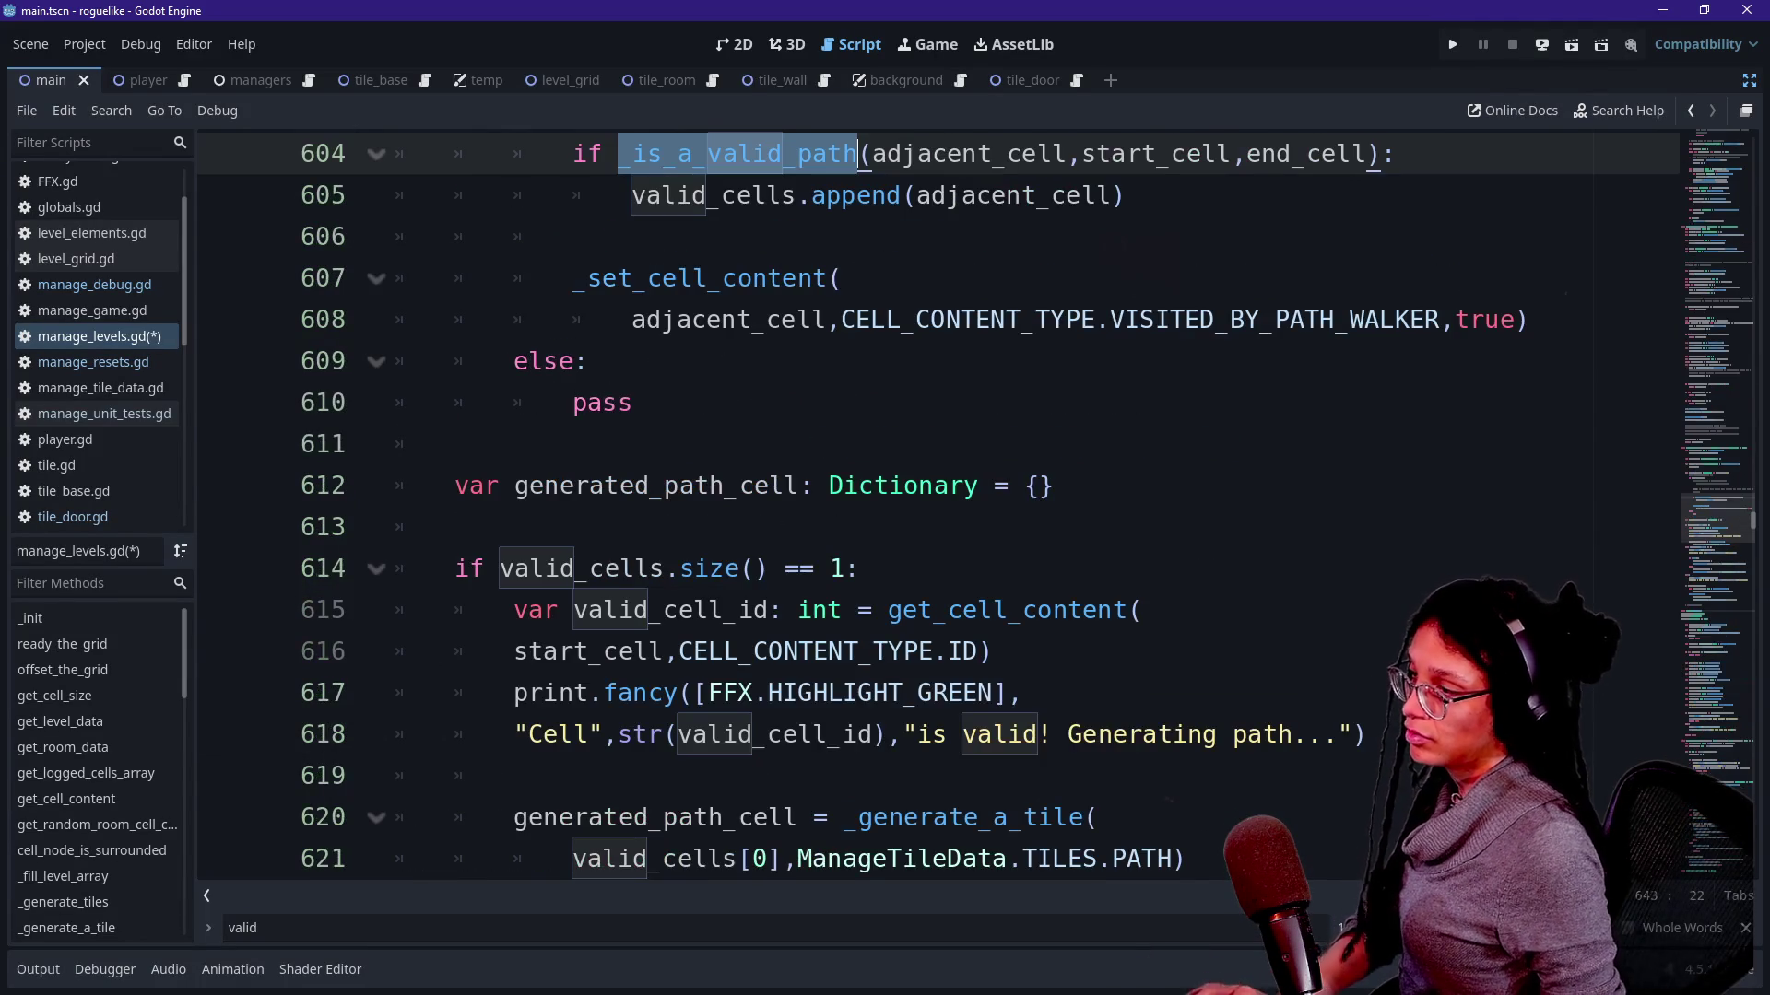
{"action": "scroll", "coordinate": [785, 528], "scroll_direction": "up", "scroll_amount": 2}
{"action": "left_click", "coordinate": [785, 527]}
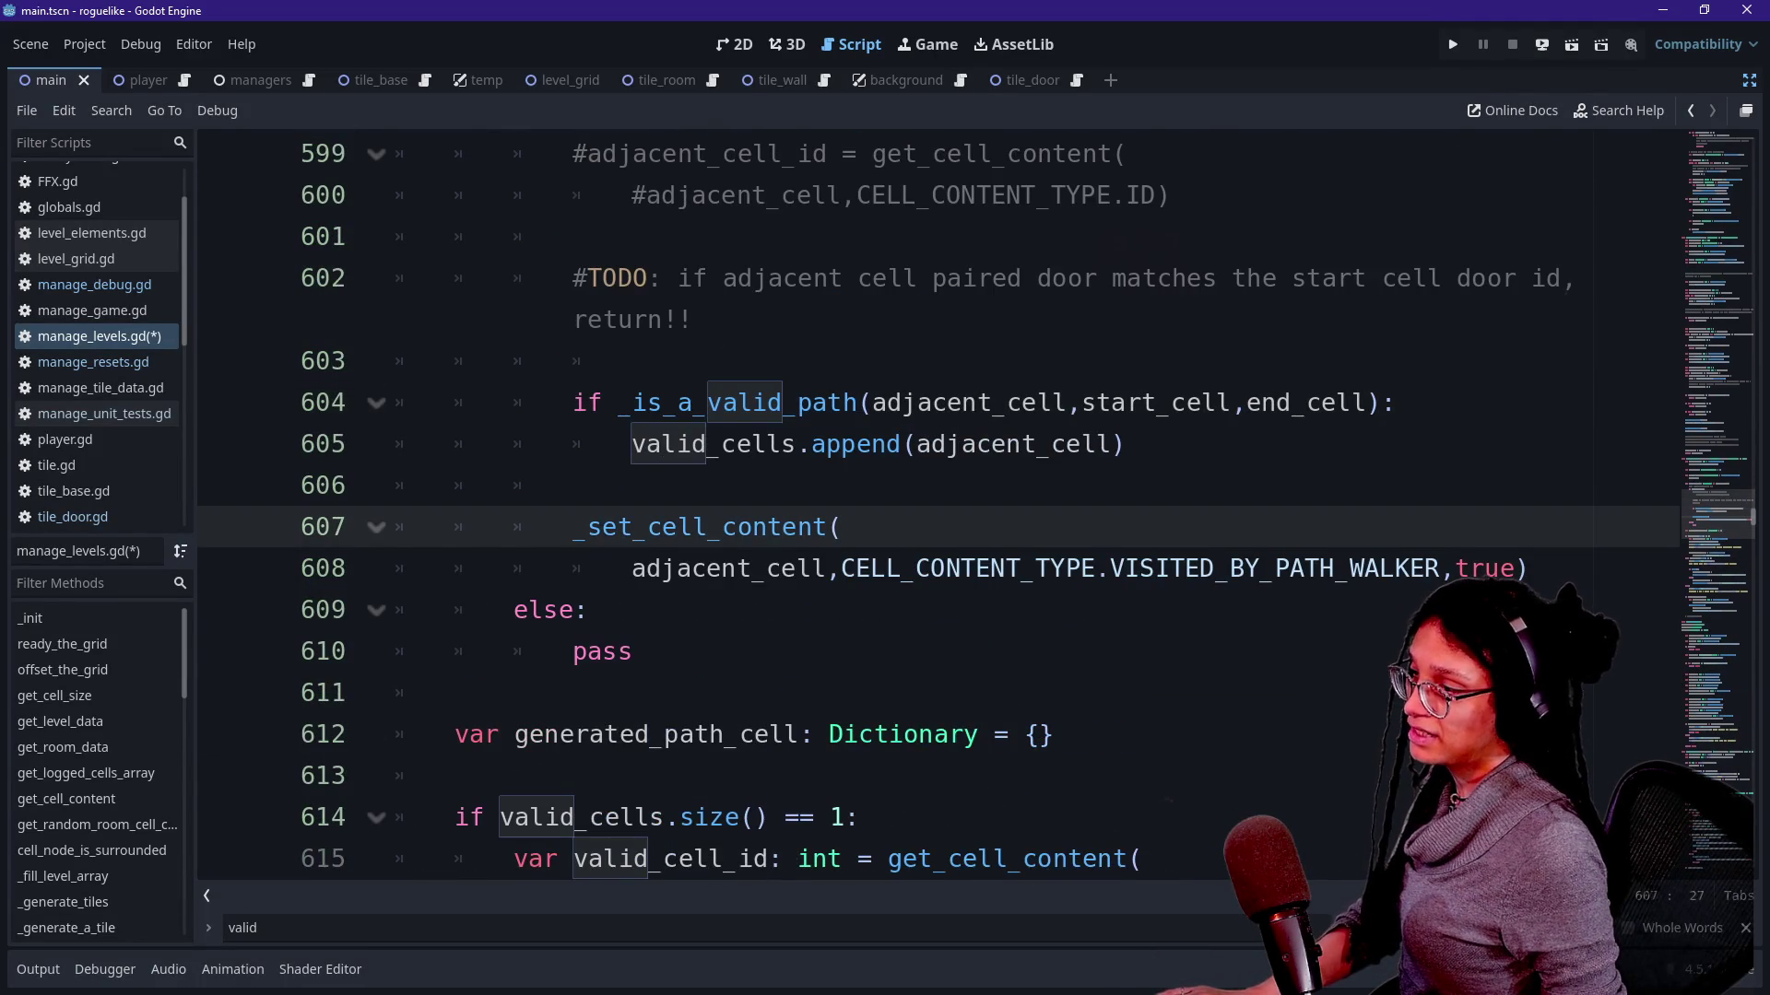
{"action": "left_click_drag", "start_coordinate": [576, 402], "coordinate": [1246, 402]}
{"action": "left_click", "coordinate": [1246, 403]}
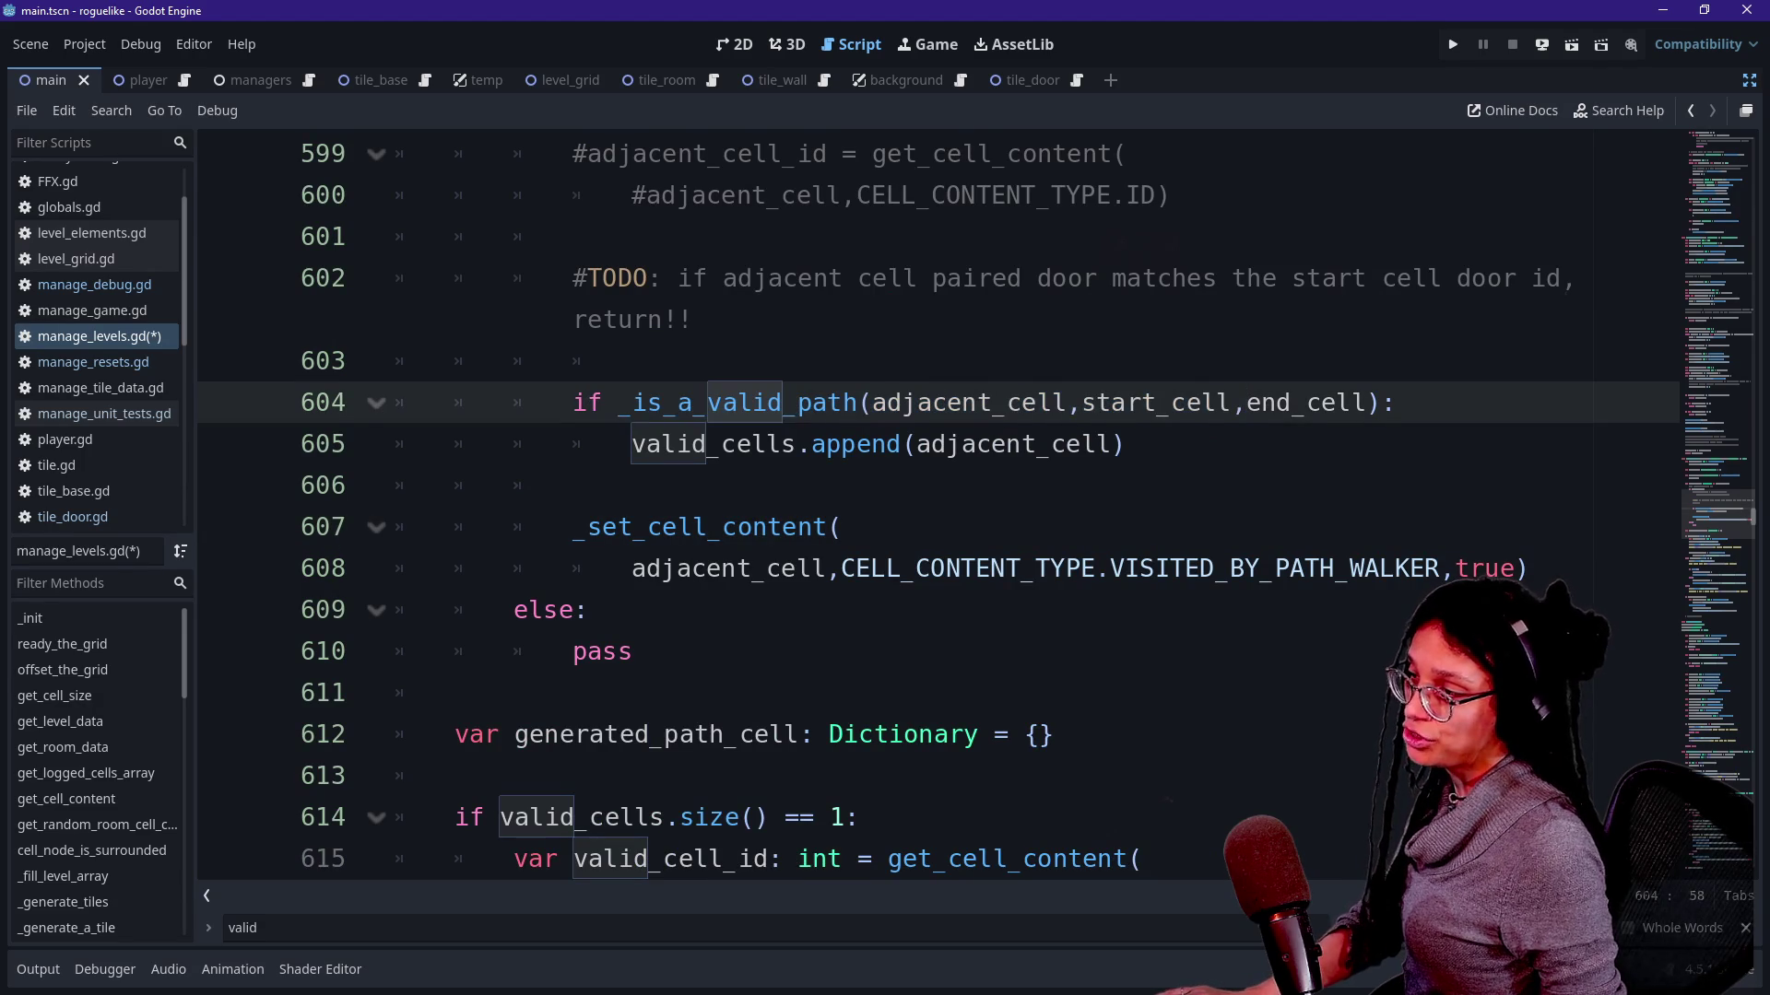
{"action": "left_click", "coordinate": [903, 445]}
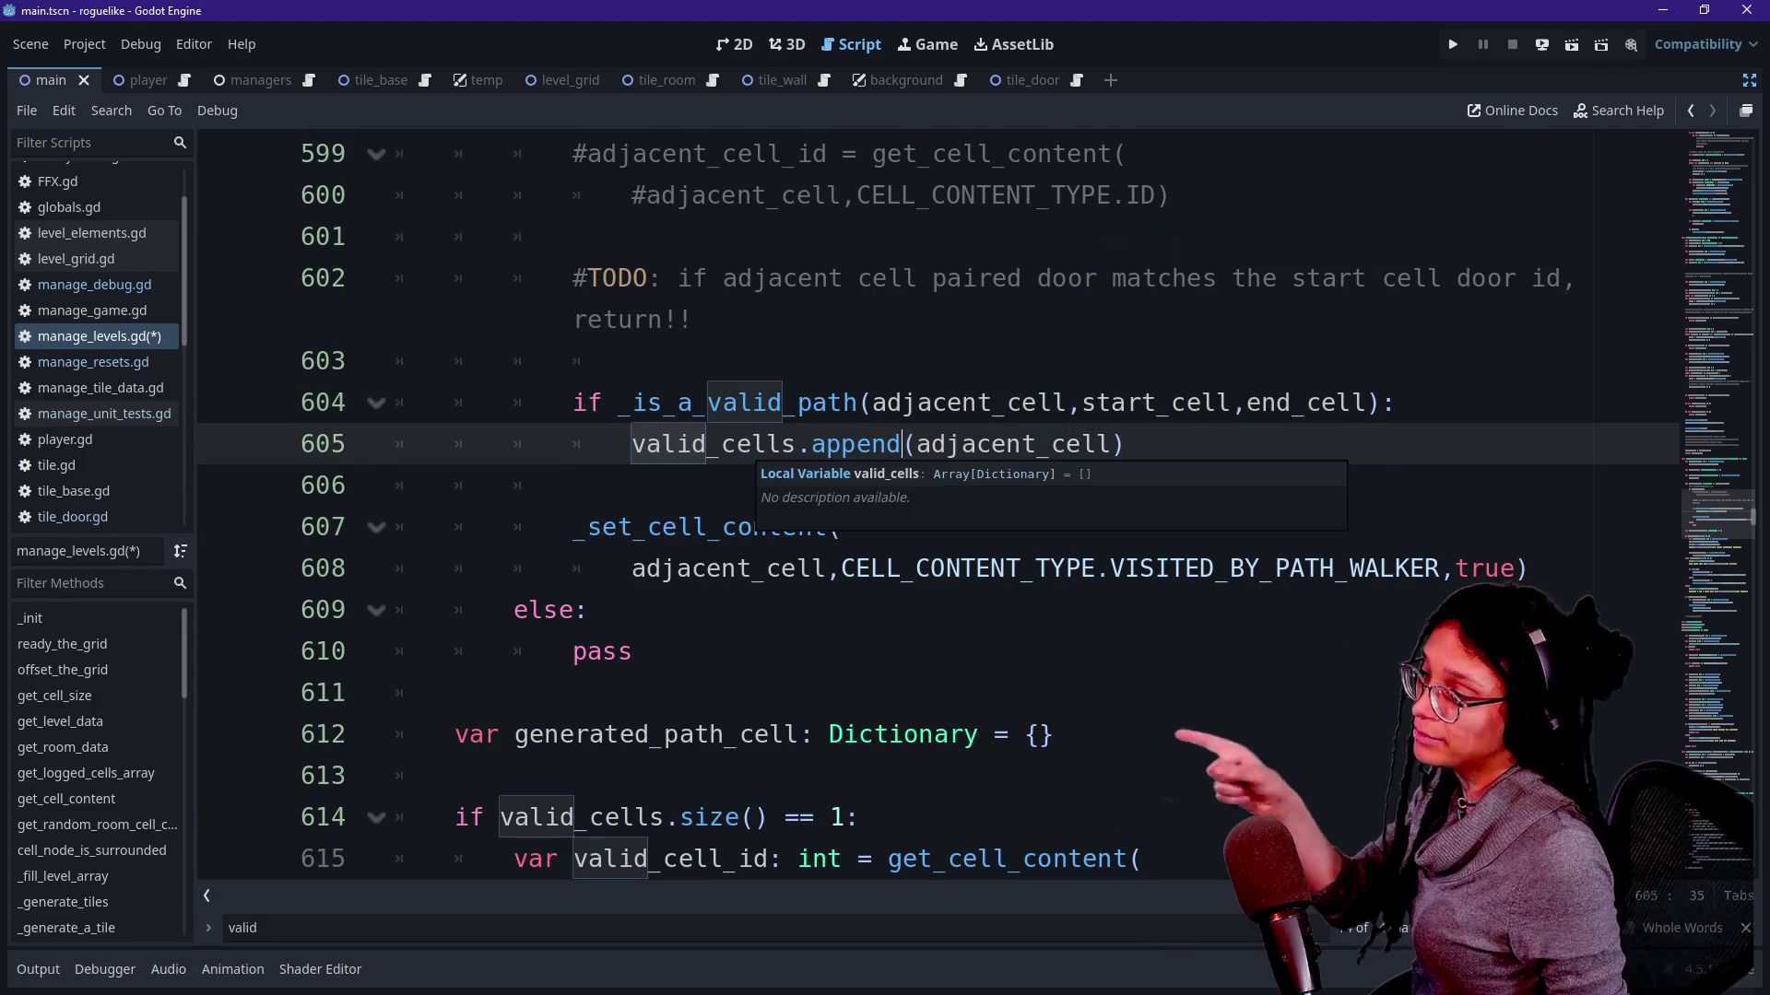
{"action": "left_click_drag", "start_coordinate": [633, 445], "coordinate": [1123, 444]}
{"action": "left_click", "coordinate": [1124, 444]}
{"action": "scroll", "coordinate": [1125, 444], "scroll_direction": "up", "scroll_amount": 4}
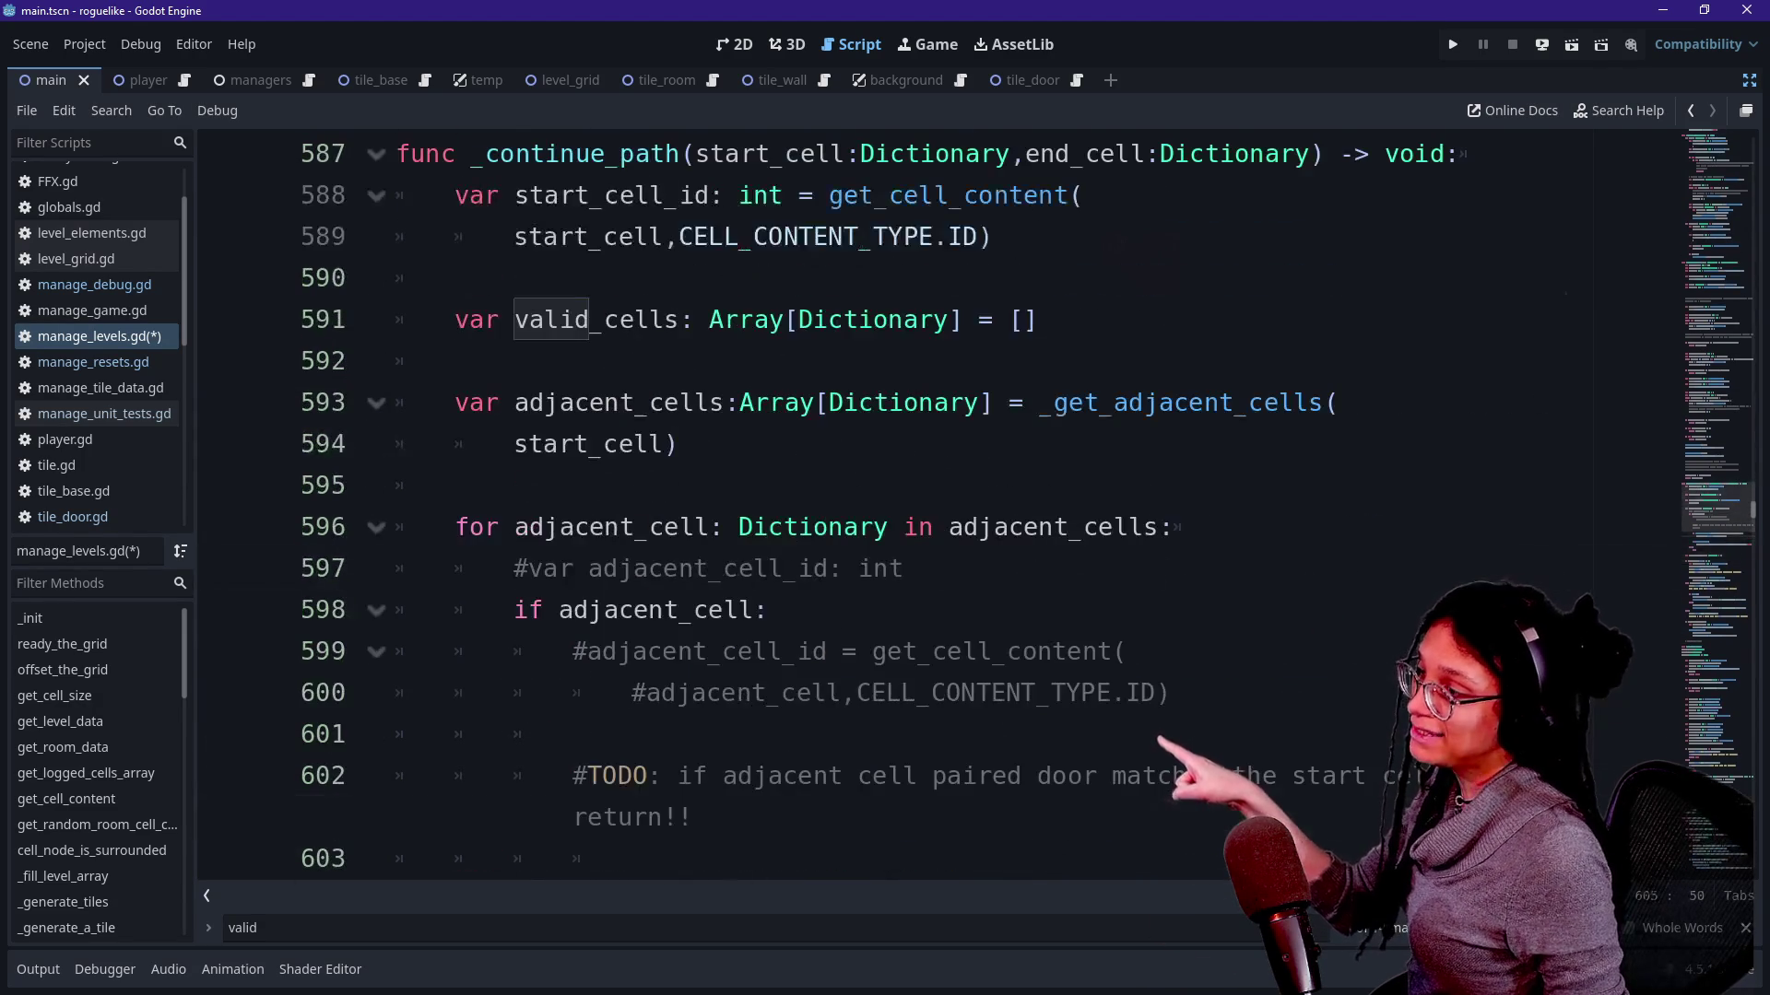
{"action": "left_click_drag", "start_coordinate": [466, 319], "coordinate": [1040, 320]}
{"action": "left_click", "coordinate": [470, 279]}
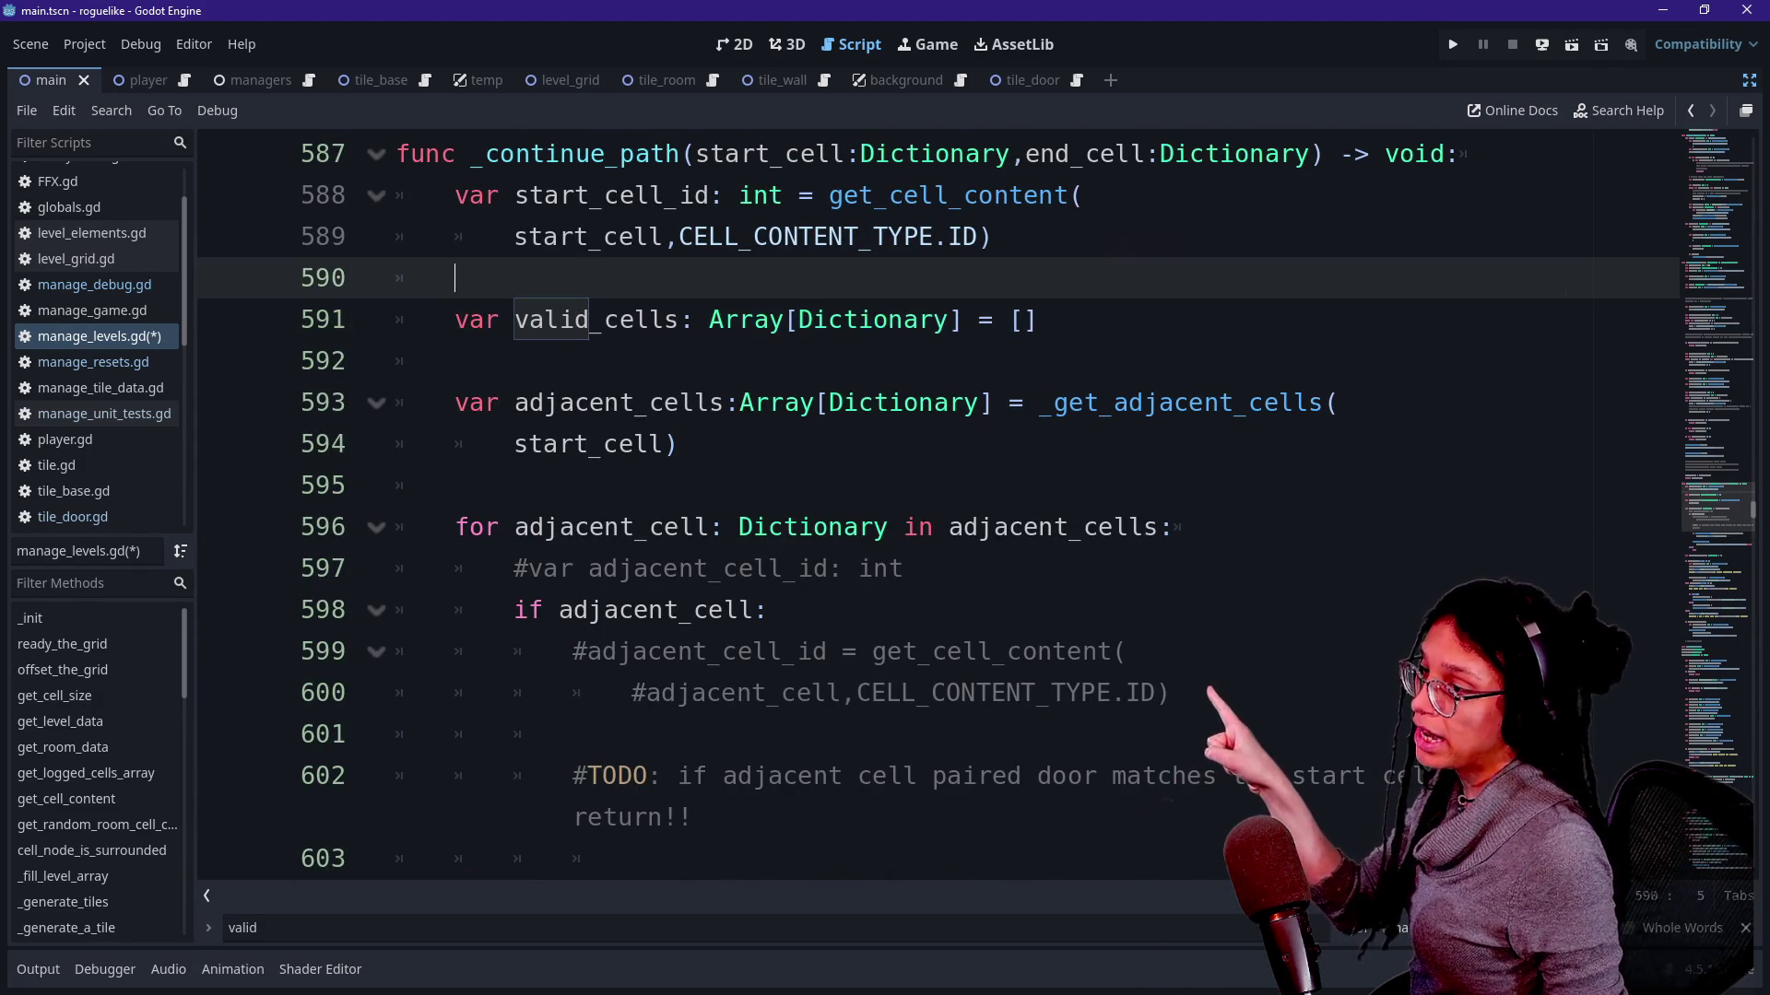
{"action": "scroll", "coordinate": [941, 511], "scroll_direction": "down", "scroll_amount": 3}
{"action": "scroll", "coordinate": [941, 511], "scroll_direction": "down", "scroll_amount": 2}
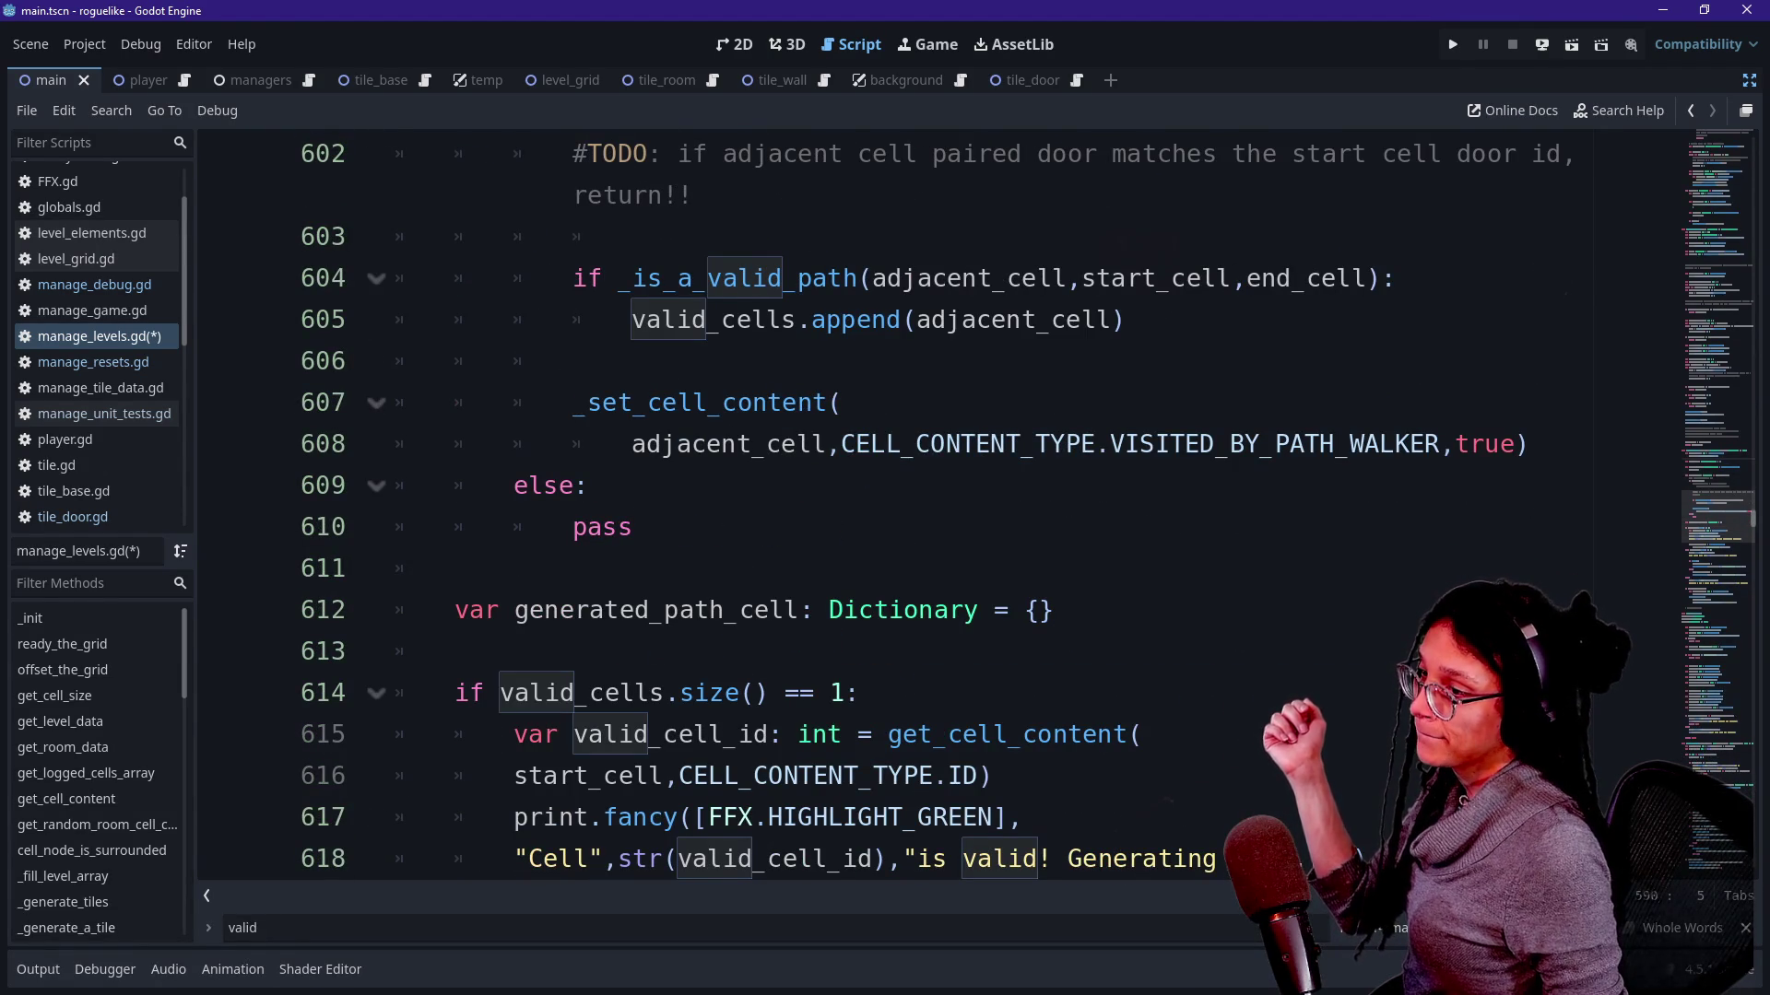
{"action": "mouse_move", "coordinate": [590, 403]}
{"action": "left_mouse_down"}
{"action": "mouse_move", "coordinate": [514, 486]}
{"action": "mouse_move", "coordinate": [1528, 445]}
{"action": "mouse_move", "coordinate": [514, 444]}
{"action": "left_mouse_up"}
{"action": "left_click", "coordinate": [514, 445]}
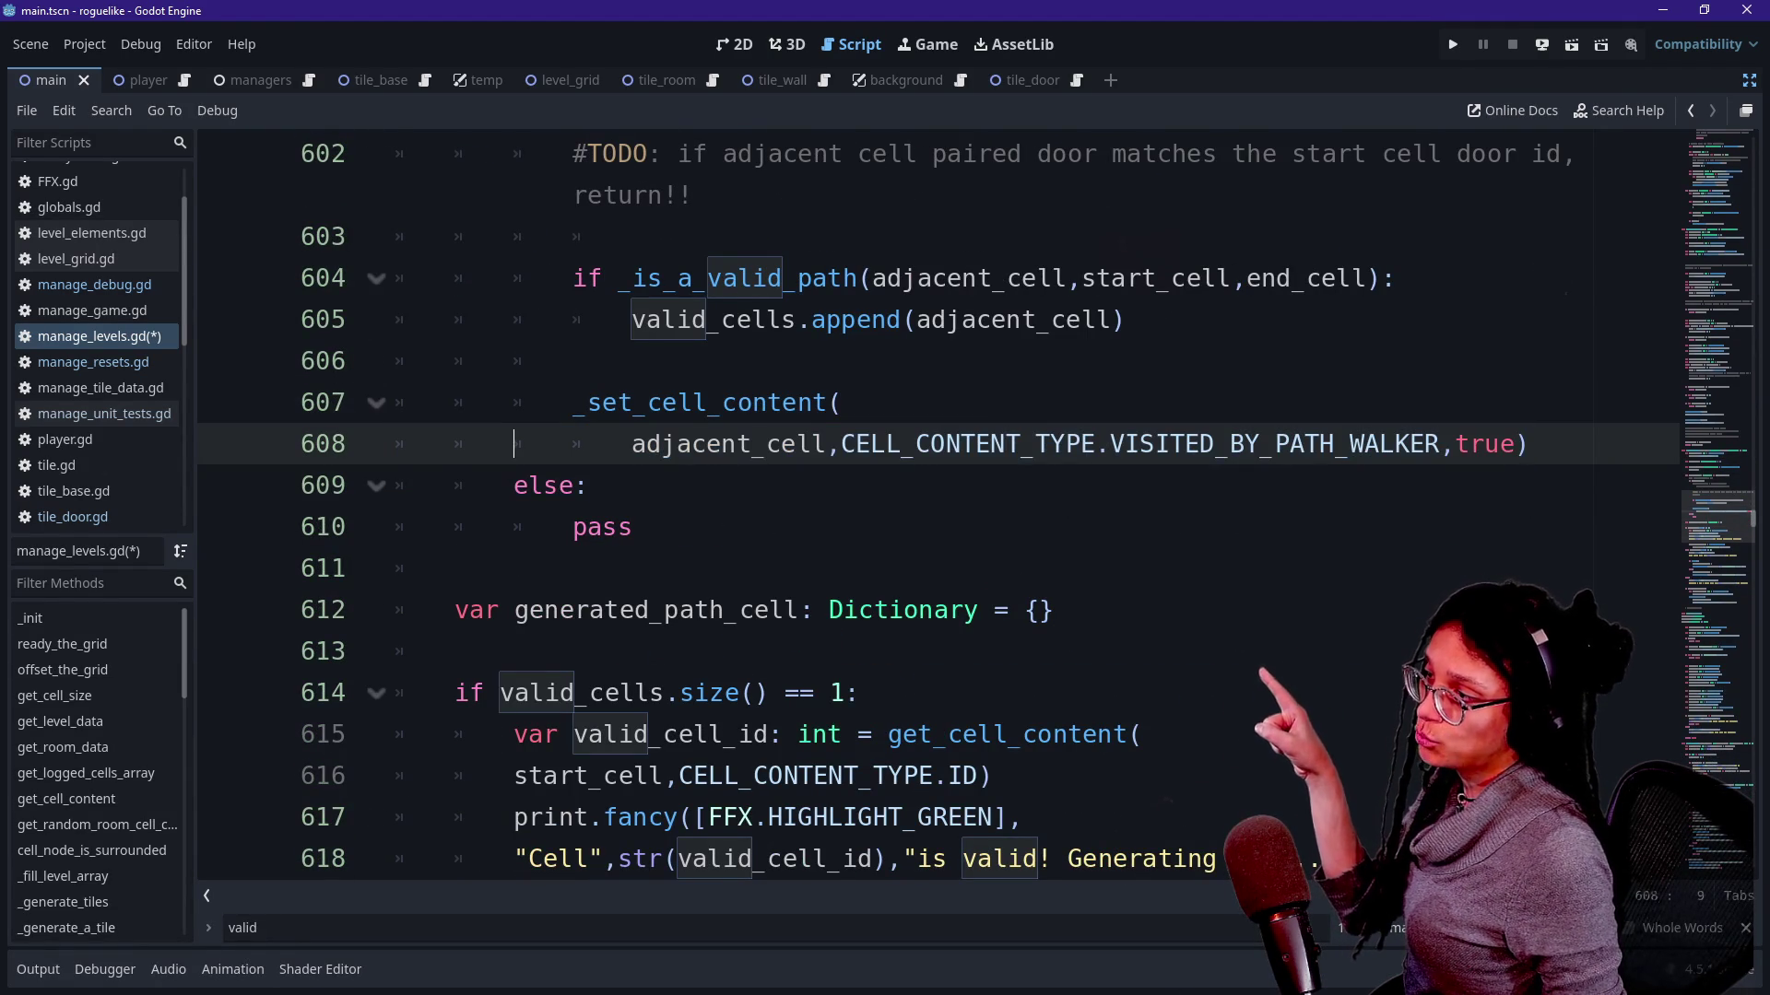
{"action": "left_click_drag", "start_coordinate": [619, 278], "coordinate": [854, 278]}
{"action": "left_click", "coordinate": [1445, 444]}
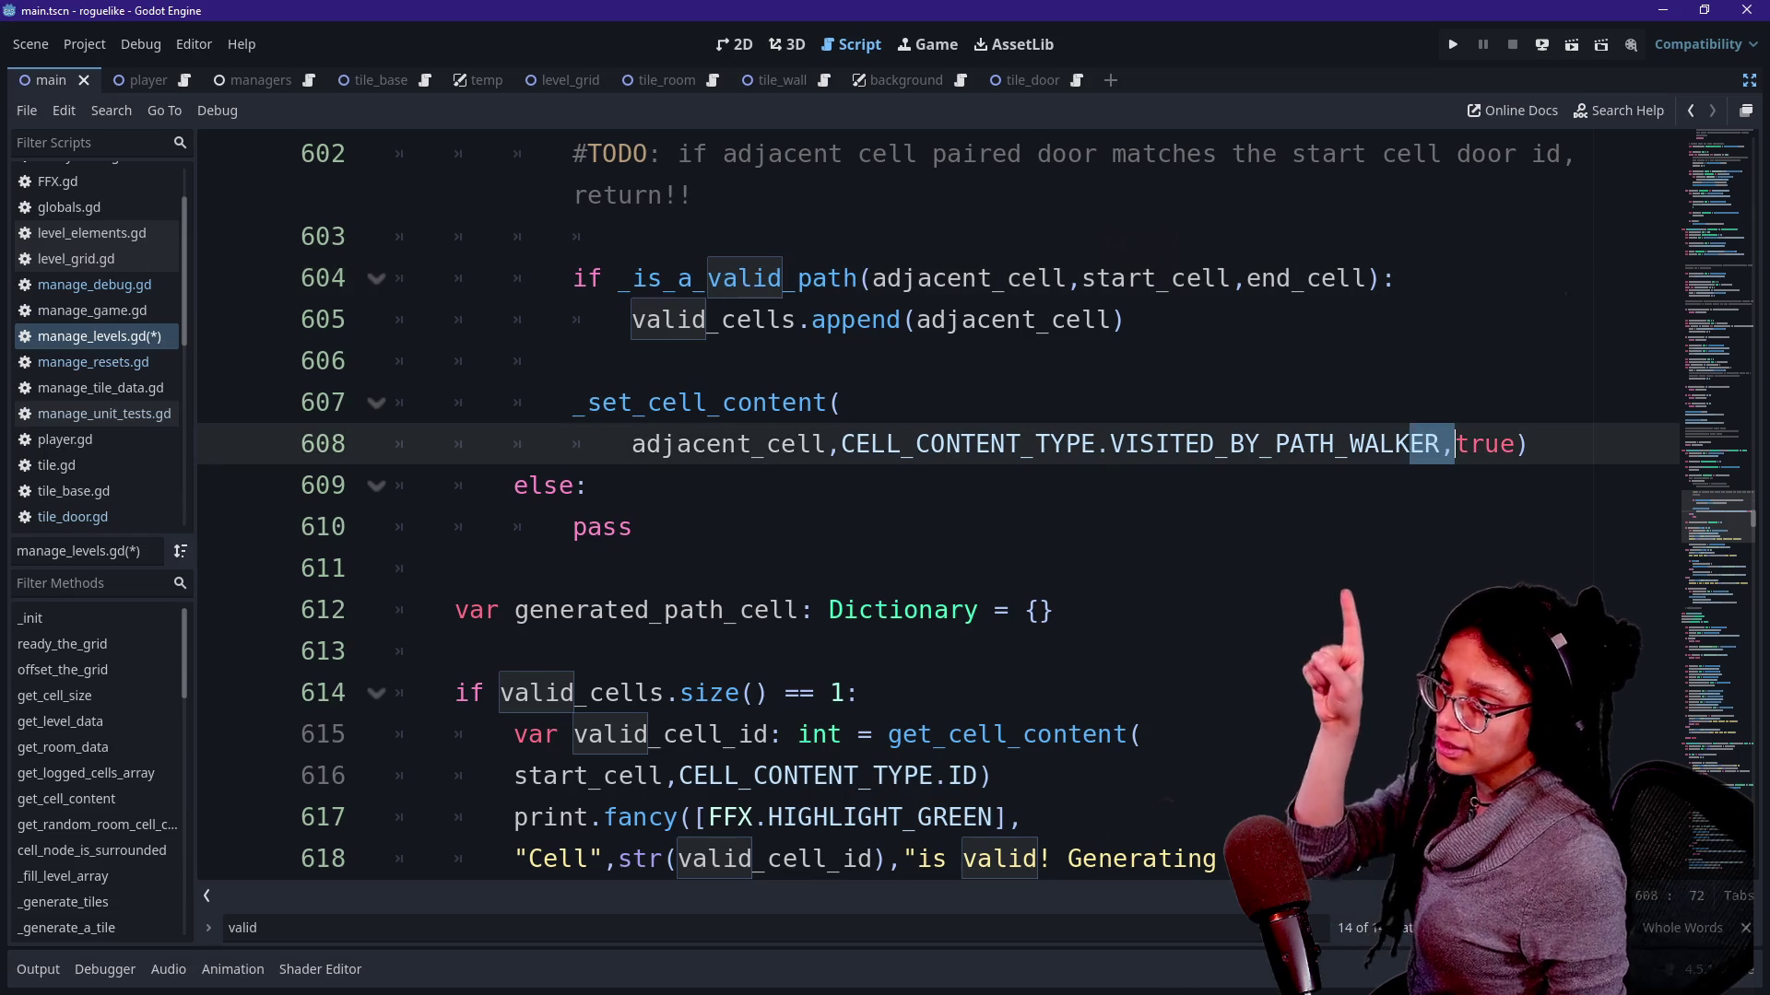
{"action": "left_click", "coordinate": [1109, 443]}
{"action": "double_click", "coordinate": [1117, 445]}
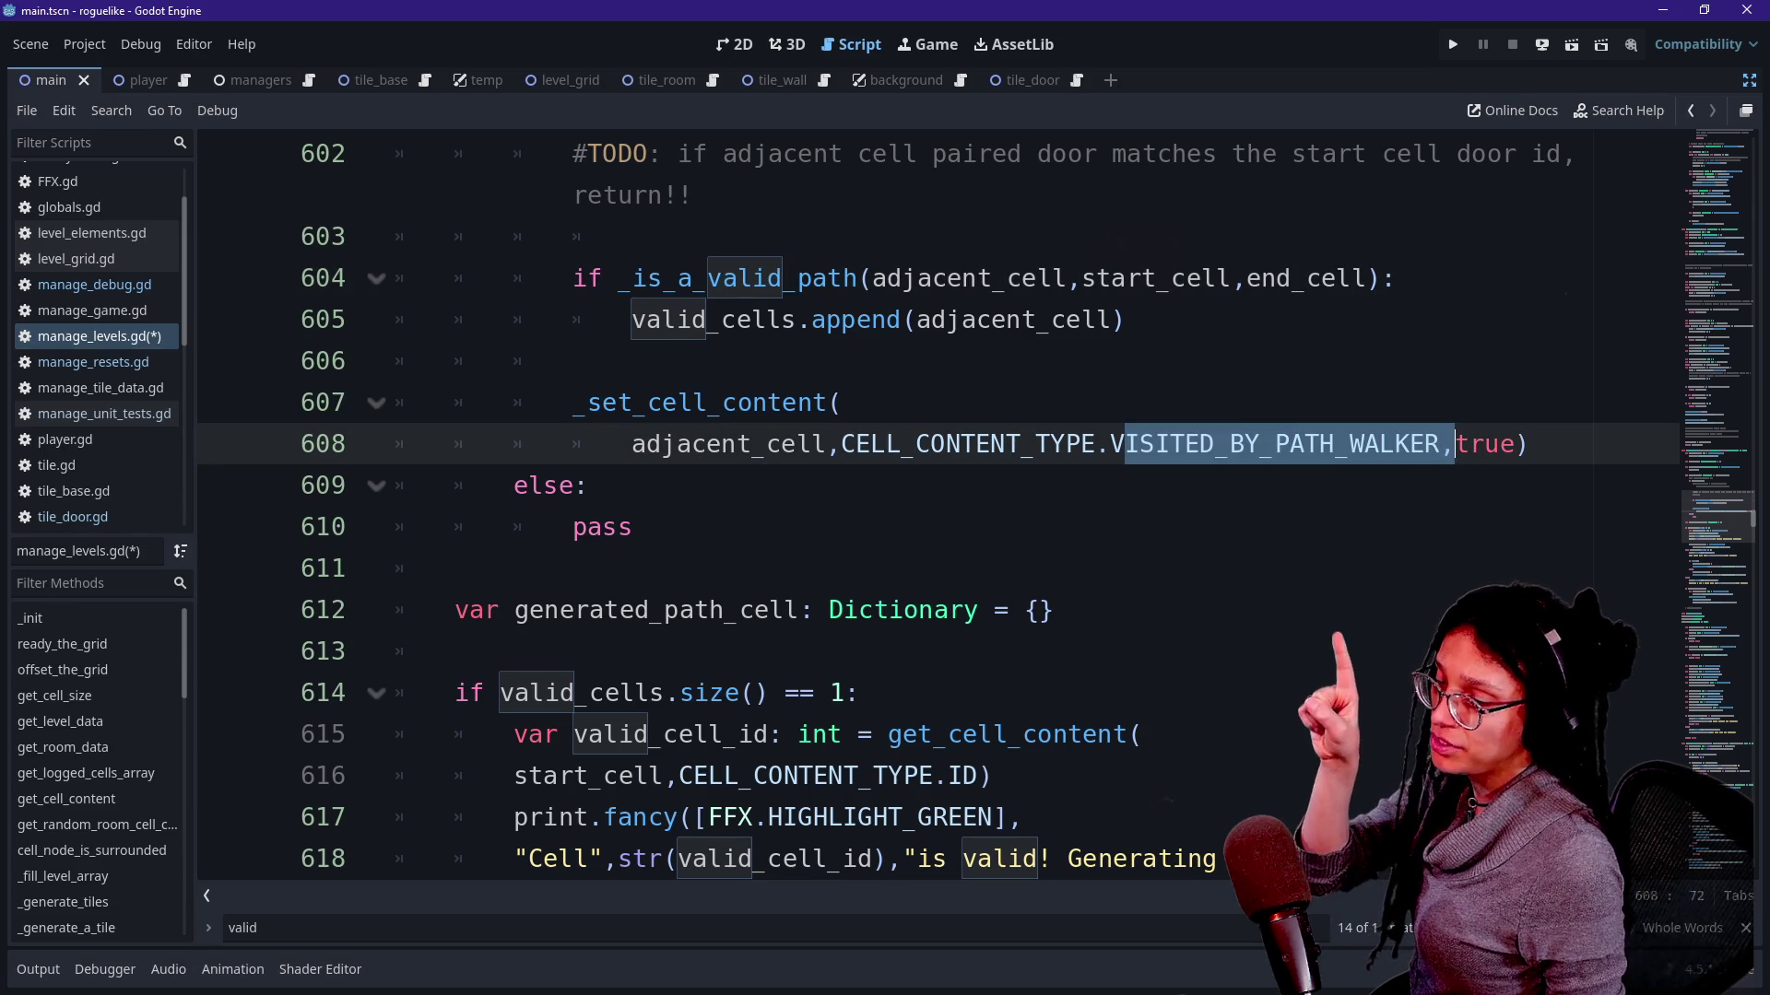
{"action": "left_click", "coordinate": [589, 486]}
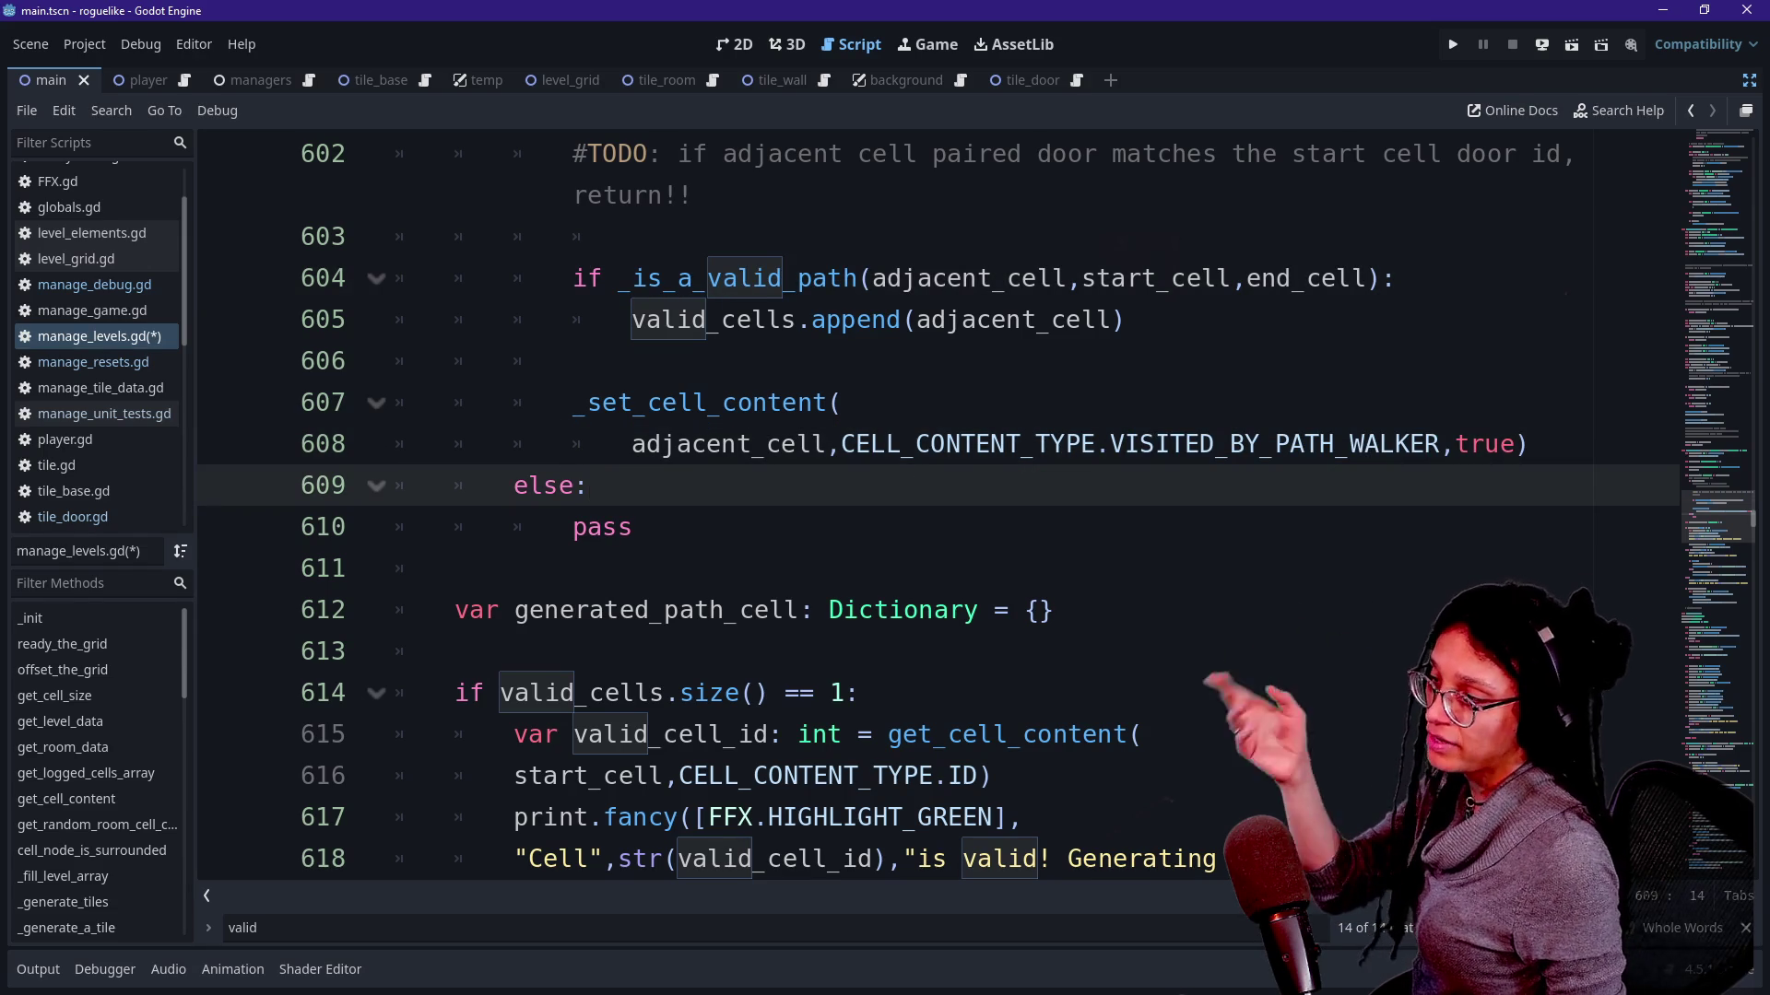
{"action": "scroll", "coordinate": [941, 498], "scroll_direction": "down", "scroll_amount": 1}
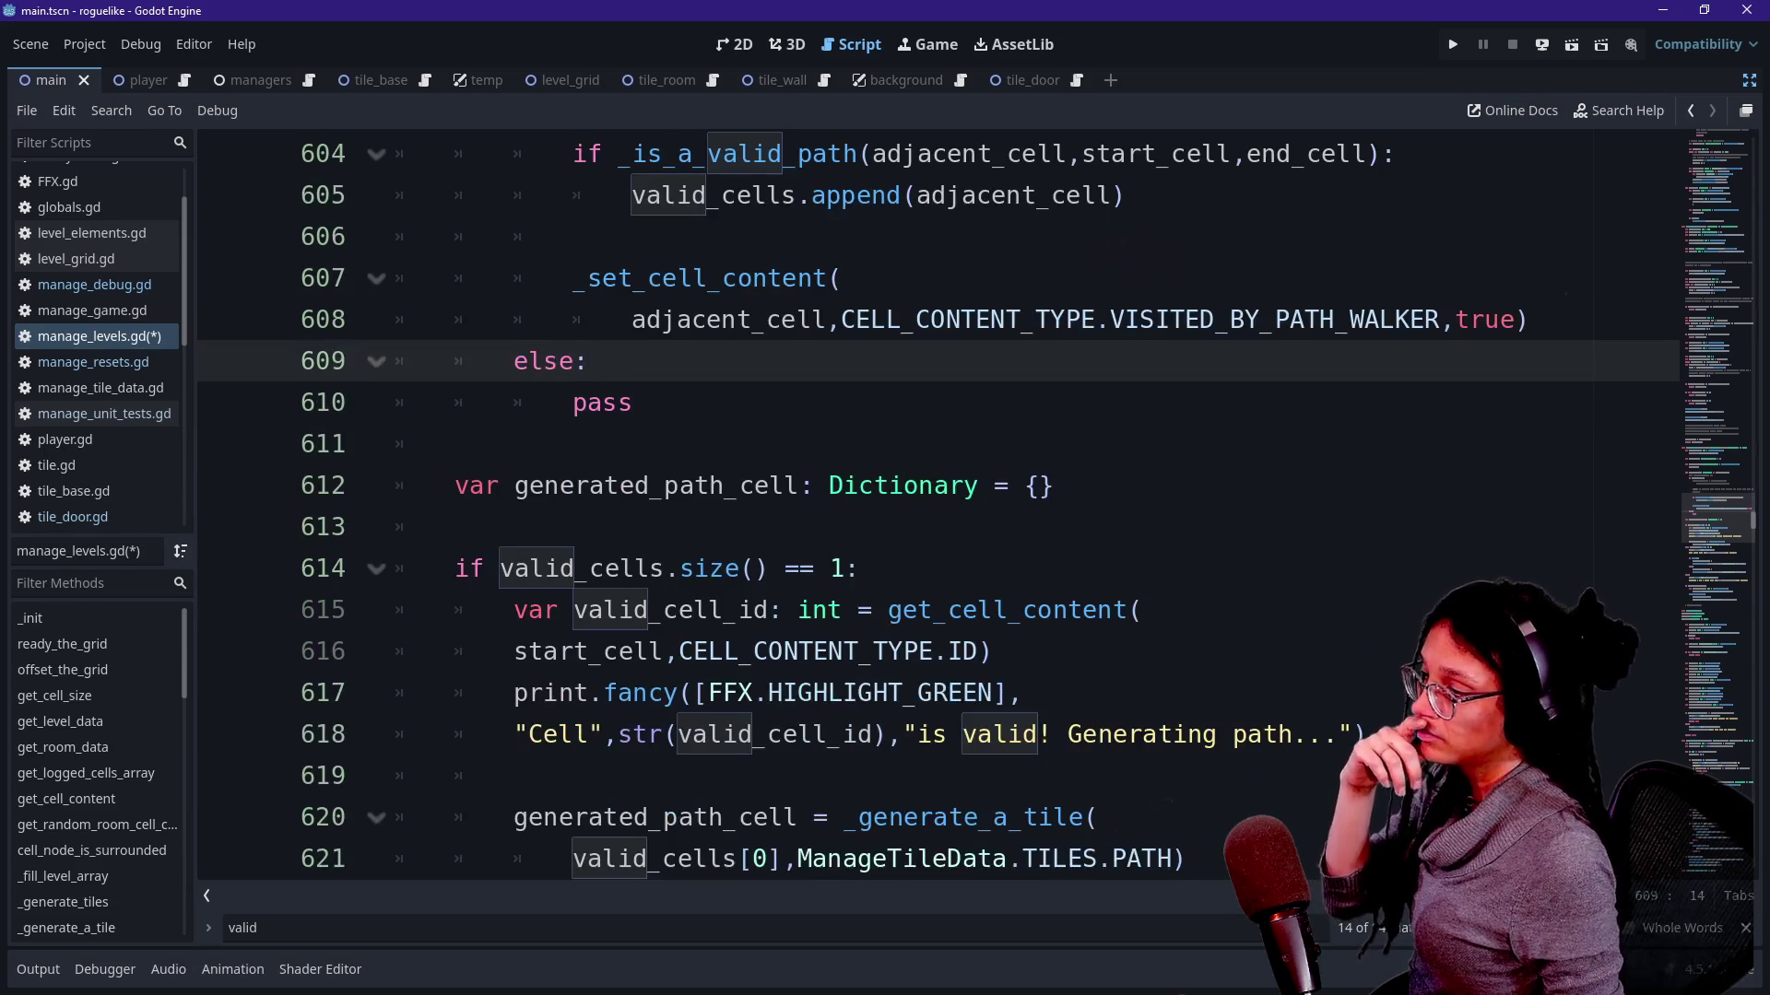
{"action": "scroll", "coordinate": [940, 498], "scroll_direction": "down", "scroll_amount": 1}
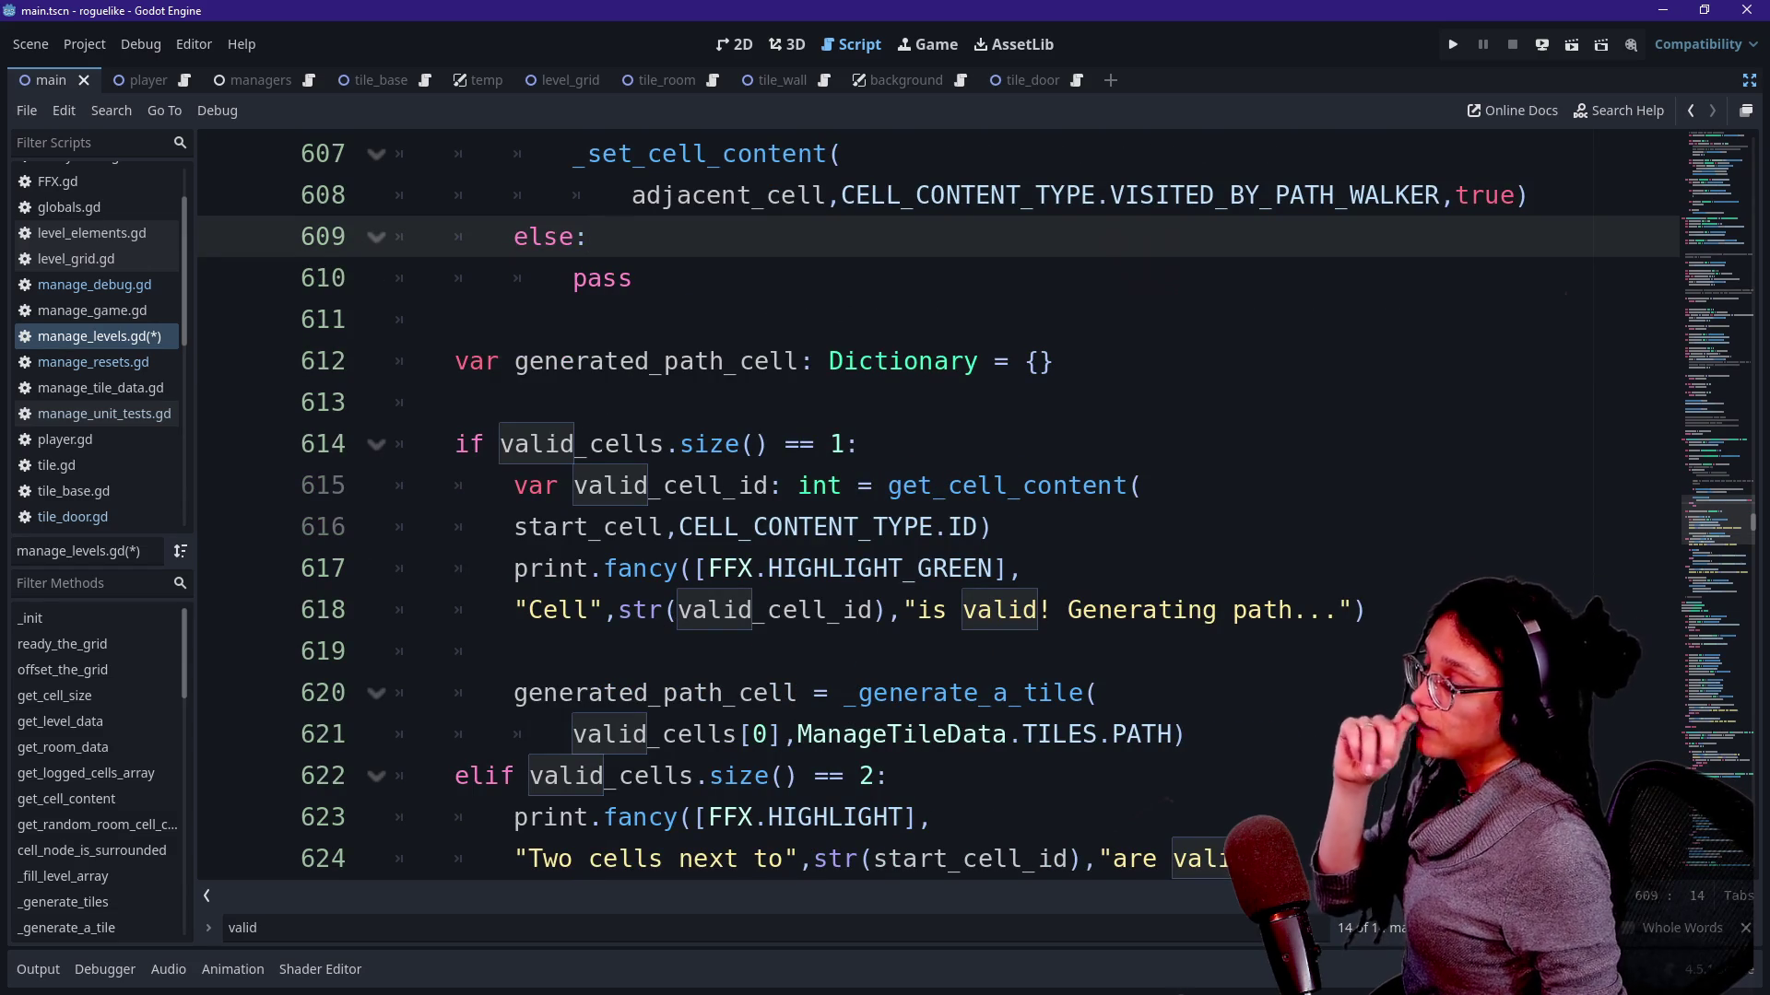
Review the valid_cells.size() checks around line 614, clear the 'valid' search, and switch to the whiteboard.
{"action": "left_click", "coordinate": [581, 486]}
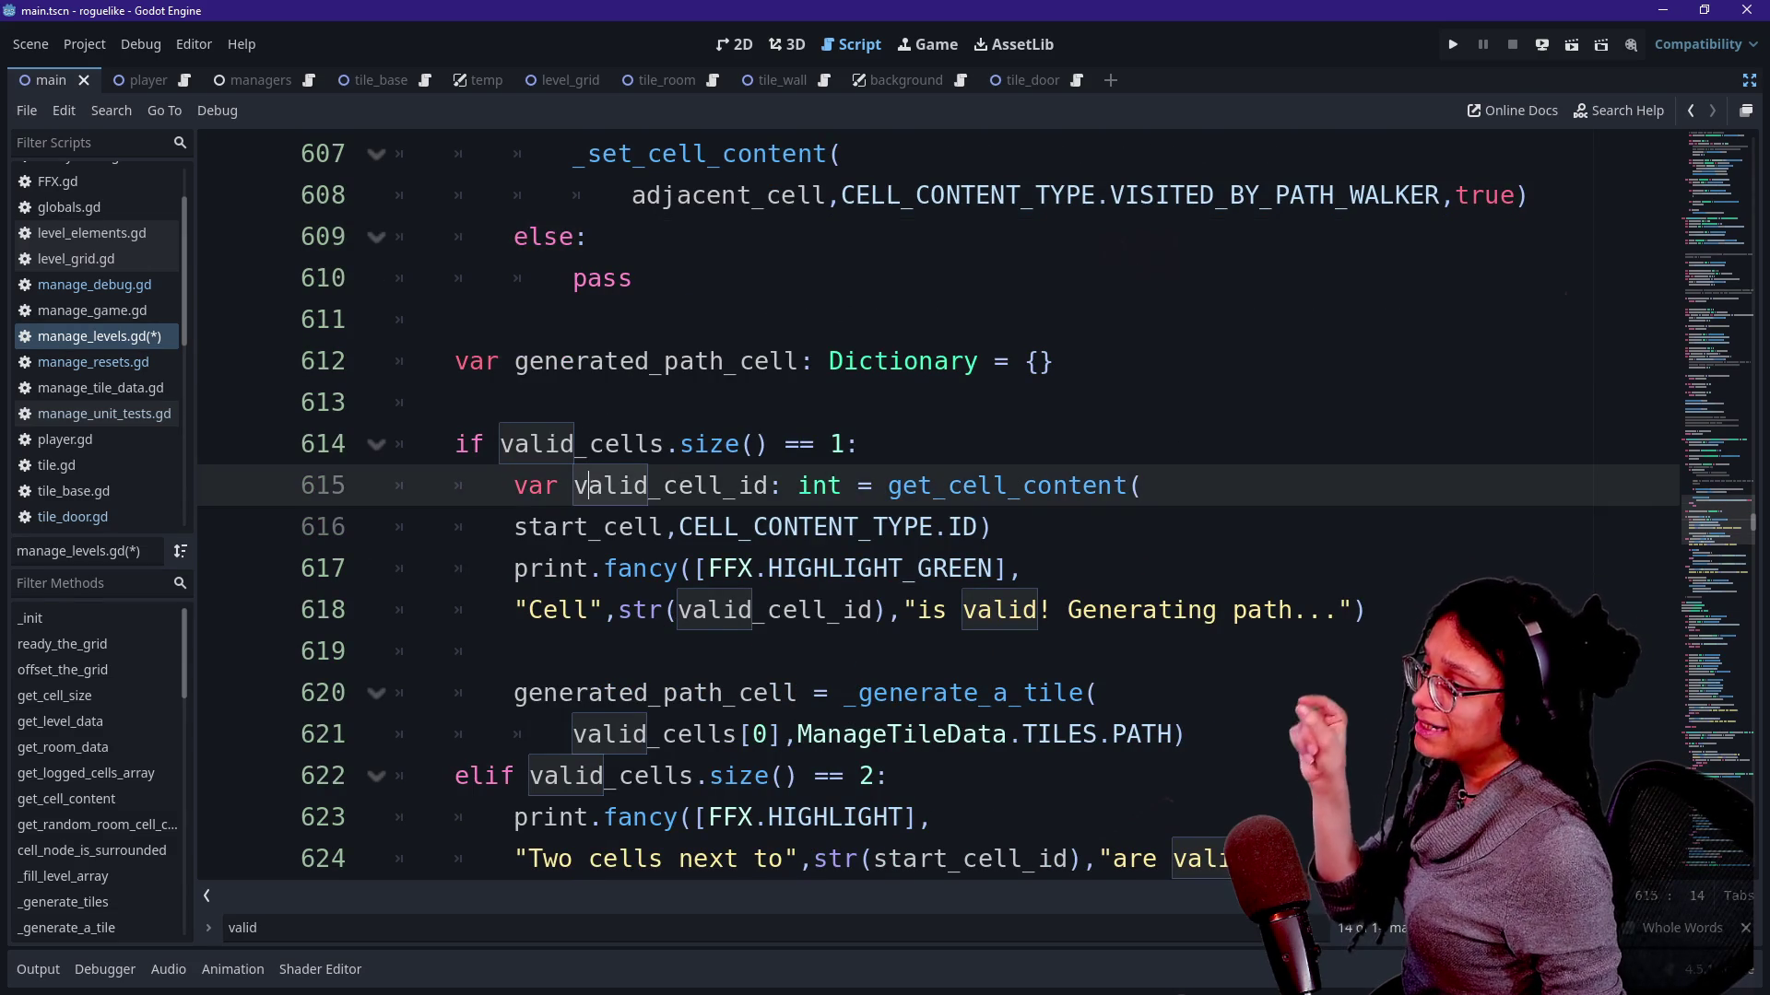
{"action": "scroll", "coordinate": [580, 485], "scroll_direction": "down", "scroll_amount": 1}
{"action": "scroll", "coordinate": [940, 497], "scroll_direction": "down", "scroll_amount": 1}
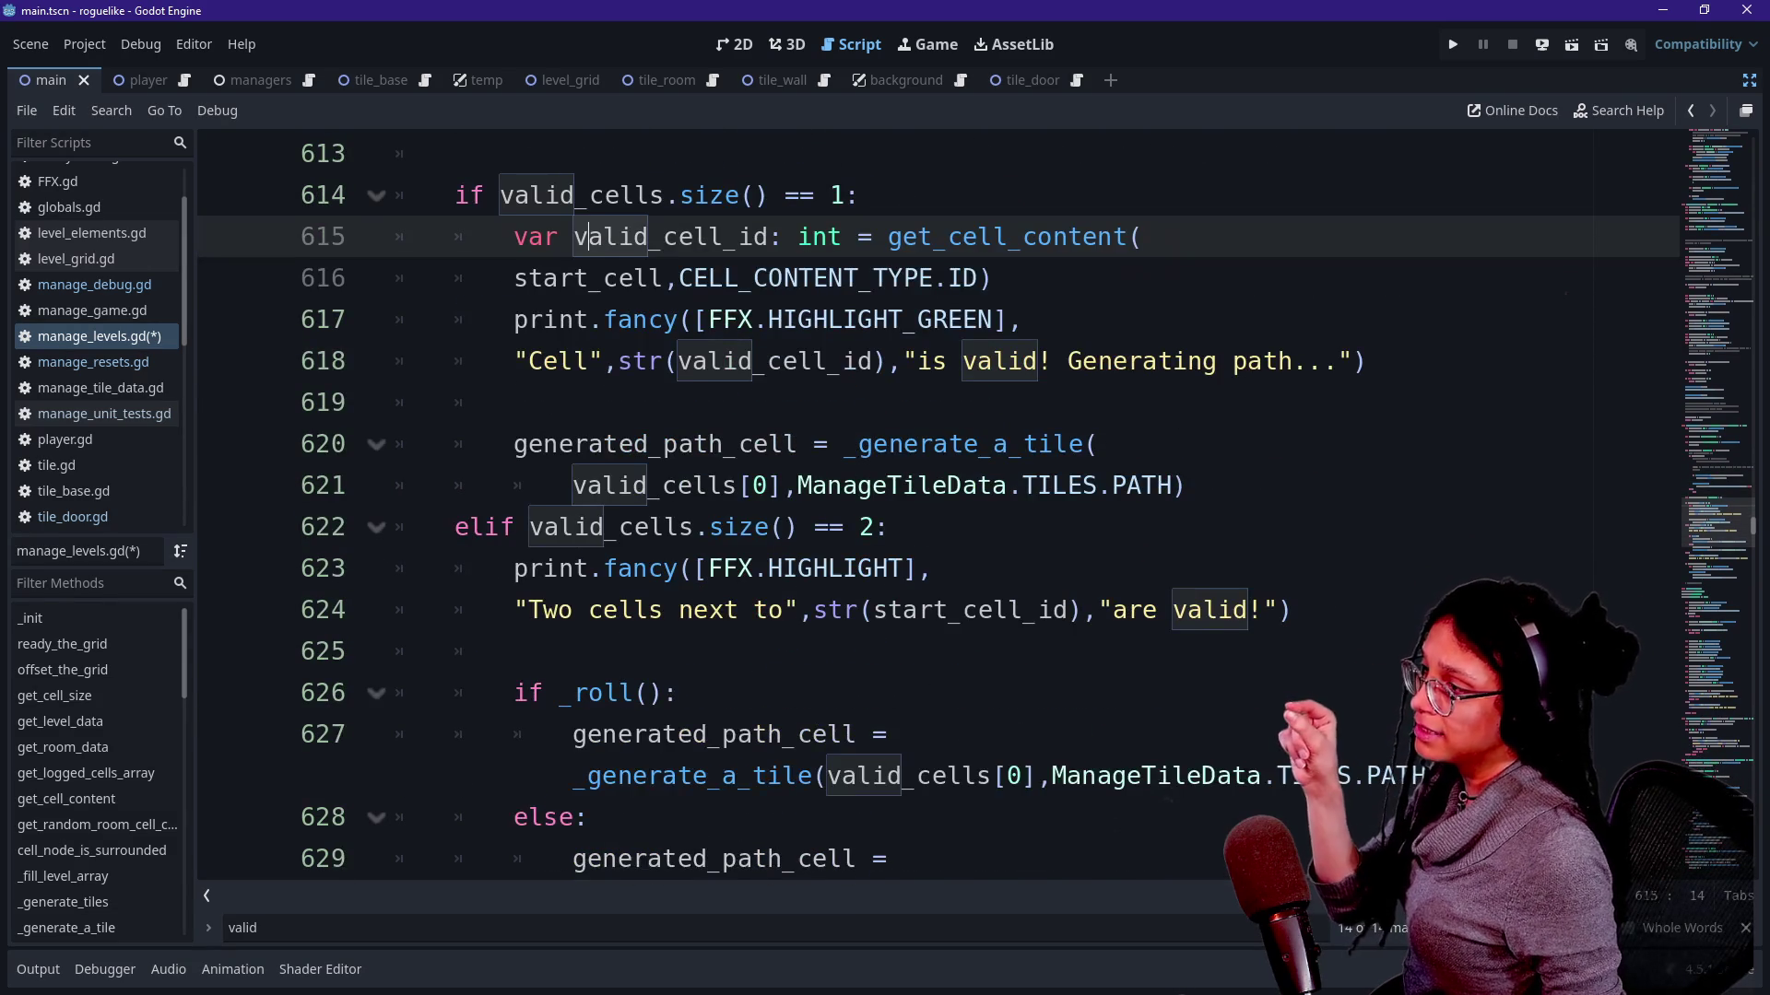
{"action": "left_click_drag", "start_coordinate": [491, 194], "coordinate": [829, 195]}
{"action": "left_click", "coordinate": [829, 196]}
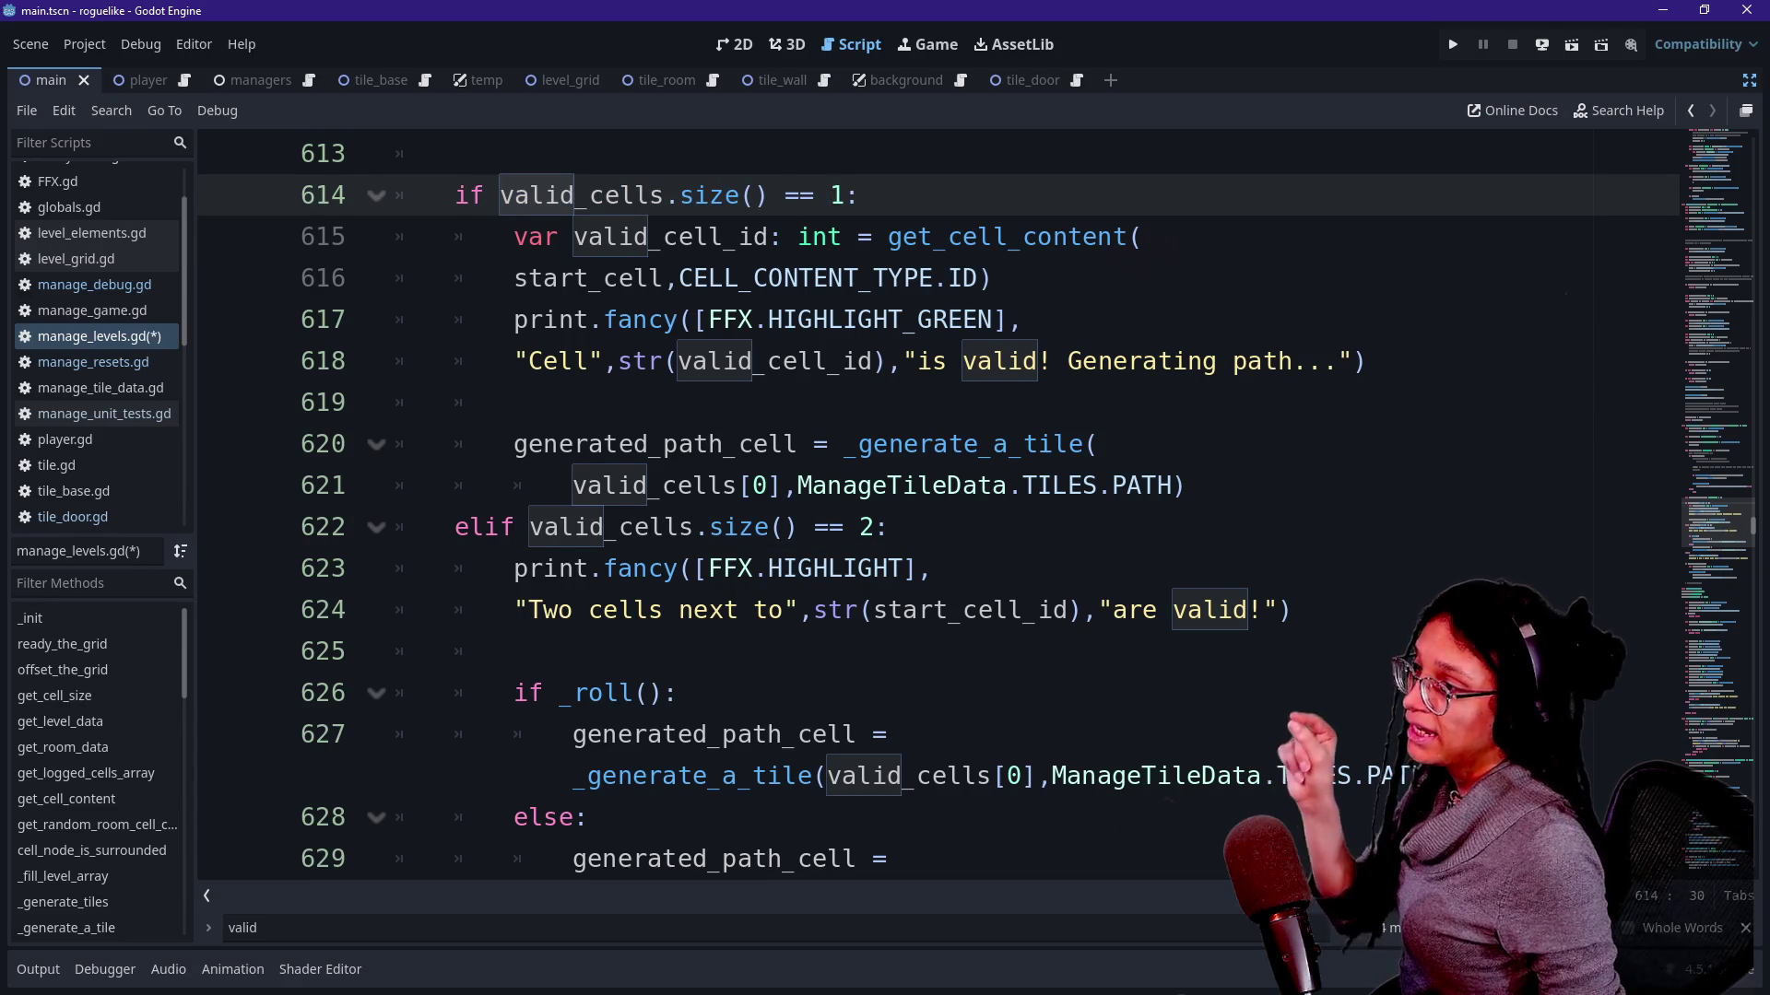
{"action": "scroll", "coordinate": [844, 484], "scroll_direction": "up", "scroll_amount": 1}
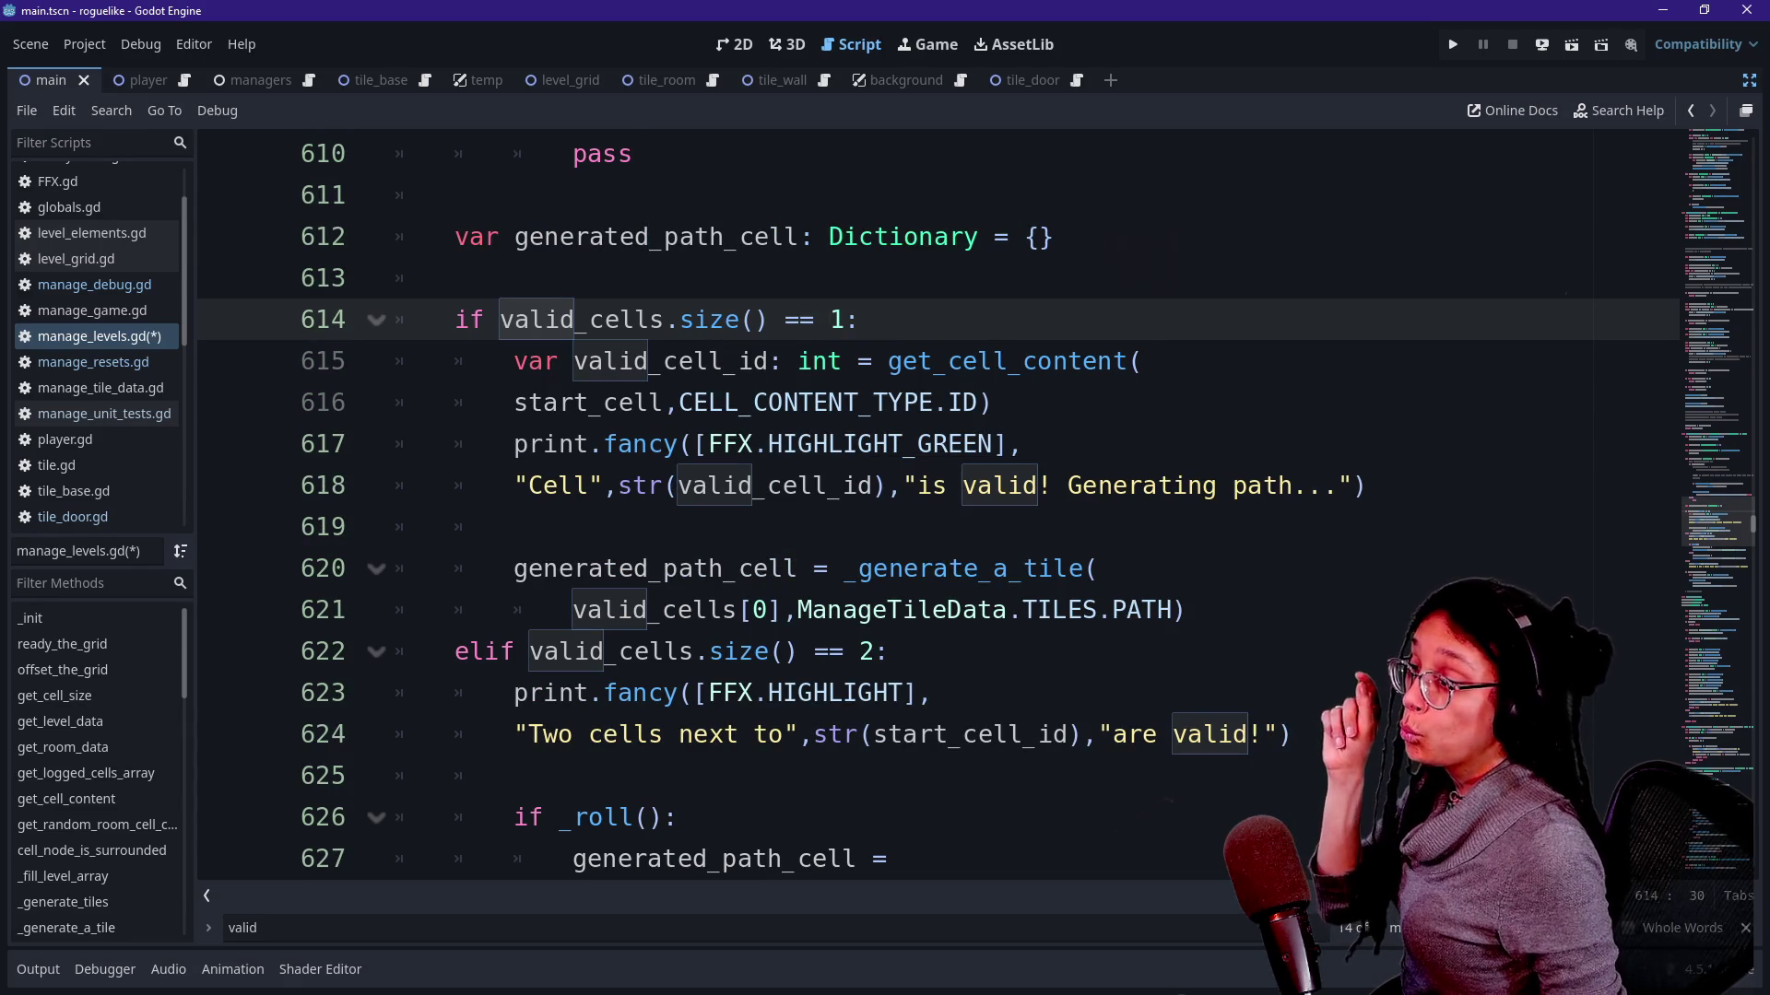
{"action": "key", "text": "End"}
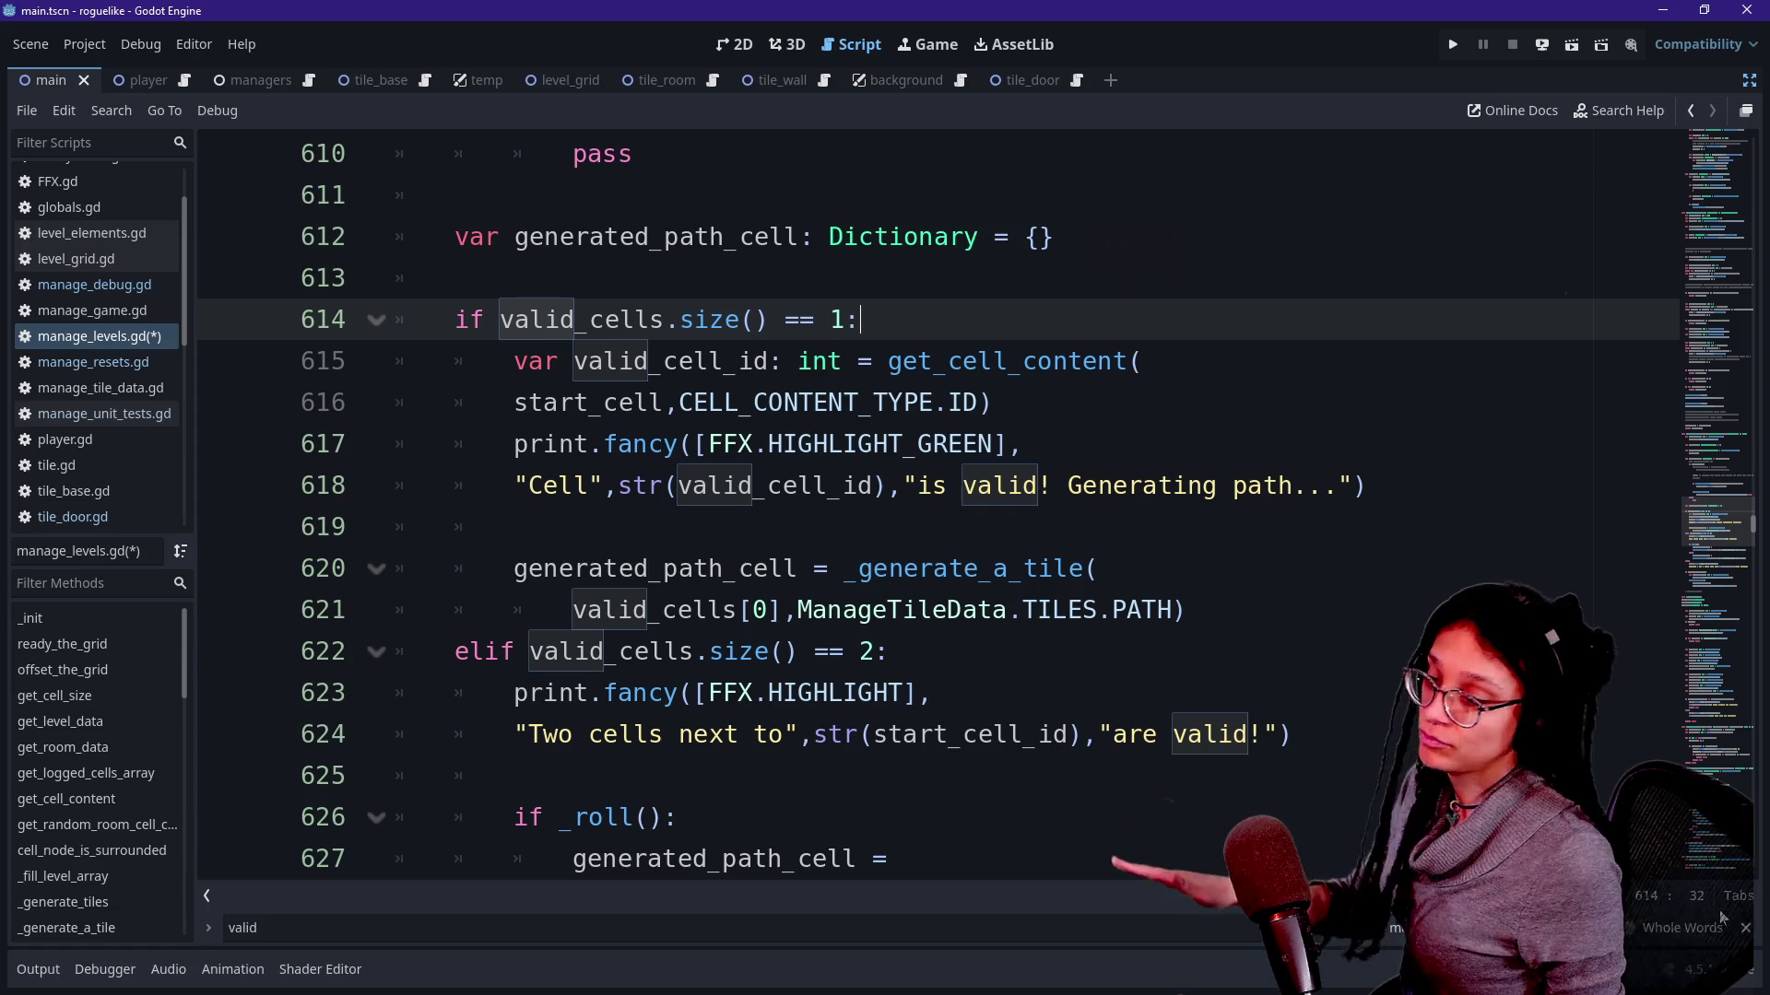
{"action": "key", "text": "Escape"}
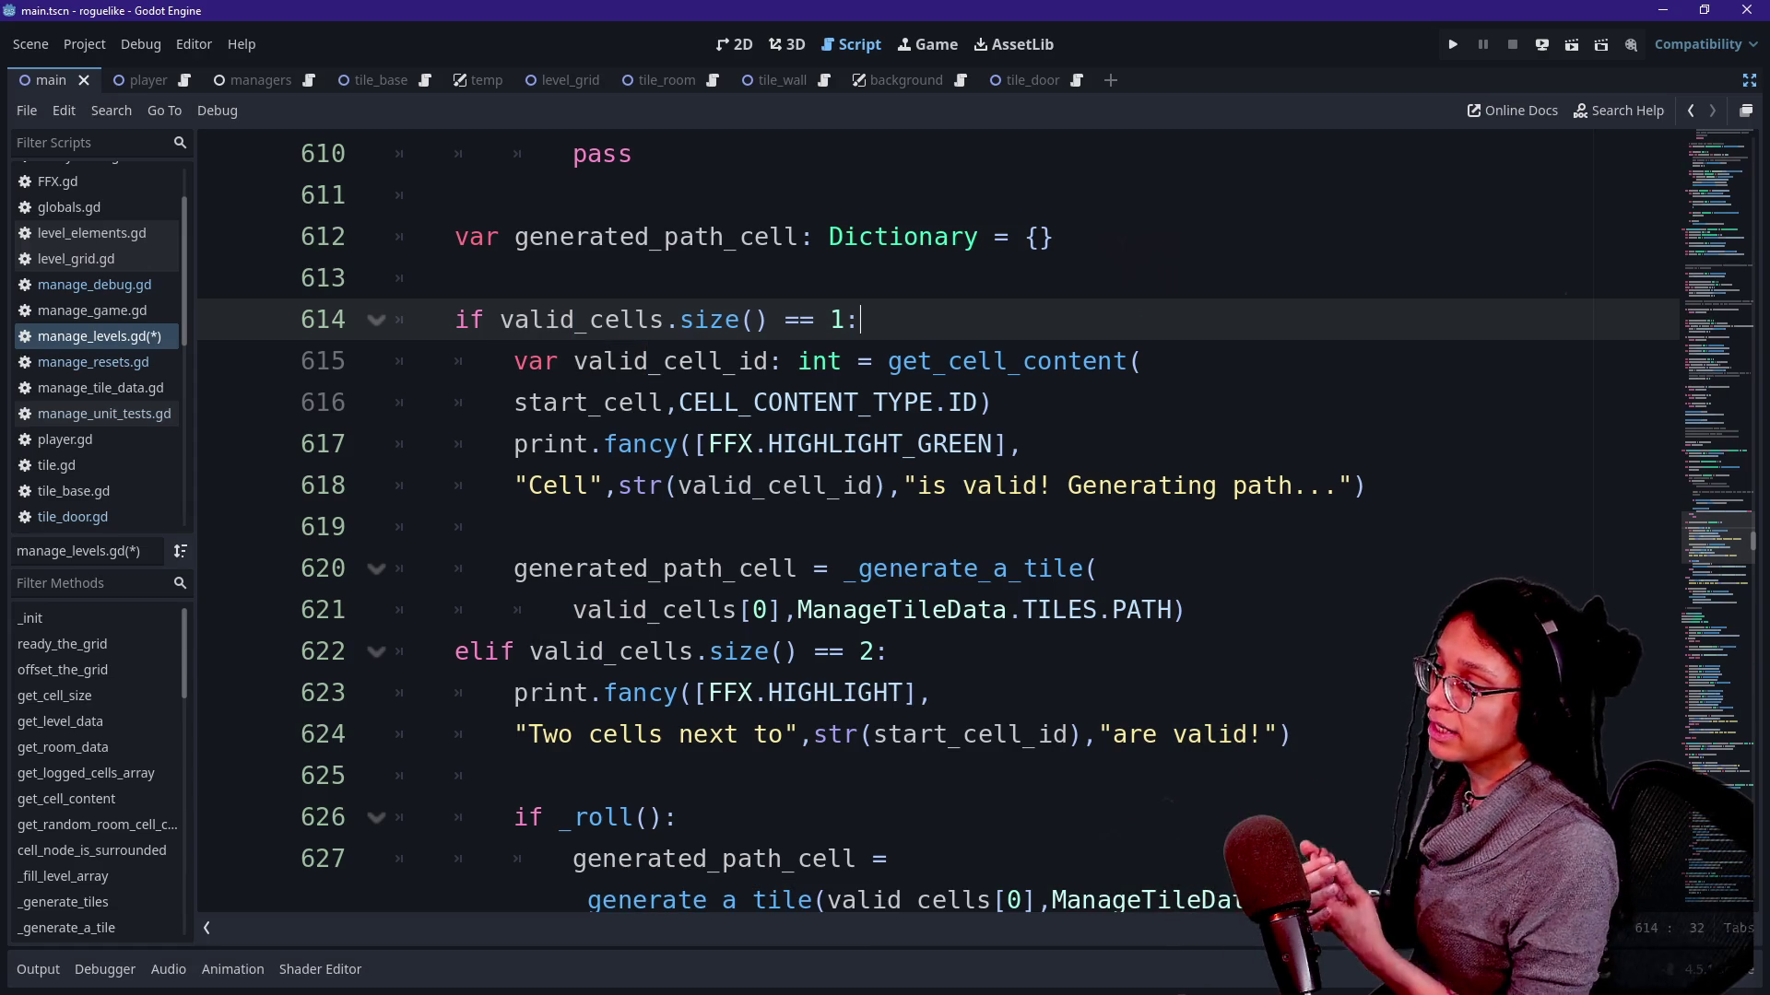
{"action": "key", "text": "Down"}
{"action": "key", "text": "Down"}
{"action": "key", "text": "Down"}
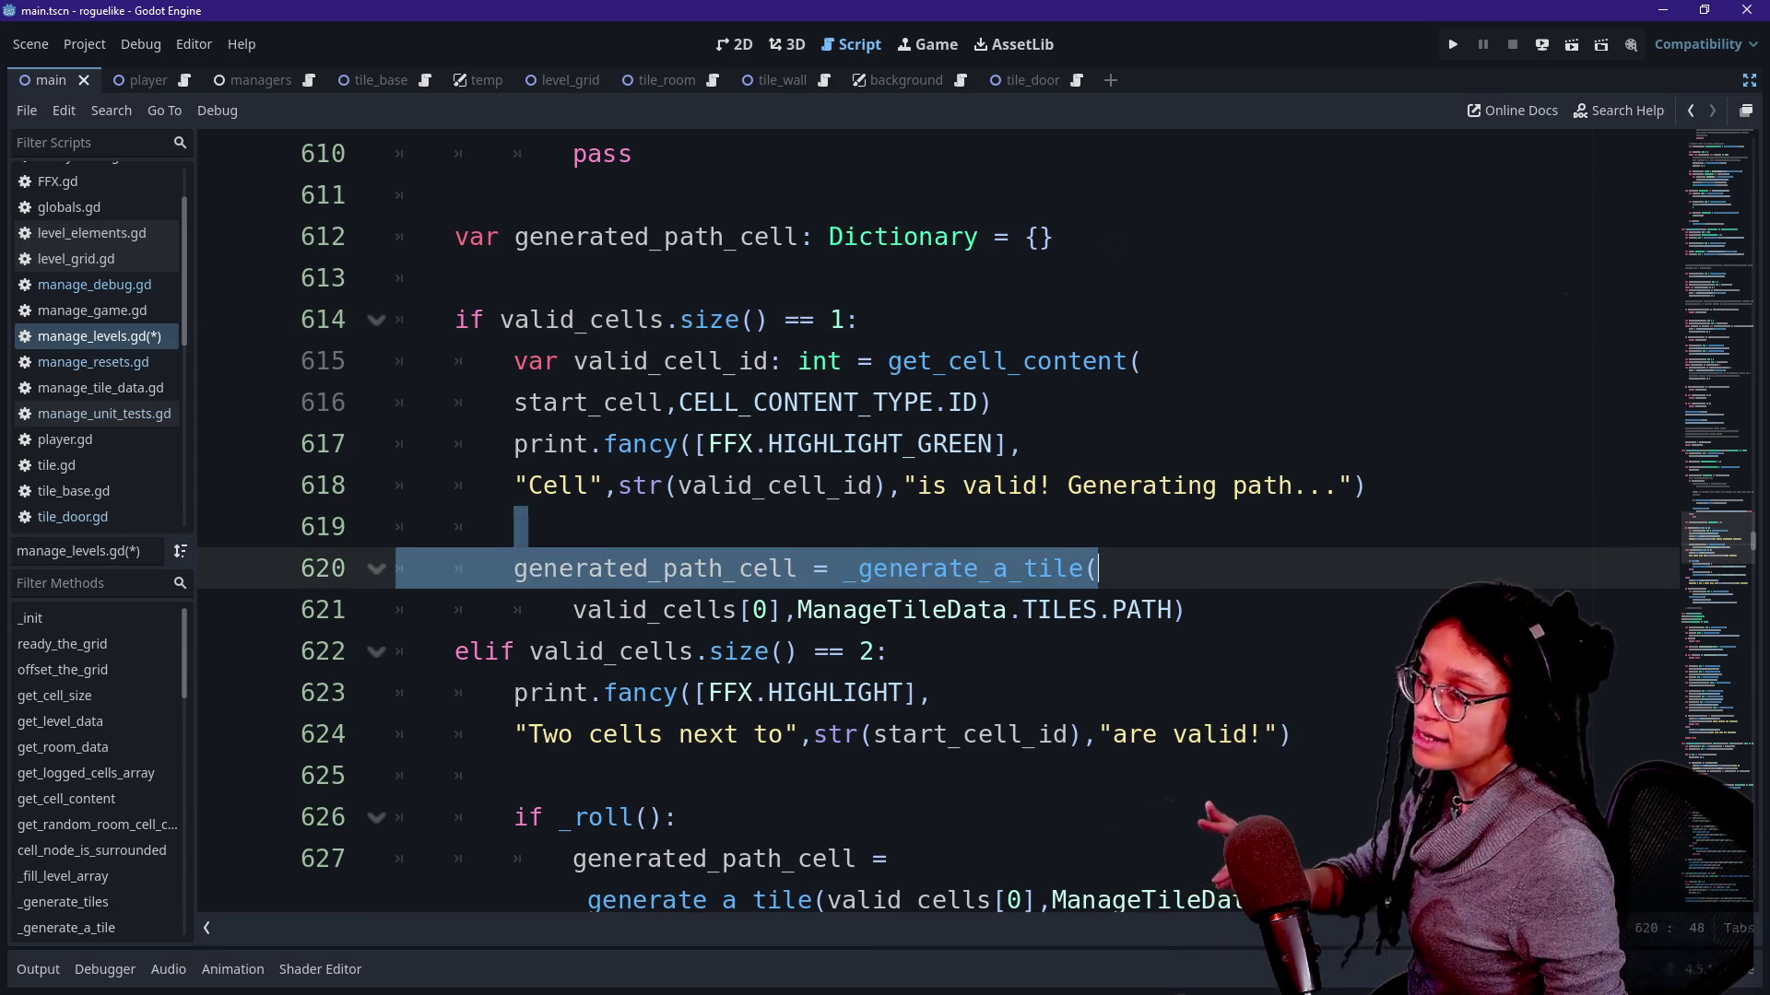
{"action": "key", "text": "Down"}
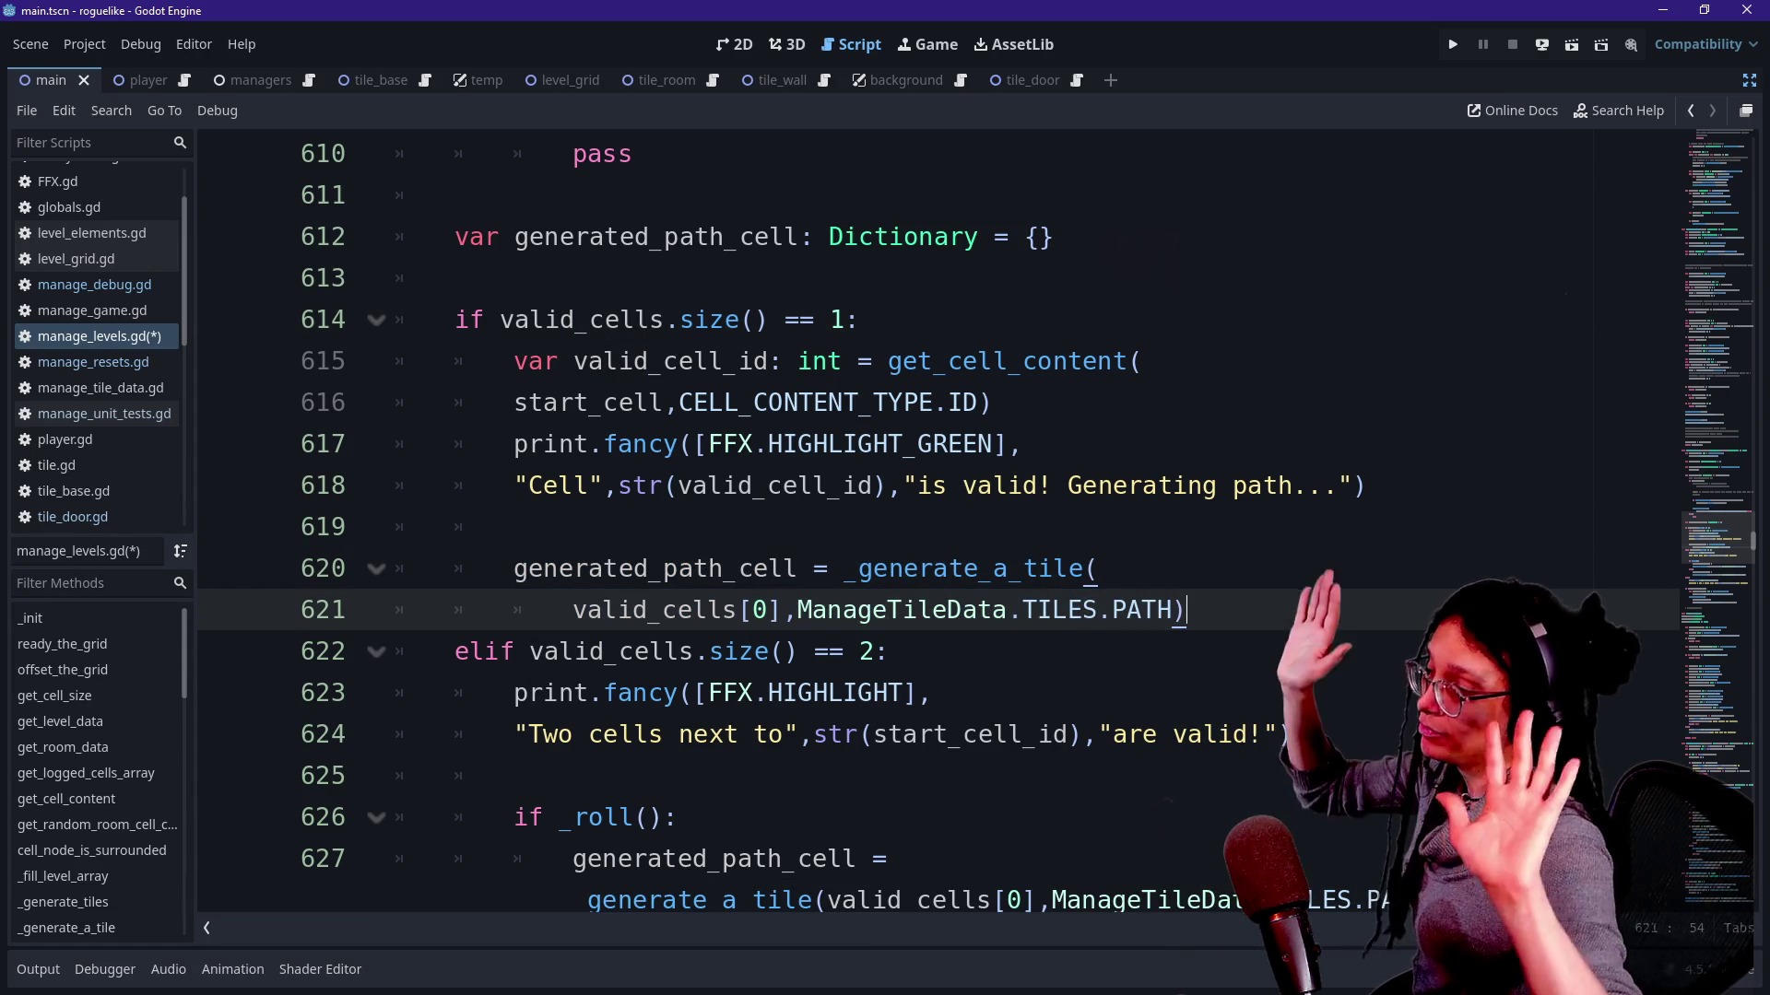
{"action": "key", "text": "alt+Tab"}
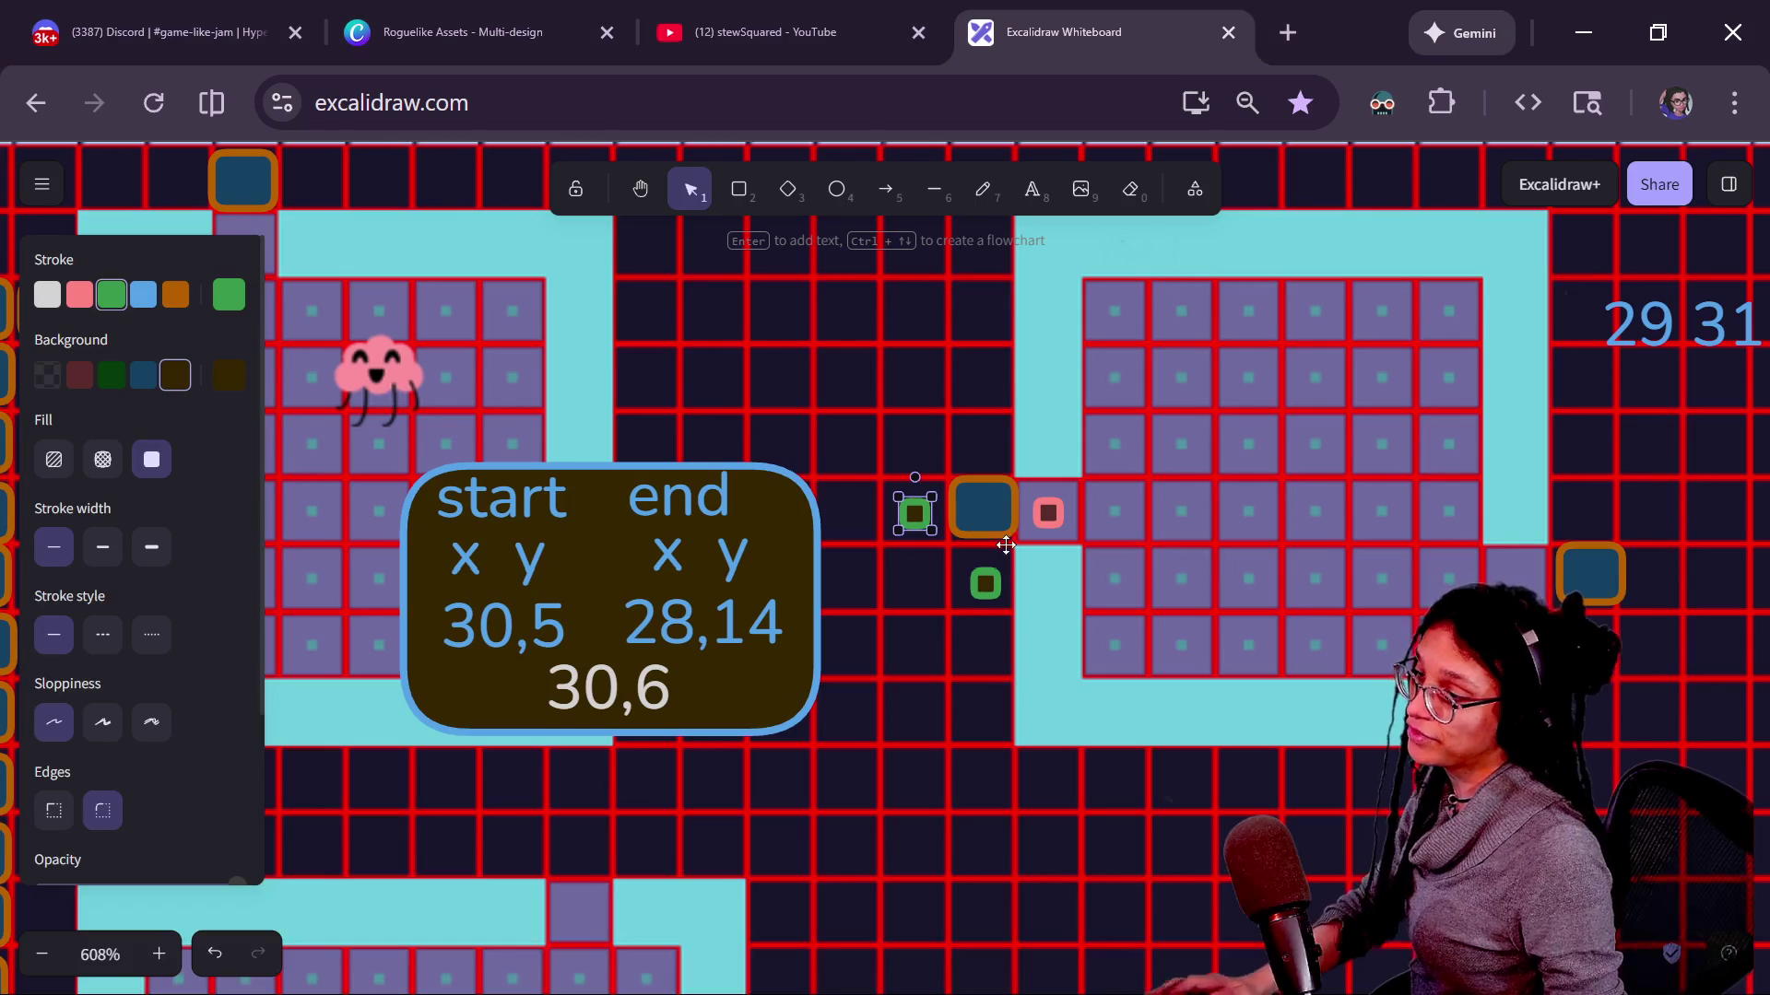
Remove the stray green square, undo the duplicate orange square, and paste a green marker below the blue door.
{"action": "left_click", "coordinate": [984, 583]}
{"action": "key", "text": "Delete"}
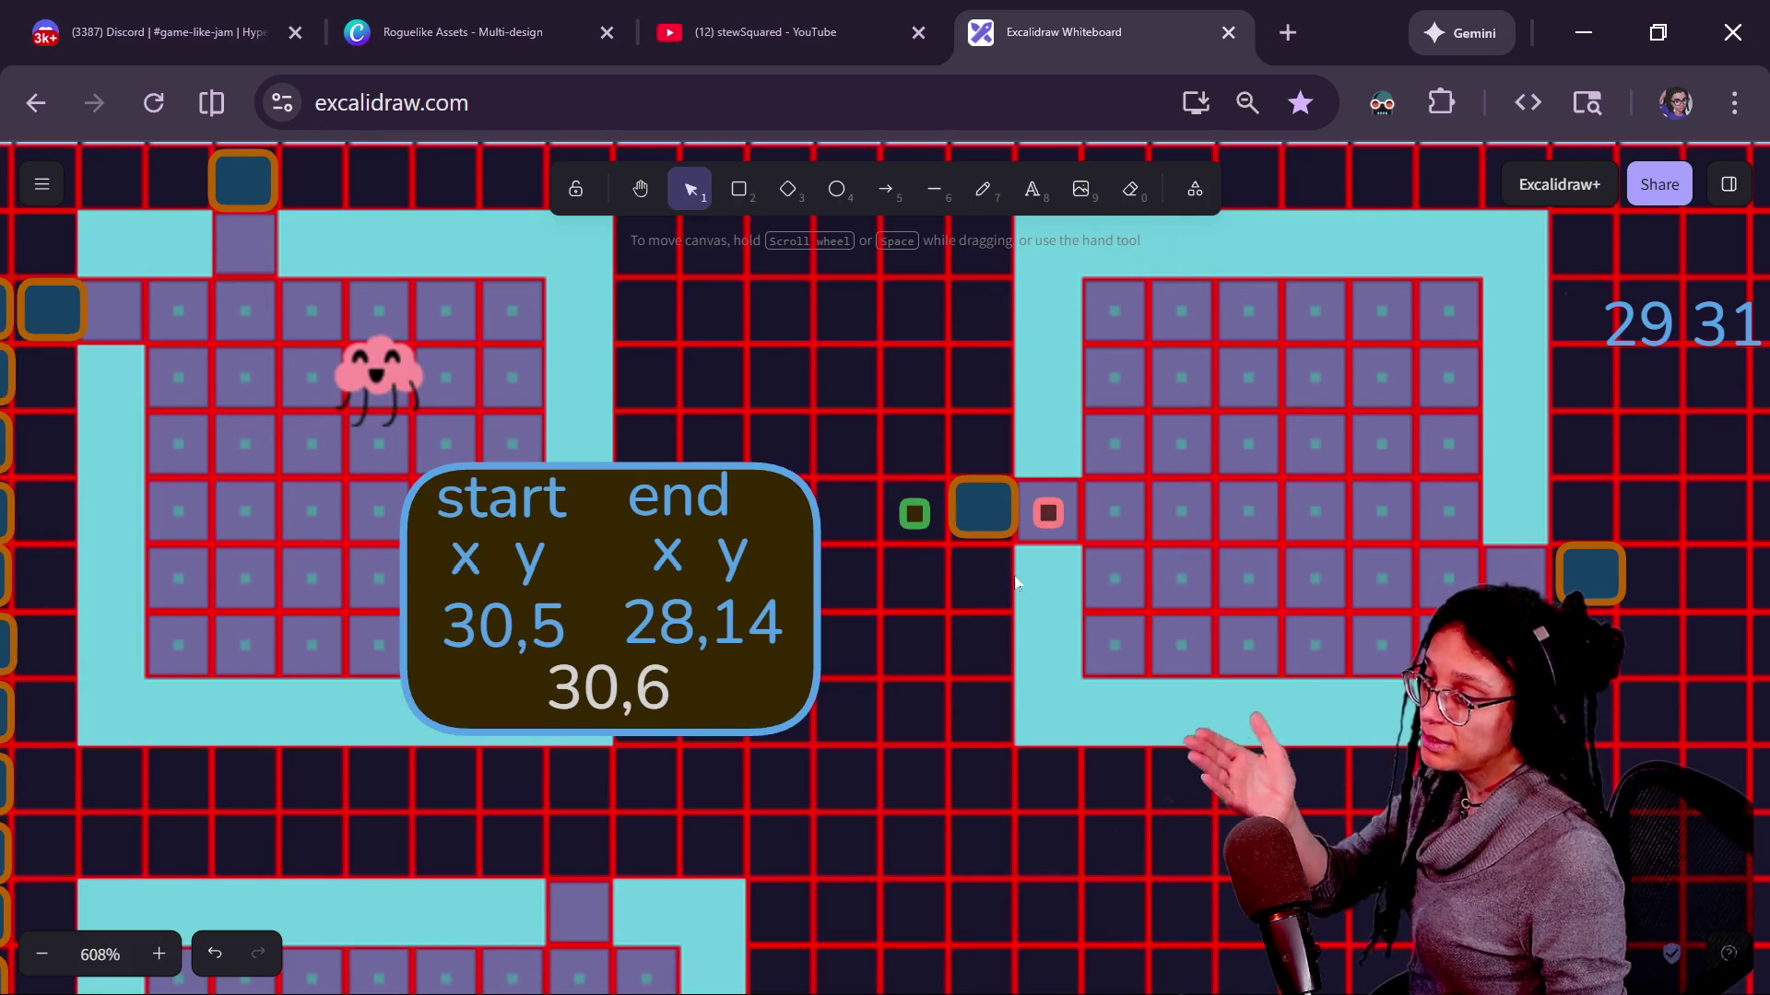
{"action": "left_click", "coordinate": [914, 515]}
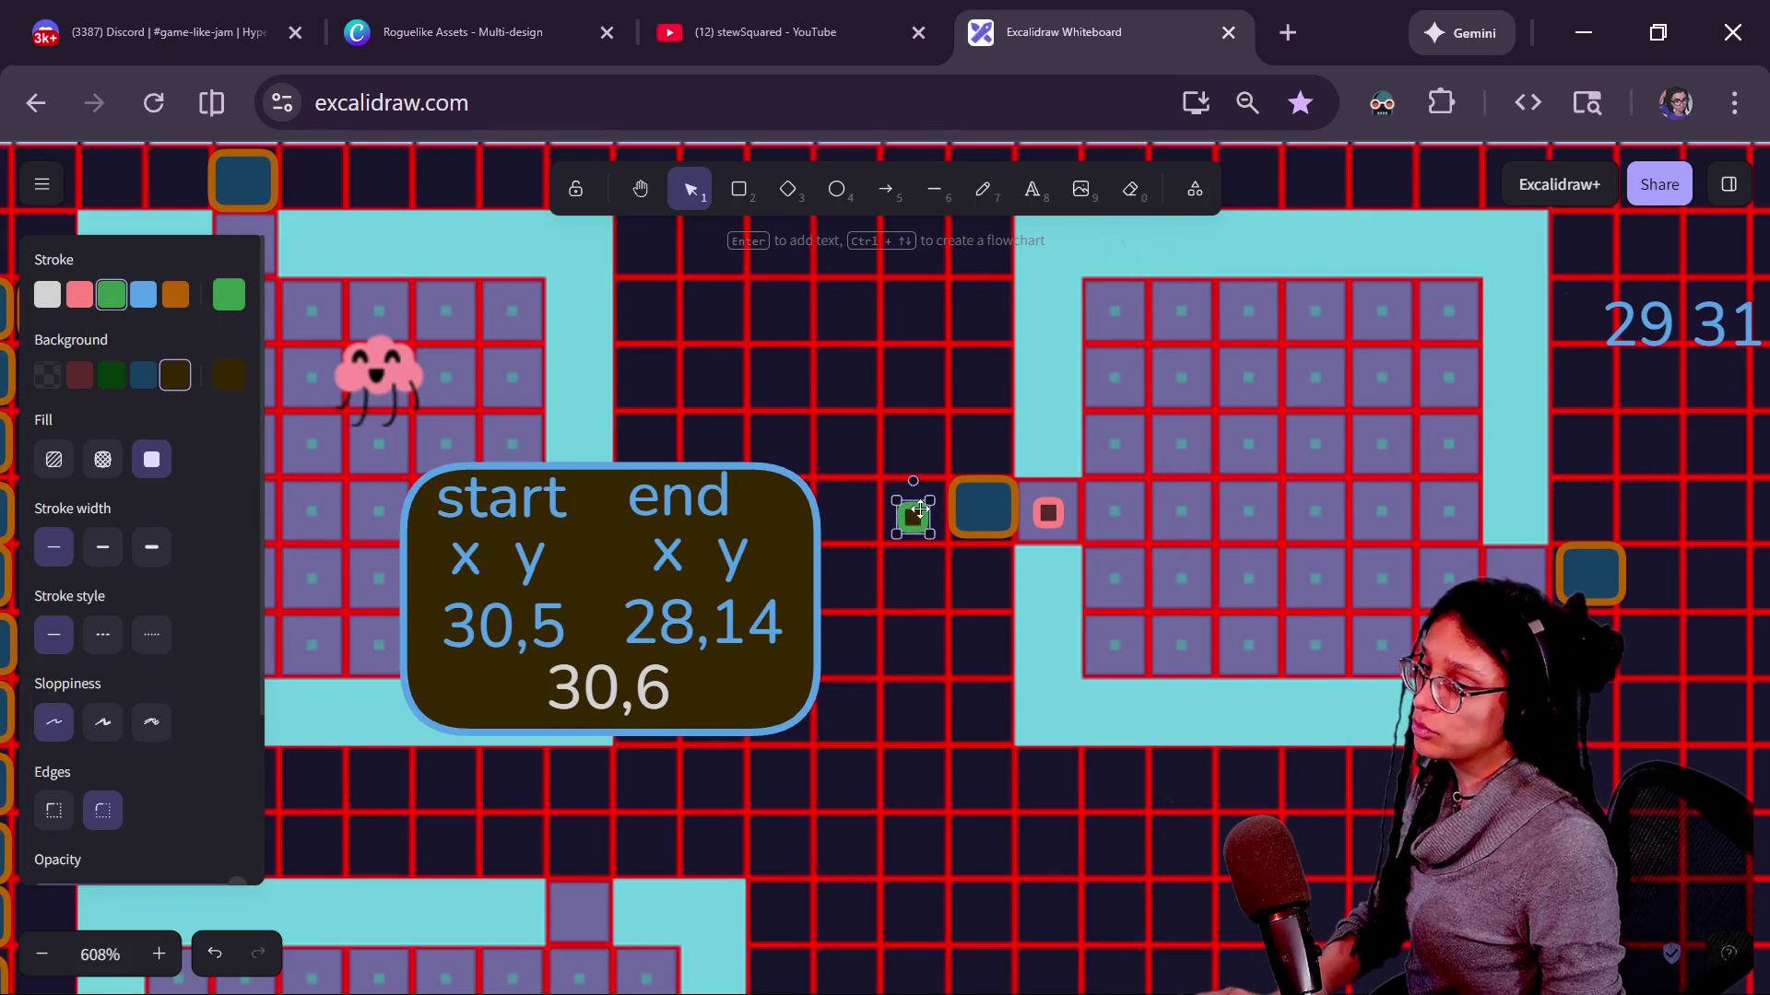
{"action": "left_click_drag", "start_coordinate": [973, 494], "coordinate": [923, 514]}
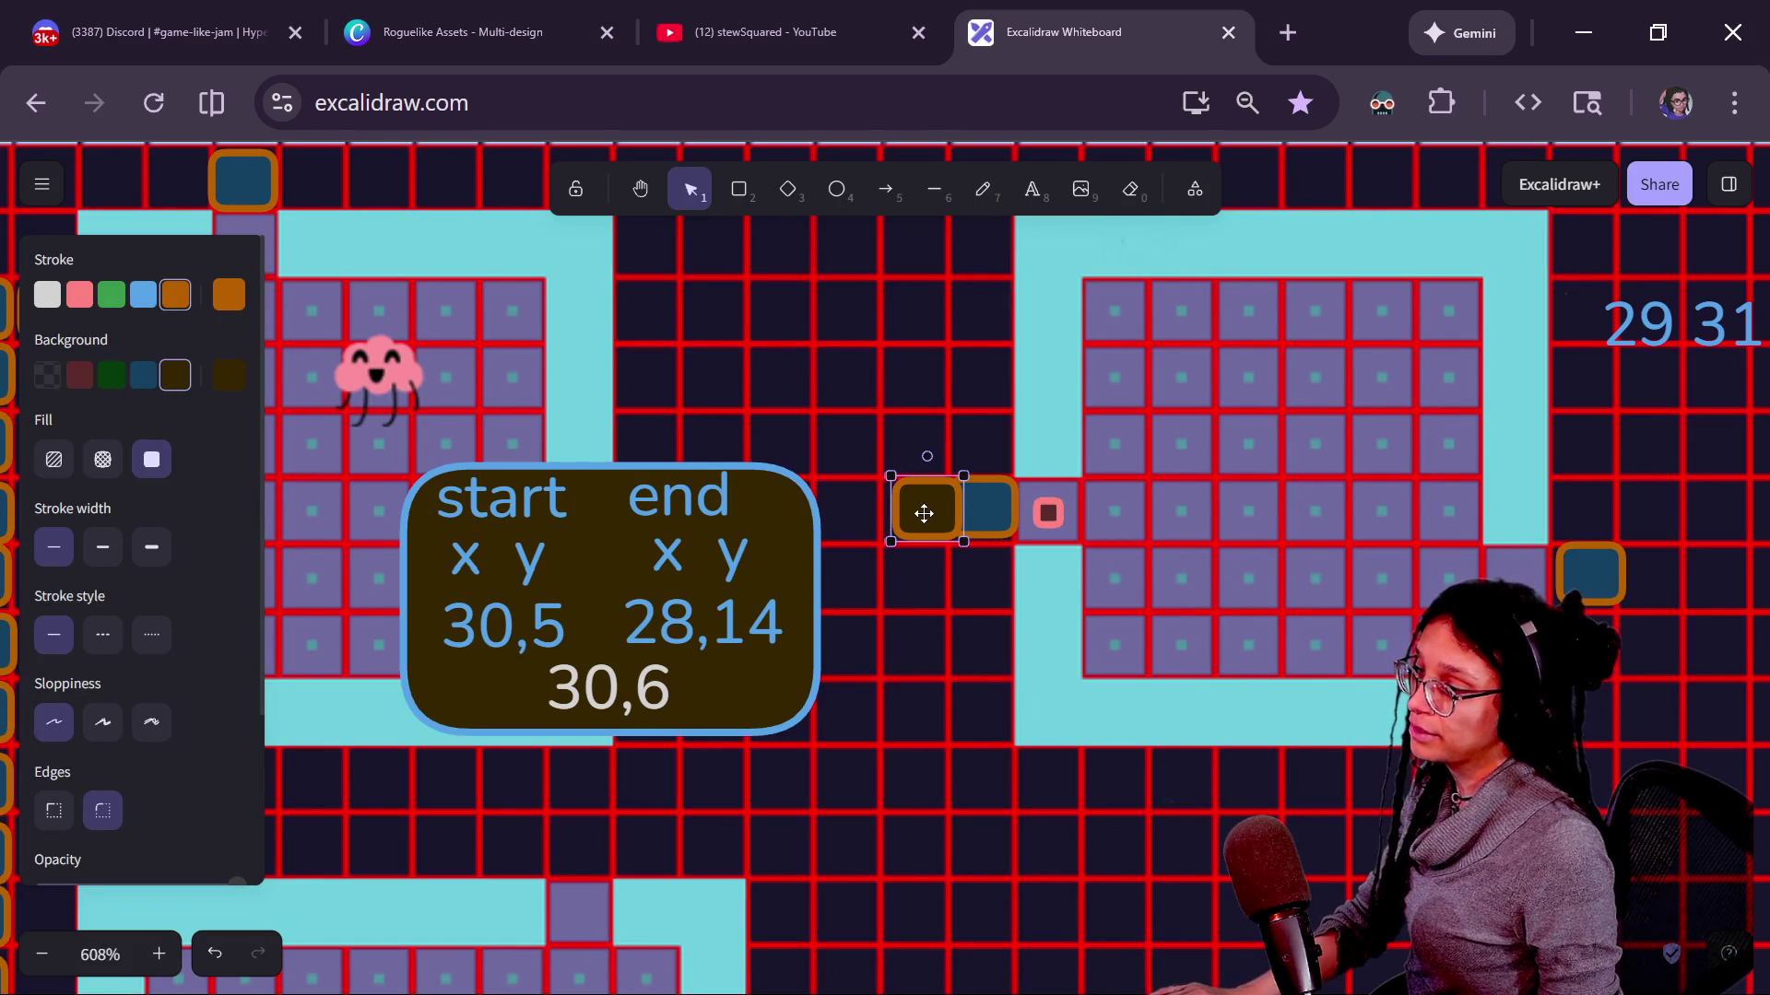
{"action": "key", "text": "ctrl+z"}
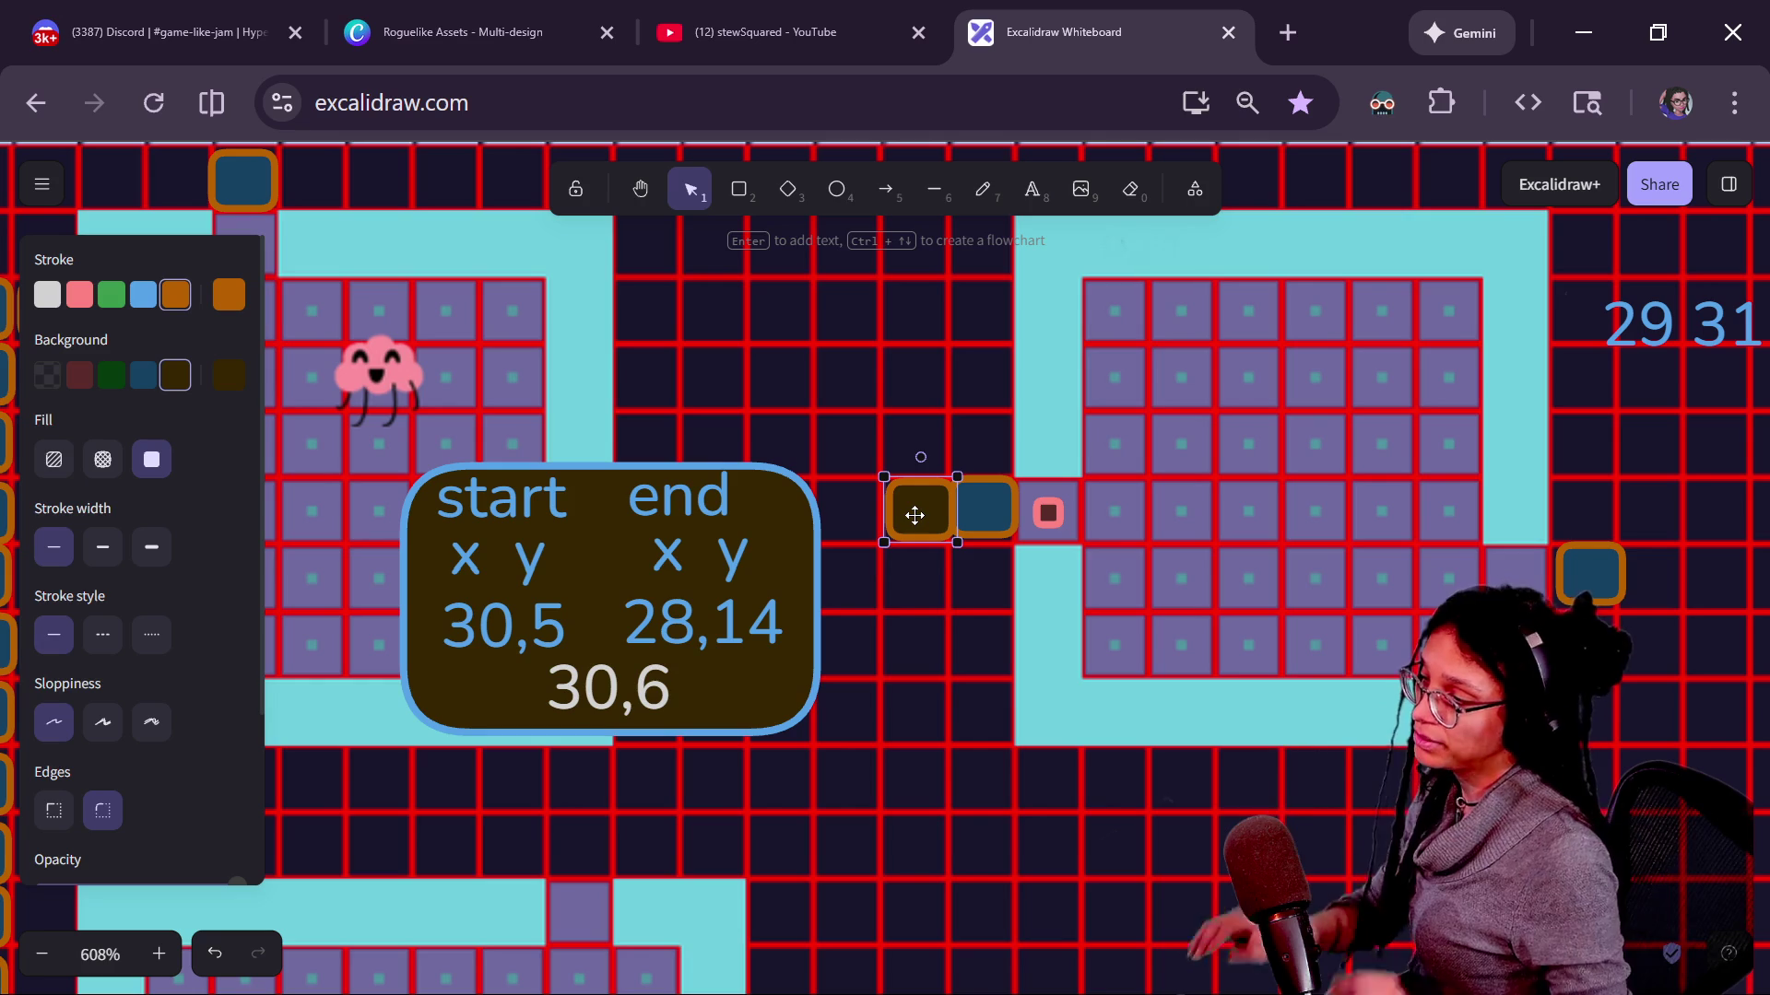
{"action": "key", "text": "ctrl+z"}
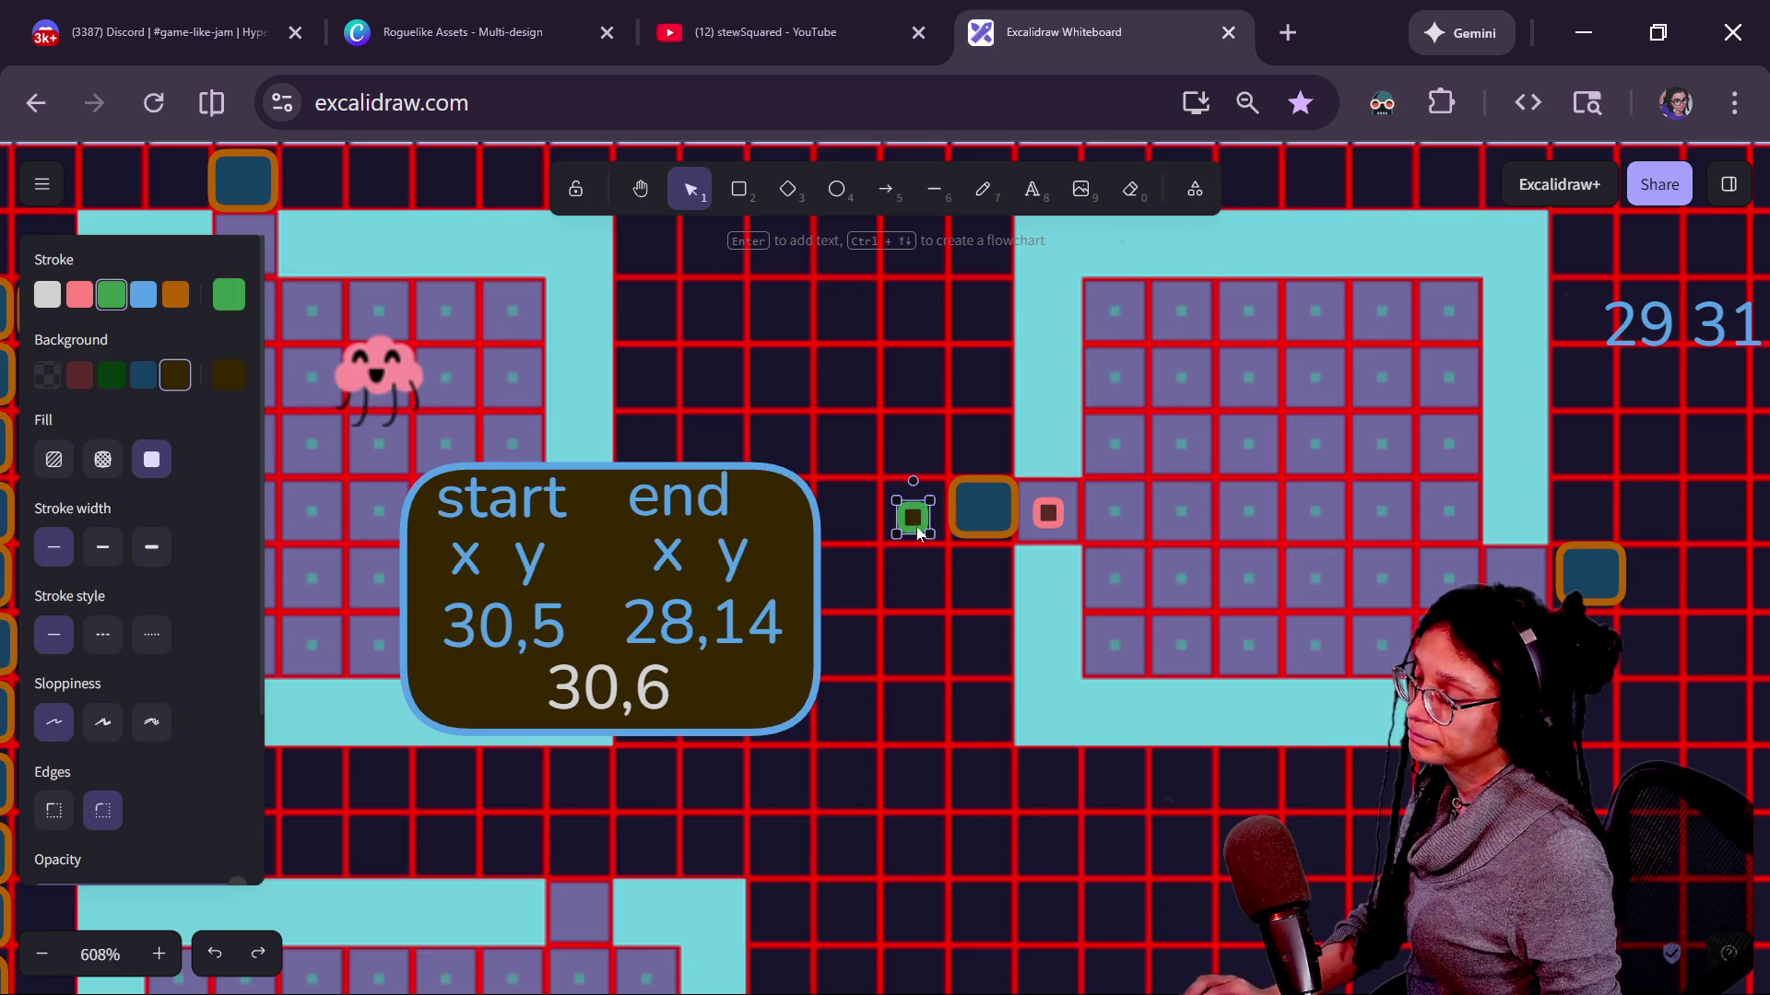
{"action": "key", "text": "Escape"}
{"action": "key", "text": "ctrl+v"}
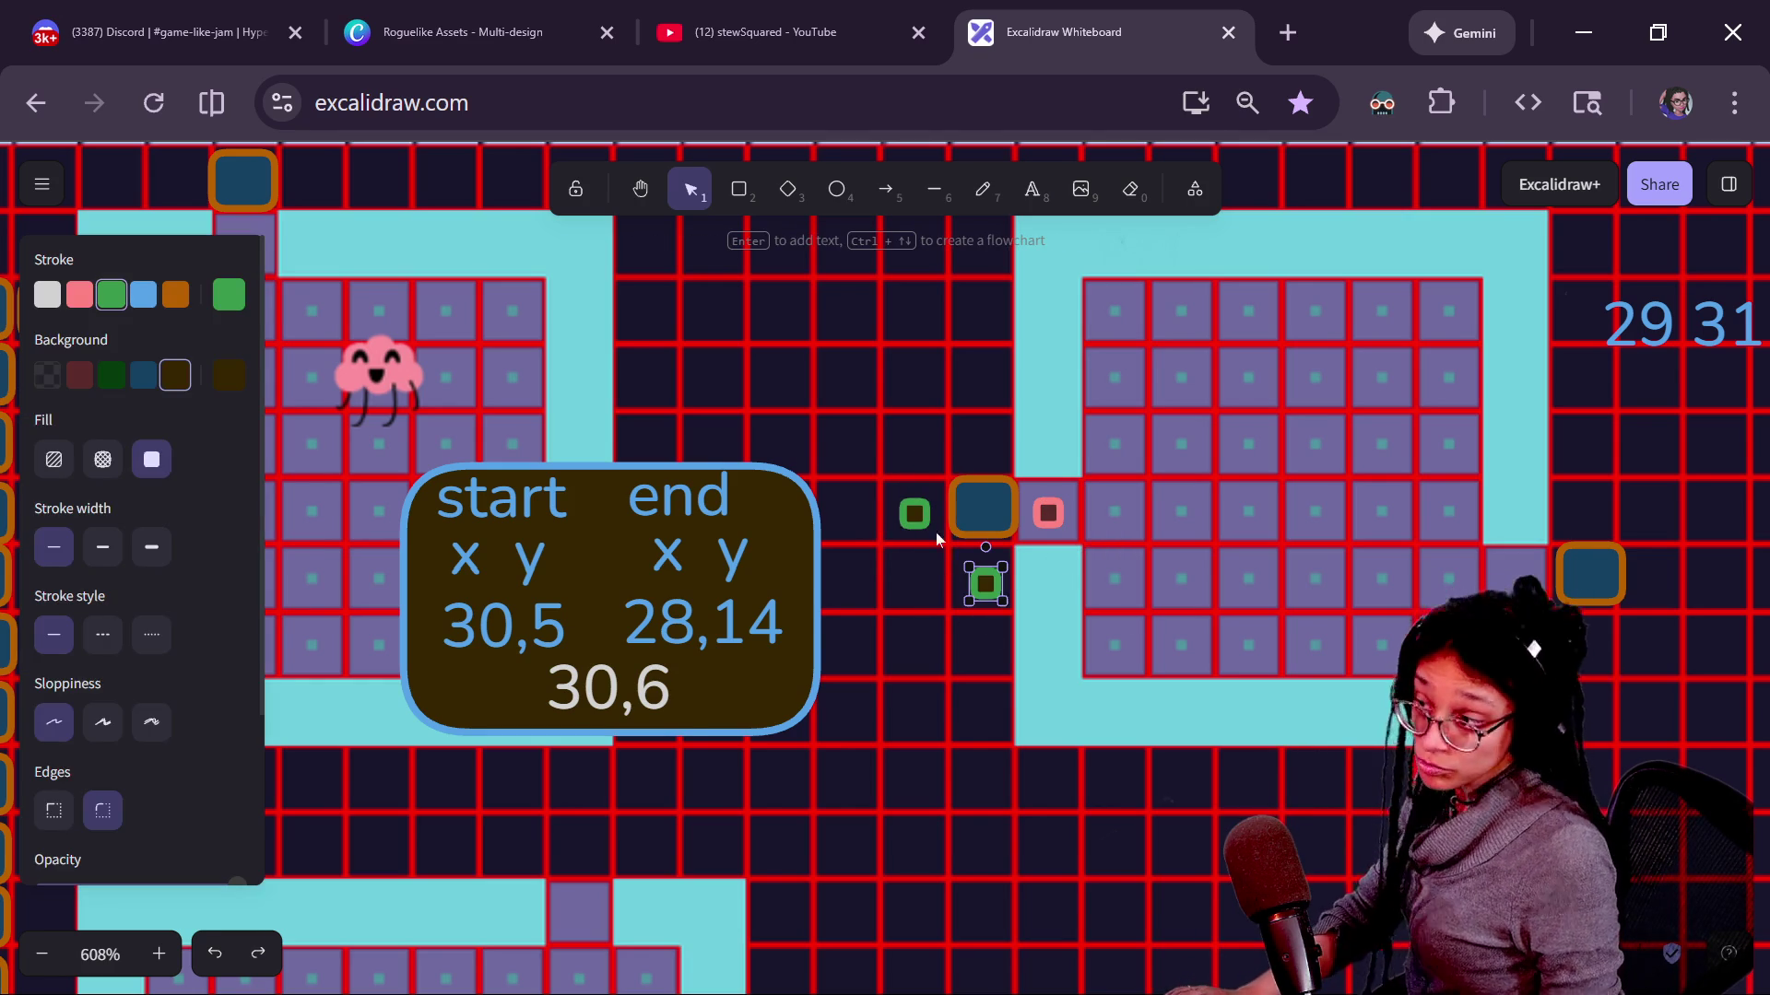
Back in manage_levels.gd, insert a blank line above the elif two-cell branch.
{"action": "key", "text": "alt+Tab"}
{"action": "scroll", "coordinate": [940, 553], "scroll_direction": "down", "scroll_amount": 2}
{"action": "key", "text": "Down"}
{"action": "key", "text": "shift+Down"}
{"action": "key", "text": "ctrl+shift+Return"}
{"action": "key", "text": "shift+Down"}
{"action": "key", "text": "shift+Down"}
{"action": "key", "text": "End"}
{"action": "scroll", "coordinate": [941, 554], "scroll_direction": "down", "scroll_amount": 1}
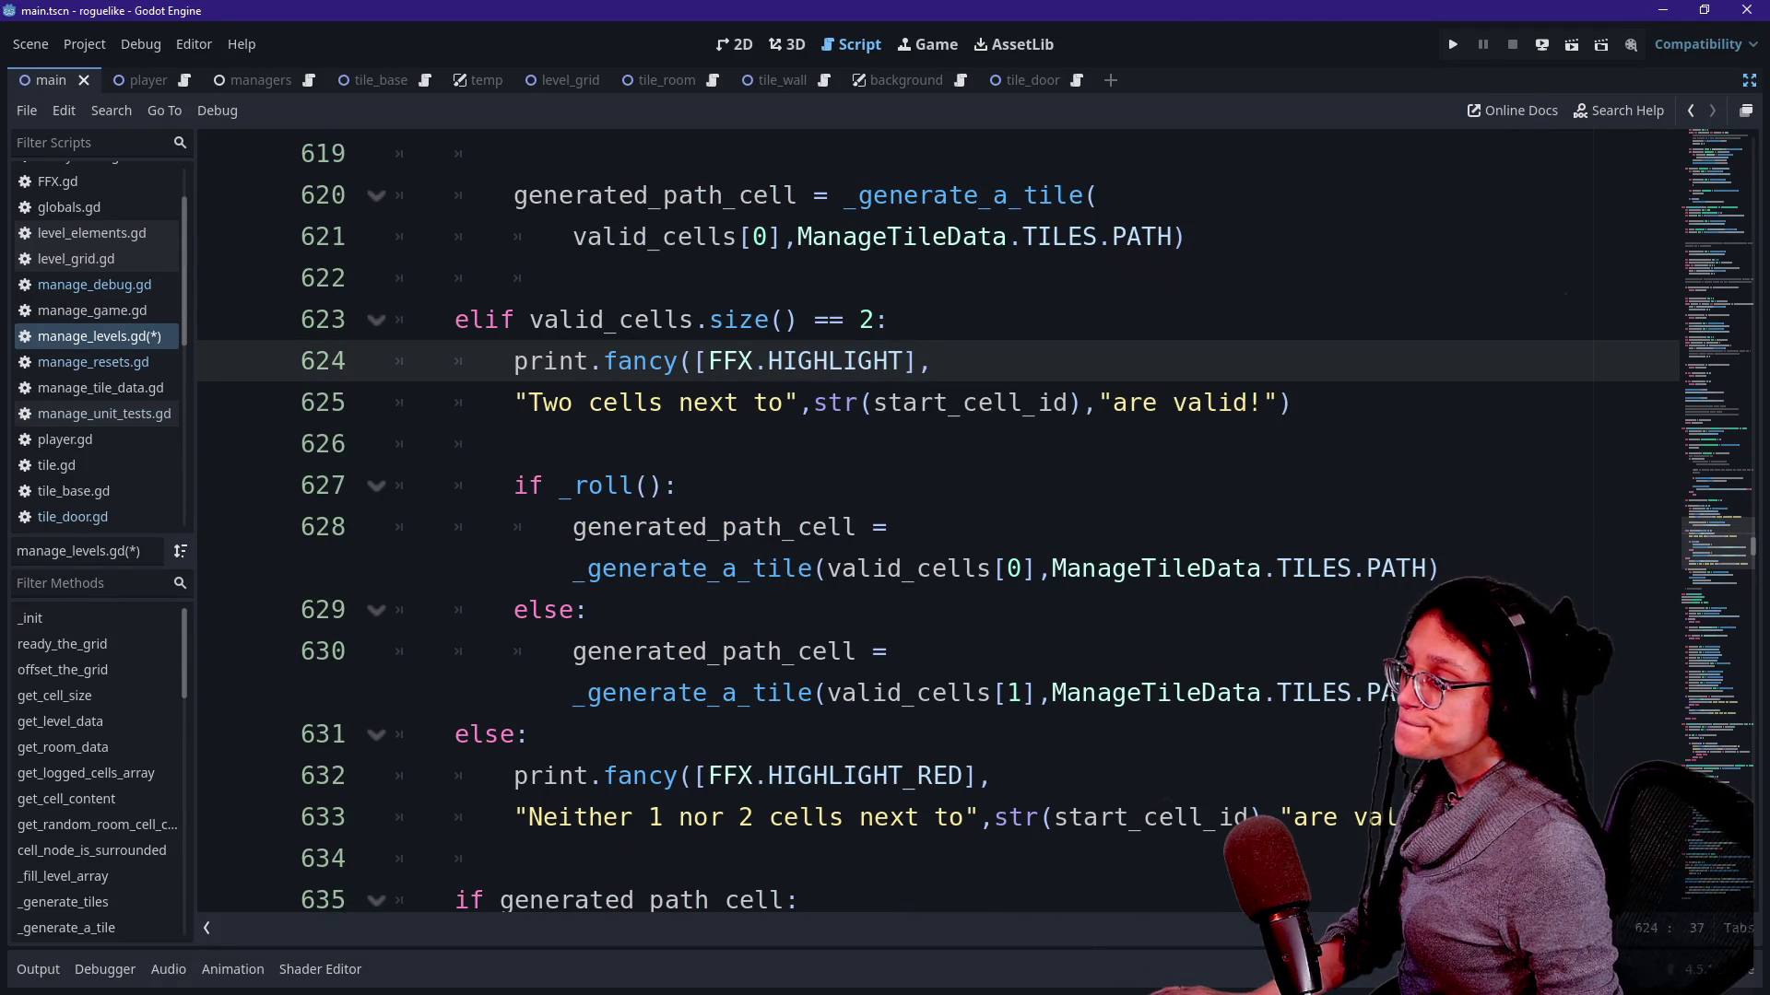
Re-read the roll check and first generate call, then replace the green marker with a dark door square below the blue door.
{"action": "left_click_drag", "start_coordinate": [526, 485], "coordinate": [673, 568]}
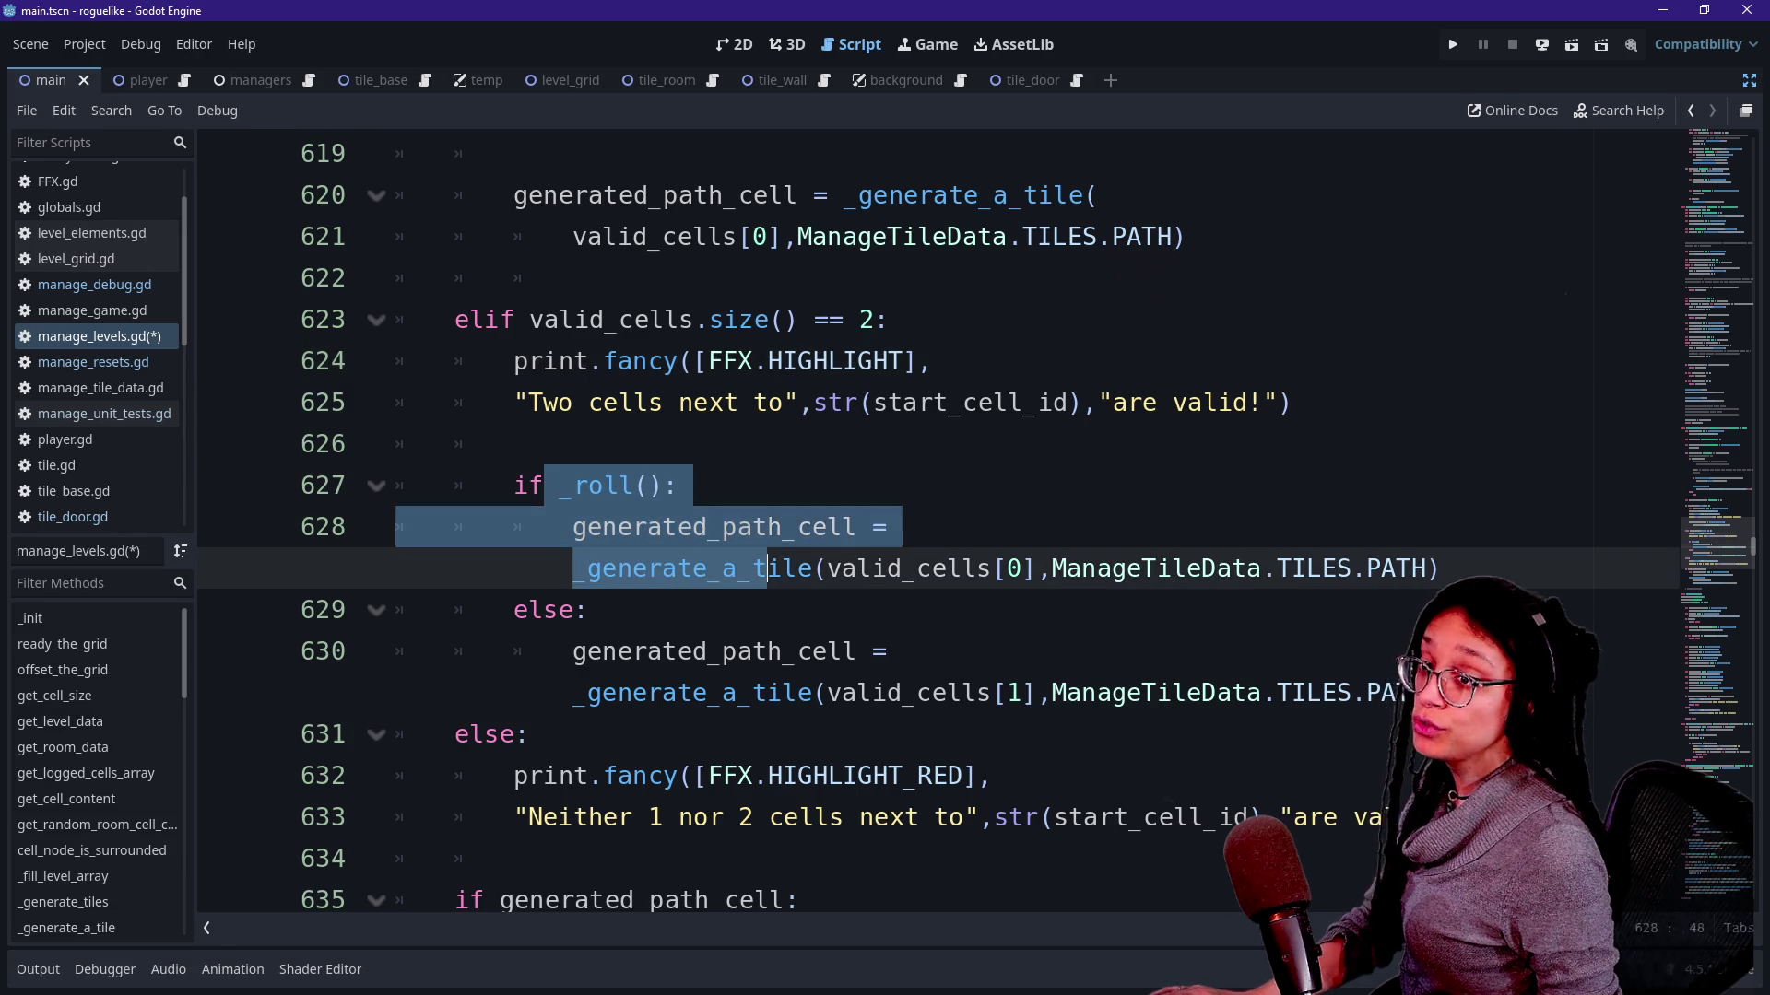
{"action": "left_click", "coordinate": [785, 569]}
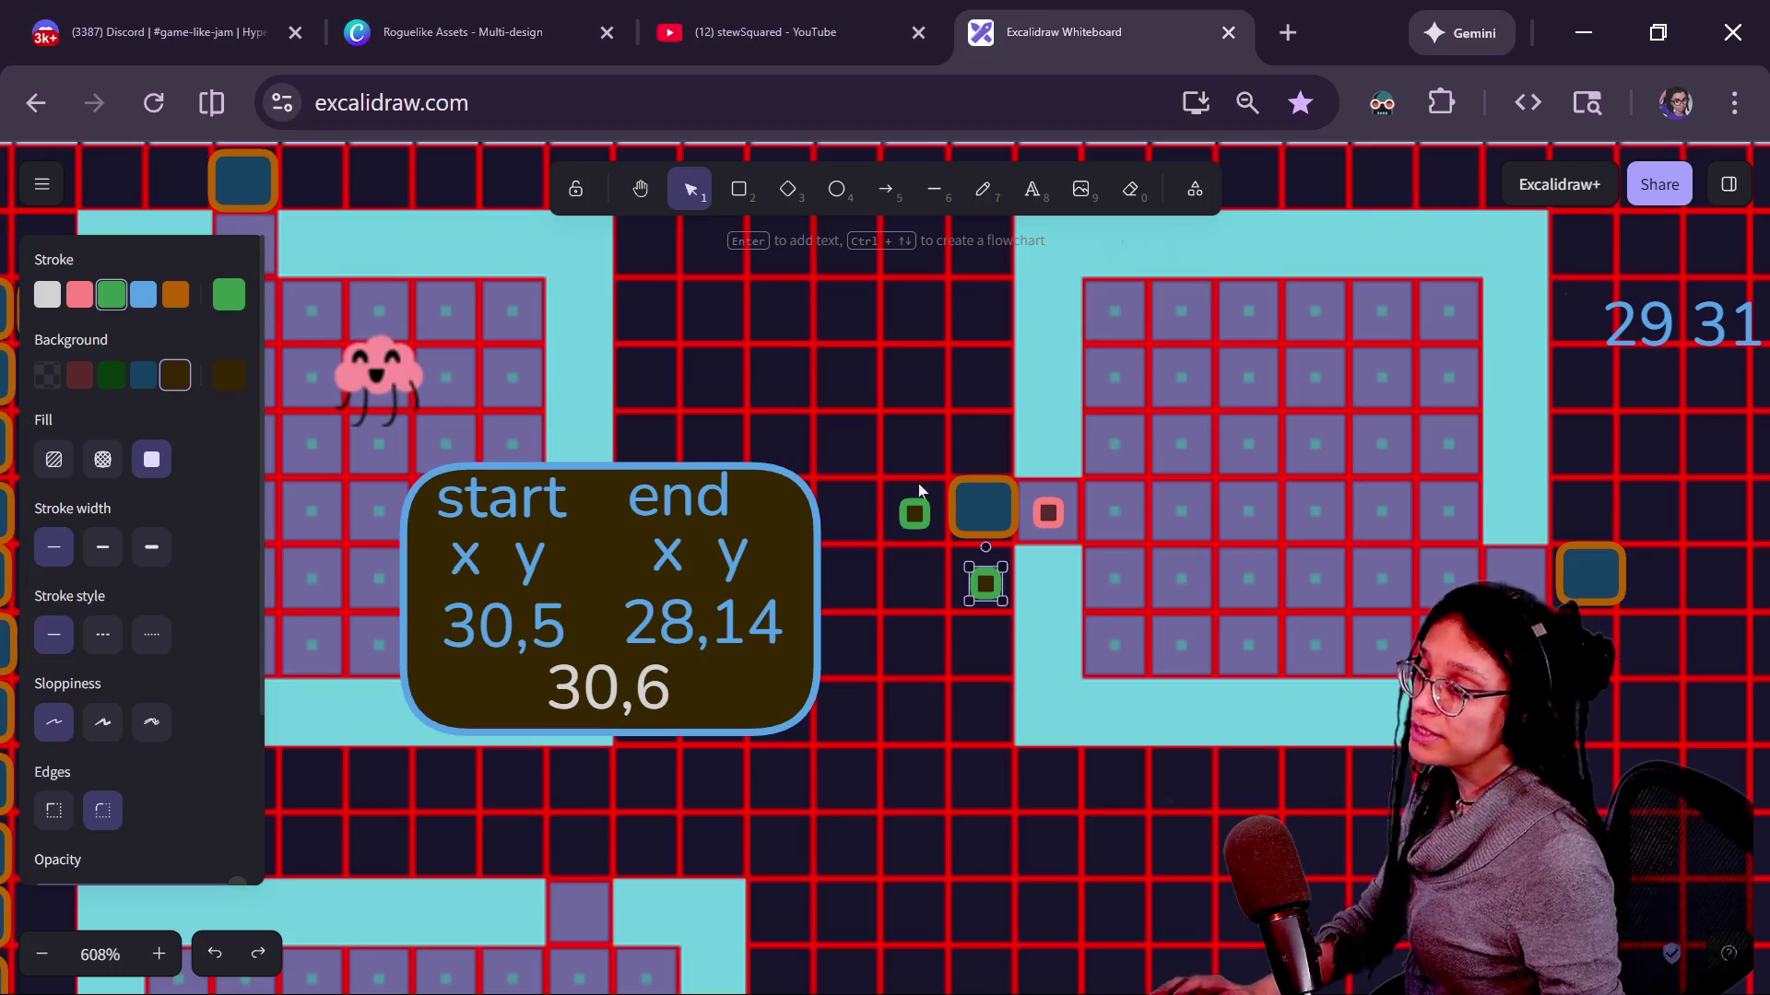
{"action": "left_click", "coordinate": [927, 525]}
{"action": "key", "text": "Delete"}
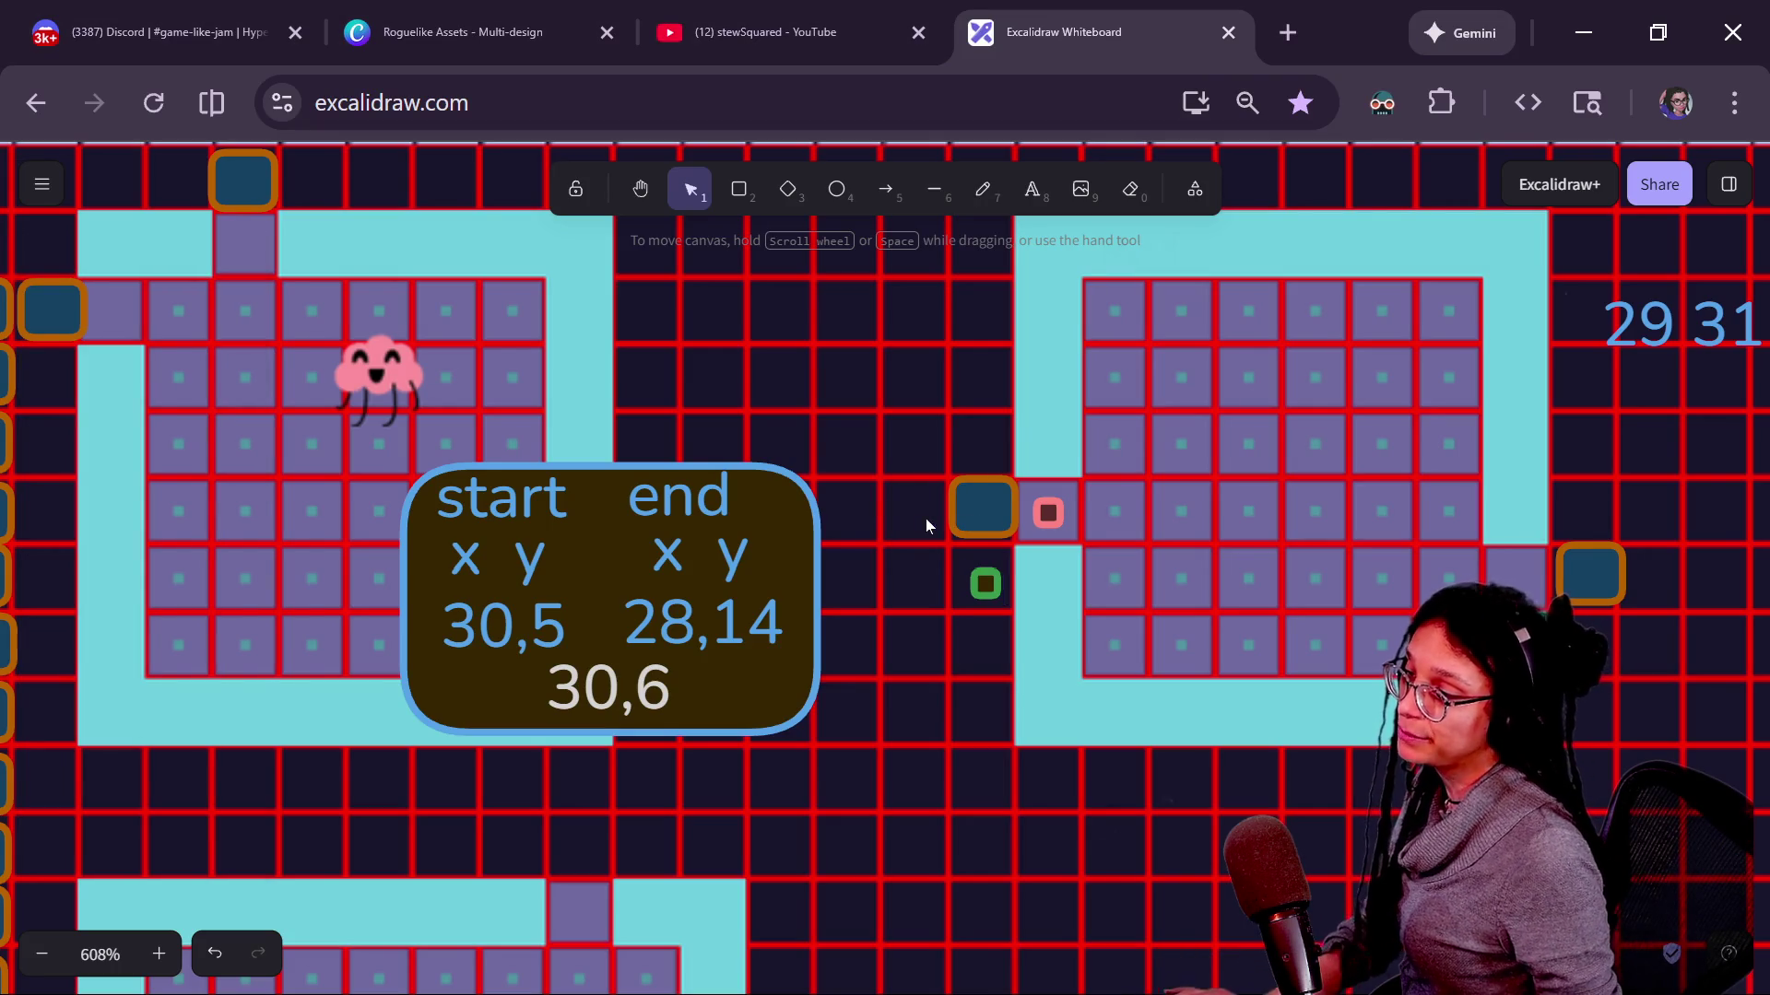
{"action": "key", "text": "r"}
{"action": "mouse_move", "coordinate": [950, 546]}
{"action": "left_mouse_down"}
{"action": "mouse_move", "coordinate": [1020, 613]}
{"action": "mouse_move", "coordinate": [1000, 591]}
{"action": "left_mouse_up"}
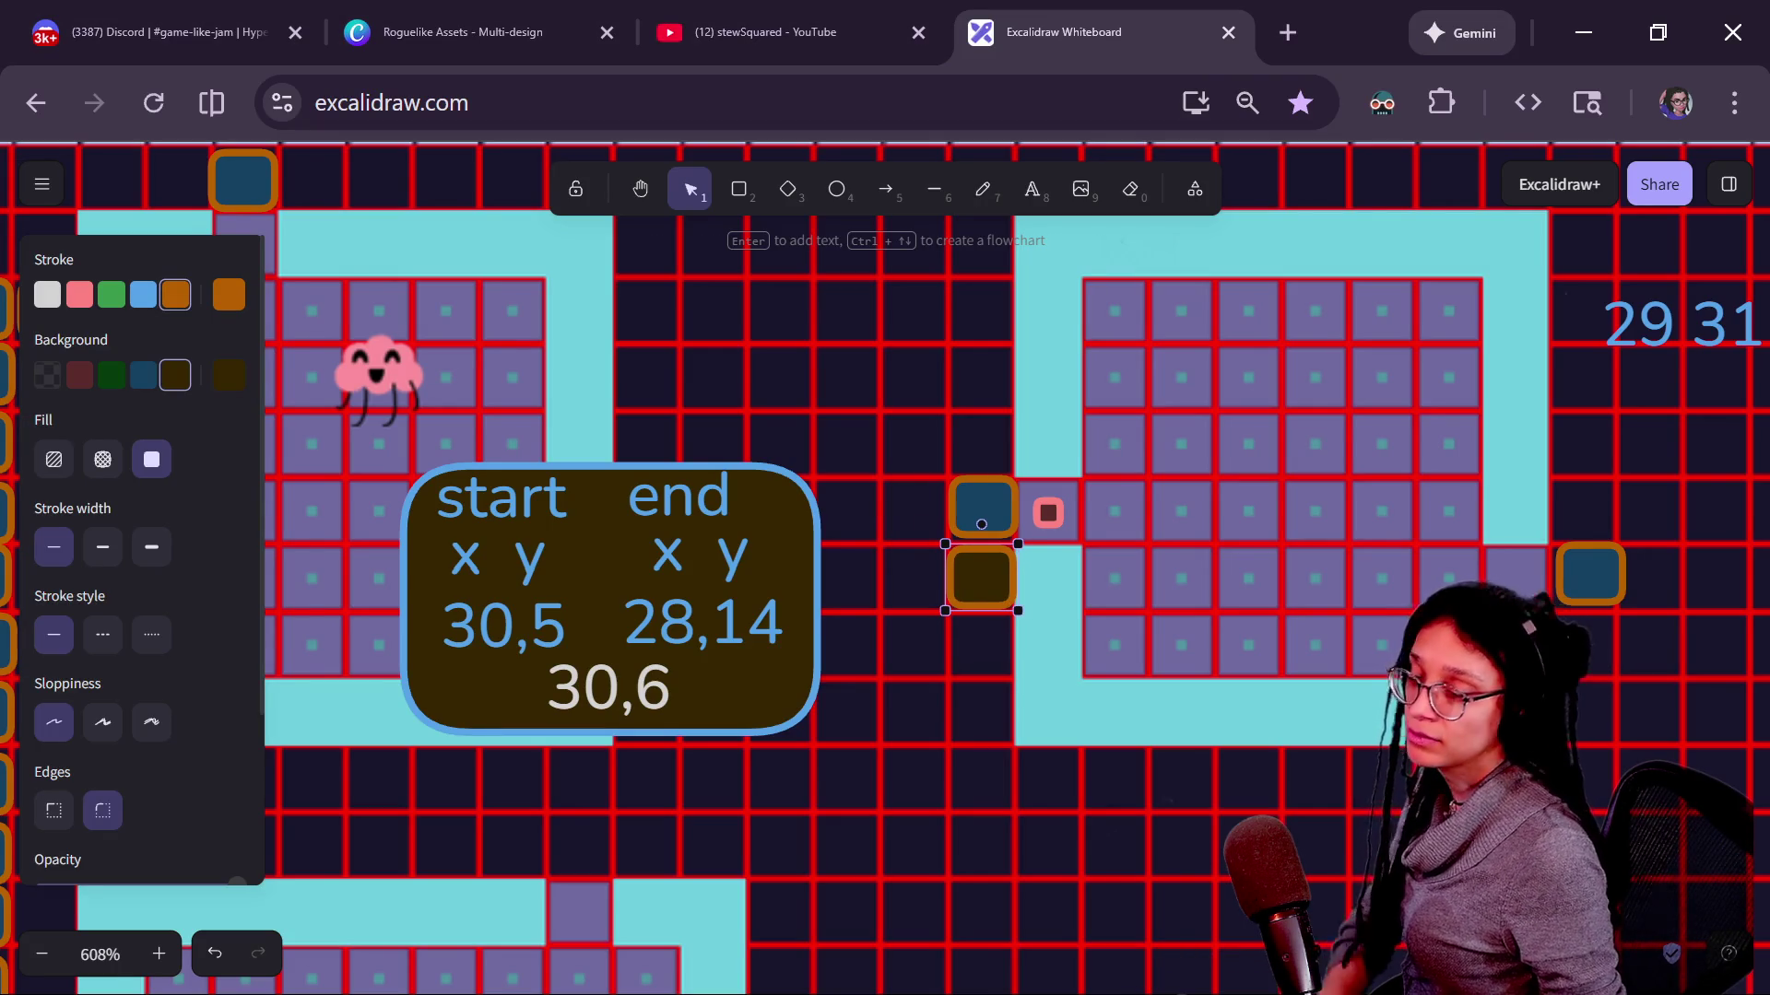
Read through the else branch's red-highlight print lines and paired door id line in the script.
{"action": "key", "text": "alt+Tab"}
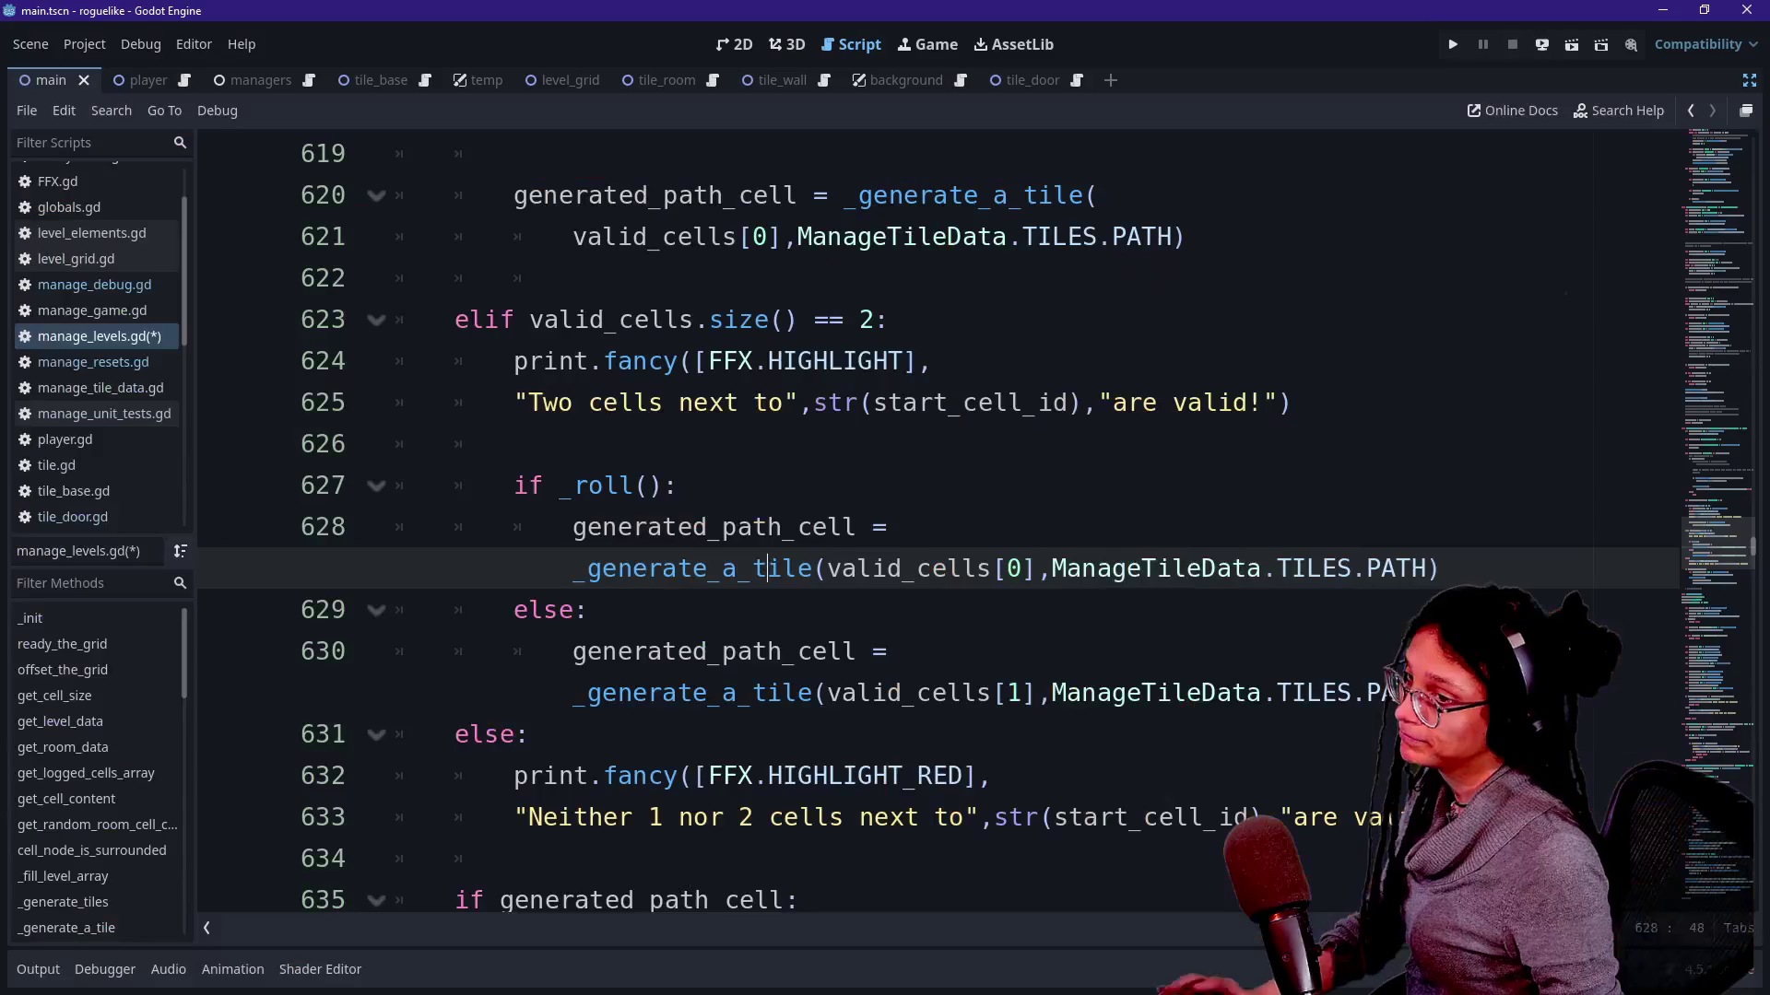
{"action": "left_click", "coordinate": [485, 734]}
{"action": "scroll", "coordinate": [484, 735], "scroll_direction": "down", "scroll_amount": 1}
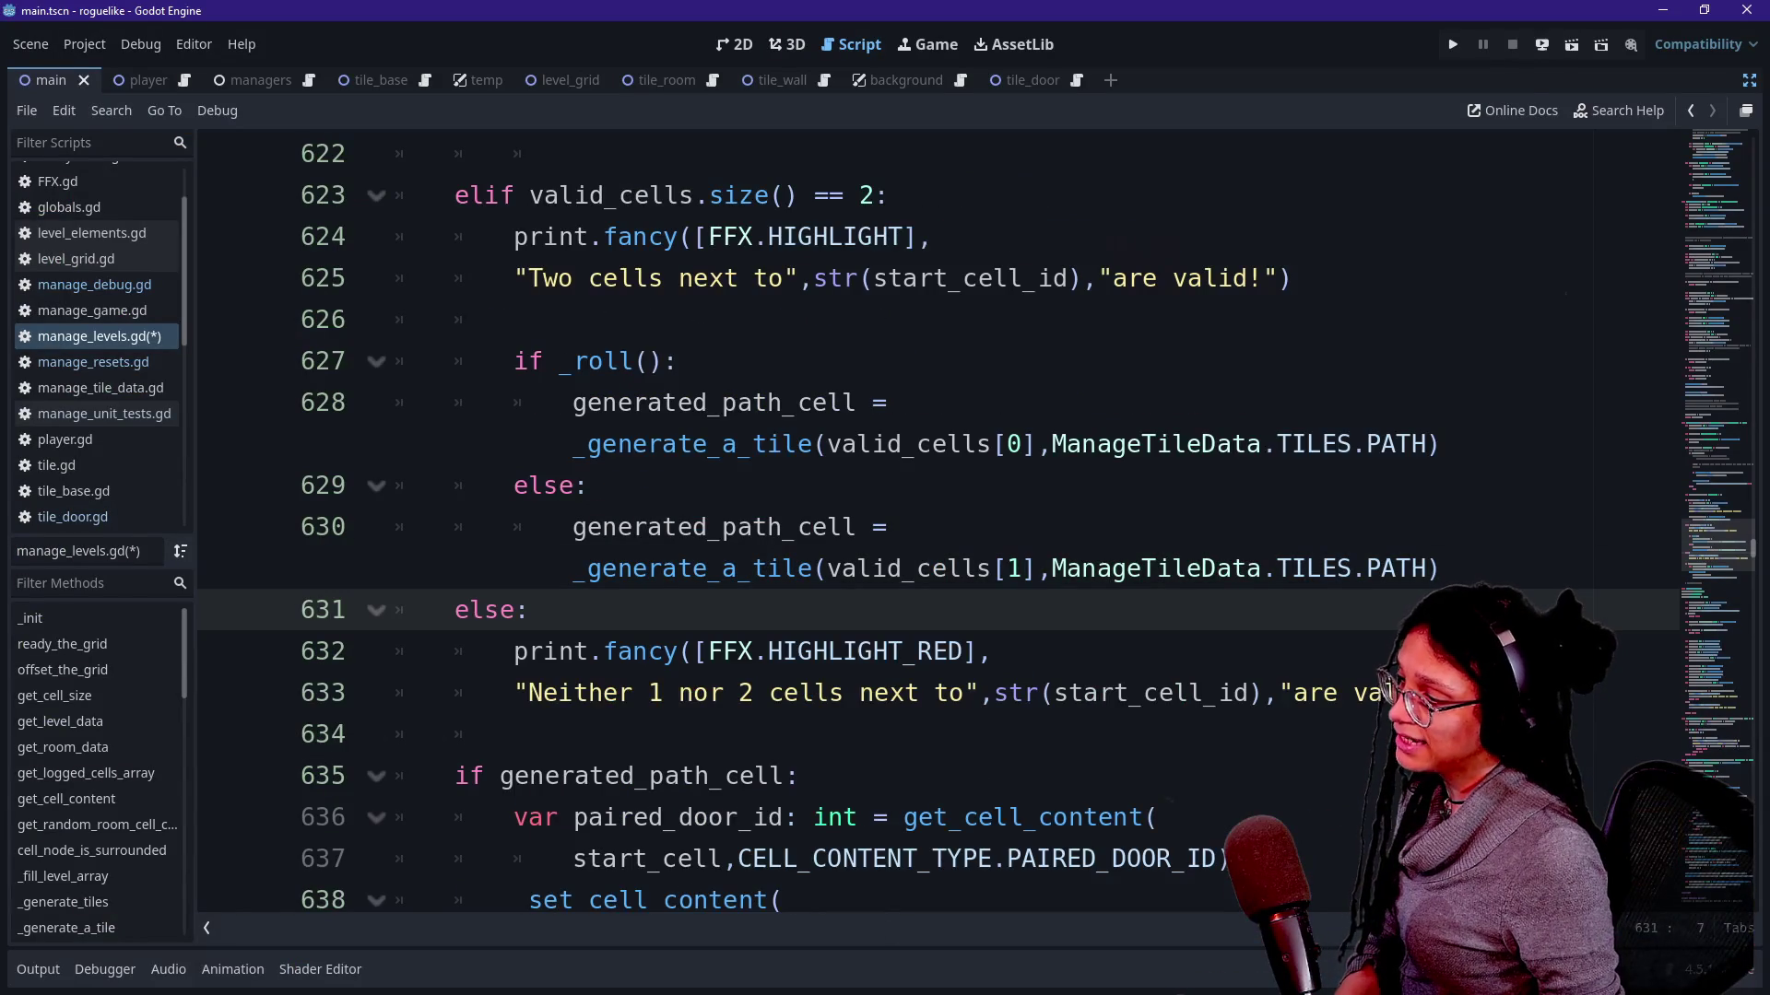
{"action": "left_click_drag", "start_coordinate": [1369, 693], "coordinate": [679, 651]}
{"action": "left_click", "coordinate": [528, 609]}
{"action": "left_click", "coordinate": [644, 651]}
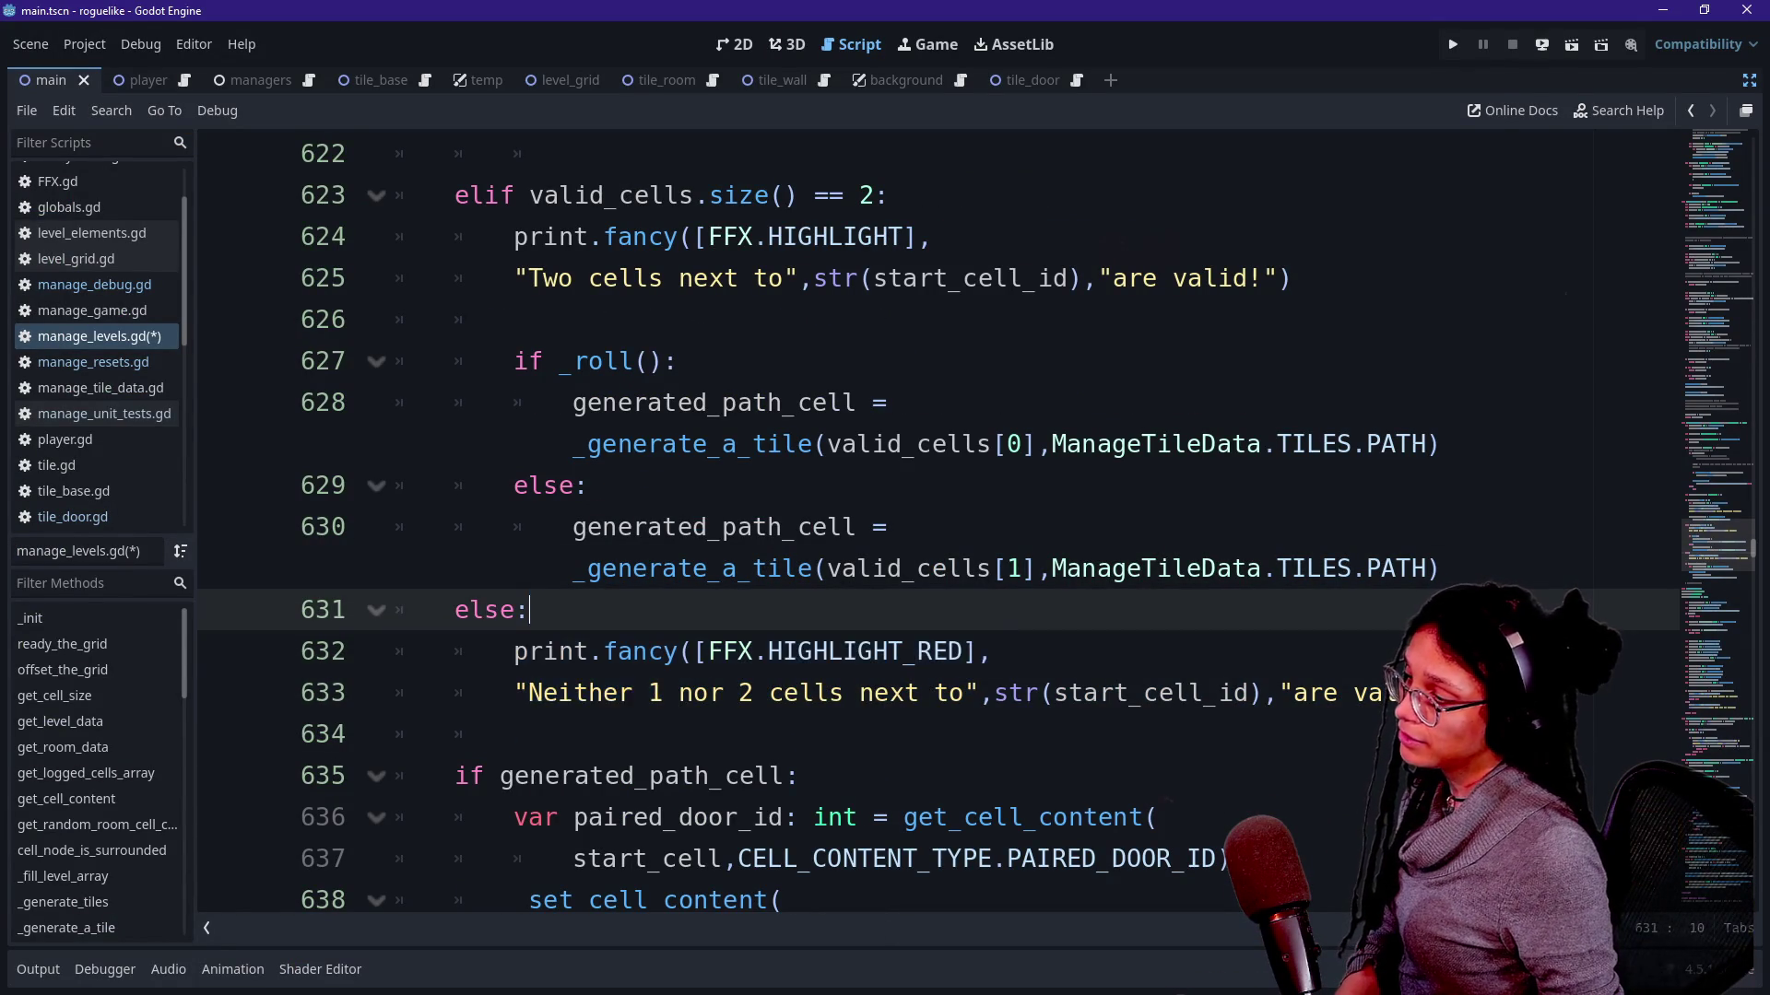
{"action": "left_click", "coordinate": [535, 816]}
{"action": "key", "text": "Down"}
{"action": "key", "text": "Down"}
{"action": "key", "text": "Down"}
{"action": "key", "text": "Down"}
{"action": "key", "text": "Down"}
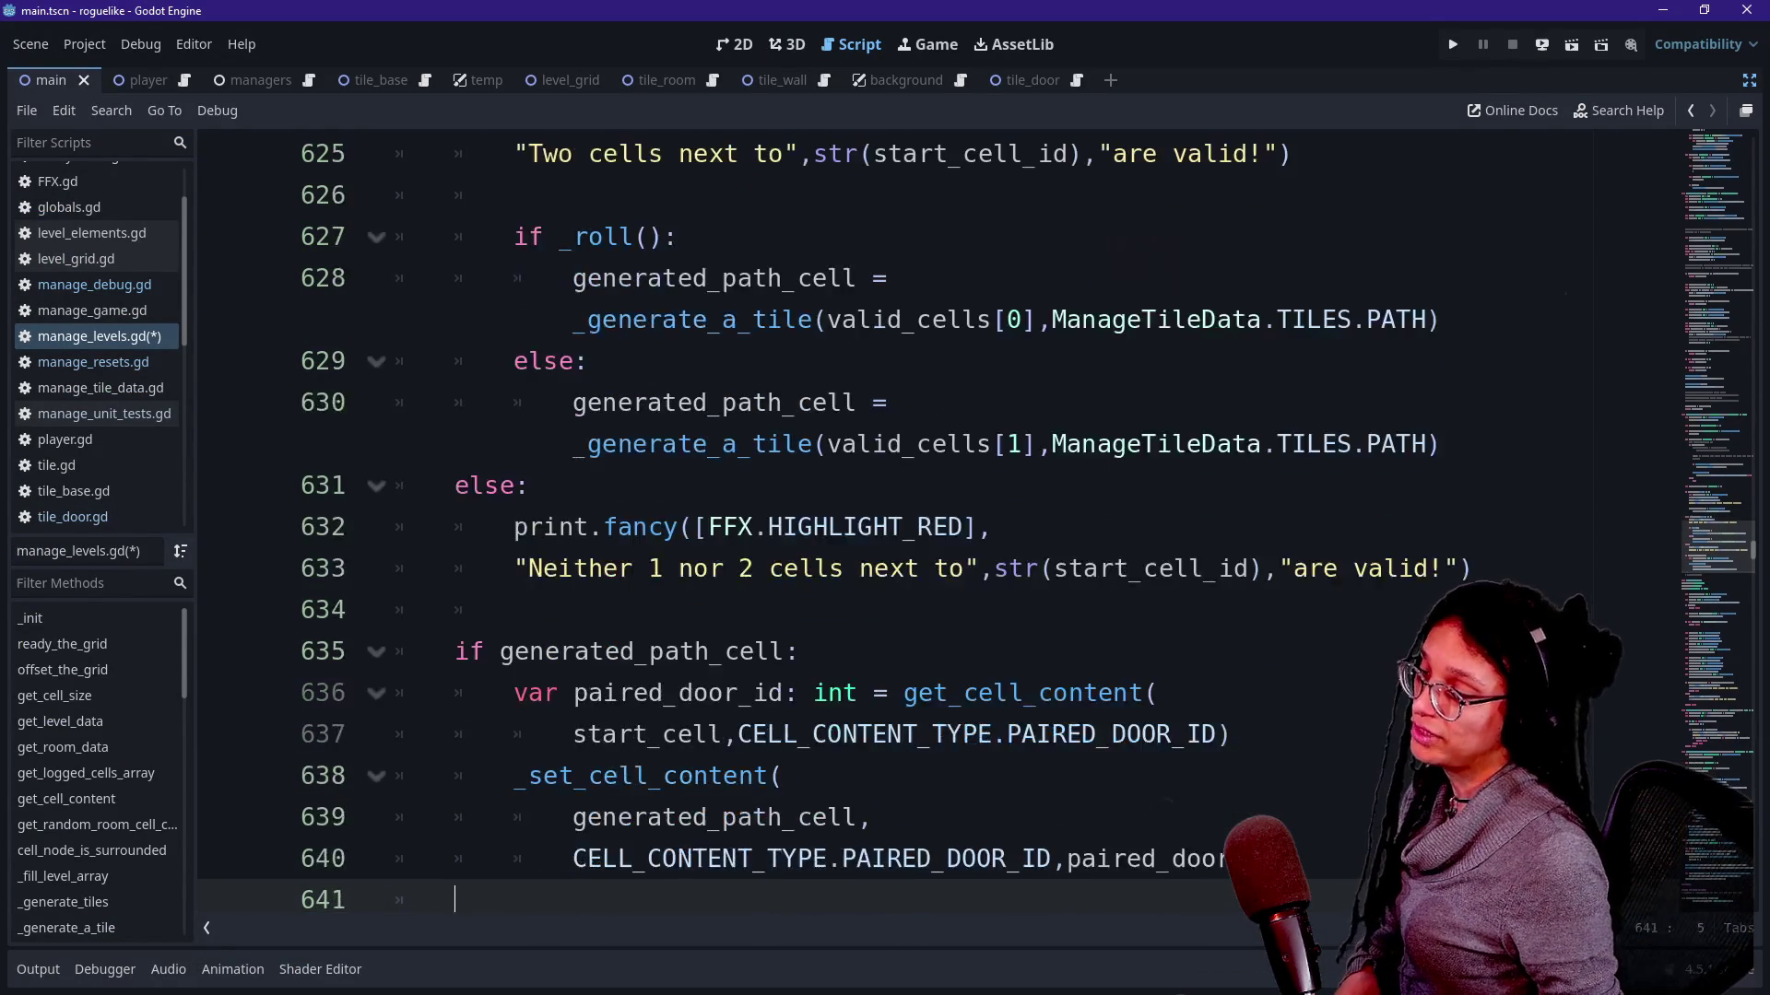
{"action": "key", "text": "Down"}
{"action": "key", "text": "Down"}
{"action": "left_click_drag", "start_coordinate": [989, 443], "coordinate": [401, 443]}
{"action": "left_click", "coordinate": [678, 485]}
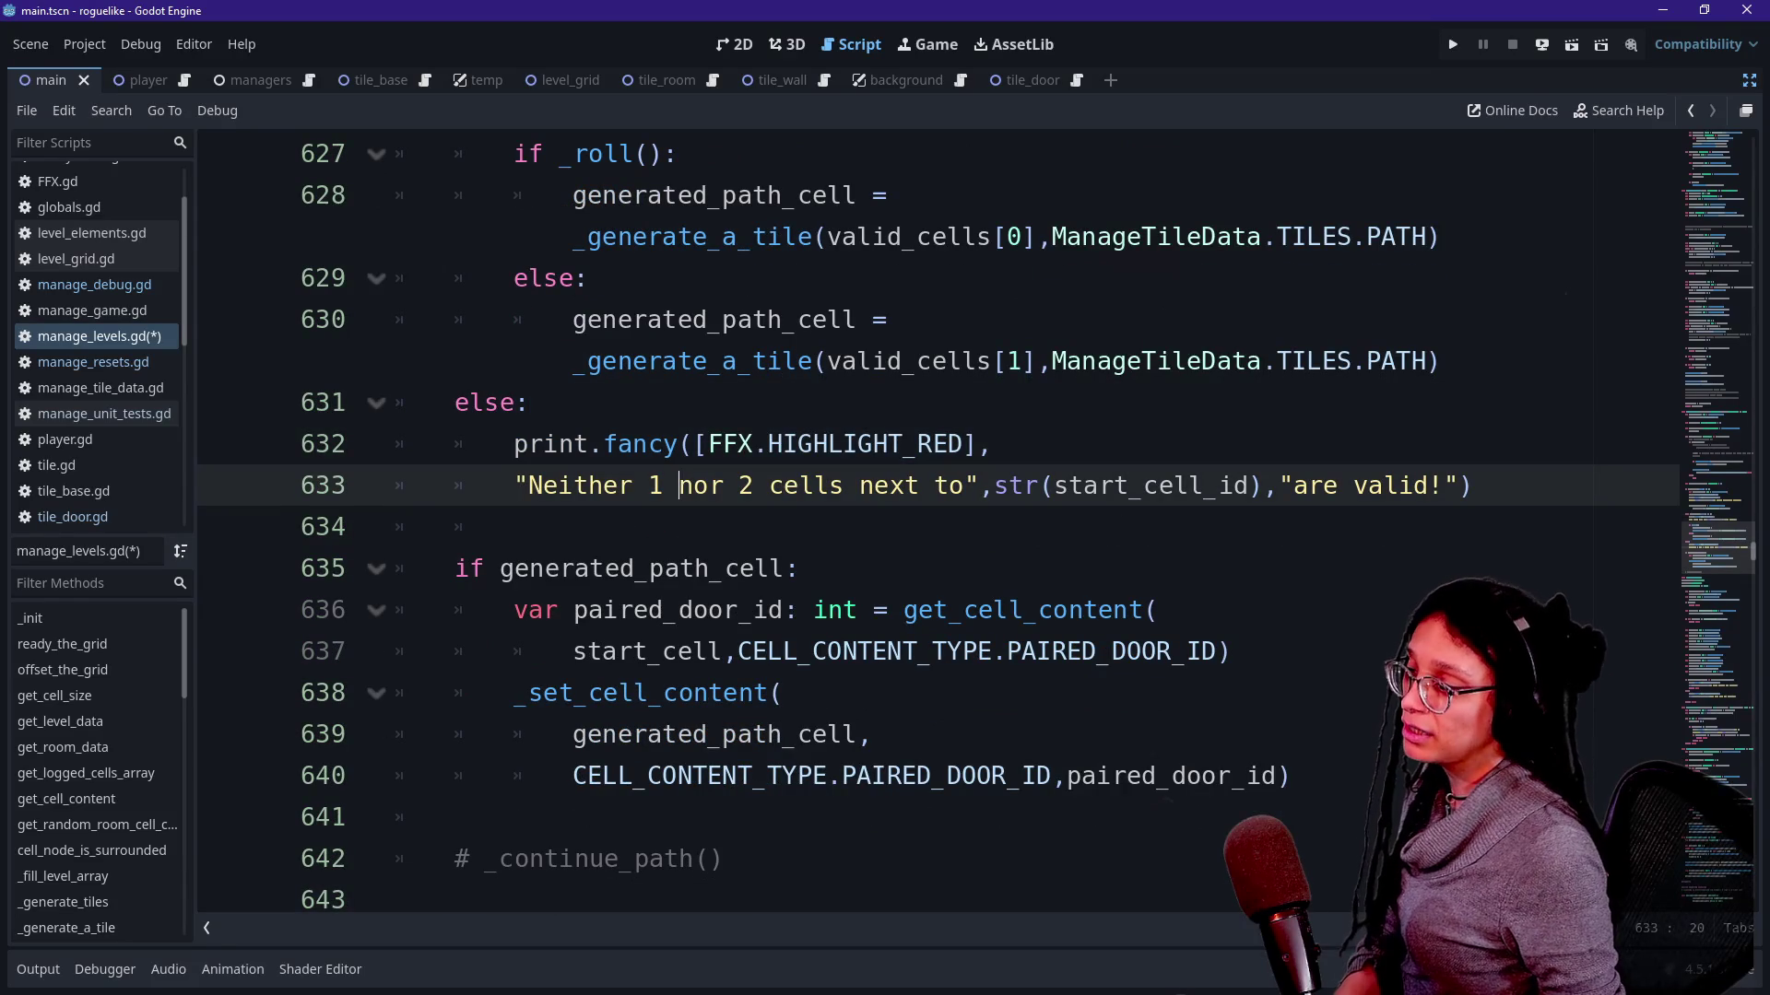
{"action": "key", "text": "Down"}
{"action": "key", "text": "Down"}
{"action": "key", "text": "Up"}
{"action": "key", "text": "Up"}
{"action": "key", "text": "Up"}
{"action": "key", "text": "Down"}
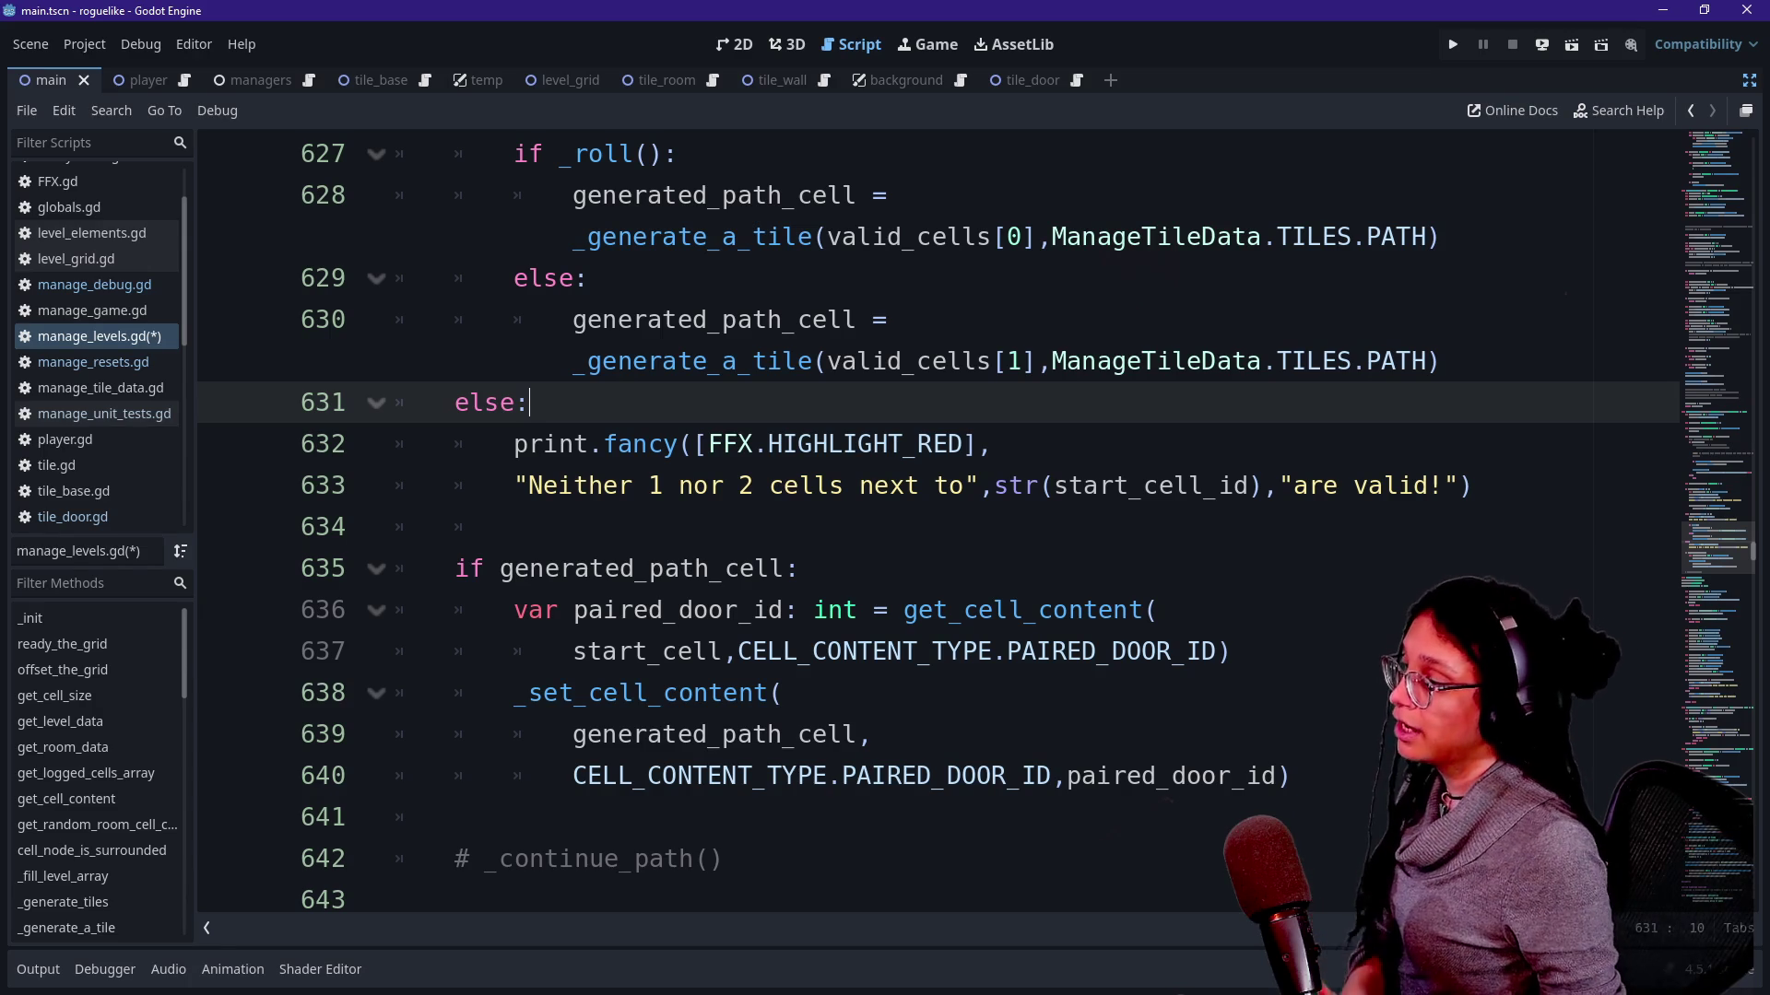
Inspect generated_path_cell and the commented continue_path call, then return to the whiteboard.
{"action": "right_click", "coordinate": [529, 543]}
{"action": "left_click", "coordinate": [559, 569]}
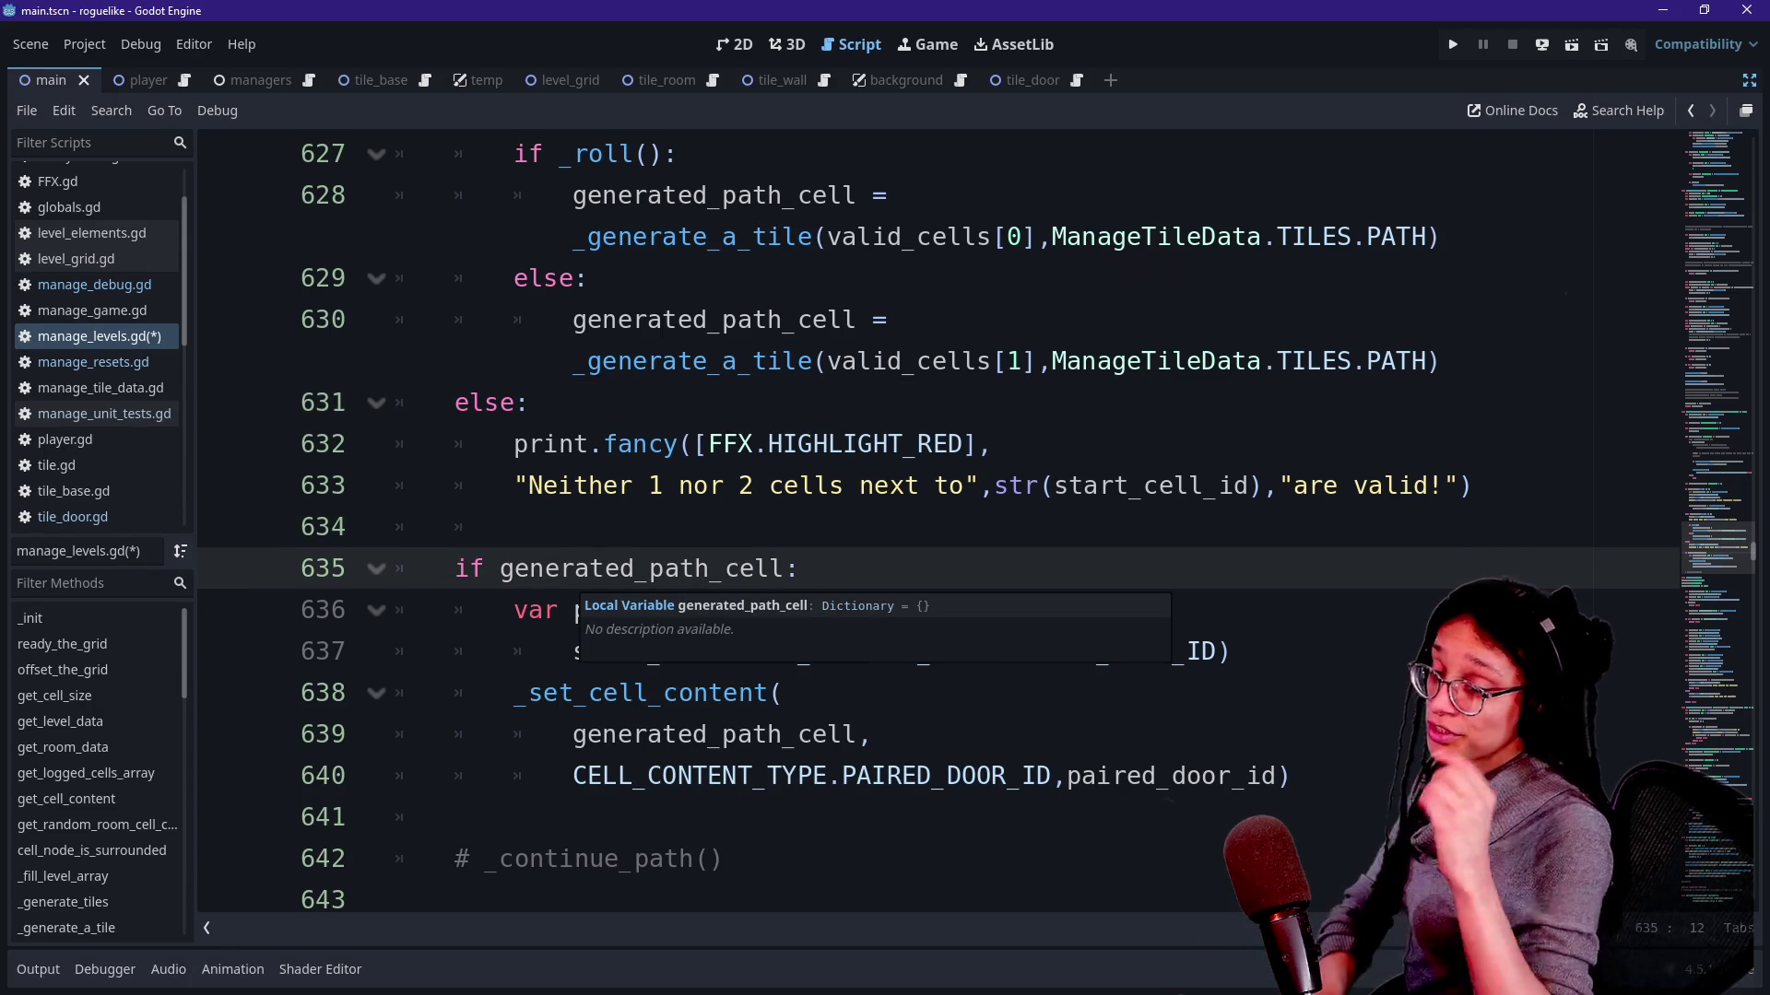
{"action": "left_click_drag", "start_coordinate": [500, 859], "coordinate": [725, 859]}
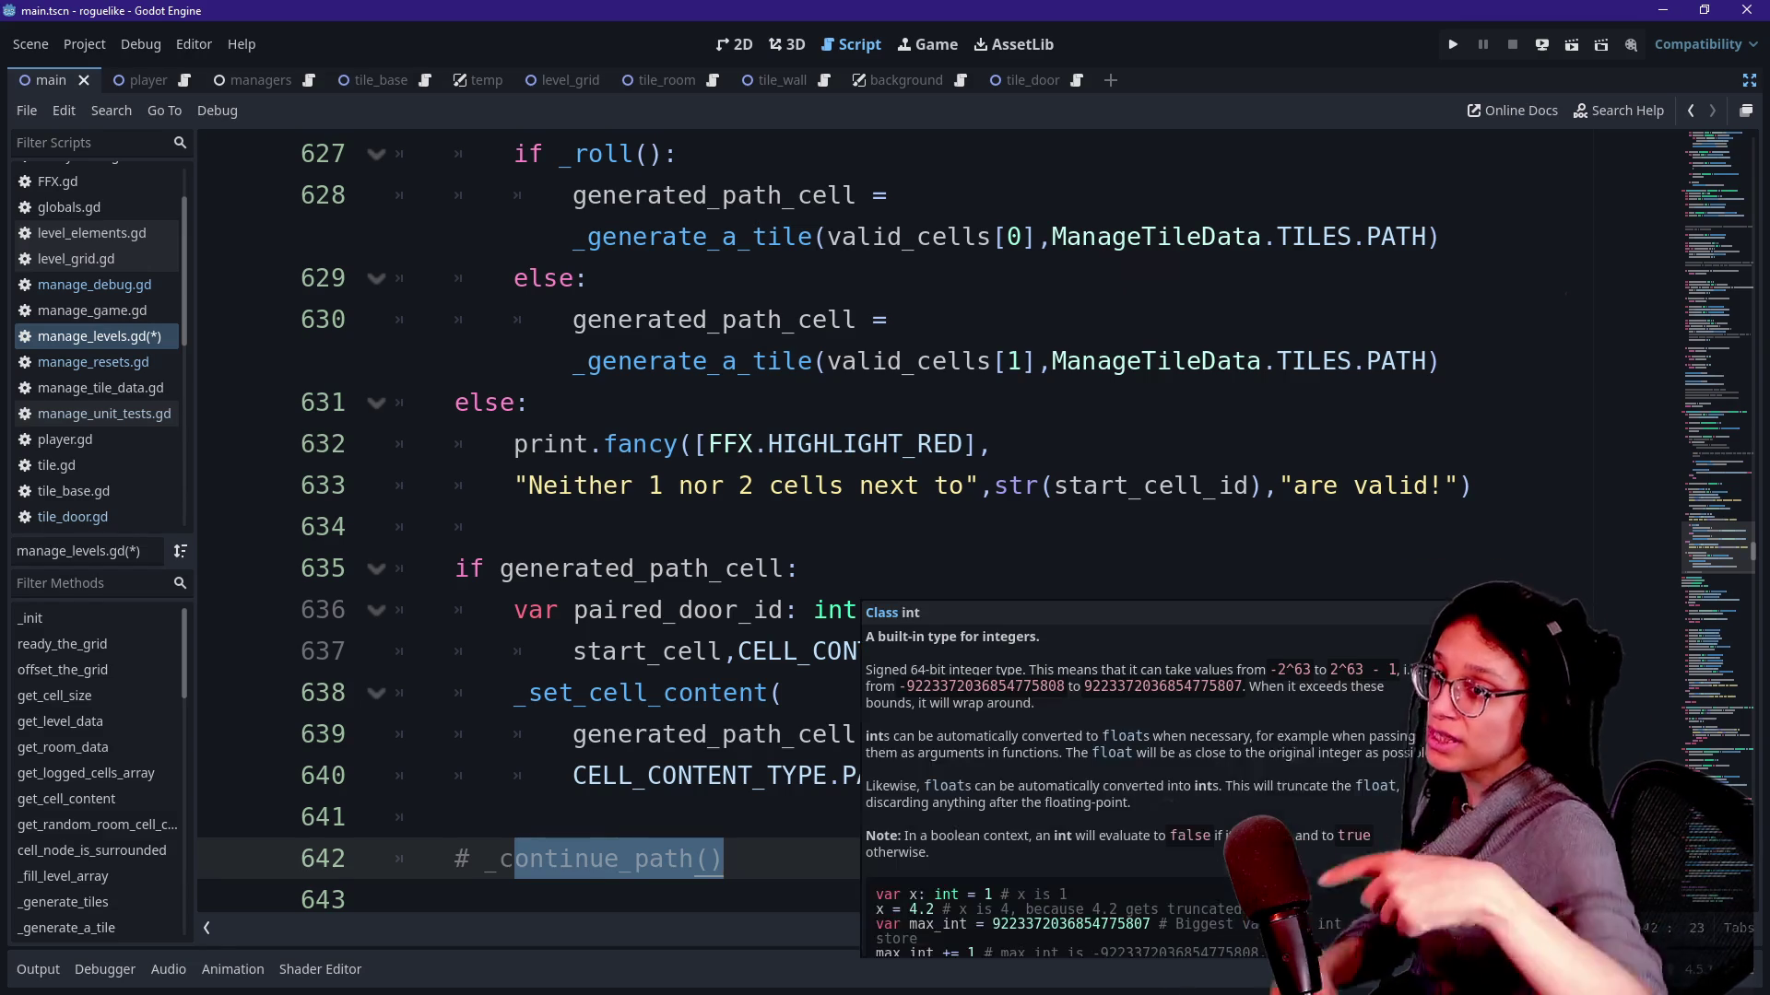
{"action": "key", "text": "Up"}
{"action": "key", "text": "Up"}
{"action": "key", "text": "Up"}
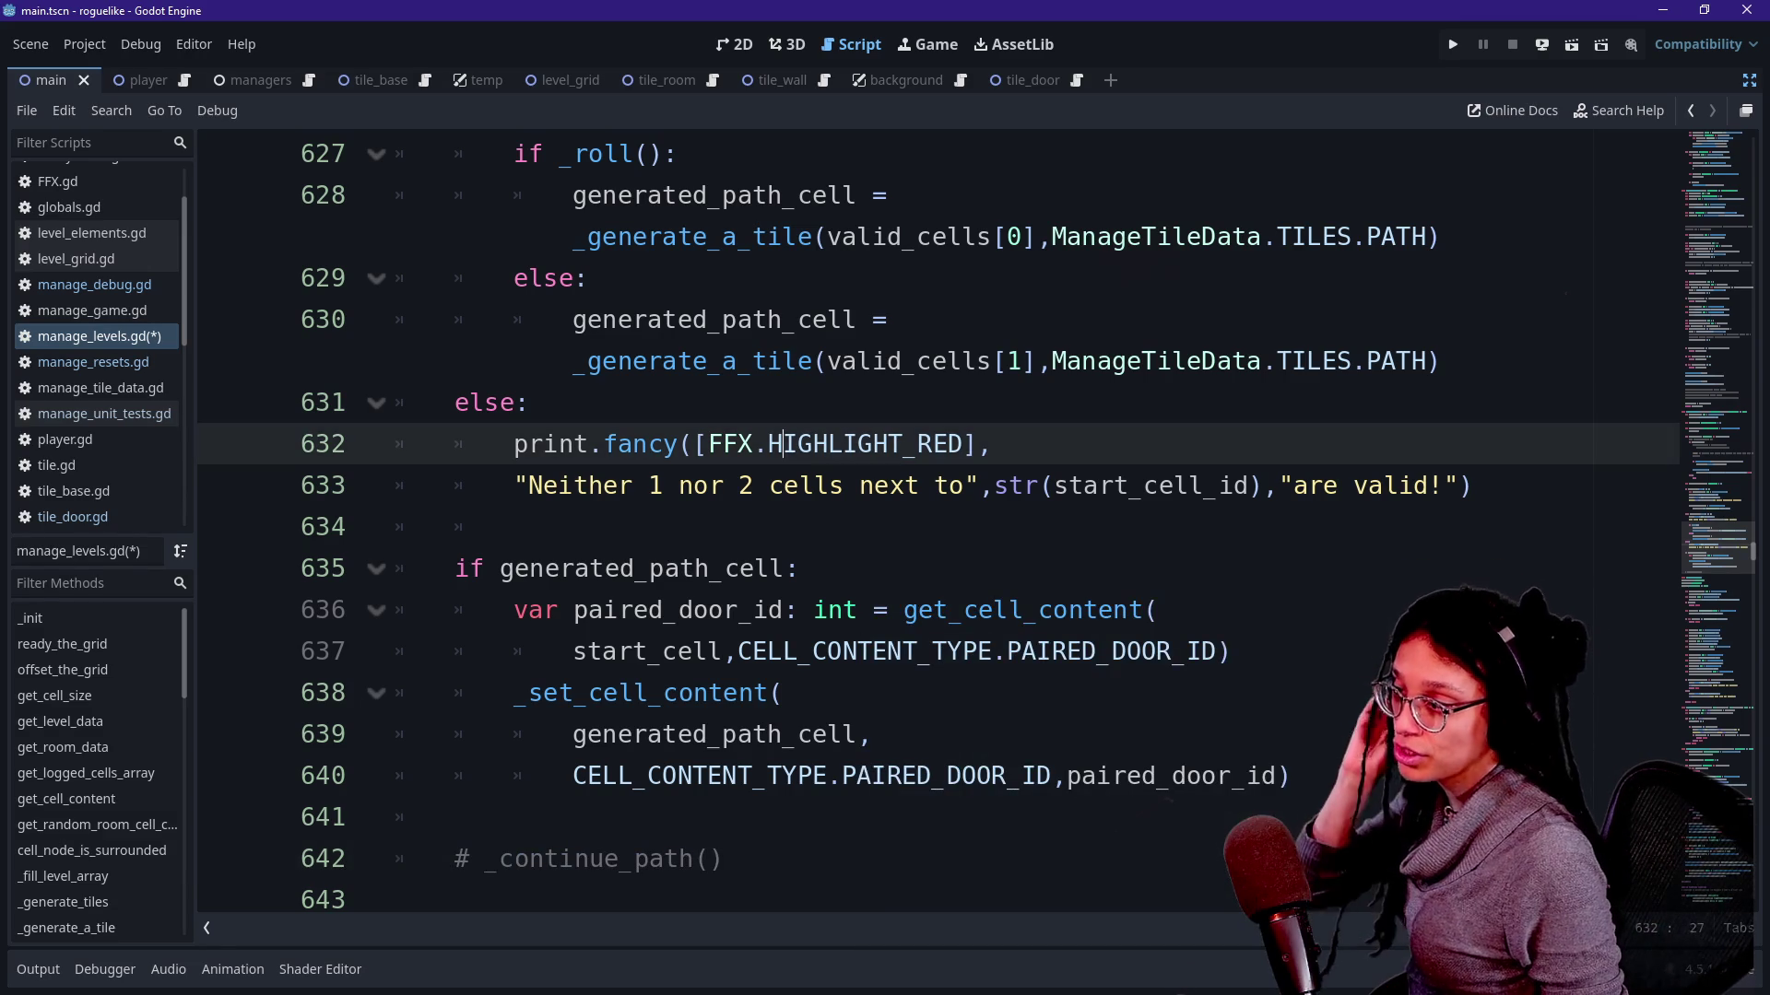
{"action": "key", "text": "Down"}
{"action": "key", "text": "Down"}
{"action": "key", "text": "alt+Tab"}
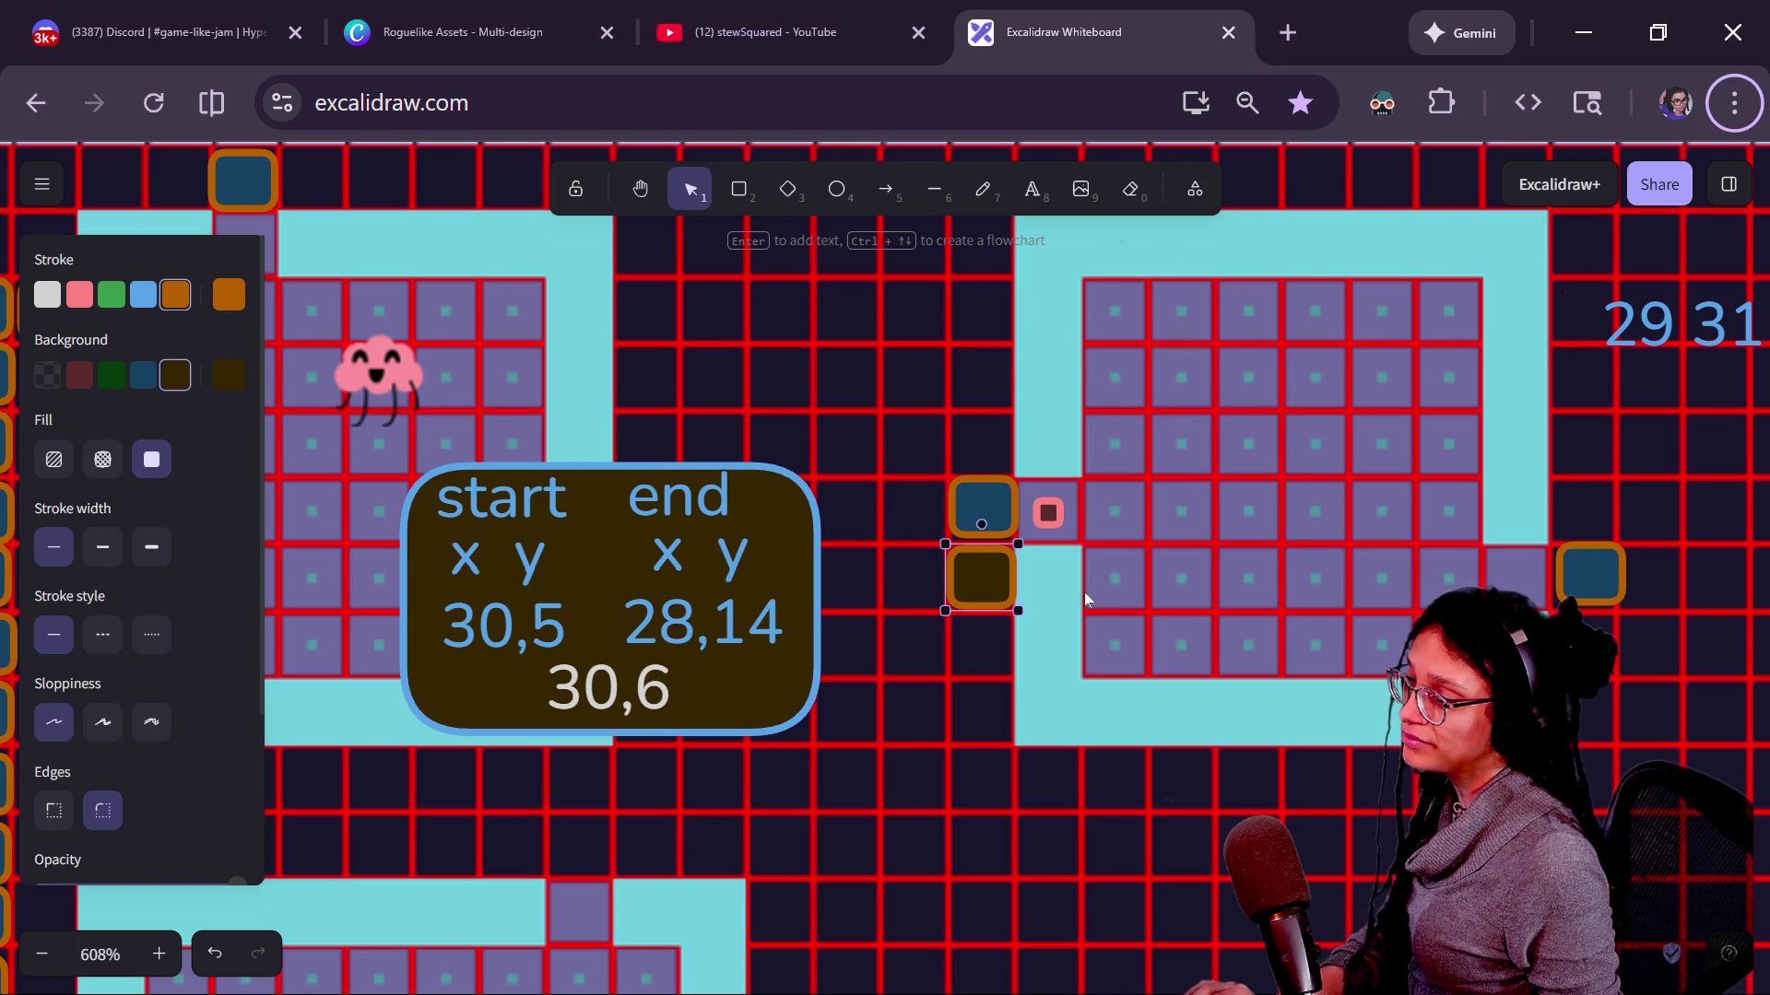
Move the door square beside the blue door, then jump to the continue_path definition and its set cell content call.
{"action": "left_click_drag", "start_coordinate": [978, 570], "coordinate": [915, 517]}
{"action": "key", "text": "alt+Tab"}
{"action": "scroll", "coordinate": [609, 664], "scroll_direction": "down", "scroll_amount": 1}
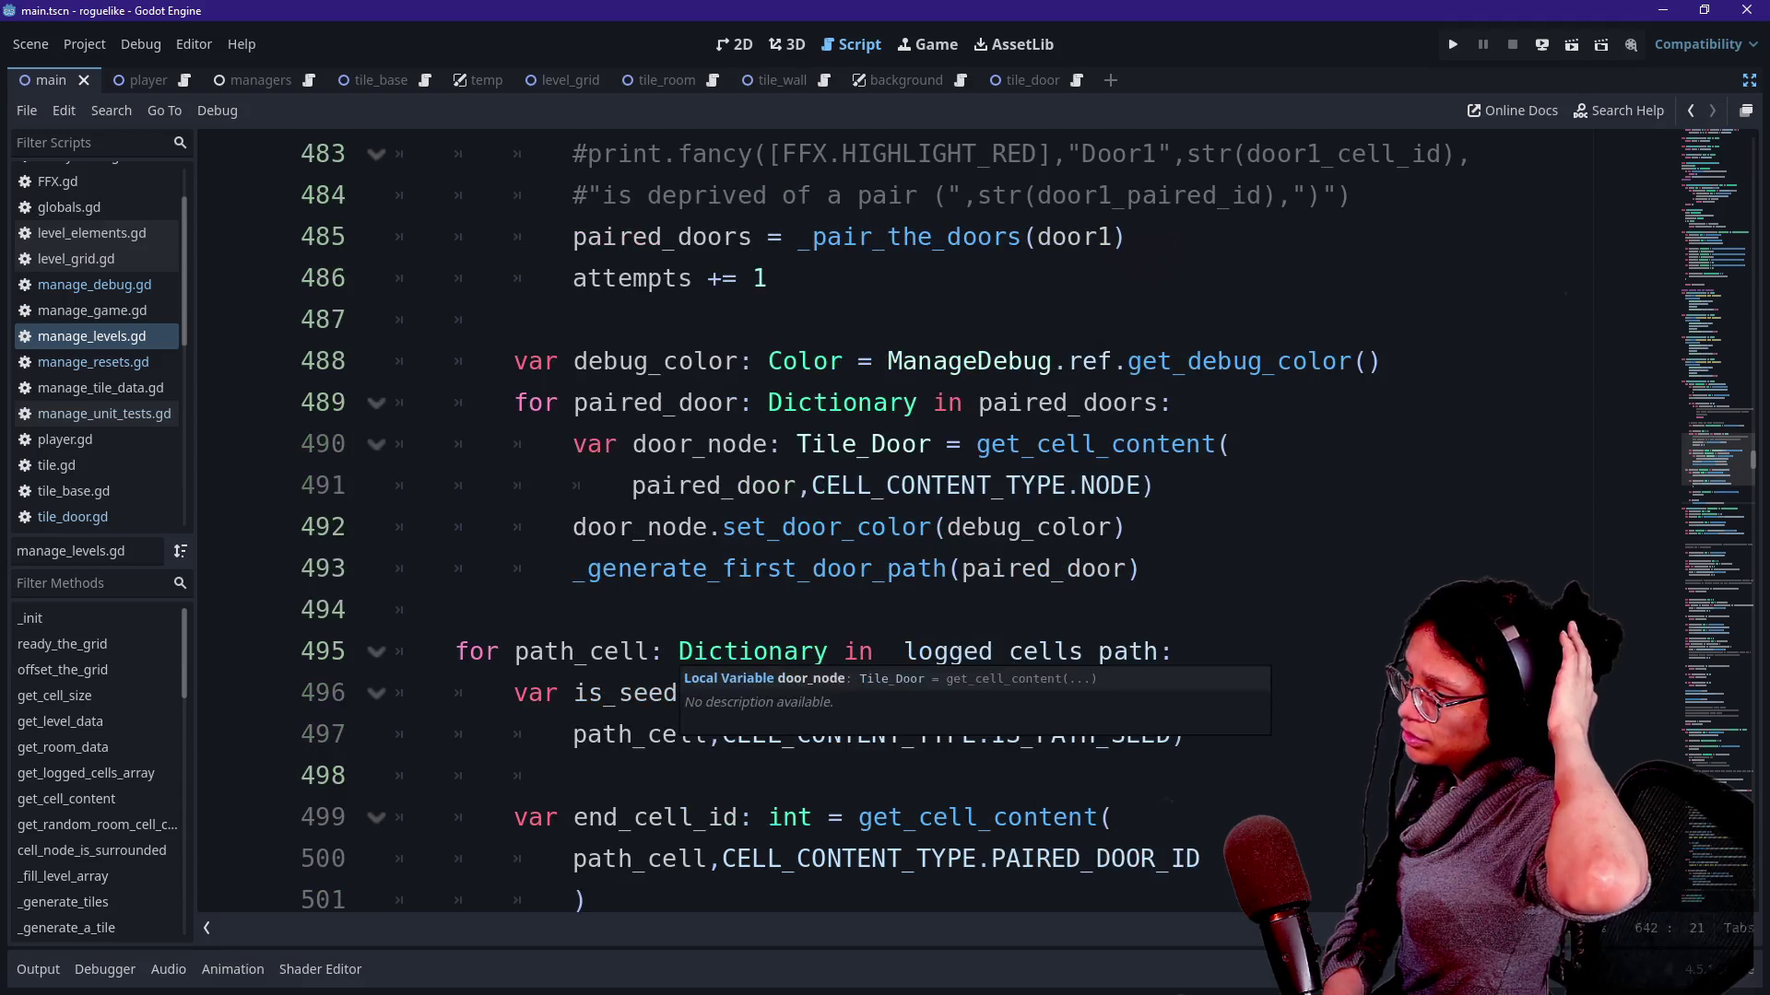
{"action": "left_click", "coordinate": [1006, 569]}
{"action": "scroll", "coordinate": [886, 525], "scroll_direction": "down", "scroll_amount": 1}
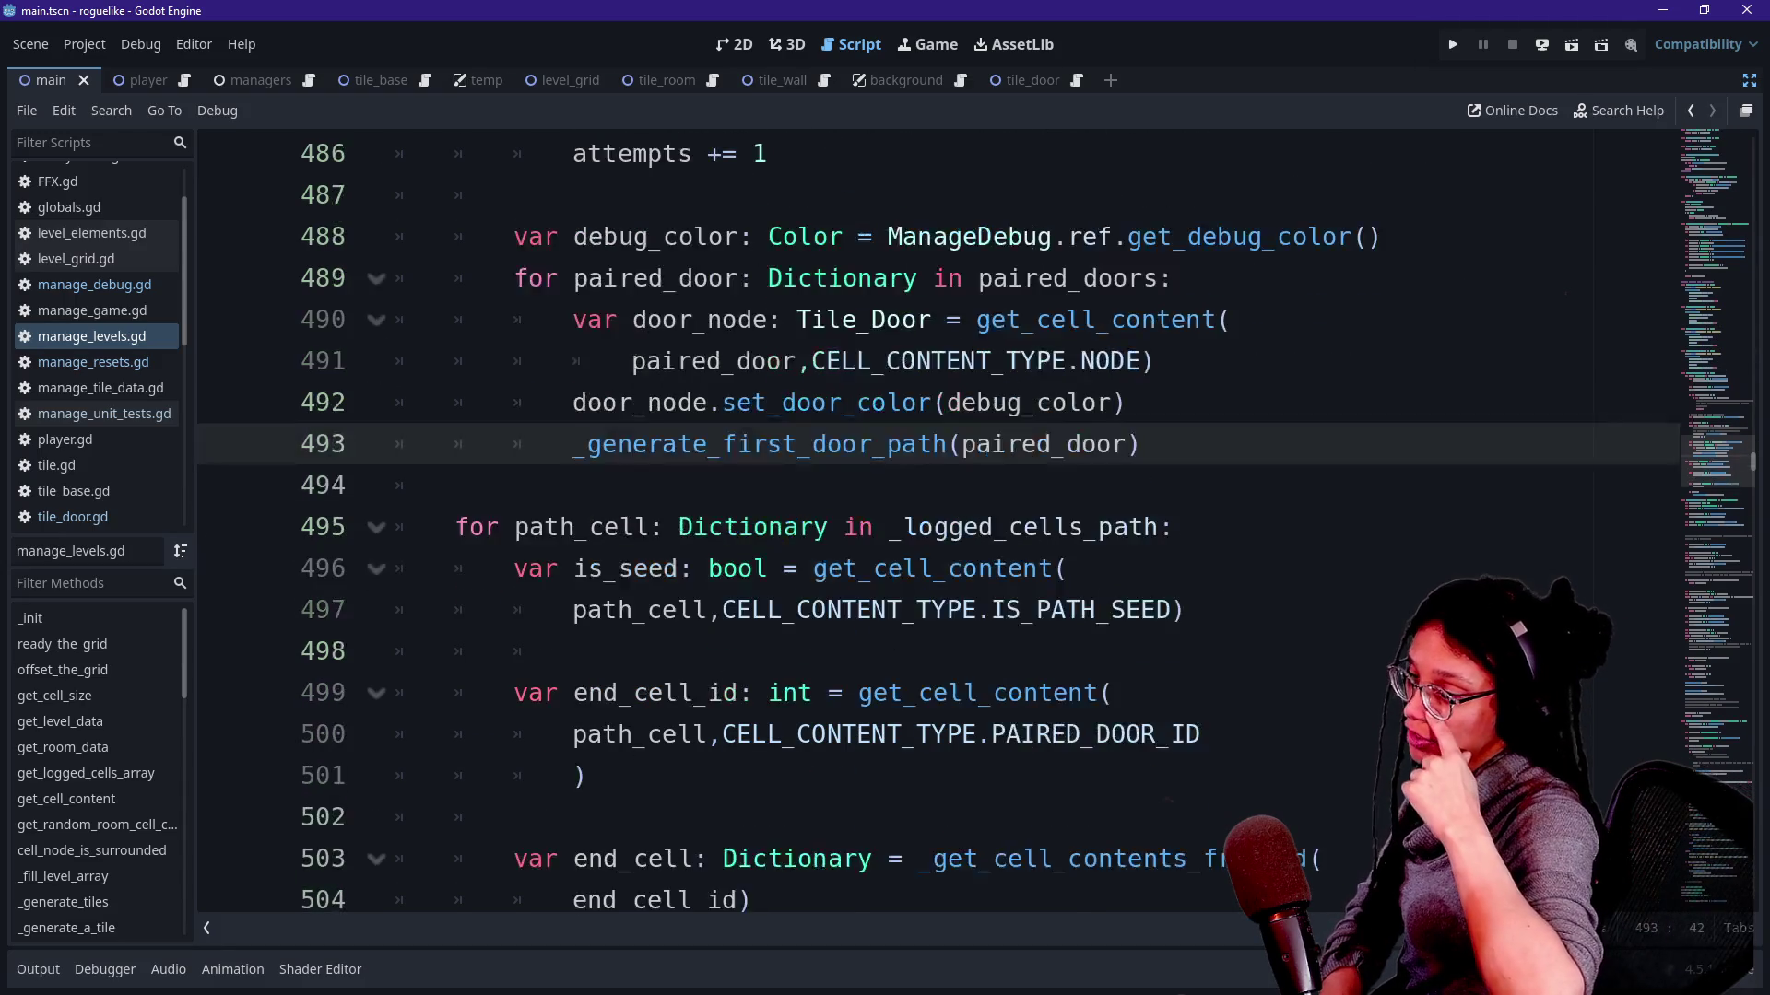
{"action": "scroll", "coordinate": [885, 527], "scroll_direction": "down", "scroll_amount": 1}
{"action": "scroll", "coordinate": [885, 526], "scroll_direction": "down", "scroll_amount": 1}
{"action": "scroll", "coordinate": [886, 526], "scroll_direction": "down", "scroll_amount": 1}
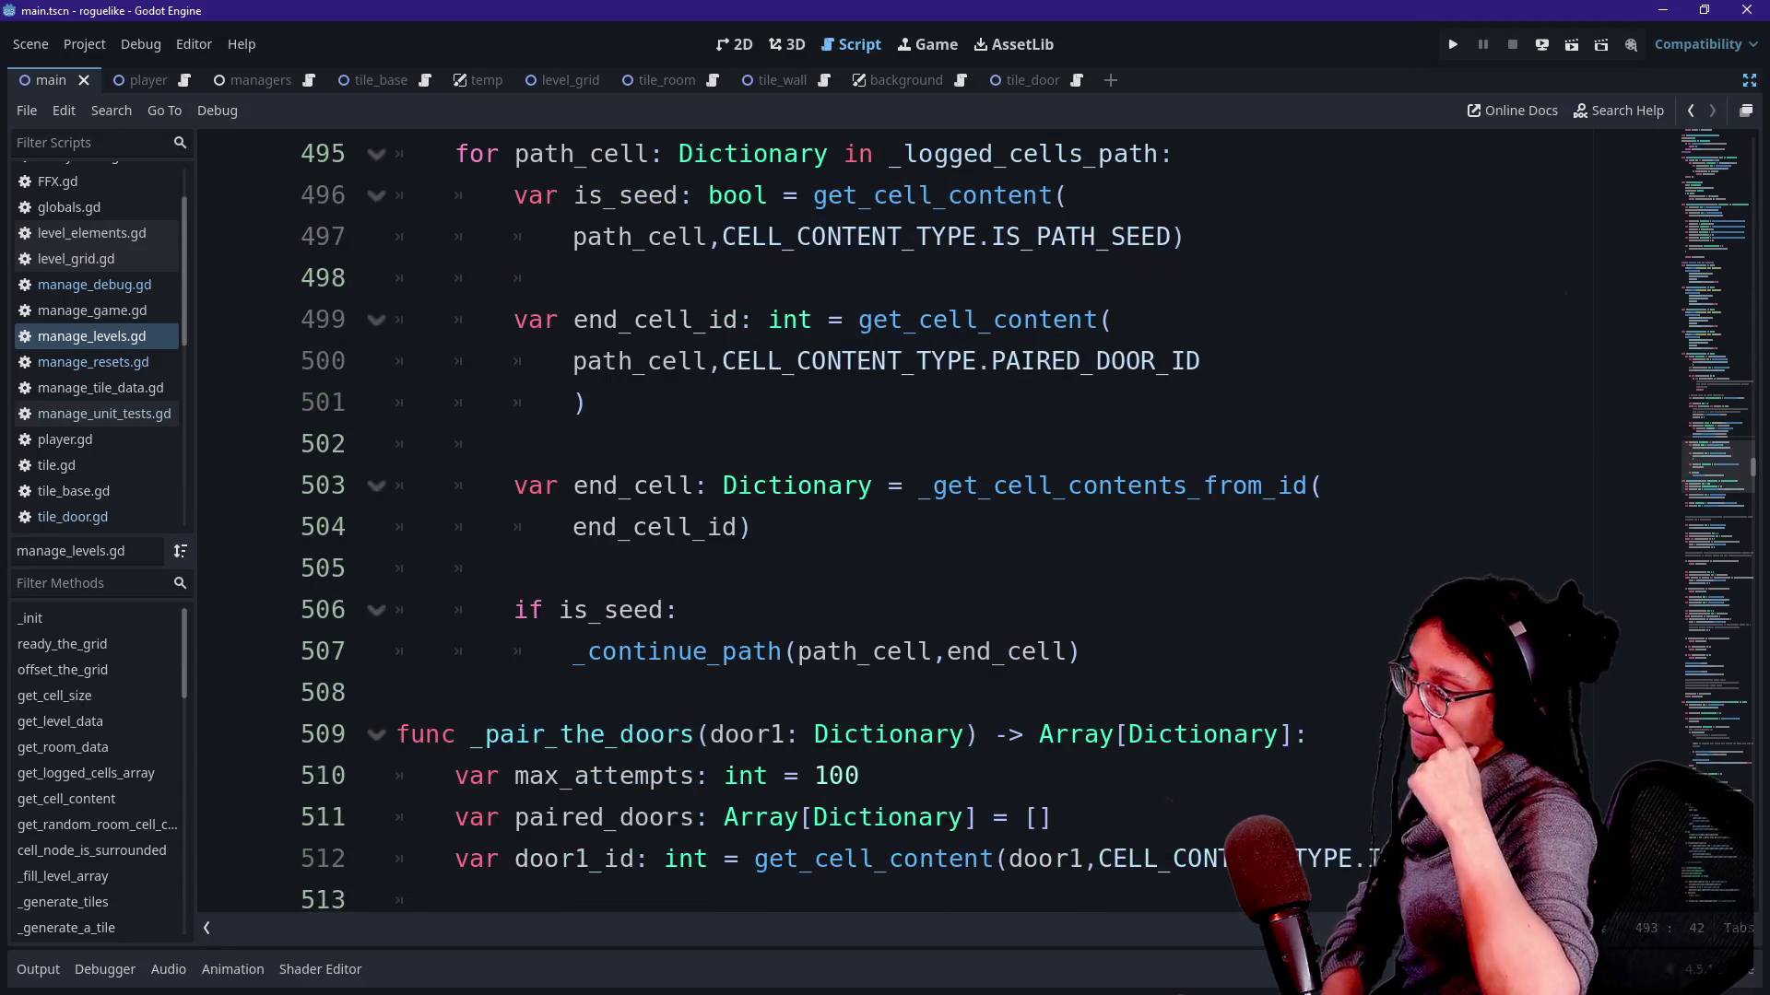
{"action": "left_click", "coordinate": [750, 652]}
{"action": "left_click", "coordinate": [751, 651], "text": "ctrl"}
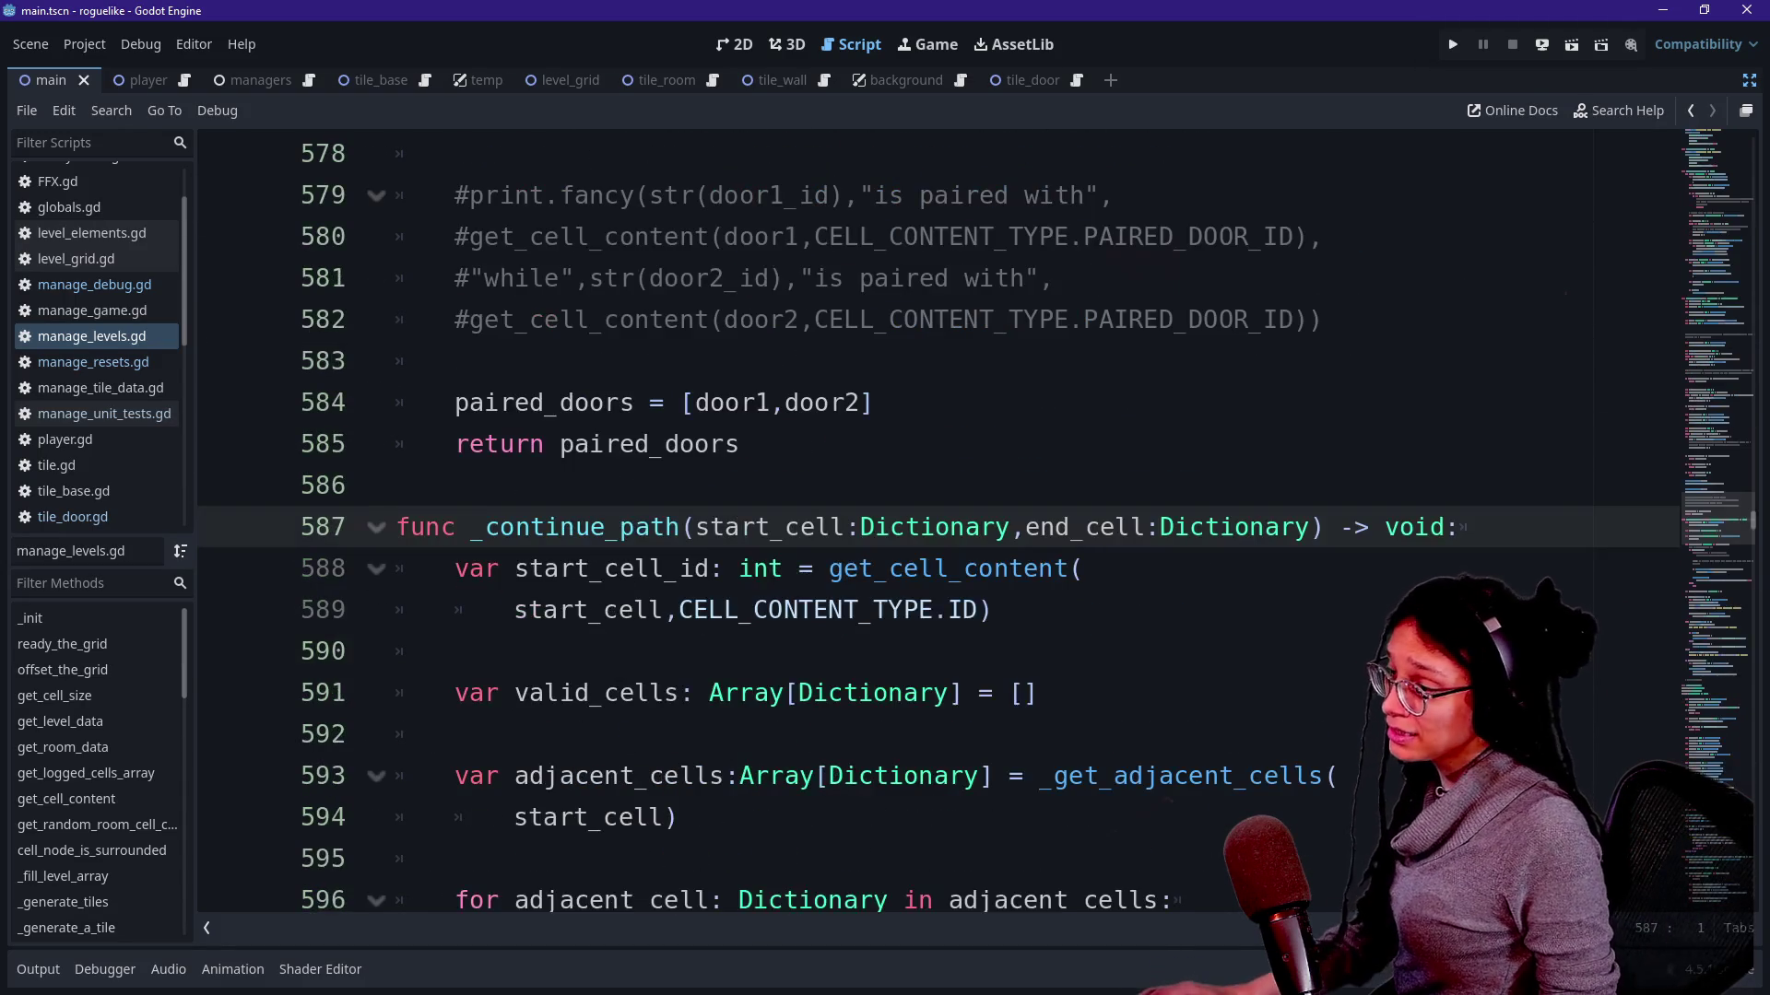
{"action": "scroll", "coordinate": [885, 525], "scroll_direction": "down", "scroll_amount": 4}
{"action": "scroll", "coordinate": [885, 526], "scroll_direction": "down", "scroll_amount": 3}
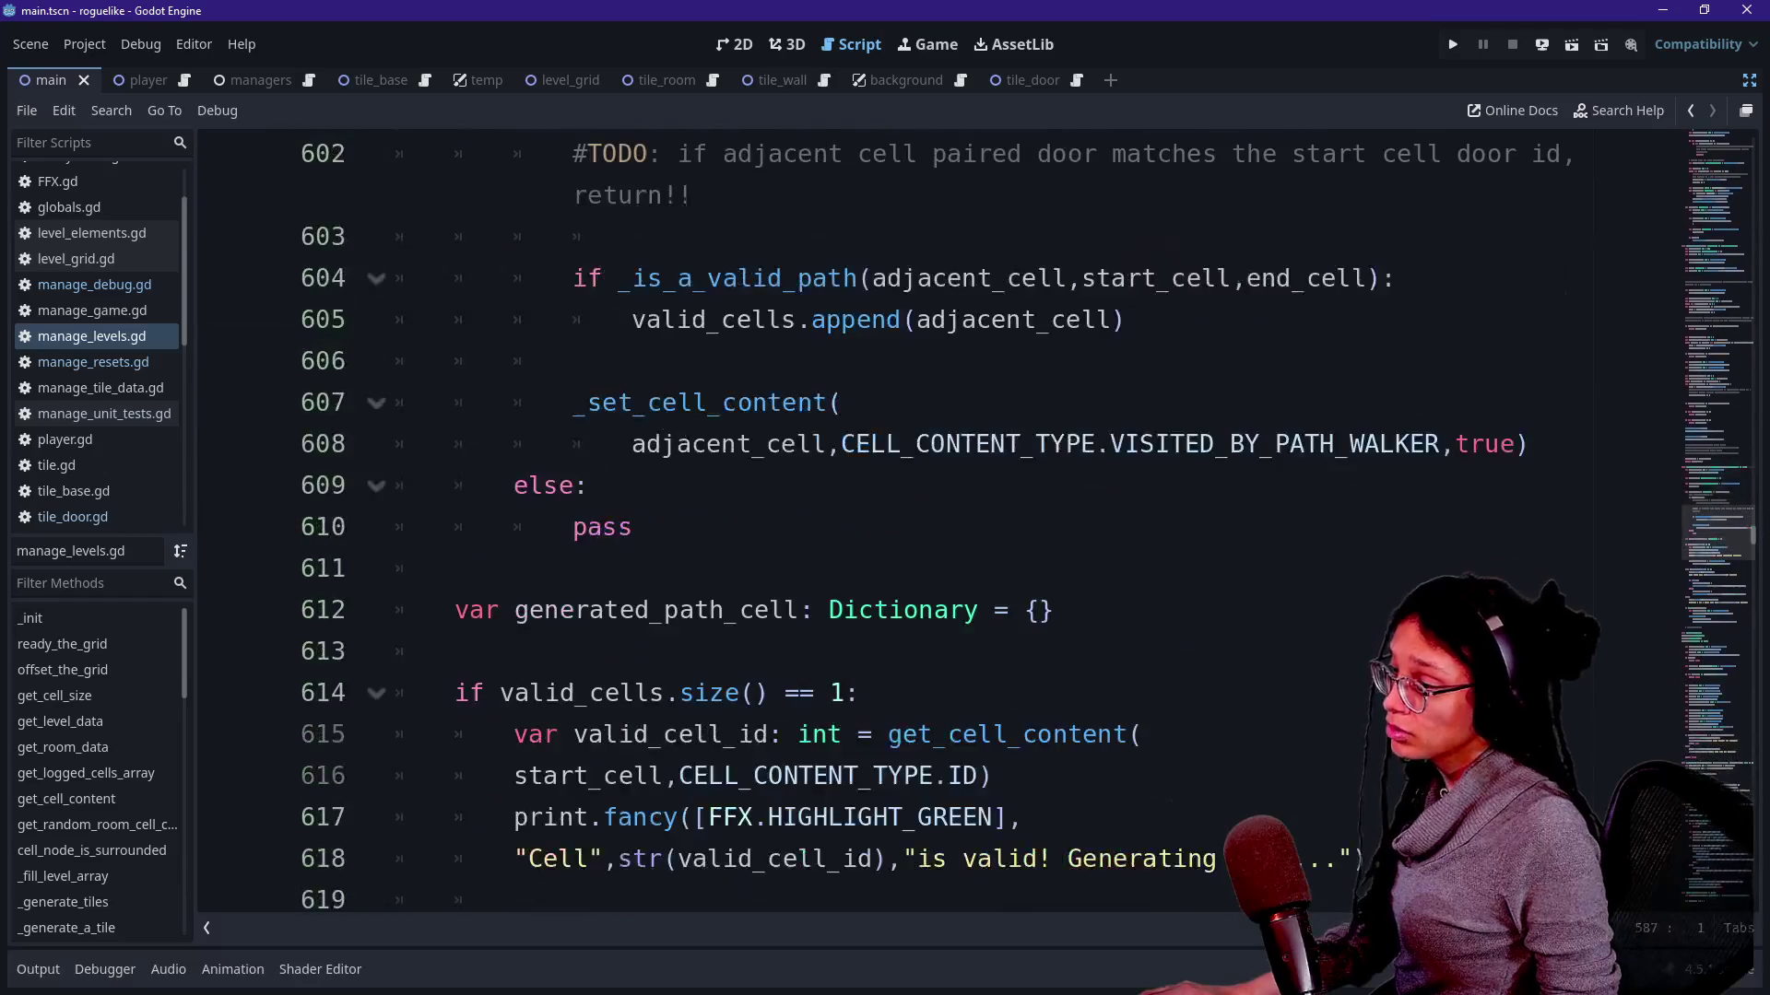
{"action": "scroll", "coordinate": [885, 526], "scroll_direction": "down", "scroll_amount": 2}
{"action": "scroll", "coordinate": [885, 526], "scroll_direction": "up", "scroll_amount": 5}
{"action": "scroll", "coordinate": [885, 526], "scroll_direction": "up", "scroll_amount": 1}
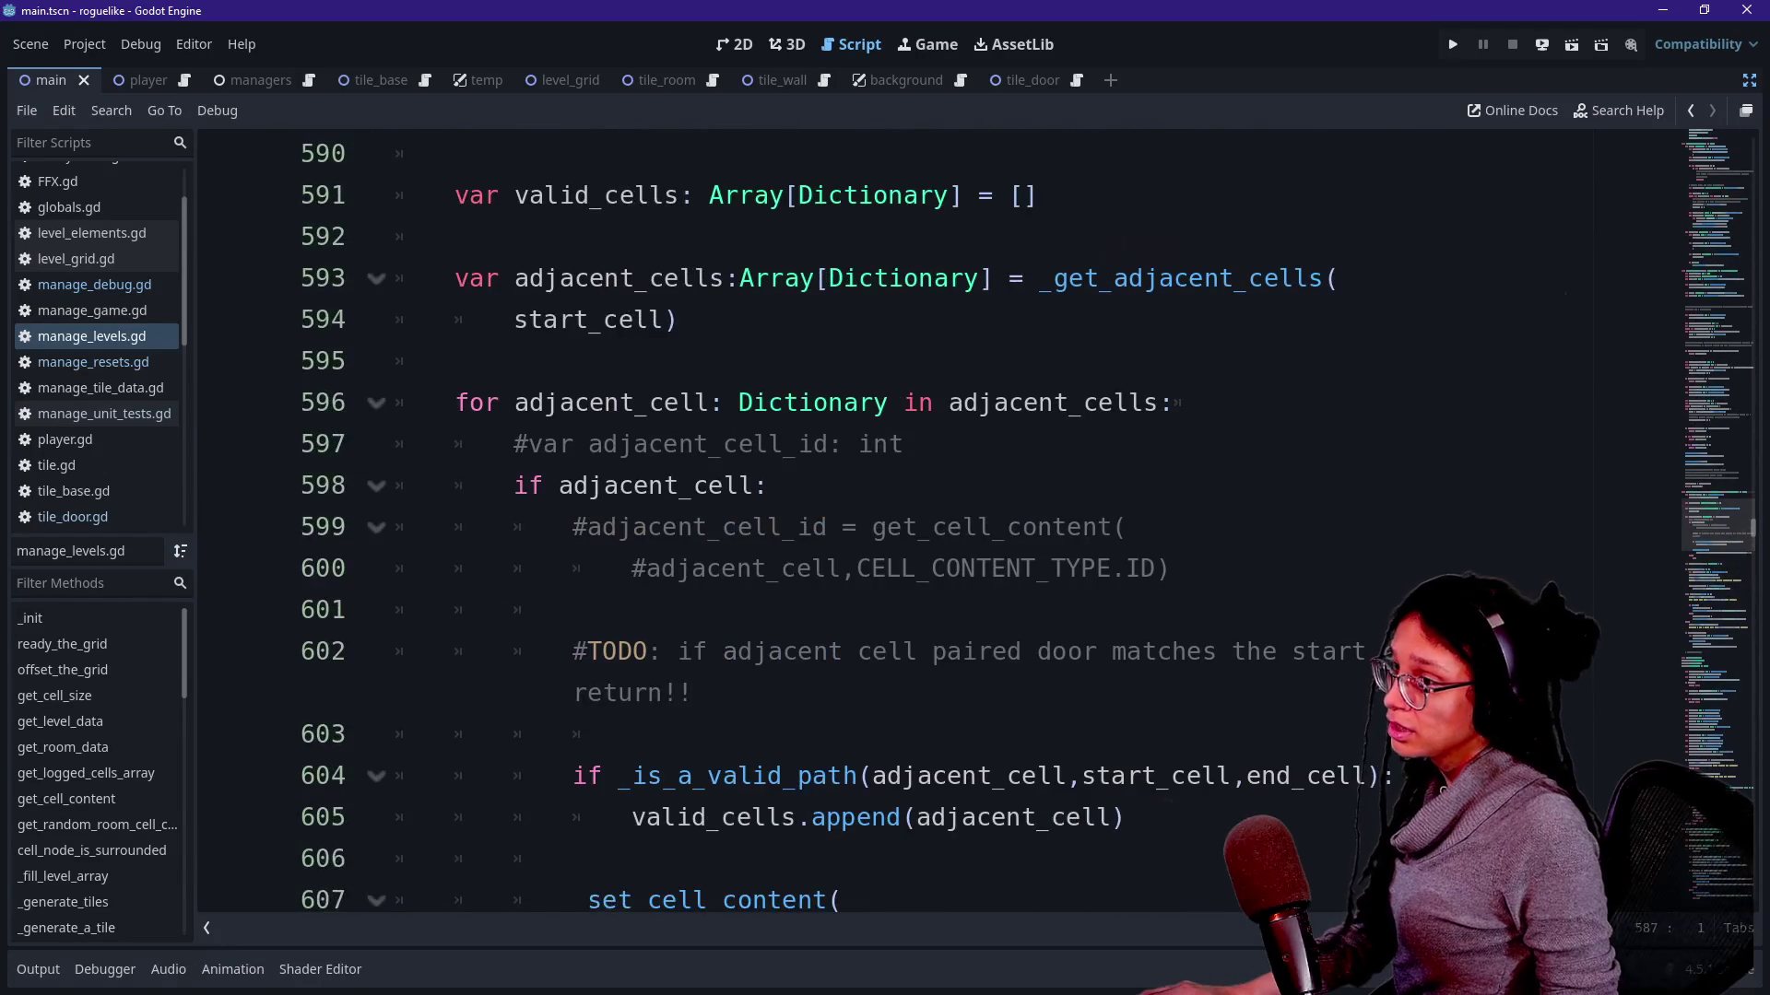
{"action": "scroll", "coordinate": [886, 526], "scroll_direction": "up", "scroll_amount": 2}
{"action": "scroll", "coordinate": [886, 526], "scroll_direction": "down", "scroll_amount": 3}
{"action": "scroll", "coordinate": [885, 525], "scroll_direction": "down", "scroll_amount": 1}
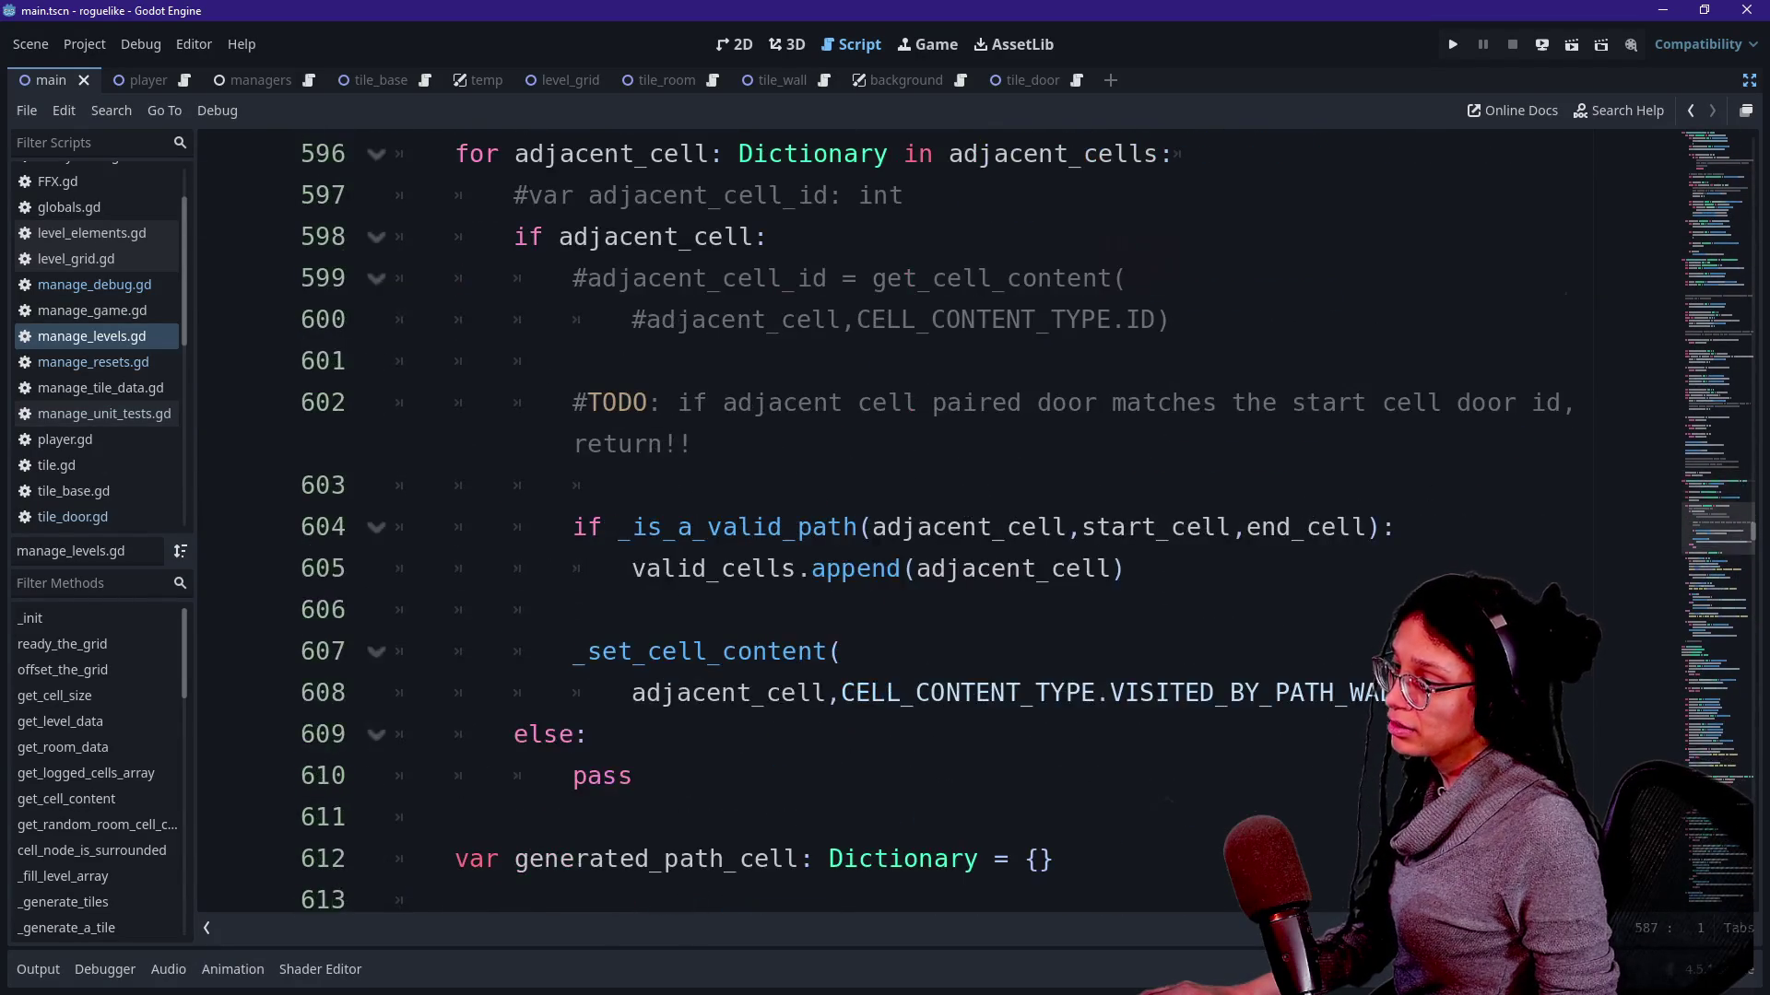
{"action": "left_click_drag", "start_coordinate": [699, 444], "coordinate": [827, 693]}
{"action": "left_click", "coordinate": [827, 692]}
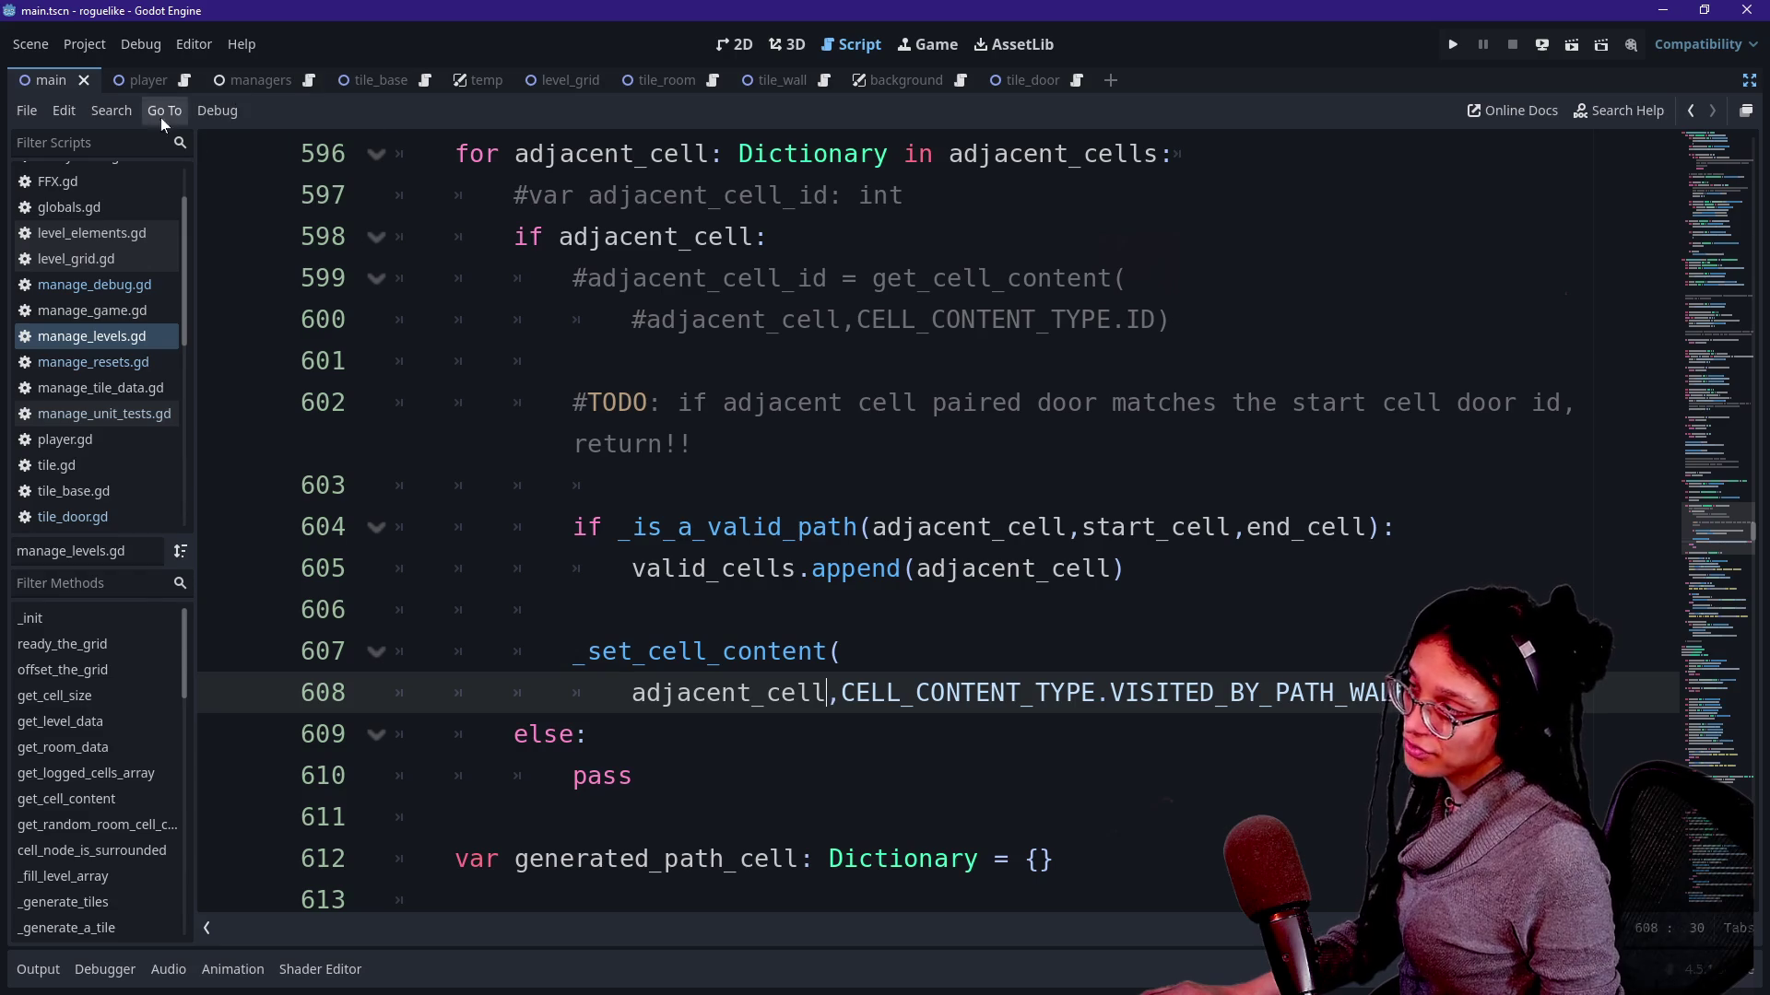
{"action": "key", "text": "Up"}
{"action": "key", "text": "Up"}
{"action": "key", "text": "Up"}
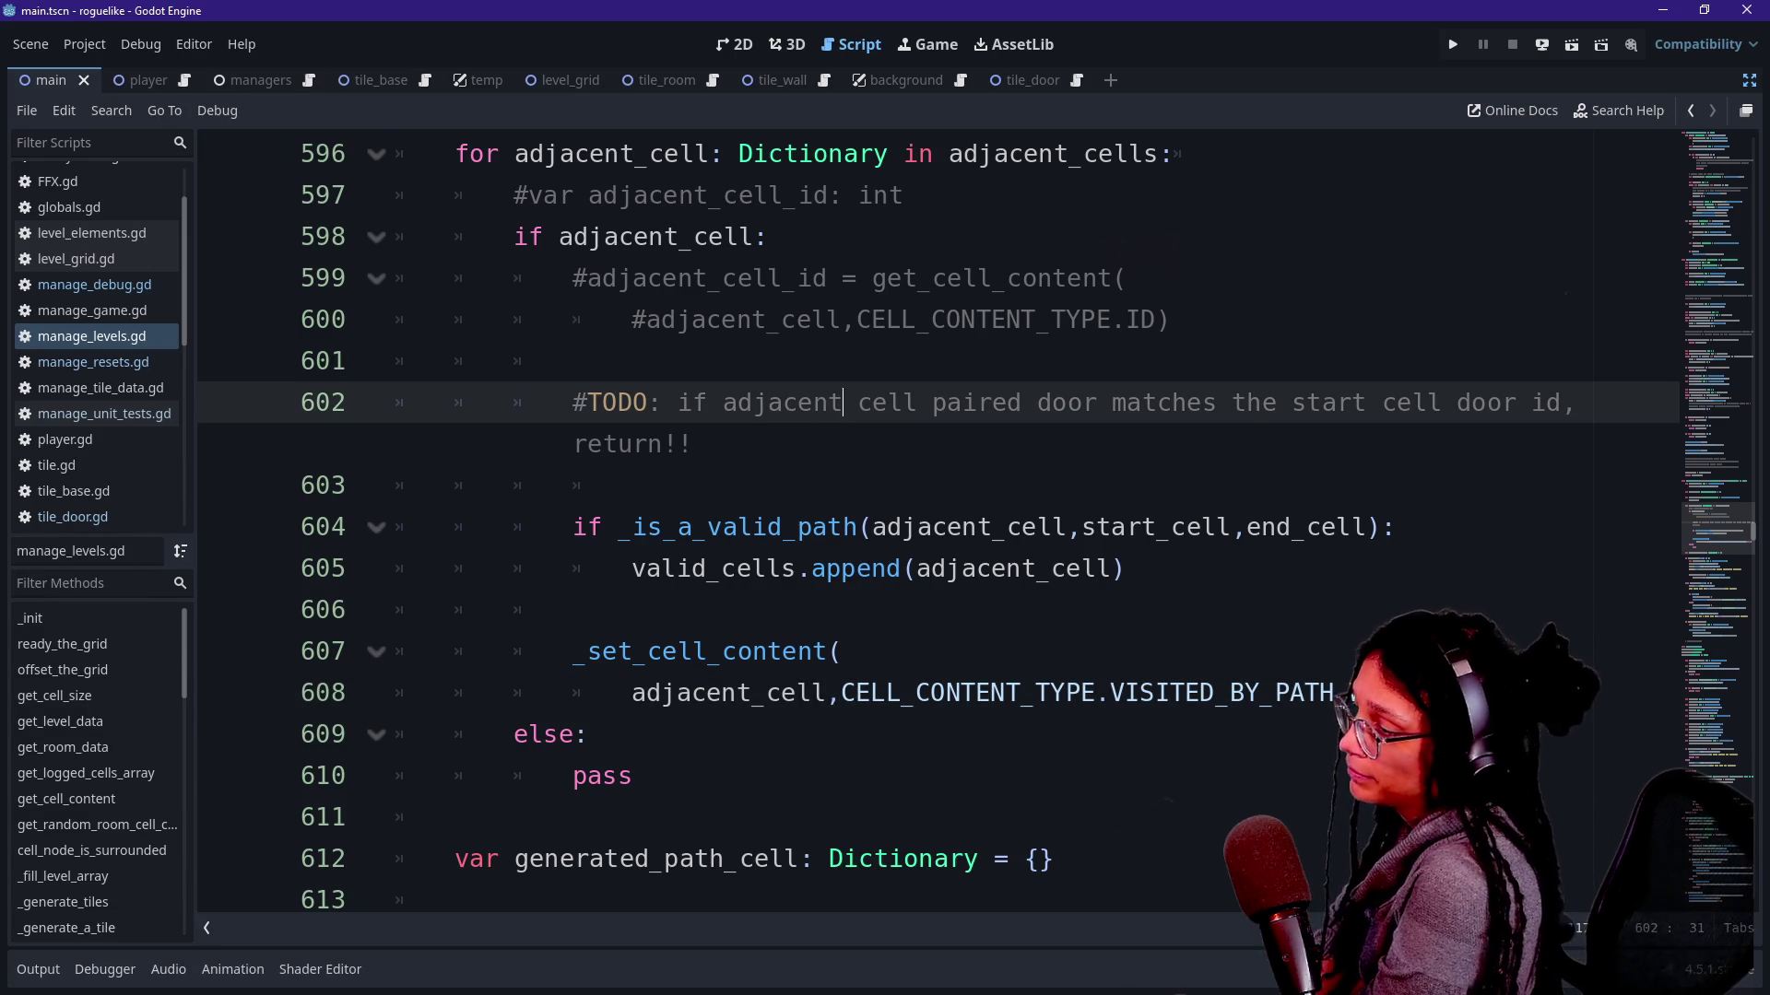
{"action": "left_click", "coordinate": [707, 651]}
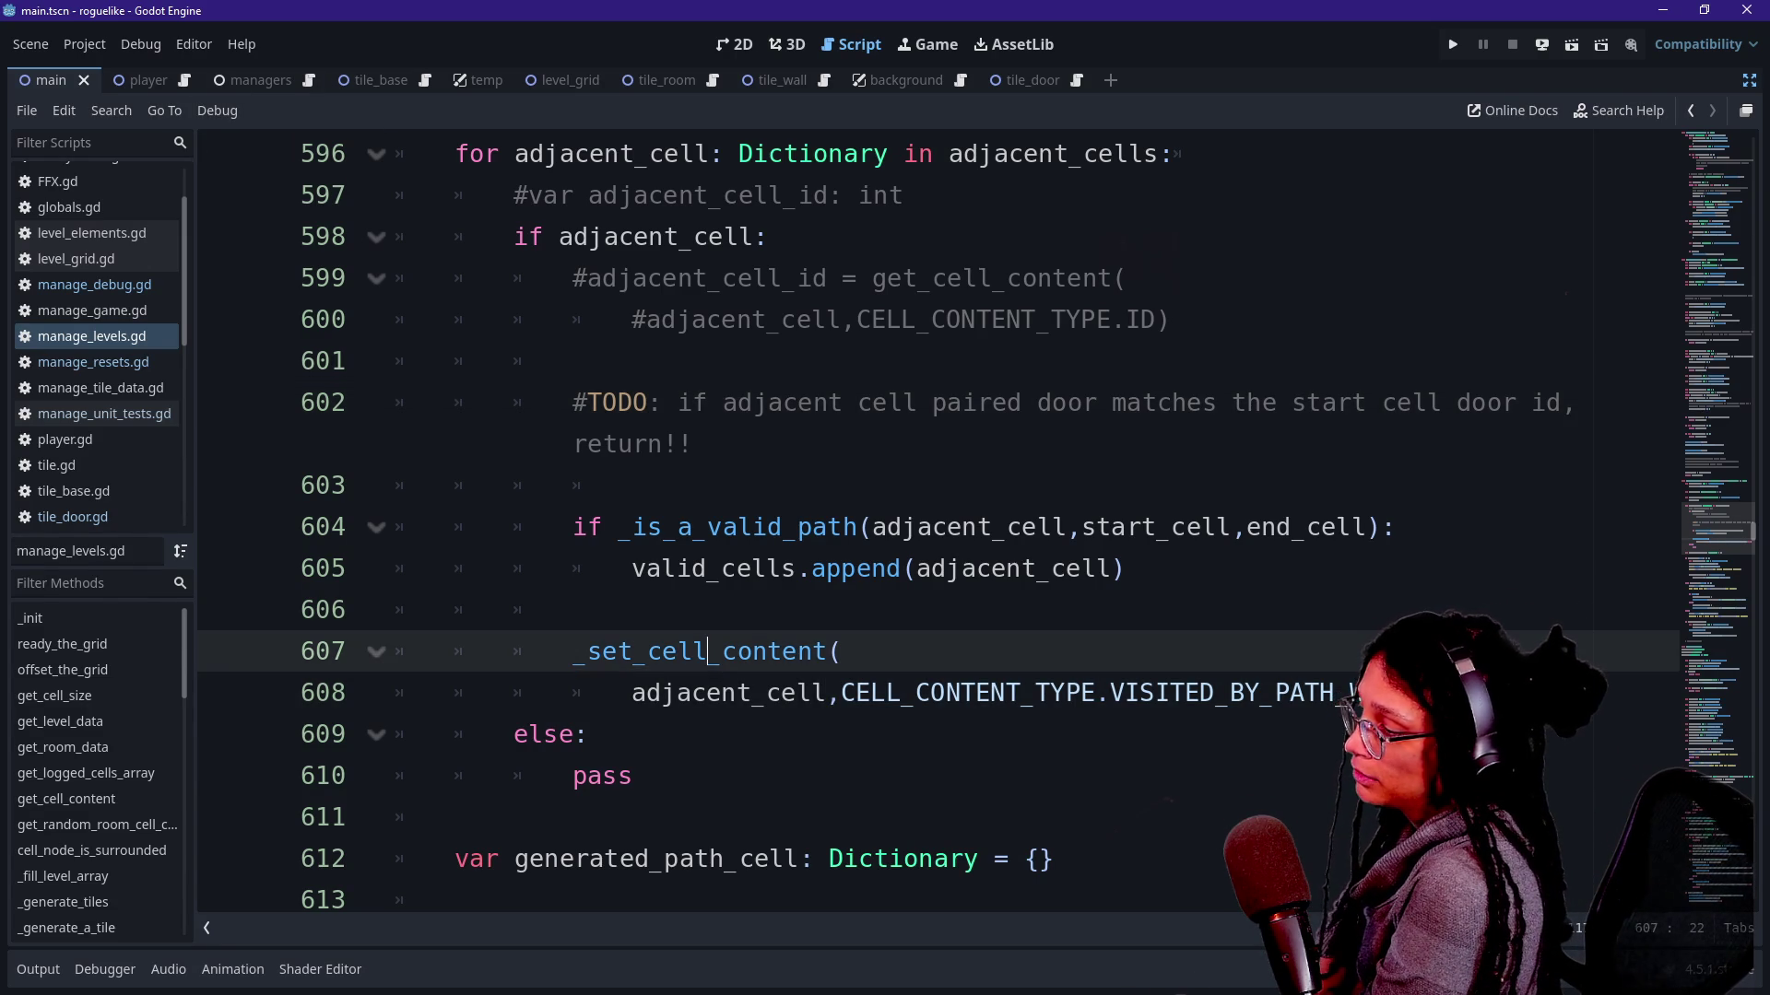
{"action": "scroll", "coordinate": [706, 651], "scroll_direction": "down", "scroll_amount": 1}
{"action": "scroll", "coordinate": [706, 652], "scroll_direction": "down", "scroll_amount": 1}
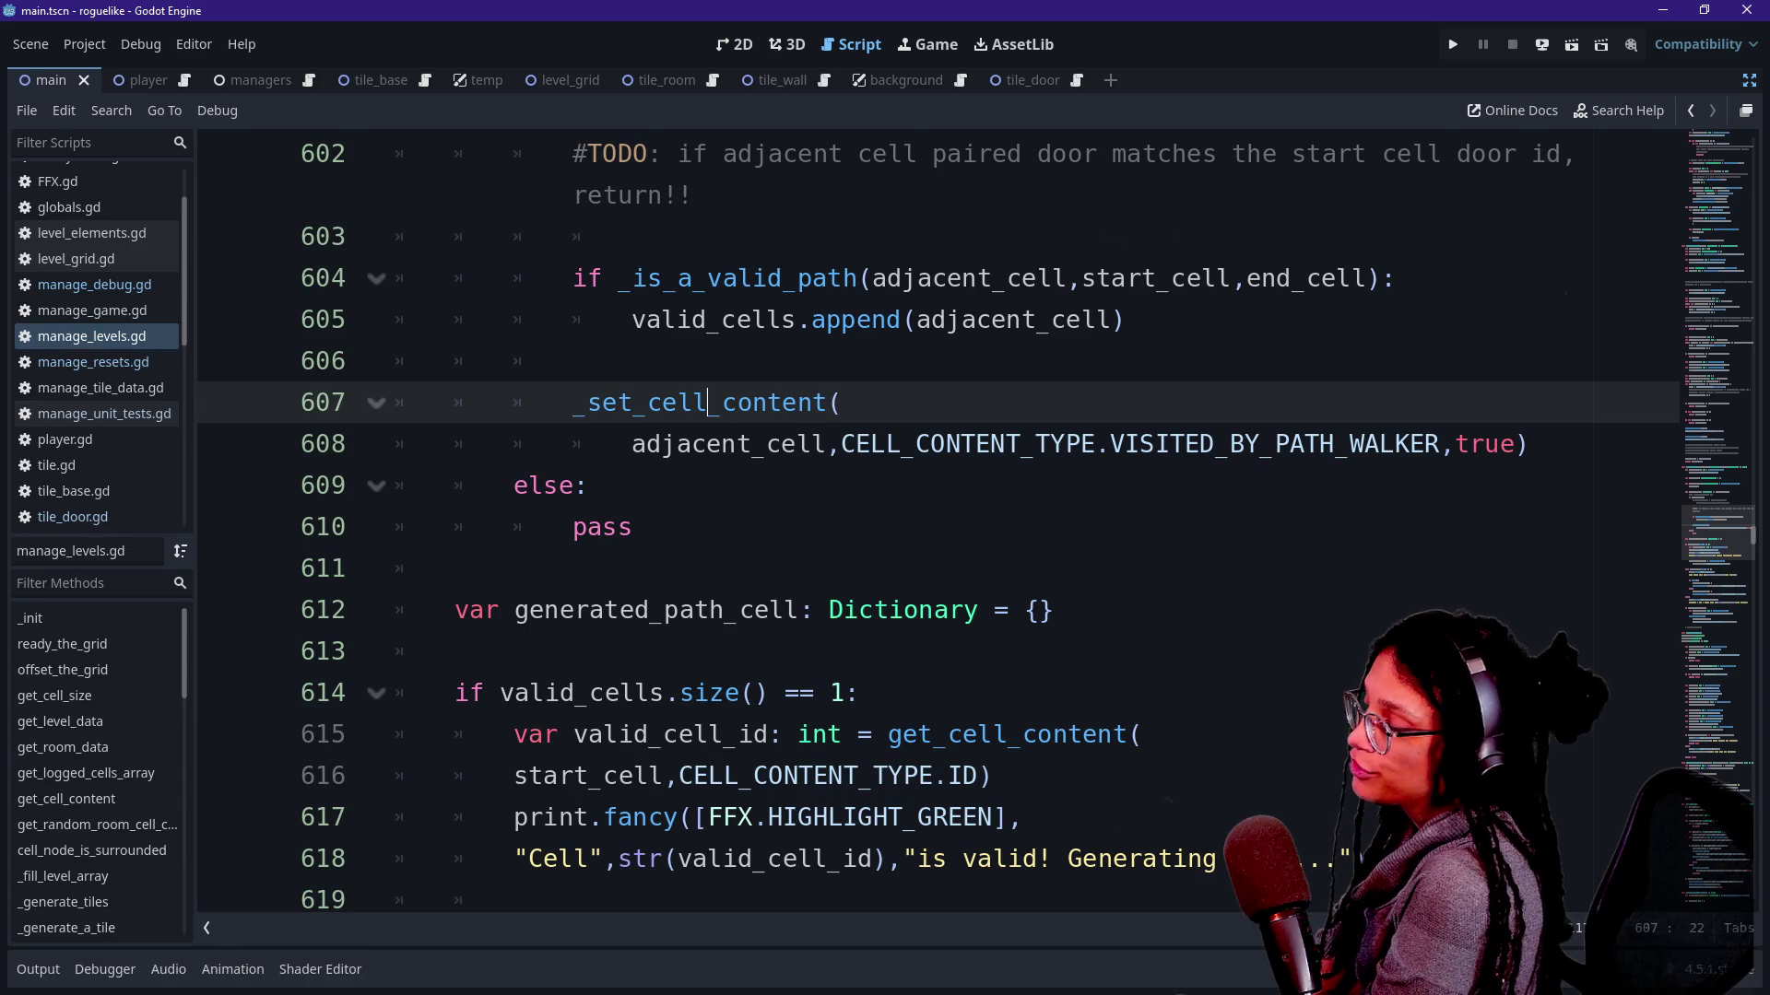
Read from is_a_valid_path down through the new block to the commented _continue_path line.
{"action": "left_click_drag", "start_coordinate": [632, 278], "coordinate": [859, 278]}
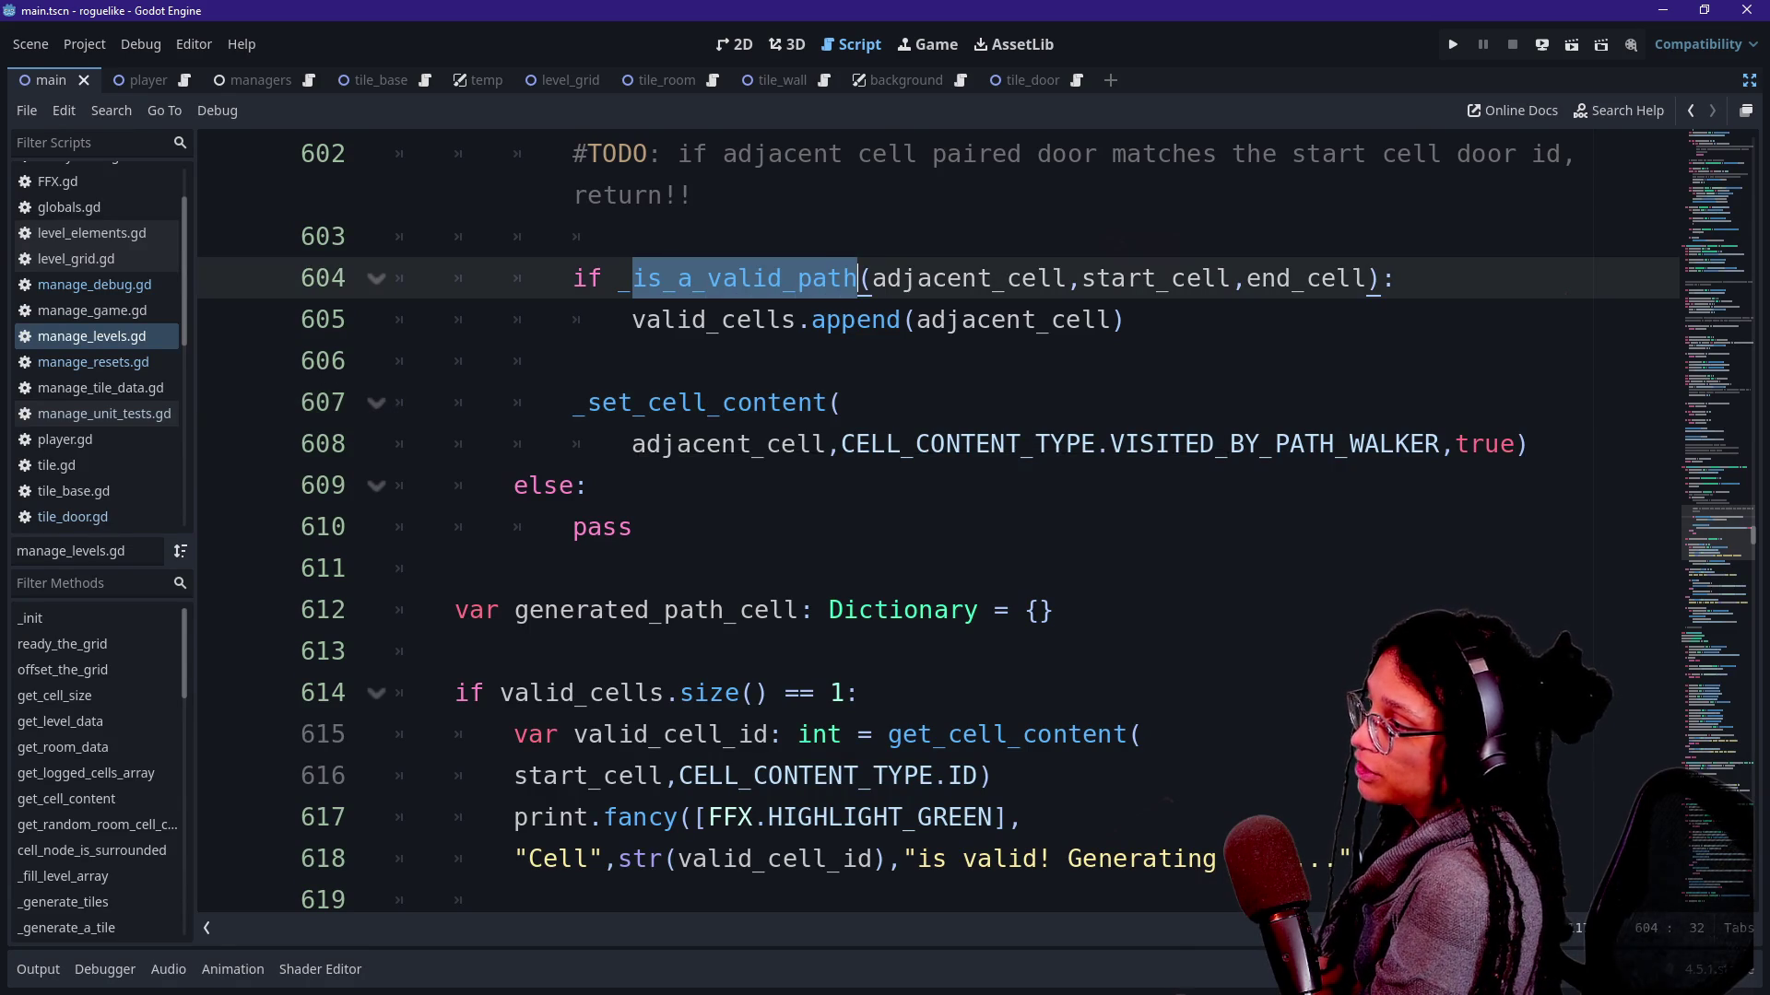
{"action": "left_click", "coordinate": [573, 444]}
{"action": "key", "text": "Down"}
{"action": "key", "text": "Down"}
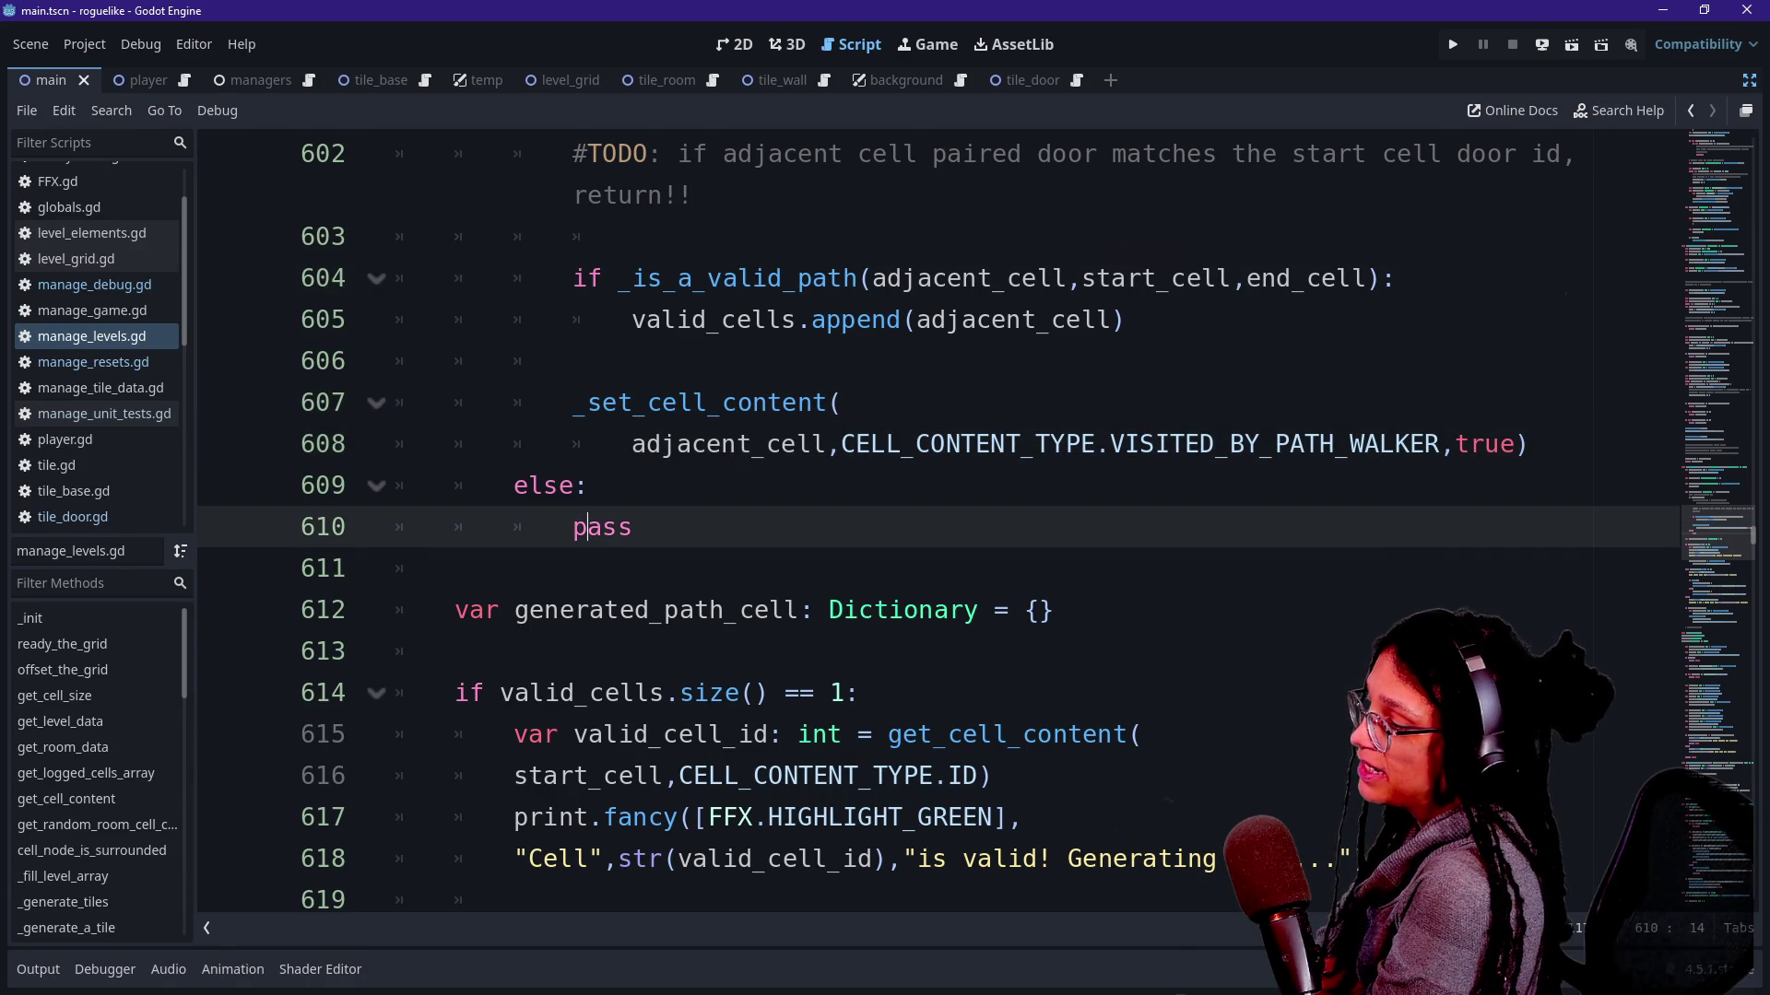
{"action": "scroll", "coordinate": [941, 526], "scroll_direction": "down", "scroll_amount": 1}
{"action": "key", "text": "Down"}
{"action": "key", "text": "Down"}
{"action": "key", "text": "Down"}
{"action": "key", "text": "Down"}
{"action": "key", "text": "Down"}
{"action": "key", "text": "Down"}
{"action": "key", "text": "Down"}
{"action": "key", "text": "Down"}
{"action": "key", "text": "Down"}
{"action": "key", "text": "Down"}
{"action": "key", "text": "Down"}
{"action": "key", "text": "Down"}
{"action": "key", "text": "Down"}
{"action": "key", "text": "Down"}
{"action": "key", "text": "Down"}
{"action": "key", "text": "Down"}
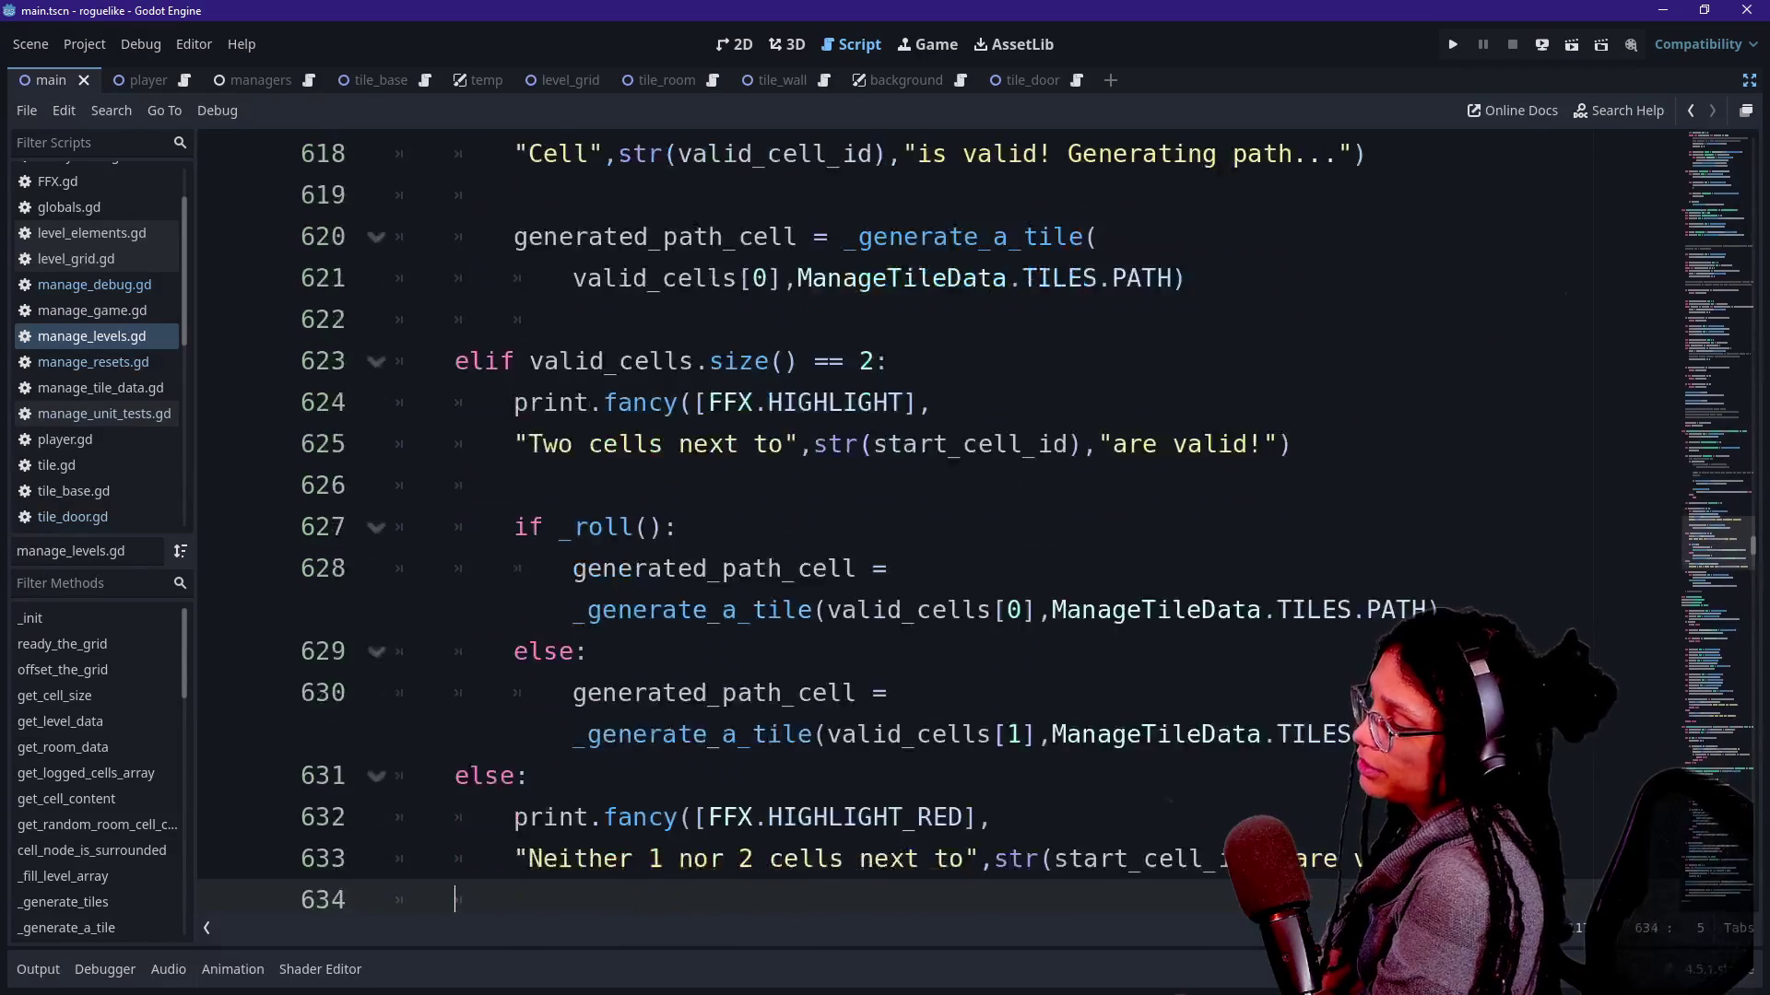
{"action": "key", "text": "Down"}
{"action": "key", "text": "Down"}
{"action": "key", "text": "Down"}
{"action": "key", "text": "Down"}
{"action": "key", "text": "Down"}
{"action": "key", "text": "Down"}
{"action": "key", "text": "Down"}
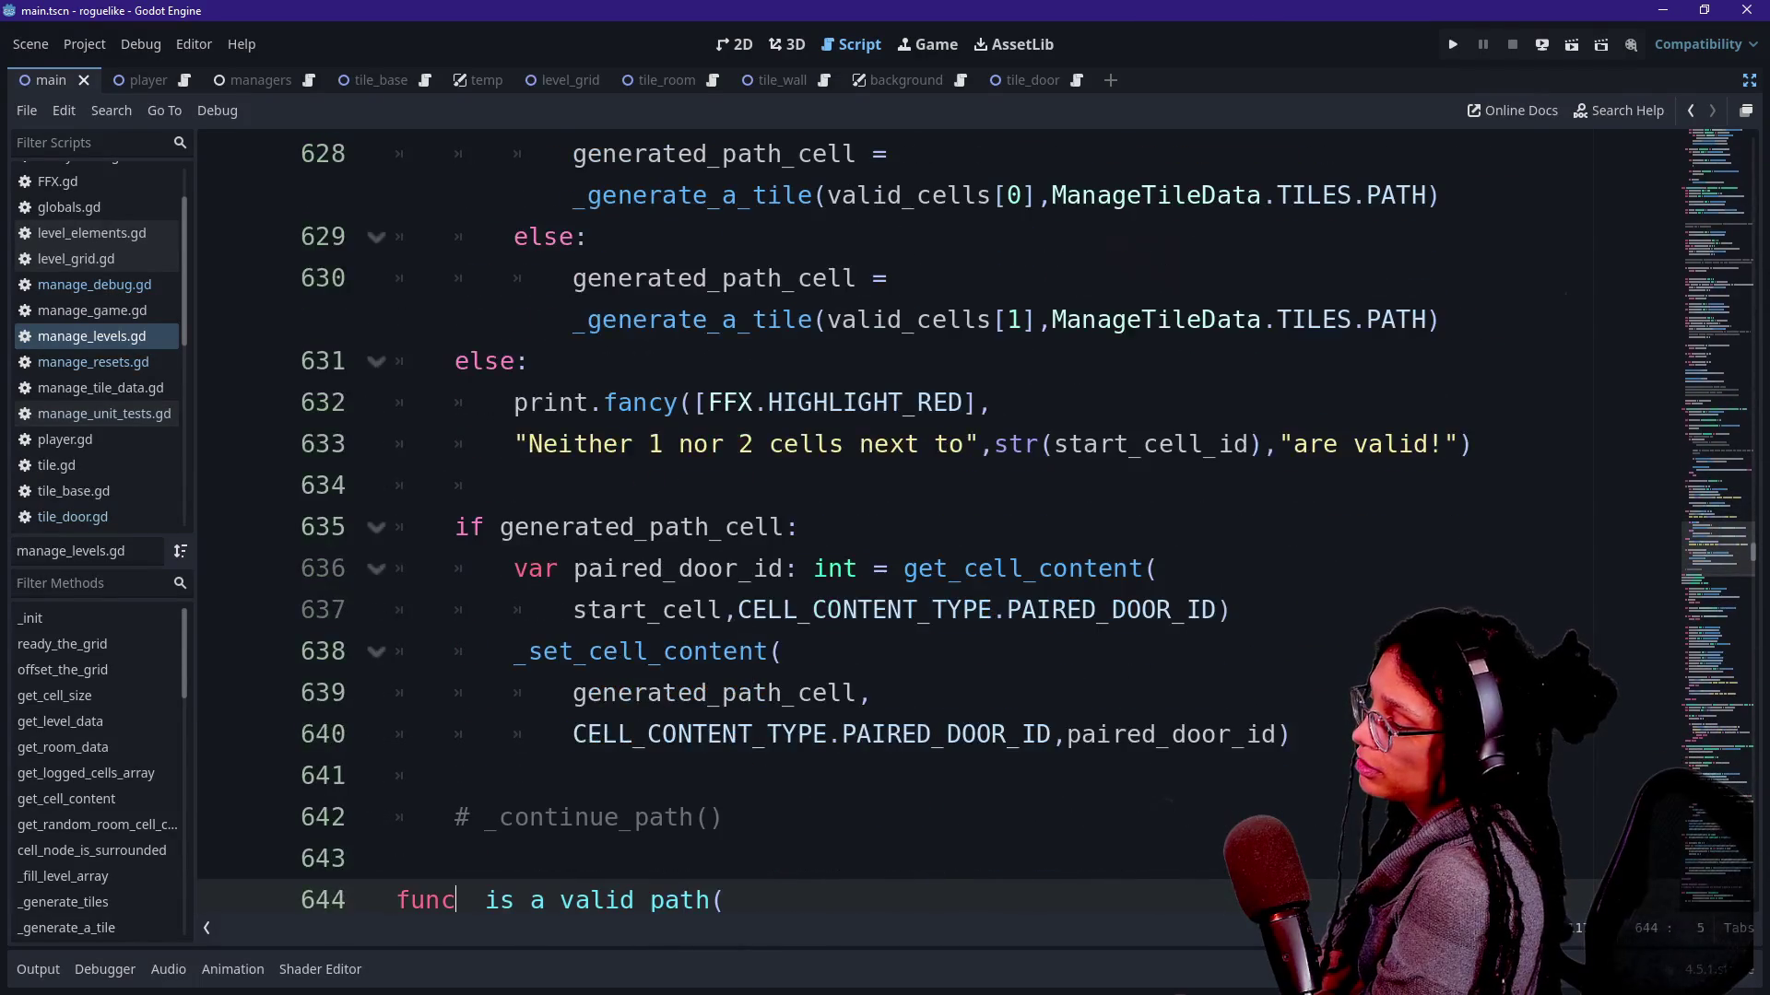
{"action": "left_click", "coordinate": [622, 816]}
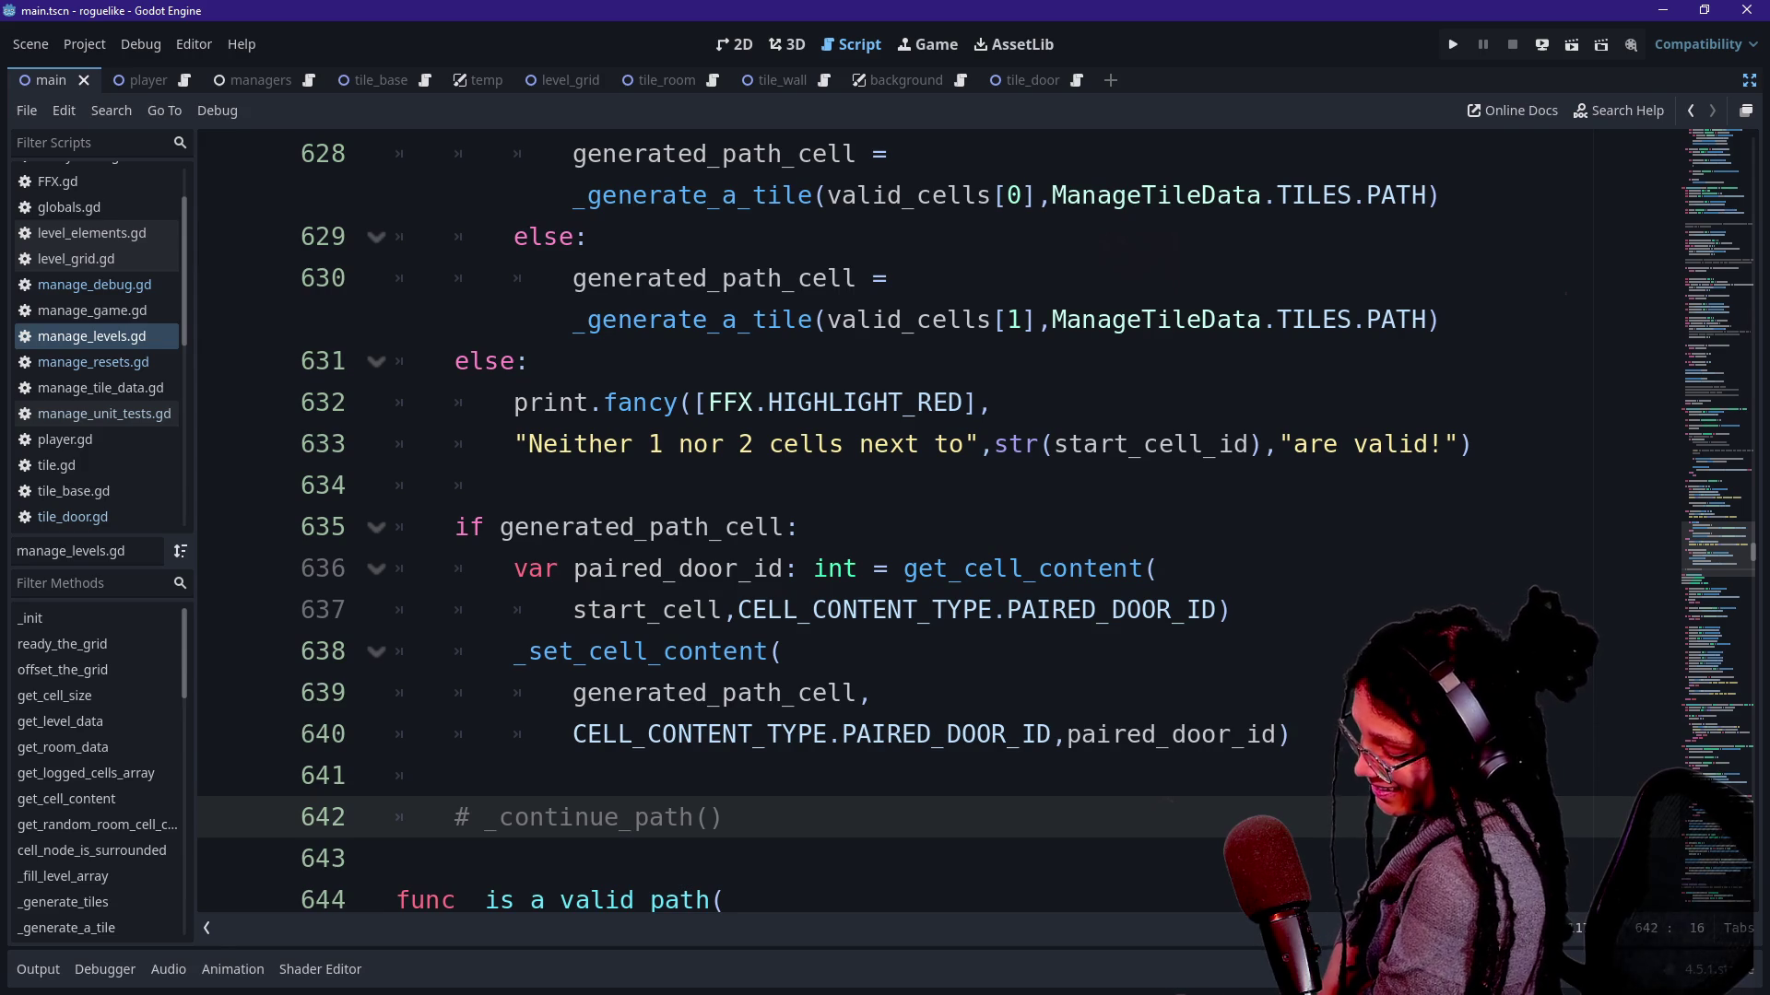
Uncomment the recursive _continue_path() call with Ctrl+K and move down to the path-generation block.
{"action": "key", "text": "ctrl+k"}
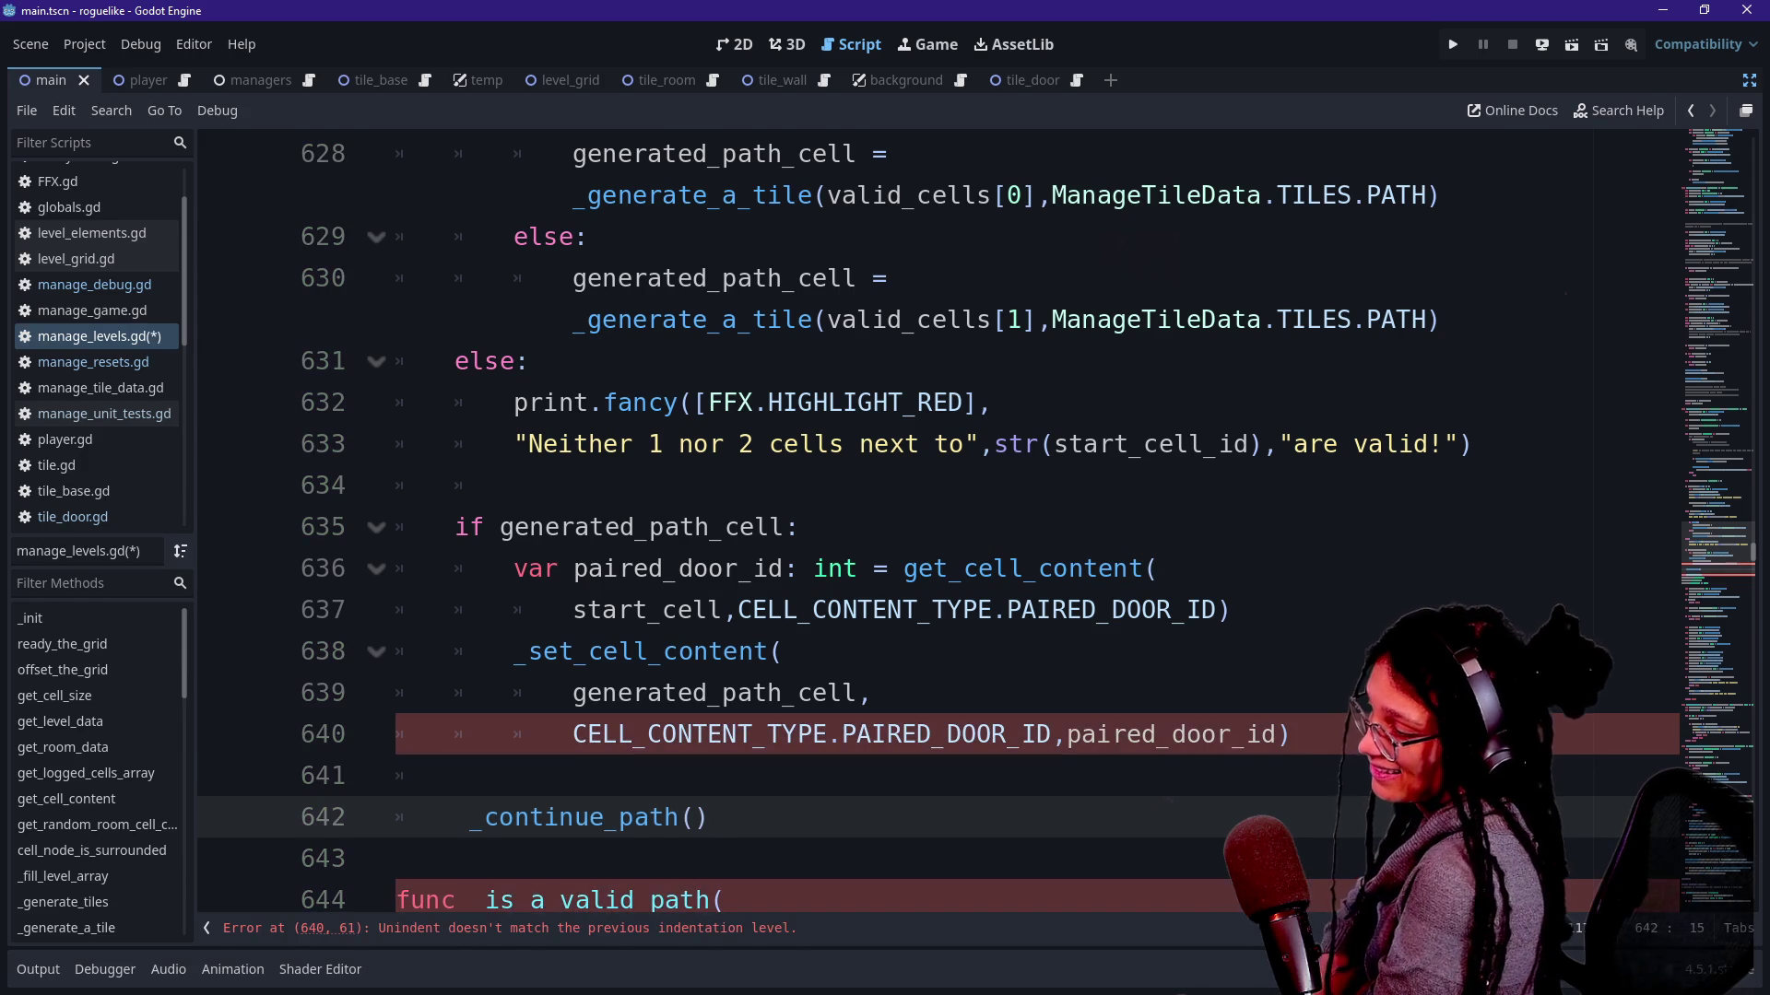
{"action": "scroll", "coordinate": [940, 526], "scroll_direction": "down", "scroll_amount": 1}
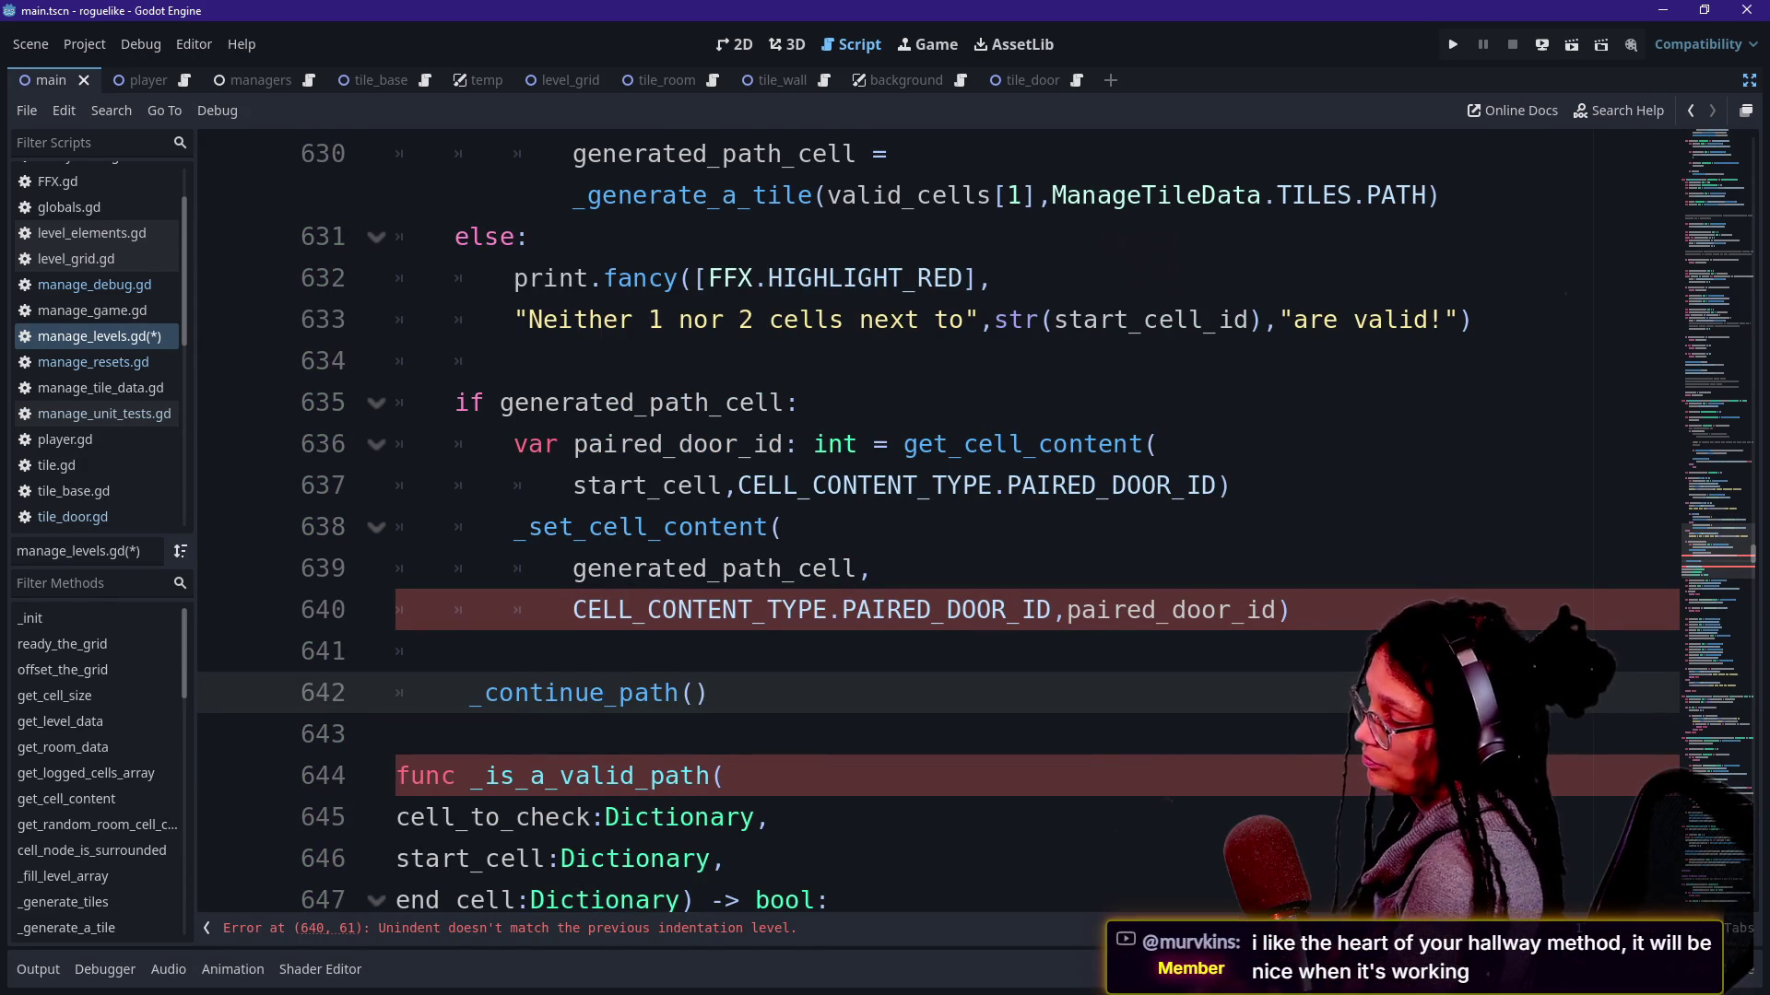
{"action": "key", "text": "ctrl+z"}
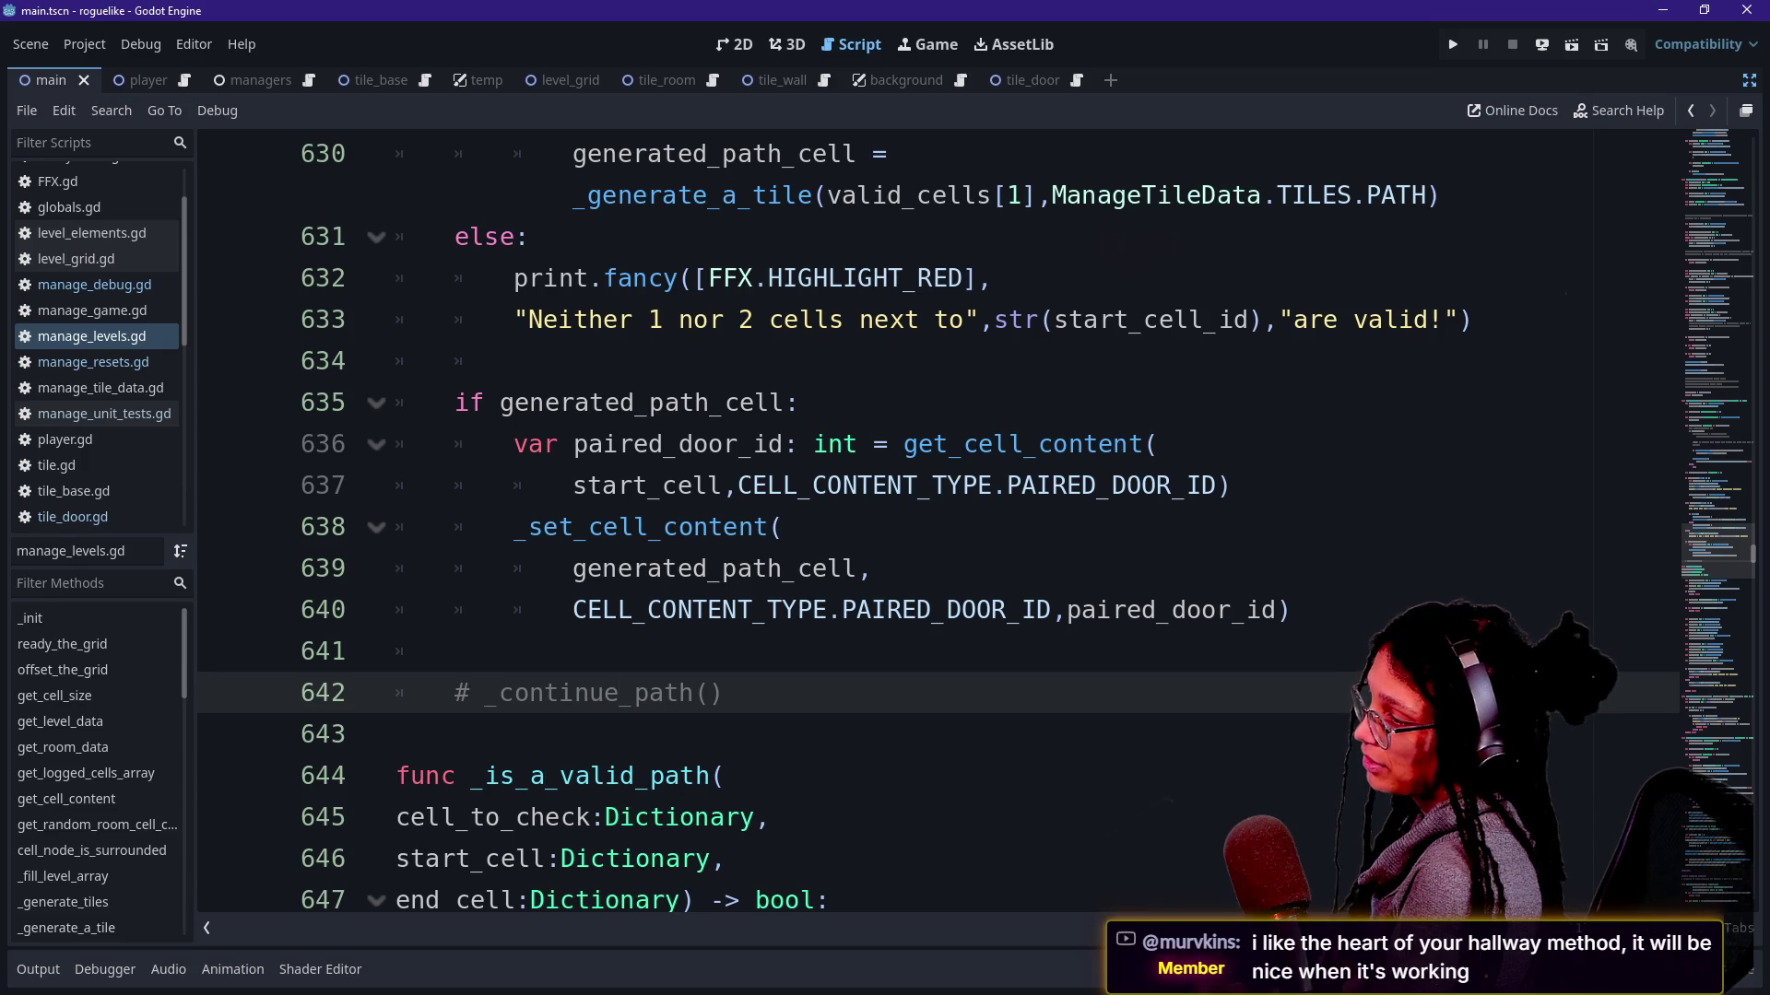
{"action": "key", "text": "ctrl+k"}
{"action": "scroll", "coordinate": [940, 525], "scroll_direction": "up", "scroll_amount": 2}
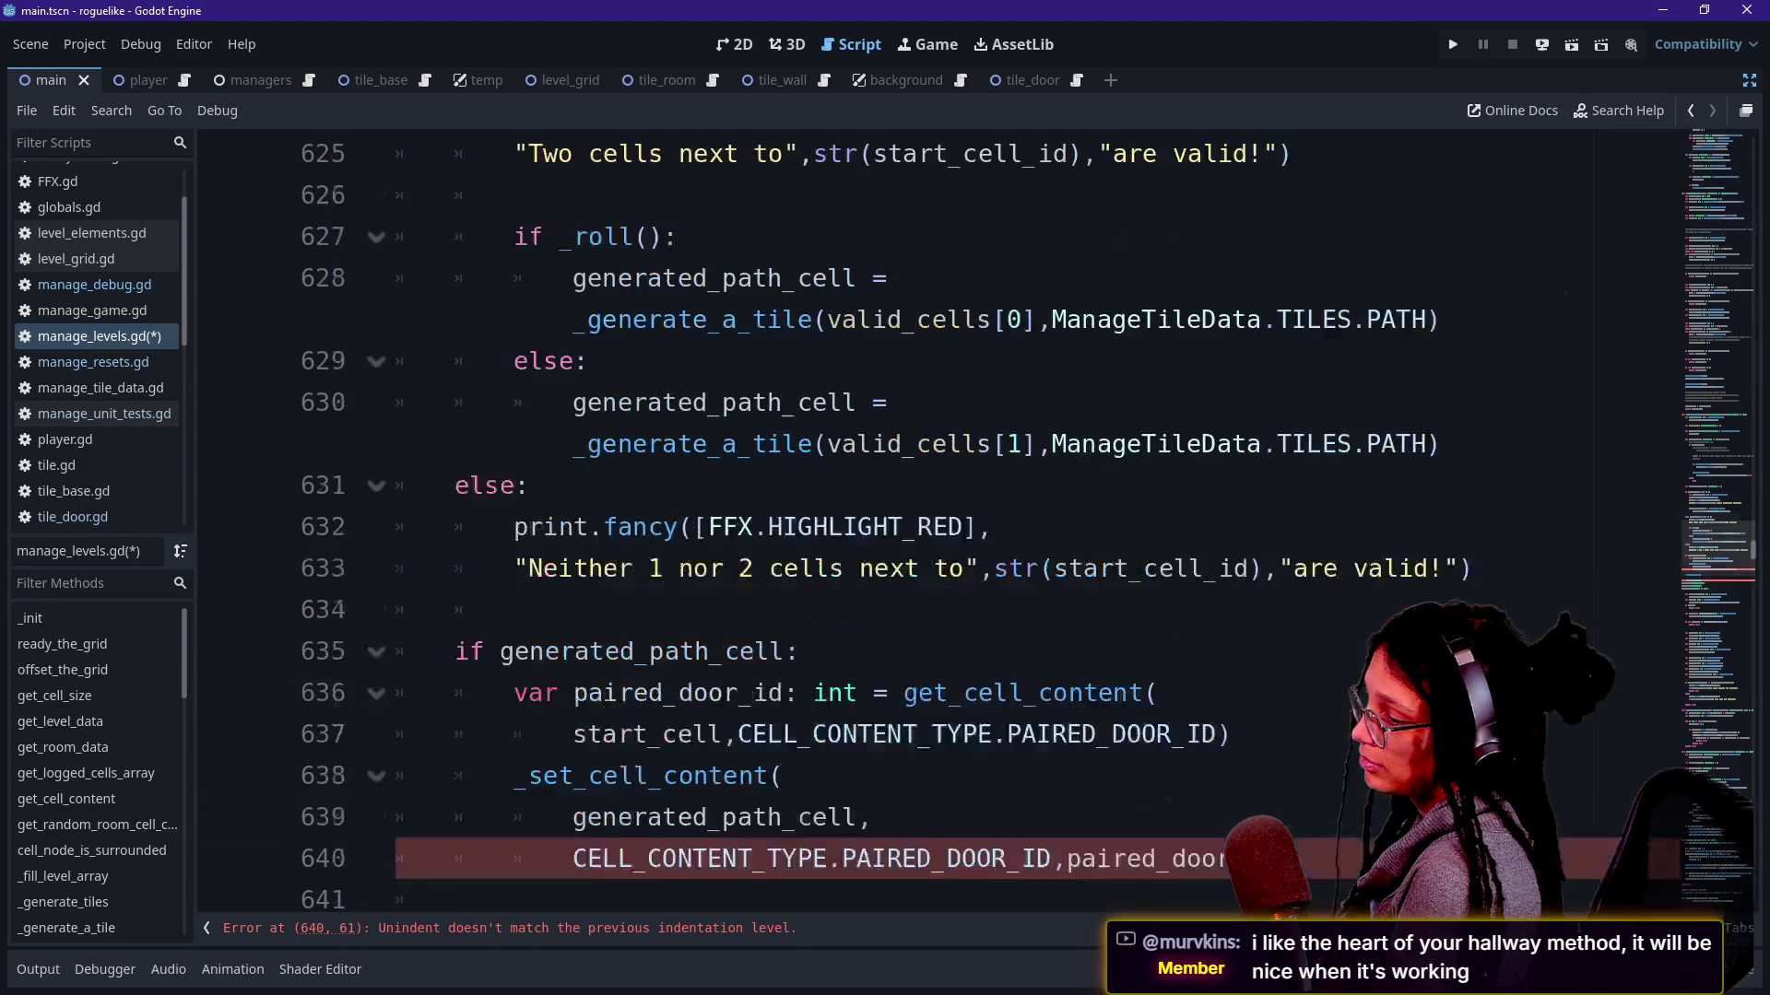
{"action": "scroll", "coordinate": [940, 527], "scroll_direction": "down", "scroll_amount": 1}
{"action": "scroll", "coordinate": [940, 526], "scroll_direction": "up", "scroll_amount": 5}
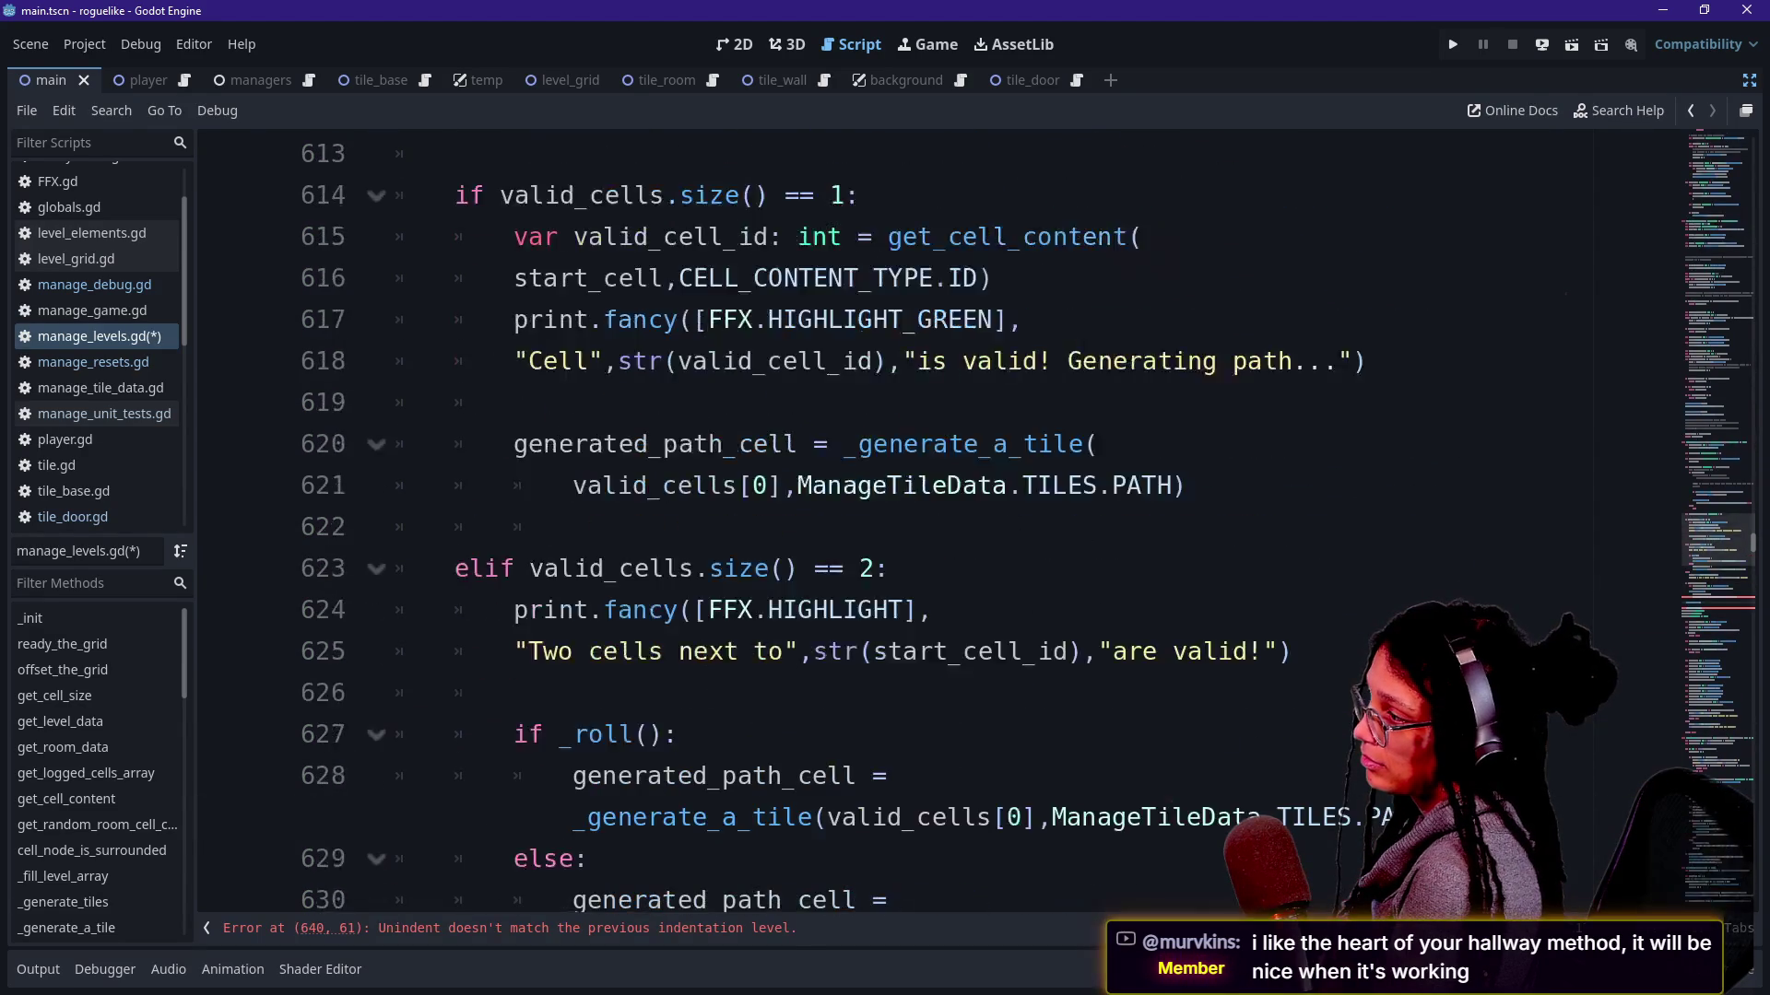
{"action": "scroll", "coordinate": [940, 526], "scroll_direction": "up", "scroll_amount": 3}
{"action": "scroll", "coordinate": [940, 525], "scroll_direction": "up", "scroll_amount": 3}
{"action": "scroll", "coordinate": [941, 527], "scroll_direction": "up", "scroll_amount": 3}
{"action": "scroll", "coordinate": [940, 525], "scroll_direction": "up", "scroll_amount": 1}
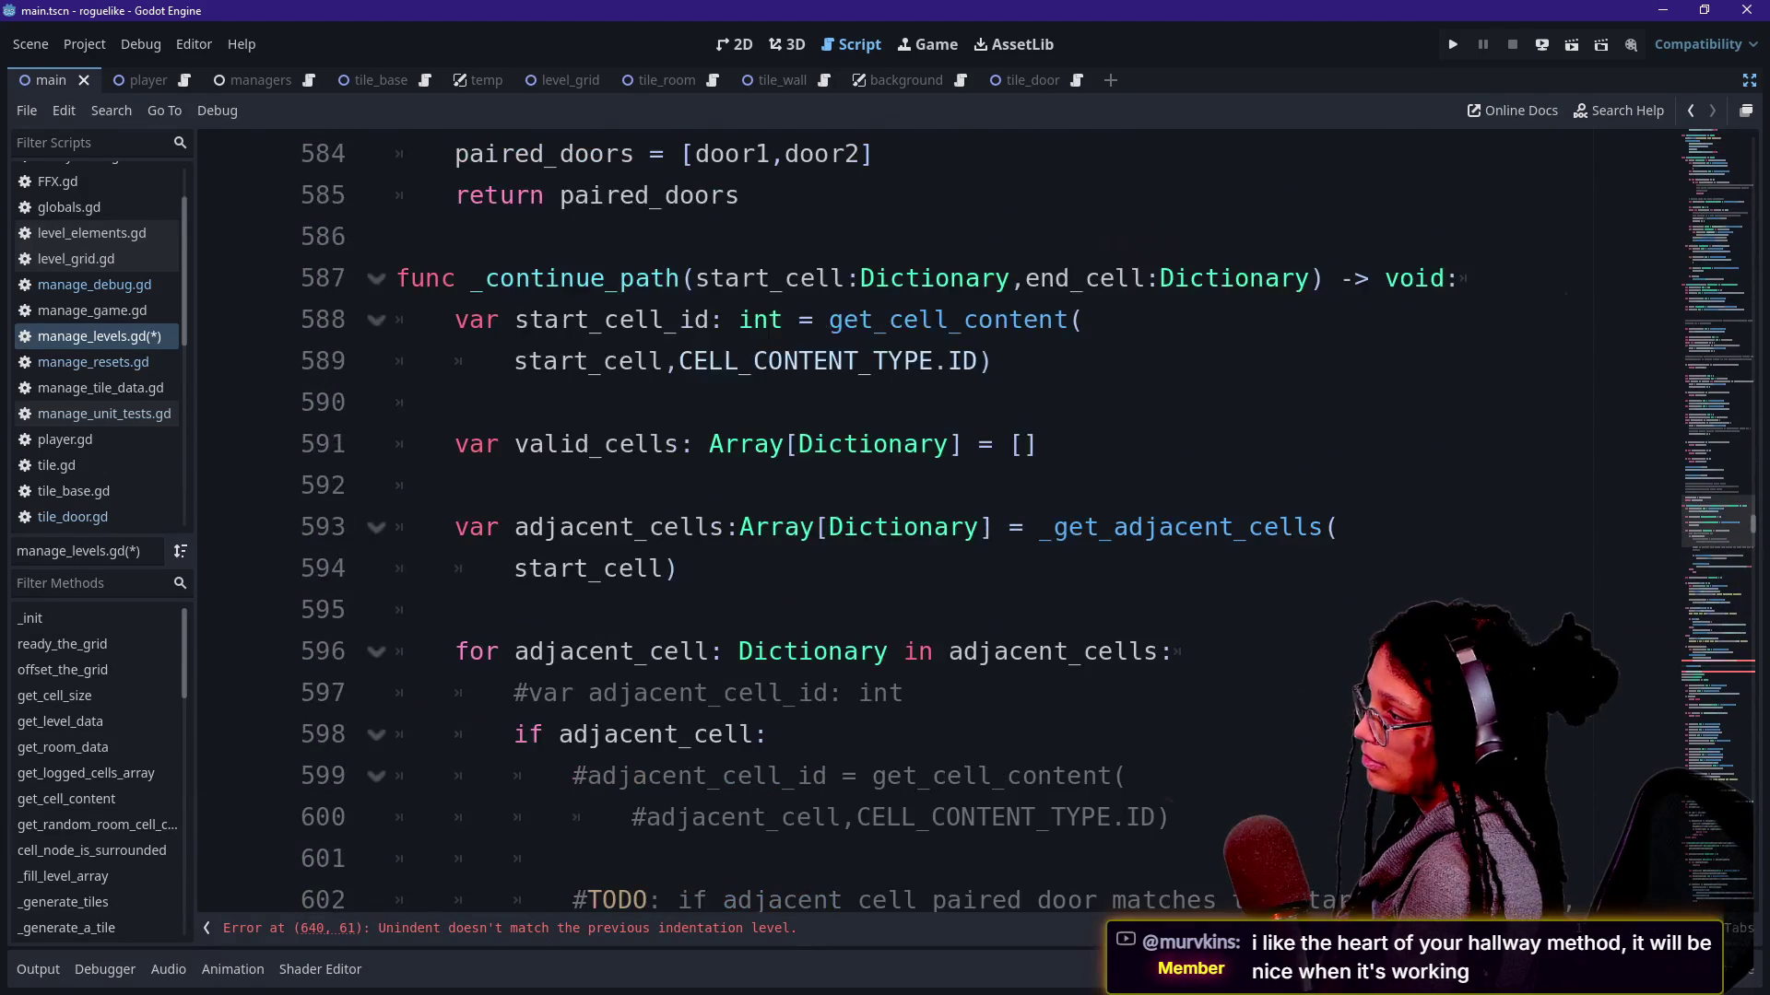
{"action": "right_click", "coordinate": [527, 524]}
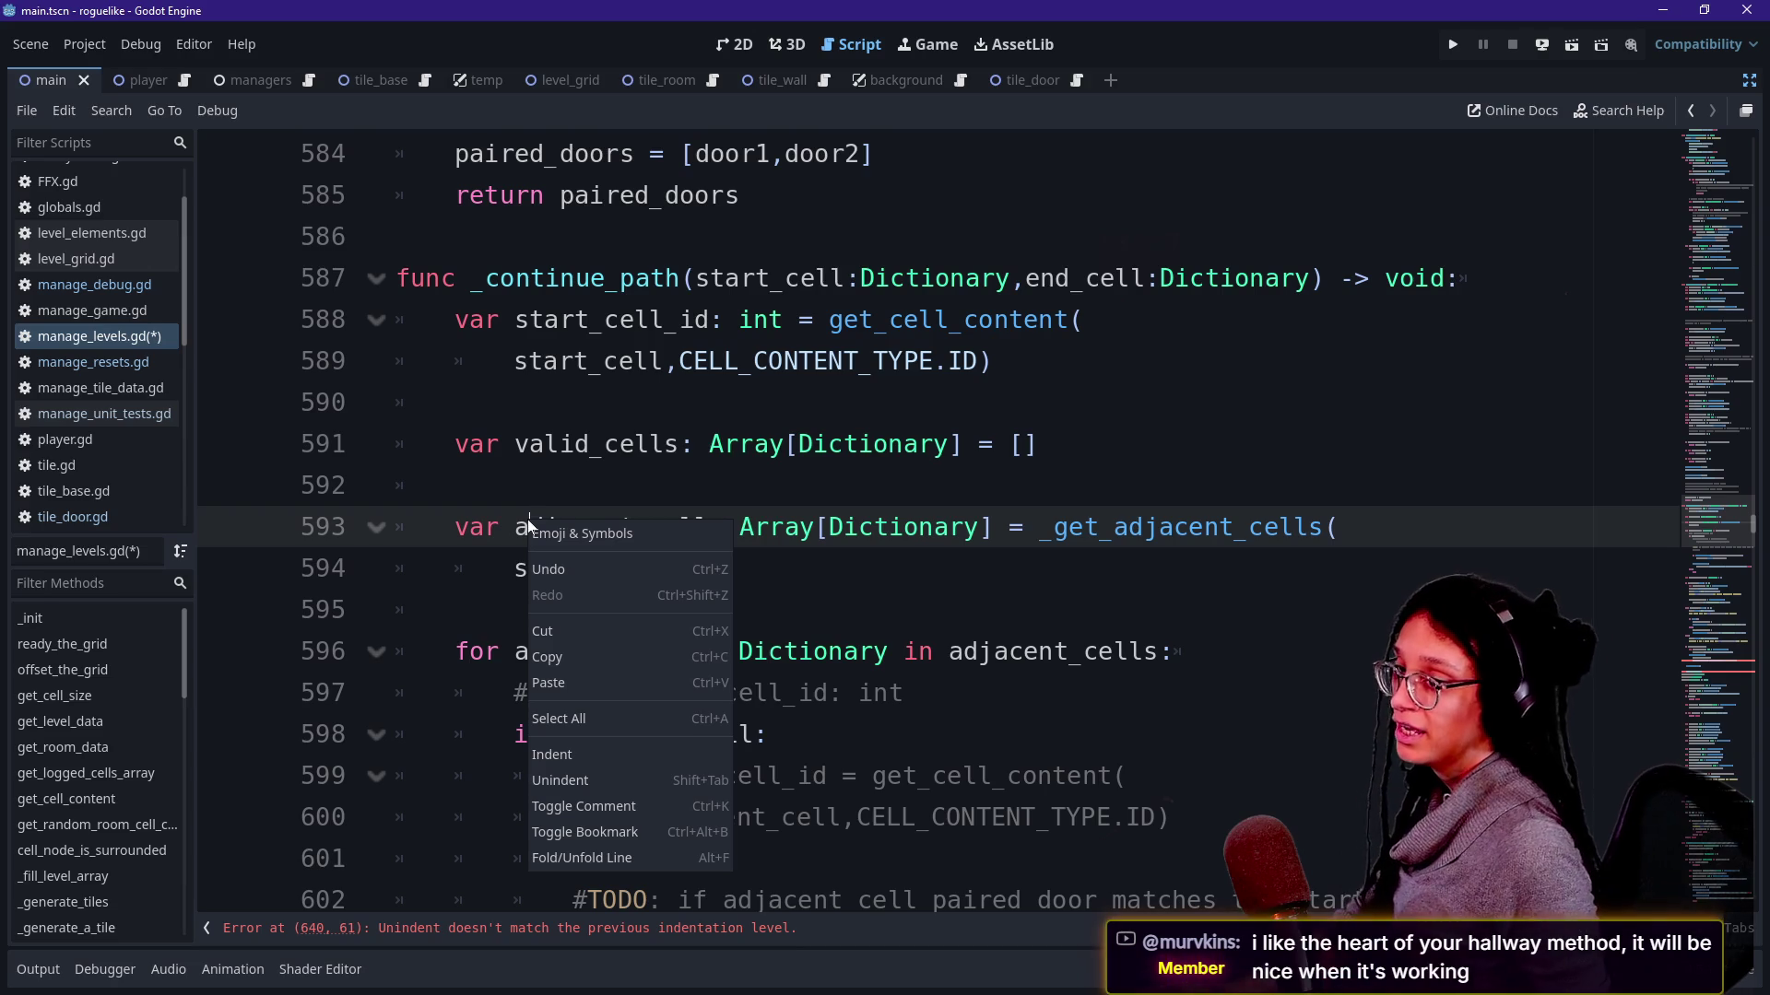
{"action": "left_click", "coordinate": [474, 526]}
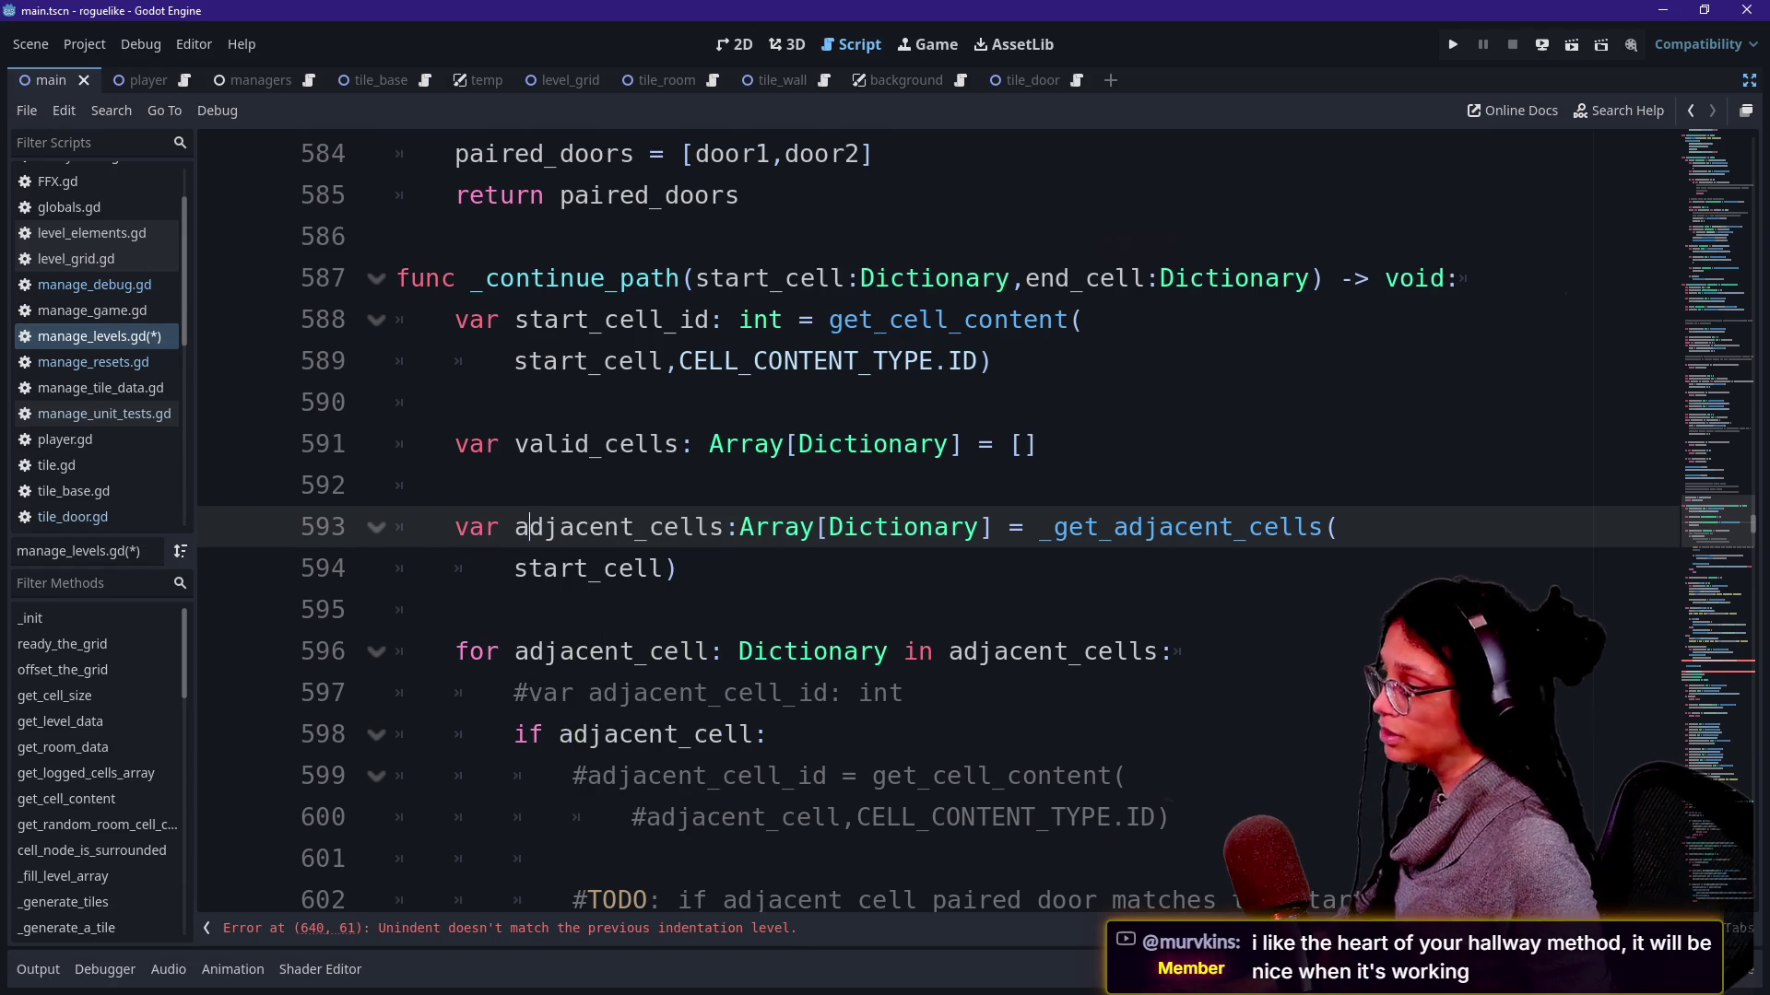
{"action": "key", "text": "Down"}
{"action": "key", "text": "Down"}
{"action": "key", "text": "Down"}
{"action": "key", "text": "Down"}
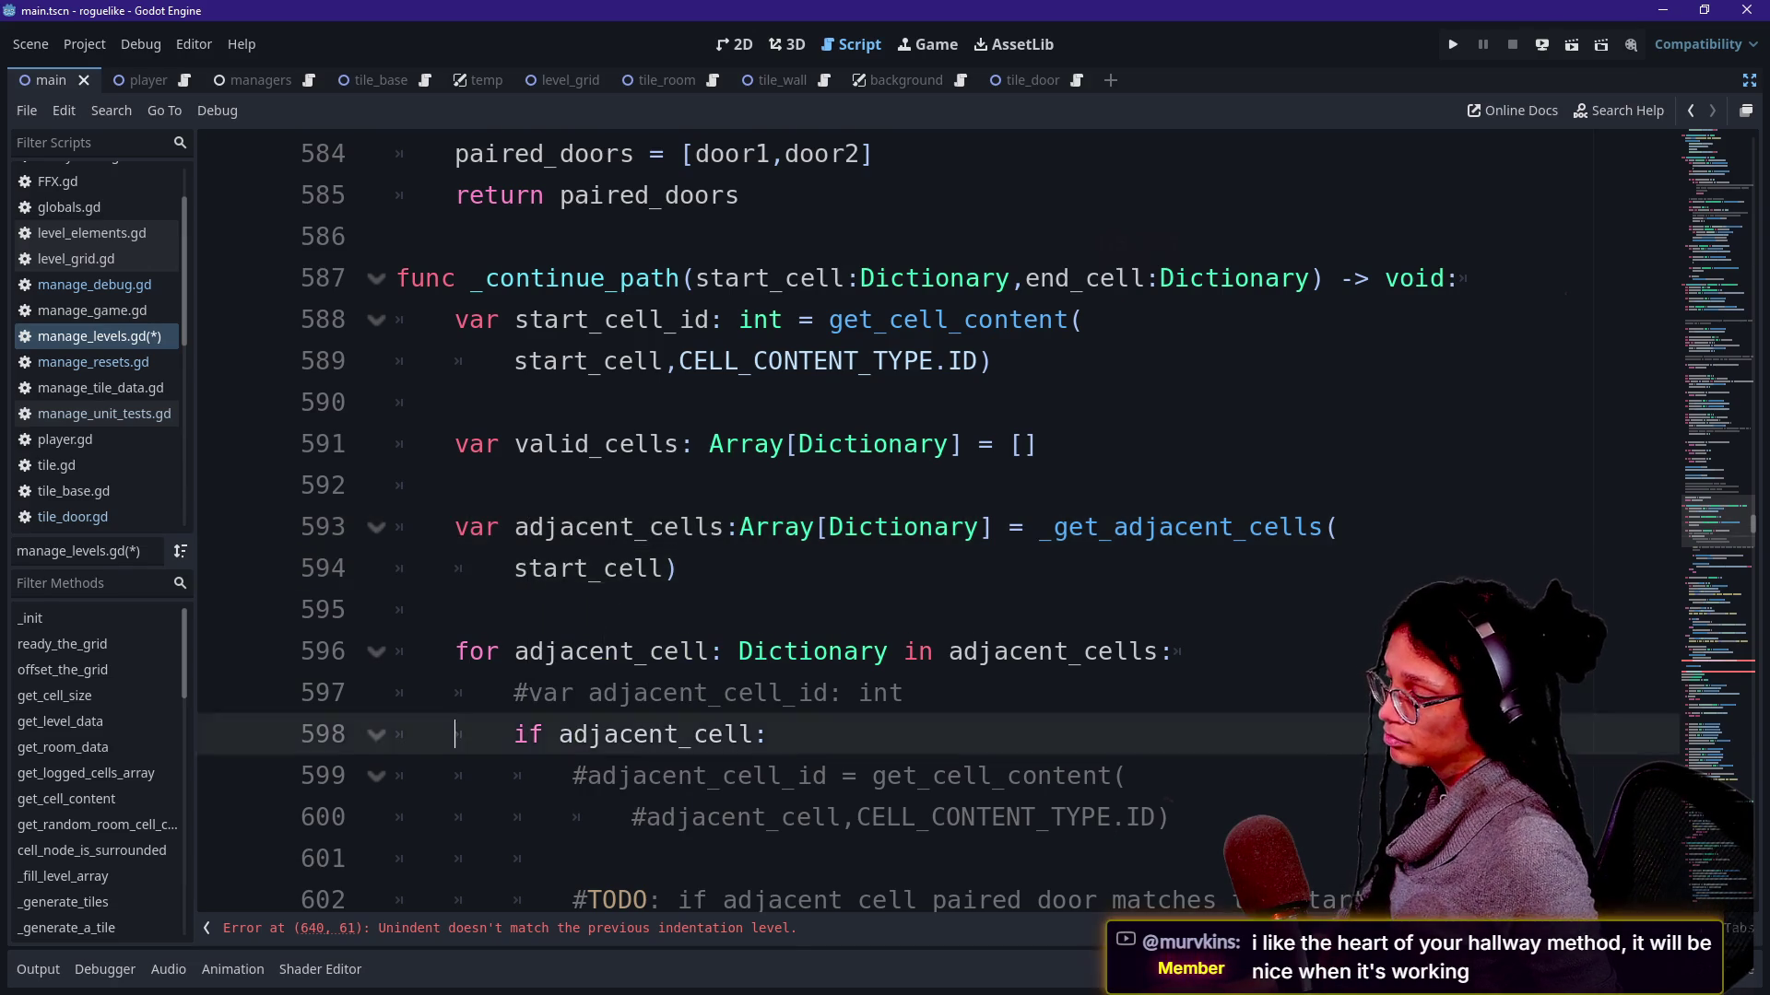
{"action": "key", "text": "Down"}
{"action": "key", "text": "Down"}
{"action": "key", "text": "Down"}
{"action": "key", "text": "Down"}
{"action": "key", "text": "Down"}
{"action": "key", "text": "Down"}
{"action": "key", "text": "Down"}
{"action": "key", "text": "Down"}
{"action": "key", "text": "Down"}
{"action": "key", "text": "Down"}
{"action": "key", "text": "Down"}
{"action": "key", "text": "Down"}
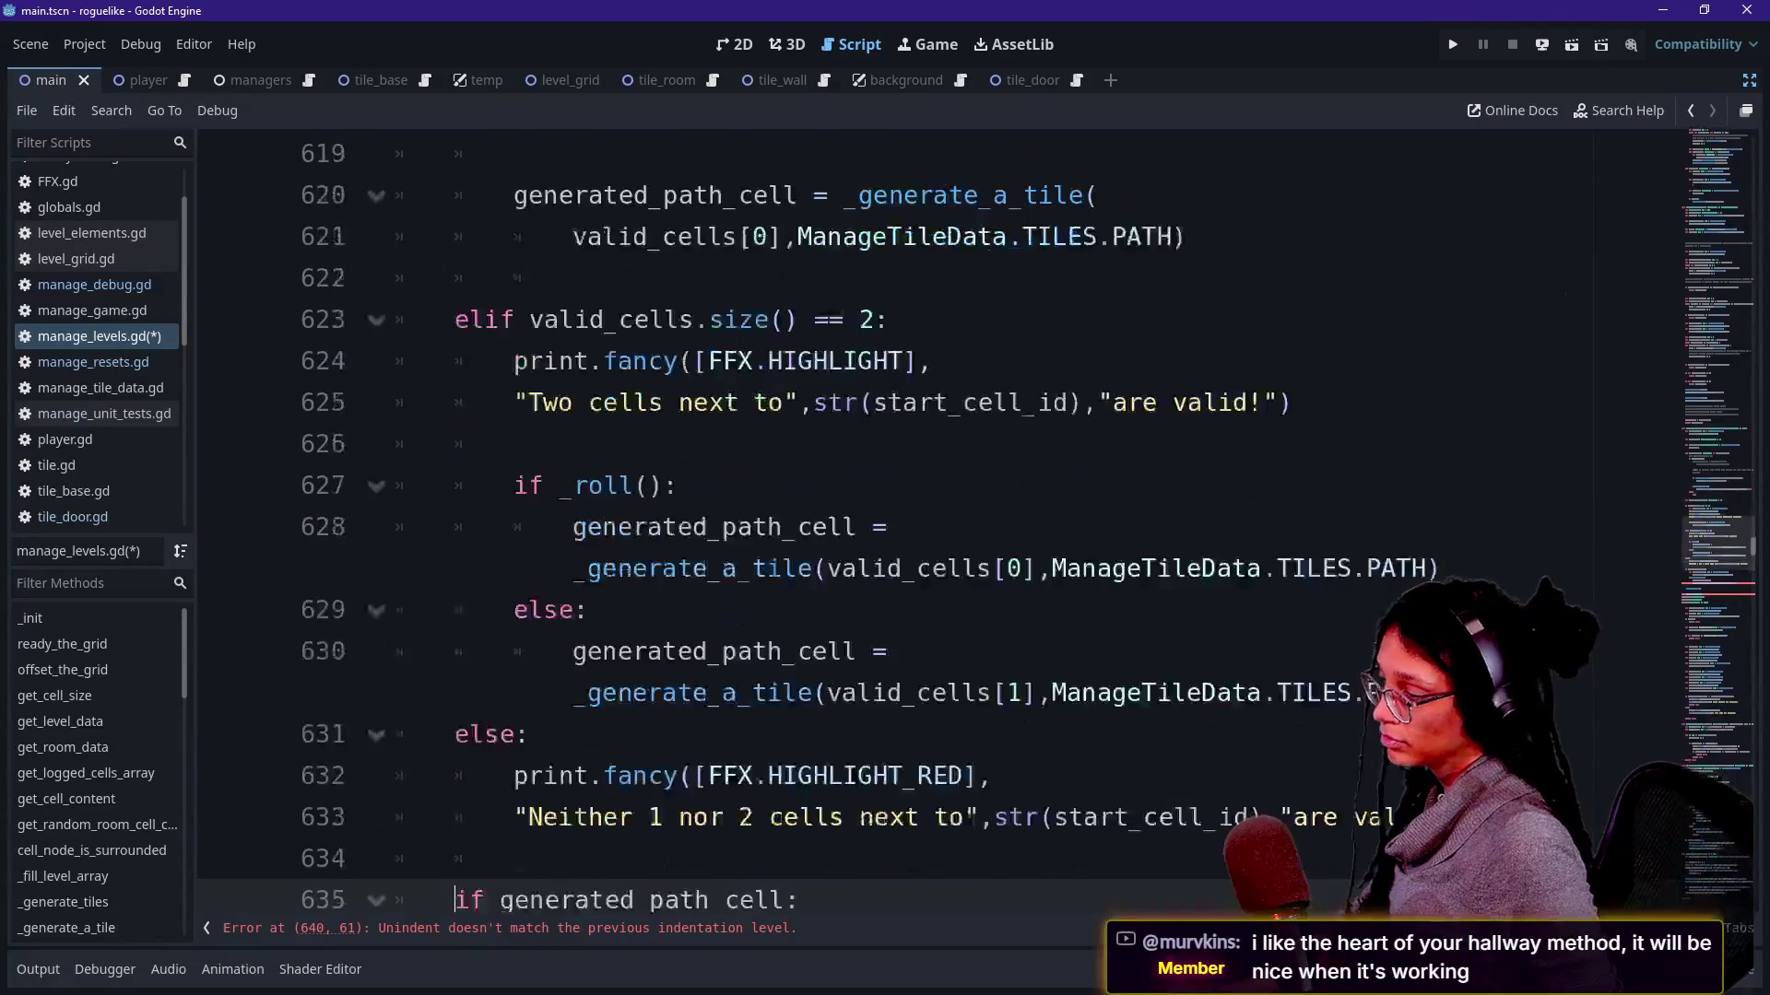
{"action": "key", "text": "Down"}
{"action": "key", "text": "Down"}
{"action": "key", "text": "Down"}
{"action": "key", "text": "Down"}
{"action": "key", "text": "Down"}
{"action": "key", "text": "Down"}
{"action": "key", "text": "Down"}
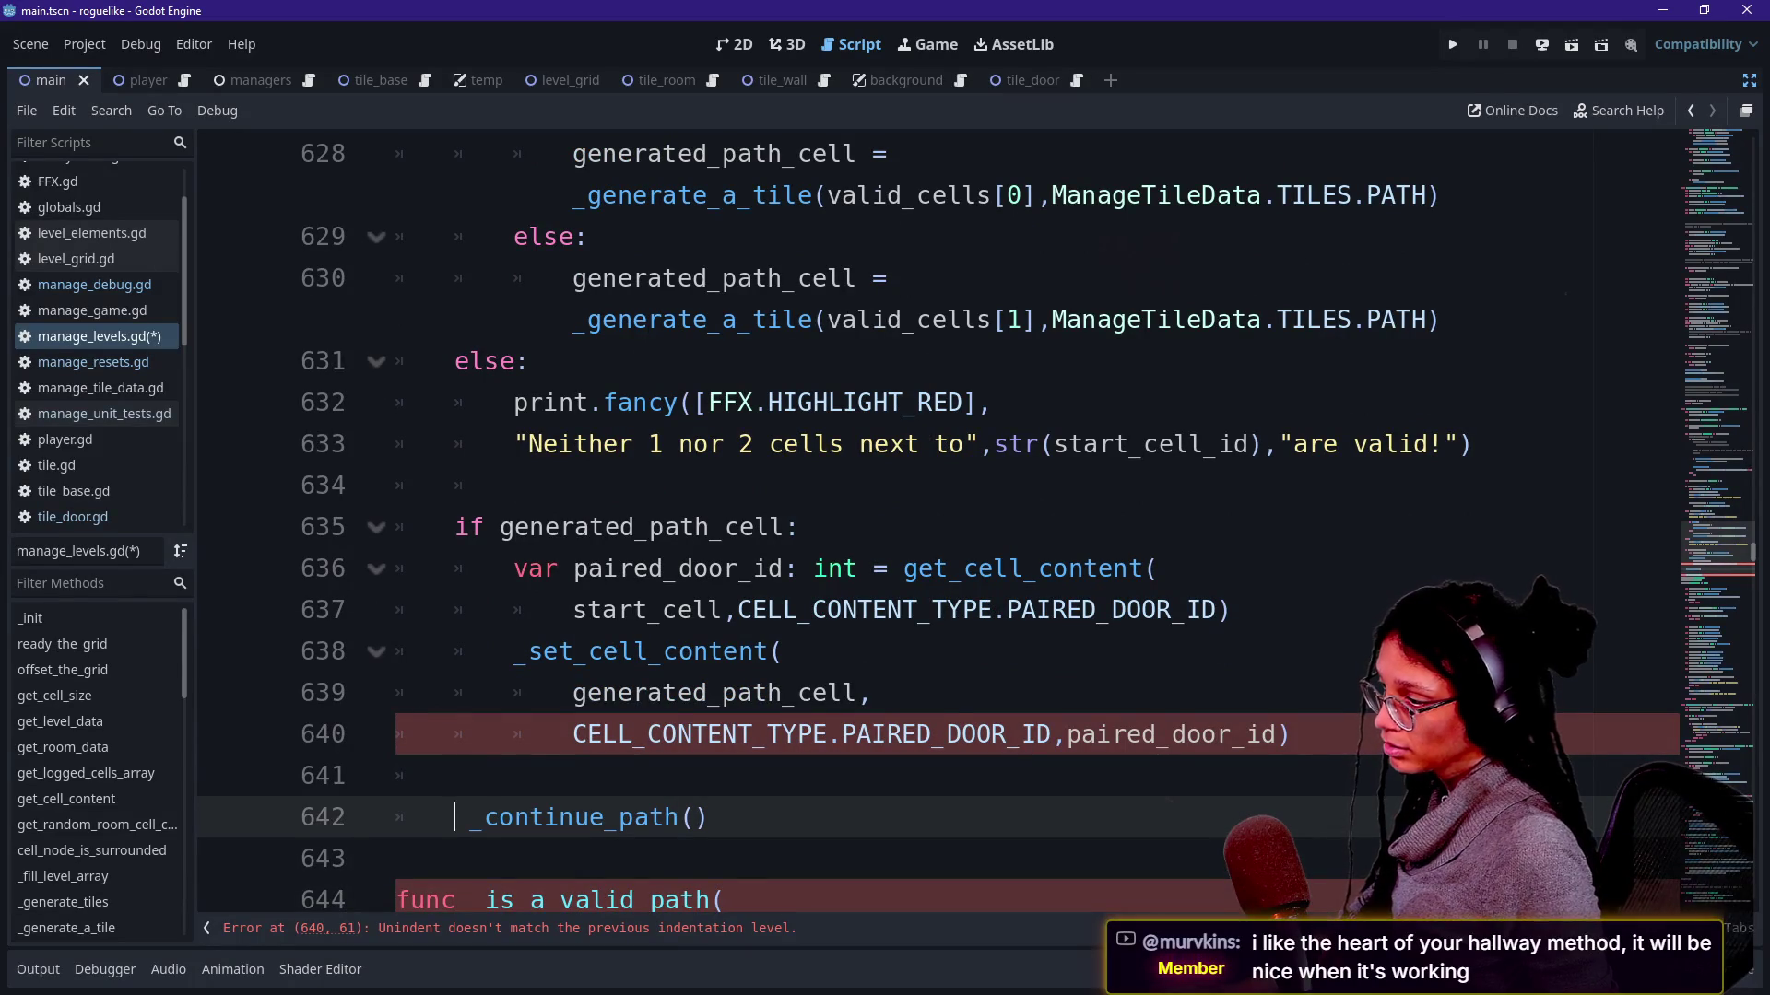
Re-indent lines 639–640 and rejoin the get_cell_content/_set_cell_content argument lines, splitting CELL_CONTENT_TYPE back out.
{"action": "key", "text": "shift+Up"}
{"action": "key", "text": "shift+Up"}
{"action": "key", "text": "shift+Up"}
{"action": "key", "text": "shift+Tab"}
{"action": "key", "text": "Tab"}
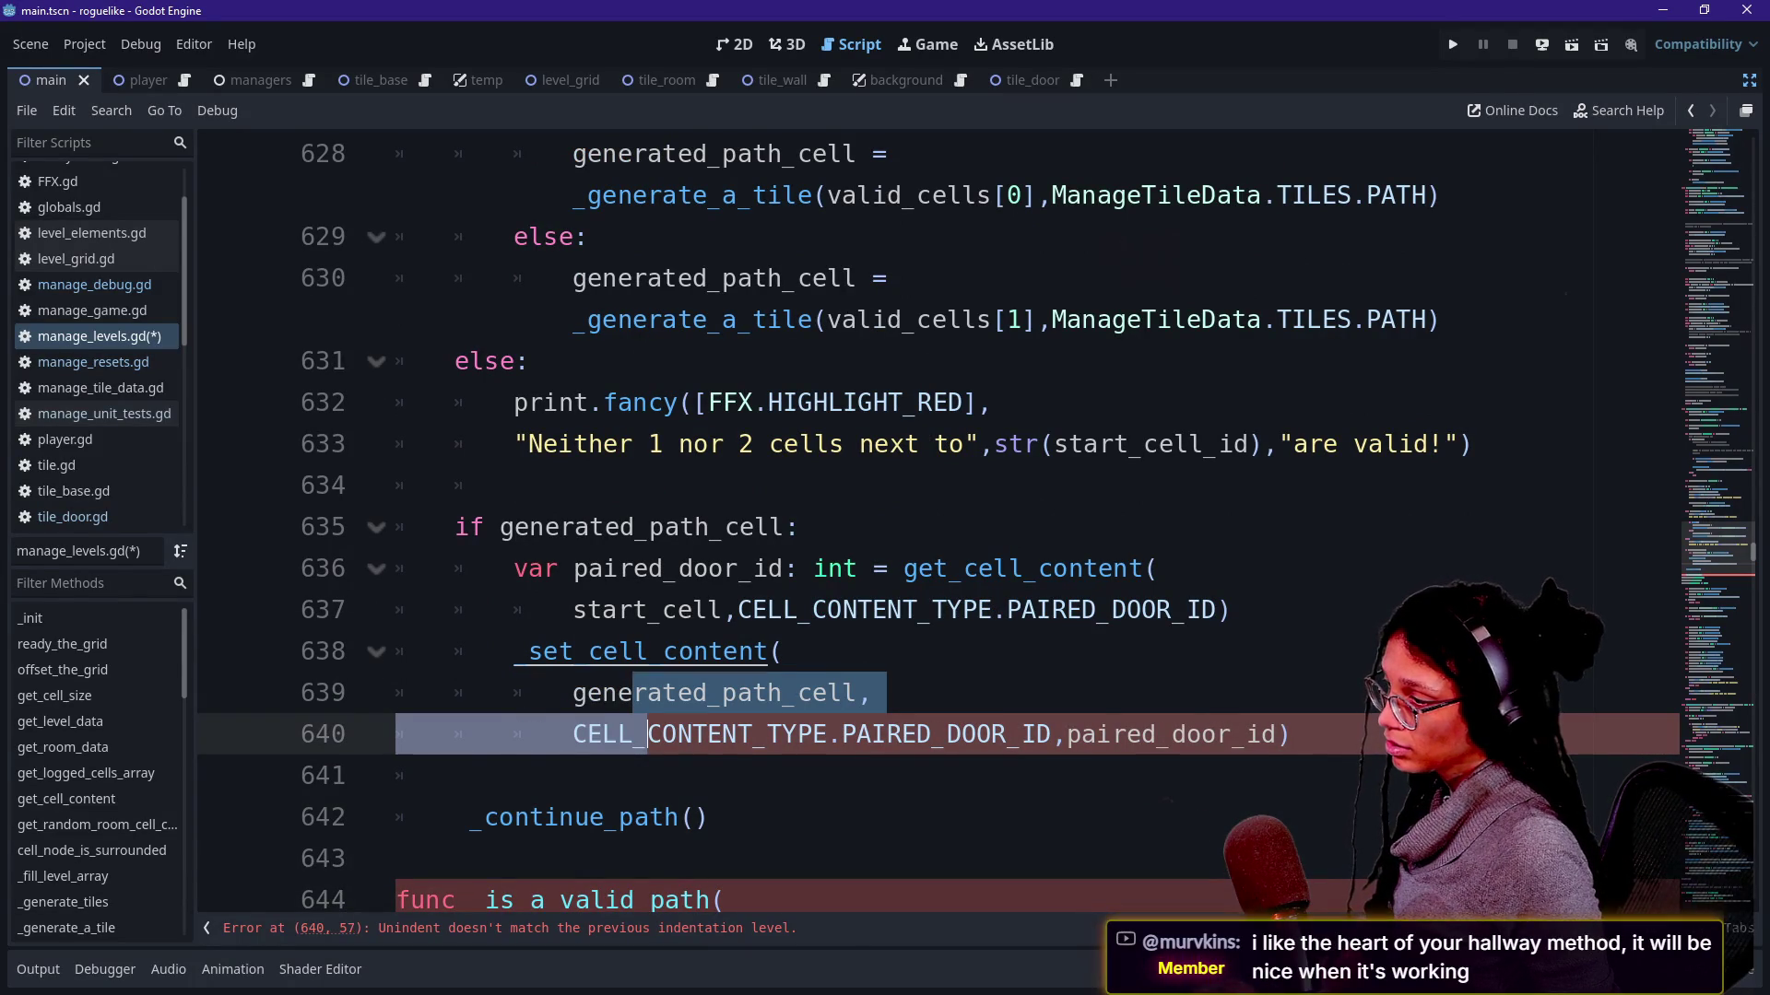
{"action": "key", "text": "Up"}
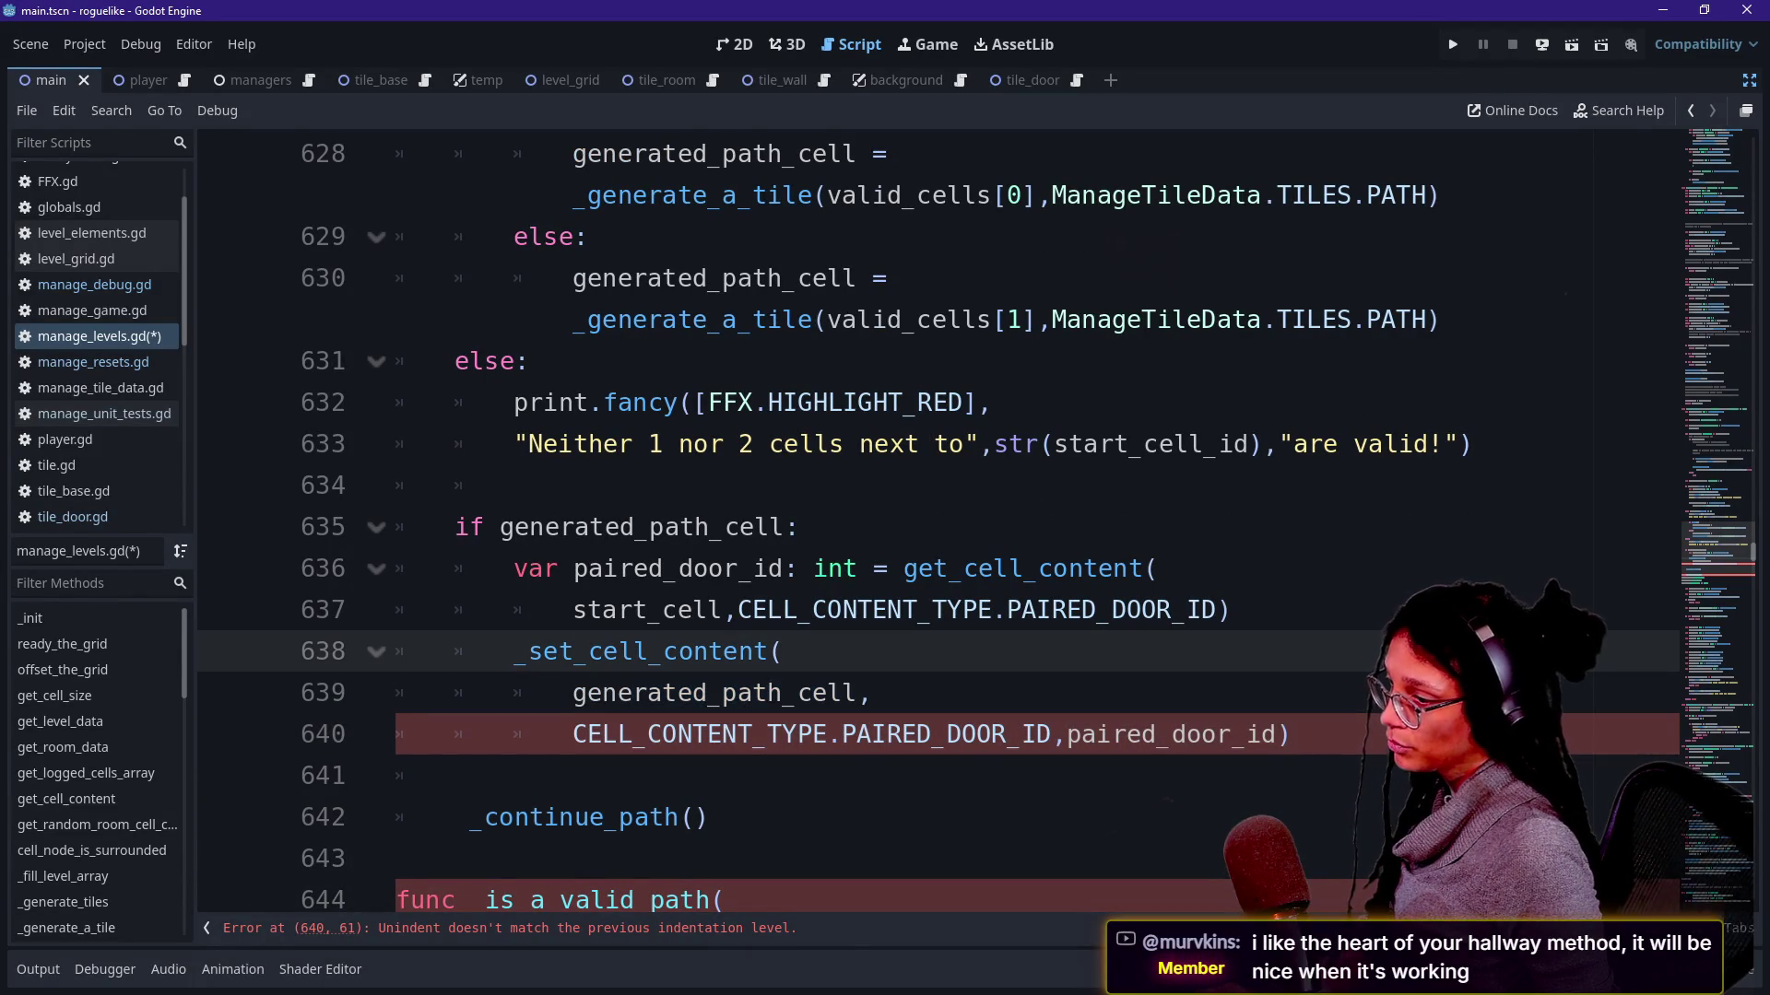
{"action": "key", "text": "Up"}
{"action": "key", "text": "BackSpace"}
{"action": "key", "text": "BackSpace"}
{"action": "key", "text": "BackSpace"}
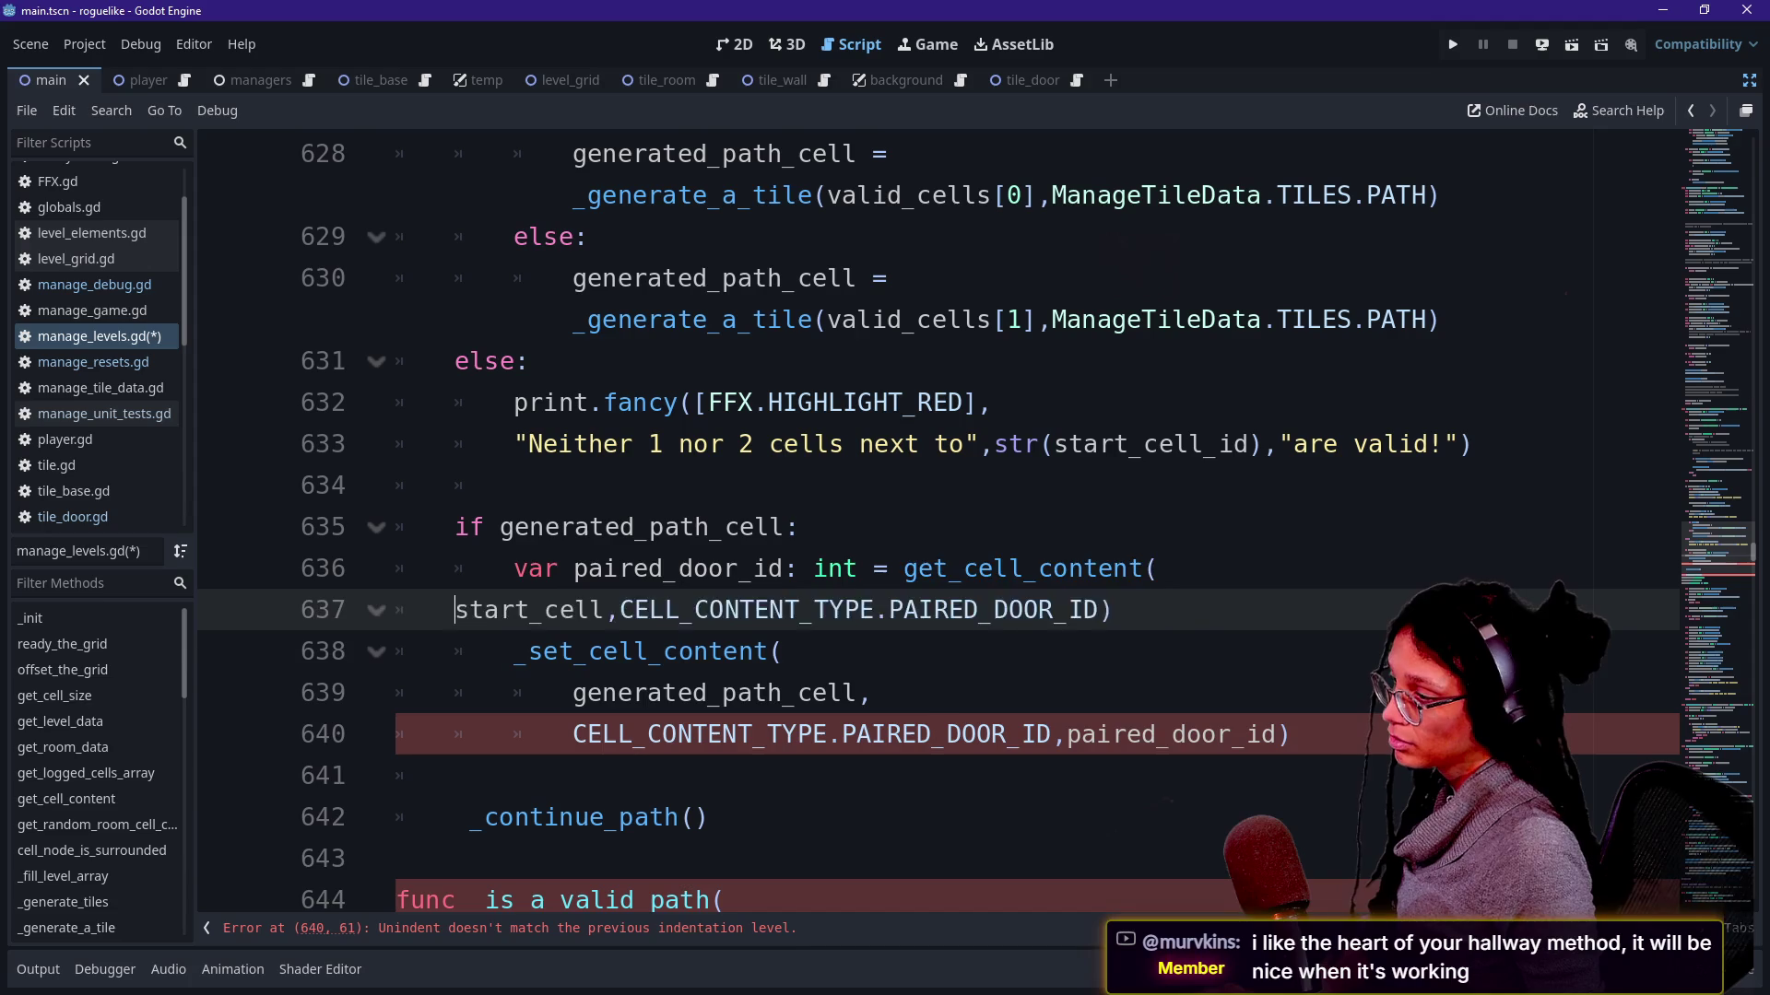
{"action": "key", "text": "BackSpace"}
{"action": "key", "text": "Down"}
{"action": "key", "text": "BackSpace"}
{"action": "key", "text": "BackSpace"}
{"action": "key", "text": "BackSpace"}
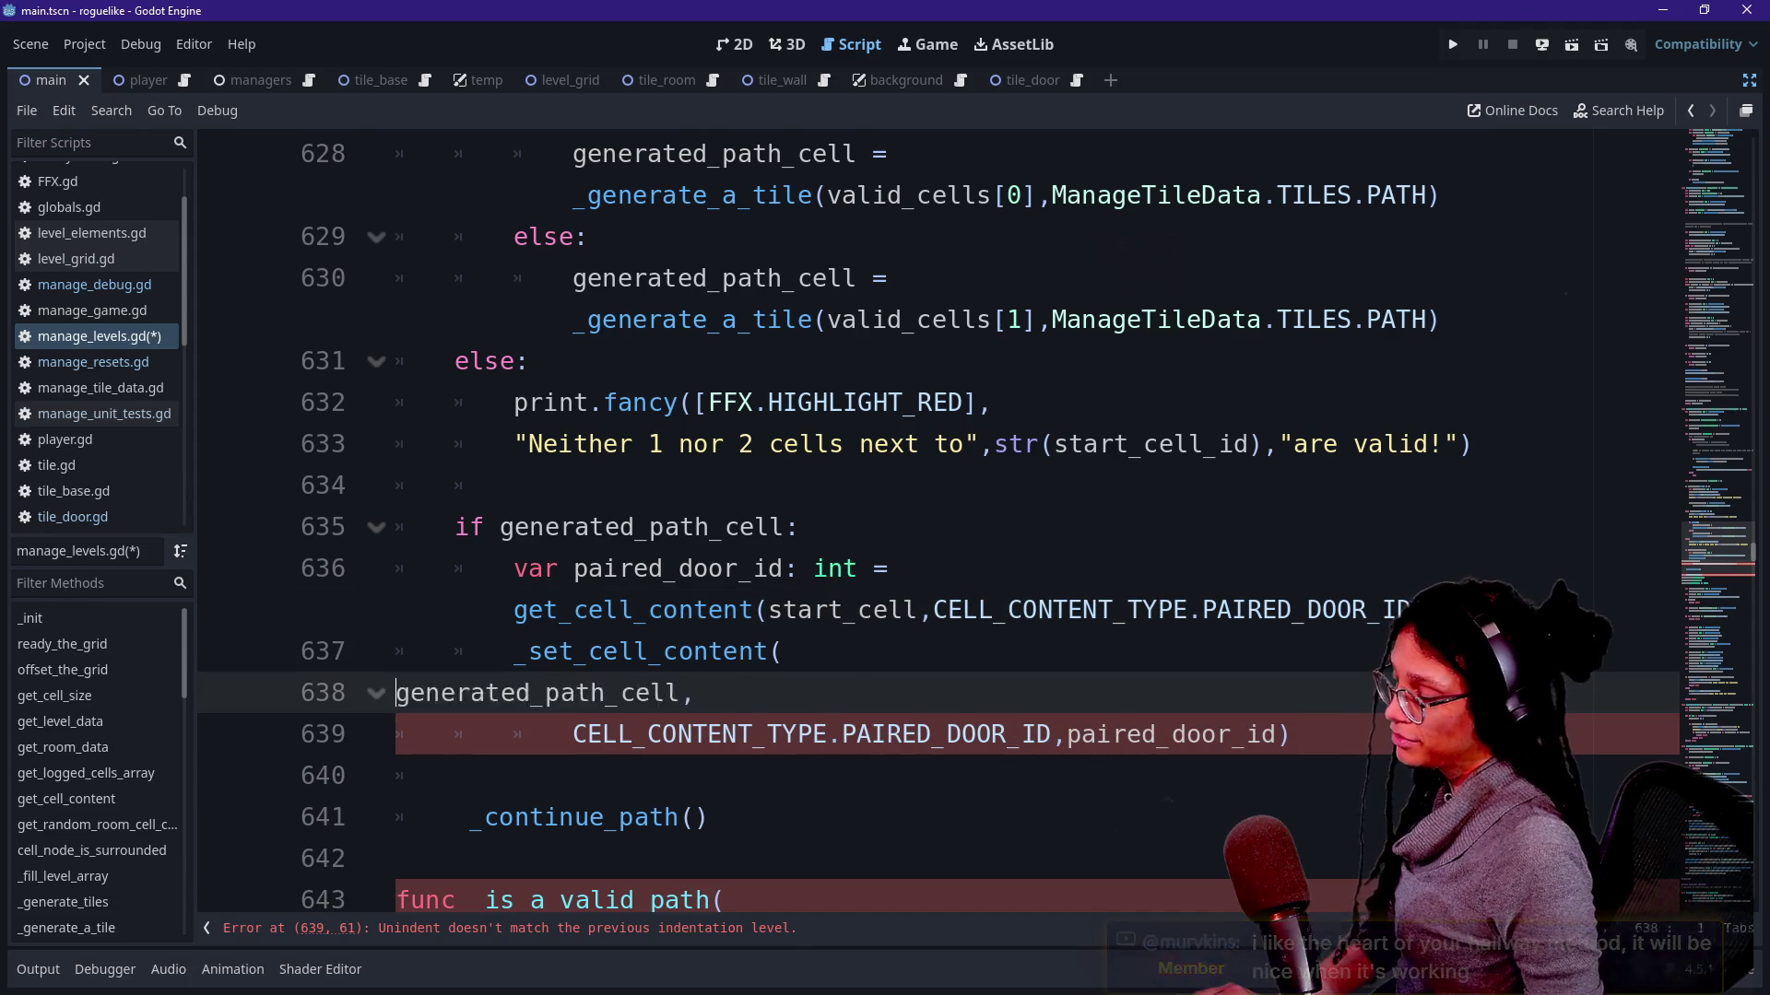
{"action": "key", "text": "BackSpace"}
{"action": "key", "text": "Down"}
{"action": "key", "text": "BackSpace"}
{"action": "key", "text": "BackSpace"}
{"action": "key", "text": "BackSpace"}
{"action": "key", "text": "BackSpace"}
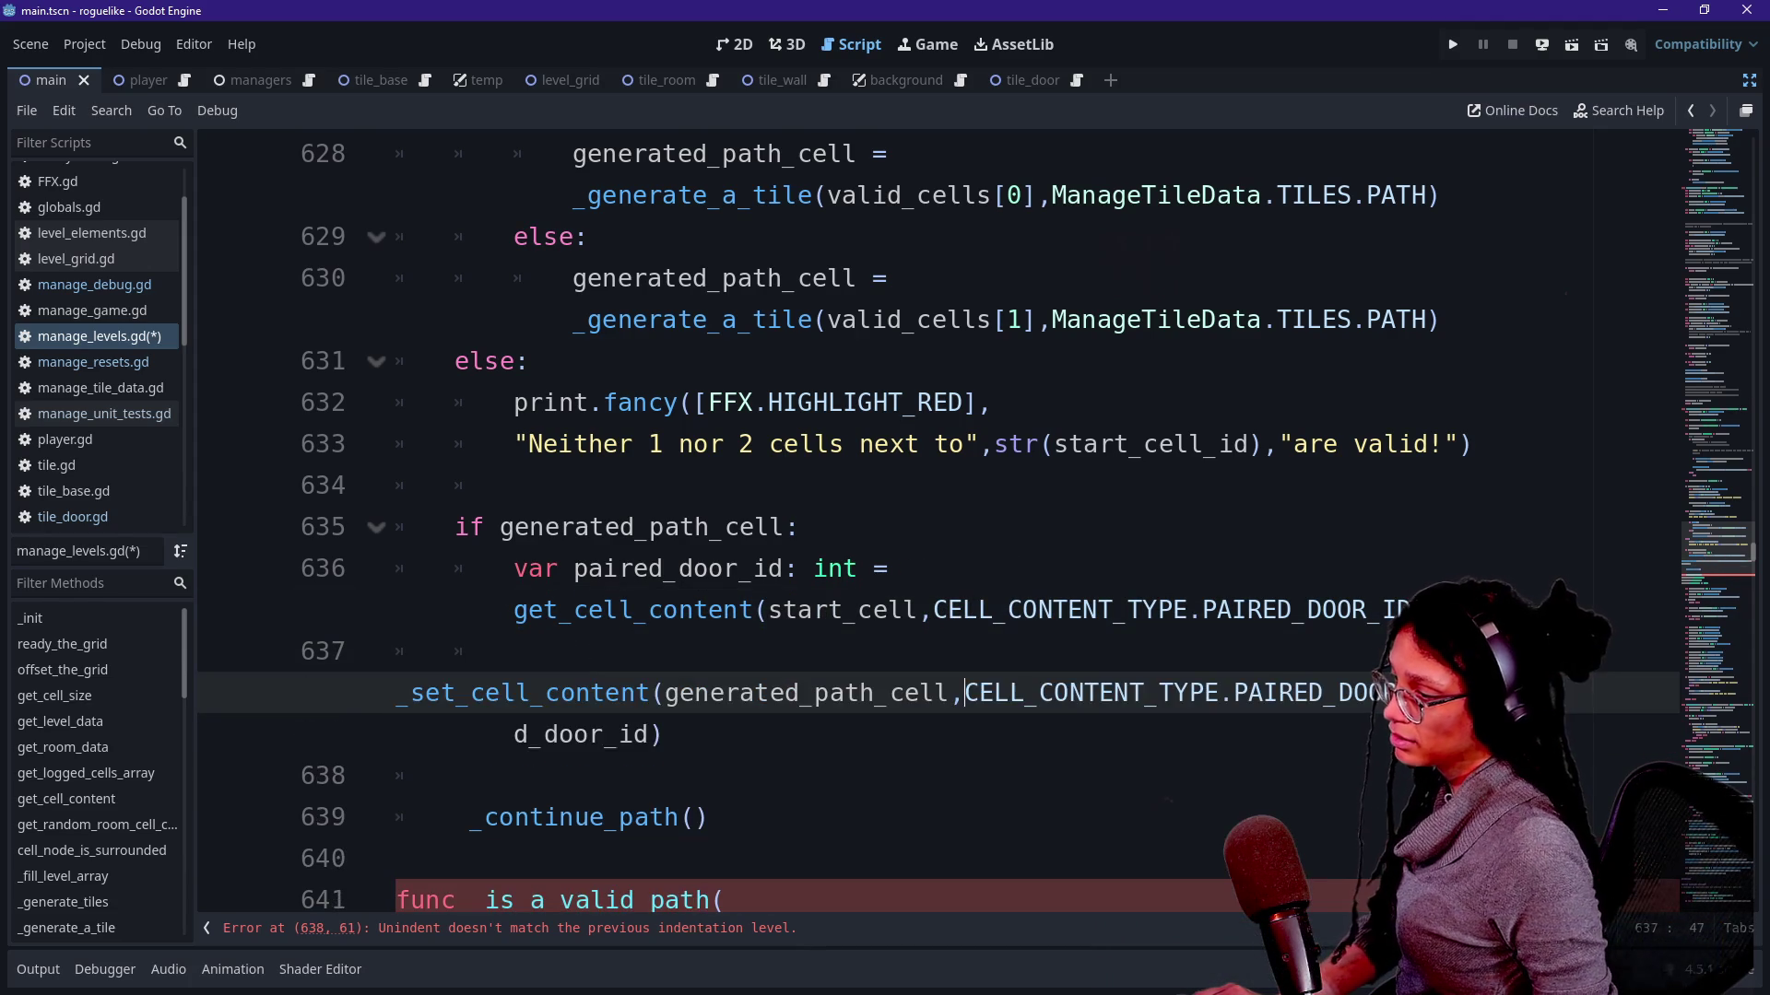
{"action": "key", "text": "Return"}
{"action": "key", "text": "Tab"}
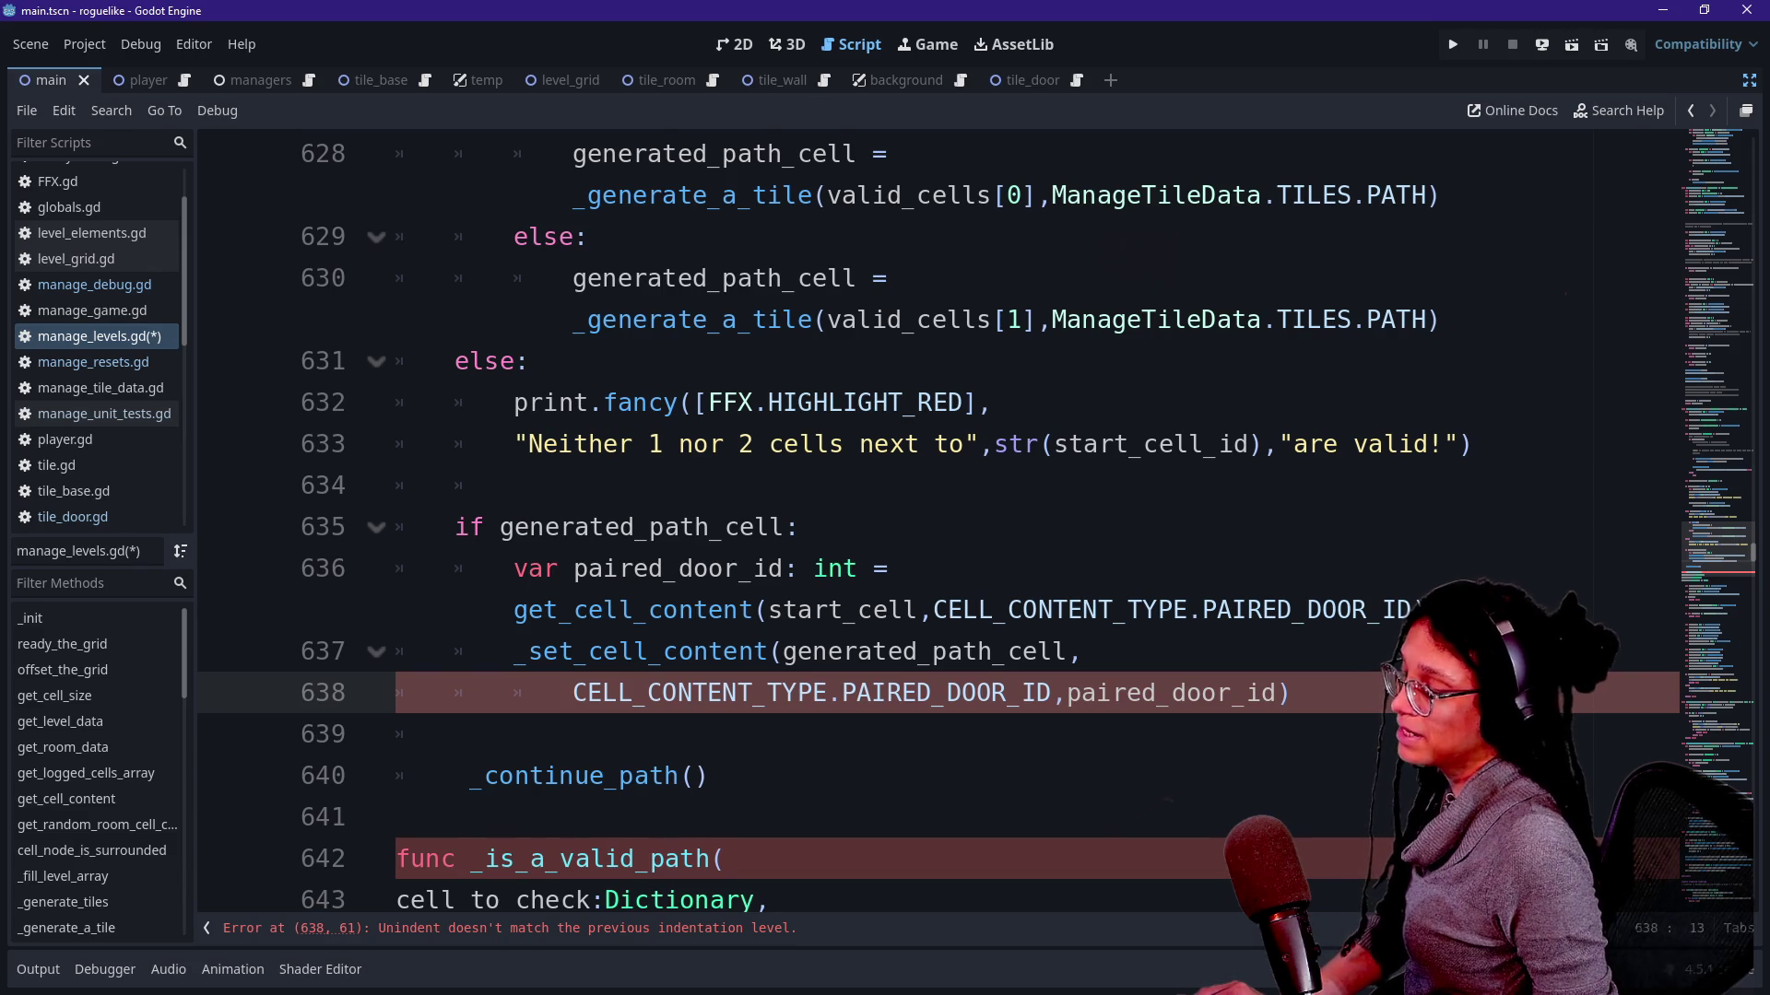
Replace the empty line 639 with a blank line before _continue_path and indent the call one level.
{"action": "key", "text": "Down"}
{"action": "key", "text": "Down"}
{"action": "key", "text": "Down"}
{"action": "key", "text": "Down"}
{"action": "key", "text": "Down"}
{"action": "key", "text": "Up"}
{"action": "key", "text": "Up"}
{"action": "key", "text": "Up"}
{"action": "key", "text": "Up"}
{"action": "key", "text": "BackSpace"}
{"action": "key", "text": "BackSpace"}
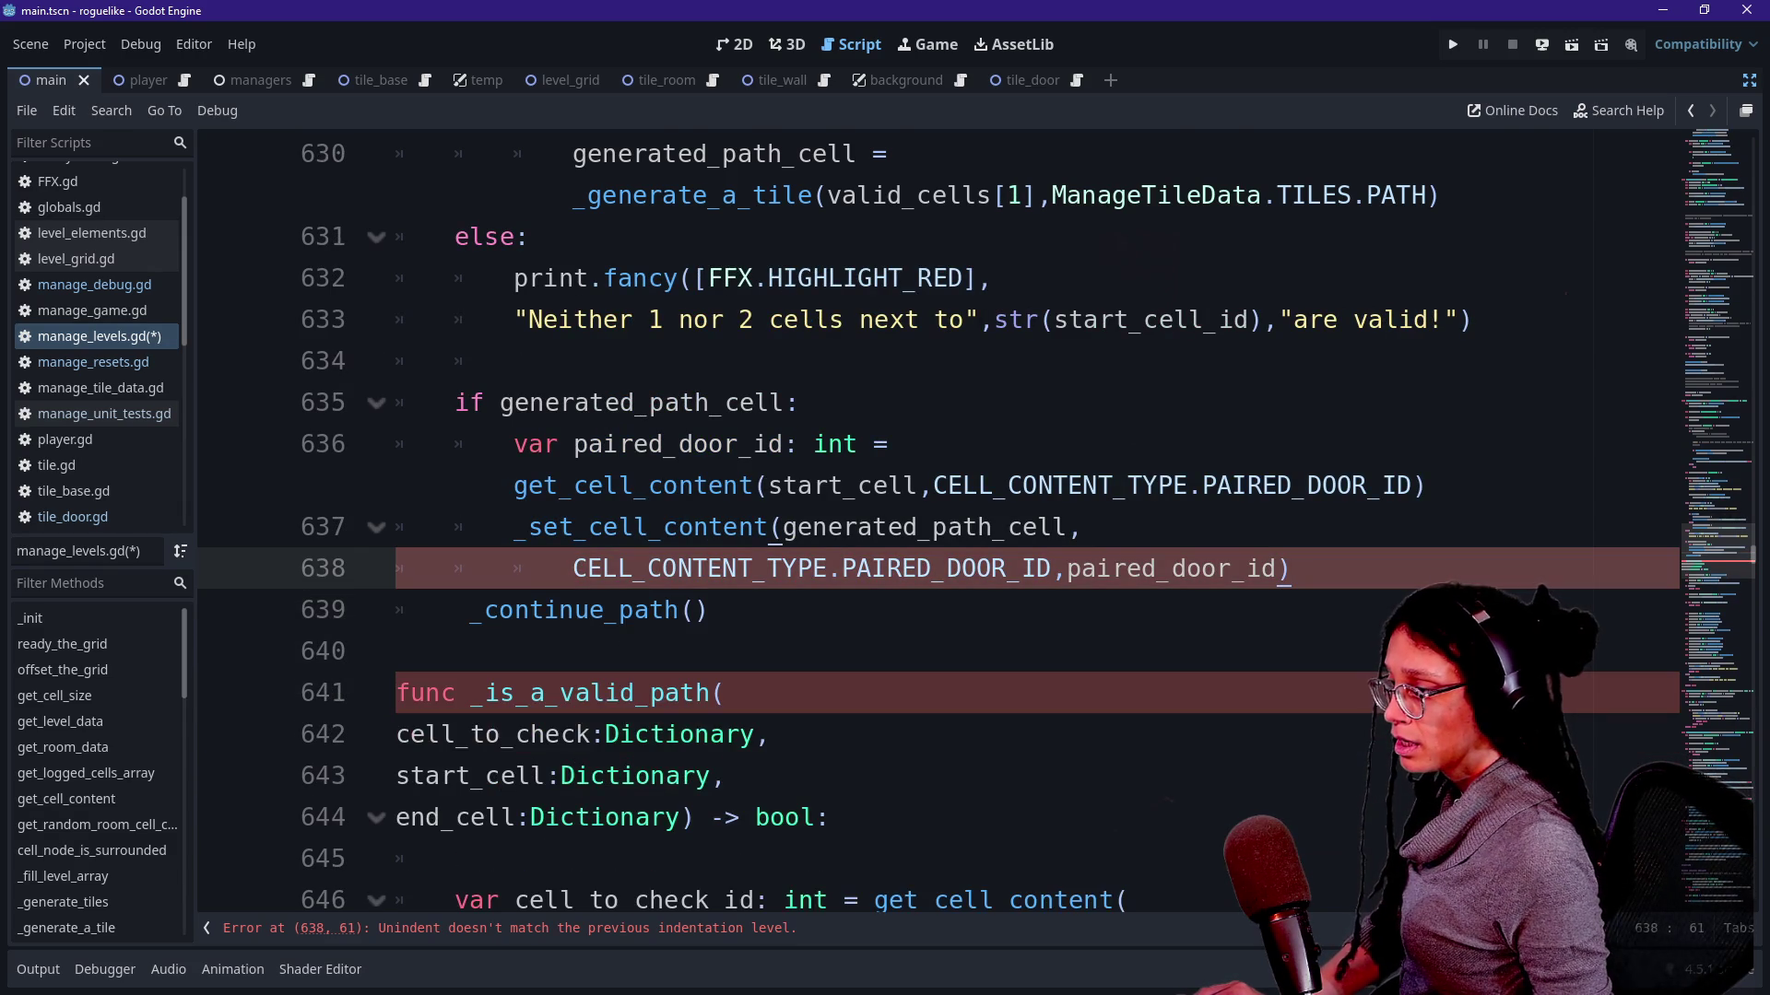
{"action": "key", "text": "Return"}
{"action": "key", "text": "Down"}
{"action": "key", "text": "shift+Tab"}
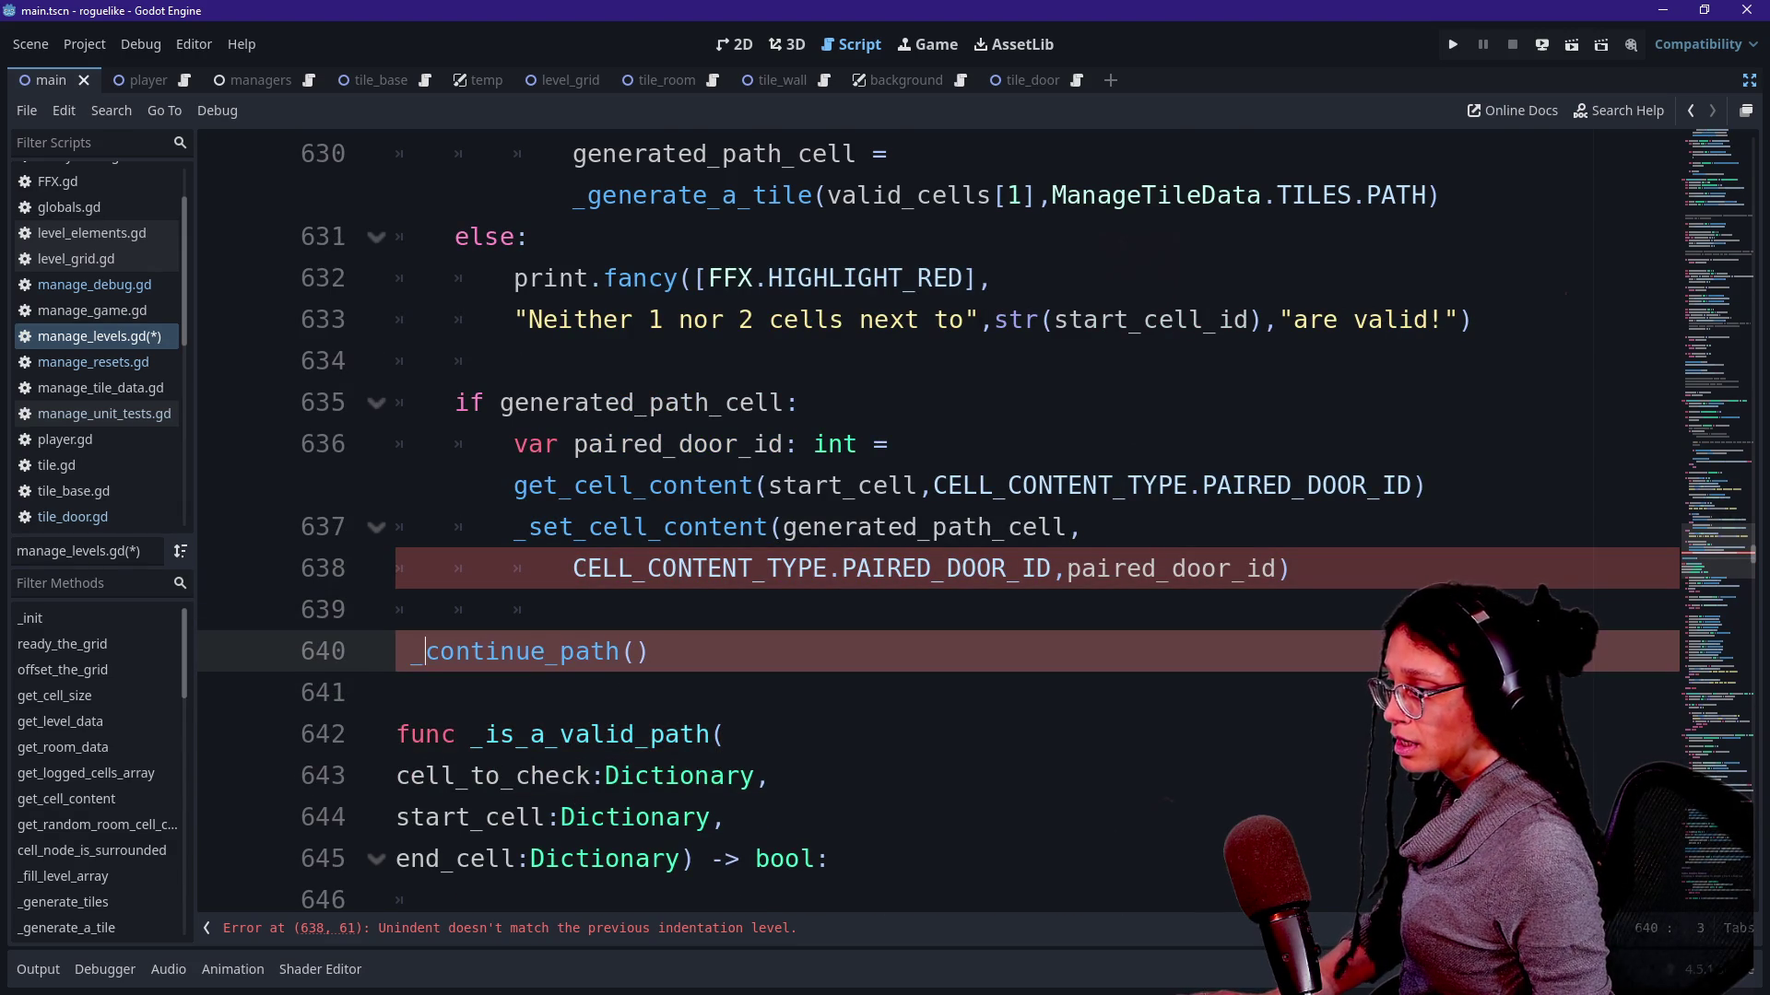
{"action": "key", "text": "Tab"}
{"action": "key", "text": "shift+Tab"}
{"action": "key", "text": "Tab"}
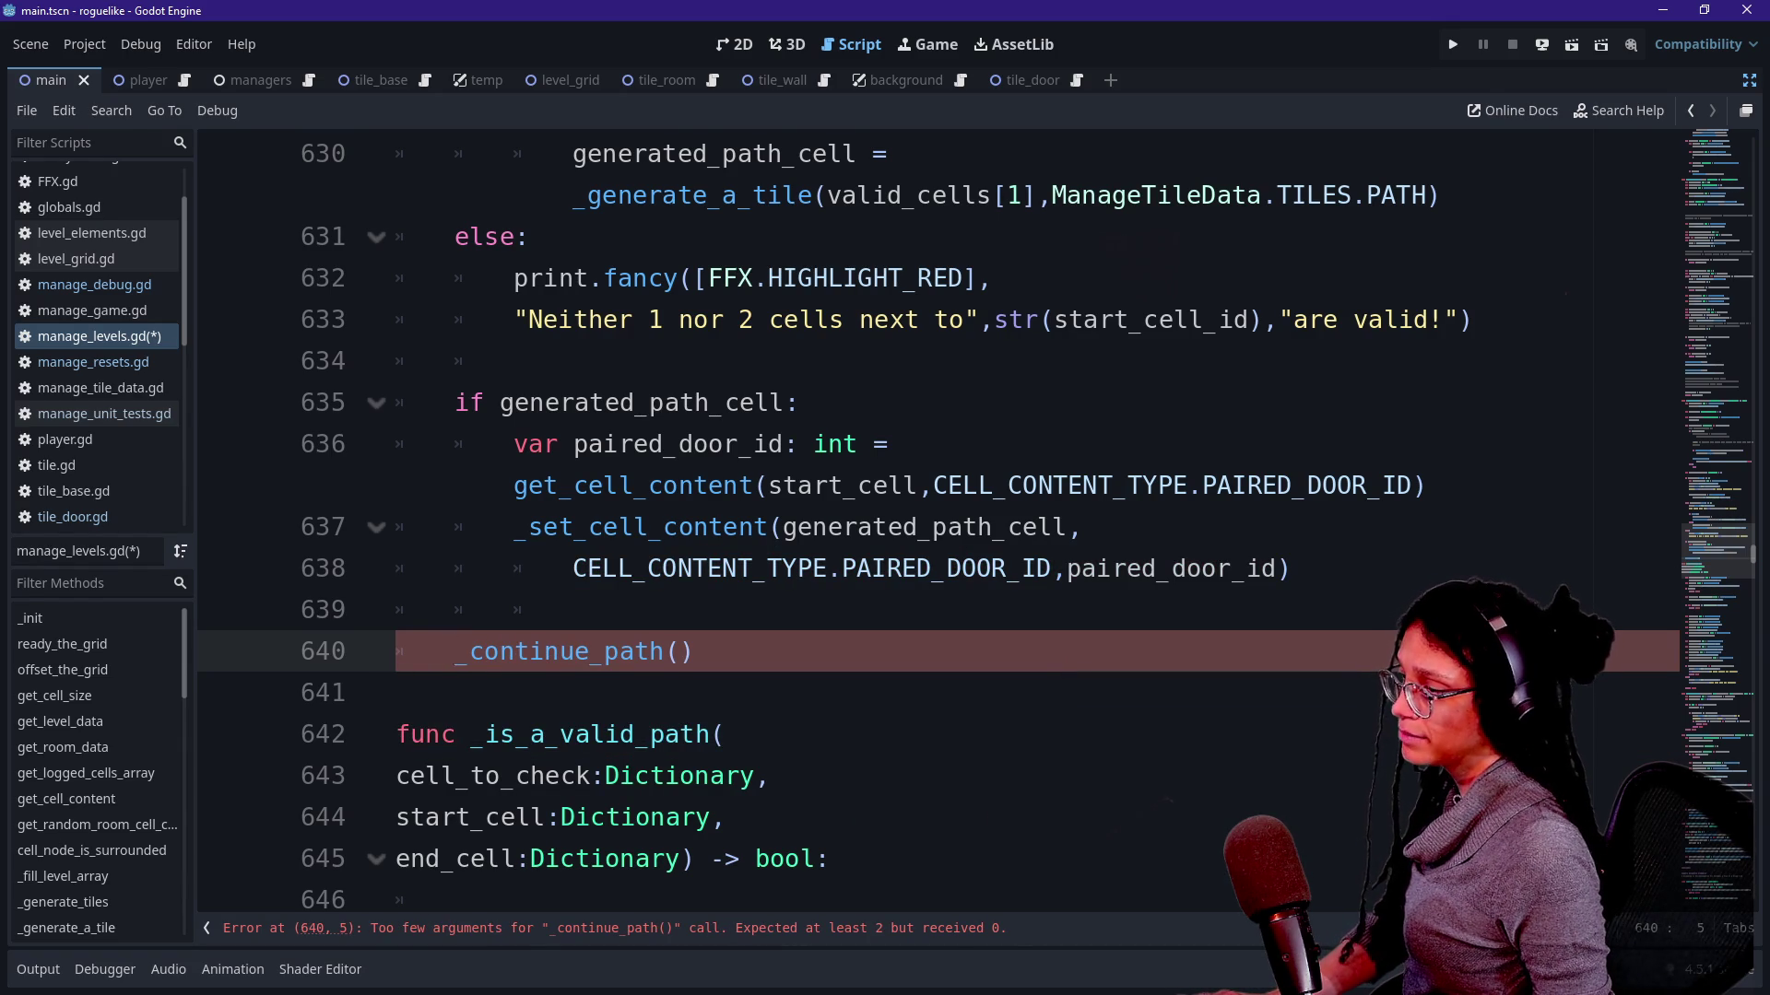
Put the start_cell arguments and generated_path_cell back on their own lines in the two content calls.
{"action": "key", "text": "Up"}
{"action": "key", "text": "Up"}
{"action": "key", "text": "Up"}
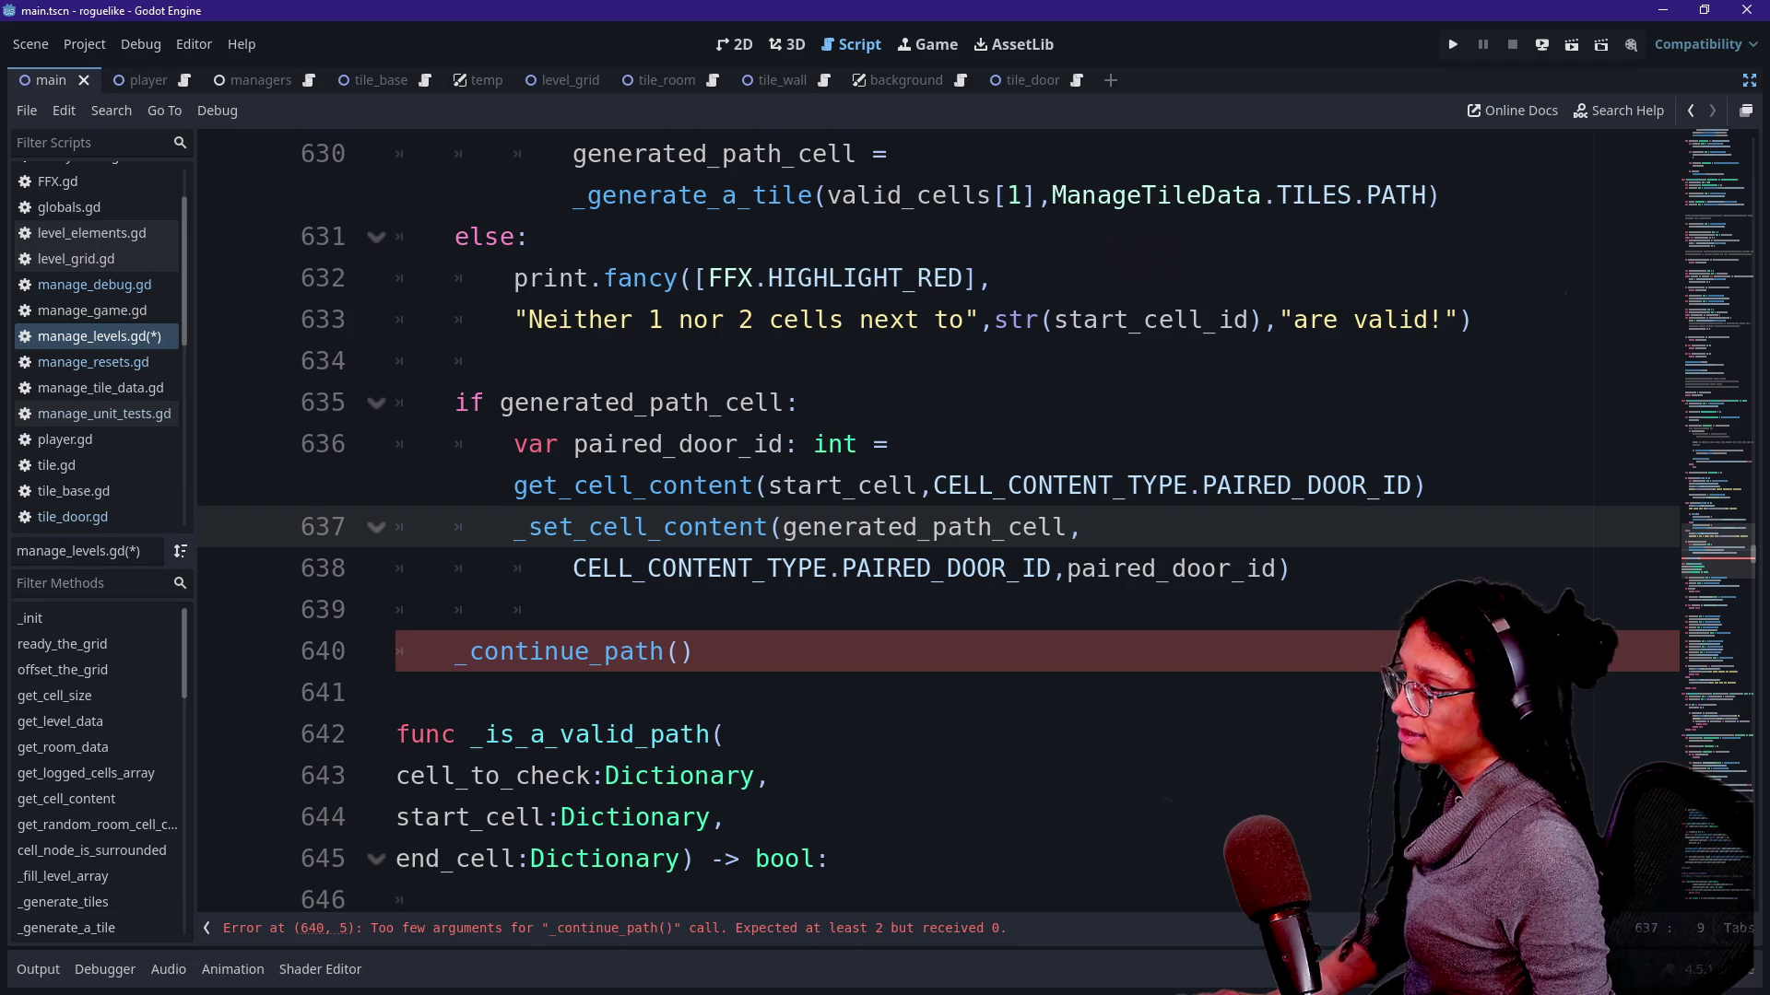
{"action": "left_click", "coordinate": [769, 485]}
{"action": "key", "text": "Return"}
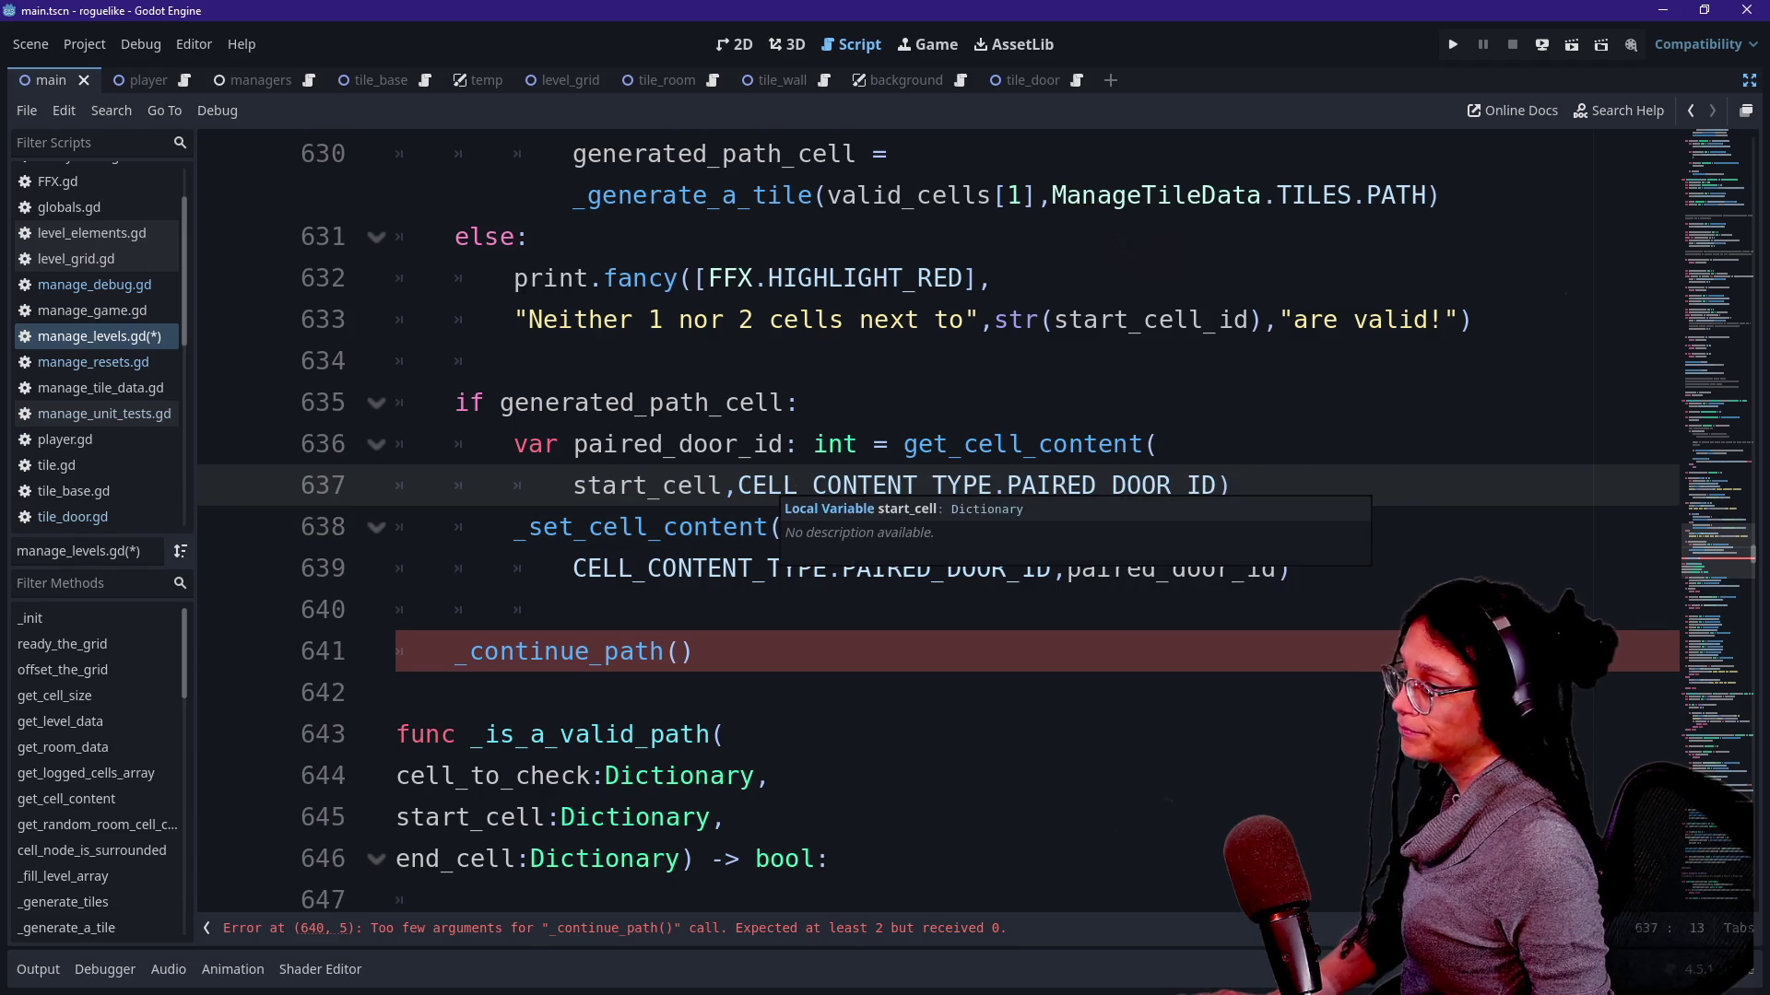
{"action": "left_click", "coordinate": [782, 526]}
{"action": "key", "text": "Return"}
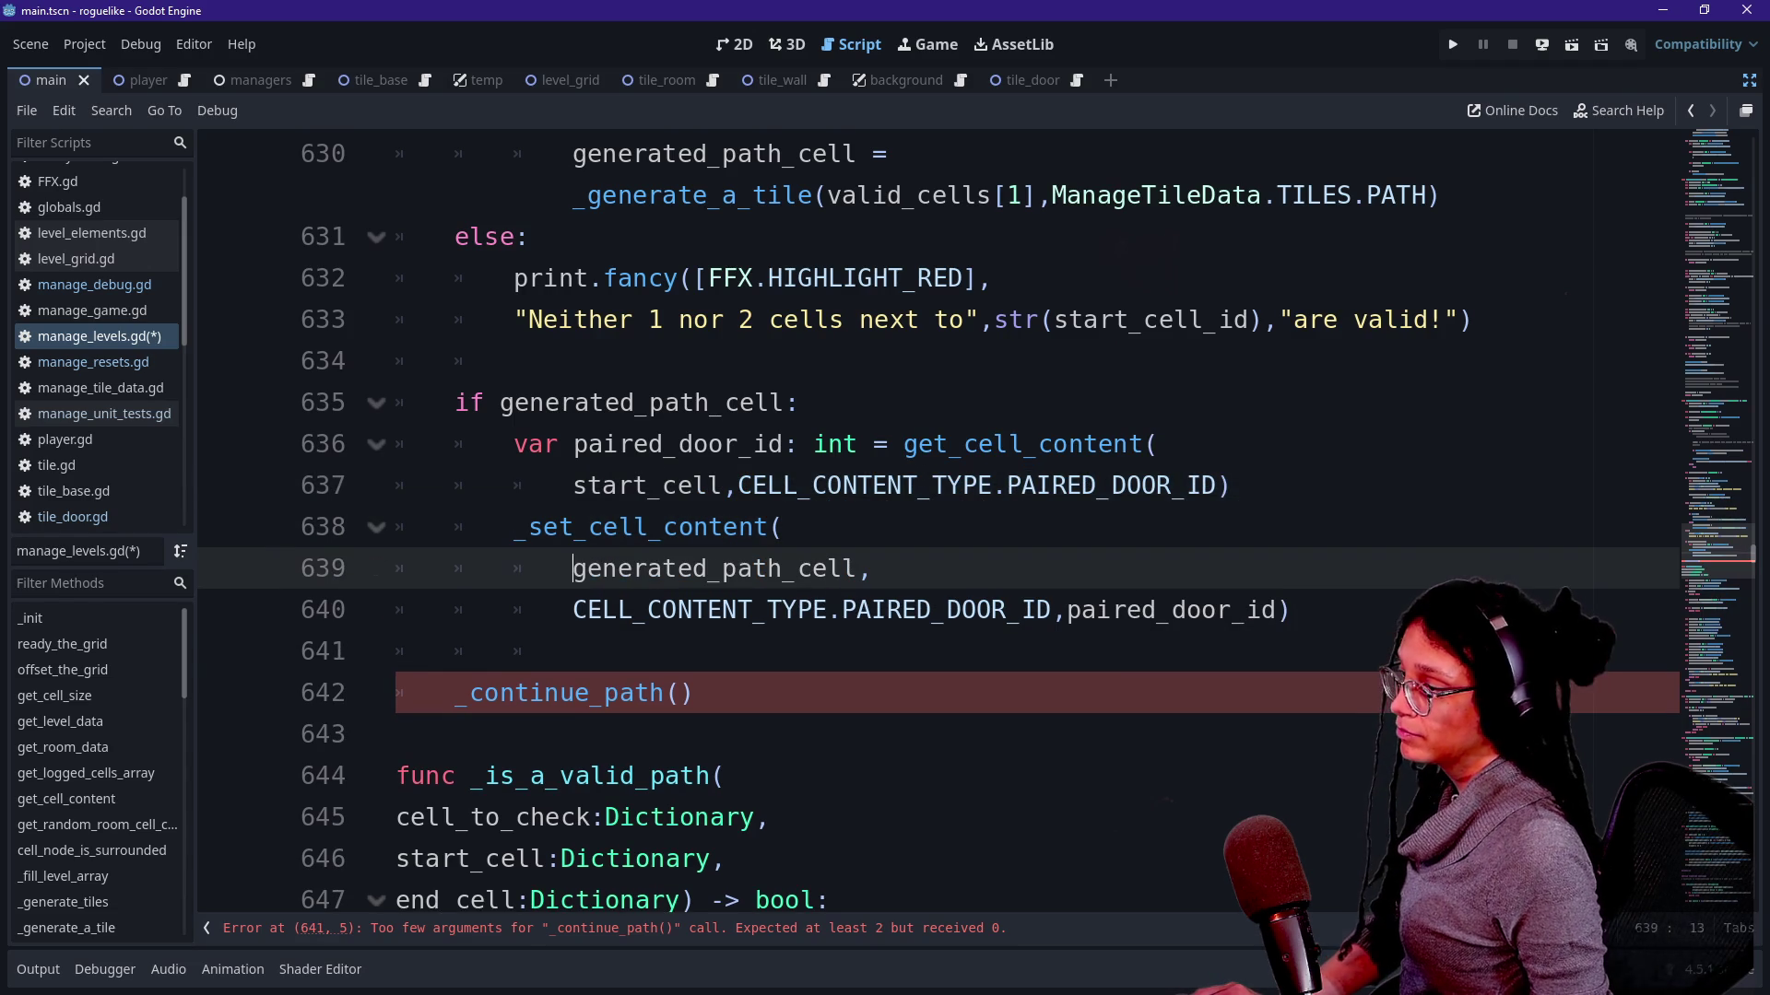
{"action": "scroll", "coordinate": [692, 610], "scroll_direction": "down", "scroll_amount": 1}
{"action": "left_click", "coordinate": [692, 609]}
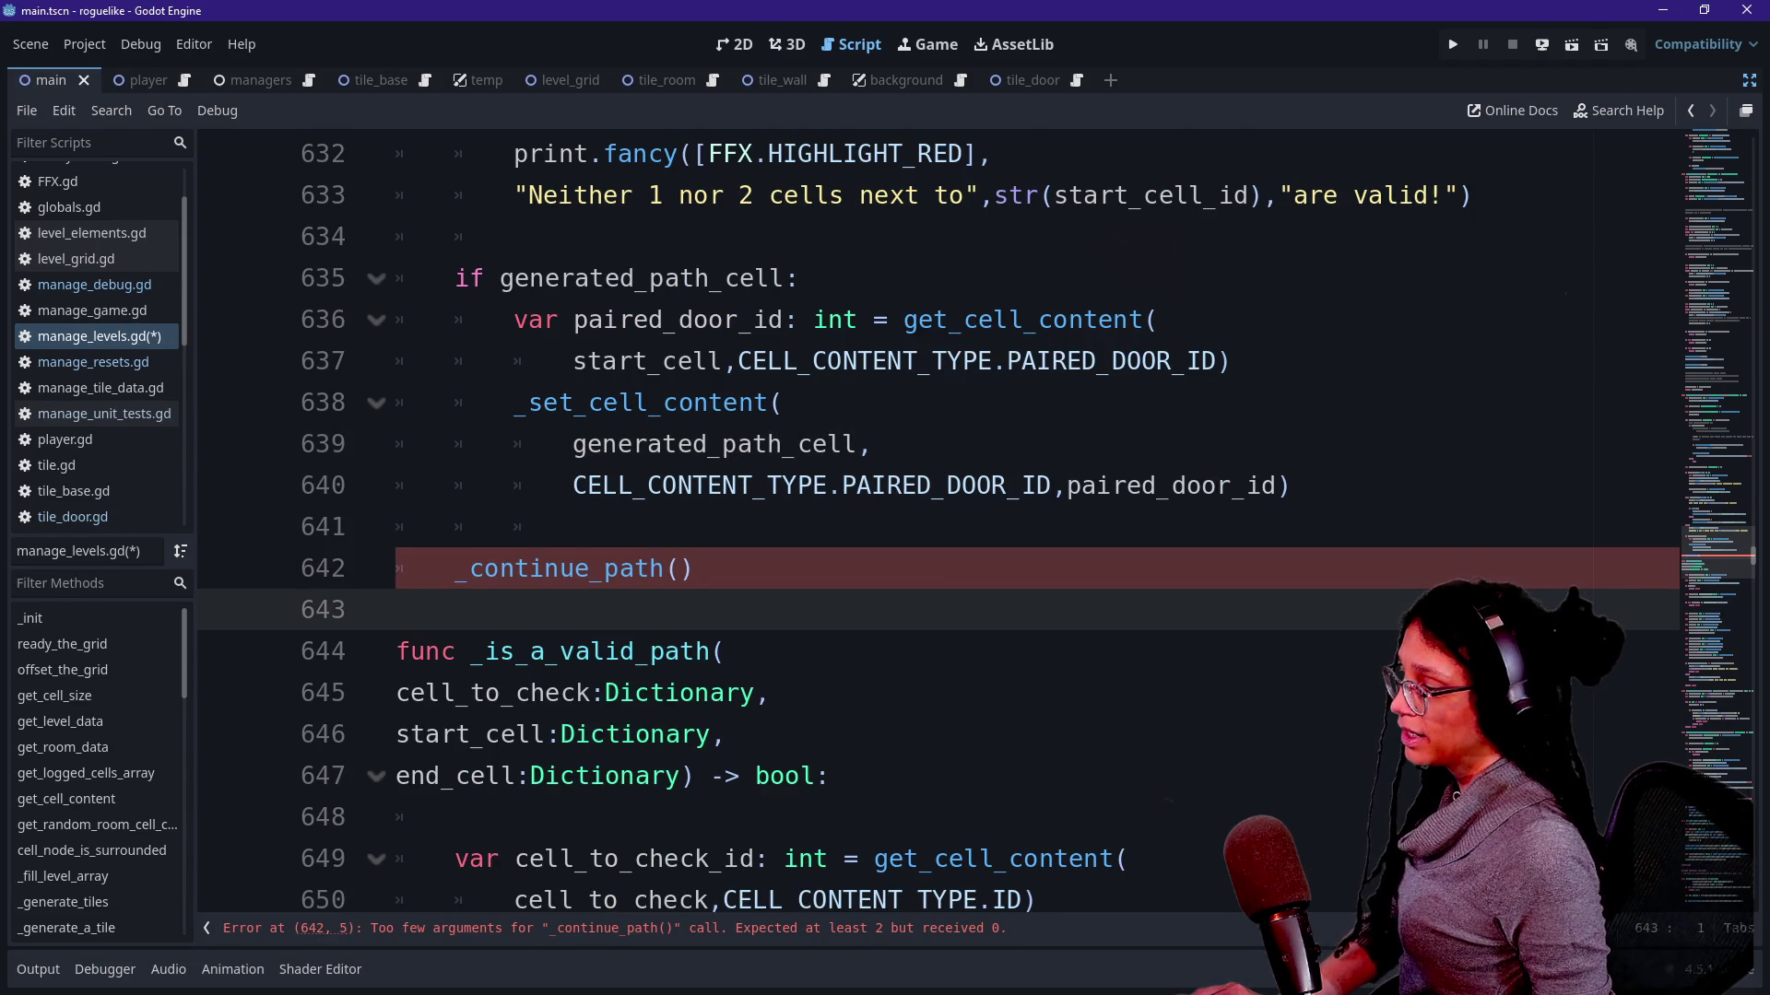
{"action": "scroll", "coordinate": [590, 603], "scroll_direction": "up", "scroll_amount": 5}
{"action": "scroll", "coordinate": [590, 603], "scroll_direction": "up", "scroll_amount": 4}
{"action": "scroll", "coordinate": [590, 603], "scroll_direction": "up", "scroll_amount": 5}
{"action": "scroll", "coordinate": [590, 602], "scroll_direction": "up", "scroll_amount": 2}
Check the _continue_path signature and fill the call's first argument with generated_path_cell via autocomplete.
{"action": "double_click", "coordinate": [770, 403]}
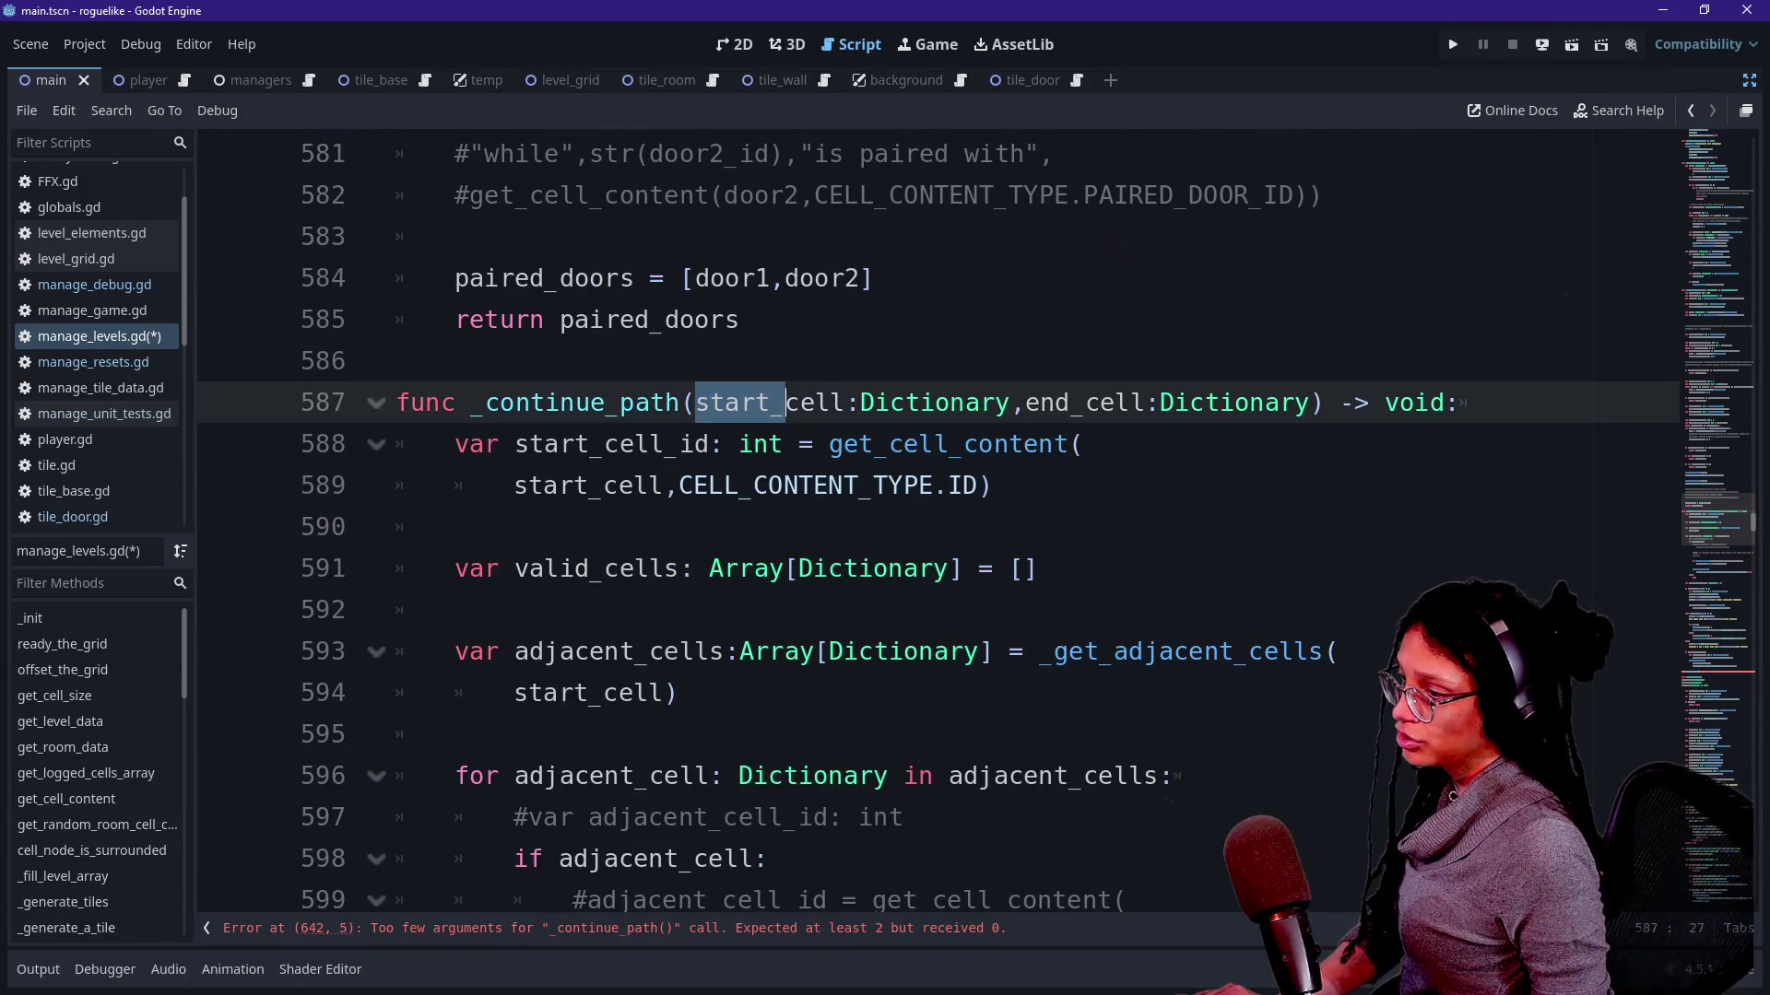
{"action": "left_click_drag", "start_coordinate": [1024, 402], "coordinate": [1267, 403]}
{"action": "scroll", "coordinate": [1268, 402], "scroll_direction": "down", "scroll_amount": 1}
{"action": "scroll", "coordinate": [1267, 403], "scroll_direction": "down", "scroll_amount": 3}
{"action": "scroll", "coordinate": [1267, 403], "scroll_direction": "down", "scroll_amount": 3}
{"action": "scroll", "coordinate": [941, 525], "scroll_direction": "down", "scroll_amount": 1}
{"action": "scroll", "coordinate": [940, 526], "scroll_direction": "down", "scroll_amount": 1}
{"action": "scroll", "coordinate": [940, 527], "scroll_direction": "down", "scroll_amount": 1}
{"action": "scroll", "coordinate": [940, 525], "scroll_direction": "down", "scroll_amount": 2}
{"action": "scroll", "coordinate": [940, 526], "scroll_direction": "down", "scroll_amount": 4}
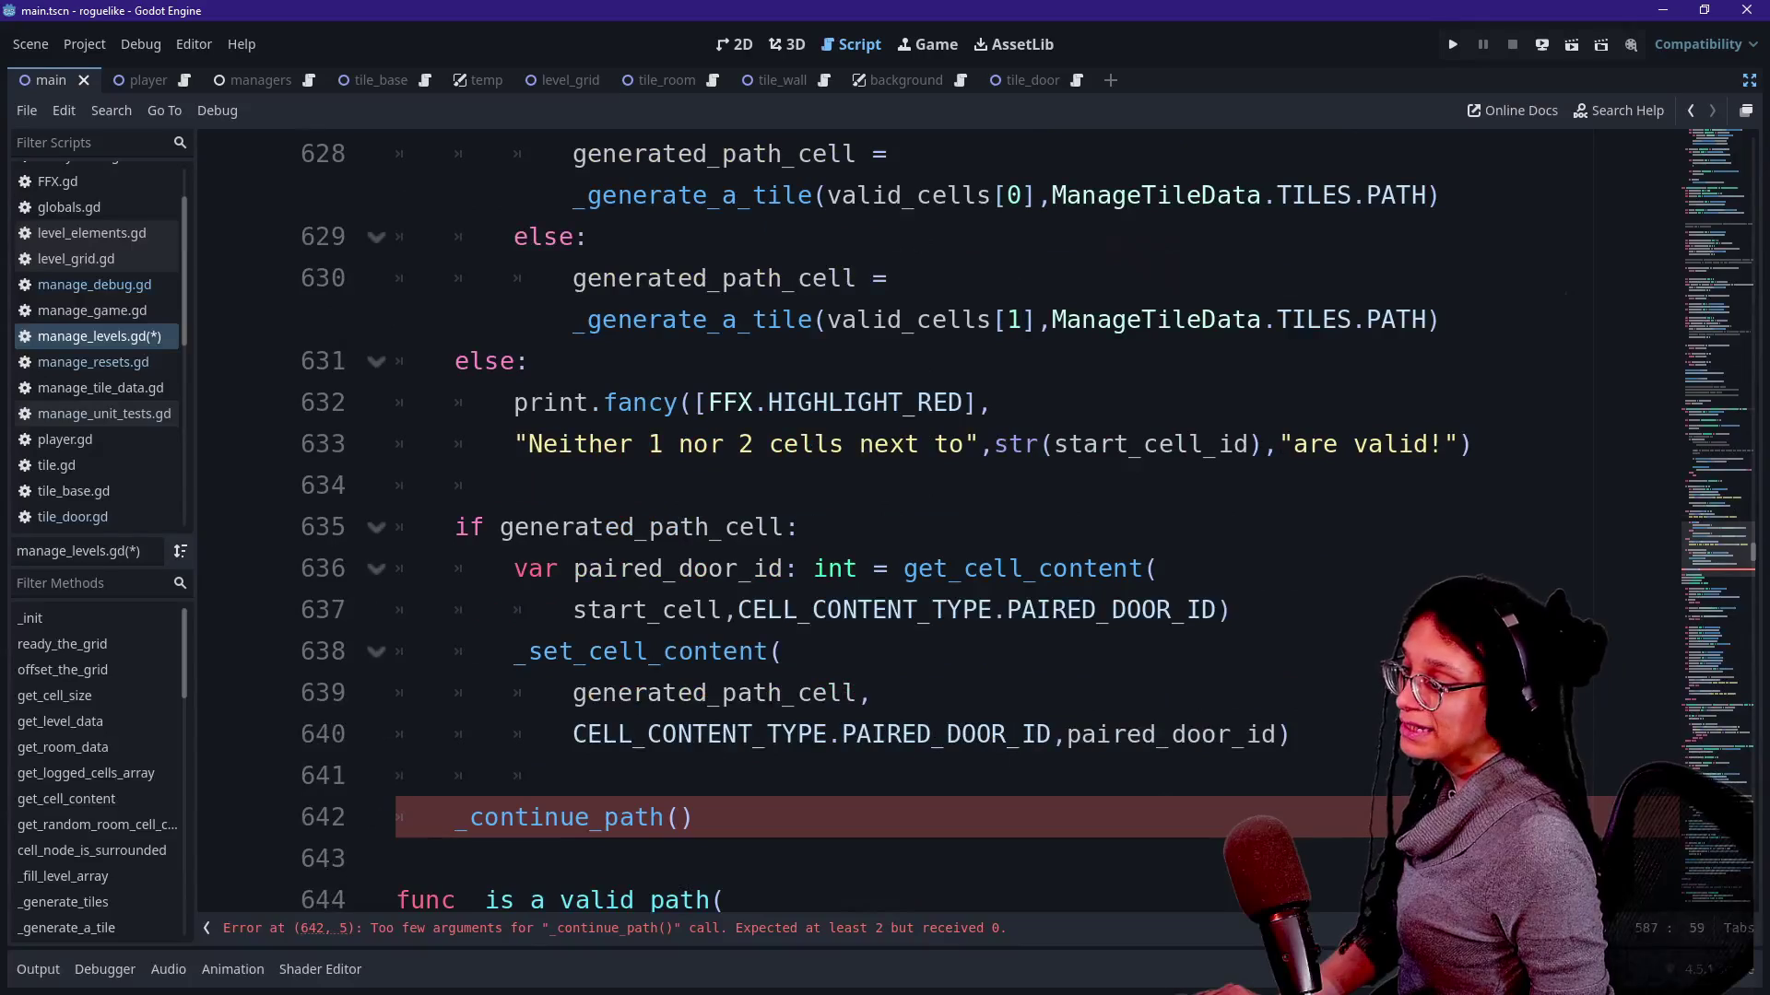
{"action": "left_click", "coordinate": [676, 817]}
{"action": "type", "text": ",e"}
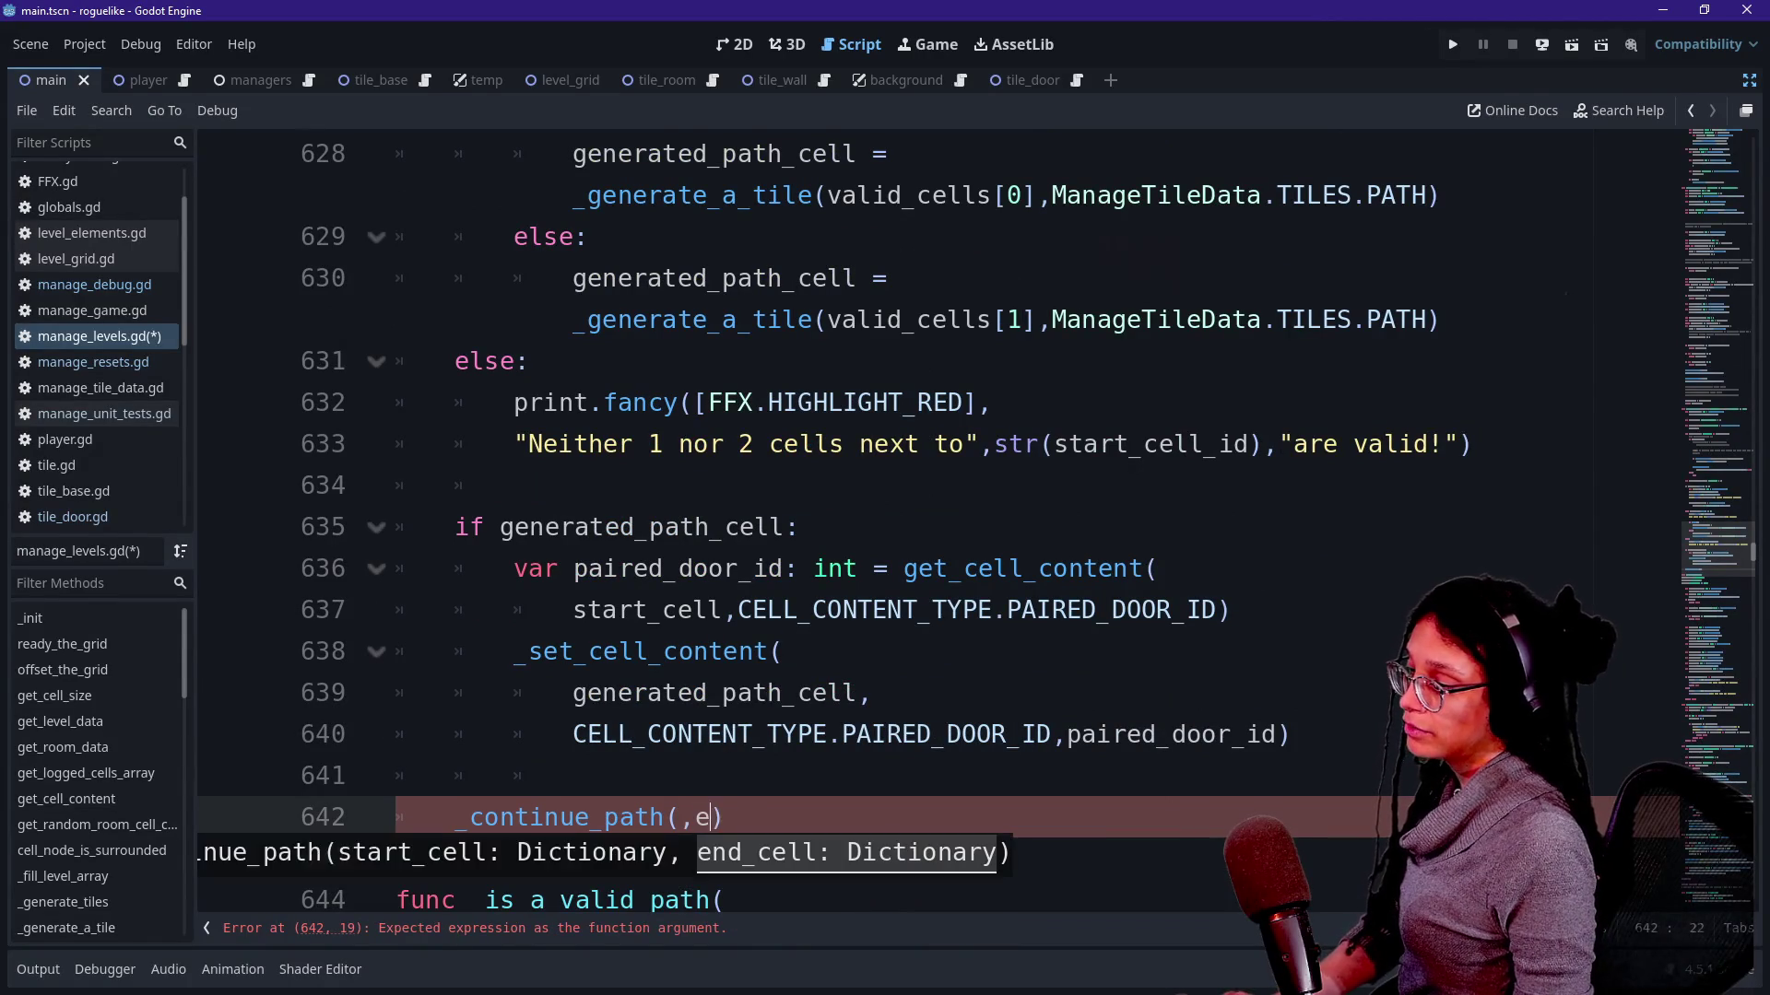
{"action": "type", "text": "_cell"}
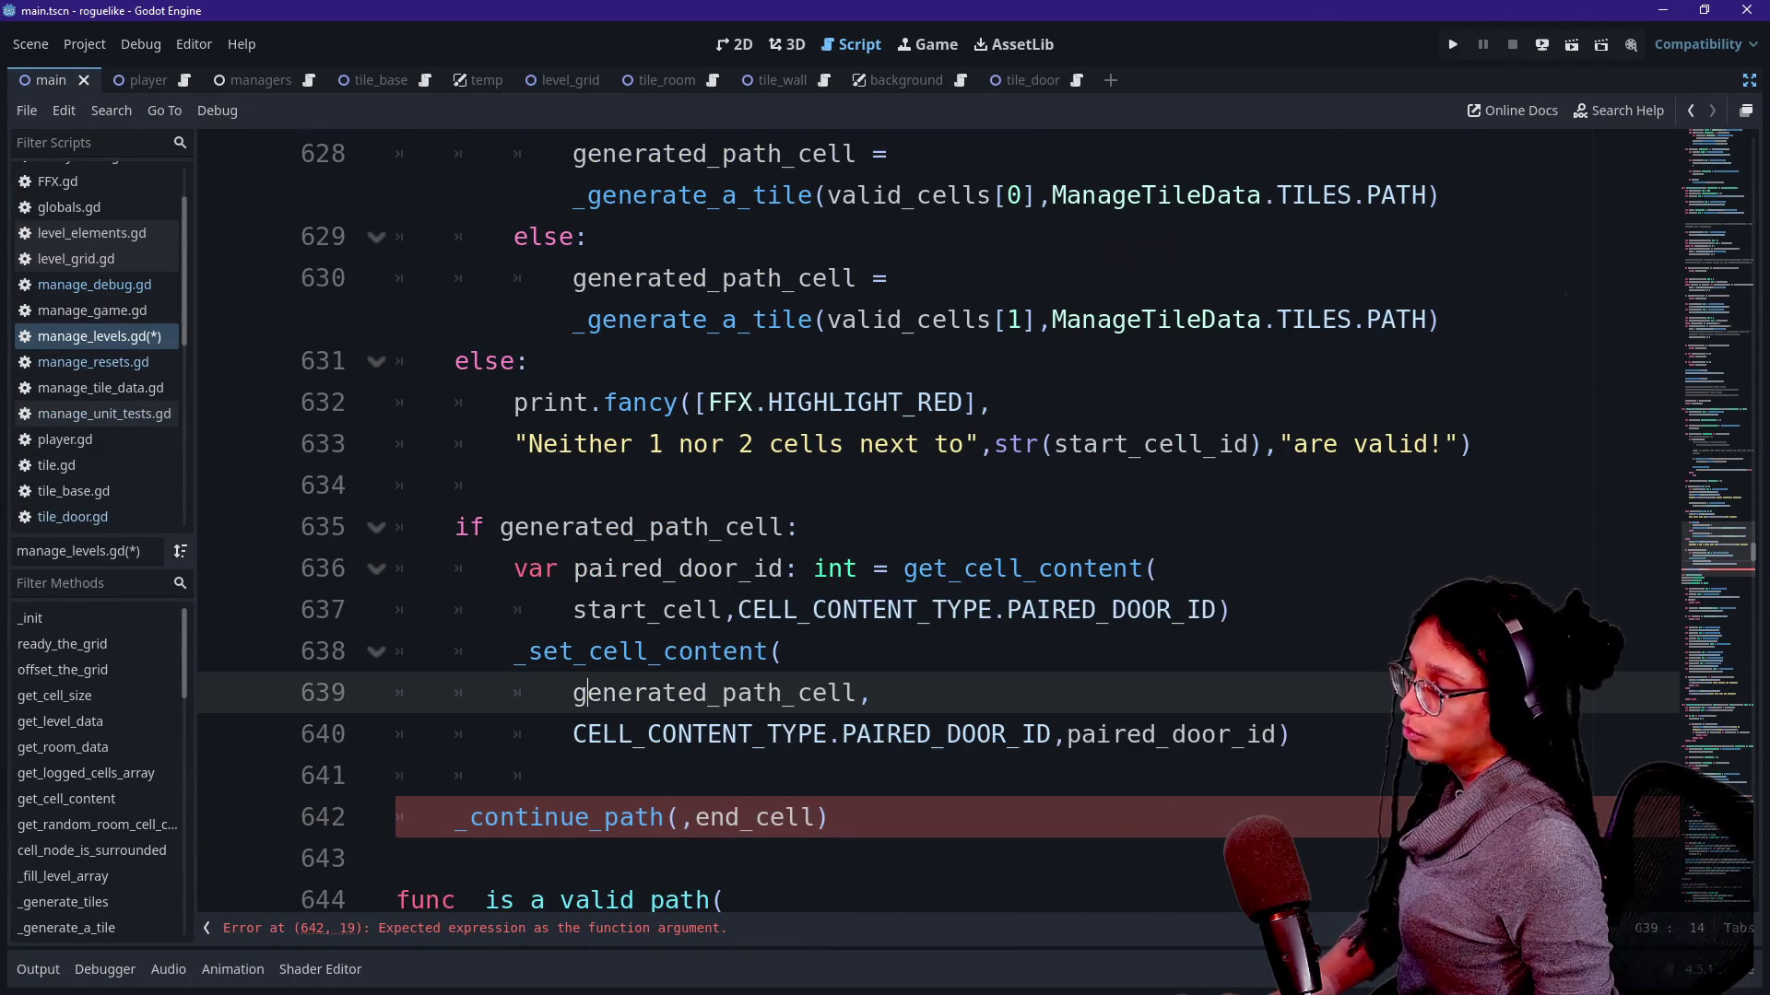
{"action": "scroll", "coordinate": [885, 526], "scroll_direction": "up", "scroll_amount": 2}
{"action": "scroll", "coordinate": [940, 525], "scroll_direction": "up", "scroll_amount": 2}
{"action": "scroll", "coordinate": [940, 526], "scroll_direction": "up", "scroll_amount": 1}
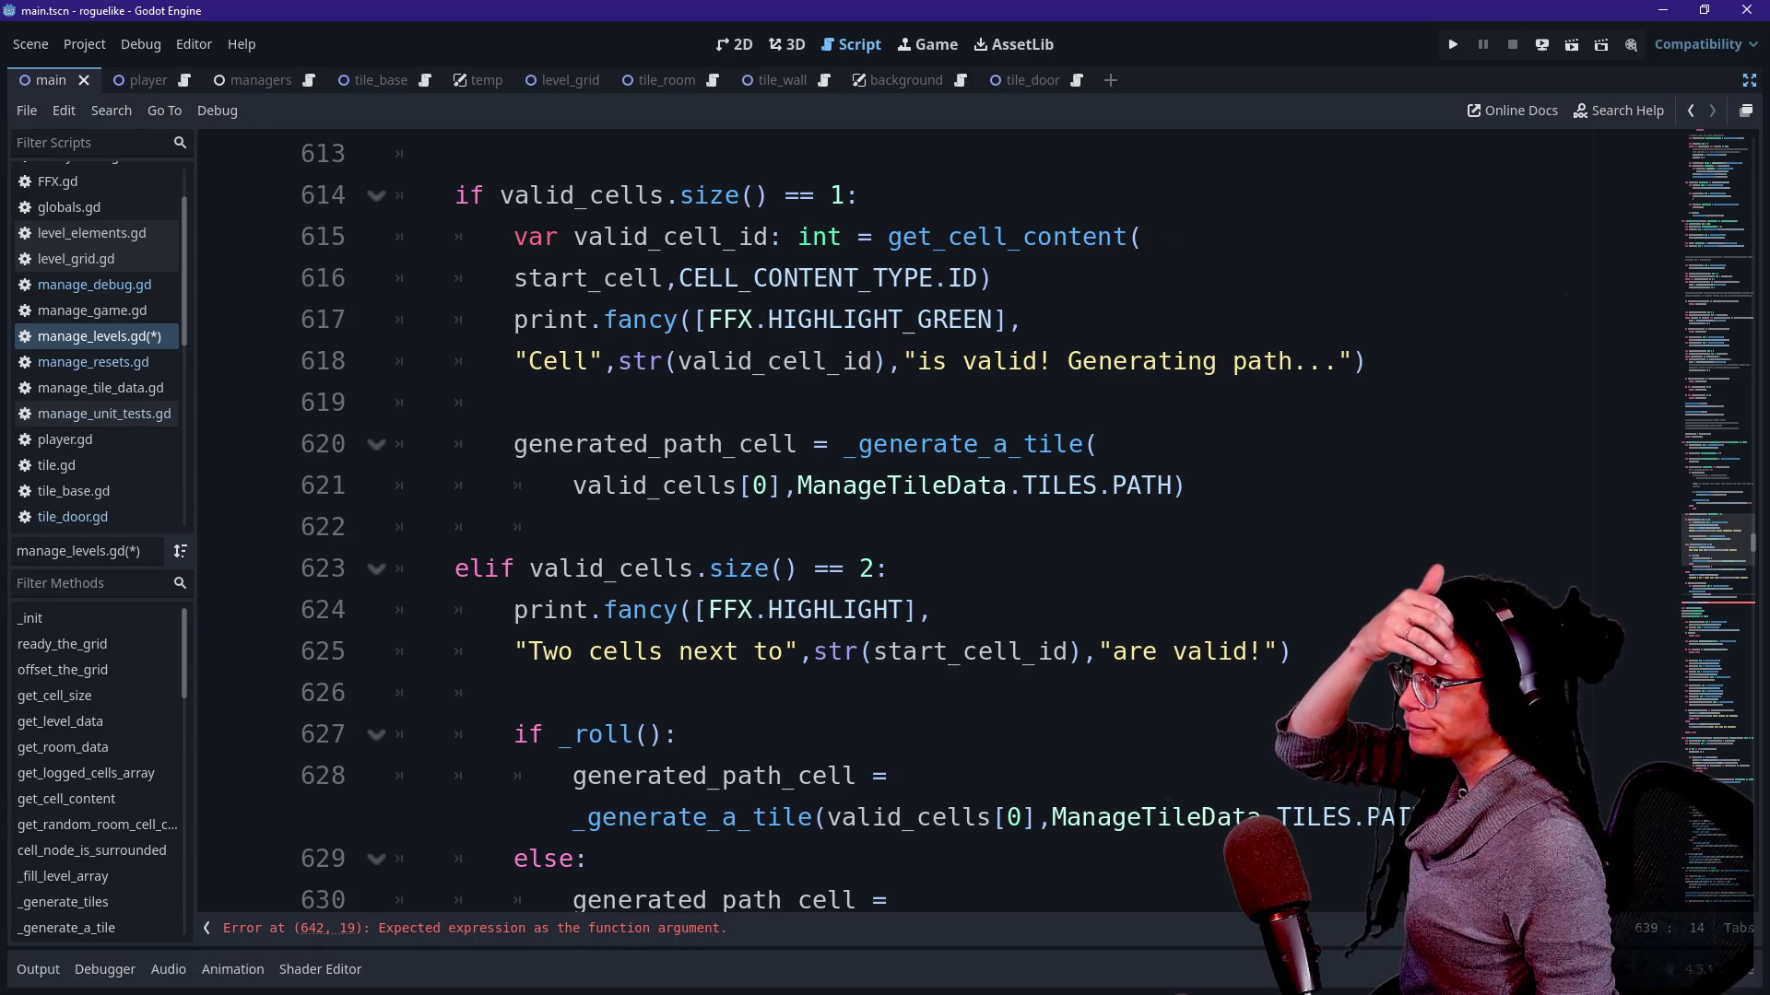
{"action": "scroll", "coordinate": [940, 526], "scroll_direction": "down", "scroll_amount": 2}
{"action": "scroll", "coordinate": [940, 525], "scroll_direction": "up", "scroll_amount": 2}
{"action": "scroll", "coordinate": [940, 526], "scroll_direction": "up", "scroll_amount": 2}
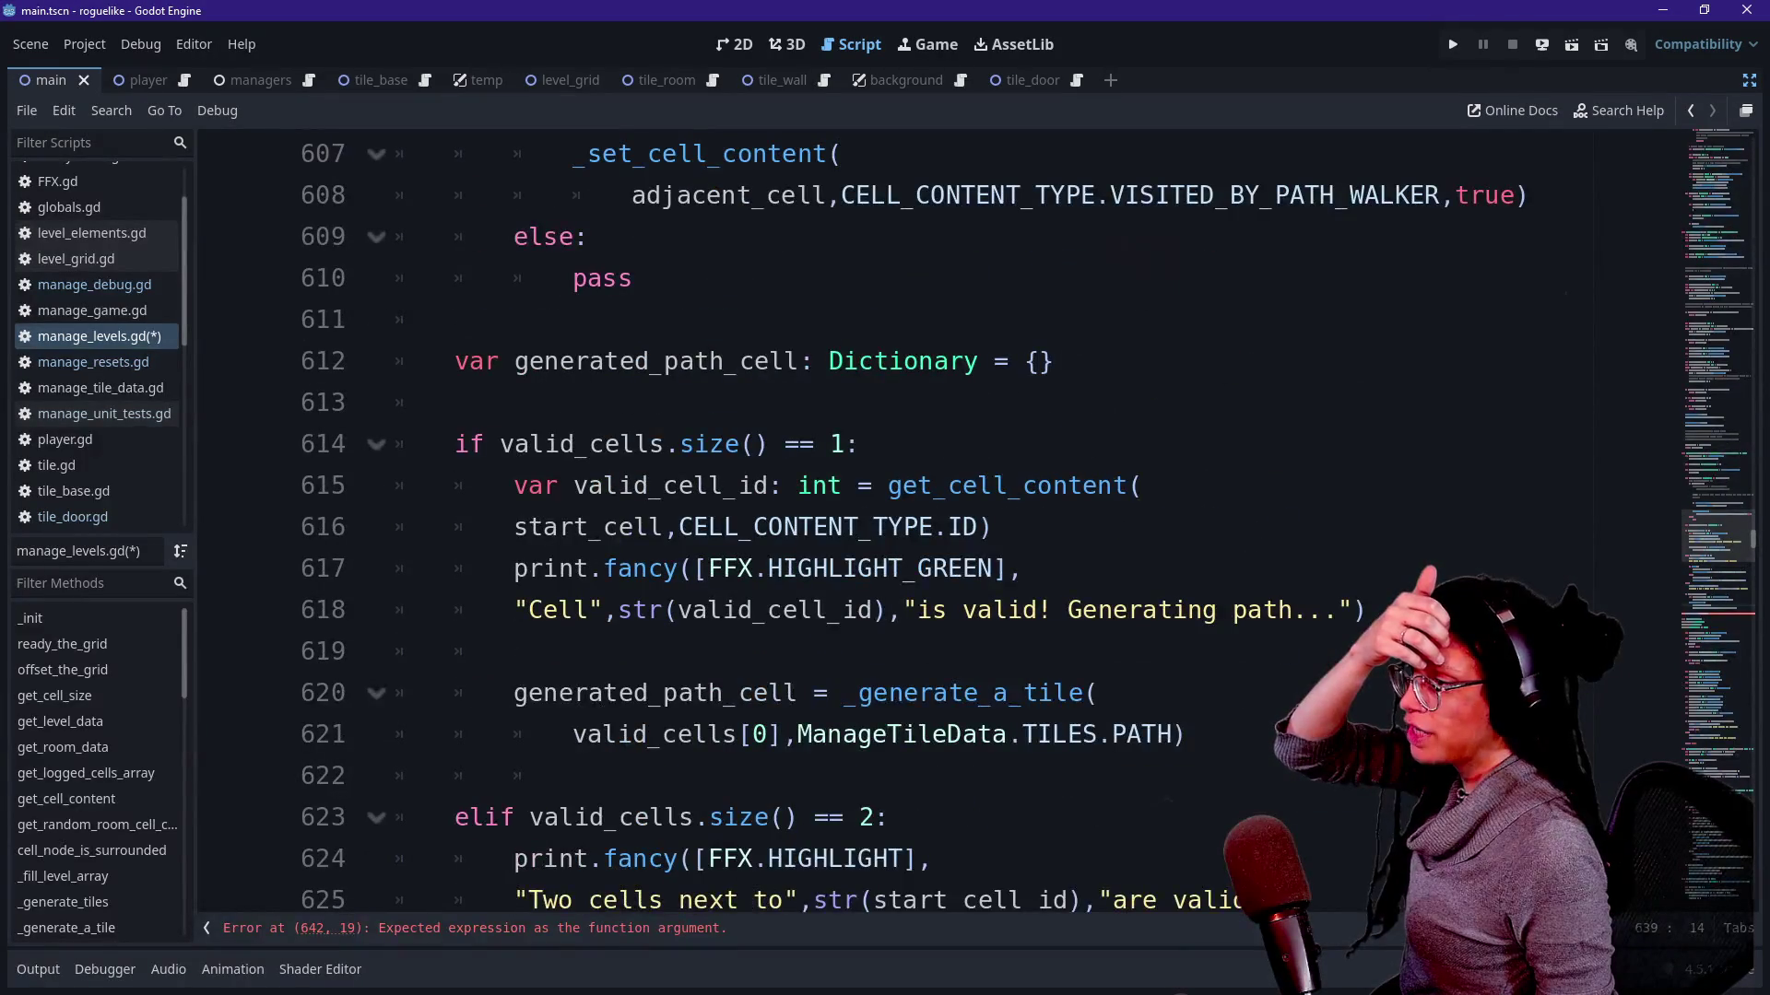
{"action": "scroll", "coordinate": [940, 525], "scroll_direction": "down", "scroll_amount": 10}
{"action": "scroll", "coordinate": [941, 525], "scroll_direction": "down", "scroll_amount": 1}
{"action": "scroll", "coordinate": [940, 526], "scroll_direction": "up", "scroll_amount": 2}
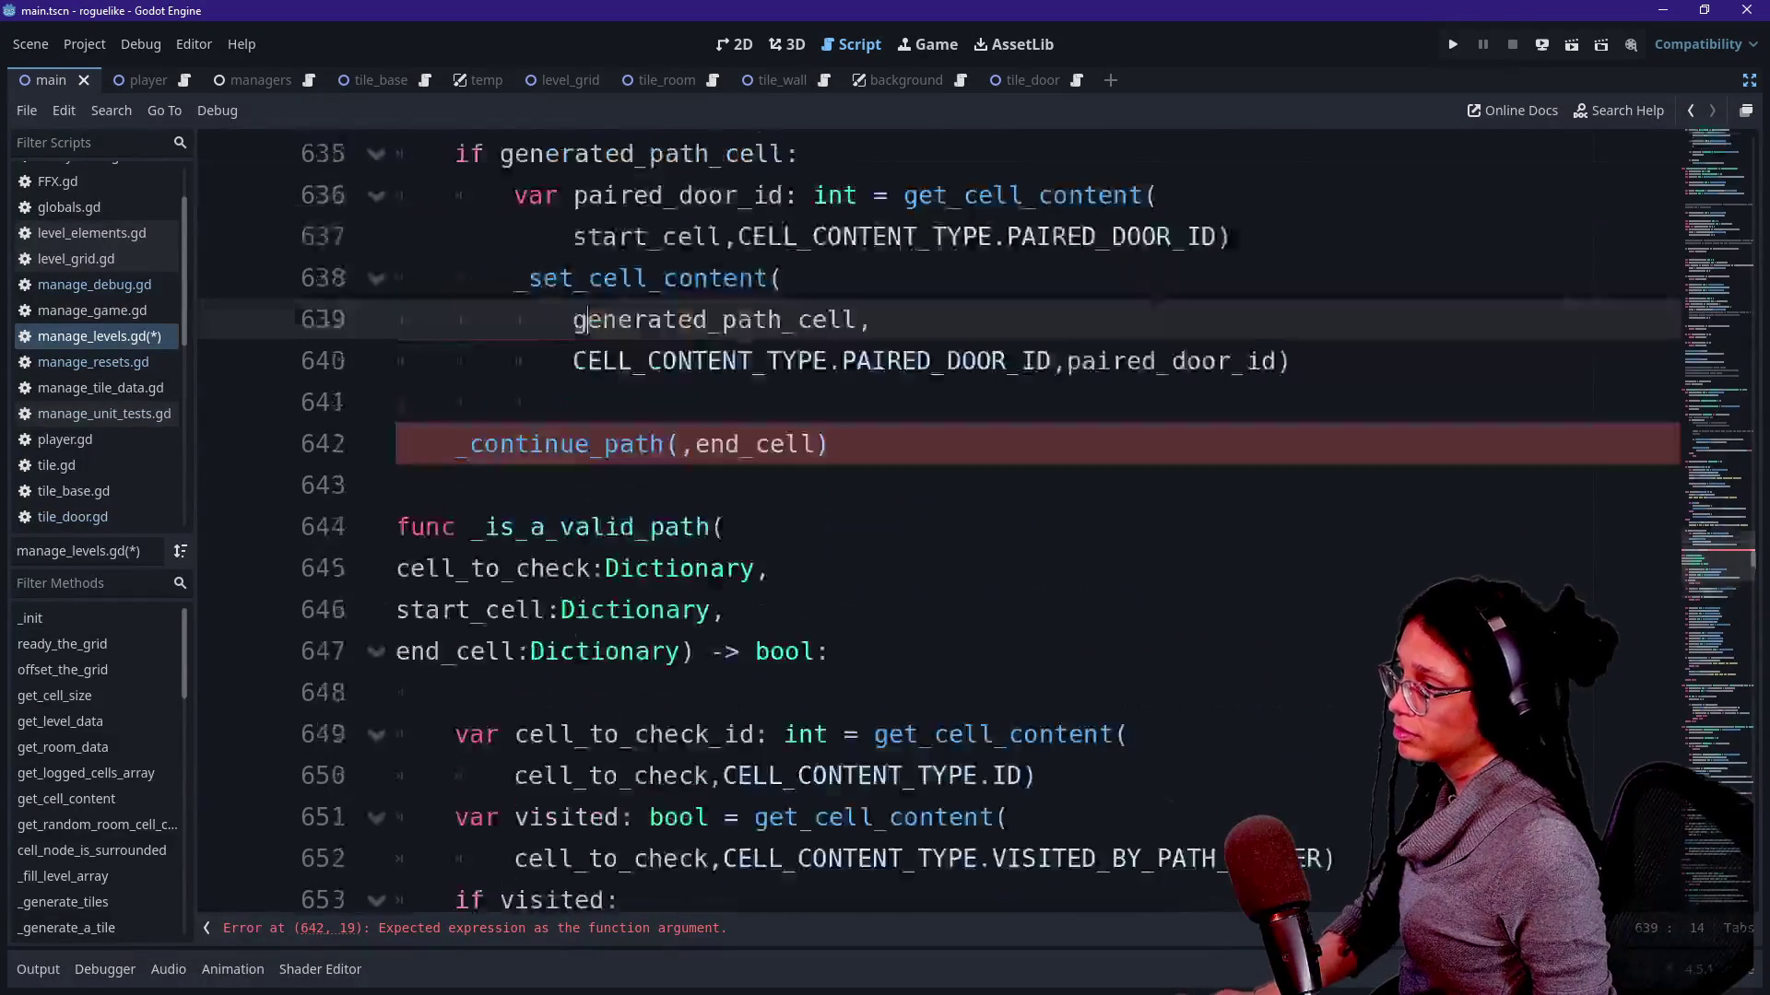
{"action": "left_click", "coordinate": [672, 444]}
{"action": "type", "text": "ge"}
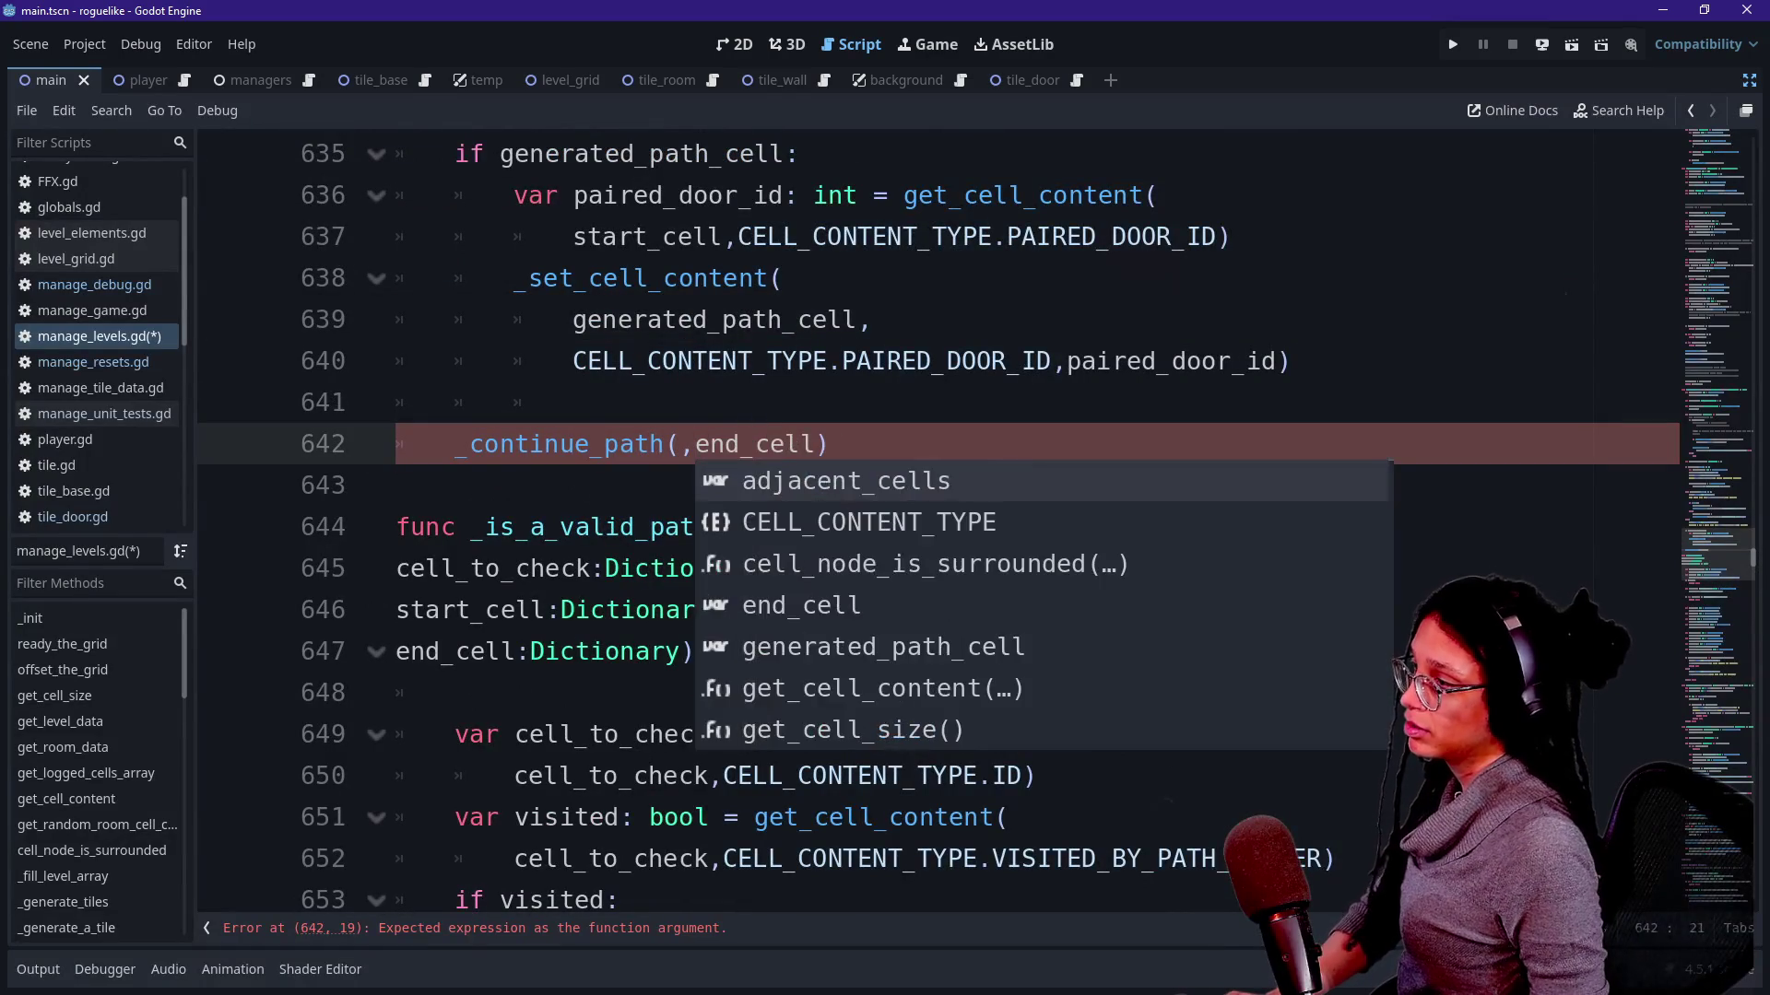
{"action": "type", "text": "neralted_path_cell"}
{"action": "key", "text": "Up"}
{"action": "key", "text": "Up"}
{"action": "key", "text": "Up"}
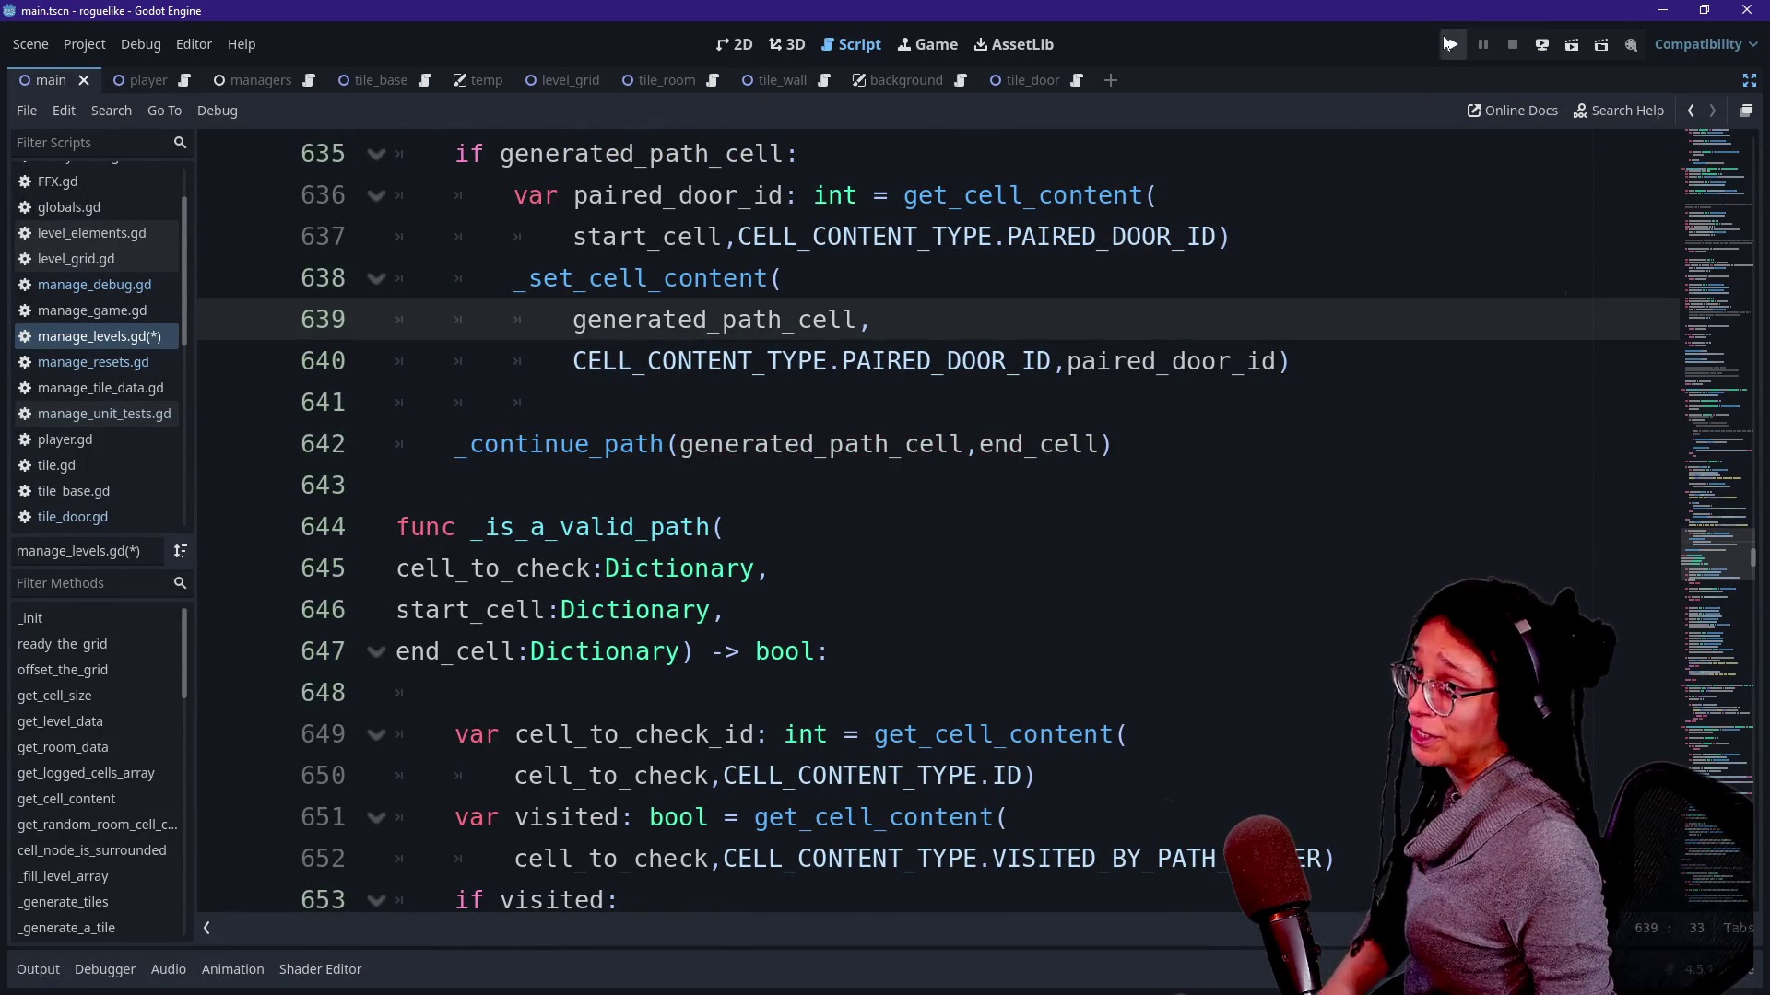
Run the project, which breaks on an out-of-bounds Dictionary index error in get_cell_content.
{"action": "left_click", "coordinate": [1456, 46]}
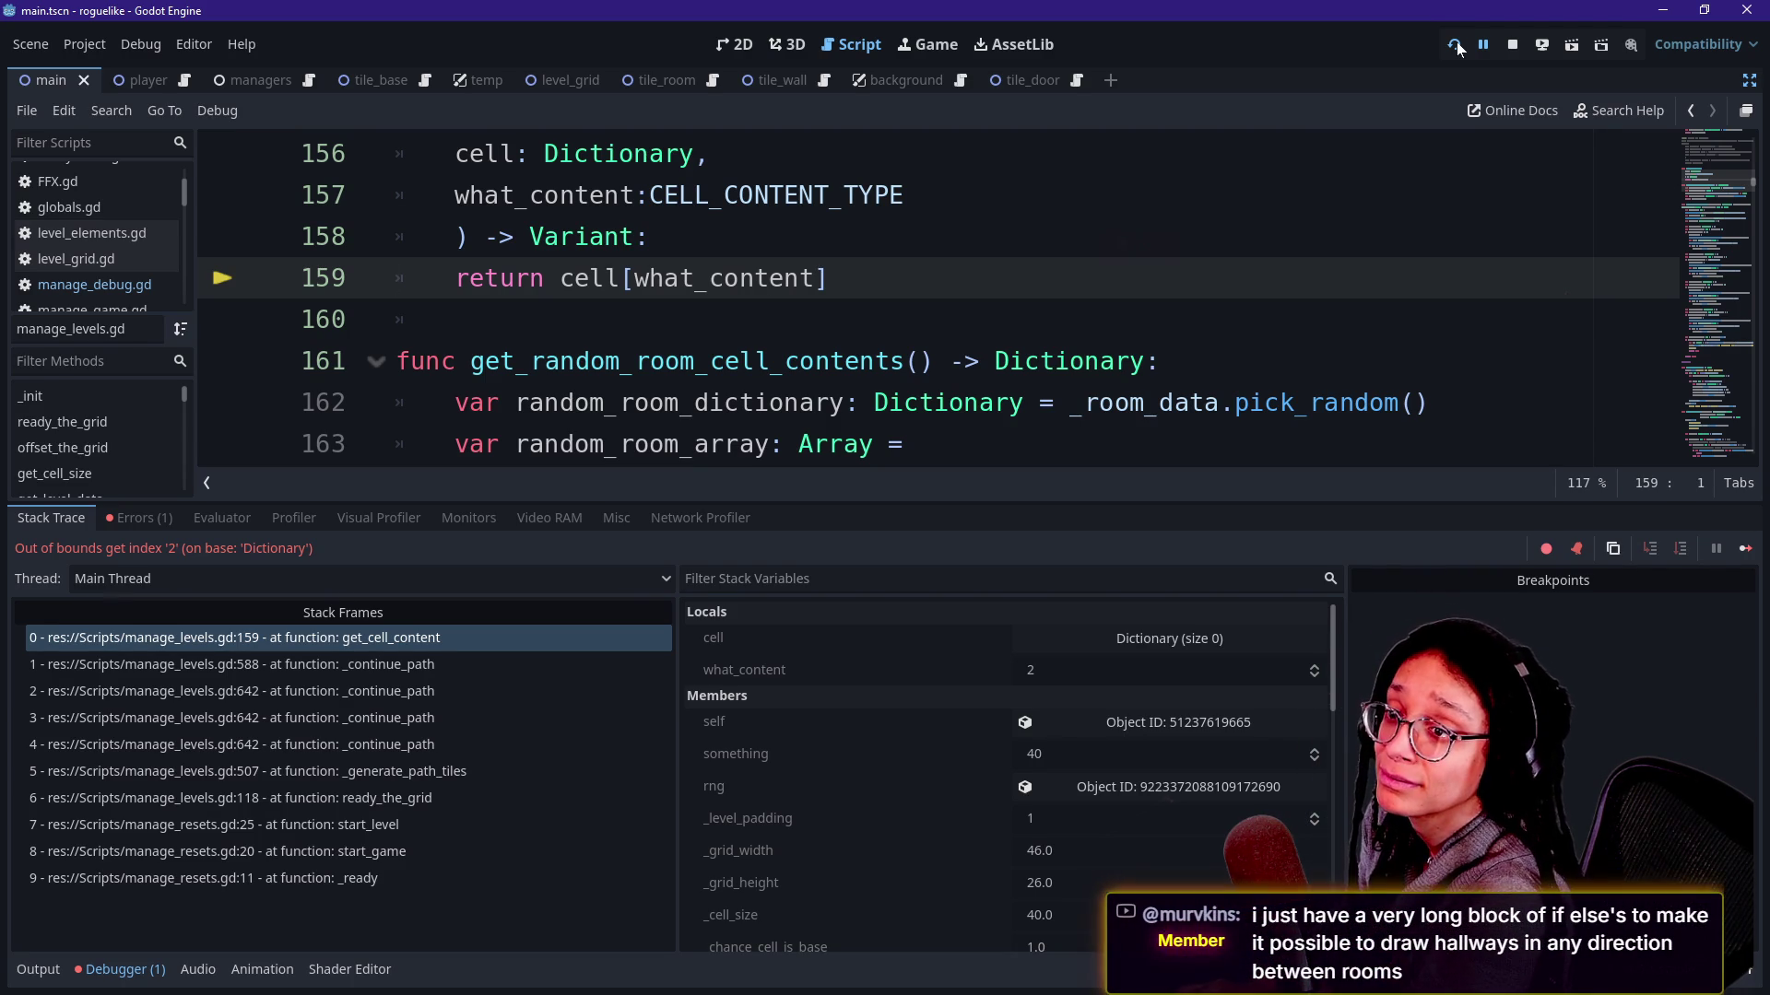
Switch from the stopped debugger to the Twitch stream-manager chat.
{"action": "key", "text": "alt+Tab"}
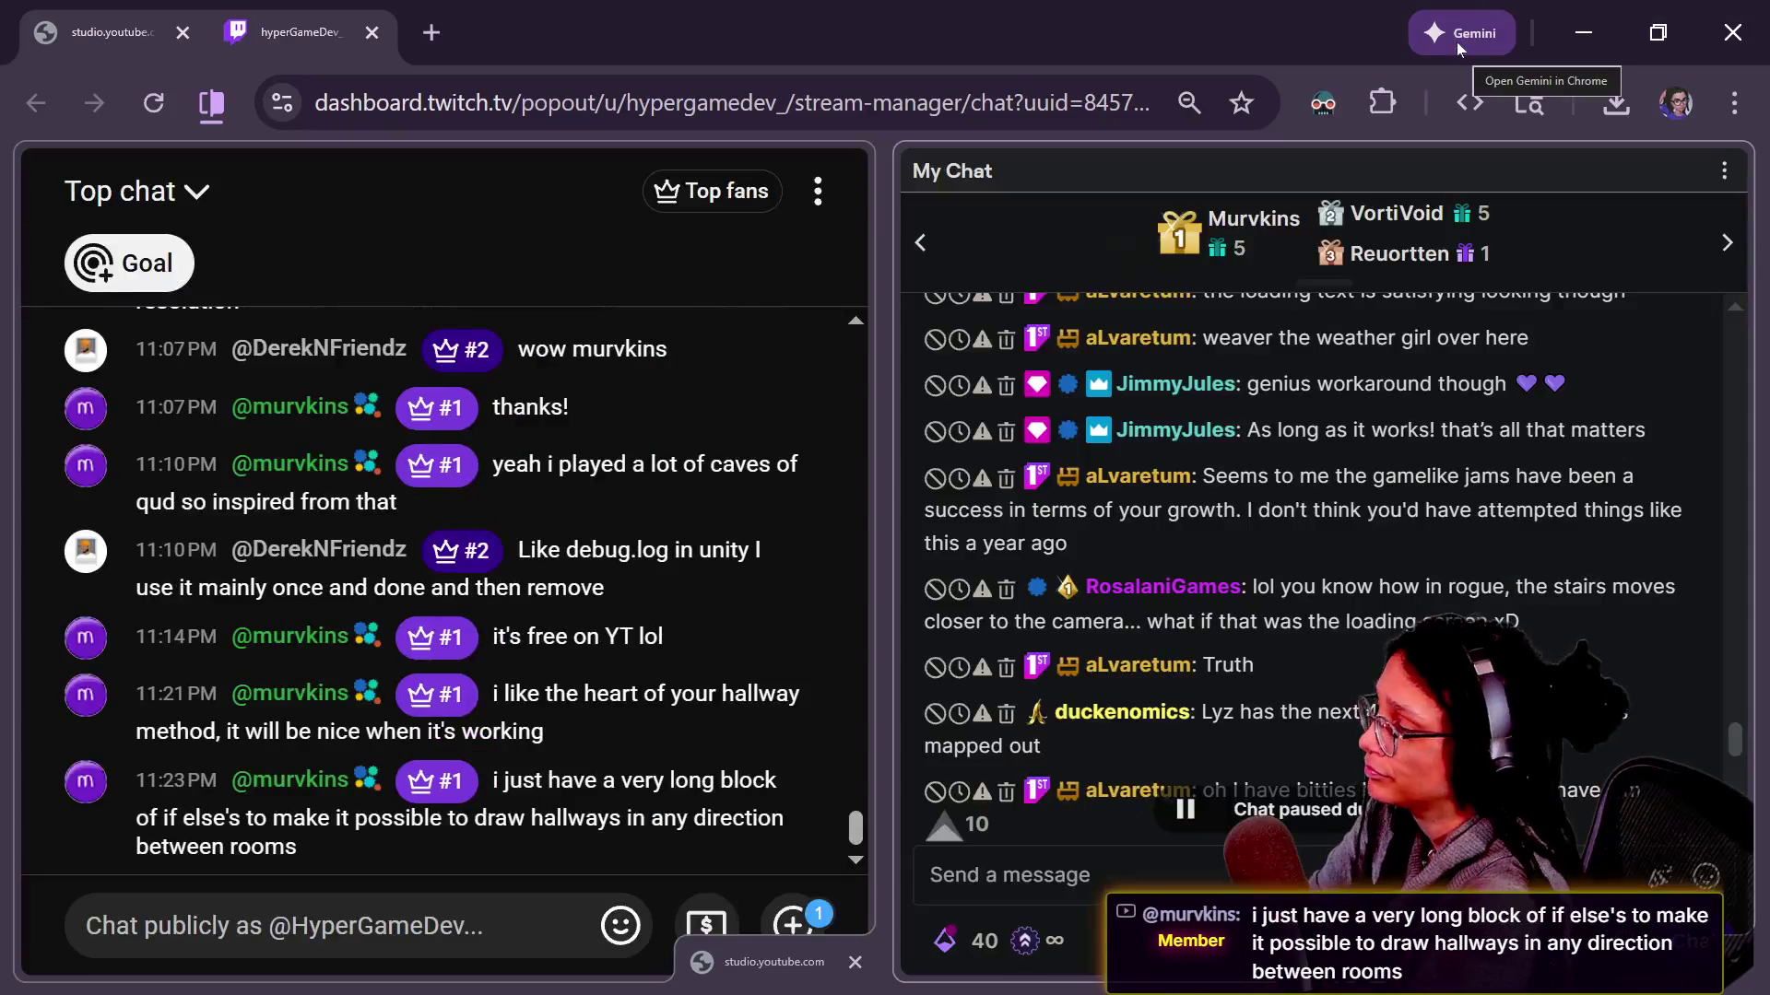
{"action": "mouse_move", "coordinate": [1276, 501]}
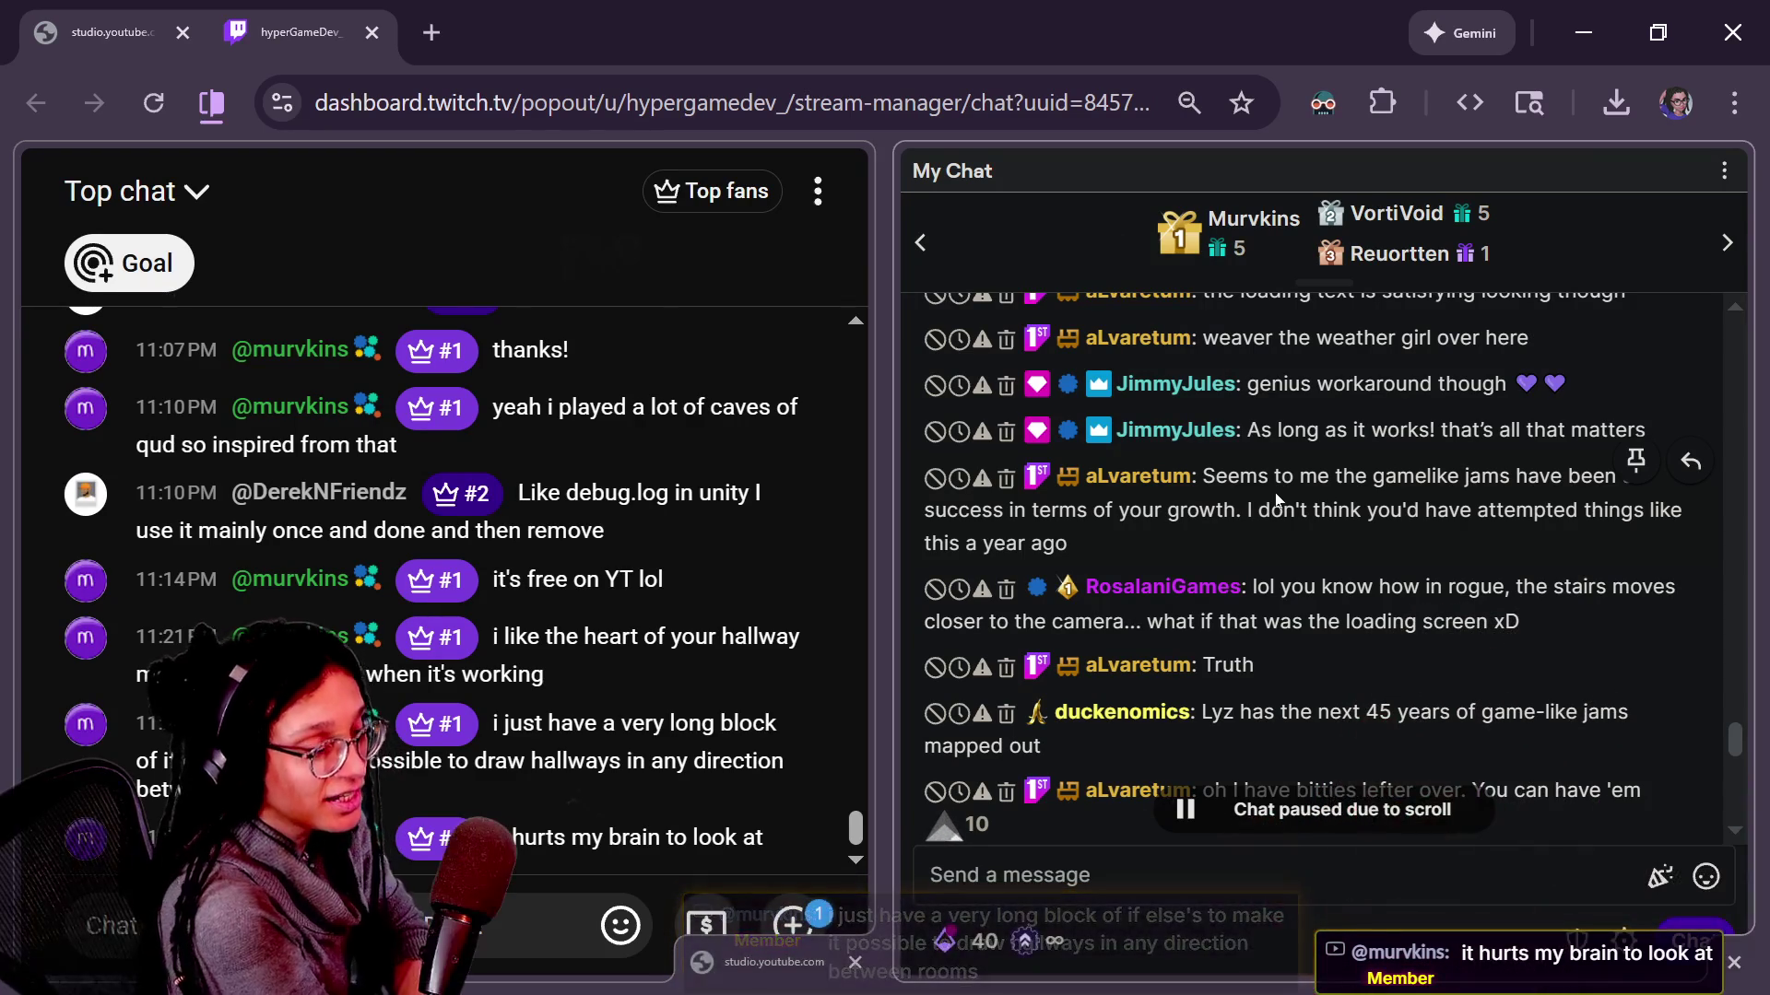
Highlight and read the Rogue, That looks great and Crypt of the Necrodancer chat messages, then return to Godot.
{"action": "left_click_drag", "start_coordinate": [1274, 475], "coordinate": [1310, 623]}
{"action": "scroll", "coordinate": [1222, 655], "scroll_direction": "down", "scroll_amount": 5}
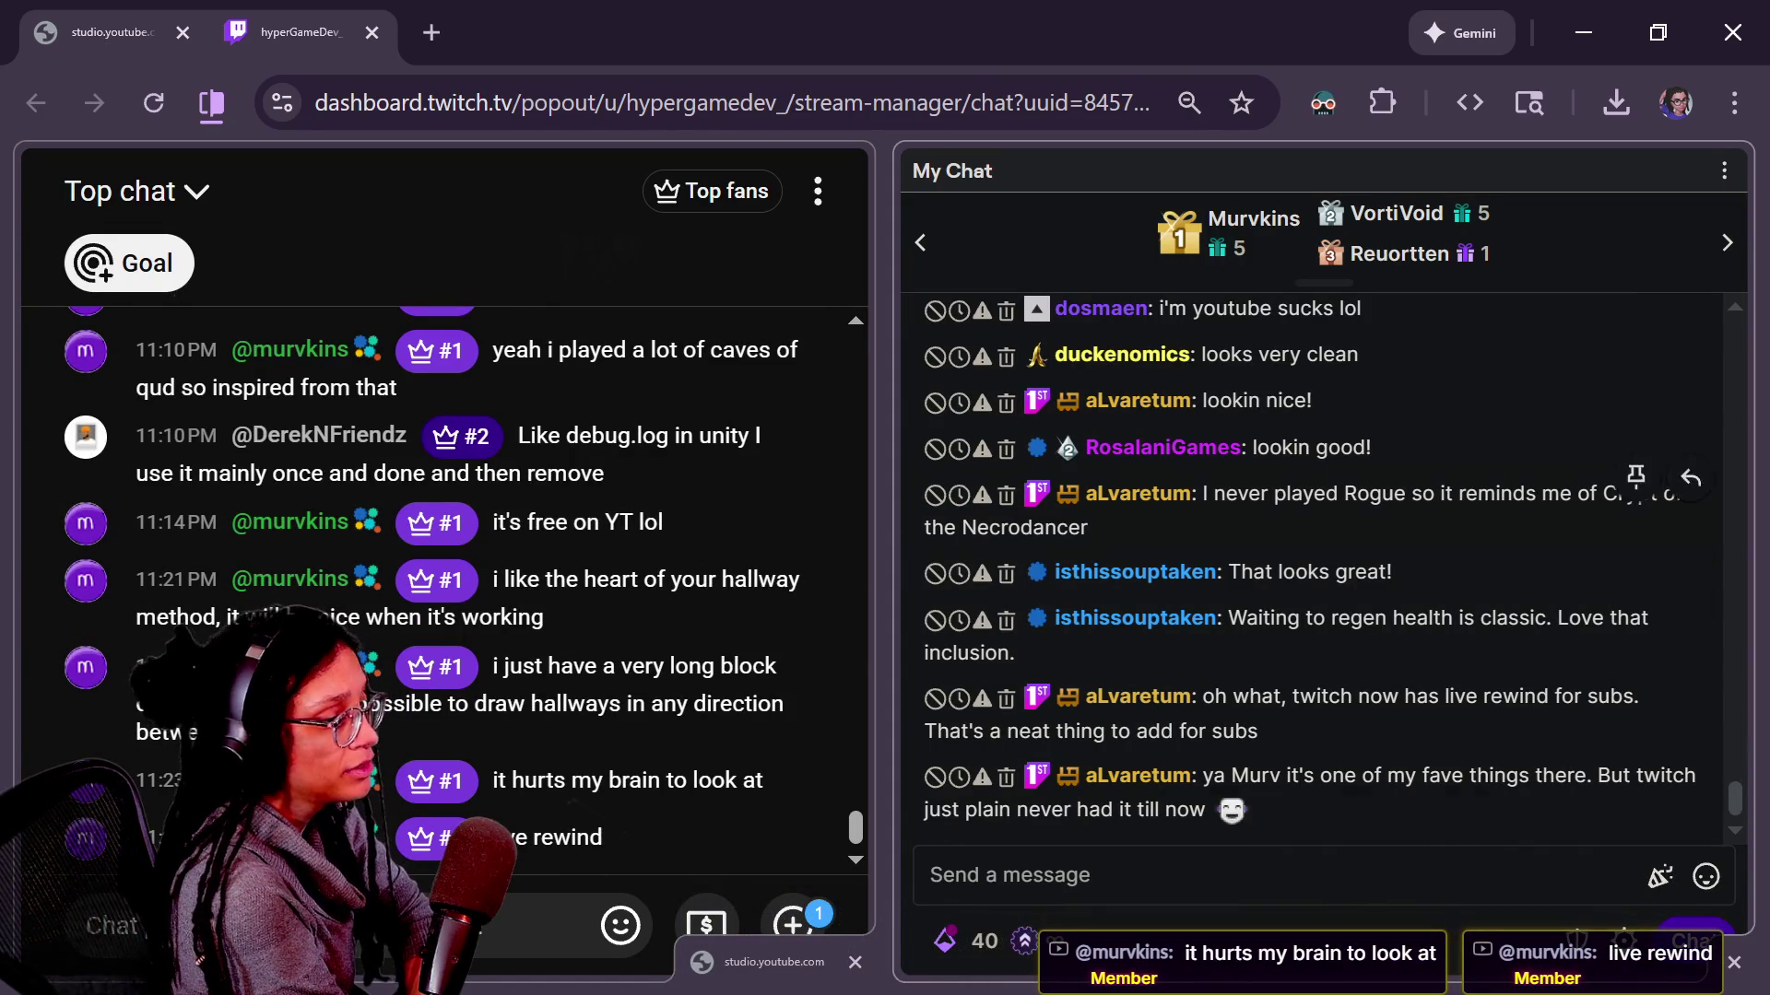
{"action": "left_click_drag", "start_coordinate": [1034, 494], "coordinate": [1328, 574]}
{"action": "left_click", "coordinate": [1421, 643]}
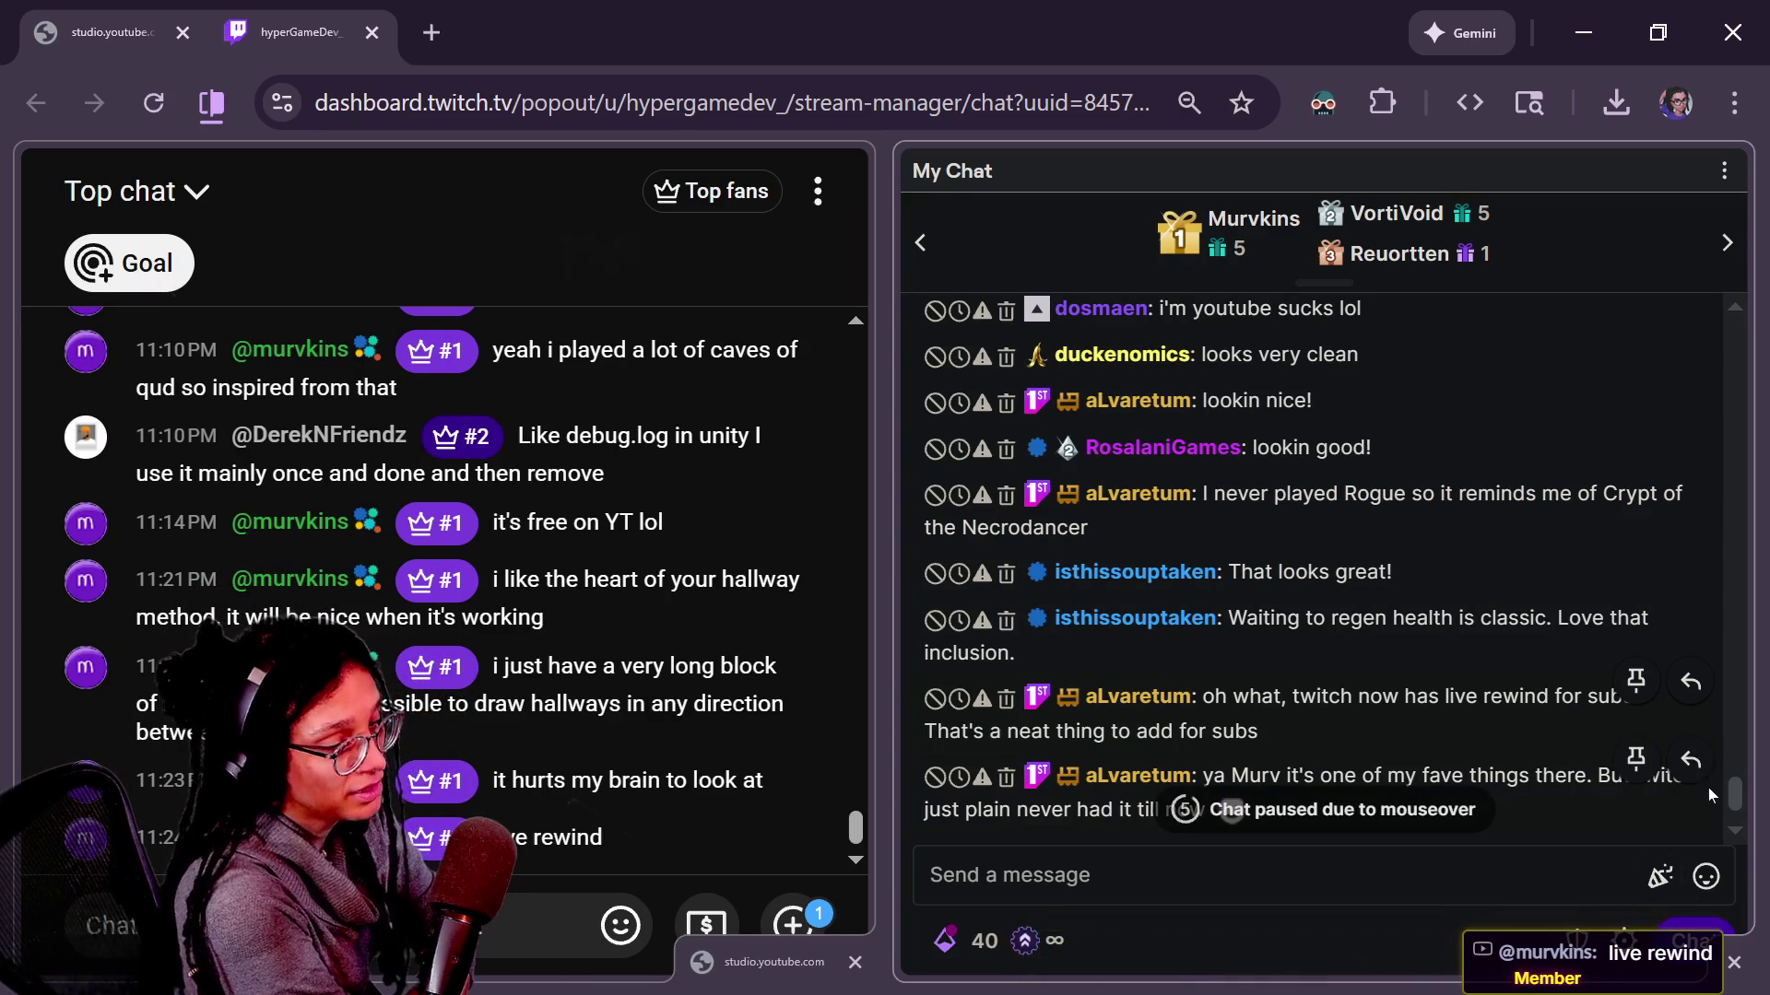
{"action": "left_click_drag", "start_coordinate": [1741, 787], "coordinate": [1740, 772]}
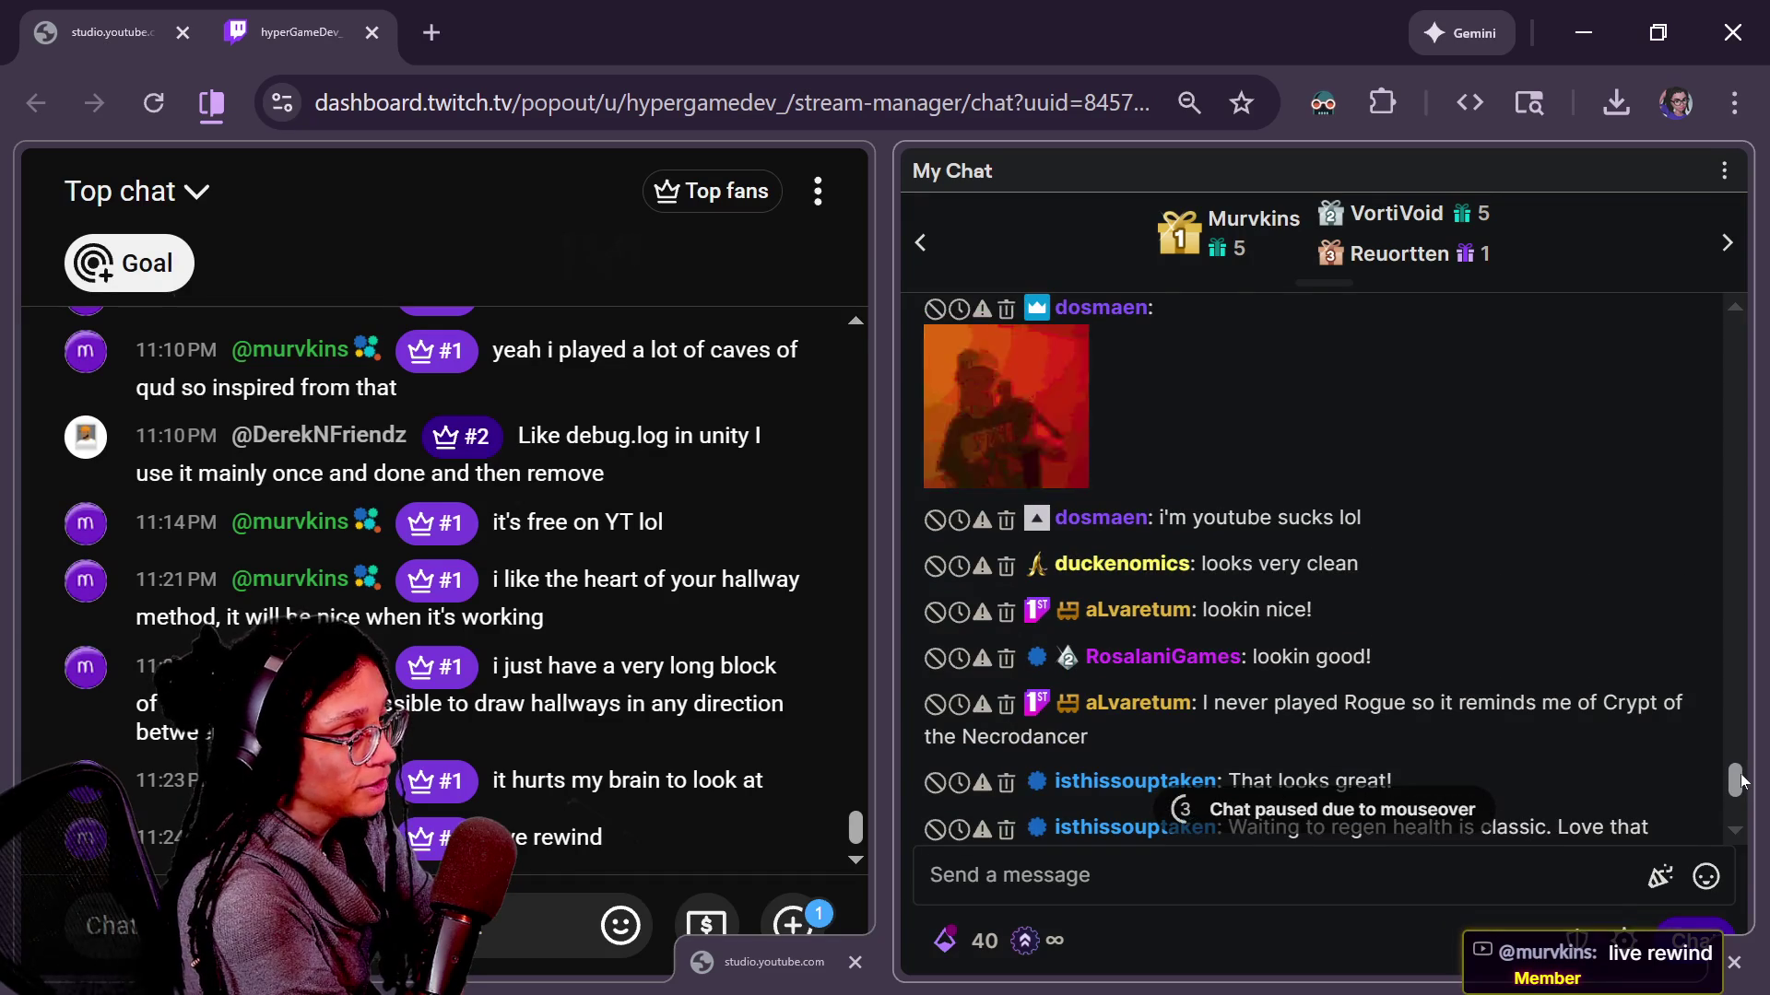
{"action": "left_click_drag", "start_coordinate": [1741, 783], "coordinate": [1736, 799]}
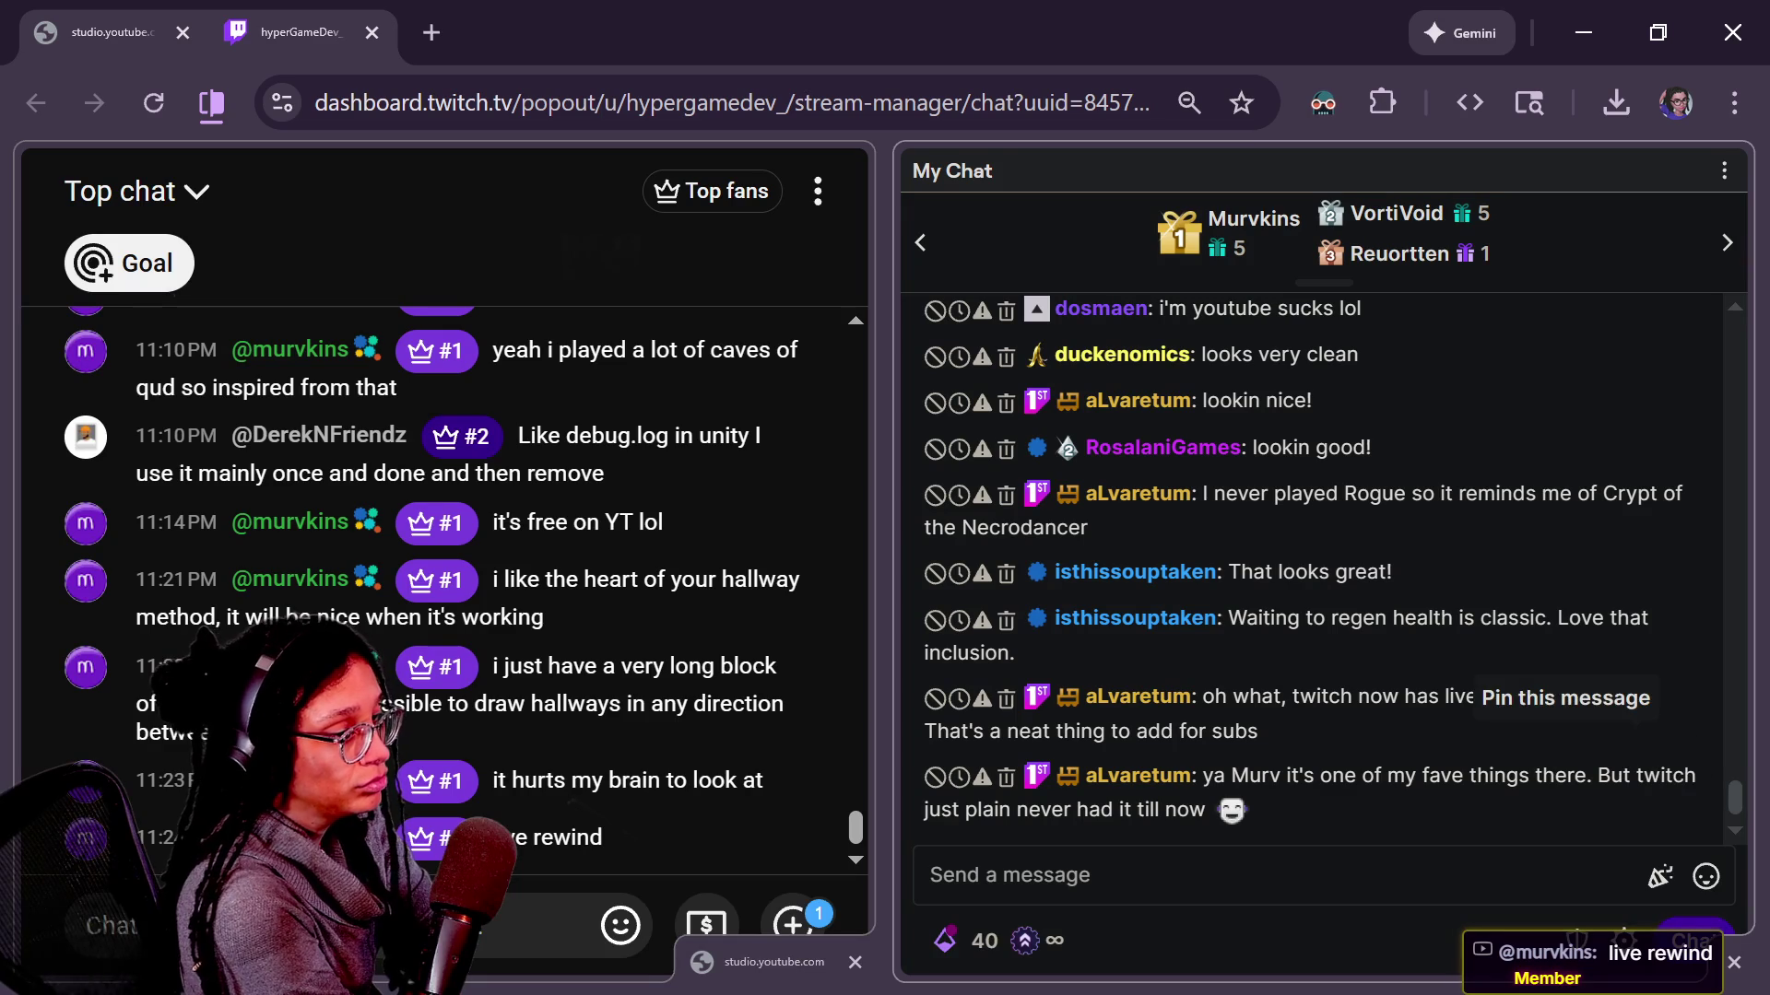
{"action": "mouse_move", "coordinate": [1483, 483]}
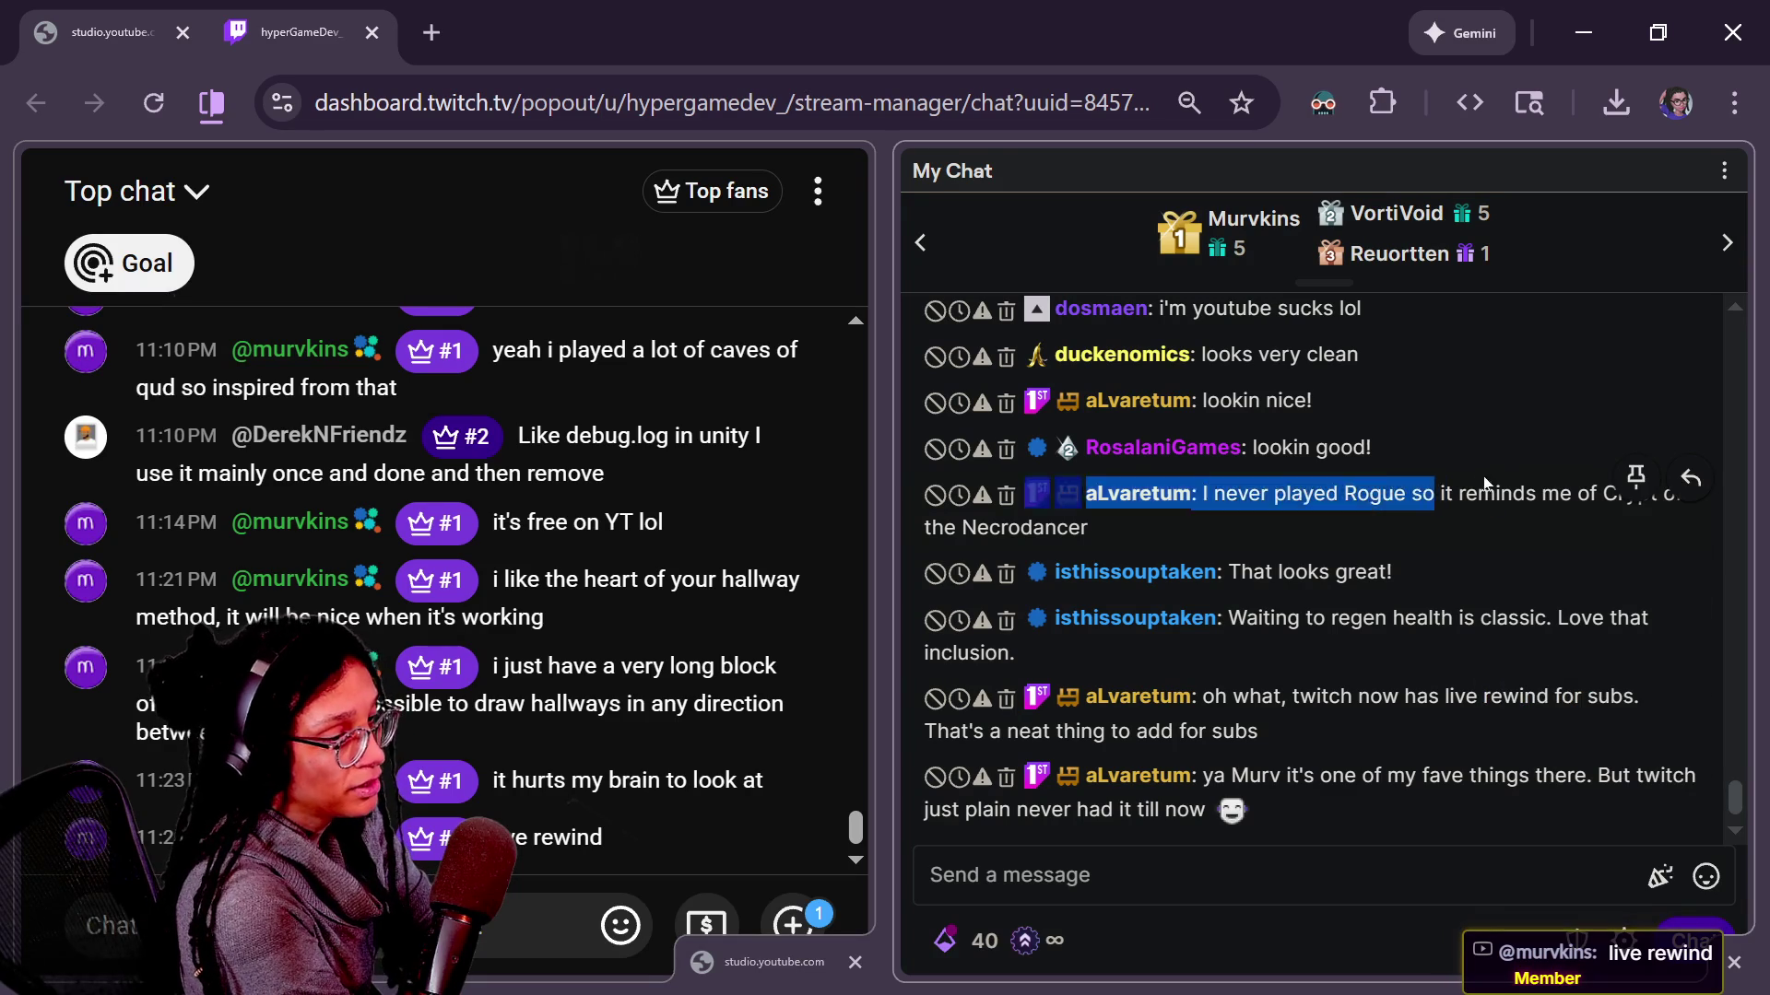
{"action": "left_click_drag", "start_coordinate": [1438, 494], "coordinate": [1550, 602]}
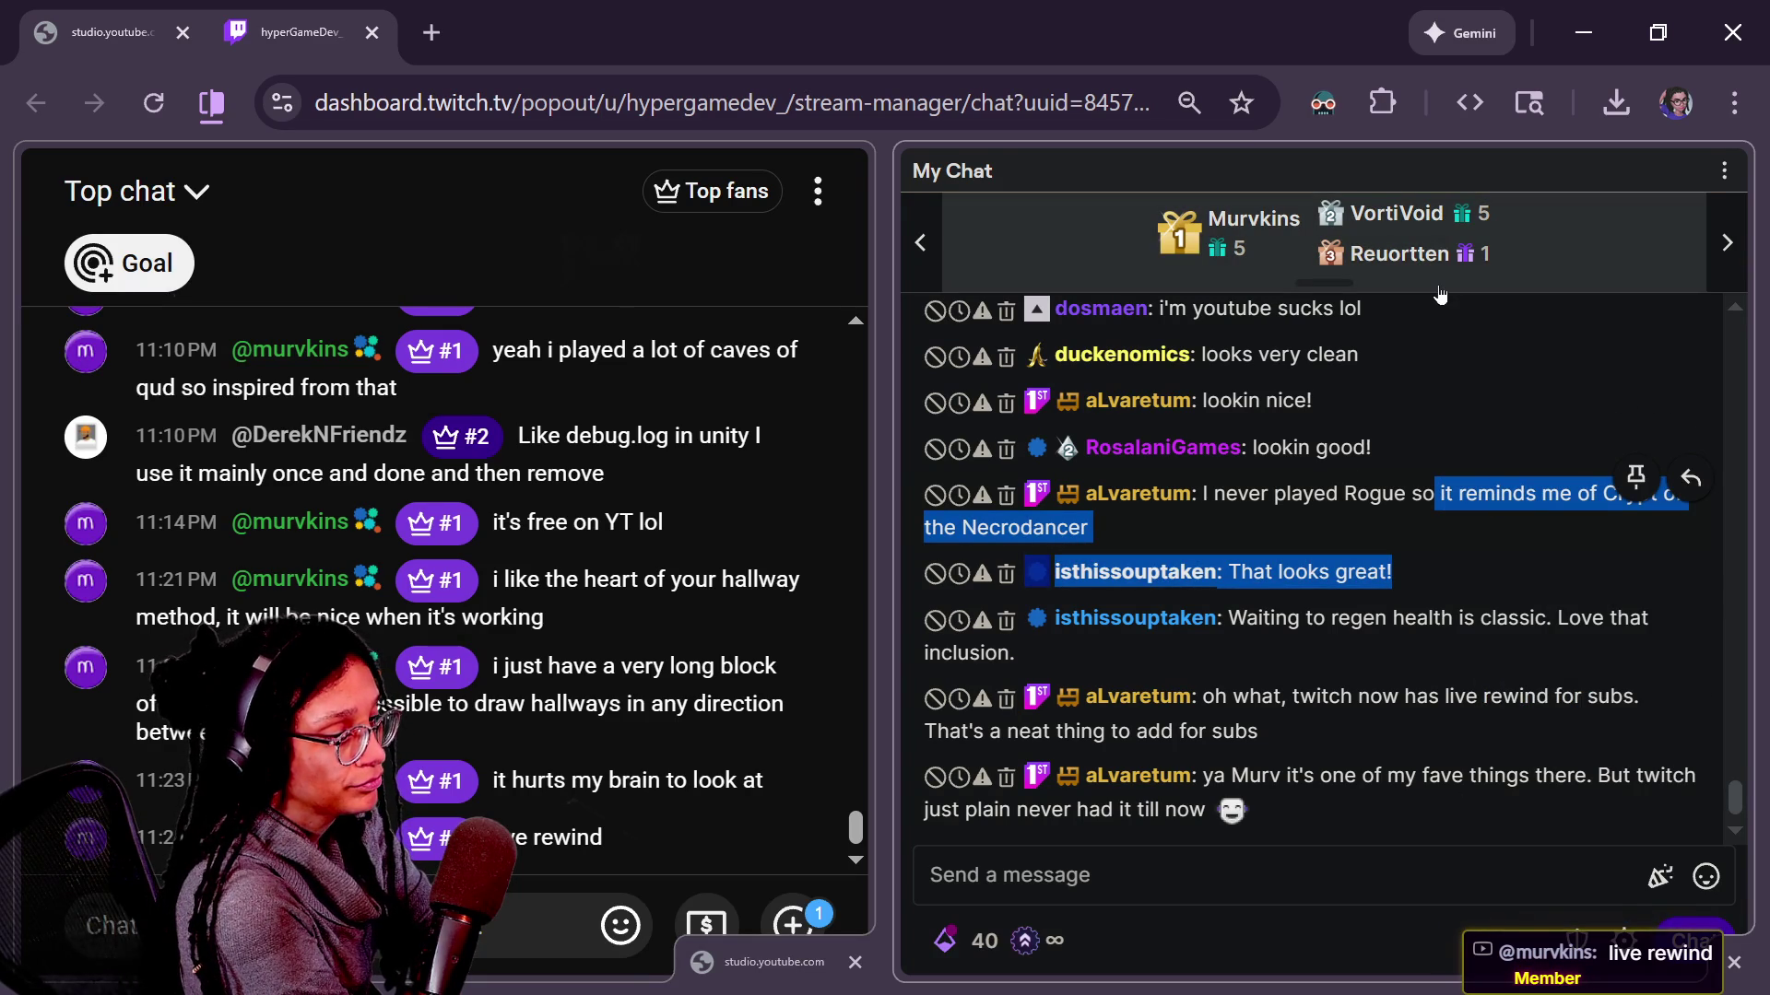
{"action": "mouse_move", "coordinate": [1515, 354]}
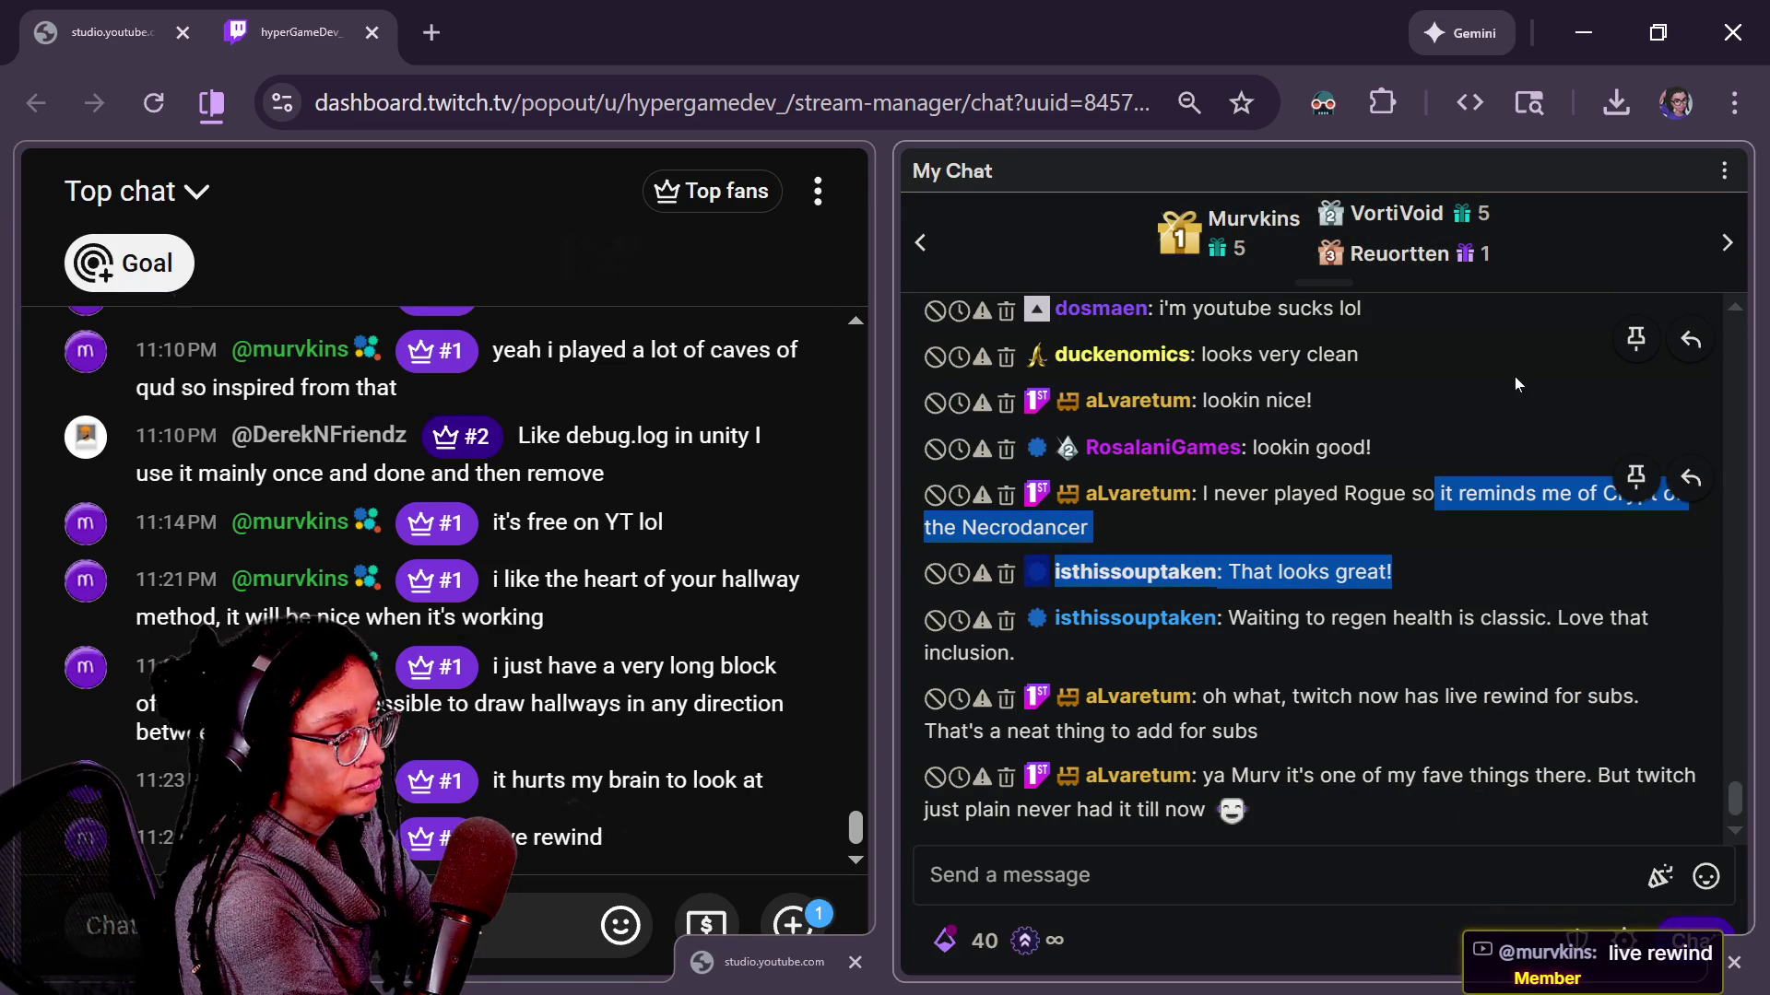
{"action": "left_click", "coordinate": [1245, 875]}
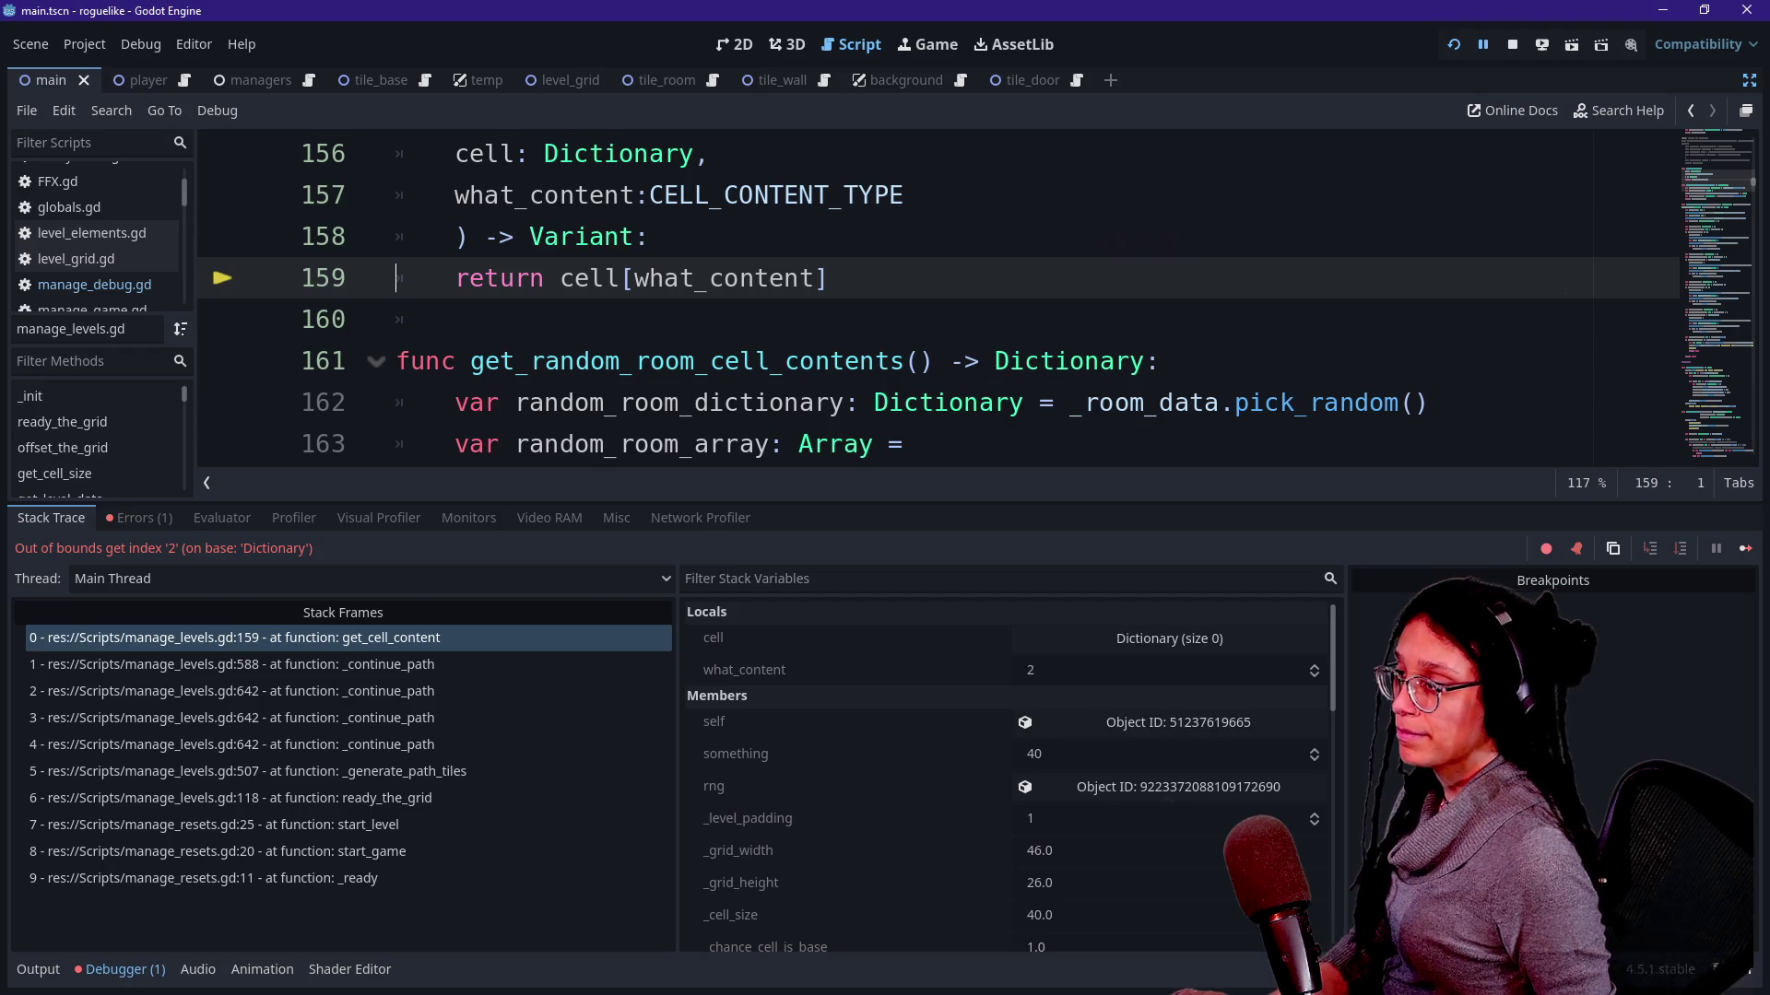
{"action": "left_click", "coordinate": [992, 403]}
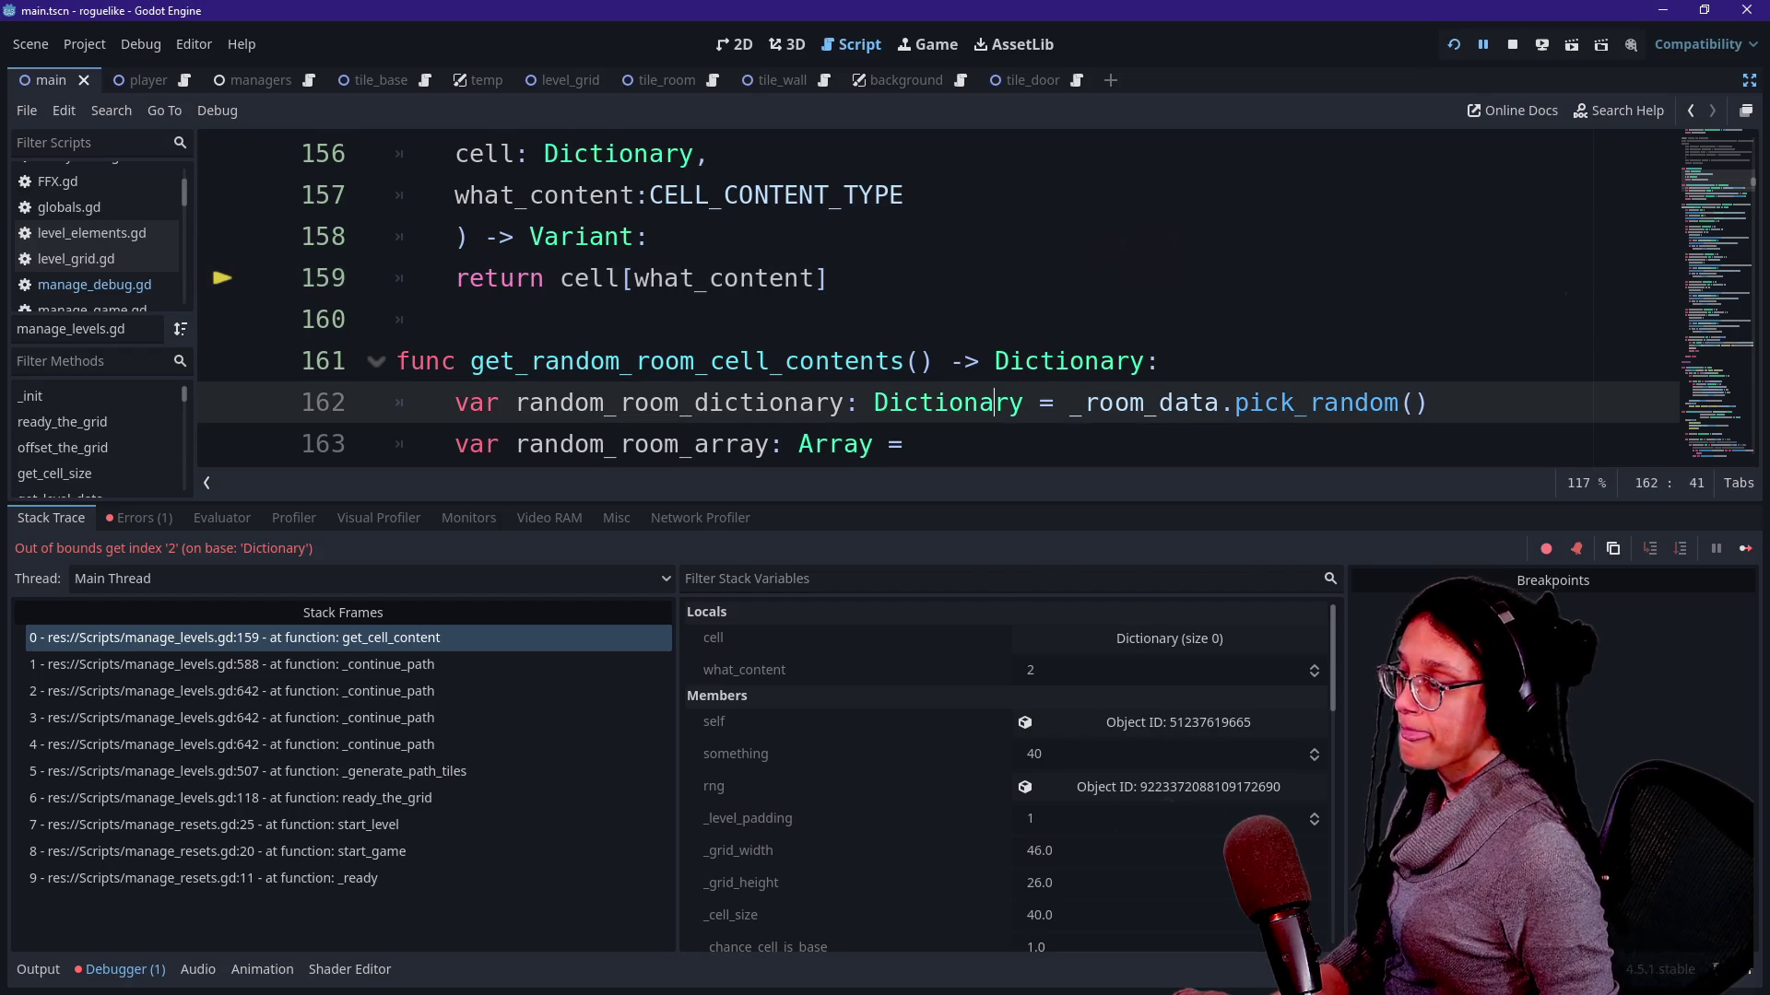
Expand the empty cell dictionary in the debugger and view the _continue_path frame at line 588's valid_cells line.
{"action": "left_click", "coordinate": [726, 443]}
{"action": "mouse_move", "coordinate": [948, 403]}
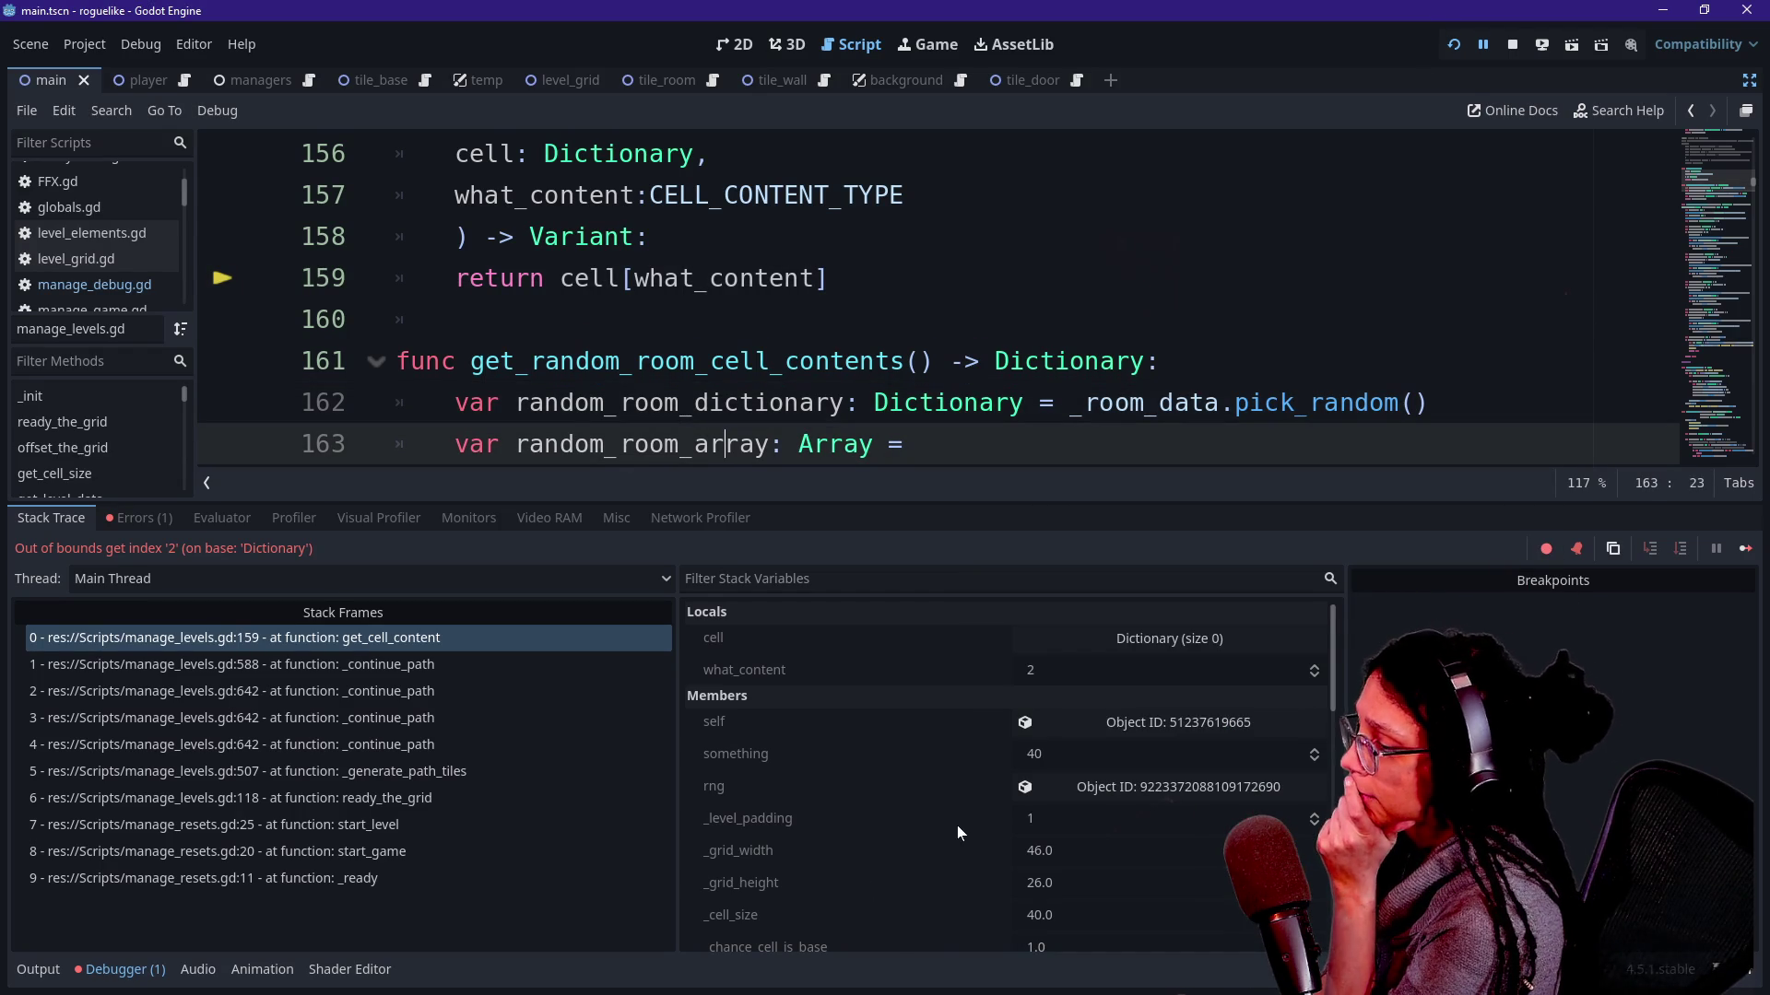
{"action": "left_click", "coordinate": [1086, 638]}
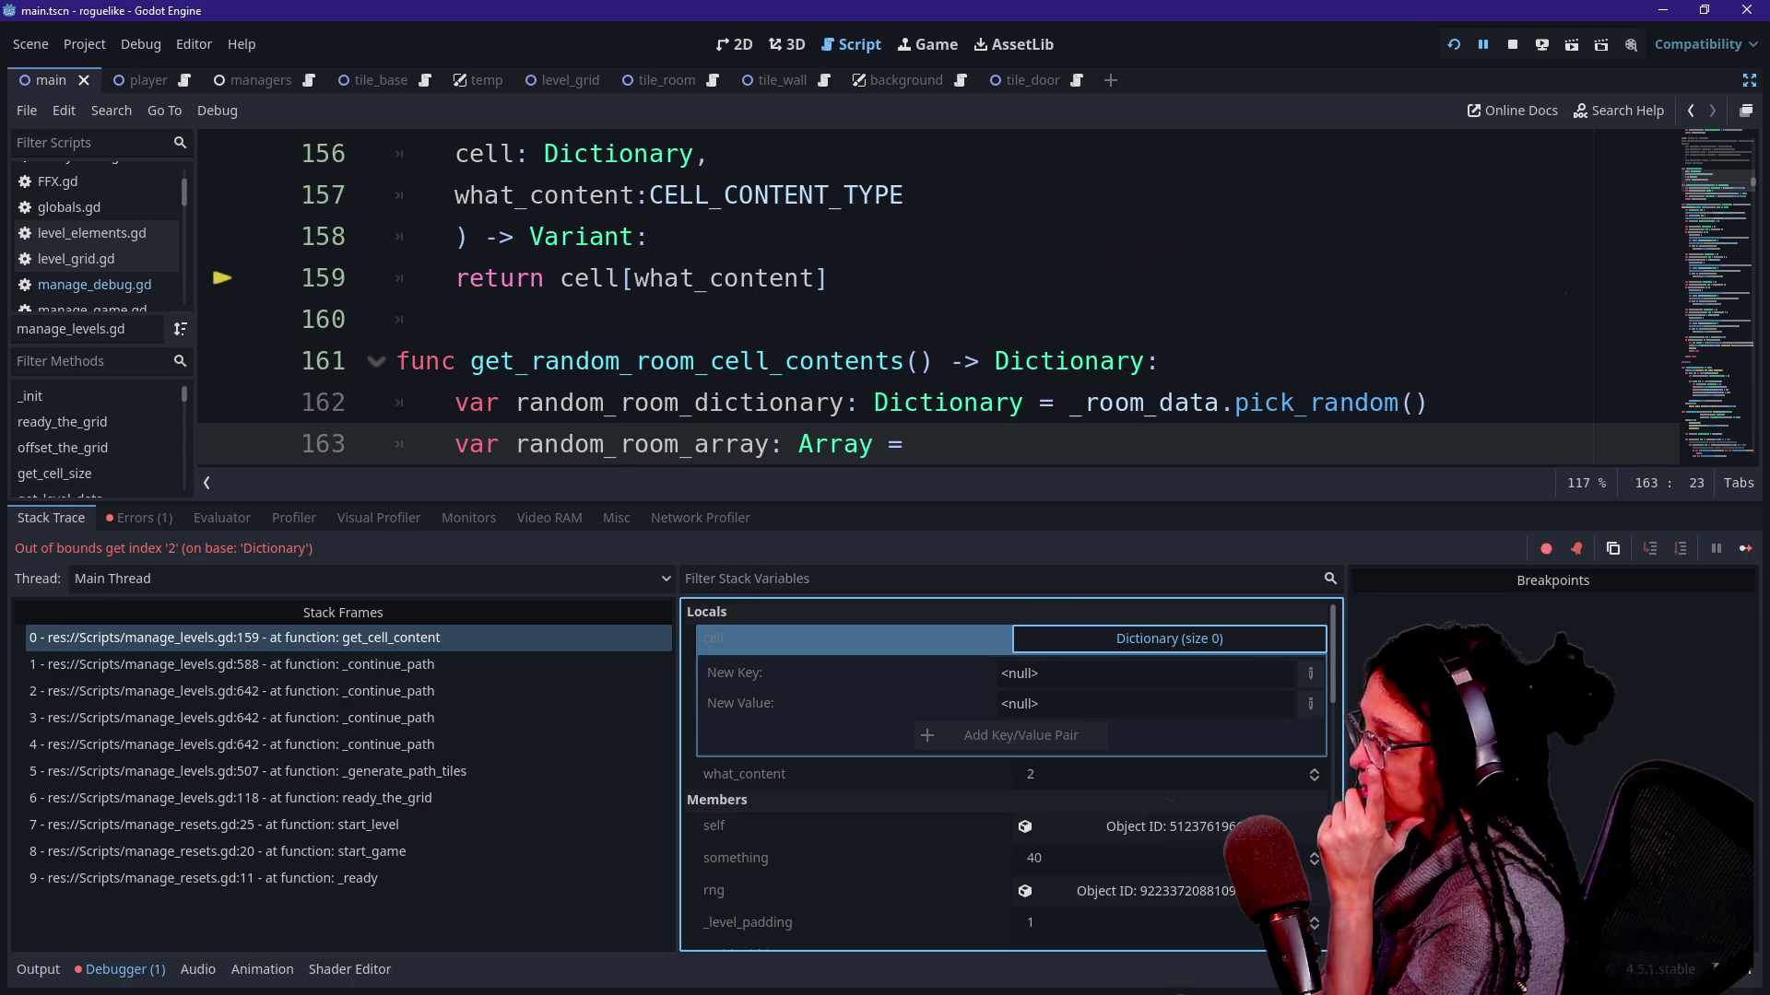
{"action": "key", "text": "Up"}
{"action": "key", "text": "Up"}
{"action": "key", "text": "Up"}
{"action": "key", "text": "ctrl+j"}
{"action": "scroll", "coordinate": [941, 525], "scroll_direction": "up", "scroll_amount": 3}
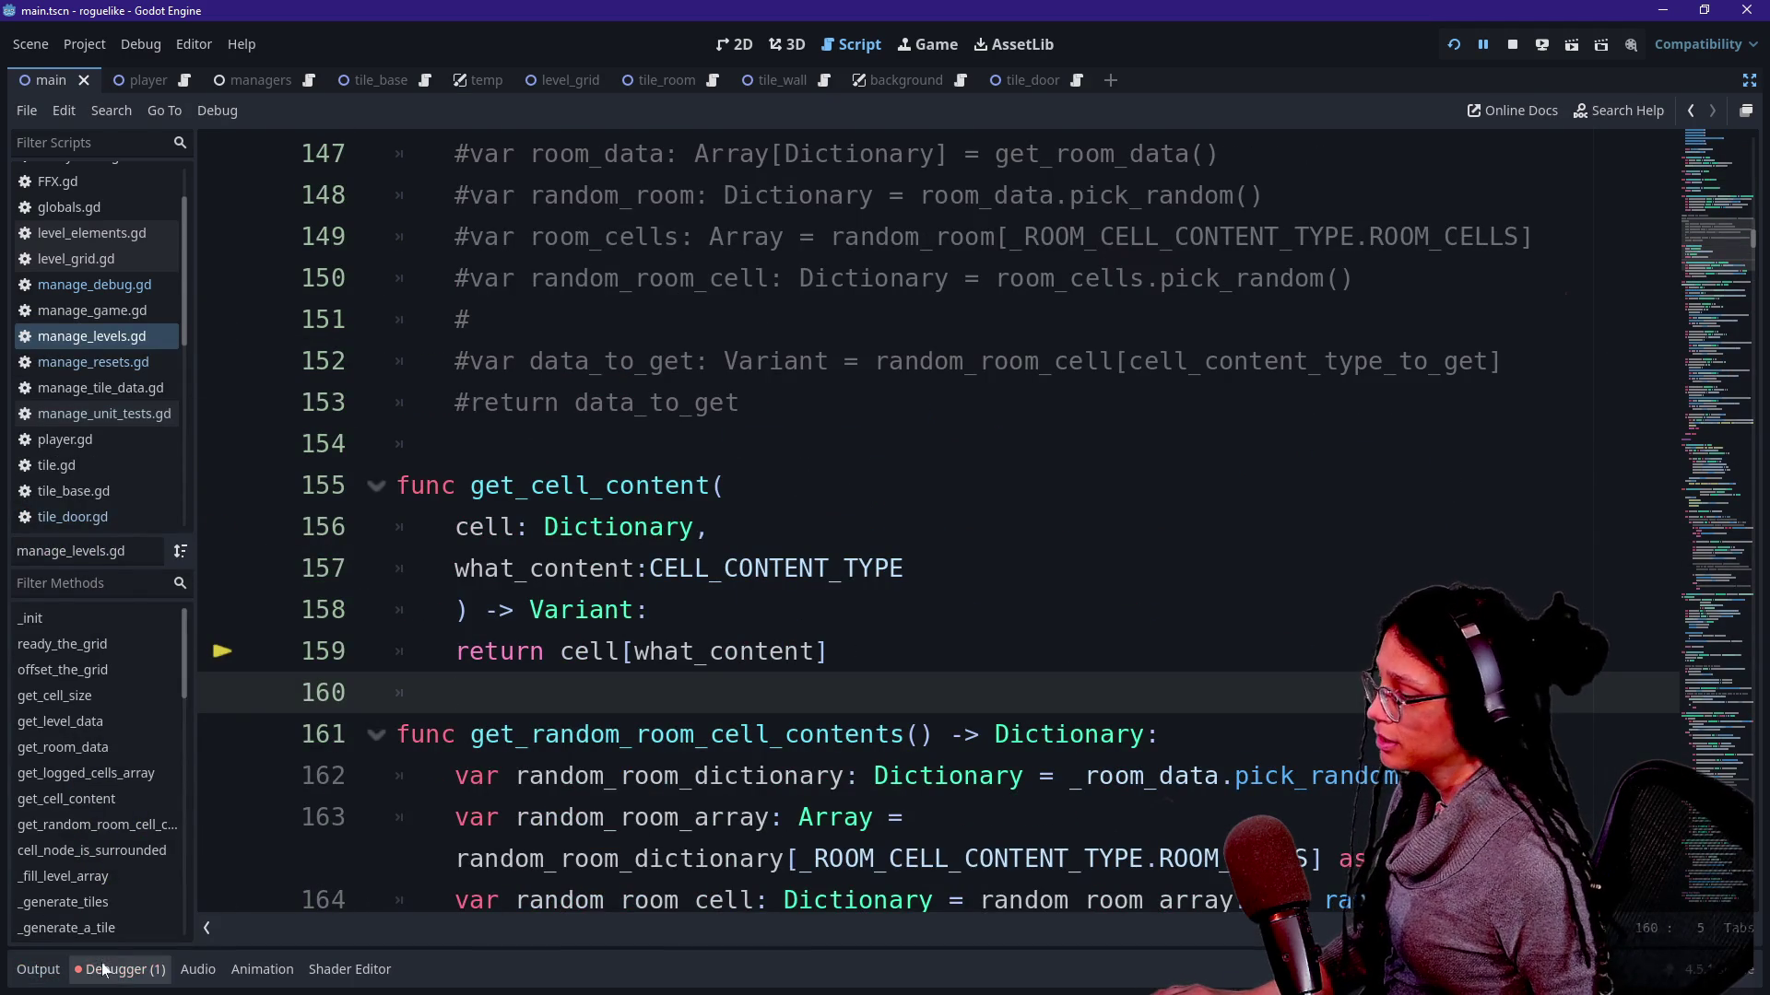
{"action": "left_click", "coordinate": [104, 967]}
{"action": "left_click", "coordinate": [146, 667]}
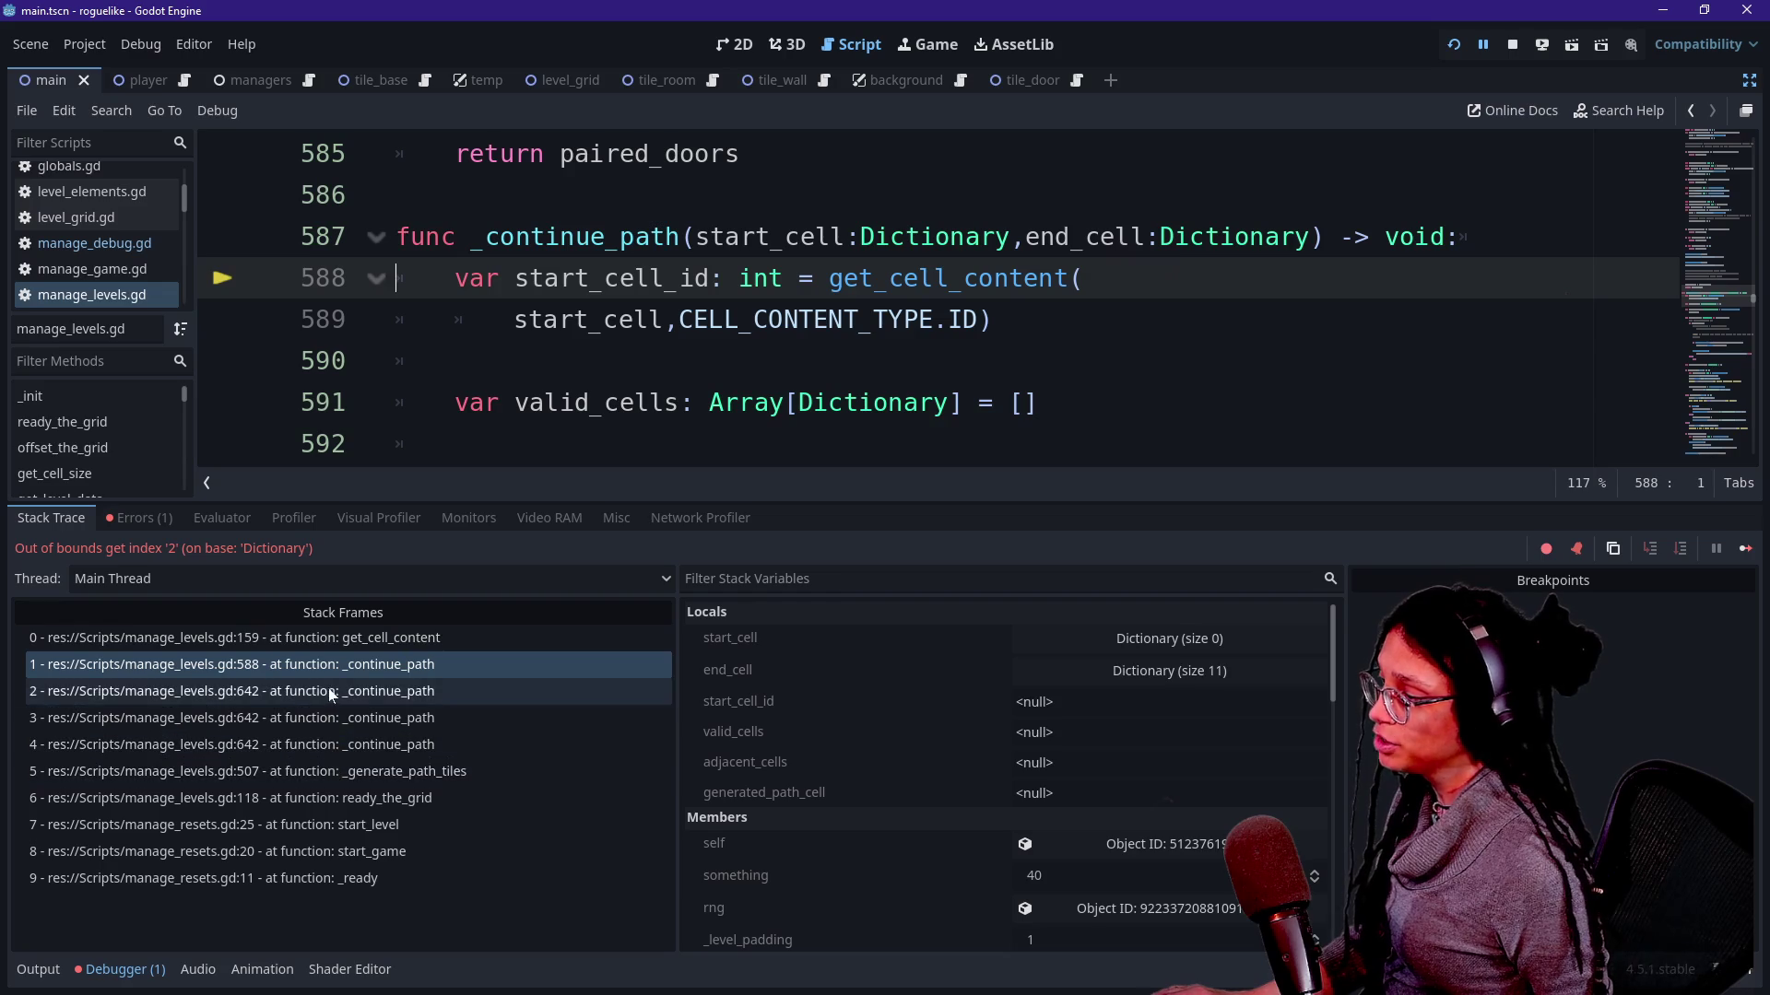
{"action": "left_click", "coordinate": [604, 403]}
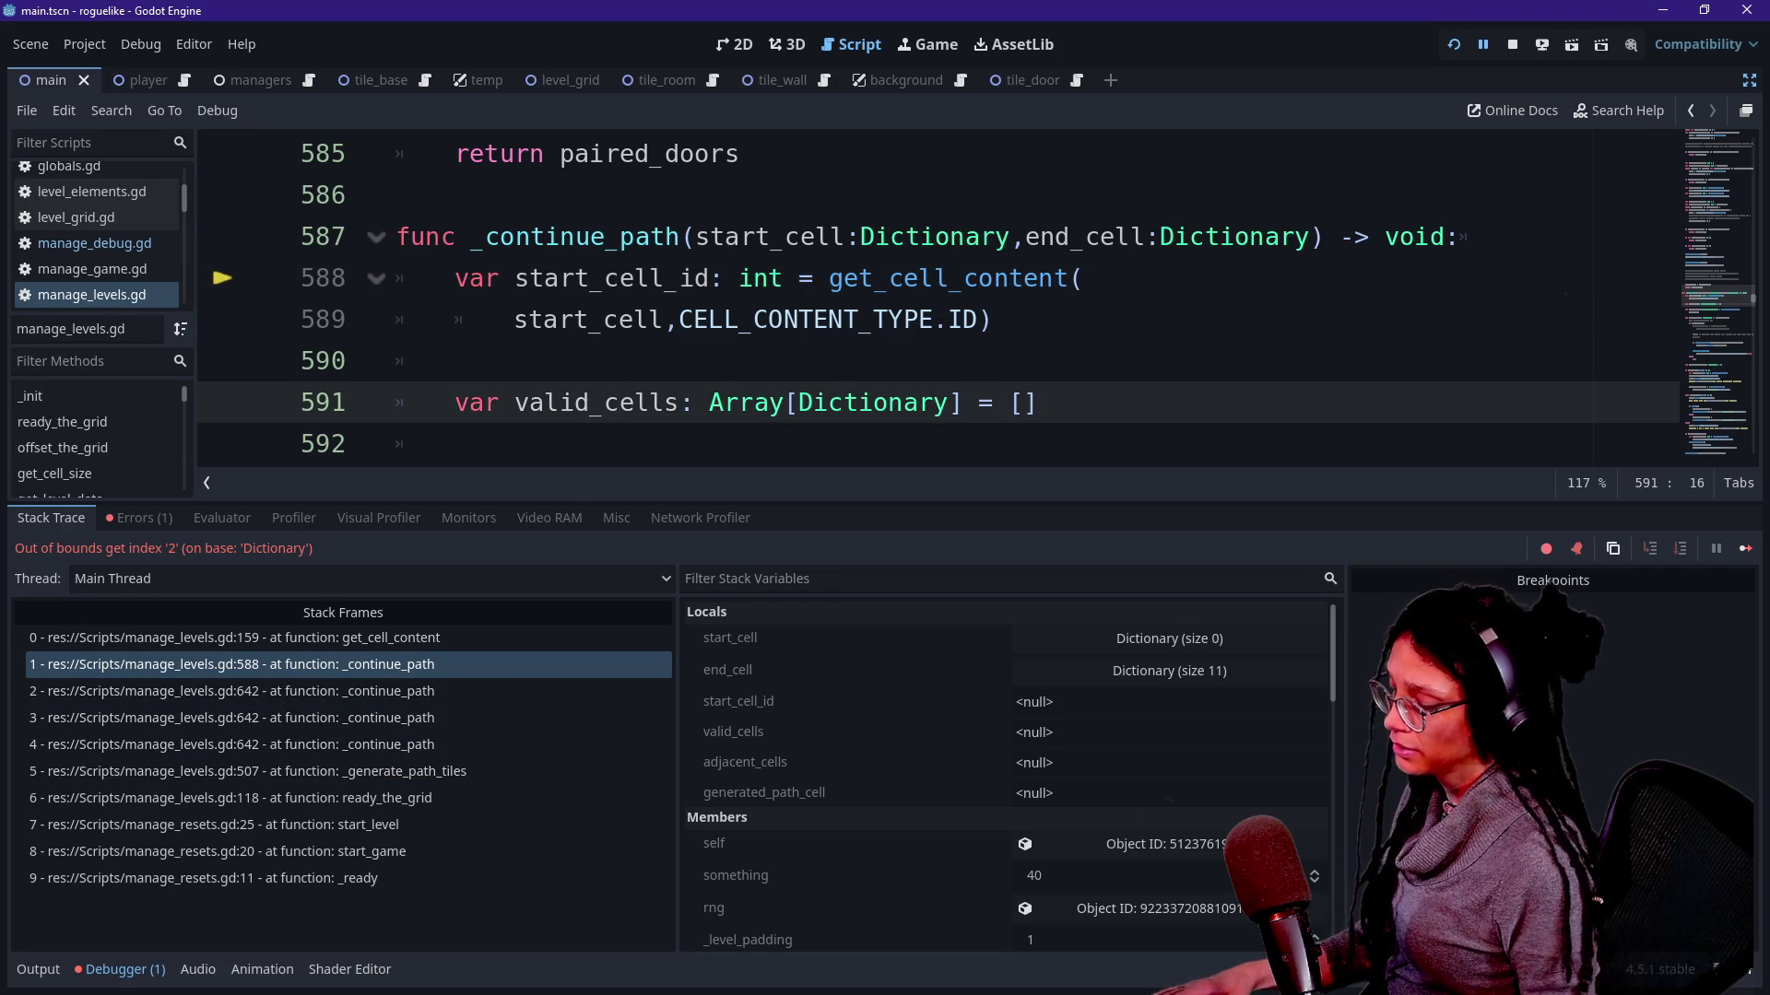
{"action": "left_click", "coordinate": [37, 970]}
{"action": "scroll", "coordinate": [885, 553], "scroll_direction": "down", "scroll_amount": 2}
{"action": "scroll", "coordinate": [941, 526], "scroll_direction": "down", "scroll_amount": 5}
{"action": "scroll", "coordinate": [941, 525], "scroll_direction": "down", "scroll_amount": 1}
{"action": "scroll", "coordinate": [940, 526], "scroll_direction": "down", "scroll_amount": 4}
{"action": "scroll", "coordinate": [940, 525], "scroll_direction": "down", "scroll_amount": 2}
{"action": "scroll", "coordinate": [941, 525], "scroll_direction": "down", "scroll_amount": 1}
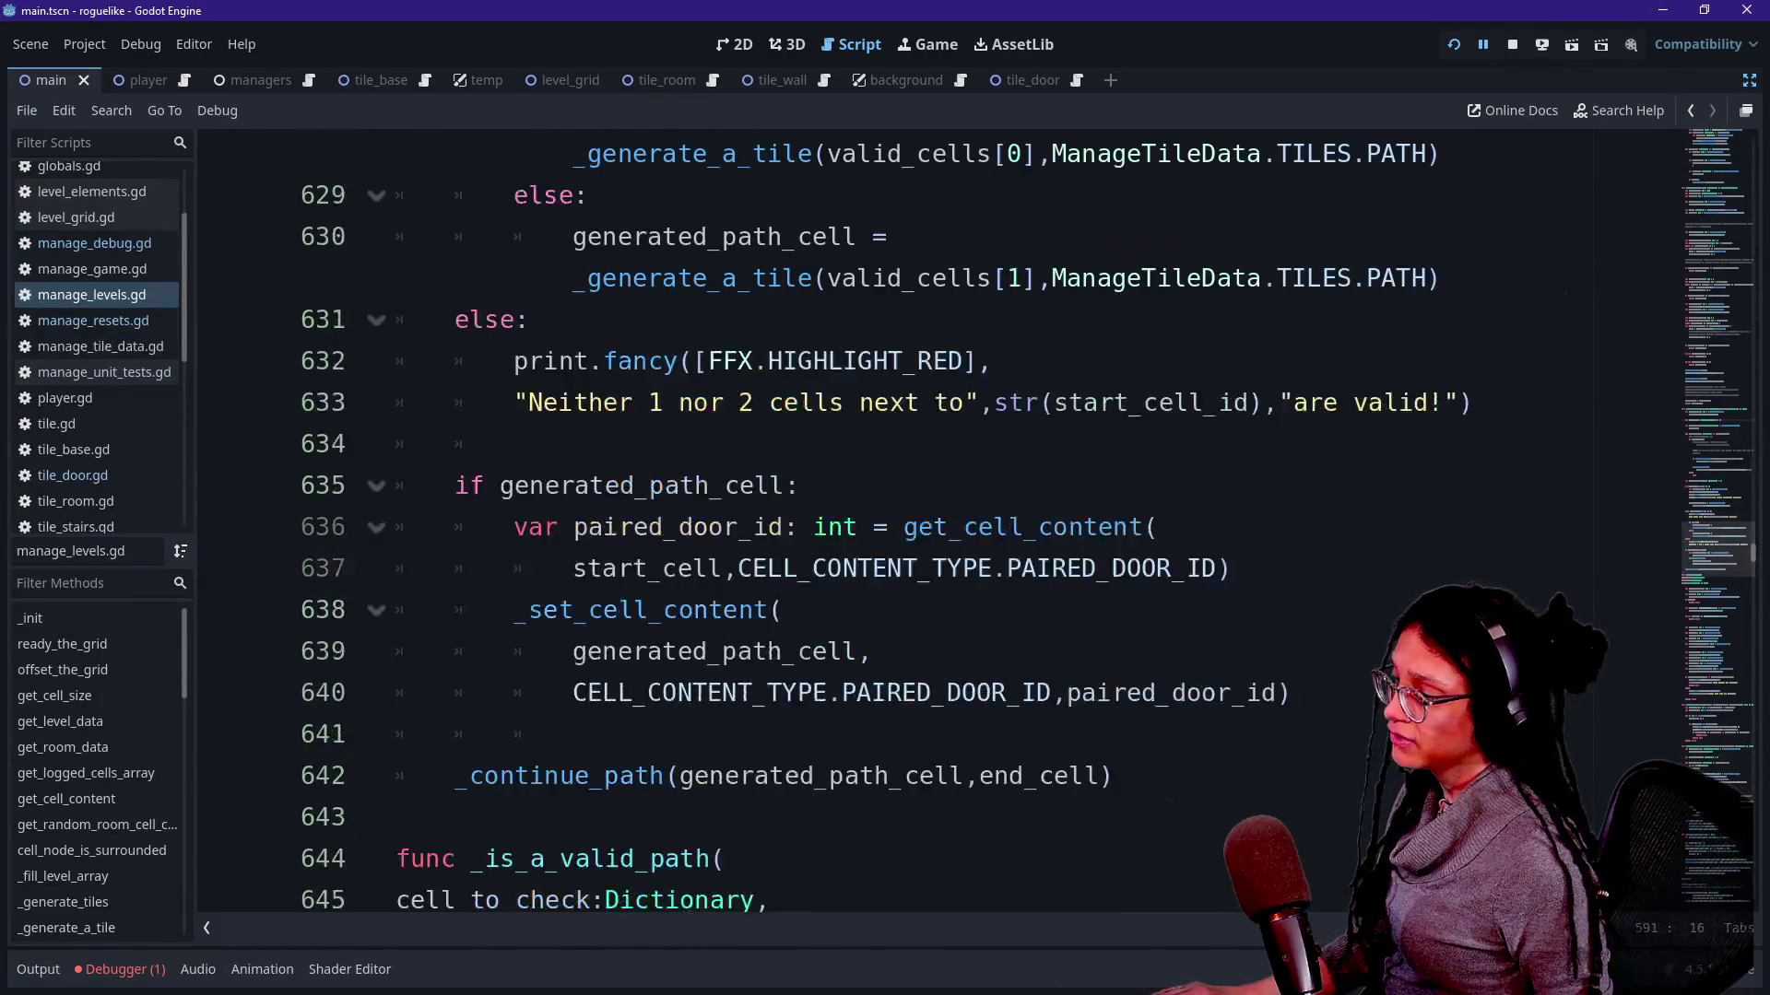
{"action": "scroll", "coordinate": [940, 526], "scroll_direction": "down", "scroll_amount": 3}
{"action": "scroll", "coordinate": [336, 498], "scroll_direction": "up", "scroll_amount": 2}
{"action": "scroll", "coordinate": [337, 498], "scroll_direction": "up", "scroll_amount": 1}
{"action": "scroll", "coordinate": [335, 497], "scroll_direction": "up", "scroll_amount": 4}
{"action": "scroll", "coordinate": [336, 498], "scroll_direction": "up", "scroll_amount": 5}
{"action": "scroll", "coordinate": [336, 497], "scroll_direction": "up", "scroll_amount": 4}
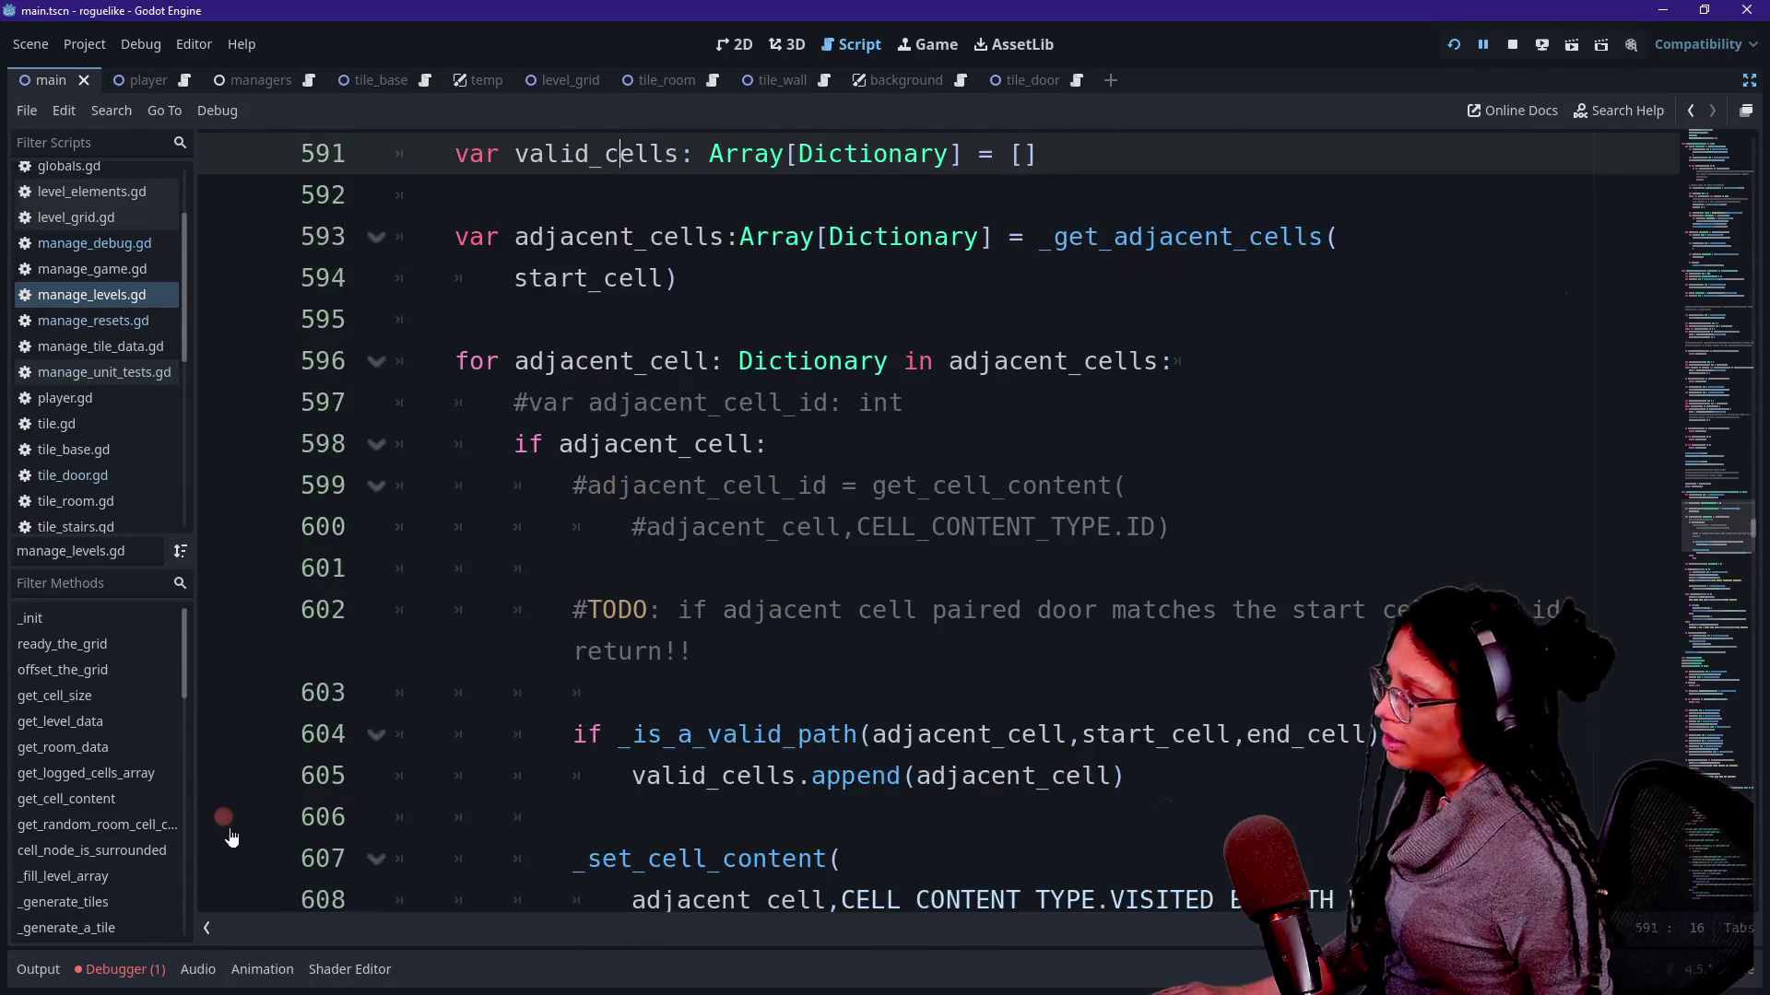
Step through the get_cell_content and _continue_path stack frames, finding the empty generated_path_cell passed at line 642.
{"action": "left_click", "coordinate": [138, 969]}
{"action": "left_click", "coordinate": [195, 640]}
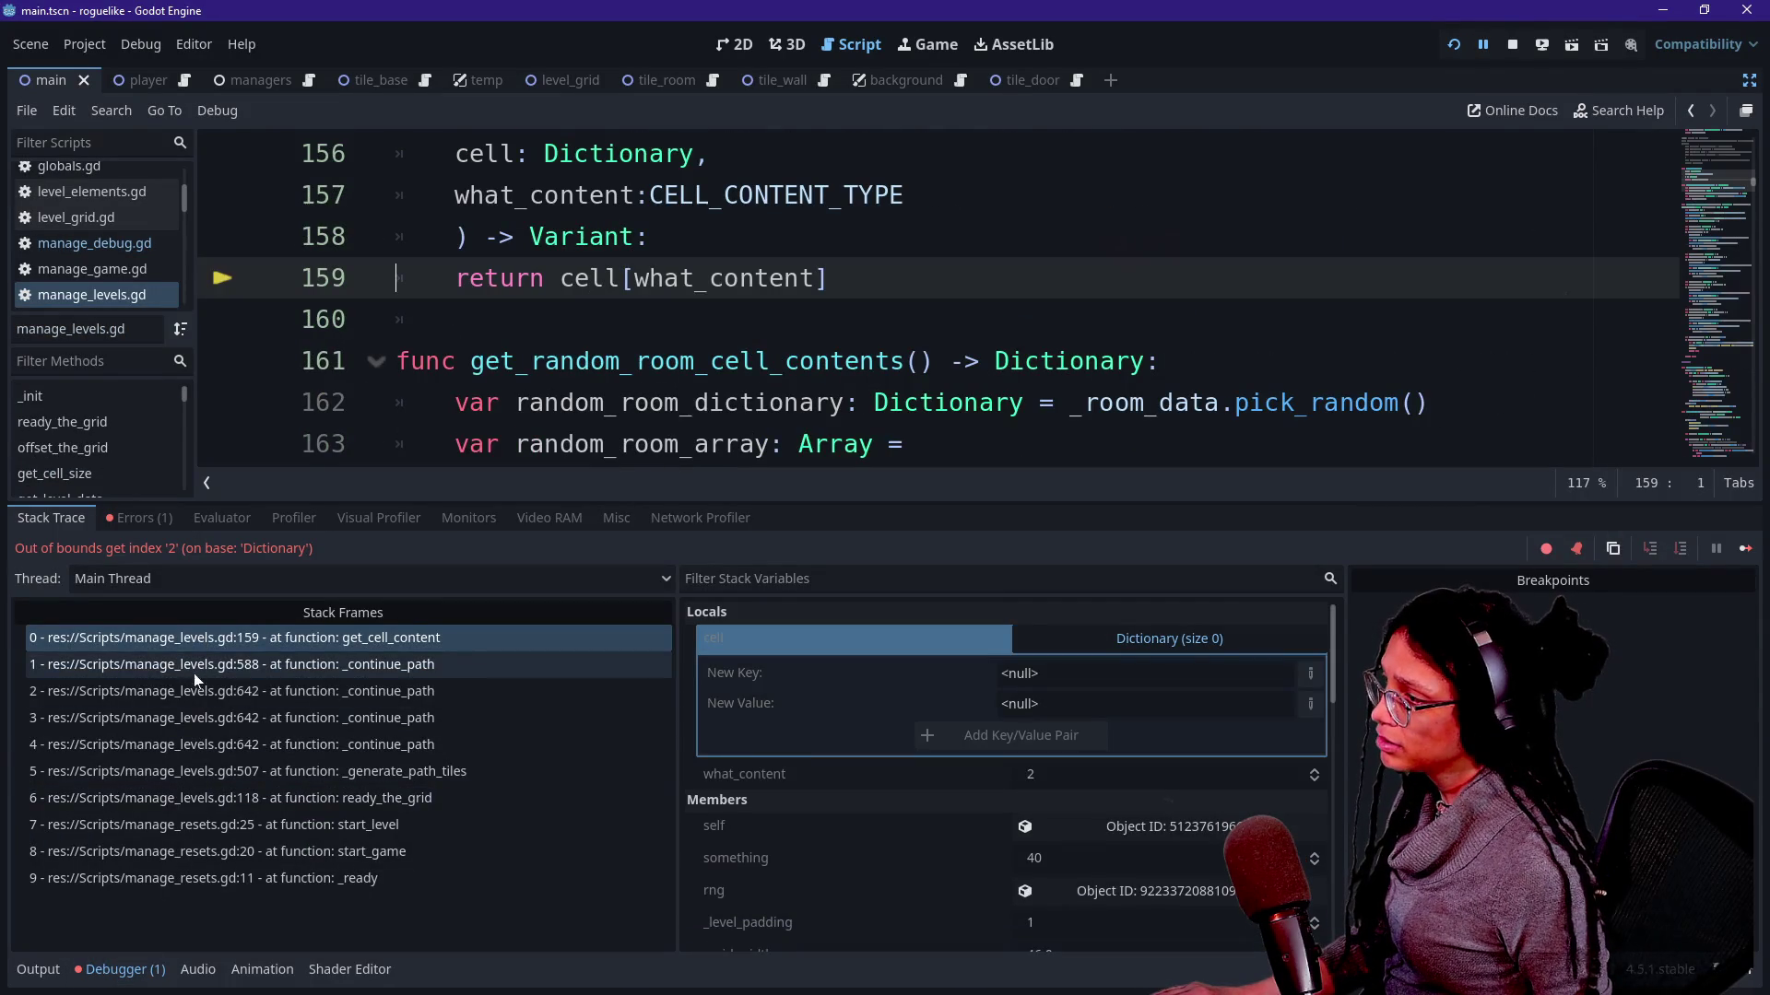
{"action": "left_click", "coordinate": [220, 662]}
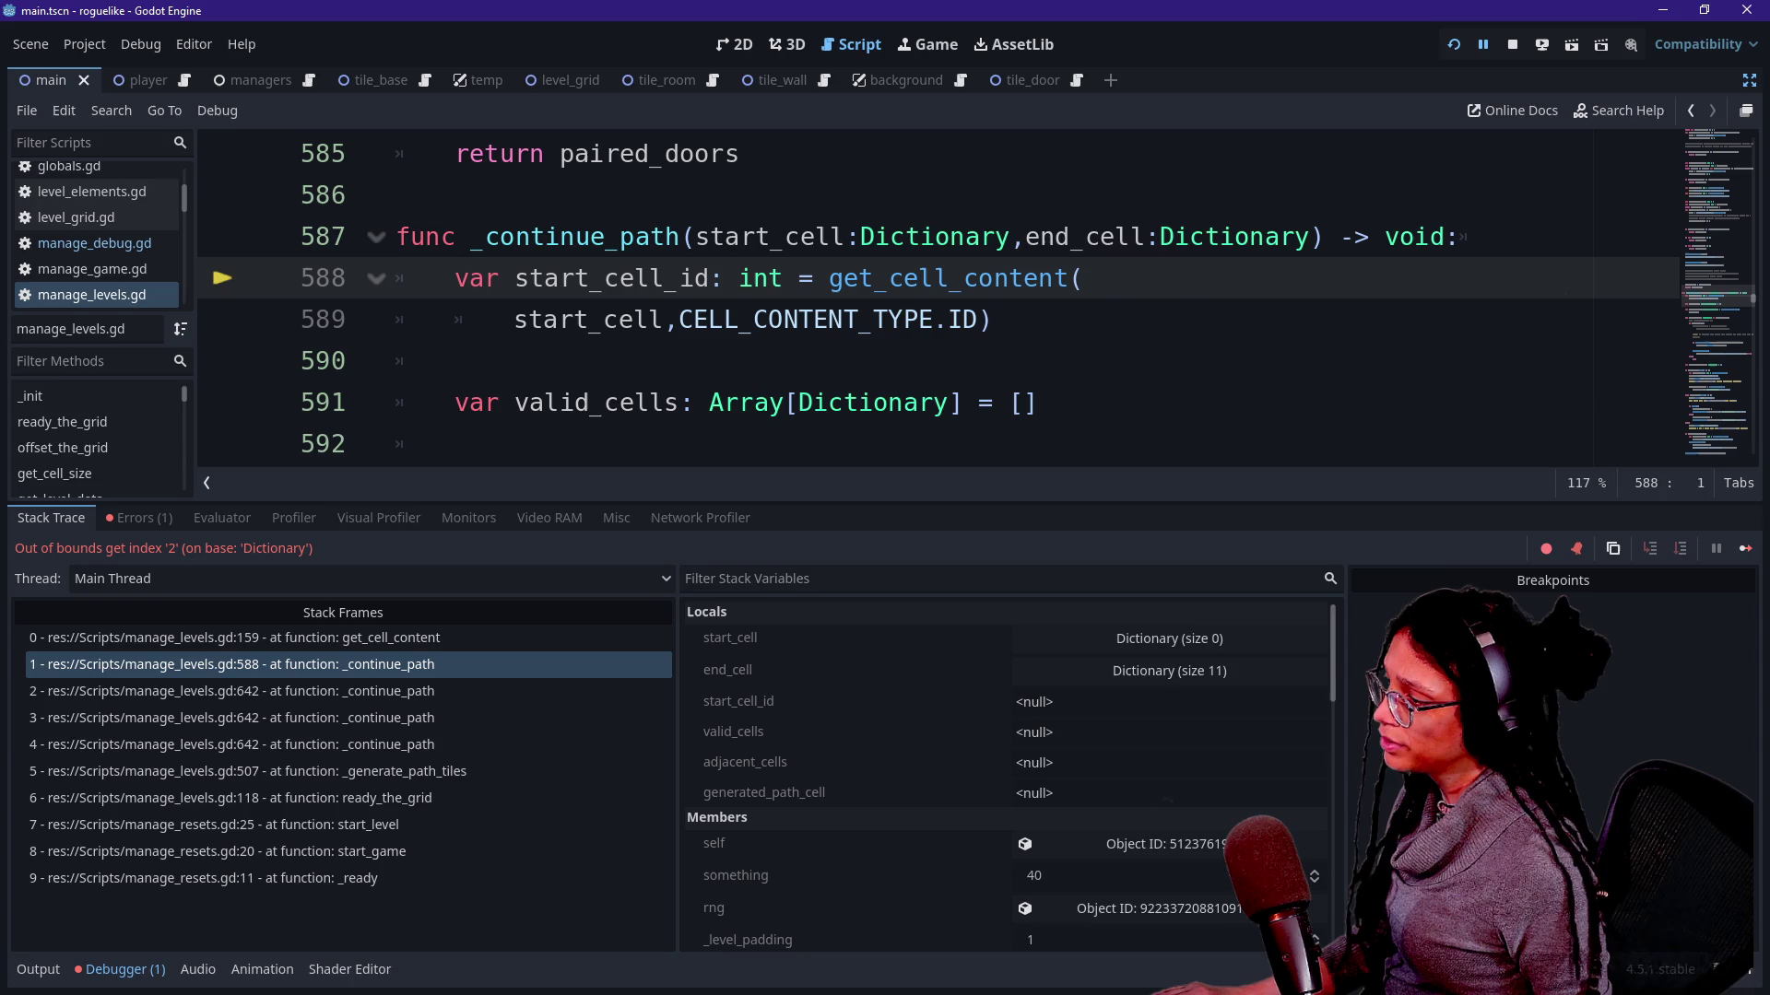
{"action": "left_click", "coordinate": [384, 687]}
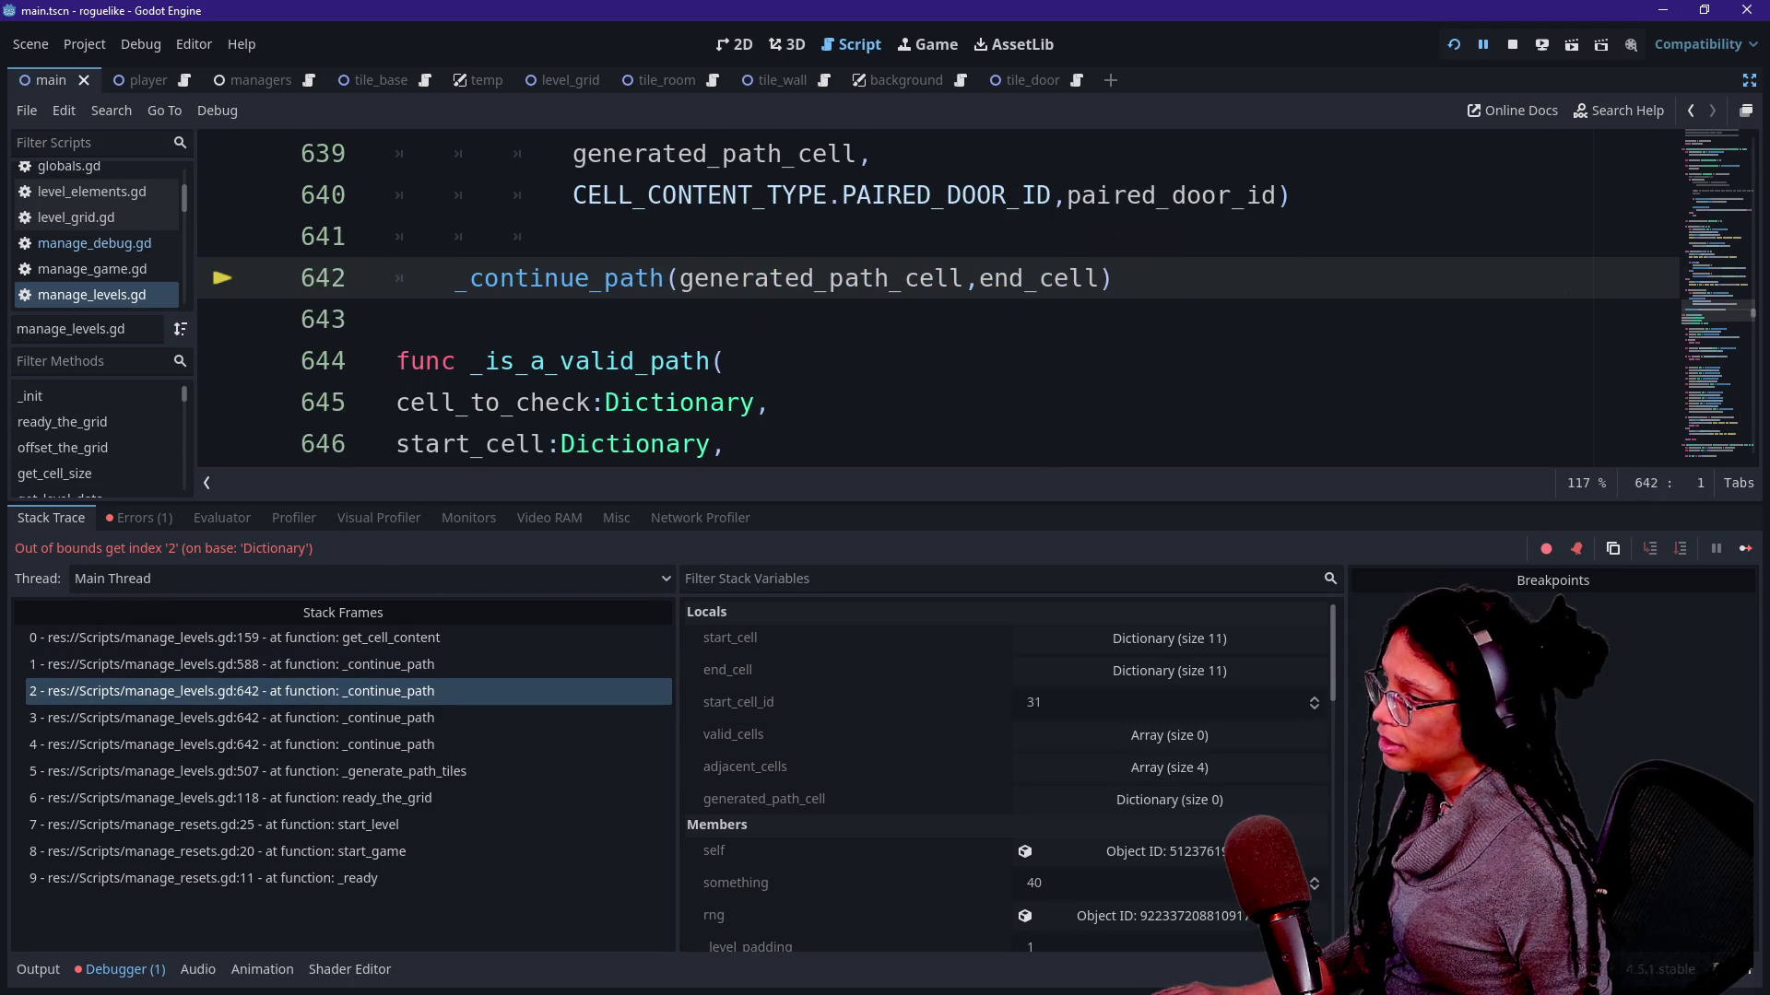
{"action": "left_click", "coordinate": [325, 665]}
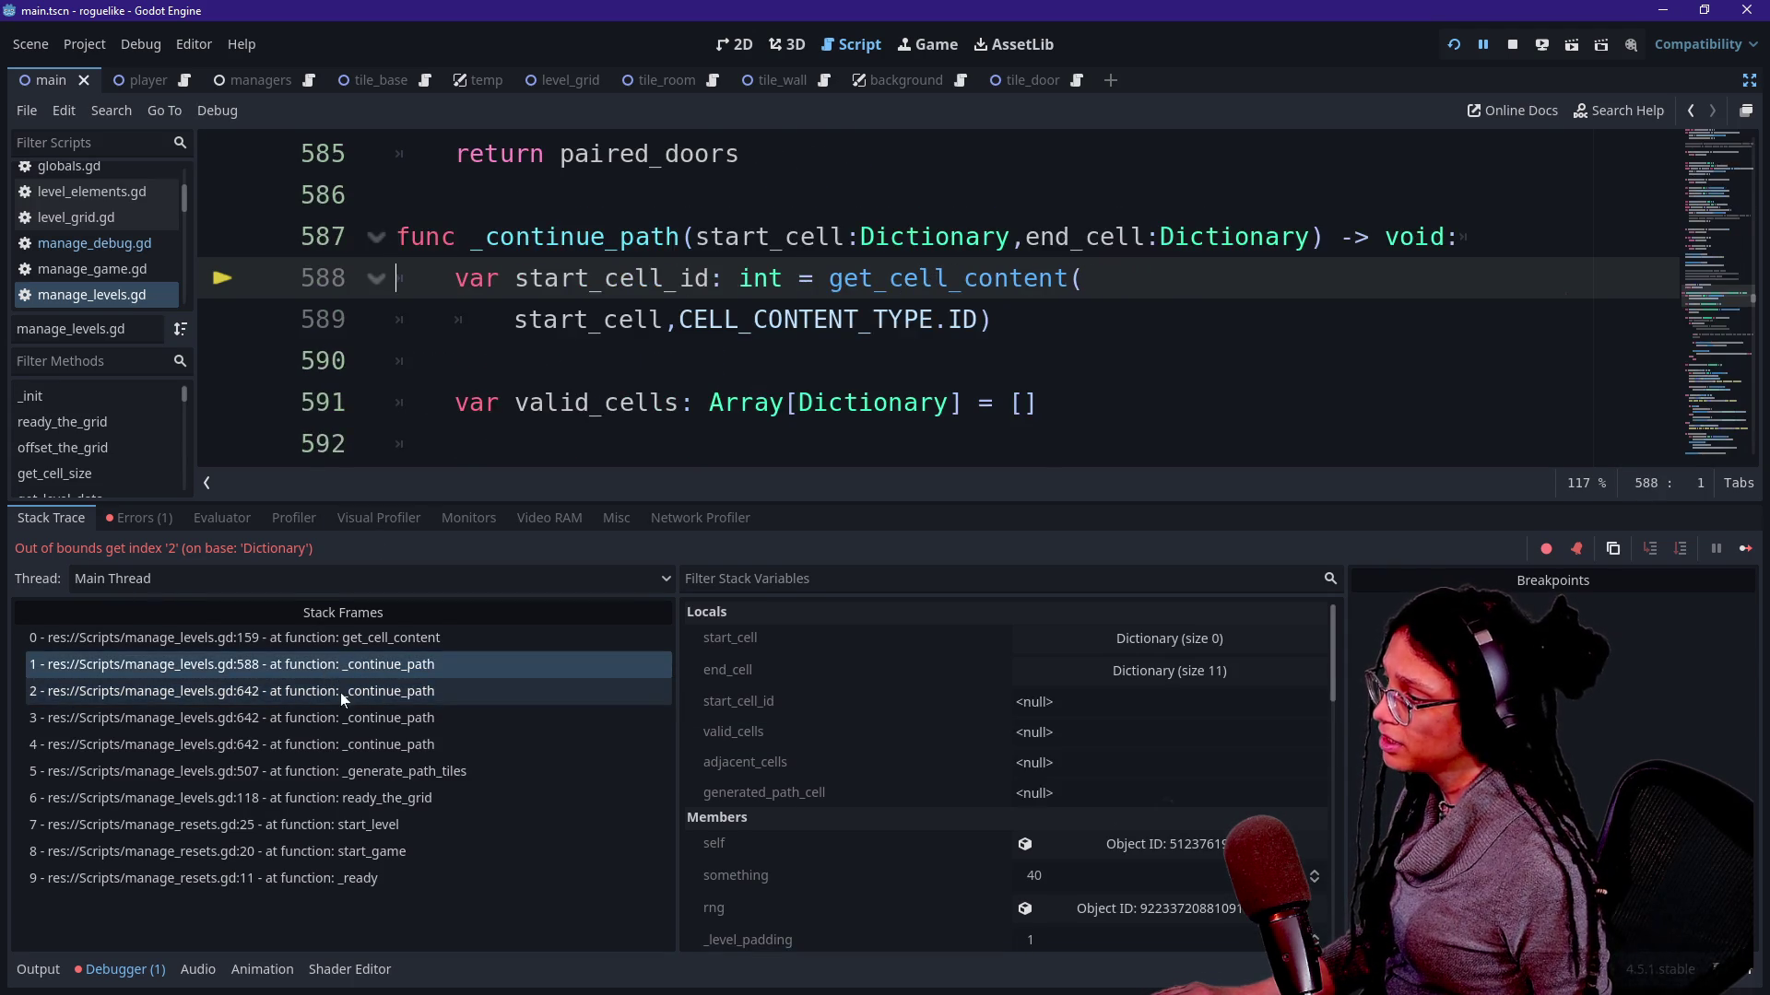
{"action": "left_click", "coordinate": [340, 692]}
{"action": "key", "text": "Up"}
{"action": "key", "text": "End"}
{"action": "scroll", "coordinate": [940, 305], "scroll_direction": "up", "scroll_amount": 3}
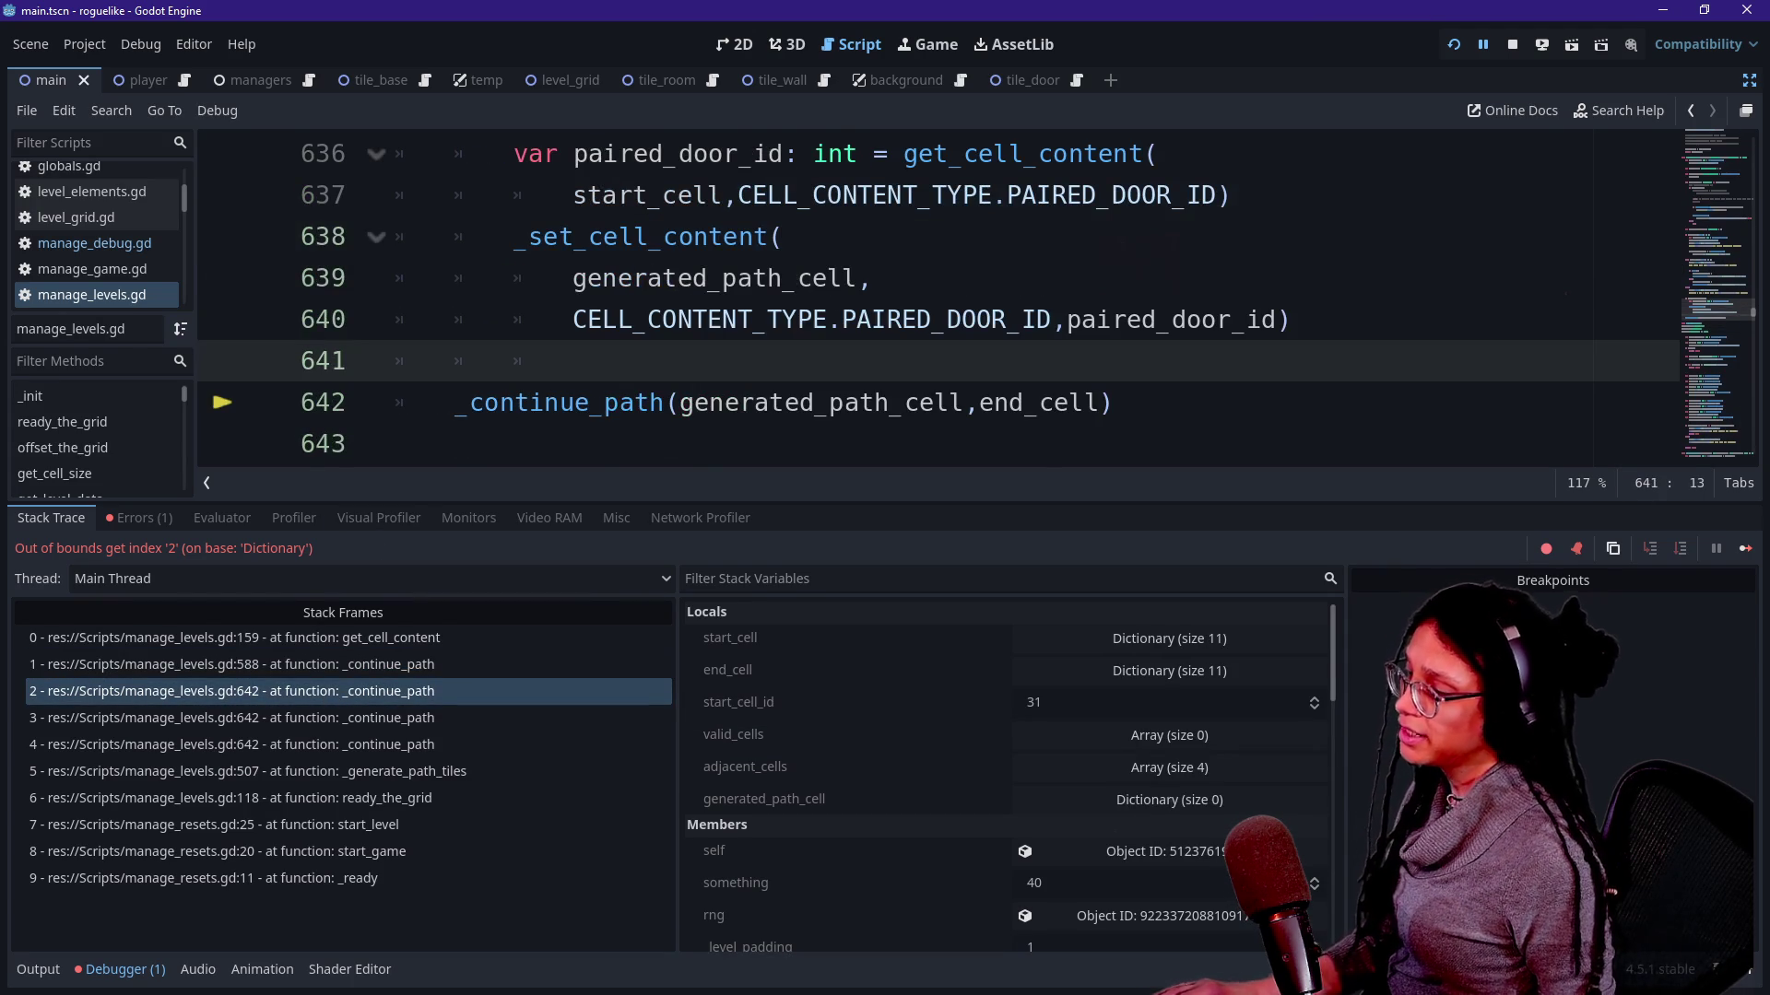
{"action": "key", "text": "alt+o"}
{"action": "key", "text": "alt+o"}
{"action": "scroll", "coordinate": [941, 526], "scroll_direction": "up", "scroll_amount": 3}
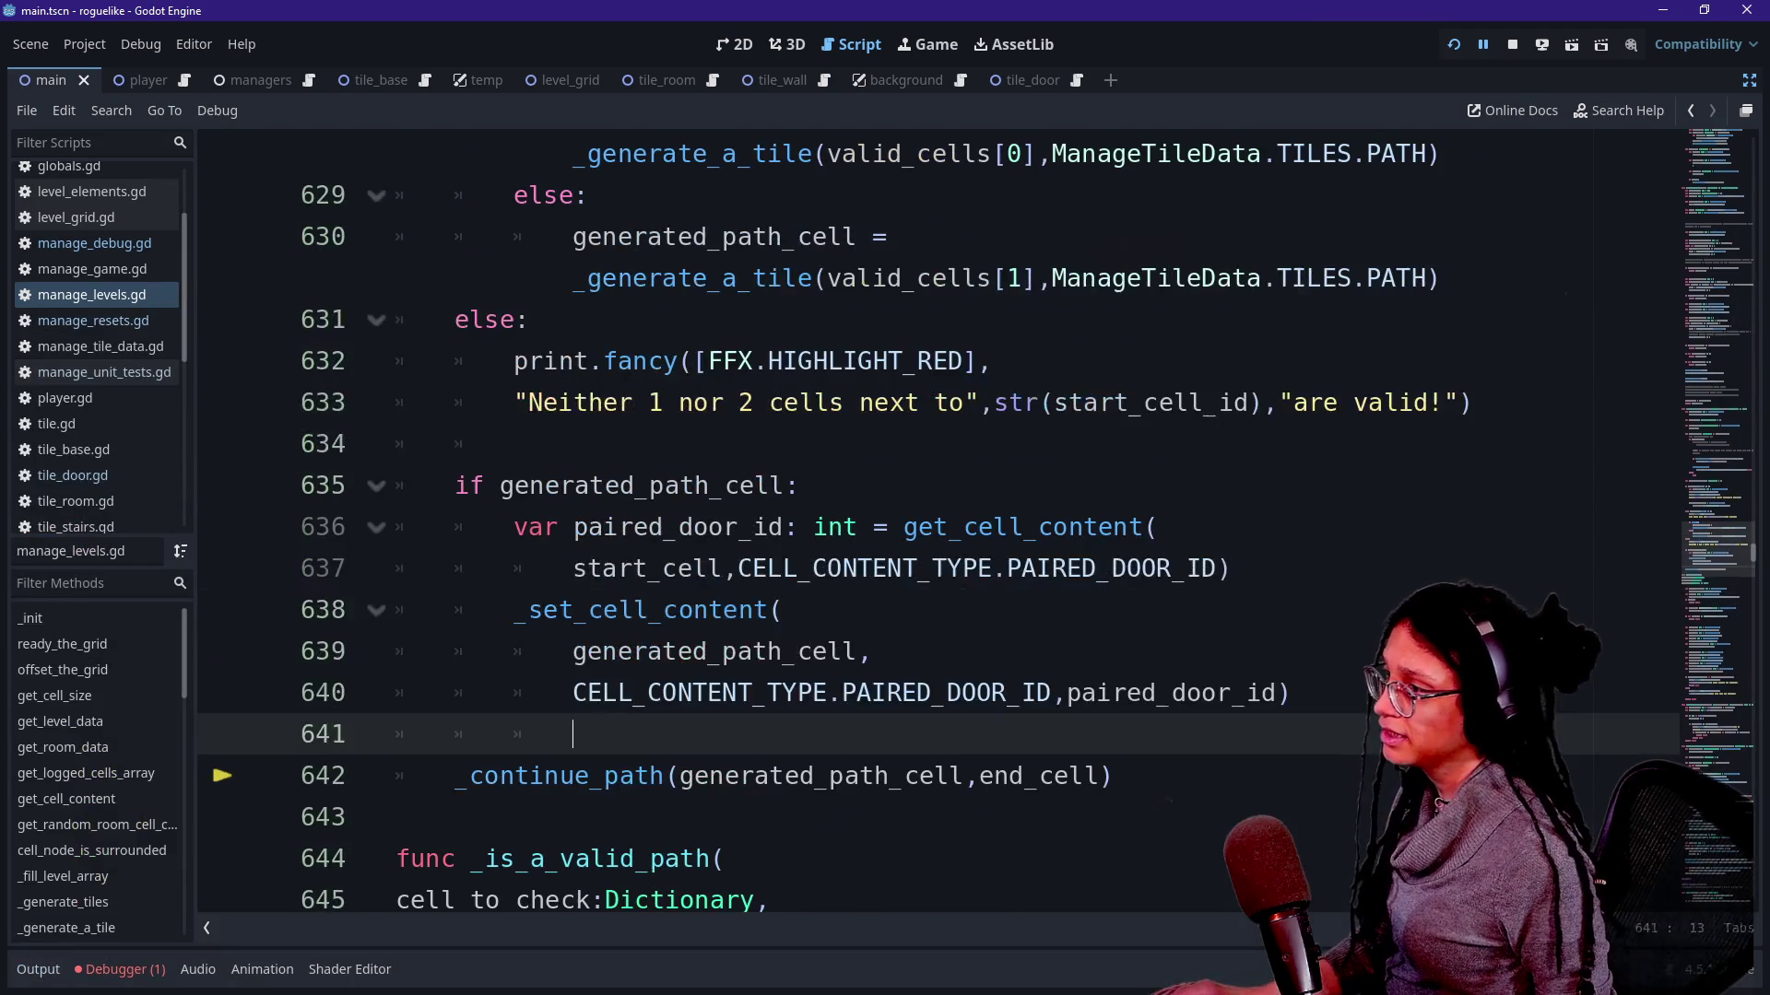
Indent the _continue_path call on line 642 into the if generated_path_cell block and restart the game.
{"action": "key", "text": "Up"}
{"action": "key", "text": "Up"}
{"action": "key", "text": "Up"}
{"action": "key", "text": "Home"}
{"action": "key", "text": "shift+End"}
{"action": "key", "text": "Down"}
{"action": "key", "text": "Down"}
{"action": "key", "text": "Down"}
{"action": "key", "text": "Home"}
{"action": "key", "text": "Tab"}
{"action": "left_click", "coordinate": [750, 527]}
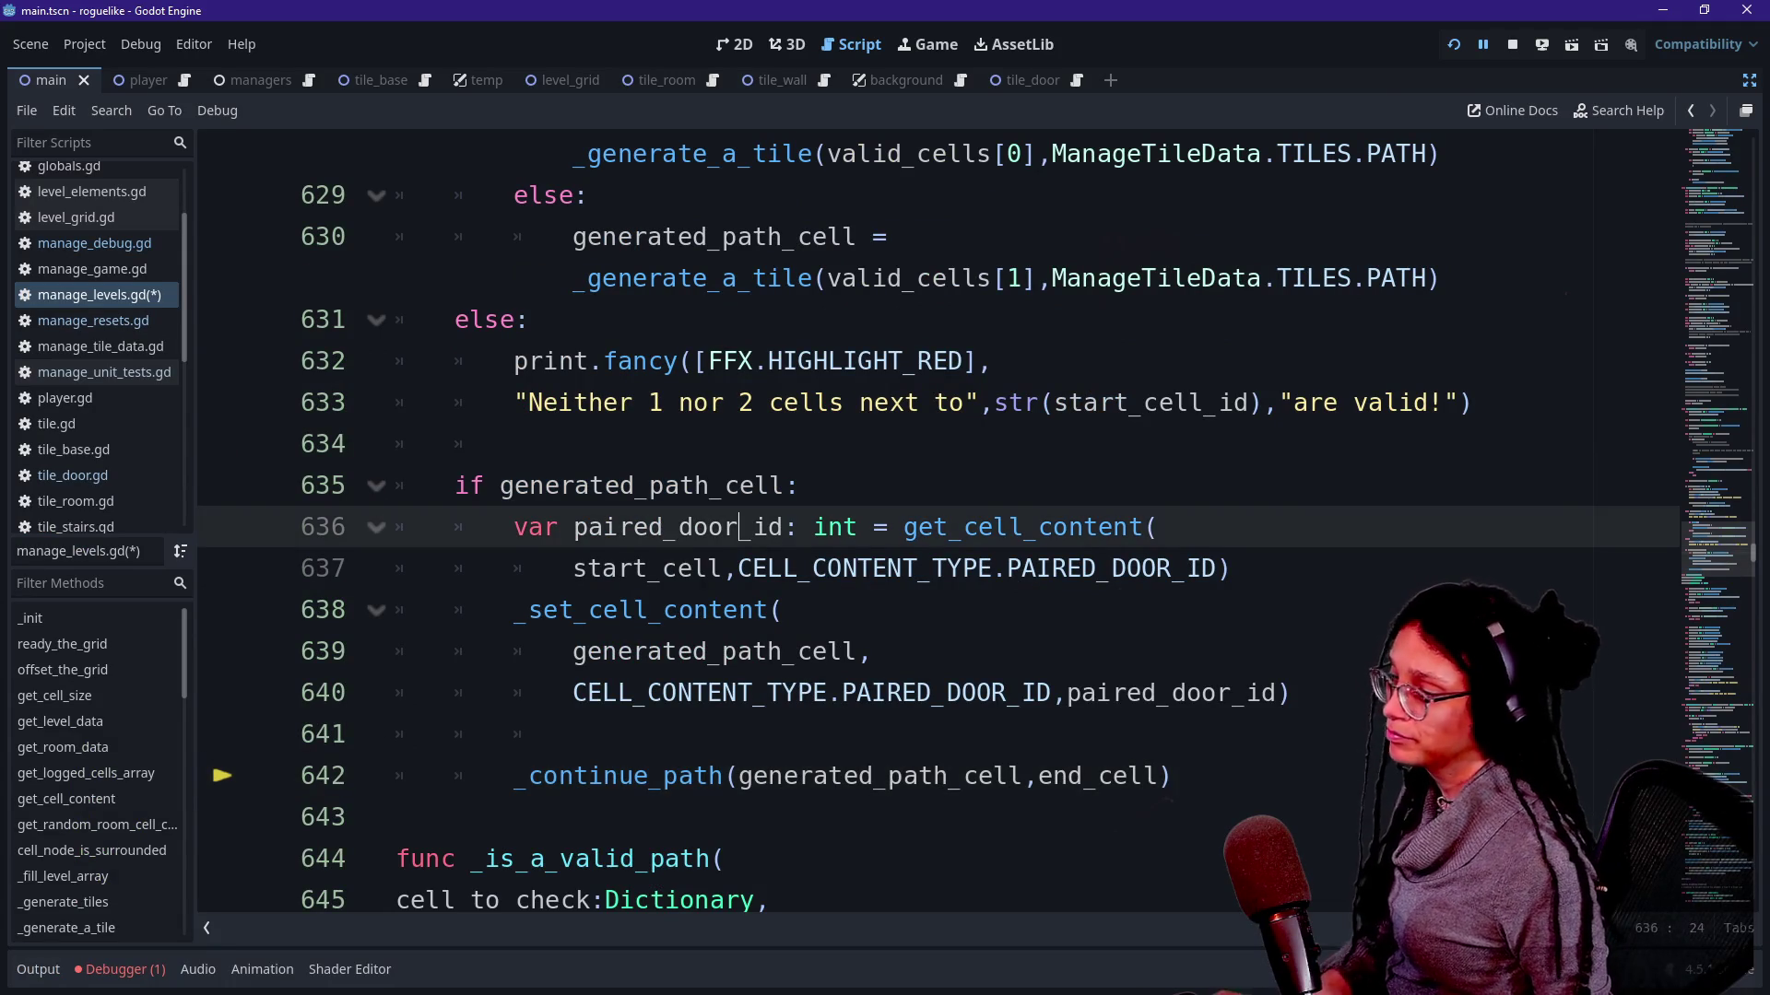
{"action": "left_click", "coordinate": [1459, 44]}
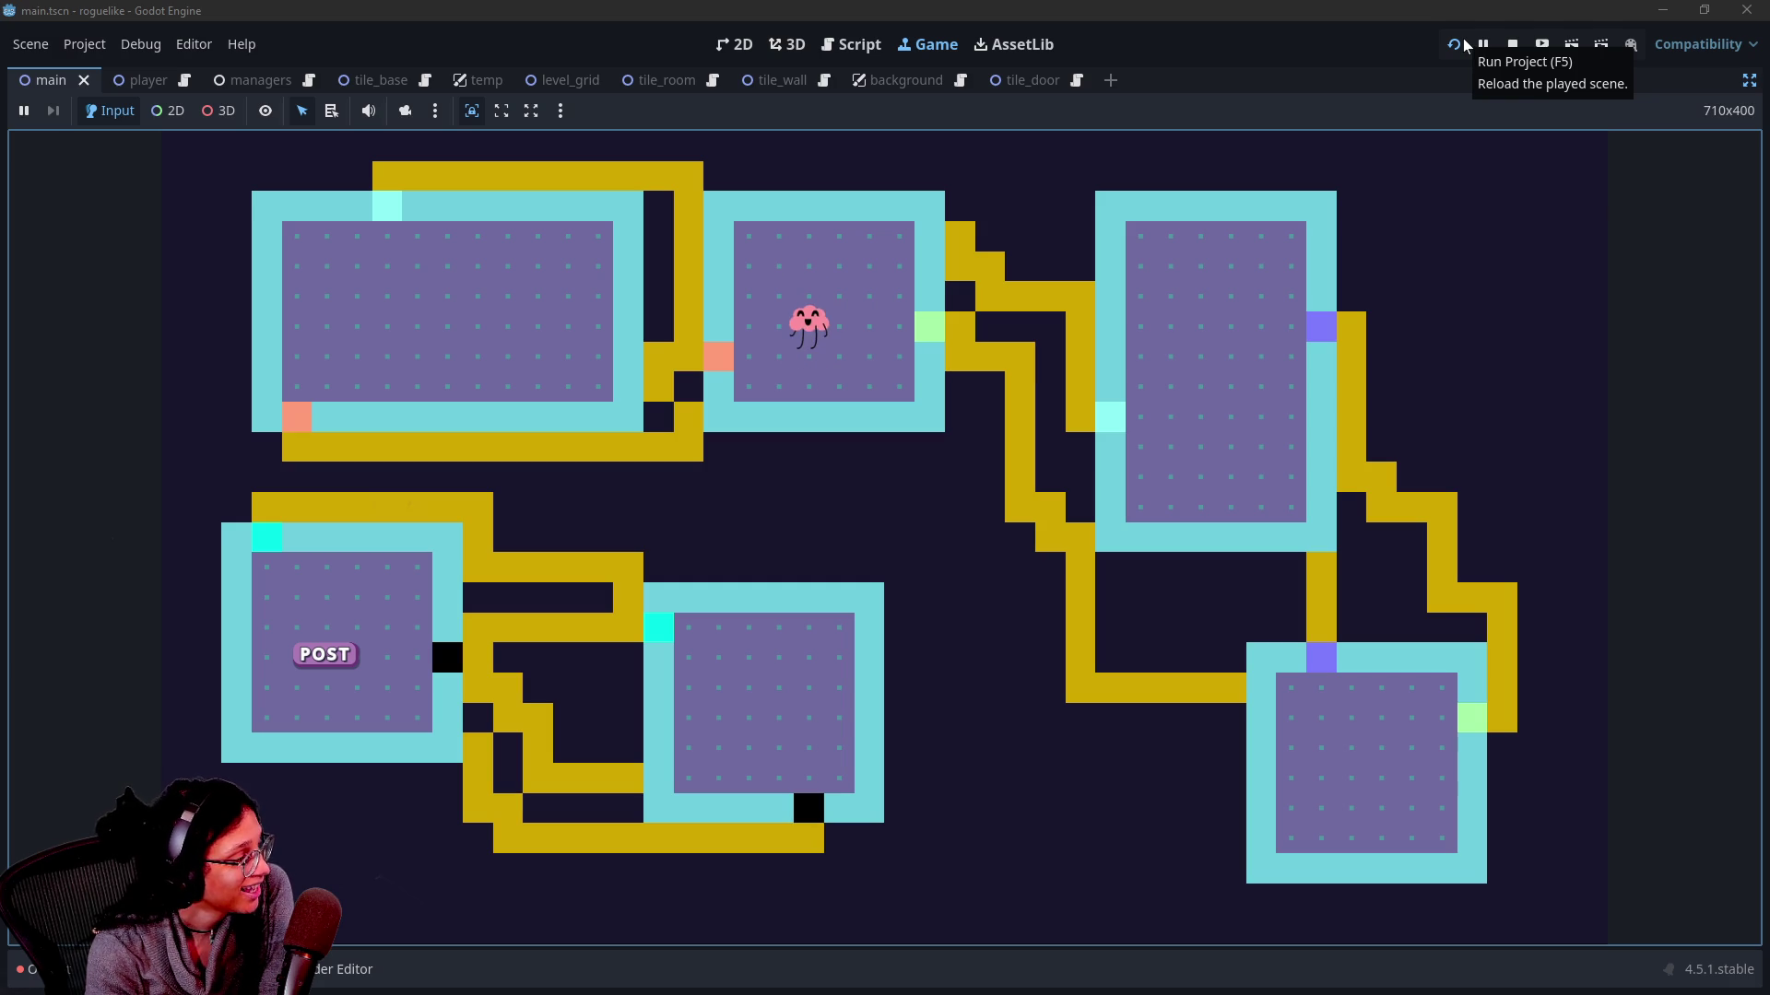
Walk the player through the orange door and along the corridors of the generated level.
{"action": "key", "text": "Left"}
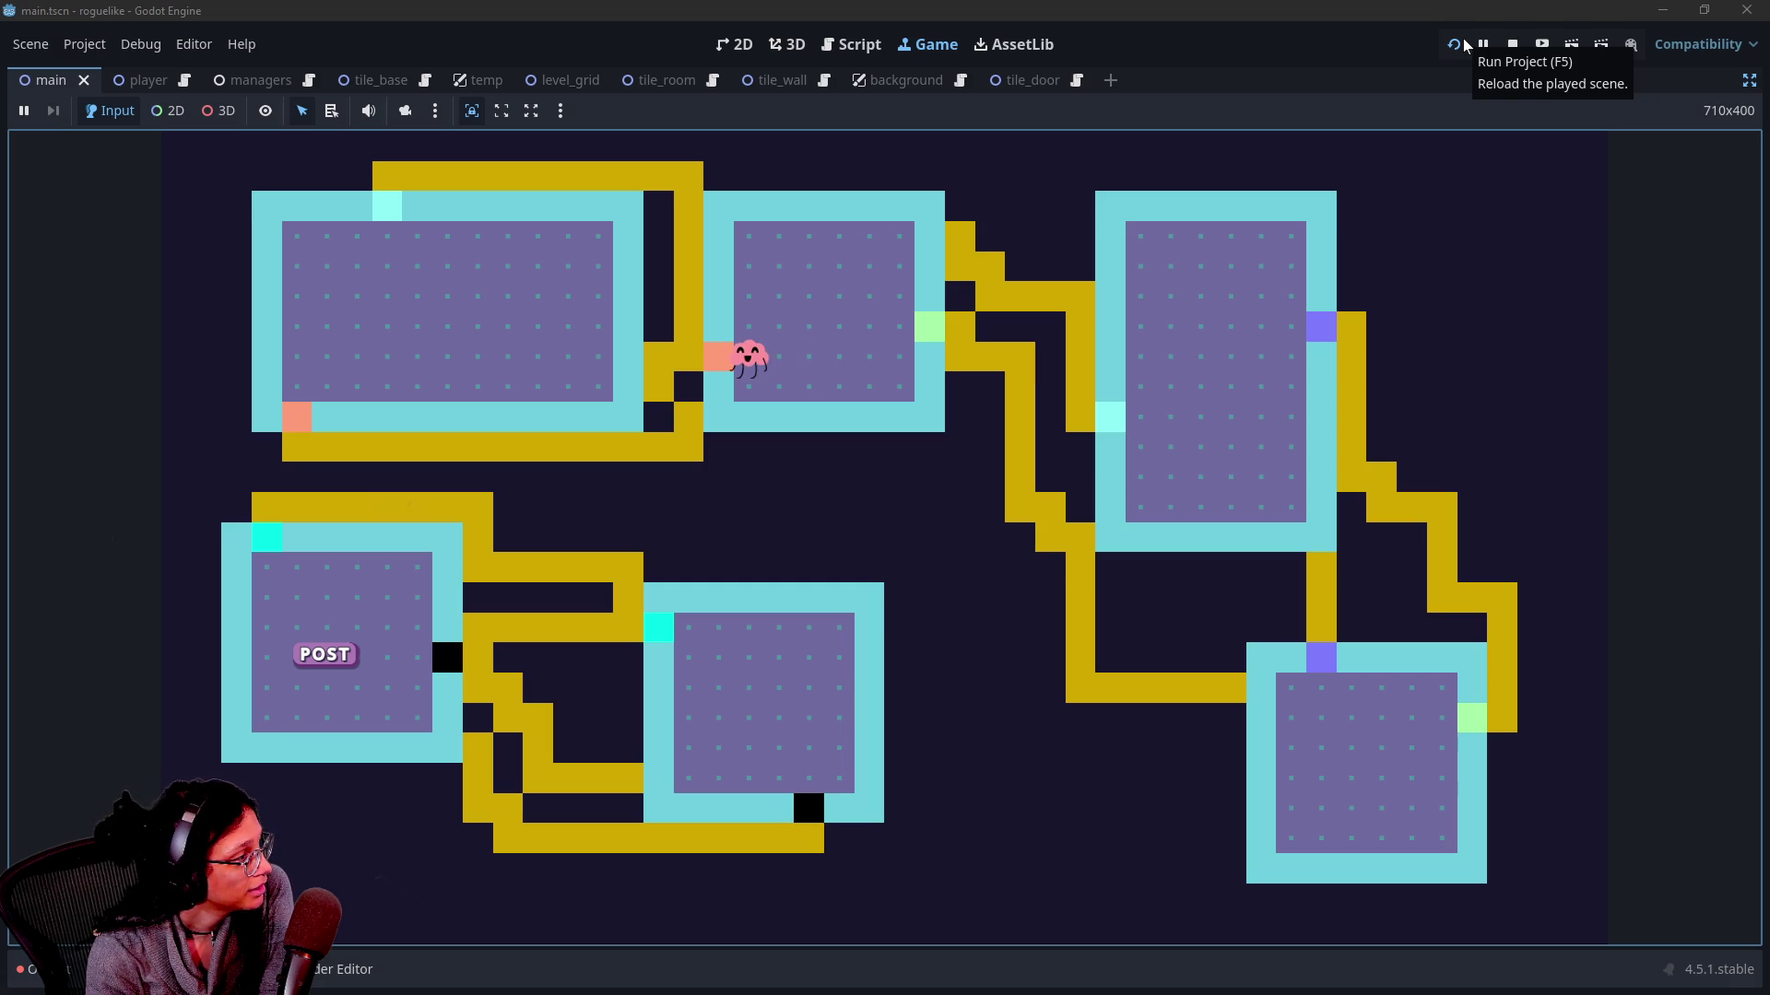
{"action": "key", "text": "Right"}
{"action": "key", "text": "Right"}
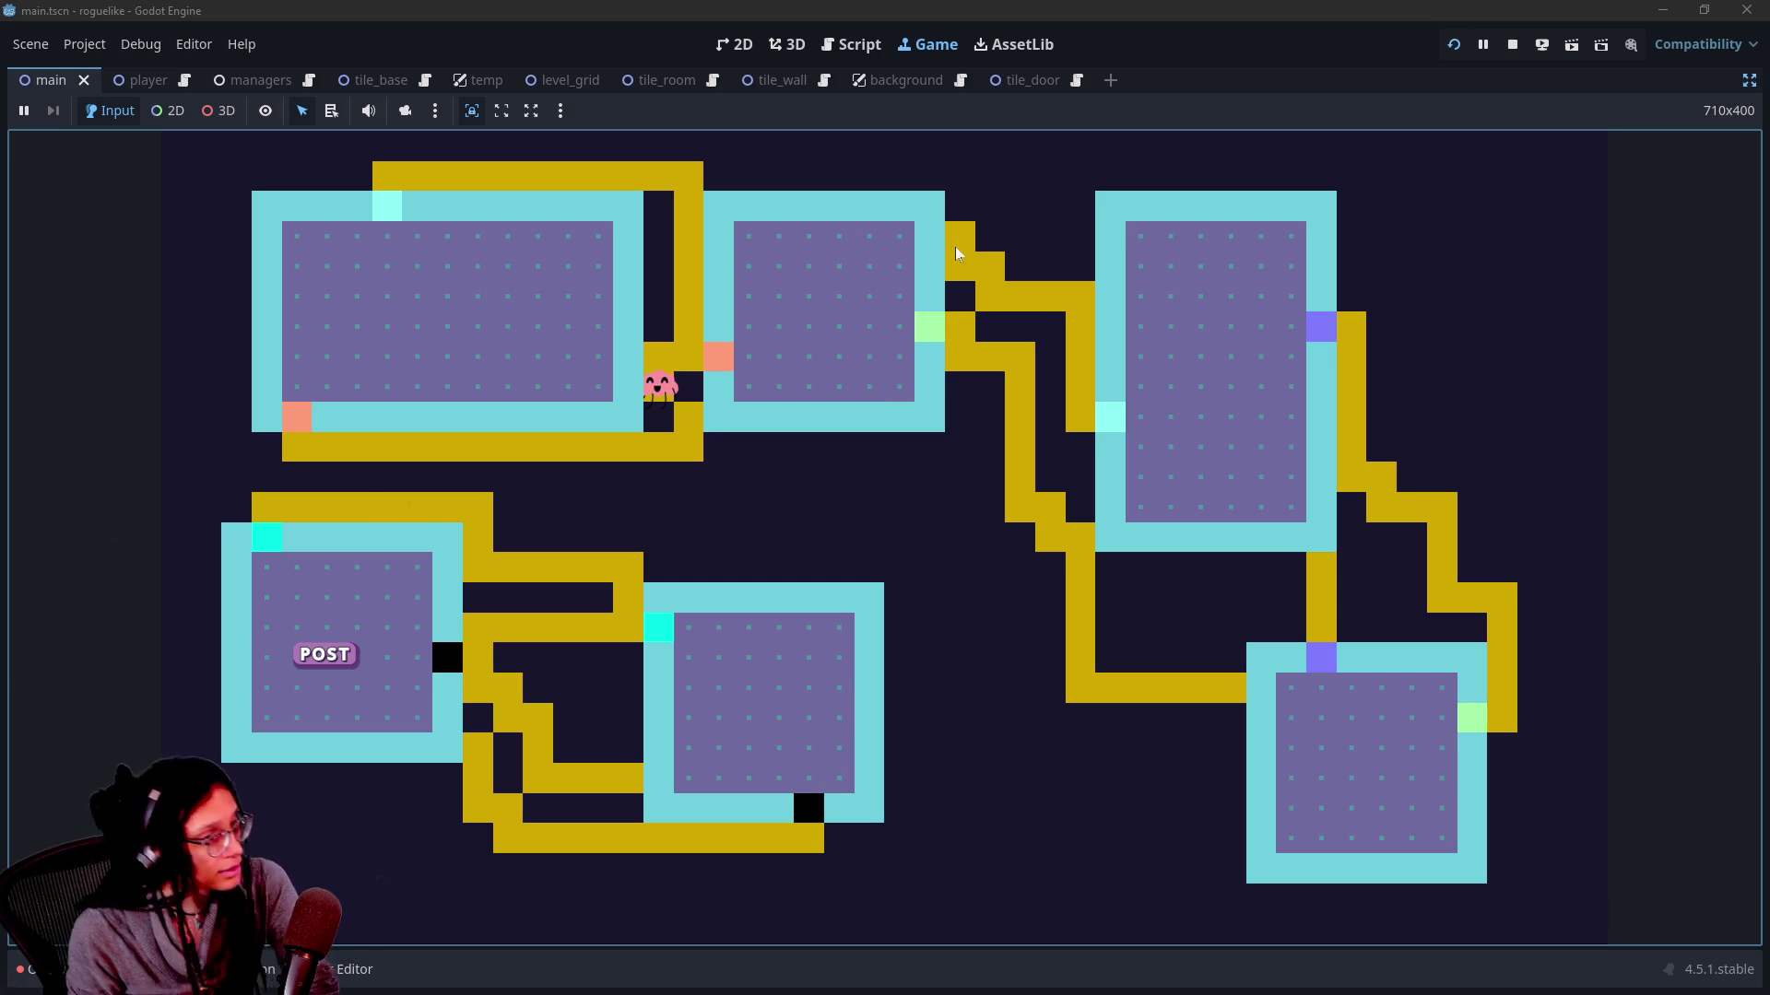
{"action": "key", "text": "Up"}
{"action": "key", "text": "Right"}
{"action": "key", "text": "Up"}
{"action": "key", "text": "Up"}
{"action": "key", "text": "Up"}
{"action": "key", "text": "Up"}
{"action": "key", "text": "Up"}
{"action": "key", "text": "Up"}
{"action": "key", "text": "Left"}
{"action": "key", "text": "Left"}
{"action": "key", "text": "Left"}
{"action": "key", "text": "Left"}
{"action": "key", "text": "Left"}
{"action": "key", "text": "Left"}
{"action": "key", "text": "Left"}
{"action": "key", "text": "Right"}
{"action": "key", "text": "Right"}
{"action": "key", "text": "Right"}
{"action": "key", "text": "Right"}
{"action": "key", "text": "Right"}
{"action": "key", "text": "Right"}
{"action": "key", "text": "Right"}
{"action": "key", "text": "Right"}
{"action": "key", "text": "Right"}
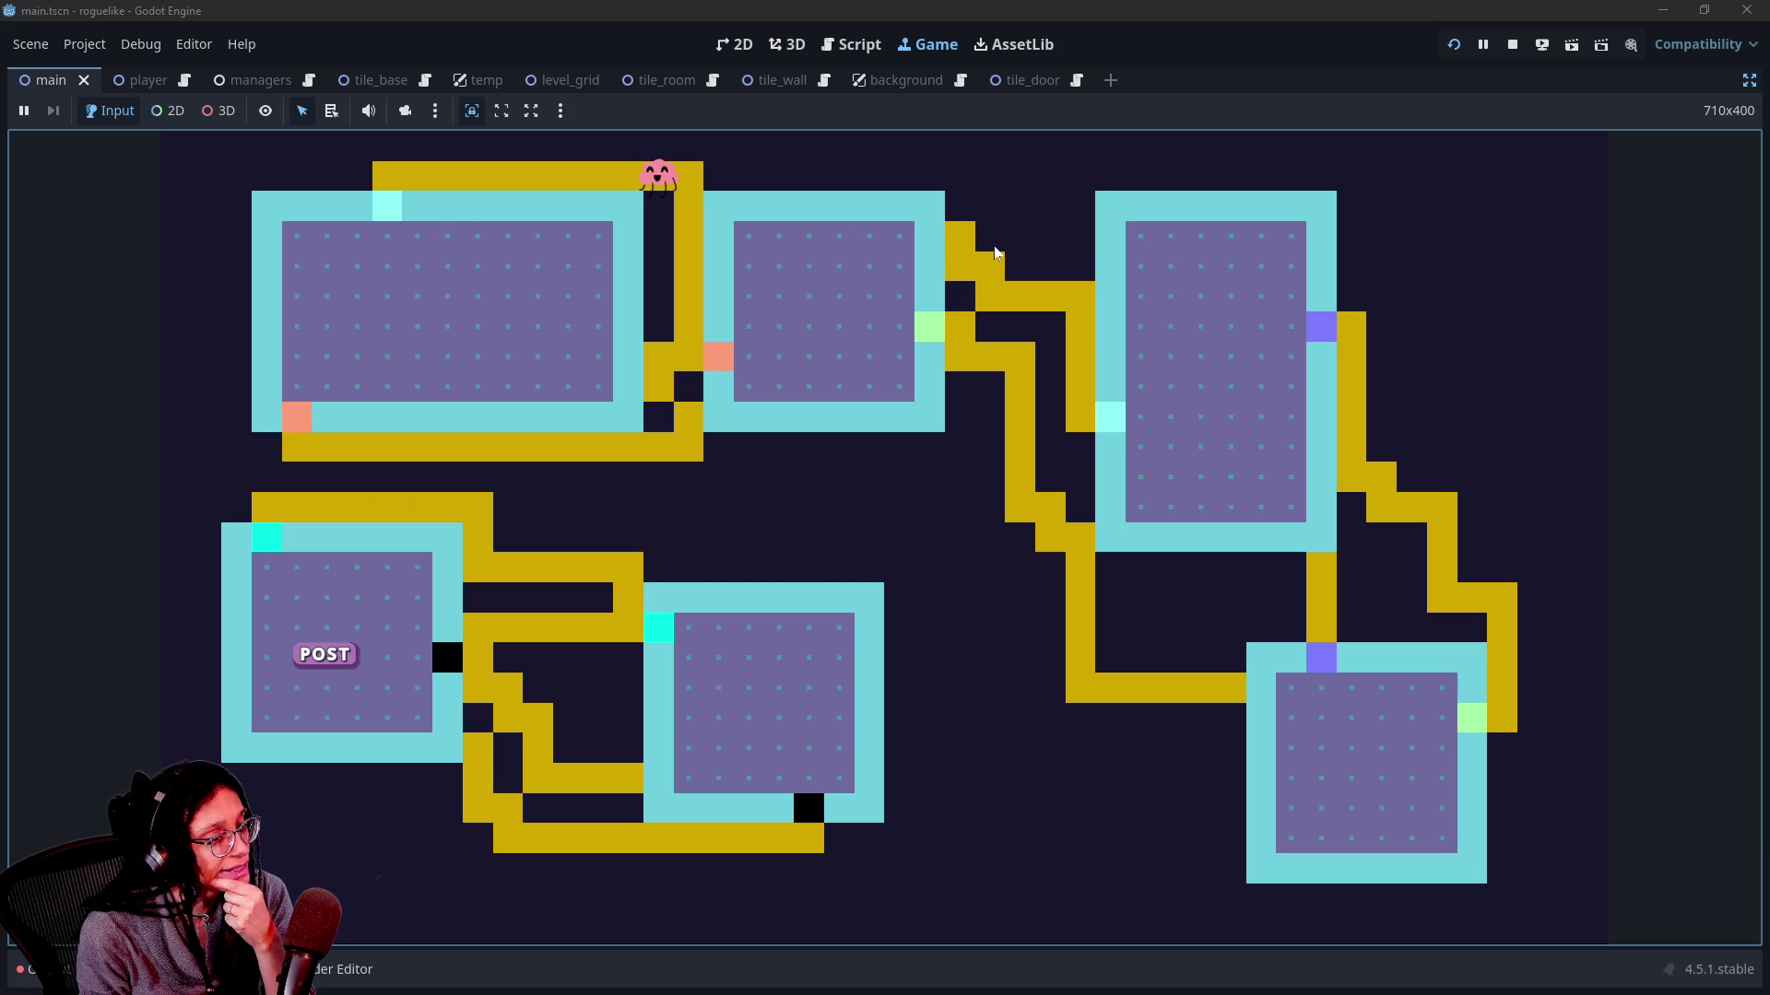
Toggle the debug overlay to show path markers along every corridor and room edge.
{"action": "key", "text": "space"}
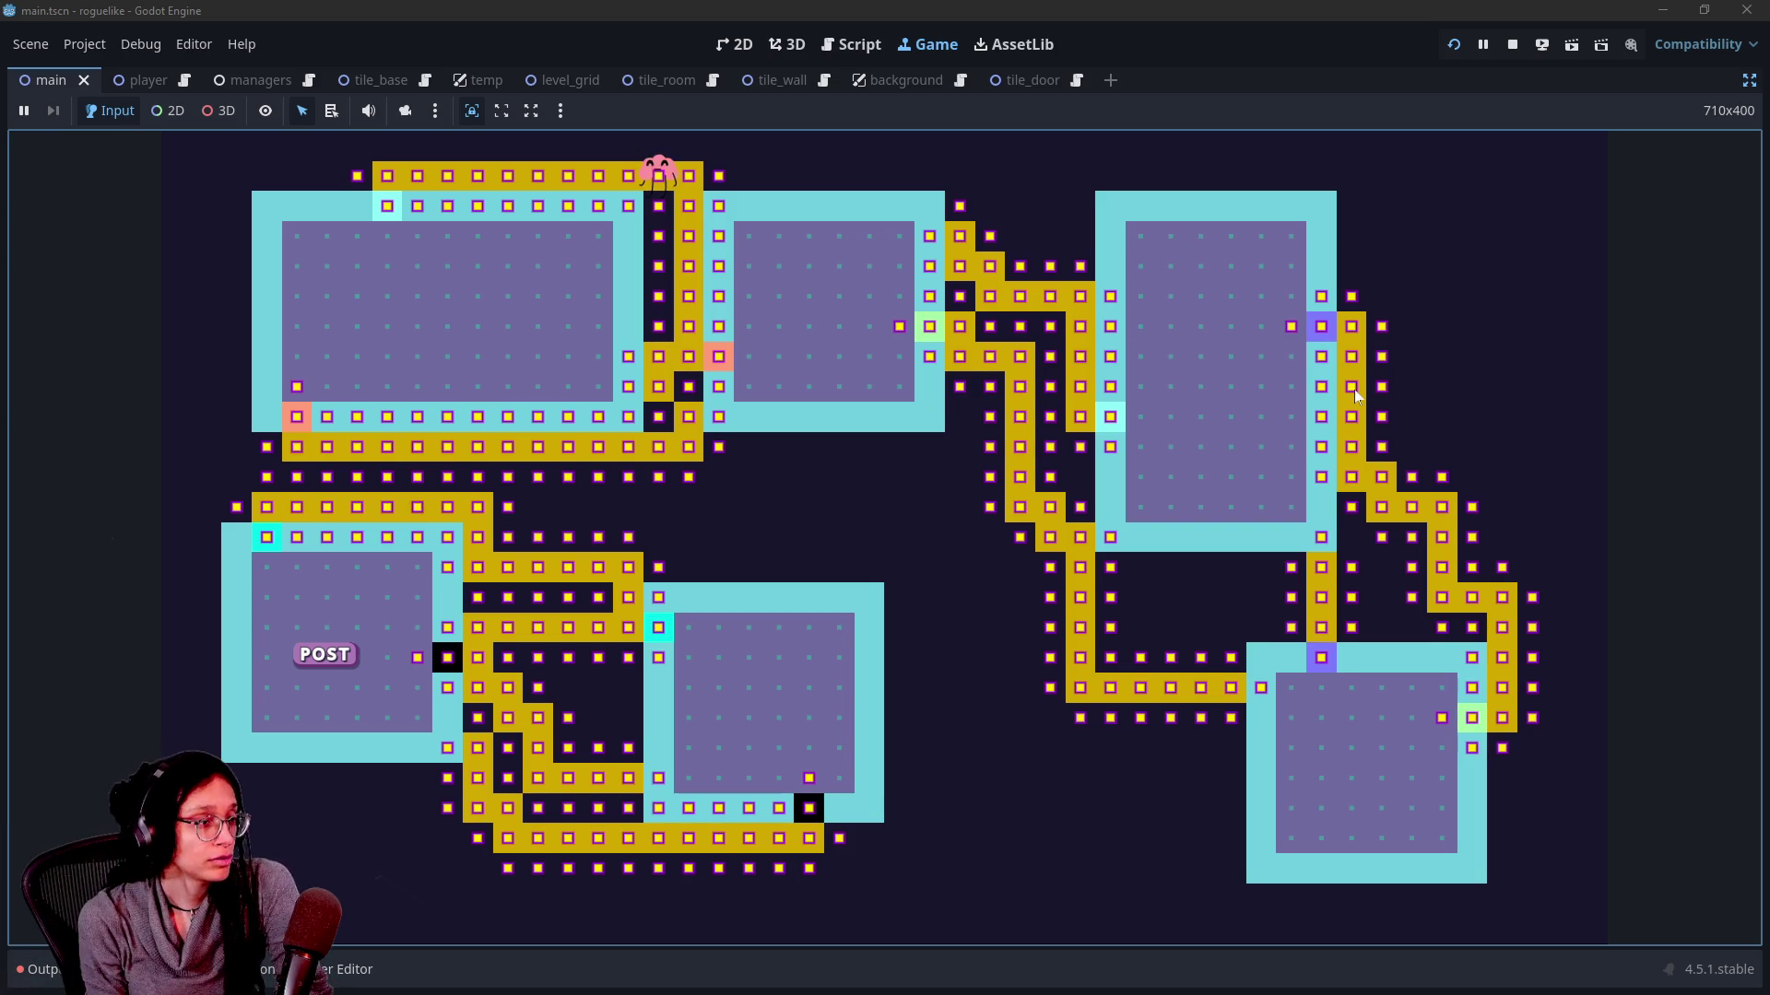
Leave the full-screen game view, inspect the Remote tree's Main node, and return to the Local tree.
{"action": "left_click", "coordinate": [1745, 89]}
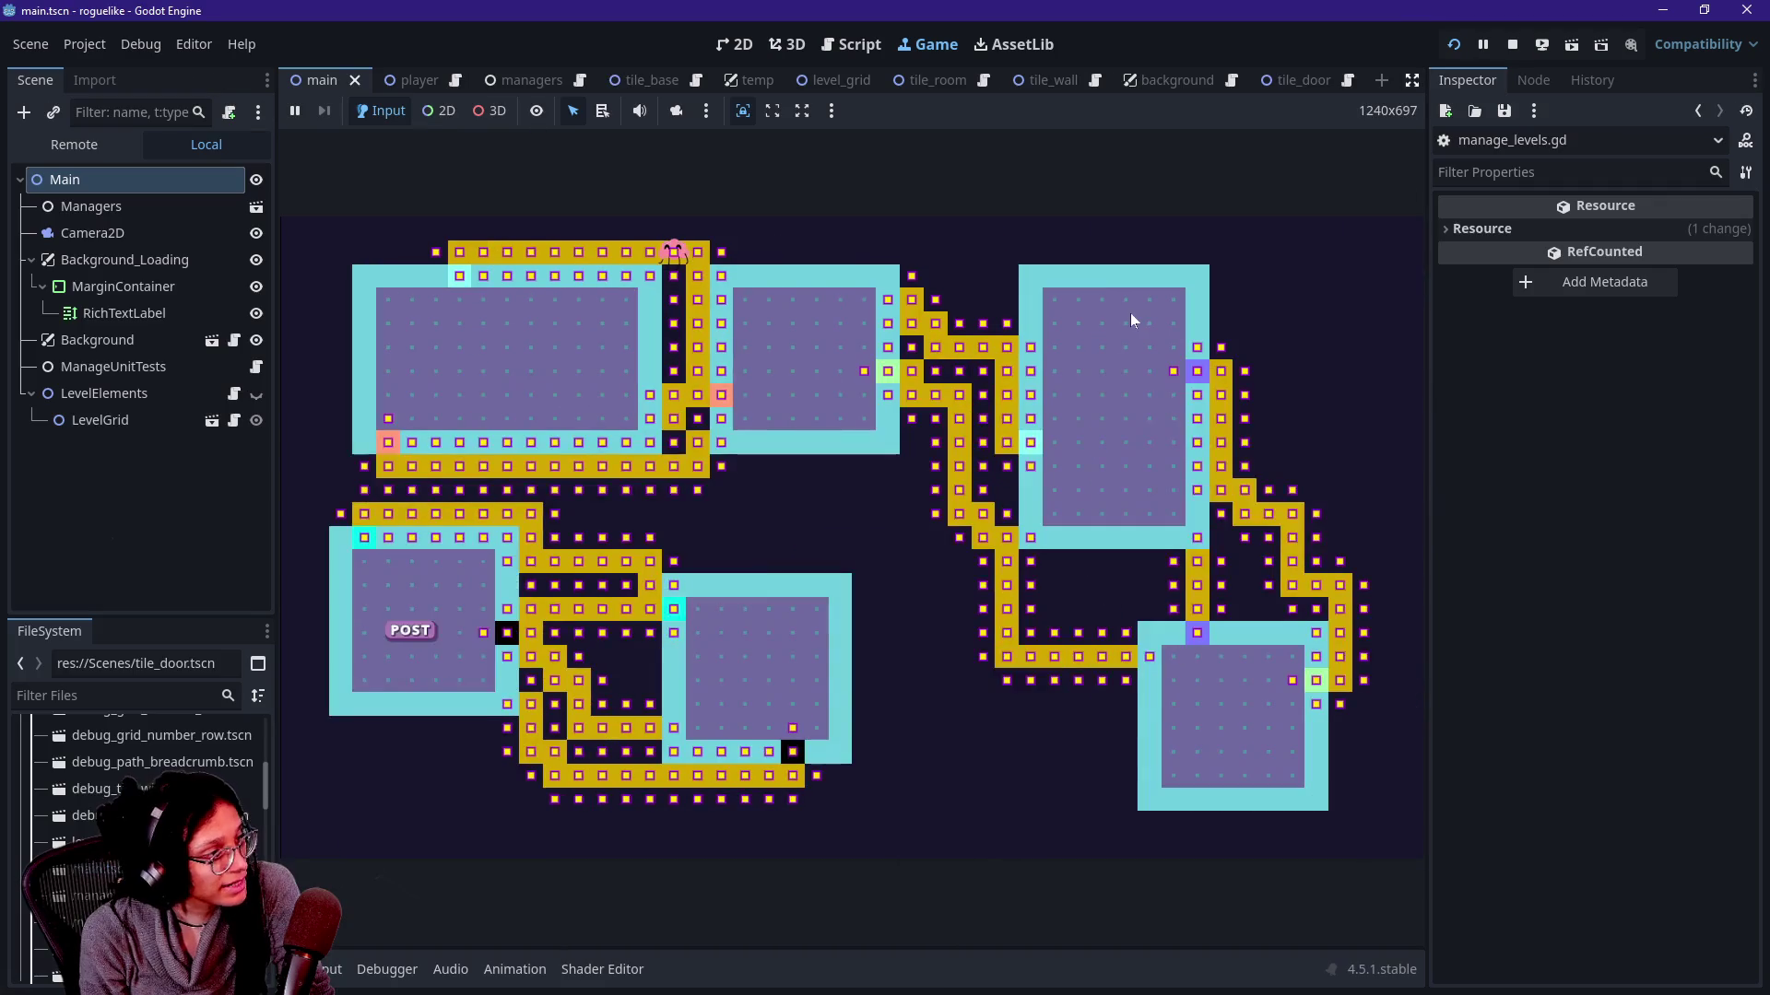
{"action": "left_click", "coordinate": [74, 150]}
{"action": "left_click", "coordinate": [31, 260]}
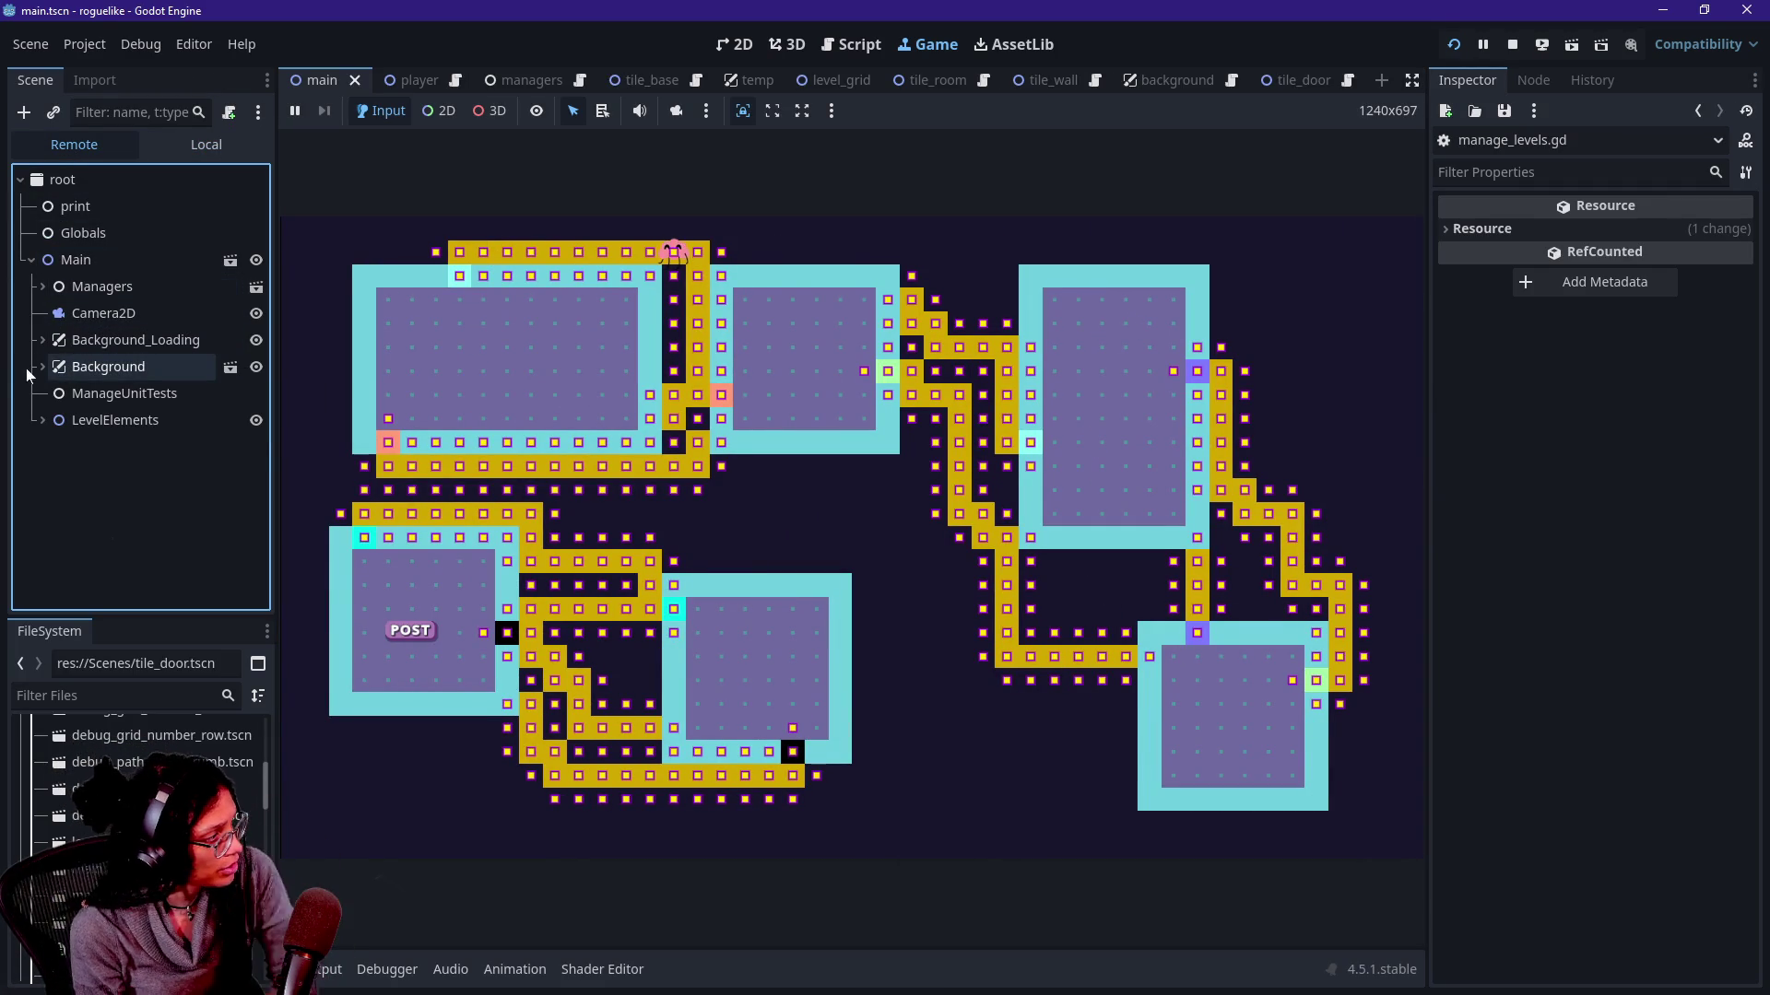
{"action": "left_click", "coordinate": [154, 145]}
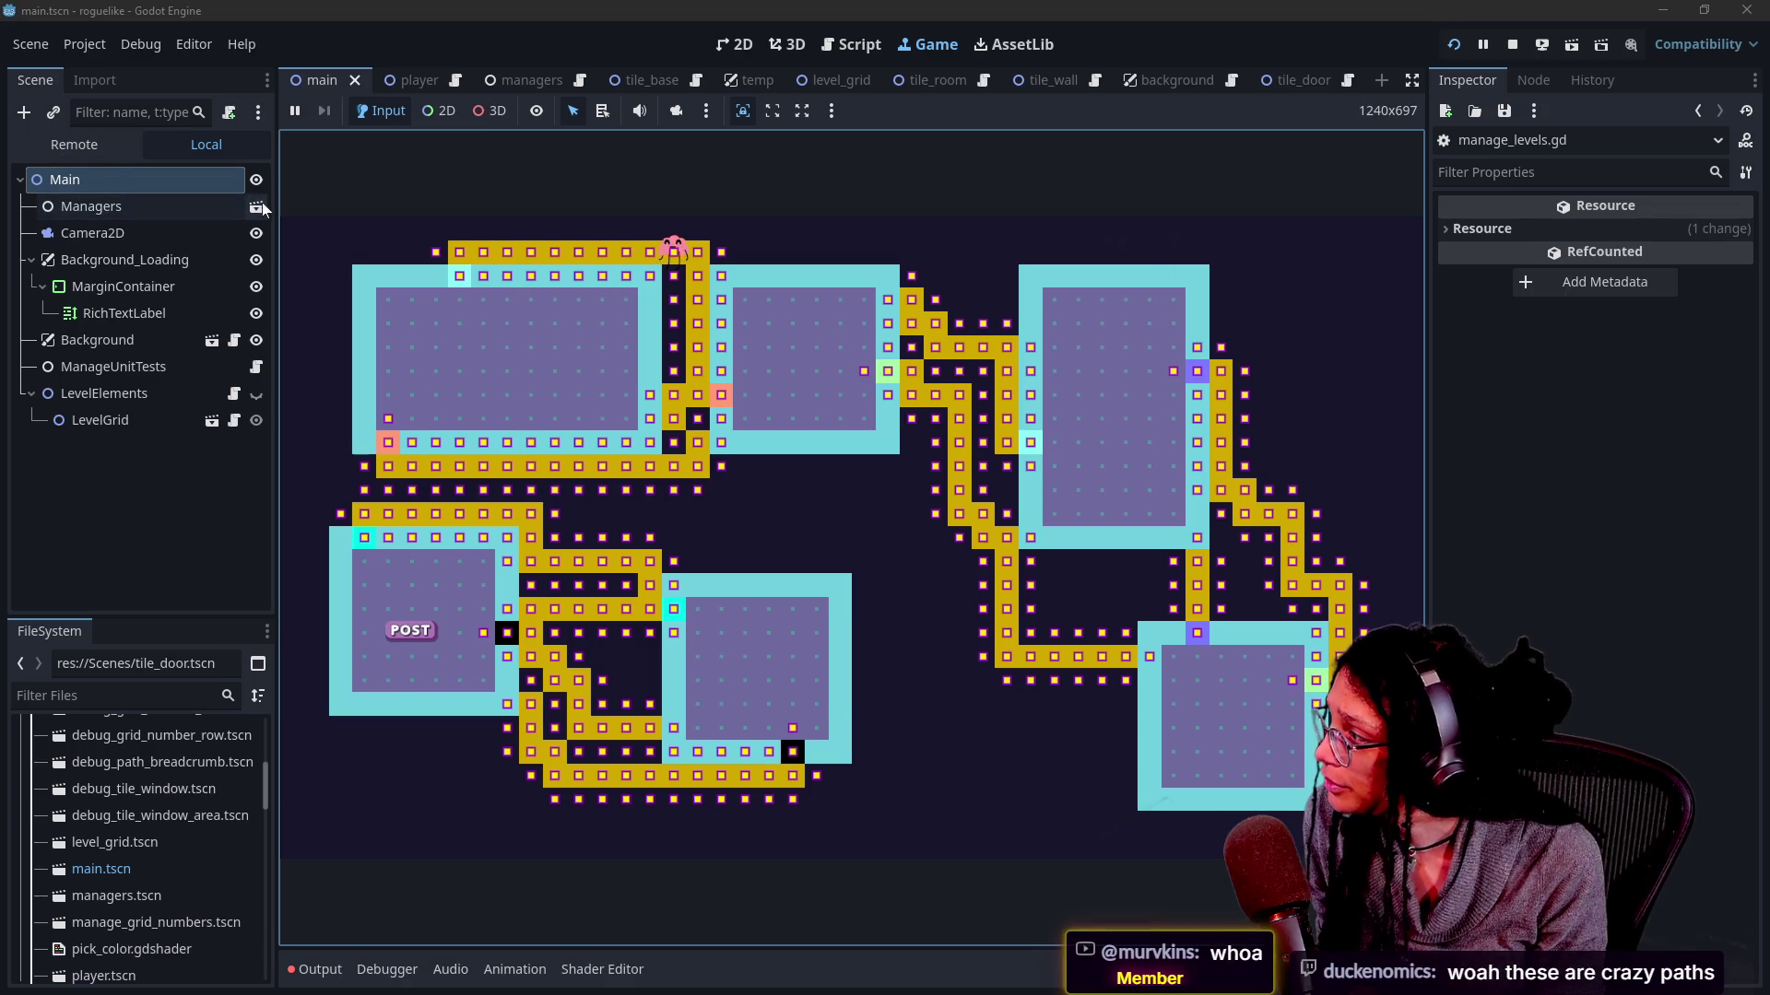
Open the Managers node's scene for editing while the level keeps running.
{"action": "left_click", "coordinate": [203, 215]}
{"action": "left_click", "coordinate": [255, 205]}
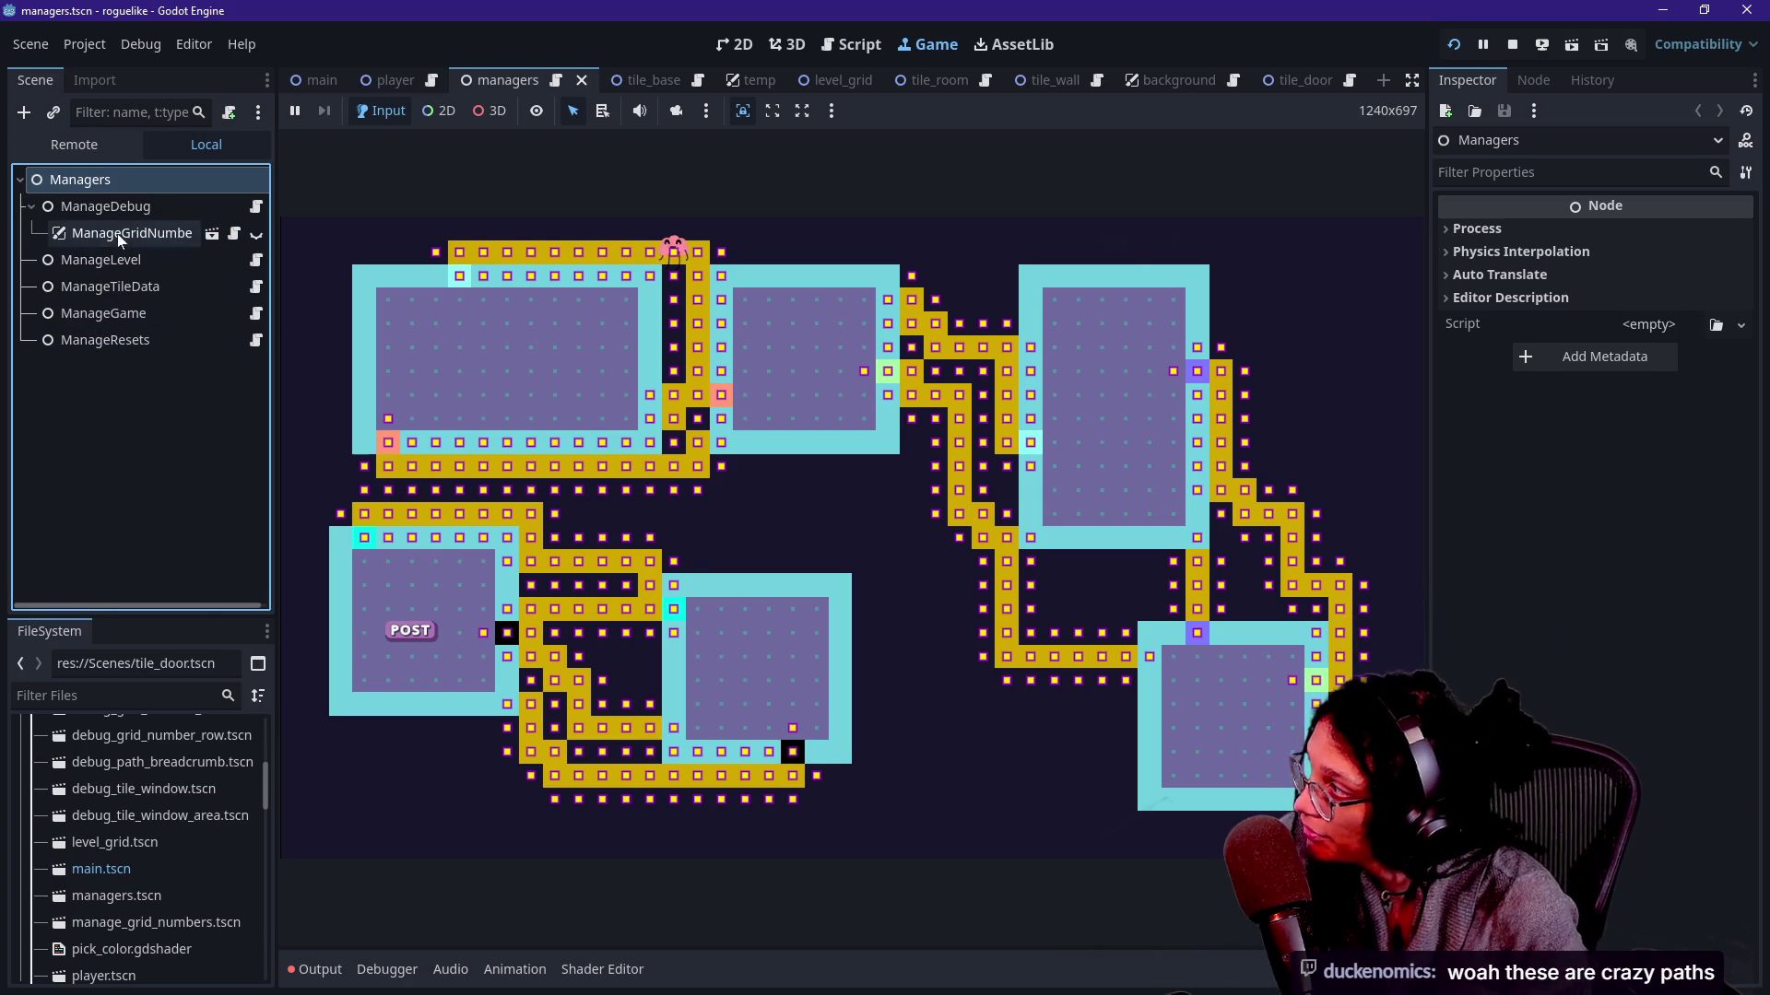
Set ManageLevel's Min Room Size to 20 in the Inspector and restart the game.
{"action": "left_click", "coordinate": [118, 267]}
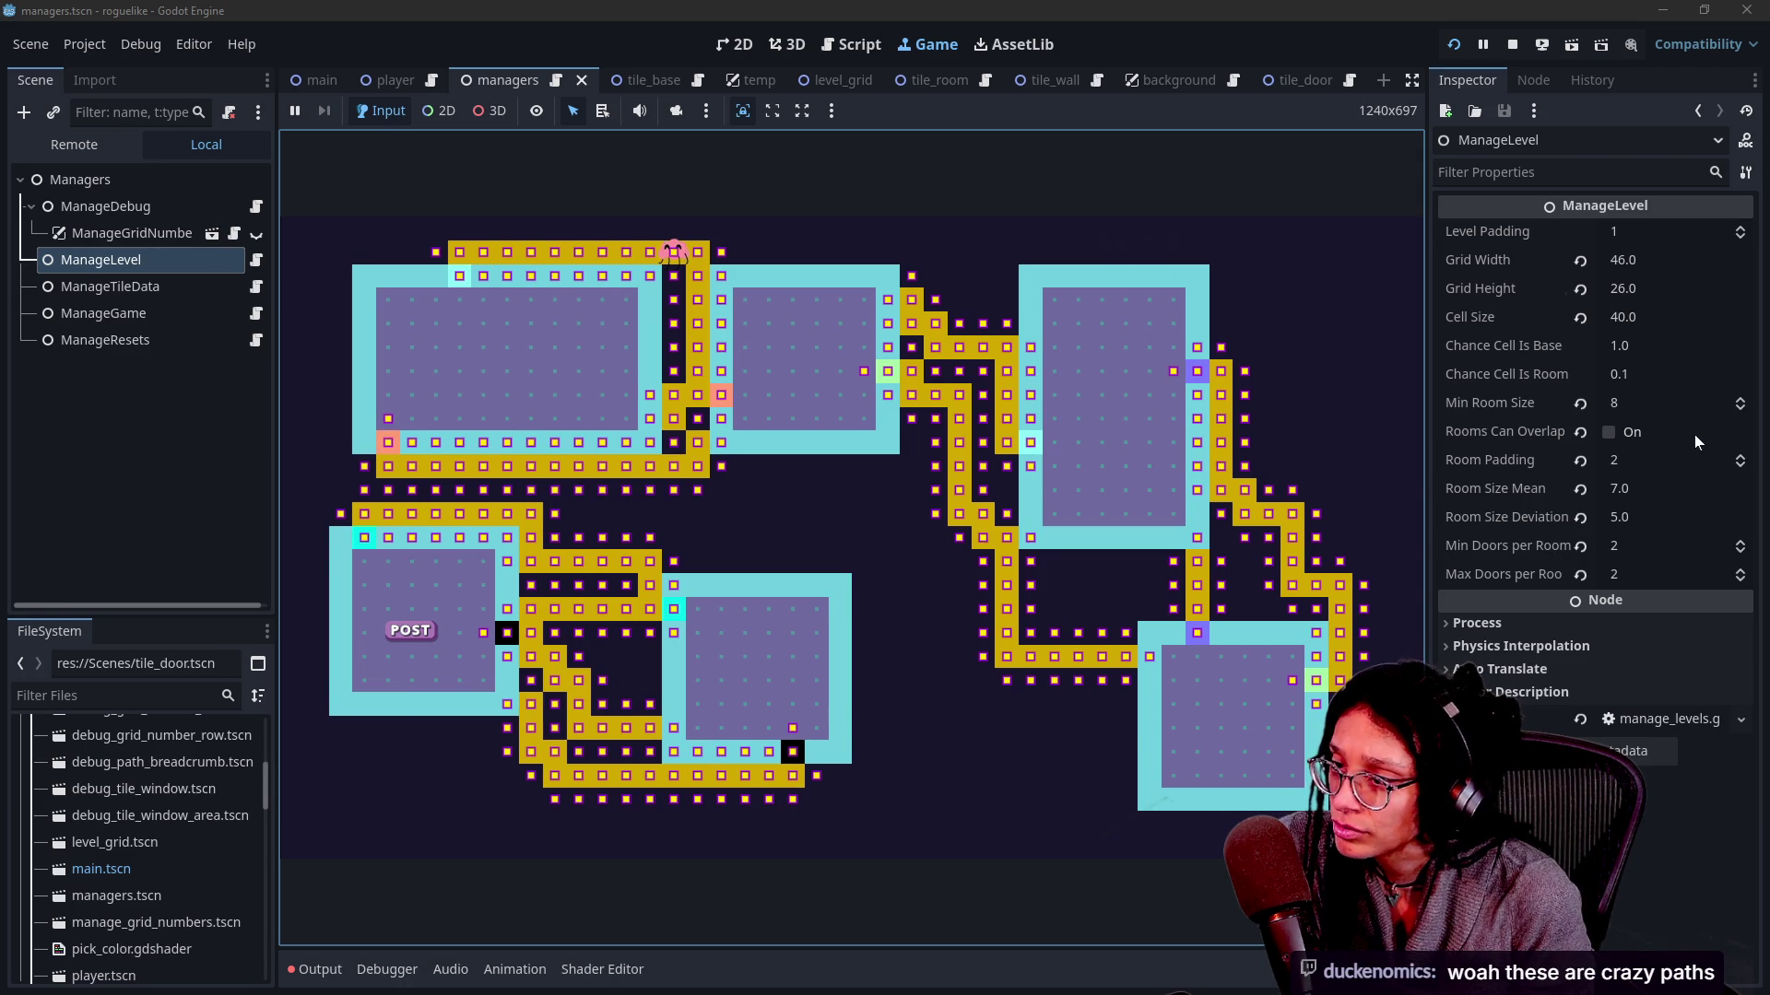
{"action": "left_click", "coordinate": [1628, 407]}
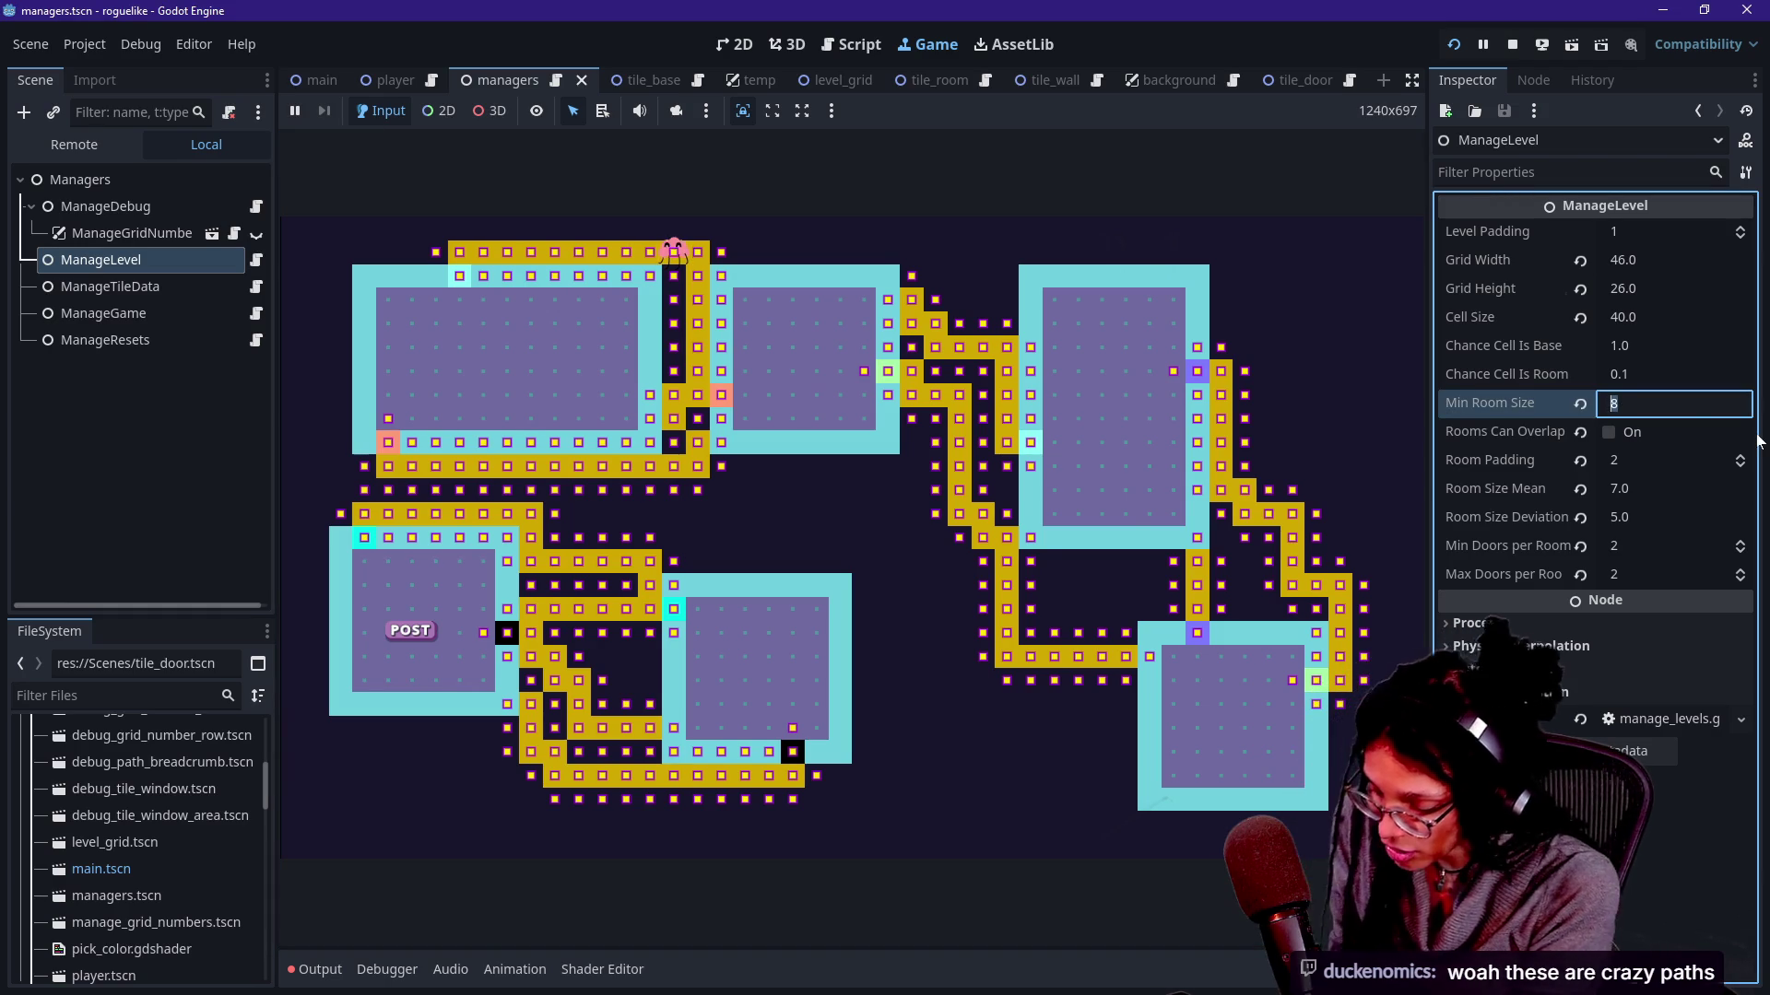
{"action": "type", "text": "20"}
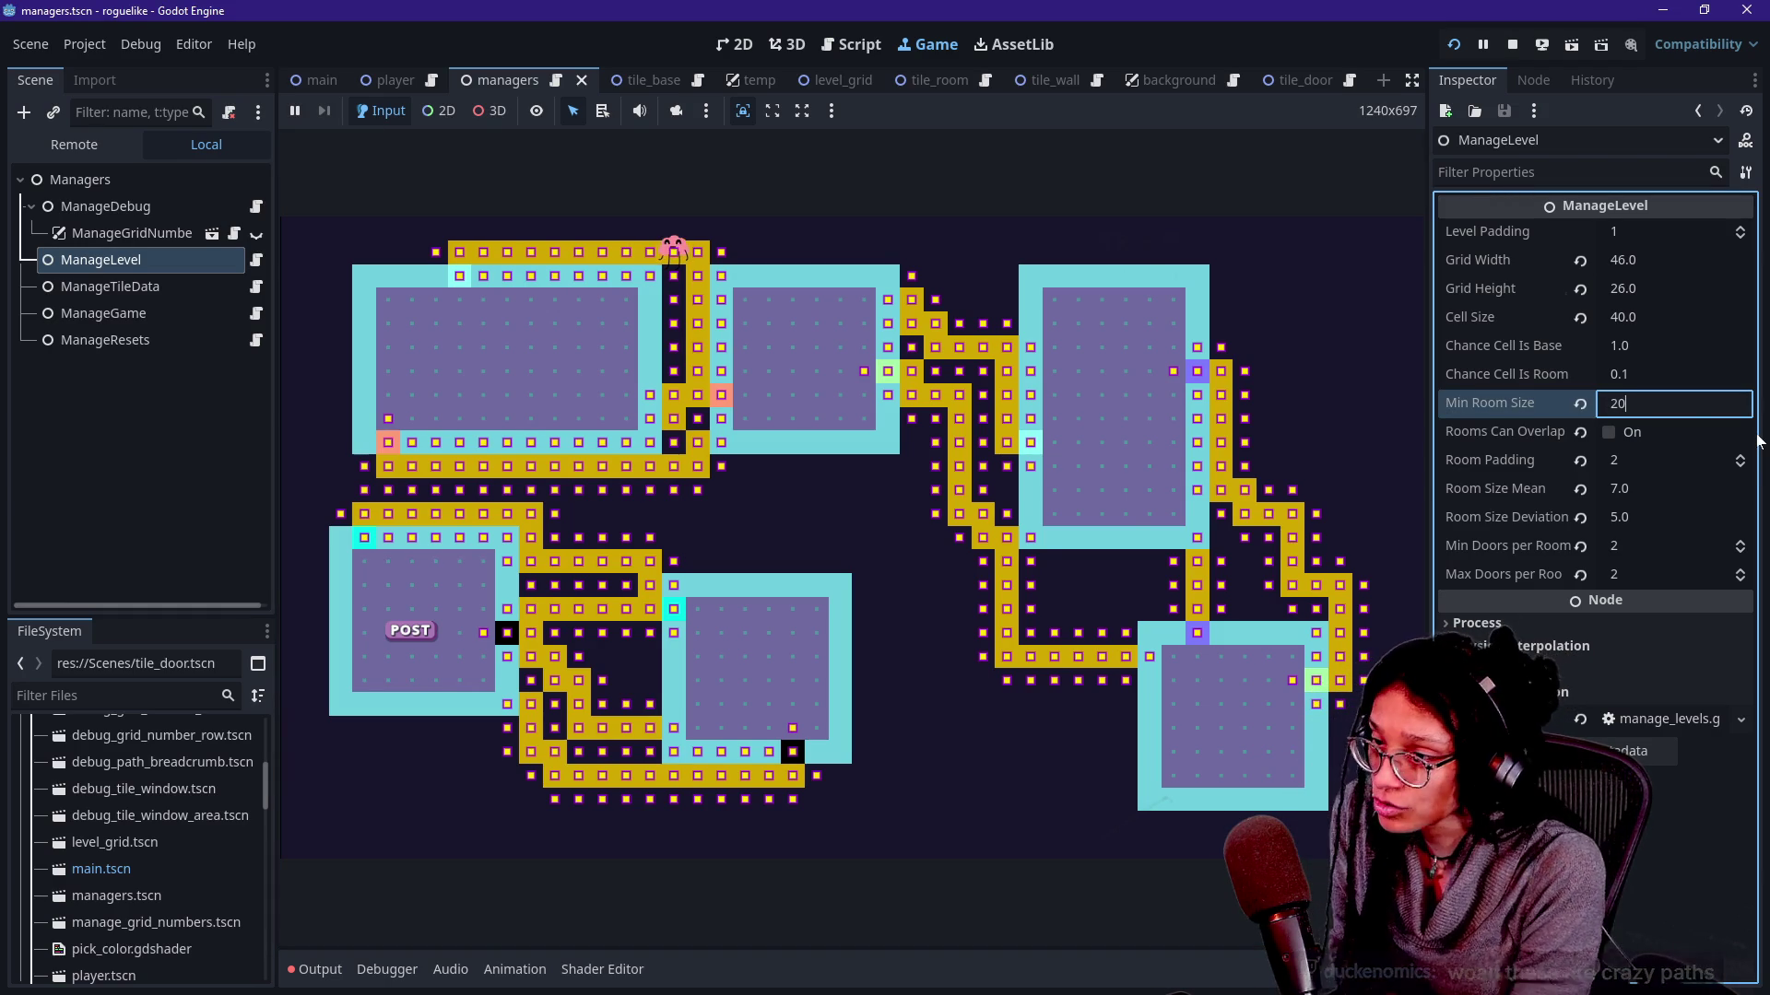
{"action": "key", "text": "Return"}
{"action": "left_click", "coordinate": [1323, 400]}
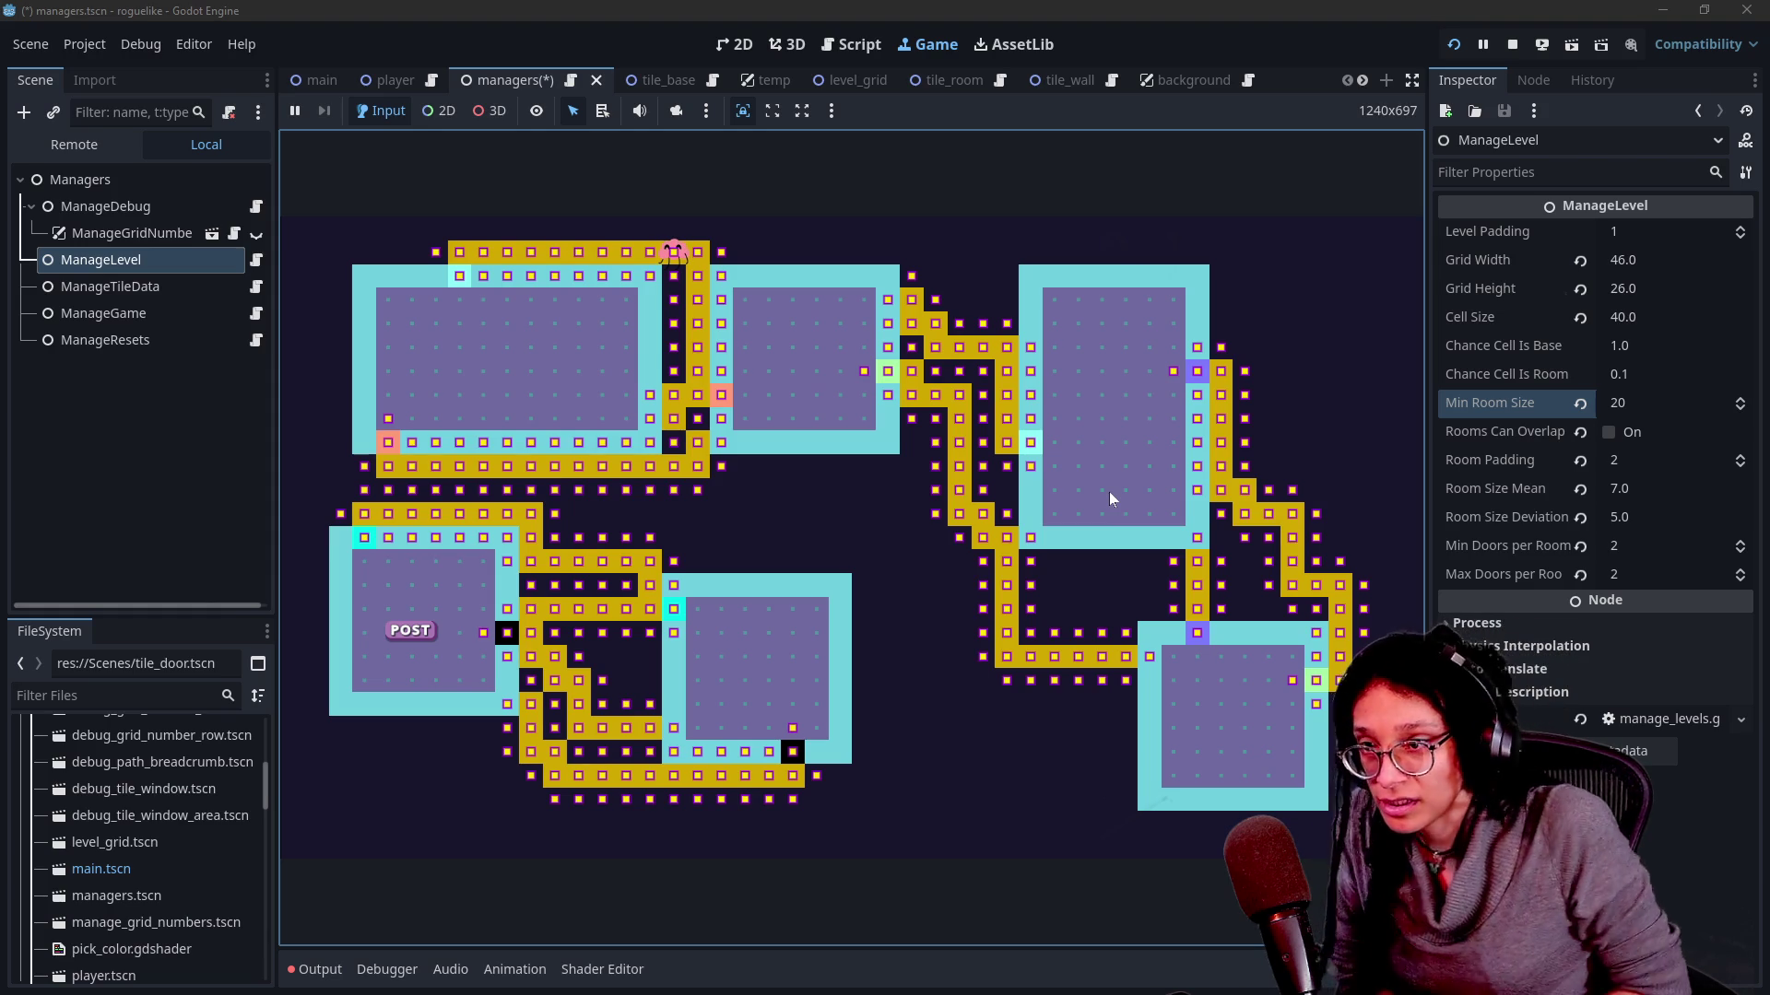
{"action": "key", "text": "r"}
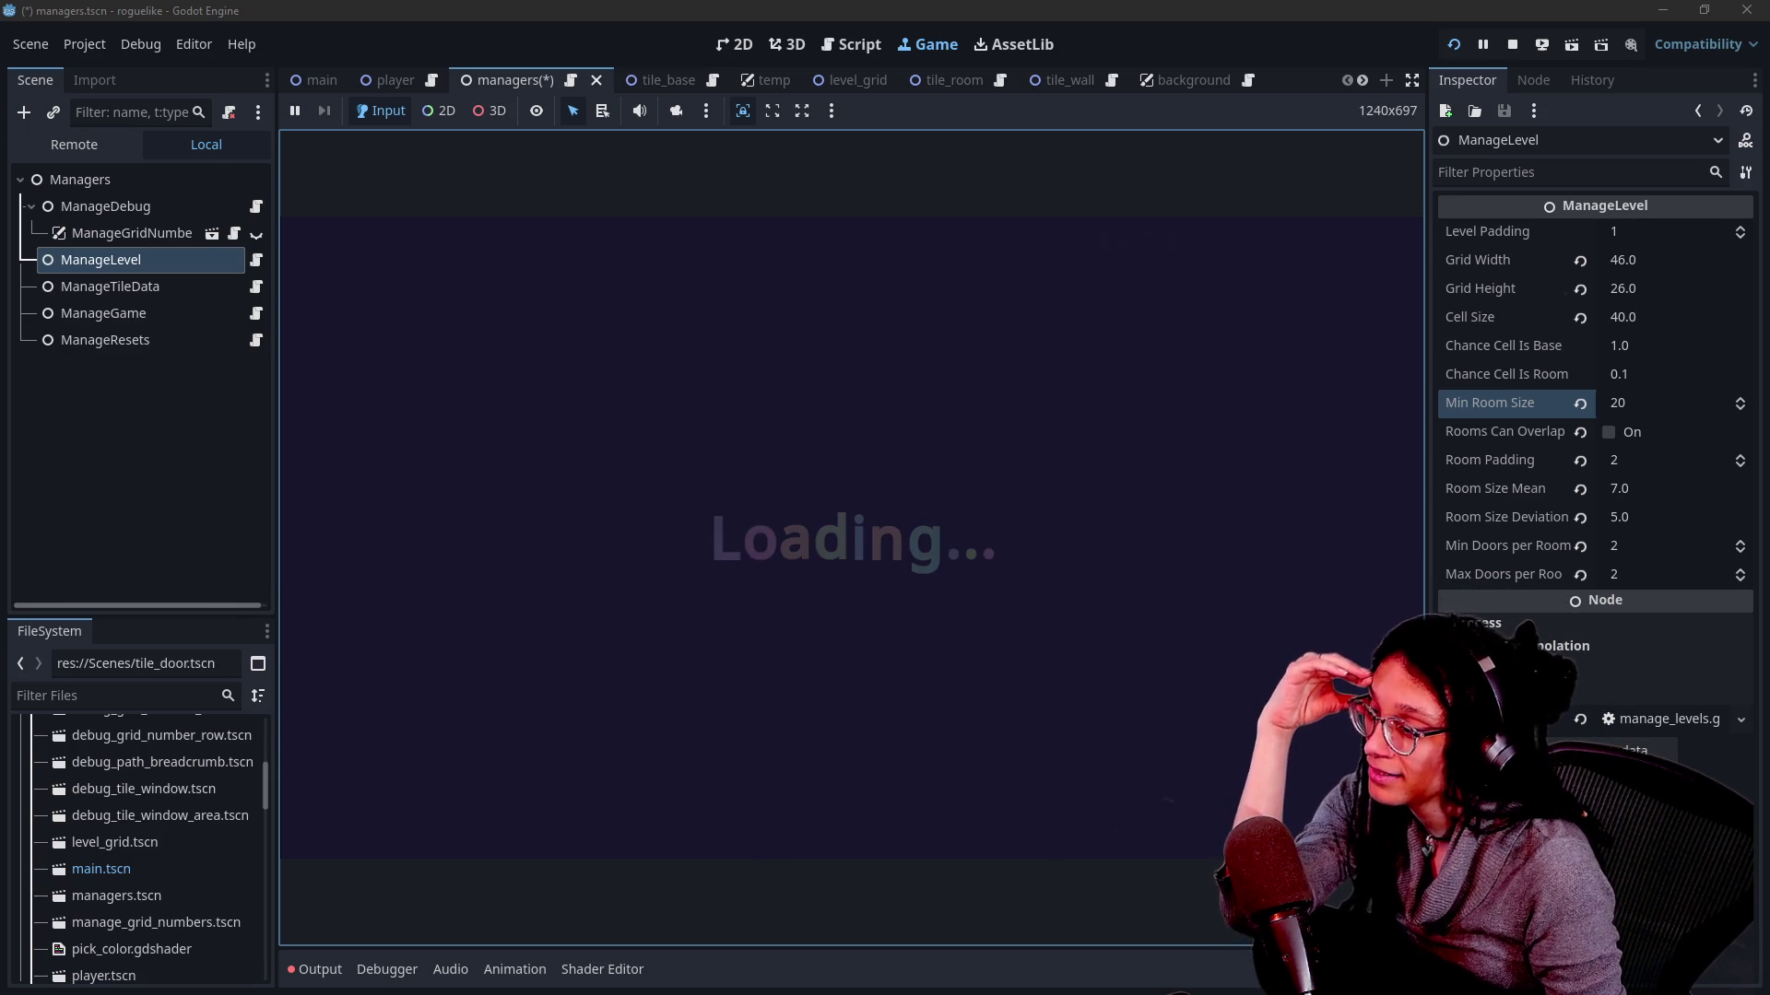
Focus the regenerated game, check the Output log, and collapse it again.
{"action": "left_click", "coordinate": [1154, 599]}
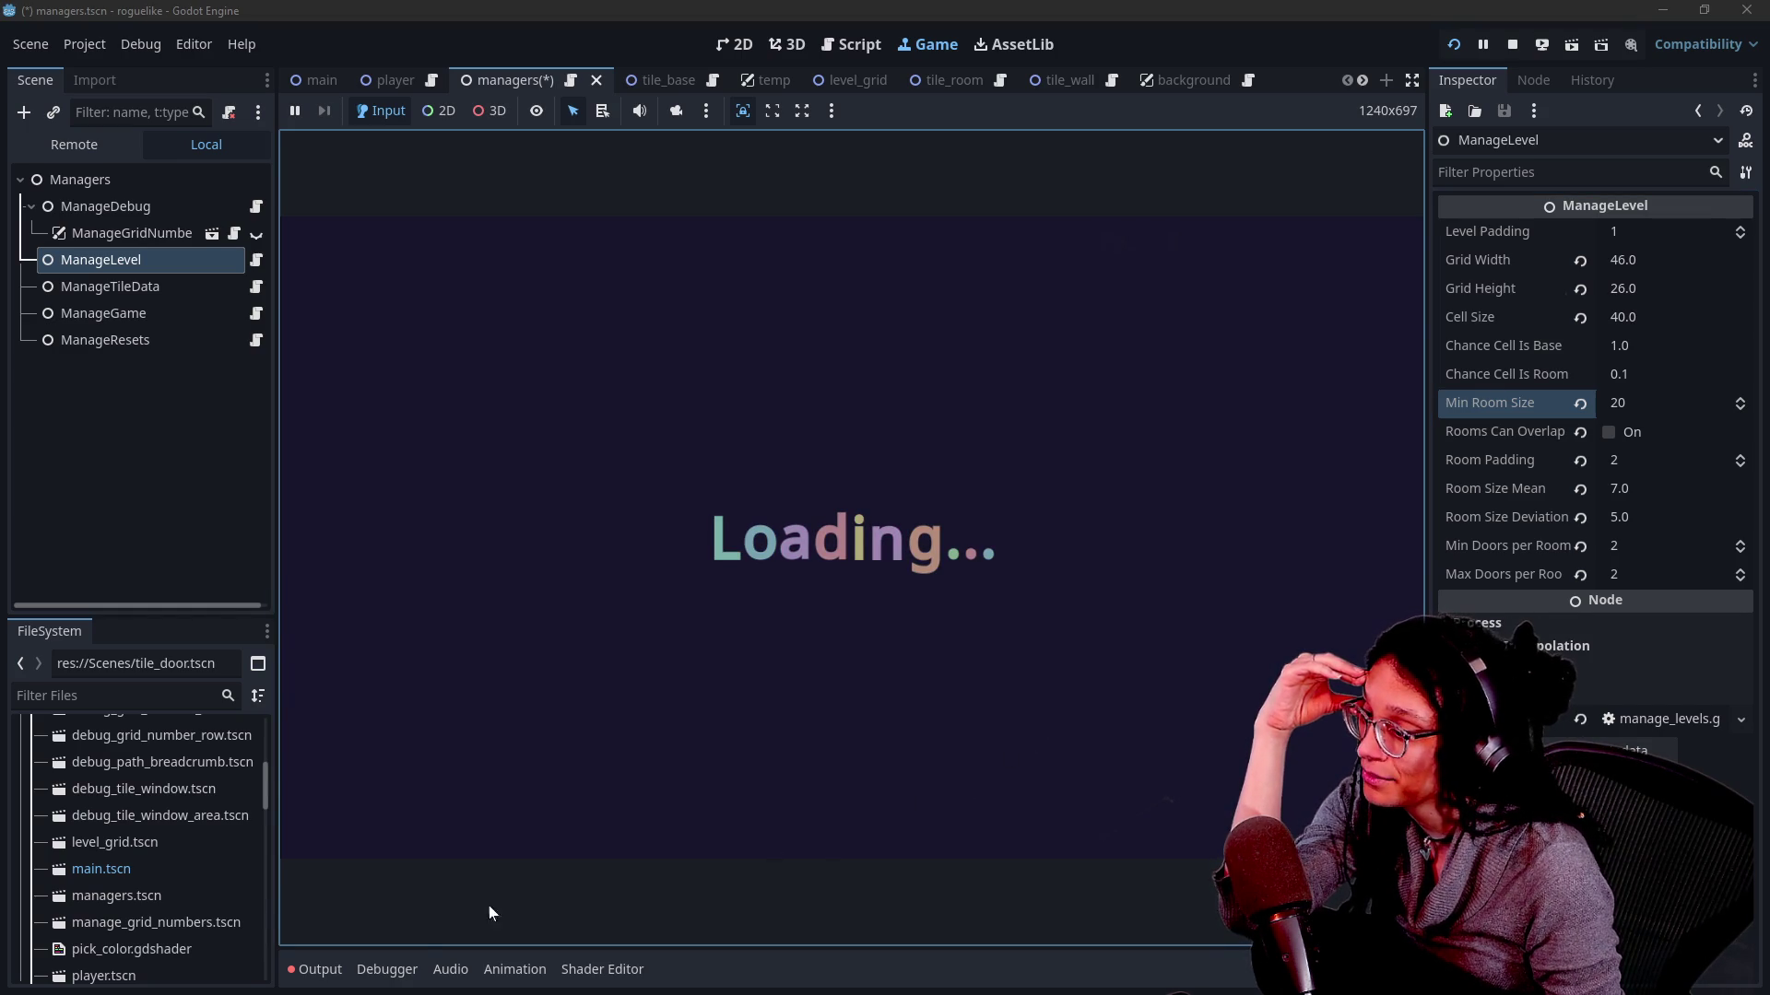
{"action": "left_click", "coordinate": [319, 967]}
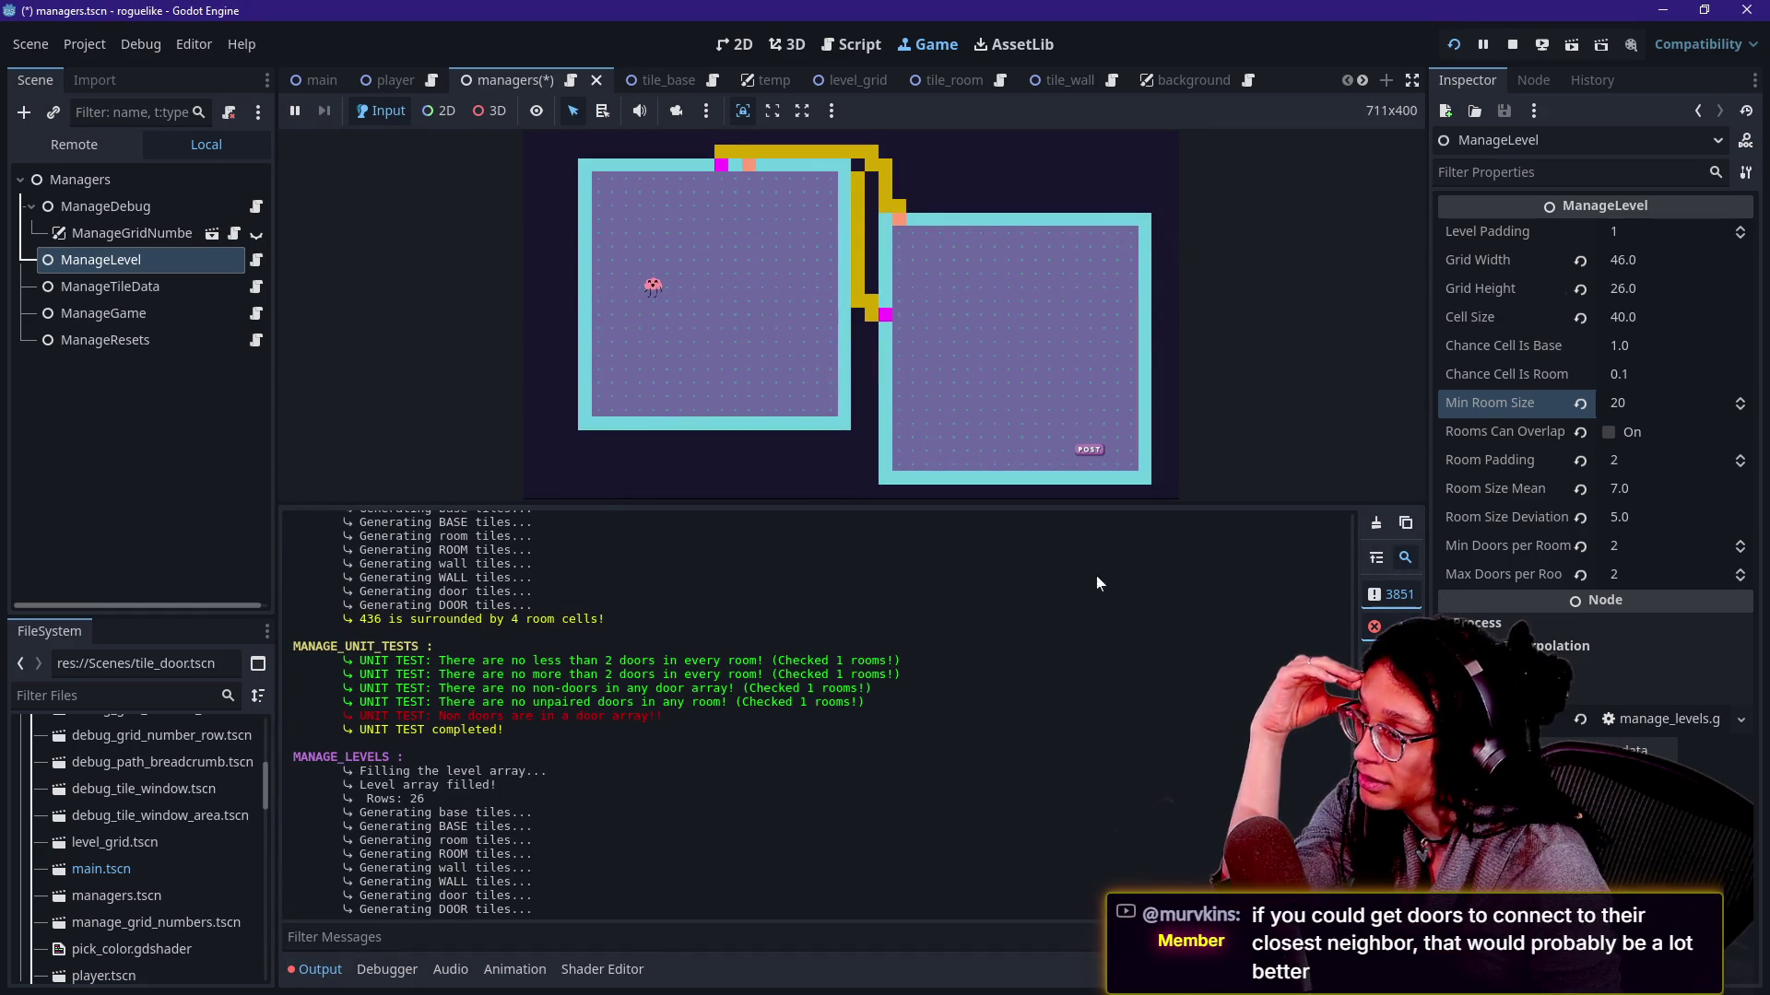
{"action": "left_click", "coordinate": [318, 969]}
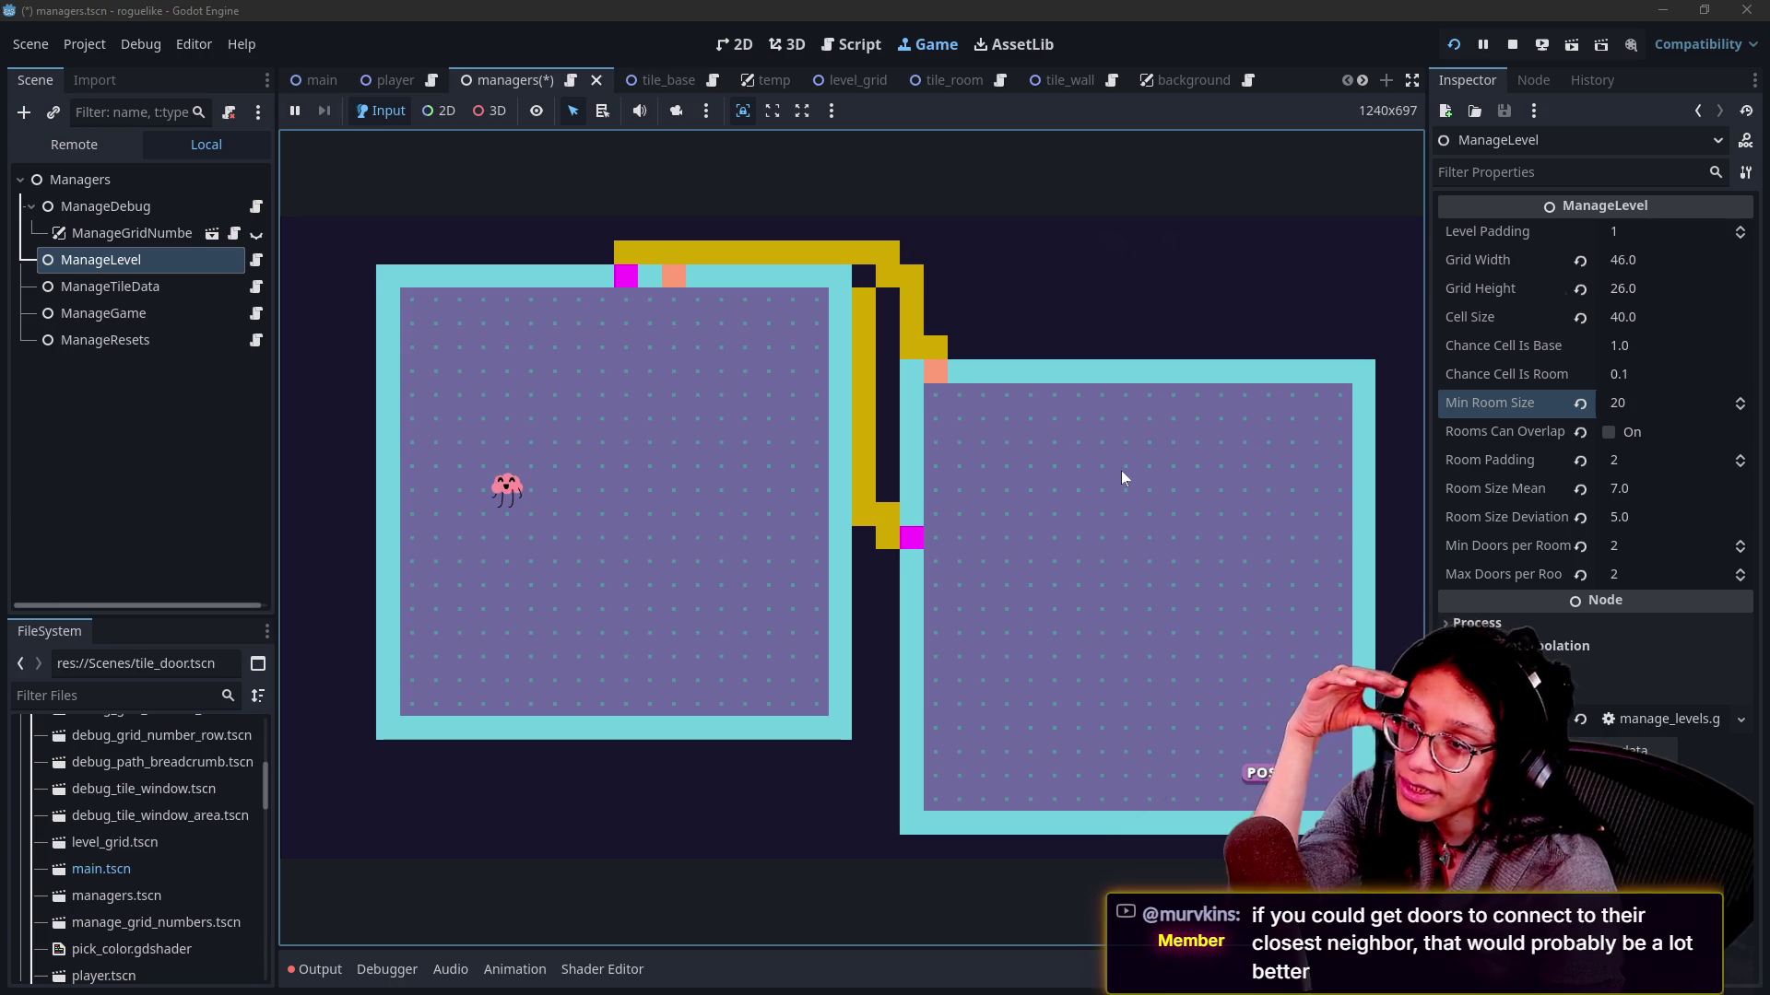
Walk the player from the left room through the magenta door, along the corridor, and back in via the orange door.
{"action": "key", "text": "Right"}
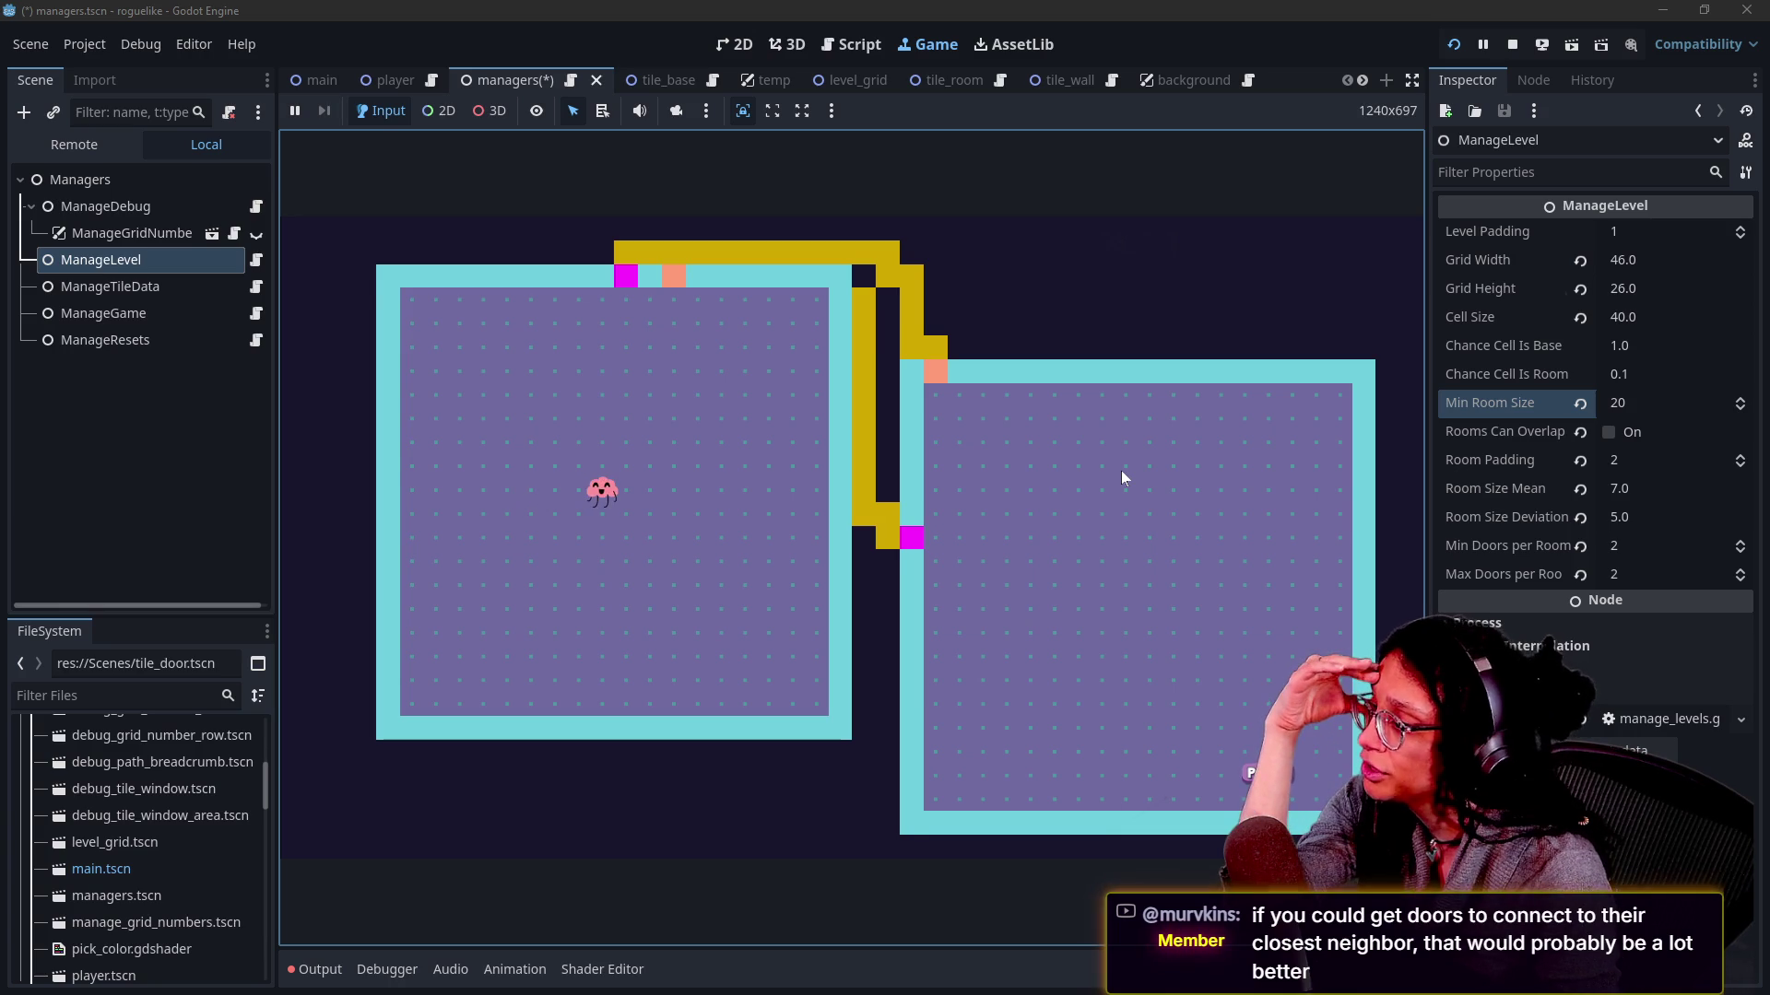
{"action": "key", "text": "Up"}
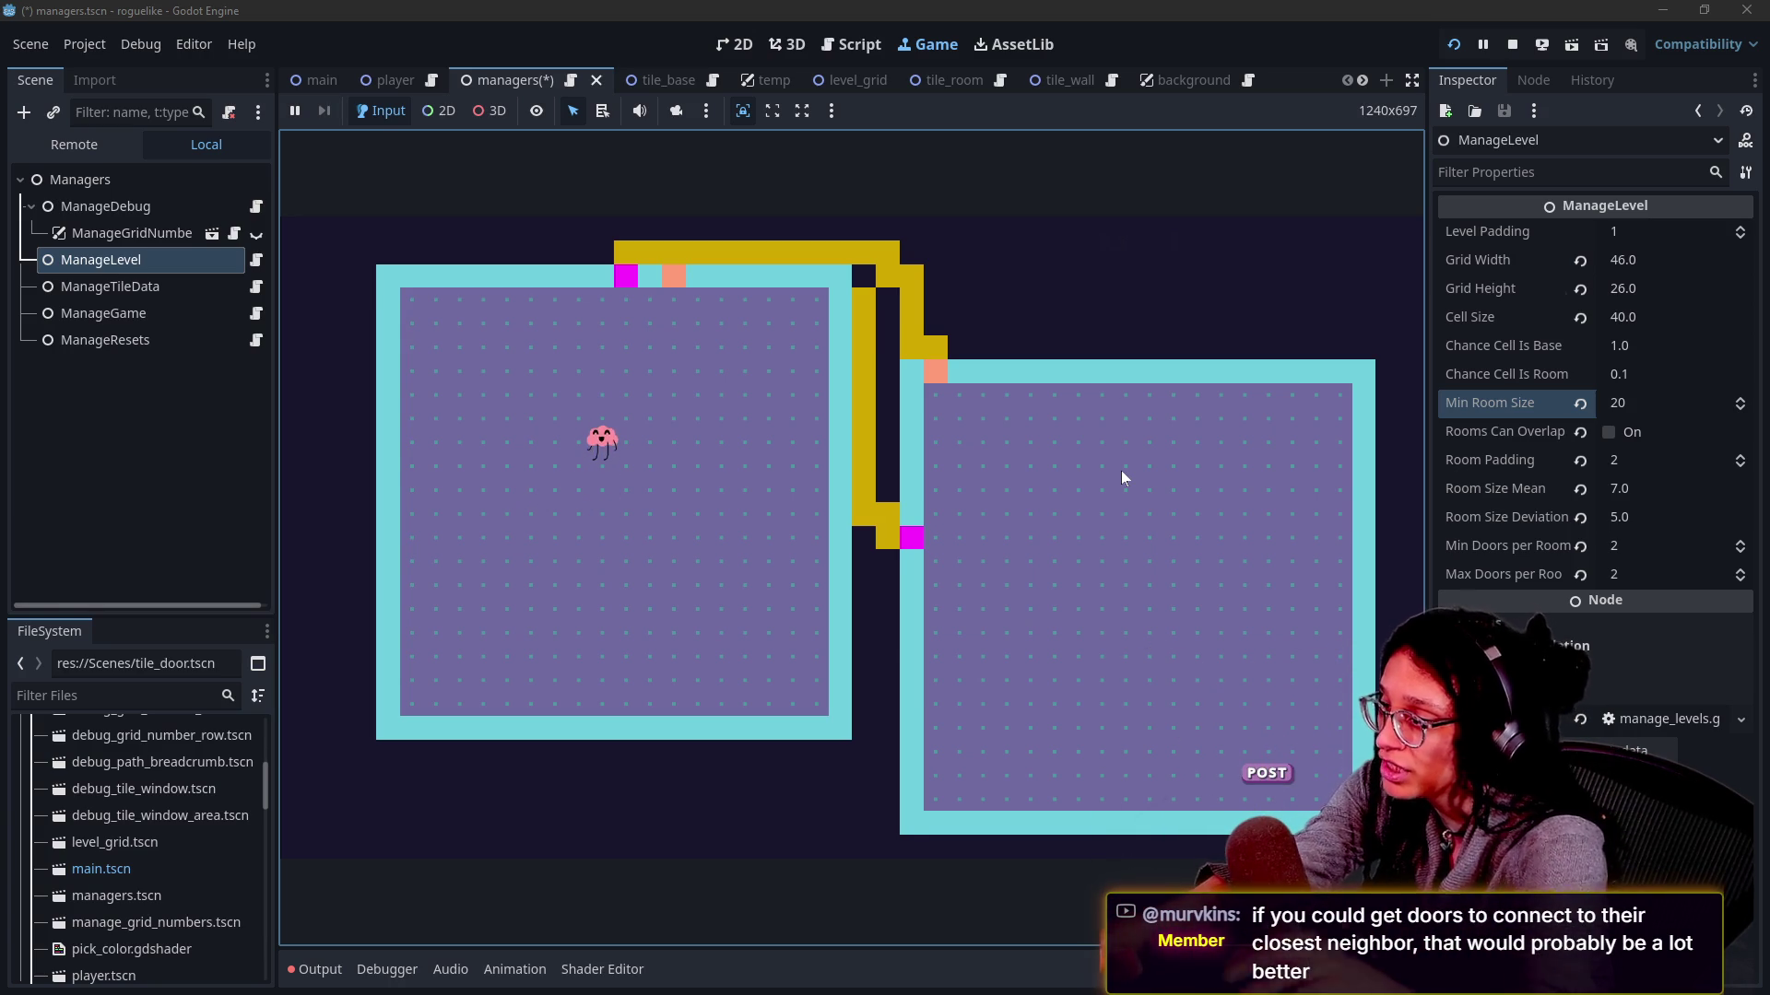
{"action": "key", "text": "Up"}
{"action": "key", "text": "Right"}
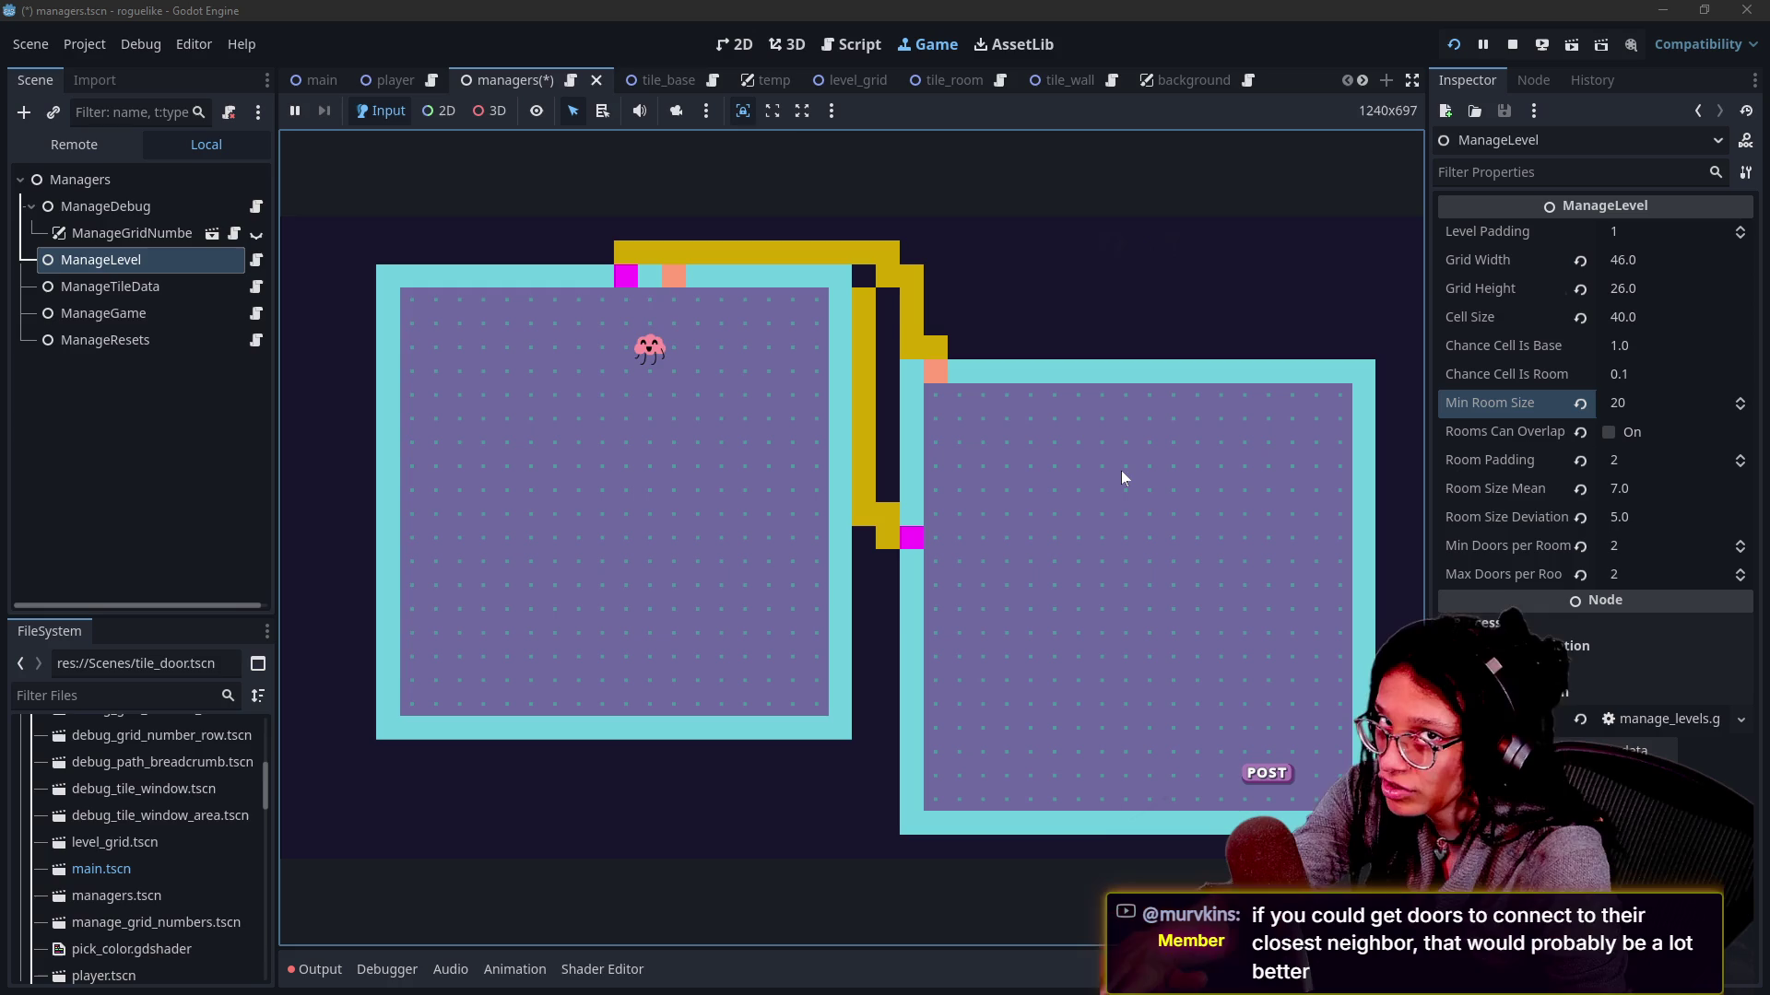
{"action": "key", "text": "Up"}
{"action": "key", "text": "Up"}
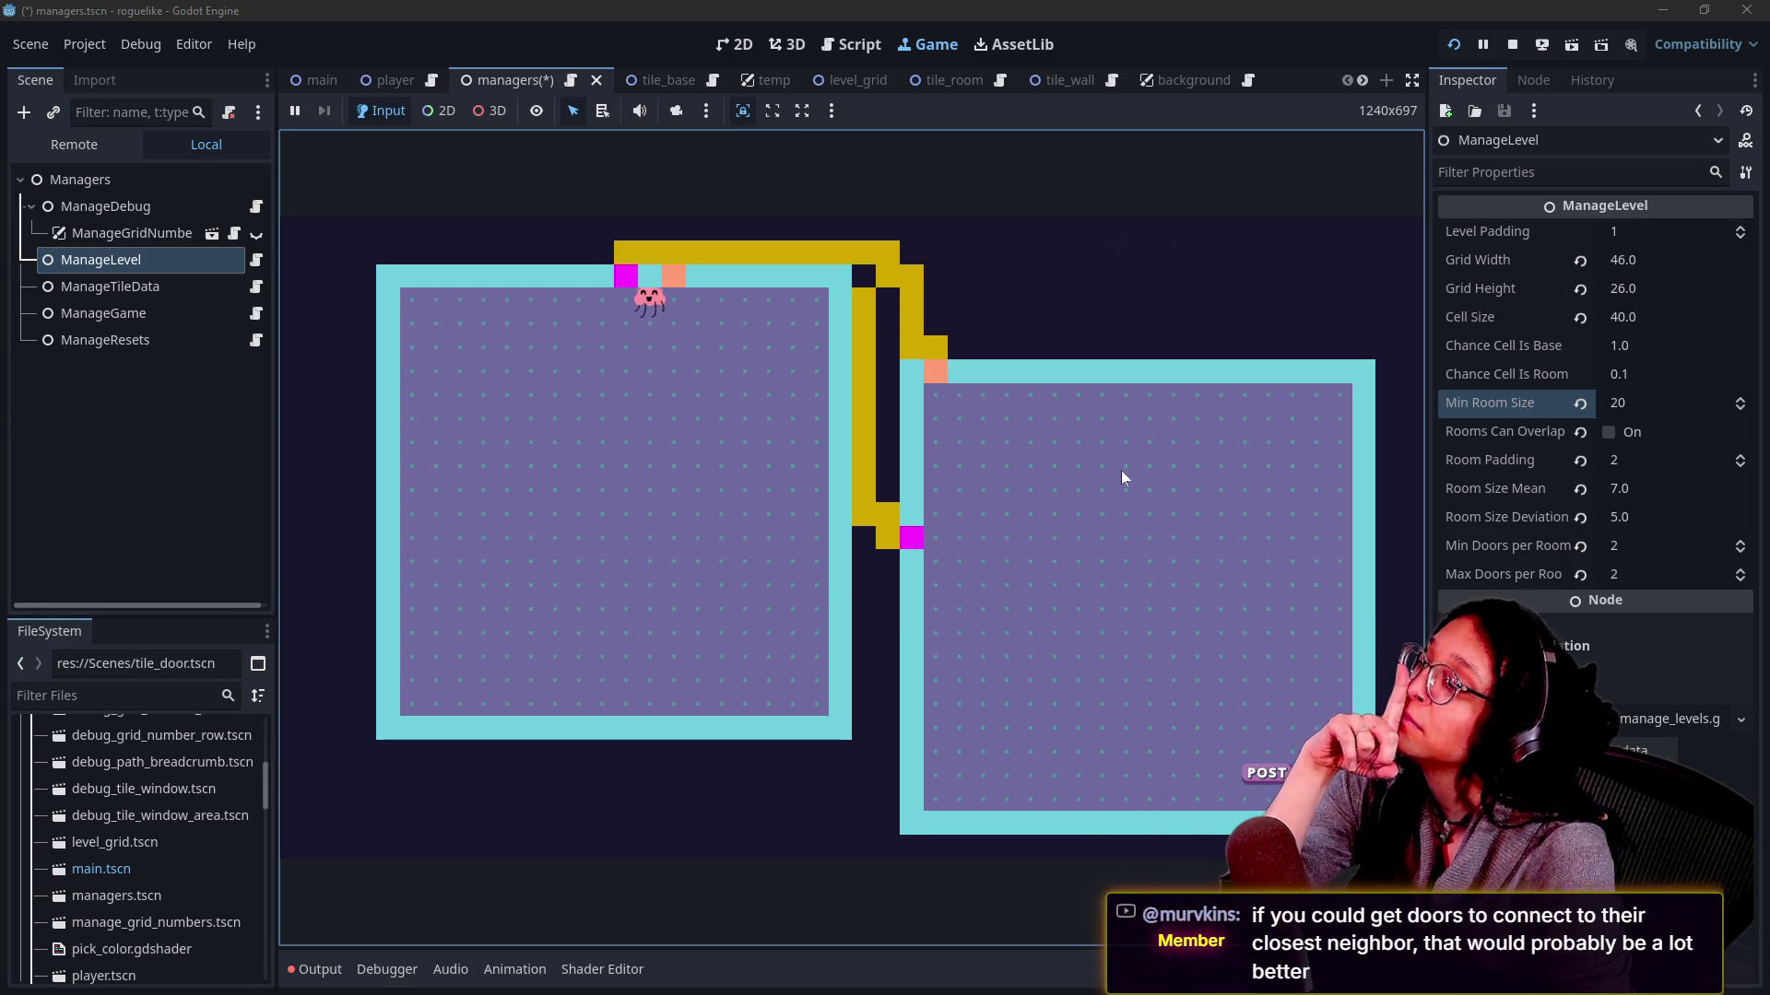
{"action": "key", "text": "Left"}
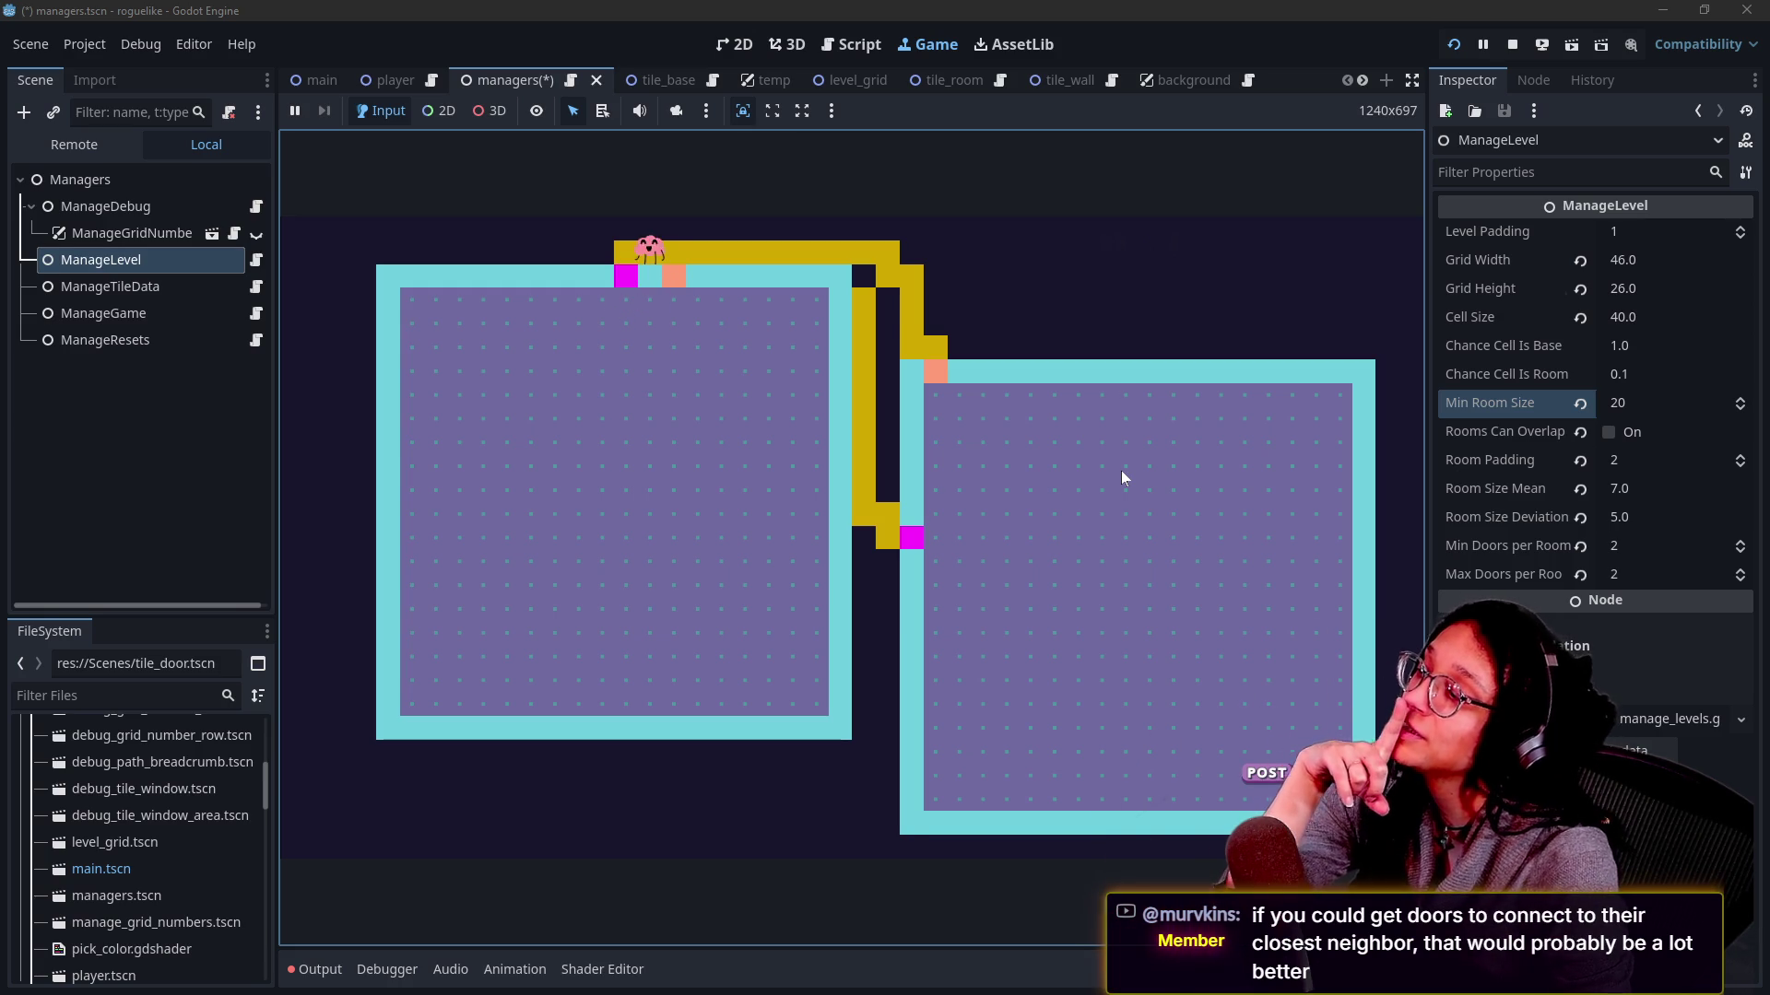
{"action": "key", "text": "Right"}
{"action": "key", "text": "Right"}
{"action": "key", "text": "Right"}
{"action": "key", "text": "Right"}
{"action": "key", "text": "Right"}
{"action": "key", "text": "Right"}
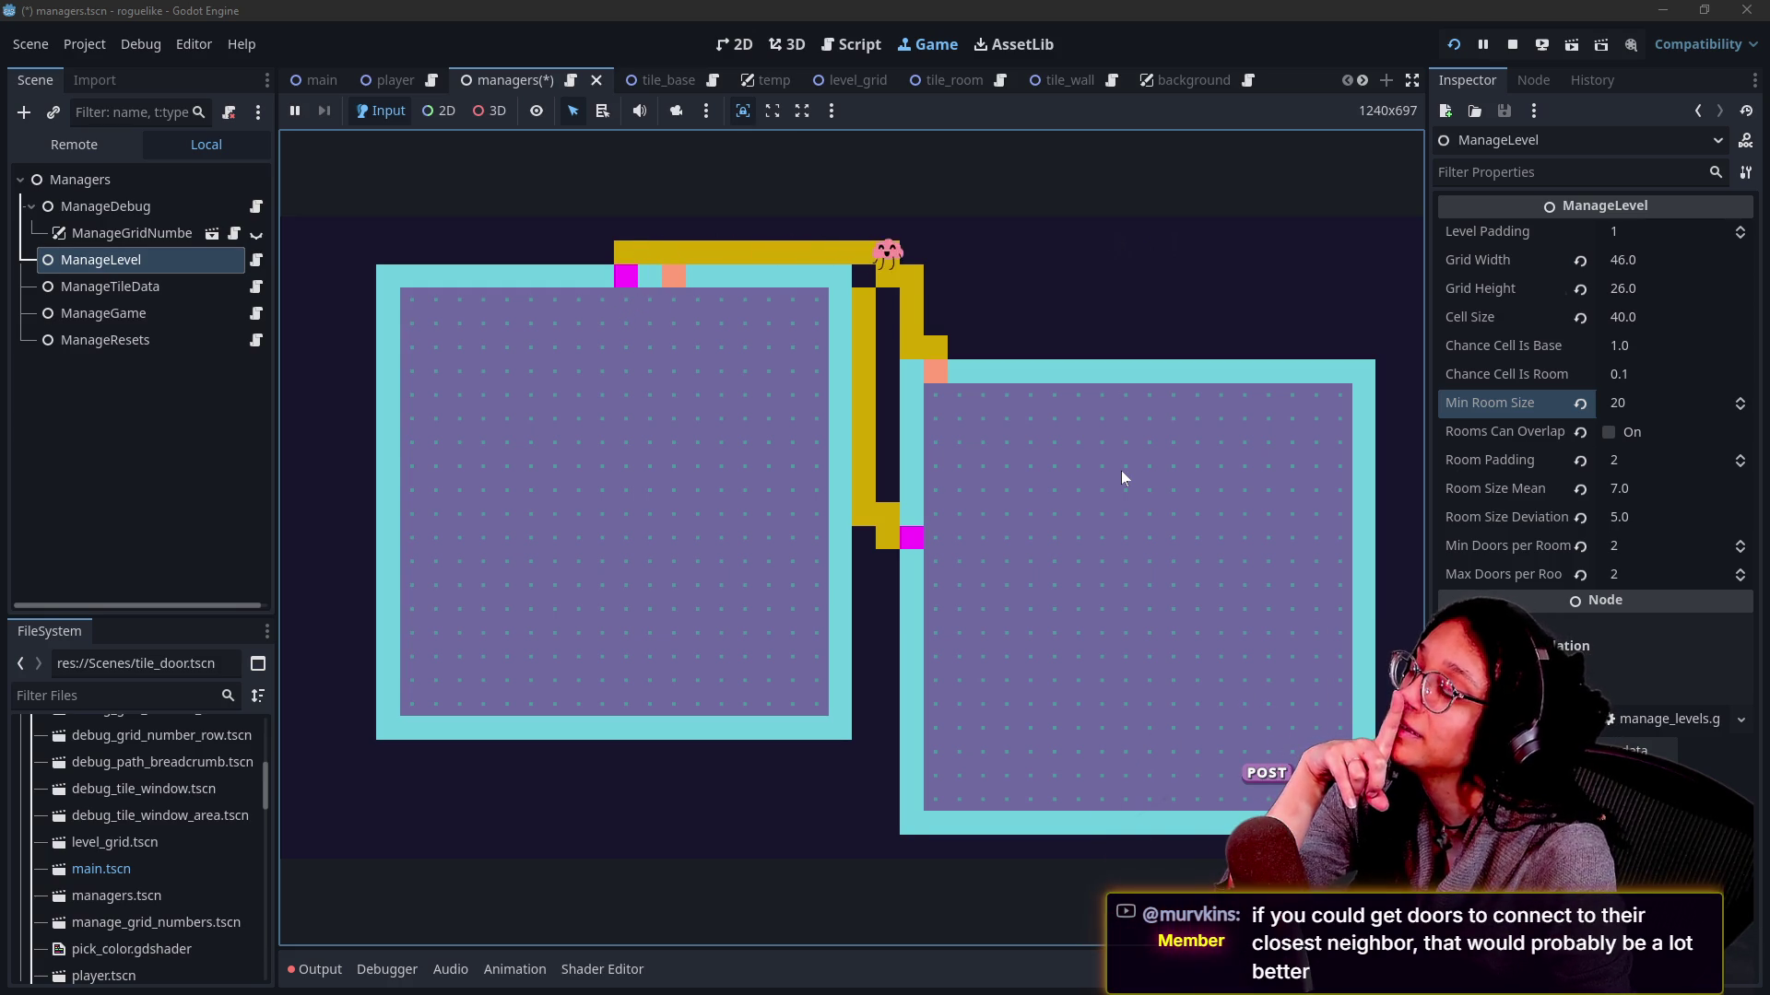
{"action": "key", "text": "Down"}
{"action": "key", "text": "Right"}
{"action": "key", "text": "Down"}
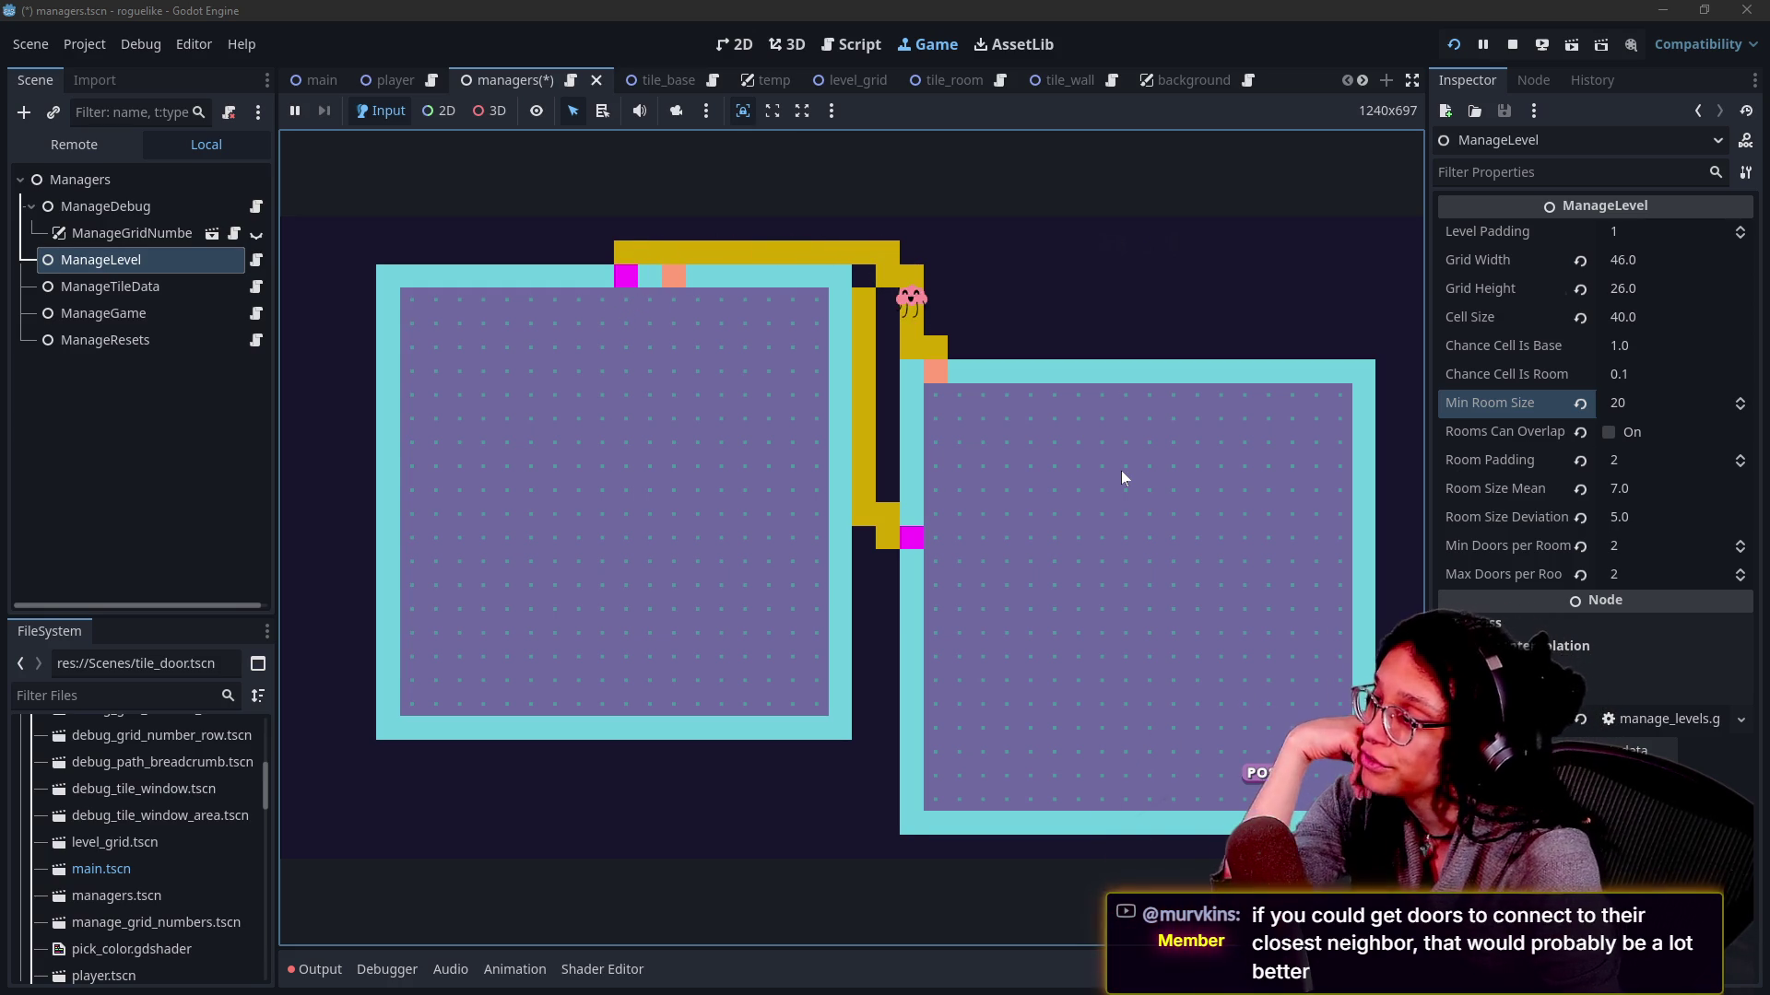
{"action": "key", "text": "Up"}
{"action": "key", "text": "Left"}
{"action": "key", "text": "Left"}
{"action": "key", "text": "Left"}
{"action": "key", "text": "Left"}
{"action": "key", "text": "Left"}
{"action": "key", "text": "Left"}
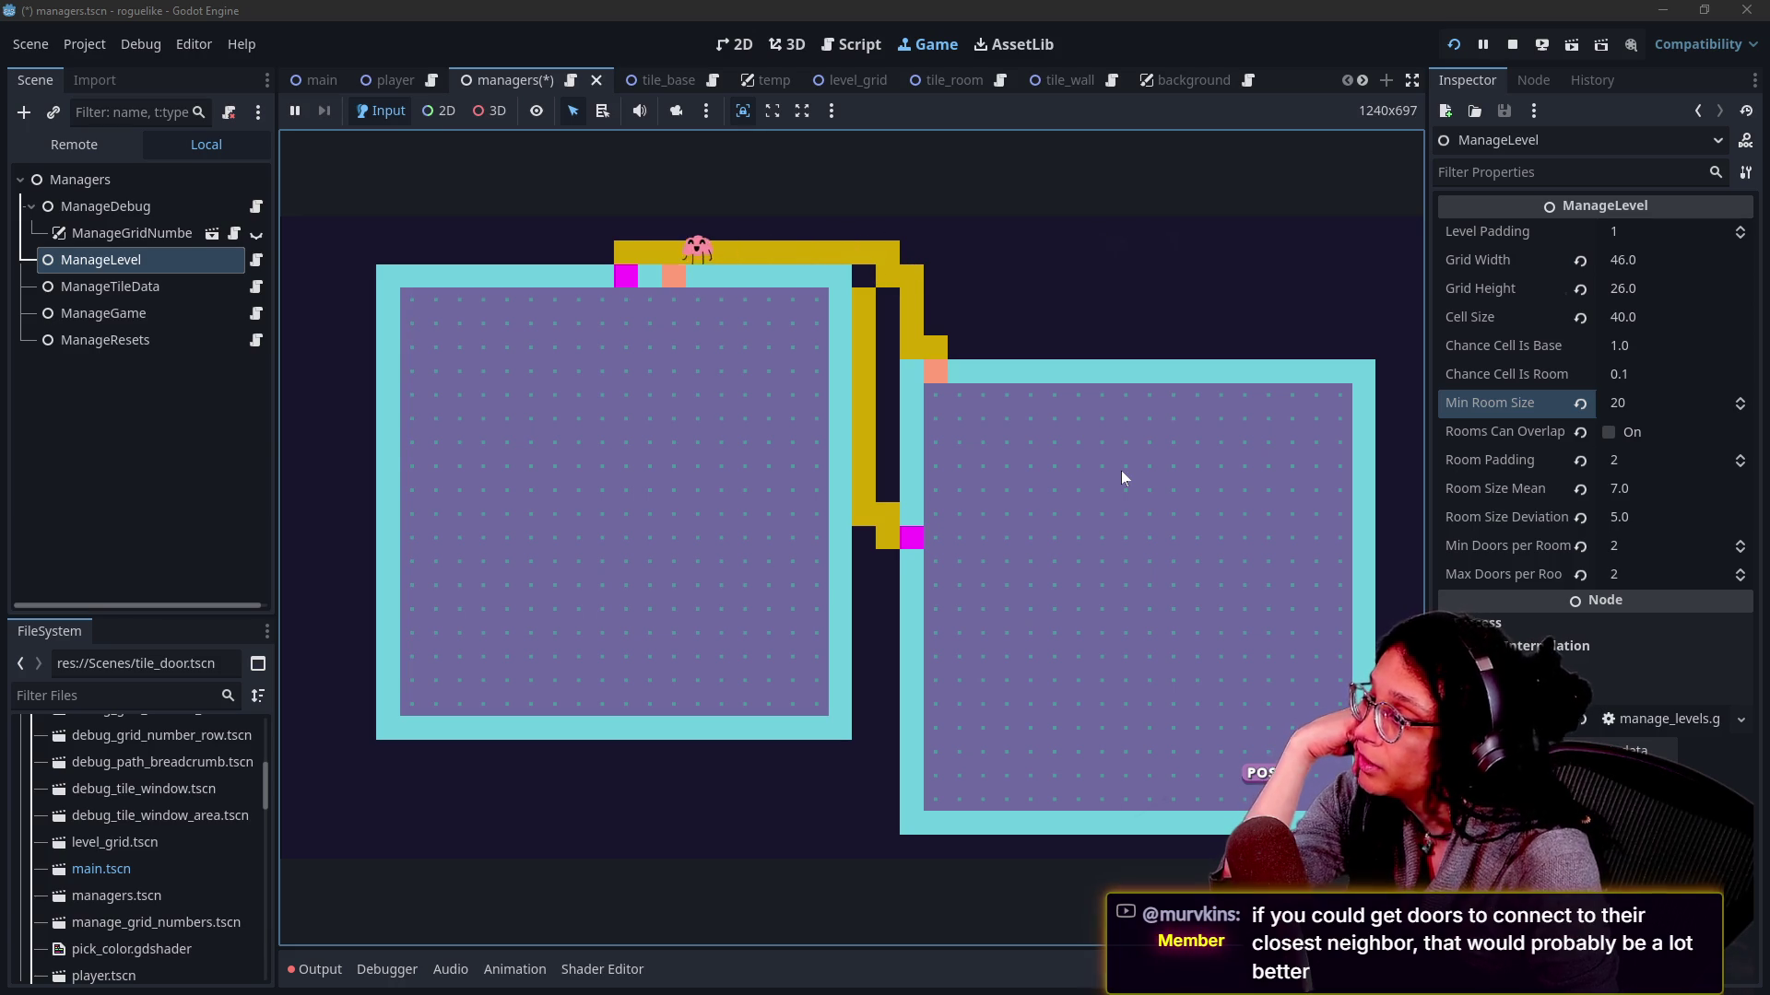
{"action": "key", "text": "Left"}
{"action": "key", "text": "Down"}
{"action": "key", "text": "Down"}
Walk the corridor again between the orange and magenta doors and head right along the top corridor.
{"action": "key", "text": "Up"}
{"action": "key", "text": "Up"}
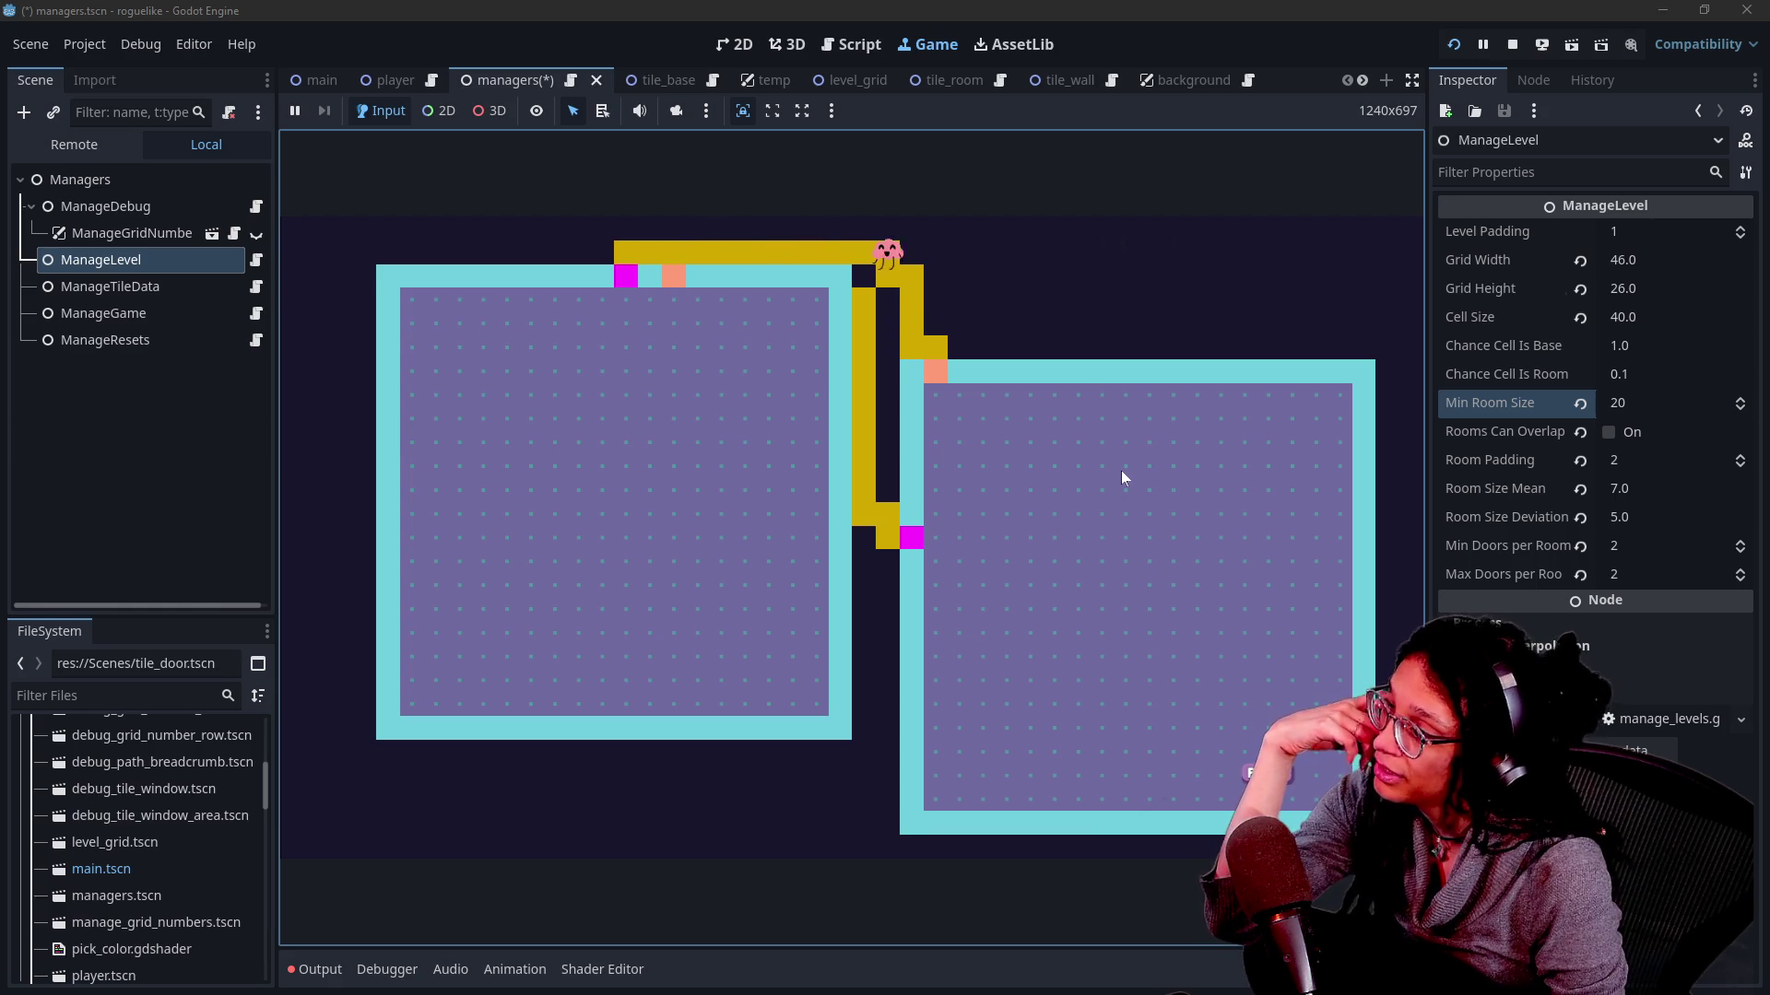
{"action": "key", "text": "Down"}
{"action": "key", "text": "Right"}
{"action": "key", "text": "Down"}
{"action": "key", "text": "Down"}
{"action": "key", "text": "Down"}
{"action": "key", "text": "Right"}
{"action": "key", "text": "Left"}
{"action": "key", "text": "Up"}
{"action": "key", "text": "Up"}
{"action": "key", "text": "Up"}
{"action": "key", "text": "Left"}
{"action": "key", "text": "Left"}
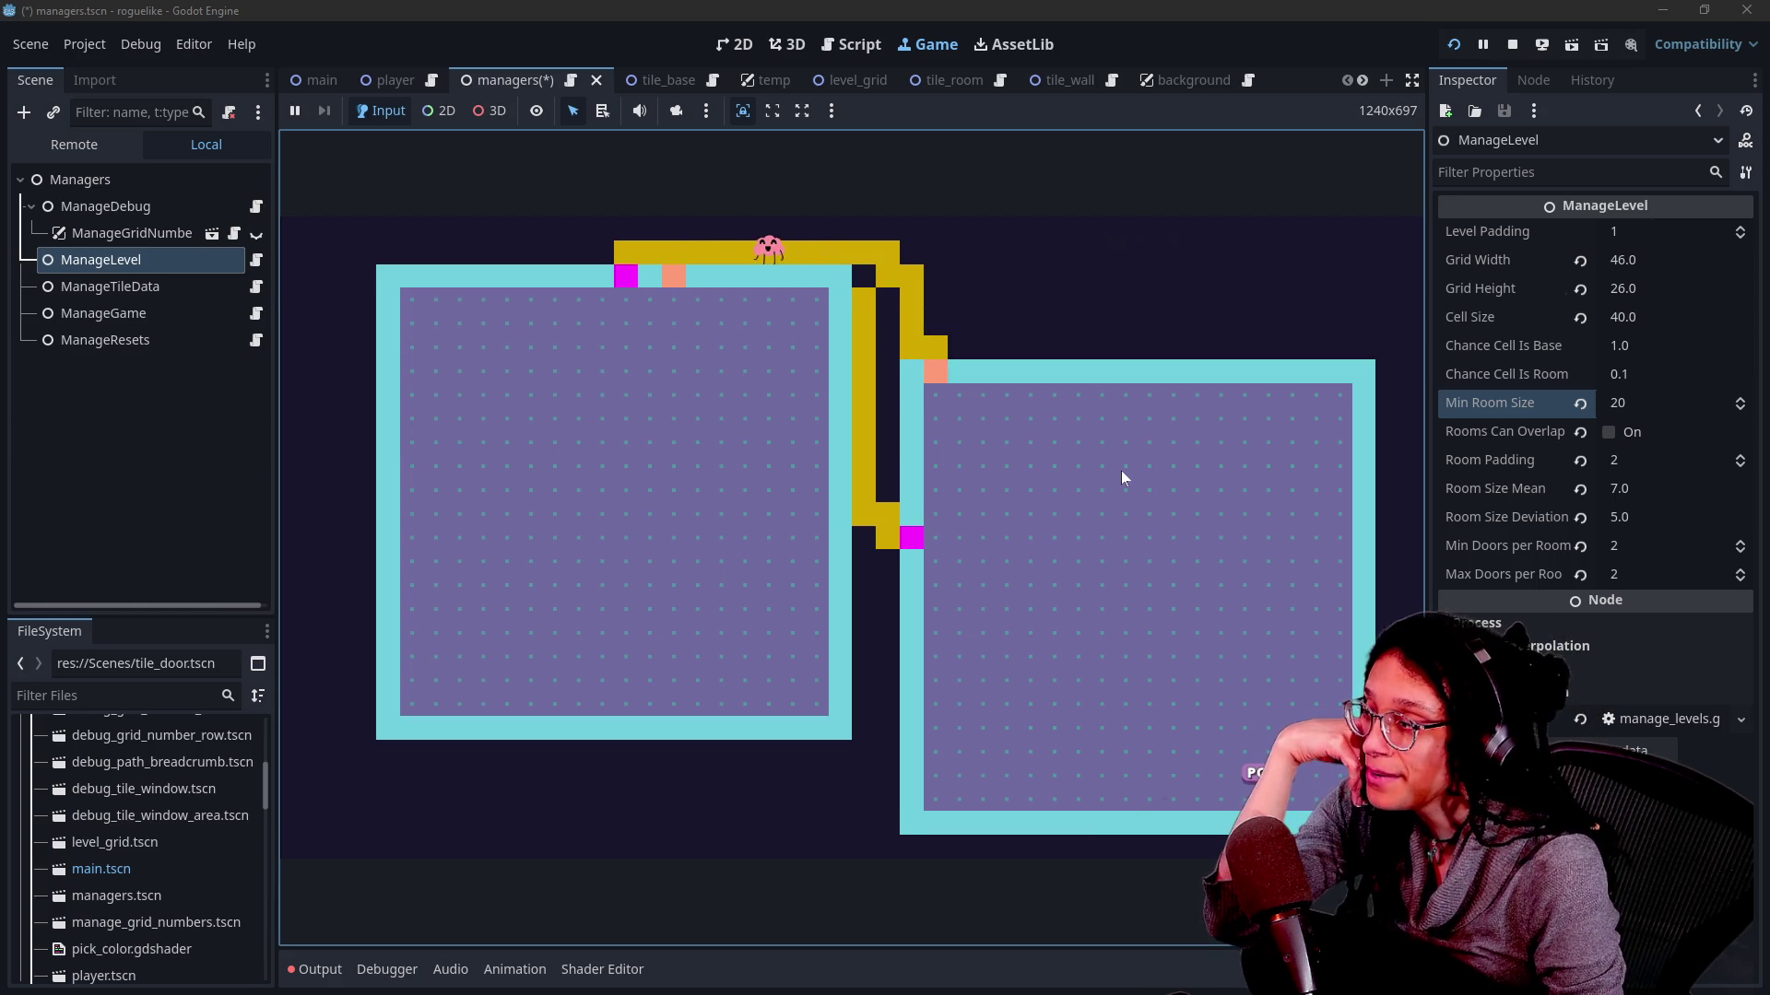
{"action": "key", "text": "Down"}
{"action": "key", "text": "Left"}
{"action": "key", "text": "Left"}
{"action": "key", "text": "Up"}
{"action": "key", "text": "Up"}
{"action": "key", "text": "Up"}
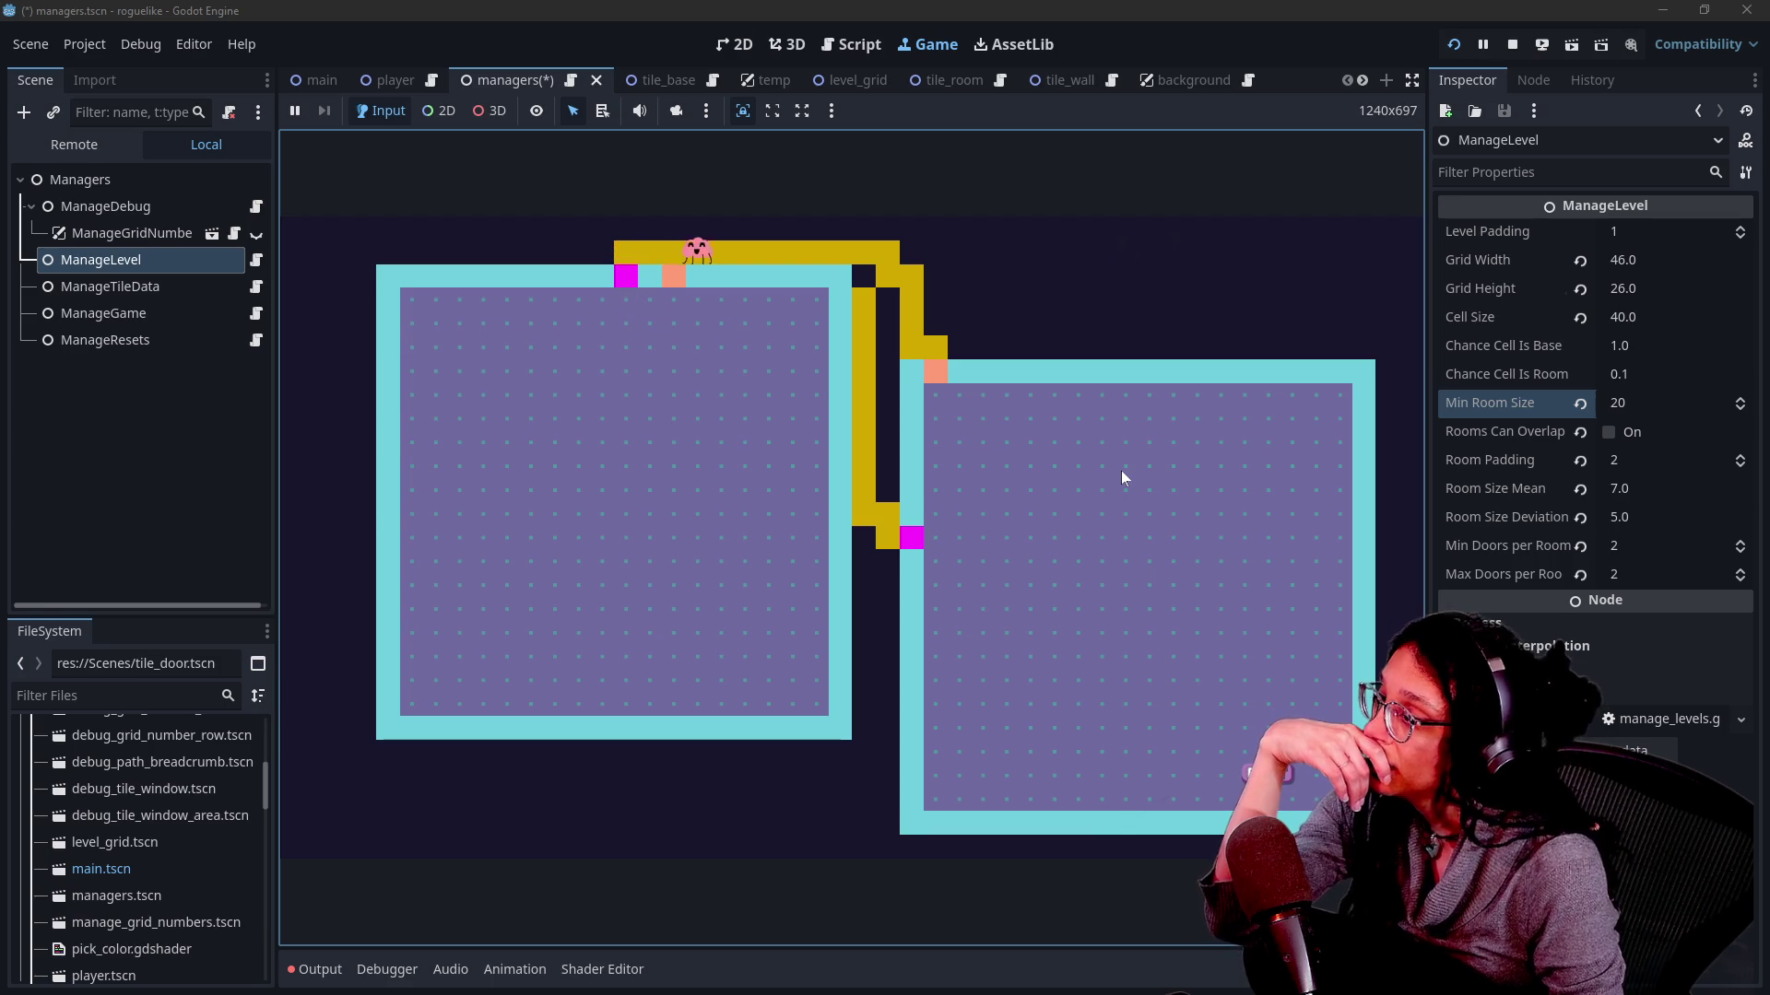
{"action": "key", "text": "Right"}
{"action": "key", "text": "Right"}
{"action": "key", "text": "Right"}
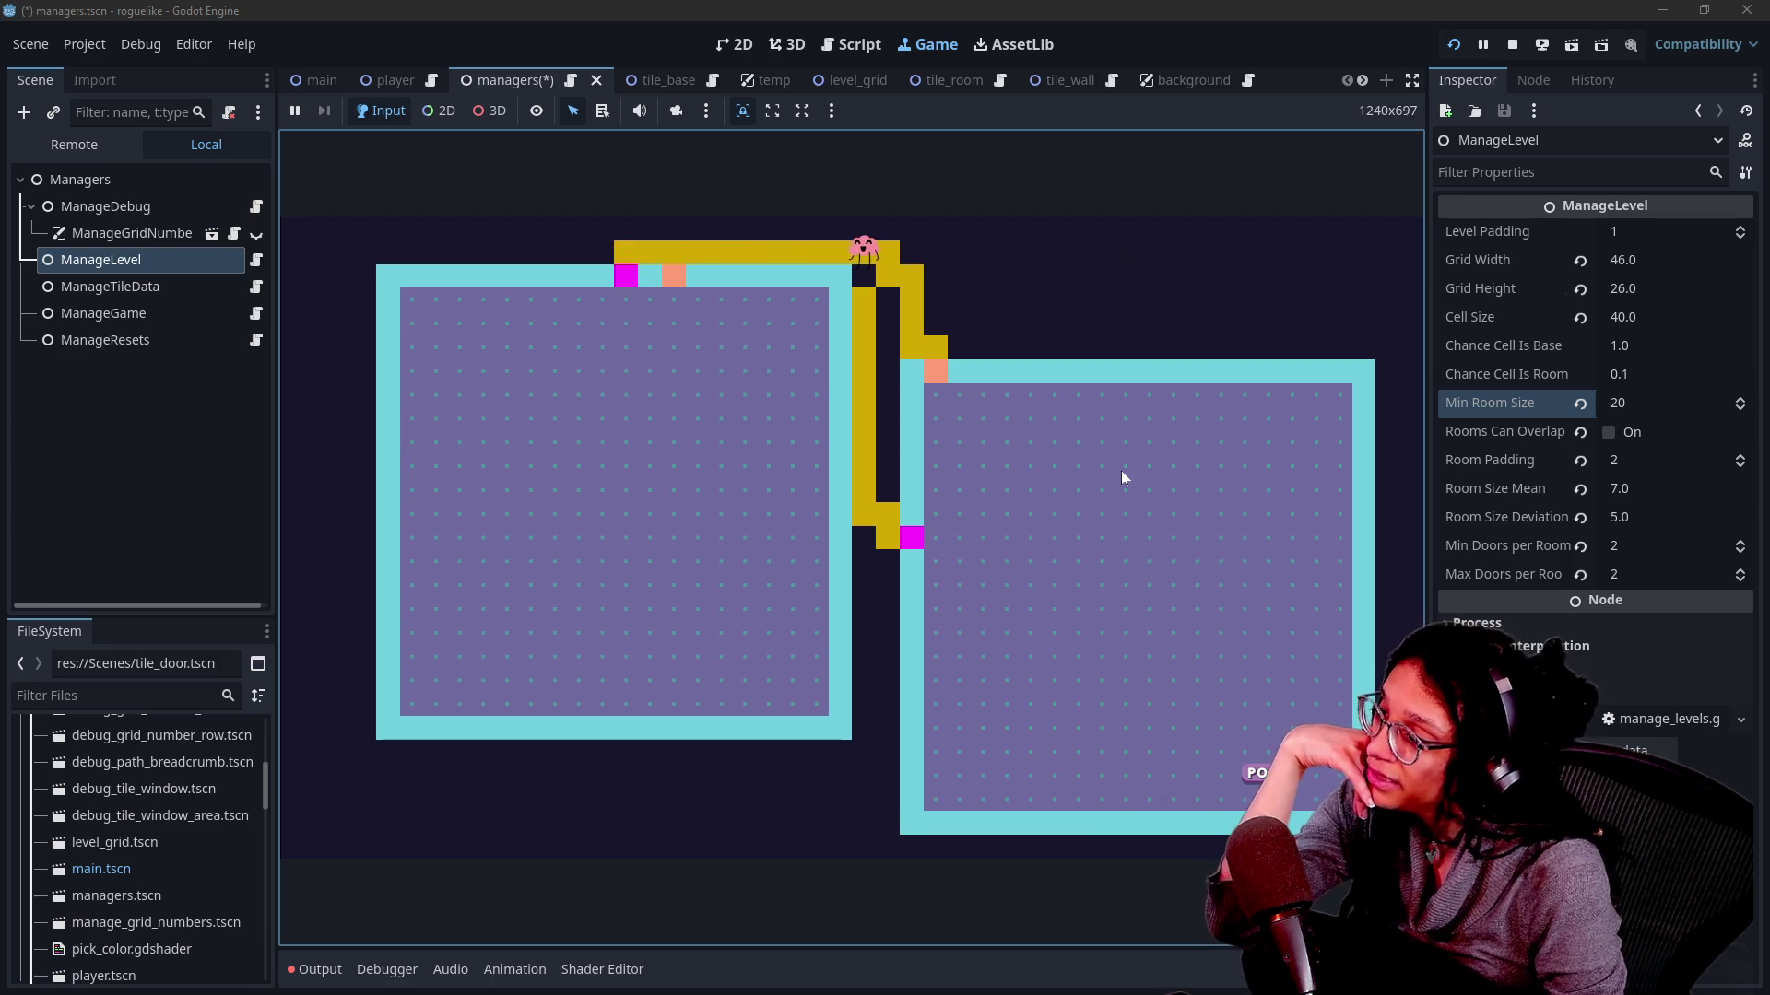
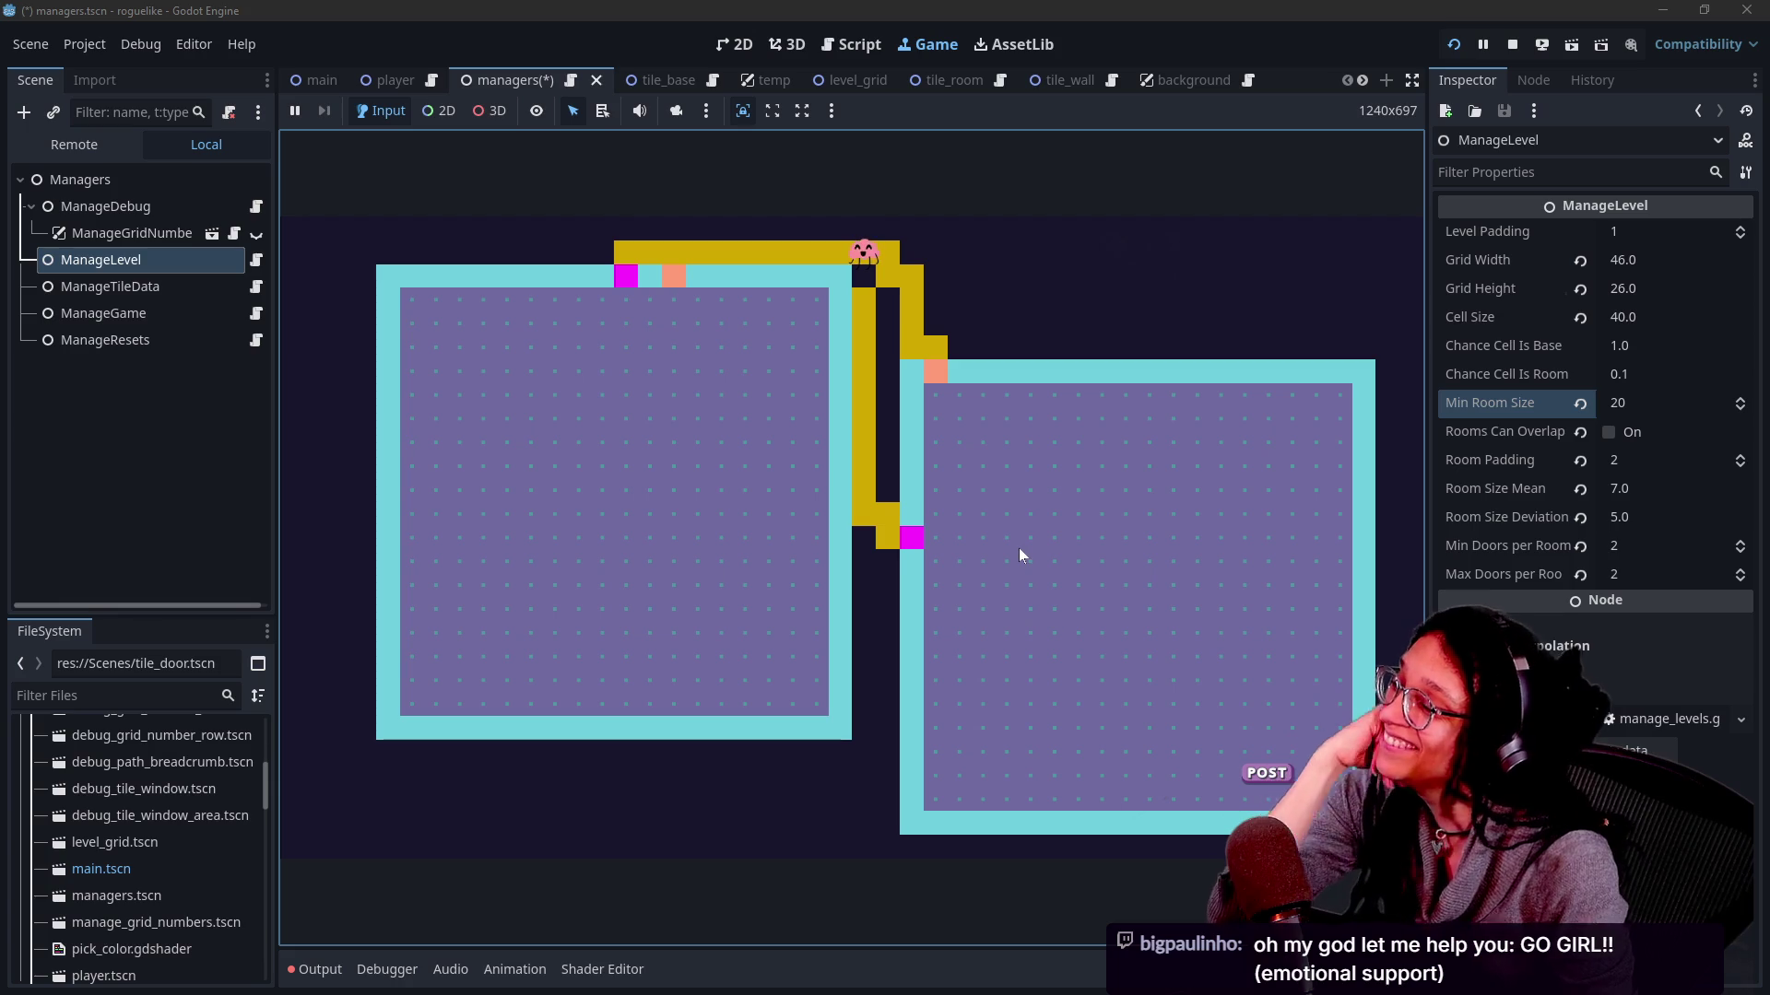
Walk the player through the corridors and show the debug markers along them.
{"action": "key", "text": "Right"}
{"action": "key", "text": "Down"}
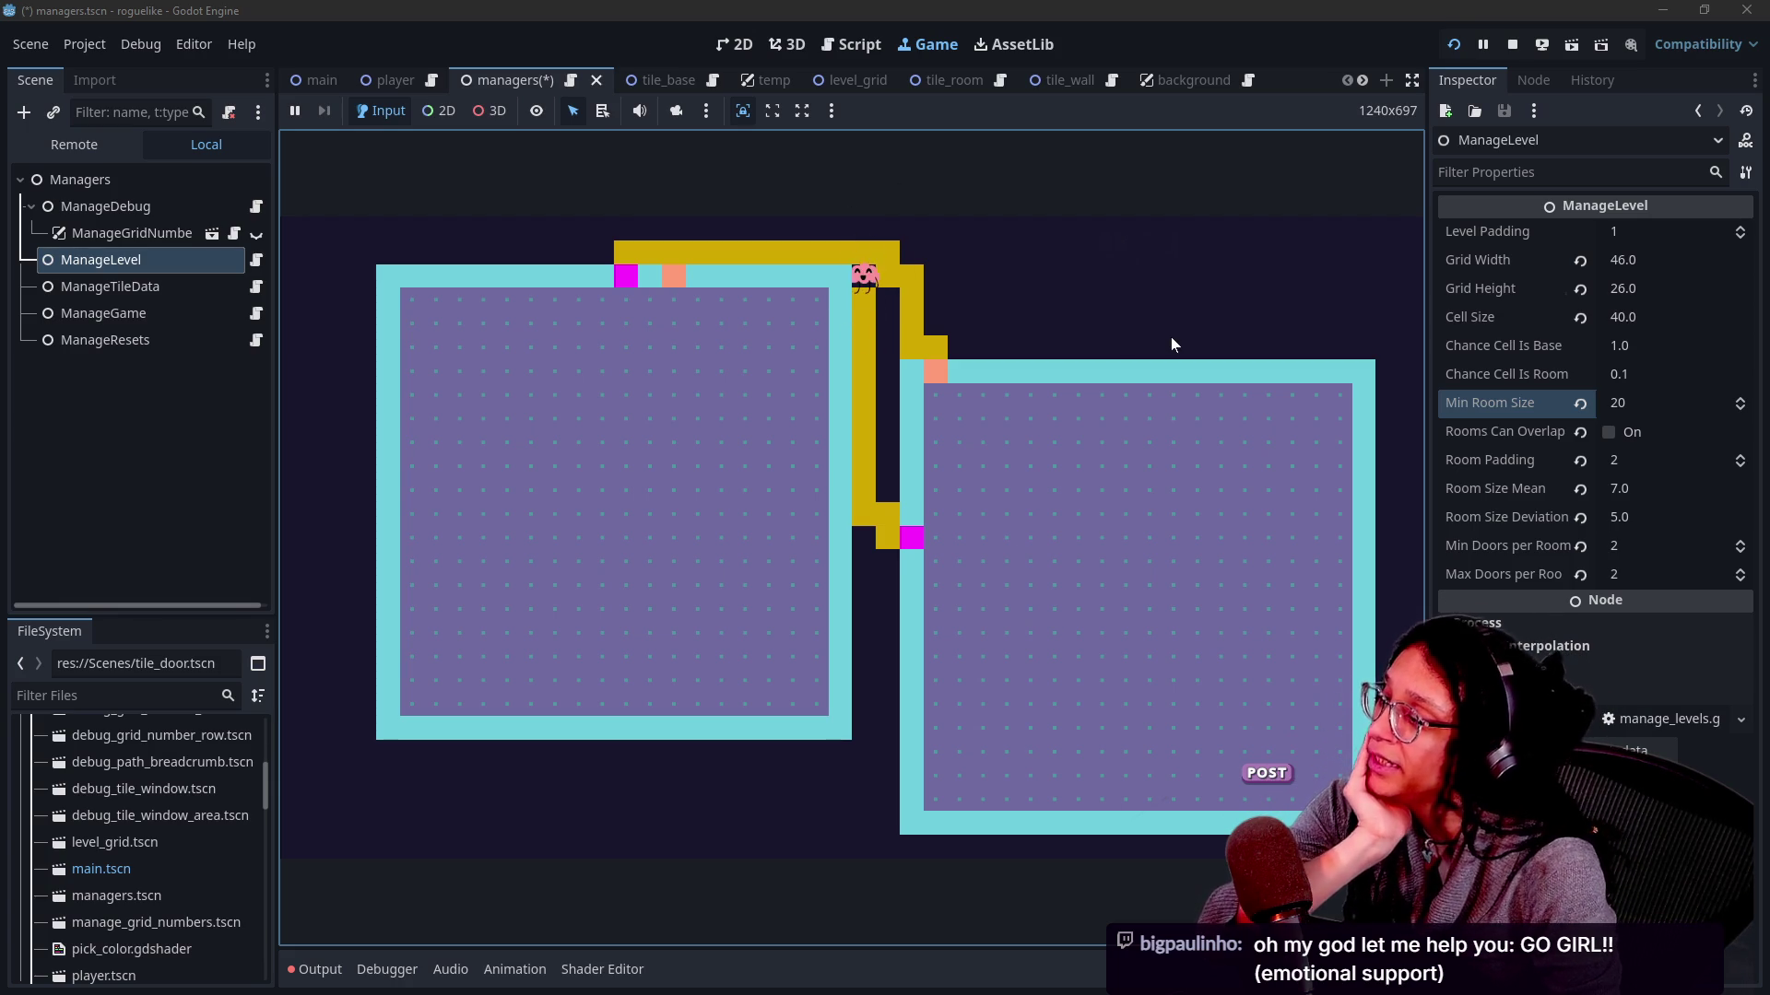
{"action": "key", "text": "Up"}
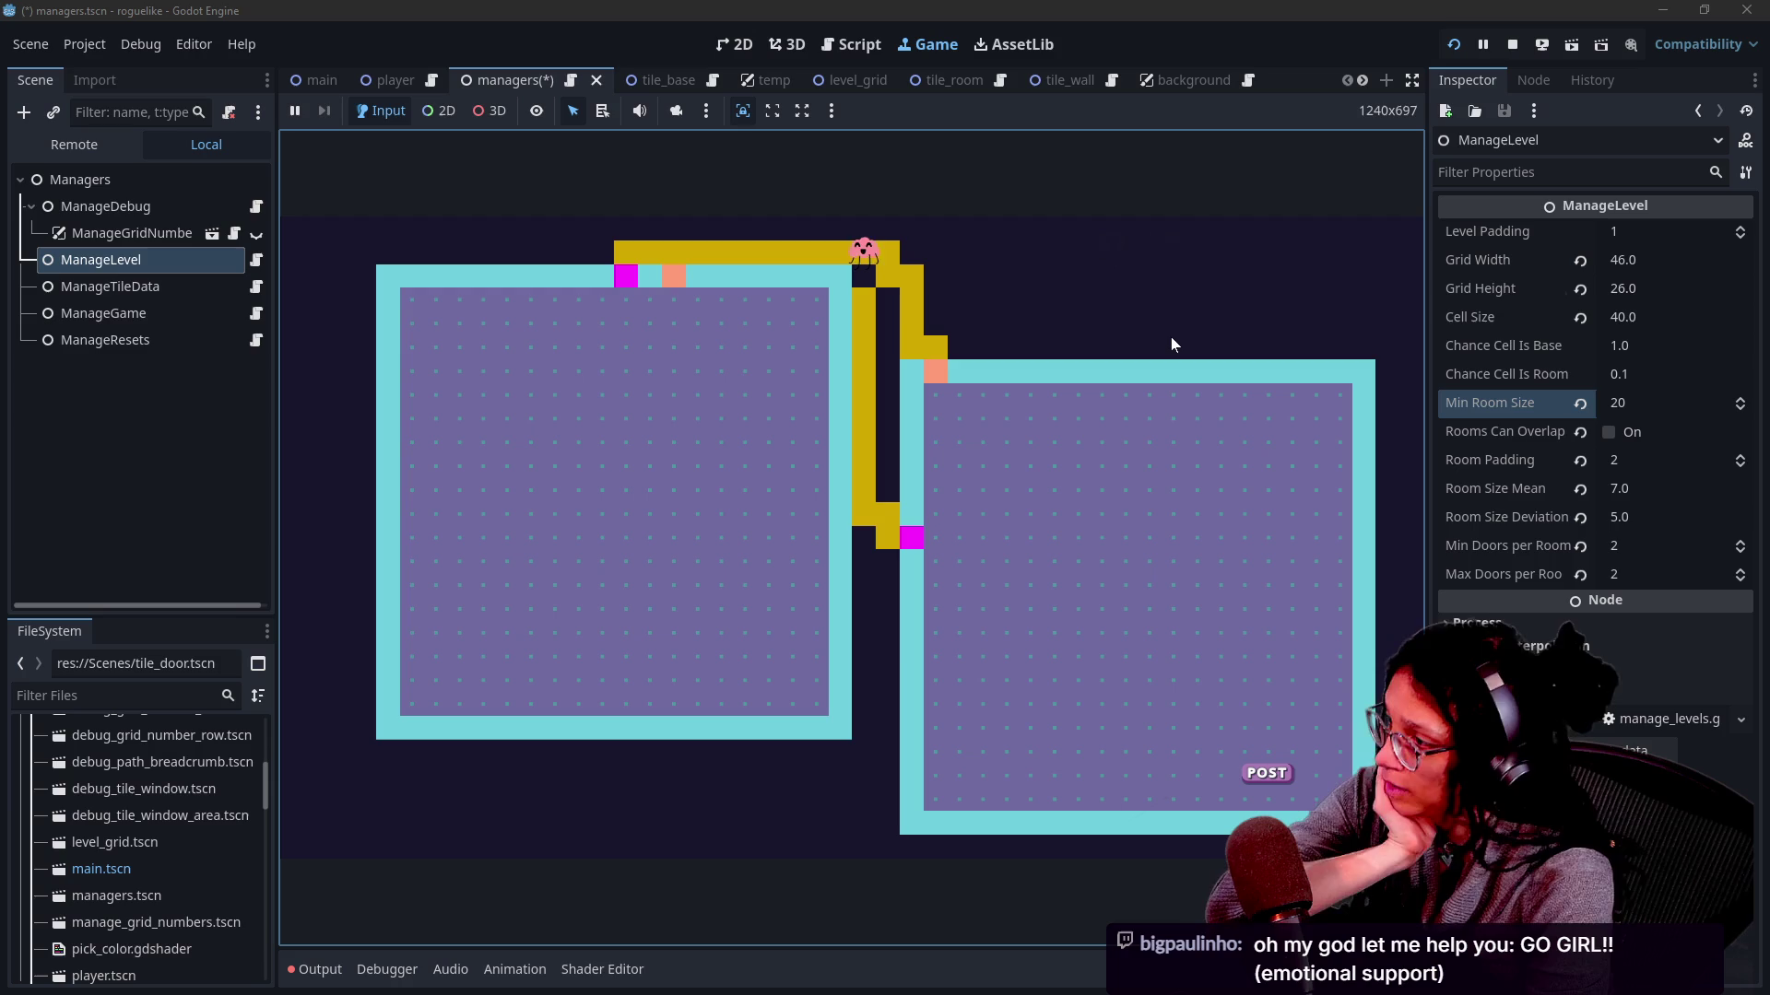
{"action": "key", "text": "space"}
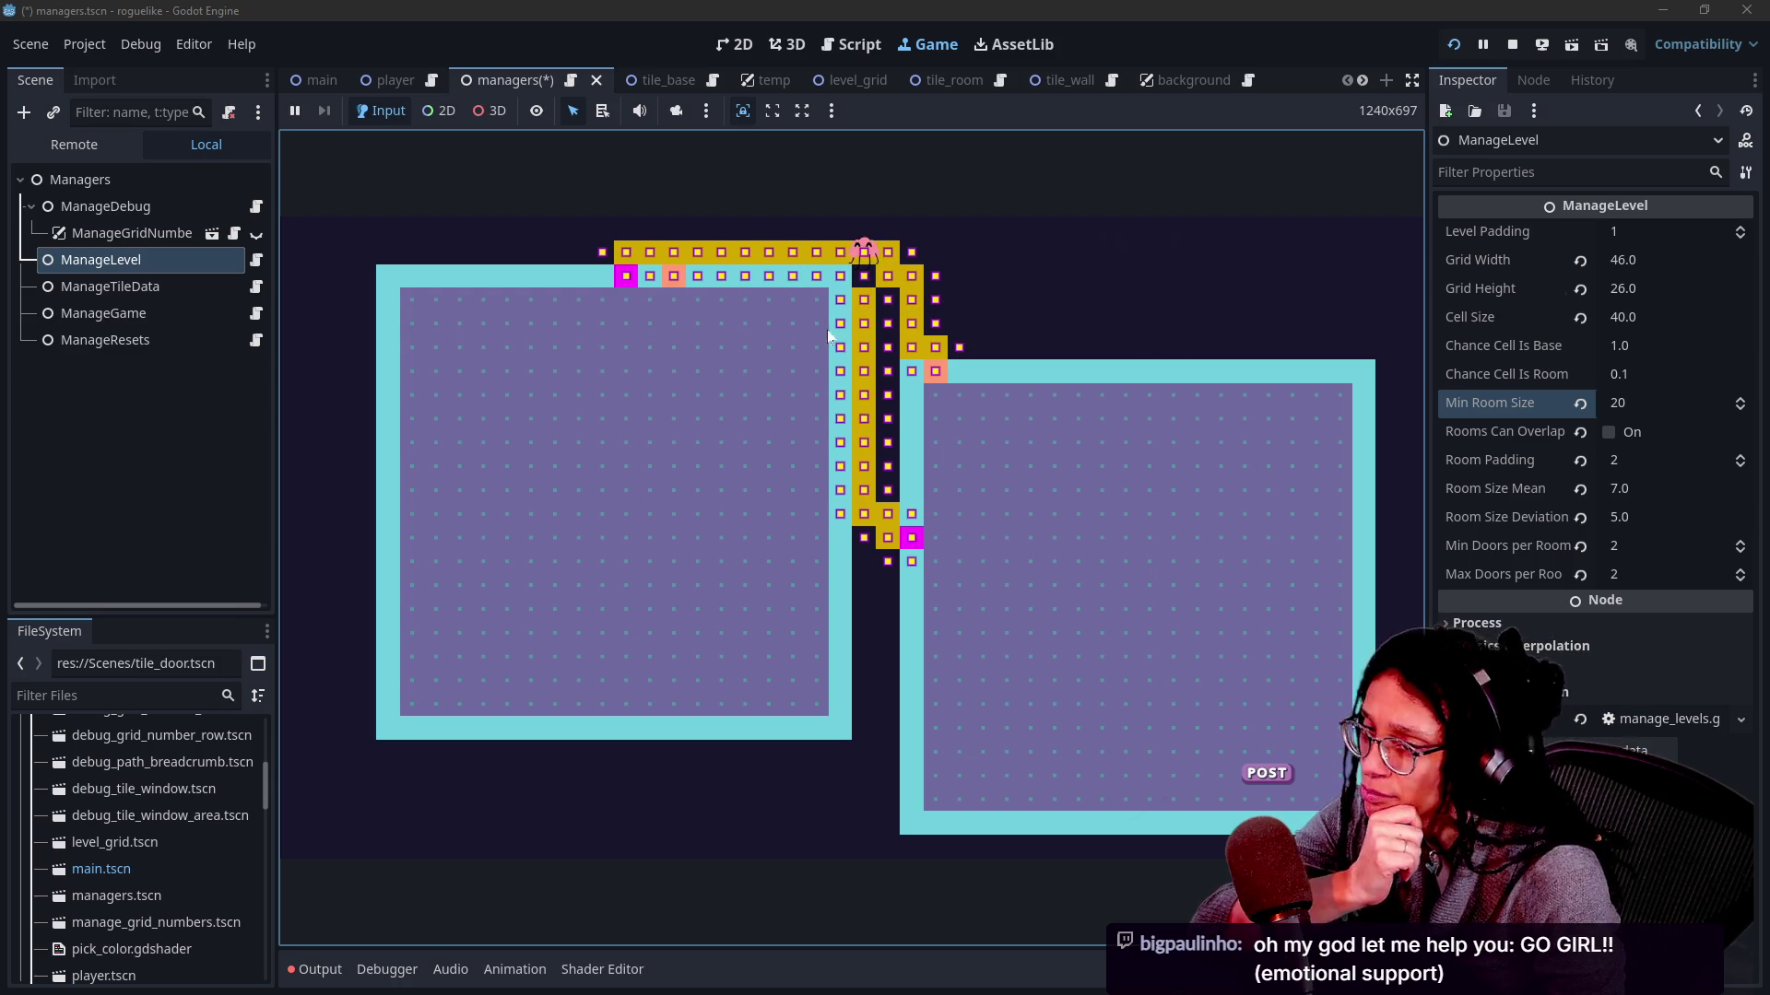
Inspect two corridor tiles' details, hide the debug markers, and bring up the output log.
{"action": "left_click", "coordinate": [977, 294]}
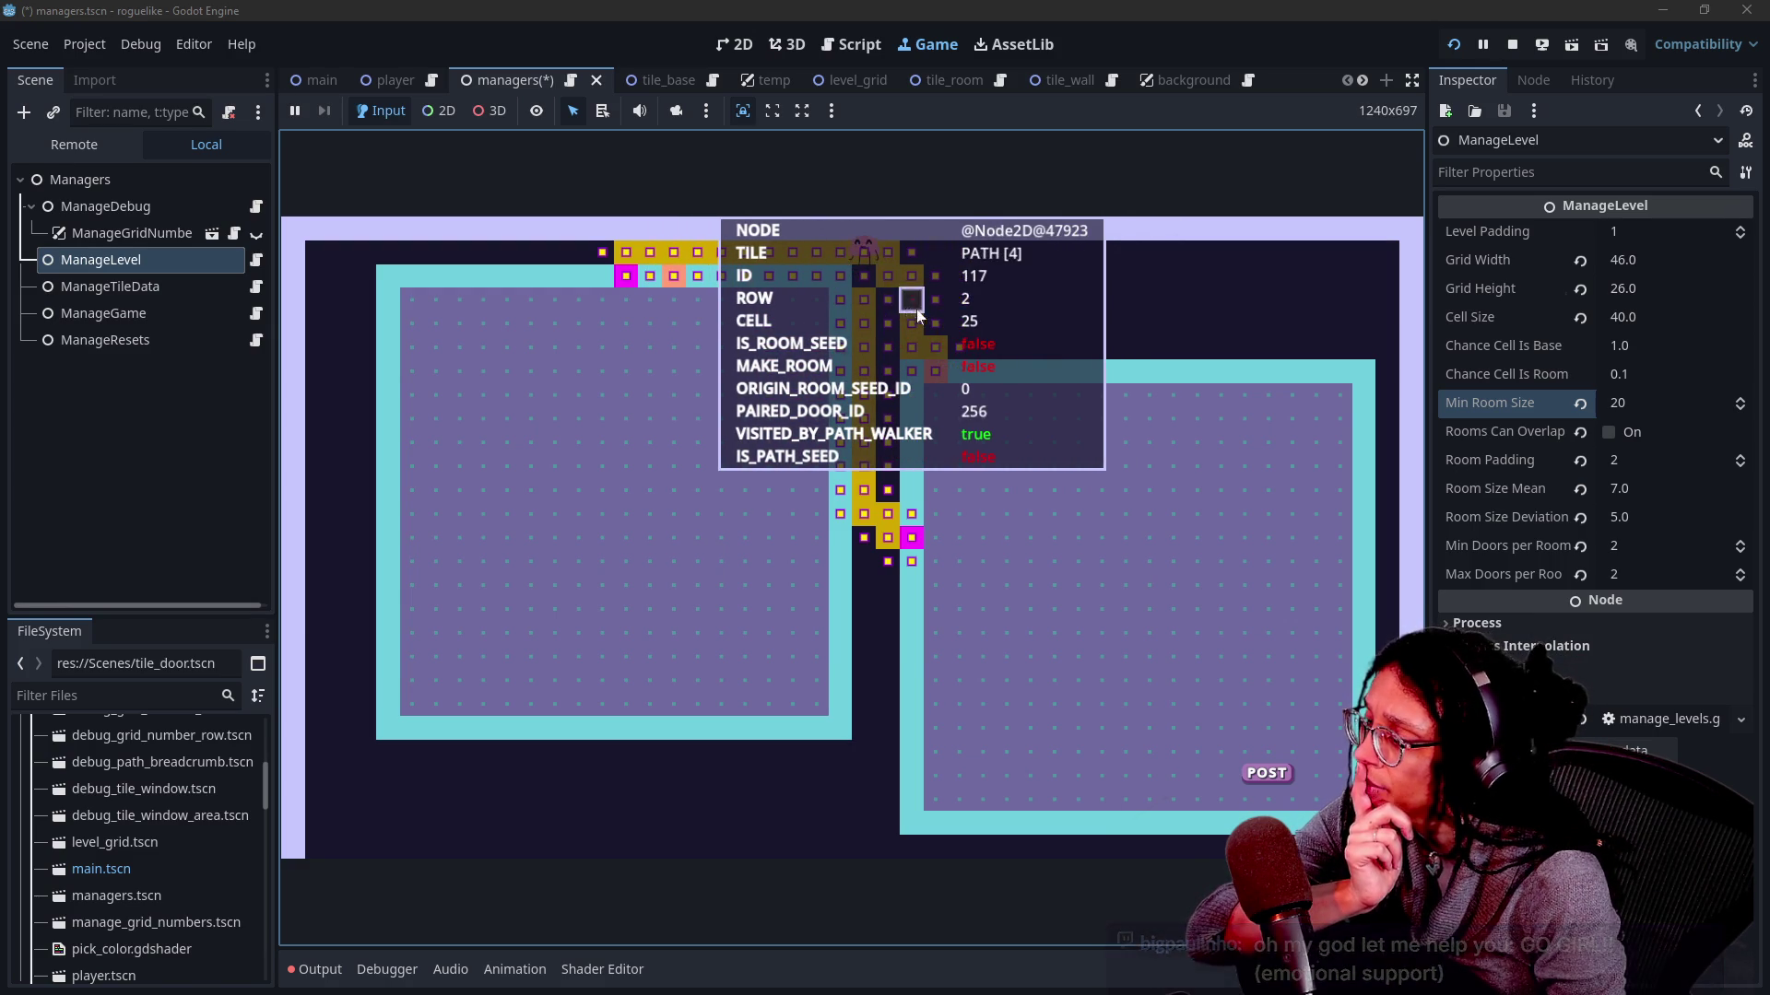
{"action": "left_click", "coordinate": [849, 299]}
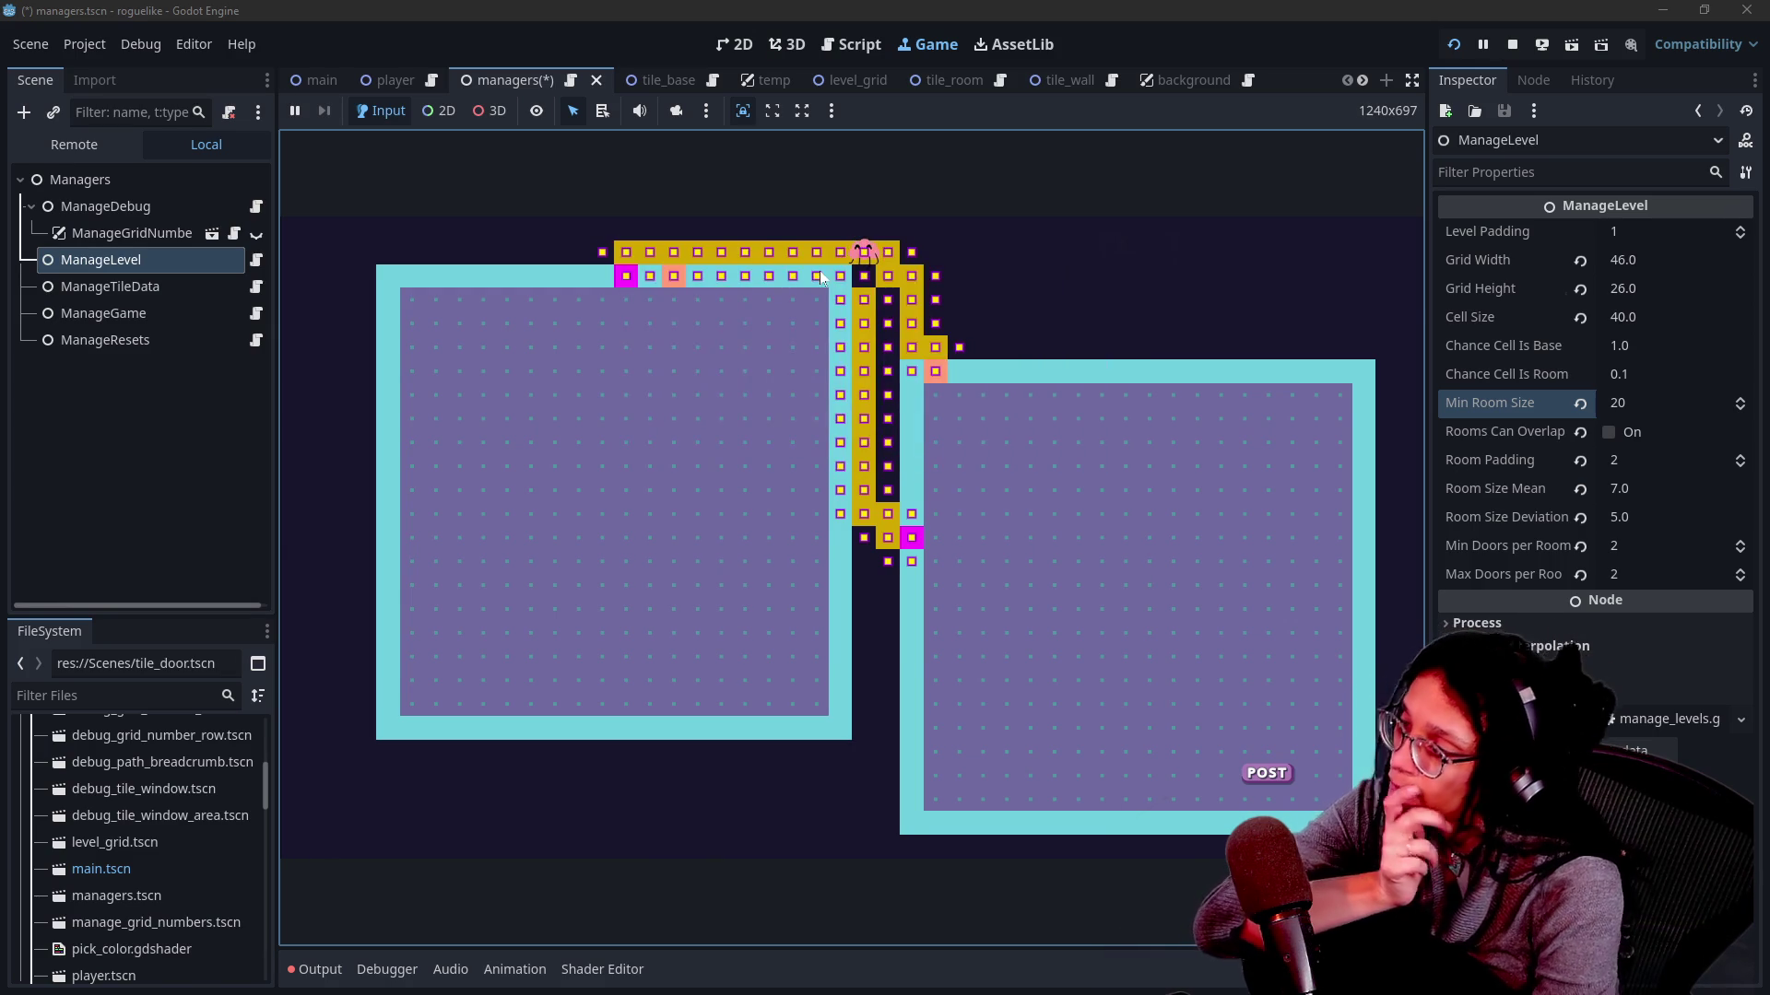
{"action": "left_click", "coordinate": [849, 304]}
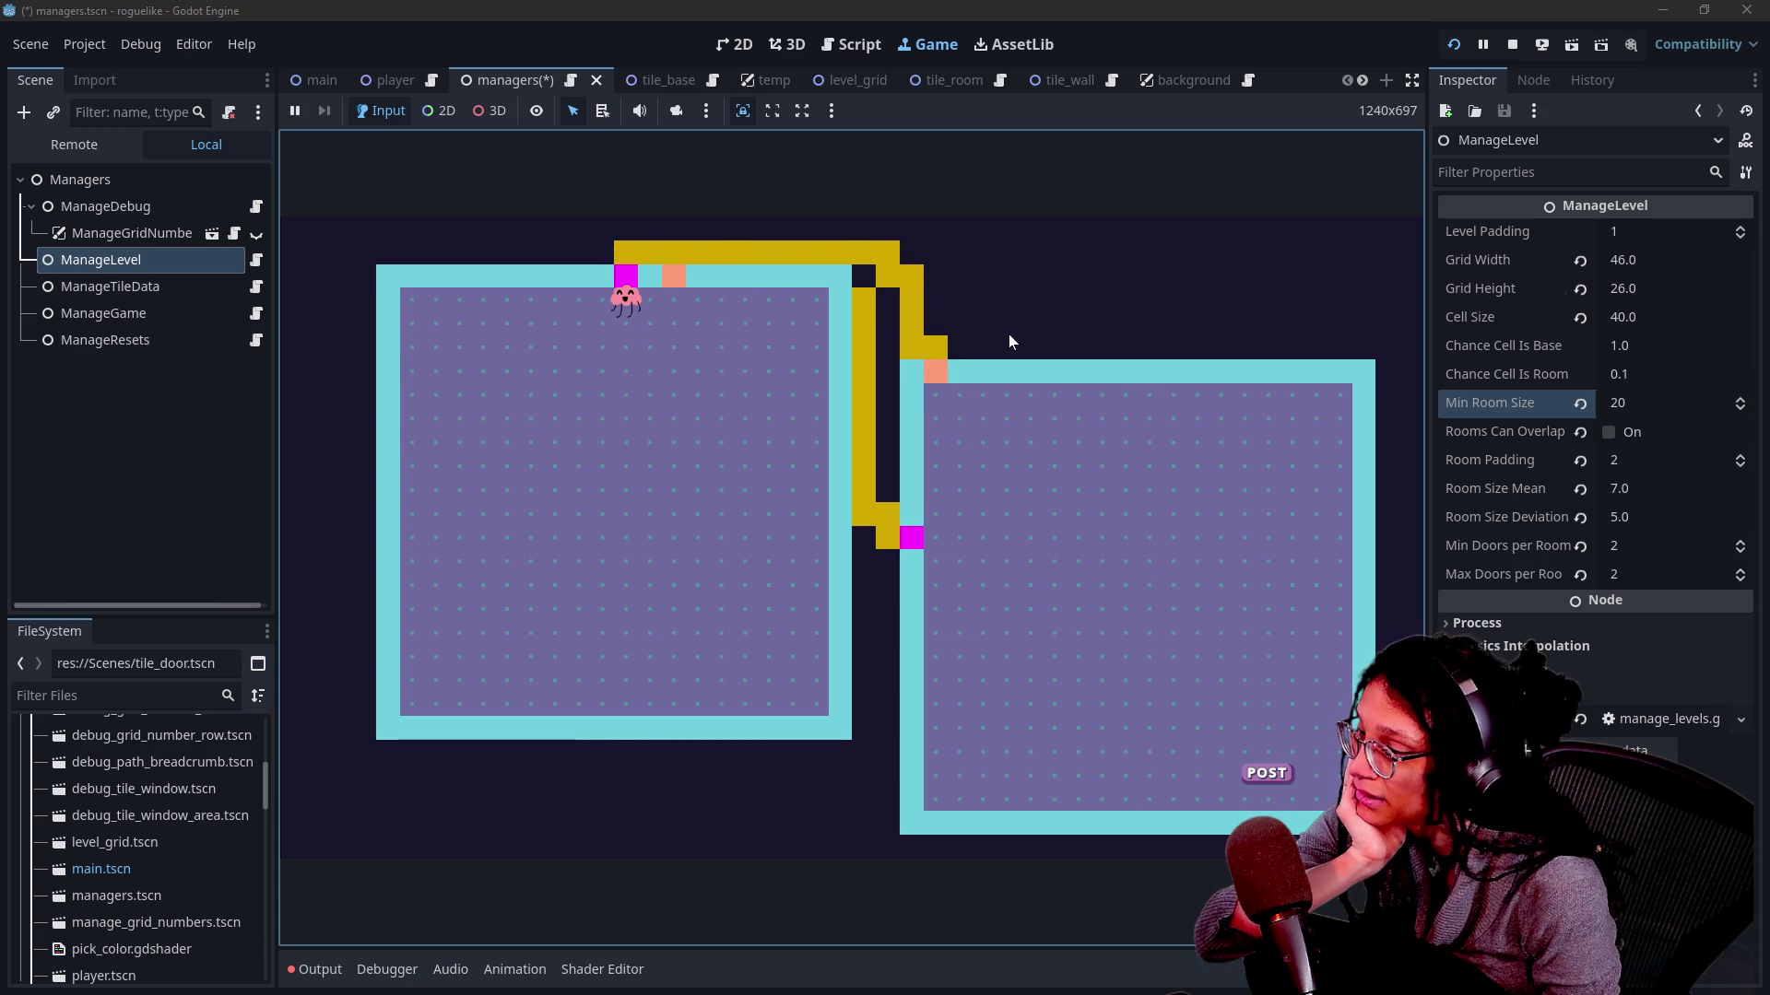
{"action": "left_click", "coordinate": [319, 969]}
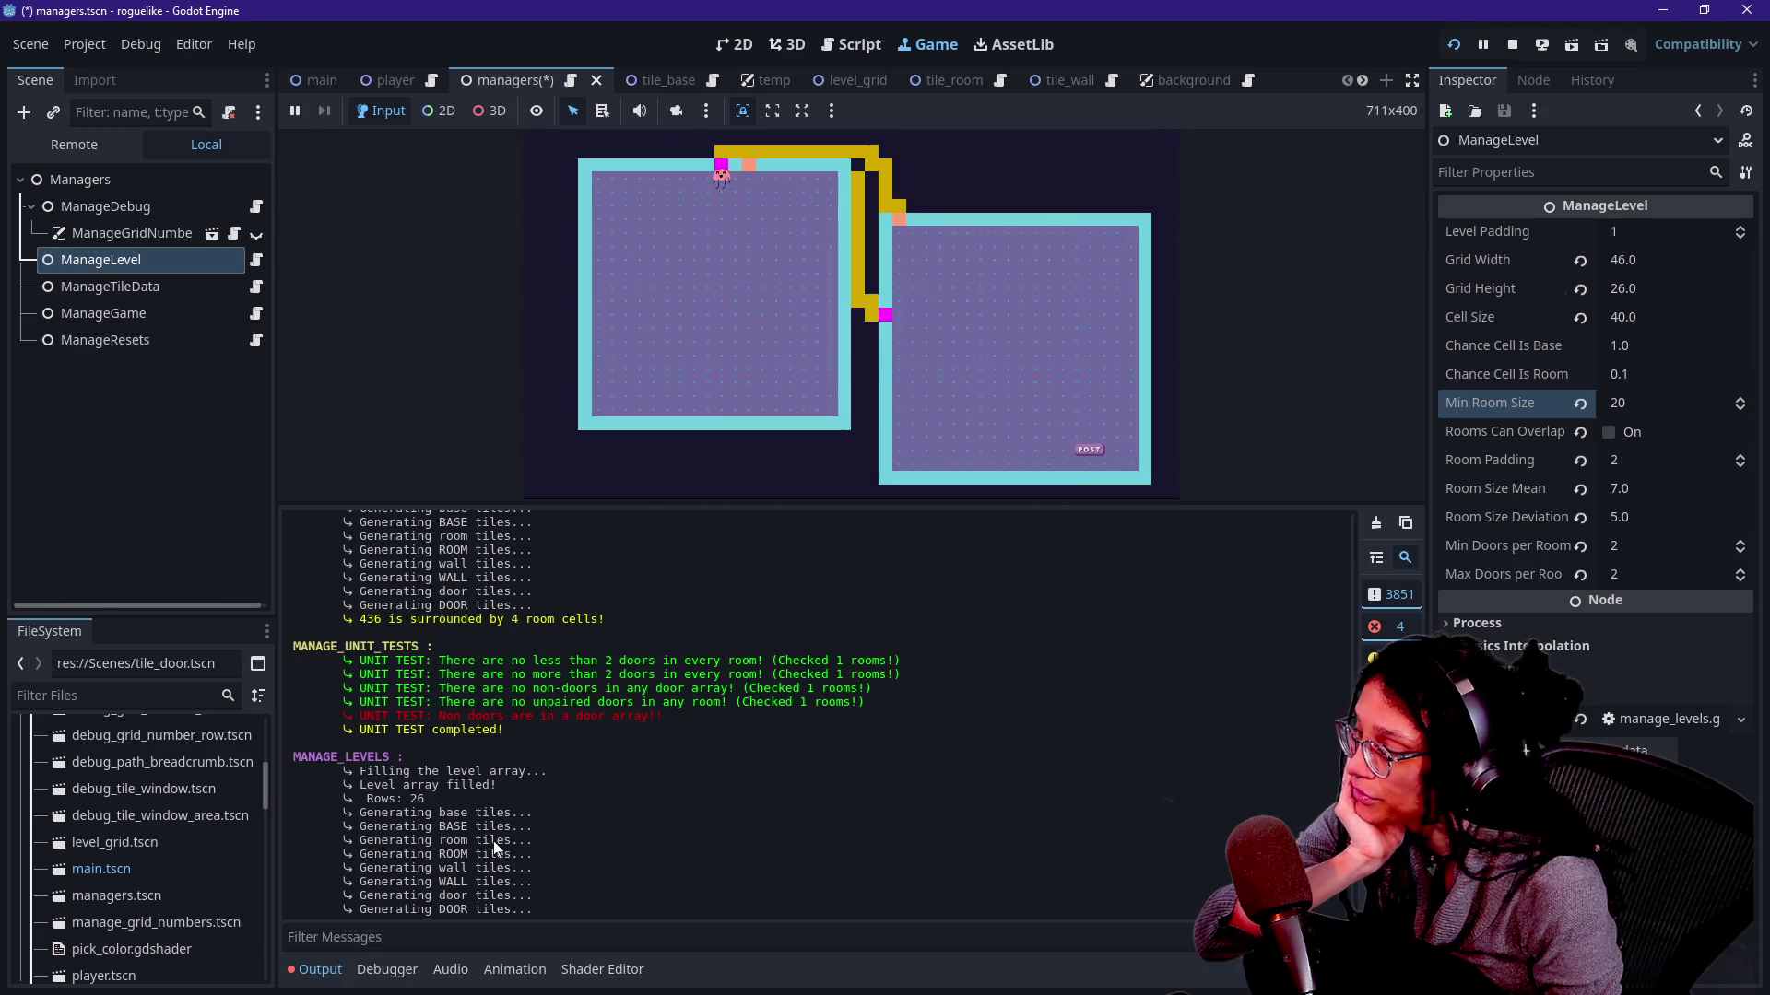
{"action": "scroll", "coordinate": [494, 840], "scroll_direction": "down", "scroll_amount": 3}
{"action": "scroll", "coordinate": [493, 840], "scroll_direction": "down", "scroll_amount": 5}
{"action": "scroll", "coordinate": [493, 842], "scroll_direction": "down", "scroll_amount": 5}
{"action": "scroll", "coordinate": [494, 841], "scroll_direction": "down", "scroll_amount": 5}
{"action": "scroll", "coordinate": [493, 842], "scroll_direction": "down", "scroll_amount": 5}
{"action": "scroll", "coordinate": [494, 840], "scroll_direction": "down", "scroll_amount": 5}
{"action": "scroll", "coordinate": [494, 841], "scroll_direction": "down", "scroll_amount": 5}
{"action": "scroll", "coordinate": [493, 841], "scroll_direction": "down", "scroll_amount": 5}
{"action": "scroll", "coordinate": [494, 841], "scroll_direction": "down", "scroll_amount": 5}
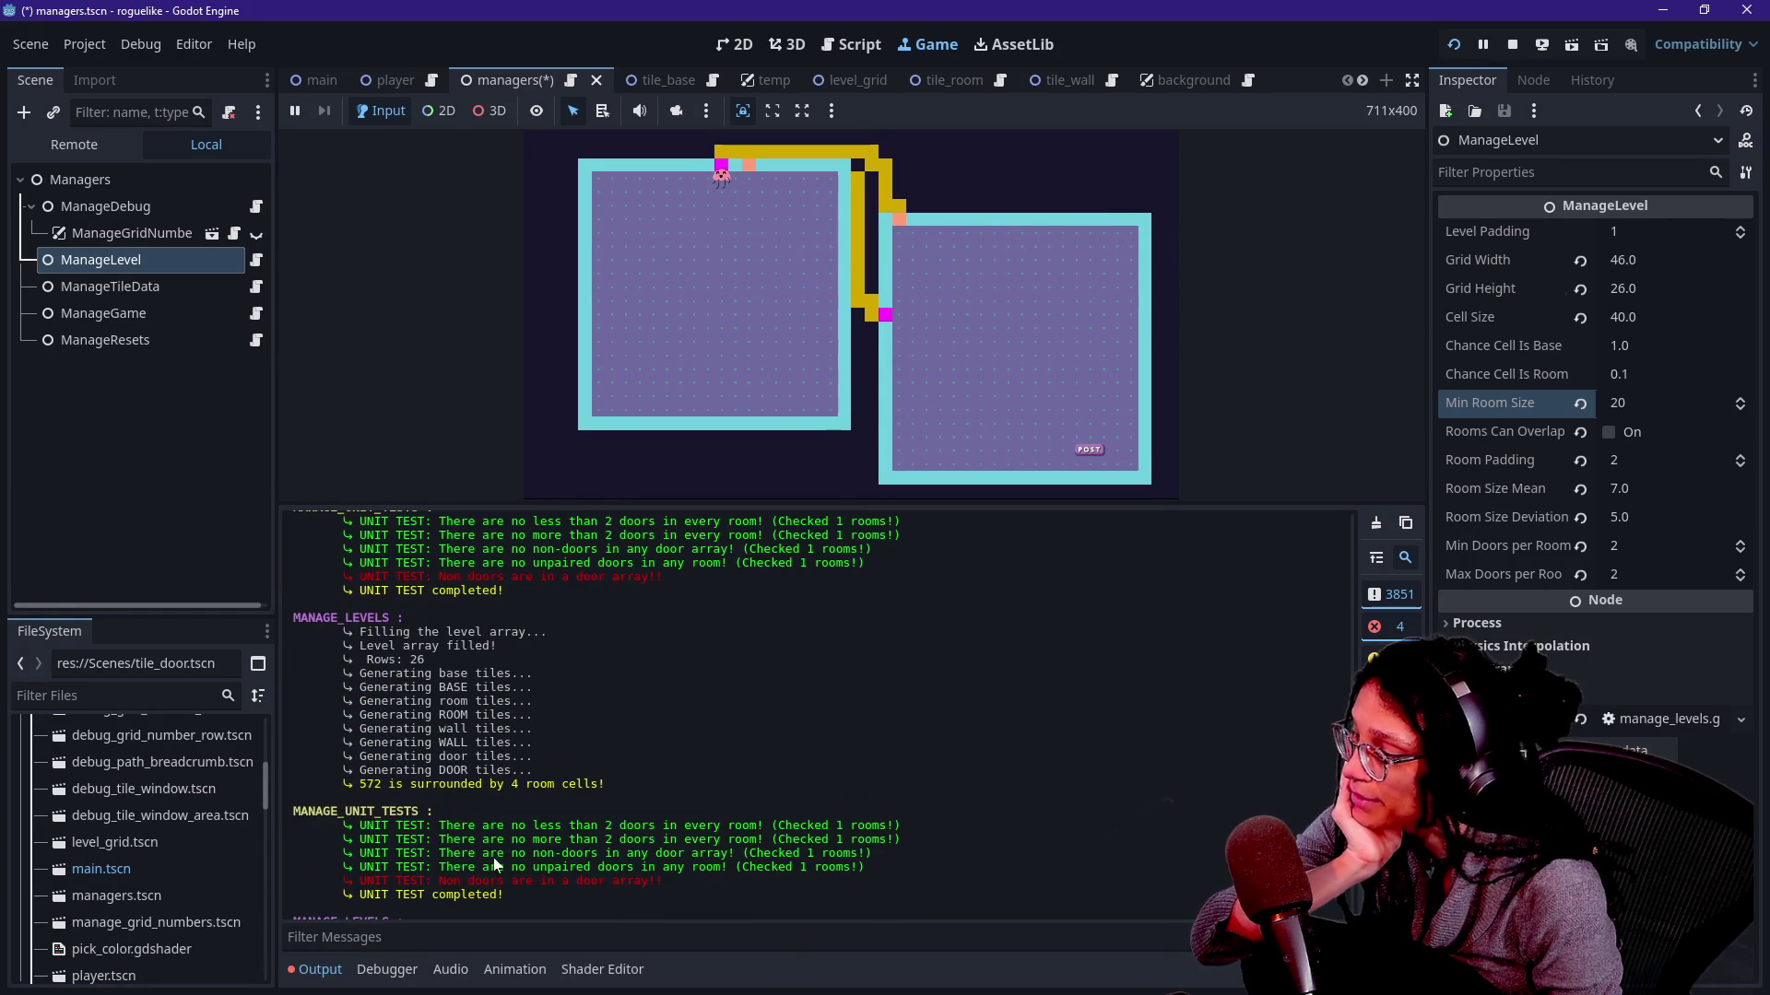
Highlight the unpaired-doors and door-array error lines, then hide the docks with Ctrl+Shift+F11.
{"action": "left_click_drag", "start_coordinate": [658, 888], "coordinate": [464, 892]}
{"action": "left_click", "coordinate": [575, 919]}
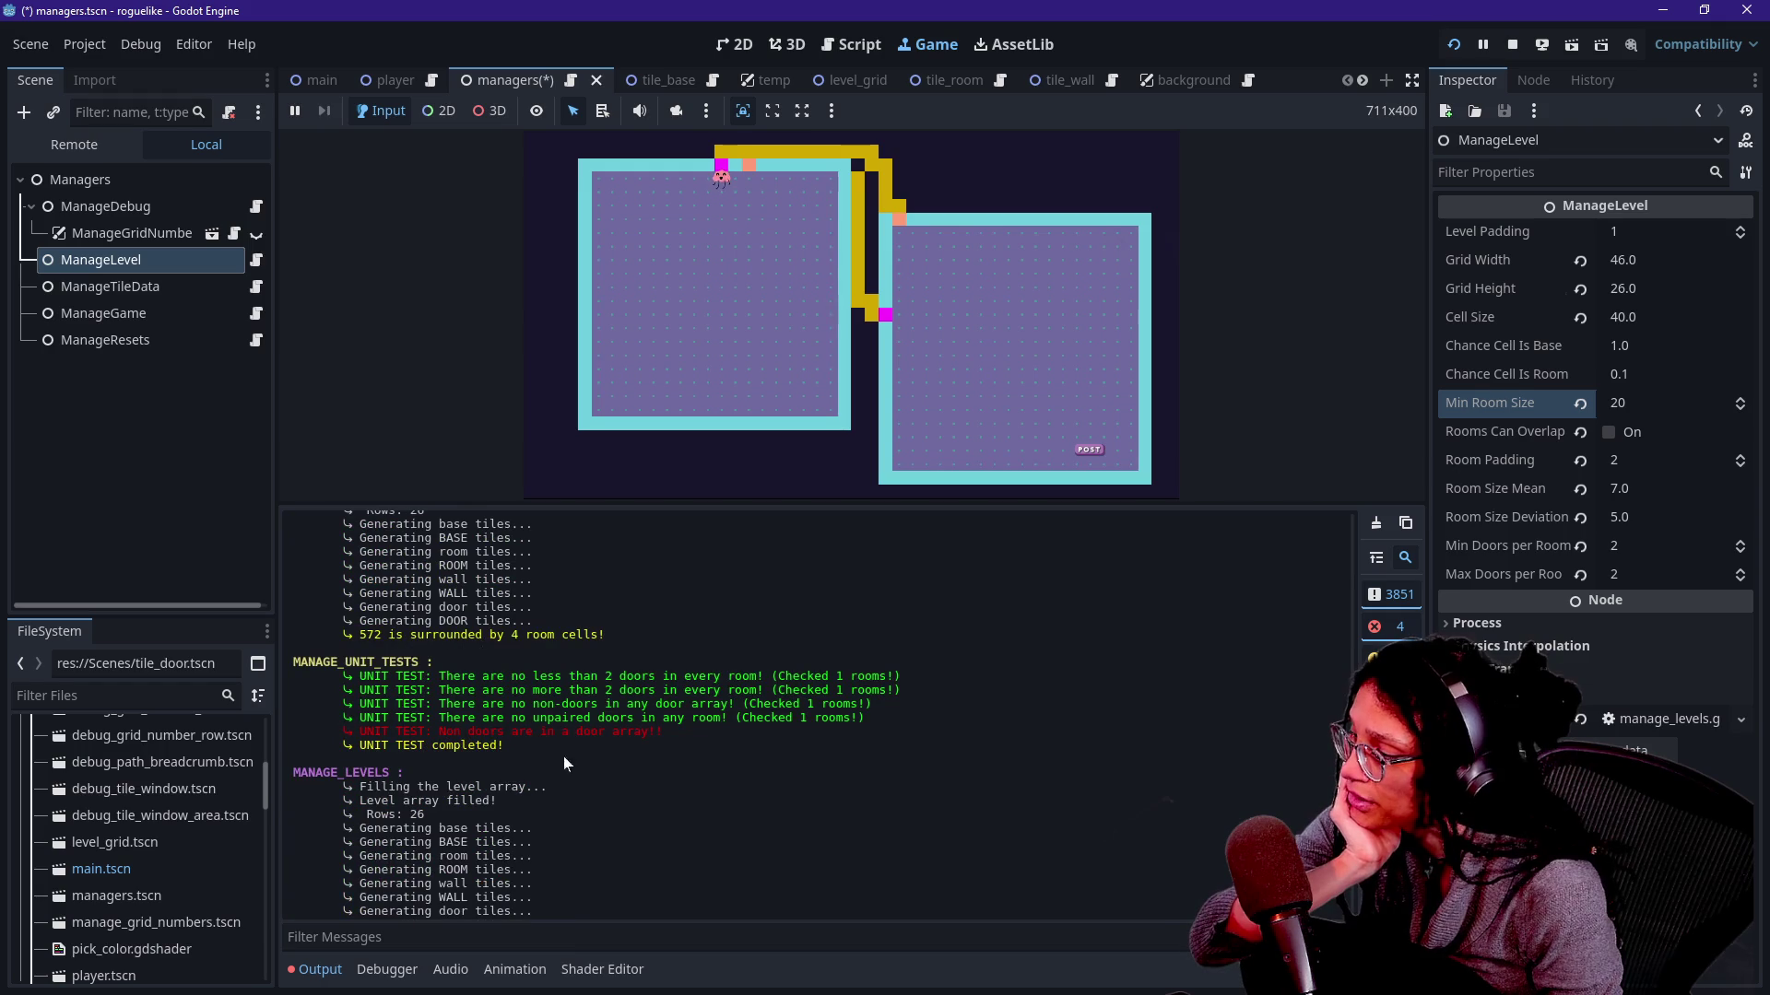
{"action": "left_click_drag", "start_coordinate": [457, 732], "coordinate": [640, 718]}
{"action": "left_click", "coordinate": [654, 732]}
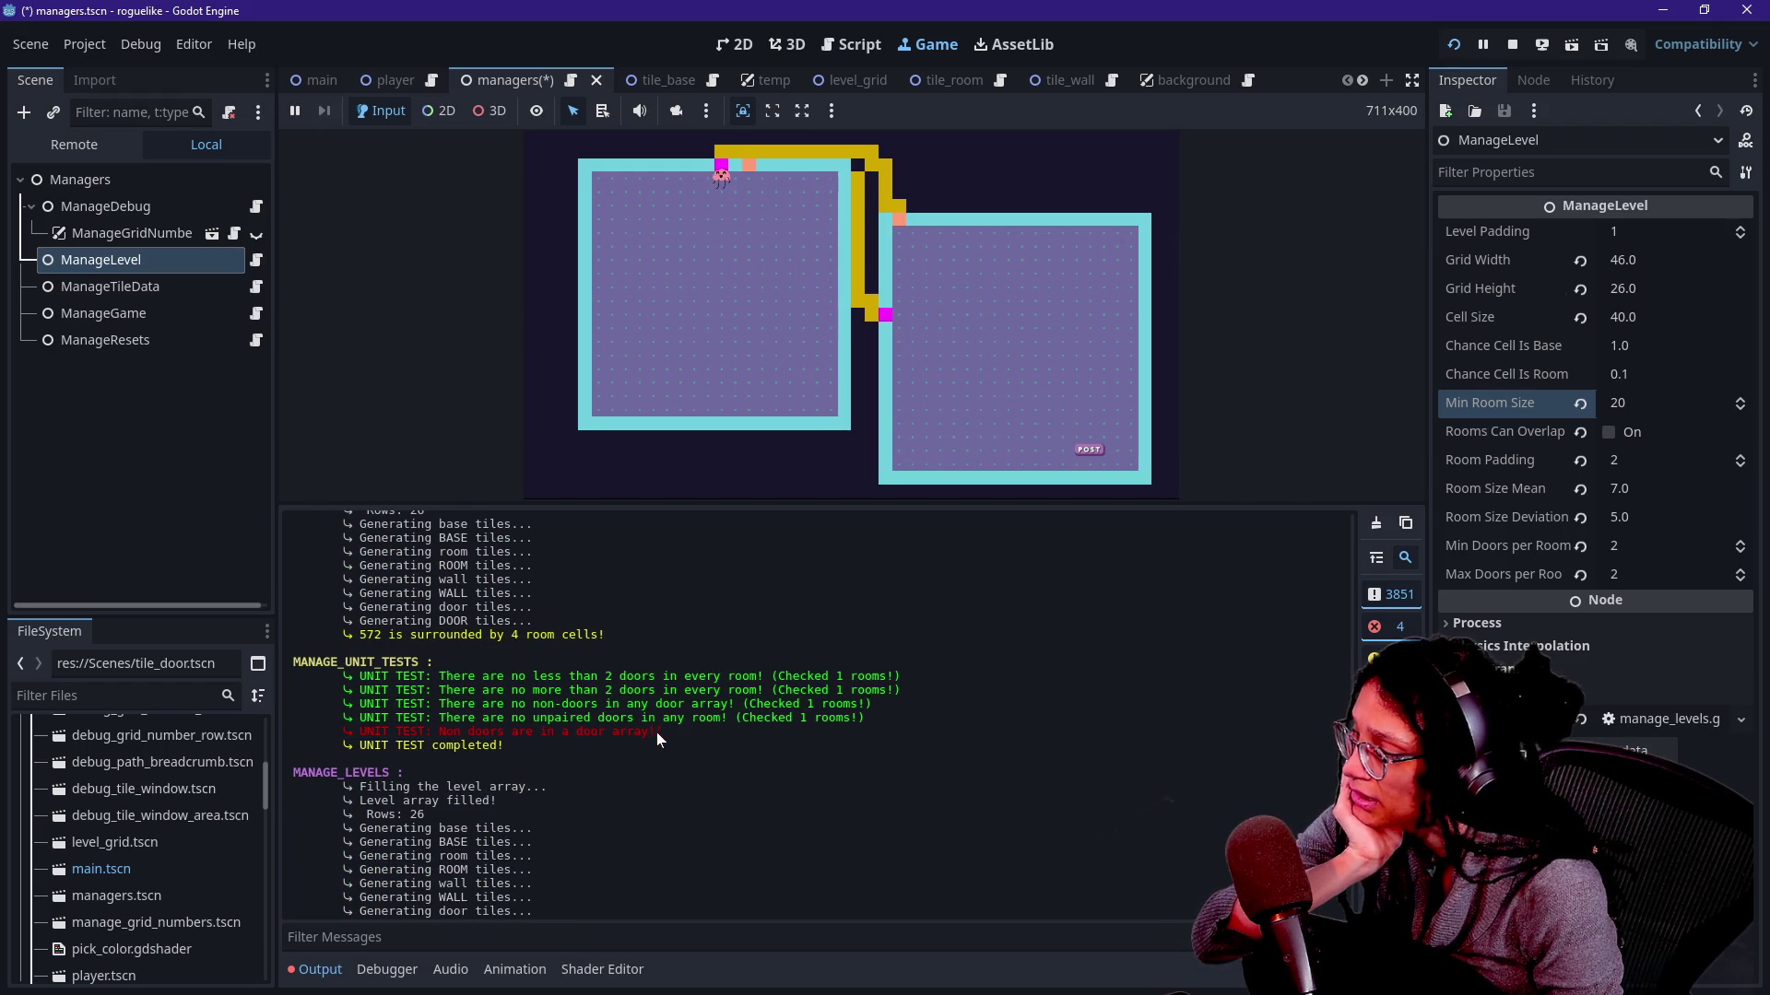
{"action": "scroll", "coordinate": [659, 738], "scroll_direction": "down", "scroll_amount": 1}
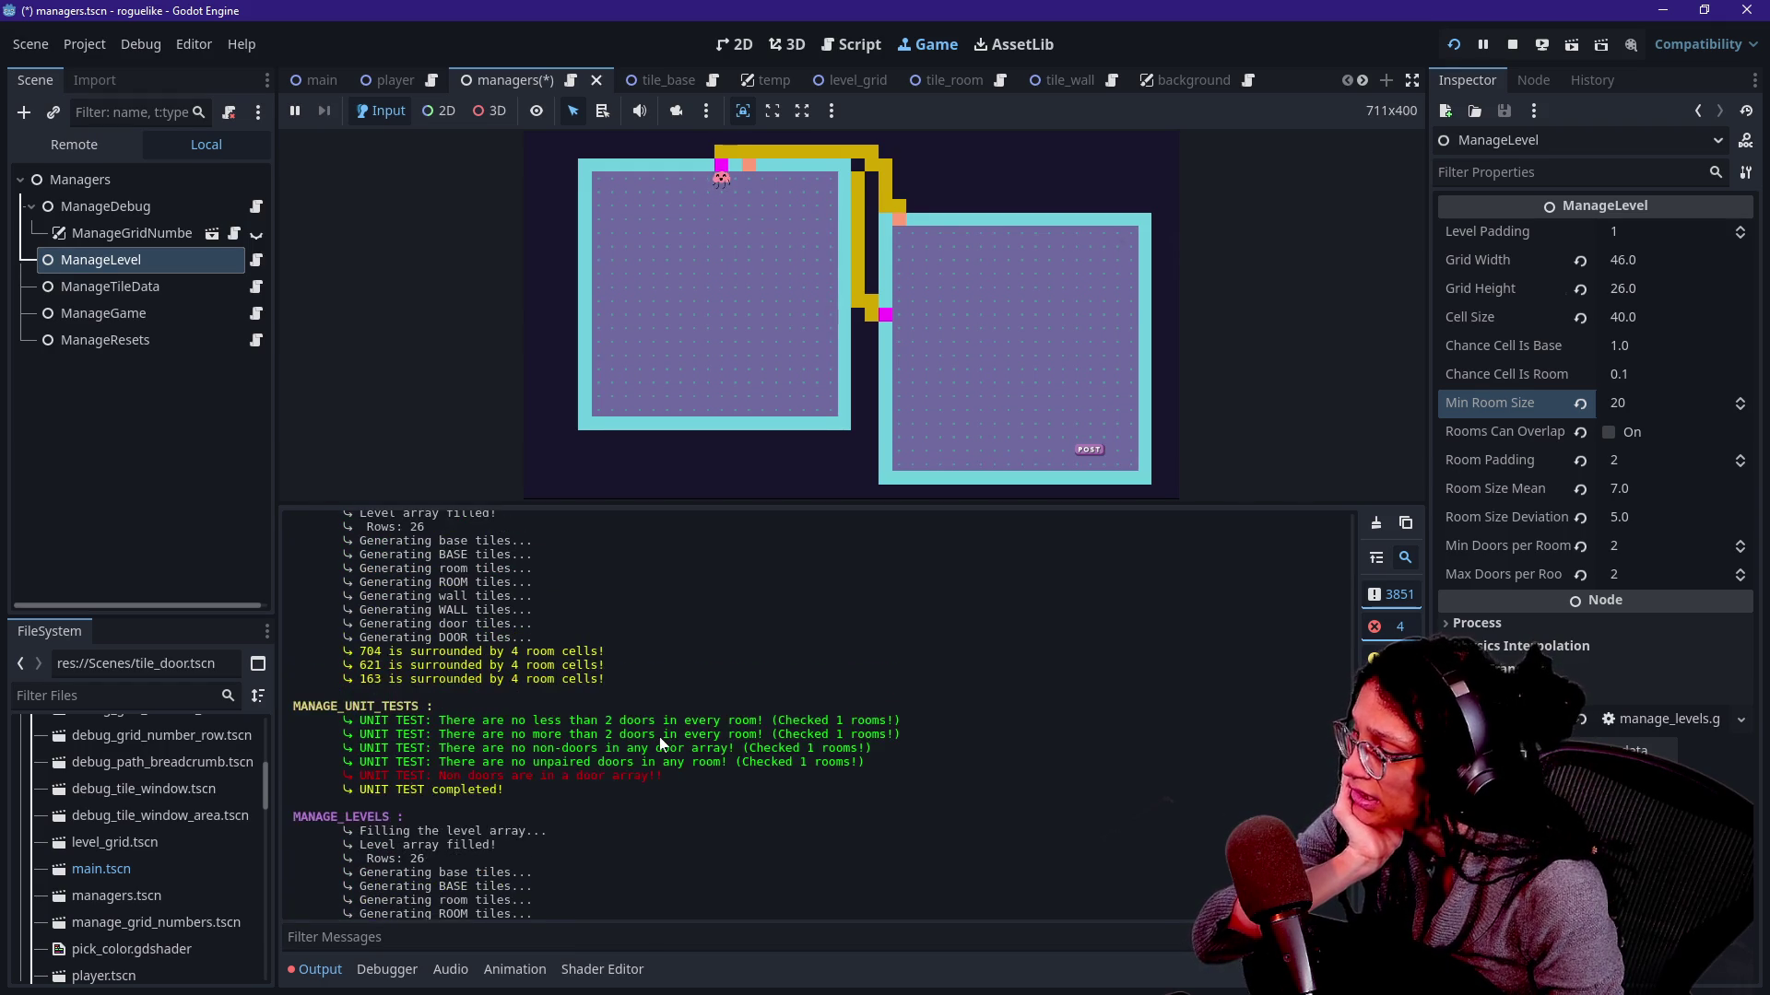
{"action": "scroll", "coordinate": [660, 736], "scroll_direction": "down", "scroll_amount": 2}
{"action": "scroll", "coordinate": [660, 737], "scroll_direction": "down", "scroll_amount": 1}
{"action": "scroll", "coordinate": [660, 736], "scroll_direction": "down", "scroll_amount": 3}
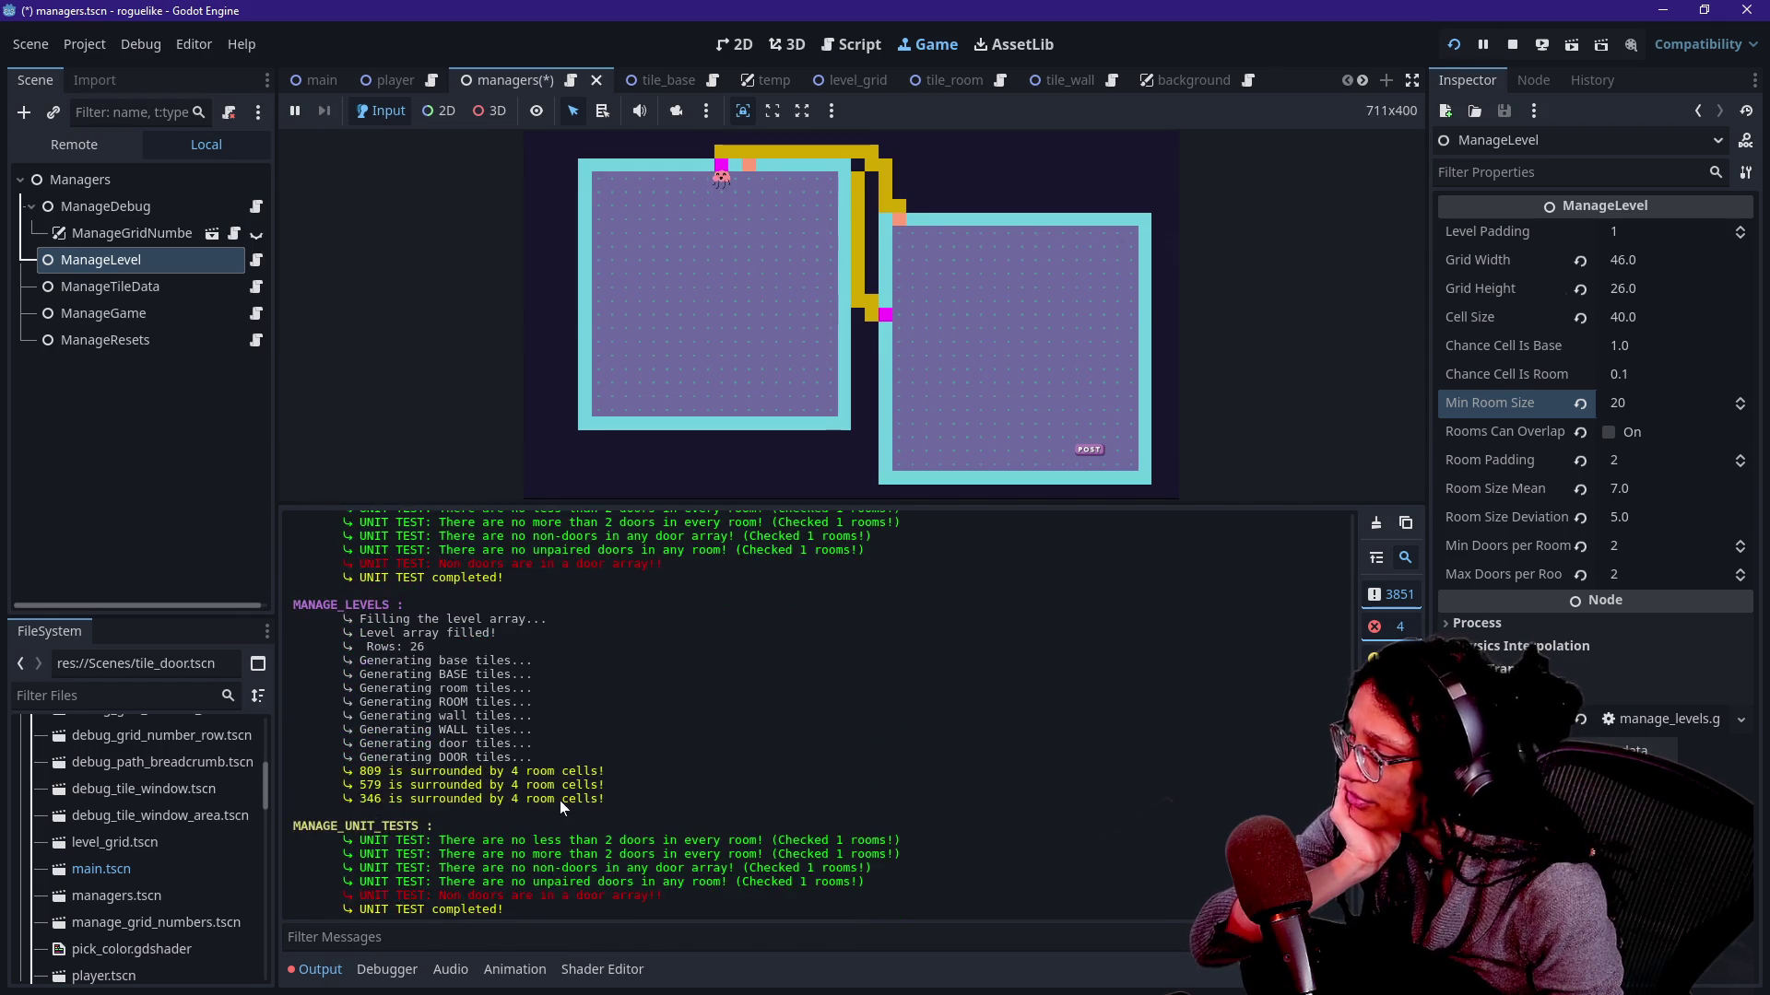
{"action": "scroll", "coordinate": [560, 801], "scroll_direction": "down", "scroll_amount": 3}
{"action": "scroll", "coordinate": [560, 801], "scroll_direction": "down", "scroll_amount": 2}
{"action": "scroll", "coordinate": [561, 801], "scroll_direction": "down", "scroll_amount": 2}
{"action": "scroll", "coordinate": [560, 801], "scroll_direction": "down", "scroll_amount": 2}
{"action": "scroll", "coordinate": [561, 799], "scroll_direction": "down", "scroll_amount": 3}
{"action": "scroll", "coordinate": [559, 799], "scroll_direction": "down", "scroll_amount": 2}
{"action": "scroll", "coordinate": [561, 799], "scroll_direction": "down", "scroll_amount": 2}
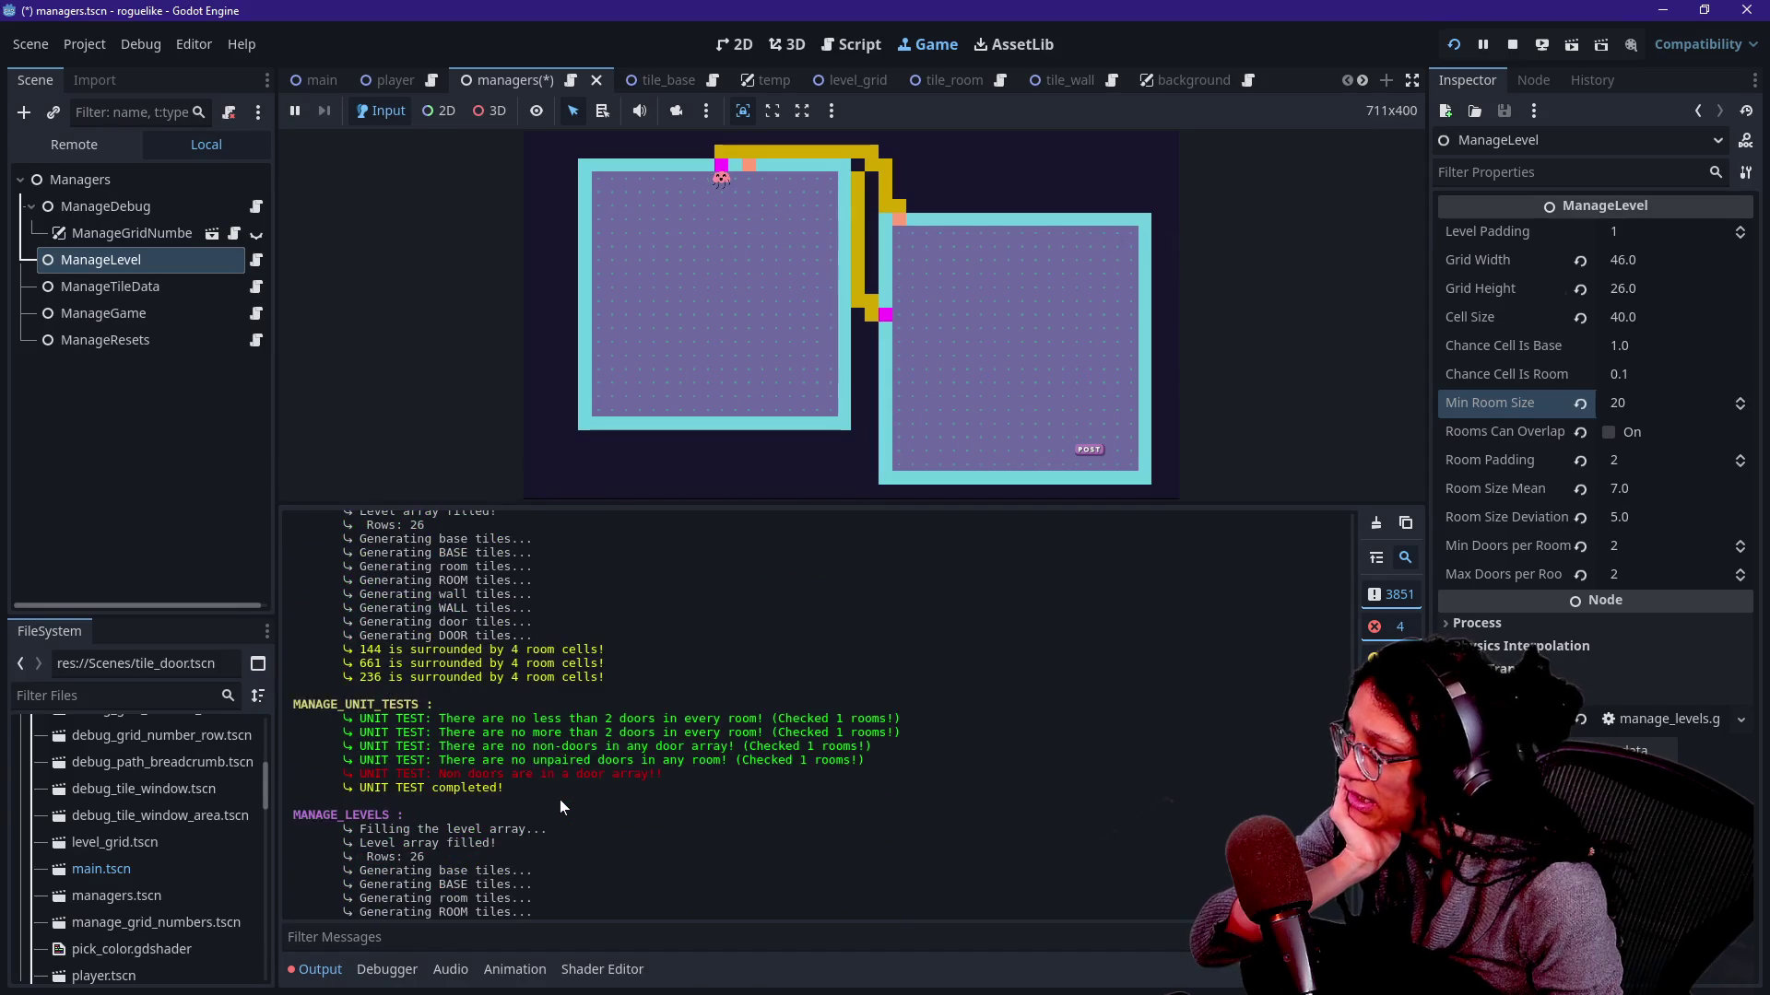
{"action": "scroll", "coordinate": [560, 799], "scroll_direction": "down", "scroll_amount": 3}
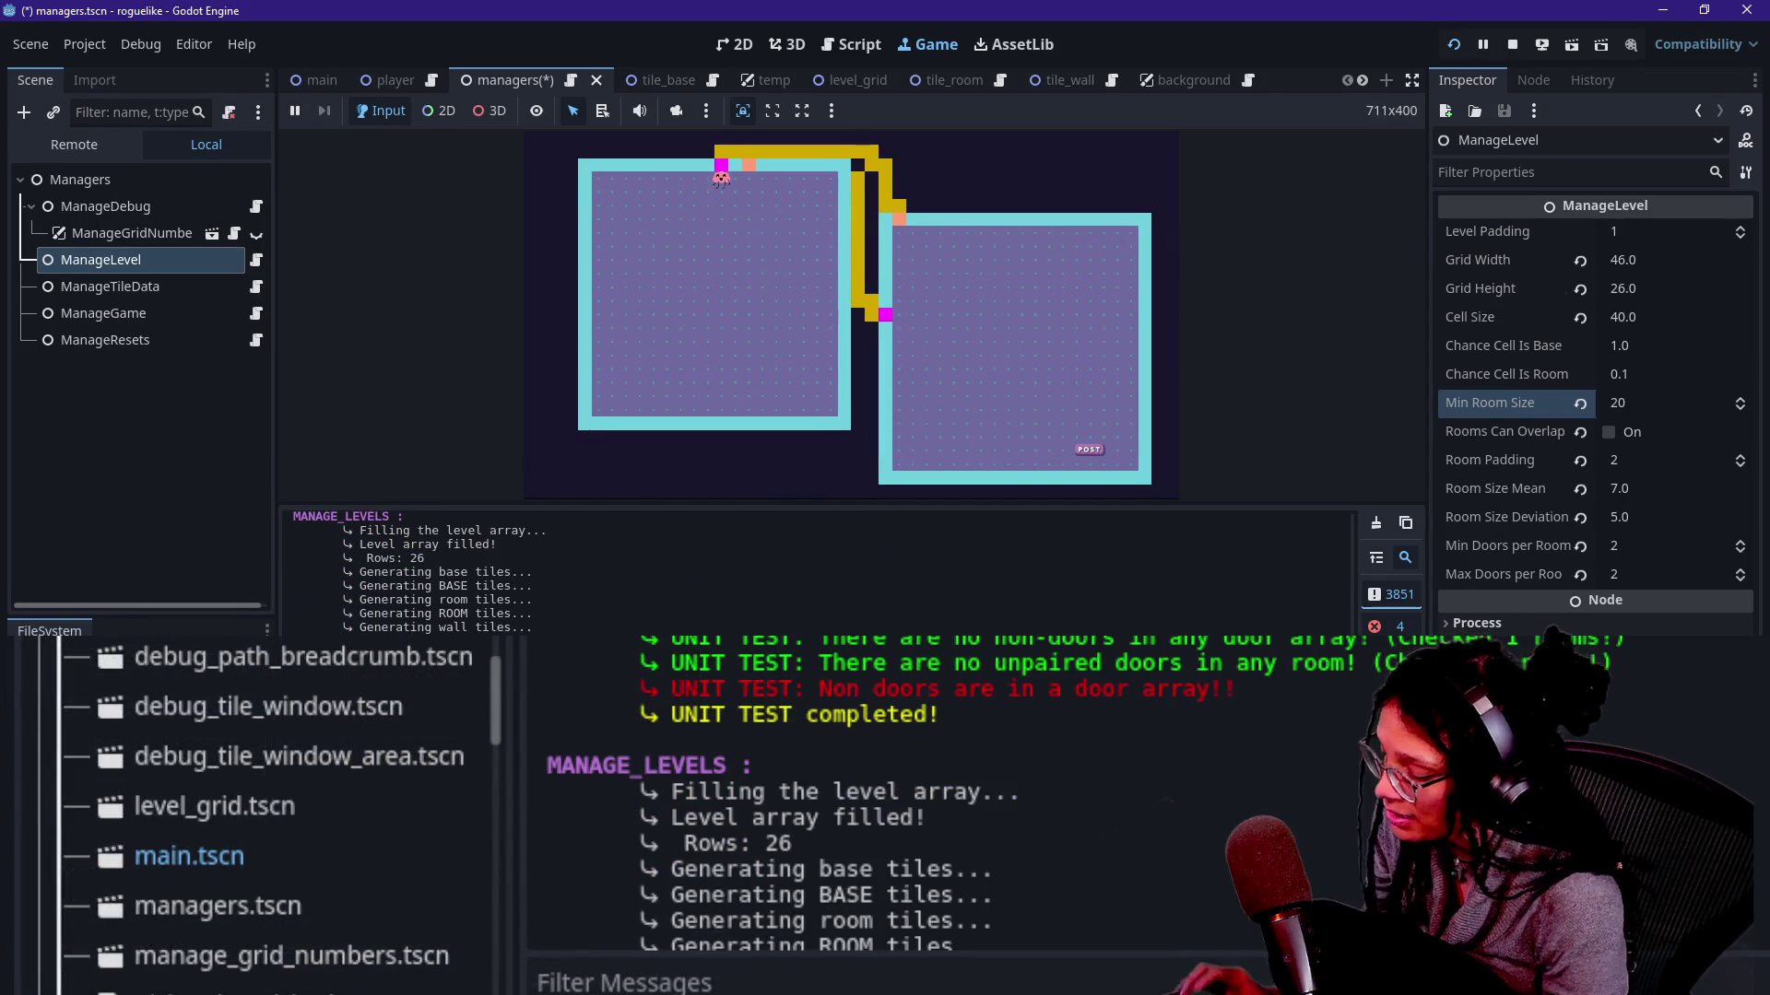
{"action": "key", "text": "ctrl+shift+F11"}
{"action": "scroll", "coordinate": [829, 575], "scroll_direction": "down", "scroll_amount": 3}
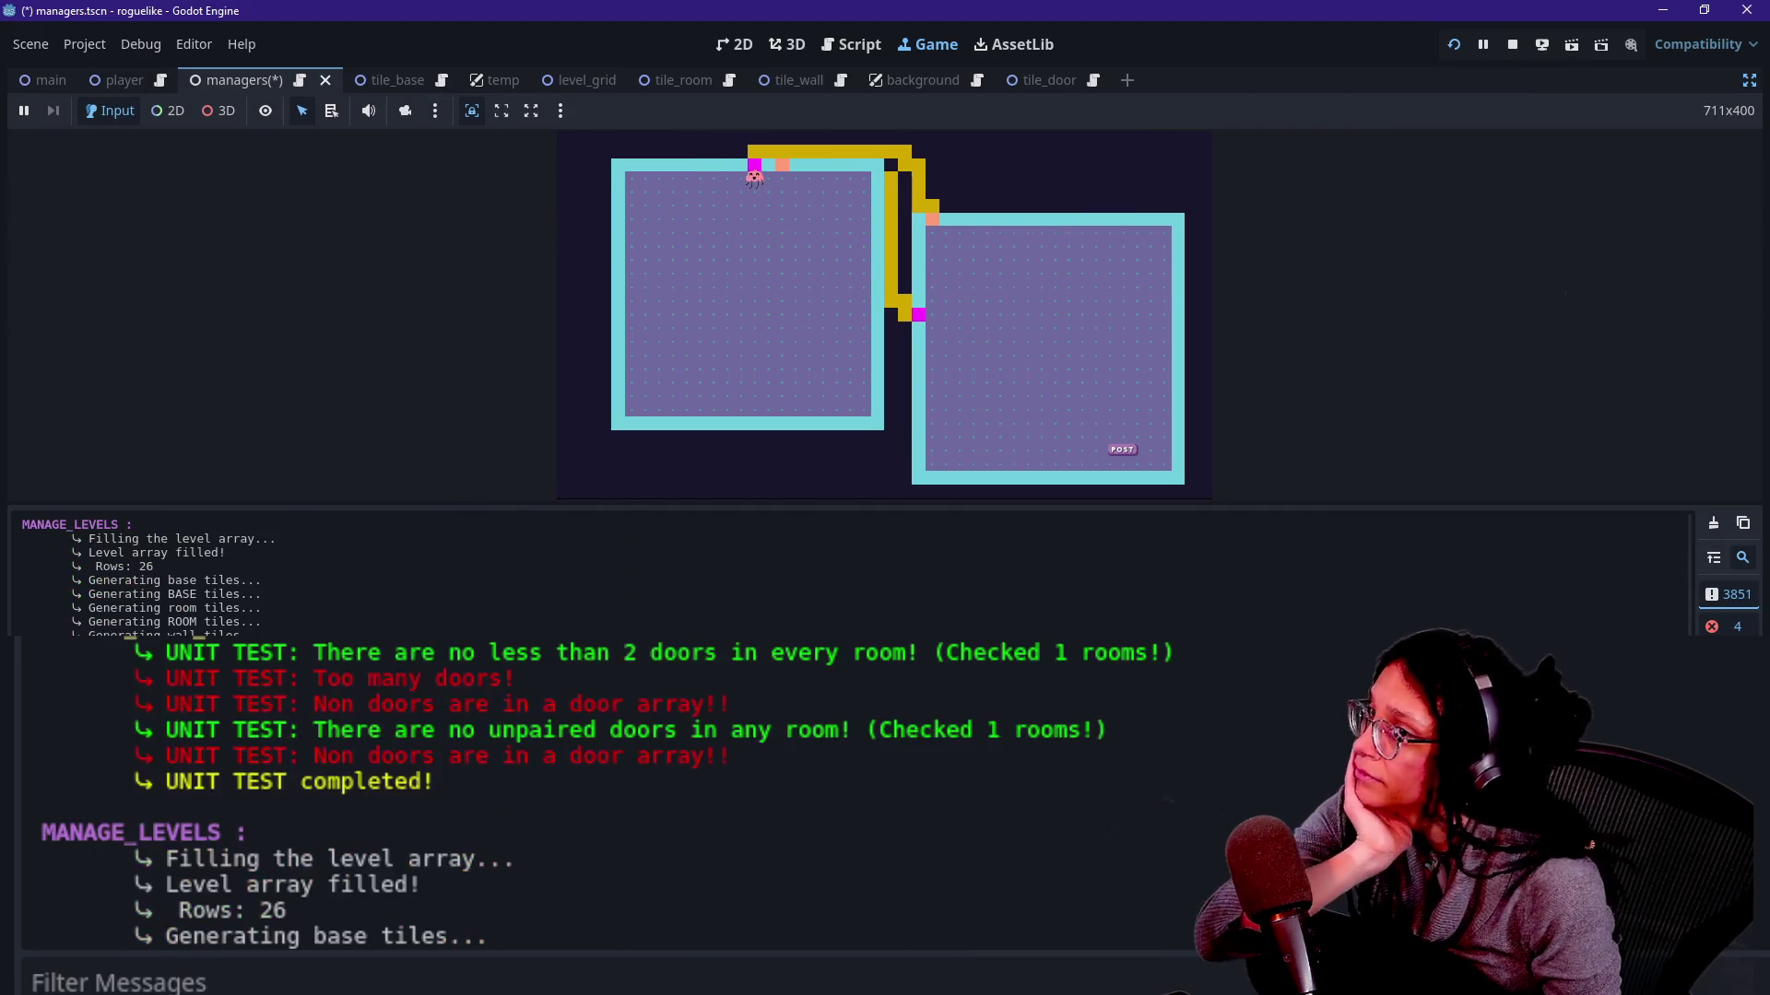
Review the unit-test result lines in the enlarged log and return focus to the running game.
{"action": "left_click_drag", "start_coordinate": [352, 728], "coordinate": [552, 753]}
{"action": "left_click", "coordinate": [560, 755]}
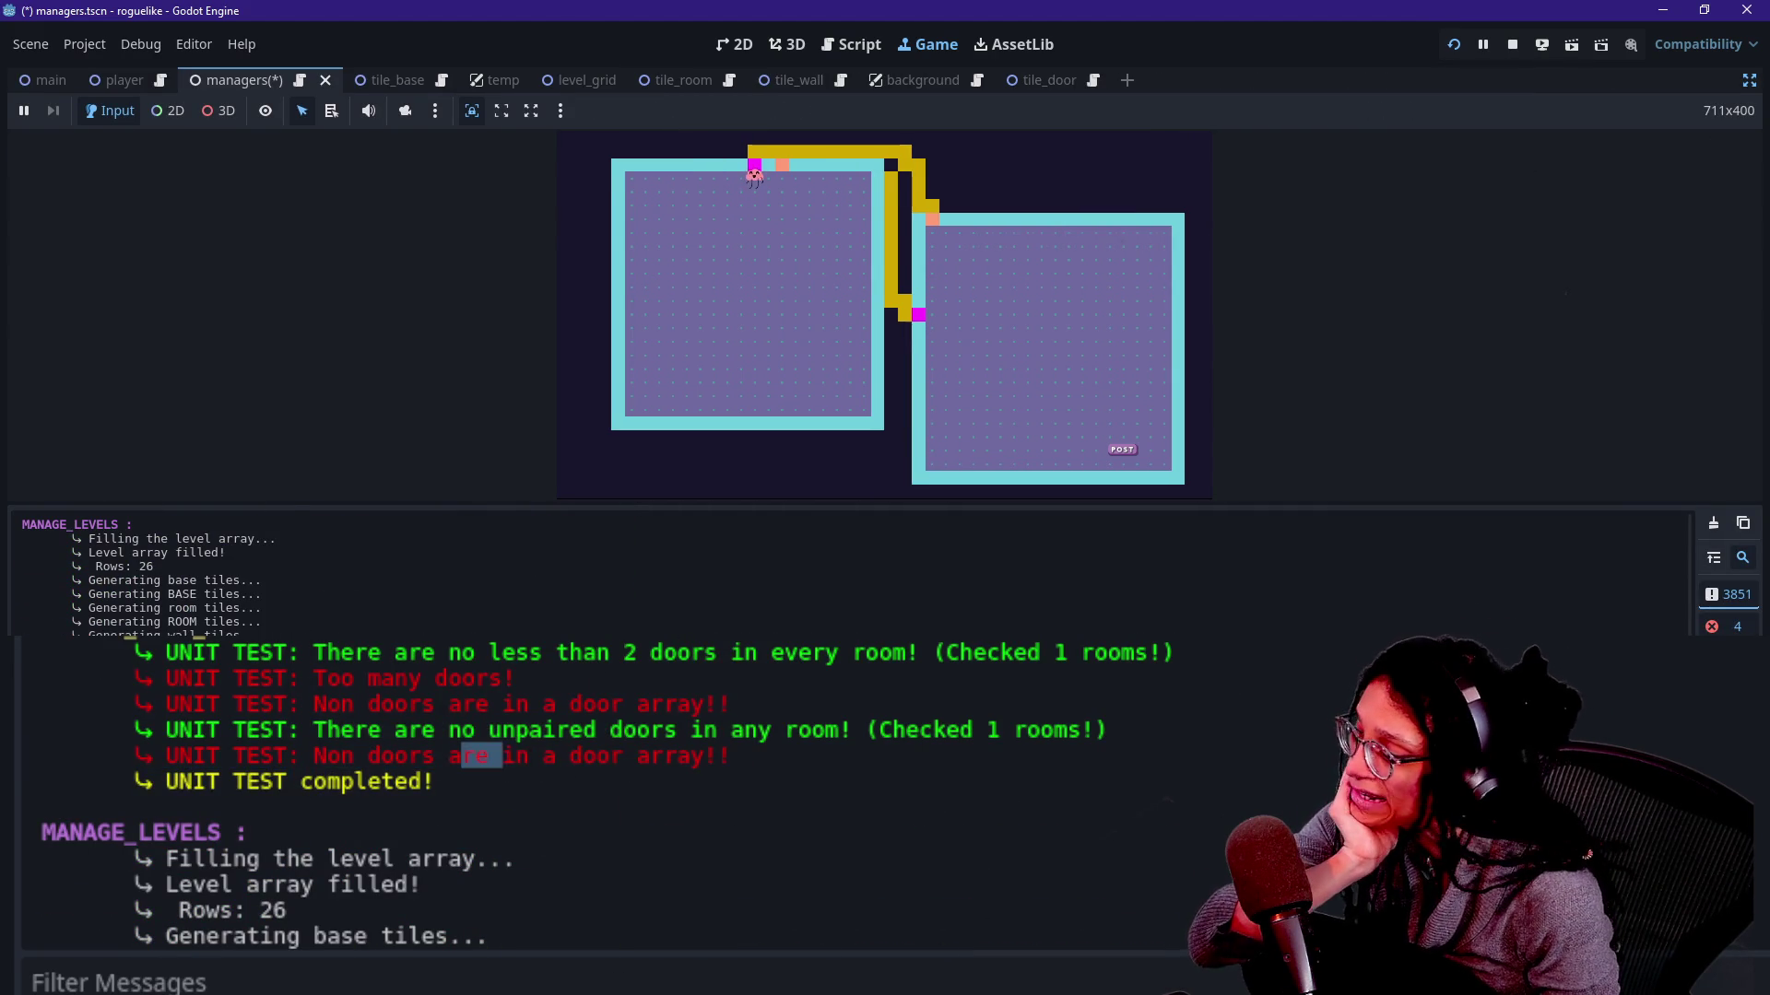
{"action": "scroll", "coordinate": [702, 778], "scroll_direction": "down", "scroll_amount": 1}
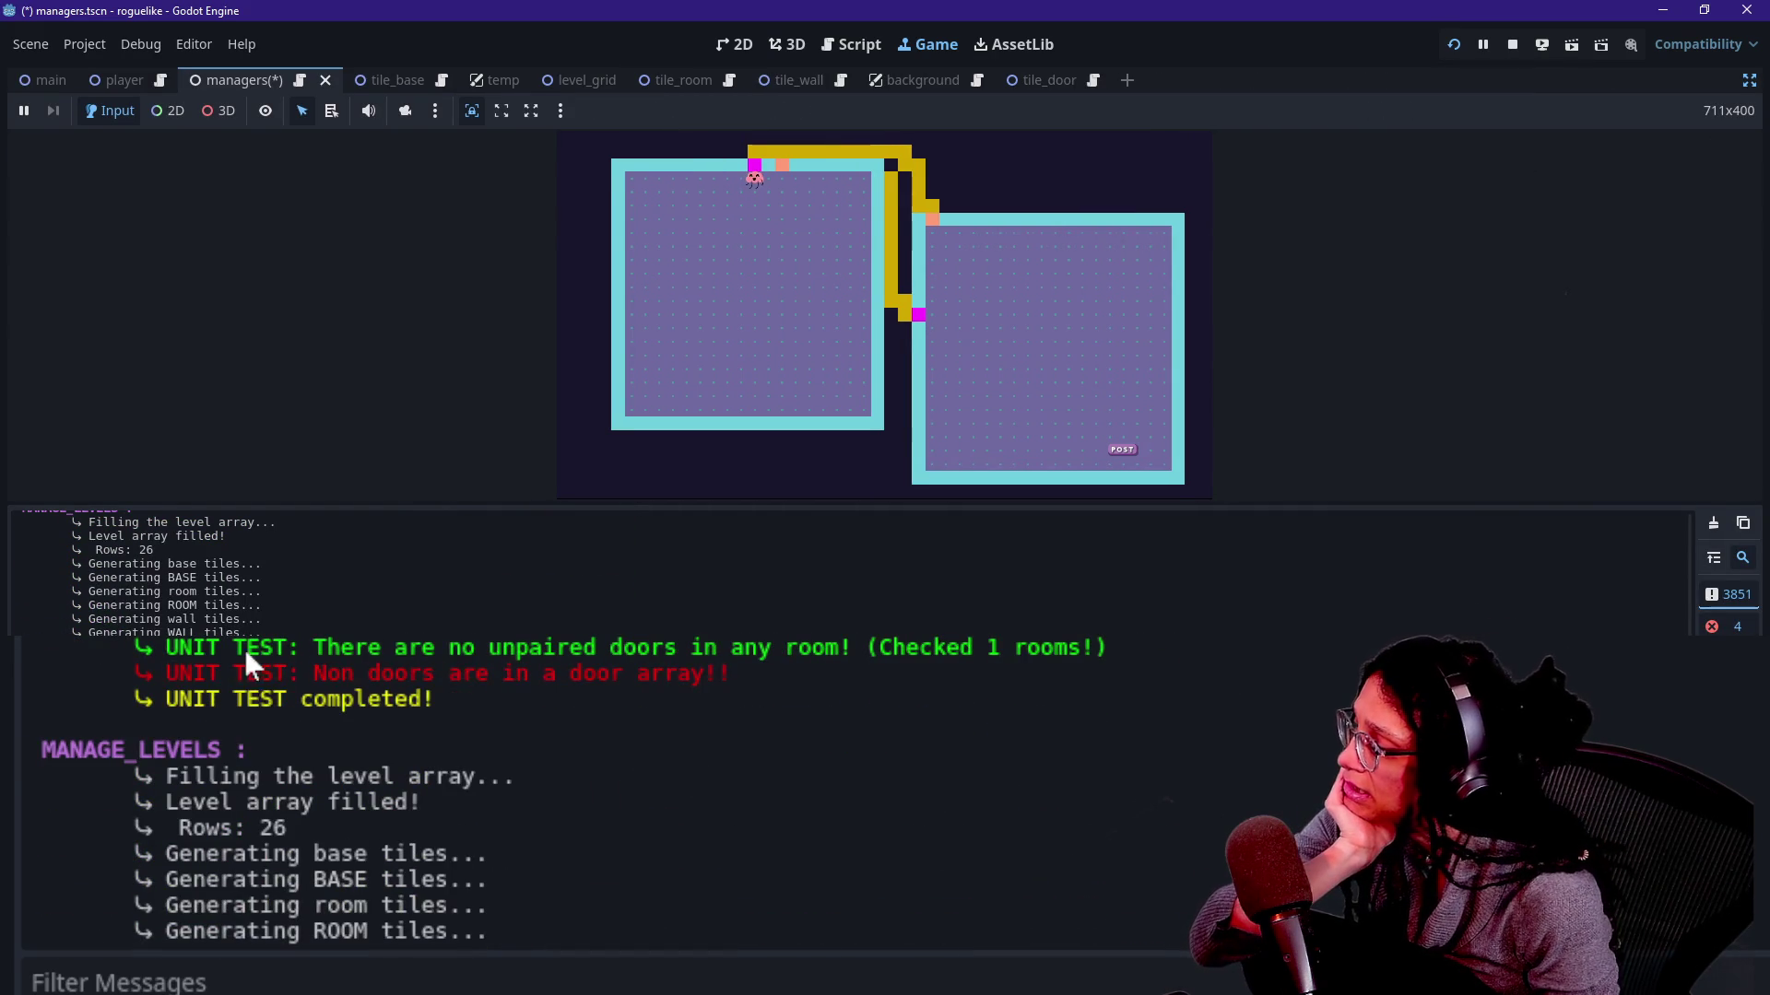
{"action": "left_click_drag", "start_coordinate": [260, 674], "coordinate": [599, 705]}
{"action": "scroll", "coordinate": [589, 699], "scroll_direction": "down", "scroll_amount": 5}
{"action": "scroll", "coordinate": [588, 698], "scroll_direction": "down", "scroll_amount": 3}
{"action": "scroll", "coordinate": [587, 699], "scroll_direction": "down", "scroll_amount": 3}
{"action": "scroll", "coordinate": [588, 690], "scroll_direction": "down", "scroll_amount": 3}
{"action": "scroll", "coordinate": [588, 690], "scroll_direction": "down", "scroll_amount": 3}
{"action": "scroll", "coordinate": [588, 689], "scroll_direction": "down", "scroll_amount": 1}
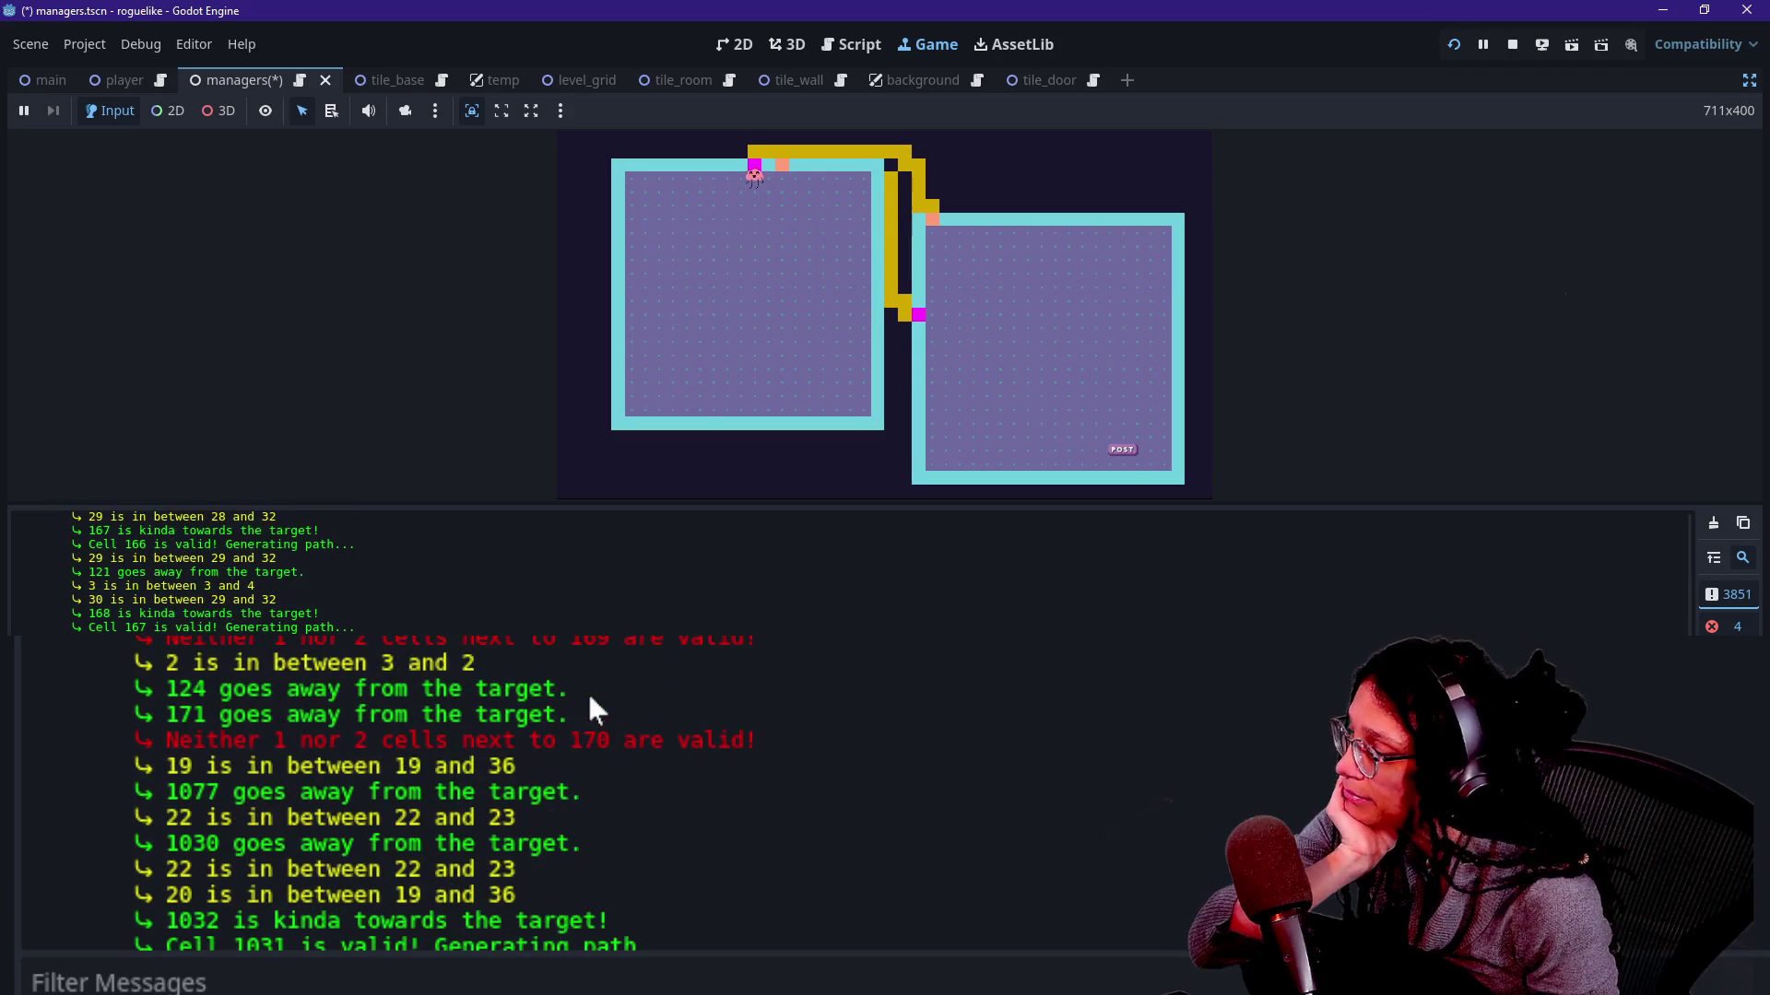
{"action": "scroll", "coordinate": [396, 661], "scroll_direction": "down", "scroll_amount": 3}
{"action": "scroll", "coordinate": [397, 662], "scroll_direction": "down", "scroll_amount": 3}
{"action": "scroll", "coordinate": [395, 654], "scroll_direction": "down", "scroll_amount": 1}
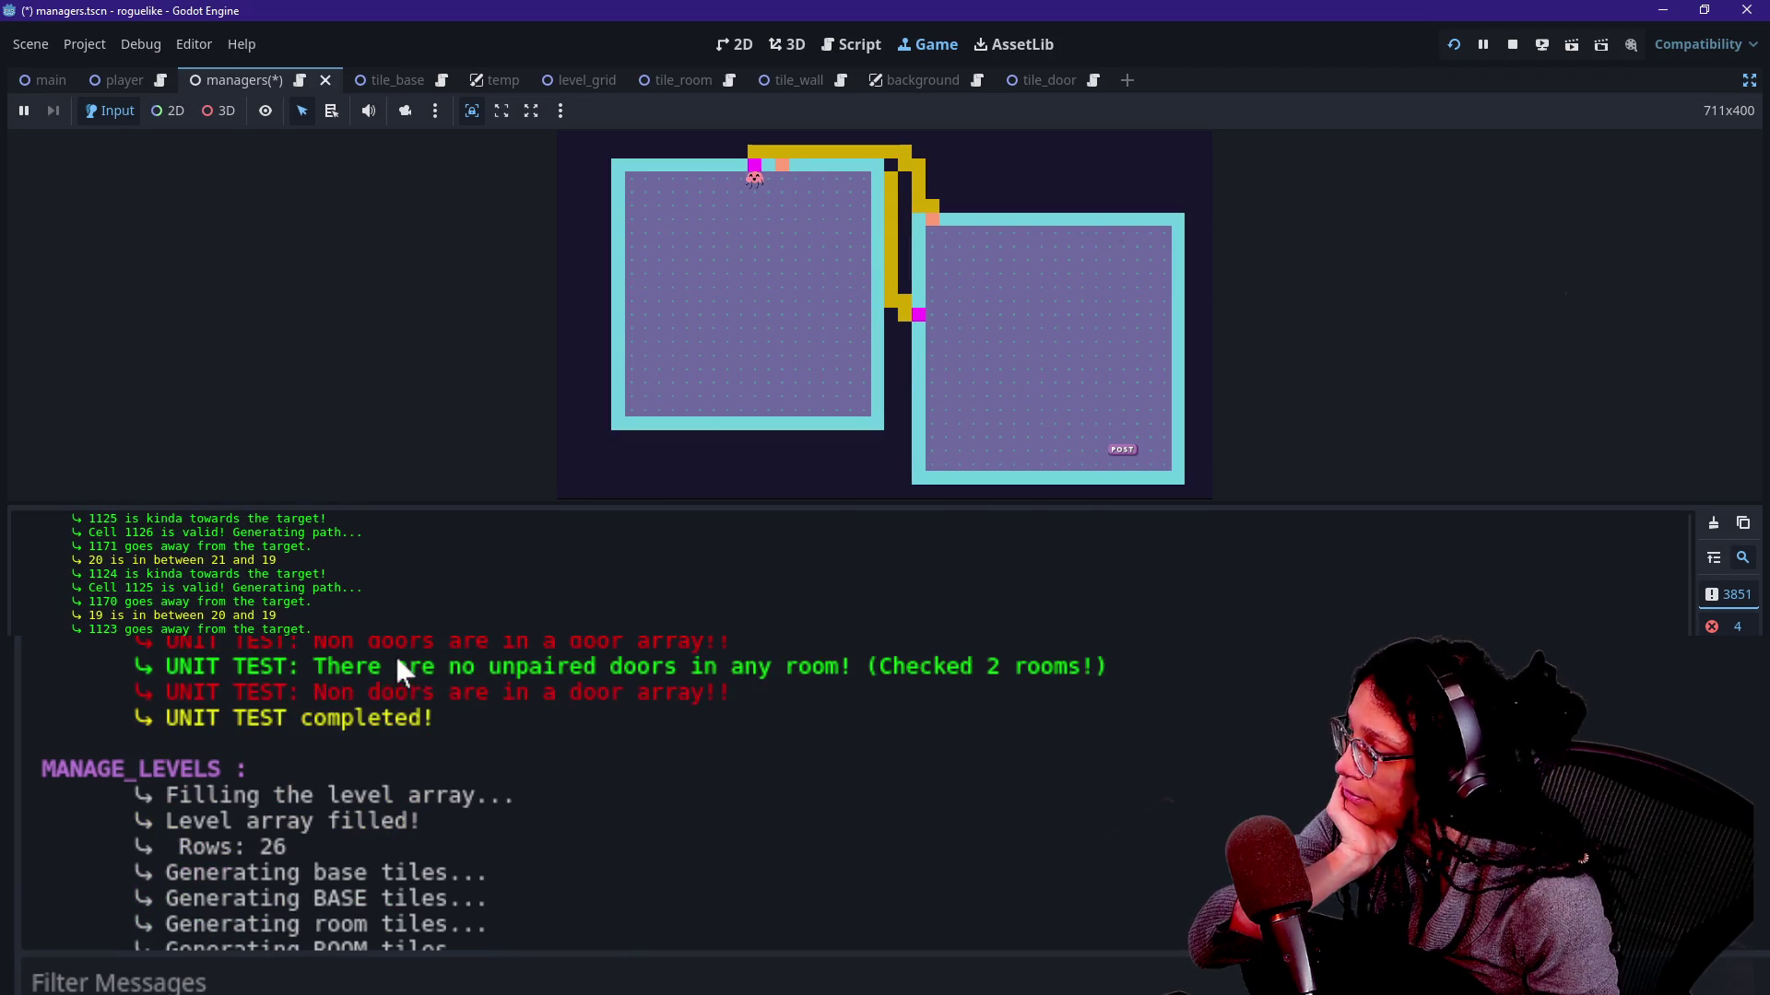
{"action": "left_click_drag", "start_coordinate": [390, 692], "coordinate": [853, 655]}
{"action": "left_click", "coordinate": [715, 333]}
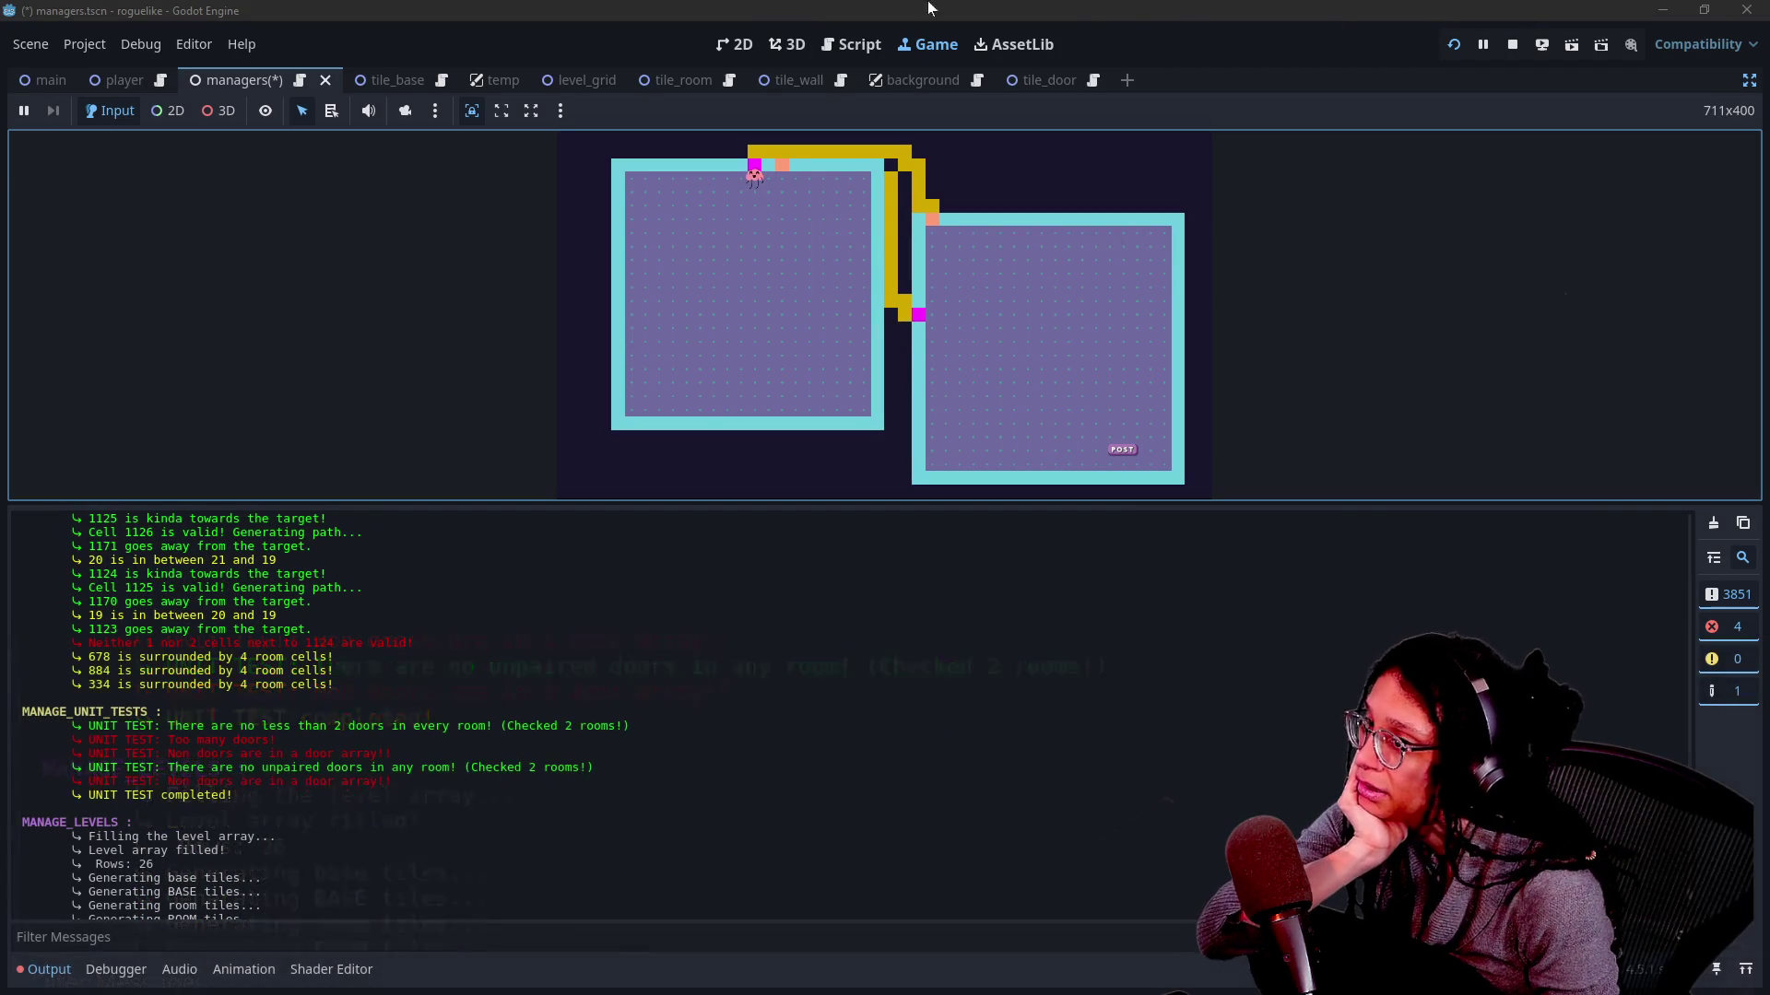
Stop the game, collapse the log, and break _log_room_cell's parameters onto separate lines.
{"action": "left_click", "coordinate": [1513, 46]}
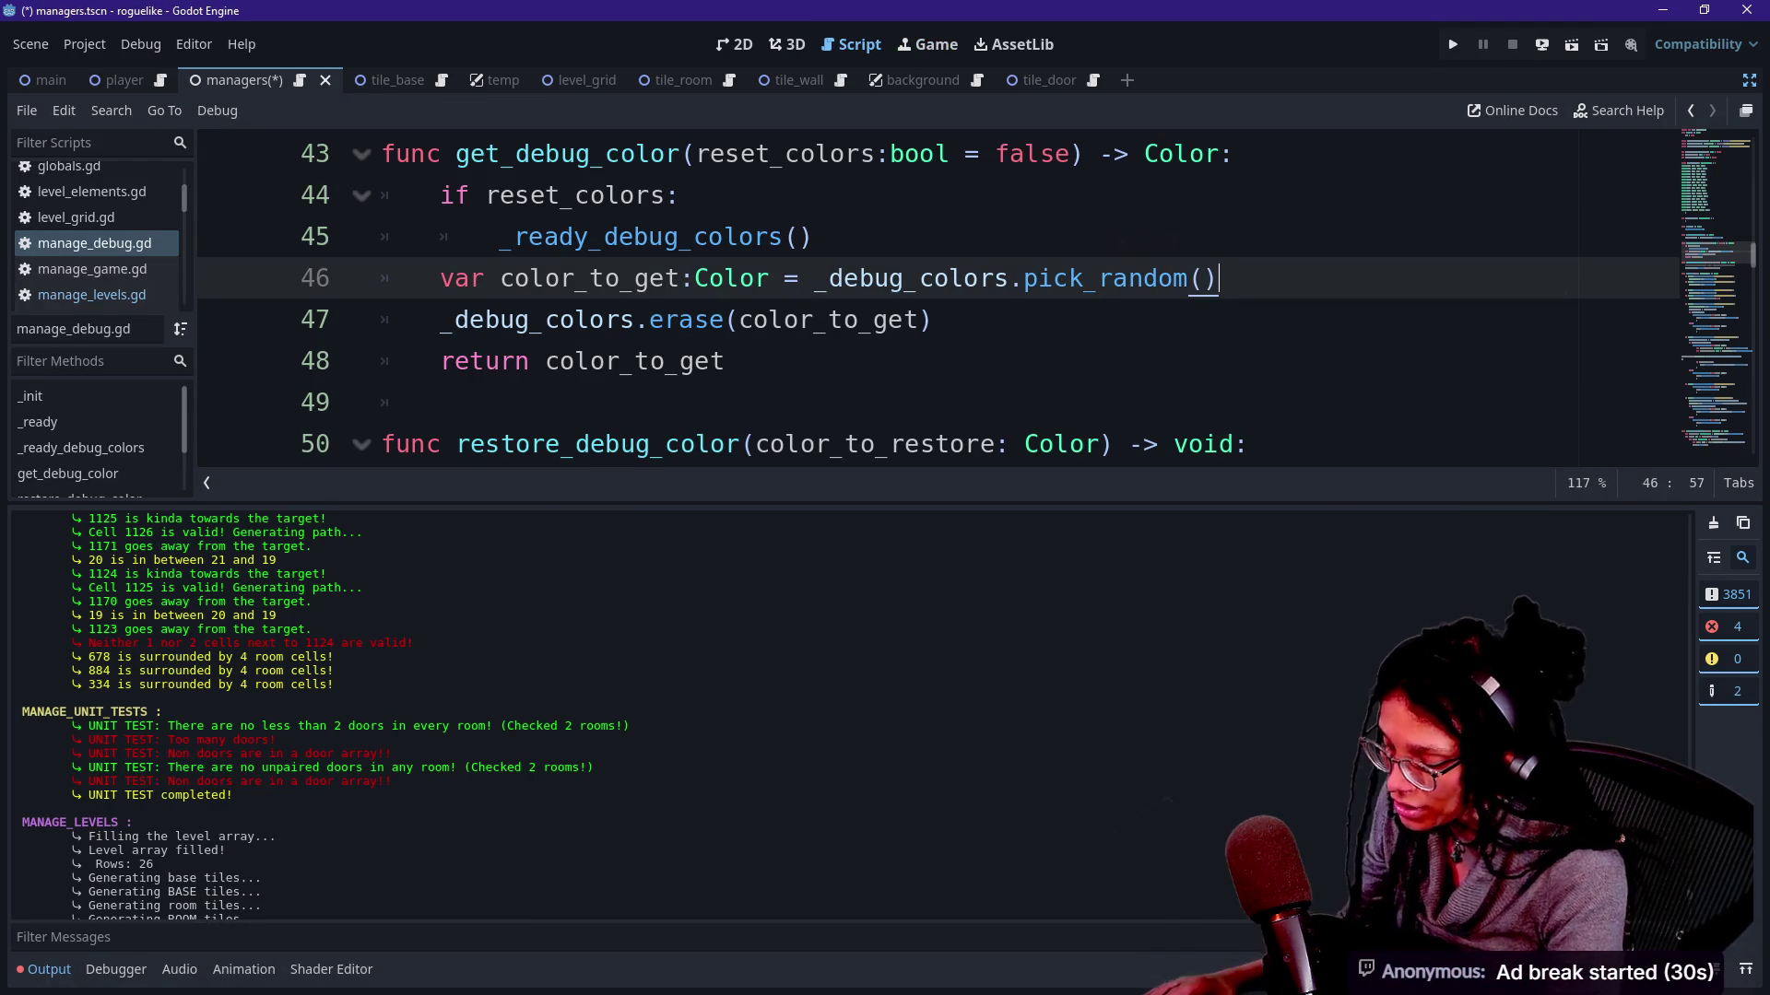
{"action": "key", "text": "ctrl+j"}
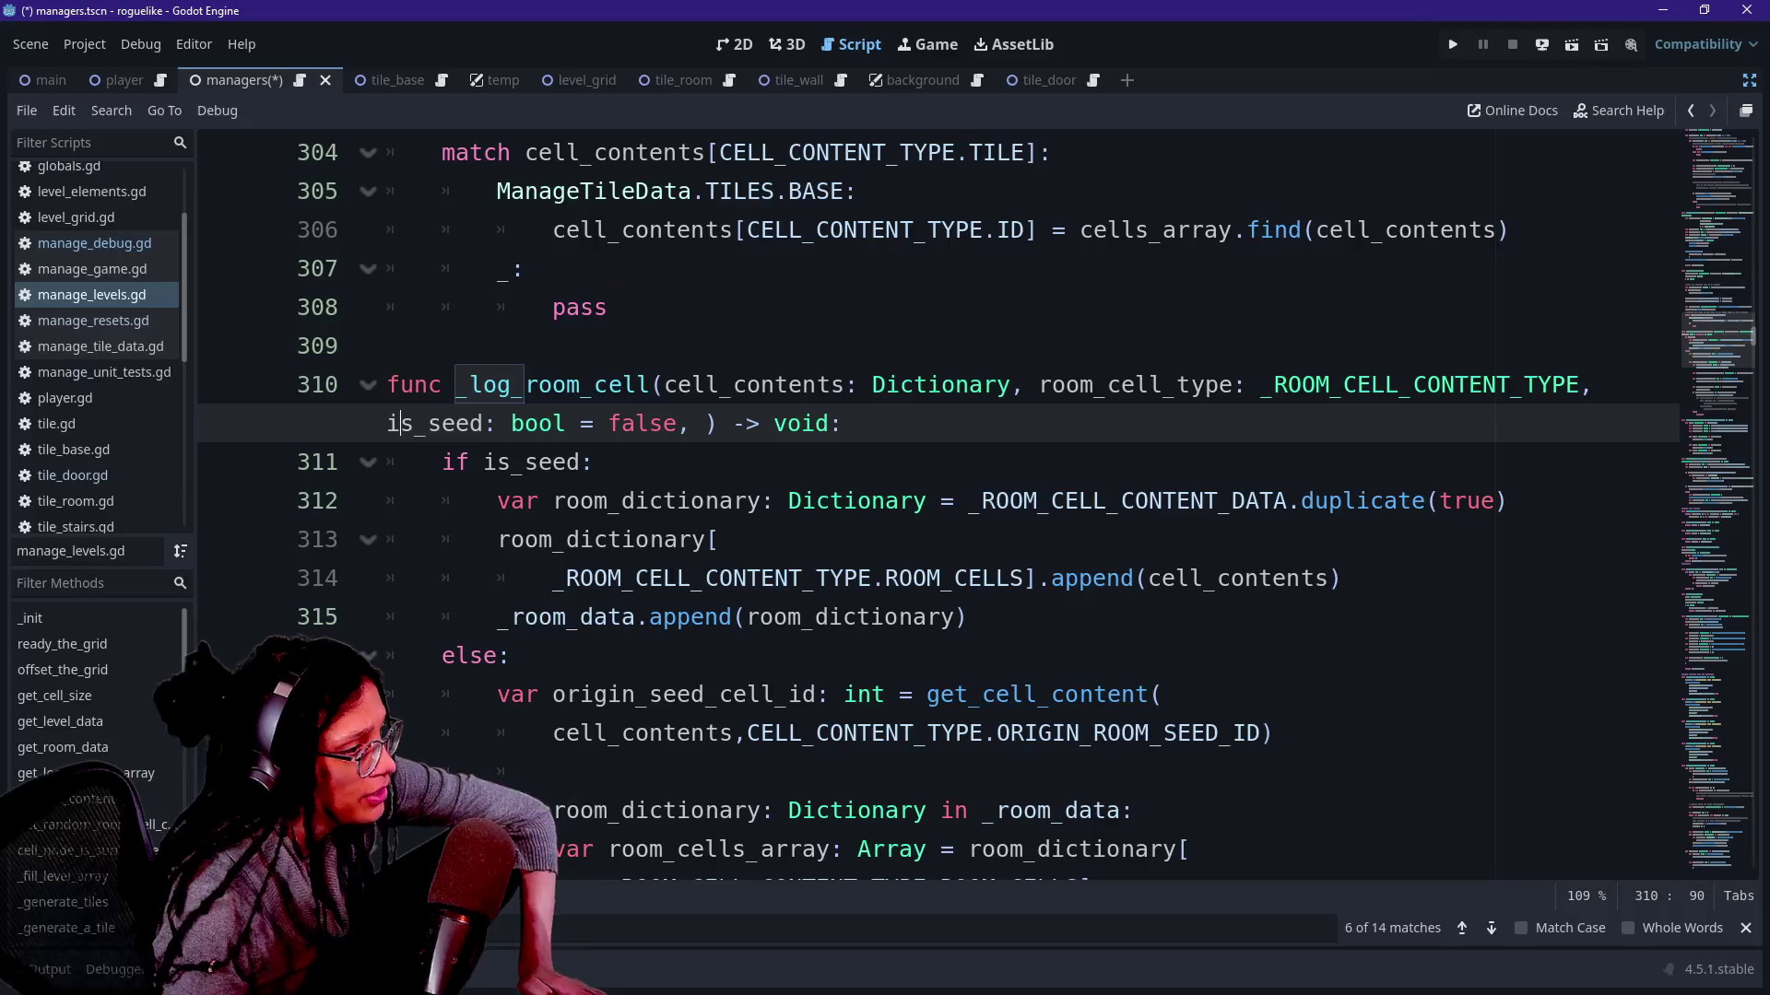
{"action": "left_click", "coordinate": [665, 385]}
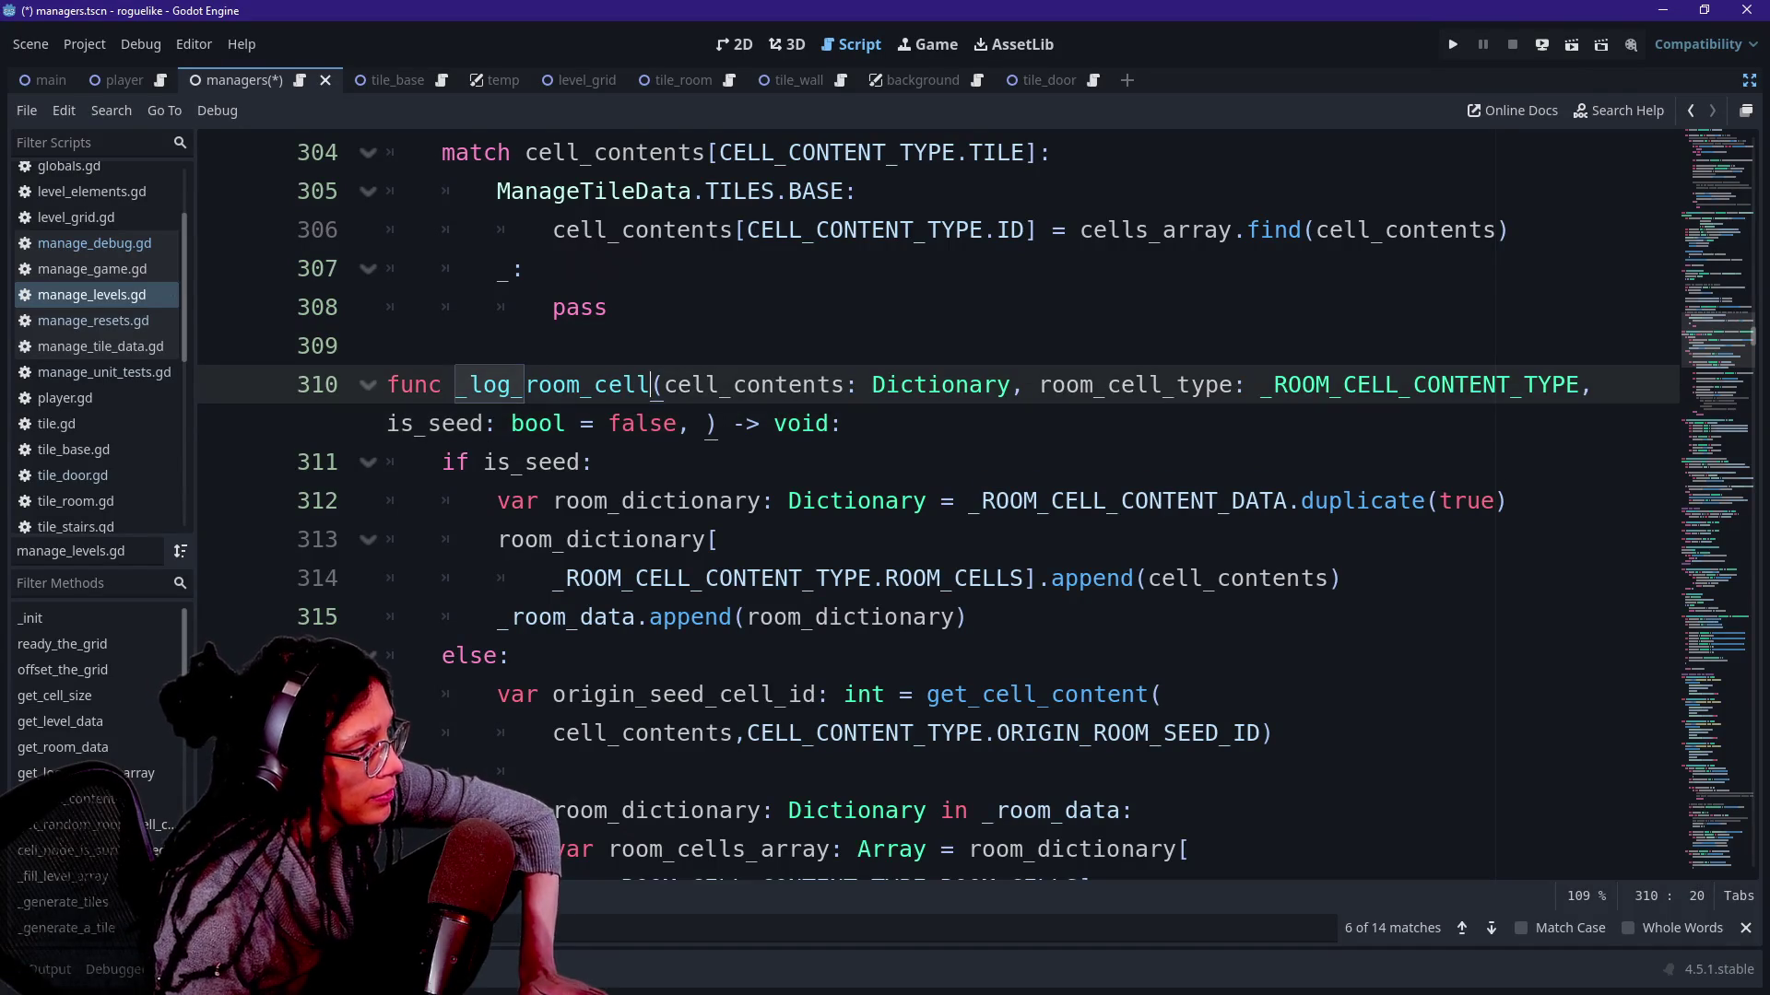
{"action": "key", "text": "Return"}
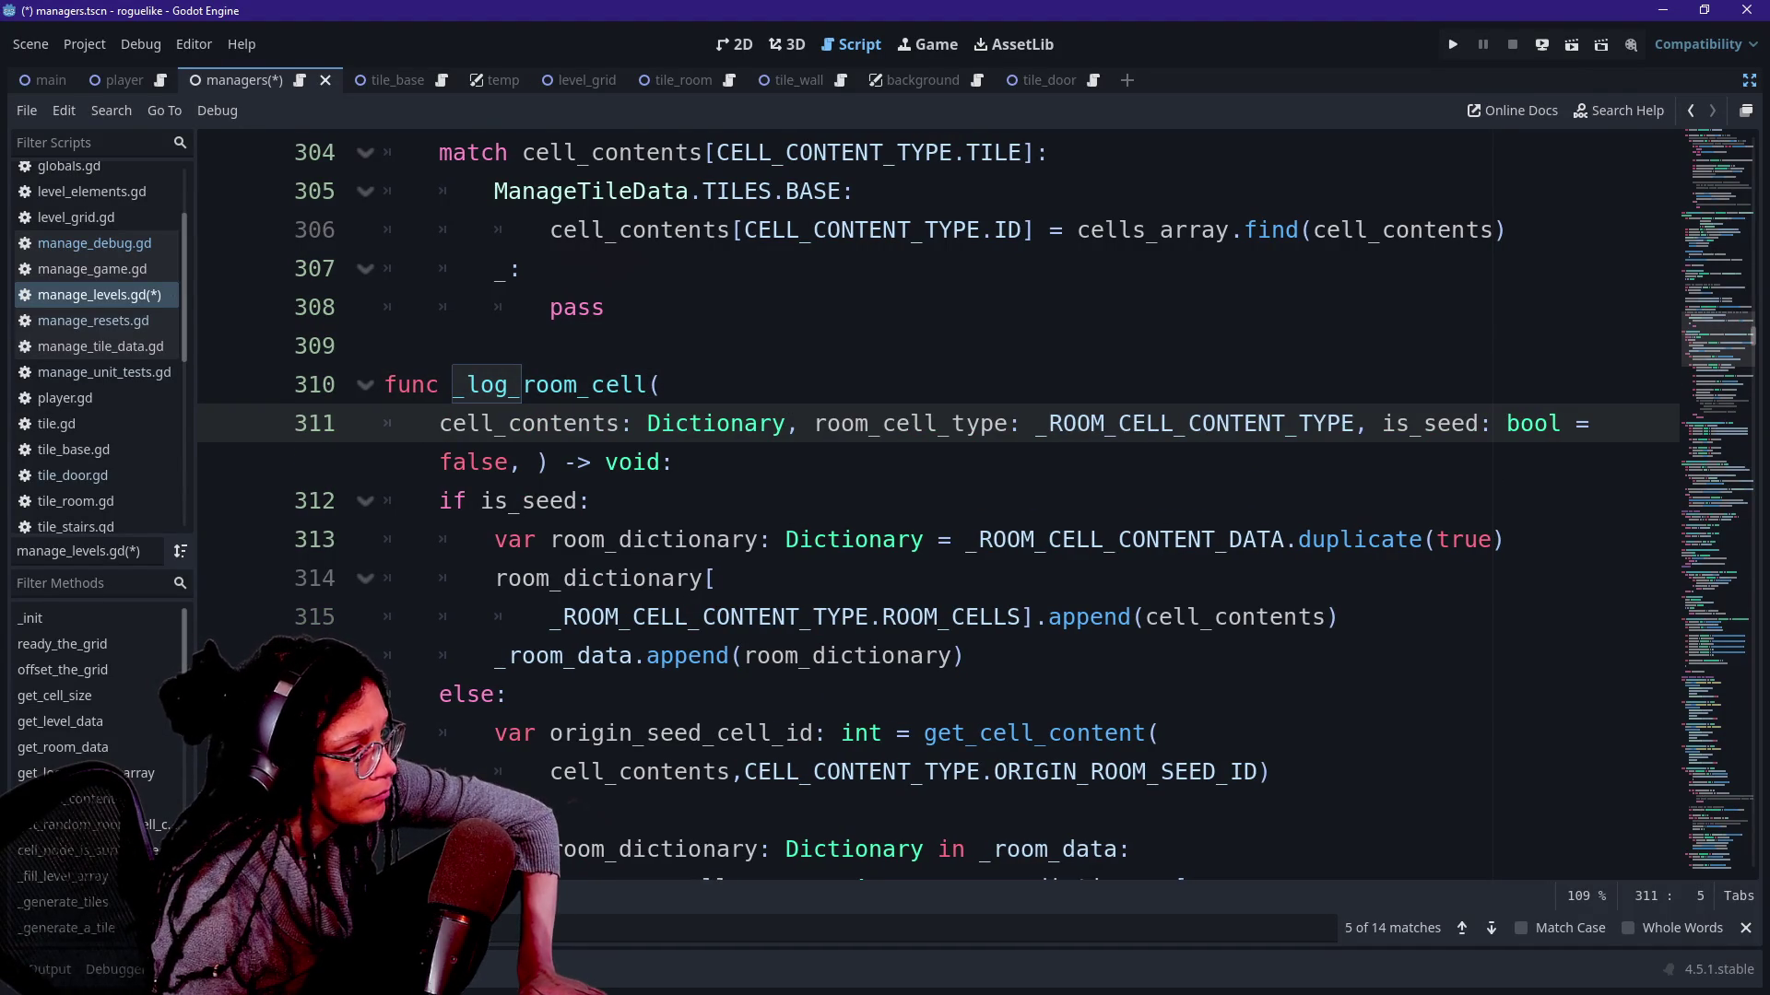
{"action": "key", "text": "Return"}
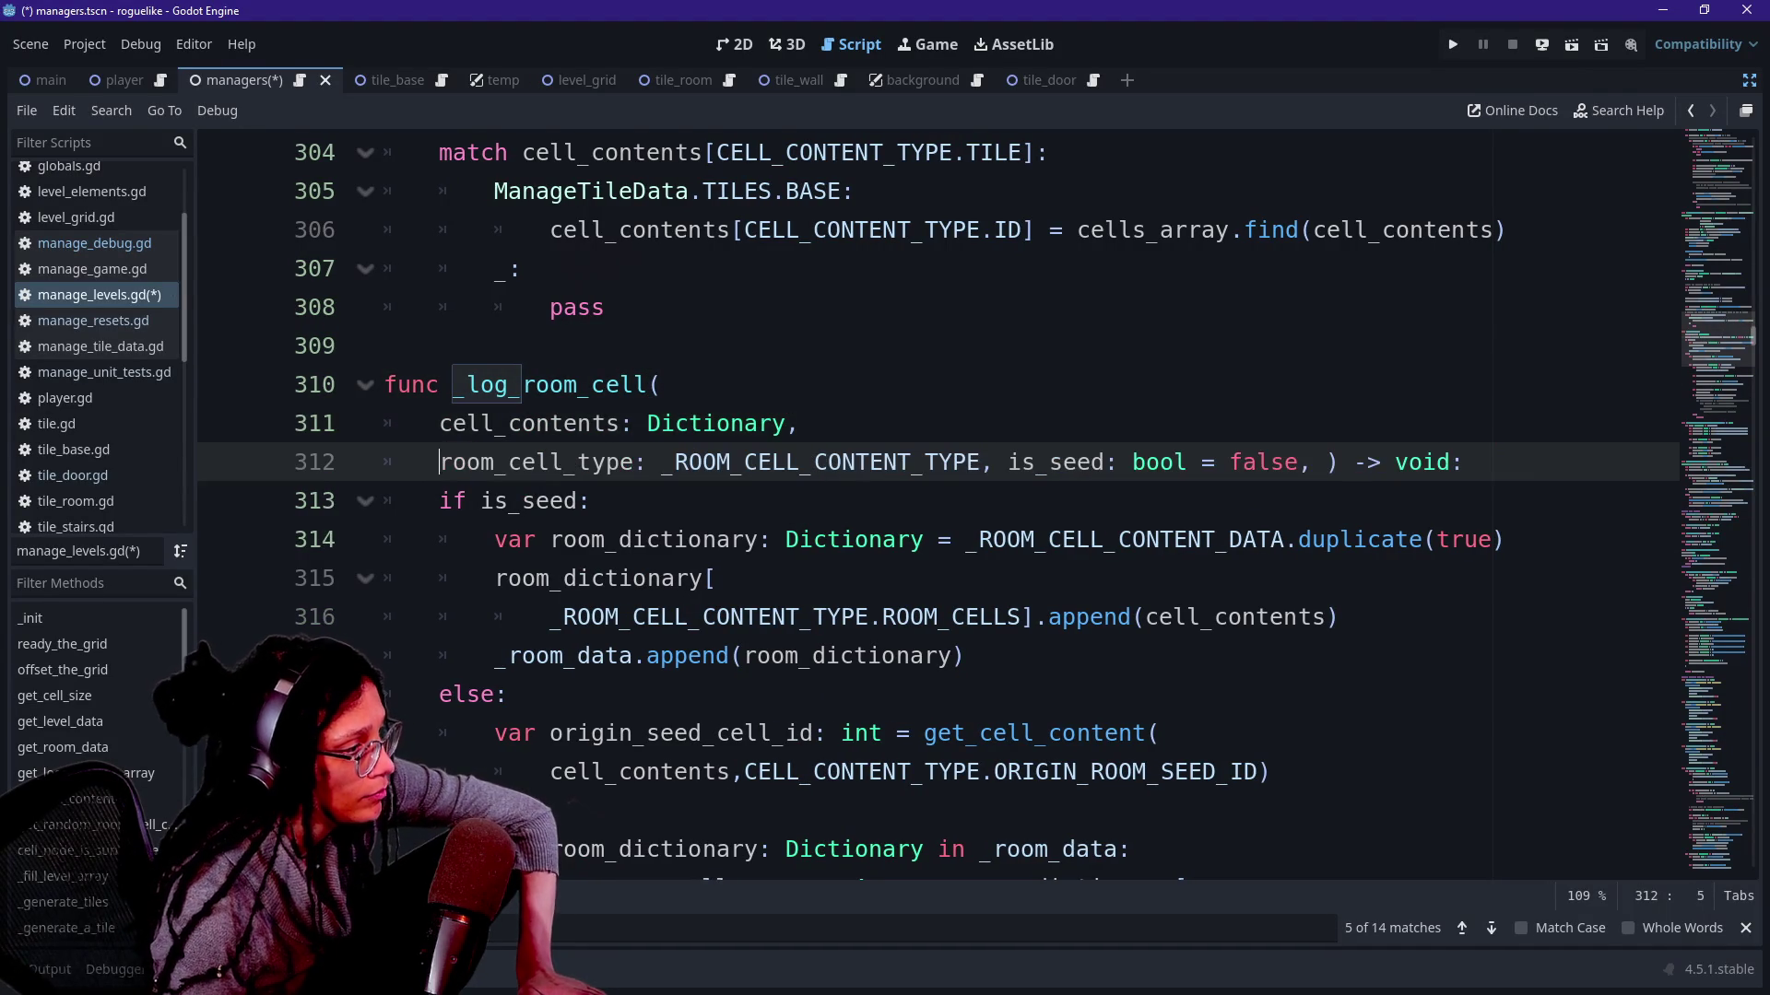
{"action": "key", "text": "Return"}
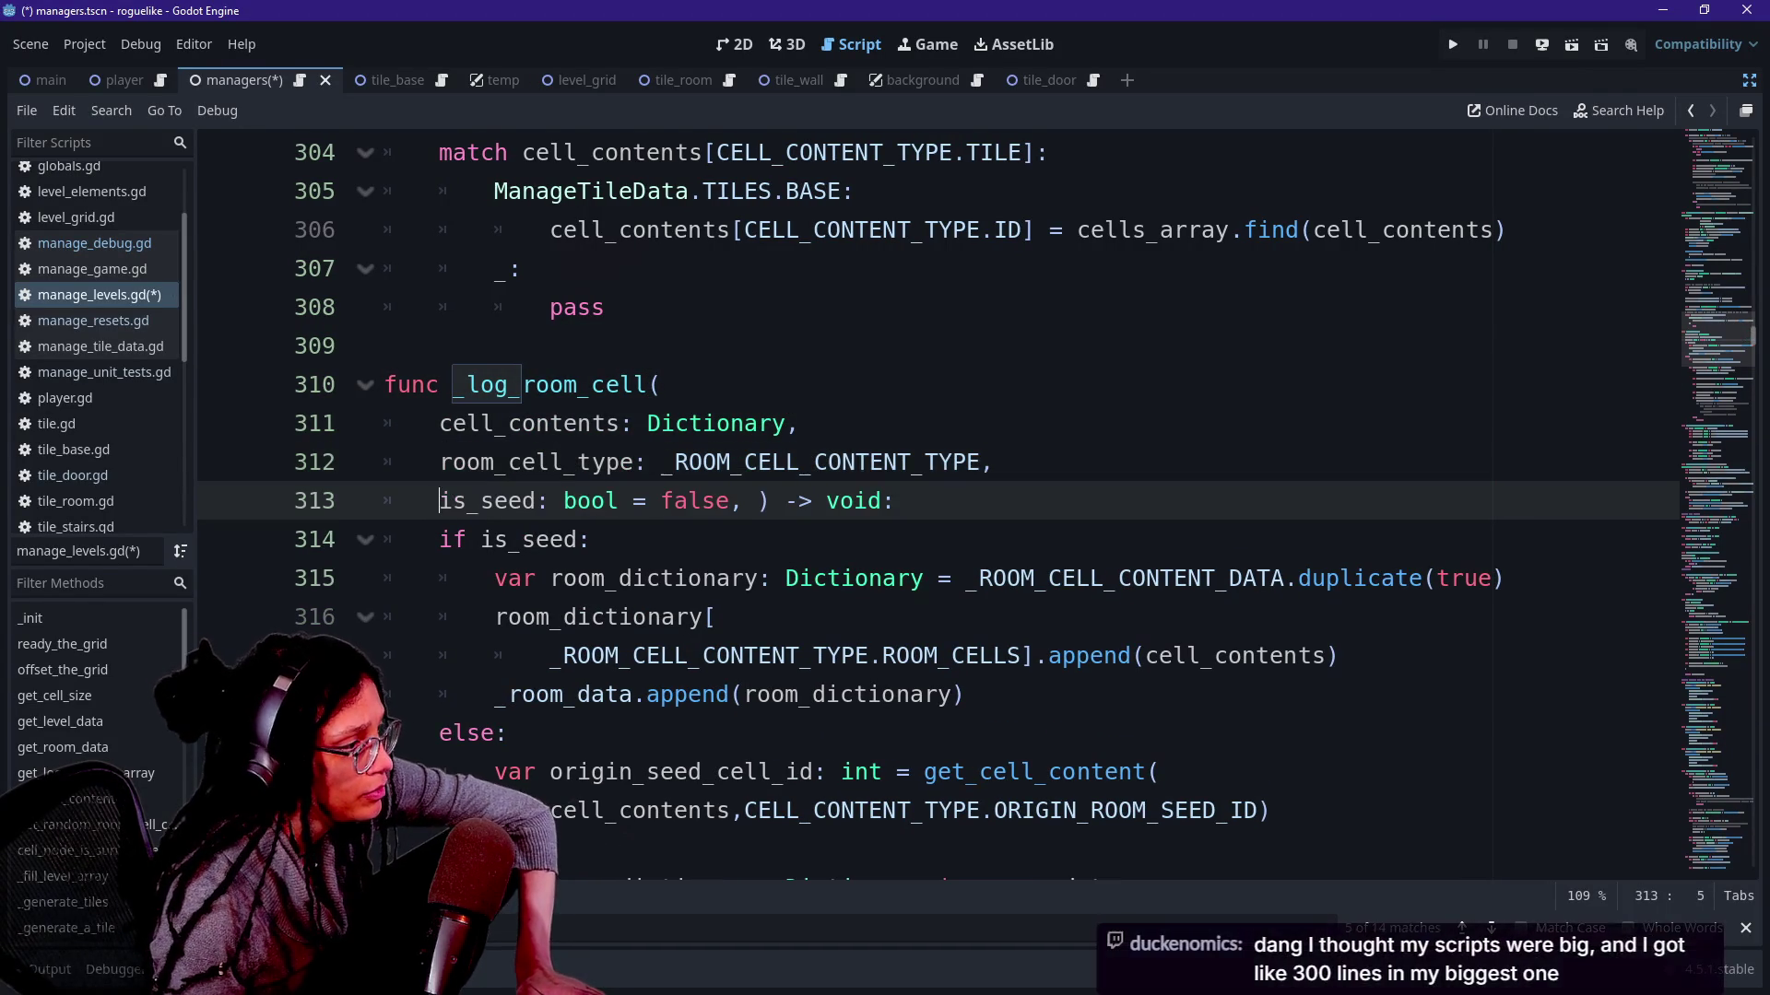
Unindent the three parameter lines one level and move down to the origin seed lookup.
{"action": "mouse_move", "coordinate": [604, 423]}
{"action": "left_mouse_down"}
{"action": "mouse_move", "coordinate": [1002, 462]}
{"action": "mouse_move", "coordinate": [617, 500]}
{"action": "left_mouse_up"}
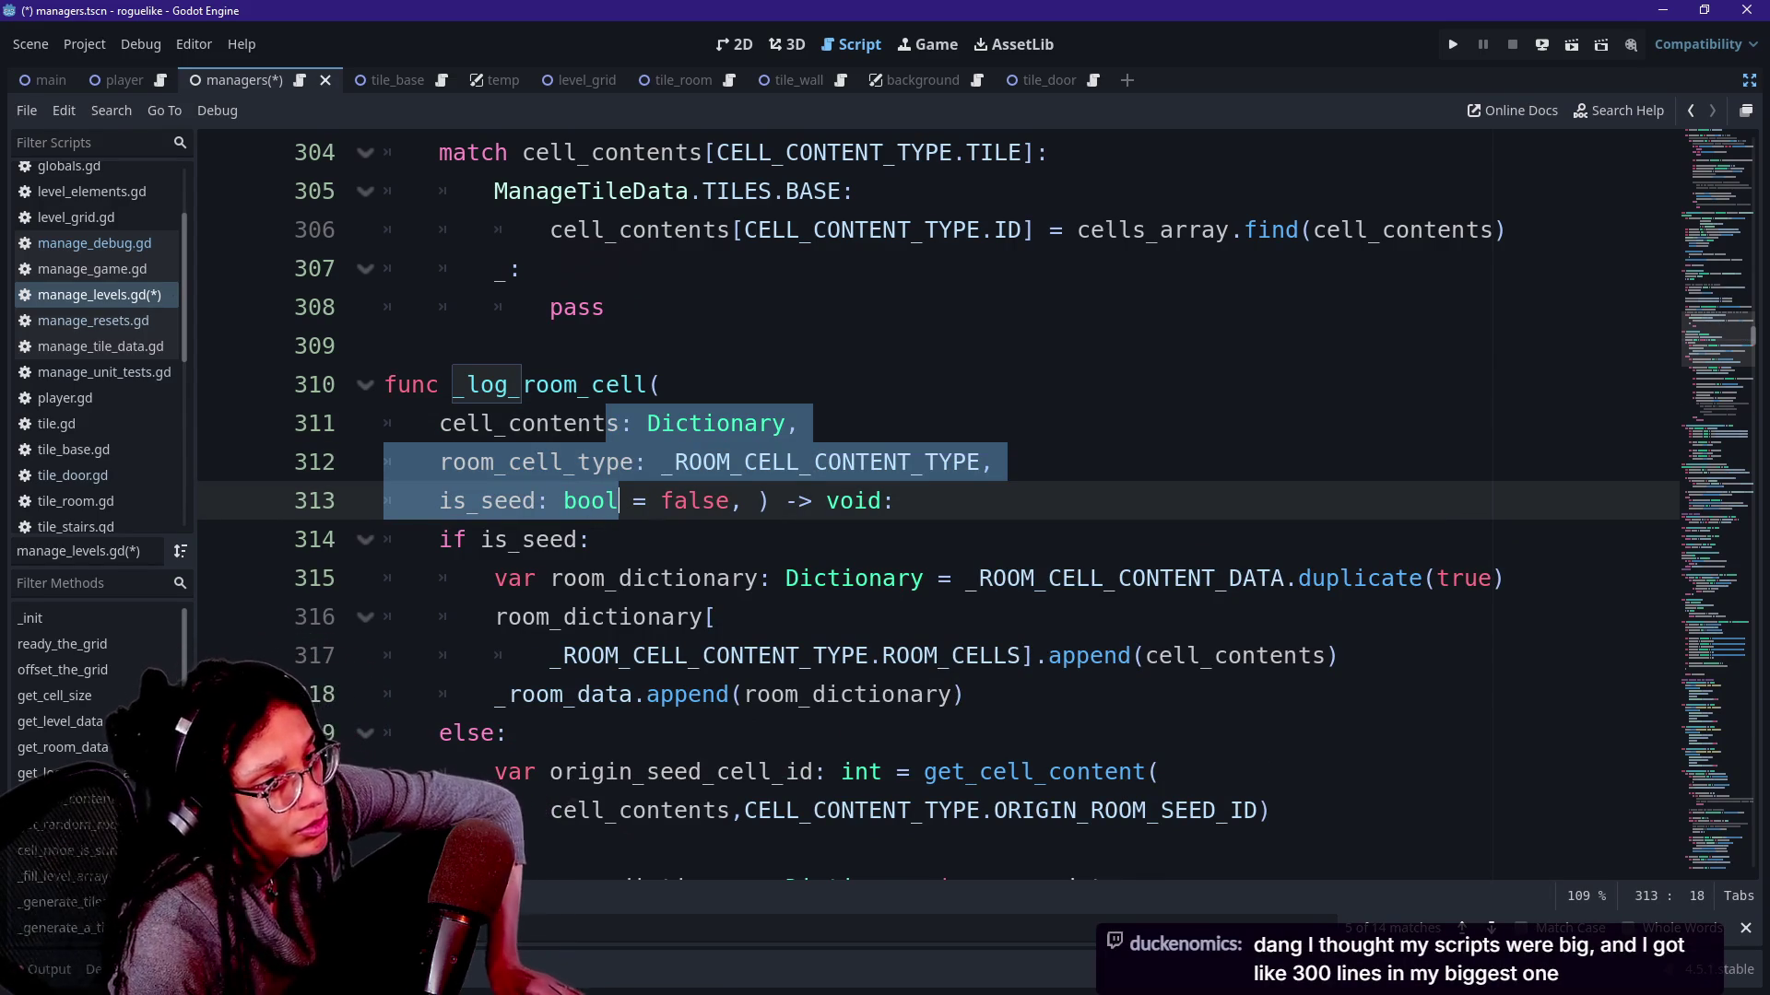
{"action": "key", "text": "shift+Tab"}
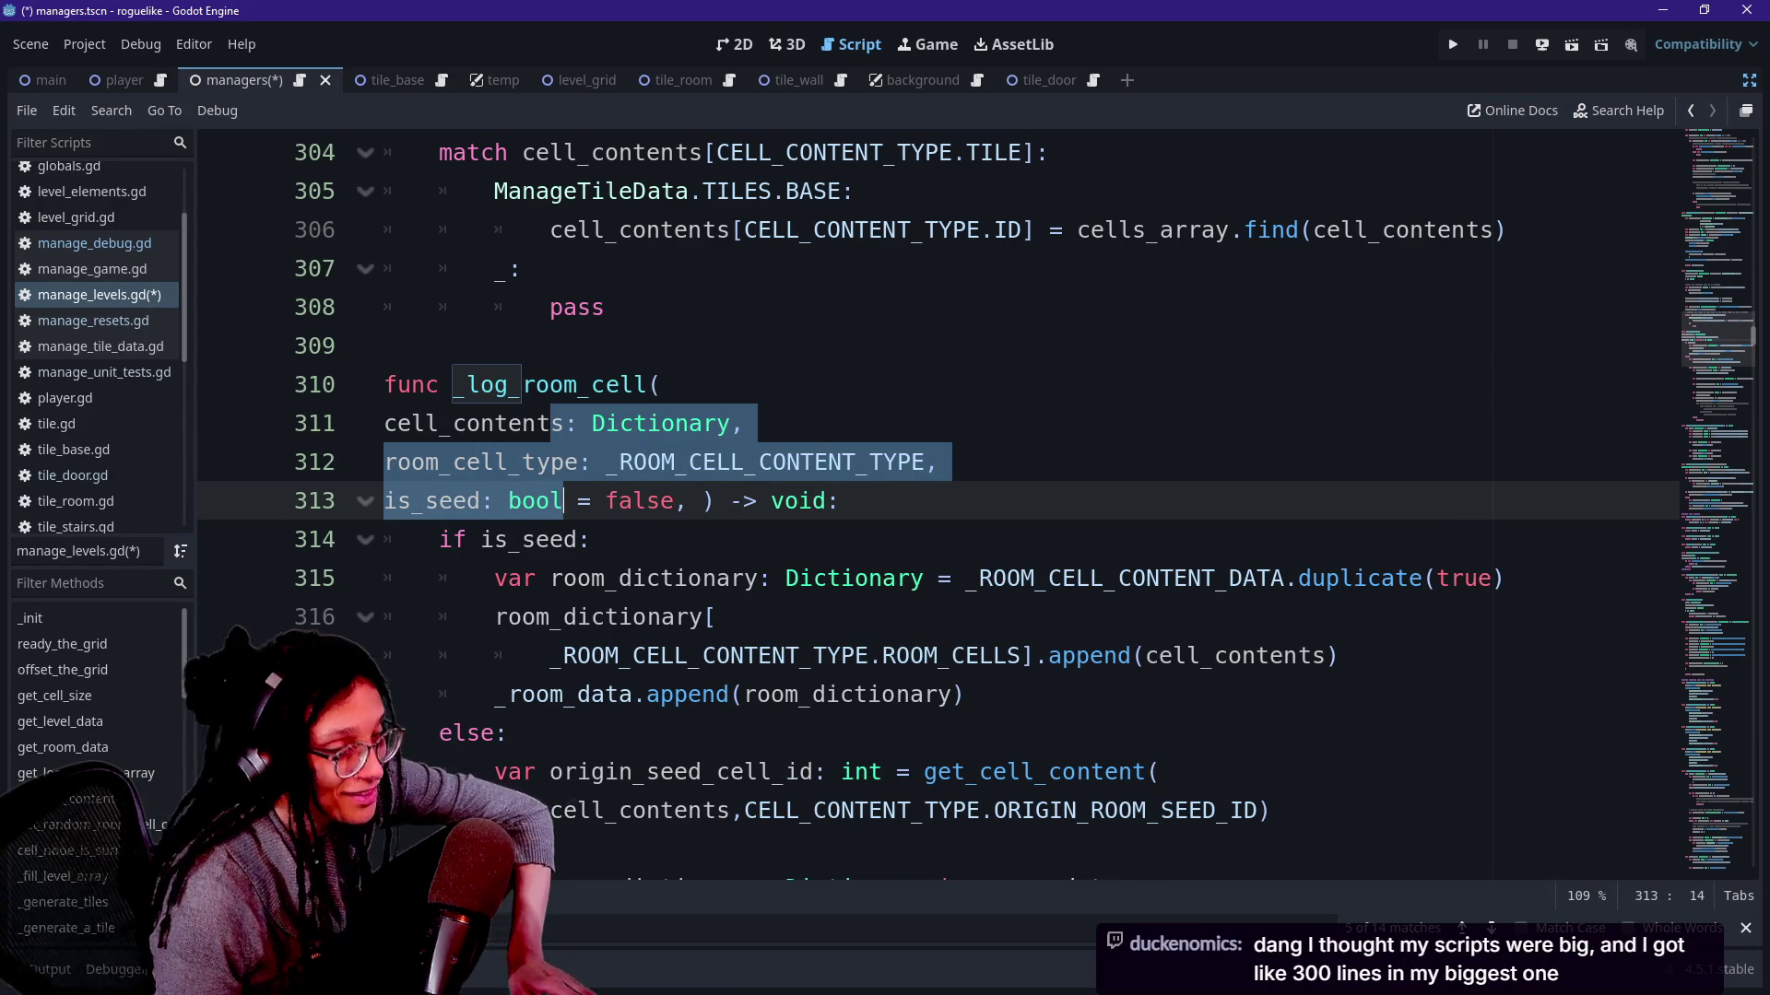
{"action": "key", "text": "Down"}
{"action": "key", "text": "Down"}
{"action": "key", "text": "Down"}
{"action": "key", "text": "Down"}
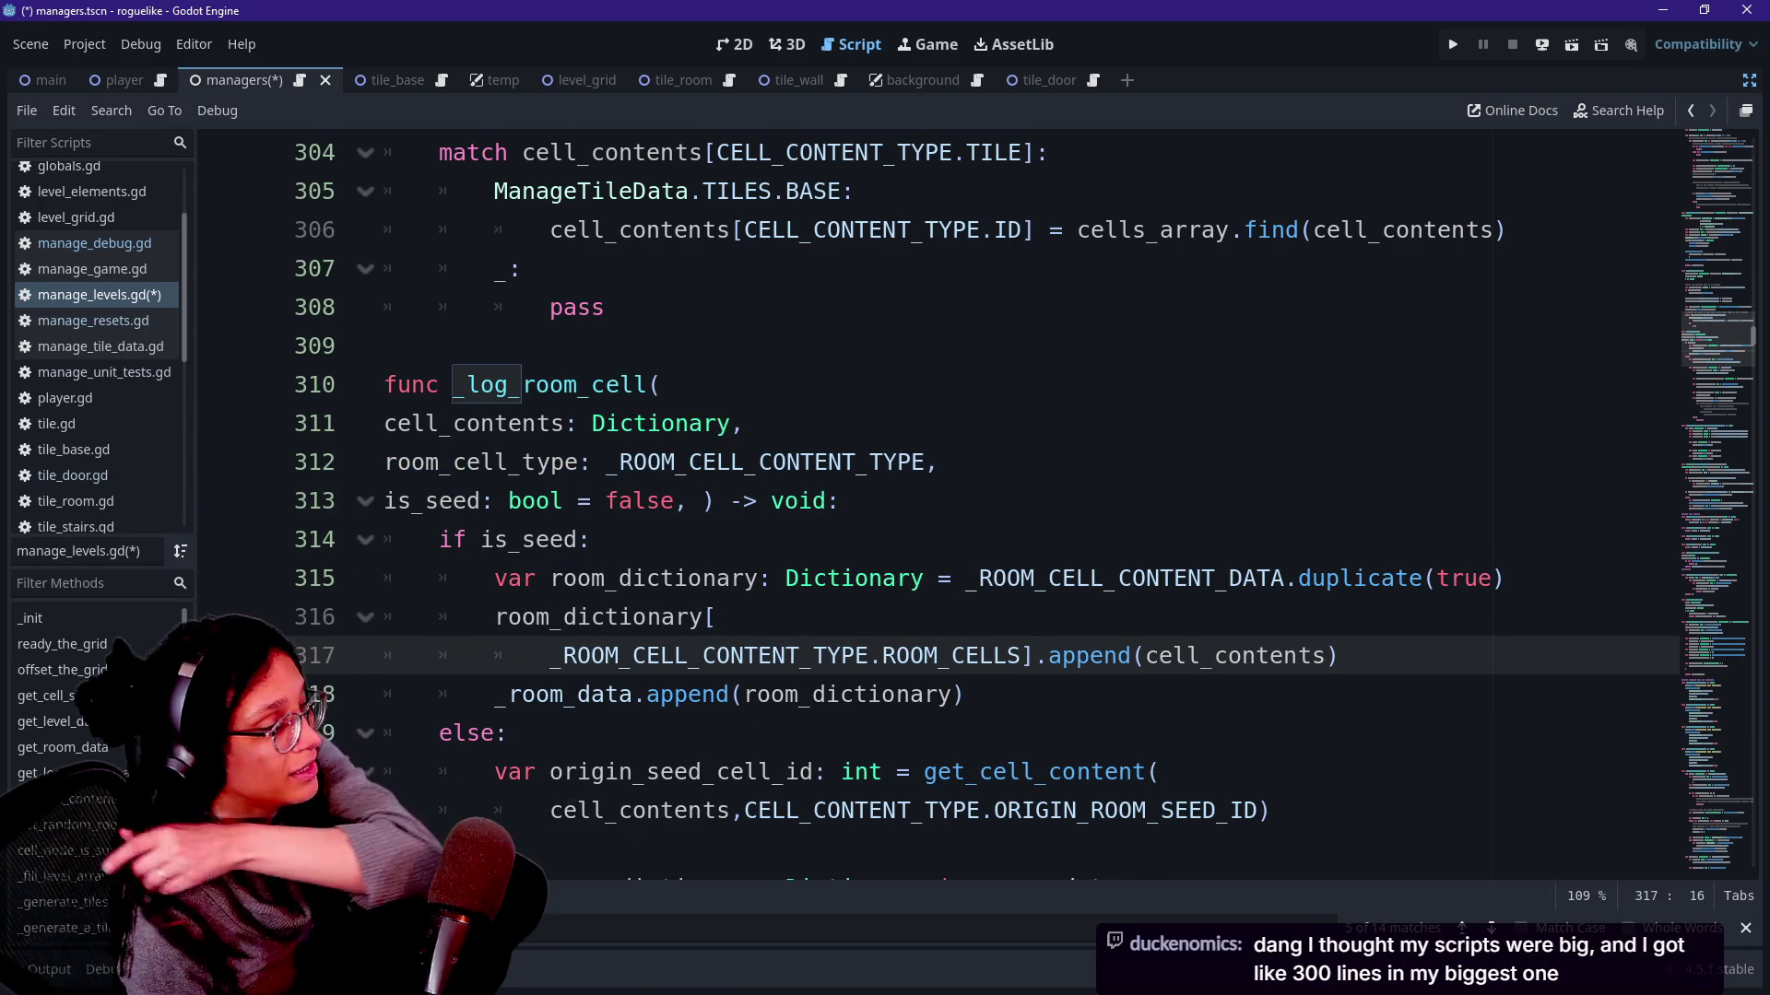
{"action": "key", "text": "Up"}
{"action": "key", "text": "Down"}
{"action": "key", "text": "Down"}
{"action": "key", "text": "Down"}
{"action": "key", "text": "Down"}
{"action": "key", "text": "Down"}
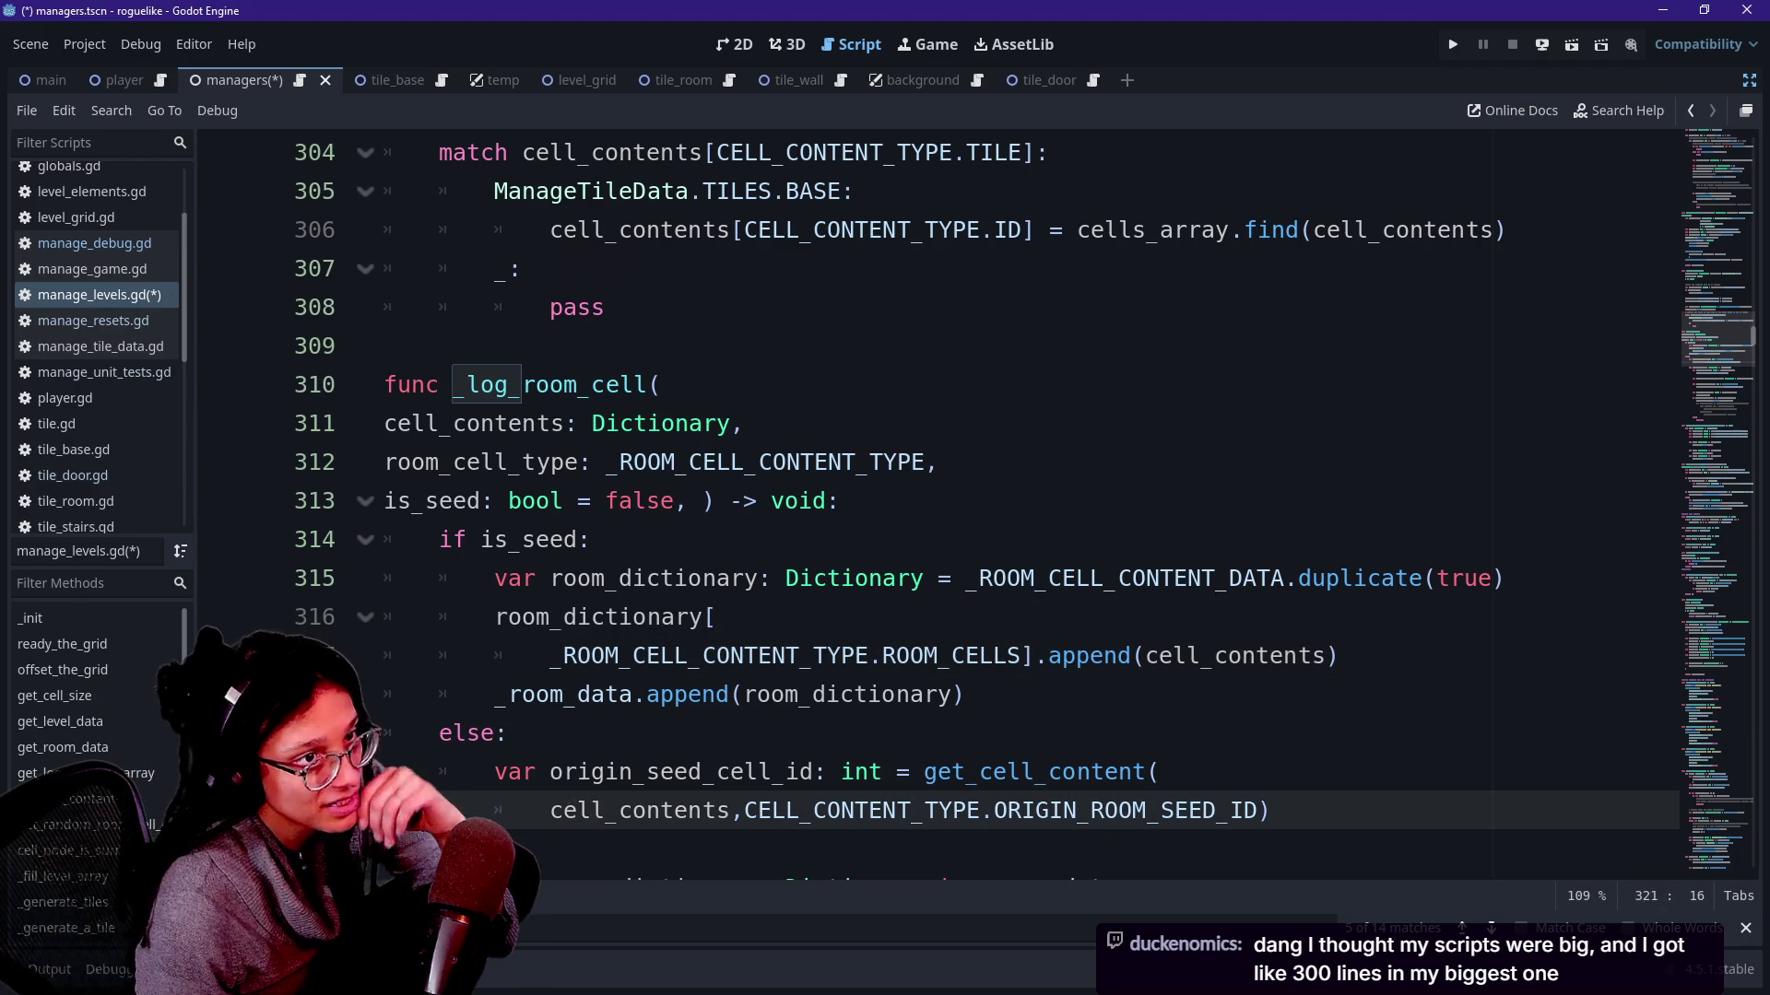
{"action": "key", "text": "Down"}
{"action": "key", "text": "Down"}
{"action": "key", "text": "Down"}
{"action": "key", "text": "Down"}
{"action": "key", "text": "Down"}
{"action": "key", "text": "Down"}
{"action": "key", "text": "Down"}
{"action": "key", "text": "Down"}
{"action": "key", "text": "Down"}
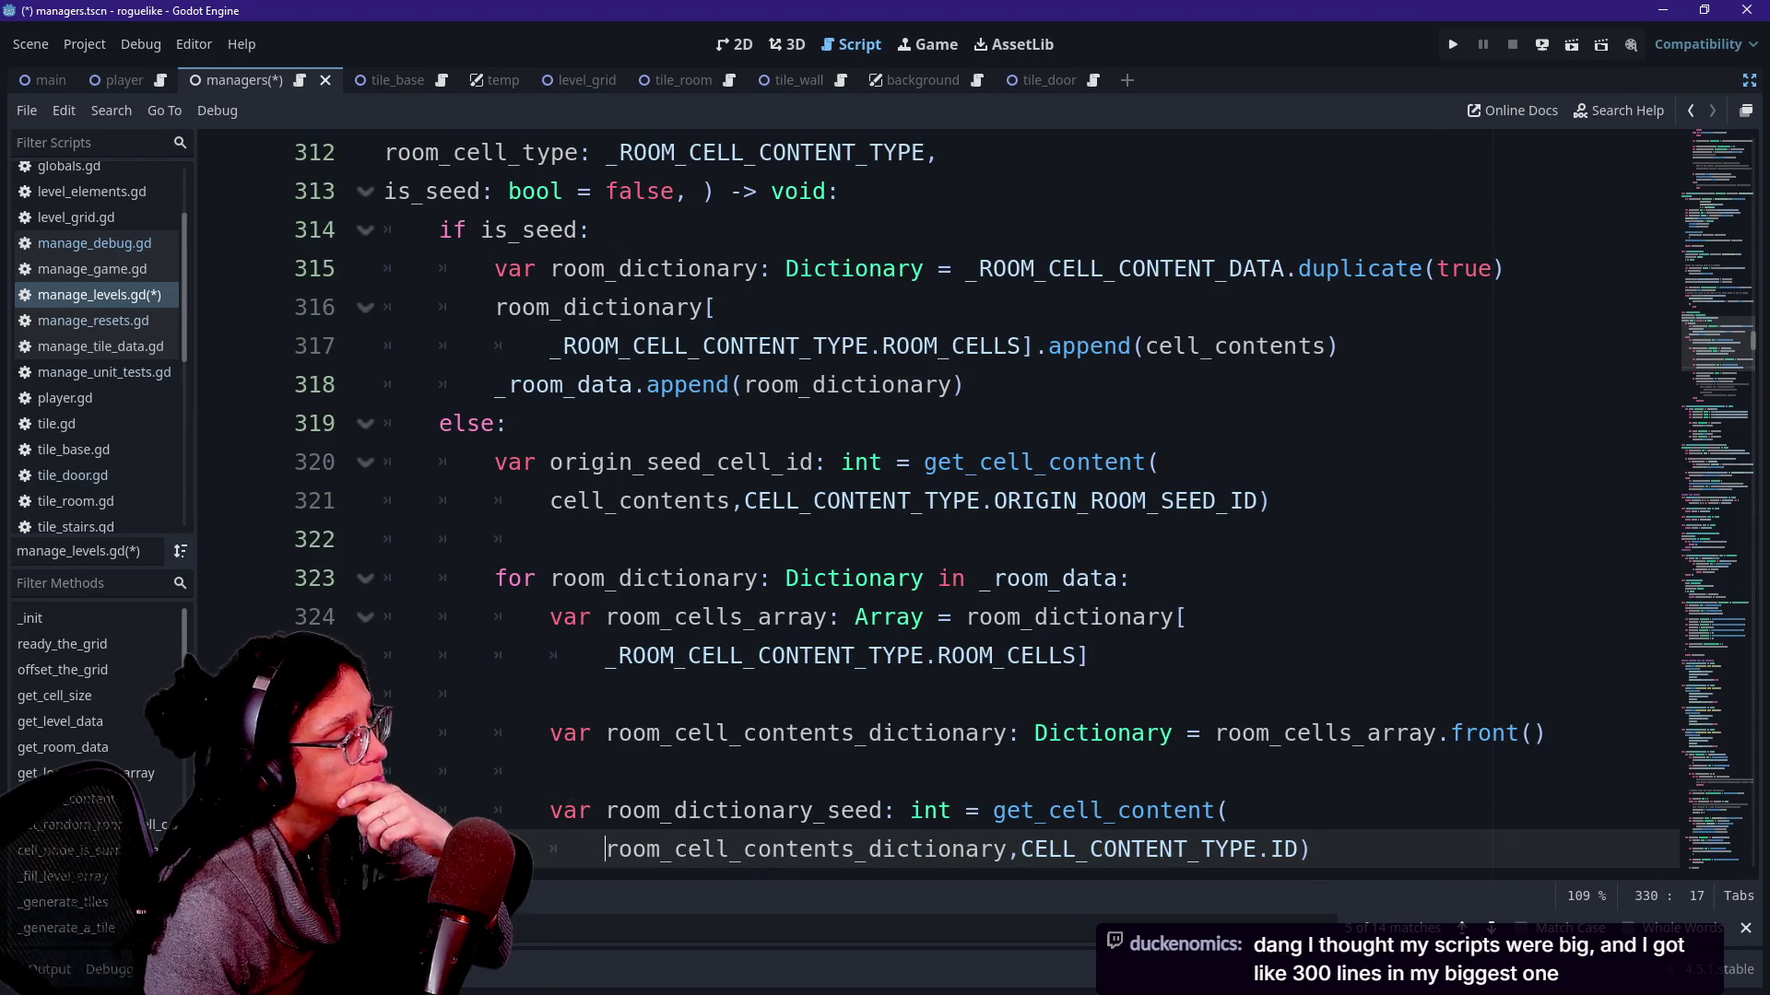
Step through _log_room_cell's loop body reviewing the seed and cell-array lookups.
{"action": "key", "text": "Up"}
{"action": "key", "text": "Up"}
{"action": "key", "text": "Up"}
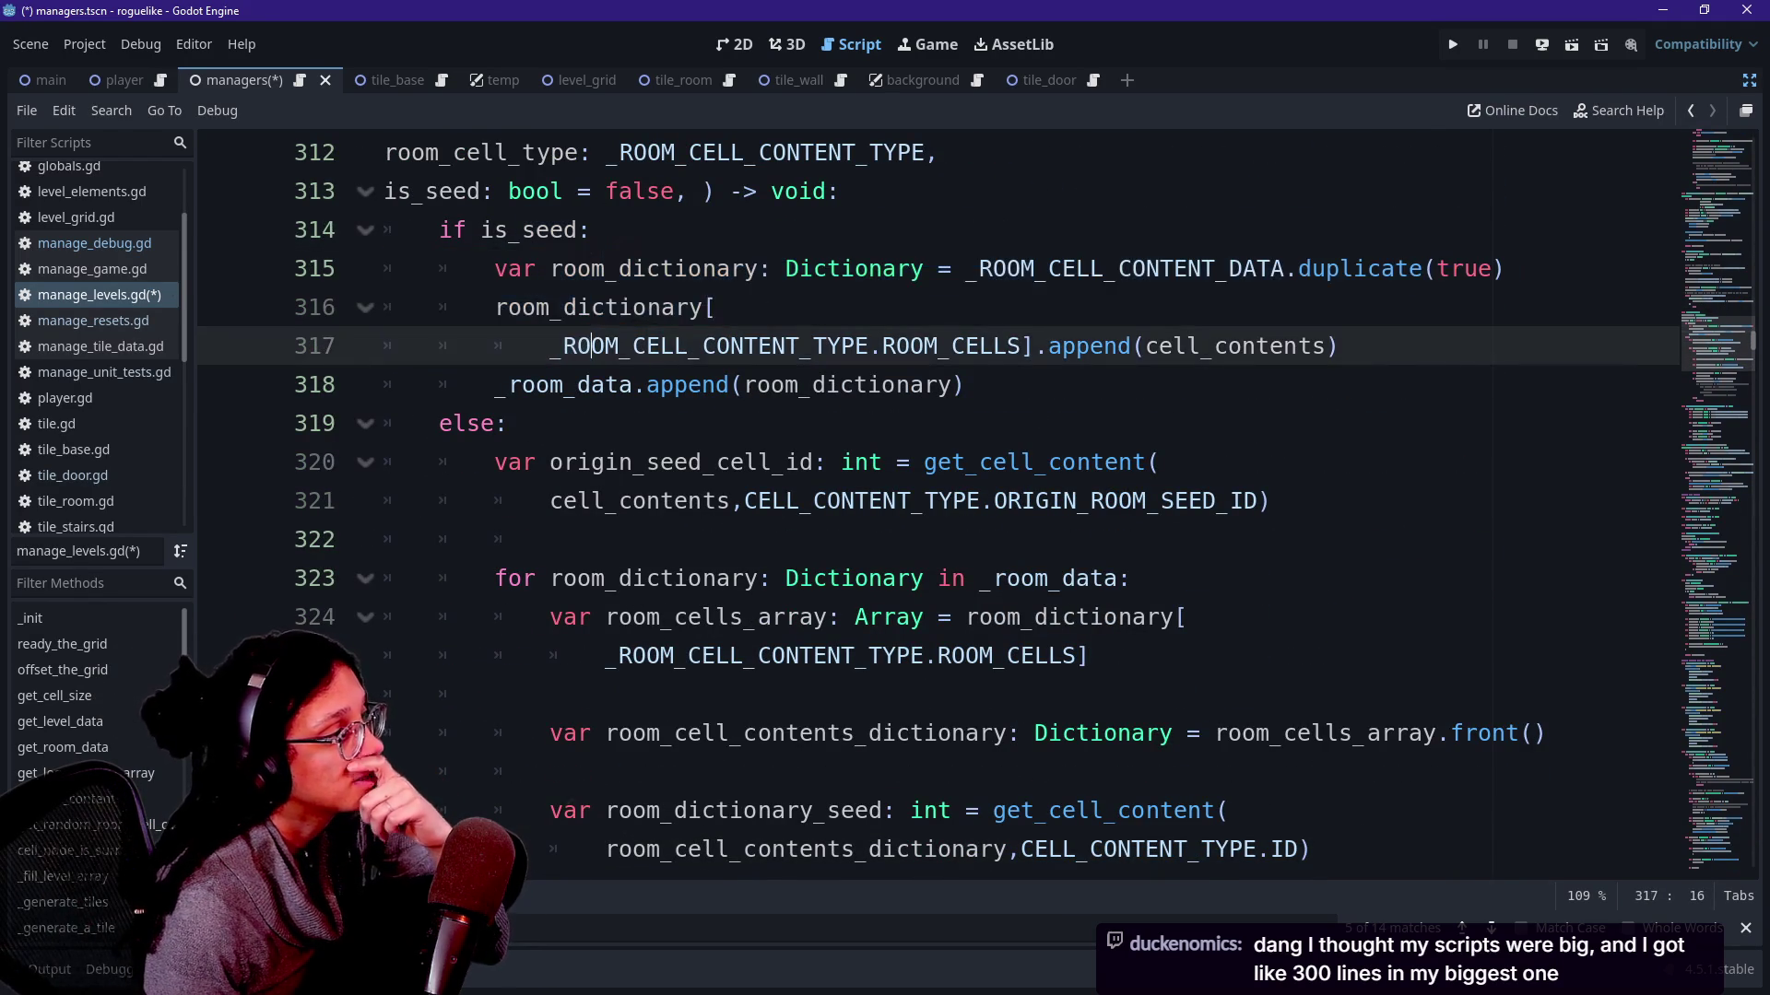
{"action": "key", "text": "Down"}
{"action": "key", "text": "Down"}
{"action": "key", "text": "Down"}
{"action": "key", "text": "Down"}
{"action": "key", "text": "Down"}
{"action": "key", "text": "Down"}
{"action": "key", "text": "Down"}
{"action": "key", "text": "Down"}
{"action": "key", "text": "Down"}
{"action": "key", "text": "Down"}
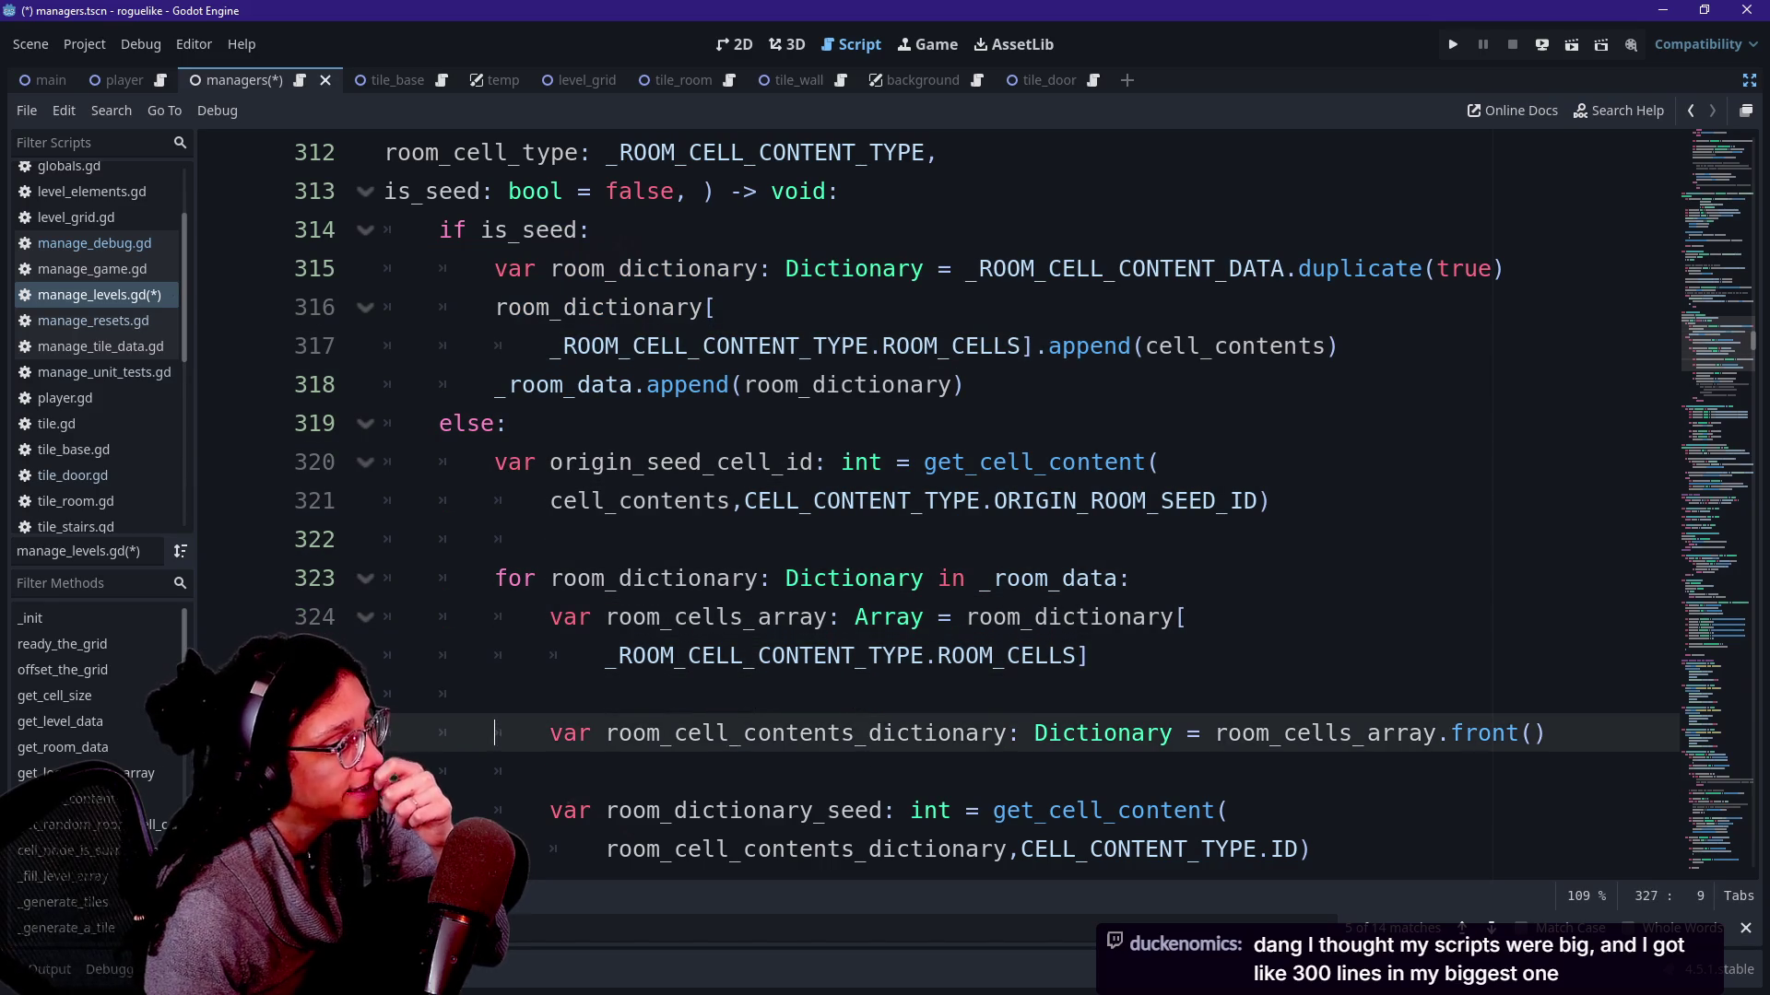
{"action": "key", "text": "Down"}
{"action": "key", "text": "Down"}
{"action": "key", "text": "Down"}
{"action": "key", "text": "Down"}
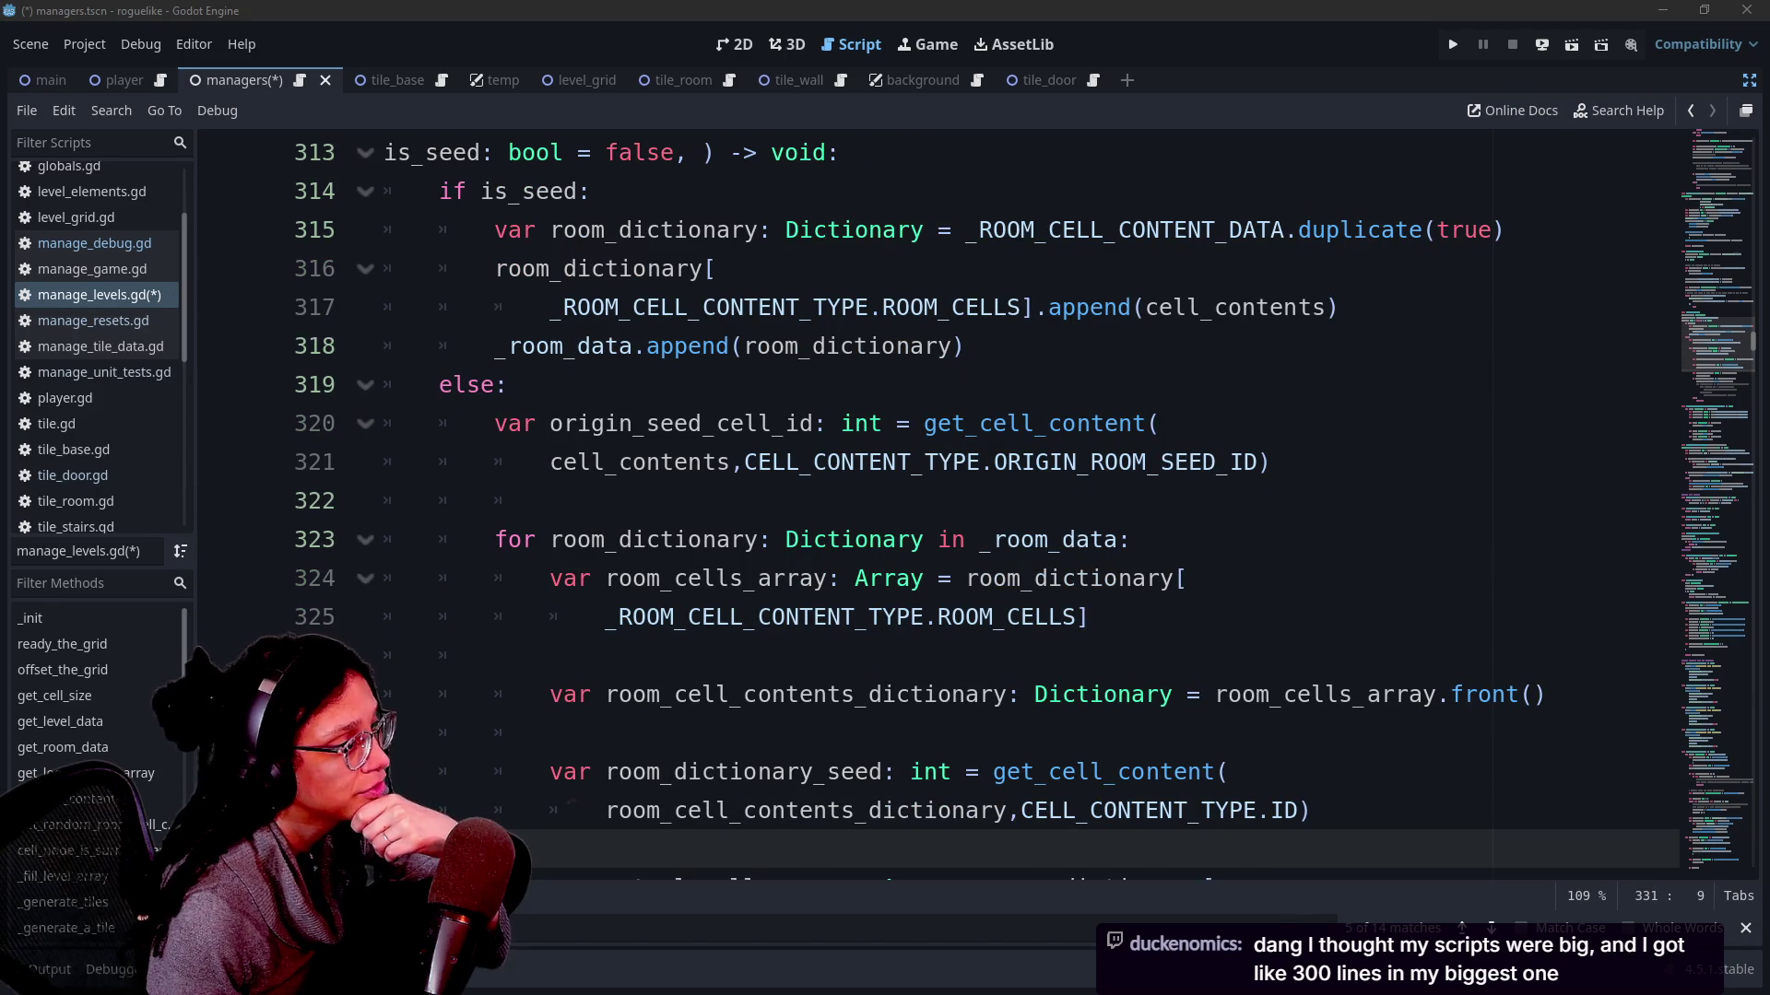
{"action": "left_click", "coordinate": [963, 345]}
{"action": "key", "text": "Down"}
{"action": "key", "text": "Down"}
{"action": "key", "text": "Down"}
{"action": "key", "text": "Down"}
{"action": "key", "text": "Down"}
{"action": "key", "text": "Down"}
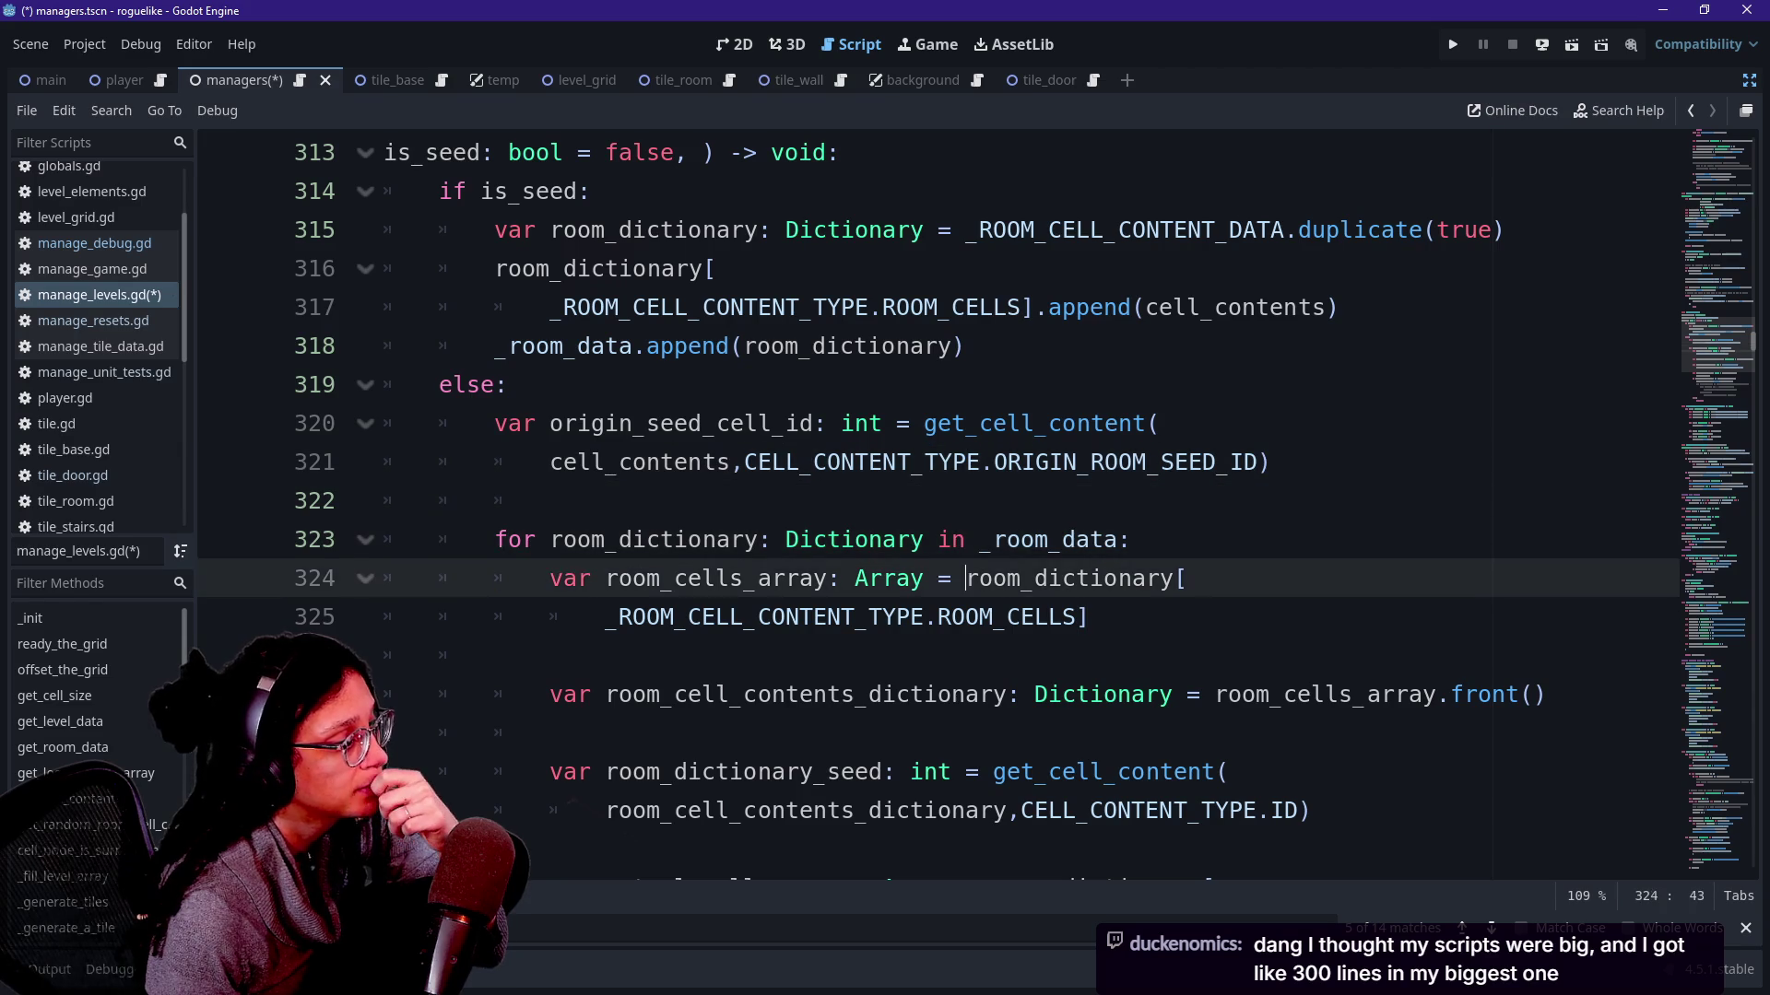
{"action": "key", "text": "Down"}
{"action": "key", "text": "Down"}
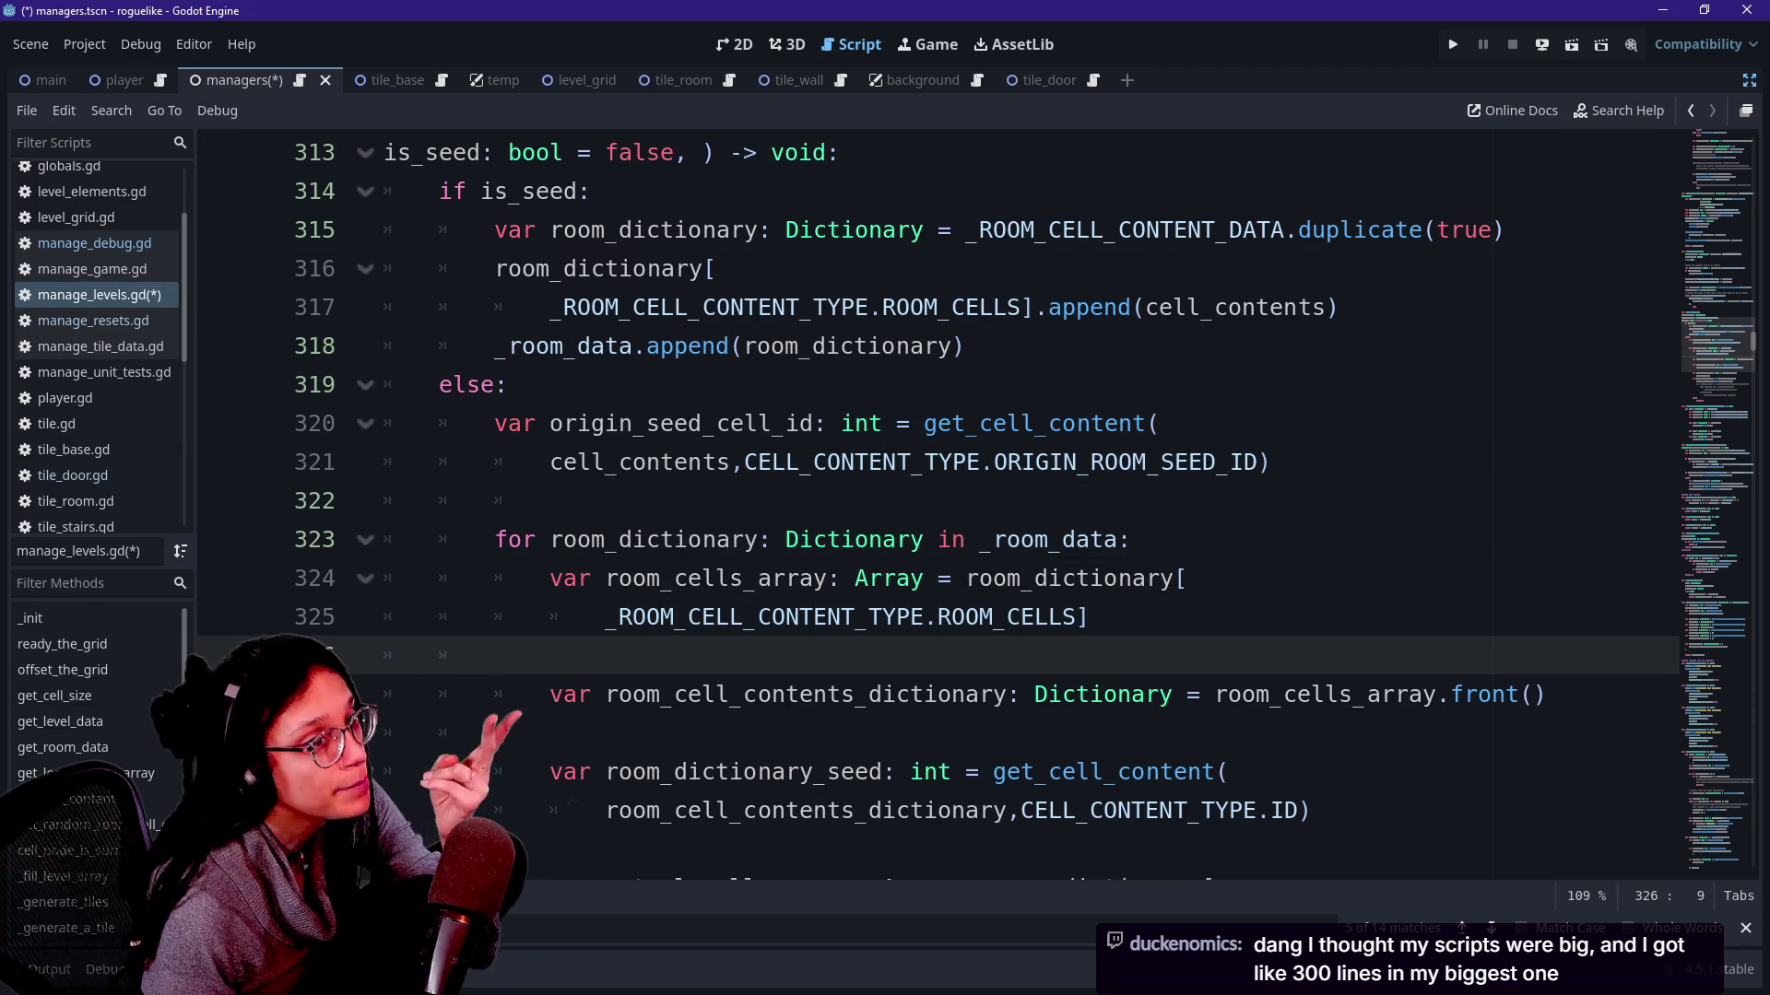
{"action": "key", "text": "Down"}
{"action": "key", "text": "Down"}
{"action": "key", "text": "Down"}
{"action": "key", "text": "Down"}
{"action": "key", "text": "Down"}
{"action": "key", "text": "Down"}
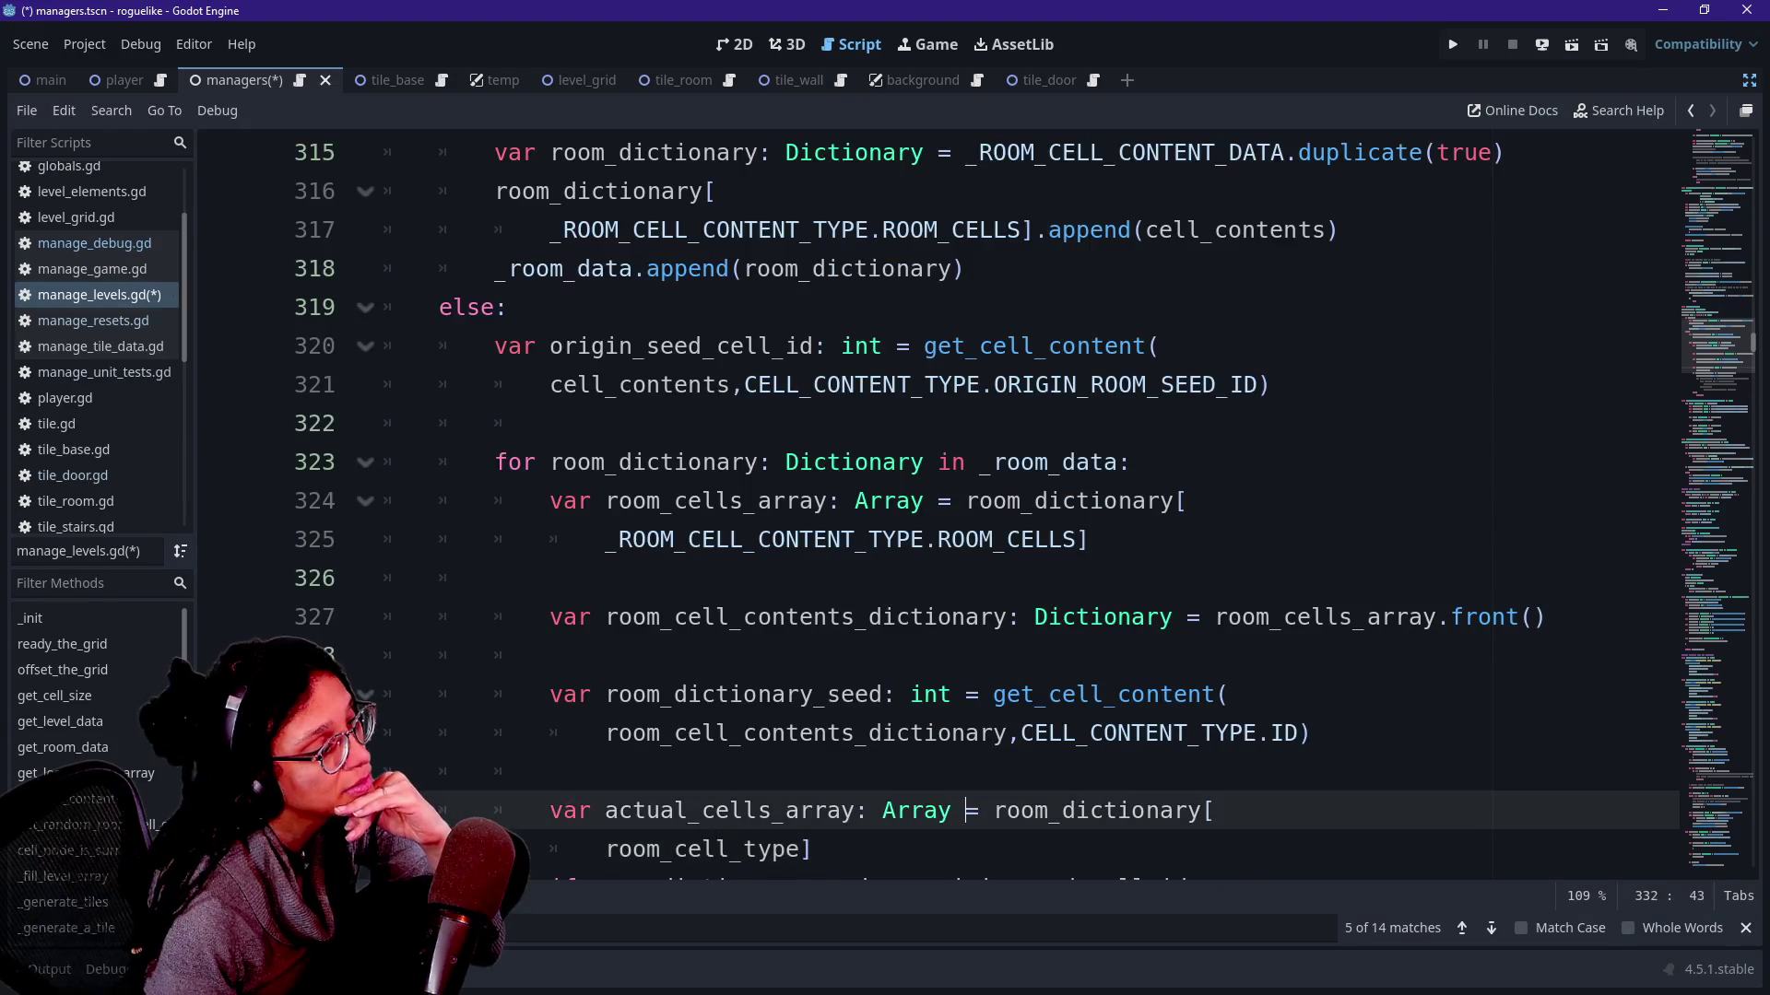
{"action": "key", "text": "Up"}
{"action": "key", "text": "Up"}
{"action": "key", "text": "Up"}
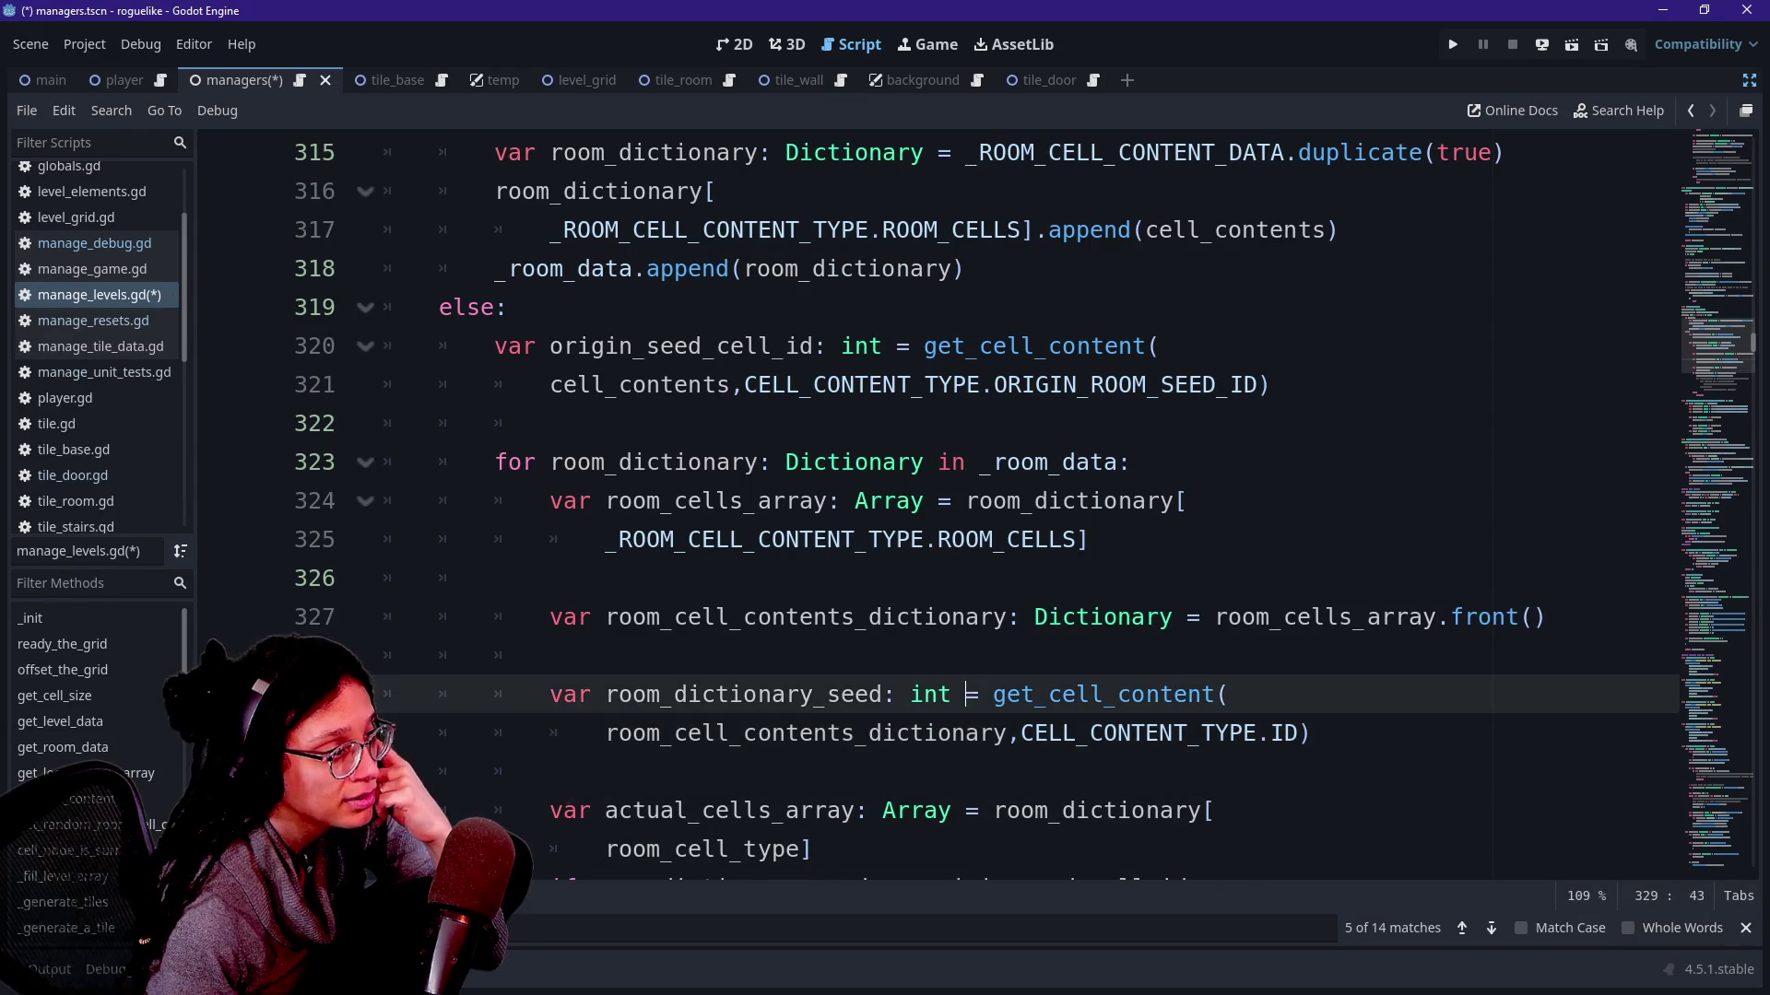
{"action": "key", "text": "Down"}
{"action": "key", "text": "Up"}
{"action": "key", "text": "Up"}
{"action": "key", "text": "Up"}
{"action": "key", "text": "Up"}
{"action": "key", "text": "Up"}
{"action": "key", "text": "Up"}
{"action": "key", "text": "Up"}
{"action": "key", "text": "Up"}
{"action": "key", "text": "Up"}
{"action": "key", "text": "Up"}
{"action": "key", "text": "Down"}
{"action": "key", "text": "Down"}
{"action": "key", "text": "Down"}
{"action": "key", "text": "Up"}
{"action": "key", "text": "Up"}
{"action": "key", "text": "Up"}
{"action": "key", "text": "Up"}
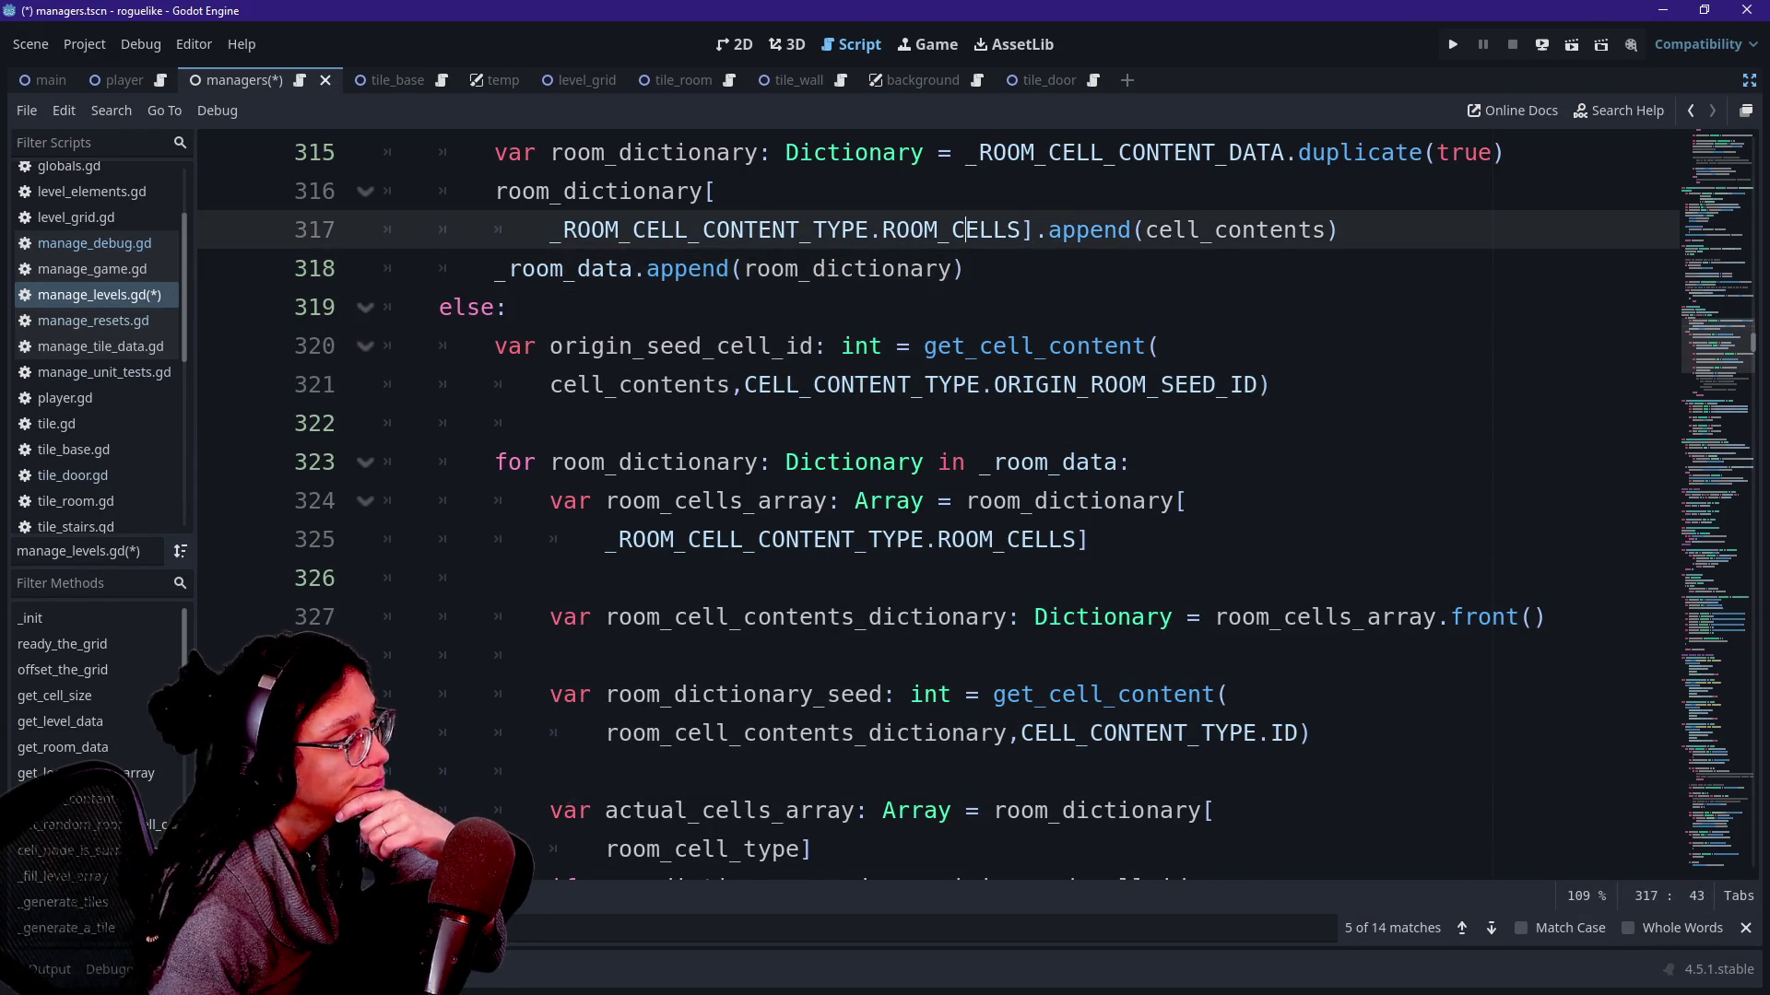
{"action": "key", "text": "Up"}
{"action": "key", "text": "Up"}
{"action": "key", "text": "Up"}
{"action": "key", "text": "Up"}
{"action": "key", "text": "Up"}
{"action": "key", "text": "Up"}
{"action": "key", "text": "Up"}
{"action": "key", "text": "Down"}
{"action": "key", "text": "Down"}
{"action": "key", "text": "Down"}
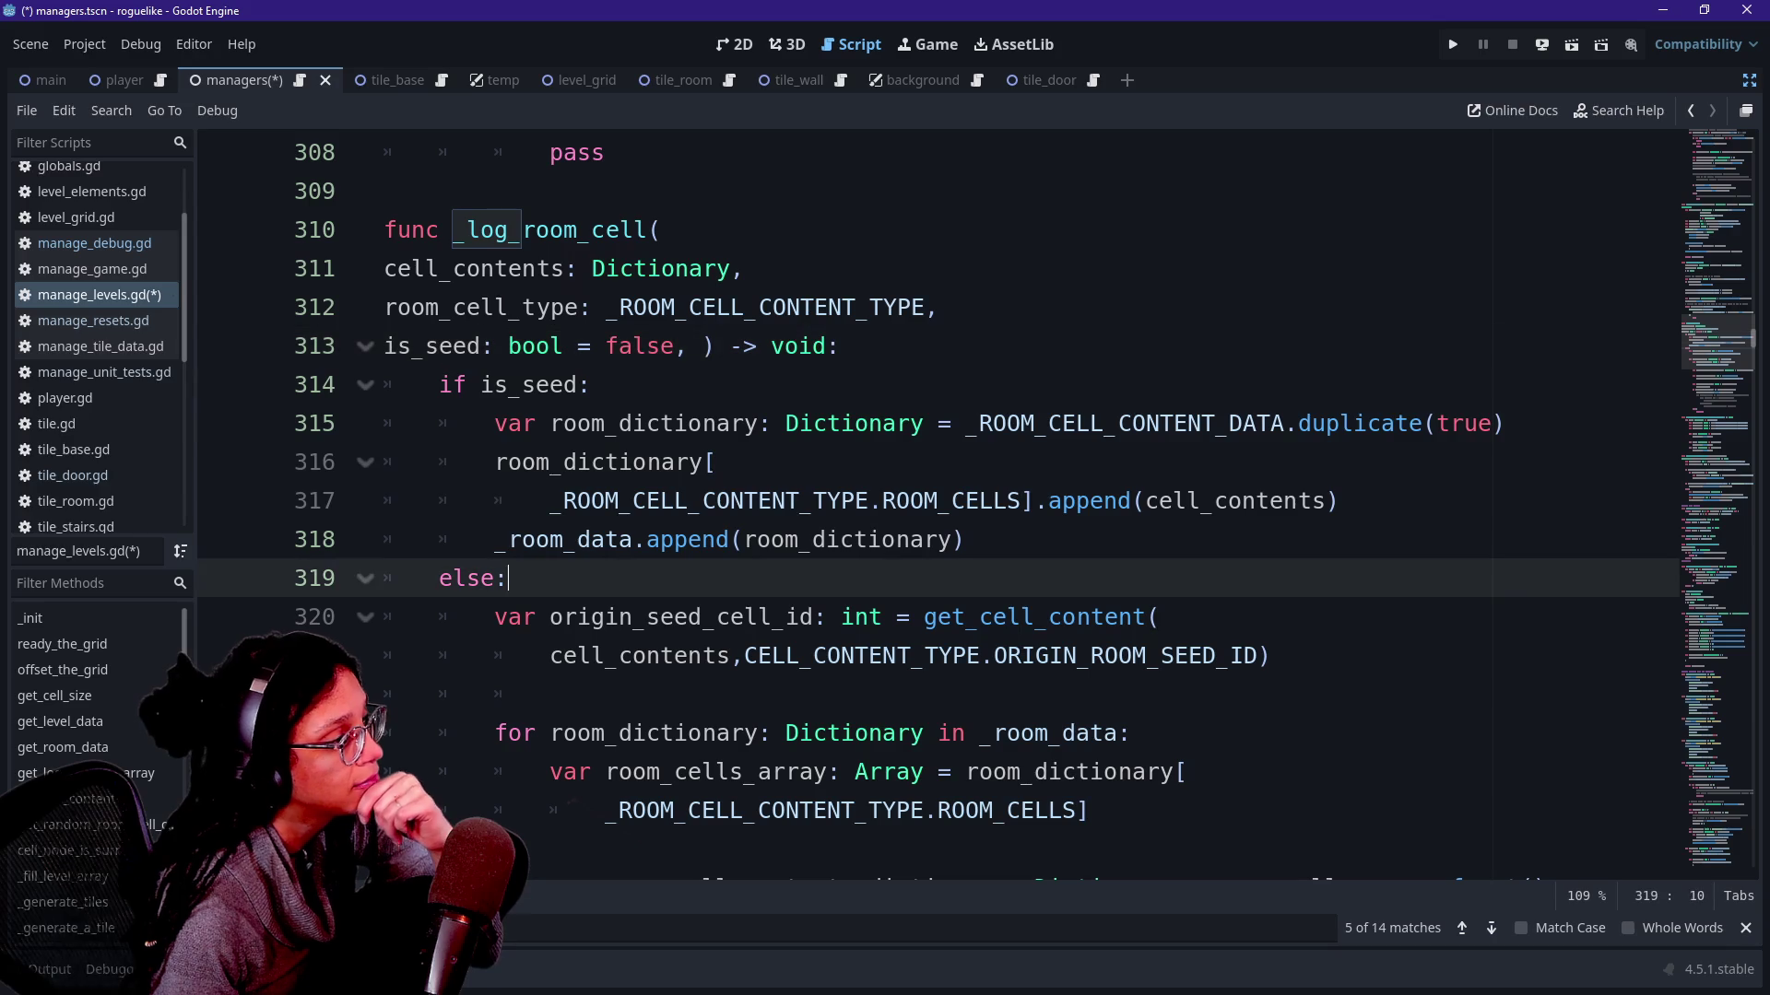
{"action": "key", "text": "Down"}
{"action": "key", "text": "Down"}
{"action": "key", "text": "Down"}
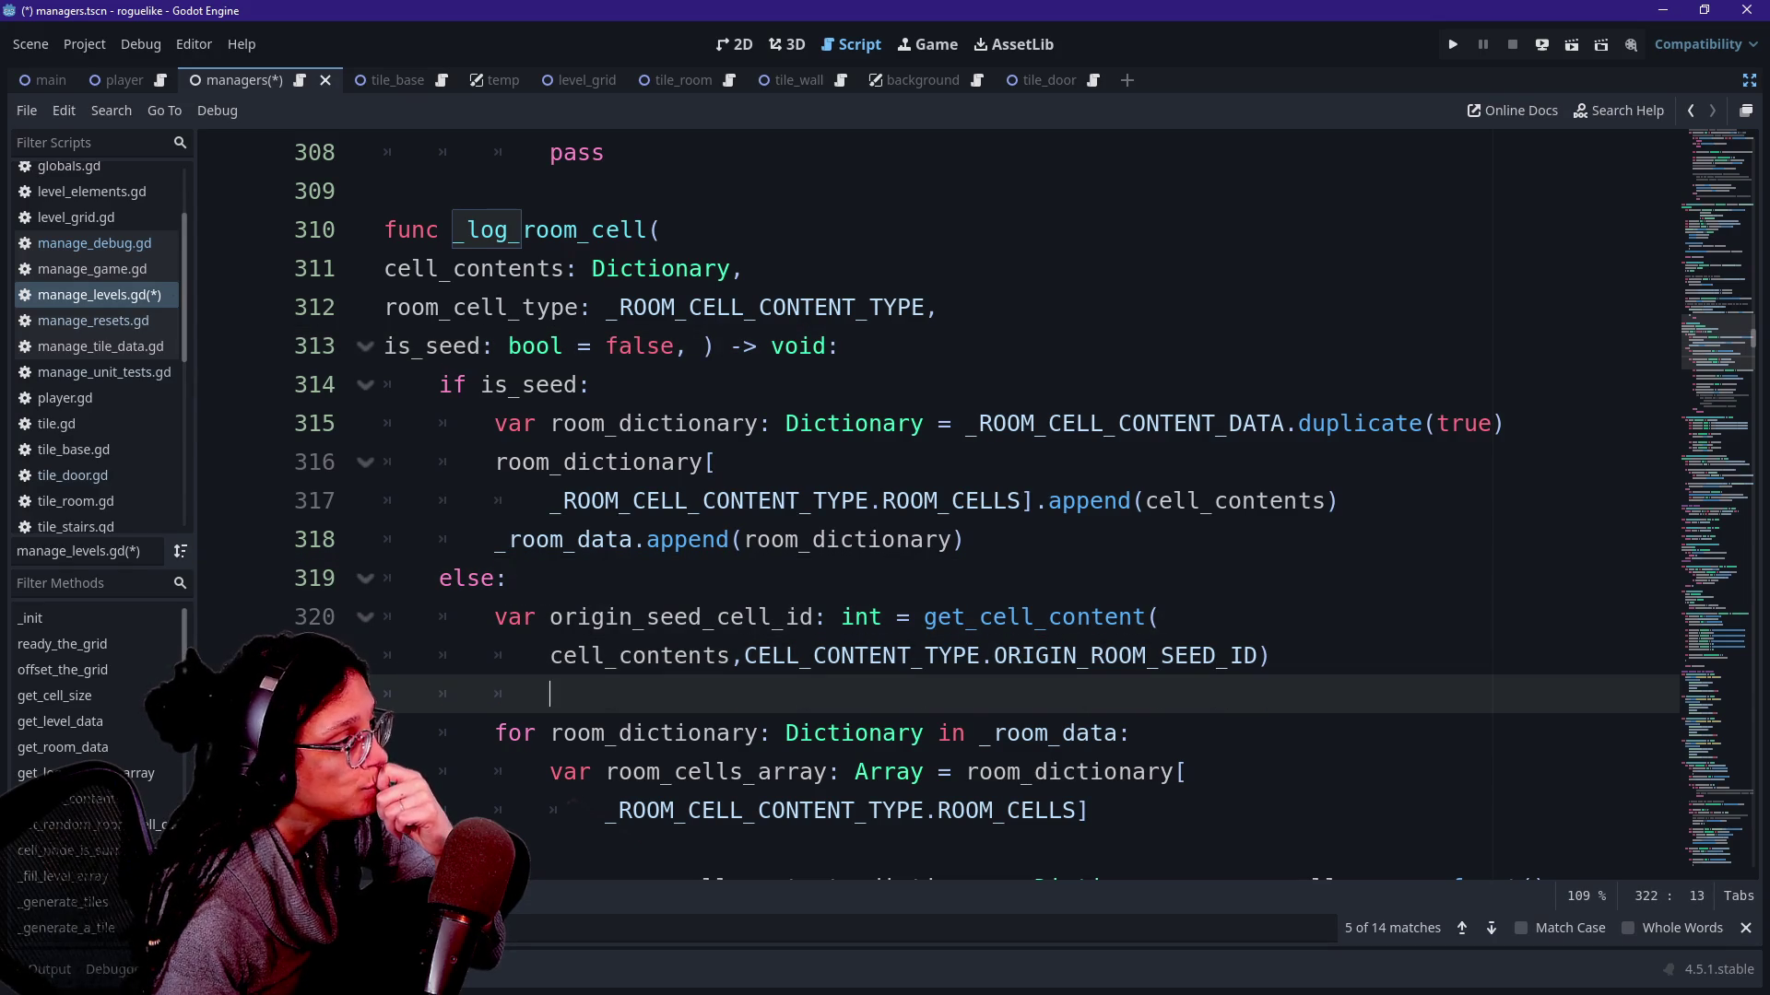
{"action": "key", "text": "Down"}
{"action": "key", "text": "Down"}
{"action": "key", "text": "Down"}
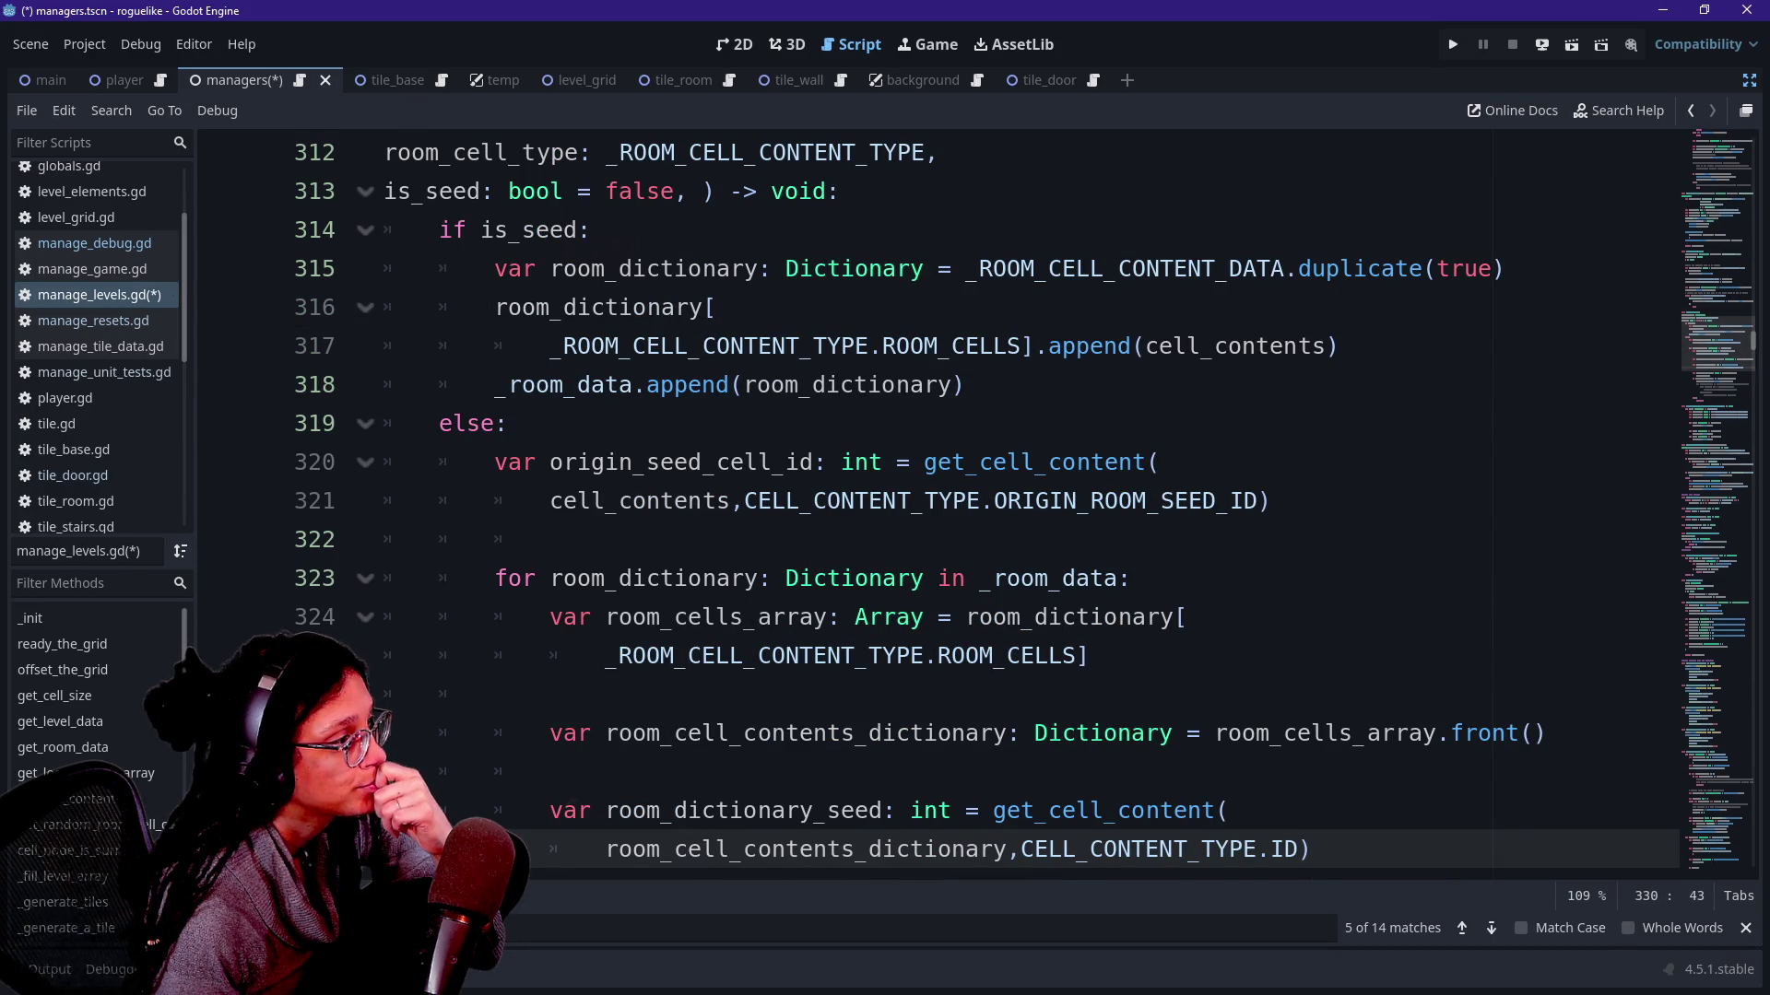
Insert a blank line before the else branch of the is_seed check.
{"action": "left_click_drag", "start_coordinate": [440, 229], "coordinate": [716, 307]}
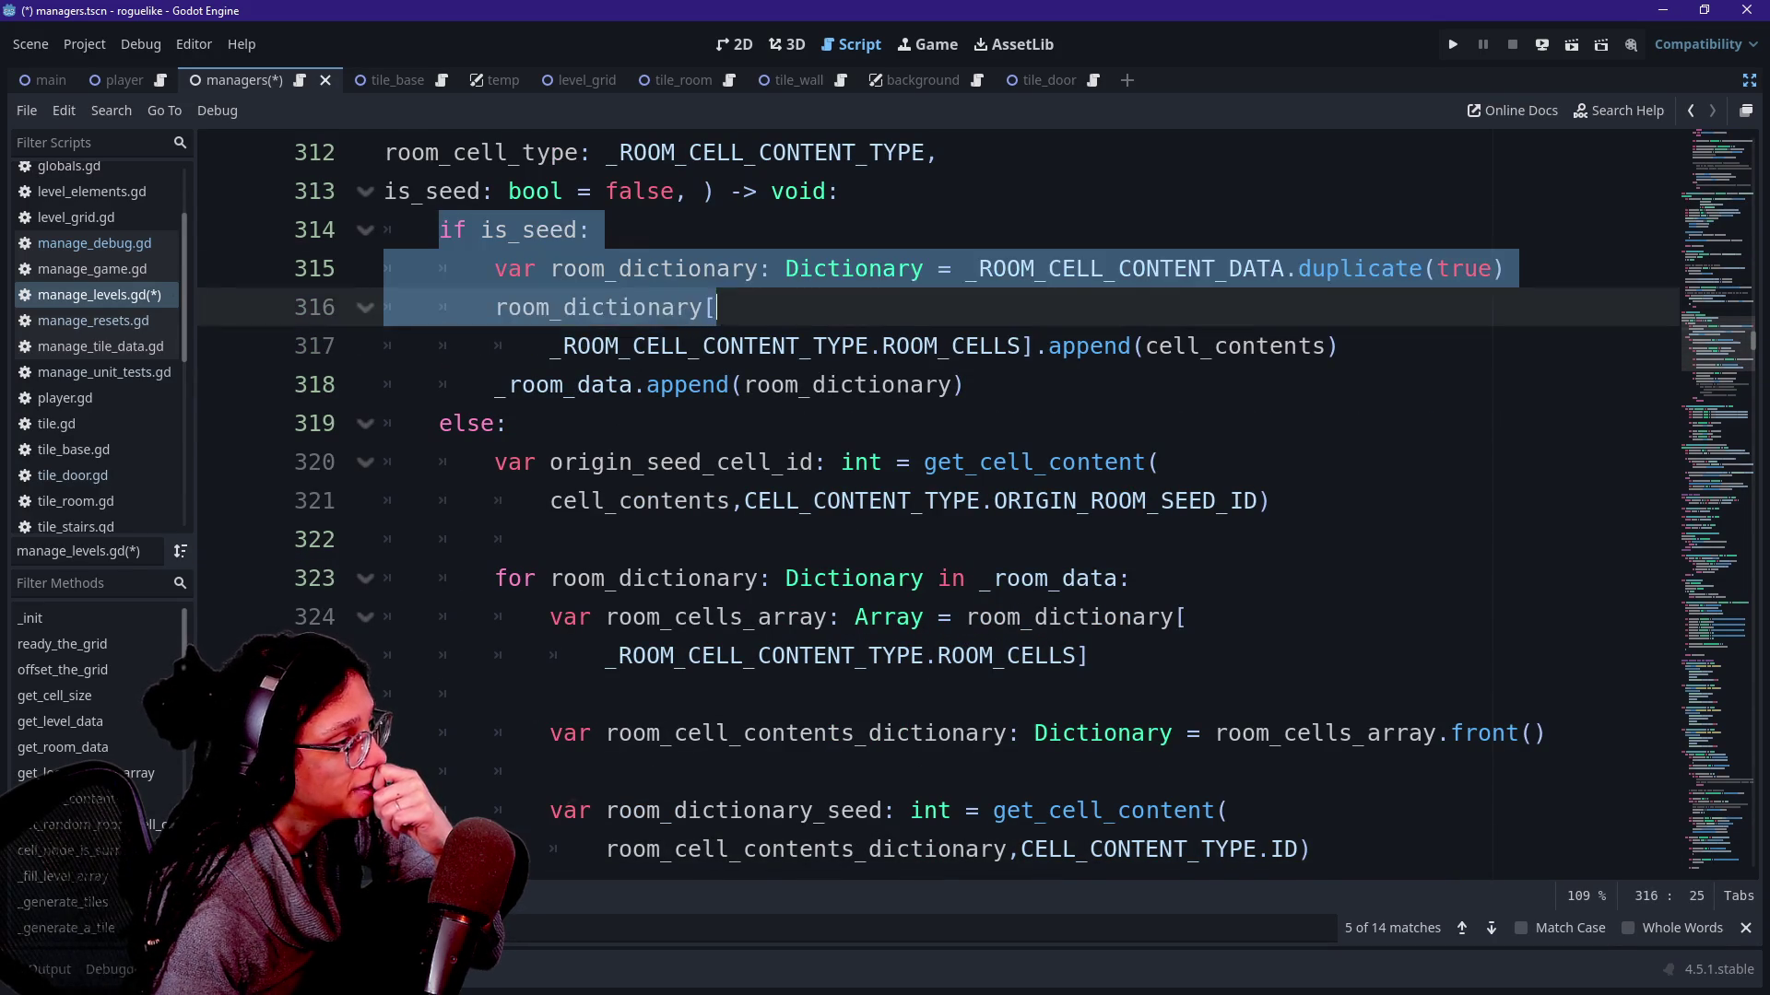
{"action": "key", "text": "Down"}
{"action": "key", "text": "Down"}
{"action": "key", "text": "Down"}
{"action": "key", "text": "Up"}
{"action": "key", "text": "End"}
{"action": "key", "text": "Return"}
{"action": "key", "text": "Down"}
{"action": "left_click", "coordinate": [869, 617], "text": "shift"}
{"action": "scroll", "coordinate": [869, 553], "scroll_direction": "down", "scroll_amount": 1}
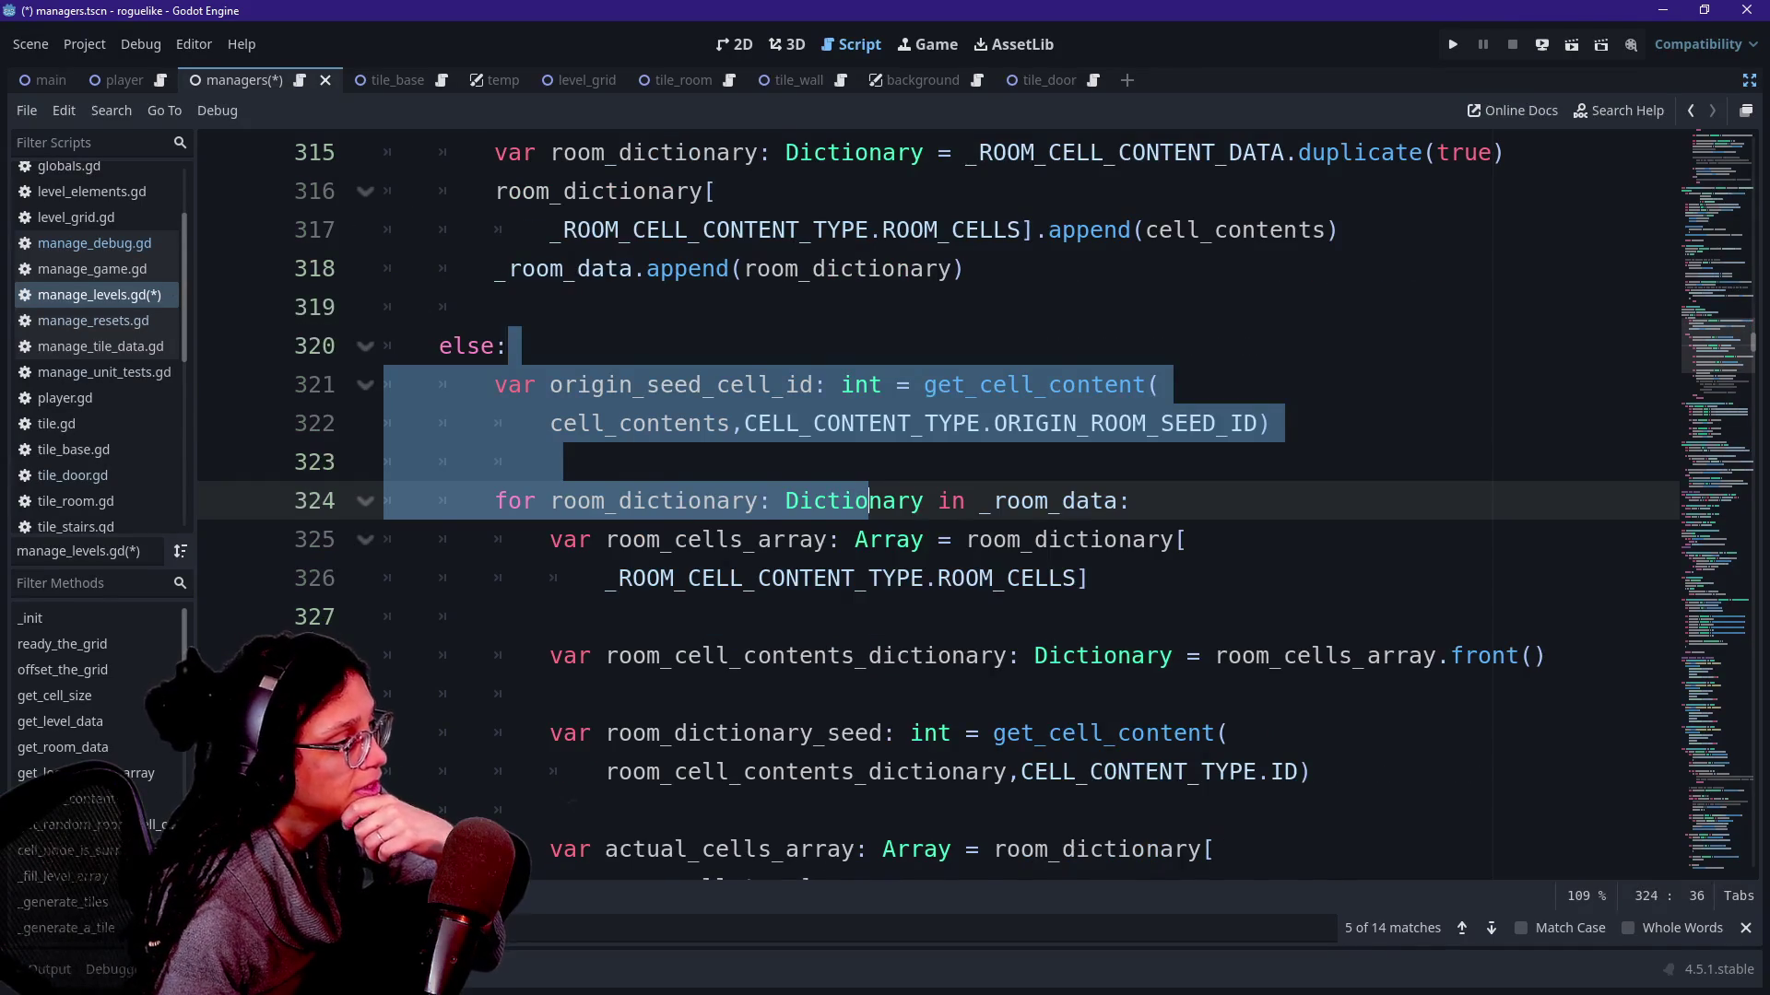
{"action": "scroll", "coordinate": [869, 501], "scroll_direction": "down", "scroll_amount": 3}
{"action": "left_click_drag", "start_coordinate": [563, 346], "coordinate": [915, 384]}
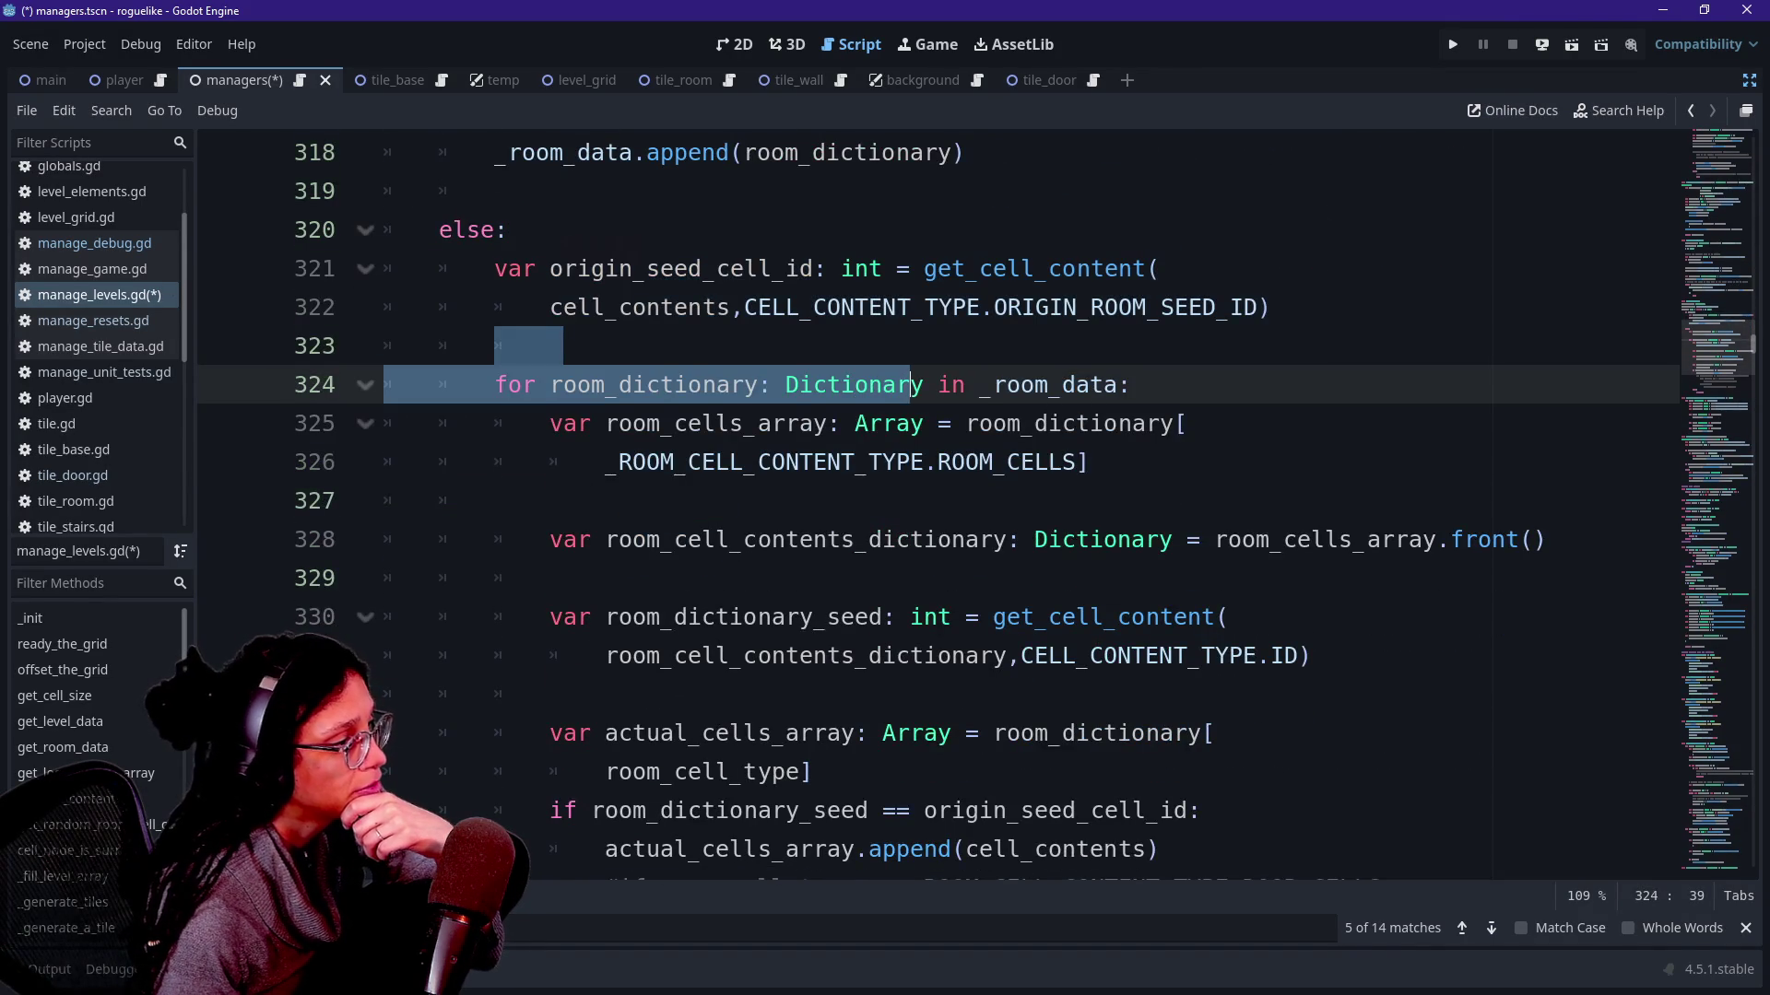
{"action": "scroll", "coordinate": [916, 384], "scroll_direction": "down", "scroll_amount": 3}
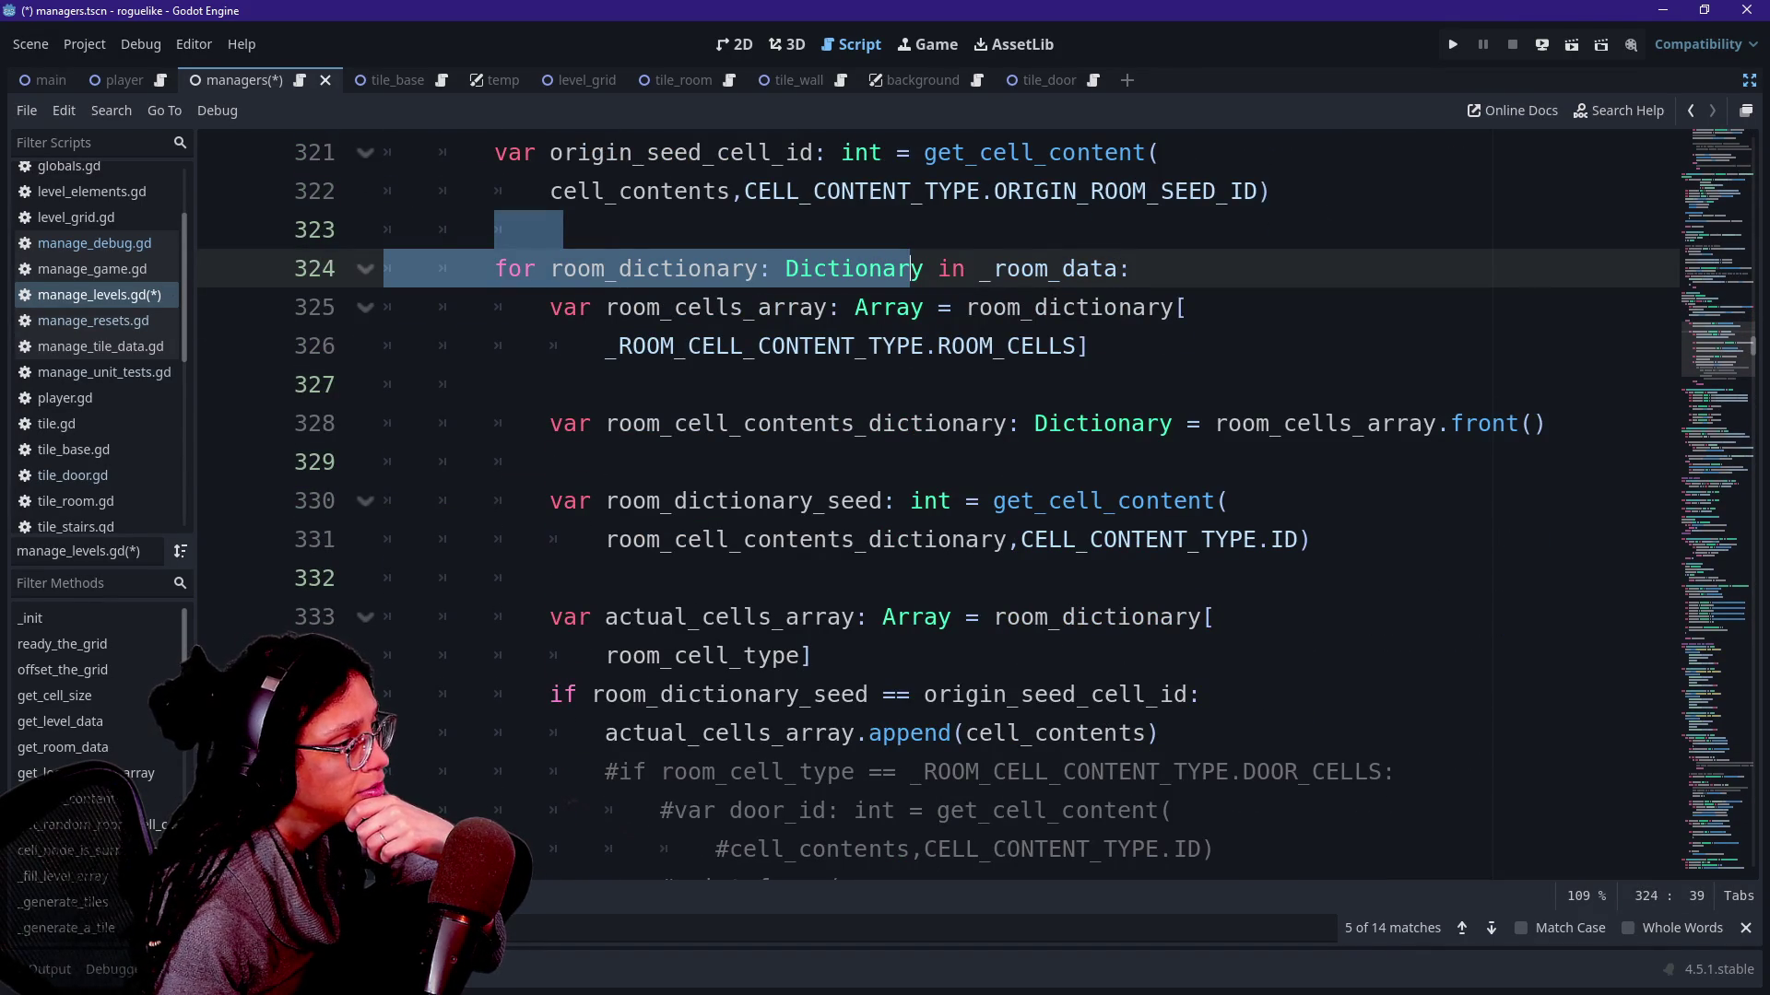
{"action": "scroll", "coordinate": [915, 385], "scroll_direction": "up", "scroll_amount": 1}
{"action": "scroll", "coordinate": [916, 385], "scroll_direction": "up", "scroll_amount": 1}
{"action": "scroll", "coordinate": [917, 385], "scroll_direction": "down", "scroll_amount": 3}
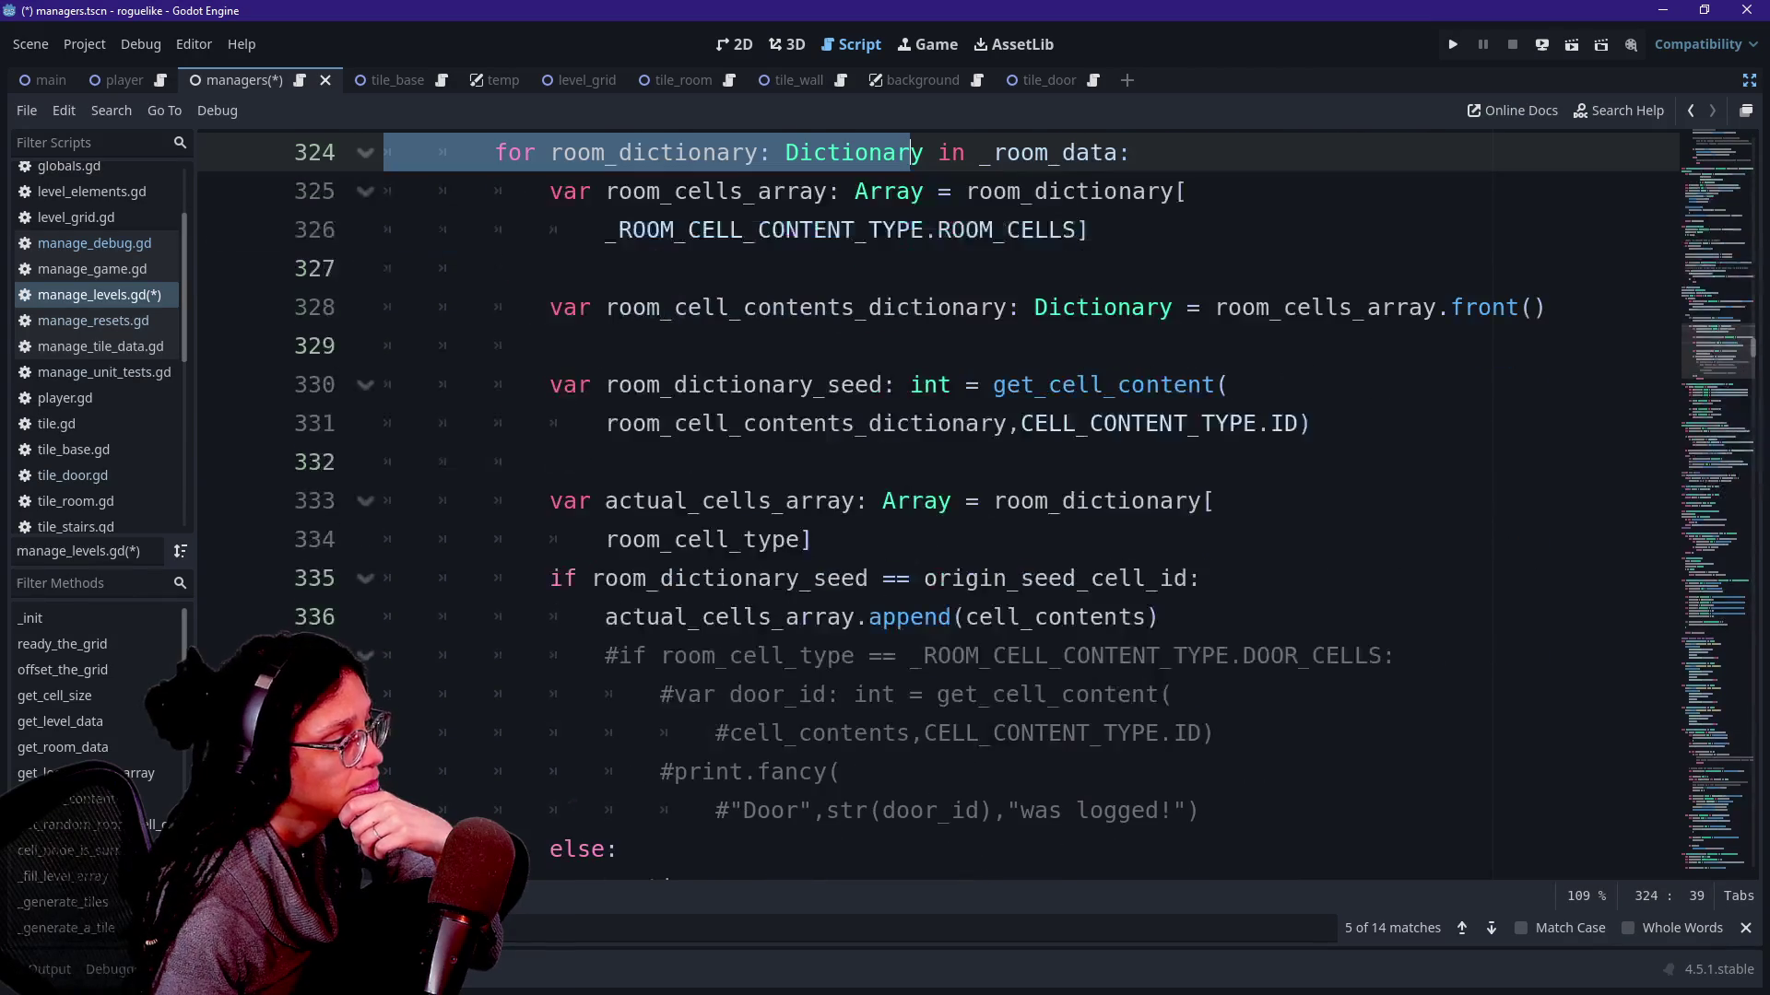
Select the room_cell_type parameter and its next two occurrences with Ctrl+D, then clear the selection.
{"action": "left_click_drag", "start_coordinate": [1213, 307], "coordinate": [1368, 308]}
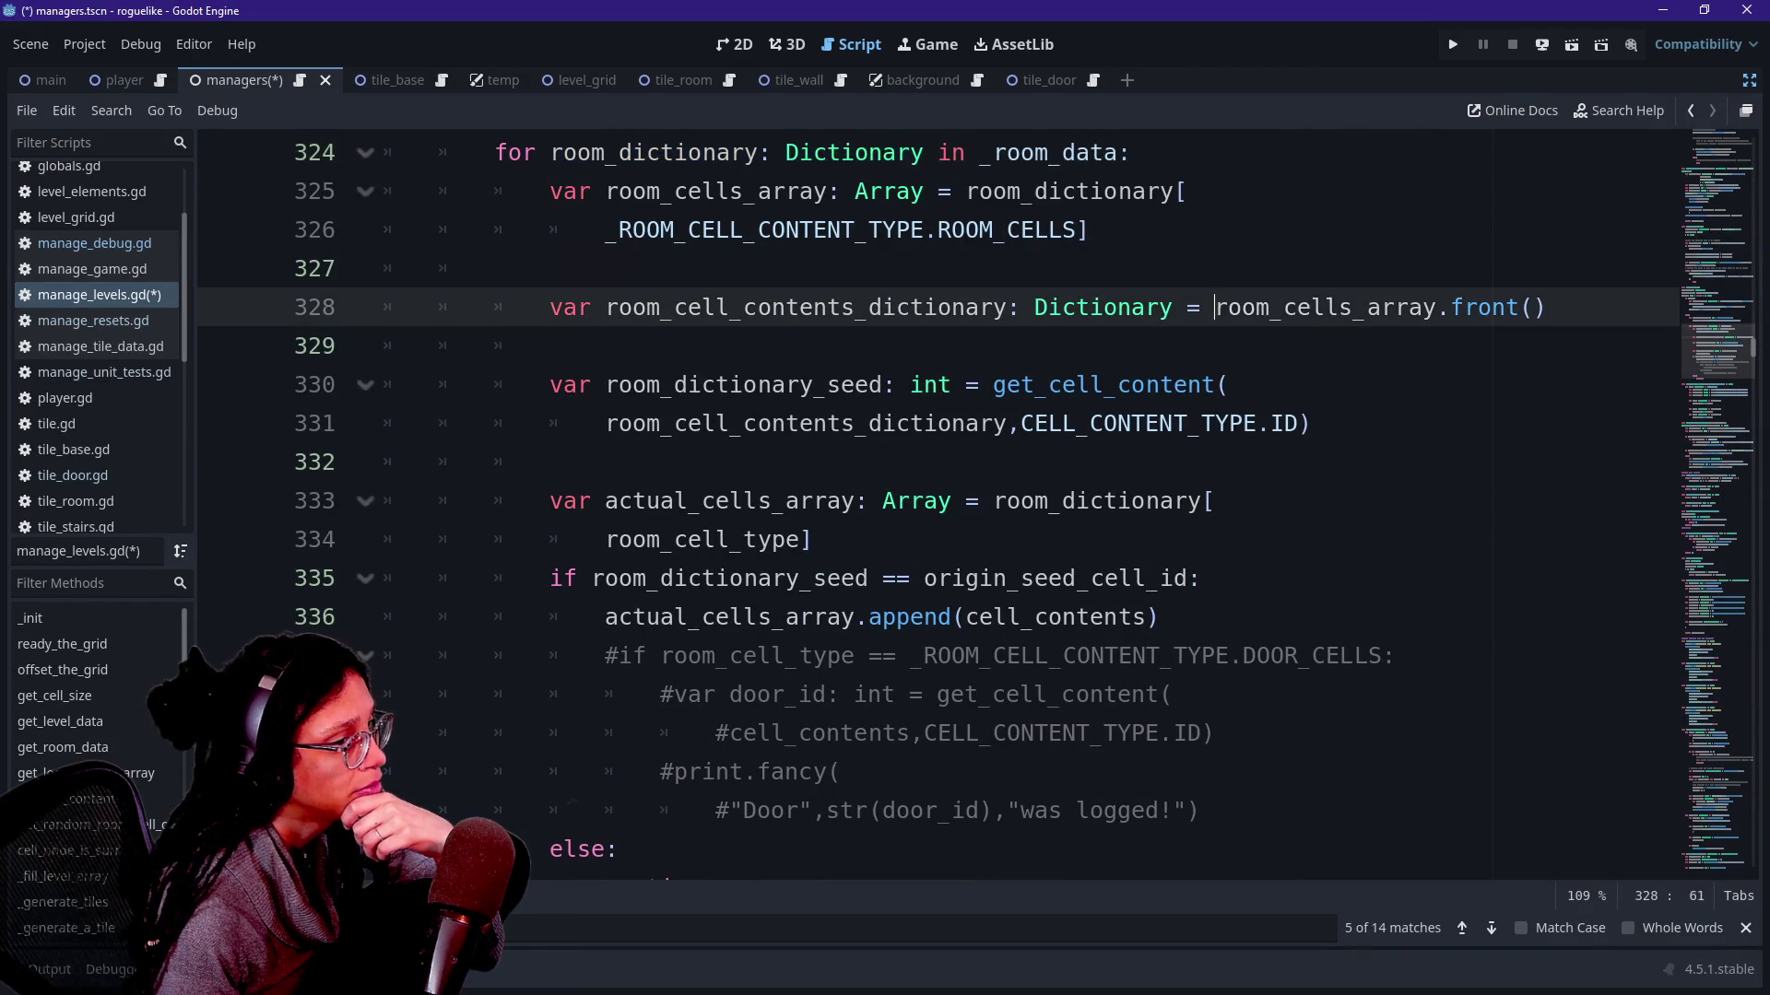
{"action": "scroll", "coordinate": [916, 511], "scroll_direction": "up", "scroll_amount": 3}
{"action": "scroll", "coordinate": [915, 512], "scroll_direction": "up", "scroll_amount": 2}
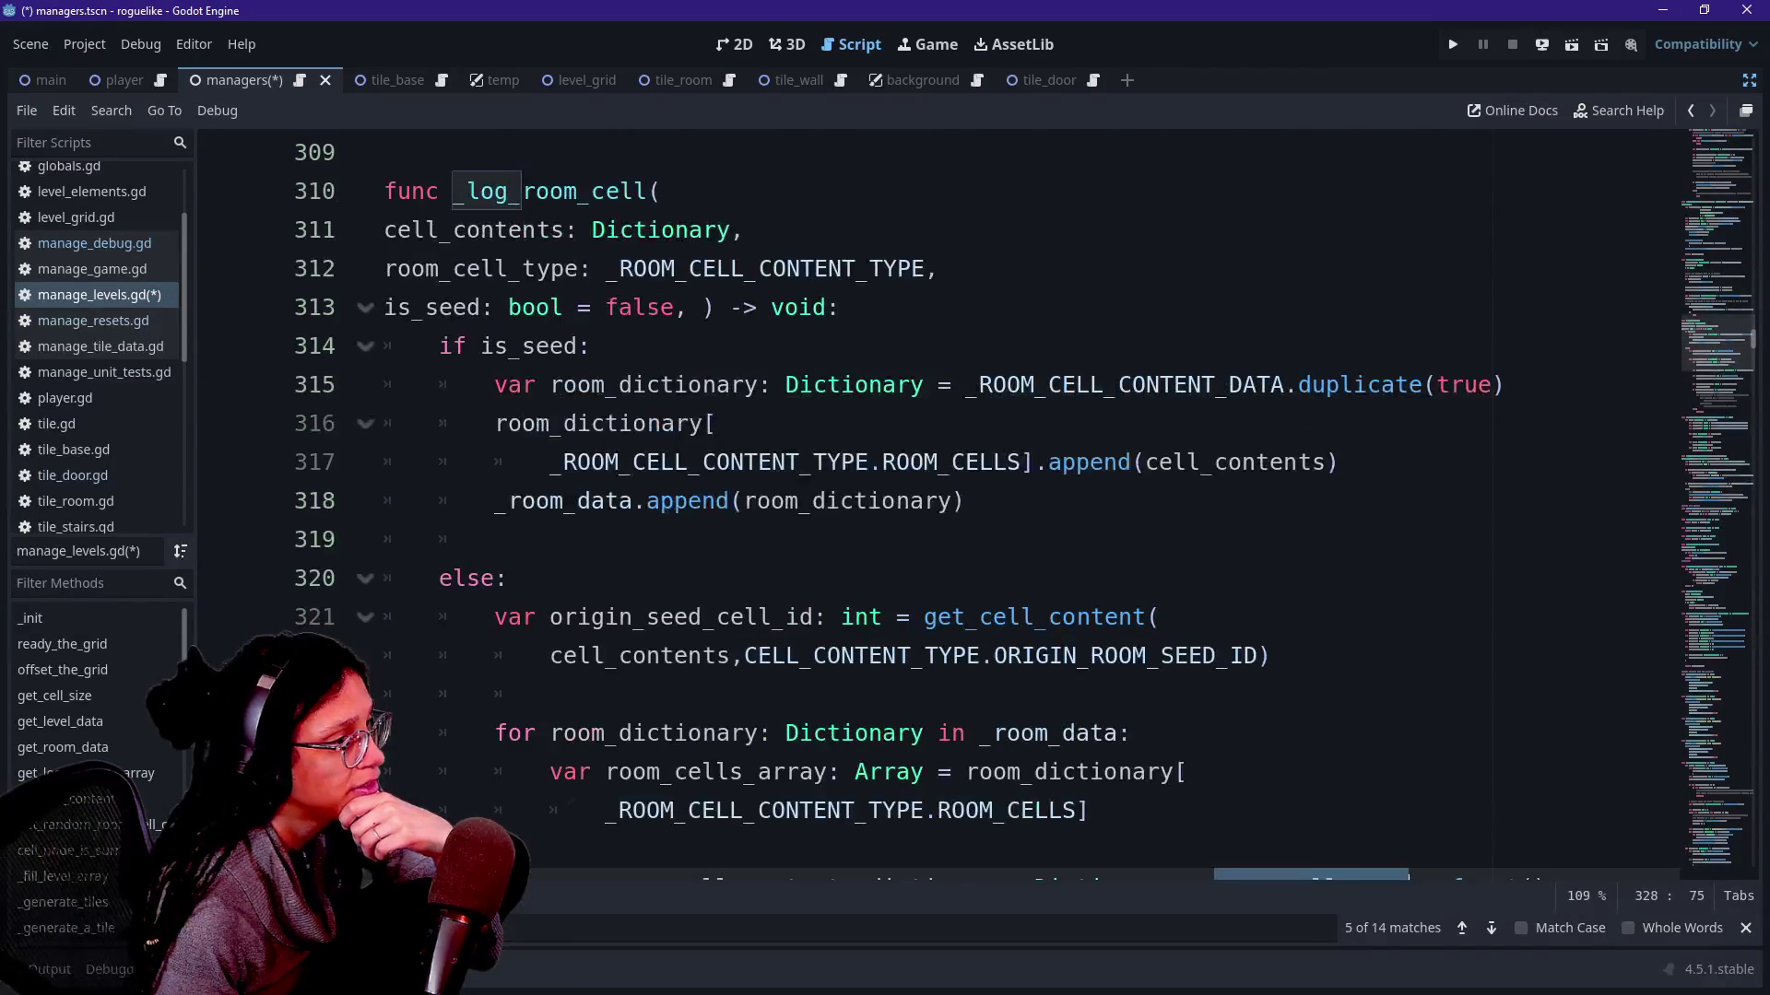
{"action": "left_click", "coordinate": [357, 262], "text": "shift"}
{"action": "left_click", "coordinate": [498, 268]}
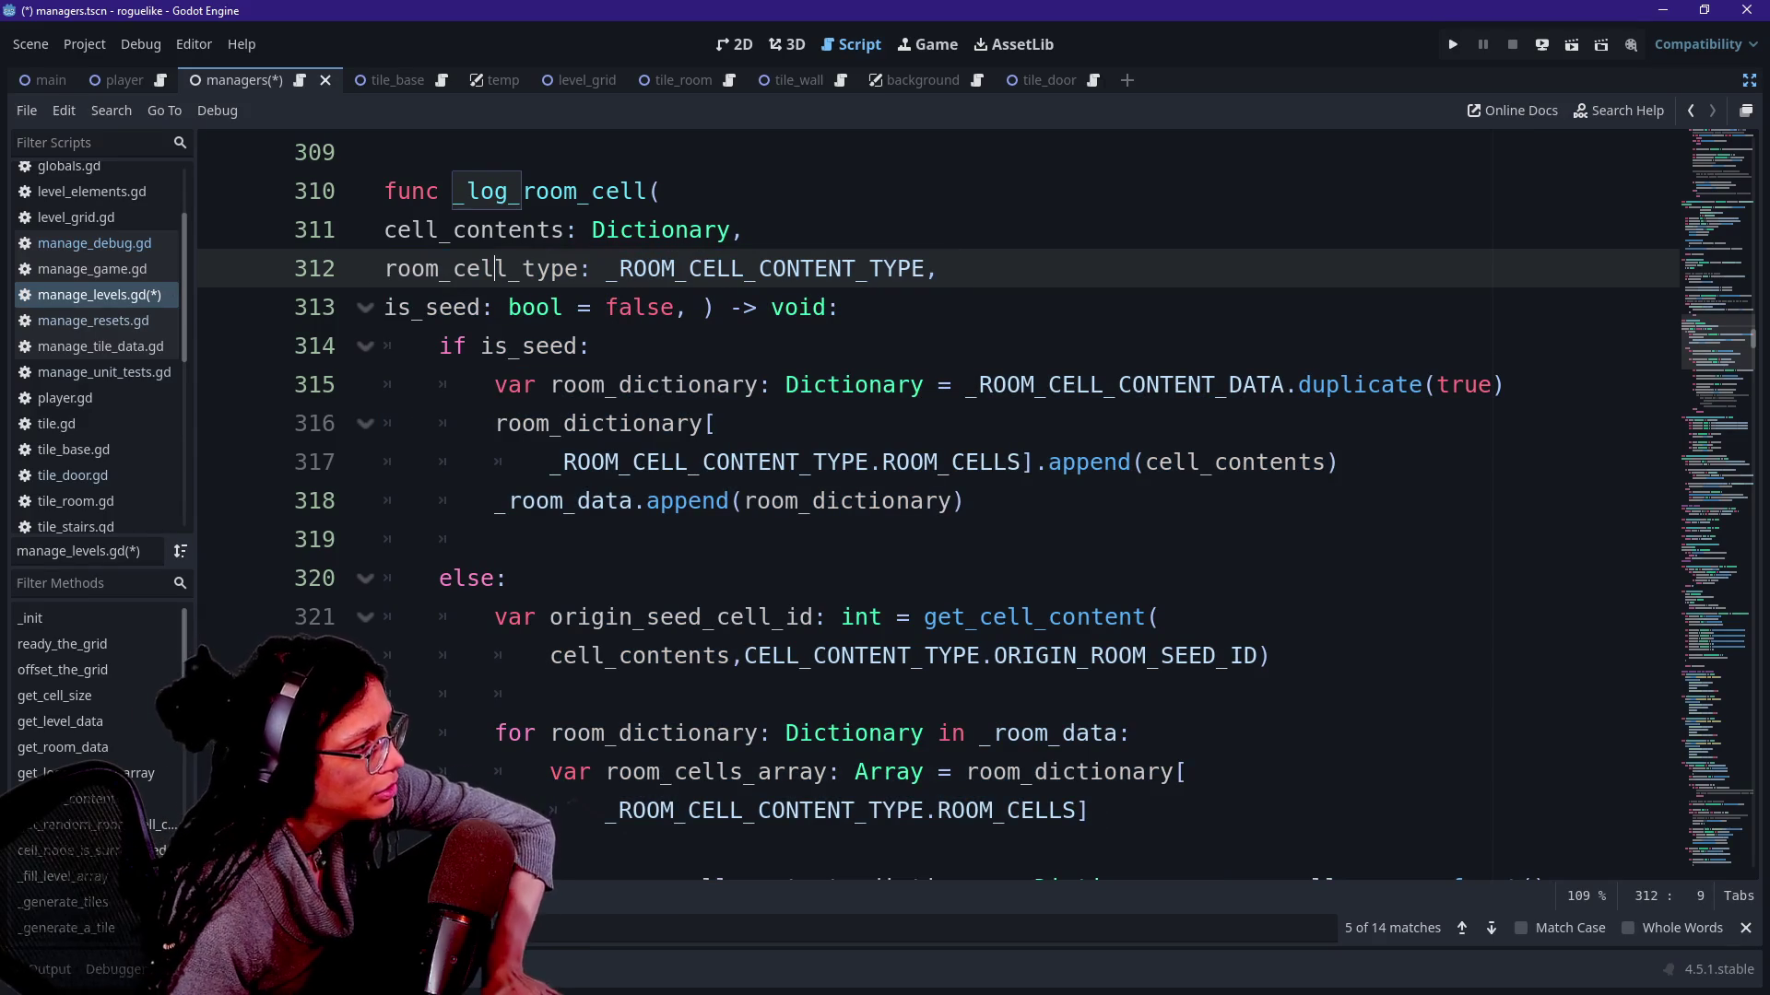
{"action": "left_click_drag", "start_coordinate": [581, 268], "coordinate": [384, 268]}
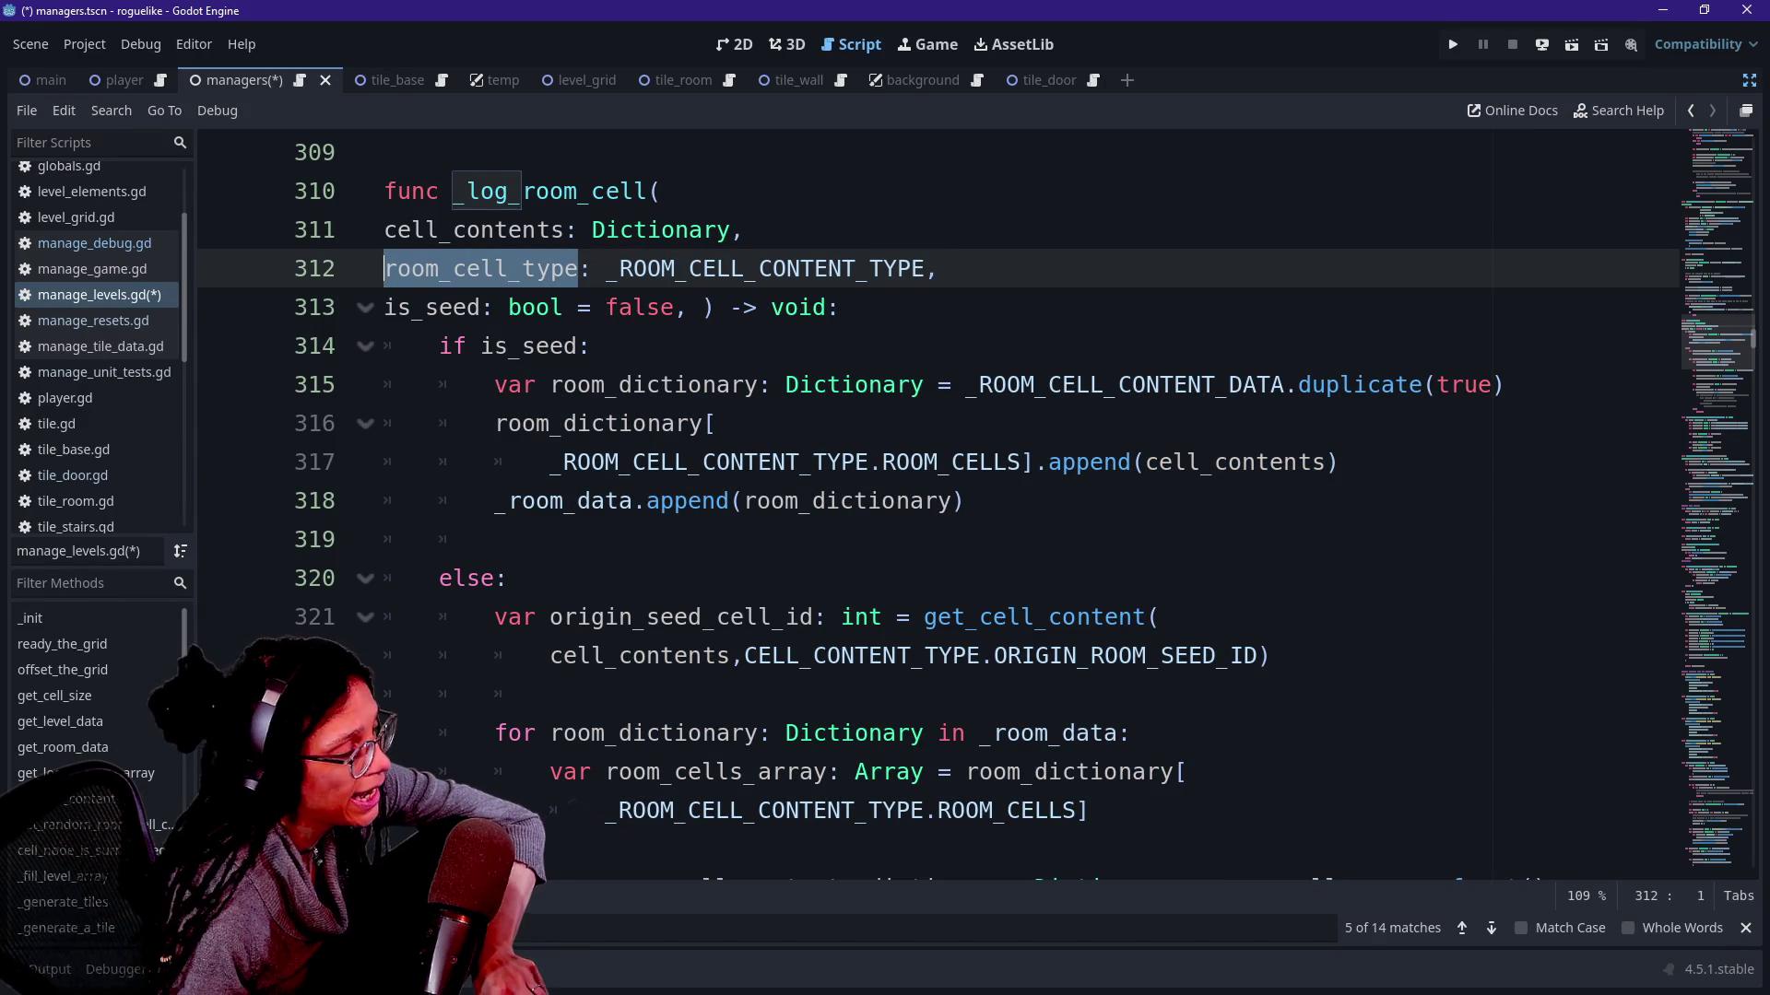
{"action": "key", "text": "ctrl+d"}
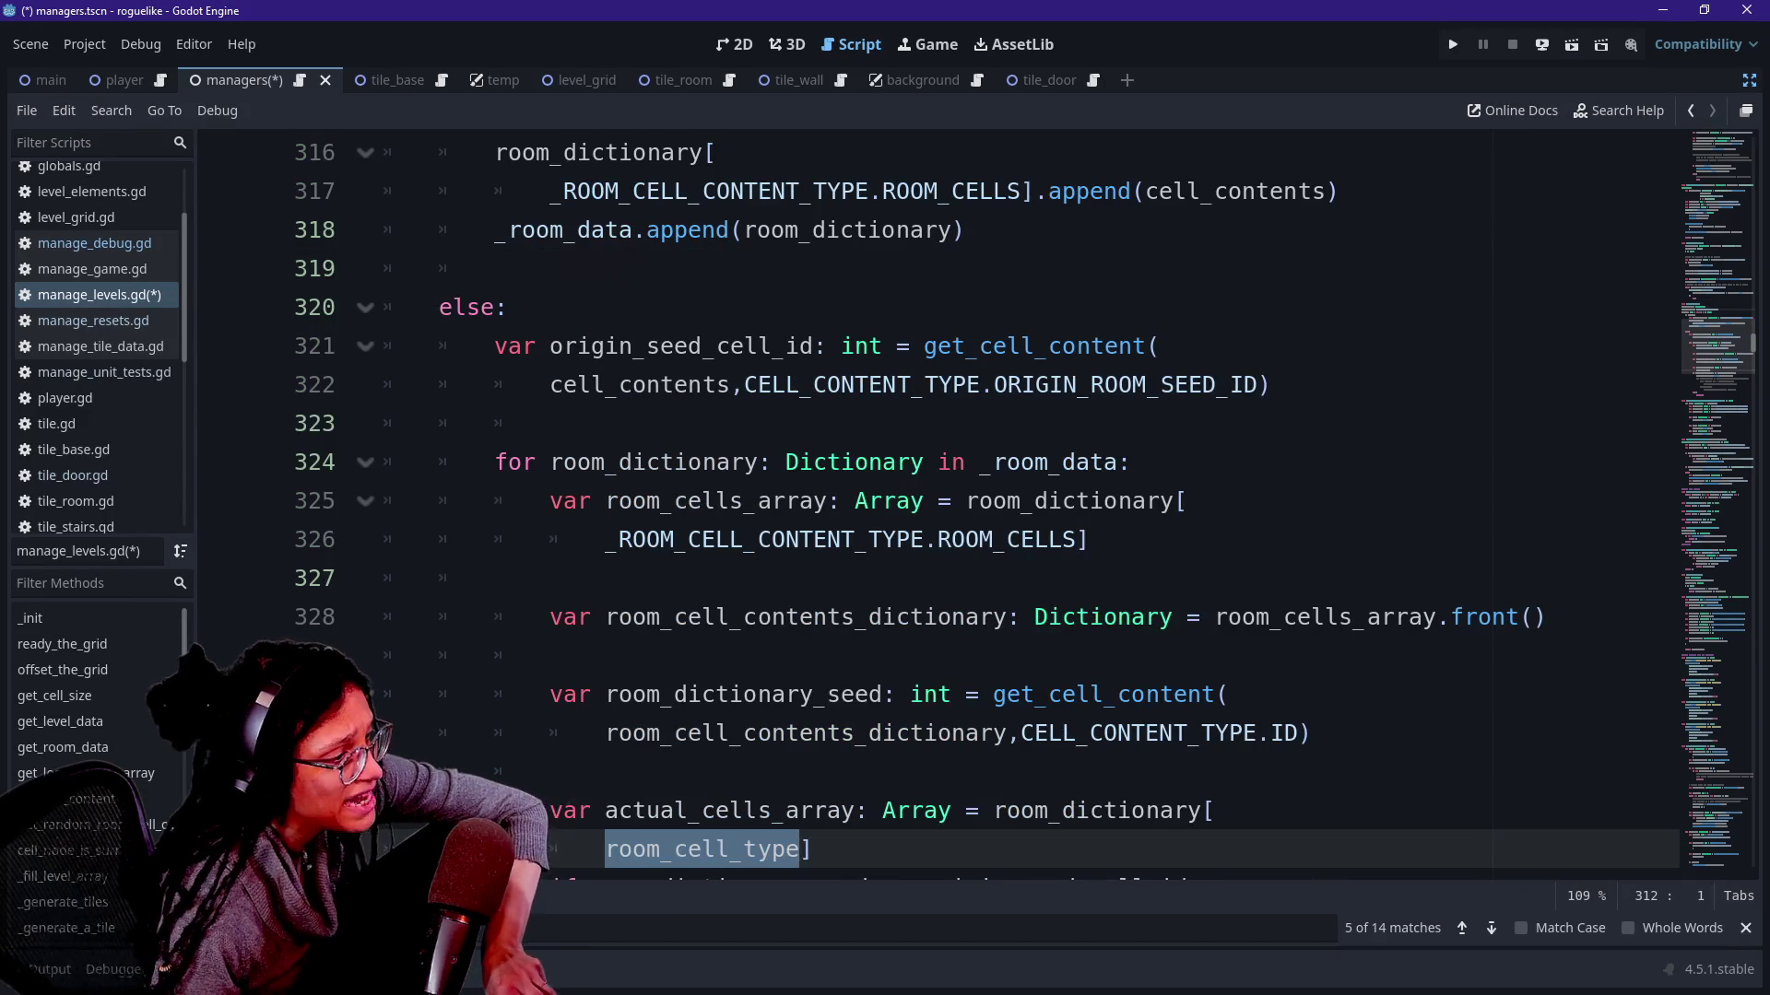
{"action": "key", "text": "ctrl+d"}
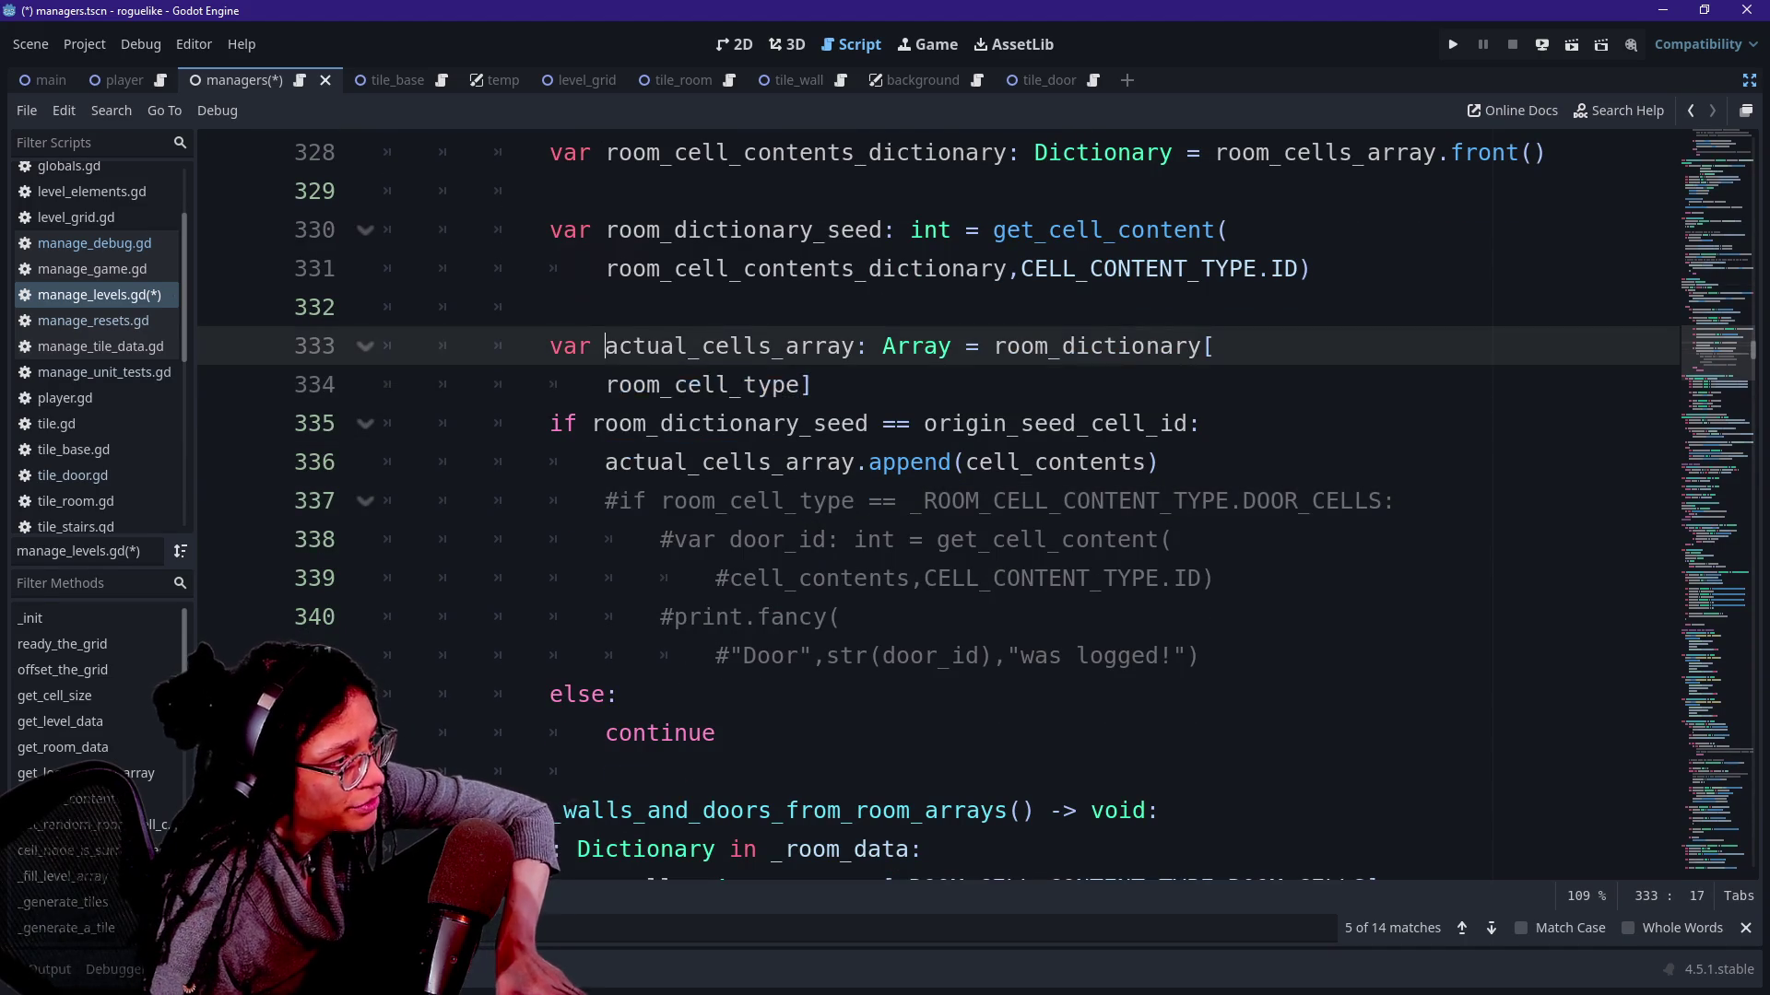
{"action": "key", "text": "End"}
Open an empty line above the actual cells array, discard a half-started if, and reopen the output log.
{"action": "key", "text": "Up"}
{"action": "key", "text": "Up"}
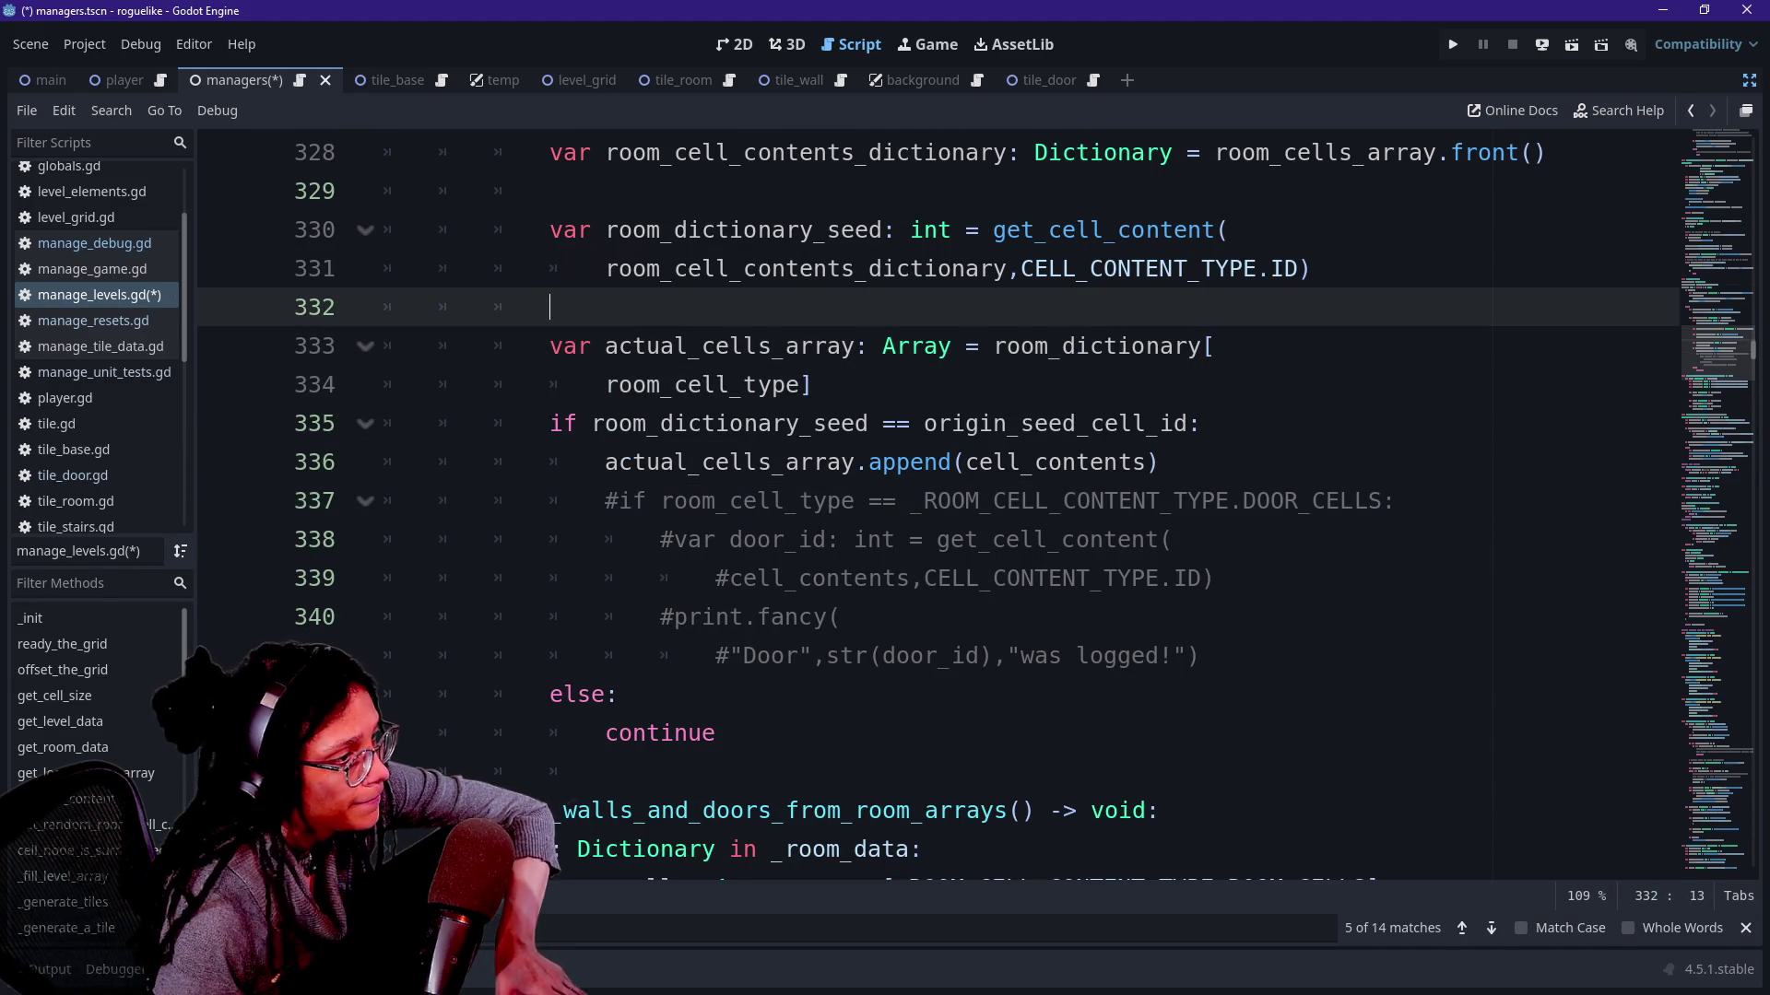
{"action": "key", "text": "Return"}
{"action": "type", "text": "if"}
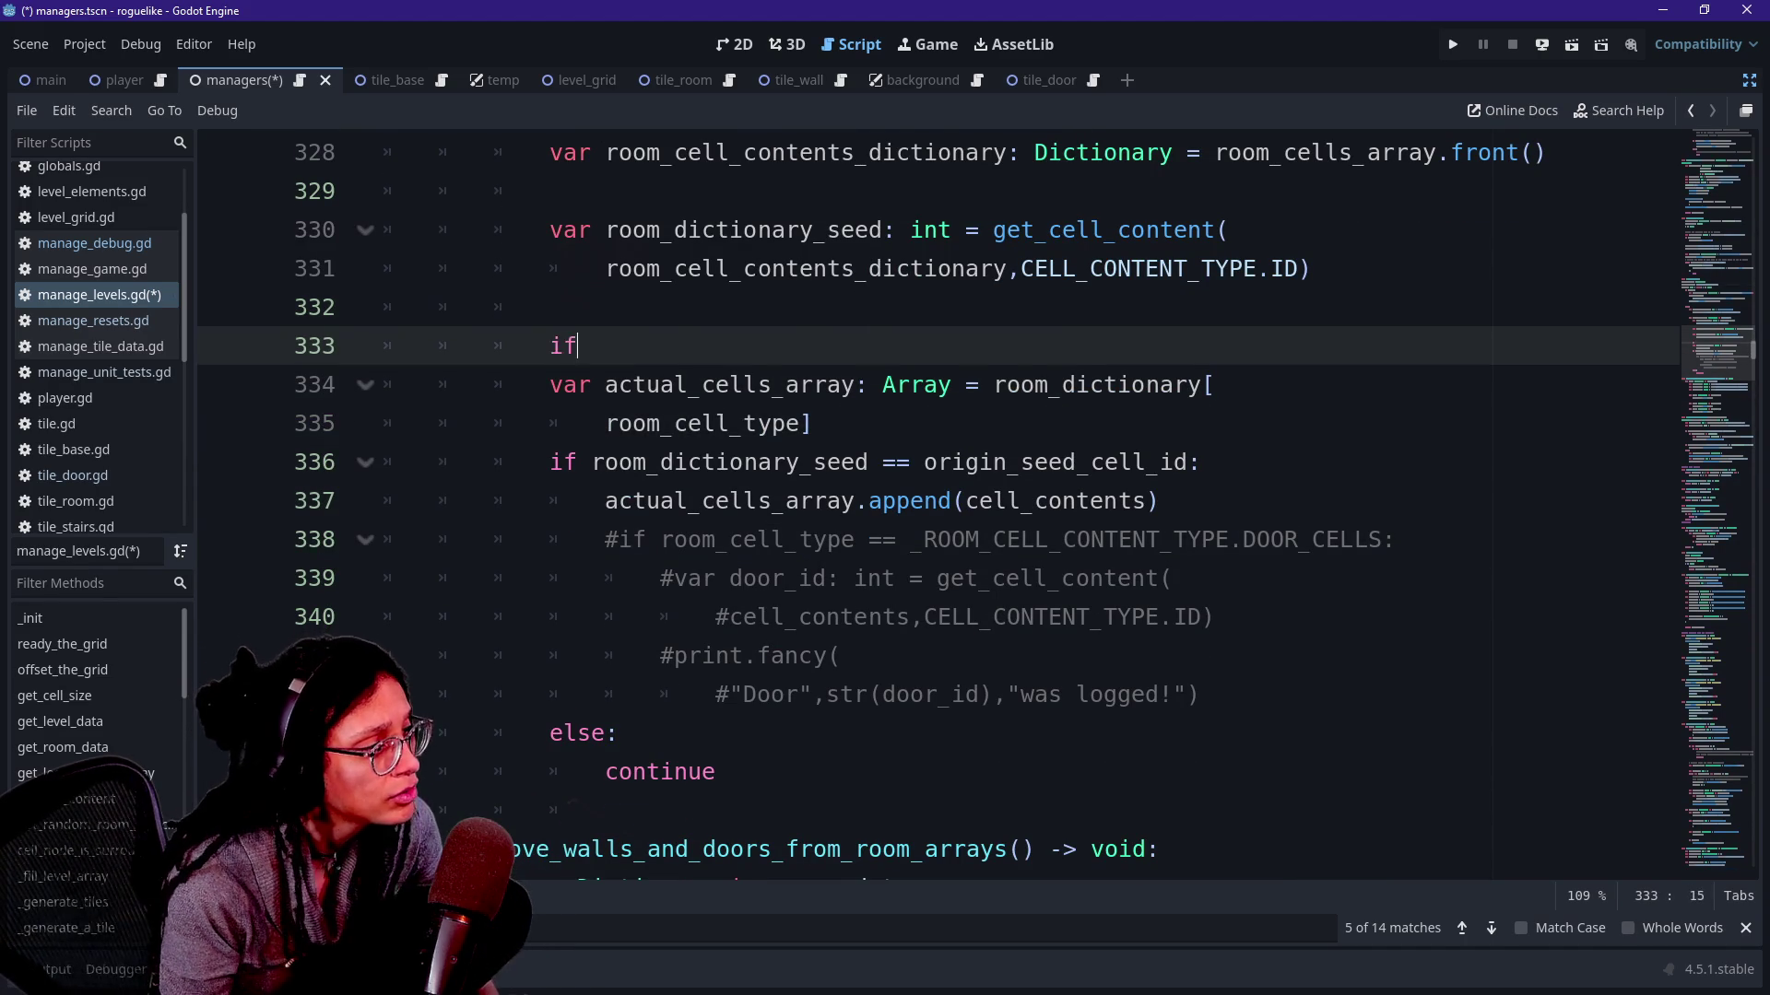
{"action": "key", "text": "BackSpace"}
{"action": "key", "text": "BackSpace"}
{"action": "key", "text": "BackSpace"}
{"action": "key", "text": "BackSpace"}
{"action": "key", "text": "BackSpace"}
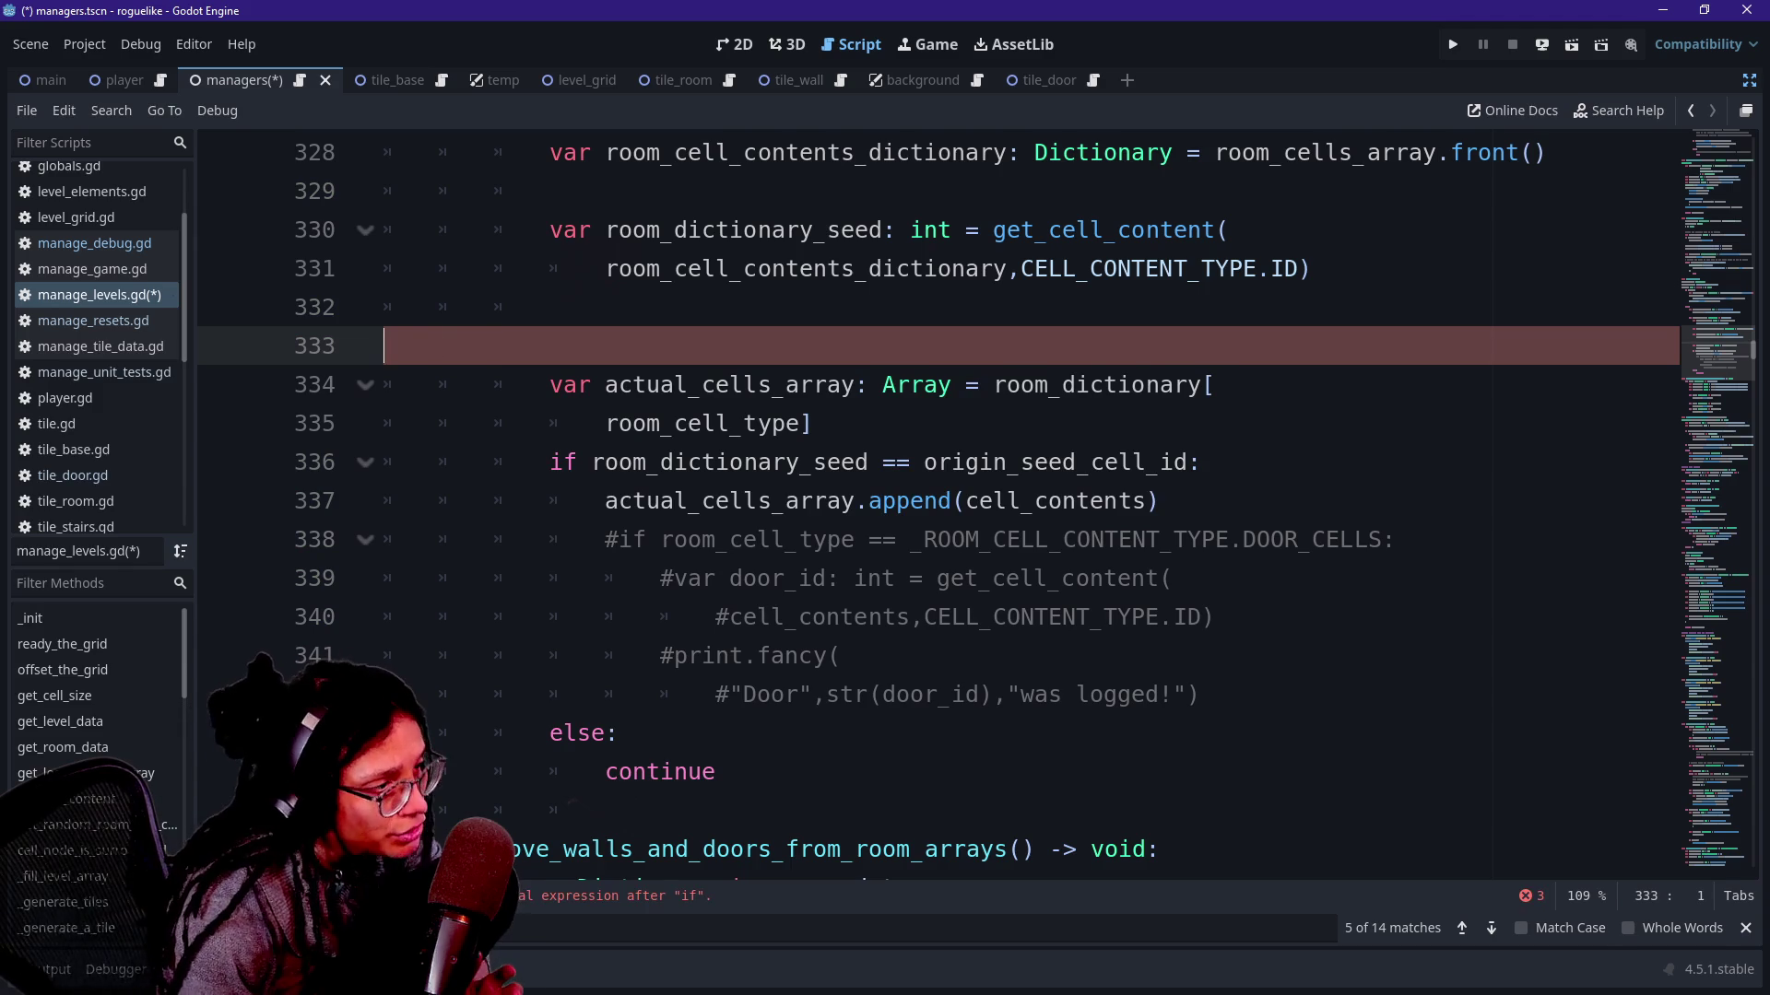
{"action": "key", "text": "BackSpace"}
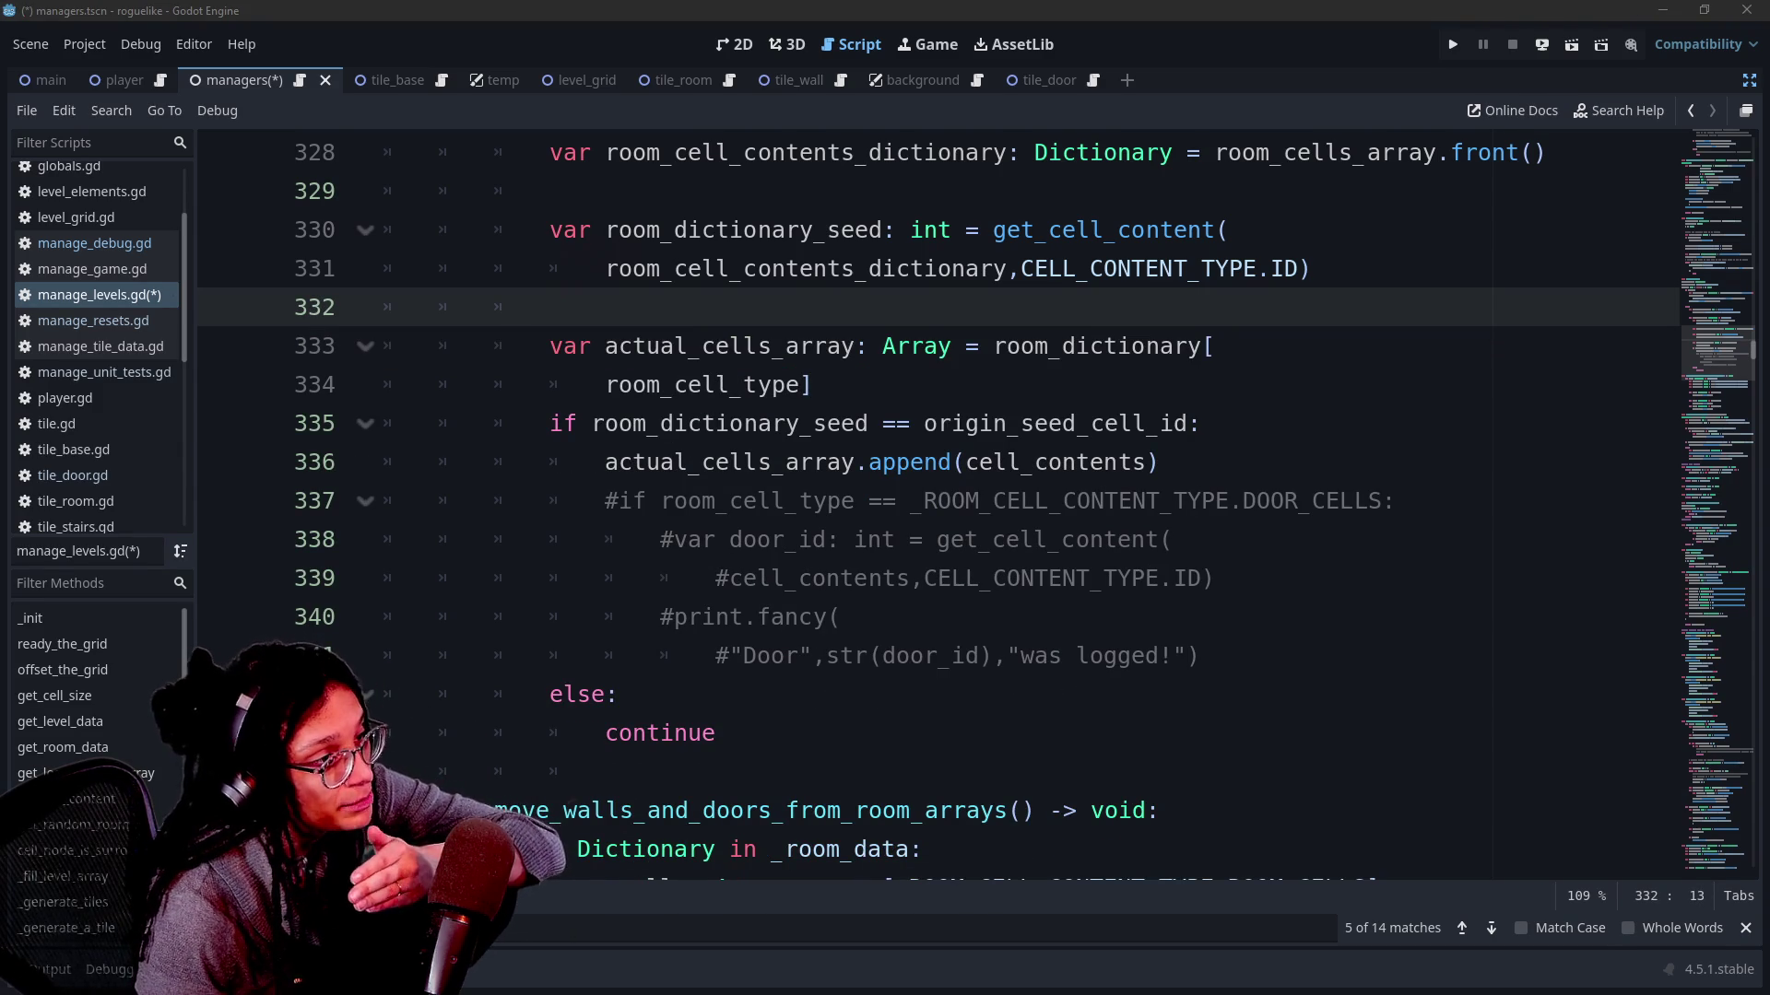
{"action": "left_click", "coordinate": [1077, 347]}
{"action": "left_click", "coordinate": [549, 307]}
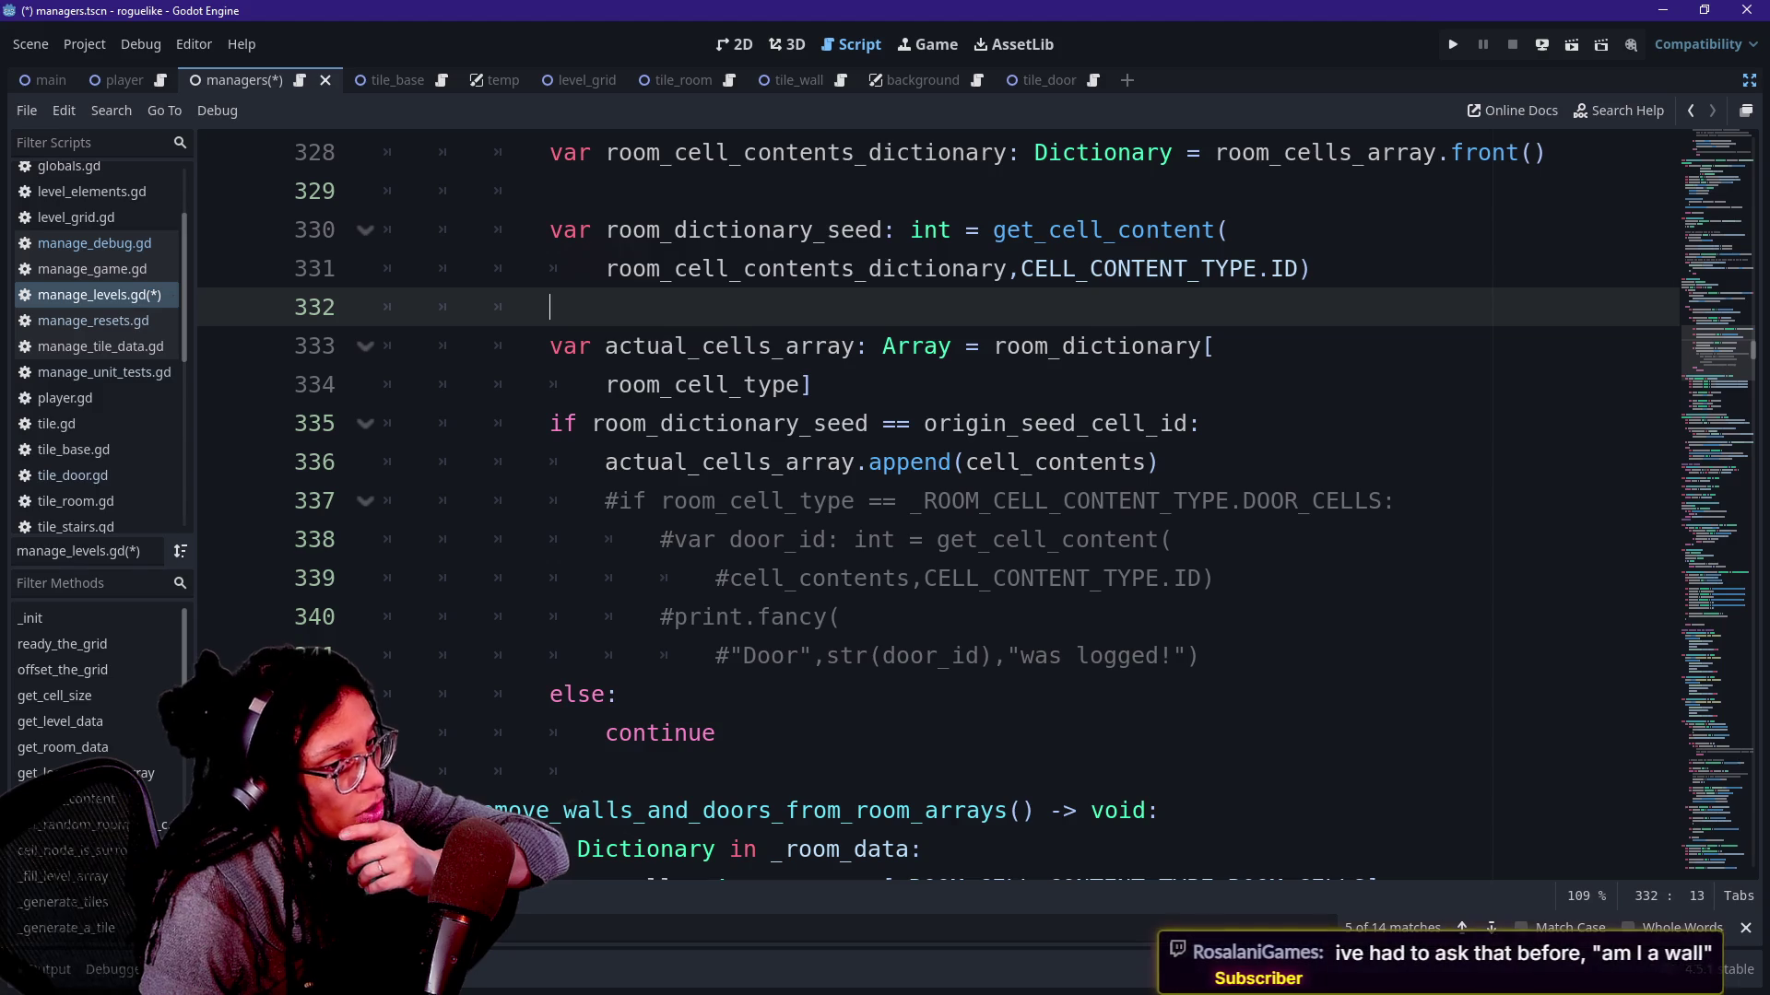
{"action": "left_click_drag", "start_coordinate": [550, 307], "coordinate": [910, 268]}
{"action": "left_click", "coordinate": [984, 462]}
{"action": "key", "text": "Down"}
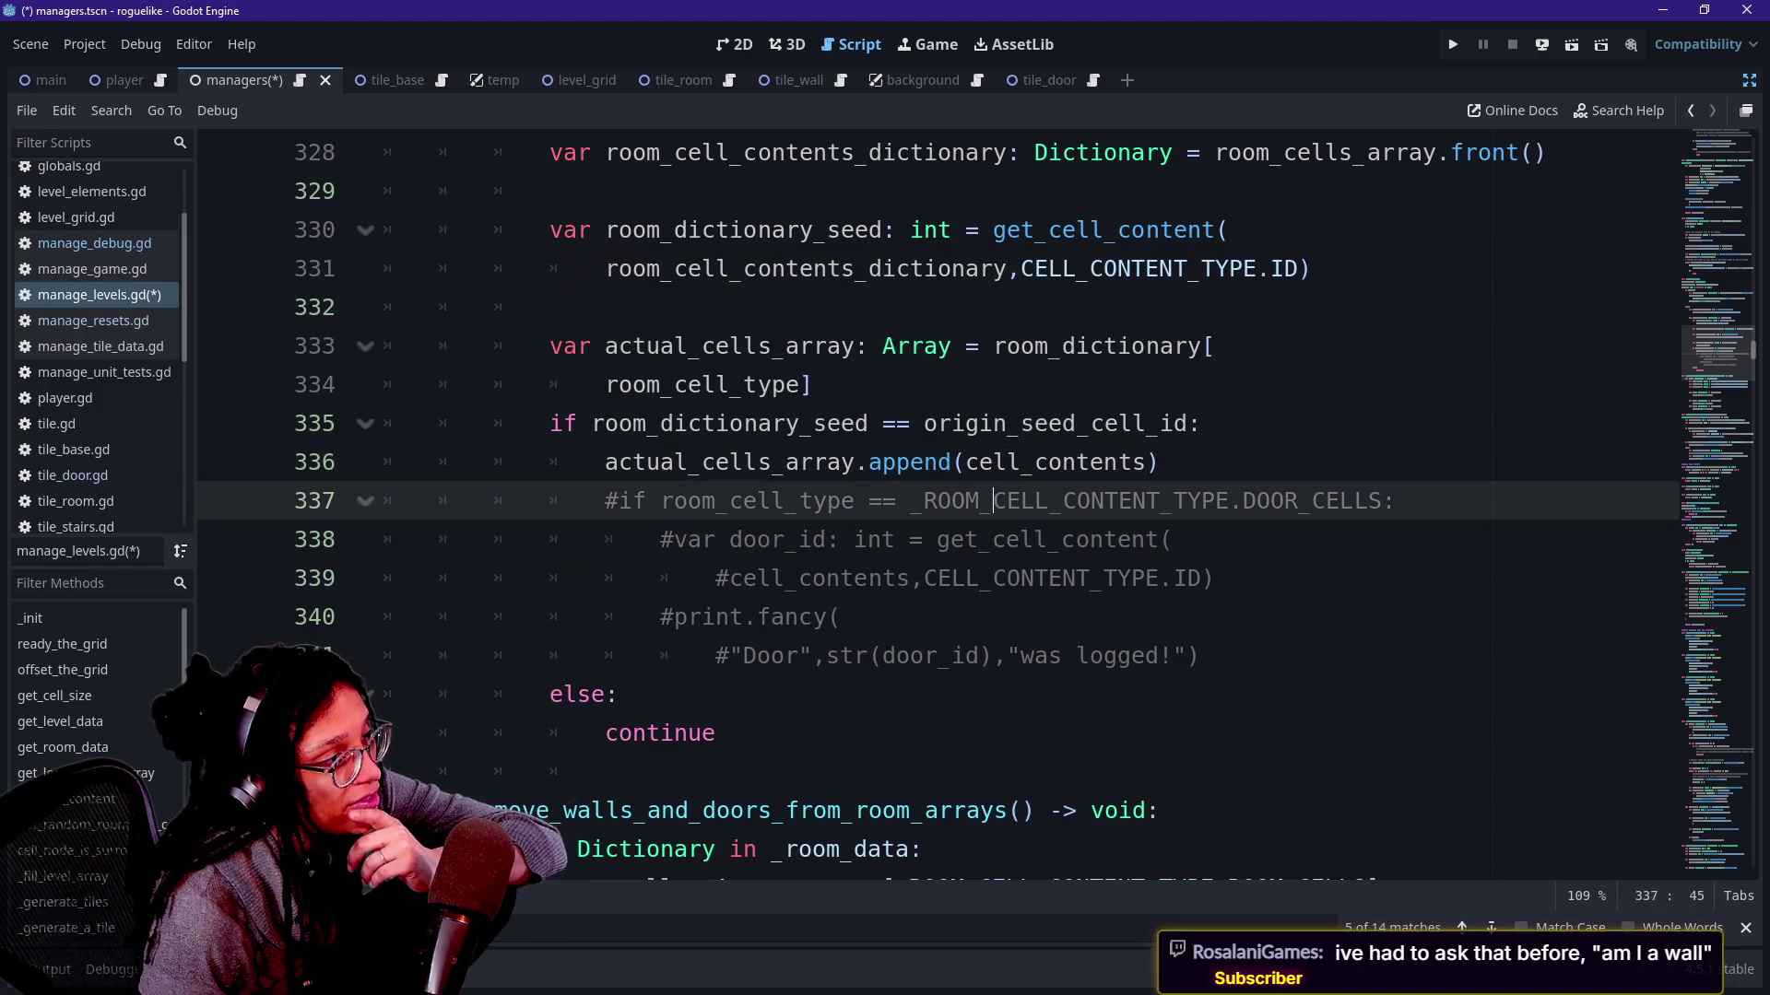
{"action": "key", "text": "Up"}
{"action": "key", "text": "Up"}
{"action": "key", "text": "Up"}
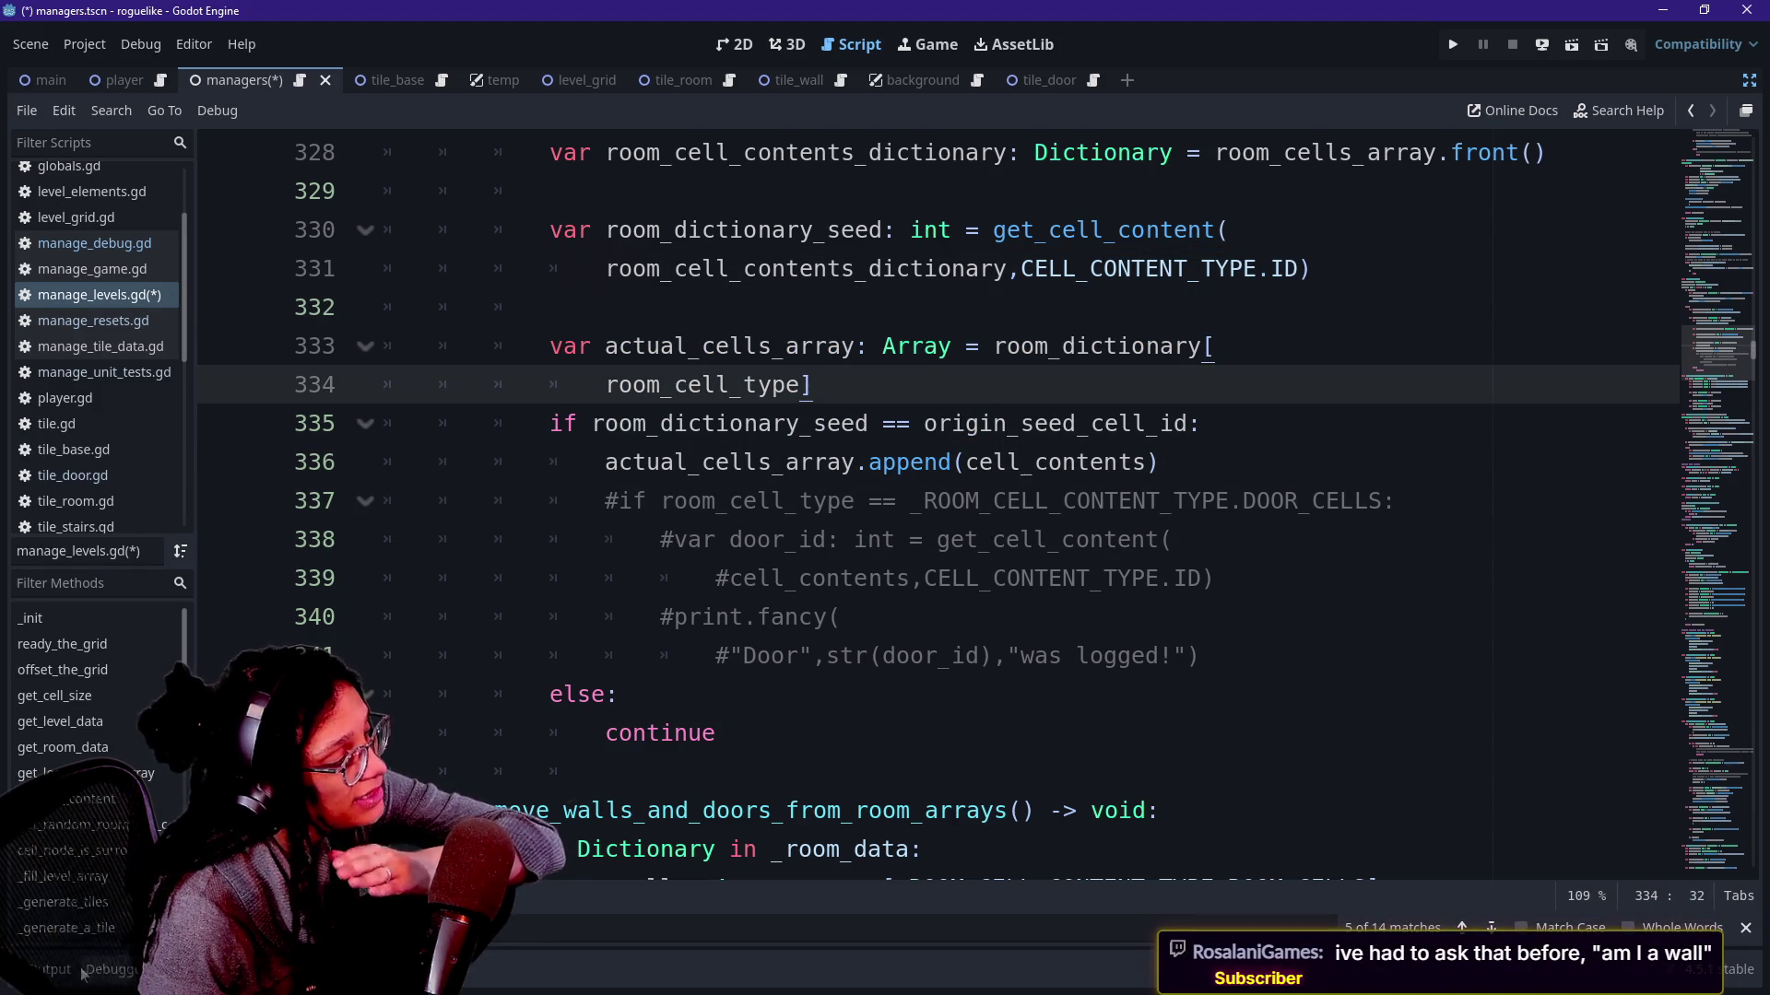
{"action": "key", "text": "F5"}
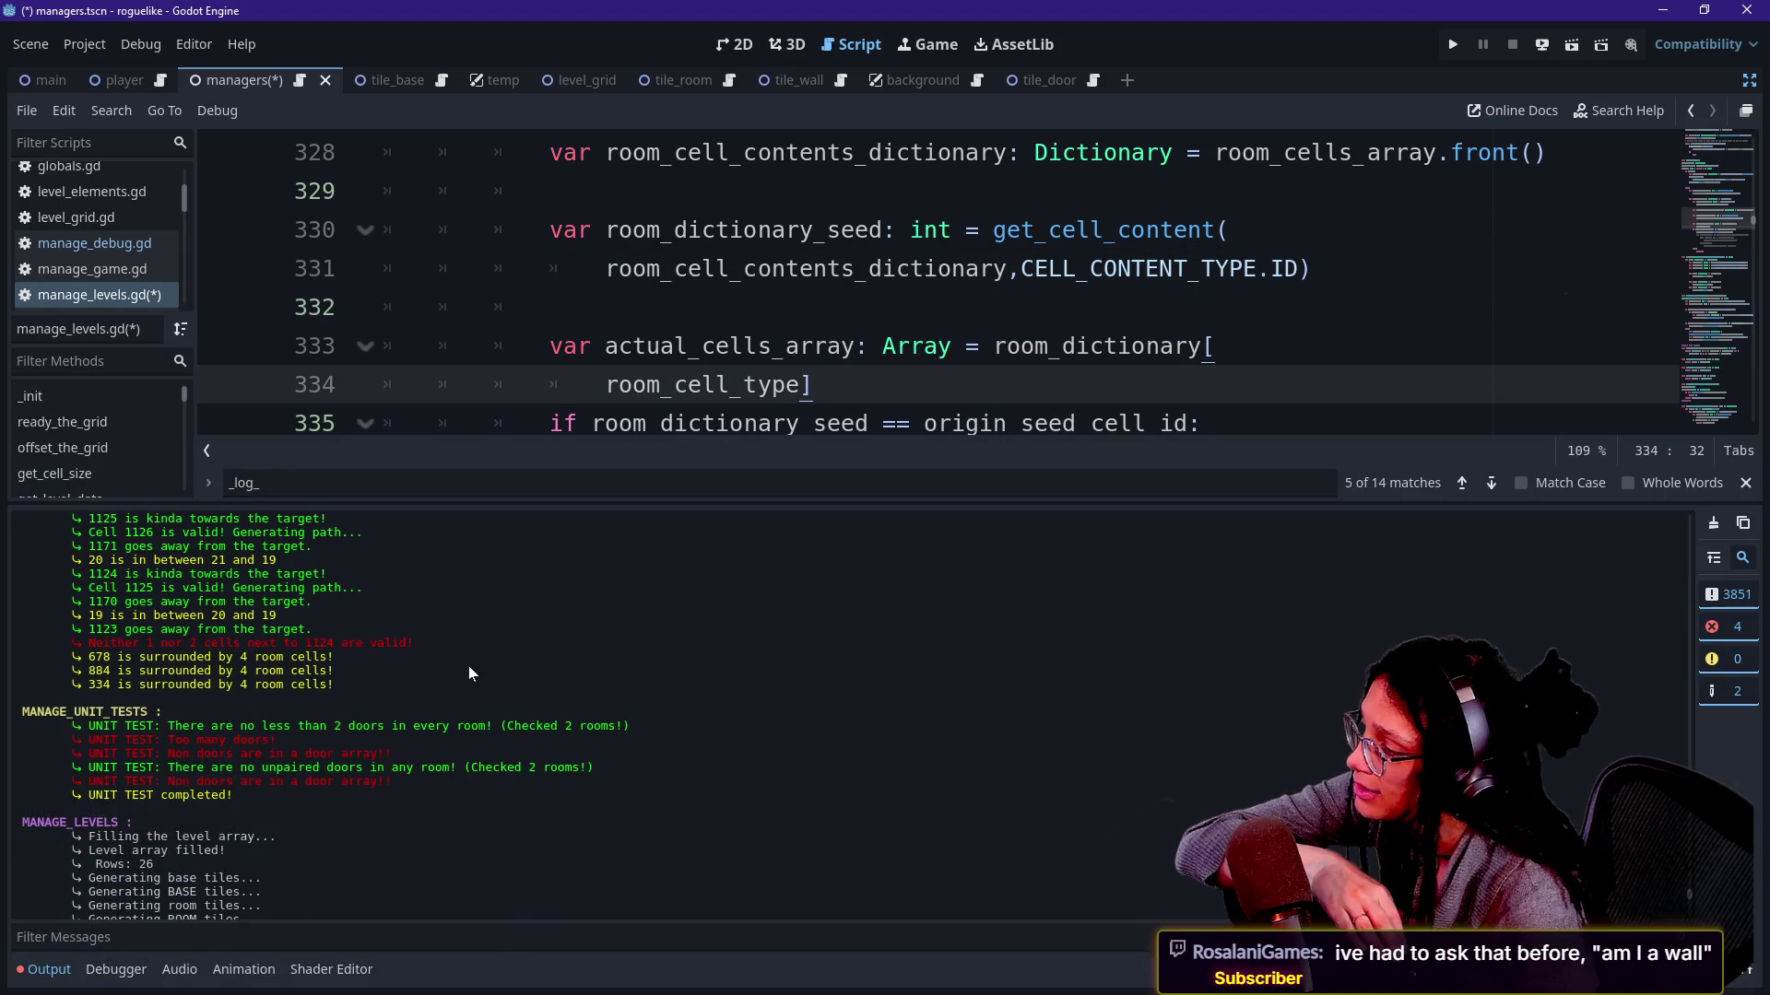
Highlight the unit-test results in the log and check the get_cell_content call signature on line 331.
{"action": "mouse_move", "coordinate": [167, 676]}
{"action": "left_mouse_down"}
{"action": "mouse_move", "coordinate": [363, 717]}
{"action": "mouse_move", "coordinate": [167, 675]}
{"action": "left_mouse_up"}
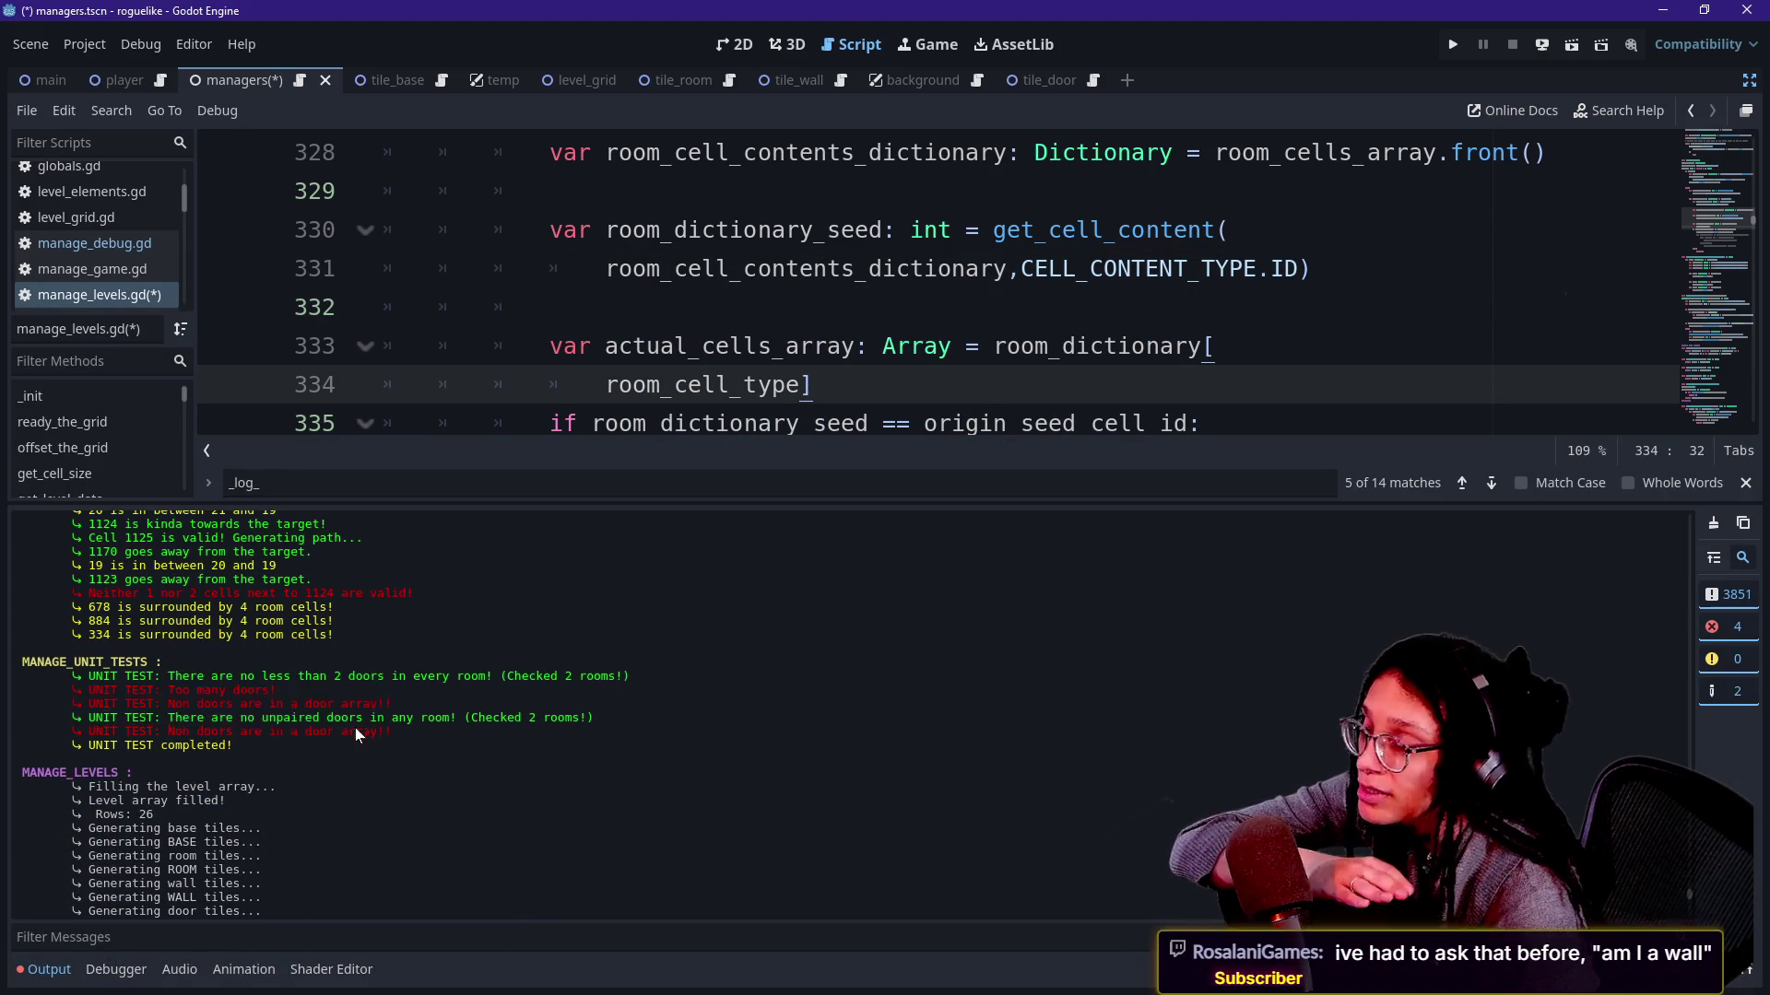
{"action": "left_click", "coordinate": [167, 675]}
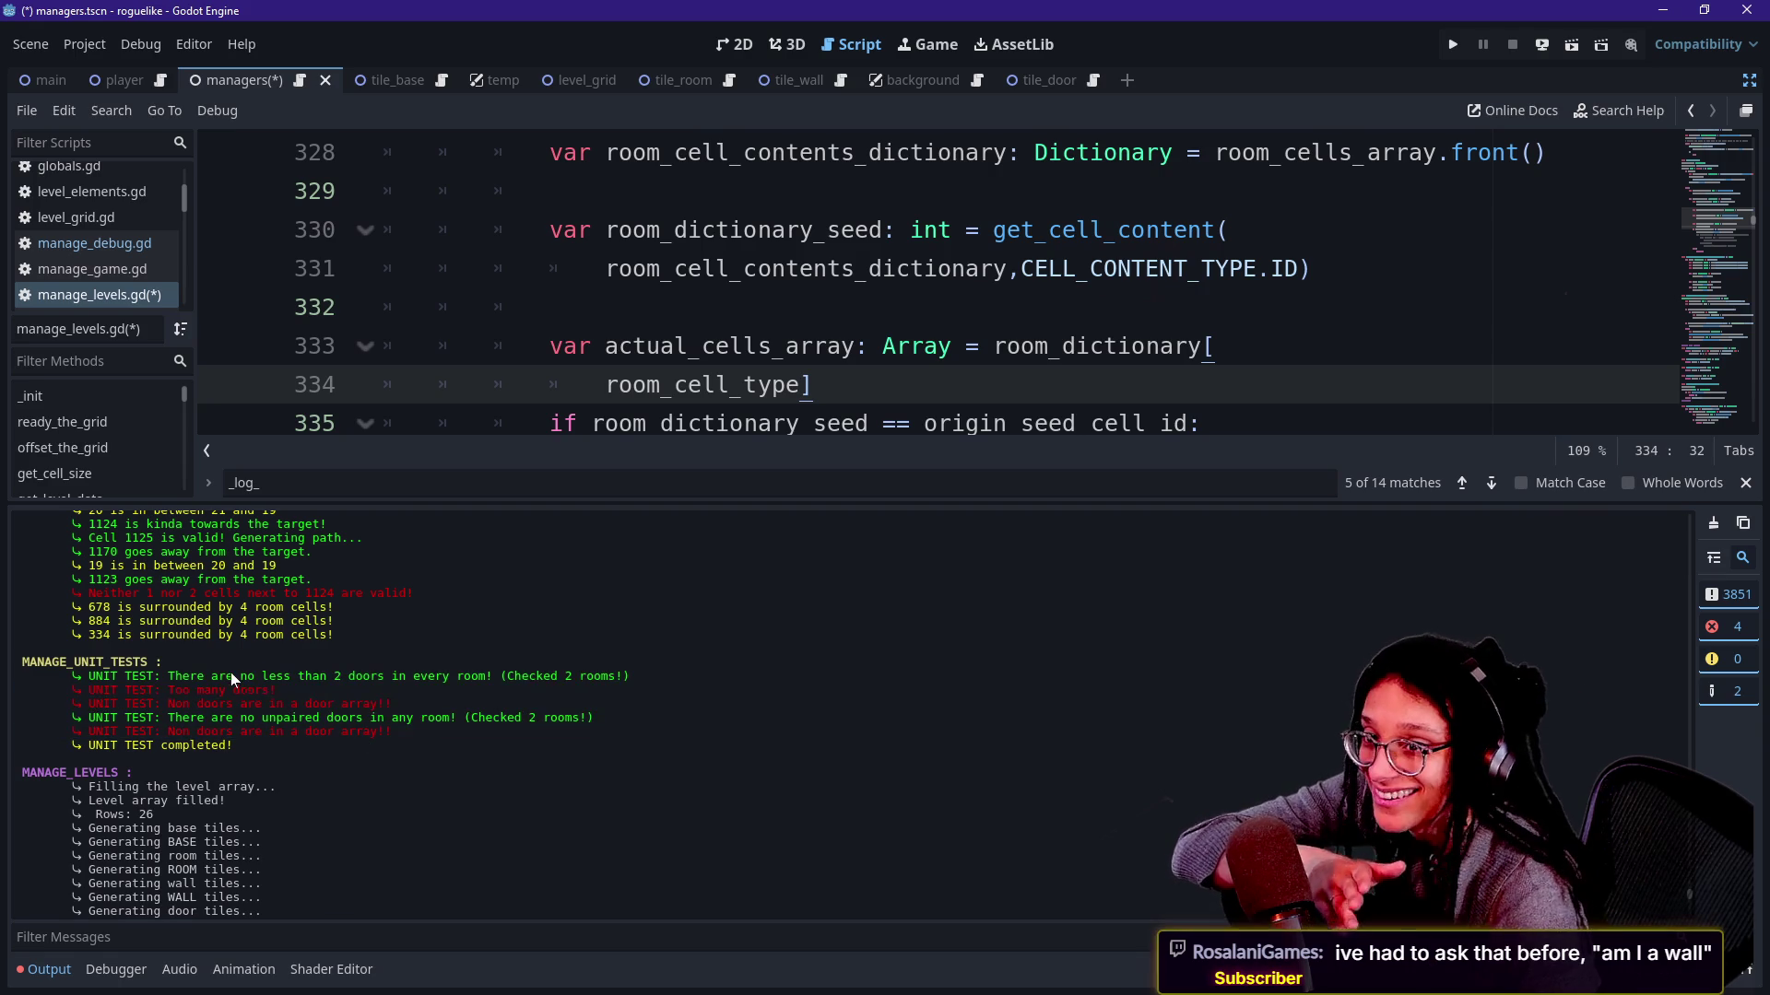
{"action": "left_click_drag", "start_coordinate": [235, 679], "coordinate": [222, 732]}
{"action": "left_click", "coordinate": [221, 732]}
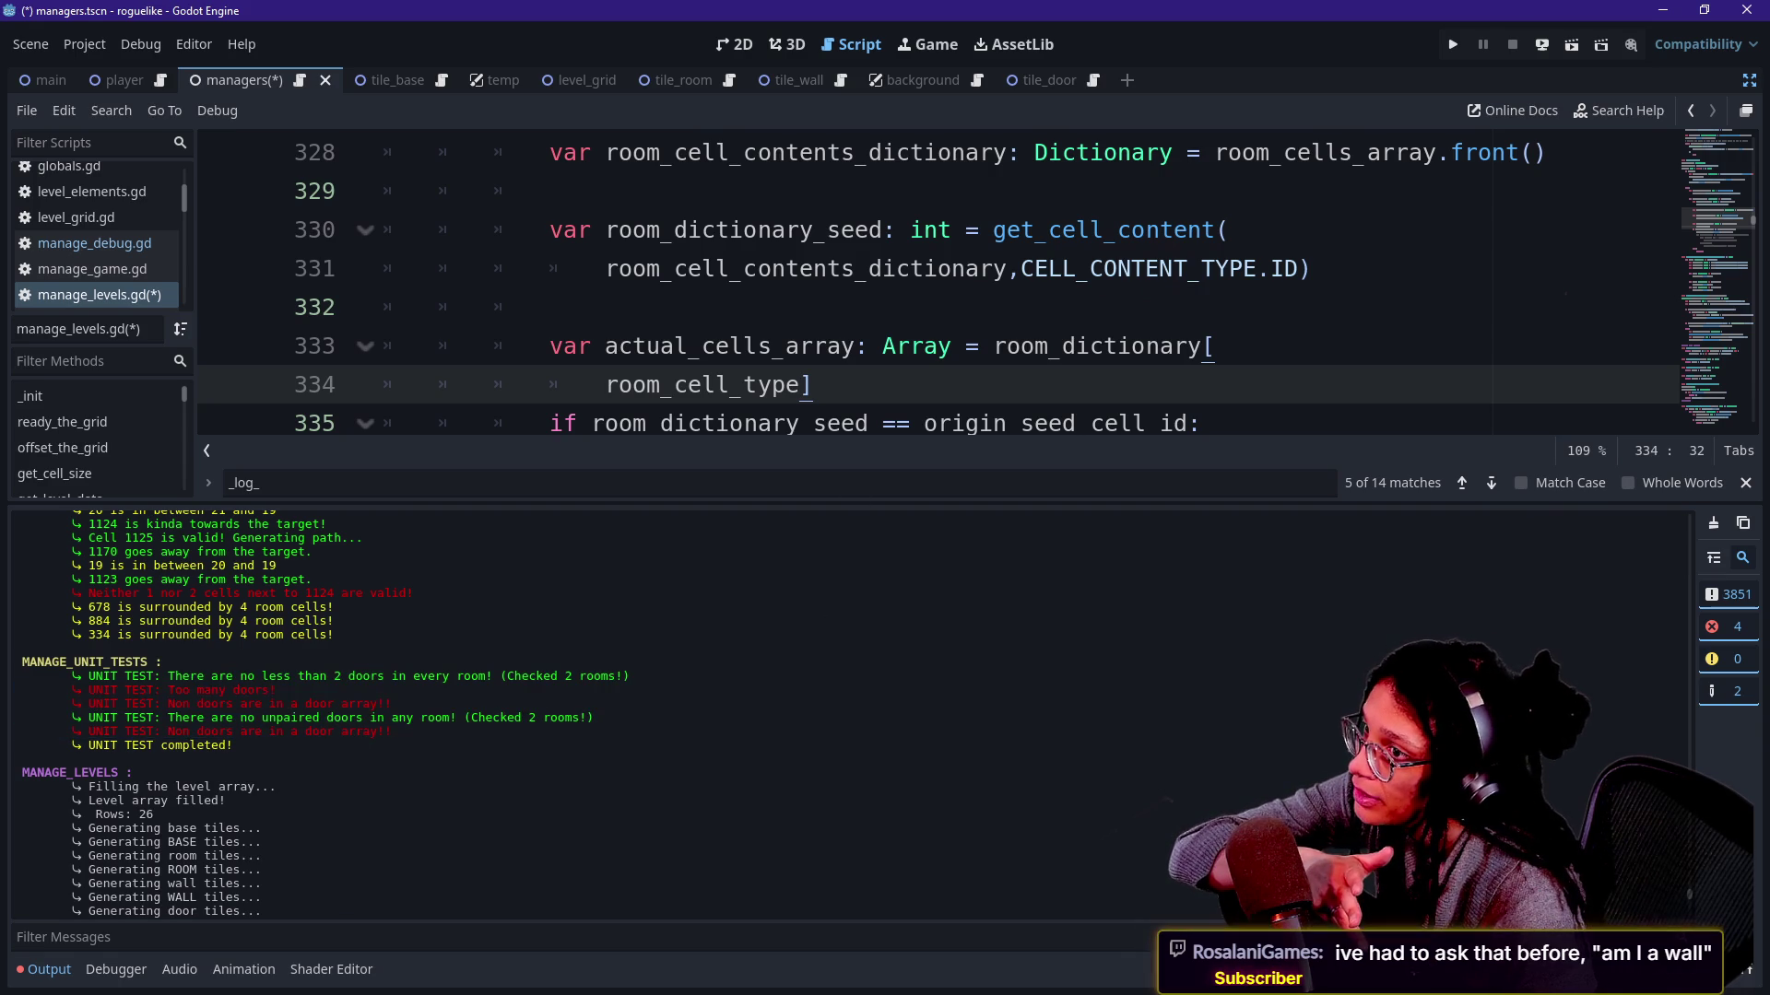
{"action": "left_click", "coordinate": [1119, 230]}
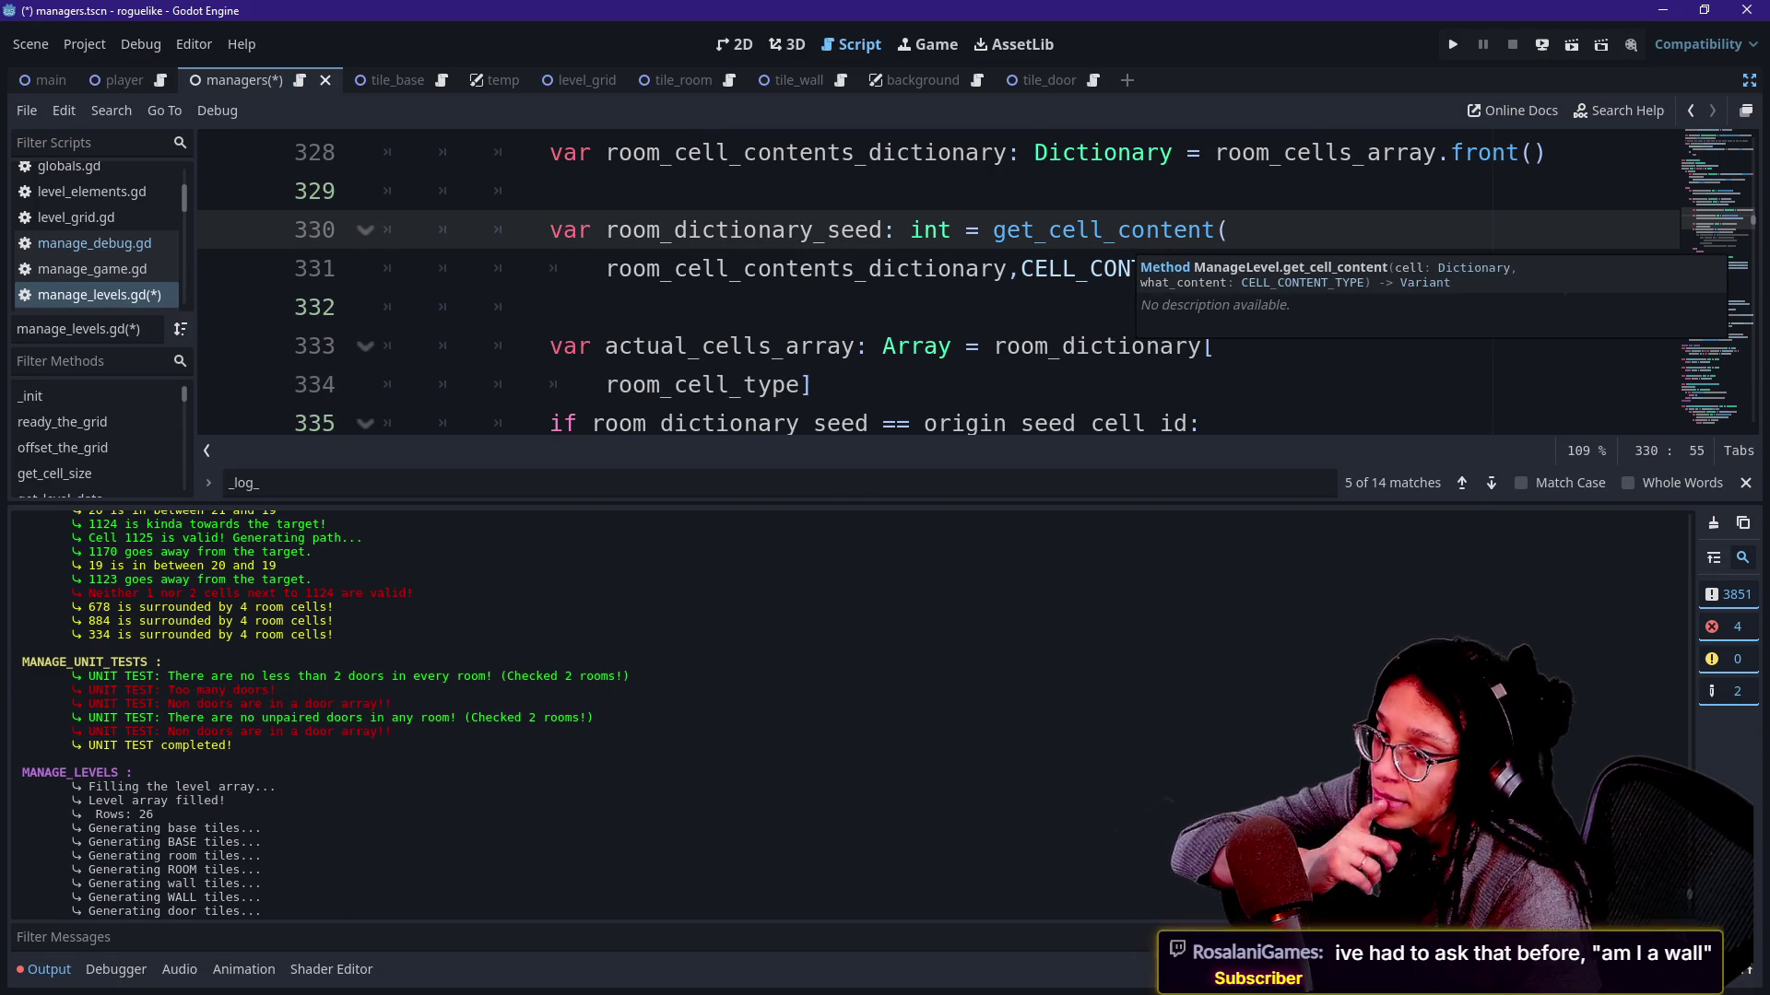
{"action": "left_click", "coordinate": [1006, 268]}
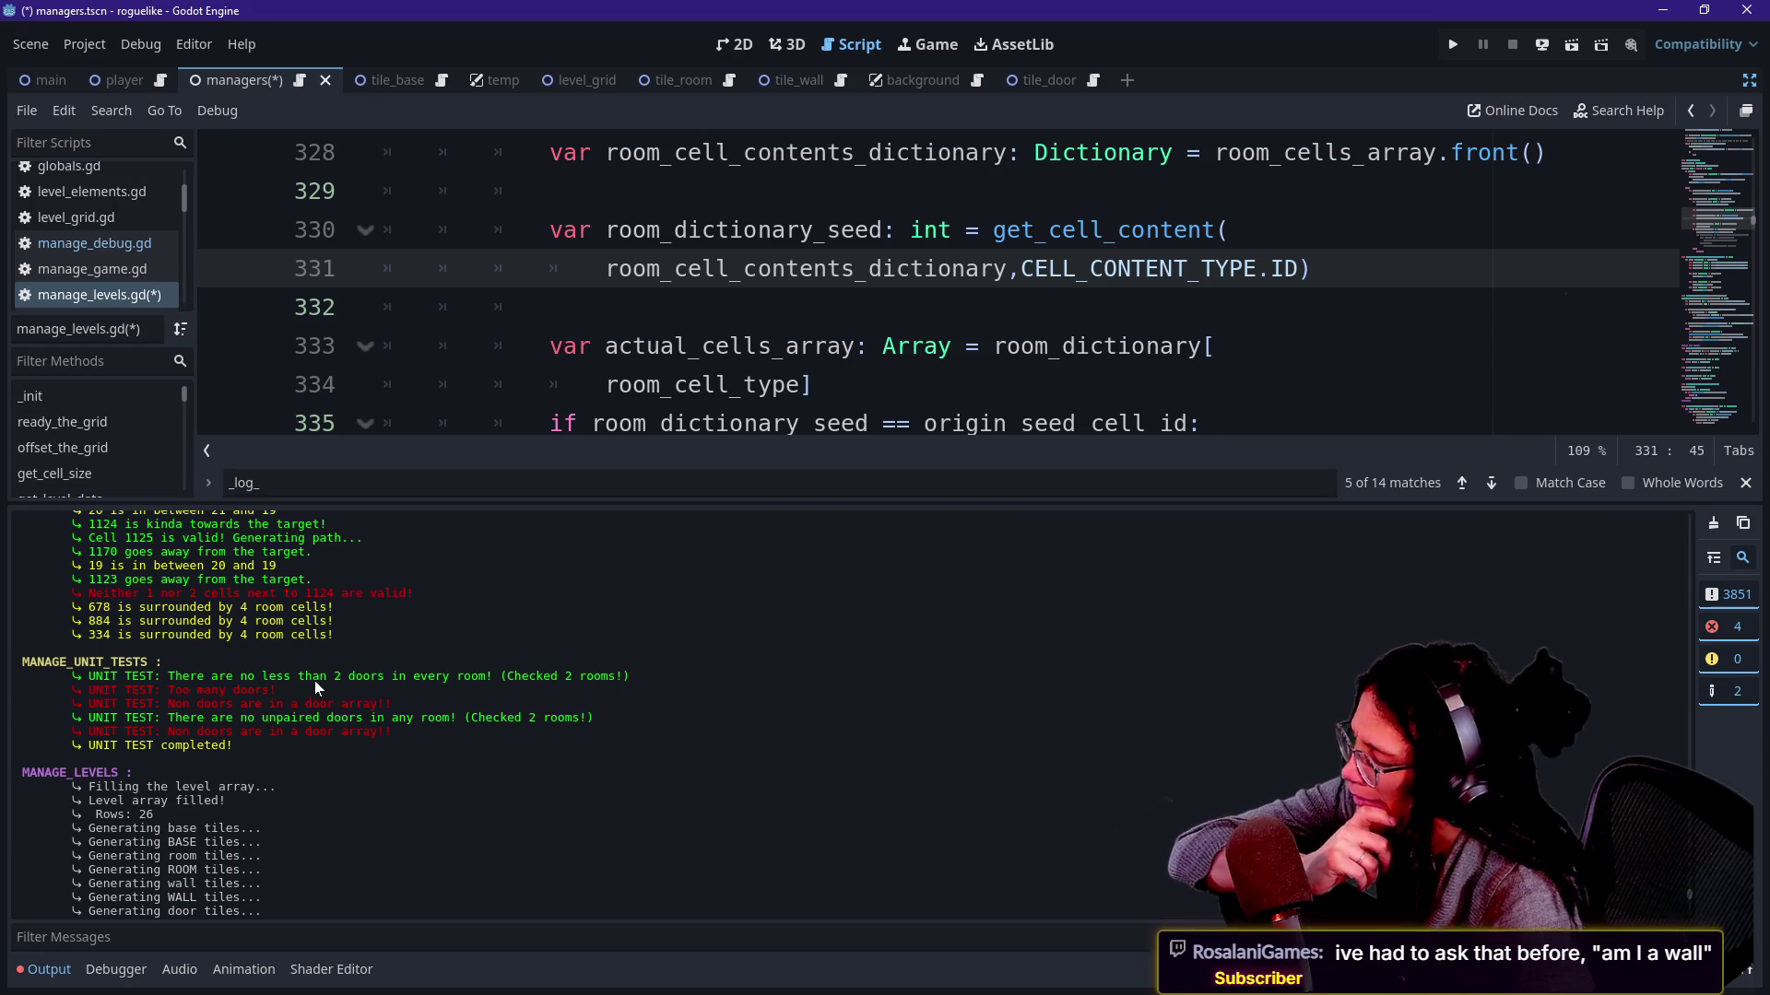
Mark the unit-test results once more, then hide the output log with Ctrl+J.
{"action": "left_click_drag", "start_coordinate": [246, 678], "coordinate": [255, 673]}
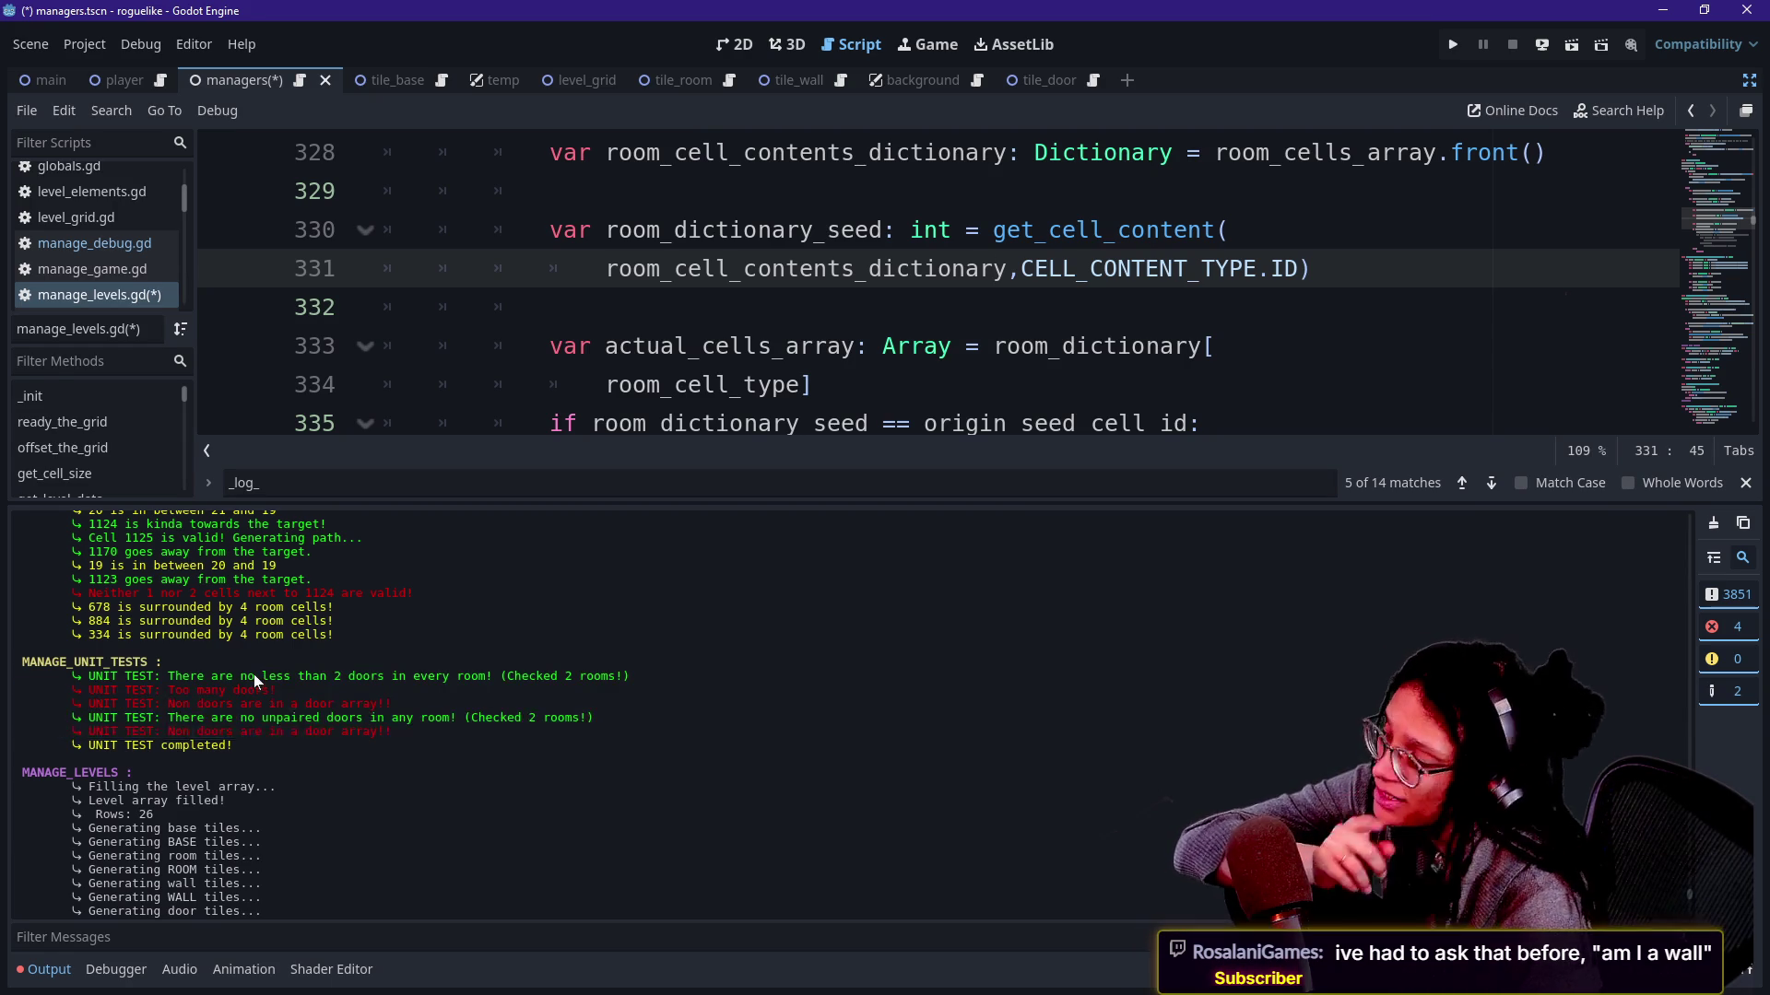
{"action": "key", "text": "Down"}
{"action": "key", "text": "ctrl+j"}
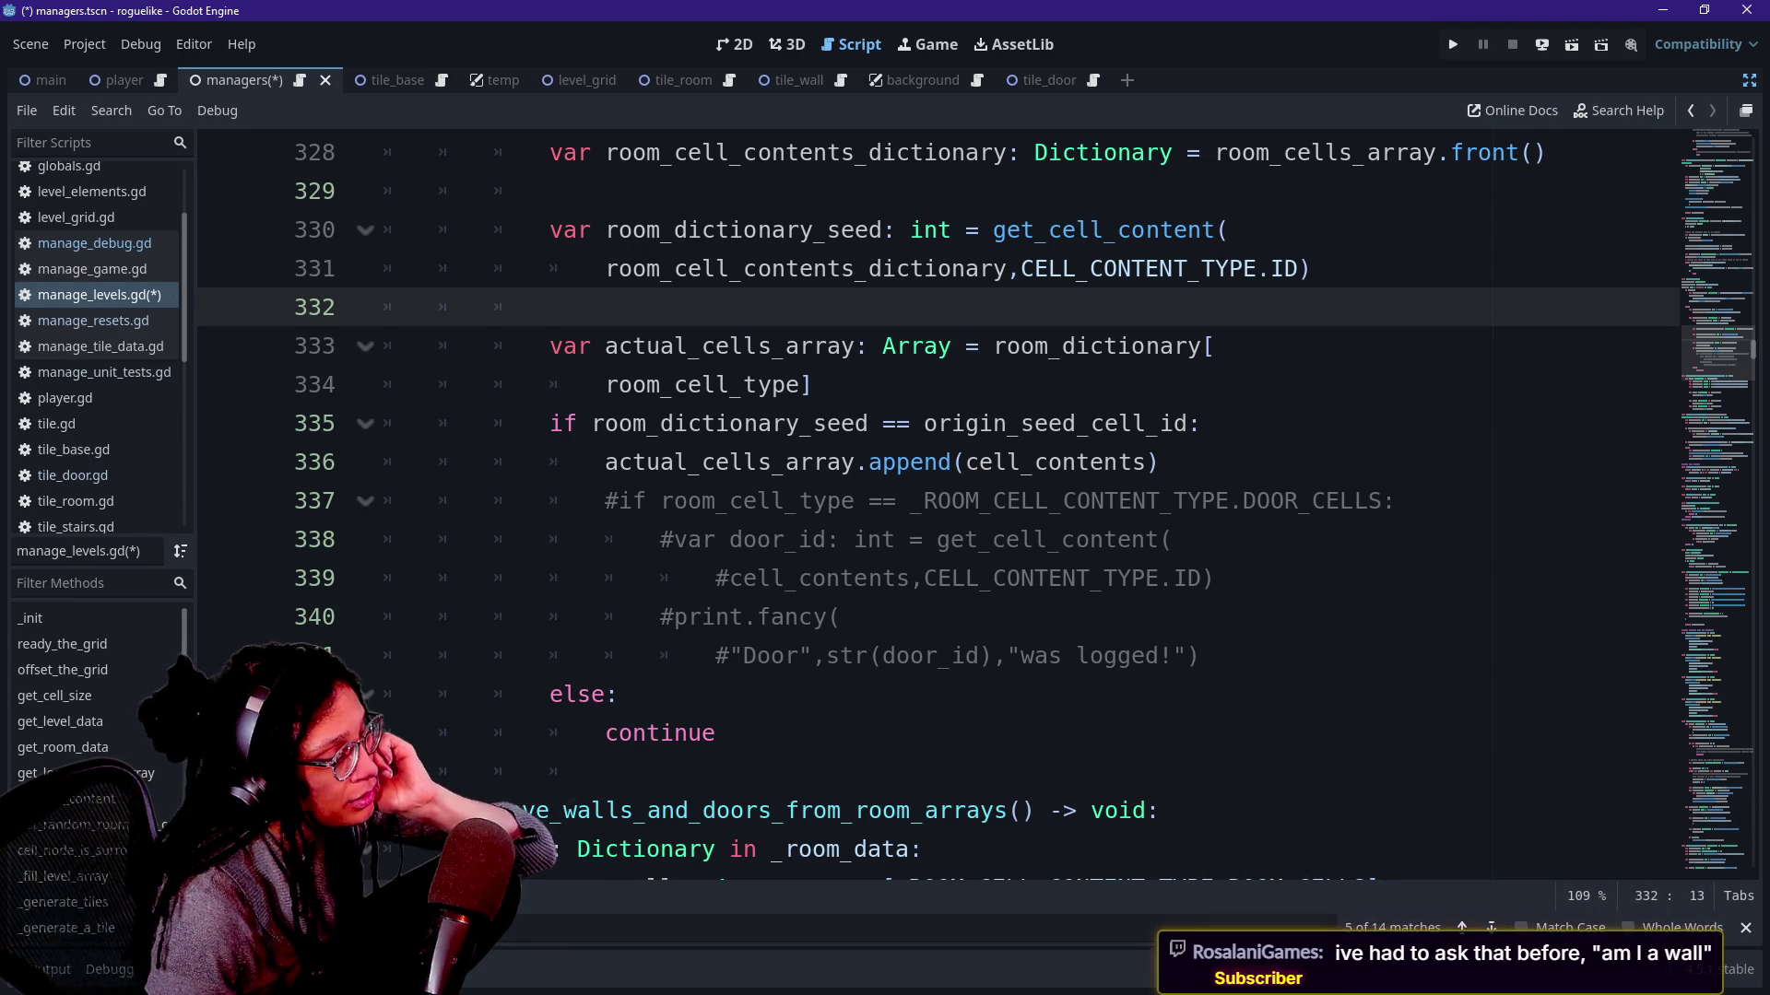
{"action": "scroll", "coordinate": [623, 353], "scroll_direction": "up", "scroll_amount": 1}
{"action": "scroll", "coordinate": [623, 353], "scroll_direction": "up", "scroll_amount": 1}
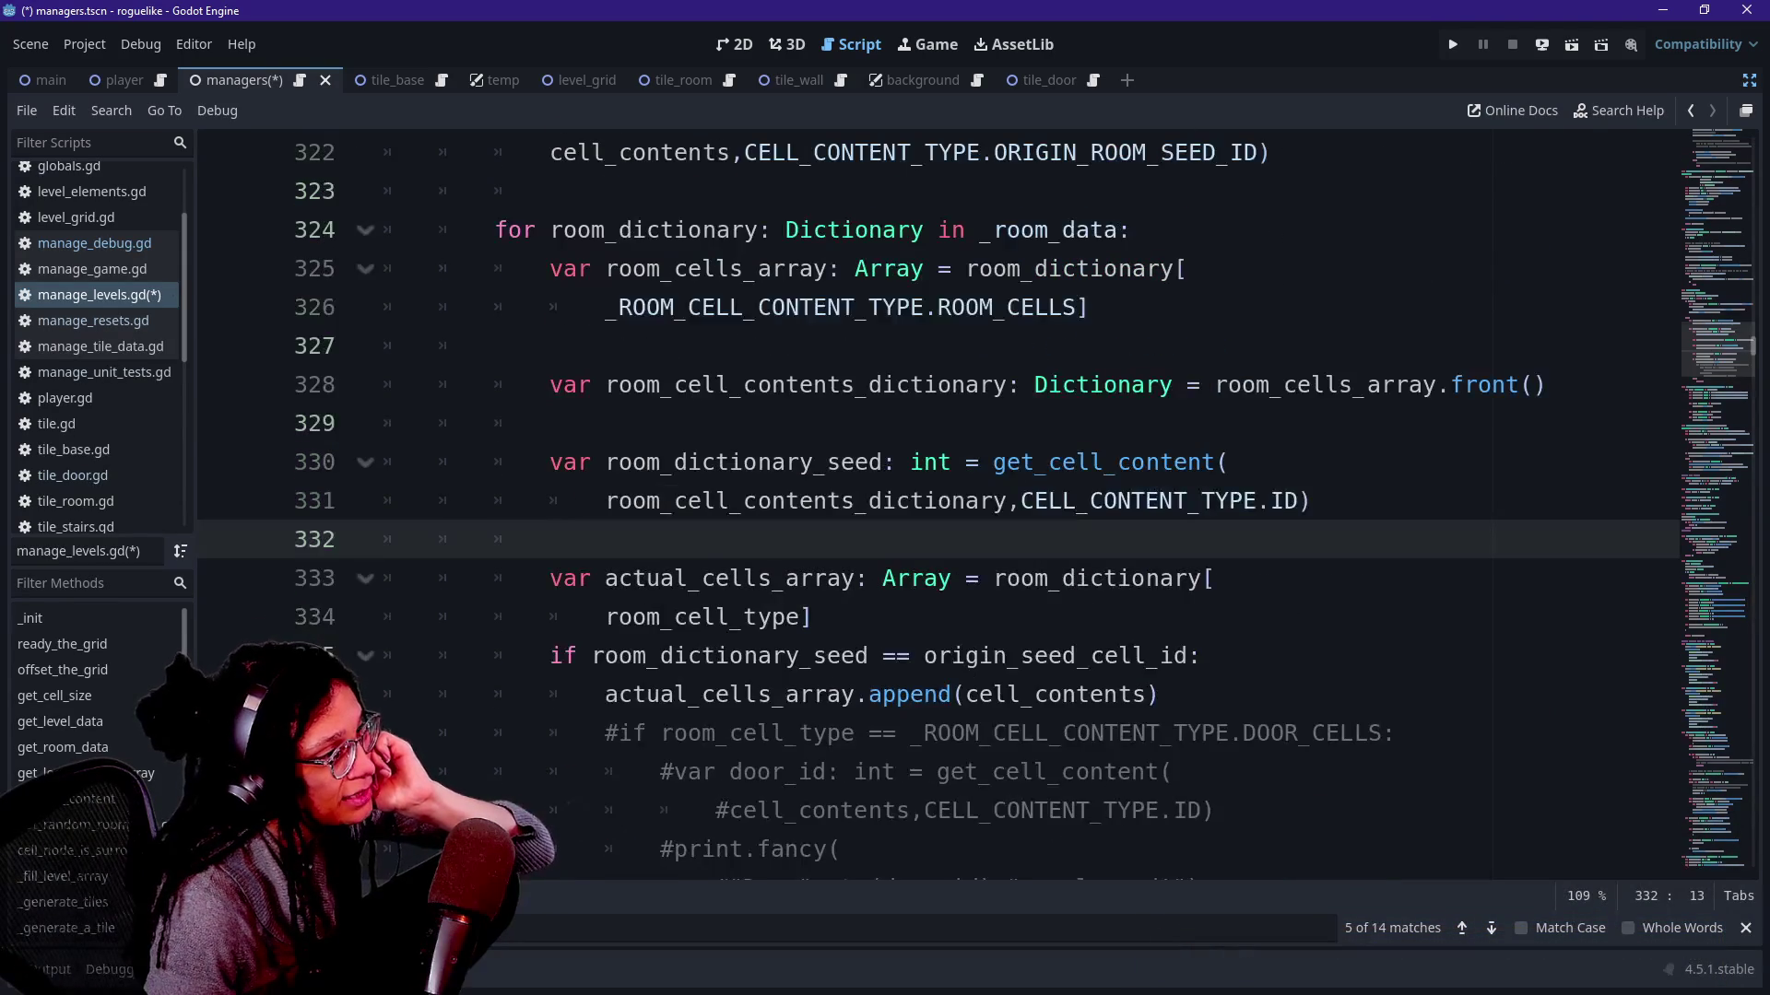
Compare room_cell_type on line 334 with the room_cell_type parameter on line 312.
{"action": "key", "text": "Down"}
{"action": "key", "text": "Down"}
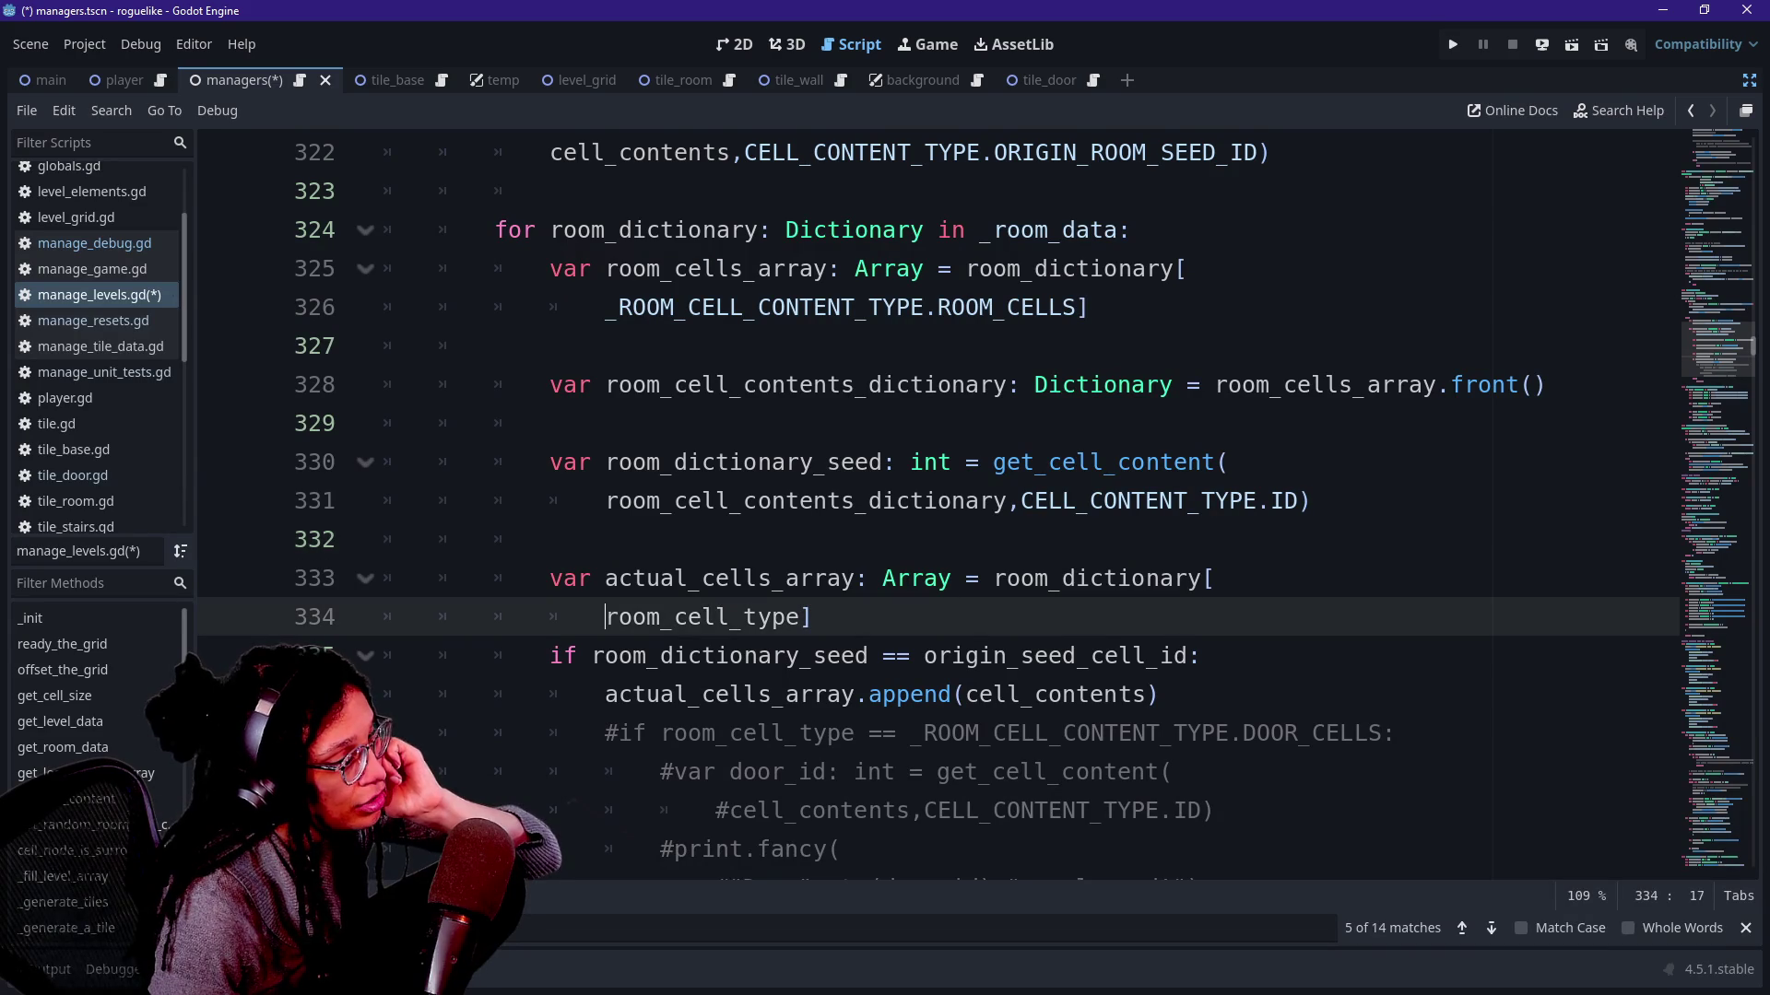
{"action": "key", "text": "shift+Right"}
{"action": "key", "text": "shift+Right"}
{"action": "key", "text": "shift+Right"}
{"action": "key", "text": "shift+Right"}
{"action": "key", "text": "shift+Right"}
{"action": "key", "text": "shift+Right"}
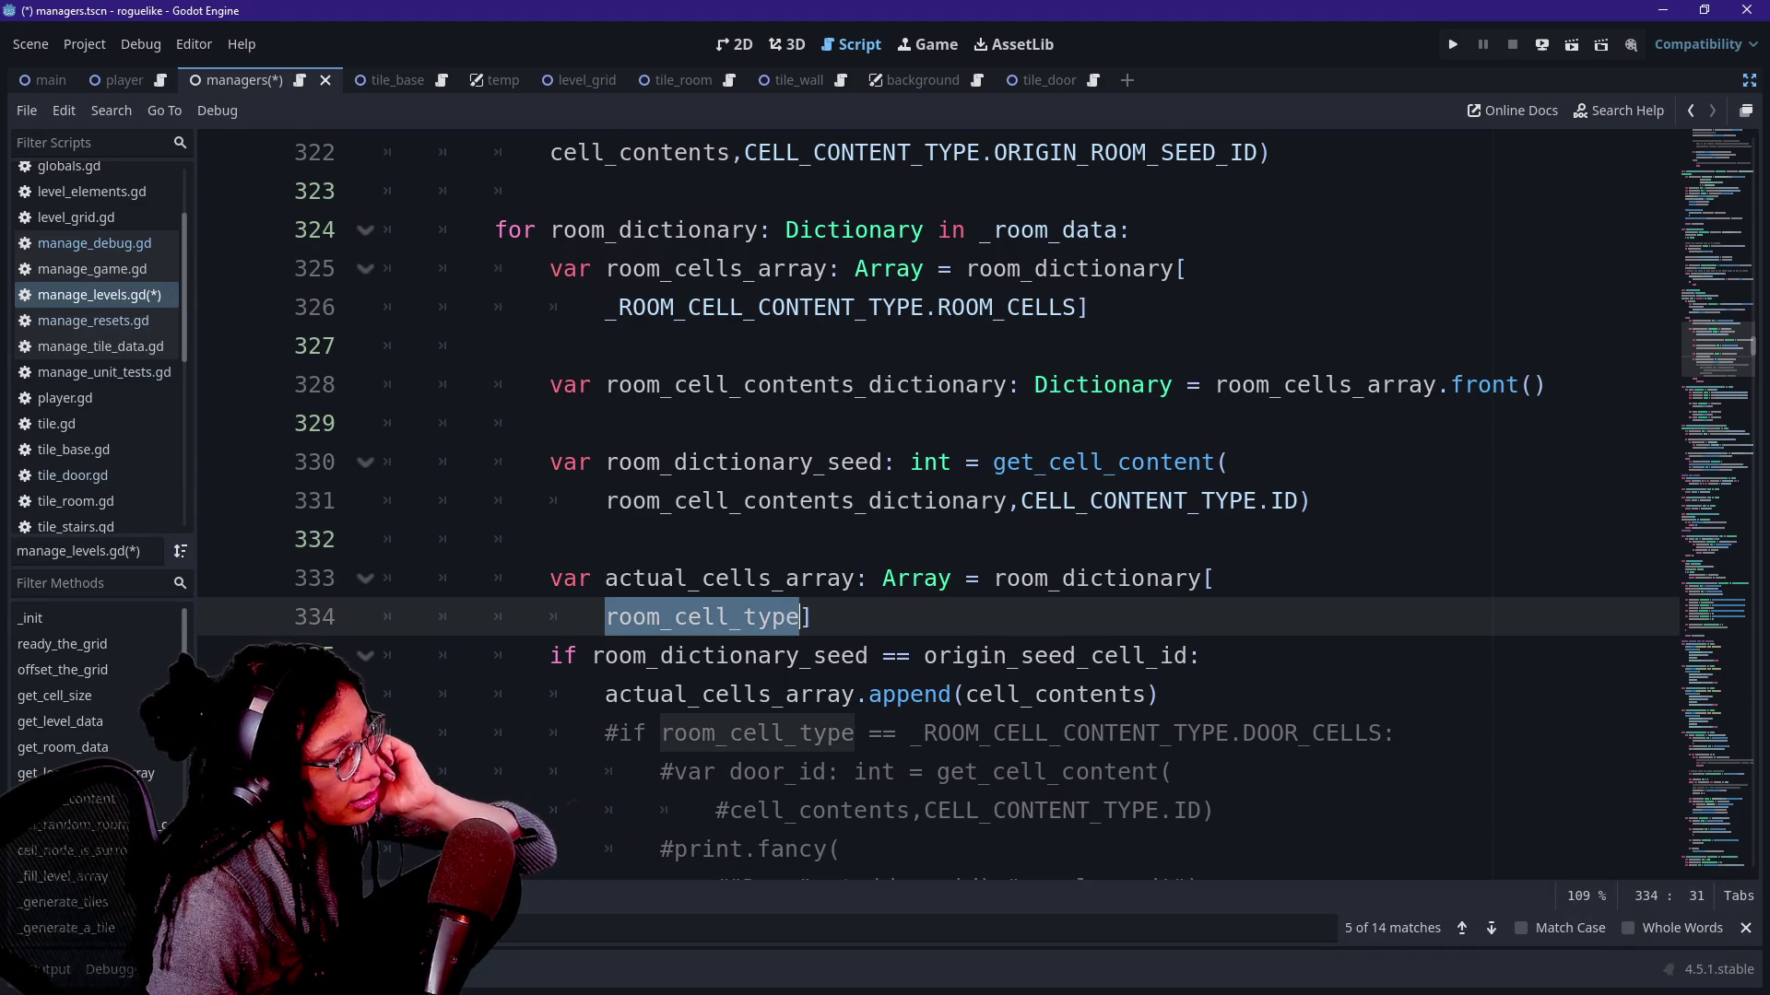
{"action": "key", "text": "Right"}
{"action": "scroll", "coordinate": [940, 512], "scroll_direction": "up", "scroll_amount": 2}
{"action": "scroll", "coordinate": [940, 511], "scroll_direction": "up", "scroll_amount": 2}
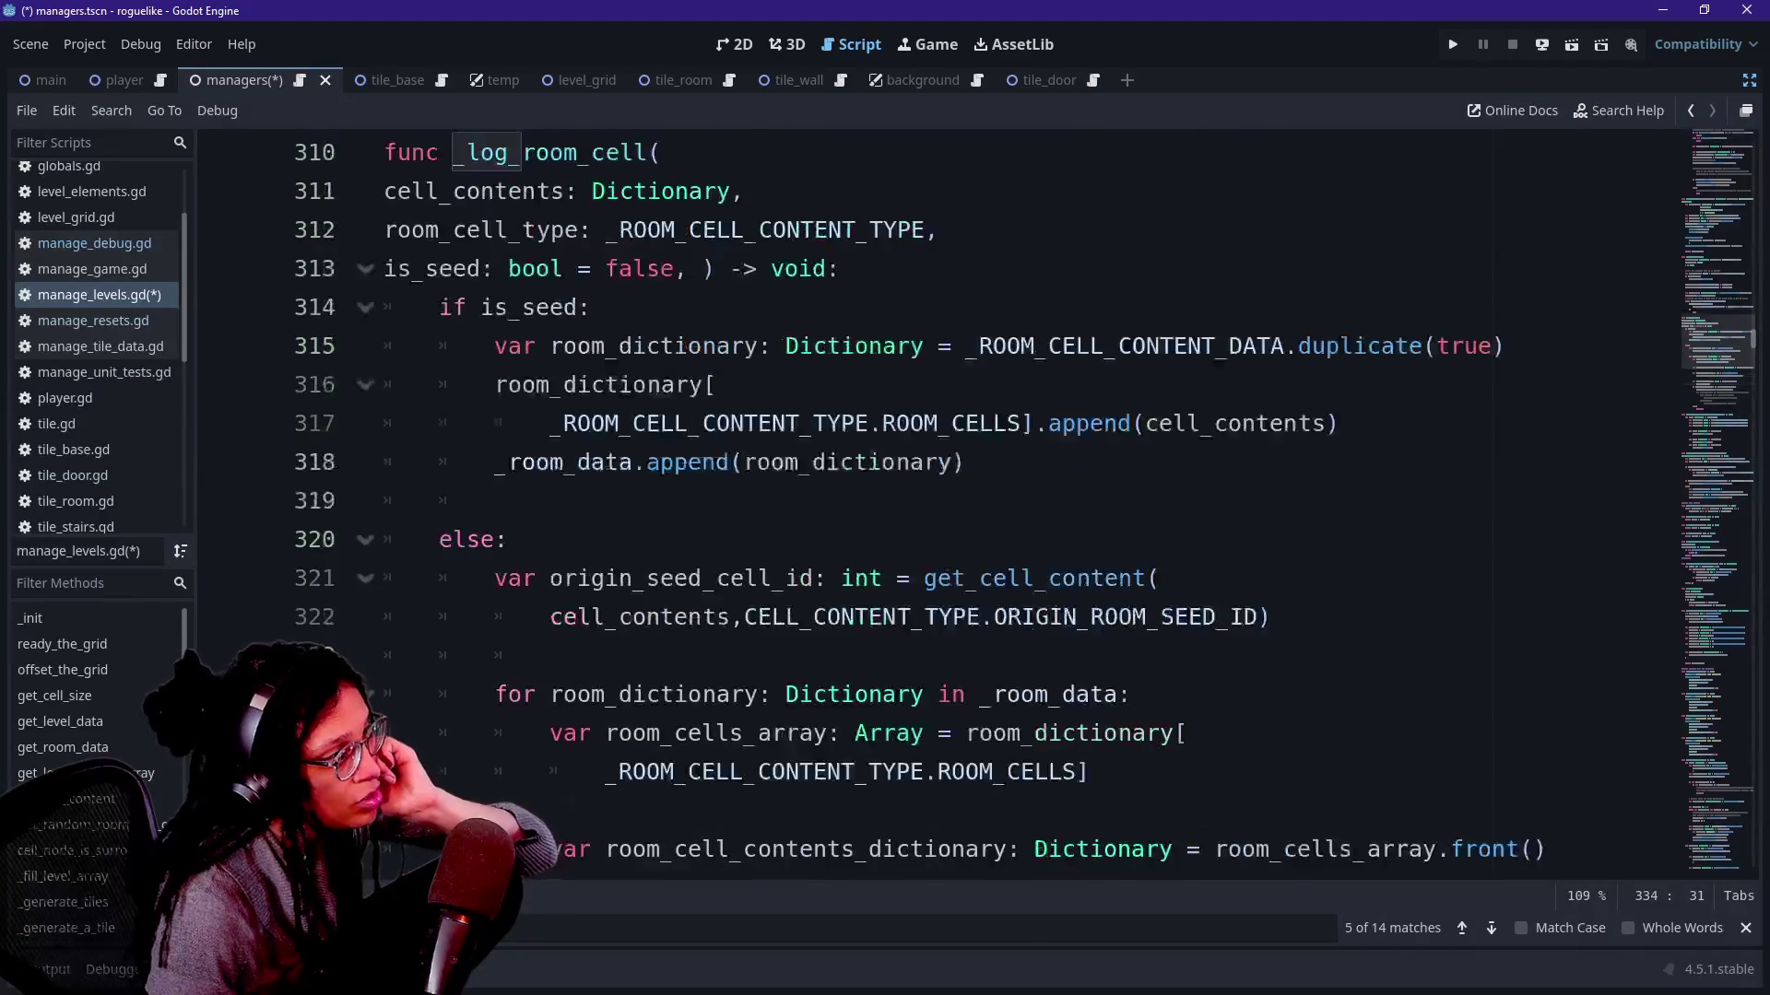
{"action": "scroll", "coordinate": [941, 513], "scroll_direction": "up", "scroll_amount": 1}
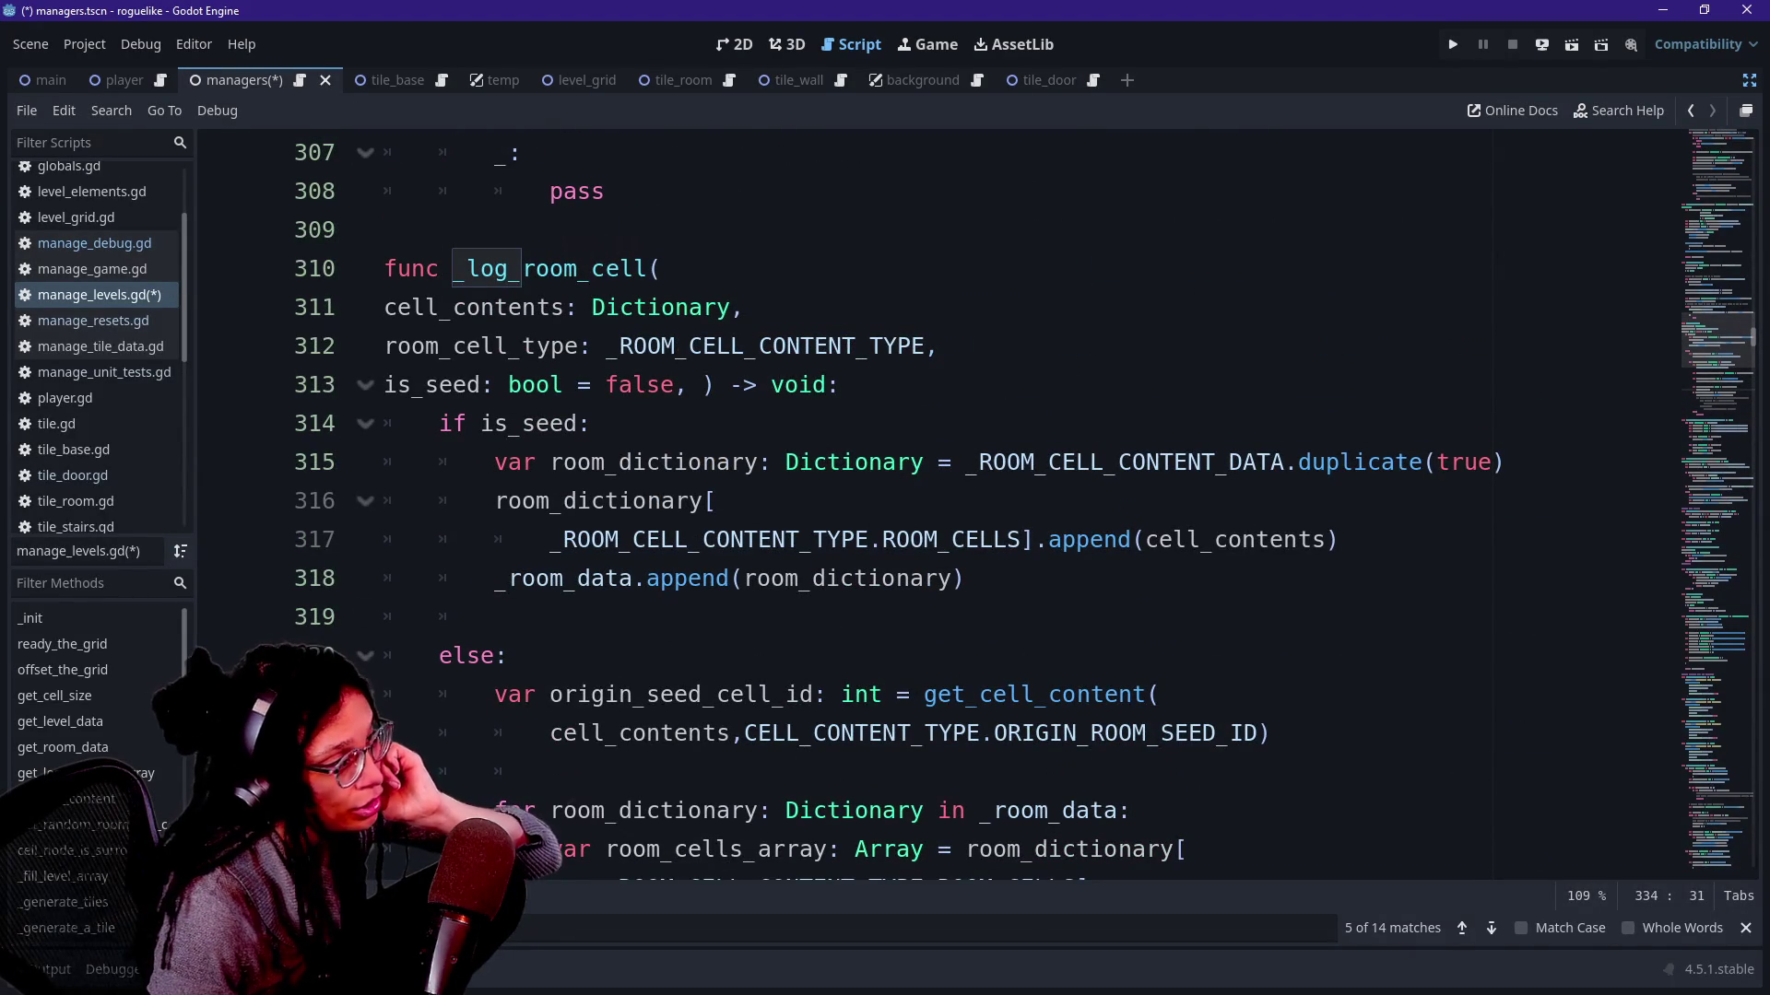
{"action": "left_click_drag", "start_coordinate": [385, 346], "coordinate": [581, 349]}
{"action": "left_click", "coordinate": [373, 362]}
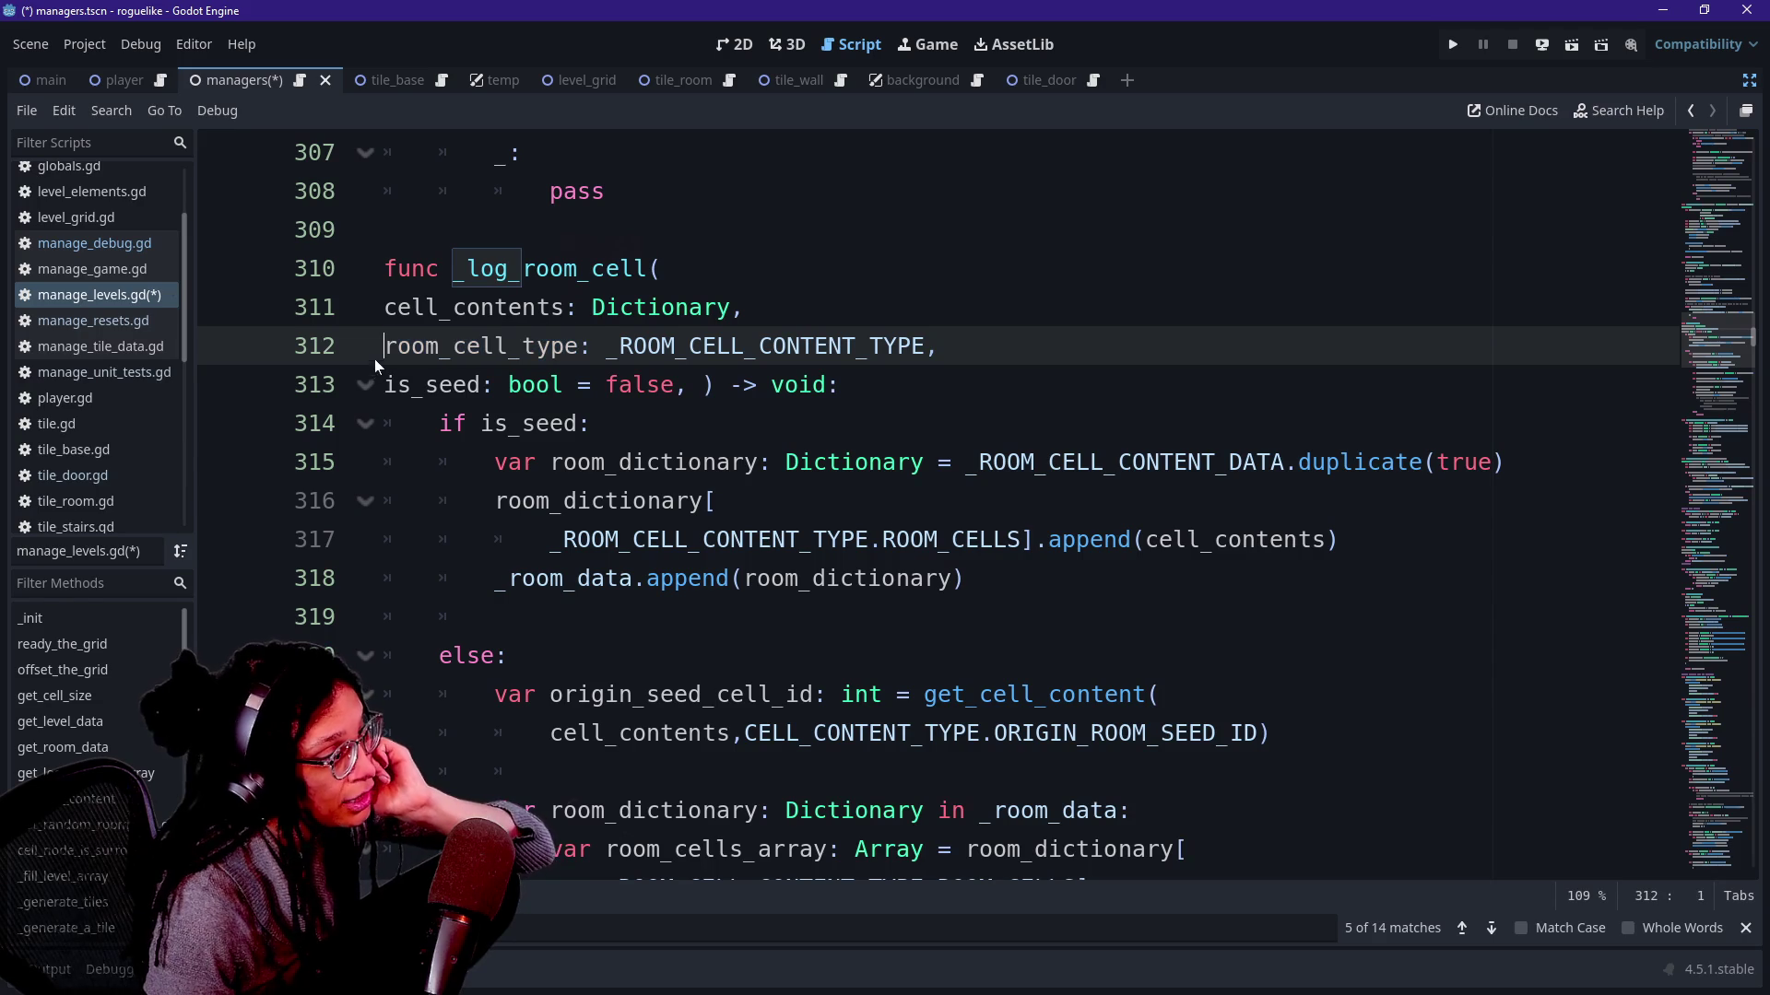
{"action": "left_click_drag", "start_coordinate": [385, 350], "coordinate": [581, 348]}
{"action": "left_click_drag", "start_coordinate": [385, 348], "coordinate": [581, 348]}
{"action": "scroll", "coordinate": [940, 499], "scroll_direction": "down", "scroll_amount": 2}
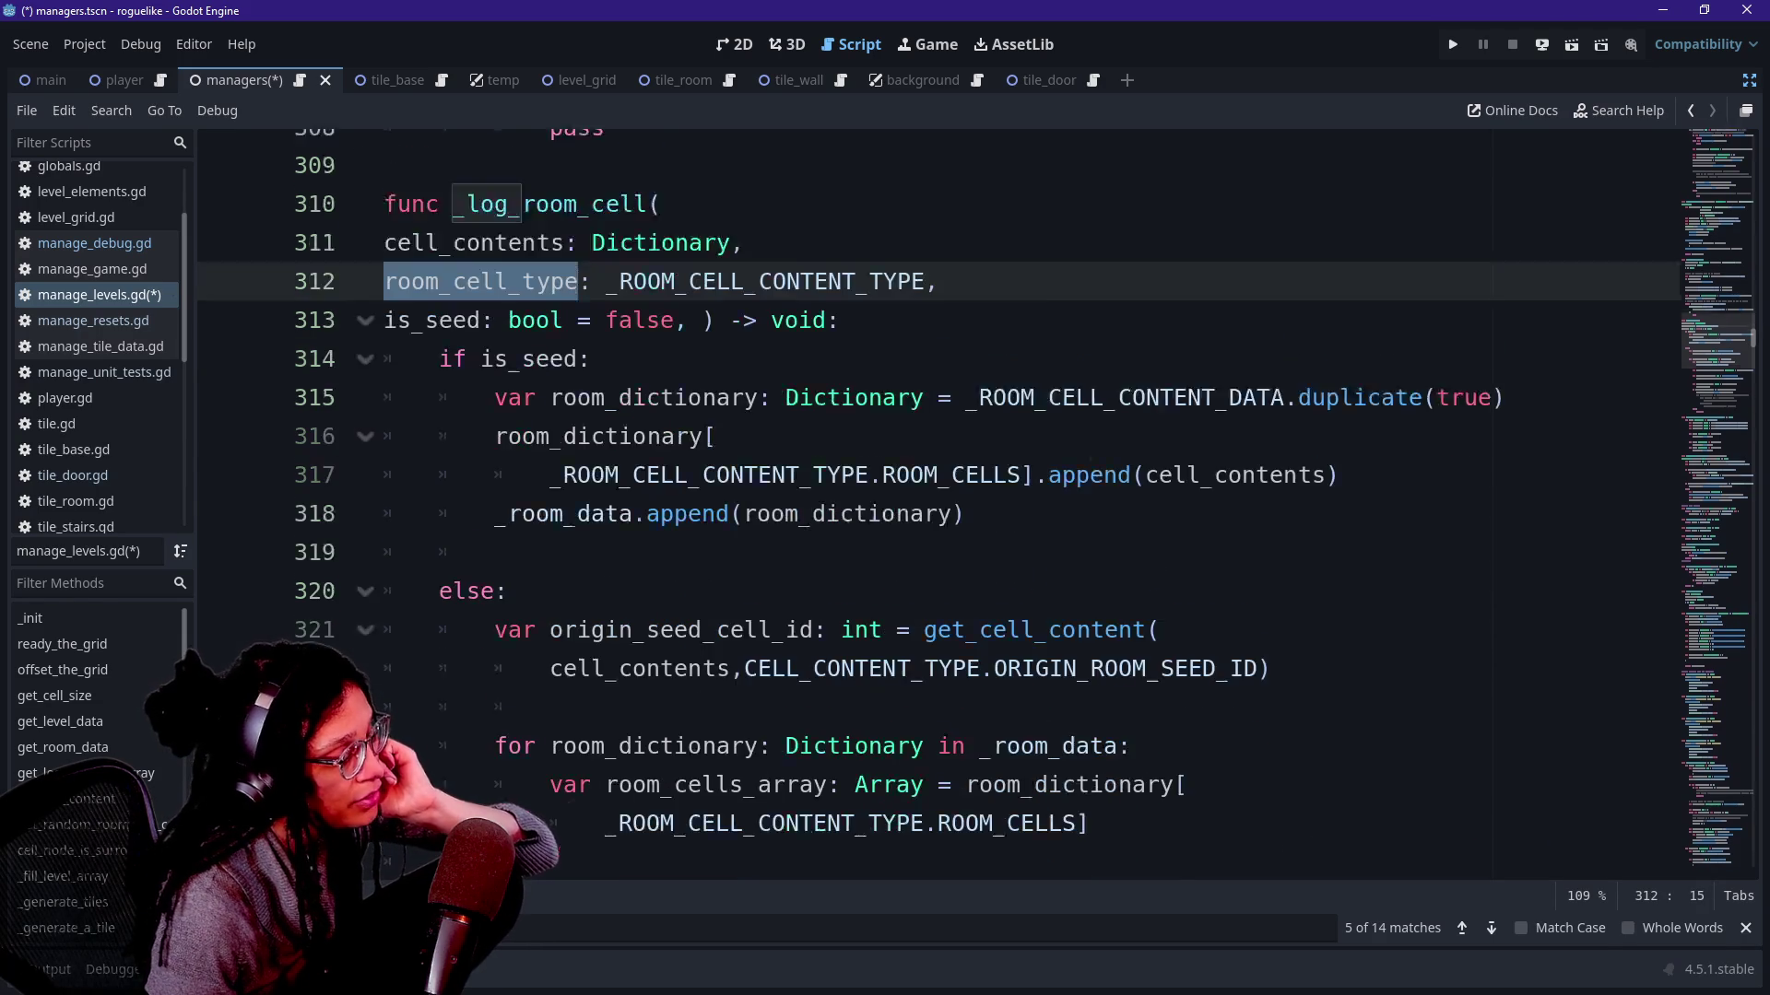
{"action": "scroll", "coordinate": [941, 499], "scroll_direction": "down", "scroll_amount": 1}
{"action": "scroll", "coordinate": [941, 499], "scroll_direction": "down", "scroll_amount": 1}
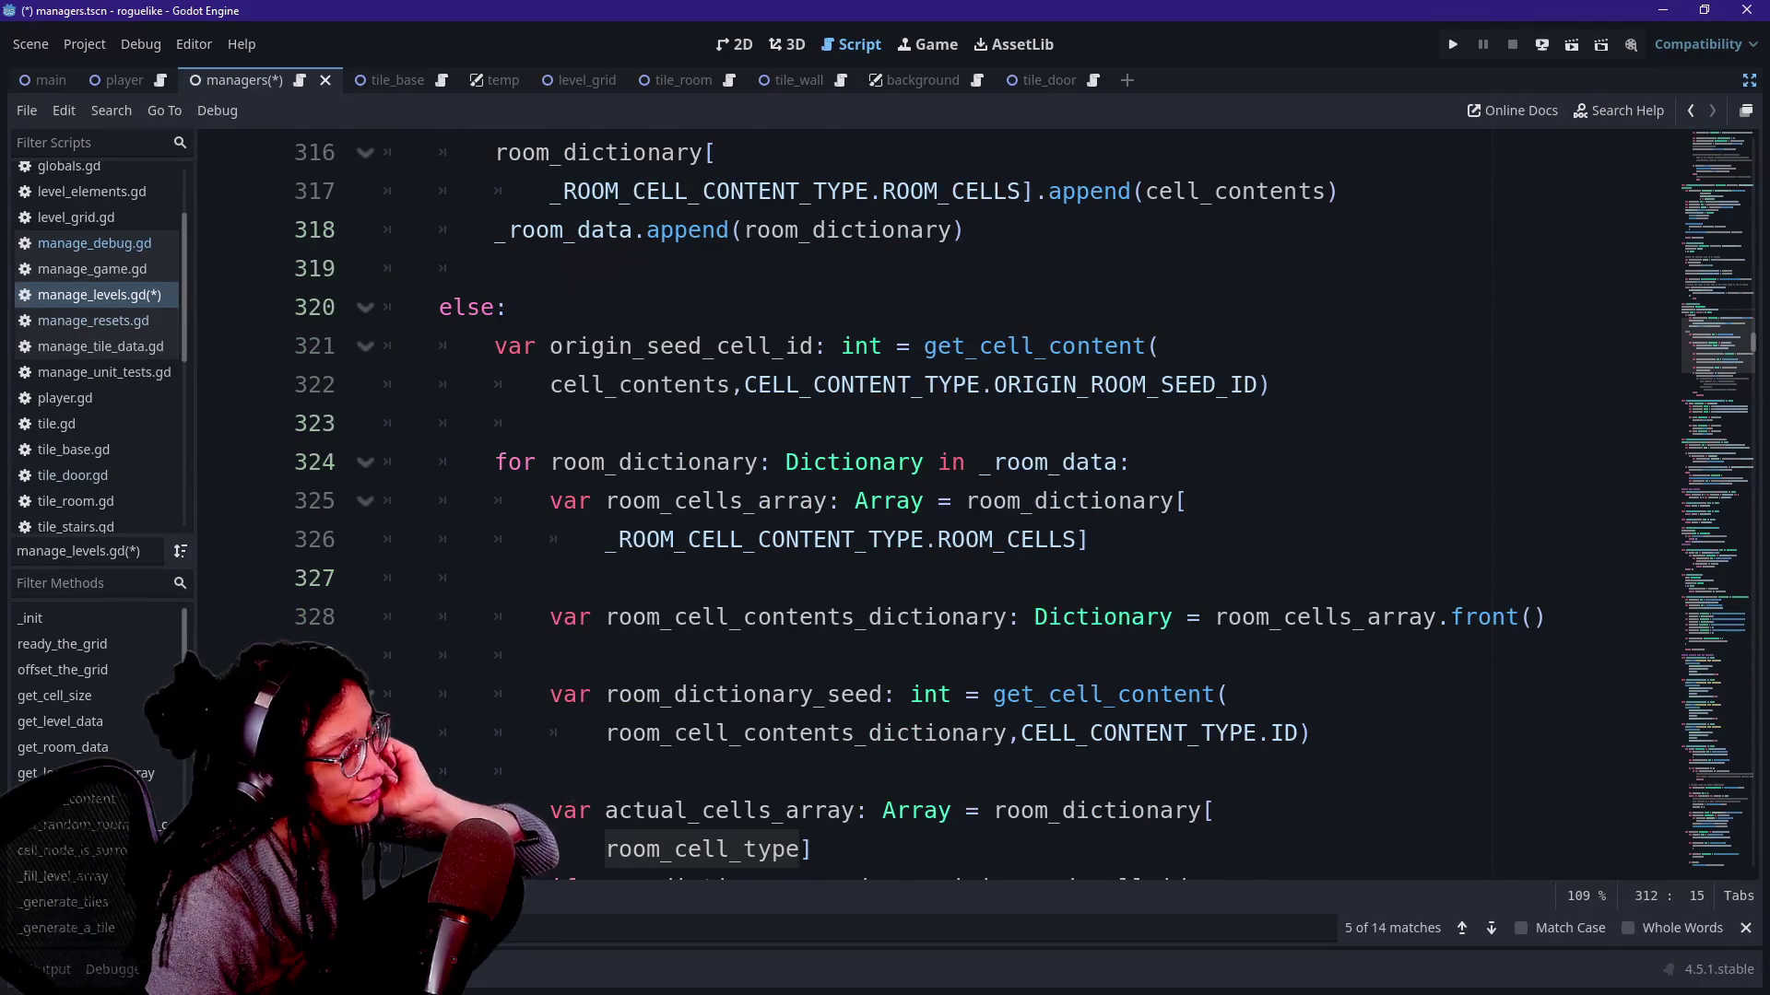
{"action": "scroll", "coordinate": [940, 498], "scroll_direction": "down", "scroll_amount": 1}
Review lines 328–335 around the seed comparison and move below the commented door block.
{"action": "left_click_drag", "start_coordinate": [612, 617], "coordinate": [672, 694]}
{"action": "left_click", "coordinate": [672, 694]}
{"action": "left_click", "coordinate": [672, 655]}
{"action": "key", "text": "Down"}
{"action": "key", "text": "Down"}
{"action": "key", "text": "Down"}
{"action": "key", "text": "Down"}
{"action": "key", "text": "Down"}
{"action": "key", "text": "Down"}
{"action": "key", "text": "Down"}
{"action": "key", "text": "Down"}
{"action": "key", "text": "Down"}
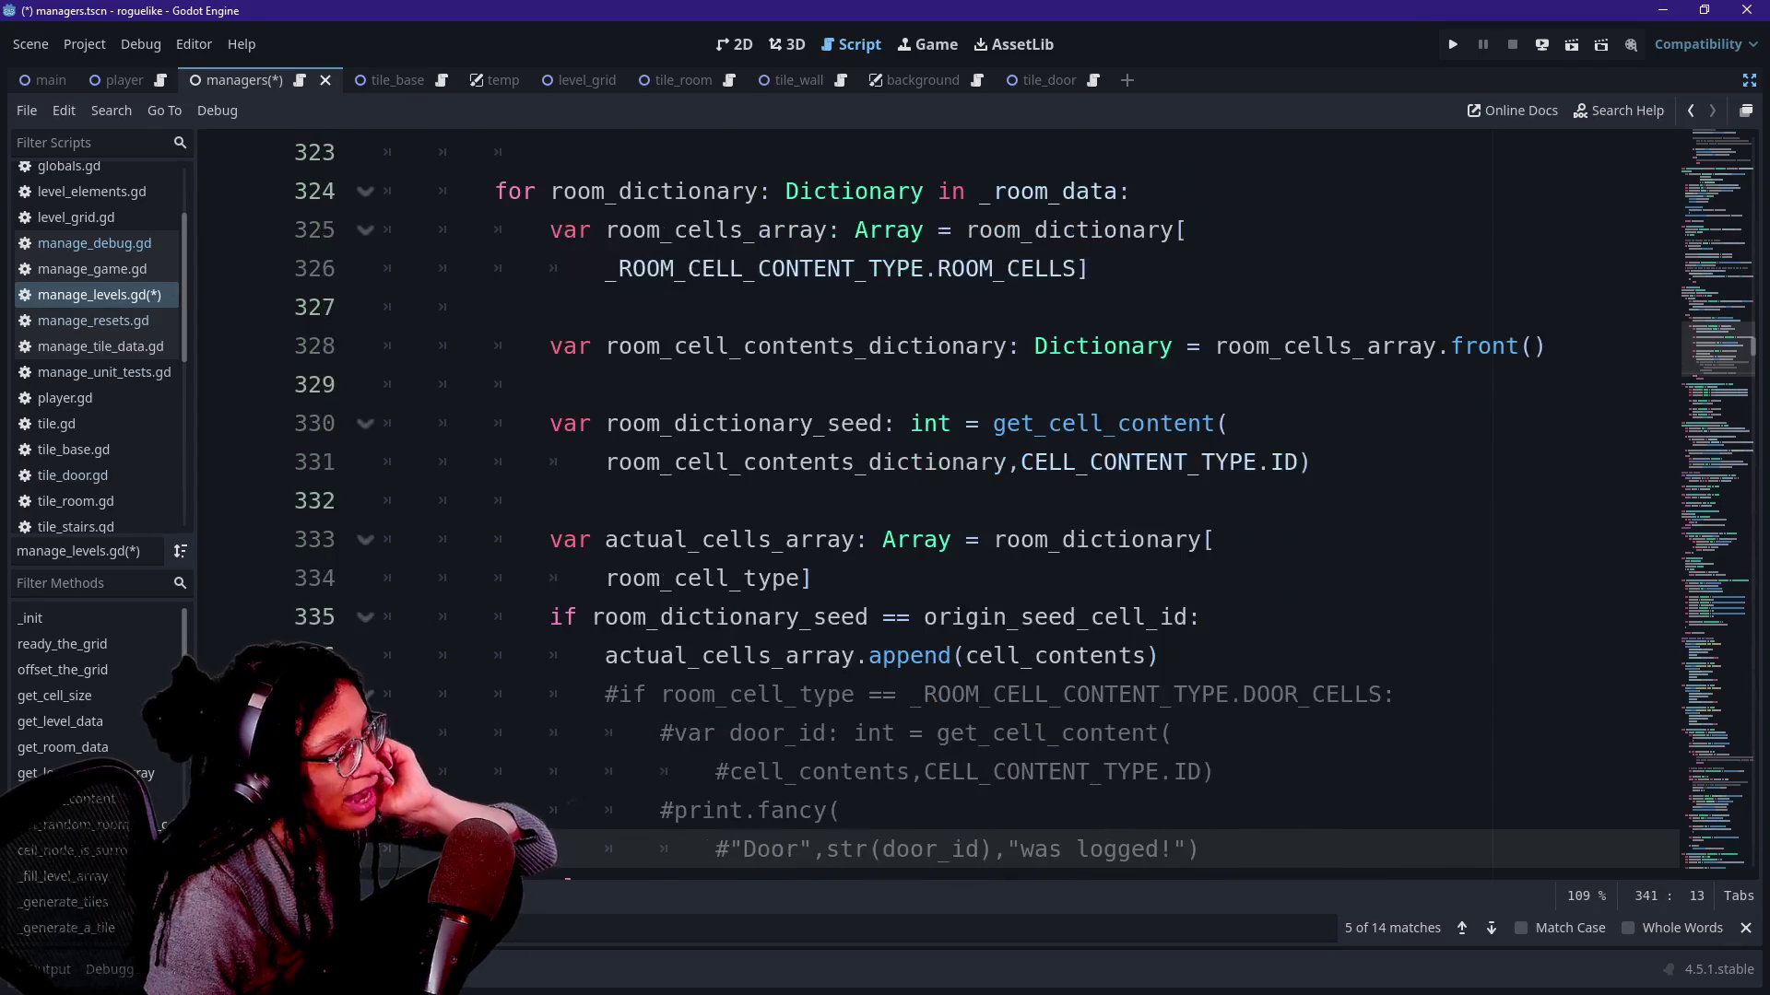
{"action": "left_click_drag", "start_coordinate": [606, 347], "coordinate": [746, 618]}
{"action": "left_click", "coordinate": [747, 618]}
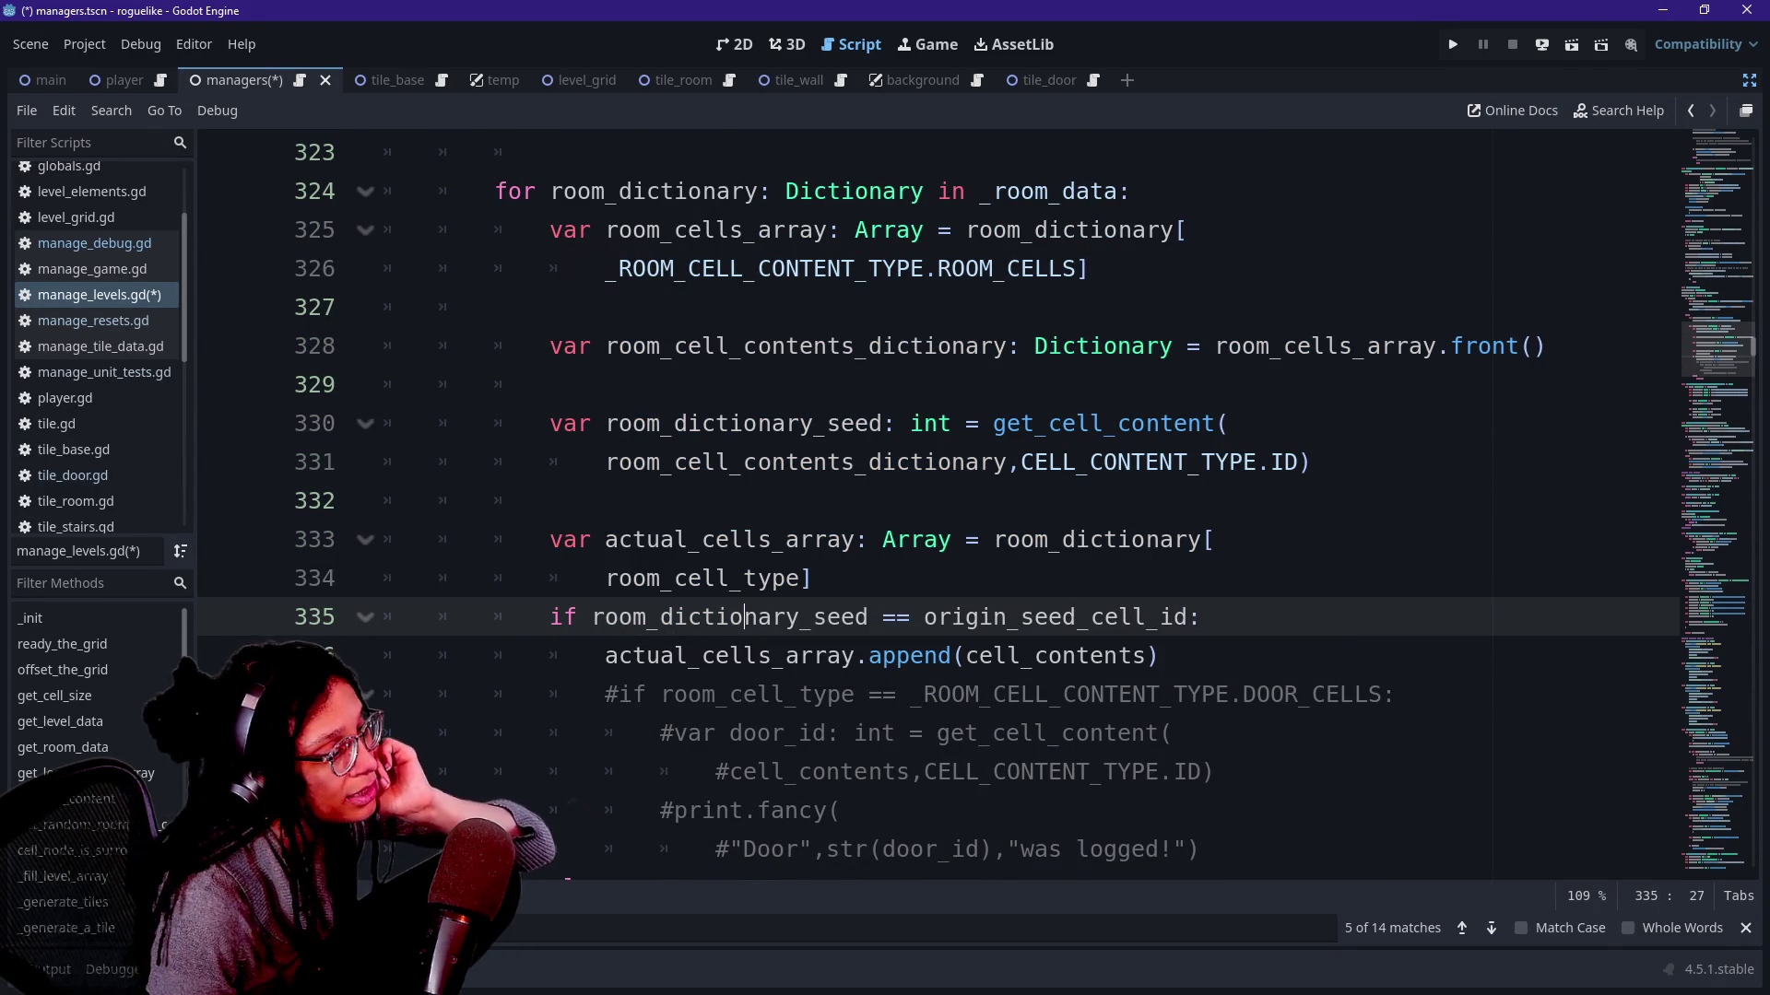
{"action": "key", "text": "Up"}
{"action": "key", "text": "Up"}
{"action": "key", "text": "Down"}
{"action": "key", "text": "Down"}
{"action": "left_click", "coordinate": [771, 695]}
{"action": "key", "text": "Down"}
{"action": "key", "text": "Down"}
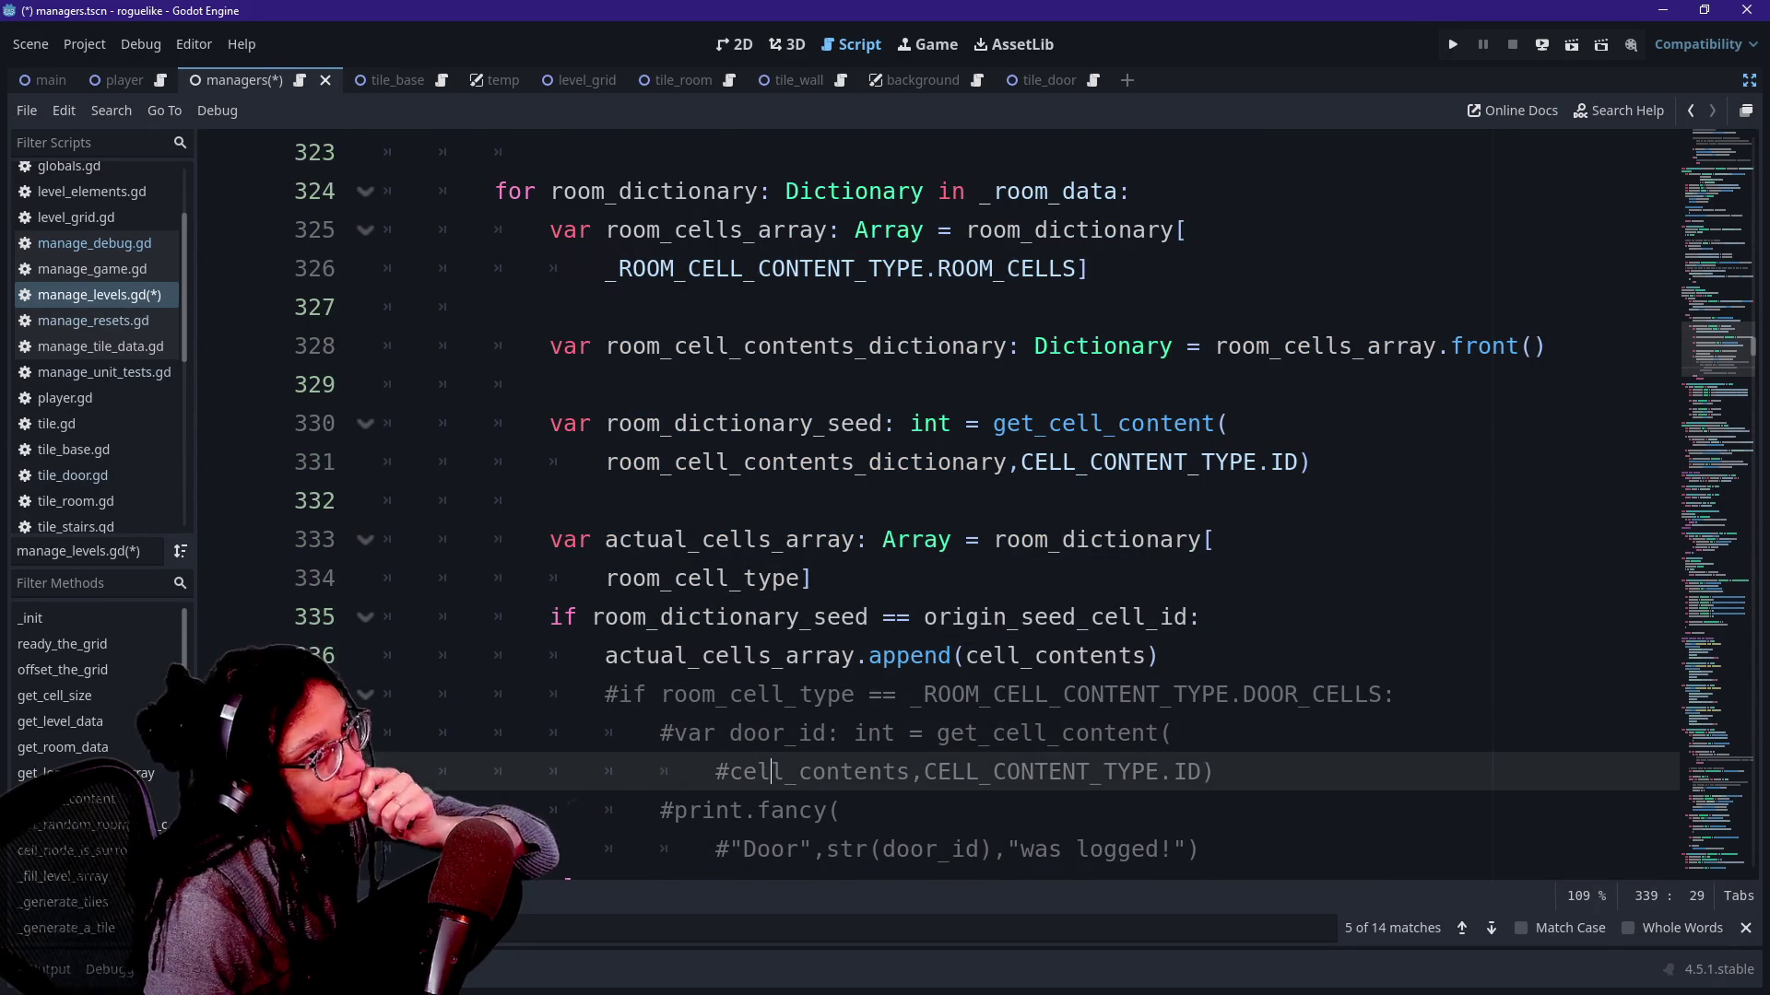
{"action": "key", "text": "Down"}
{"action": "key", "text": "Down"}
{"action": "key", "text": "Down"}
{"action": "type", "text": "else:"}
Add an else: continue branch so non-matching room seeds are skipped, then review the surrounding lines.
{"action": "key", "text": "Return"}
{"action": "type", "text": "continue"}
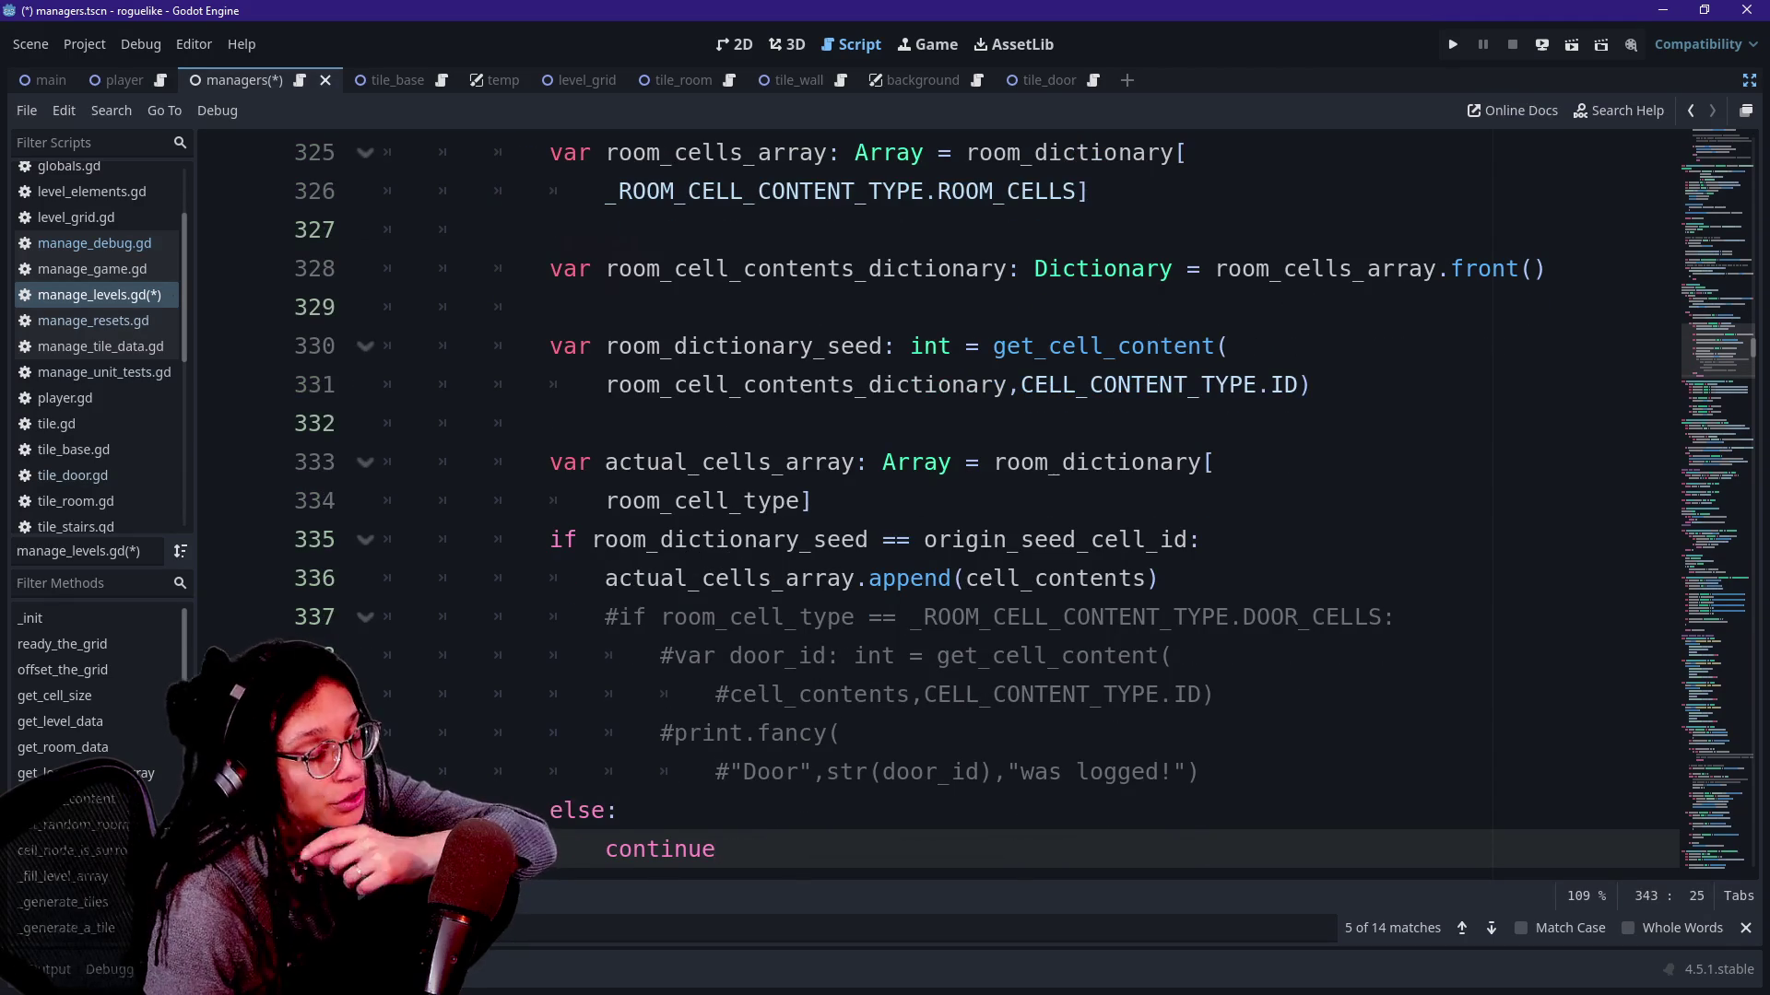
{"action": "key", "text": "Return"}
{"action": "key", "text": "Down"}
{"action": "key", "text": "Up"}
{"action": "key", "text": "Up"}
{"action": "key", "text": "Up"}
{"action": "key", "text": "Up"}
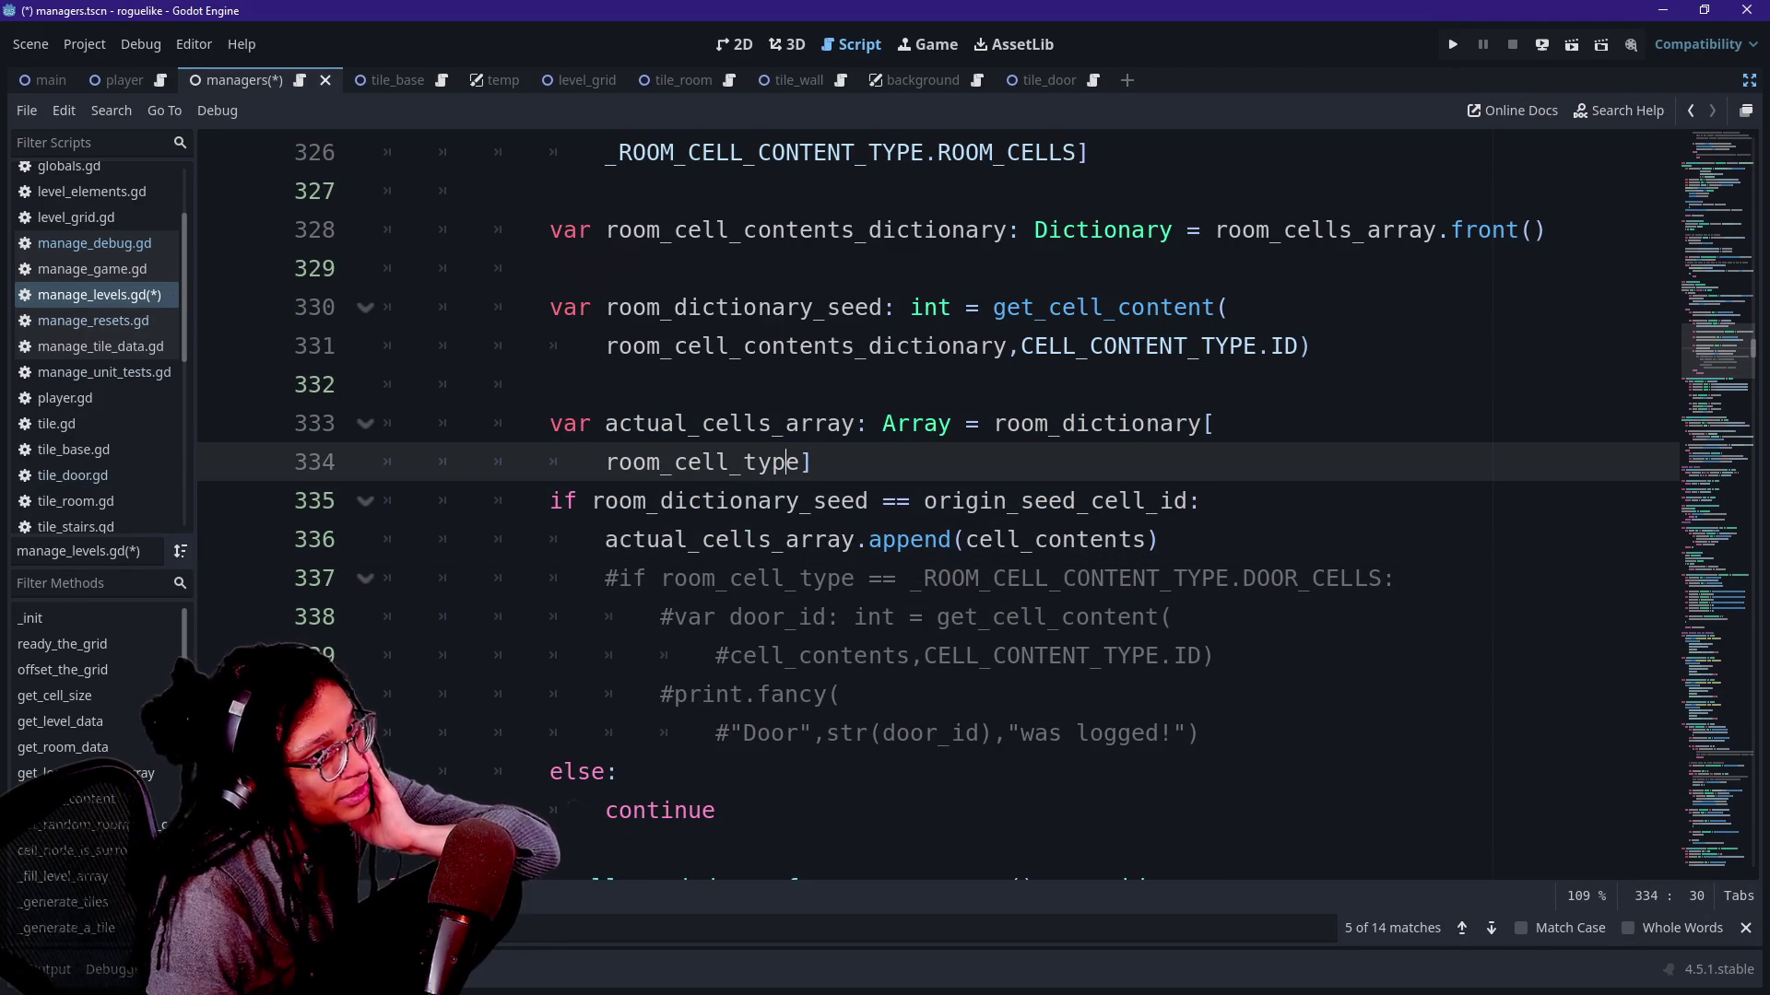
{"action": "key", "text": "Down"}
{"action": "key", "text": "Down"}
{"action": "key", "text": "Down"}
{"action": "key", "text": "Down"}
{"action": "key", "text": "Down"}
{"action": "key", "text": "Down"}
{"action": "key", "text": "Down"}
{"action": "key", "text": "Down"}
{"action": "key", "text": "Down"}
{"action": "key", "text": "Down"}
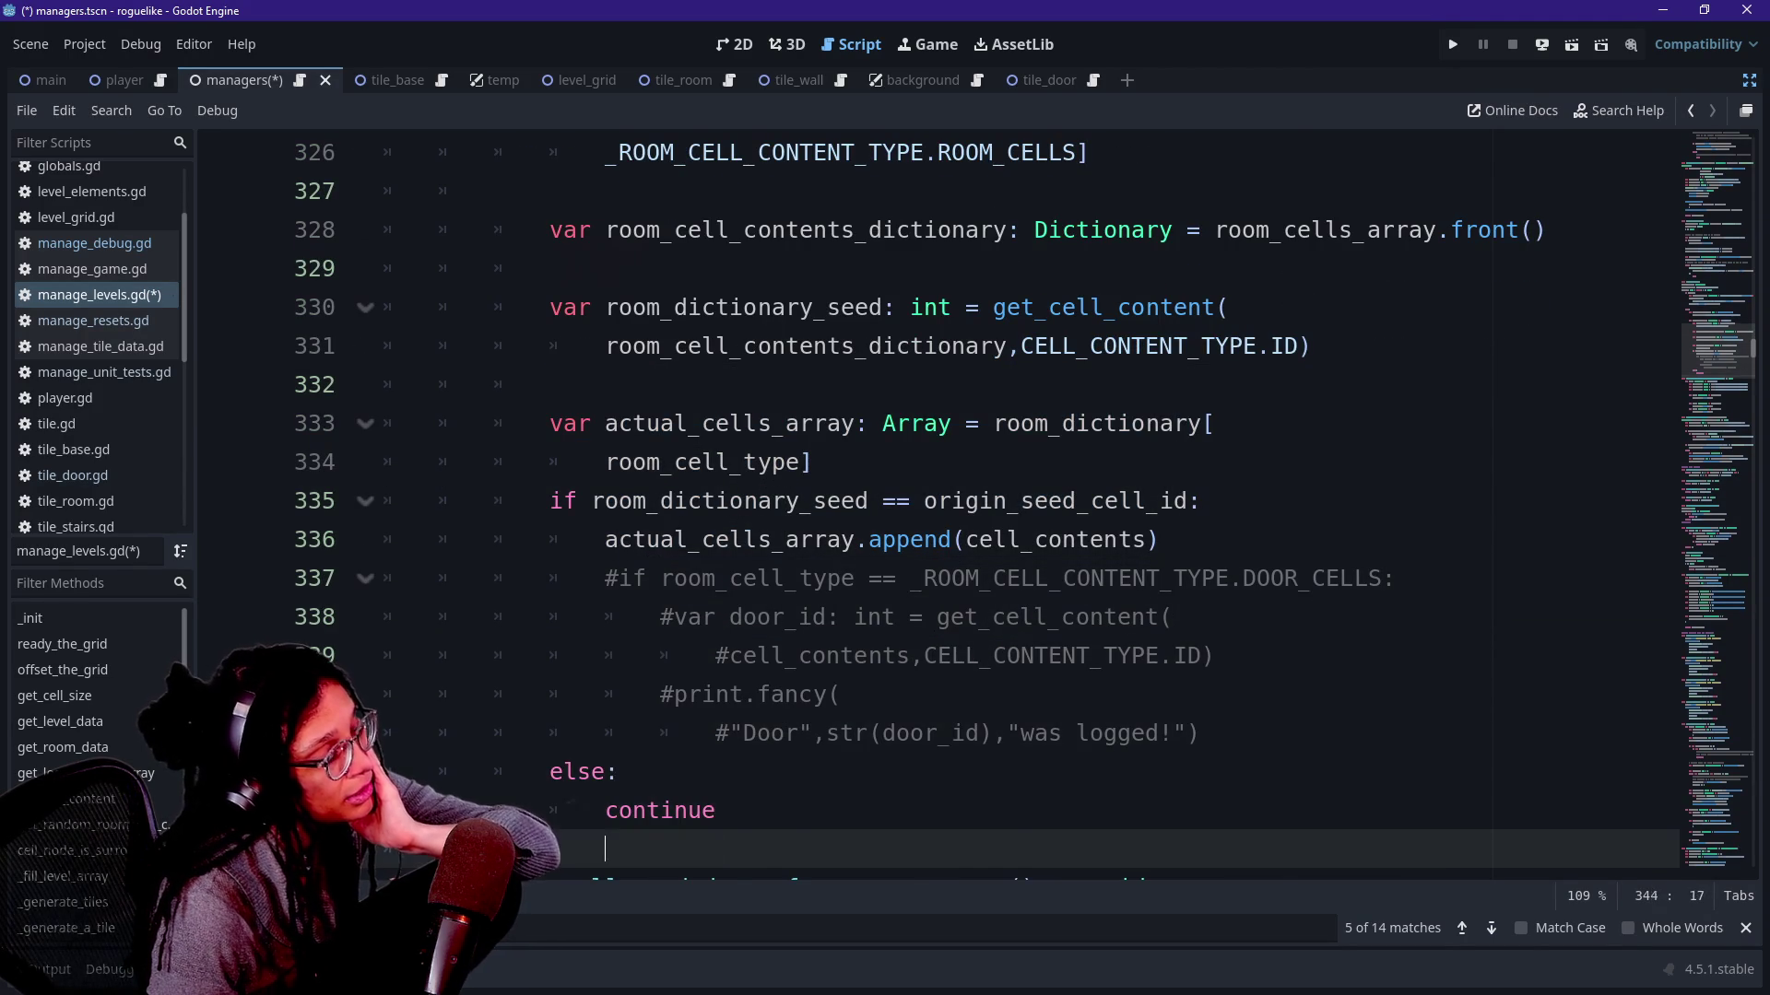
{"action": "key", "text": "Down"}
{"action": "key", "text": "Down"}
{"action": "key", "text": "Up"}
{"action": "key", "text": "Up"}
{"action": "key", "text": "Up"}
{"action": "key", "text": "Up"}
{"action": "key", "text": "Up"}
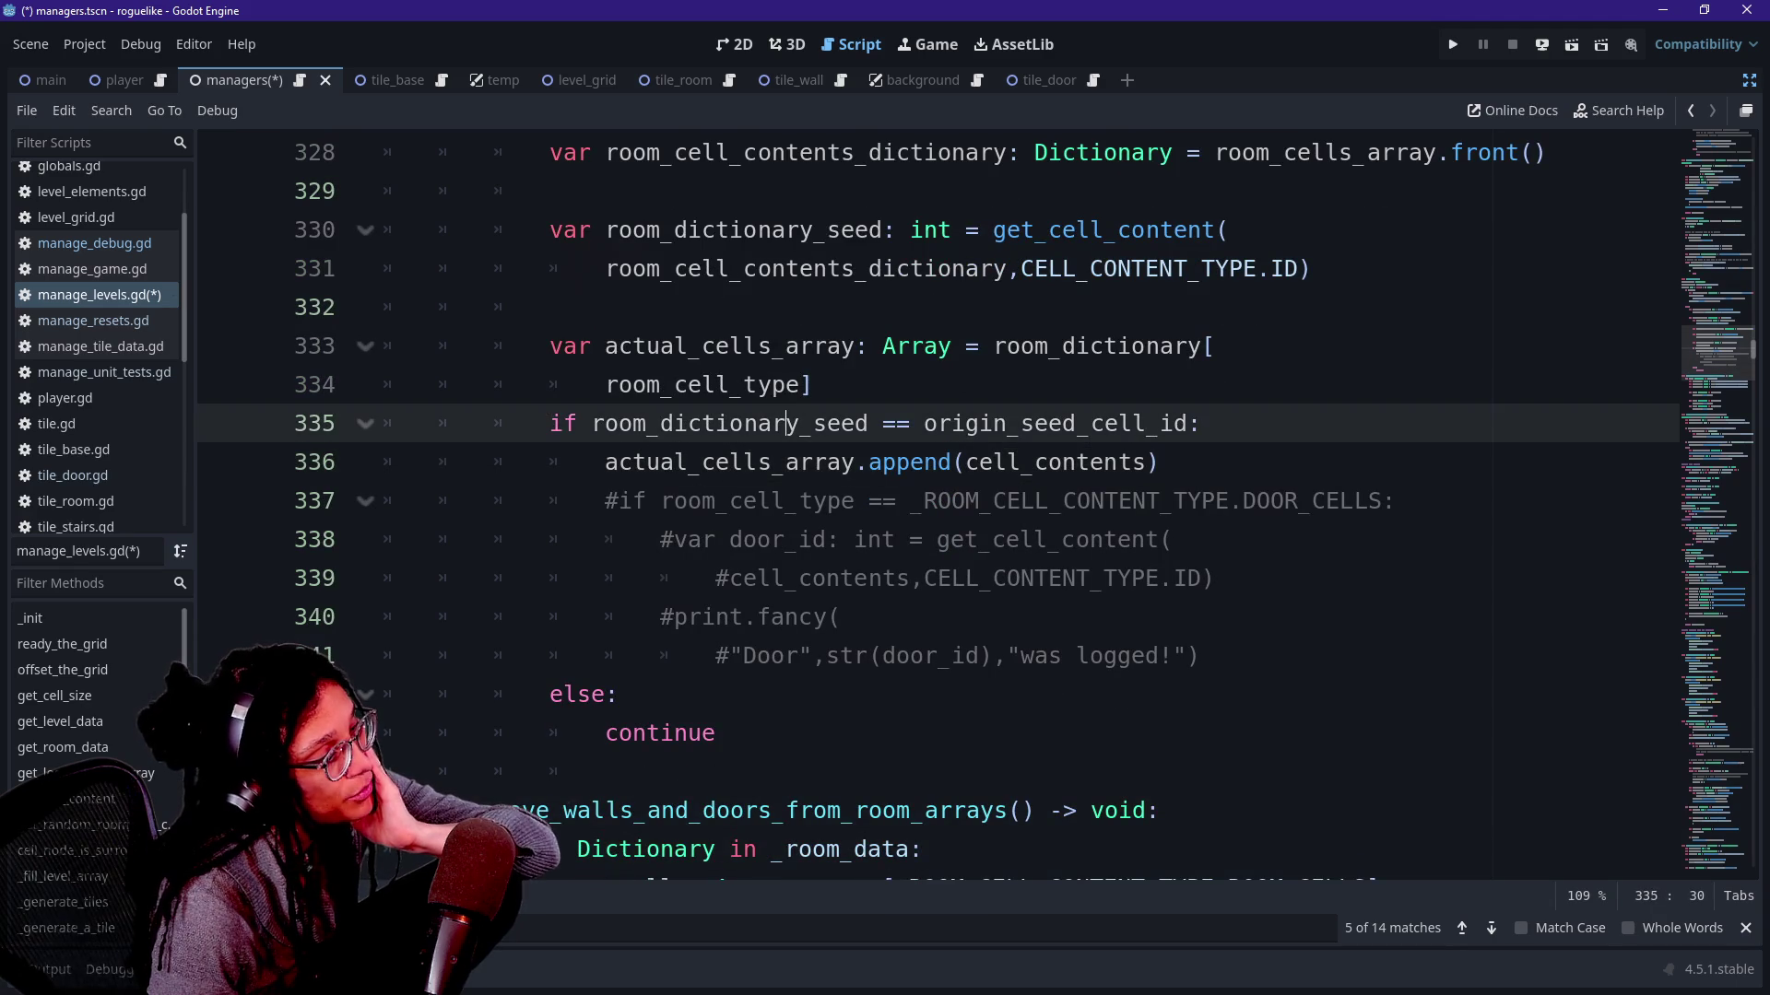
{"action": "key", "text": "Up"}
{"action": "key", "text": "Up"}
{"action": "key", "text": "Up"}
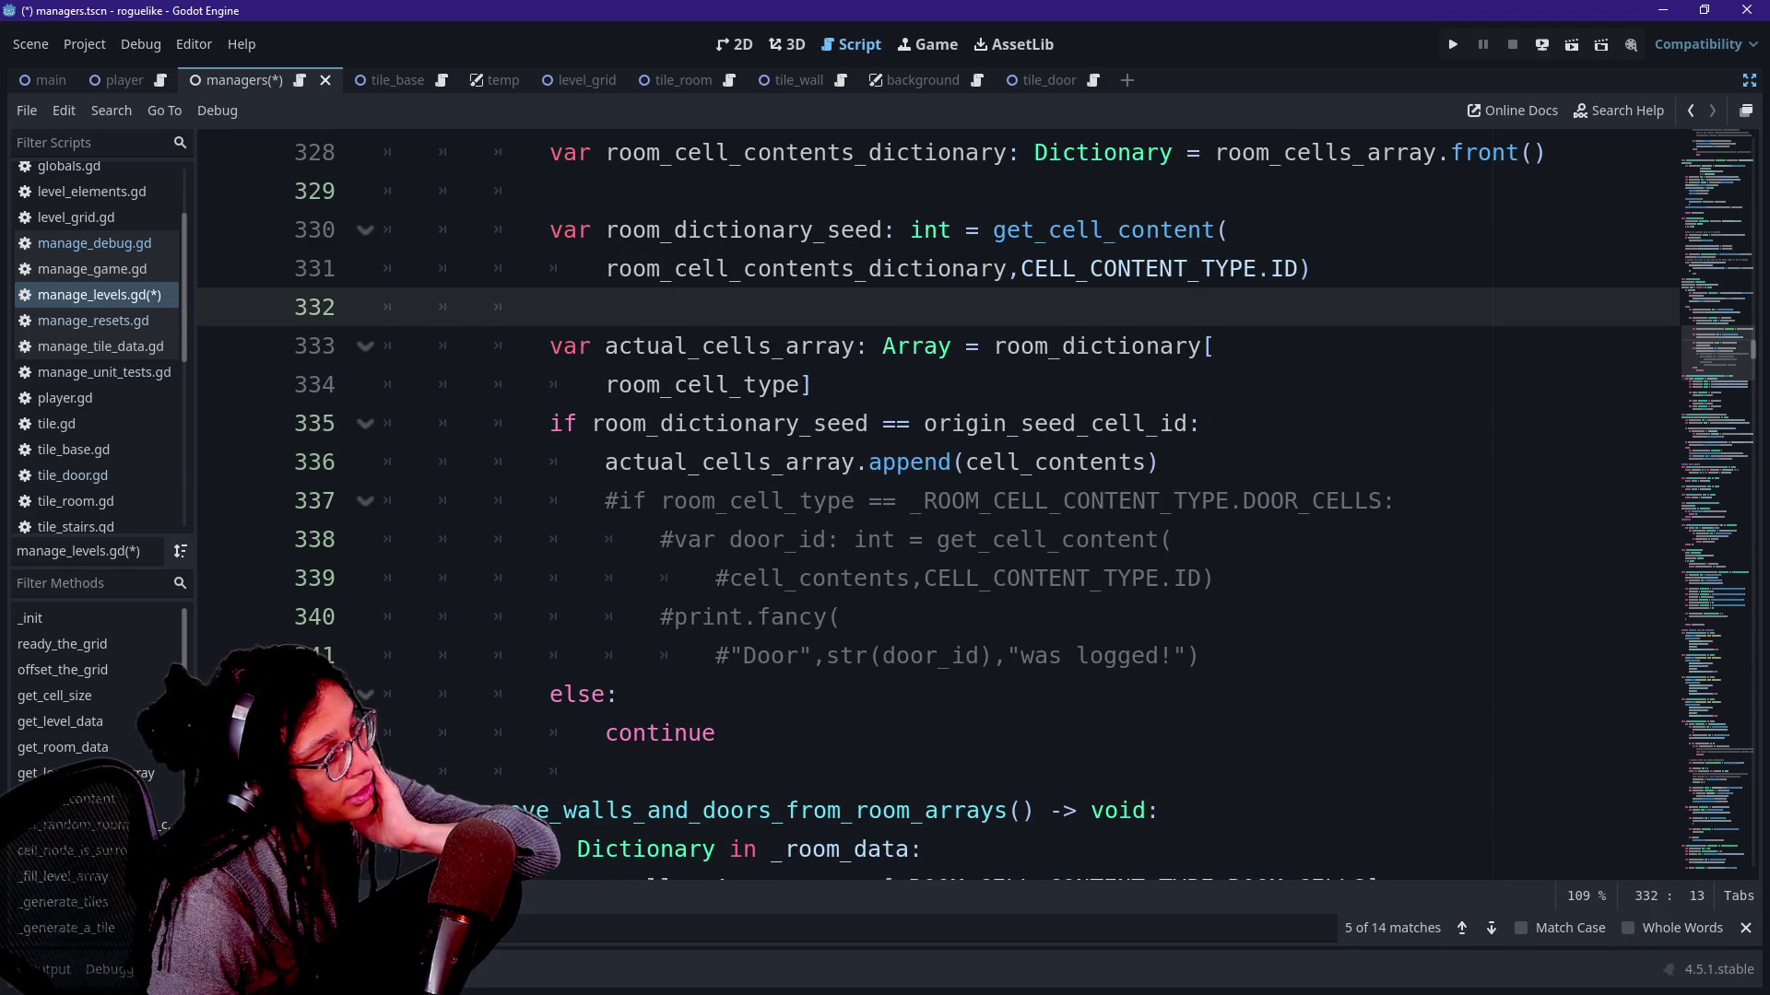
{"action": "key", "text": "Up"}
{"action": "key", "text": "Up"}
{"action": "key", "text": "Up"}
{"action": "key", "text": "Up"}
{"action": "key", "text": "Up"}
{"action": "key", "text": "Up"}
{"action": "key", "text": "Down"}
{"action": "key", "text": "Down"}
{"action": "key", "text": "Down"}
{"action": "key", "text": "Down"}
{"action": "key", "text": "Down"}
{"action": "key", "text": "Down"}
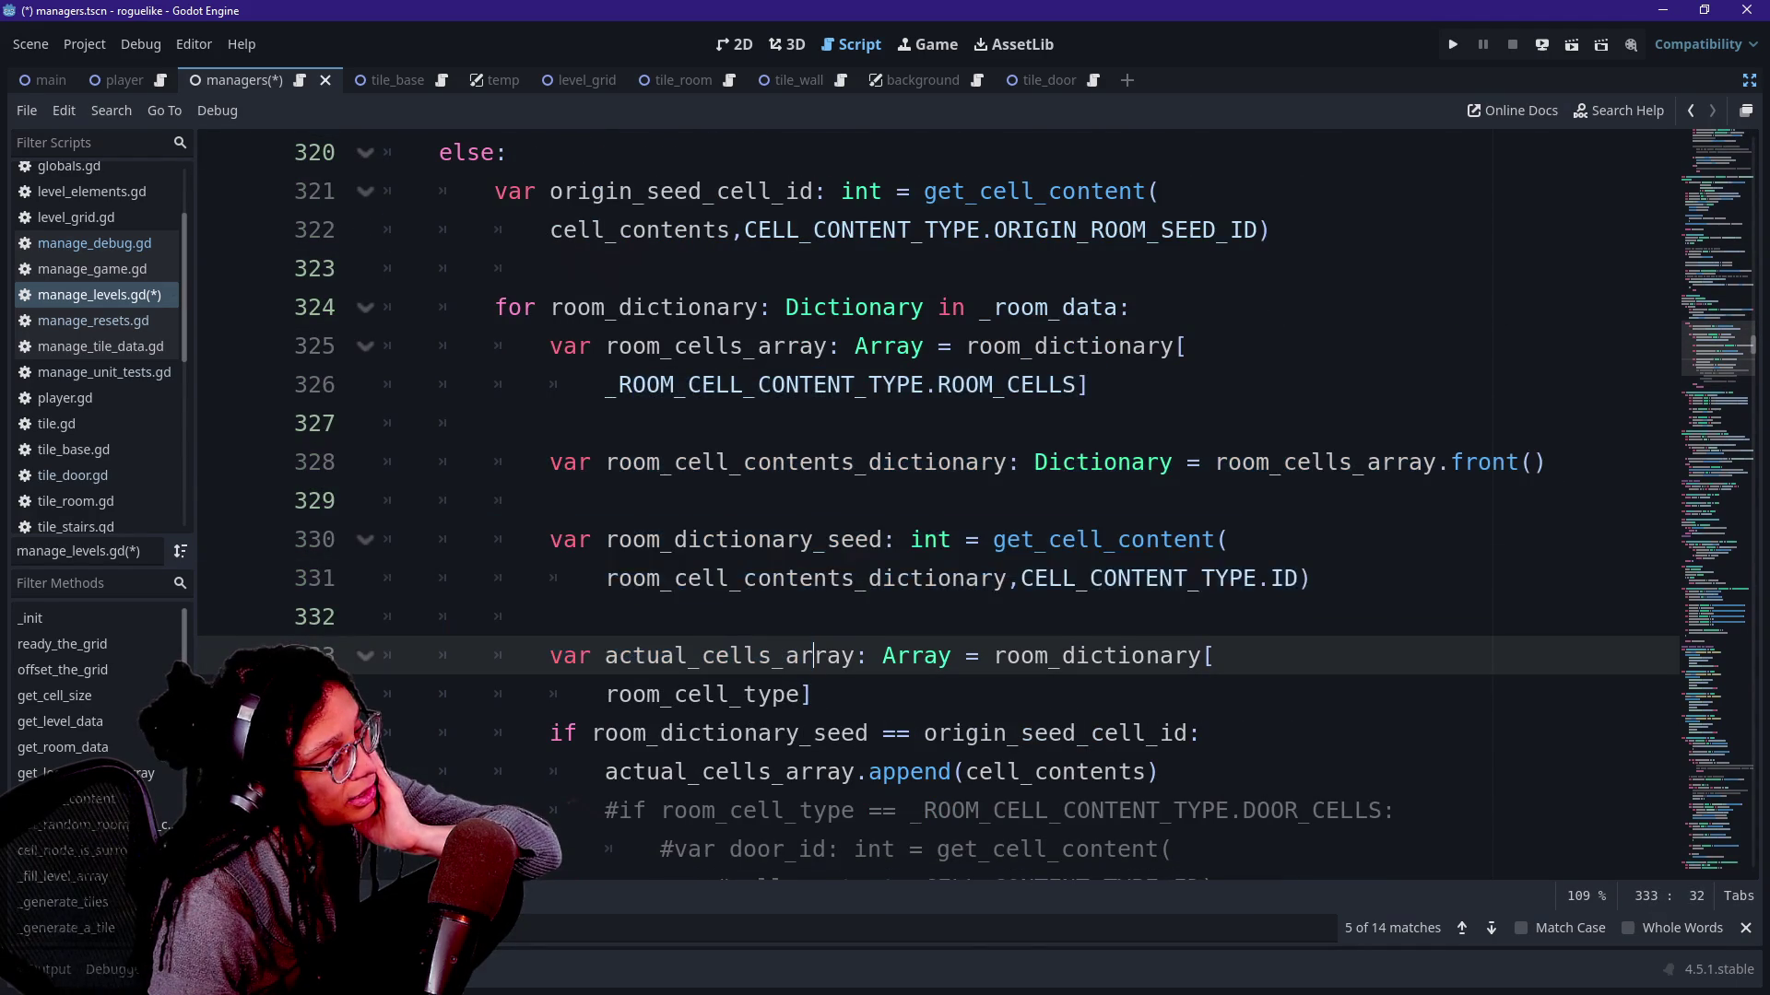
{"action": "key", "text": "Up"}
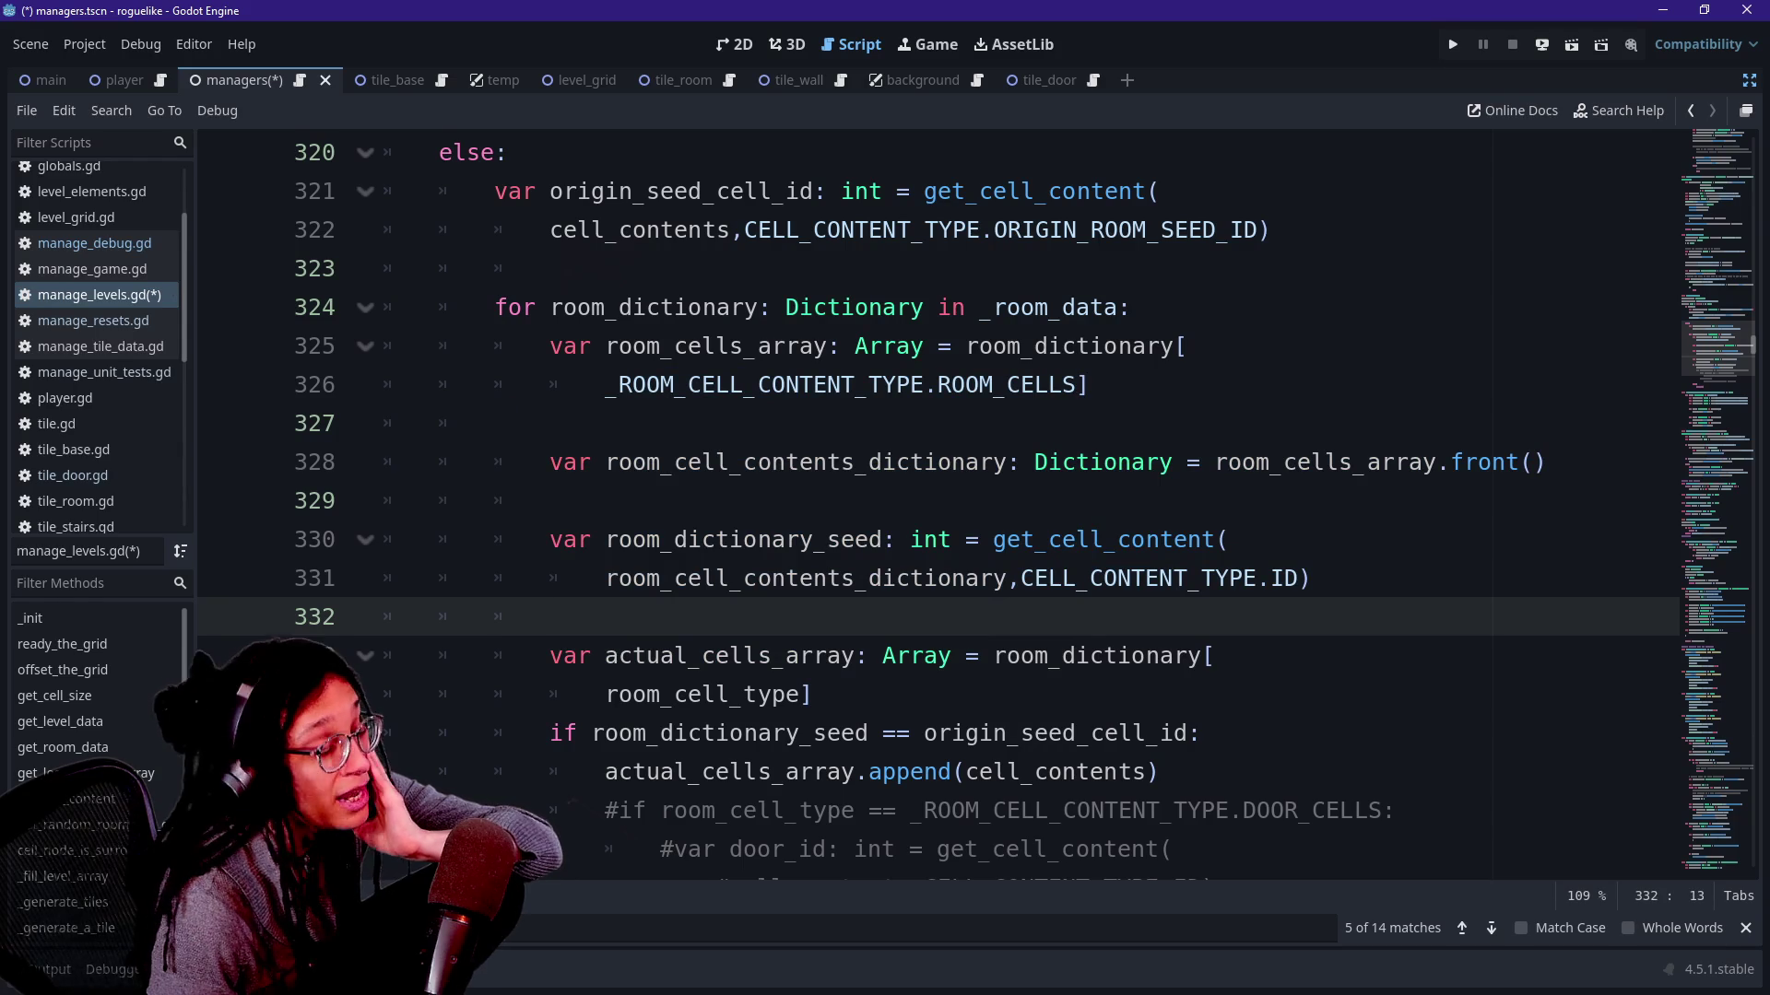
{"action": "key", "text": "Down"}
{"action": "key", "text": "Down"}
{"action": "key", "text": "Down"}
{"action": "key", "text": "Down"}
{"action": "key", "text": "Down"}
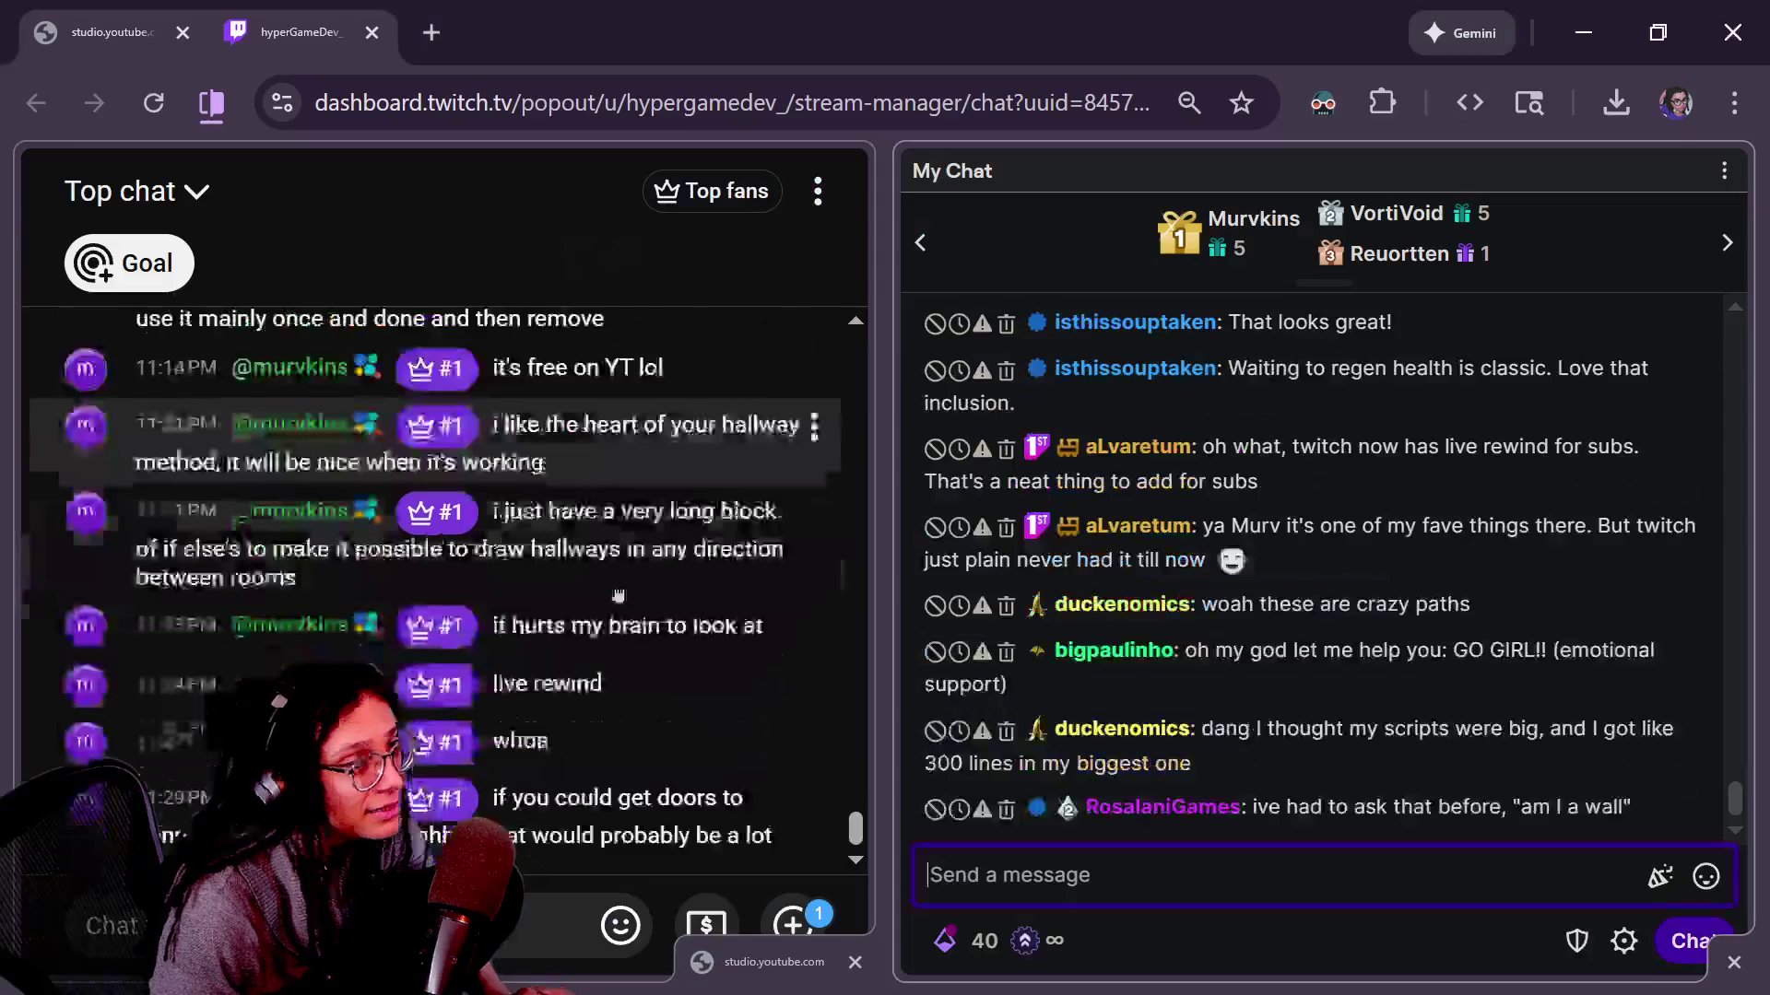
Save manage_levels.gd with Ctrl+S and open manage_unit_tests.gd from the Scripts list.
{"action": "key", "text": "Up"}
{"action": "key", "text": "Up"}
{"action": "key", "text": "Up"}
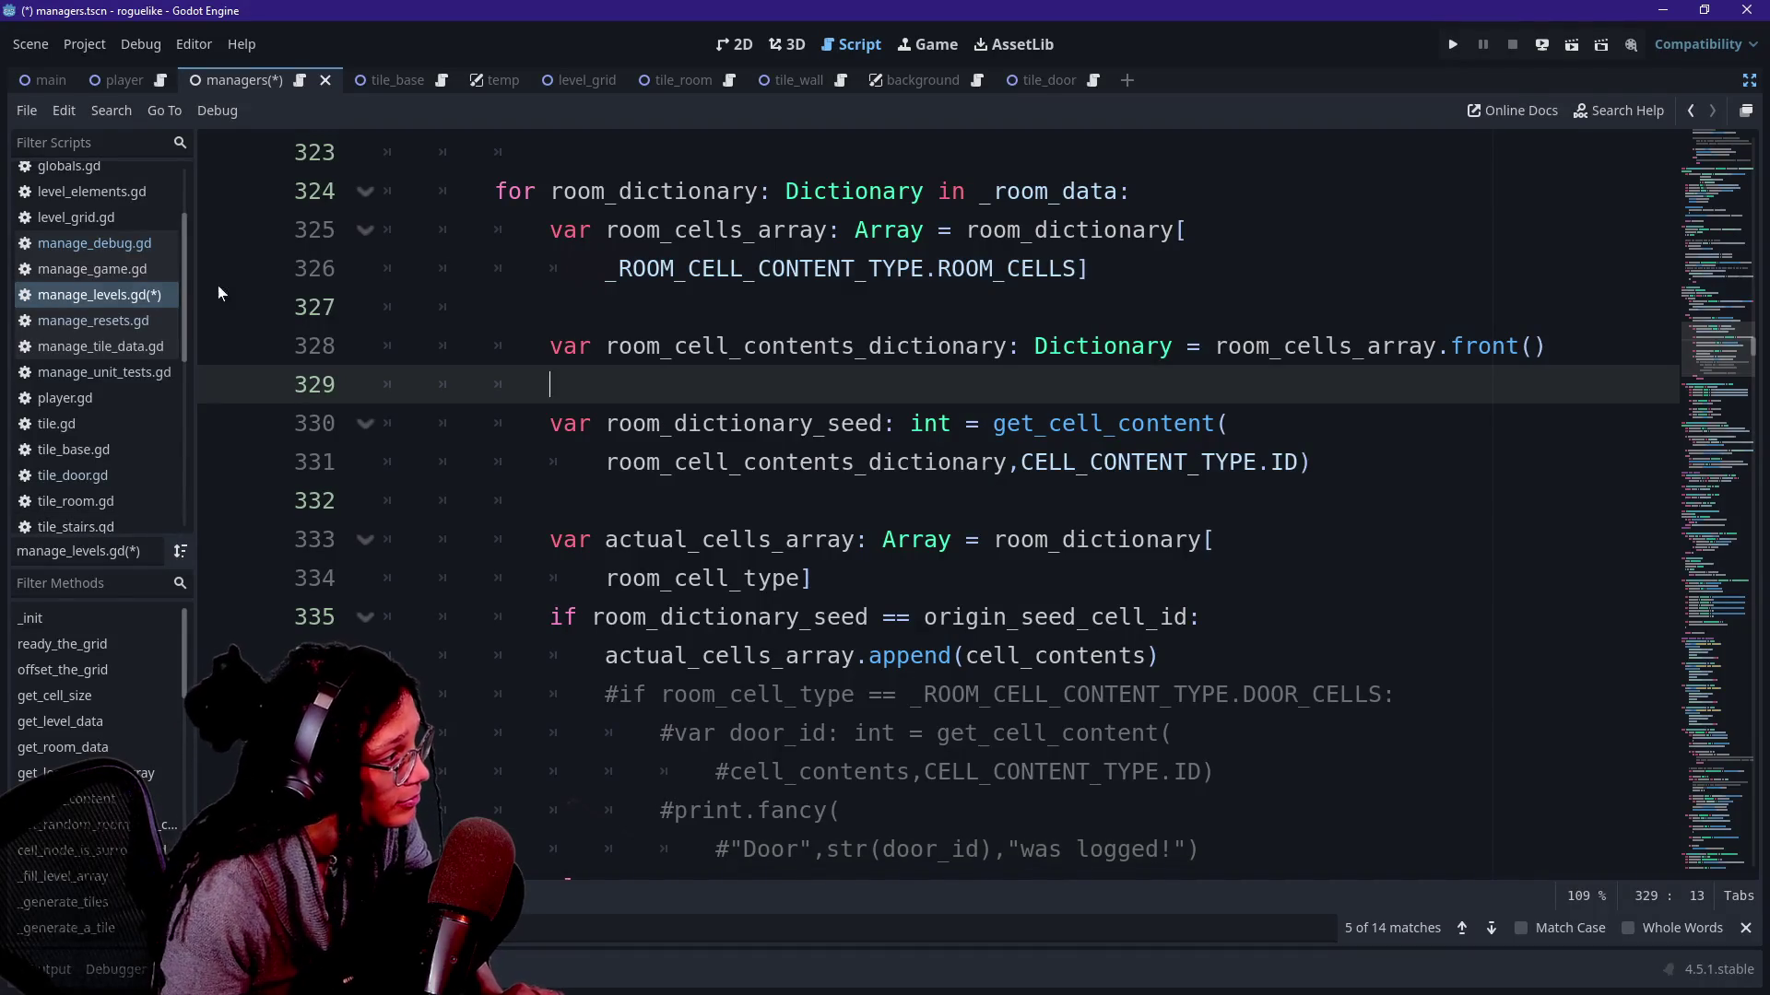
{"action": "key", "text": "Up"}
{"action": "key", "text": "ctrl+s"}
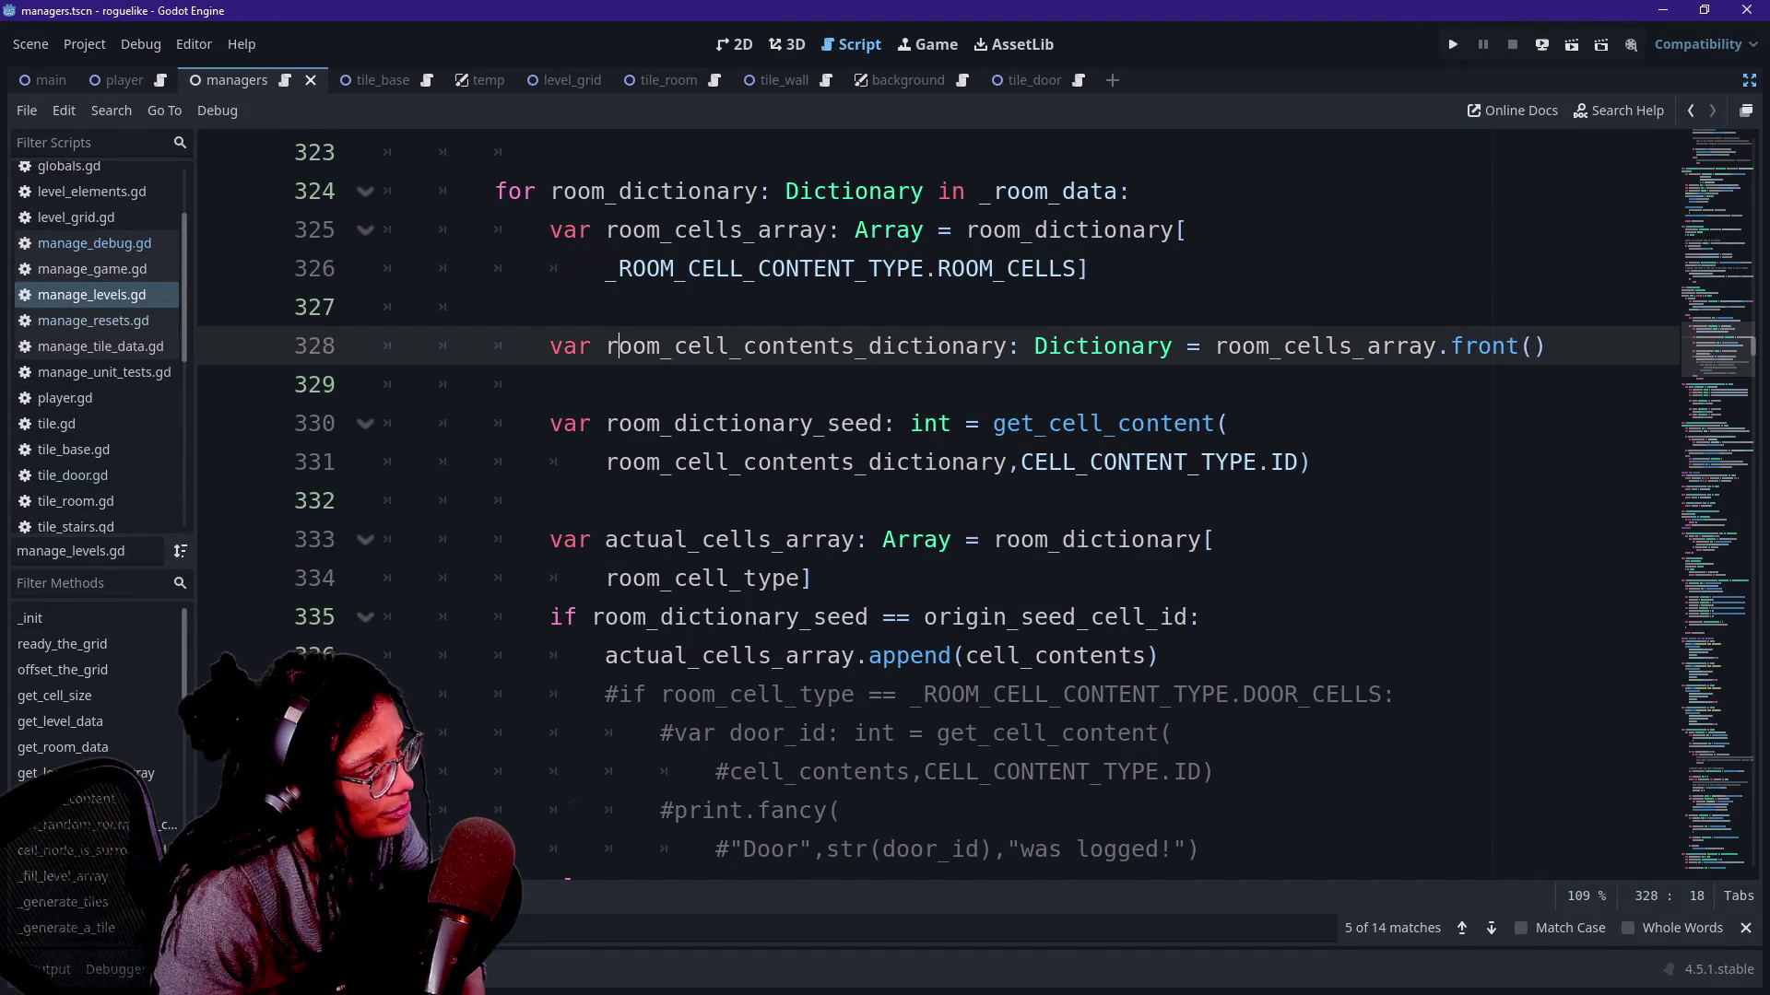
{"action": "left_click", "coordinate": [135, 371]}
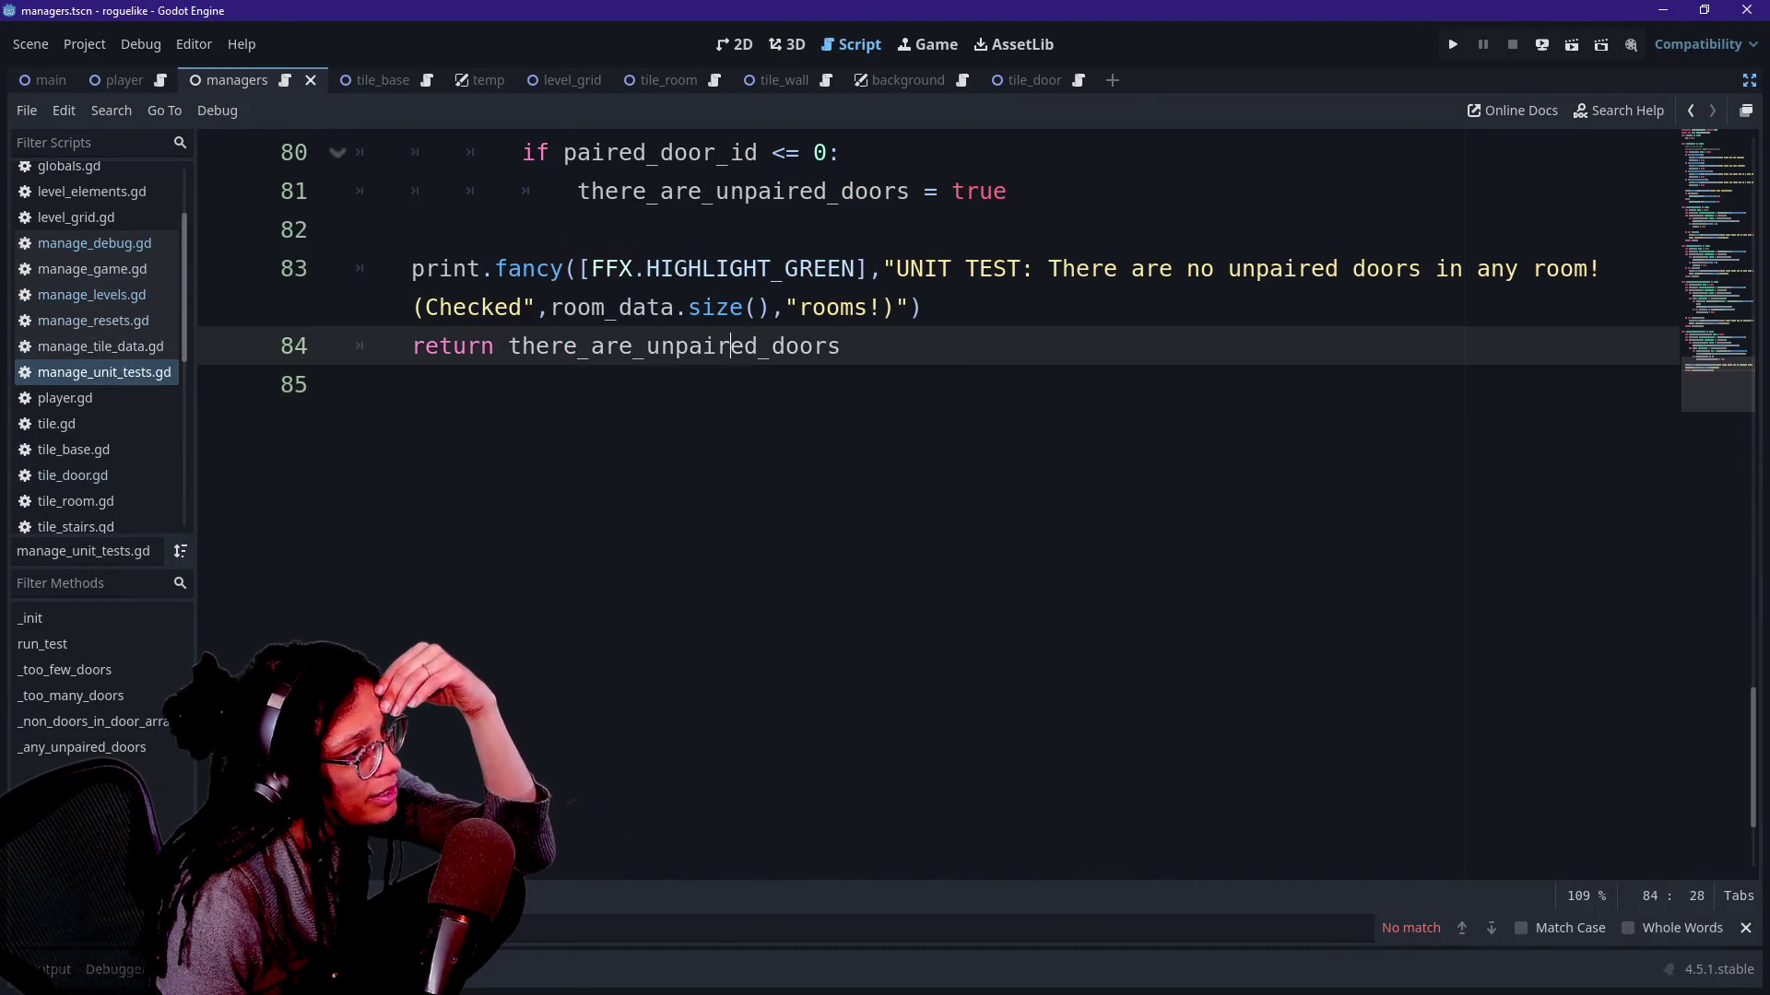
{"action": "scroll", "coordinate": [942, 511], "scroll_direction": "up", "scroll_amount": 8}
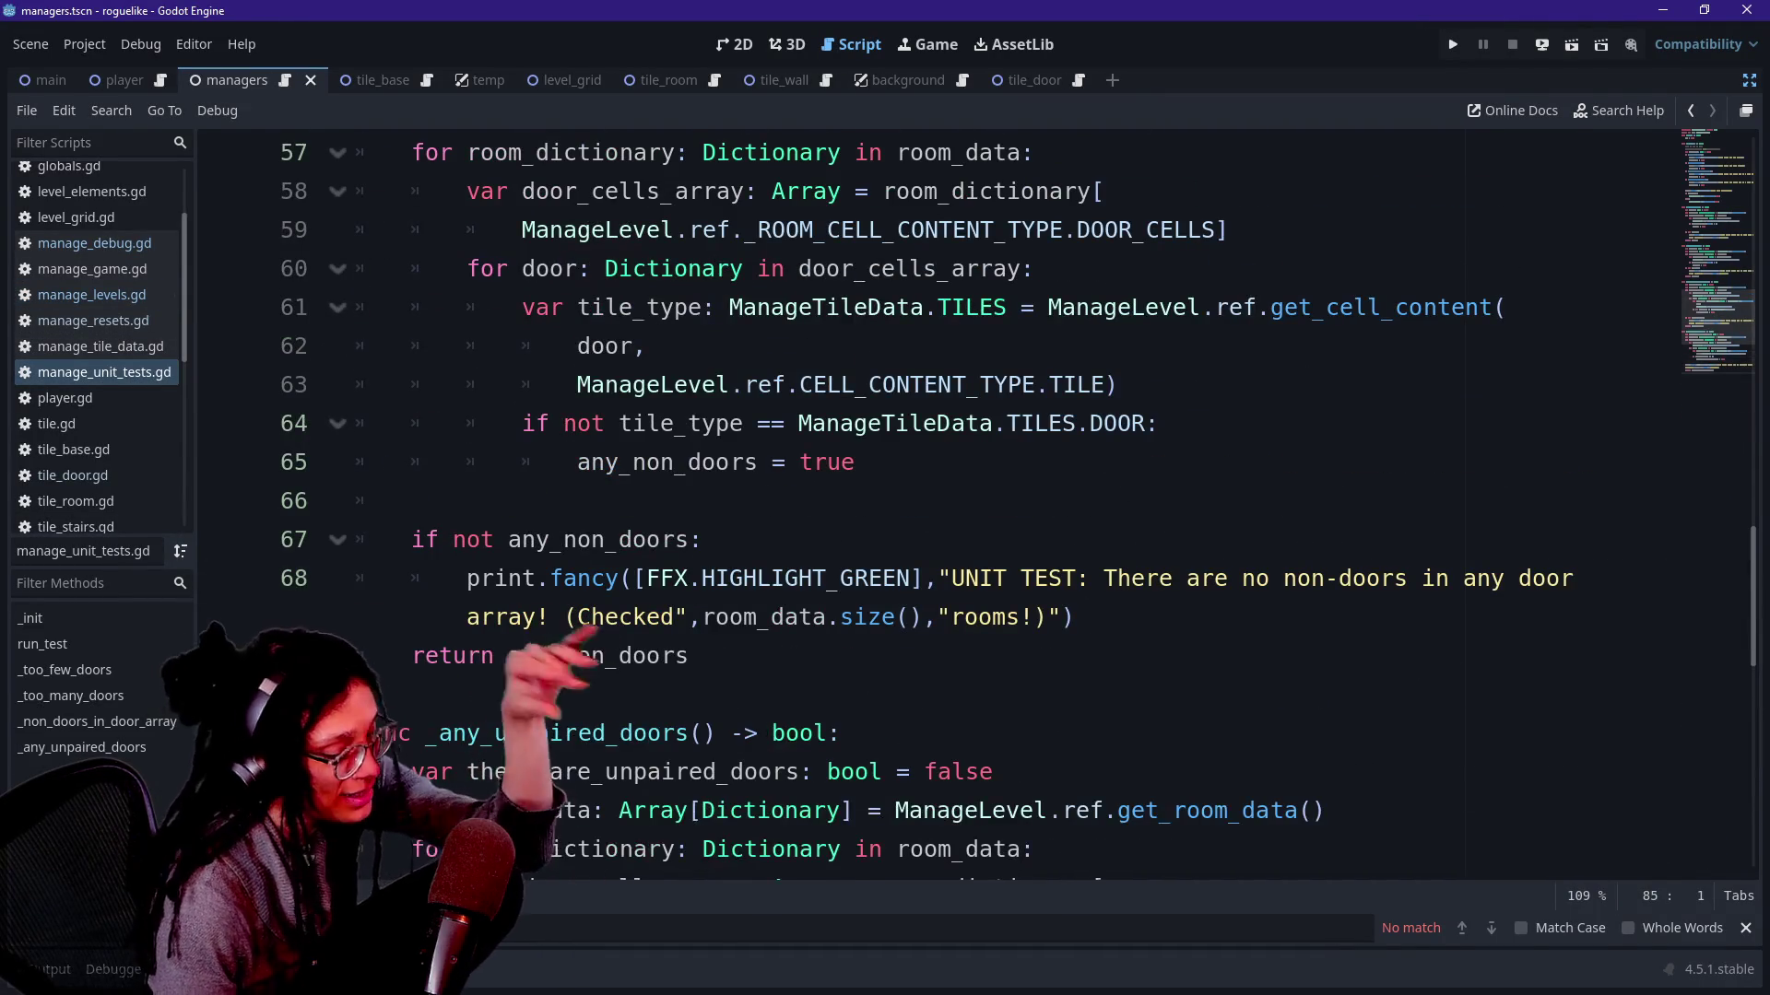
{"action": "scroll", "coordinate": [940, 512], "scroll_direction": "up", "scroll_amount": 3}
{"action": "scroll", "coordinate": [940, 511], "scroll_direction": "up", "scroll_amount": 4}
{"action": "scroll", "coordinate": [940, 512], "scroll_direction": "up", "scroll_amount": 8}
{"action": "scroll", "coordinate": [941, 512], "scroll_direction": "up", "scroll_amount": 4}
{"action": "scroll", "coordinate": [940, 512], "scroll_direction": "down", "scroll_amount": 3}
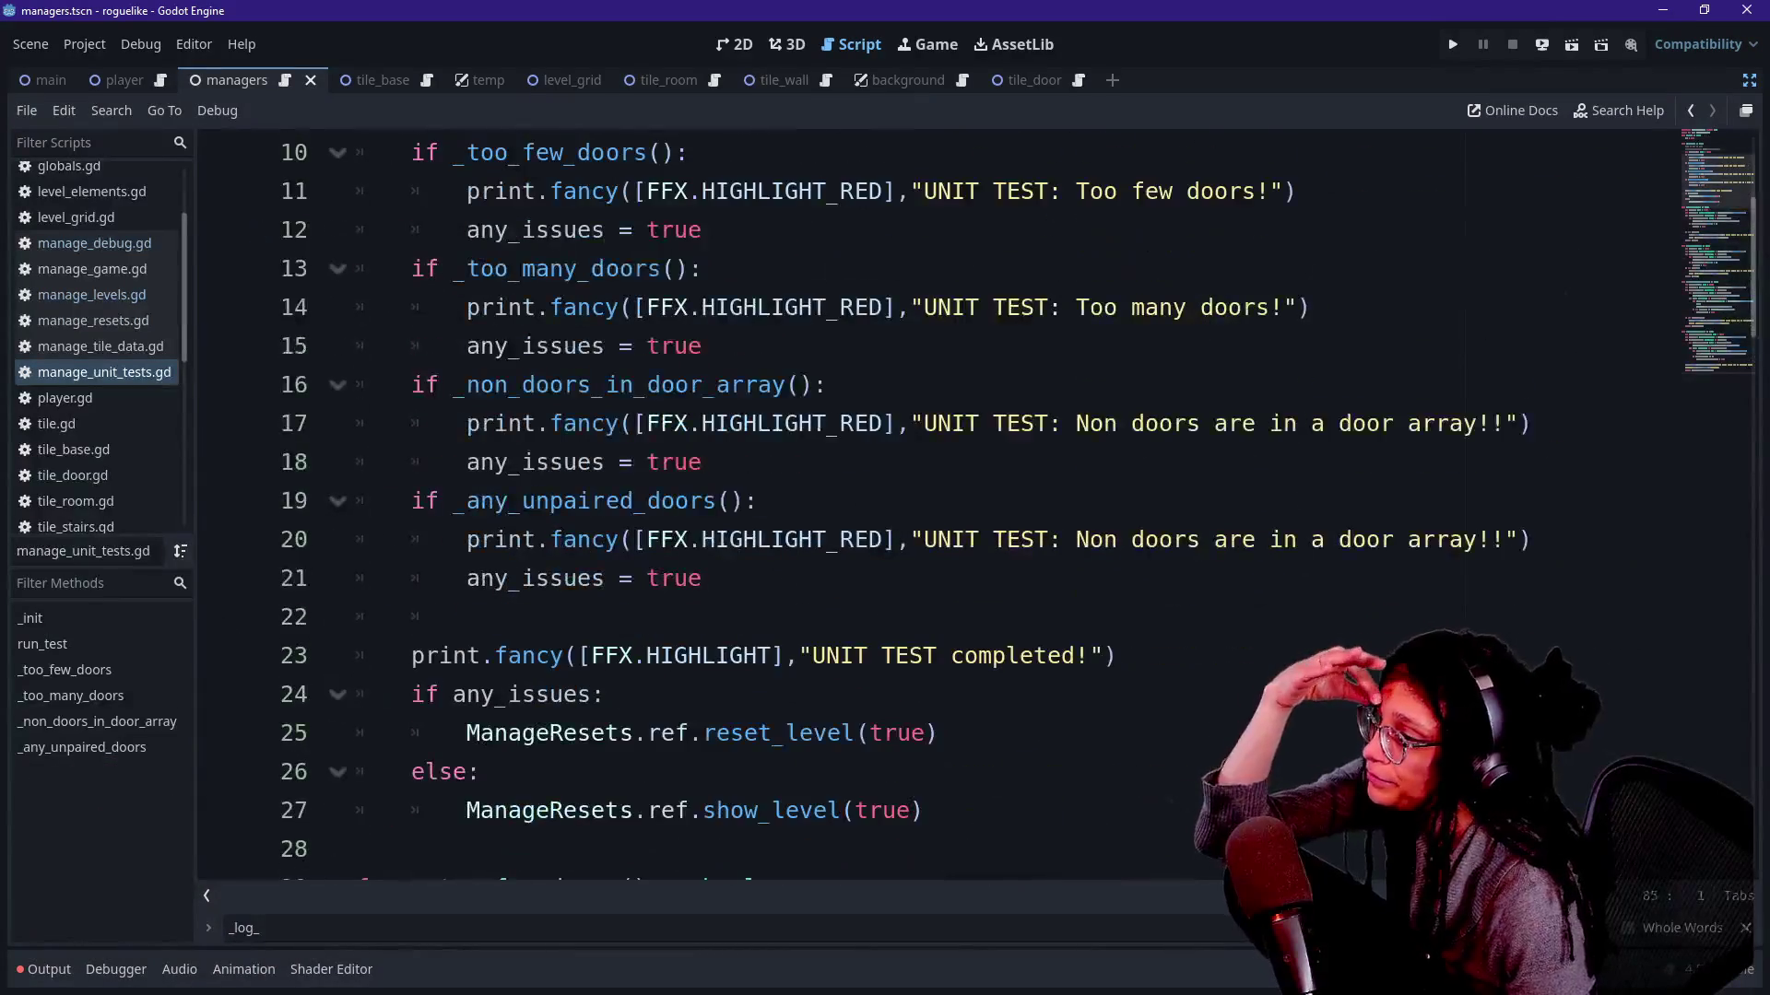
{"action": "scroll", "coordinate": [940, 511], "scroll_direction": "up", "scroll_amount": 3}
Strip the stray indentation from blank line 37 after the too_few check.
{"action": "key", "text": "Down"}
{"action": "key", "text": "Down"}
{"action": "key", "text": "Down"}
{"action": "key", "text": "Down"}
{"action": "key", "text": "Down"}
{"action": "key", "text": "Down"}
{"action": "key", "text": "Down"}
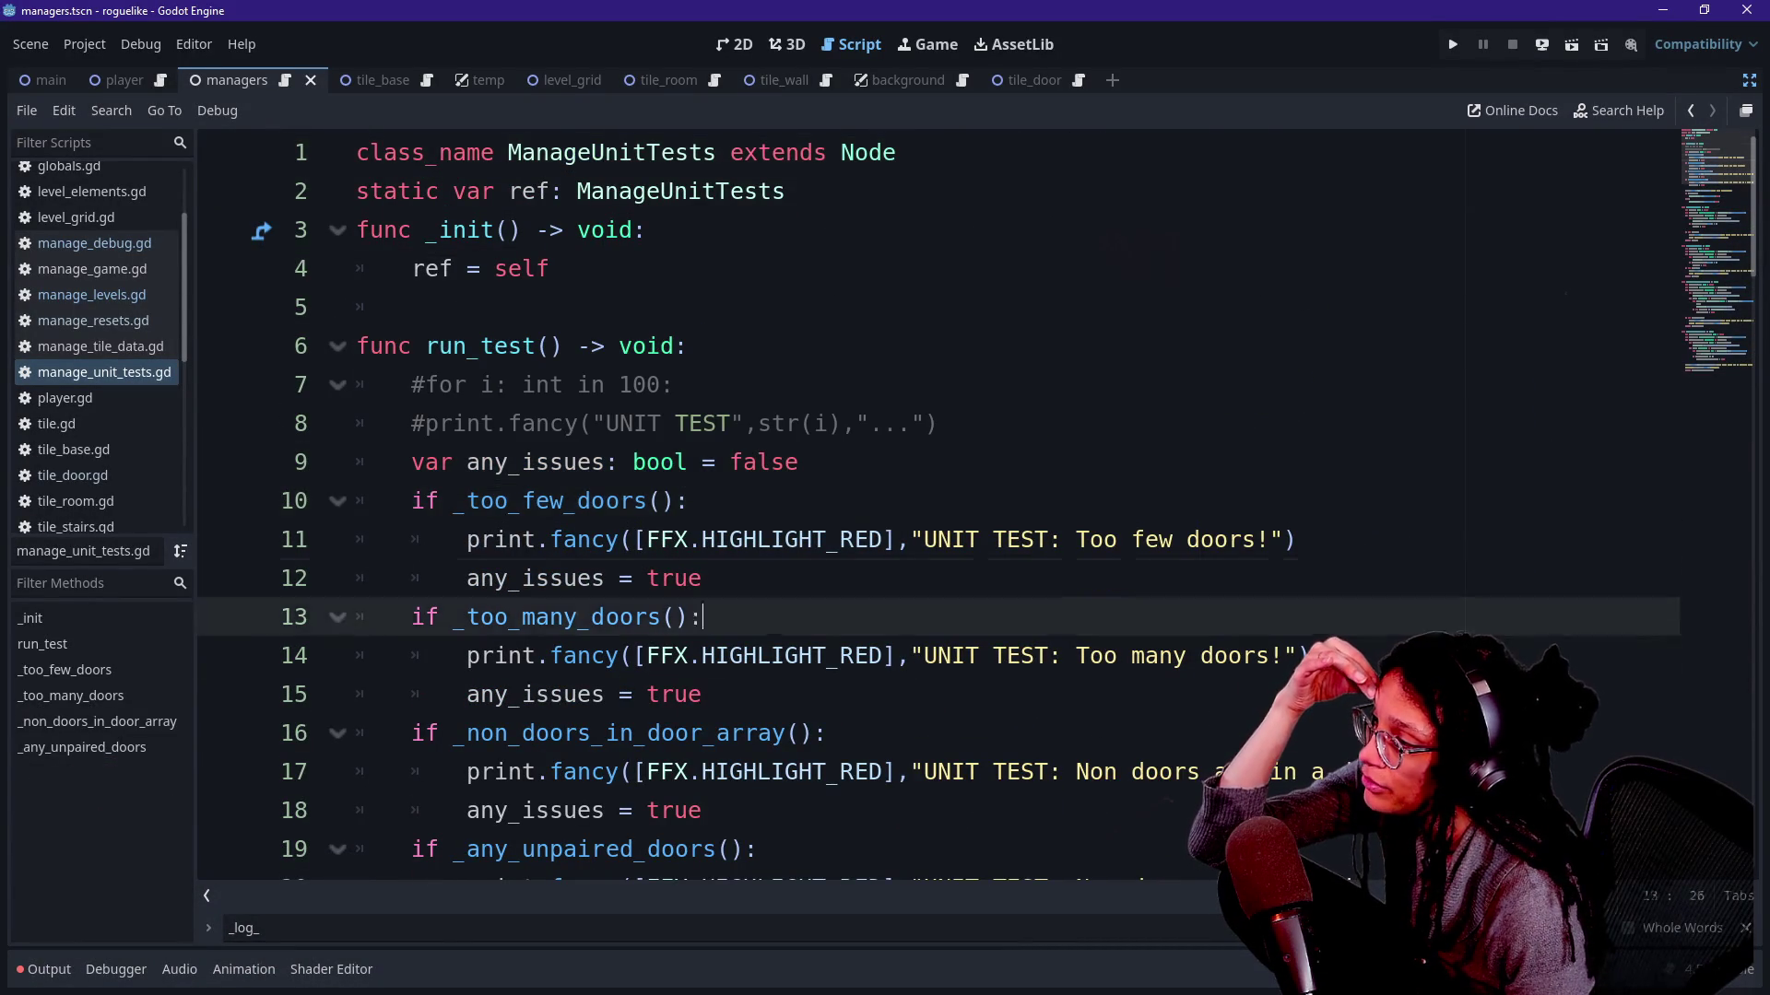
{"action": "key", "text": "Down"}
{"action": "key", "text": "Down"}
{"action": "key", "text": "Down"}
{"action": "key", "text": "Down"}
{"action": "key", "text": "Down"}
{"action": "key", "text": "Down"}
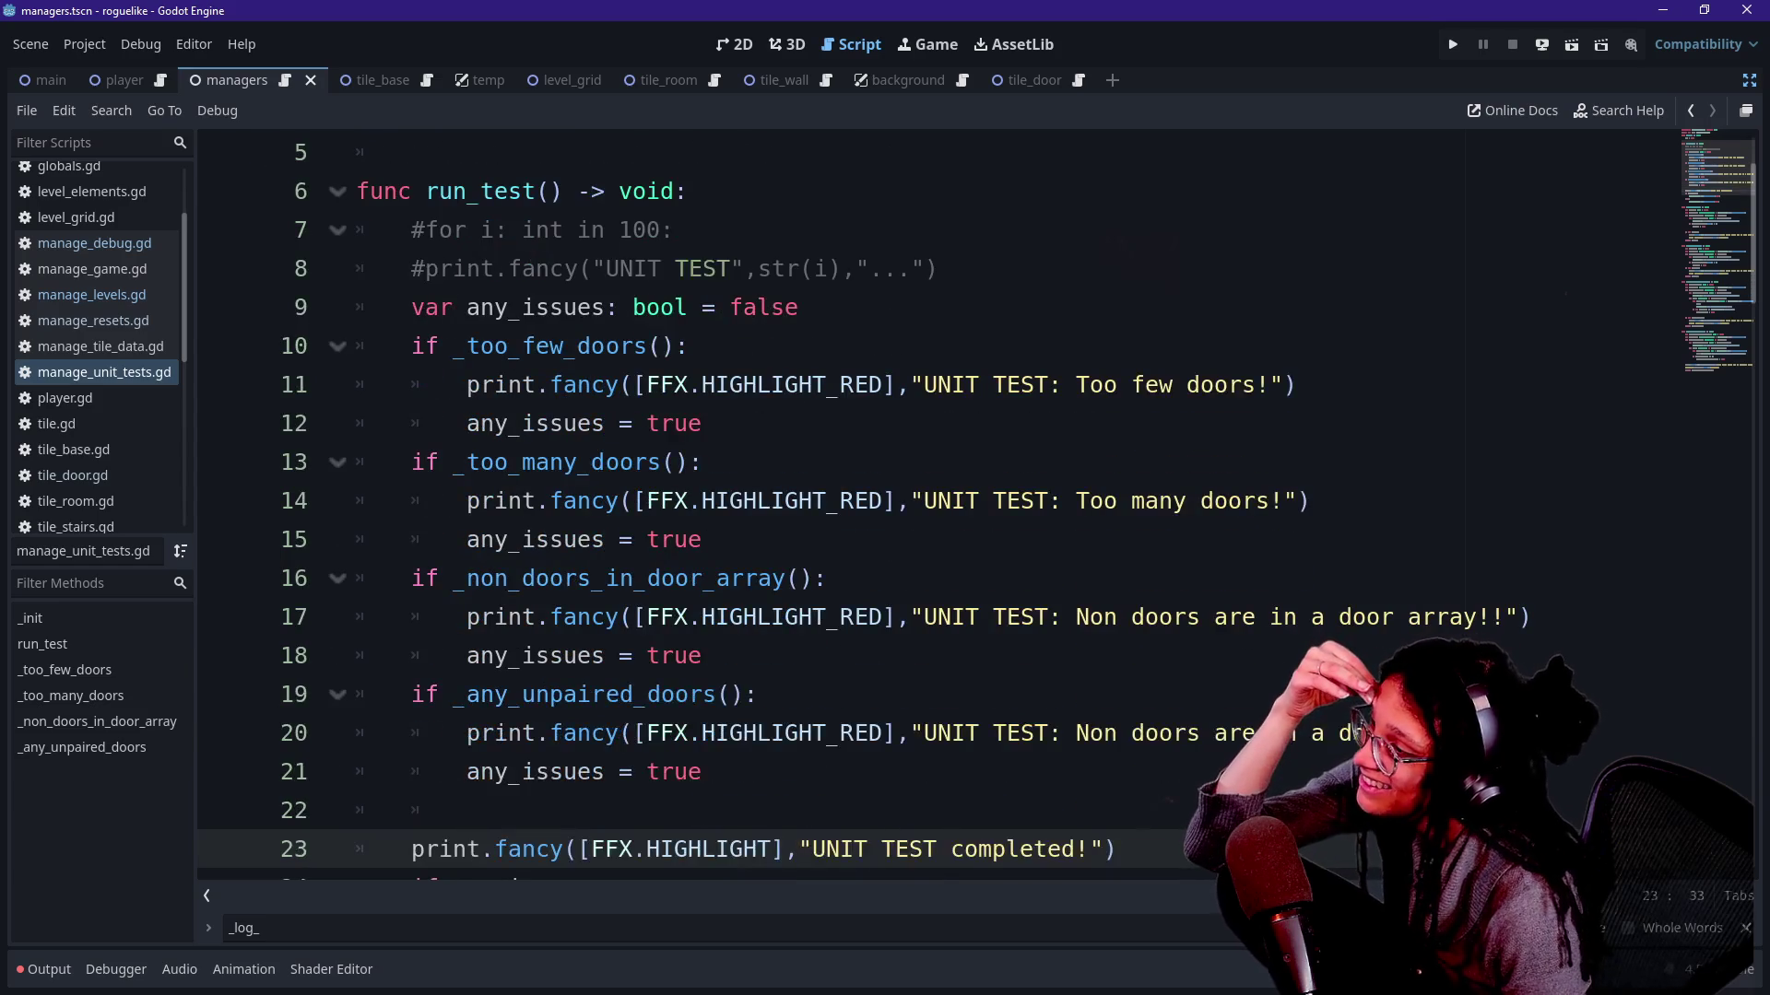
{"action": "scroll", "coordinate": [940, 513], "scroll_direction": "down", "scroll_amount": 1}
{"action": "scroll", "coordinate": [940, 512], "scroll_direction": "down", "scroll_amount": 3}
{"action": "scroll", "coordinate": [940, 511], "scroll_direction": "down", "scroll_amount": 2}
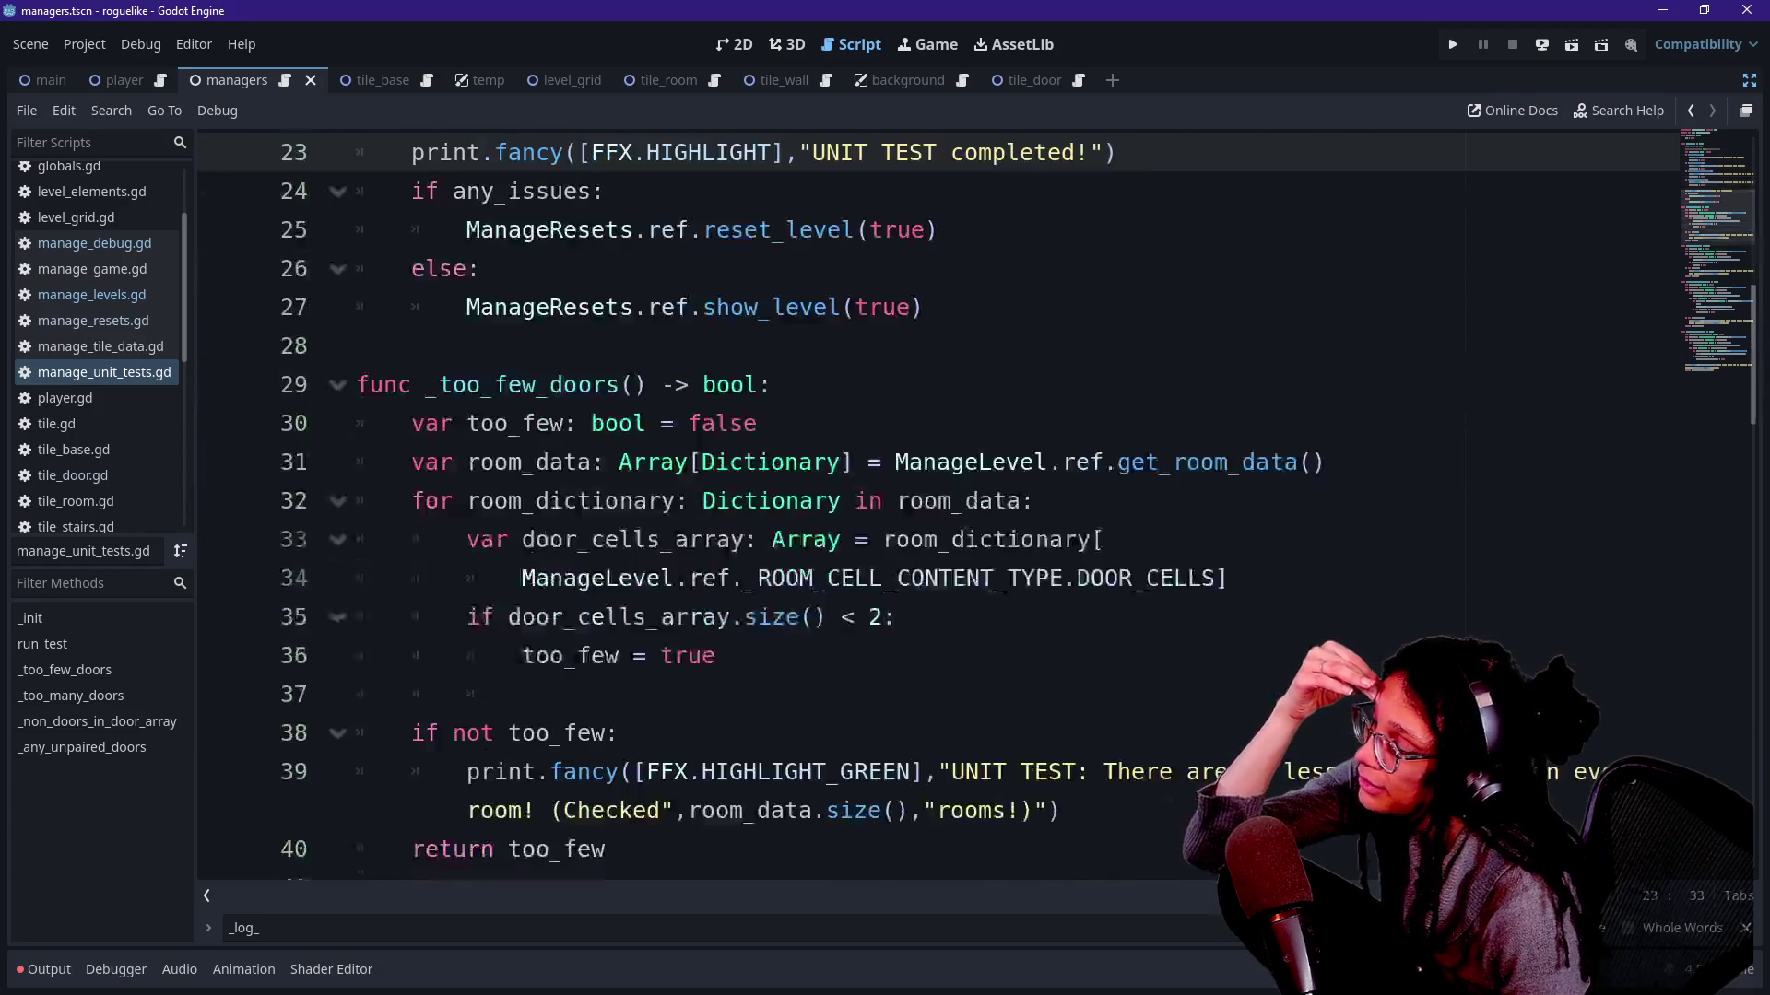
{"action": "scroll", "coordinate": [941, 511], "scroll_direction": "down", "scroll_amount": 2}
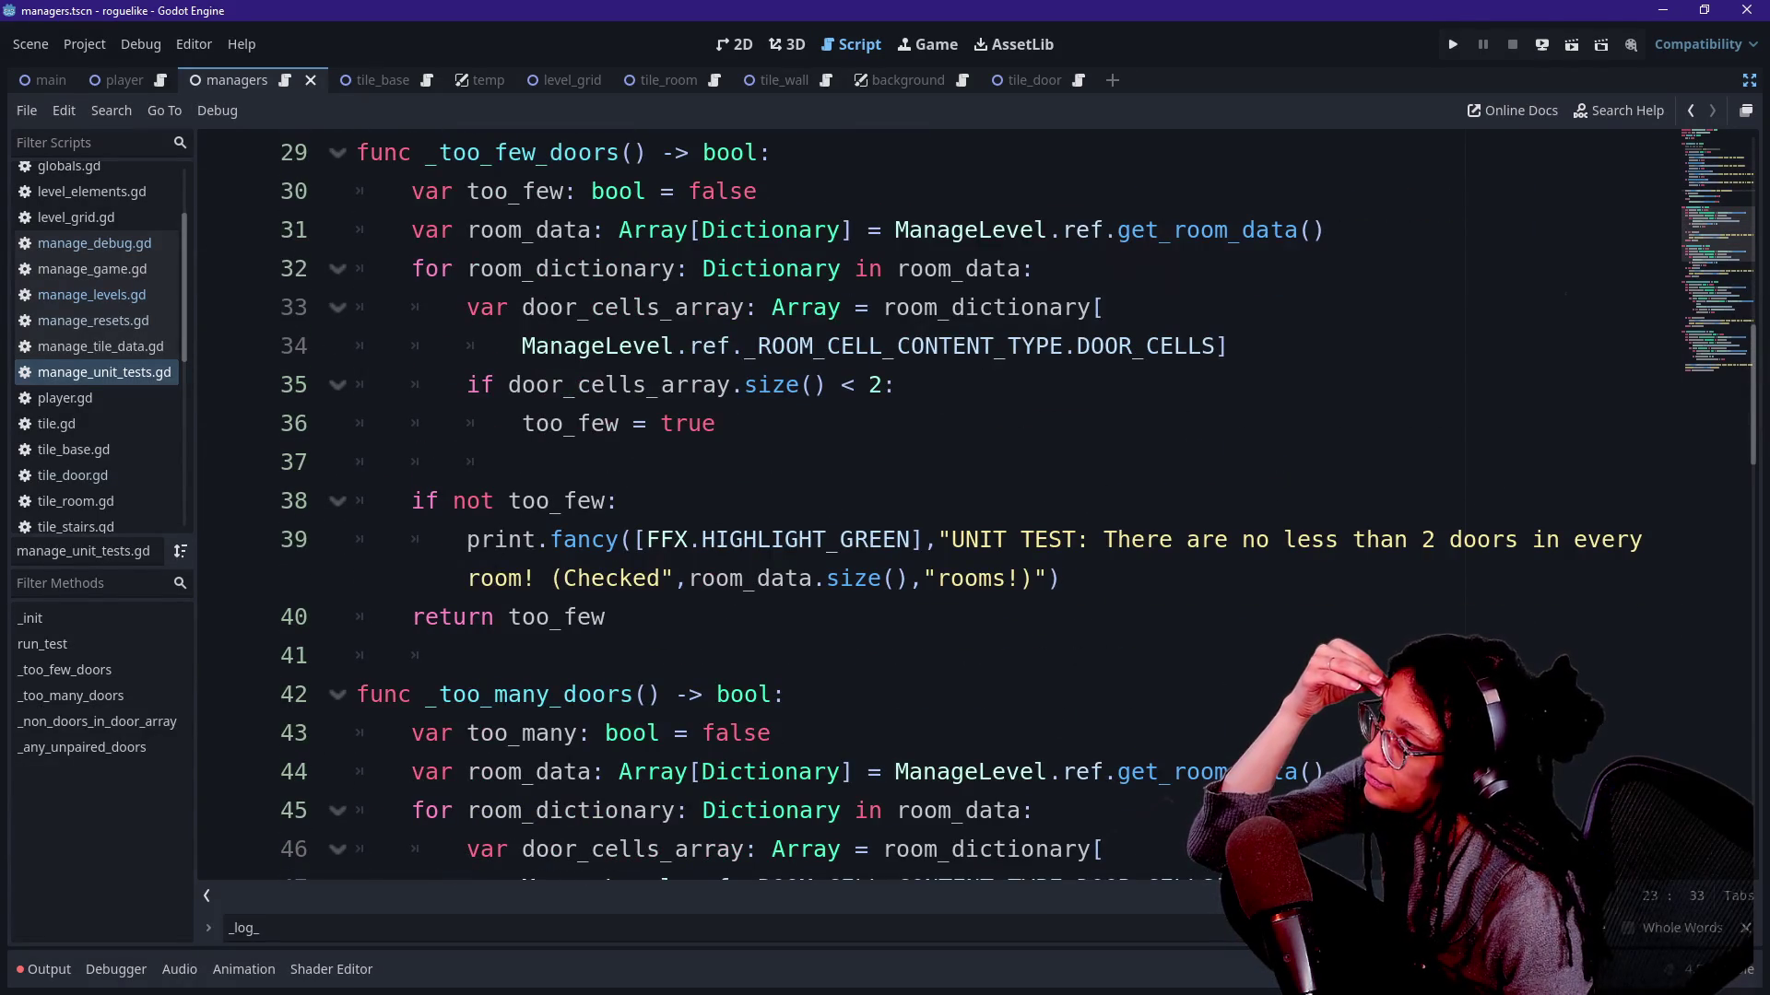
{"action": "left_click", "coordinate": [475, 462]}
{"action": "key", "text": "BackSpace"}
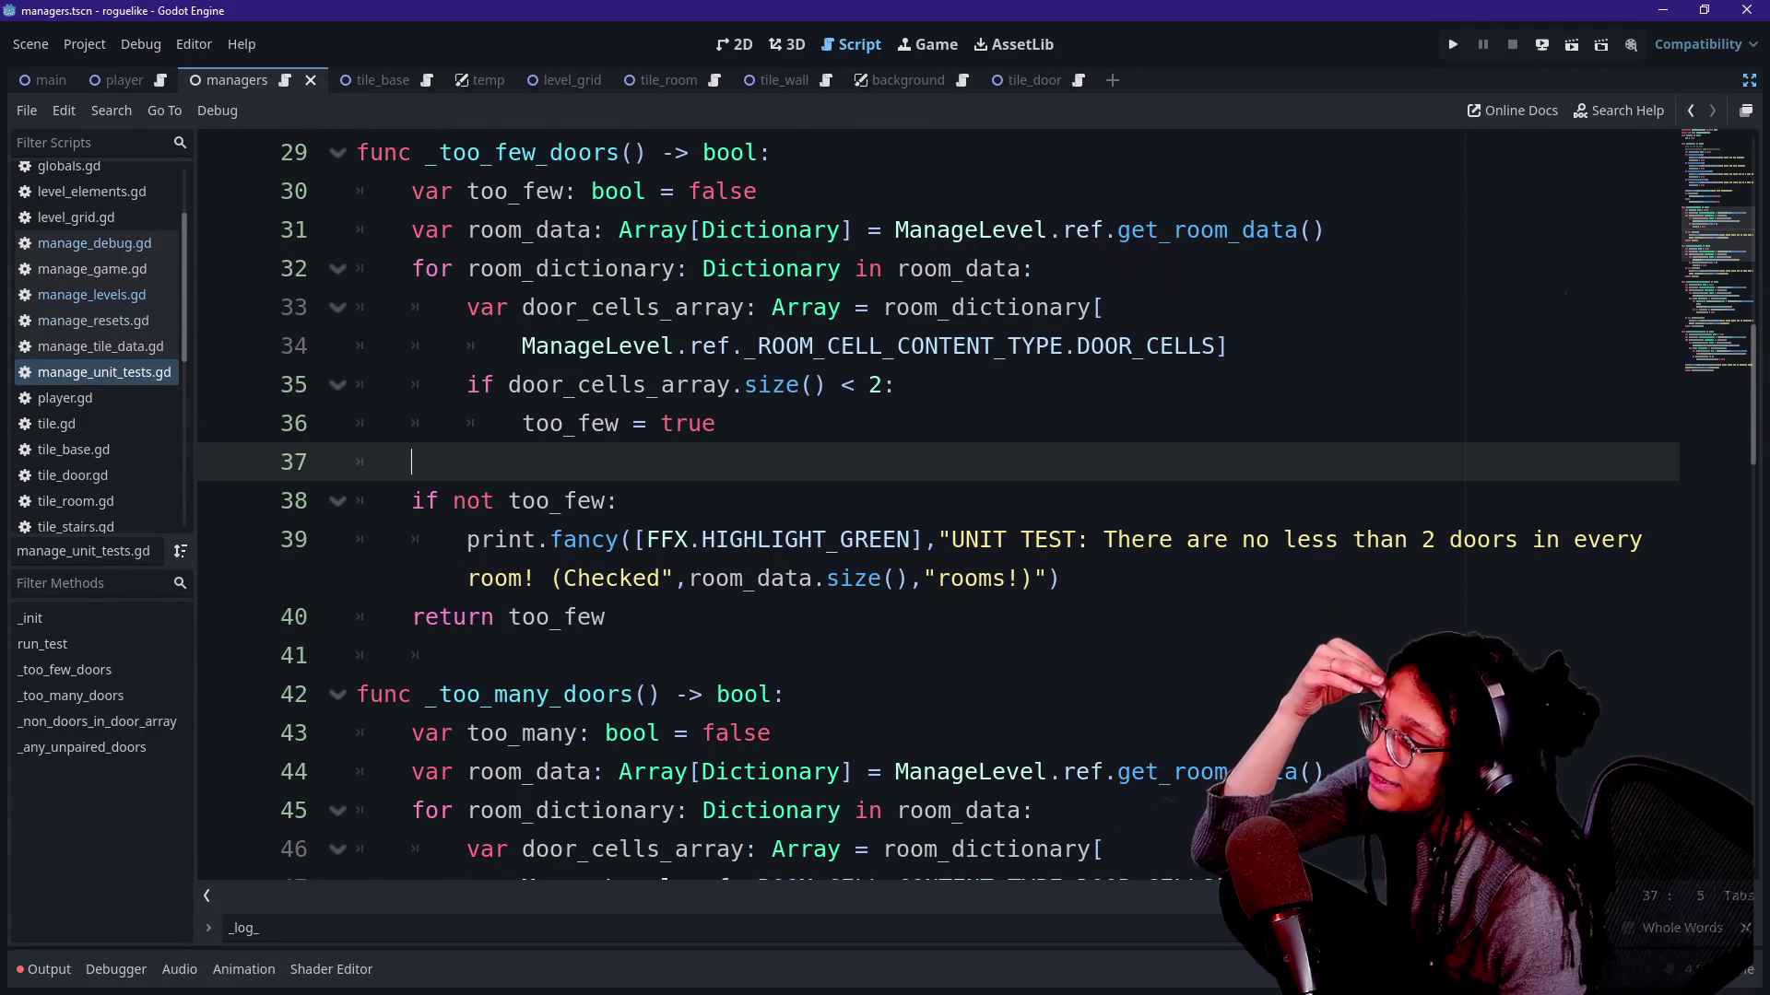
{"action": "key", "text": "BackSpace"}
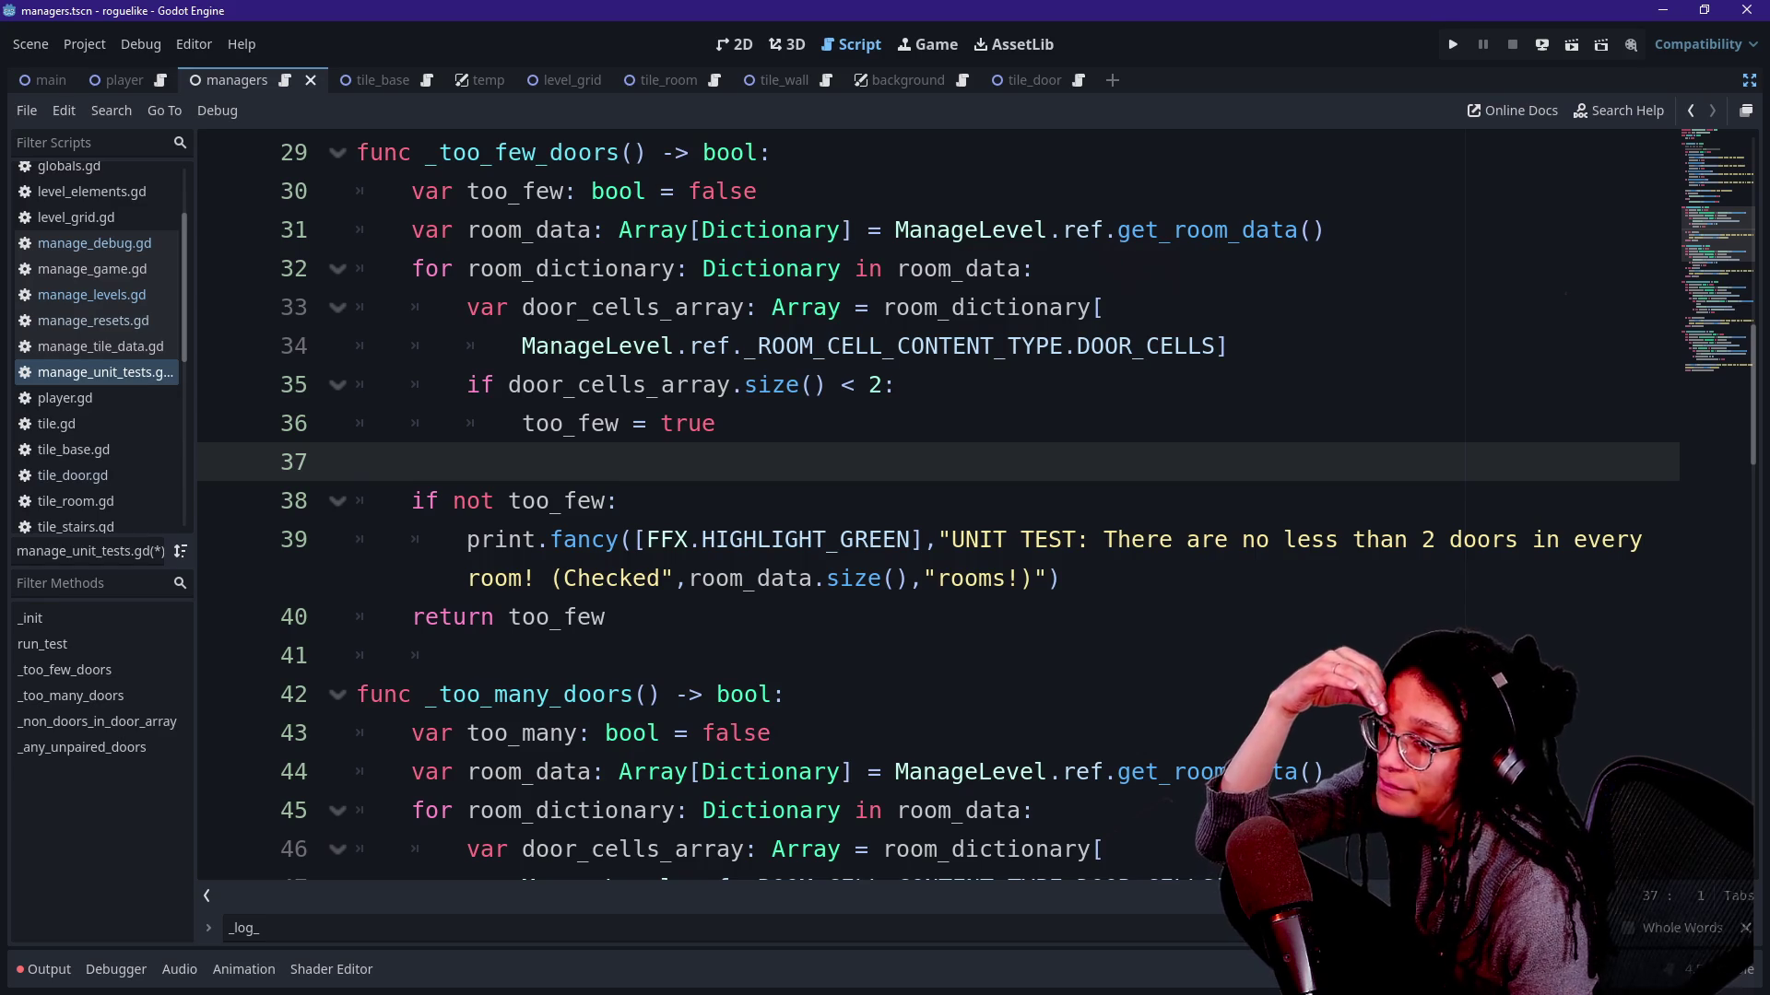
Clean blank line 41 after return too_few into a truly empty separator line.
{"action": "key", "text": "Down"}
{"action": "key", "text": "Down"}
{"action": "key", "text": "Down"}
{"action": "key", "text": "Down"}
{"action": "key", "text": "End"}
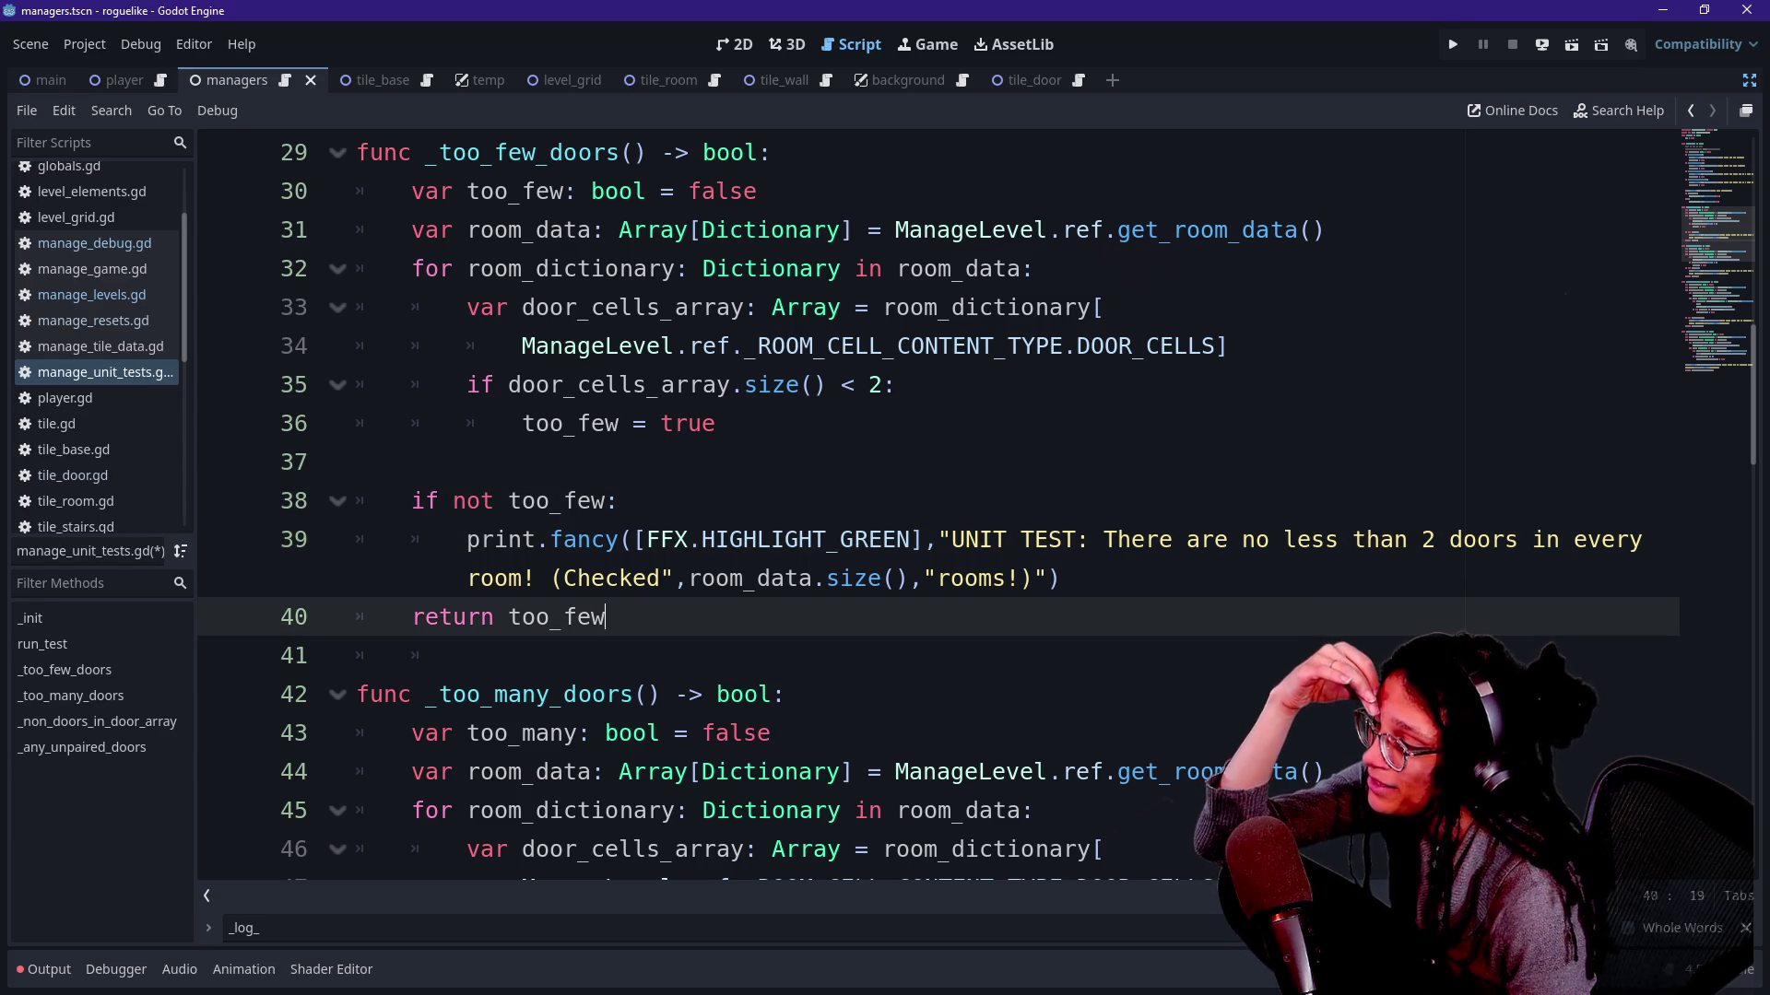
{"action": "key", "text": "Down"}
{"action": "key", "text": "Tab"}
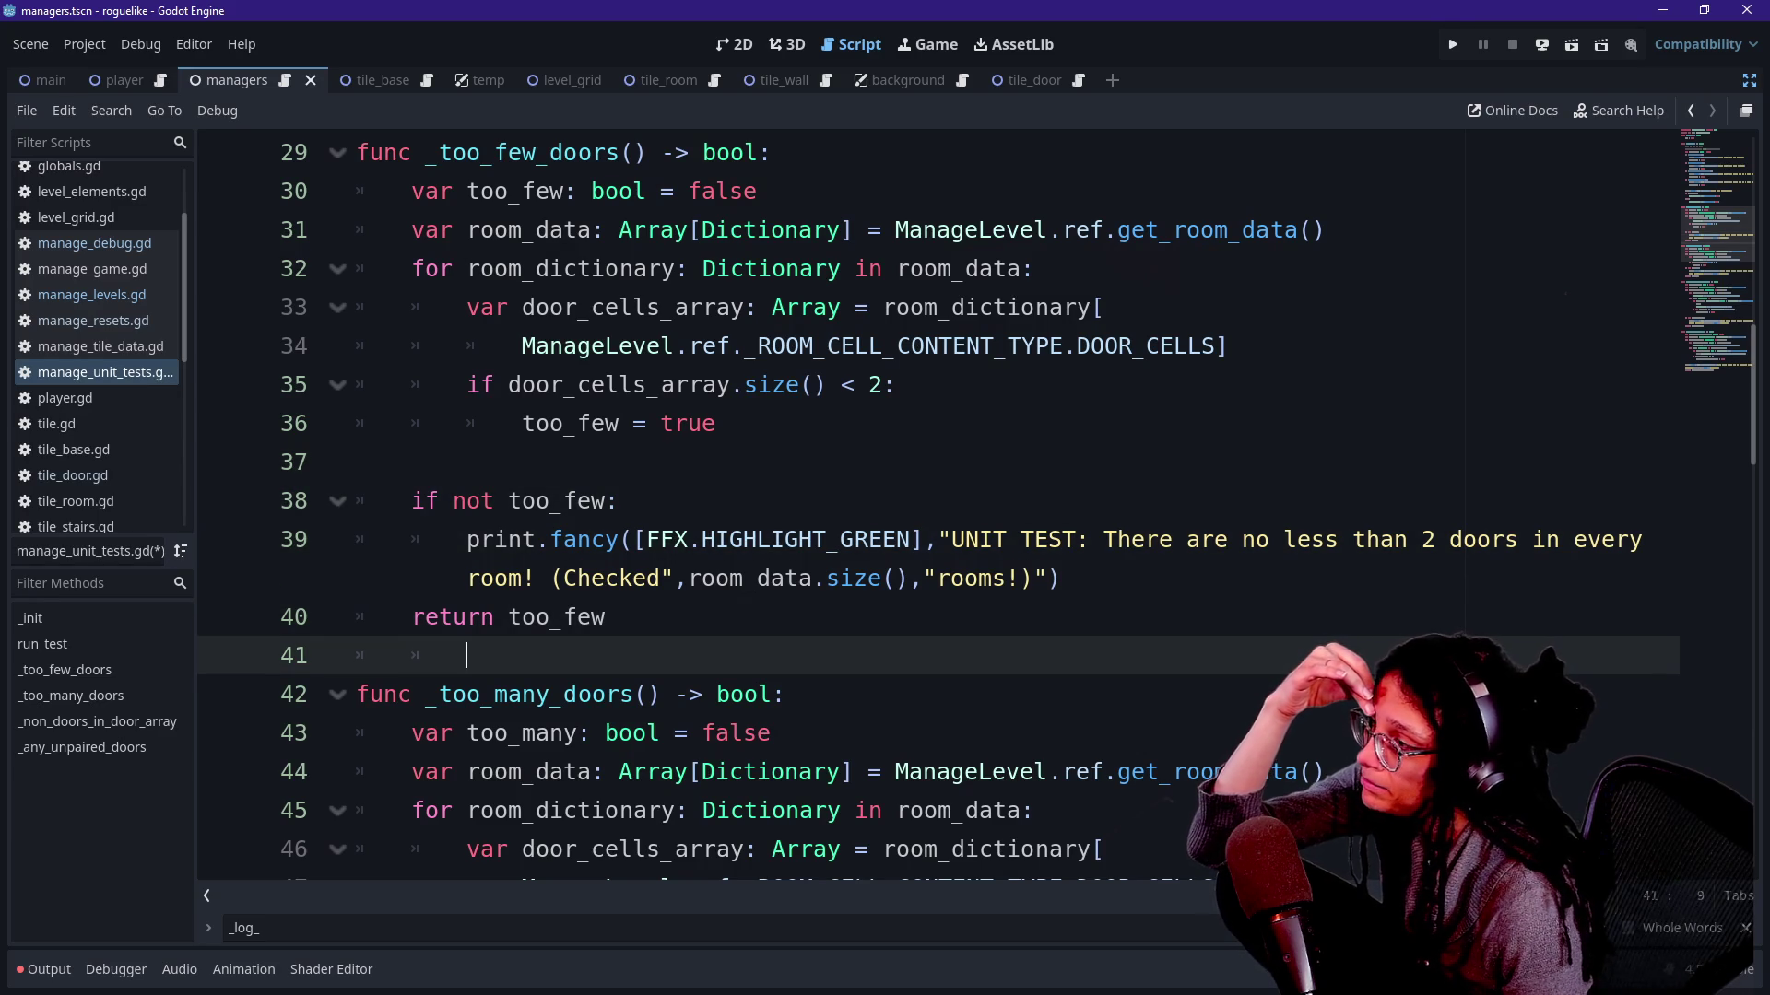
{"action": "key", "text": "BackSpace"}
{"action": "key", "text": "BackSpace"}
{"action": "key", "text": "BackSpace"}
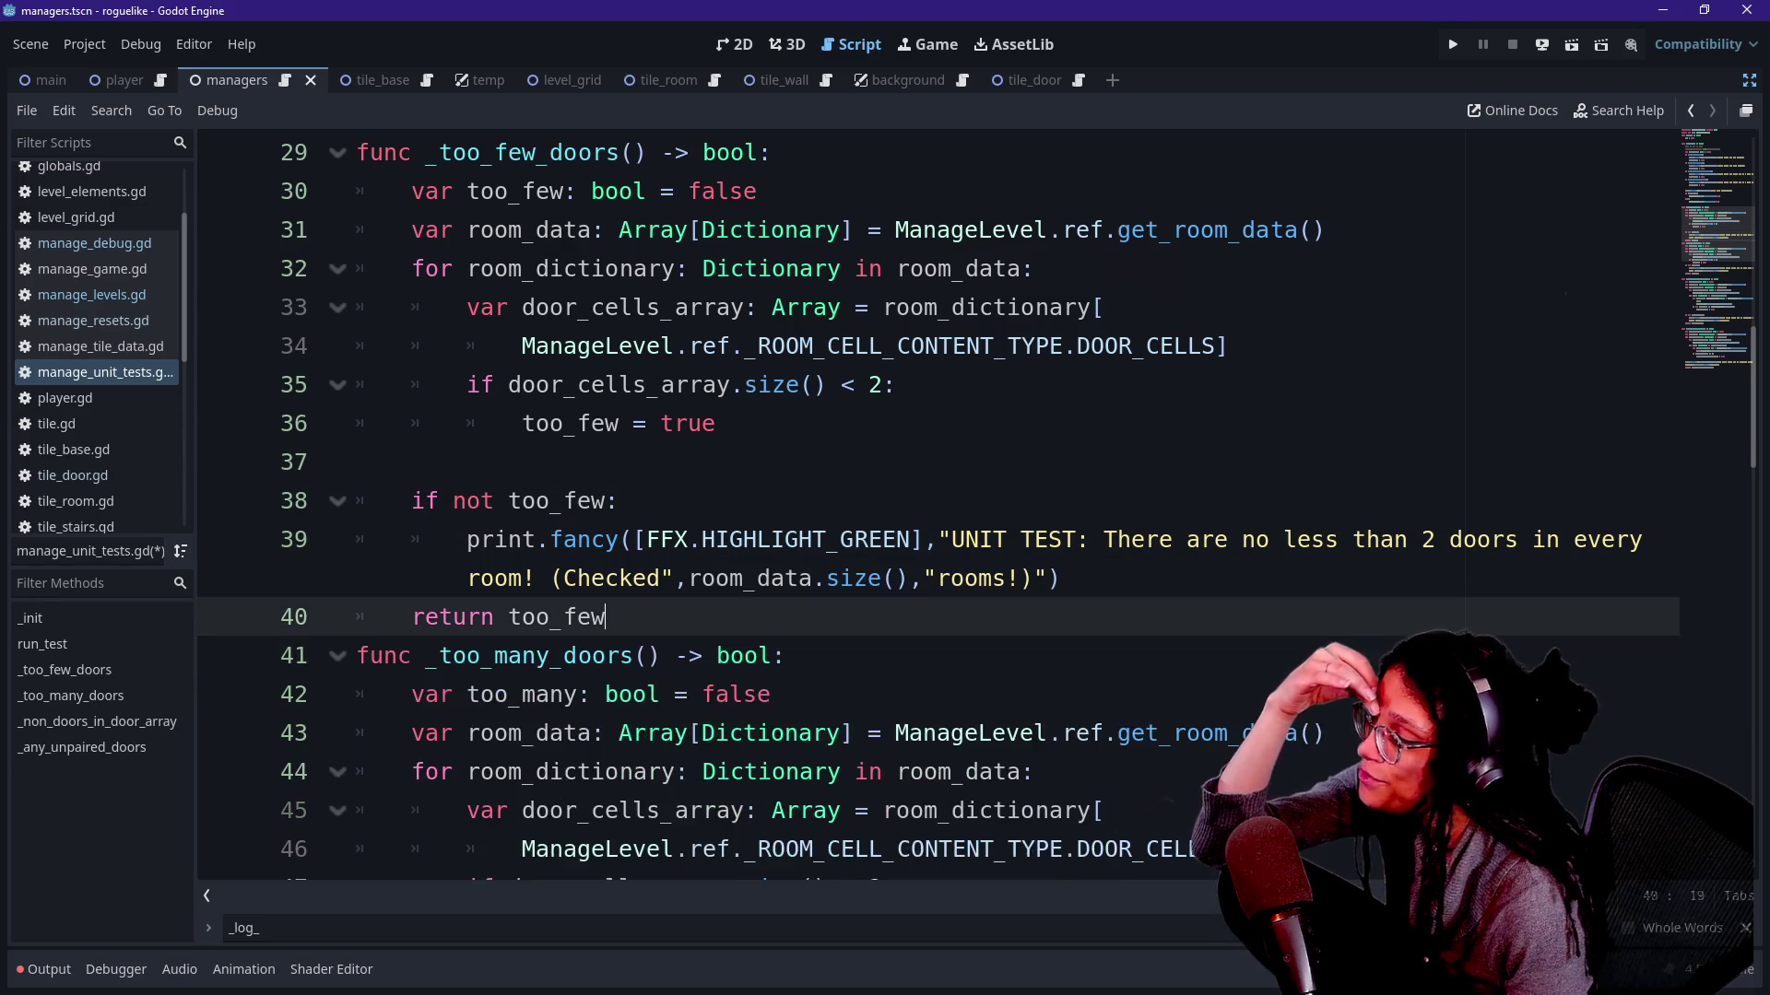
{"action": "key", "text": "Return"}
{"action": "key", "text": "Up"}
{"action": "key", "text": "Up"}
{"action": "key", "text": "Down"}
{"action": "key", "text": "Down"}
{"action": "key", "text": "Down"}
{"action": "key", "text": "Up"}
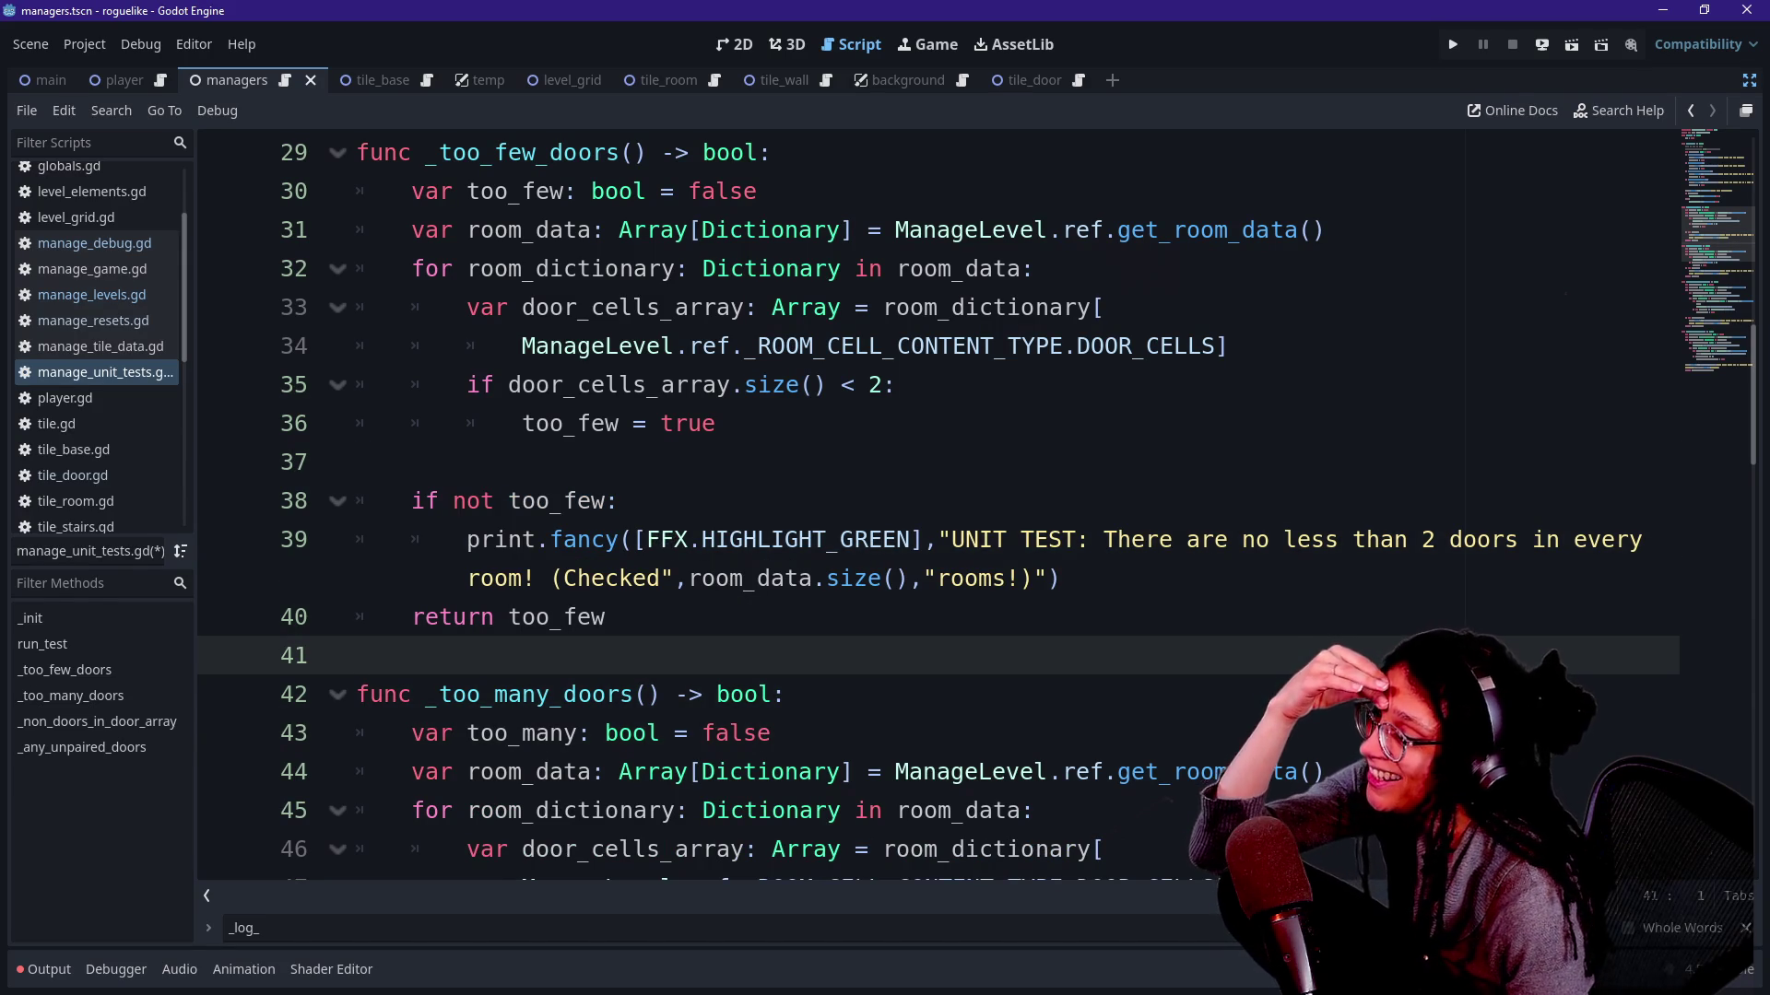
{"action": "scroll", "coordinate": [941, 513], "scroll_direction": "down", "scroll_amount": 1}
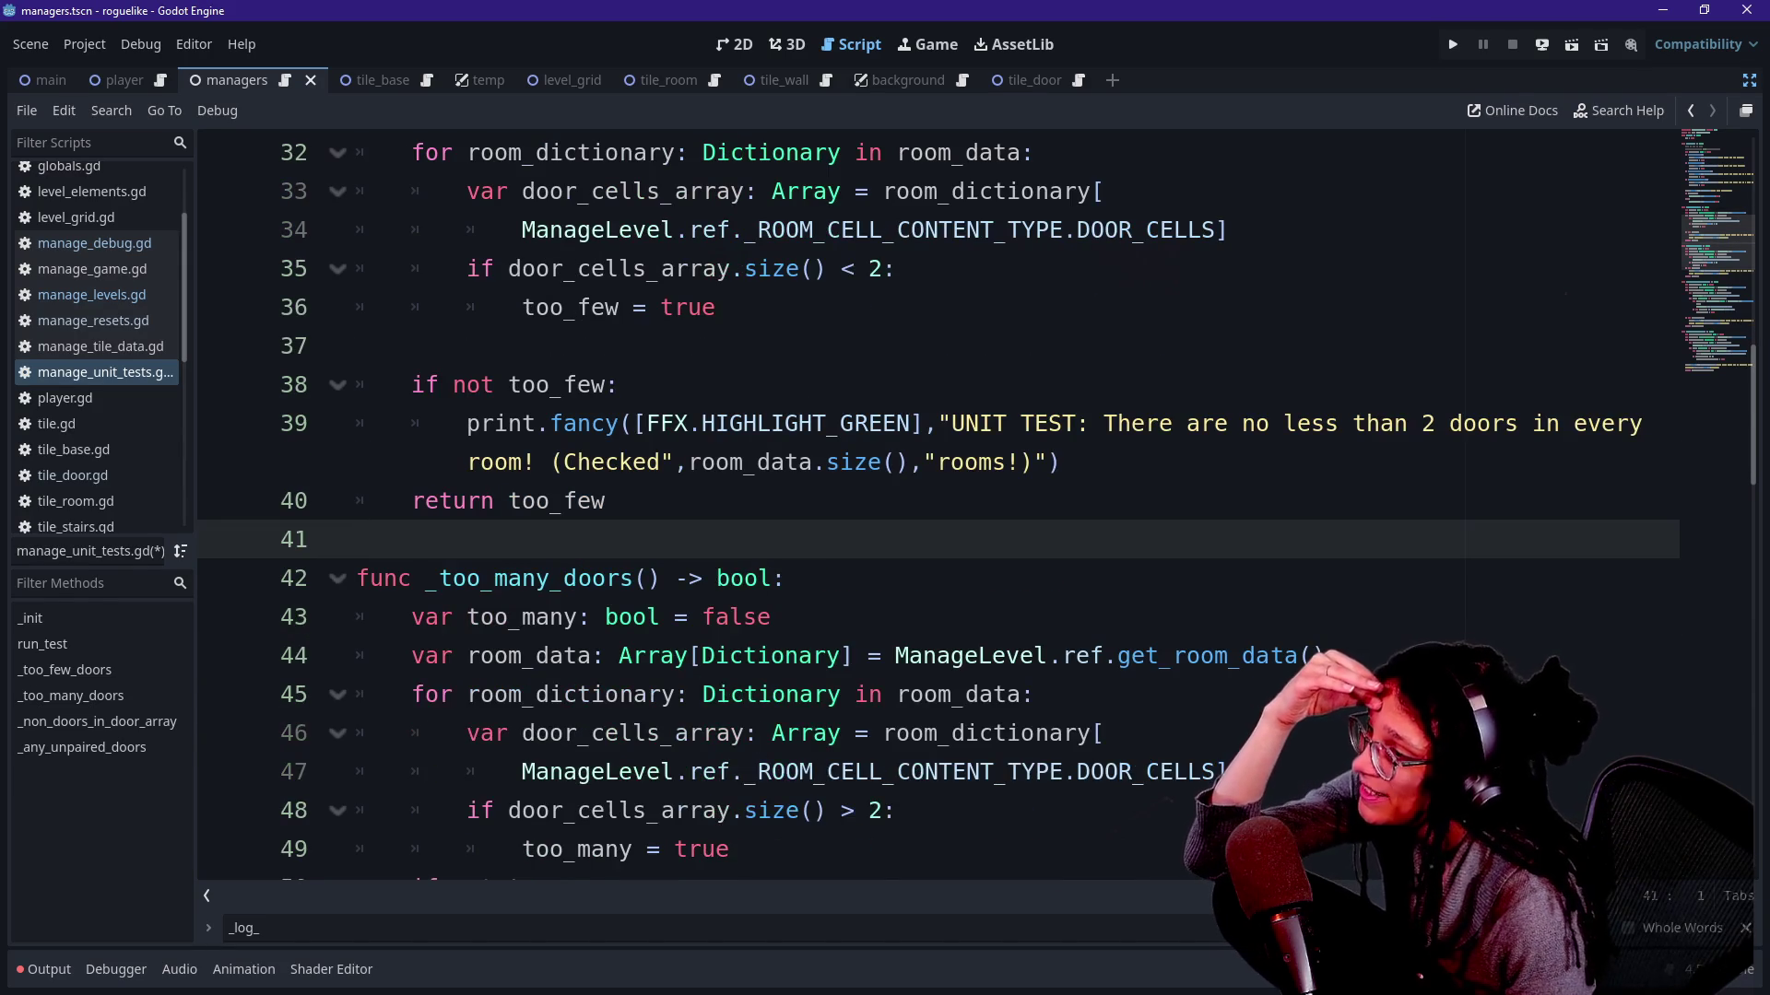
{"action": "scroll", "coordinate": [940, 511], "scroll_direction": "up", "scroll_amount": 1}
{"action": "scroll", "coordinate": [942, 512], "scroll_direction": "up", "scroll_amount": 1}
{"action": "scroll", "coordinate": [940, 511], "scroll_direction": "down", "scroll_amount": 5}
{"action": "scroll", "coordinate": [940, 512], "scroll_direction": "down", "scroll_amount": 1}
{"action": "scroll", "coordinate": [940, 512], "scroll_direction": "down", "scroll_amount": 3}
Add a blank line after any_non_doors = true inside _non_doors_in_door_array.
{"action": "left_click", "coordinate": [857, 578]}
{"action": "key", "text": "Return"}
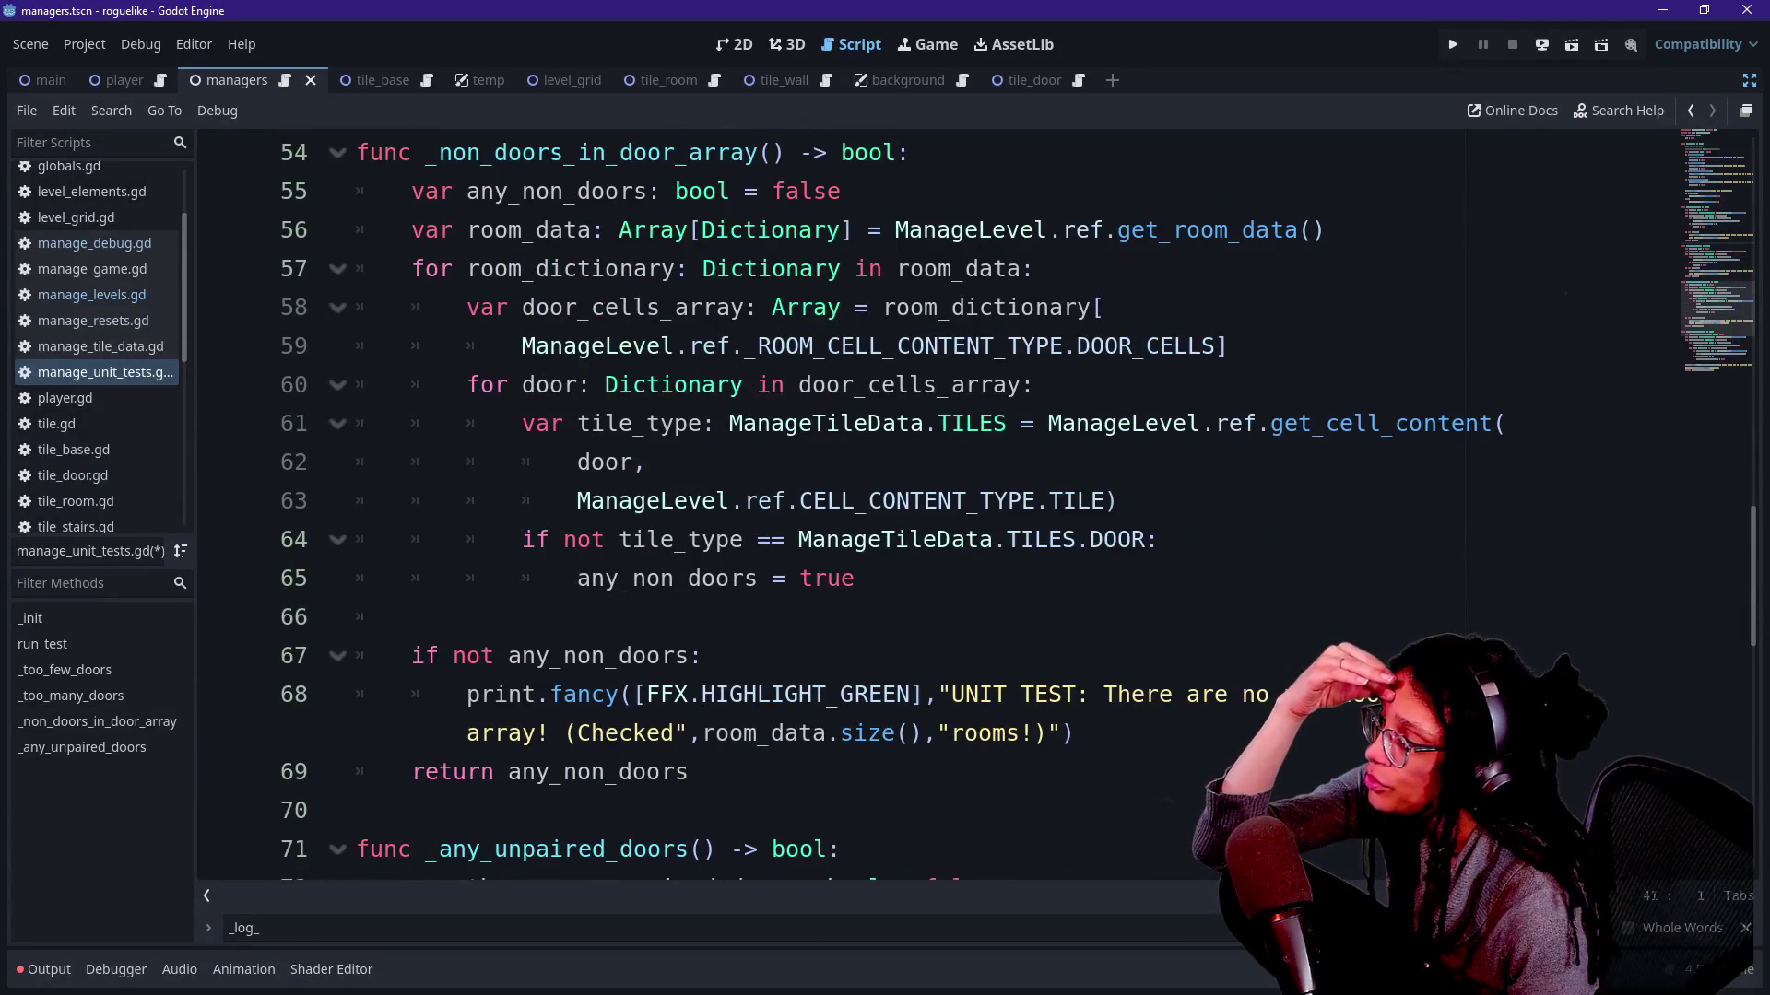
{"action": "scroll", "coordinate": [940, 512], "scroll_direction": "up", "scroll_amount": 1}
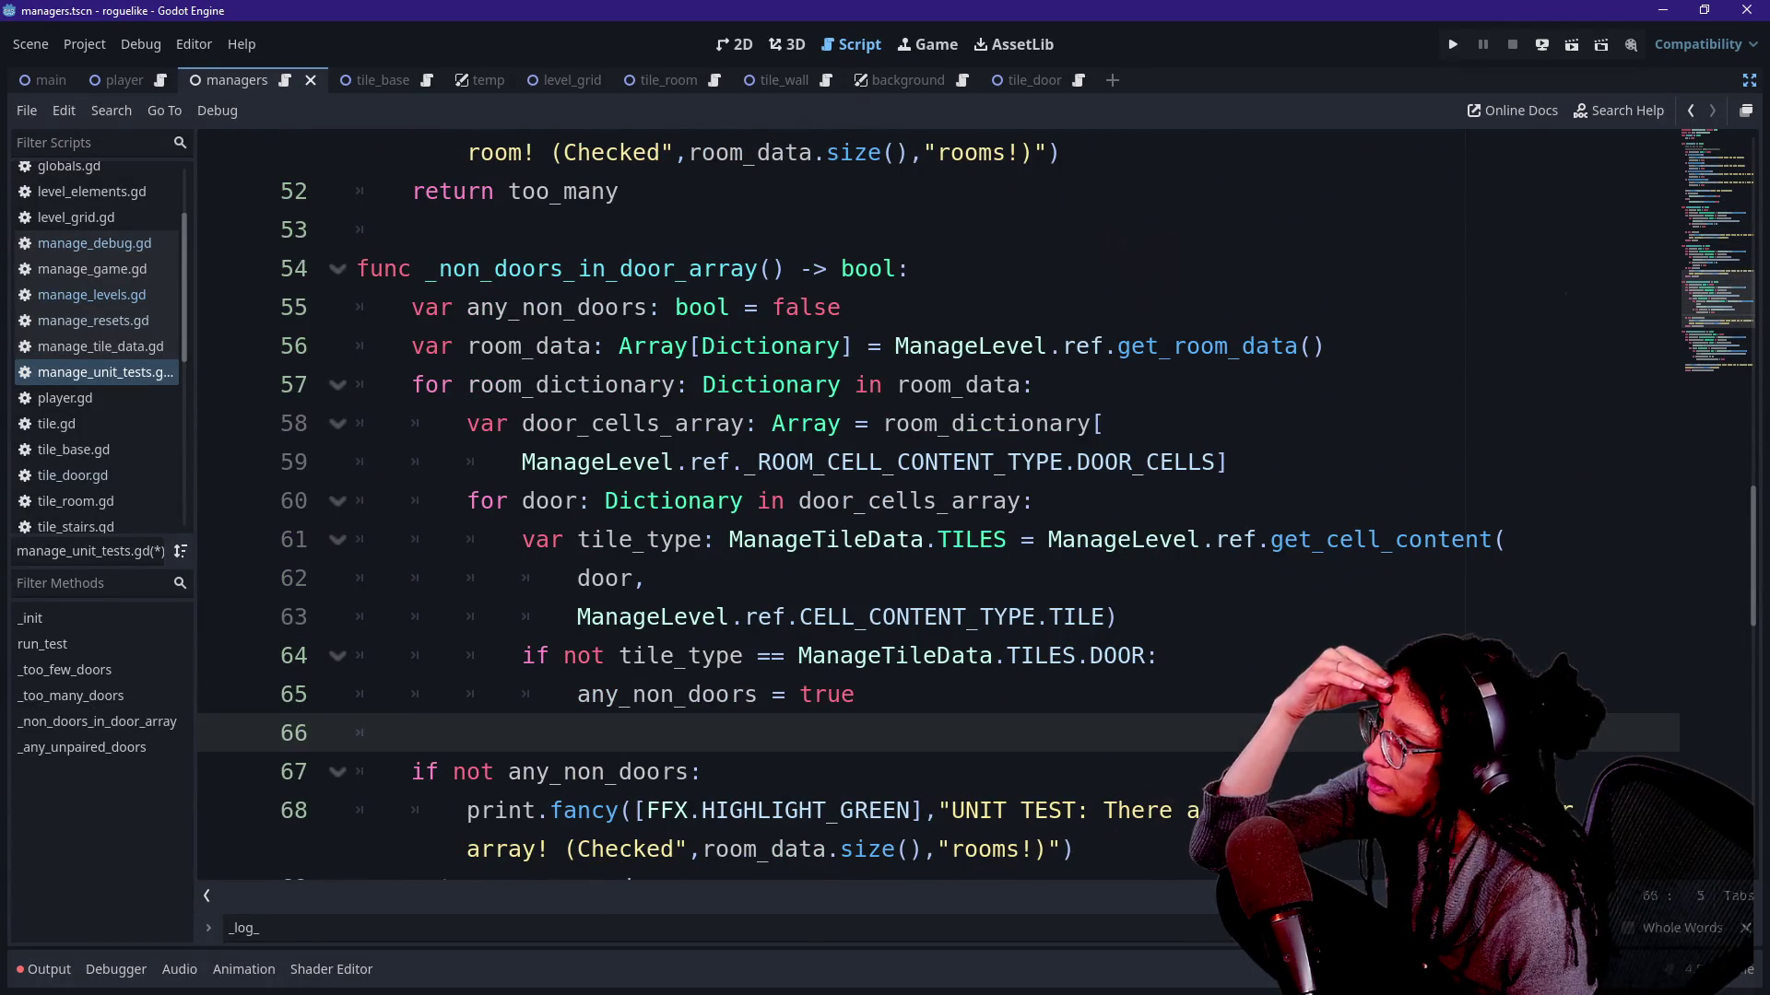
Replace the old 'This bug' comment above _non_doors_in_door_array with the heading '## How I might try fixing this:'.
{"action": "left_click", "coordinate": [553, 229]}
{"action": "key", "text": "Return"}
{"action": "type", "text": "## This bug"}
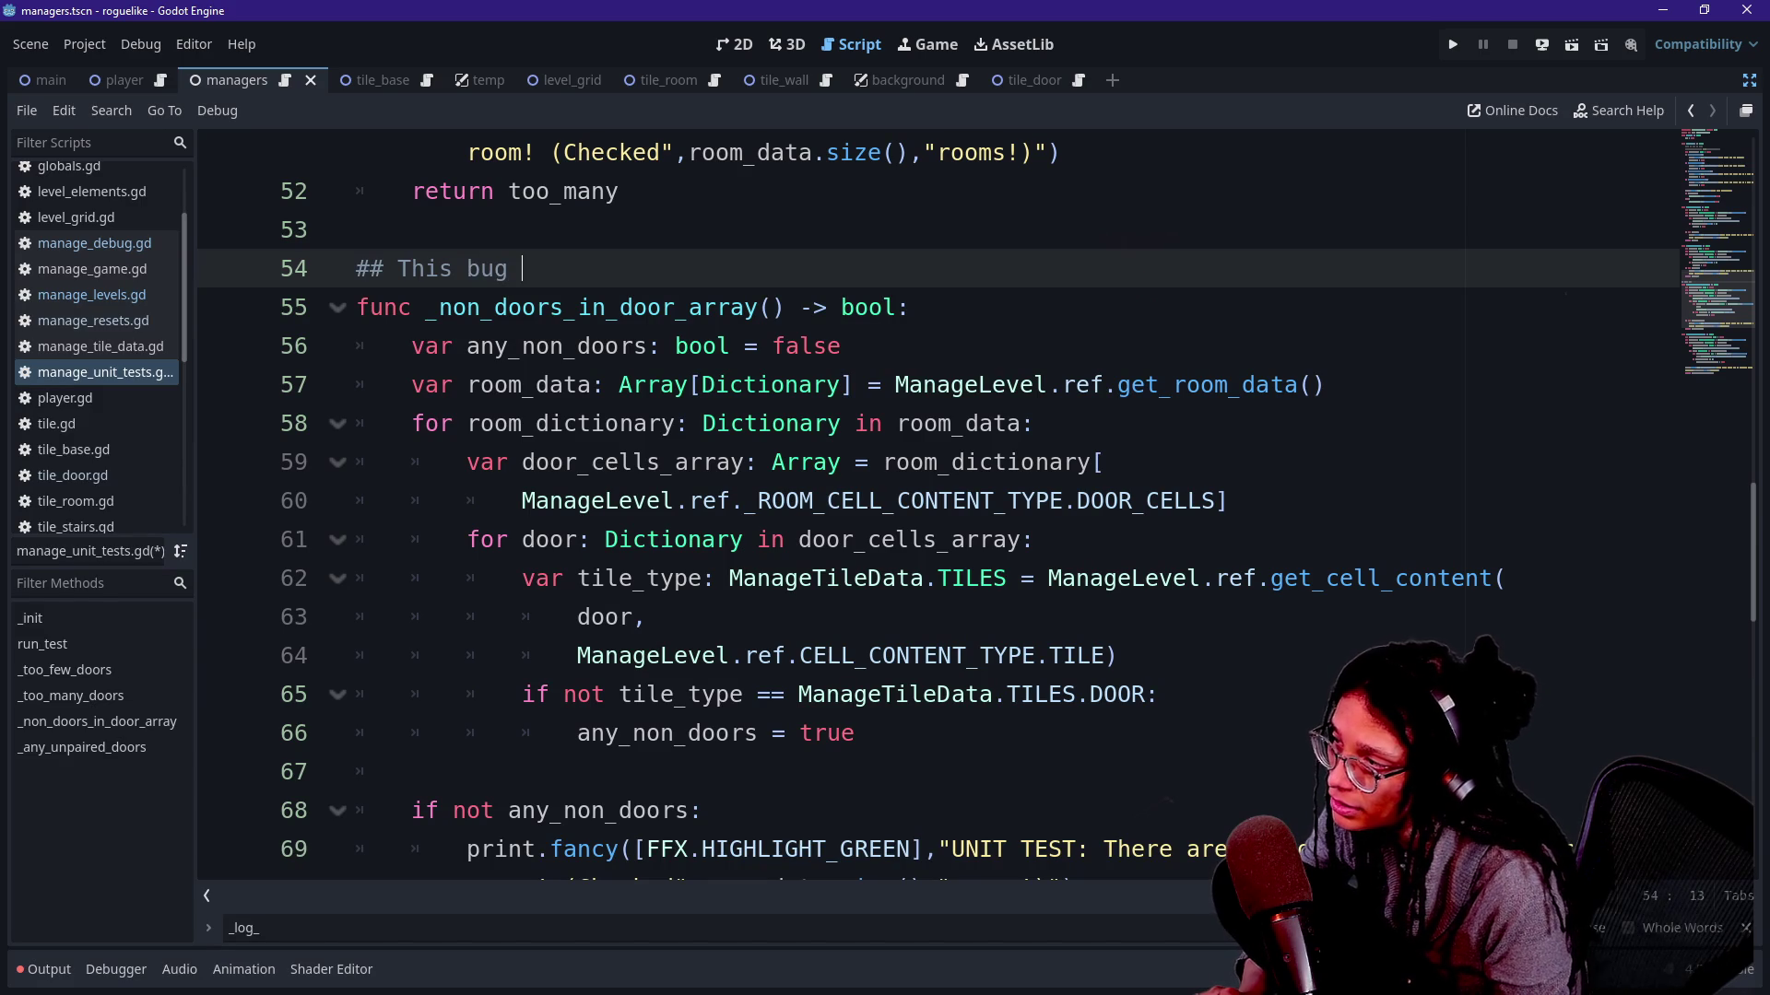
{"action": "key", "text": "BackSpace"}
{"action": "key", "text": "BackSpace"}
{"action": "key", "text": "BackSpace"}
{"action": "key", "text": "BackSpace"}
{"action": "key", "text": "BackSpace"}
{"action": "key", "text": "BackSpace"}
{"action": "key", "text": "BackSpace"}
{"action": "type", "text": "How I might try ficing"}
{"action": "key", "text": "BackSpace"}
{"action": "key", "text": "BackSpace"}
{"action": "key", "text": "BackSpace"}
{"action": "key", "text": "BackSpace"}
{"action": "type", "text": "xing this:"}
{"action": "key", "text": "Return"}
{"action": "type", "text": "## 1) An"}
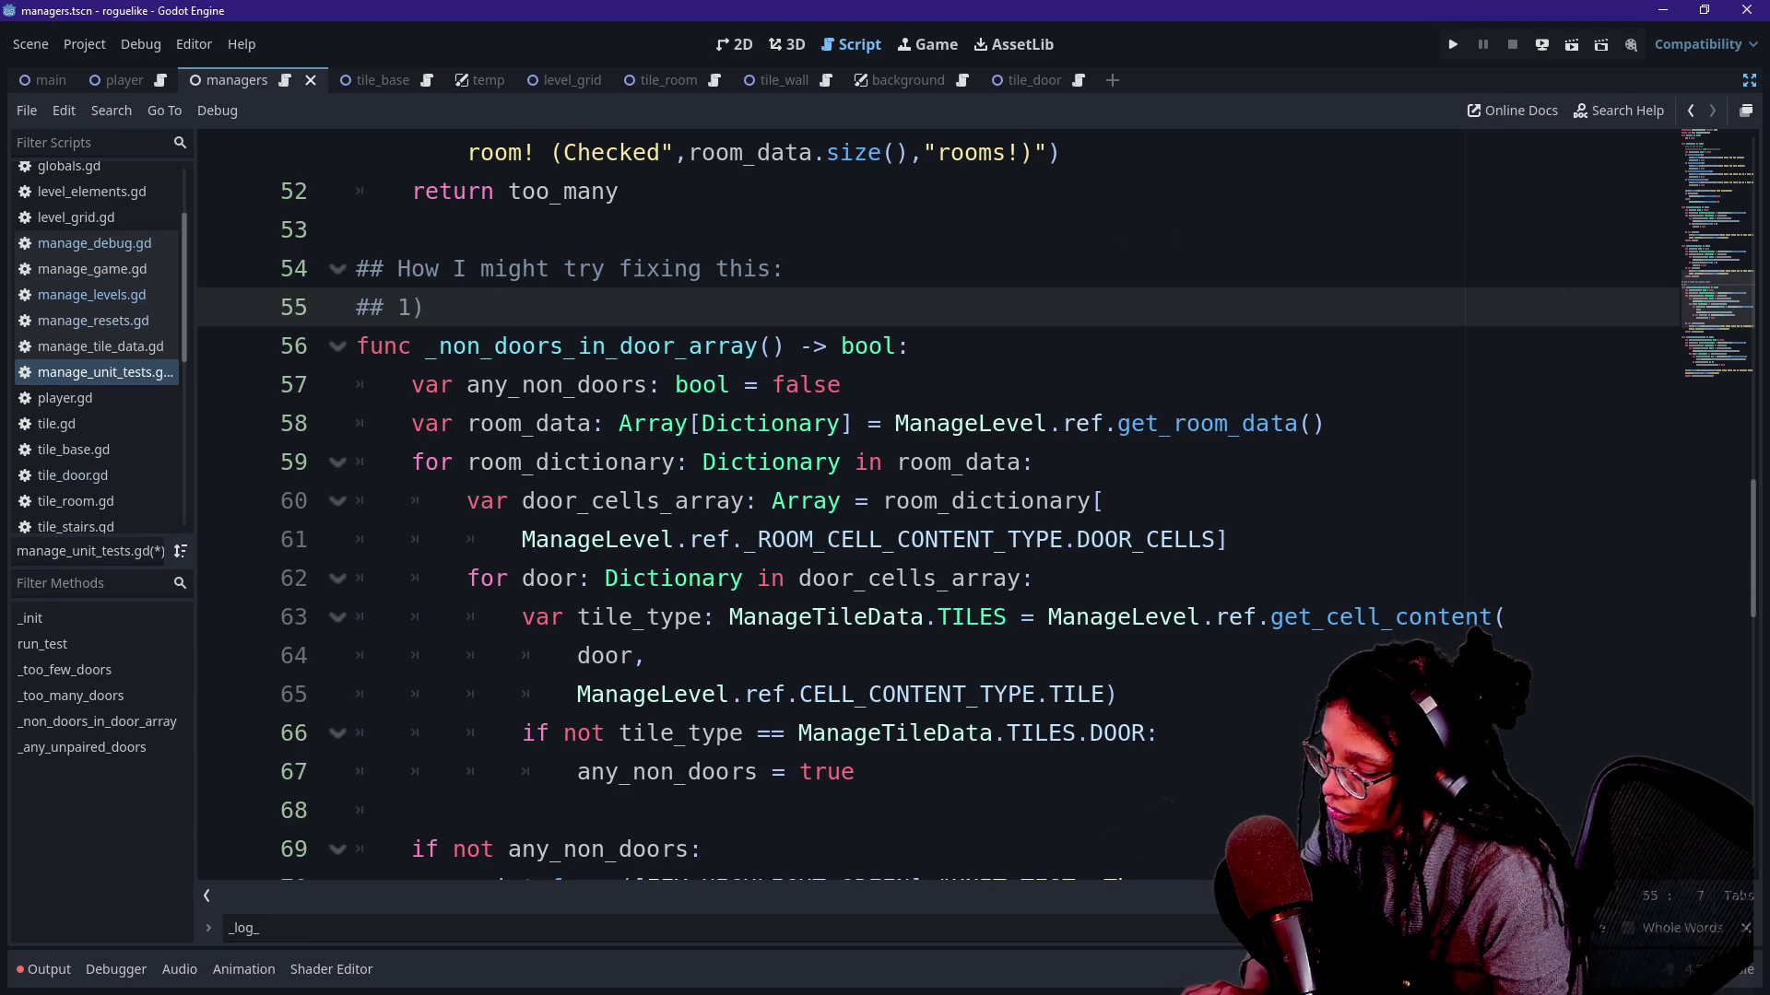
{"action": "type", "text": "ytime a d"}
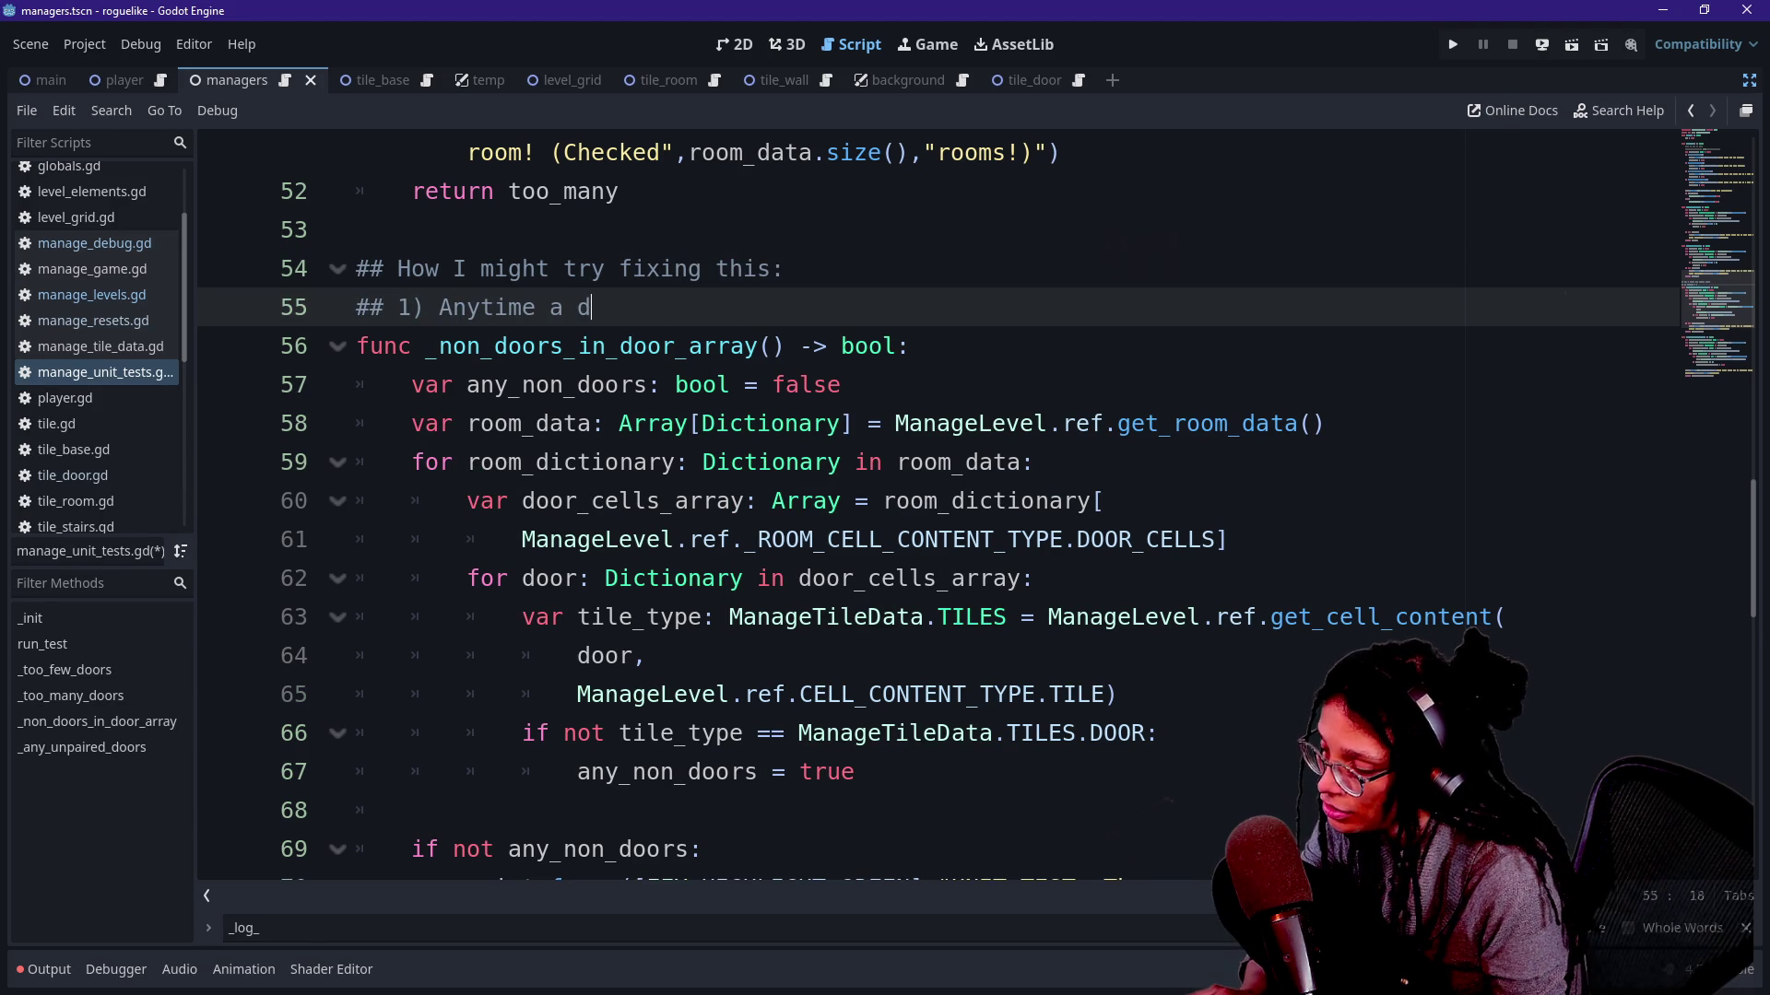
{"action": "type", "text": "e a cell is changing its t"}
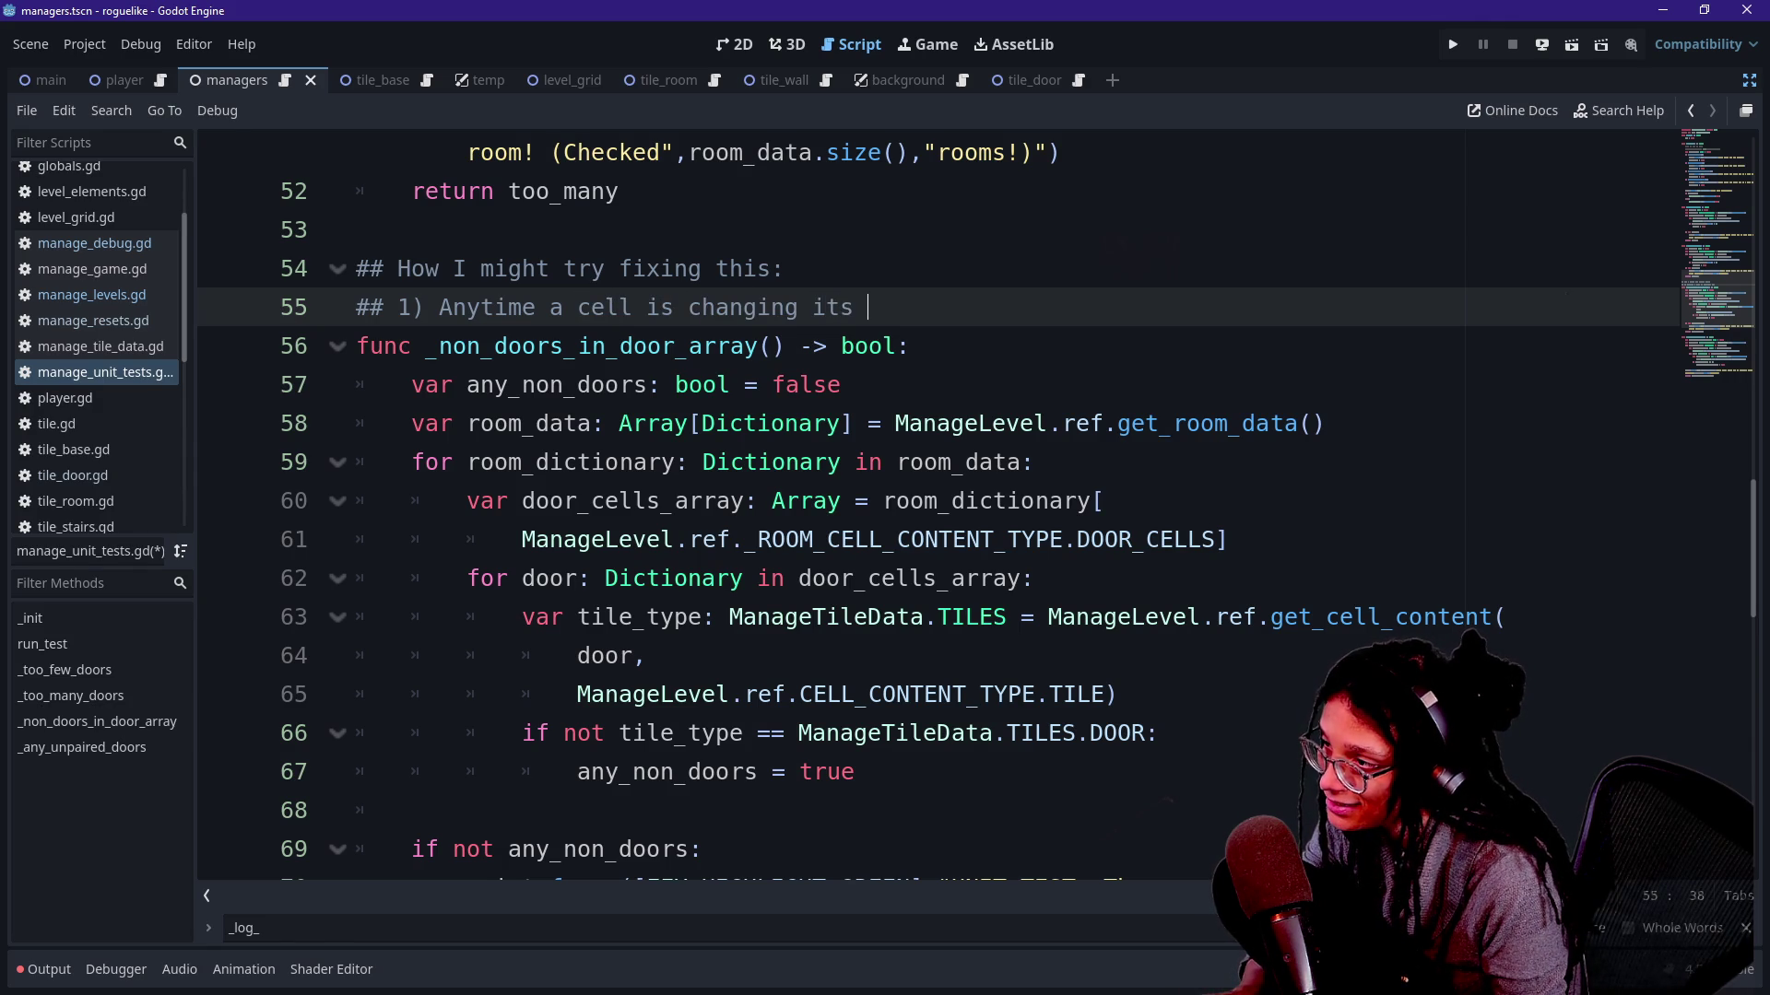
{"action": "type", "text": "y"}
Write the '## 1)' plan line: remove changed cells from their starting-type room arrays.
{"action": "key", "text": "BackSpace"}
{"action": "key", "text": "BackSpace"}
{"action": "type", "text": "tile type,"}
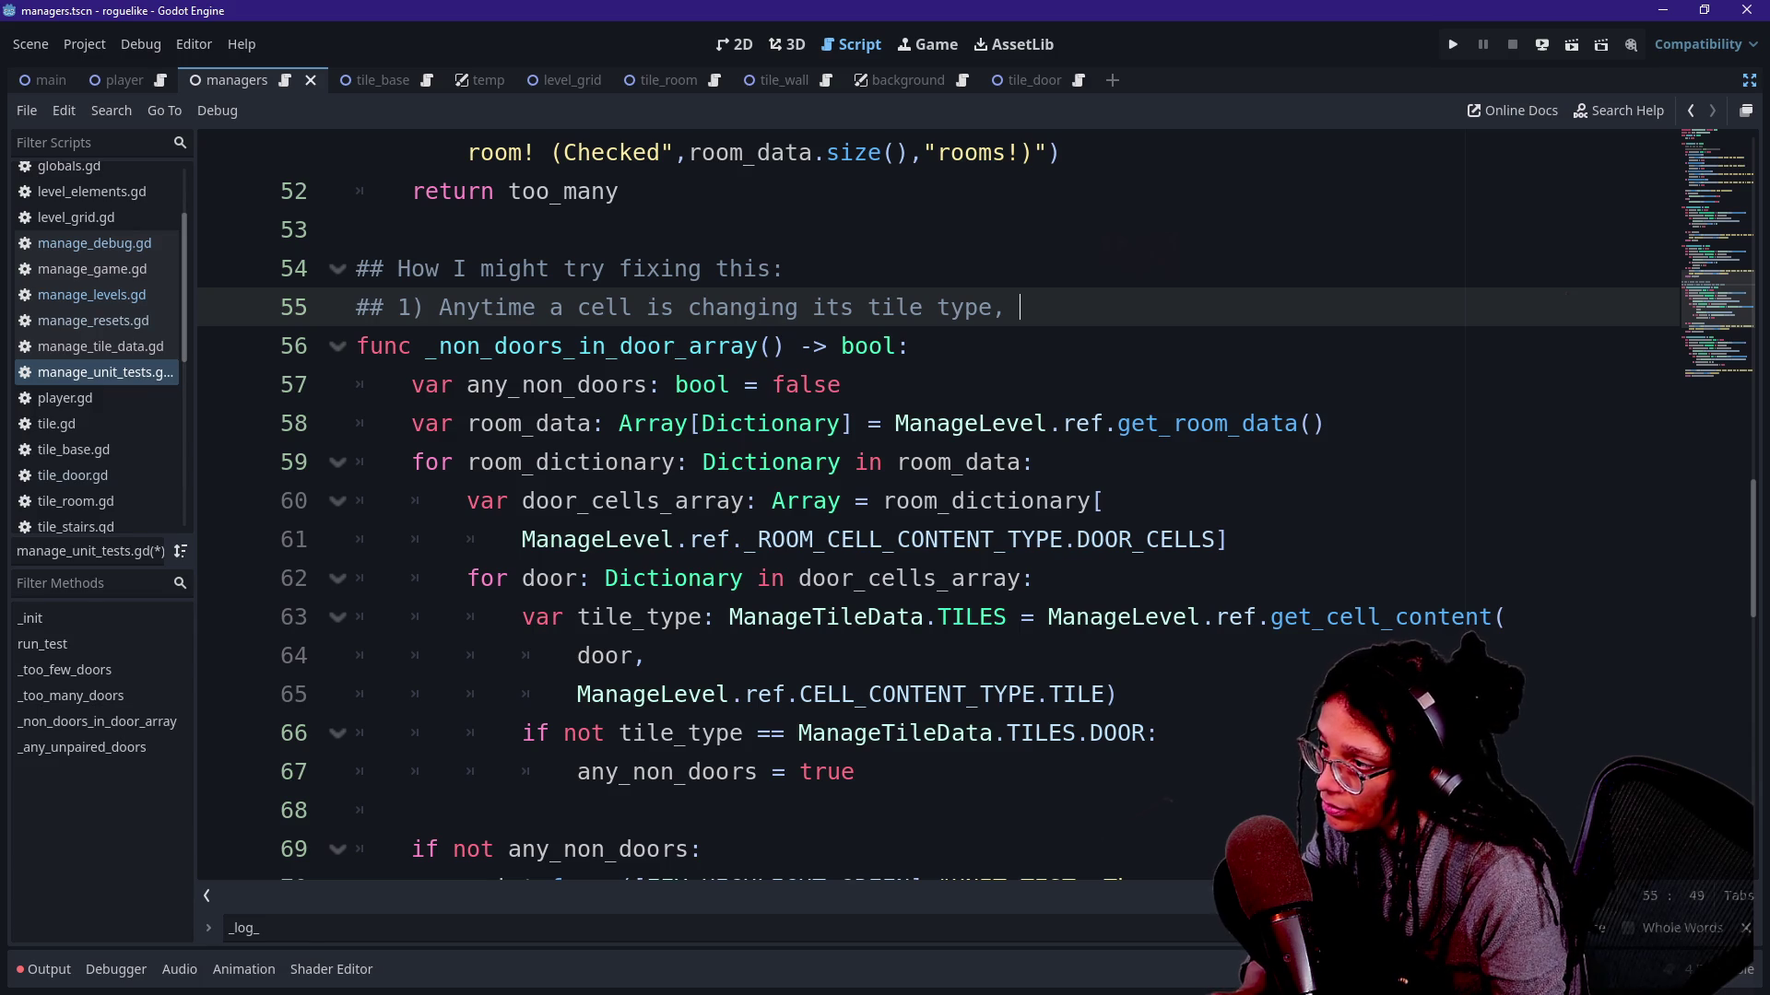
{"action": "type", "text": " ensrug"}
{"action": "key", "text": "BackSpace"}
{"action": "key", "text": "BackSpace"}
{"action": "key", "text": "BackSpace"}
{"action": "type", "text": "ure"}
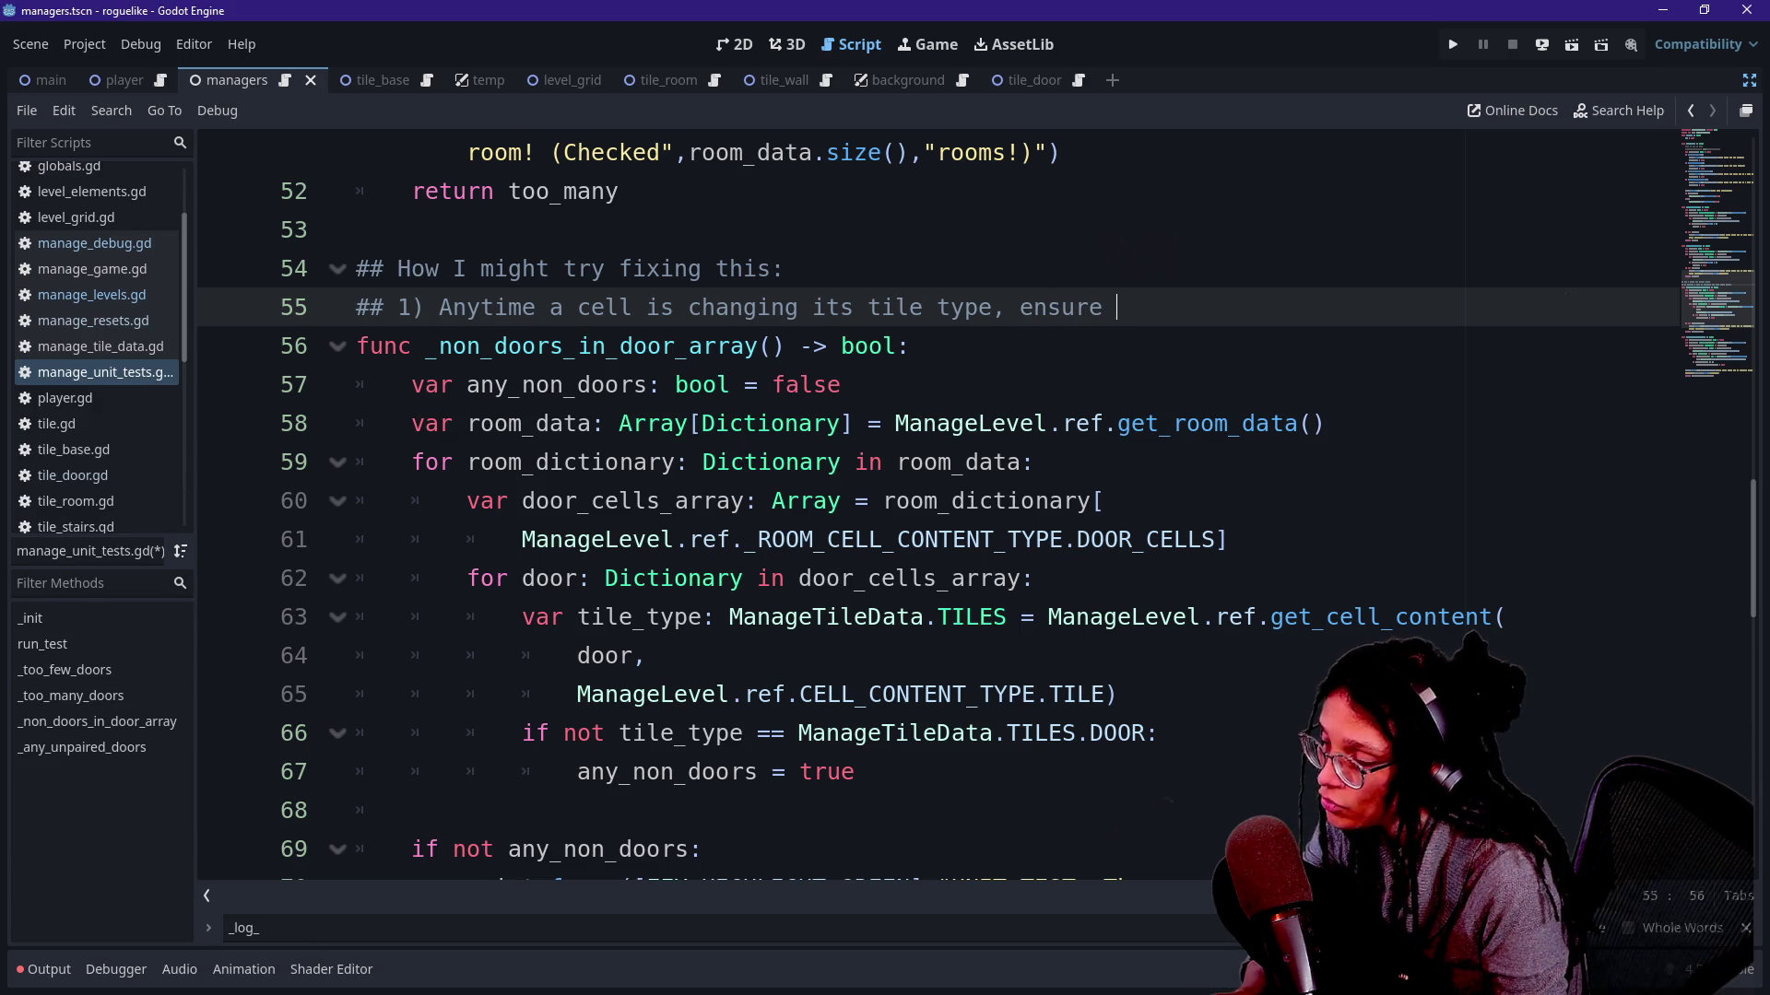
{"action": "key", "text": "BackSpace"}
{"action": "key", "text": "BackSpace"}
{"action": "key", "text": "BackSpace"}
{"action": "type", "text": "iterate through every other room array that"}
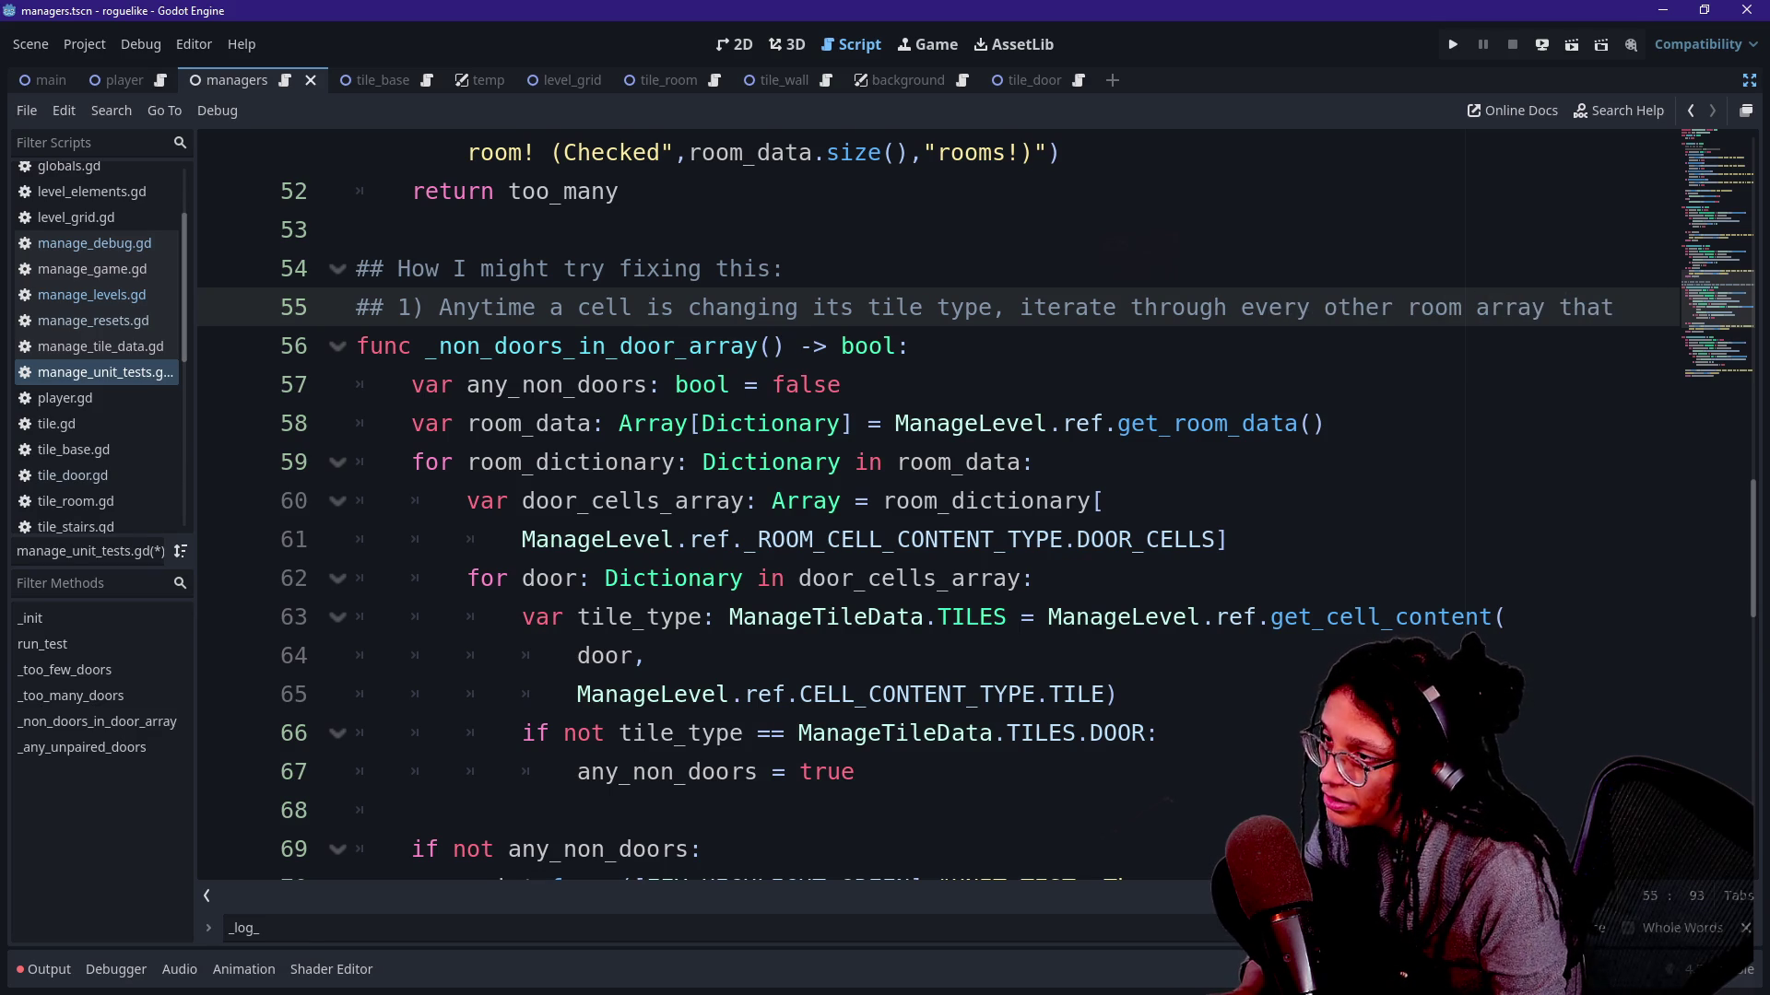
{"action": "key", "text": "BackSpace"}
{"action": "key", "text": "BackSpace"}
{"action": "key", "text": "BackSpace"}
{"action": "key", "text": "BackSpace"}
{"action": "key", "text": "BackSpace"}
{"action": "key", "text": "BackSpace"}
{"action": "key", "text": "BackSpace"}
{"action": "key", "text": "BackSpace"}
{"action": "key", "text": "BackSpace"}
{"action": "key", "text": "BackSpace"}
{"action": "key", "text": "BackSpace"}
{"action": "key", "text": "BackSpace"}
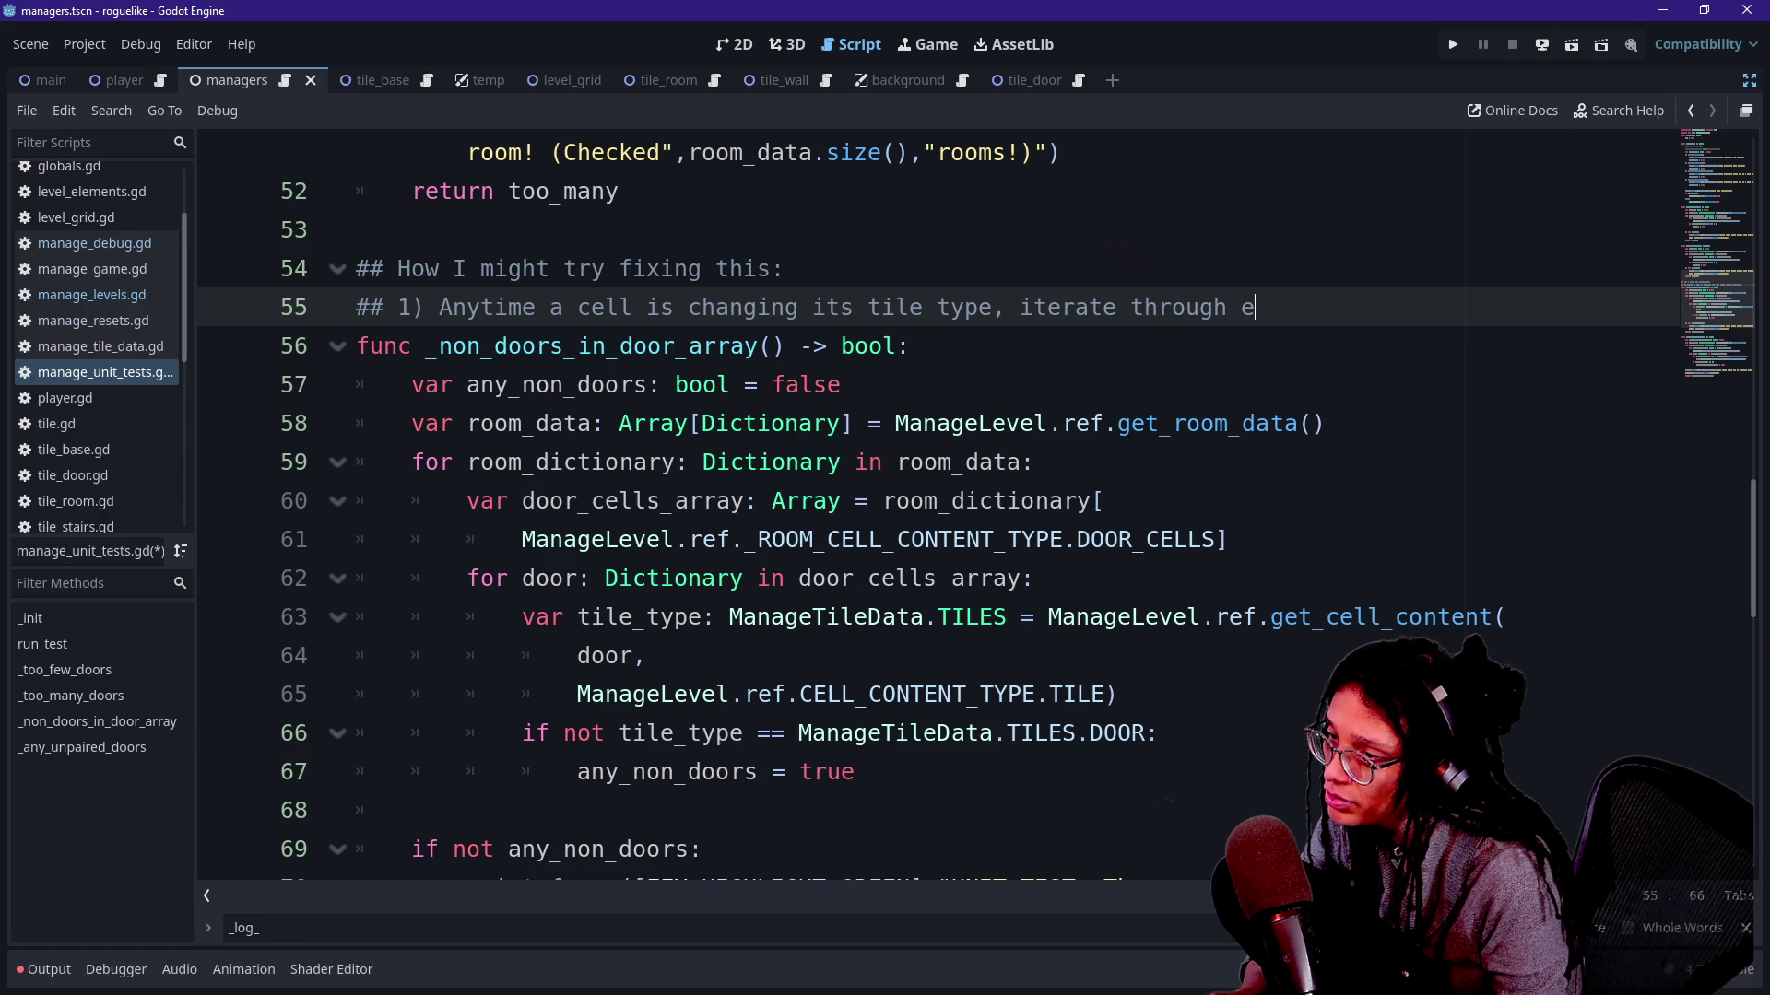
{"action": "key", "text": "BackSpace"}
{"action": "type", "text": "very room arrau"}
{"action": "type", "text": "y that doesn't match its "}
{"action": "type", "text": "tarting type, before changing it to the new type. Ensure its"}
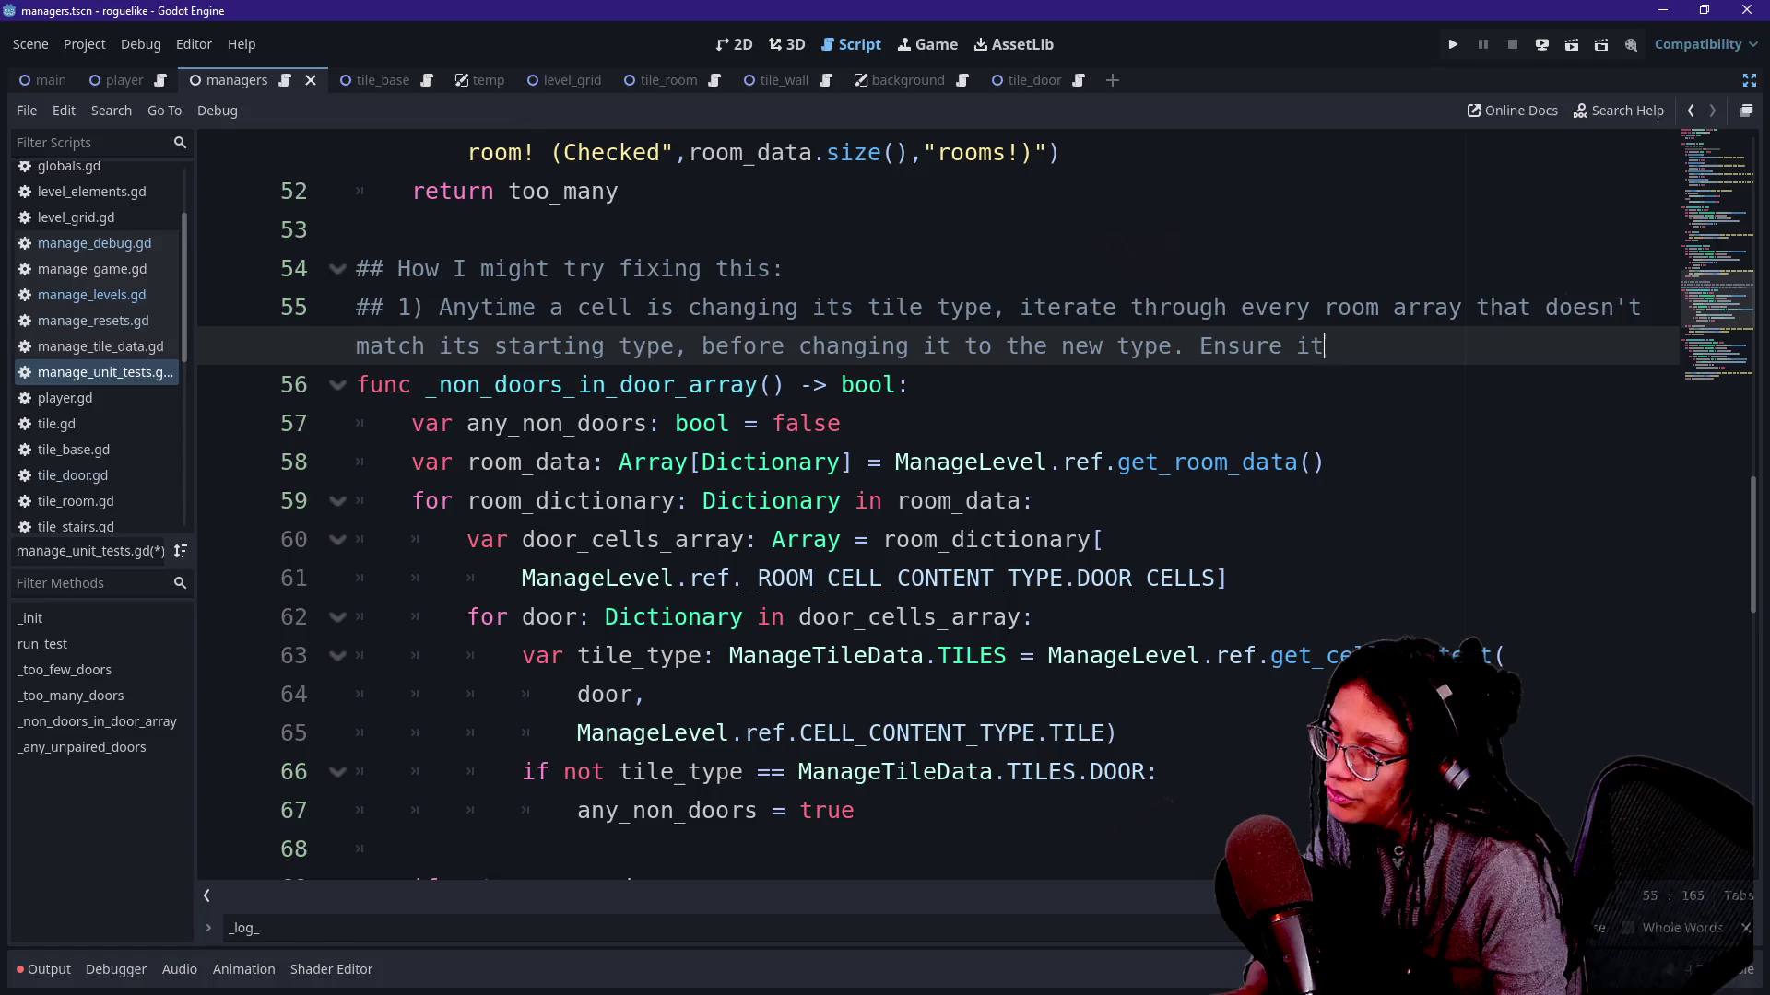
{"action": "type", "text": " from"}
{"action": "key", "text": "BackSpace"}
{"action": "key", "text": "BackSpace"}
{"action": "key", "text": "BackSpace"}
{"action": "type", "text": "removed from the original"}
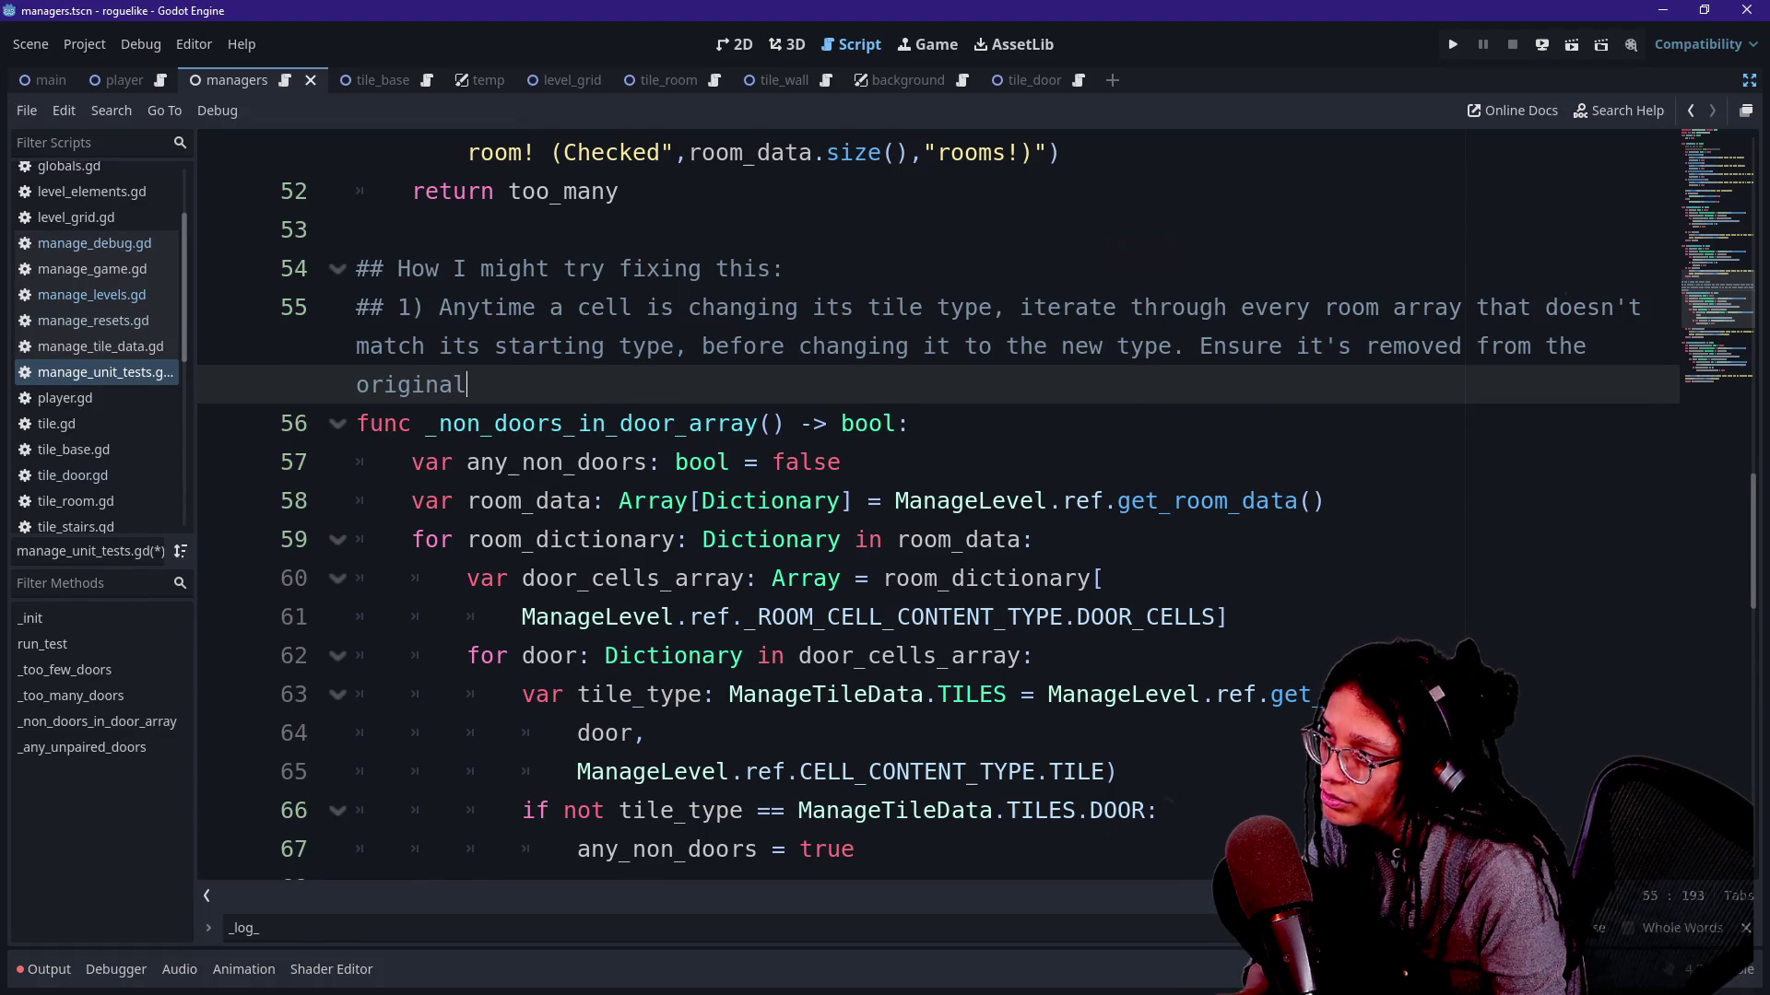
{"action": "key", "text": "BackSpace"}
{"action": "key", "text": "BackSpace"}
{"action": "key", "text": "BackSpace"}
{"action": "type", "text": "tart"}
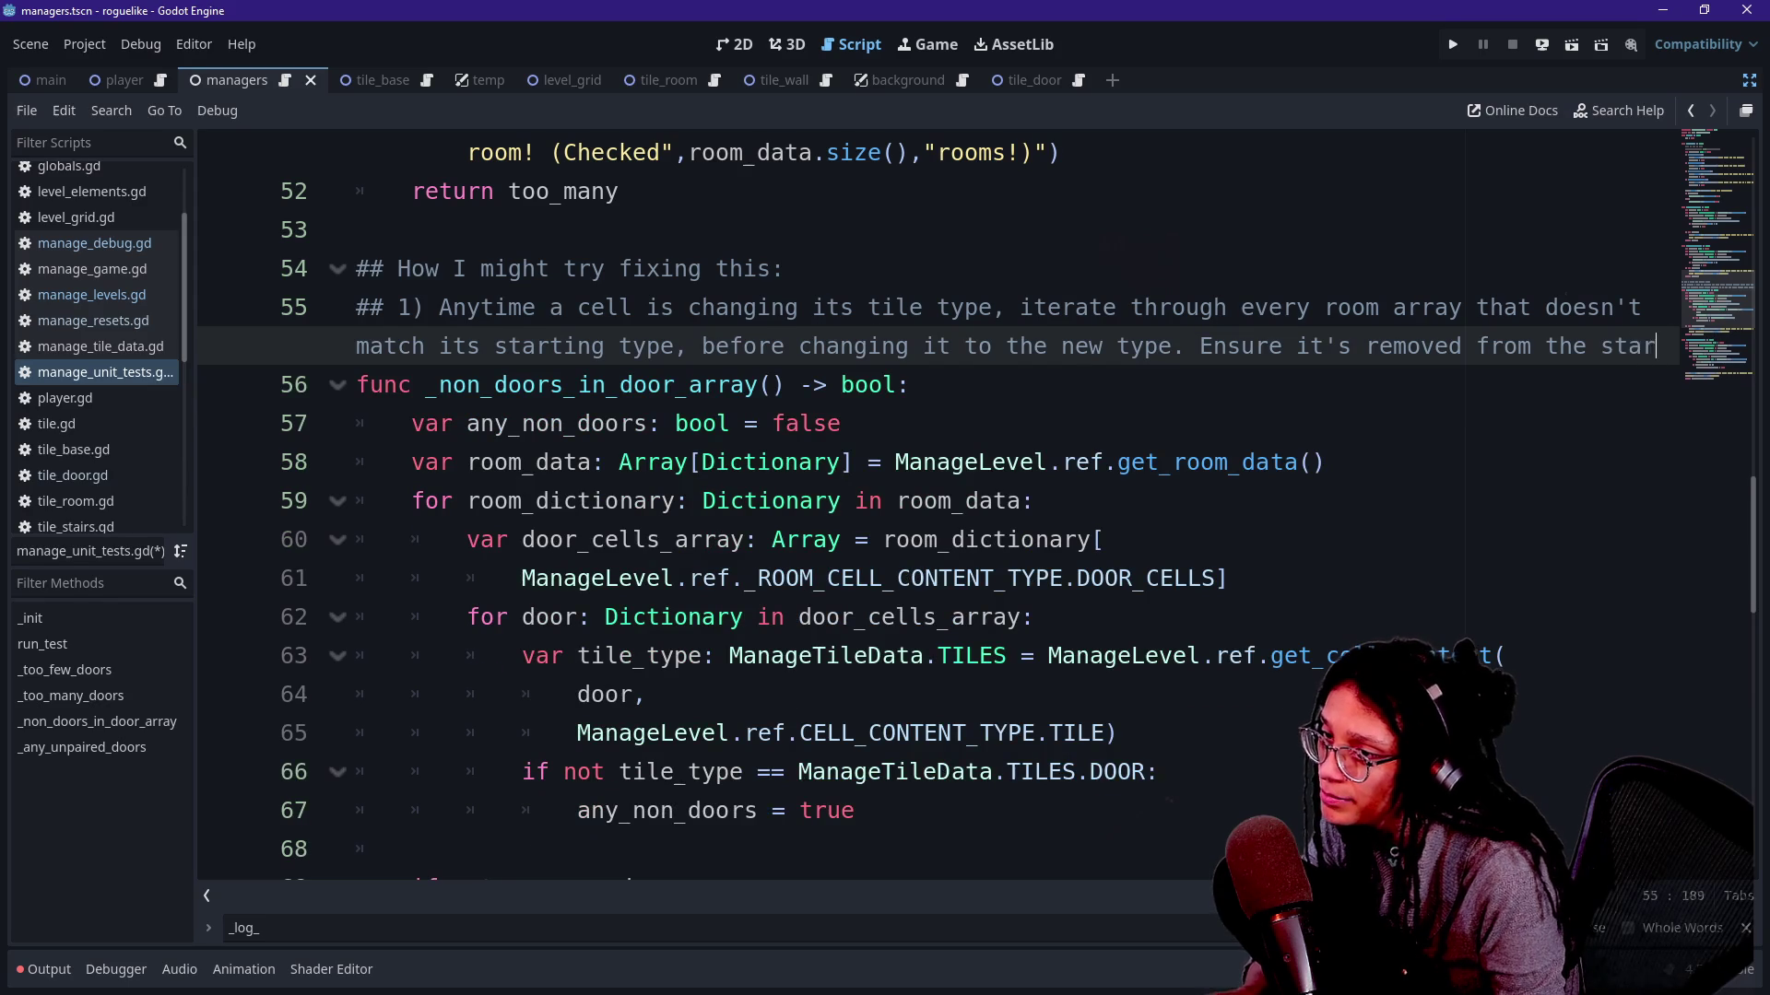
{"action": "type", "text": "ing-type-related arrays."}
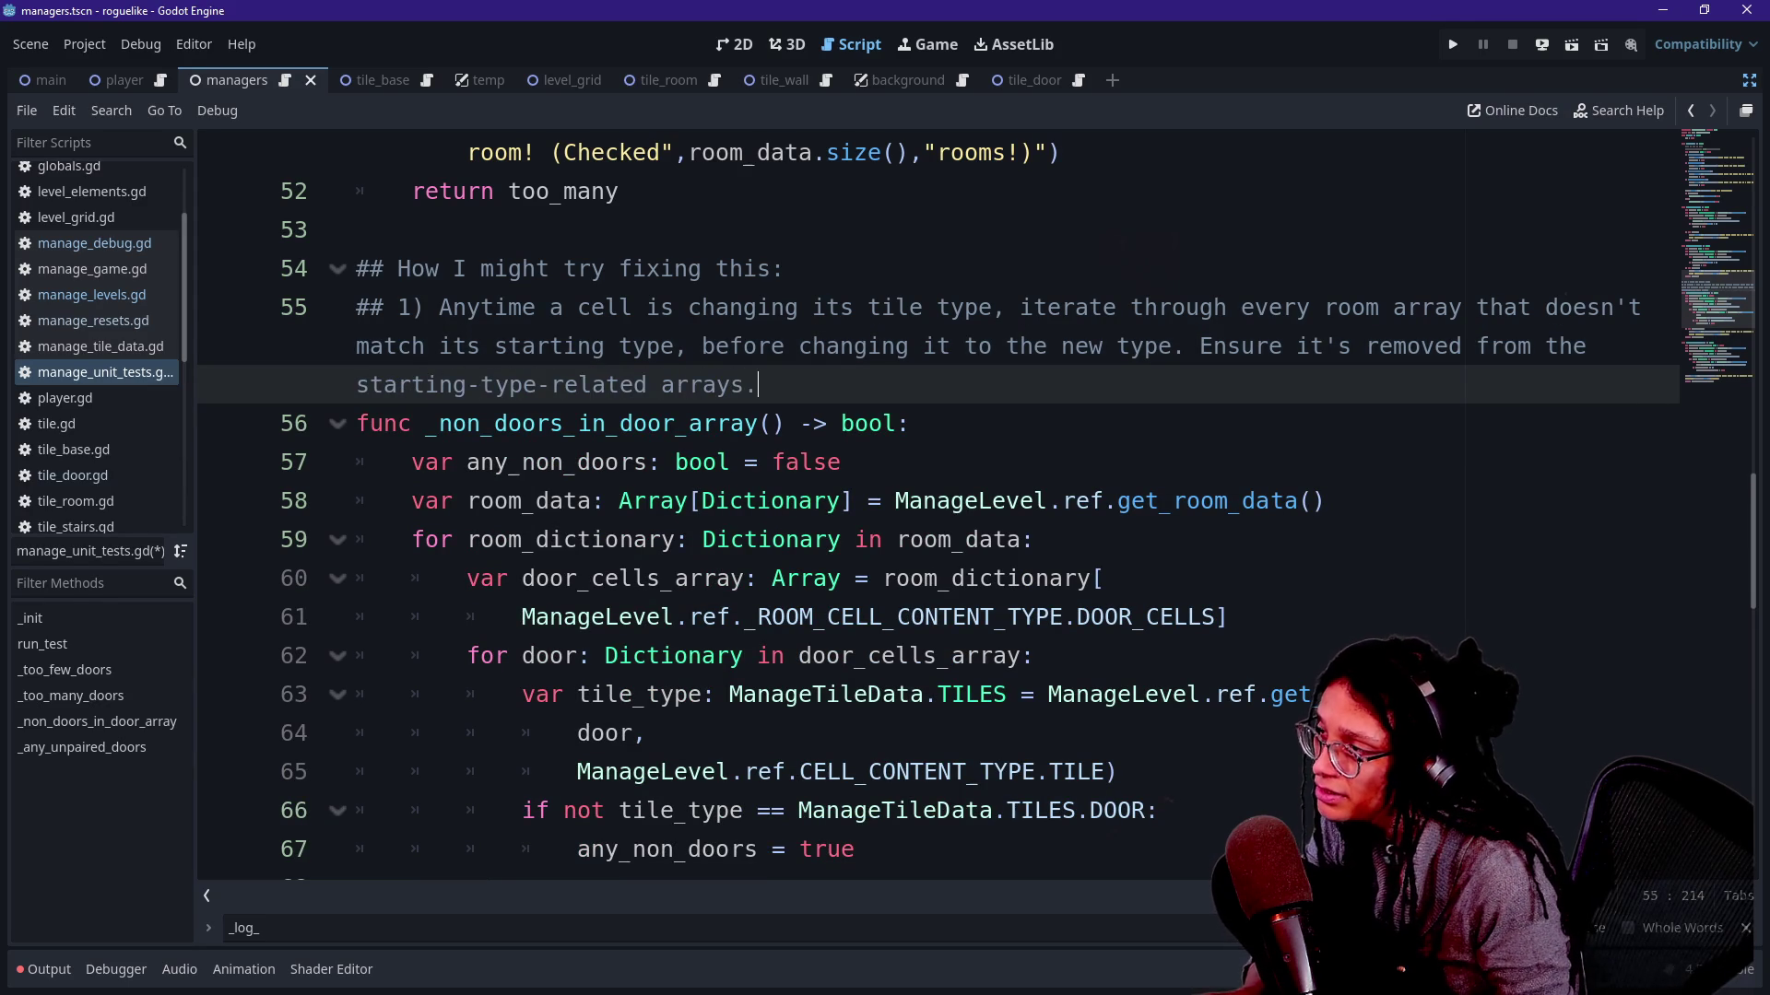
Renumber that plan line to '2)' and open a new '#' line under the heading for a first step.
{"action": "double_click", "coordinate": [405, 307]}
{"action": "type", "text": "2"}
{"action": "left_click", "coordinate": [785, 268]}
{"action": "key", "text": "Return"}
{"action": "type", "text": "#"}
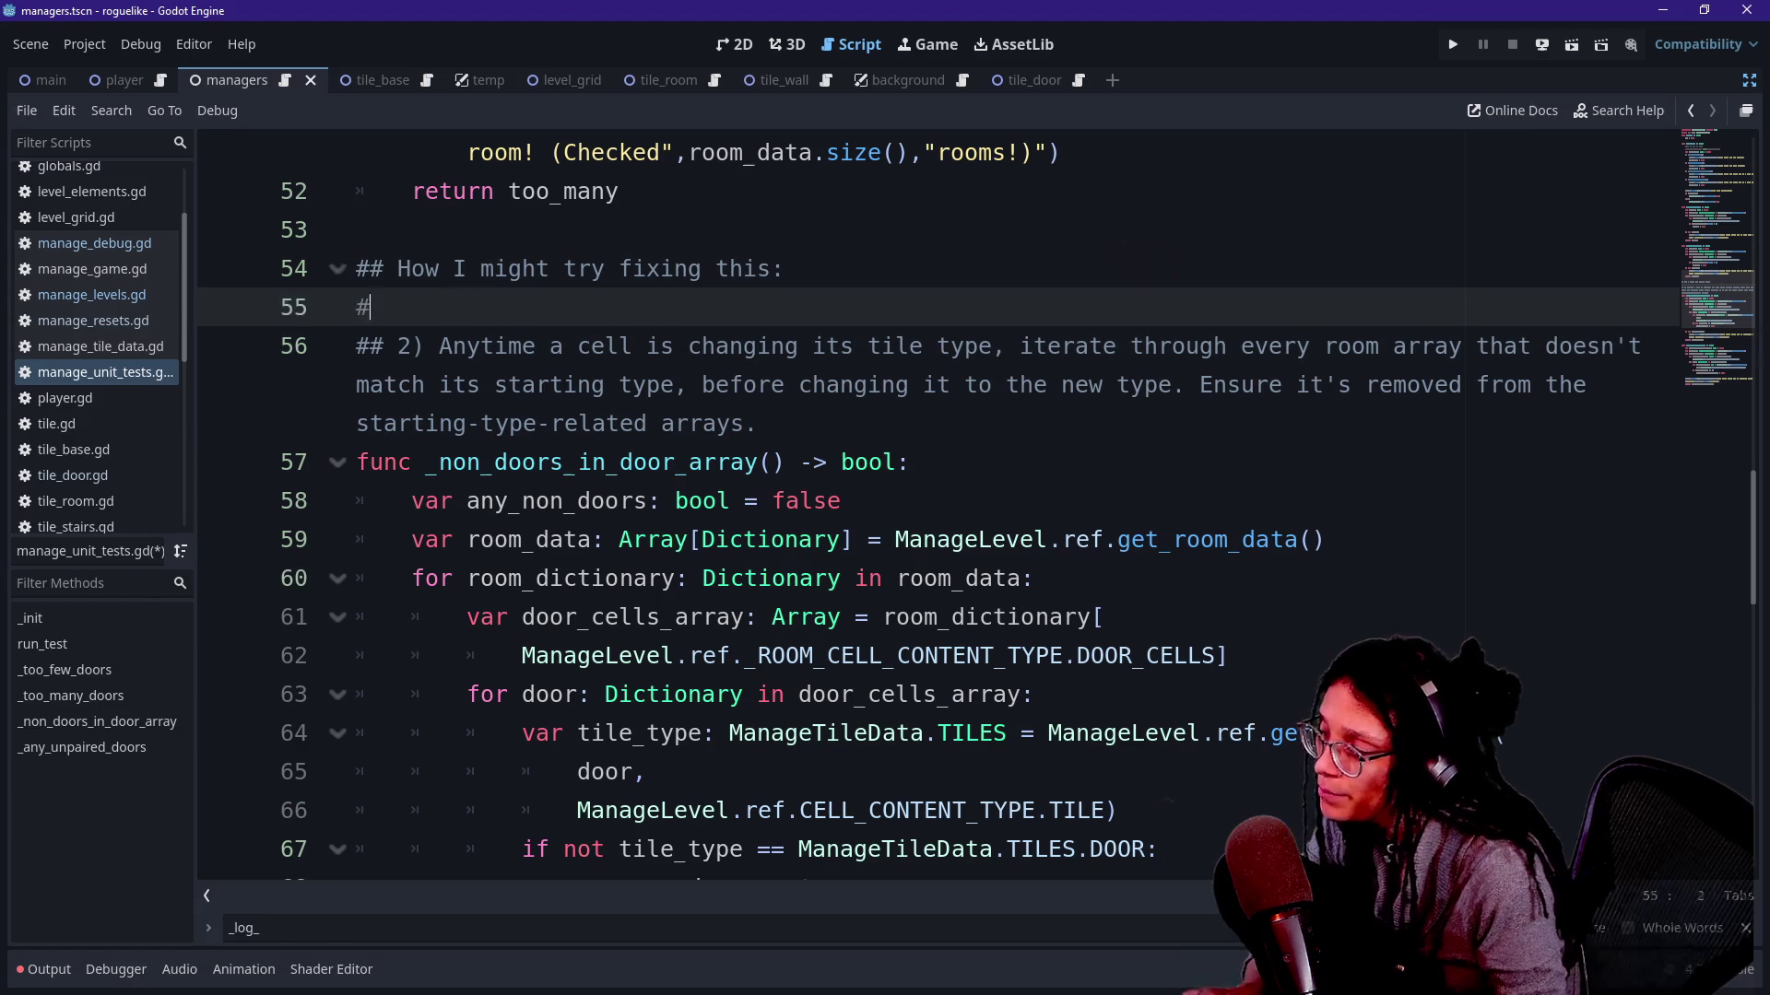
{"action": "type", "text": "# 1) Identify whether"}
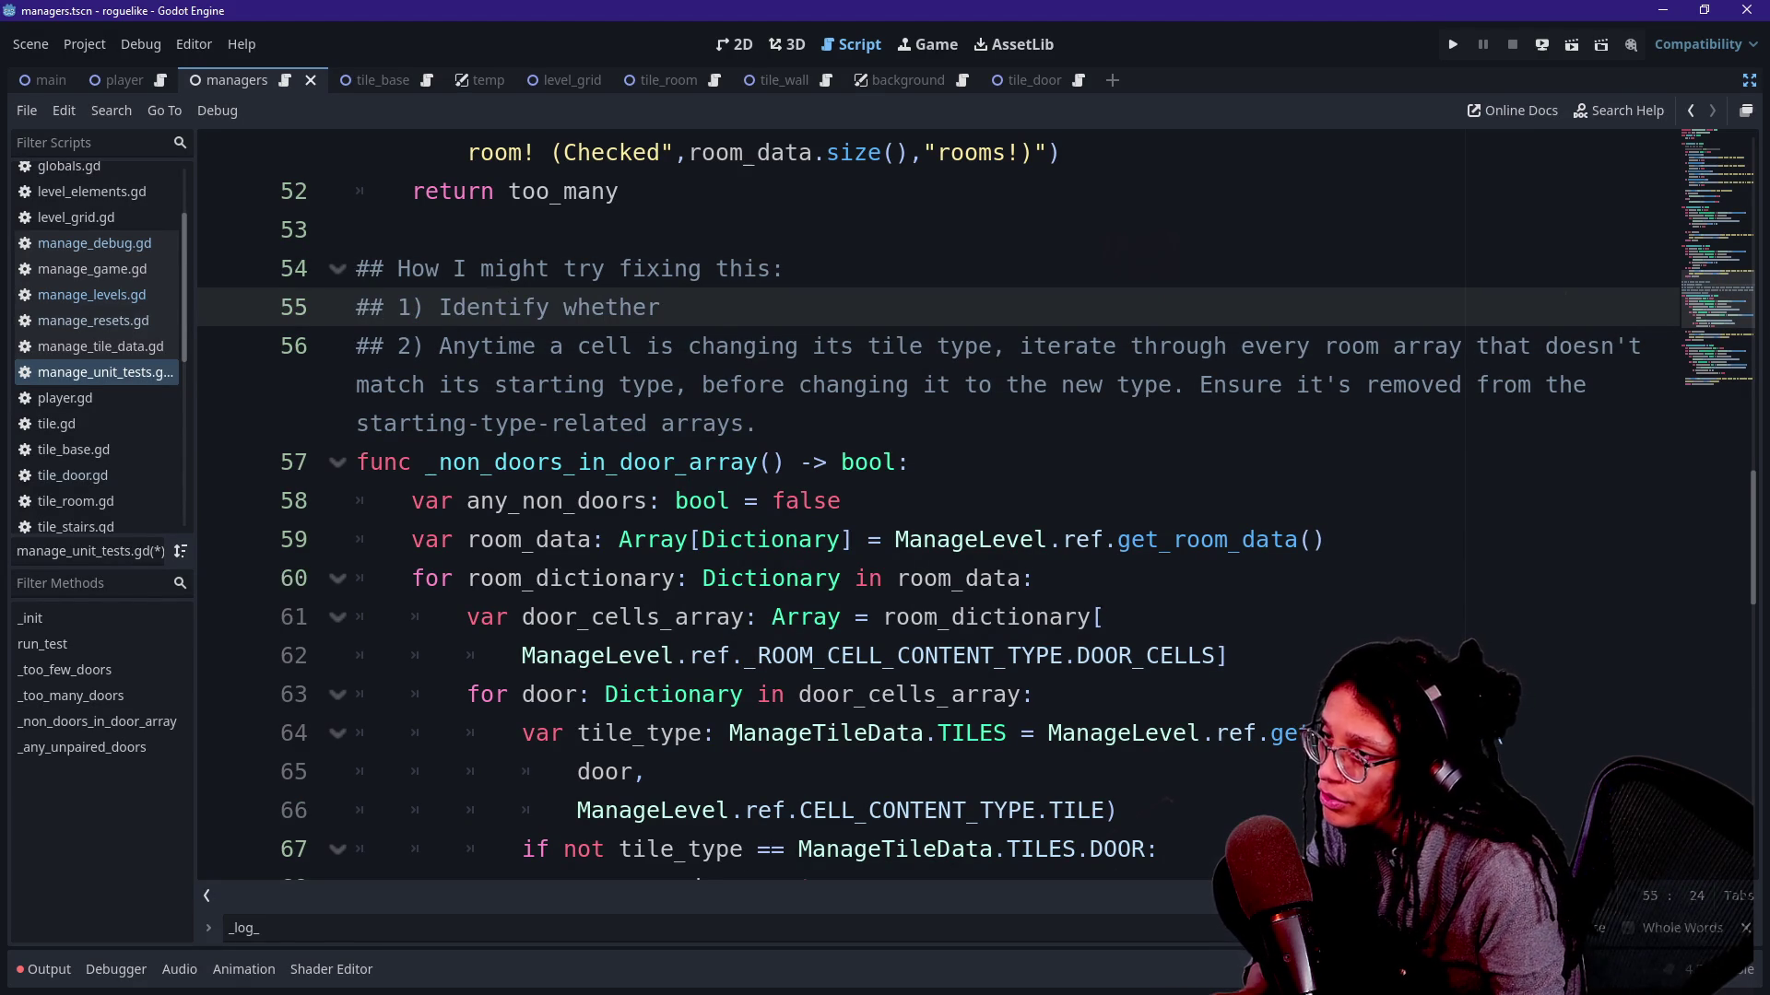
Word step 1 as: identify which cells -- already in any room array -- are changing to something else.
{"action": "key", "text": "BackSpace"}
{"action": "key", "text": "BackSpace"}
{"action": "key", "text": "BackSpace"}
{"action": "key", "text": "BackSpace"}
{"action": "key", "text": "BackSpace"}
{"action": "key", "text": "BackSpace"}
{"action": "key", "text": "BackSpace"}
{"action": "key", "text": "BackSpace"}
{"action": "type", "text": "WHY "}
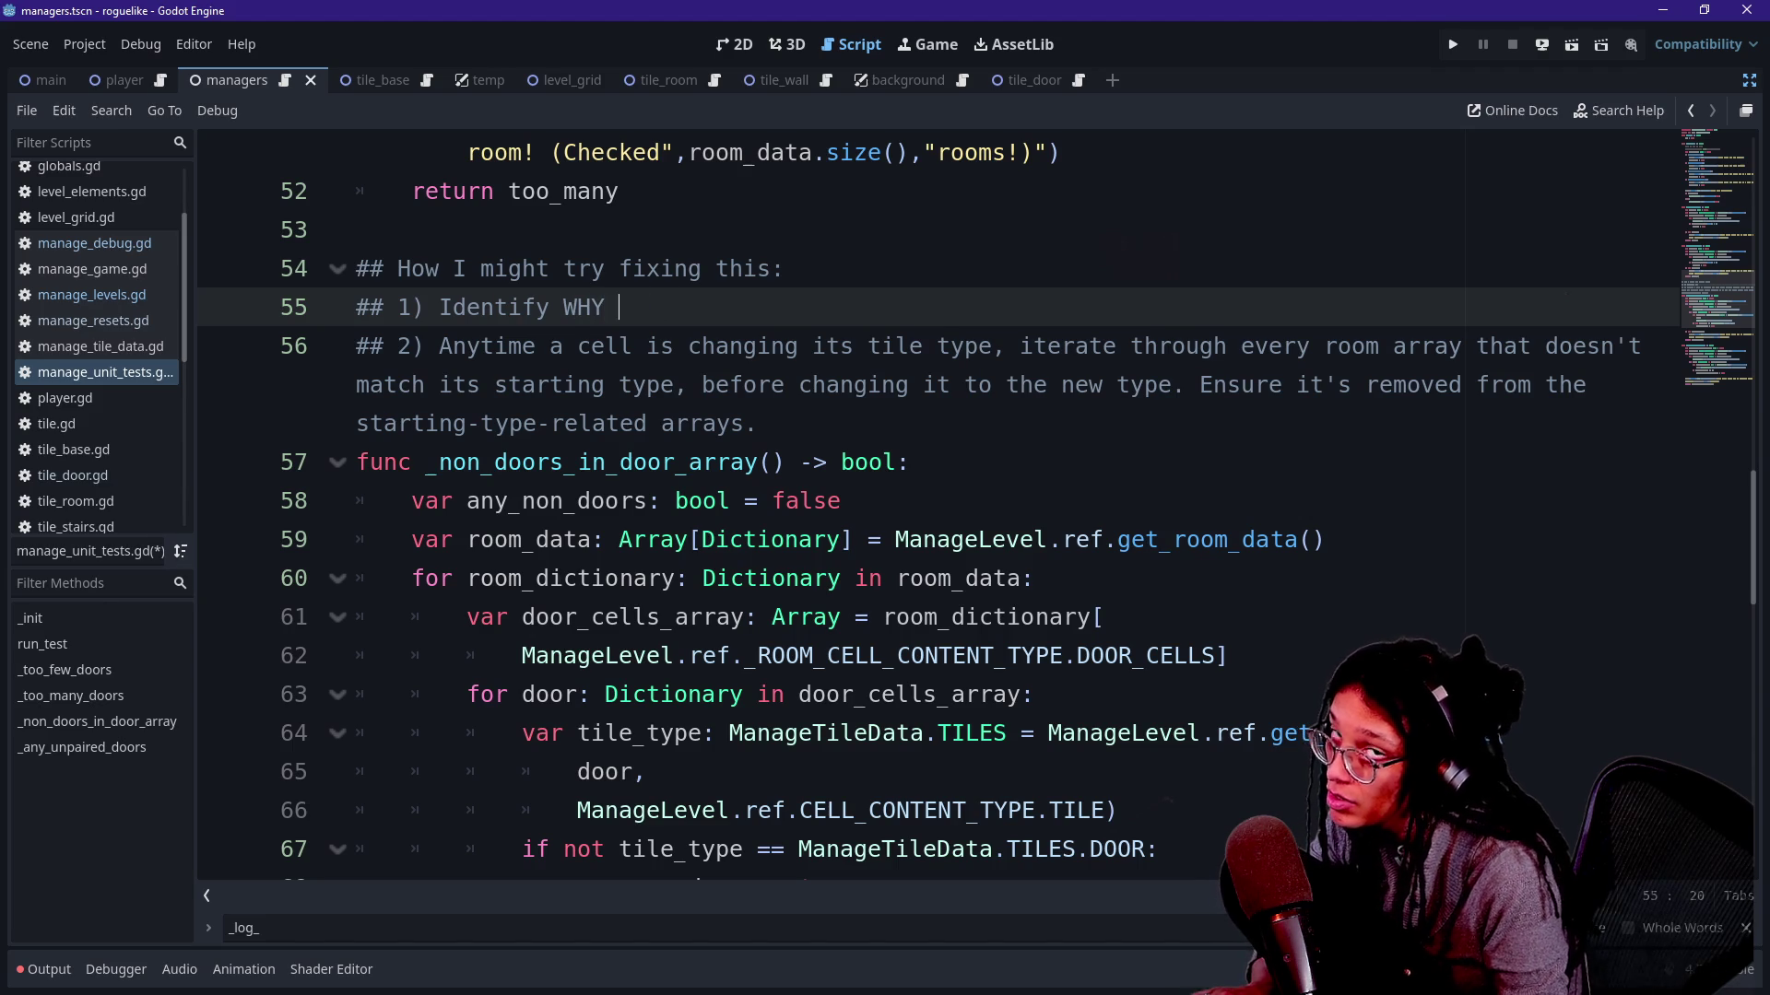
{"action": "type", "text": "cells ar"}
{"action": "type", "text": "e ending up in the wrogn r"}
{"action": "key", "text": "BackSpace"}
{"action": "key", "text": "BackSpace"}
{"action": "key", "text": "BackSpace"}
{"action": "type", "text": "ong"}
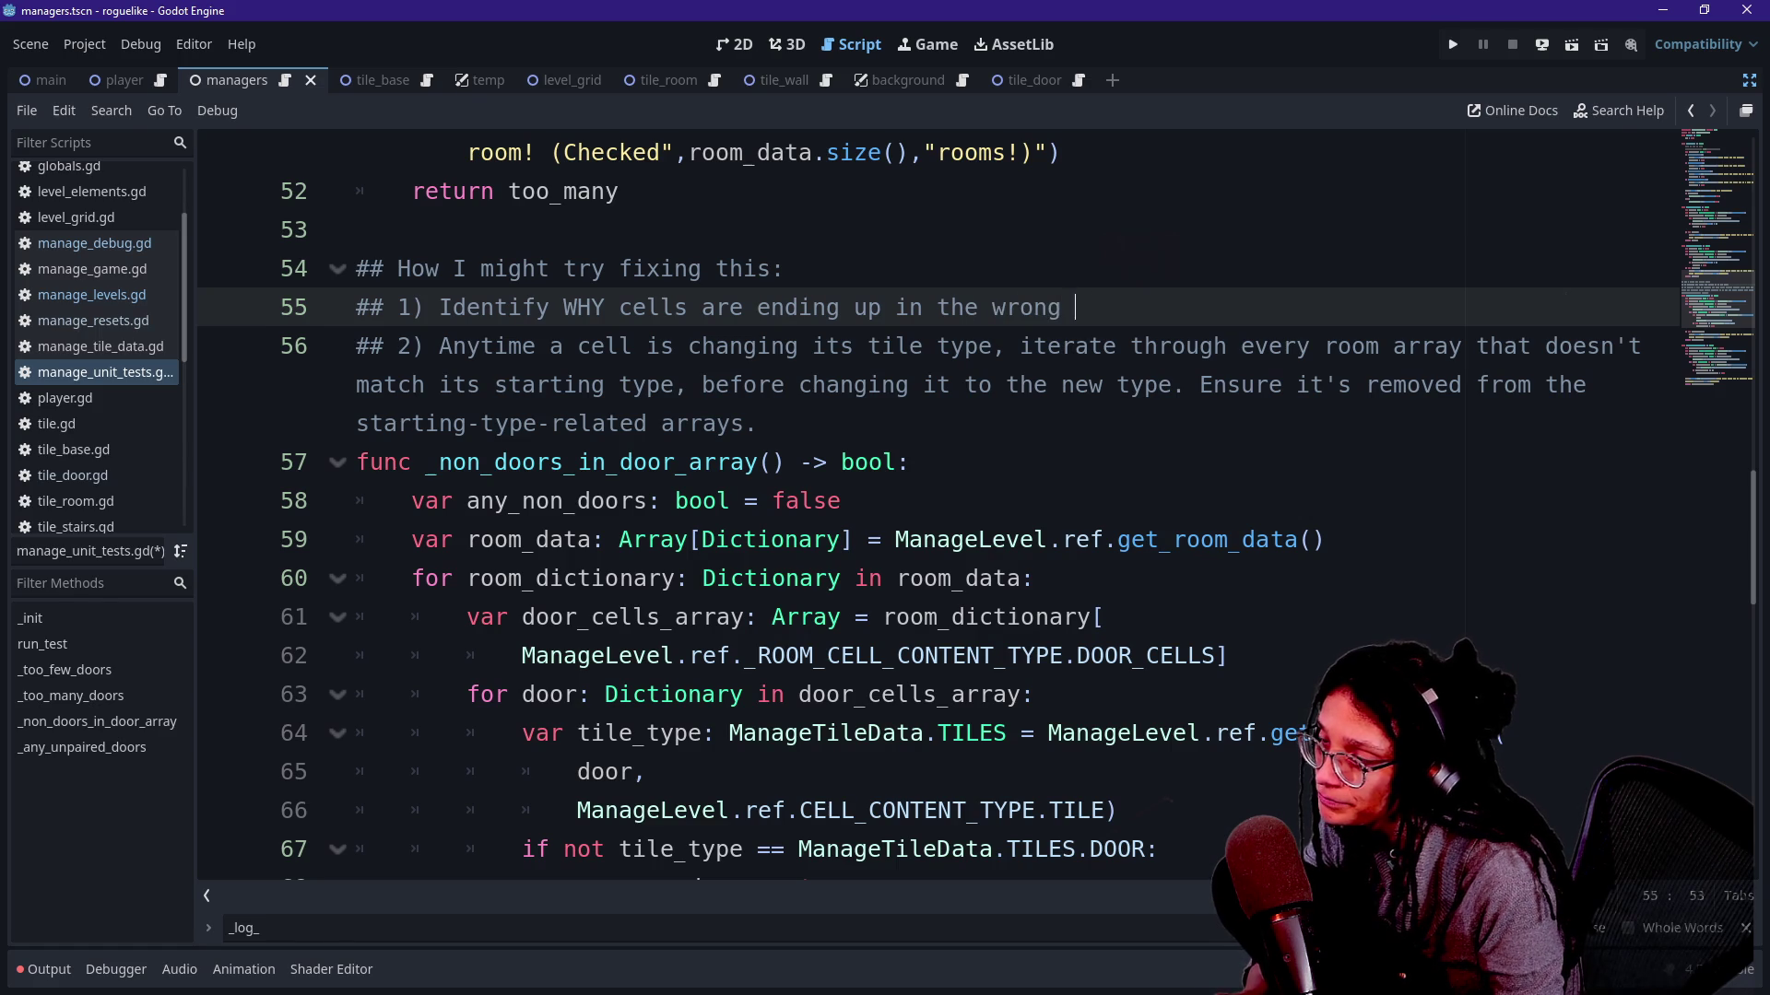
{"action": "type", "text": " room arrays. EG,"}
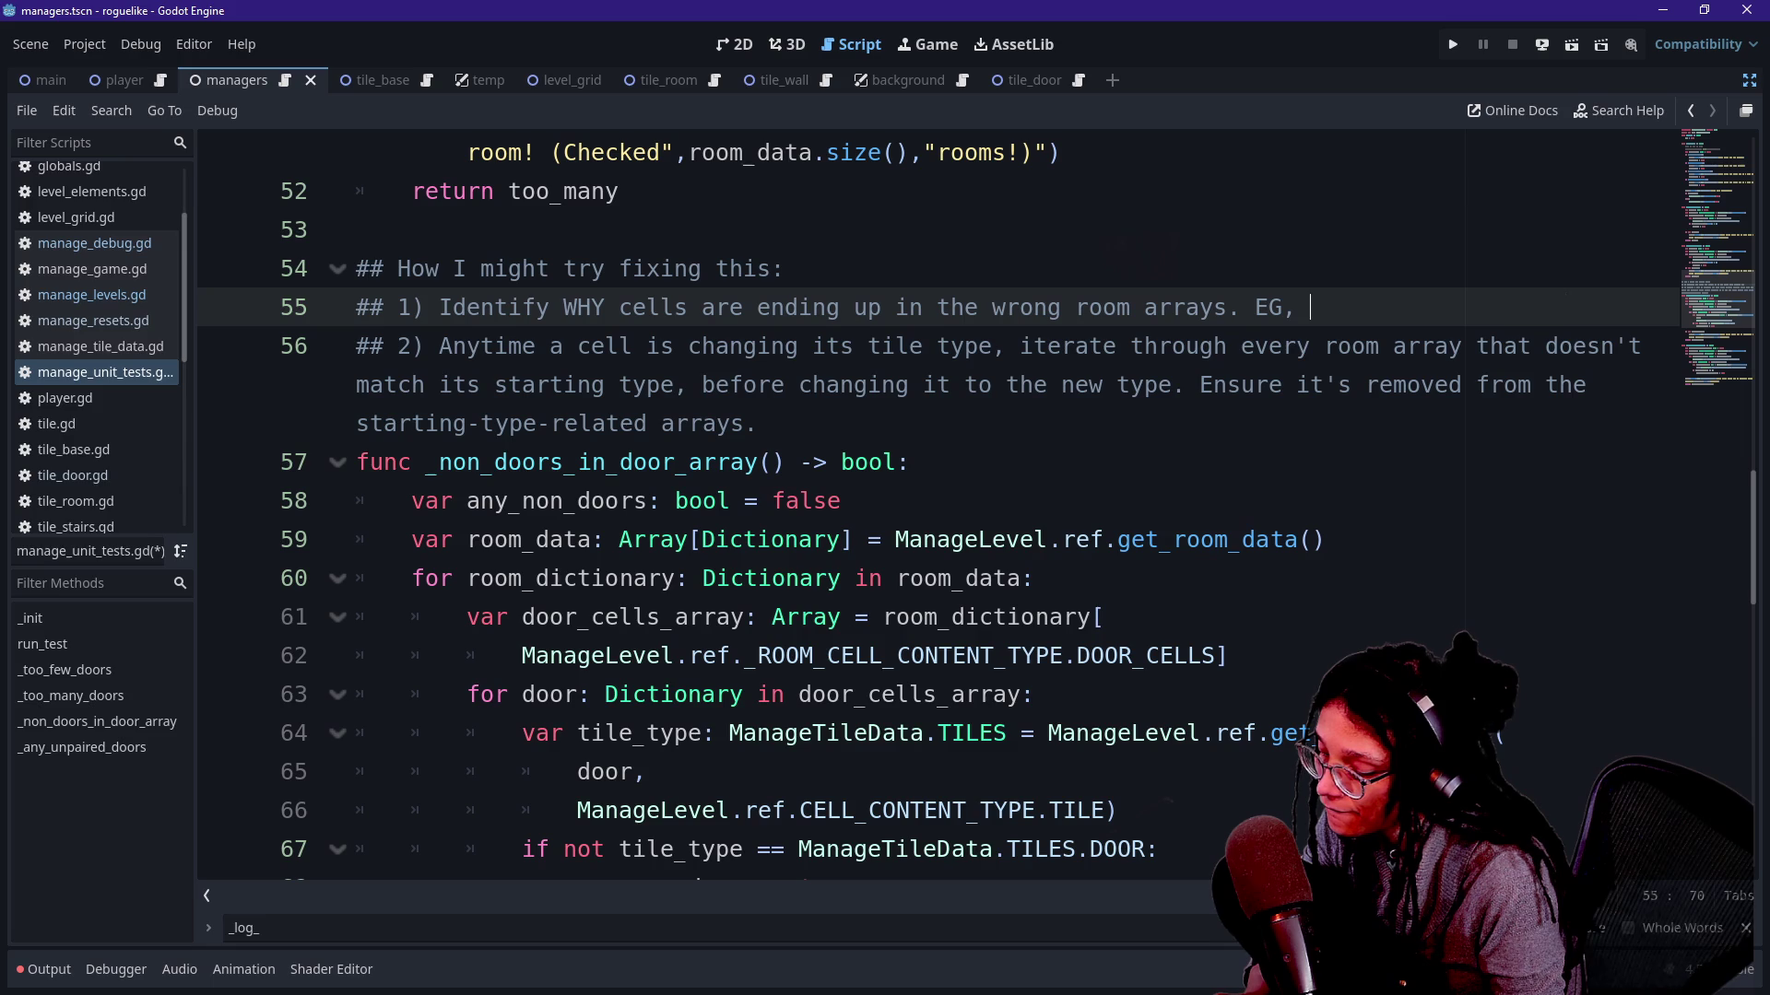
{"action": "type", "text": "print "}
{"action": "type", "text": "wh"}
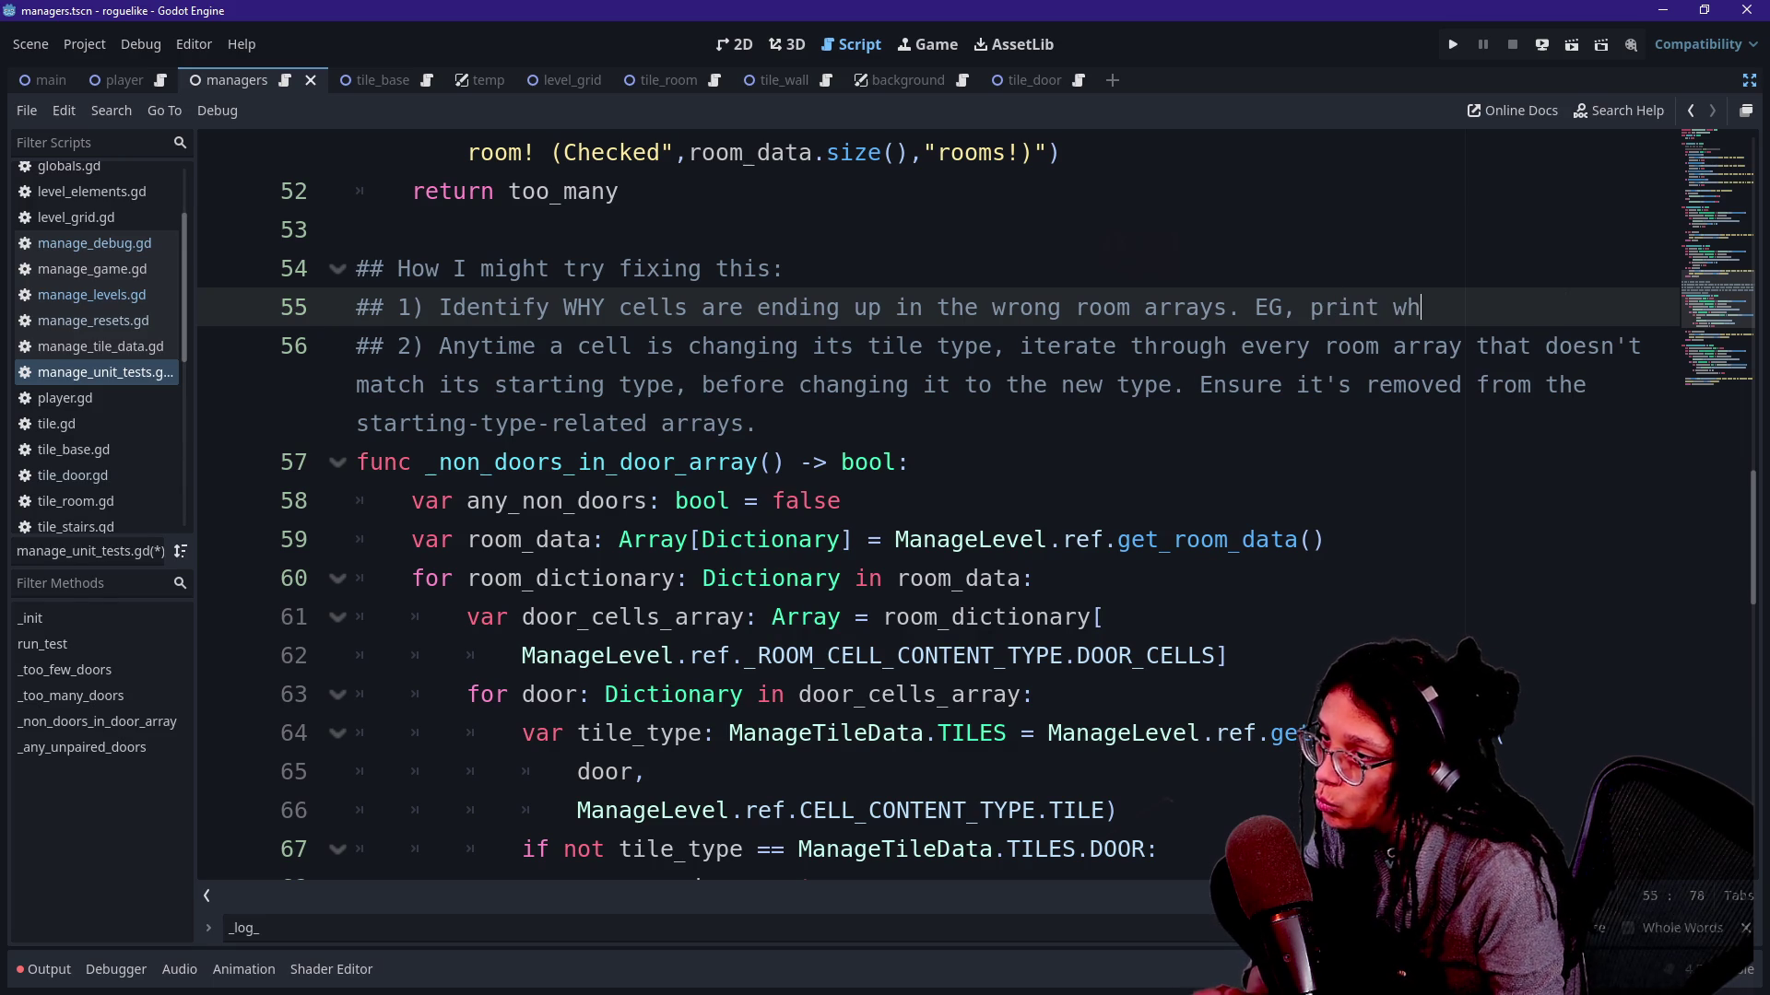
{"action": "type", "text": "ich cells are in"}
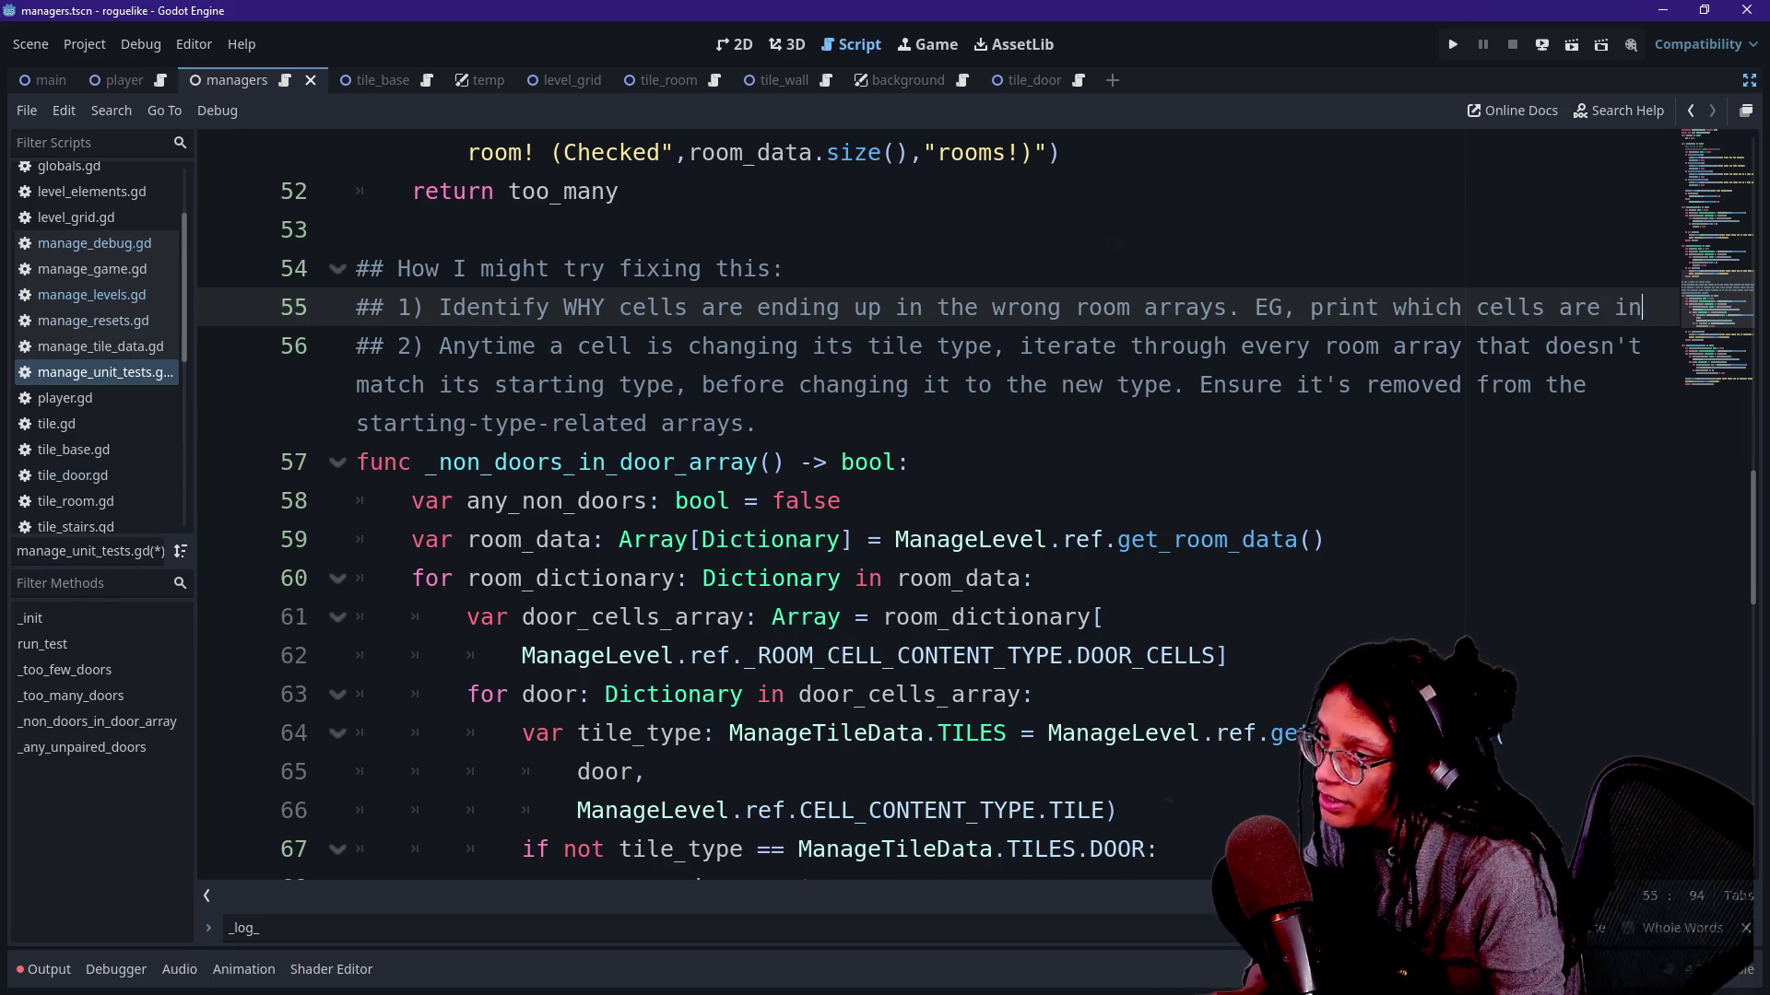
{"action": "type", "text": " multiple"}
{"action": "type", "text": " arrays,"}
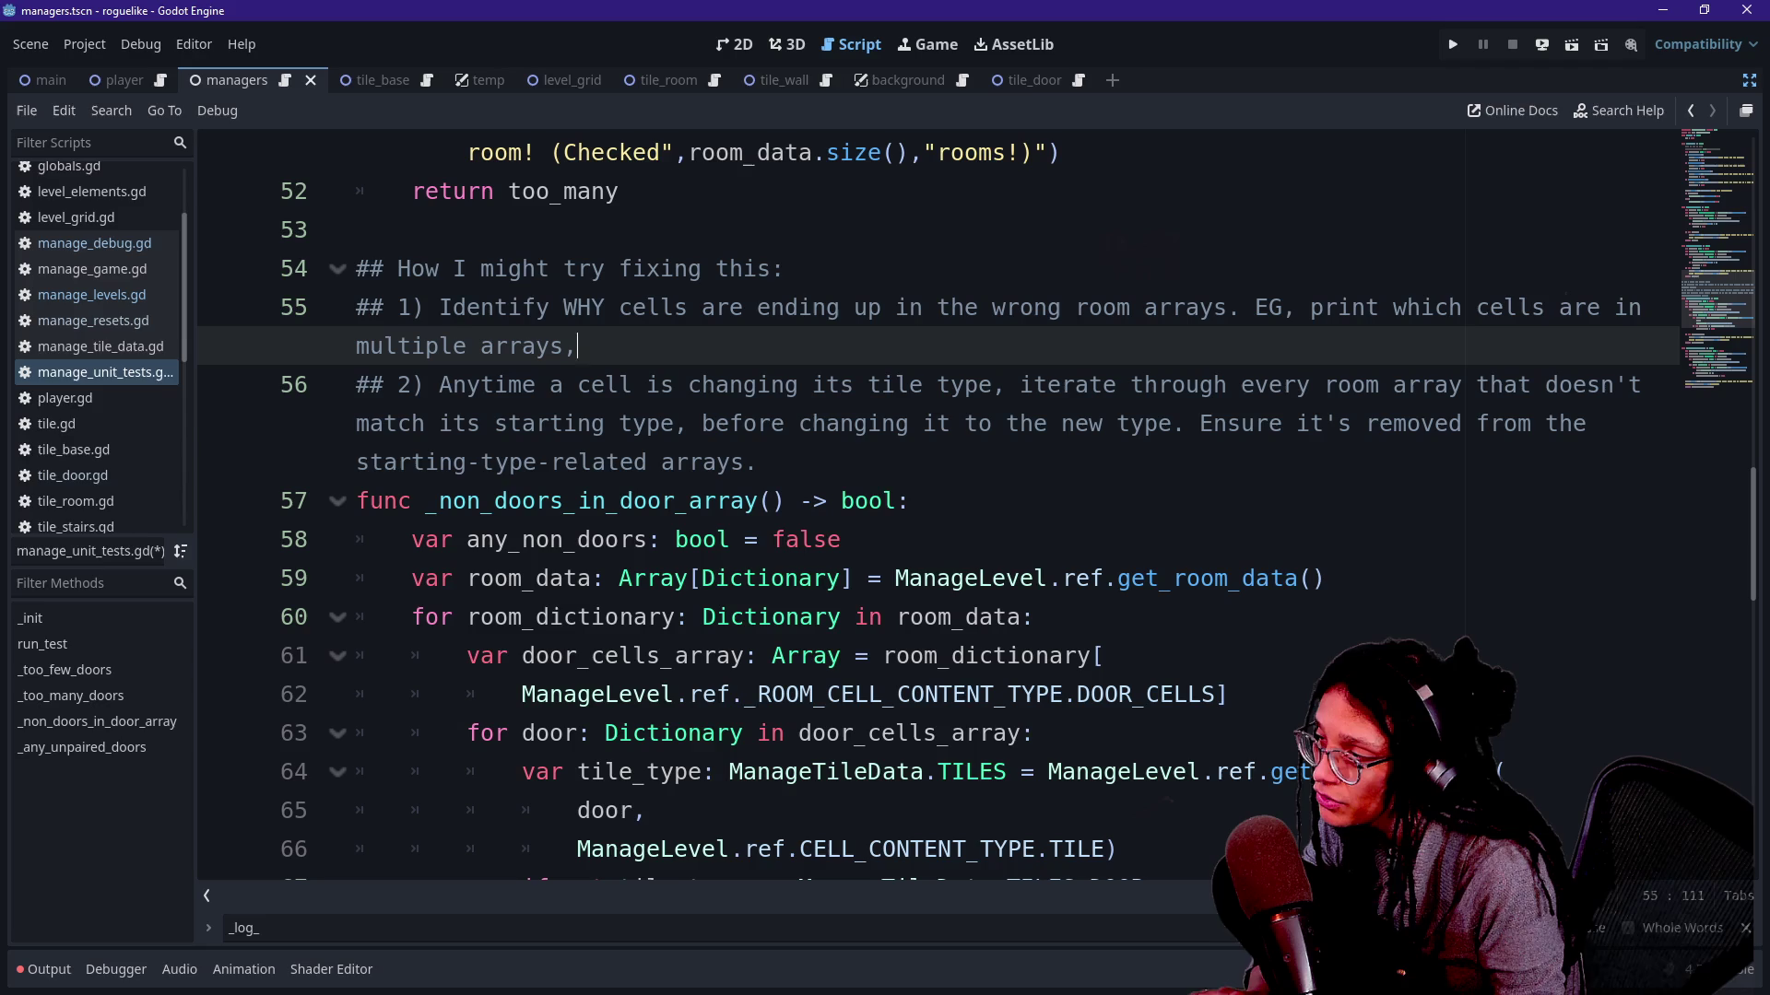
{"action": "type", "text": "or "}
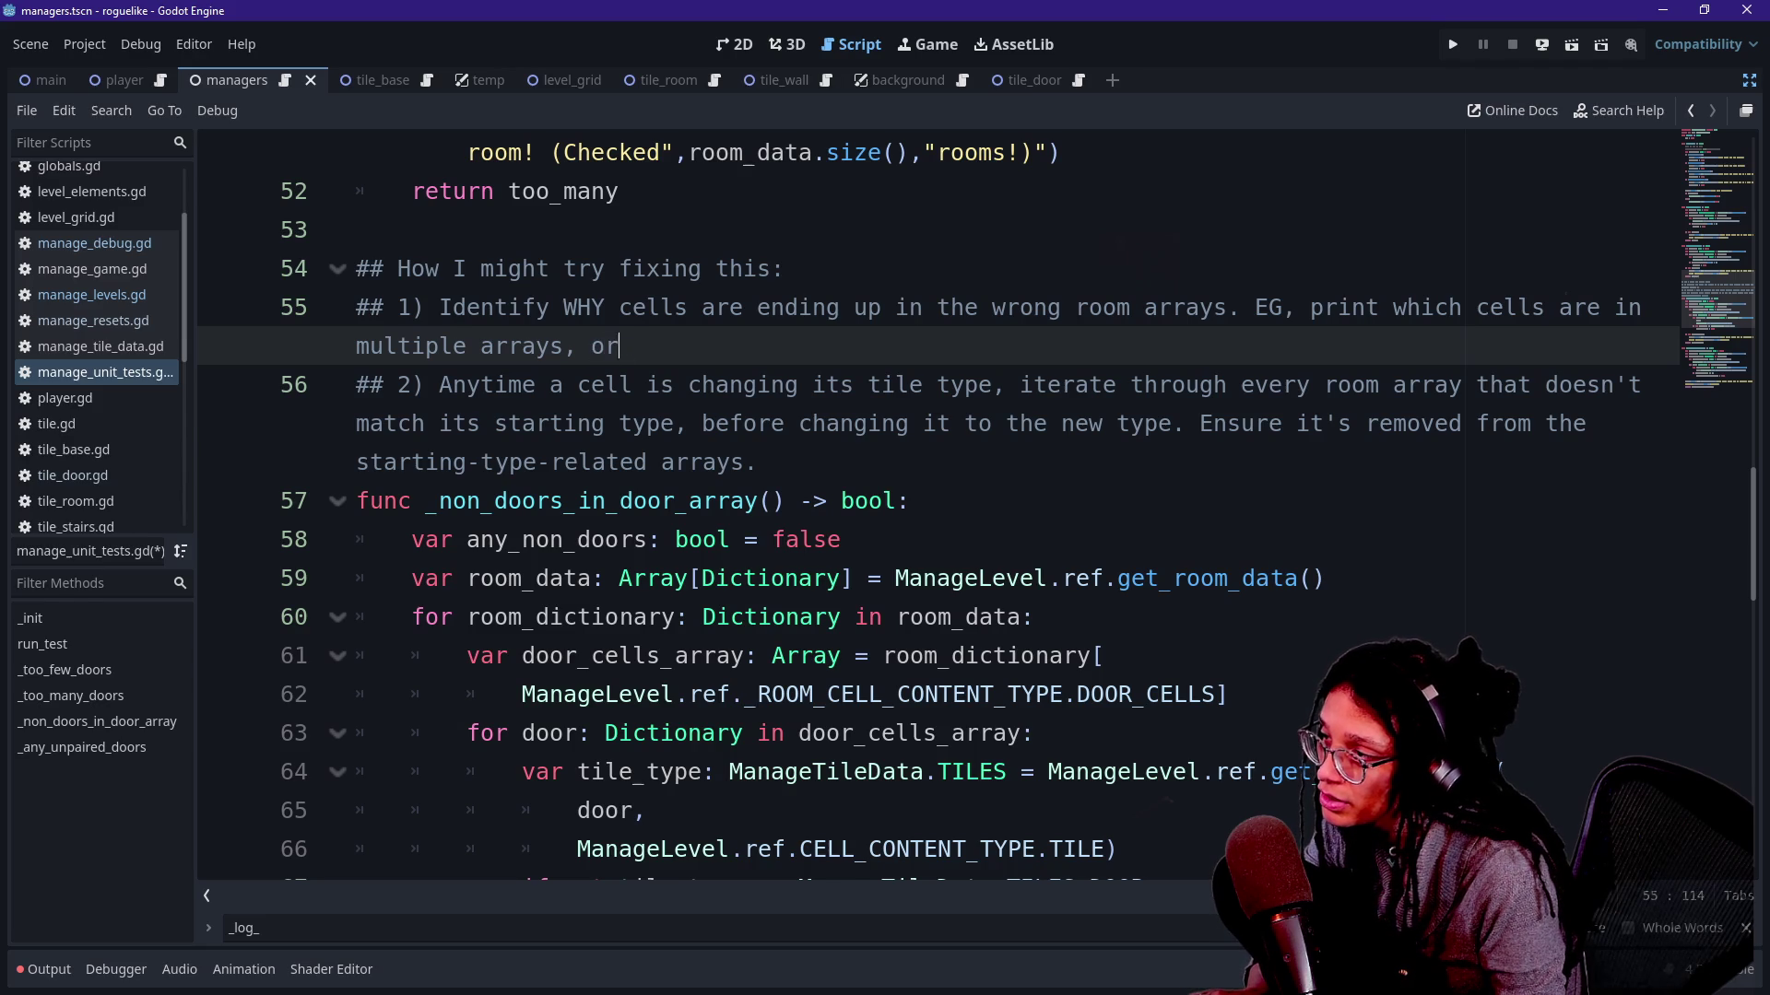
{"action": "type", "text": "; EG"}
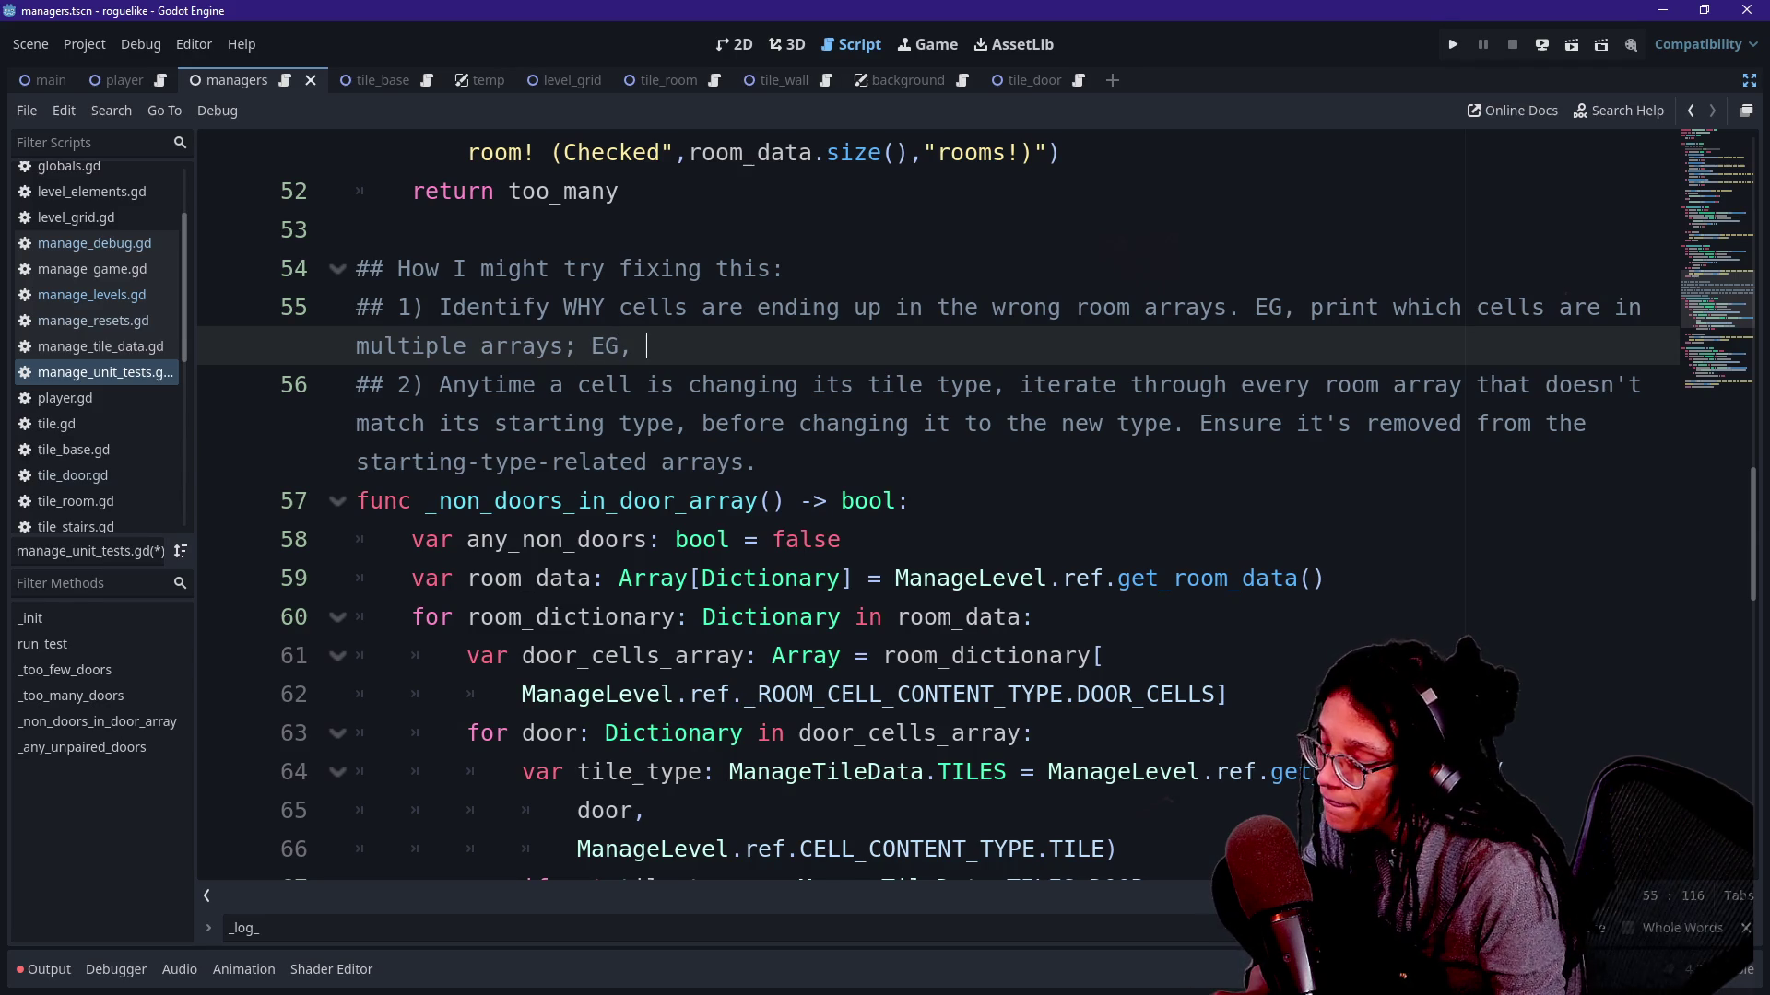
{"action": "type", "text": "ensure "}
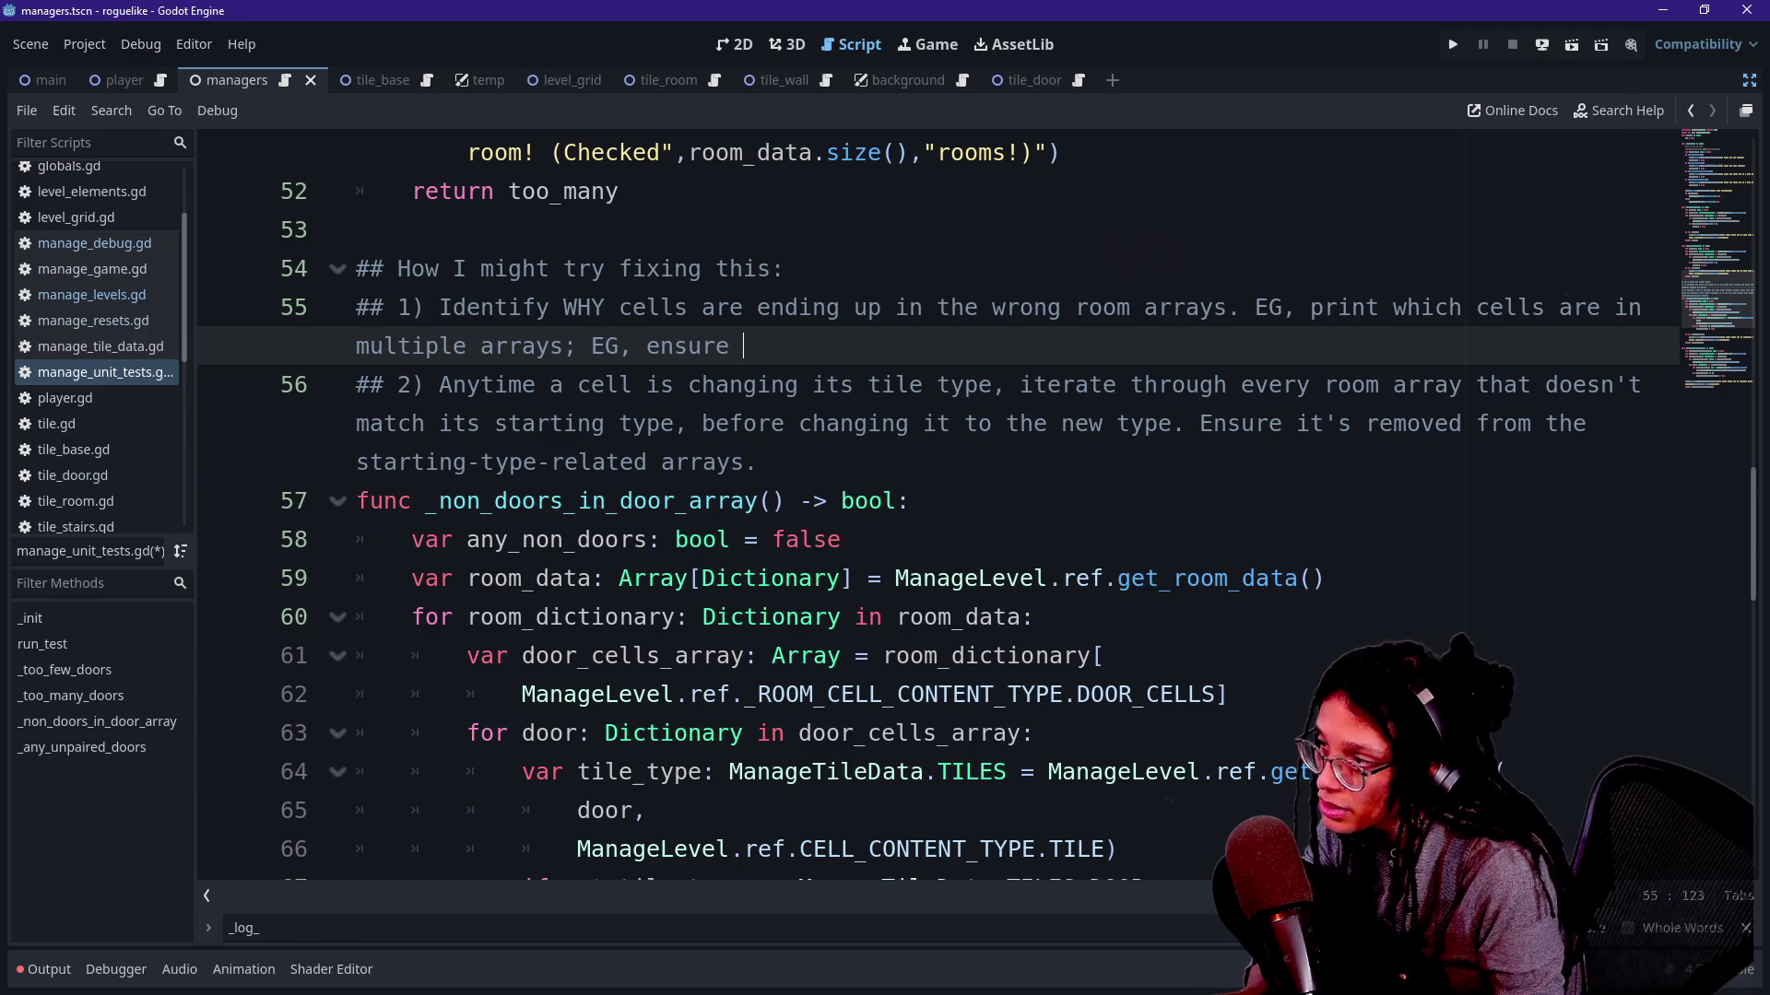
{"action": "key", "text": "BackSpace"}
{"action": "key", "text": "BackSpace"}
{"action": "key", "text": "BackSpace"}
{"action": "key", "text": "BackSpace"}
{"action": "key", "text": "BackSpace"}
{"action": "key", "text": "BackSpace"}
{"action": "key", "text": "BackSpace"}
{"action": "type", "text": "identify which cells"}
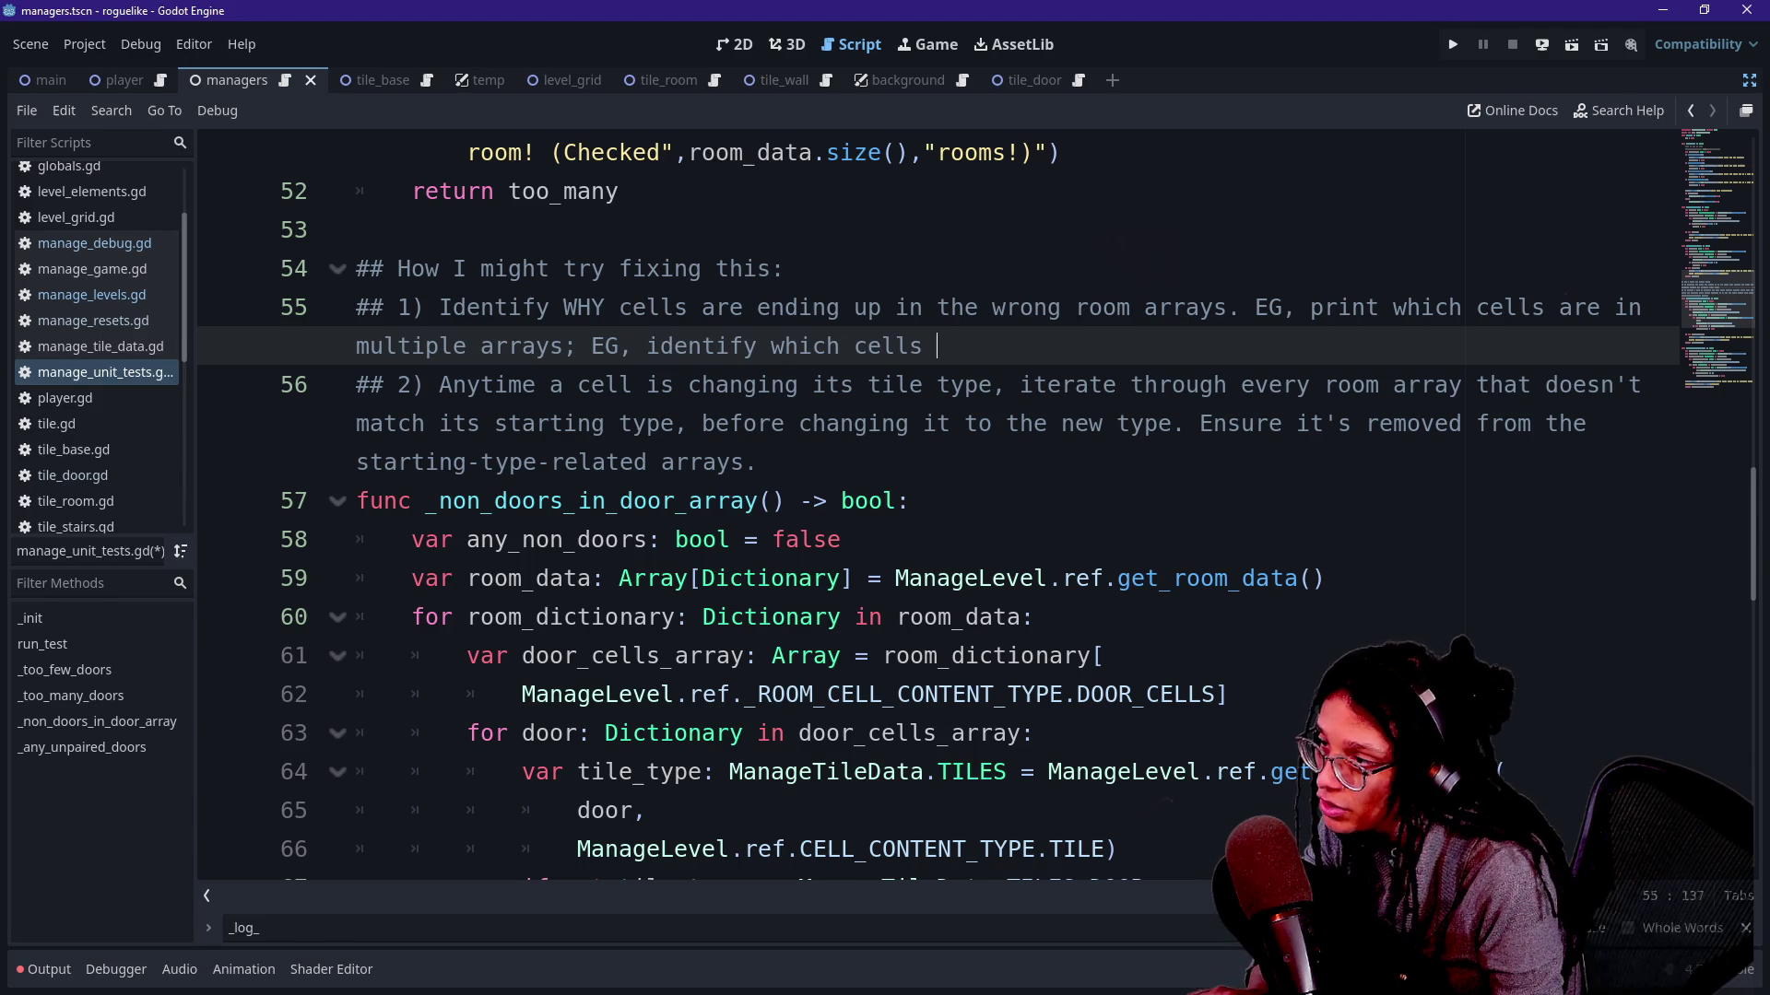
{"action": "type", "text": "lared"}
{"action": "key", "text": "BackSpace"}
{"action": "key", "text": "BackSpace"}
{"action": "key", "text": "BackSpace"}
{"action": "key", "text": "BackSpace"}
{"action": "key", "text": "BackSpace"}
{"action": "type", "text": "already in any room array -- are ch"}
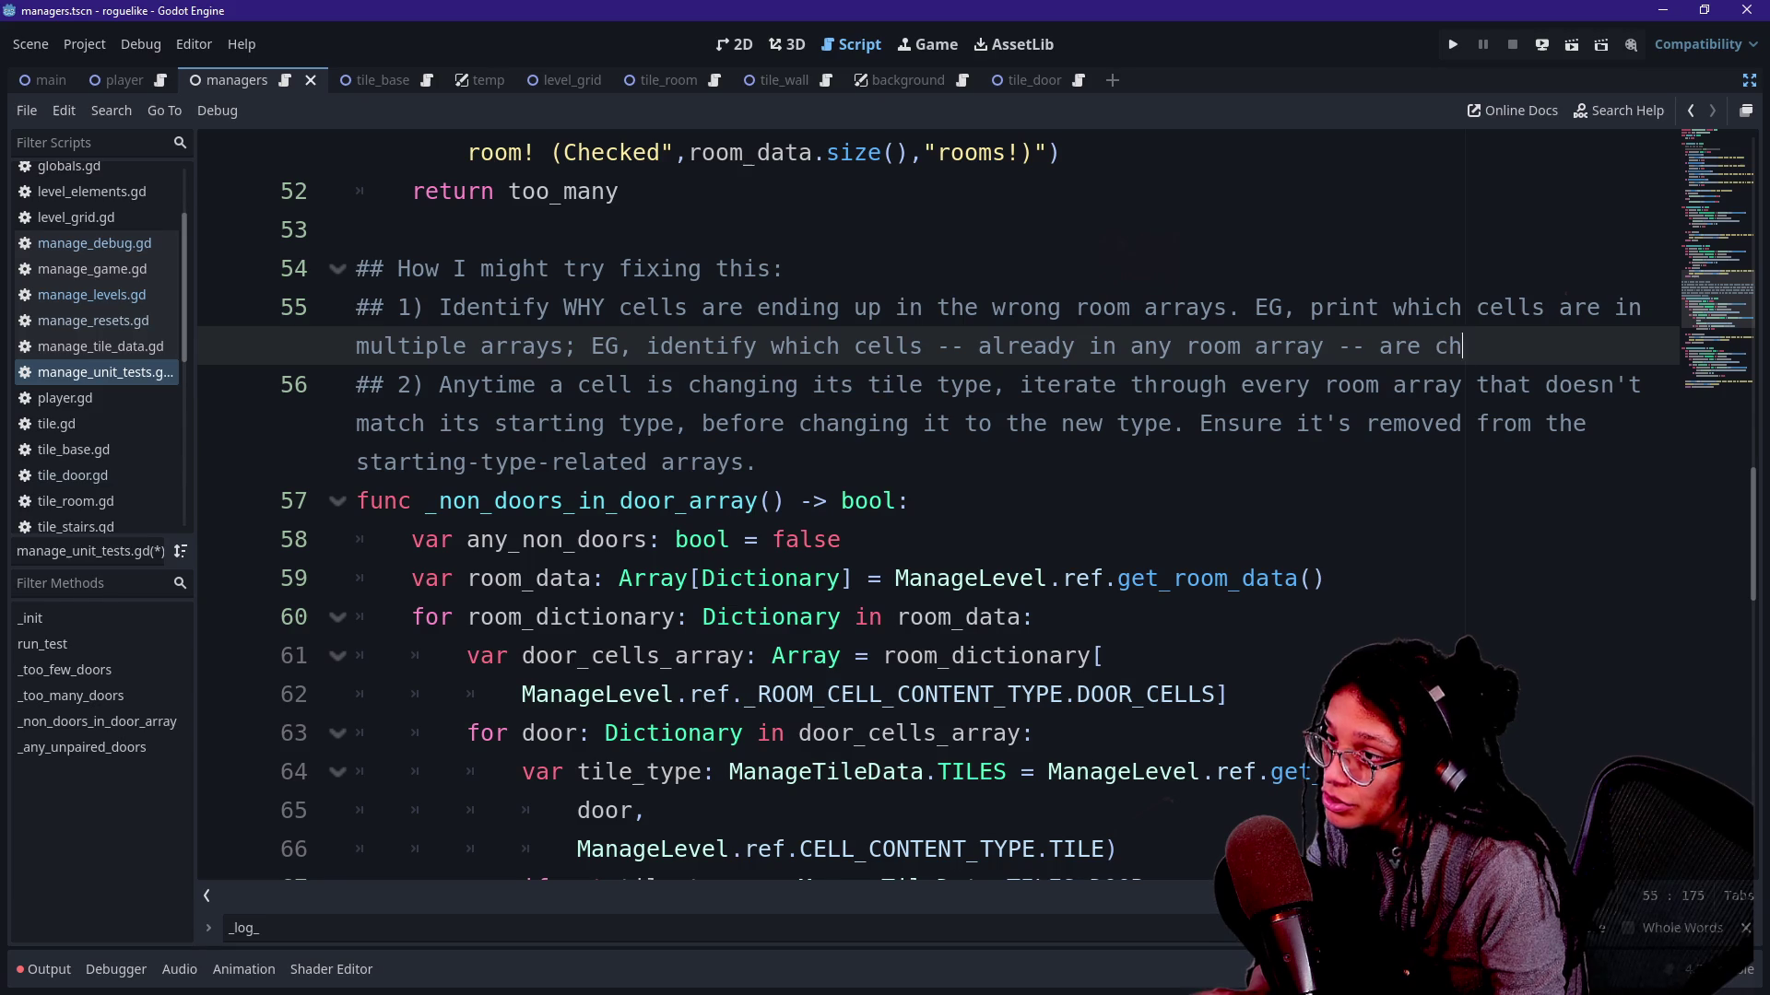
{"action": "type", "text": "mething else."}
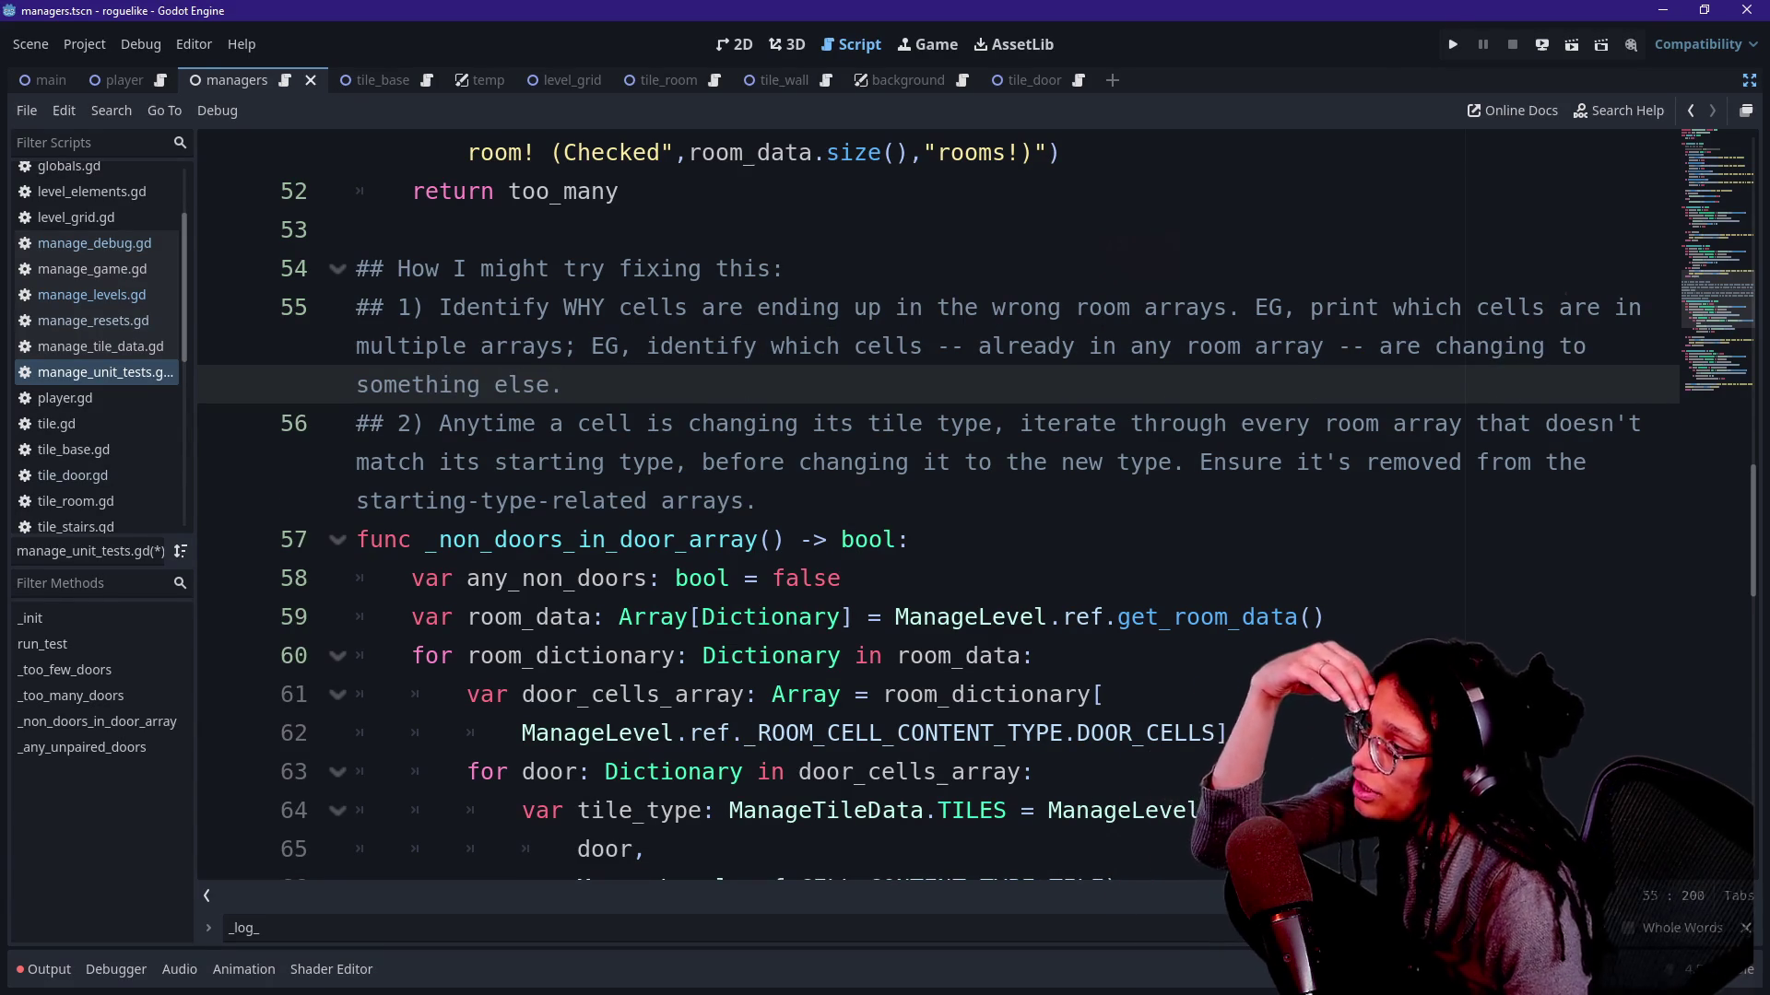
Reread the fix note and nearby test code, return the caret to line 55, and save the script.
{"action": "left_click_drag", "start_coordinate": [467, 423], "coordinate": [828, 540]}
{"action": "left_click_drag", "start_coordinate": [438, 307], "coordinate": [631, 346]}
{"action": "left_click", "coordinate": [632, 345]}
{"action": "left_click_drag", "start_coordinate": [502, 462], "coordinate": [789, 540]}
{"action": "left_click_drag", "start_coordinate": [356, 384], "coordinate": [730, 462]}
{"action": "left_click", "coordinate": [728, 347]}
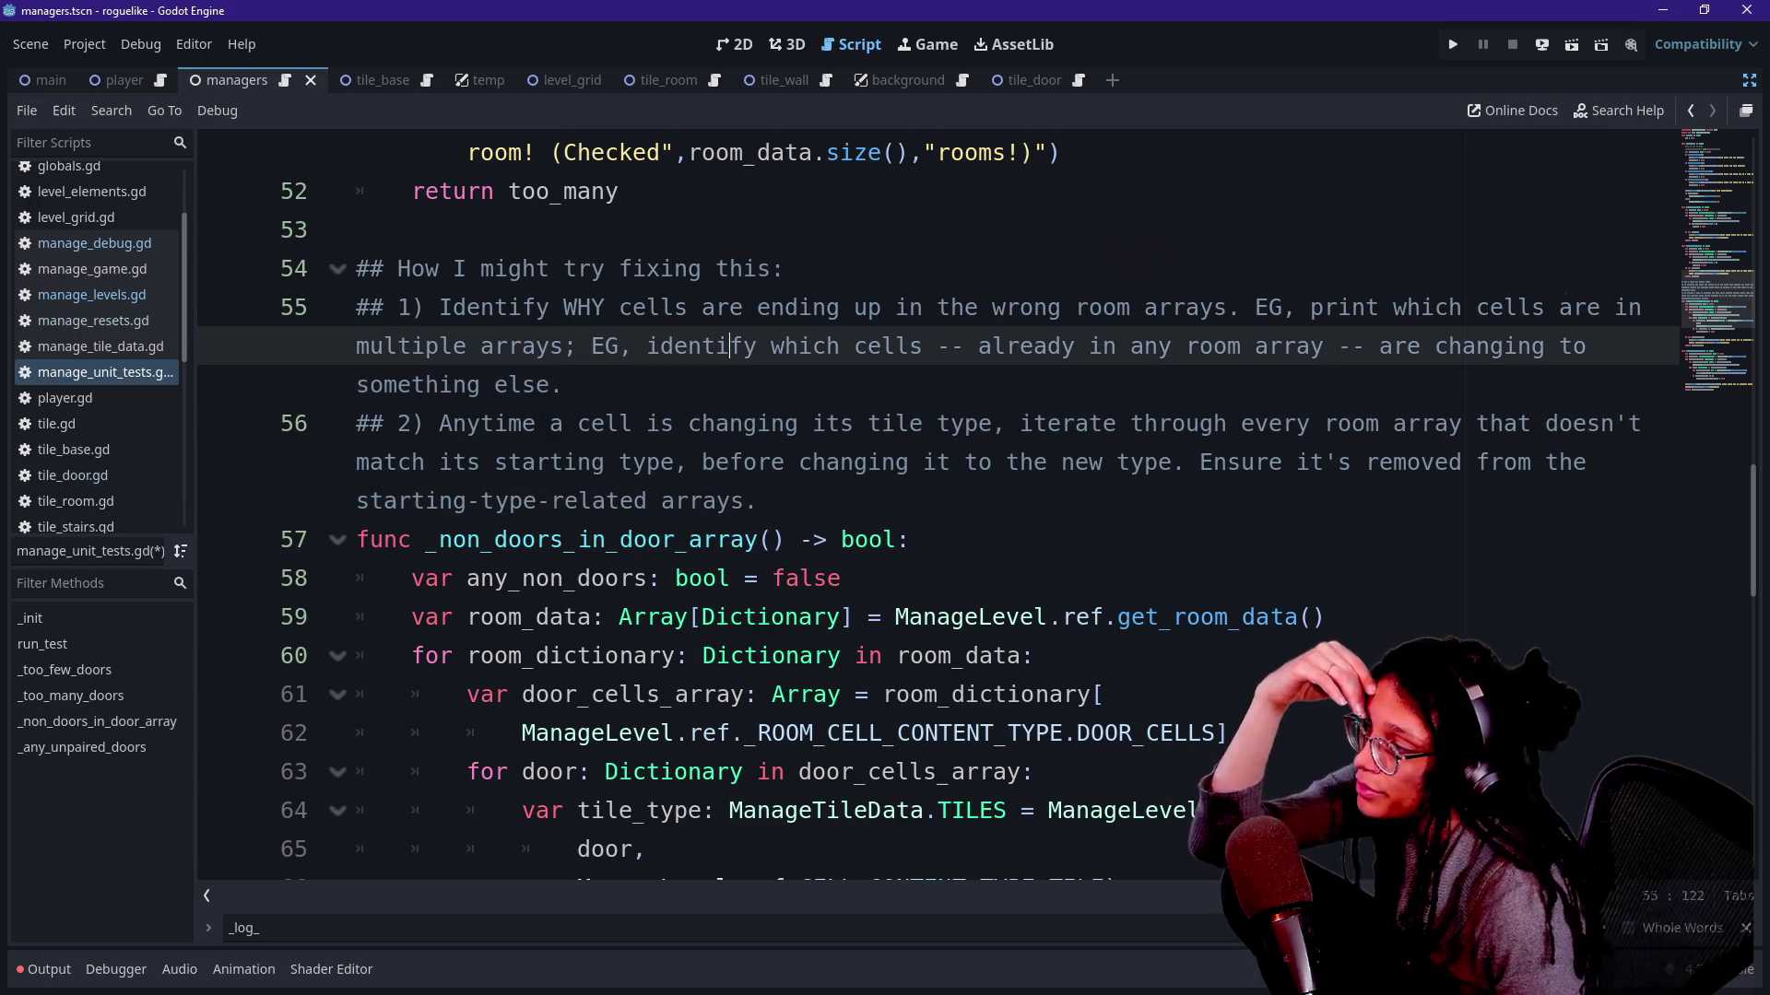
{"action": "key", "text": "ctrl+s"}
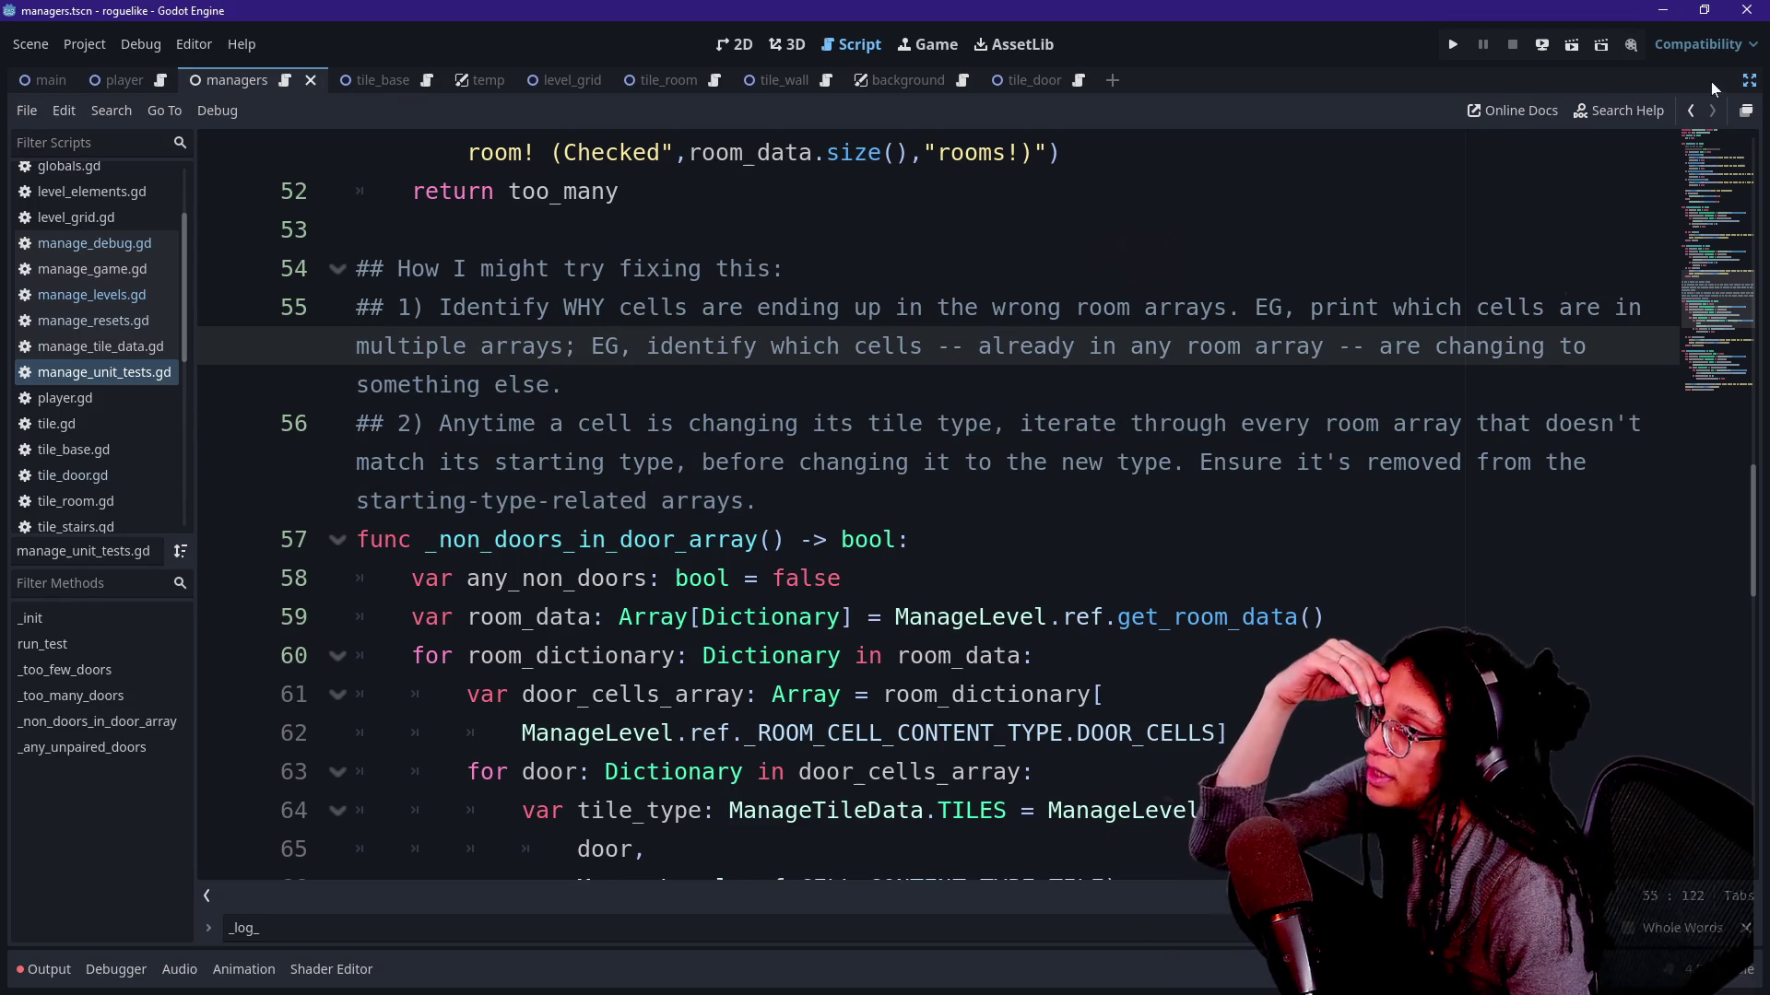
Run the project so the door unit tests execute and bring up the output log.
{"action": "left_click", "coordinate": [1692, 120]}
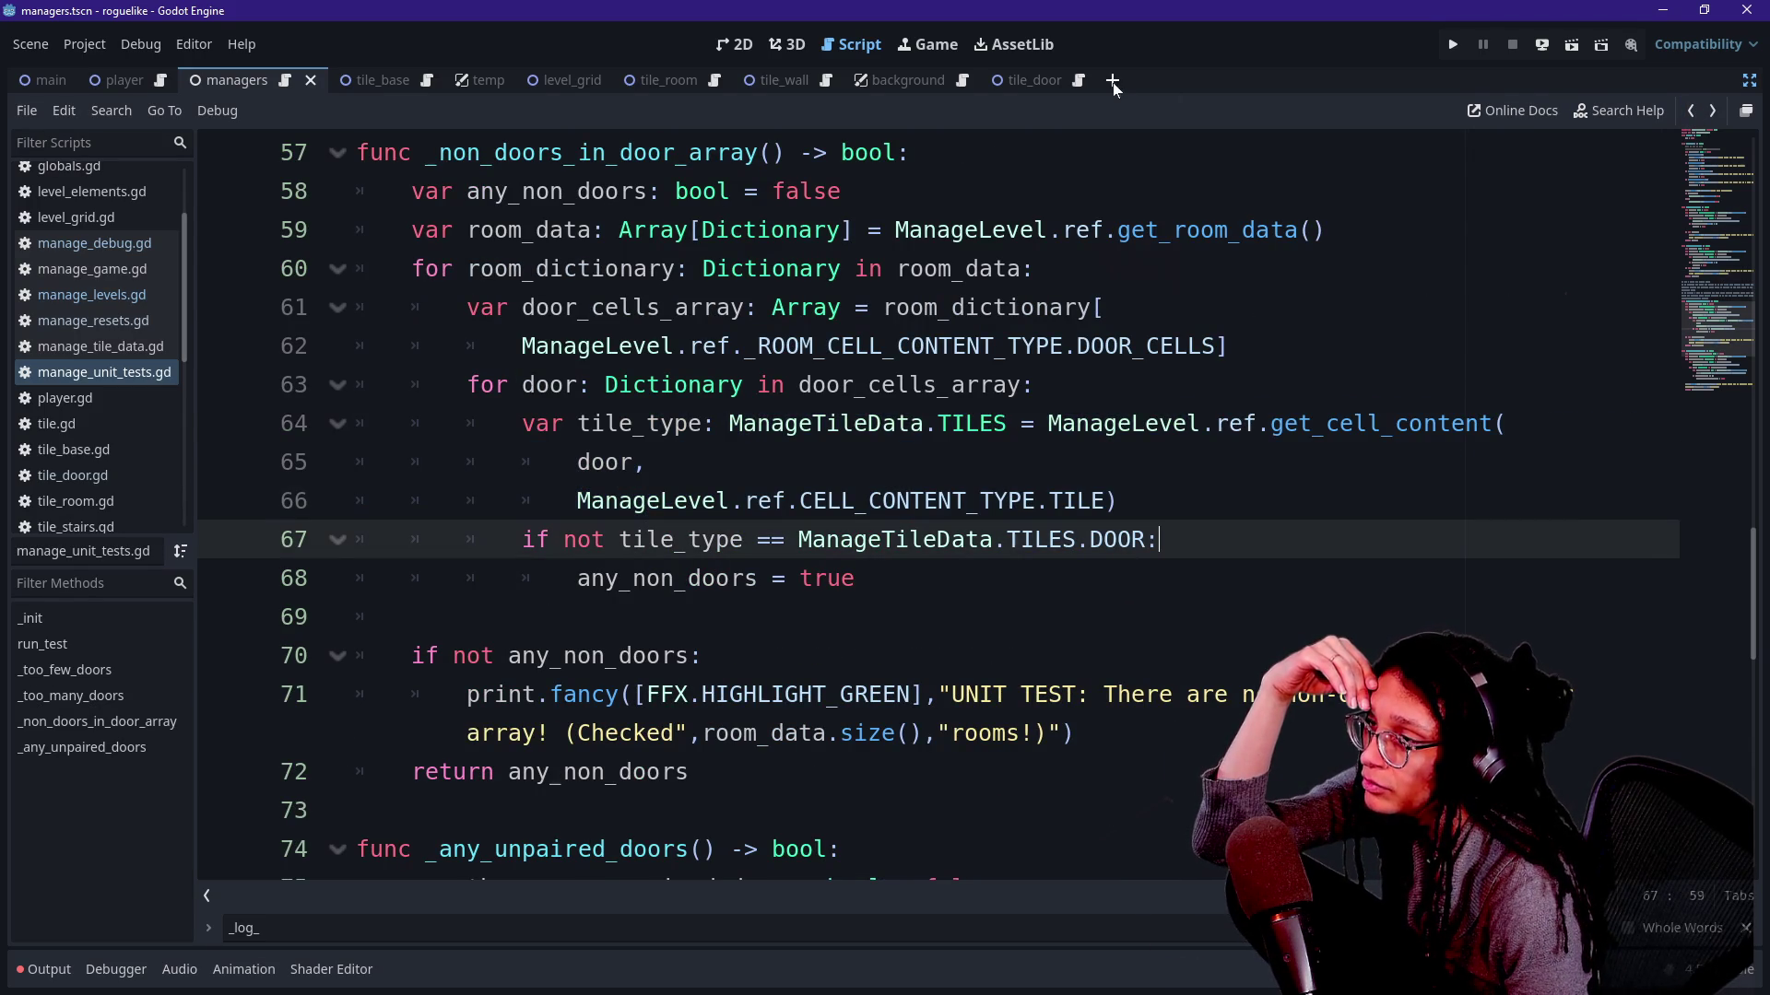
{"action": "left_click", "coordinate": [940, 48]}
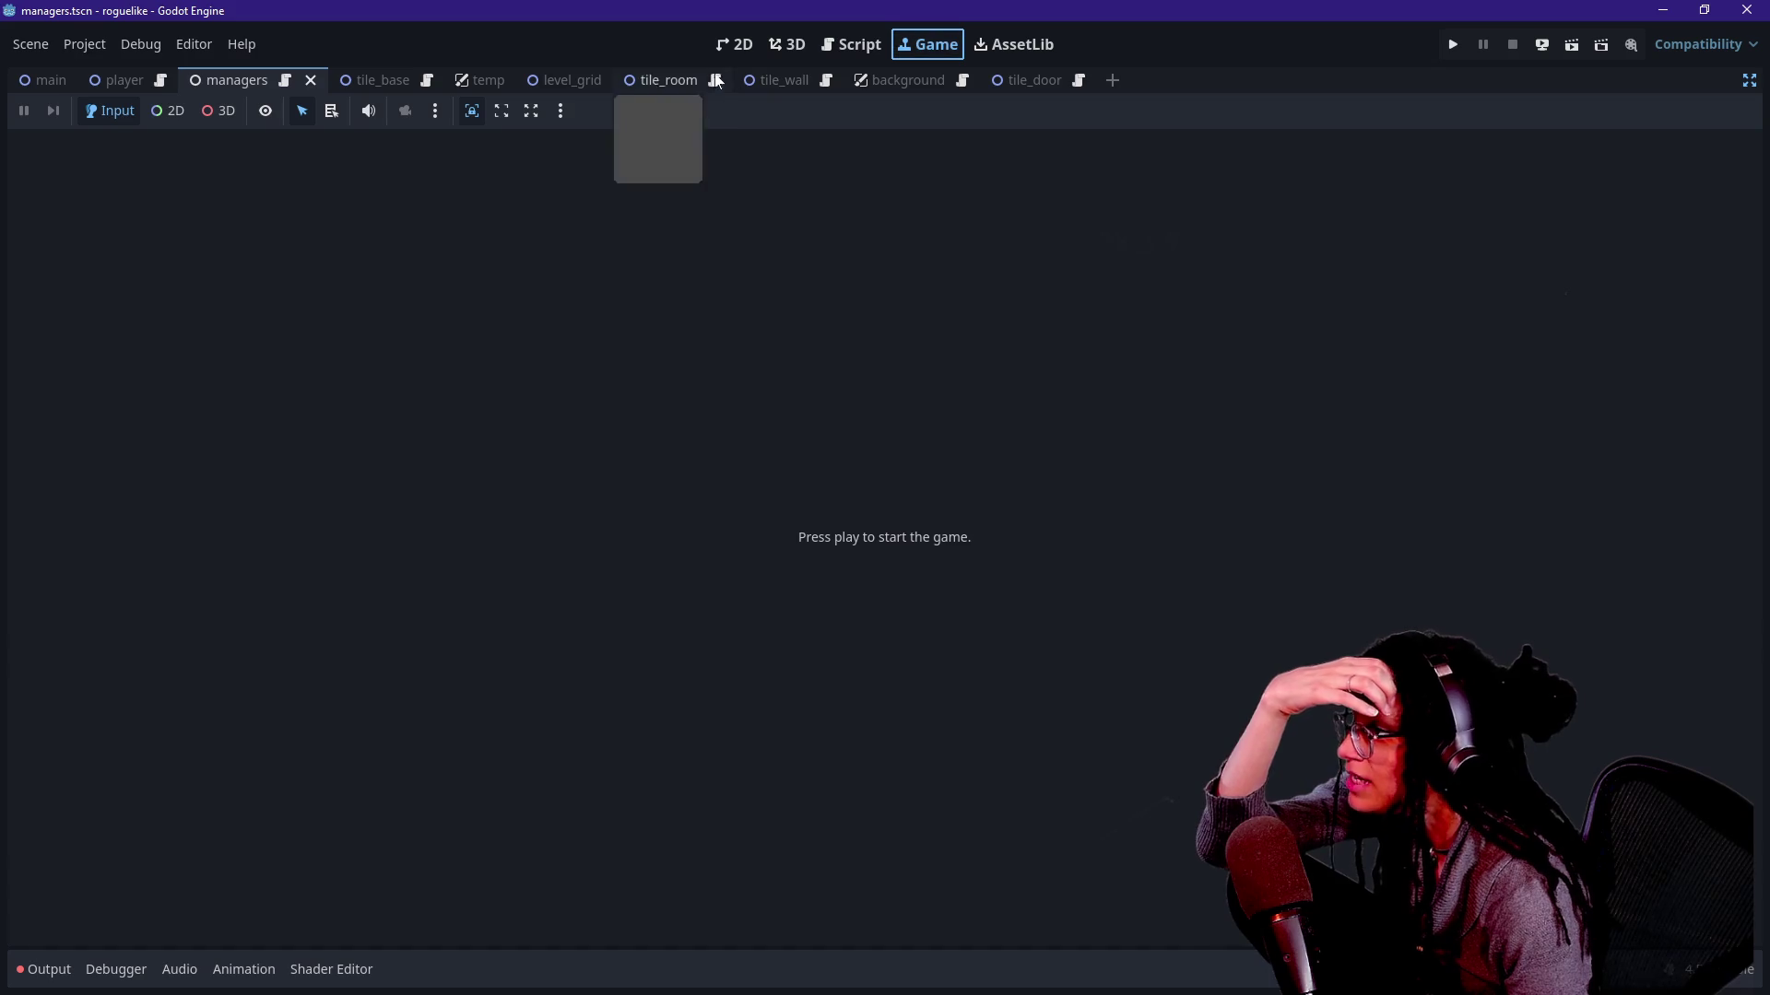
{"action": "left_click", "coordinate": [834, 44]}
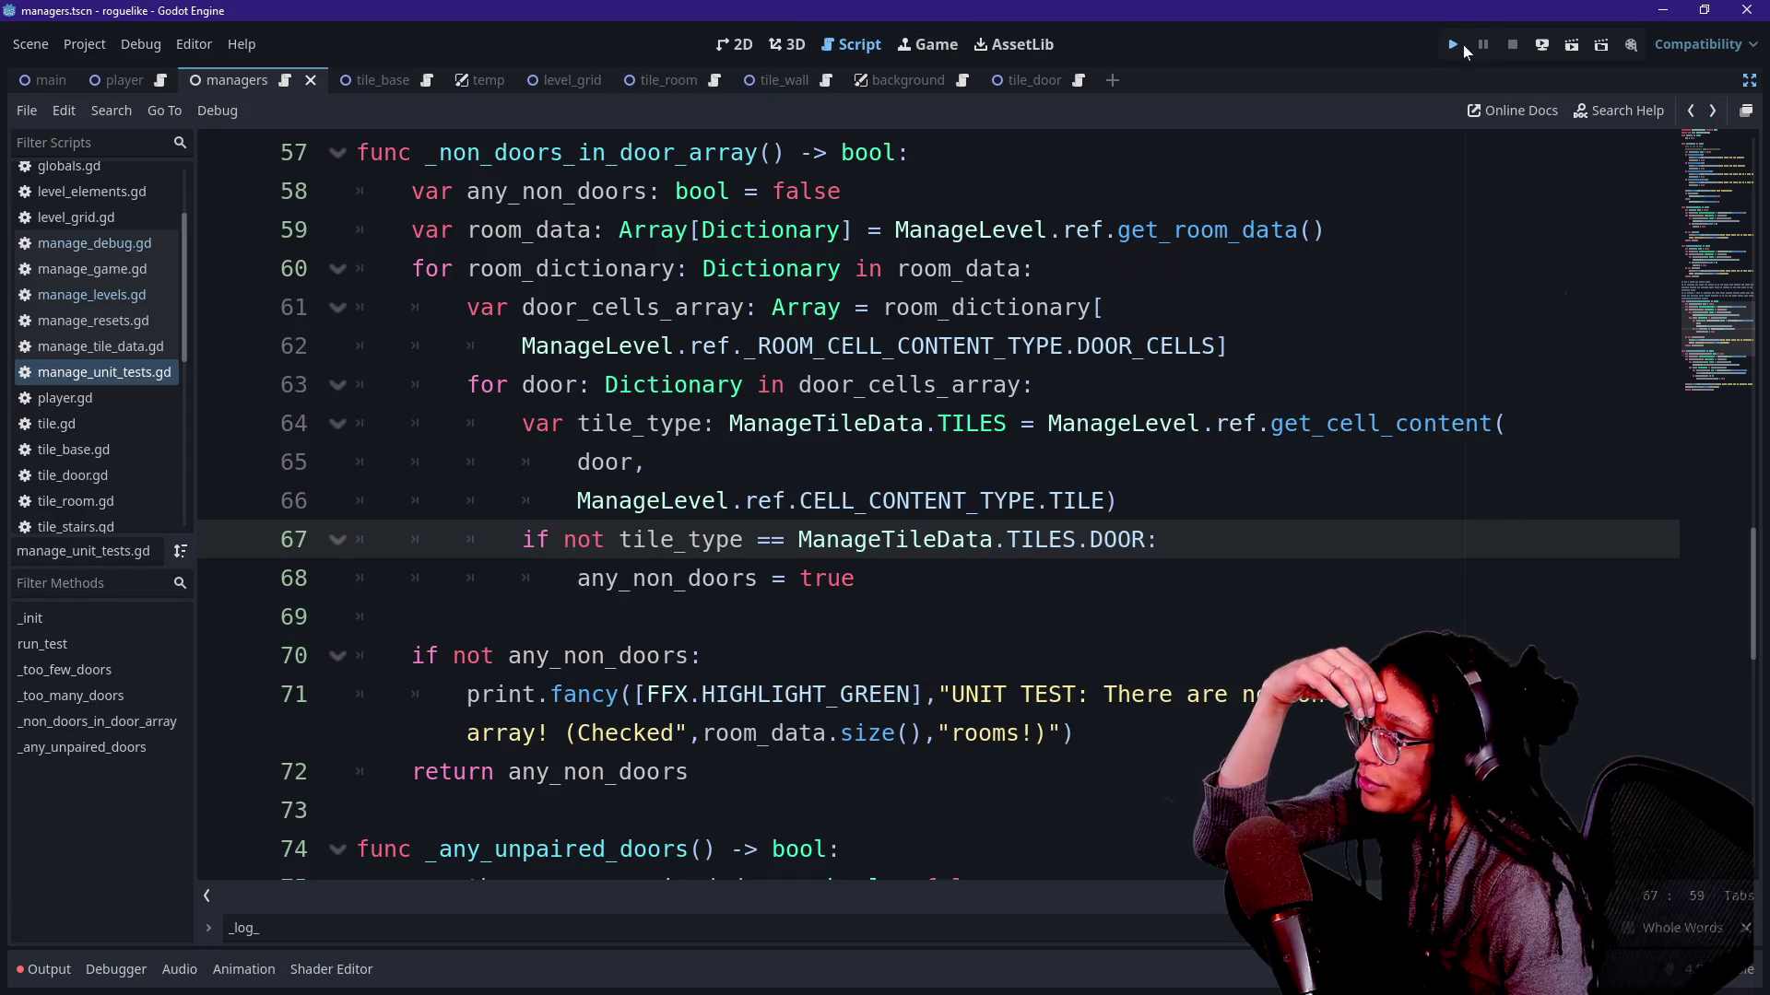
{"action": "left_click", "coordinate": [1465, 43]}
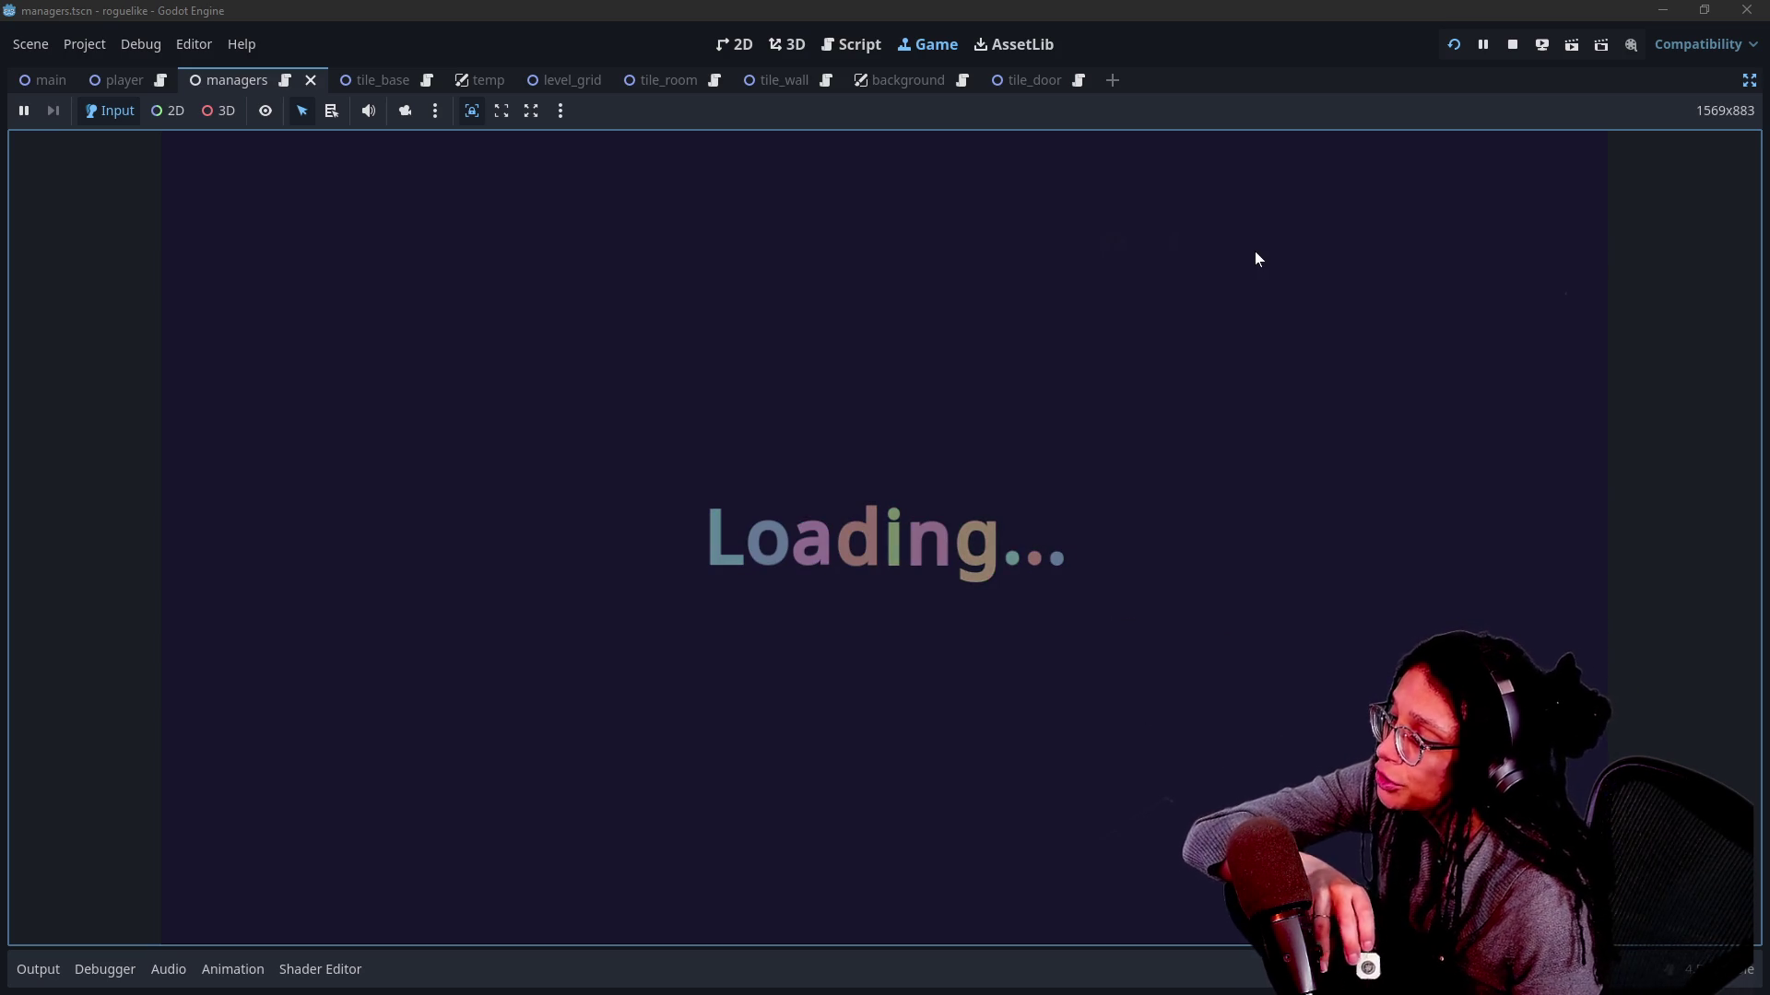
{"action": "left_click", "coordinate": [39, 970]}
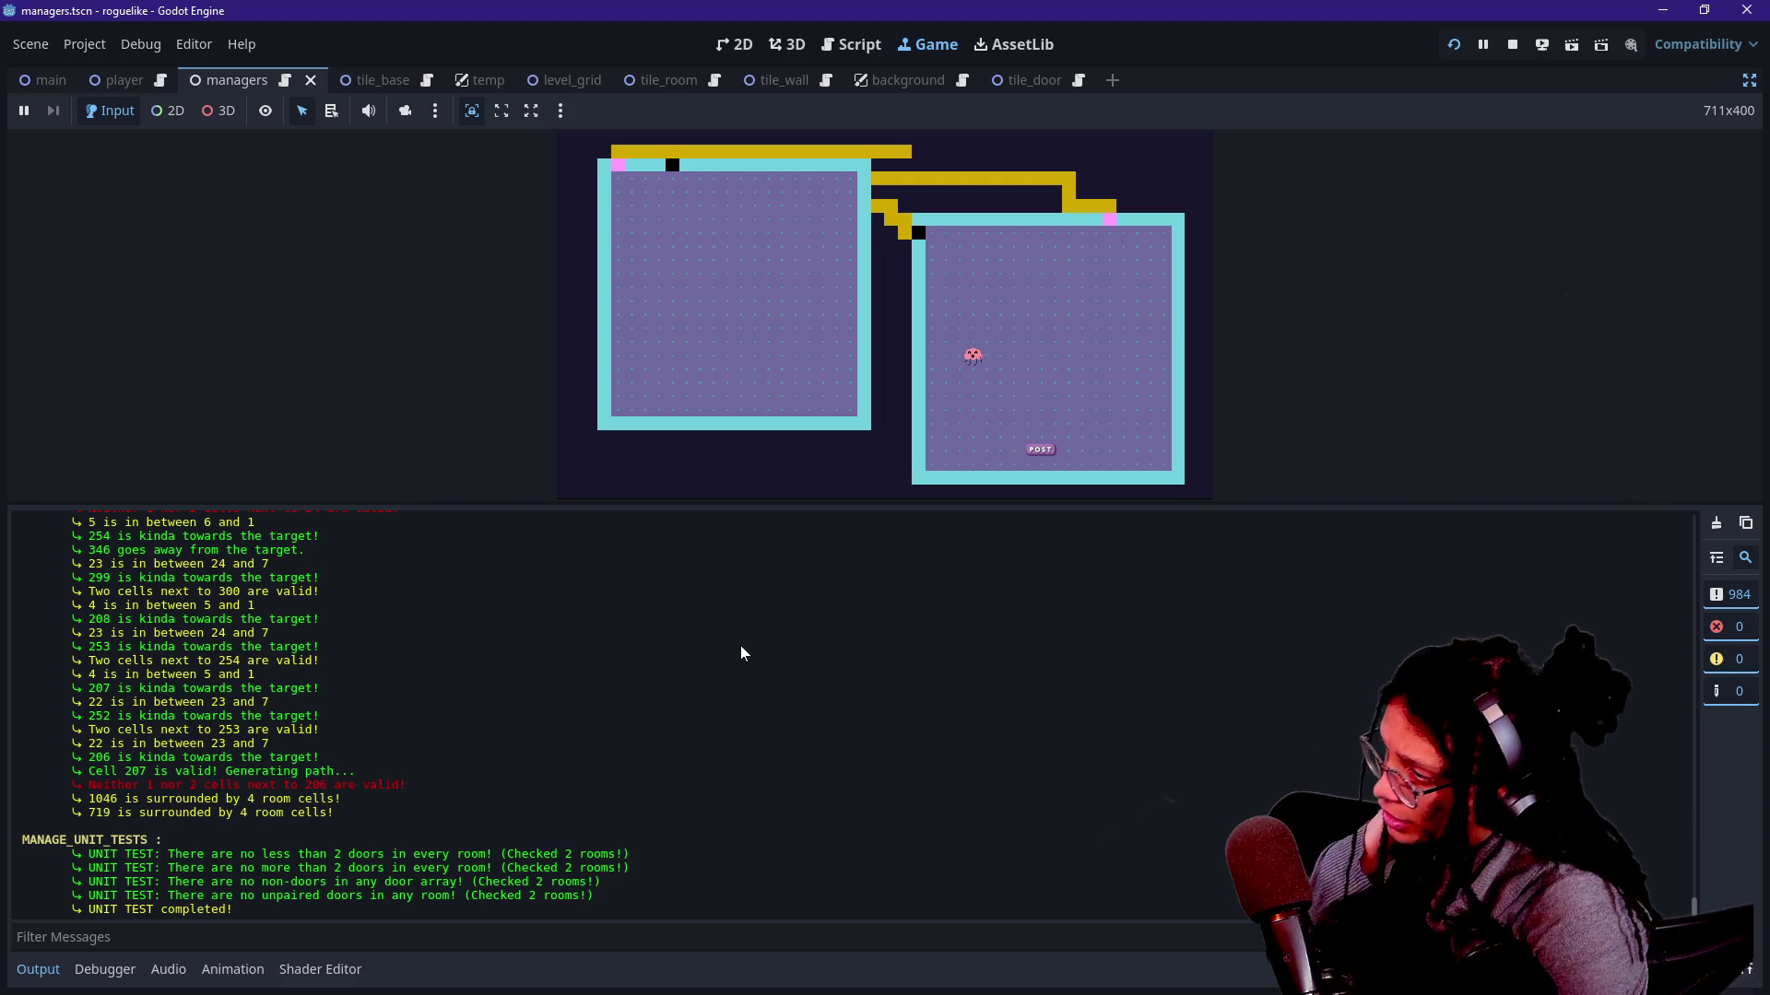
Check the running game and log where all door tests pass, then return to manage_unit_tests.gd at line 64.
{"action": "left_click", "coordinate": [805, 244]}
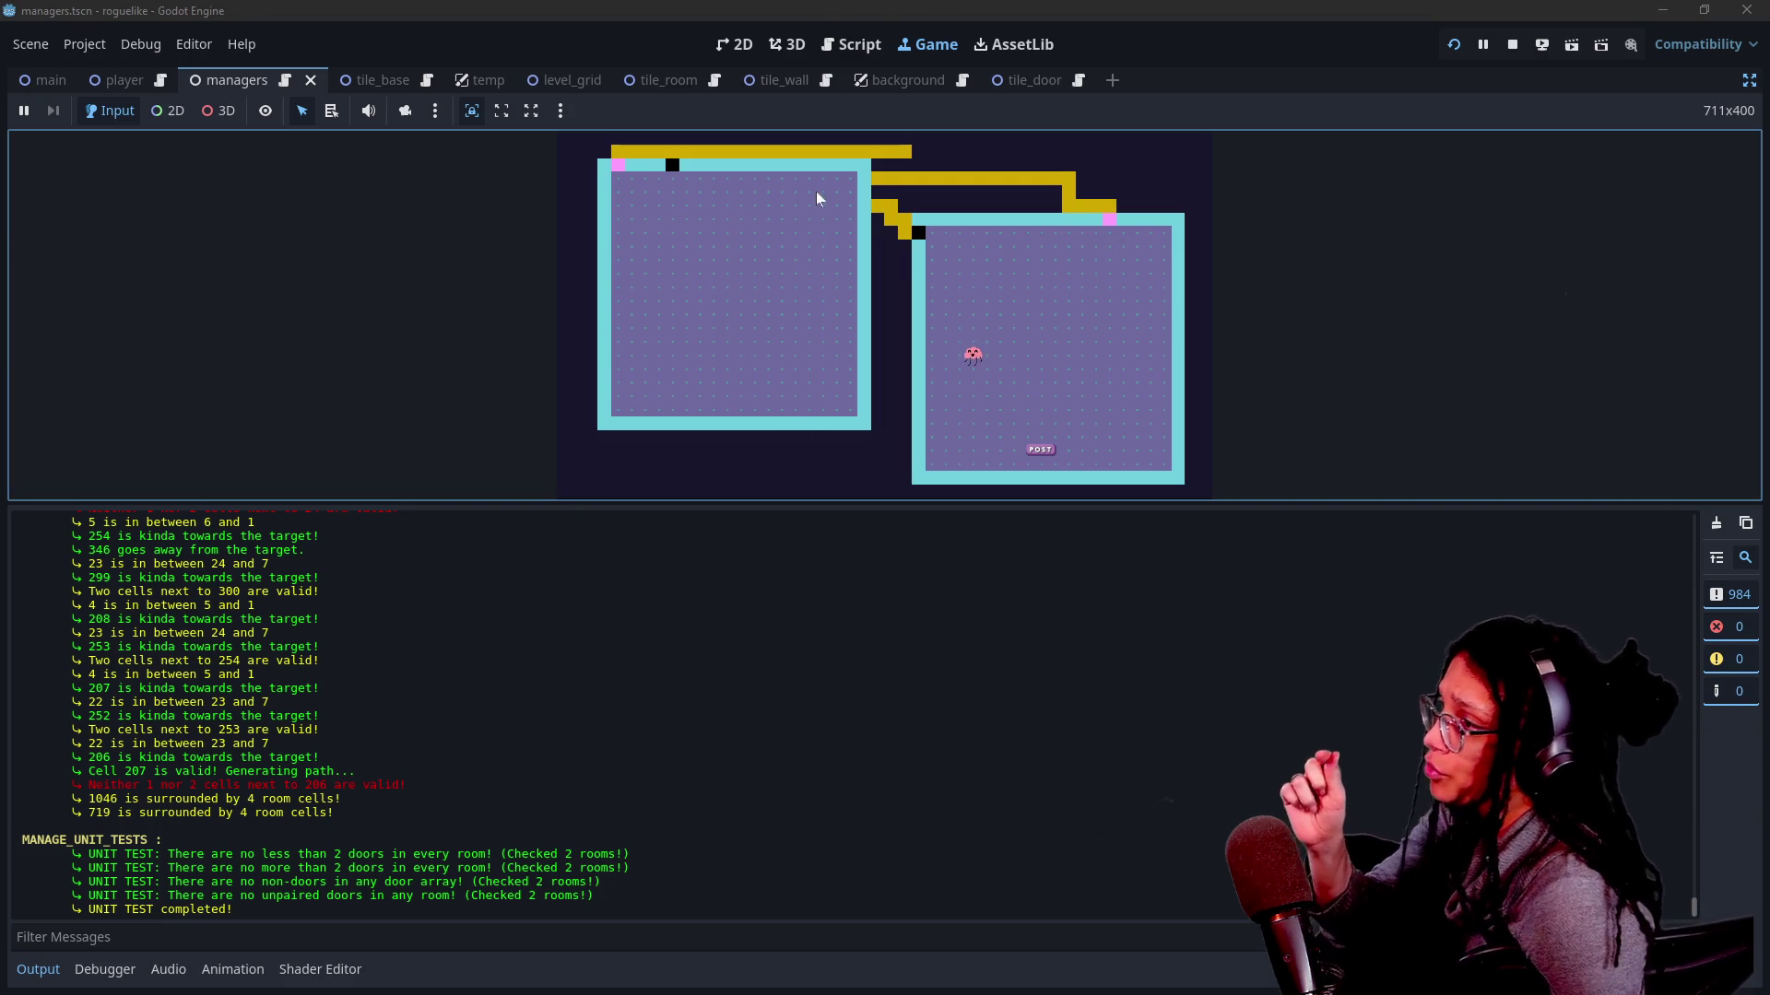
{"action": "left_click", "coordinate": [865, 42]}
{"action": "left_click", "coordinate": [1057, 423]}
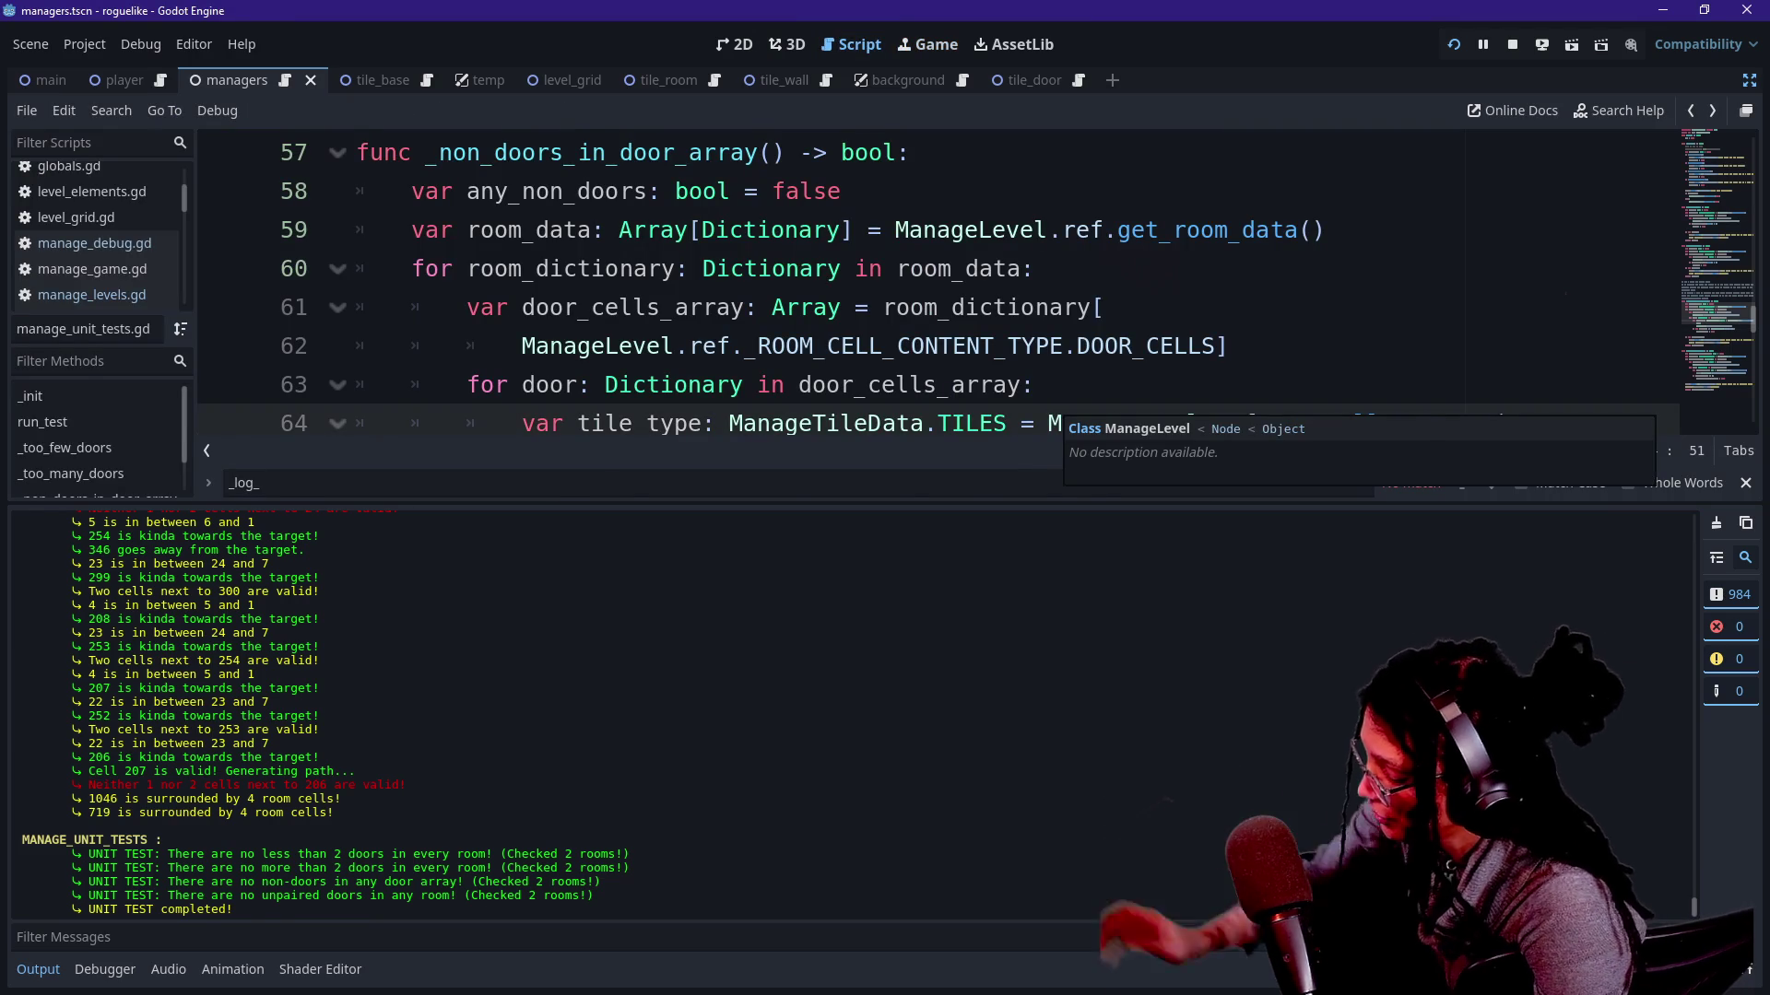
Hide the output log and look over the ManageLevel calls in the test code around lines 60–77.
{"action": "key", "text": "ctrl+j"}
{"action": "key", "text": "shift+Down"}
{"action": "scroll", "coordinate": [942, 511], "scroll_direction": "down", "scroll_amount": 1}
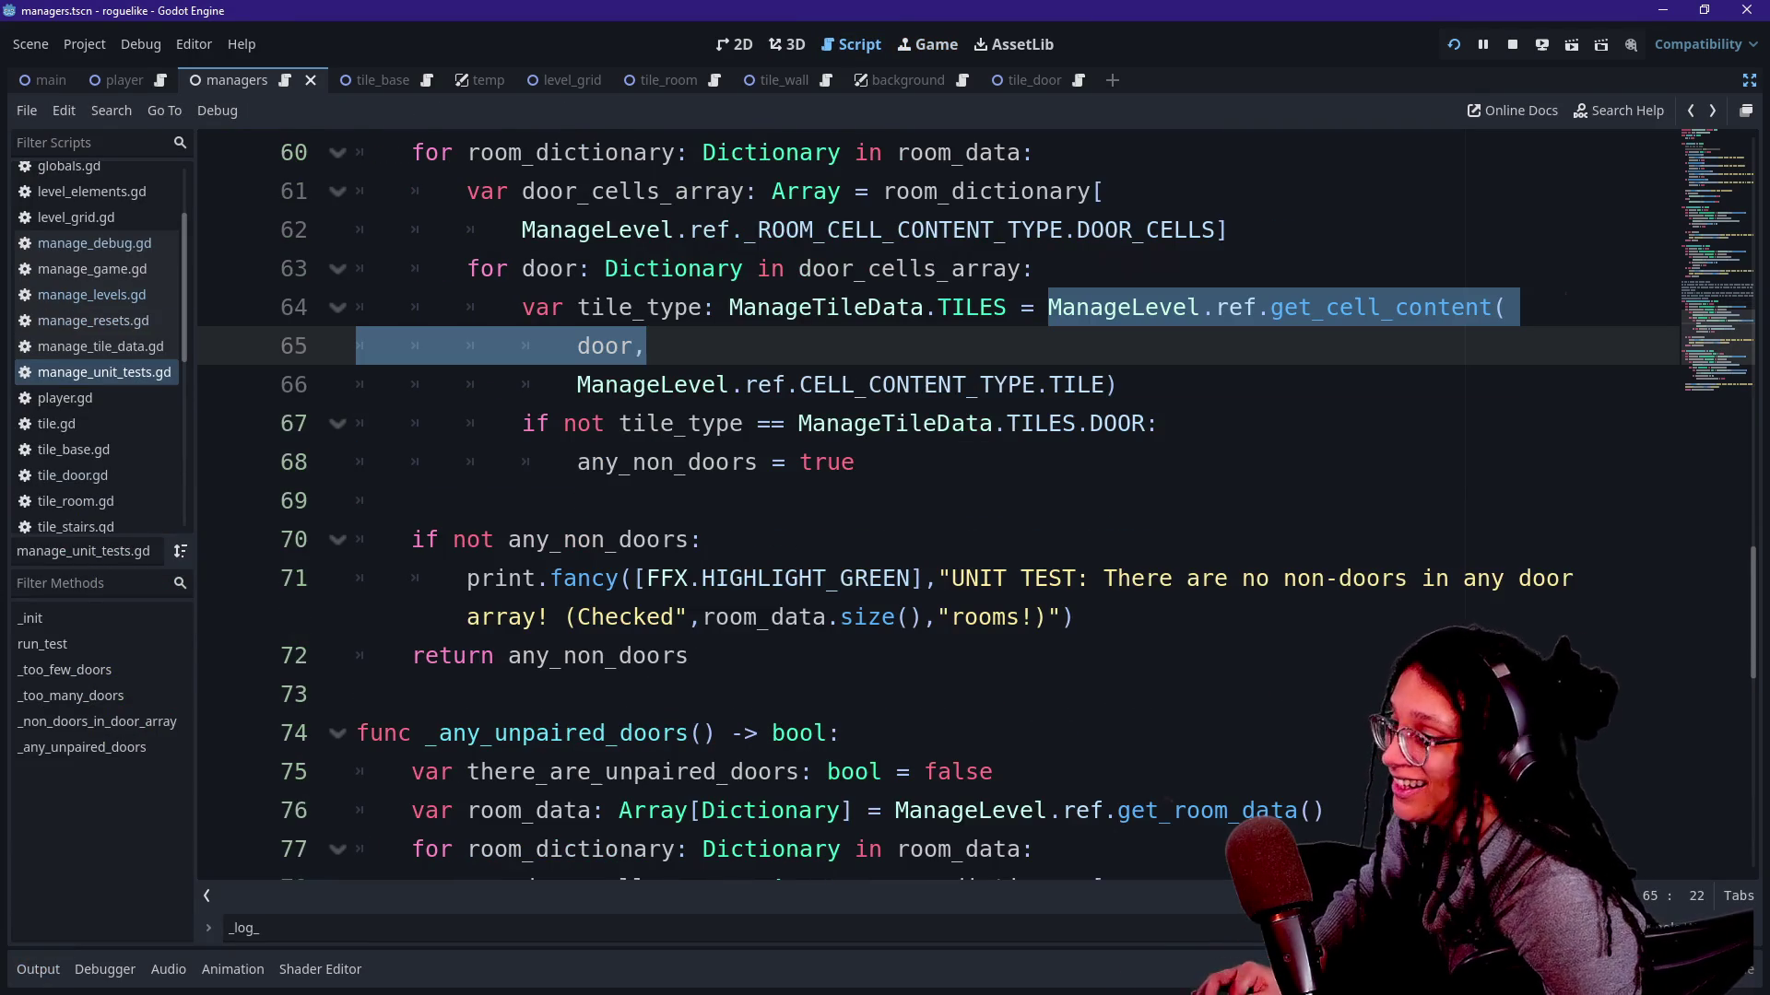
{"action": "scroll", "coordinate": [1052, 613], "scroll_direction": "down", "scroll_amount": 2}
{"action": "left_click", "coordinate": [1051, 612]}
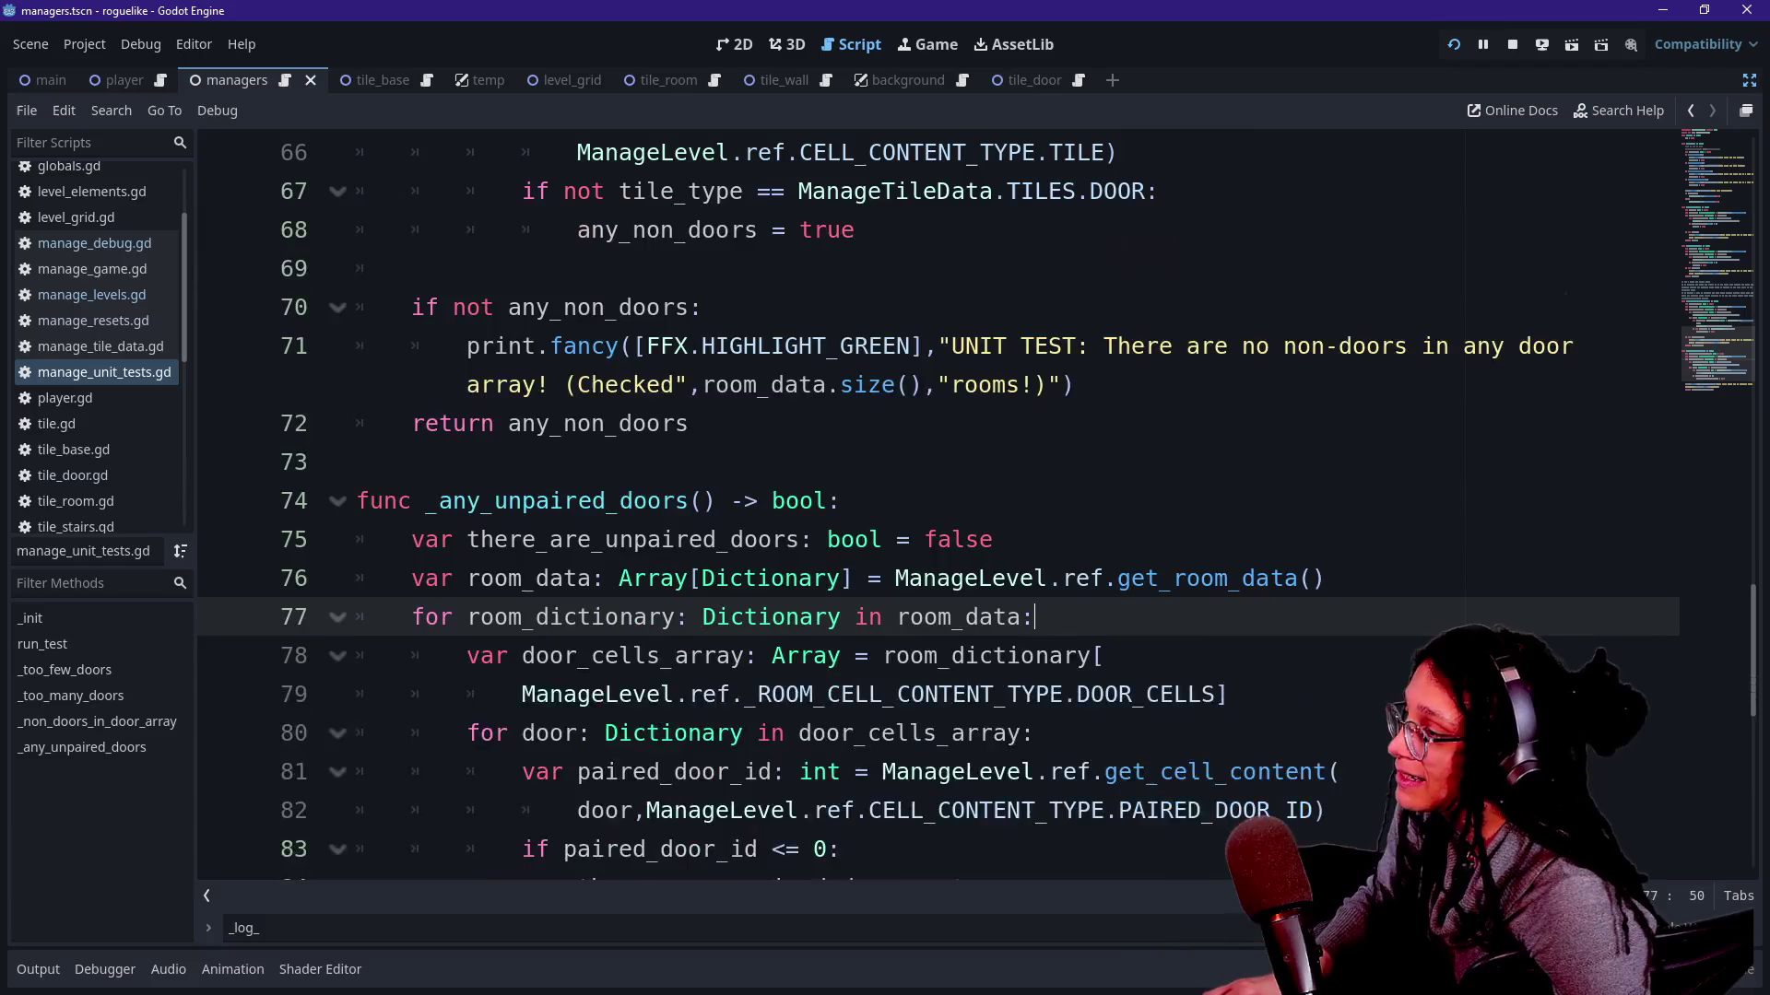
{"action": "scroll", "coordinate": [1051, 613], "scroll_direction": "up", "scroll_amount": 3}
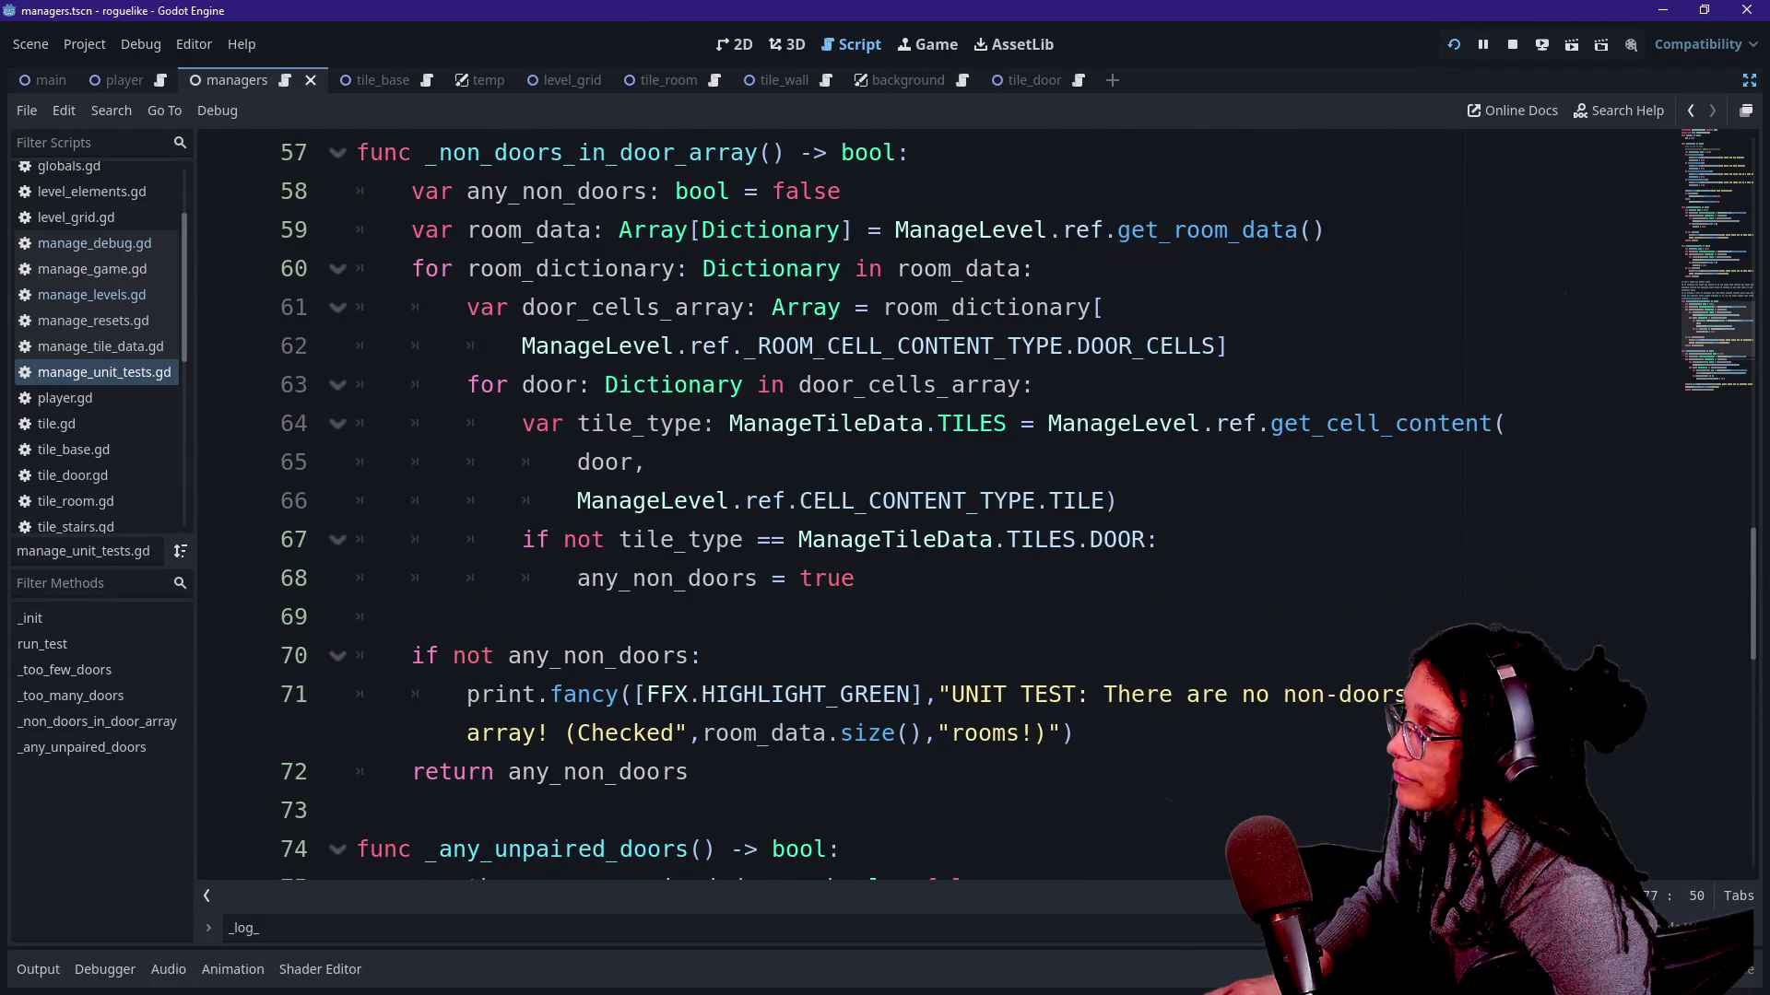
{"action": "left_click", "coordinate": [1038, 268]}
Open manage_levels.gd via quick file search and go to the _log_room_cell room loop near line 334.
{"action": "key", "text": "alt+shift+o"}
{"action": "type", "text": "level"}
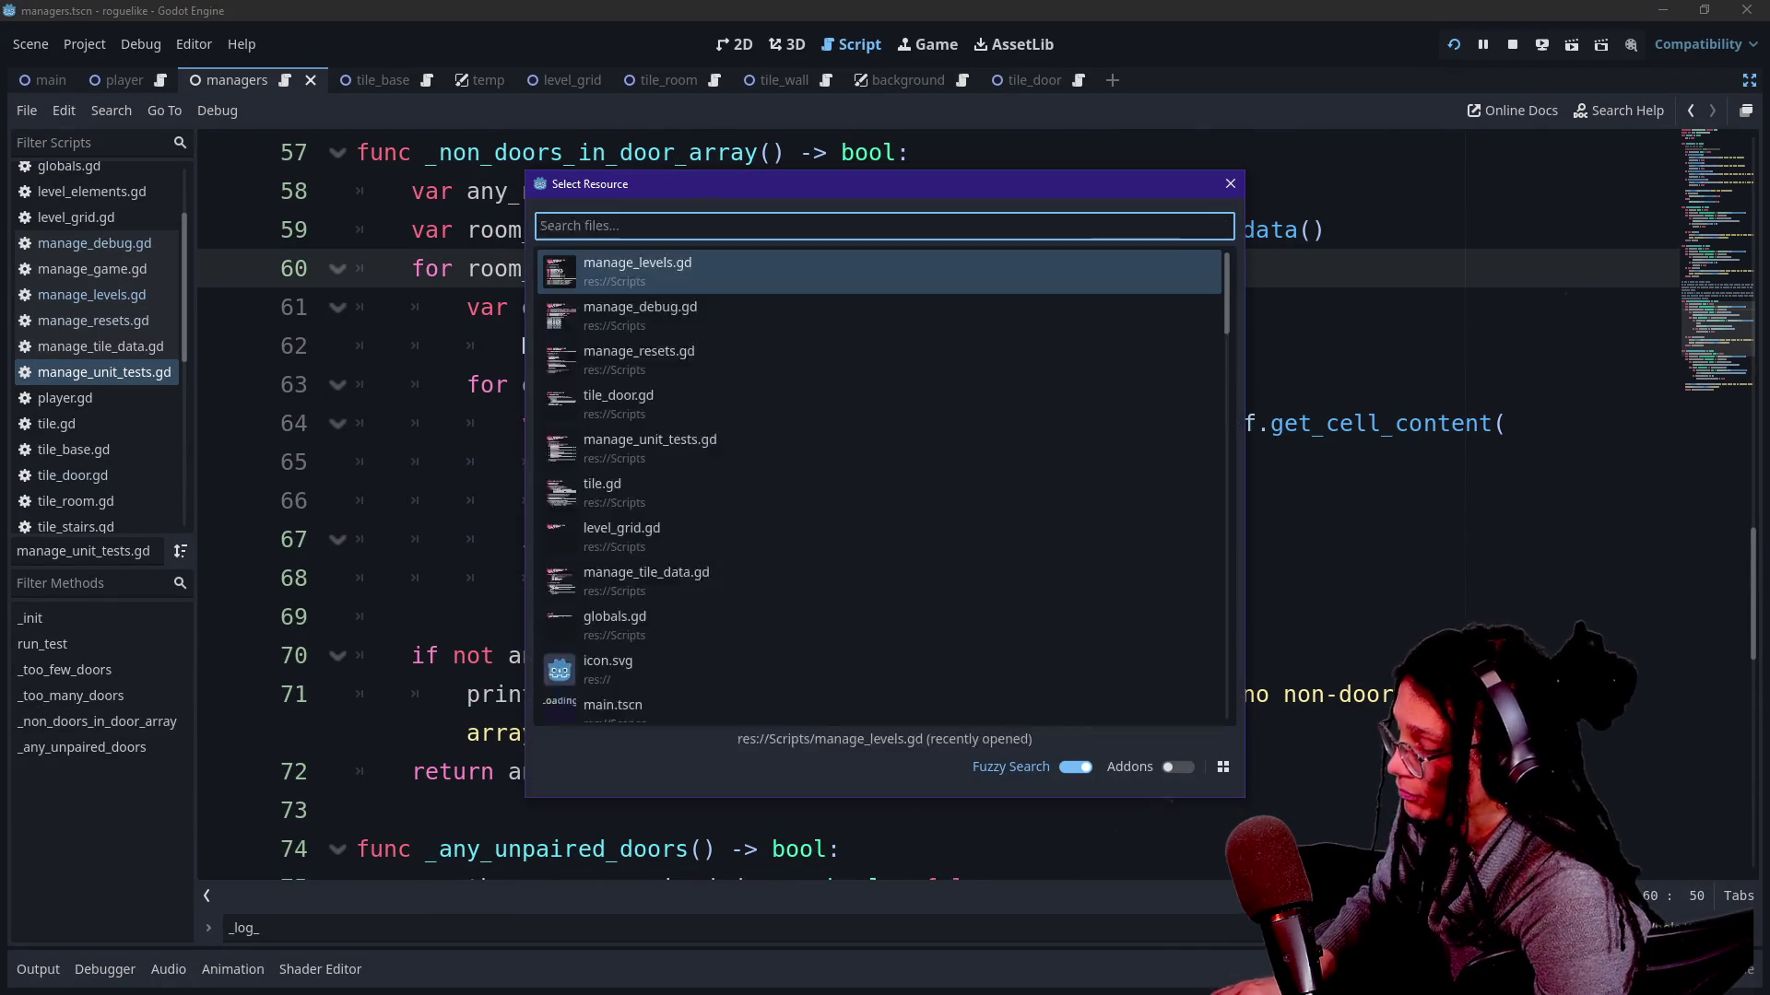
{"action": "type", "text": "s"}
{"action": "key", "text": "Return"}
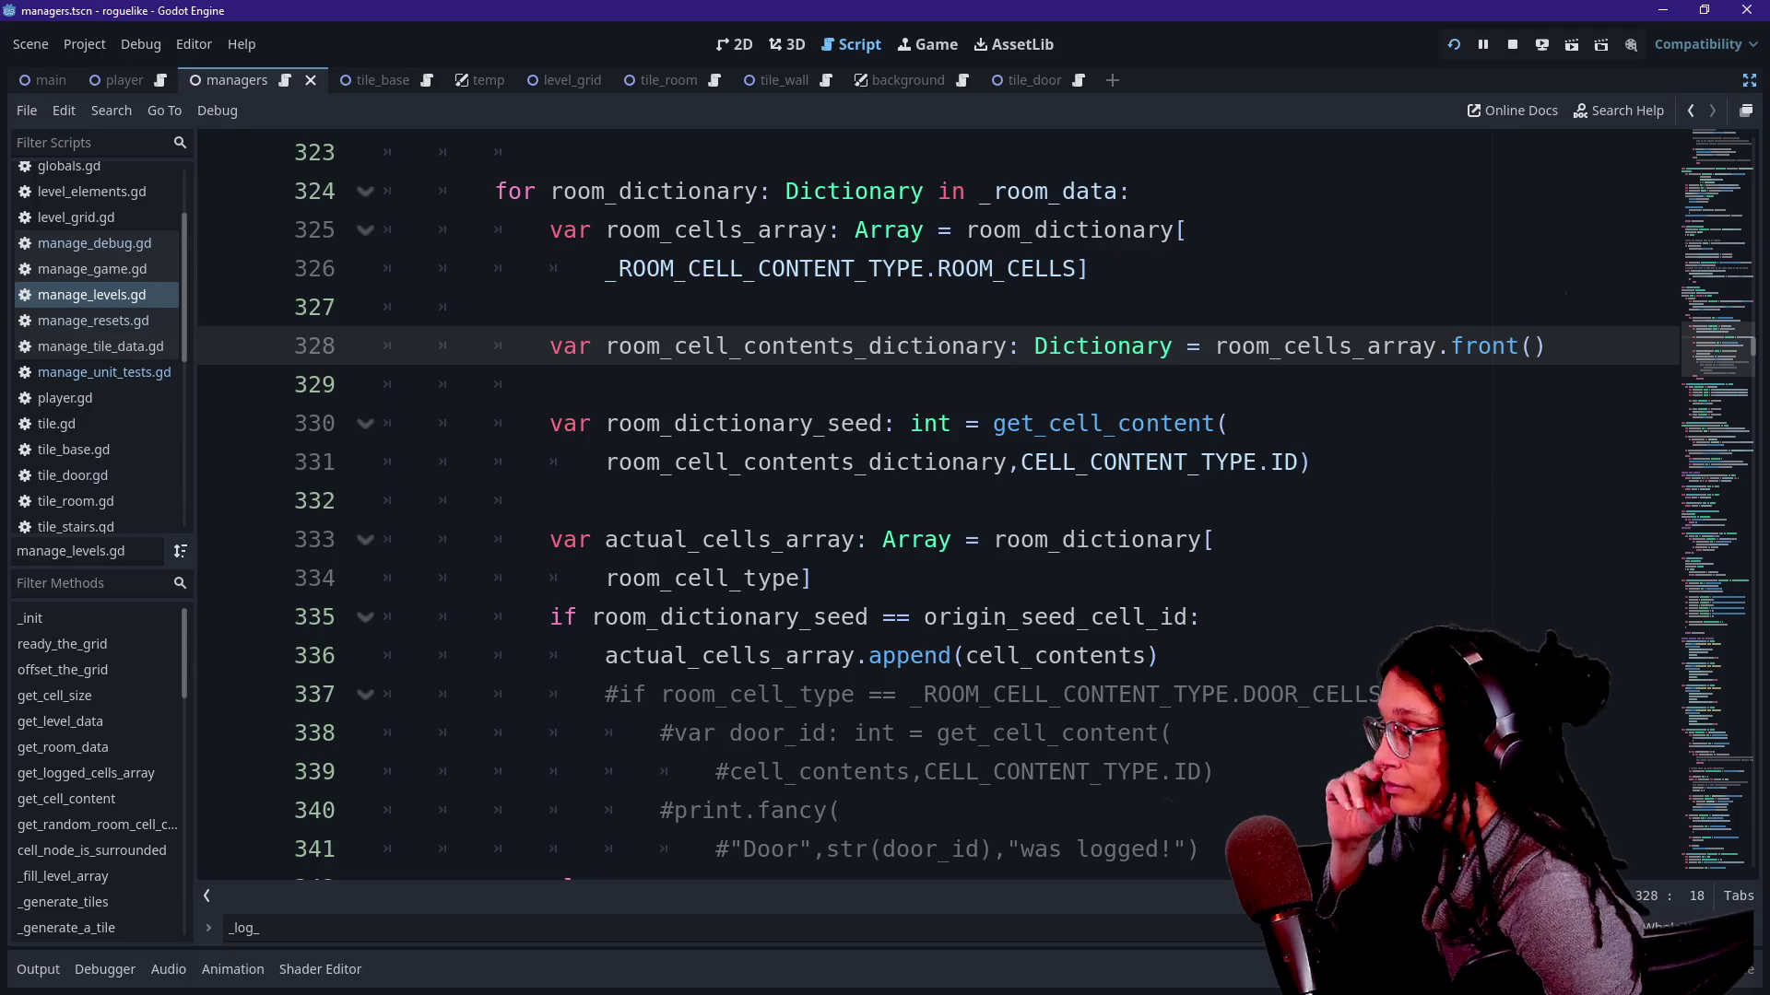
{"action": "scroll", "coordinate": [1113, 517], "scroll_direction": "down", "scroll_amount": 1}
{"action": "left_click_drag", "start_coordinate": [731, 656], "coordinate": [839, 694]}
{"action": "left_click", "coordinate": [692, 501]}
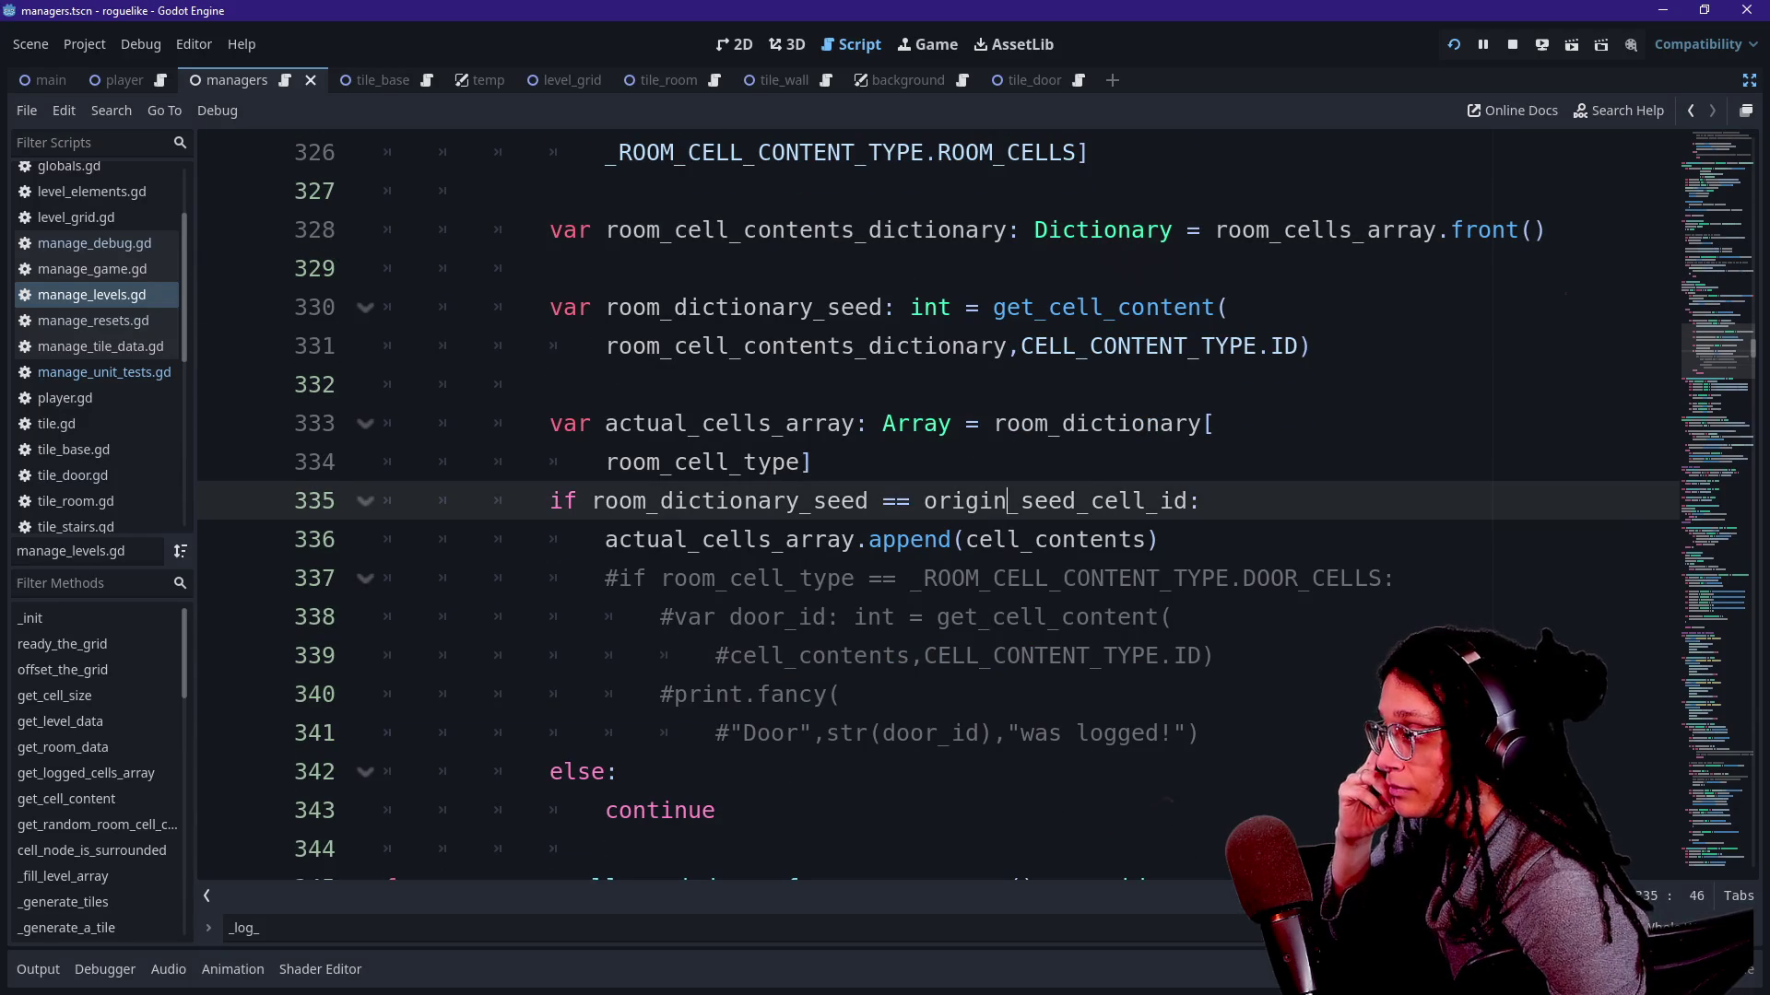
{"action": "left_click", "coordinate": [814, 462]}
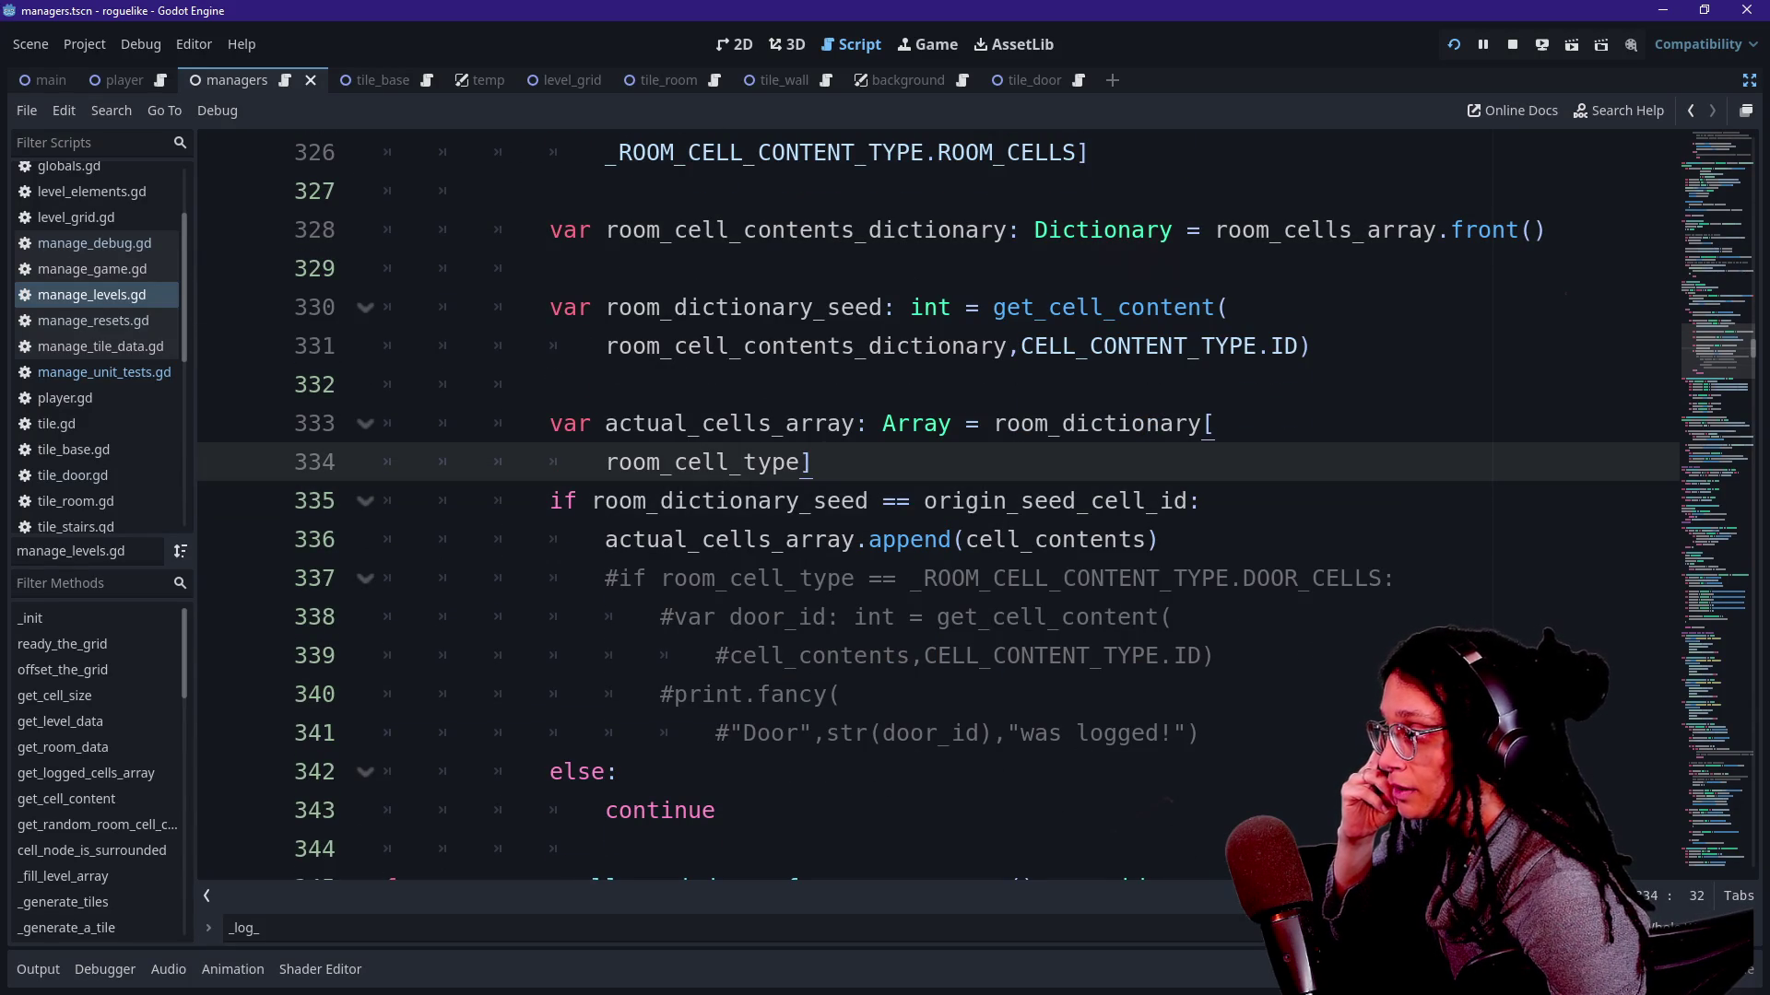
{"action": "scroll", "coordinate": [940, 513], "scroll_direction": "down", "scroll_amount": 3}
{"action": "scroll", "coordinate": [940, 512], "scroll_direction": "up", "scroll_amount": 4}
{"action": "scroll", "coordinate": [940, 512], "scroll_direction": "up", "scroll_amount": 1}
{"action": "scroll", "coordinate": [940, 513], "scroll_direction": "up", "scroll_amount": 2}
{"action": "scroll", "coordinate": [941, 512], "scroll_direction": "down", "scroll_amount": 1}
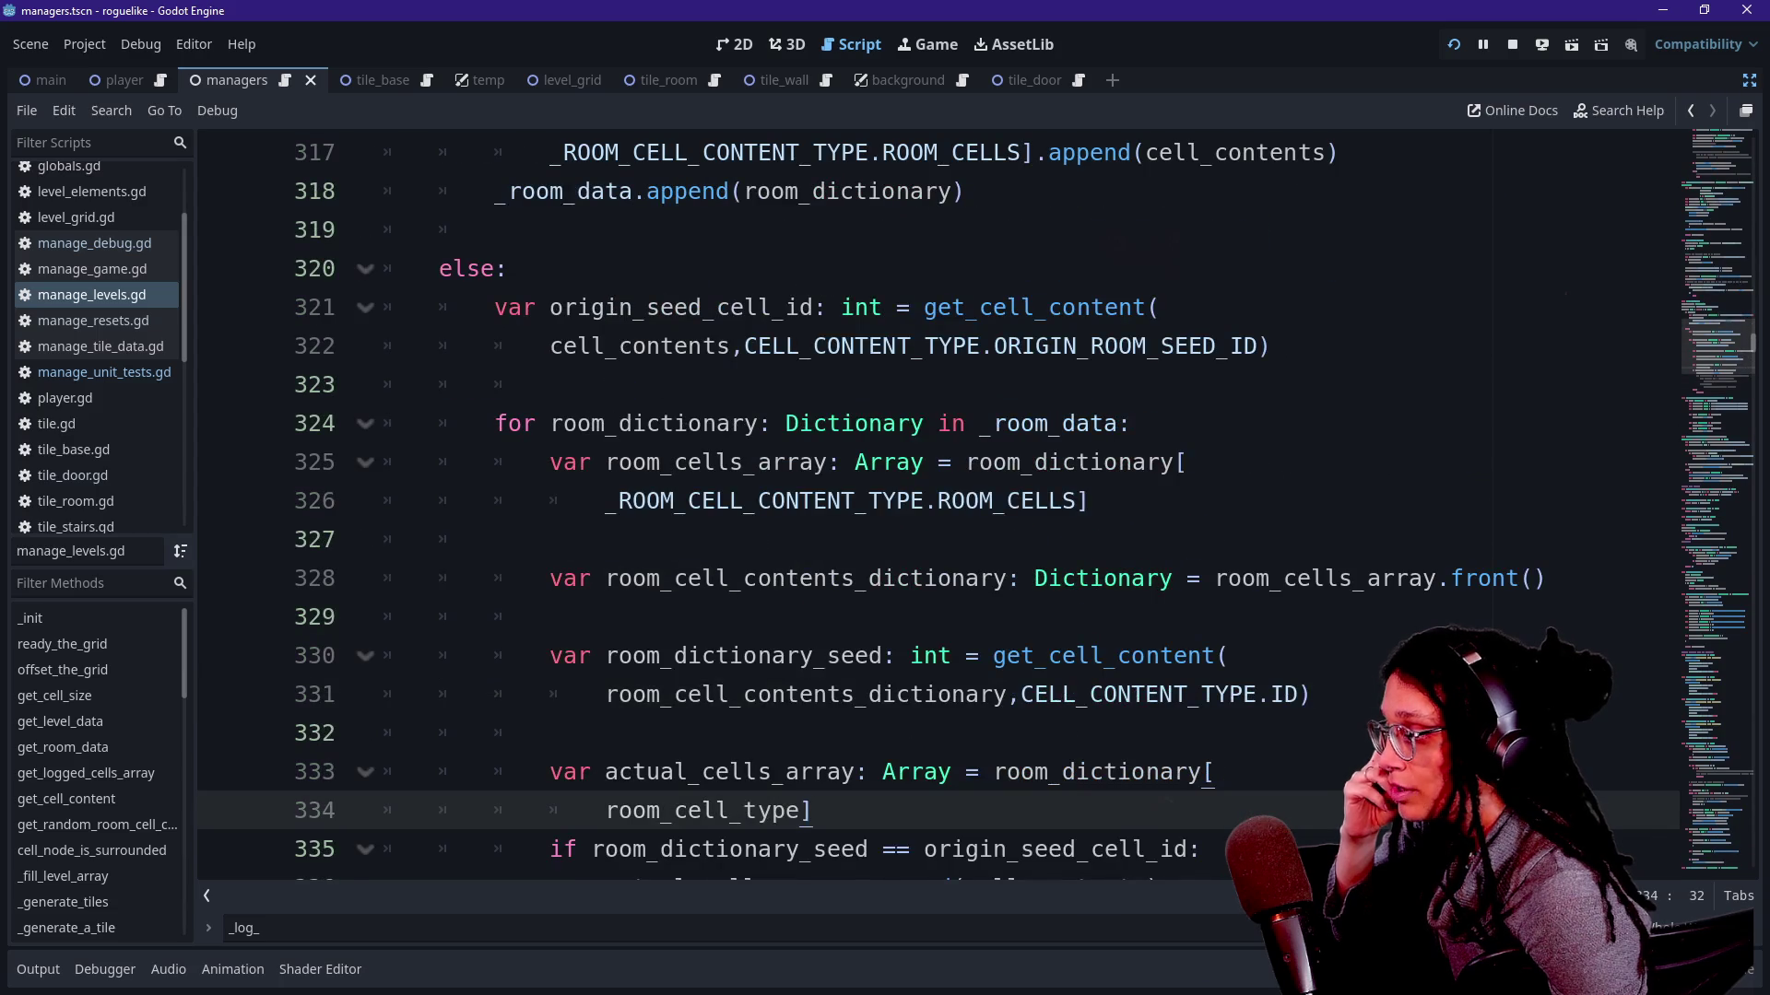
{"action": "scroll", "coordinate": [940, 511], "scroll_direction": "down", "scroll_amount": 2}
Inspect the room_cell_type lookup and its type, then move to empty line 332 to add a check.
{"action": "key", "text": "shift+Home"}
{"action": "key", "text": "End"}
{"action": "left_click_drag", "start_coordinate": [551, 540], "coordinate": [799, 578]}
{"action": "left_click", "coordinate": [799, 577]}
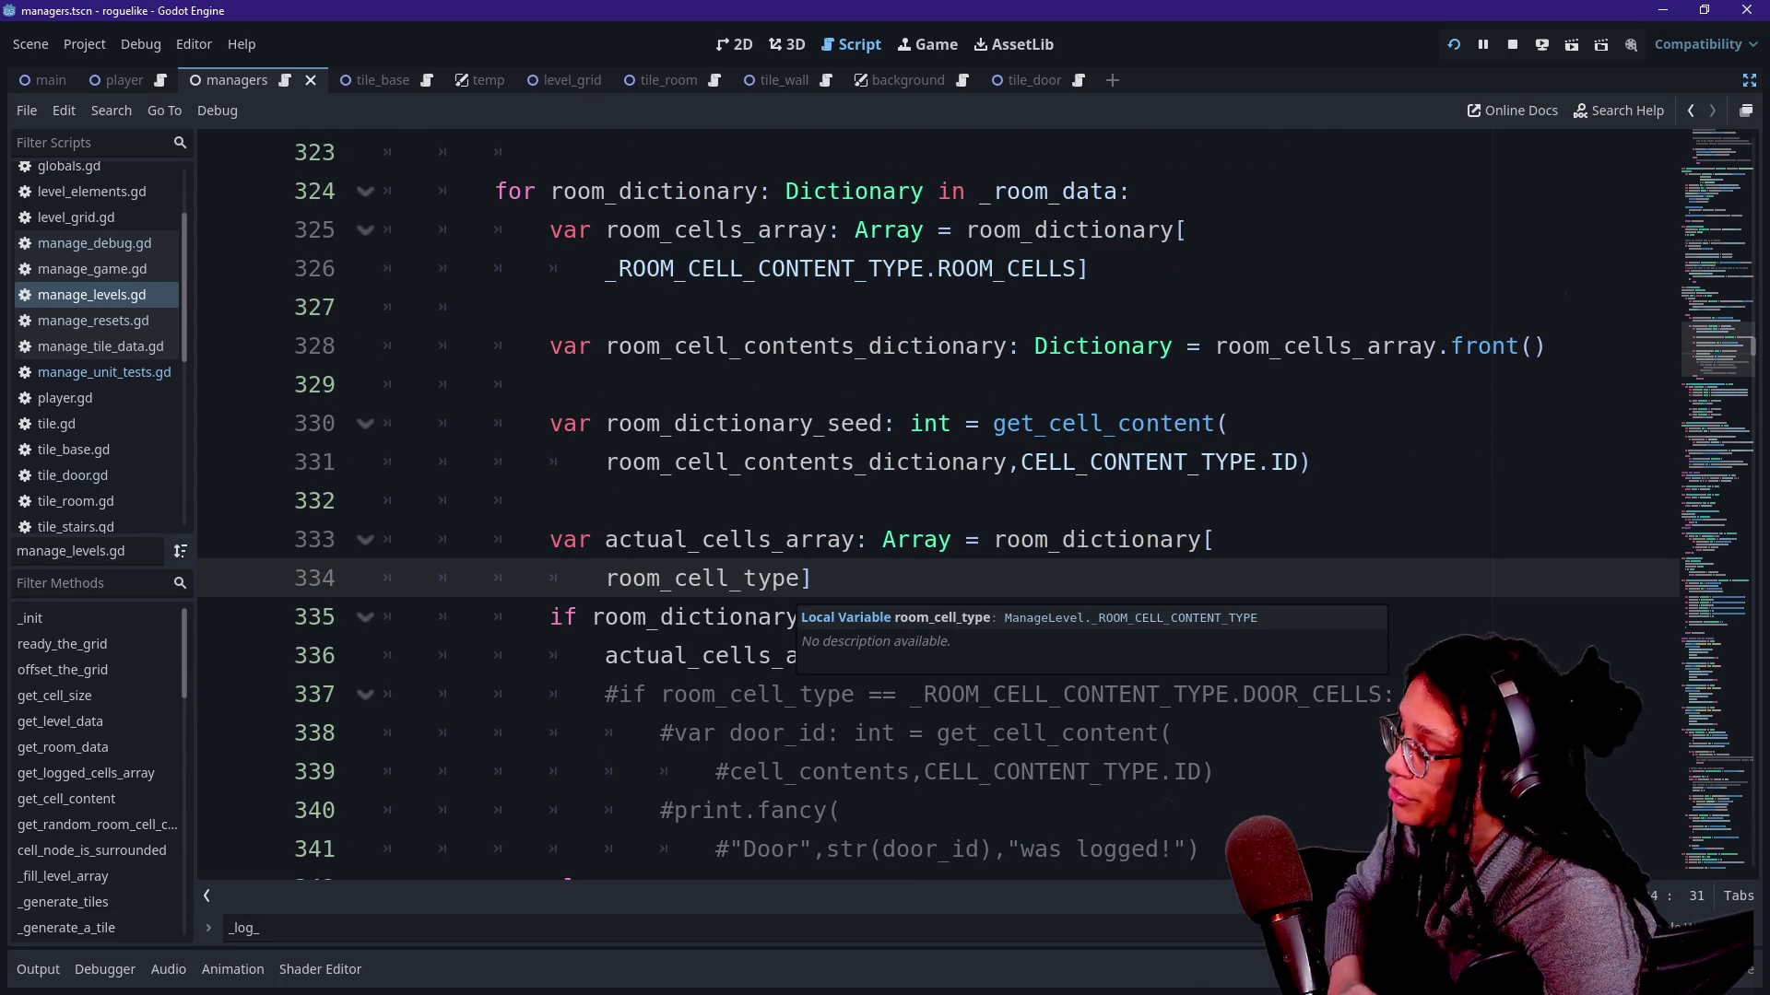
{"action": "key", "text": "End"}
{"action": "key", "text": "Up"}
{"action": "key", "text": "Up"}
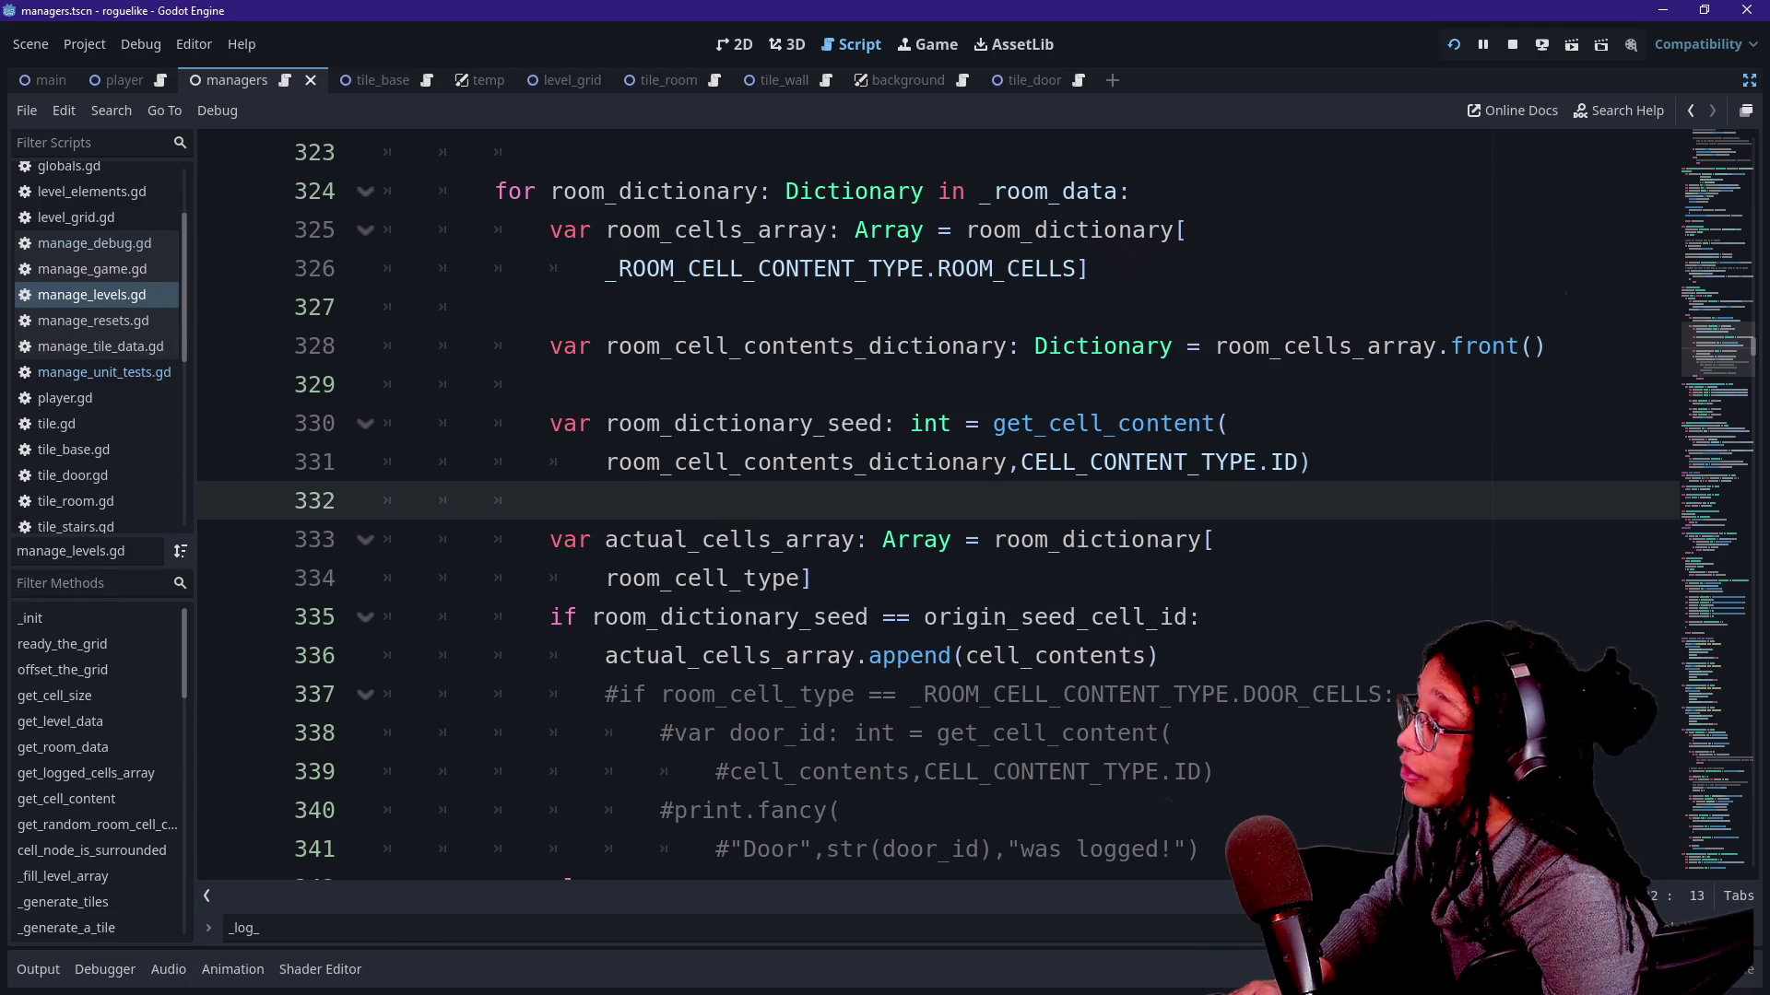
{"action": "type", "text": "if r"}
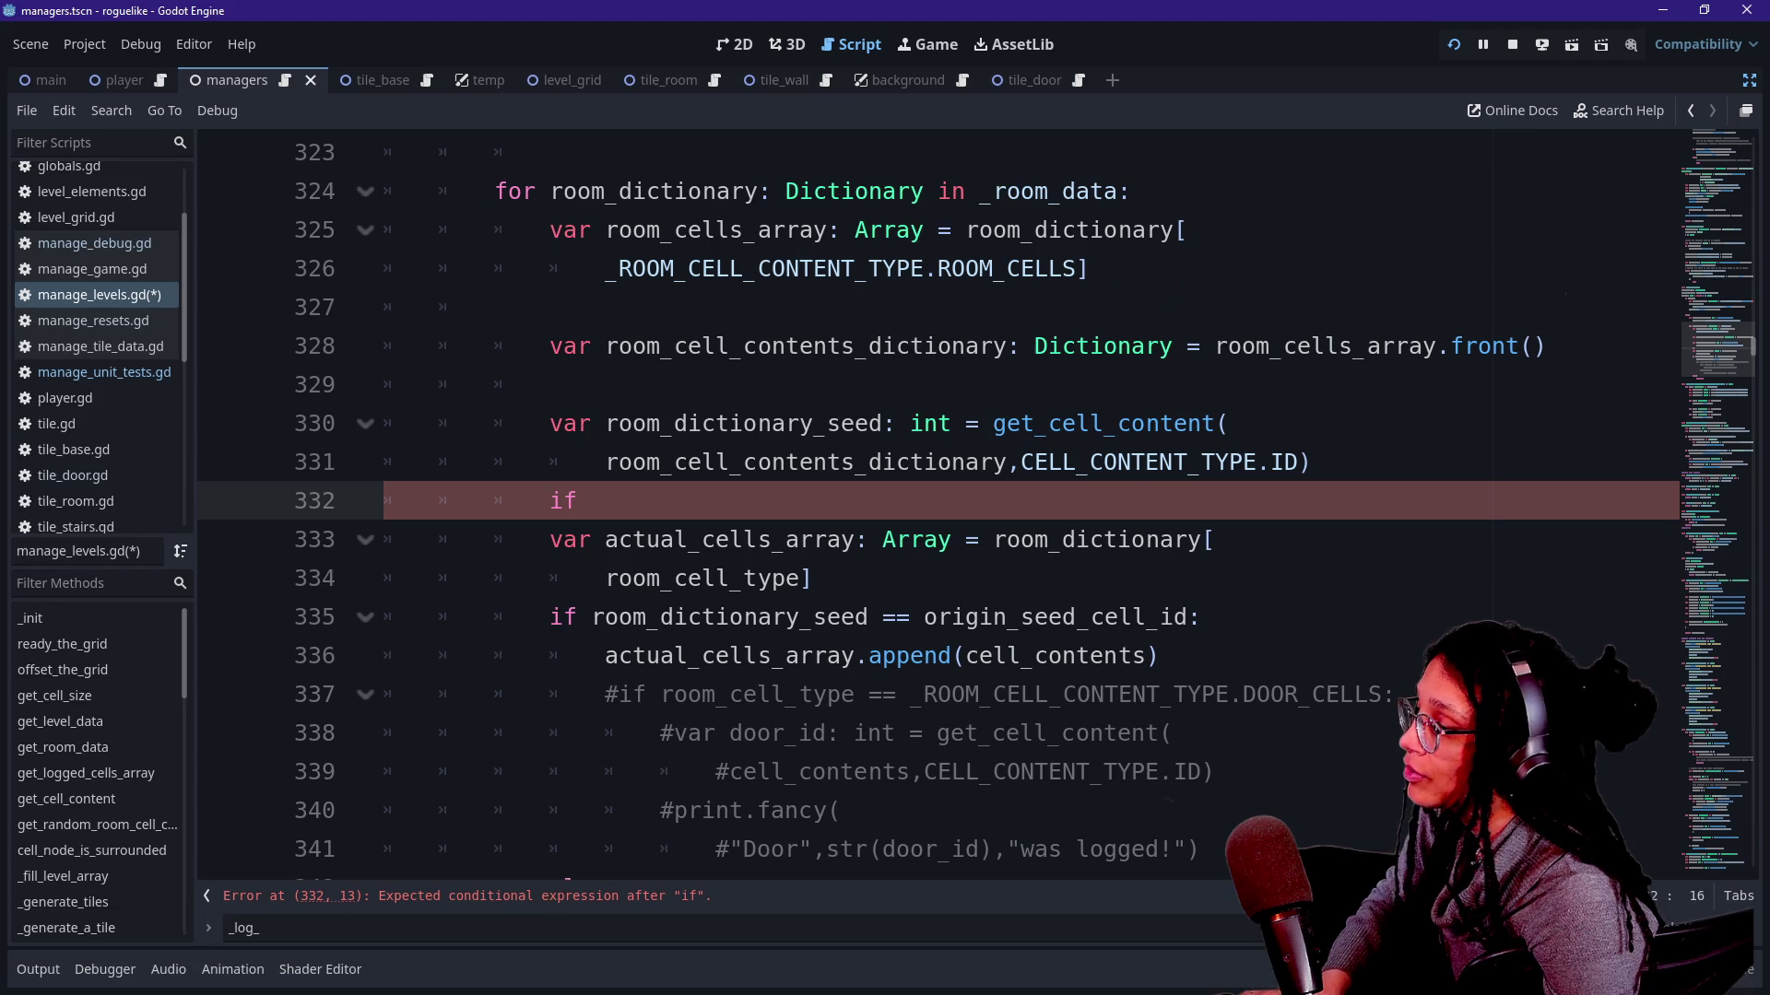
{"action": "type", "text": "oom_cell_type == "}
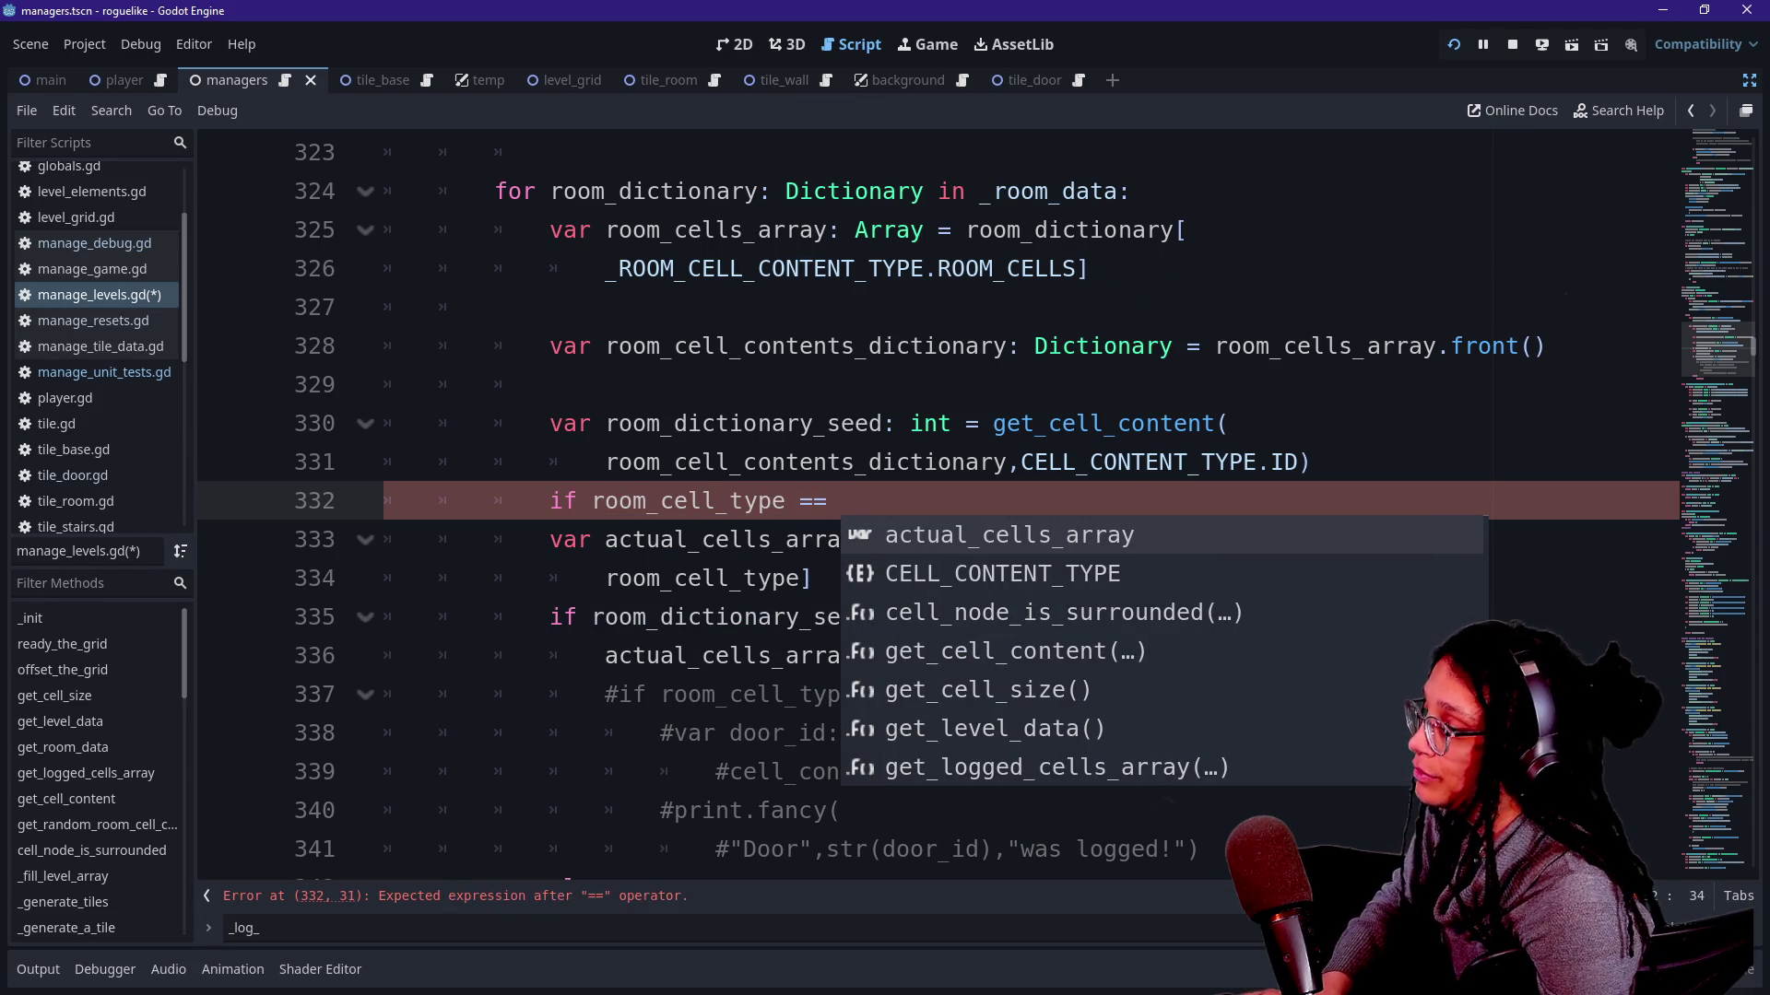
{"action": "type", "text": "ROMO"}
Write 'if room_cell_type == _ROOM_CELL_CONTENT_TYPE.DOOR_CELLS \' on line 332, continued with 'and' on the next line.
{"action": "key", "text": "BackSpace"}
{"action": "key", "text": "BackSpace"}
{"action": "key", "text": "BackSpace"}
{"action": "key", "text": "BackSpace"}
{"action": "type", "text": "_ROOM"}
{"action": "key", "text": "Down"}
{"action": "key", "text": "Return"}
{"action": "type", "text": "."}
{"action": "key", "text": "Up"}
{"action": "key", "text": "Down"}
{"action": "key", "text": "Down"}
{"action": "key", "text": "Down"}
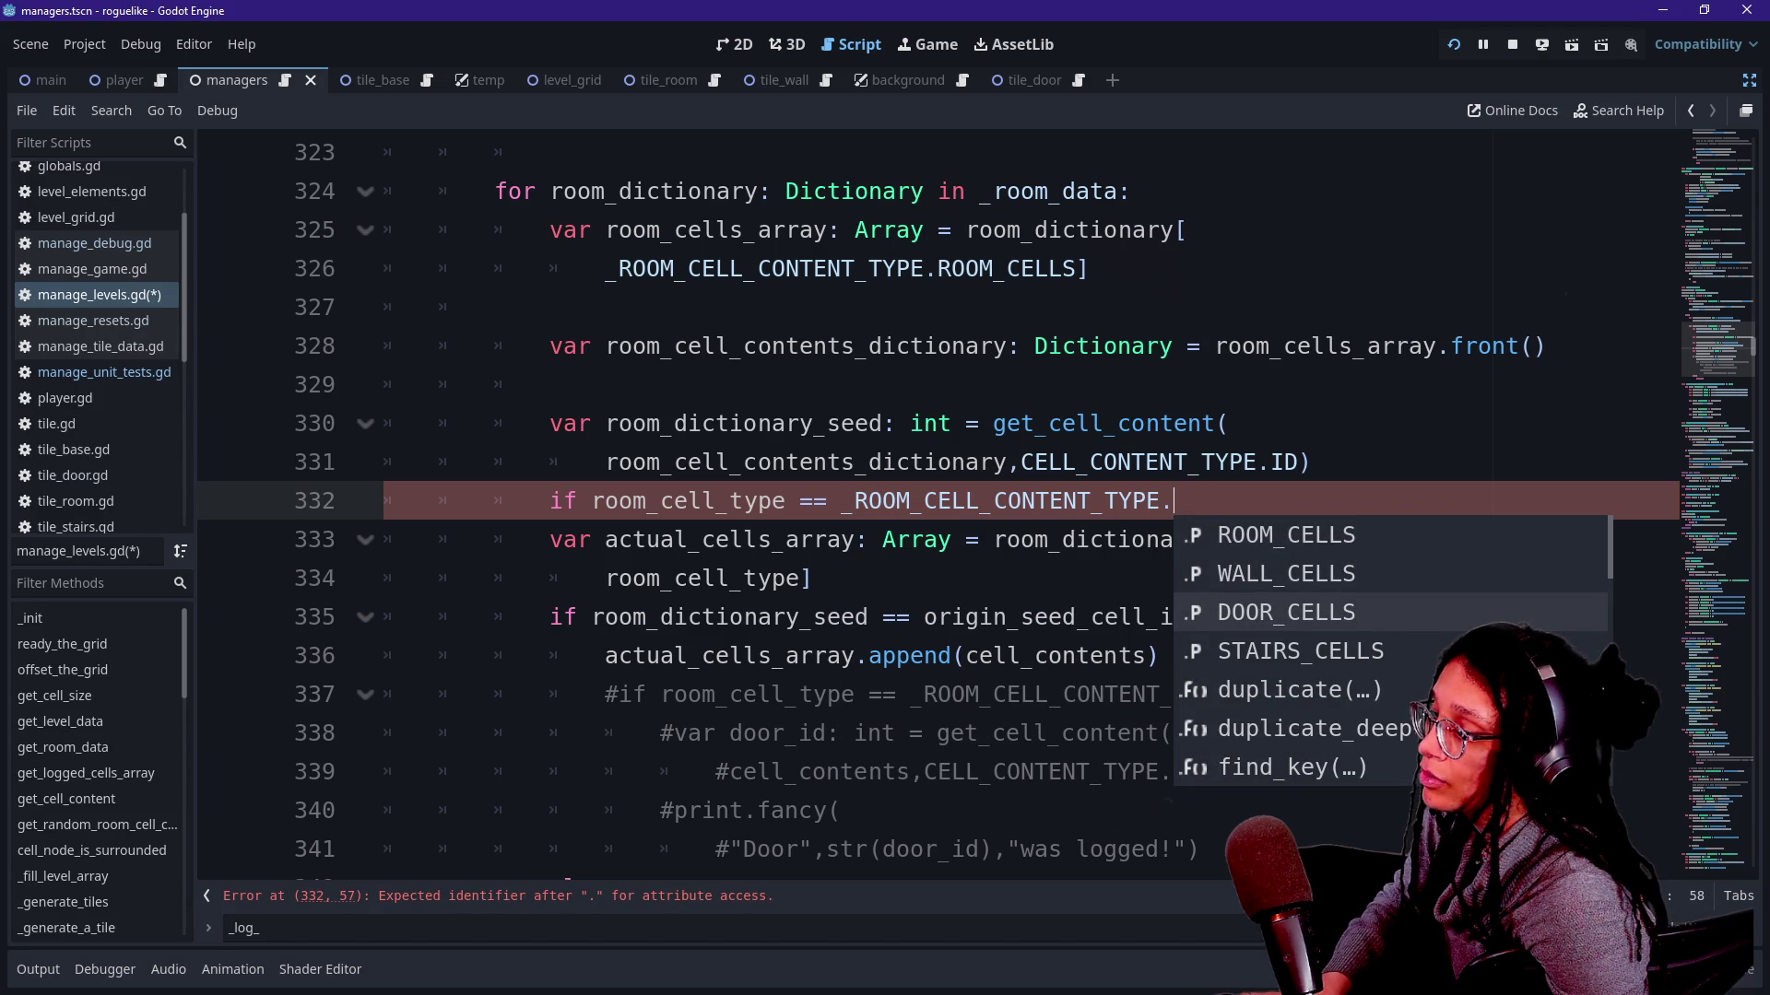
{"action": "key", "text": "Return"}
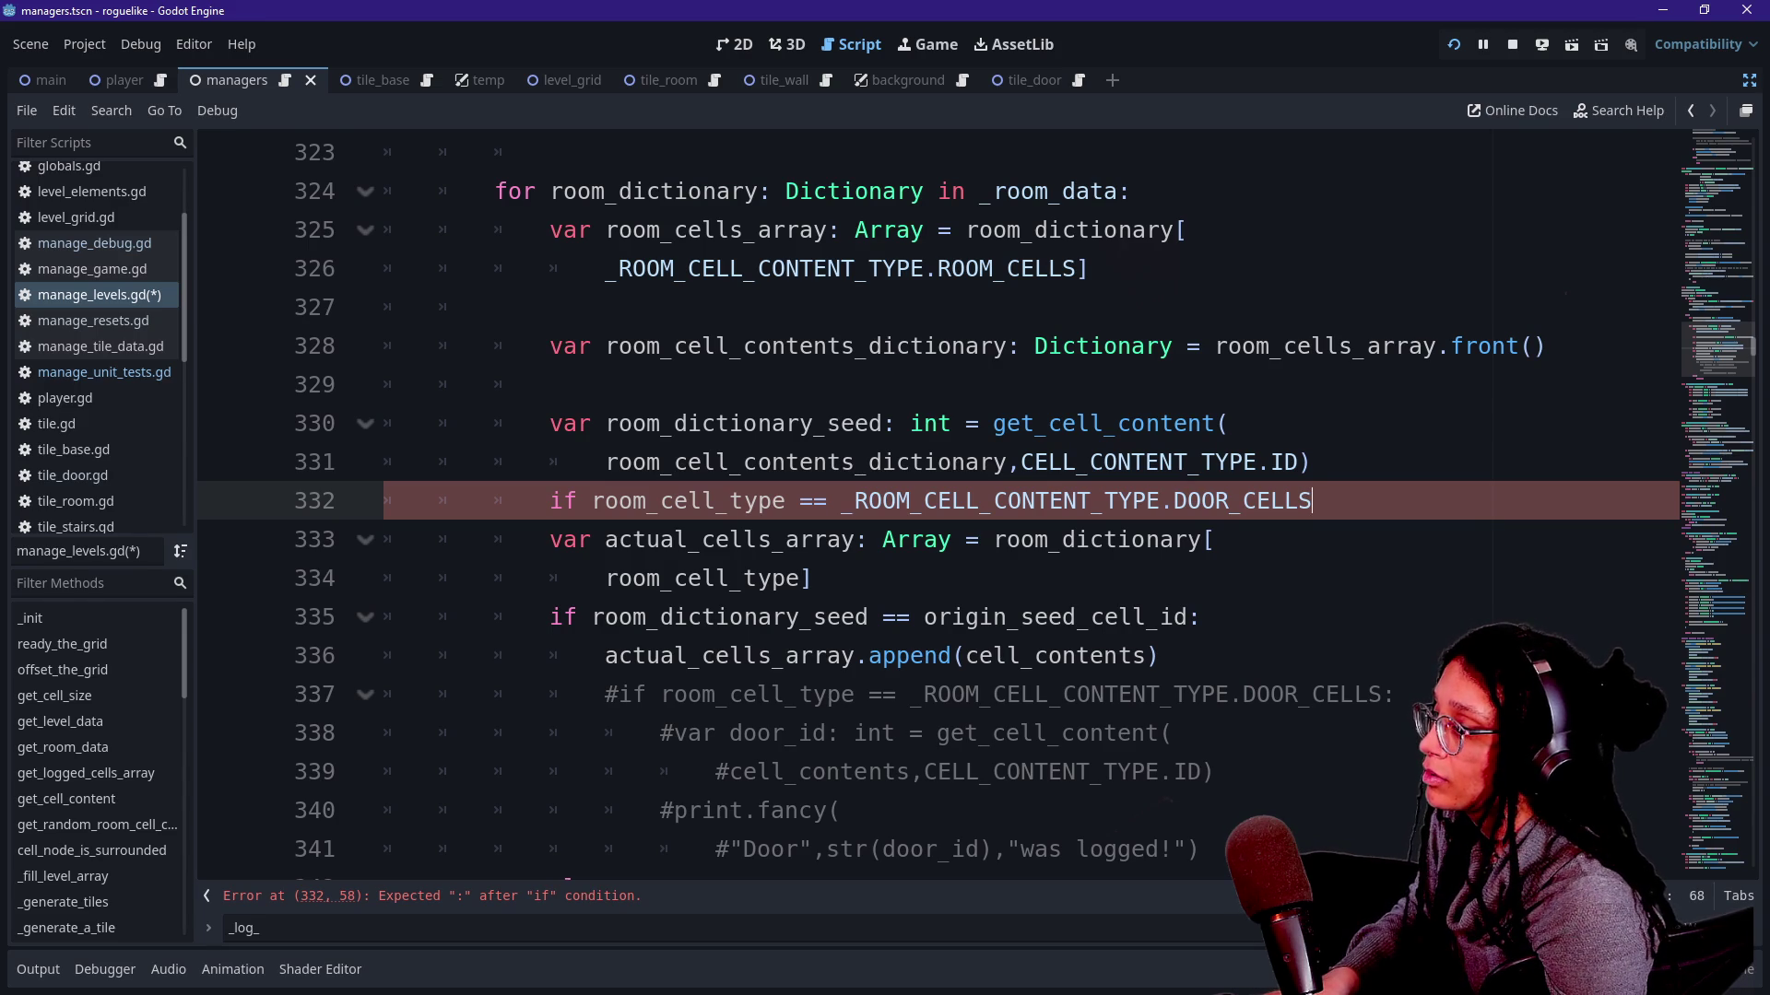
{"action": "type", "text": " and"}
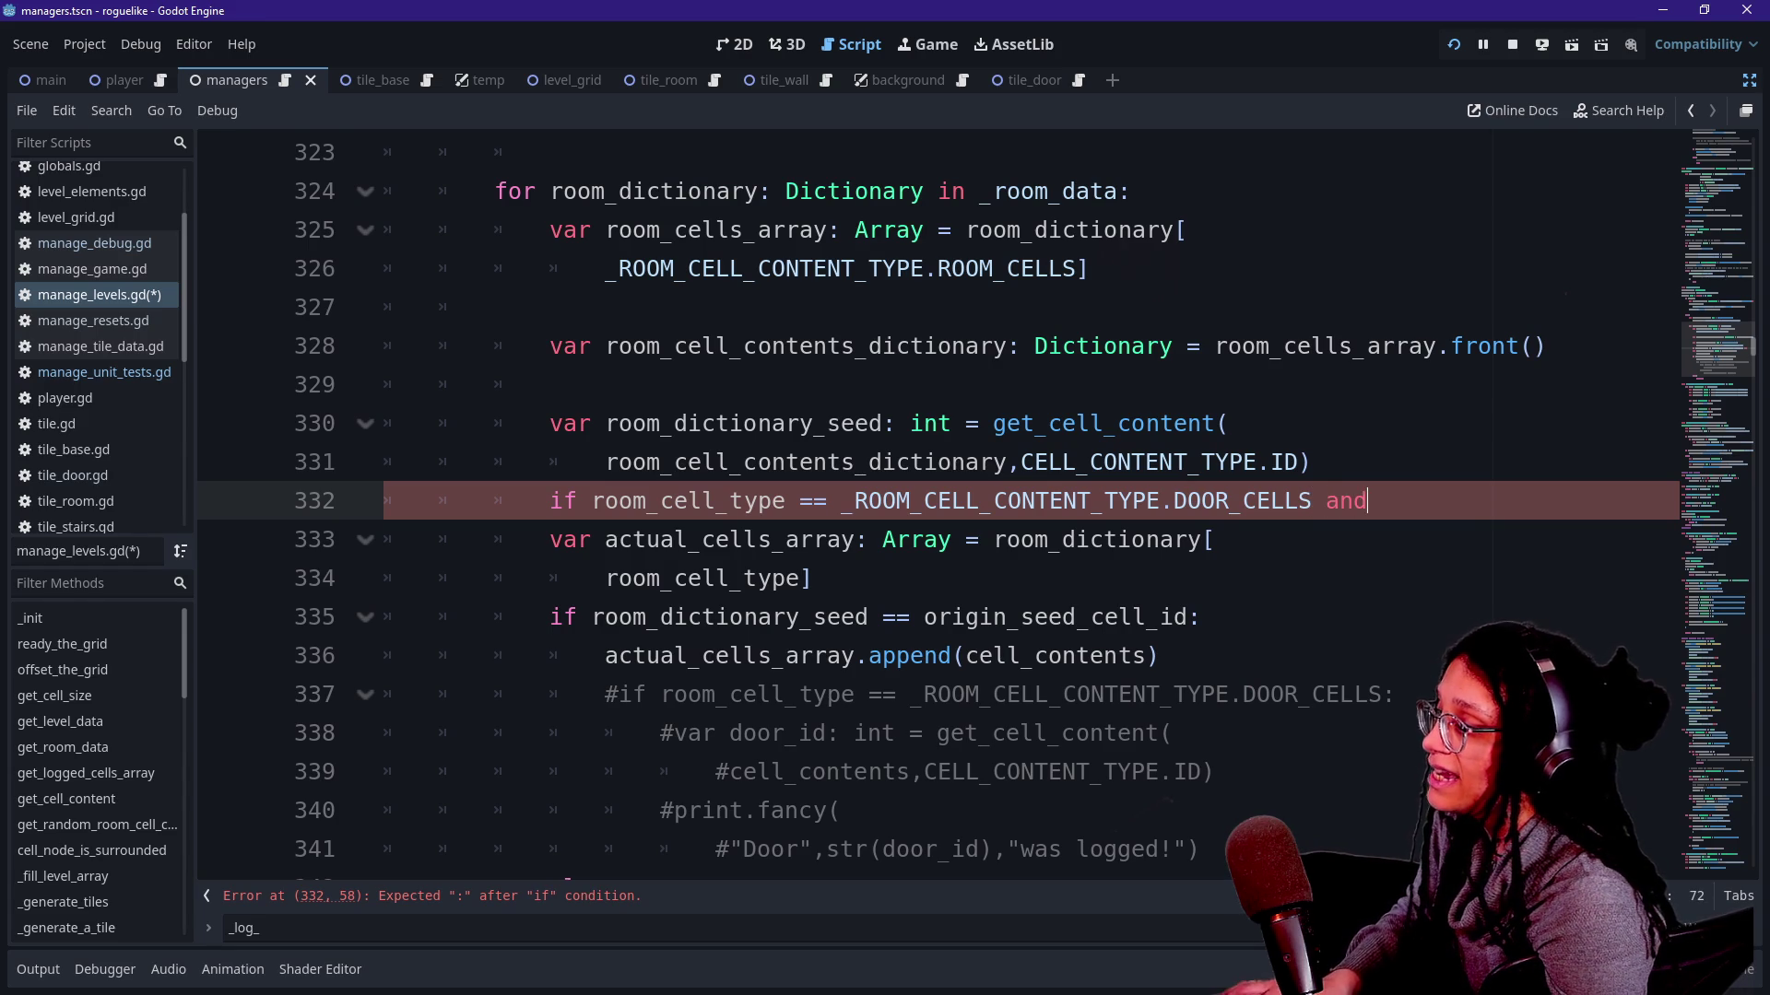
{"action": "key", "text": "BackSpace"}
{"action": "key", "text": "BackSpace"}
{"action": "key", "text": "BackSpace"}
{"action": "type", "text": "\\"}
{"action": "key", "text": "Return"}
{"action": "type", "text": "and"}
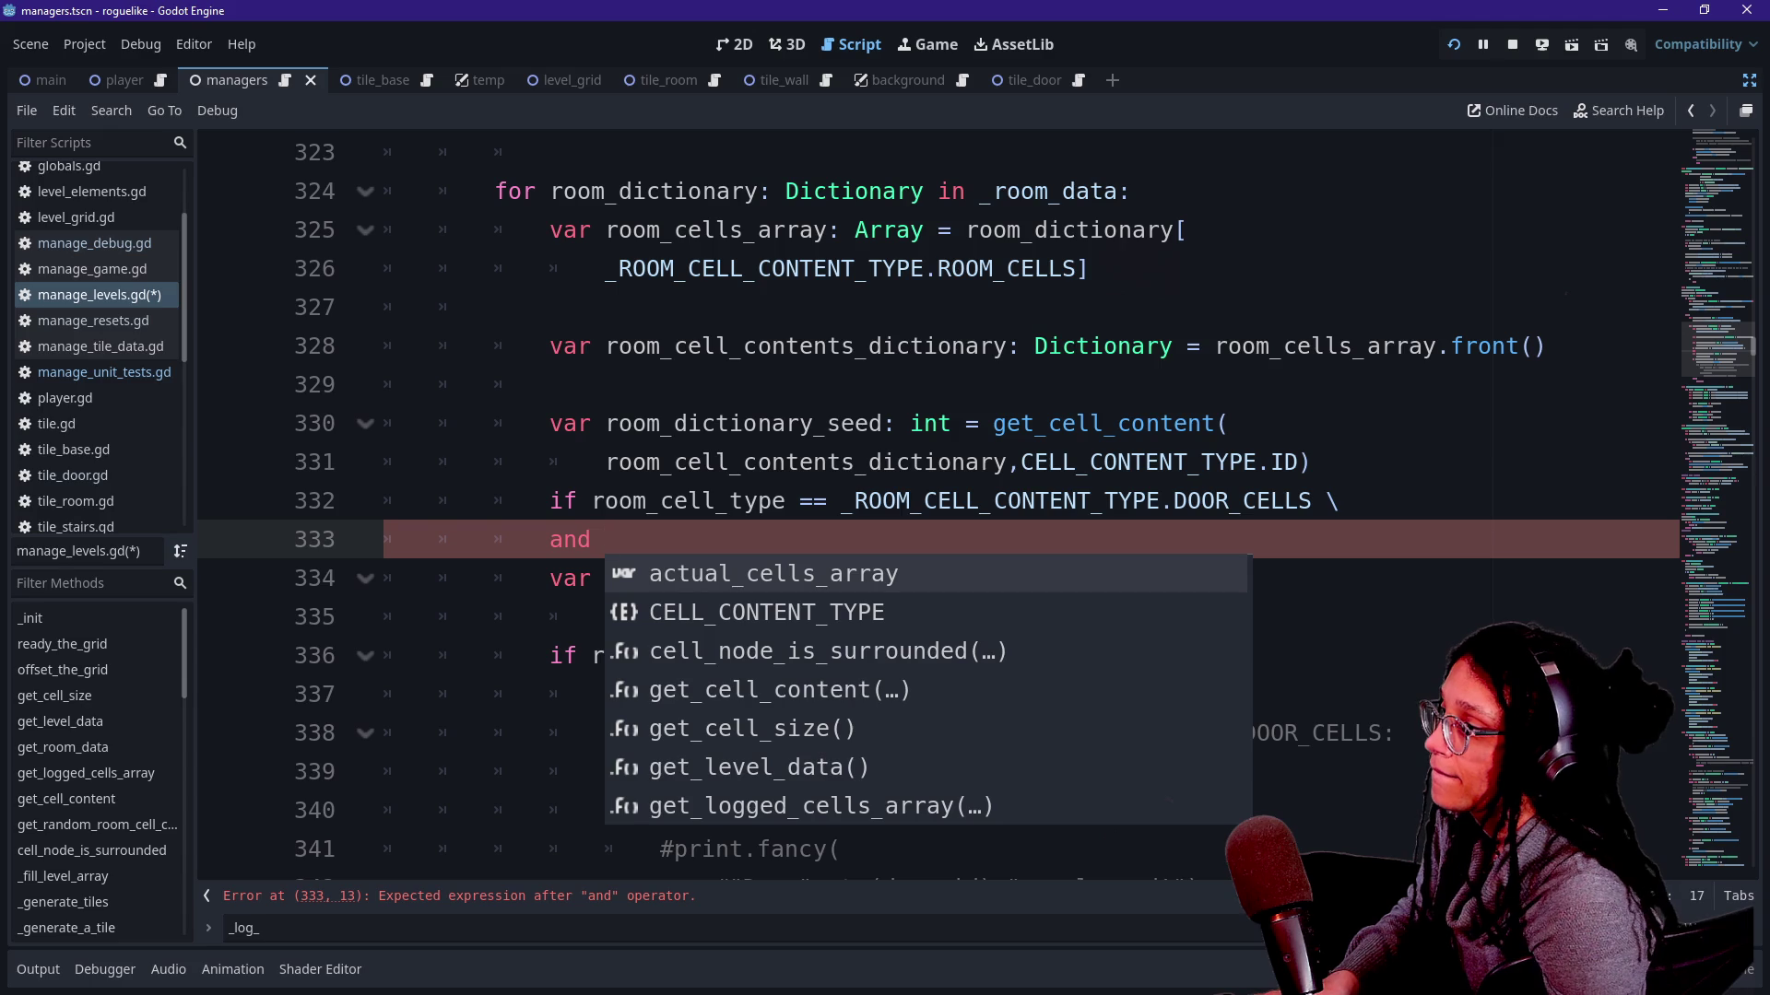
{"action": "scroll", "coordinate": [968, 498], "scroll_direction": "up", "scroll_amount": 2}
{"action": "scroll", "coordinate": [968, 497], "scroll_direction": "up", "scroll_amount": 2}
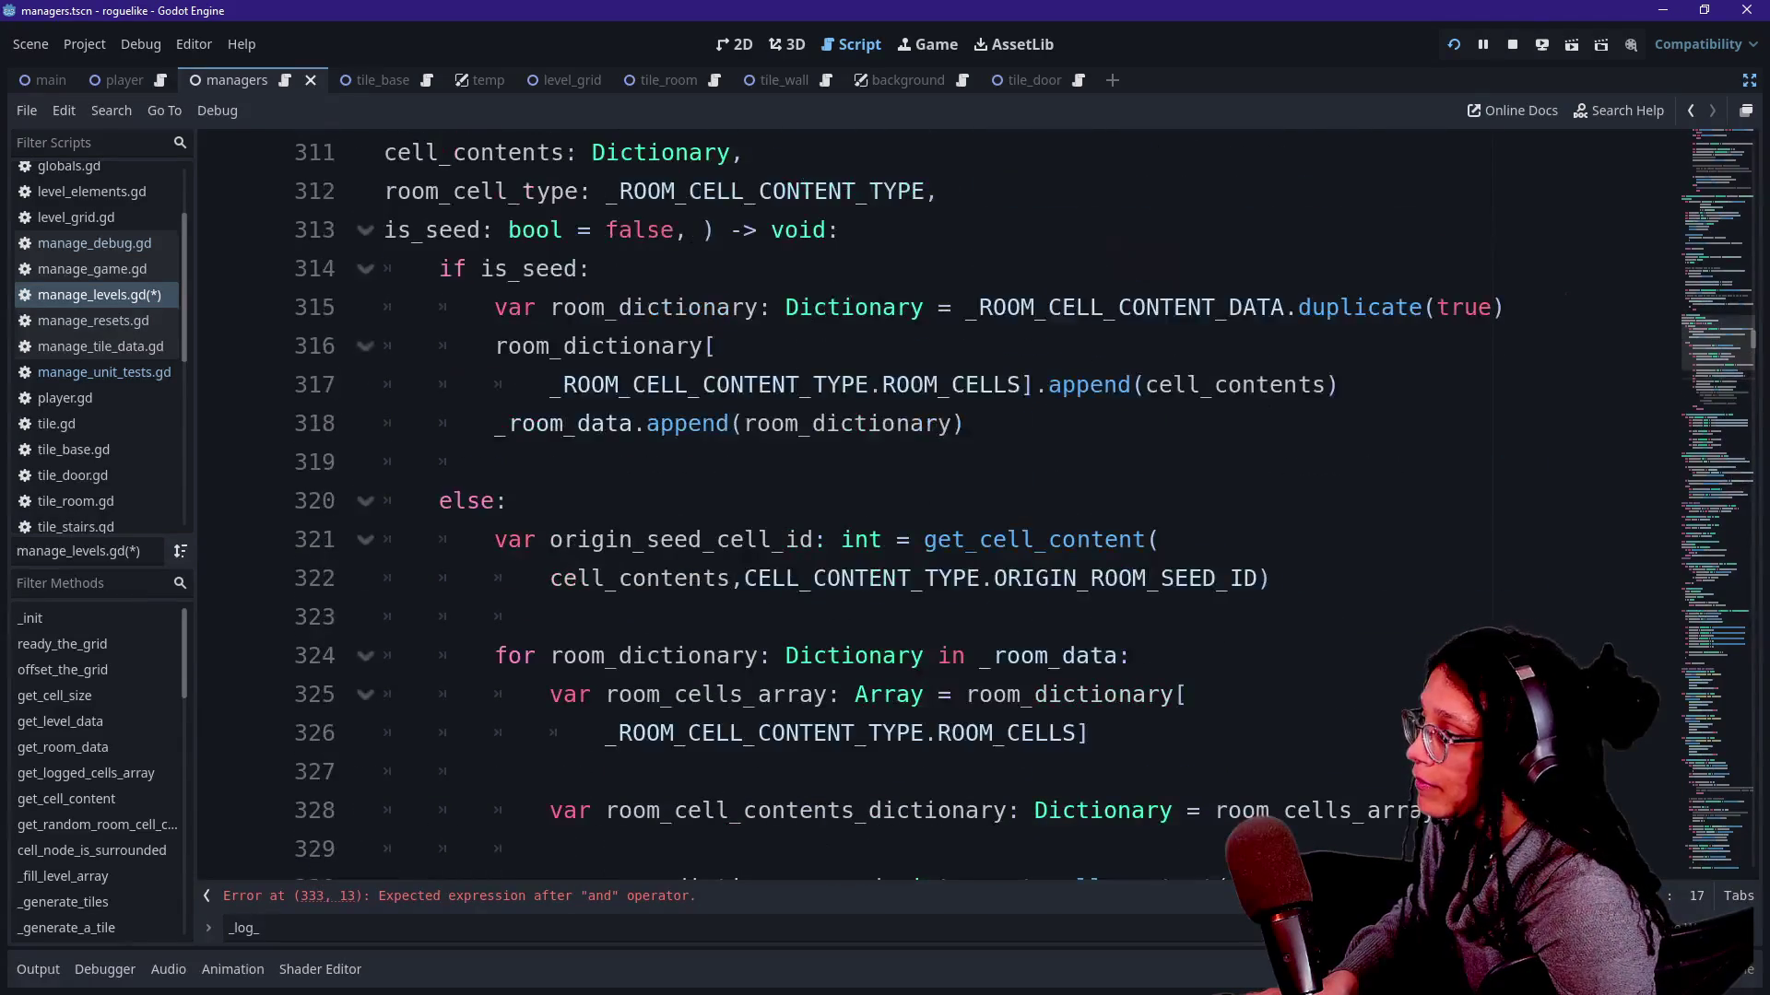
{"action": "scroll", "coordinate": [968, 498], "scroll_direction": "up", "scroll_amount": 1}
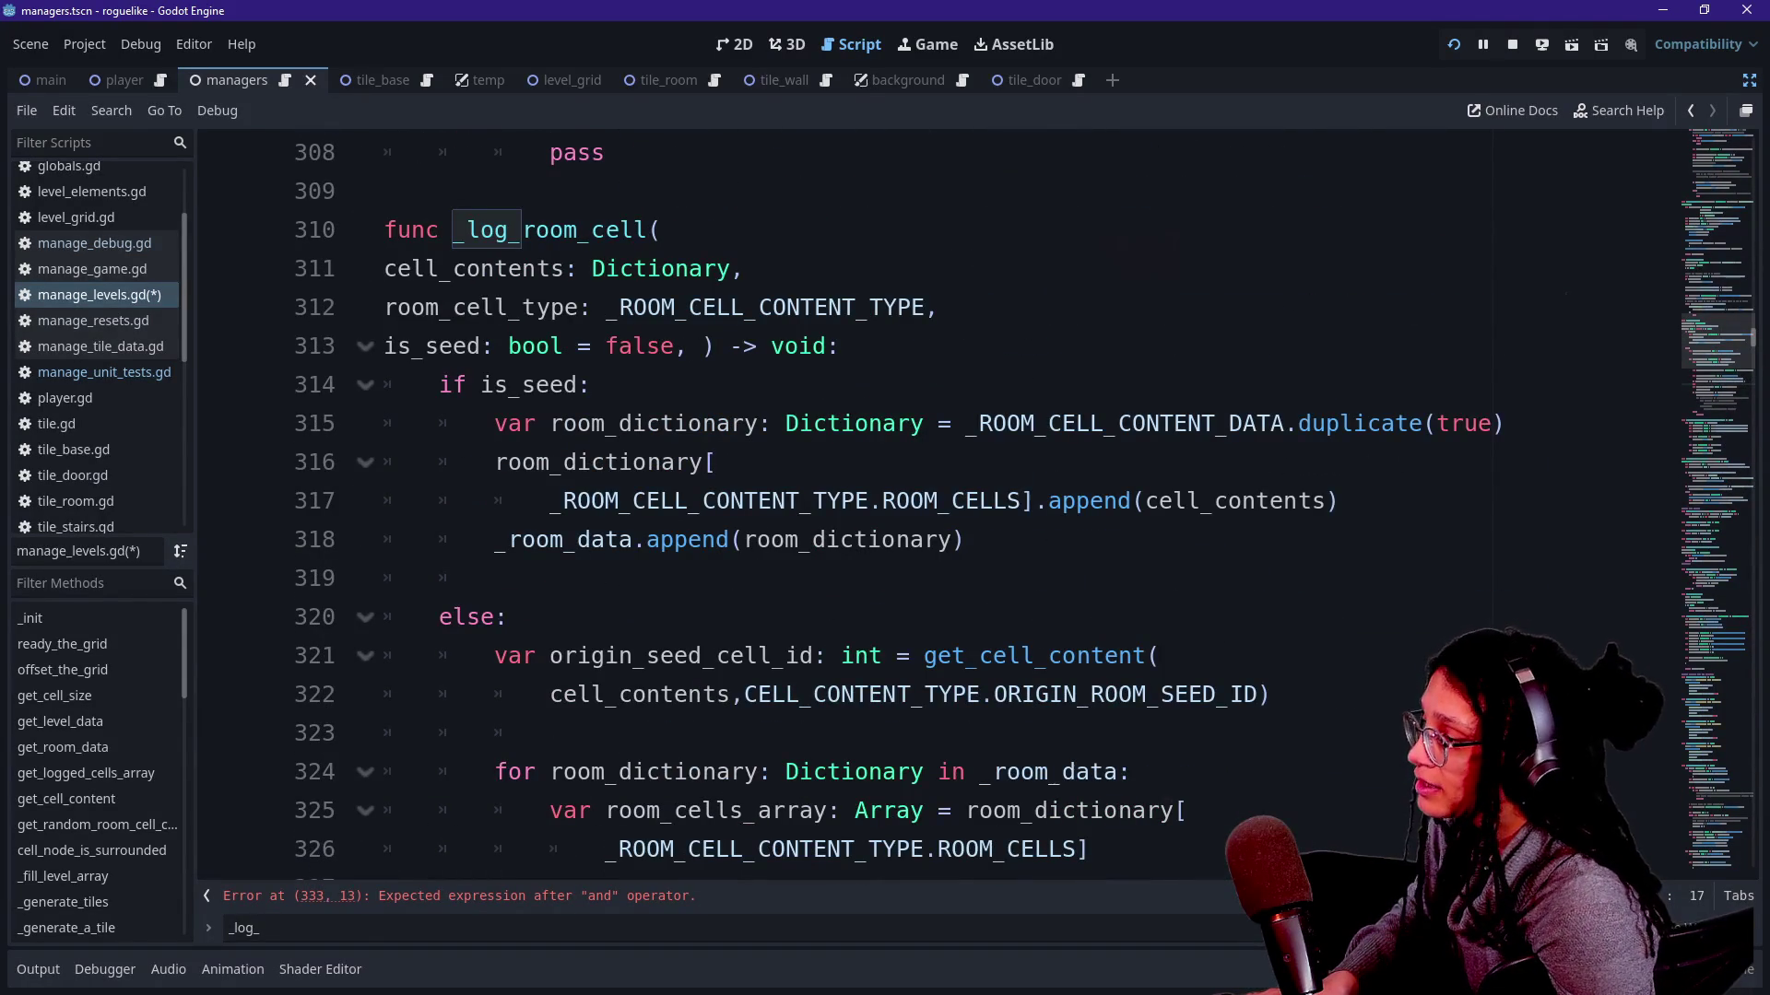
{"action": "scroll", "coordinate": [968, 497], "scroll_direction": "down", "scroll_amount": 1}
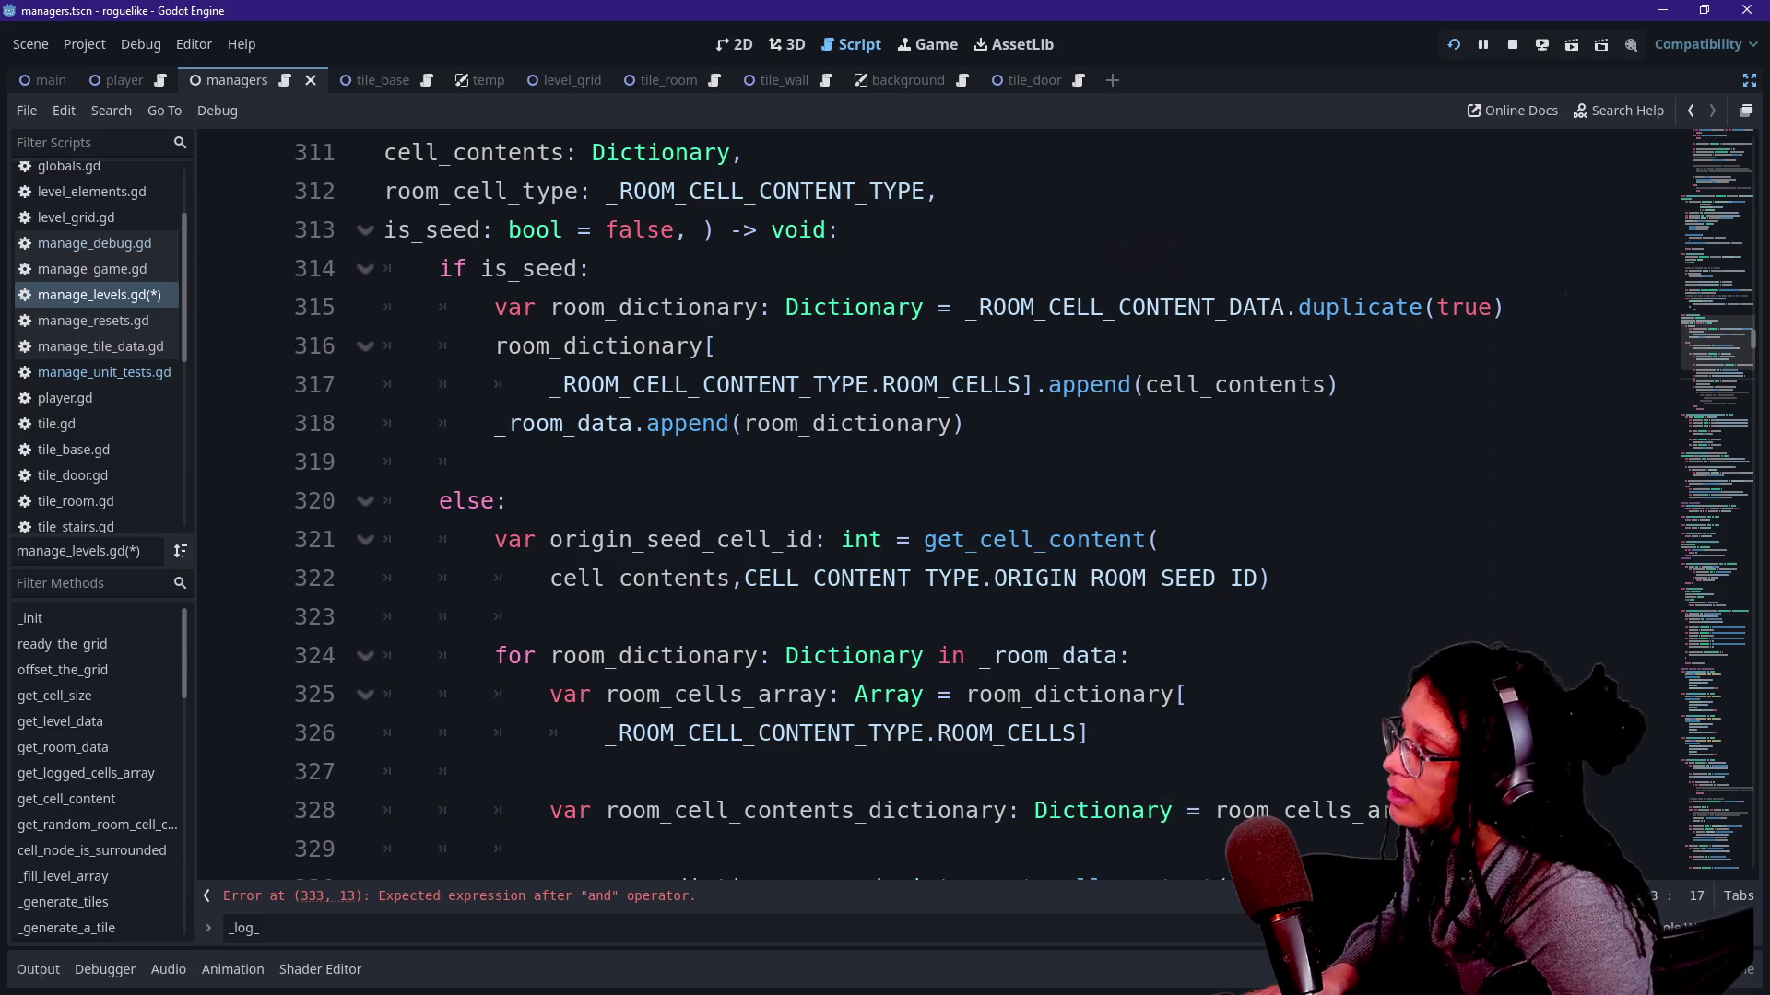
{"action": "scroll", "coordinate": [968, 497], "scroll_direction": "down", "scroll_amount": 1}
{"action": "scroll", "coordinate": [968, 499], "scroll_direction": "down", "scroll_amount": 3}
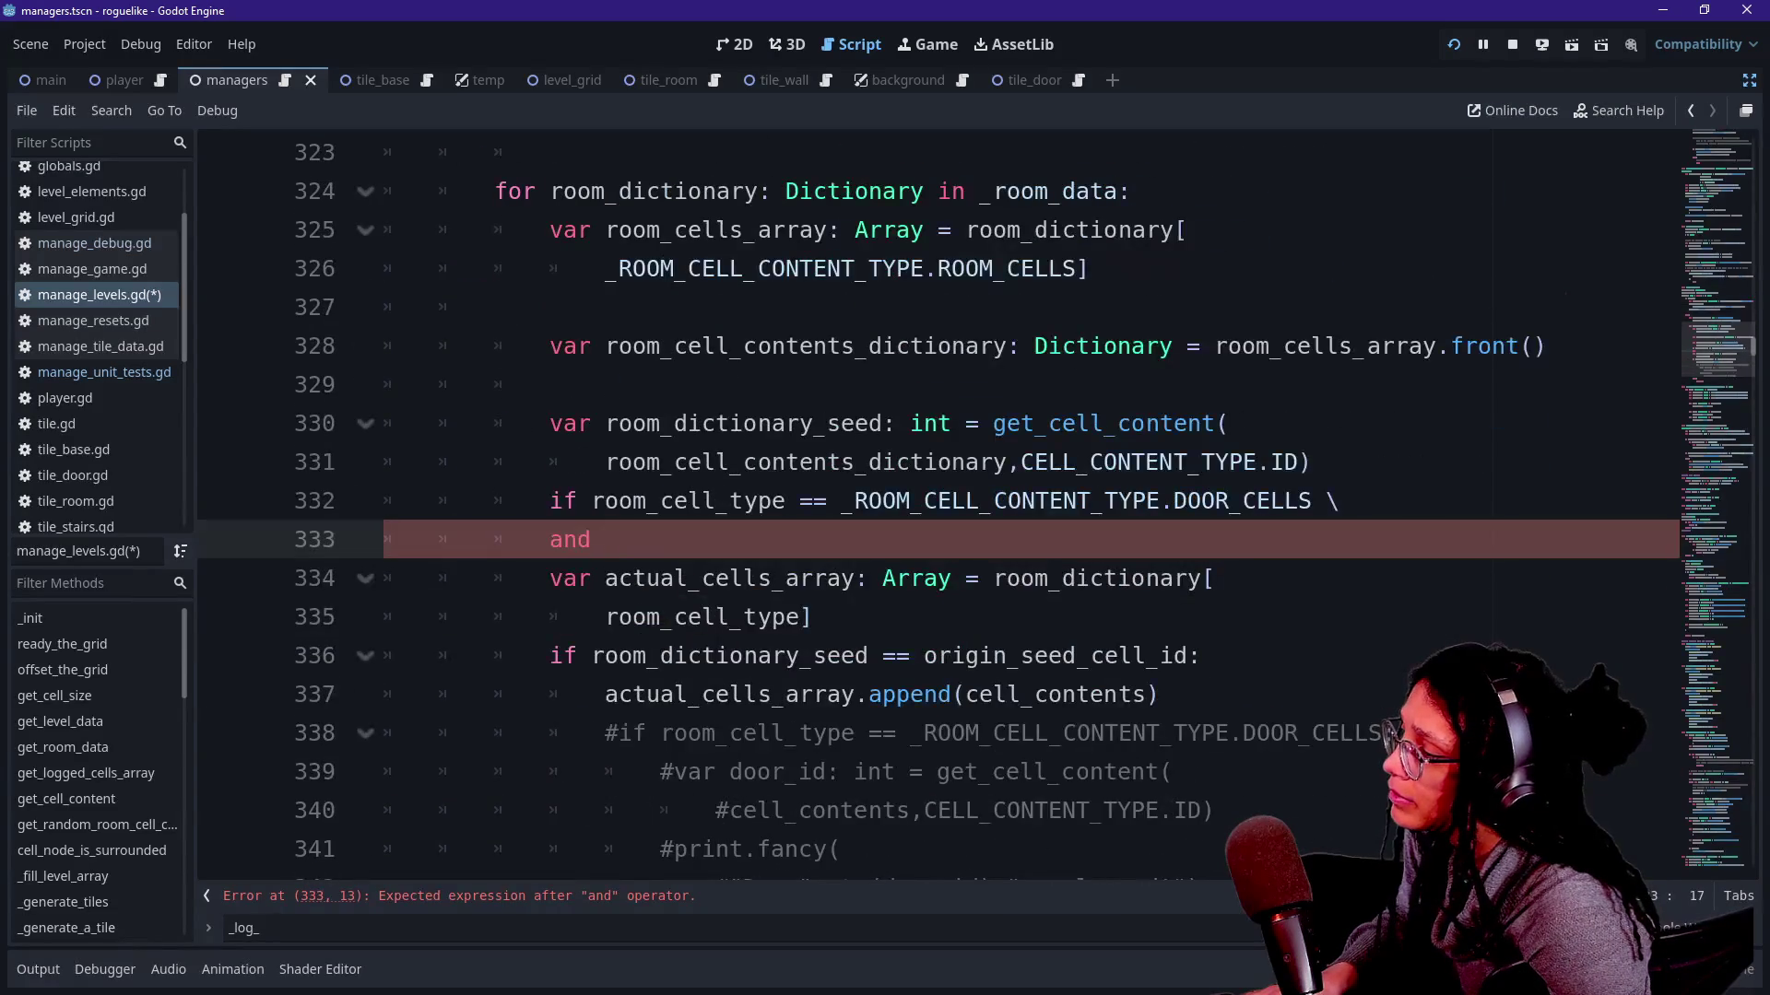
{"action": "scroll", "coordinate": [968, 498], "scroll_direction": "down", "scroll_amount": 3}
{"action": "scroll", "coordinate": [968, 498], "scroll_direction": "up", "scroll_amount": 2}
{"action": "scroll", "coordinate": [968, 498], "scroll_direction": "up", "scroll_amount": 1}
Add a blank line below the 'and' continuation and glance at DOOR_CELLS in the condition.
{"action": "key", "text": "Return"}
{"action": "key", "text": "Up"}
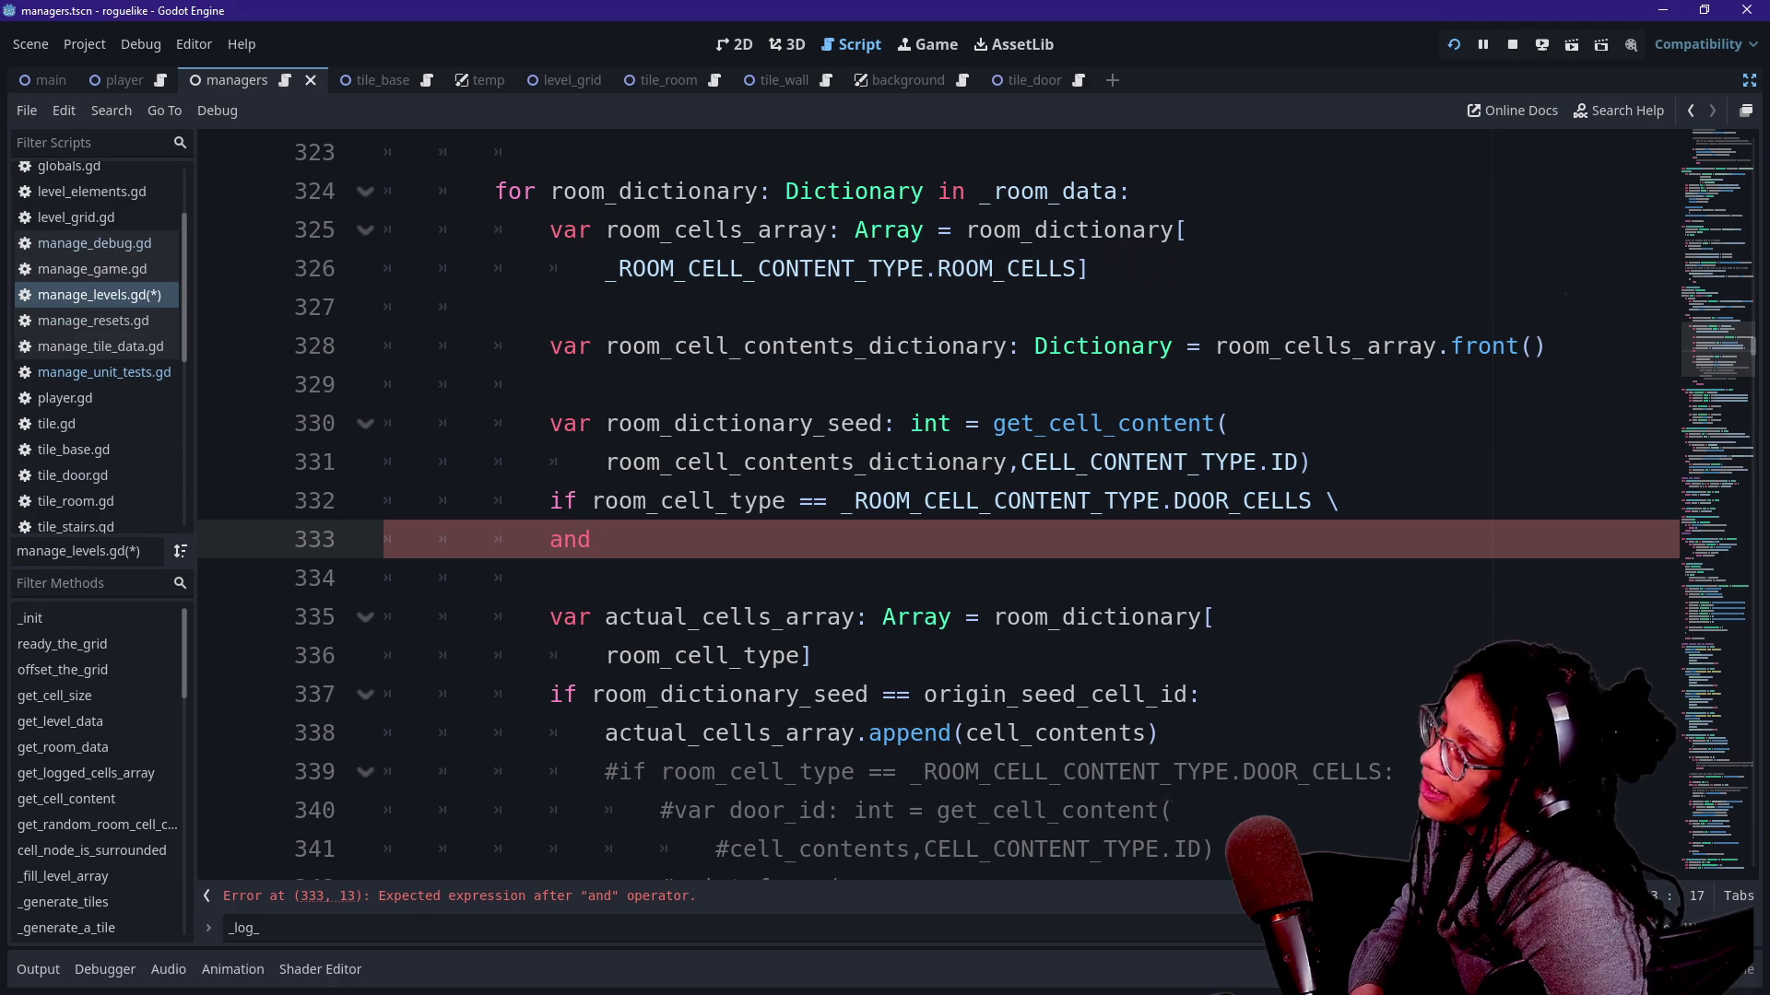
{"action": "left_click_drag", "start_coordinate": [1174, 501], "coordinate": [1311, 502]}
{"action": "key", "text": "Down"}
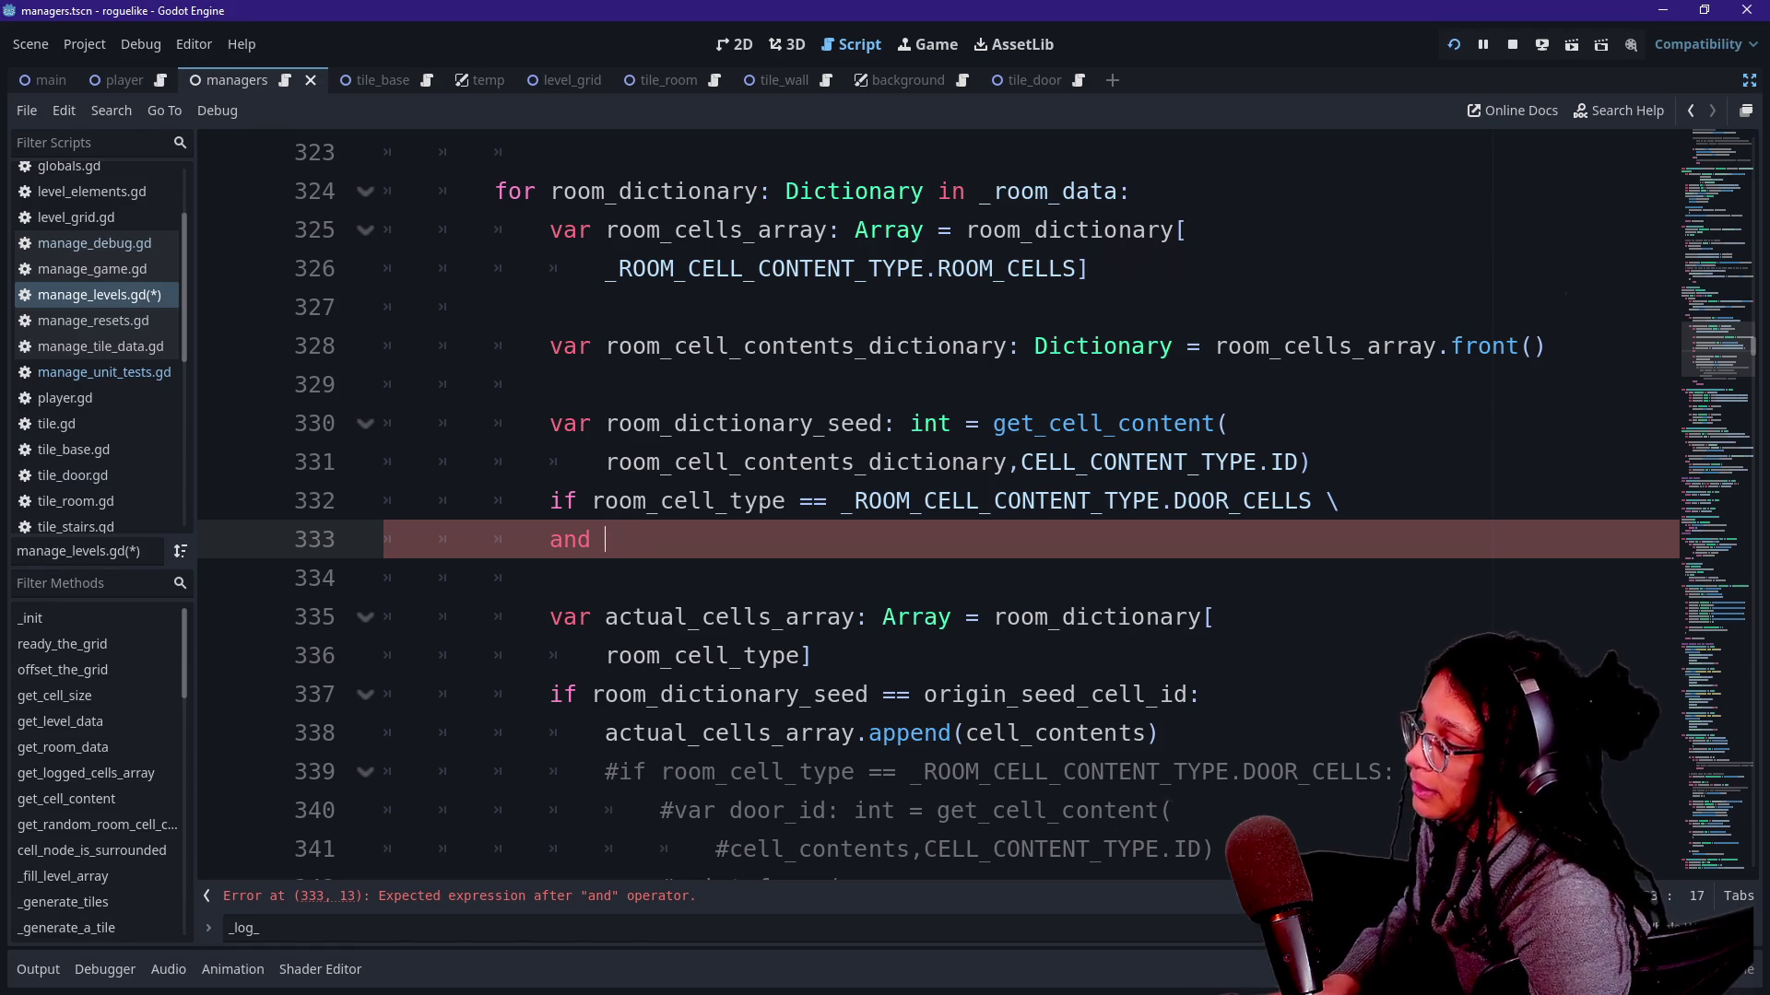
Make room above the door-cells if statement and start an unfinished 'var' declaration there, checking room_cell_type occurrences.
{"action": "key", "text": "Up"}
{"action": "key", "text": "Up"}
{"action": "key", "text": "End"}
{"action": "key", "text": "Return"}
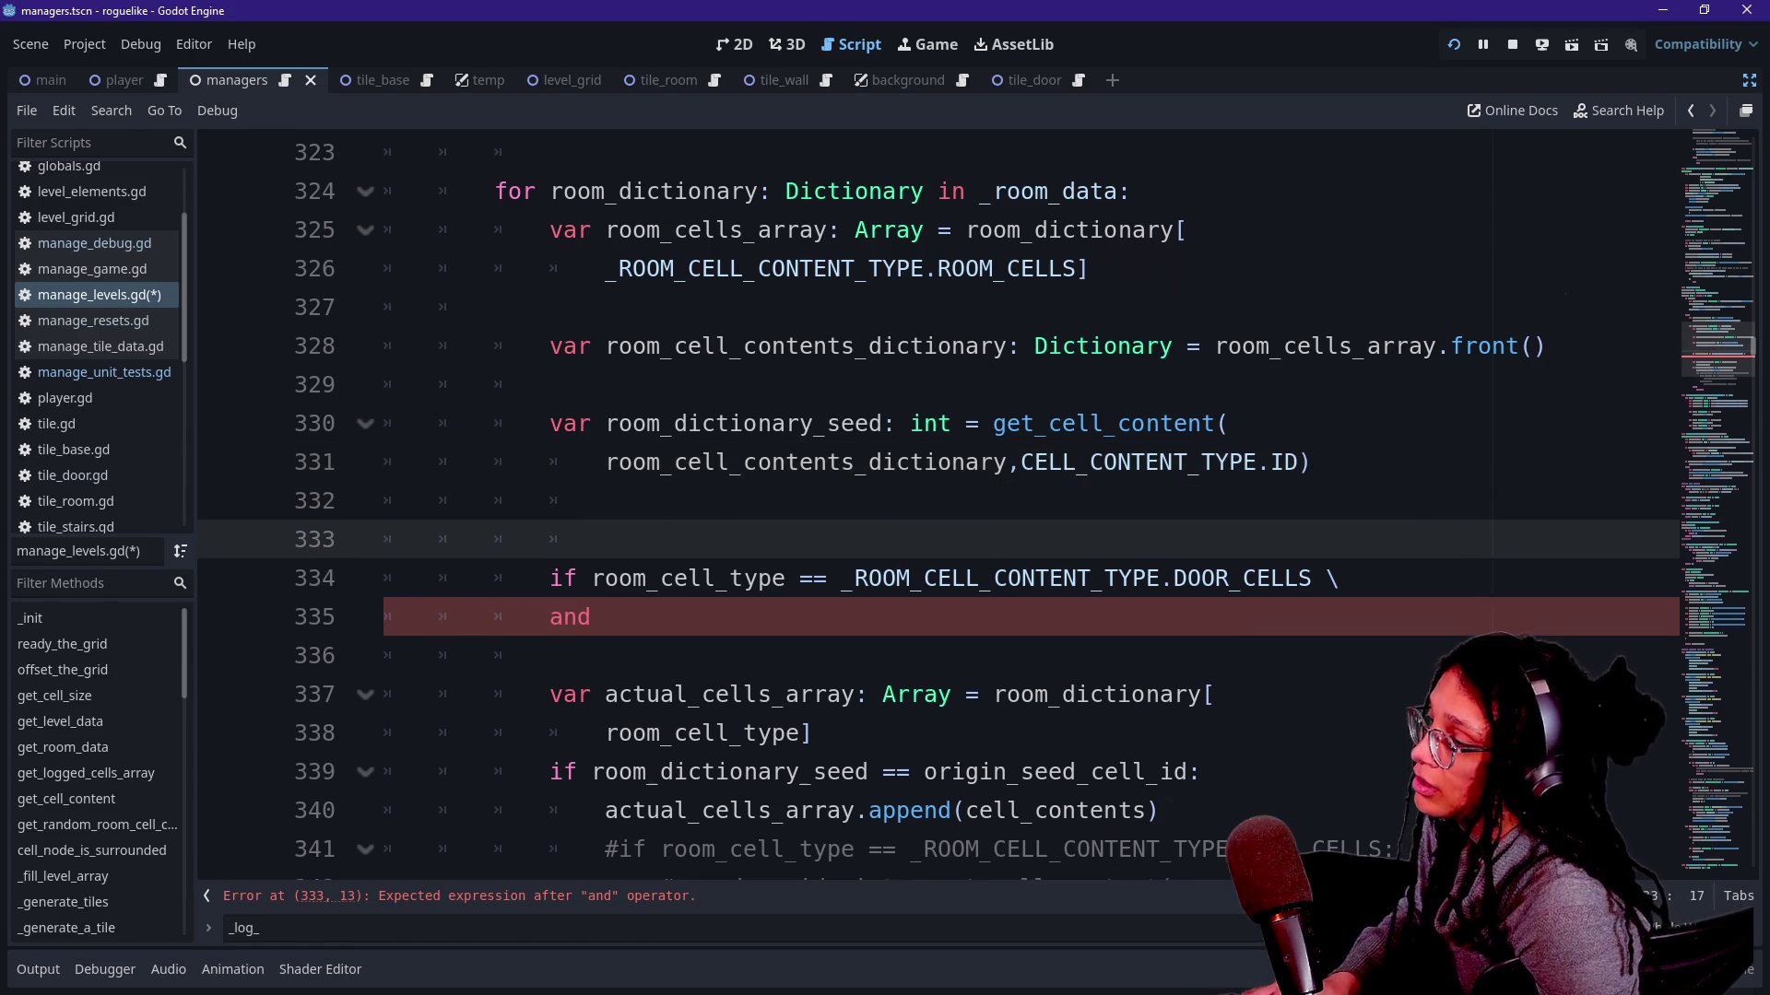
{"action": "key", "text": "Return"}
{"action": "key", "text": "Up"}
{"action": "key", "text": "Return"}
{"action": "type", "text": "var"}
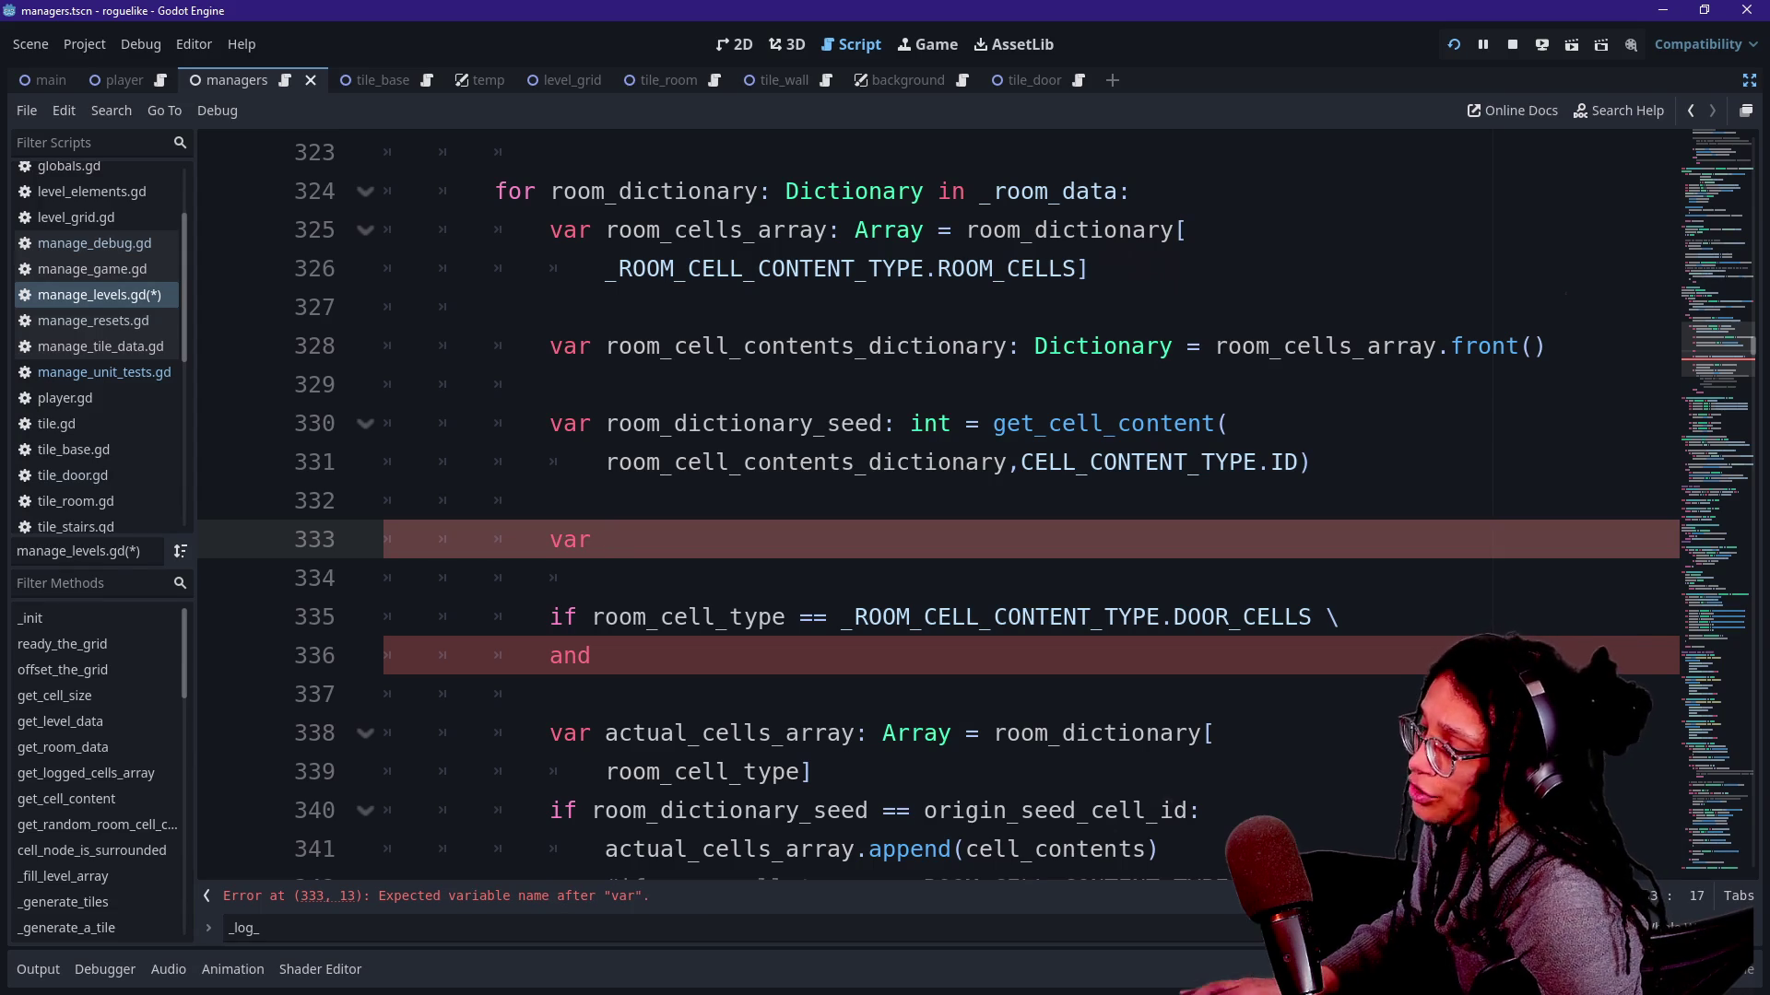
{"action": "key", "text": "Down"}
{"action": "key", "text": "Down"}
{"action": "key", "text": "Down"}
{"action": "key", "text": "ctrl+shift+Right"}
{"action": "key", "text": "Up"}
{"action": "key", "text": "Up"}
{"action": "key", "text": "Up"}
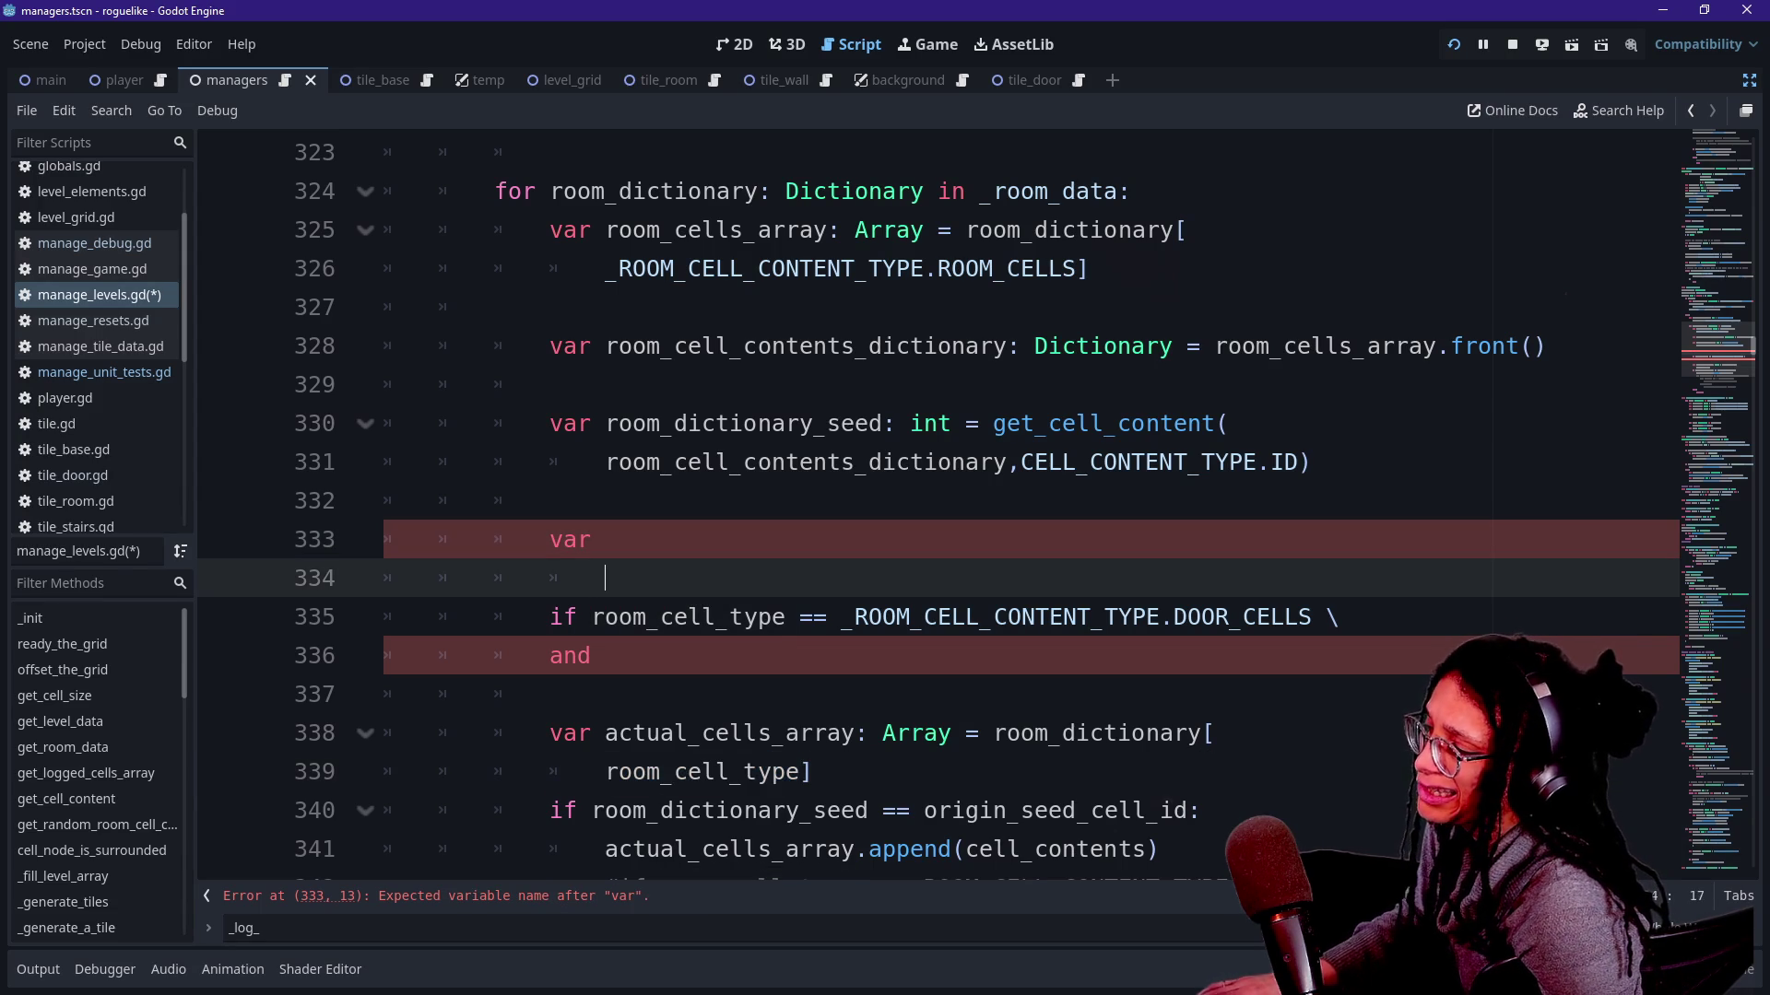
{"action": "key", "text": "Up"}
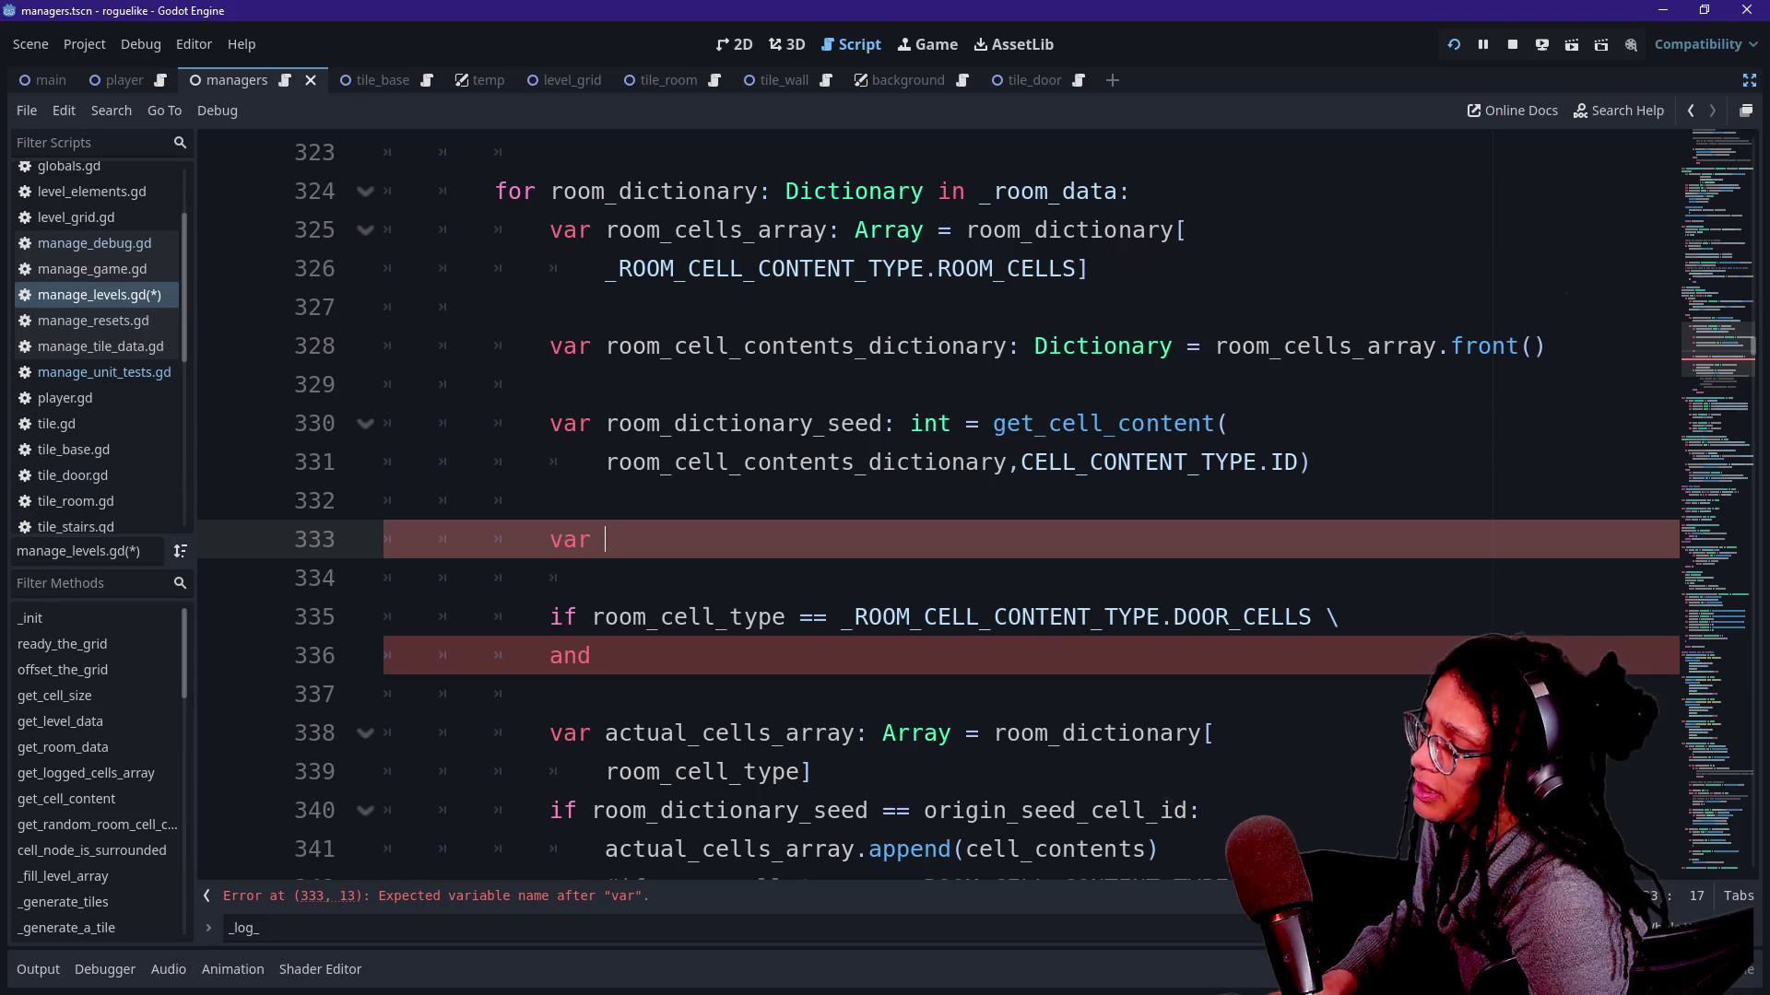
{"action": "scroll", "coordinate": [940, 513], "scroll_direction": "up", "scroll_amount": 1}
{"action": "scroll", "coordinate": [941, 512], "scroll_direction": "up", "scroll_amount": 2}
{"action": "scroll", "coordinate": [940, 513], "scroll_direction": "up", "scroll_amount": 3}
{"action": "left_click", "coordinate": [376, 383], "text": "shift"}
{"action": "left_click", "coordinate": [617, 386], "text": "shift"}
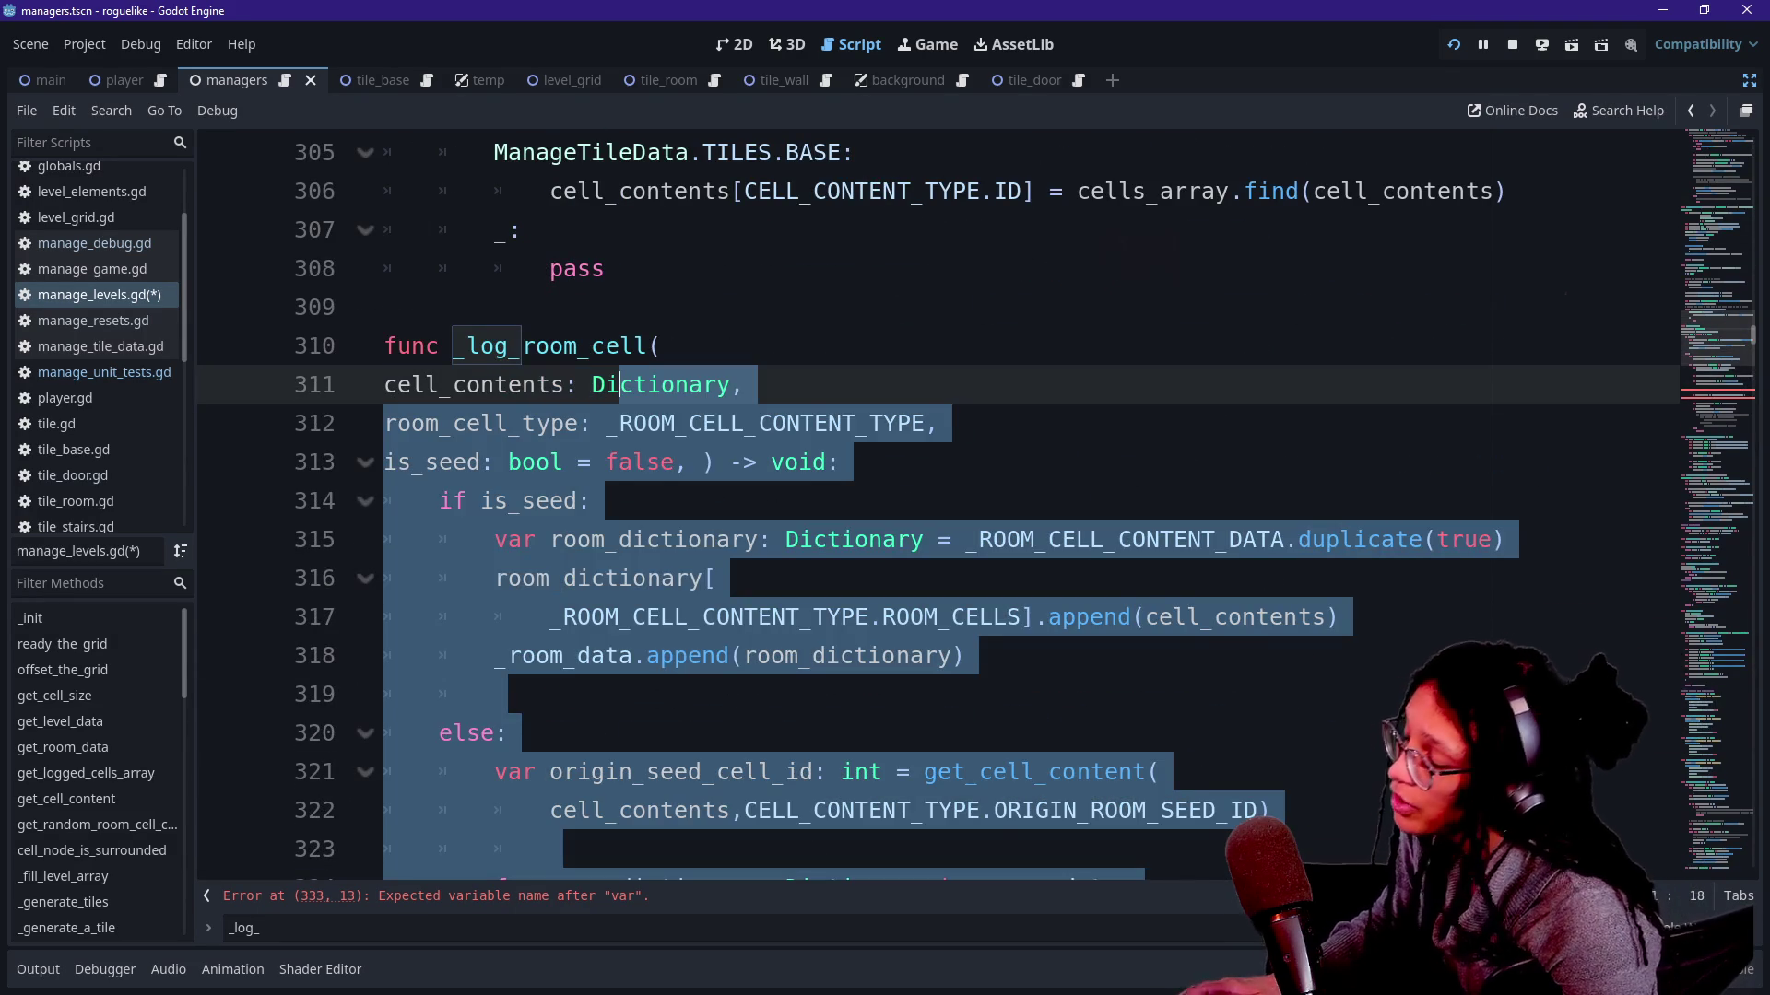
{"action": "left_click", "coordinate": [382, 385]}
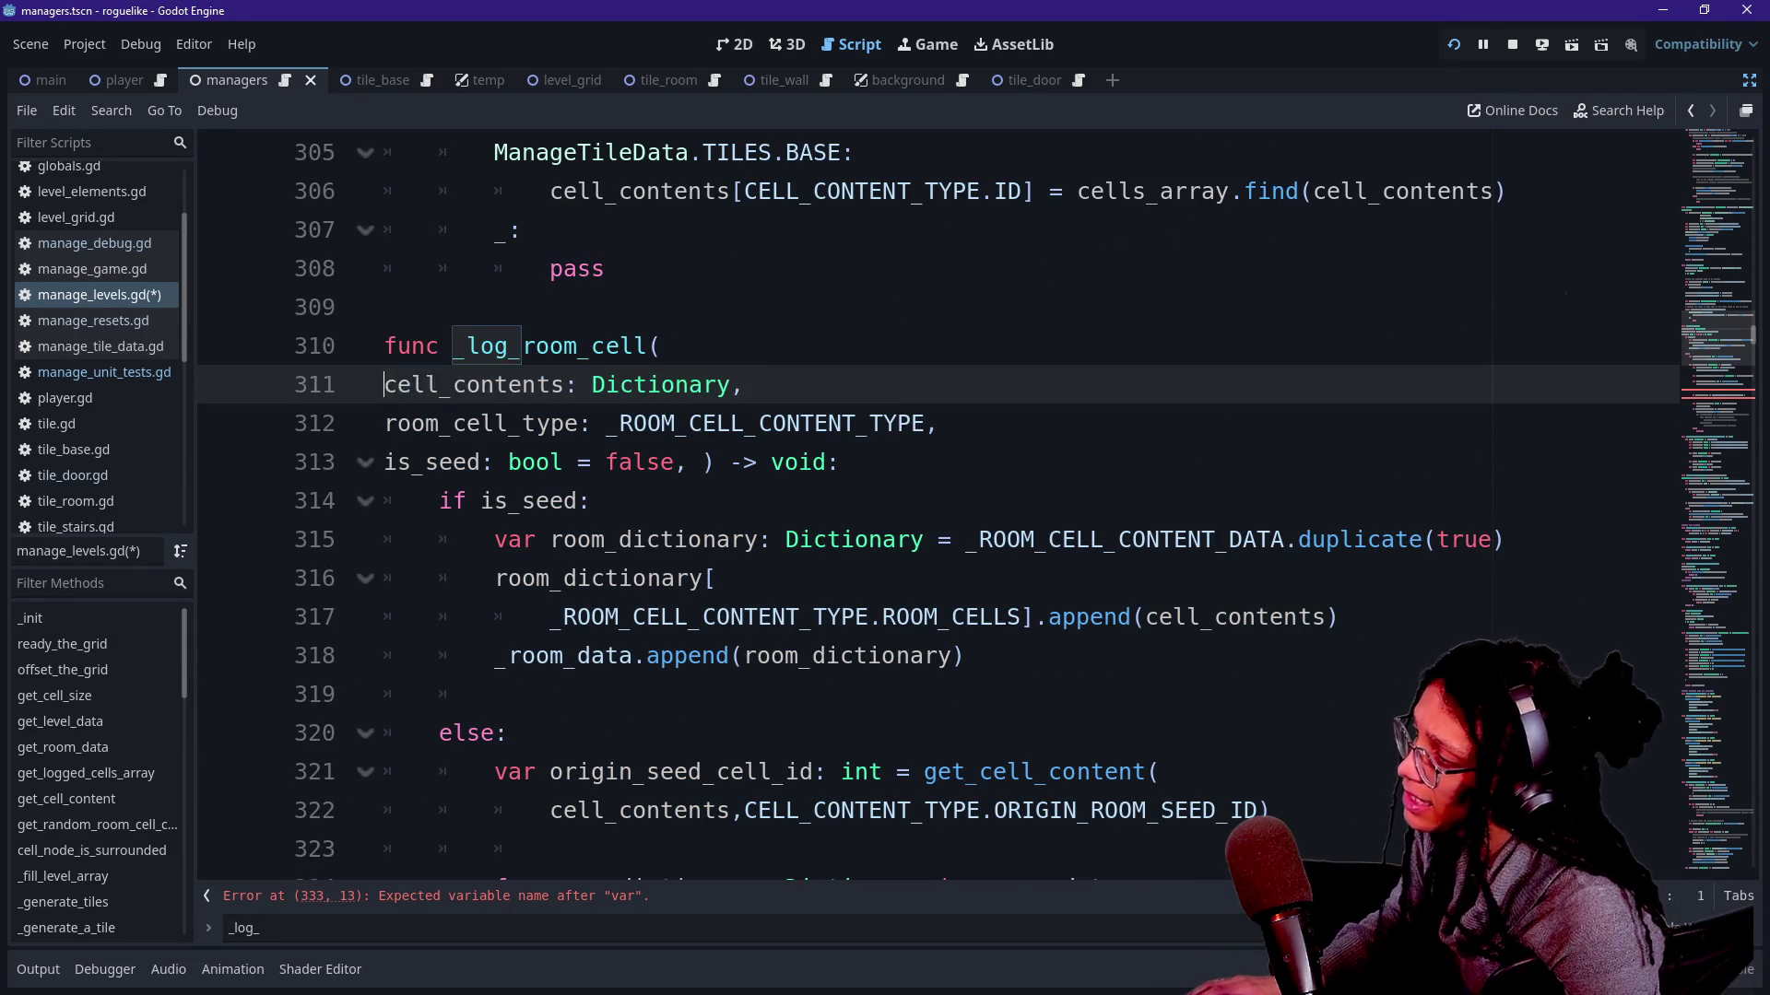
{"action": "left_click_drag", "start_coordinate": [384, 385], "coordinate": [591, 385]}
{"action": "key", "text": "shift+Left"}
{"action": "key", "text": "shift+Left"}
{"action": "key", "text": "shift+Left"}
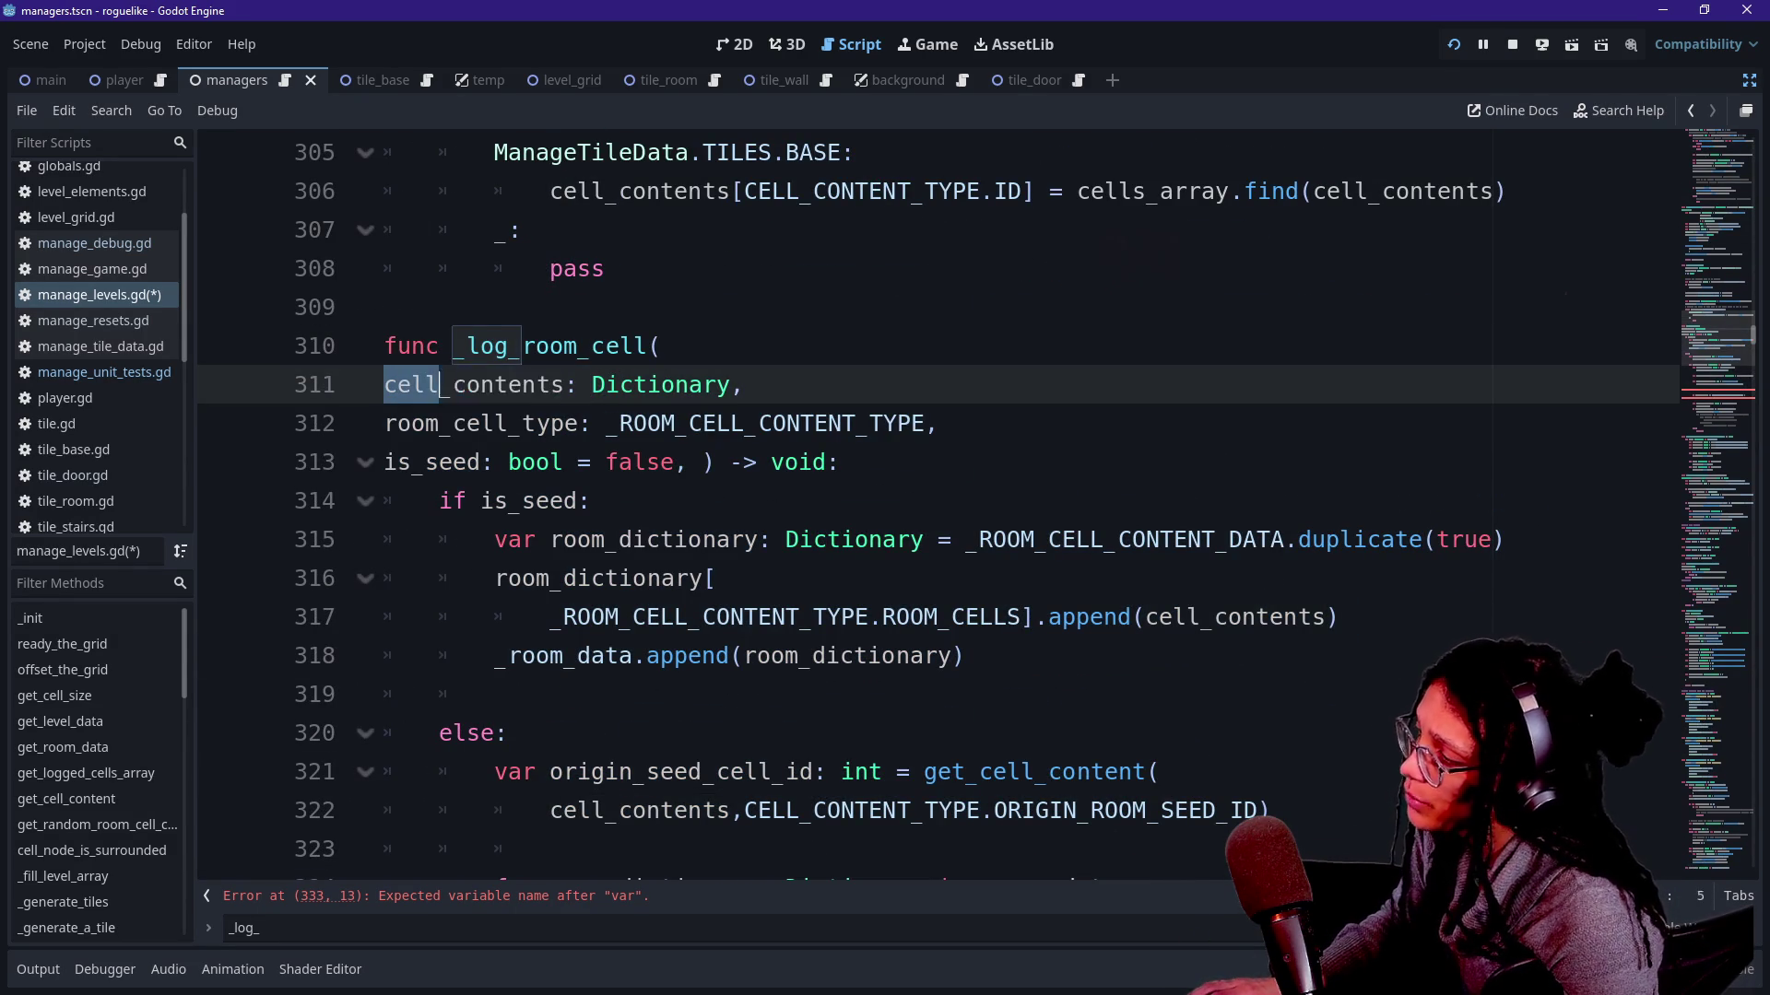
{"action": "key", "text": "shift+Down"}
{"action": "key", "text": "shift+Down"}
{"action": "key", "text": "shift+Down"}
{"action": "key", "text": "shift+Down"}
{"action": "key", "text": "shift+Down"}
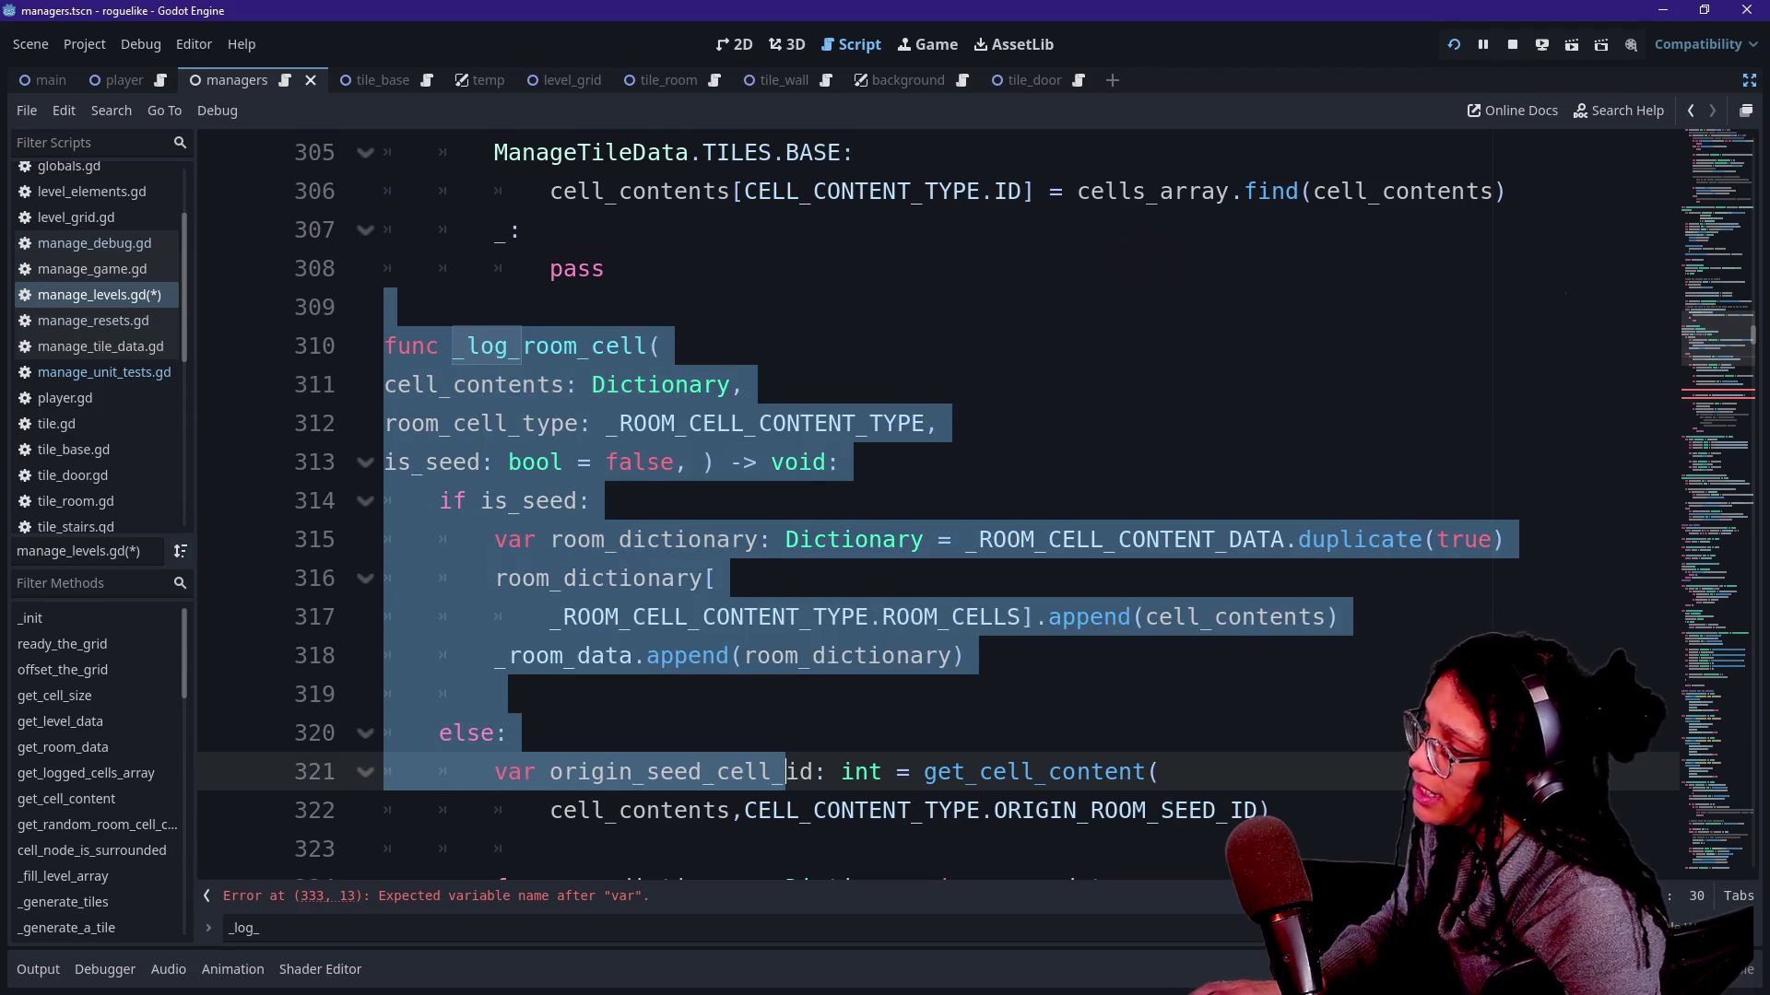
{"action": "key", "text": "Right"}
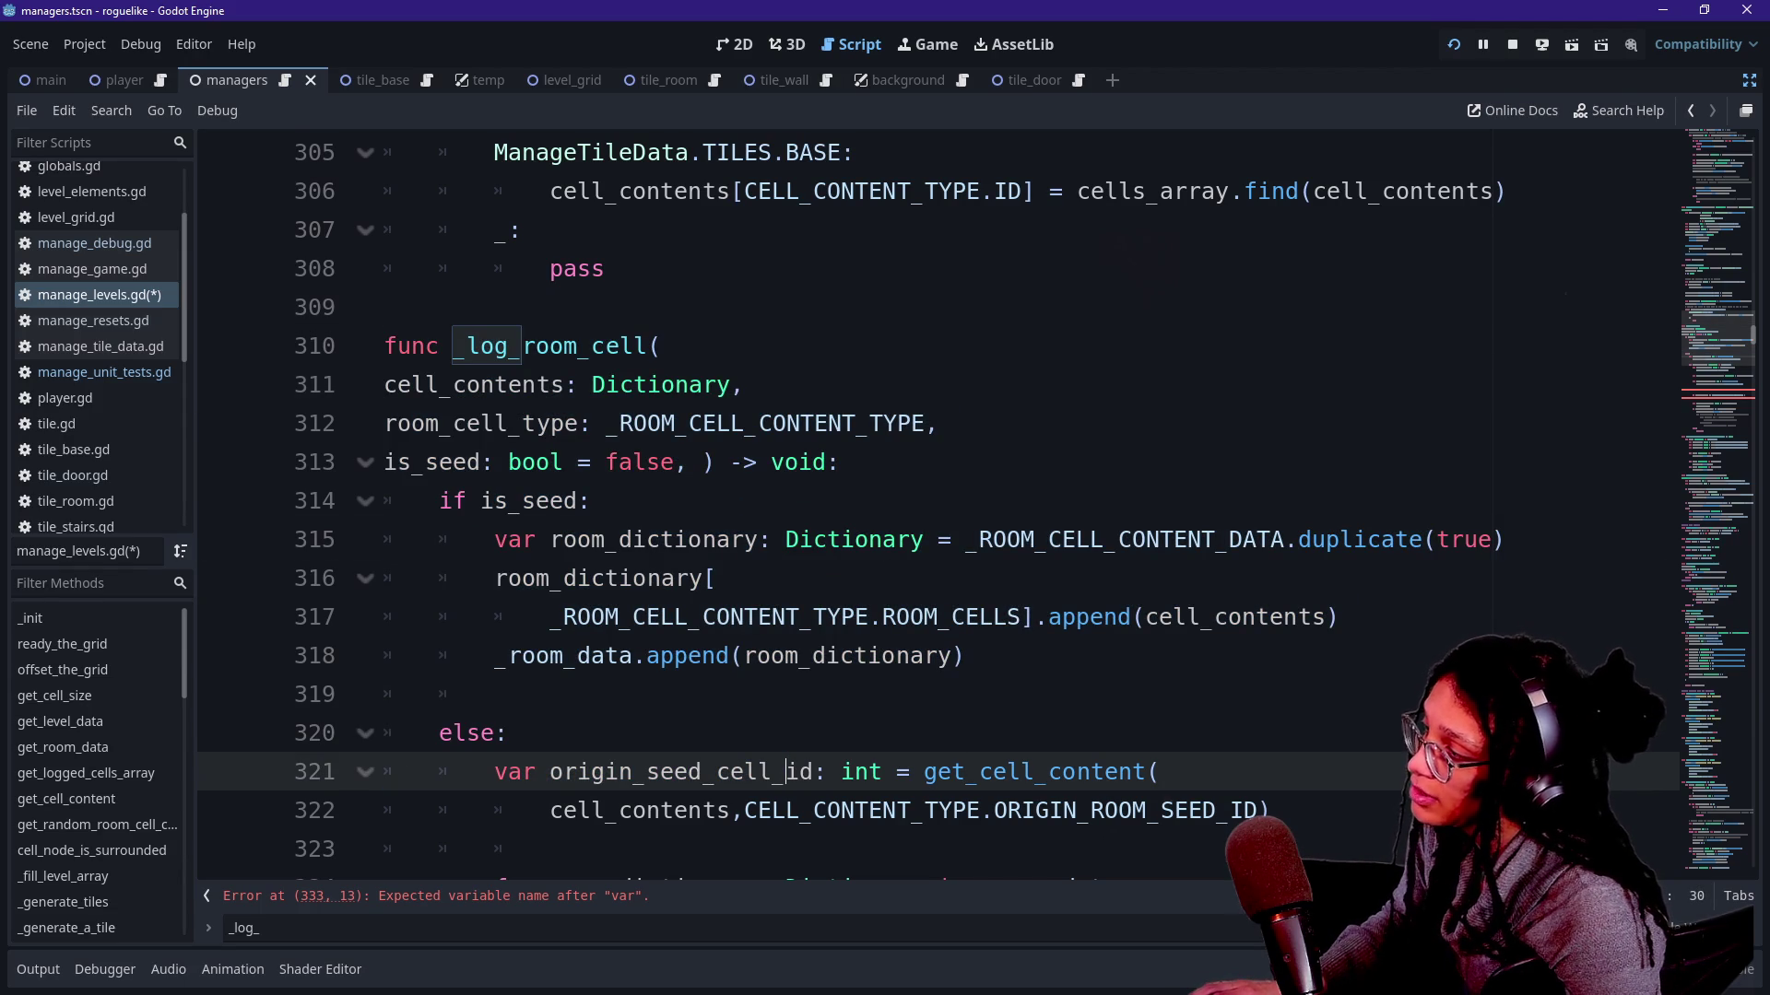
{"action": "key", "text": "Up"}
{"action": "key", "text": "Up"}
{"action": "key", "text": "Up"}
{"action": "key", "text": "shift+Home"}
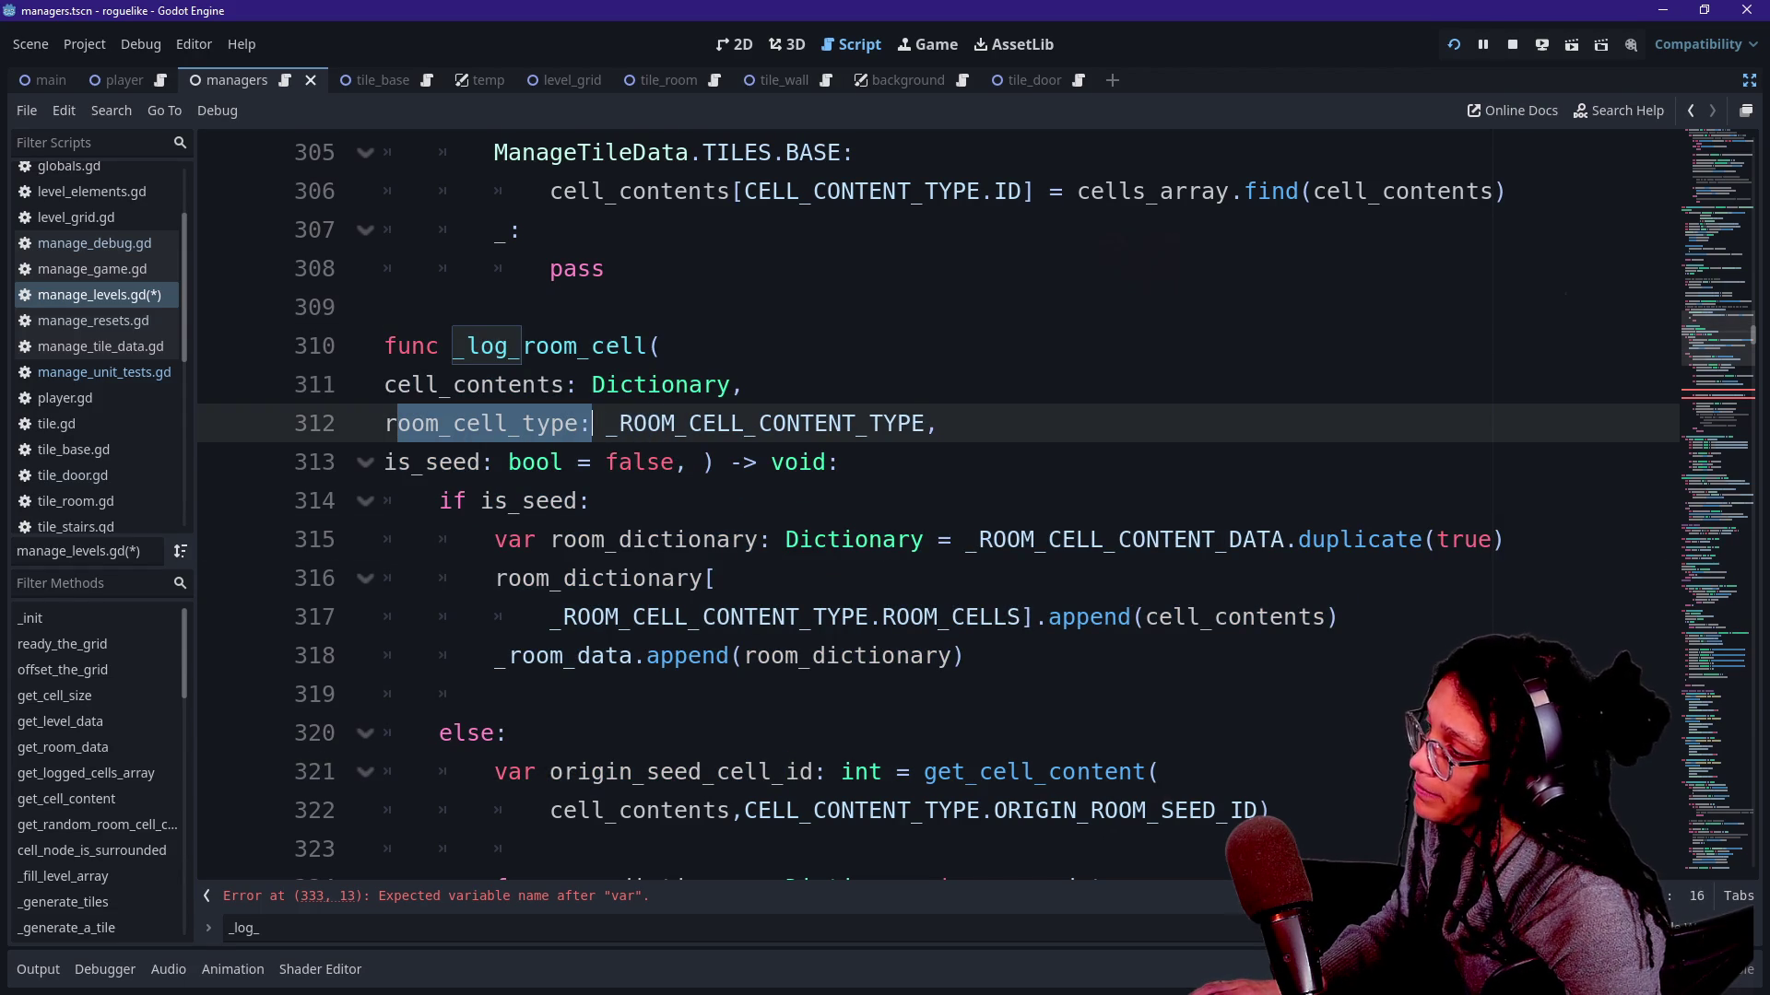
{"action": "key", "text": "Right"}
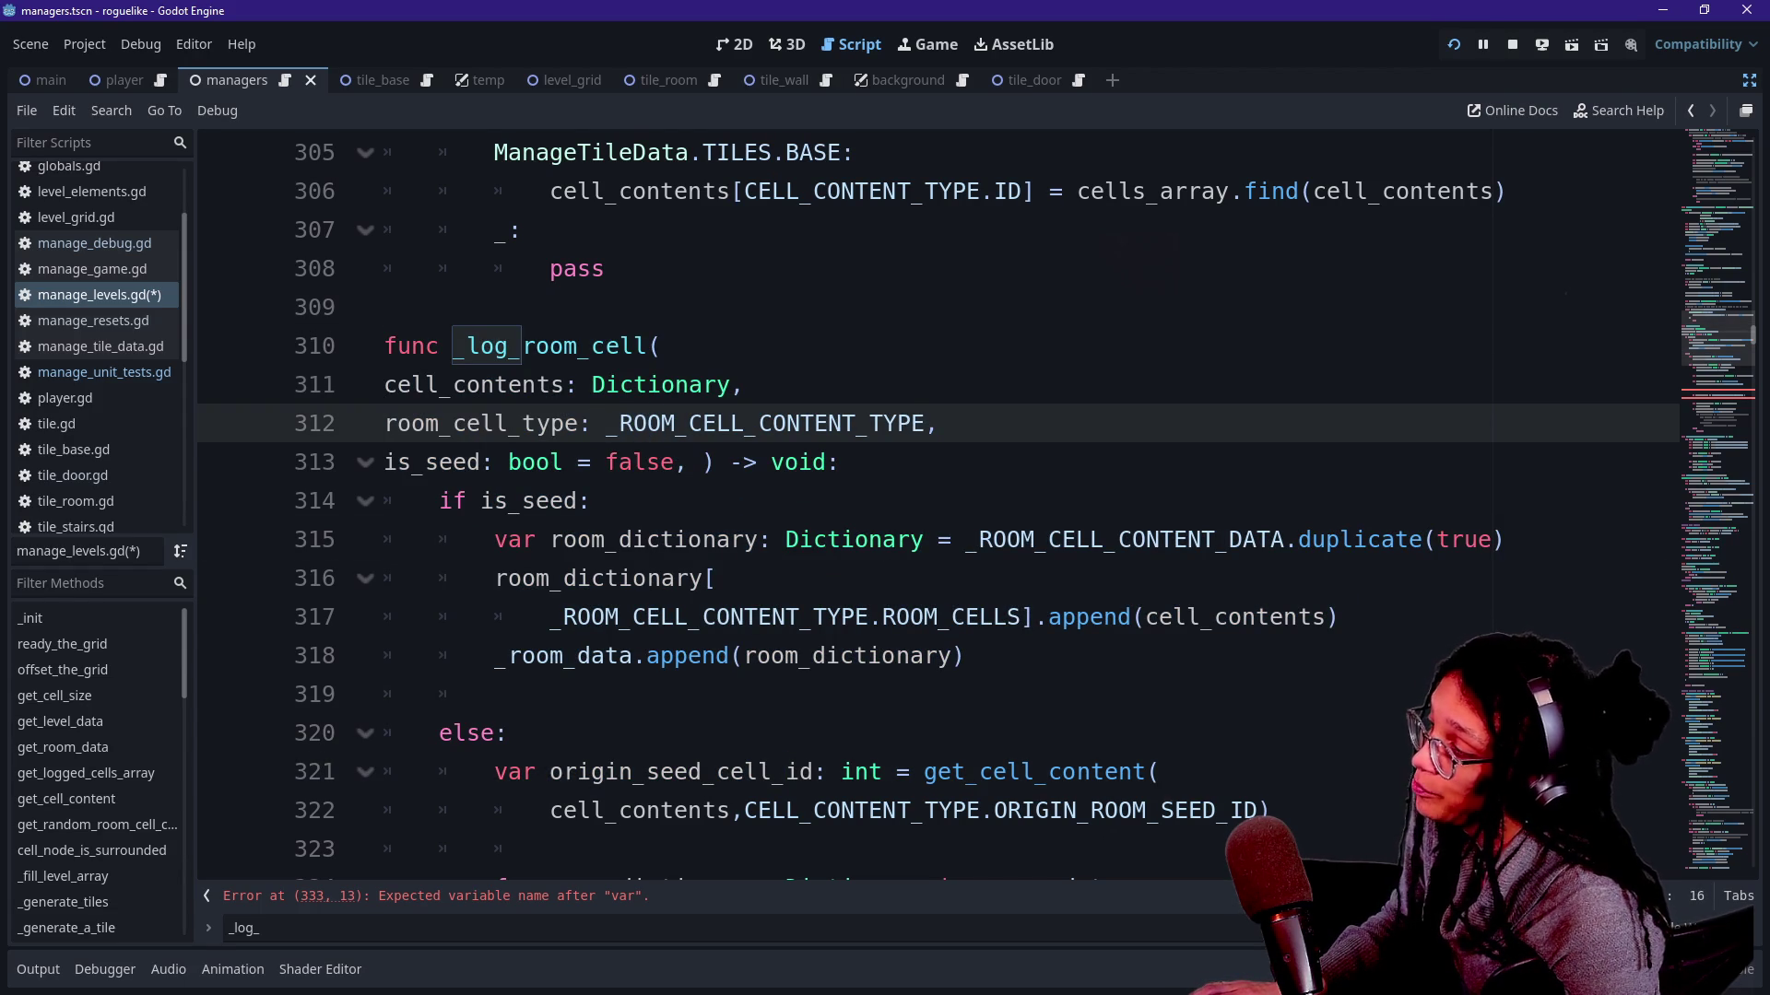
{"action": "key", "text": "Up"}
{"action": "key", "text": "Home"}
{"action": "key", "text": "shift+Right"}
{"action": "key", "text": "shift+Right"}
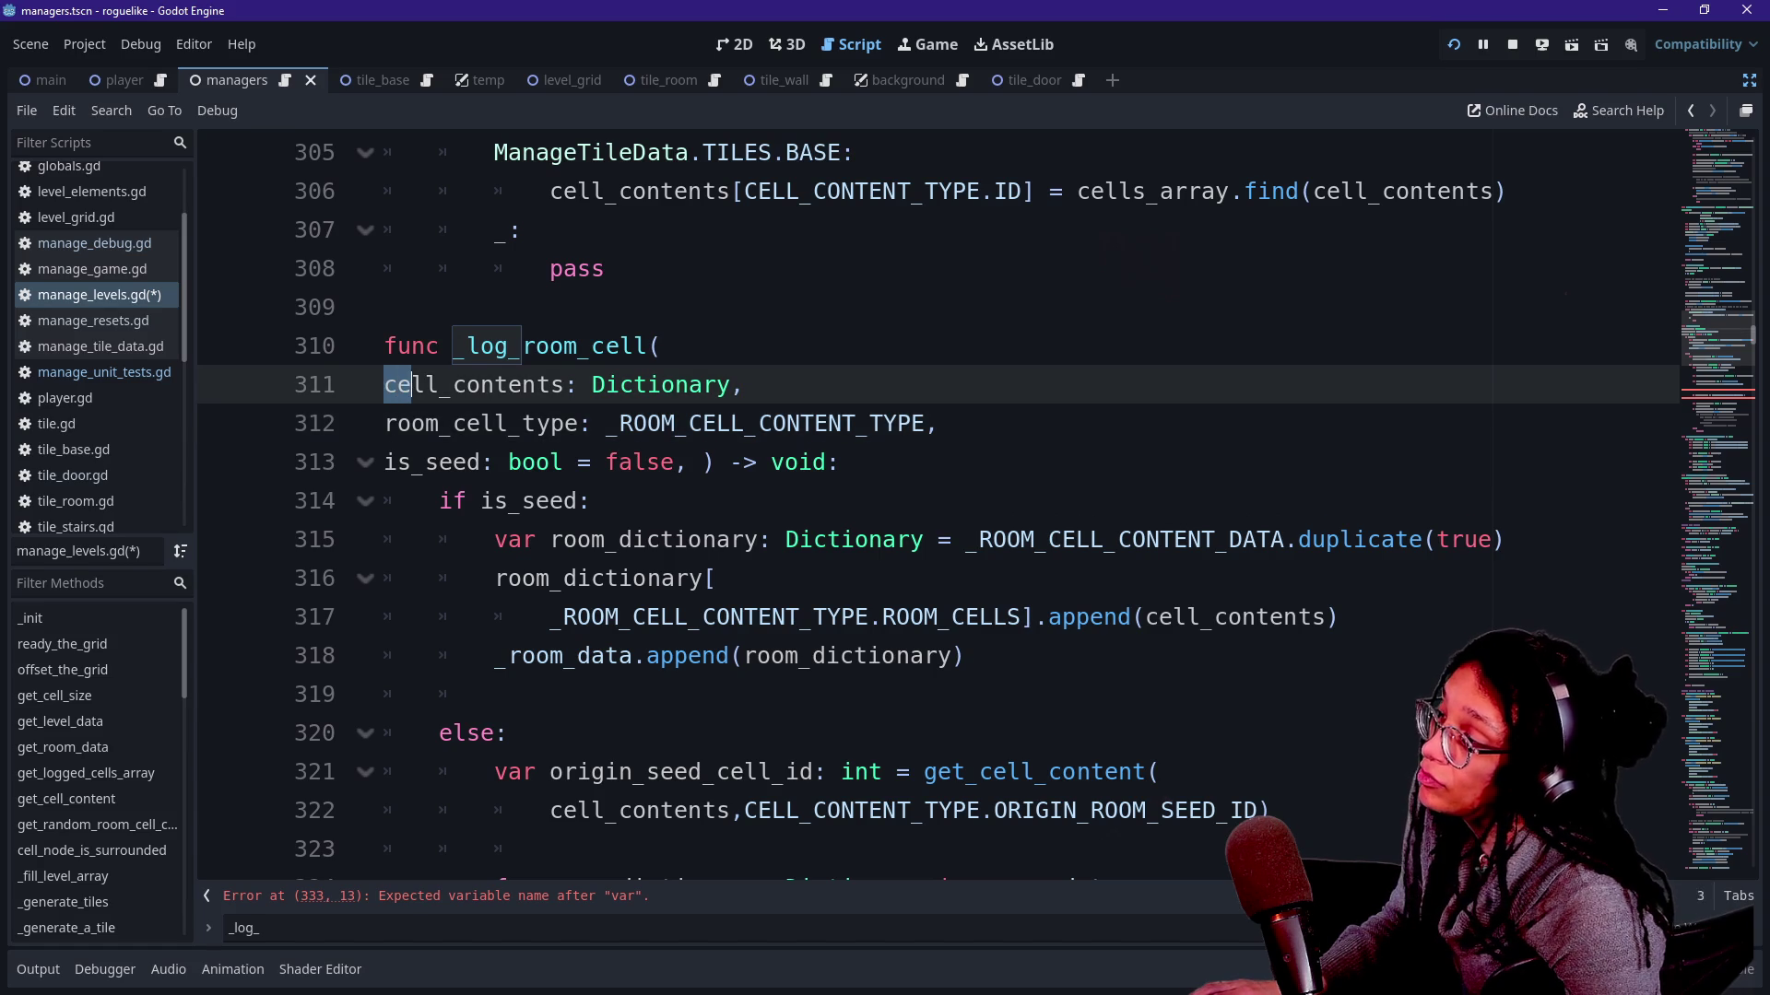
{"action": "key", "text": "shift+Right"}
{"action": "key", "text": "shift+Right"}
{"action": "key", "text": "shift+Right"}
{"action": "key", "text": "shift+Right"}
{"action": "key", "text": "shift+Right"}
{"action": "key", "text": "shift+Right"}
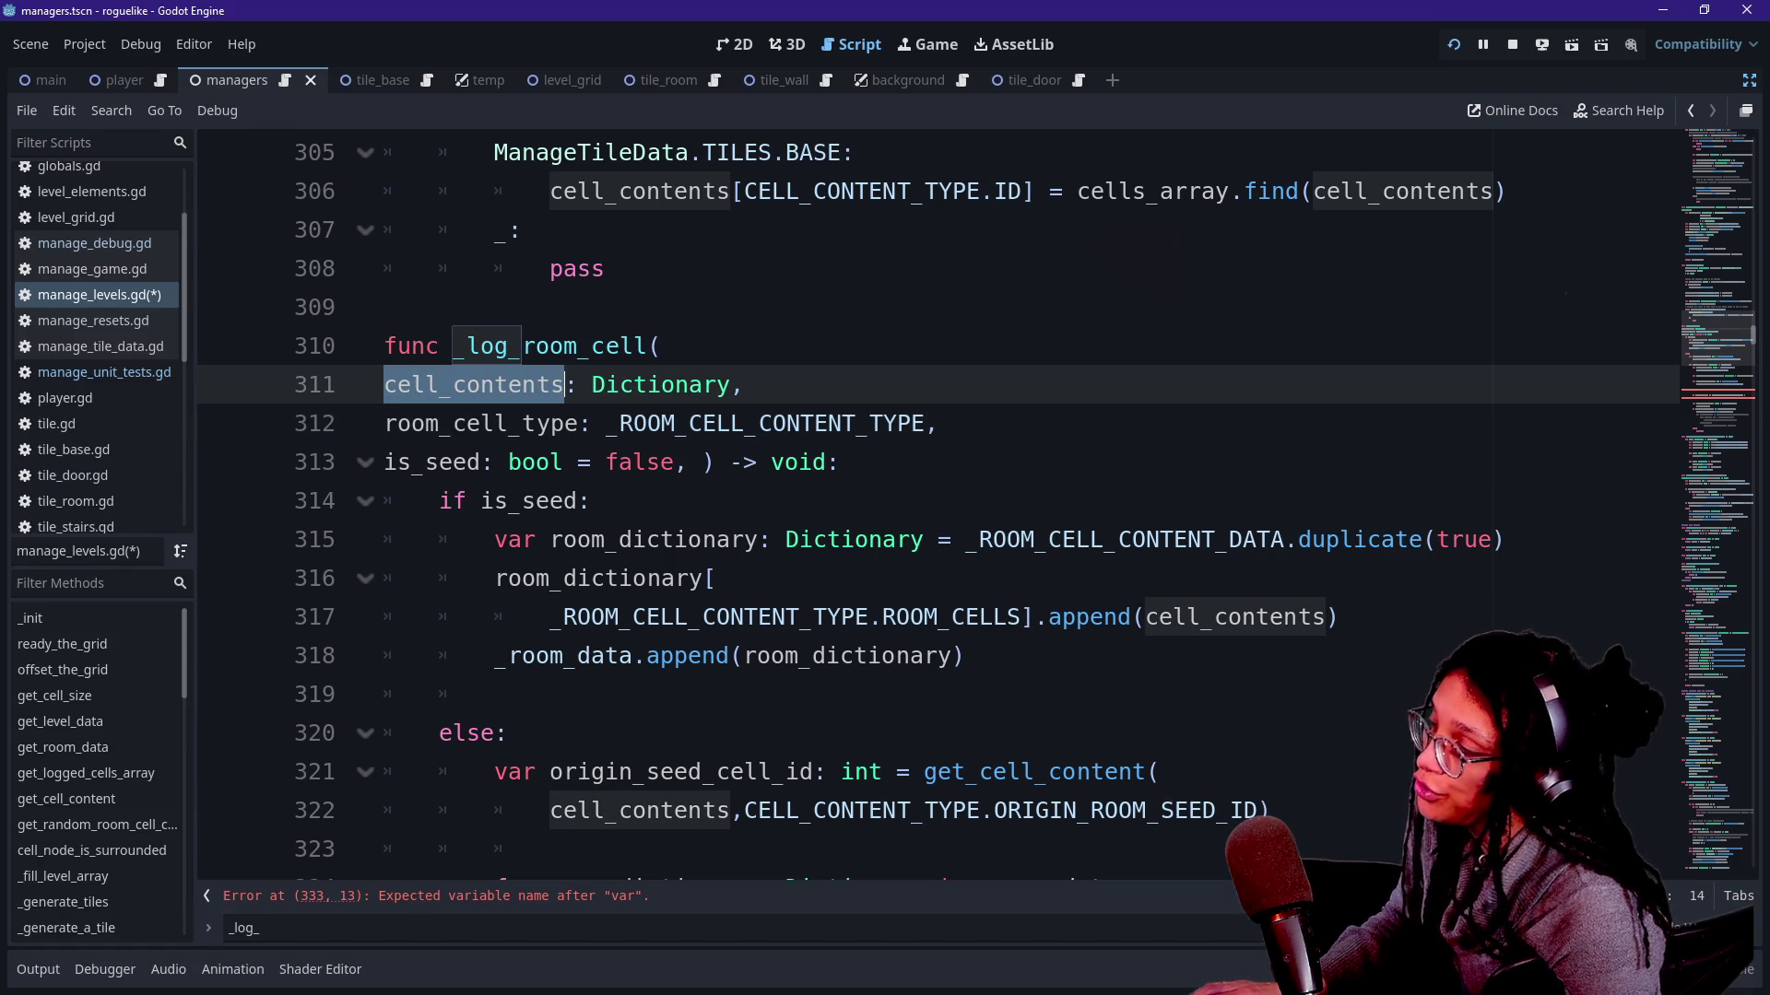
{"action": "left_click", "coordinate": [377, 419], "text": "shift"}
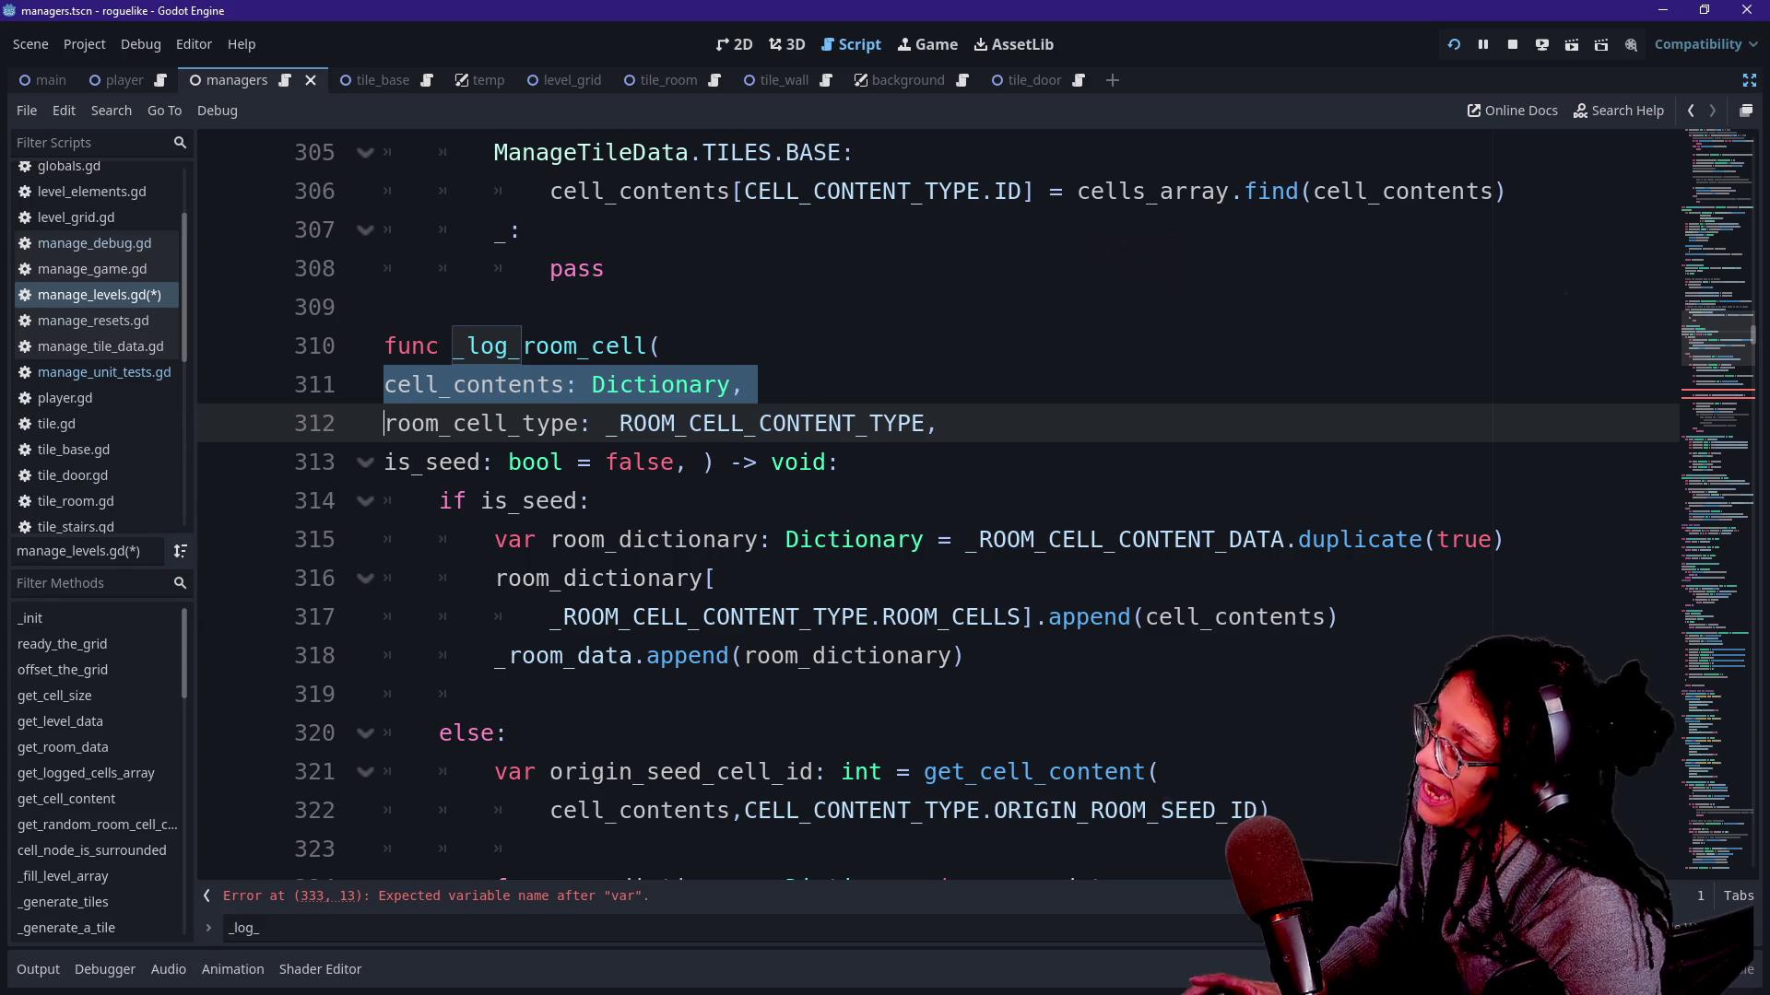
{"action": "left_click", "coordinate": [384, 423]}
{"action": "left_click", "coordinate": [619, 424]}
{"action": "left_click", "coordinate": [593, 384]}
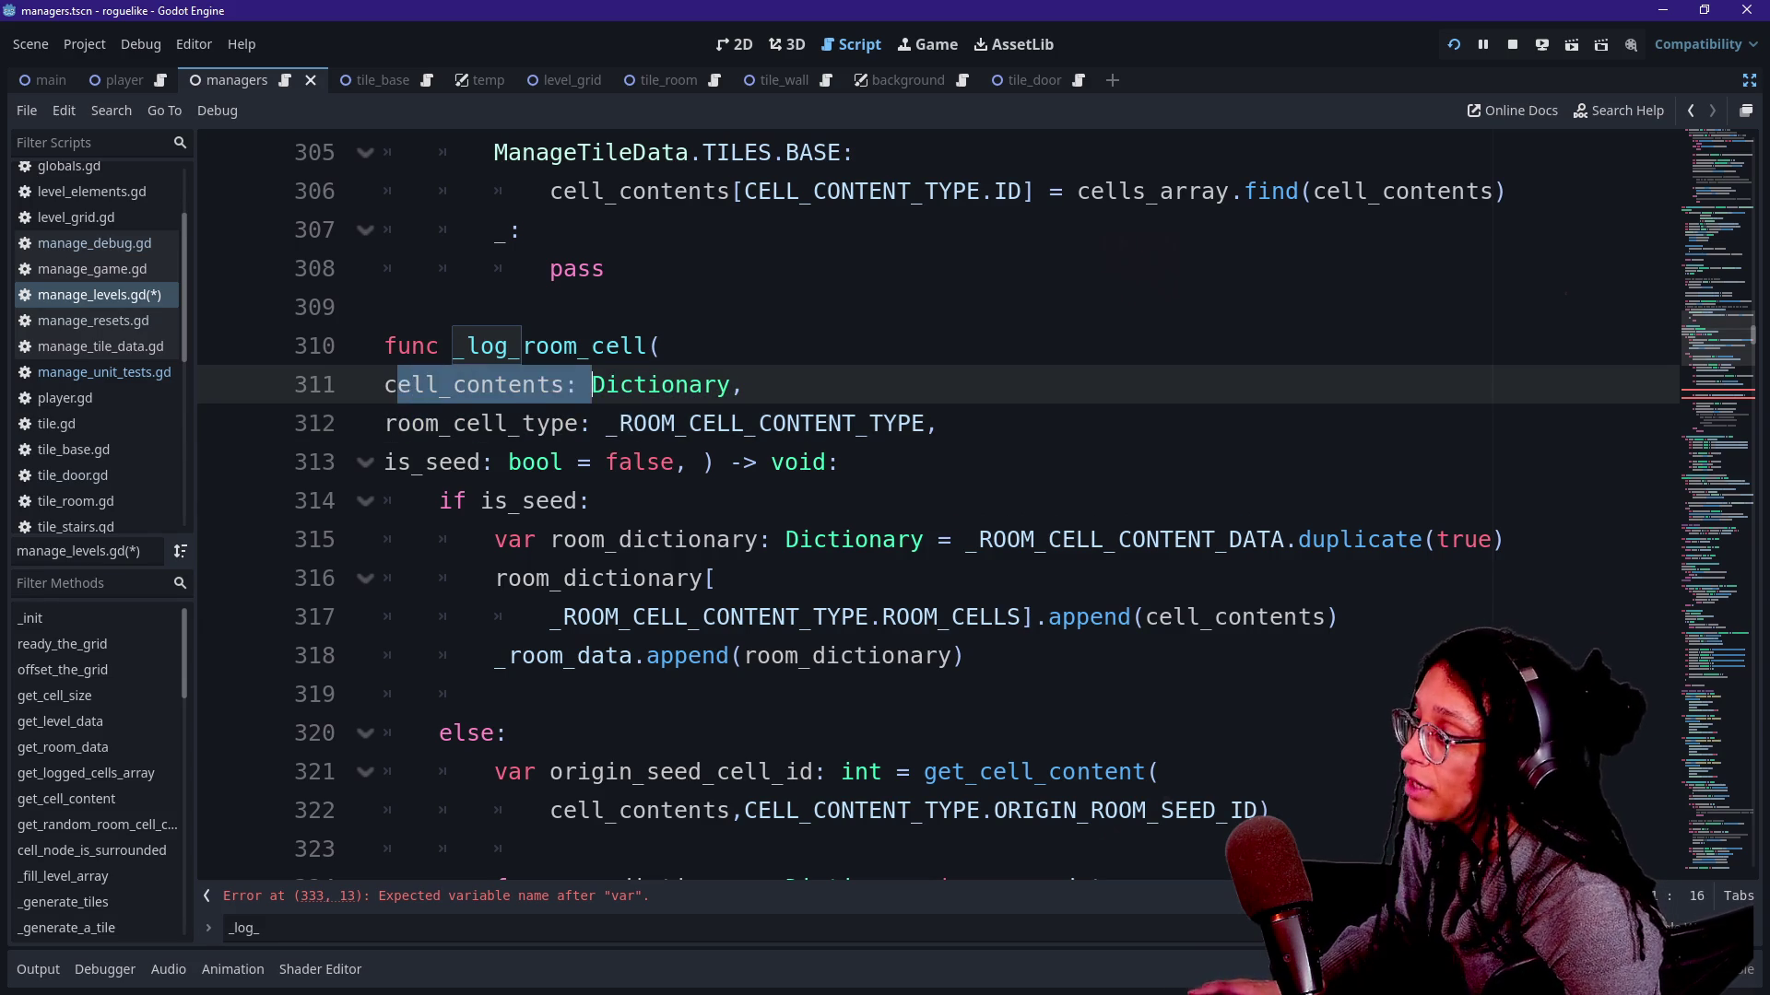
{"action": "scroll", "coordinate": [591, 384], "scroll_direction": "down", "scroll_amount": 3}
{"action": "left_click_drag", "start_coordinate": [592, 385], "coordinate": [553, 423]}
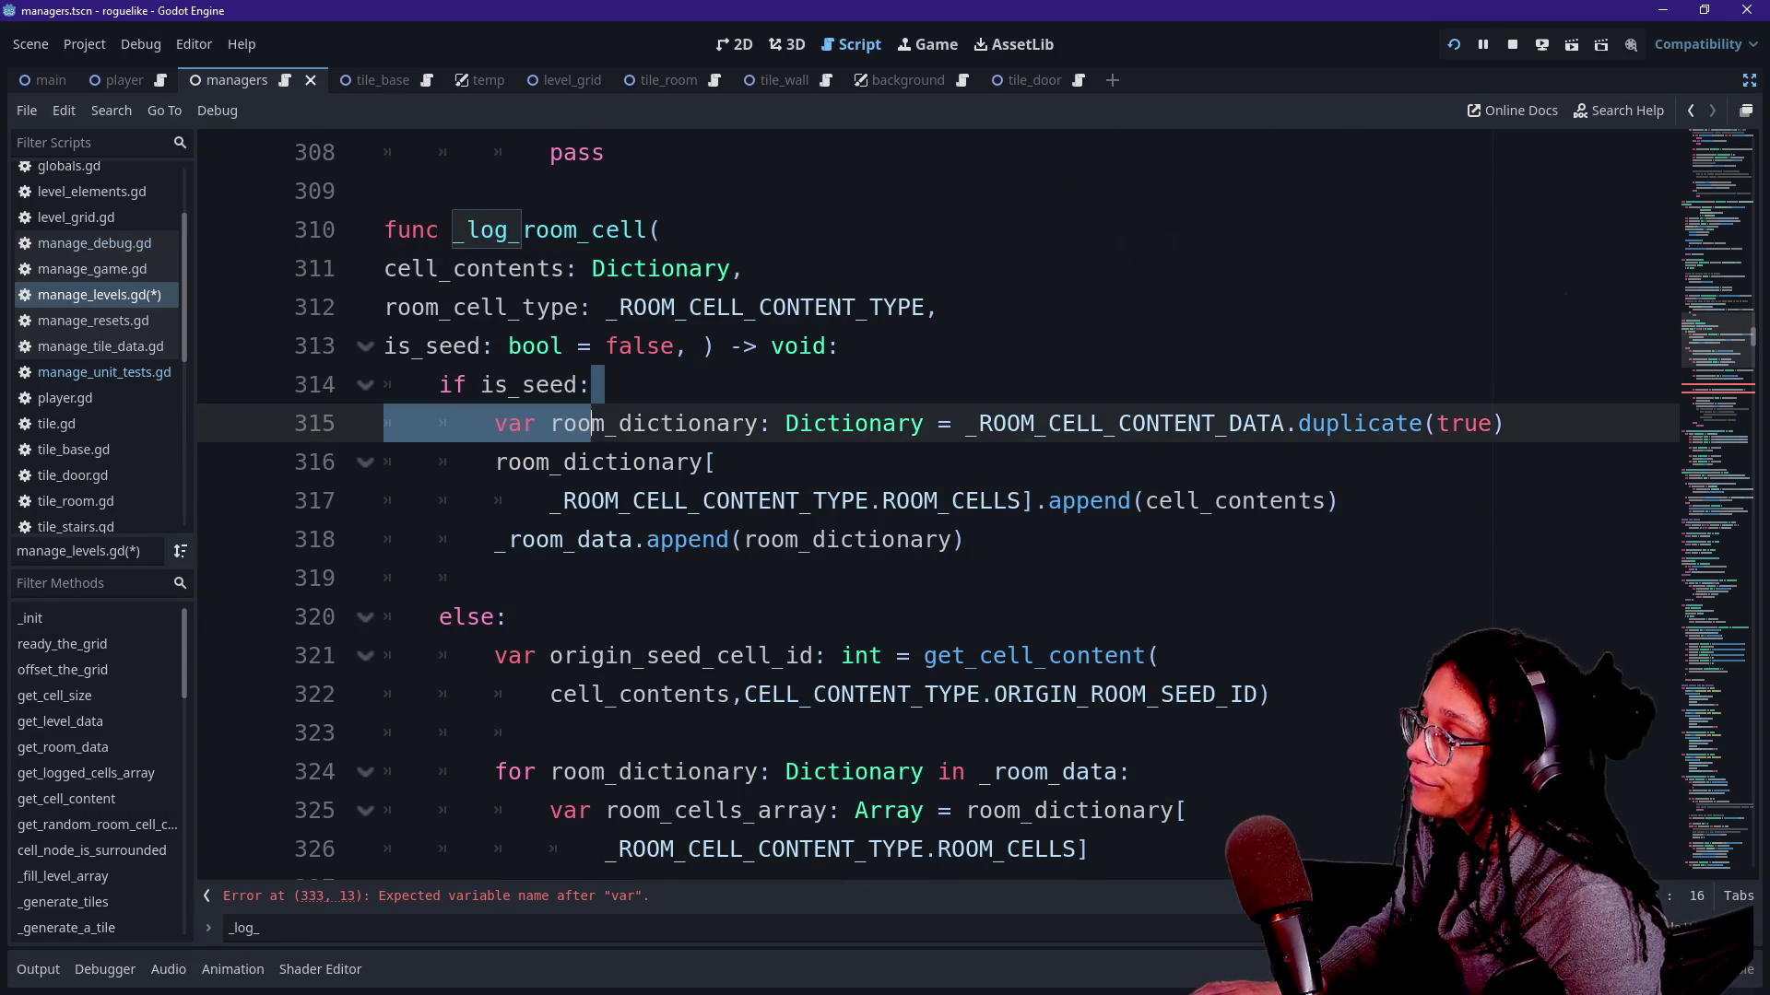
{"action": "left_click", "coordinate": [592, 384]}
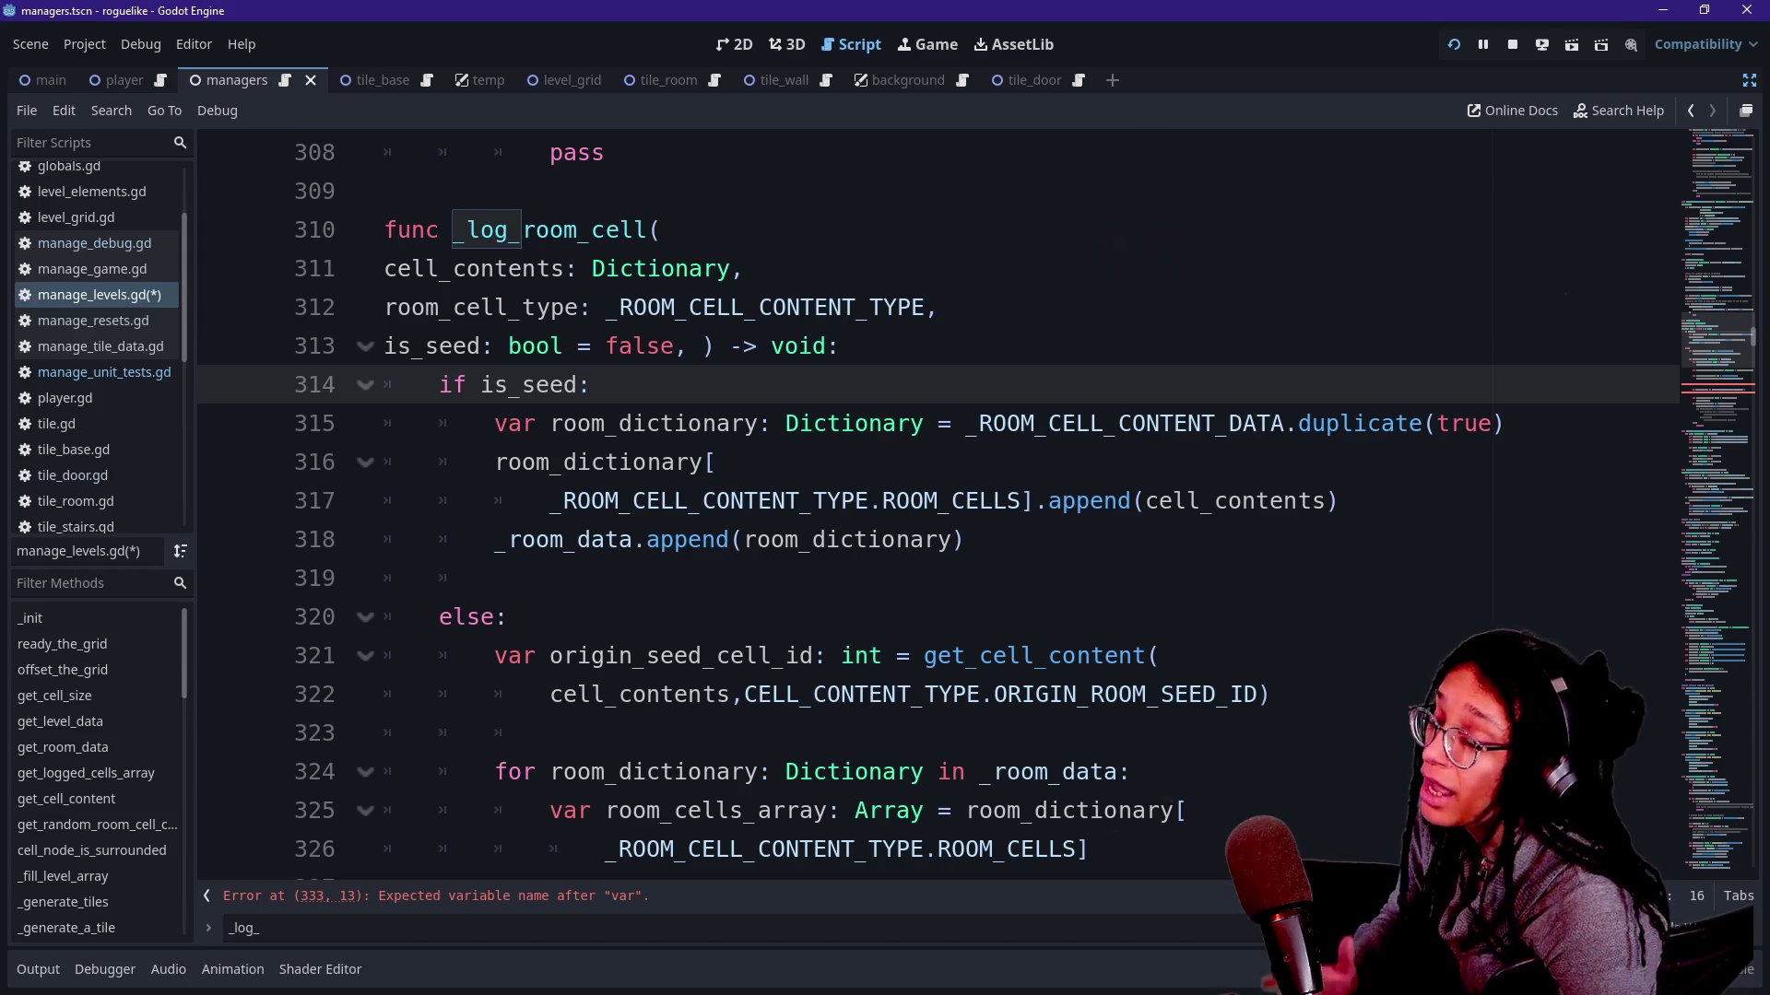
{"action": "scroll", "coordinate": [941, 512], "scroll_direction": "down", "scroll_amount": 3}
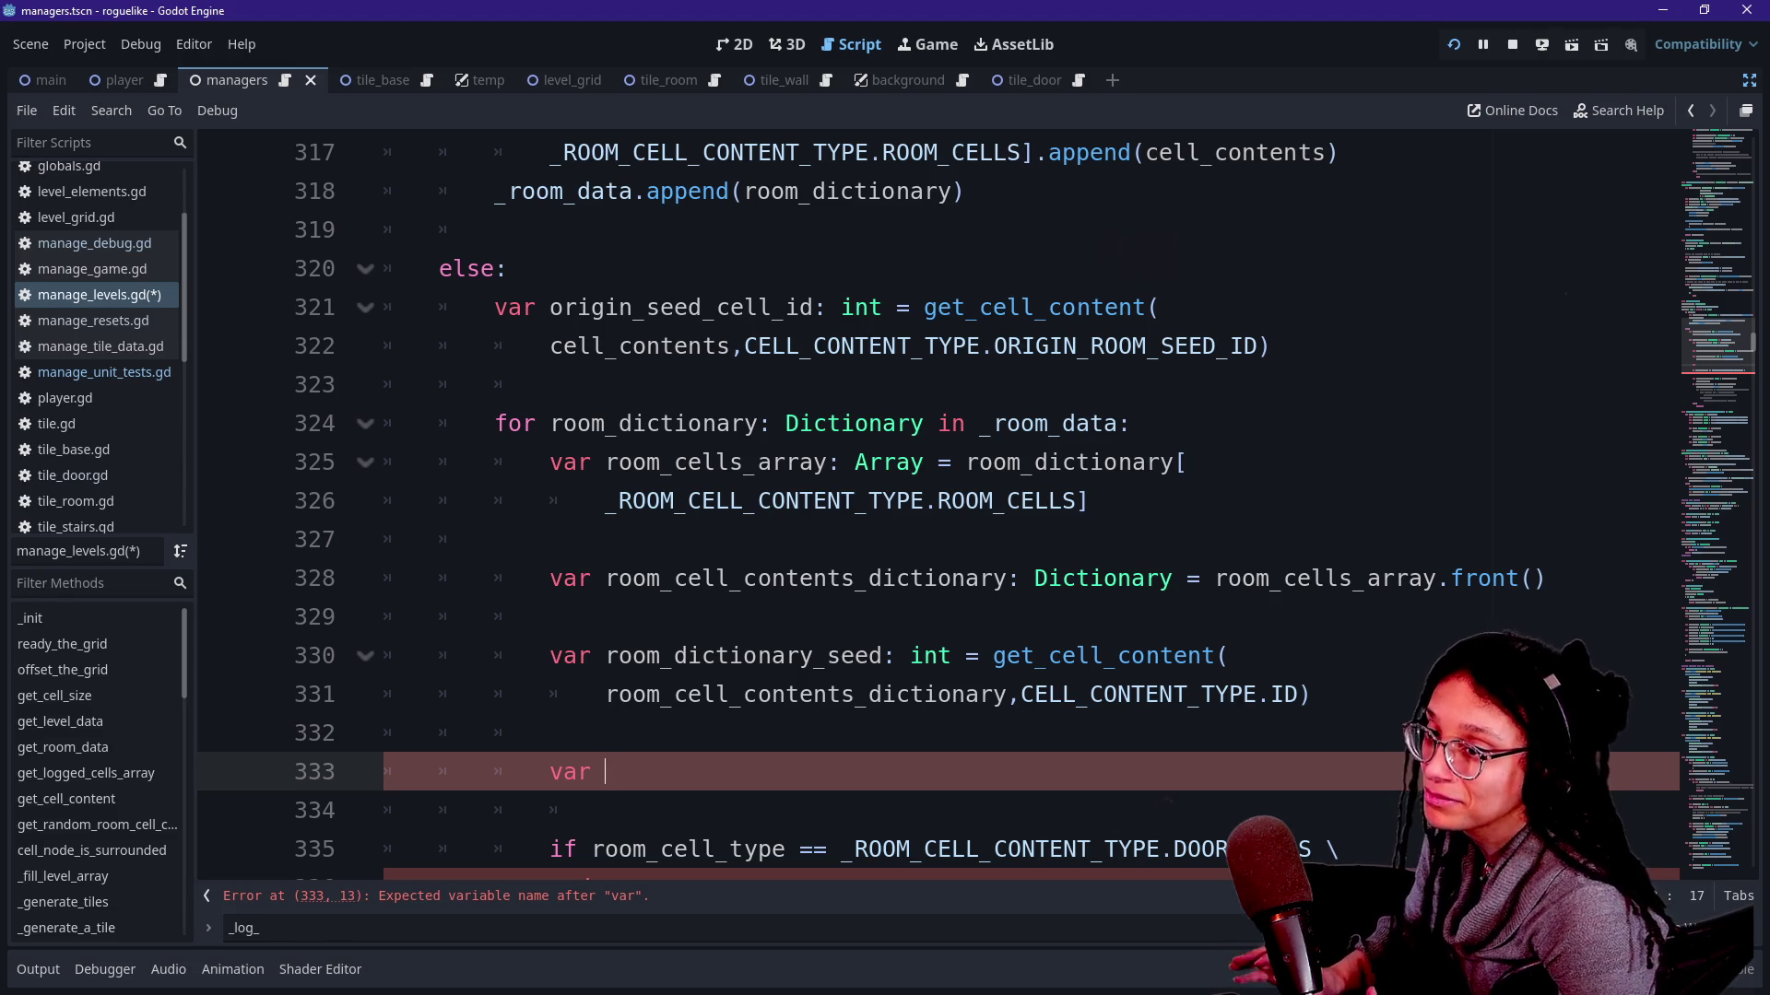
Declare 'var tile_type: ManageTileData.TILES' using autocomplete.
{"action": "key", "text": "BackSpace"}
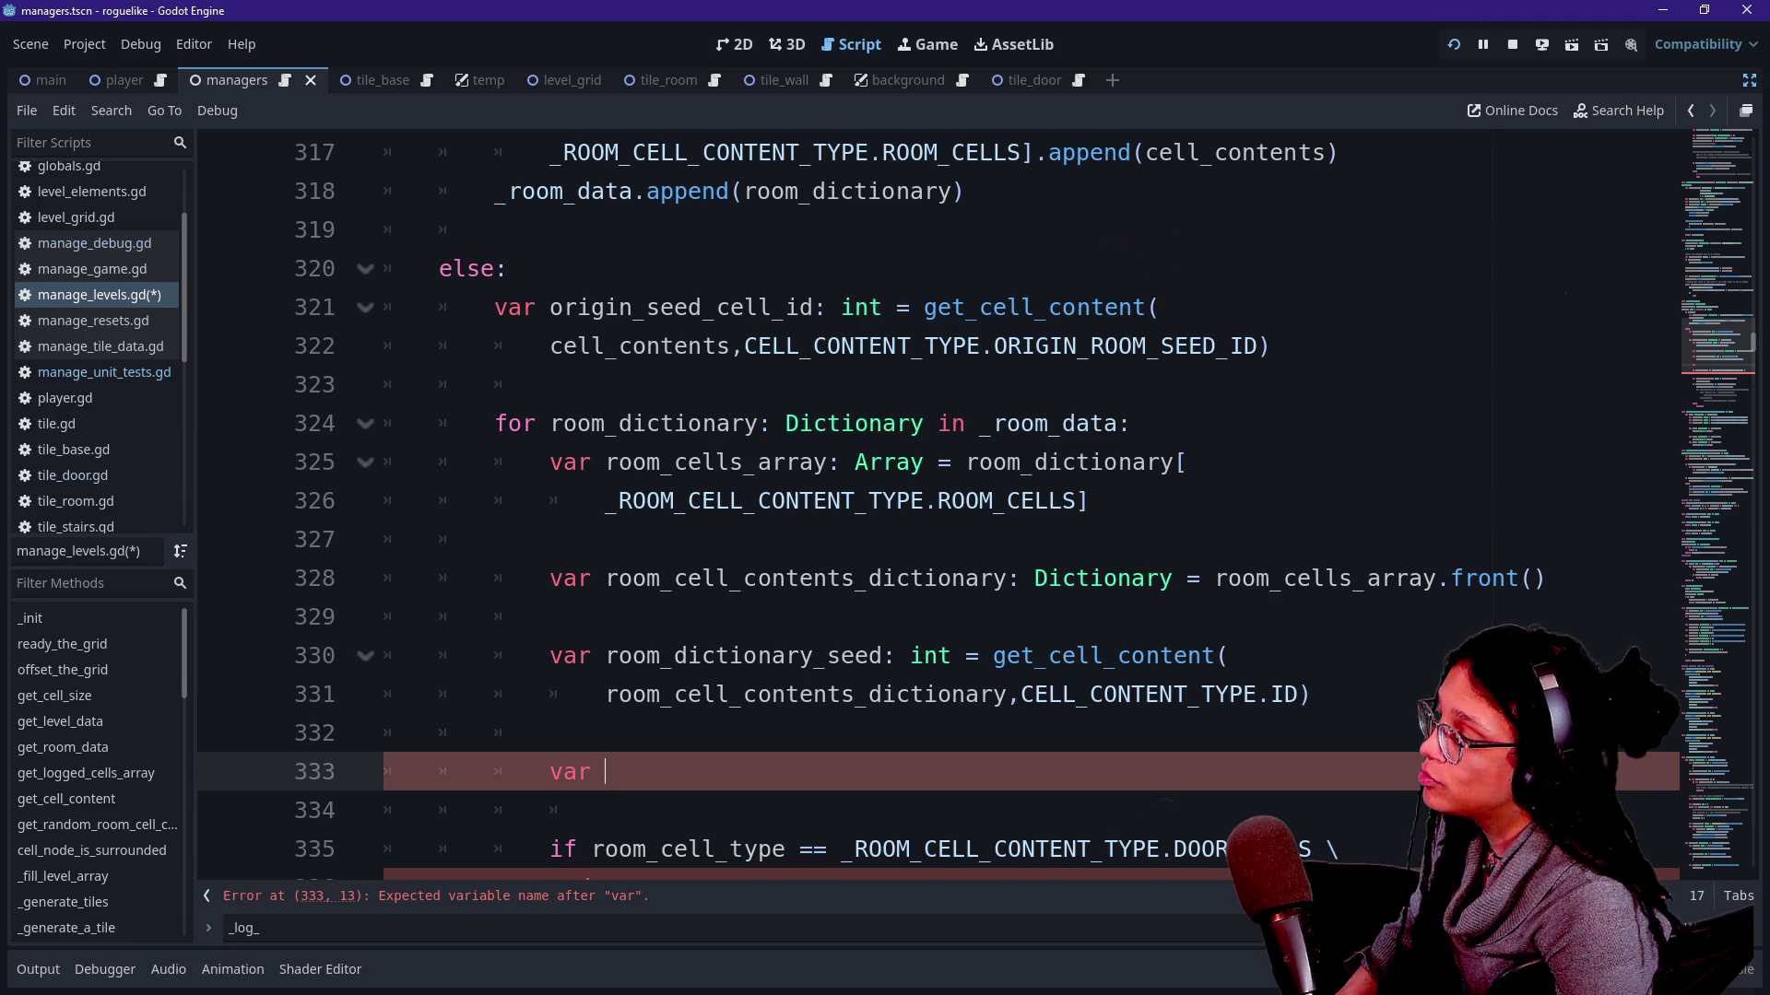
{"action": "scroll", "coordinate": [940, 512], "scroll_direction": "down", "scroll_amount": 1}
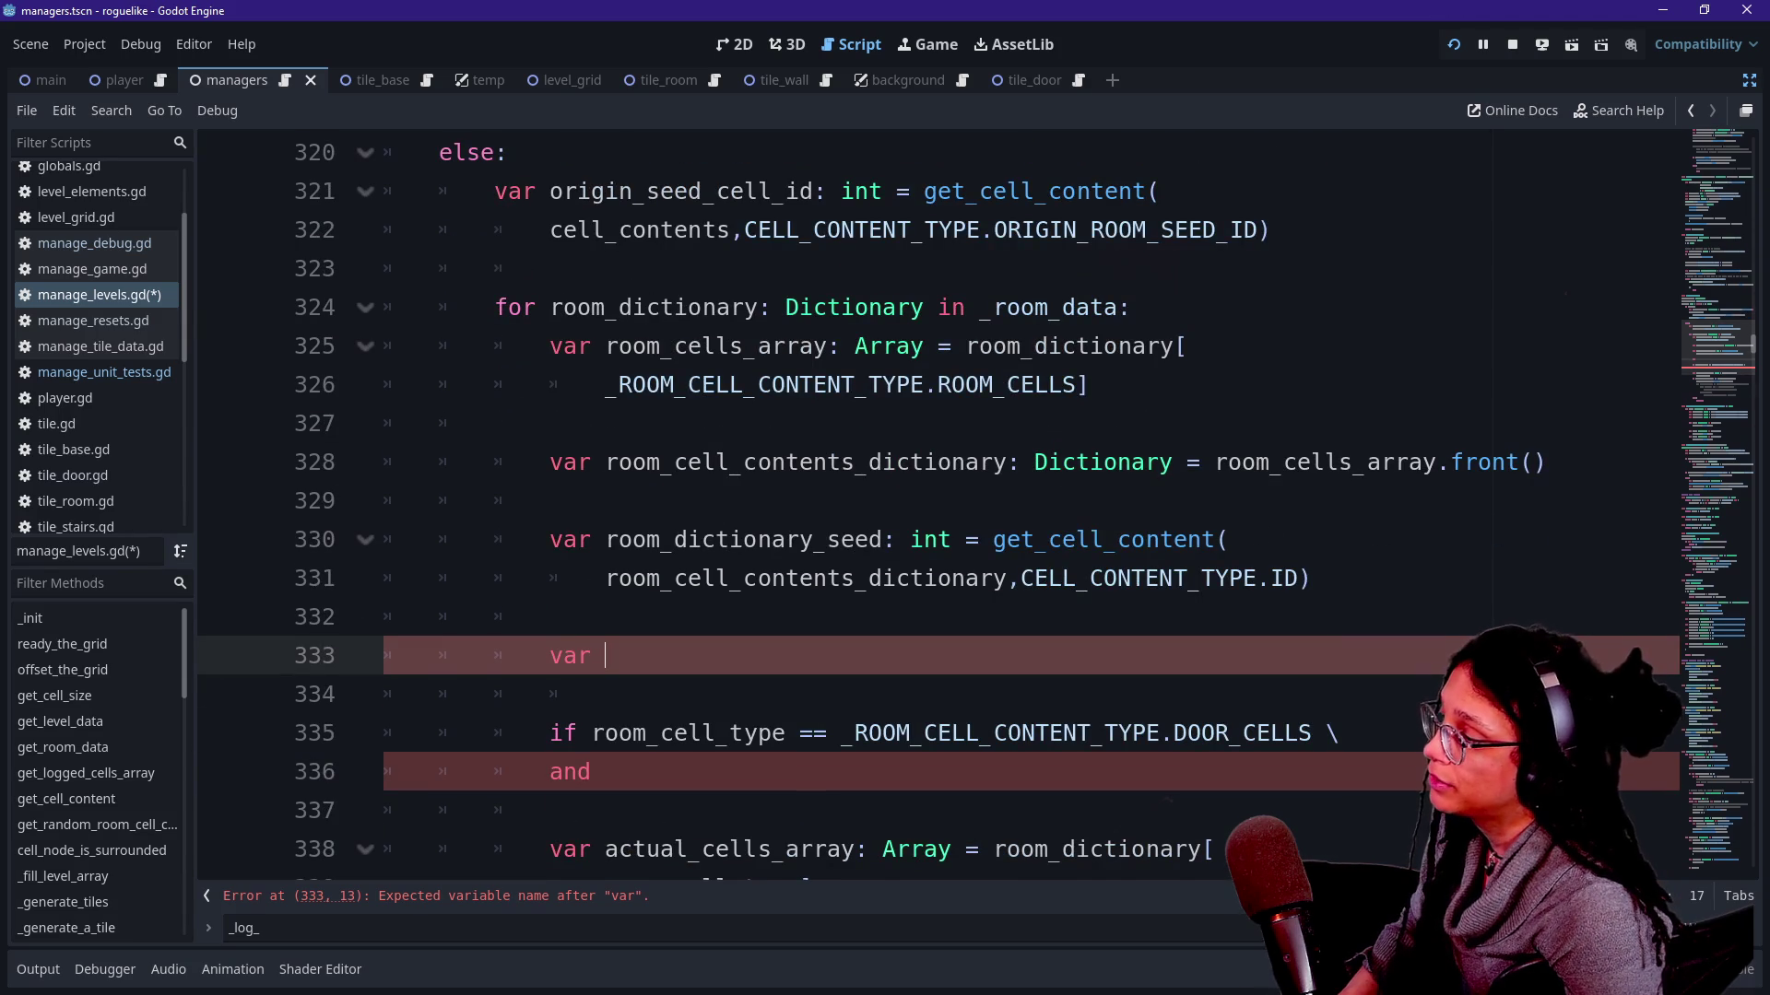
{"action": "type", "text": "tile_typTi"}
{"action": "key", "text": "BackSpace"}
{"action": "key", "text": "BackSpace"}
{"action": "type", "text": "ManageD"}
{"action": "key", "text": "Down"}
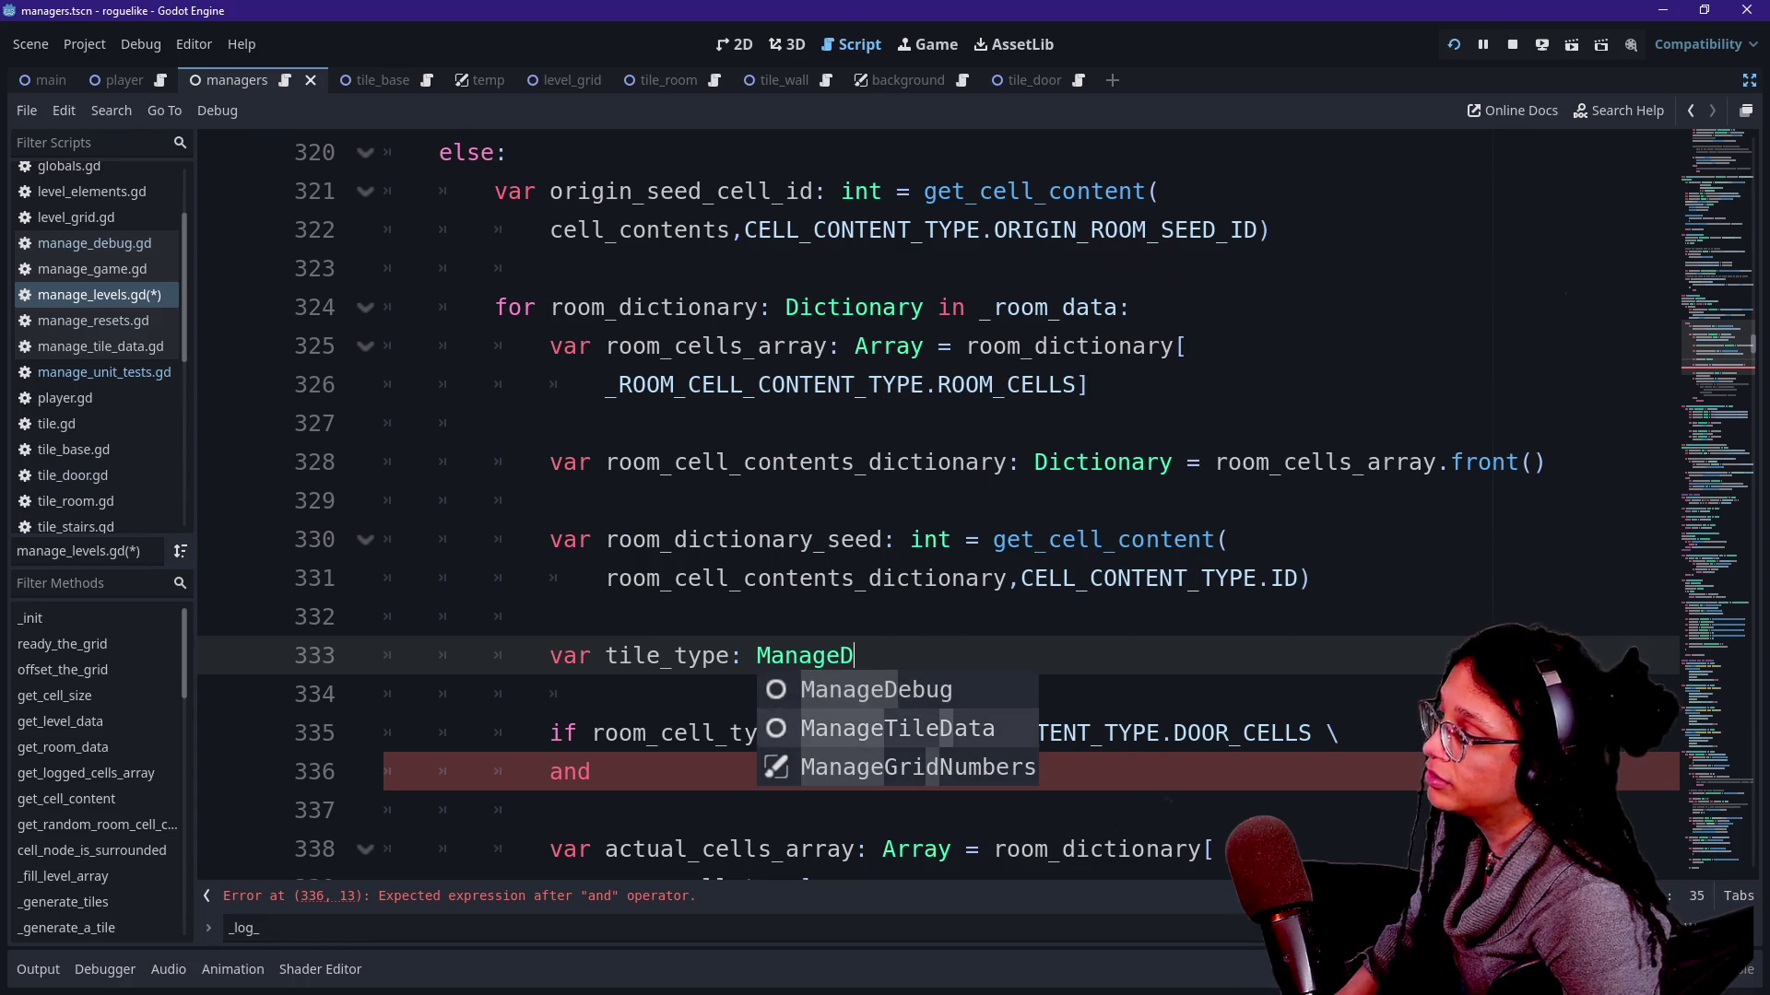
{"action": "key", "text": "Return"}
{"action": "type", "text": ".T"}
{"action": "key", "text": "Return"}
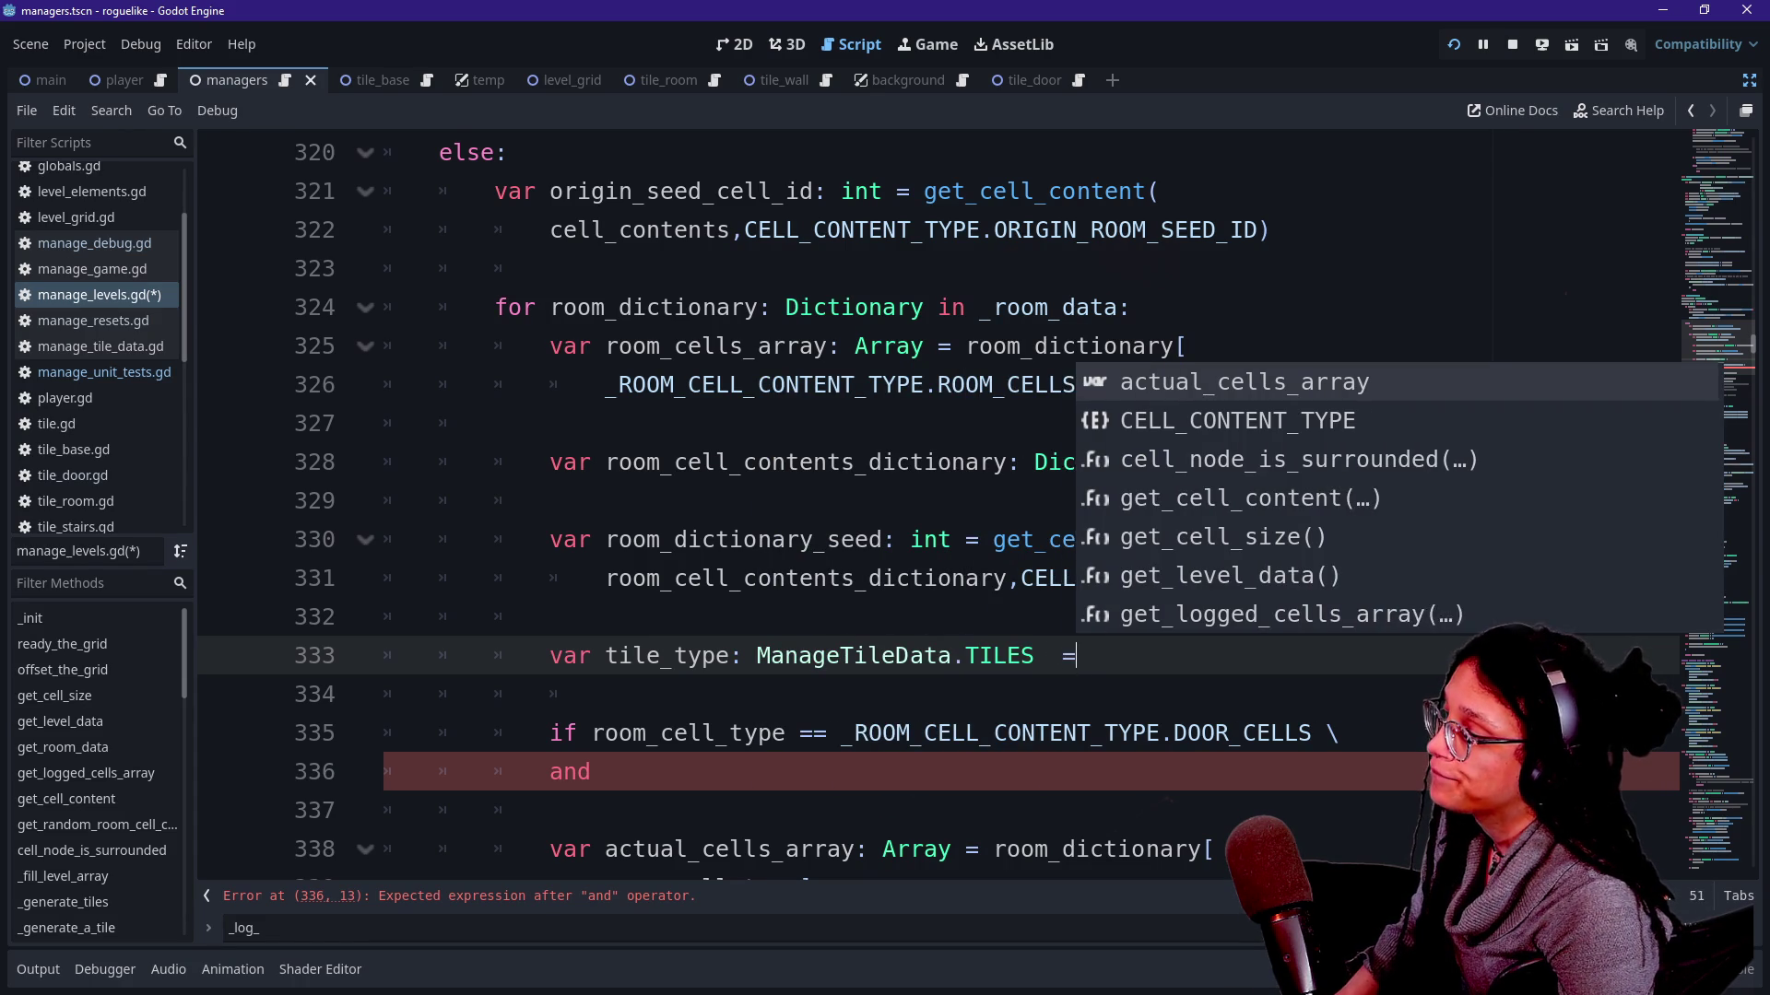
{"action": "type", "text": "get_c"}
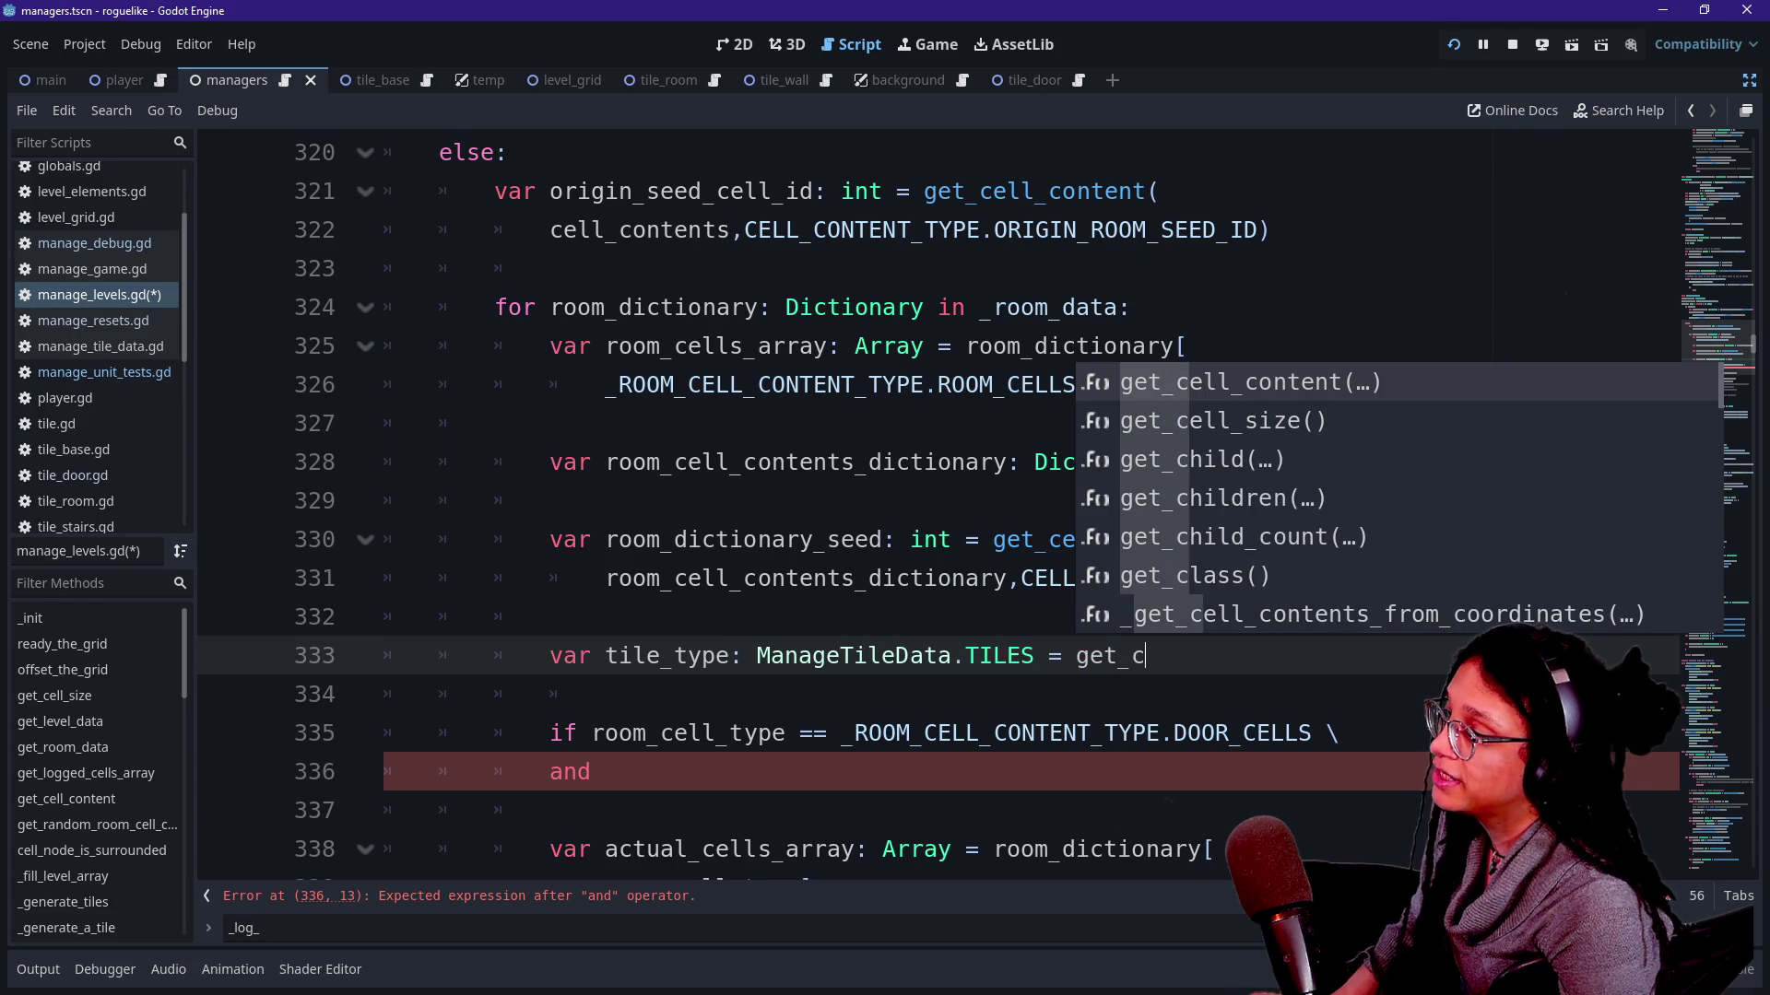
Assign tile_type from get_cell_content(cell_contents, CELL_CONTENT_TYPE.TILE), choosing TILE from the enum suggestions.
{"action": "key", "text": "Return"}
{"action": "key", "text": "Return"}
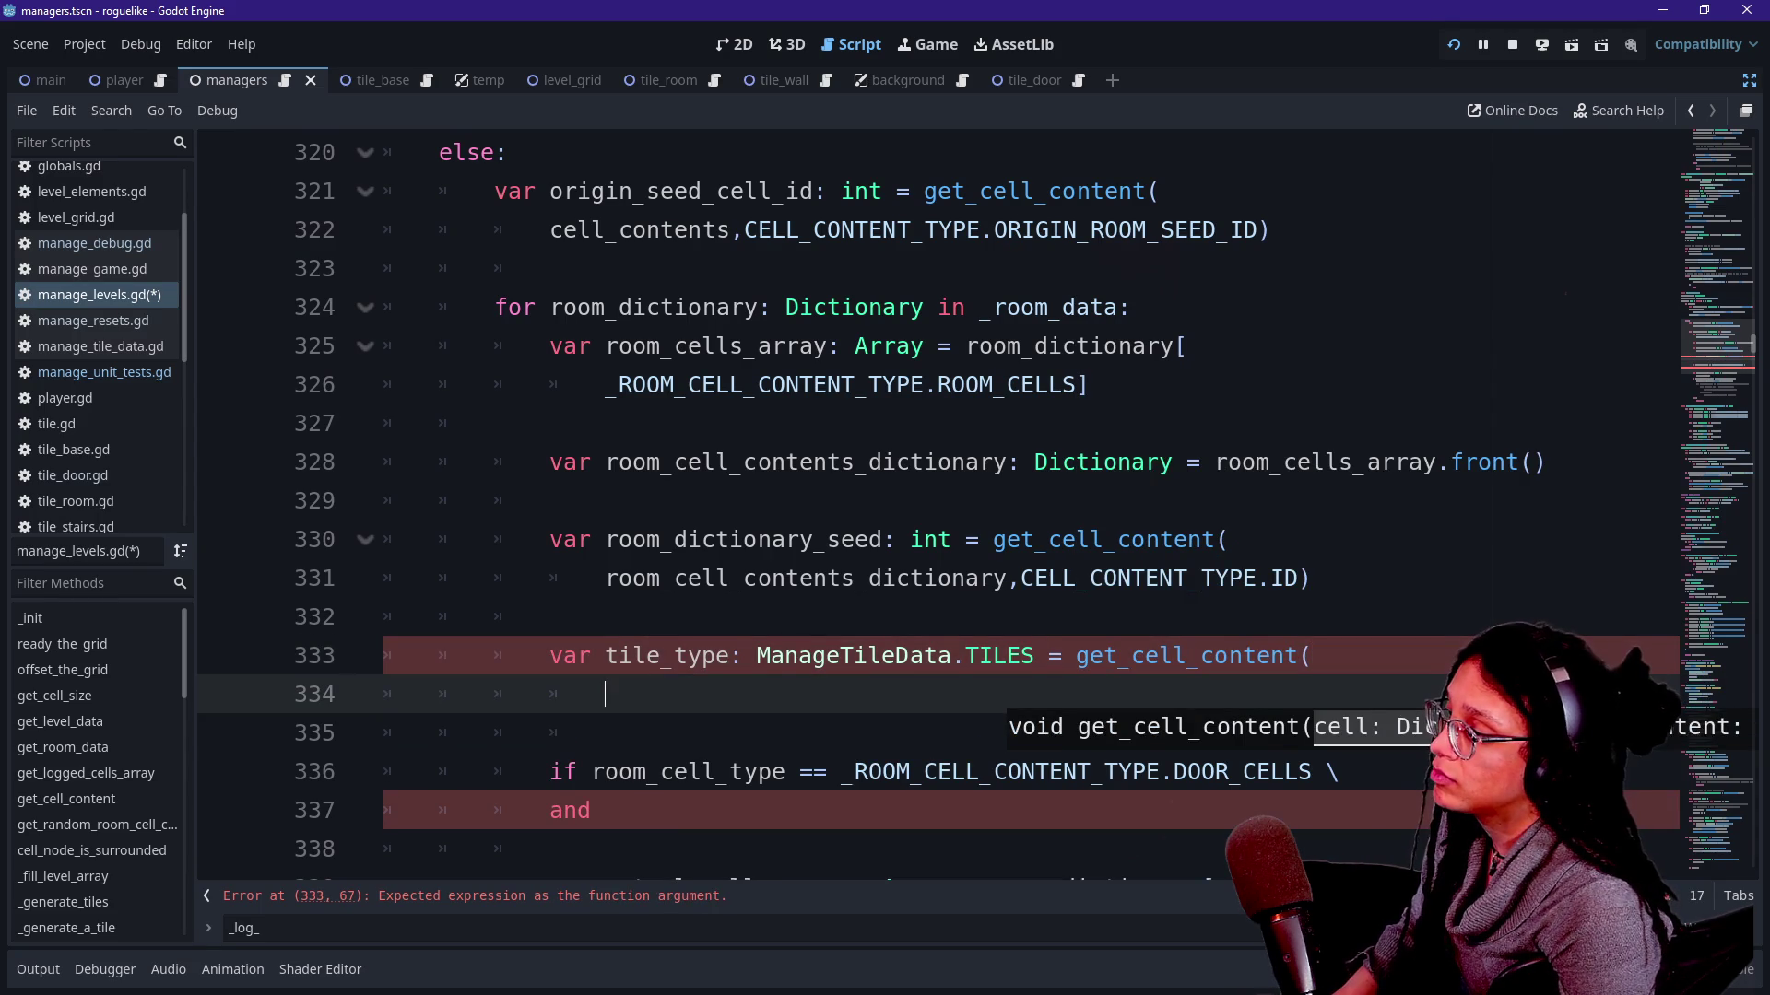
{"action": "type", "text": "cell"}
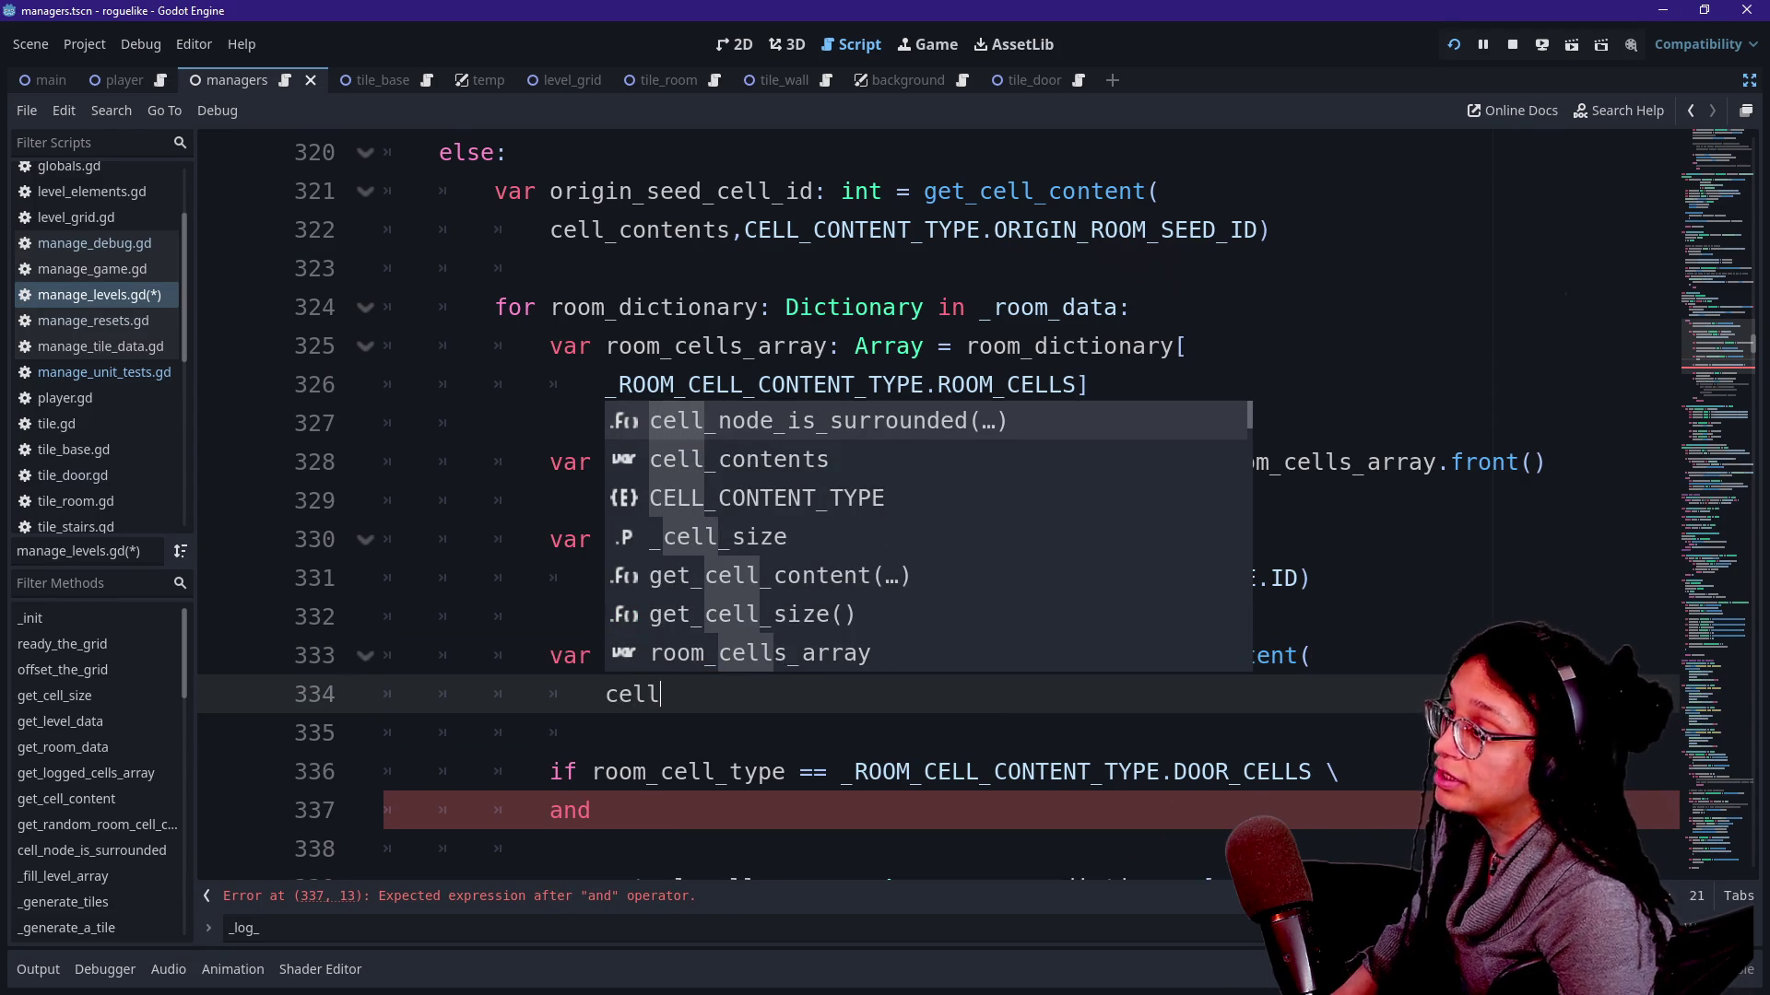
{"action": "key", "text": "Down"}
{"action": "key", "text": "Return"}
{"action": "type", "text": ","}
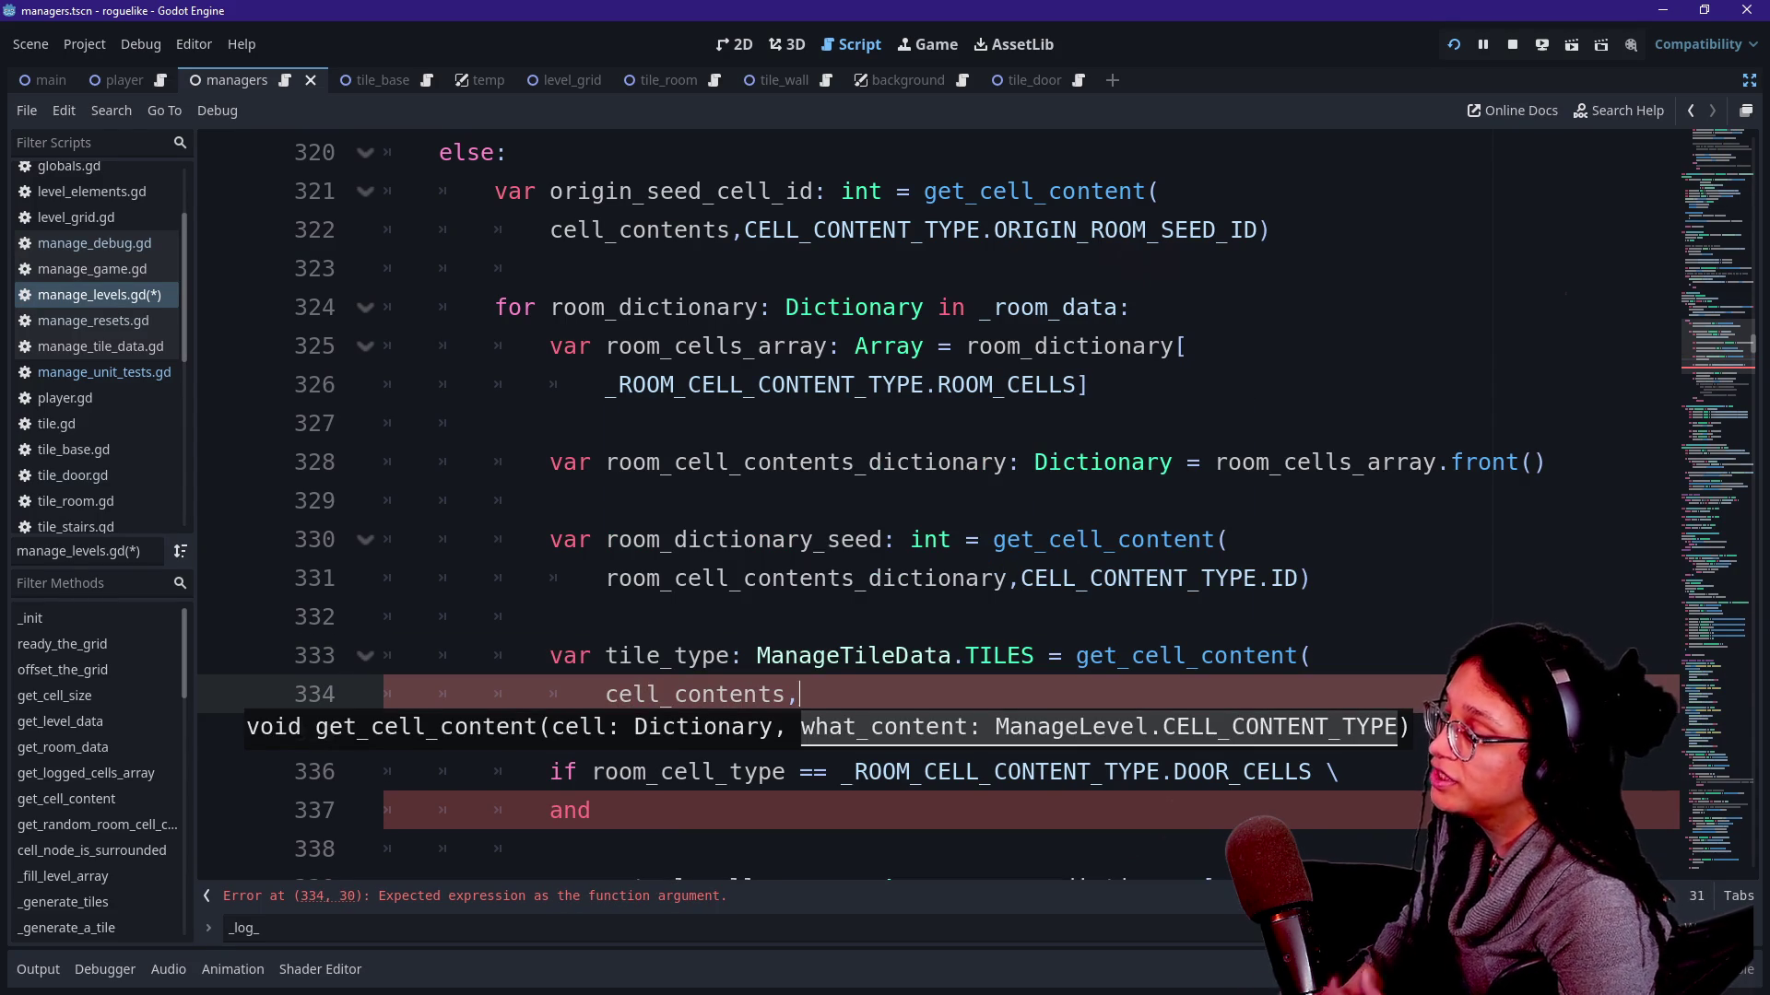
{"action": "type", "text": "CELL_C"}
{"action": "key", "text": "Return"}
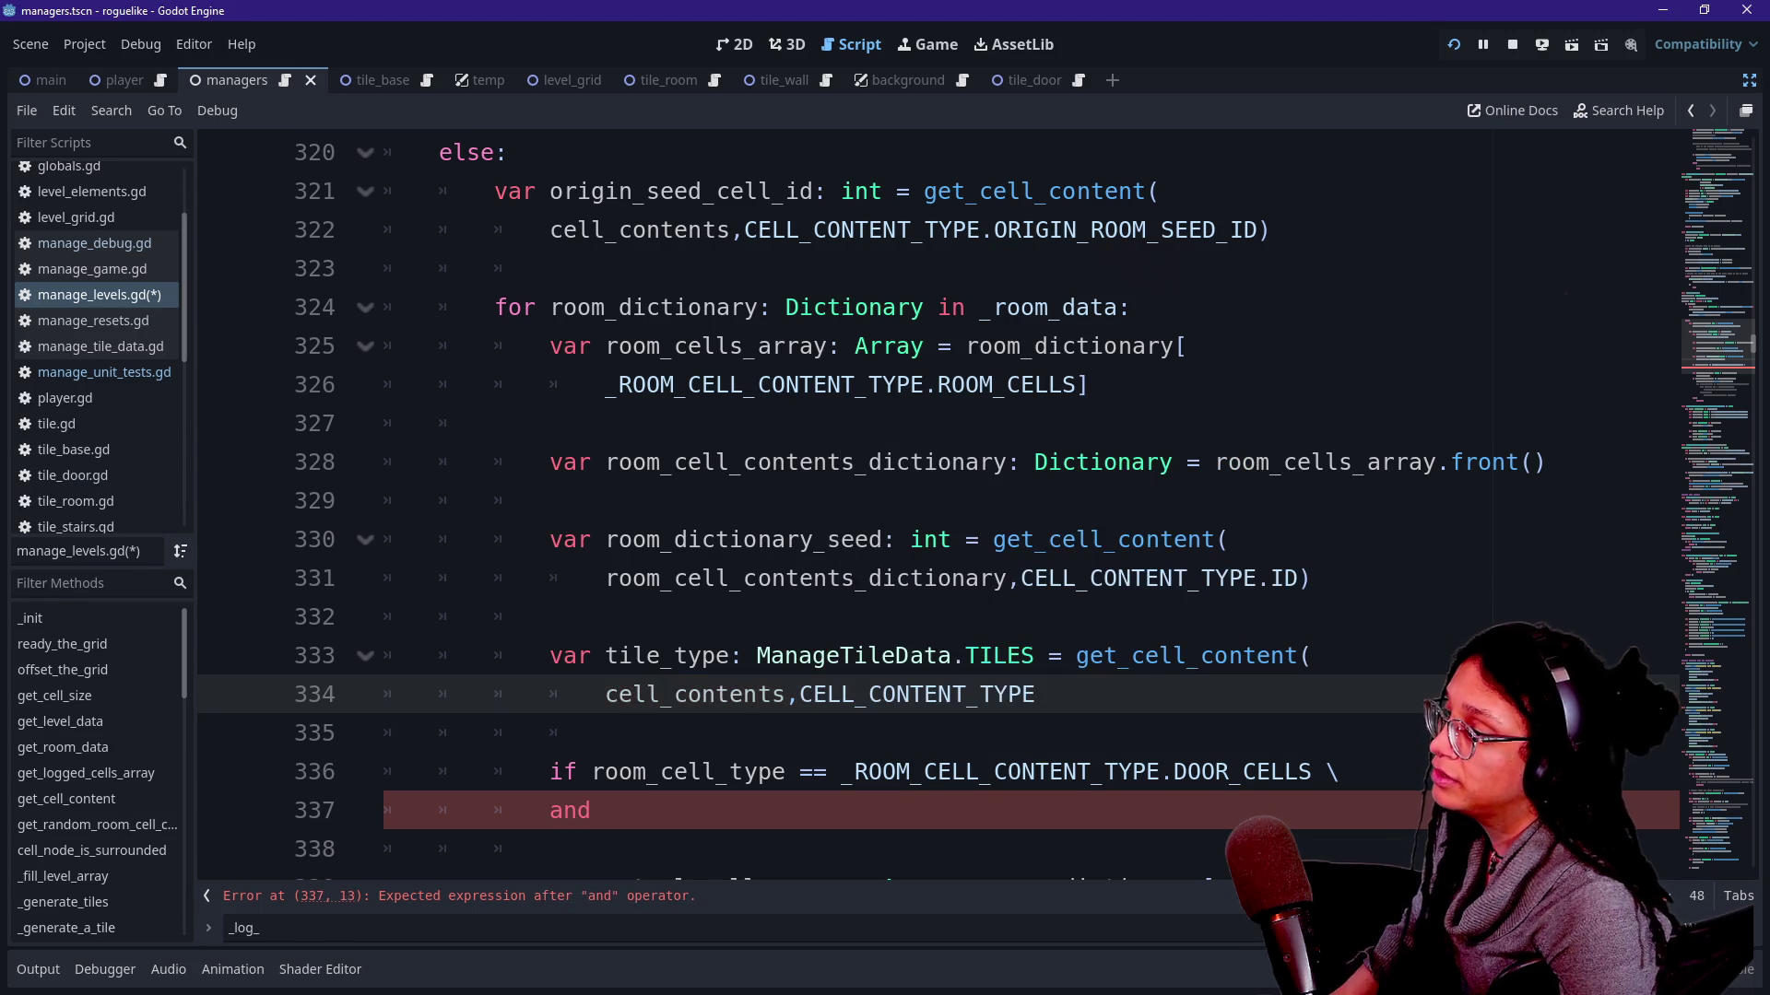
{"action": "type", "text": "."}
{"action": "key", "text": "Down"}
{"action": "key", "text": "Down"}
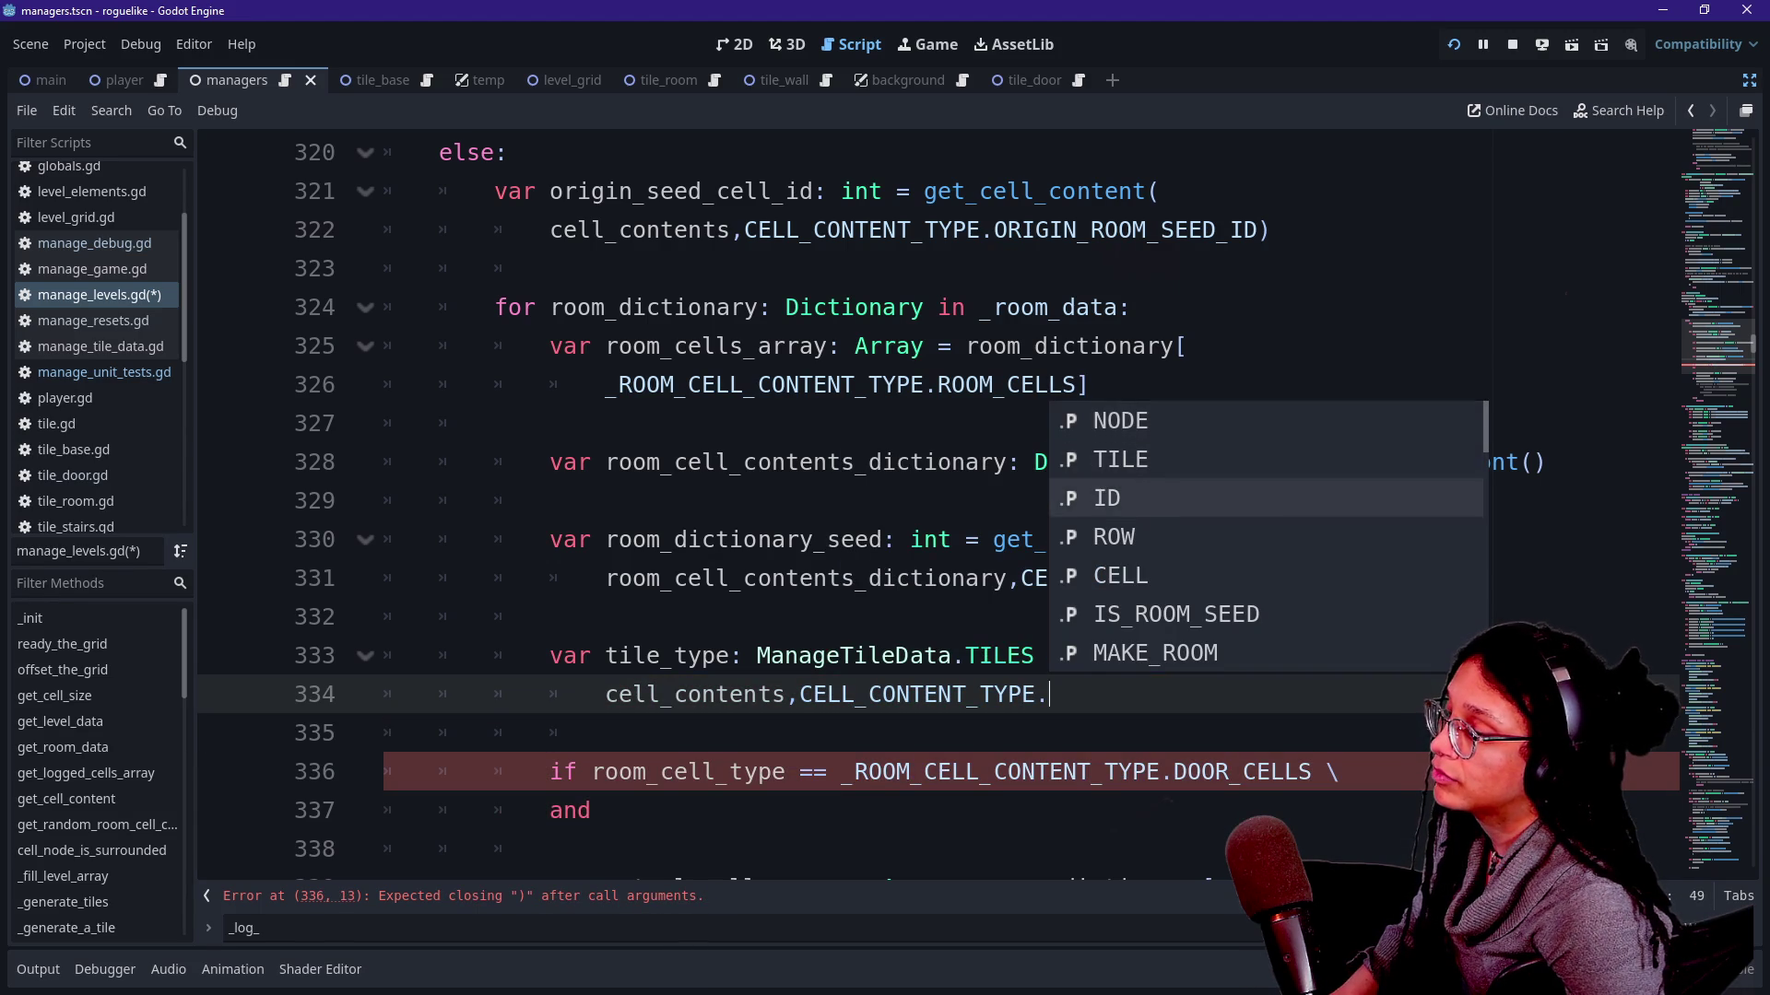
{"action": "key", "text": "Down"}
{"action": "key", "text": "Down"}
{"action": "key", "text": "Down"}
{"action": "key", "text": "Up"}
{"action": "key", "text": "Up"}
{"action": "key", "text": "Up"}
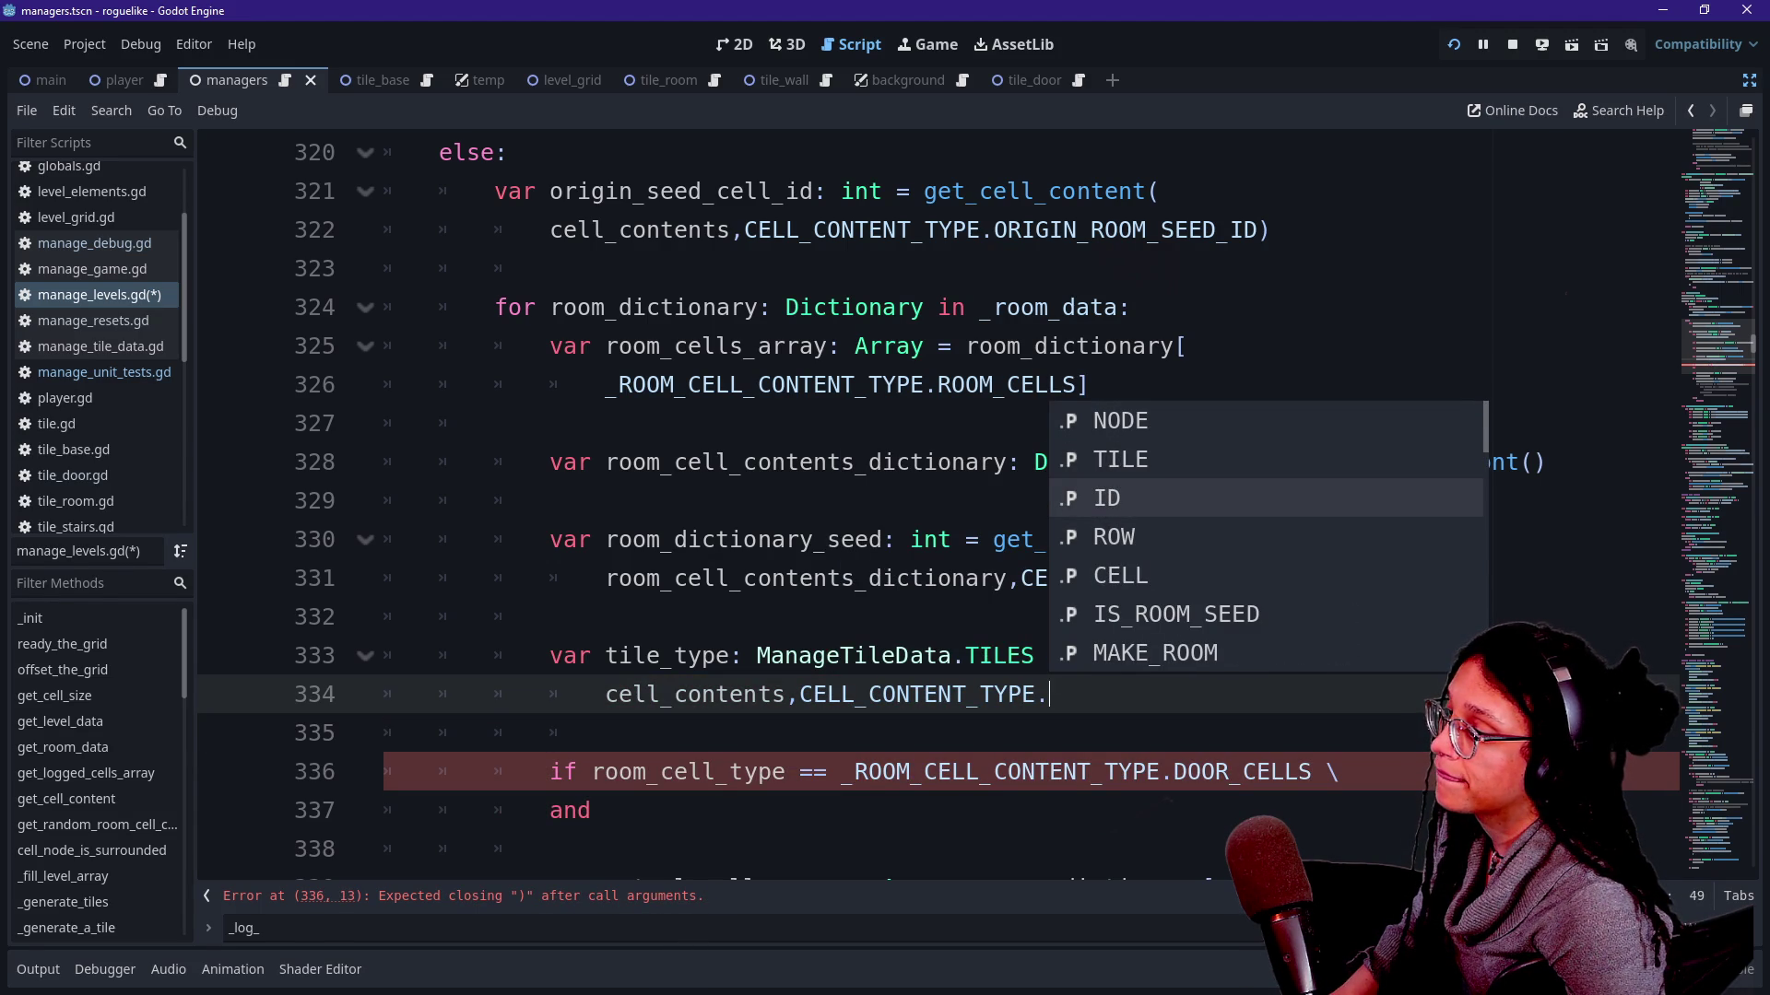
{"action": "key", "text": "Up"}
{"action": "key", "text": "Return"}
{"action": "type", "text": ")"}
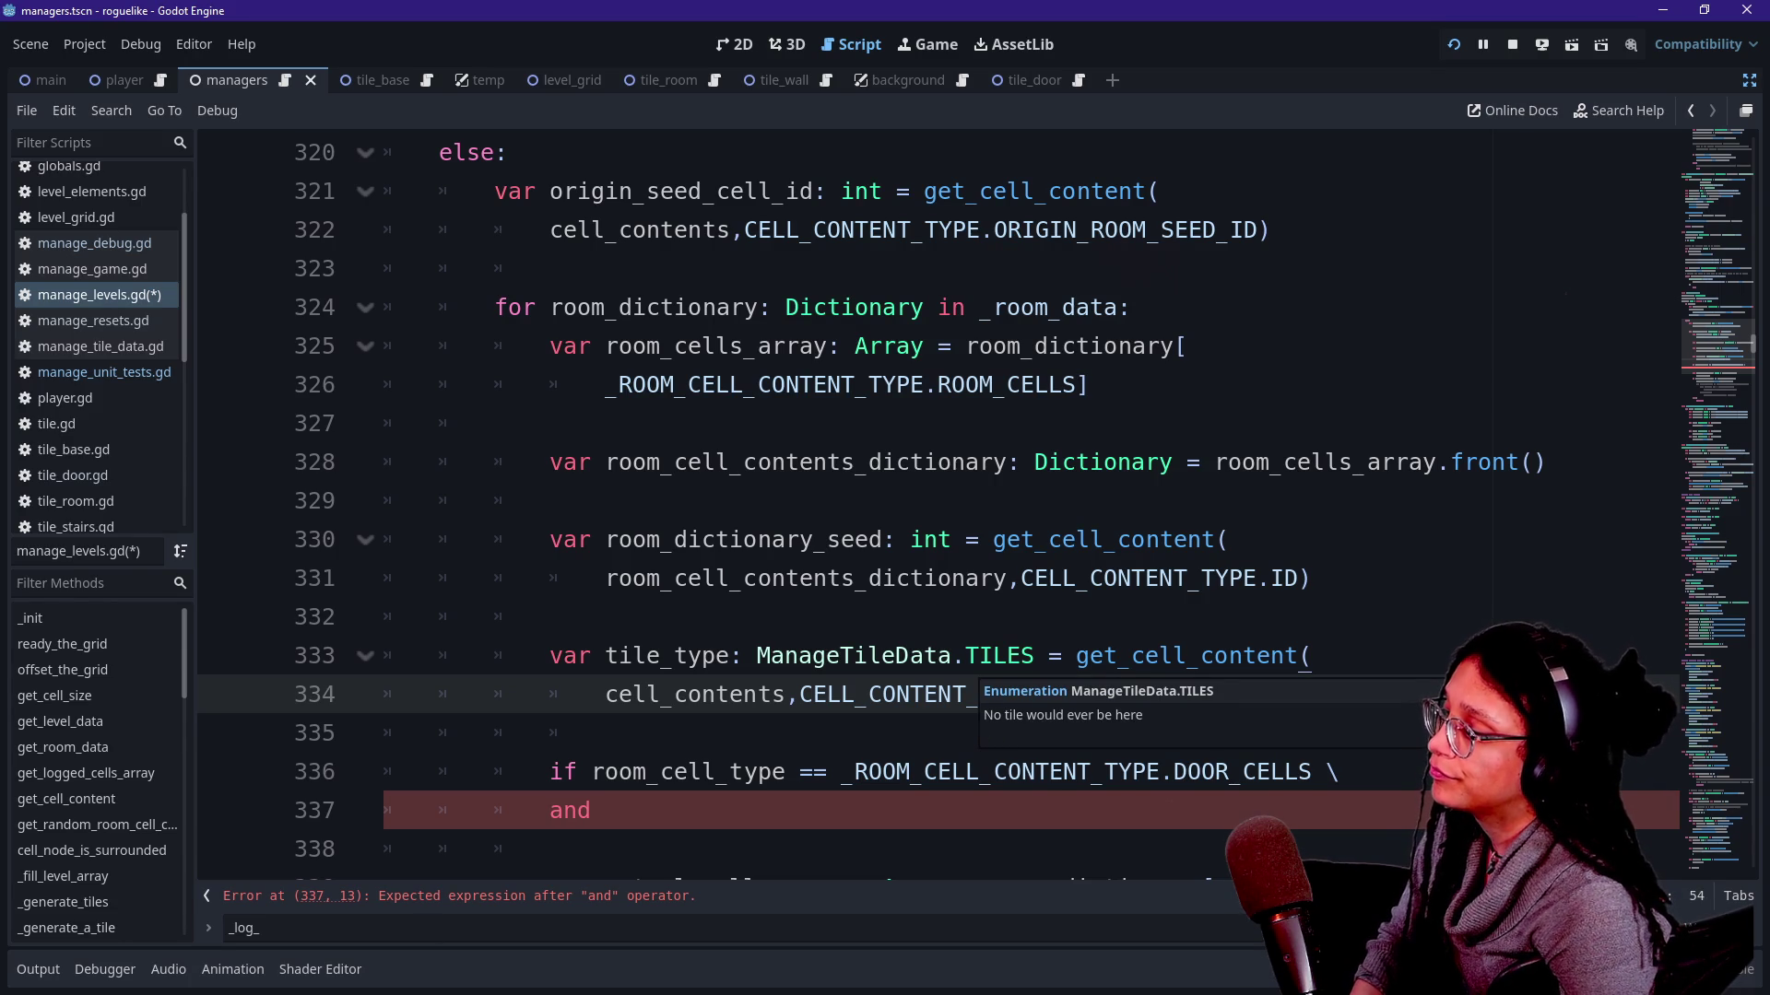
Add 'var tile_type_string: String = ManageTileData.TILES.find_key(tile_type)' below it.
{"action": "left_click", "coordinate": [968, 733]}
{"action": "left_click", "coordinate": [963, 695]}
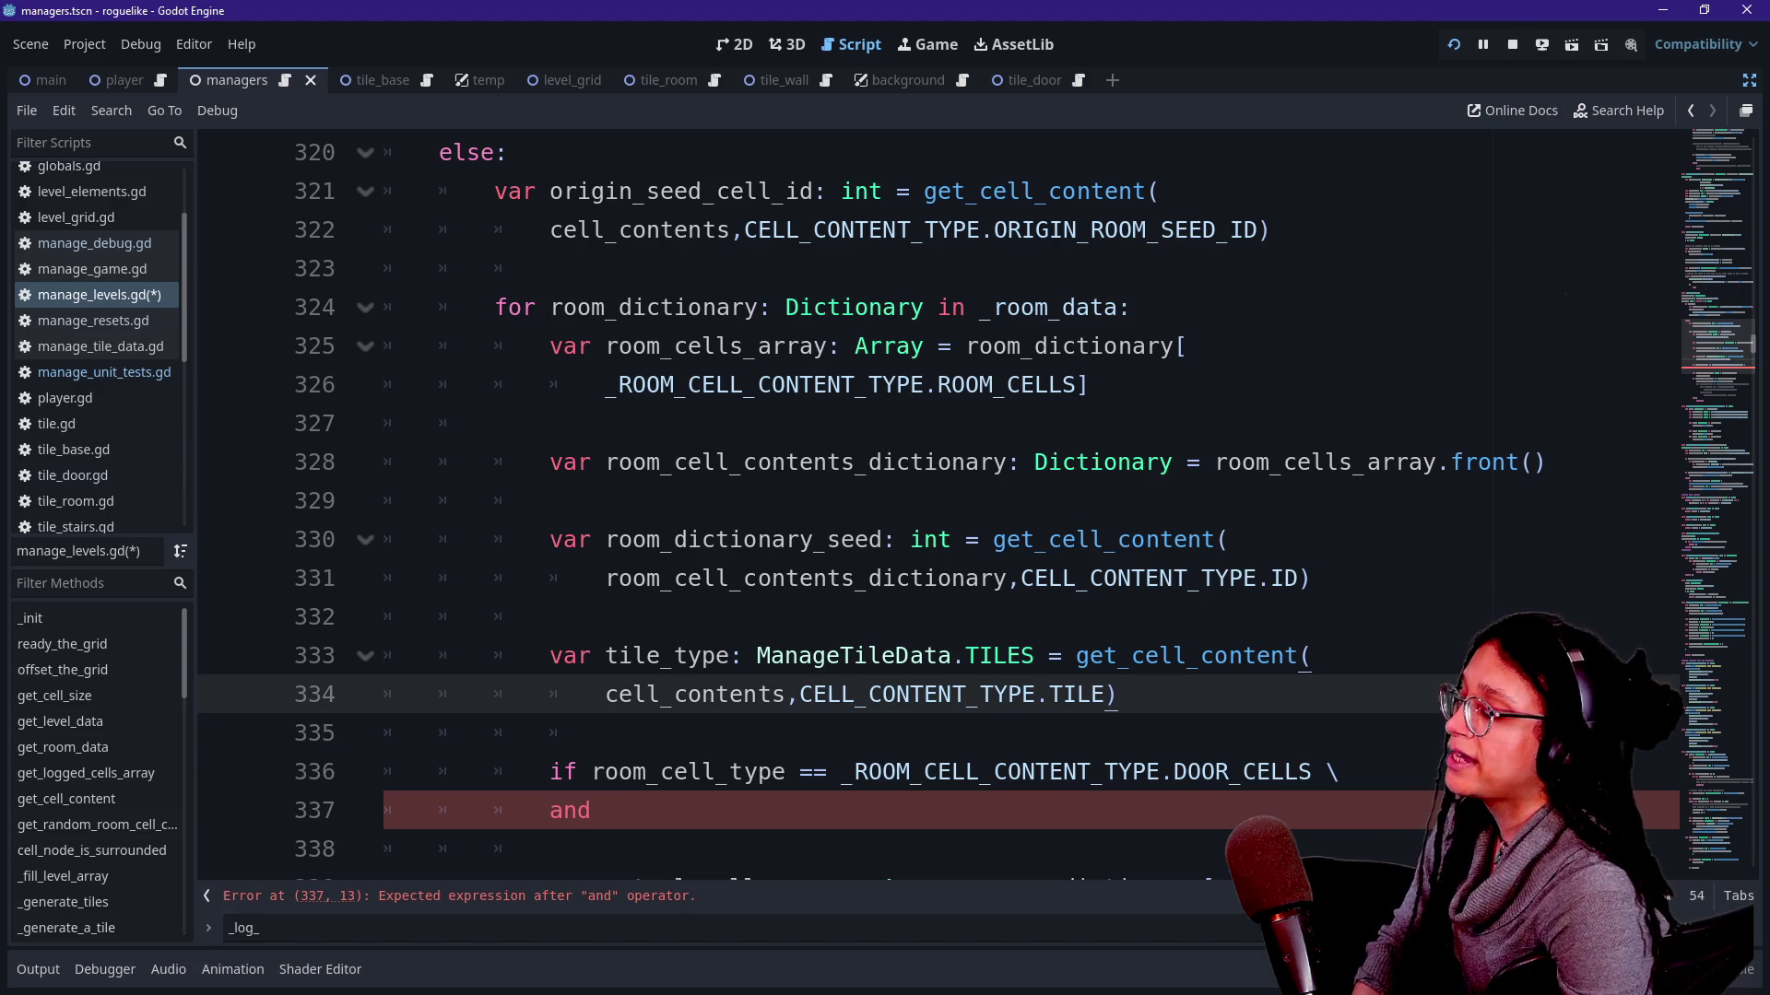
{"action": "key", "text": "Return"}
{"action": "type", "text": "var"}
{"action": "type", "text": "e"}
{"action": "type", "text": "_strin"}
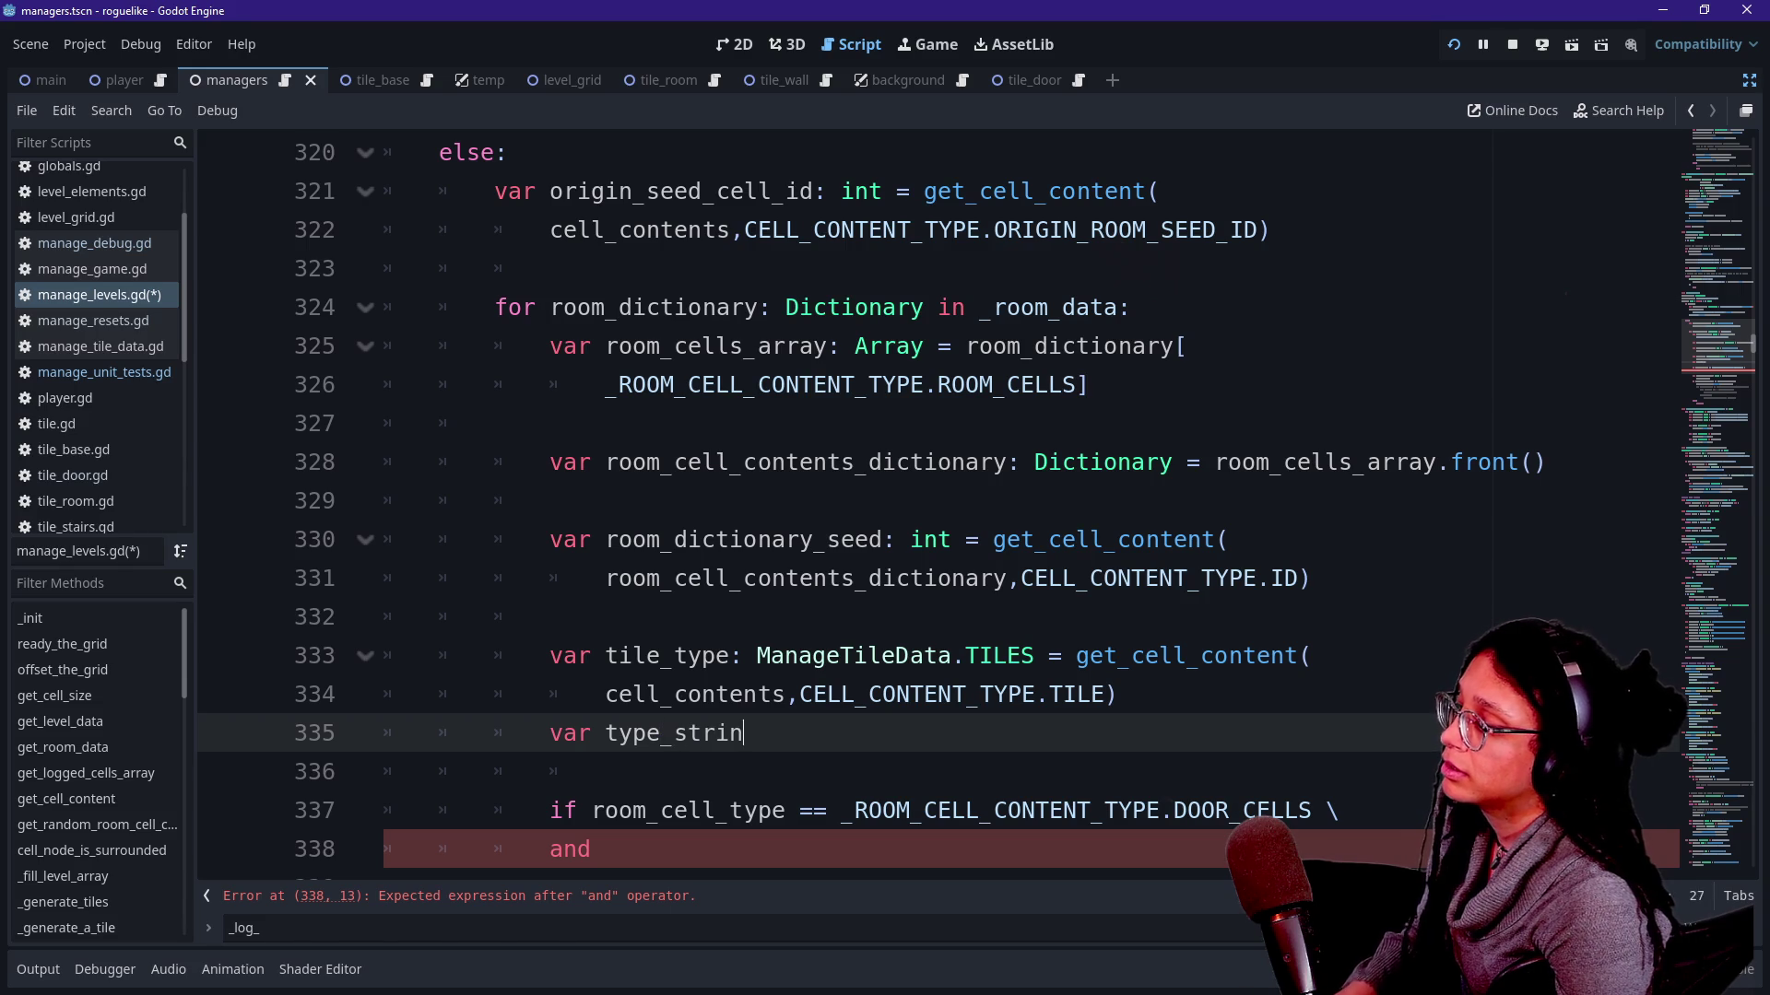
{"action": "type", "text": "tile_"}
{"action": "type", "text": "g: String ="}
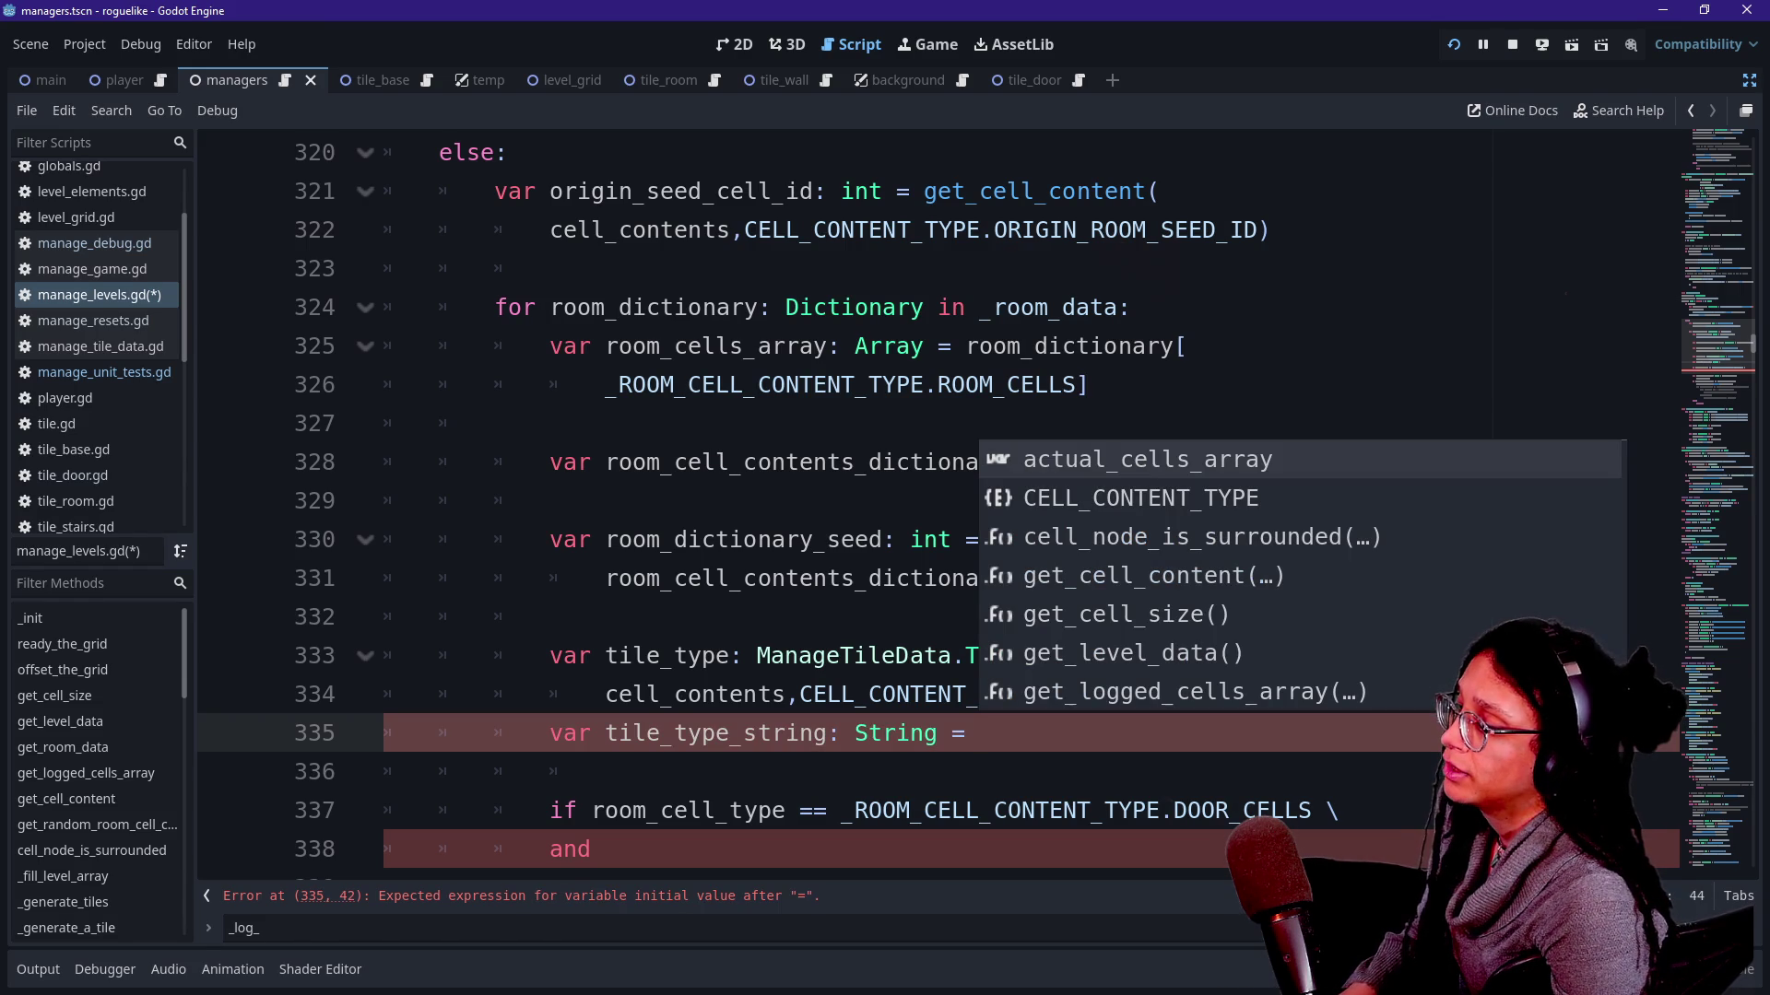
{"action": "type", "text": " Man"}
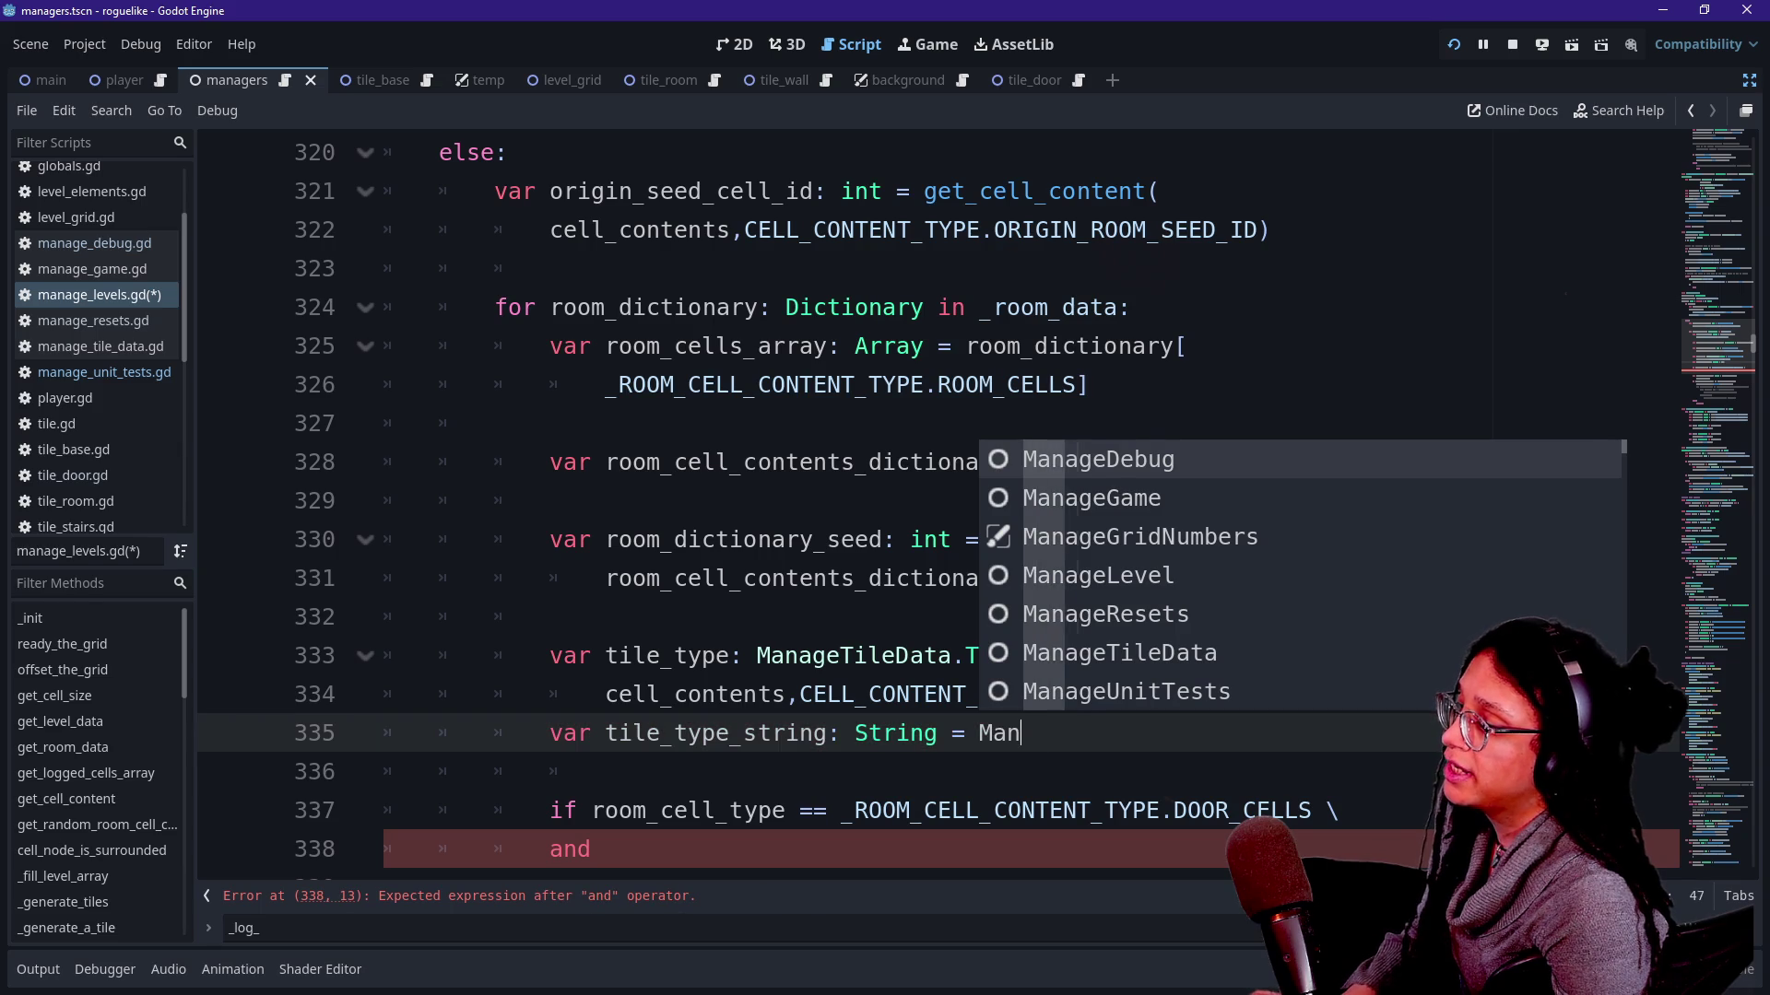
{"action": "type", "text": "age"}
{"action": "key", "text": "Down"}
{"action": "key", "text": "Down"}
{"action": "key", "text": "Down"}
{"action": "key", "text": "Down"}
{"action": "key", "text": "Down"}
{"action": "key", "text": "Return"}
{"action": "type", "text": ".TILES.find"}
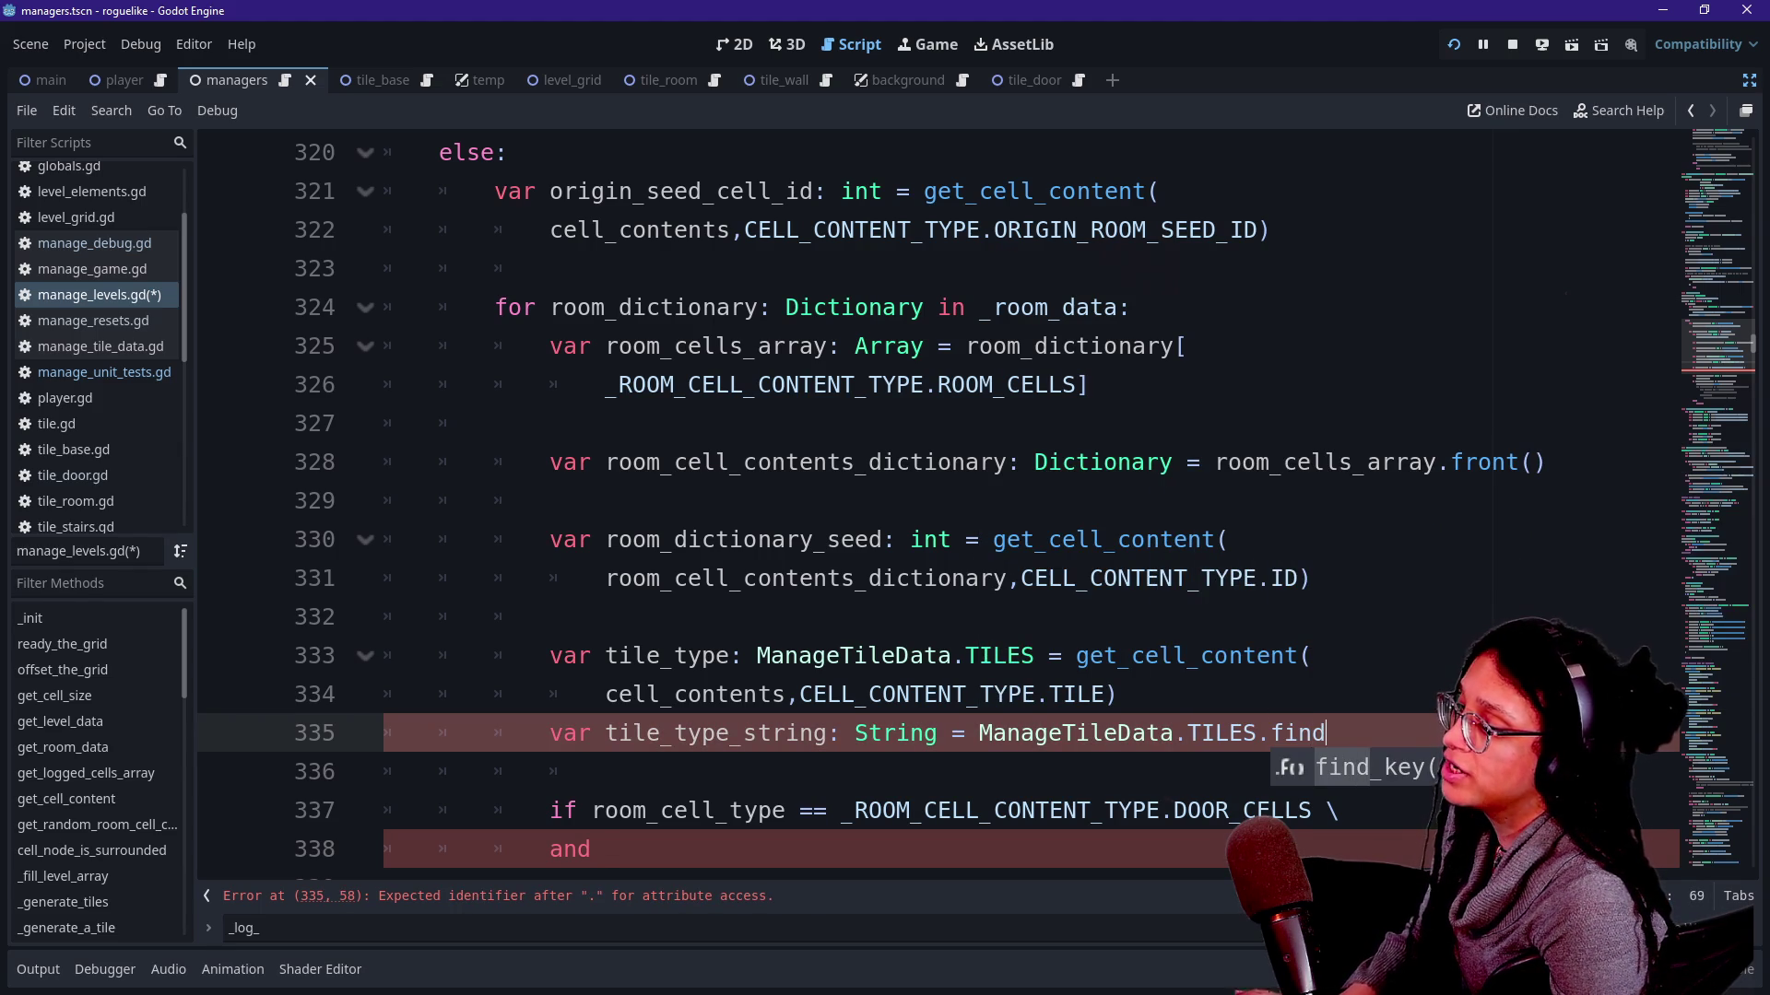
{"action": "key", "text": "Return"}
{"action": "type", "text": "(ti"}
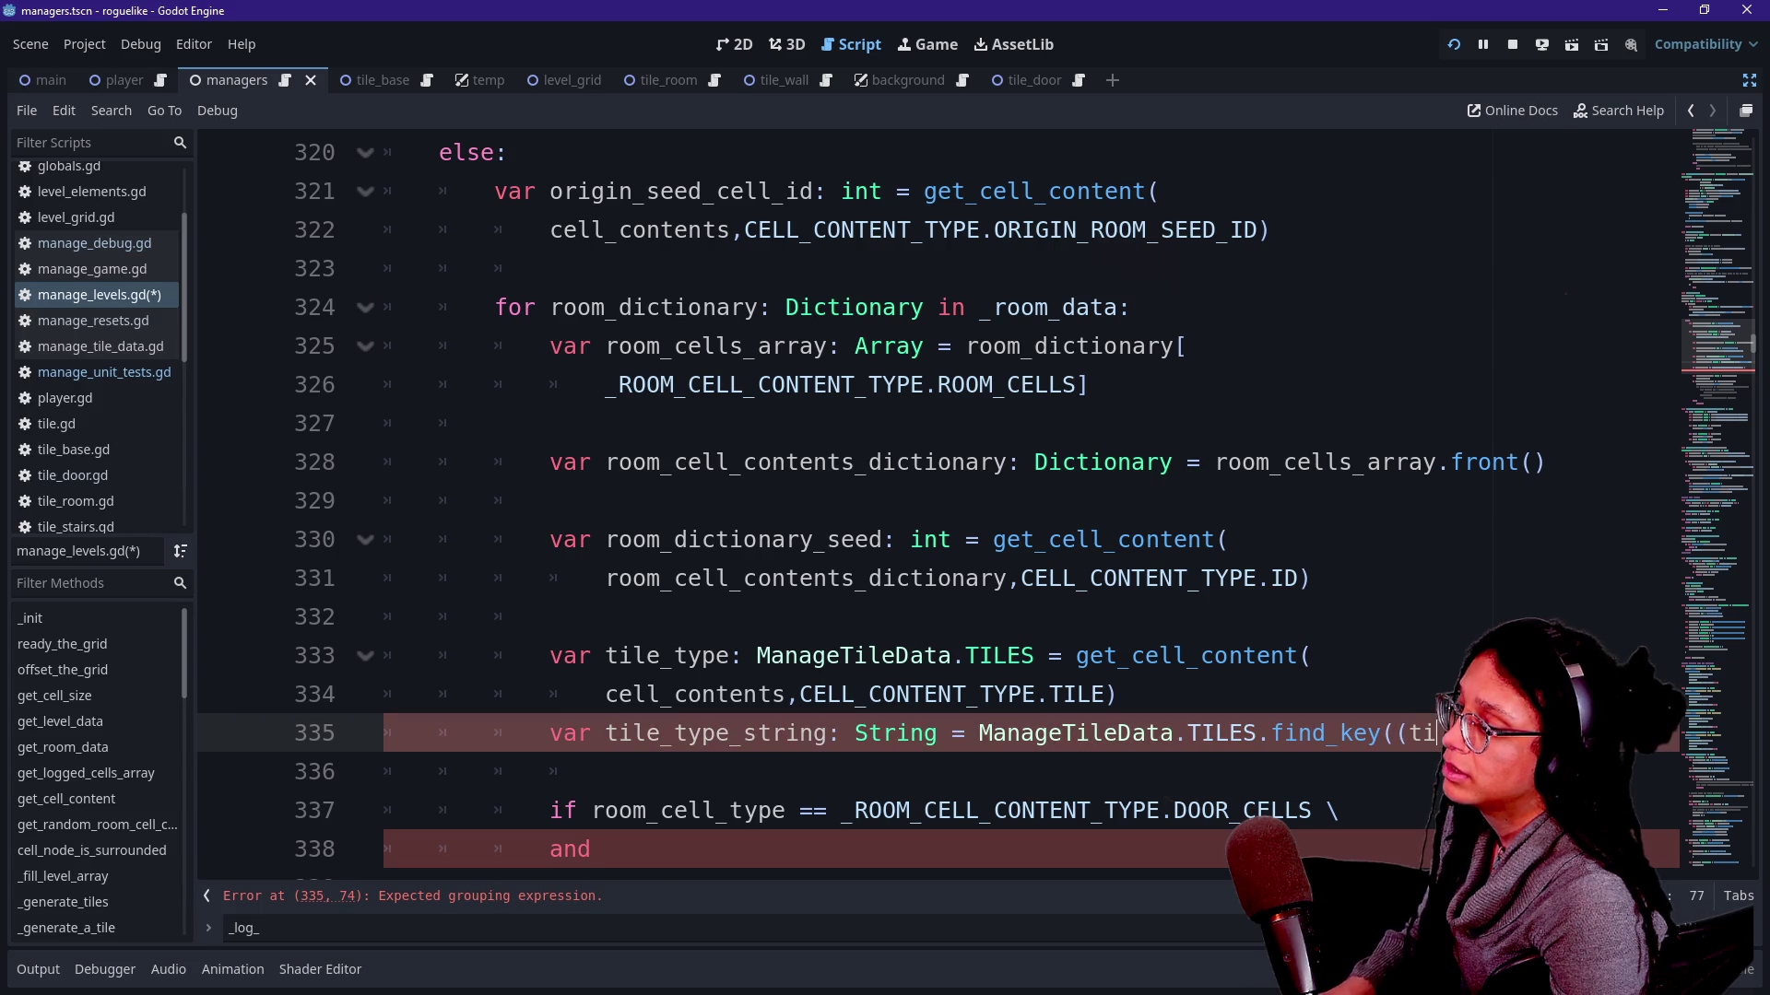
{"action": "key", "text": "BackSpace"}
{"action": "key", "text": "BackSpace"}
{"action": "key", "text": "BackSpace"}
{"action": "type", "text": "t"}
{"action": "key", "text": "Escape"}
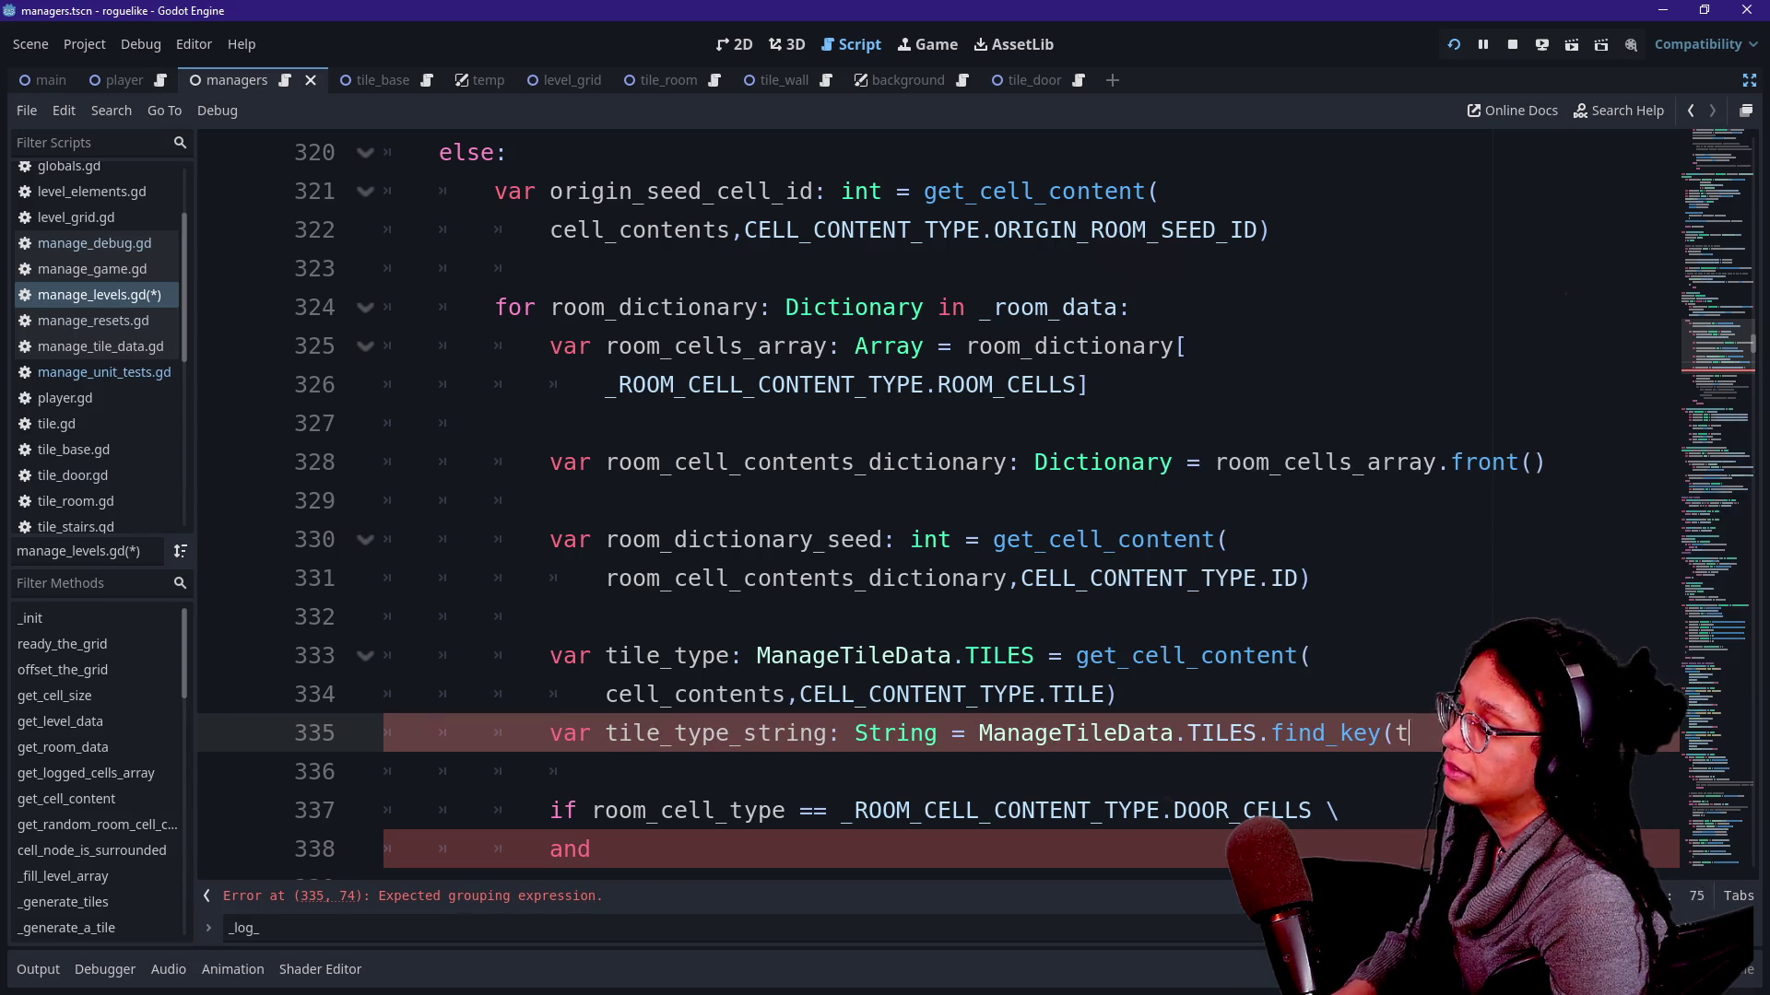
{"action": "type", "text": "e_"}
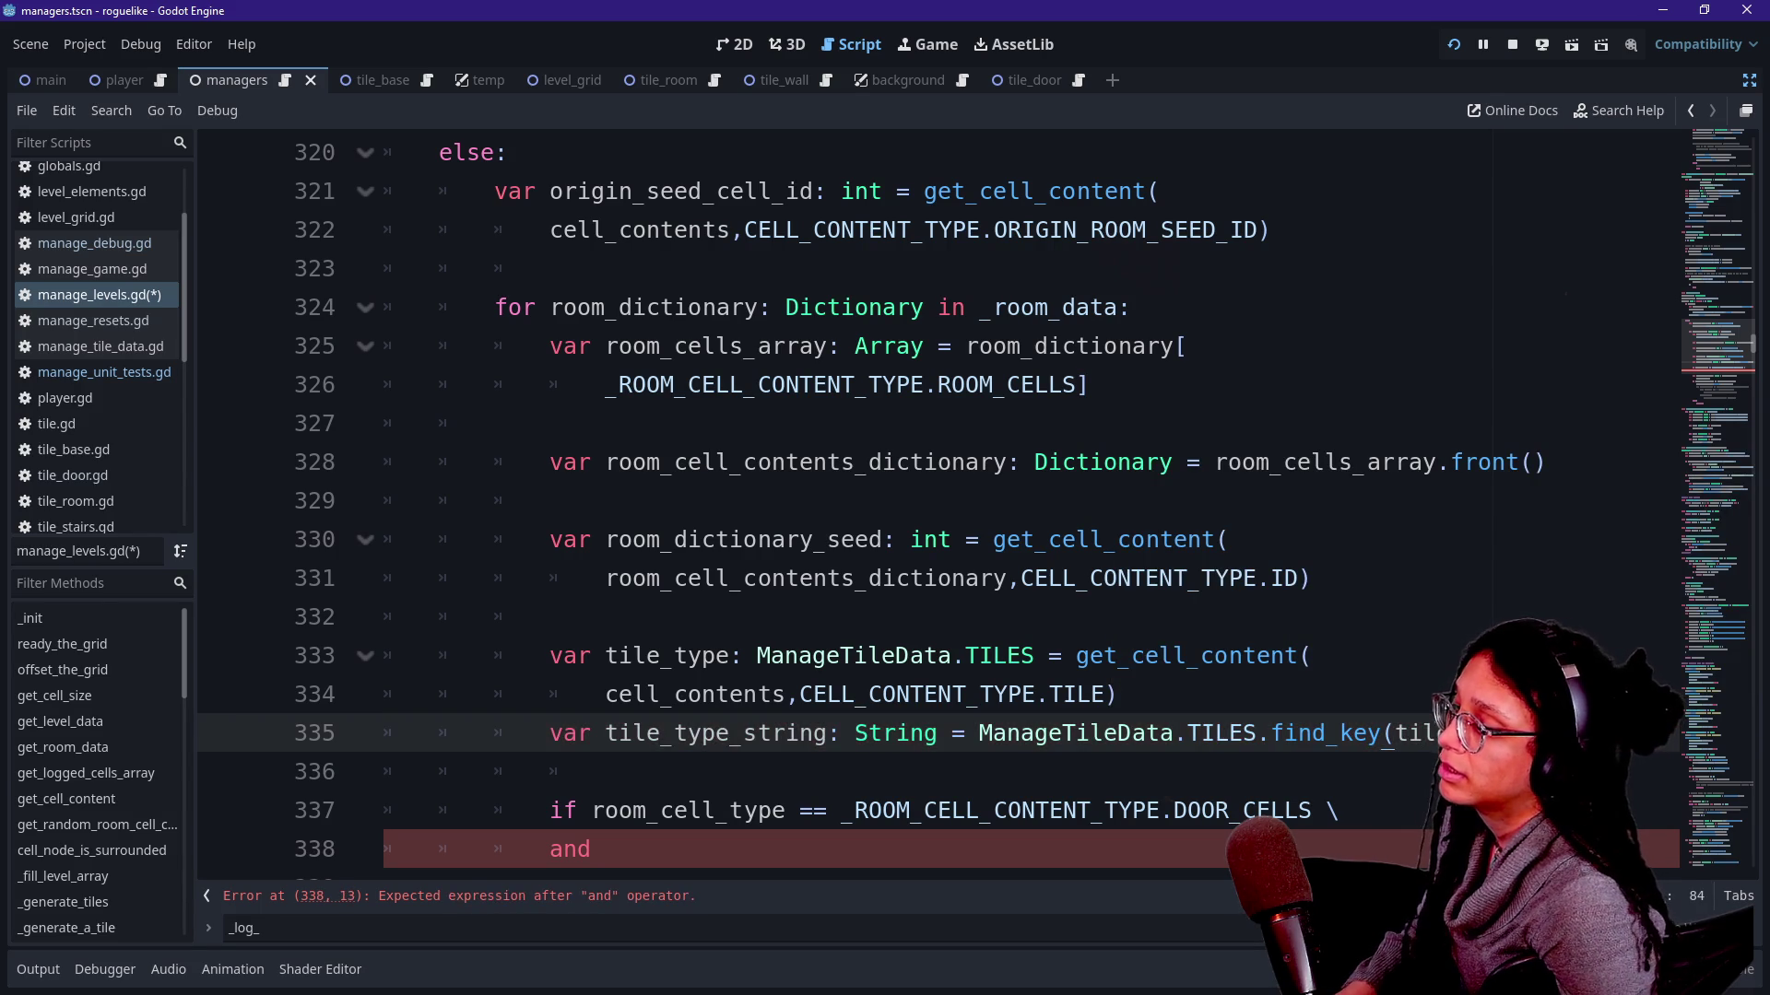
{"action": "type", "text": "type"}
{"action": "key", "text": "Down"}
{"action": "key", "text": "Return"}
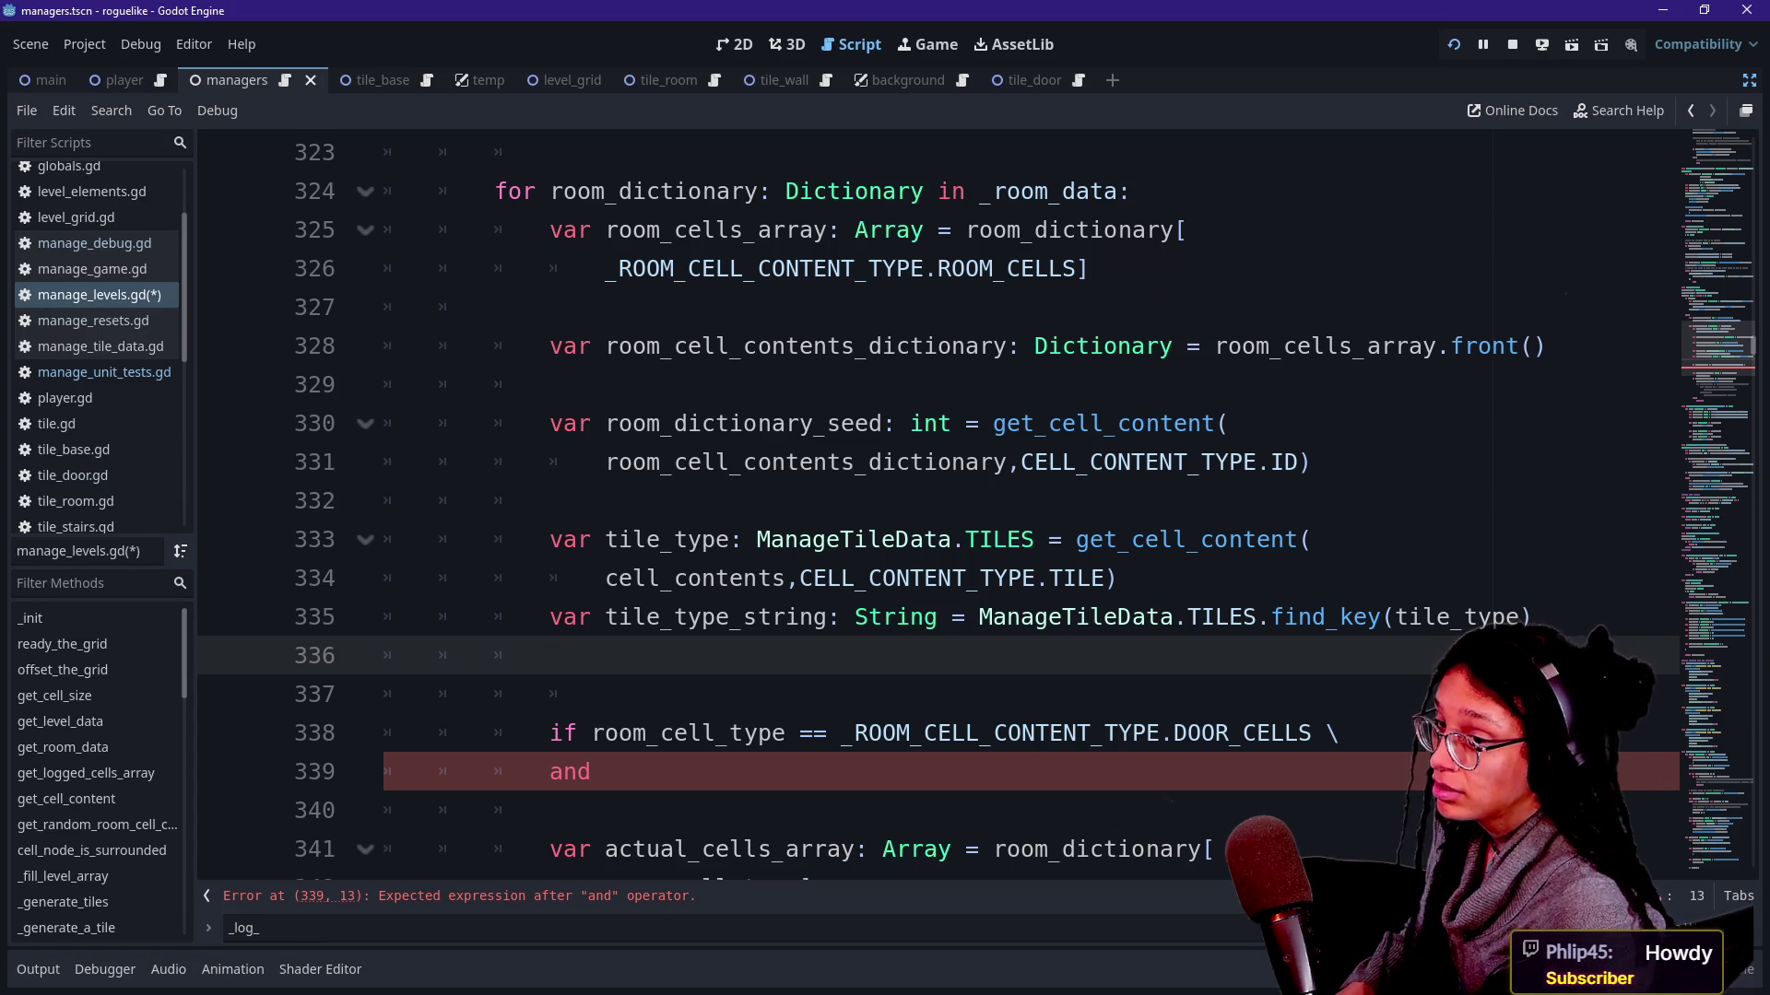
{"action": "left_click_drag", "start_coordinate": [841, 734], "coordinate": [1009, 734]}
{"action": "left_click", "coordinate": [813, 733]}
{"action": "left_click_drag", "start_coordinate": [813, 734], "coordinate": [994, 733]}
{"action": "left_click", "coordinate": [951, 734]}
{"action": "left_click", "coordinate": [993, 733]}
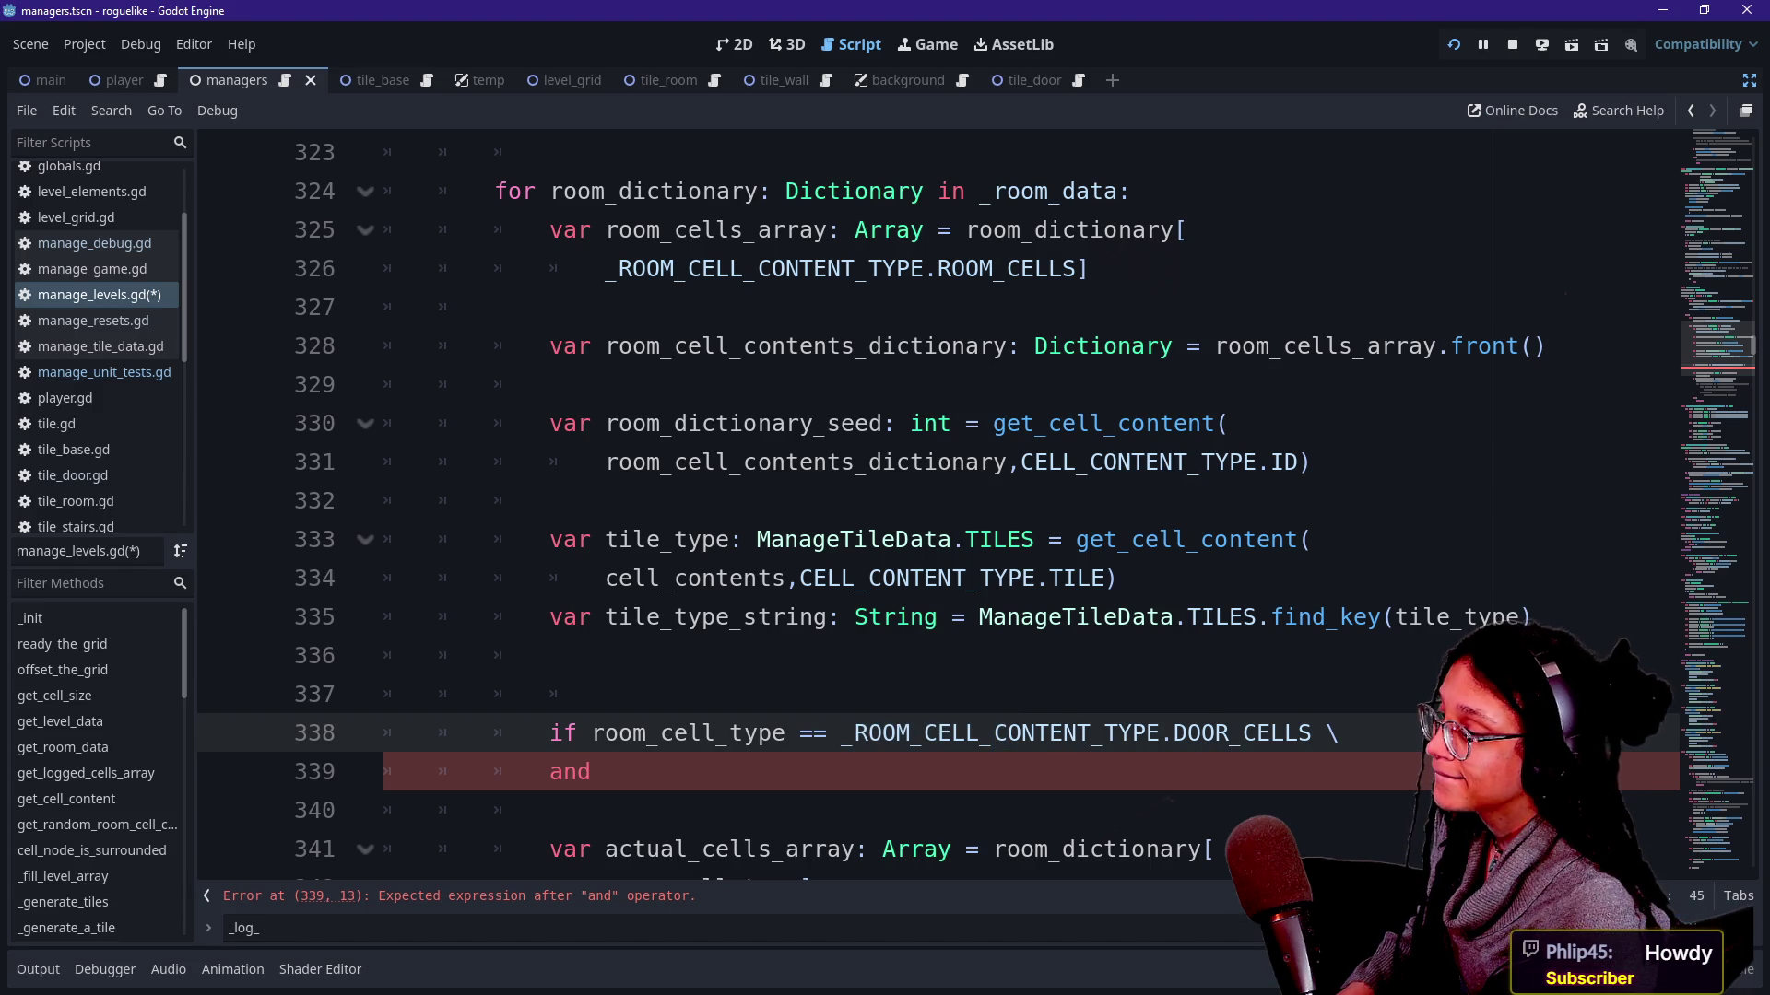
{"action": "scroll", "coordinate": [993, 733], "scroll_direction": "down", "scroll_amount": 1}
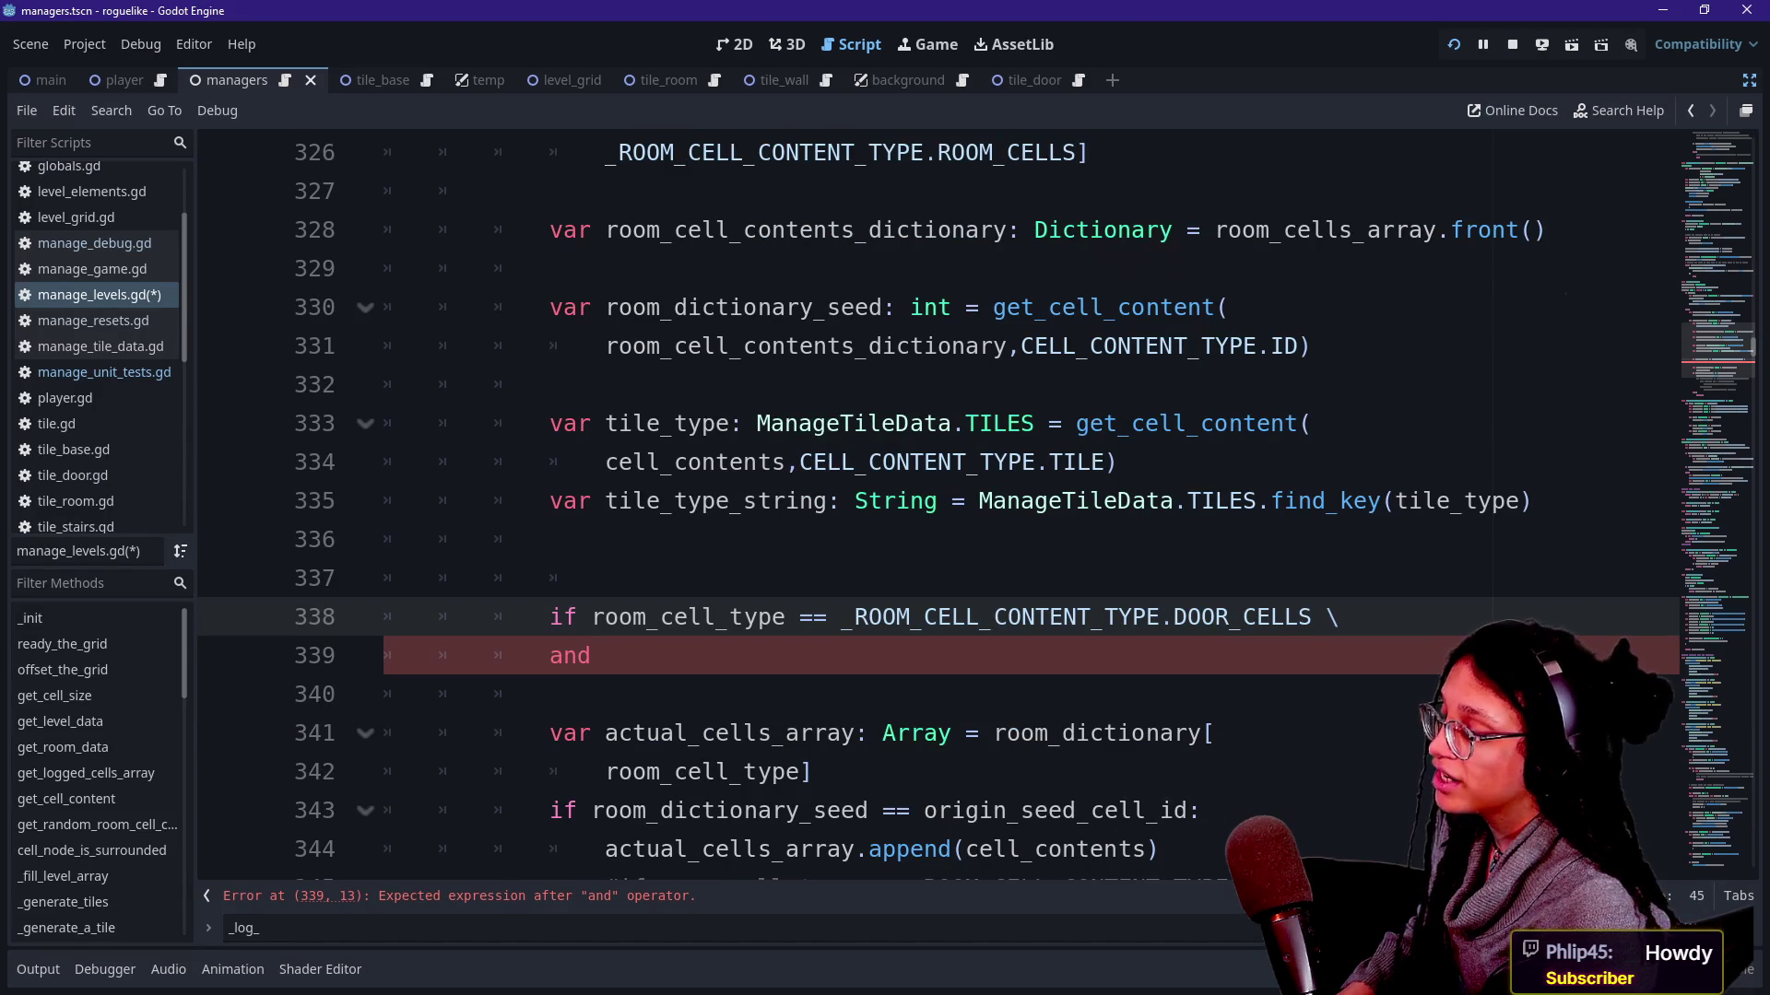
{"action": "scroll", "coordinate": [993, 734], "scroll_direction": "up", "scroll_amount": 3}
{"action": "scroll", "coordinate": [993, 733], "scroll_direction": "up", "scroll_amount": 3}
{"action": "scroll", "coordinate": [994, 732], "scroll_direction": "up", "scroll_amount": 1}
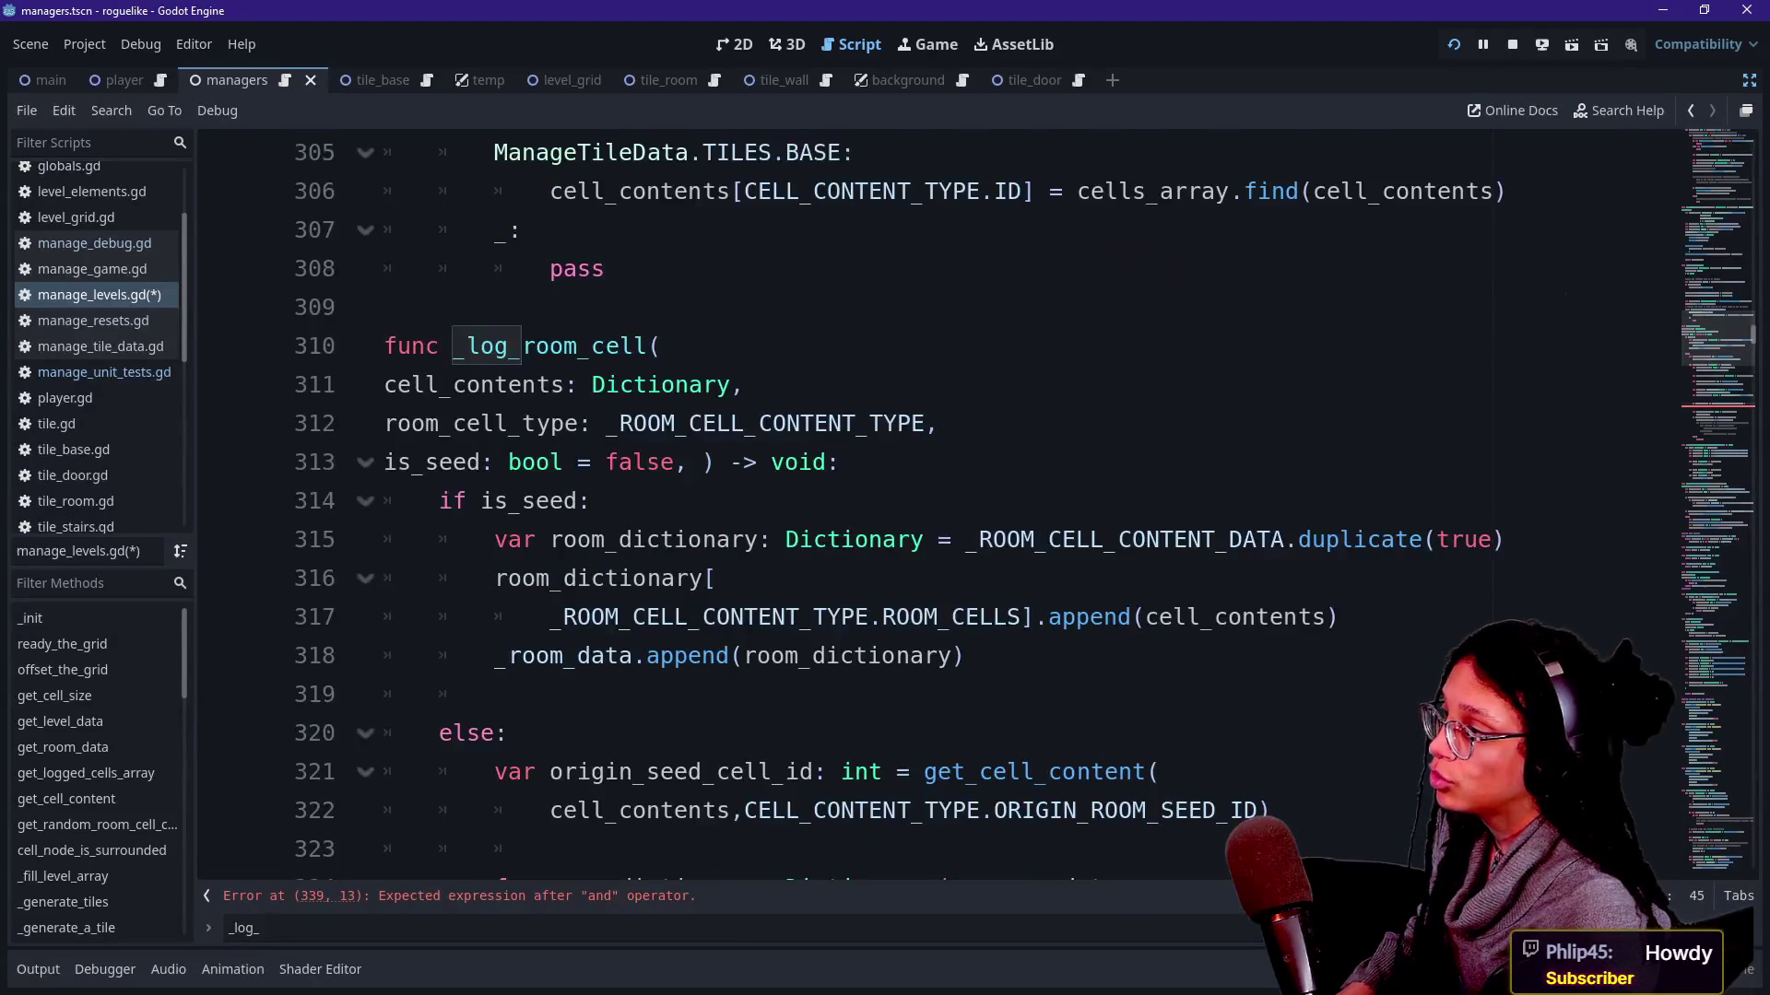
{"action": "left_click_drag", "start_coordinate": [384, 424], "coordinate": [940, 423]}
{"action": "left_click", "coordinate": [941, 423]}
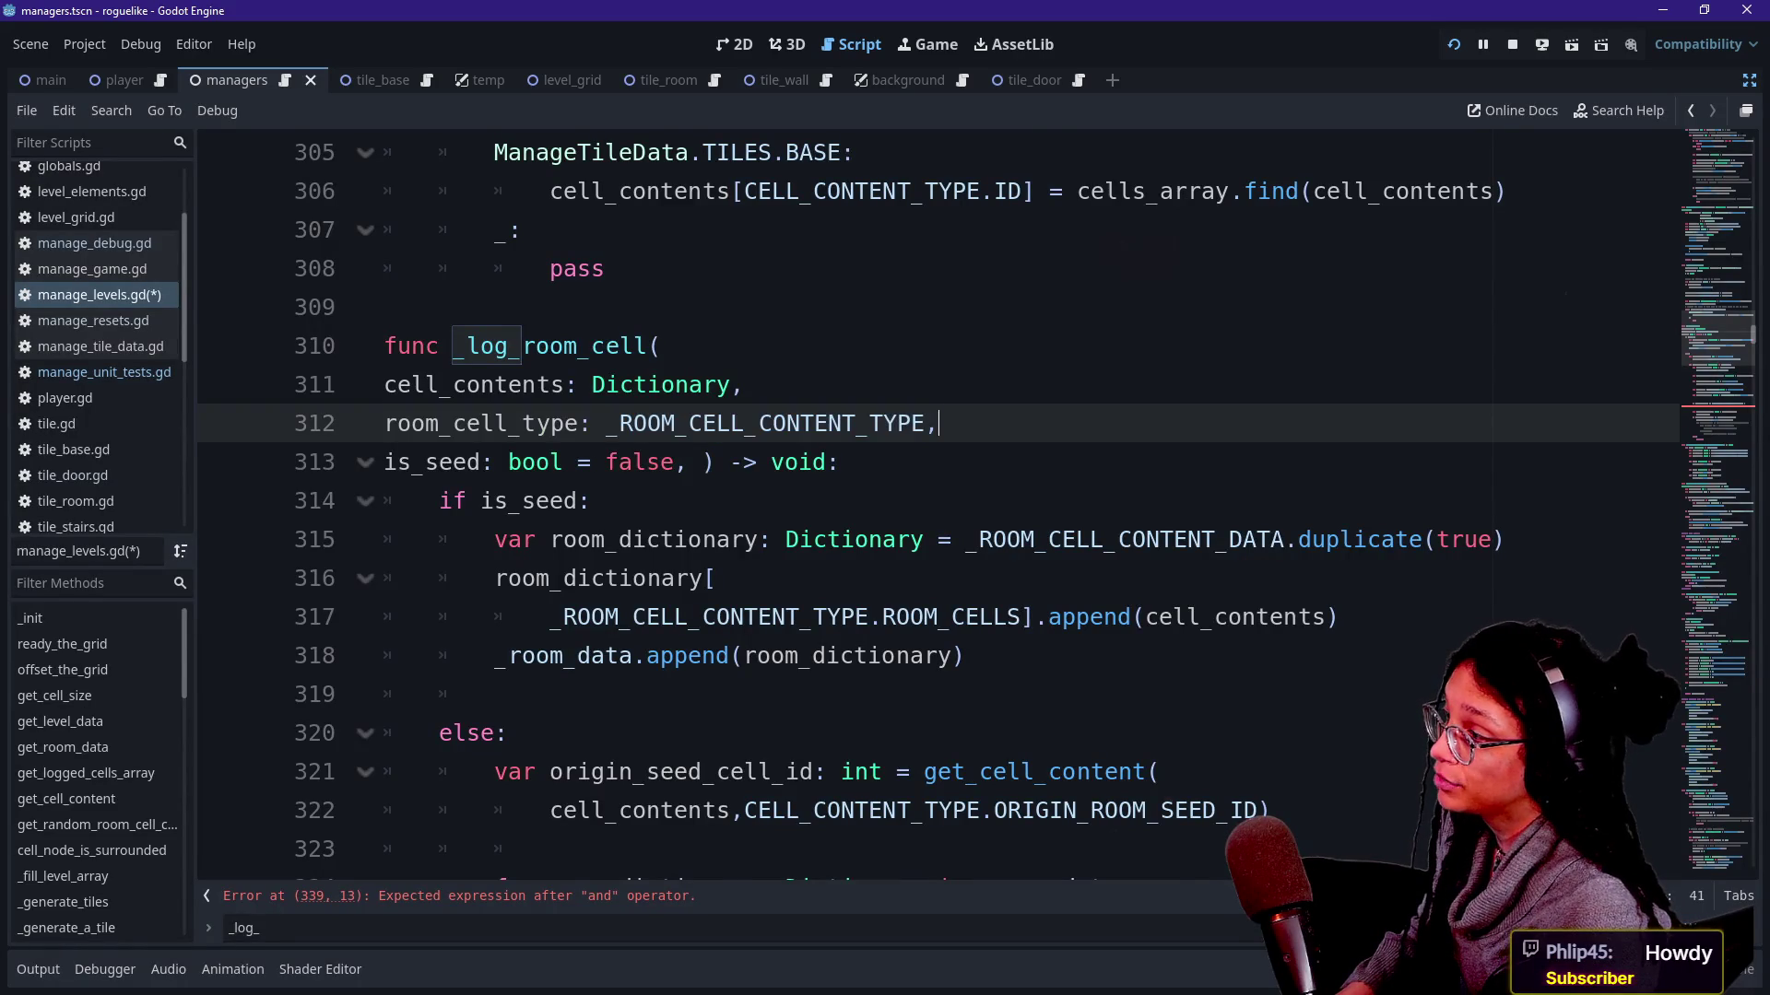
{"action": "scroll", "coordinate": [941, 423], "scroll_direction": "down", "scroll_amount": 4}
{"action": "scroll", "coordinate": [992, 512], "scroll_direction": "down", "scroll_amount": 2}
{"action": "left_click", "coordinate": [994, 540]}
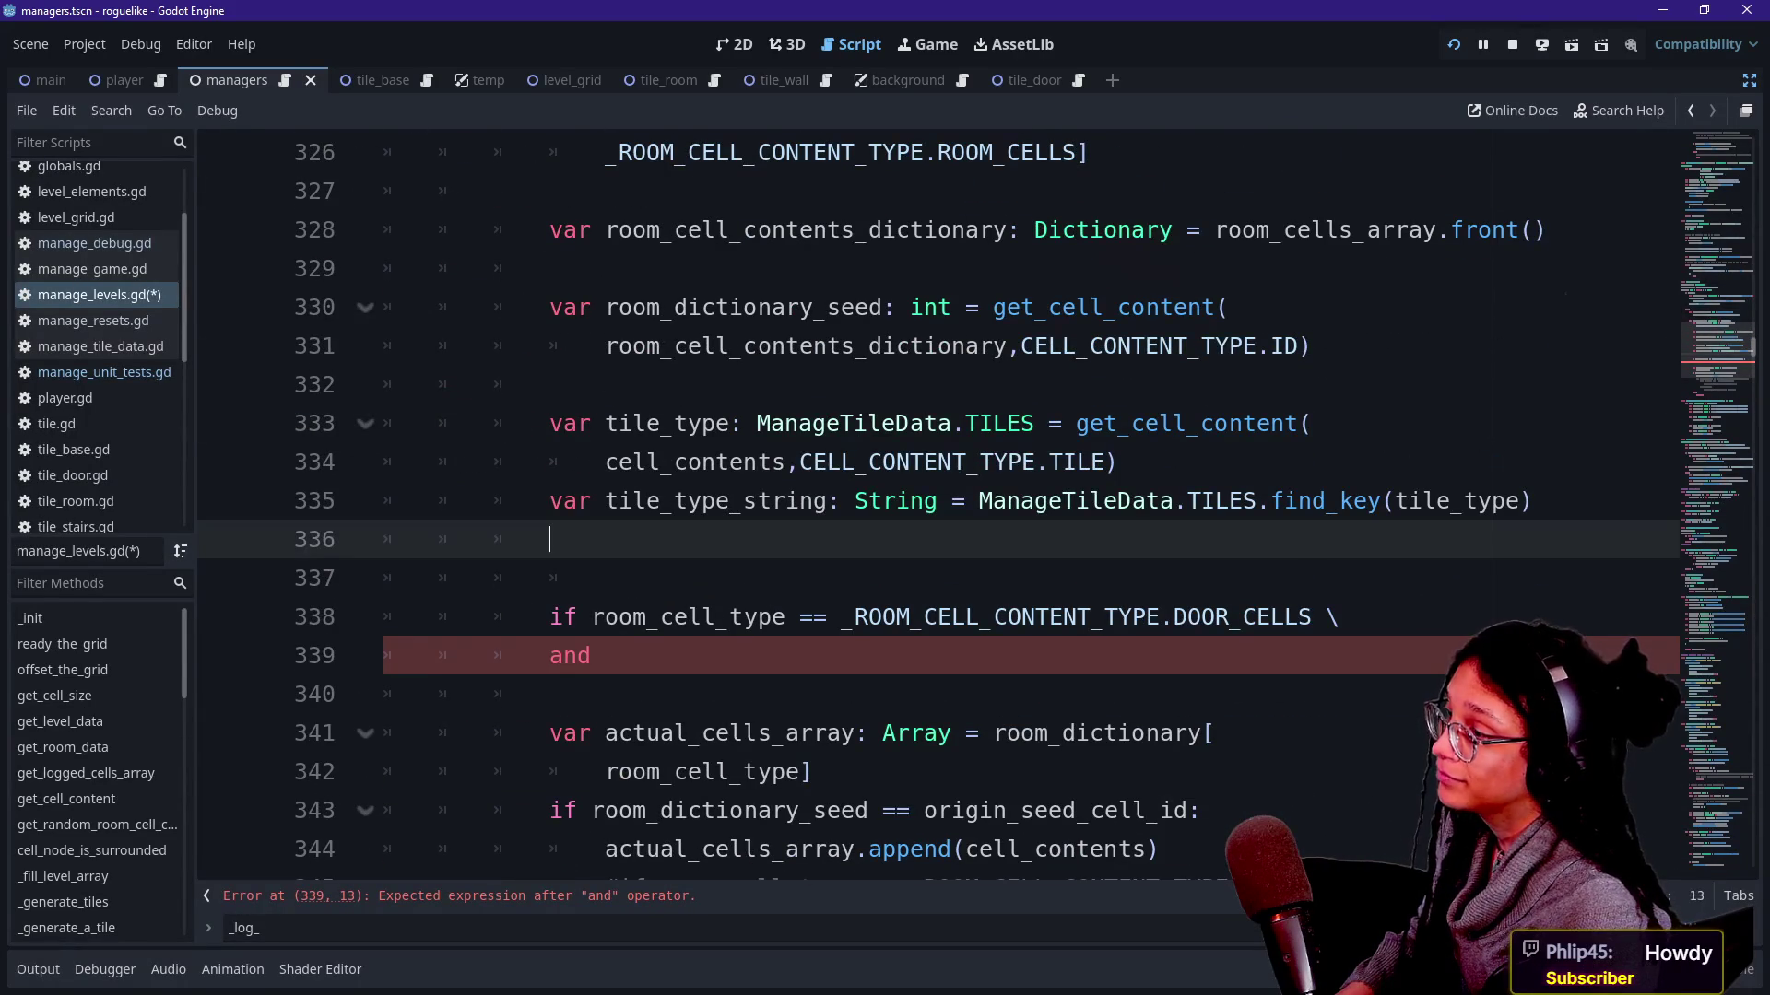
{"action": "key", "text": "Return"}
{"action": "type", "text": "var room"}
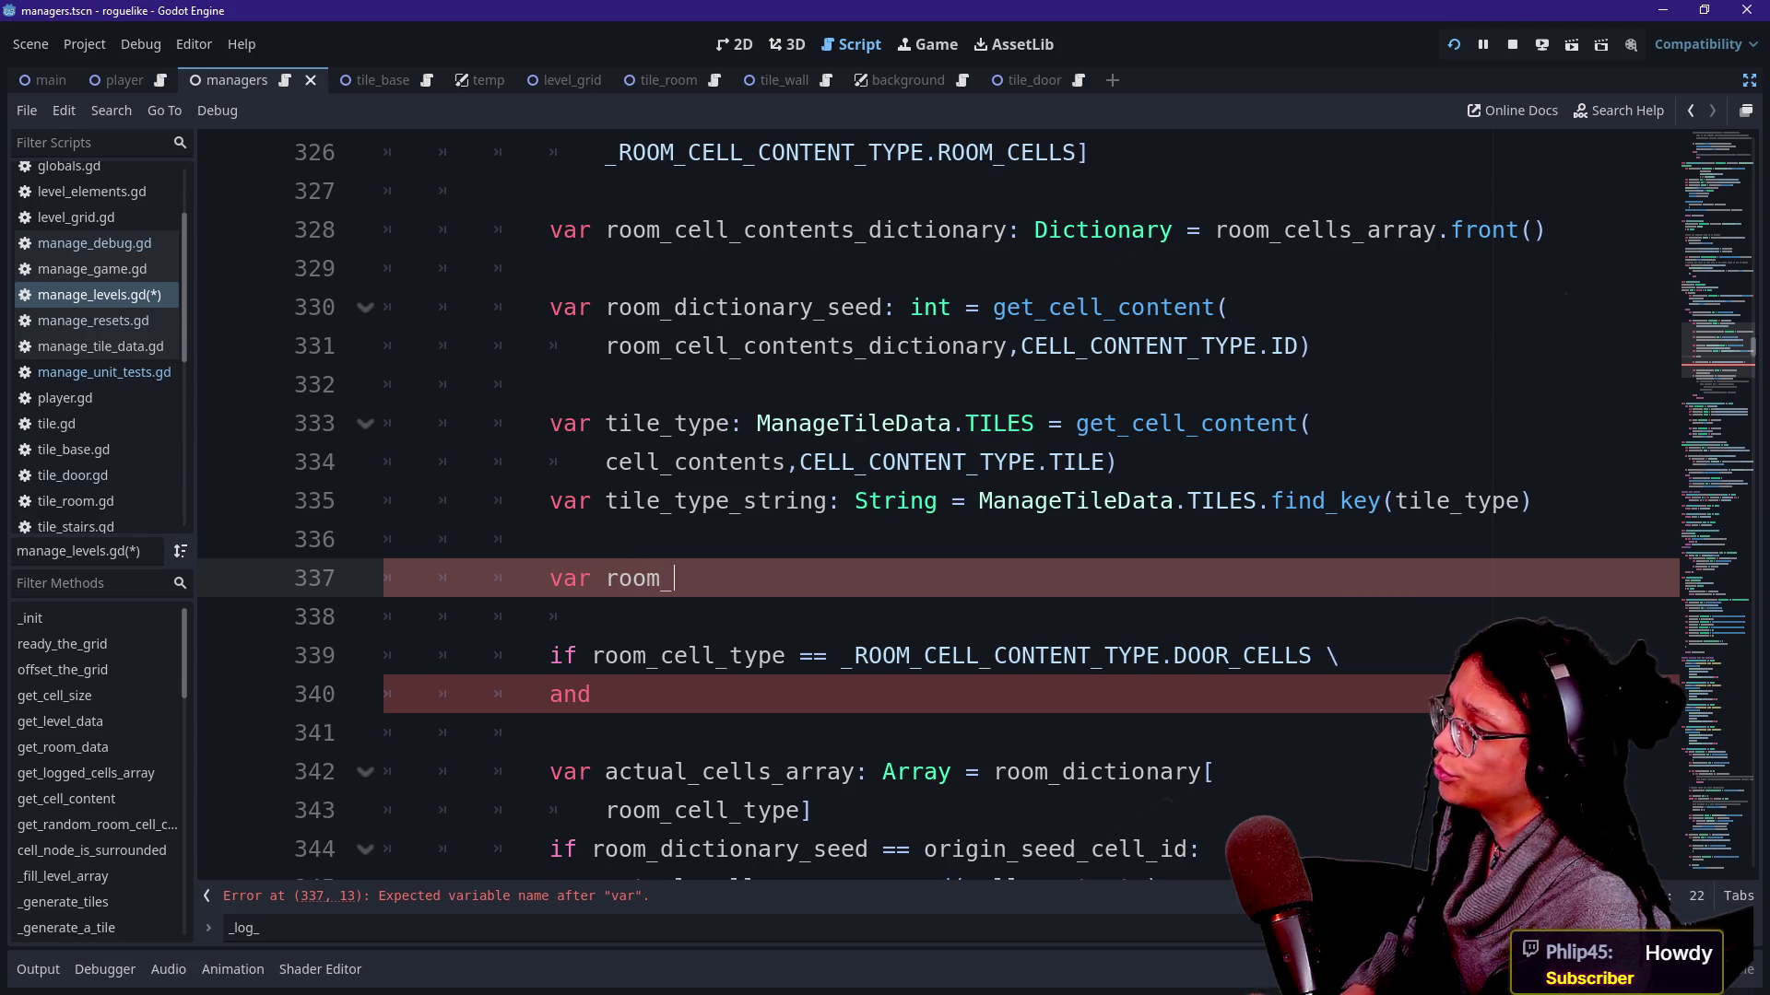
{"action": "type", "text": "_type_string: "}
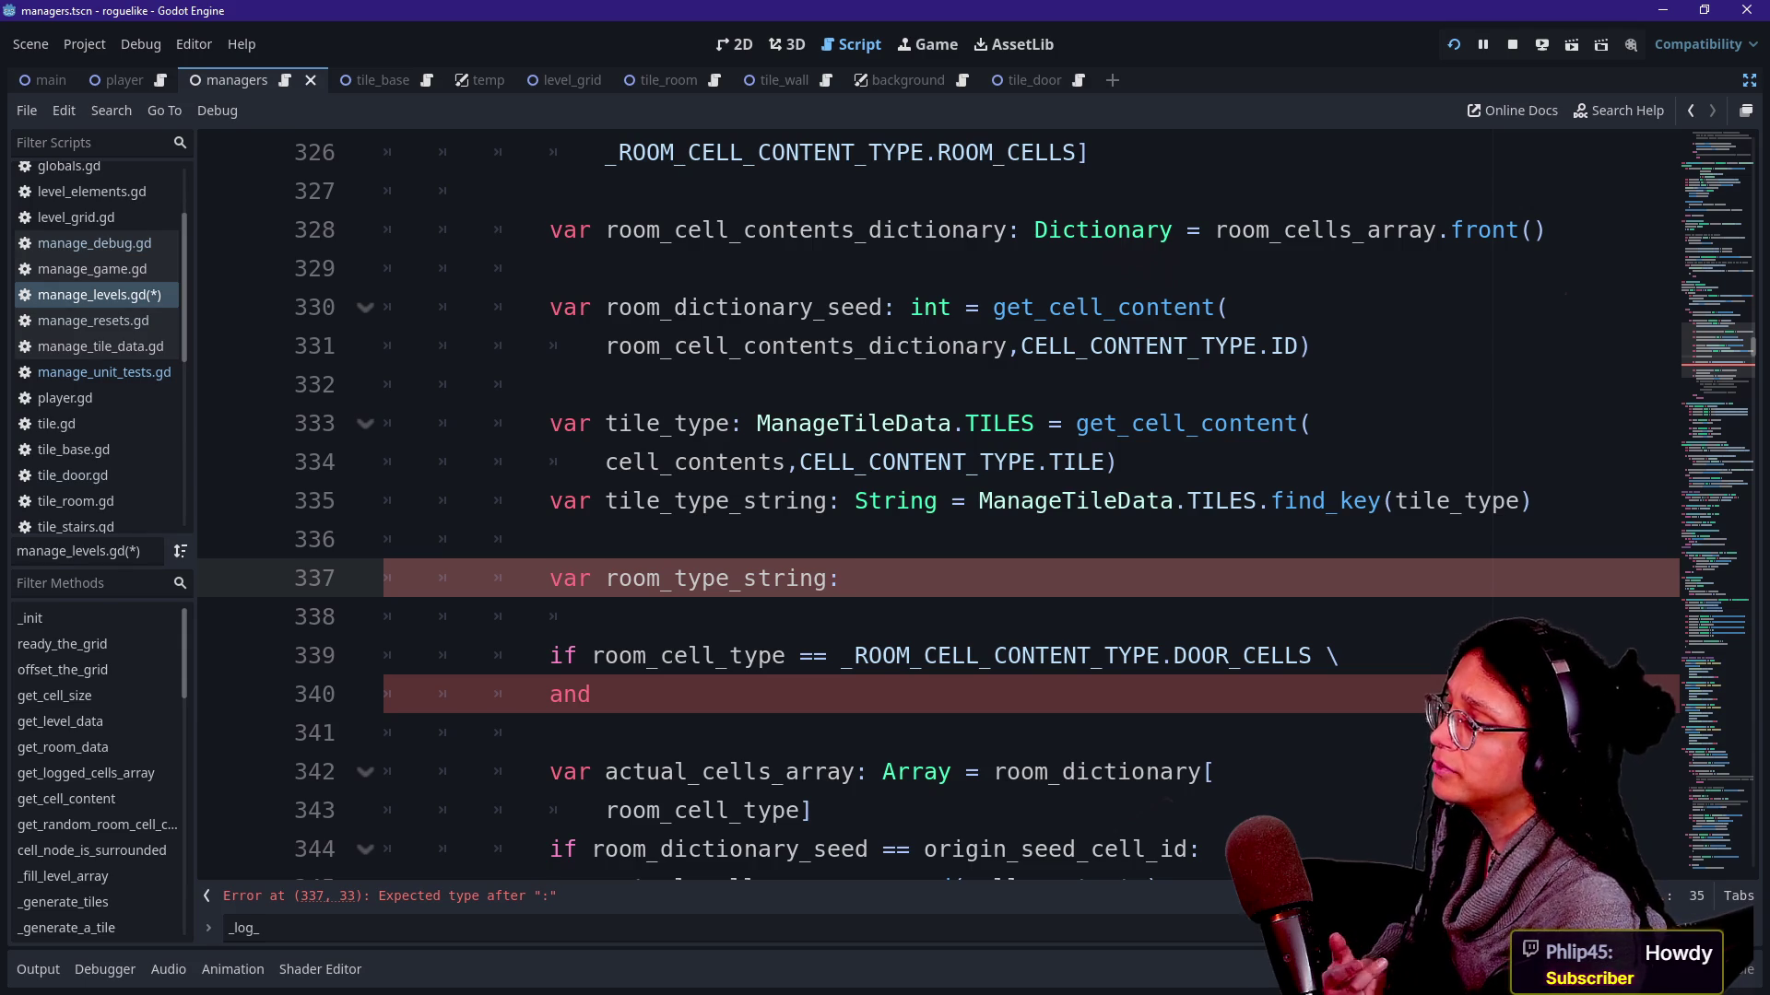
{"action": "type", "text": "ROO"}
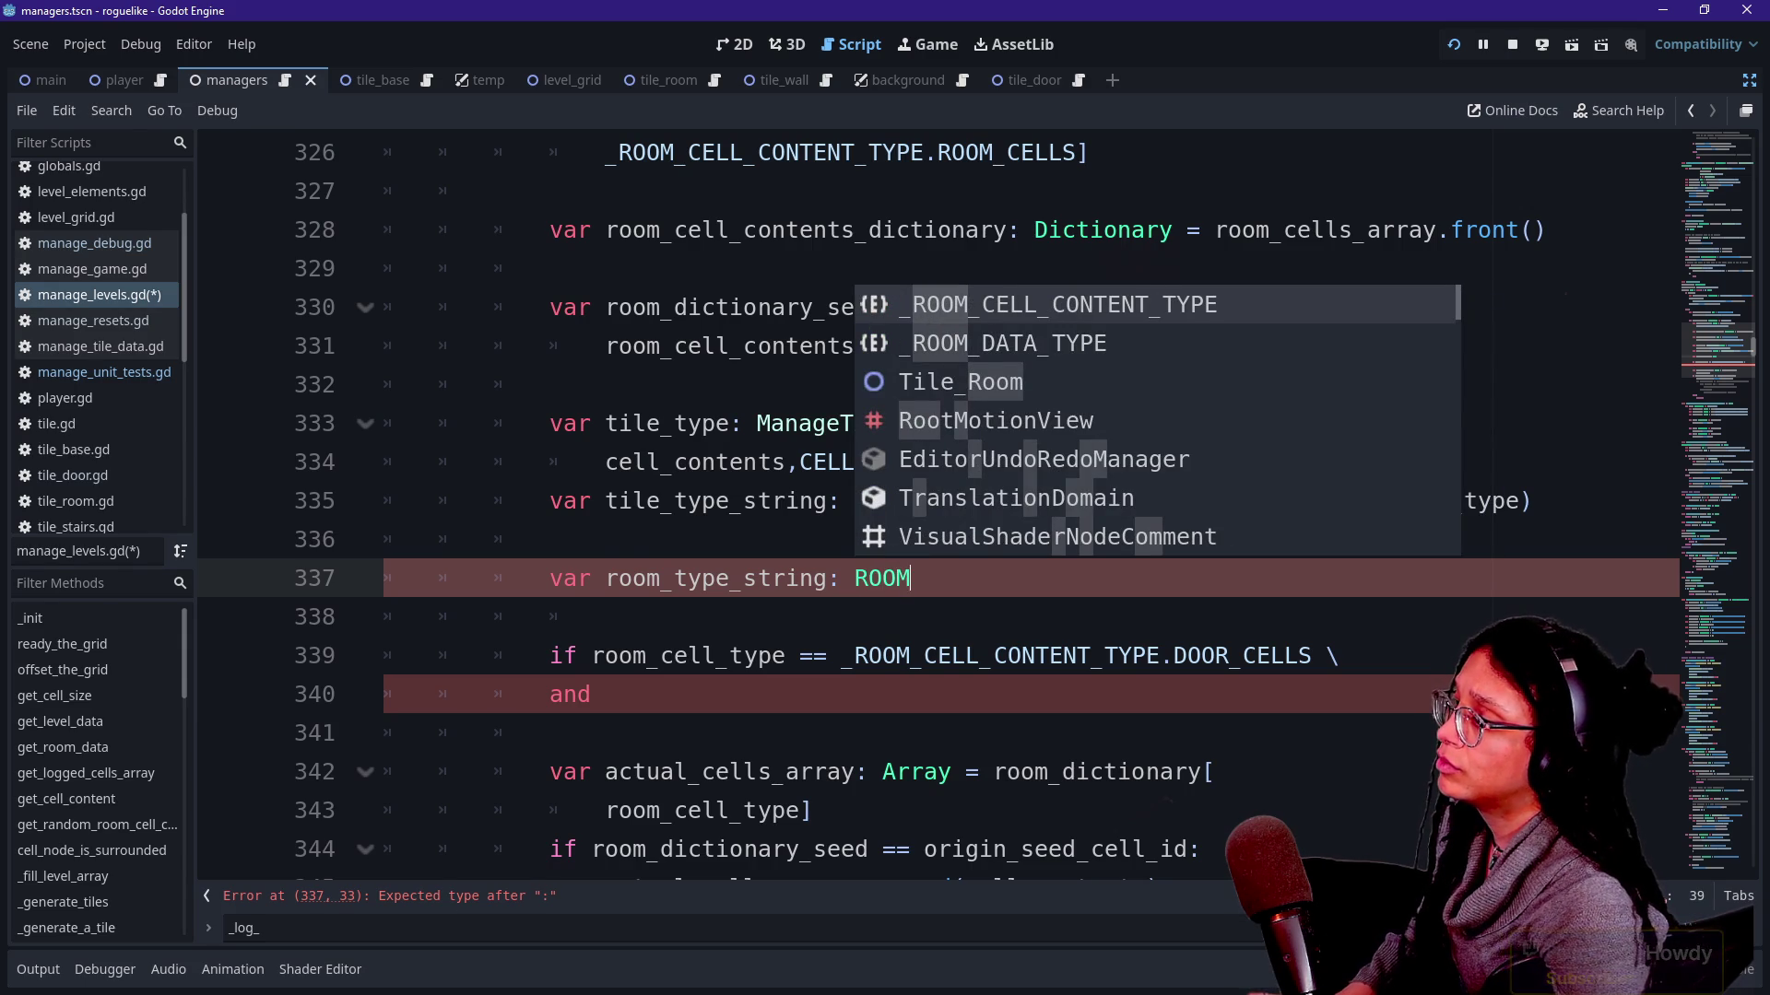
{"action": "type", "text": "M"}
Declare room_type_string typed _ROOM_CELL_CONTENT_TYPE and start its assignment, wrapped onto a second line.
{"action": "key", "text": "Return"}
{"action": "type", "text": "."}
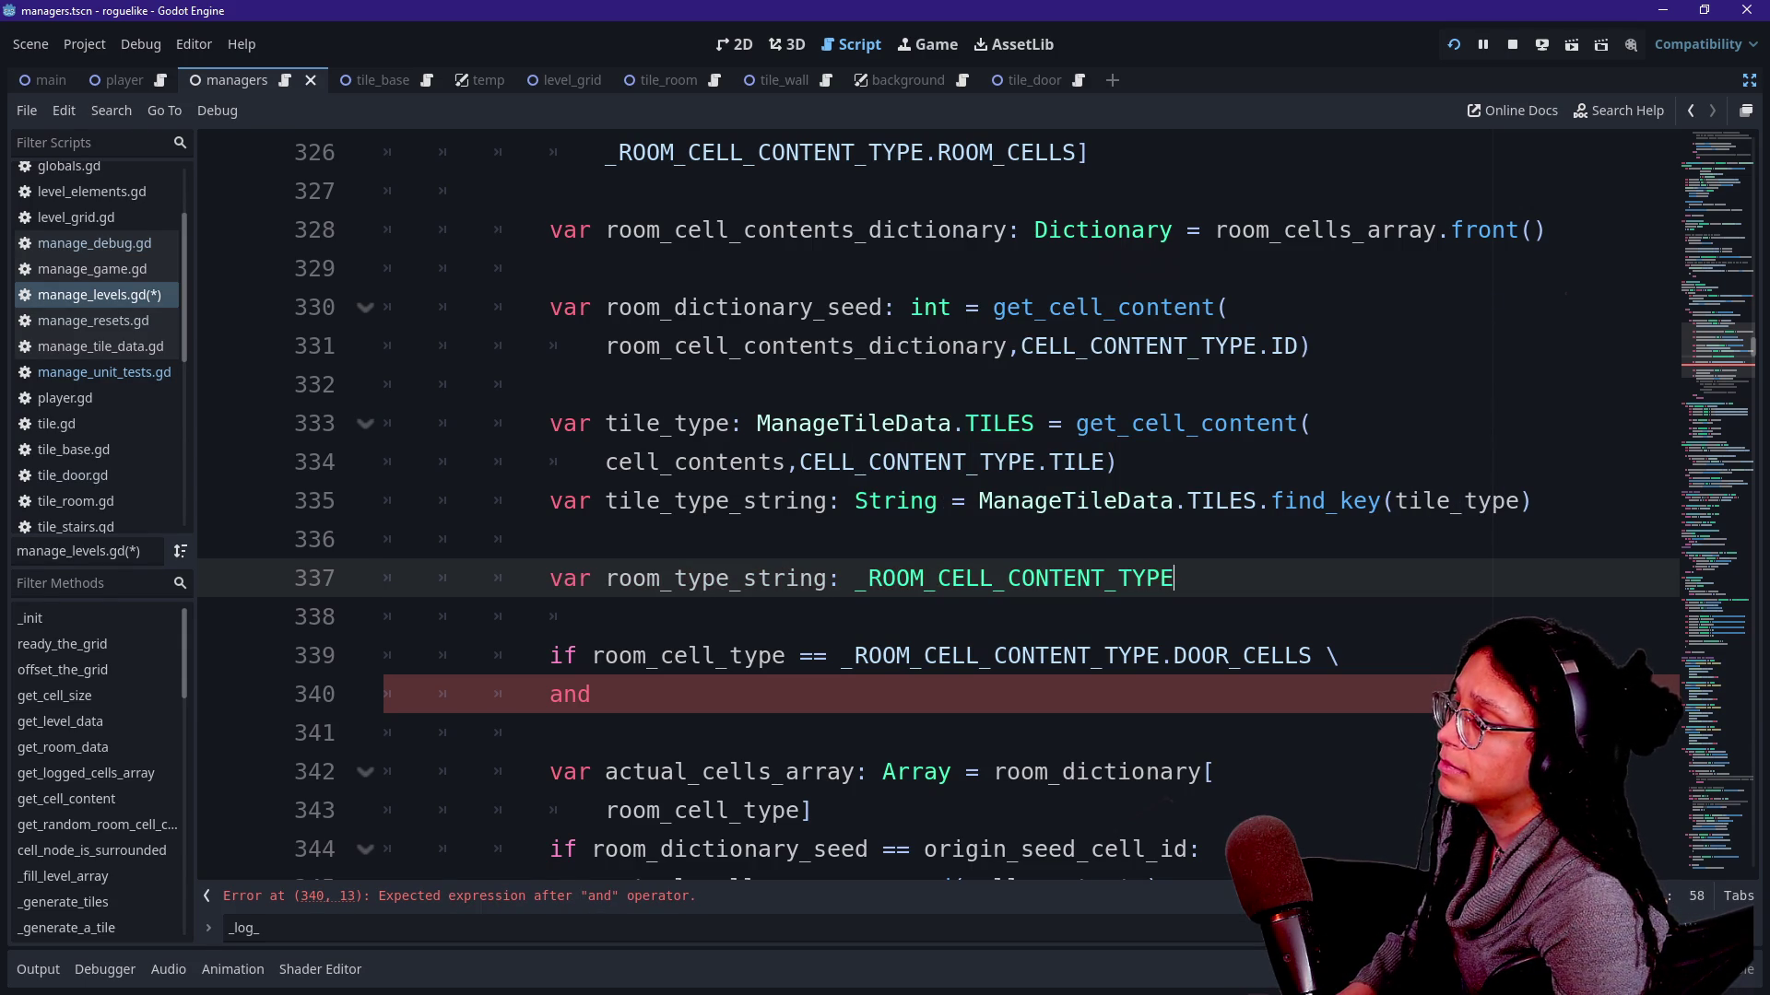
{"action": "key", "text": "ctrl+space"}
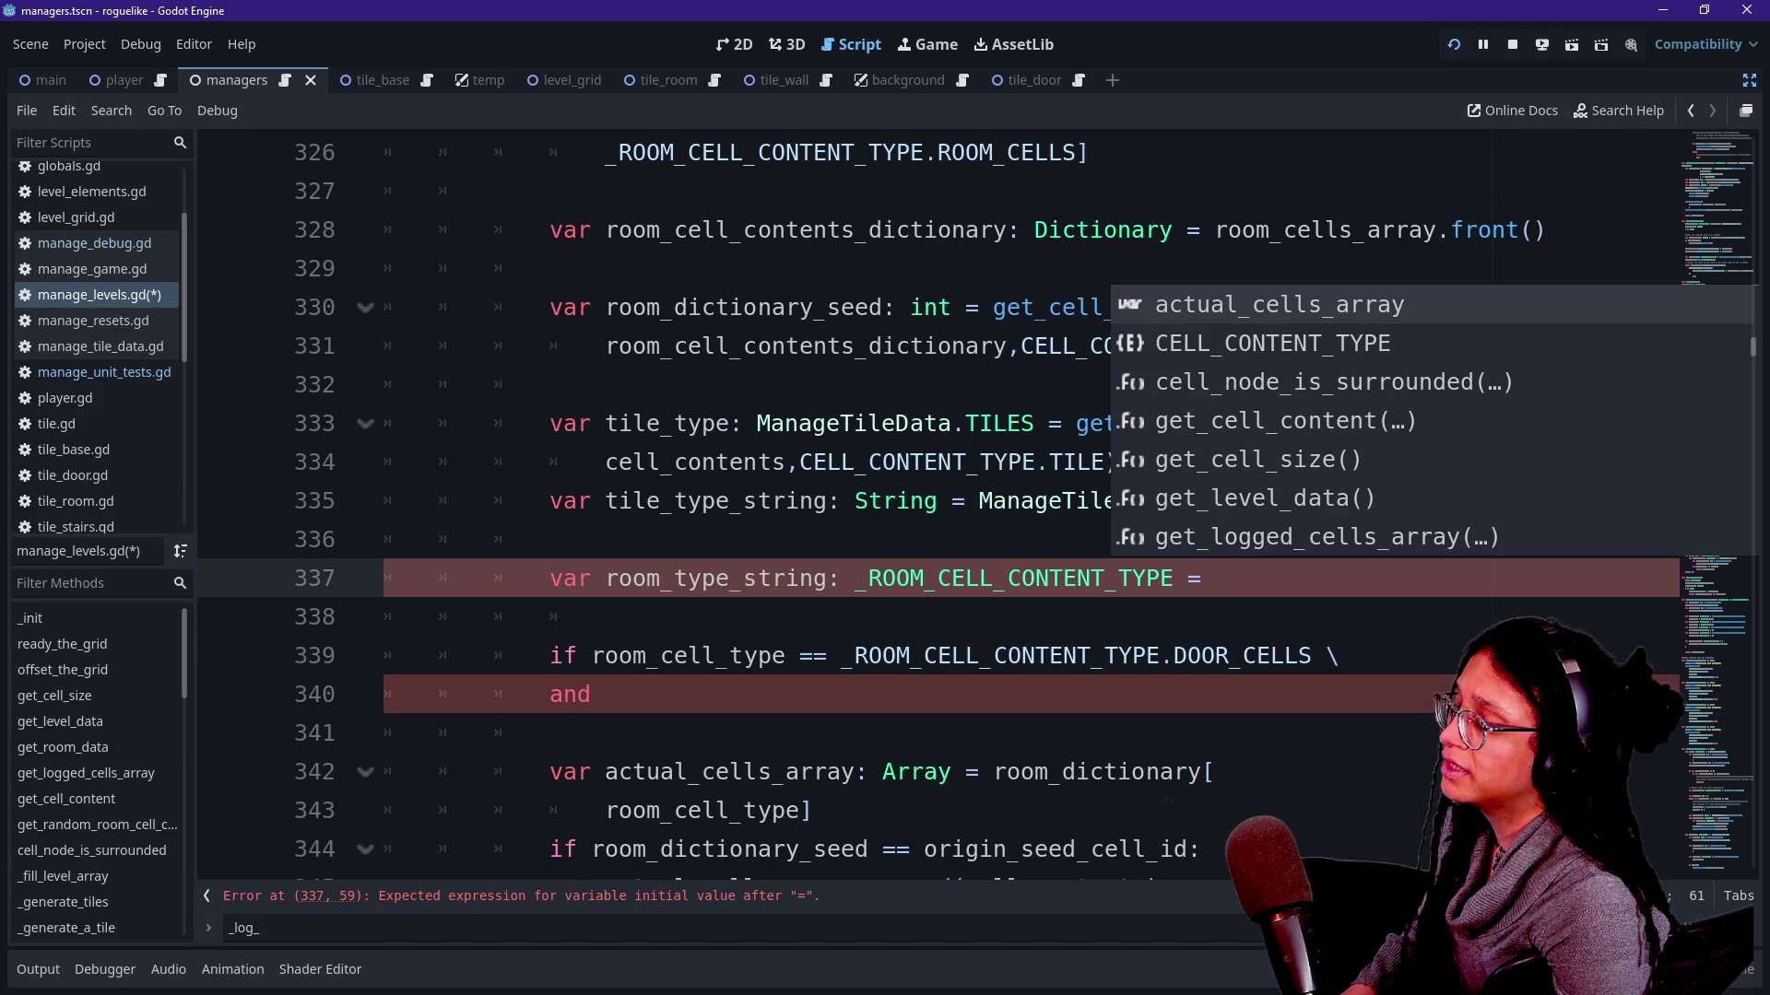
{"action": "type", "text": " _RO"}
{"action": "key", "text": "Return"}
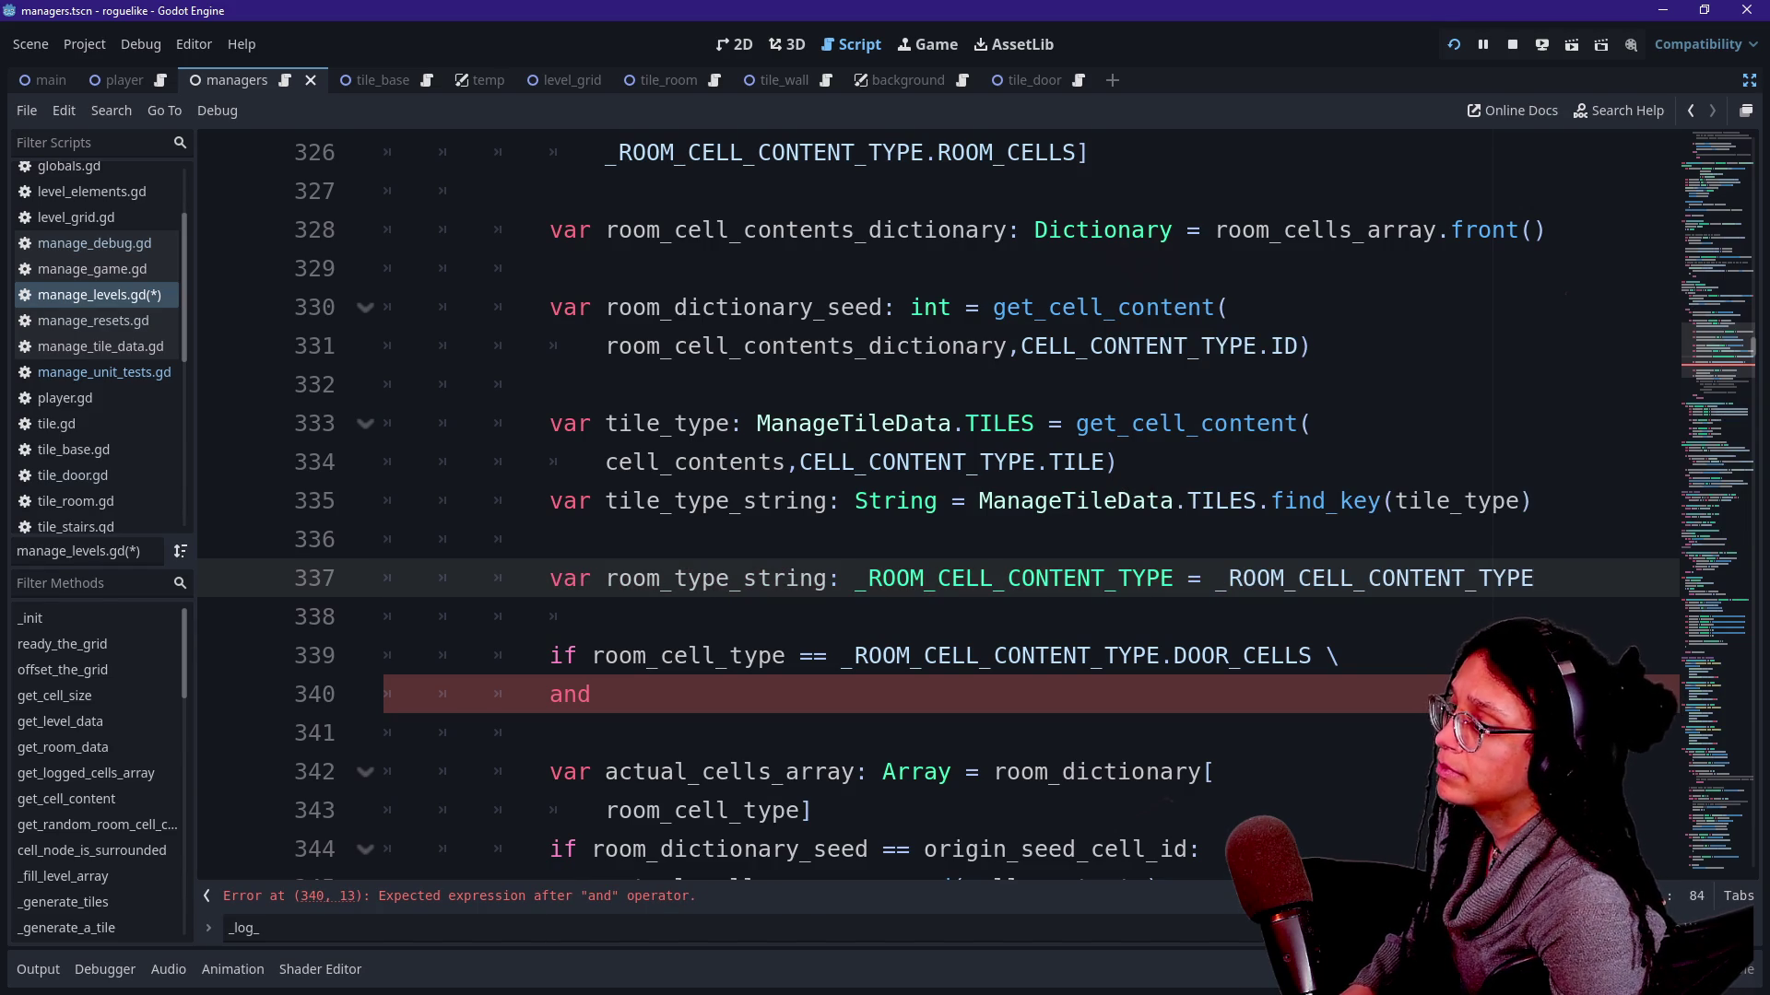
{"action": "type", "text": ".find"}
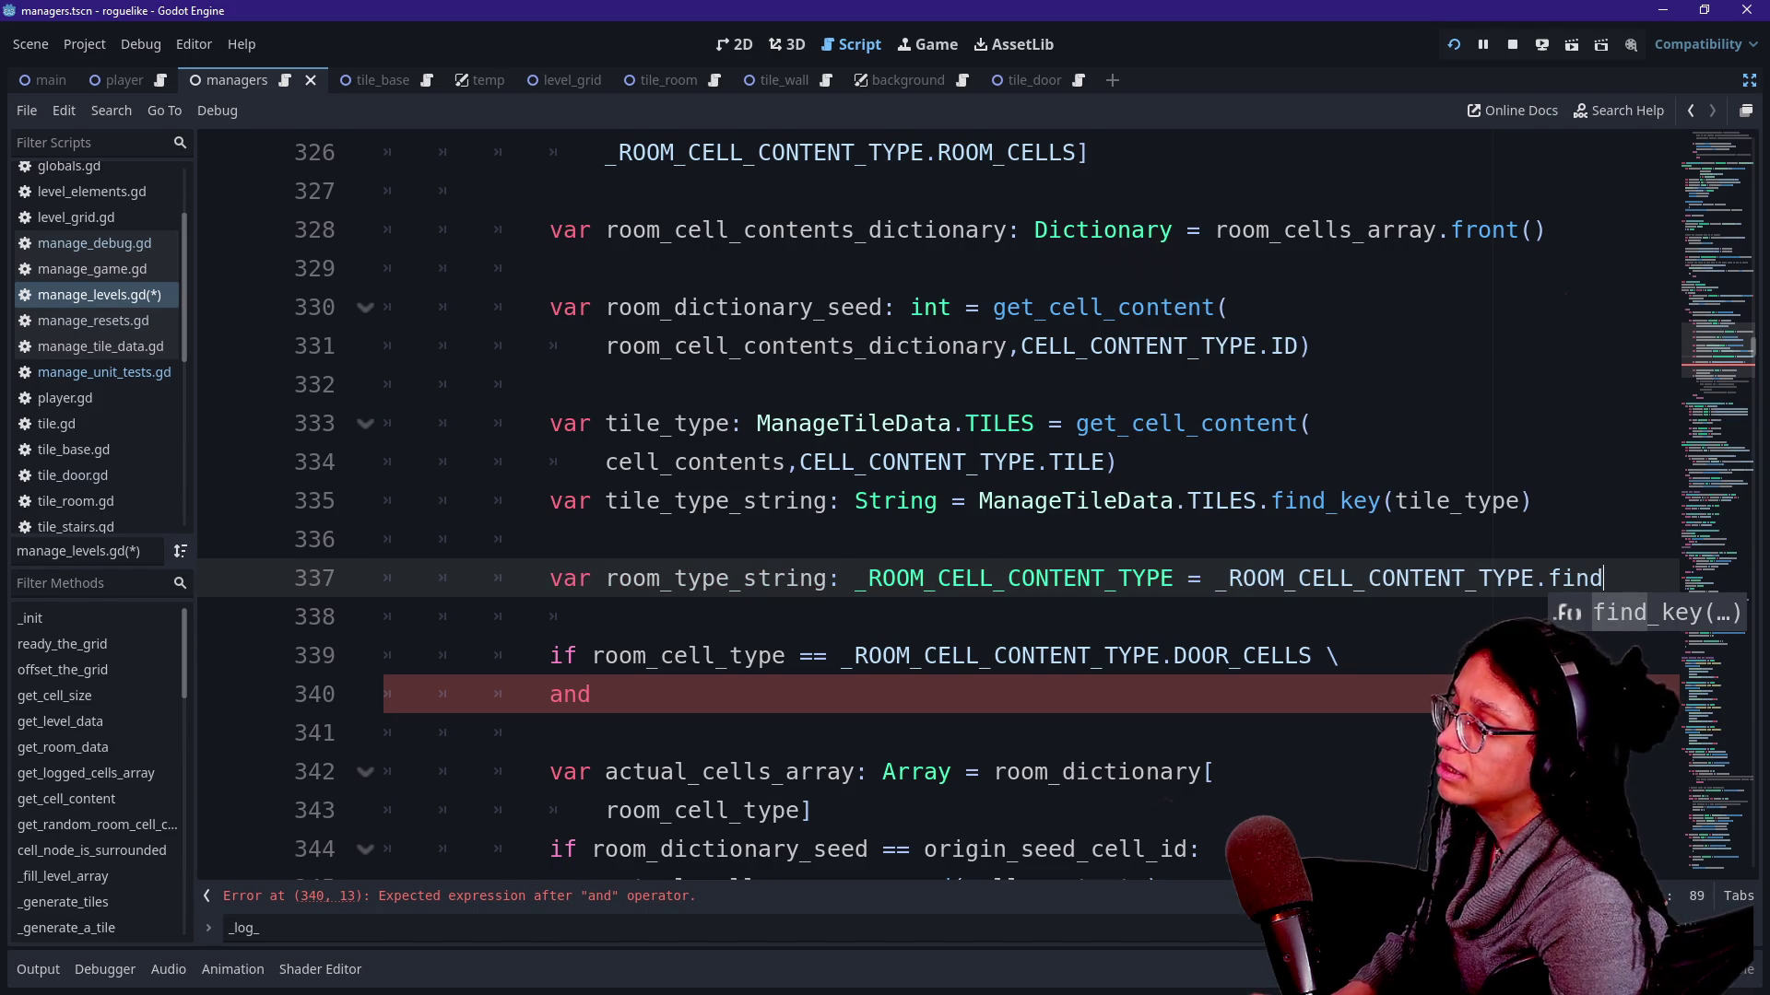
{"action": "key", "text": "ctrl+Left"}
{"action": "key", "text": "ctrl+Left"}
{"action": "key", "text": "ctrl+Left"}
{"action": "type", "text": "\\"}
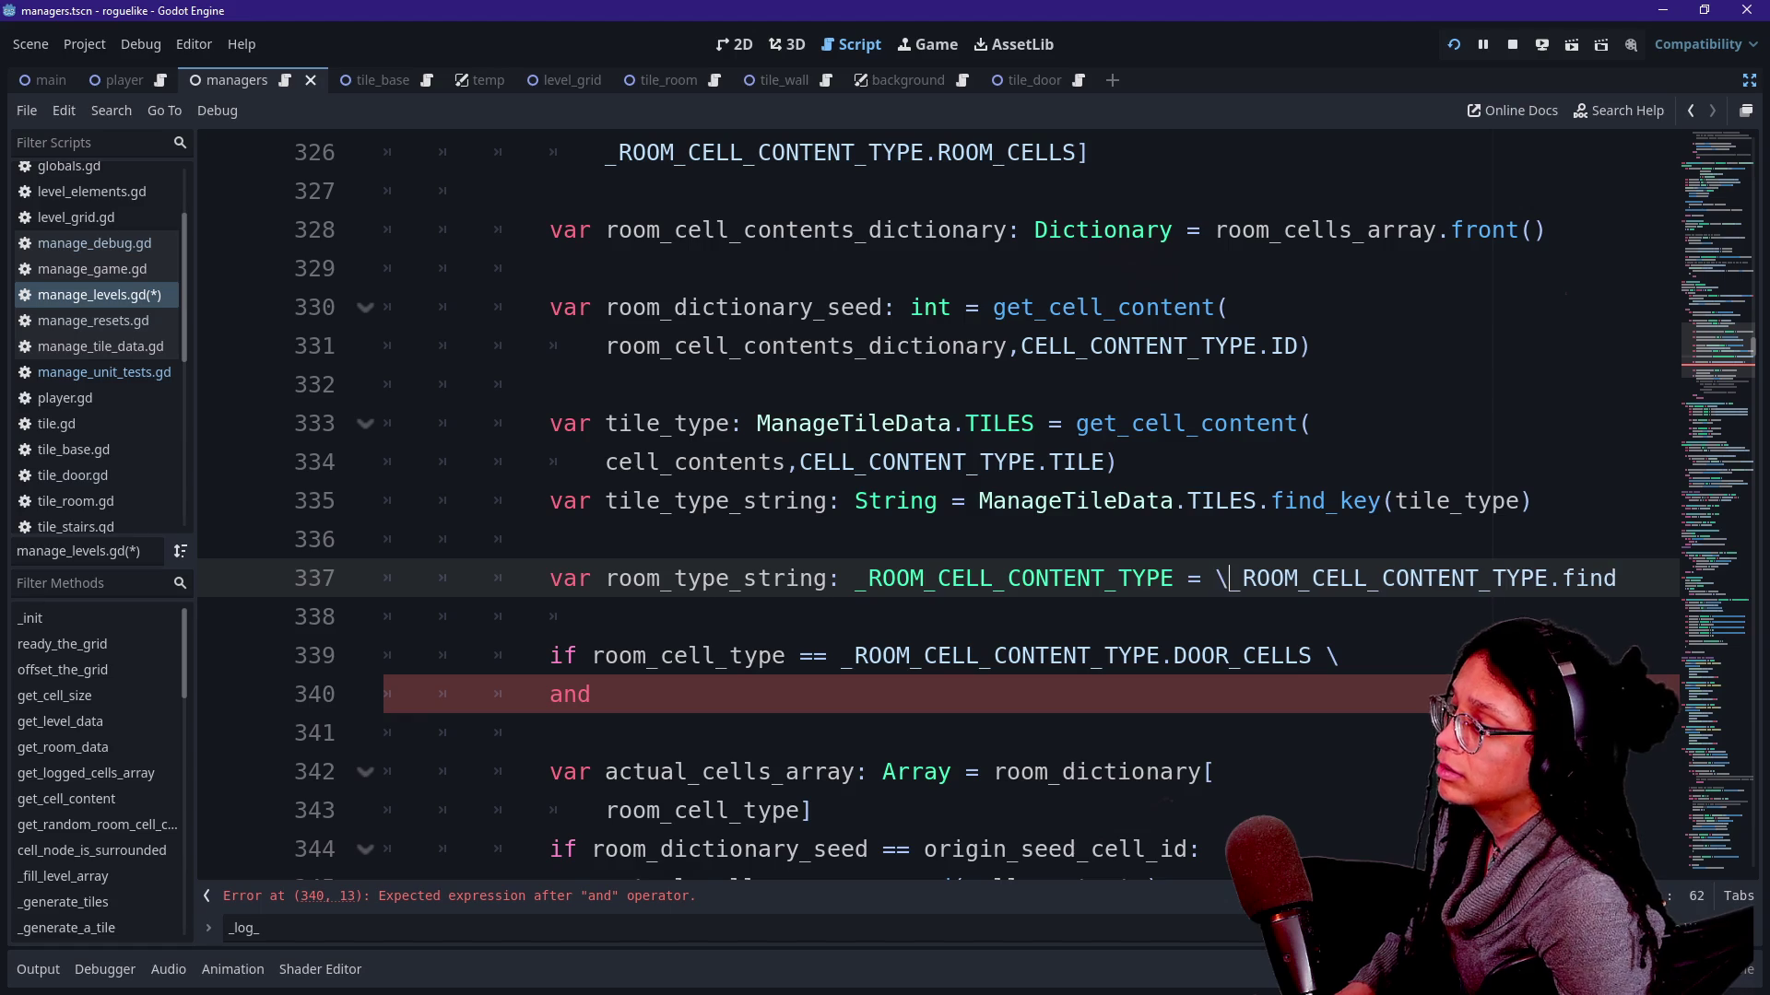
{"action": "key", "text": "Return"}
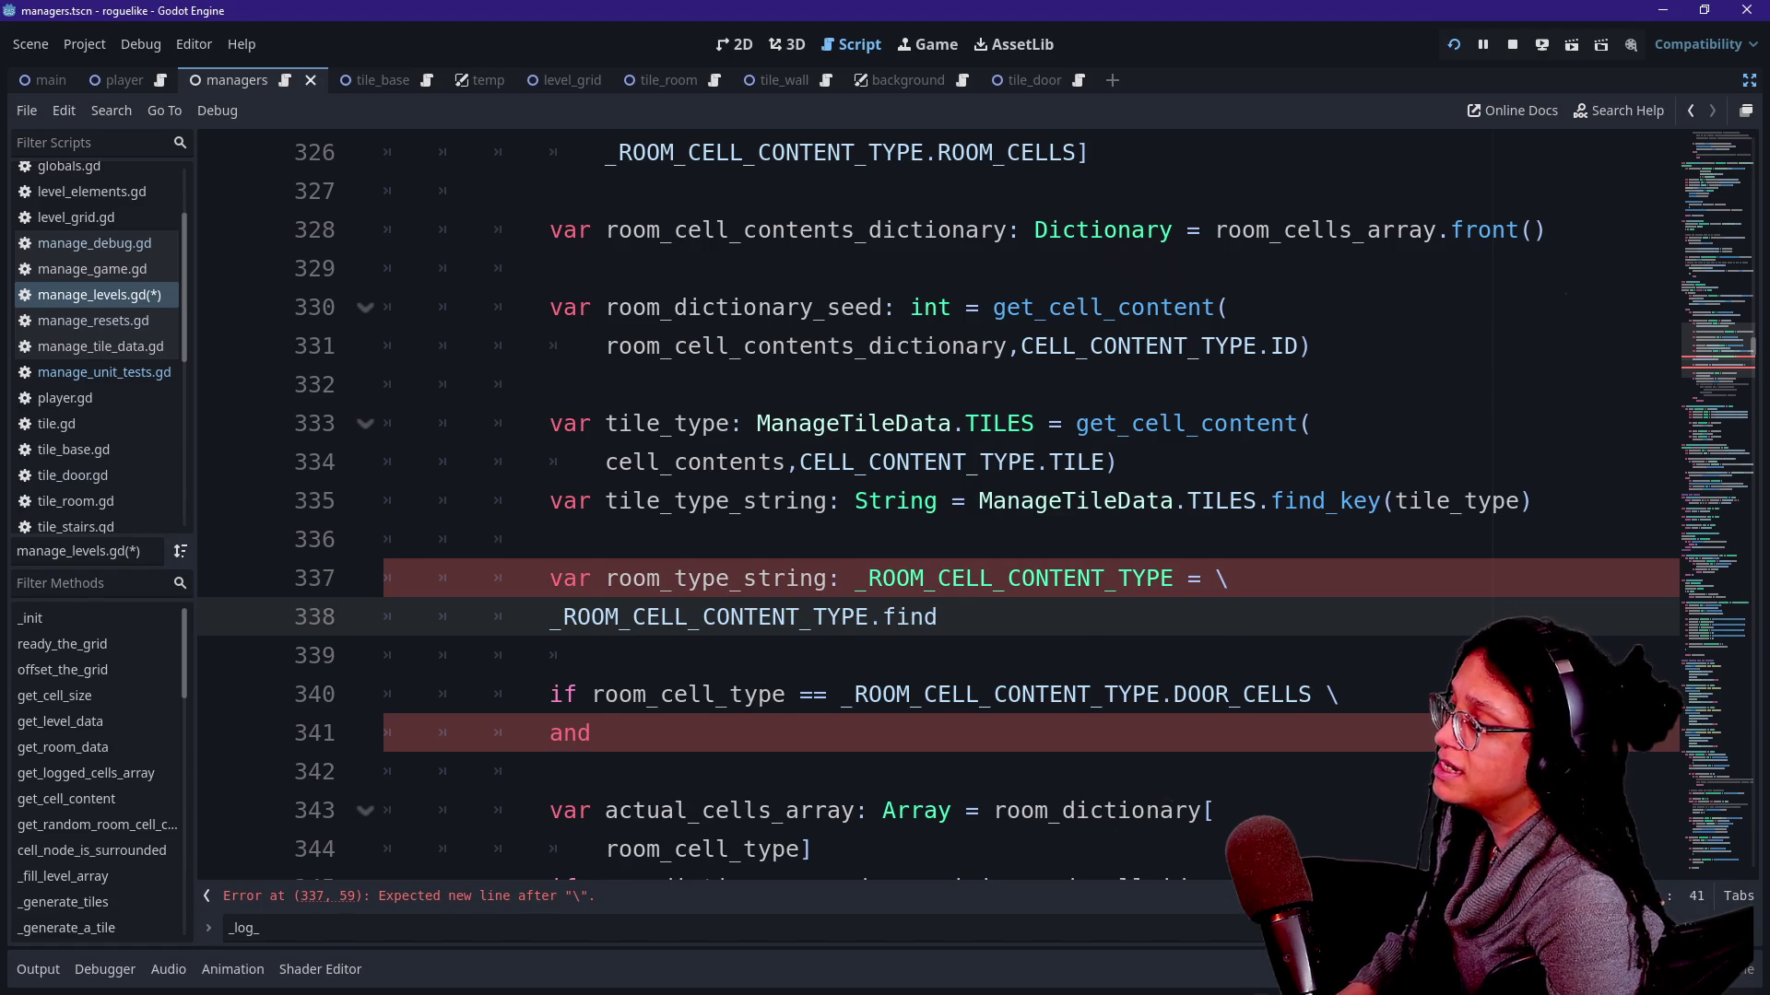
{"action": "type", "text": "_key("}
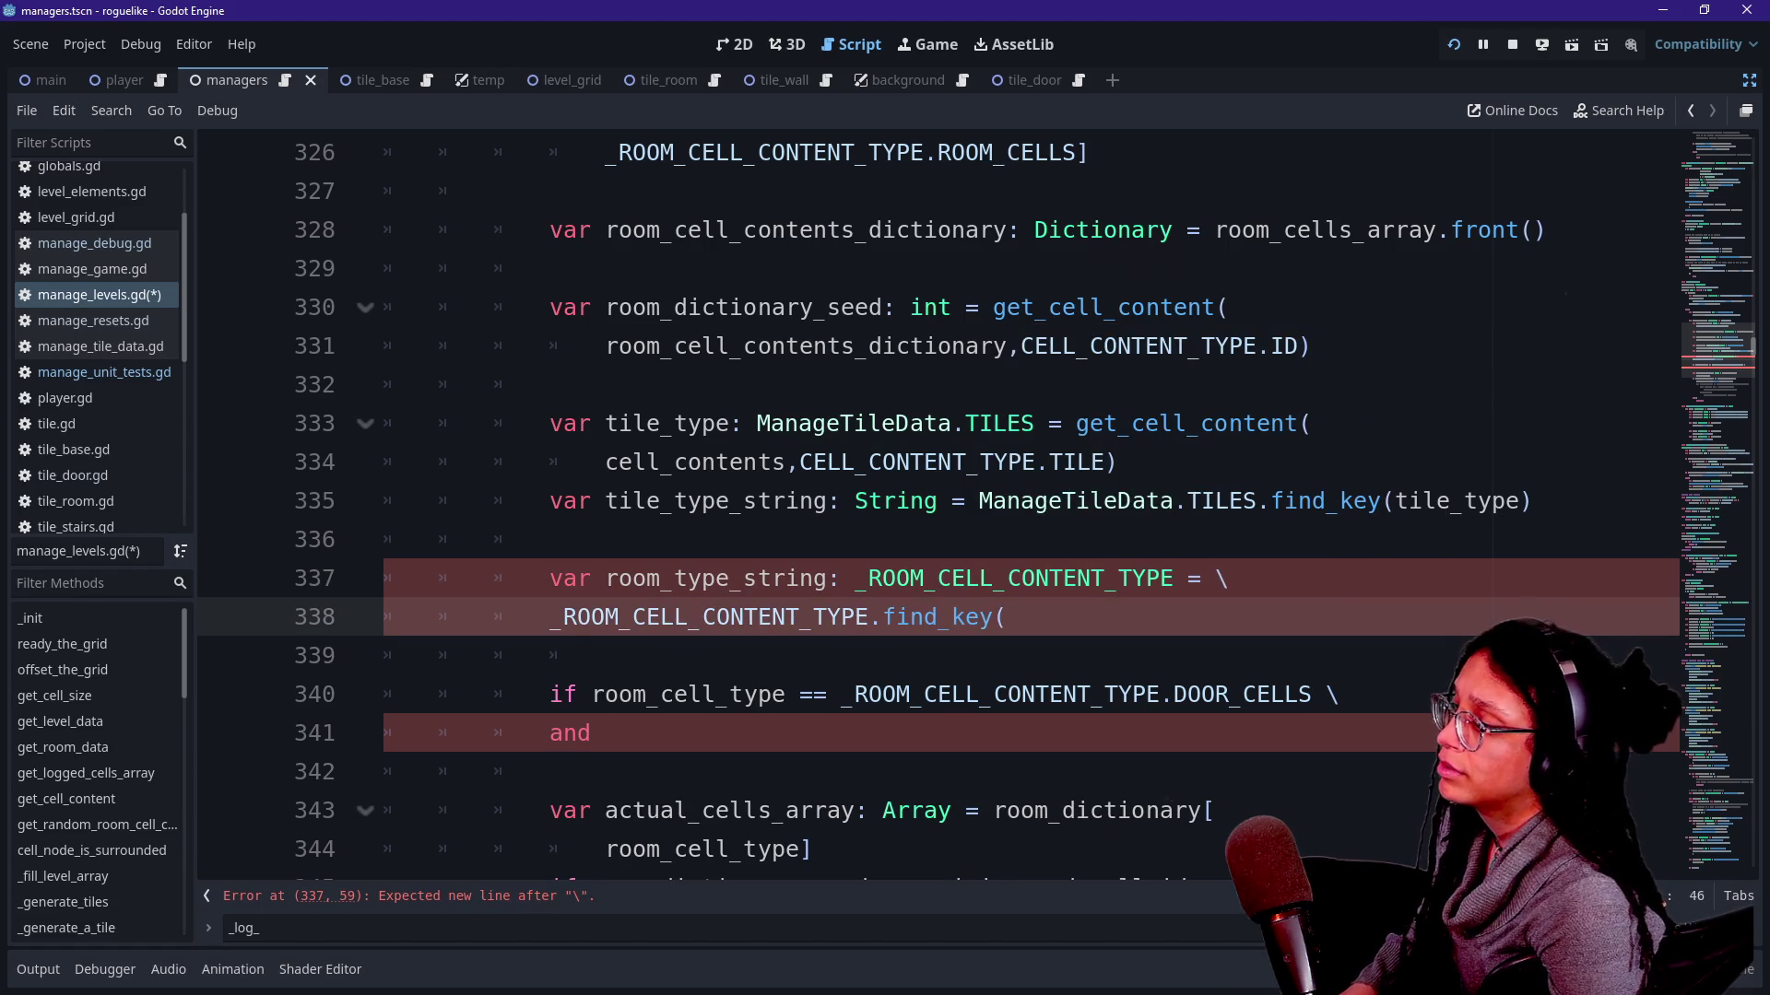
{"action": "type", "text": "room_type_string"}
Assign room_type_string from _ROOM_CELL_CONTENT_TYPE.find_key(room_cell_type) and tidy the continuation line.
{"action": "key", "text": "BackSpace"}
{"action": "key", "text": "BackSpace"}
{"action": "key", "text": "BackSpace"}
{"action": "key", "text": "BackSpace"}
{"action": "key", "text": "BackSpace"}
{"action": "key", "text": "BackSpace"}
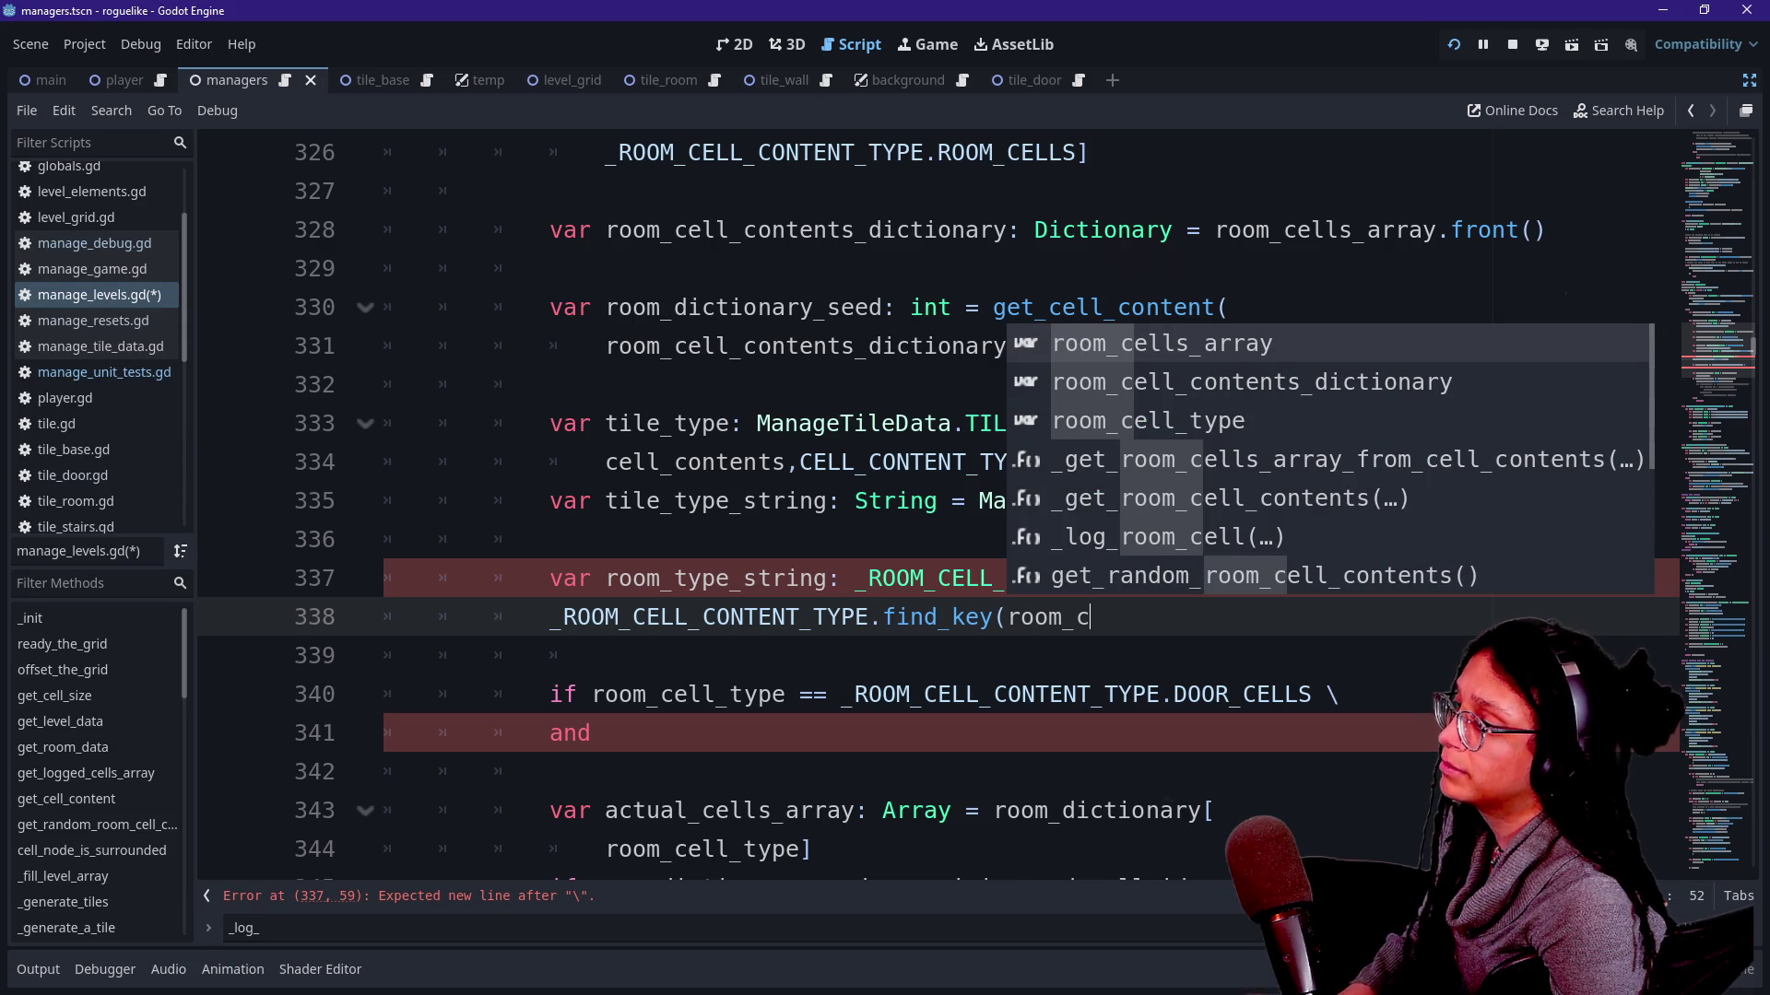
{"action": "key", "text": "Down"}
{"action": "key", "text": "Down"}
{"action": "key", "text": "Return"}
{"action": "type", "text": ")"}
{"action": "key", "text": "Left"}
{"action": "key", "text": "Left"}
{"action": "key", "text": "Left"}
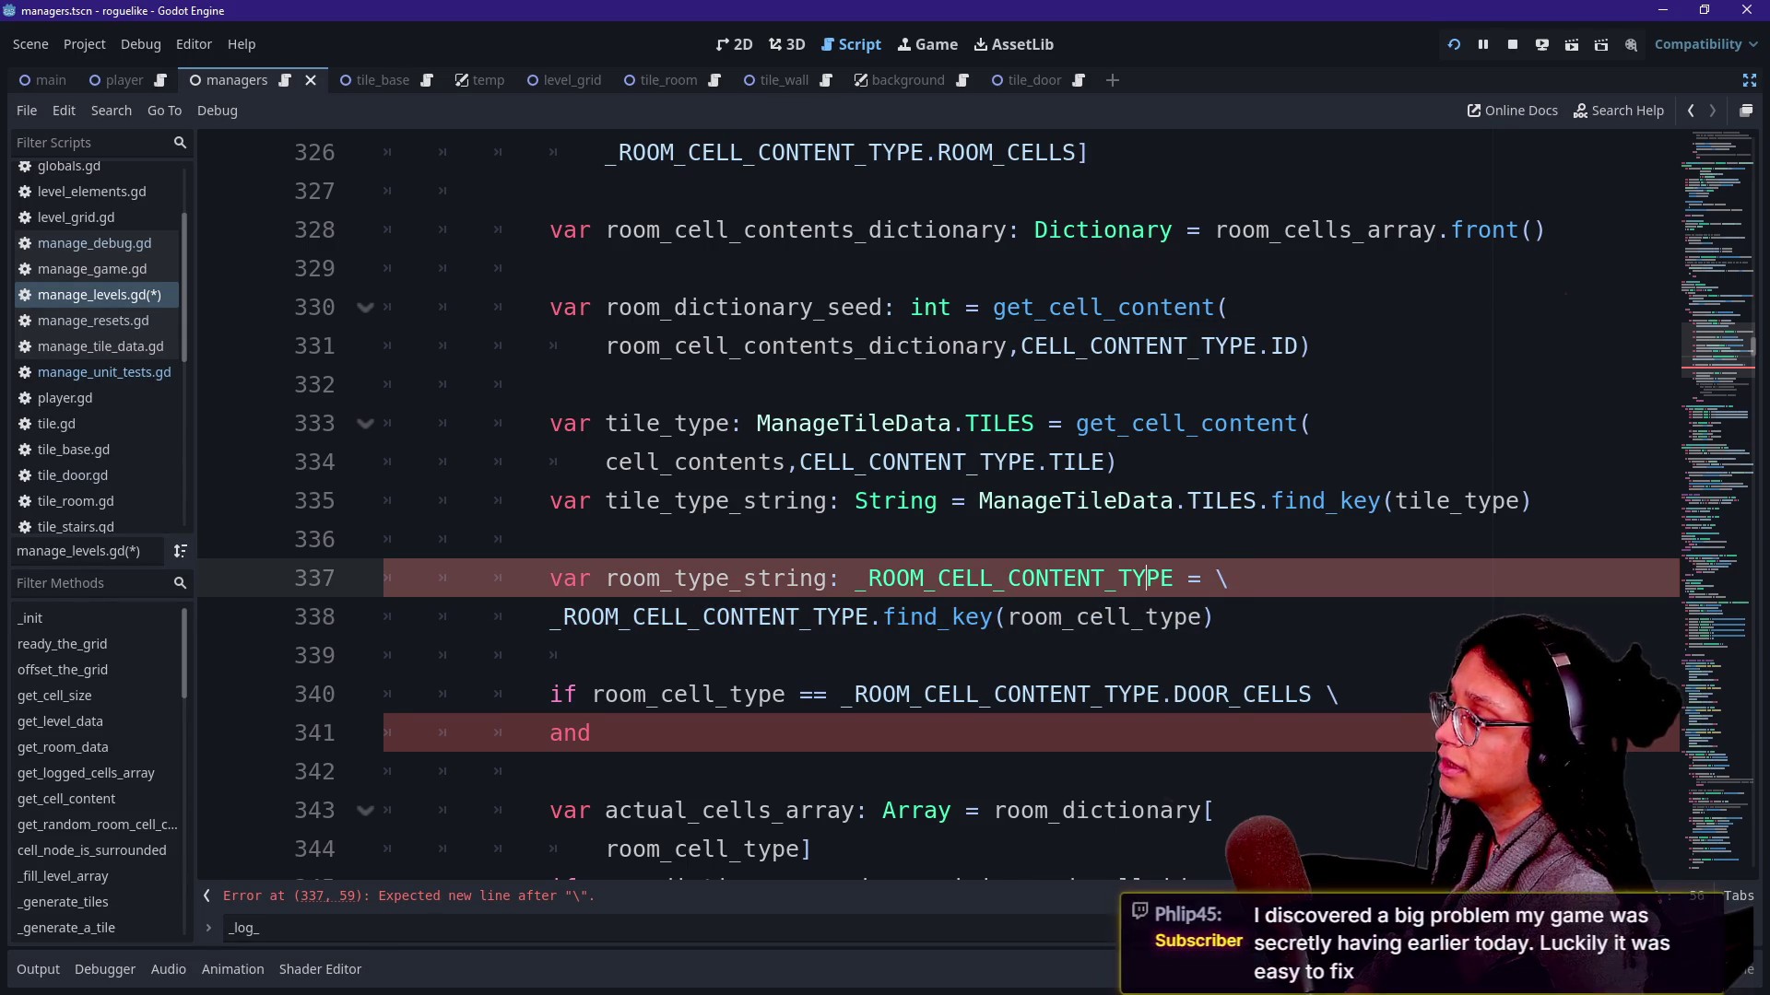
{"action": "key", "text": "BackSpace"}
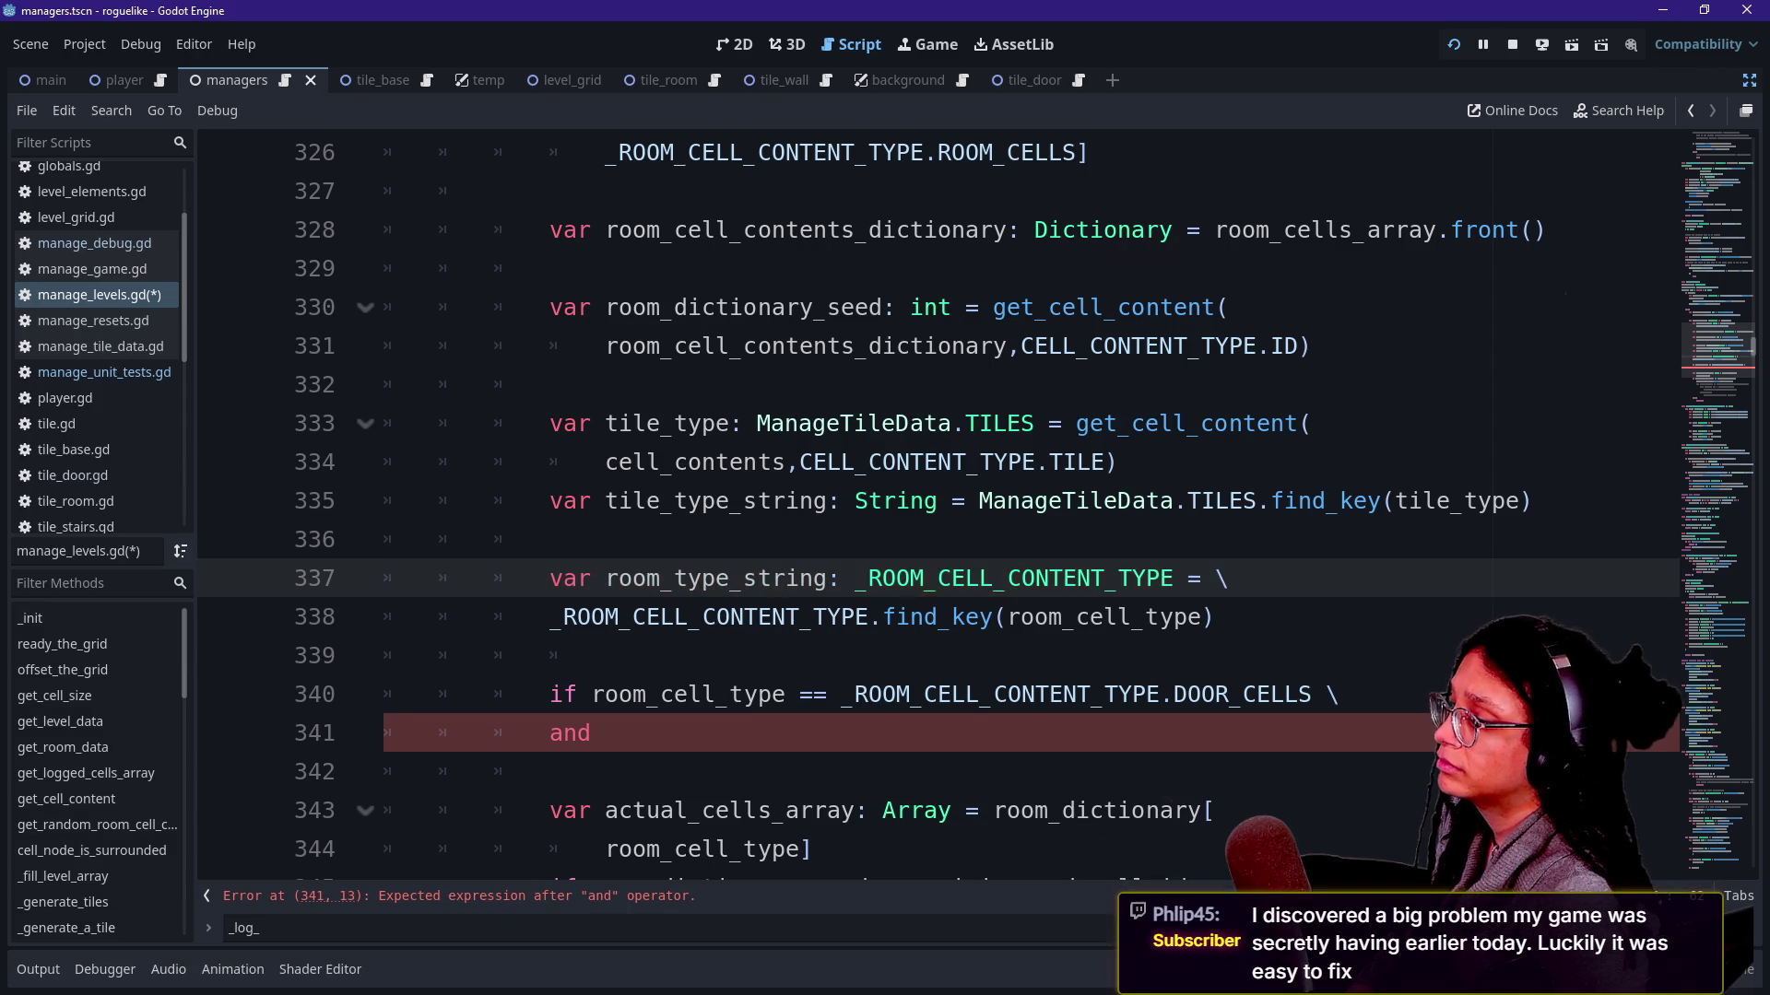
{"action": "key", "text": "Down"}
{"action": "key", "text": "Up"}
{"action": "key", "text": "Up"}
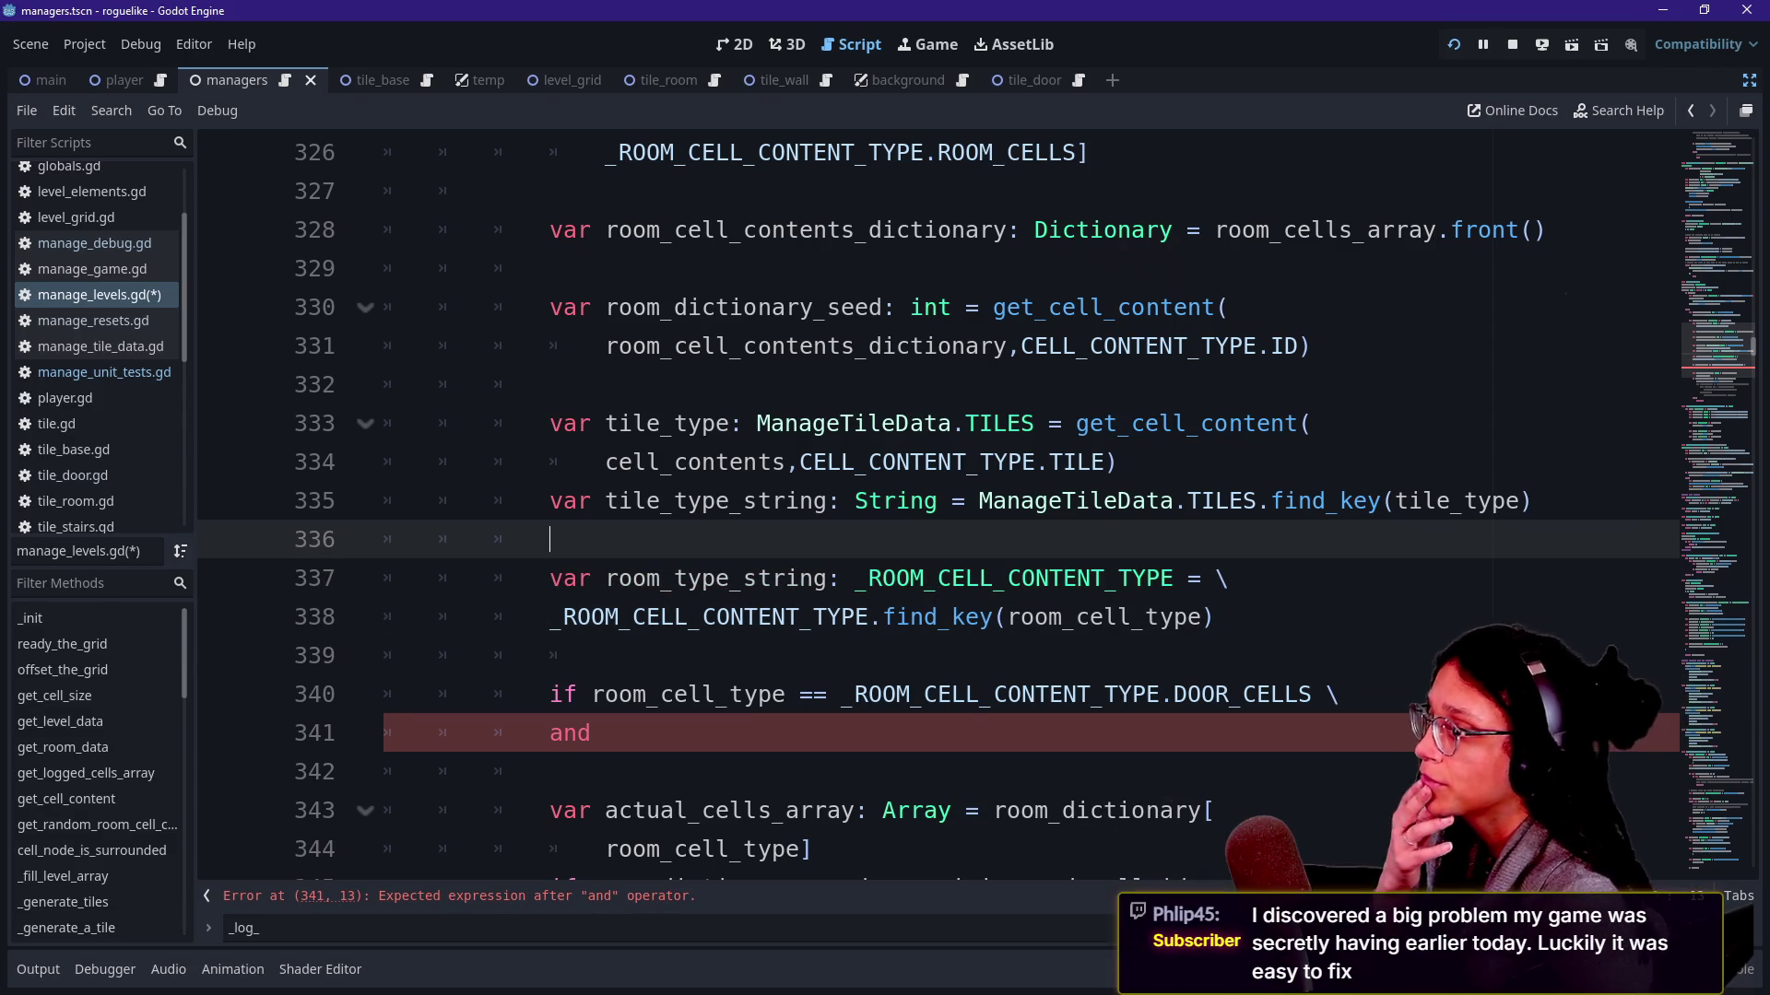
{"action": "key", "text": "Down"}
{"action": "key", "text": "Down"}
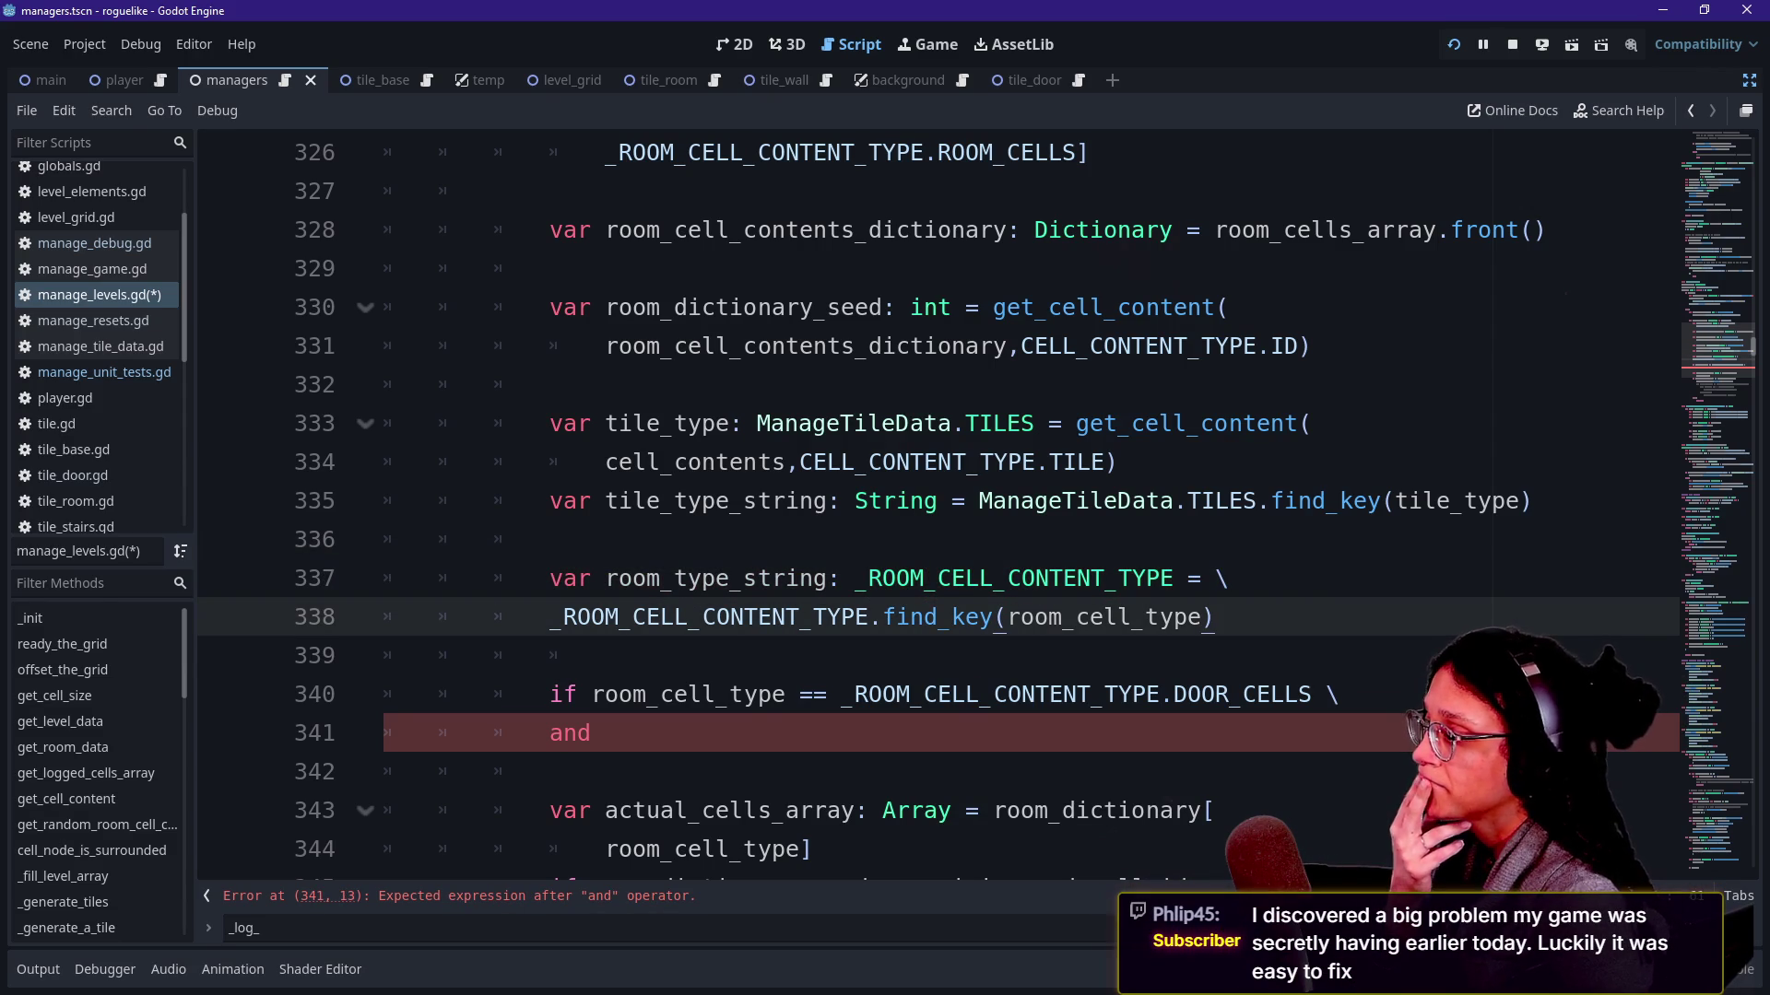
{"action": "key", "text": "Return"}
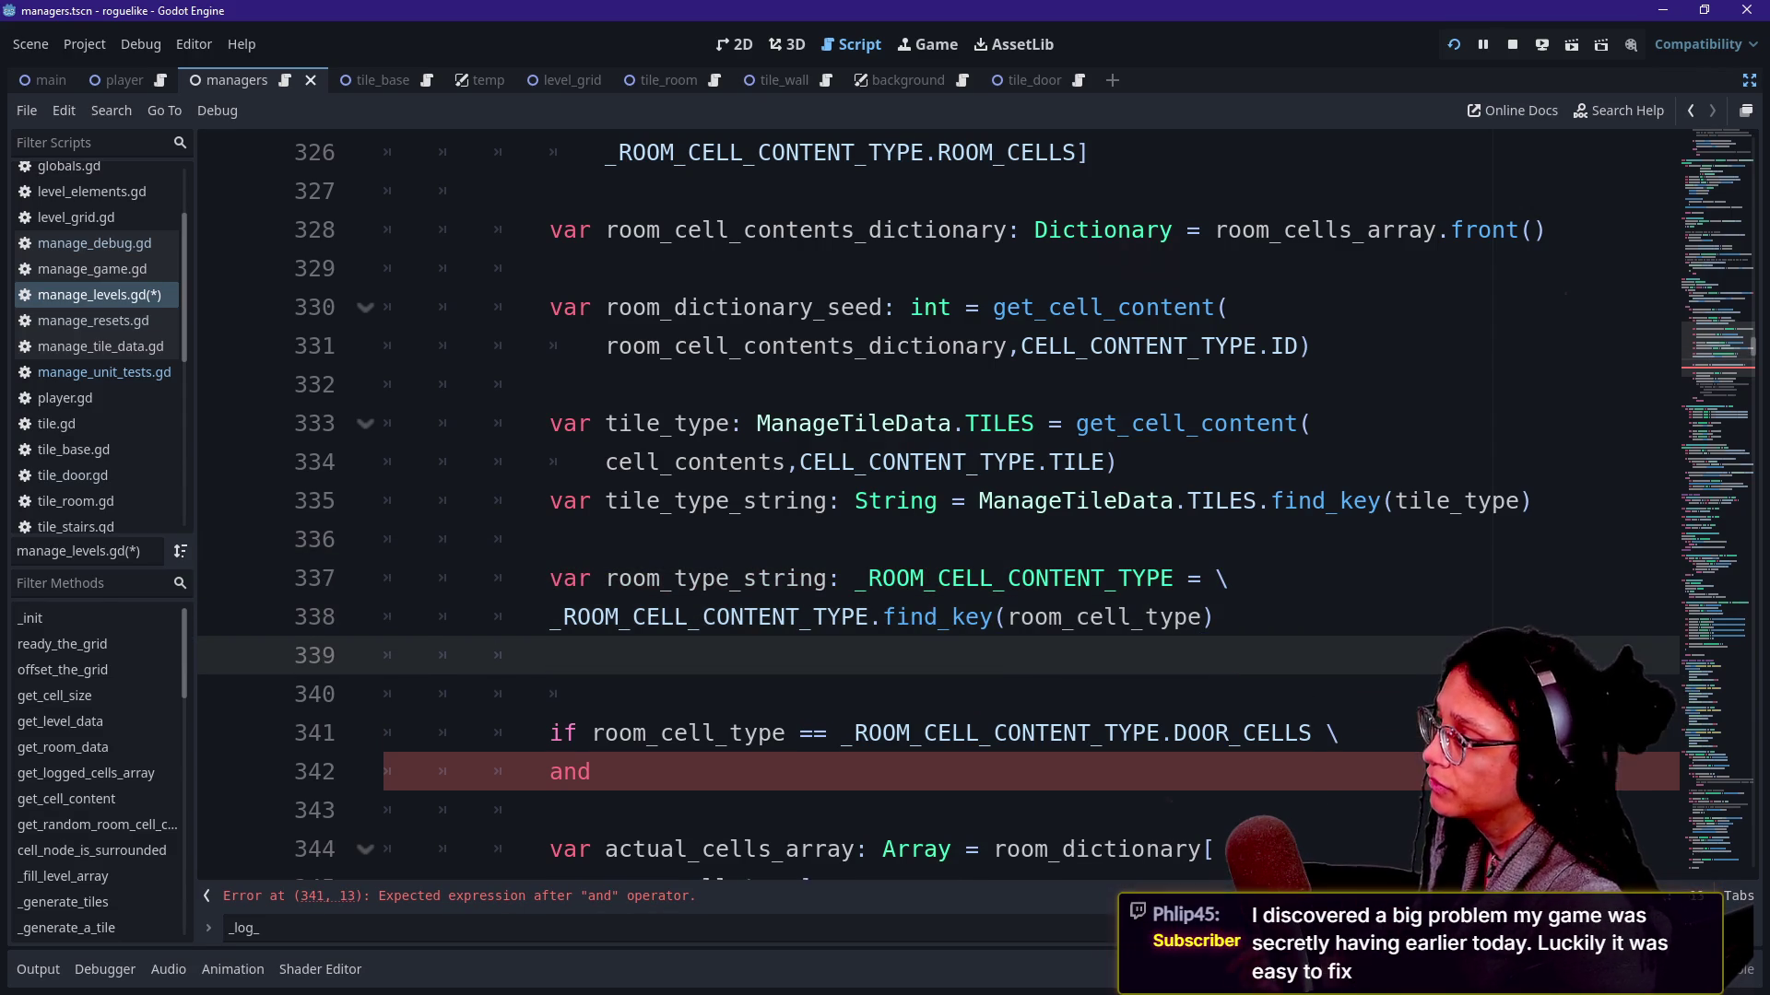
Comment out the old door-cells condition lines 342–343.
{"action": "key", "text": "Return"}
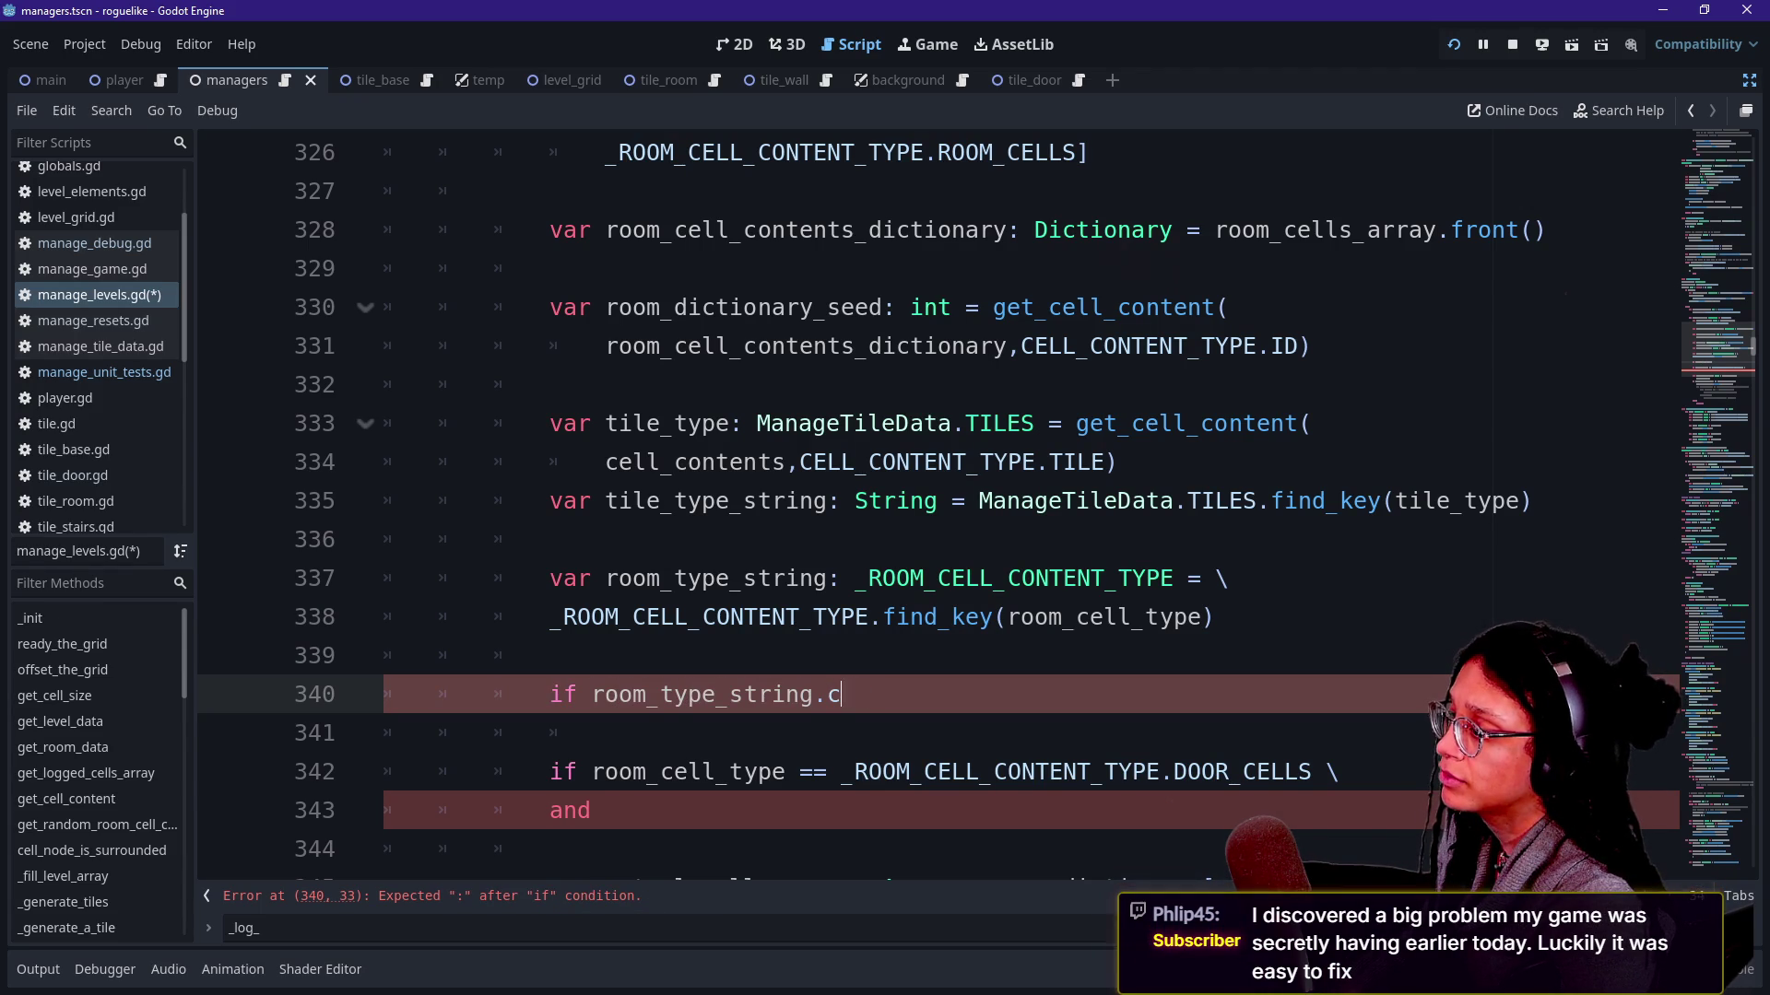
{"action": "scroll", "coordinate": [941, 513], "scroll_direction": "down", "scroll_amount": 1}
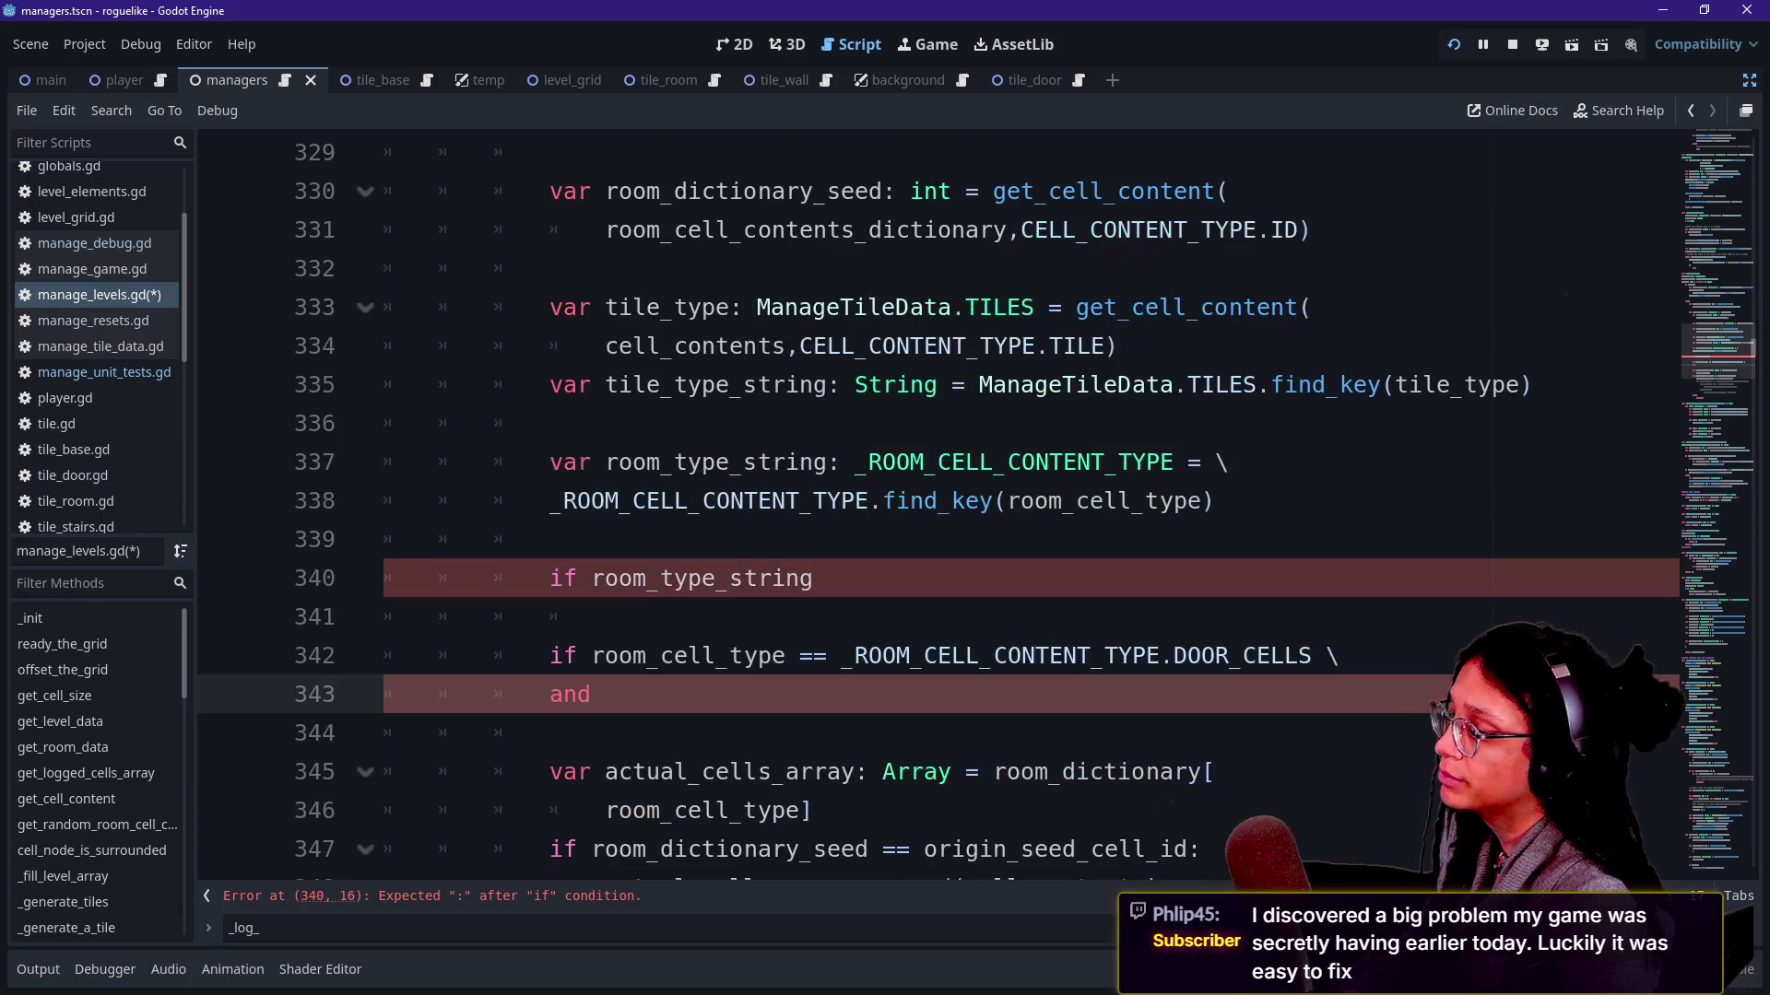
{"action": "left_click_drag", "start_coordinate": [607, 695], "coordinate": [817, 655]}
{"action": "key", "text": "ctrl+k"}
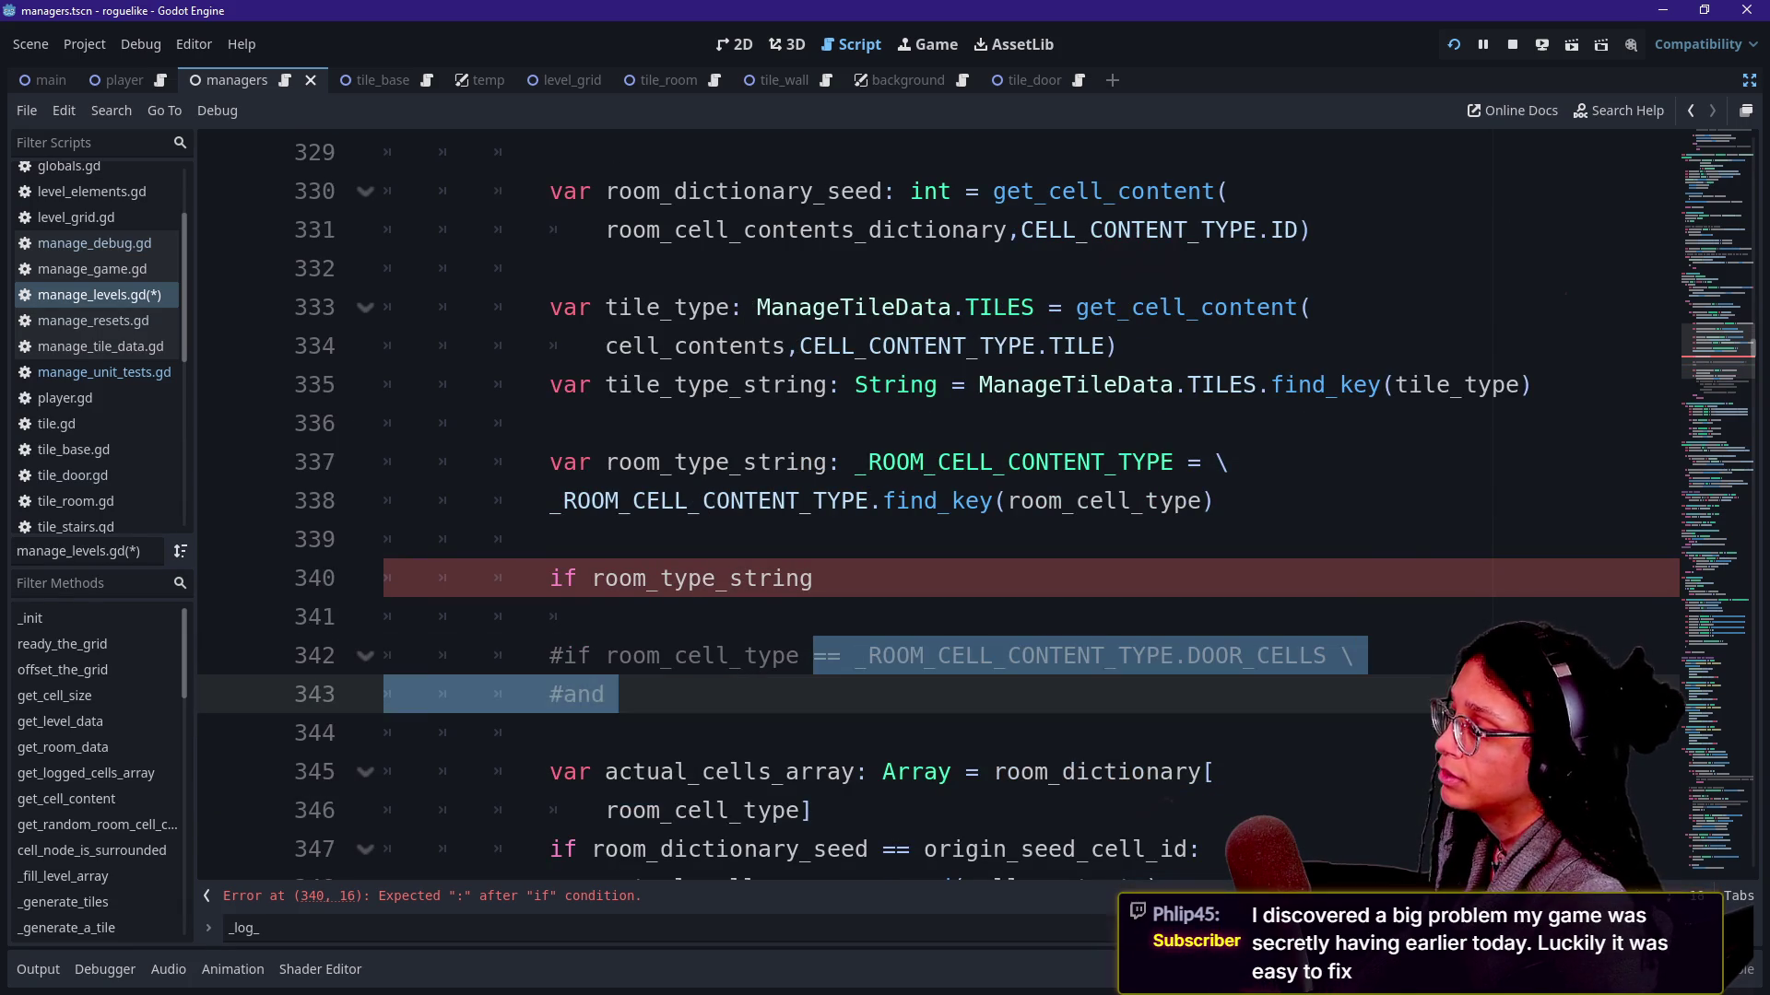
Write 'if room_type_string:' on line 340 with a placeholder pass body.
{"action": "left_click", "coordinate": [816, 578]}
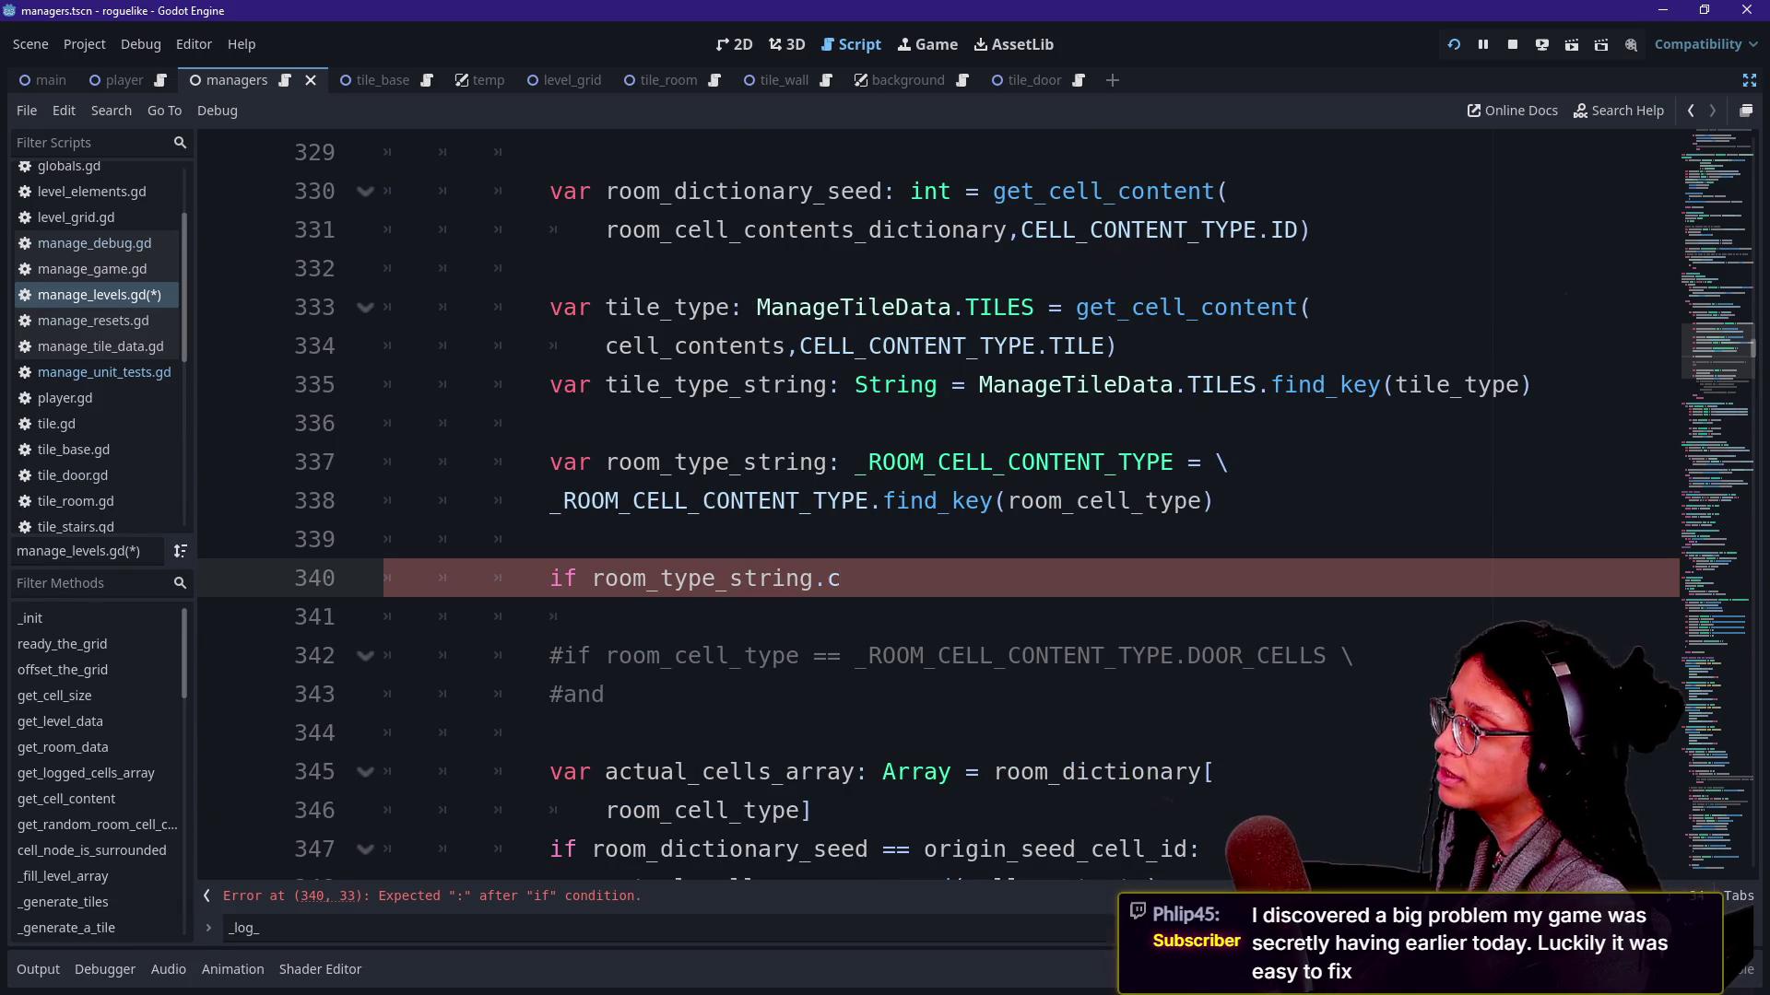
{"action": "scroll", "coordinate": [941, 512], "scroll_direction": "down", "scroll_amount": 4}
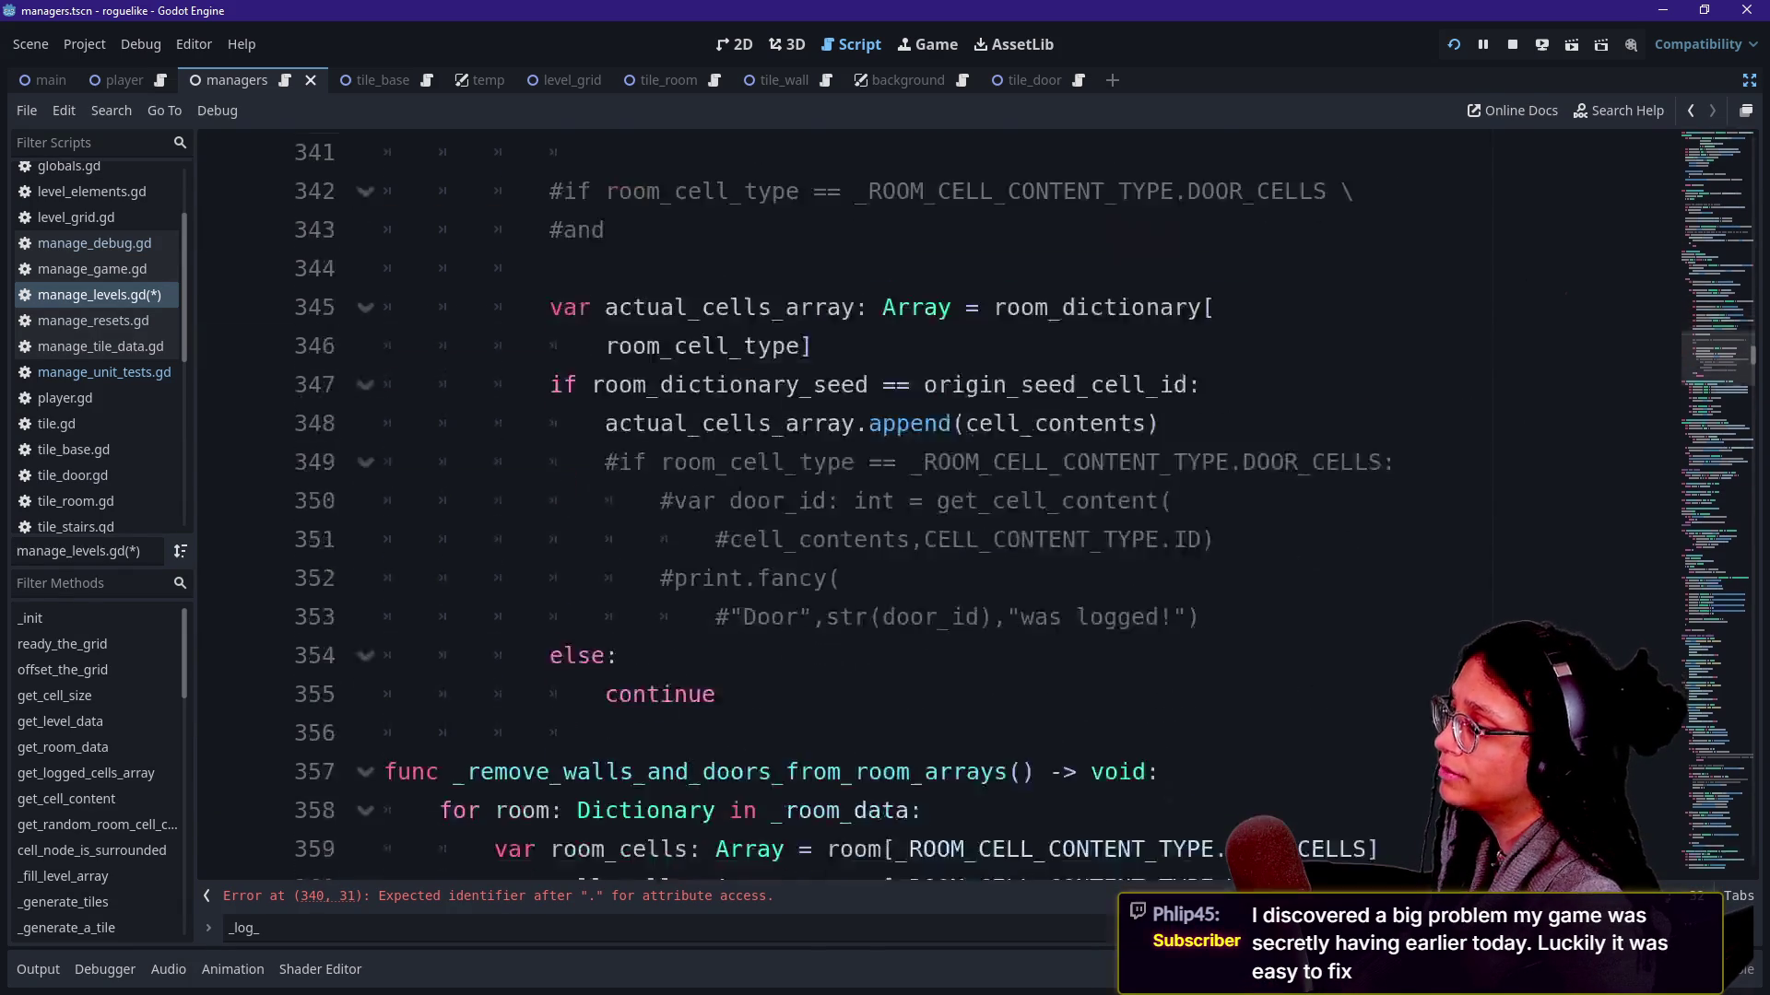
{"action": "scroll", "coordinate": [941, 512], "scroll_direction": "up", "scroll_amount": 5}
{"action": "key", "text": "Return"}
{"action": "type", "text": "pass"}
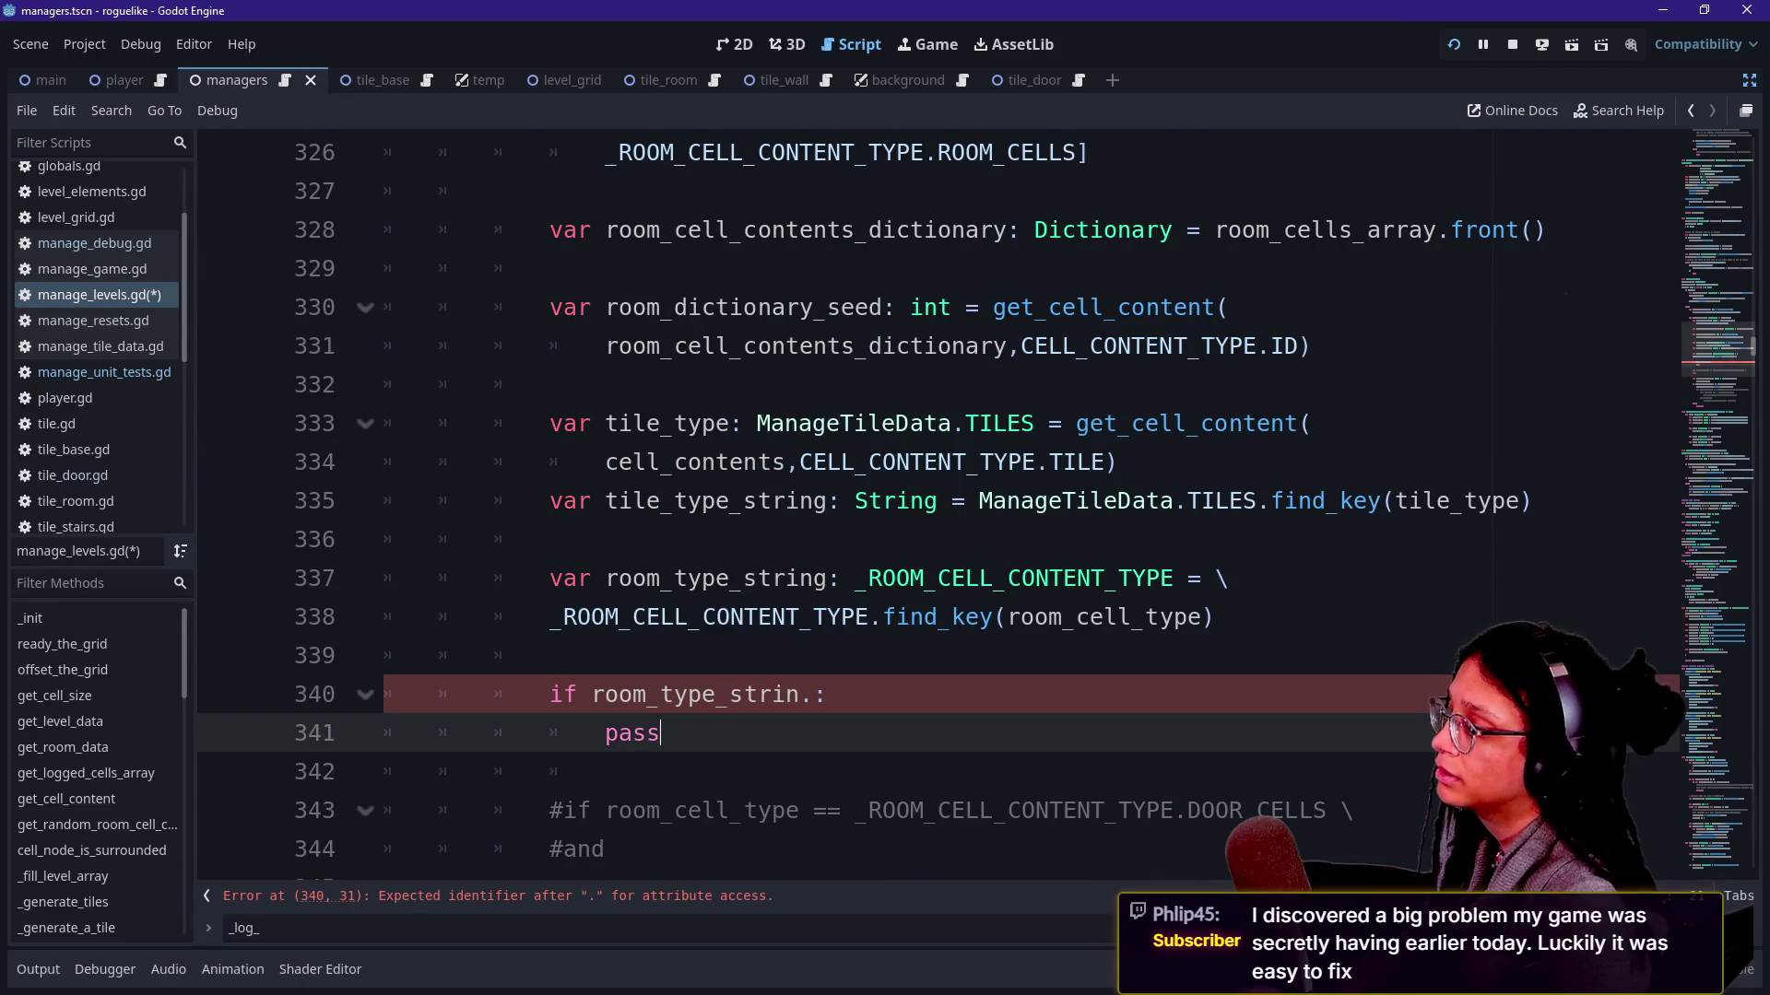
{"action": "left_click", "coordinate": [818, 694]}
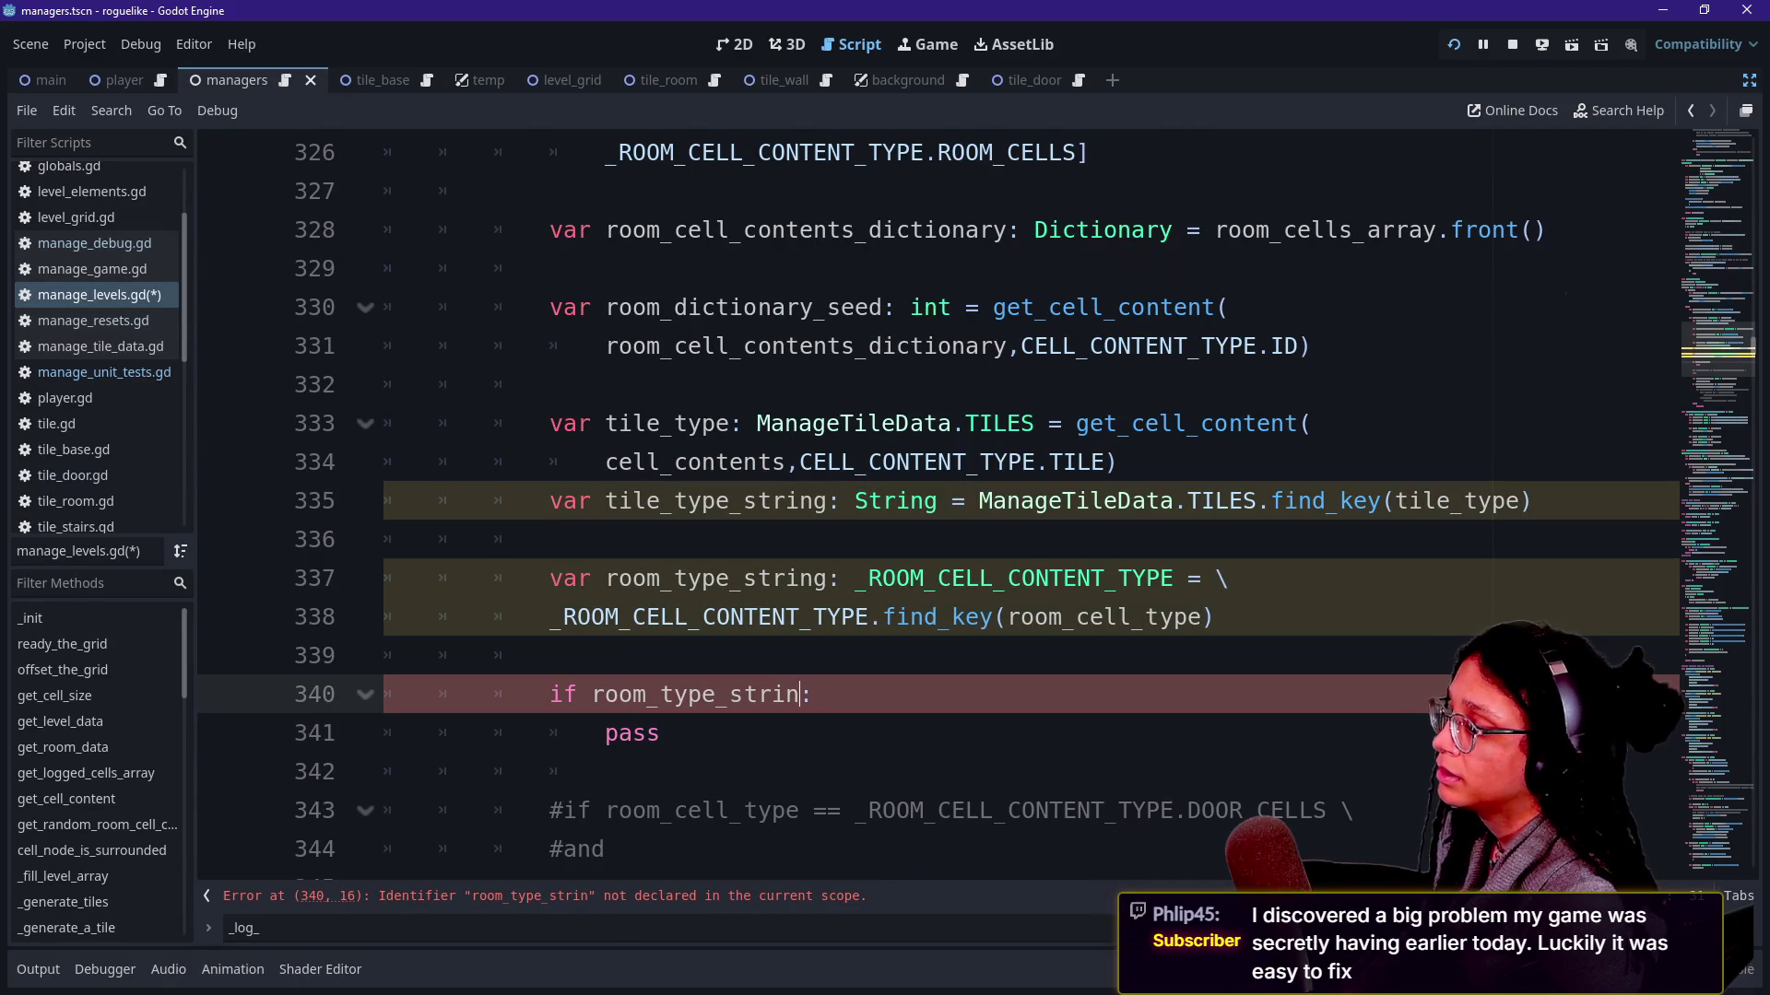
{"action": "type", "text": "g"}
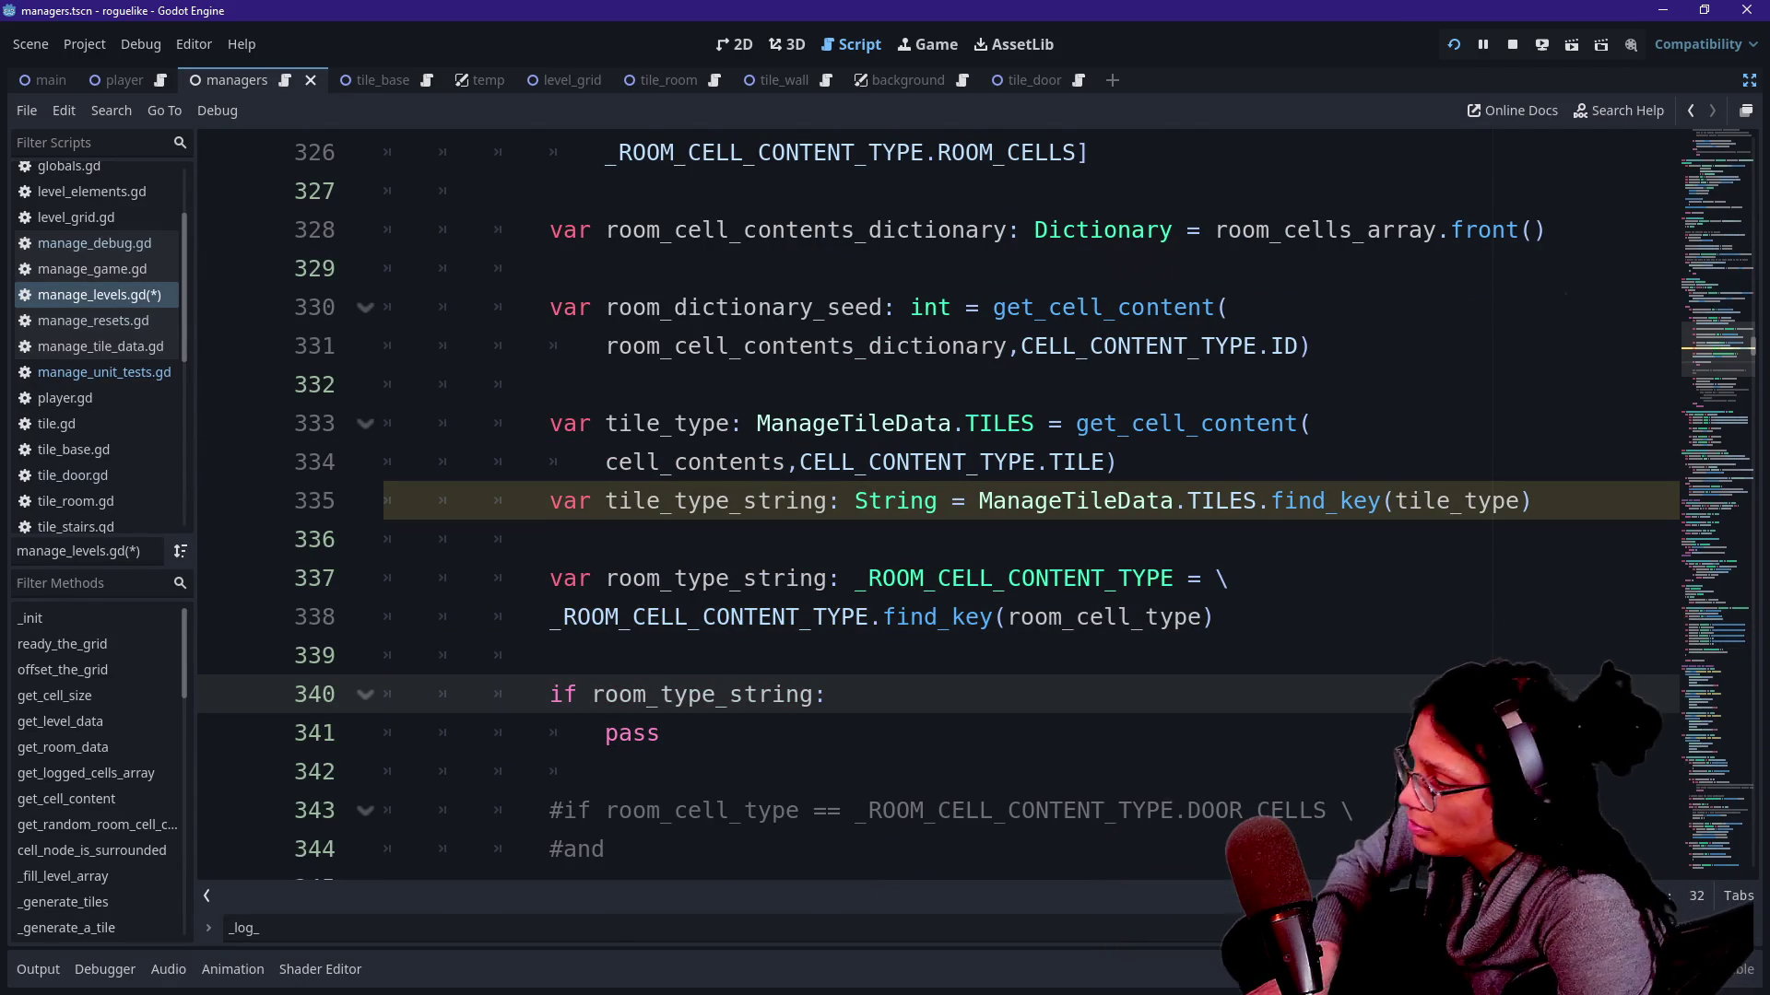
{"action": "type", "text": "."}
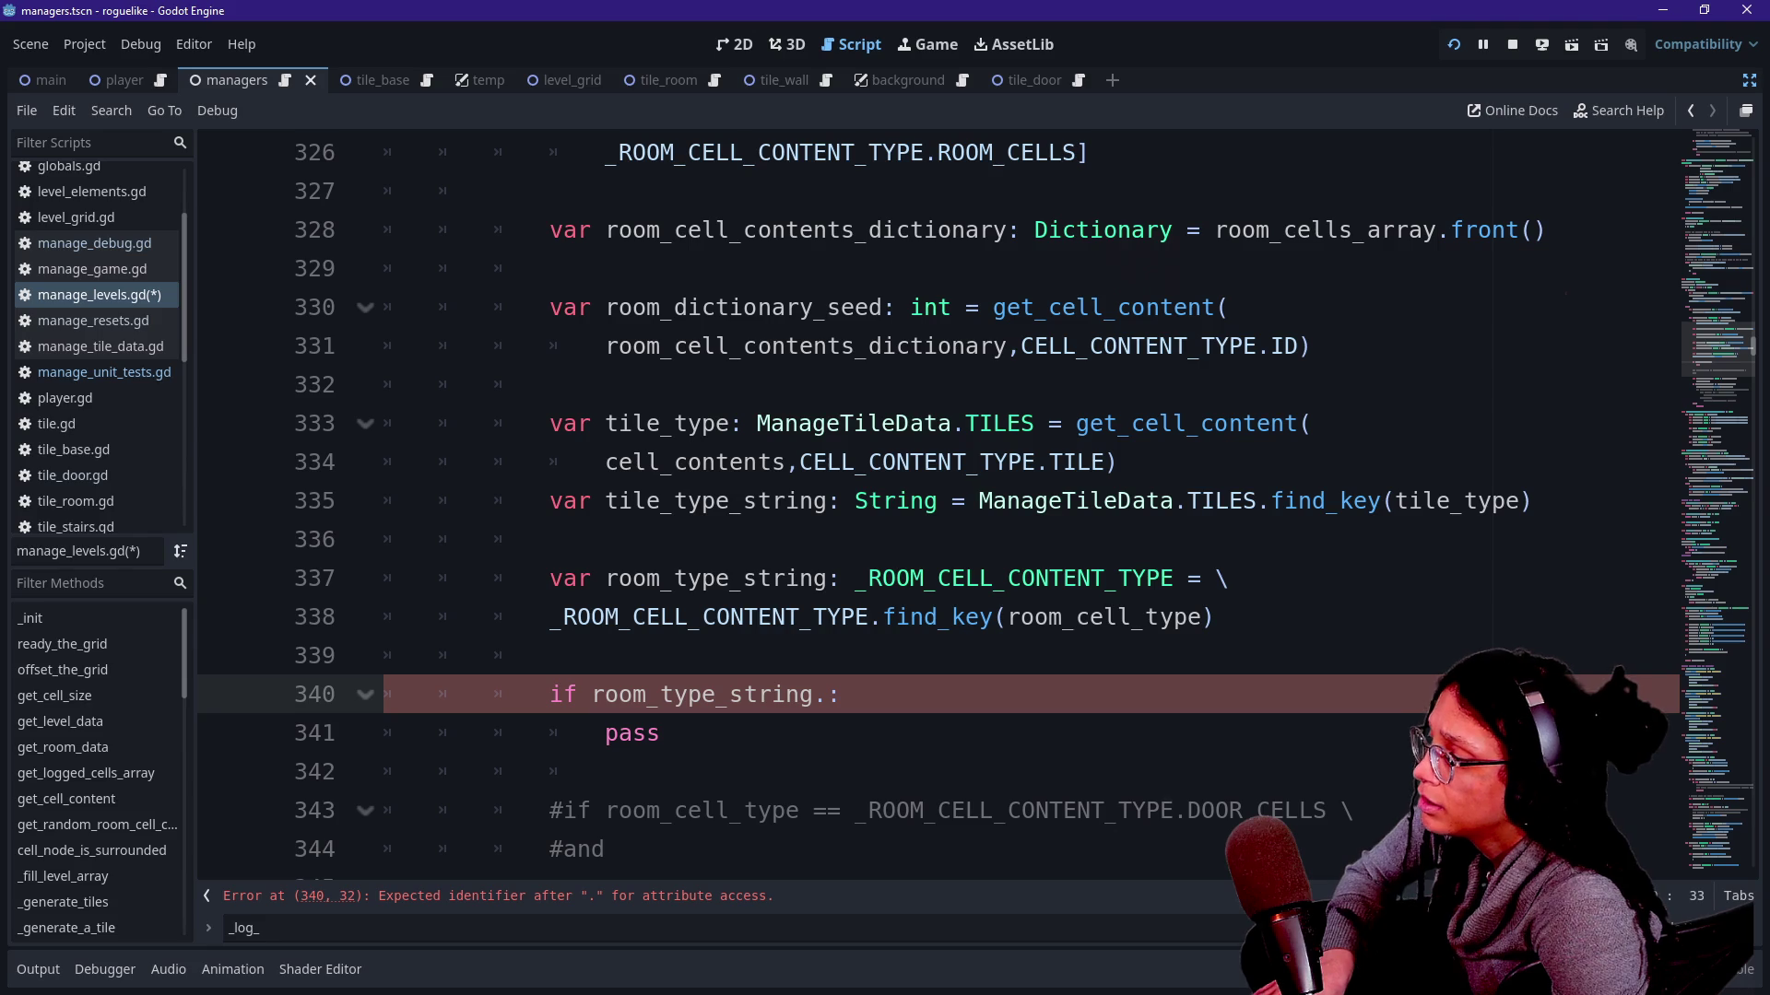
{"action": "key", "text": "Right"}
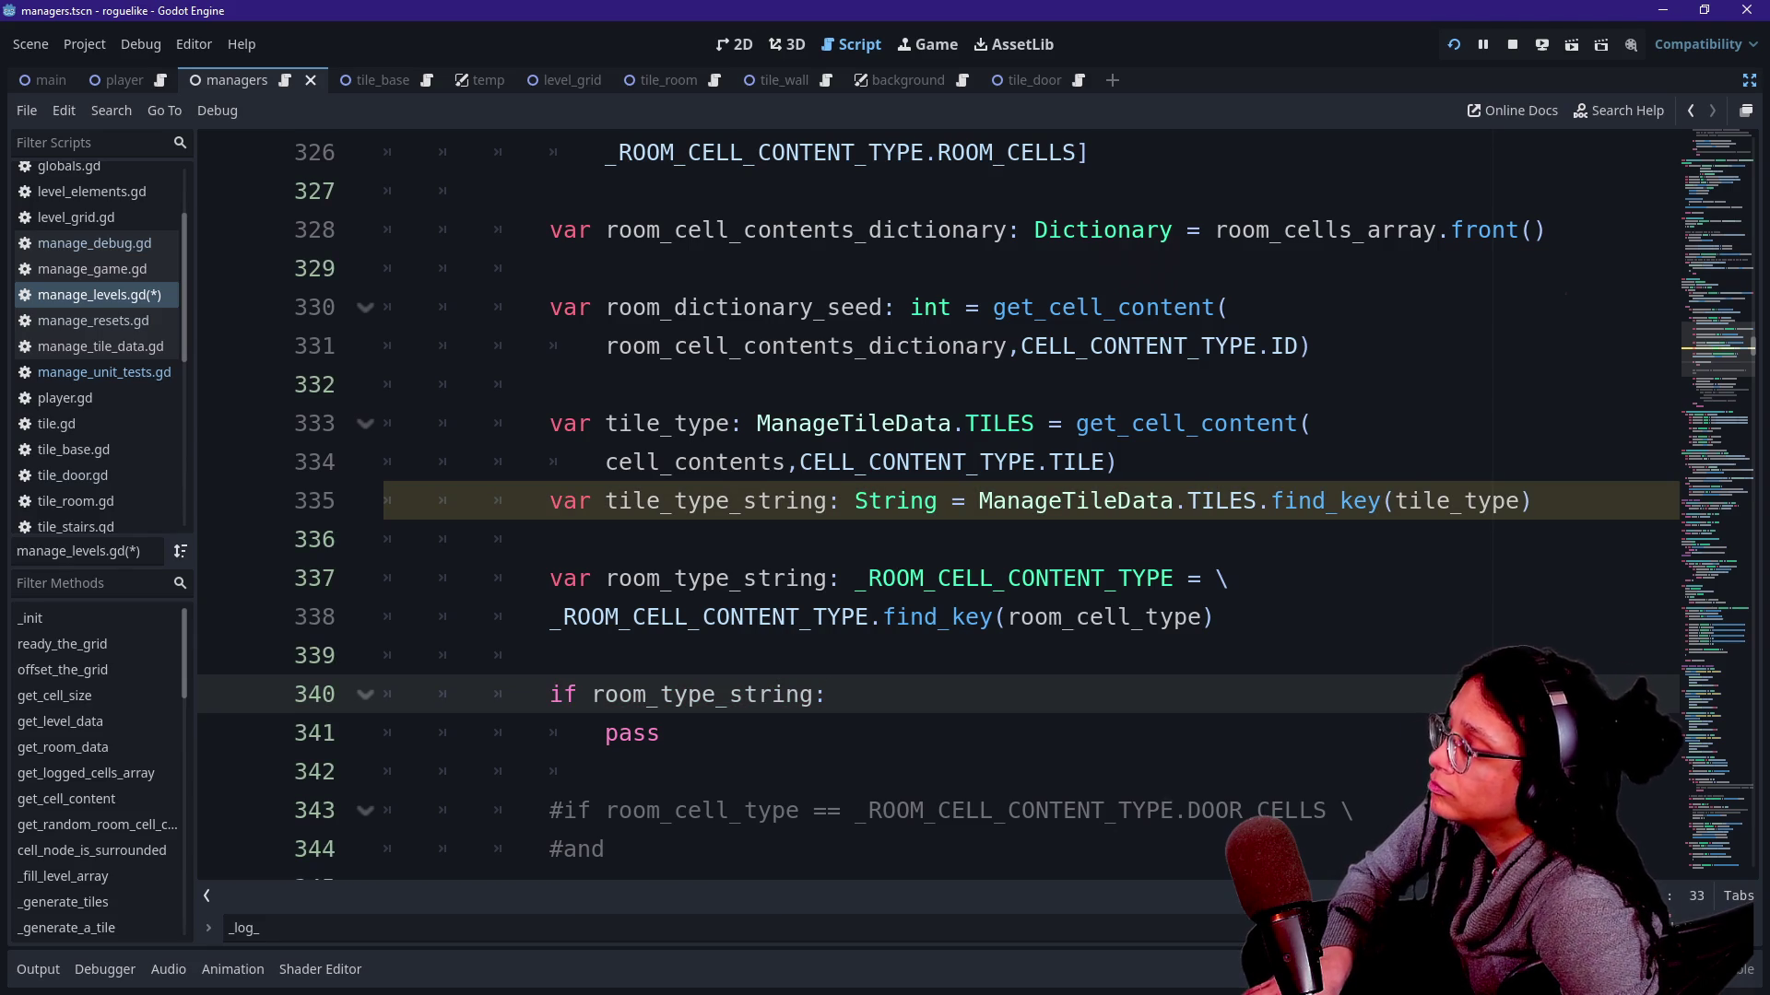
Change the room_type_string type annotation on line 337 to String.
{"action": "key", "text": "Up"}
{"action": "key", "text": "Up"}
{"action": "key", "text": "Up"}
{"action": "key", "text": "ctrl+shift+Right"}
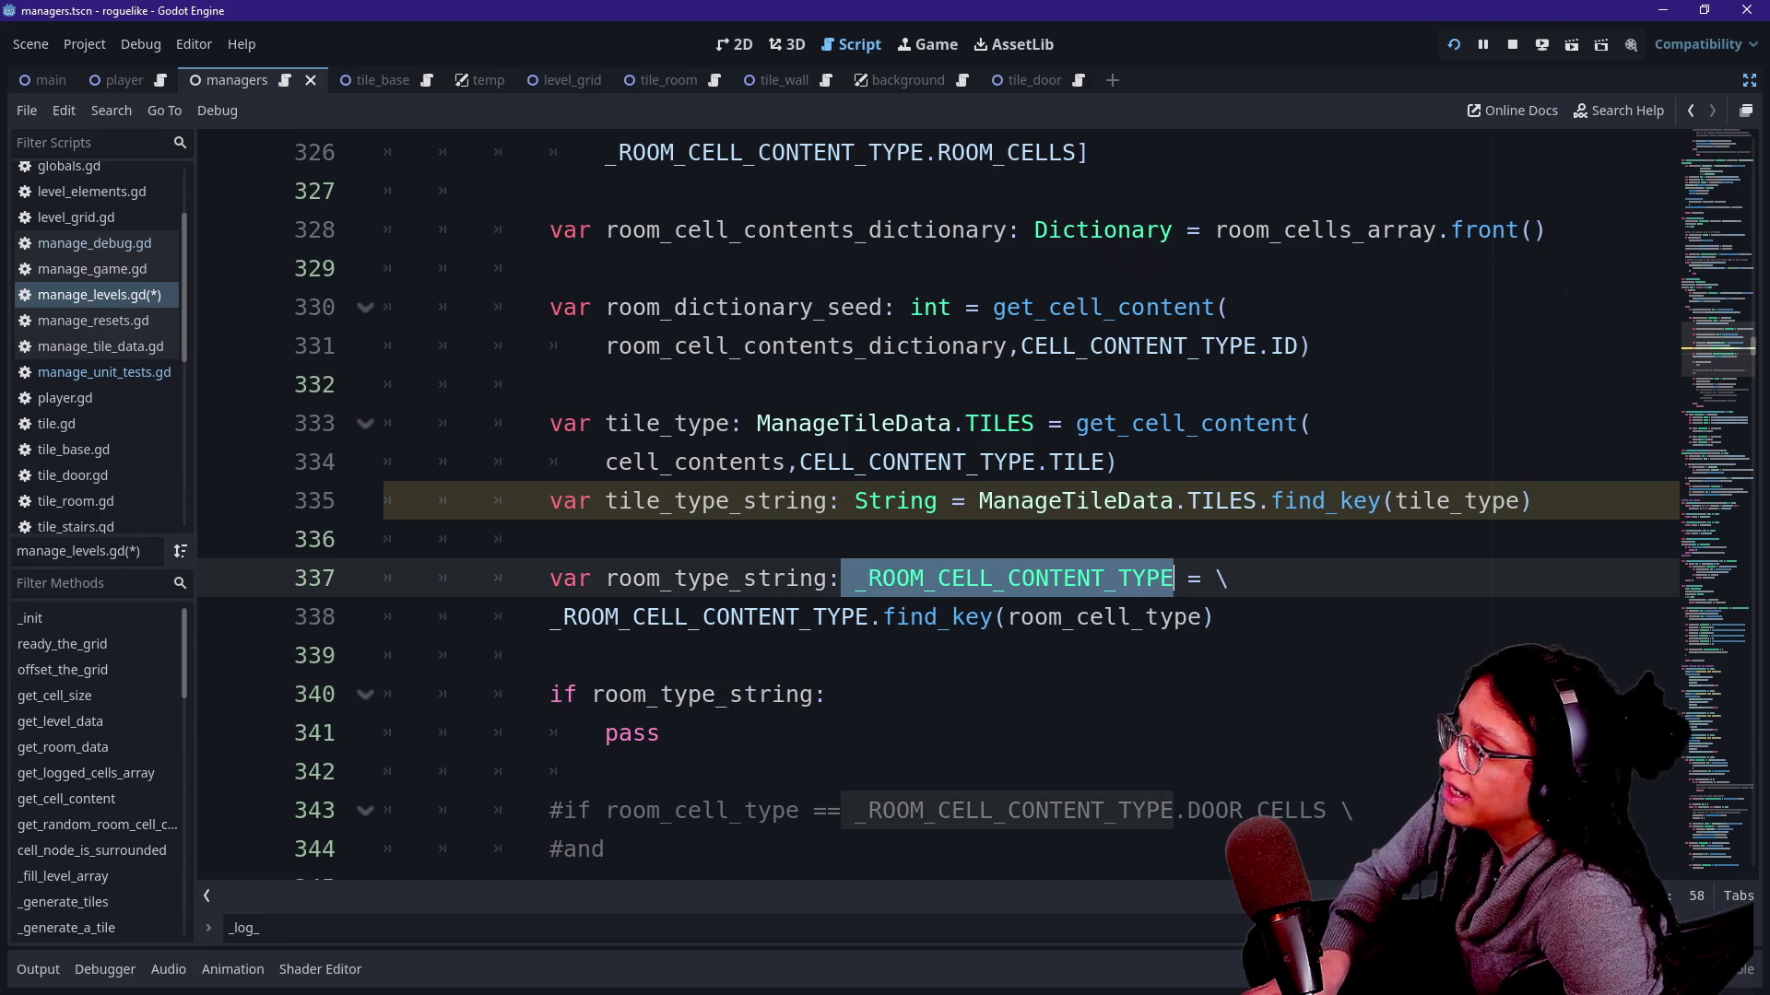
{"action": "type", "text": "St"}
{"action": "key", "text": "BackSpace"}
{"action": "type", "text": "g"}
{"action": "key", "text": "Left"}
{"action": "key", "text": "Left"}
{"action": "key", "text": "Left"}
{"action": "key", "text": "Right"}
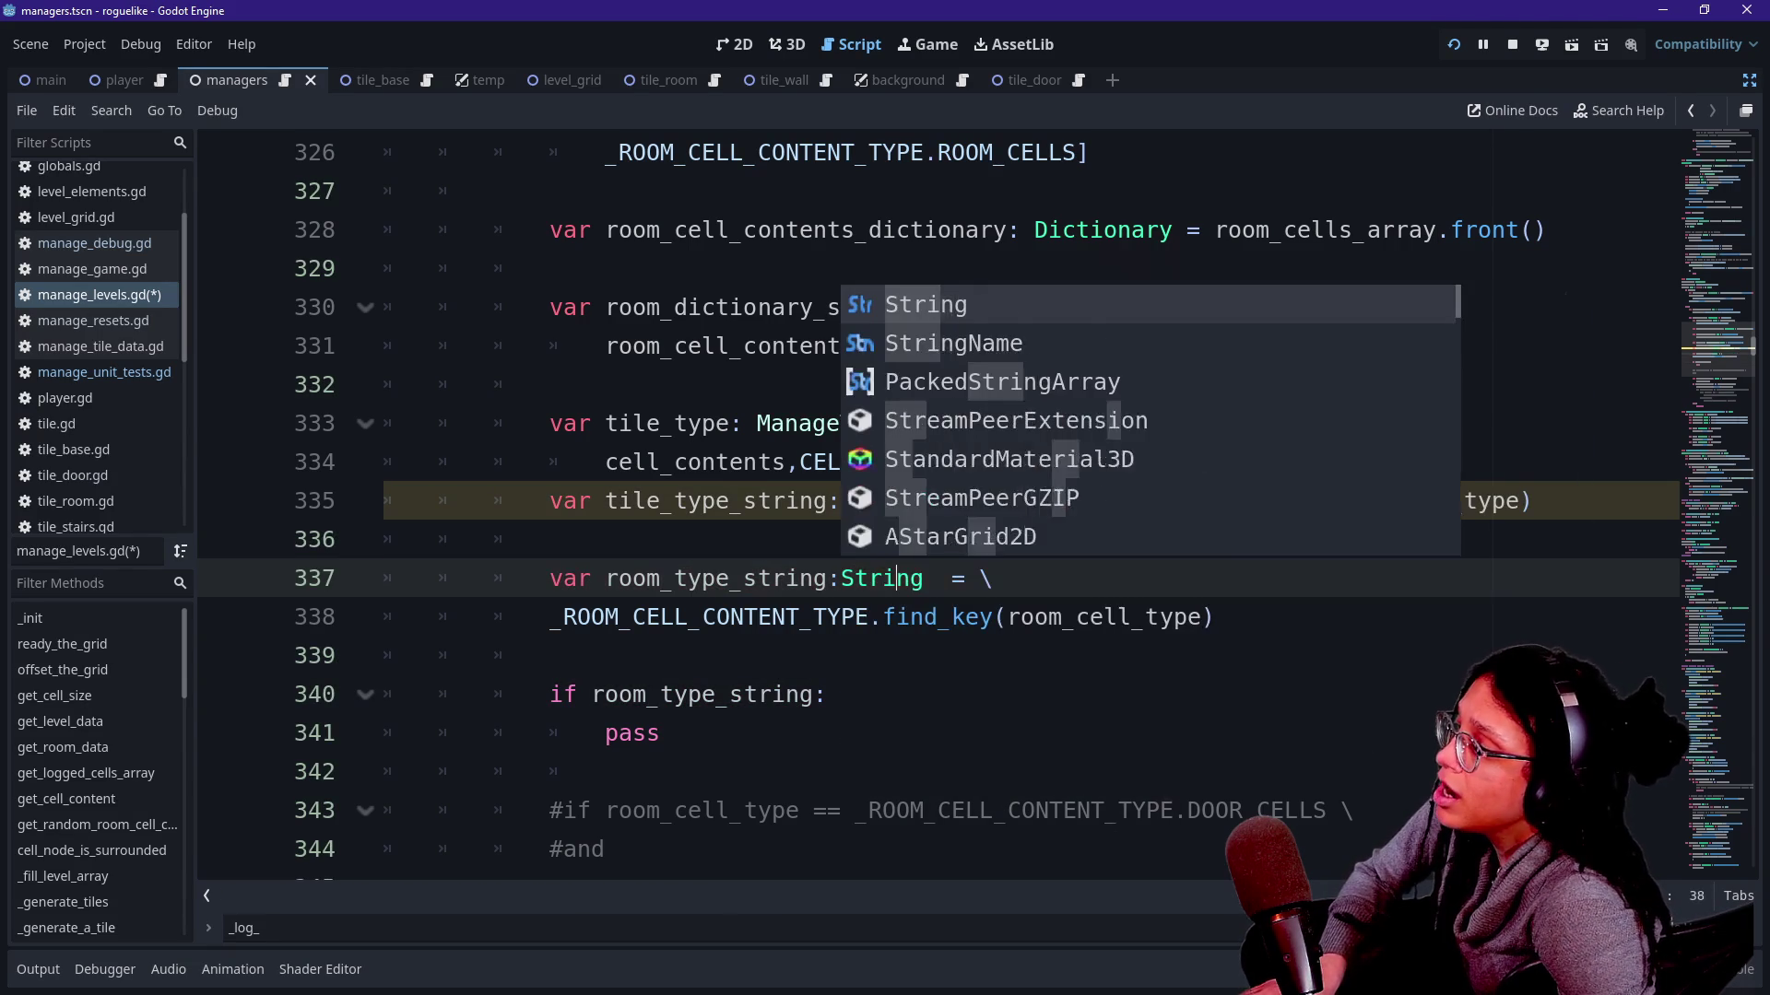
{"action": "key", "text": "Right"}
{"action": "key", "text": "Right"}
{"action": "key", "text": "Right"}
{"action": "key", "text": "Delete"}
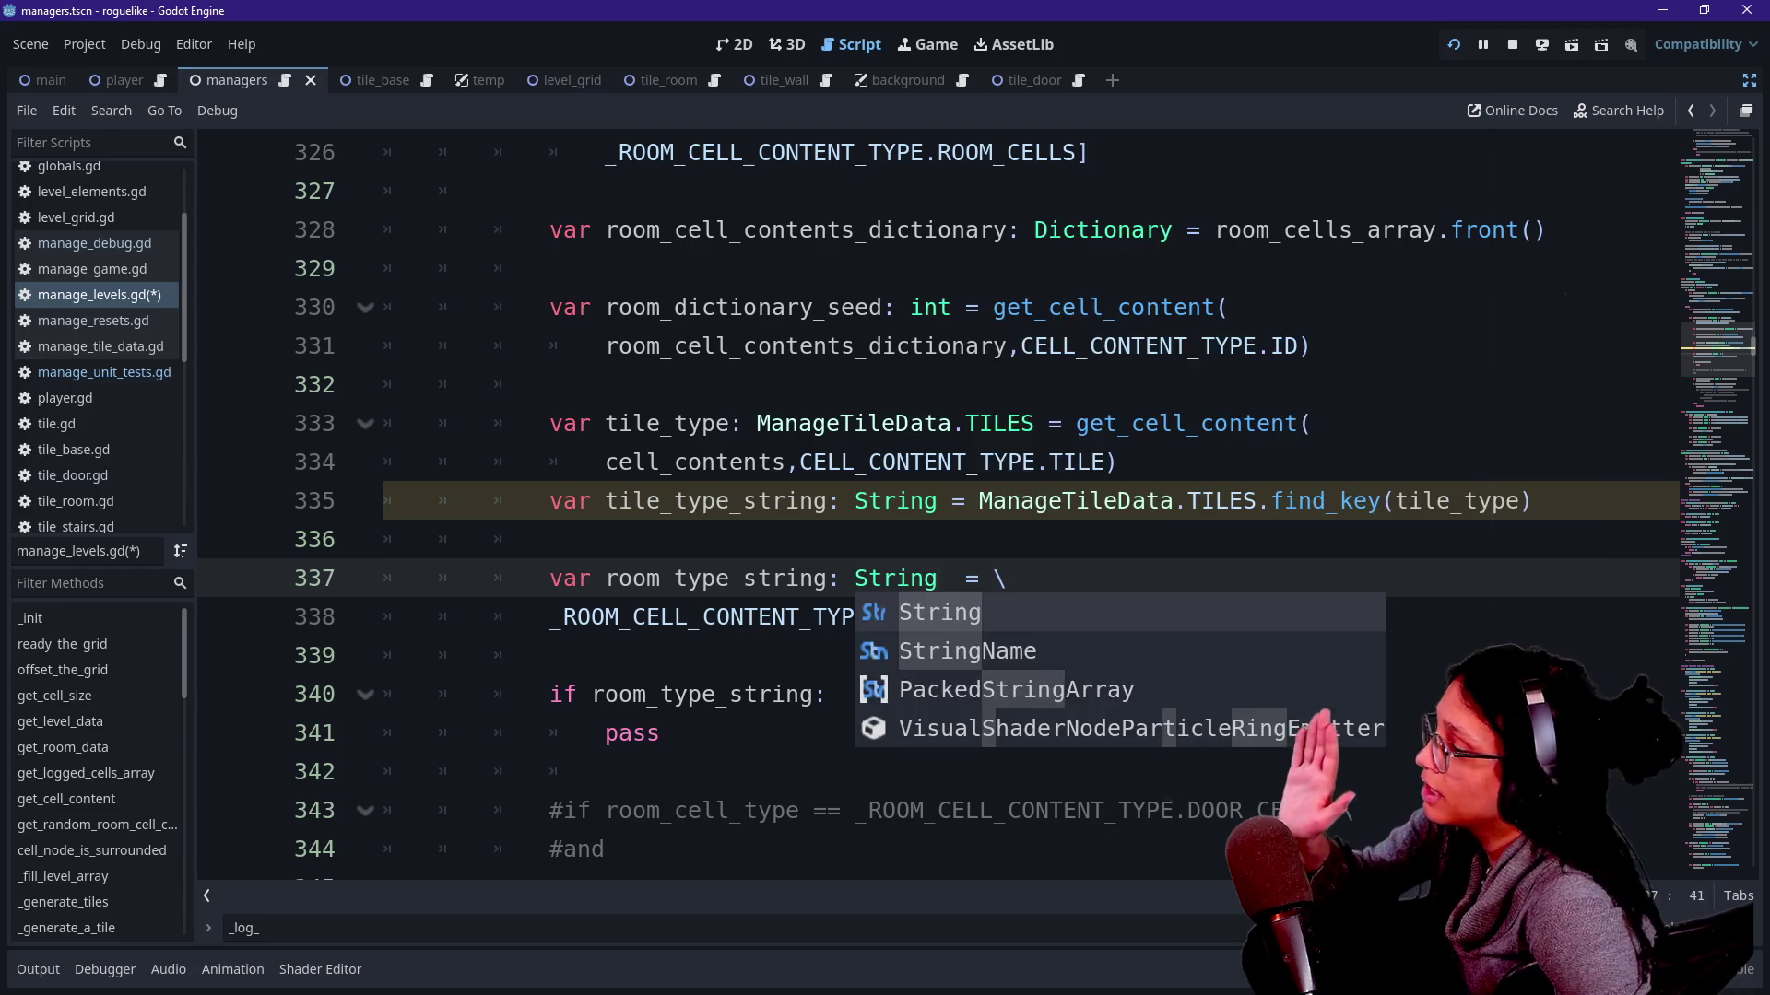
{"action": "key", "text": "Escape"}
Make line 340 read 'if room_type_string.contains(tile_type_string):'.
{"action": "key", "text": "Down"}
{"action": "key", "text": "Down"}
{"action": "key", "text": "Down"}
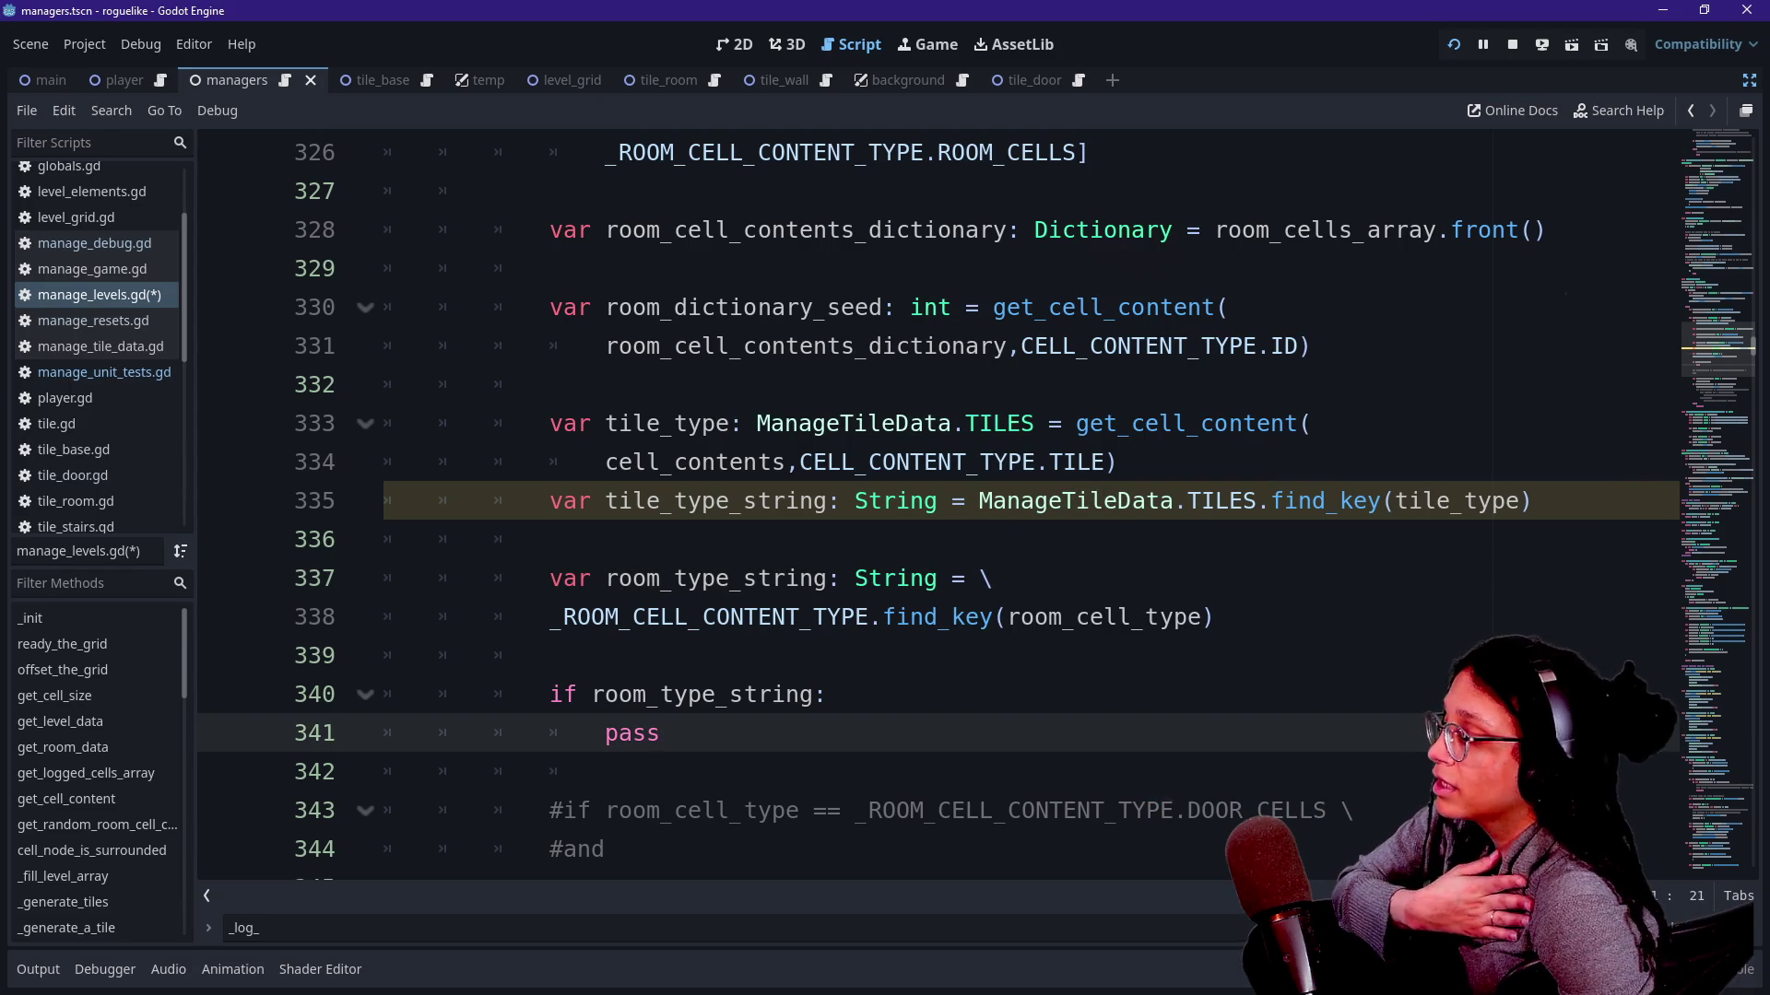
{"action": "key", "text": "Up"}
{"action": "key", "text": "Right"}
{"action": "key", "text": "Right"}
{"action": "key", "text": "Right"}
{"action": "type", "text": "."}
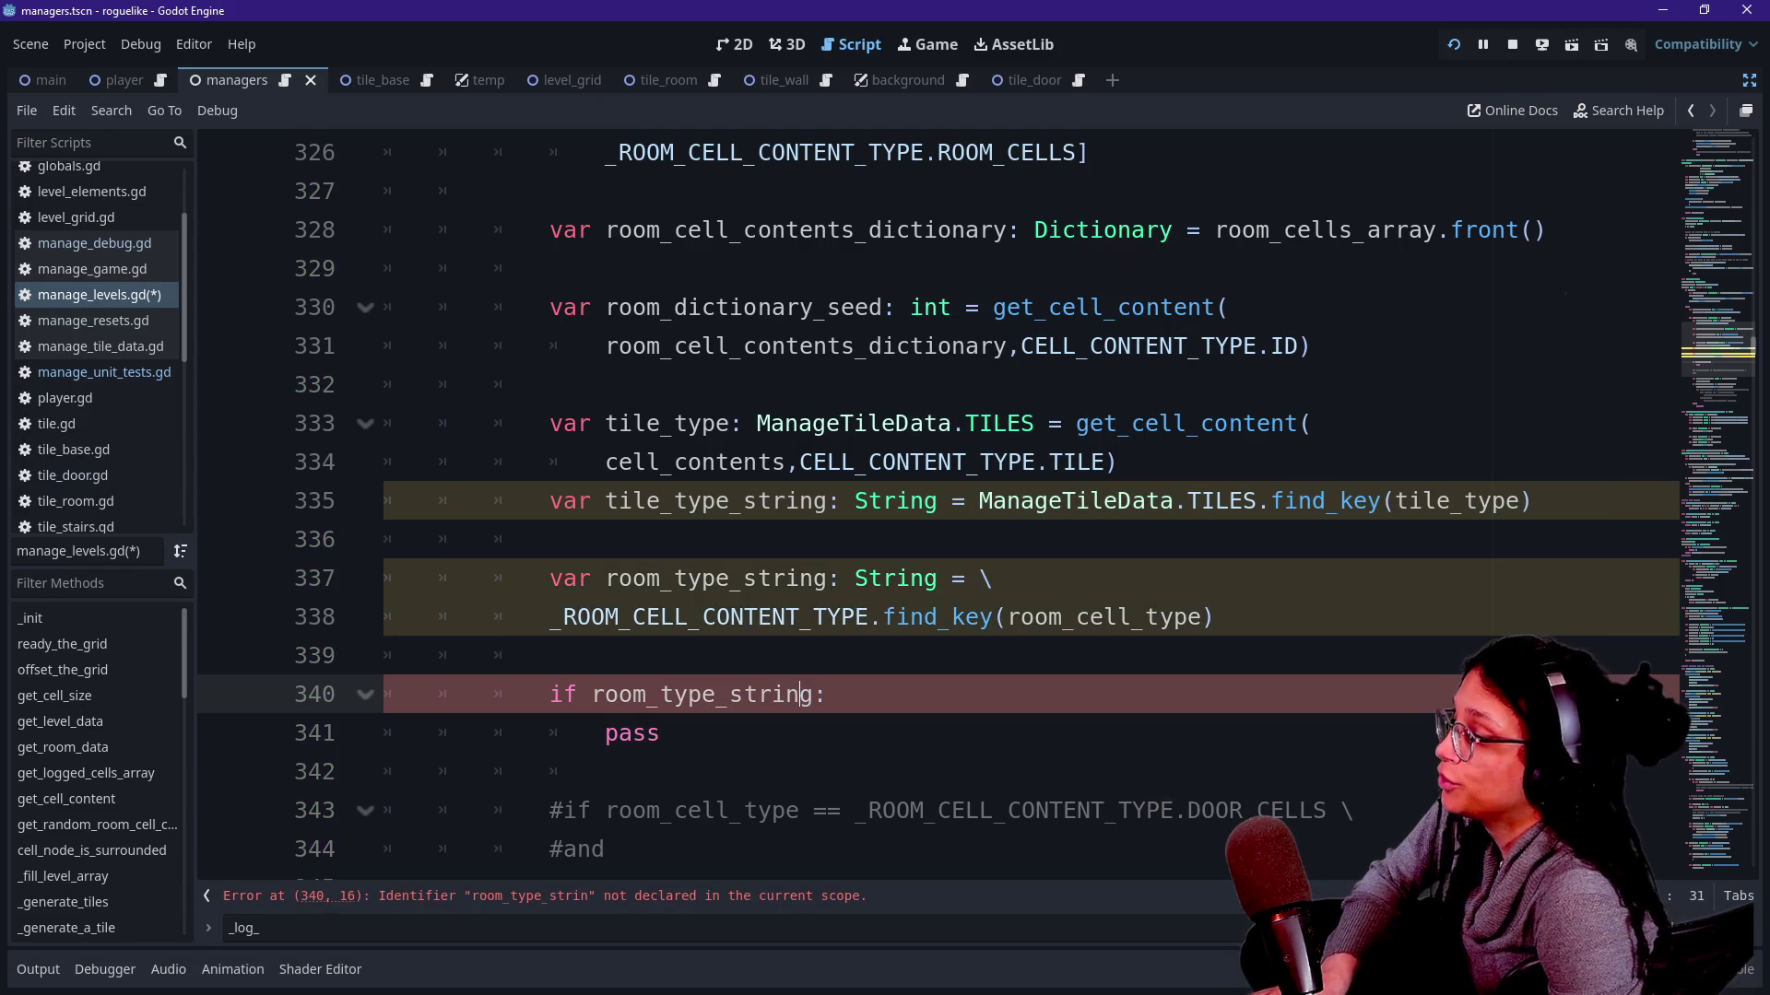
{"action": "type", "text": "."}
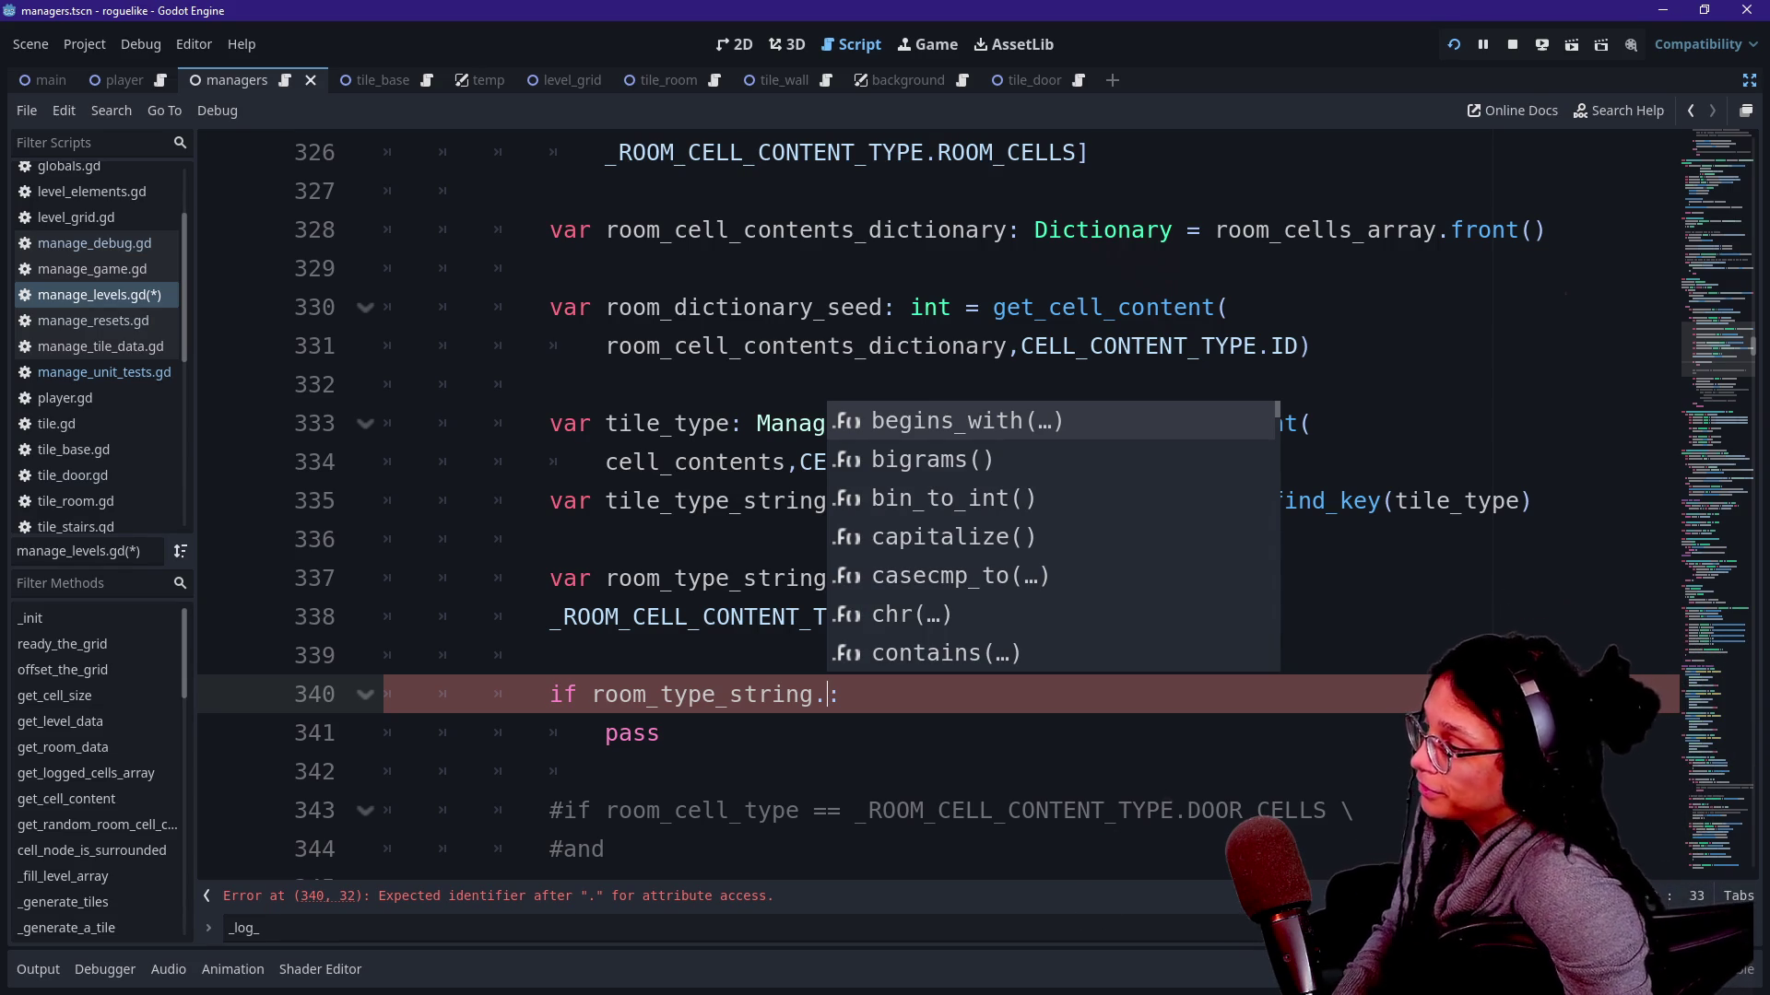
{"action": "key", "text": "Escape"}
{"action": "key", "text": "Up"}
{"action": "key", "text": "Down"}
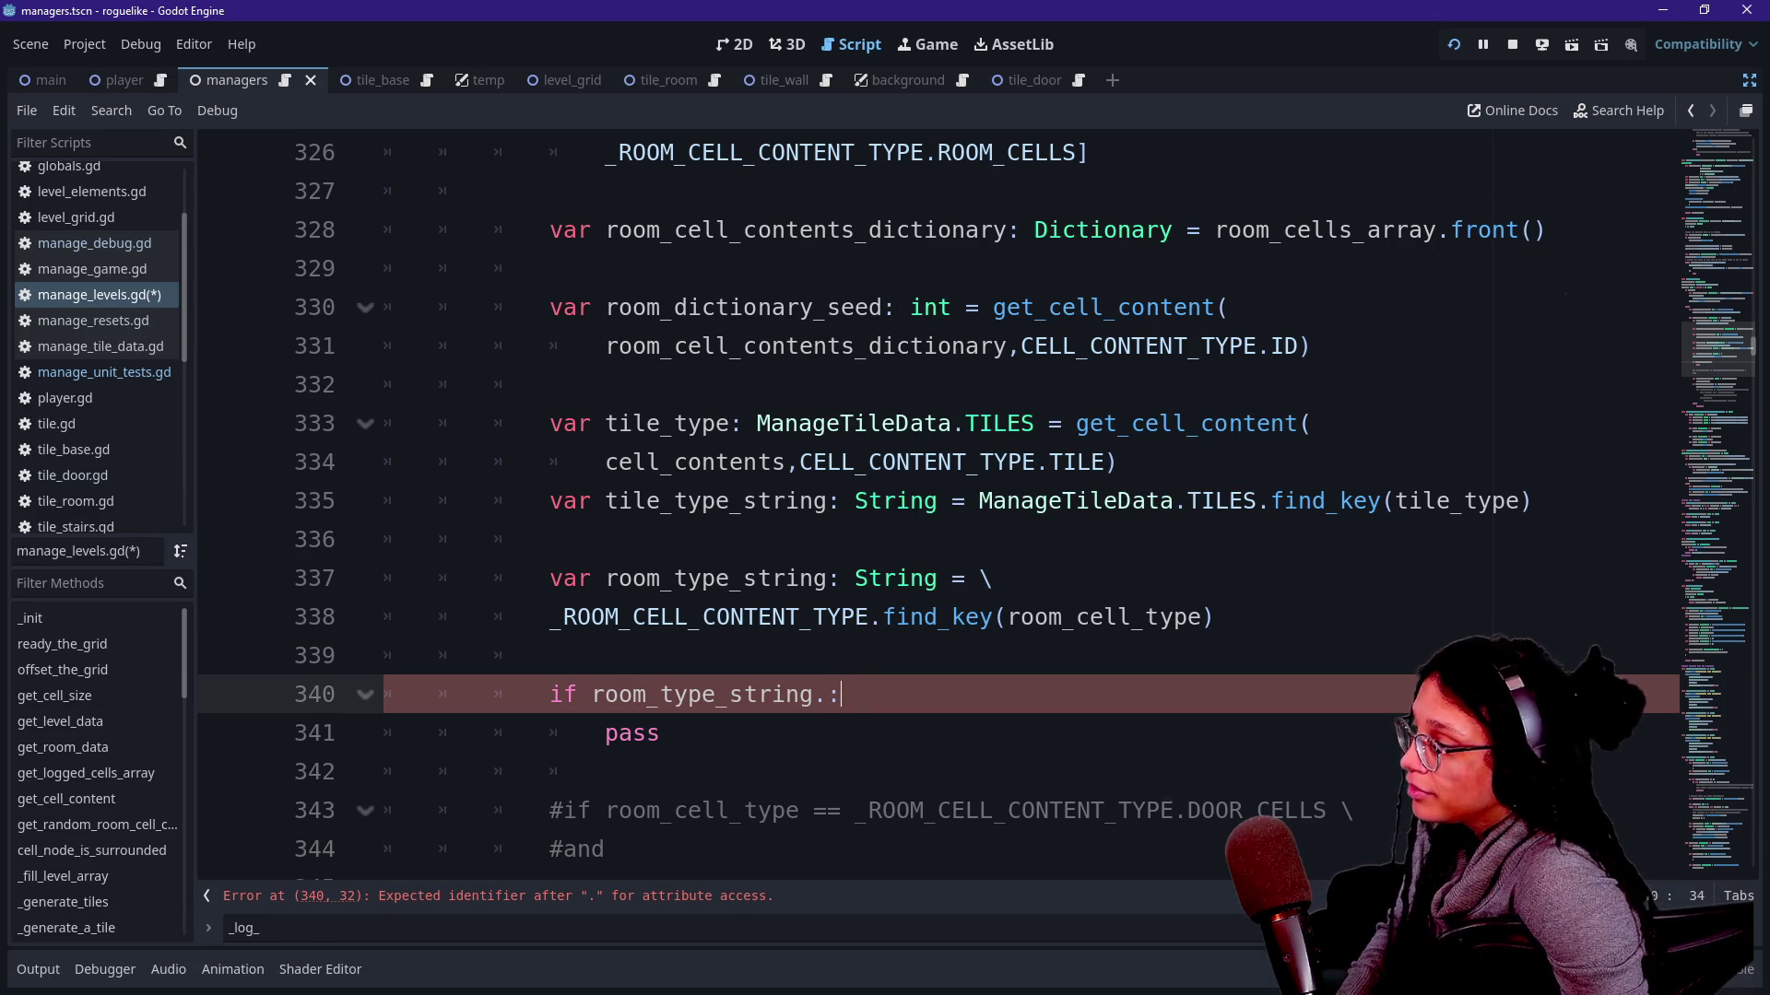
{"action": "type", "text": "."}
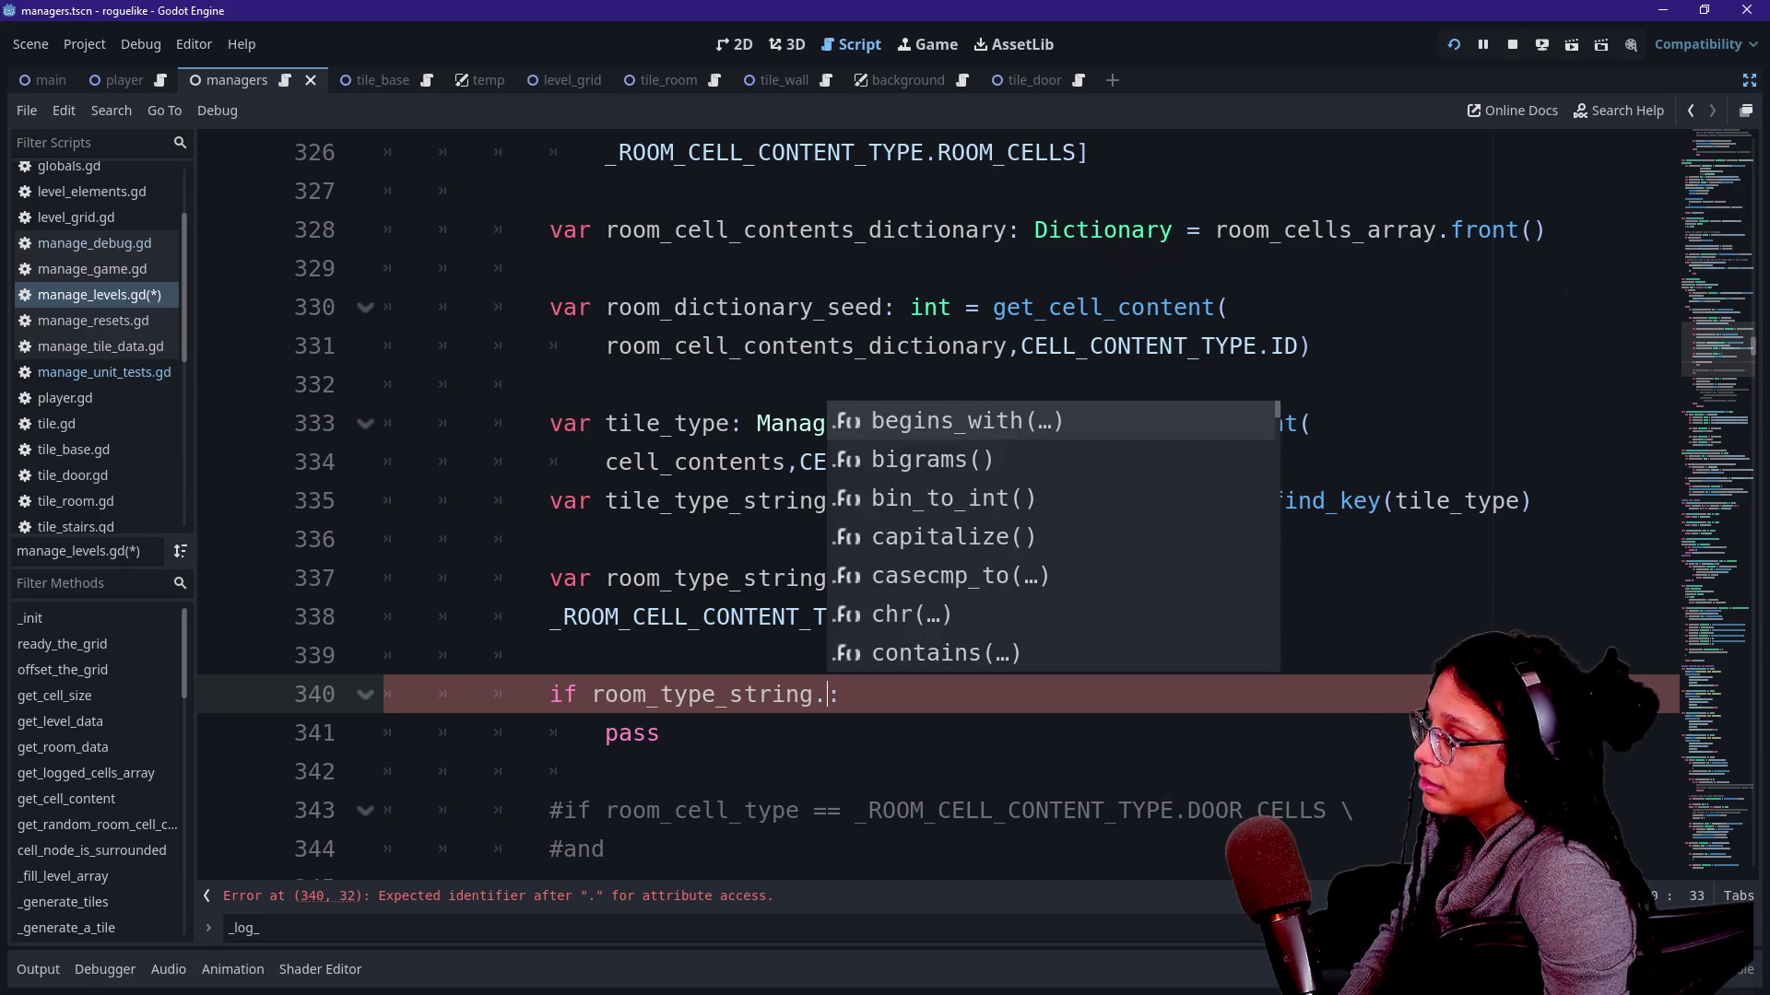
{"action": "type", "text": "contains(tile_t"}
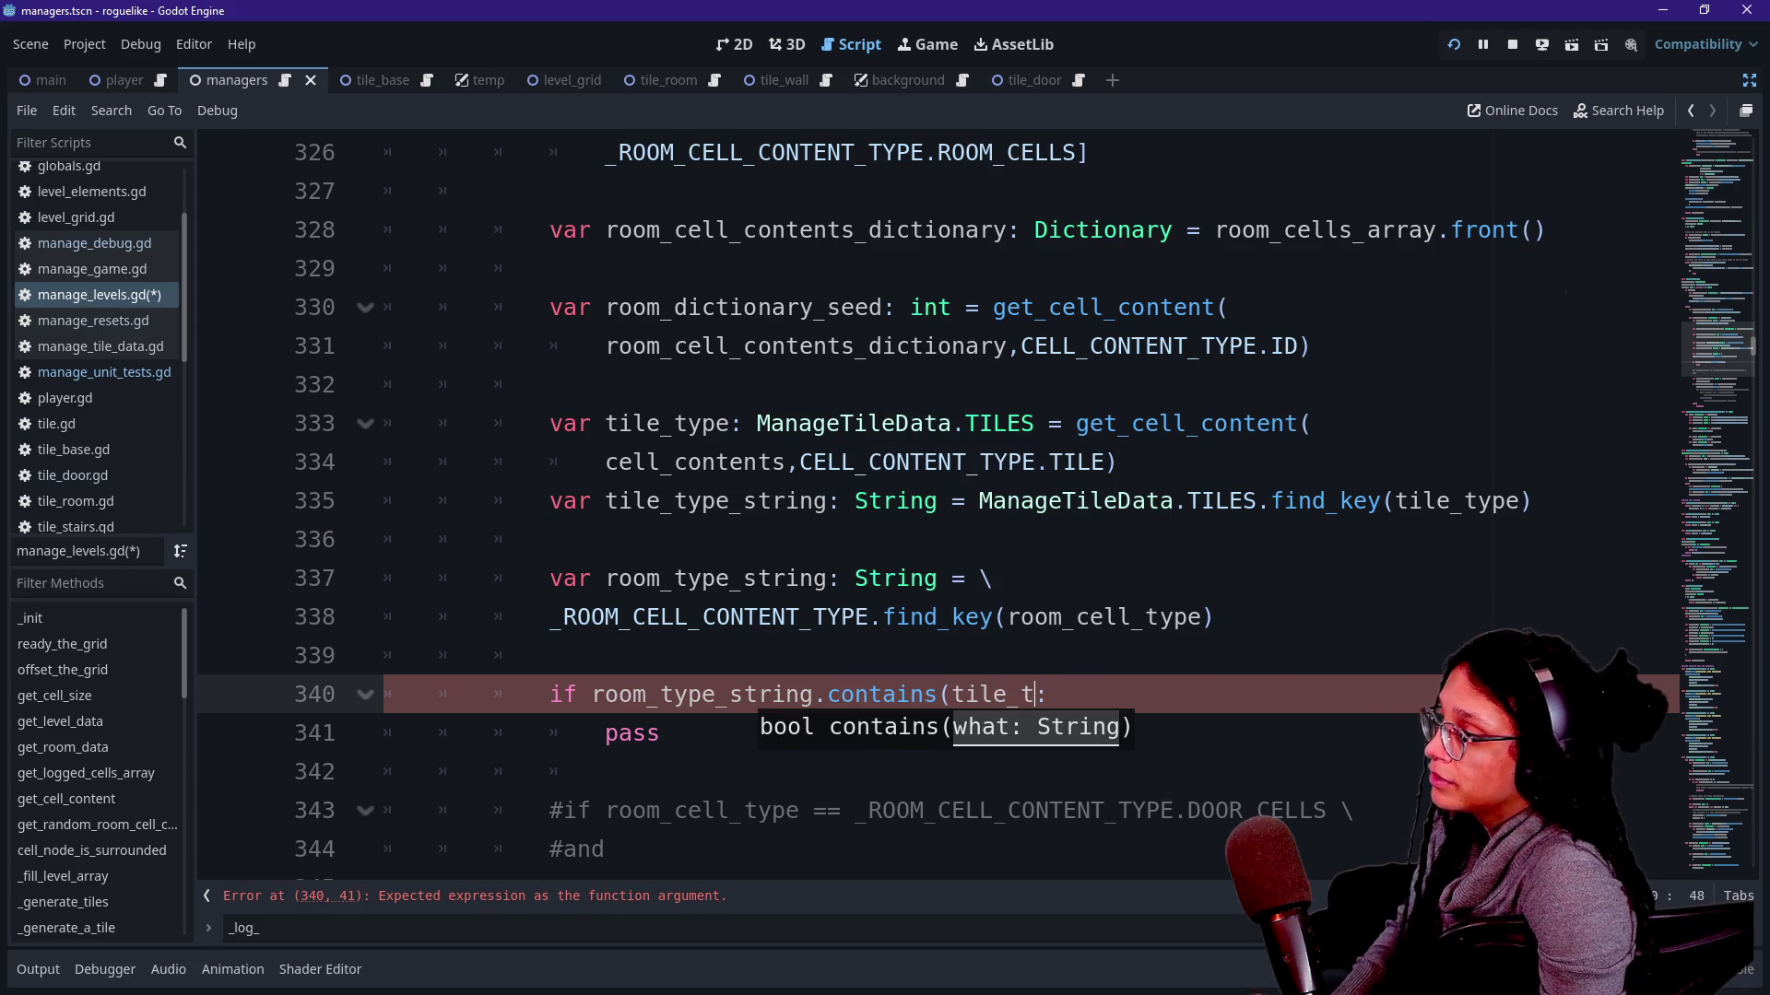
{"action": "type", "text": "yp"}
{"action": "key", "text": "BackSpace"}
{"action": "key", "text": "BackSpace"}
{"action": "type", "text": "ype_string)"}
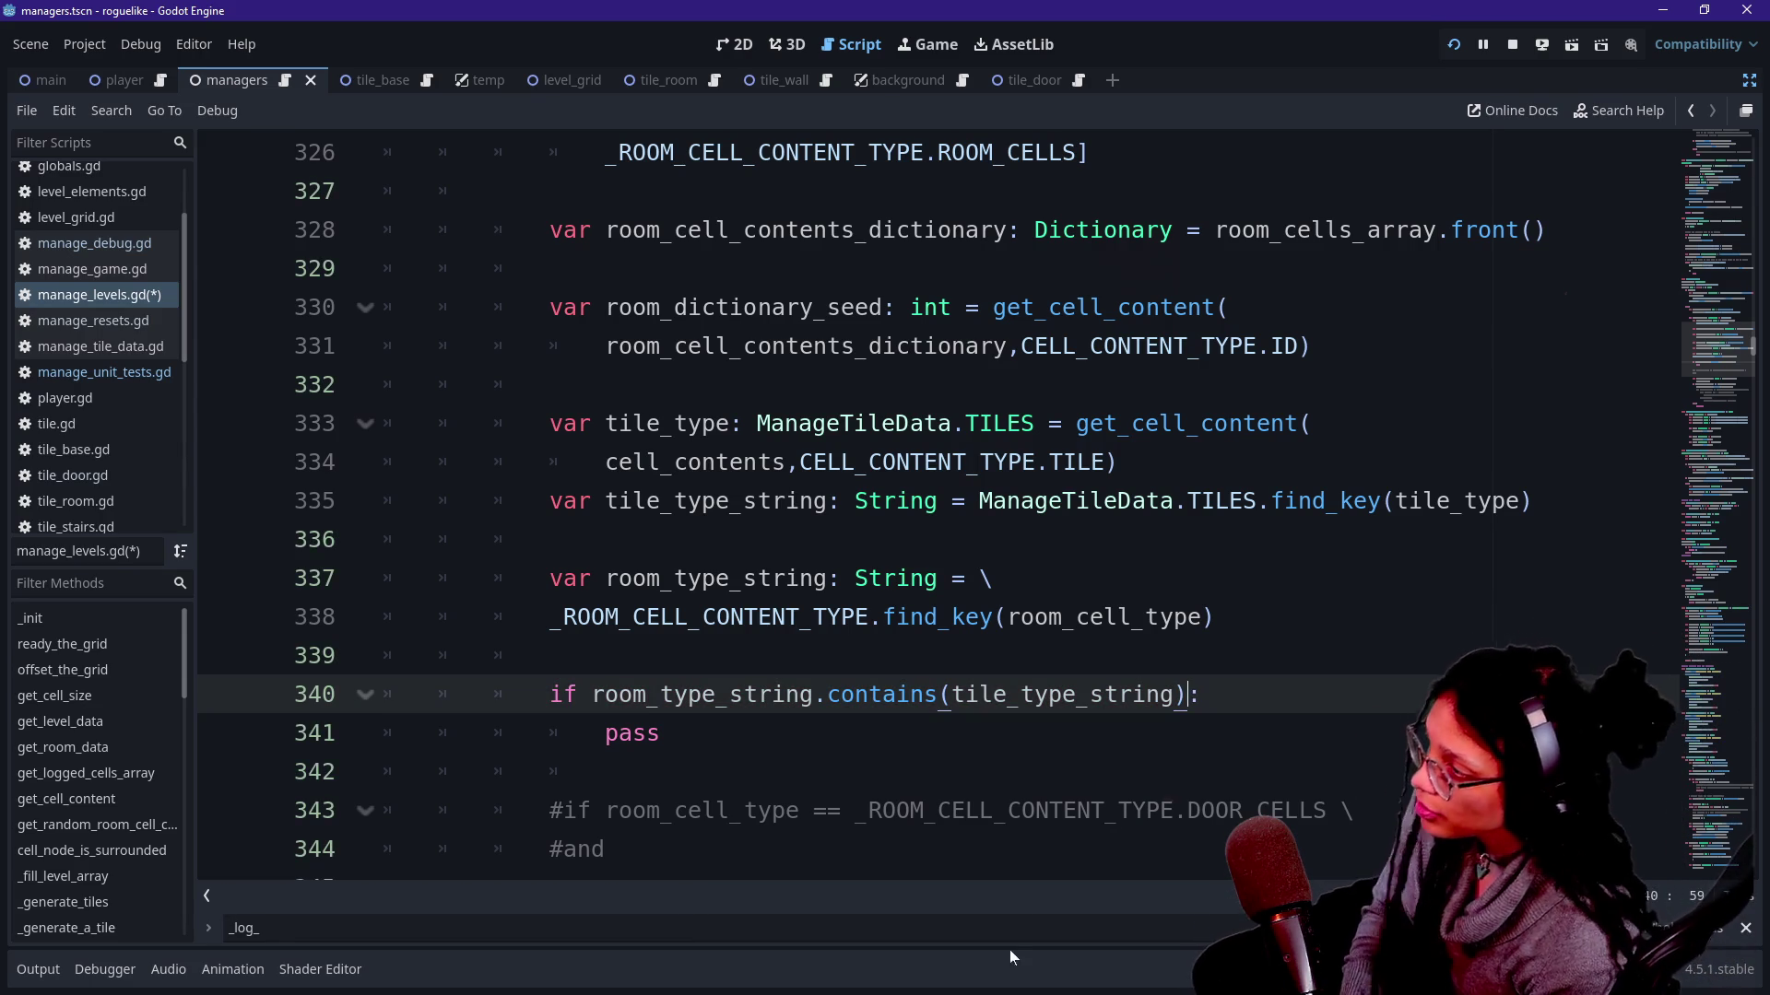
{"action": "scroll", "coordinate": [693, 691], "scroll_direction": "up", "scroll_amount": 2}
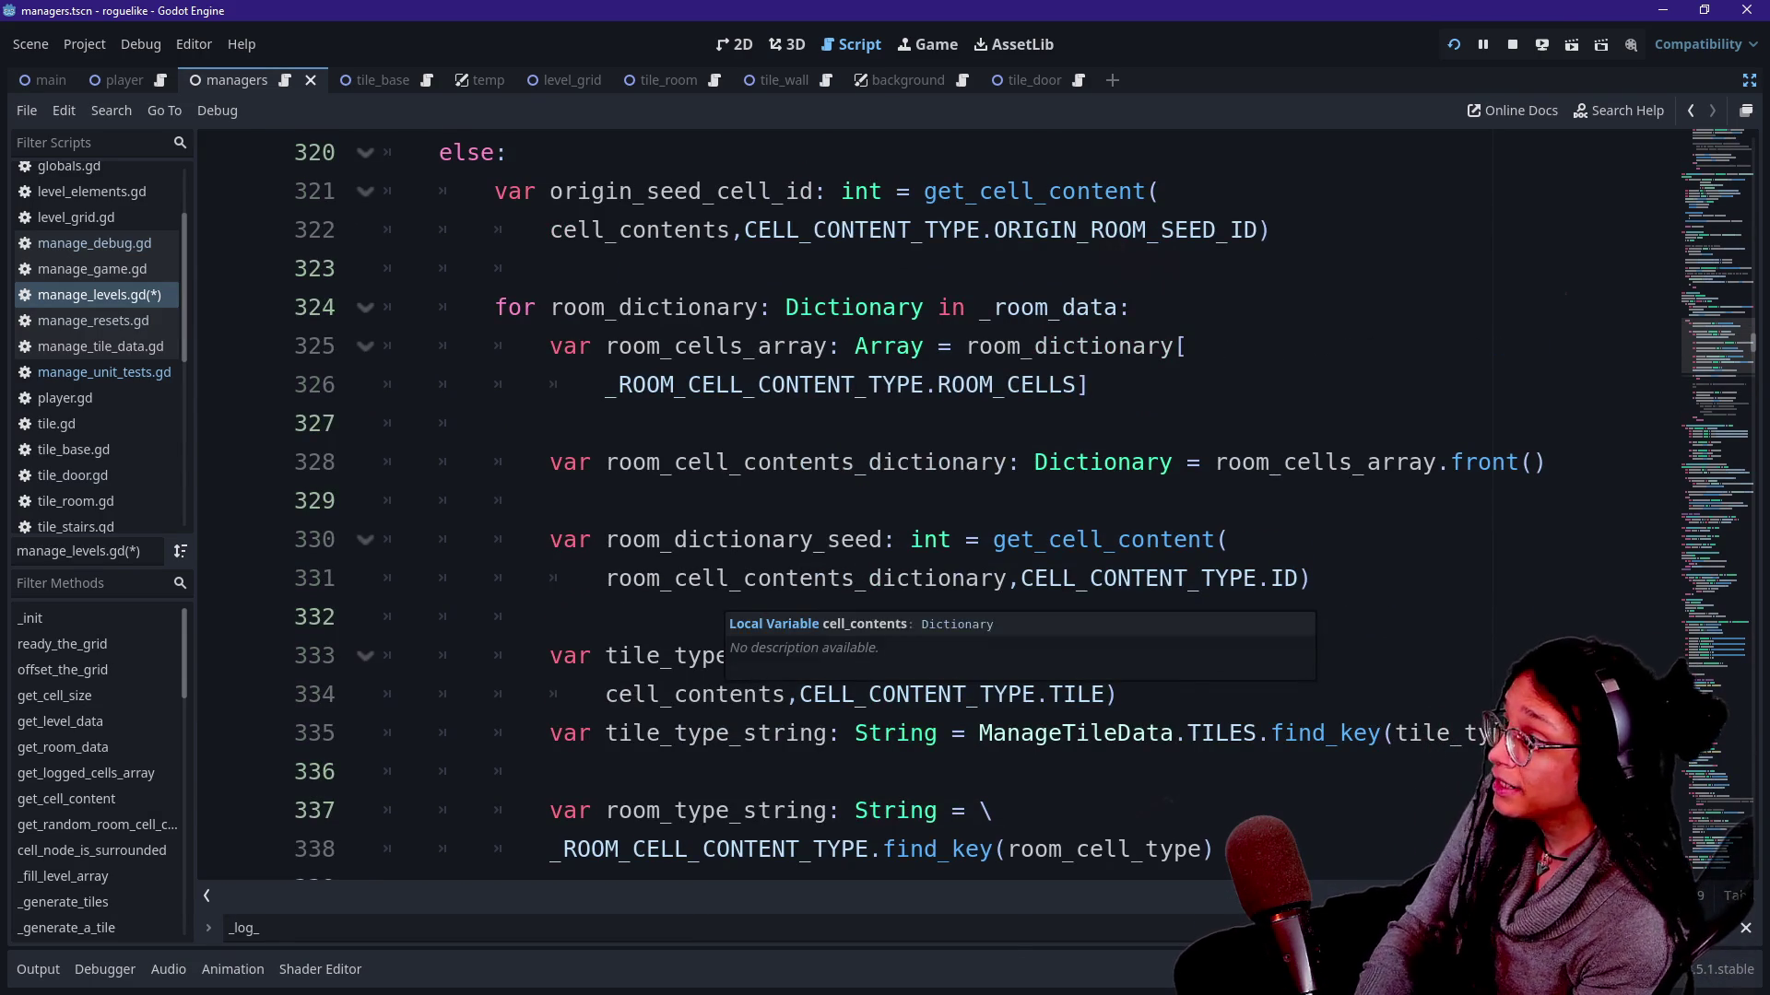
Replace the placeholder pass on line 341 with continue and save manage_levels.gd.
{"action": "left_click", "coordinate": [830, 346]}
{"action": "left_click", "coordinate": [691, 424]}
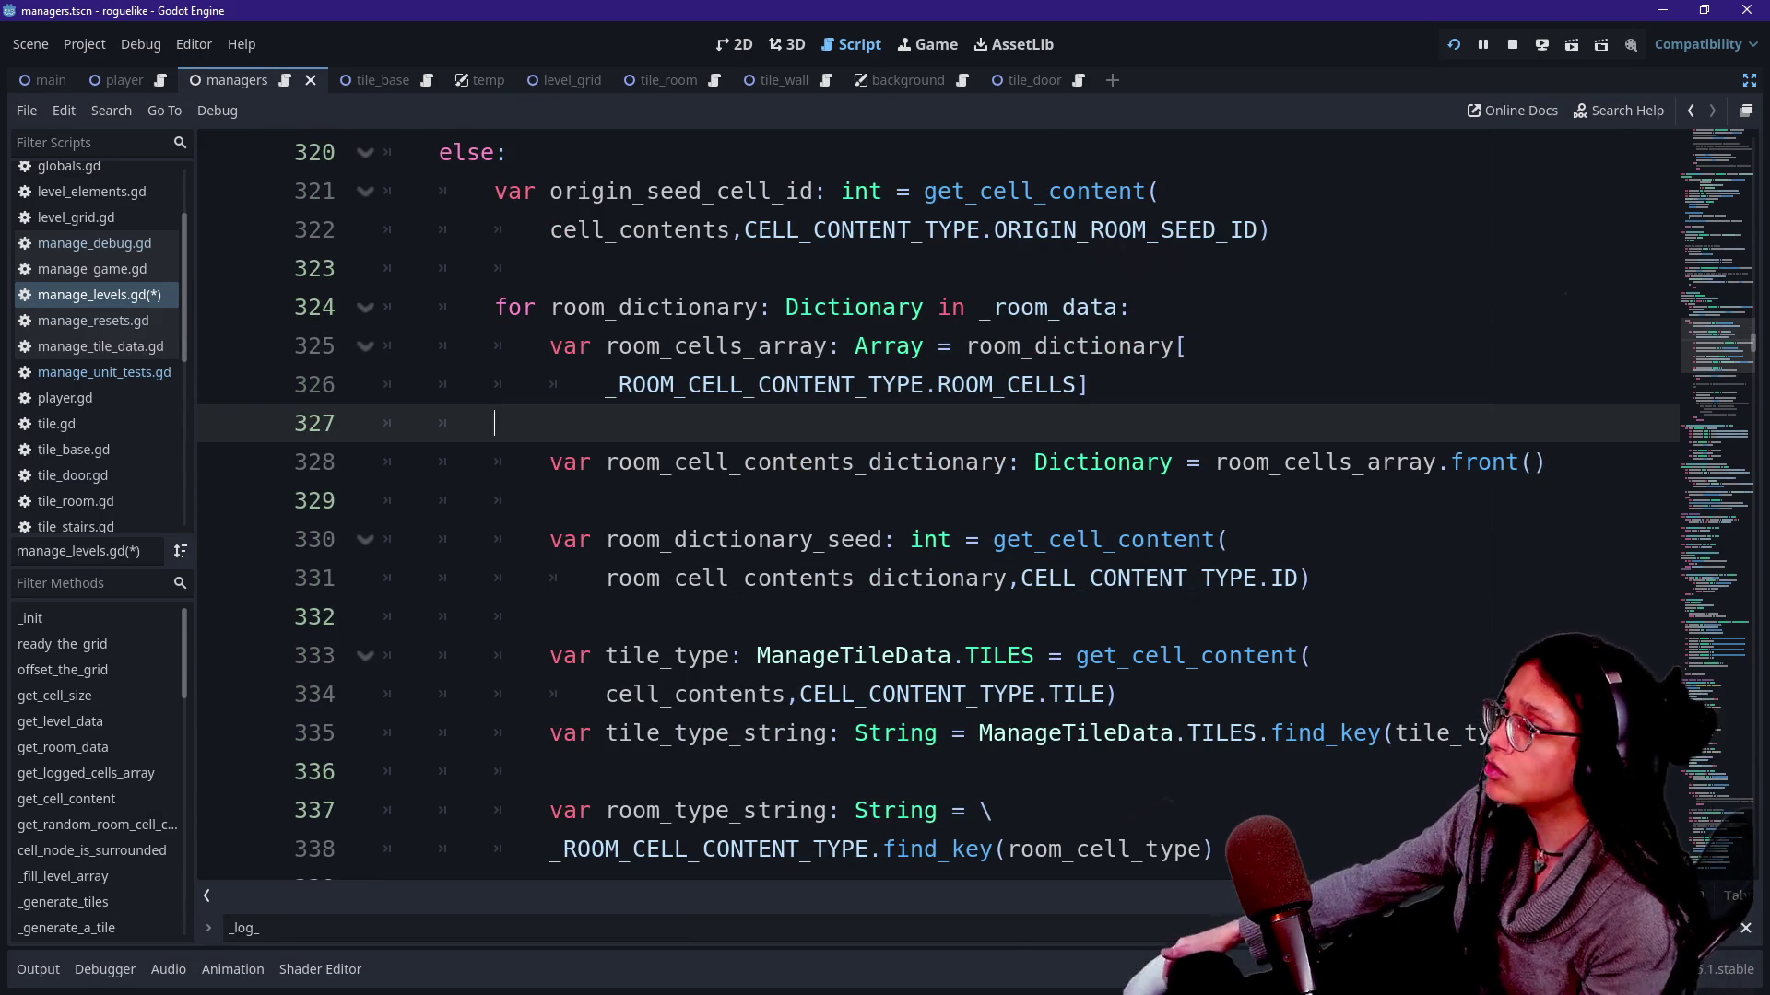
{"action": "key", "text": "Up"}
{"action": "key", "text": "Up"}
{"action": "key", "text": "Up"}
{"action": "key", "text": "Down"}
{"action": "key", "text": "Down"}
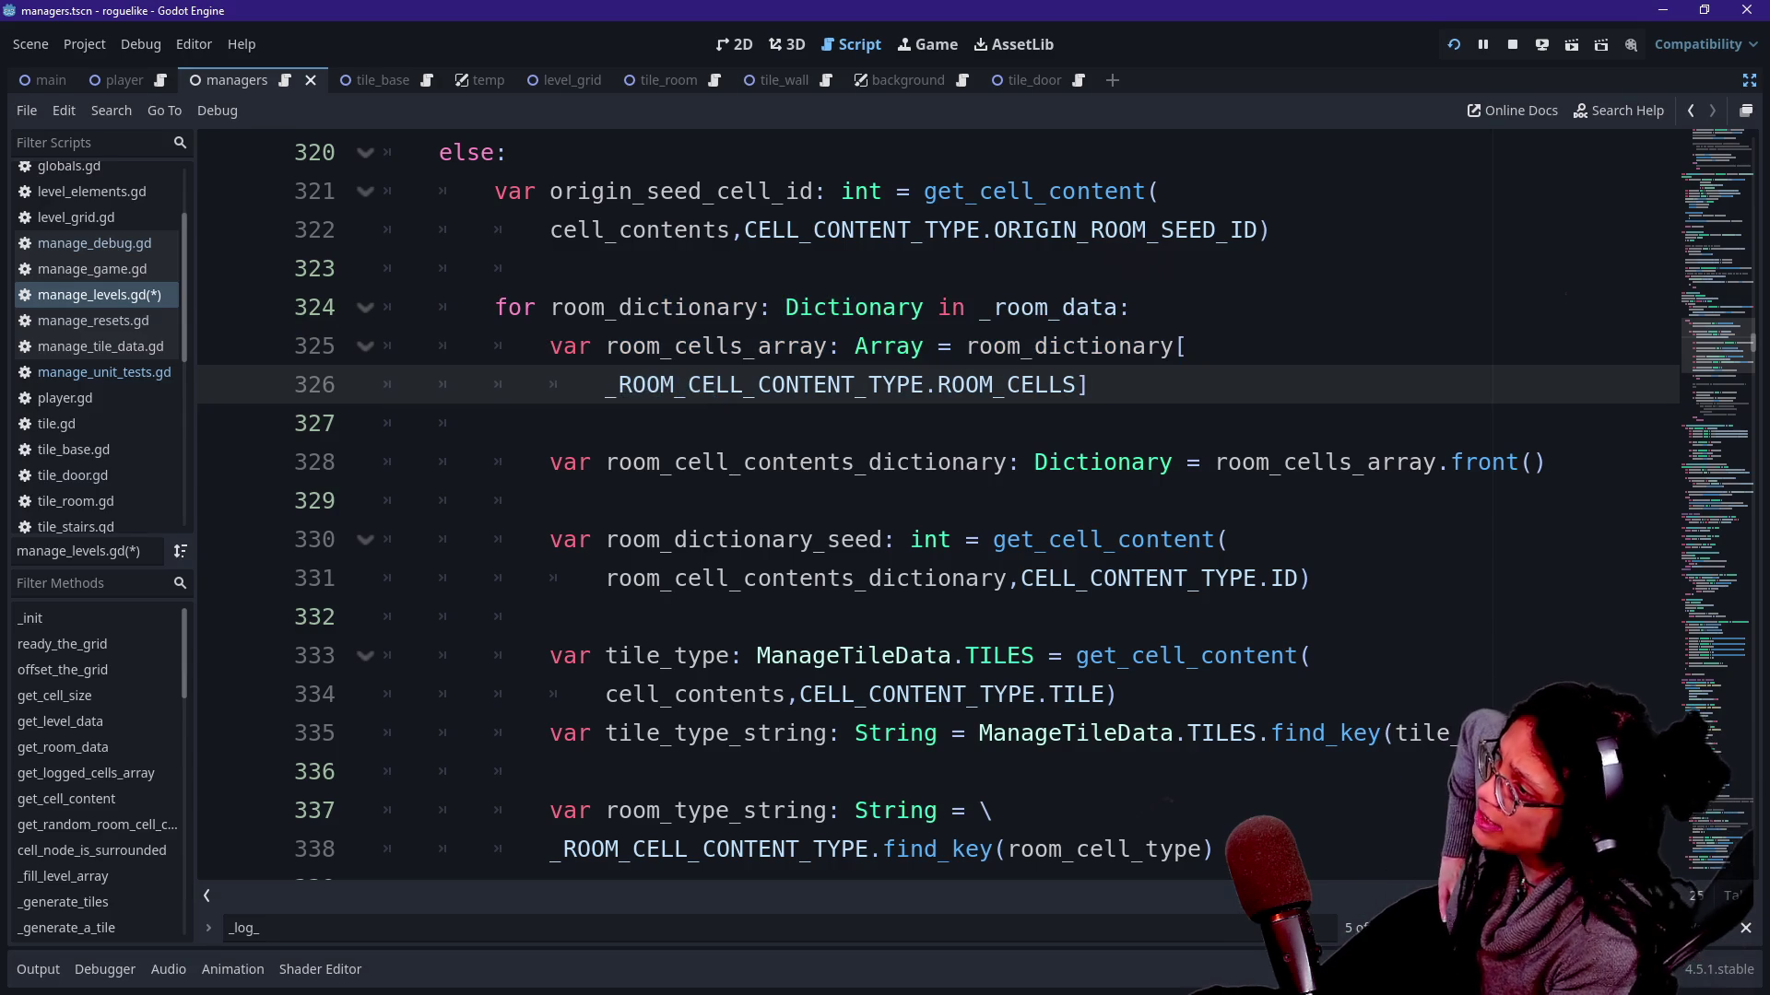
{"action": "key", "text": "Down"}
{"action": "key", "text": "Down"}
{"action": "key", "text": "Down"}
{"action": "key", "text": "Down"}
{"action": "key", "text": "Down"}
{"action": "key", "text": "Down"}
{"action": "key", "text": "Down"}
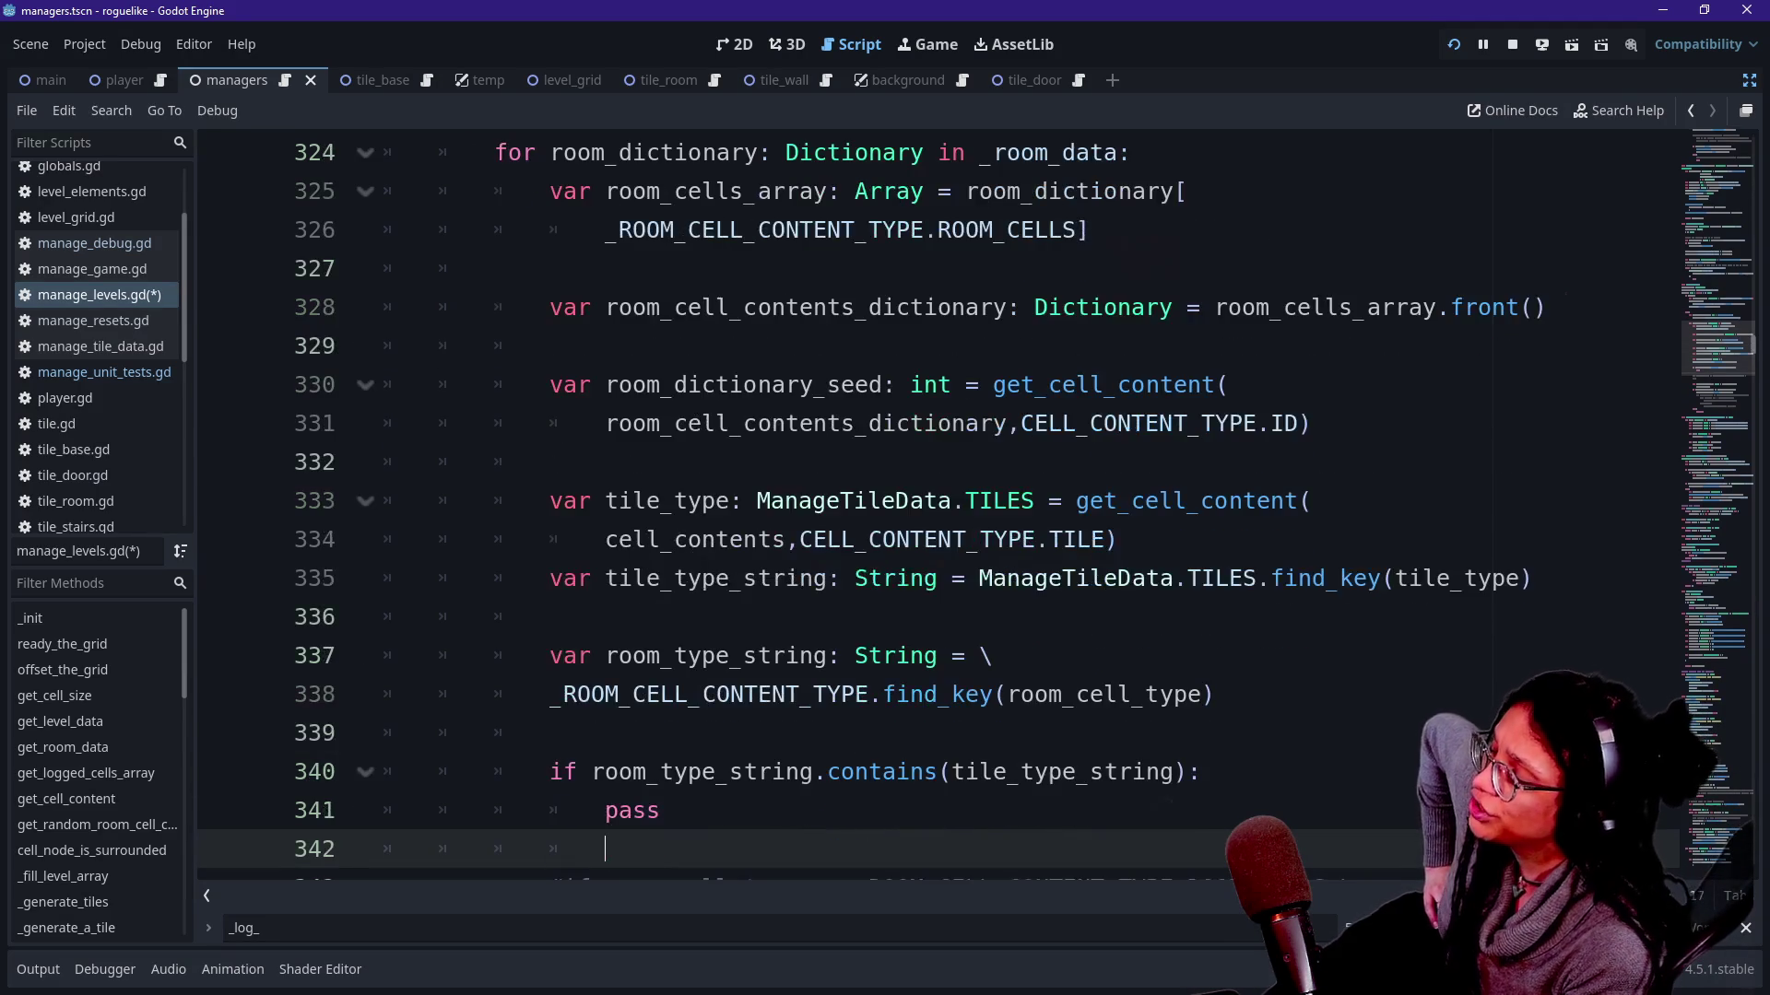
{"action": "key", "text": "Down"}
{"action": "key", "text": "Down"}
{"action": "key", "text": "Down"}
{"action": "key", "text": "Down"}
{"action": "key", "text": "Up"}
{"action": "key", "text": "Up"}
{"action": "key", "text": "Up"}
{"action": "key", "text": "Up"}
{"action": "key", "text": "Down"}
{"action": "key", "text": "Down"}
{"action": "scroll", "coordinate": [940, 511], "scroll_direction": "up", "scroll_amount": 3}
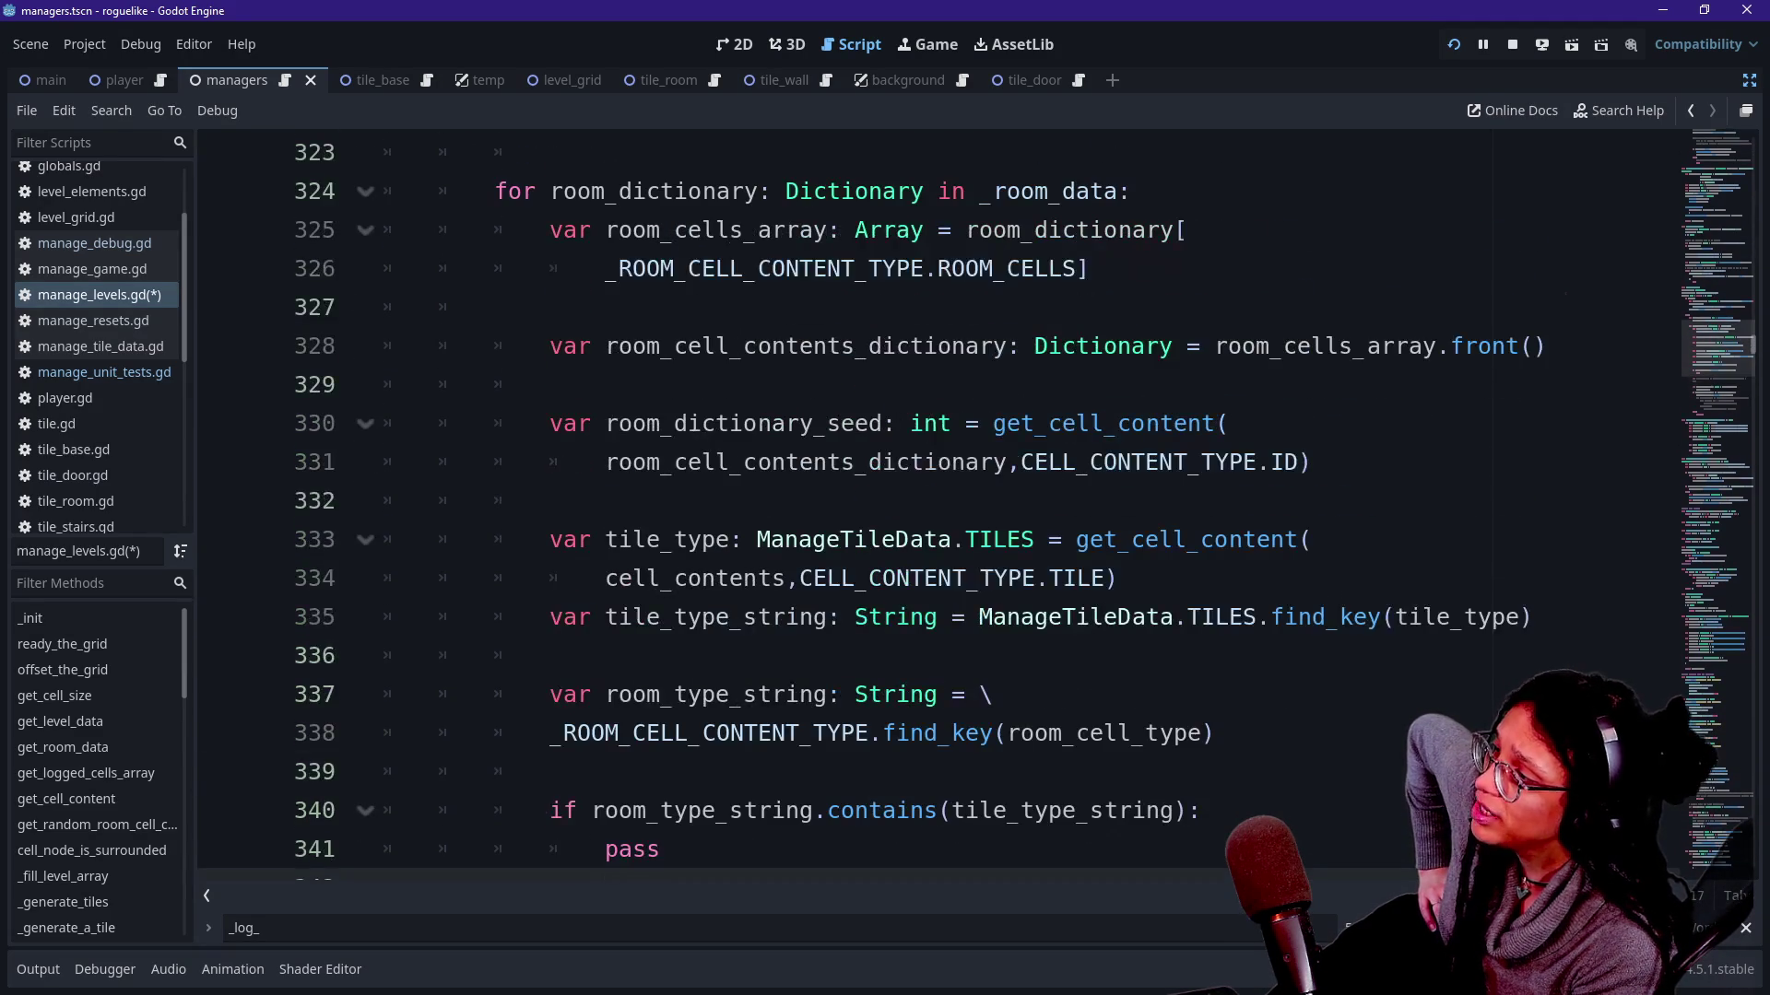
{"action": "scroll", "coordinate": [940, 511], "scroll_direction": "down", "scroll_amount": 2}
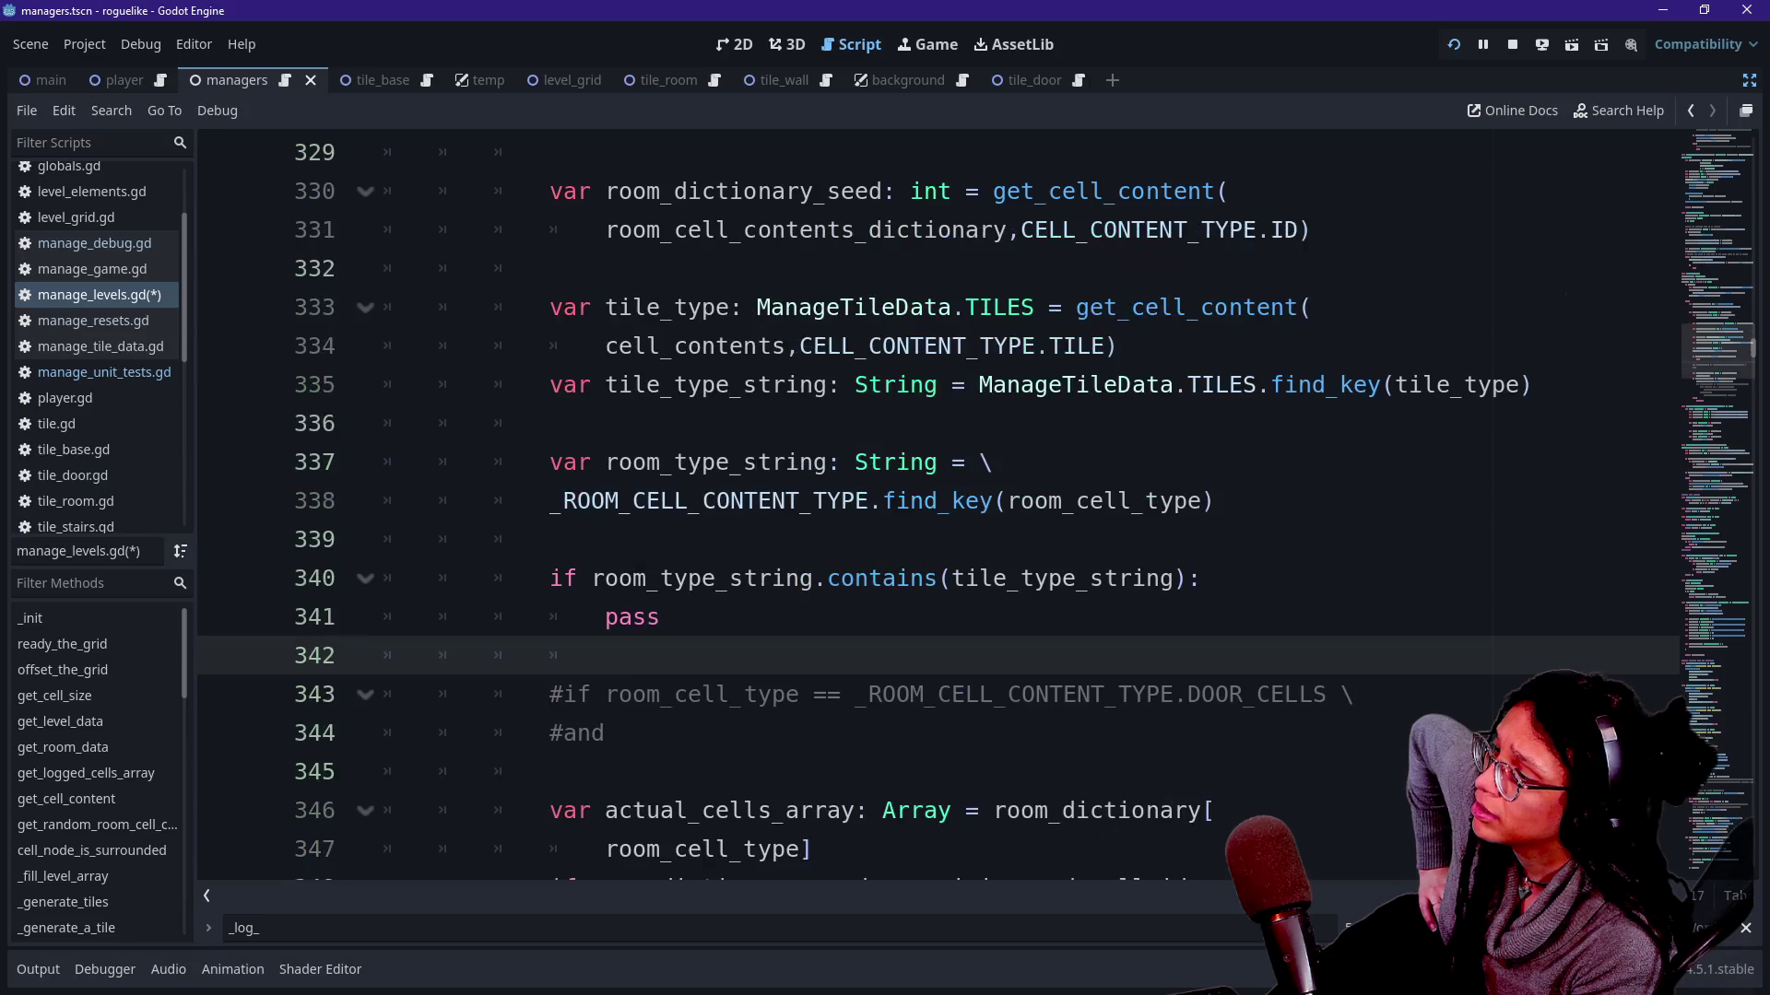
{"action": "key", "text": "Up"}
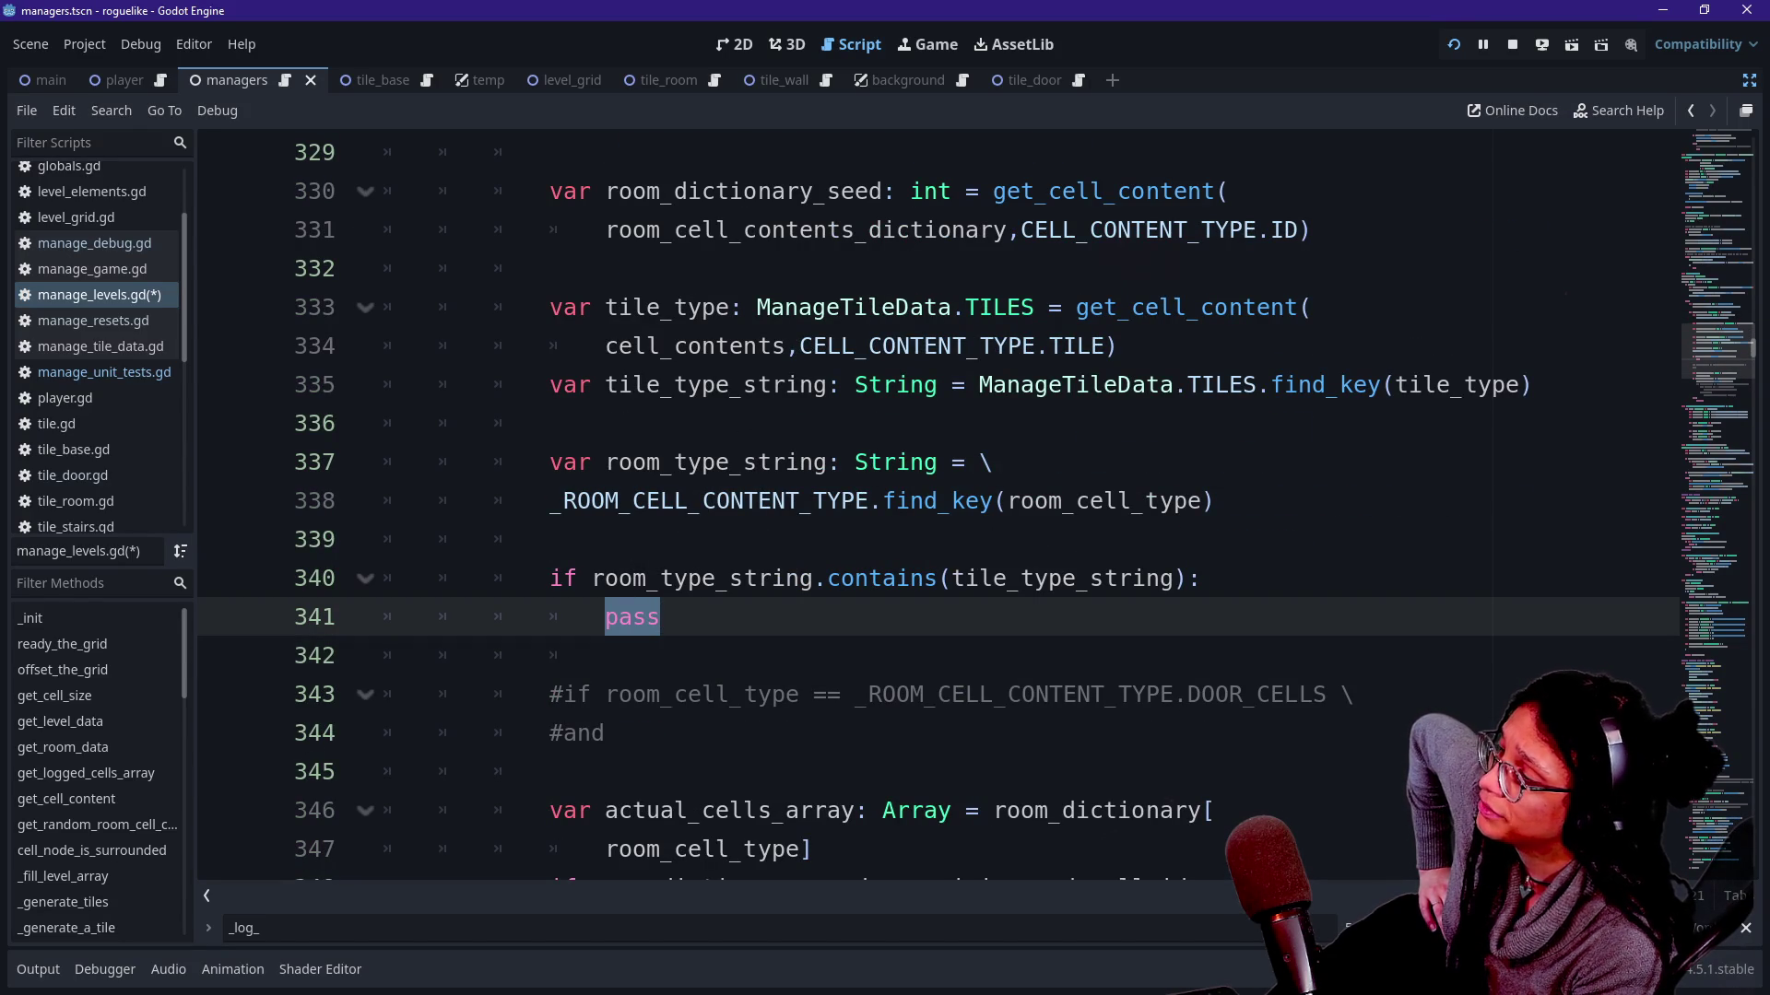
{"action": "type", "text": "continue"}
{"action": "key", "text": "Up"}
{"action": "key", "text": "Up"}
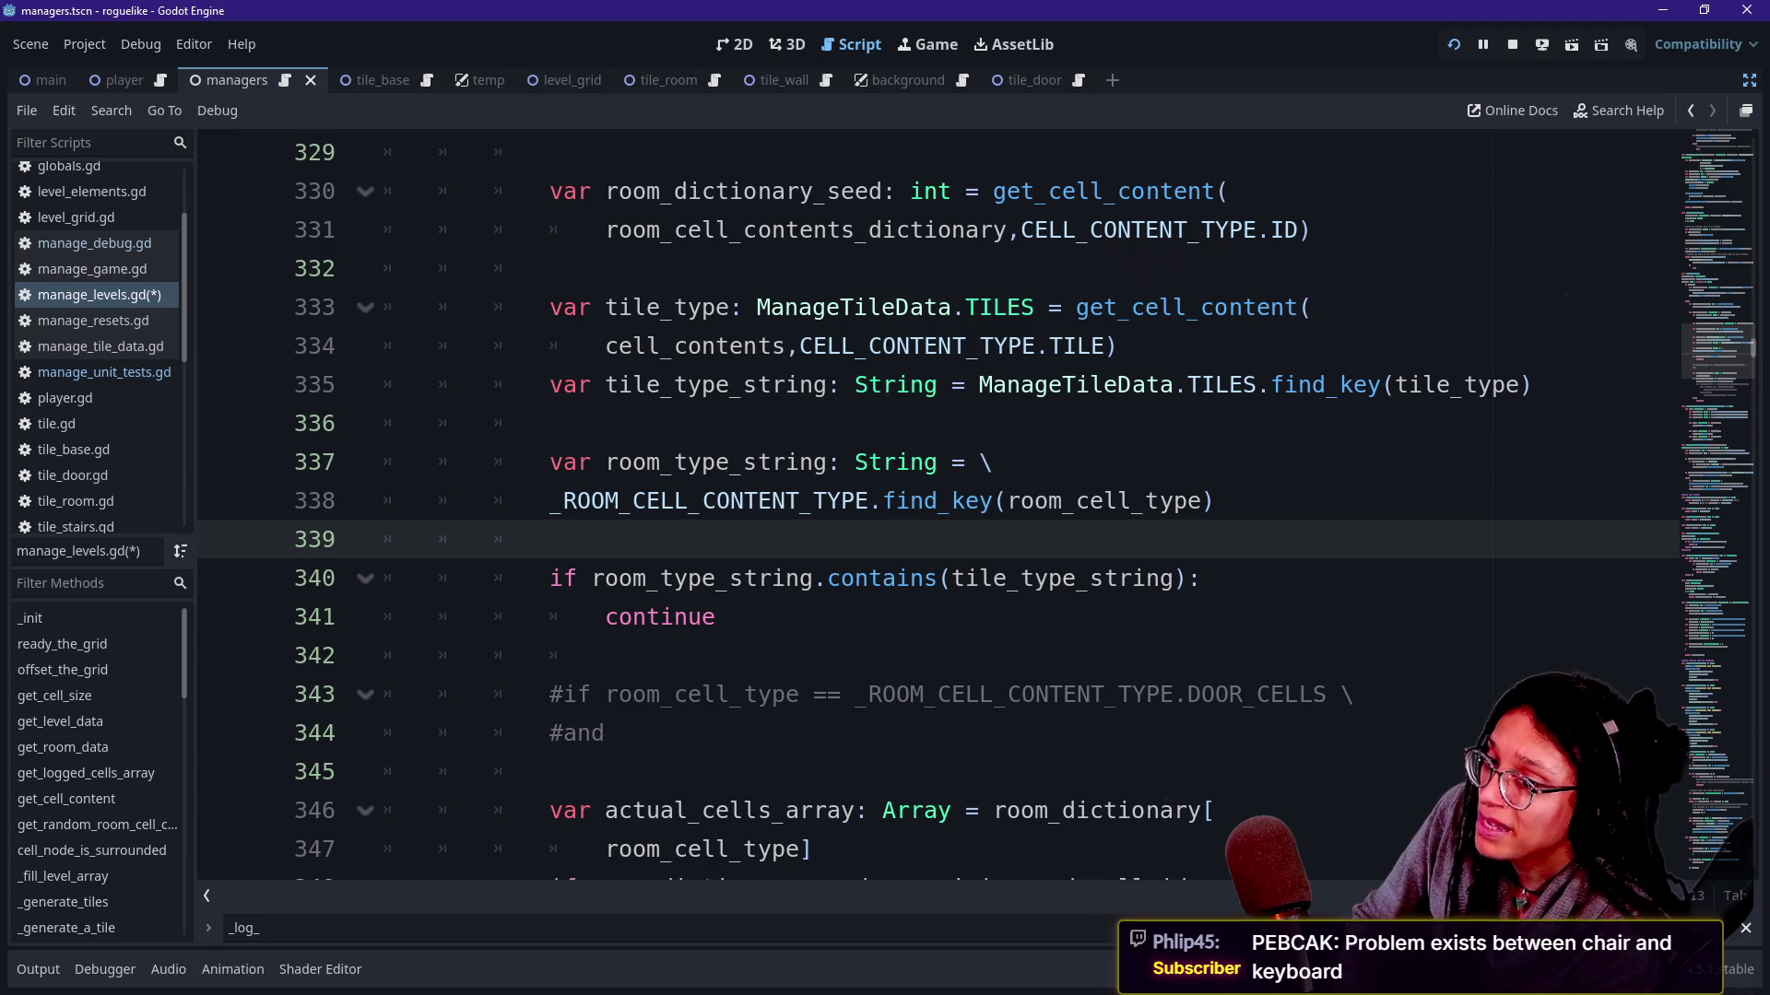
{"action": "key", "text": "Down"}
{"action": "key", "text": "Down"}
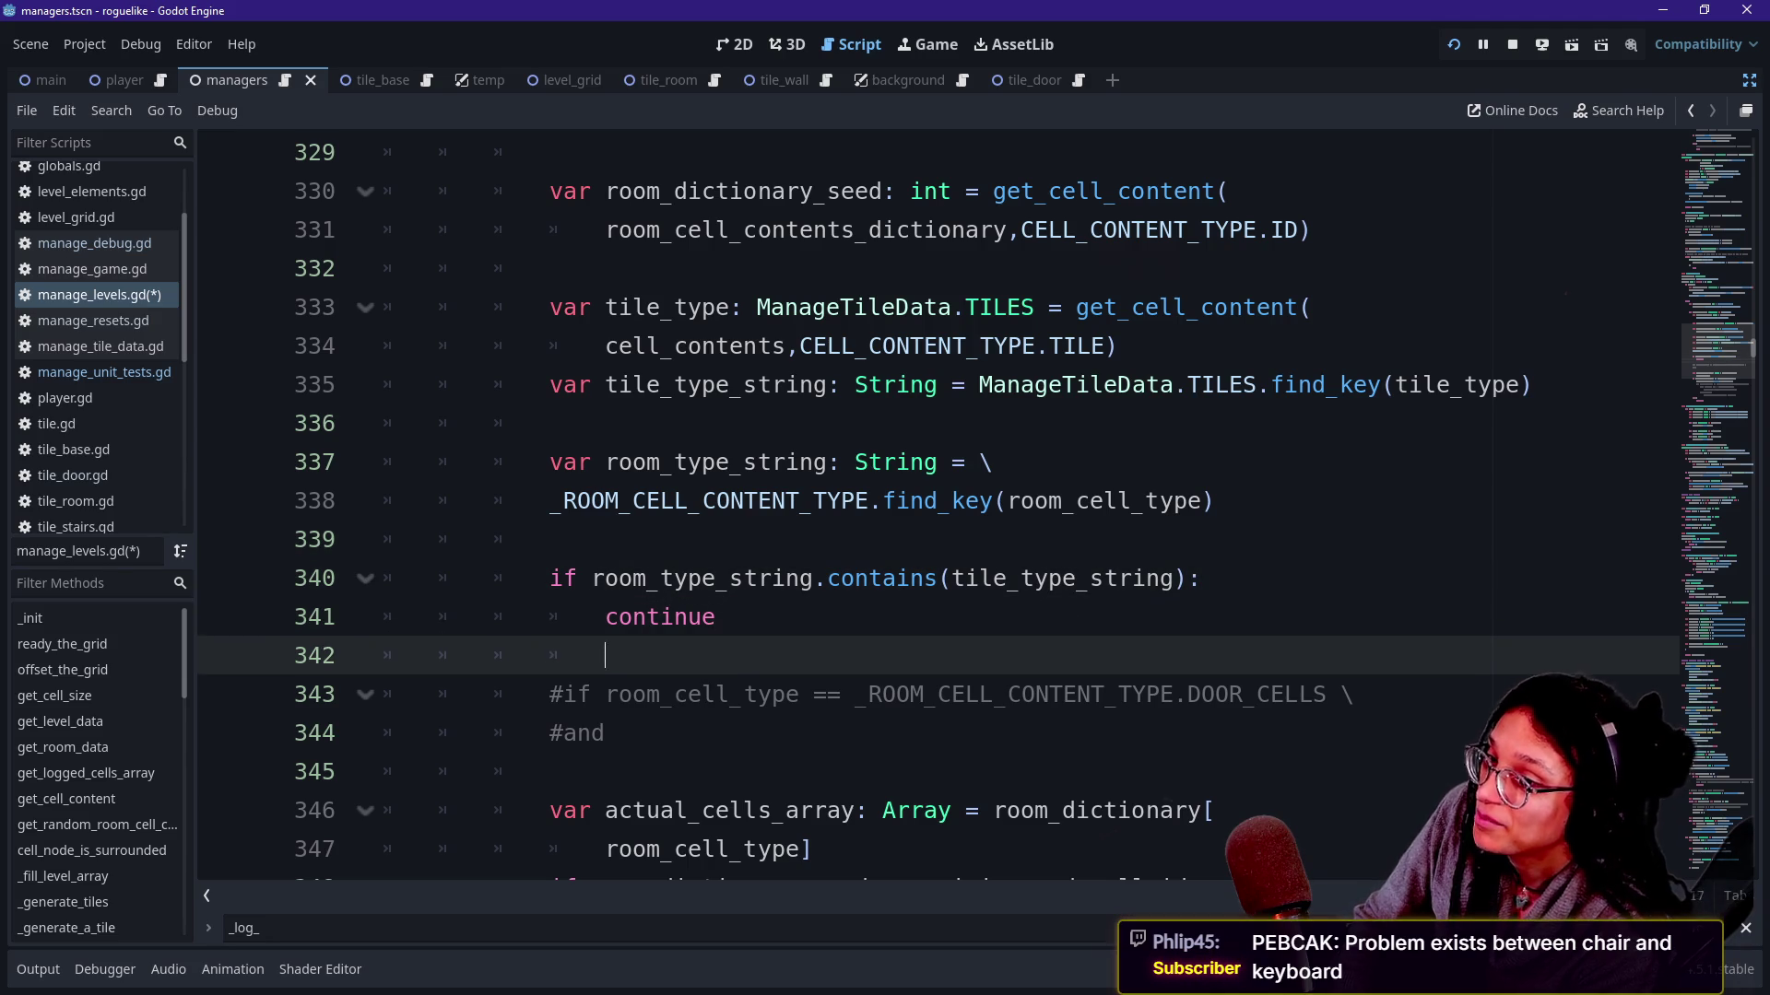
{"action": "key", "text": "Down"}
{"action": "key", "text": "Down"}
{"action": "key", "text": "Down"}
{"action": "key", "text": "Up"}
{"action": "key", "text": "Up"}
{"action": "key", "text": "Up"}
{"action": "key", "text": "Down"}
{"action": "key", "text": "Up"}
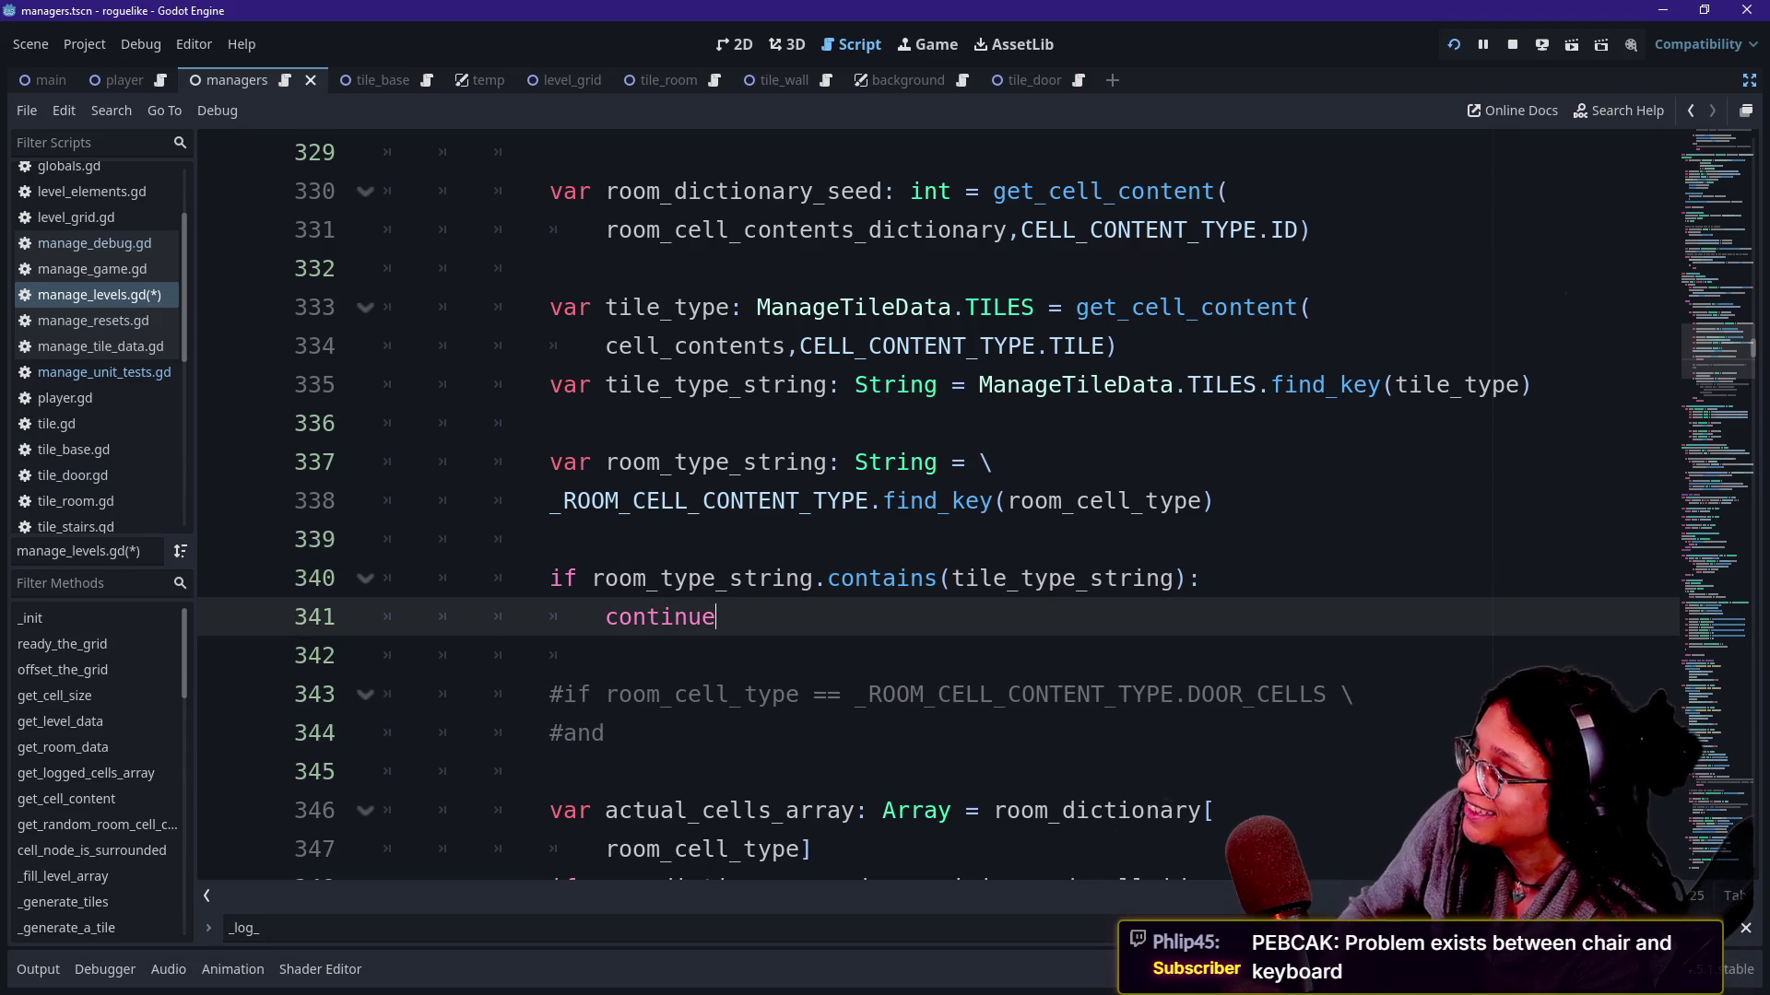
{"action": "key", "text": "ctrl+s"}
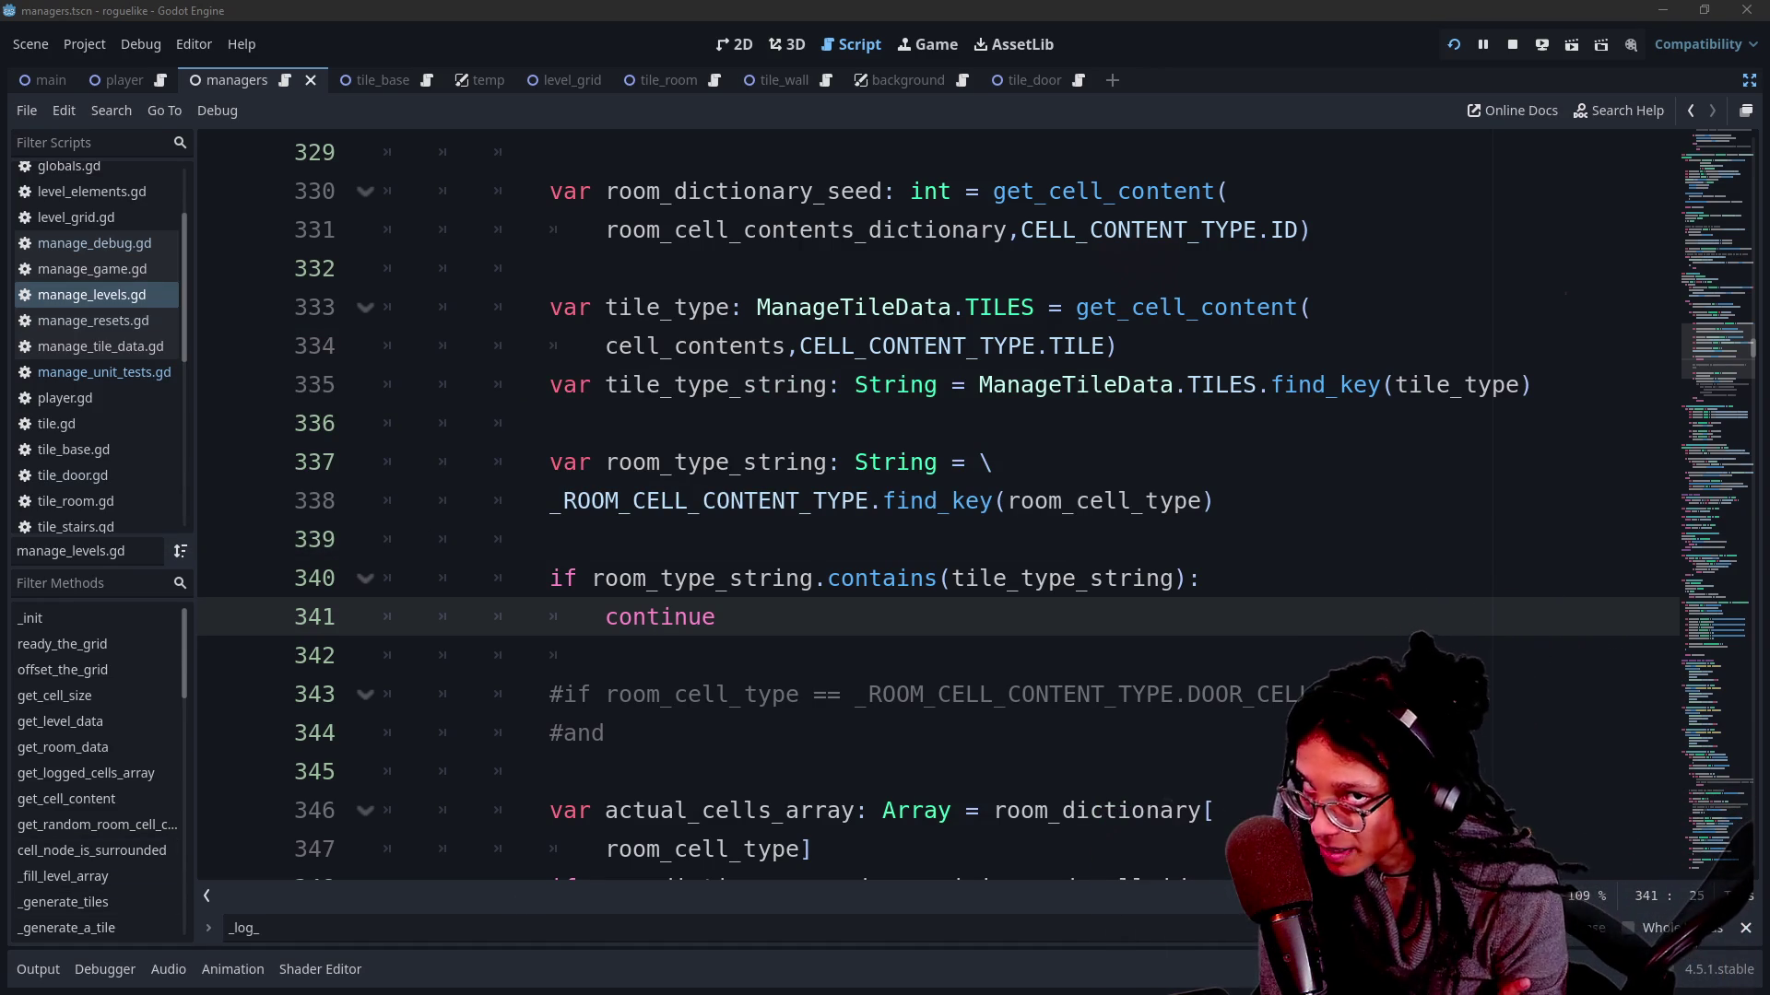
Review the door logging code below, then switch to the manage_unit_tests.gd script.
{"action": "left_click_drag", "start_coordinate": [769, 811], "coordinate": [800, 657]}
{"action": "left_click", "coordinate": [799, 656]}
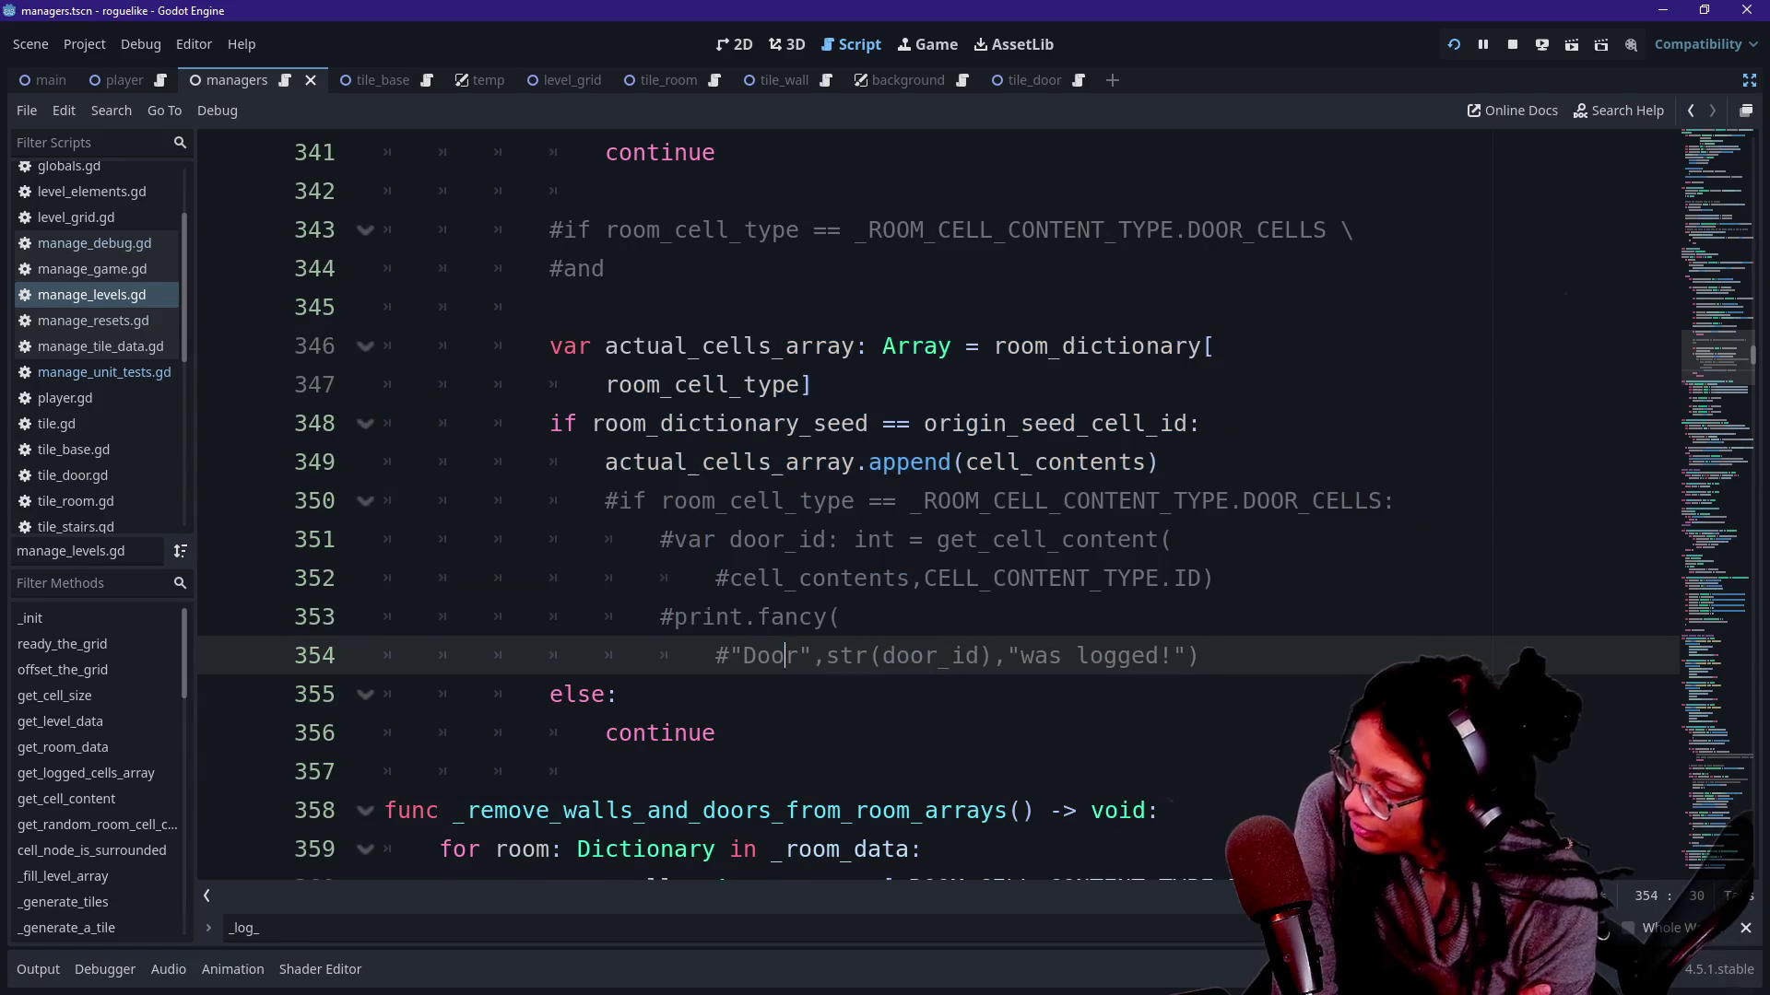
{"action": "left_click", "coordinate": [595, 308]}
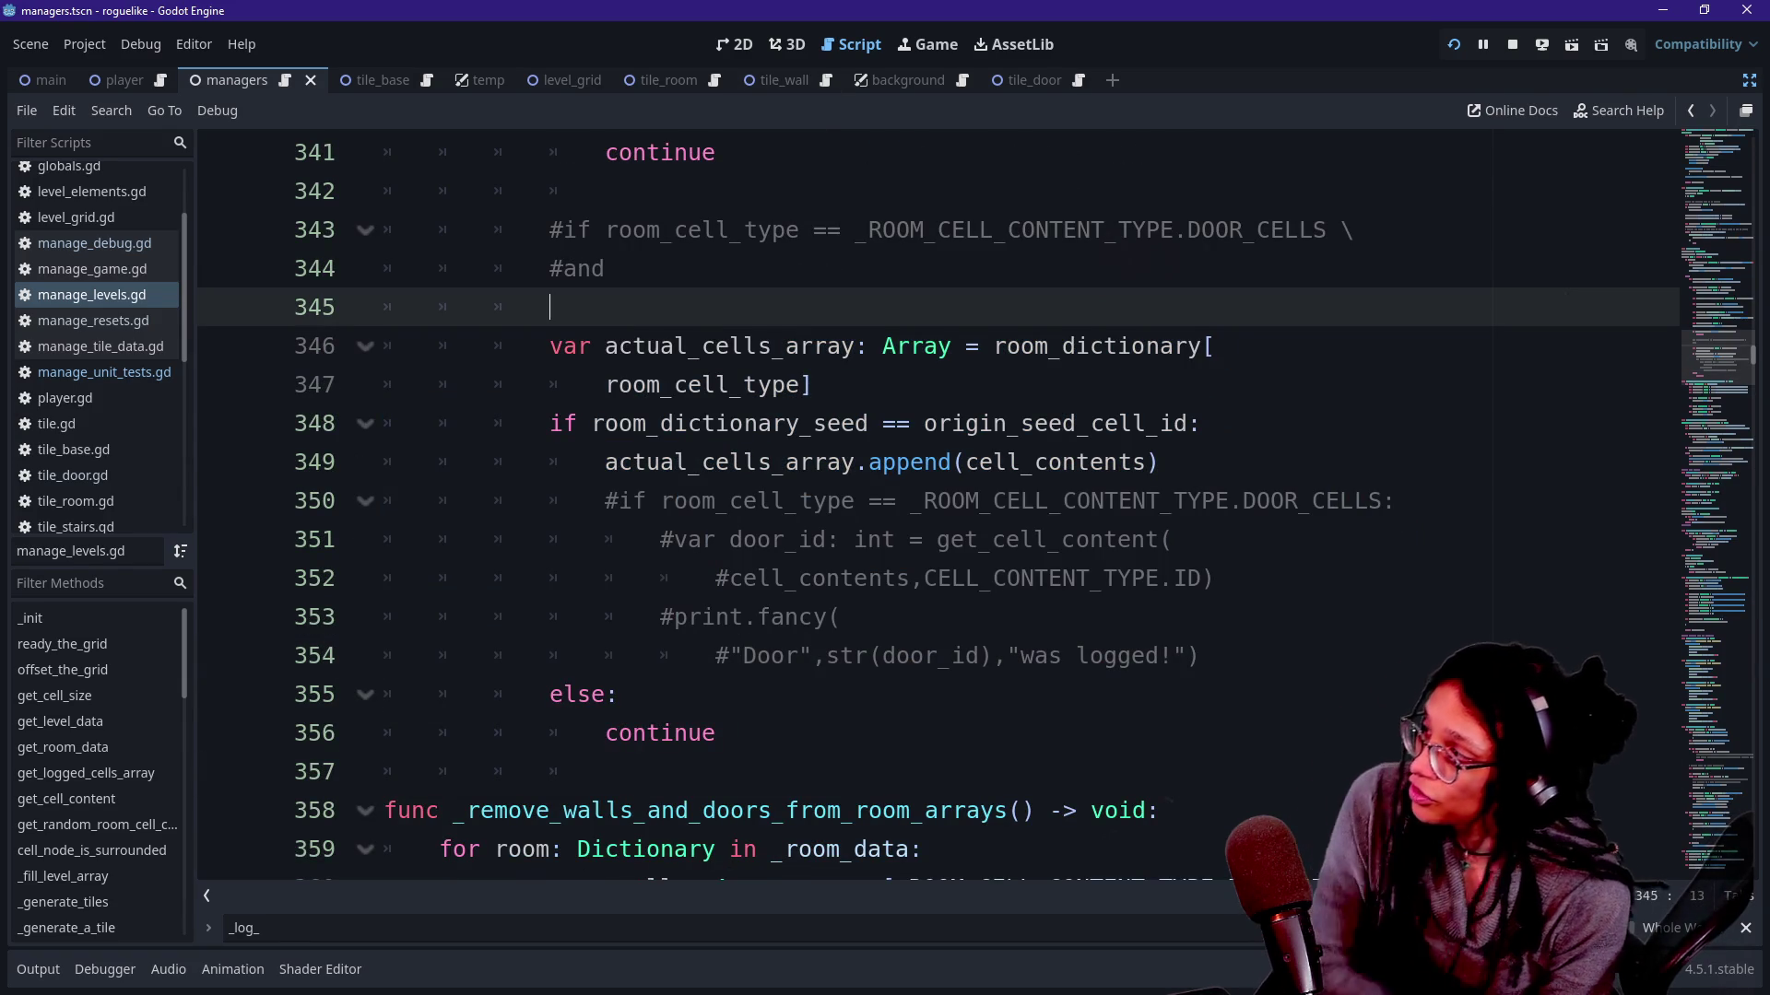
{"action": "left_click", "coordinate": [156, 372]}
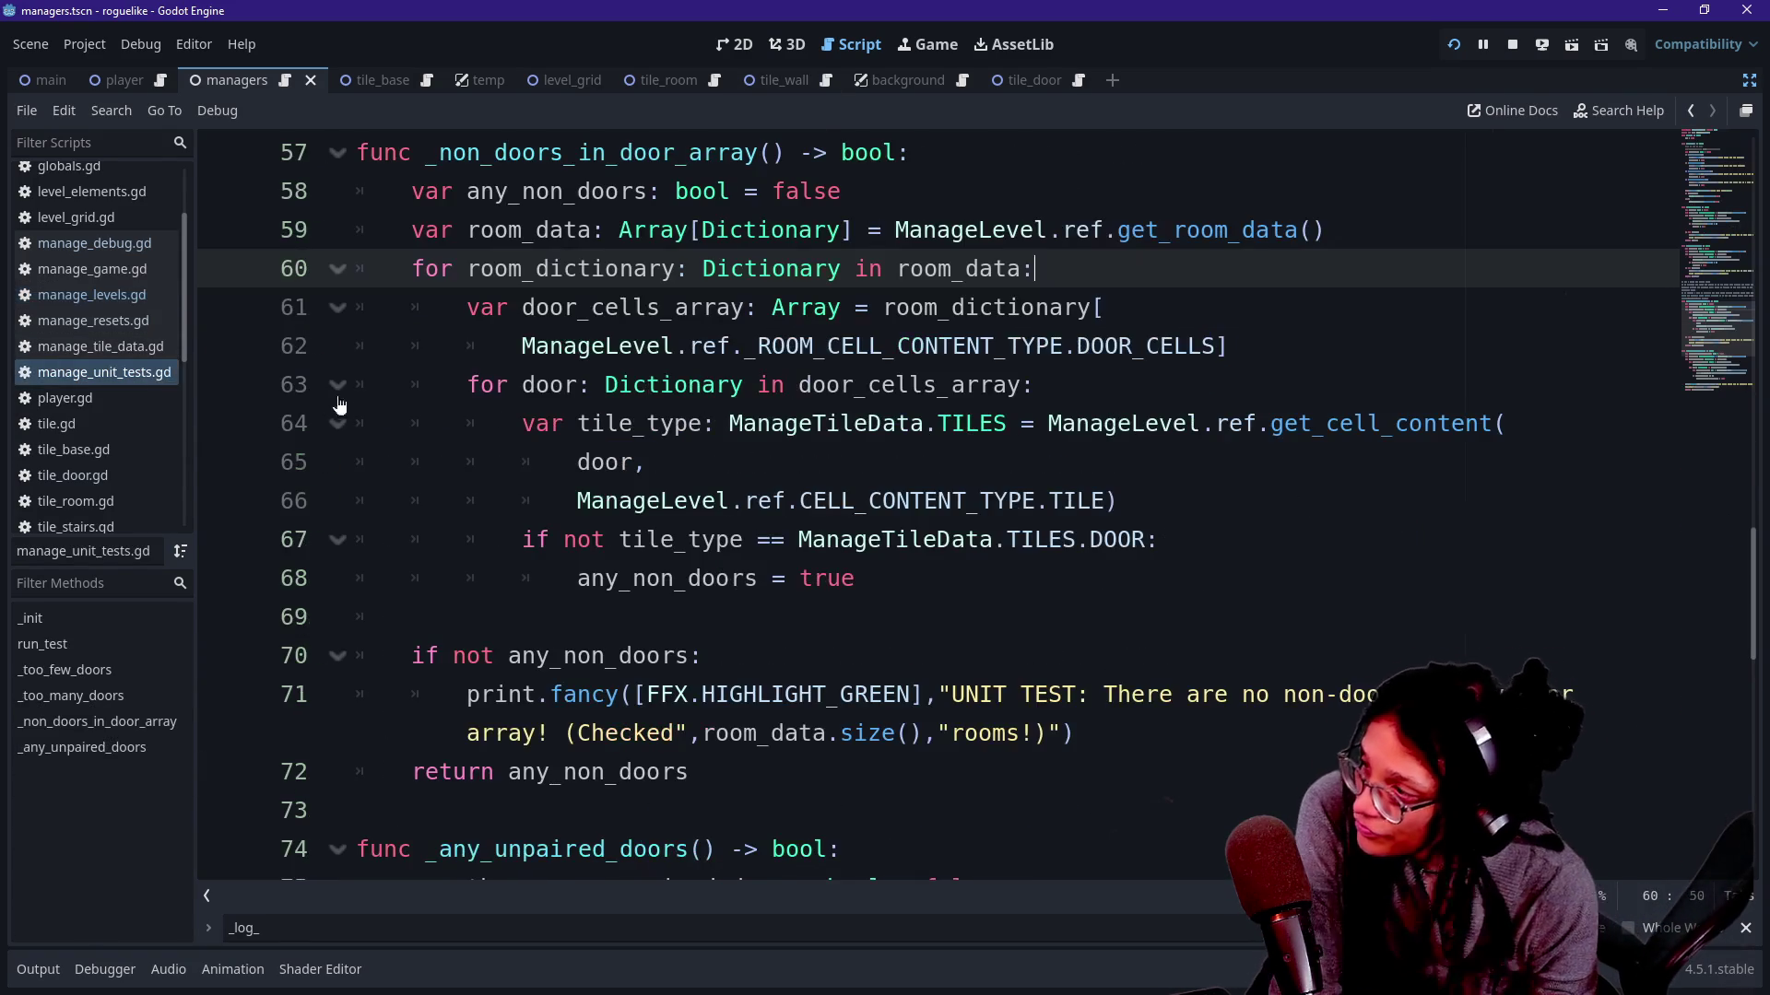
{"action": "scroll", "coordinate": [331, 401], "scroll_direction": "up", "scroll_amount": 3}
{"action": "scroll", "coordinate": [968, 499], "scroll_direction": "up", "scroll_amount": 5}
{"action": "scroll", "coordinate": [967, 498], "scroll_direction": "up", "scroll_amount": 5}
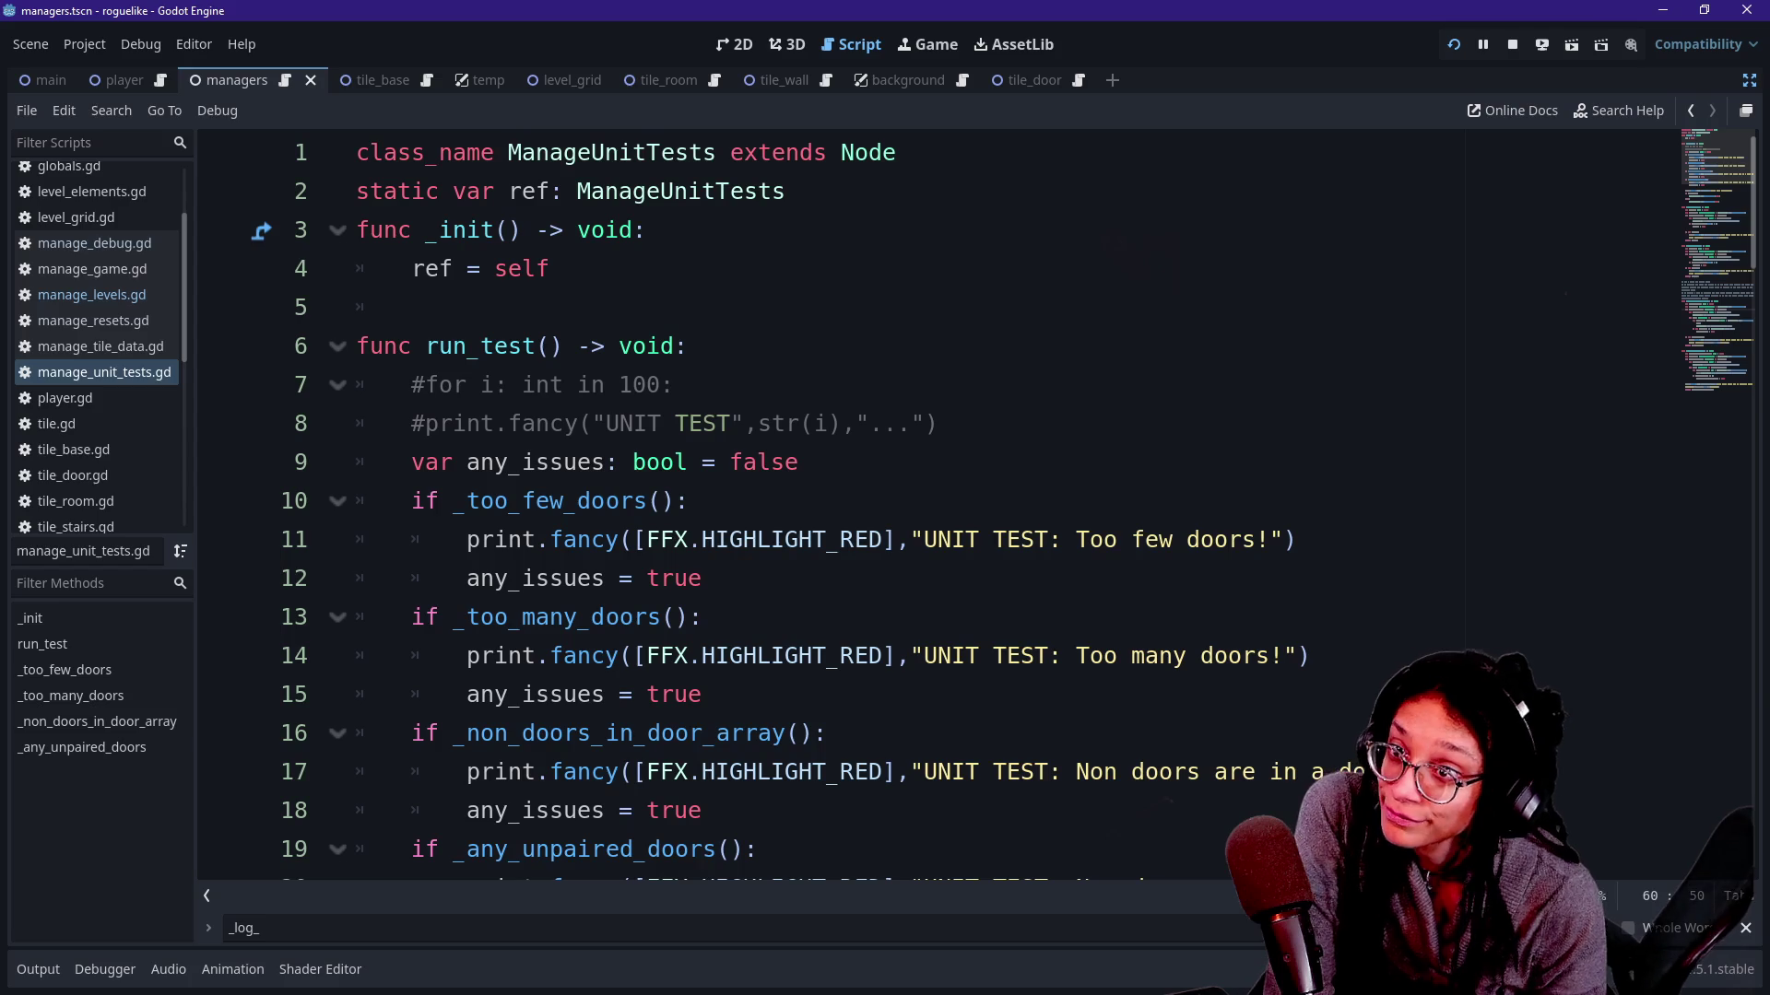
{"action": "scroll", "coordinate": [968, 497], "scroll_direction": "down", "scroll_amount": 2}
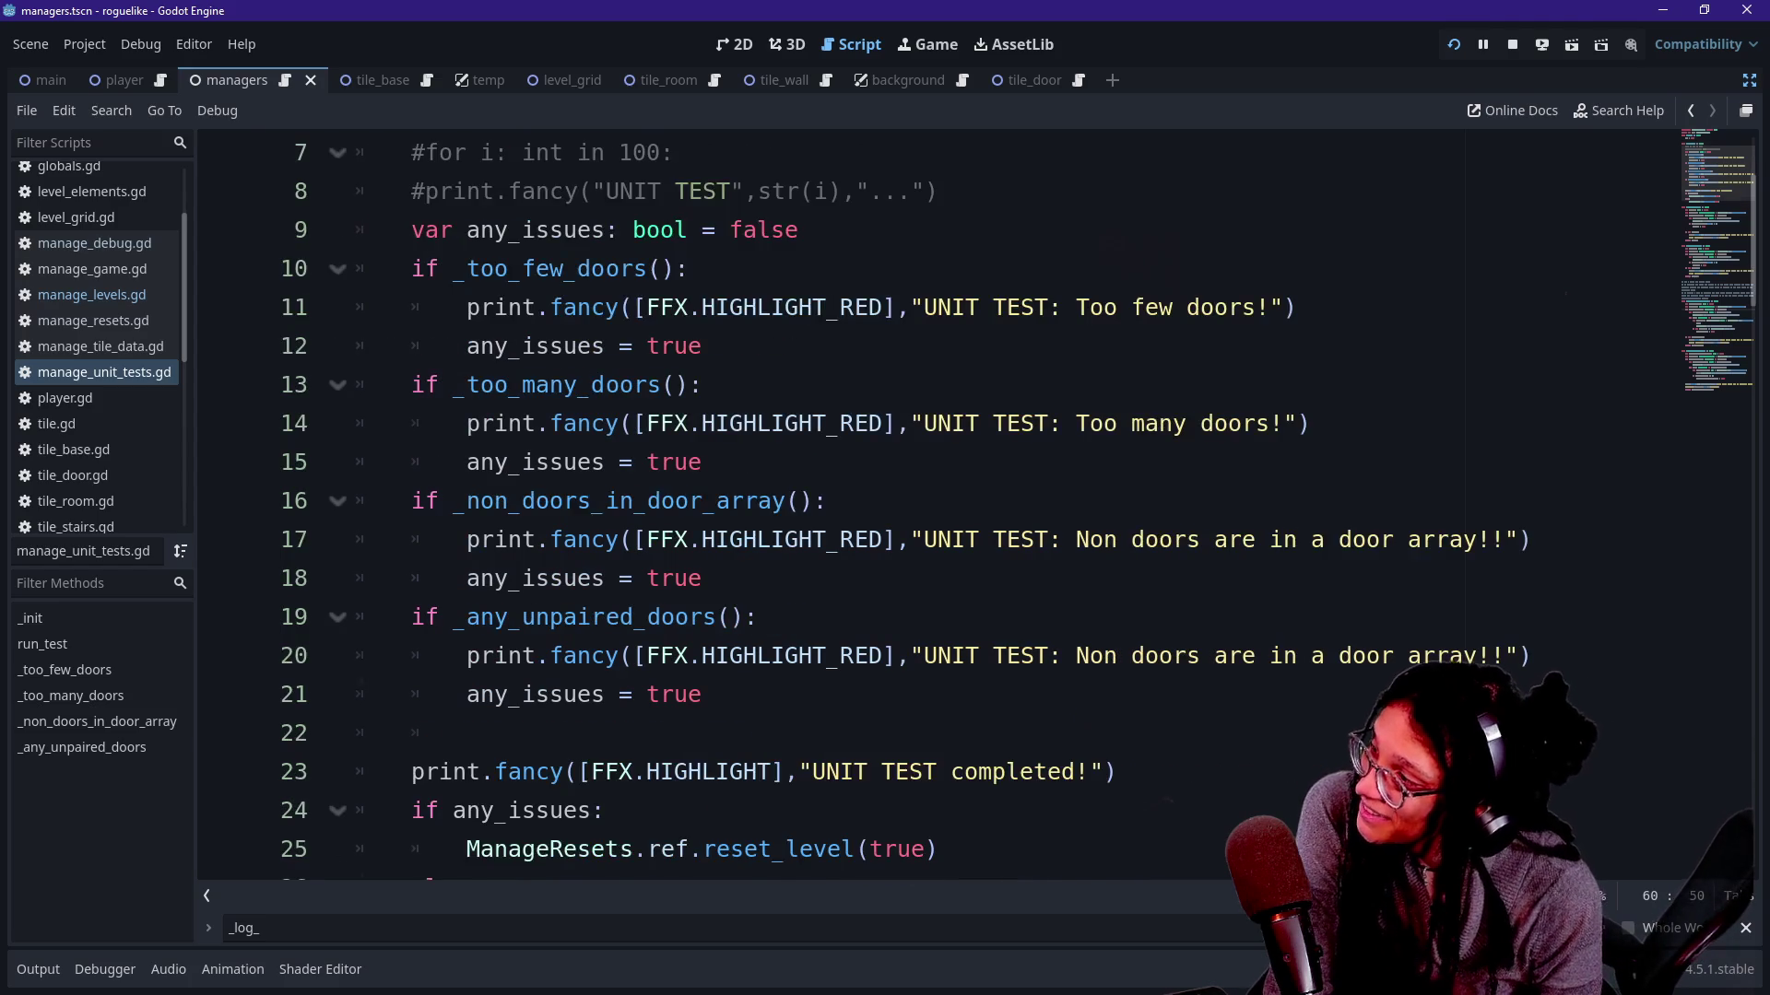
{"action": "scroll", "coordinate": [968, 498], "scroll_direction": "up", "scroll_amount": 1}
Review the run_test function's block of unit-test checks and its print messages.
{"action": "mouse_move", "coordinate": [413, 384]}
{"action": "left_mouse_down"}
{"action": "mouse_move", "coordinate": [467, 849]}
{"action": "mouse_move", "coordinate": [714, 424]}
{"action": "left_mouse_up"}
{"action": "left_click", "coordinate": [467, 849]}
{"action": "left_click", "coordinate": [687, 386]}
{"action": "left_click_drag", "start_coordinate": [798, 346], "coordinate": [701, 462]}
{"action": "left_click", "coordinate": [702, 810]}
{"action": "left_click_drag", "start_coordinate": [701, 811], "coordinate": [769, 423]}
{"action": "left_click", "coordinate": [770, 424]}
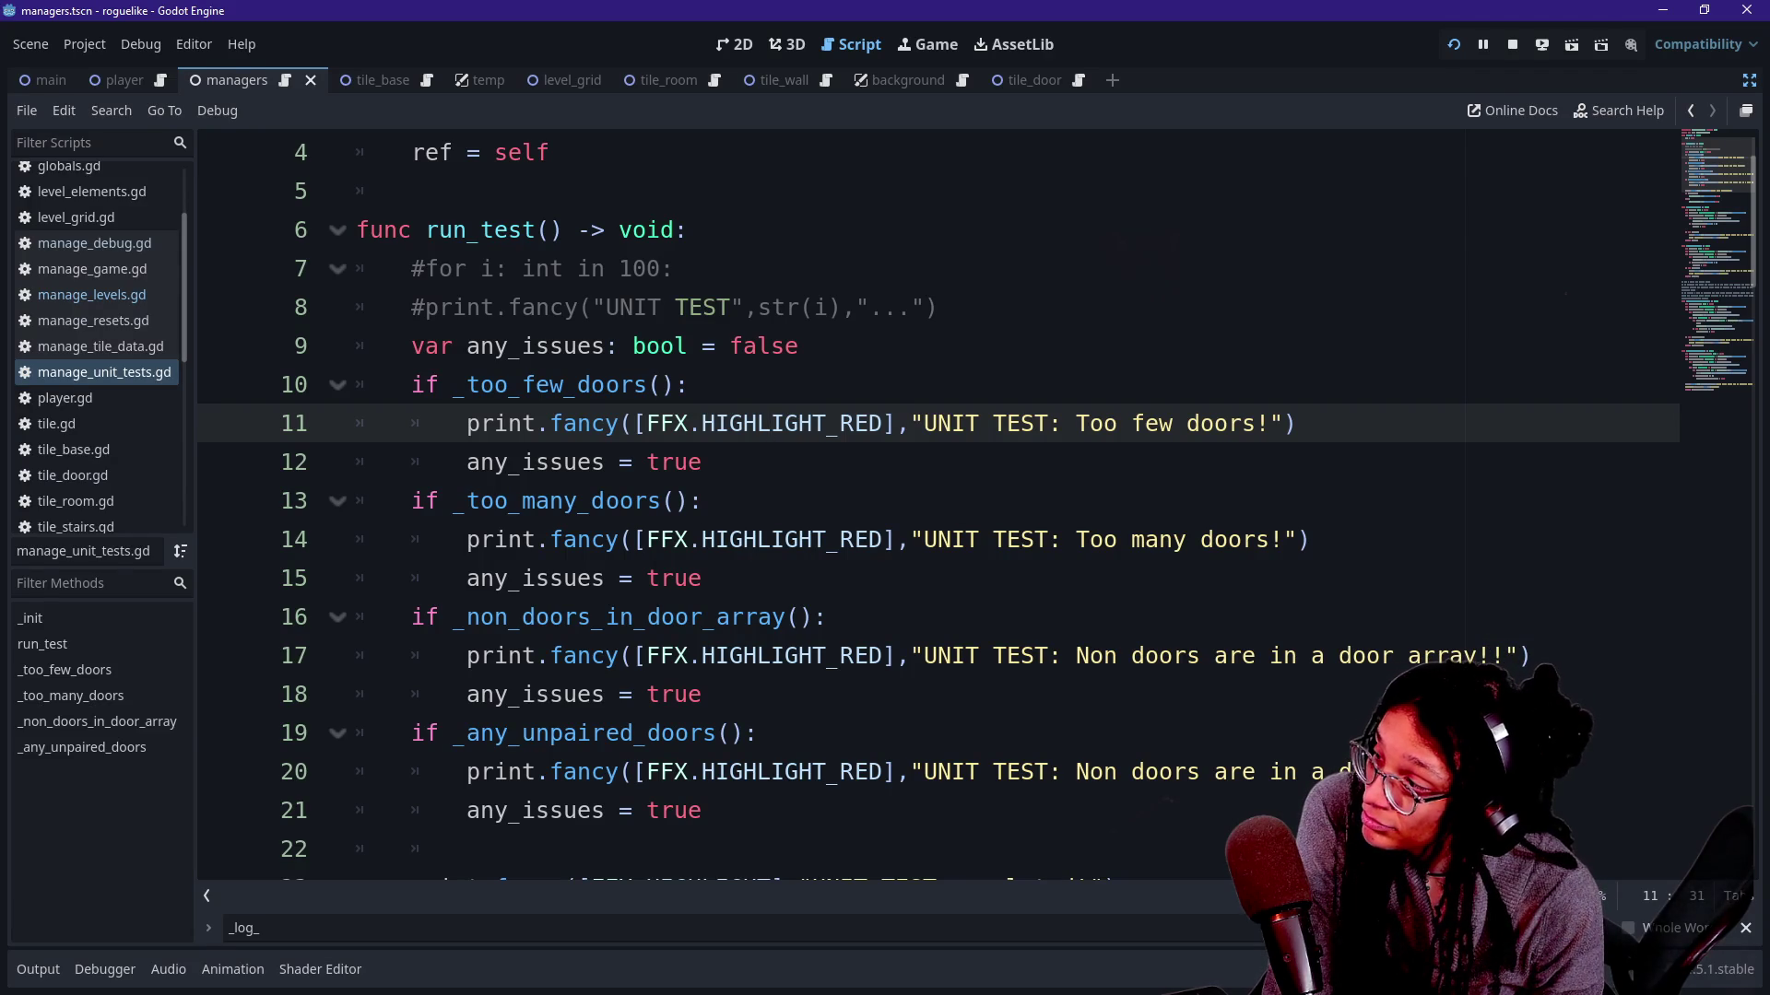
{"action": "scroll", "coordinate": [938, 511], "scroll_direction": "down", "scroll_amount": 1}
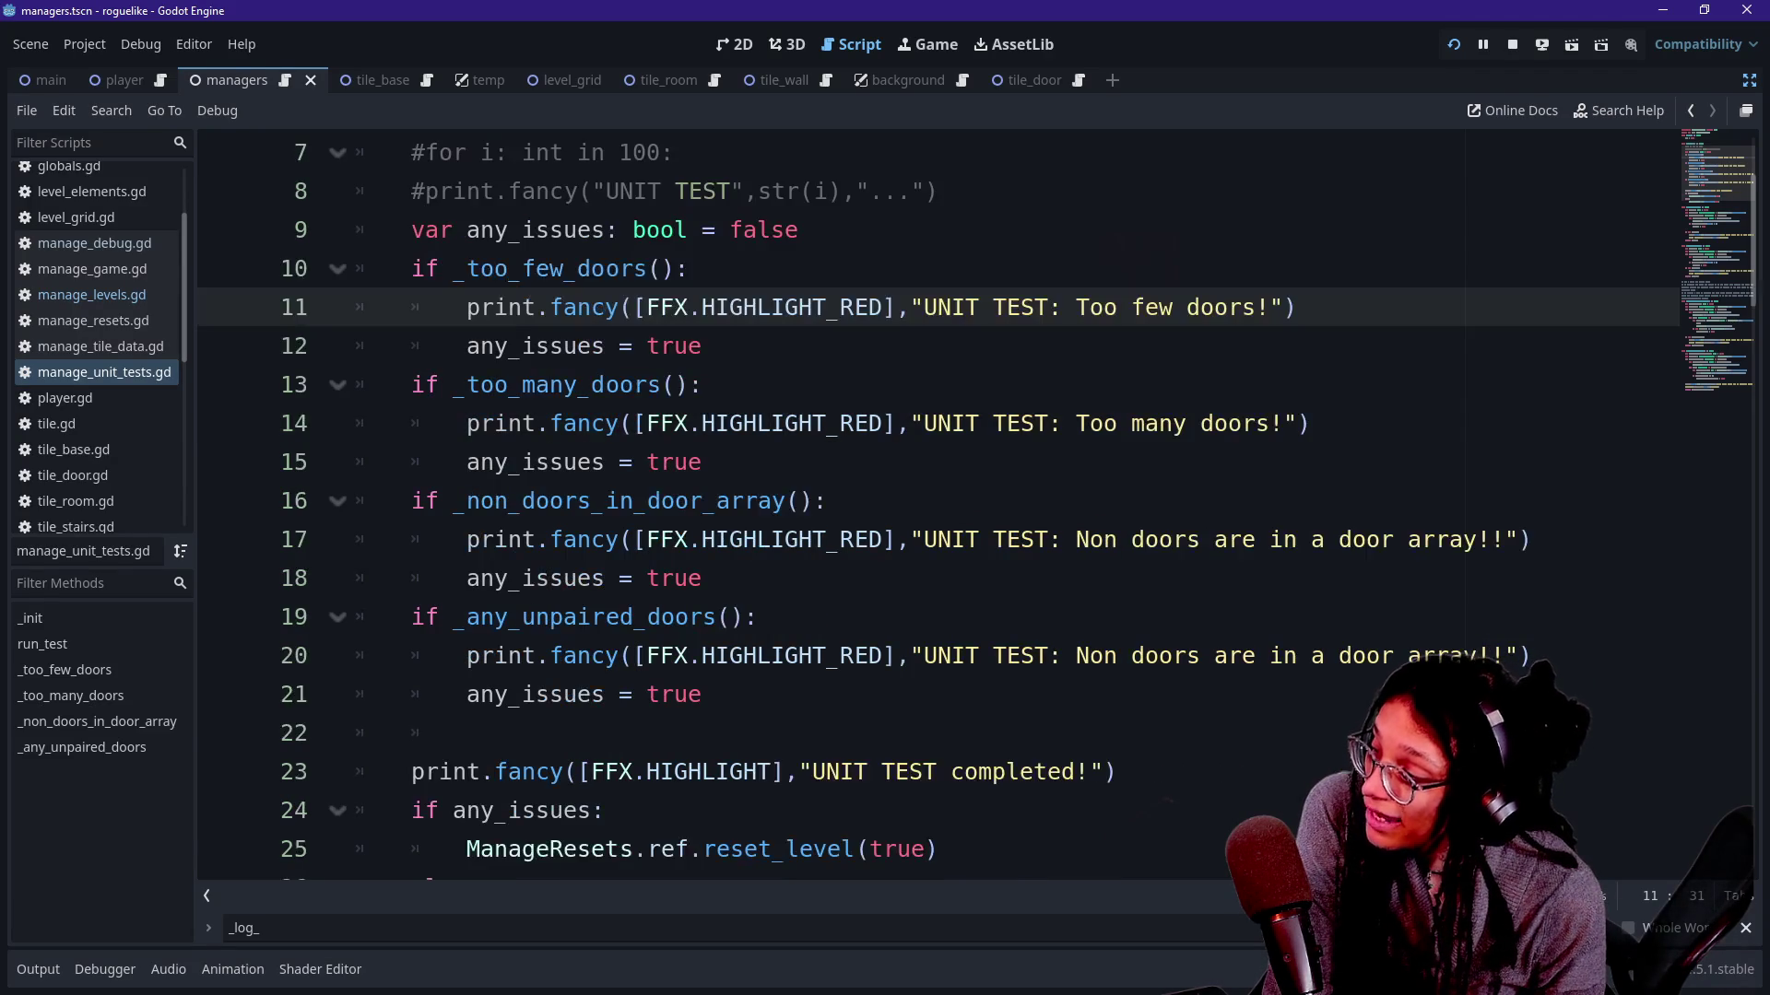
Review the reset_level call and unpaired-doors check around lines 25–30 of run_test.
{"action": "left_click_drag", "start_coordinate": [711, 849], "coordinate": [612, 849]}
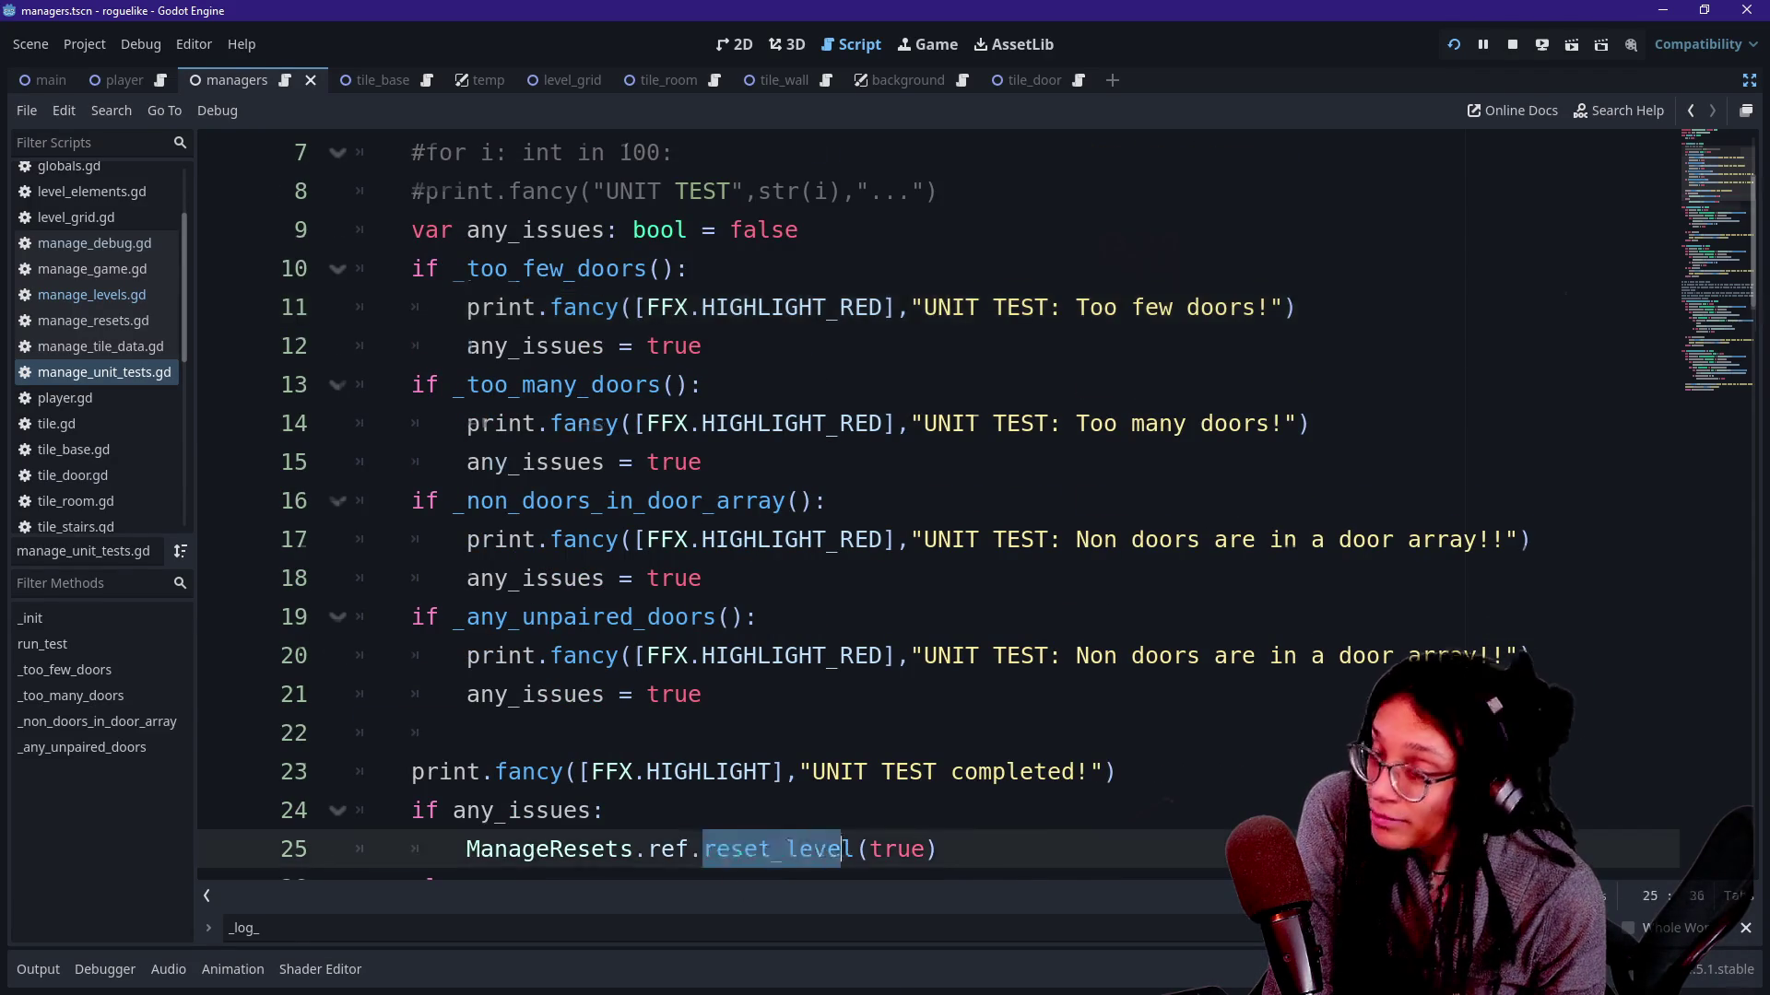
{"action": "left_click", "coordinate": [757, 539]}
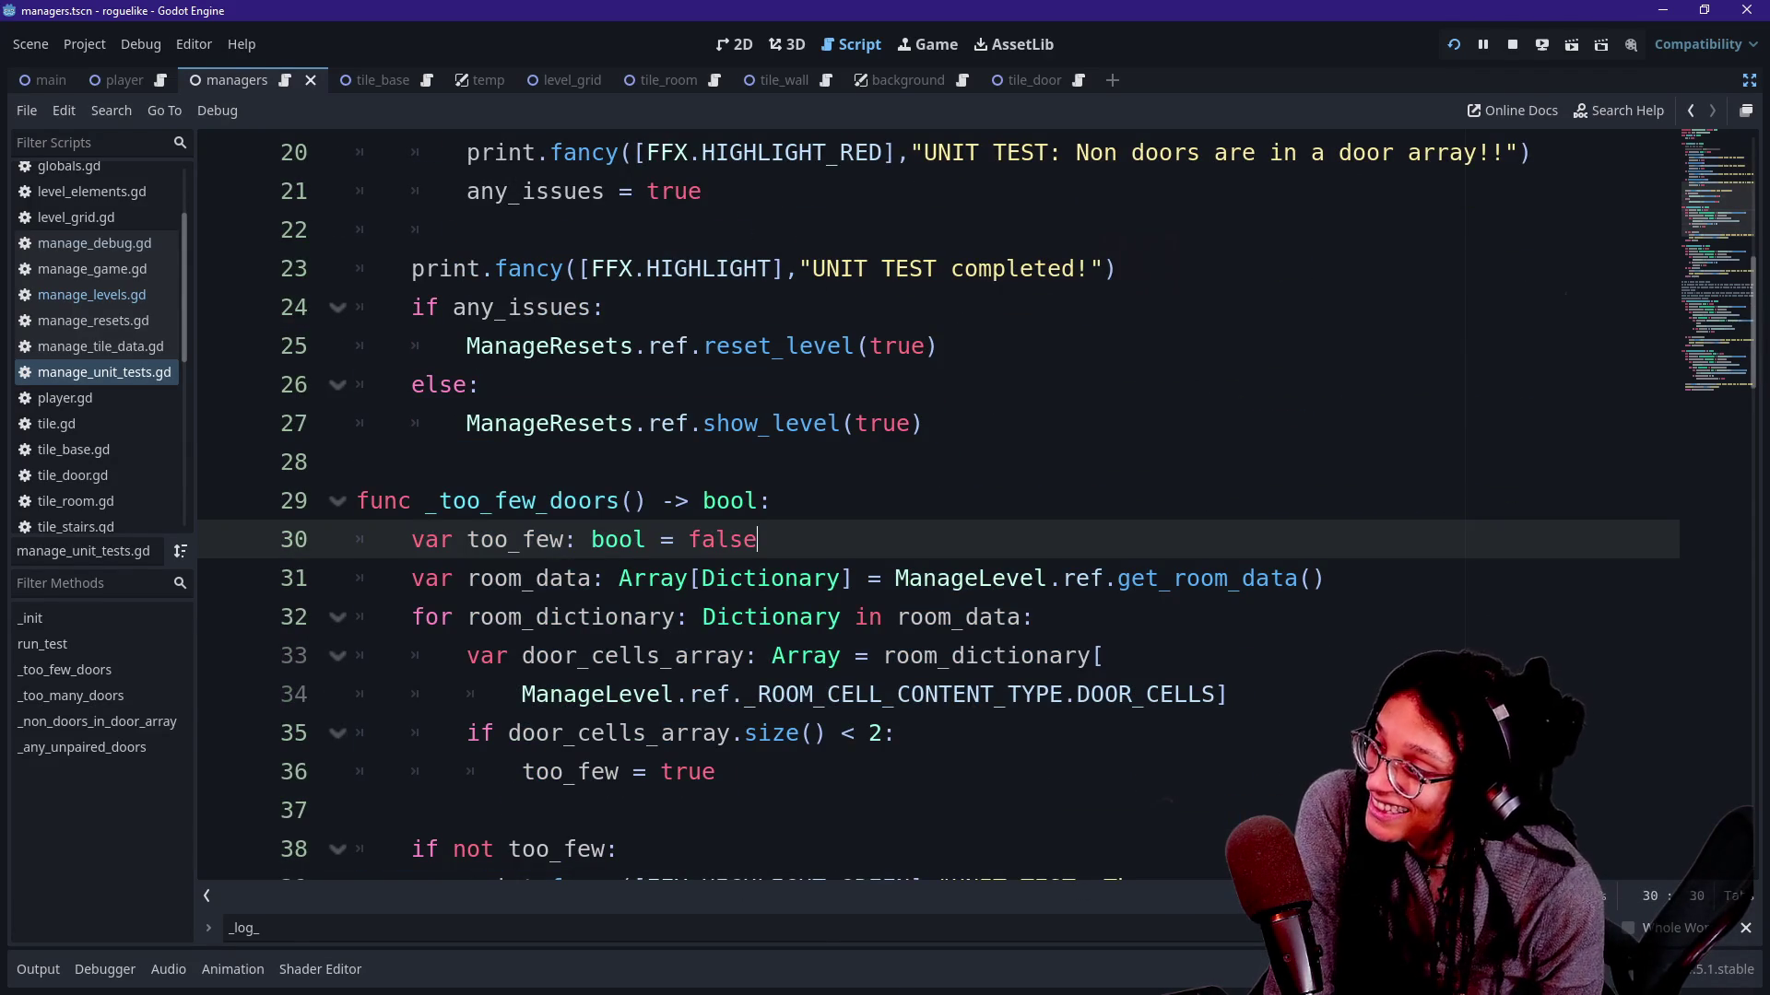
{"action": "left_click_drag", "start_coordinate": [690, 346], "coordinate": [898, 346]}
{"action": "scroll", "coordinate": [758, 415], "scroll_direction": "up", "scroll_amount": 2}
{"action": "left_click", "coordinate": [758, 346]}
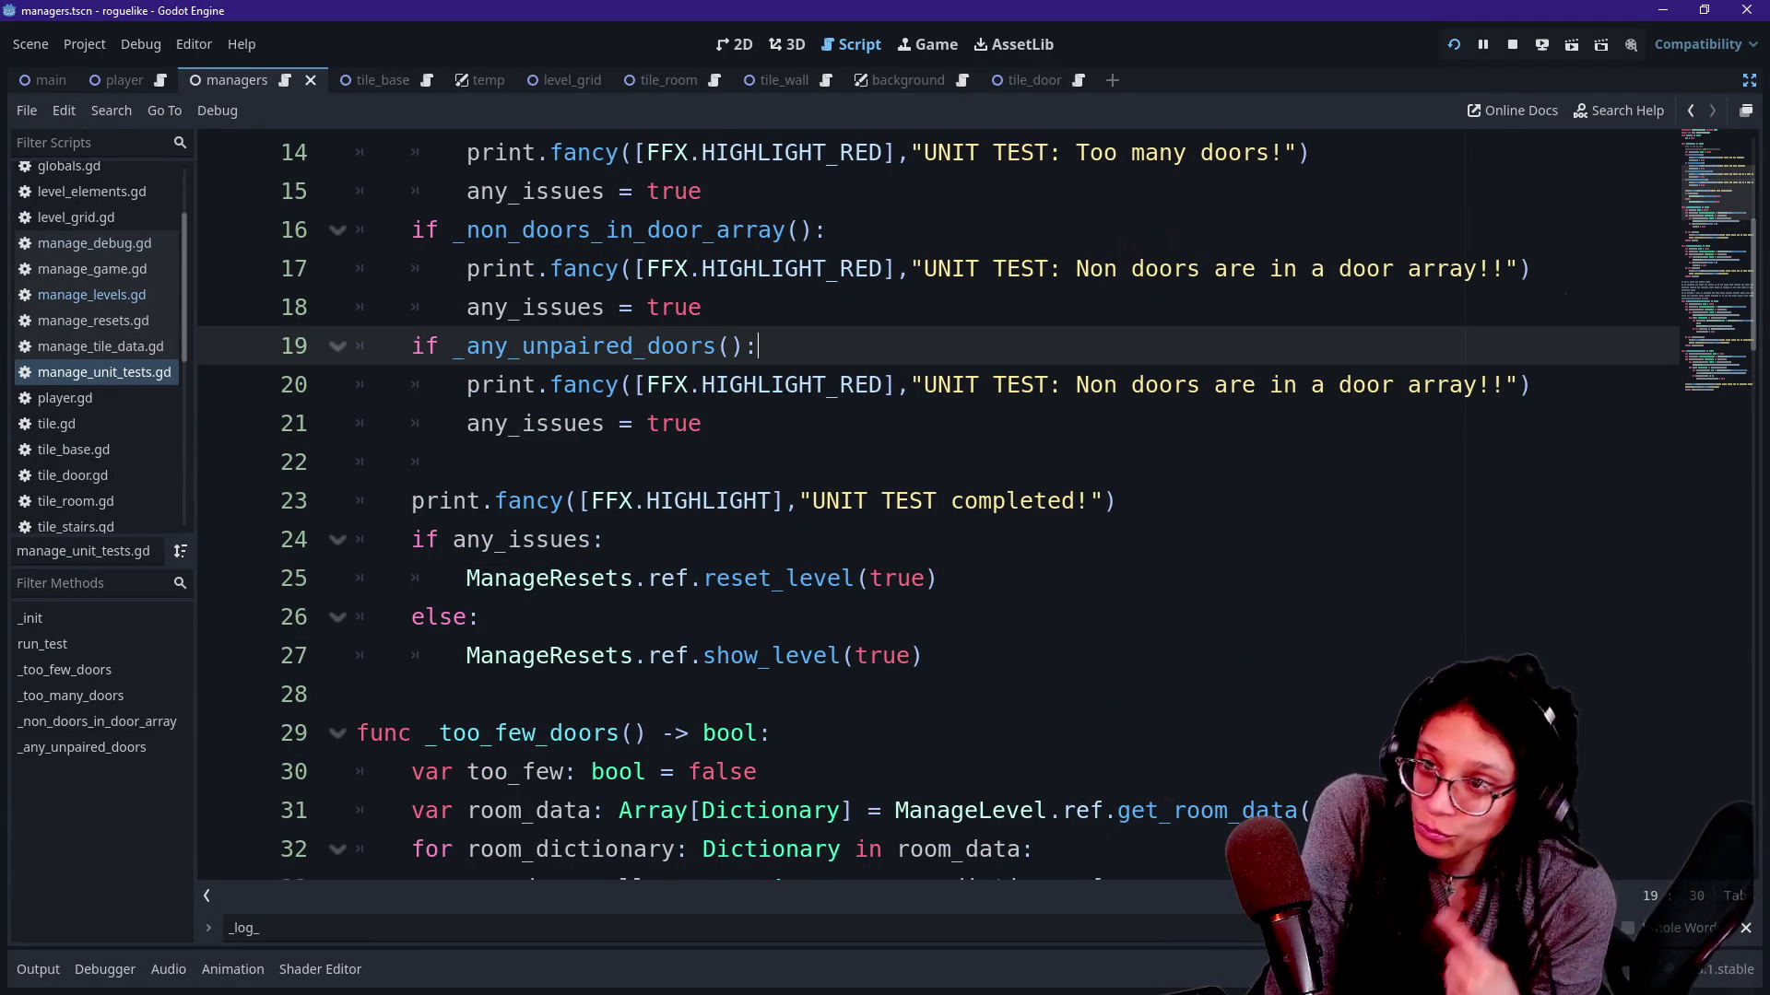
{"action": "key", "text": "Down"}
{"action": "key", "text": "Down"}
{"action": "key", "text": "Down"}
{"action": "key", "text": "Up"}
{"action": "key", "text": "Down"}
{"action": "key", "text": "Down"}
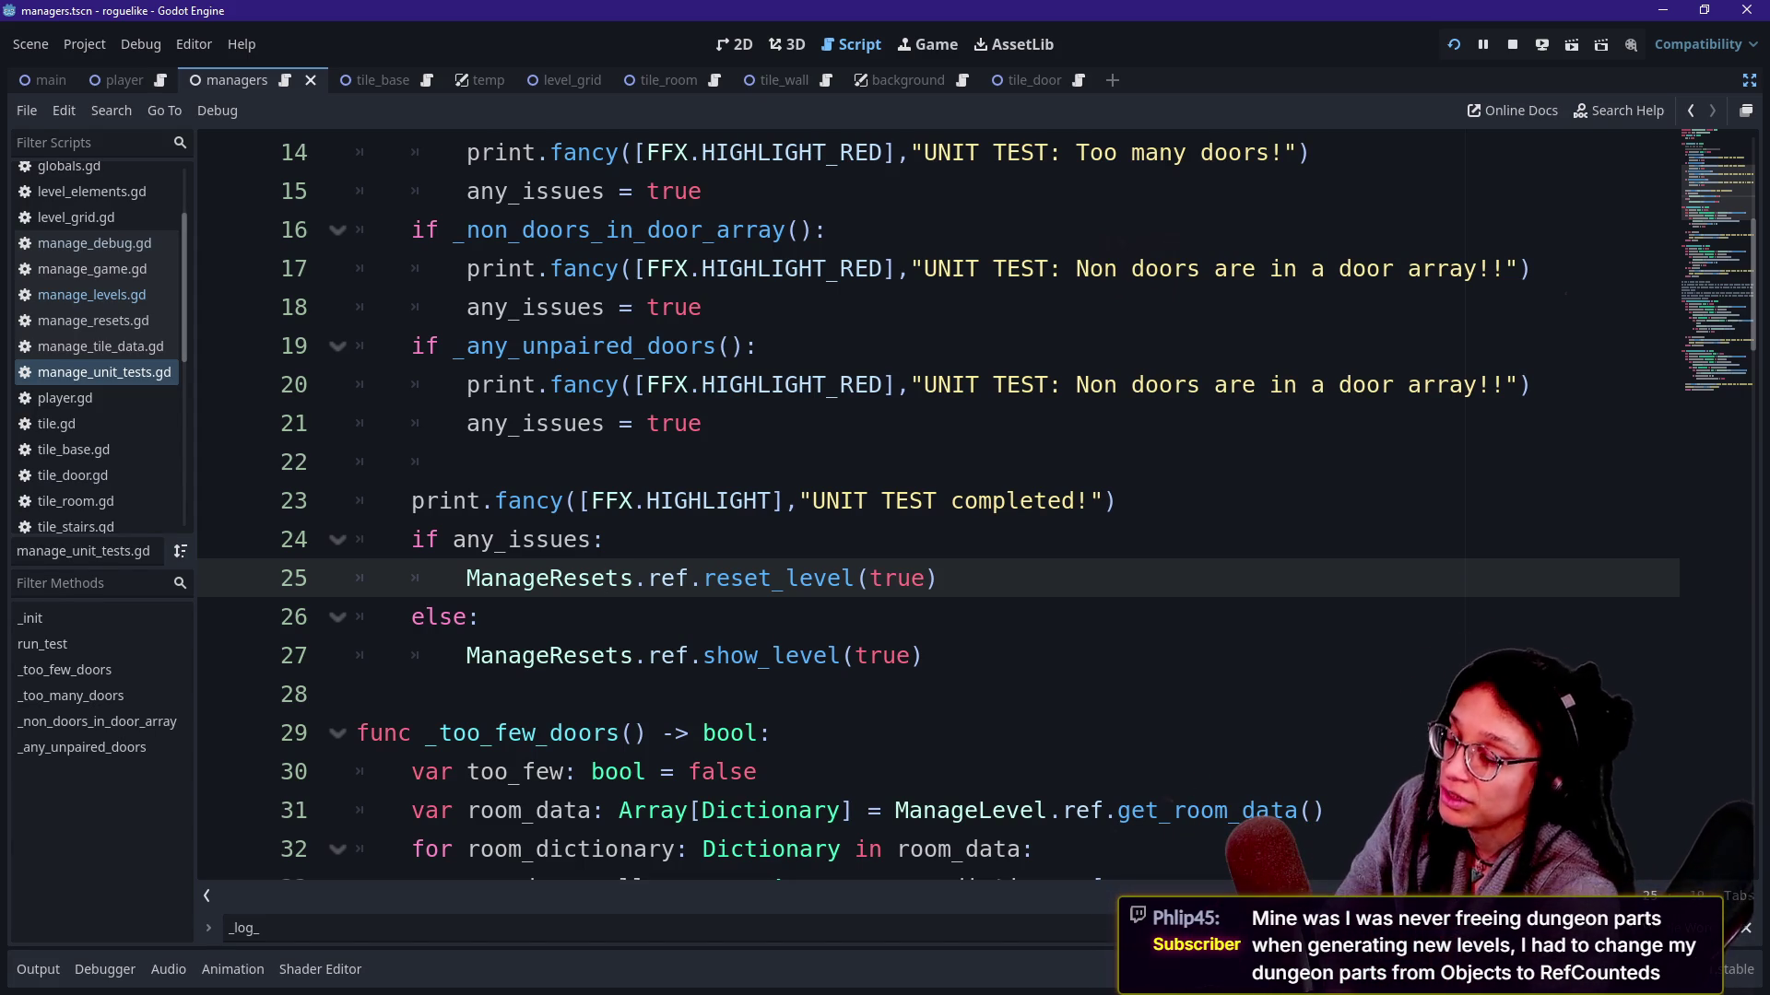
{"action": "left_click", "coordinate": [706, 307]}
{"action": "scroll", "coordinate": [705, 308], "scroll_direction": "up", "scroll_amount": 1}
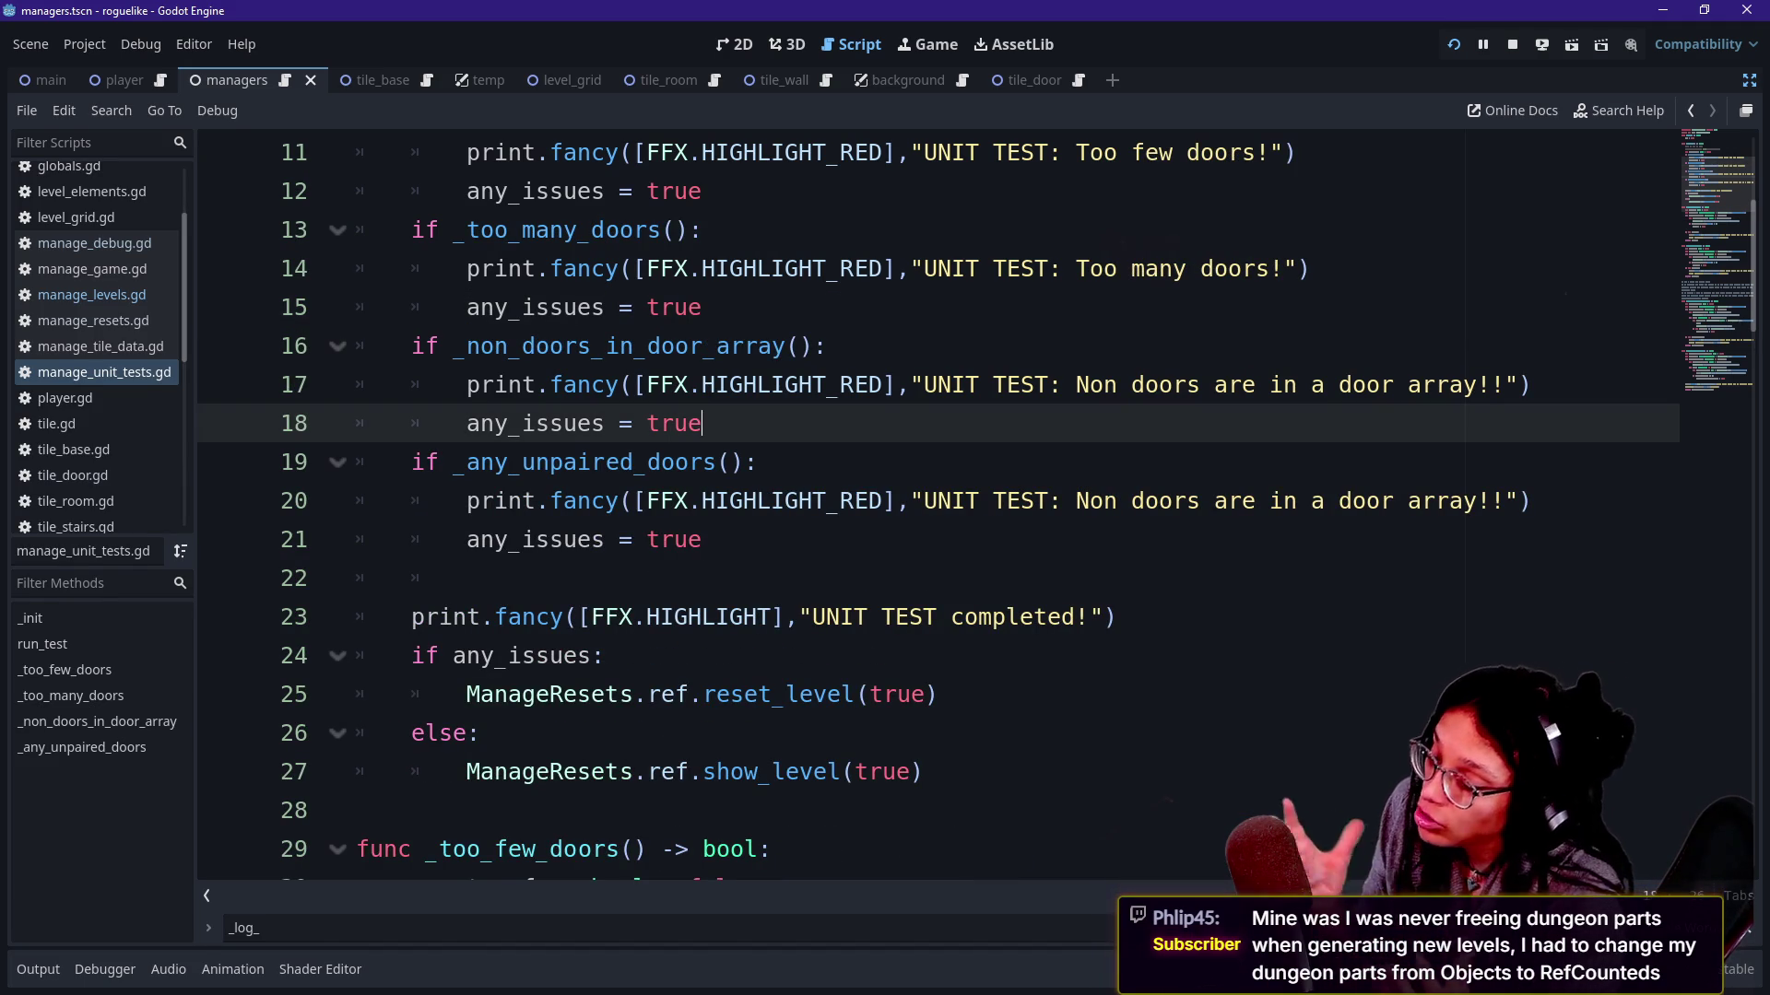
{"action": "left_click_drag", "start_coordinate": [412, 462], "coordinate": [592, 500]}
{"action": "left_click", "coordinate": [539, 462]}
{"action": "mouse_move", "coordinate": [411, 347]}
{"action": "left_mouse_down"}
{"action": "mouse_move", "coordinate": [702, 423]}
{"action": "mouse_move", "coordinate": [550, 385]}
{"action": "left_mouse_up"}
{"action": "left_click", "coordinate": [702, 423]}
{"action": "left_click", "coordinate": [550, 384]}
{"action": "left_click", "coordinate": [425, 347]}
{"action": "mouse_move", "coordinate": [424, 346]}
{"action": "left_mouse_down"}
{"action": "mouse_move", "coordinate": [703, 424]}
{"action": "mouse_move", "coordinate": [470, 346]}
{"action": "mouse_move", "coordinate": [415, 347]}
{"action": "left_mouse_up"}
{"action": "left_click", "coordinate": [702, 423]}
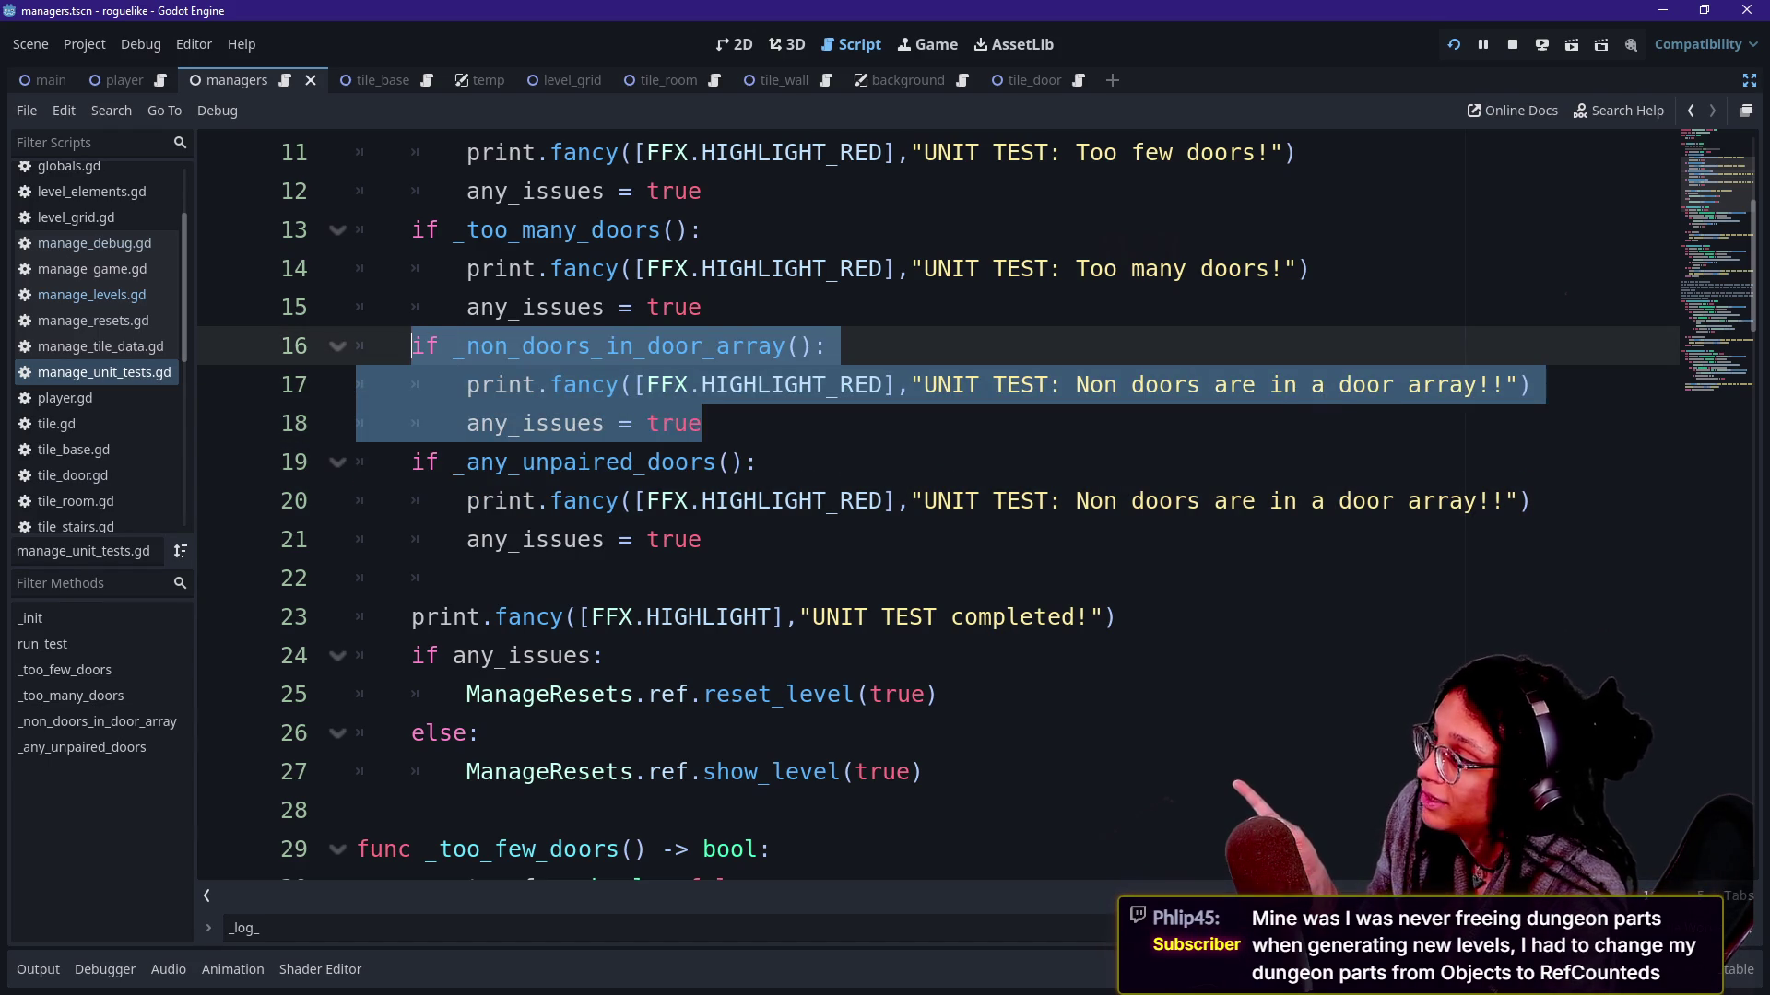
{"action": "left_click", "coordinate": [703, 424]}
{"action": "left_click", "coordinate": [542, 385]}
{"action": "left_click_drag", "start_coordinate": [702, 423], "coordinate": [415, 346]}
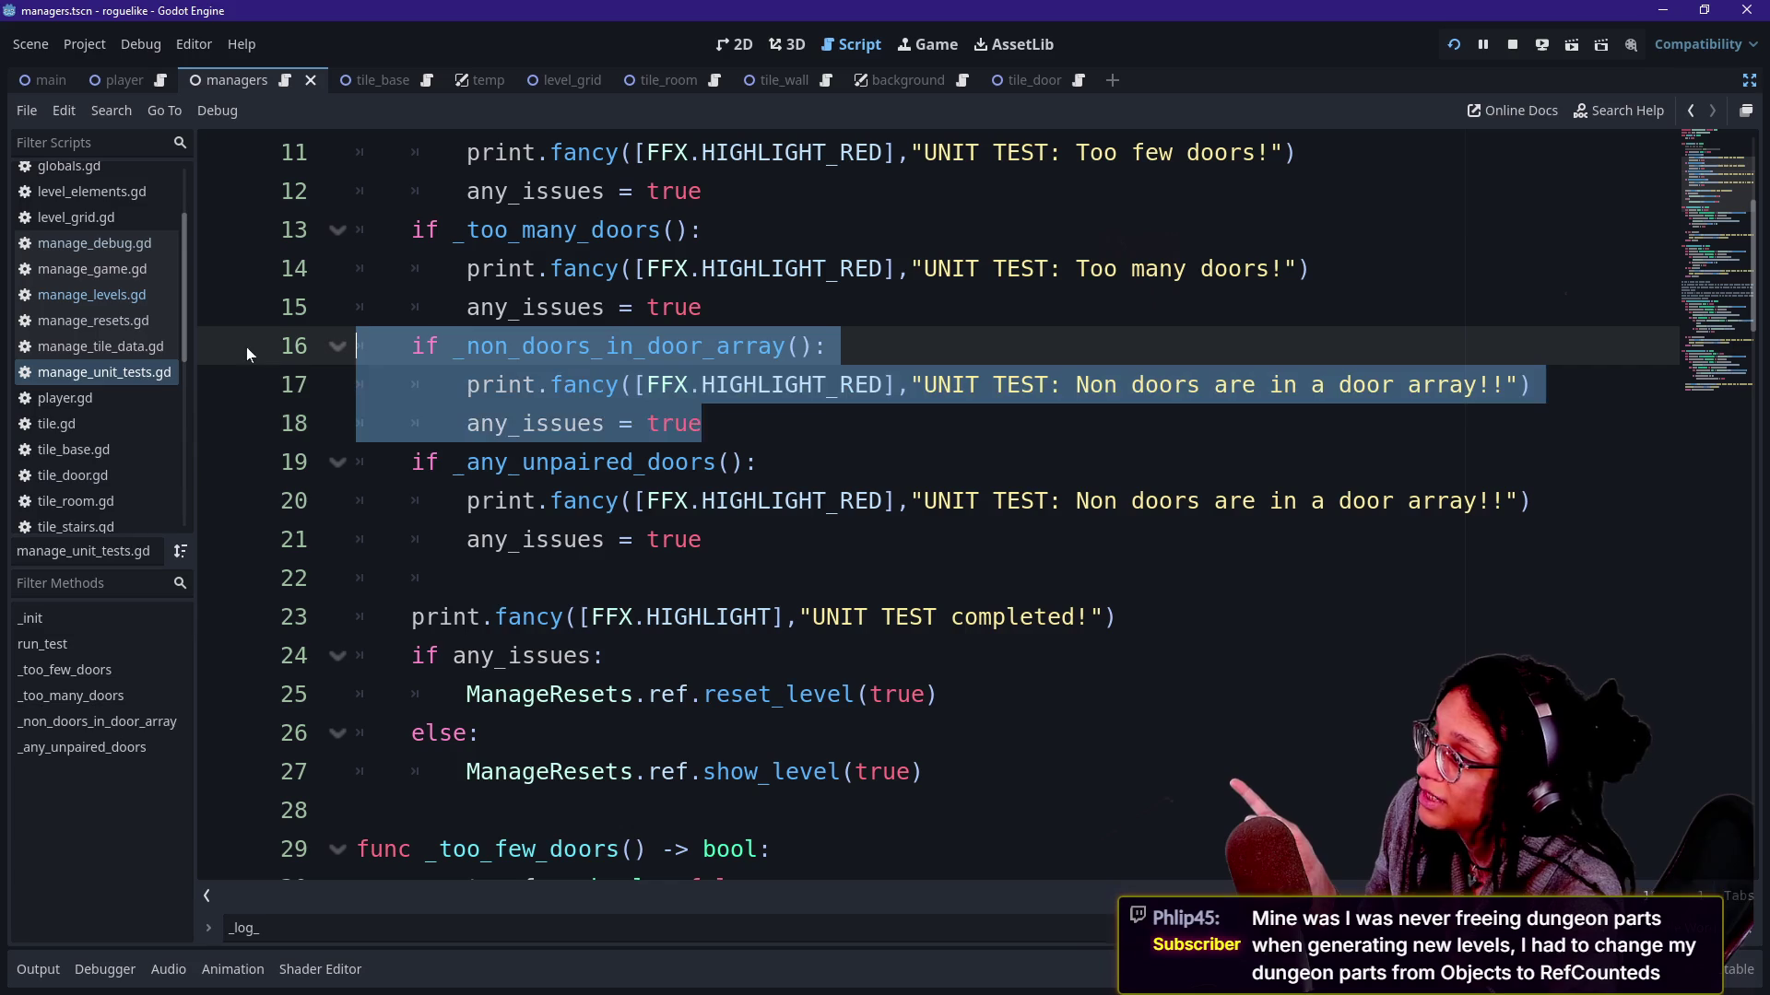
{"action": "left_click", "coordinate": [509, 384]}
{"action": "left_click_drag", "start_coordinate": [702, 423], "coordinate": [415, 345]}
{"action": "left_click", "coordinate": [703, 423]}
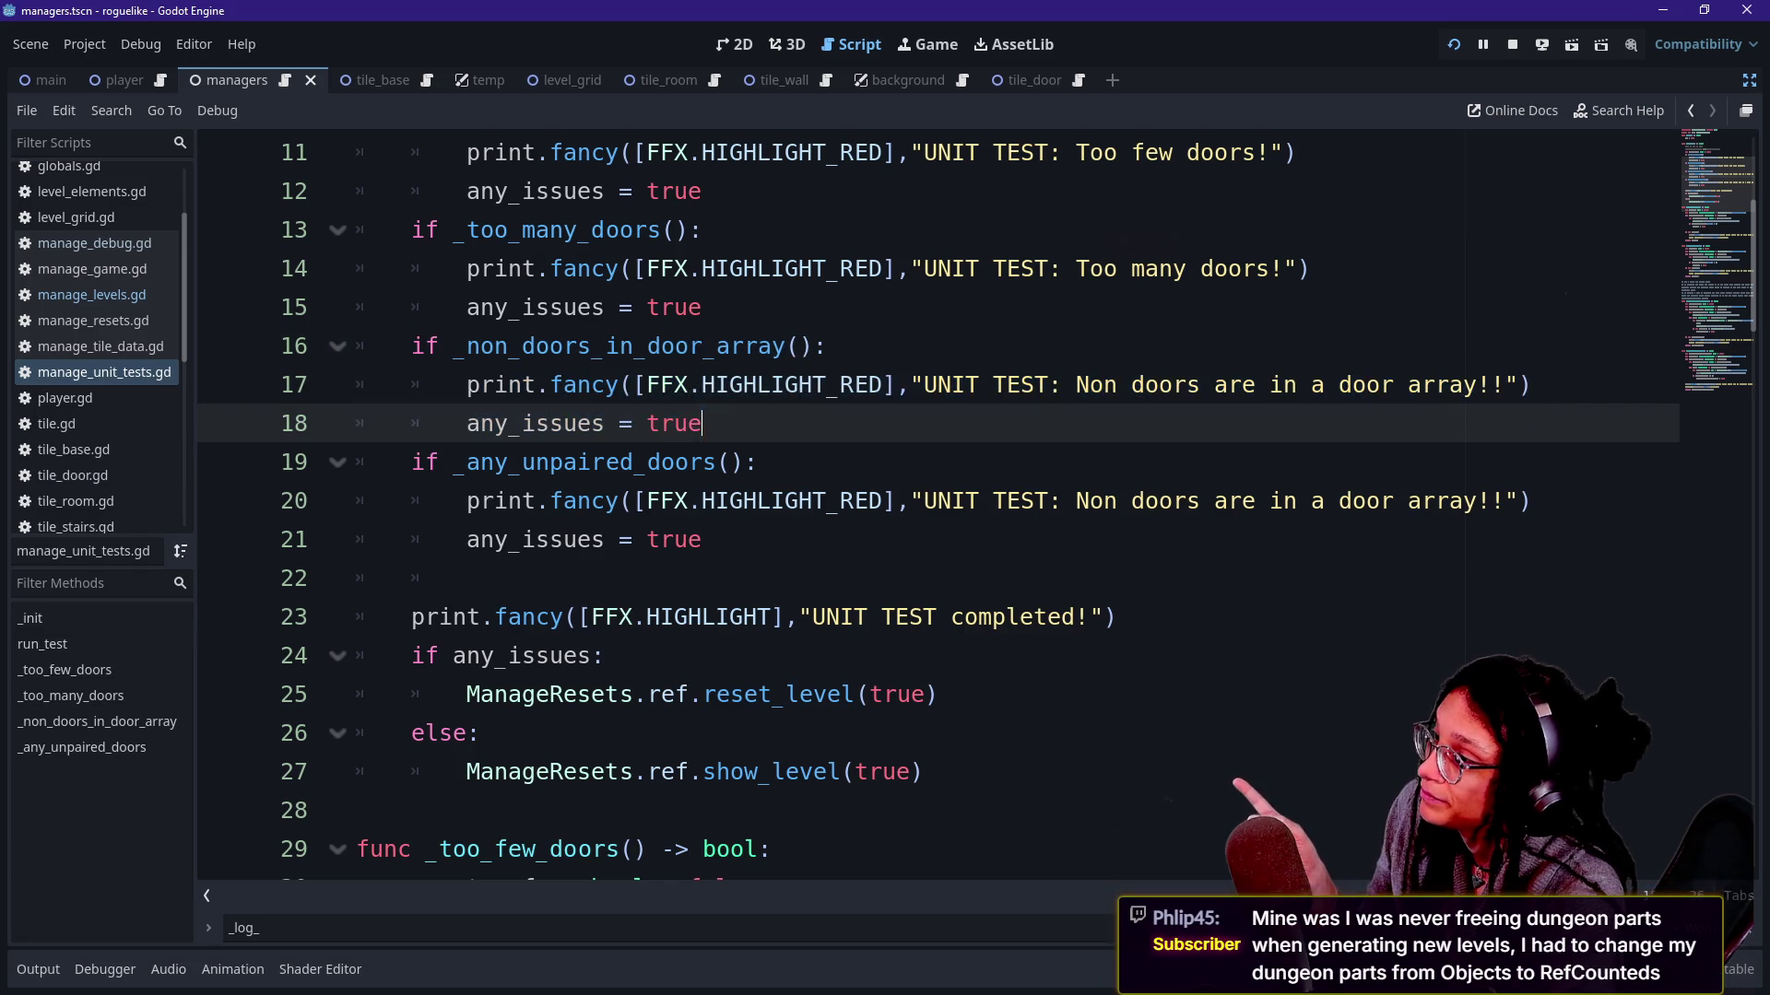
{"action": "scroll", "coordinate": [940, 511], "scroll_direction": "up", "scroll_amount": 1}
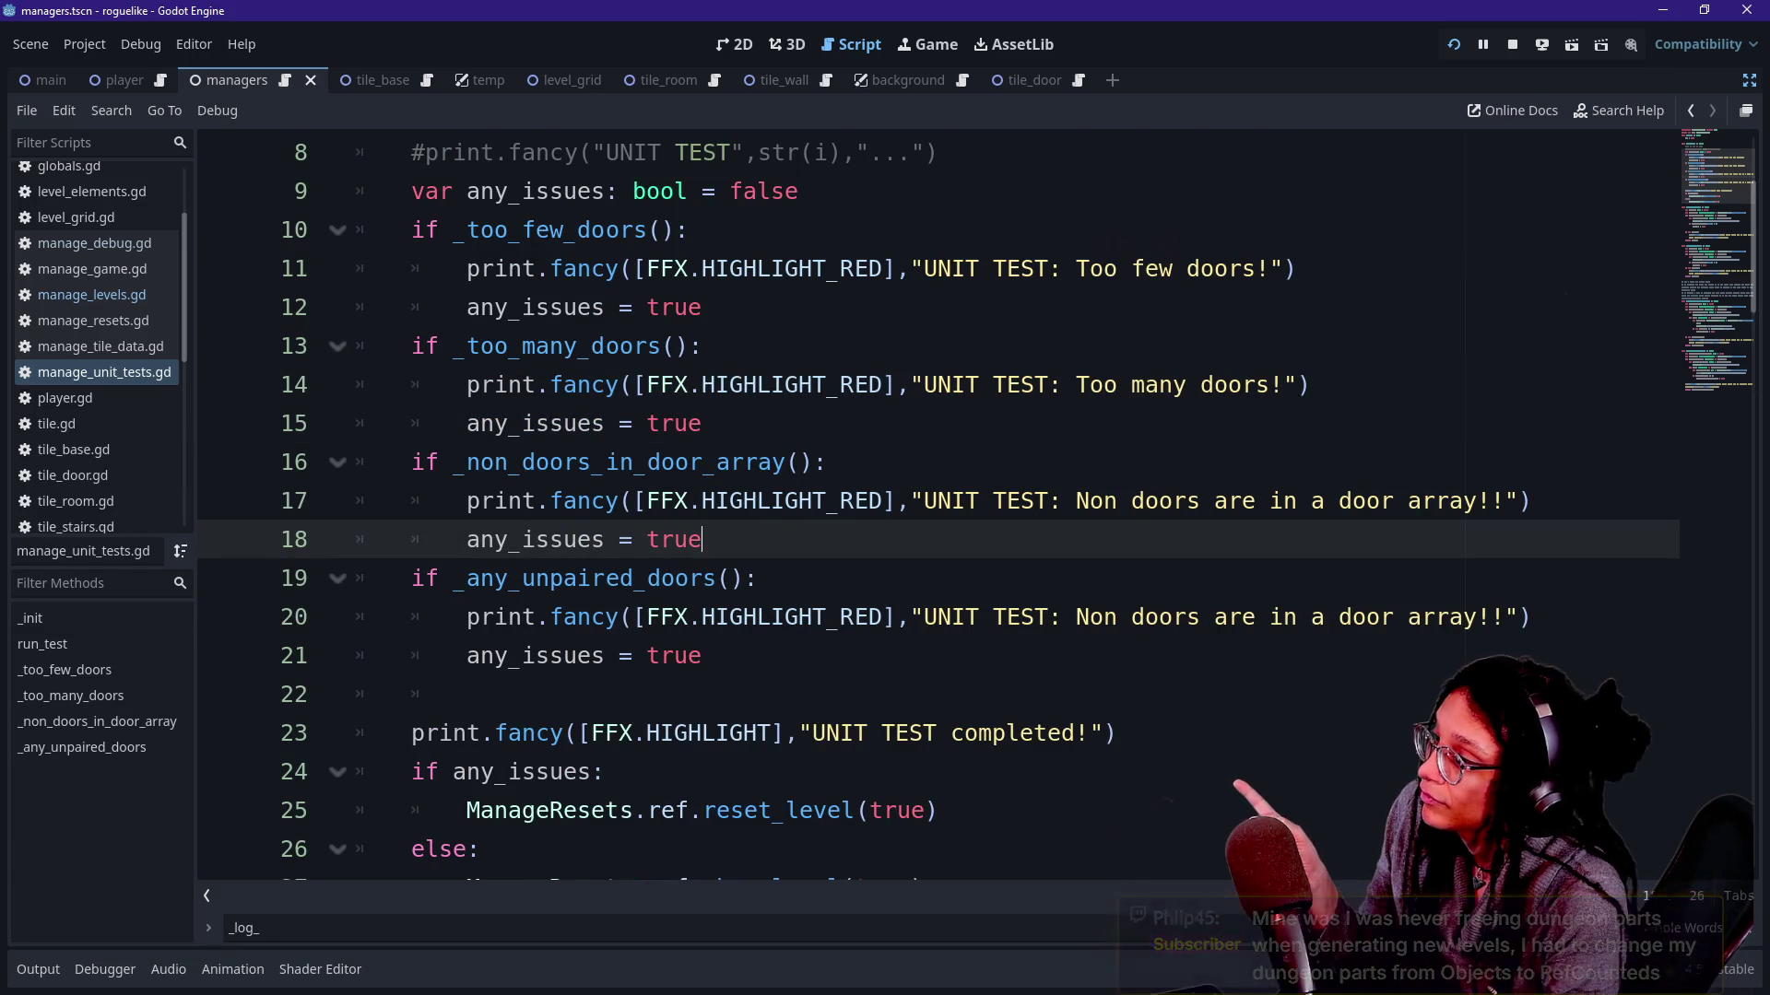
{"action": "mouse_move", "coordinate": [747, 578]}
{"action": "left_mouse_down"}
{"action": "mouse_move", "coordinate": [456, 462]}
{"action": "mouse_move", "coordinate": [357, 462]}
{"action": "left_mouse_up"}
{"action": "left_click", "coordinate": [703, 540]}
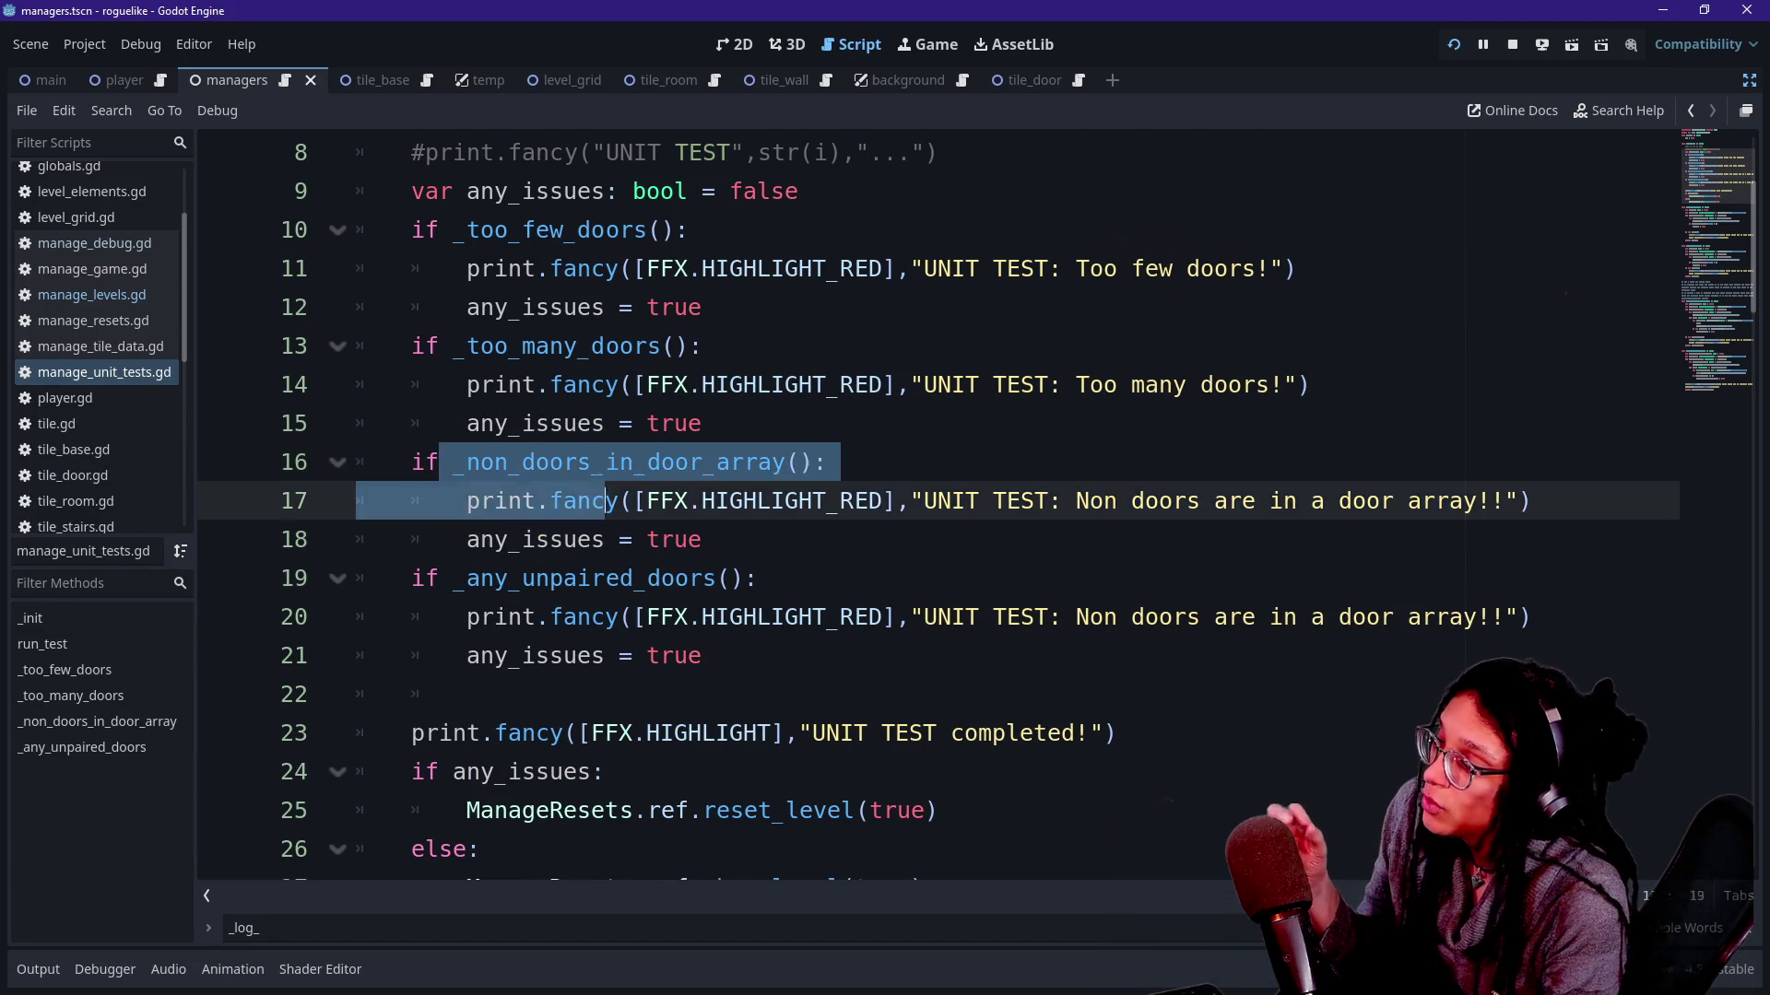
{"action": "left_click_drag", "start_coordinate": [467, 462], "coordinate": [700, 539]}
{"action": "scroll", "coordinate": [701, 539], "scroll_direction": "down", "scroll_amount": 1}
{"action": "left_click", "coordinate": [678, 463]}
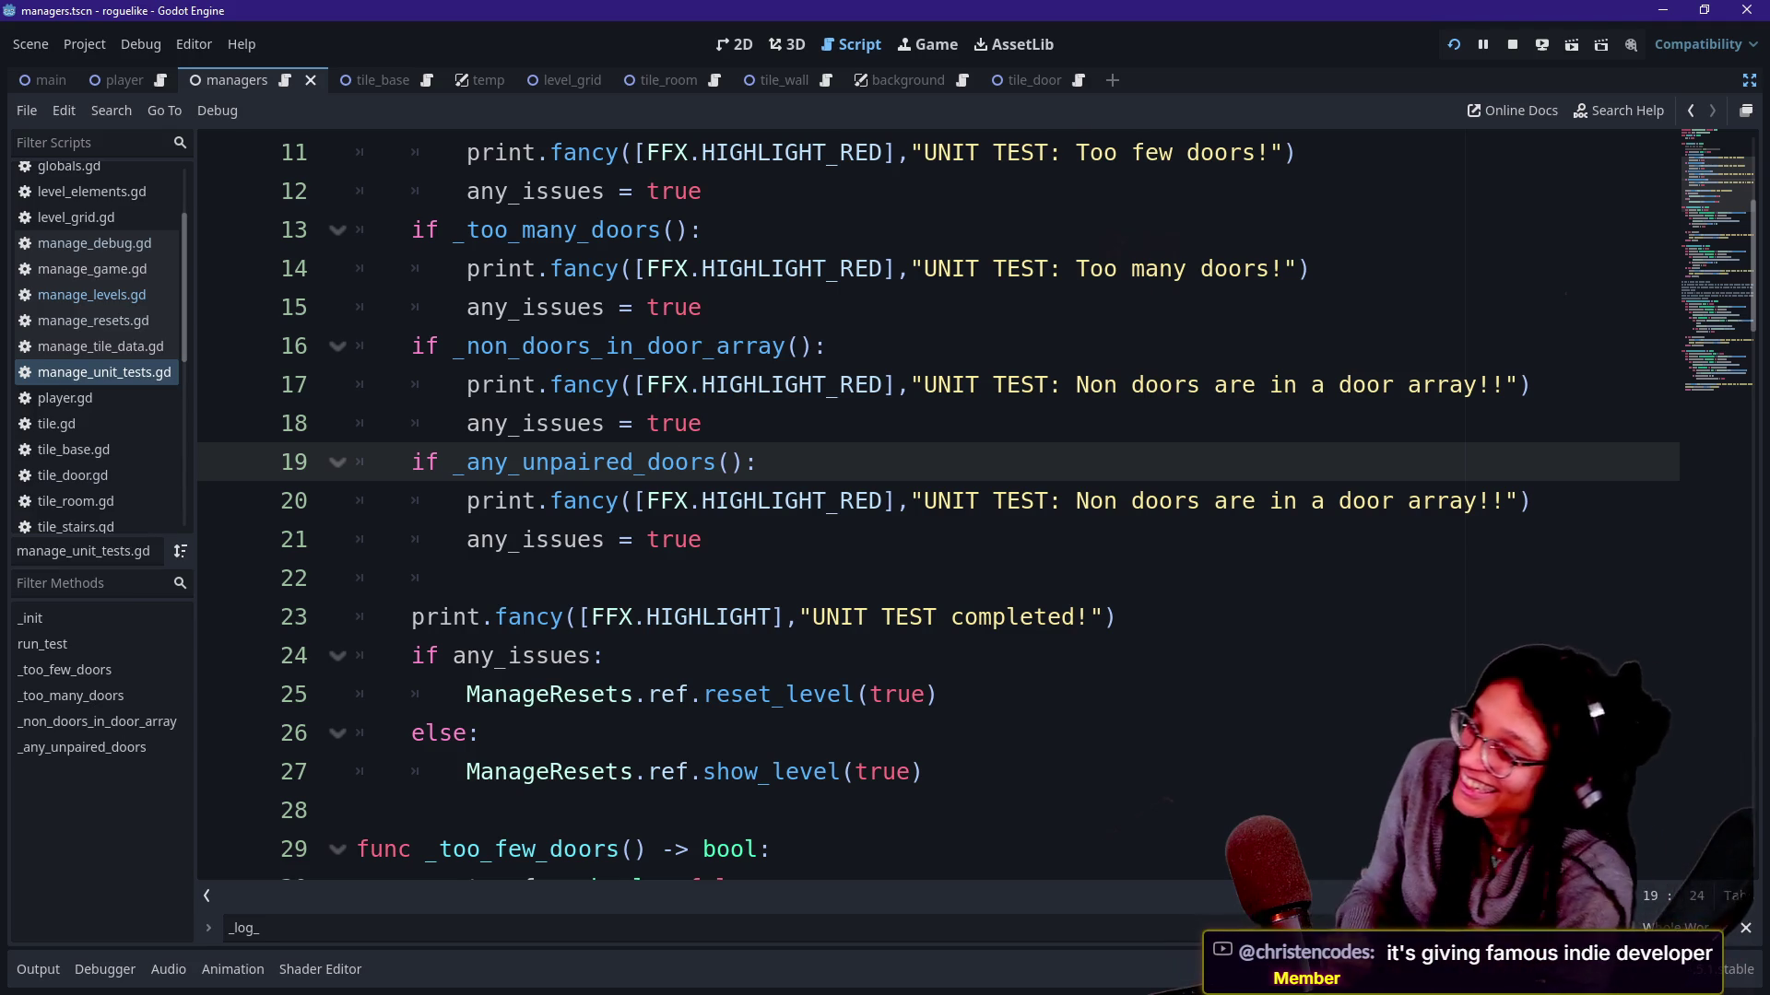
{"action": "scroll", "coordinate": [939, 511], "scroll_direction": "down", "scroll_amount": 2}
{"action": "scroll", "coordinate": [937, 512], "scroll_direction": "down", "scroll_amount": 2}
Locate the _any_unpaired_doors success print on line 86 and move to the blank line above it.
{"action": "left_click", "coordinate": [800, 617]}
{"action": "key", "text": "Down"}
{"action": "key", "text": "Down"}
{"action": "key", "text": "Down"}
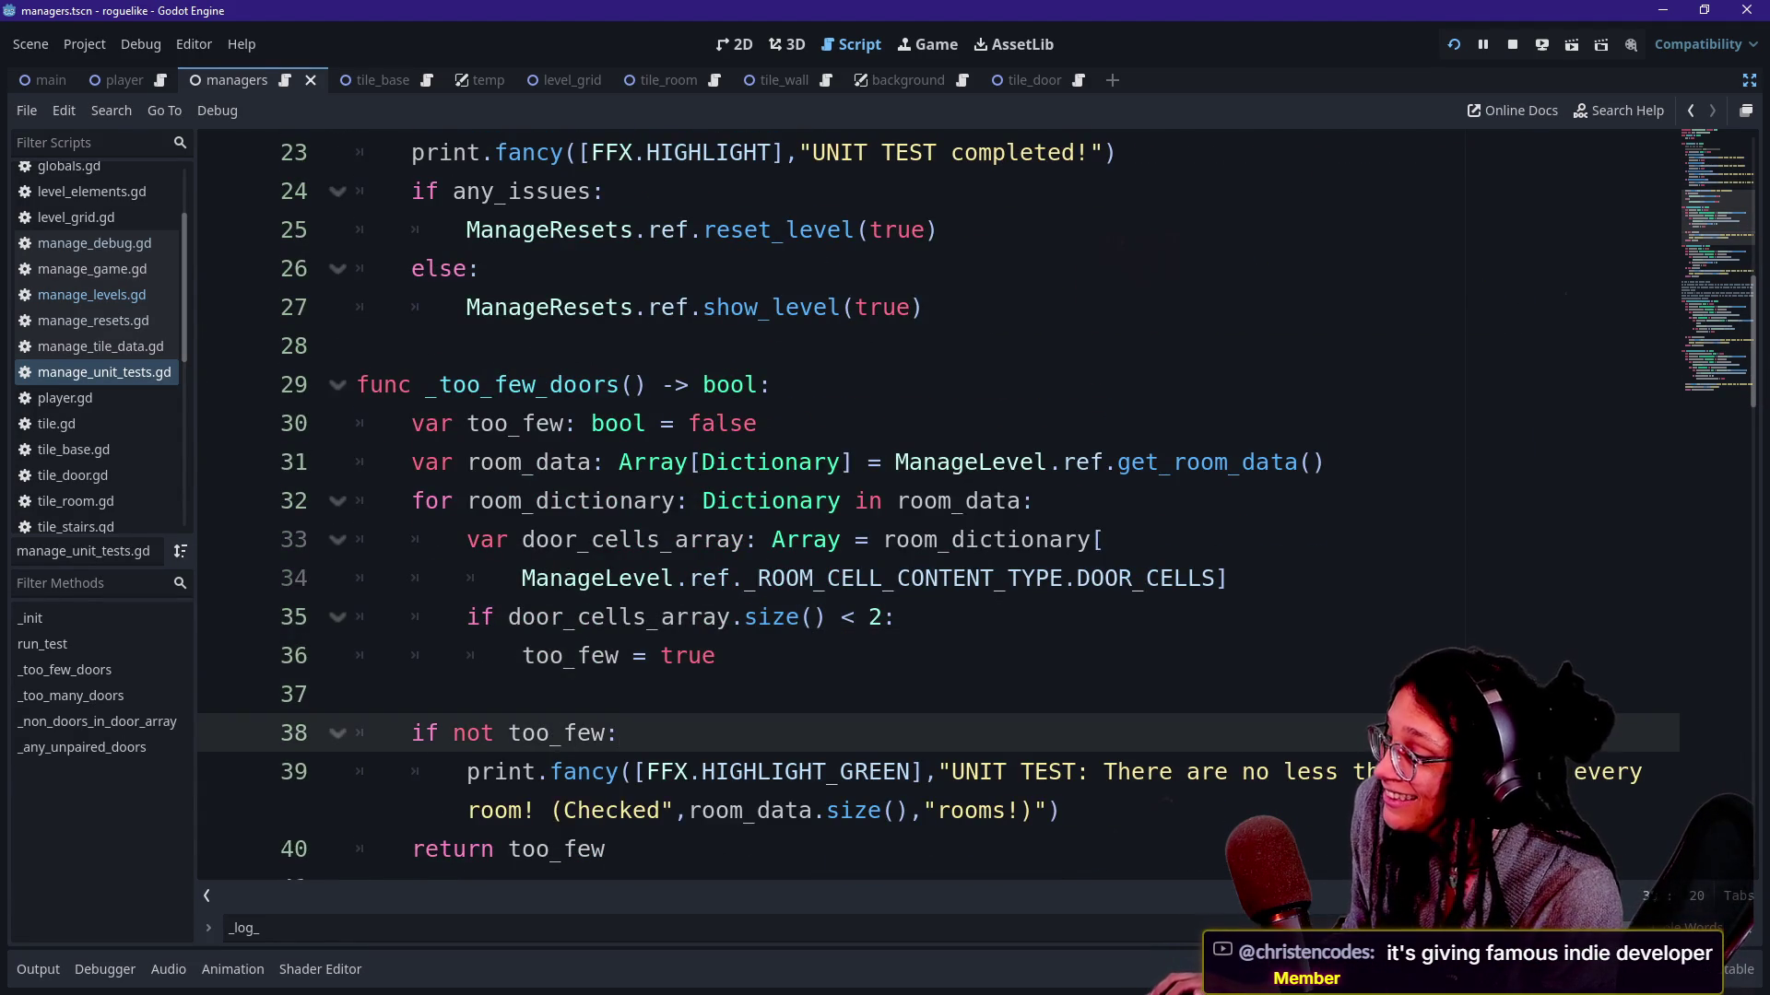
{"action": "scroll", "coordinate": [937, 511], "scroll_direction": "down", "scroll_amount": 2}
{"action": "scroll", "coordinate": [938, 512], "scroll_direction": "down", "scroll_amount": 1}
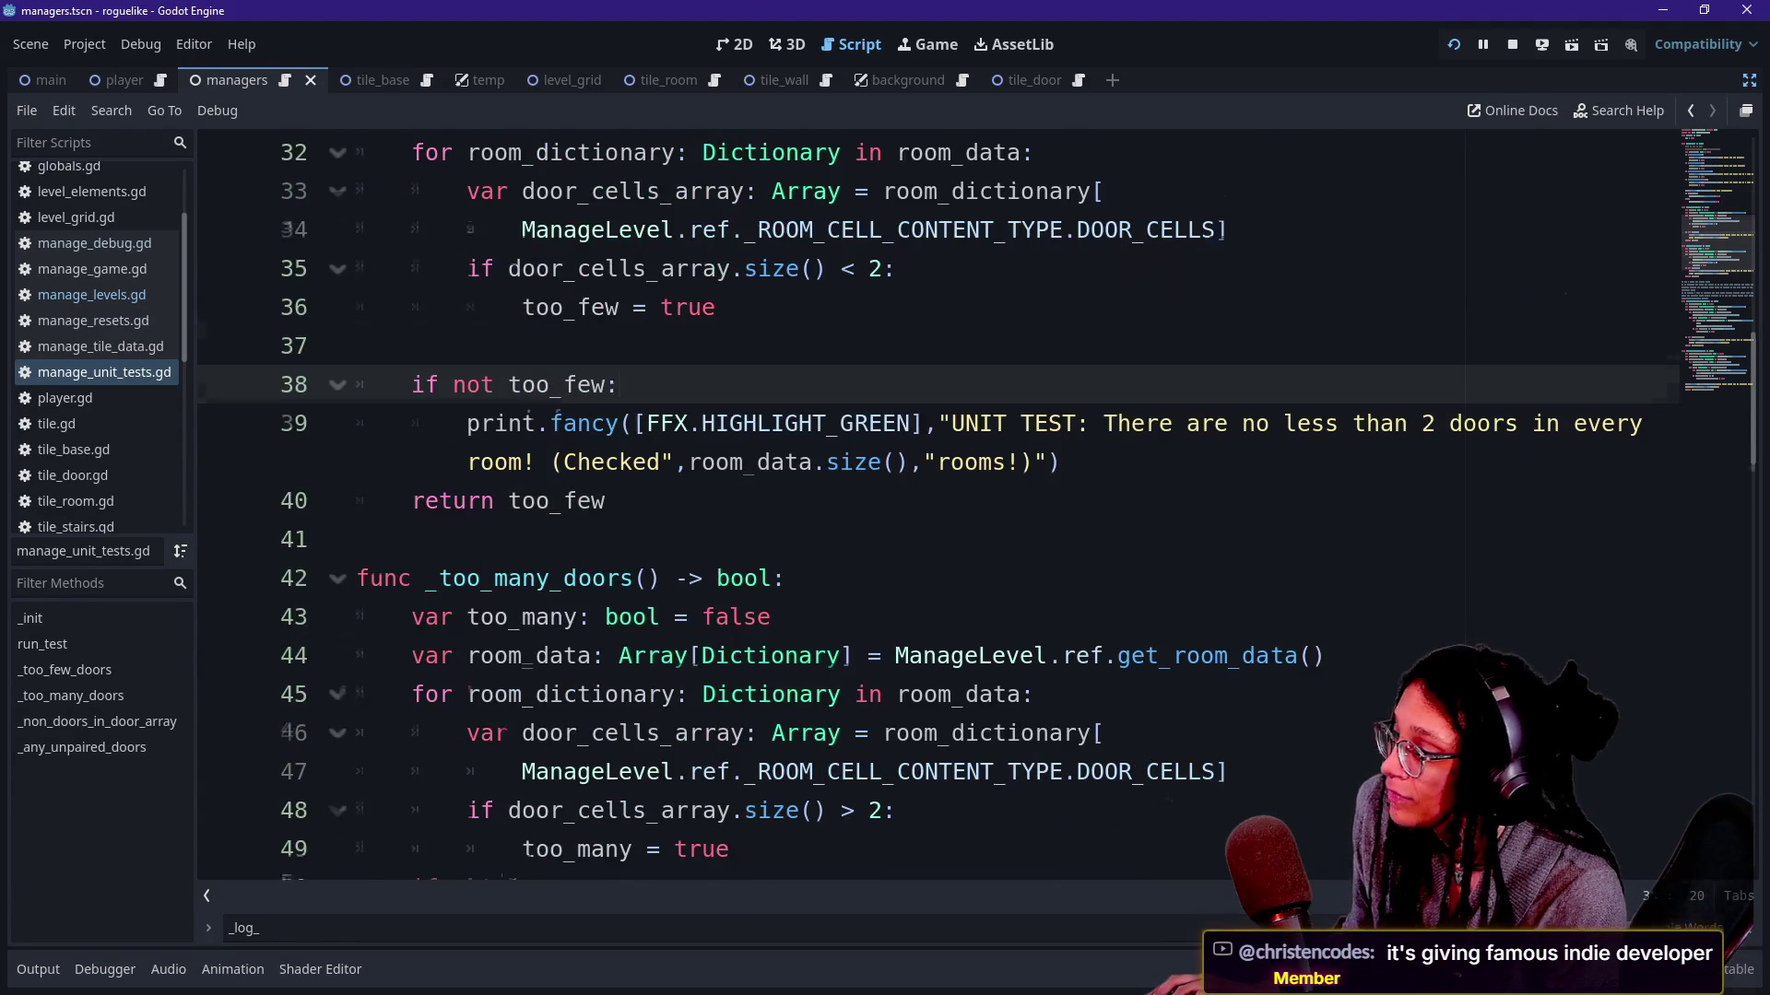
{"action": "scroll", "coordinate": [937, 512], "scroll_direction": "down", "scroll_amount": 5}
{"action": "scroll", "coordinate": [938, 512], "scroll_direction": "down", "scroll_amount": 1}
{"action": "scroll", "coordinate": [937, 513], "scroll_direction": "down", "scroll_amount": 6}
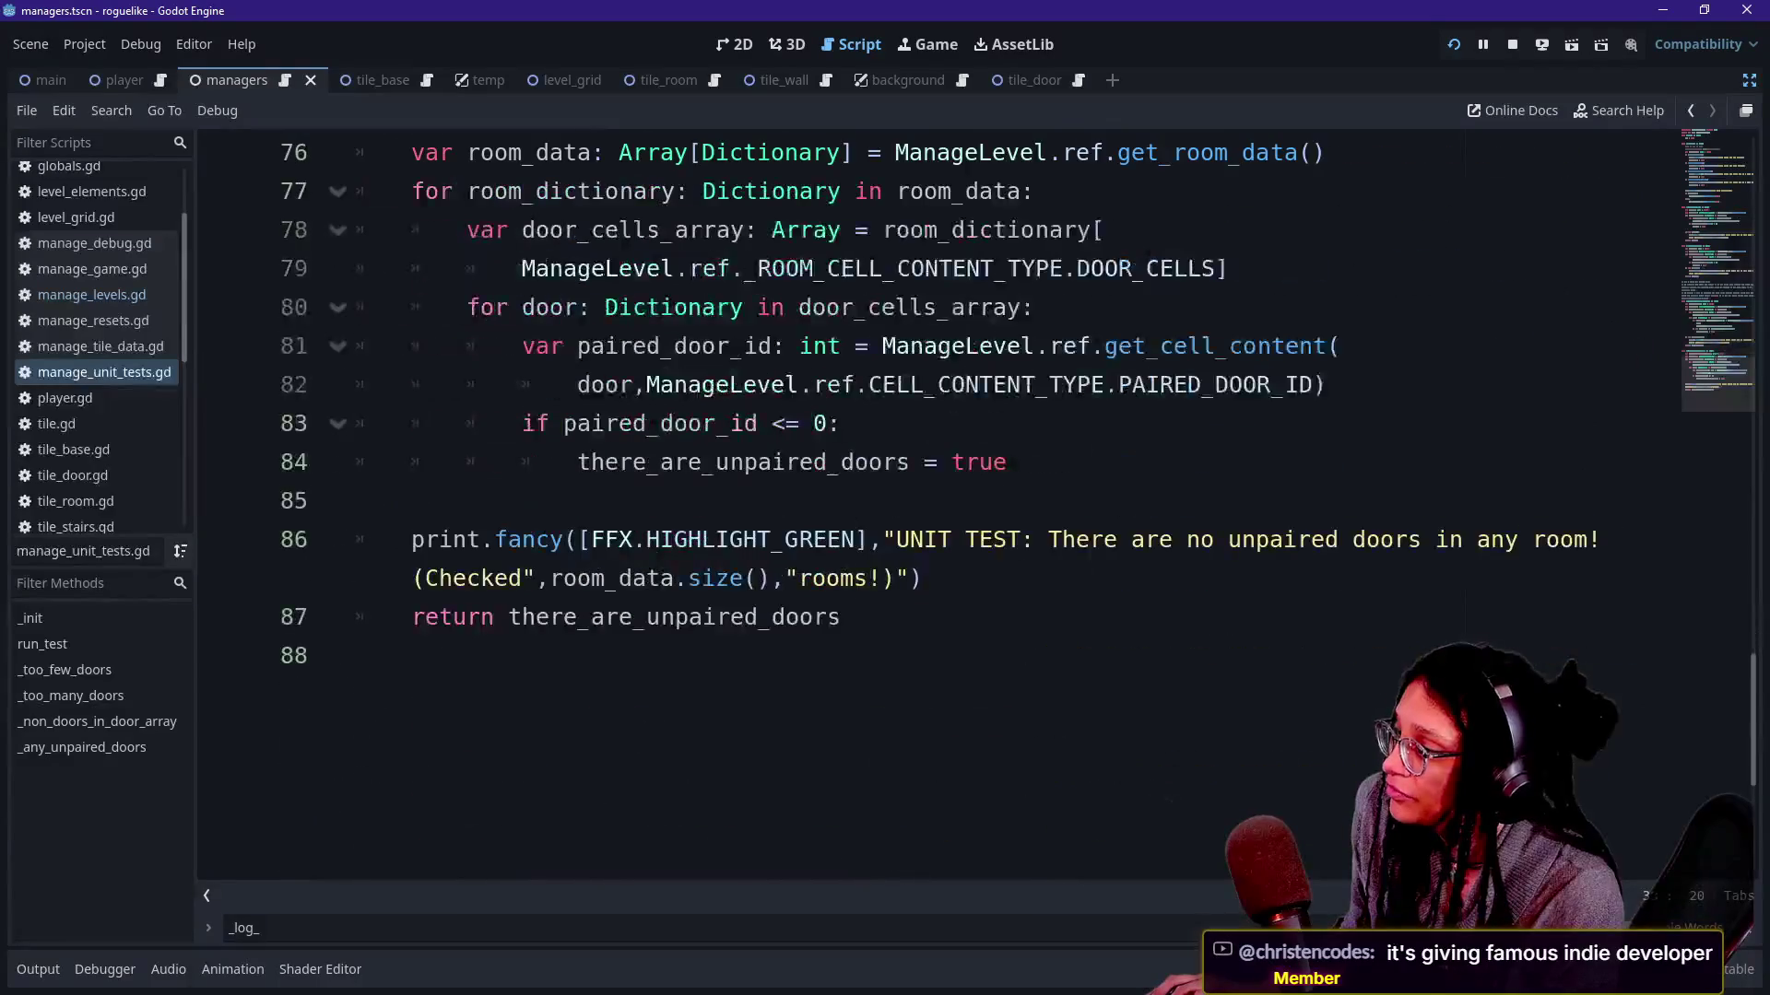
{"action": "scroll", "coordinate": [938, 513], "scroll_direction": "up", "scroll_amount": 1}
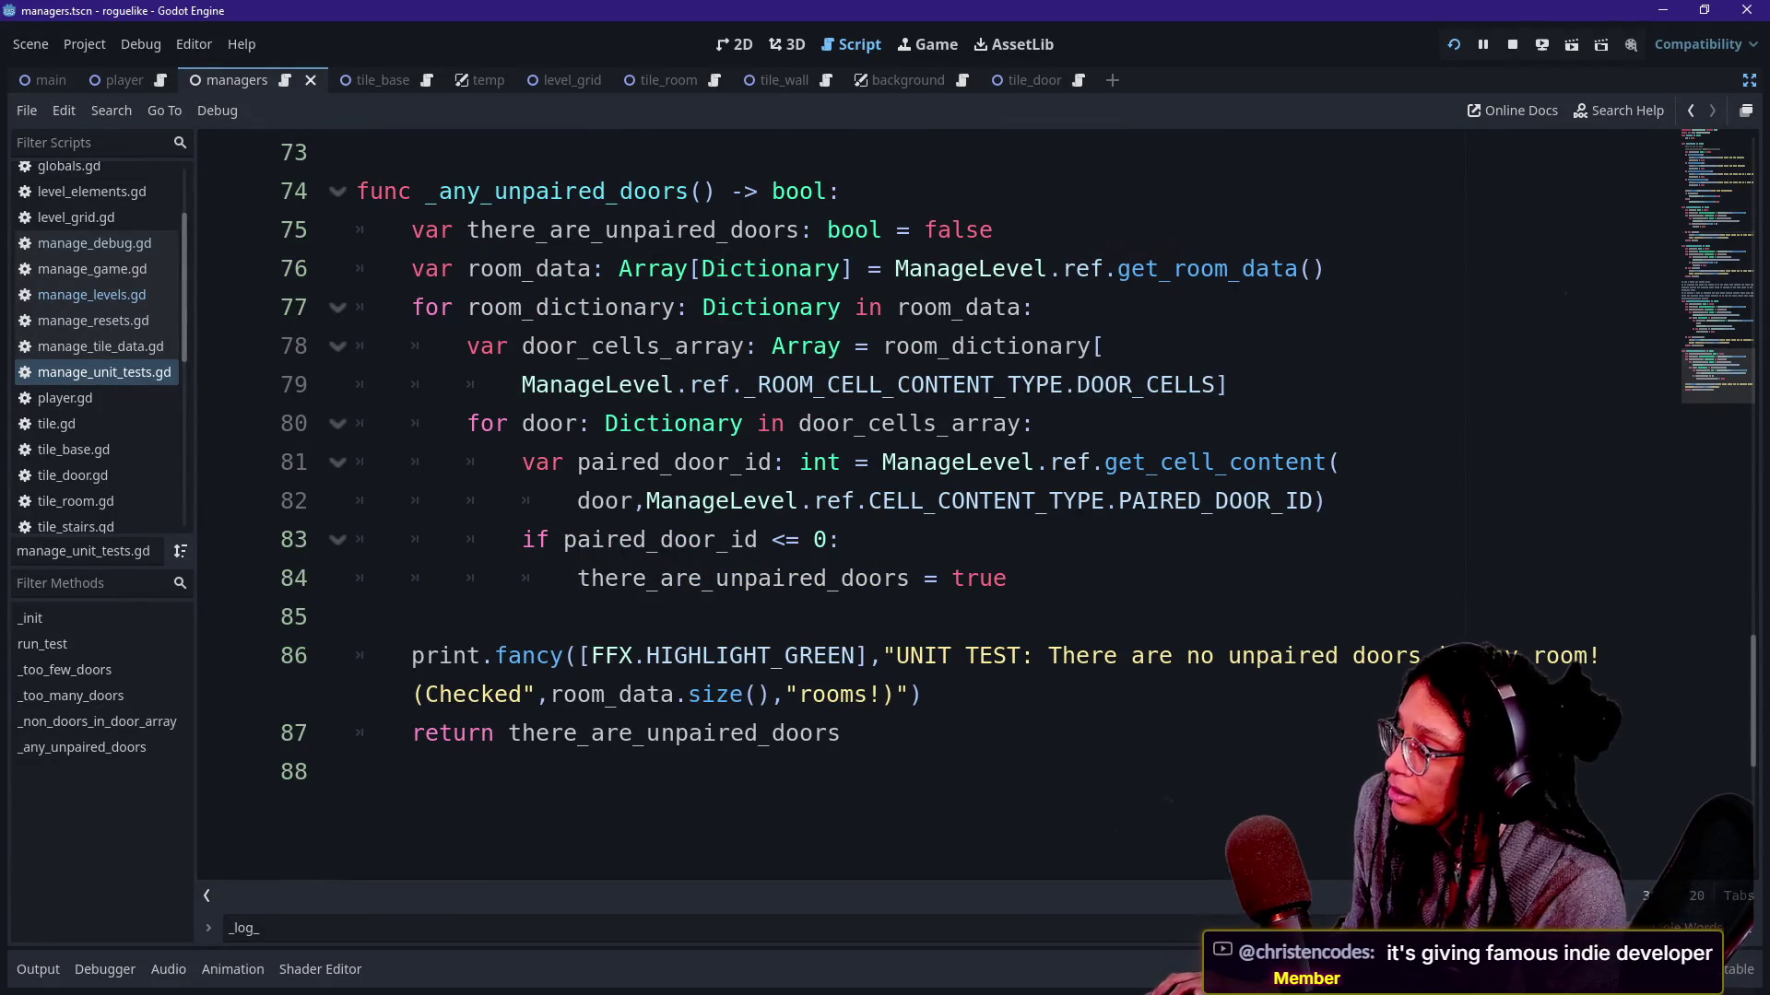
{"action": "left_click_drag", "start_coordinate": [592, 656], "coordinate": [1020, 655]}
{"action": "left_click", "coordinate": [1019, 656]}
{"action": "scroll", "coordinate": [1018, 657], "scroll_direction": "up", "scroll_amount": 3}
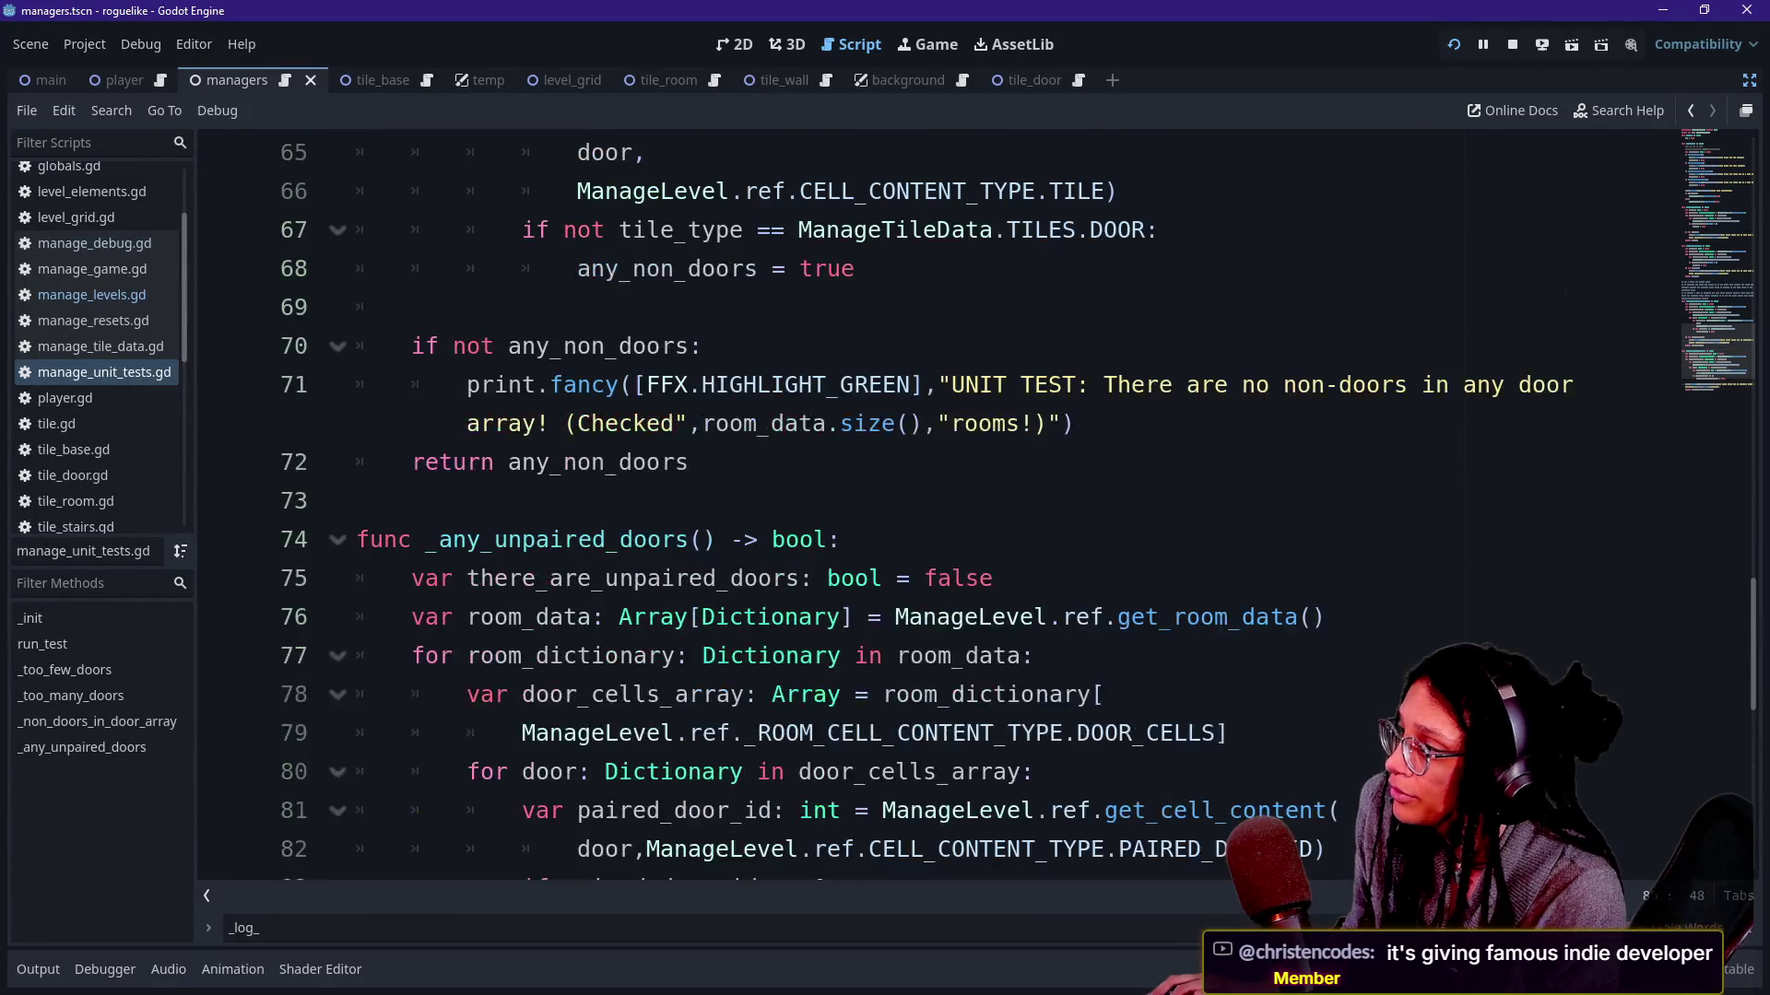
{"action": "scroll", "coordinate": [939, 511], "scroll_direction": "down", "scroll_amount": 1}
{"action": "scroll", "coordinate": [937, 512], "scroll_direction": "down", "scroll_amount": 3}
{"action": "scroll", "coordinate": [939, 511], "scroll_direction": "up", "scroll_amount": 4}
{"action": "scroll", "coordinate": [937, 512], "scroll_direction": "up", "scroll_amount": 3}
{"action": "scroll", "coordinate": [937, 511], "scroll_direction": "up", "scroll_amount": 4}
{"action": "scroll", "coordinate": [938, 511], "scroll_direction": "down", "scroll_amount": 2}
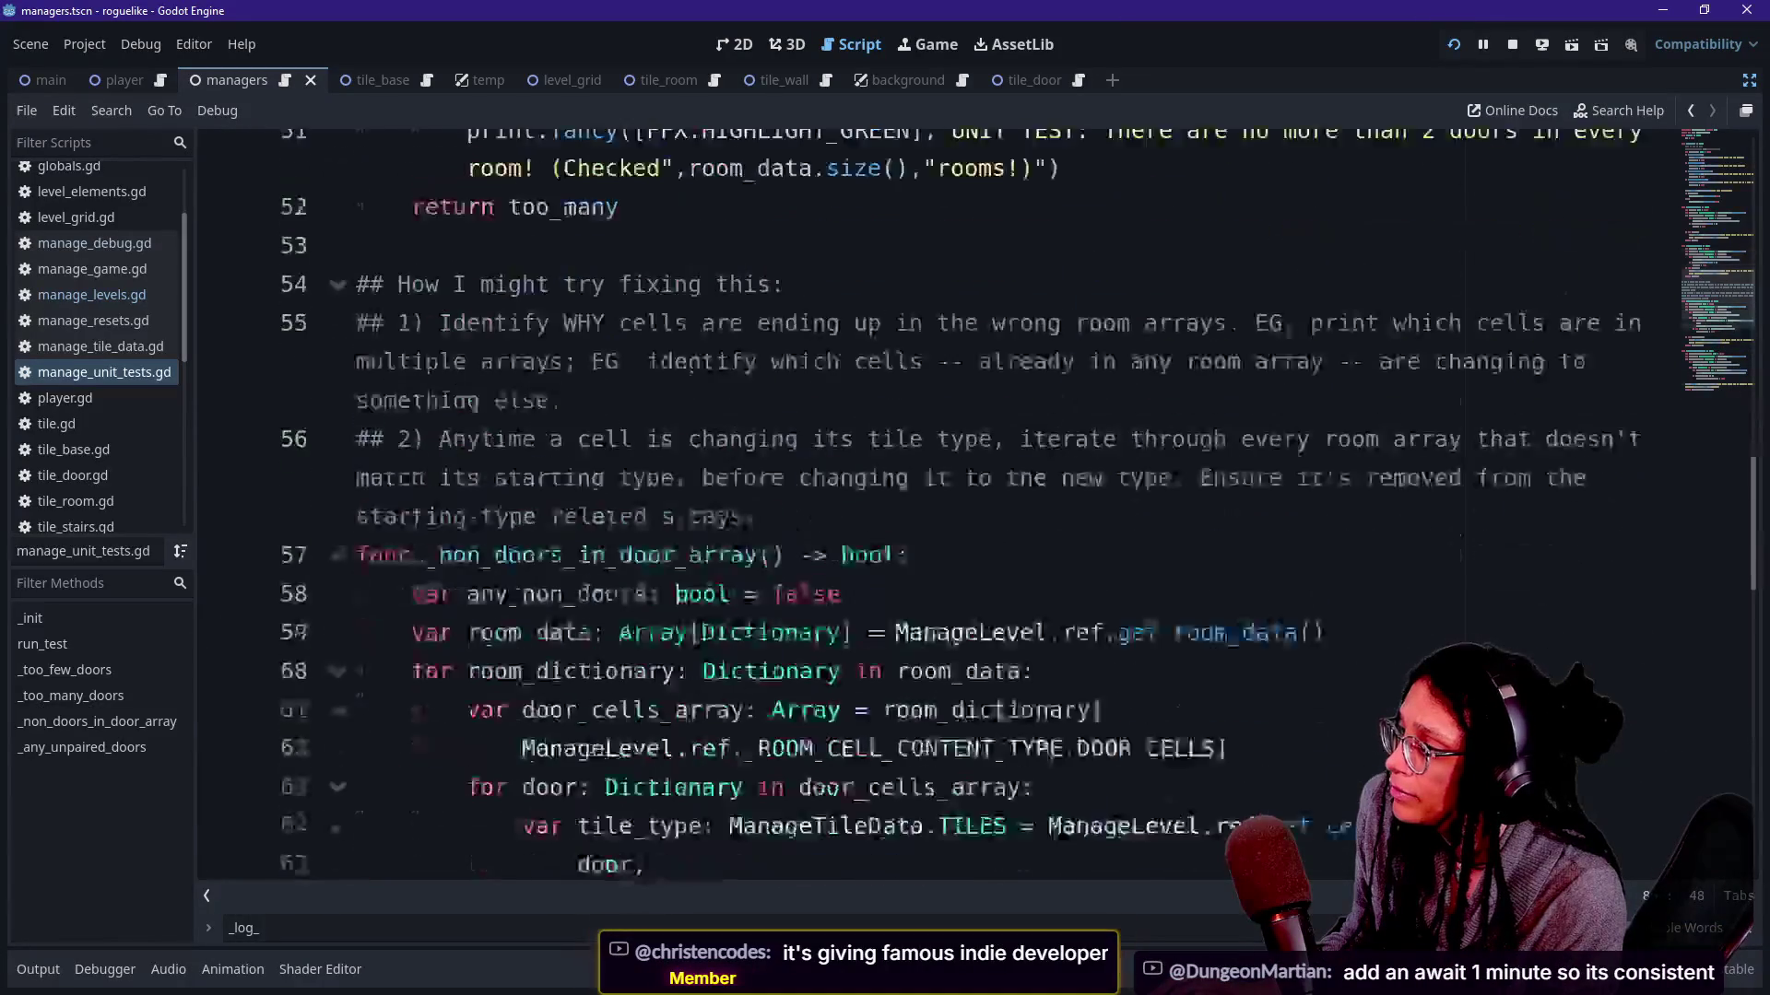
{"action": "scroll", "coordinate": [938, 512], "scroll_direction": "down", "scroll_amount": 4}
{"action": "scroll", "coordinate": [472, 655], "scroll_direction": "down", "scroll_amount": 1}
{"action": "scroll", "coordinate": [472, 656], "scroll_direction": "down", "scroll_amount": 1}
{"action": "scroll", "coordinate": [471, 655], "scroll_direction": "down", "scroll_amount": 2}
{"action": "left_click", "coordinate": [472, 655]}
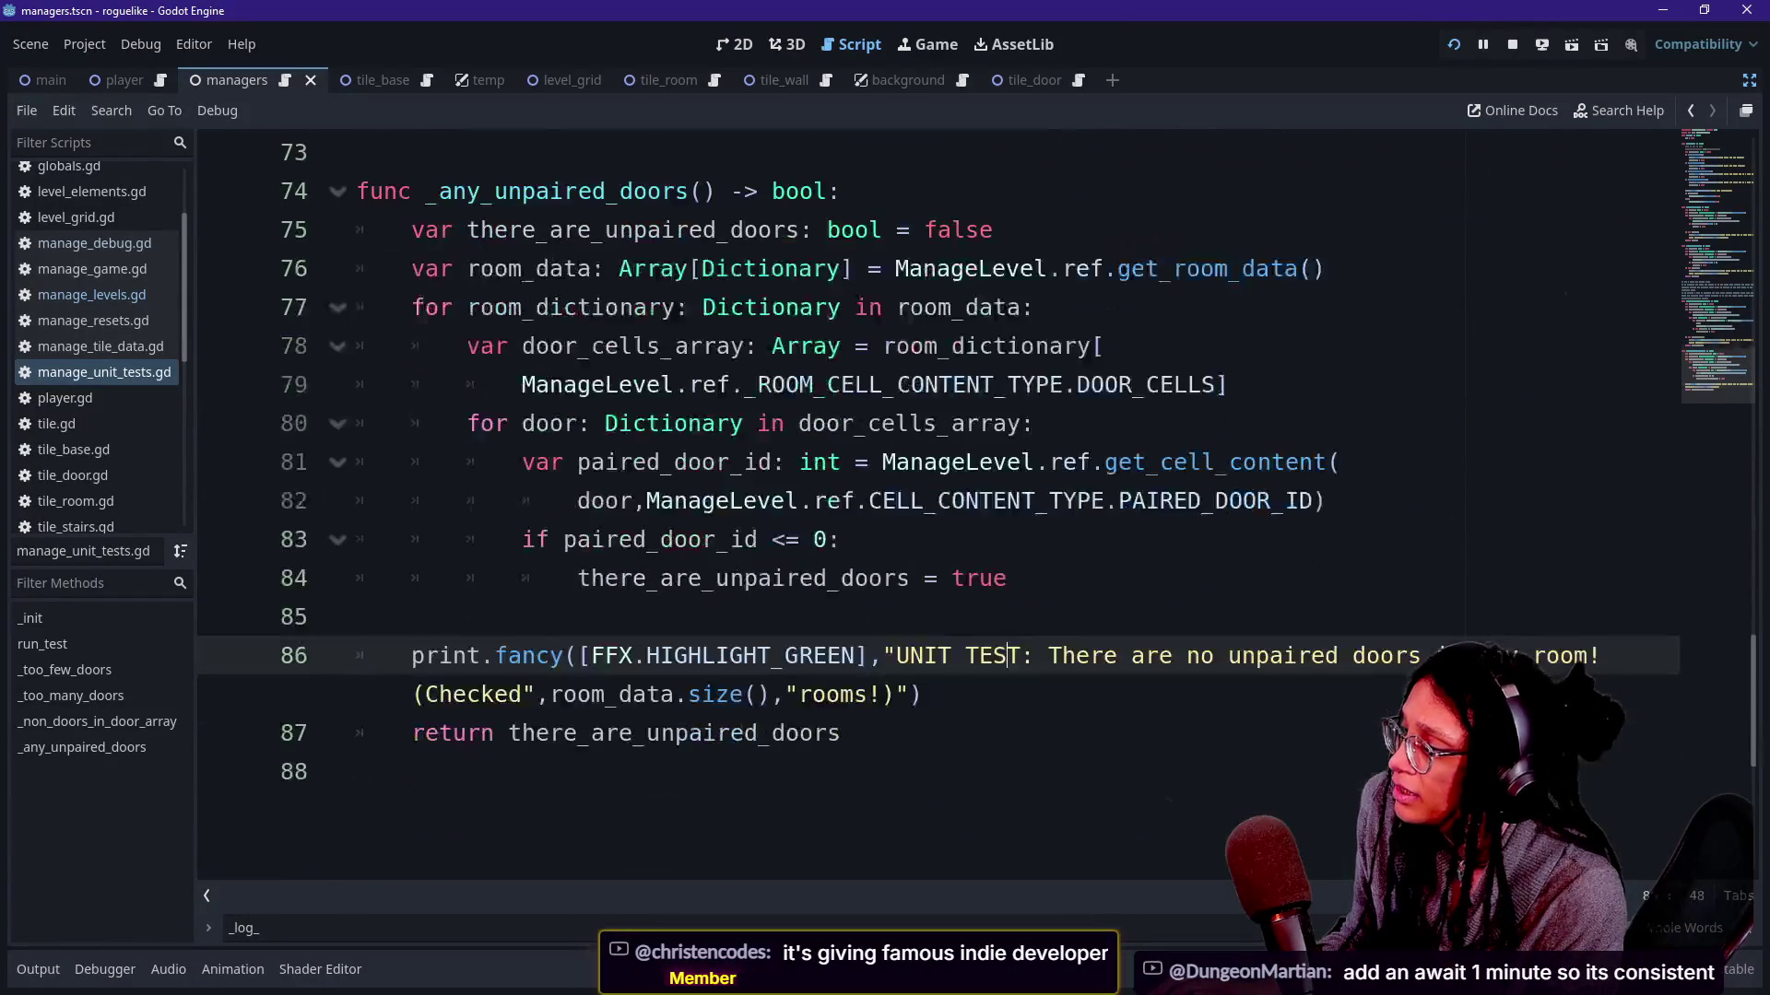
{"action": "key", "text": "Up"}
{"action": "type", "text": "of"}
Guard the success print with 'if not there_are_unpaired_doors:' and indent it beneath.
{"action": "key", "text": "BackSpace"}
{"action": "key", "text": "BackSpace"}
{"action": "type", "text": "if not"}
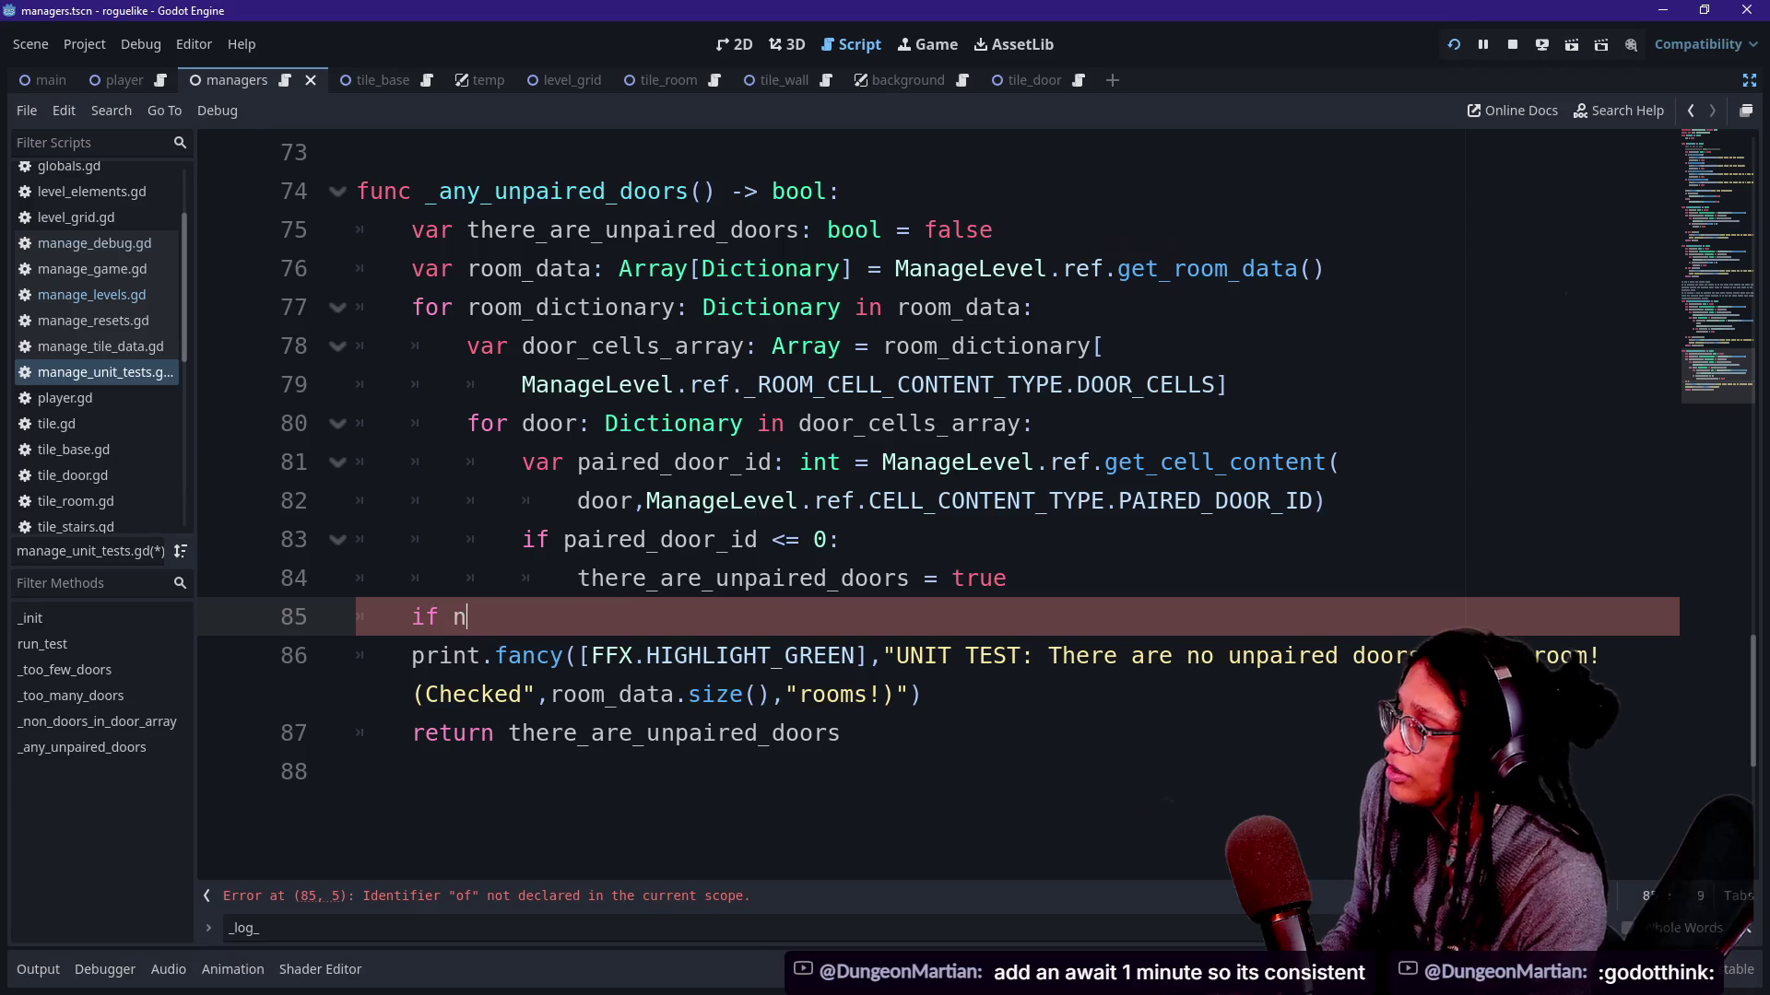
{"action": "type", "text": " t"}
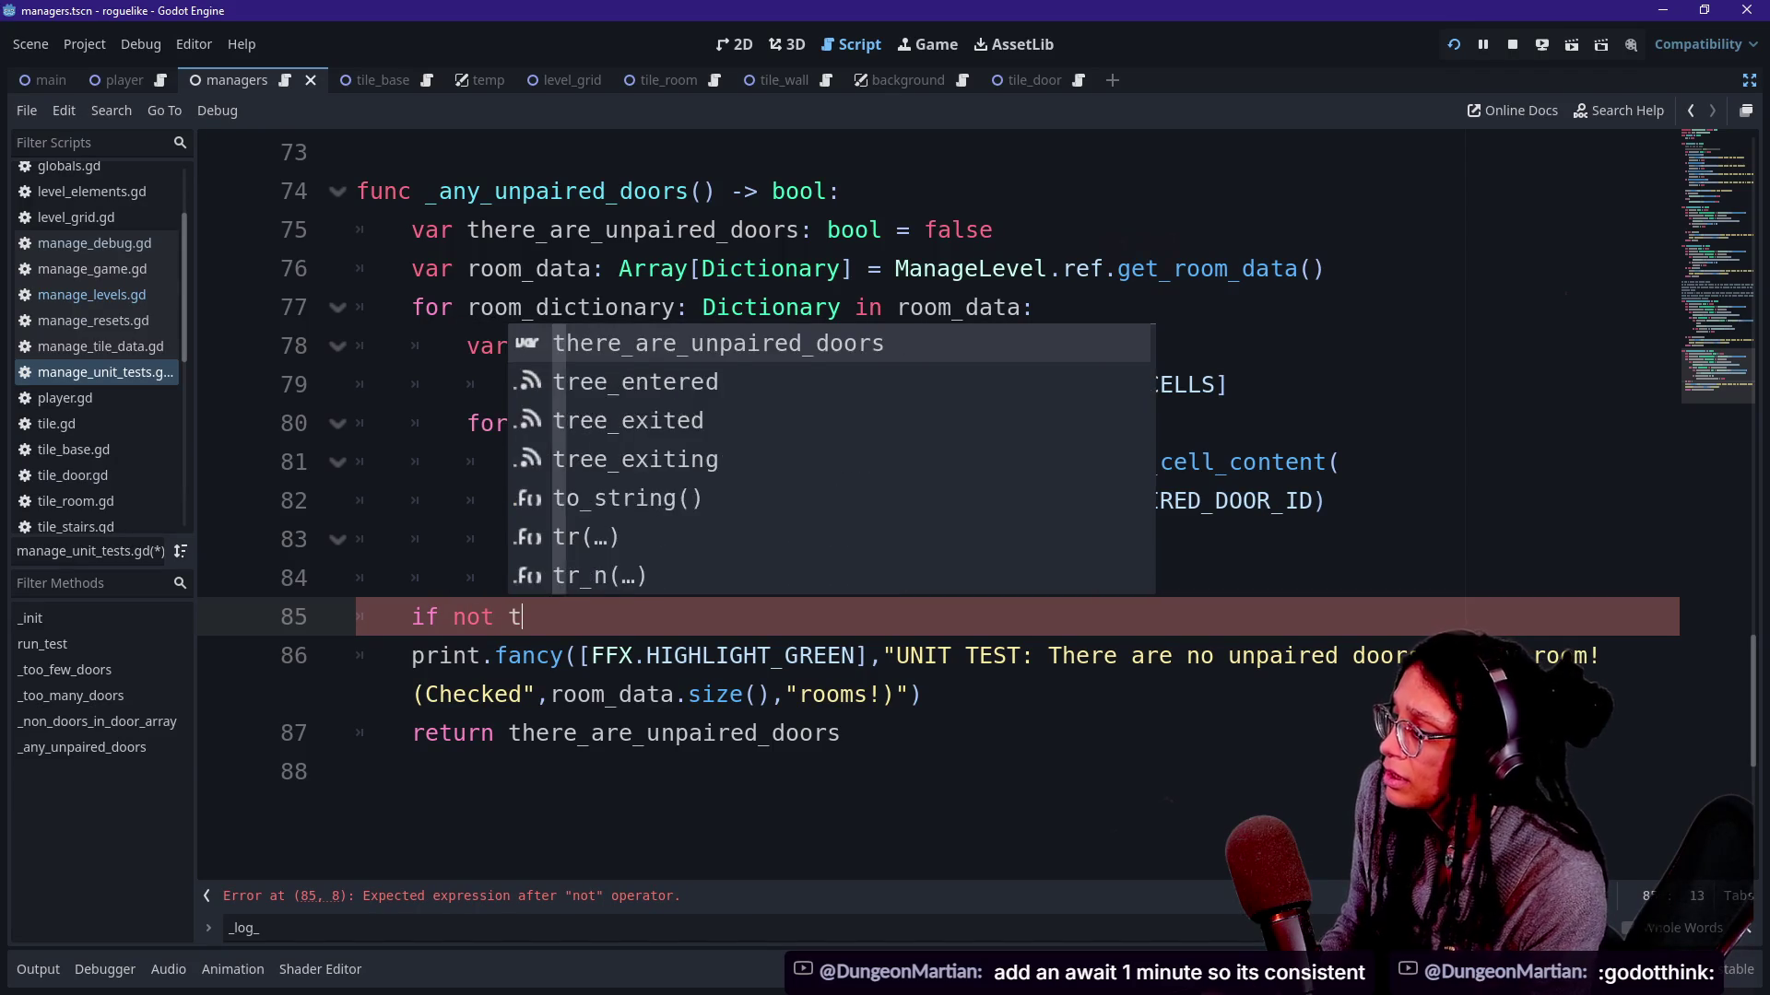
{"action": "type", "text": "her"}
{"action": "key", "text": "Return"}
{"action": "type", "text": ":"}
{"action": "left_click", "coordinate": [411, 656]}
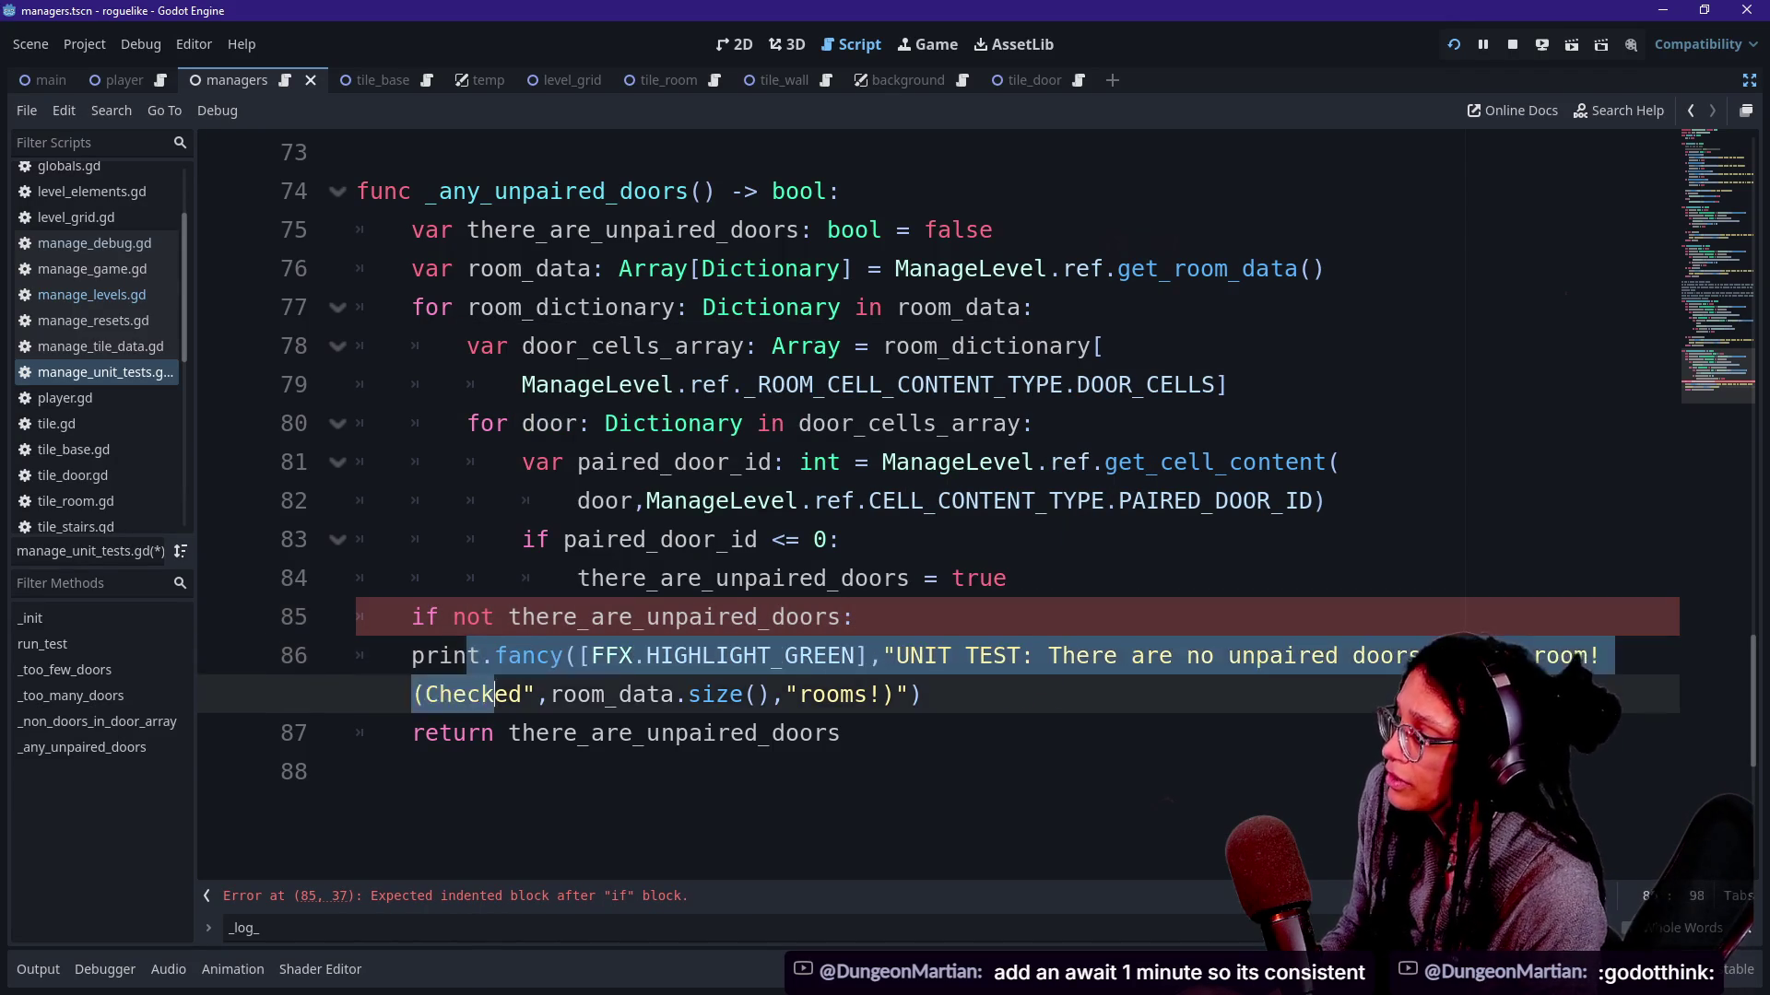
{"action": "key", "text": "Tab"}
{"action": "left_click", "coordinate": [746, 539]}
{"action": "scroll", "coordinate": [746, 540], "scroll_direction": "up", "scroll_amount": 4}
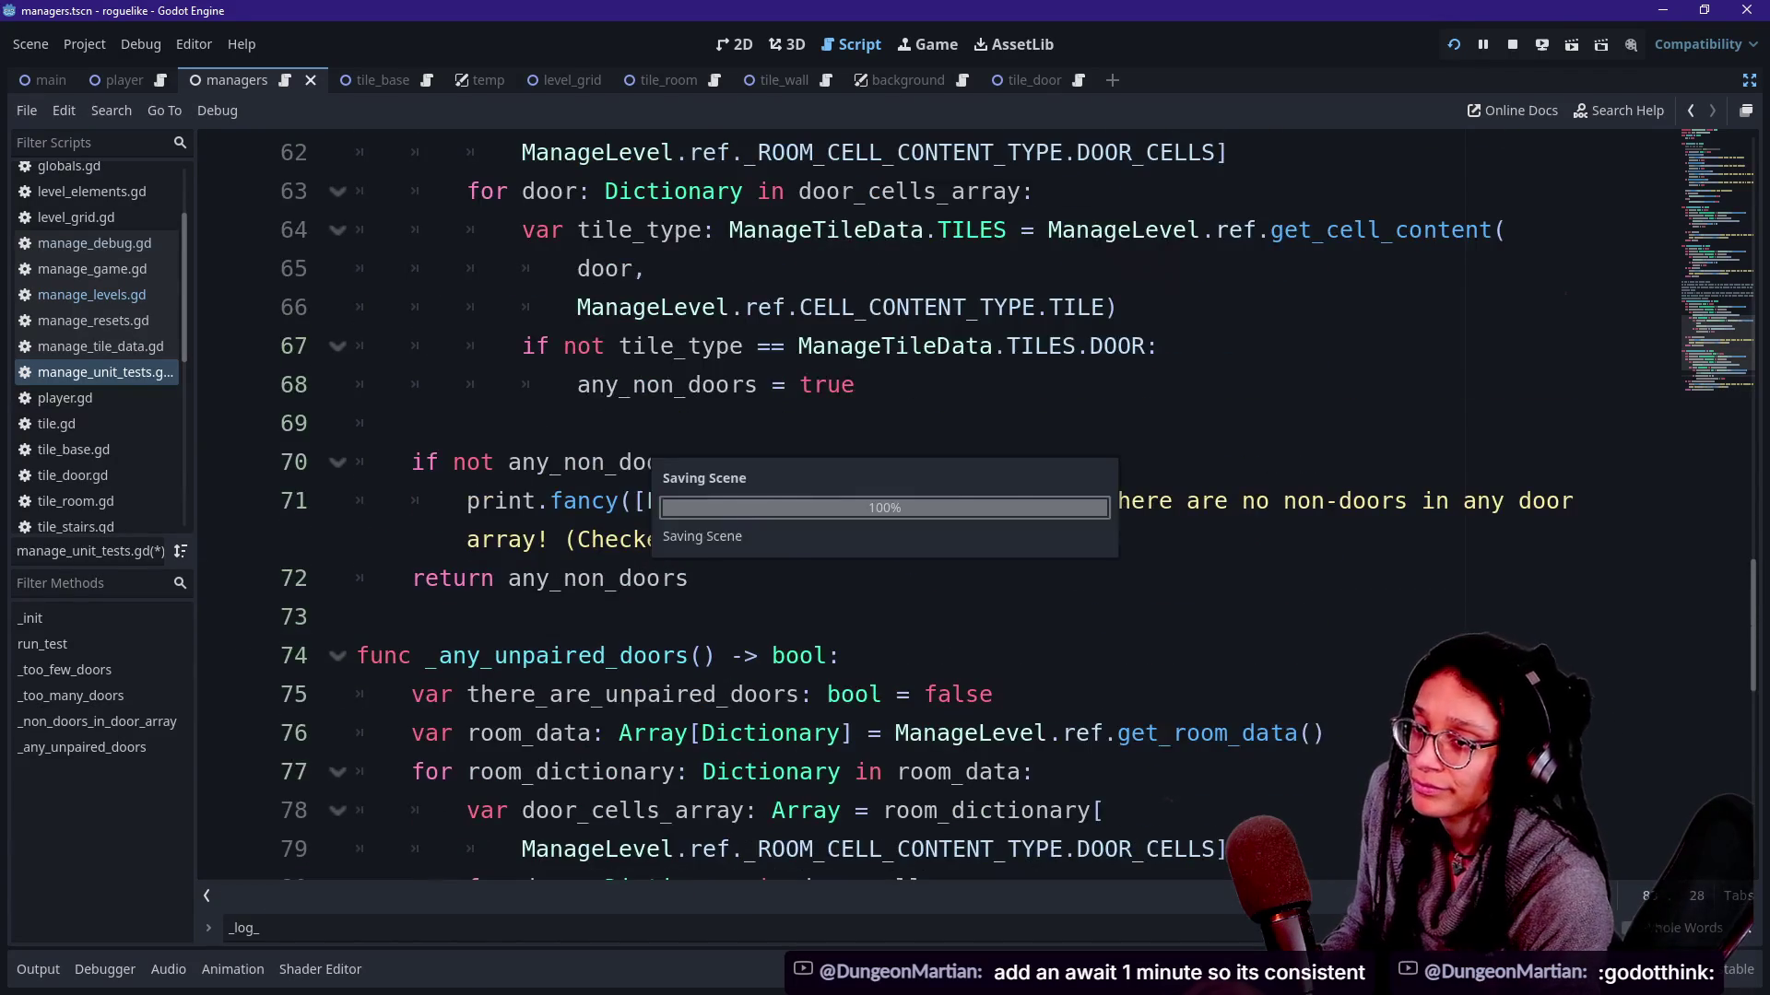
{"action": "scroll", "coordinate": [746, 540], "scroll_direction": "up", "scroll_amount": 3}
{"action": "scroll", "coordinate": [747, 540], "scroll_direction": "up", "scroll_amount": 1}
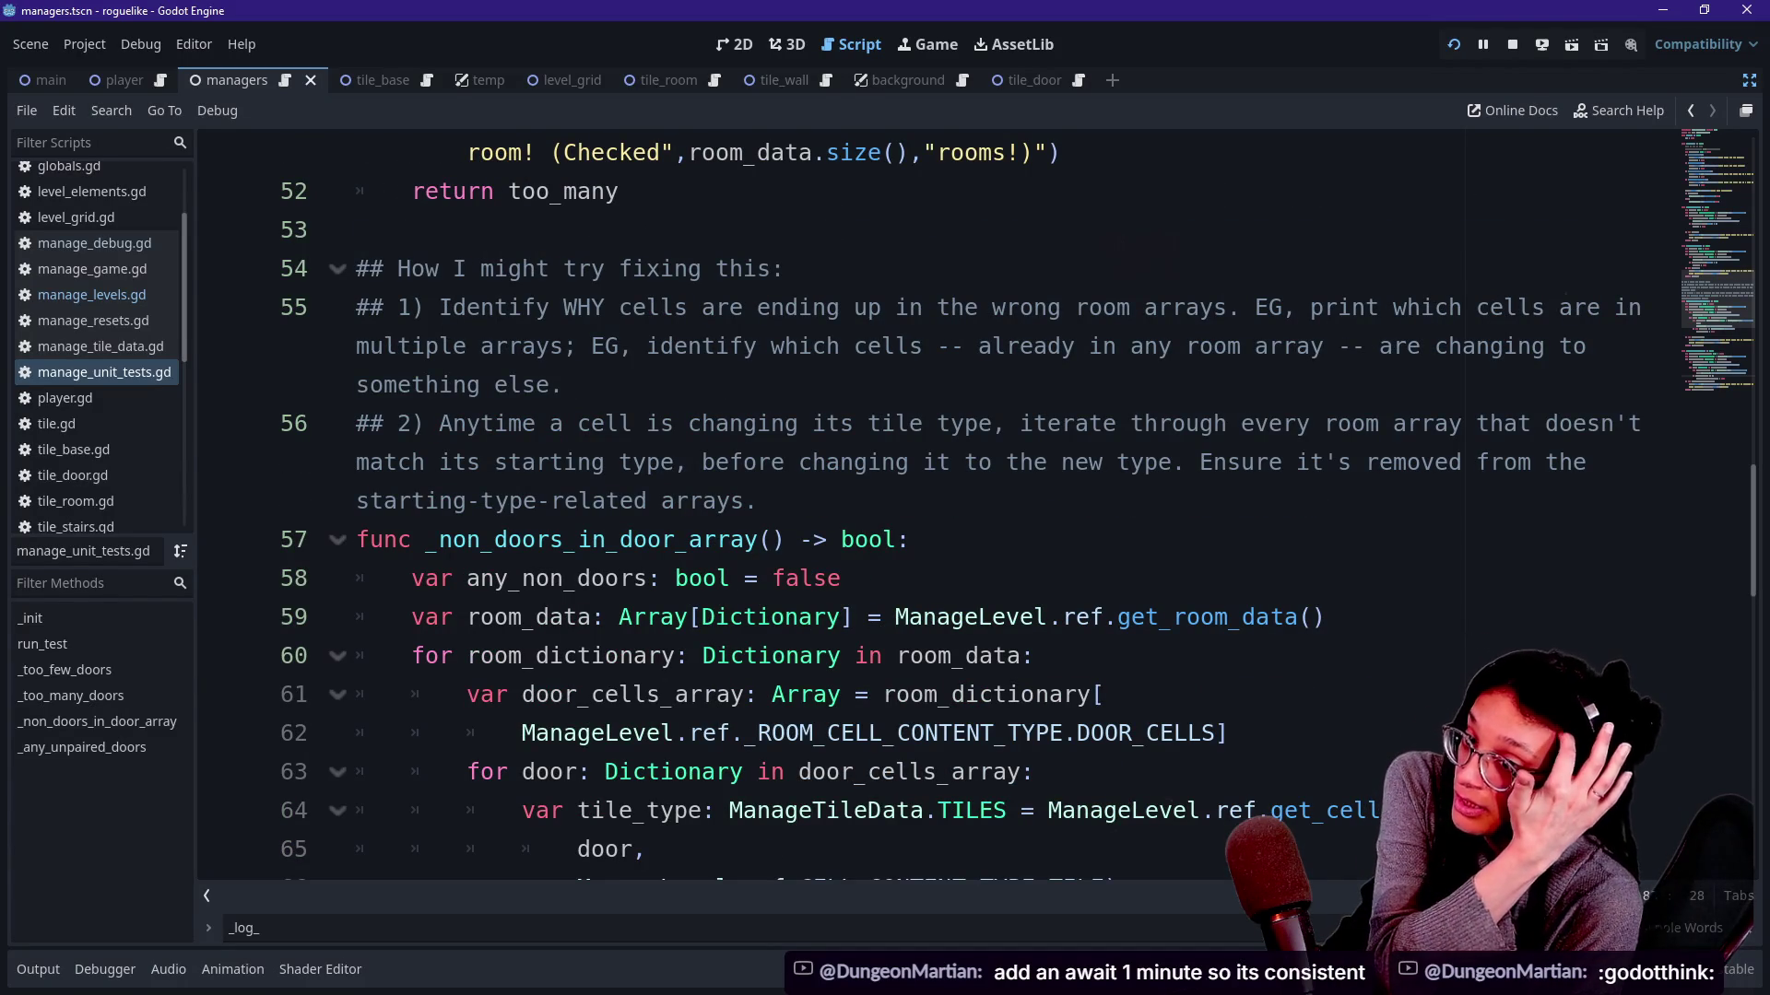
{"action": "scroll", "coordinate": [748, 540], "scroll_direction": "up", "scroll_amount": 1}
{"action": "scroll", "coordinate": [746, 541], "scroll_direction": "up", "scroll_amount": 2}
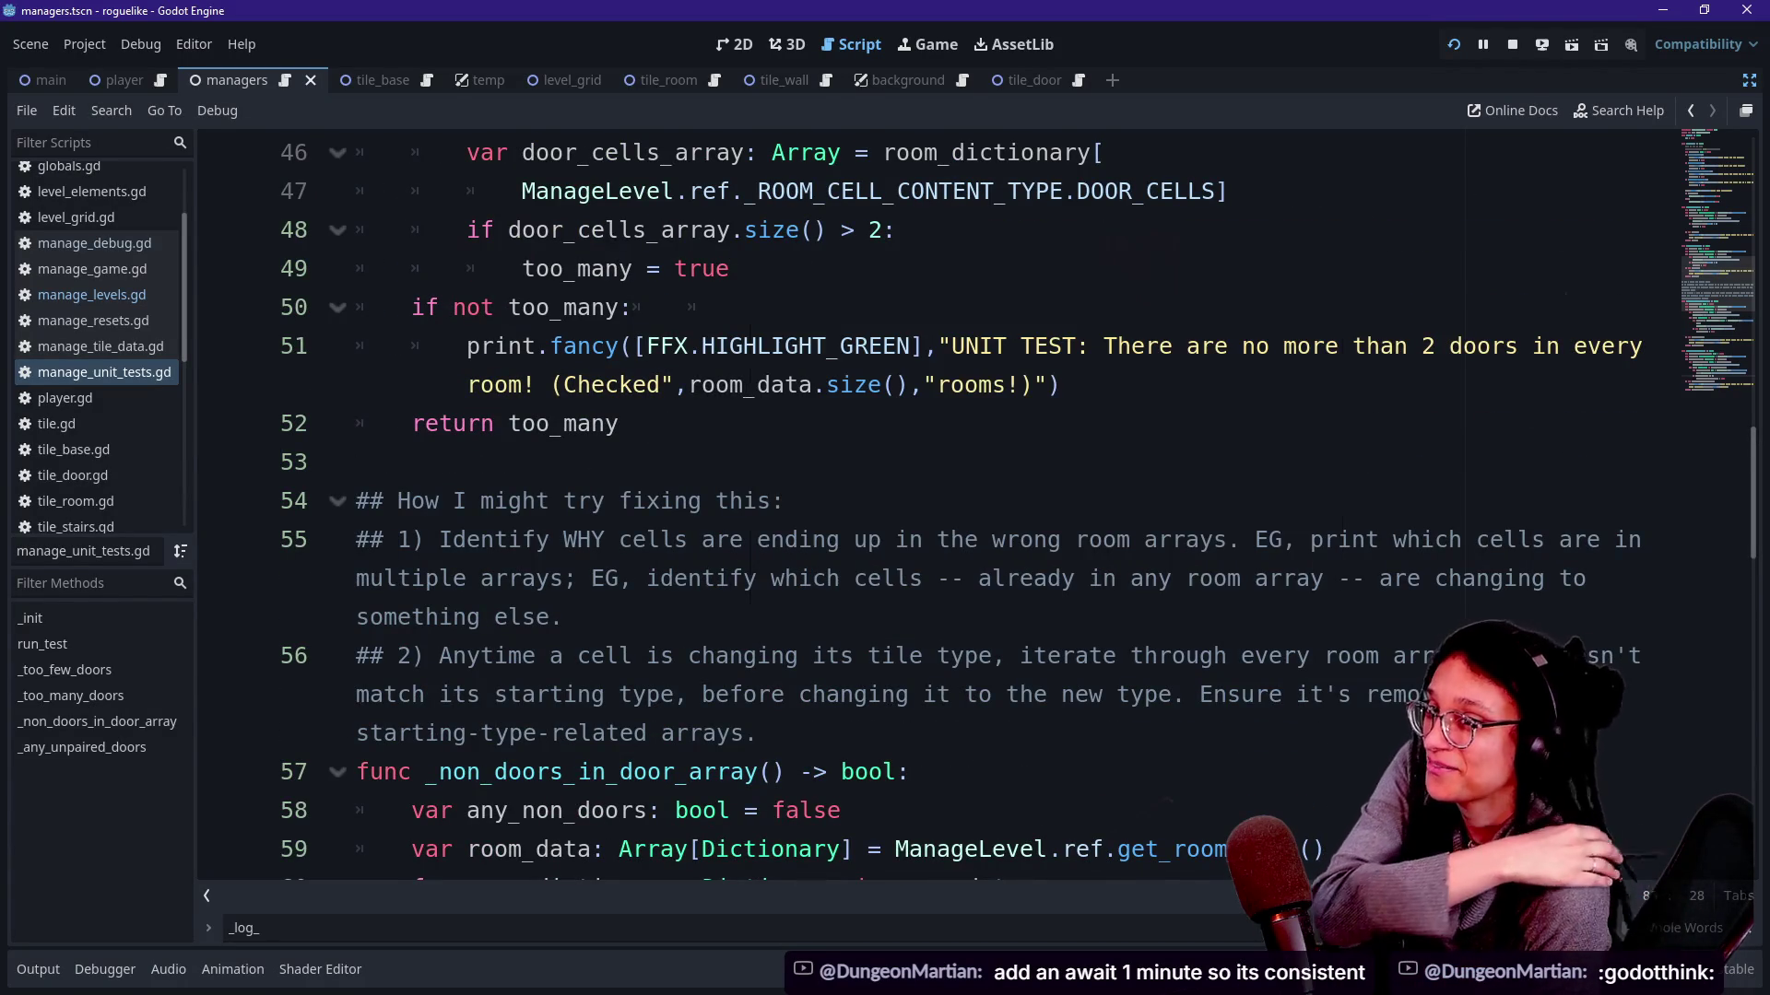
{"action": "scroll", "coordinate": [885, 540], "scroll_direction": "up", "scroll_amount": 3}
{"action": "scroll", "coordinate": [885, 540], "scroll_direction": "up", "scroll_amount": 1}
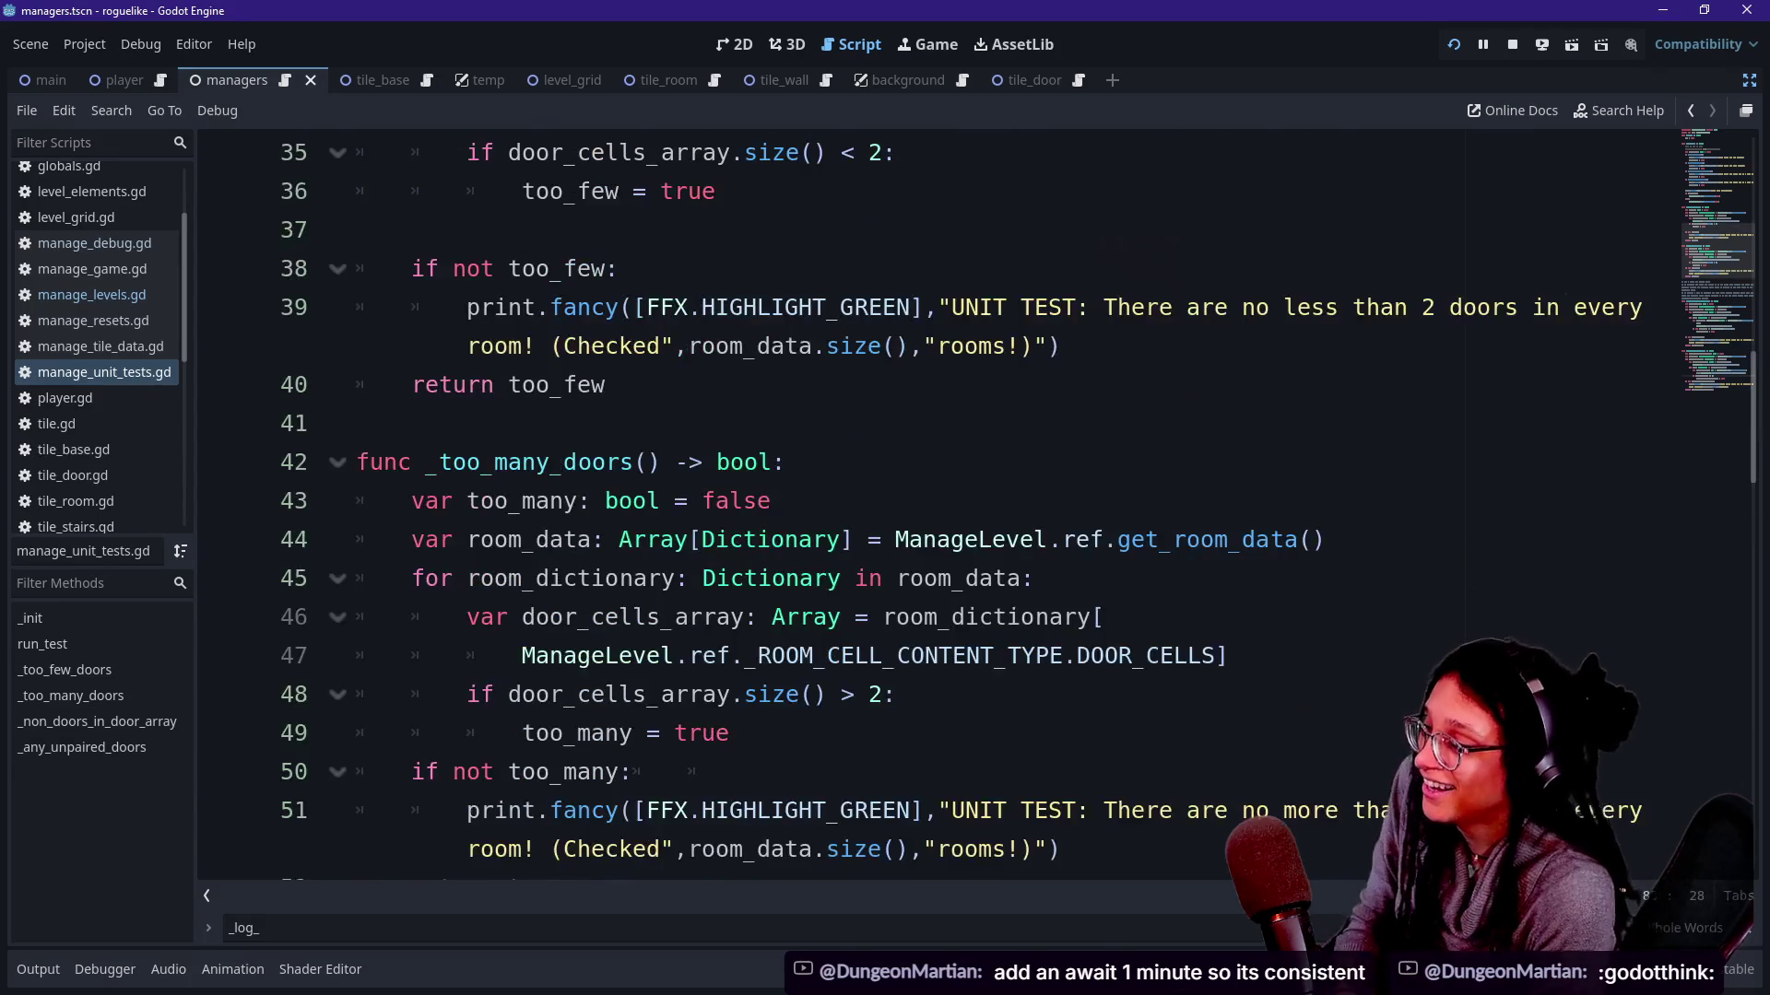
{"action": "scroll", "coordinate": [885, 539], "scroll_direction": "up", "scroll_amount": 6}
Return to run_test's if any_issues line, then switch over to the Twitch stream chat.
{"action": "left_click", "coordinate": [955, 462]}
{"action": "key", "text": "Up"}
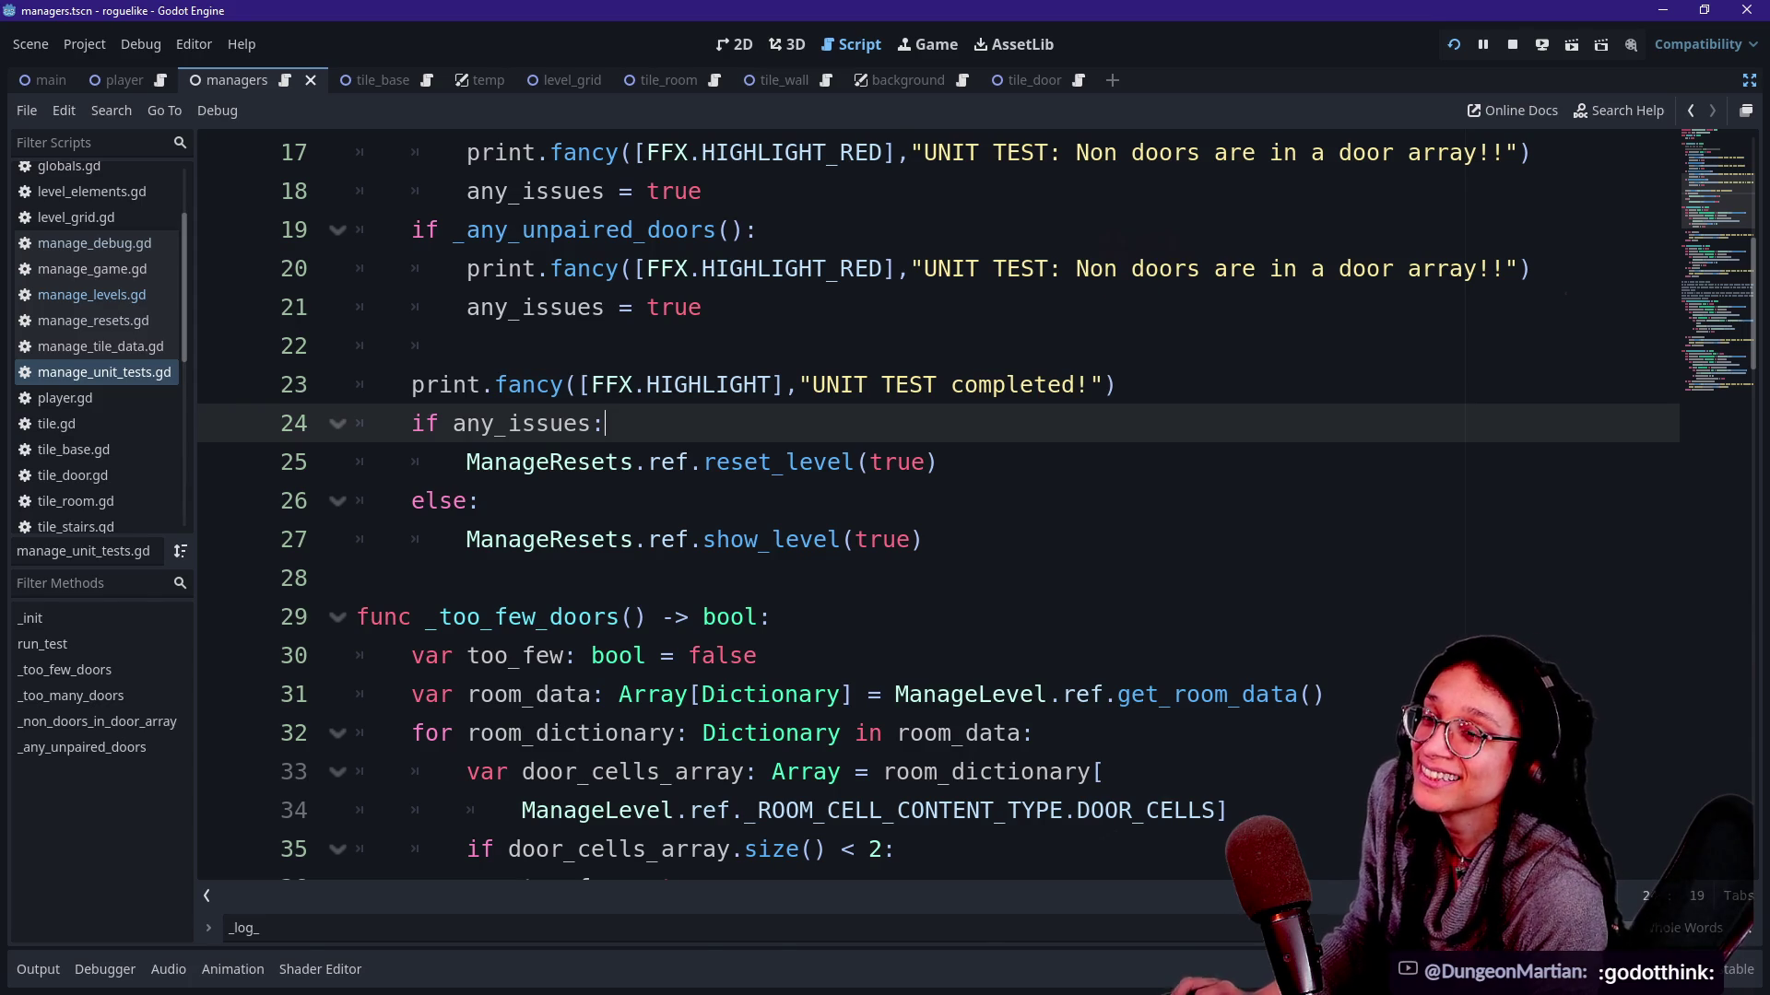
{"action": "key", "text": "alt+Tab"}
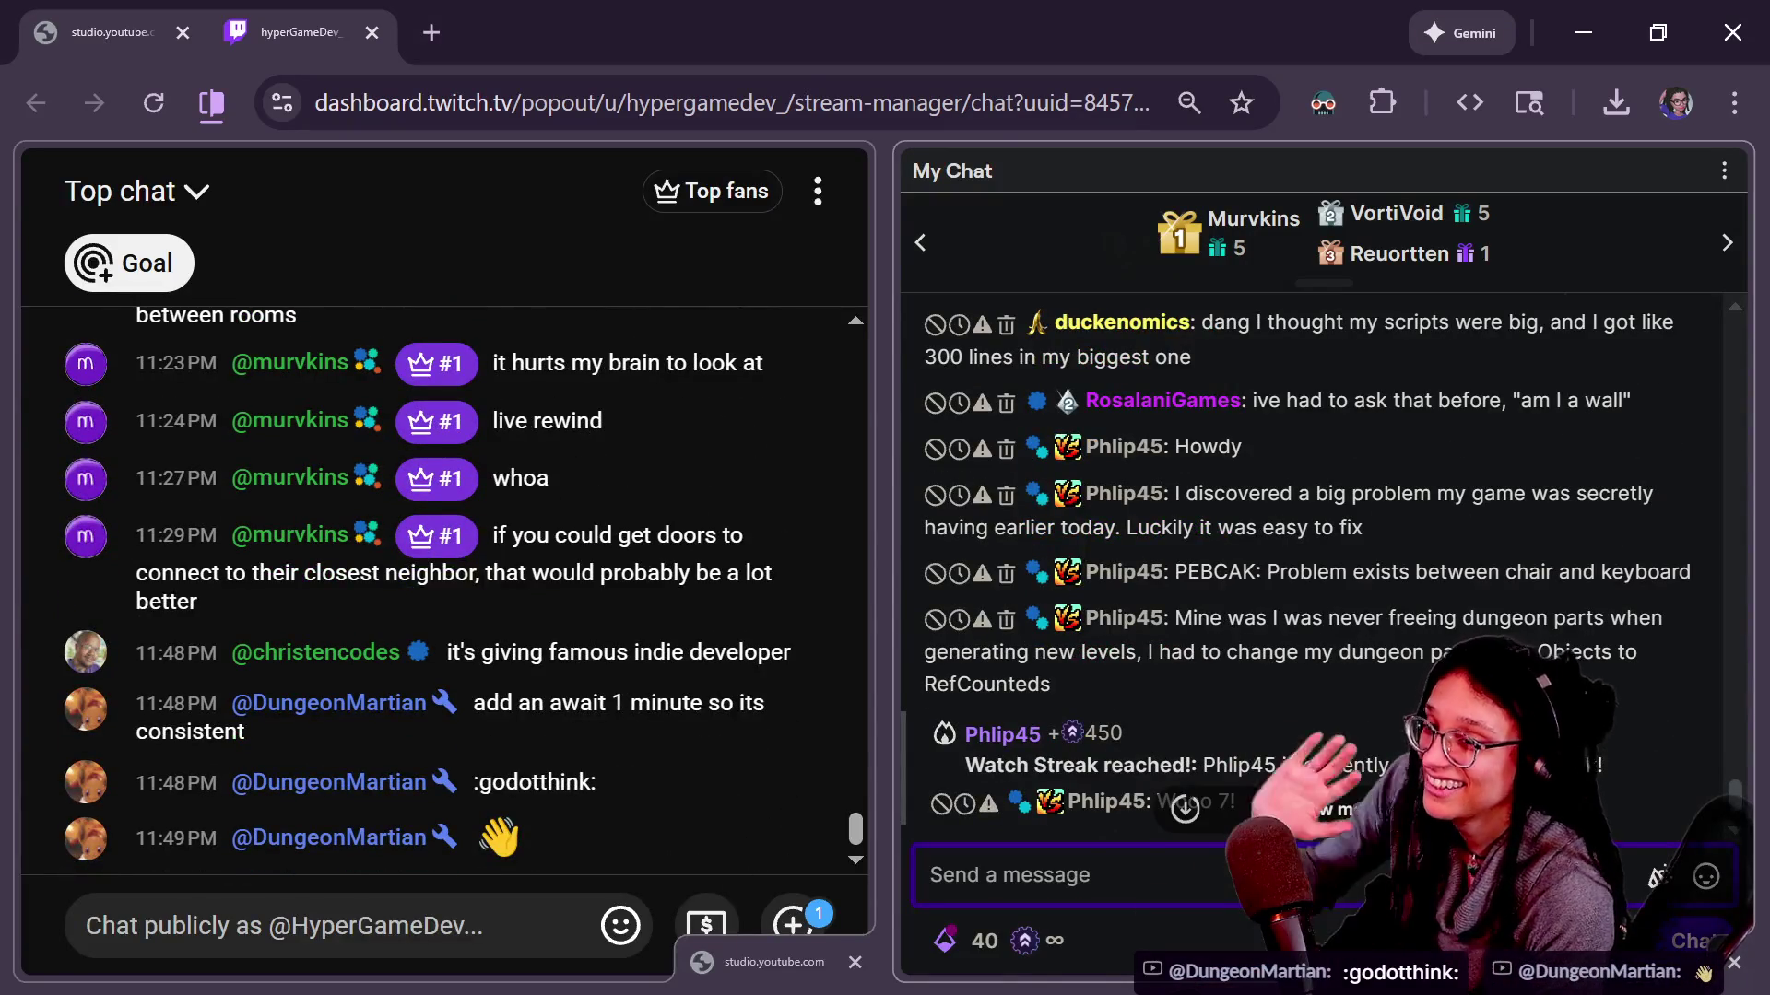
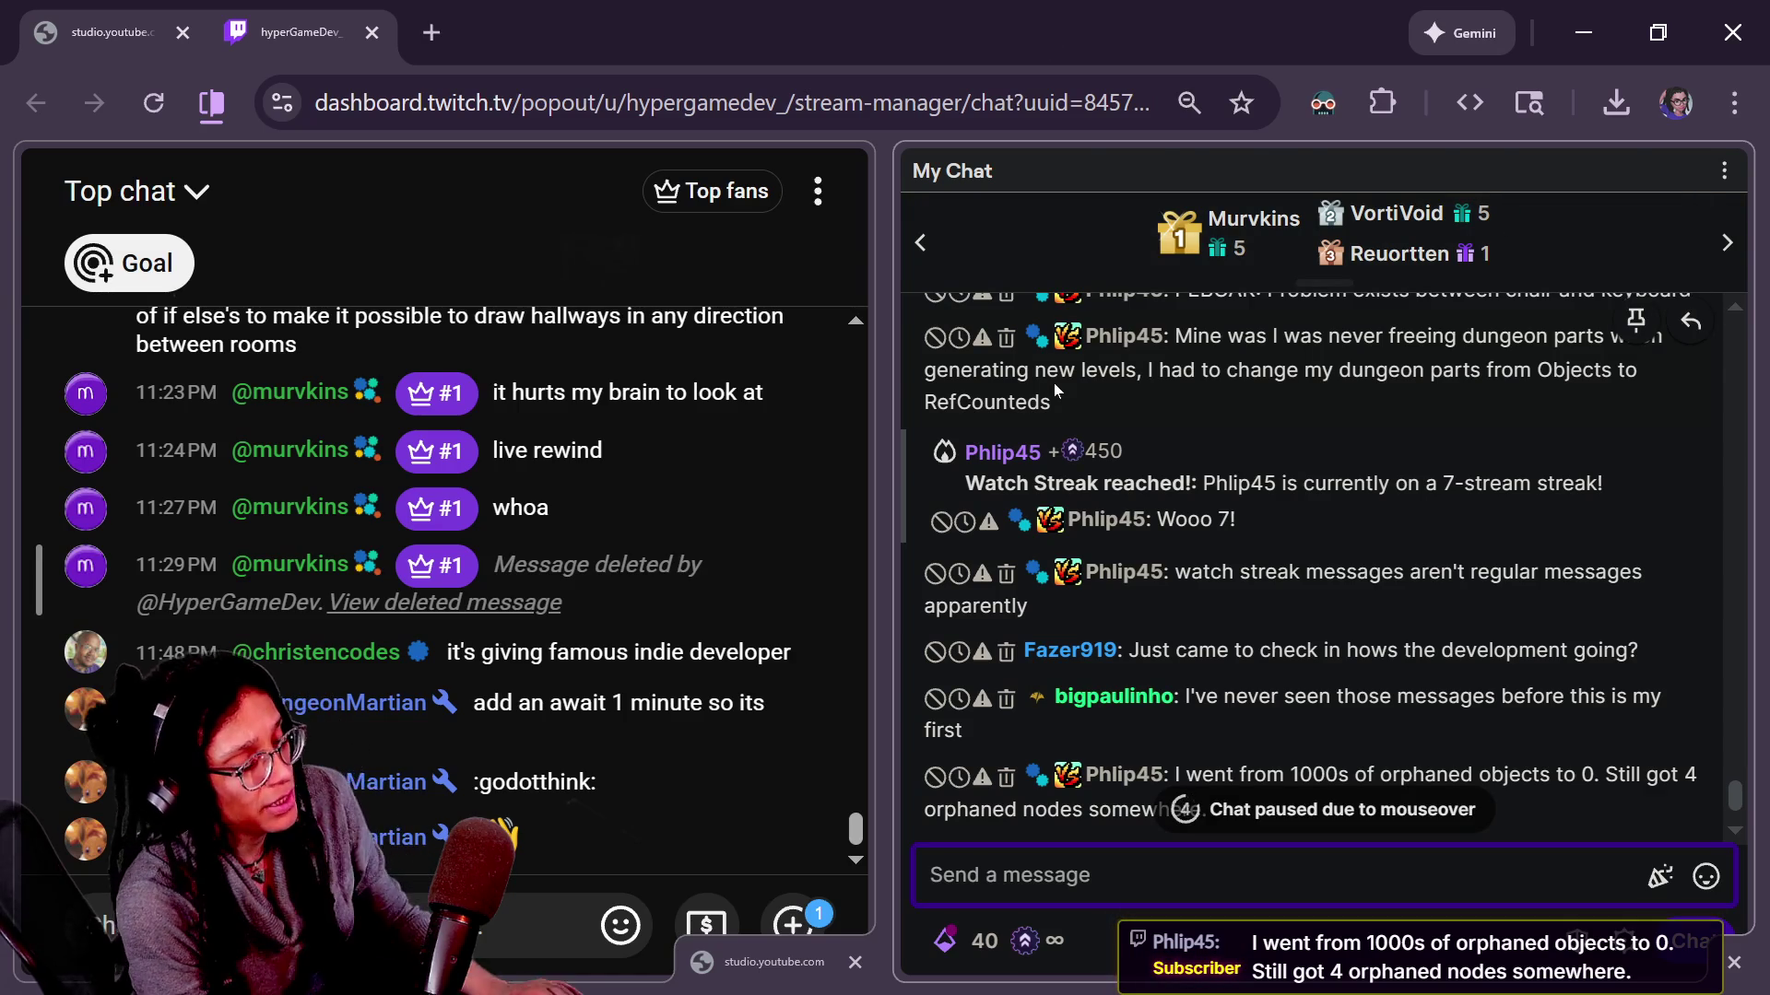
Switch from the Twitch chat back to the Godot editor window.
{"action": "key", "text": "alt+Tab"}
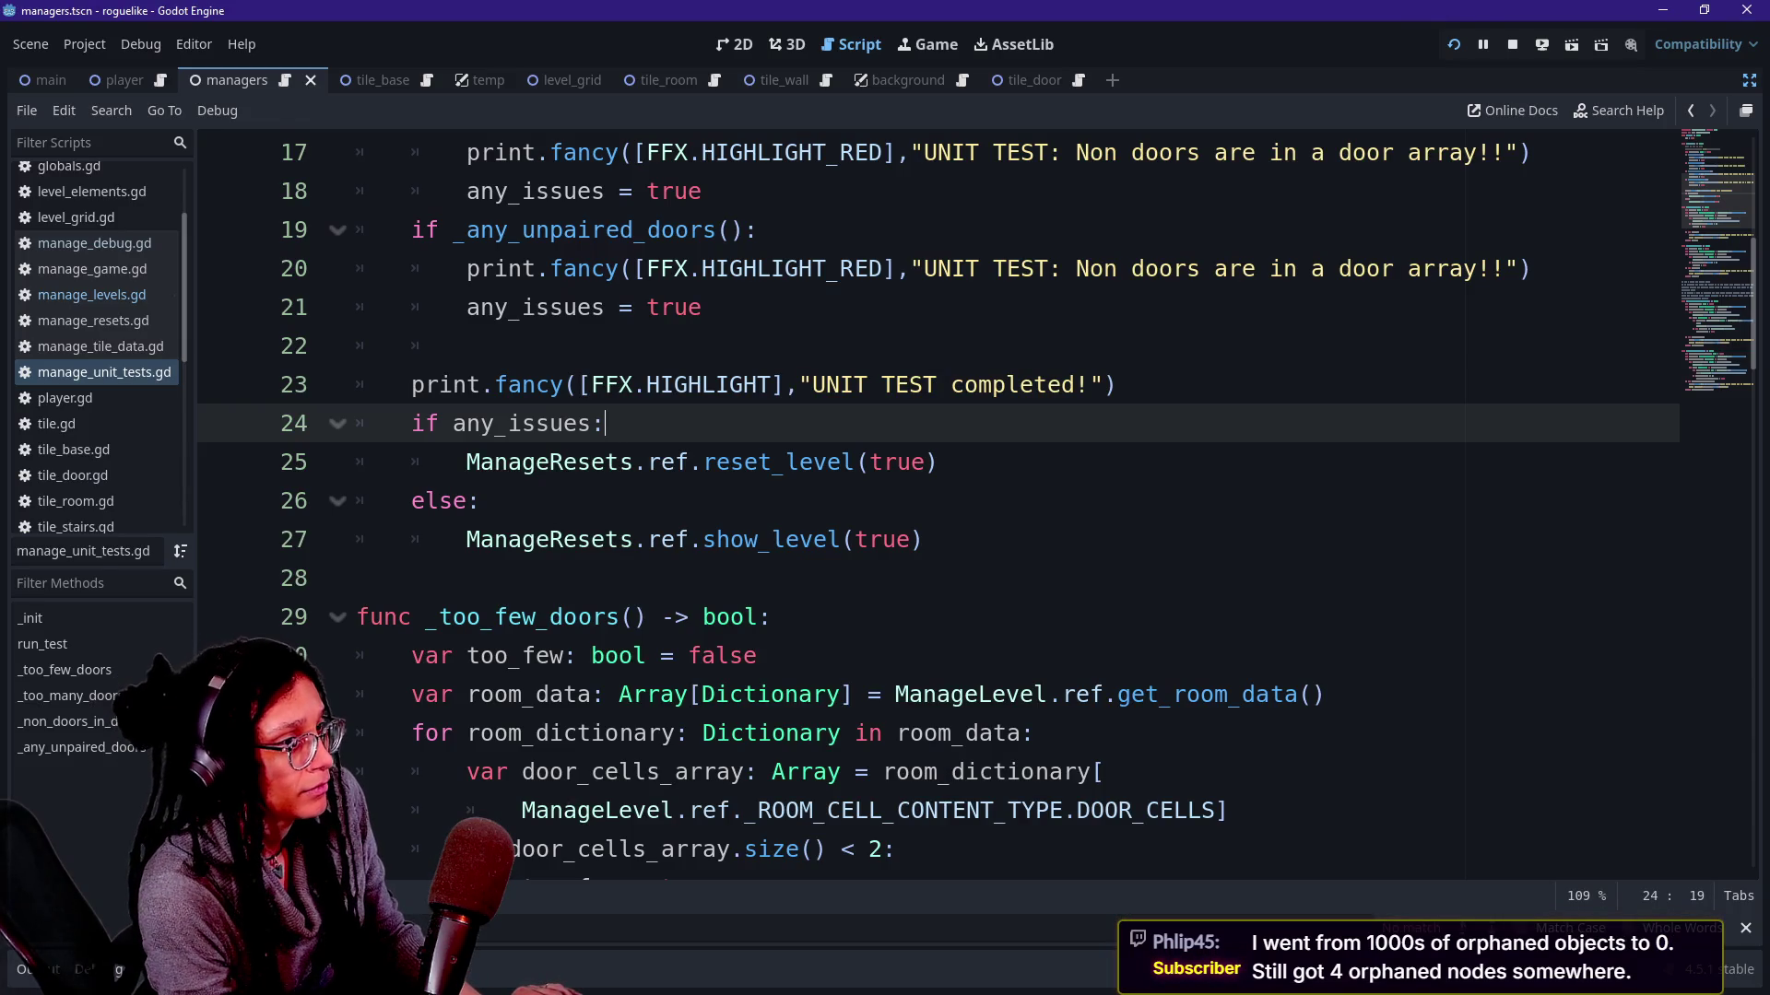
Switch from the current script to manage_levels.gd via the recent scripts list.
{"action": "left_click", "coordinate": [1245, 191]}
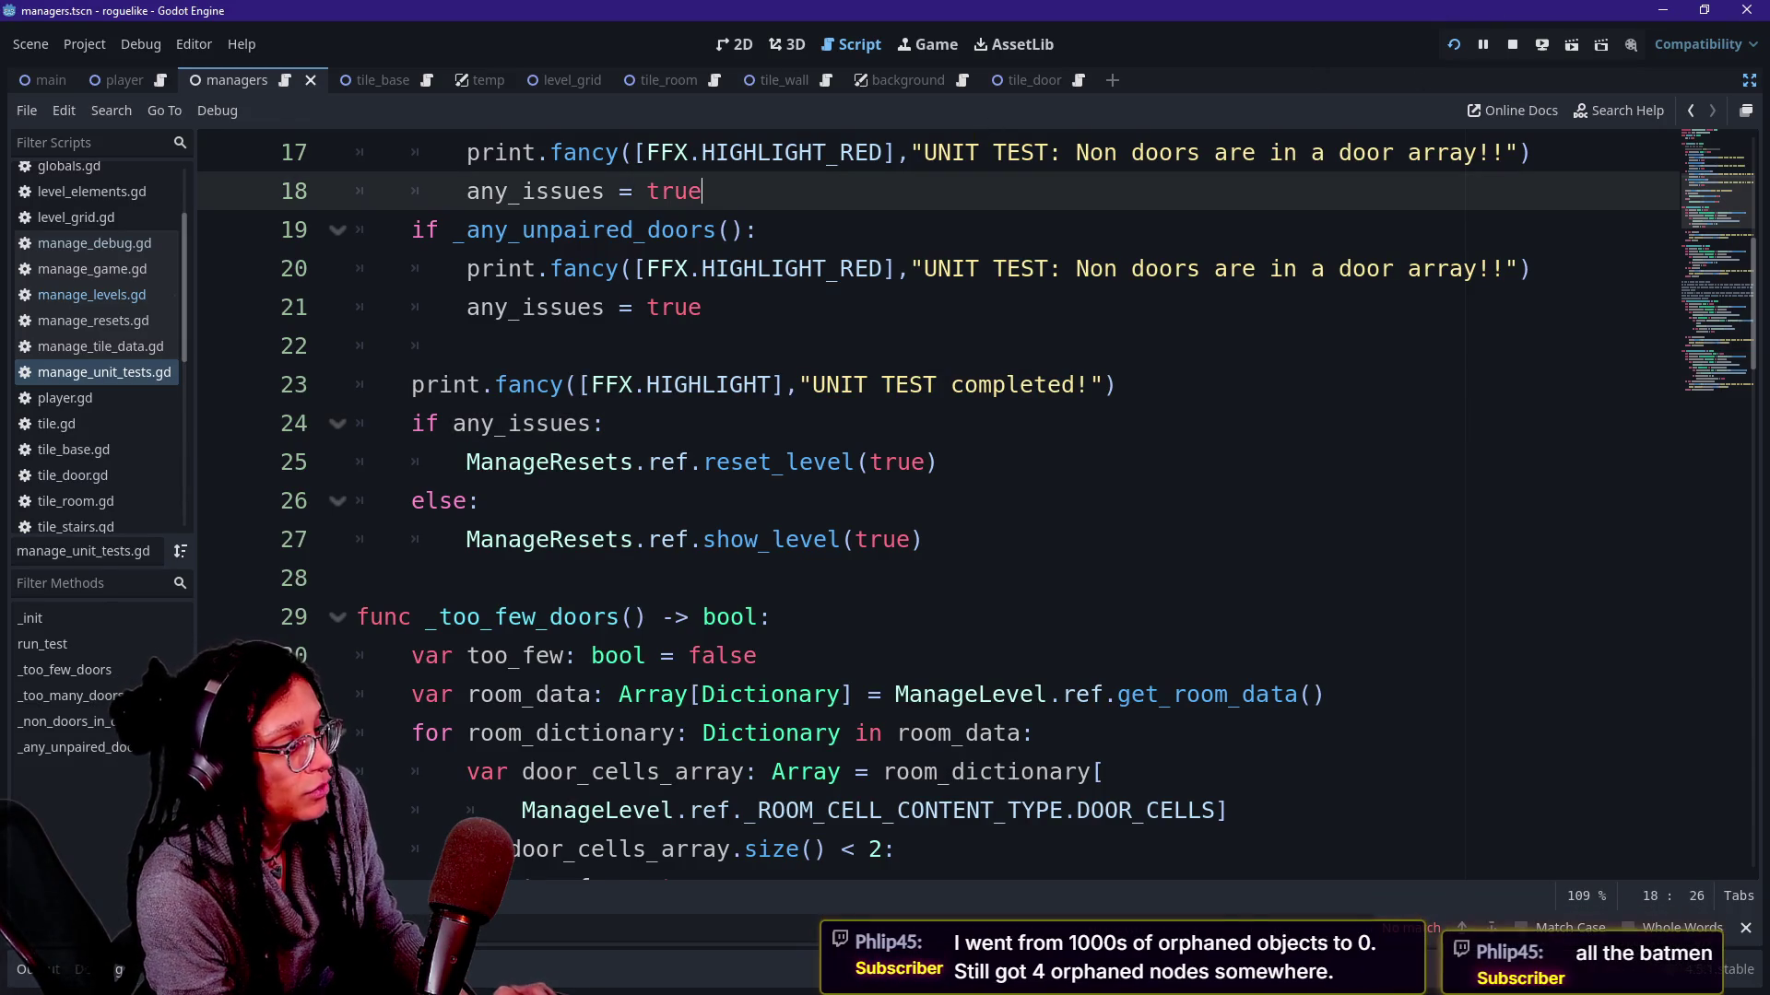
{"action": "left_click", "coordinate": [999, 540]}
{"action": "scroll", "coordinate": [998, 532], "scroll_direction": "down", "scroll_amount": 2}
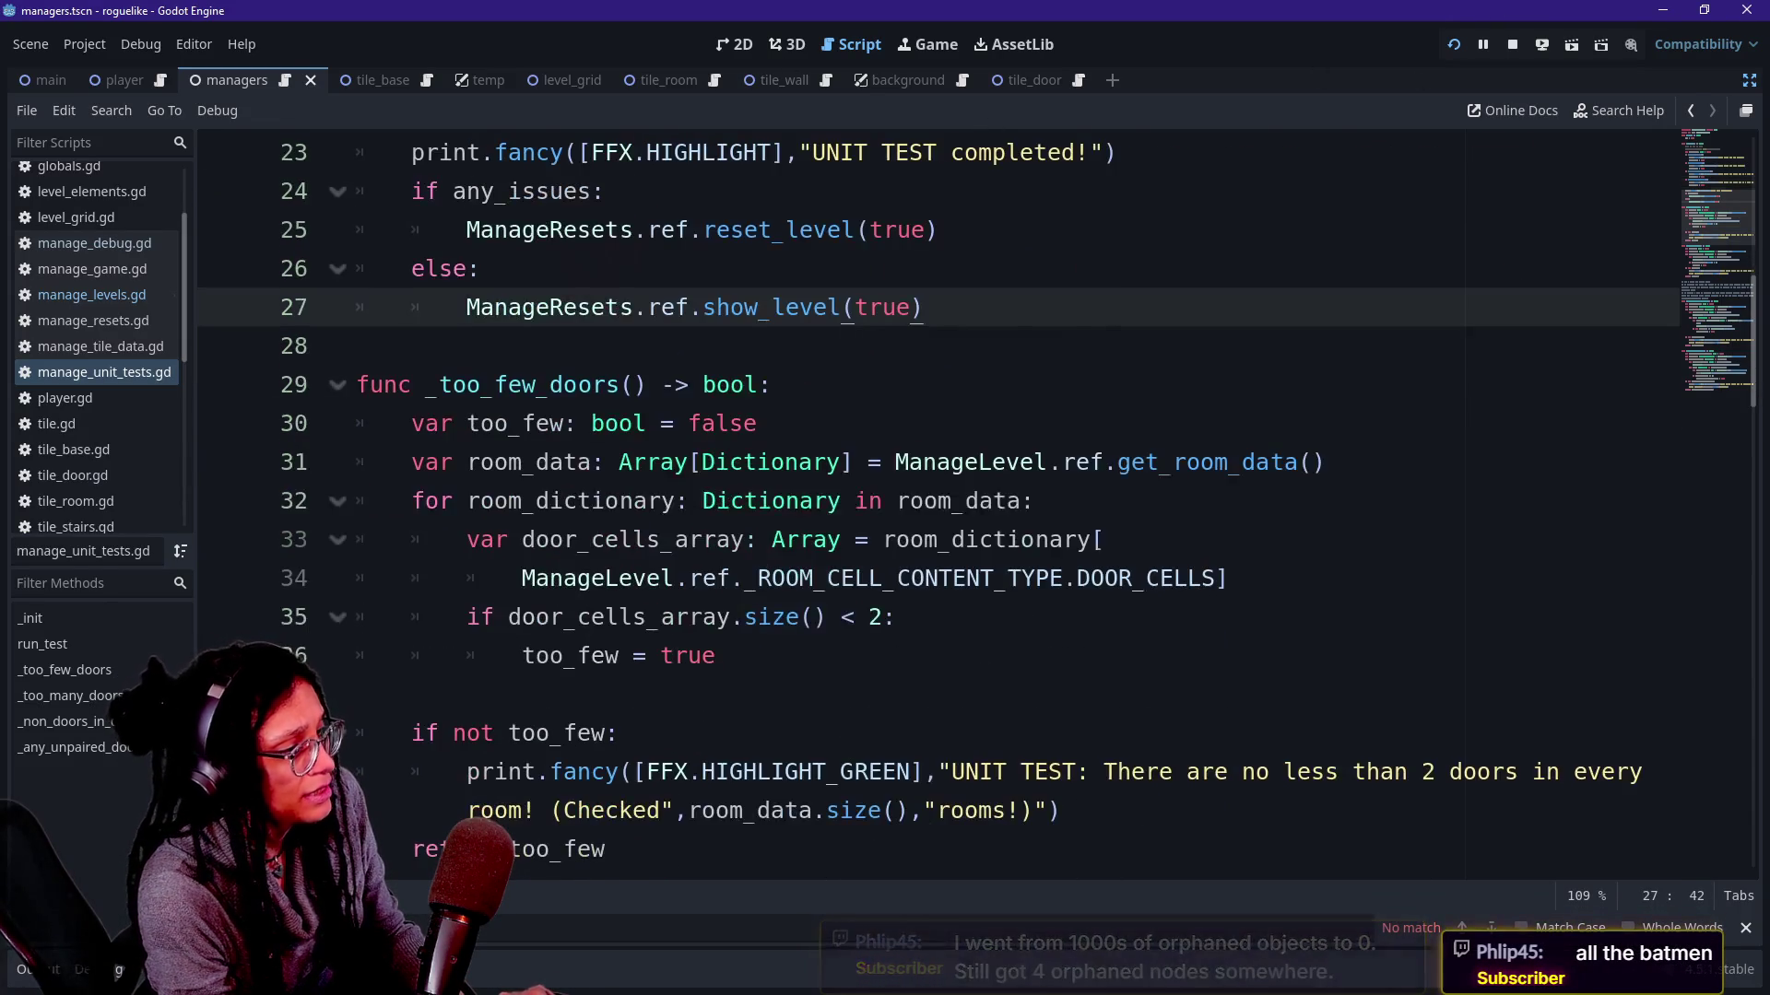
{"action": "key", "text": "ctrl+alt+o"}
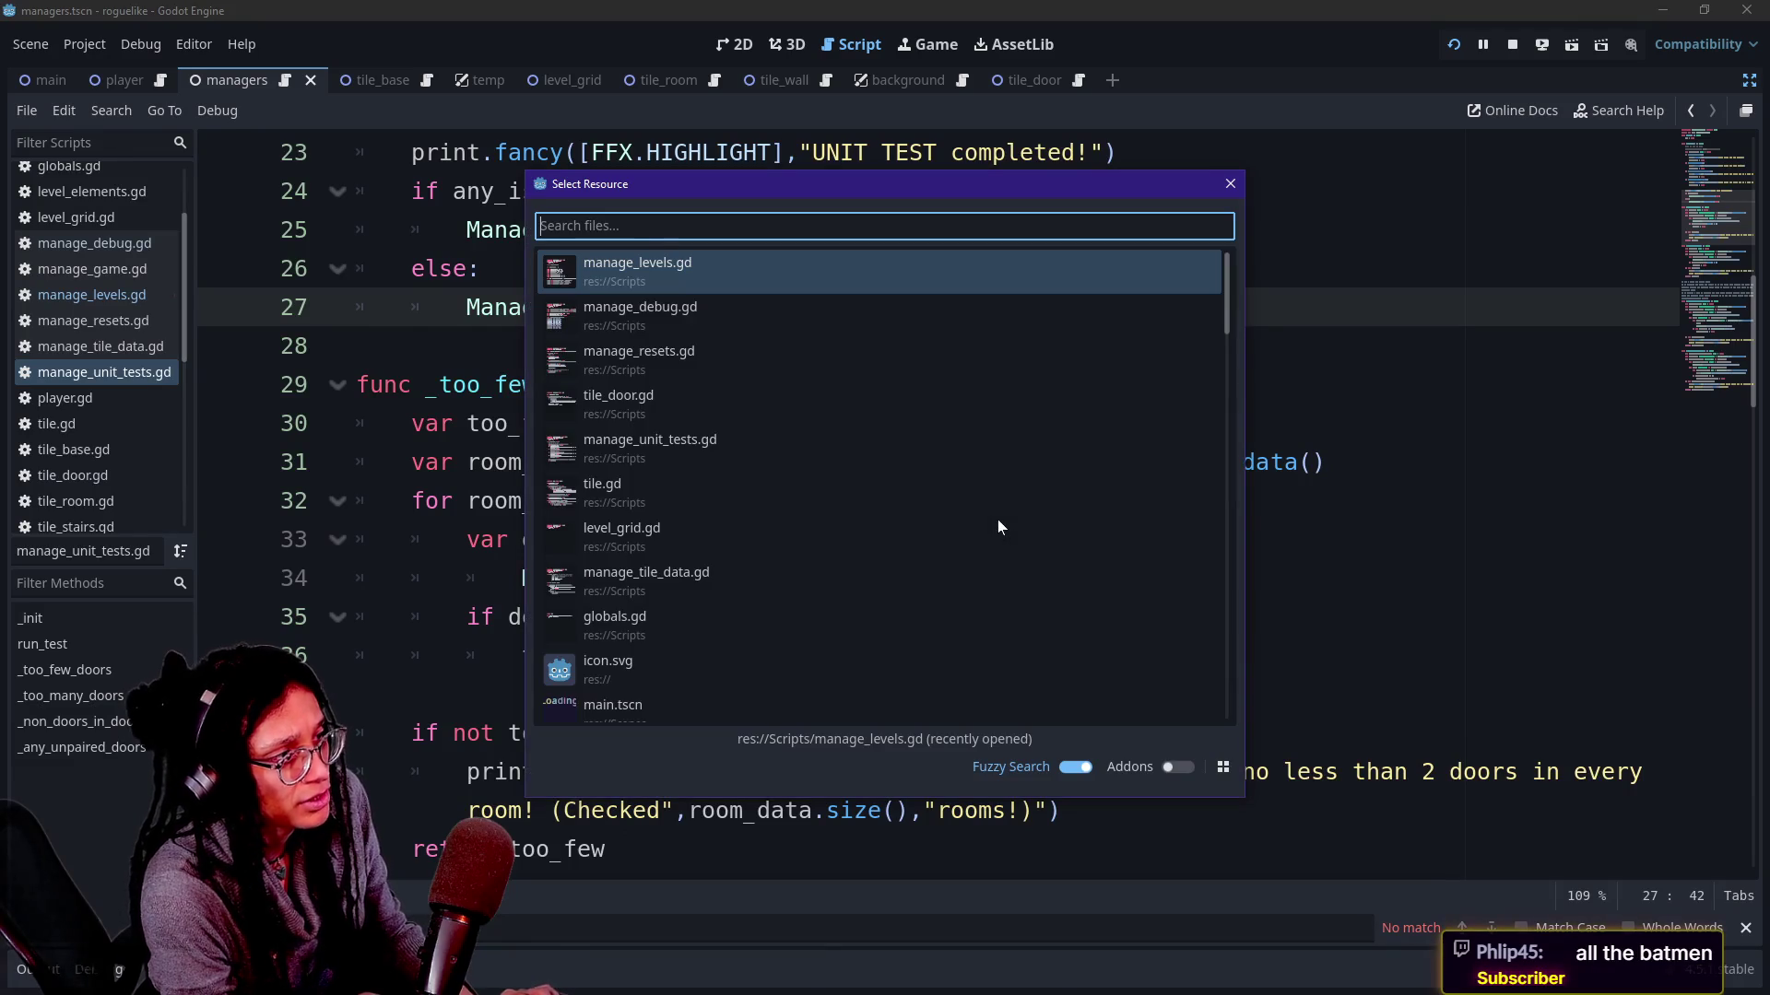
{"action": "key", "text": "Escape"}
{"action": "key", "text": "alt+Left"}
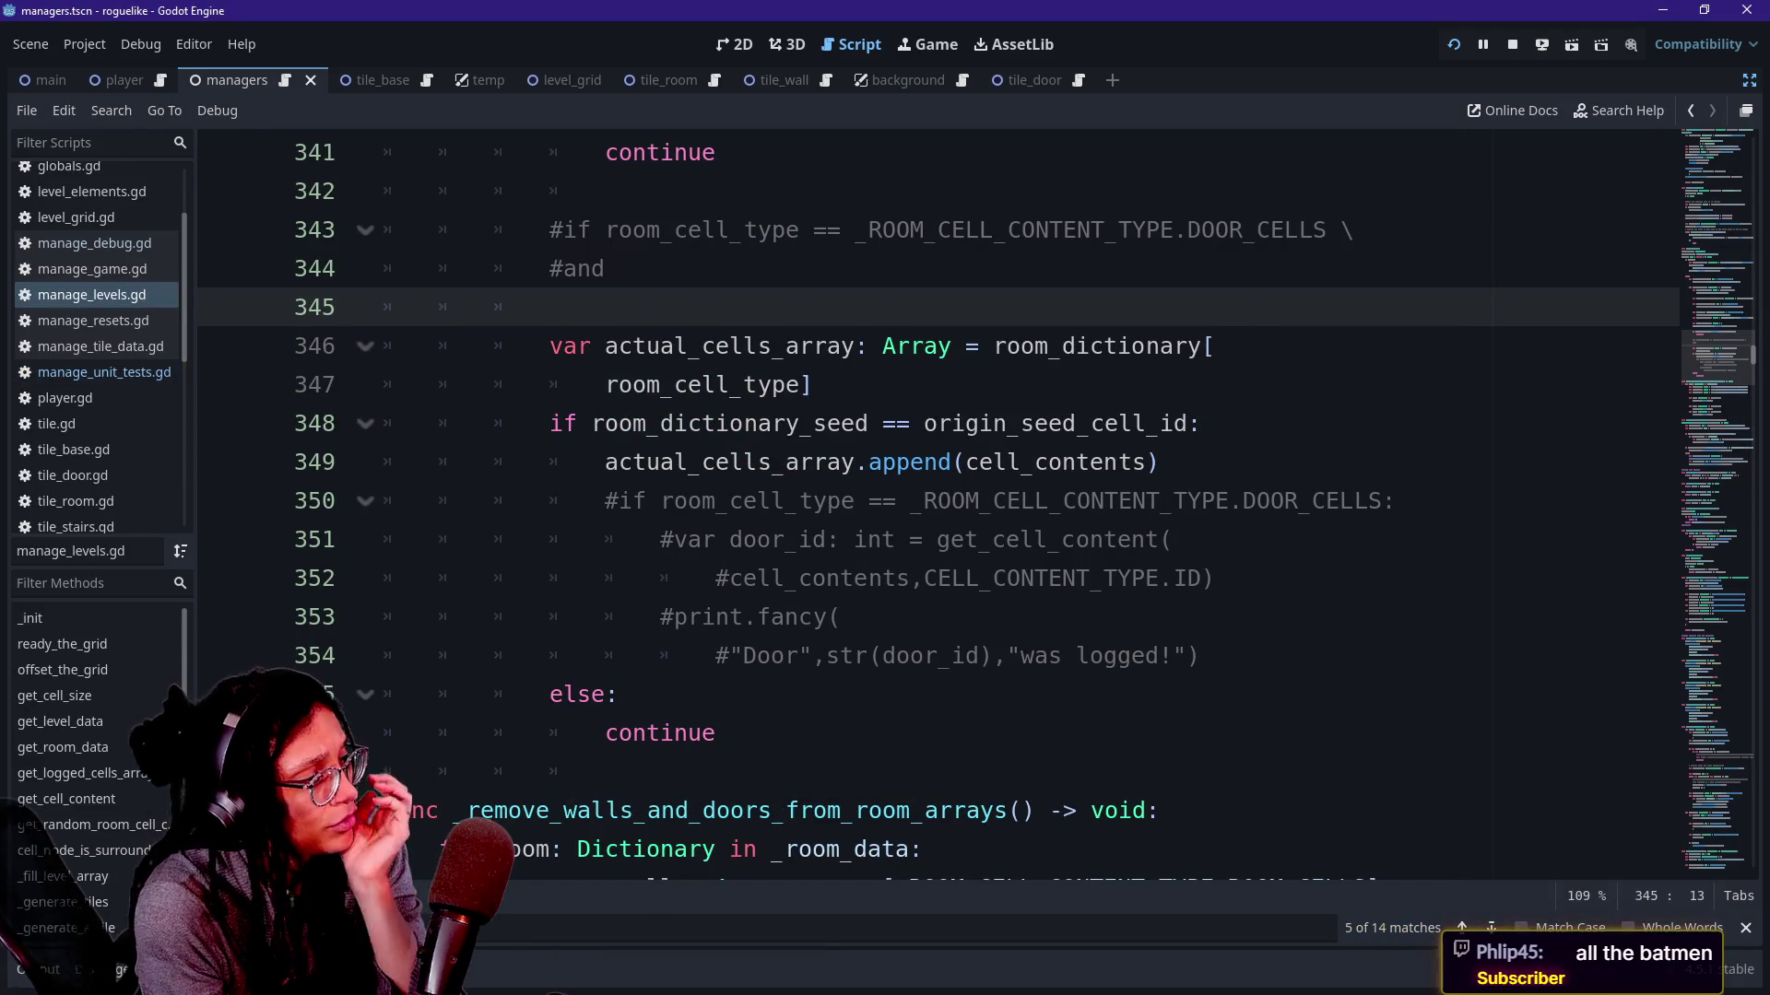
{"action": "scroll", "coordinate": [968, 553], "scroll_direction": "up", "scroll_amount": 1}
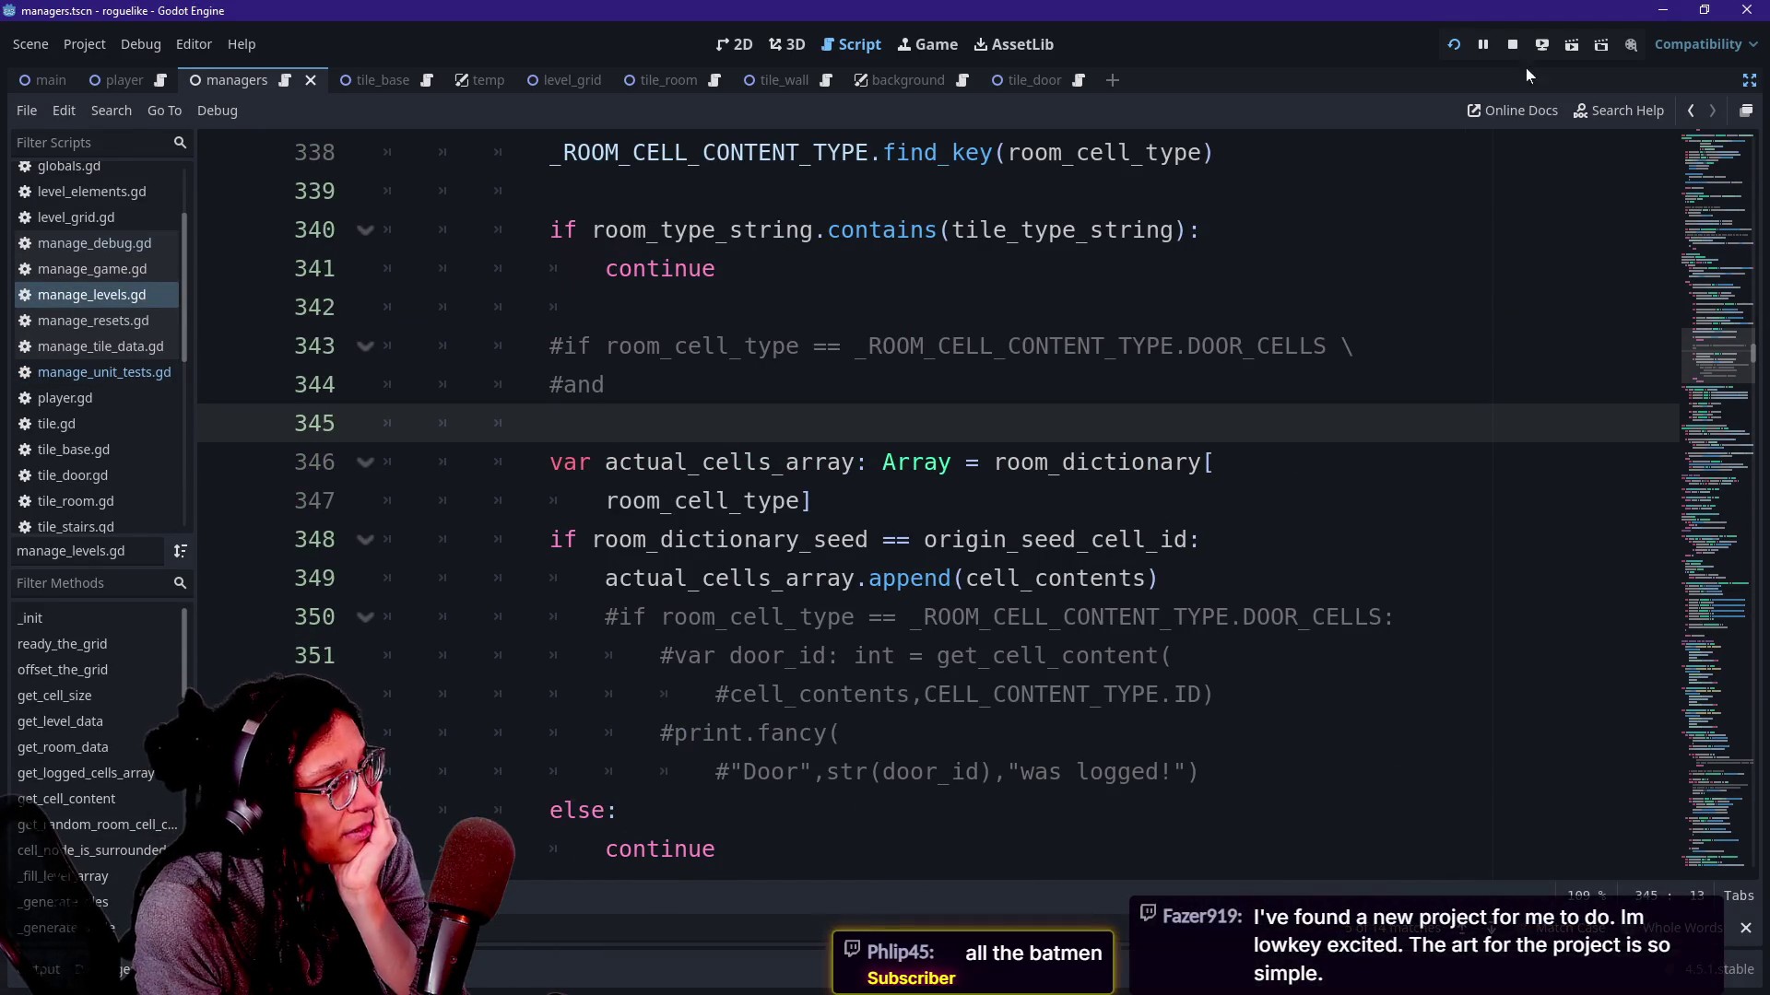
{"action": "scroll", "coordinate": [940, 553], "scroll_direction": "up", "scroll_amount": 2}
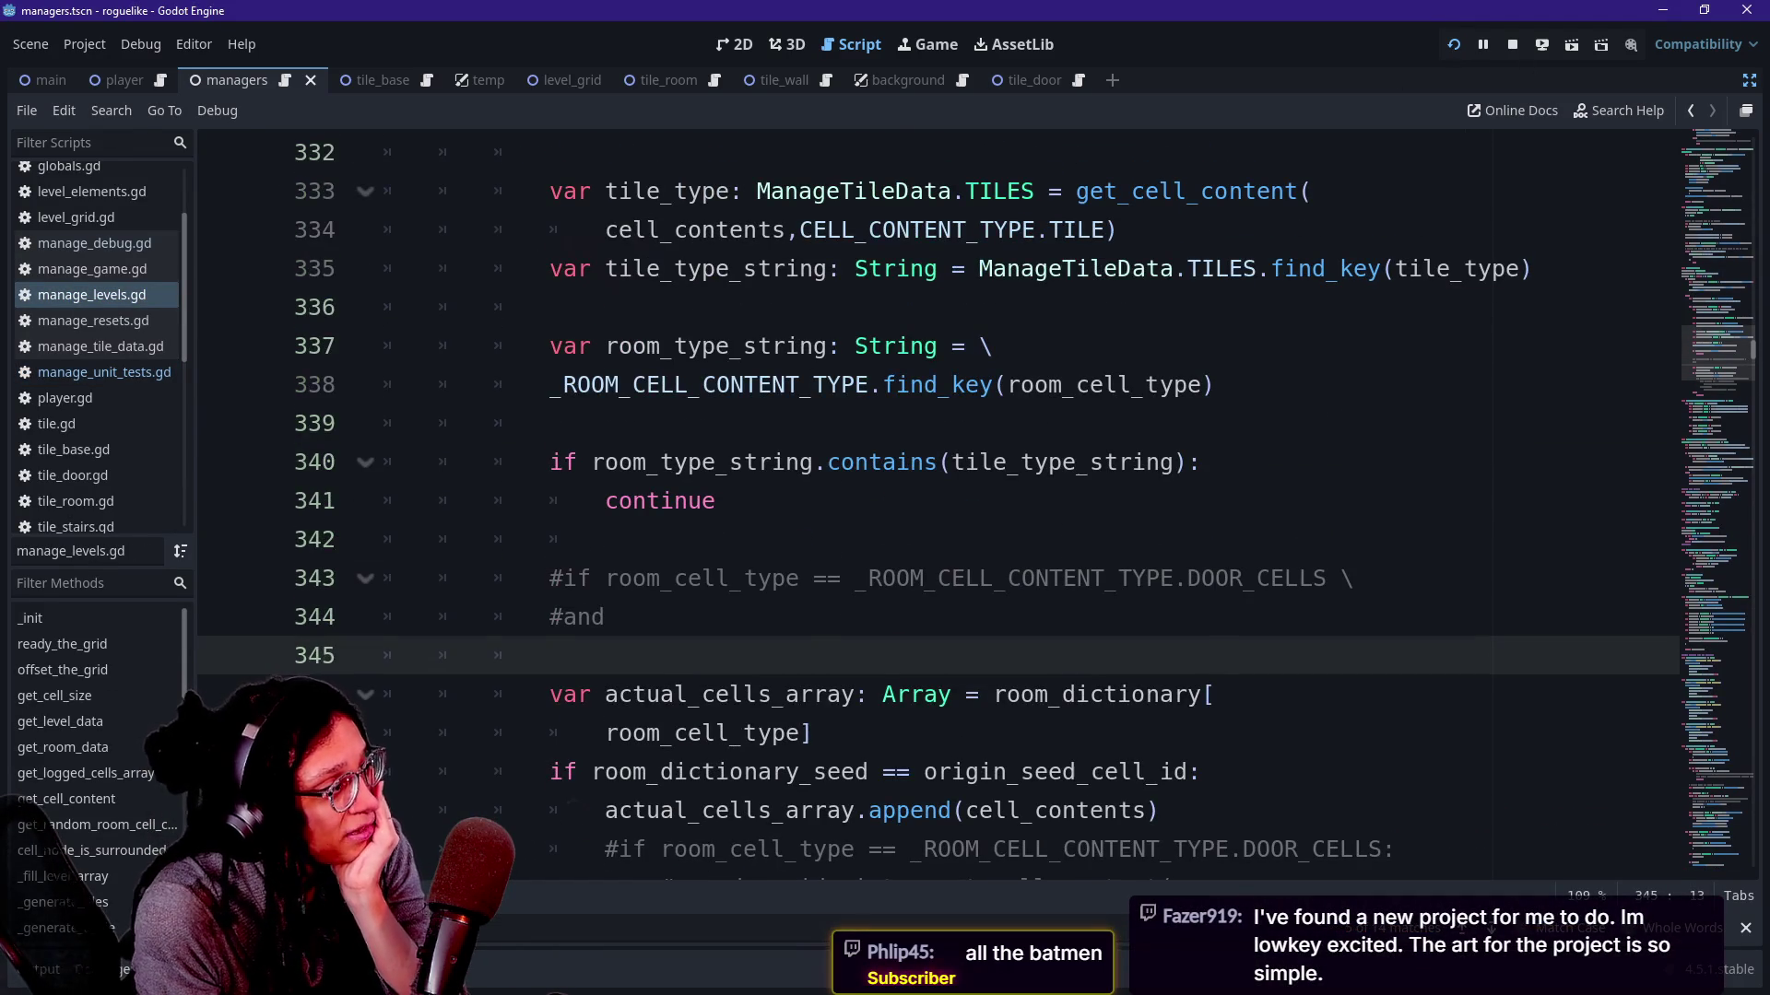
{"action": "scroll", "coordinate": [941, 554], "scroll_direction": "up", "scroll_amount": 1}
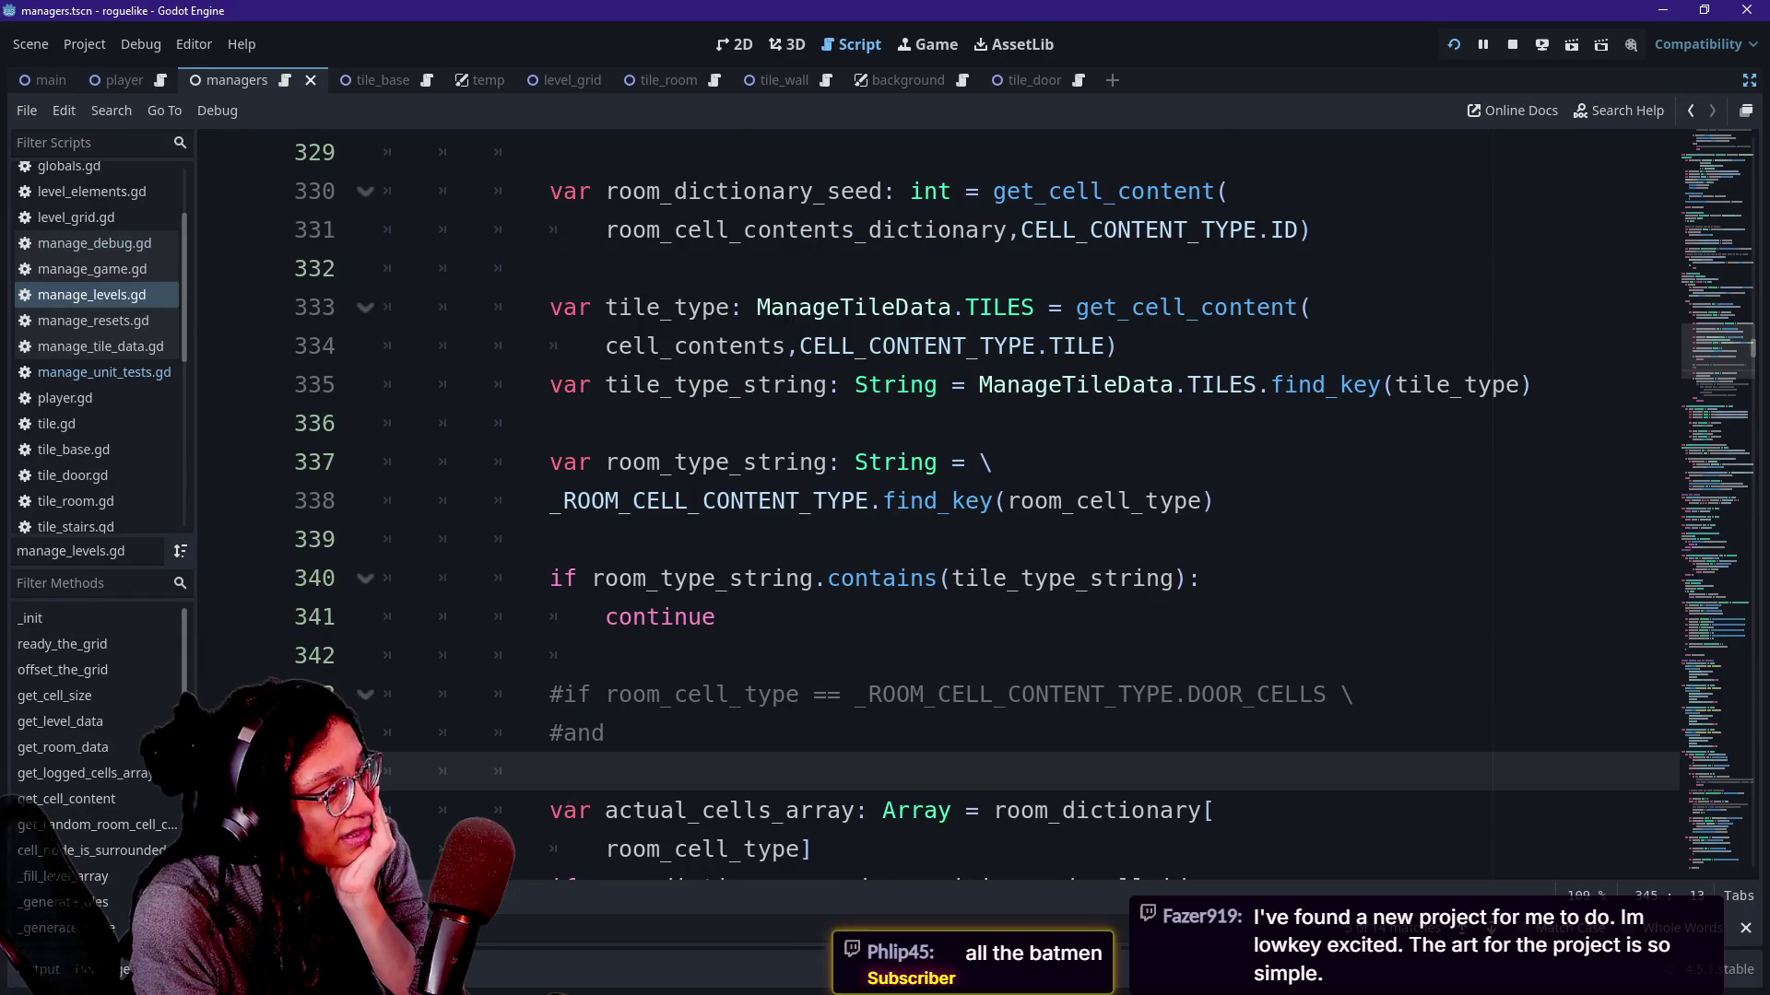
Read through the tile_type and cell lookup code on lines 333–337, then run the game.
{"action": "left_click_drag", "start_coordinate": [596, 307], "coordinate": [896, 307]}
{"action": "left_click", "coordinate": [896, 308]}
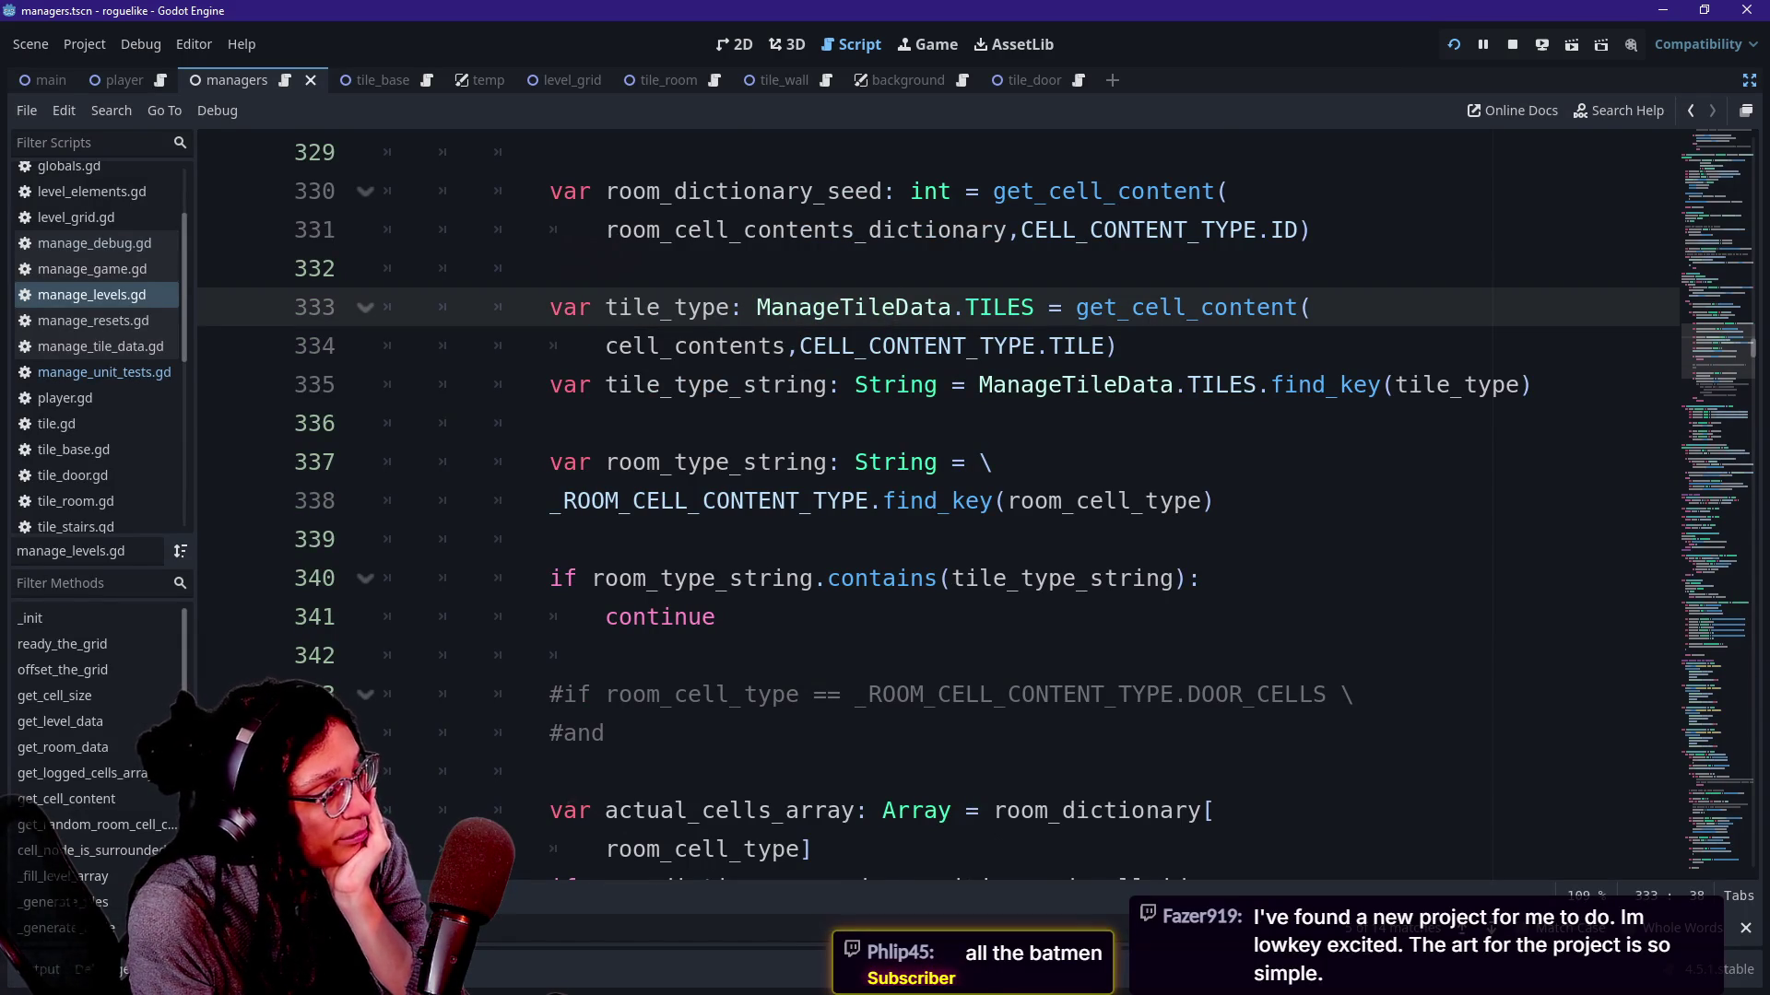
{"action": "left_click_drag", "start_coordinate": [604, 307], "coordinate": [659, 346]}
{"action": "left_click", "coordinate": [660, 345]}
{"action": "left_click_drag", "start_coordinate": [550, 306], "coordinate": [674, 346]}
{"action": "left_click", "coordinate": [674, 347]}
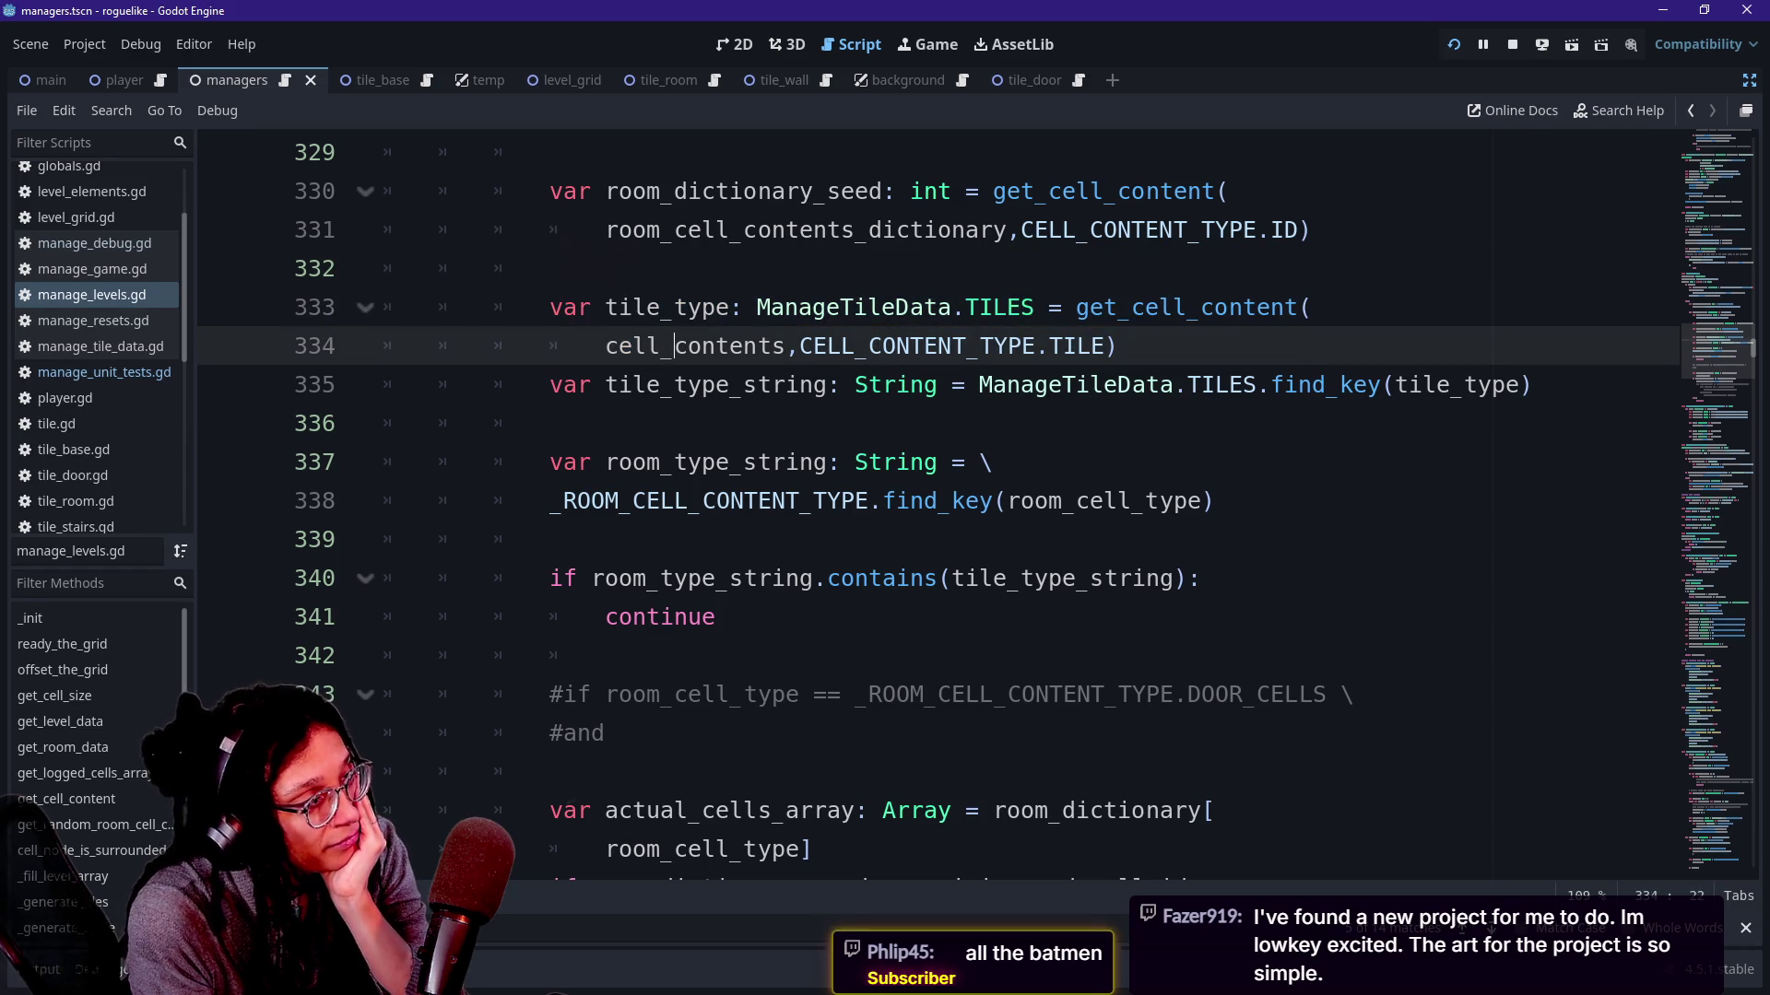
{"action": "key", "text": "Up"}
{"action": "key", "text": "Up"}
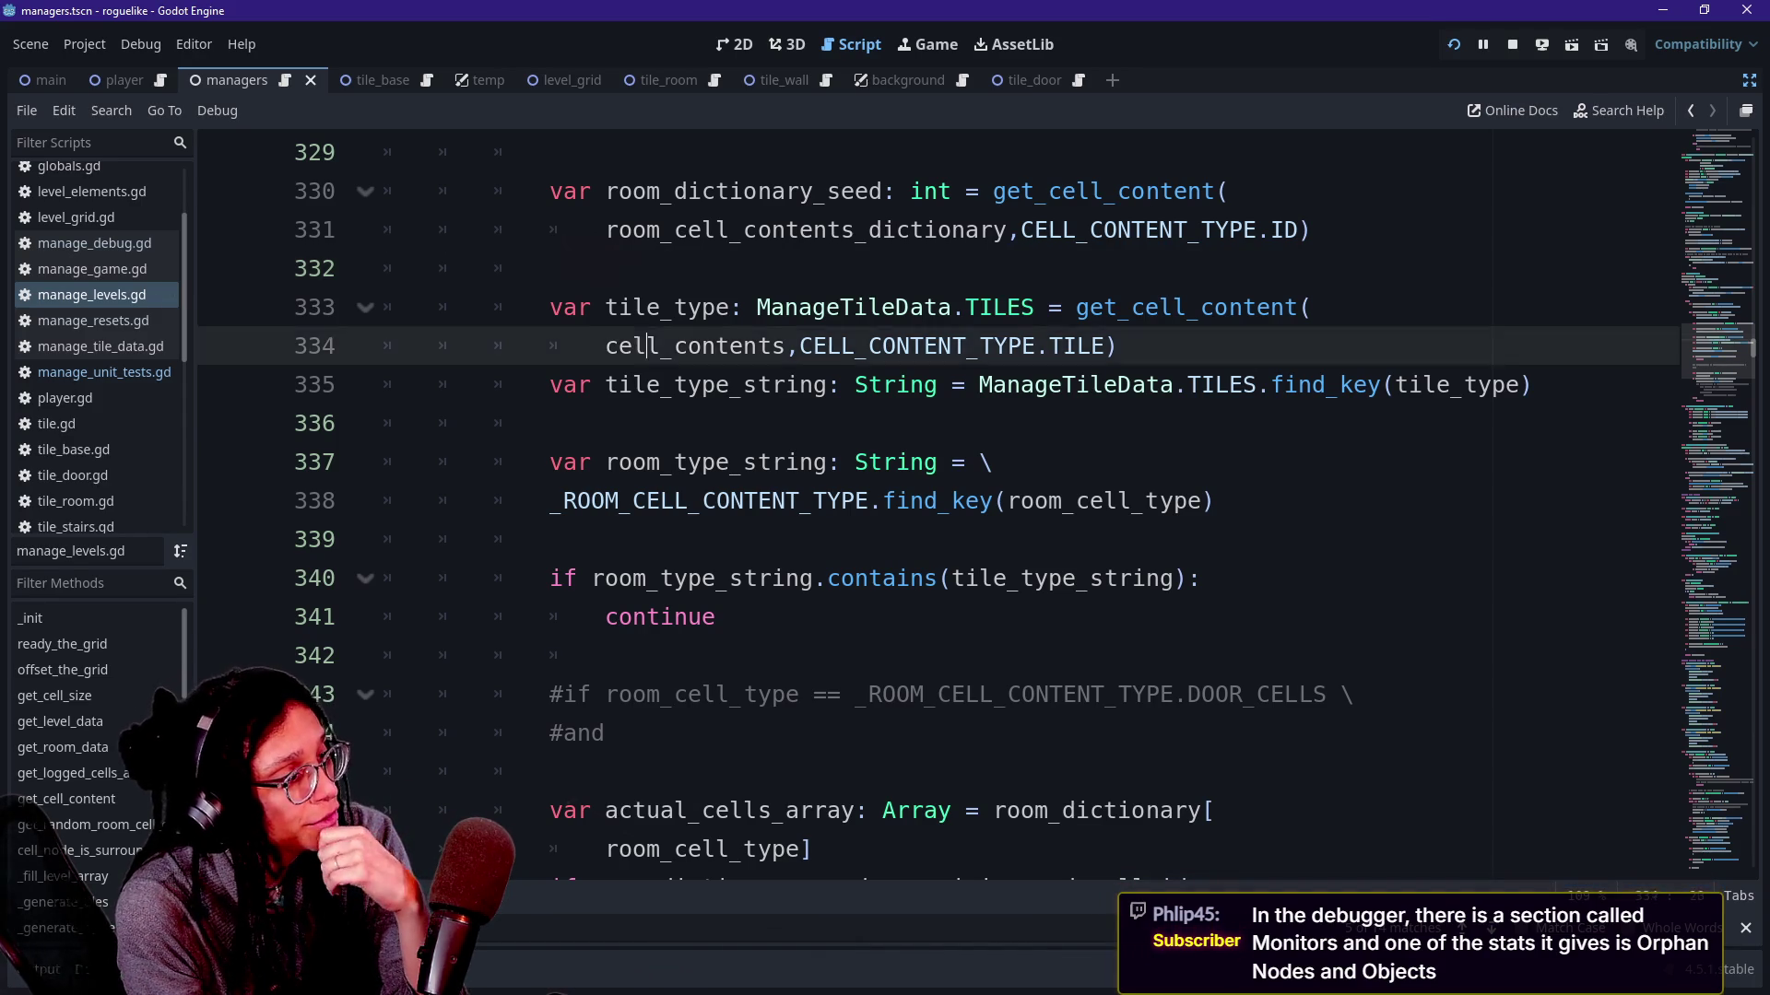
{"action": "left_click_drag", "start_coordinate": [661, 346], "coordinate": [703, 462]}
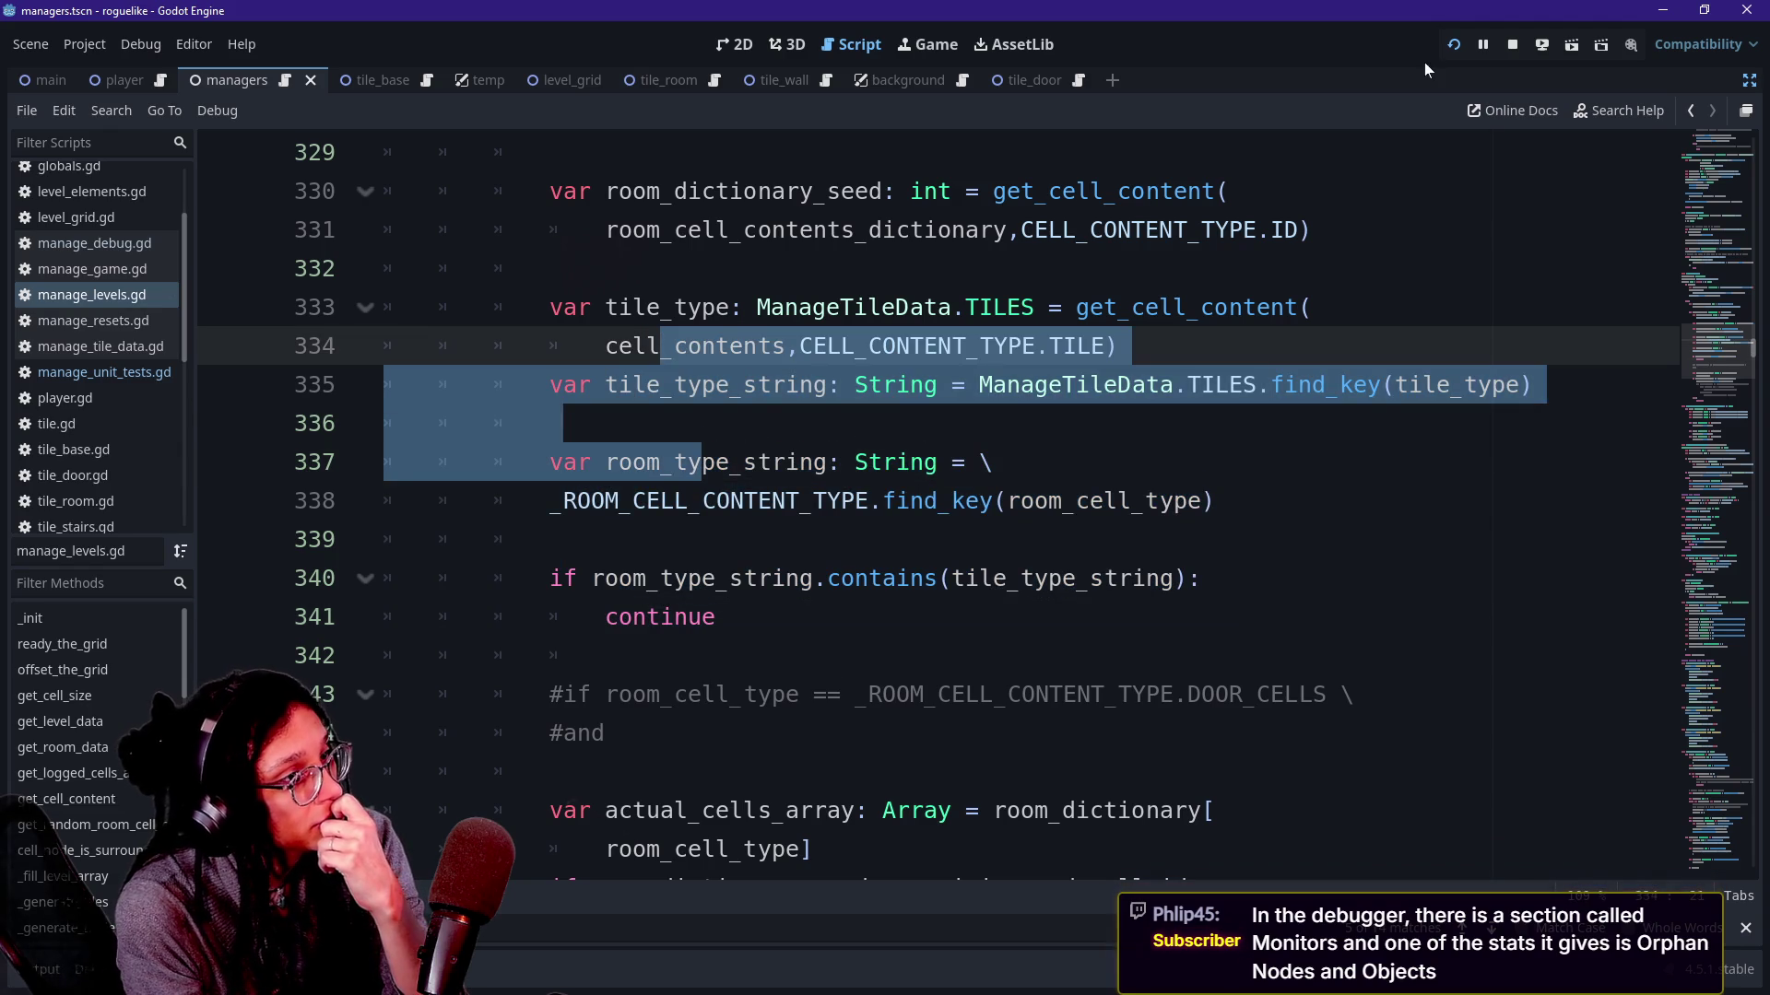
{"action": "left_click", "coordinate": [1456, 45]}
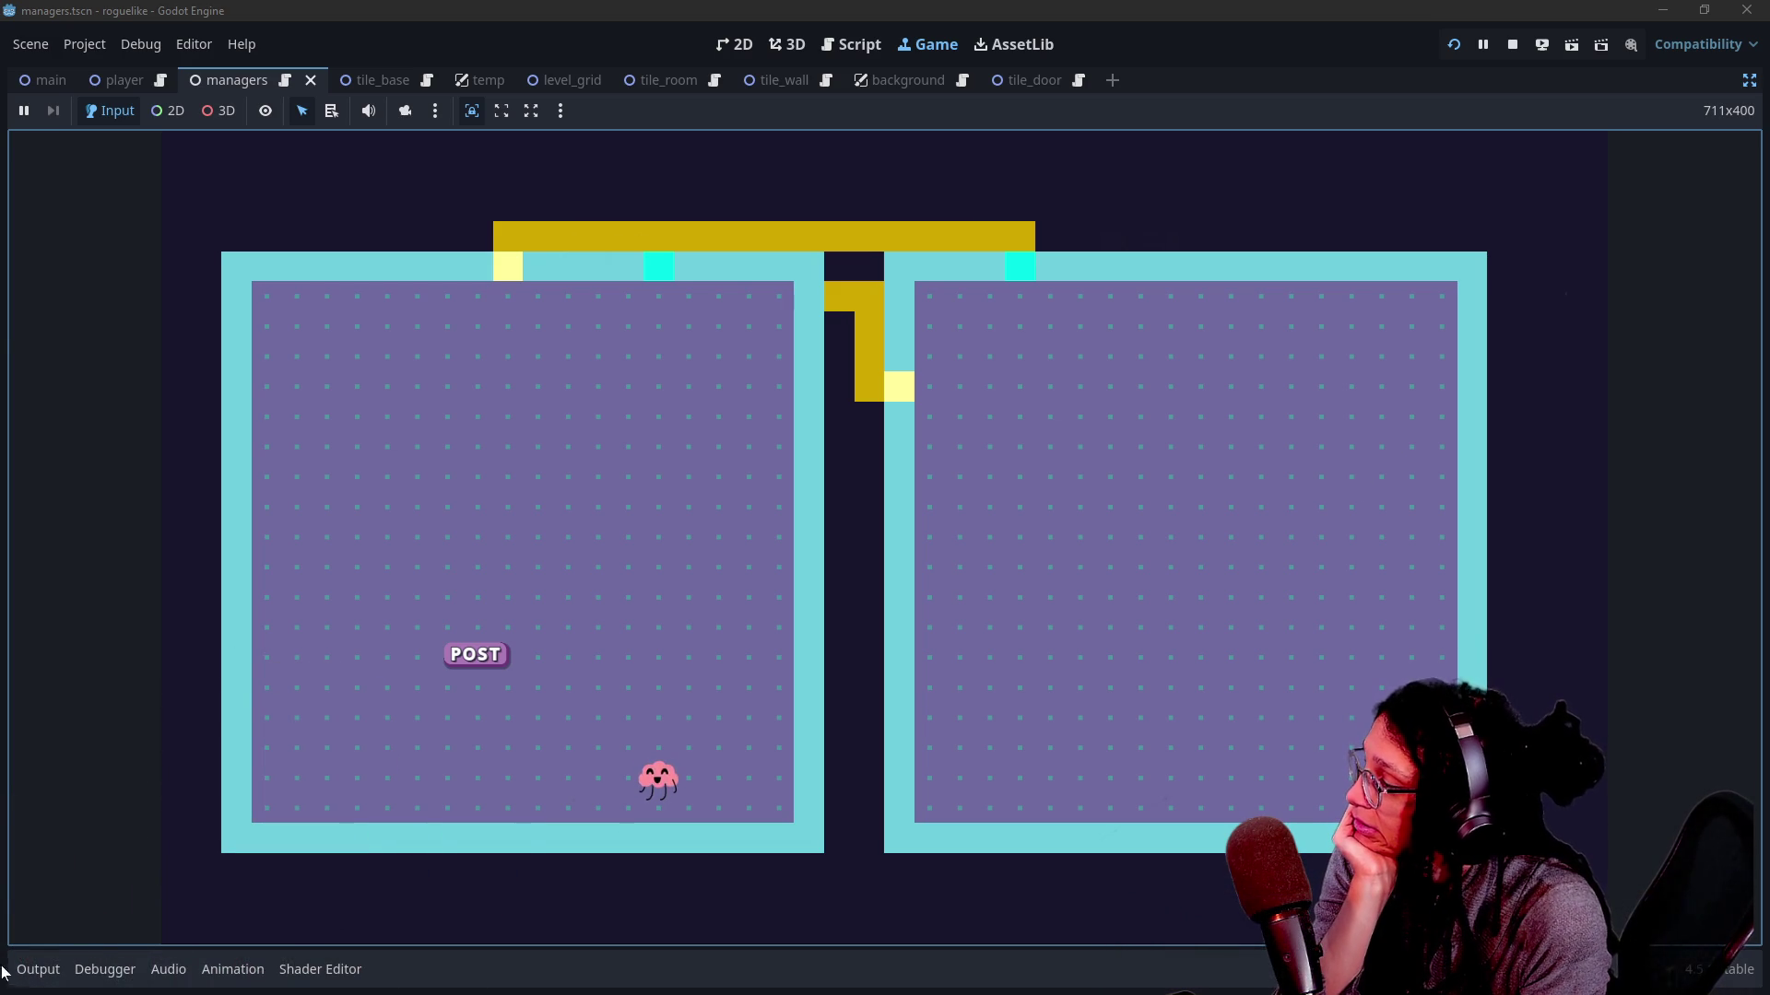
Show the output log and highlight the non-doors unit test message.
{"action": "left_click", "coordinate": [33, 969]}
{"action": "scroll", "coordinate": [369, 779], "scroll_direction": "up", "scroll_amount": 3}
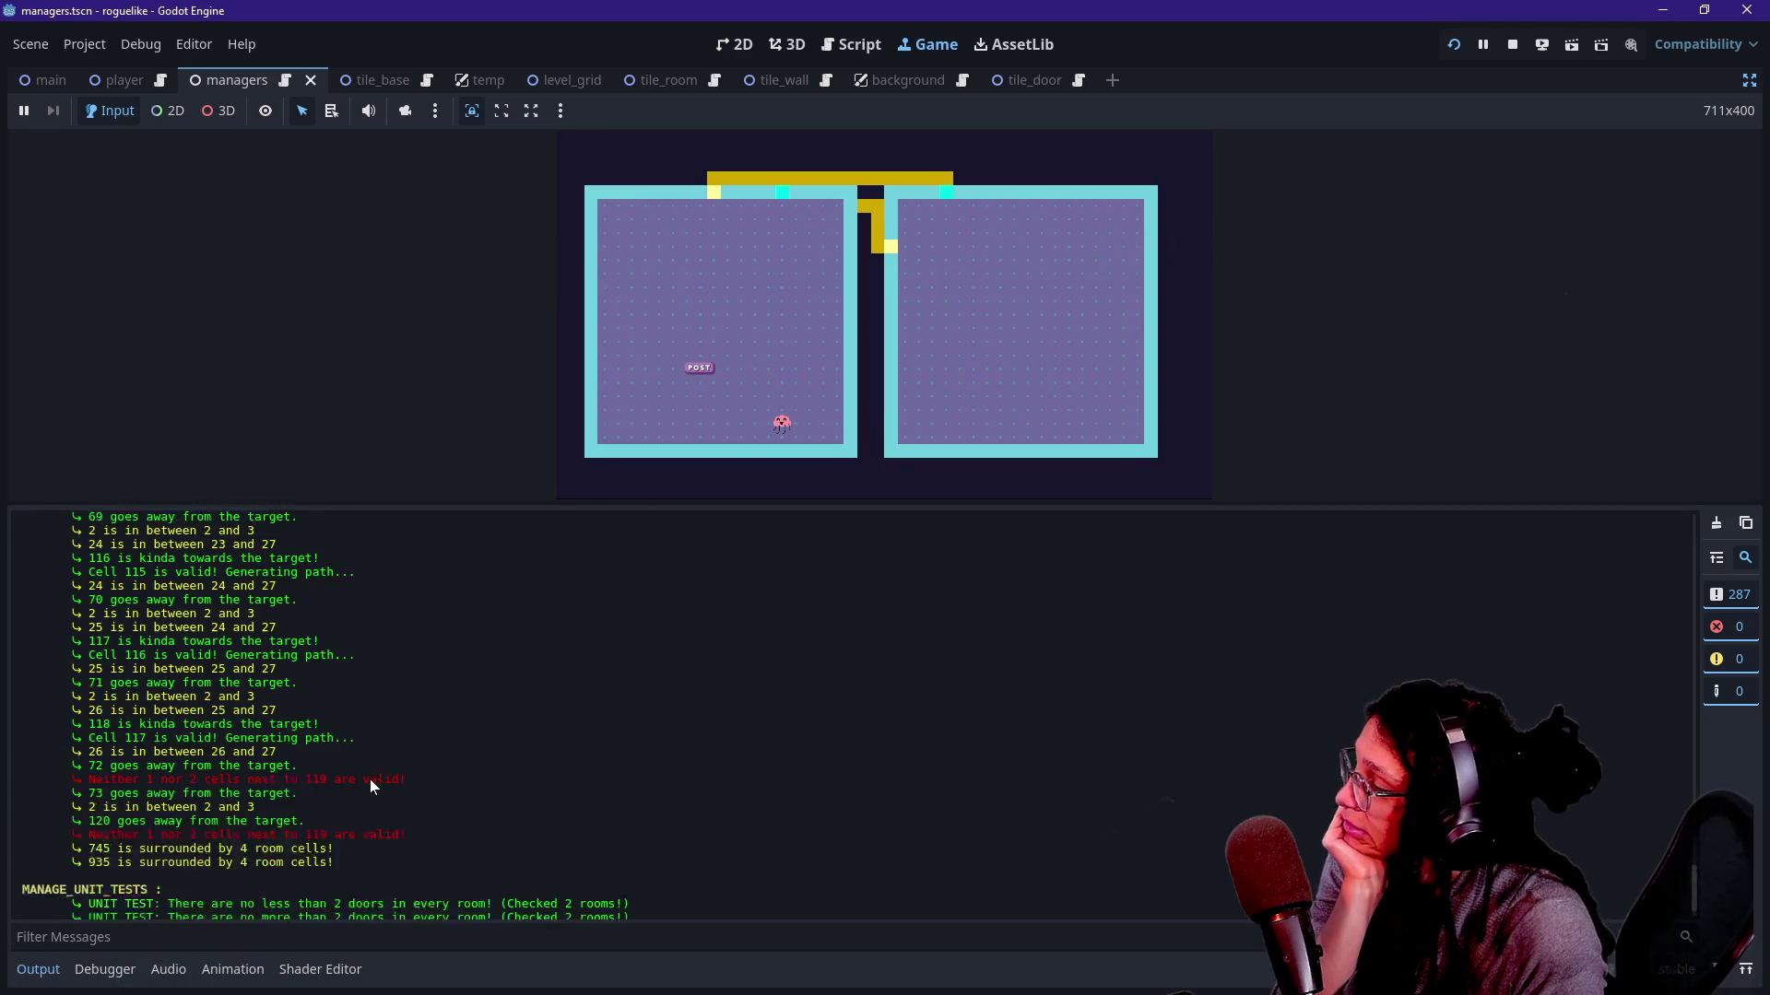
{"action": "scroll", "coordinate": [369, 779], "scroll_direction": "up", "scroll_amount": 3}
{"action": "scroll", "coordinate": [370, 779], "scroll_direction": "up", "scroll_amount": 5}
{"action": "scroll", "coordinate": [370, 782], "scroll_direction": "up", "scroll_amount": 2}
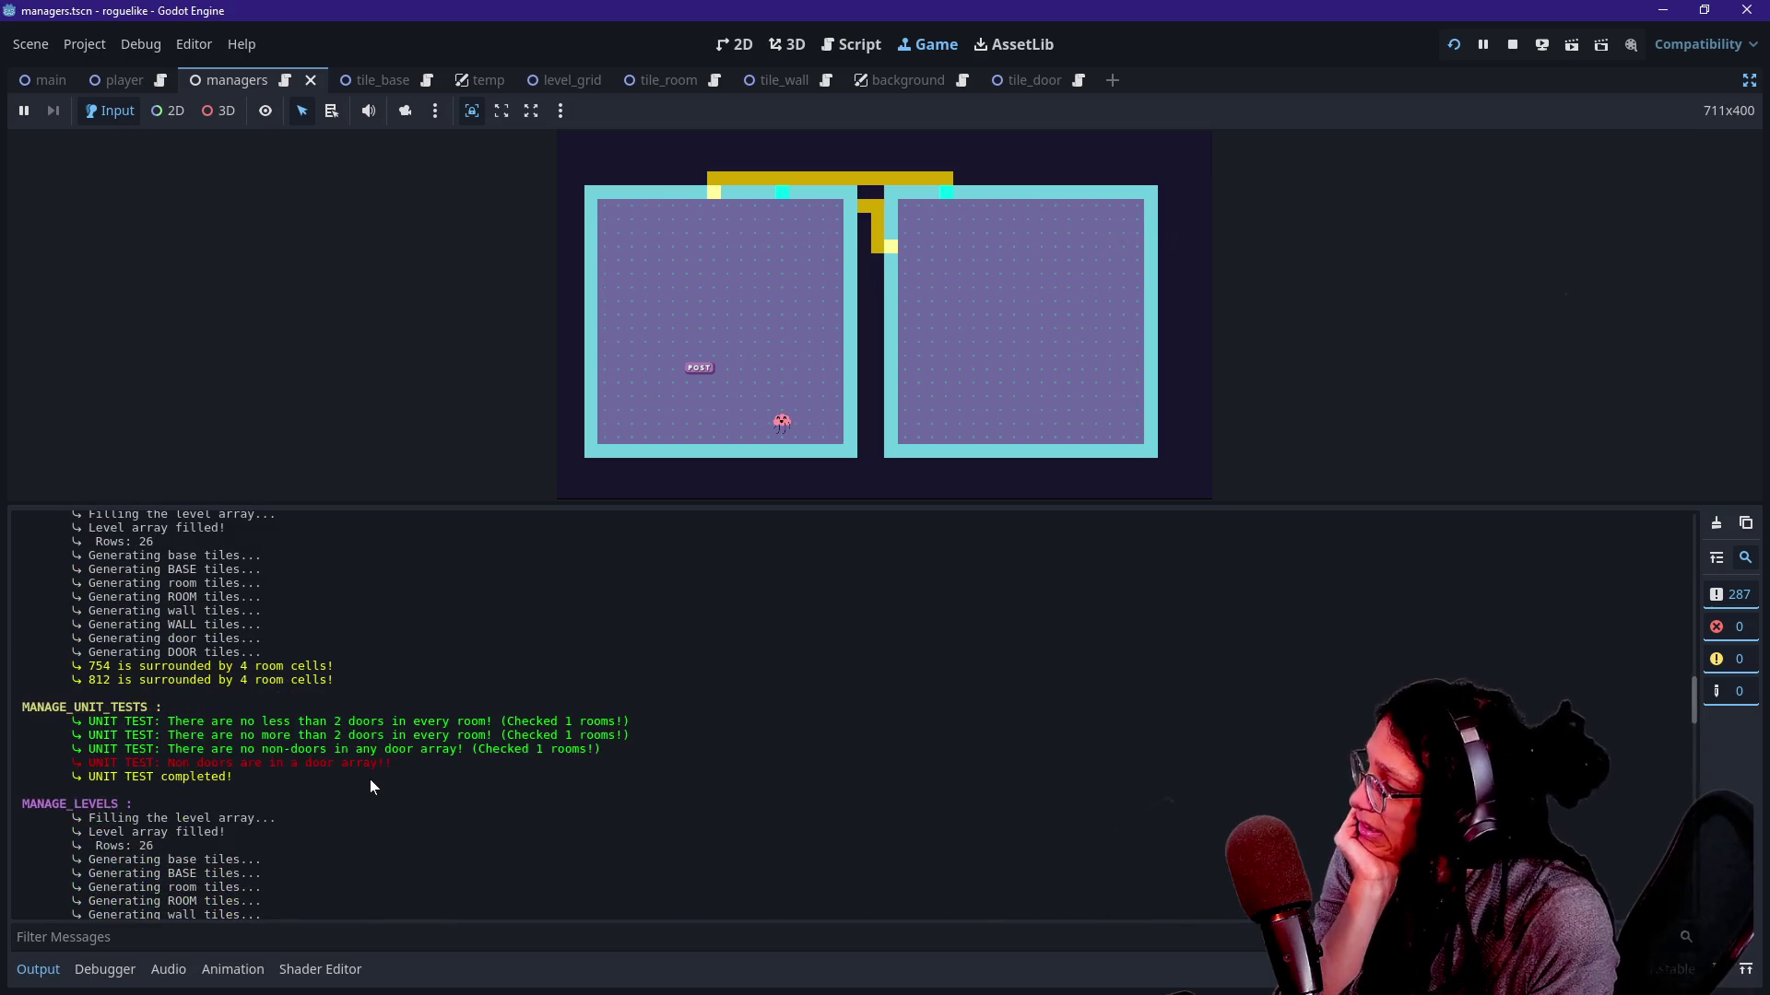
{"action": "scroll", "coordinate": [372, 758], "scroll_direction": "up", "scroll_amount": 5}
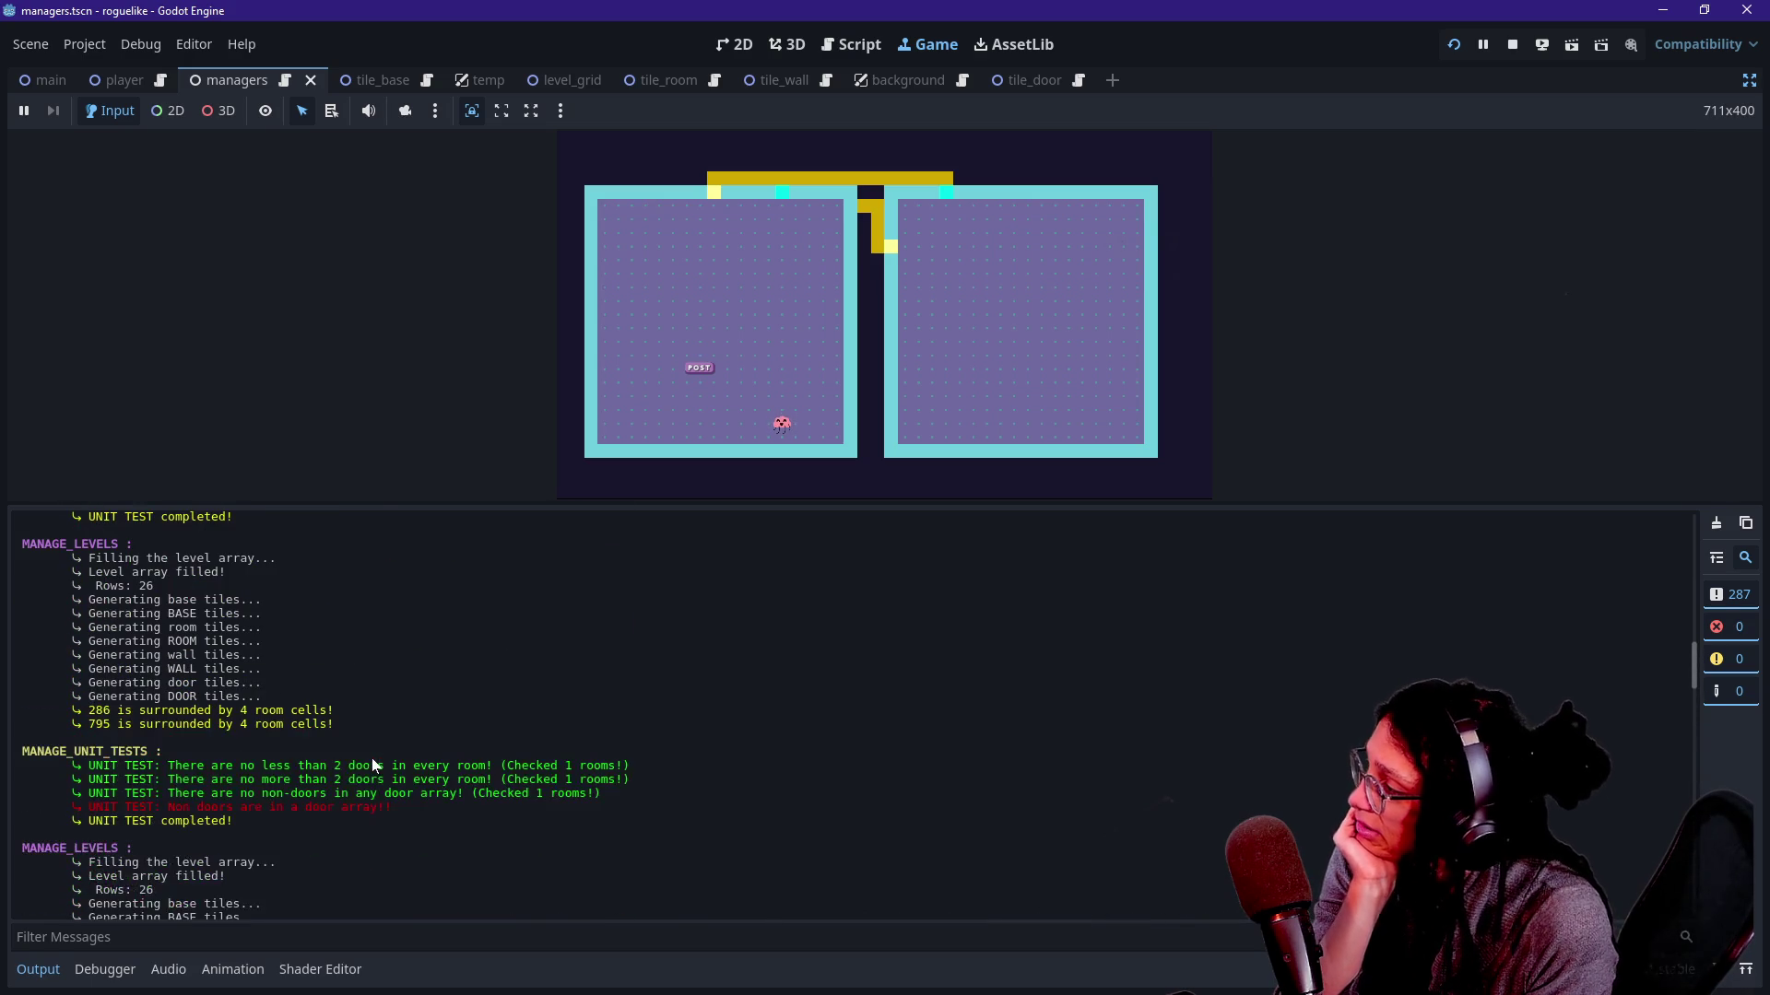
{"action": "left_click_drag", "start_coordinate": [242, 807], "coordinate": [334, 807]}
{"action": "scroll", "coordinate": [394, 662], "scroll_direction": "down", "scroll_amount": 5}
{"action": "scroll", "coordinate": [393, 661], "scroll_direction": "down", "scroll_amount": 6}
{"action": "left_click_drag", "start_coordinate": [145, 584], "coordinate": [335, 584]}
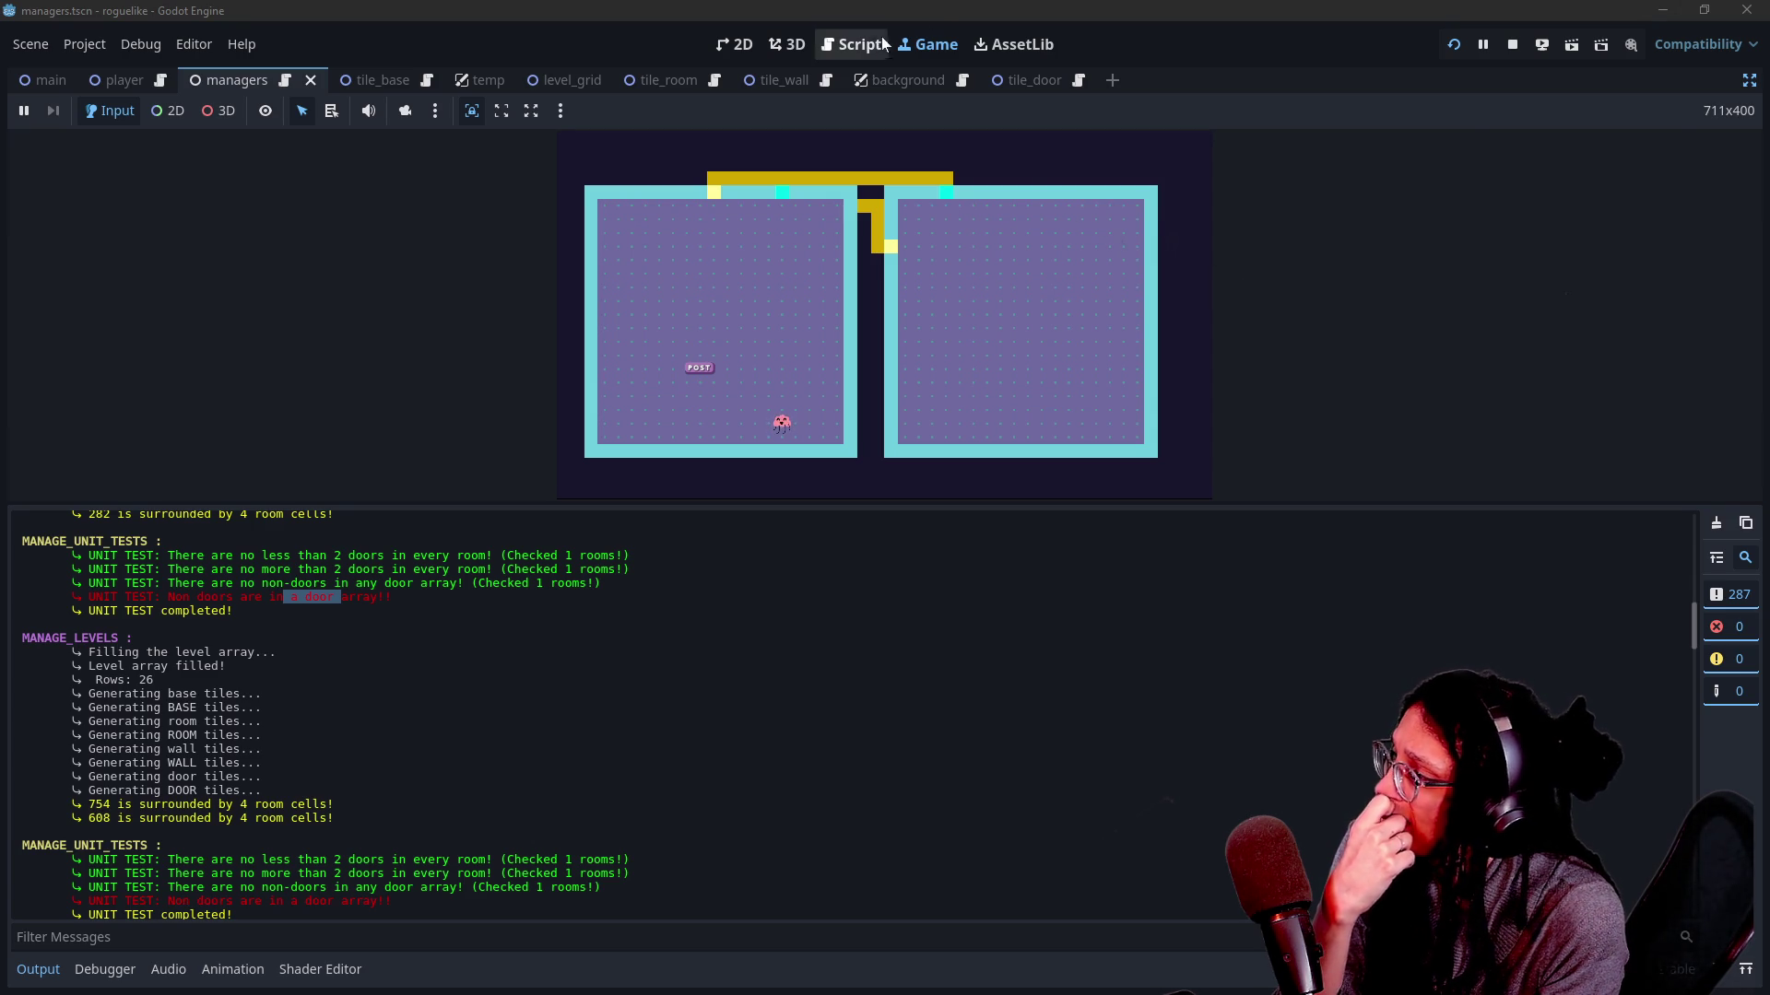
Return to the script editor with the output log panel hidden.
{"action": "left_click", "coordinate": [859, 44]}
{"action": "left_click", "coordinate": [909, 230]}
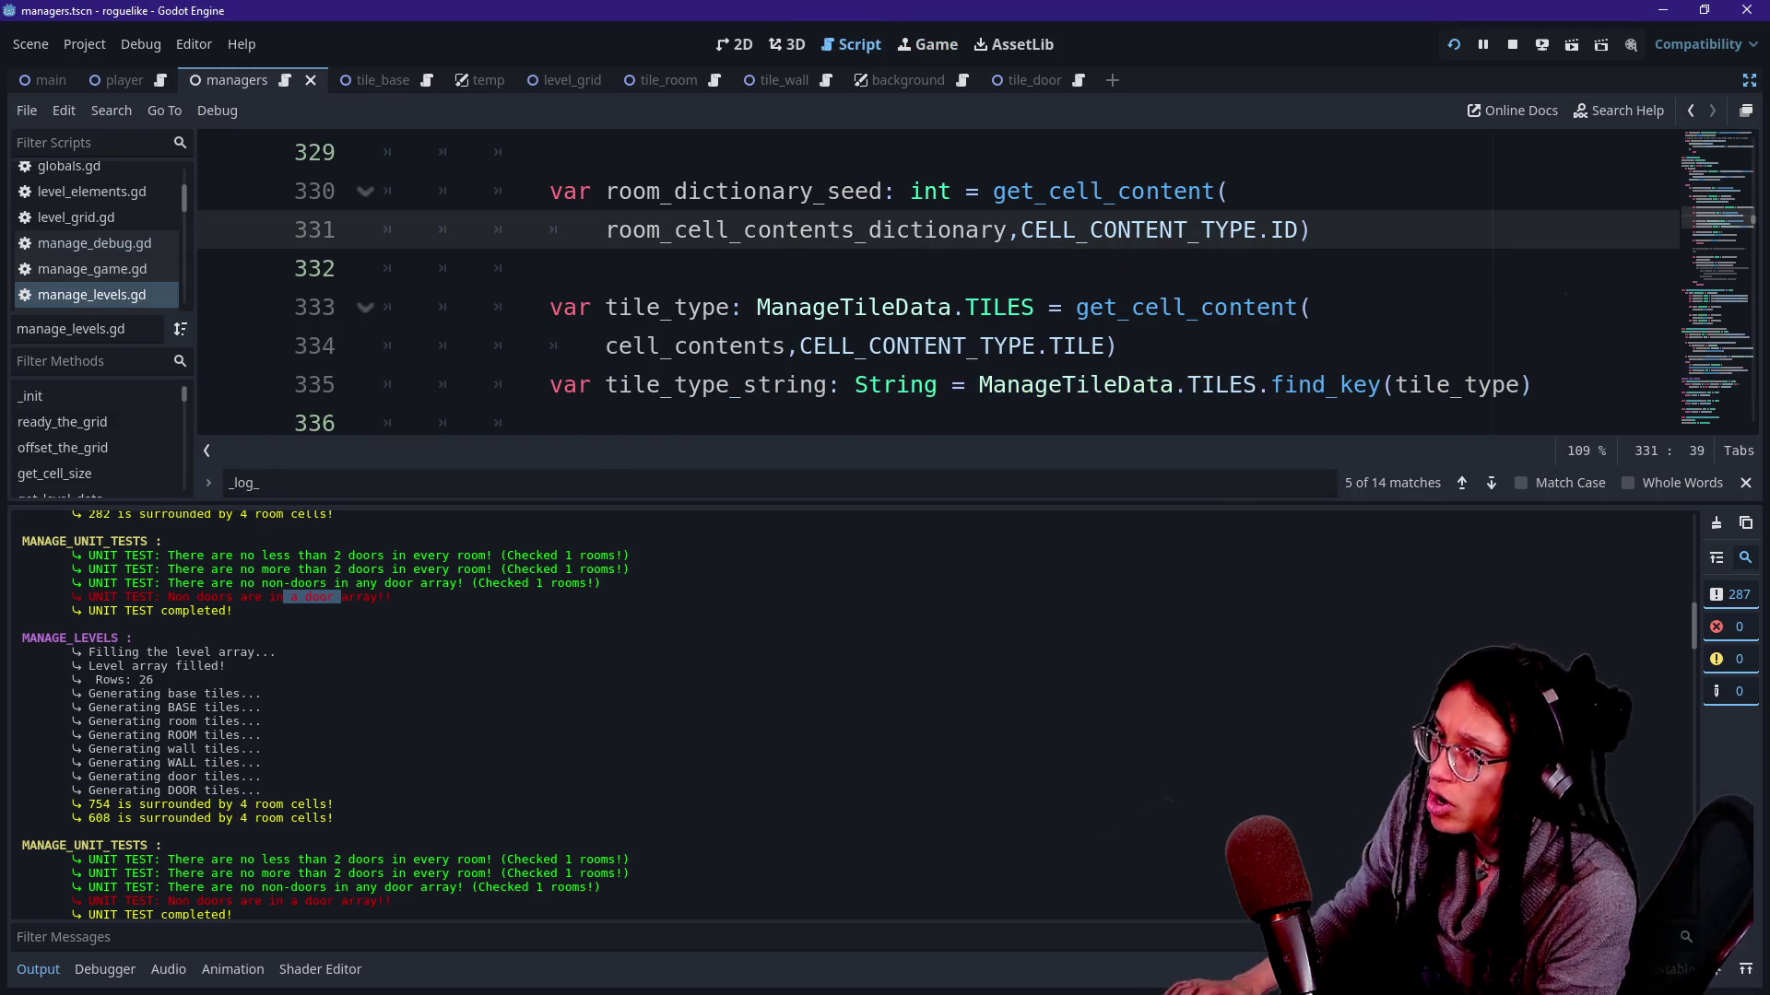
{"action": "key", "text": "ctrl+j"}
{"action": "key", "text": "Down"}
{"action": "scroll", "coordinate": [940, 512], "scroll_direction": "down", "scroll_amount": 4}
{"action": "scroll", "coordinate": [942, 512], "scroll_direction": "down", "scroll_amount": 14}
{"action": "scroll", "coordinate": [941, 512], "scroll_direction": "down", "scroll_amount": 12}
{"action": "scroll", "coordinate": [940, 511], "scroll_direction": "down", "scroll_amount": 13}
{"action": "scroll", "coordinate": [940, 511], "scroll_direction": "down", "scroll_amount": 13}
{"action": "scroll", "coordinate": [940, 512], "scroll_direction": "down", "scroll_amount": 6}
Switch to manage_unit_tests.gd and move to its run_test checks around lines 11–15.
{"action": "key", "text": "shift+alt+o"}
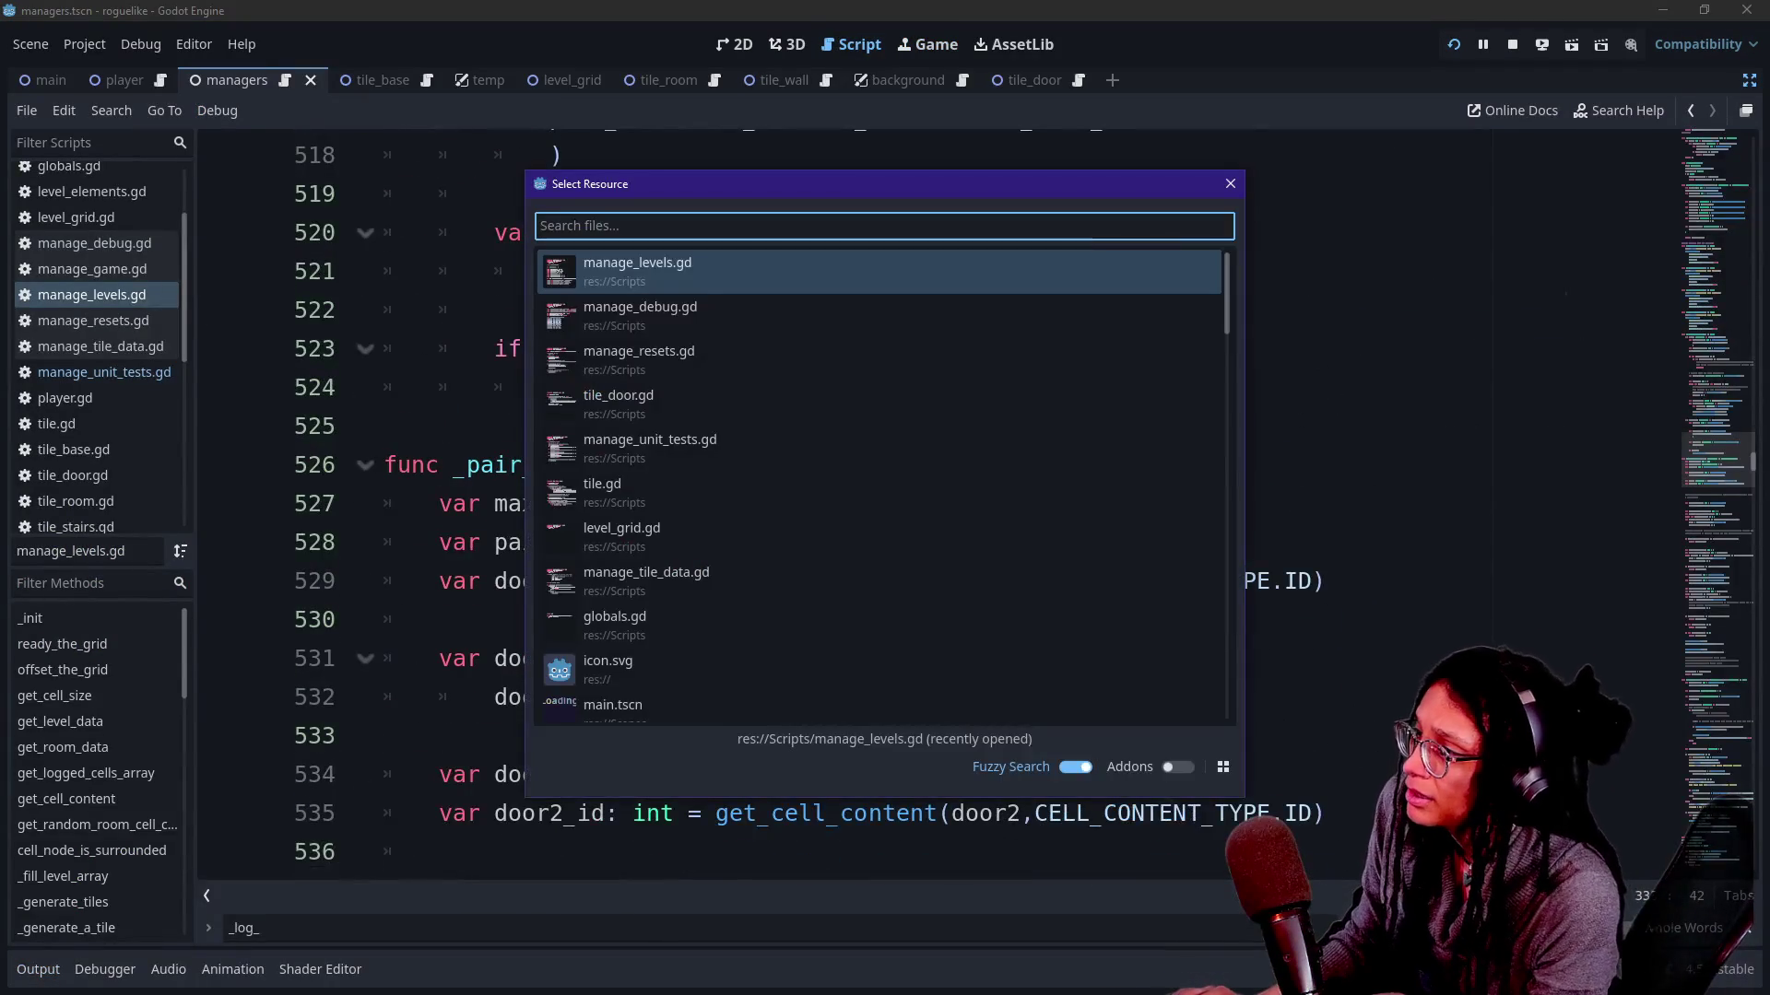
{"action": "key", "text": "Down"}
{"action": "key", "text": "Down"}
{"action": "key", "text": "Return"}
{"action": "scroll", "coordinate": [940, 512], "scroll_direction": "down", "scroll_amount": 7}
{"action": "scroll", "coordinate": [941, 511], "scroll_direction": "down", "scroll_amount": 11}
{"action": "scroll", "coordinate": [941, 513], "scroll_direction": "up", "scroll_amount": 1}
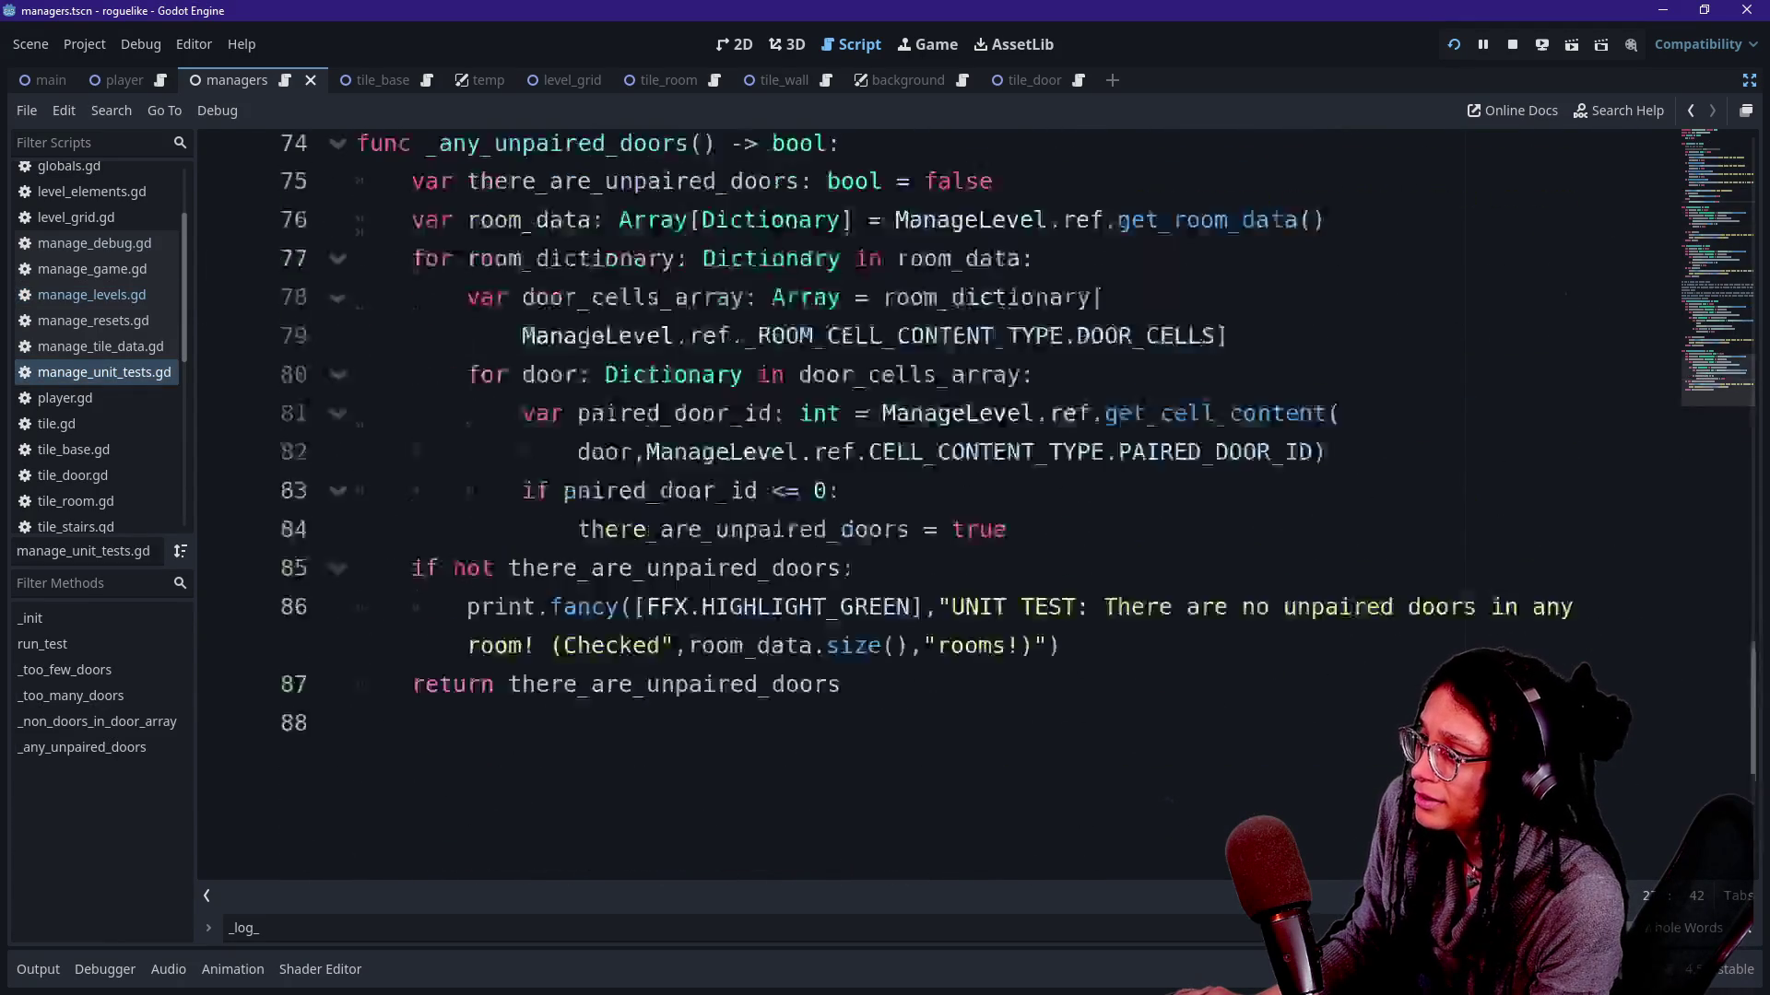
{"action": "scroll", "coordinate": [940, 511], "scroll_direction": "up", "scroll_amount": 3}
{"action": "scroll", "coordinate": [940, 511], "scroll_direction": "down", "scroll_amount": 2}
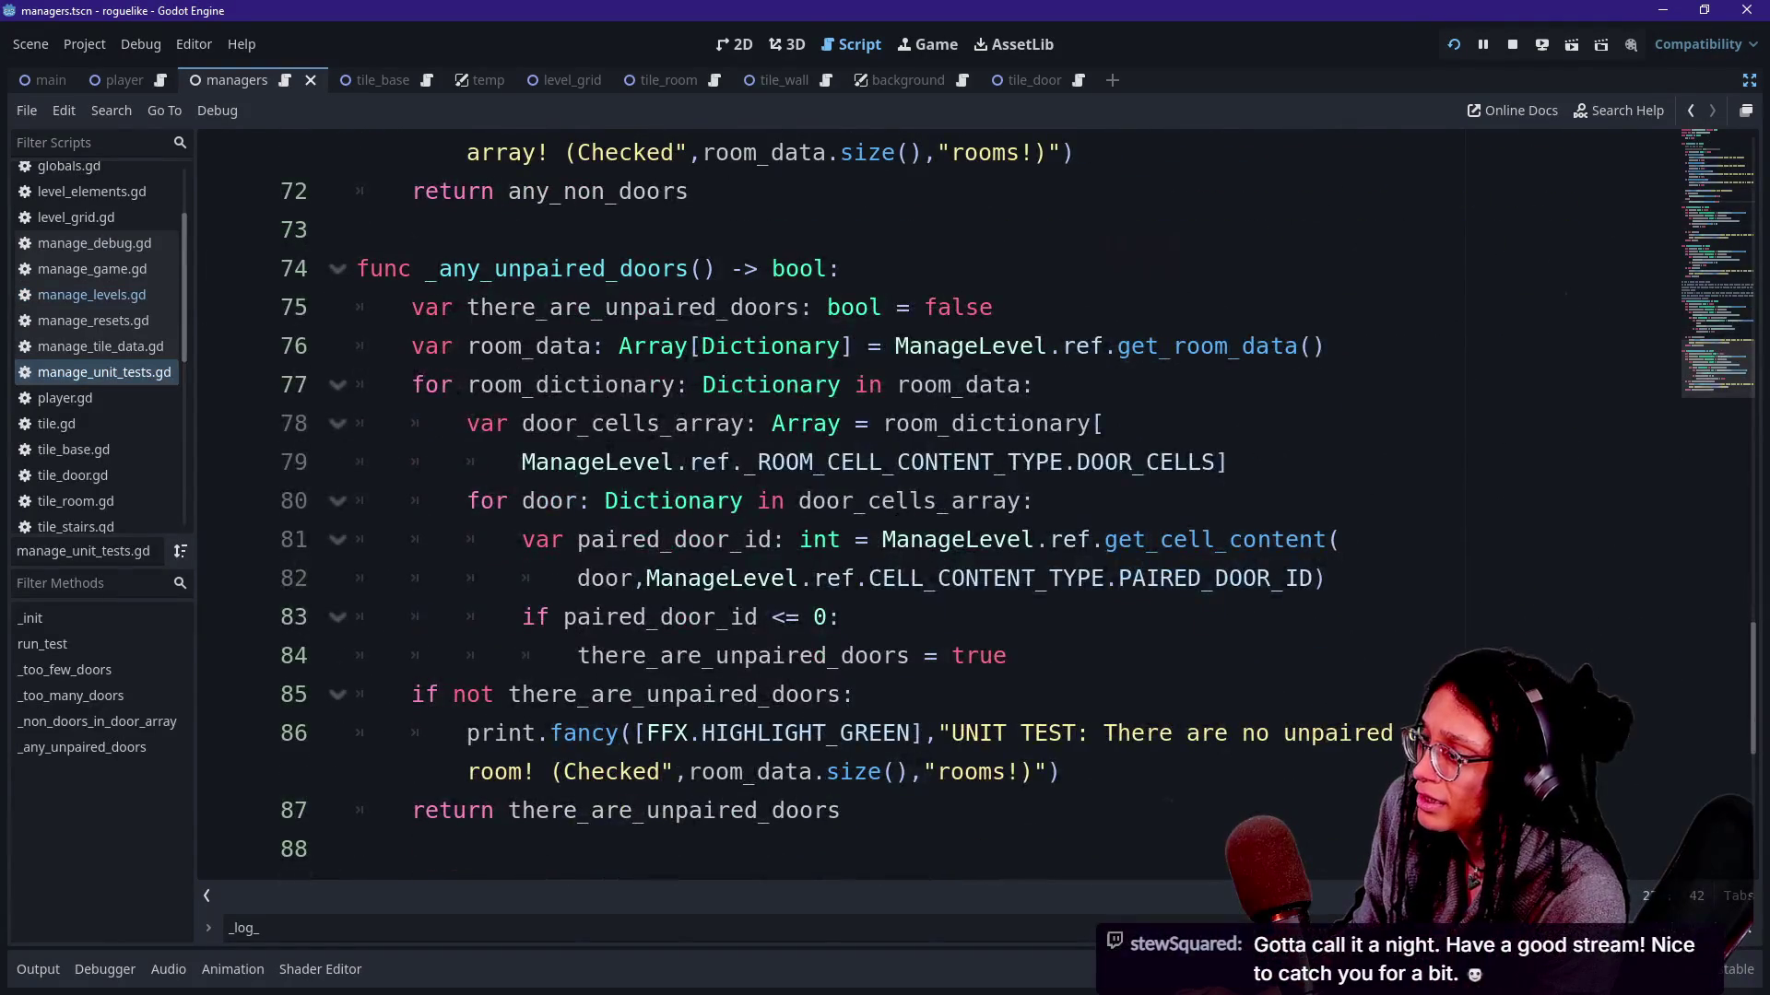
{"action": "scroll", "coordinate": [941, 511], "scroll_direction": "up", "scroll_amount": 1}
{"action": "scroll", "coordinate": [940, 512], "scroll_direction": "up", "scroll_amount": 2}
{"action": "scroll", "coordinate": [940, 512], "scroll_direction": "up", "scroll_amount": 11}
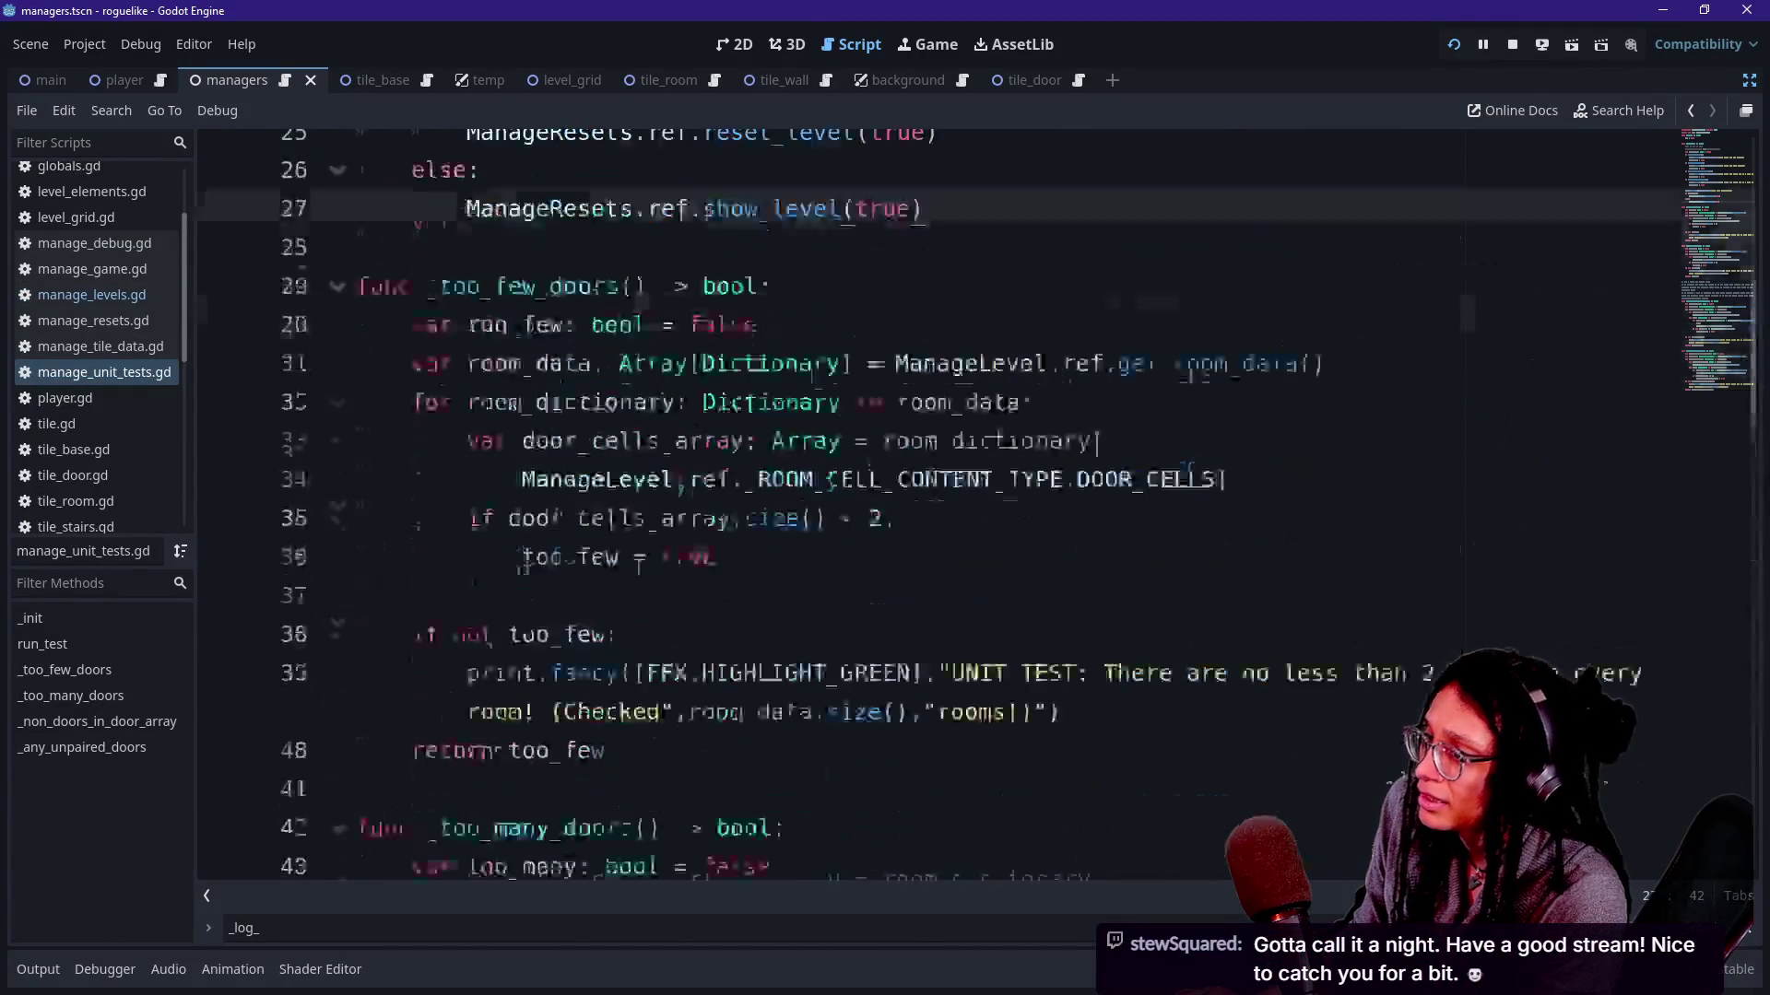
{"action": "scroll", "coordinate": [940, 512], "scroll_direction": "up", "scroll_amount": 9}
{"action": "left_click", "coordinate": [968, 539]}
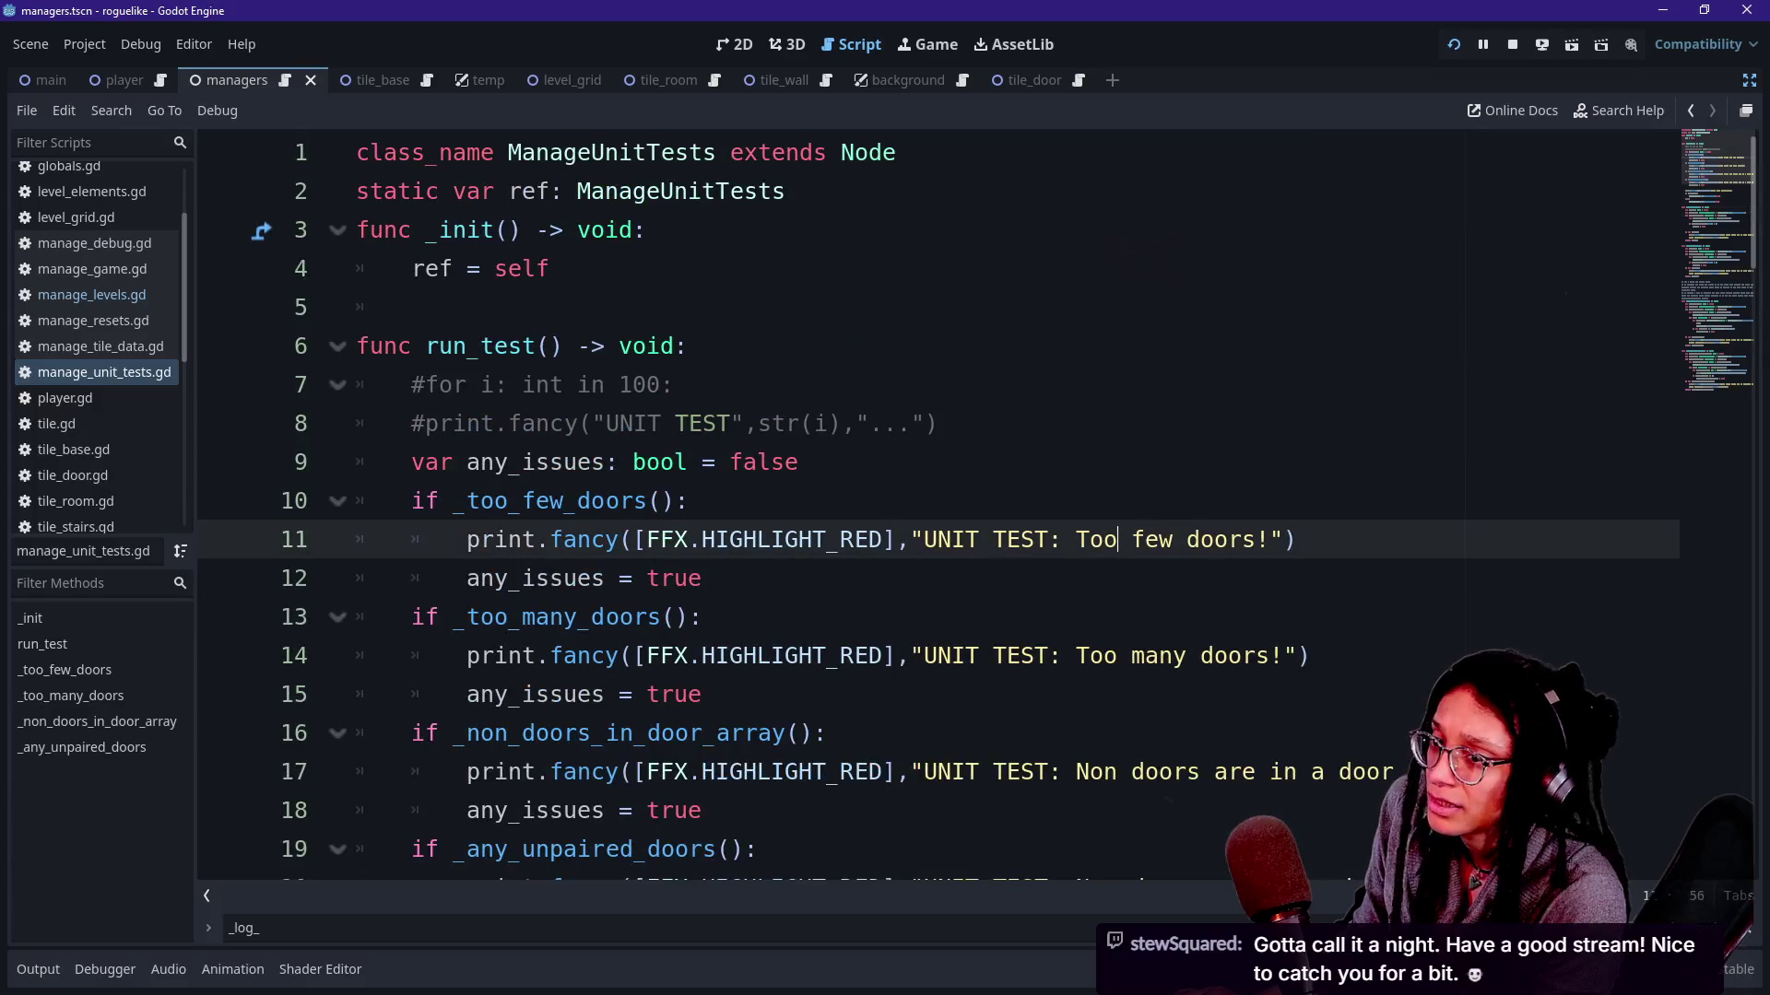
{"action": "left_click", "coordinate": [775, 695]}
{"action": "scroll", "coordinate": [941, 512], "scroll_direction": "down", "scroll_amount": 1}
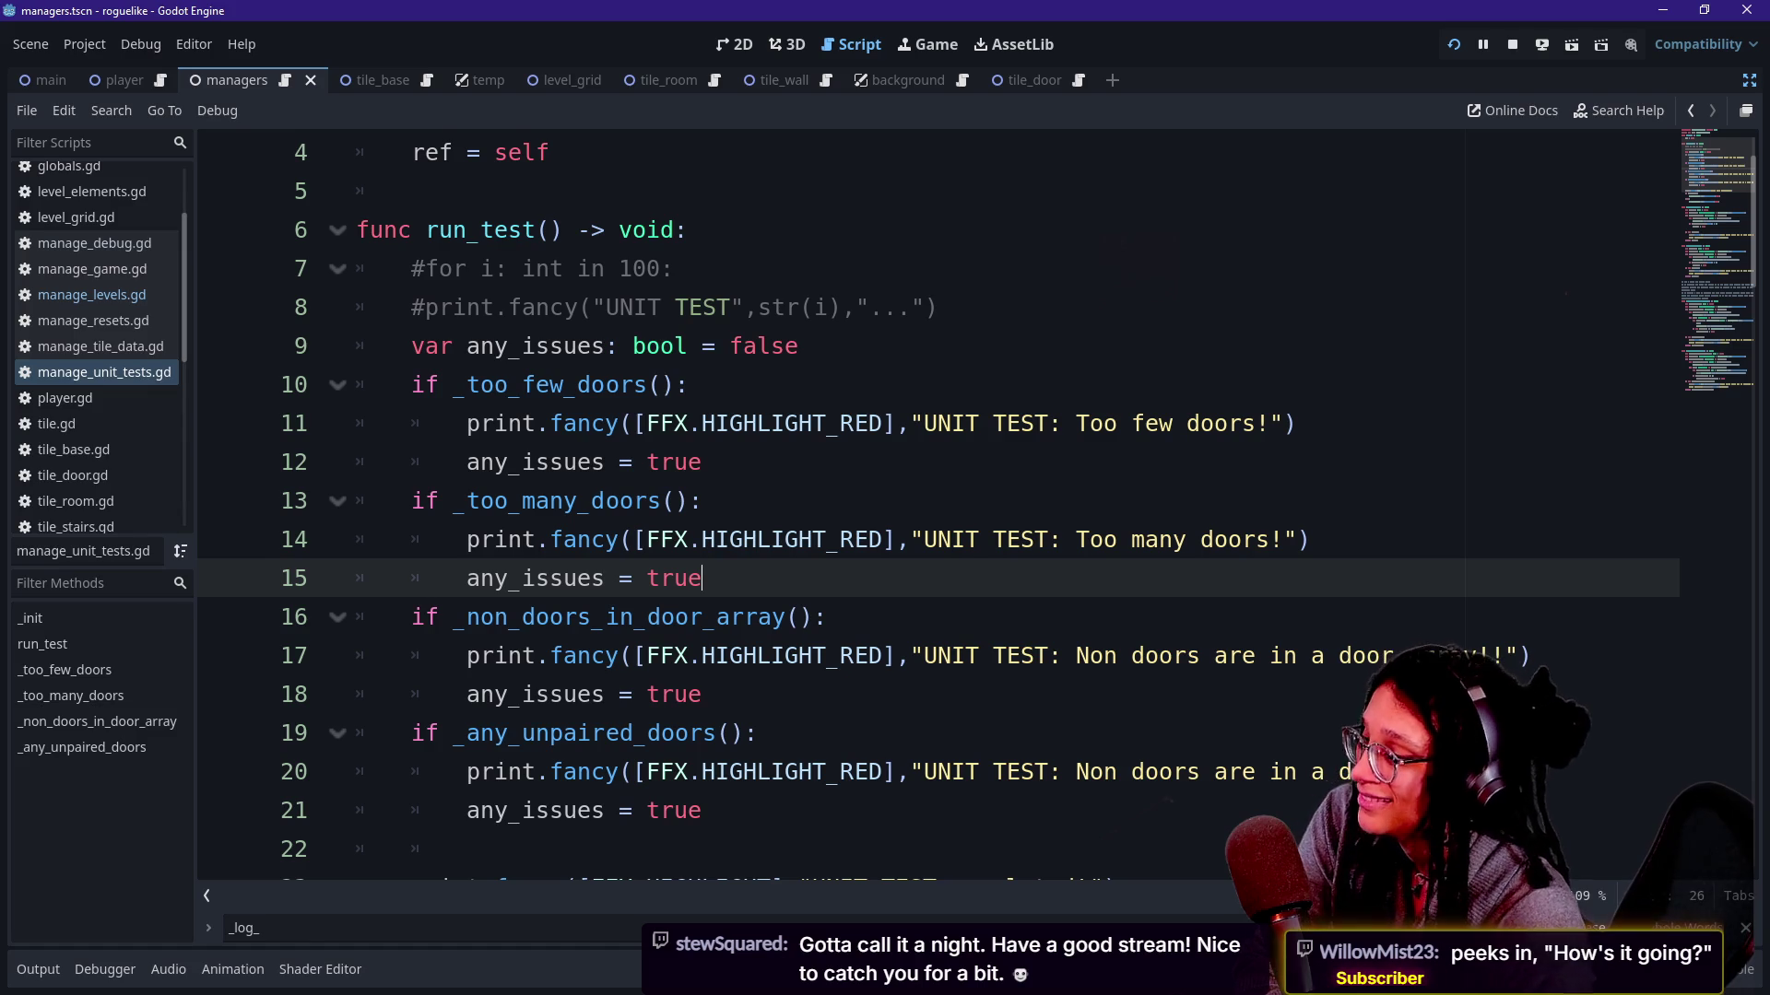
Delete the copied non-doors wording from line 20's message, leaving only "UNIT TEST: ".
{"action": "key", "text": "Down"}
{"action": "key", "text": "Down"}
{"action": "key", "text": "Down"}
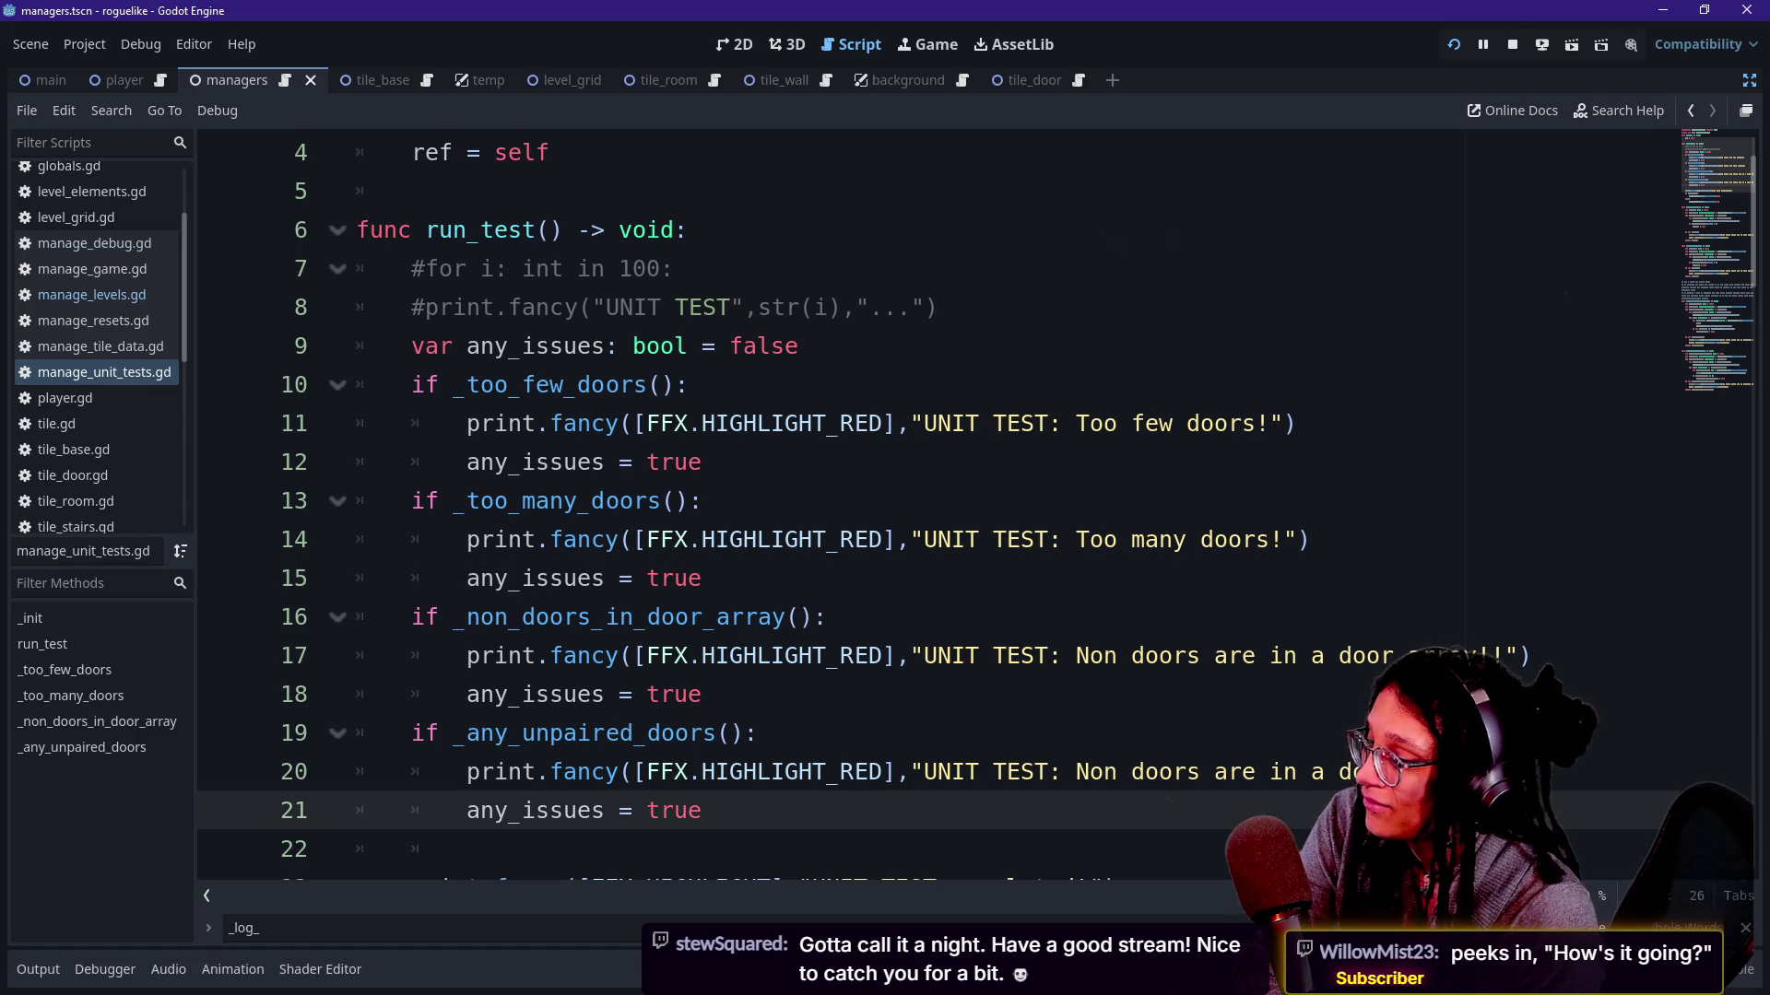
{"action": "left_click", "coordinate": [1047, 772]}
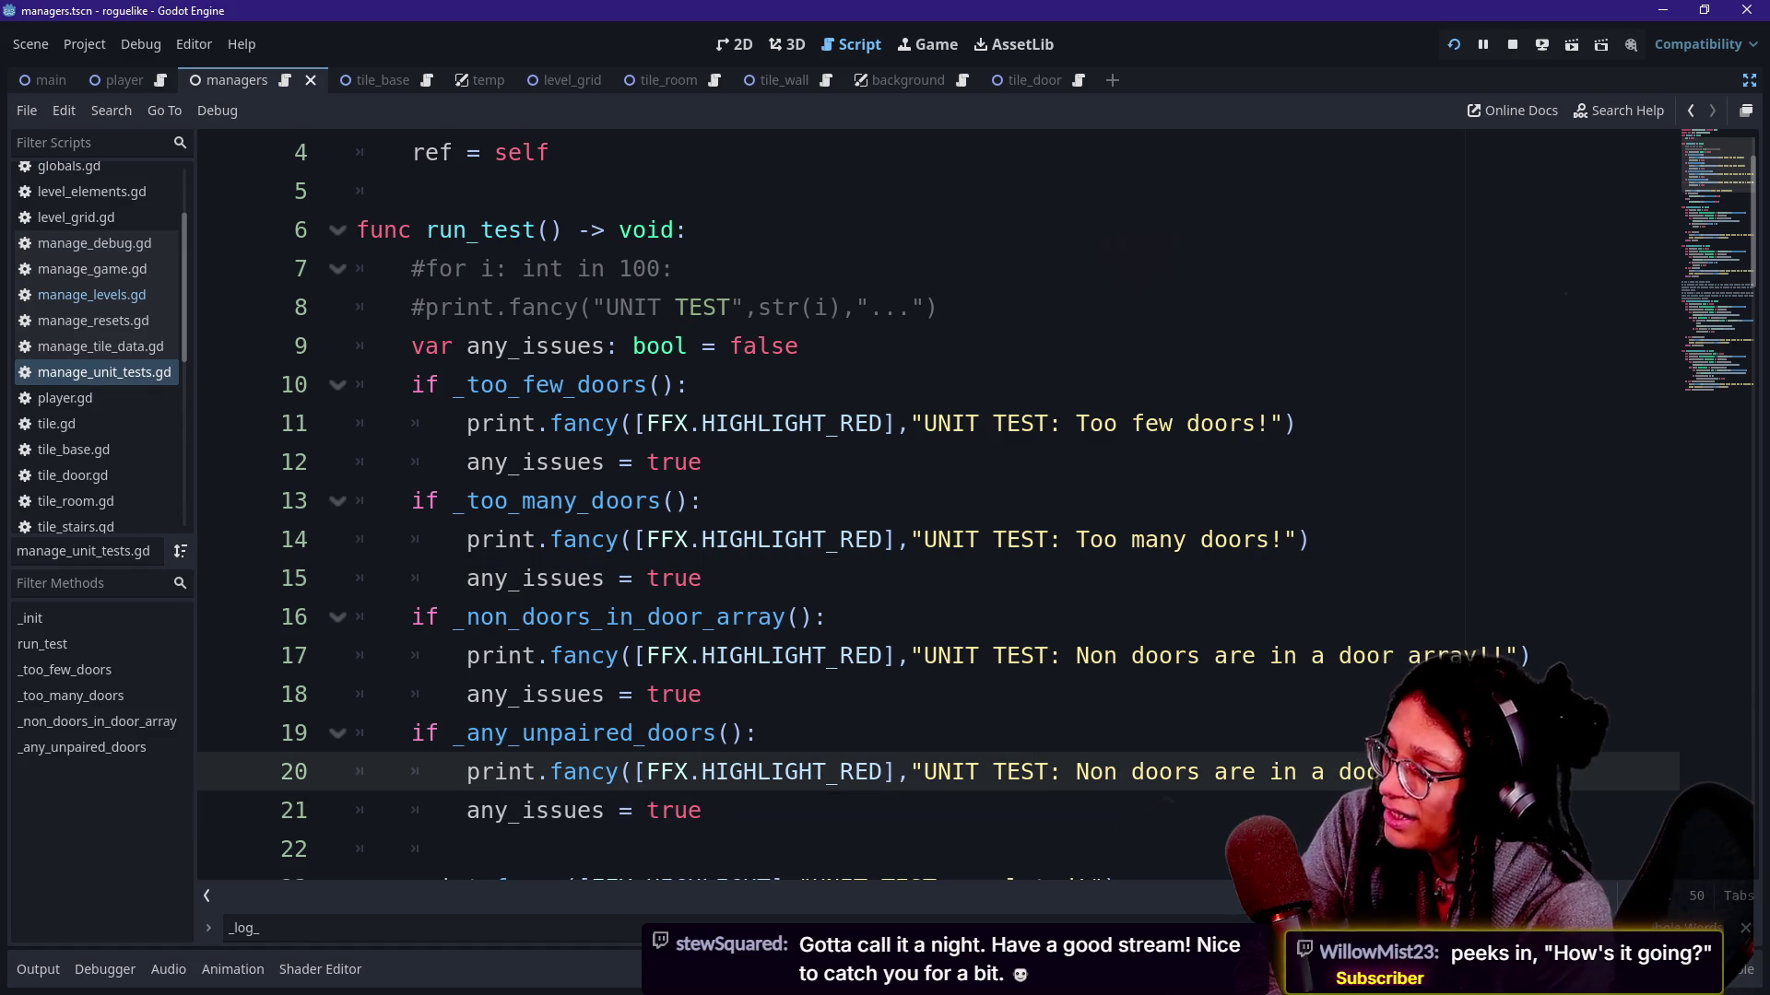
{"action": "left_click_drag", "start_coordinate": [1504, 771], "coordinate": [1103, 772]}
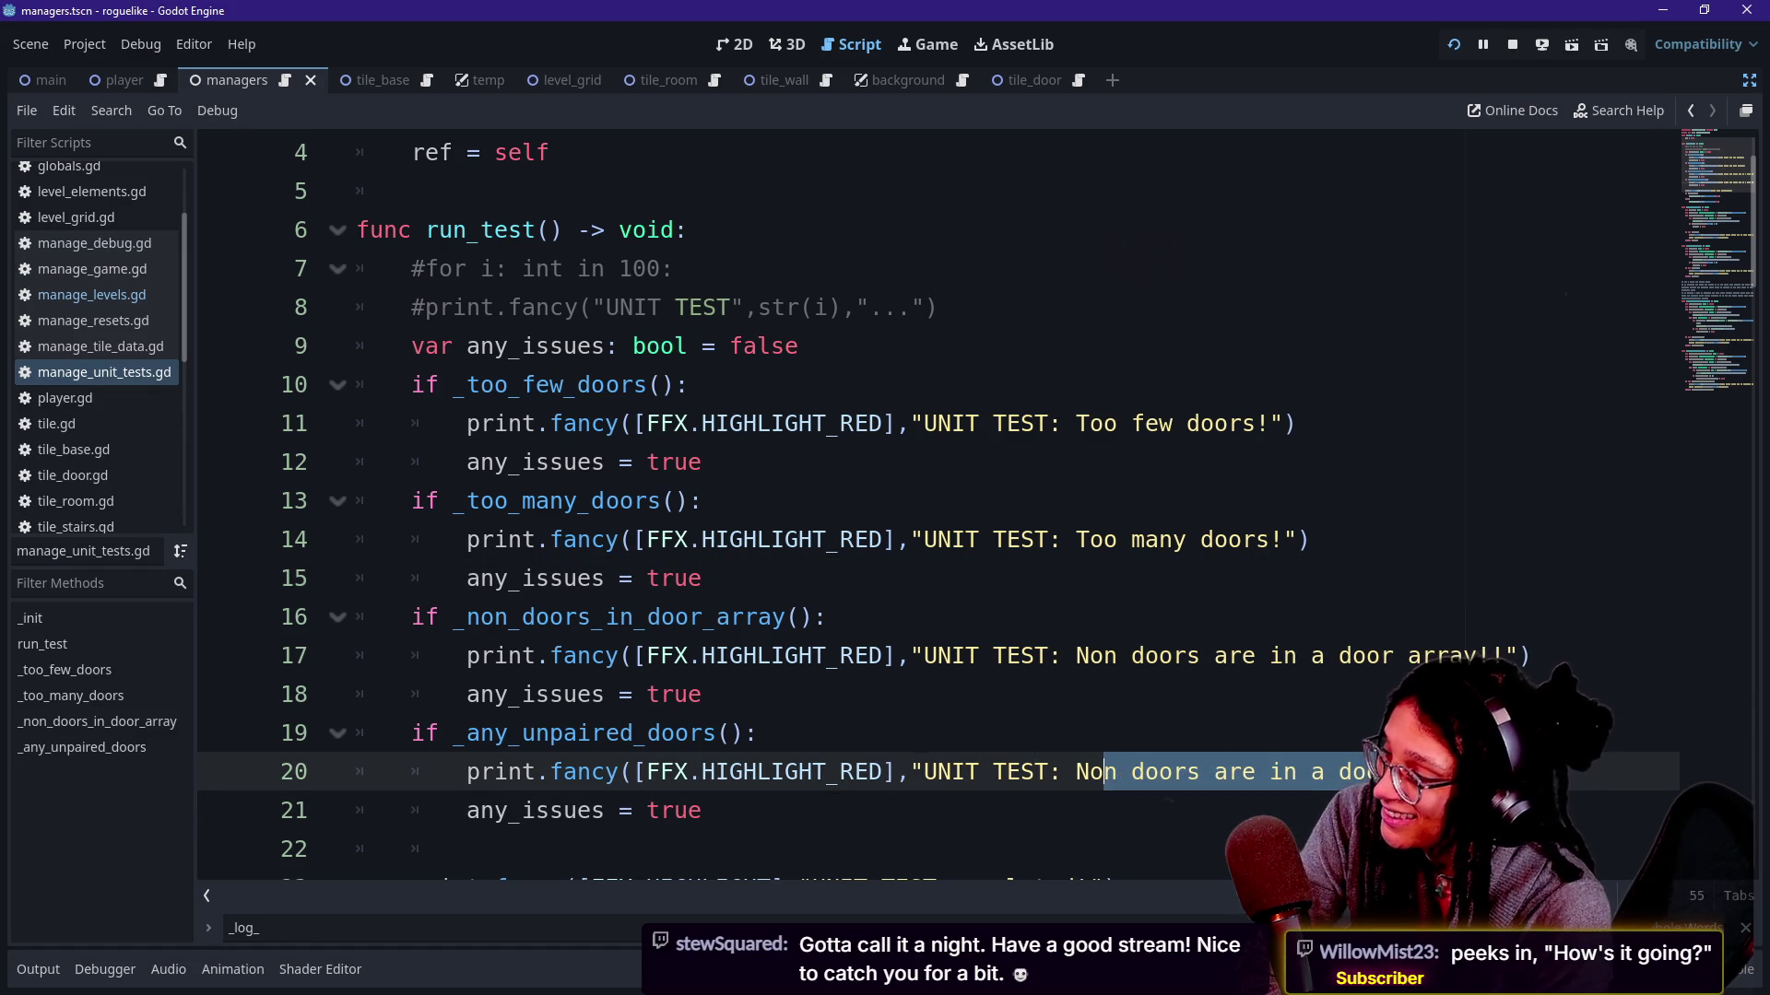
{"action": "key", "text": "BackSpace"}
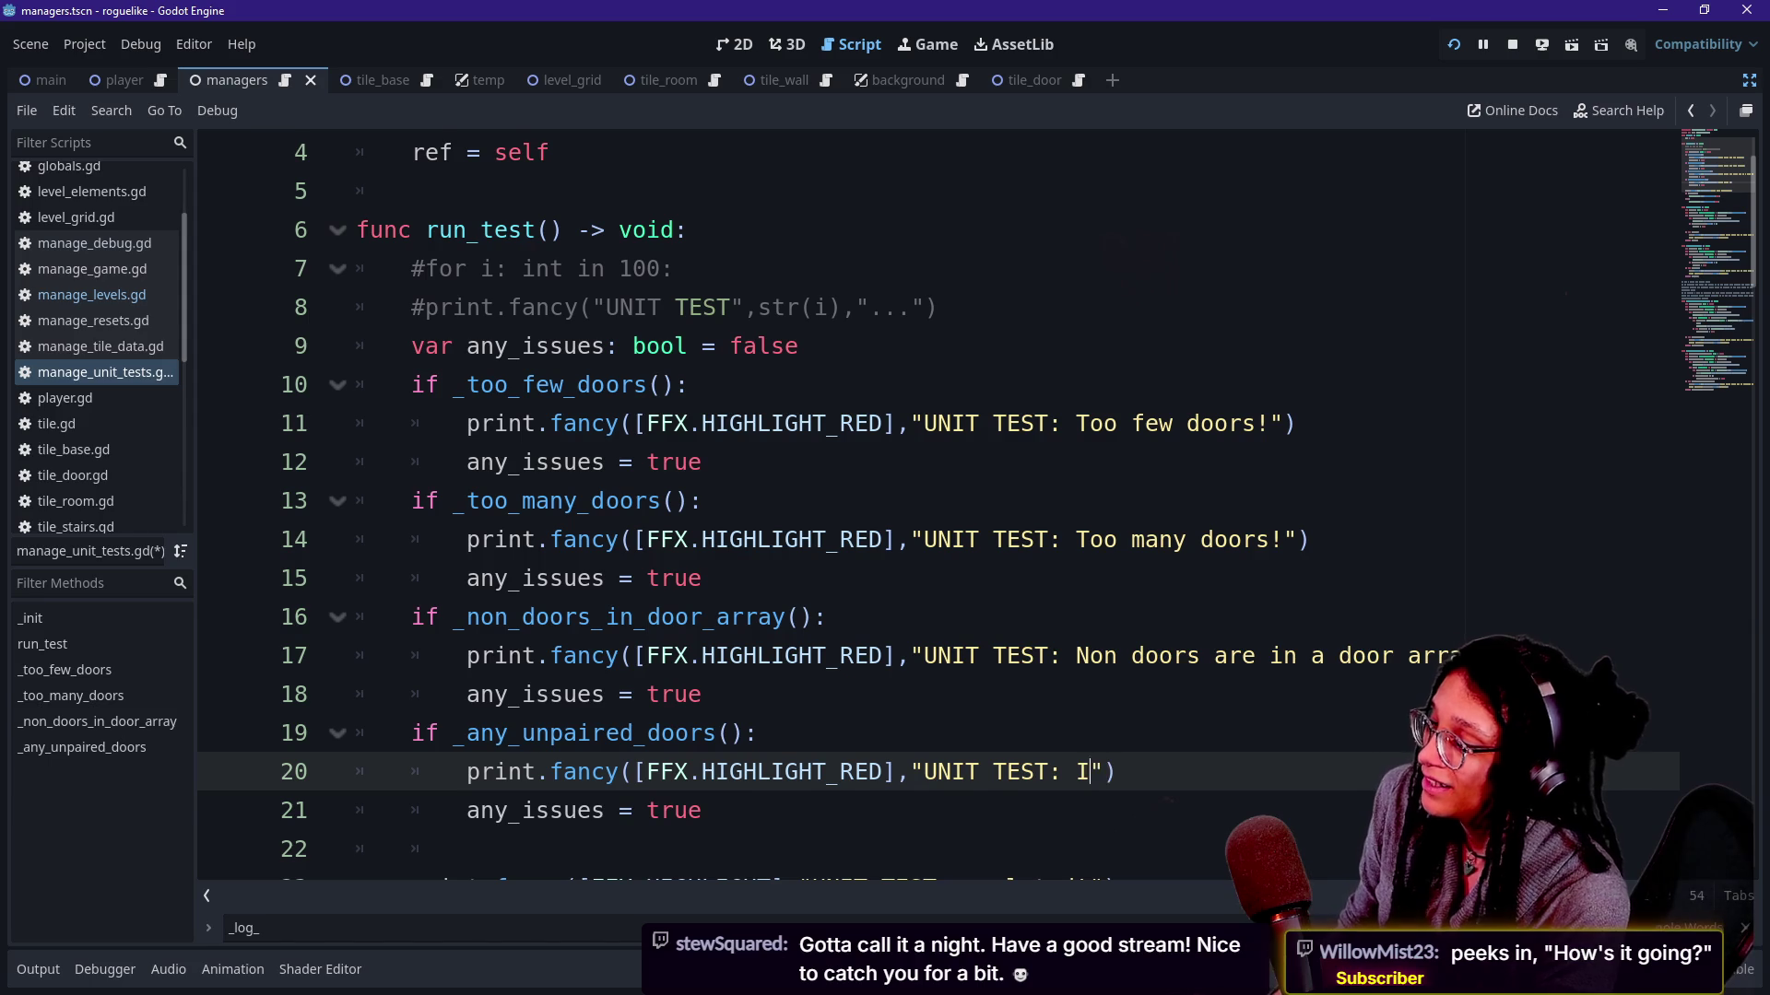
{"action": "key", "text": "BackSpace"}
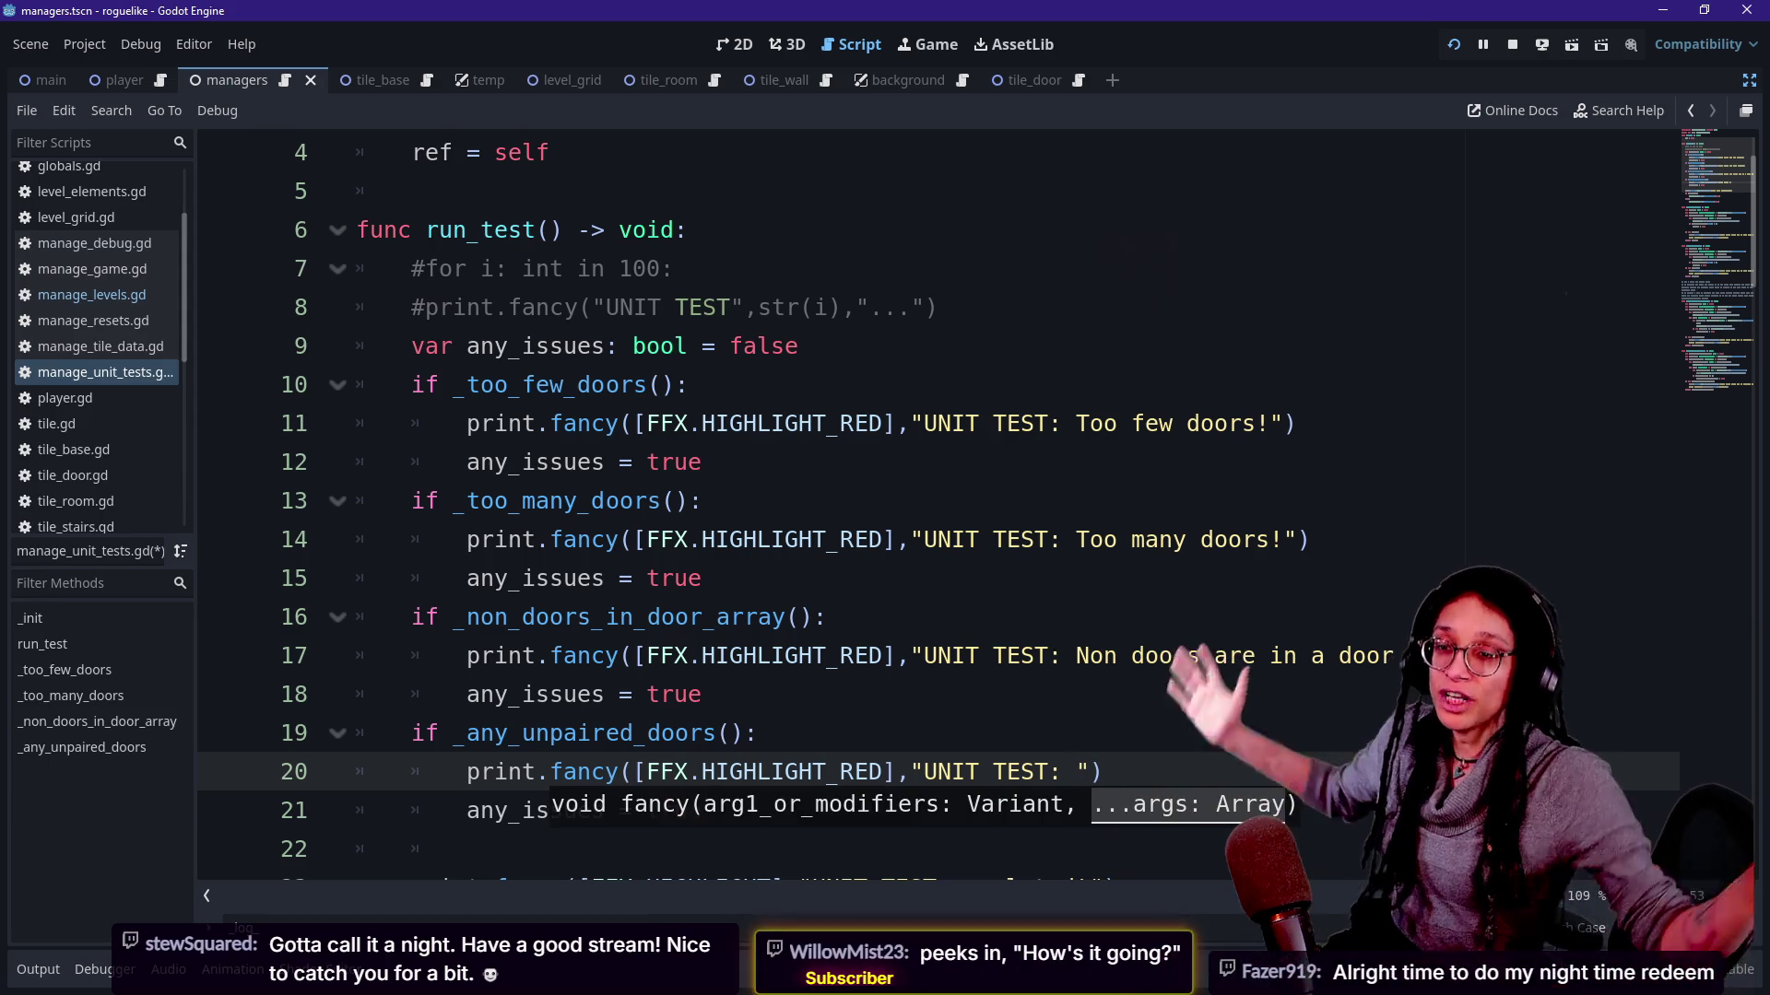